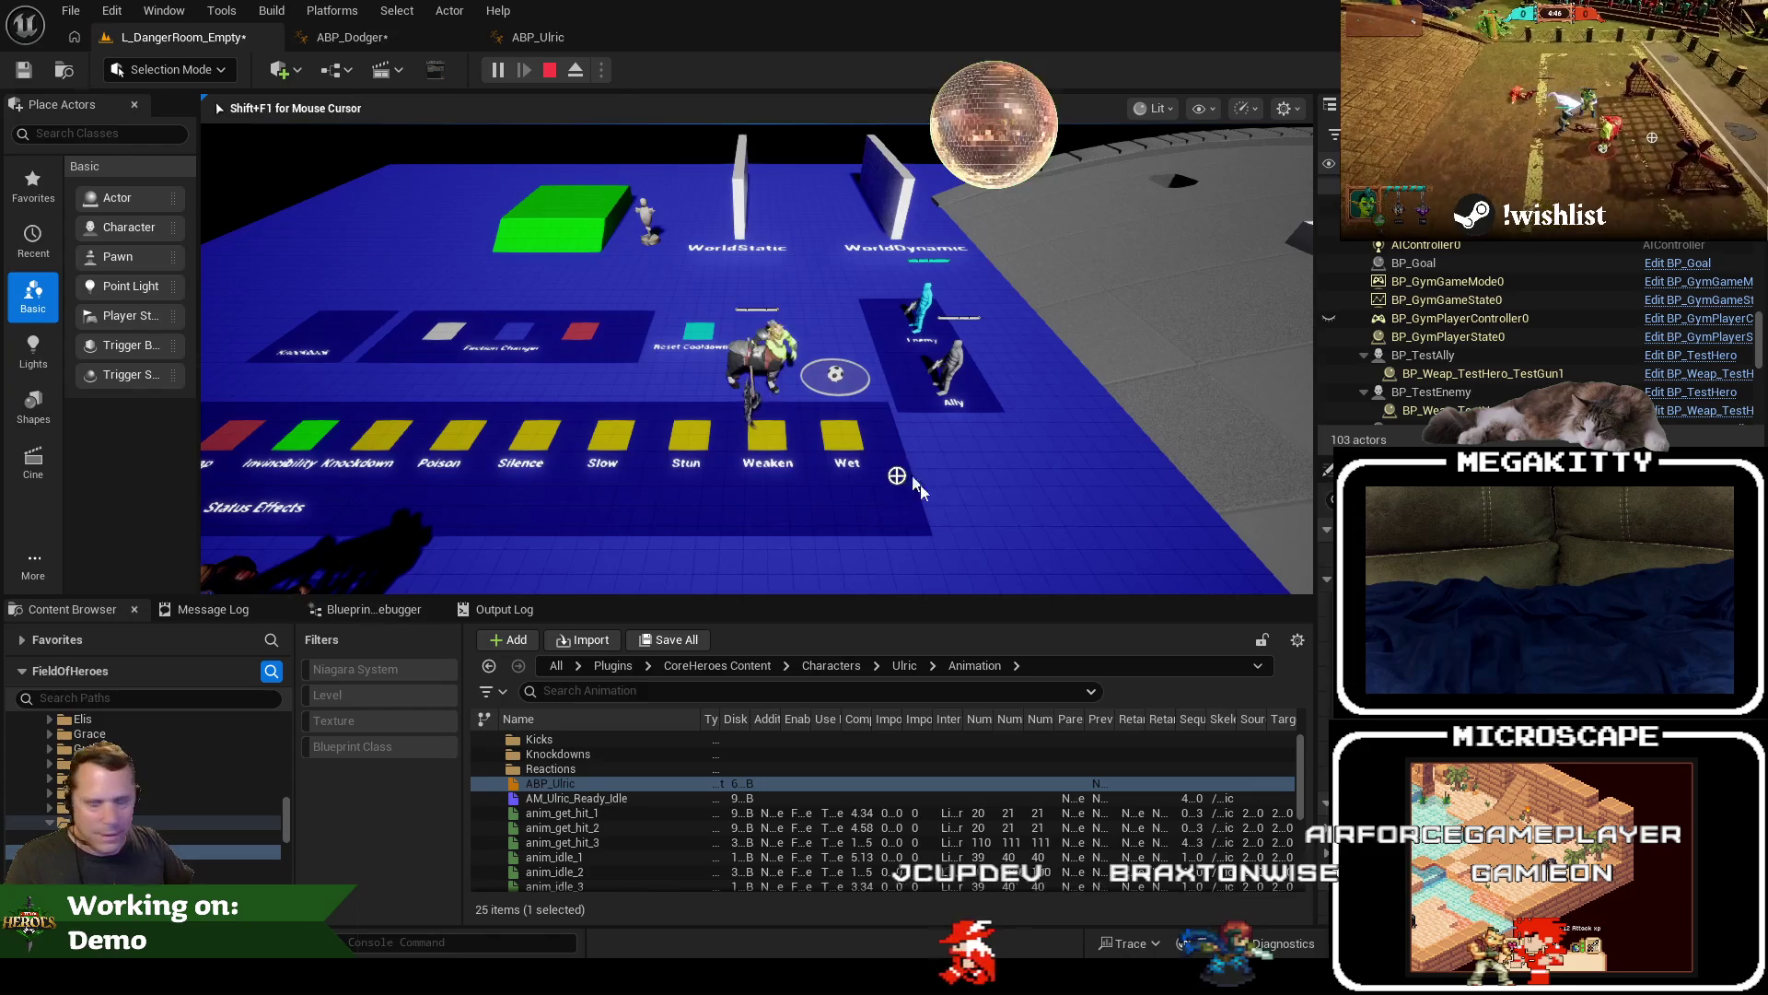
Stop the play session and inspect ABP_Ulric's TurnInPlaceImmediate function graph and its comment block.
key(Escape)
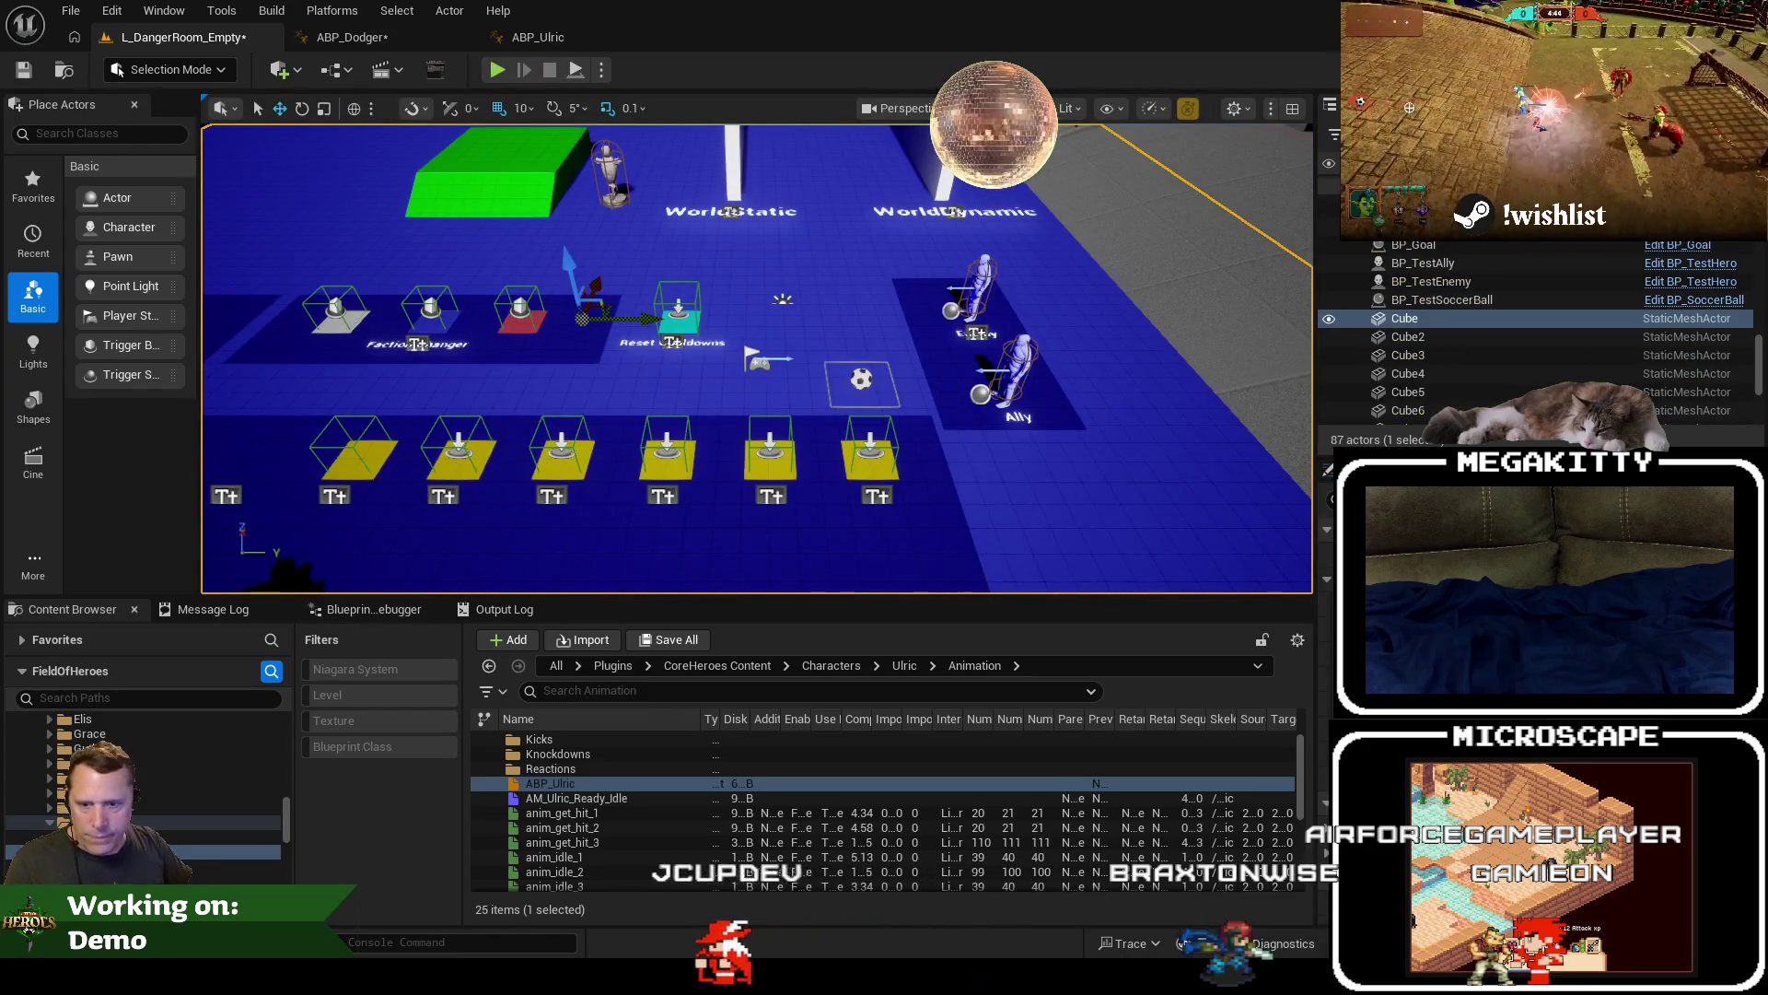
click(576, 37)
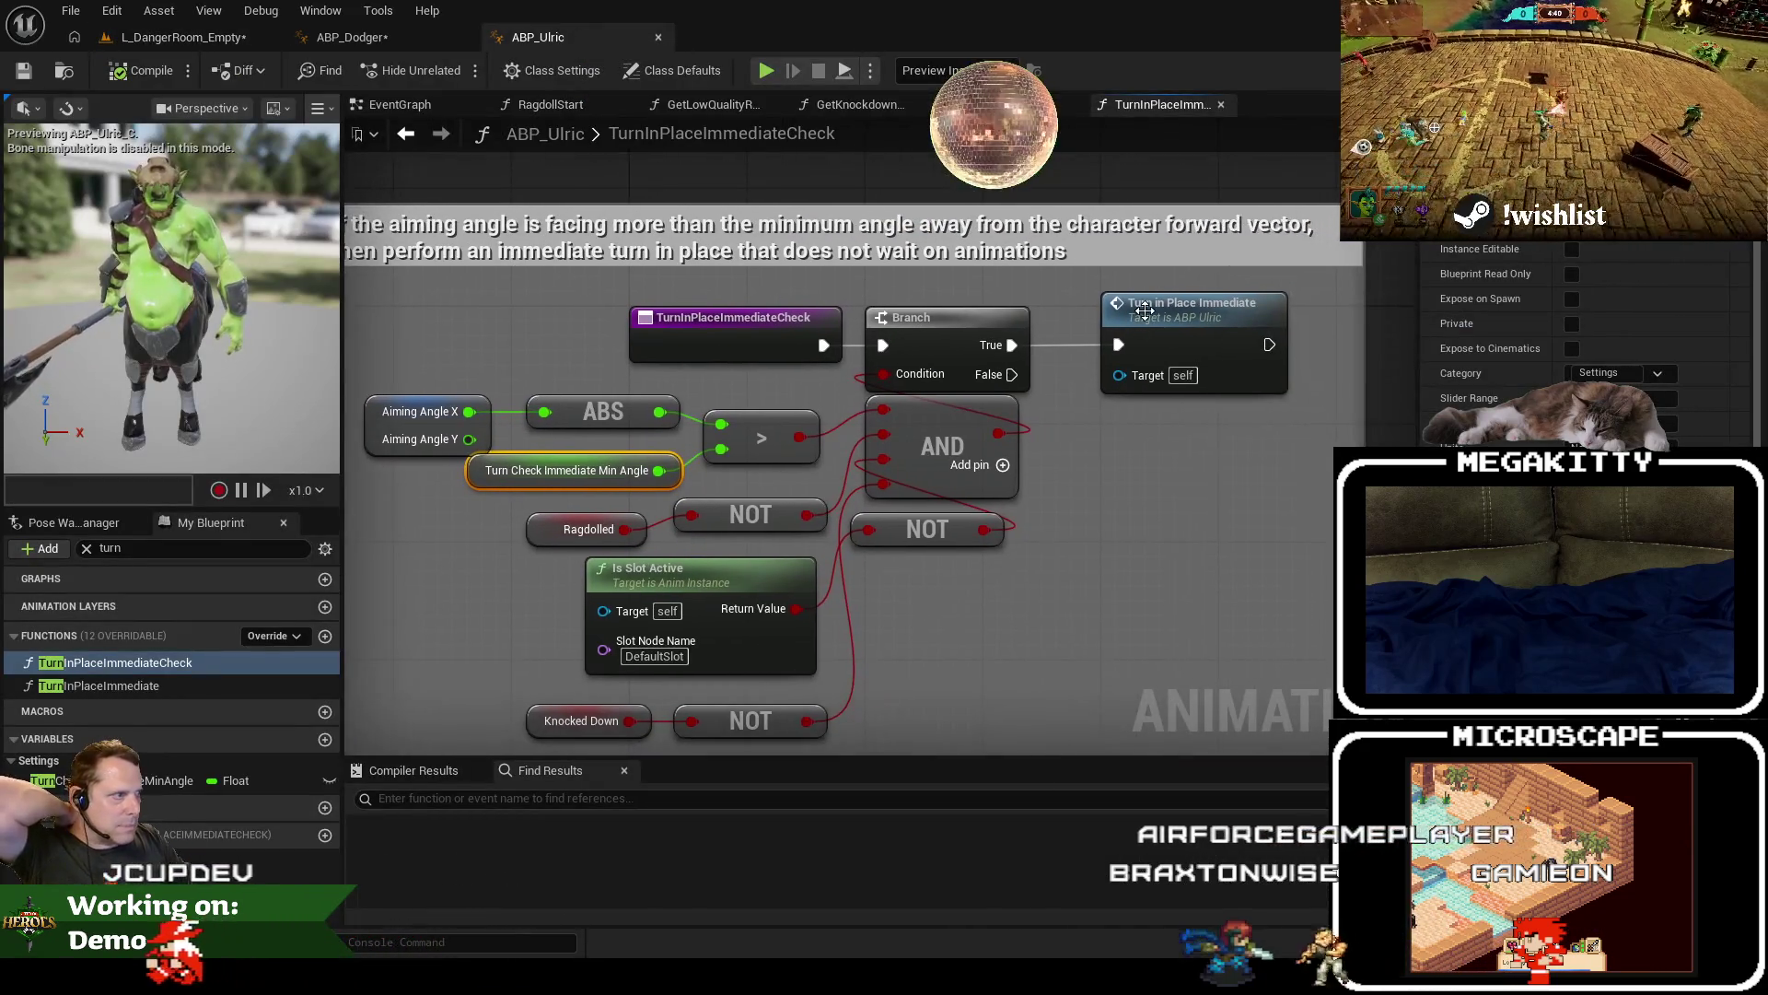
double_click(1345, 322)
scroll(563, 401, up, 2)
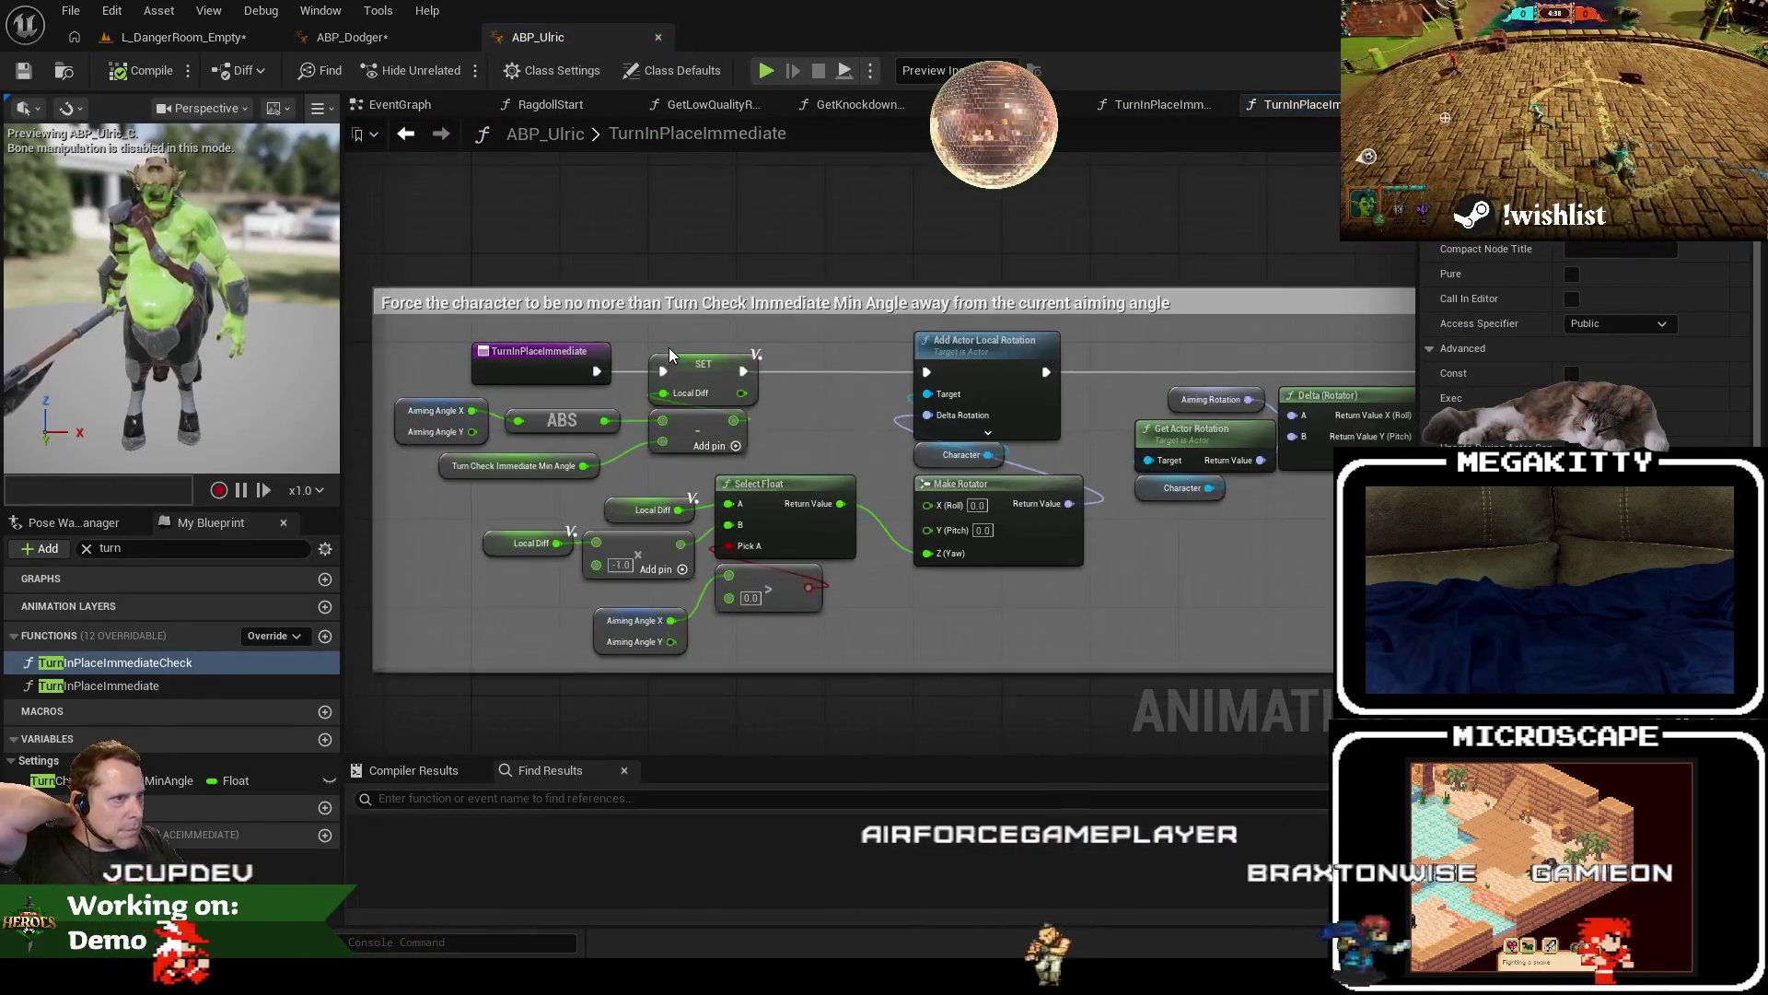
scroll(1176, 542, down, 4)
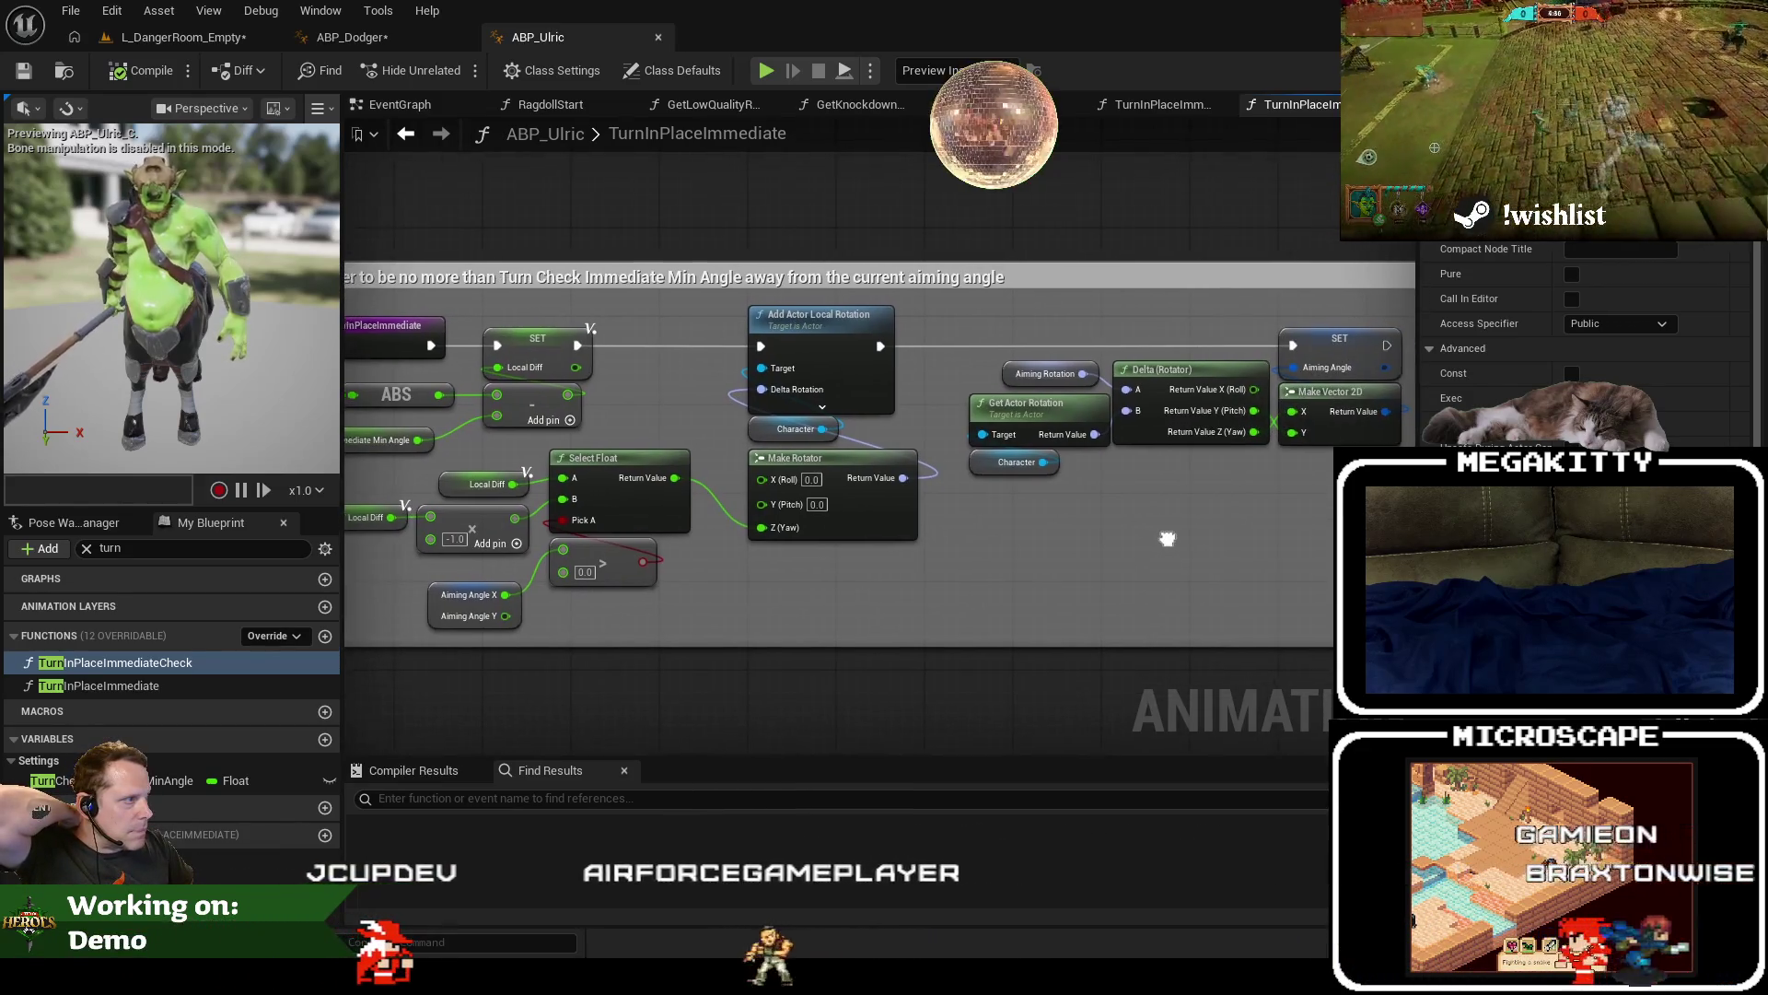
drag(1140, 474, 1099, 455)
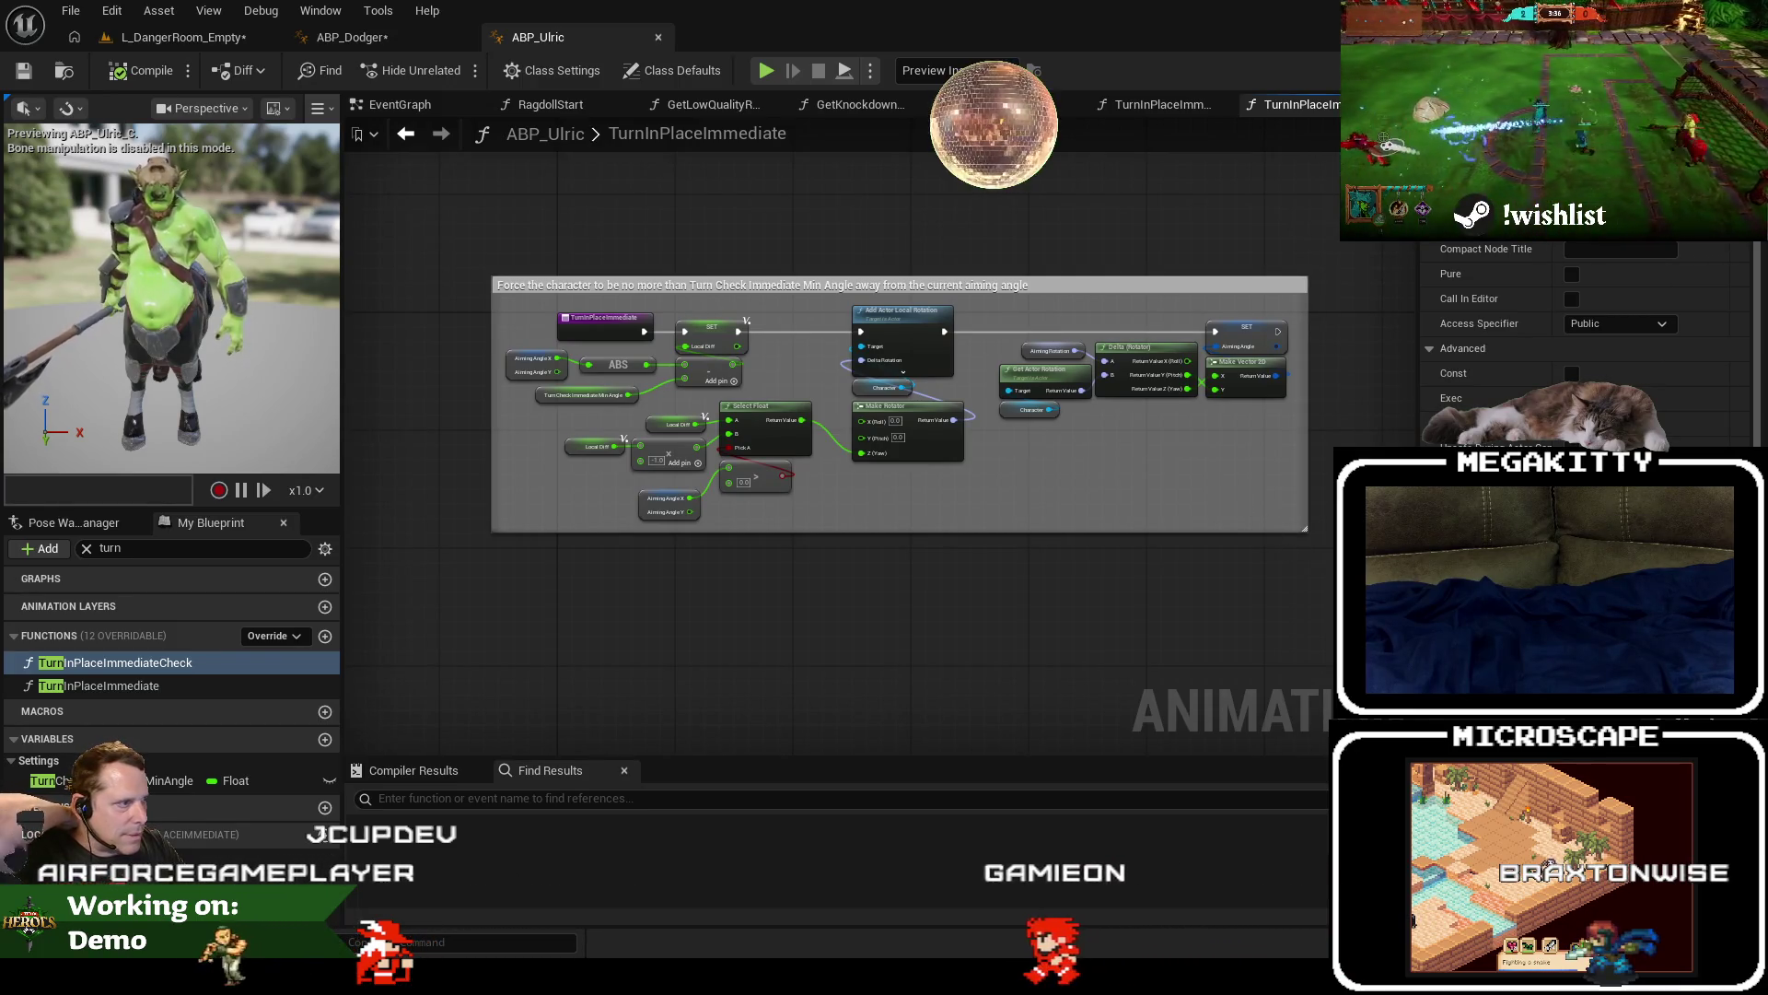
click(1098, 454)
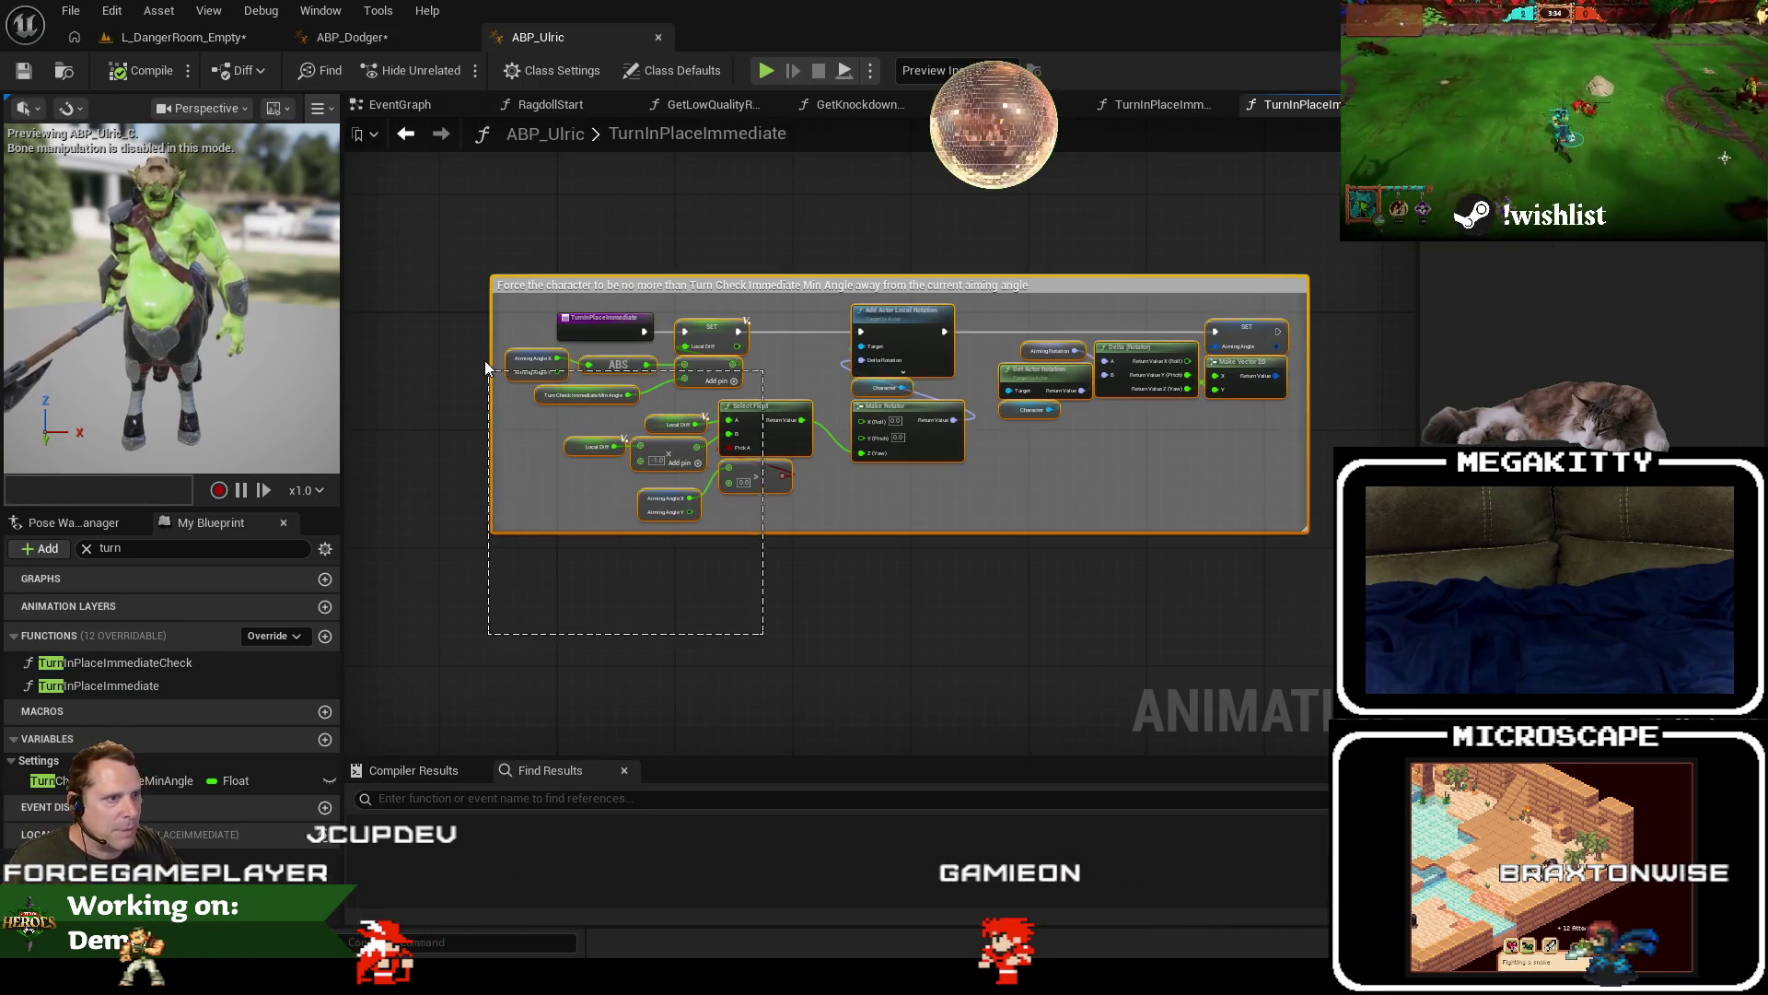
Save ABP_Dodger and go back to the L_DangerRoom_Empty level.
click(381, 41)
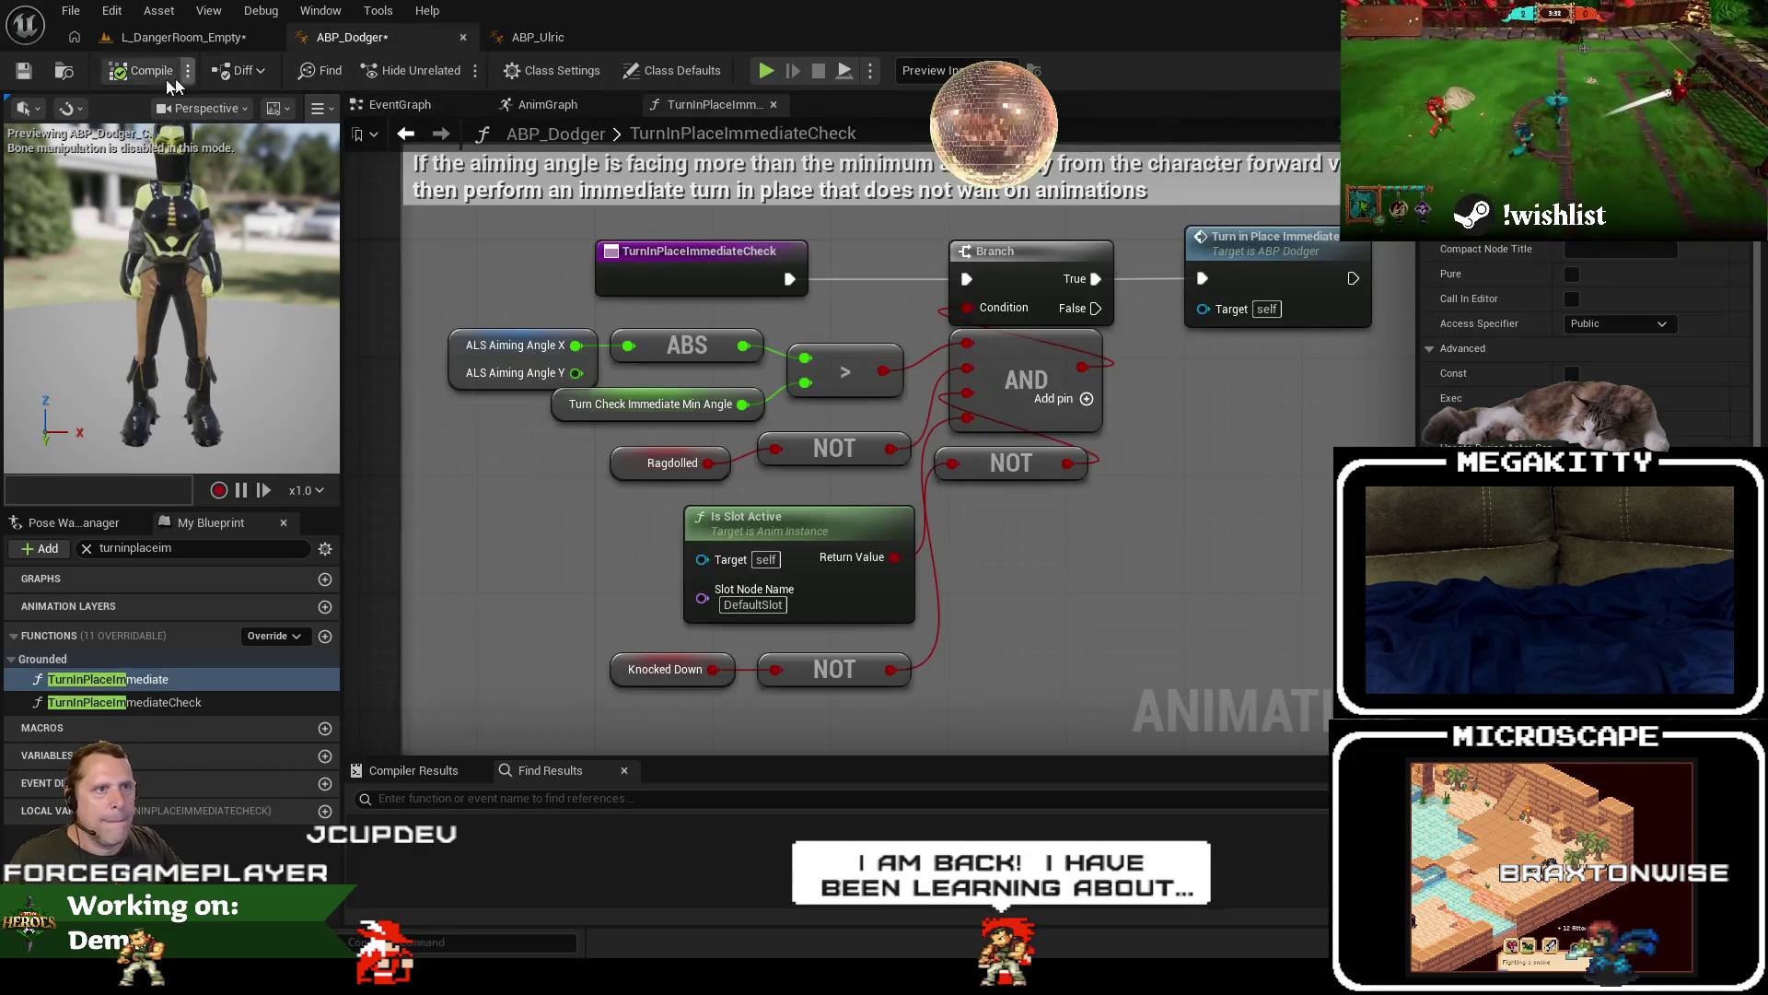
click(36, 80)
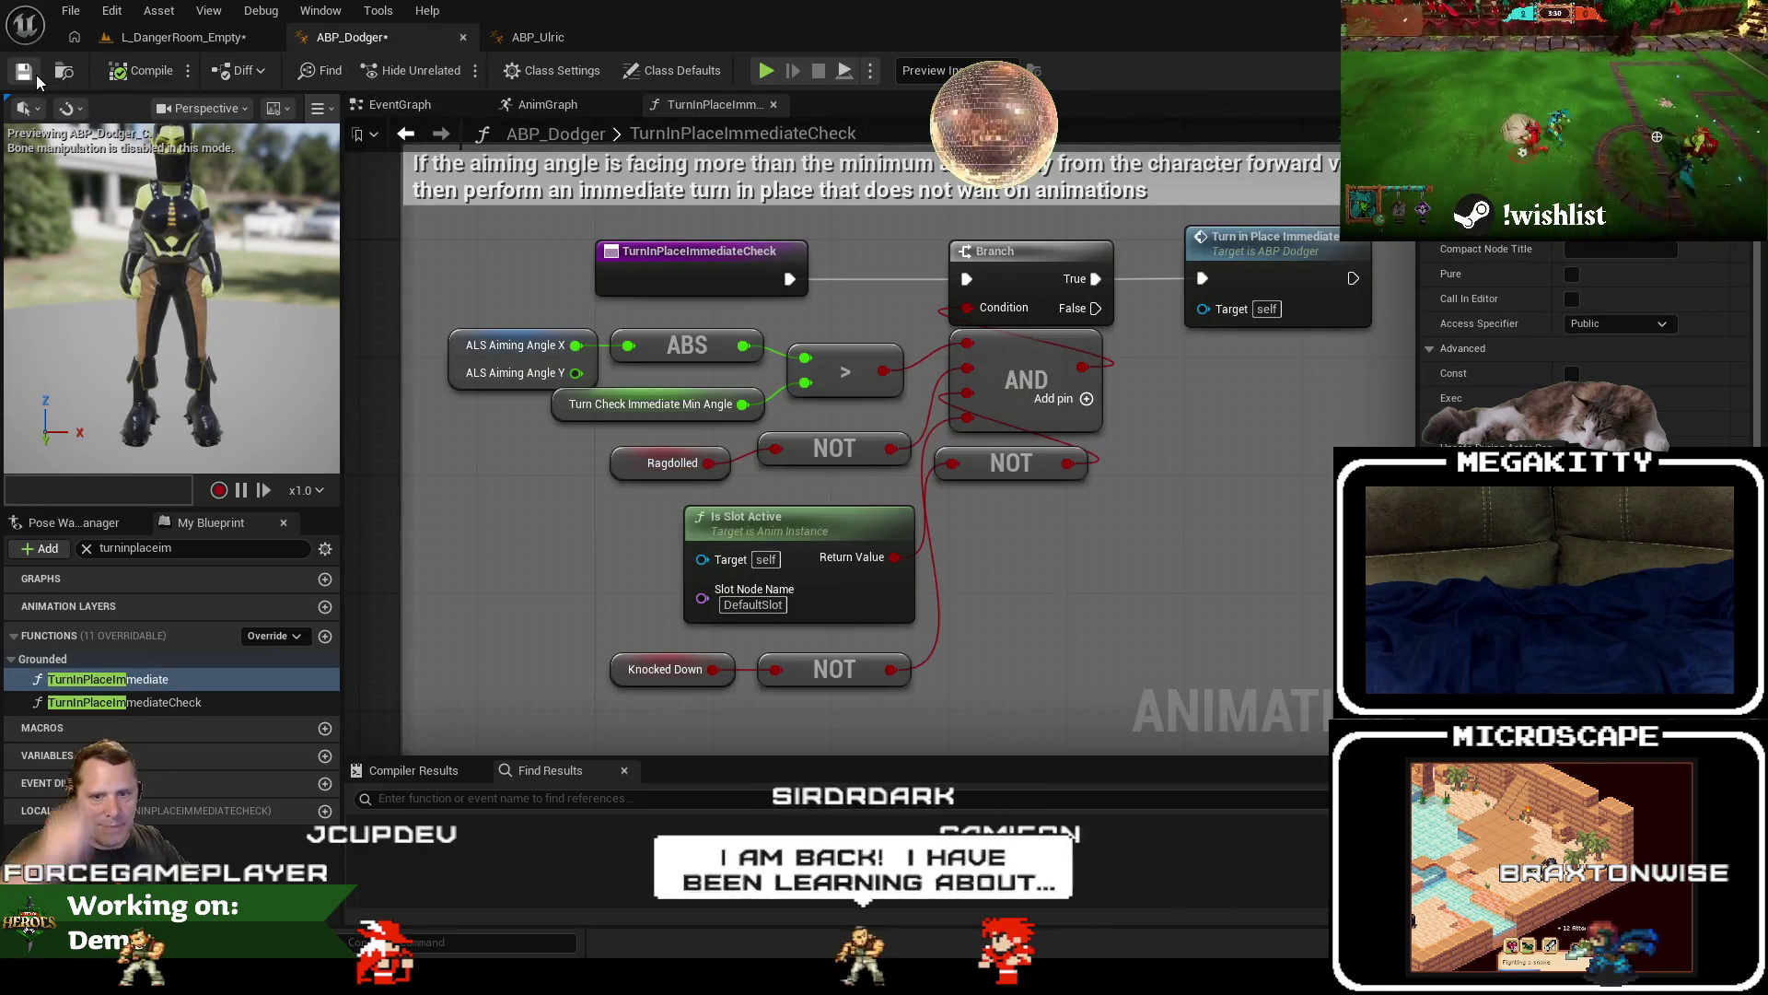
click(164, 45)
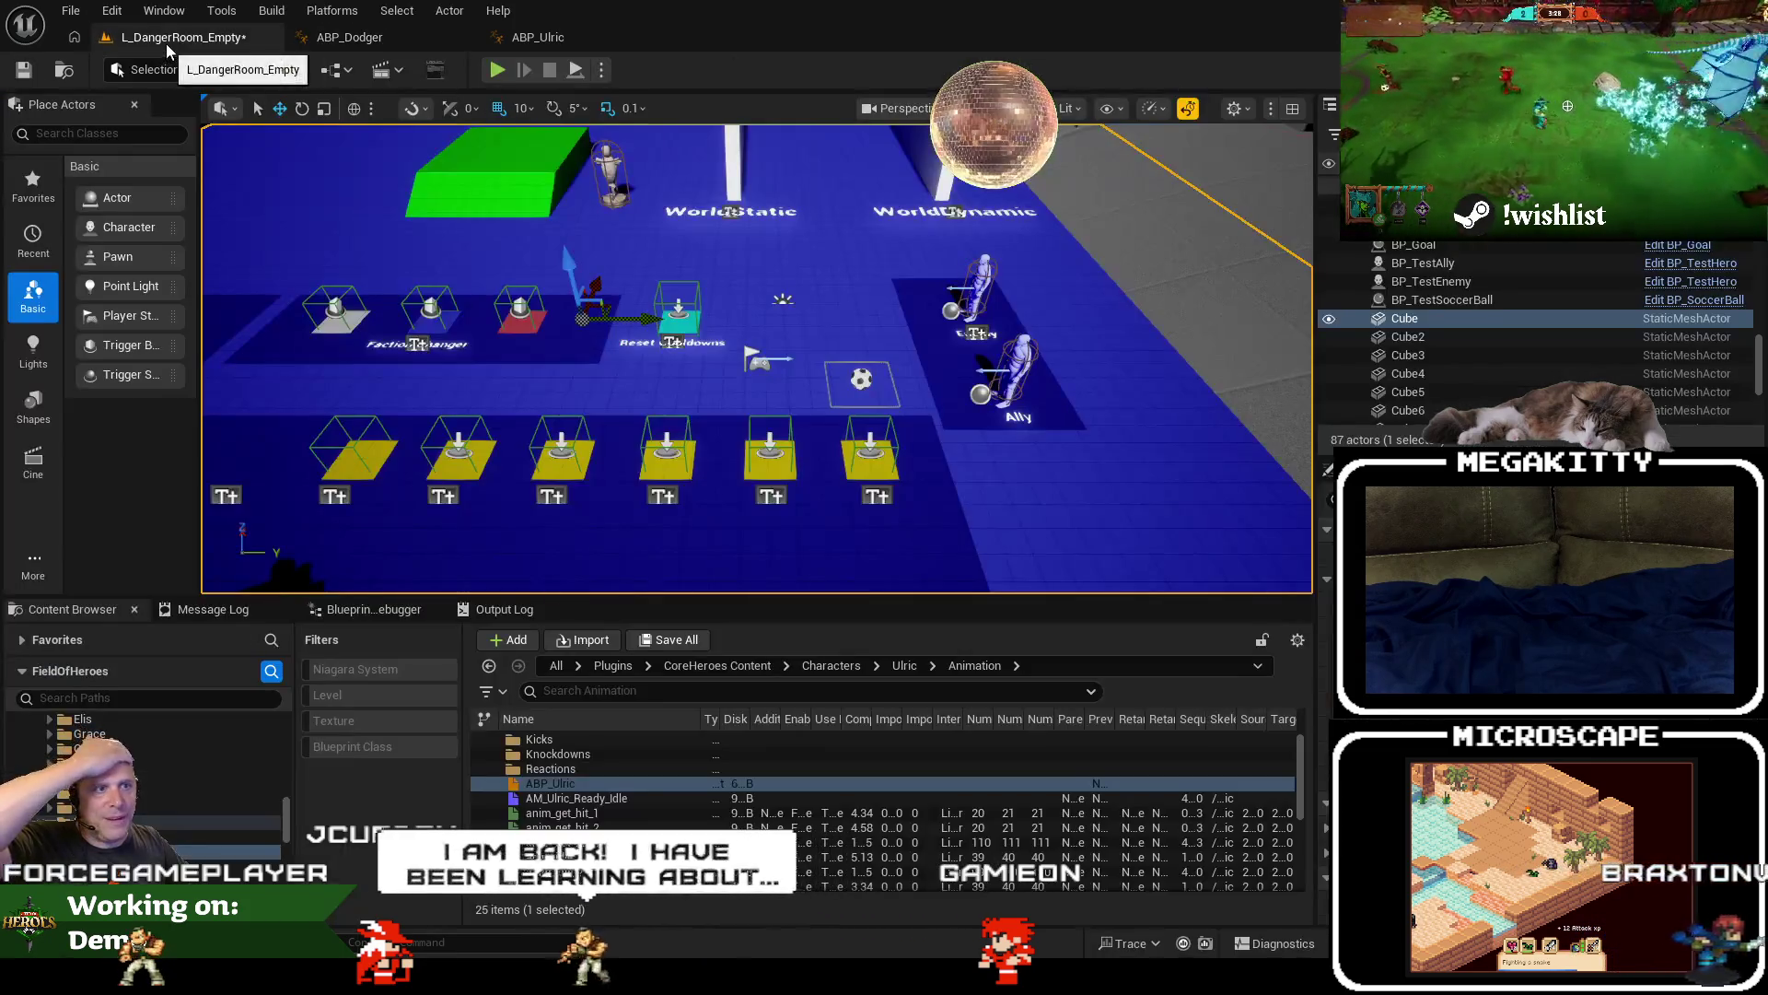
Glance at the recent levels list, then run and stop a play session in the level.
click(72, 11)
mouse_move(303, 141)
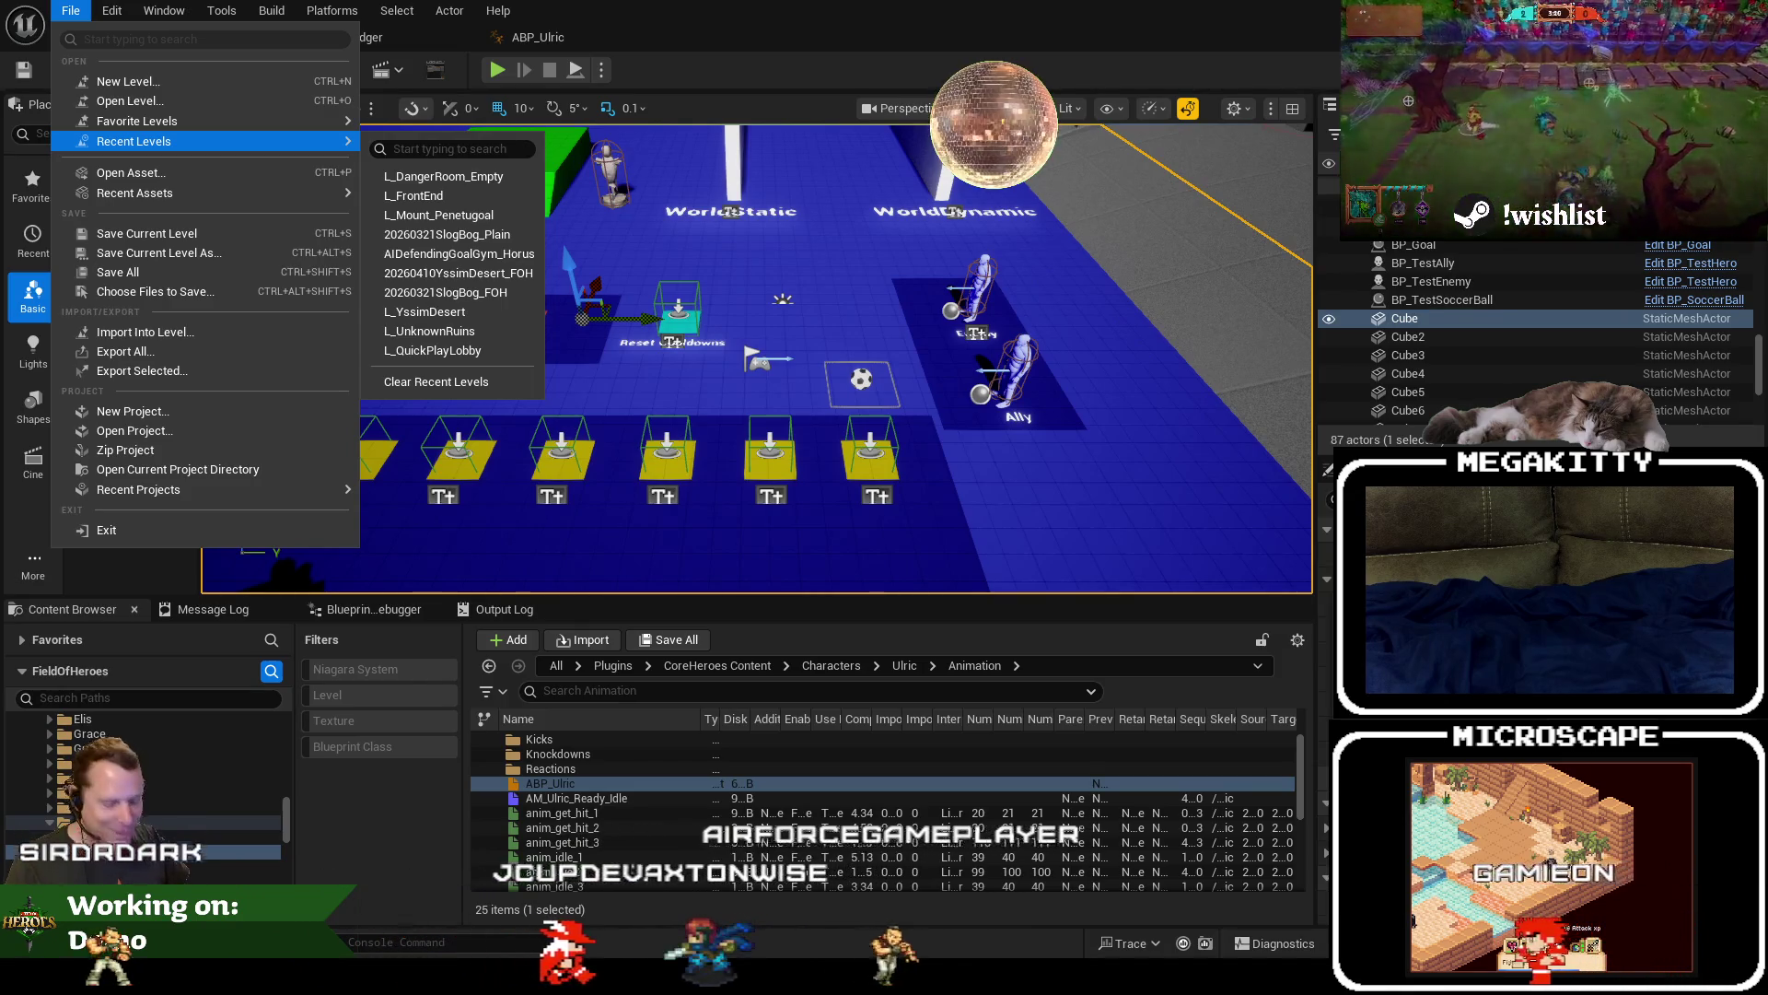
key(Escape)
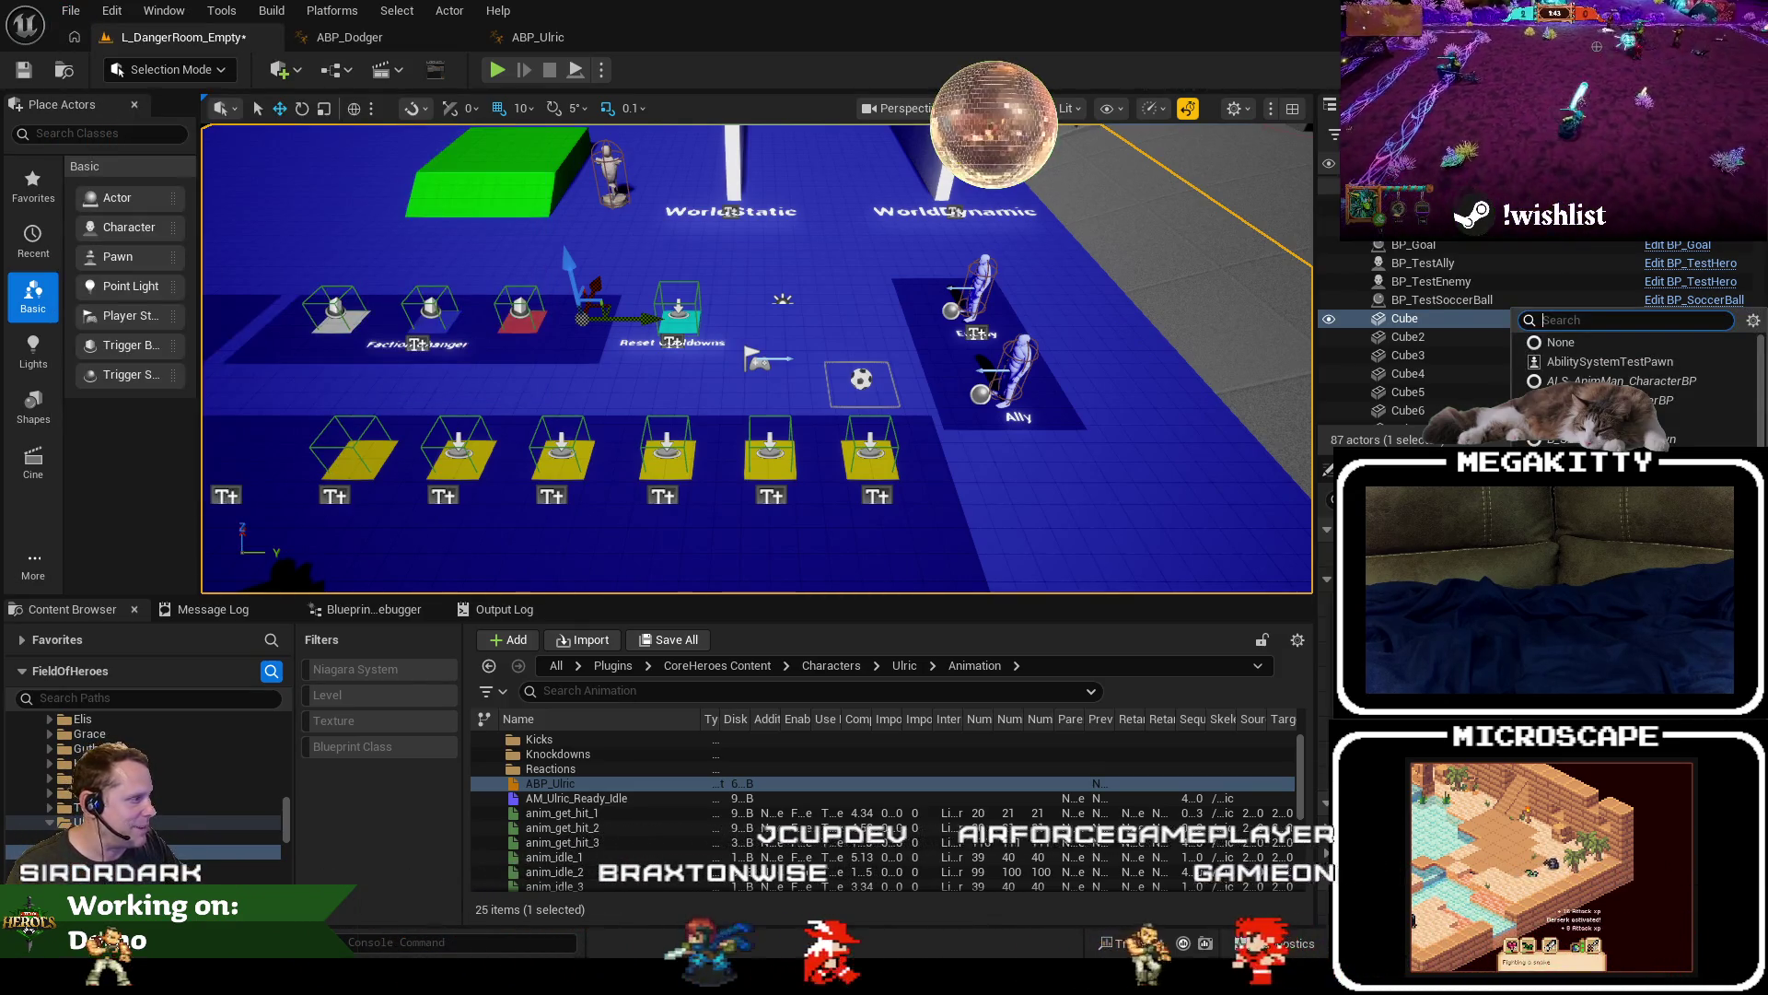
key(Escape)
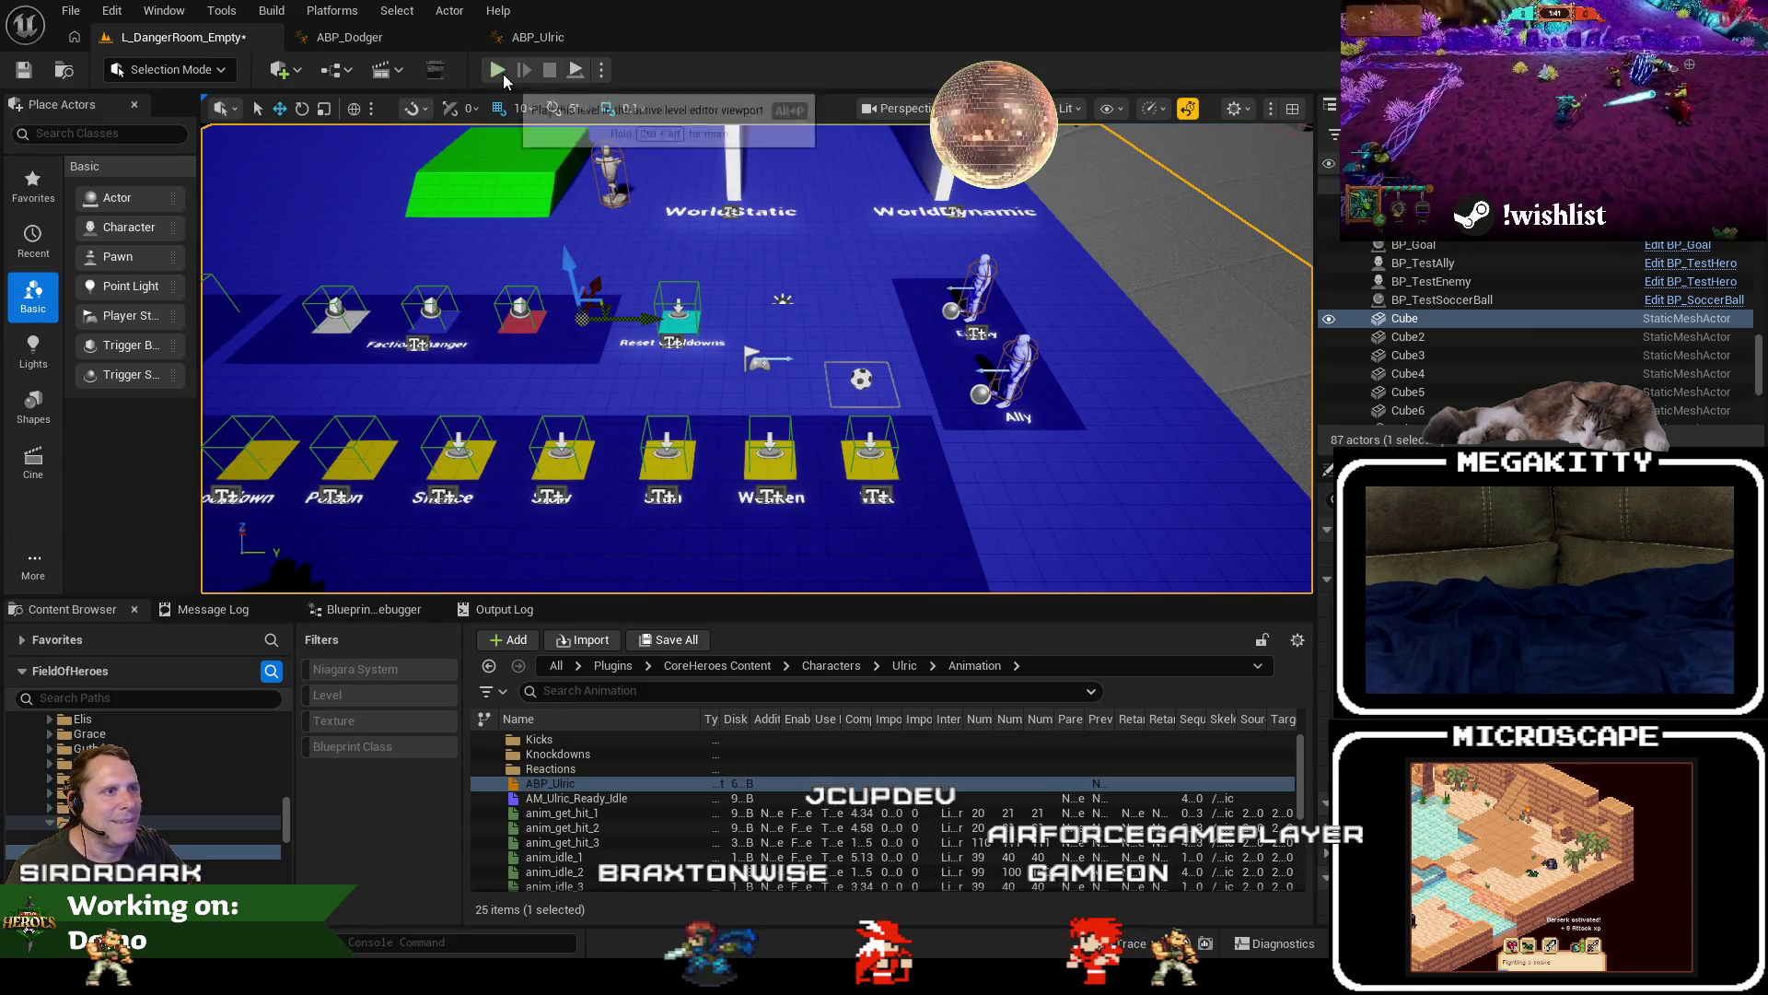
click(497, 71)
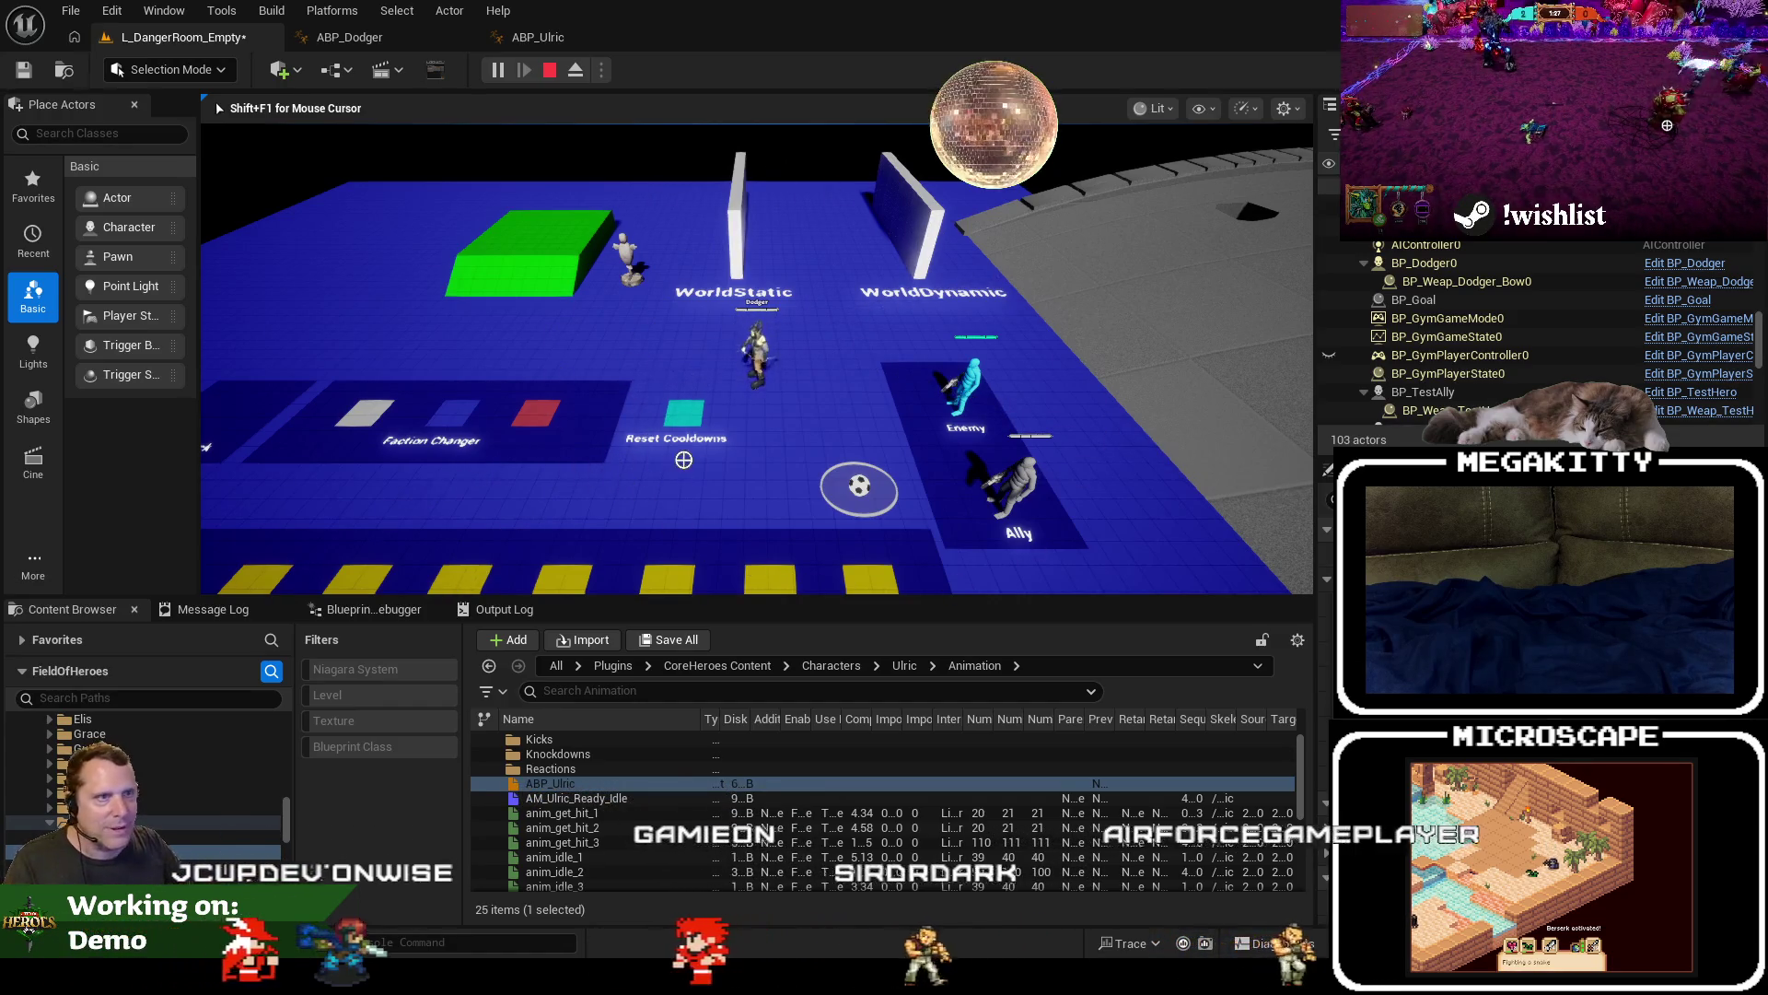
key(Escape)
Compare ABP_Dodger with ABP_Ulric, then show Dodger's Animations folder in the Content Browser.
click(394, 42)
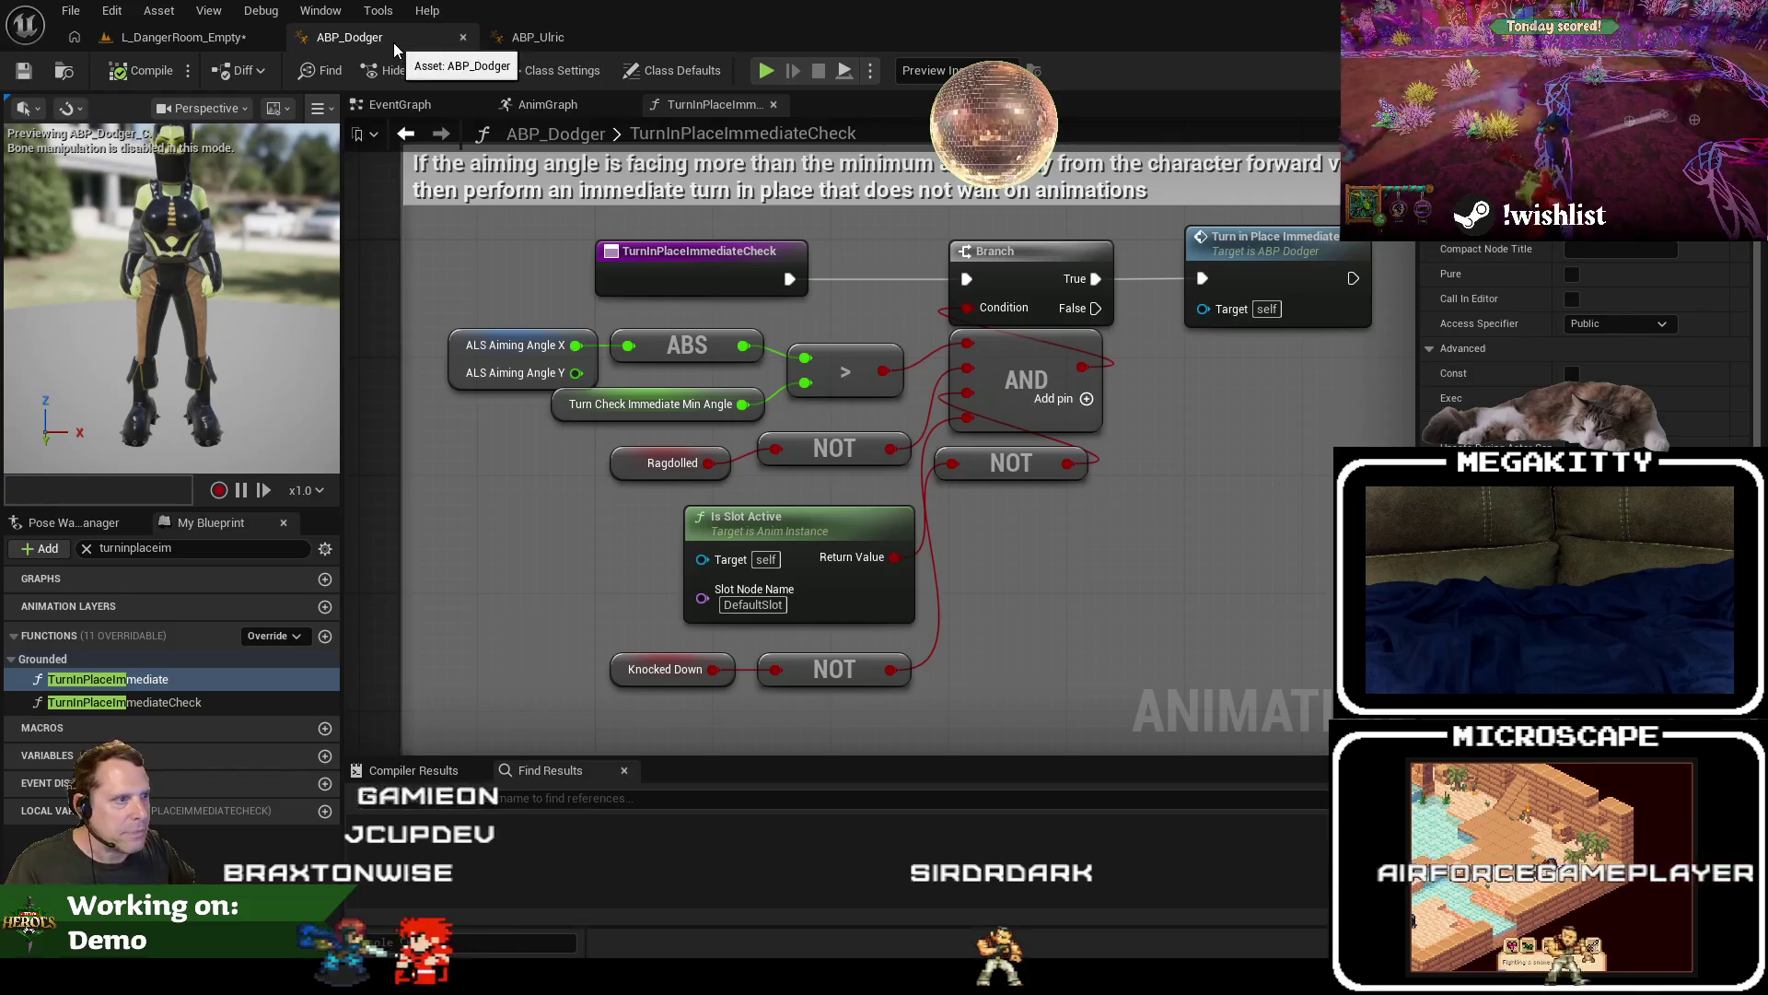
click(538, 38)
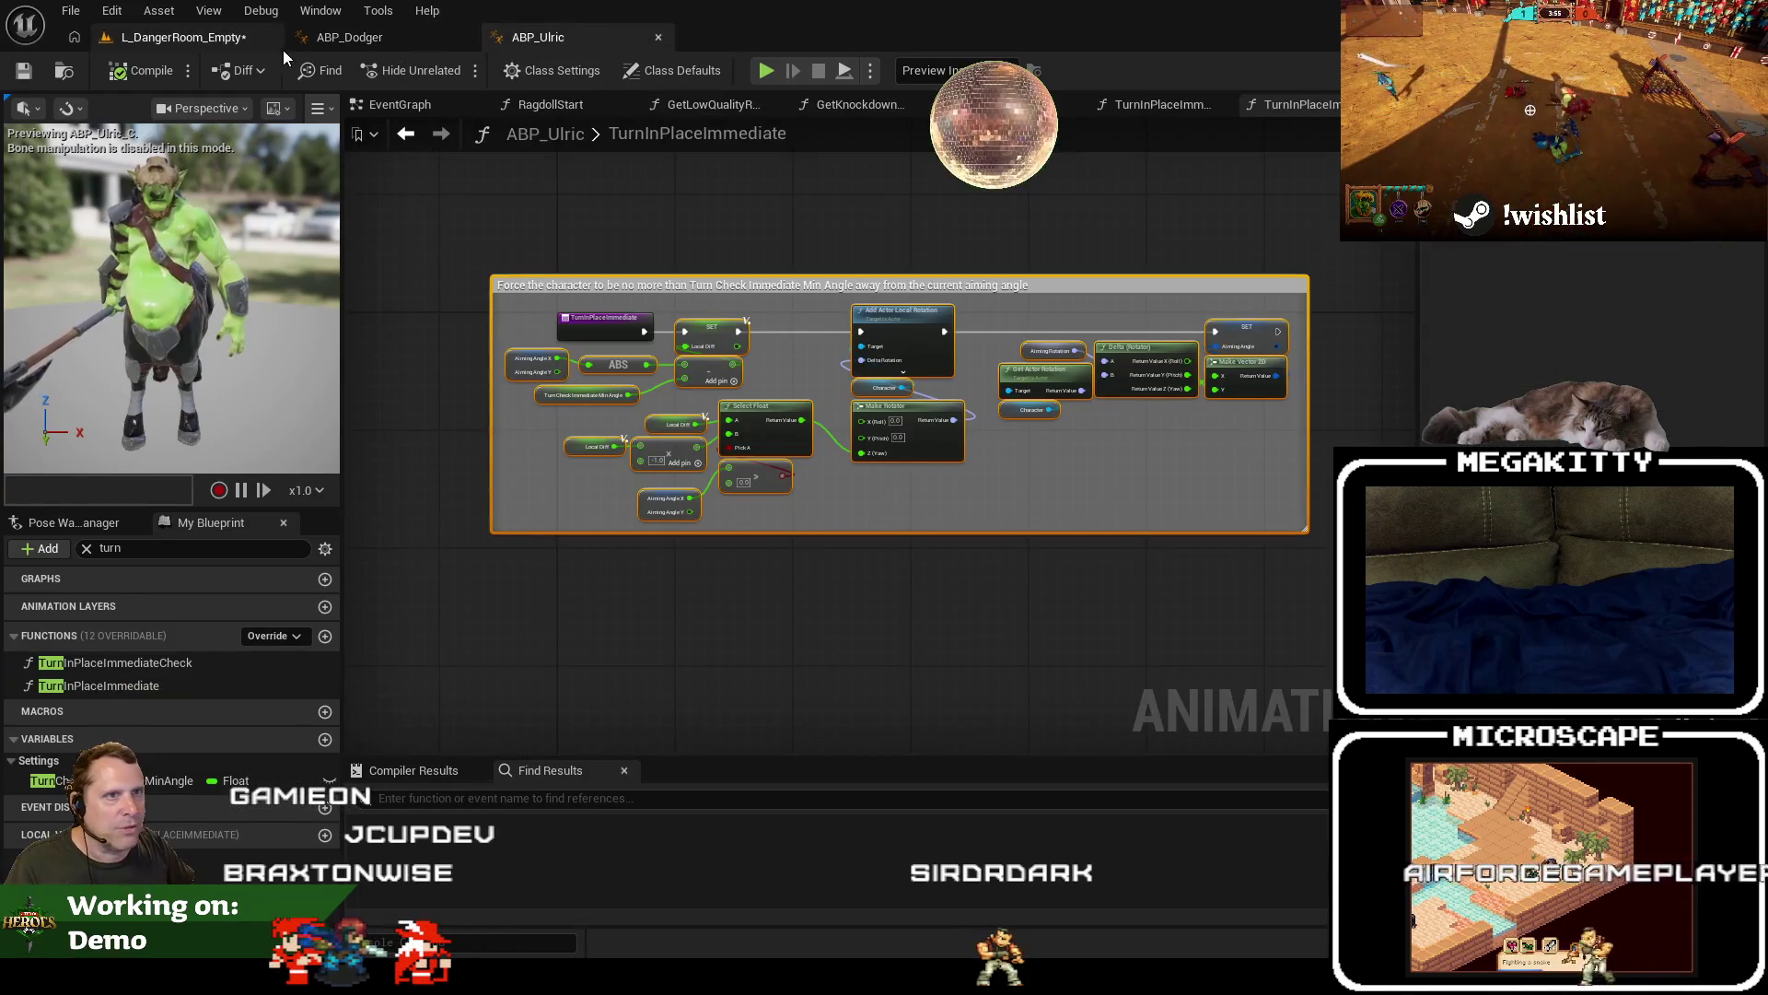
click(356, 35)
click(66, 76)
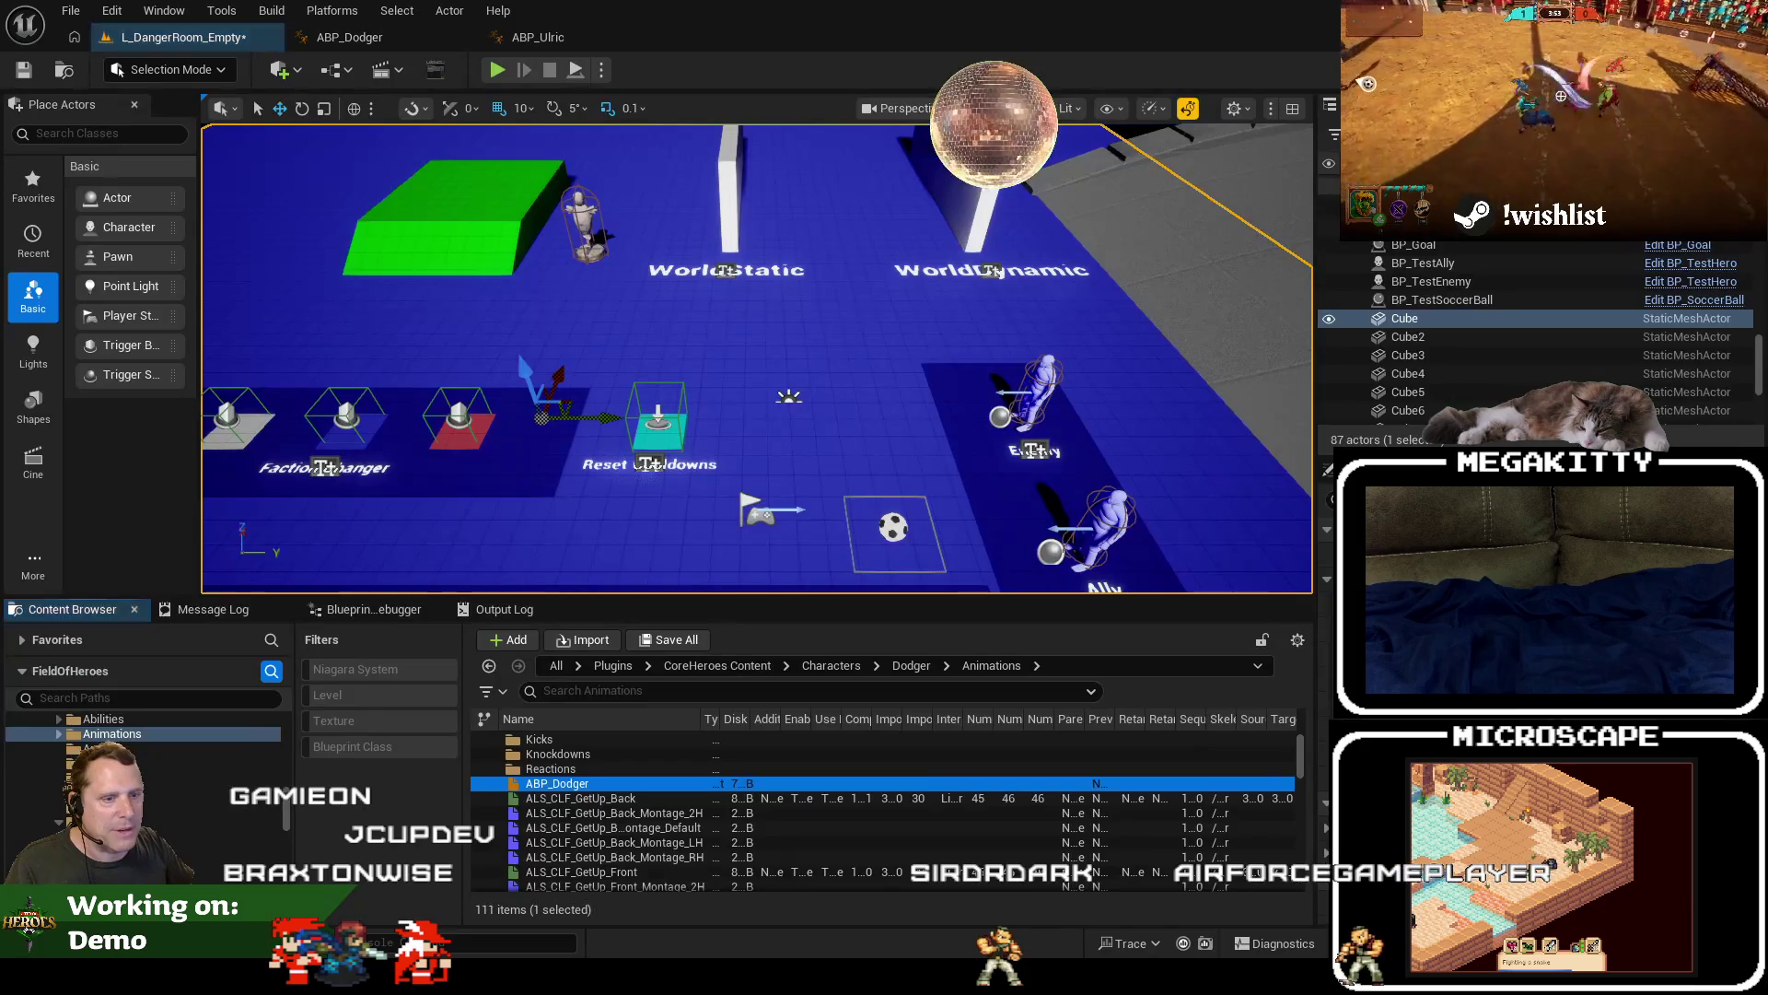
Browse to Characters > Grace > Animations and open the ABP_Grace animation blueprint.
scroll(161, 809, down, 1)
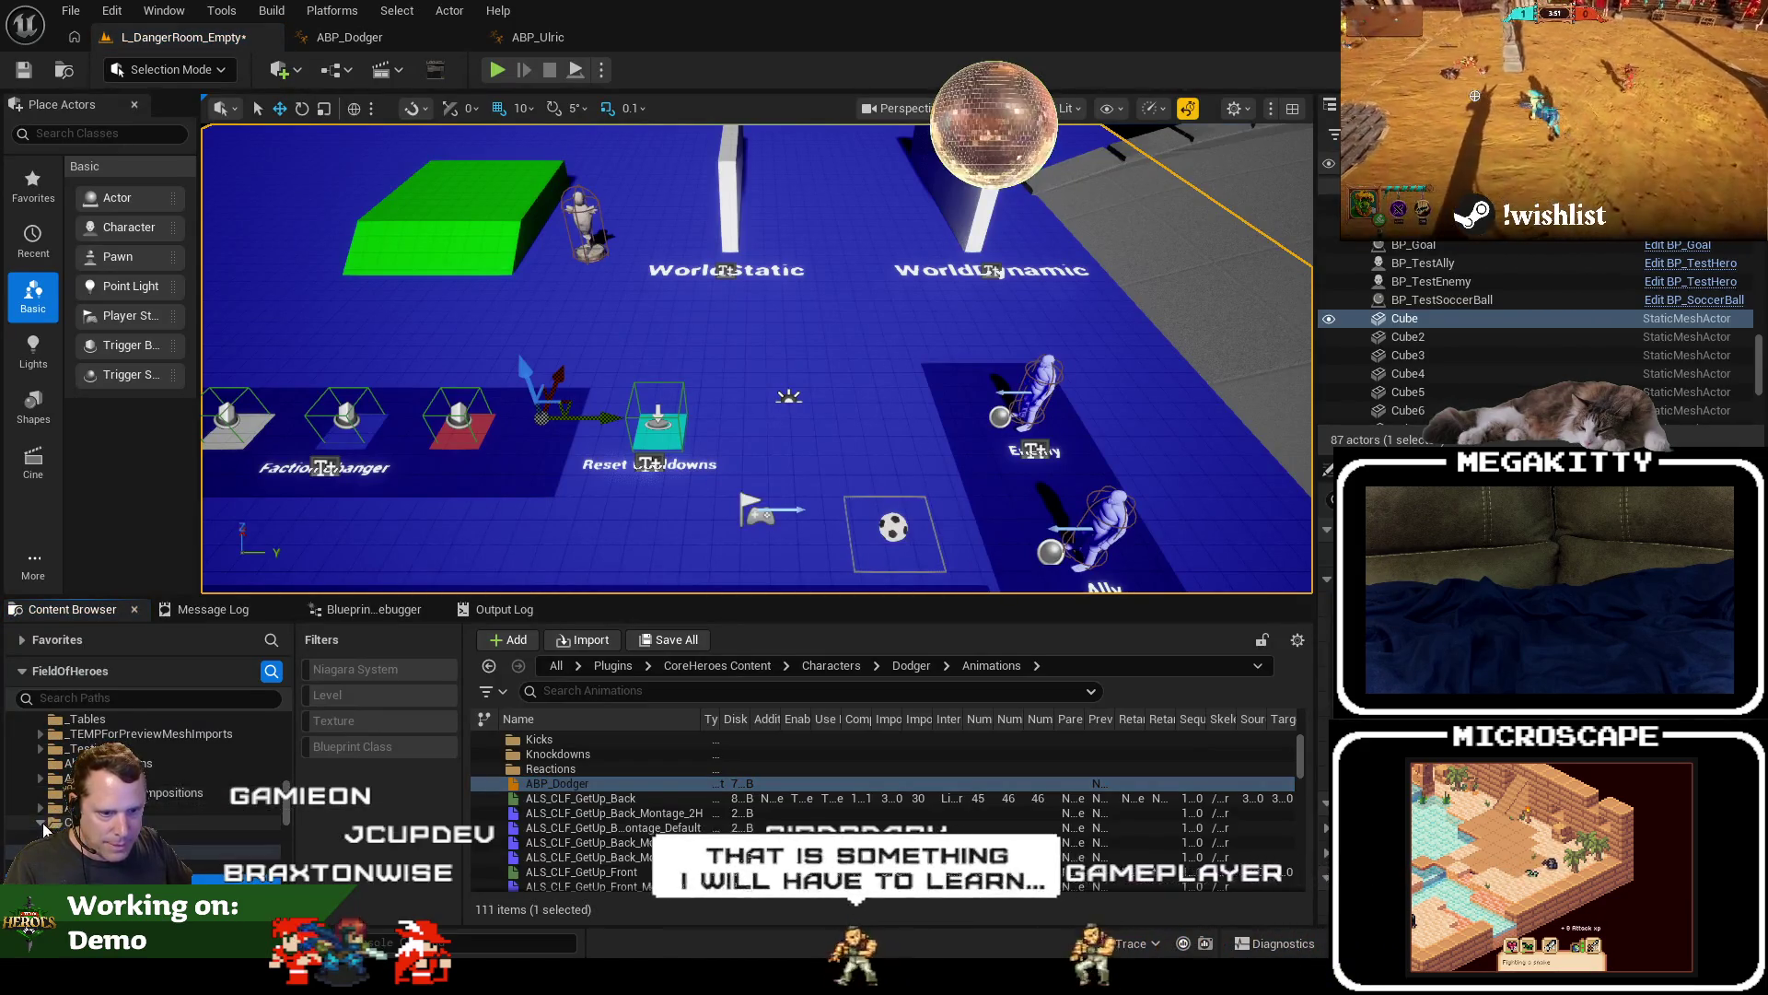
ctrl+click(139, 793)
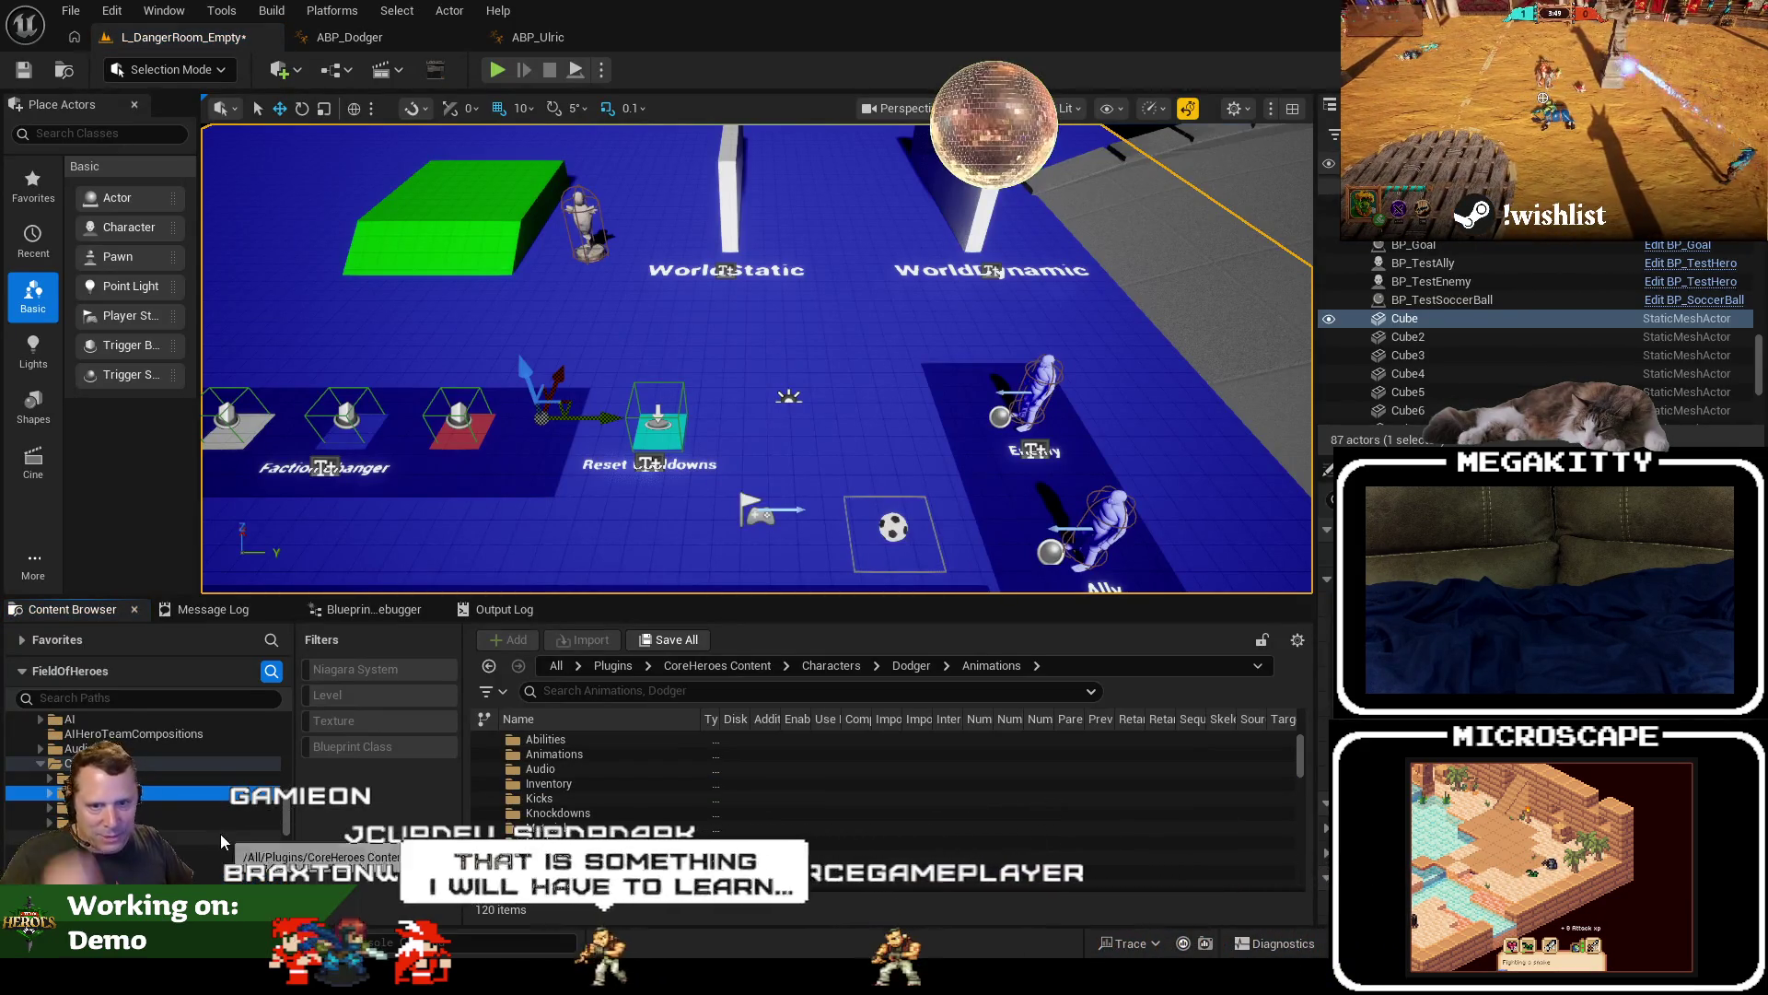
click(219, 825)
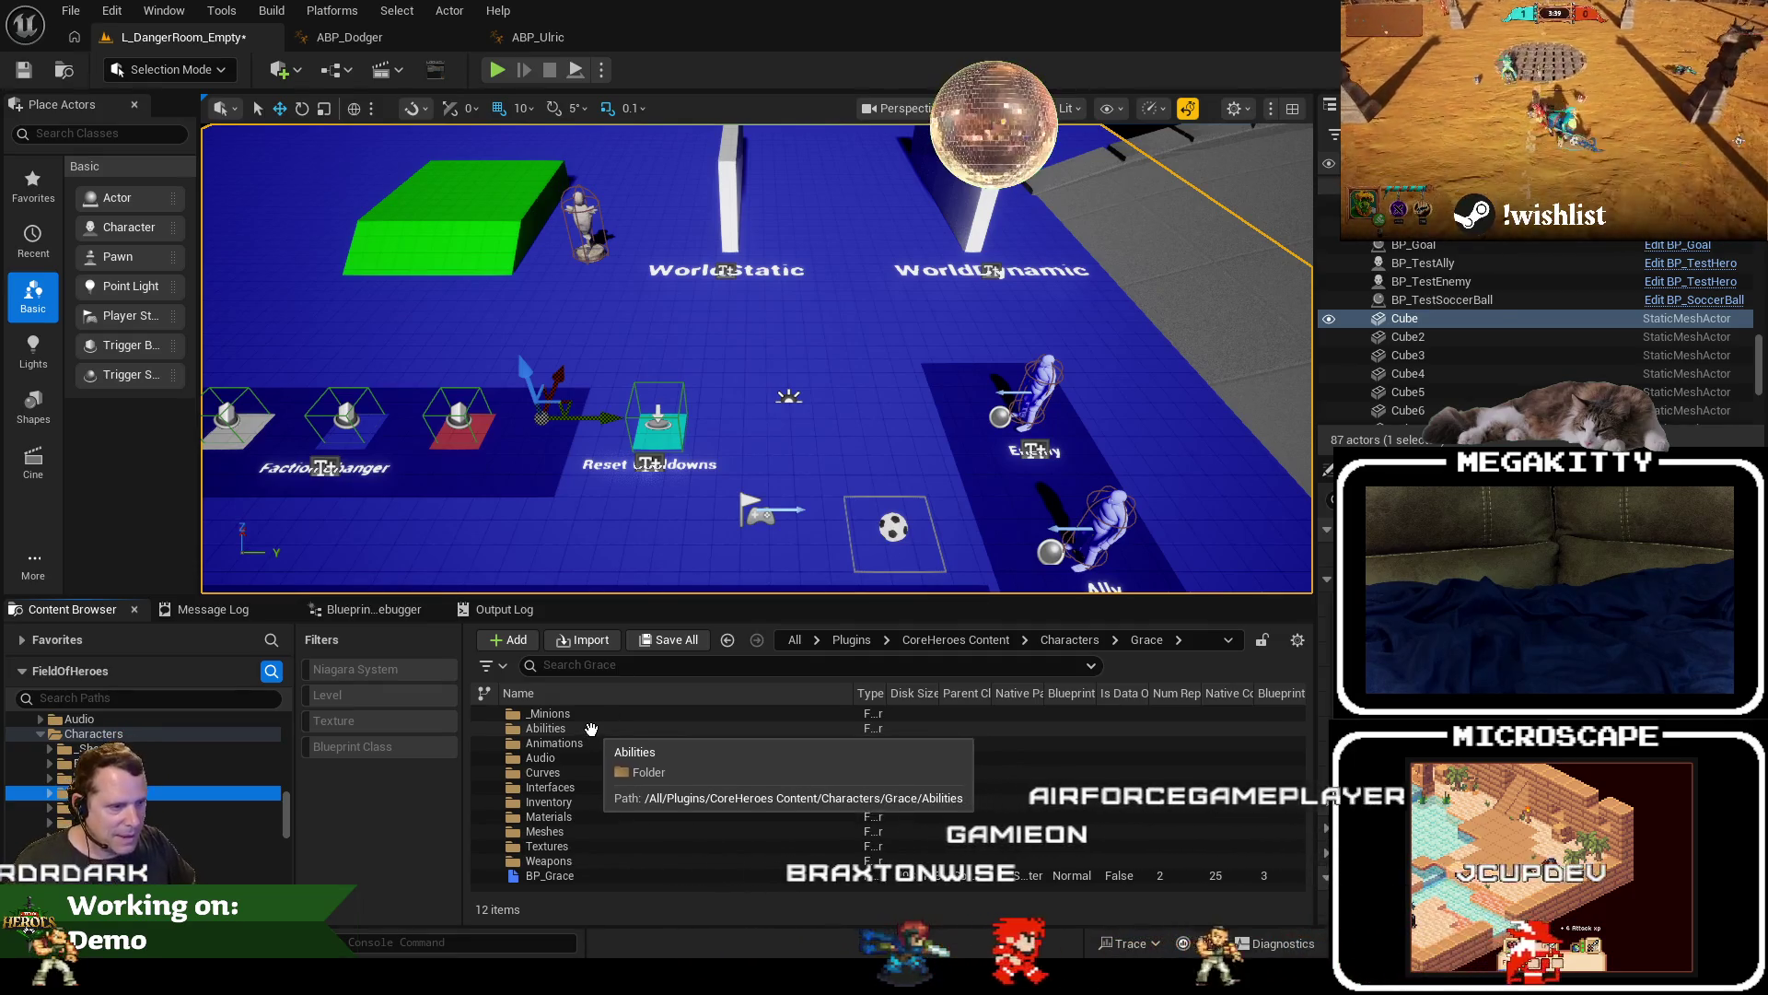
click(590, 729)
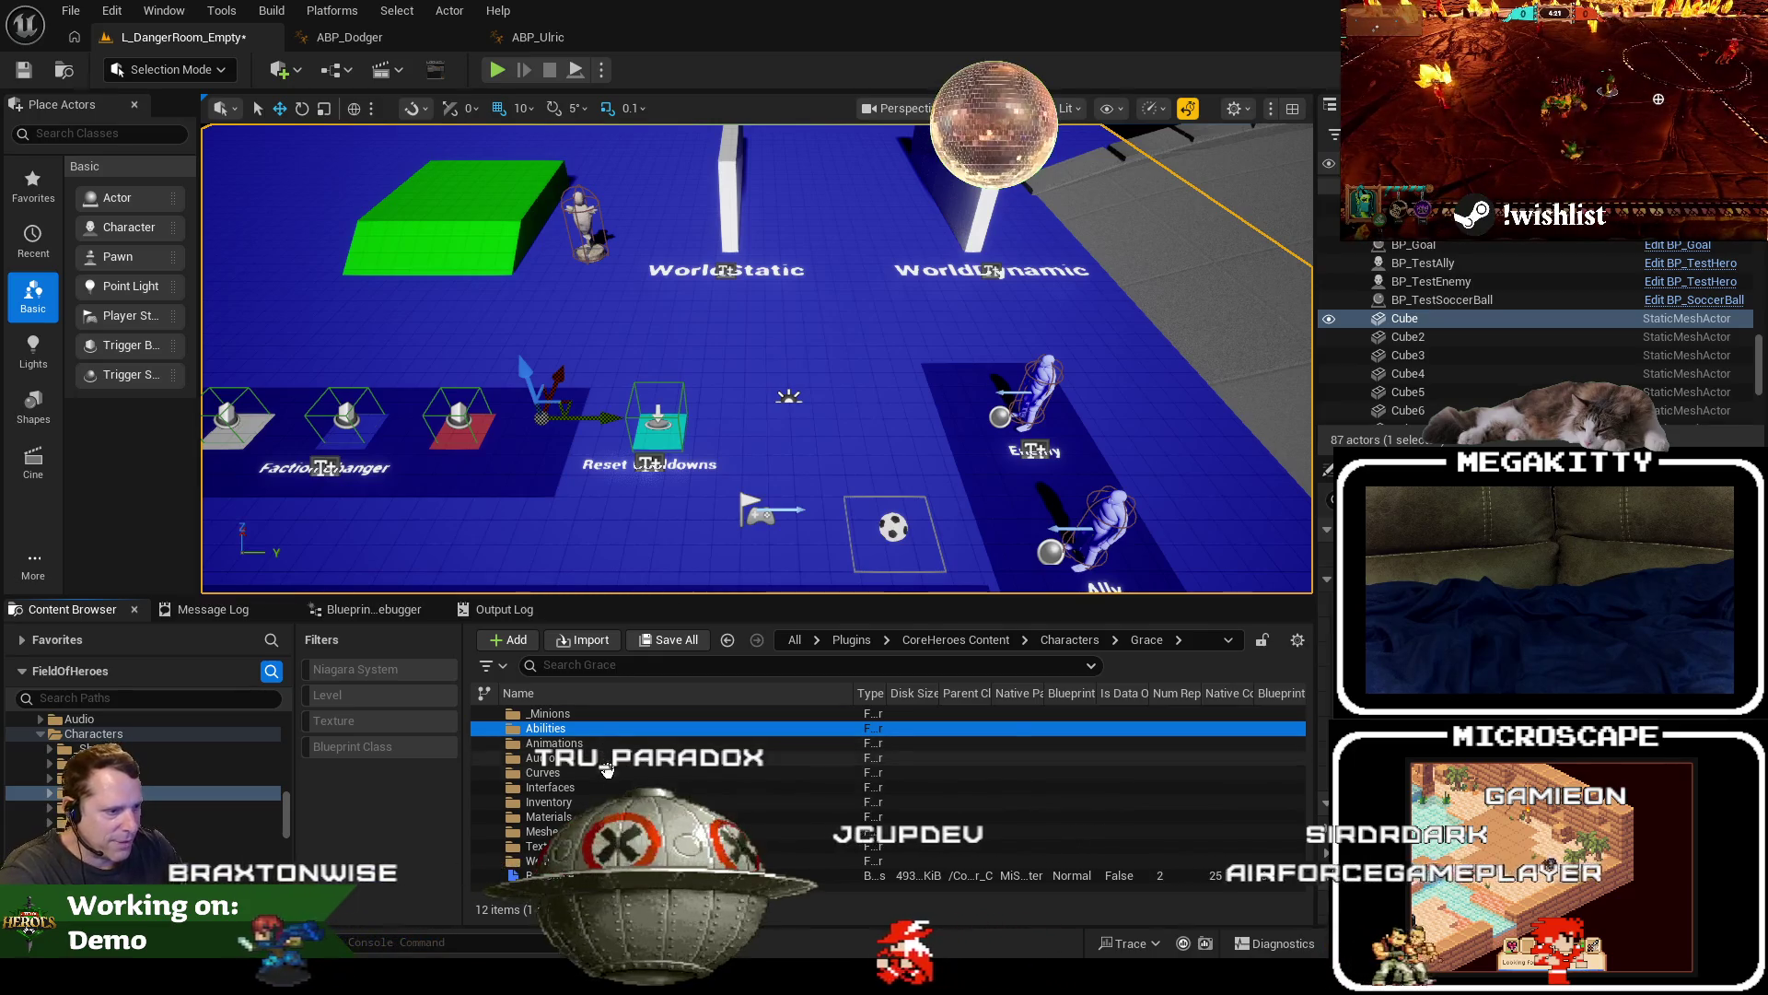
double_click(557, 743)
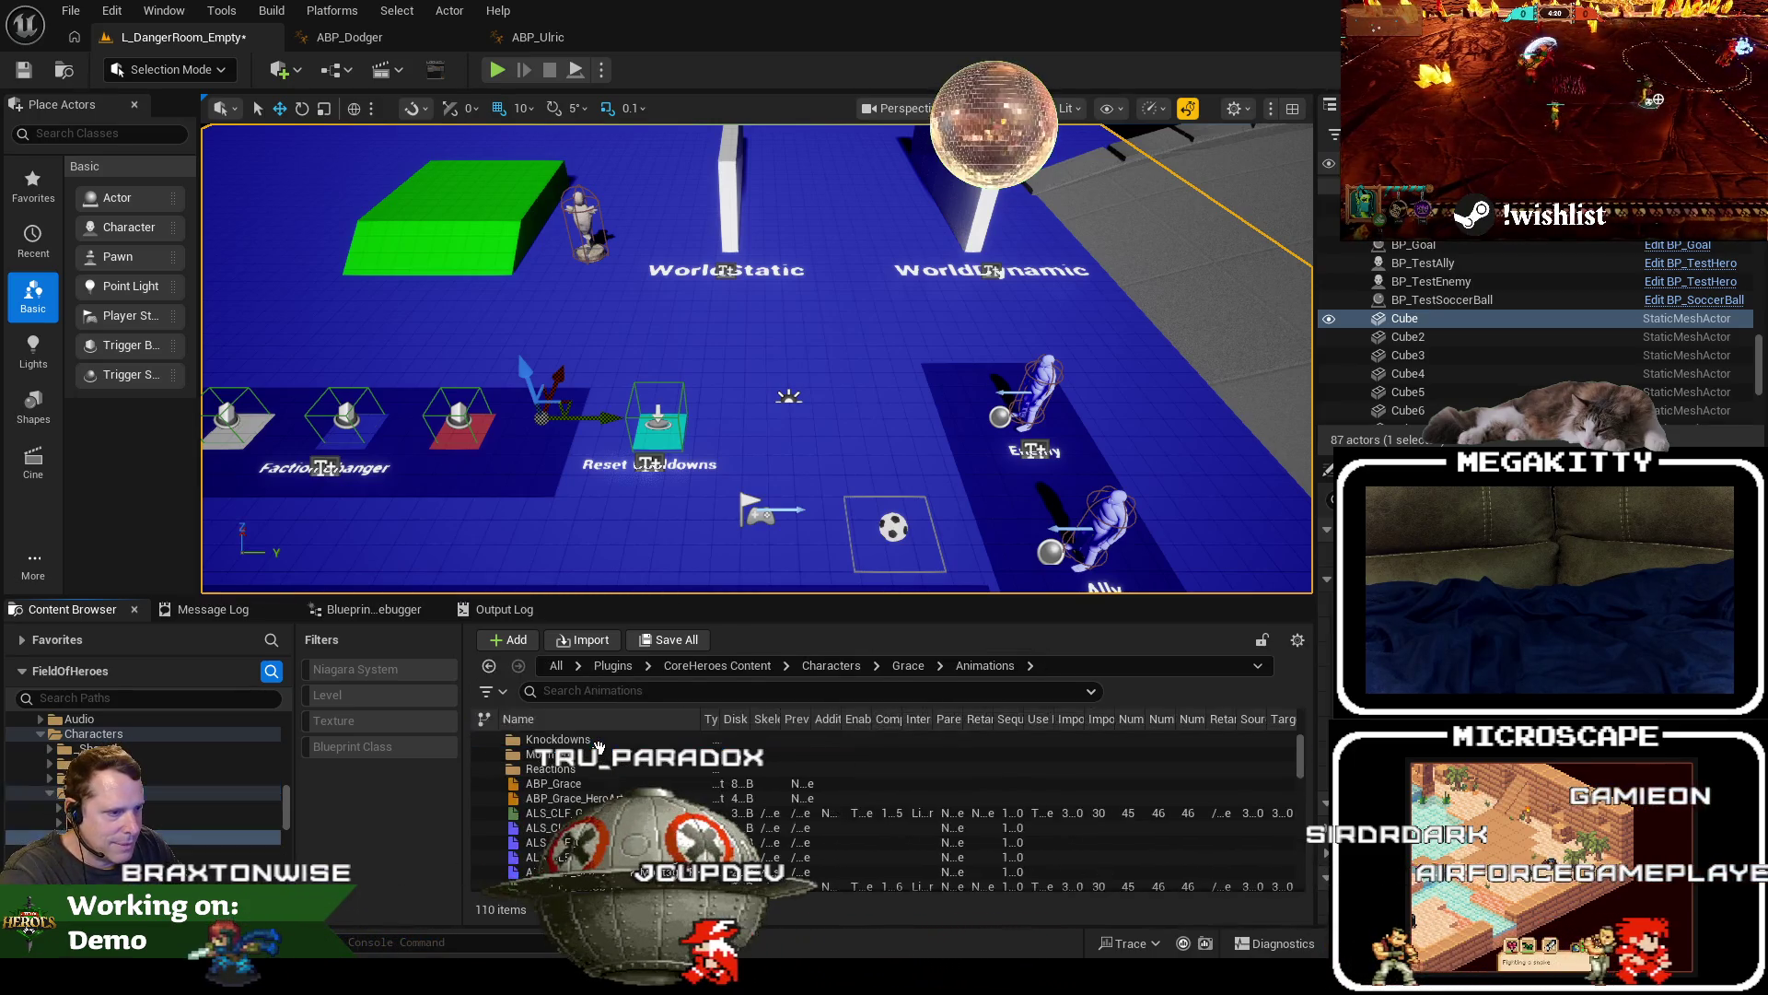
double_click(572, 783)
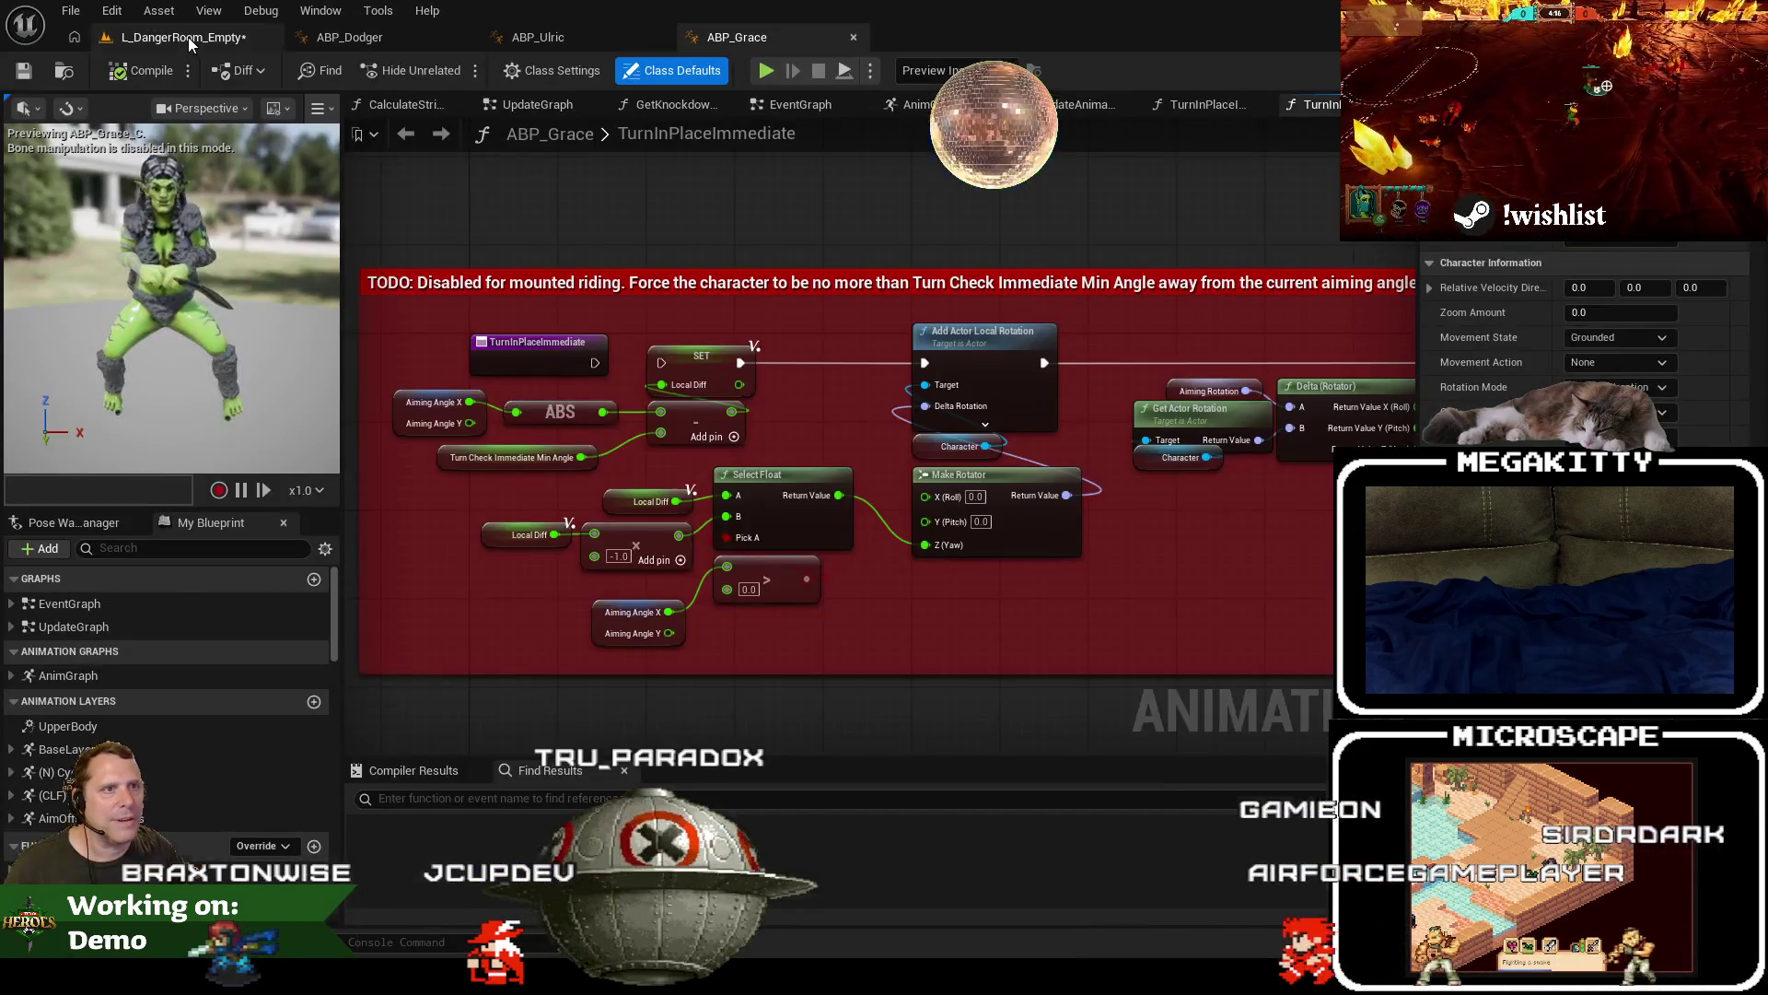
click(175, 36)
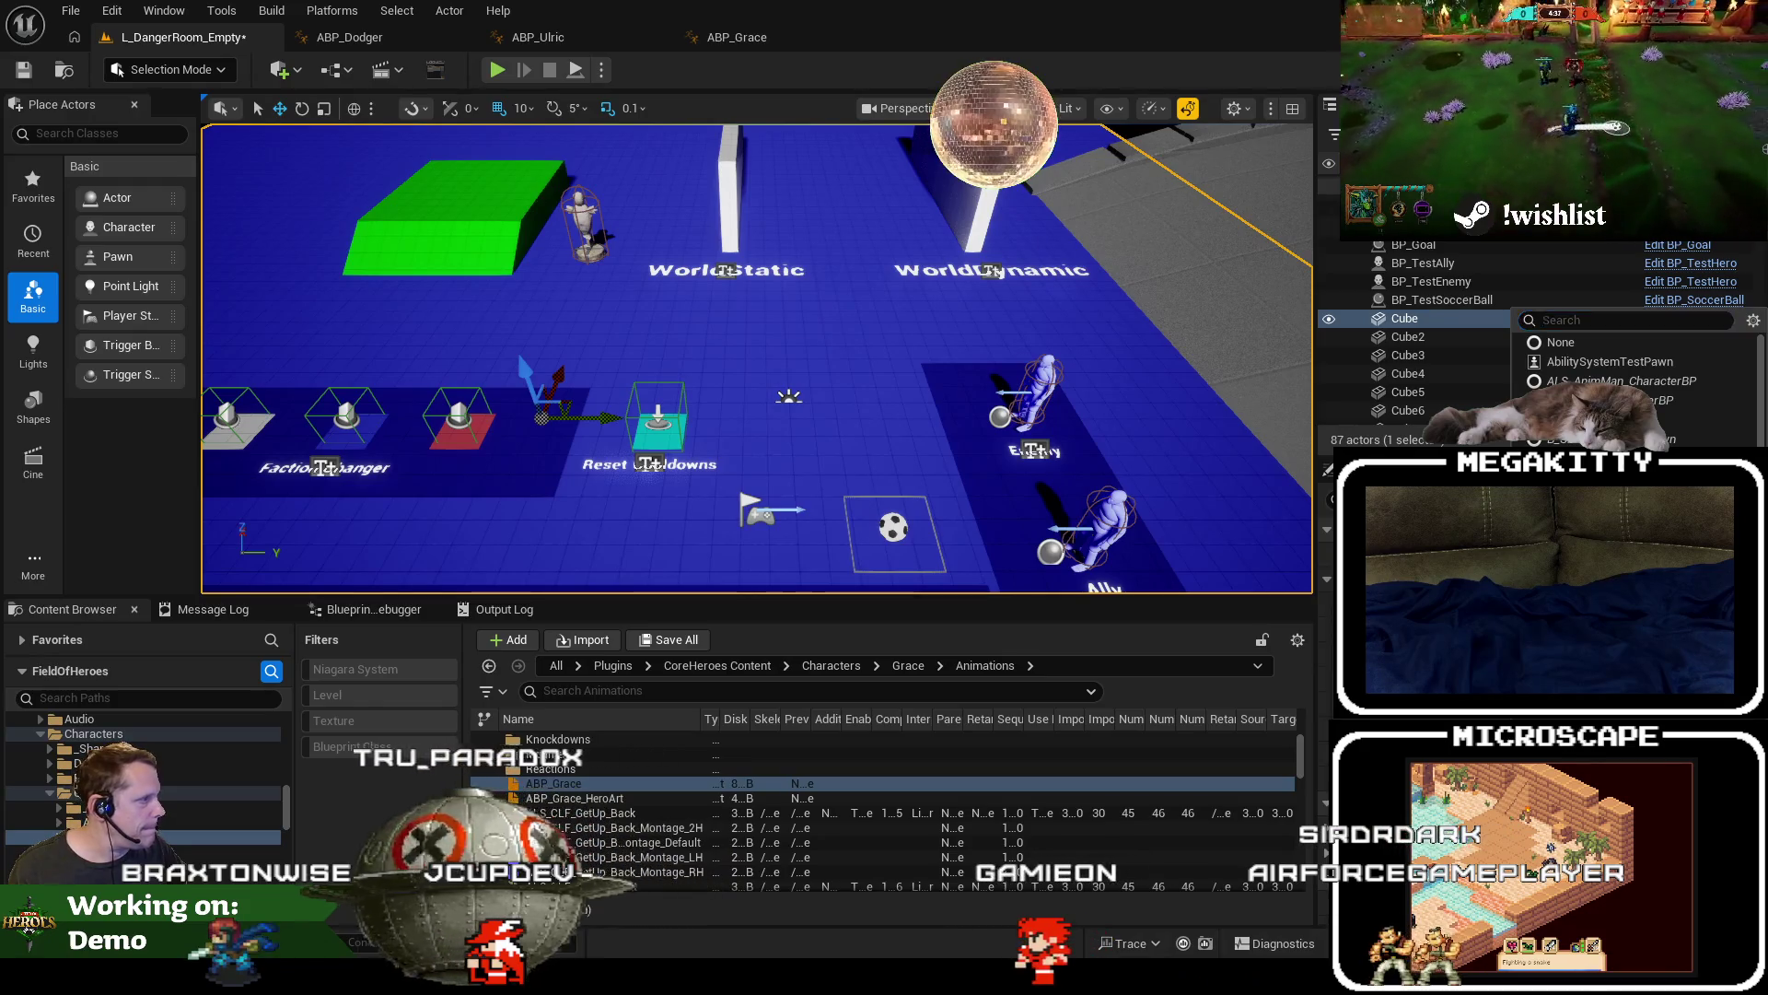
click(497, 83)
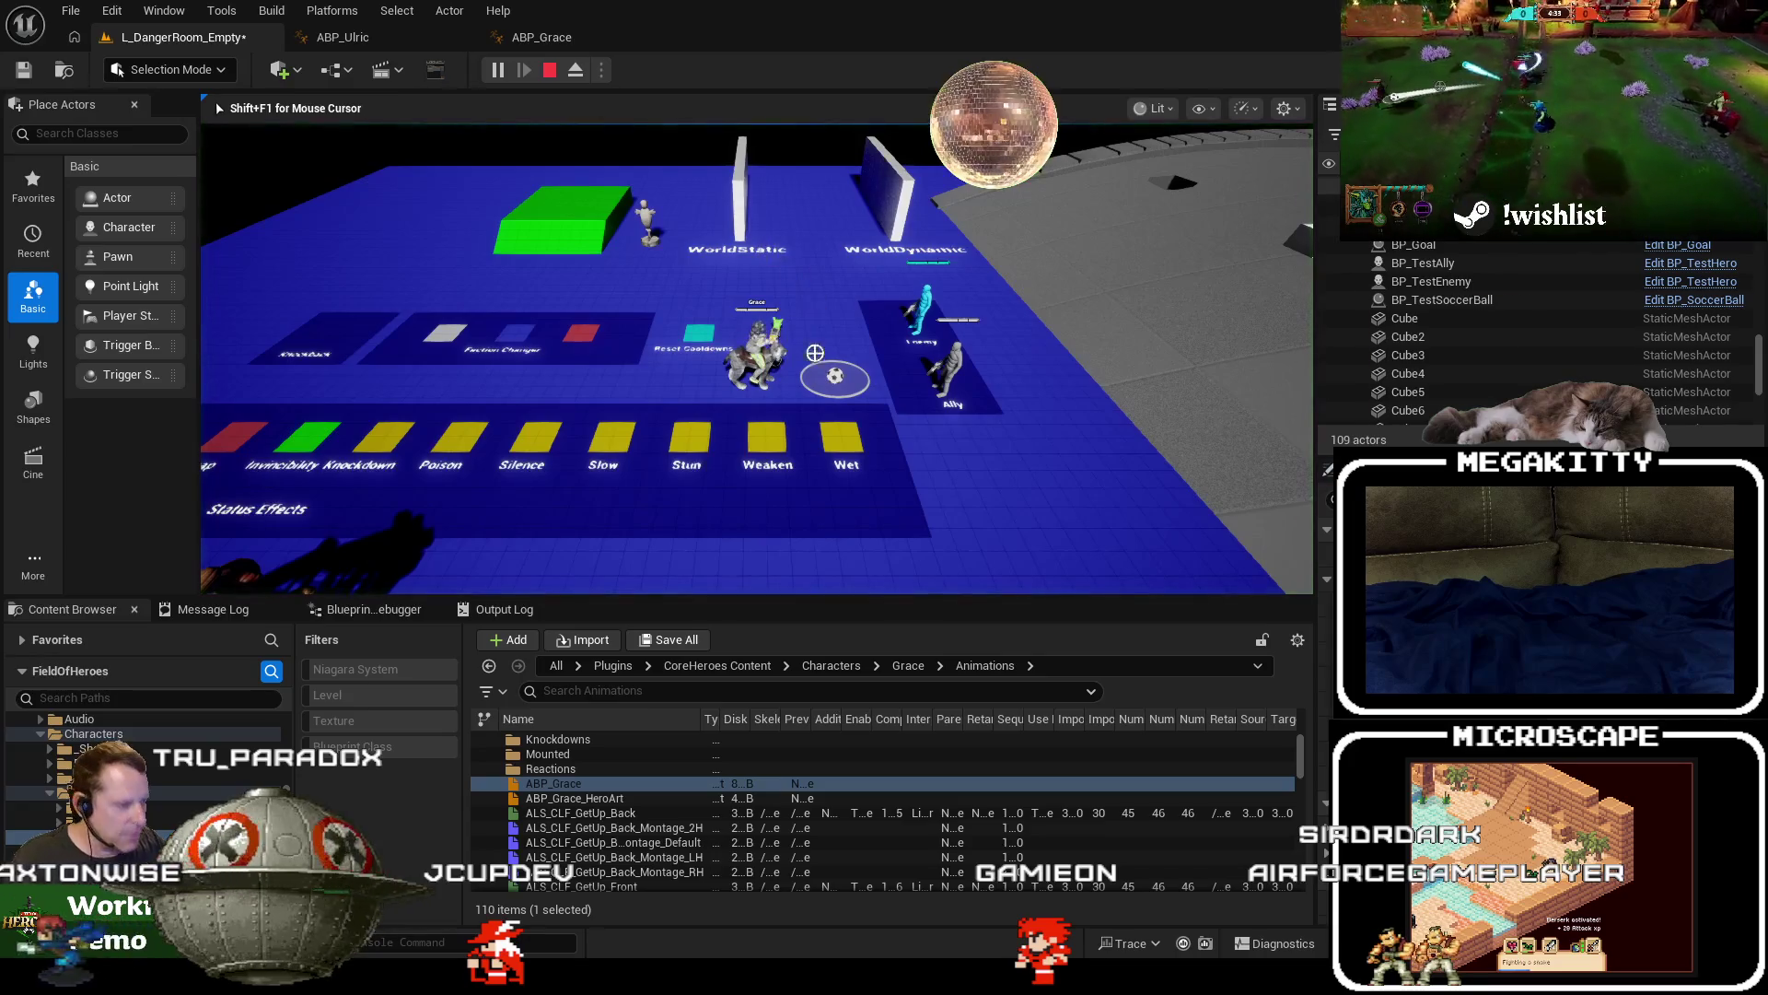
key(F11)
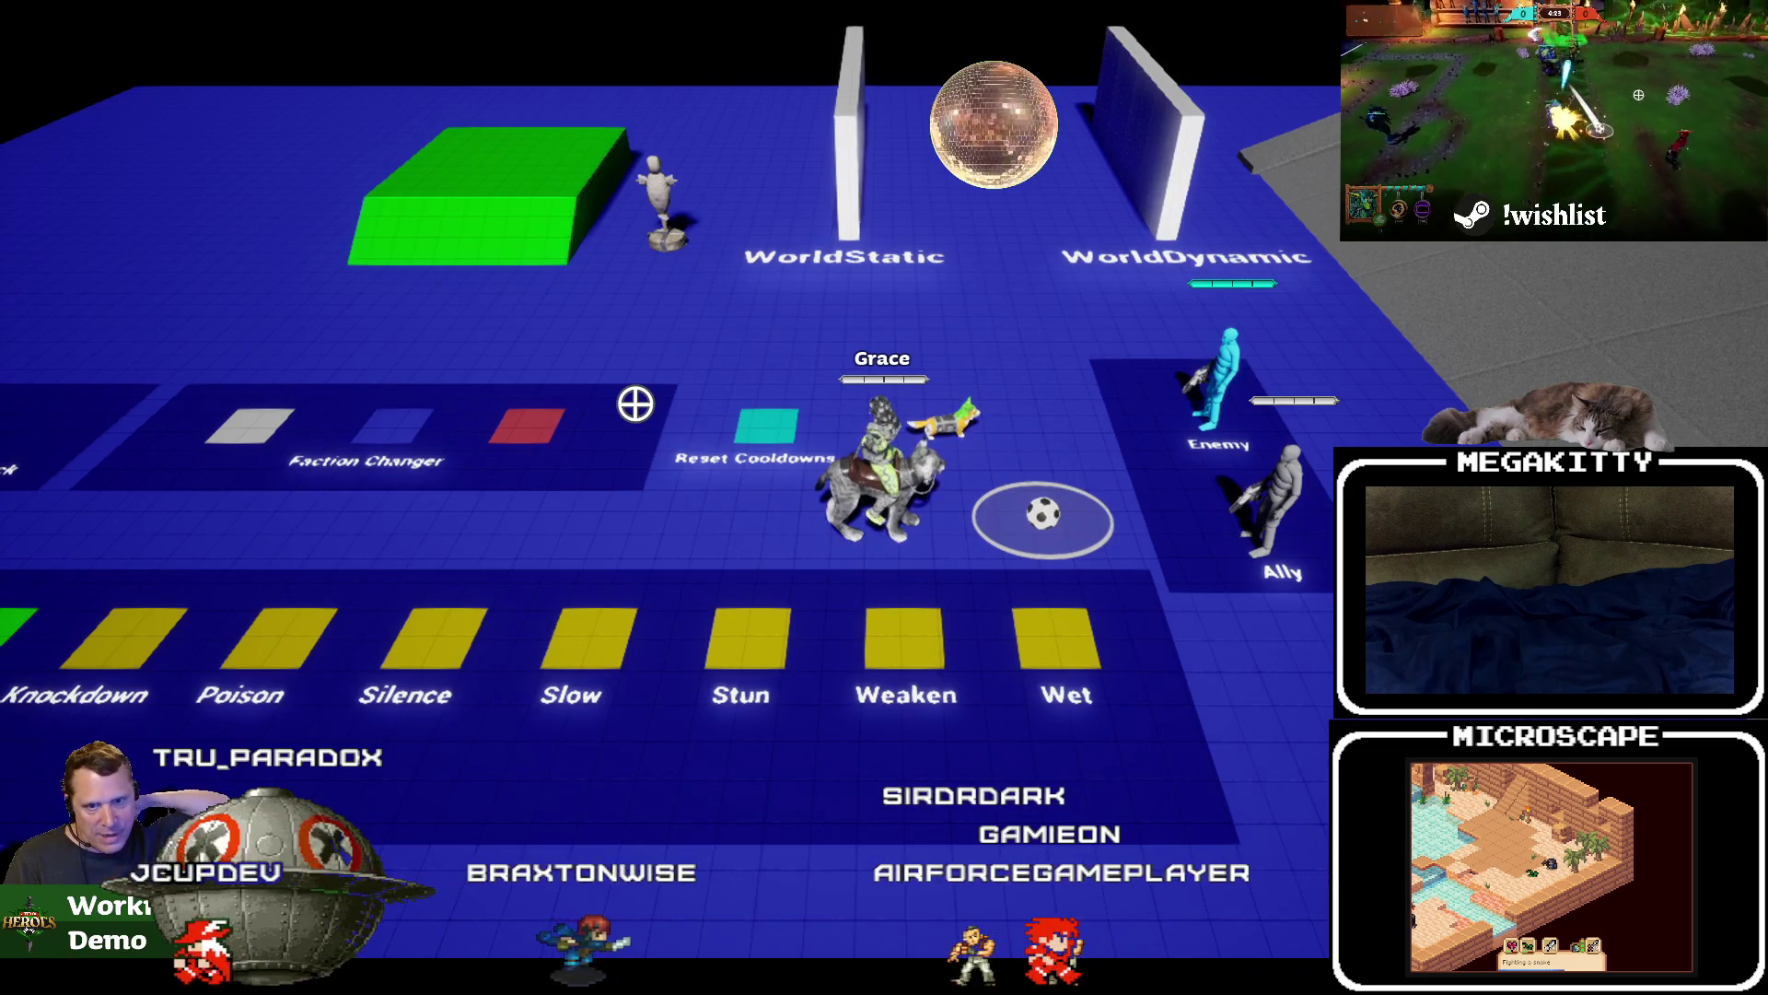
key(Escape)
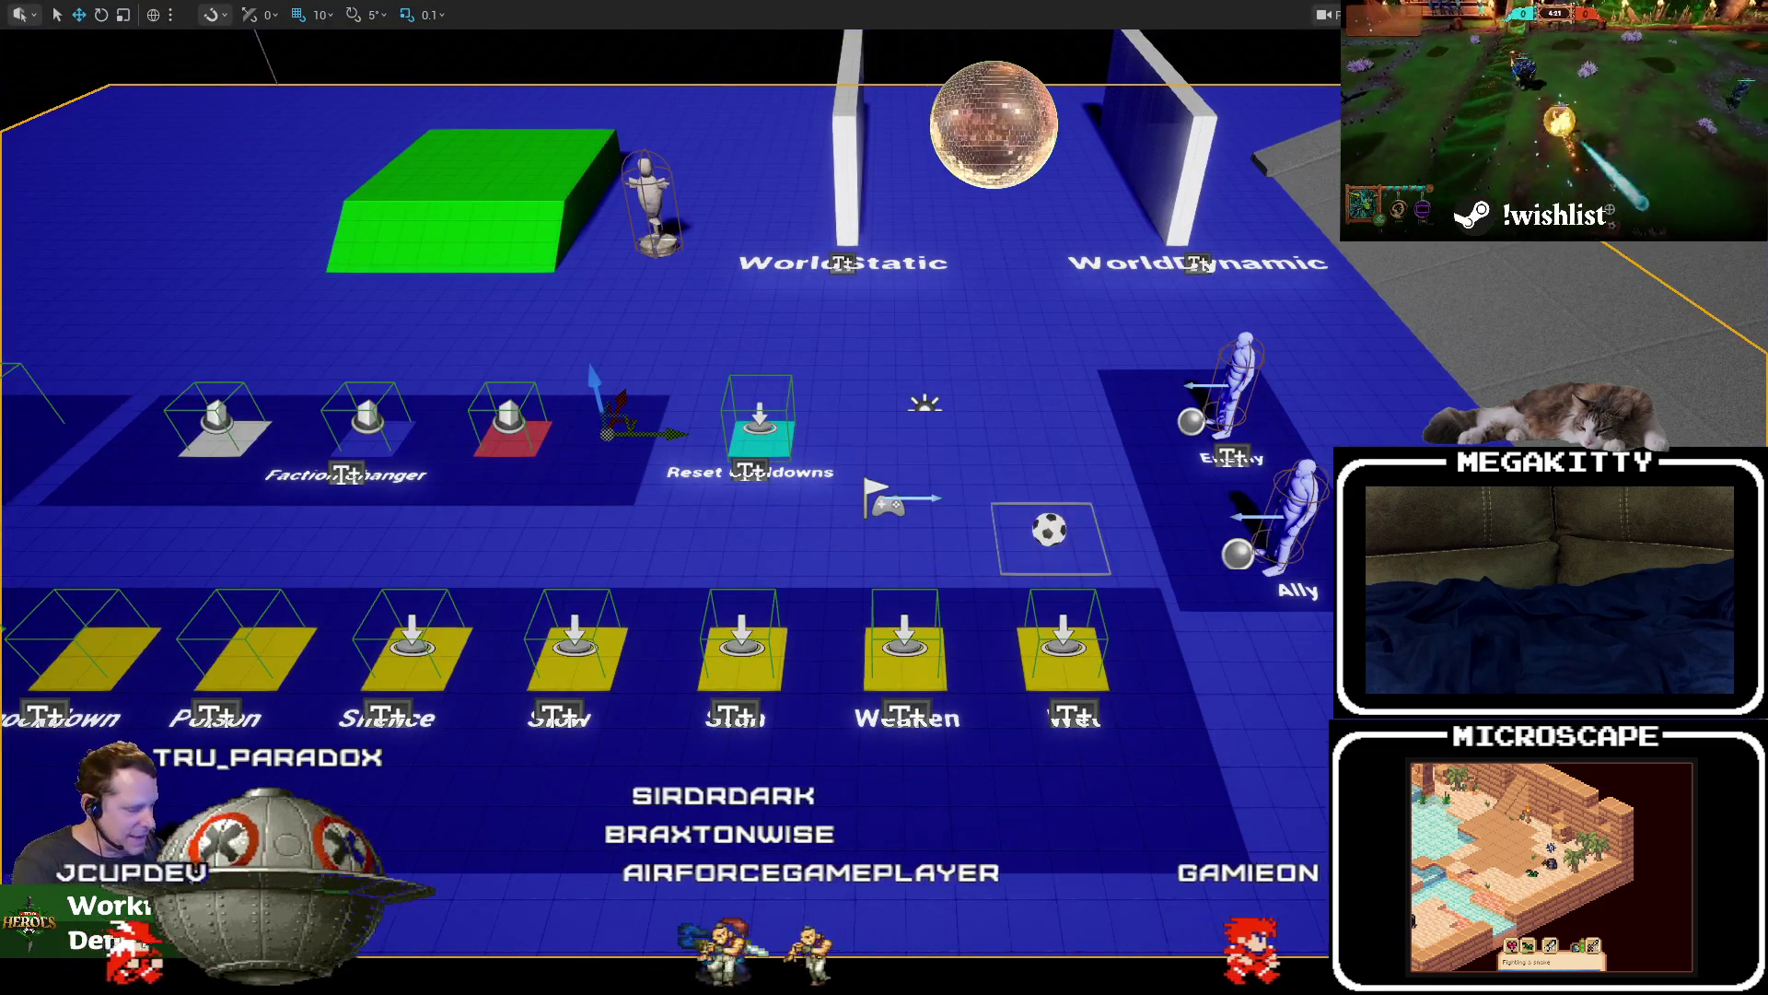
key(F11)
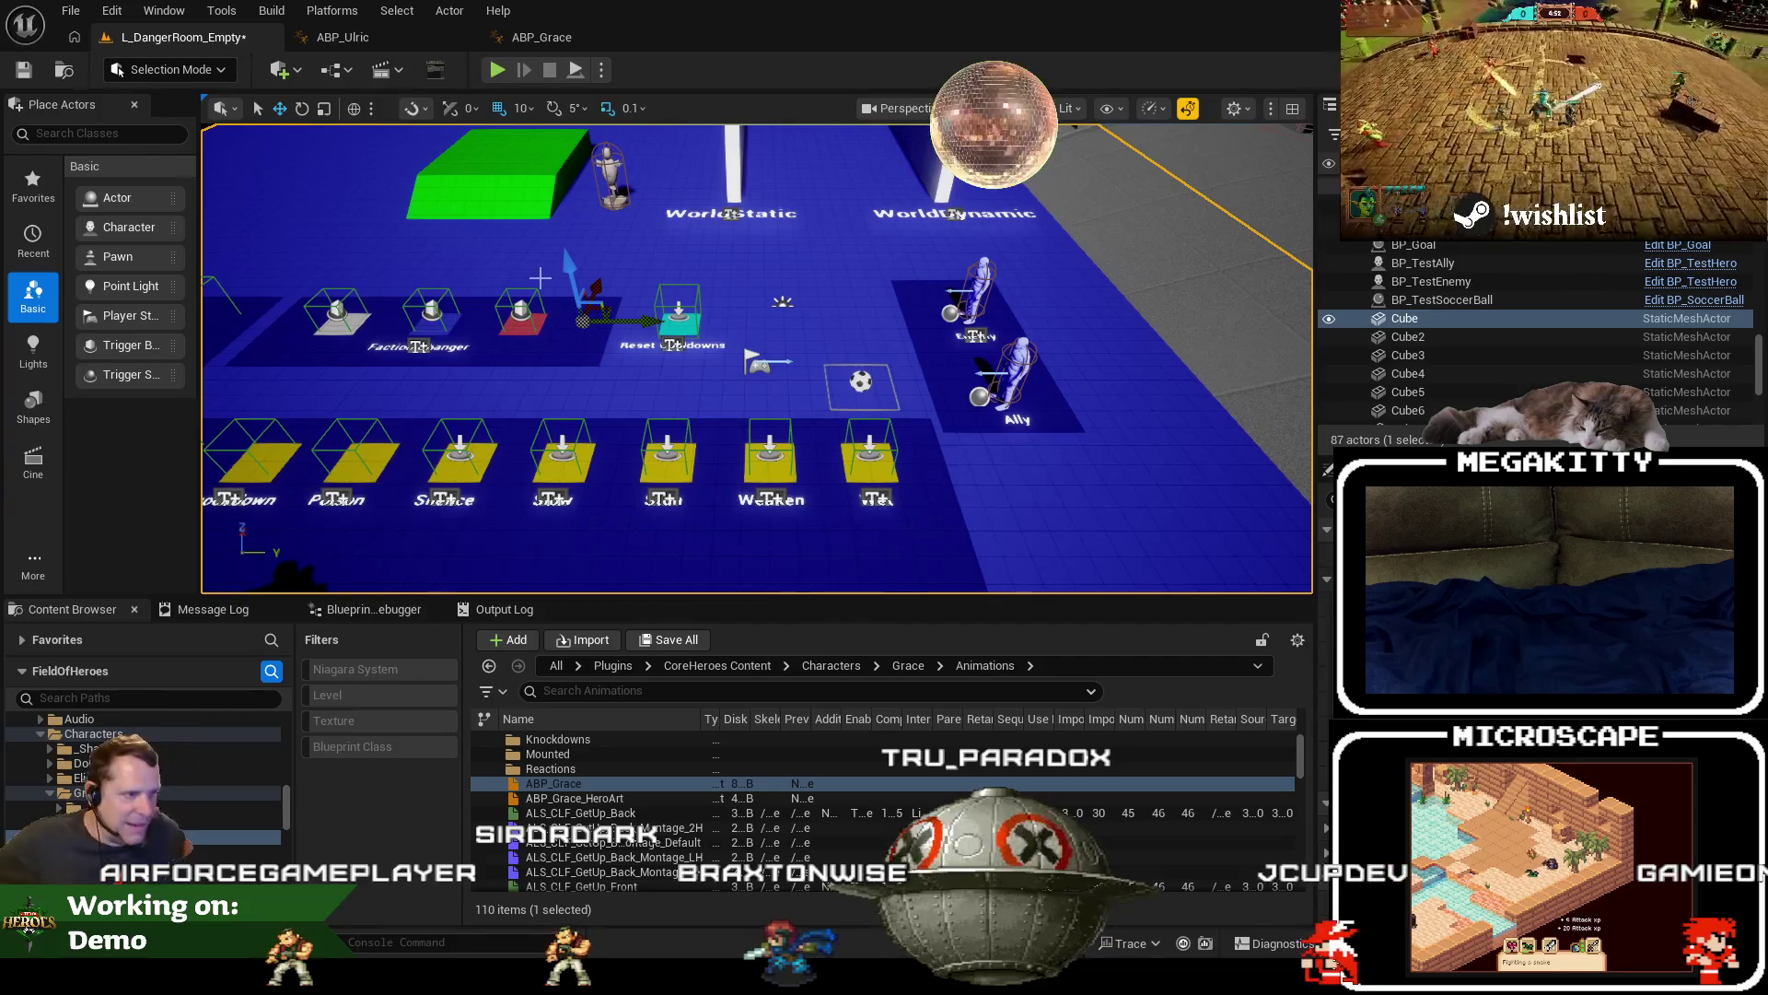
Select ABP_Grace's red TODO comment block with its nodes and shift it lower.
click(568, 42)
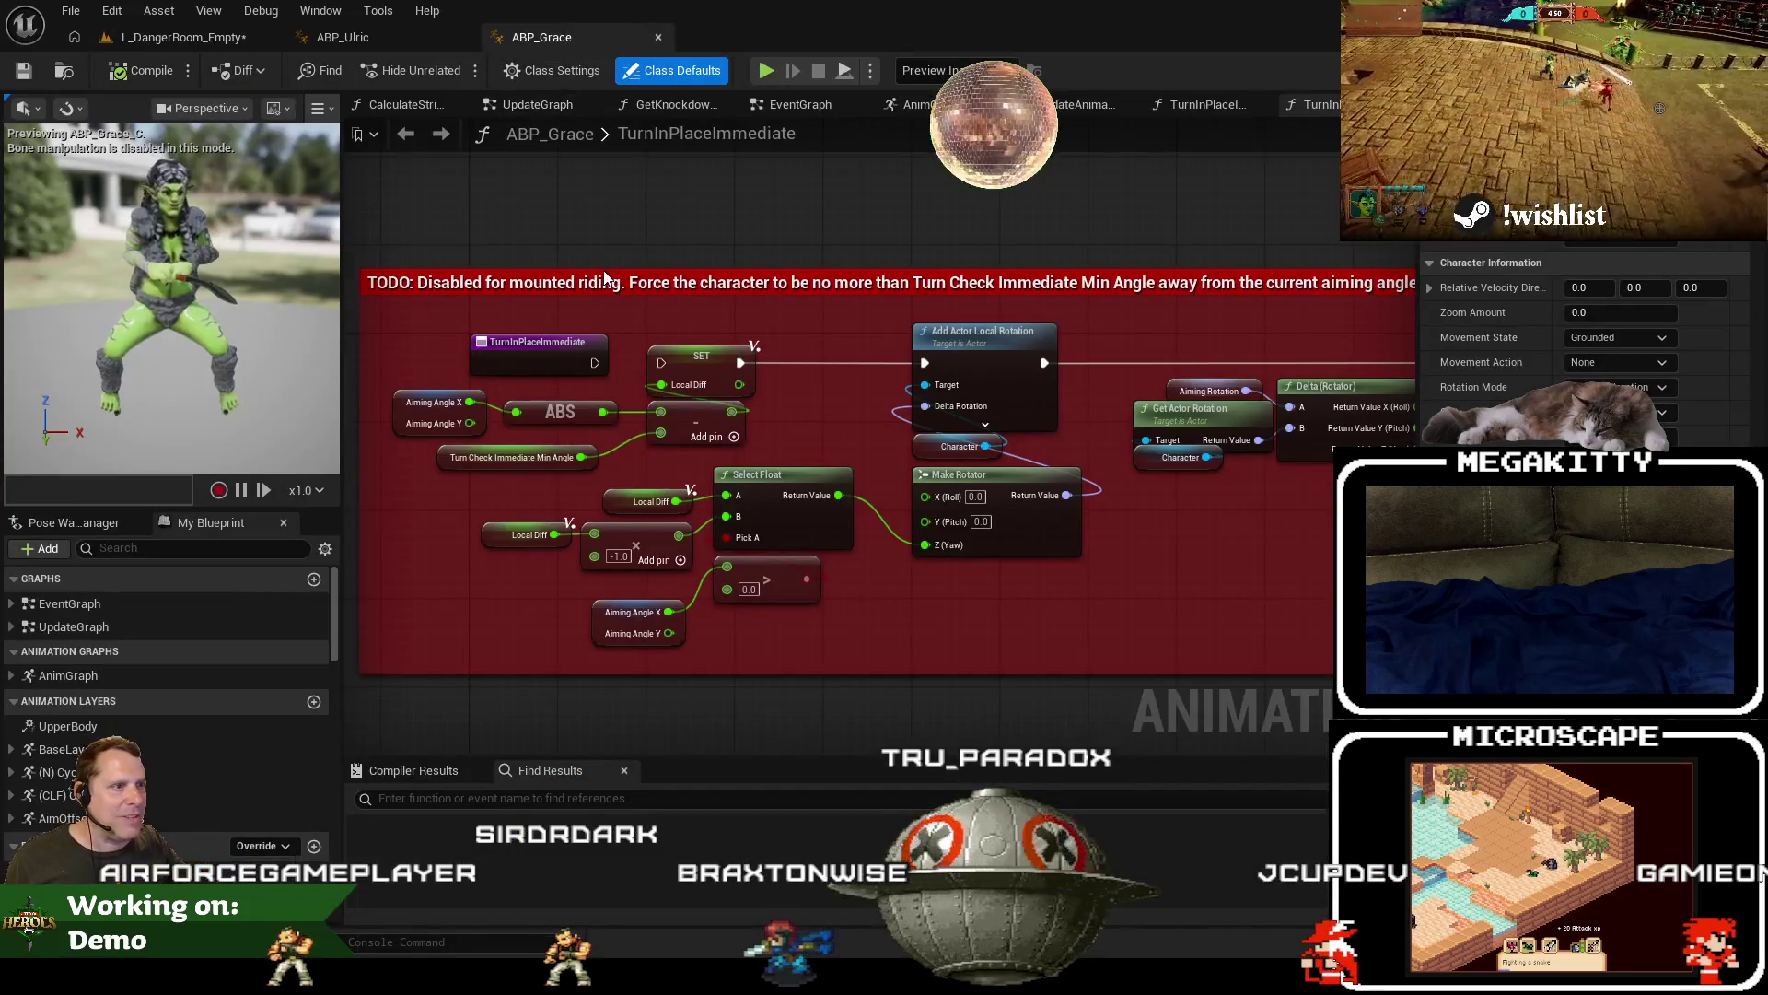
scroll(603, 197, down, 5)
drag(987, 400, 692, 255)
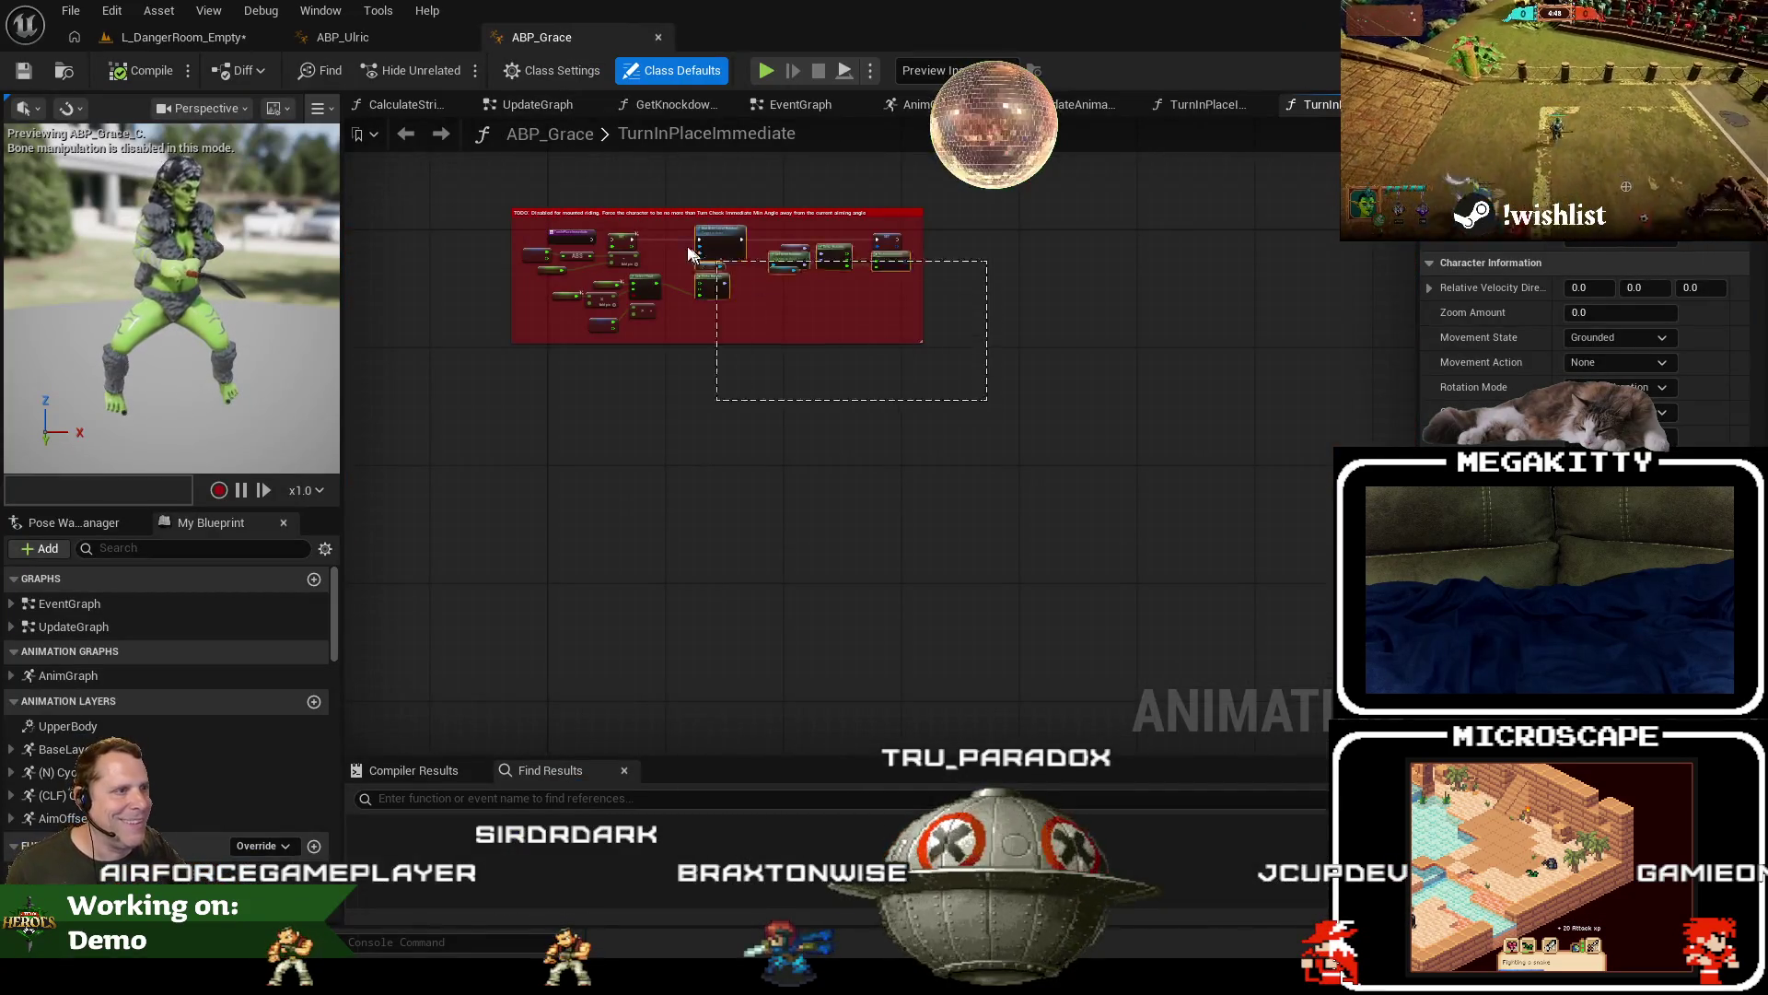
mouse_move(525, 273)
mouse_down()
mouse_move(500, 257)
mouse_move(1026, 360)
mouse_move(1055, 387)
mouse_move(542, 247)
mouse_up()
scroll(500, 257, up, 5)
scroll(609, 191, down, 5)
drag(610, 192, 1123, 414)
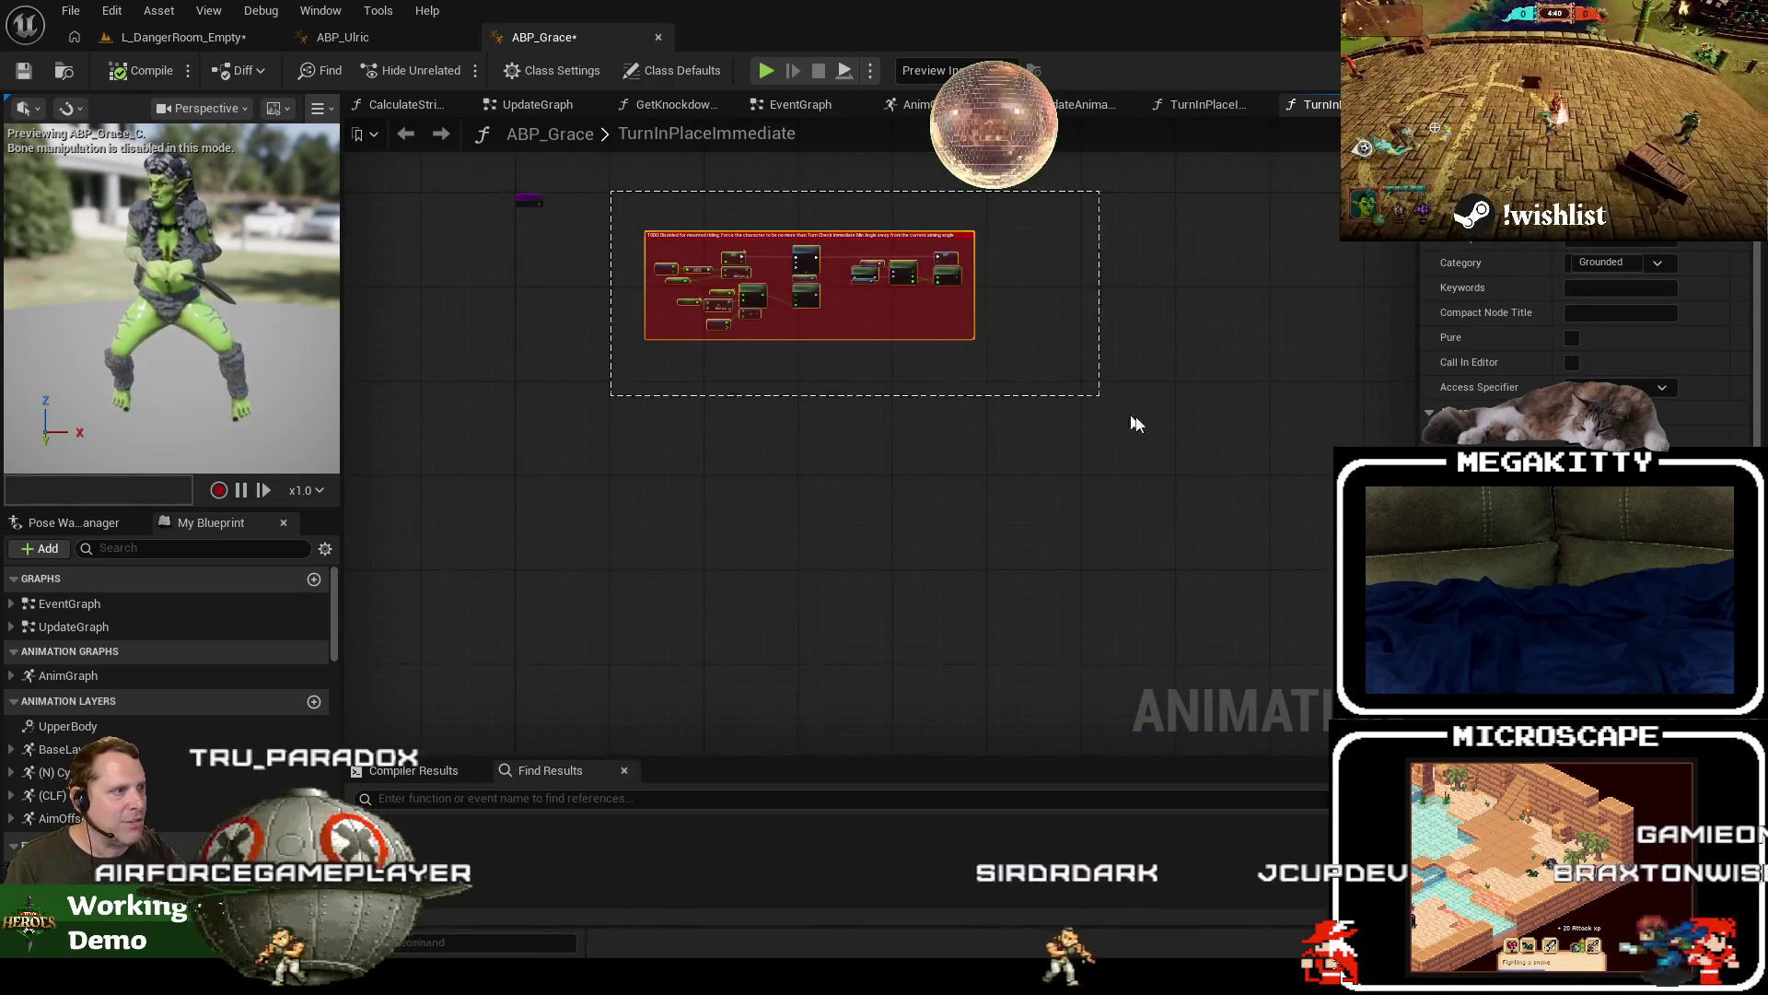
drag(804, 249, 841, 411)
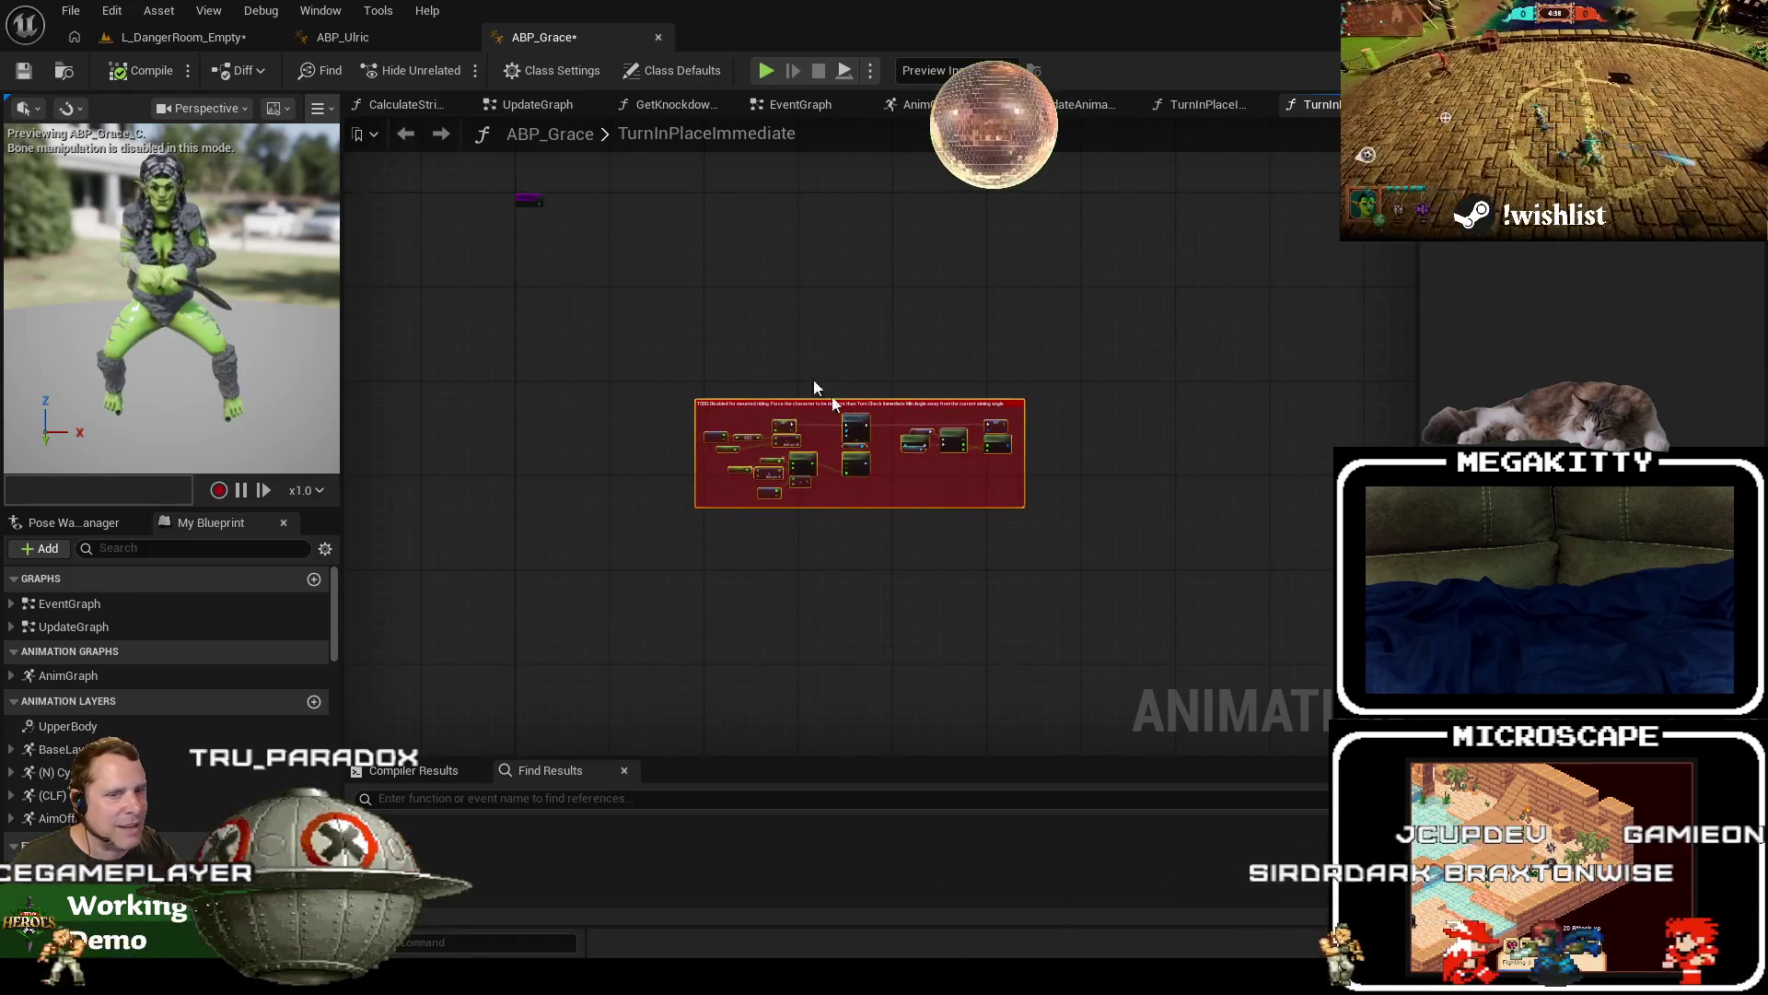
Paste an active copy of the block above the original, then play-test L_DangerRoom_Empty.
scroll(771, 293, up, 3)
key(ctrl+v)
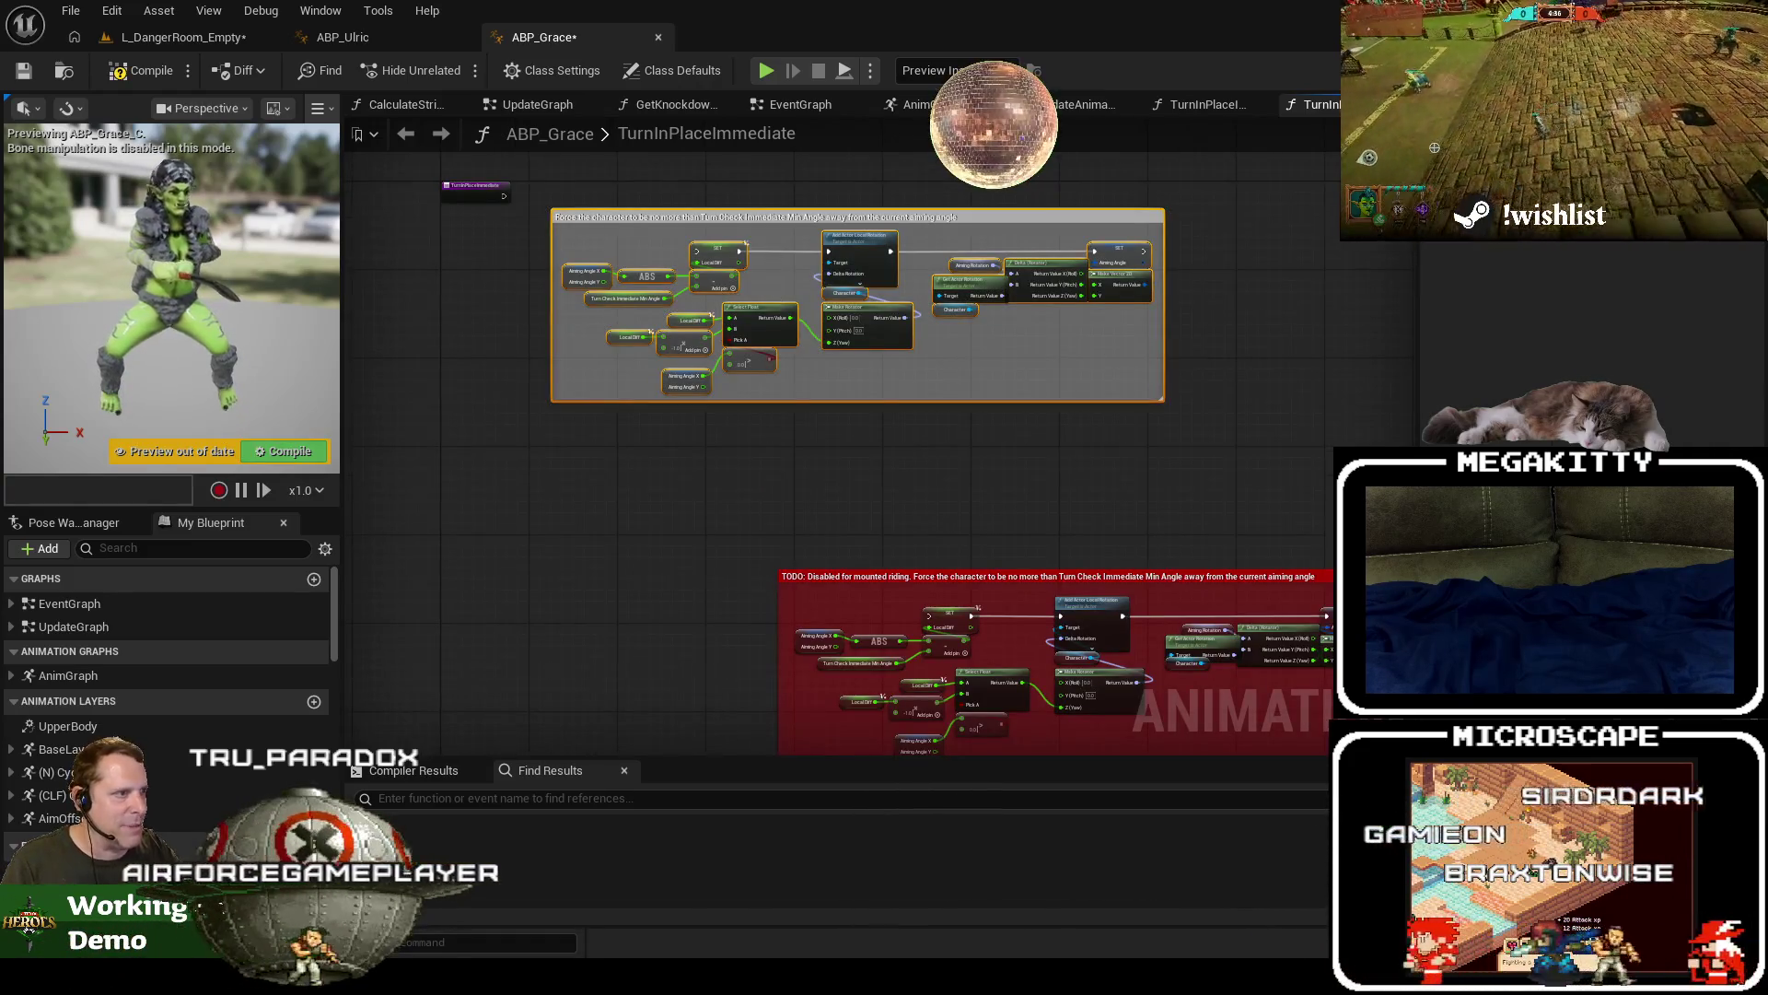
drag(791, 362, 803, 304)
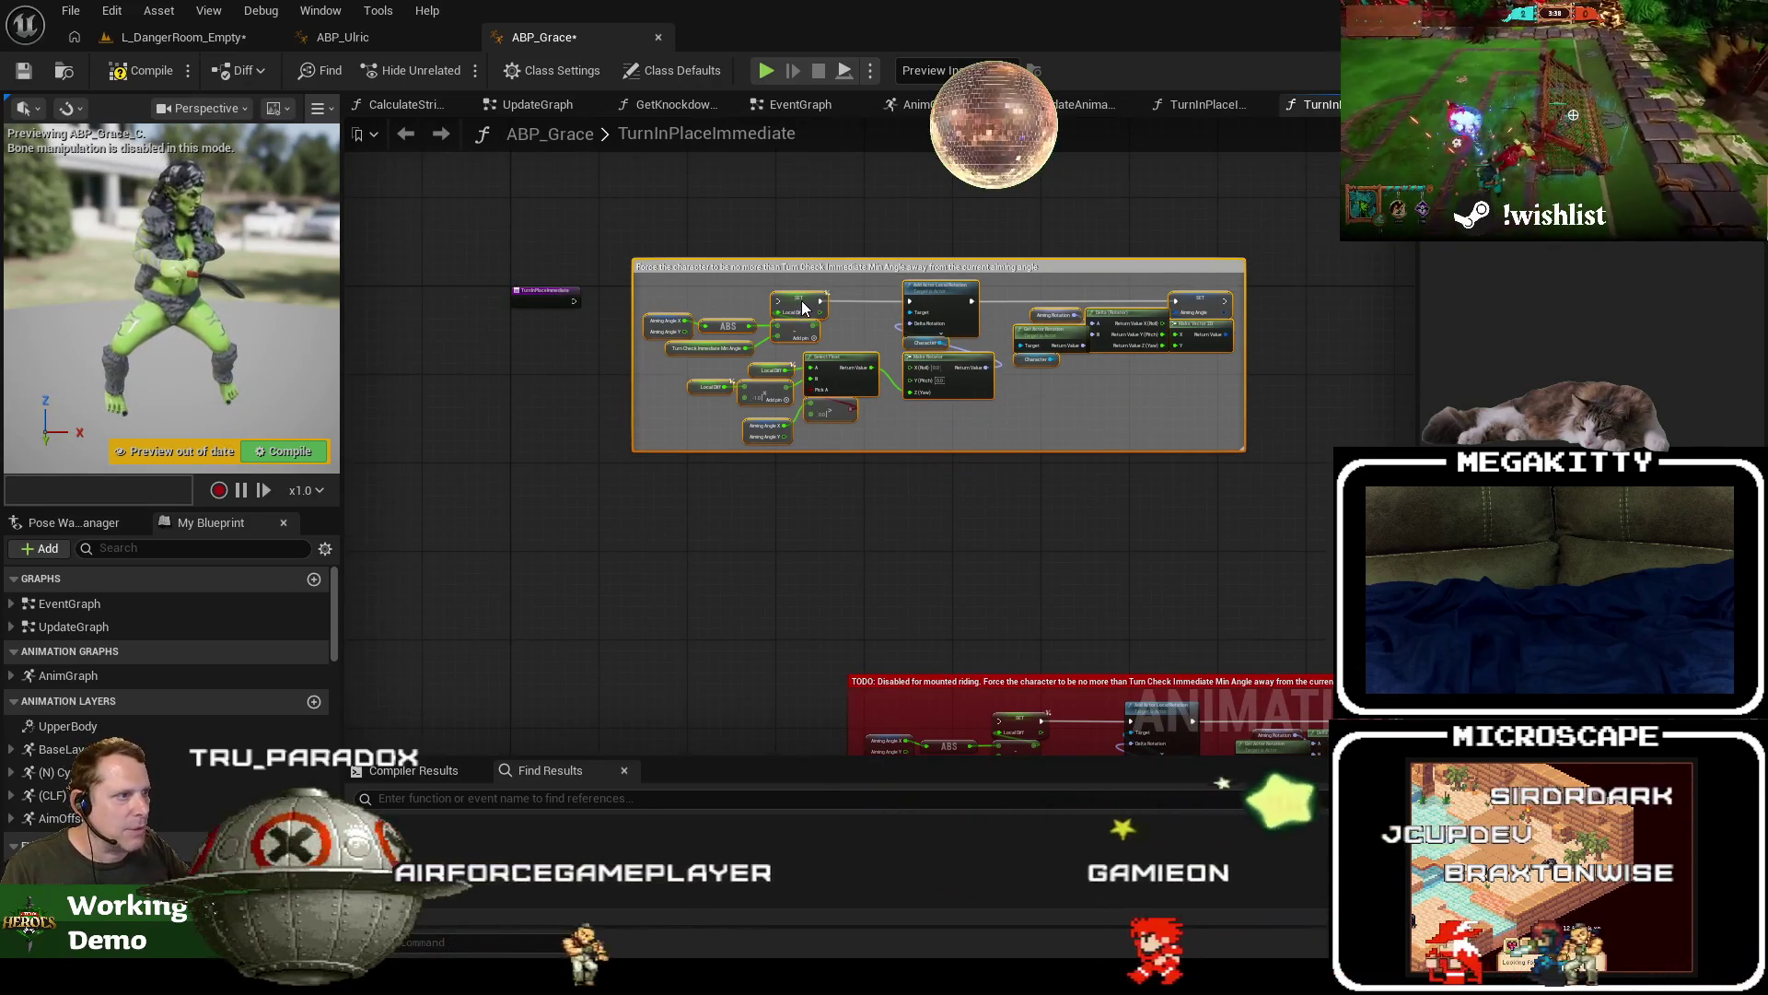
click(572, 301)
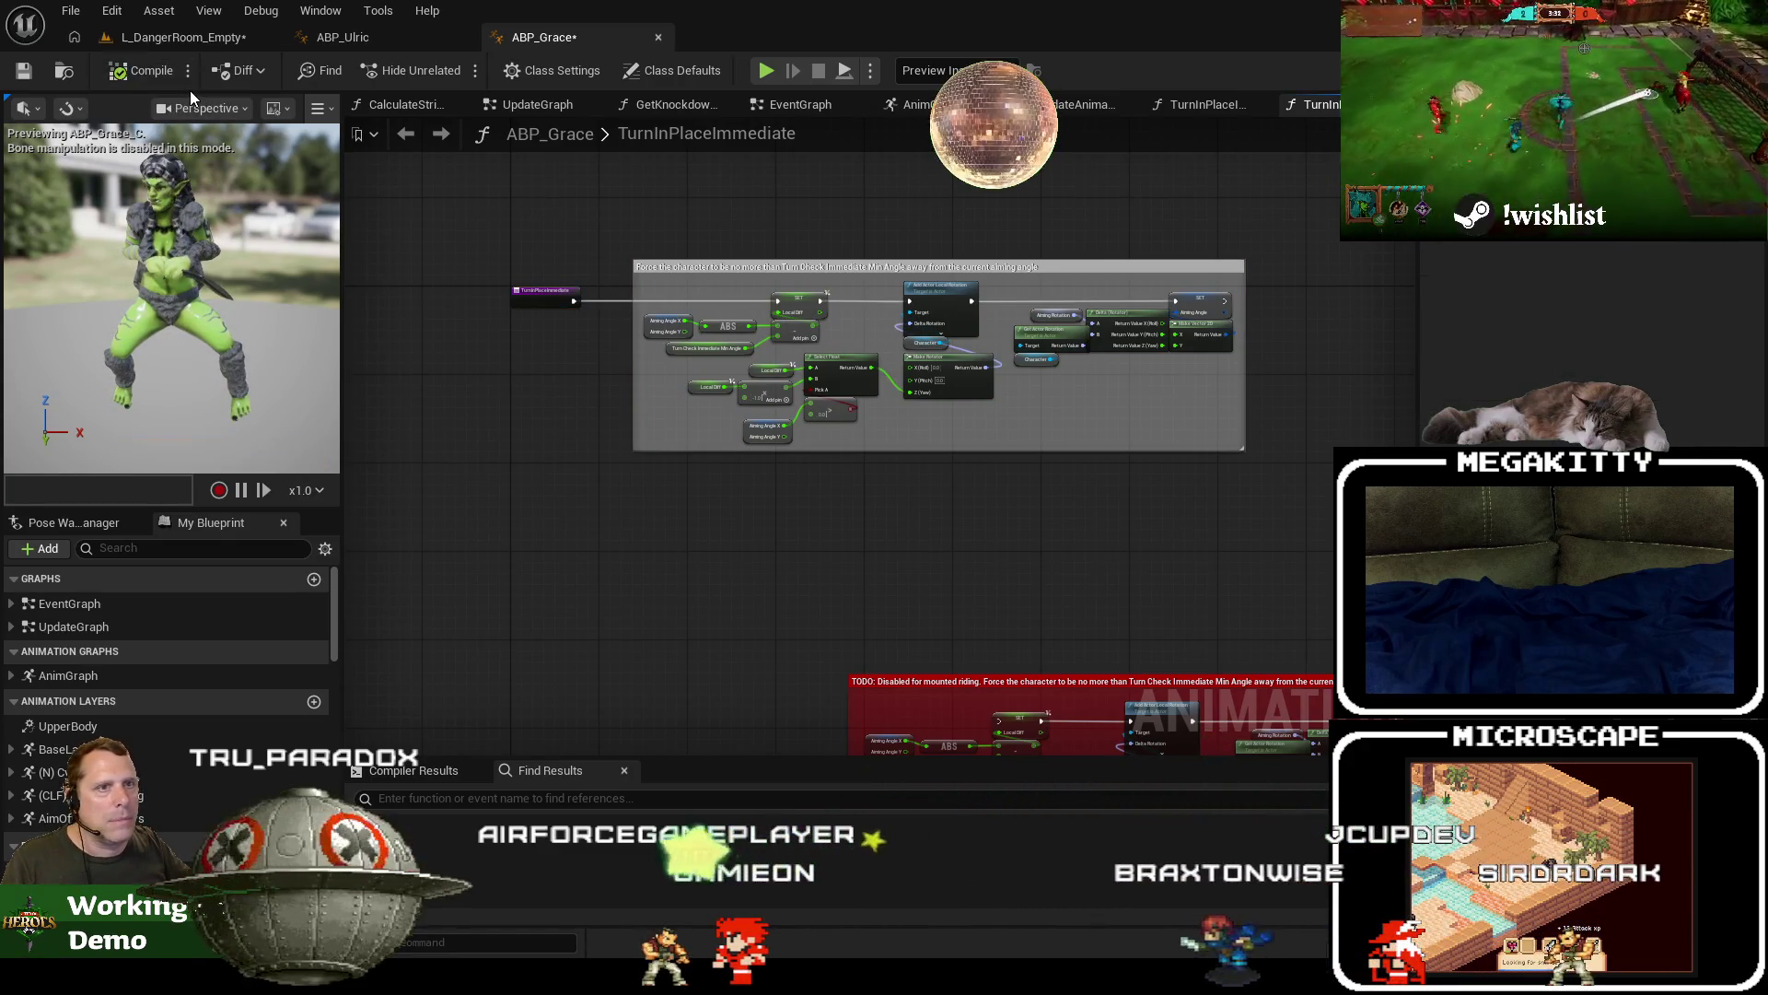
click(169, 37)
click(505, 69)
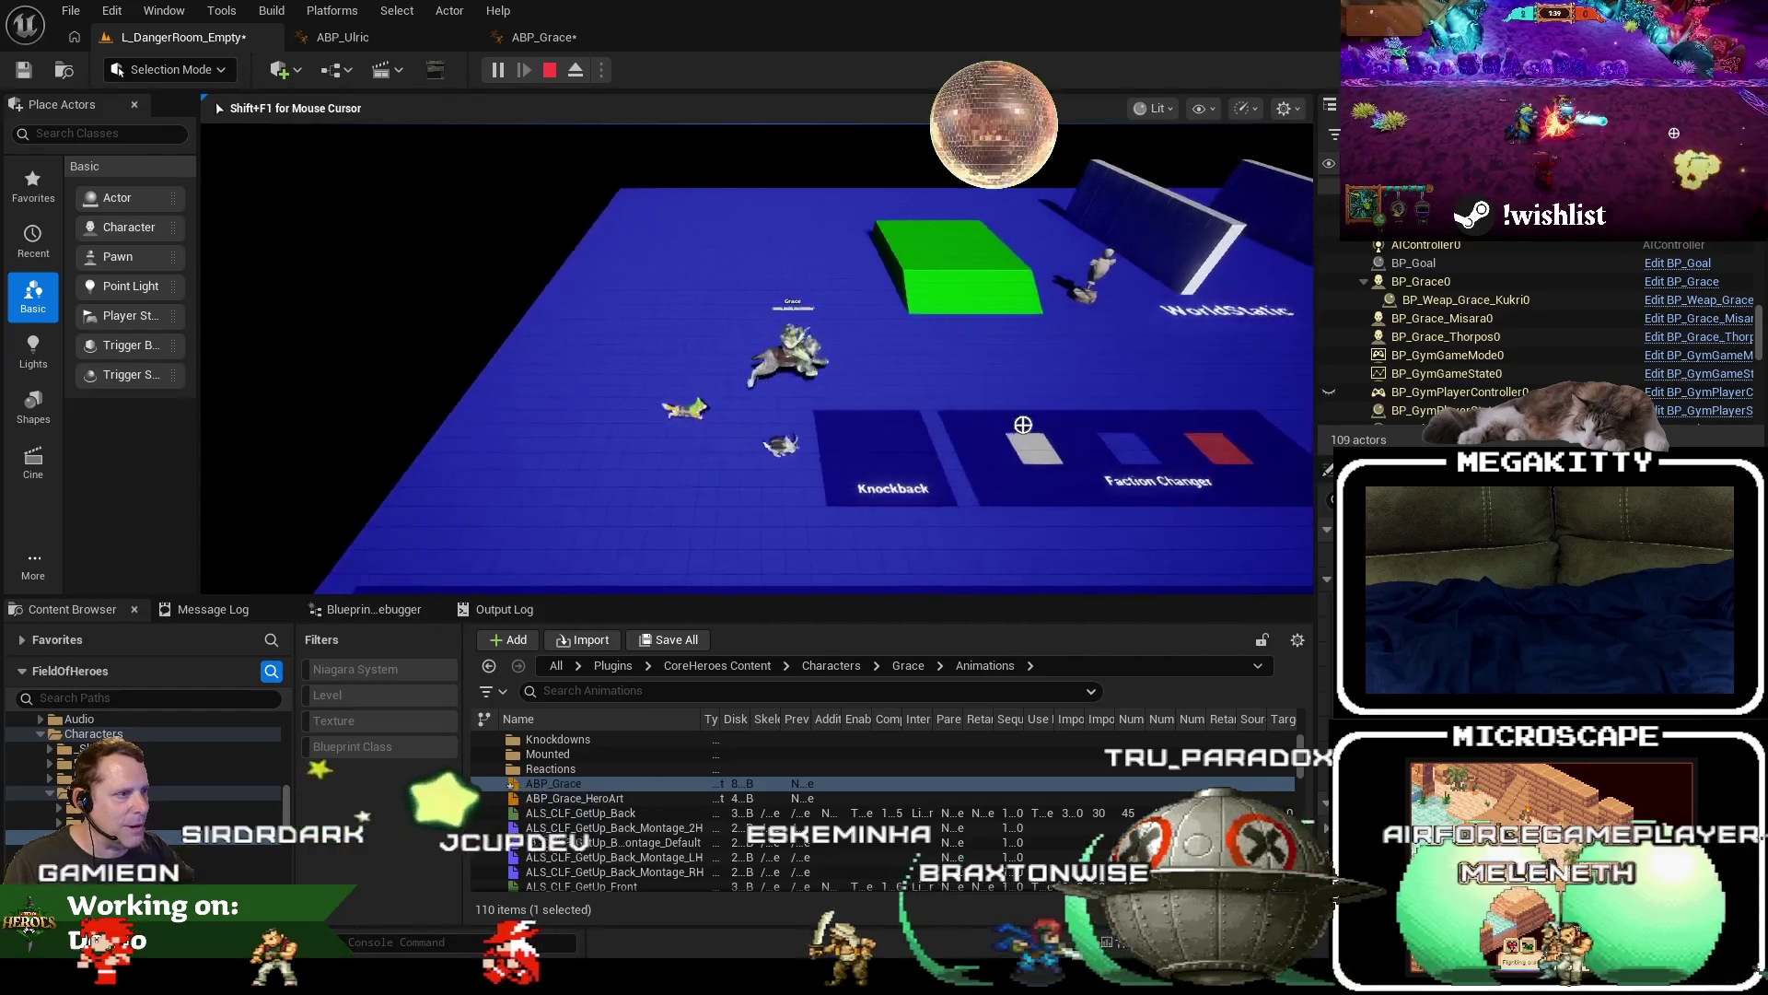
Restart the play session and walk Grace around the room with A, D and W.
key(shift+F1)
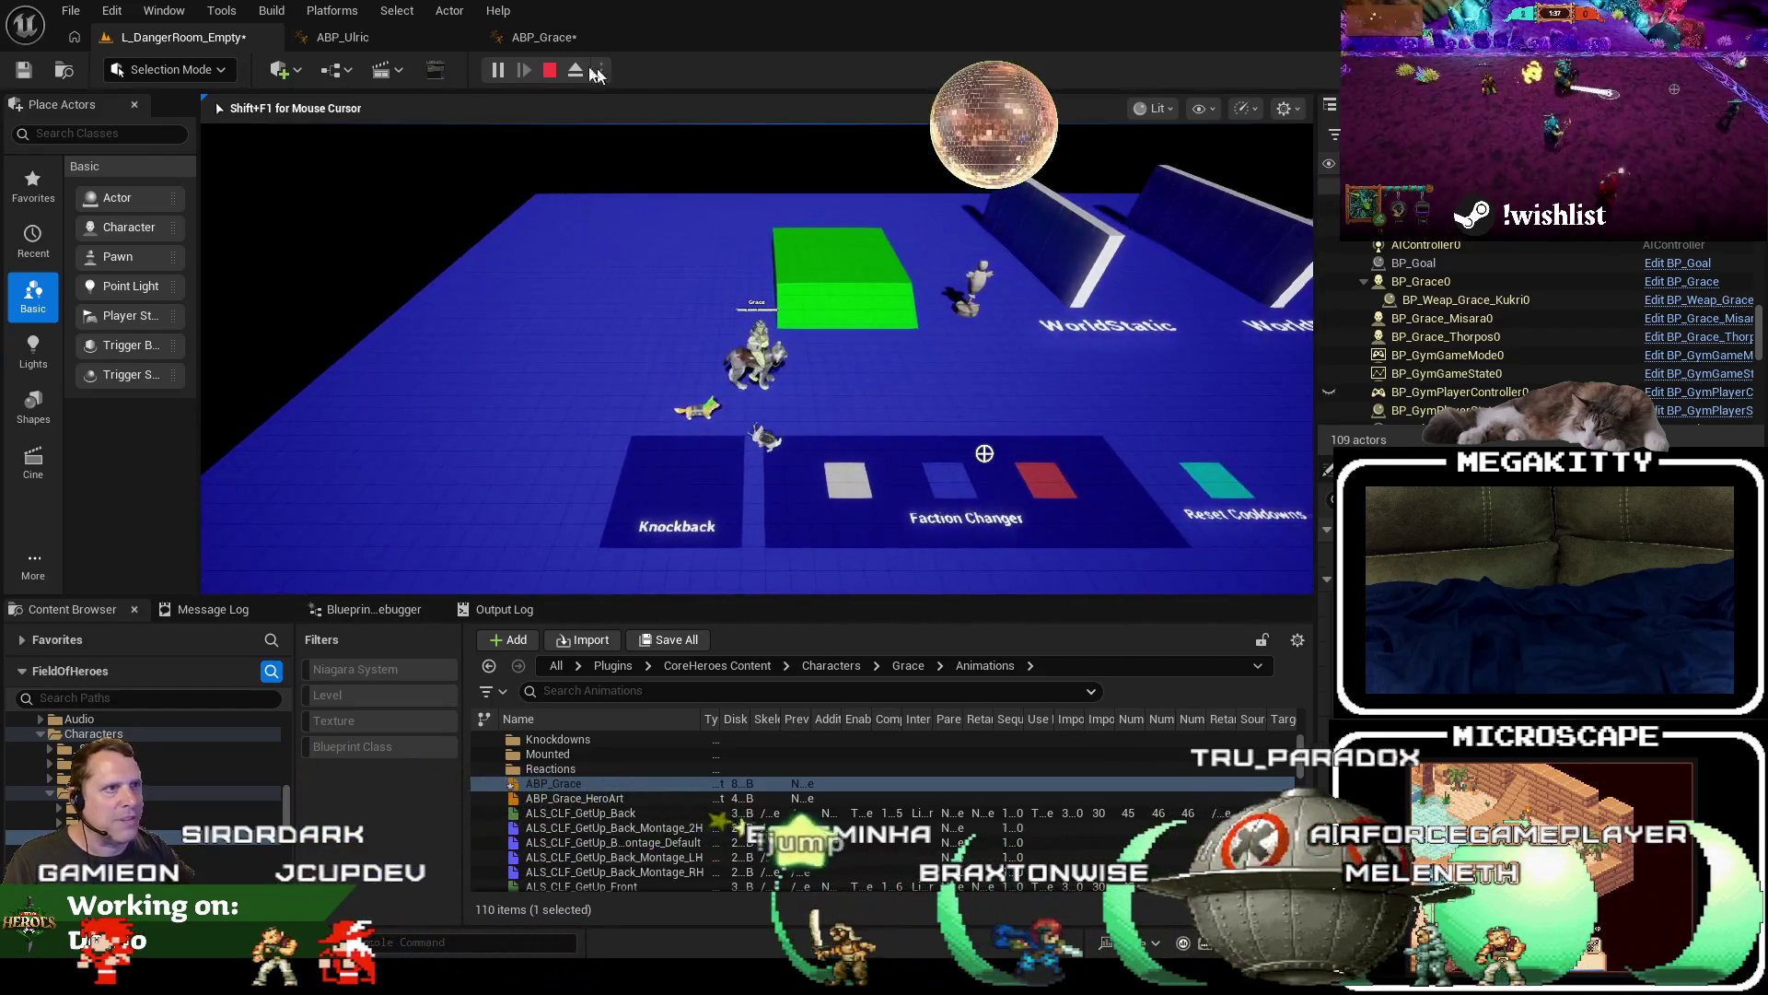
key(Escape)
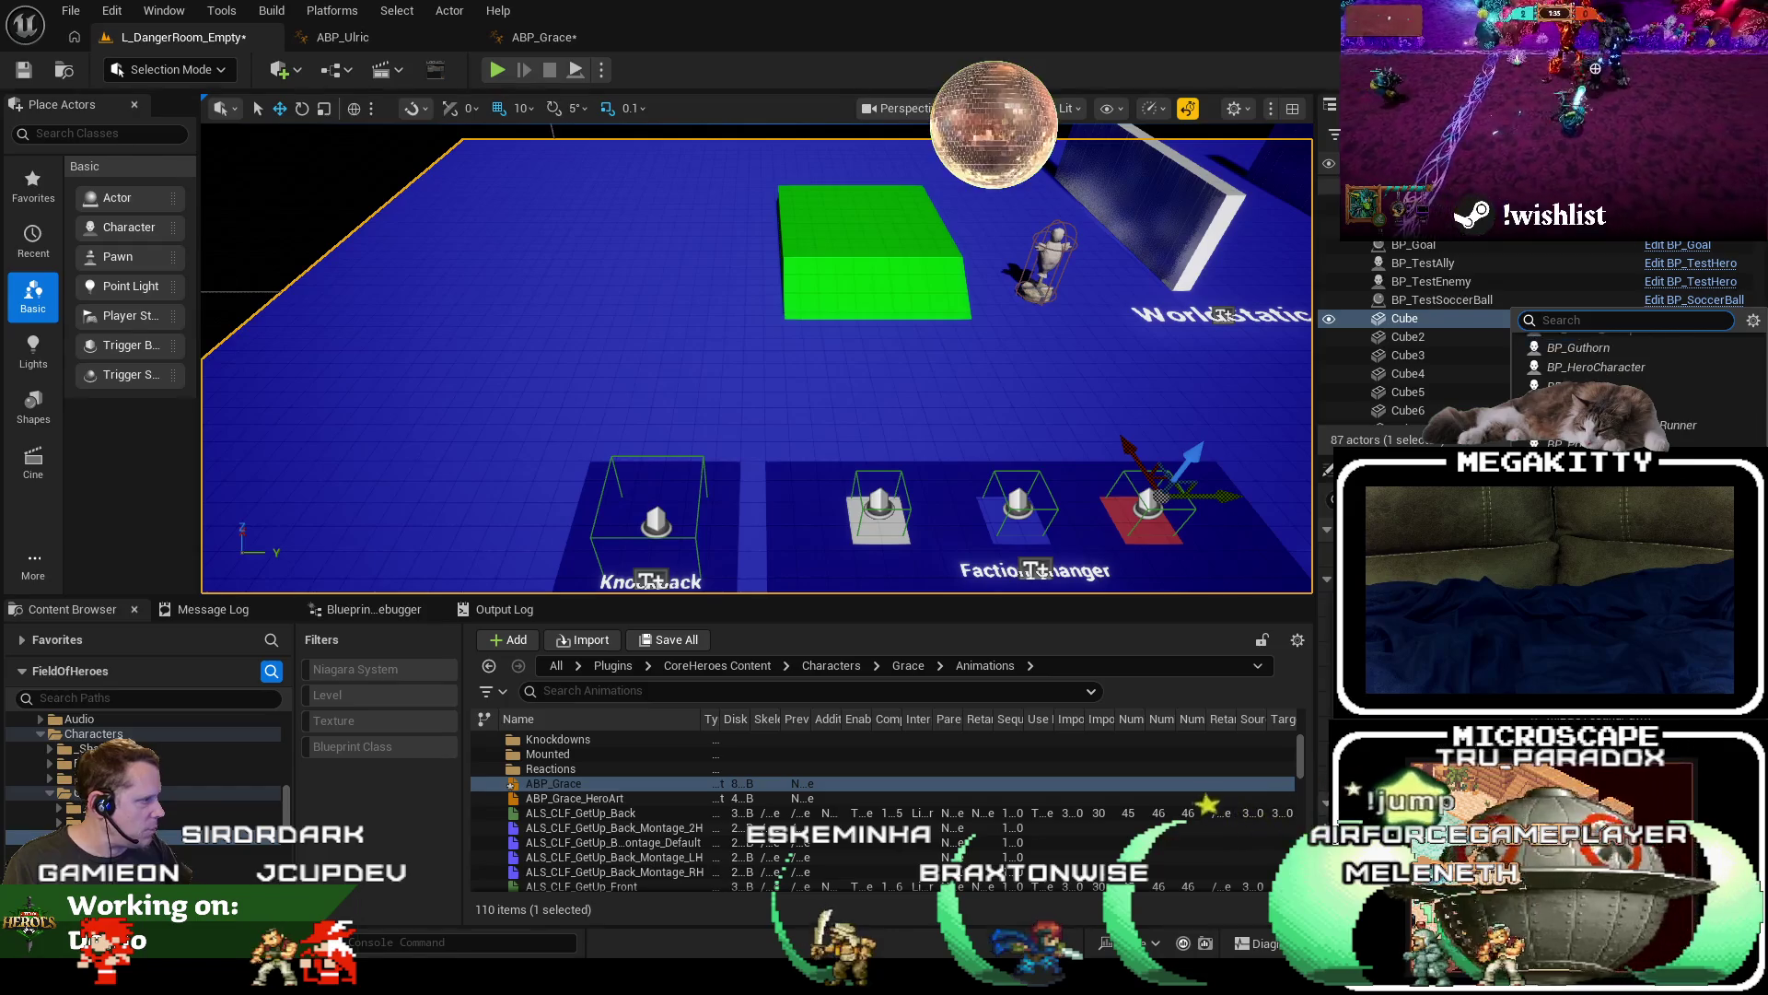
key(Escape)
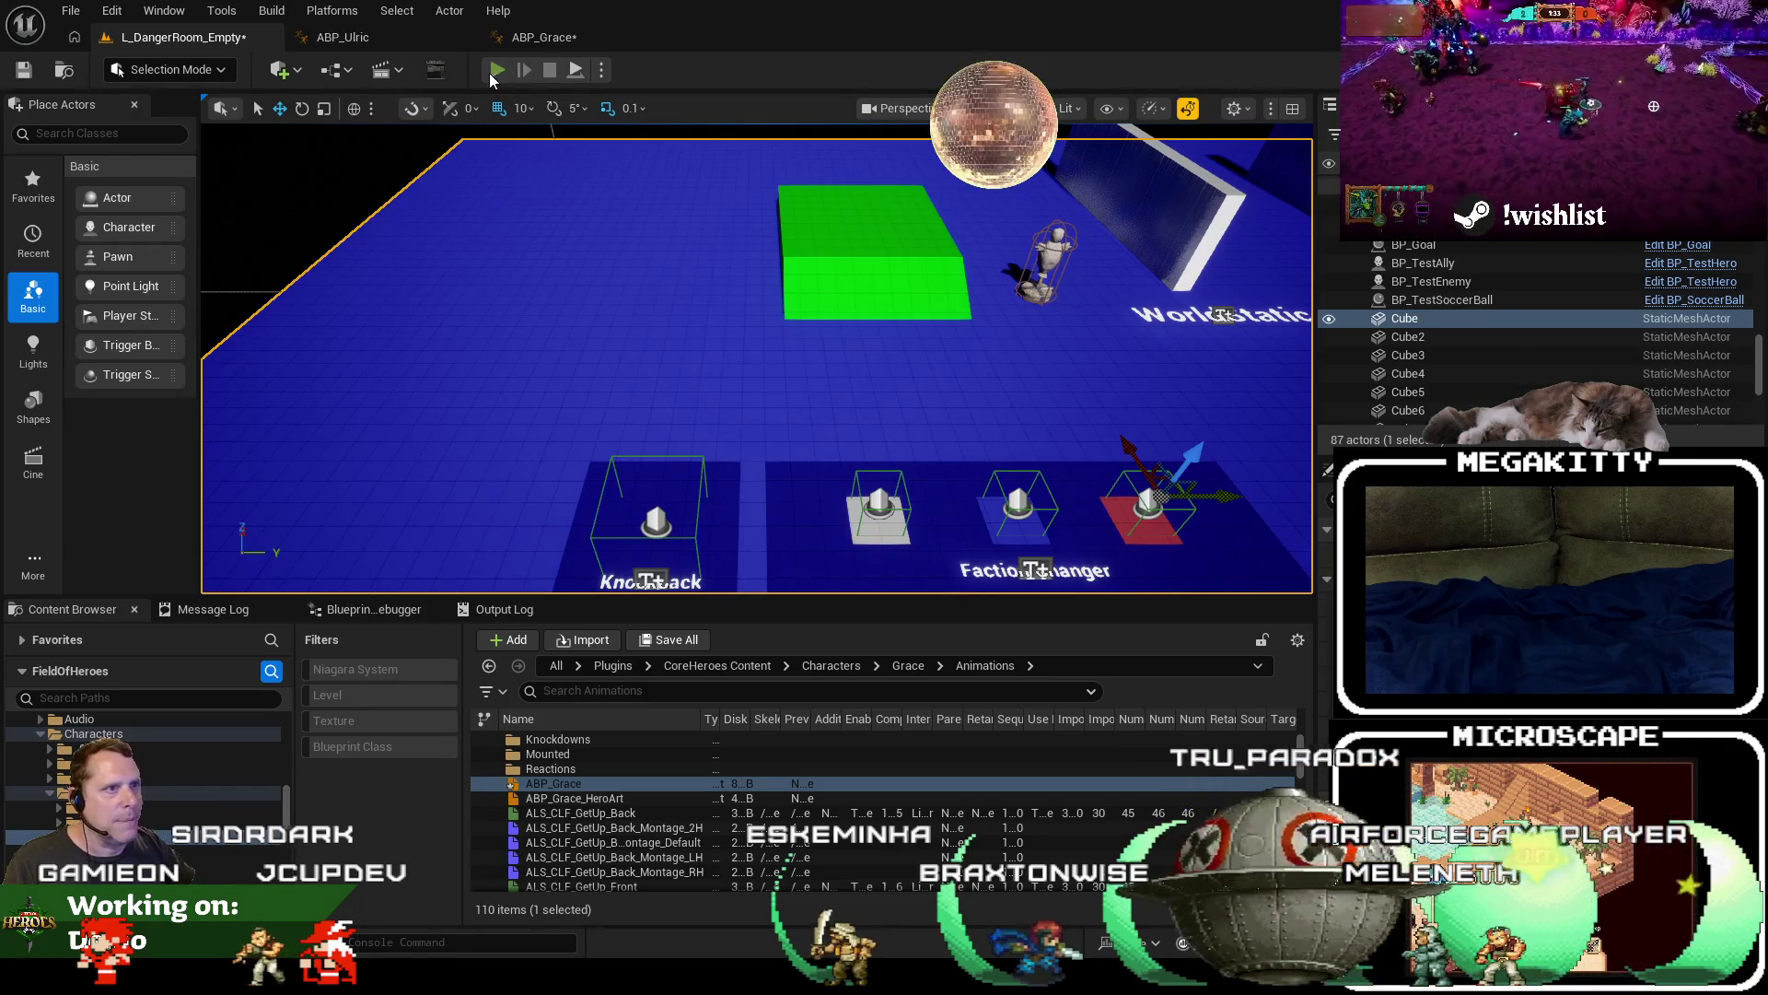
click(495, 71)
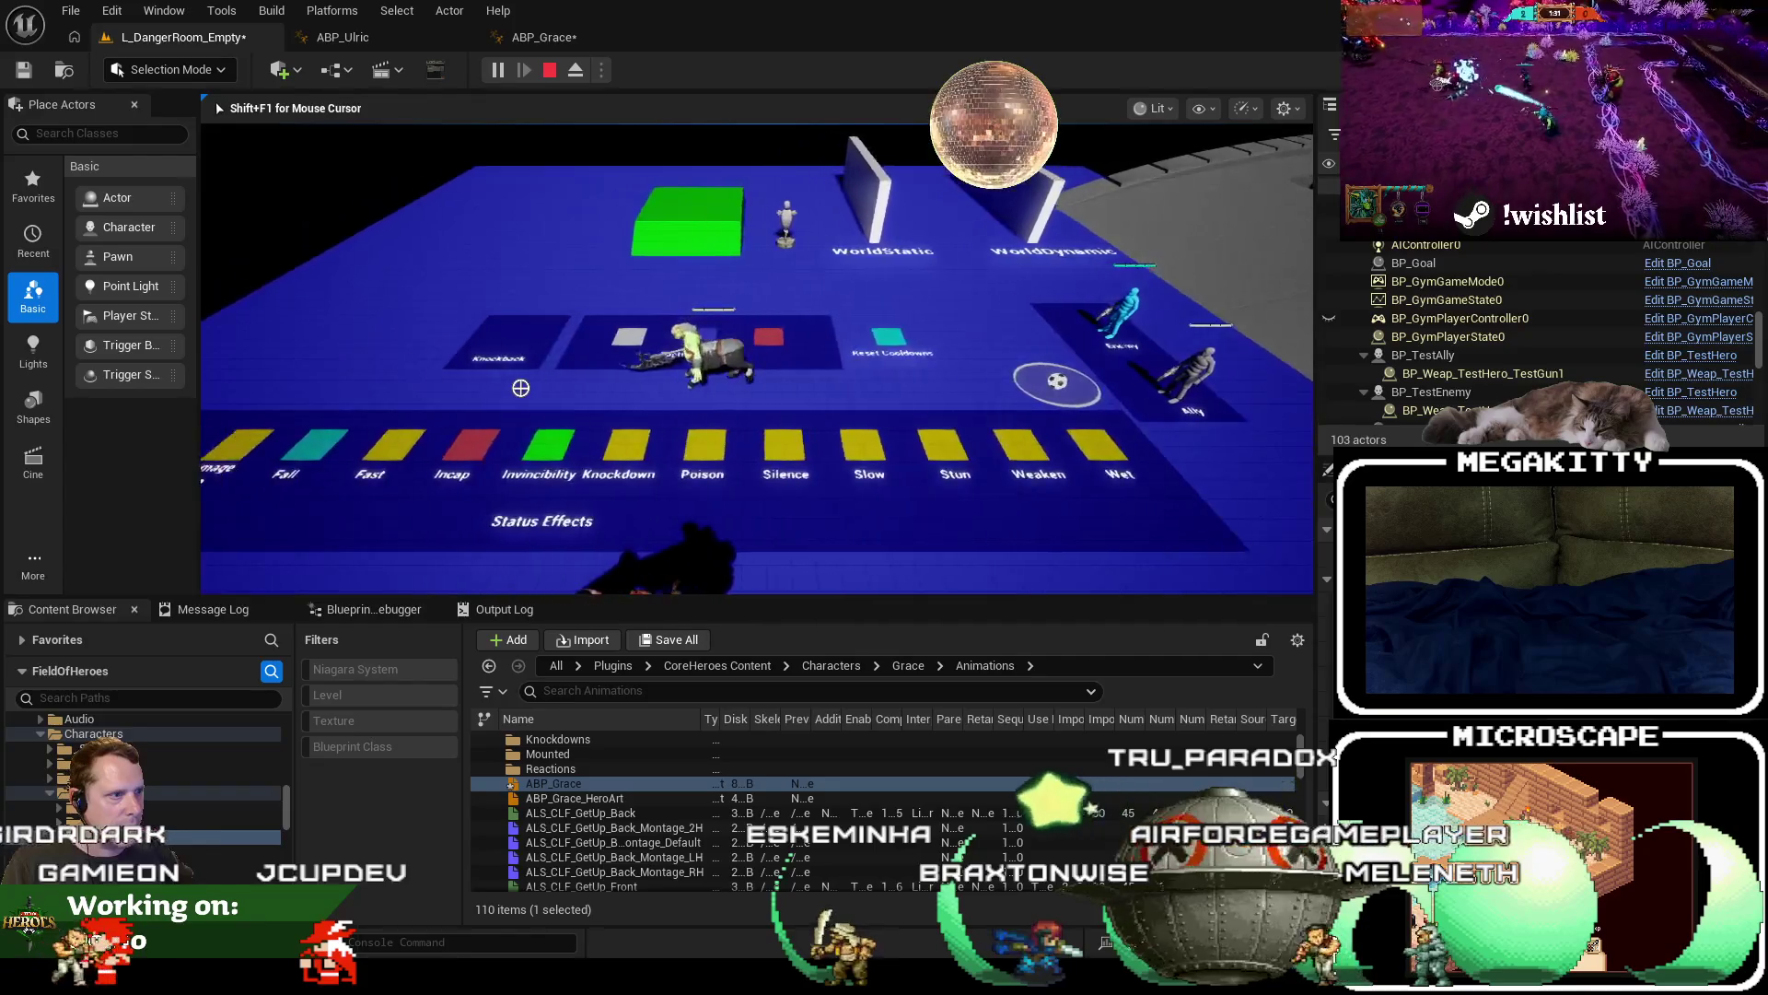
key(a)
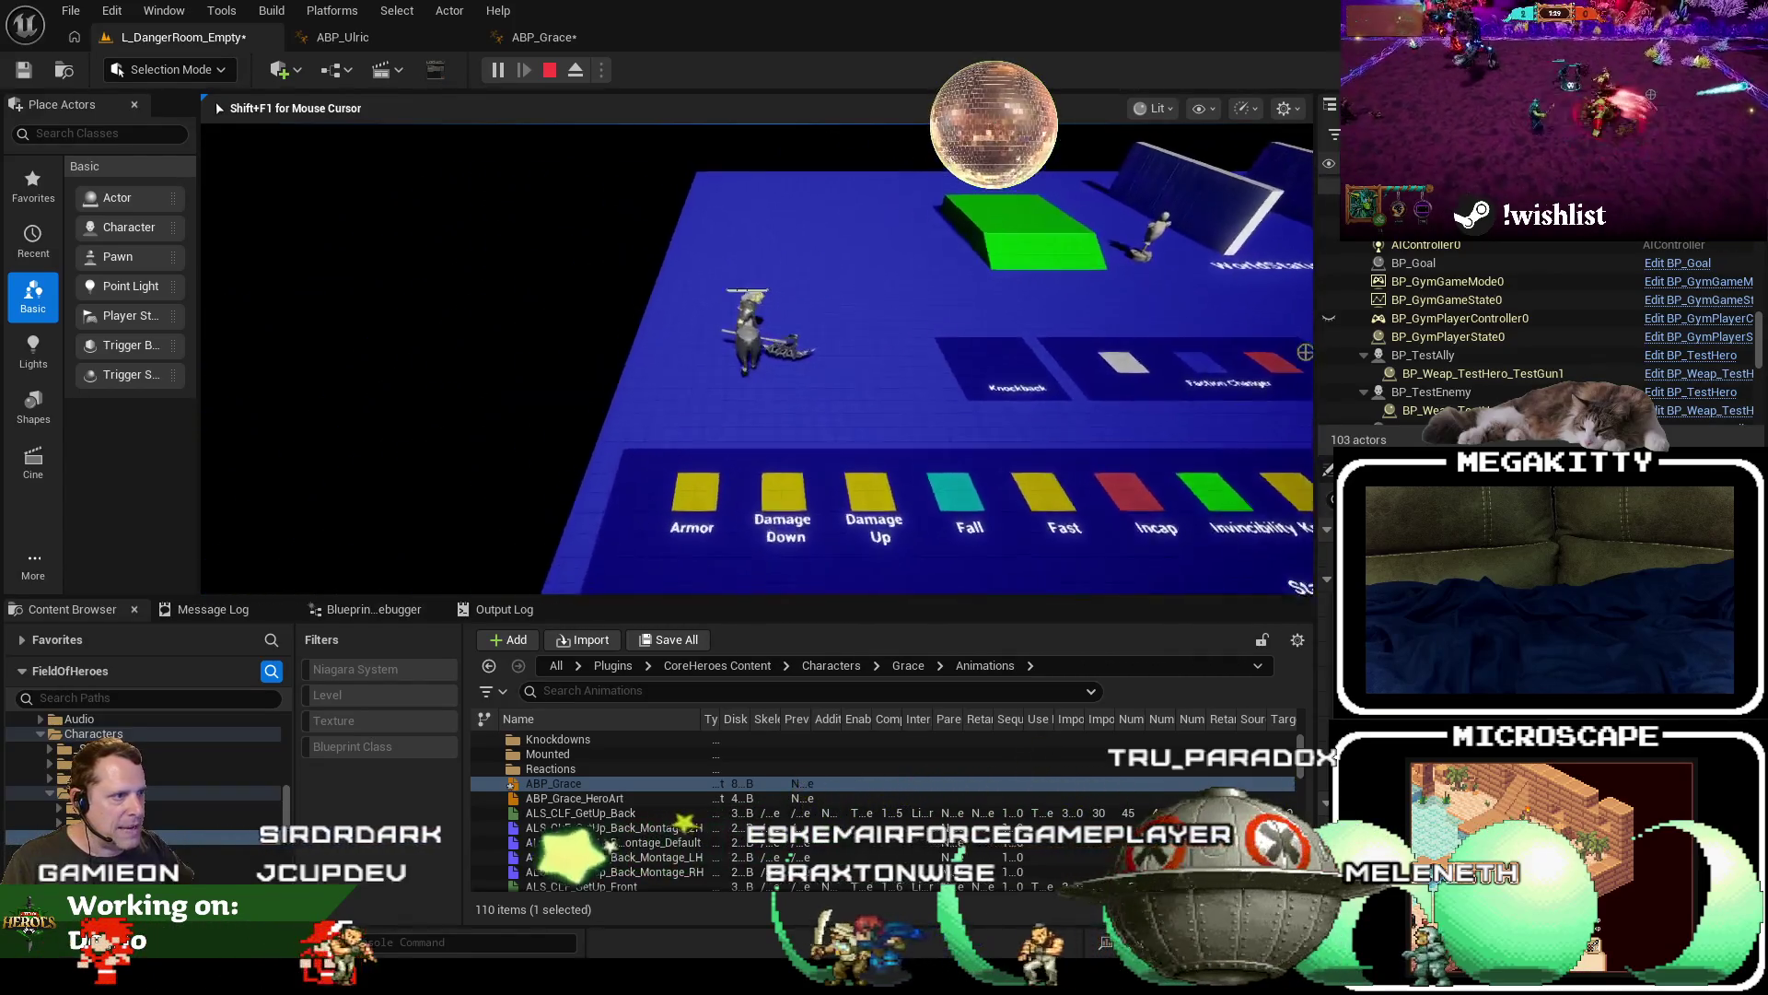
key(d)
key(w)
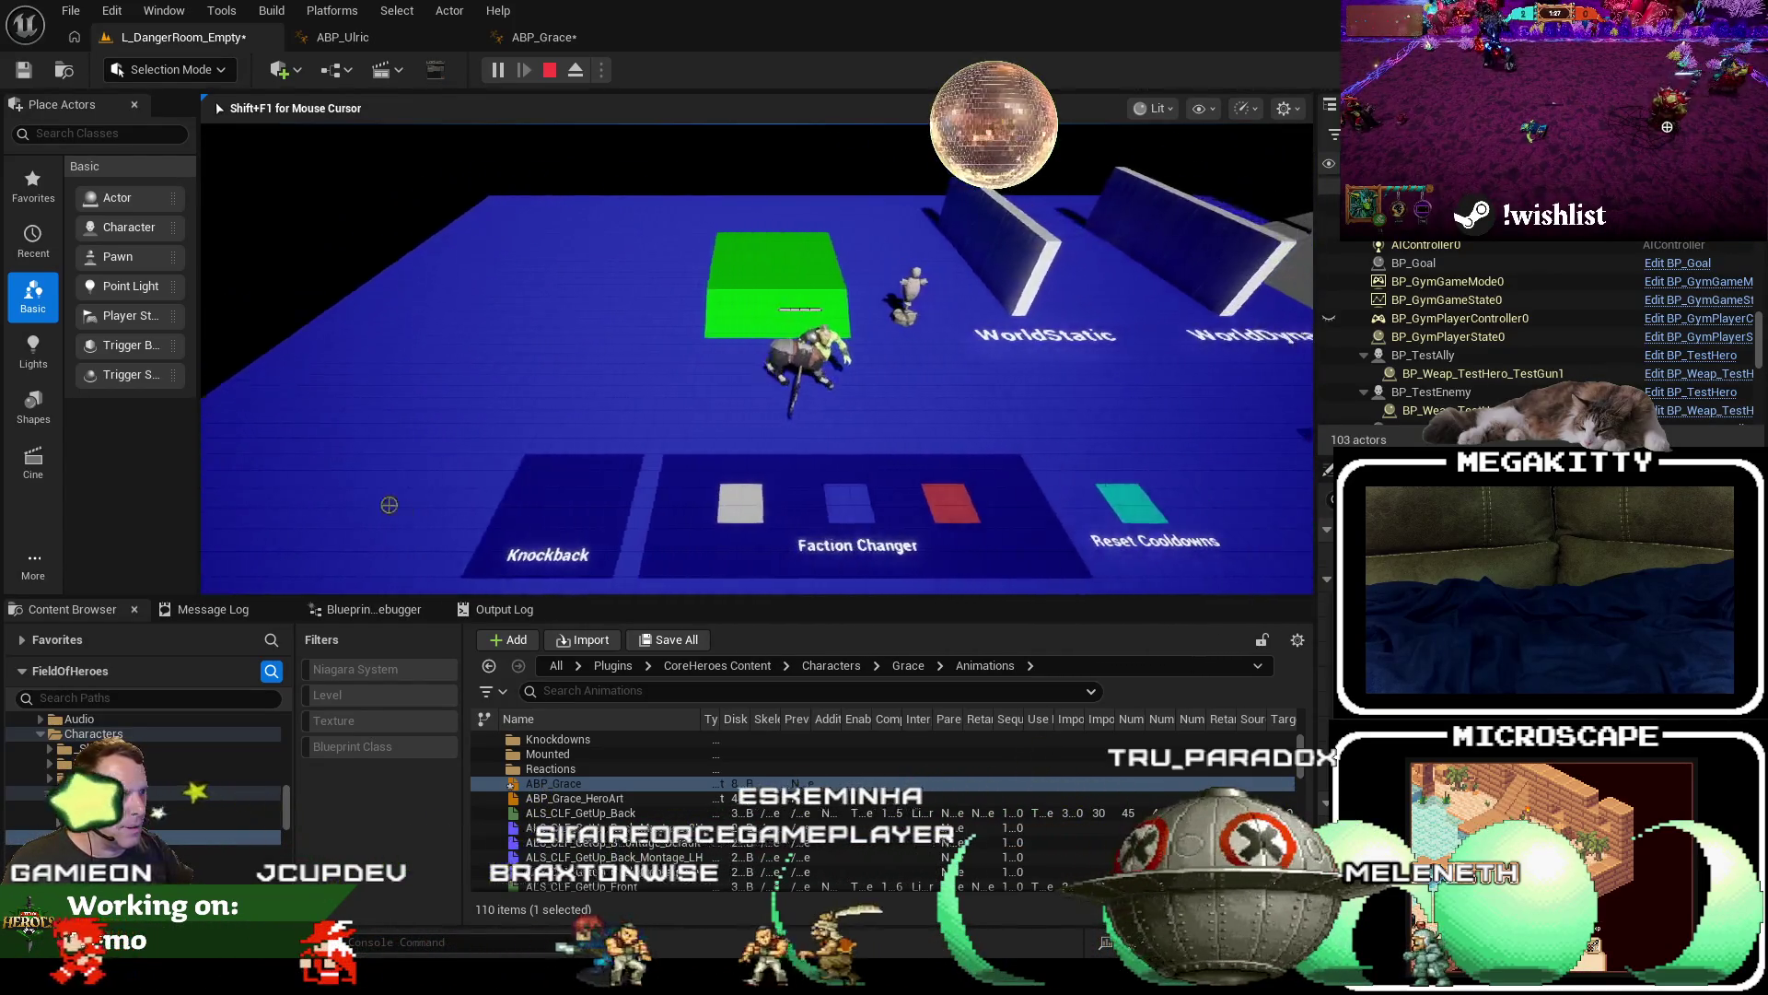
Free the mouse and pan ABP_Grace's graph to show both comment blocks.
key(shift+F1)
click(538, 37)
drag(743, 534, 726, 435)
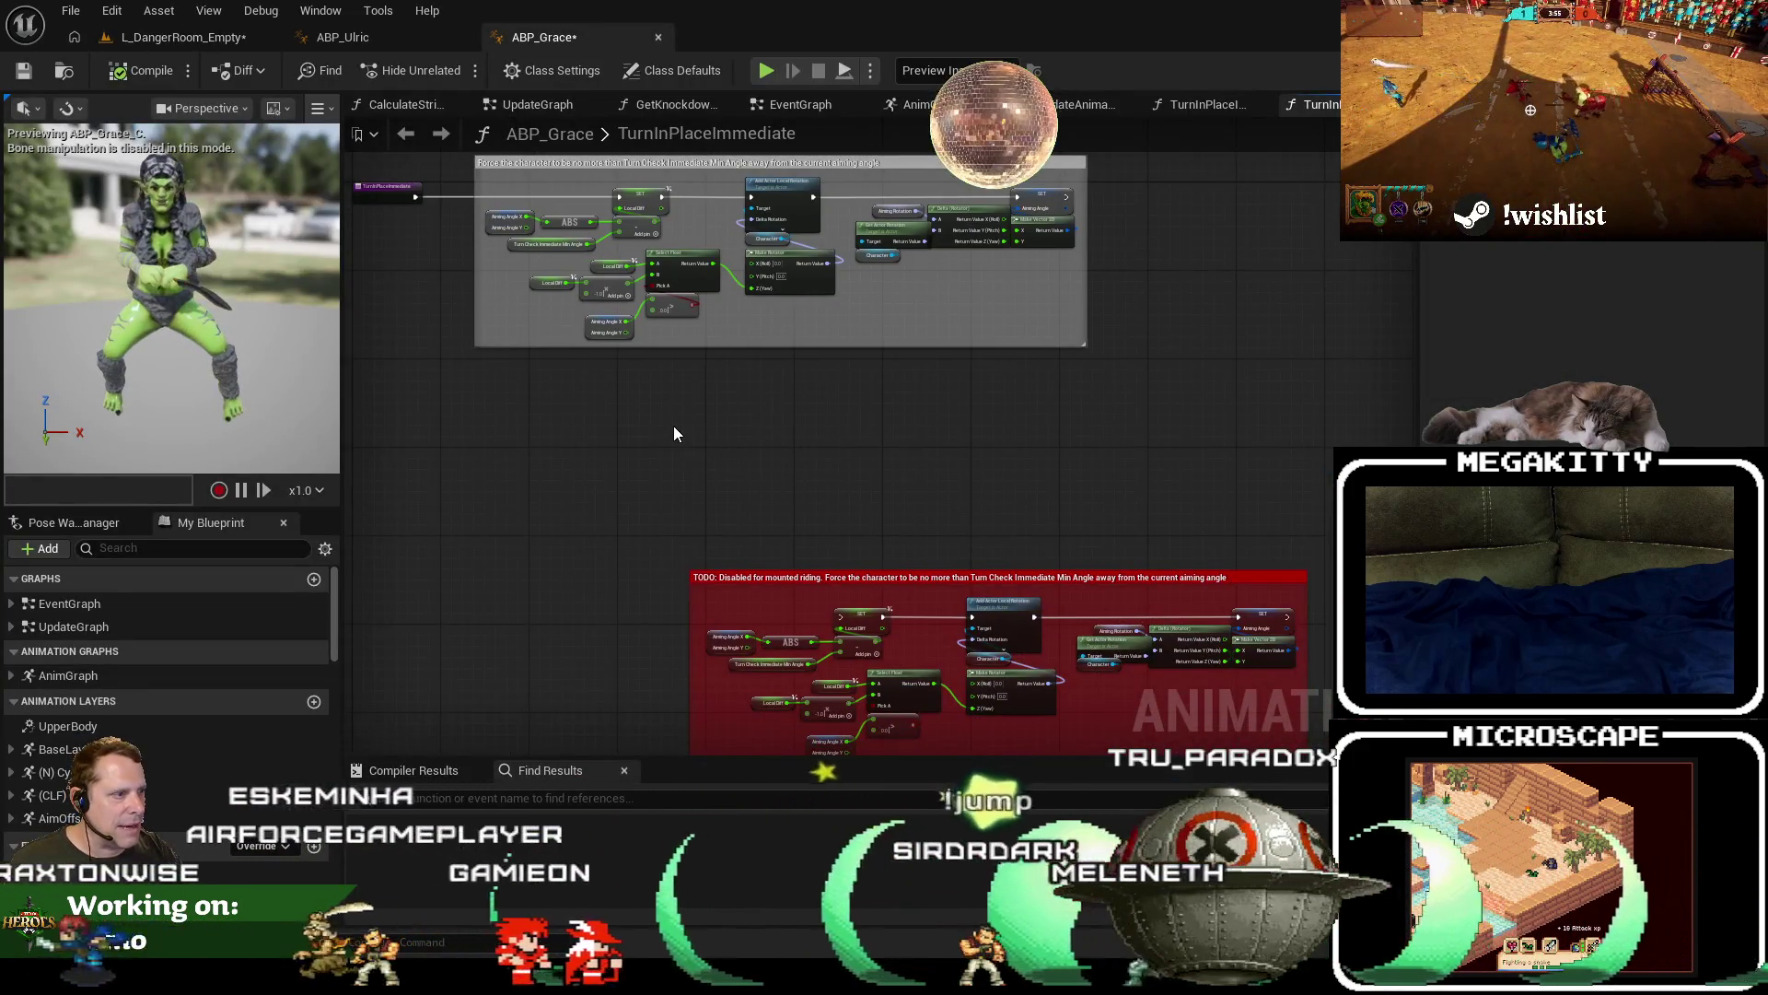
Undo four graph edits, removing the duplicated block and the red block's move.
key(ctrl+z)
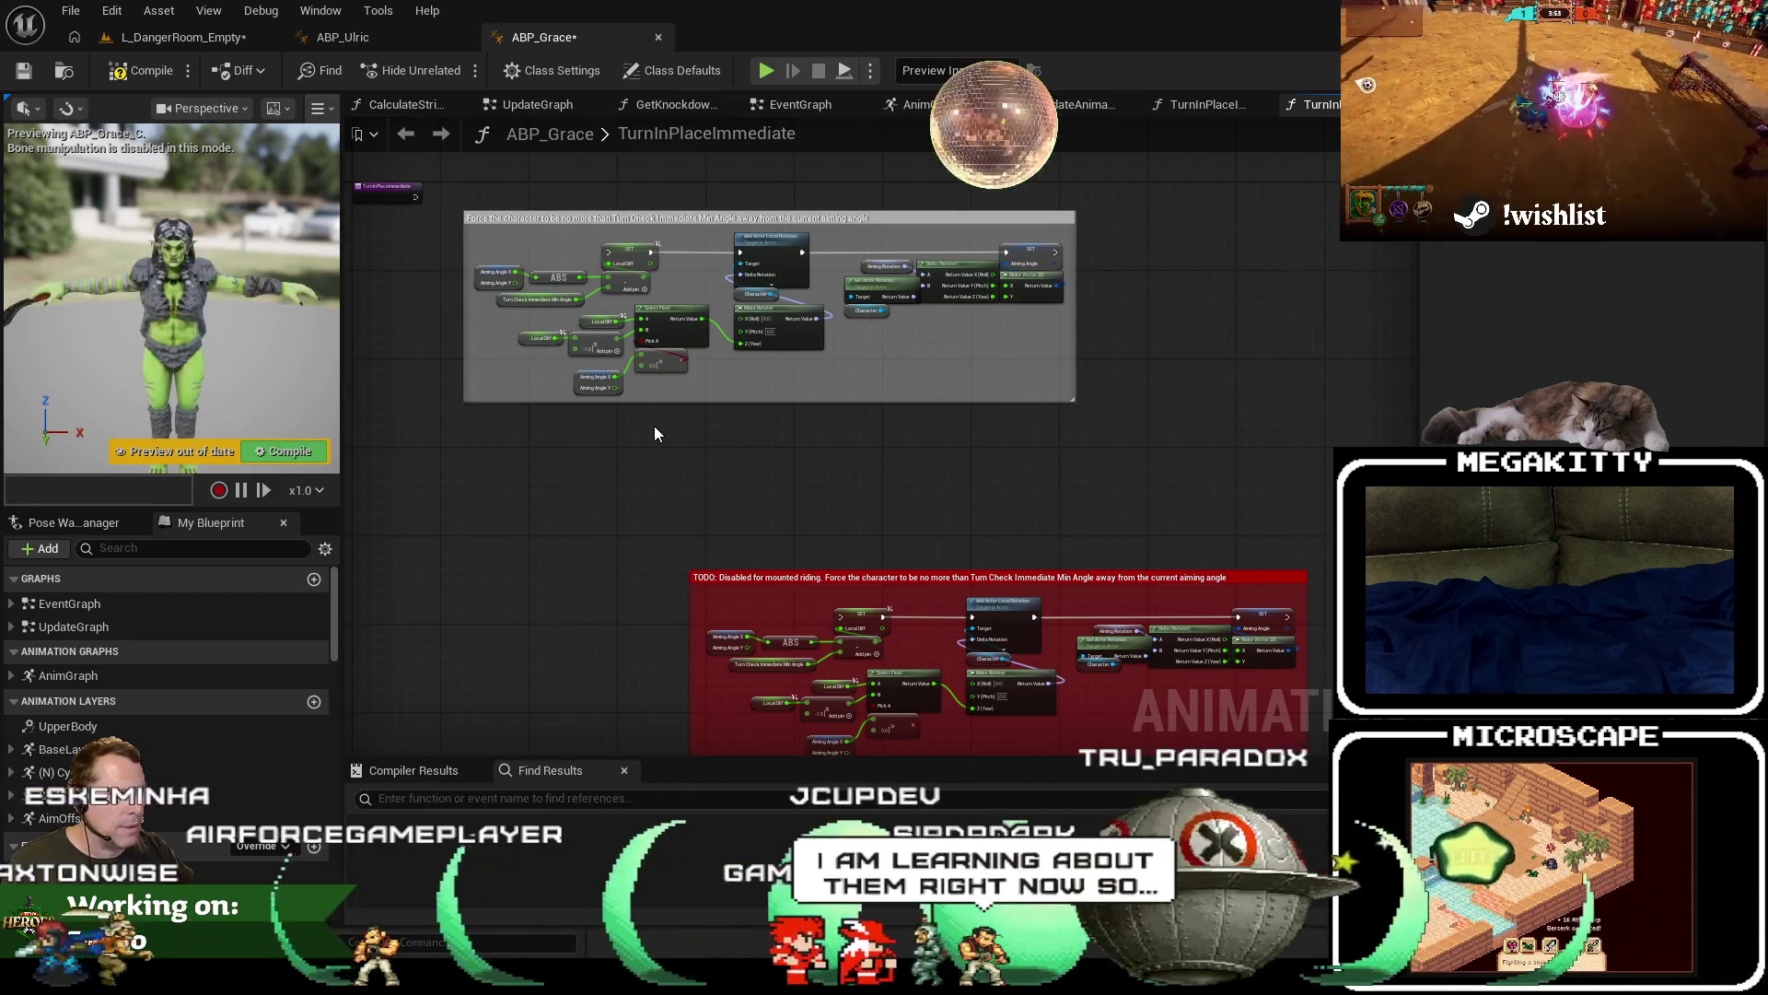
key(ctrl+z)
key(ctrl+z)
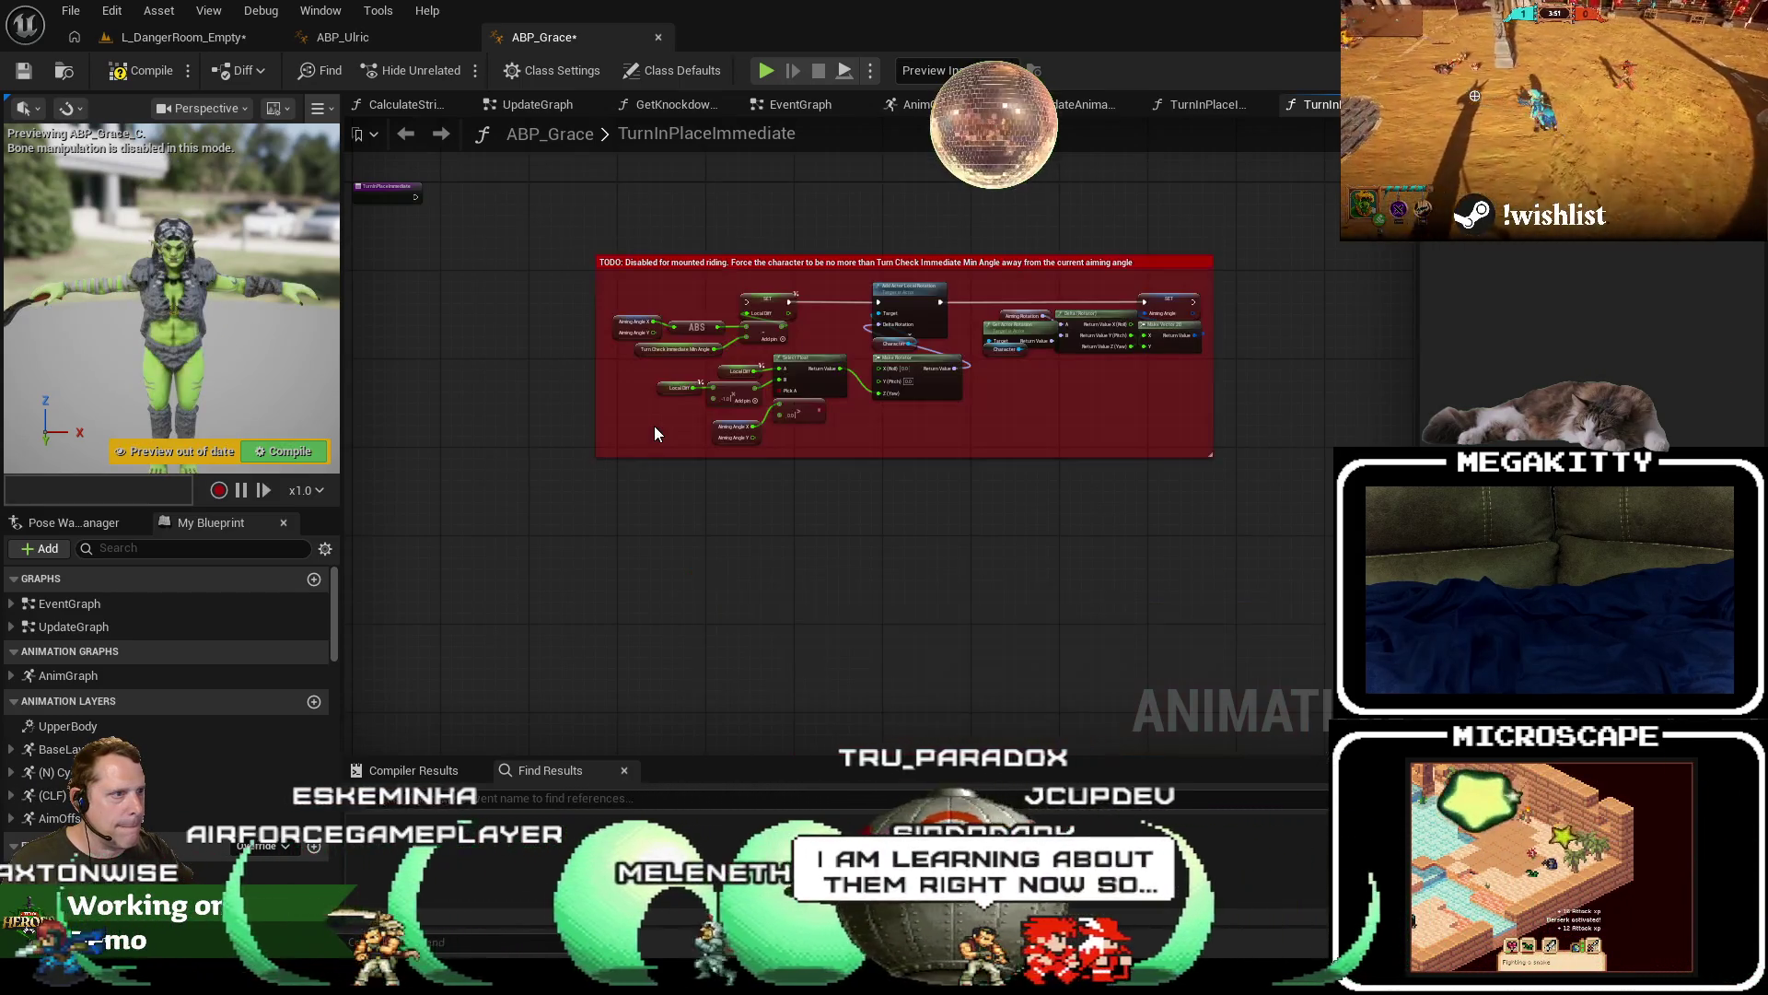
key(ctrl+z)
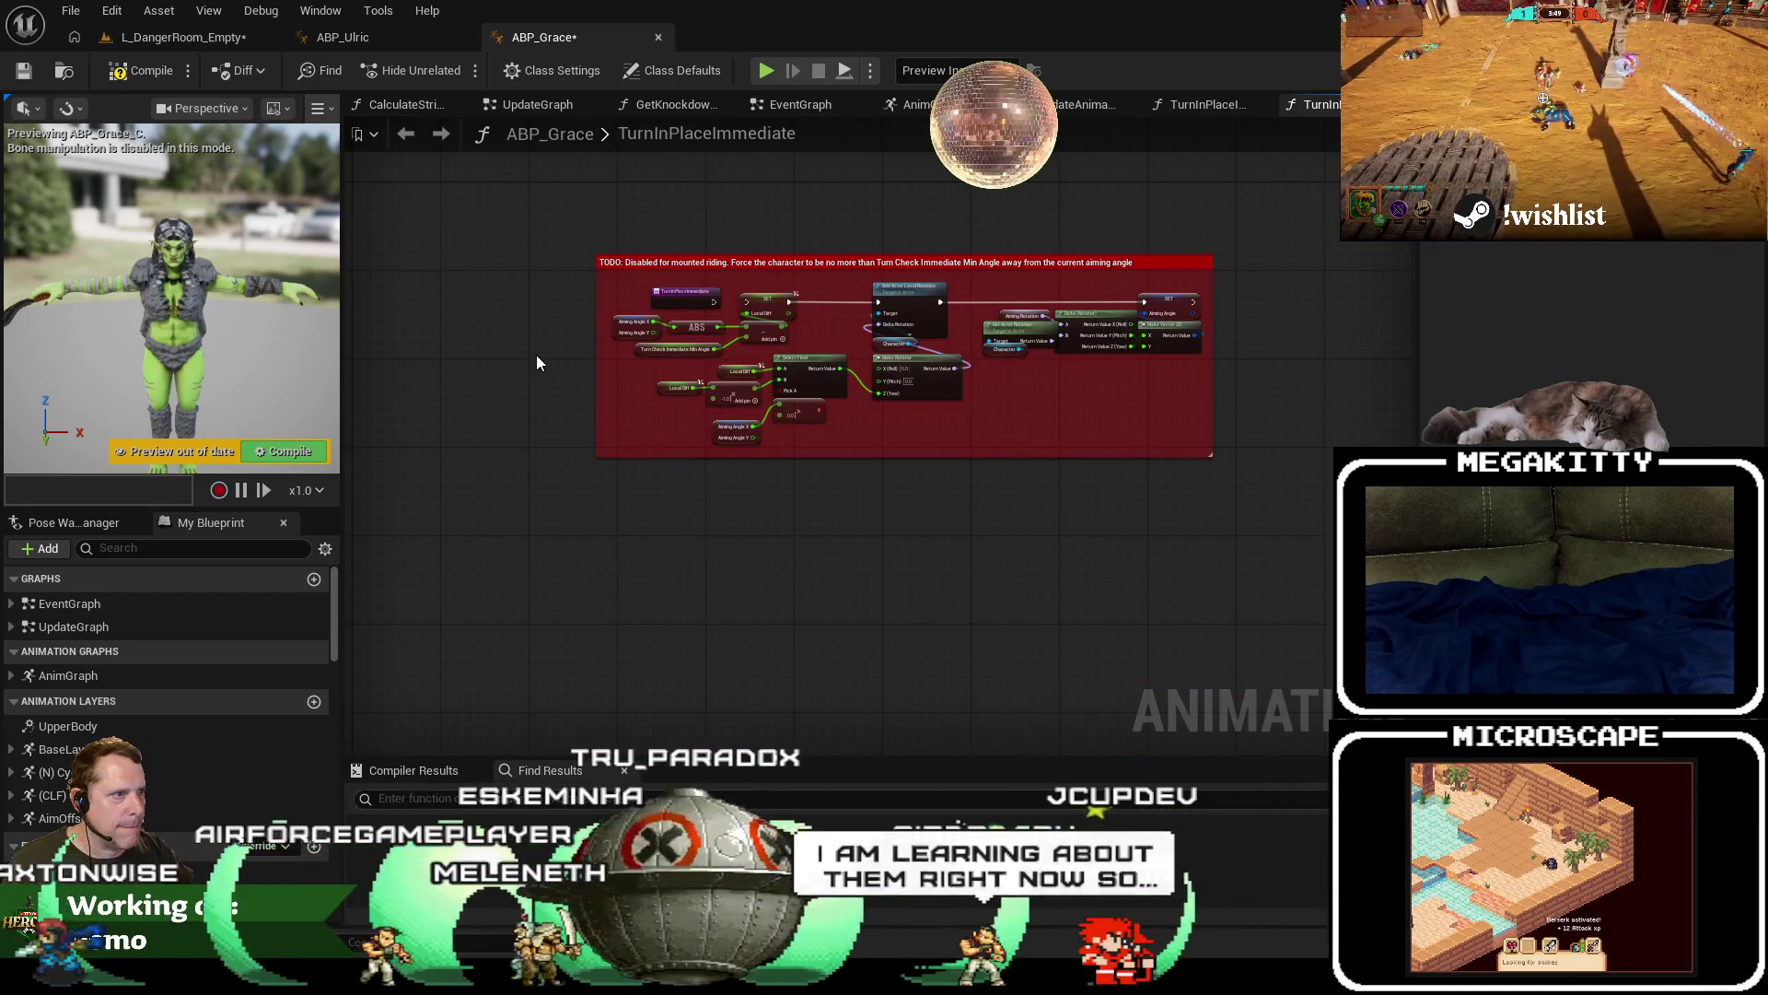
key(ctrl+z)
key(ctrl+z)
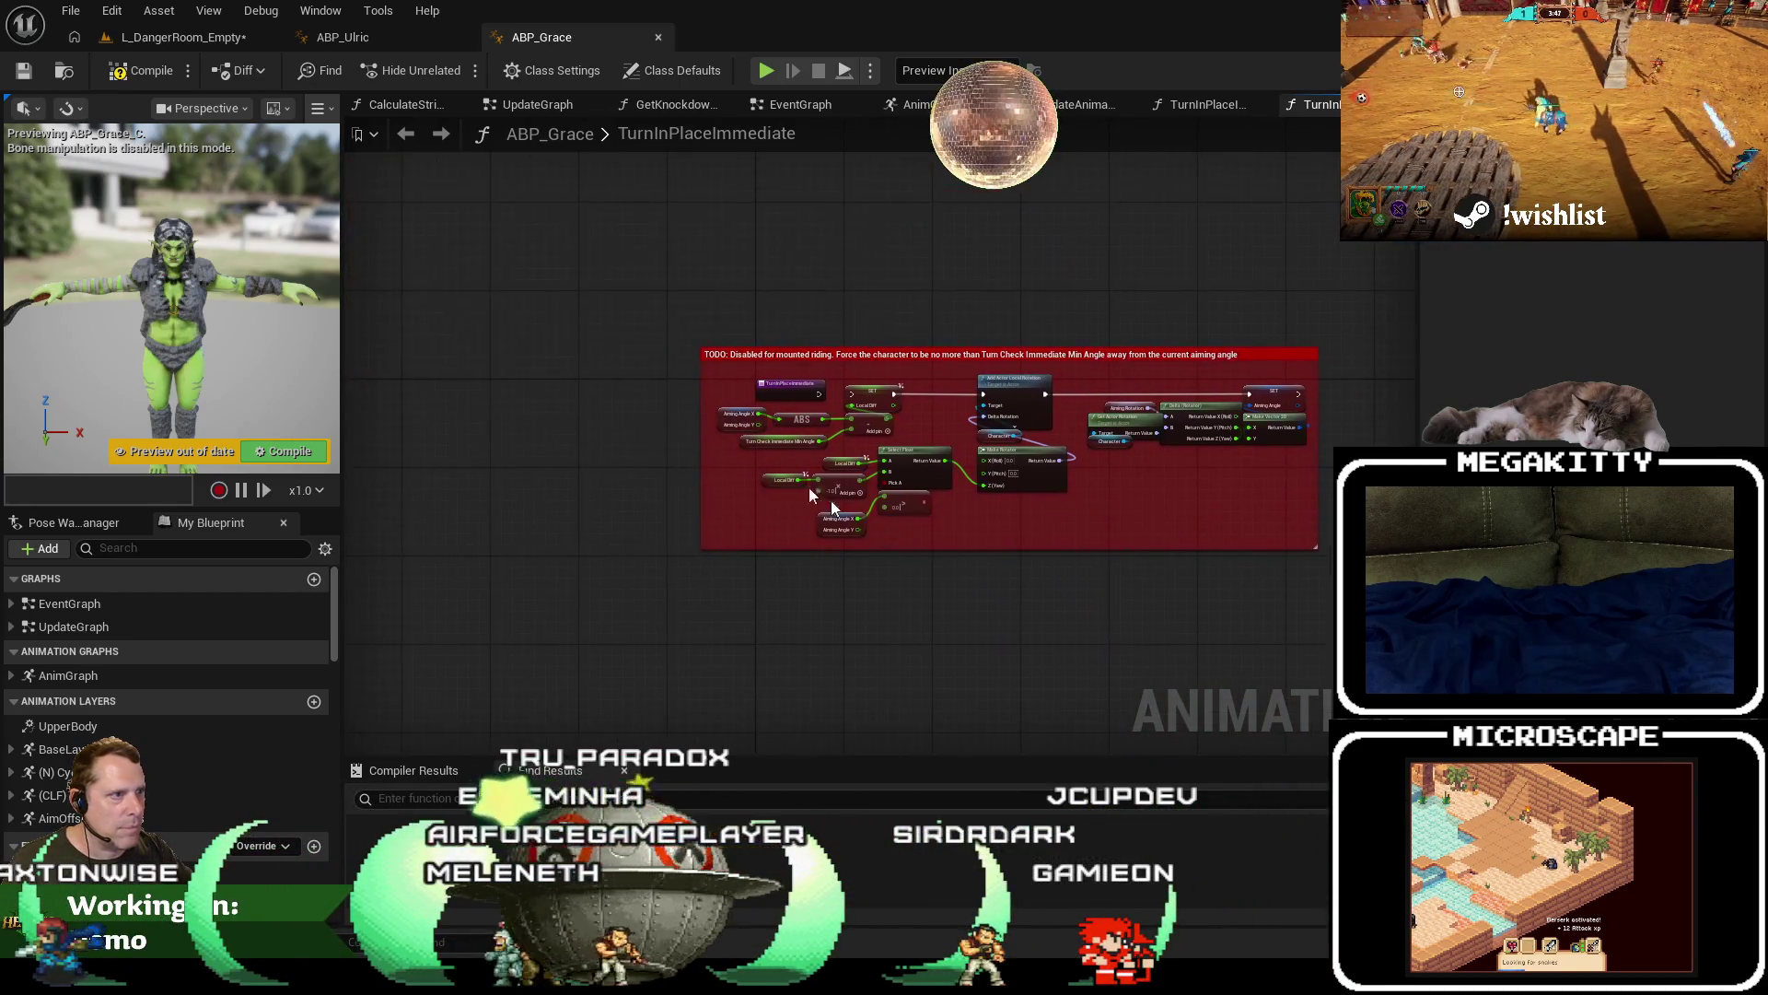
scroll(607, 313, up, 4)
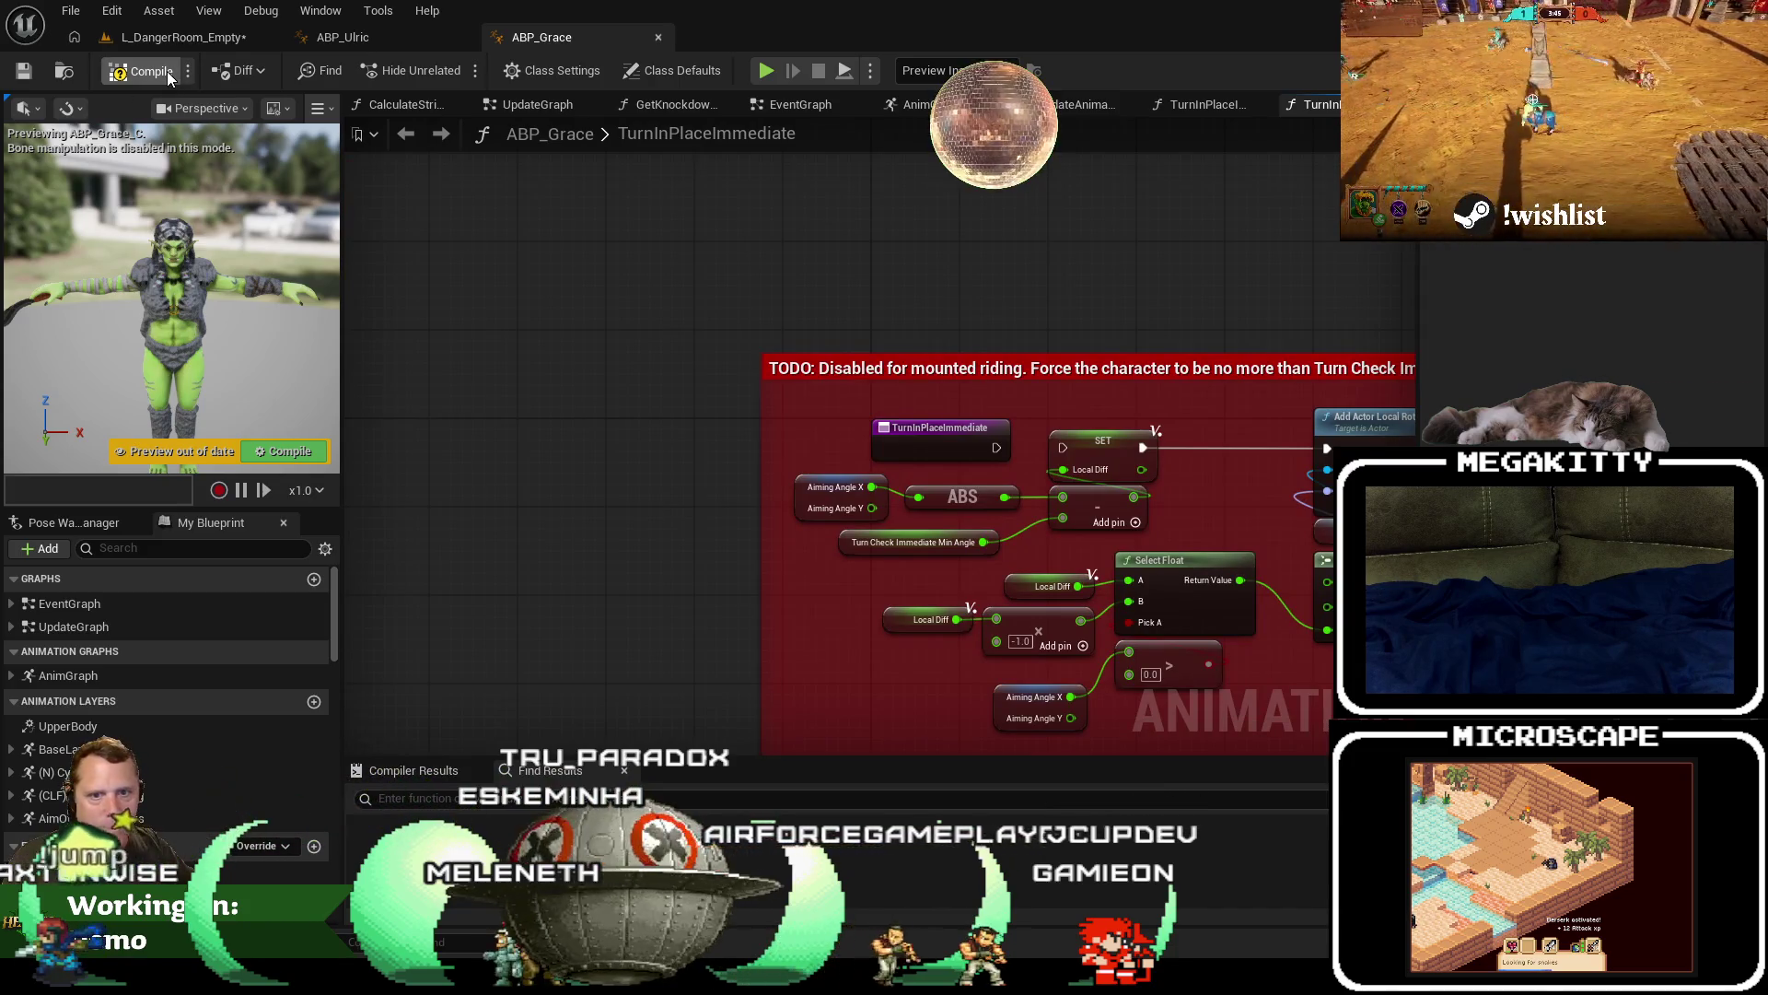
Compile and save ABP_Grace, then start a play test in the DangerRoom level.
click(140, 71)
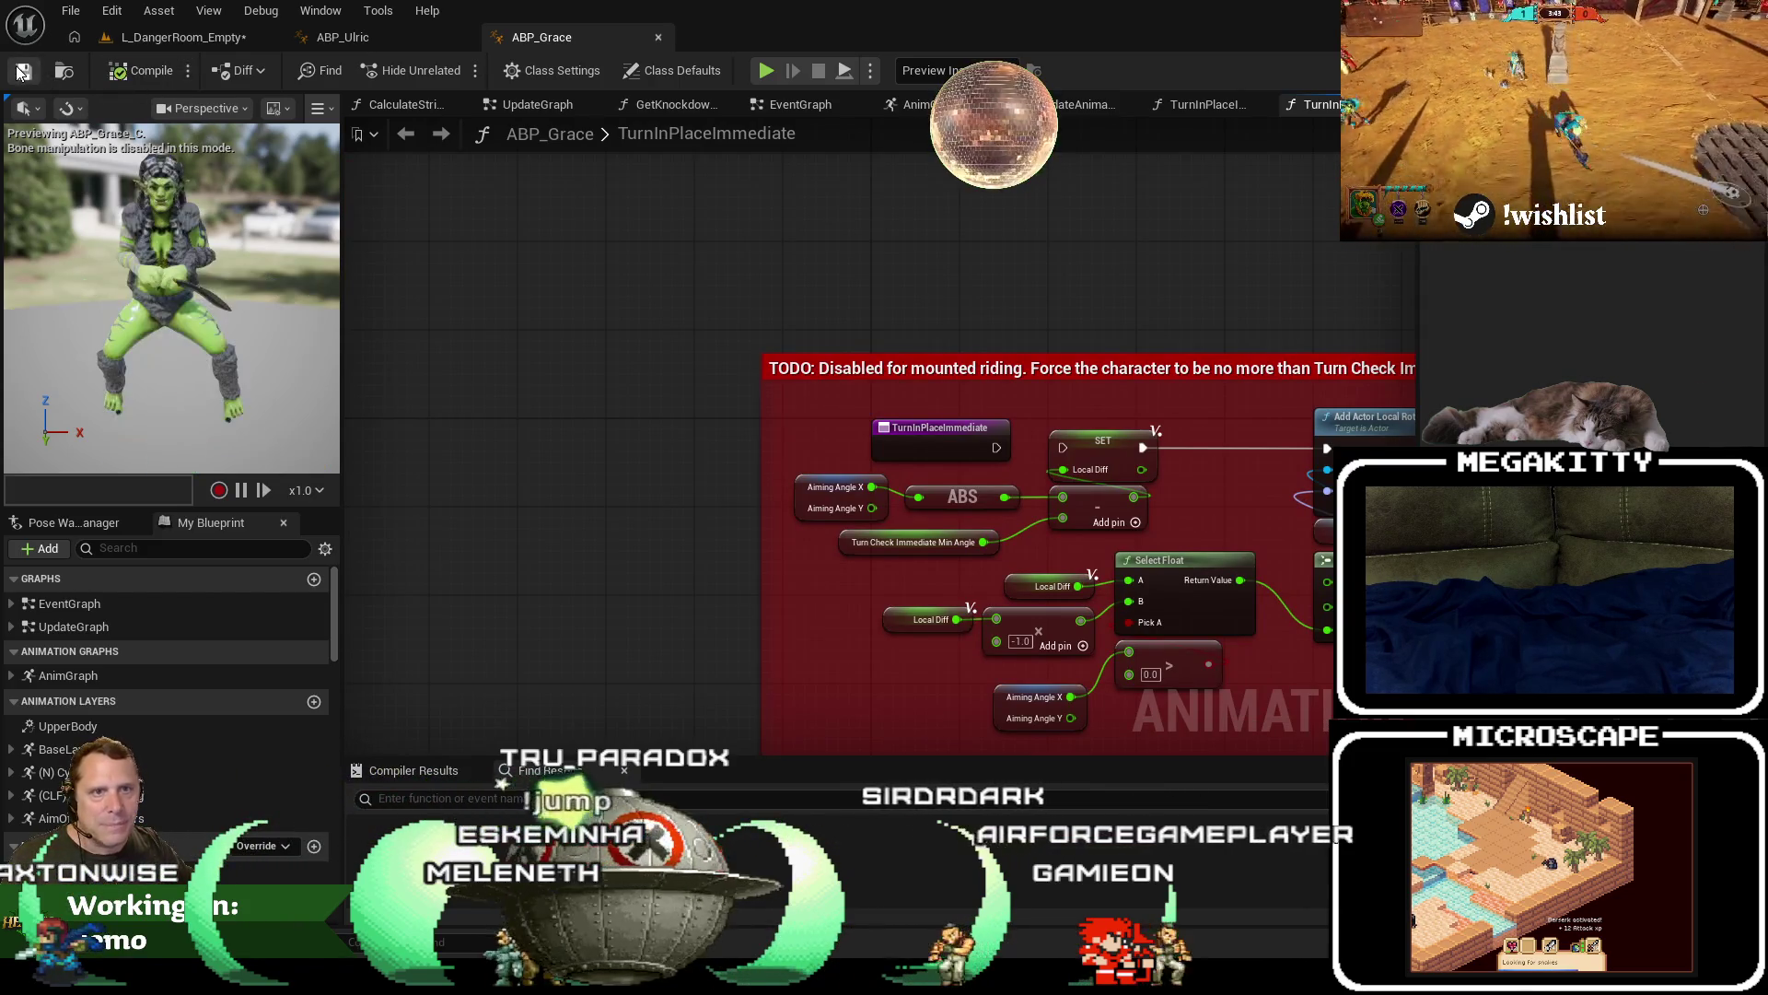
click(20, 71)
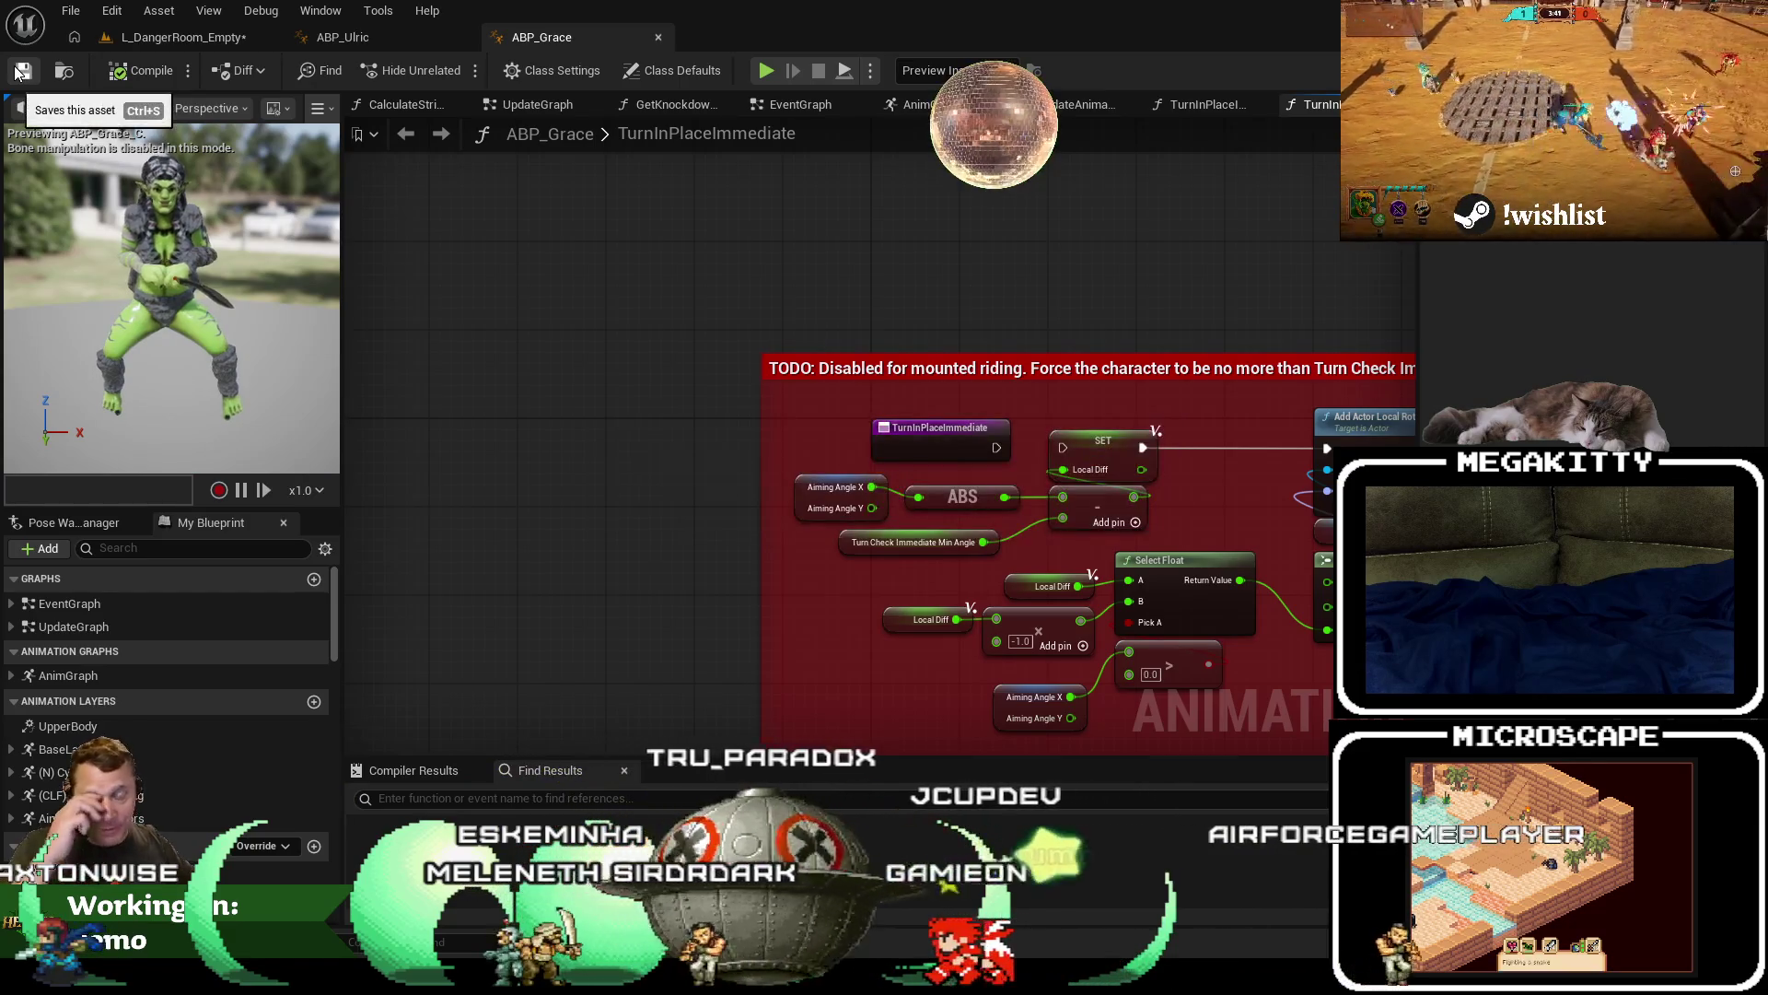
click(150, 37)
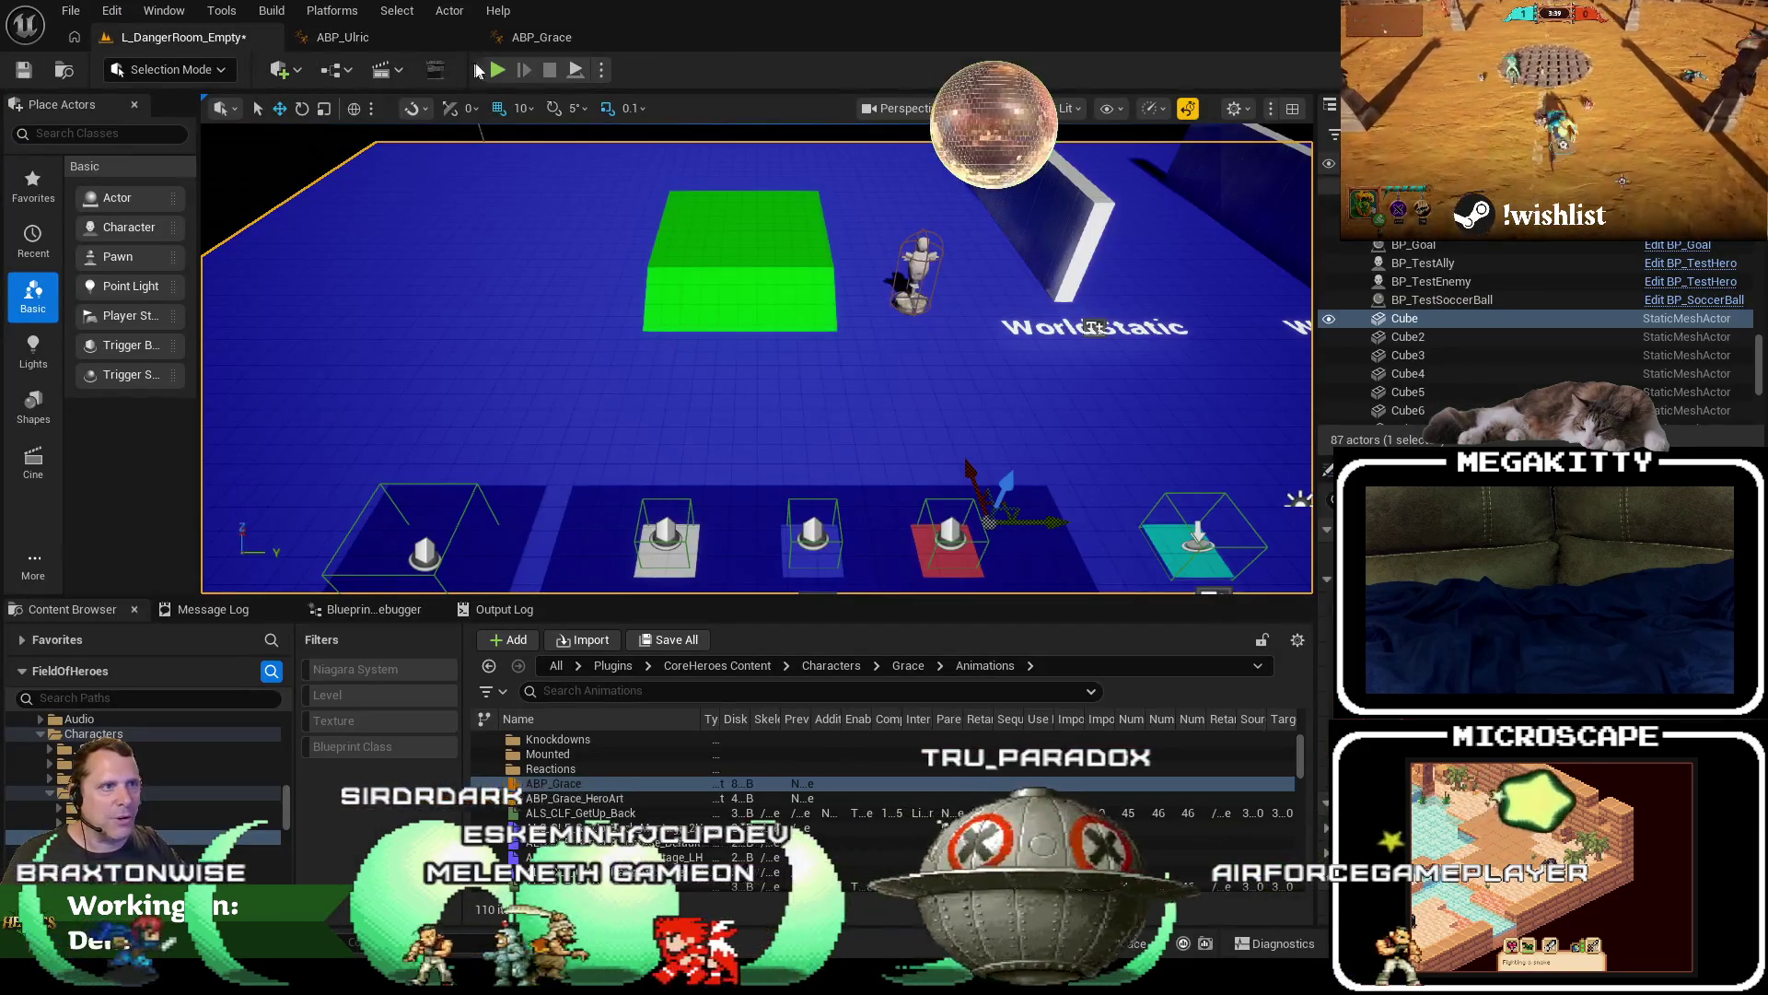
click(497, 70)
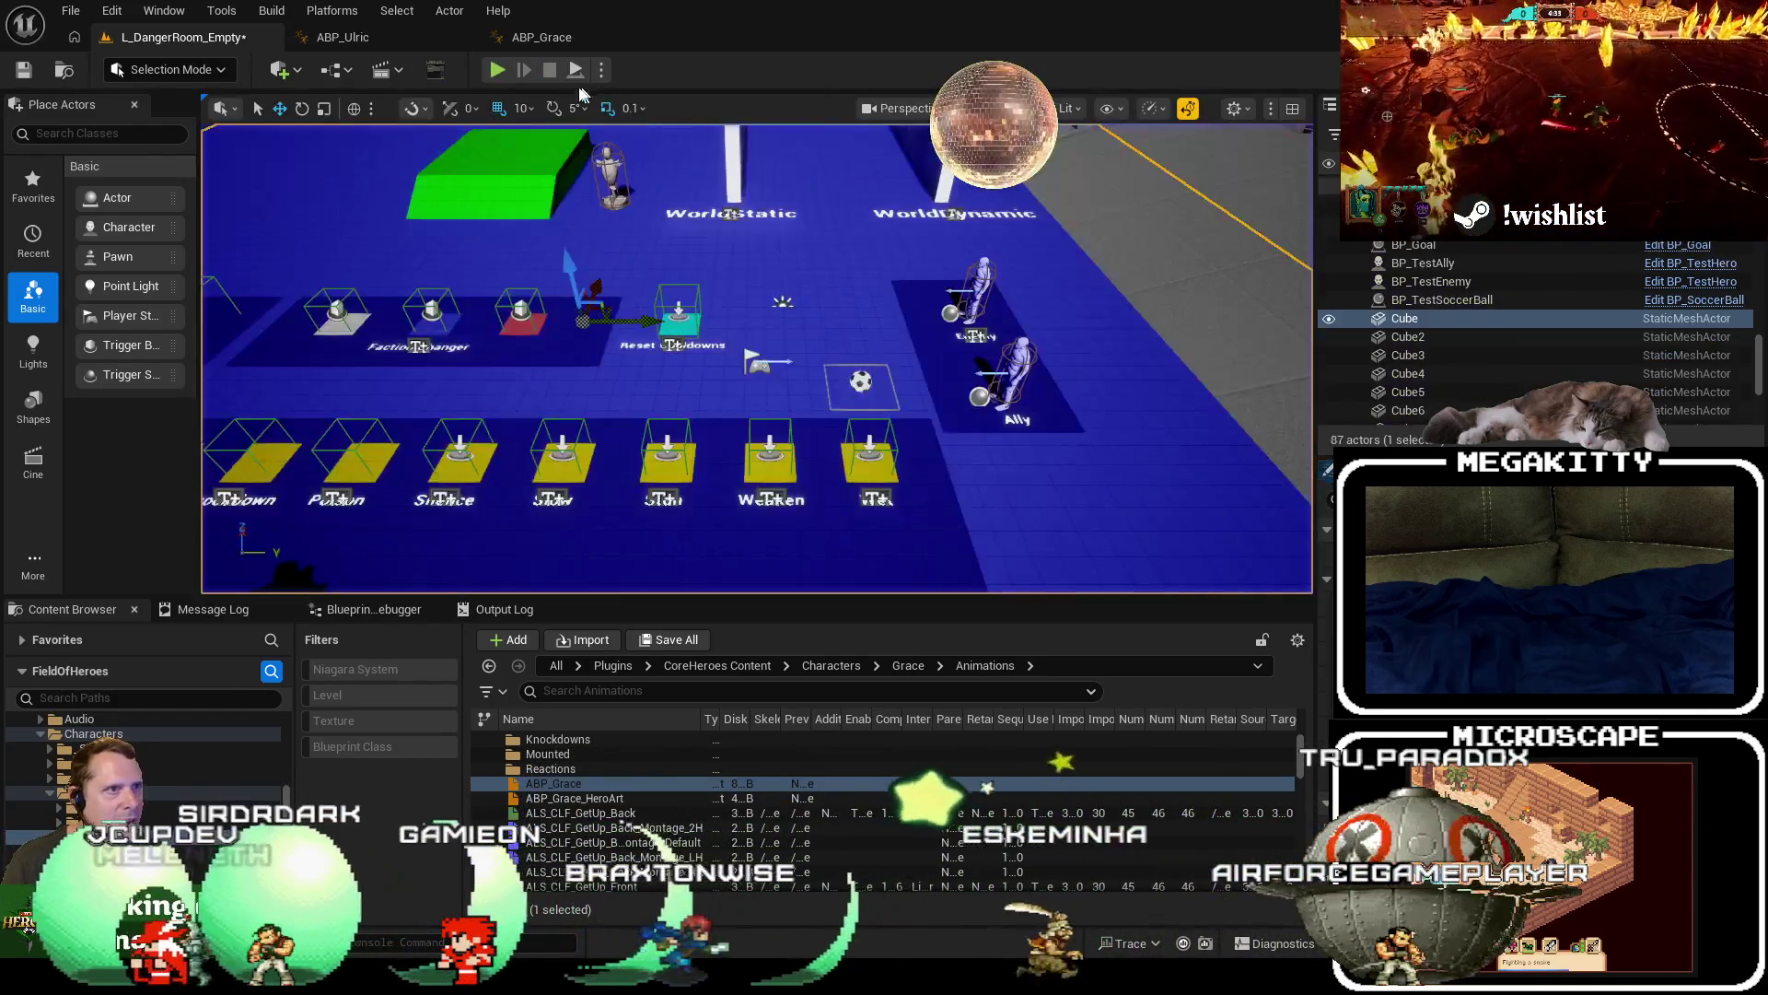
End the play test and bring up ABP_Ulric's TurnInPlaceImmediate graph.
key(shift+F1)
click(384, 35)
scroll(514, 317, up, 3)
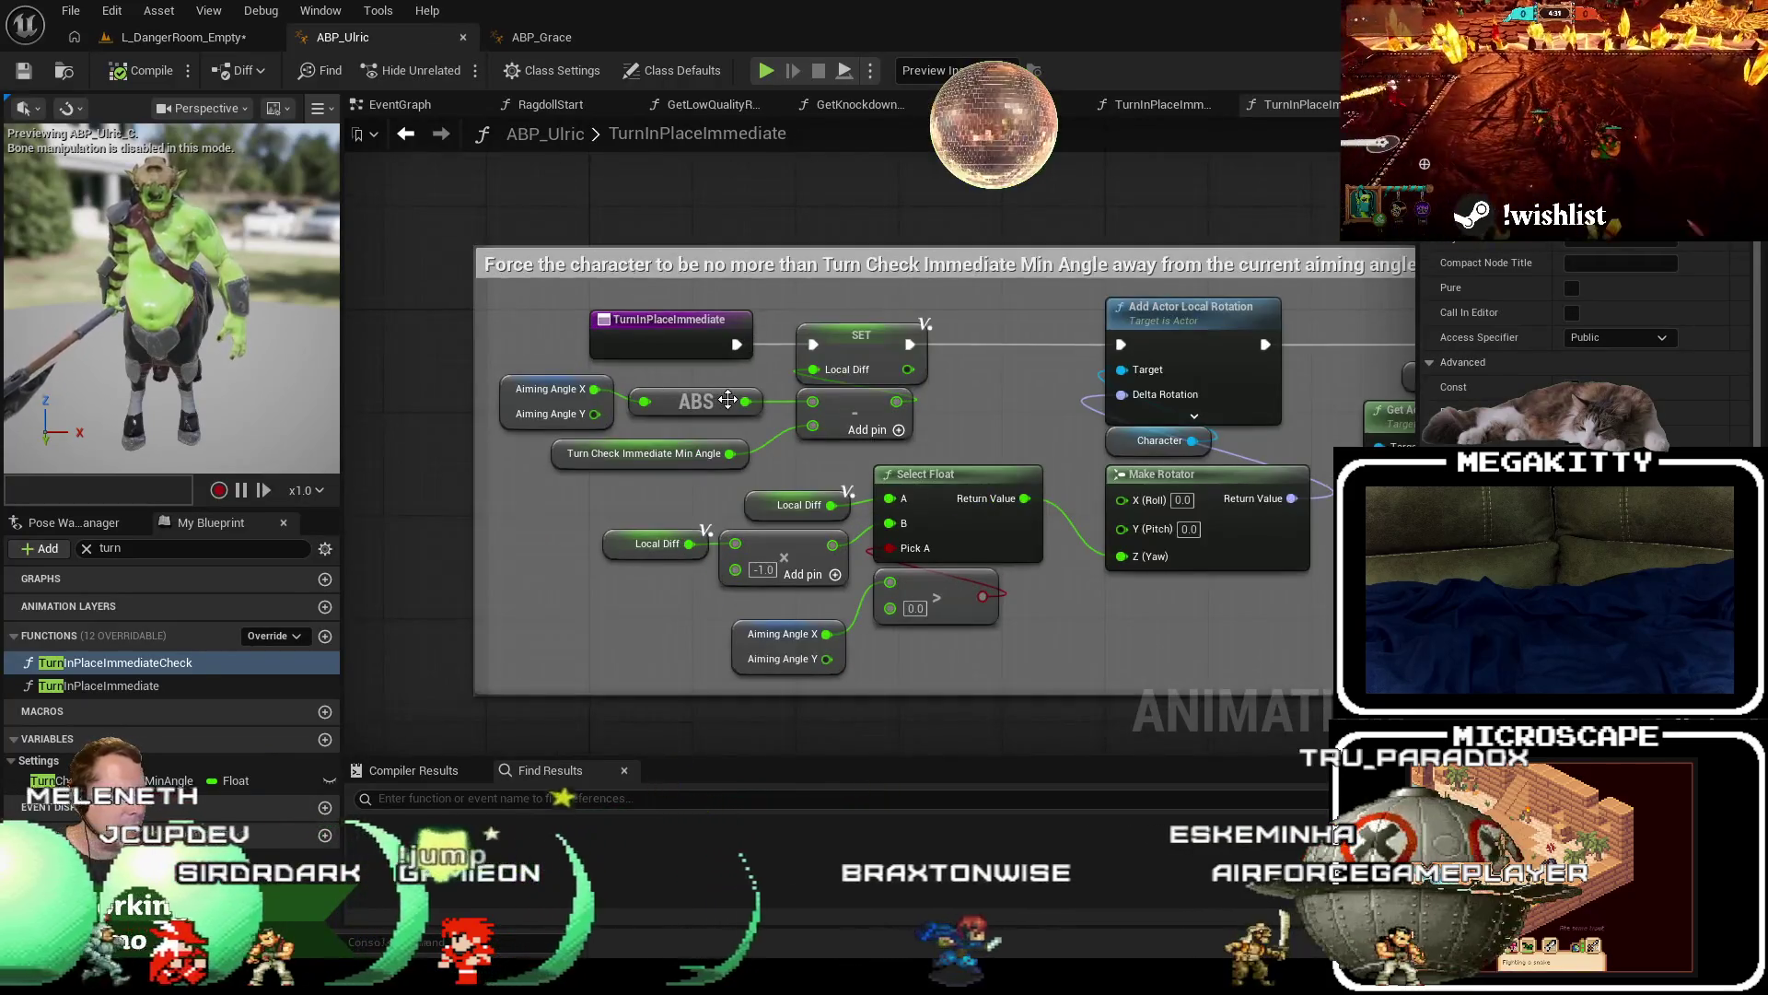
Pan to the rotation nodes and check the TurnCheck variable's options without changing anything.
mouse_move(1312, 530)
mouse_down()
mouse_move(1140, 504)
mouse_move(1064, 515)
mouse_up()
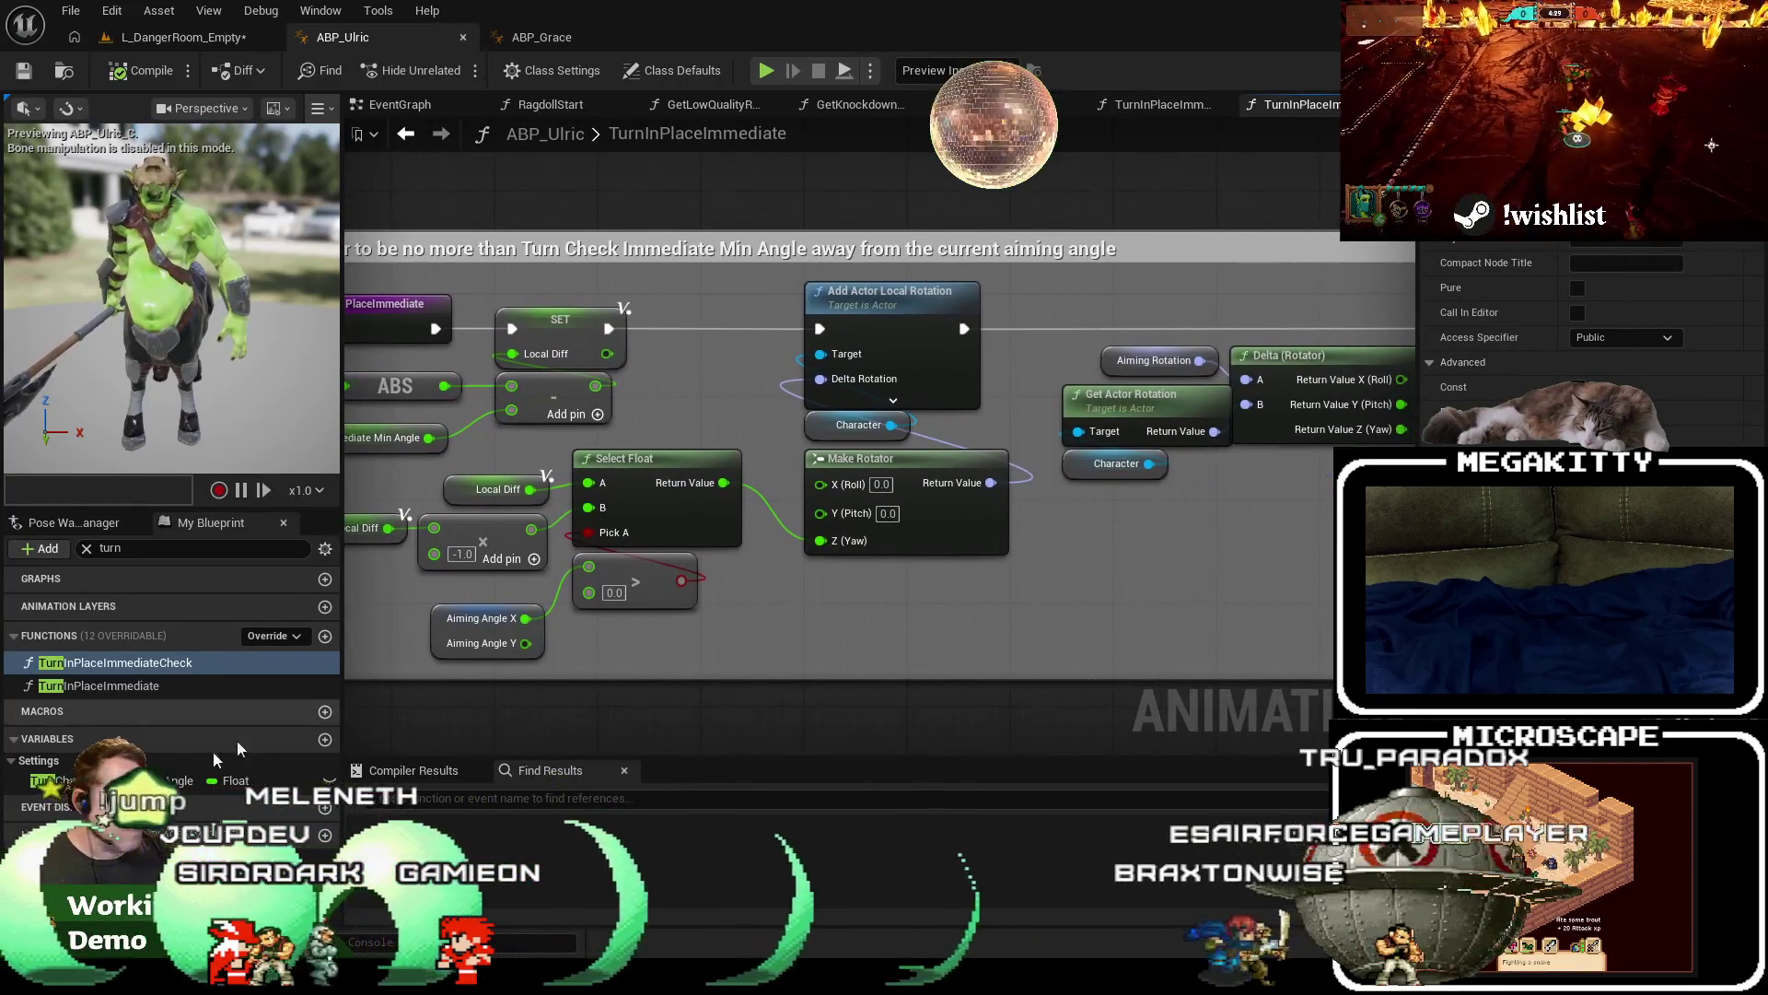
right_click(153, 783)
key(Escape)
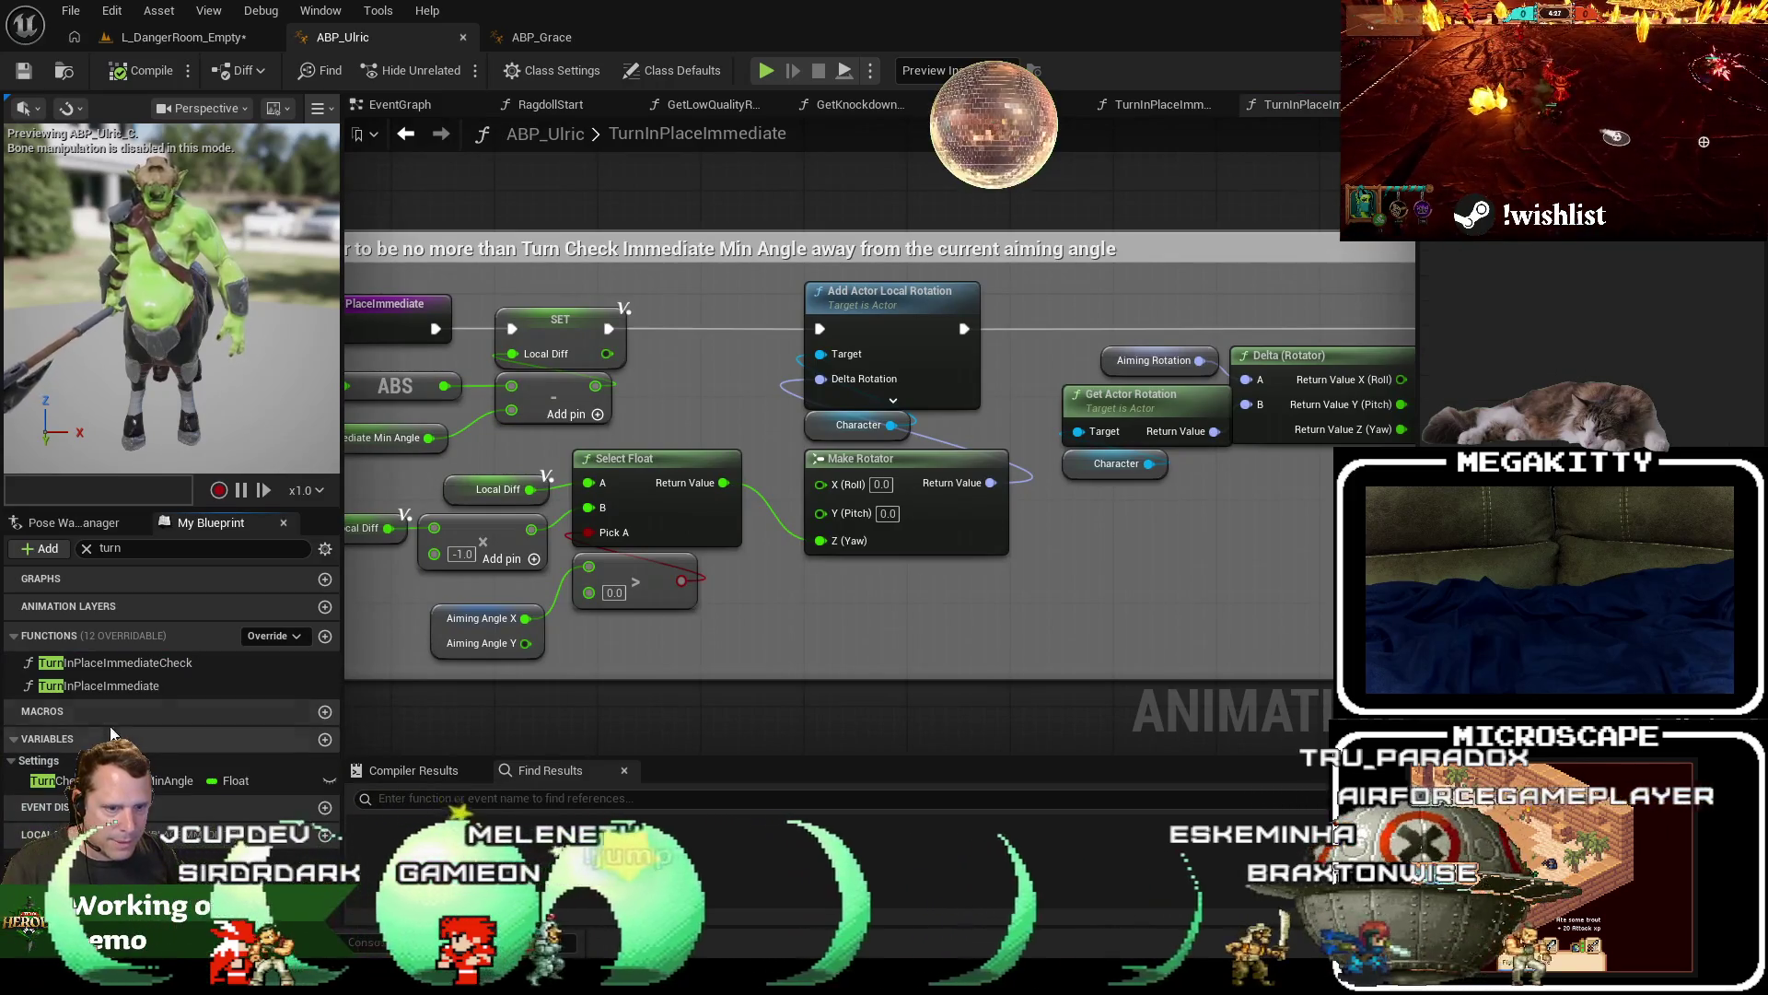
Clear the 'turn' member filter and expand the Variables, Settings and Data categories.
click(85, 548)
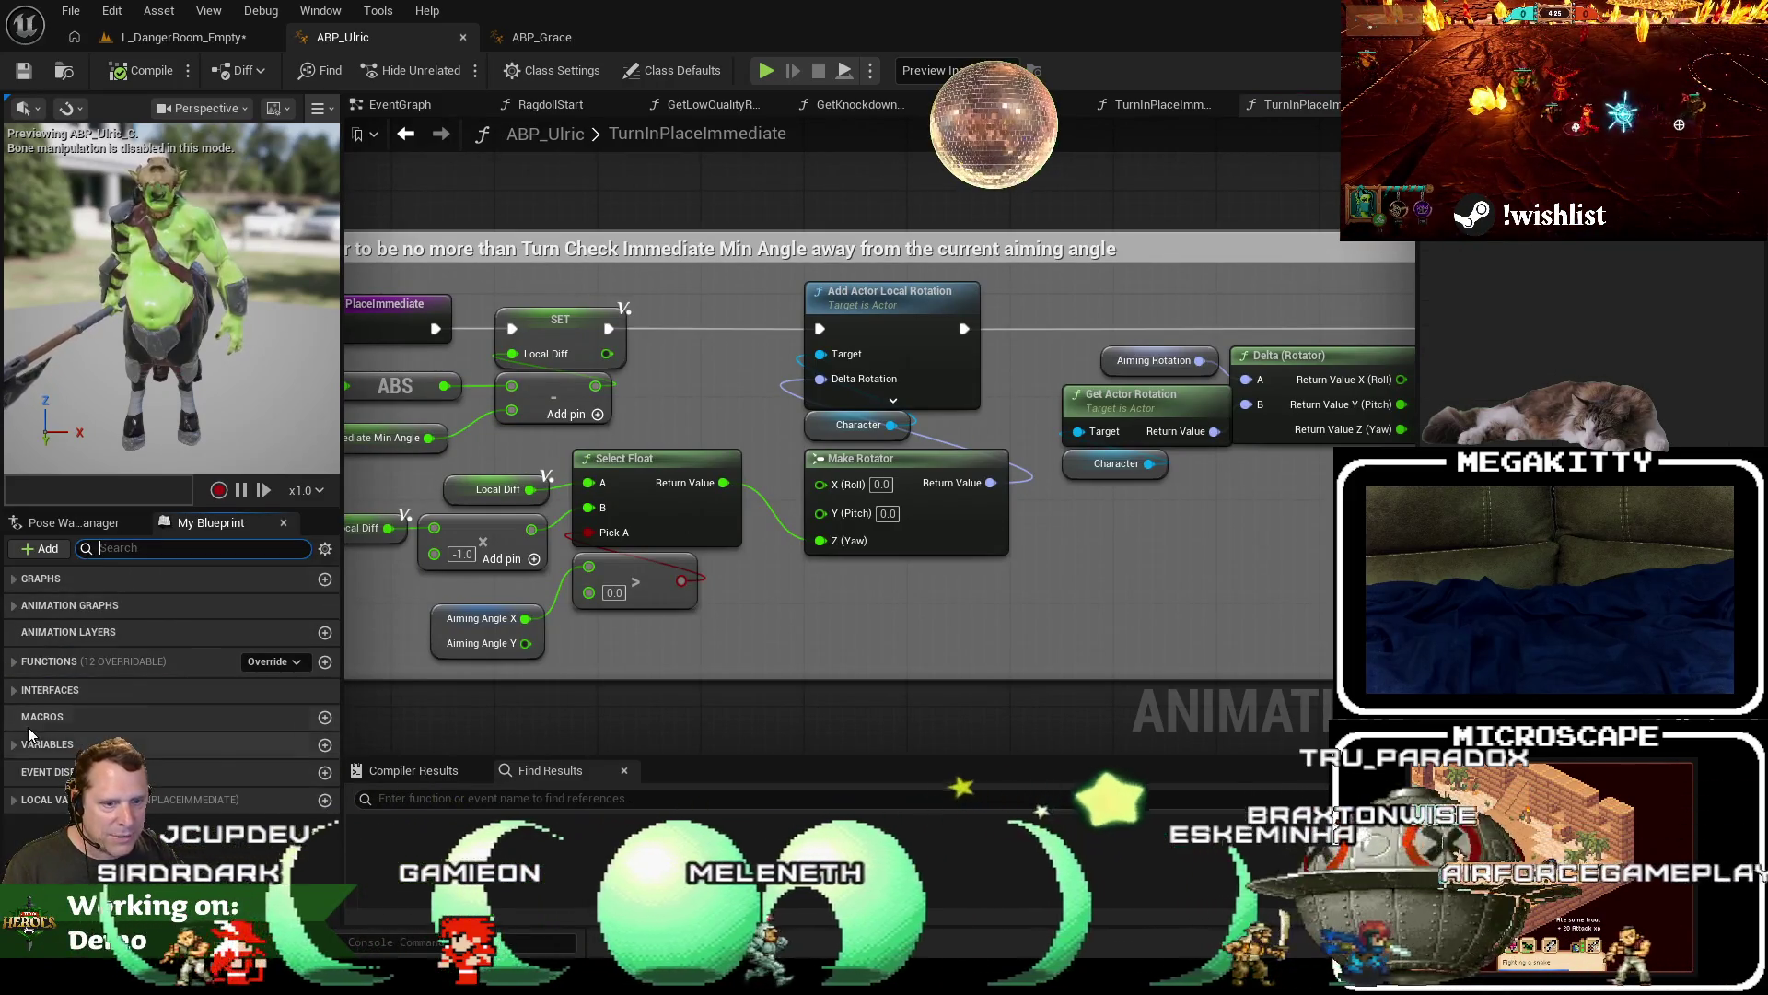
click(14, 744)
click(12, 783)
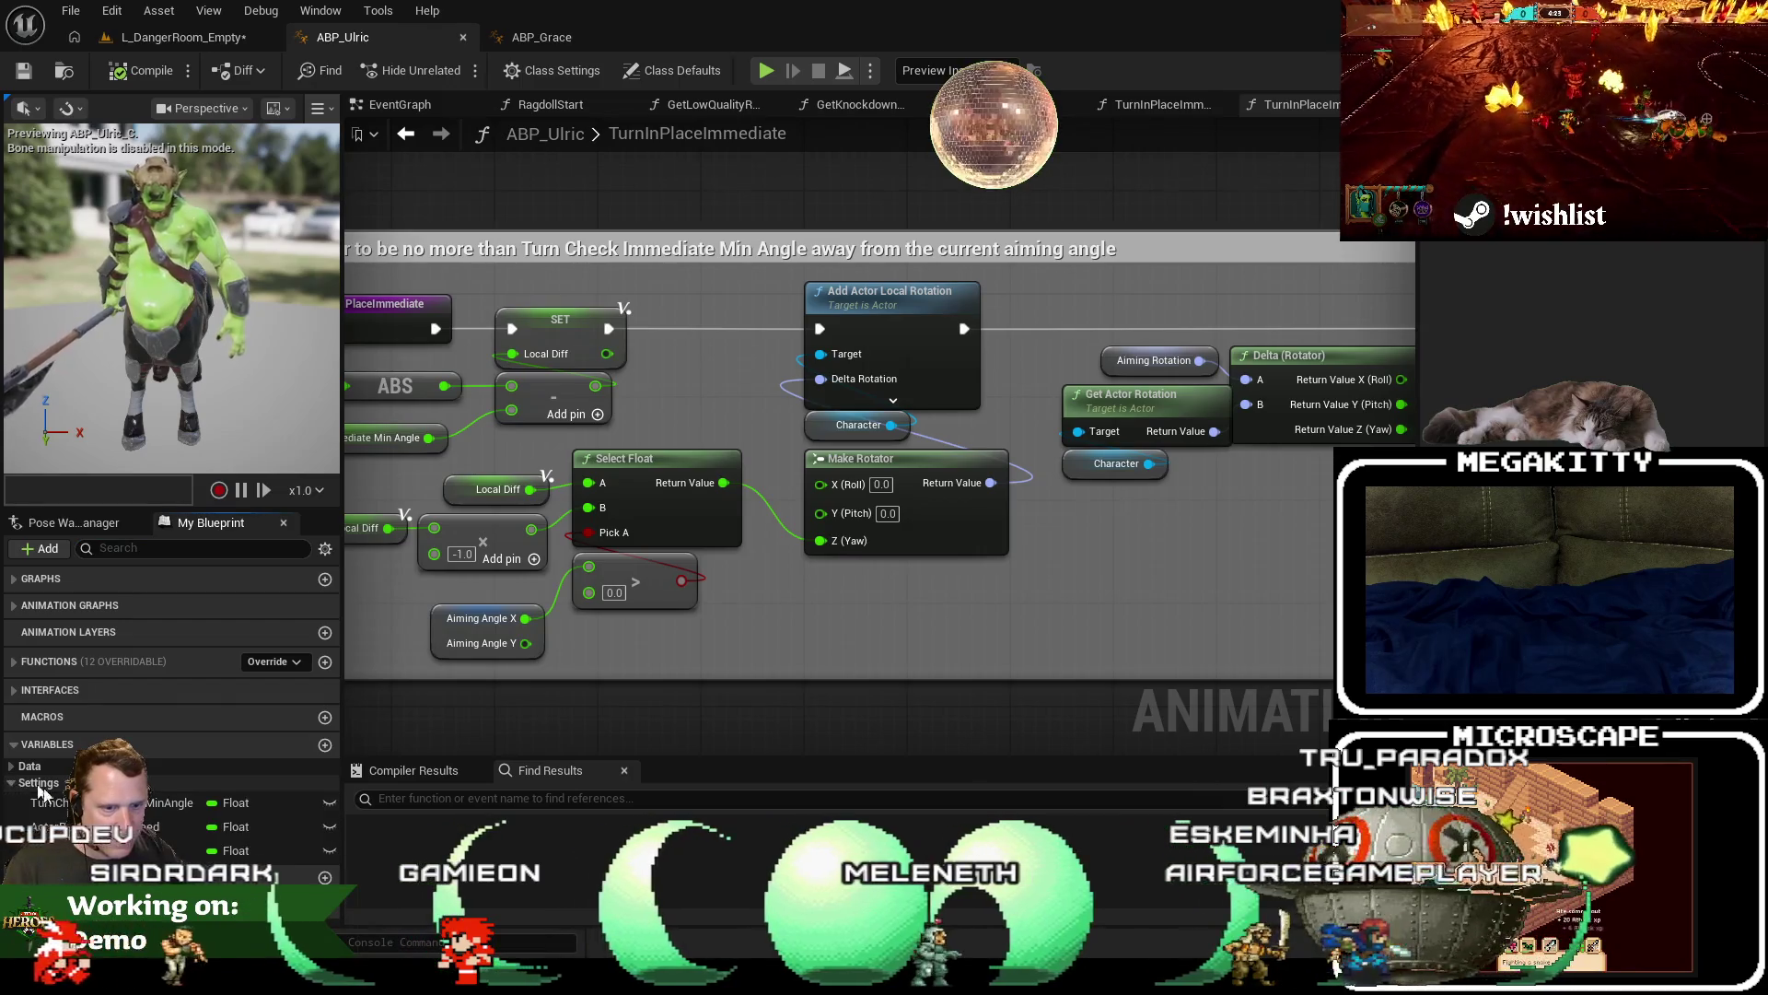
click(11, 766)
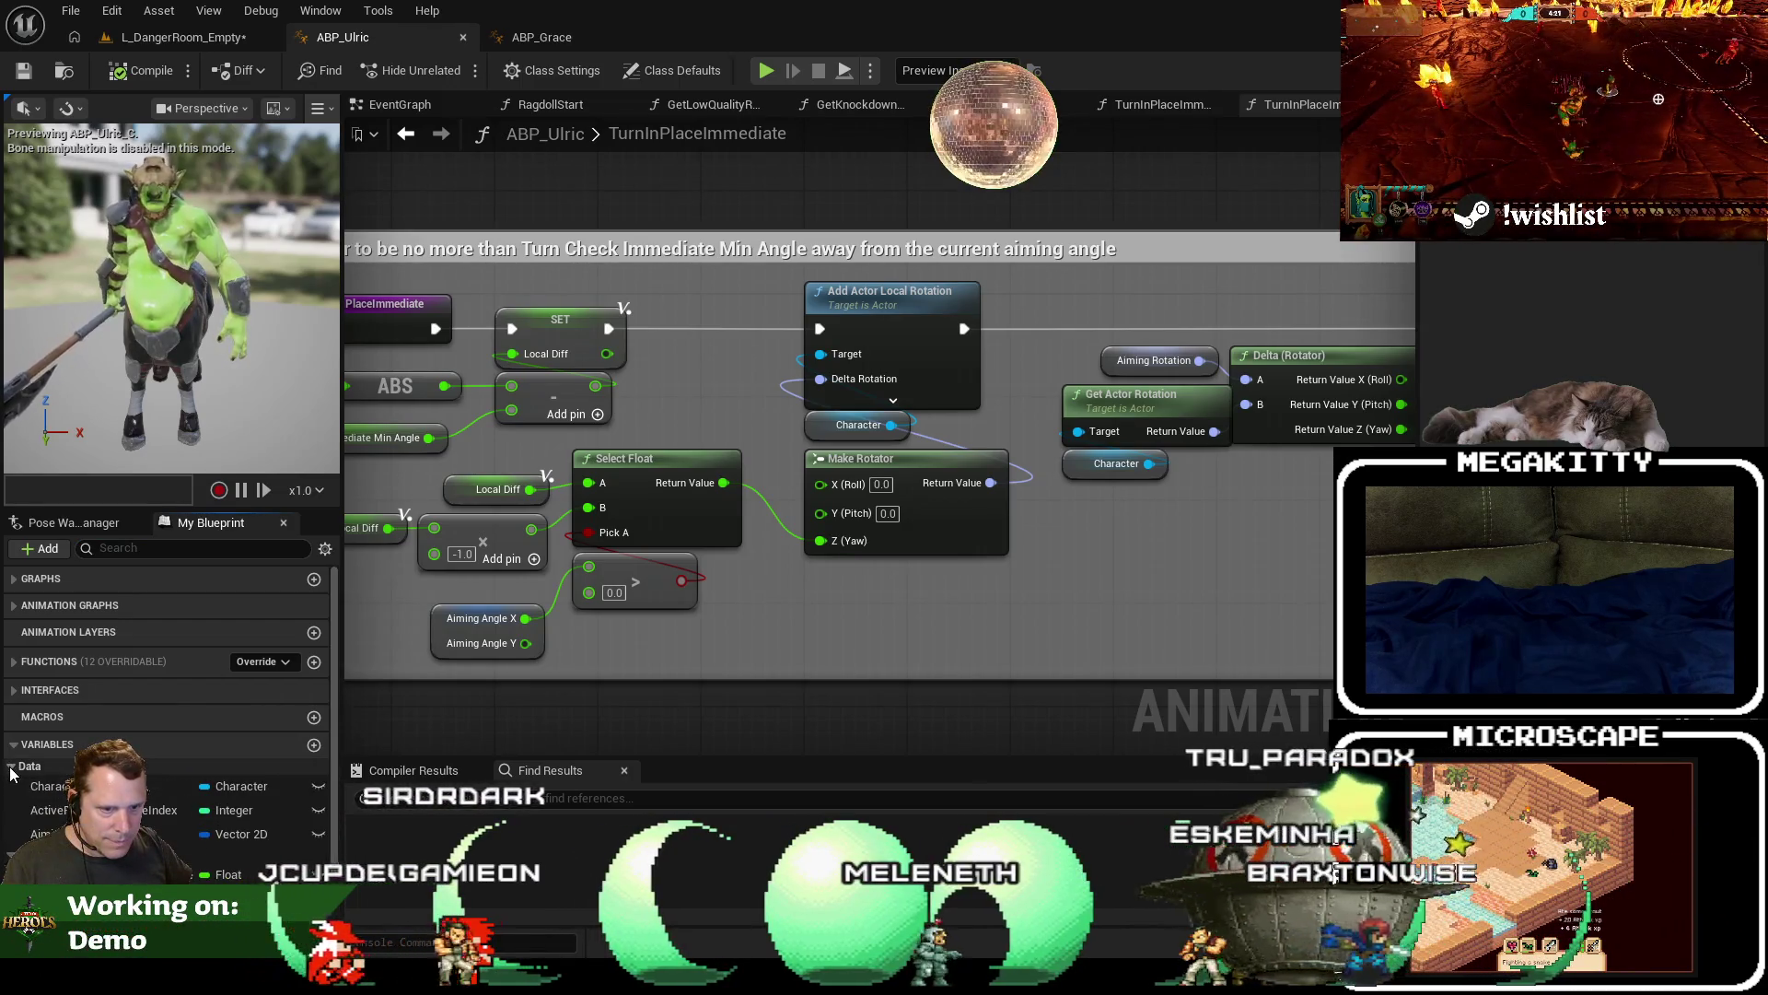
scroll(11, 771, down, 2)
scroll(230, 809, up, 2)
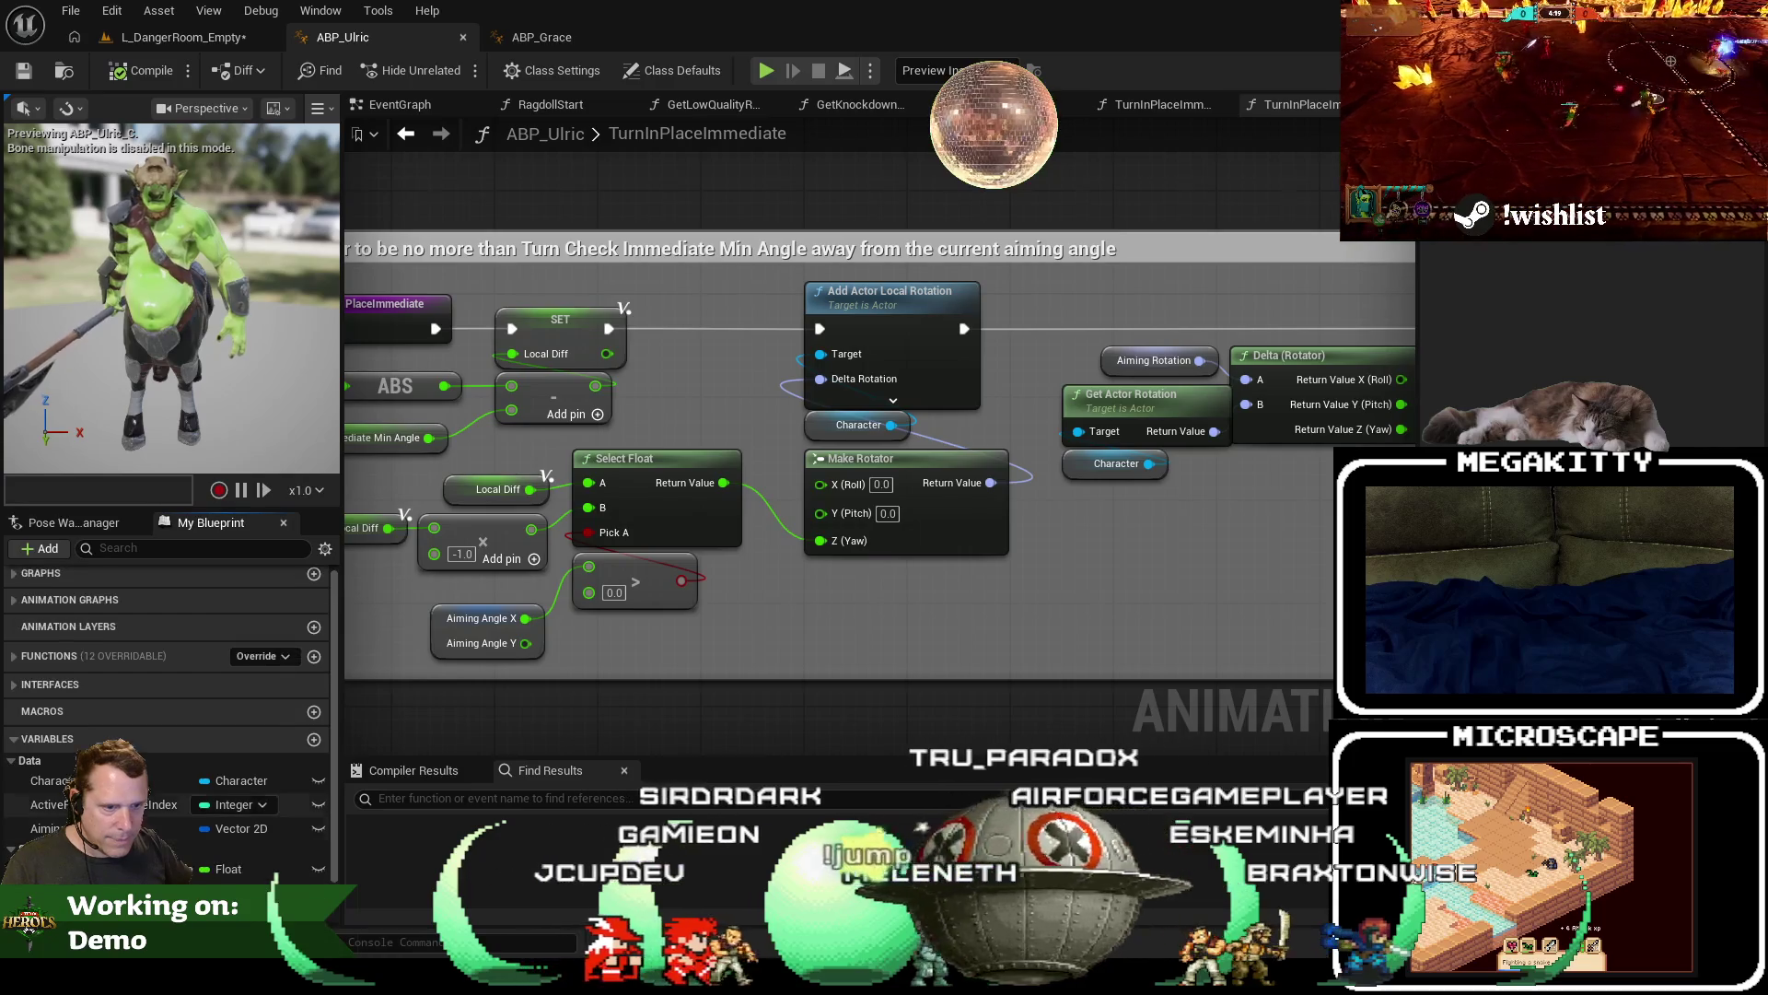
key(alt+Tab)
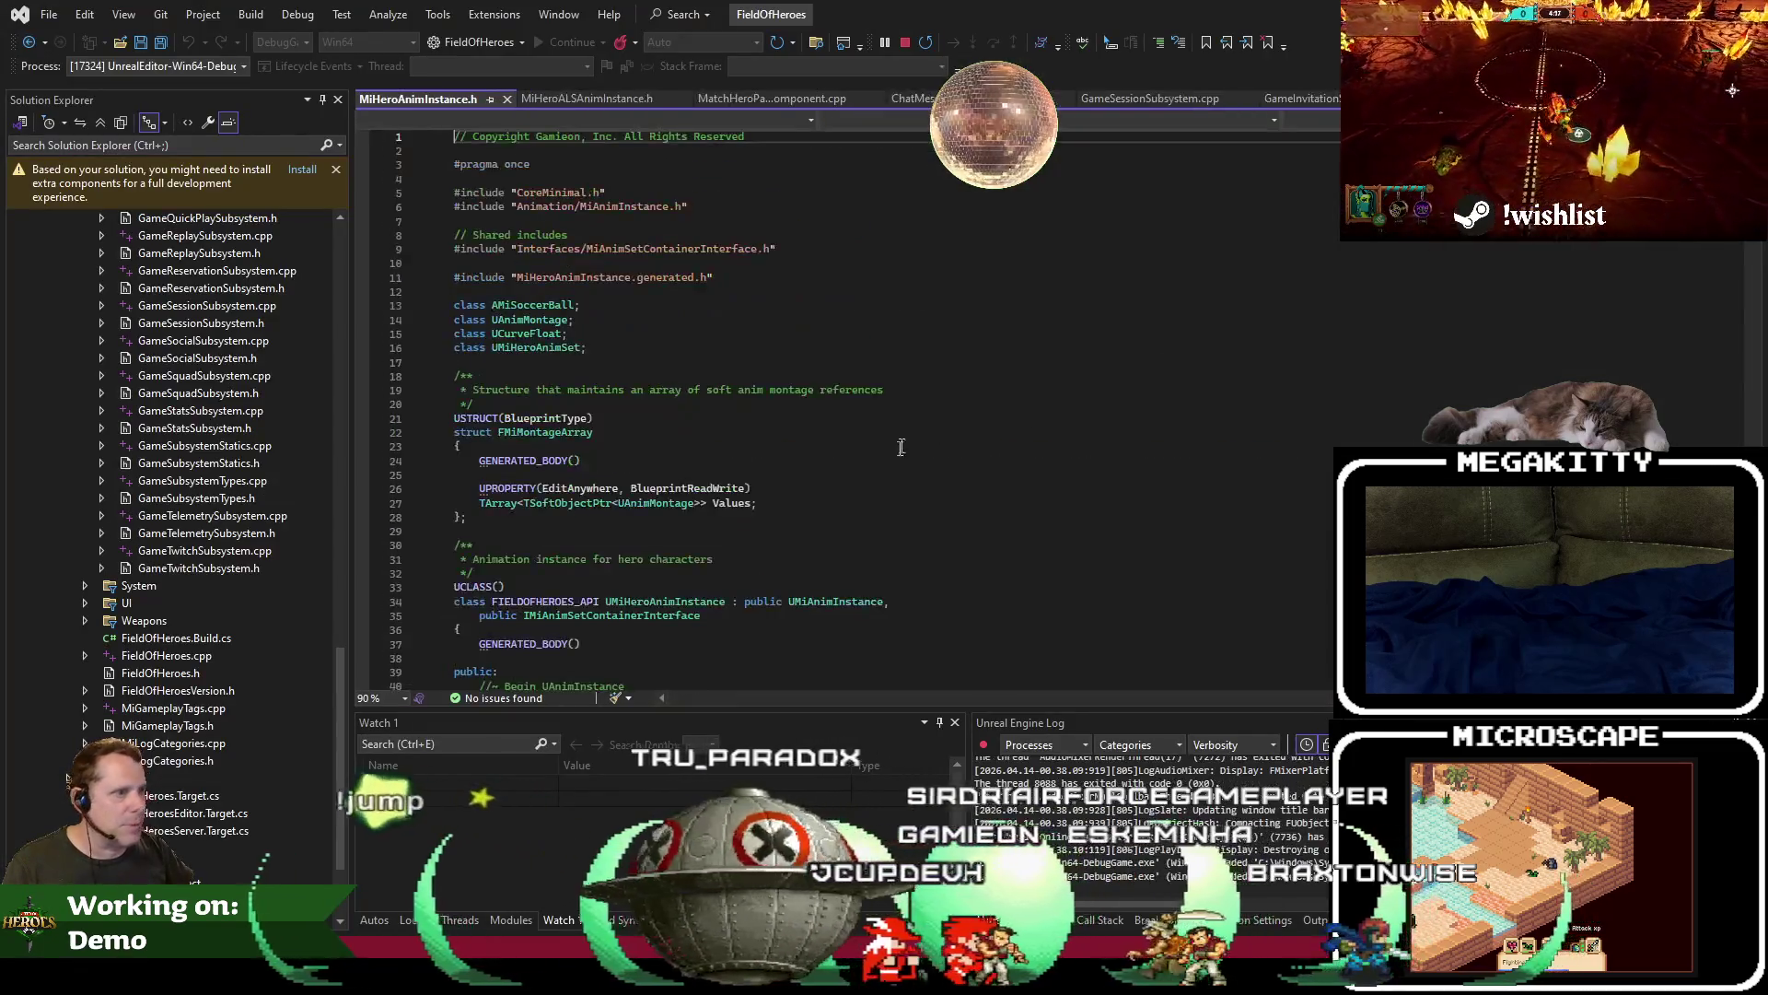
Read through MiHeroAnimInstance.h's movement and aiming properties, then return to Unreal.
scroll(887, 456, down, 12)
scroll(887, 455, down, 13)
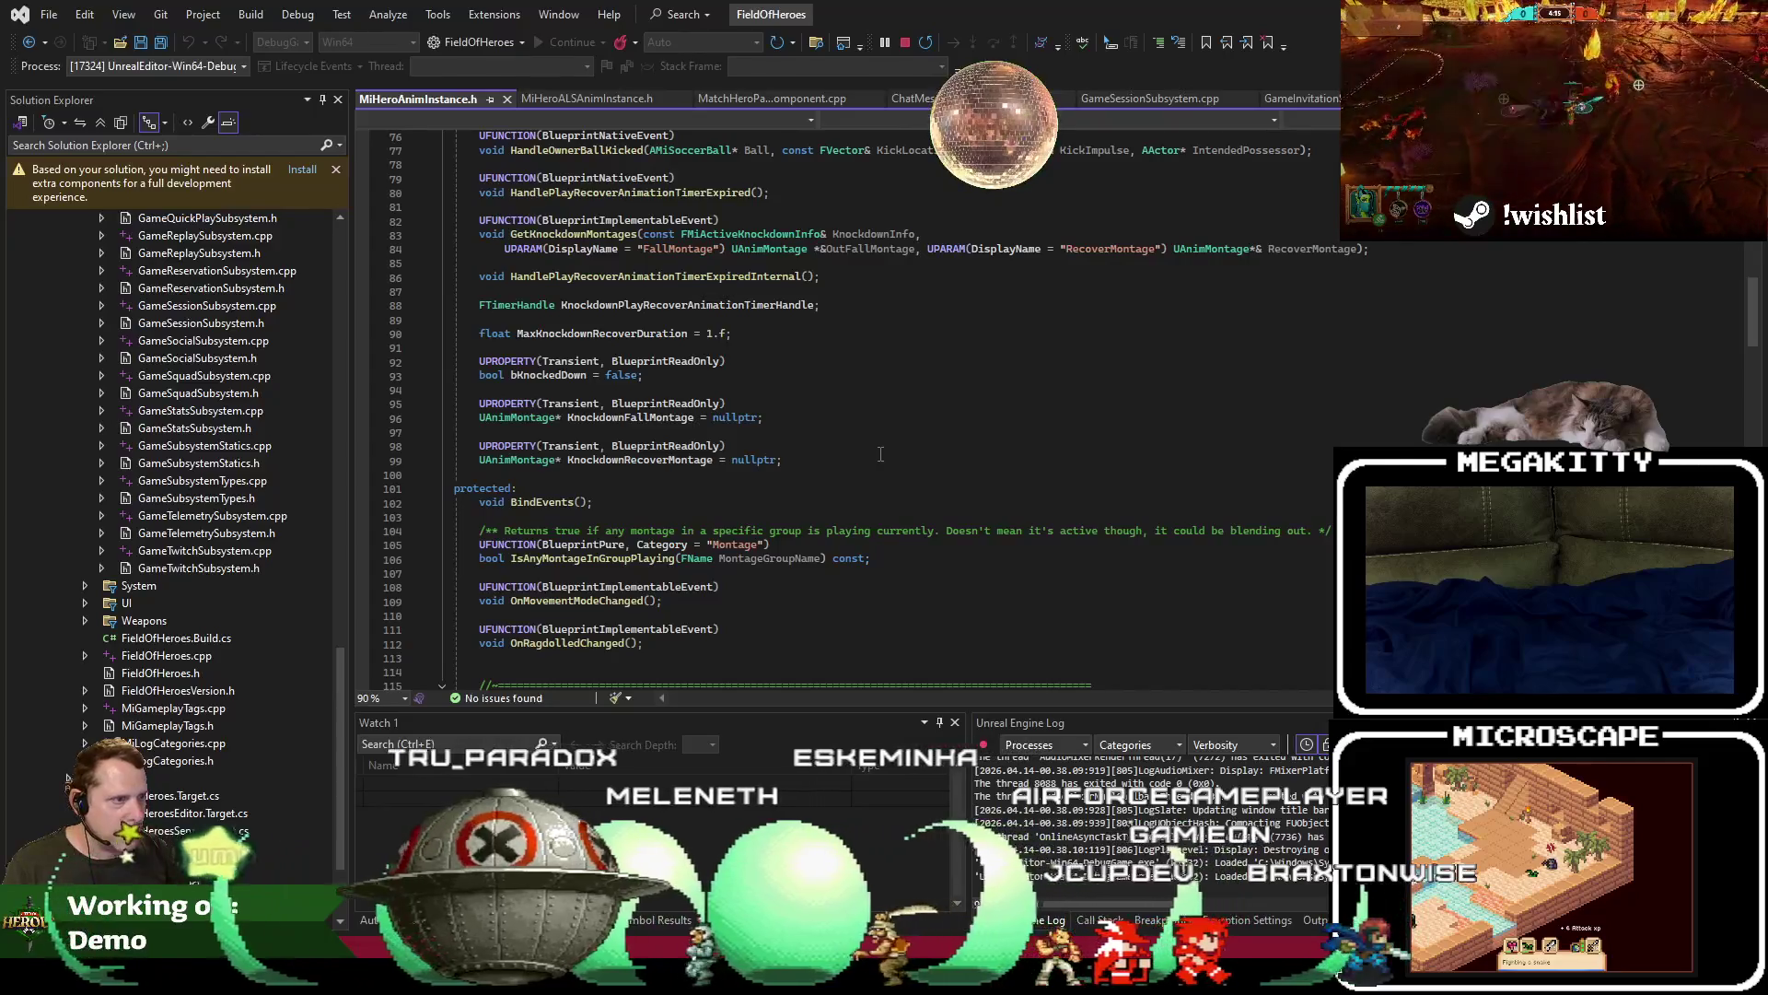
scroll(880, 454, down, 12)
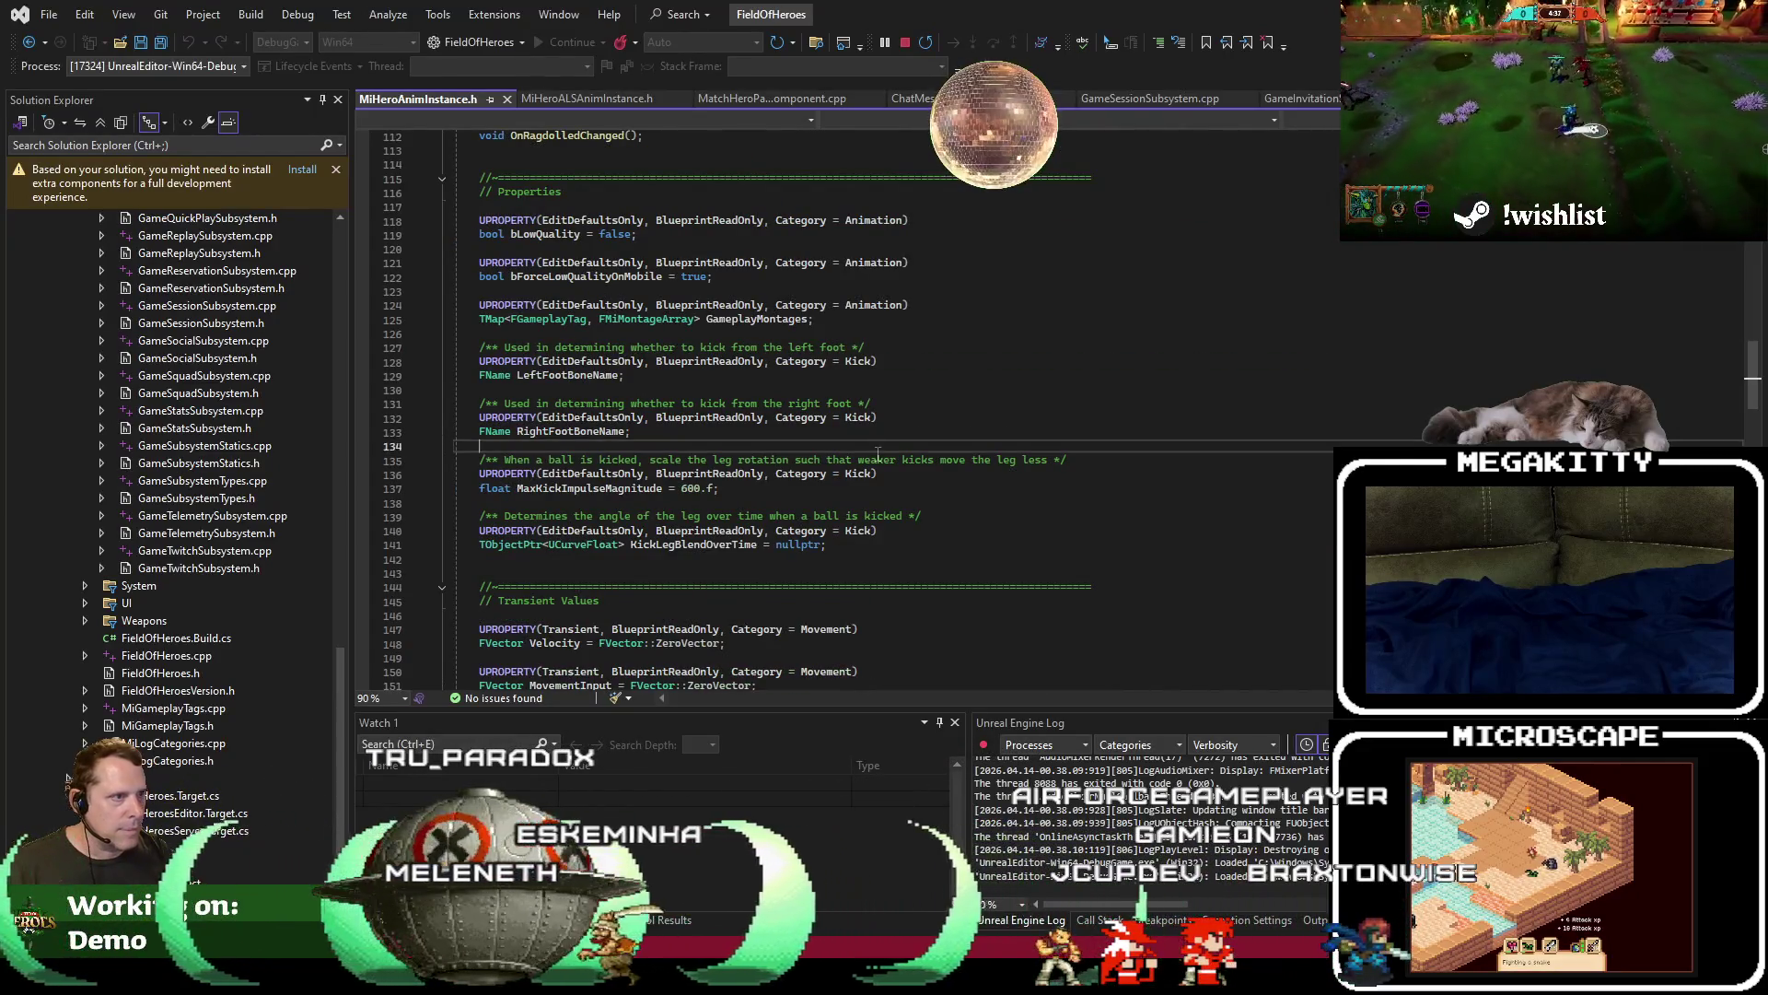
scroll(878, 454, down, 6)
scroll(940, 470, up, 15)
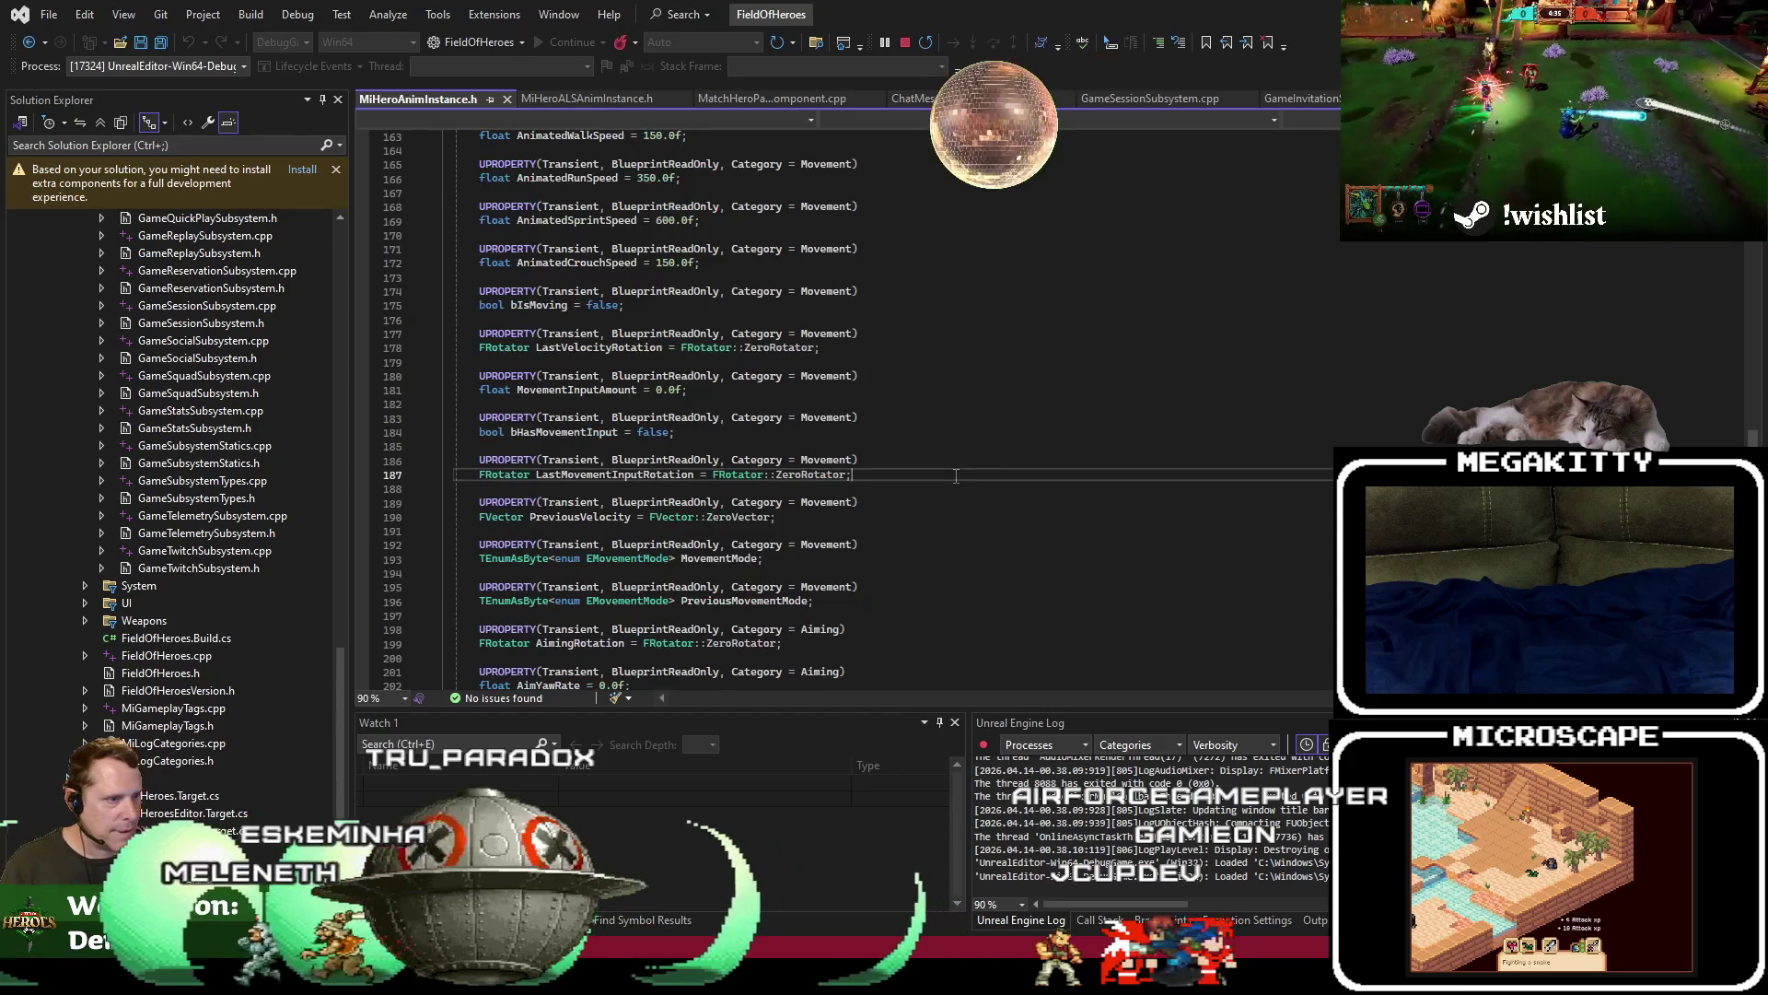
key(Page_Down)
key(Page_Up)
key(Page_Down)
key(Page_Down)
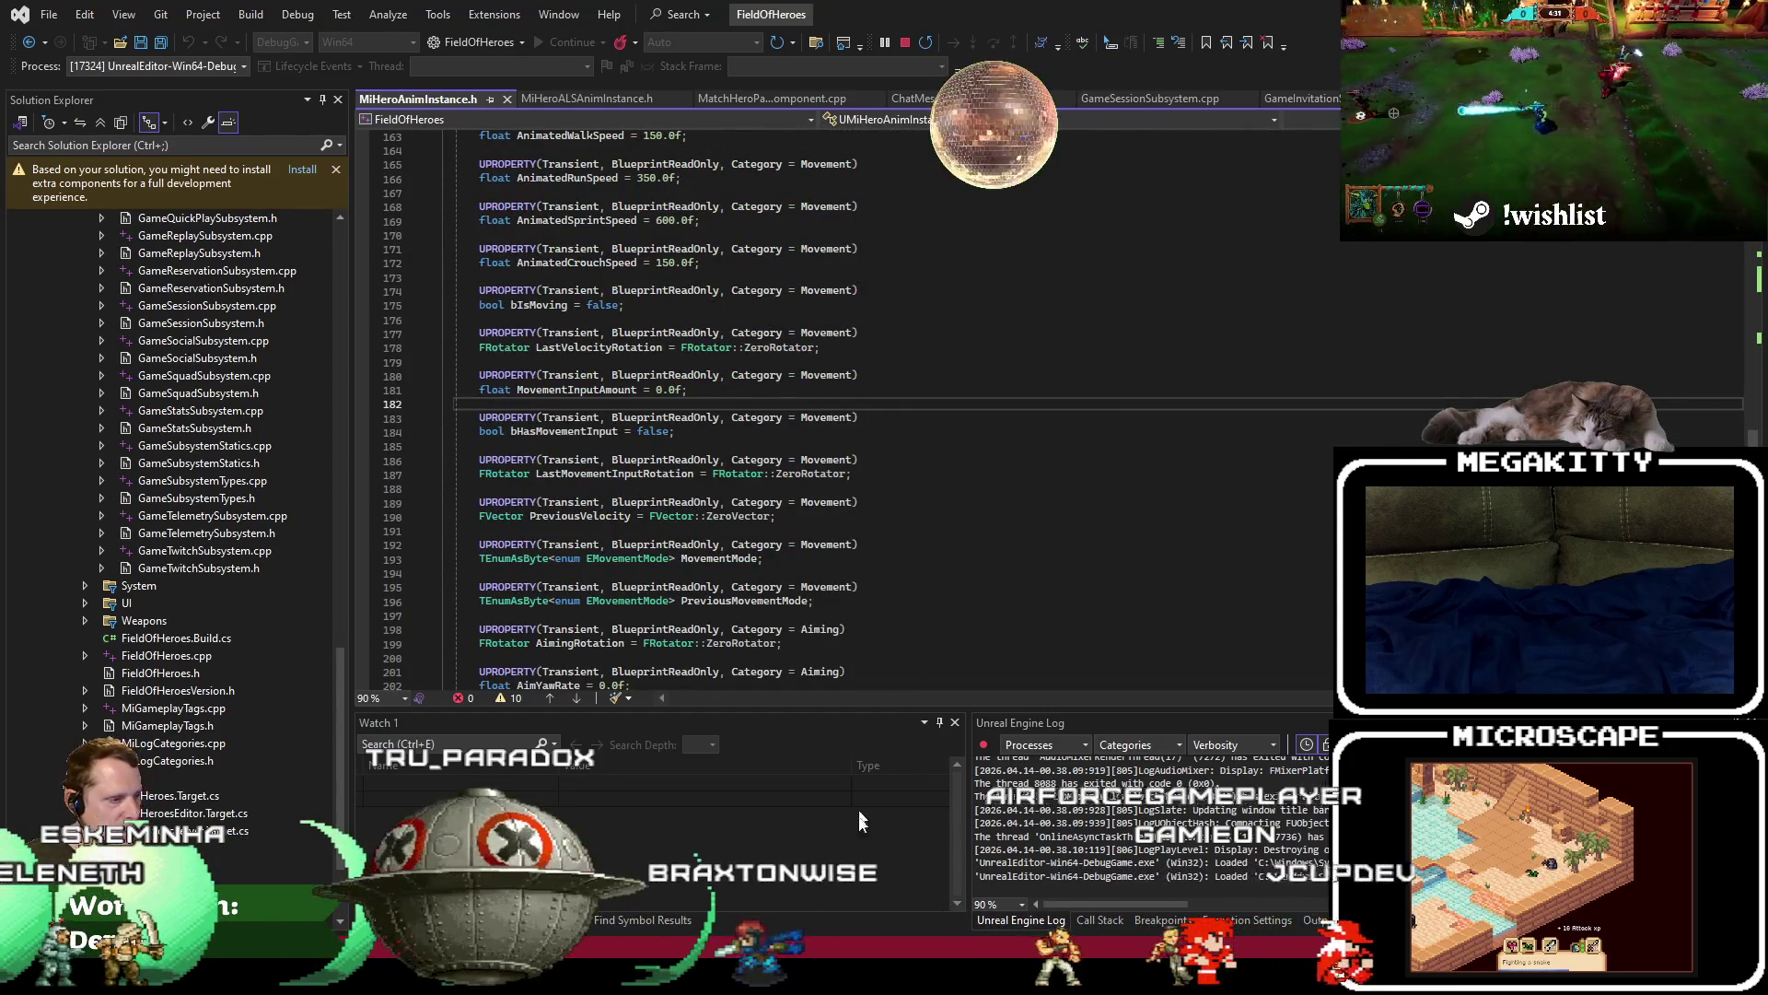
key(alt+Tab)
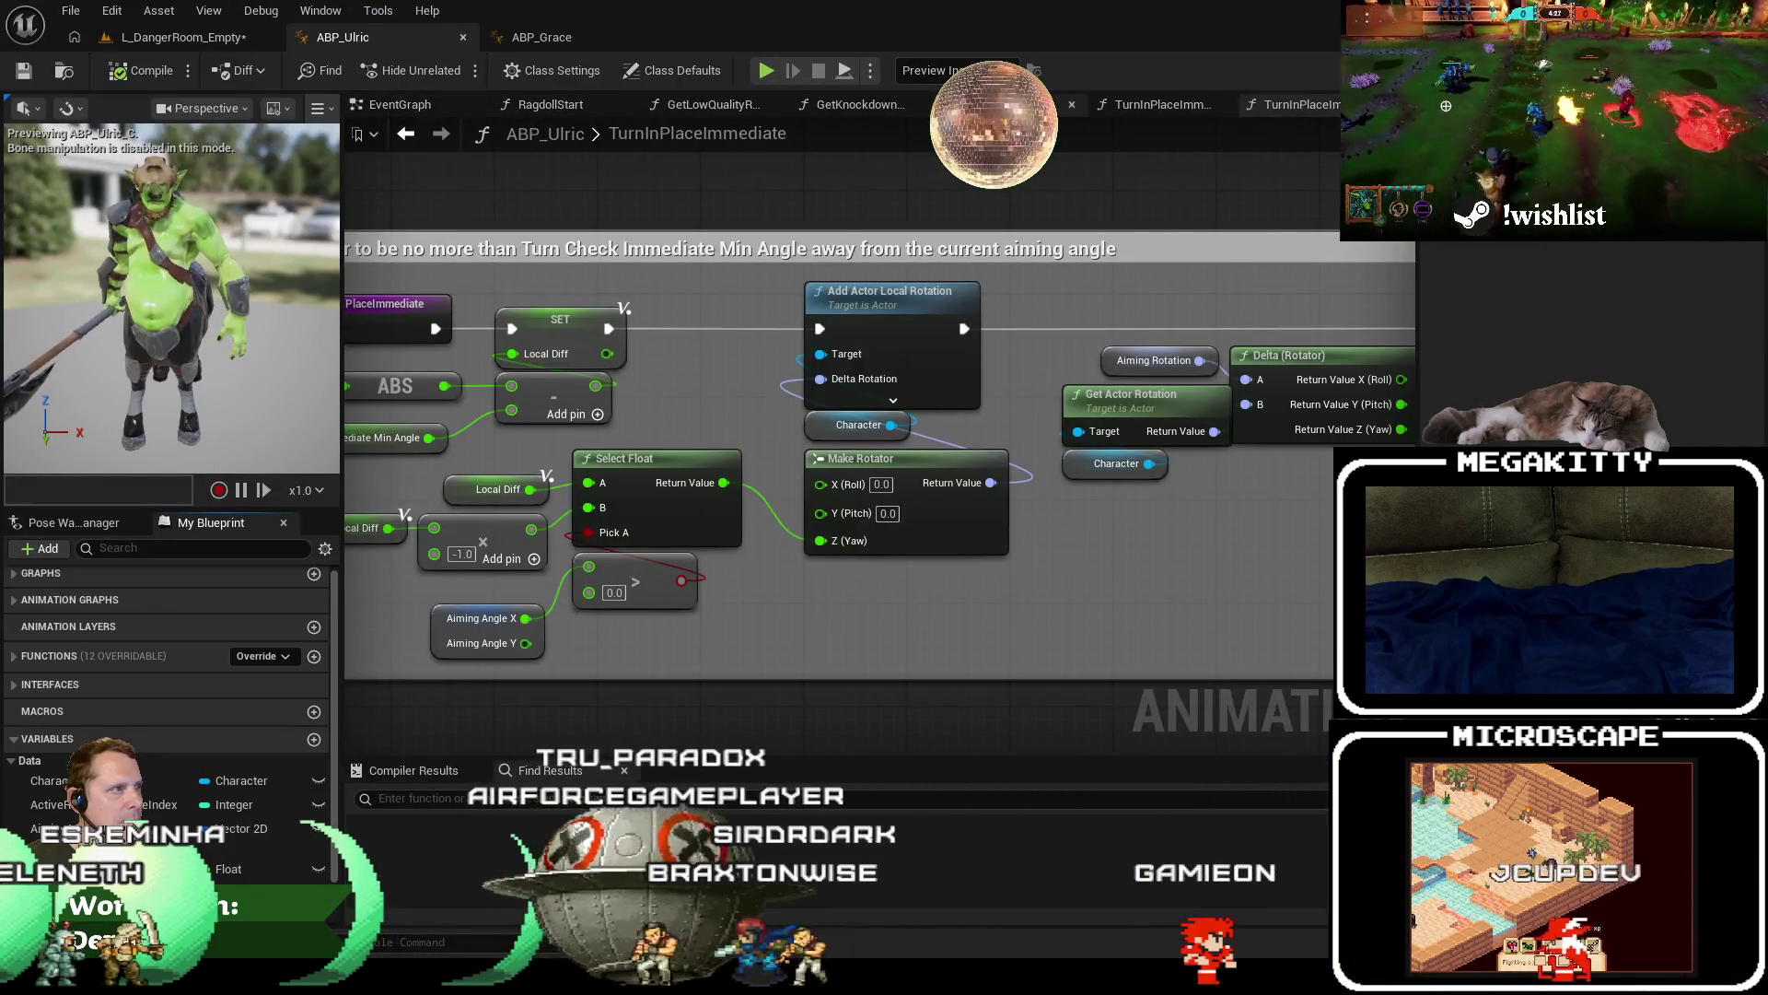
Inspect ABP_Ulric's AnimGraph spine Transform (Modify) Bone node and aim offset section.
click(553, 133)
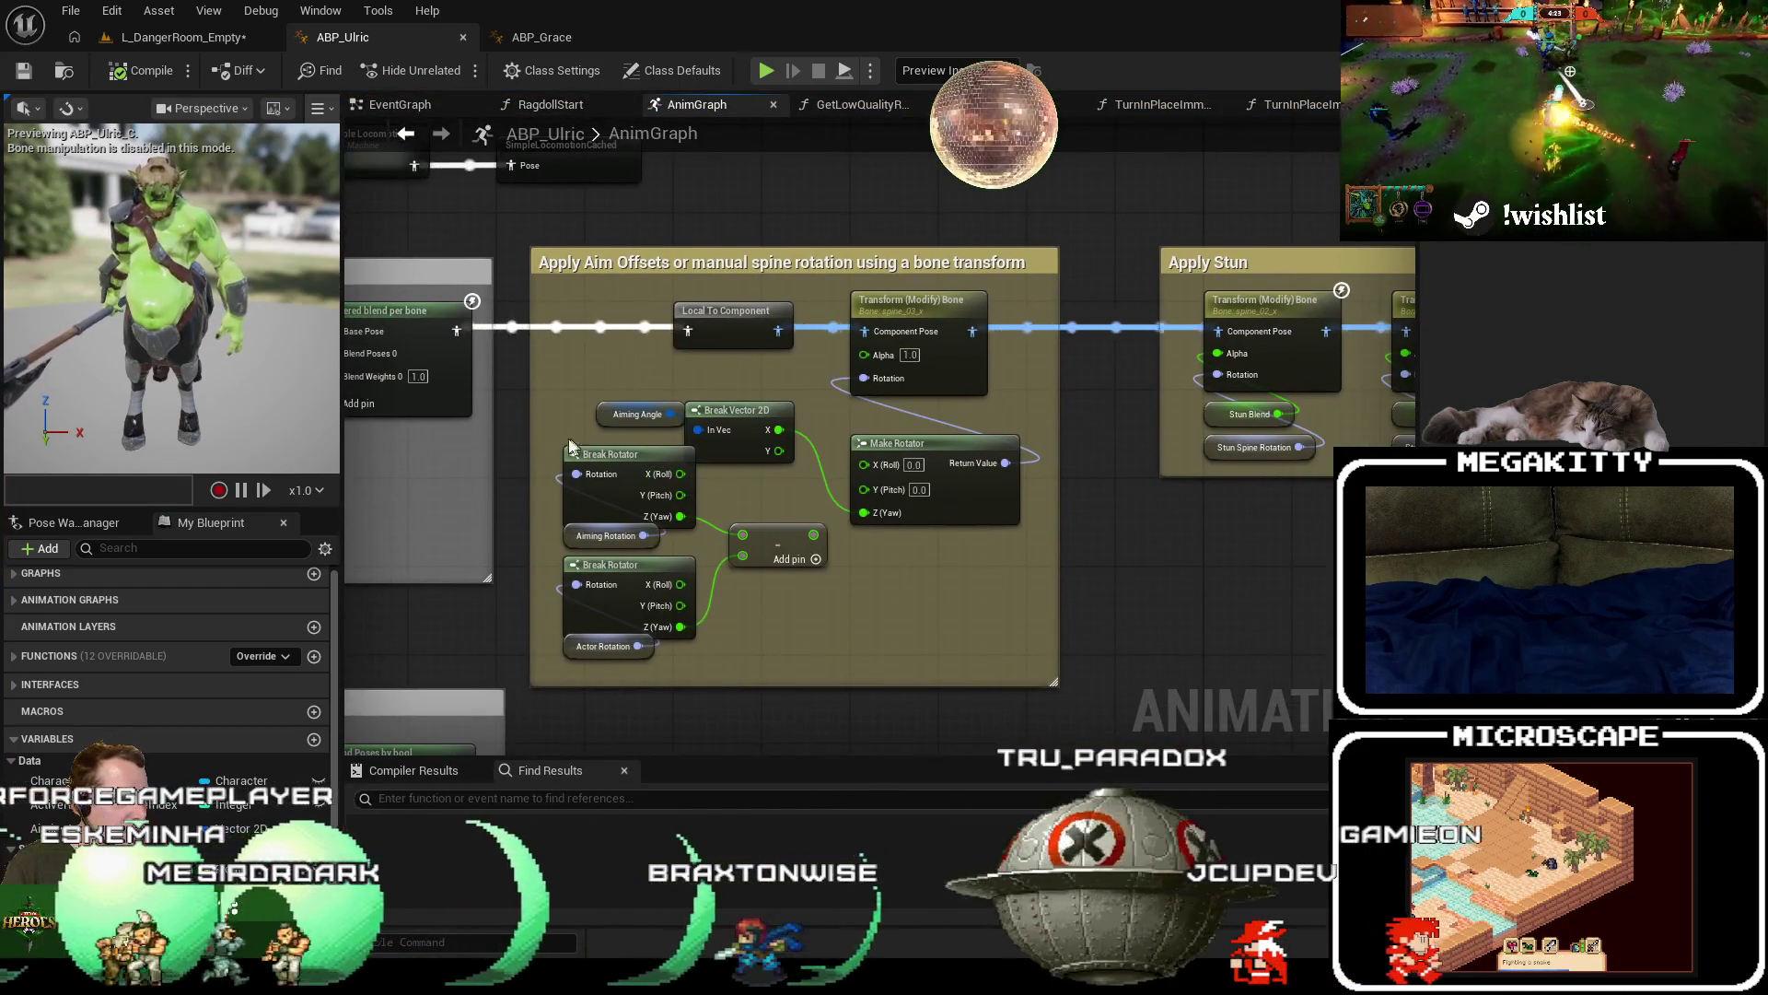
scroll(813, 342, up, 2)
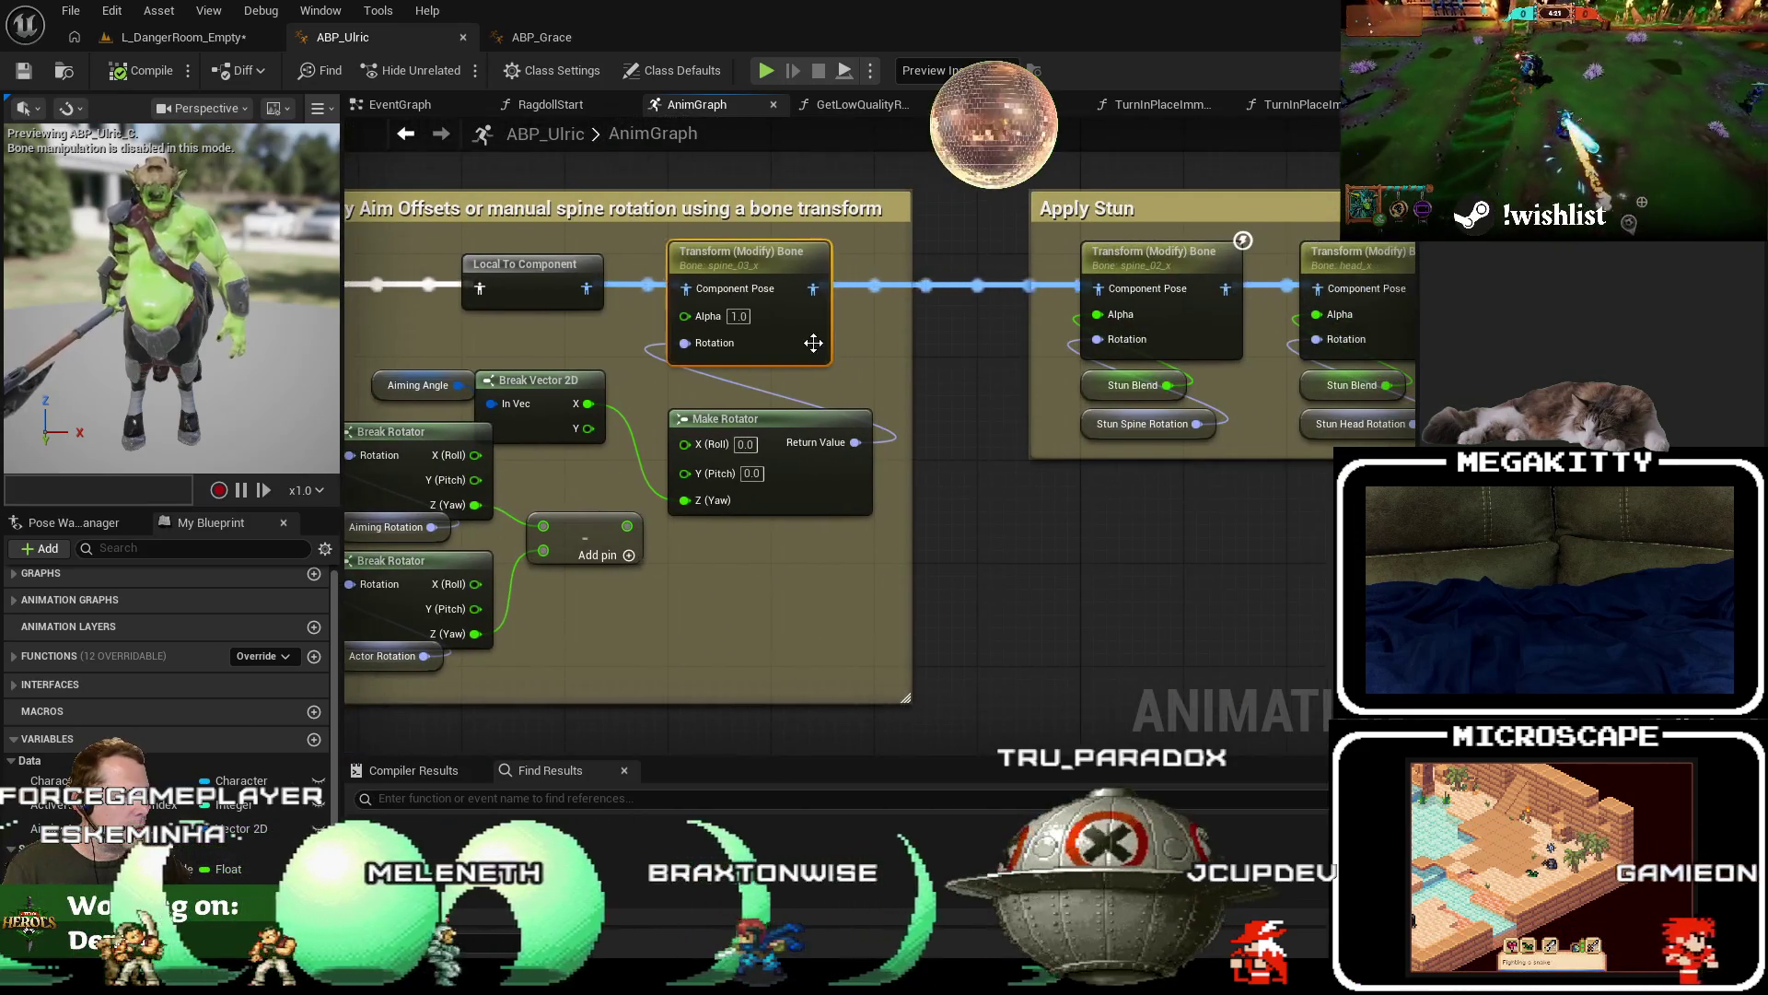
click(813, 343)
scroll(808, 592, down, 5)
drag(958, 600, 442, 597)
drag(726, 576, 1423, 472)
scroll(926, 463, up, 3)
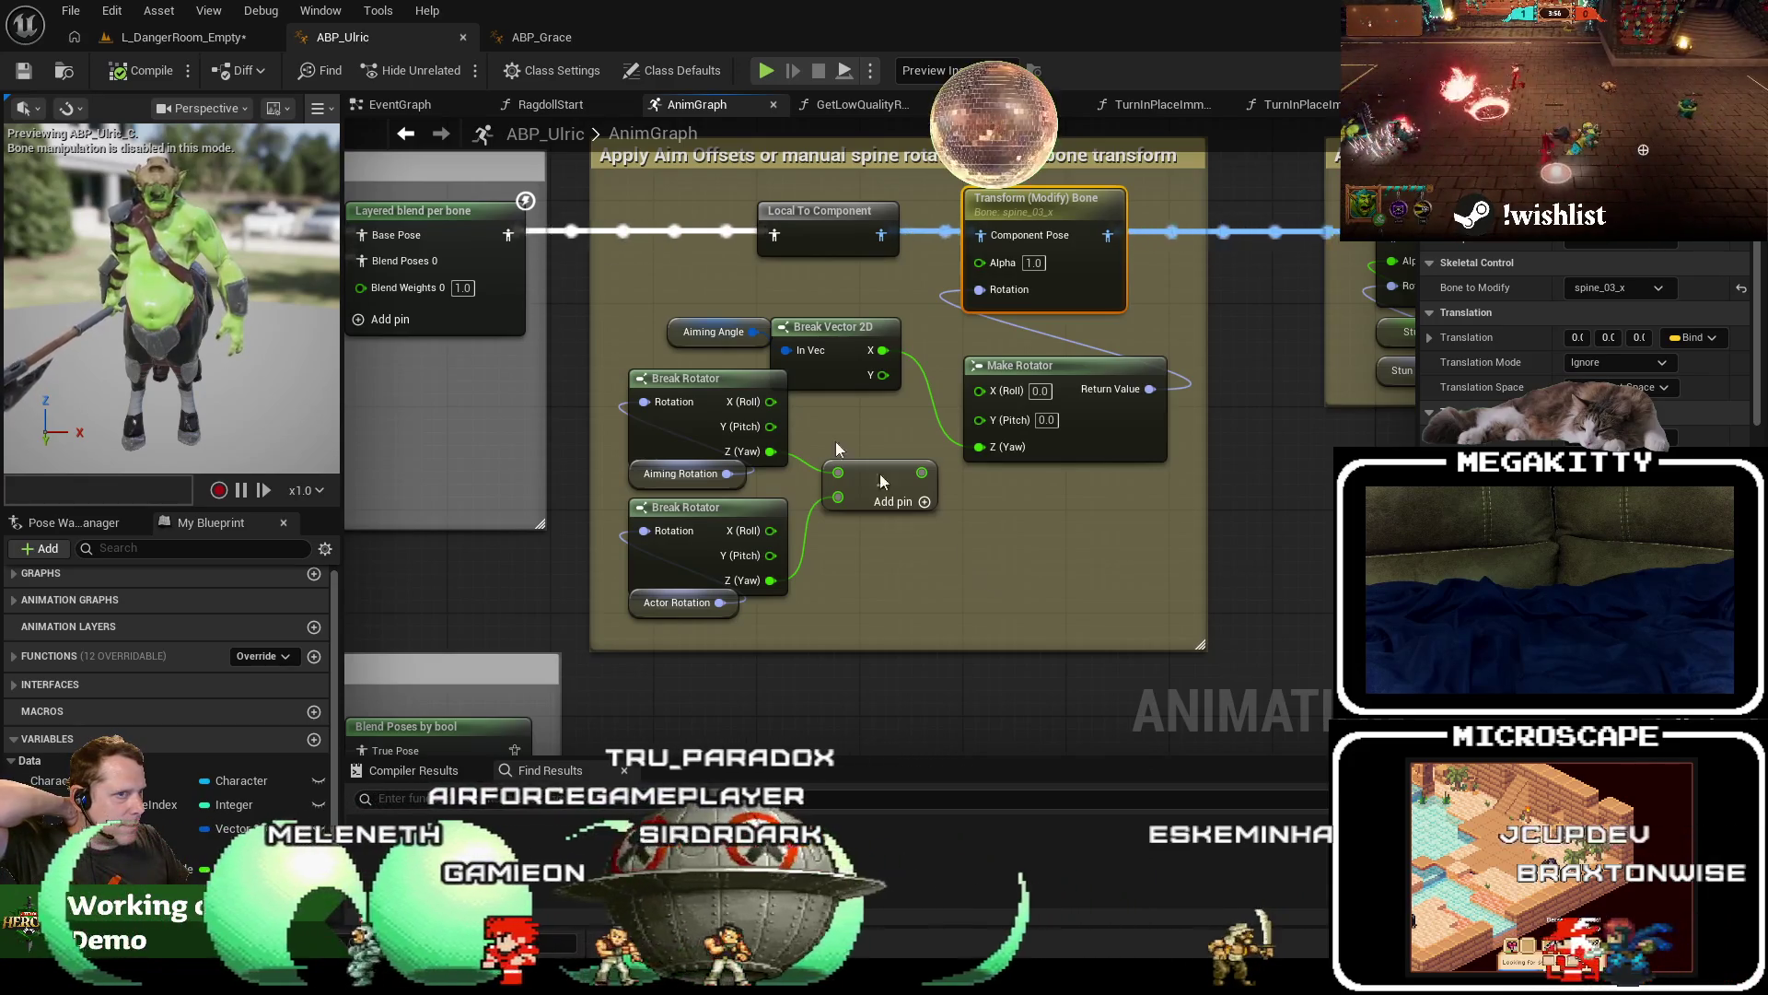
click(180, 37)
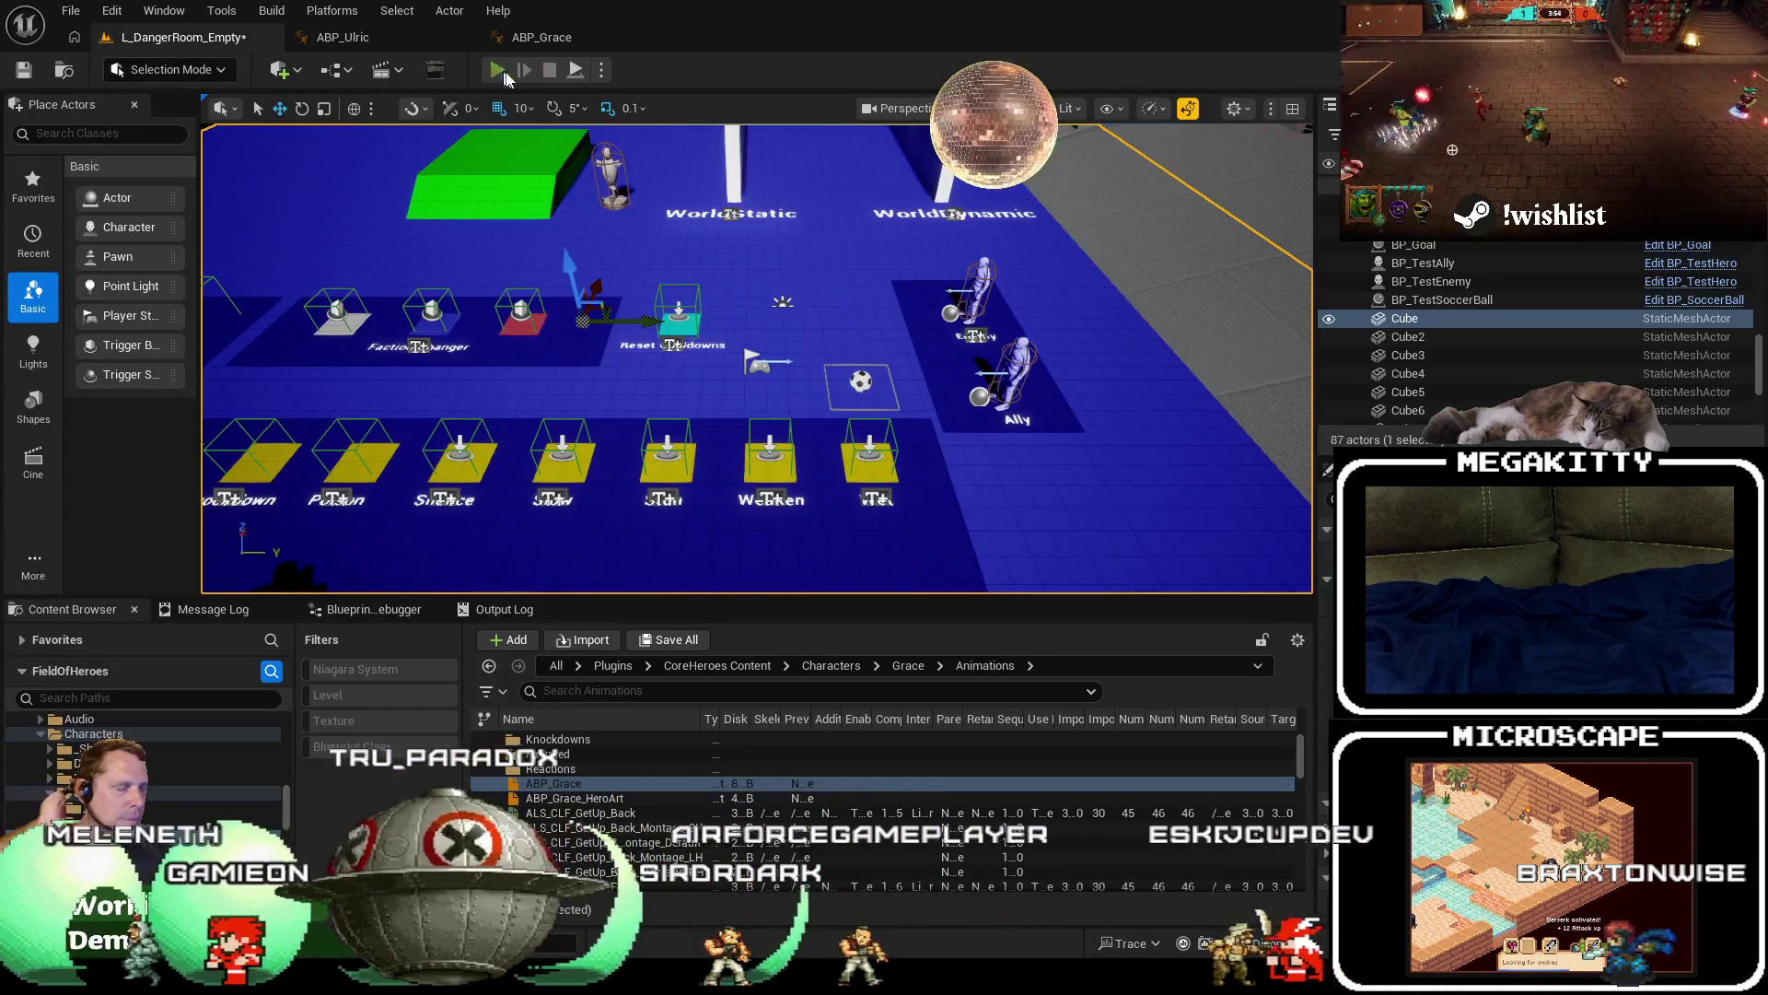
Start a quick play session of the level and stop it.
click(498, 71)
key(Escape)
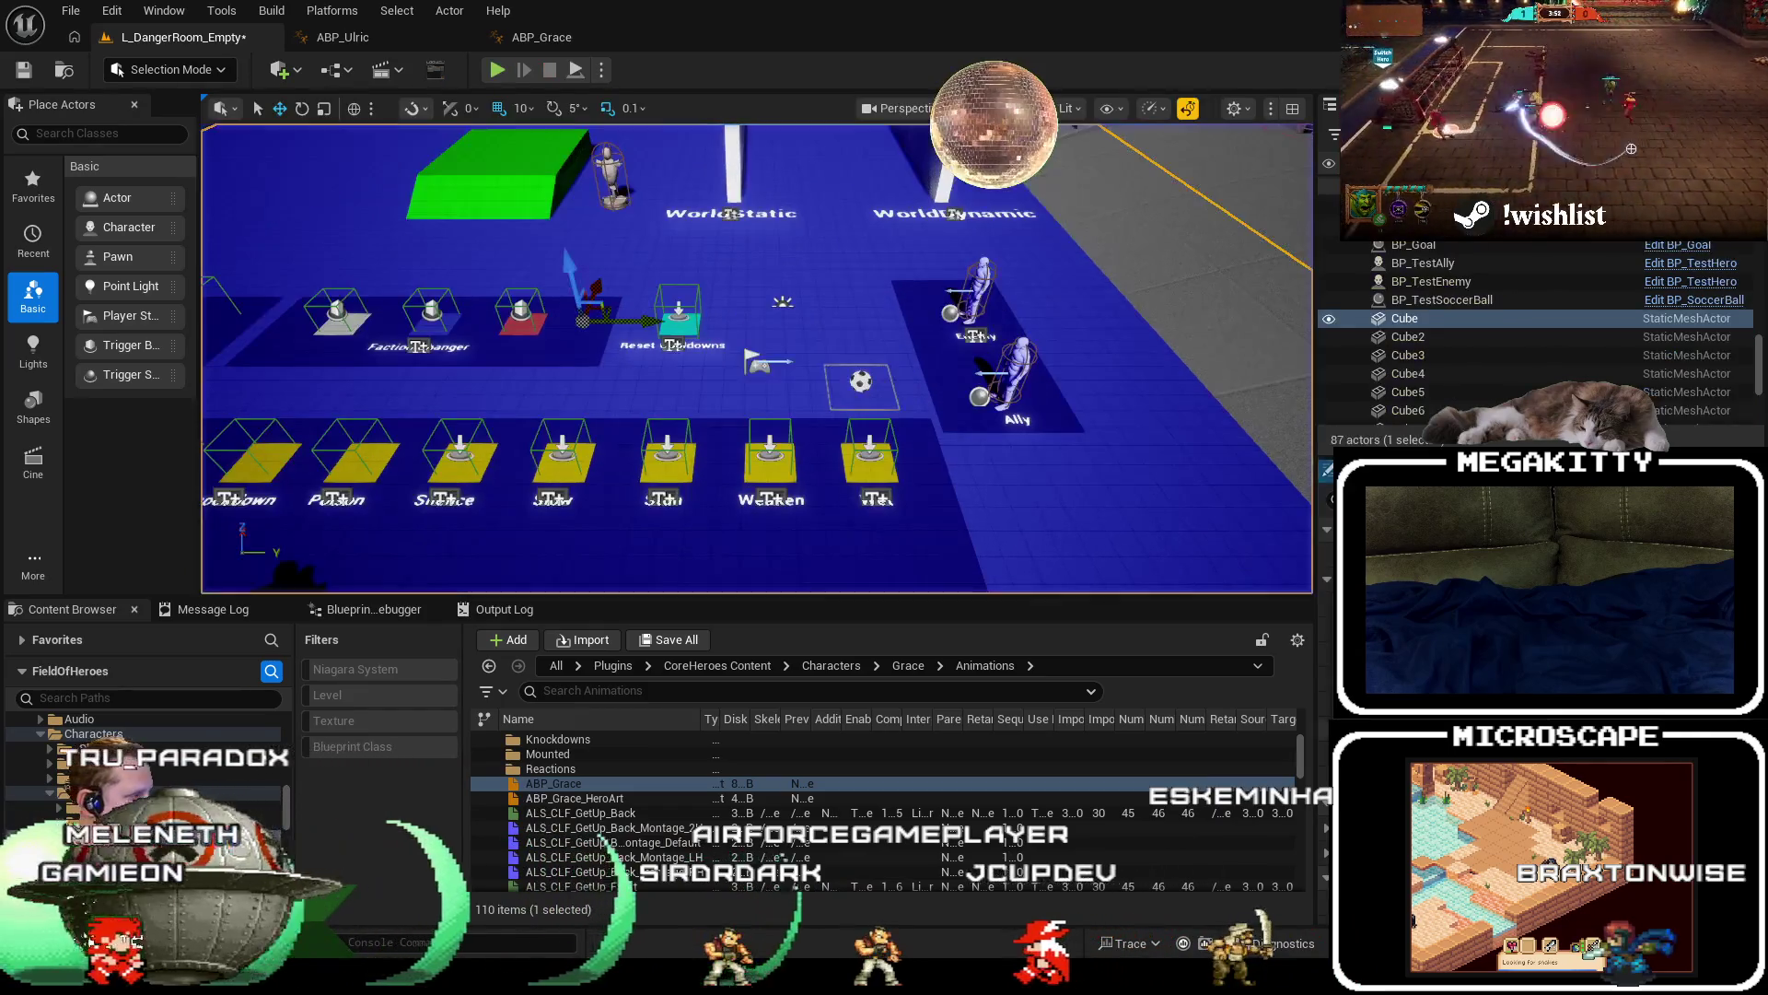
click(1685, 318)
key(Escape)
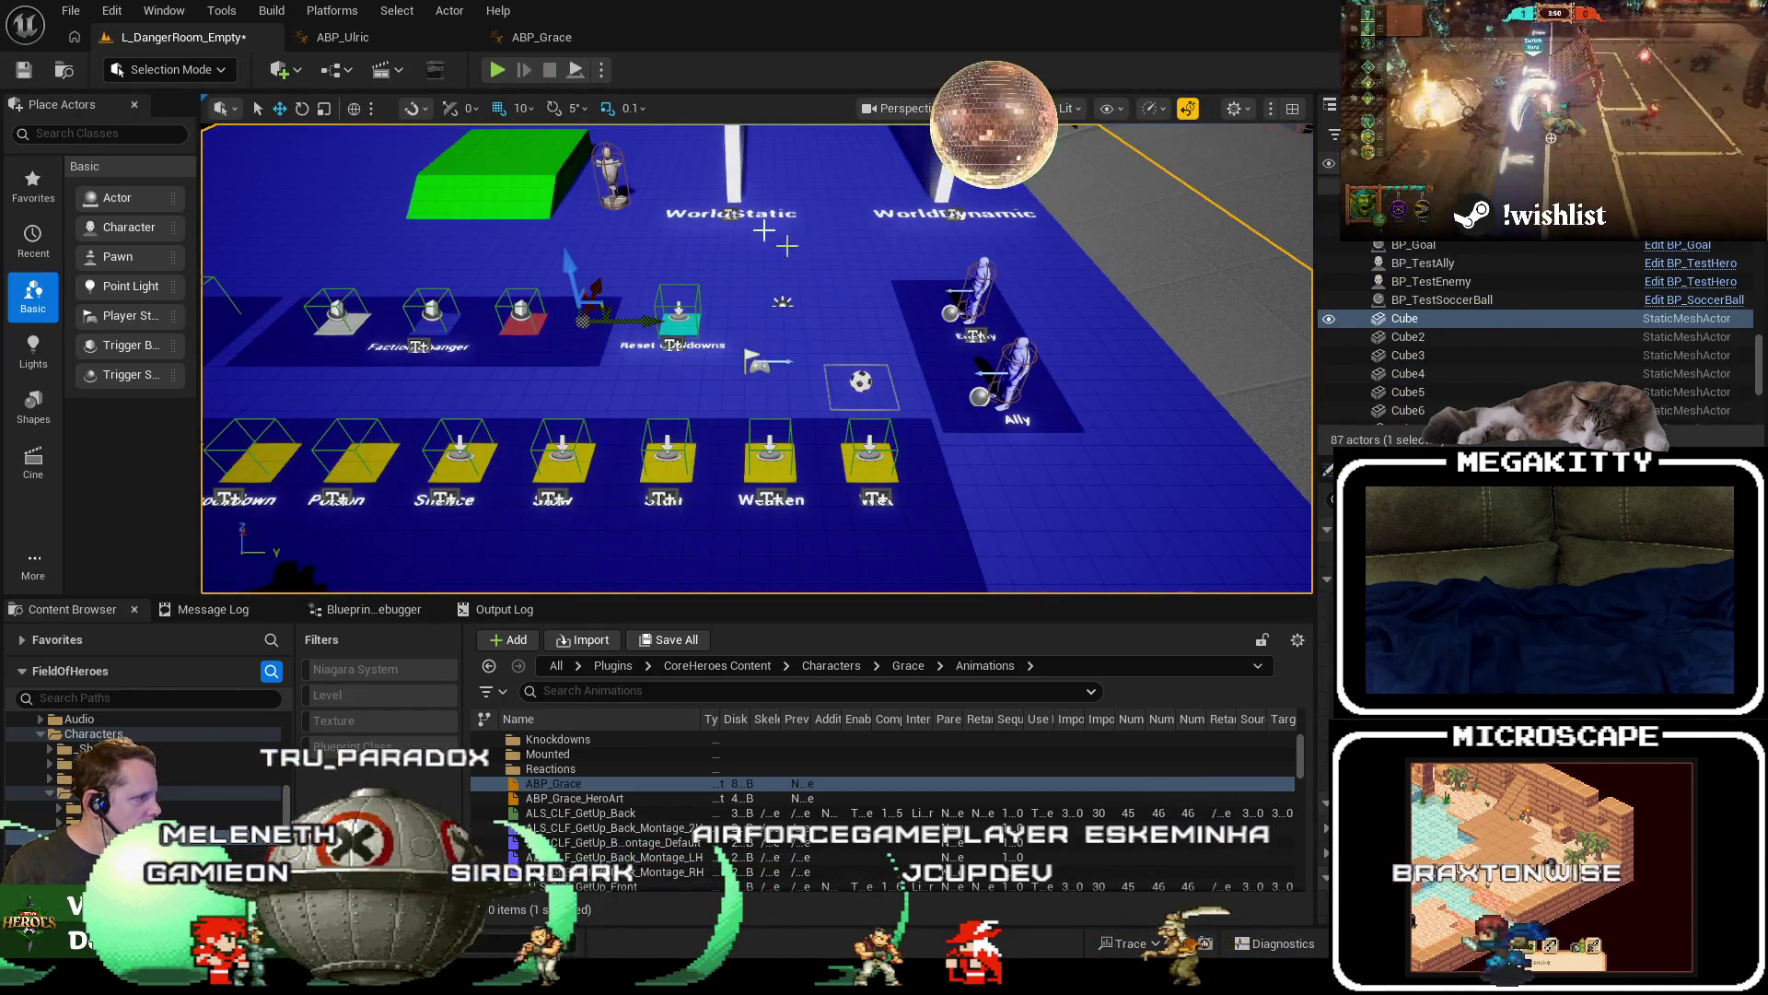
Playtest again to watch the character's aiming, then return to ABP_Ulric's AnimGraph.
key(alt+p)
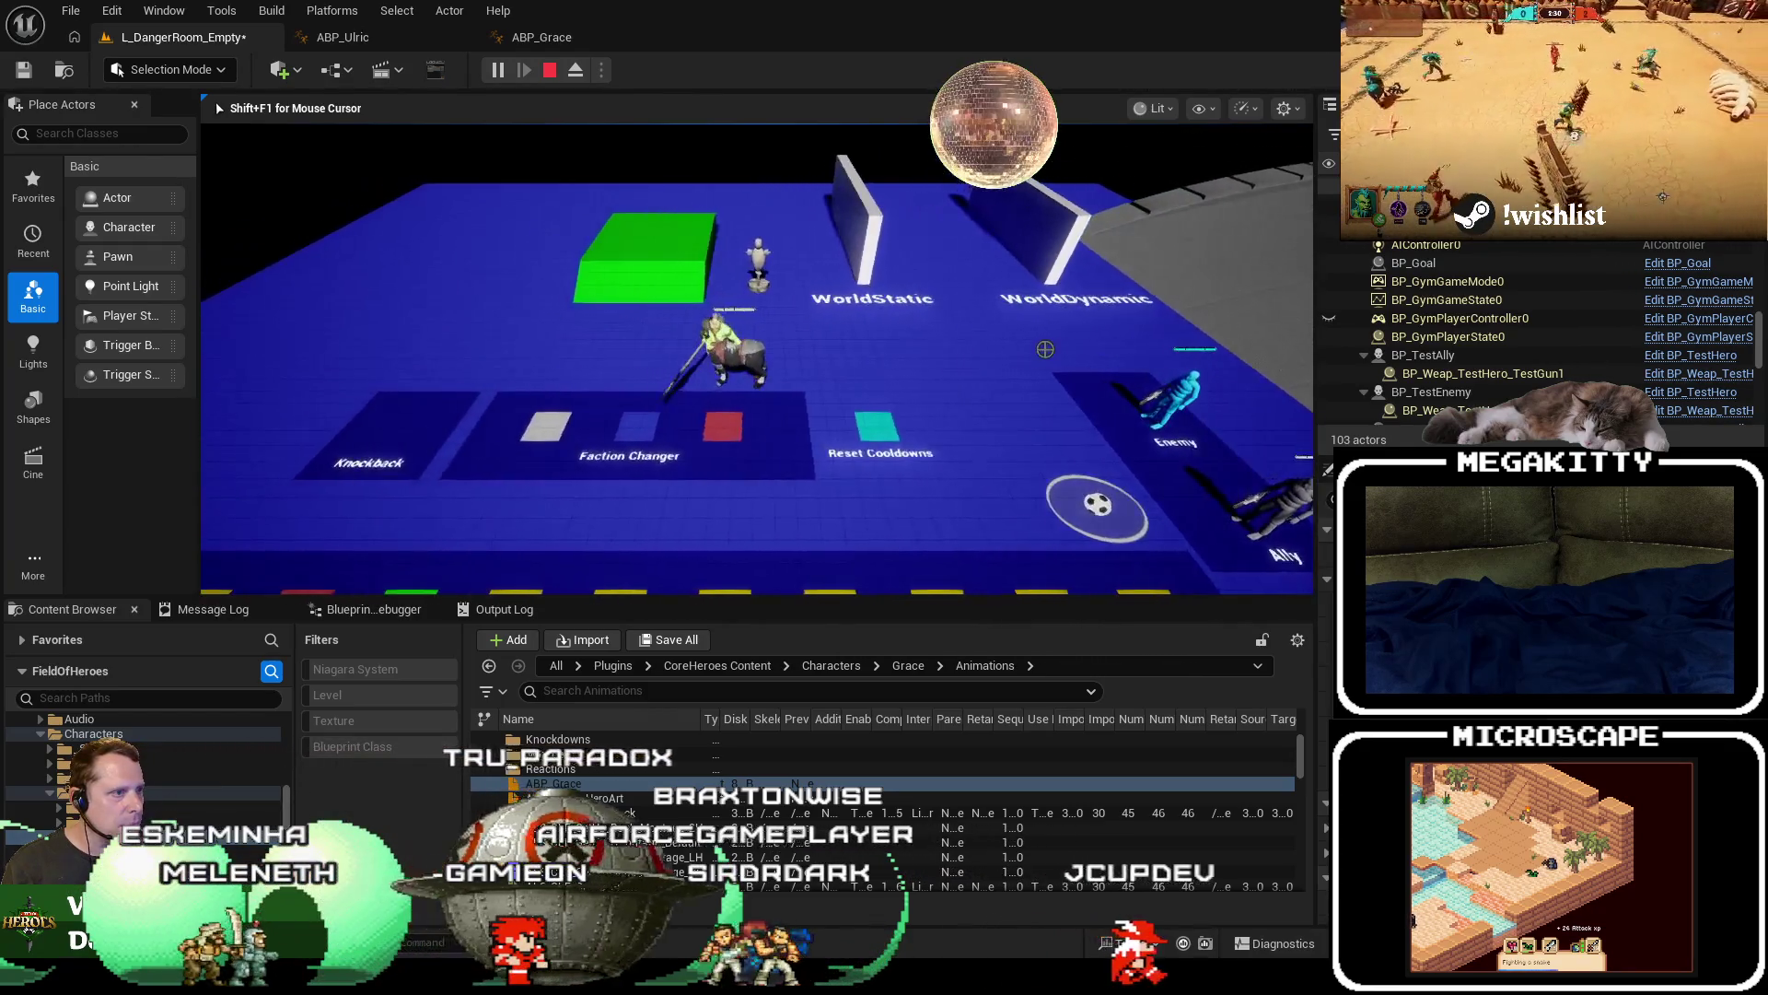
key(shift+F1)
key(Escape)
click(343, 36)
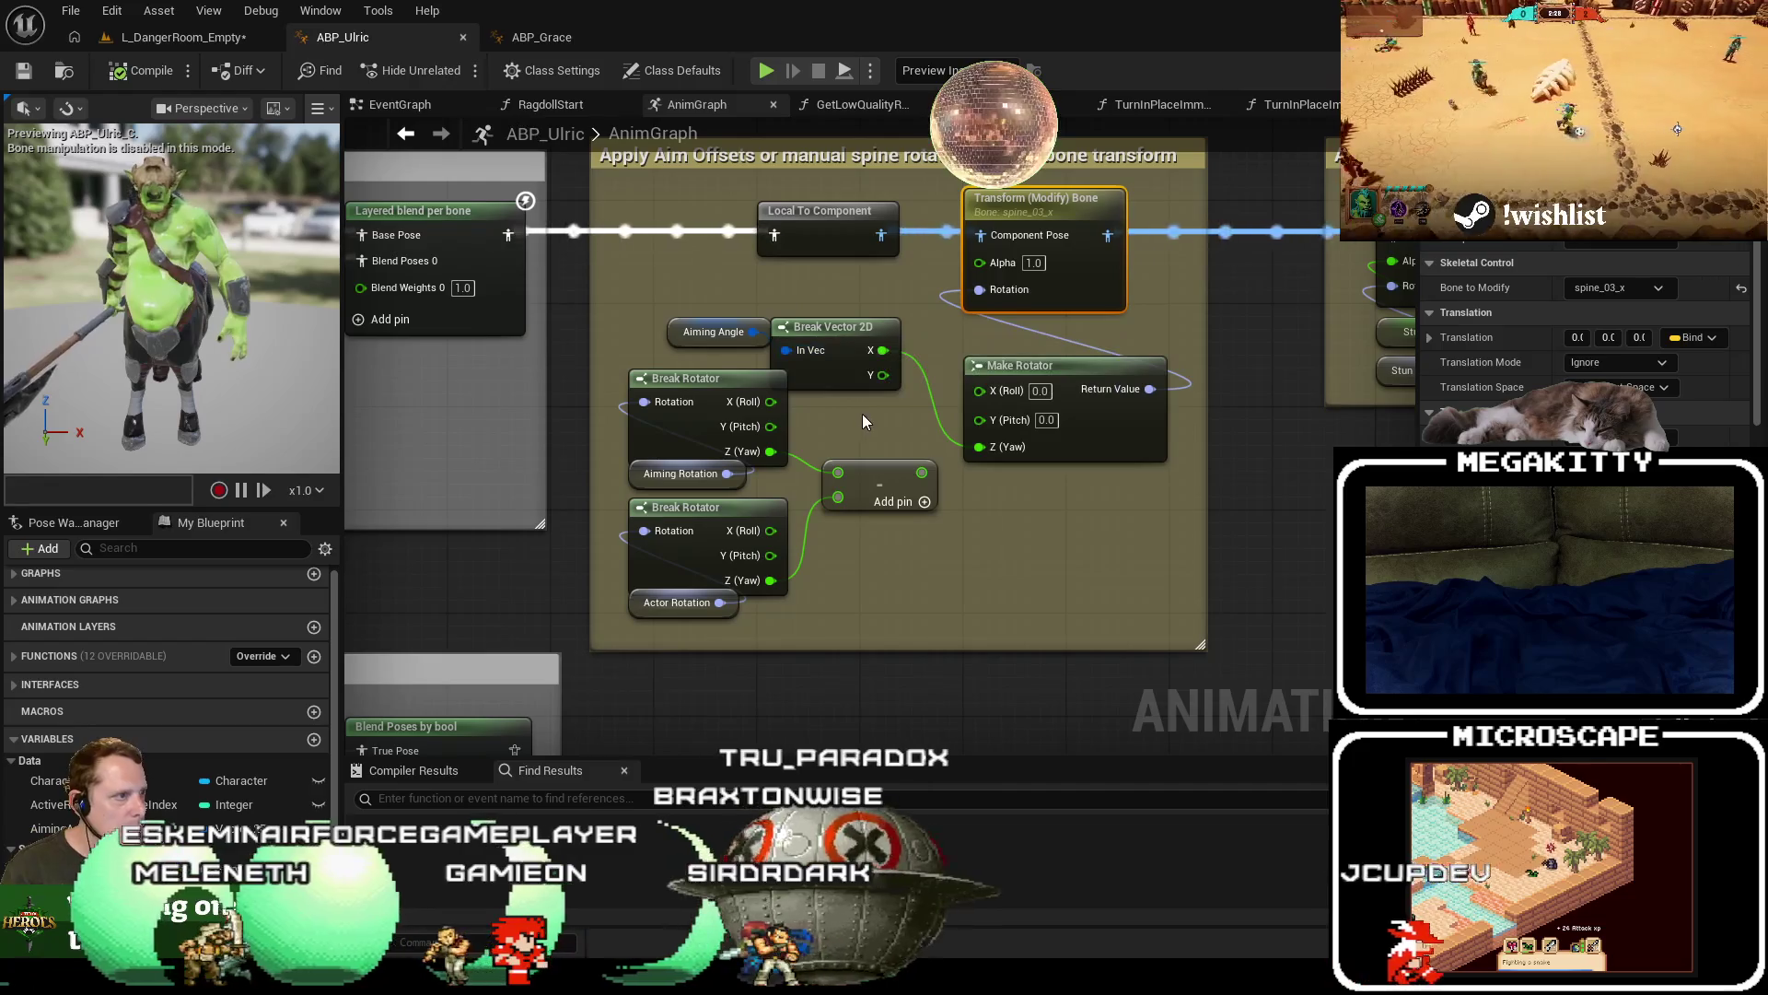
Bring up ABP_Grace's AnimGraph and centre the view on its aim offsets section.
click(529, 37)
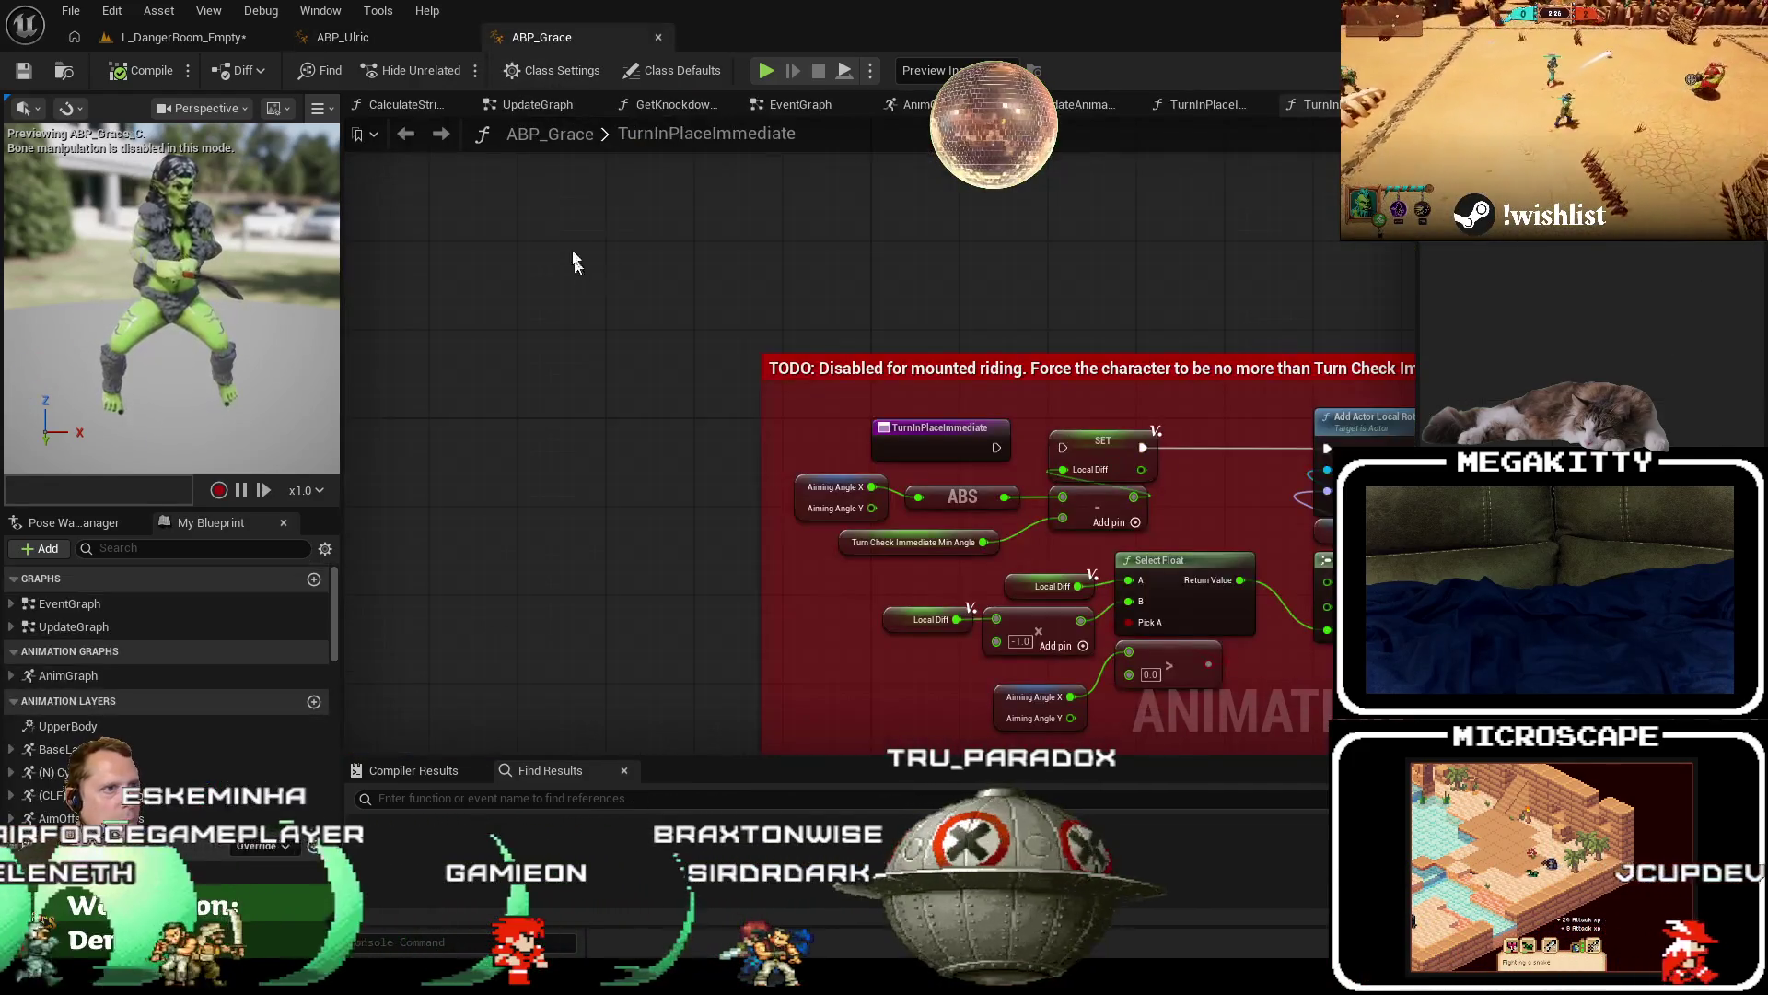
drag(903, 105, 539, 107)
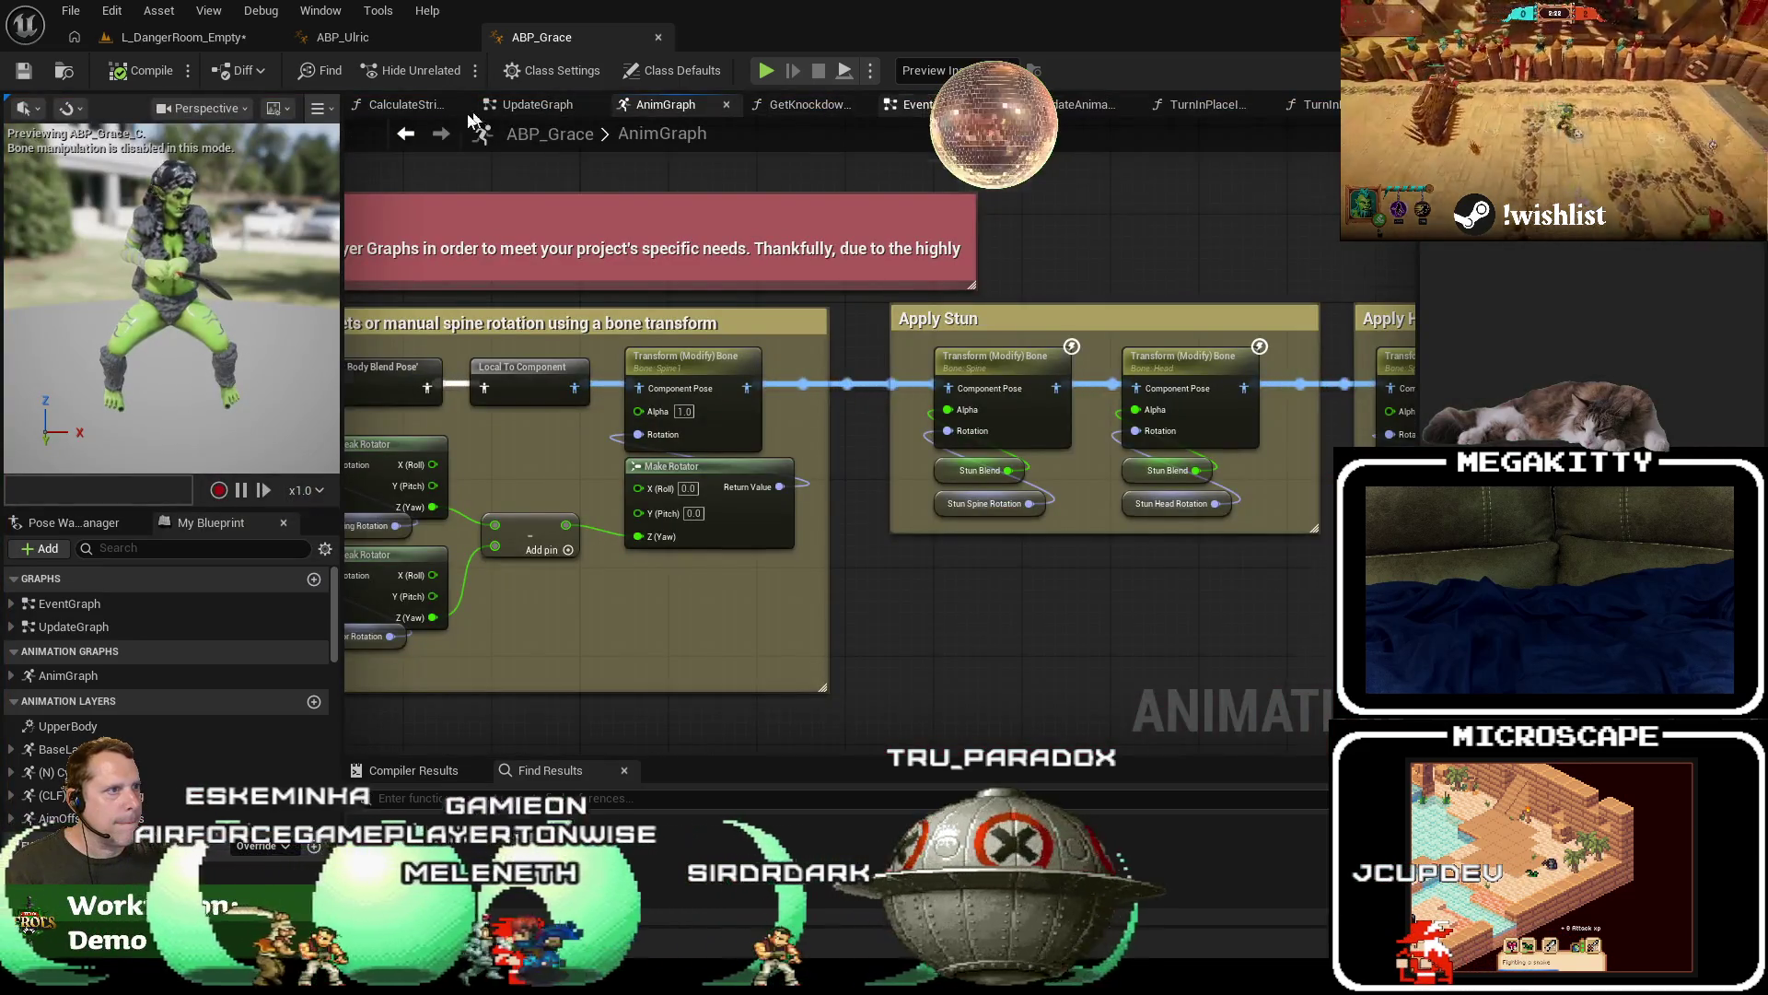
click(486, 115)
click(781, 103)
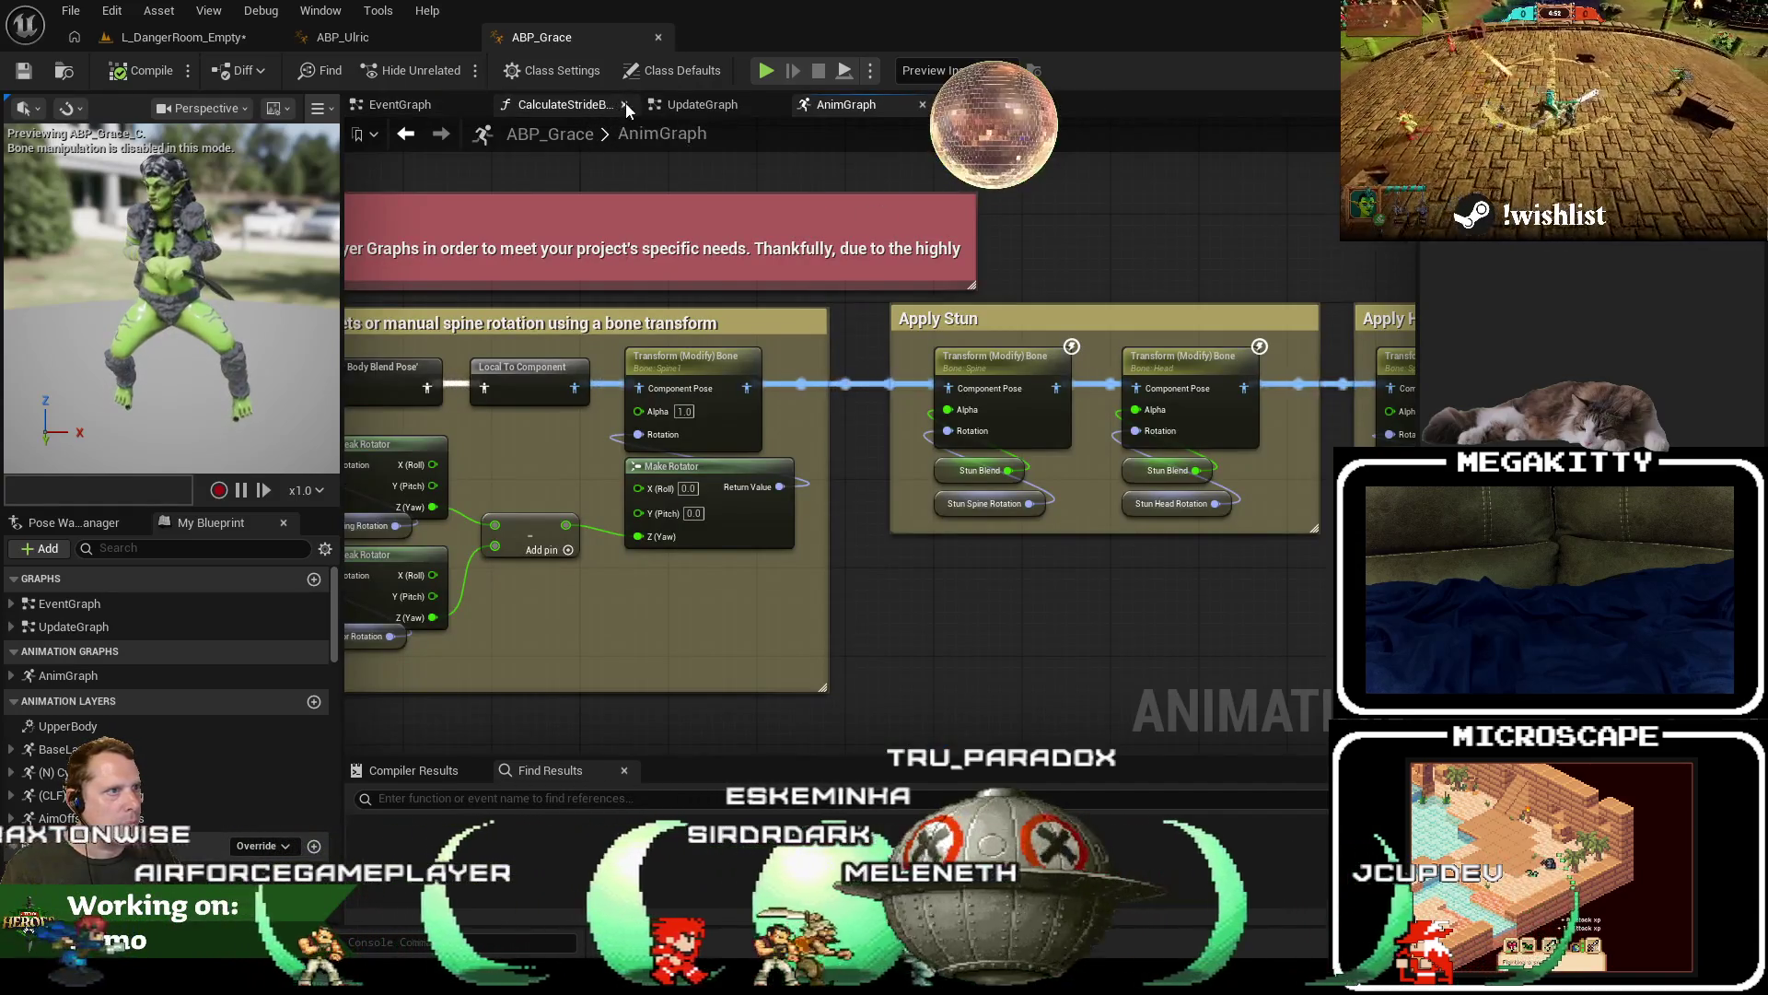
click(625, 105)
mouse_move(1102, 601)
mouse_down()
mouse_move(793, 581)
mouse_move(1232, 564)
mouse_move(1184, 610)
mouse_up()
drag(863, 598, 815, 538)
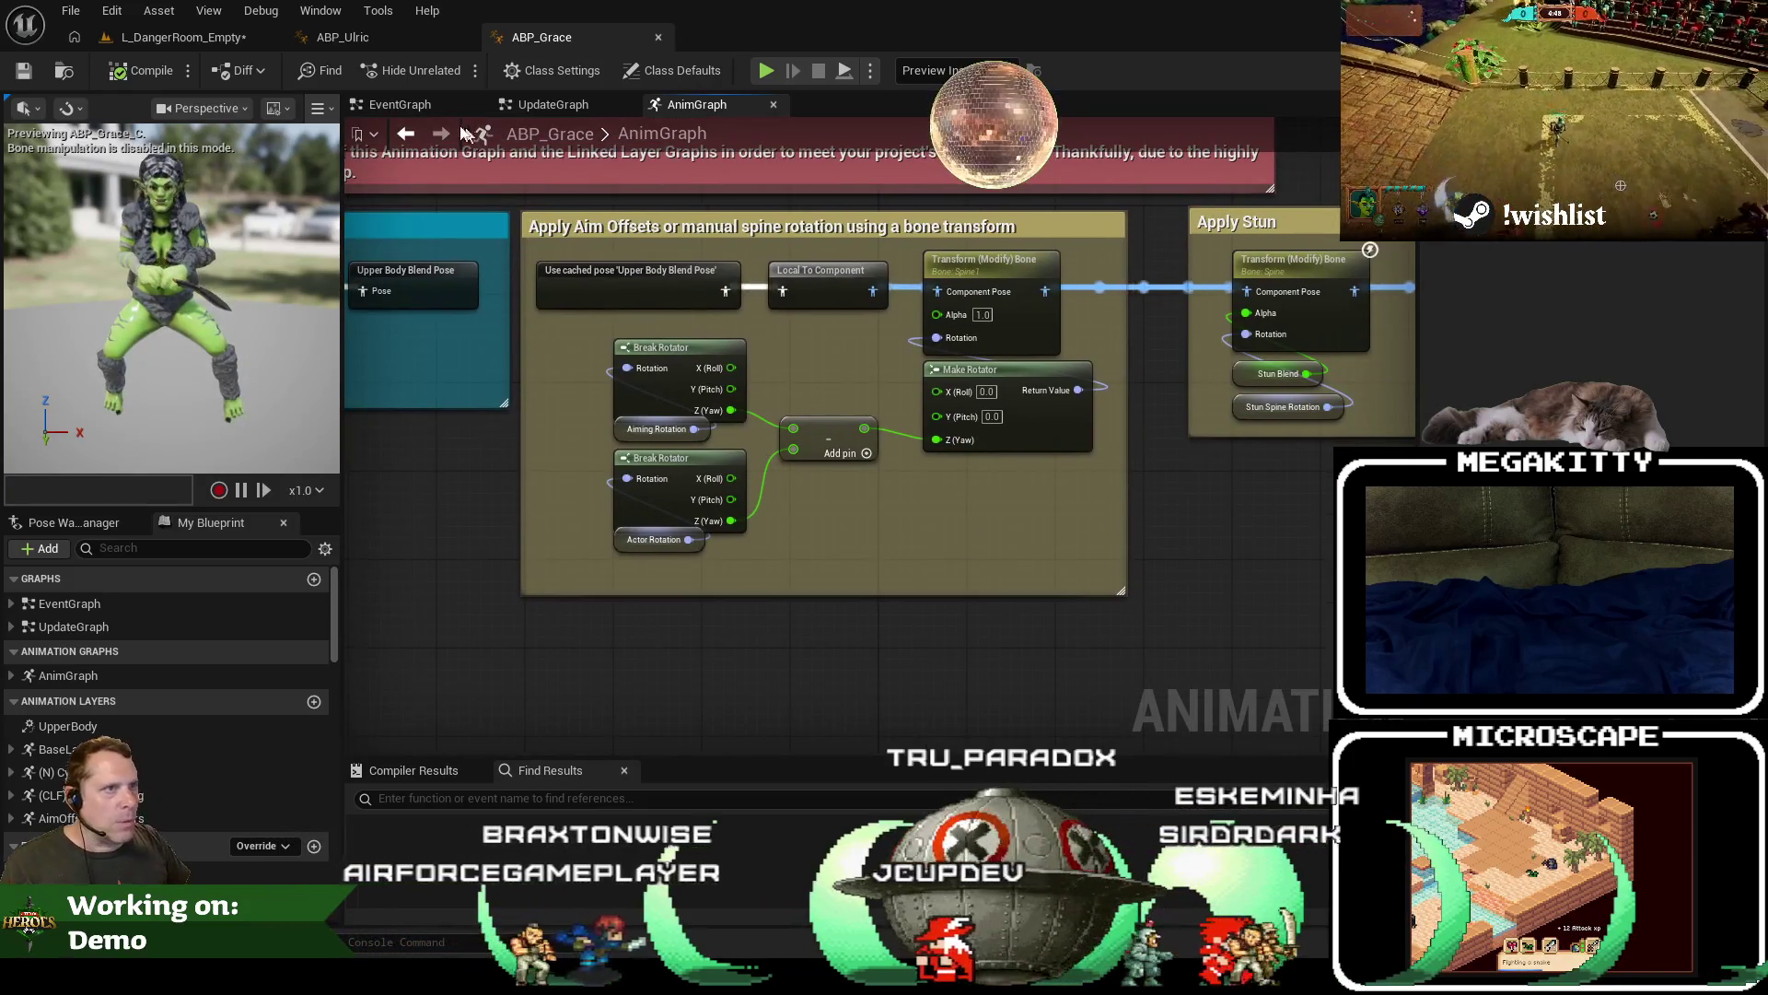
Copy Ulric's Aiming Angle, Break Vector 2D and Make Rotator nodes into Grace, wiring Return Value to Rotation.
click(363, 44)
mouse_move(1035, 645)
mouse_down()
mouse_move(611, 302)
mouse_move(626, 369)
mouse_move(992, 607)
mouse_up()
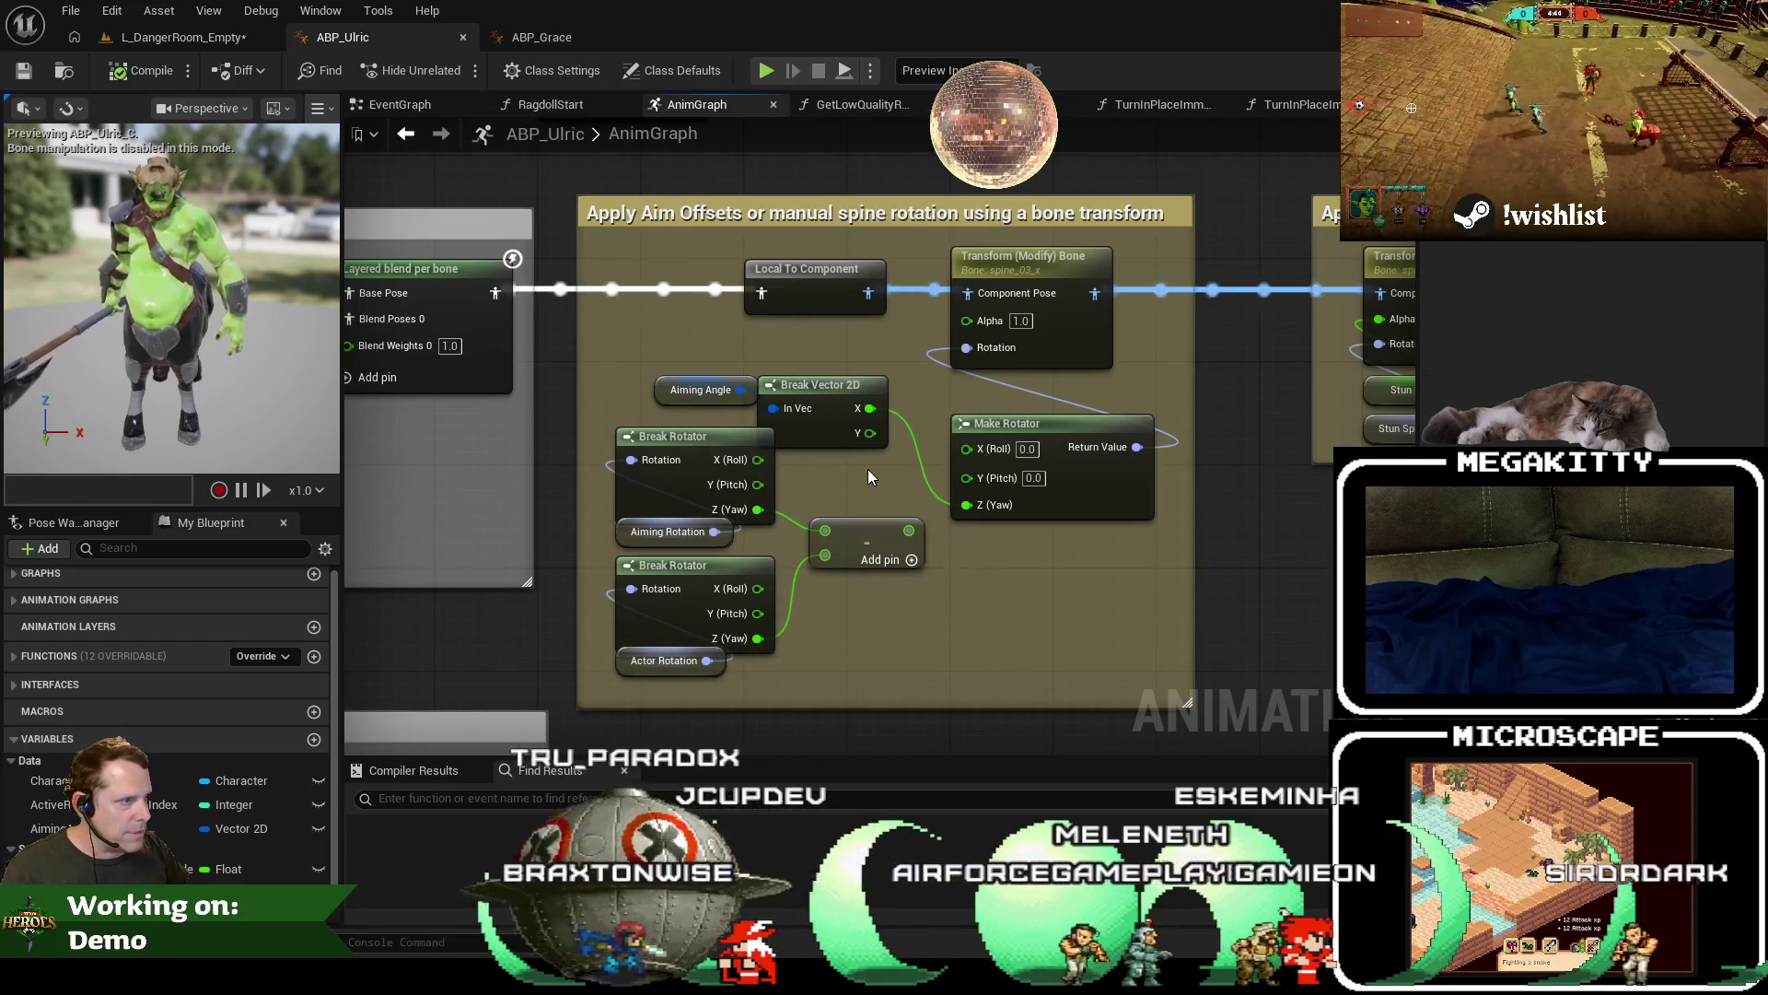
drag(829, 409, 833, 411)
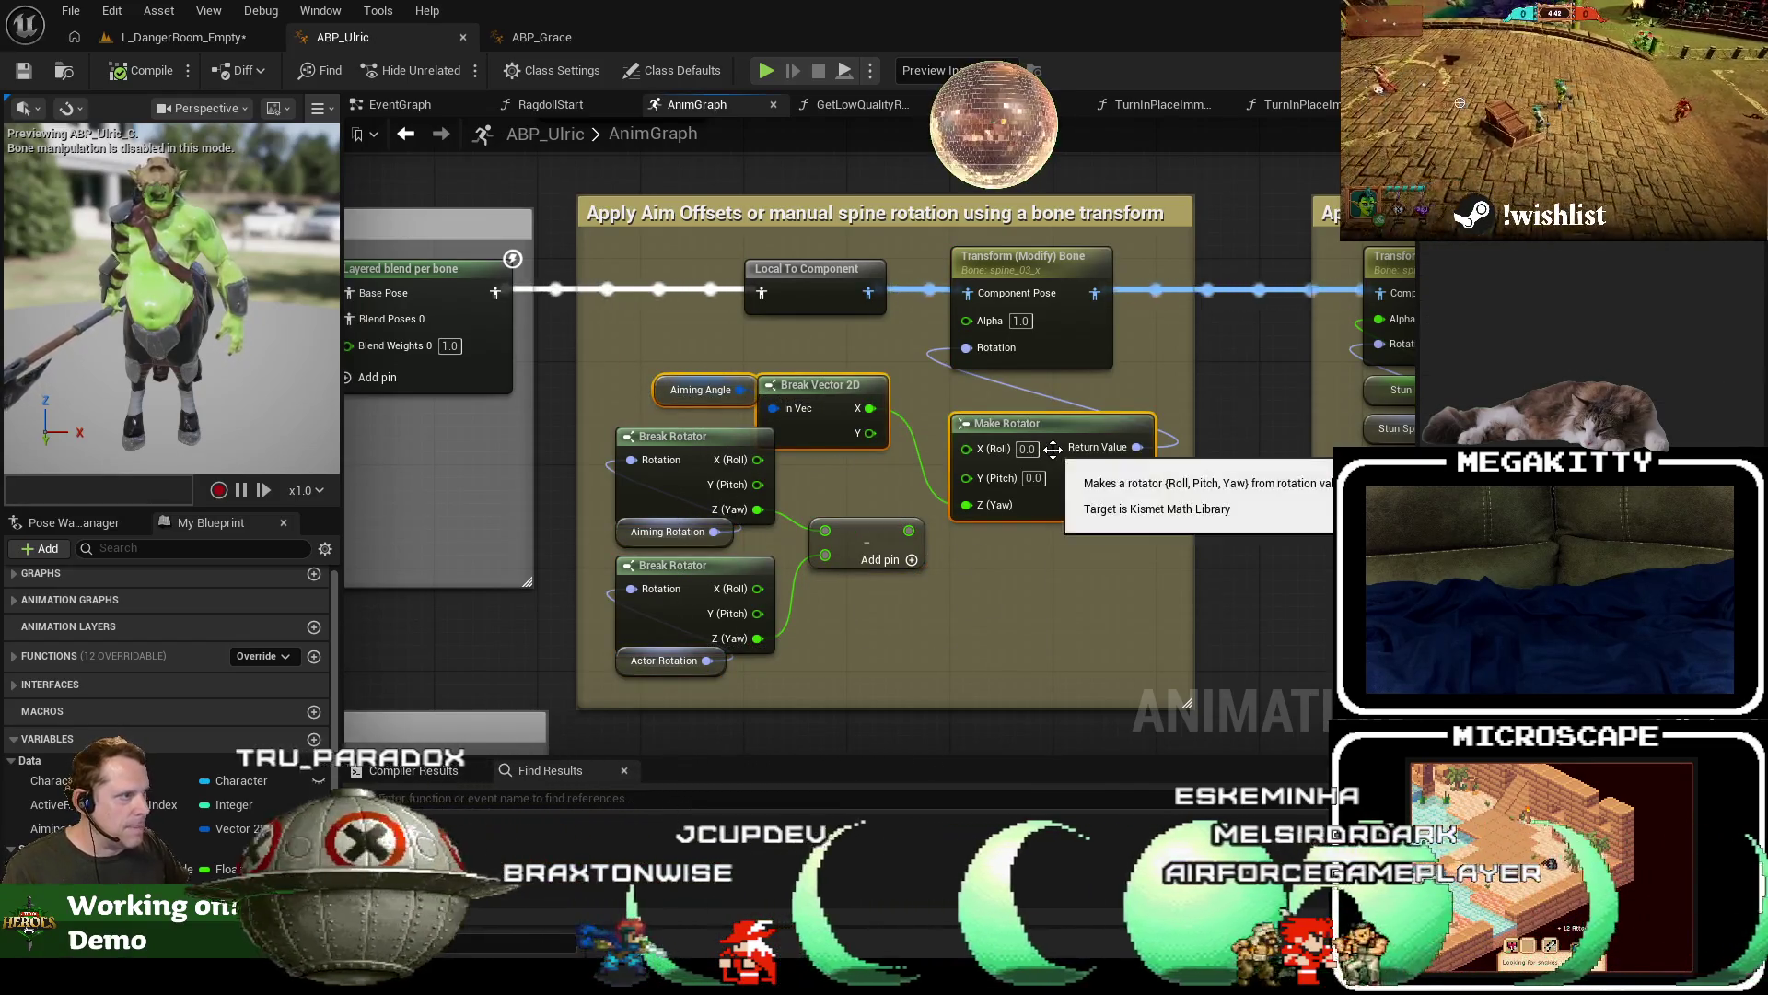
click(536, 39)
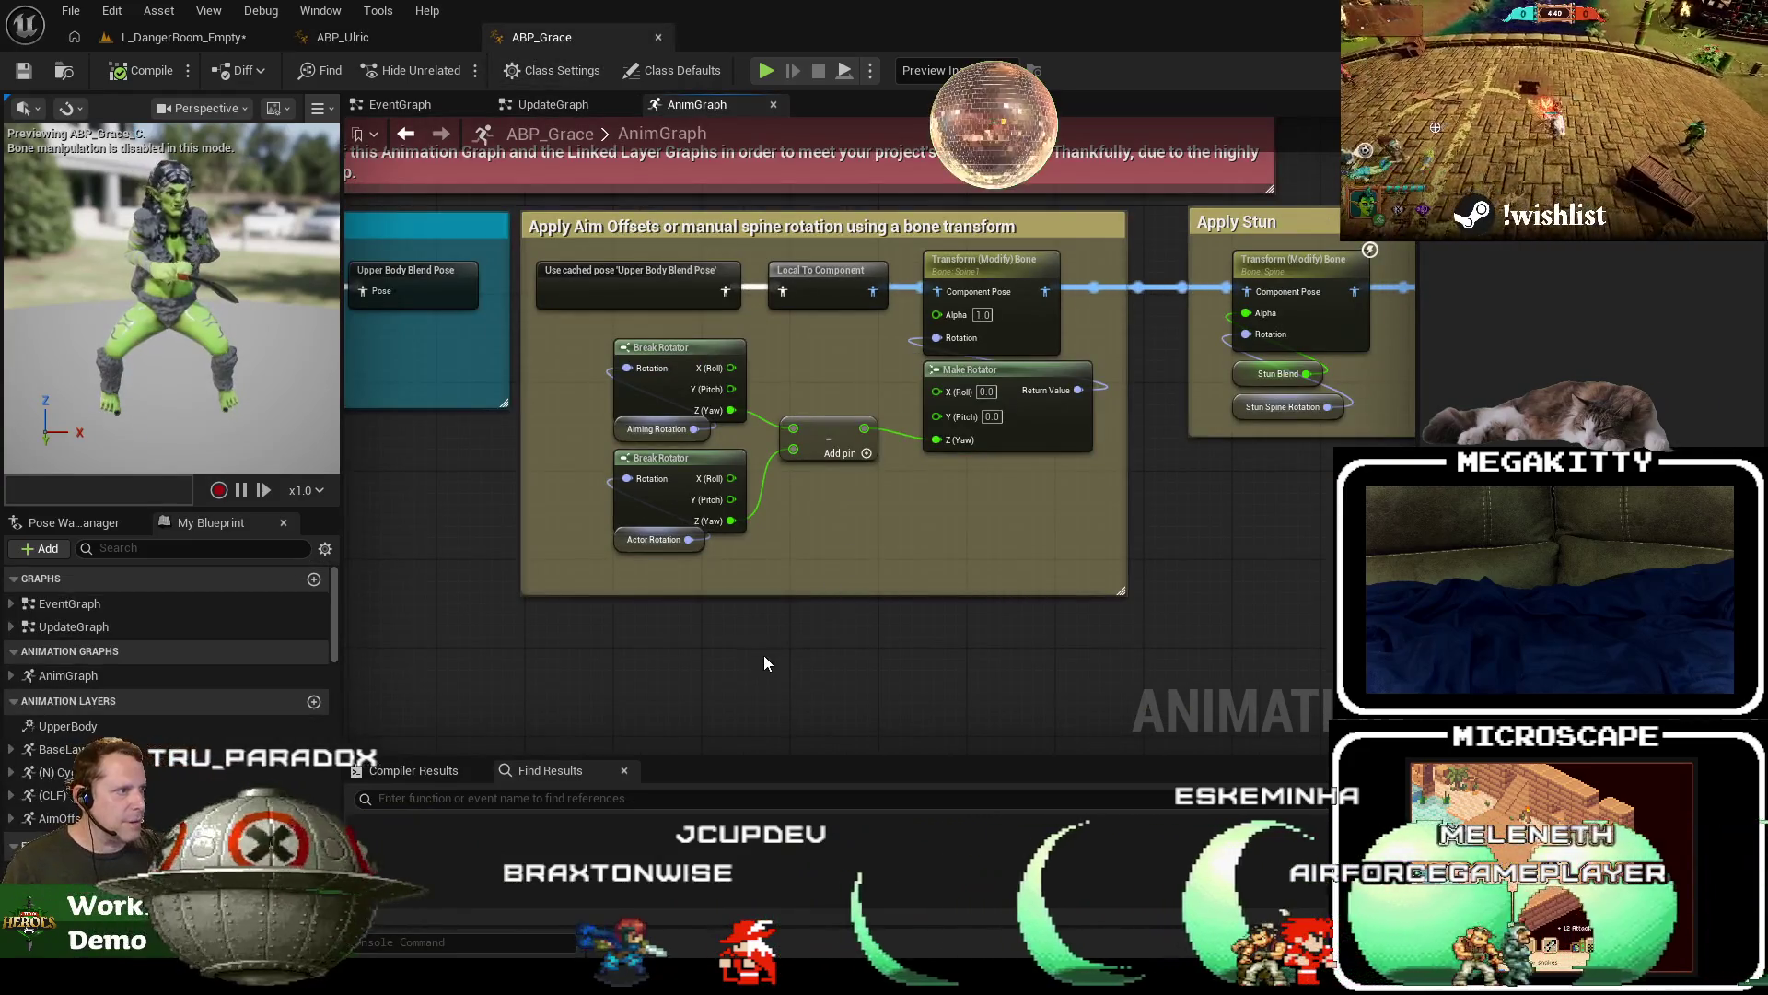
key(ctrl+v)
drag(1057, 699, 936, 337)
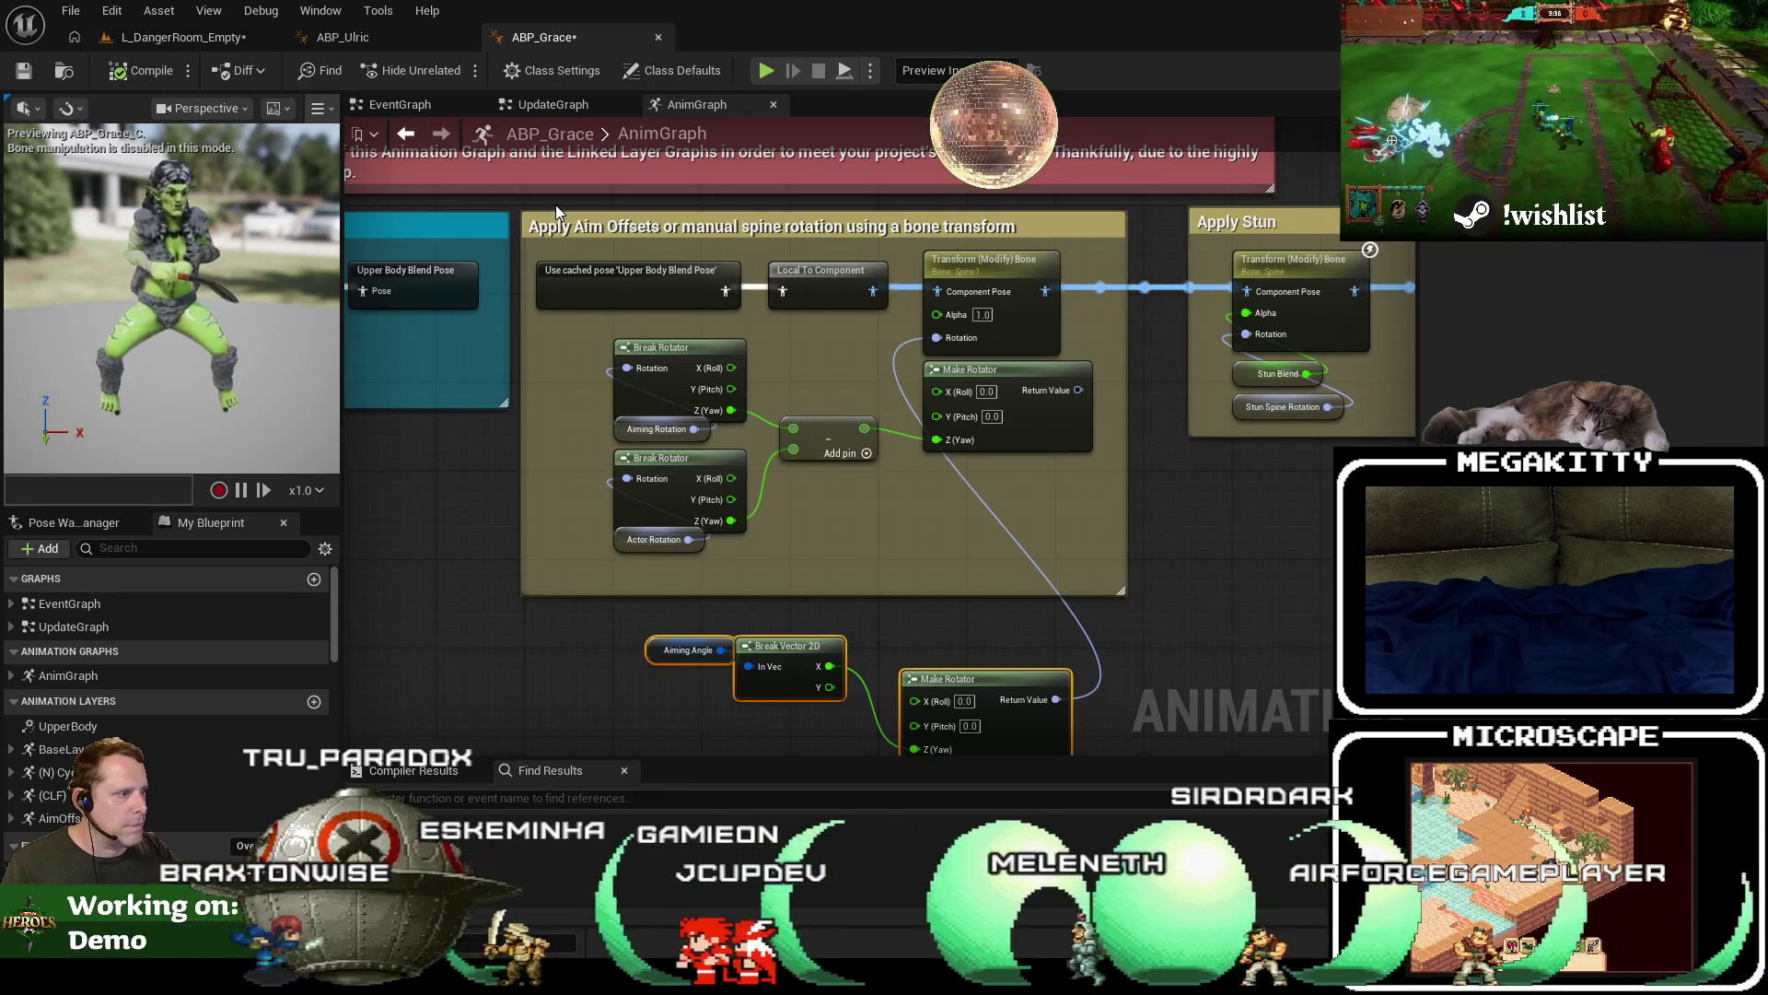
click(184, 37)
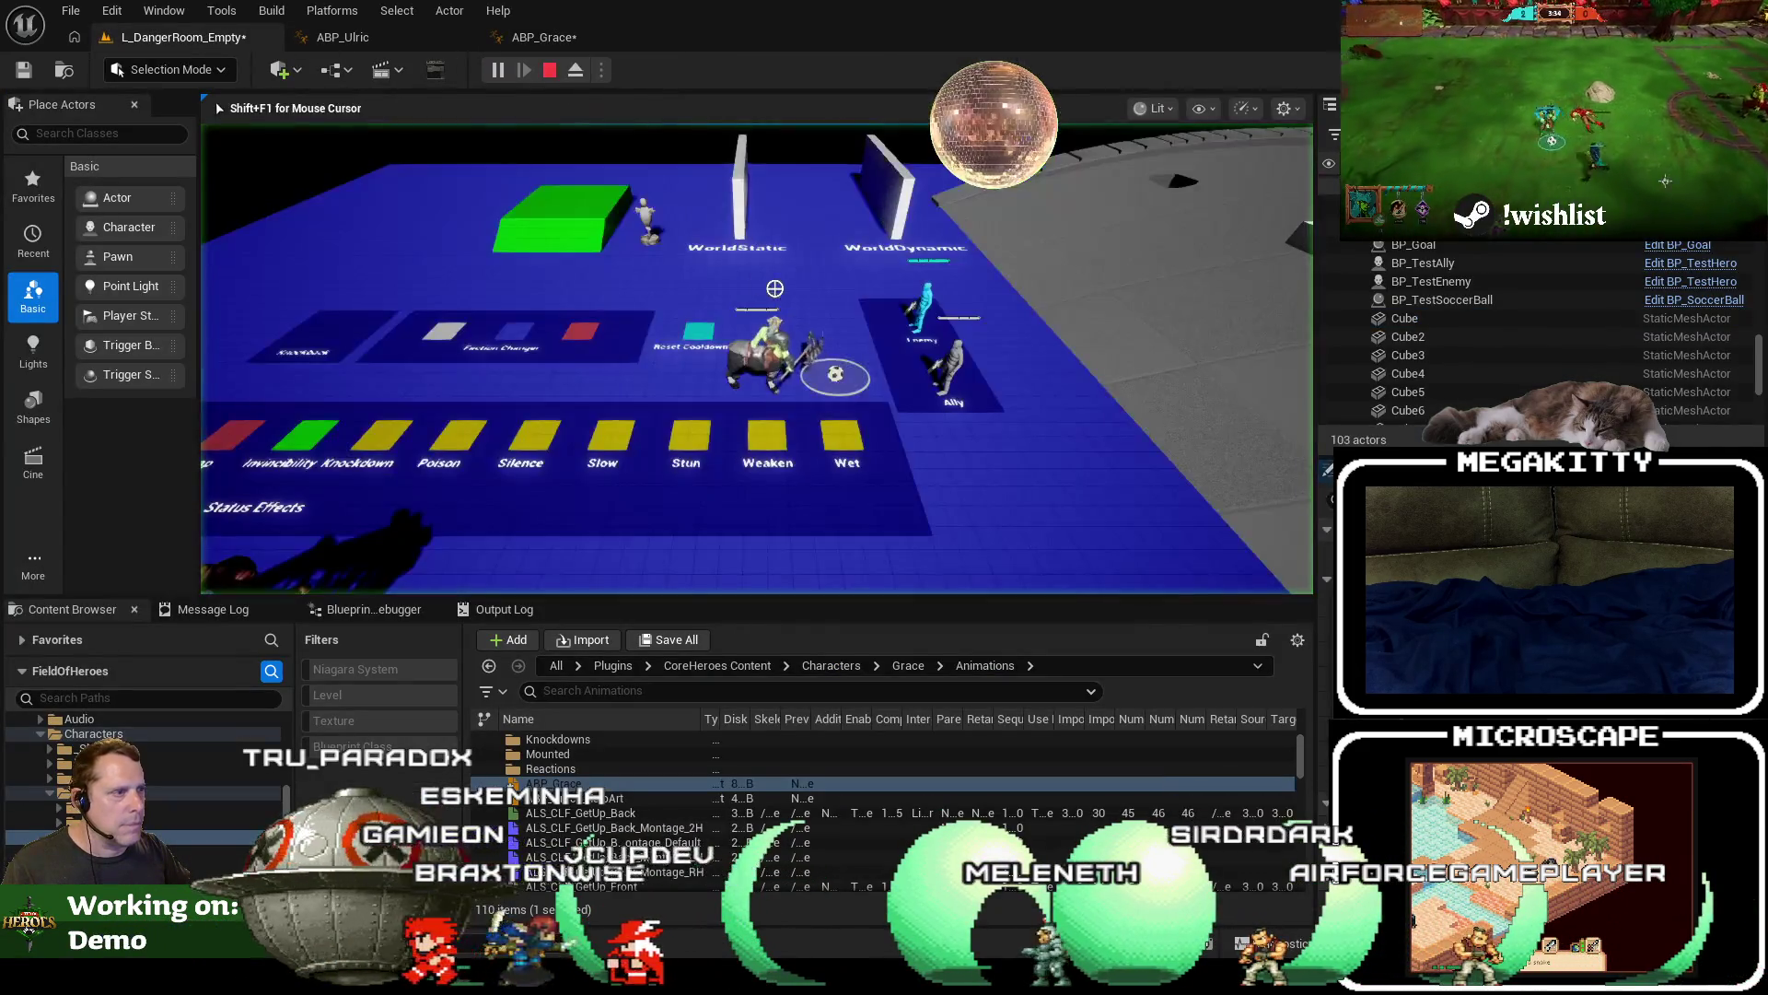
Stop the session and playtest Grace despite the compile errors, then return to ABP_Grace's AnimGraph.
key(Escape)
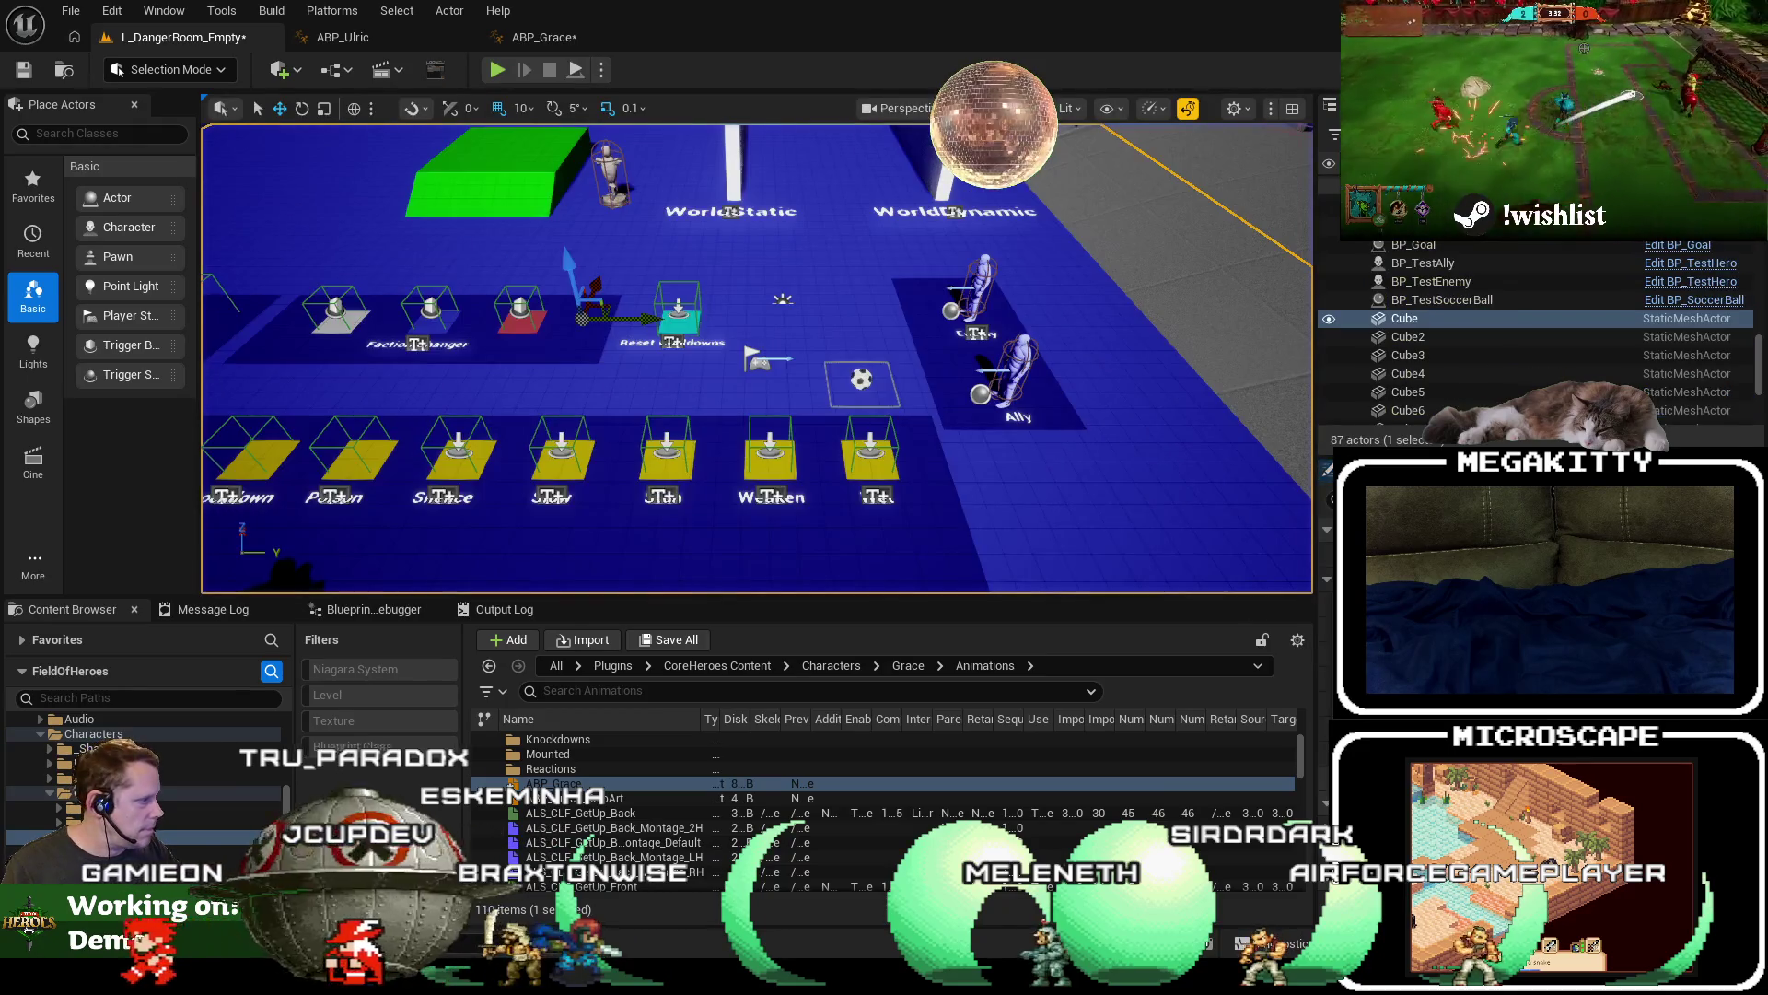
key(Escape)
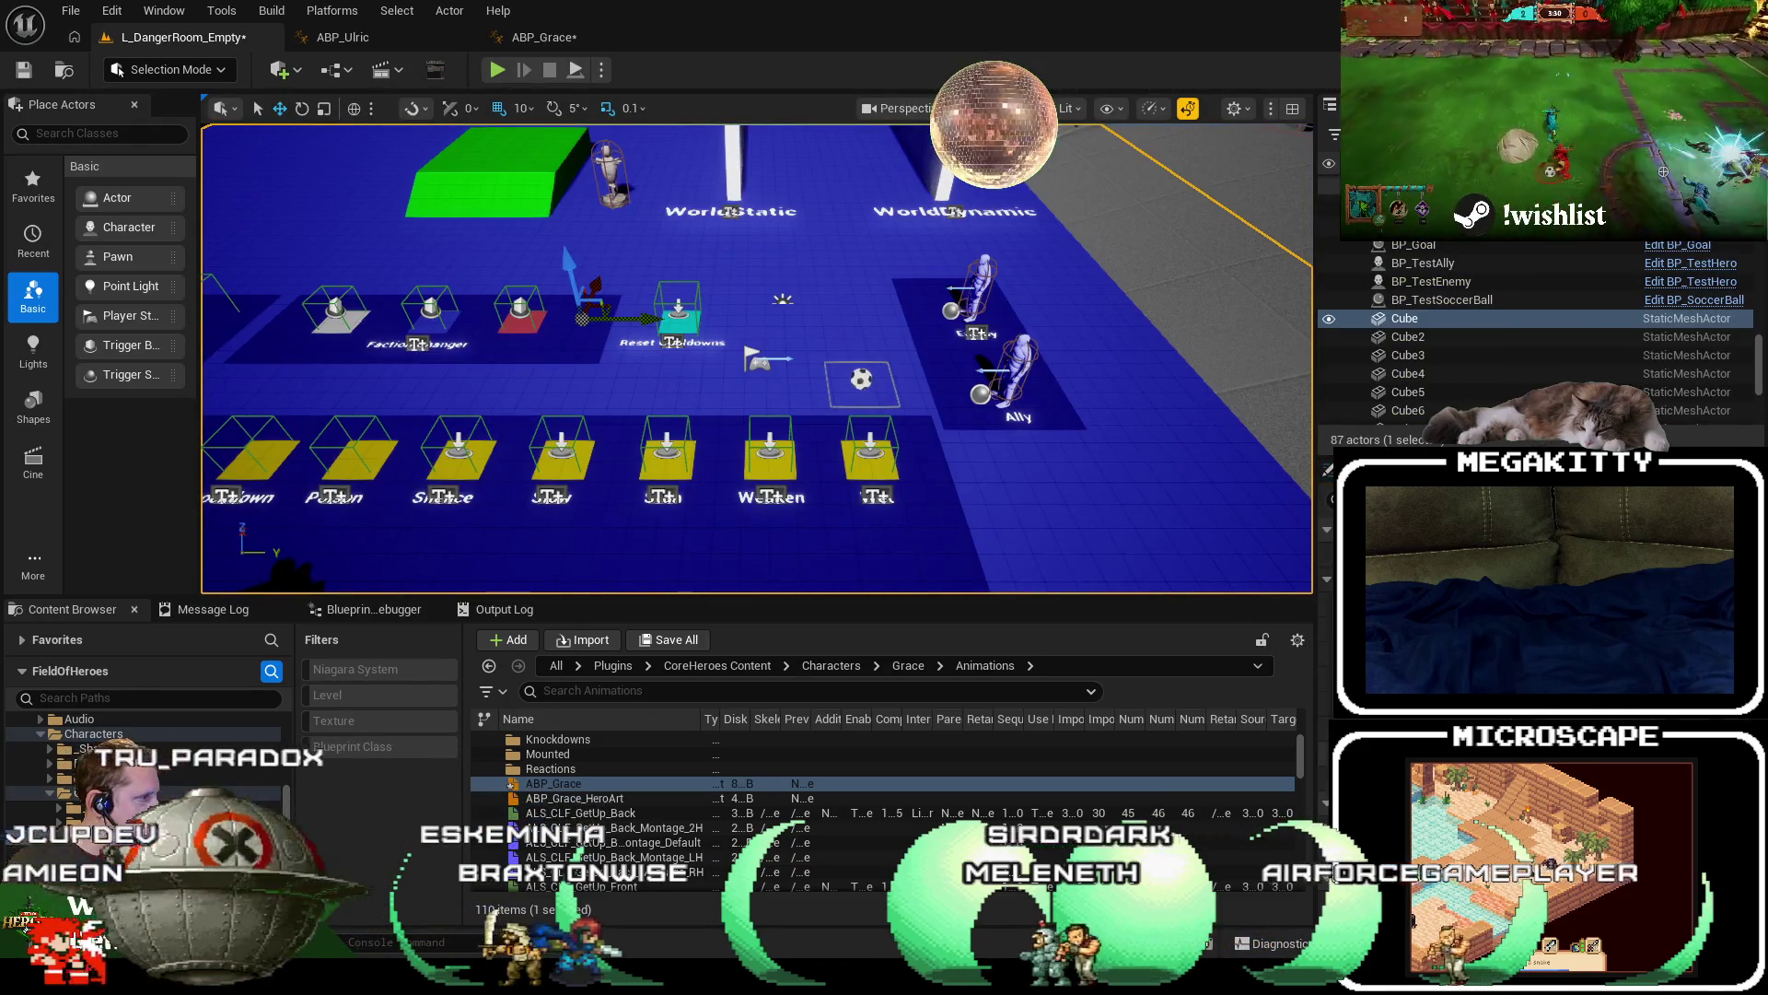
key(Escape)
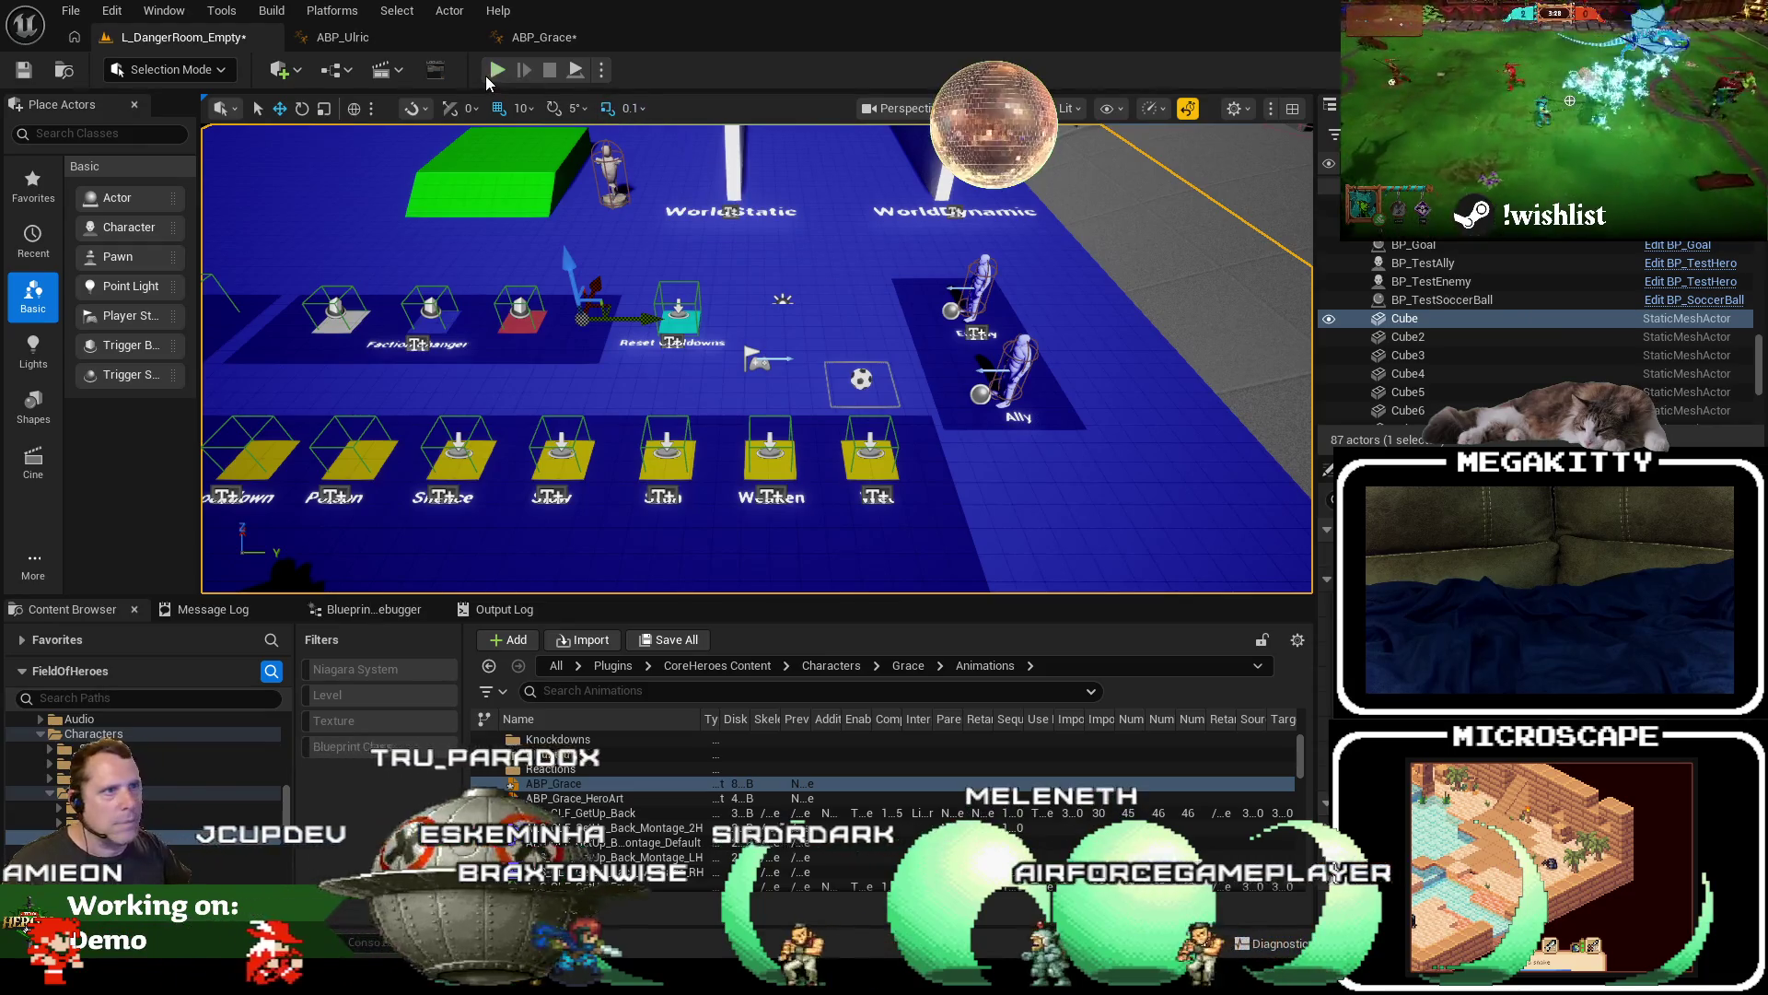
click(488, 78)
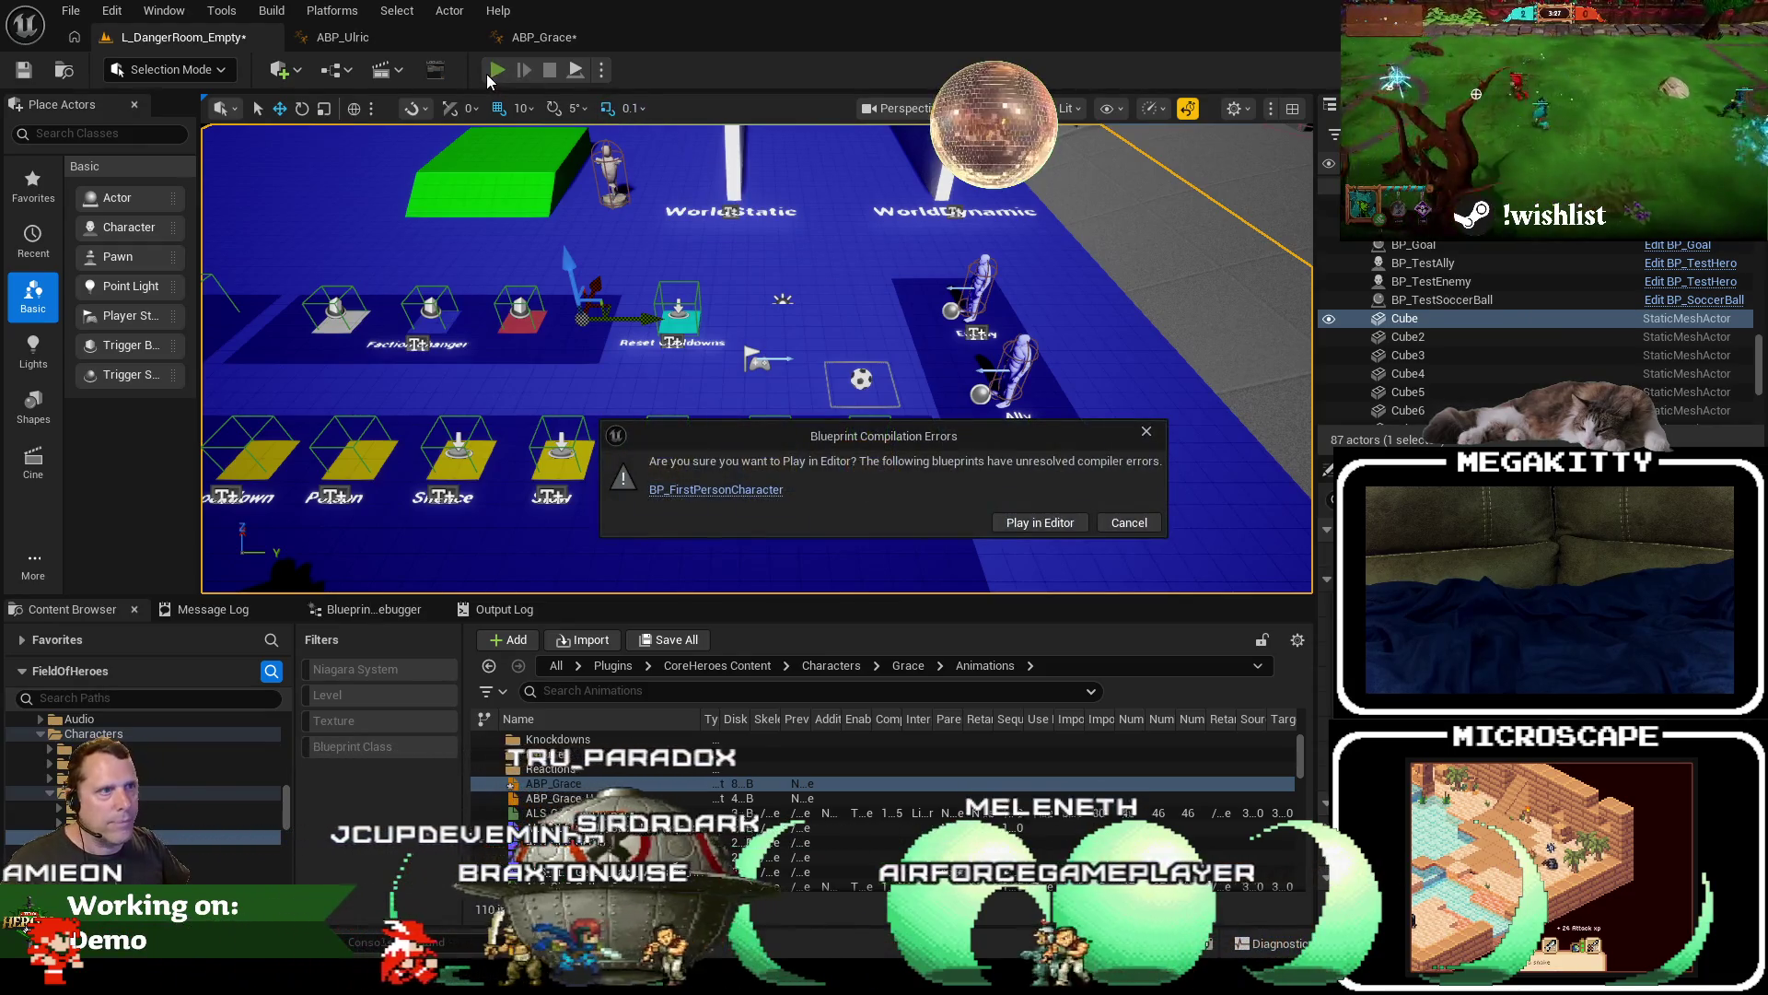
click(1072, 525)
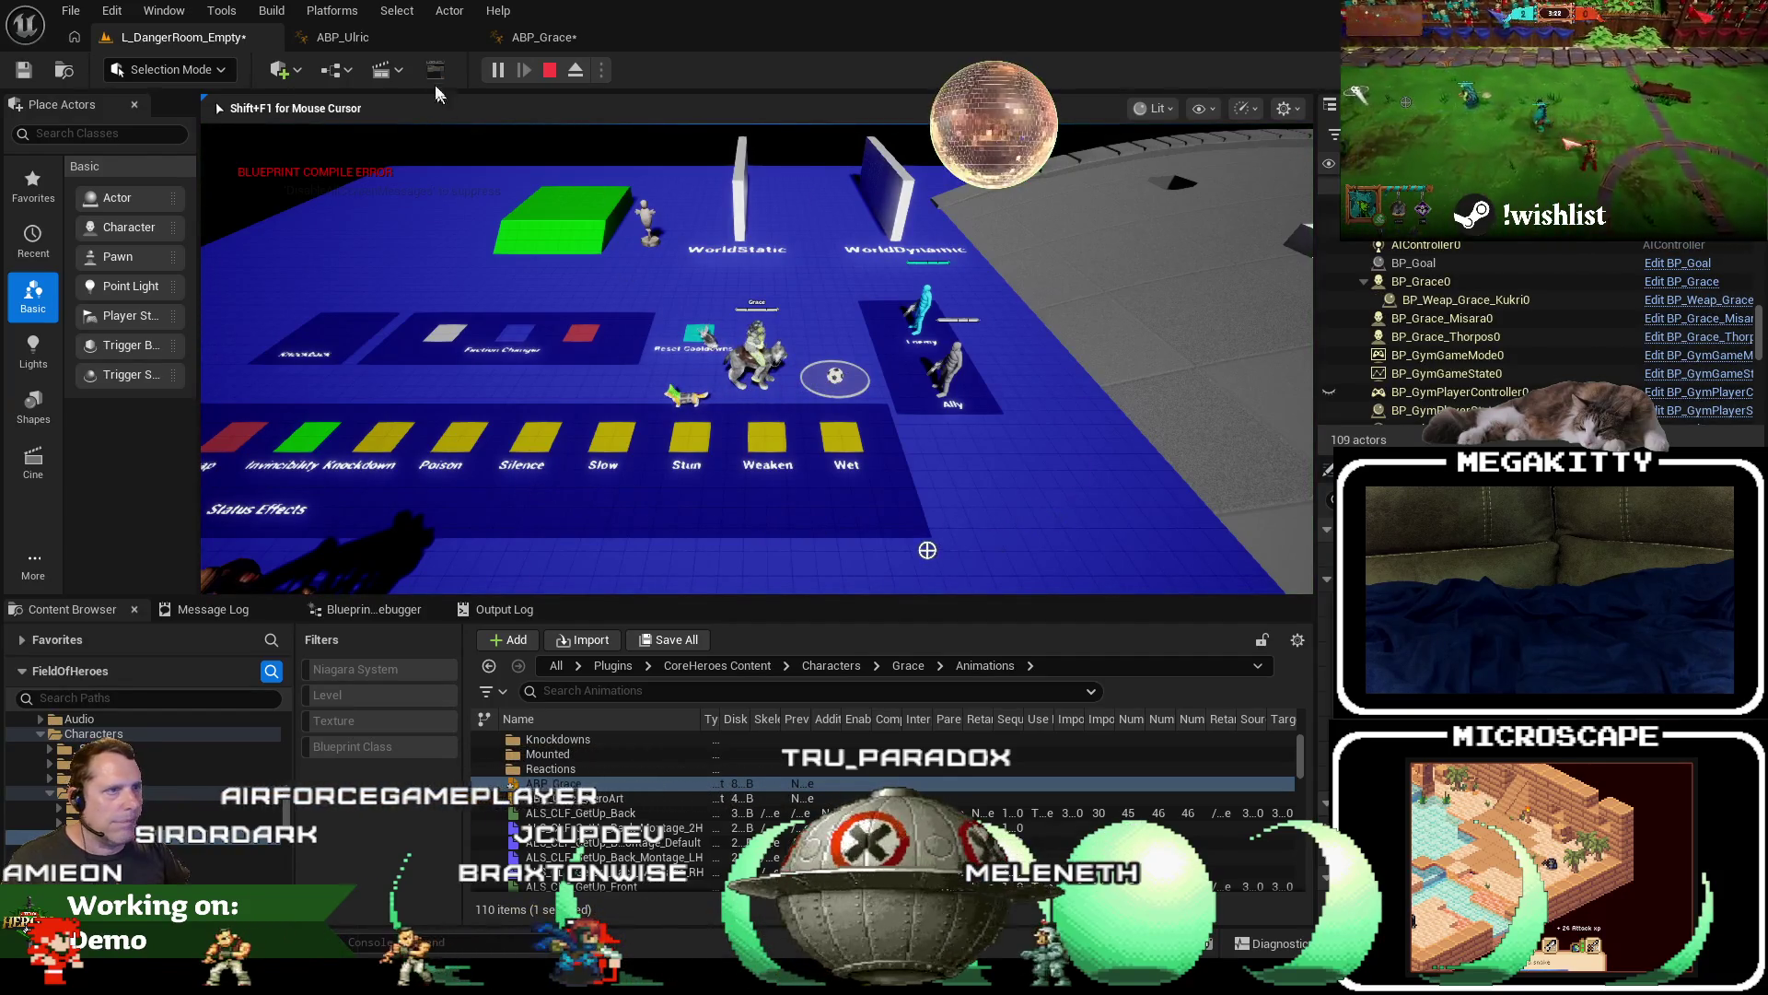
click(393, 39)
click(564, 41)
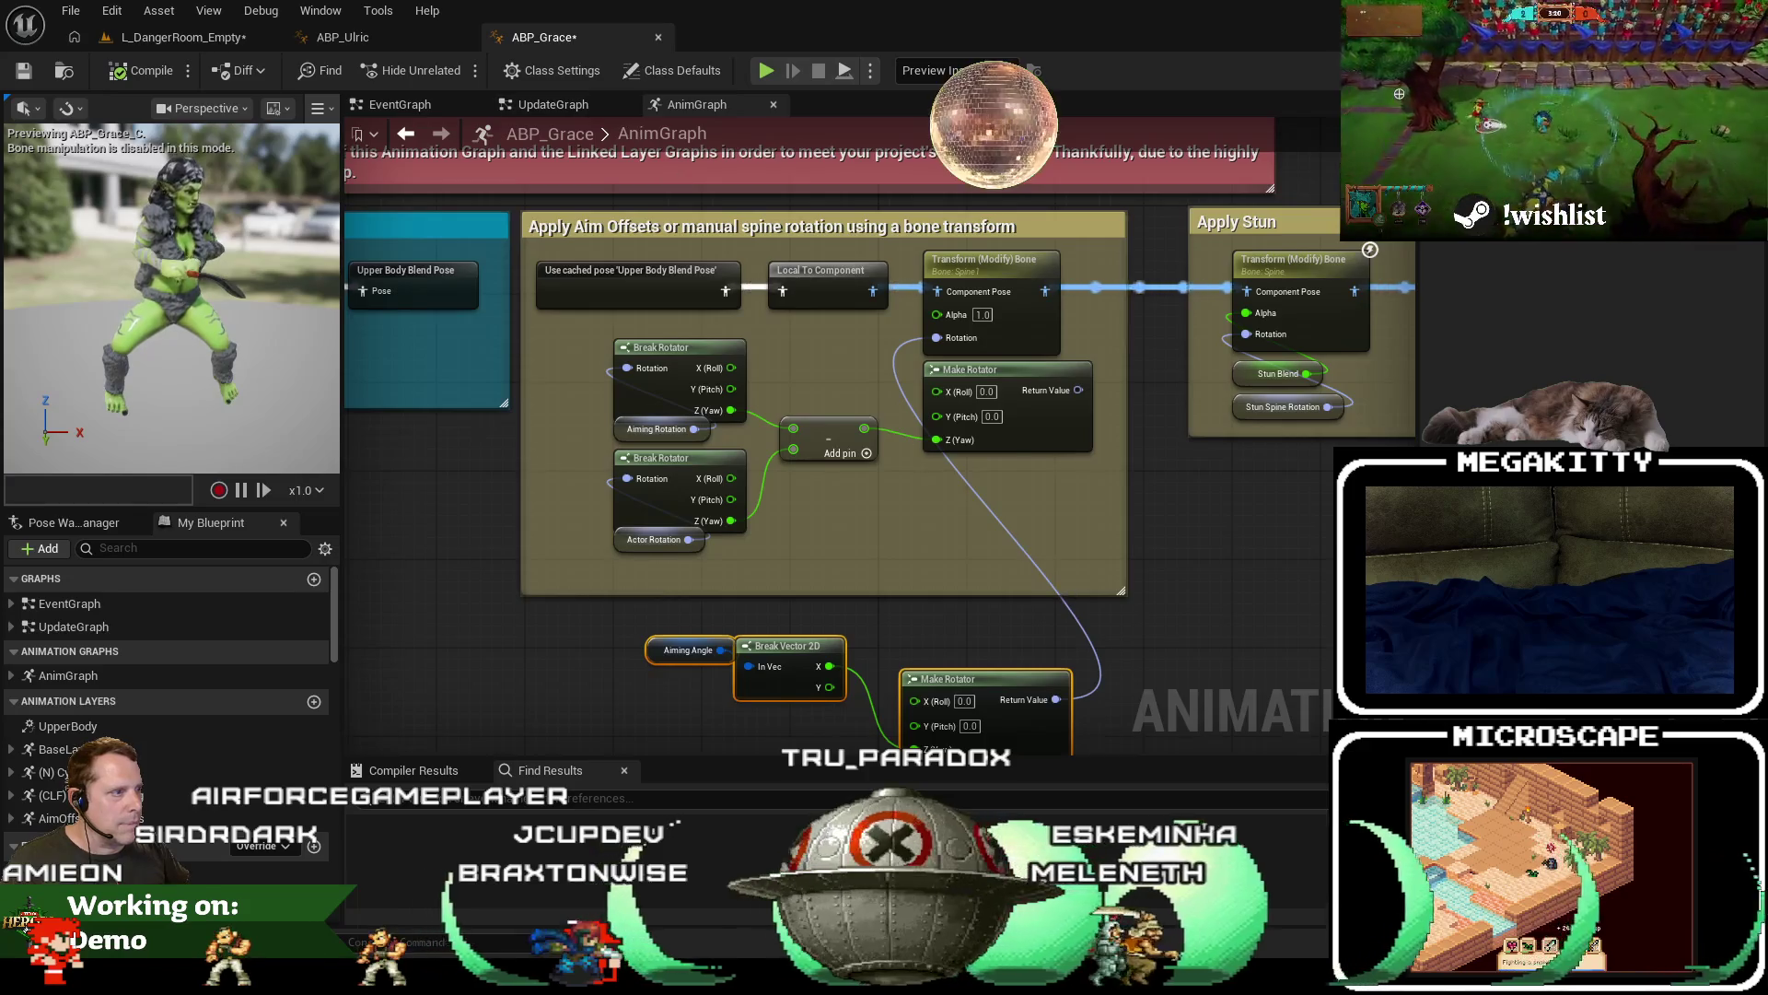
Delete the extra pasted aiming nodes and feed Make Rotator's Return Value into the bone Rotation.
key(ctrl+v)
drag(1096, 629, 642, 516)
key(Delete)
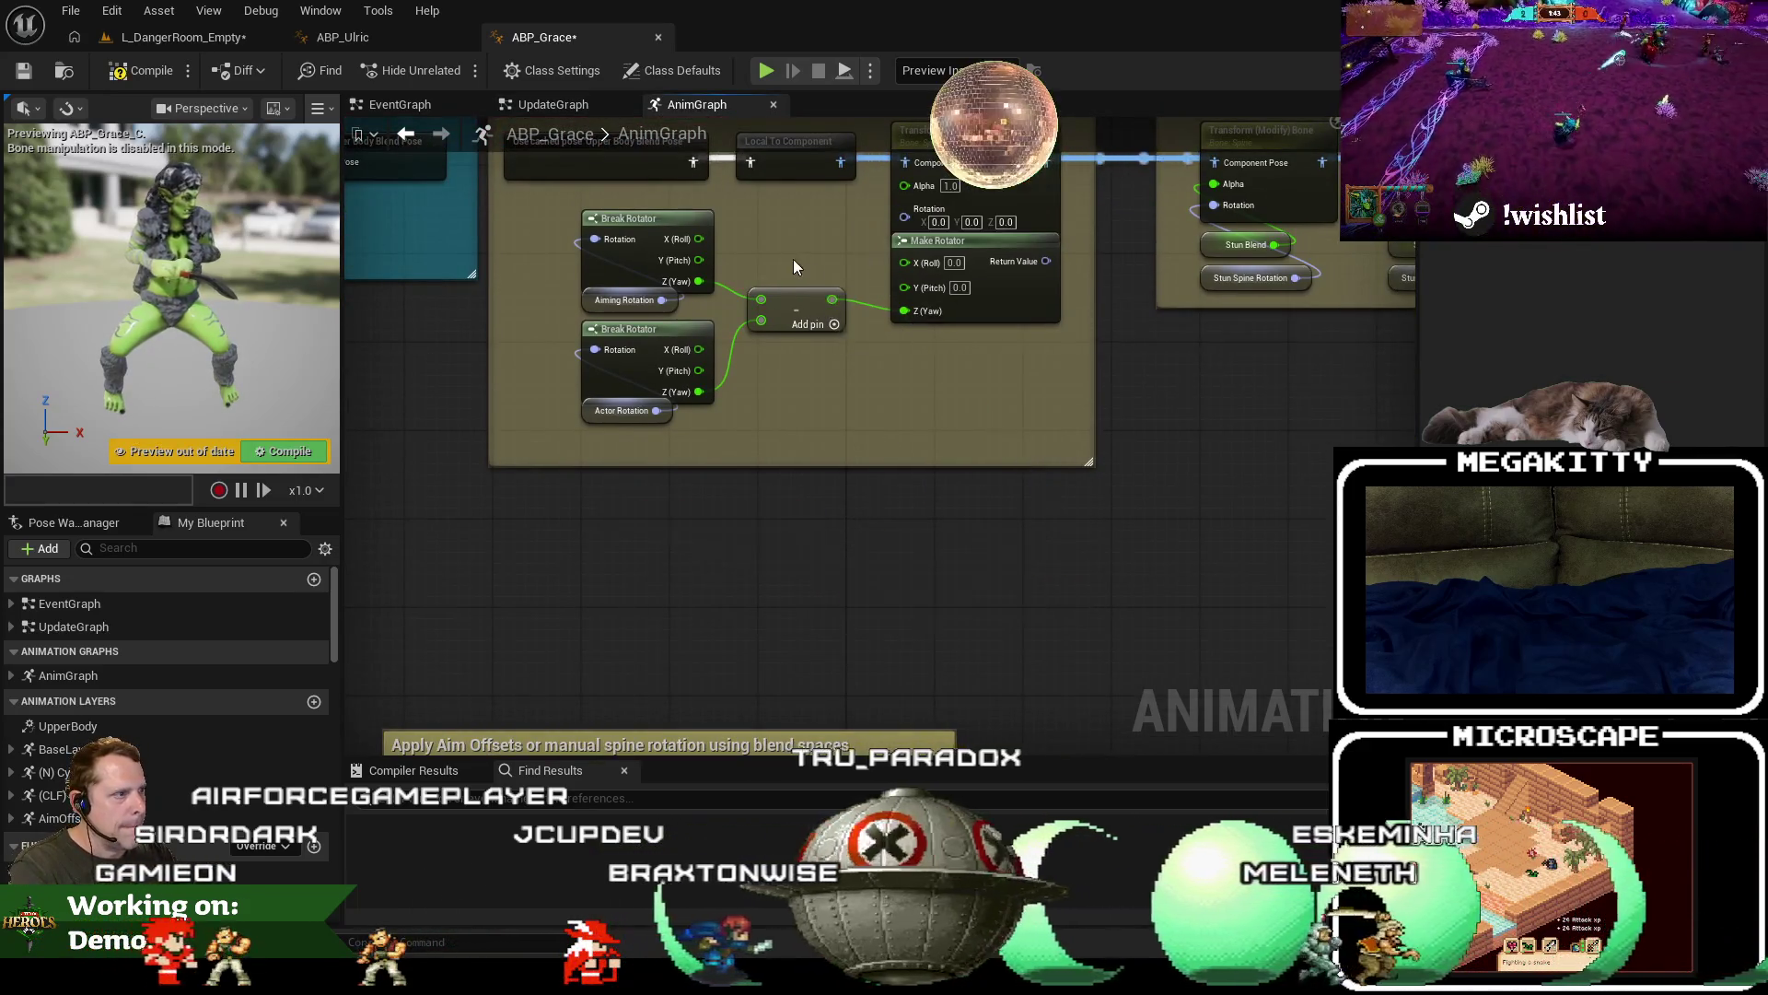
drag(793, 258, 781, 414)
drag(1035, 417, 899, 378)
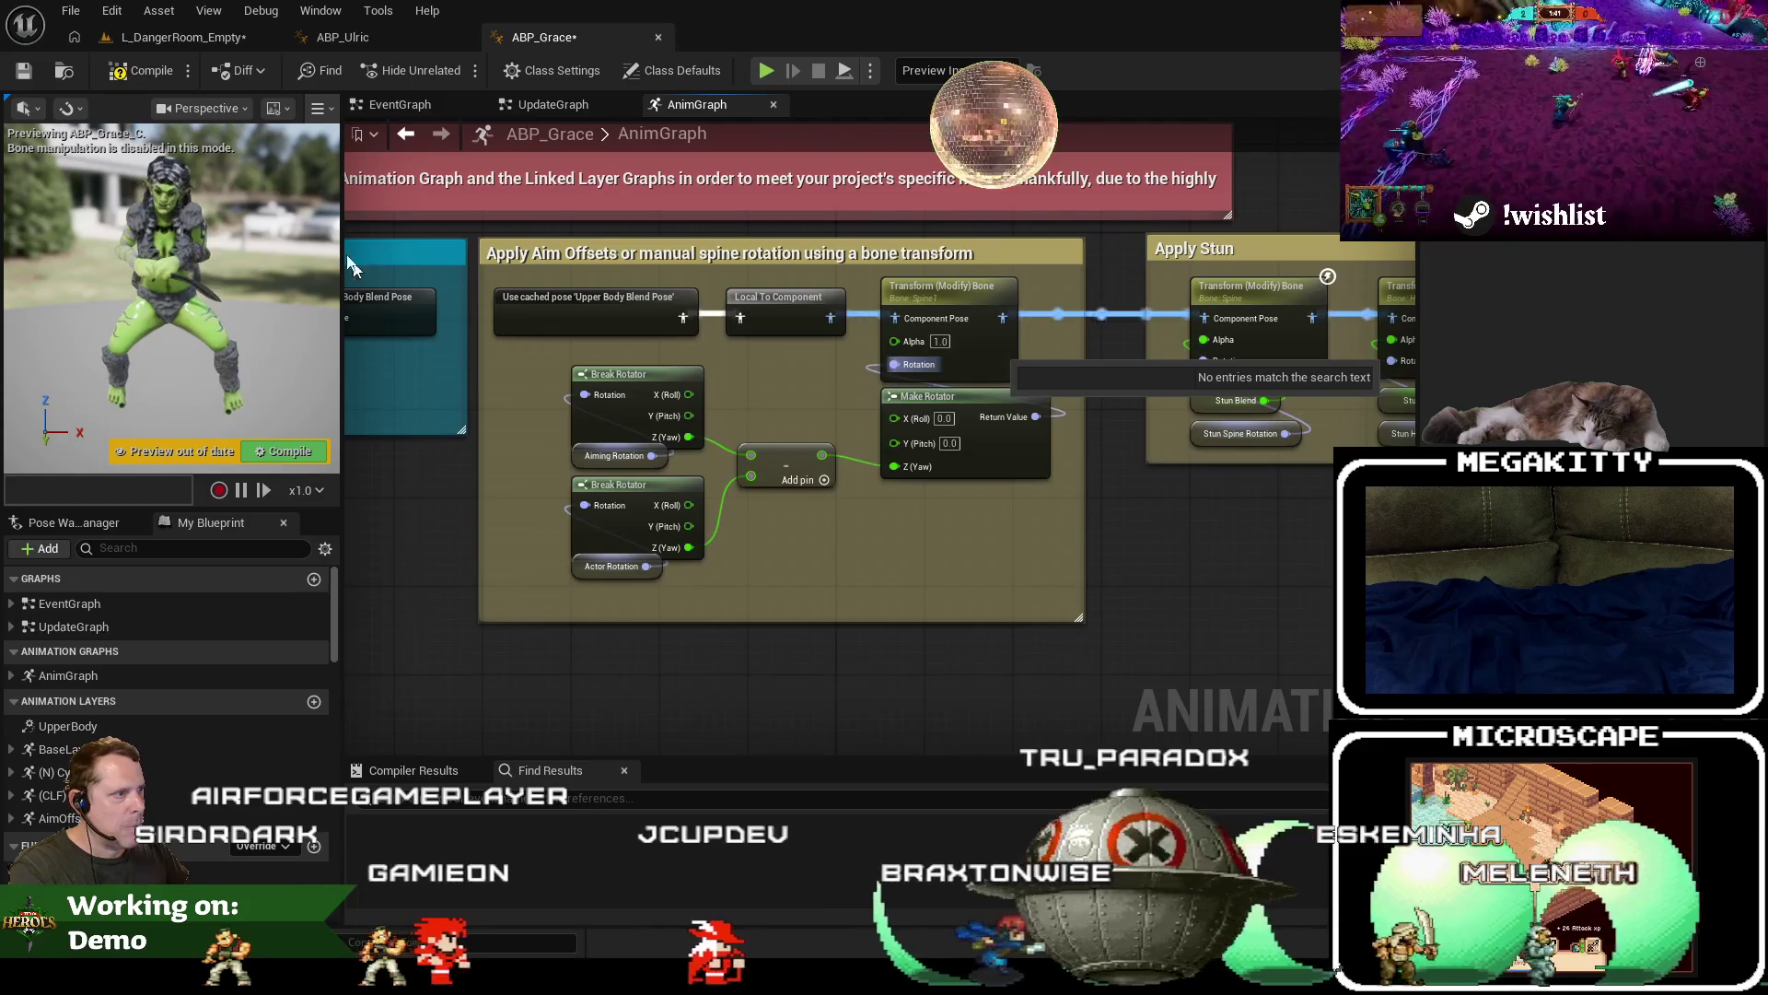
Compile and save ABP_Grace, then play-test the L_DangerRoom_Empty level.
click(143, 74)
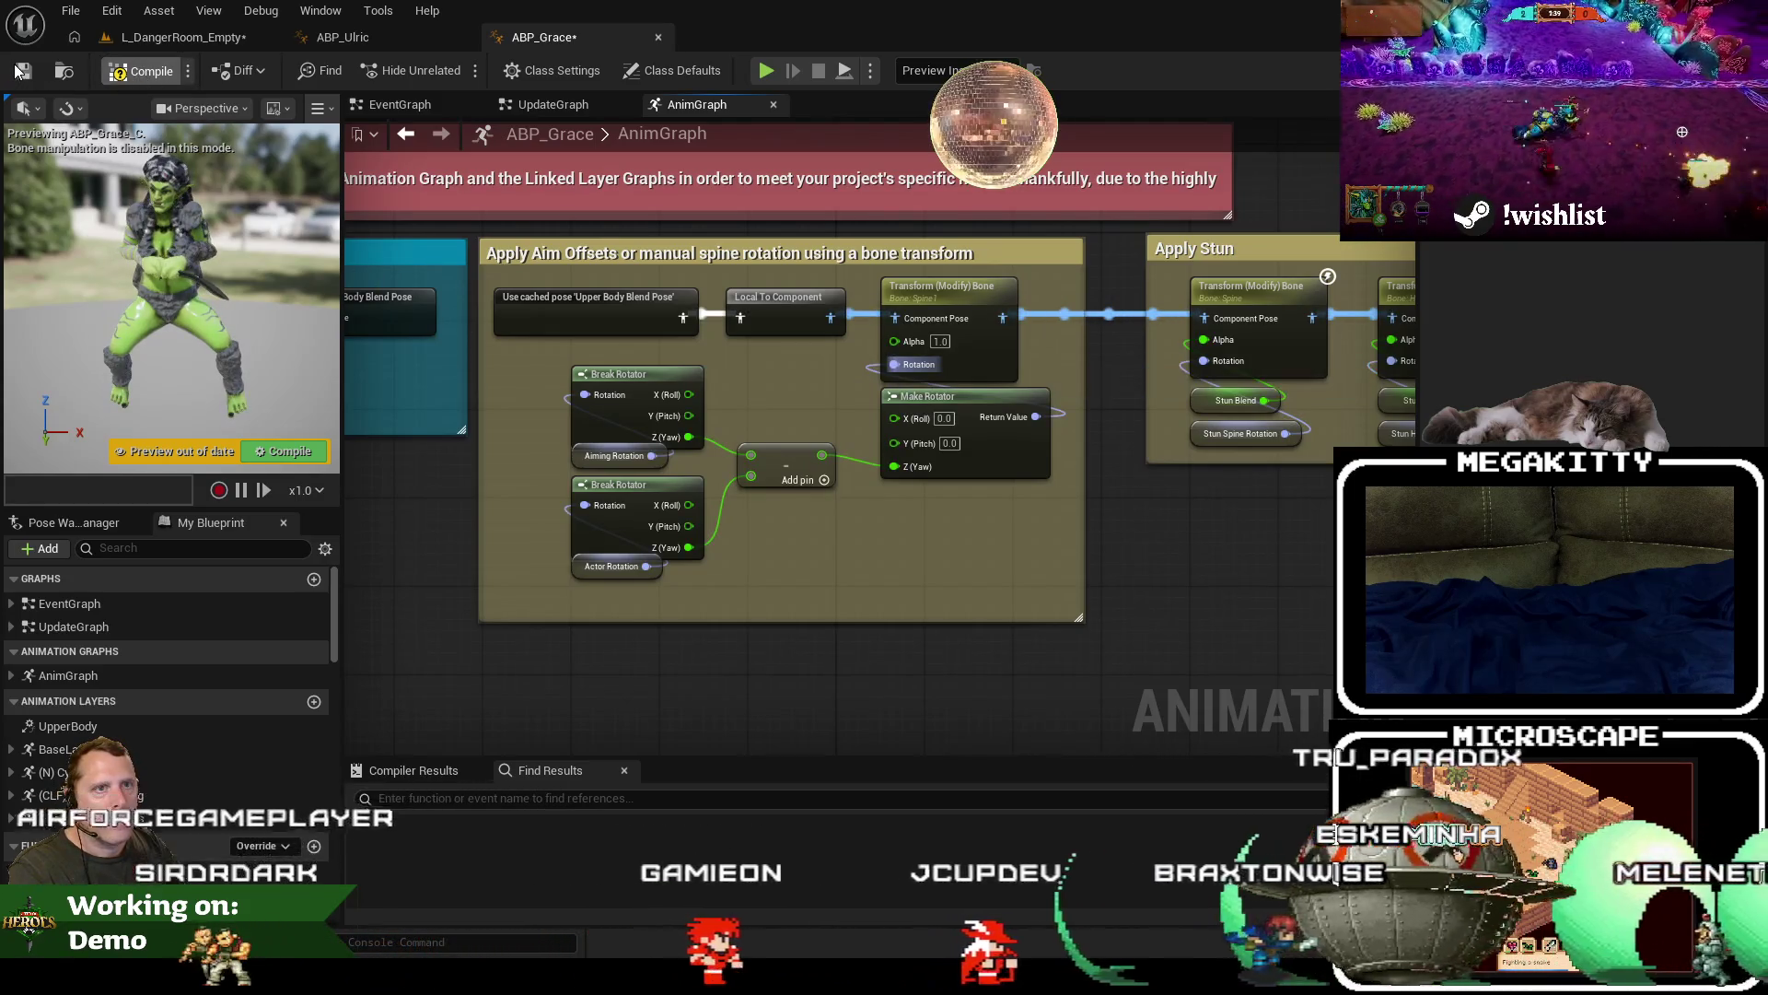
click(23, 71)
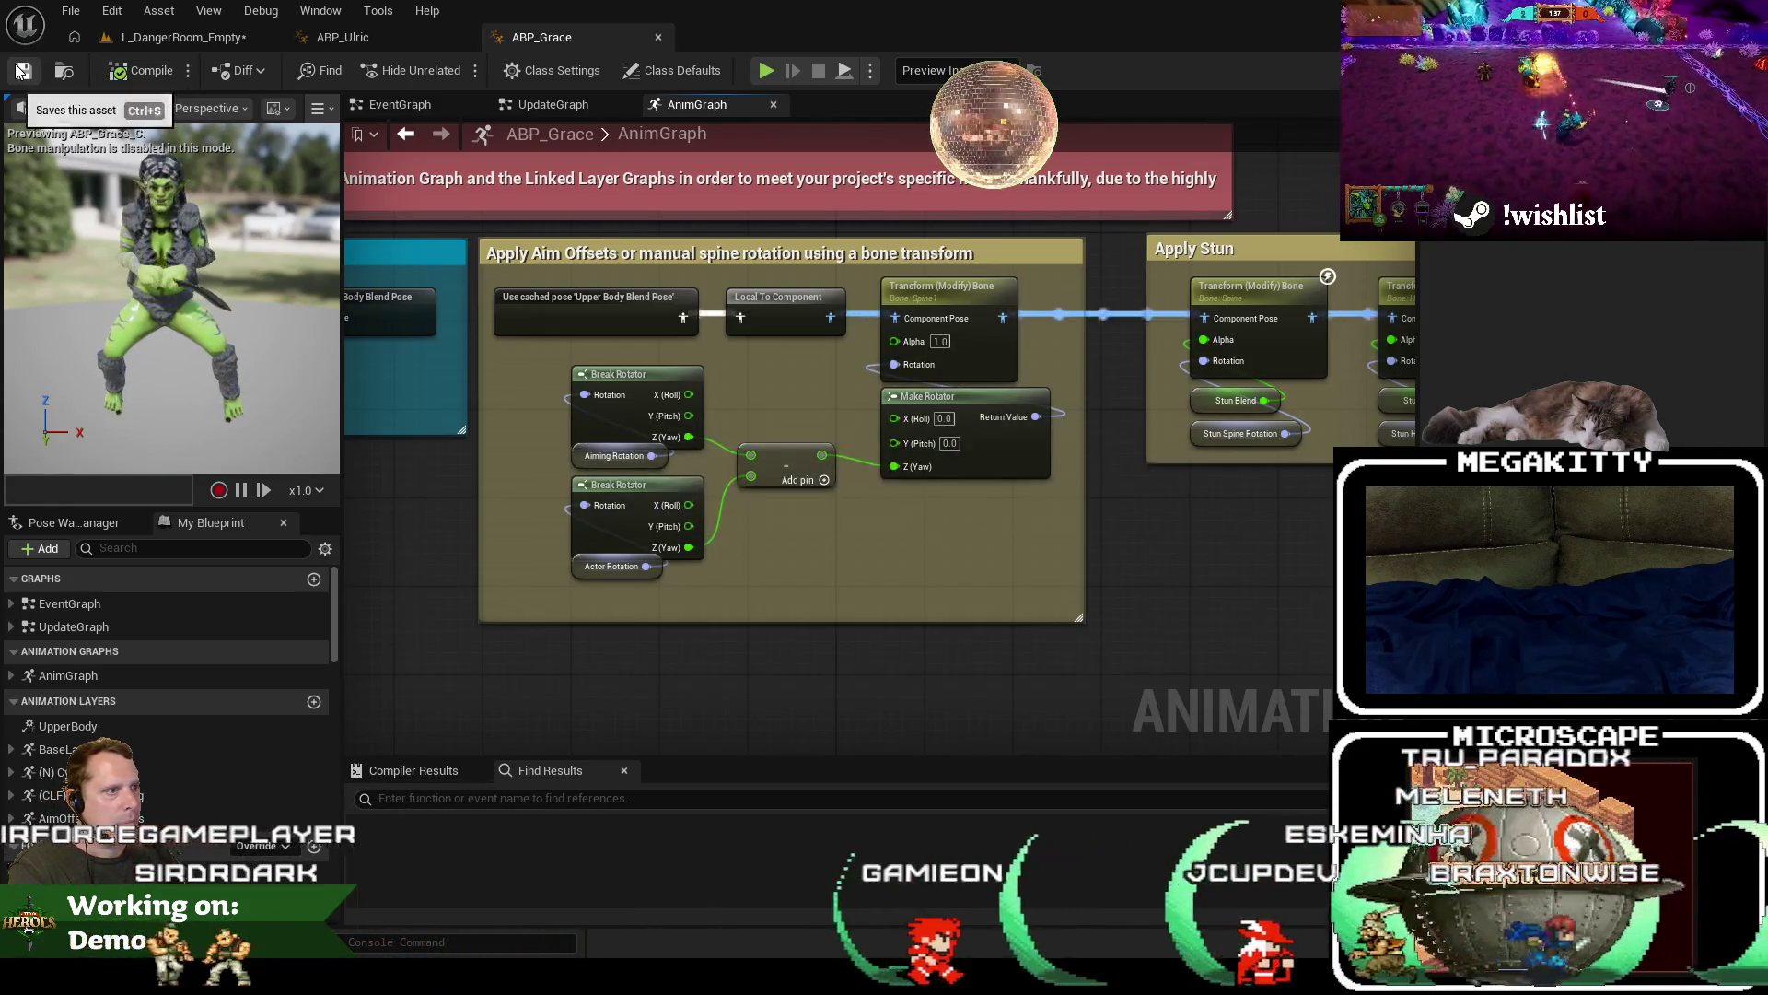
click(346, 38)
click(543, 37)
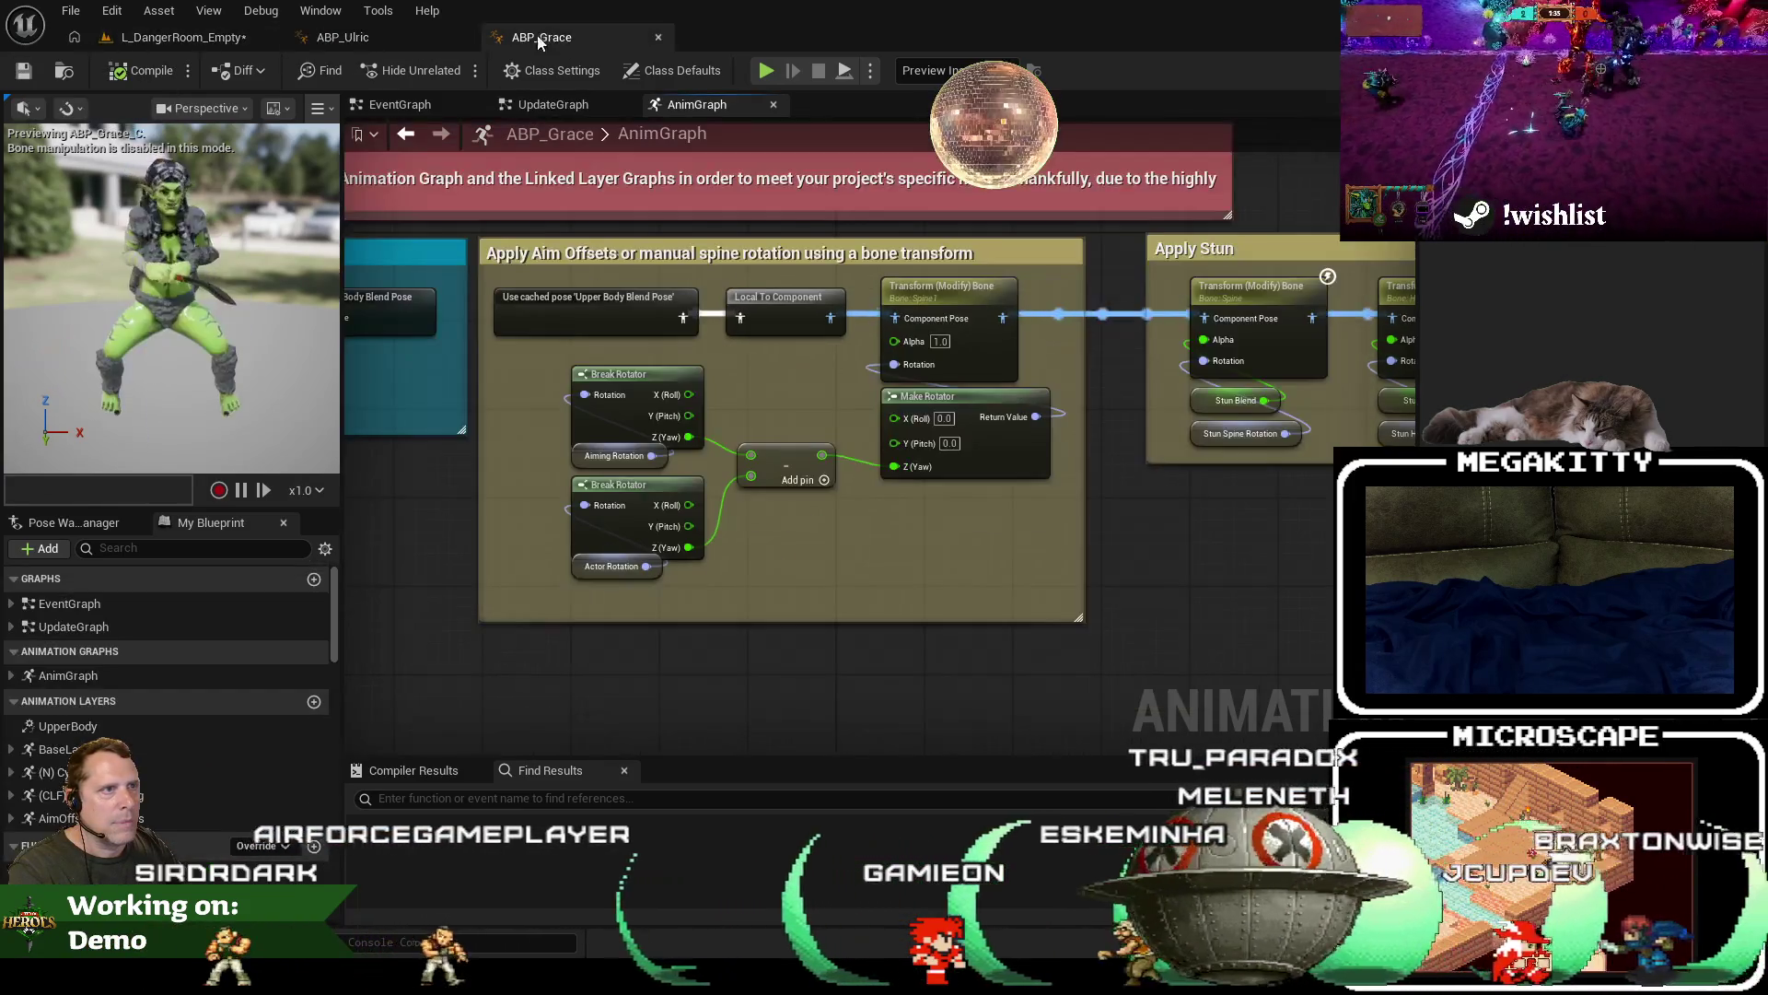
click(189, 38)
click(497, 71)
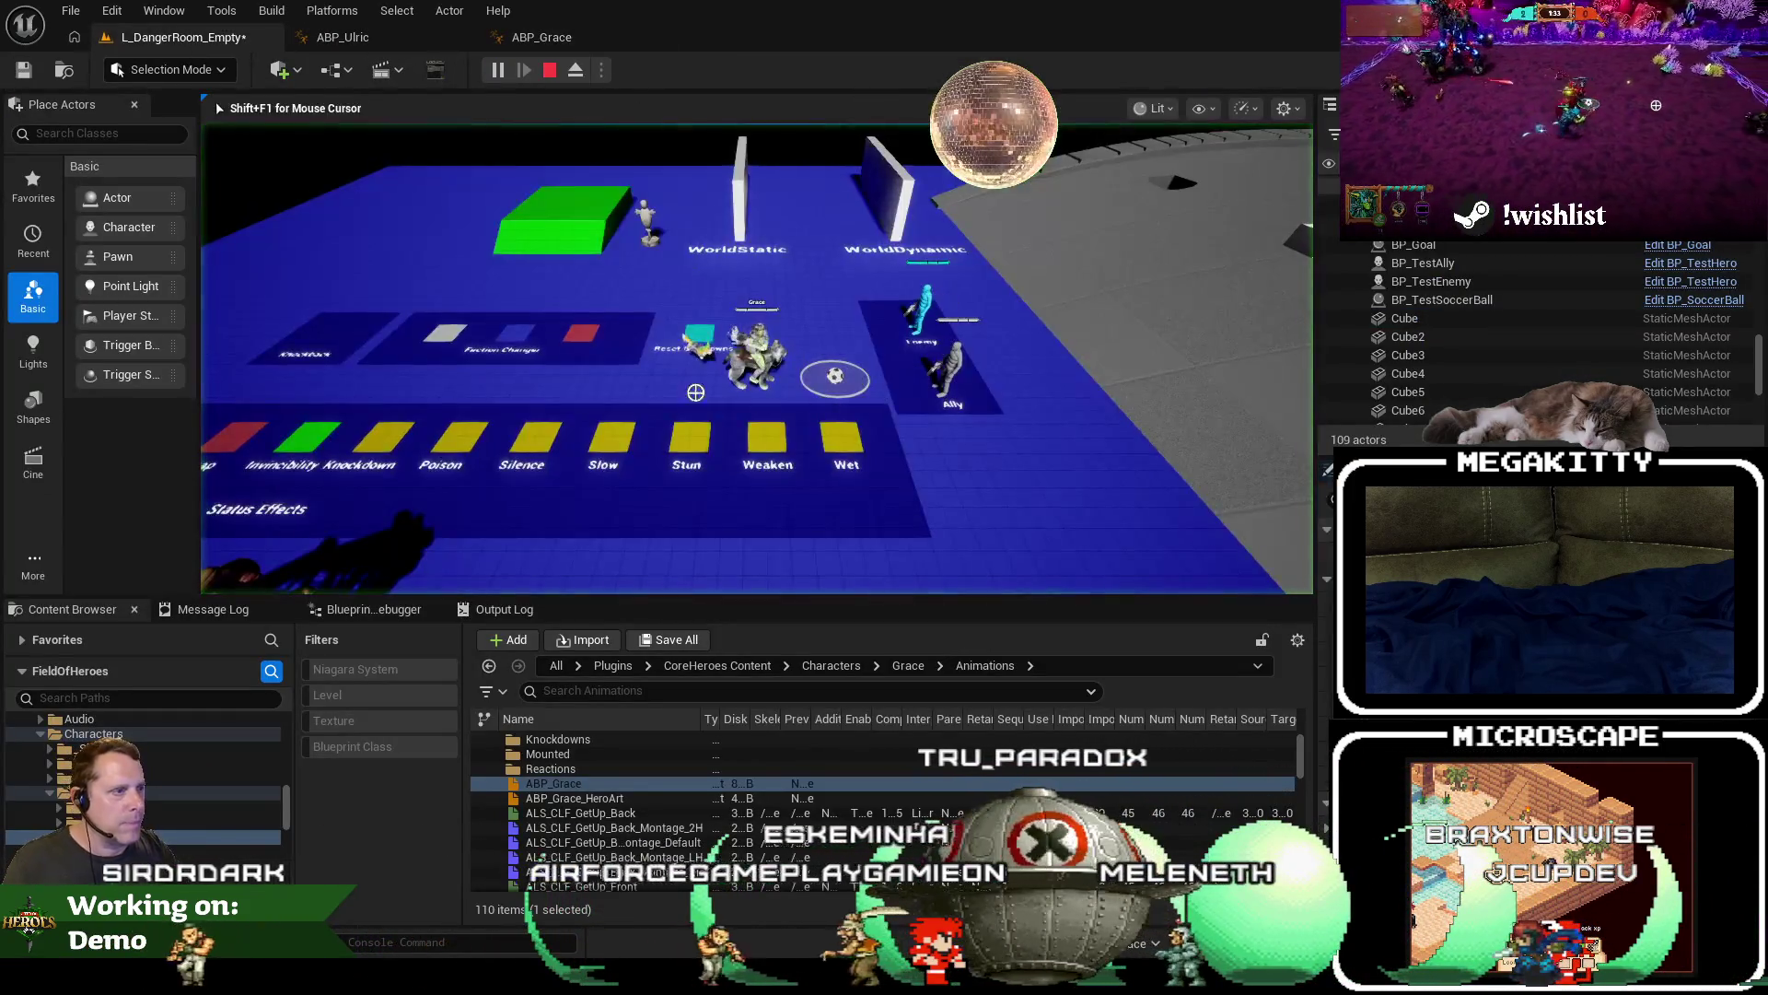
Stop the play test and locate Clamp Angle in ABP_Ulric's UpdateAimingValues, then return to ABP_Grace.
key(Escape)
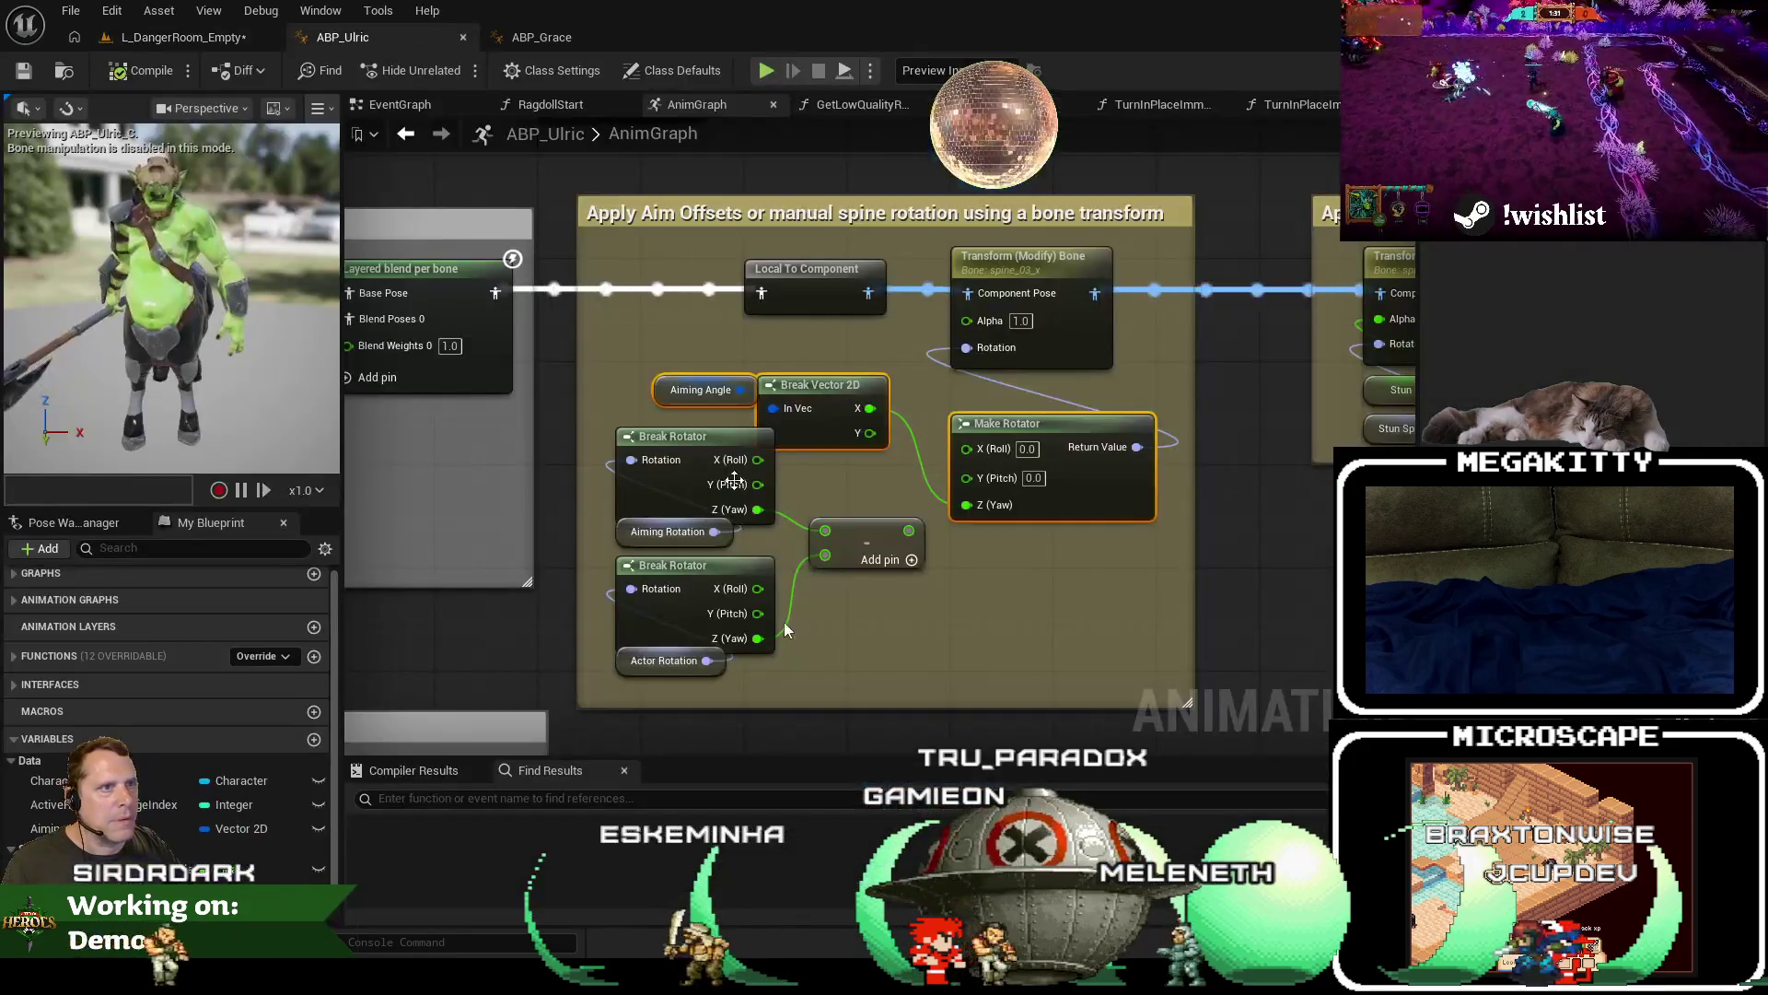
text(clamp)
key(Return)
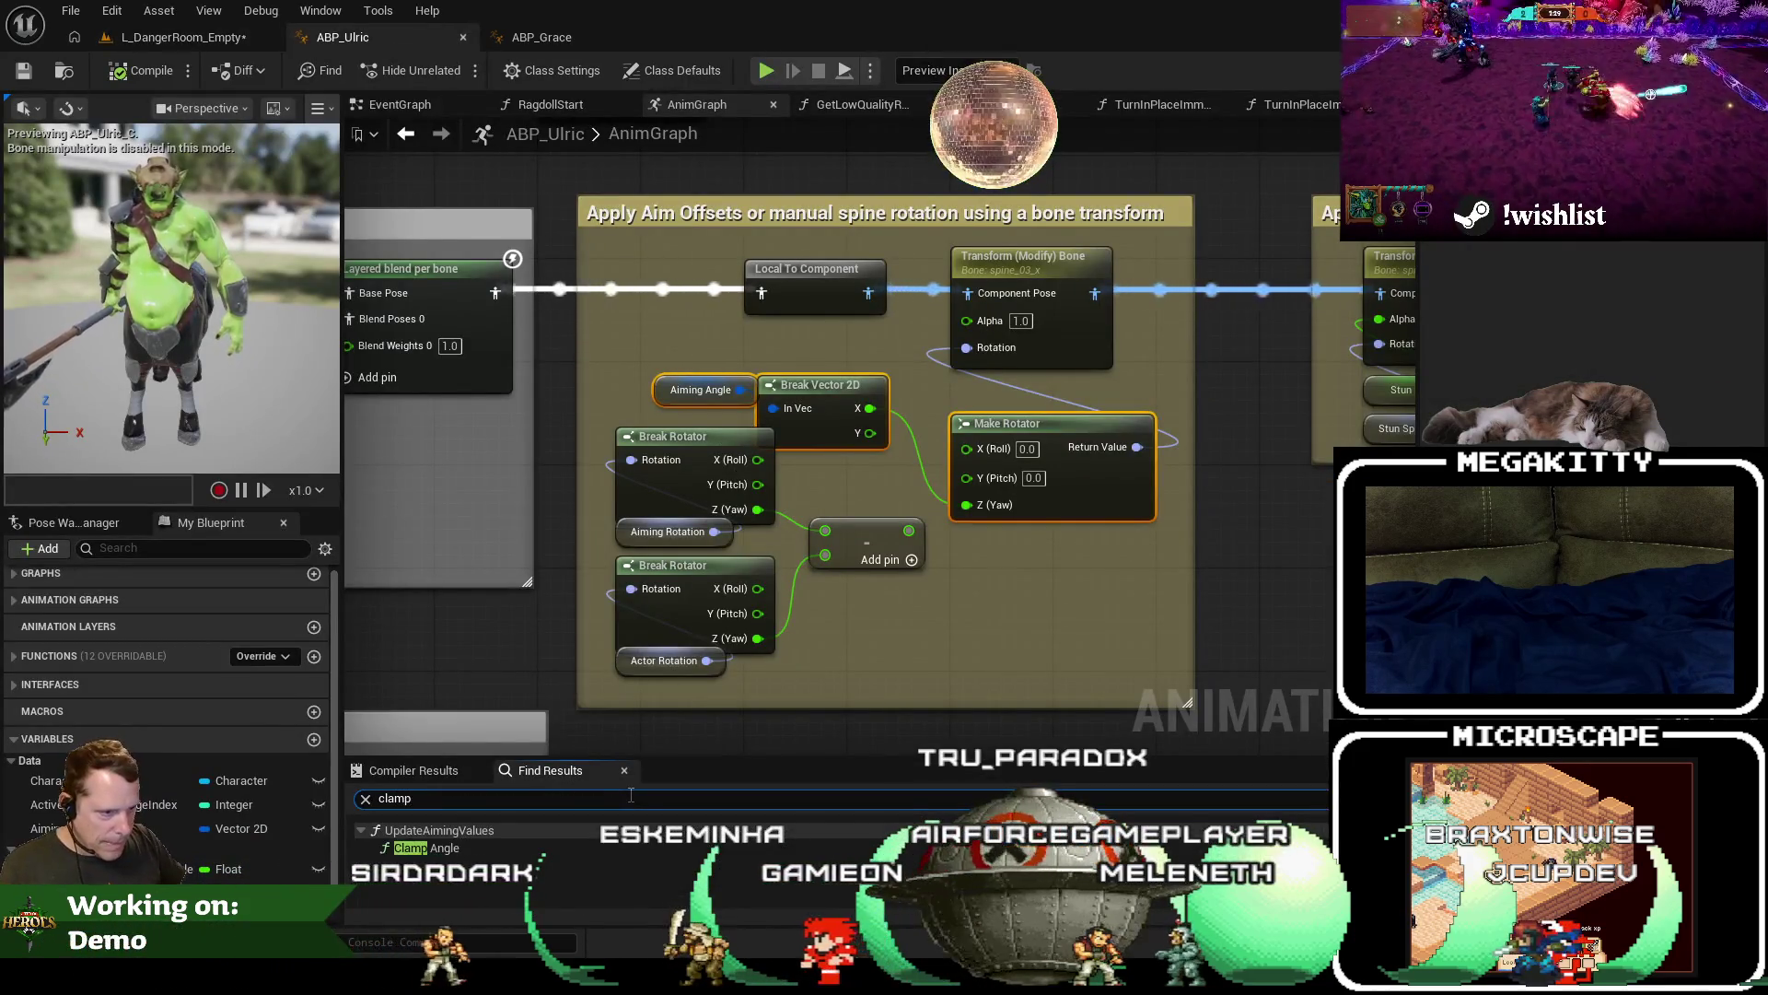
double_click(550, 843)
click(551, 846)
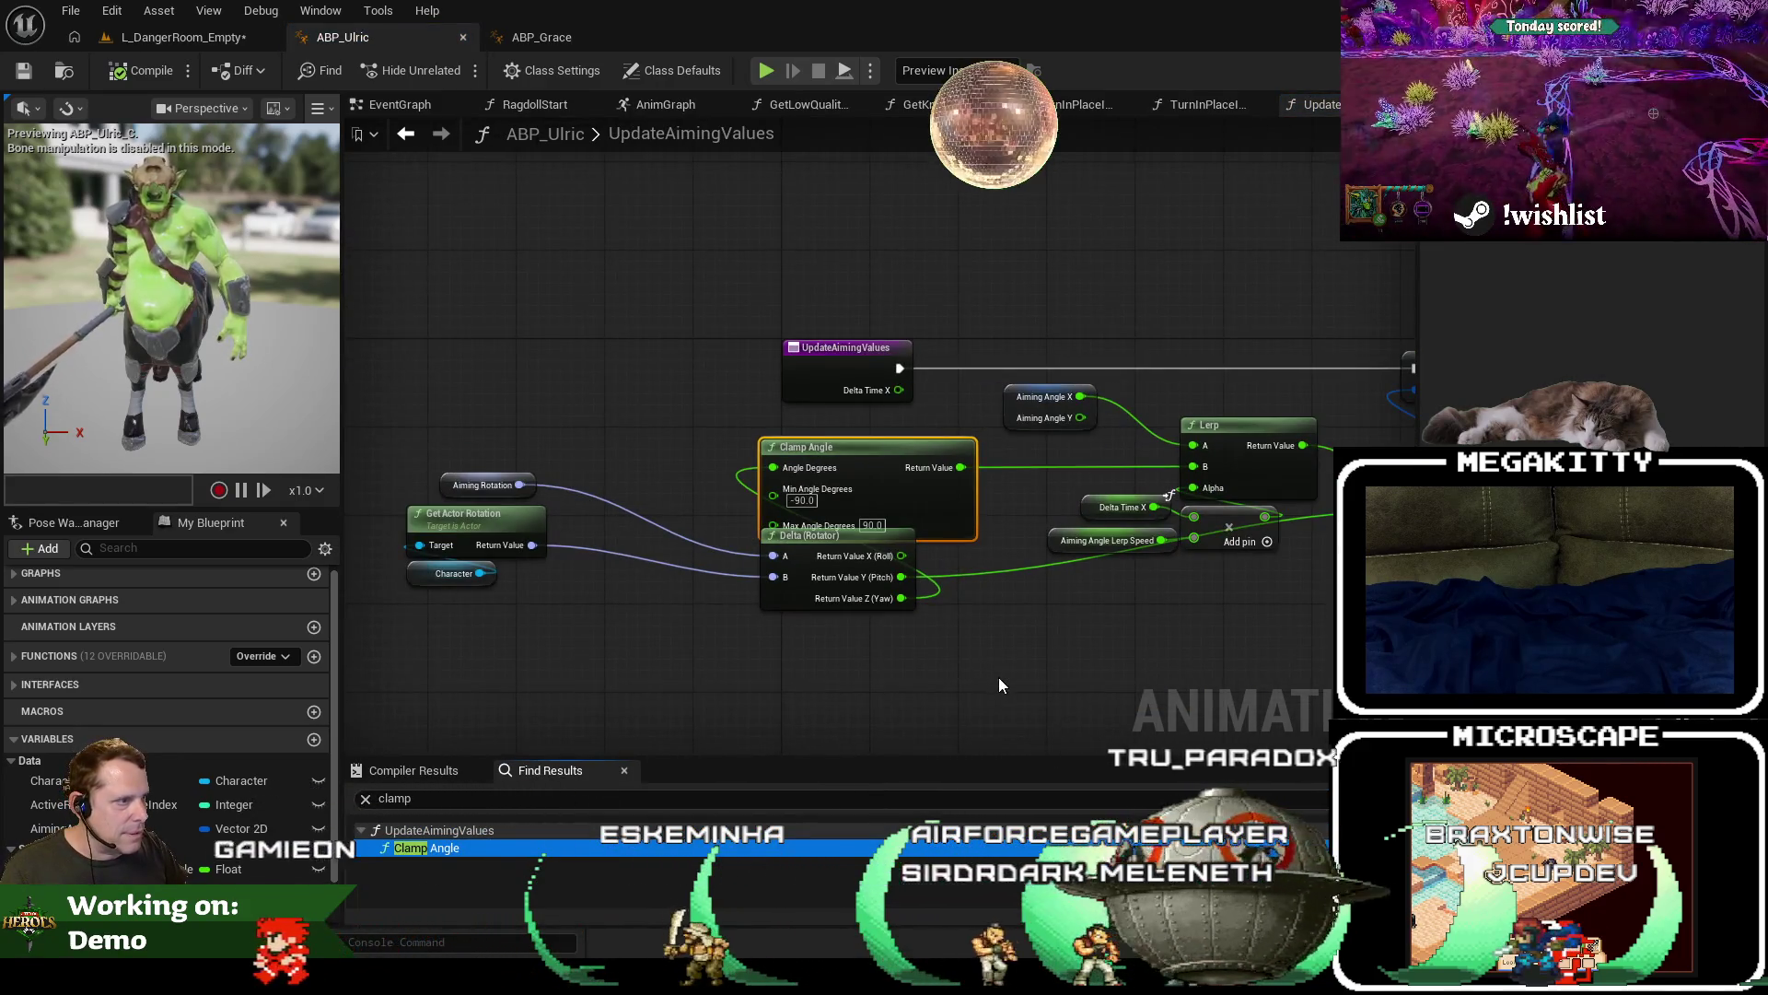
click(580, 36)
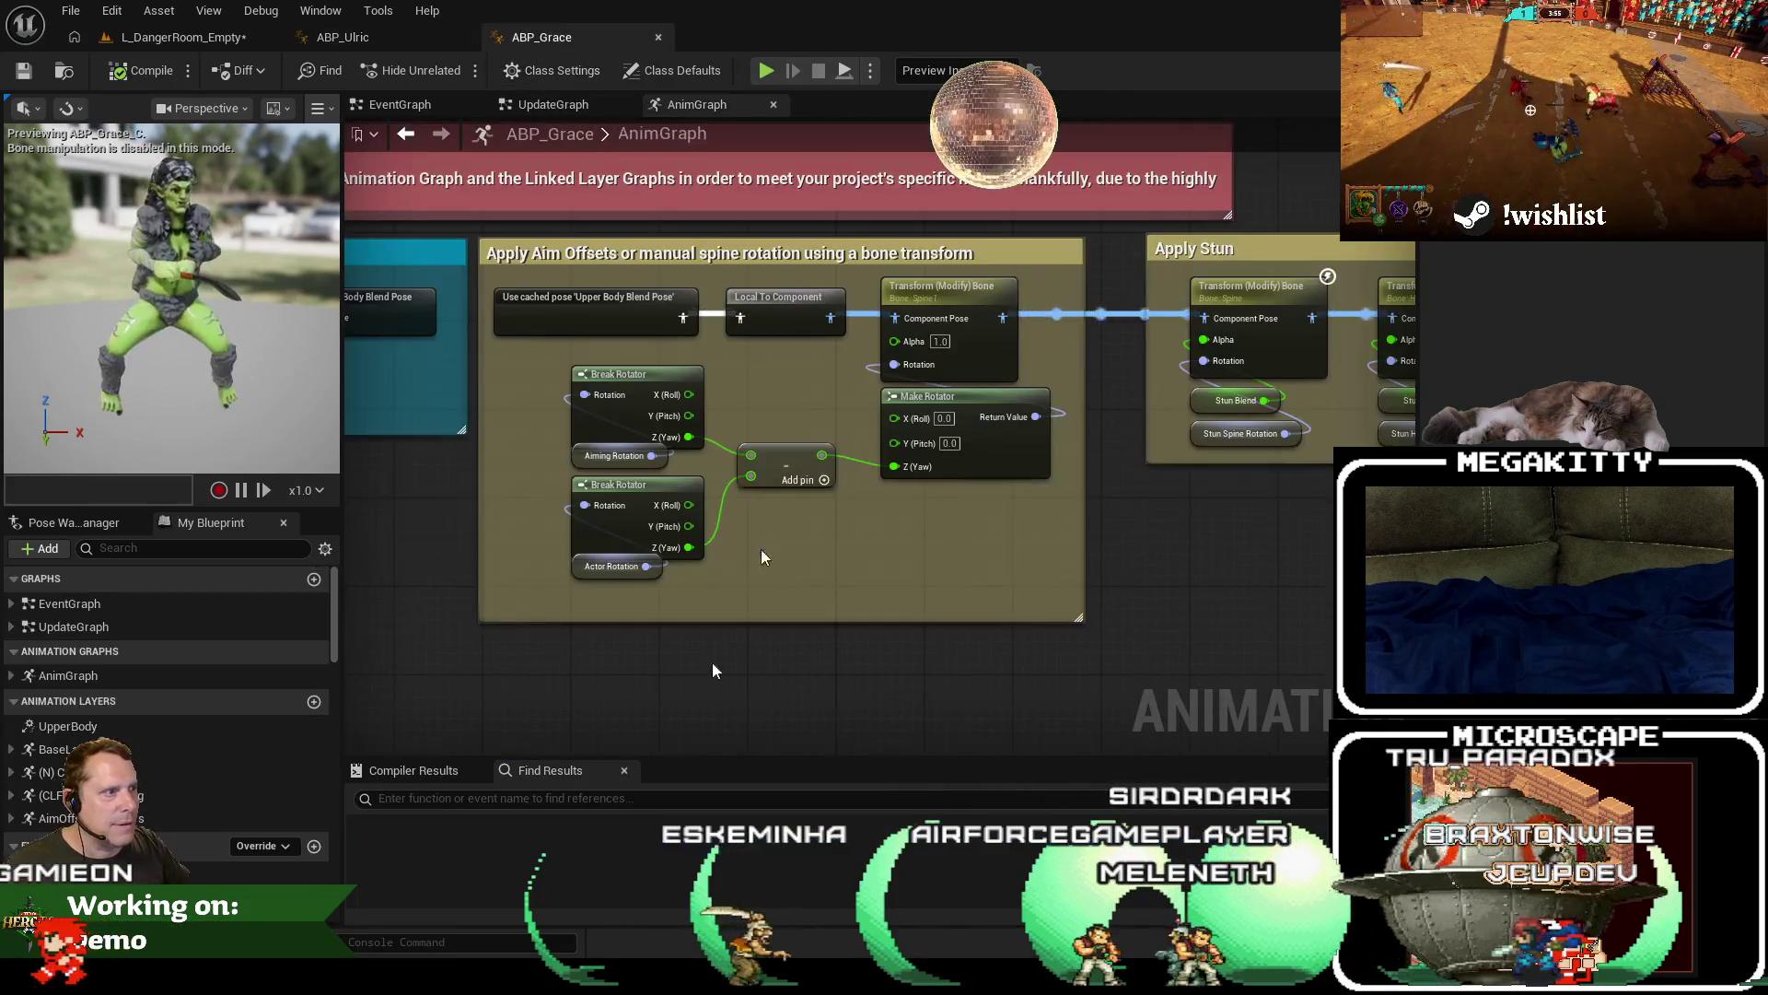
Open ABP_Grace's UpdateAimingValues function via the 'ming' filter and pan to the Aiming Yaw Angle nodes.
click(244, 548)
text(updateai)
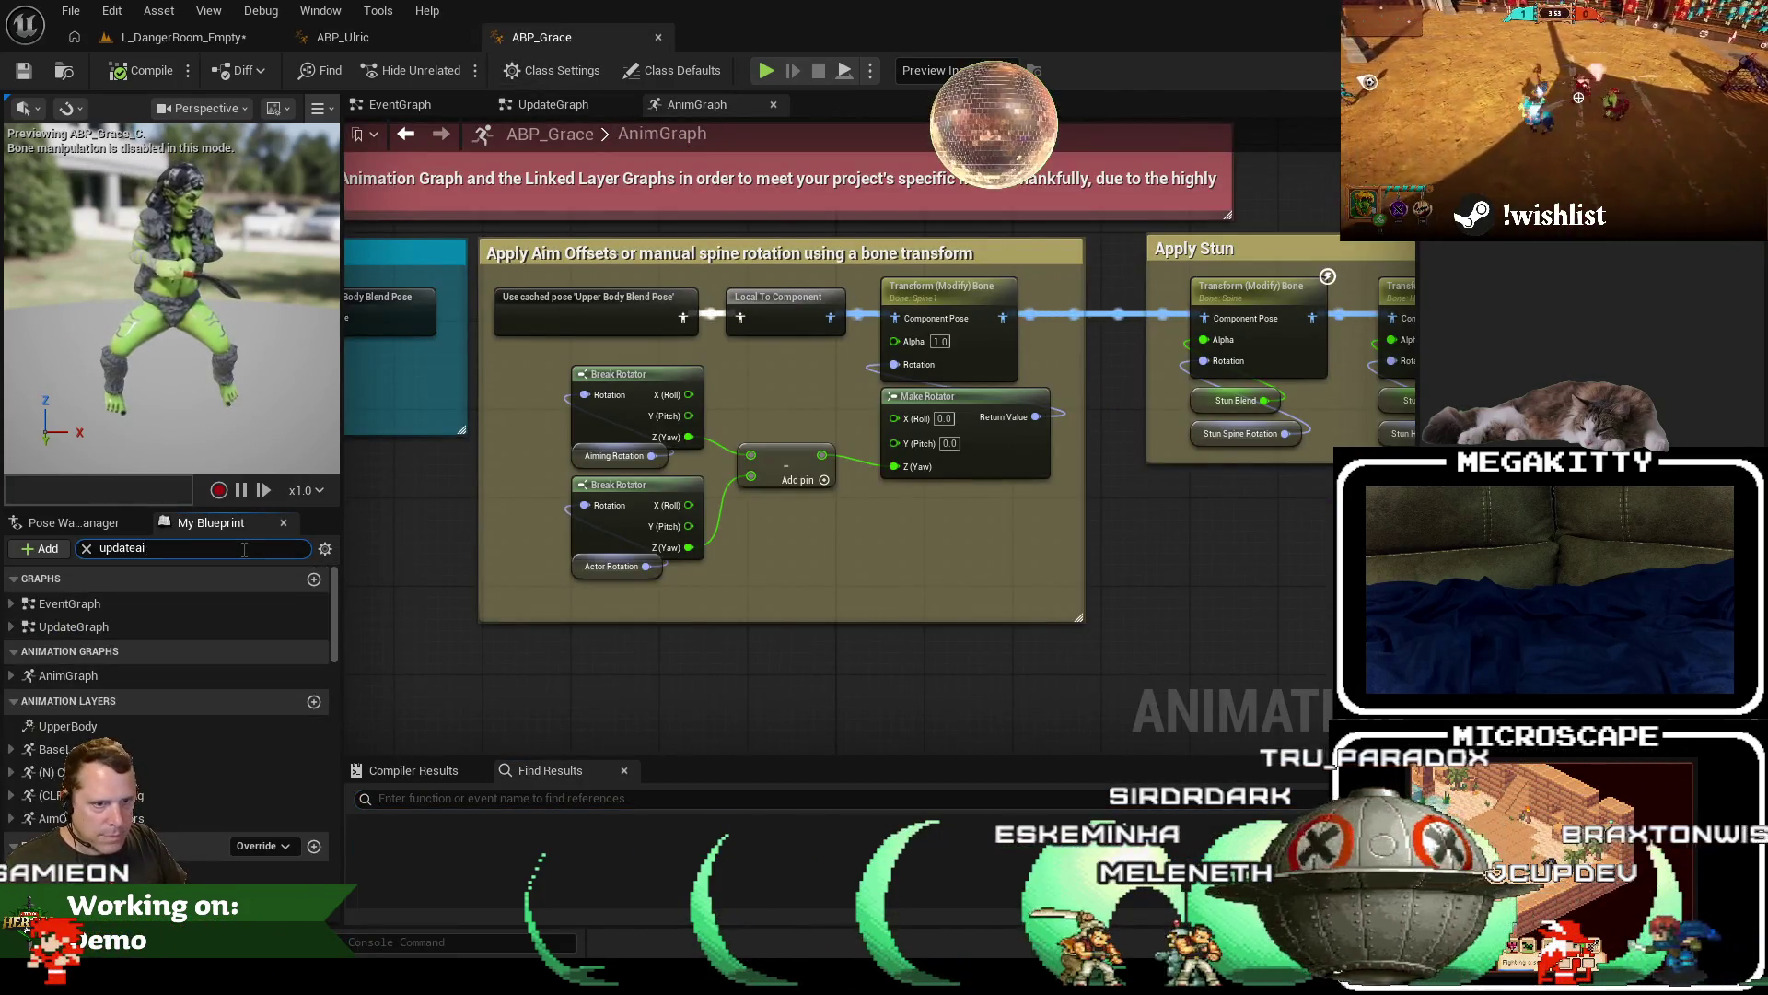
text(ming)
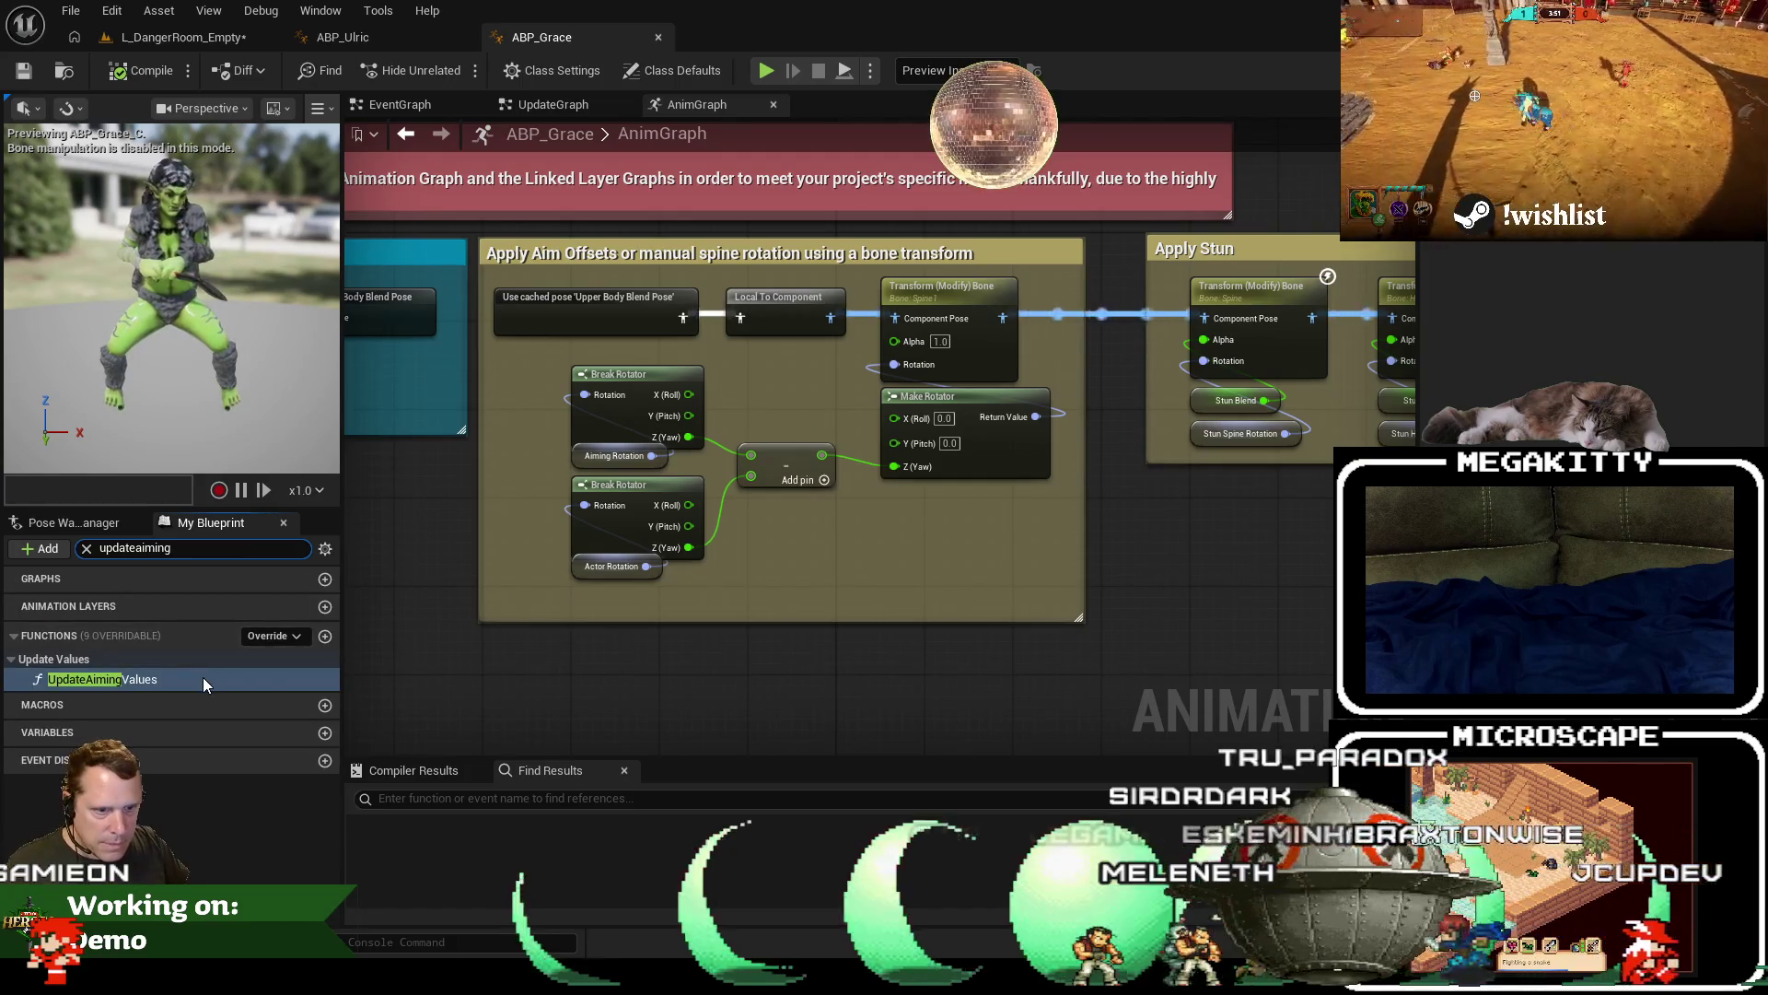
double_click(204, 684)
click(364, 37)
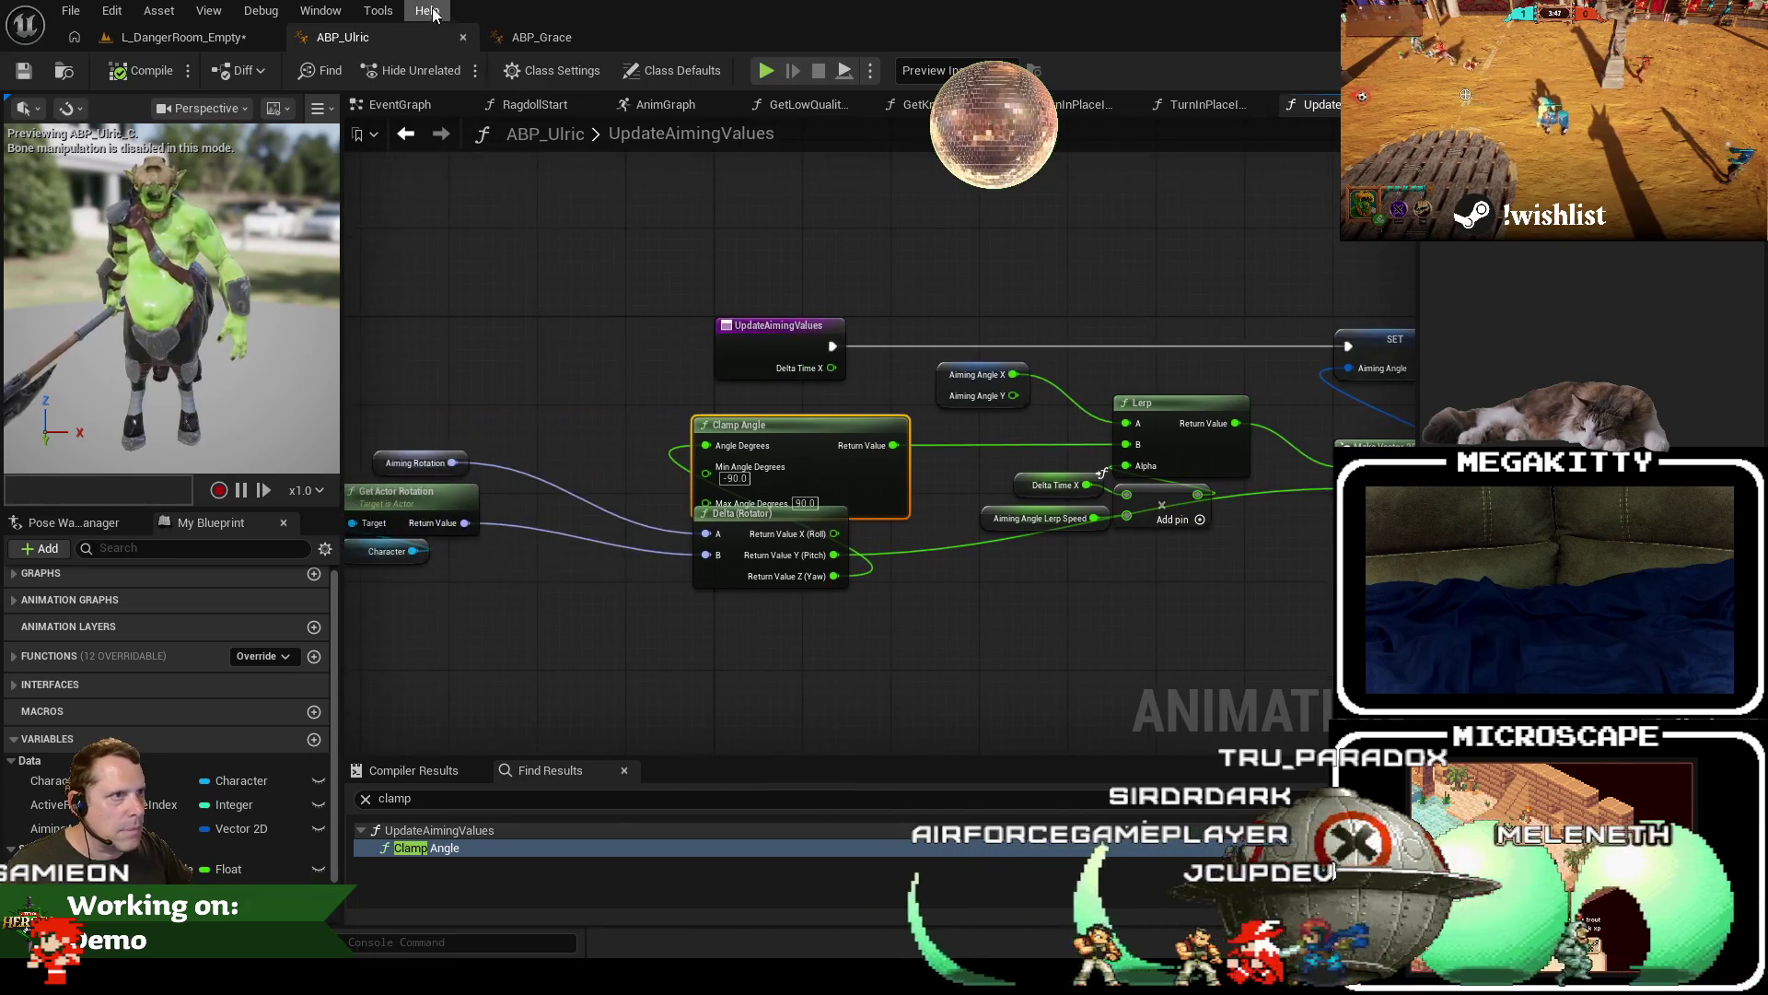
click(542, 36)
scroll(742, 403, up, 5)
mouse_move(754, 351)
mouse_down()
mouse_move(738, 347)
mouse_move(628, 611)
mouse_move(654, 293)
mouse_up()
drag(949, 348, 766, 366)
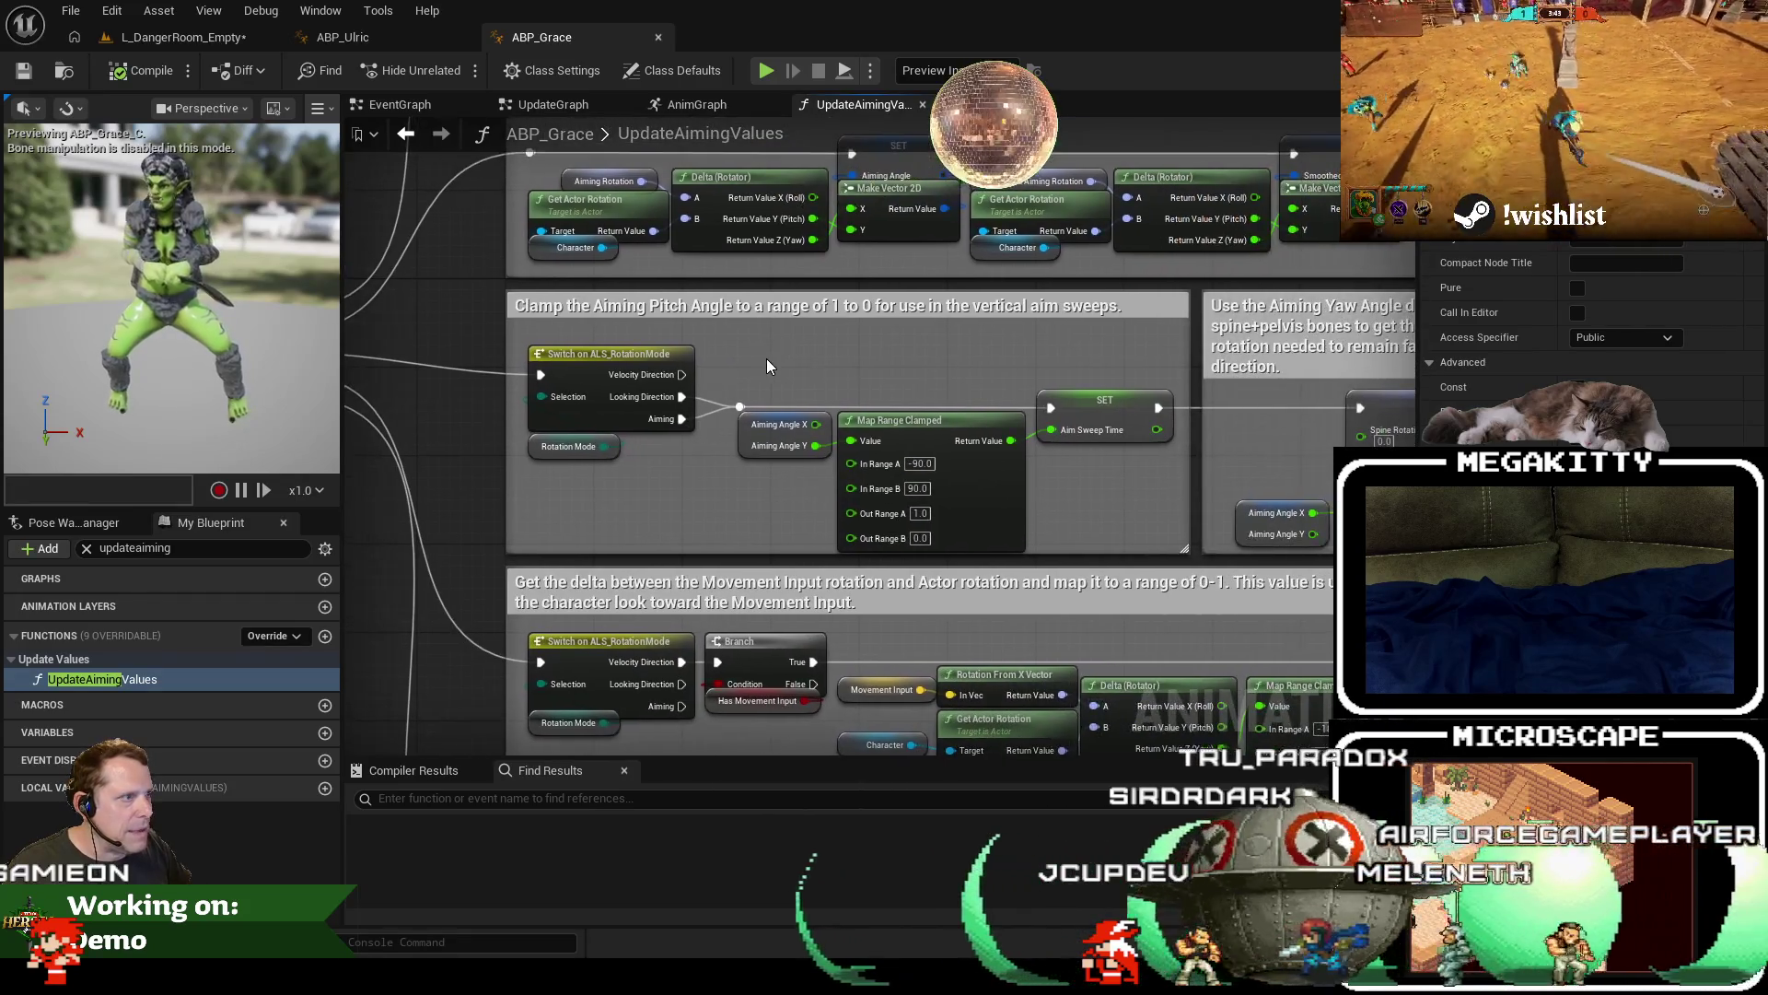
scroll(767, 365, down, 4)
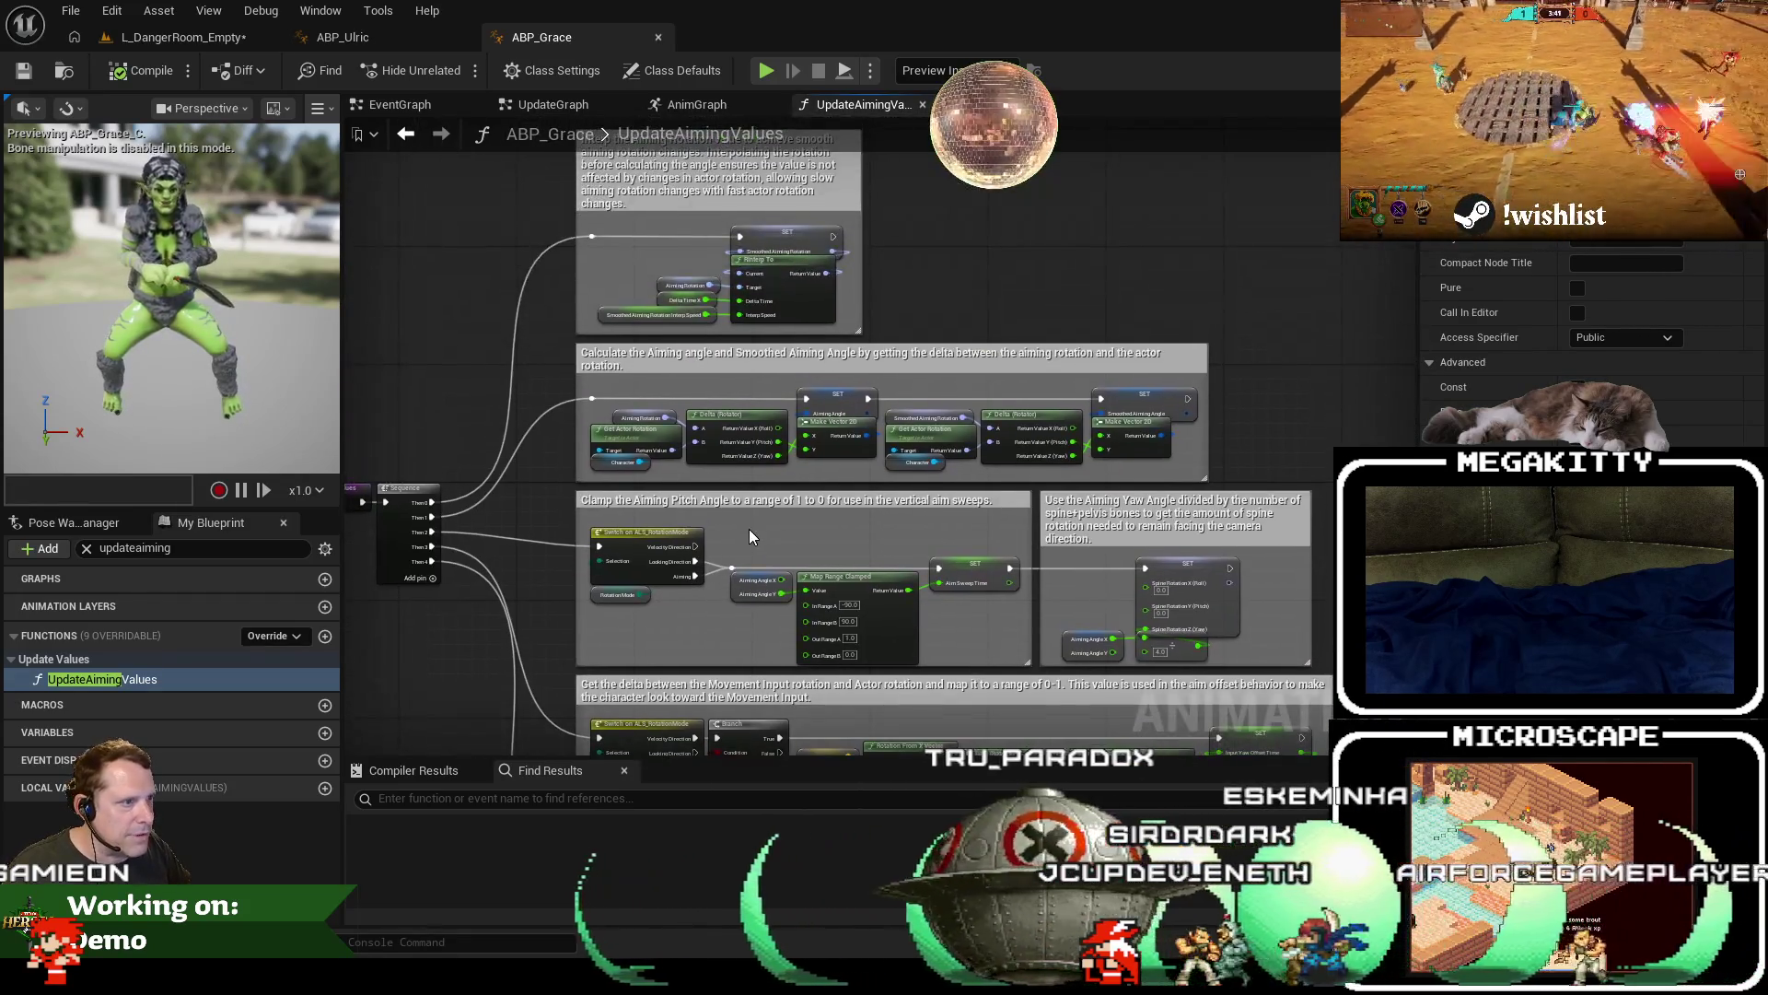
scroll(792, 378, up, 4)
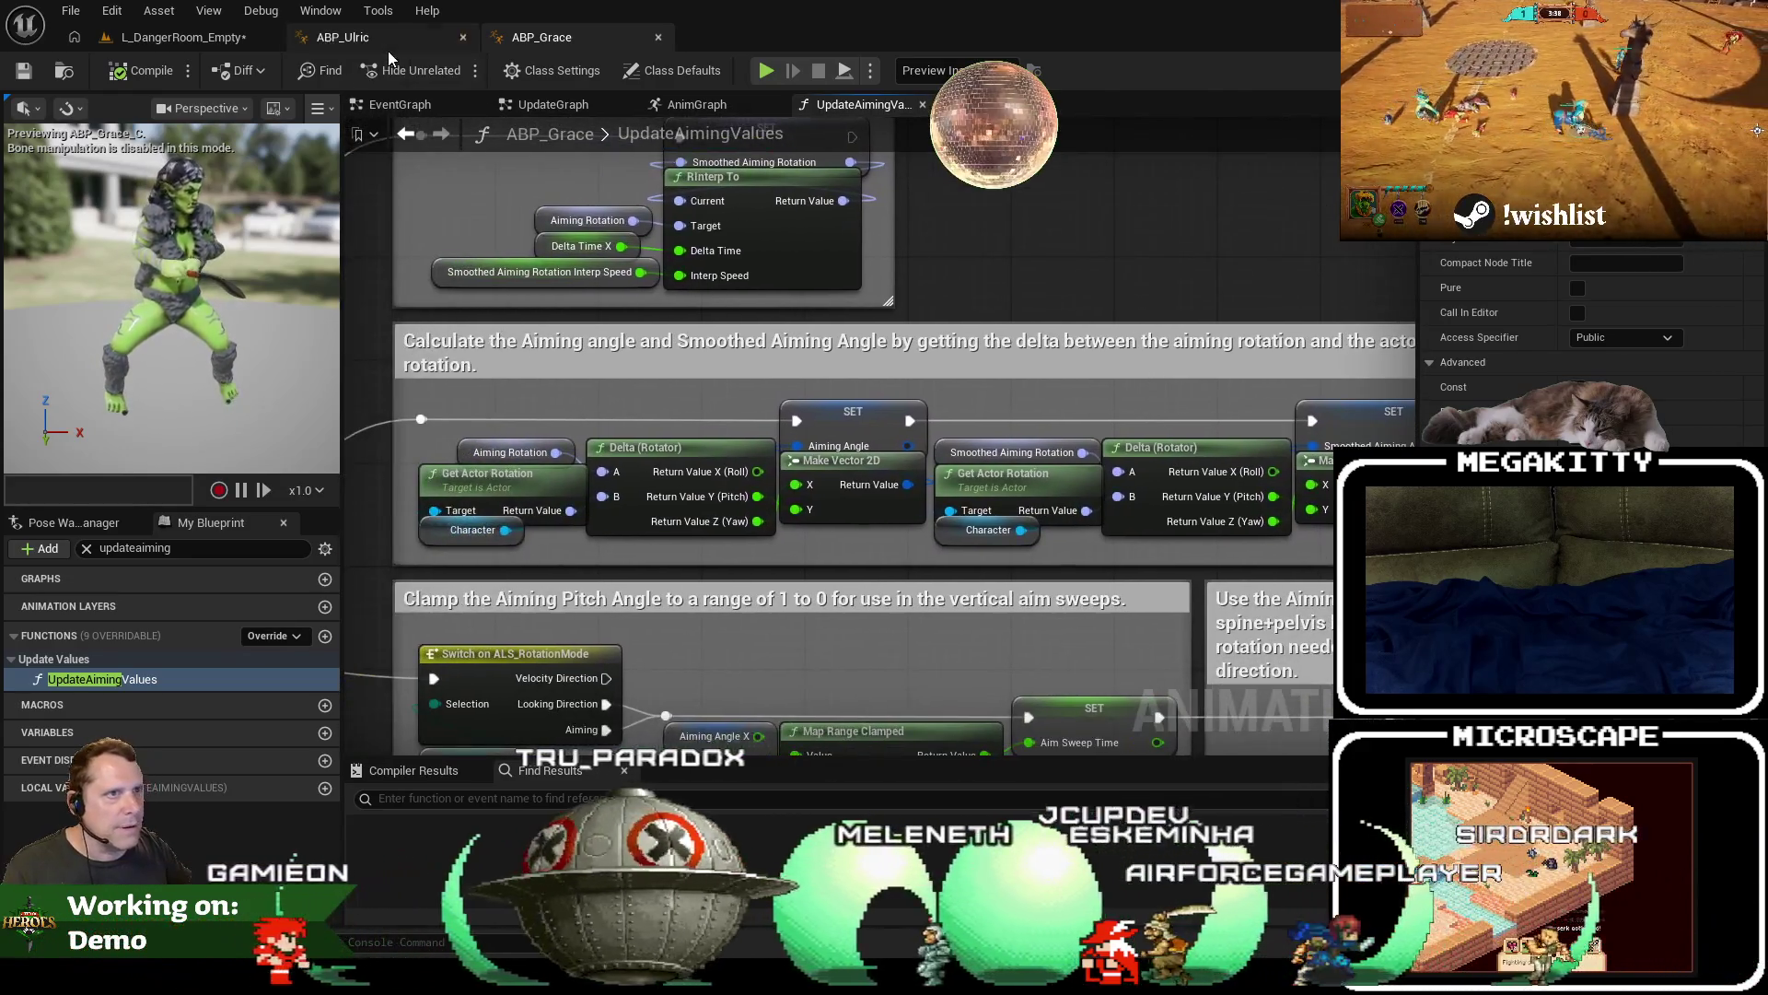
Compare with Ulric's Clamp Angle and Delta Rotator wiring, then shift Grace's aiming-angle nodes right.
click(342, 36)
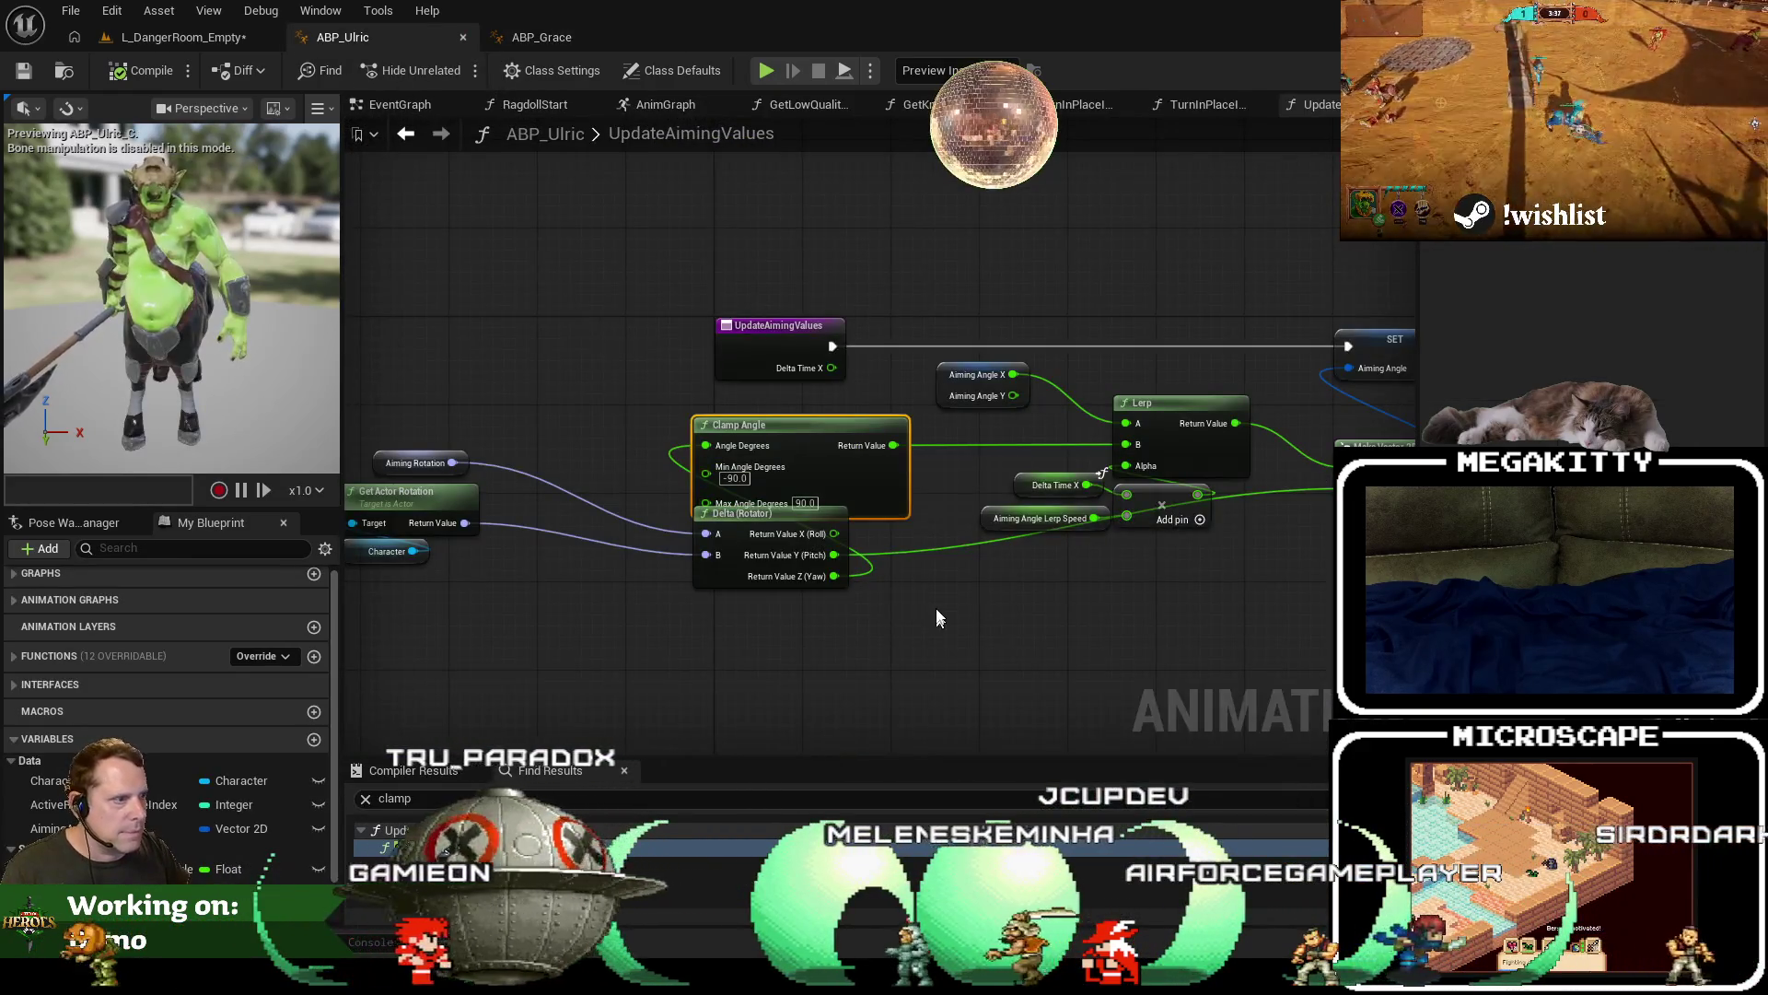
click(541, 37)
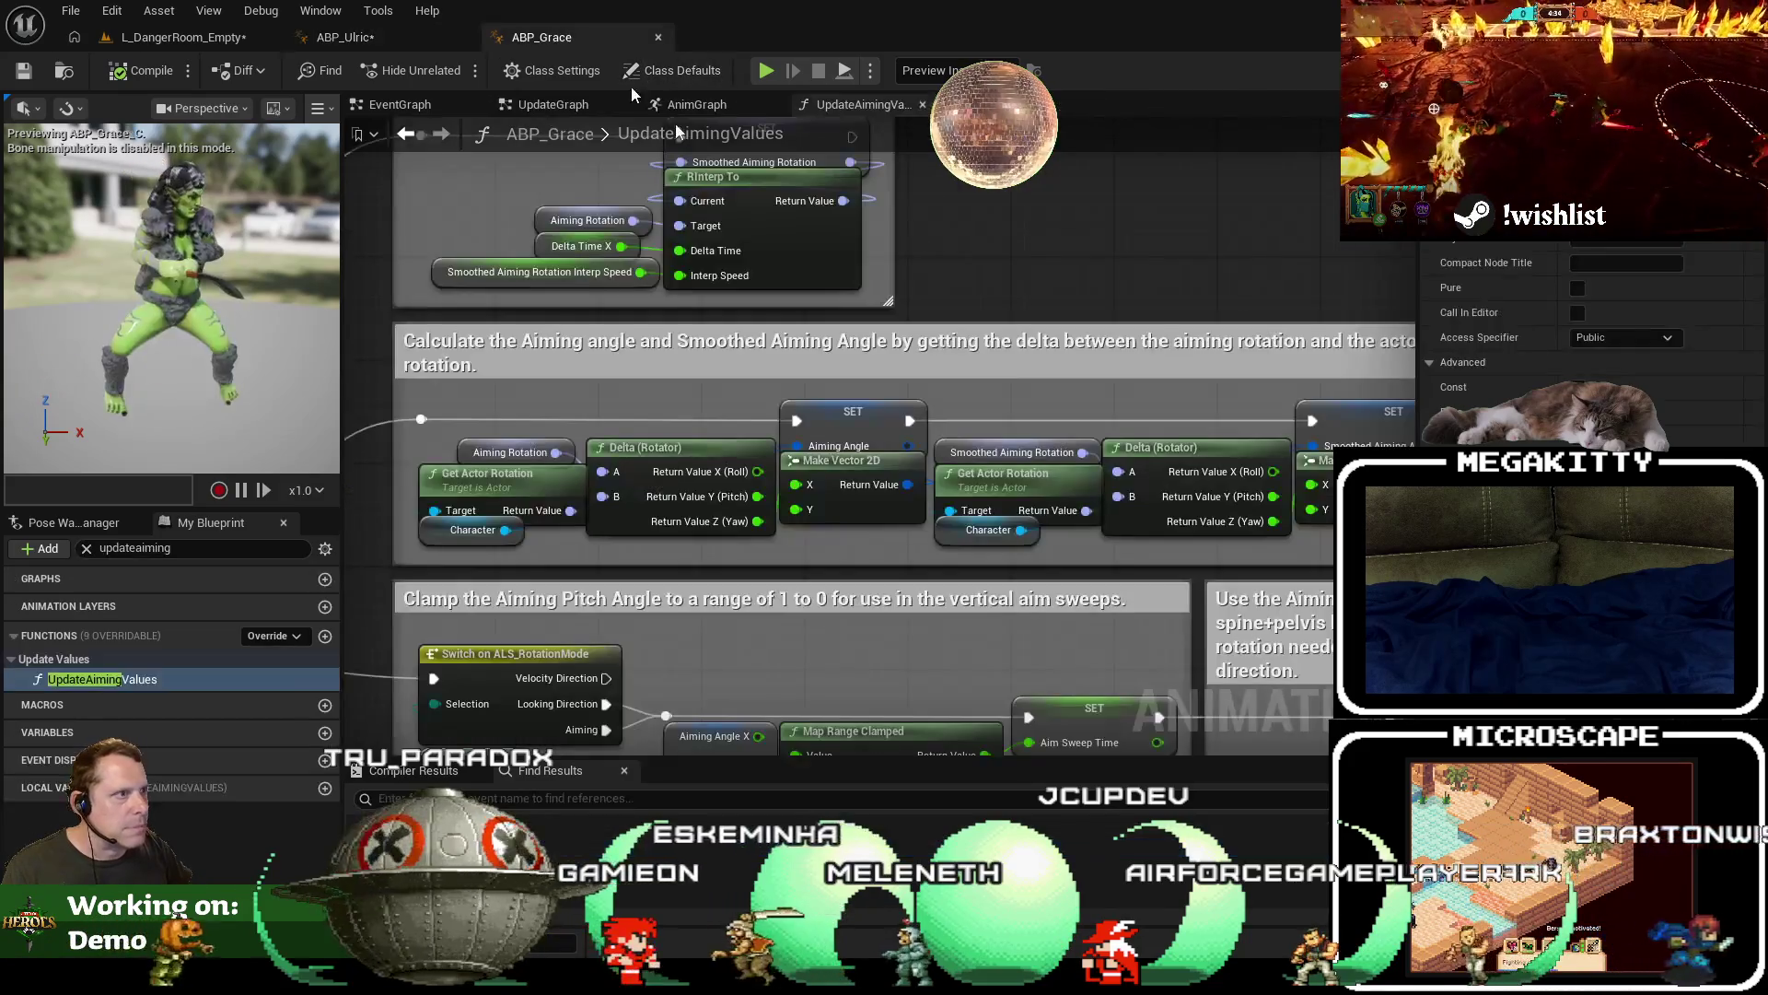
mouse_move(1110, 407)
mouse_down()
mouse_move(952, 405)
mouse_move(1148, 399)
mouse_up()
drag(1231, 402, 1276, 407)
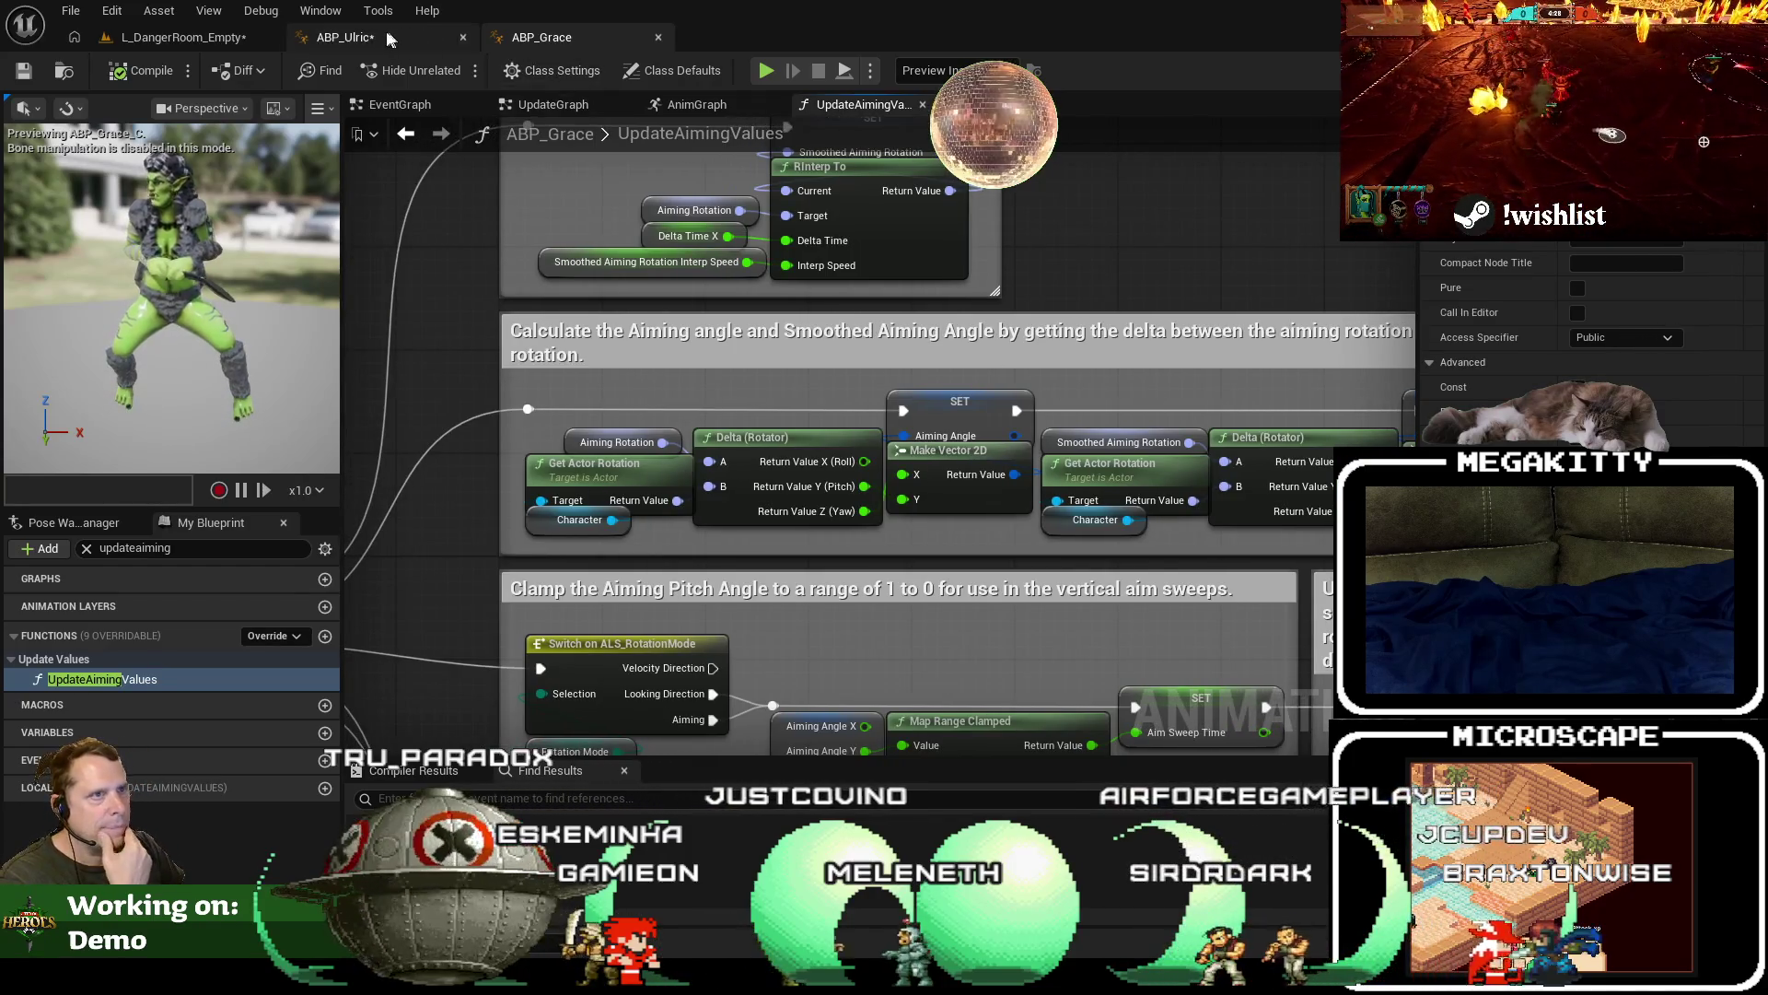
click(350, 37)
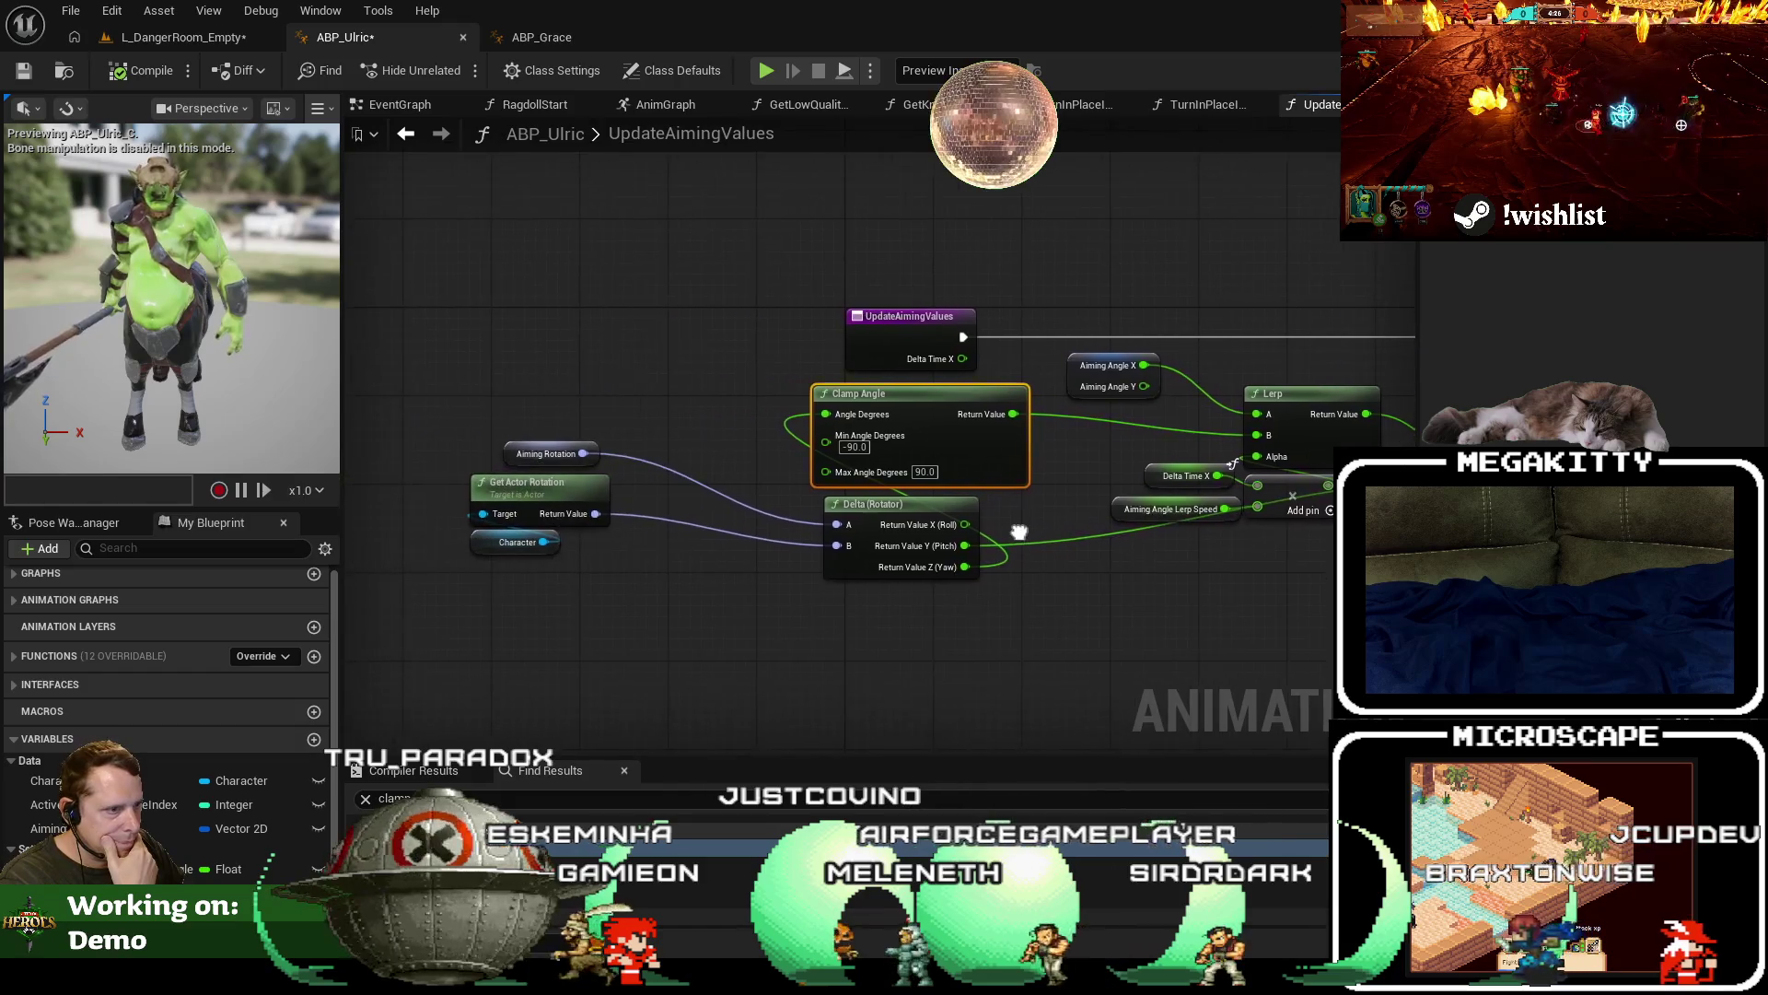
click(530, 39)
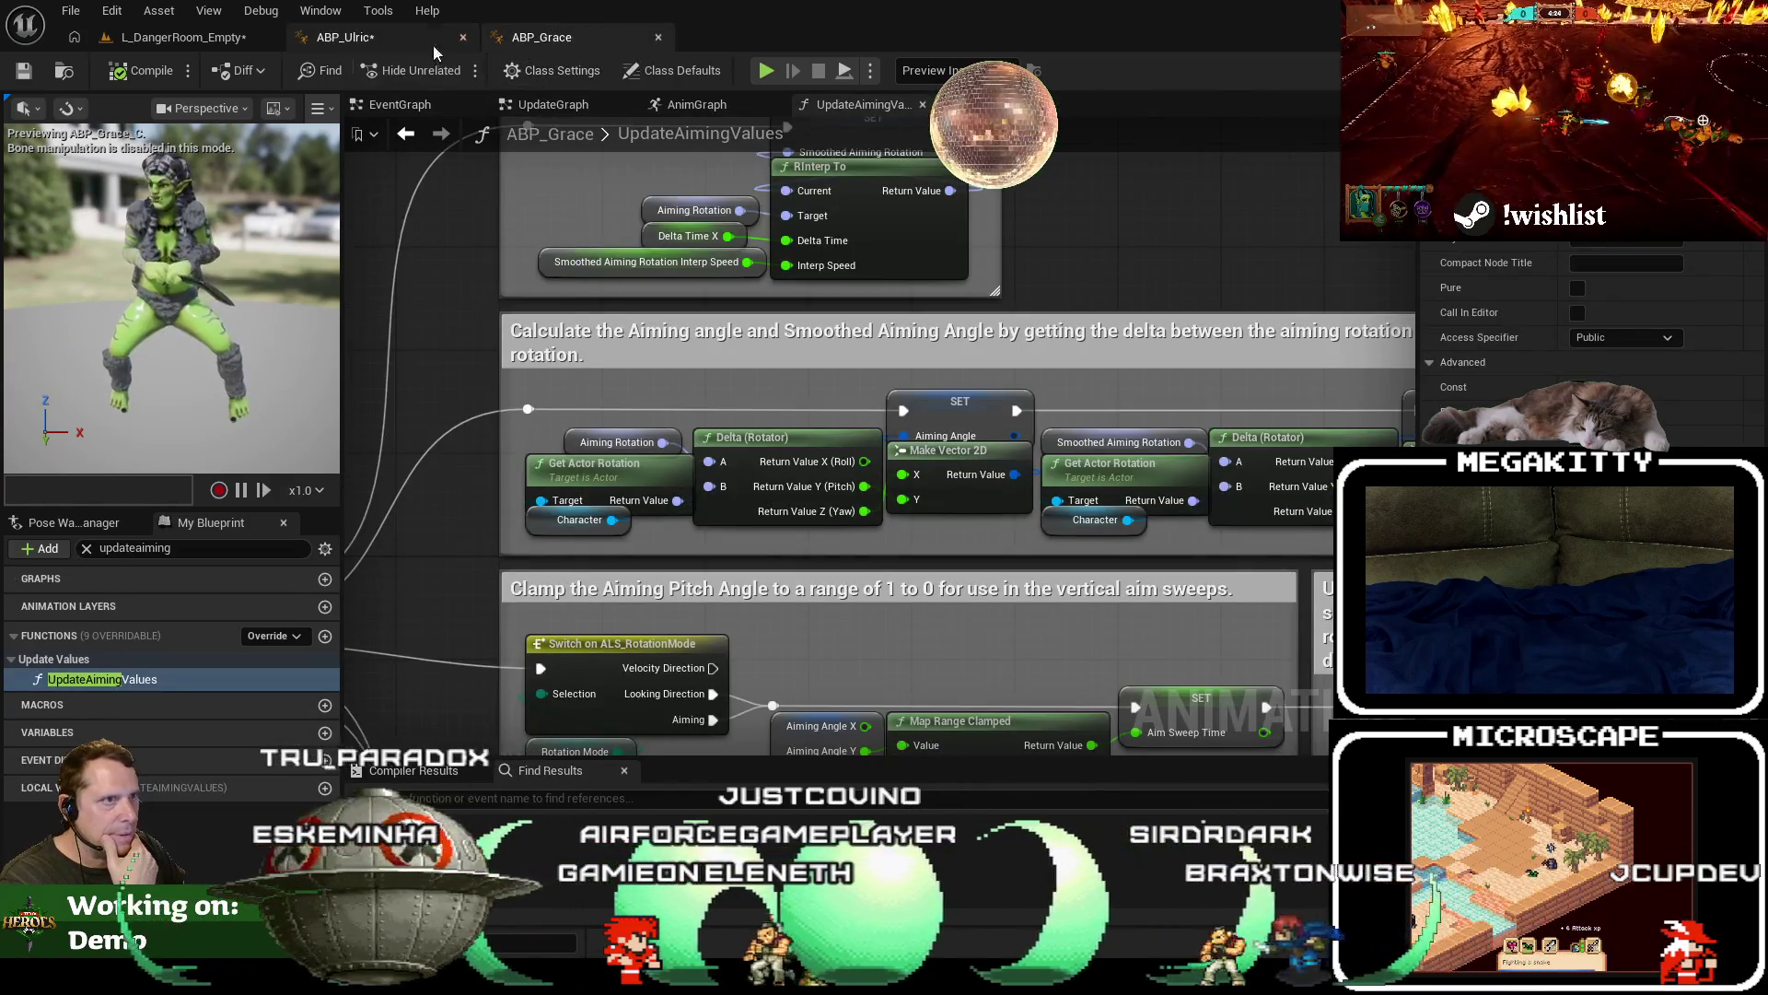
click(345, 36)
click(533, 37)
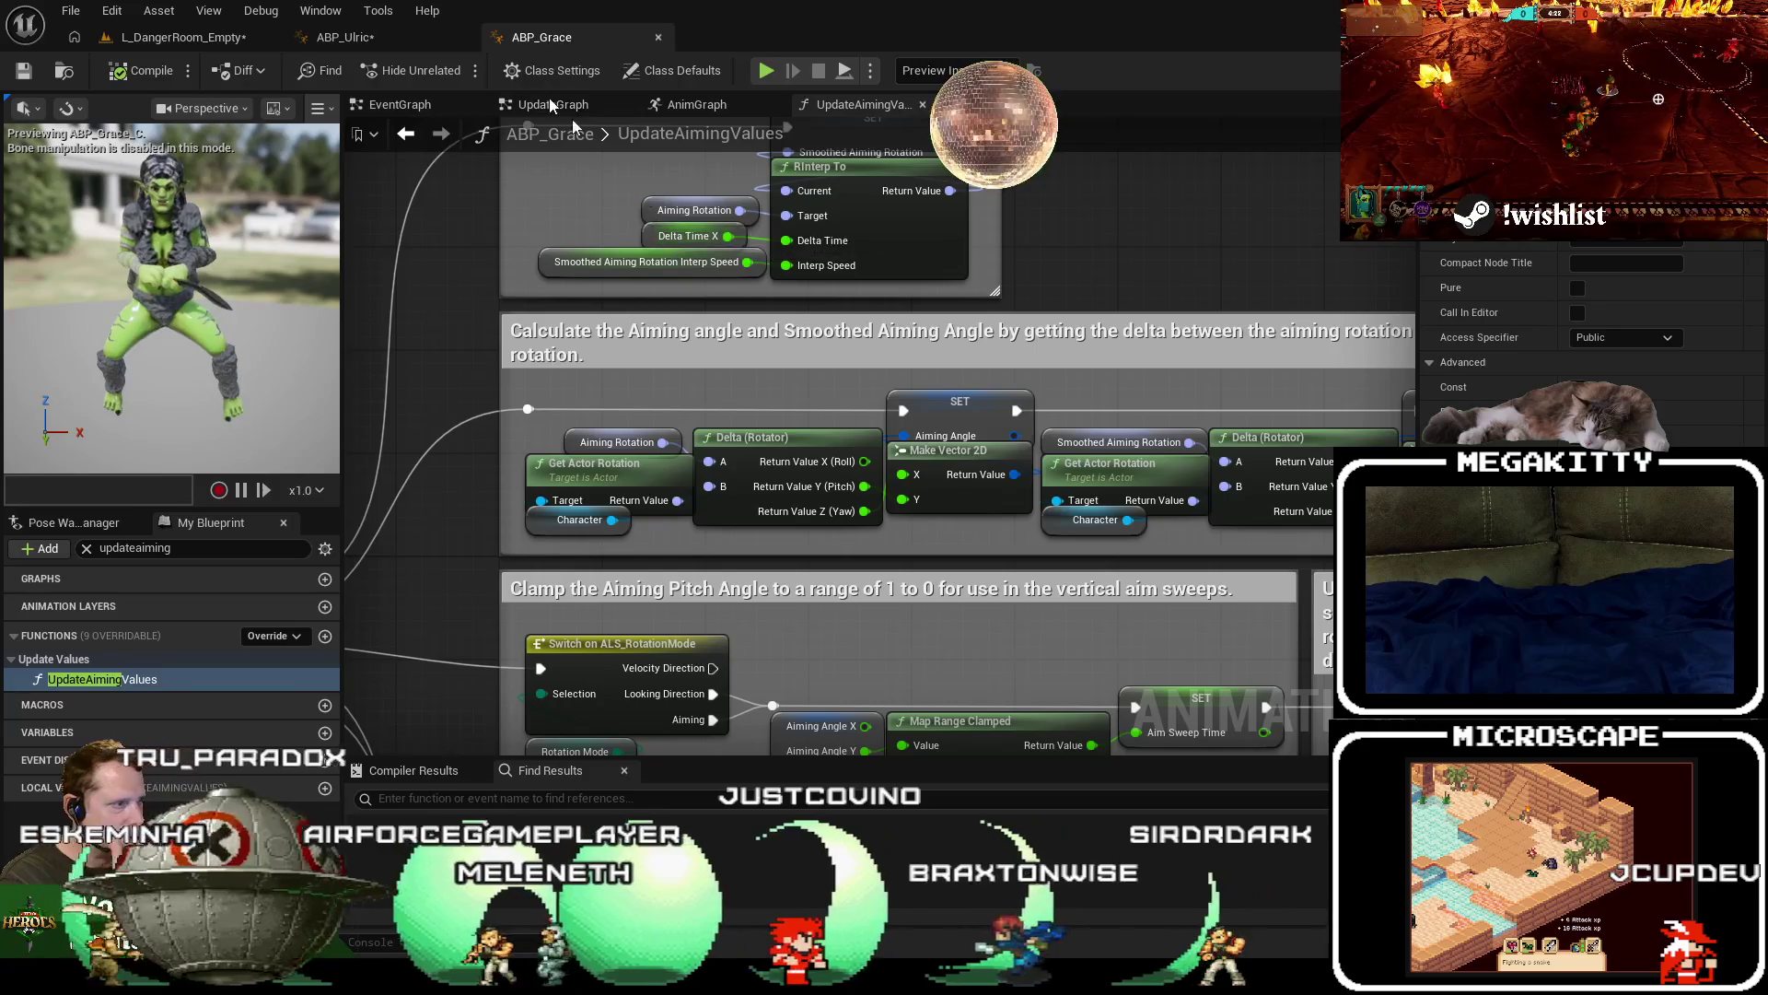
click(396, 38)
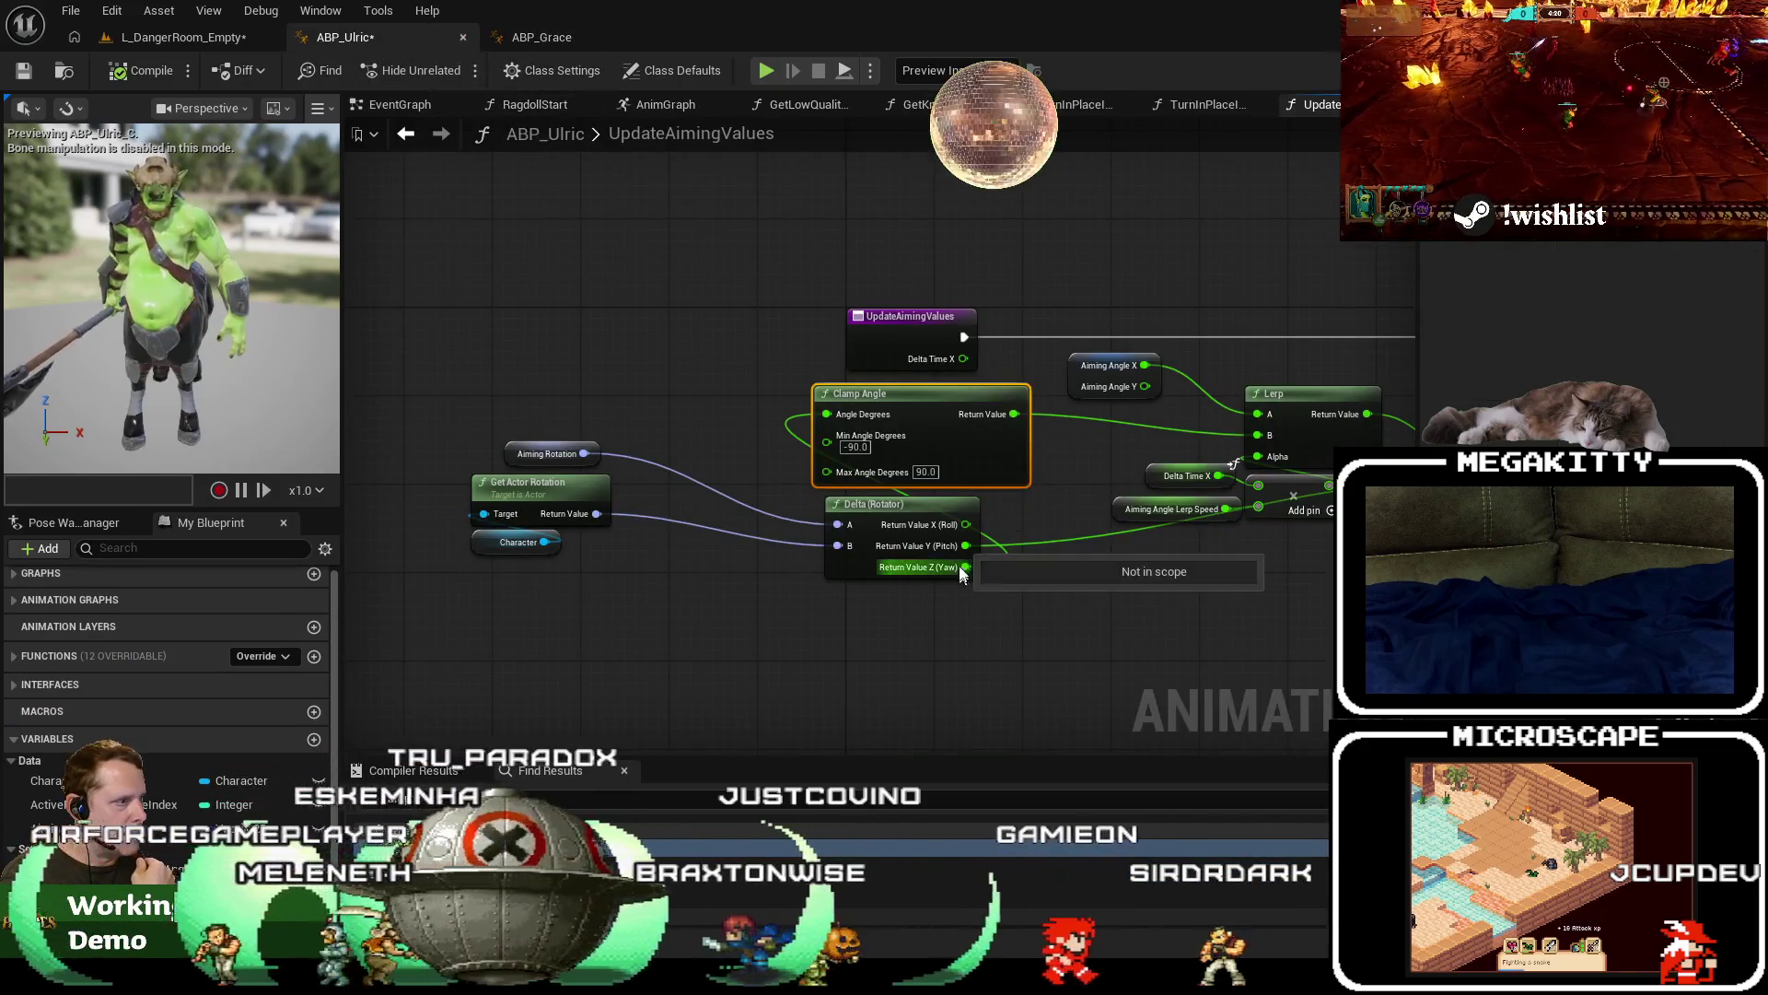
click(552, 37)
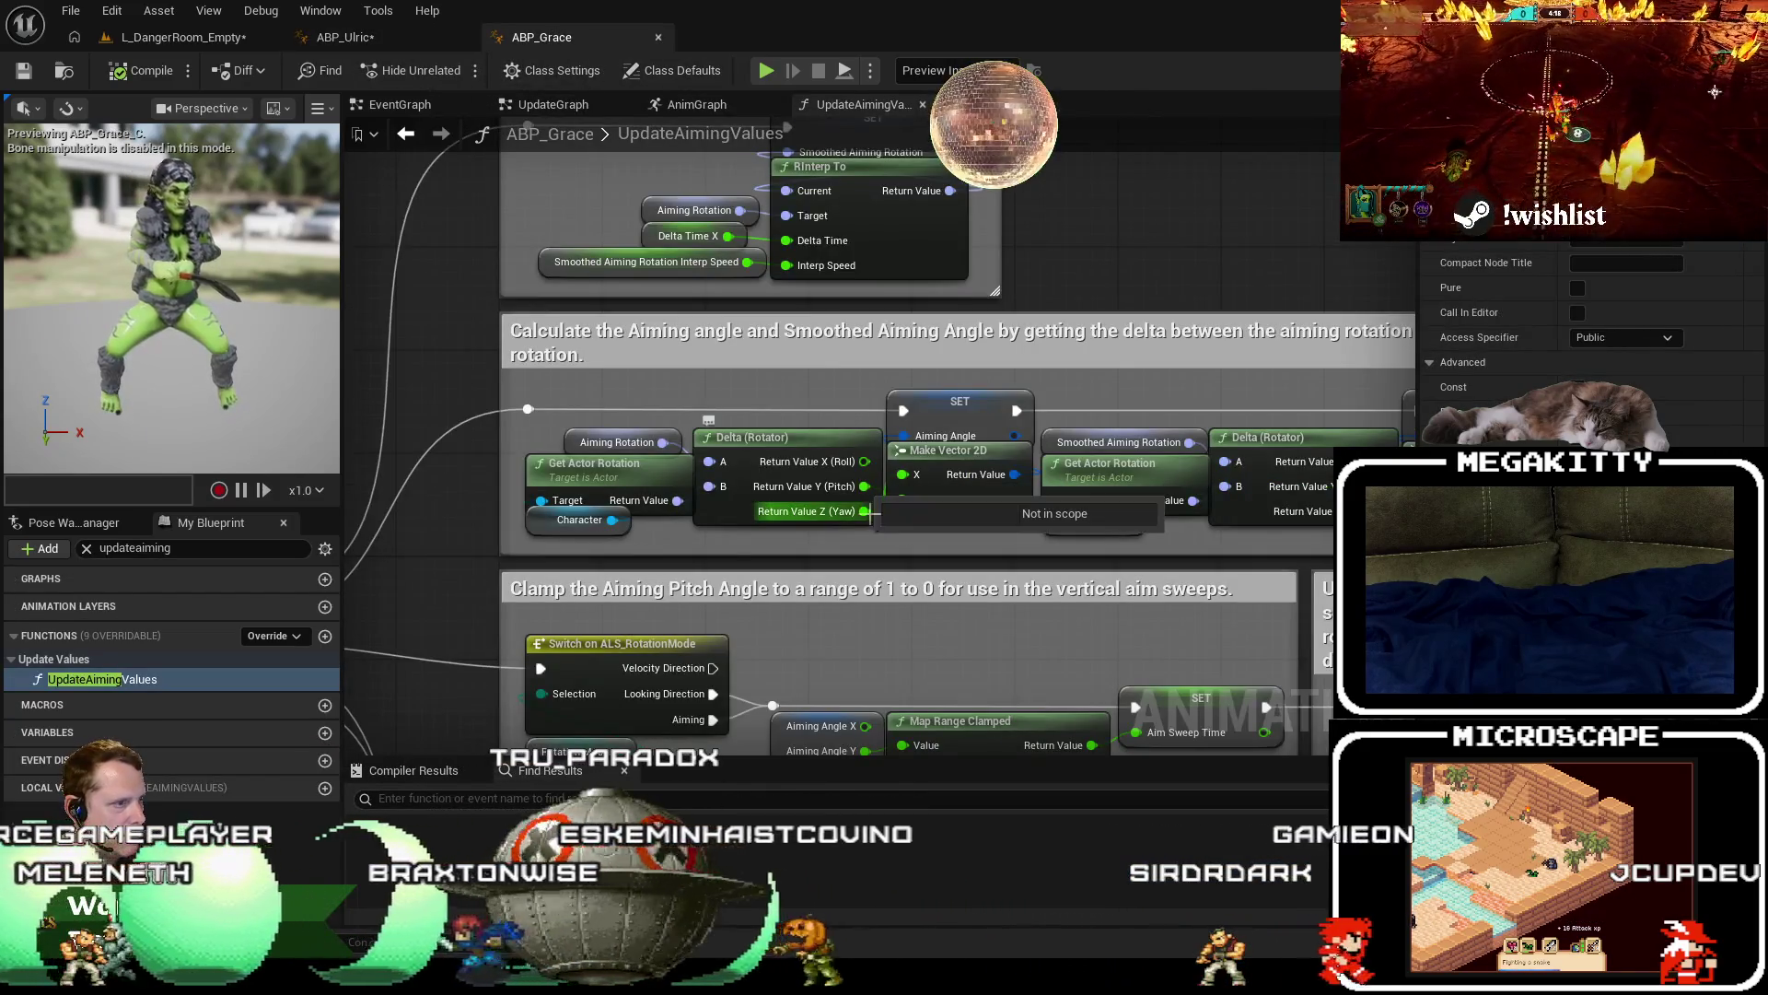
mouse_move(882, 518)
mouse_down()
mouse_move(738, 350)
mouse_move(571, 366)
mouse_move(1195, 523)
mouse_up()
drag(587, 380, 1202, 389)
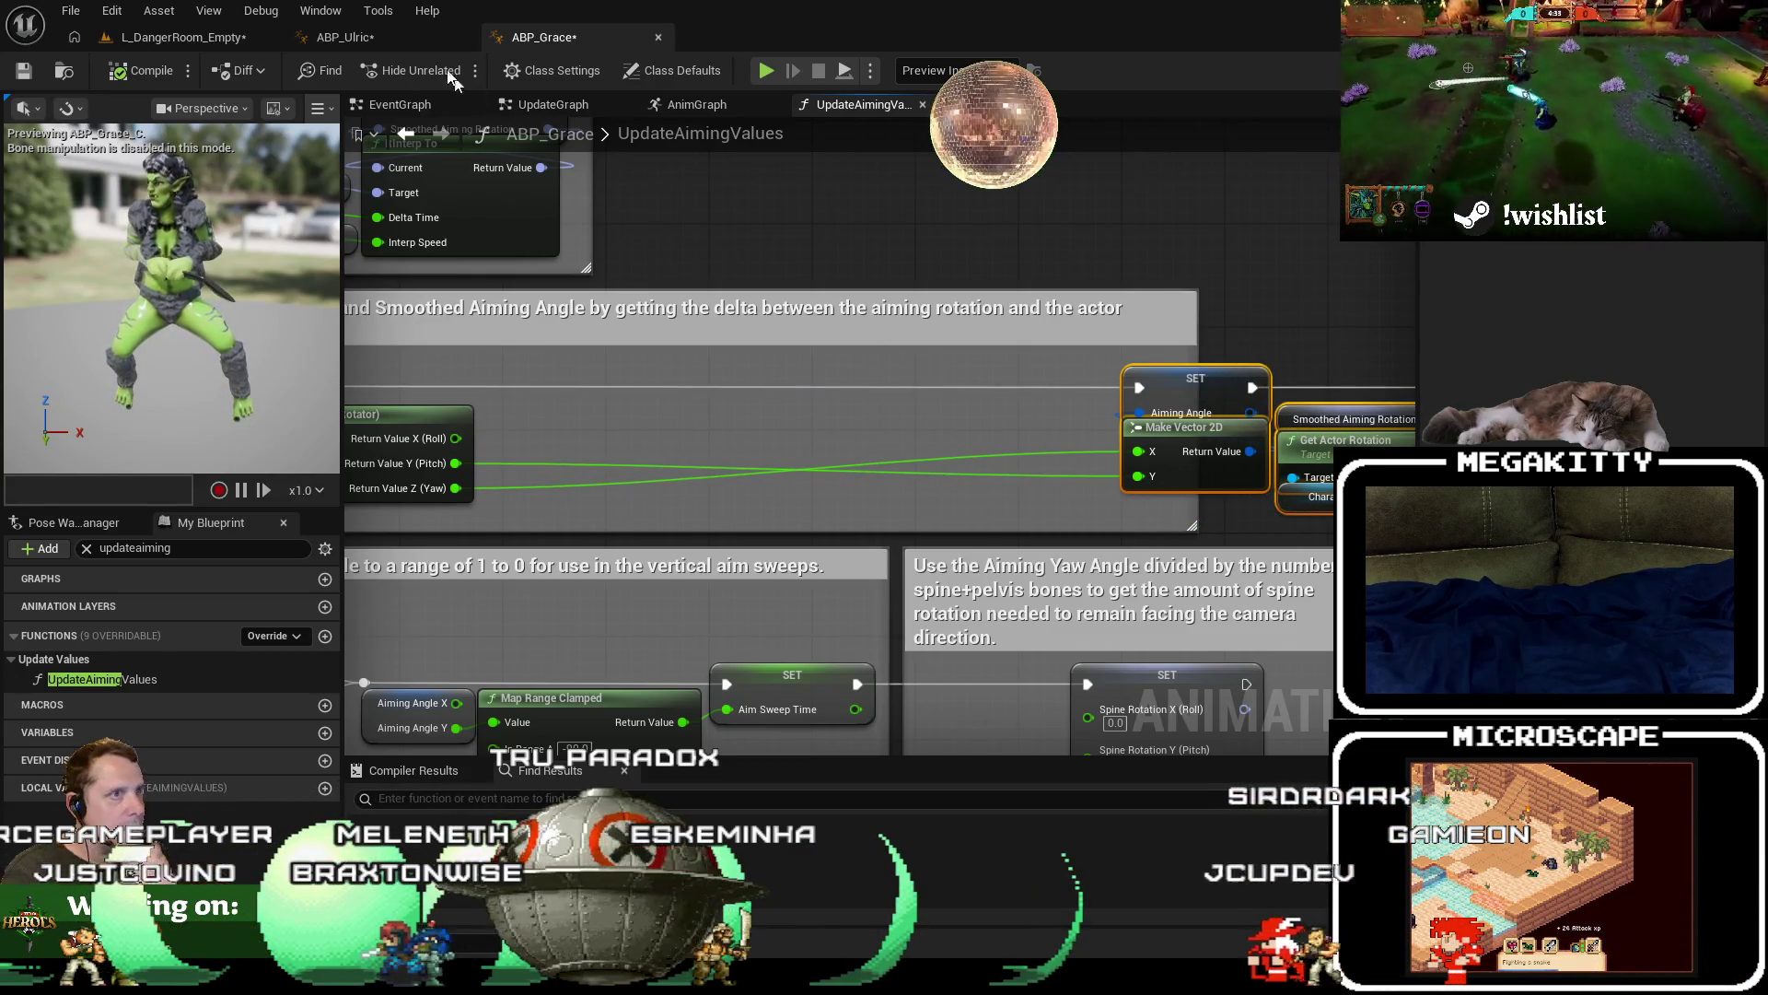
Paste a Clamp Angle node between Delta and the SET nodes and route the yaw value through it.
key(ctrl+Tab)
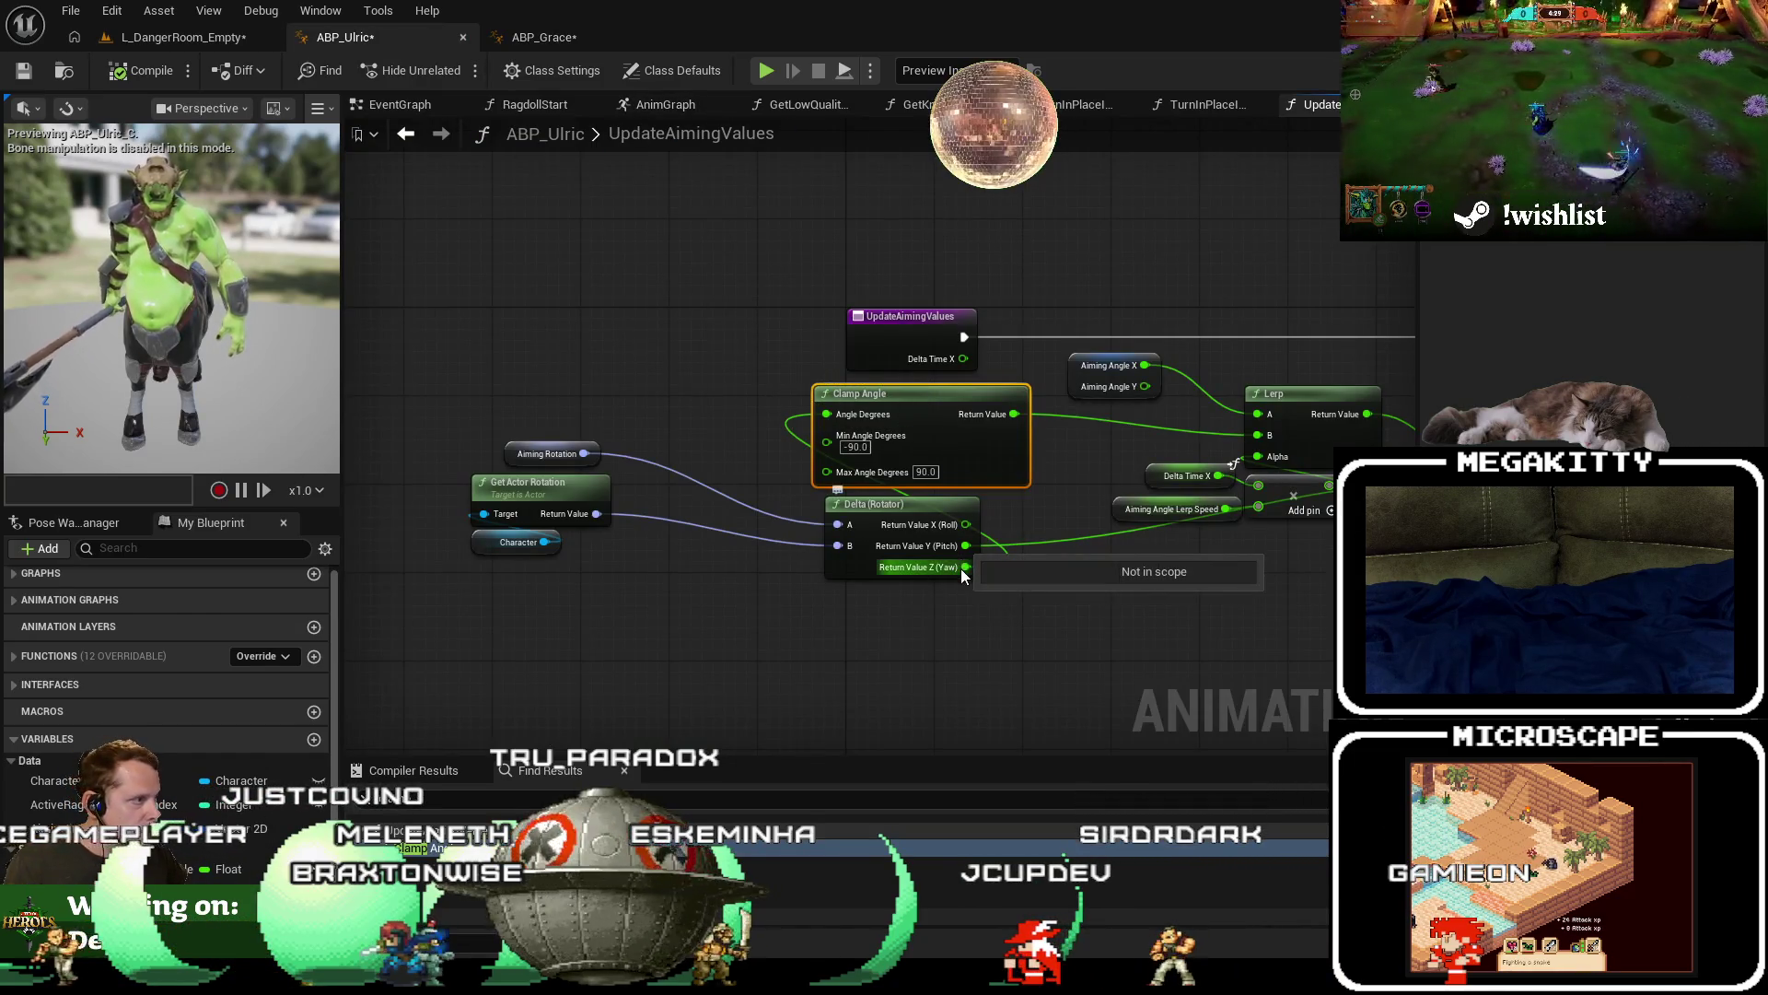
key(ctrl+Tab)
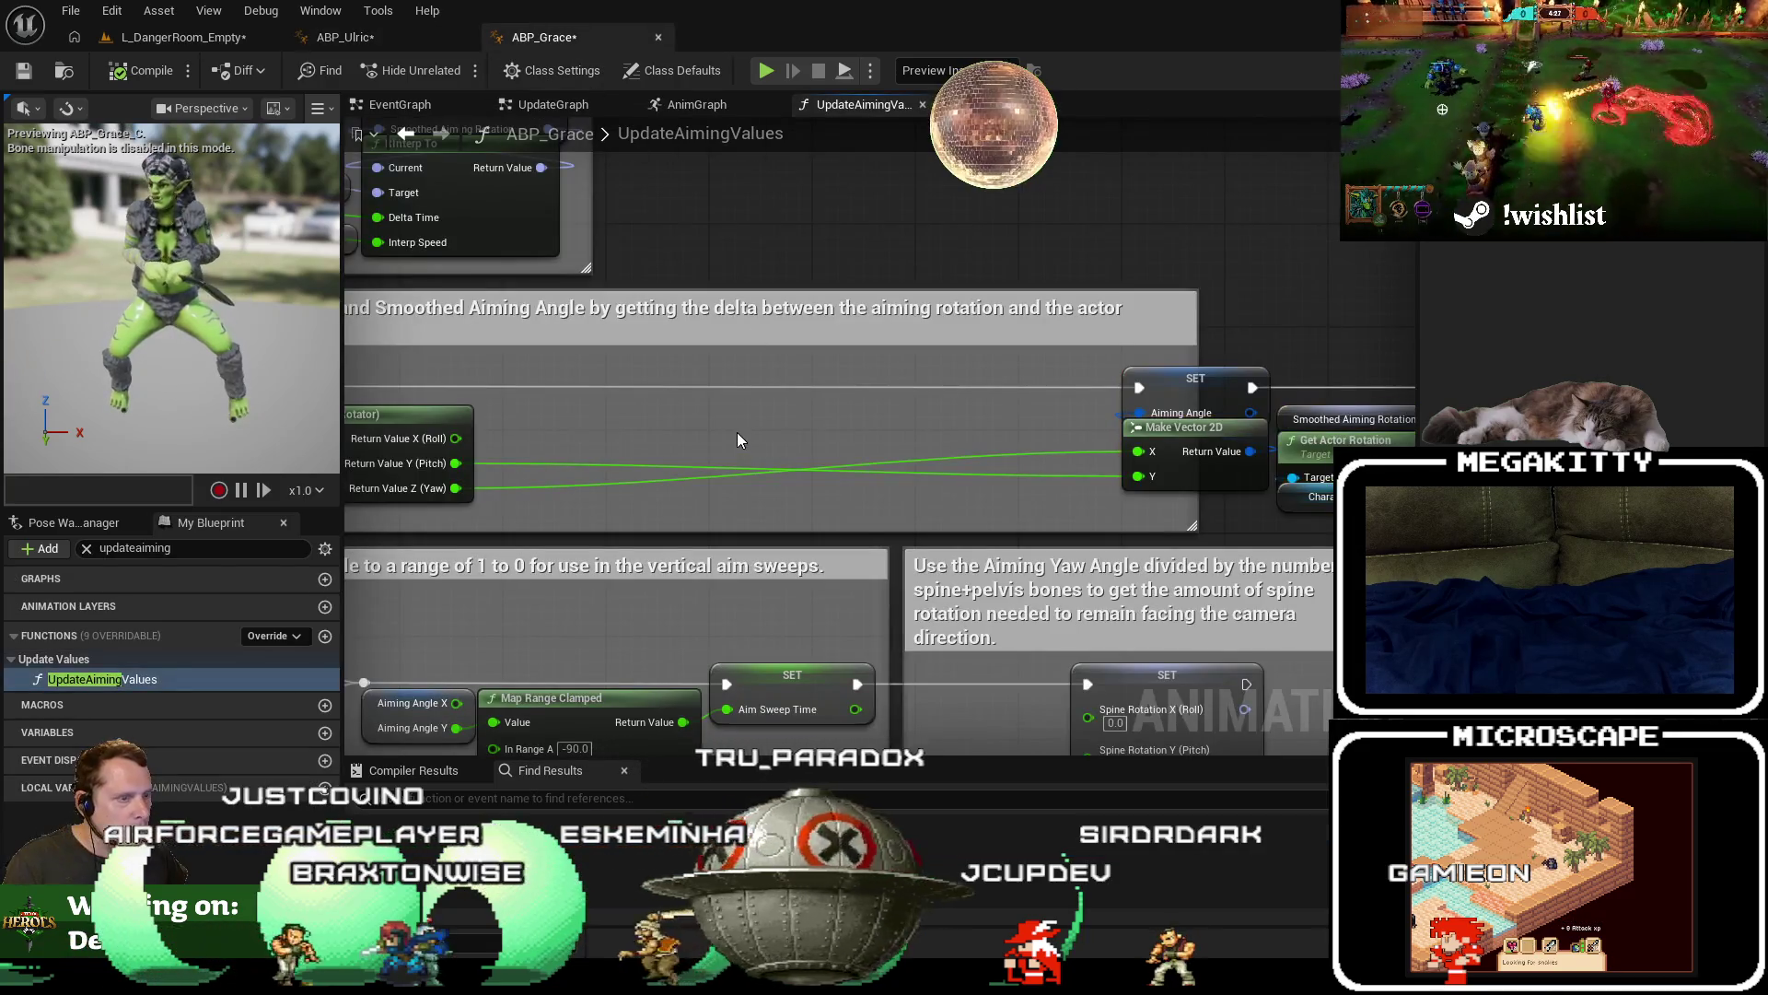
key(ctrl+v)
drag(805, 431, 755, 394)
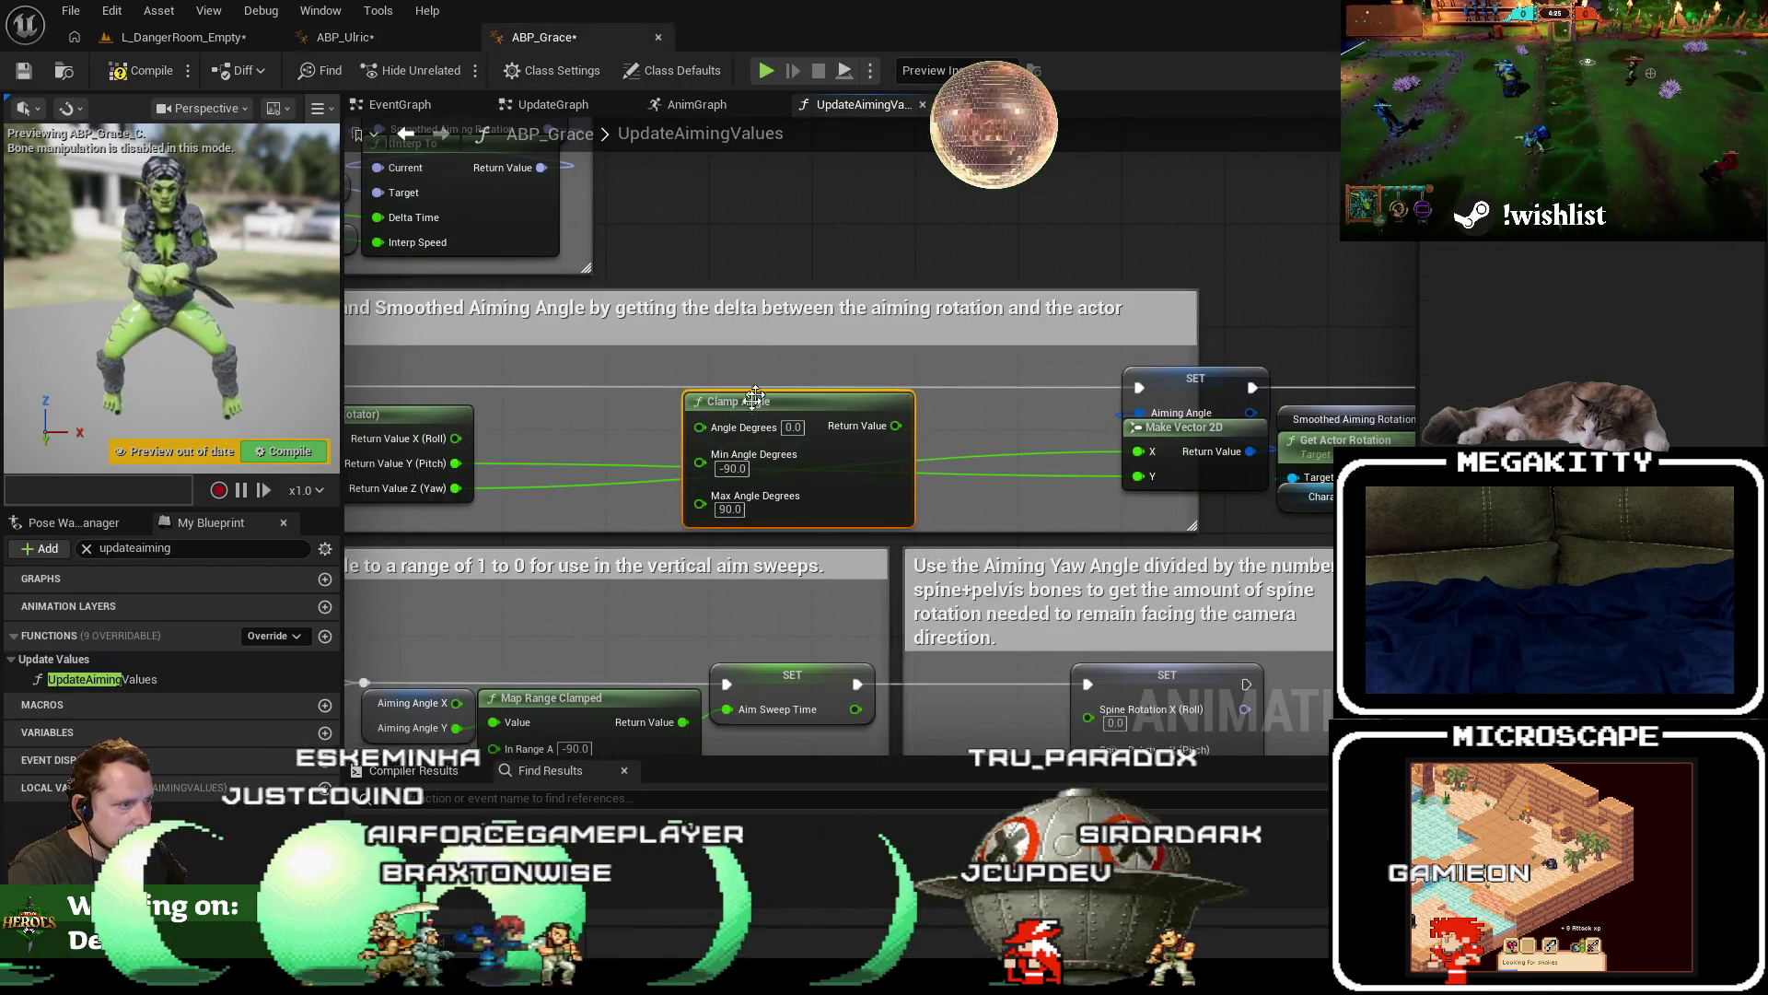
mouse_move(456, 488)
mouse_down()
mouse_move(564, 488)
mouse_move(720, 429)
mouse_up()
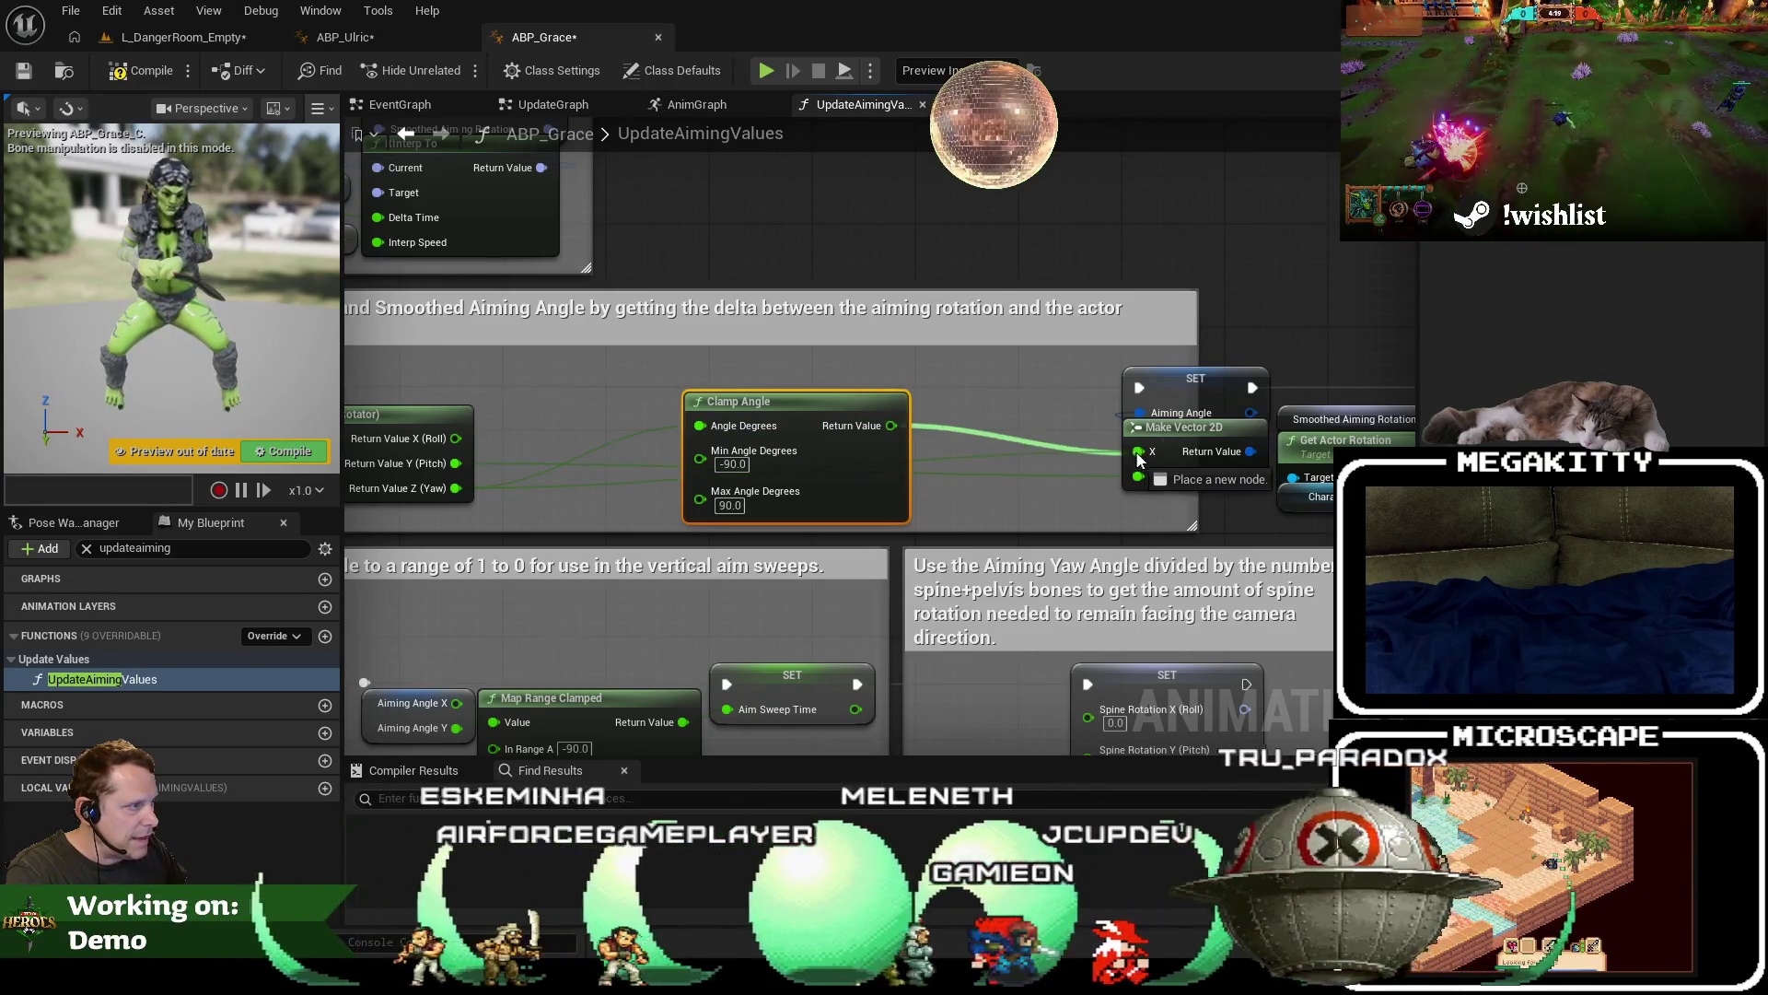
click(1085, 549)
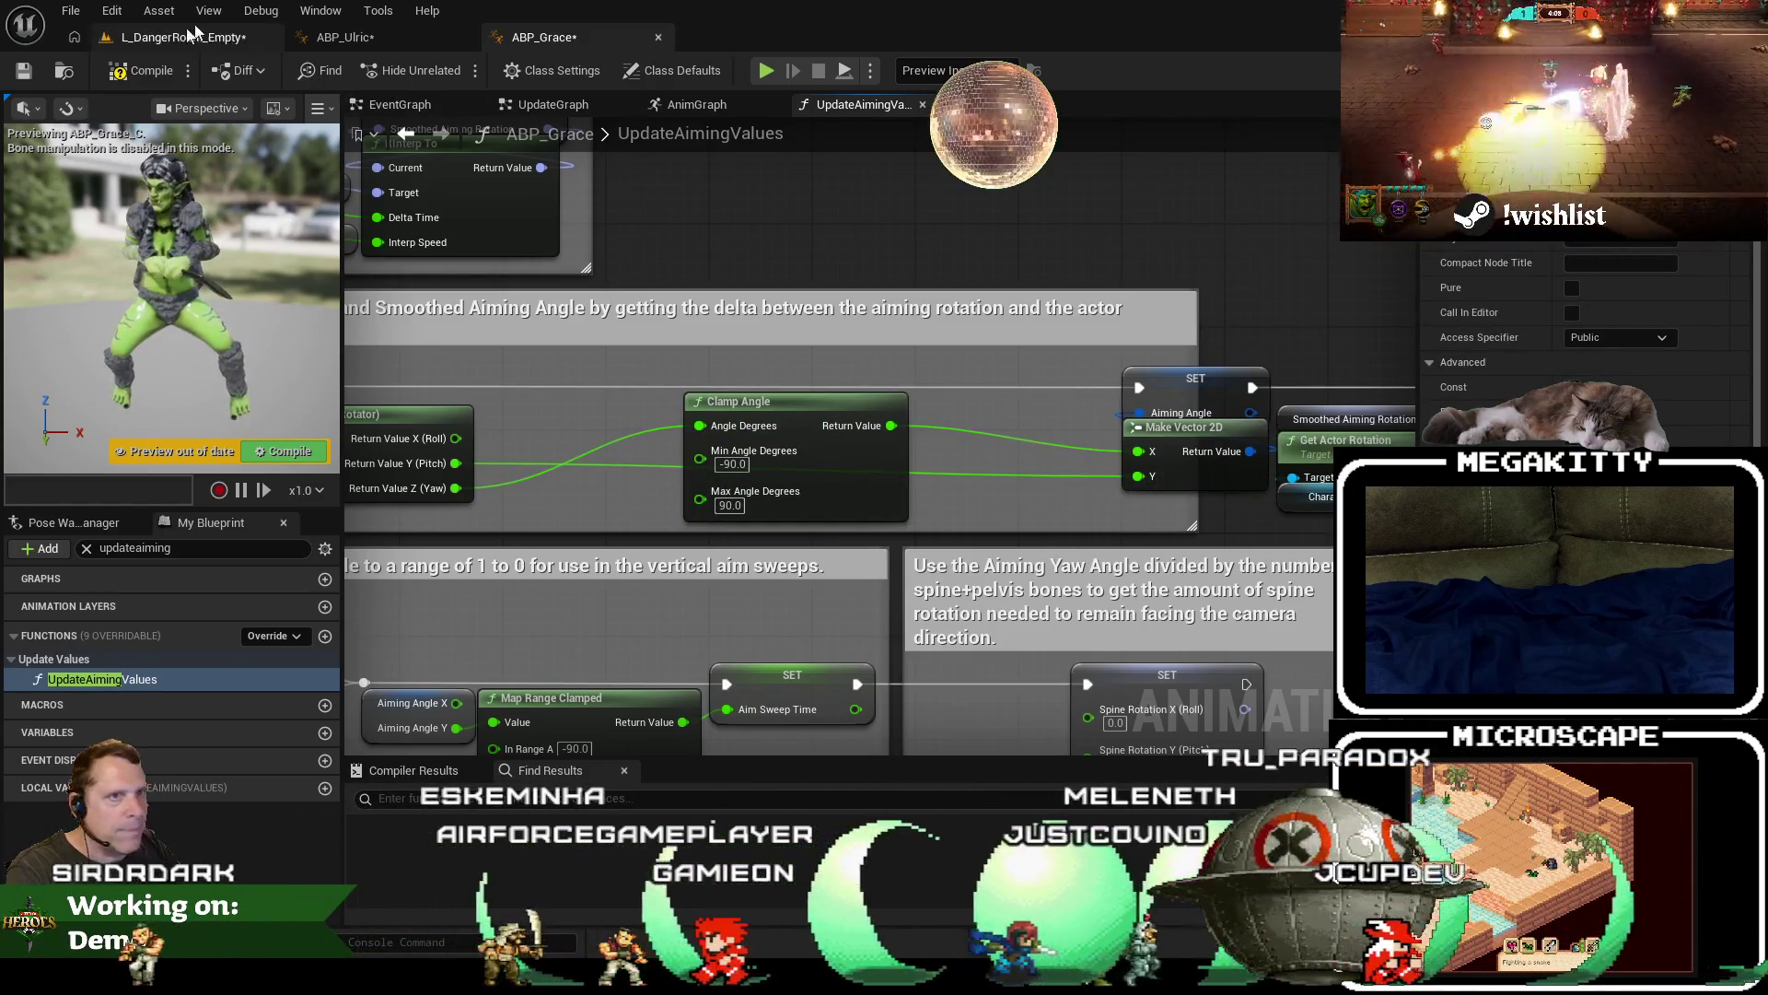
Compile ABP_Grace, play-test L_DangerRoom_Empty, then return to its aiming angle nodes.
click(139, 77)
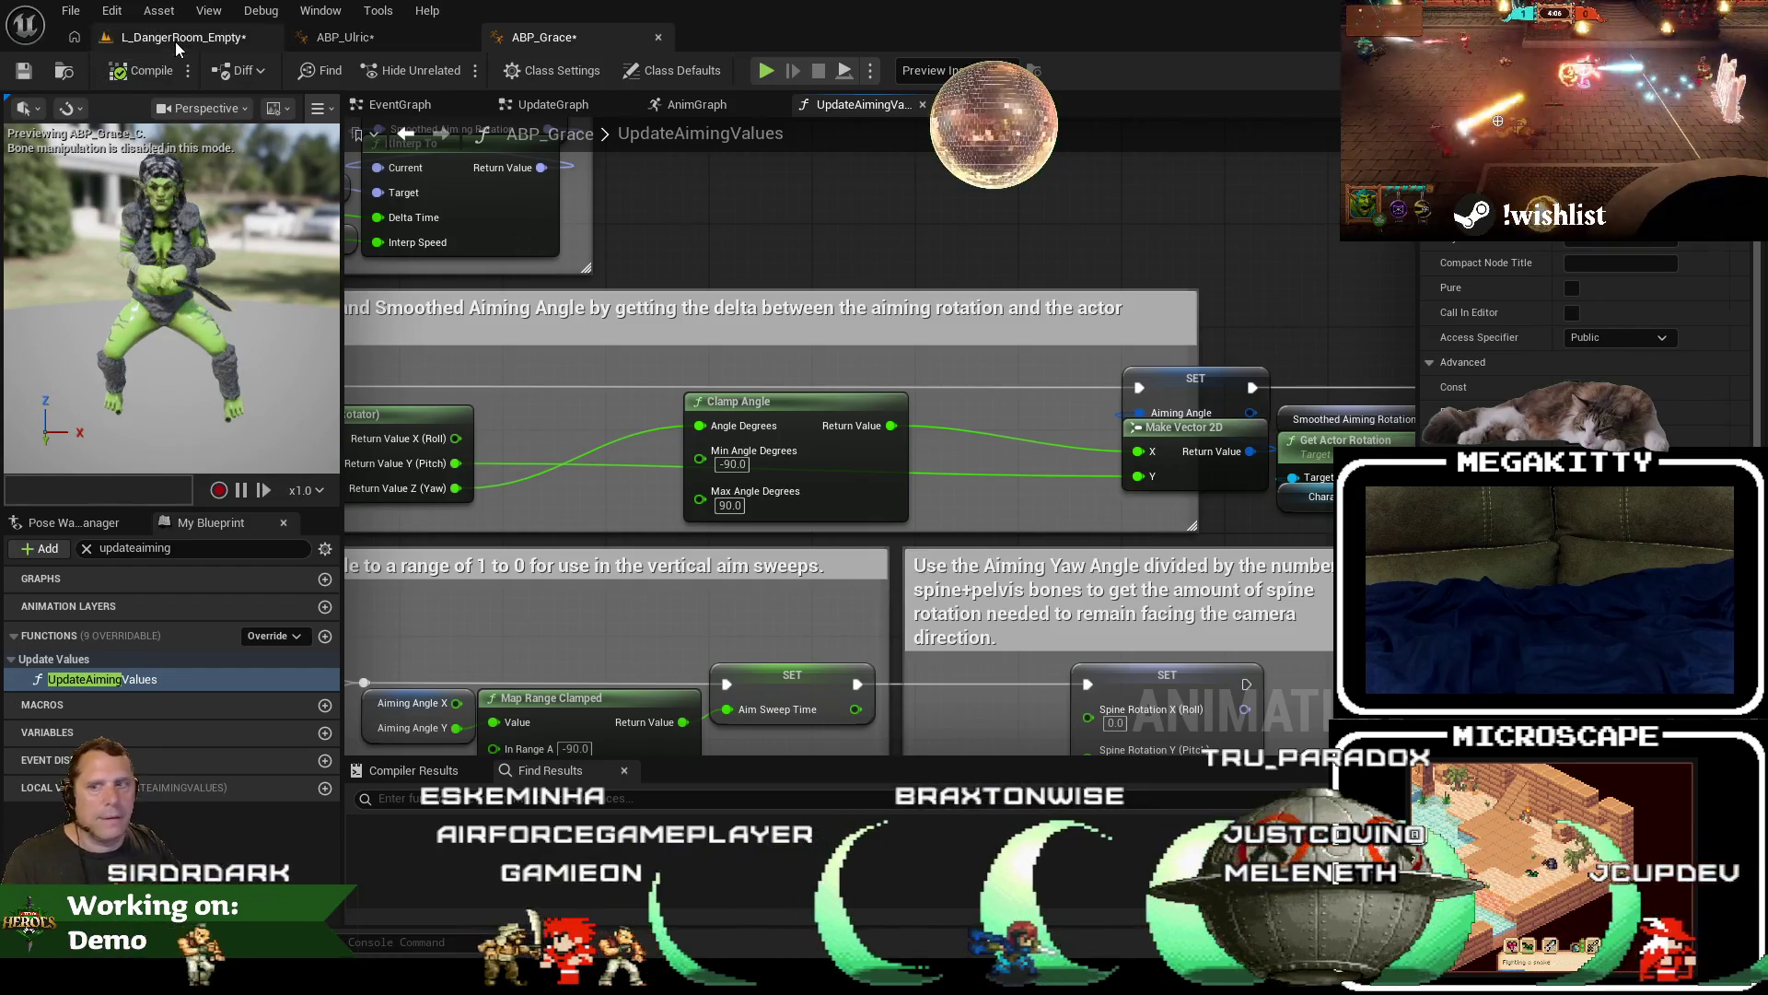
click(177, 40)
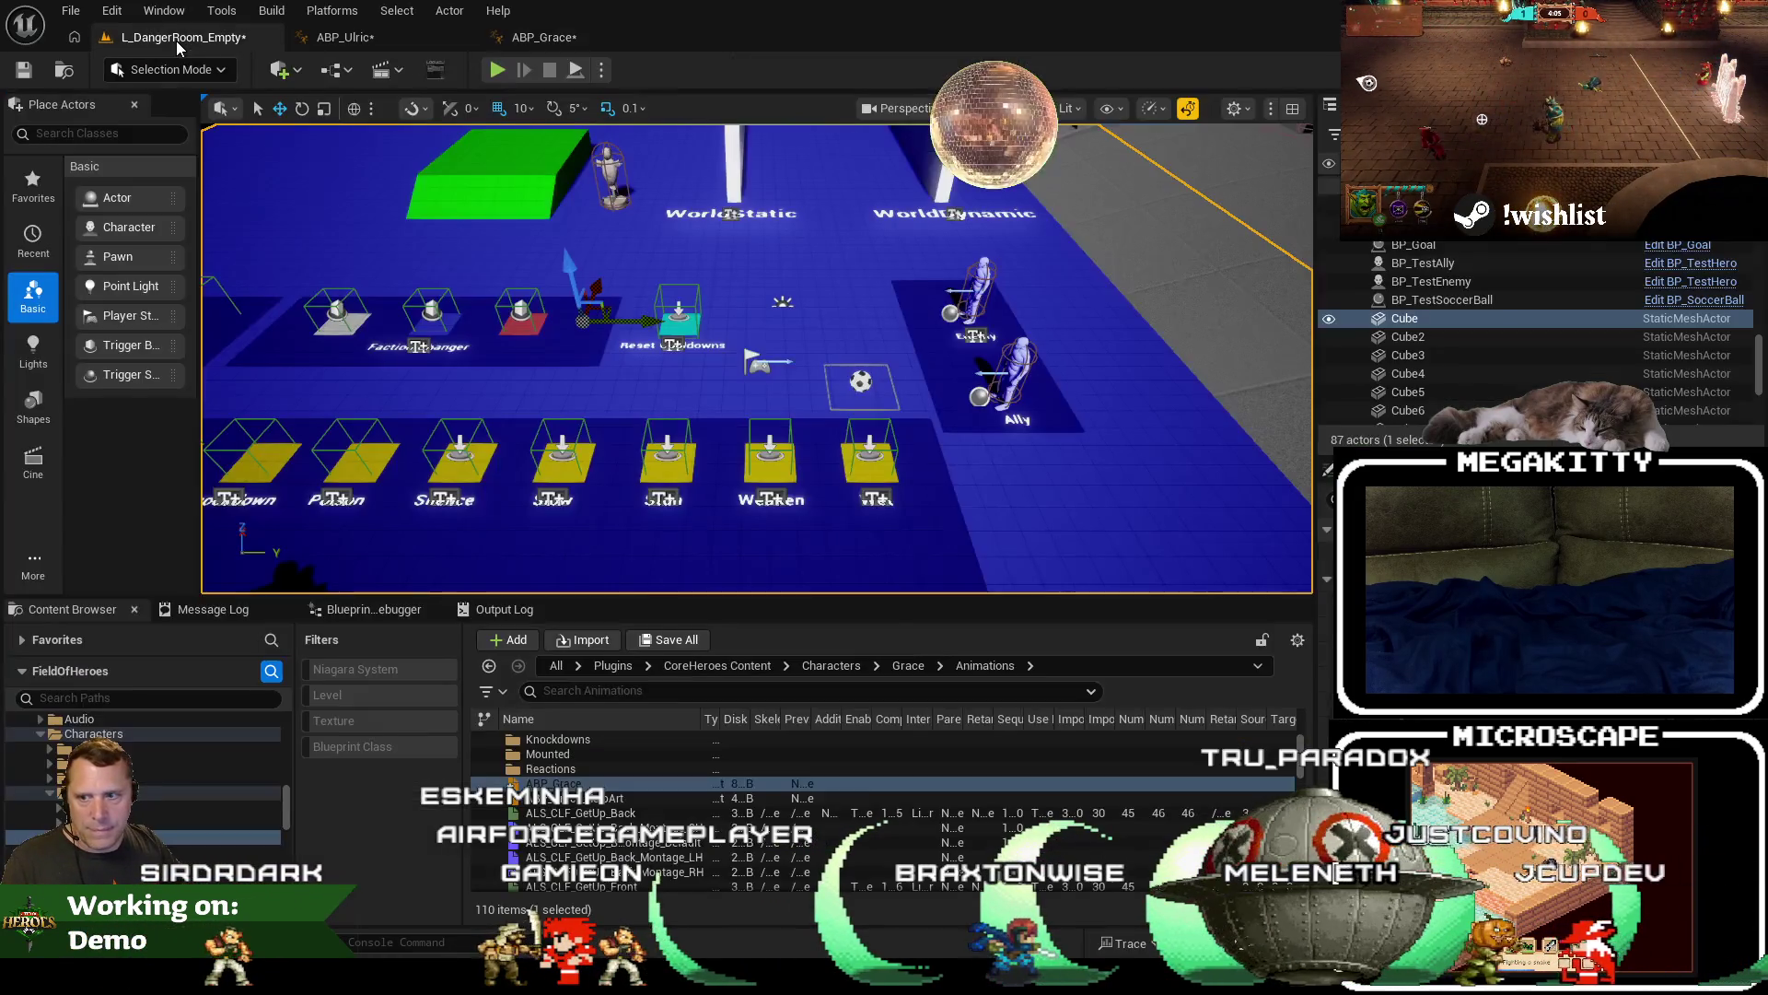
click(498, 71)
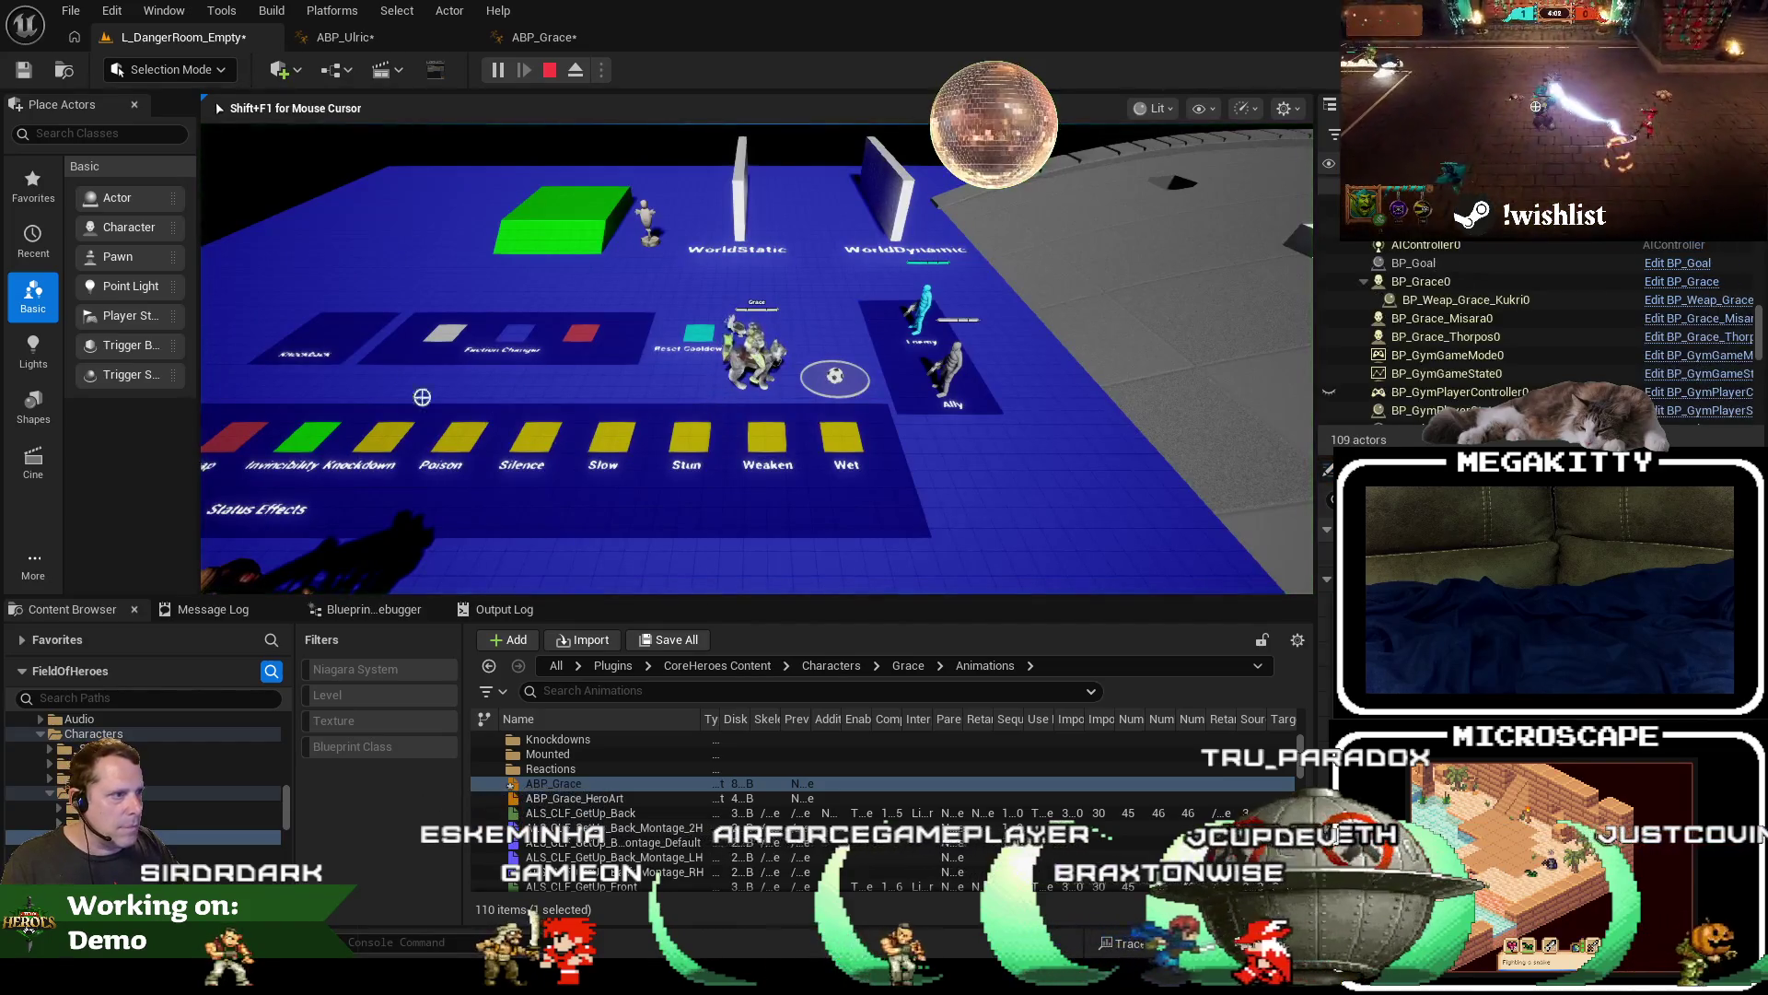
key(shift+F1)
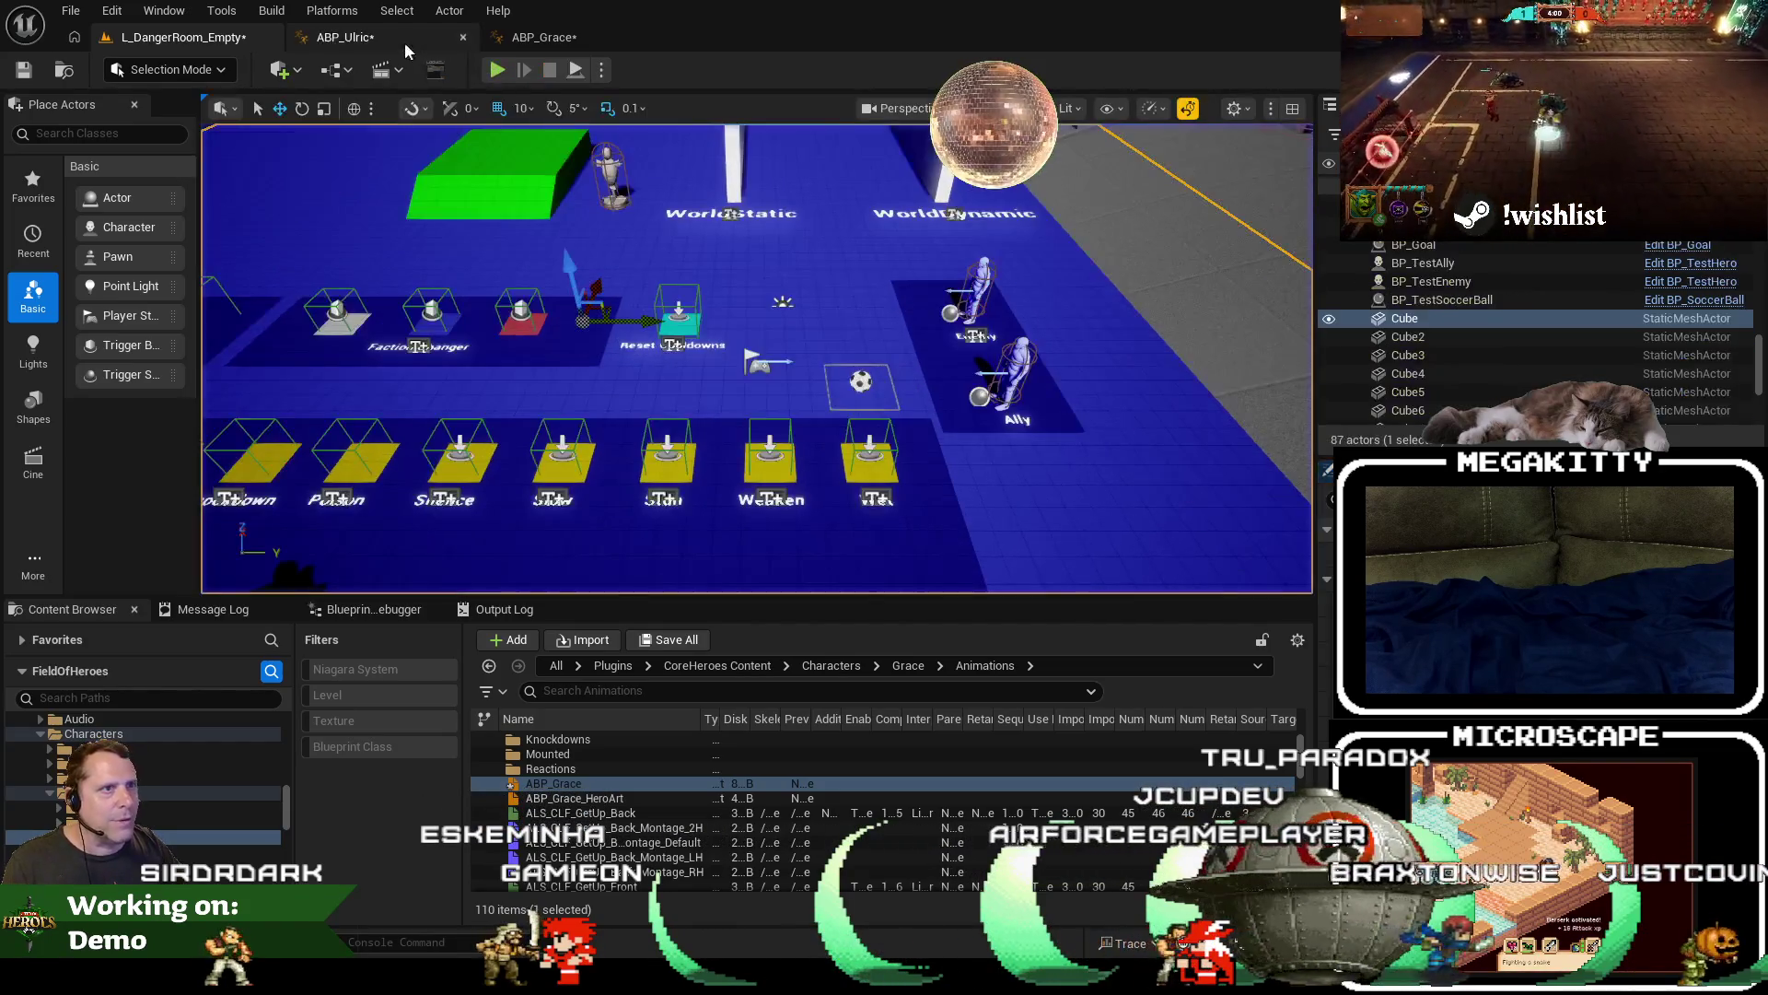
click(527, 44)
drag(1062, 382, 1114, 396)
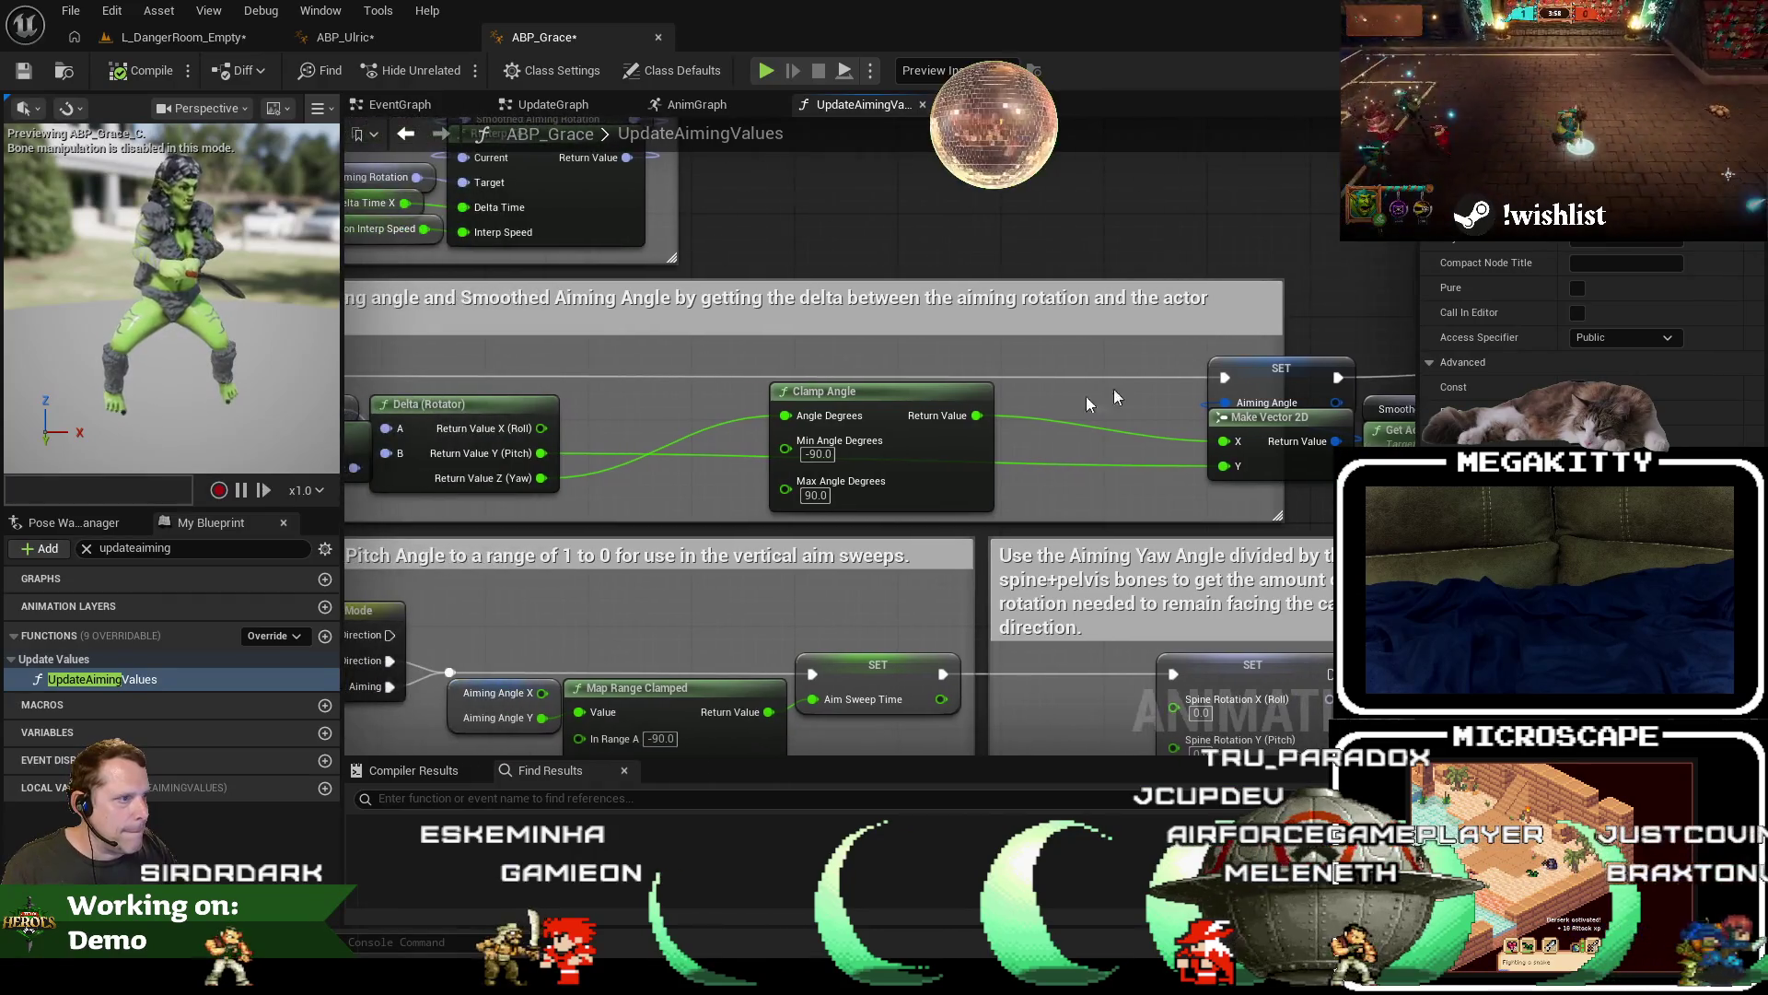
drag(639, 478, 893, 485)
drag(682, 410, 721, 410)
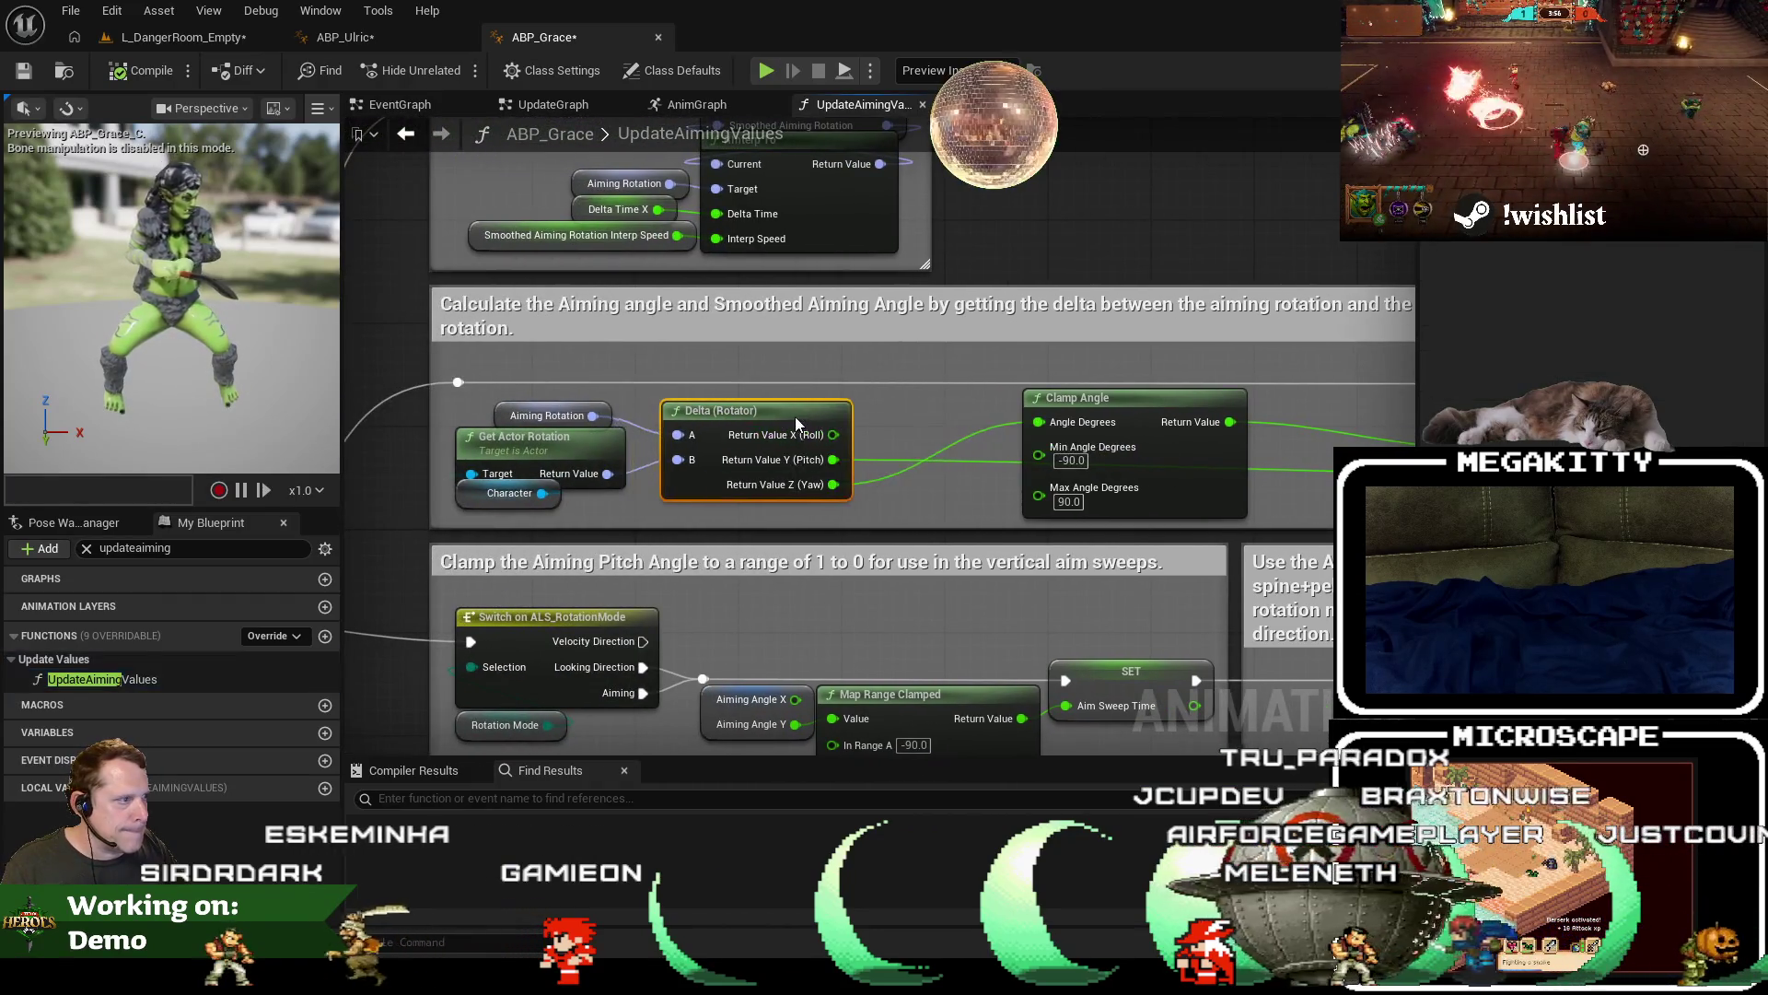
click(379, 35)
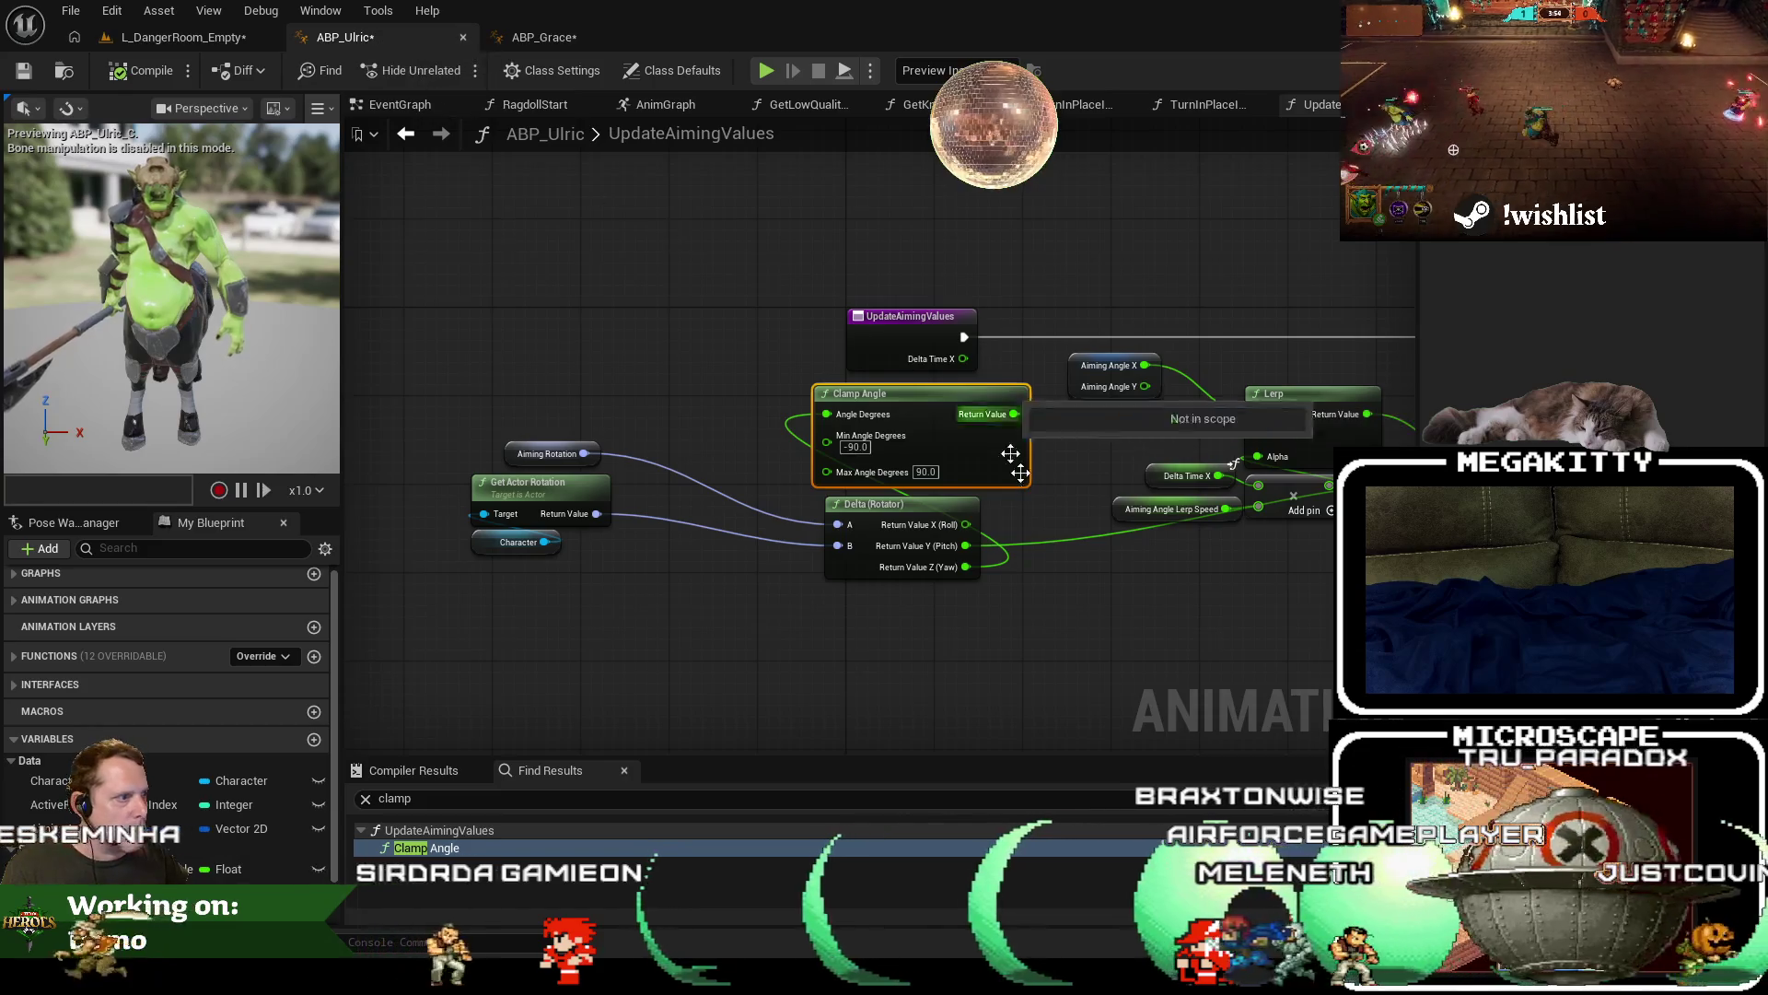
drag(1081, 589, 898, 591)
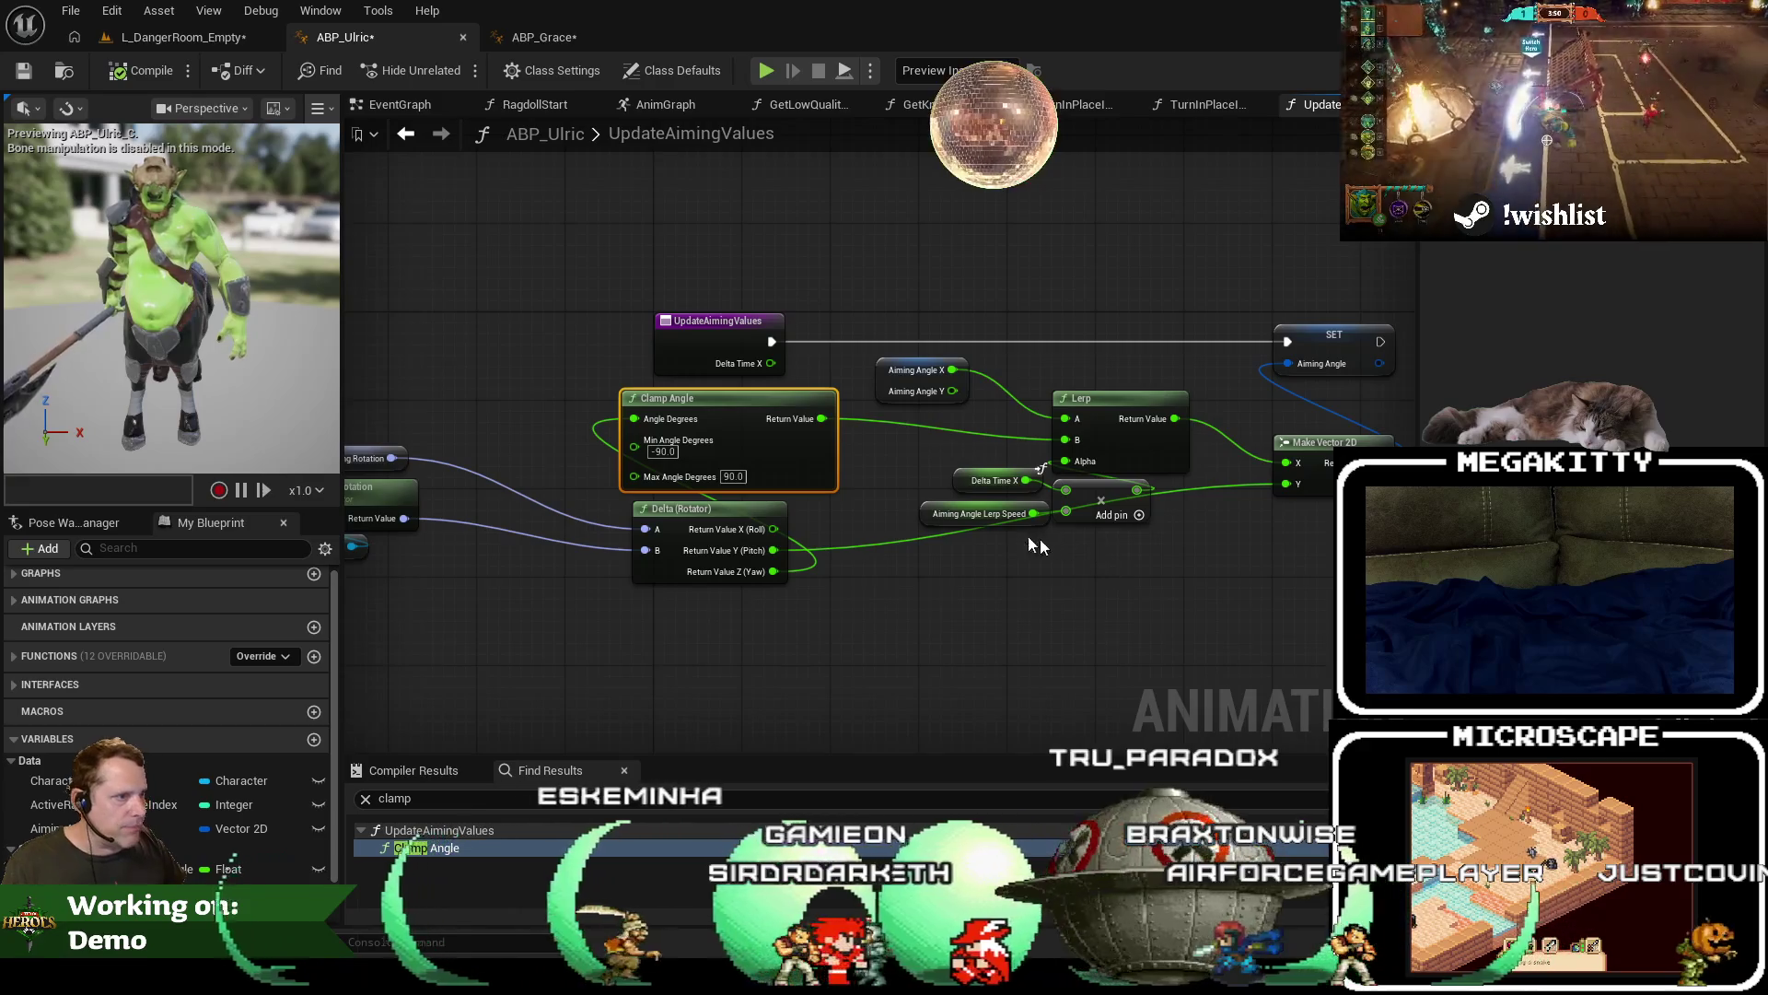
drag(910, 521, 1035, 523)
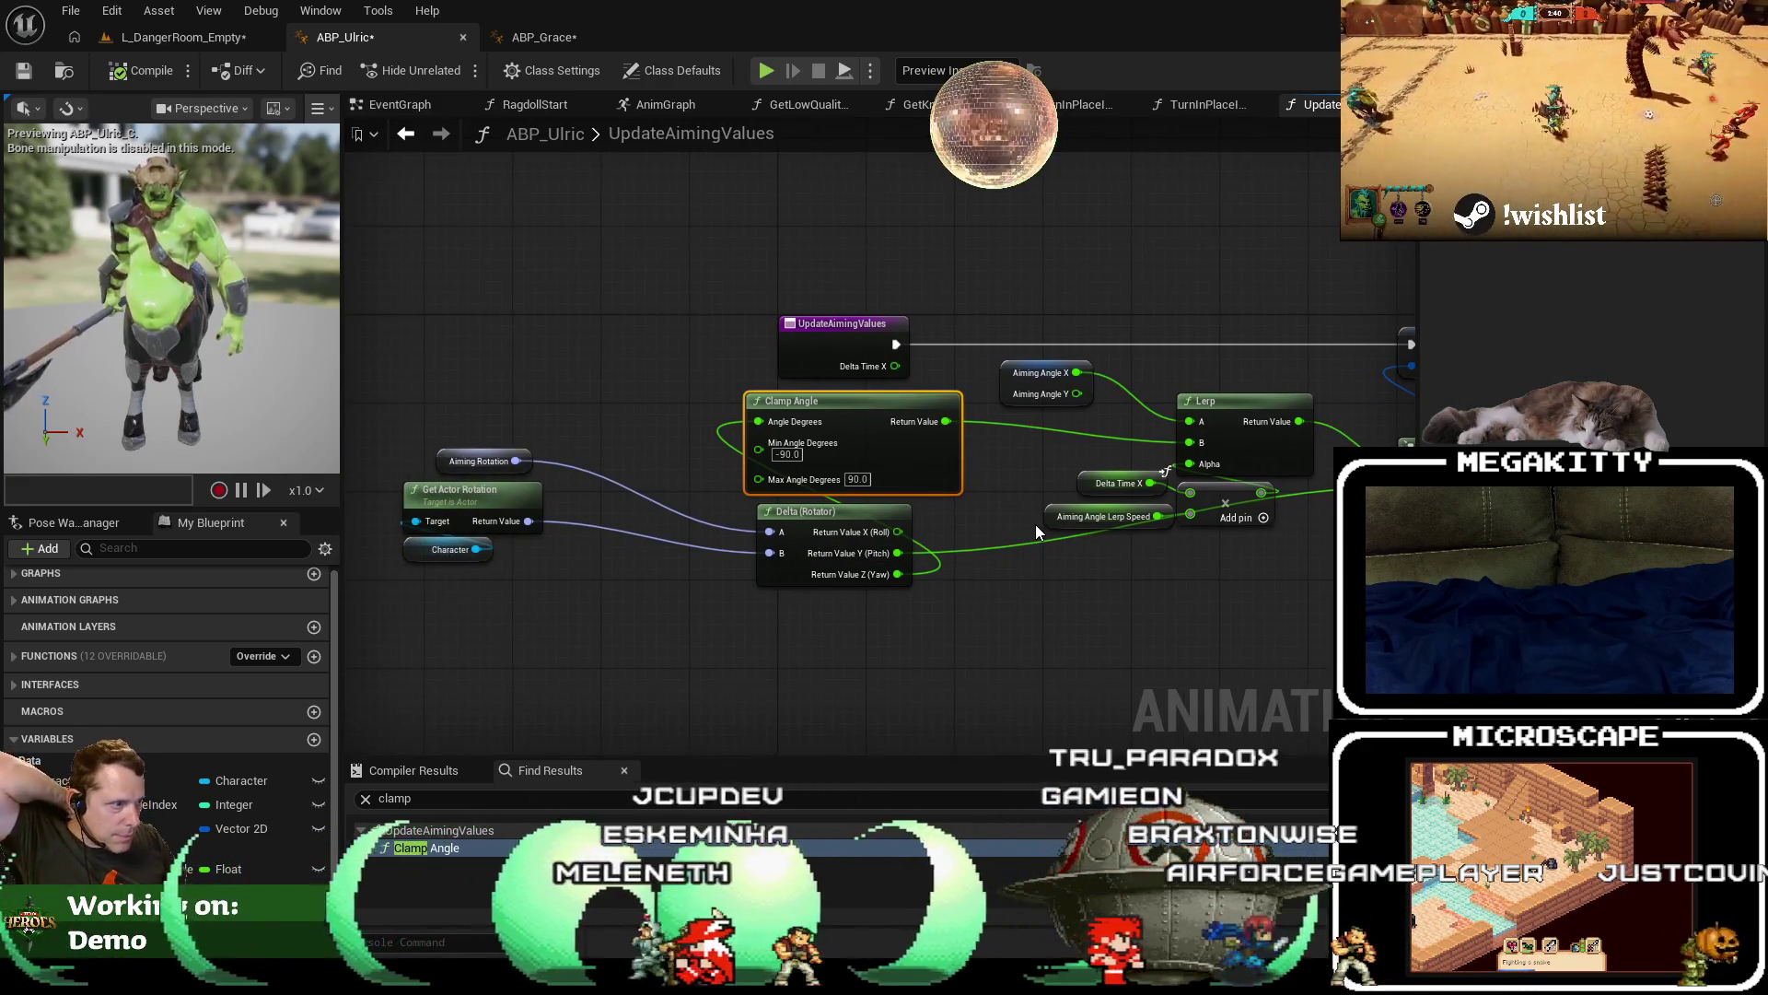
click(571, 30)
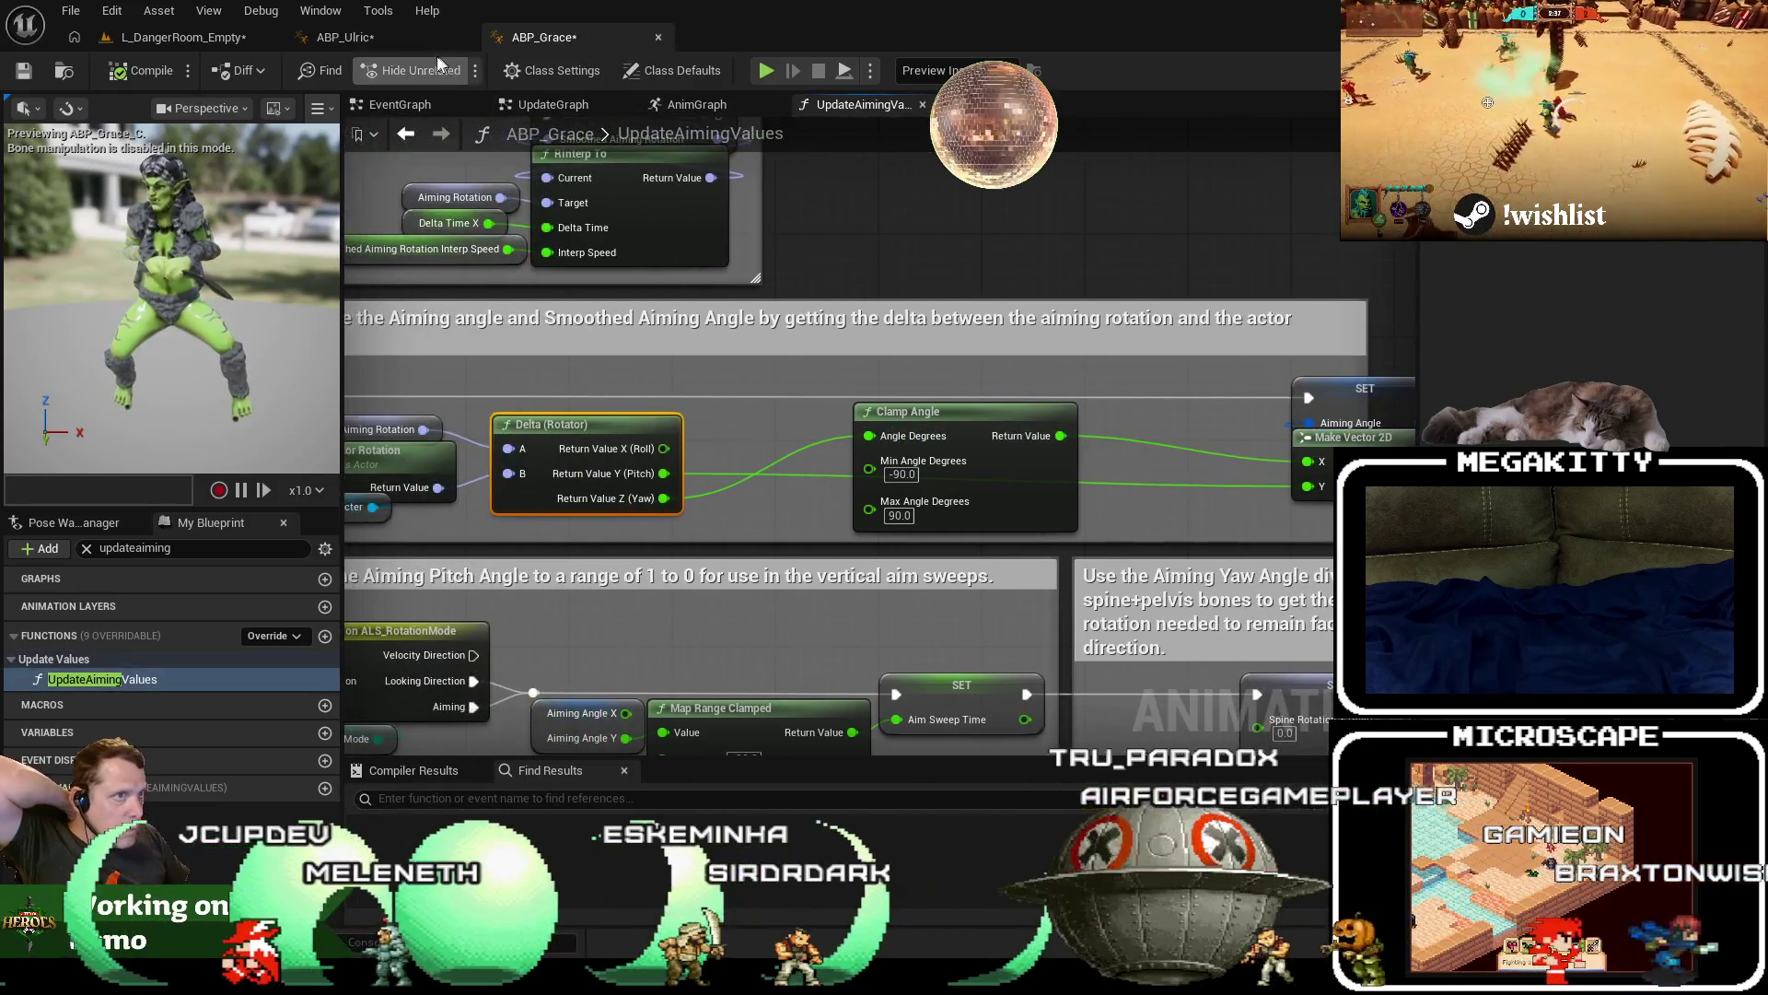
click(345, 37)
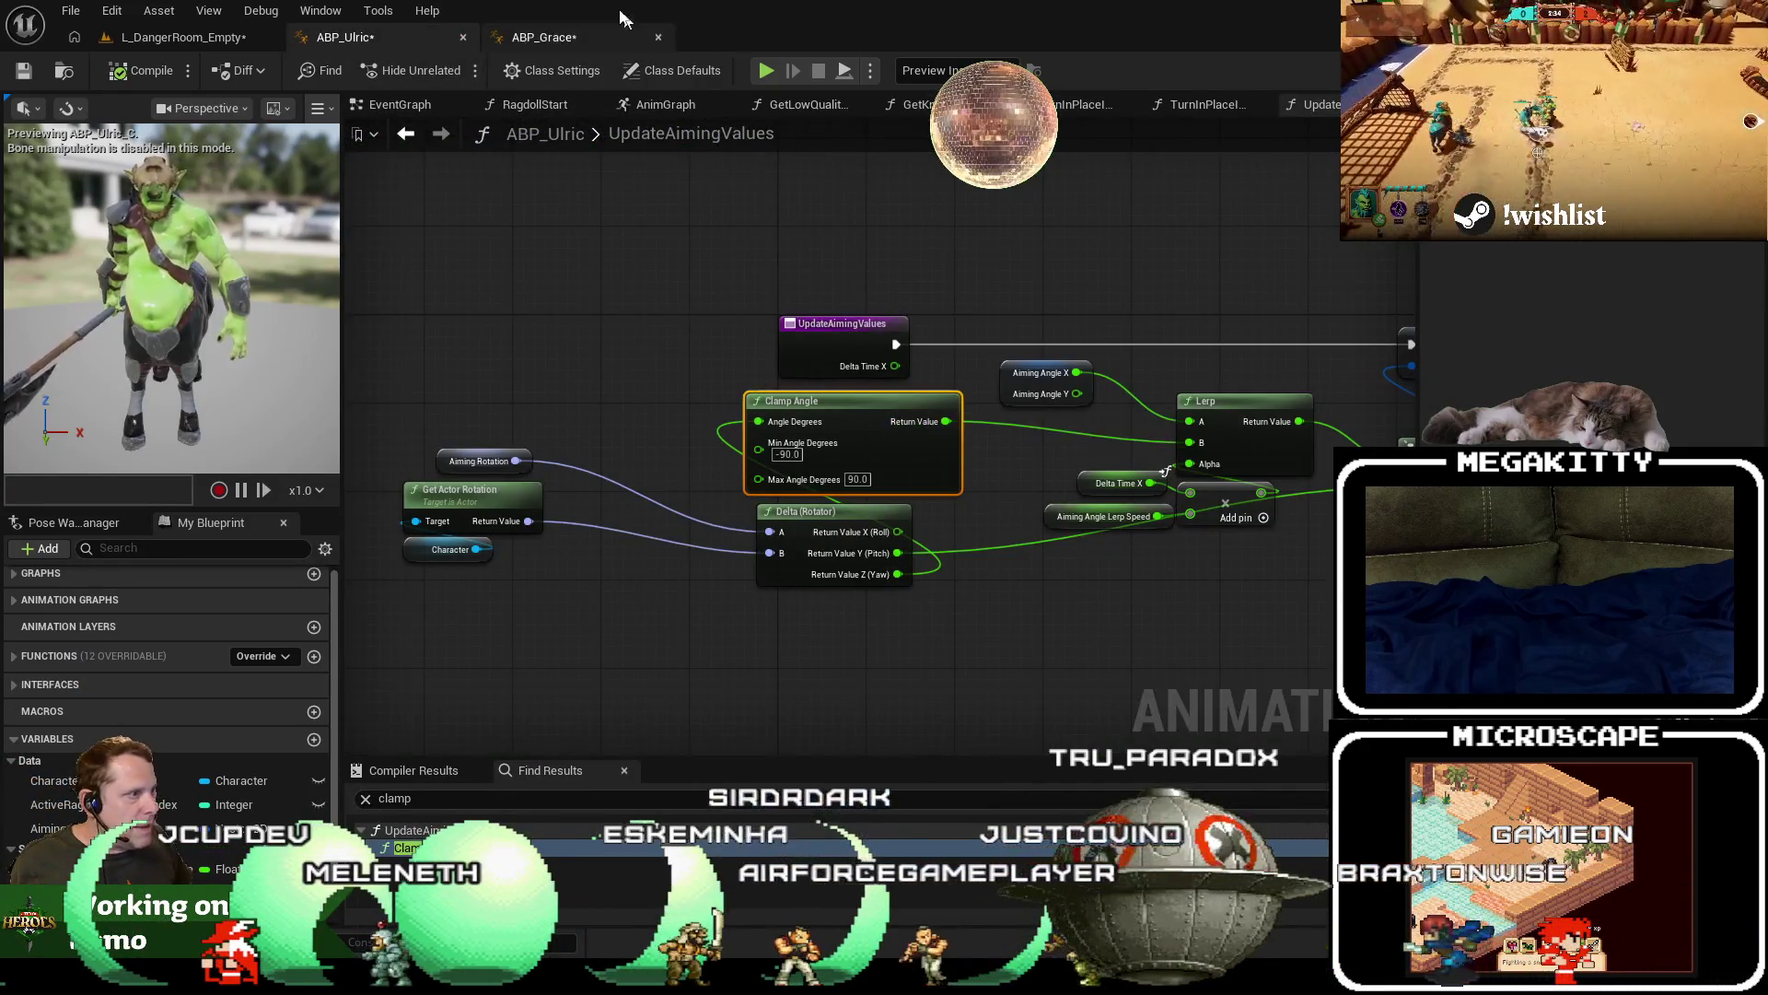
click(567, 35)
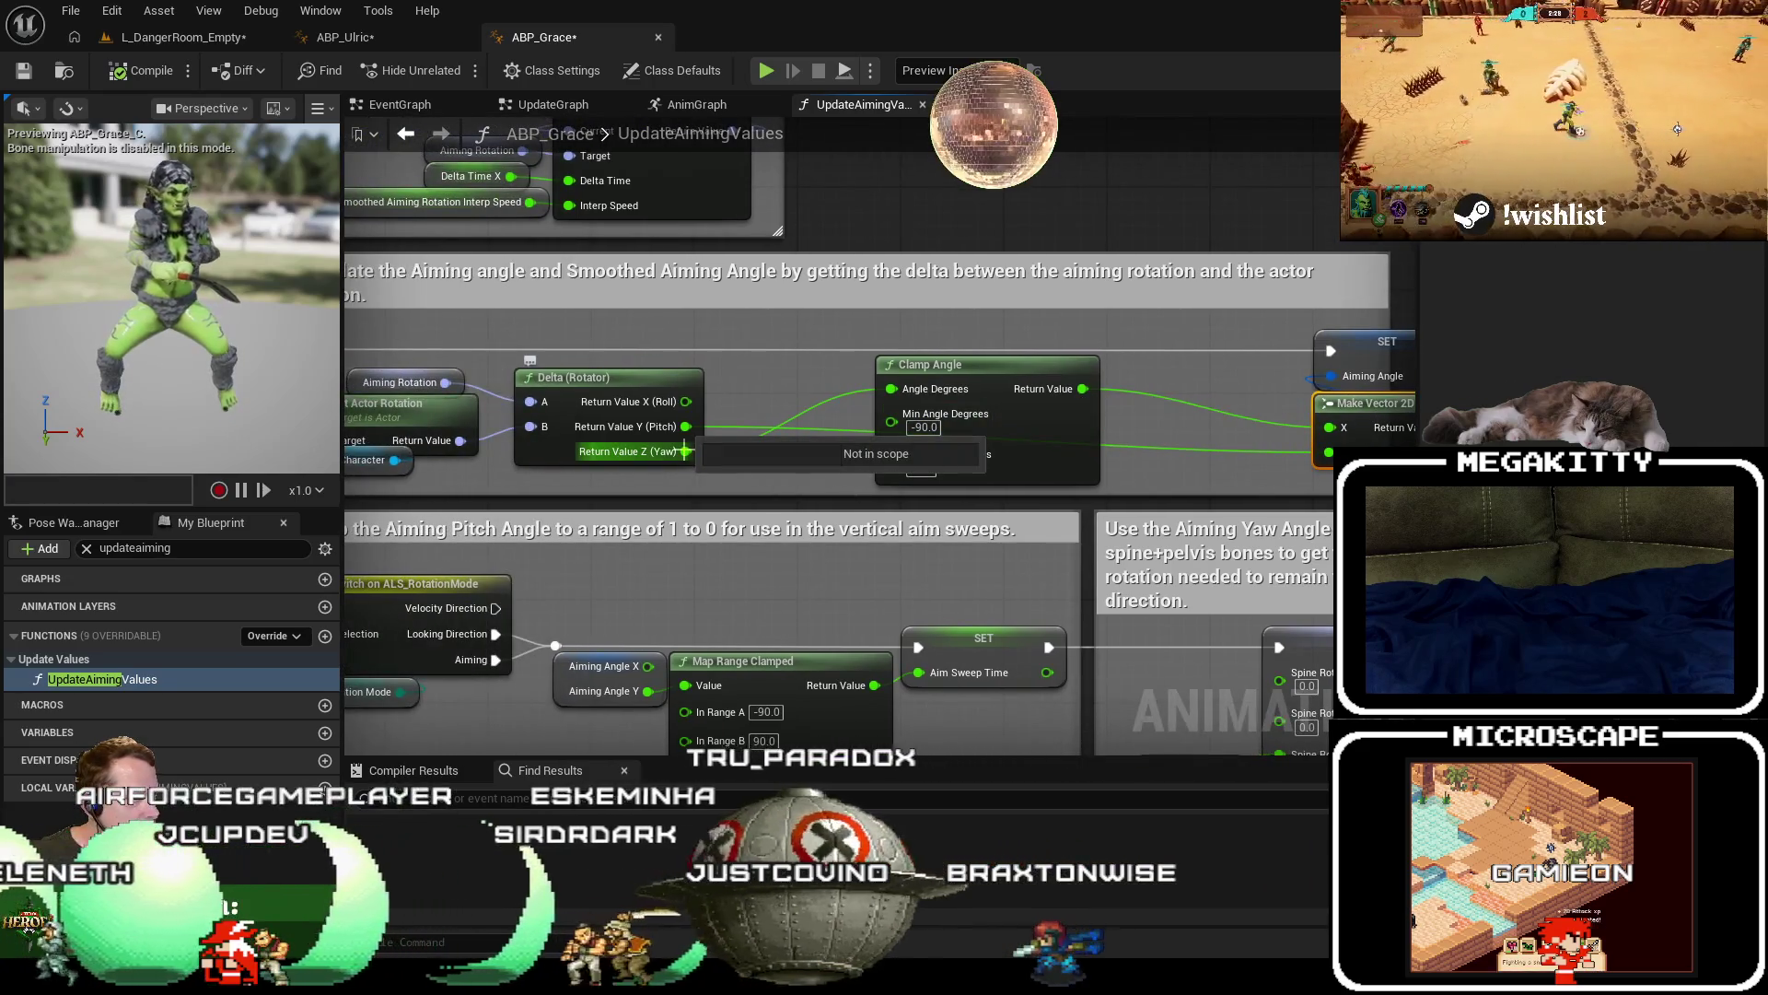
click(416, 41)
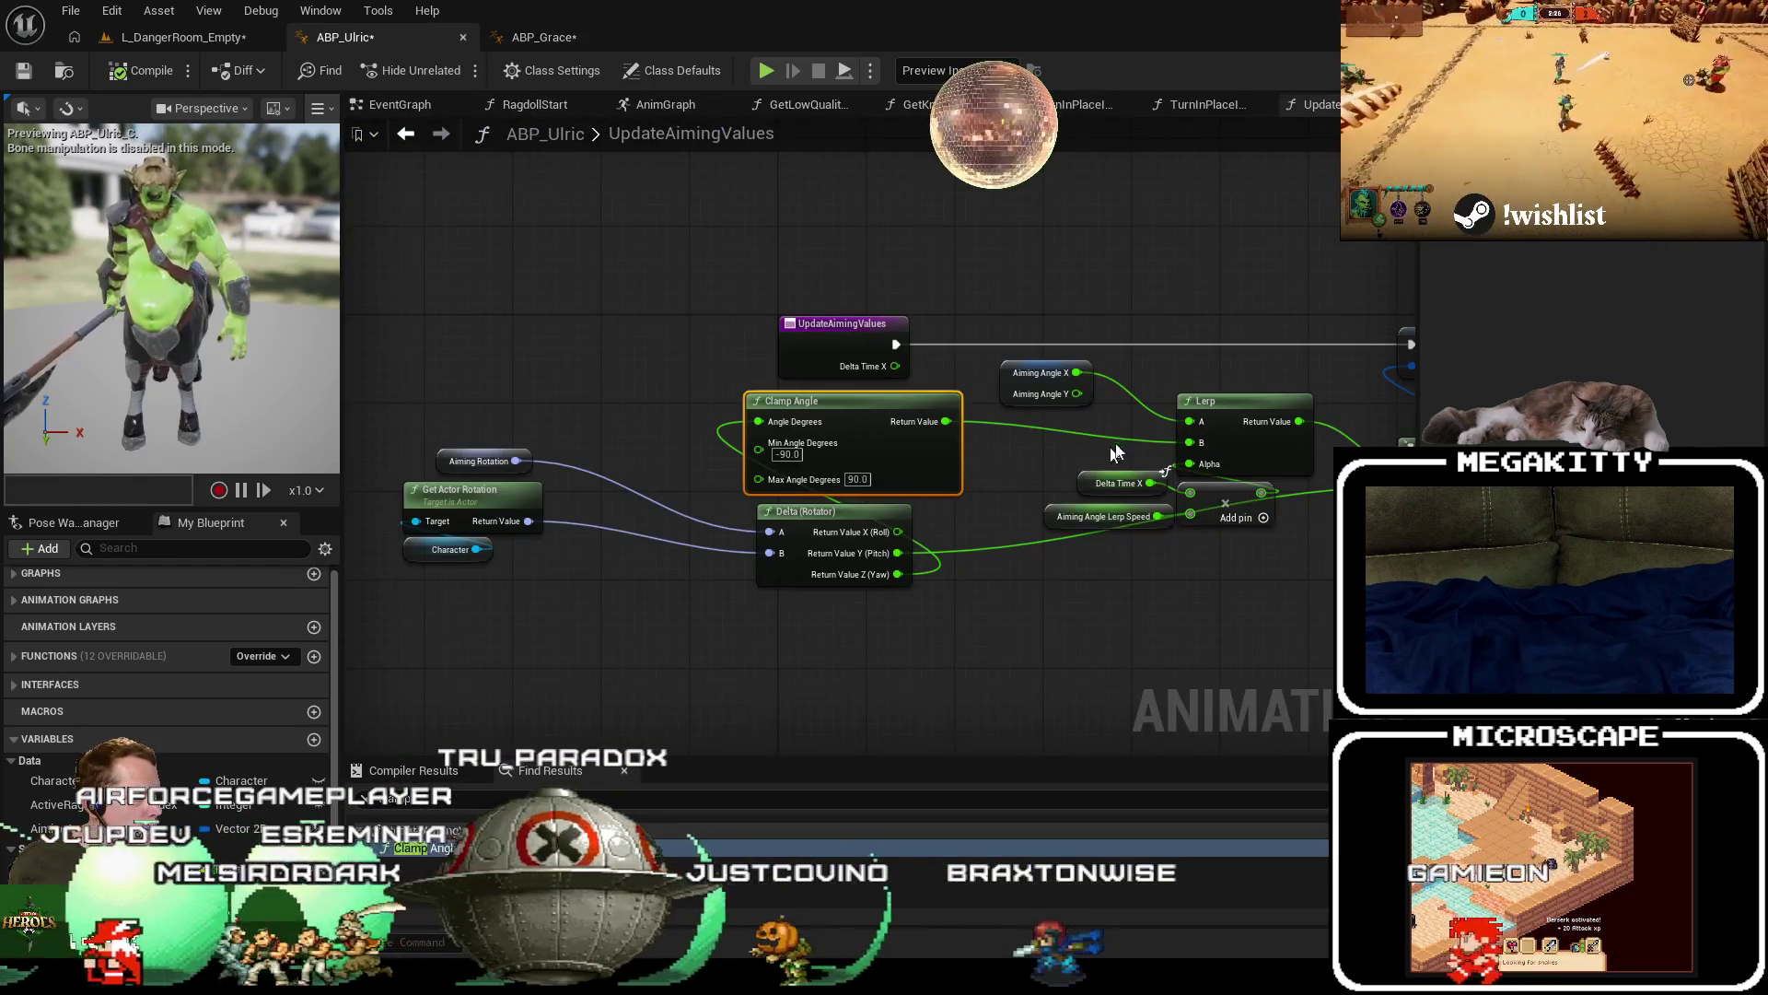
drag(1121, 420, 954, 405)
scroll(954, 405, up, 1)
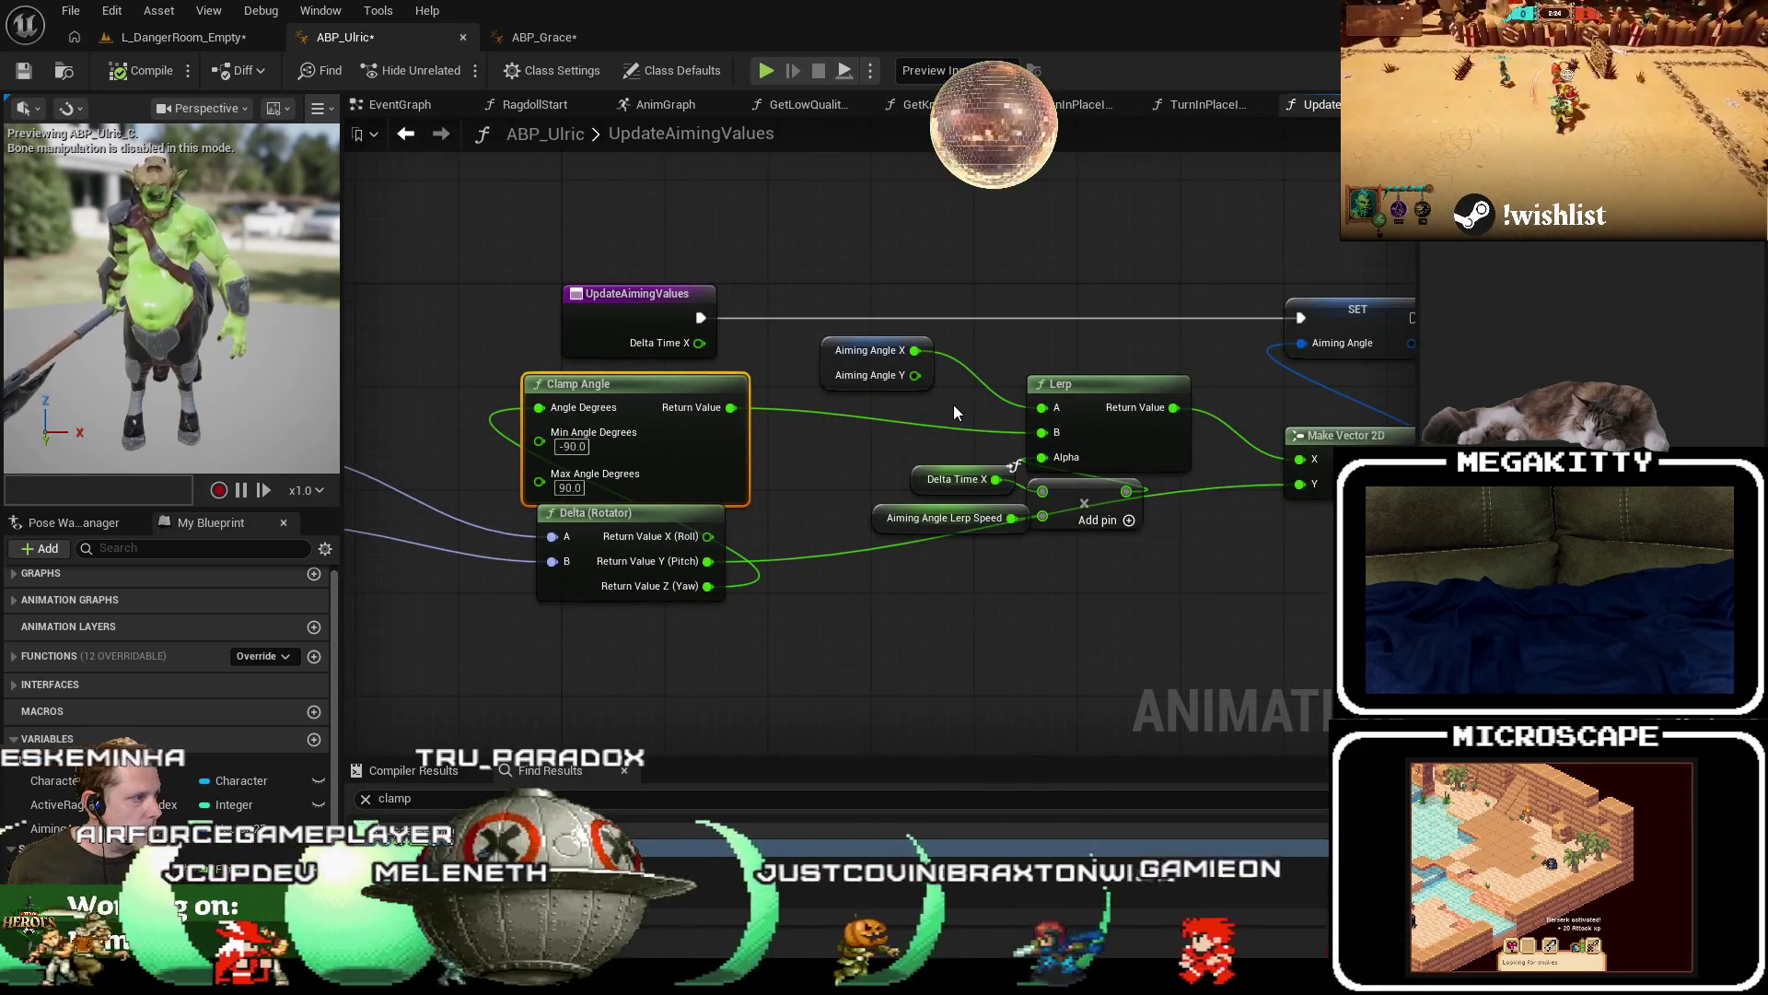
drag(1217, 519, 1044, 527)
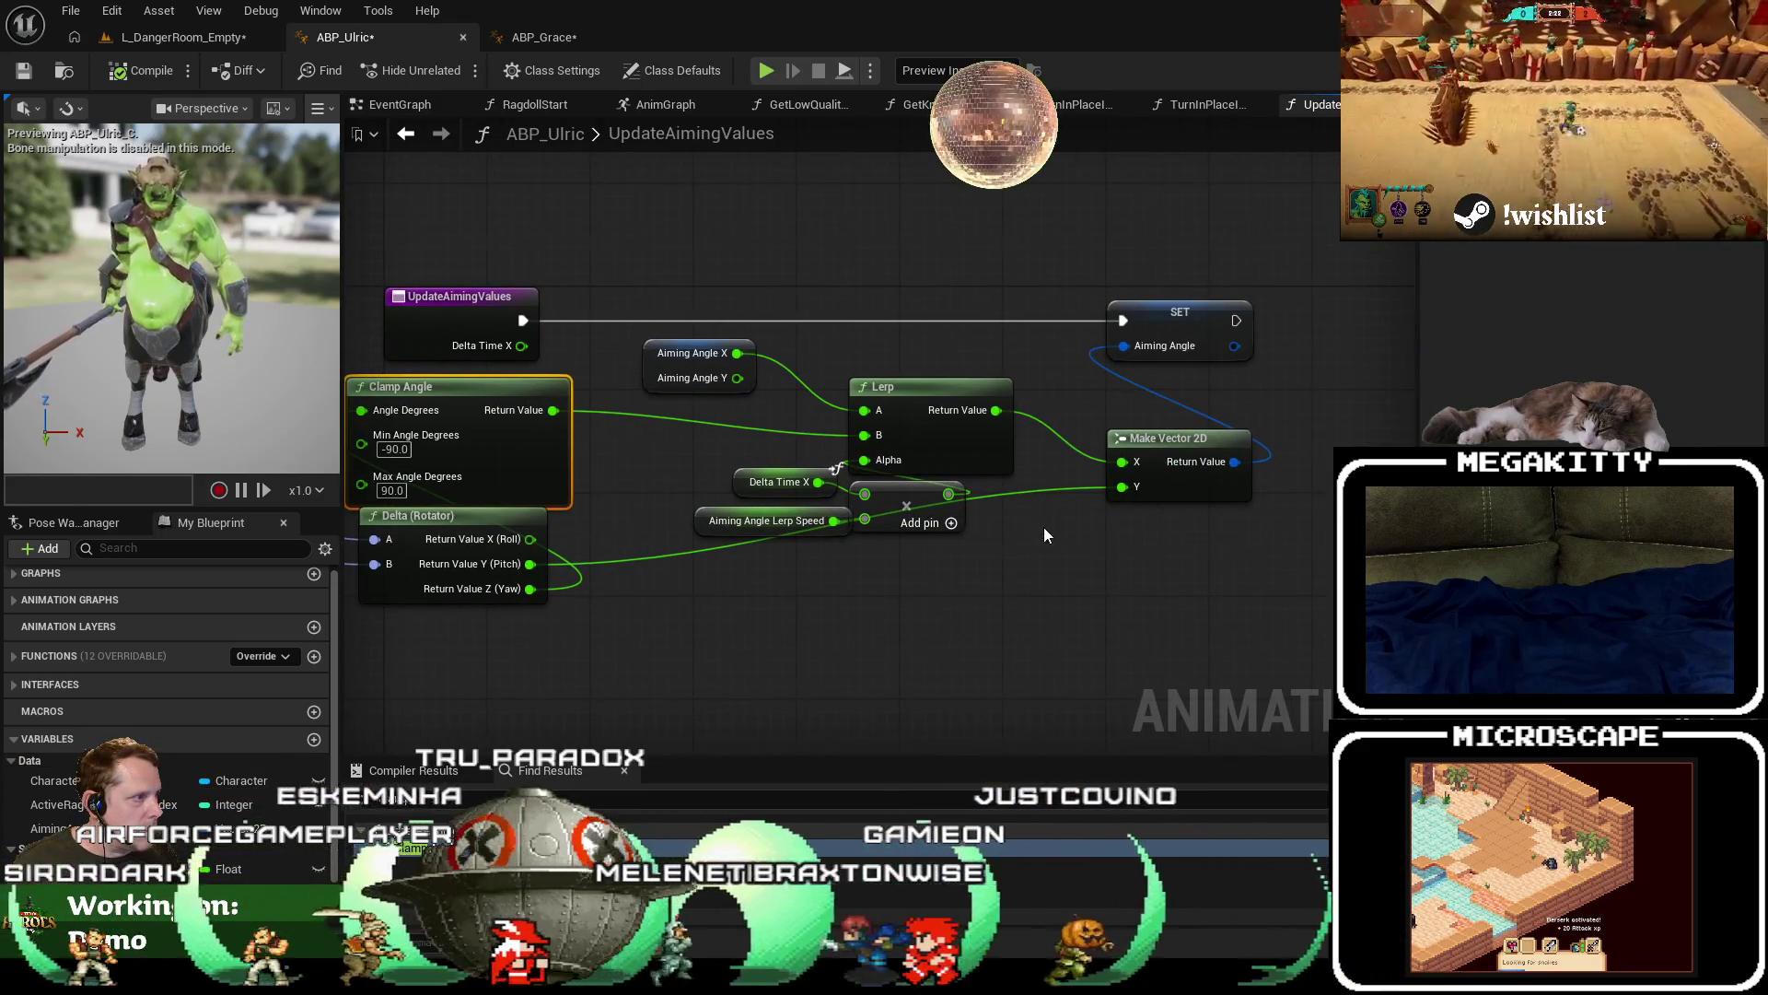
click(521, 43)
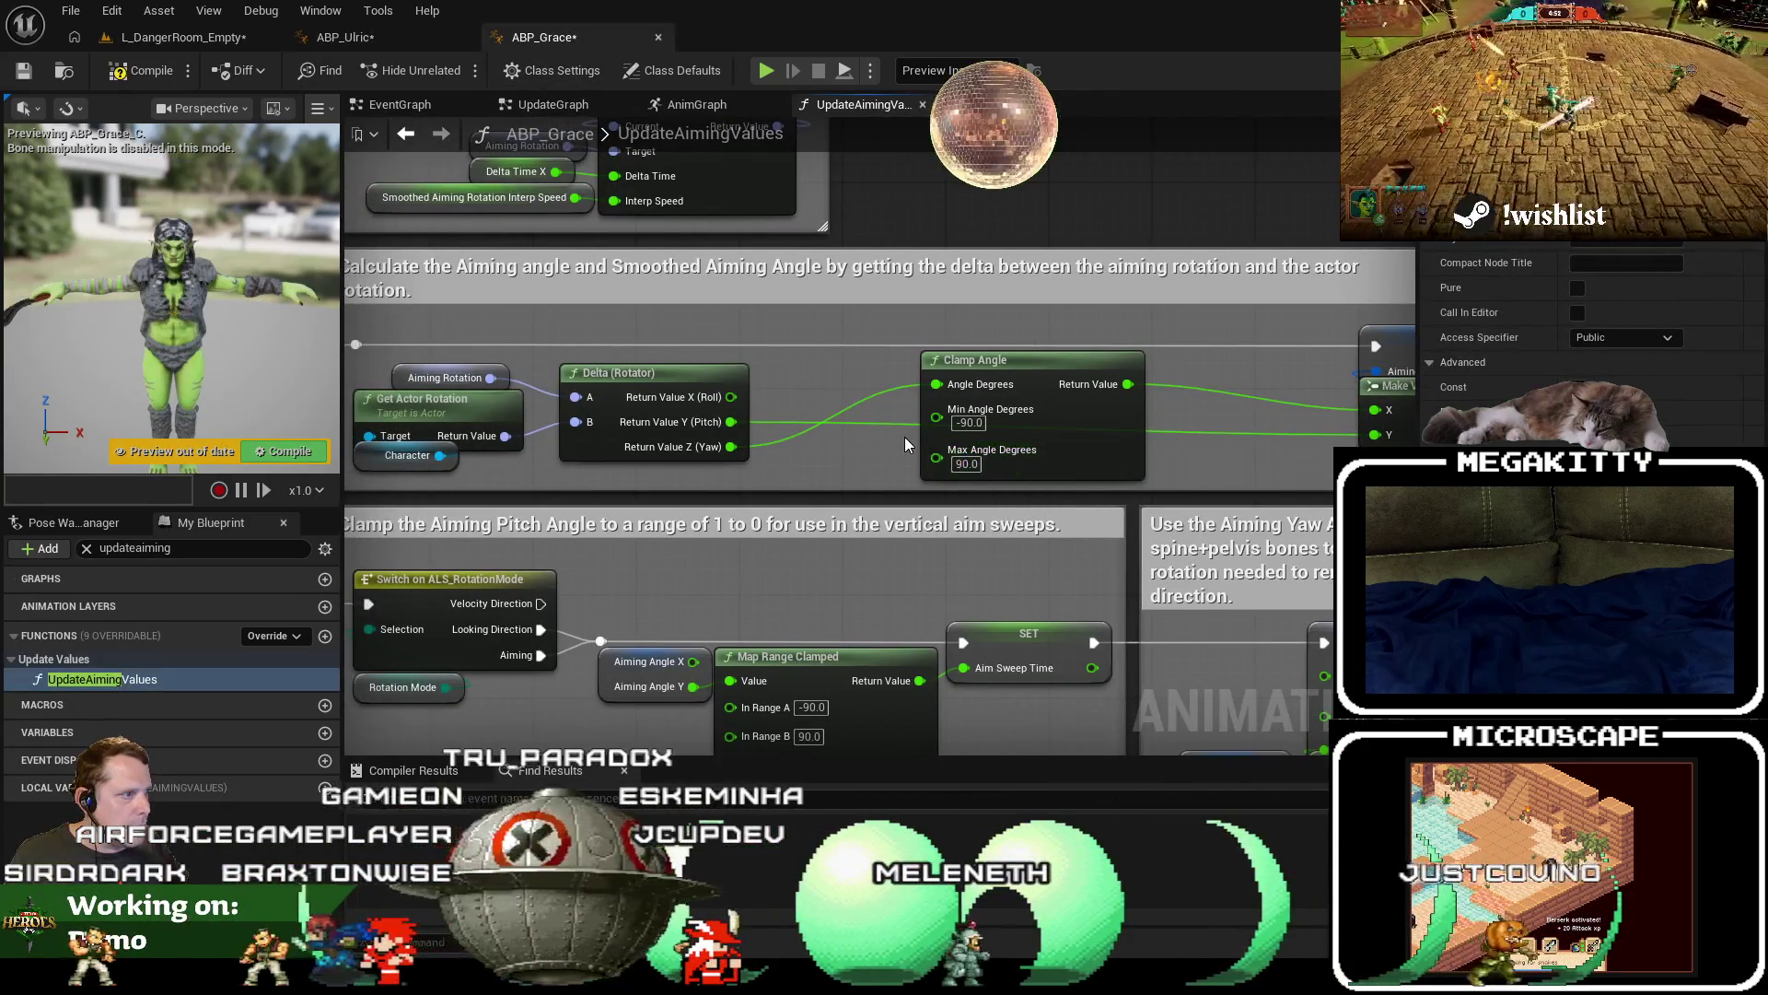
Route Delta's Yaw straight into Make Vector 2D X, bypassing Clamp Angle, then compile and save ABP_Grace.
key(ctrl+z)
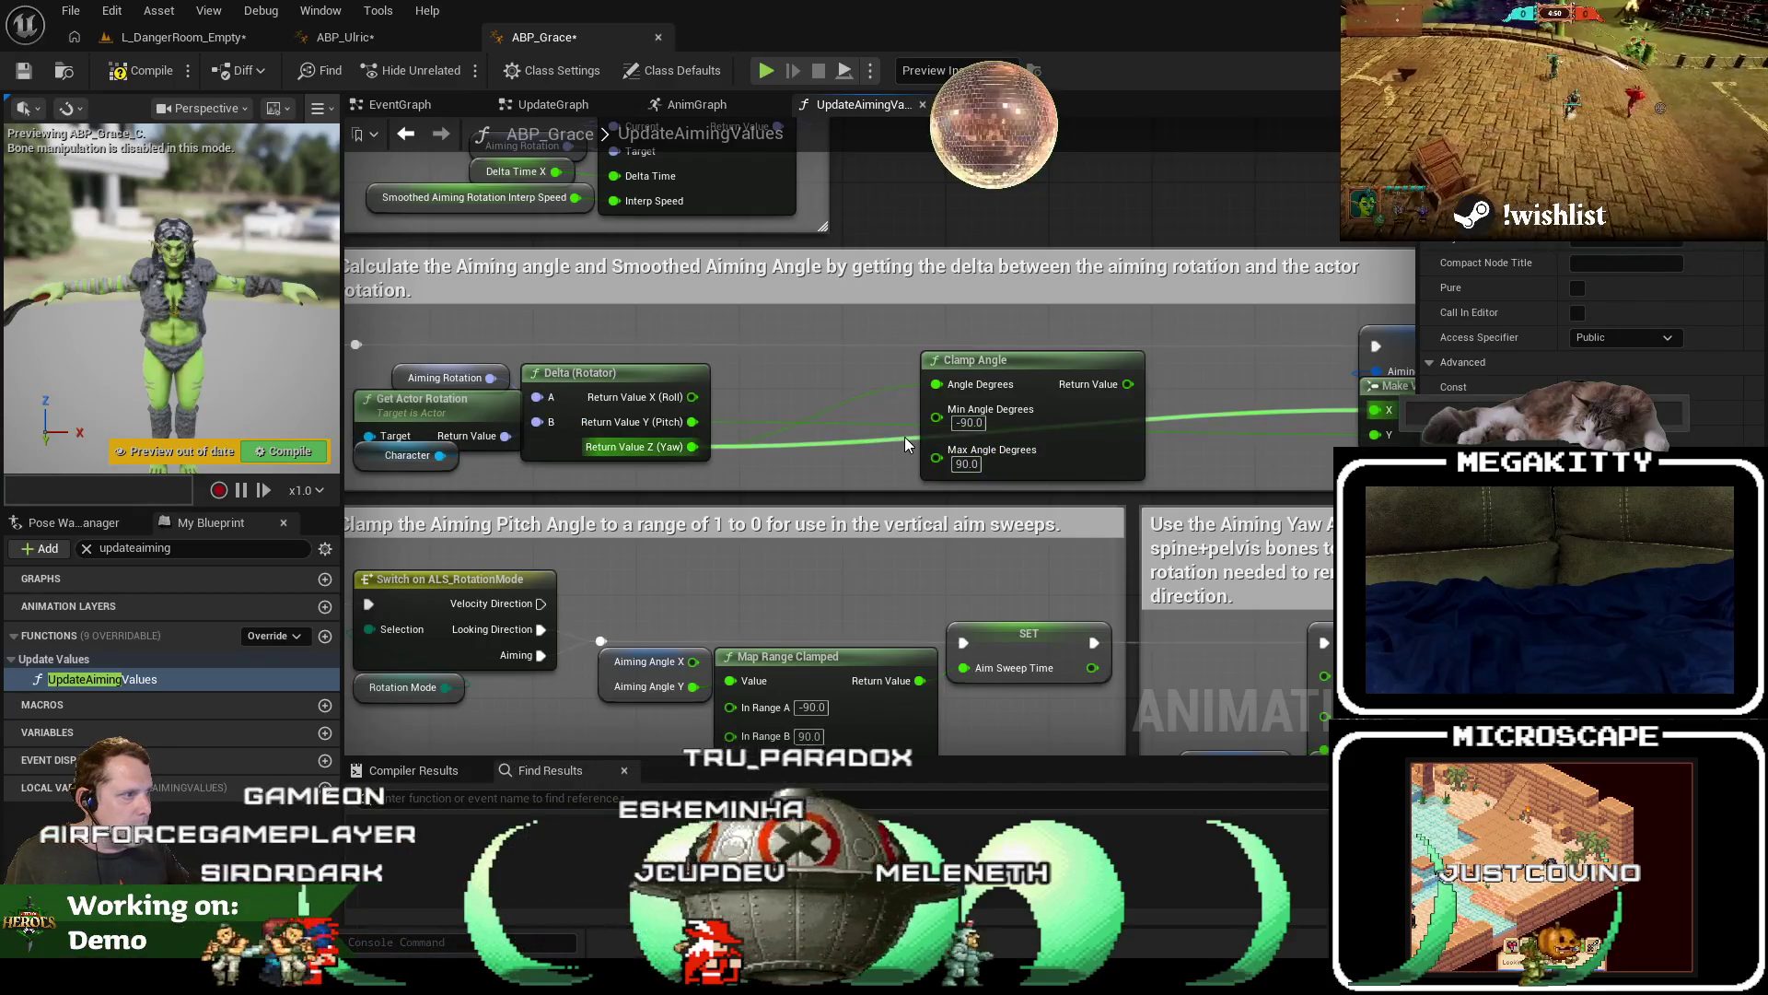
key(ctrl+z)
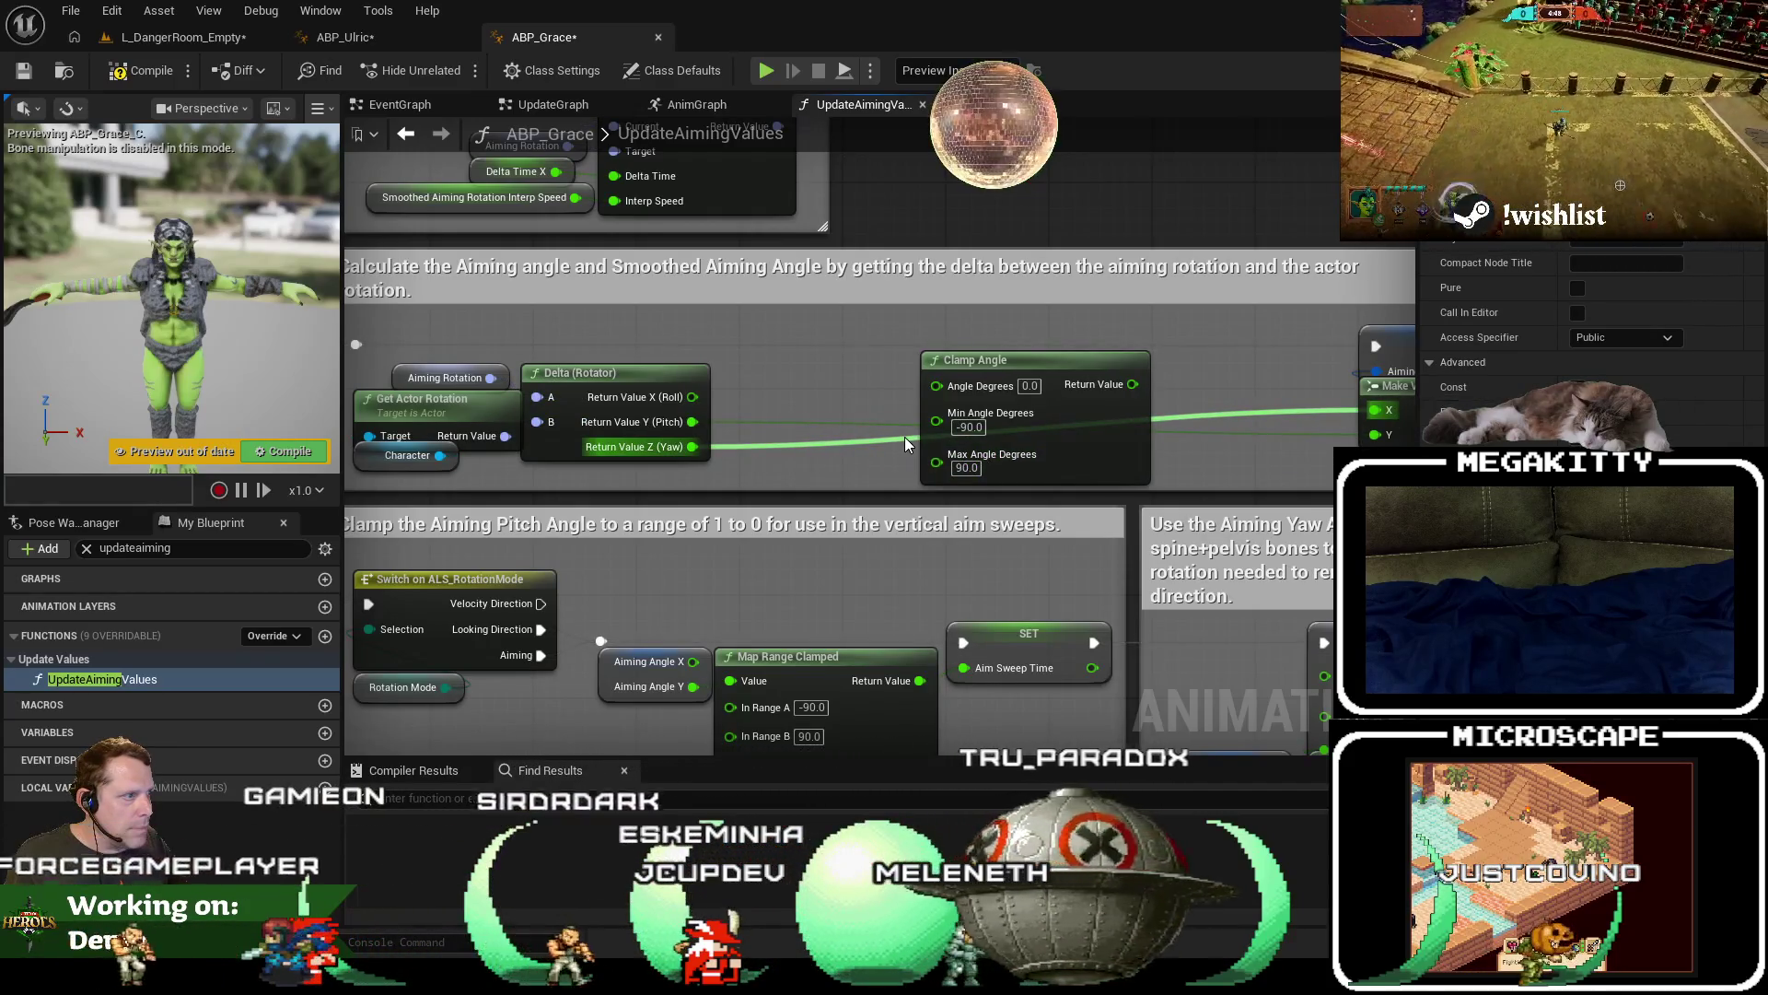
key(ctrl+z)
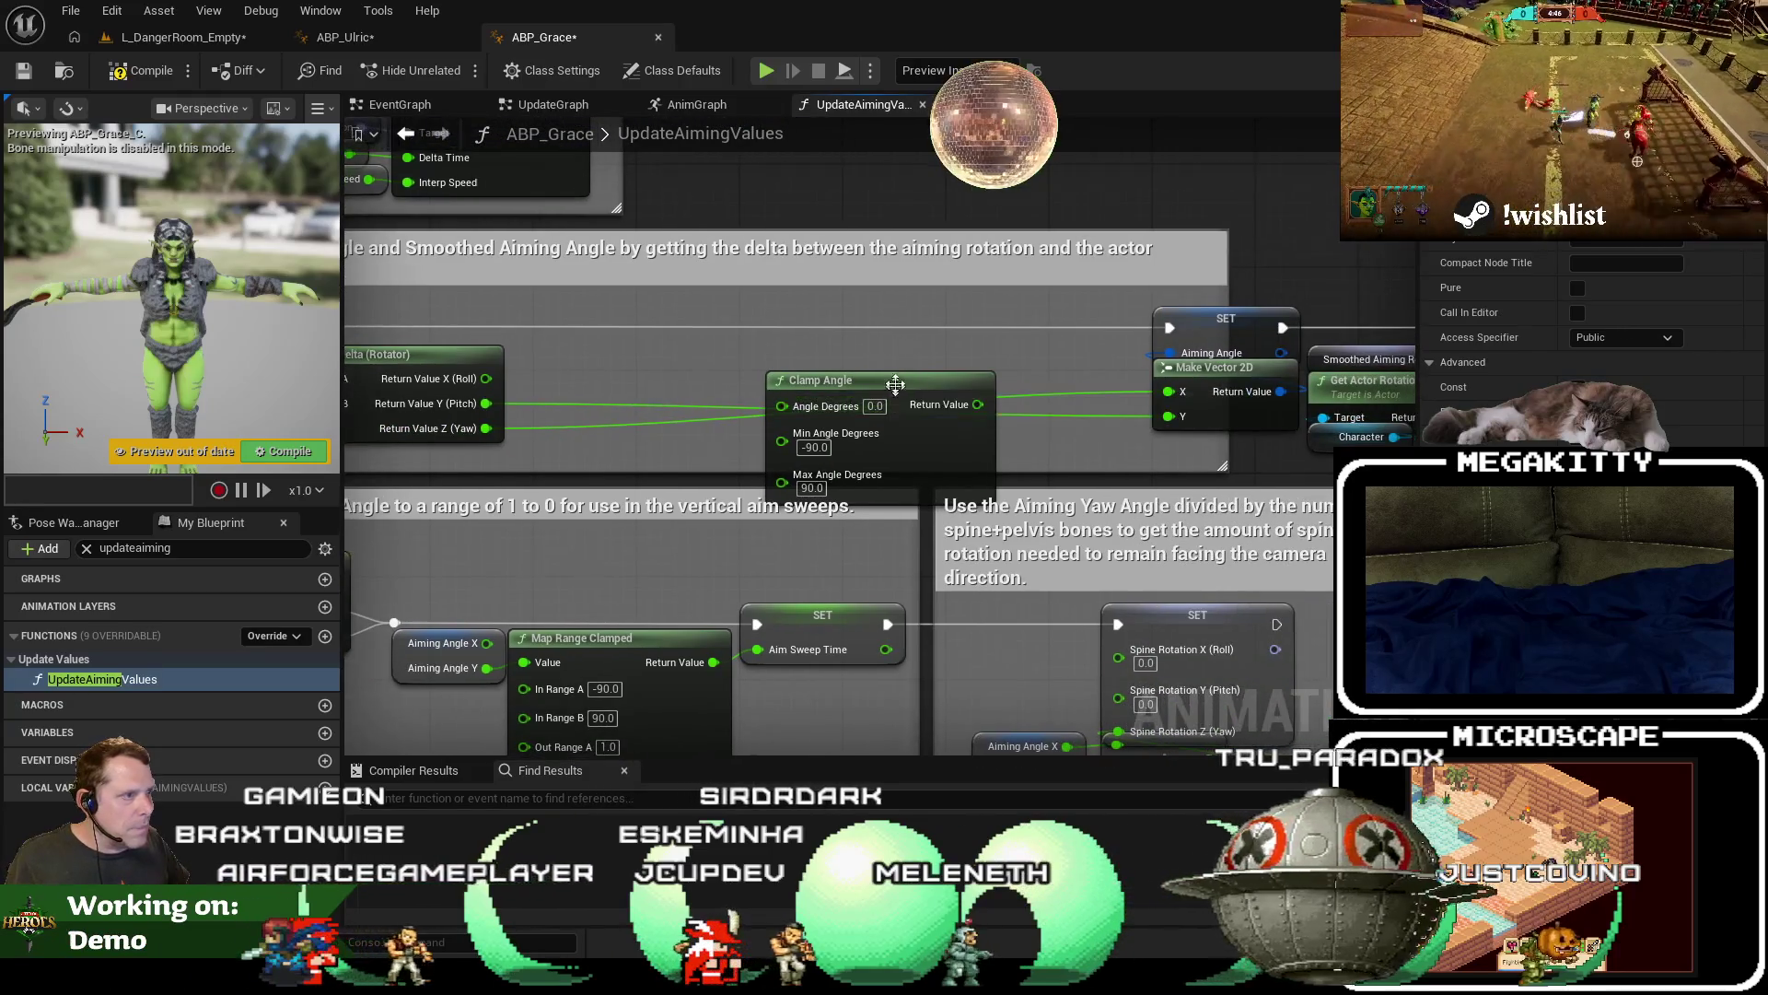
drag(895, 386, 846, 347)
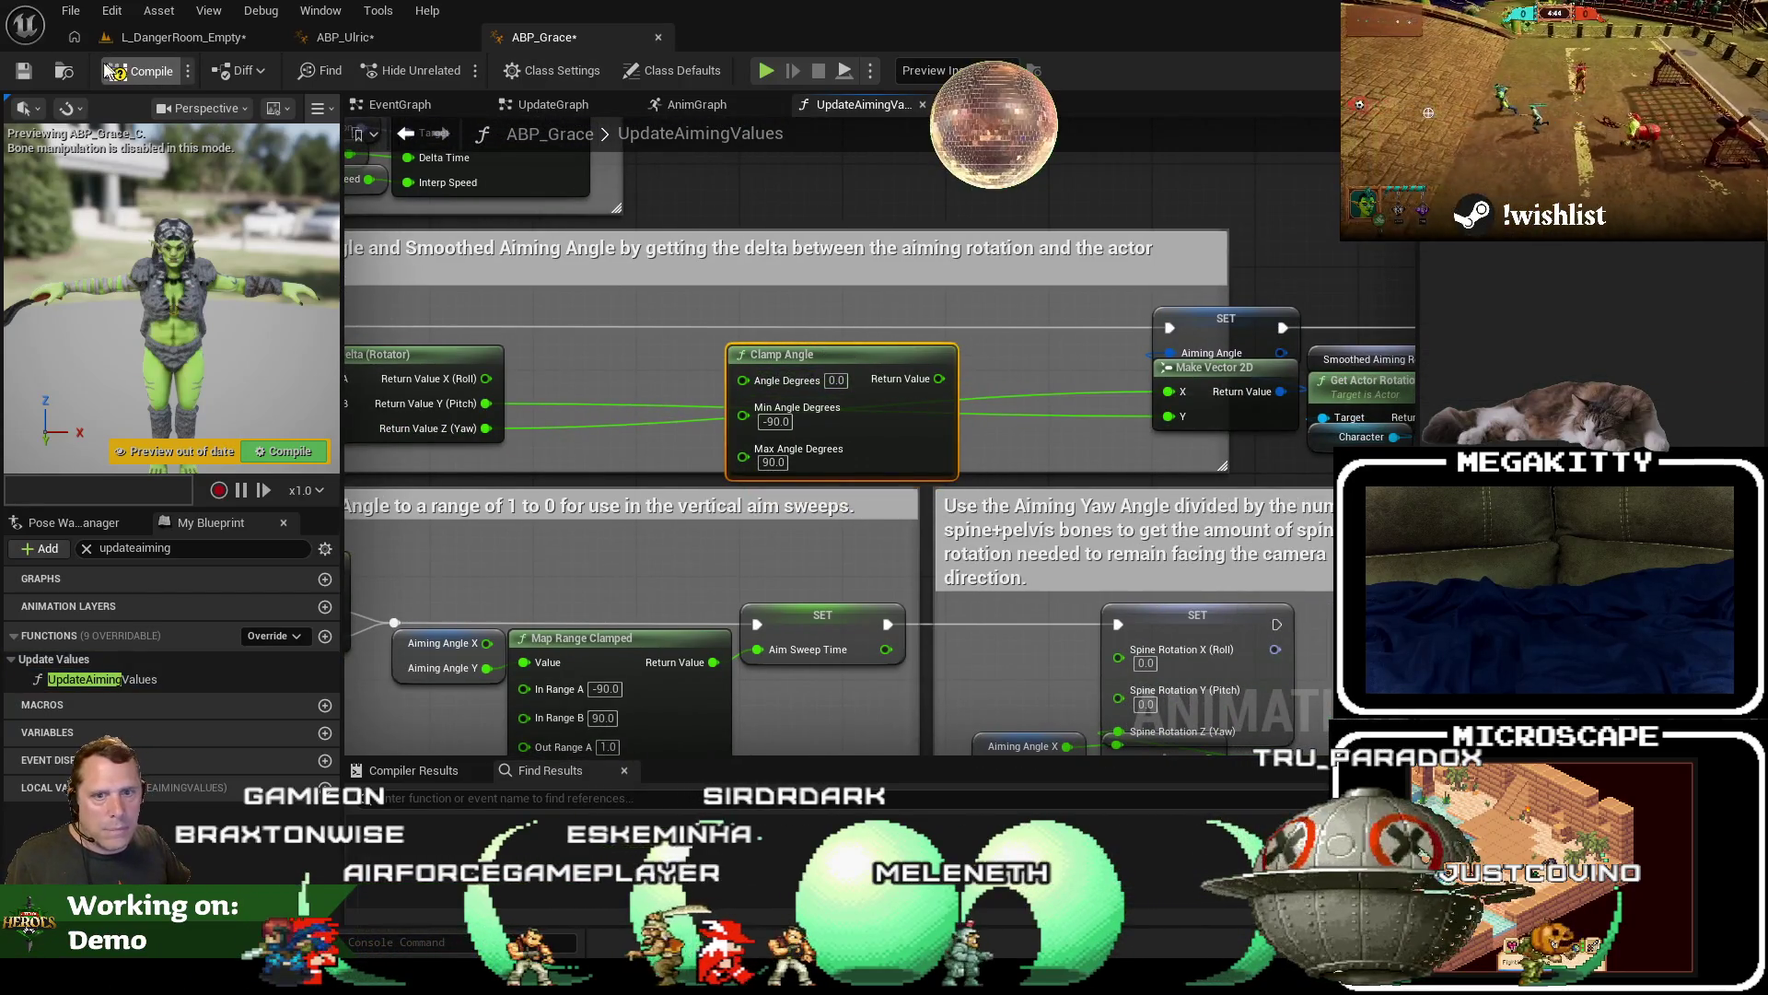
click(24, 71)
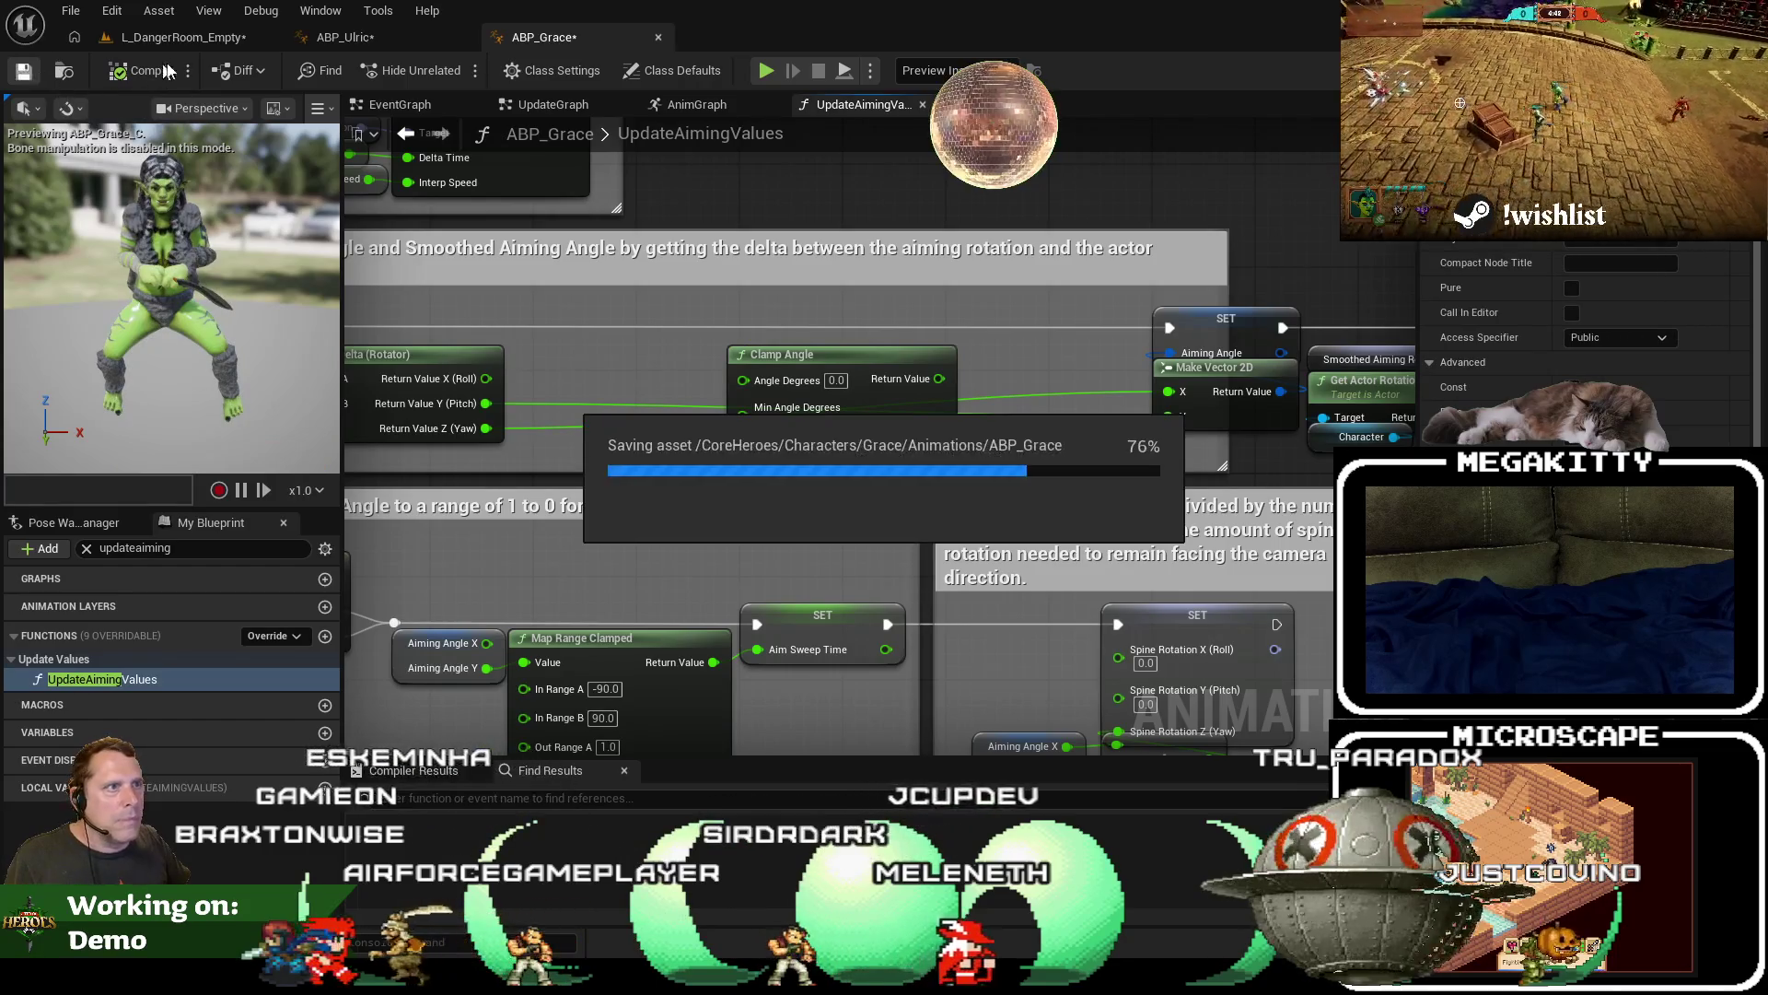
click(184, 37)
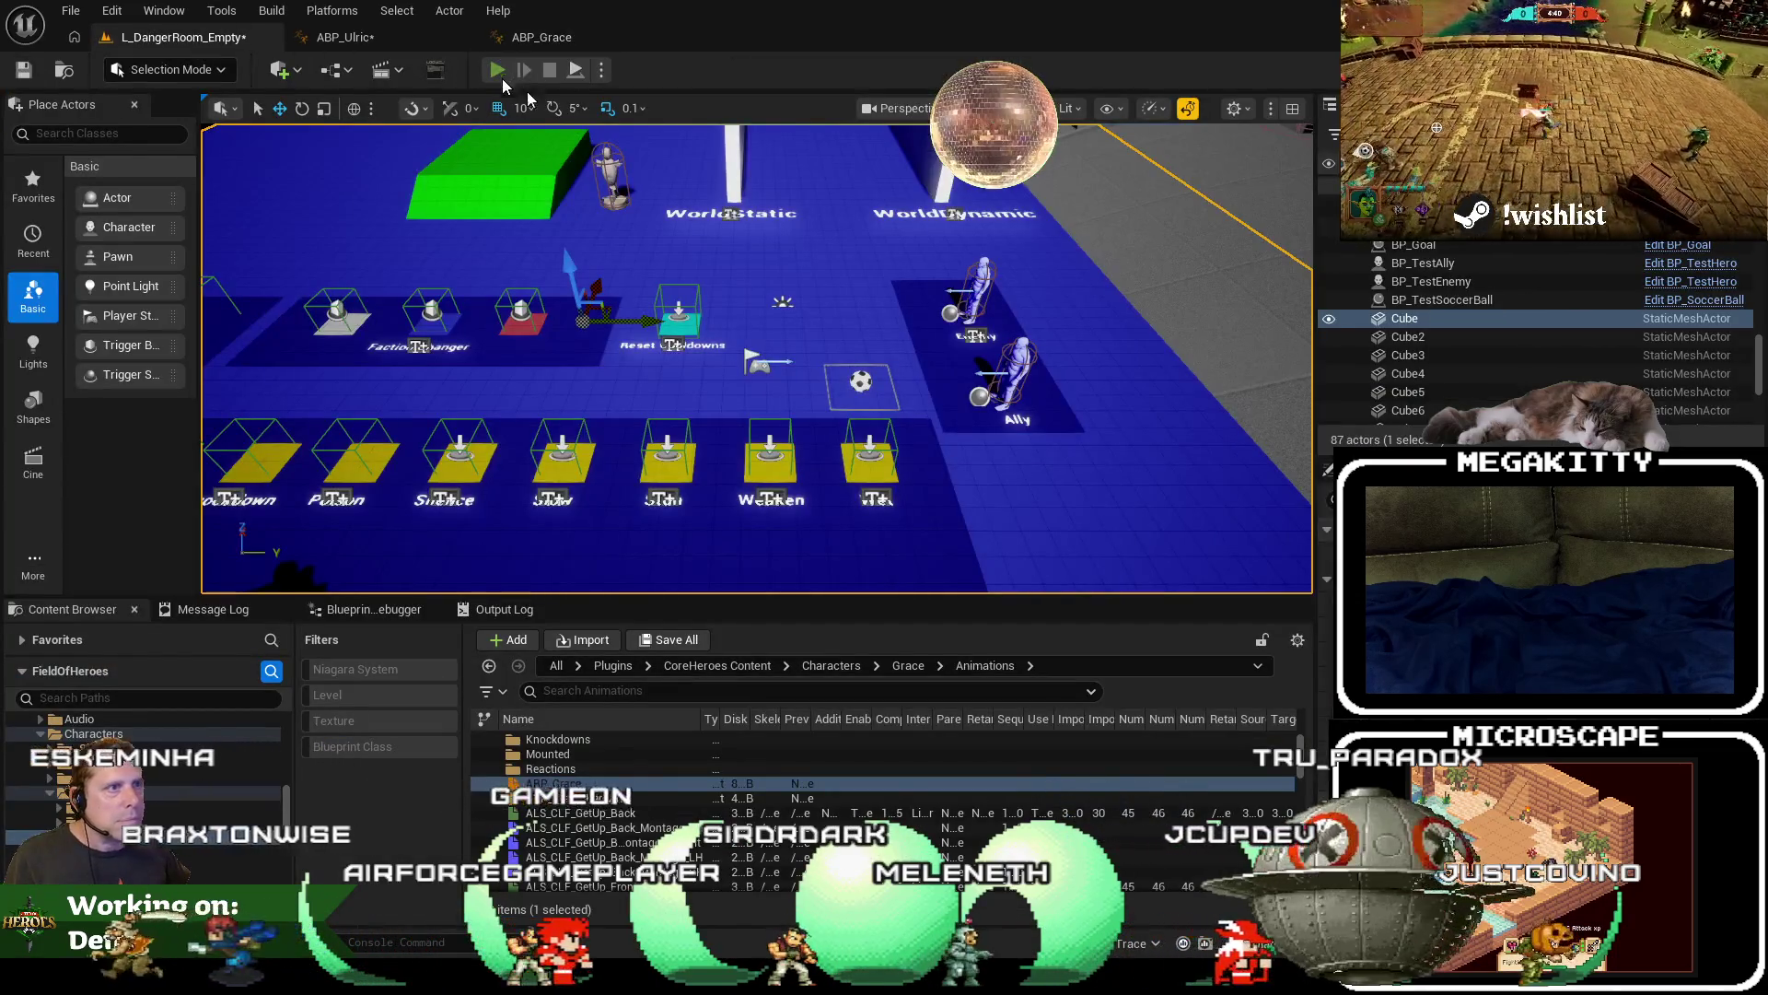
Playtest the new aiming, then move the unused Clamp Angle node upward in ABP_Grace's graph.
click(497, 72)
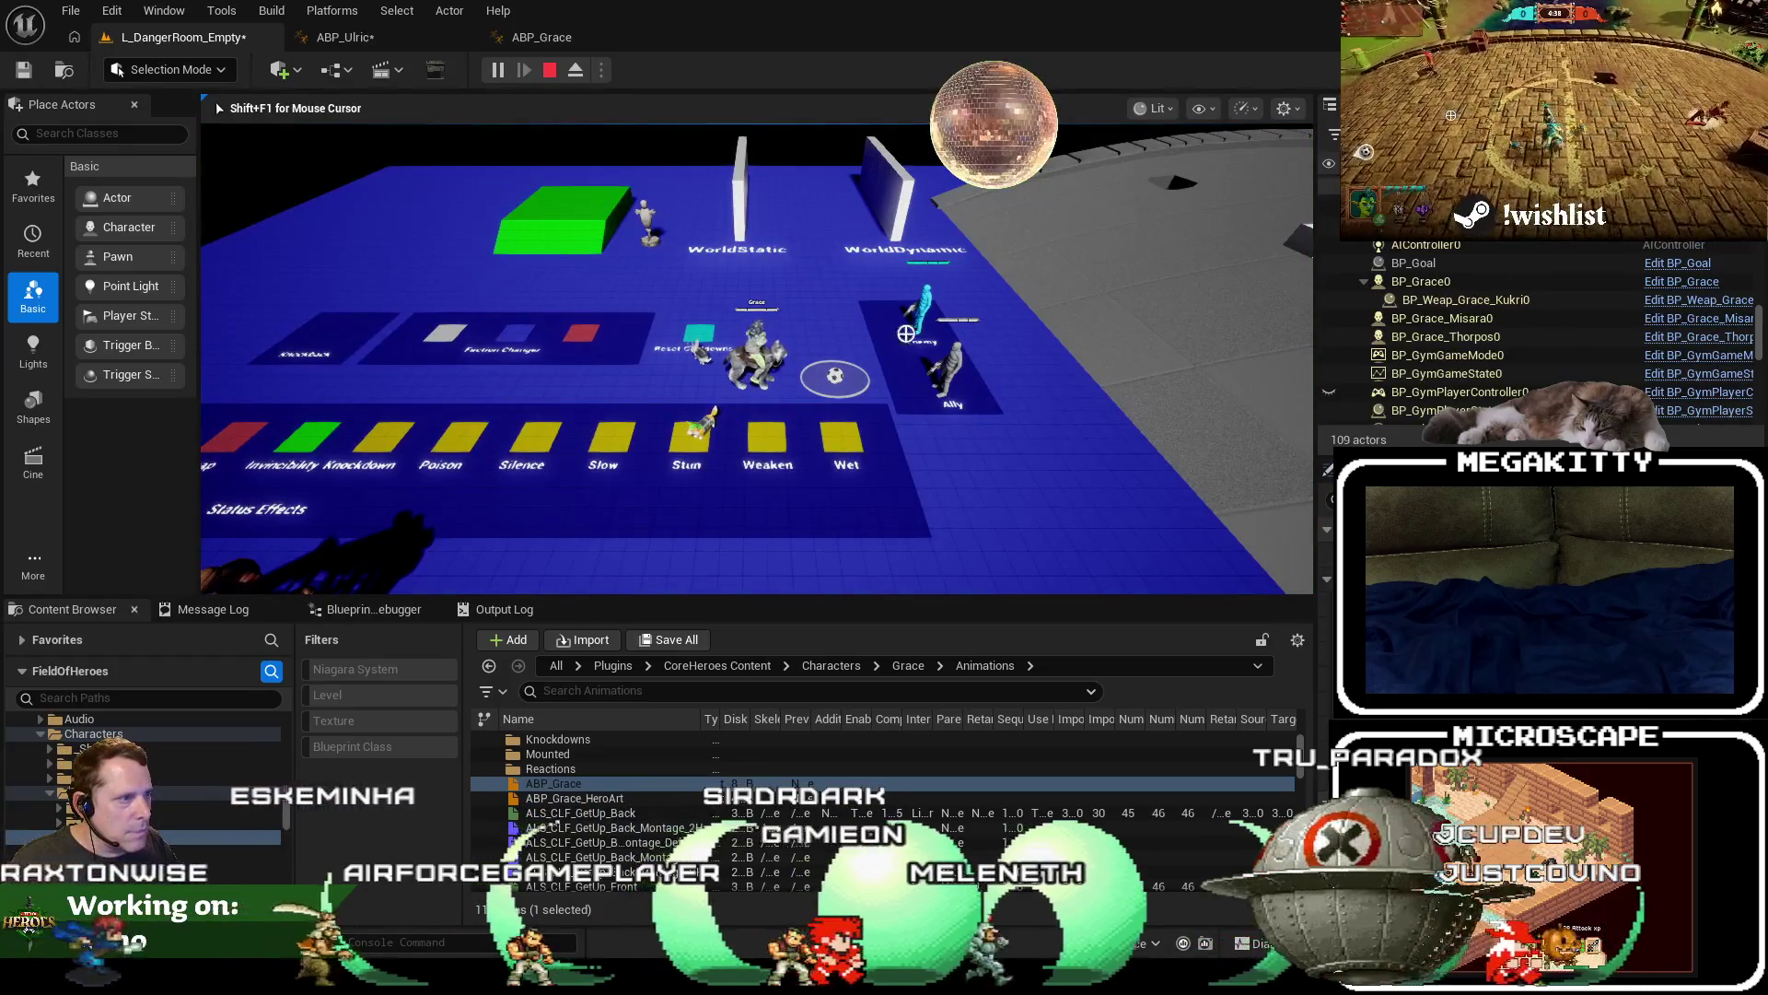
key(Escape)
click(544, 37)
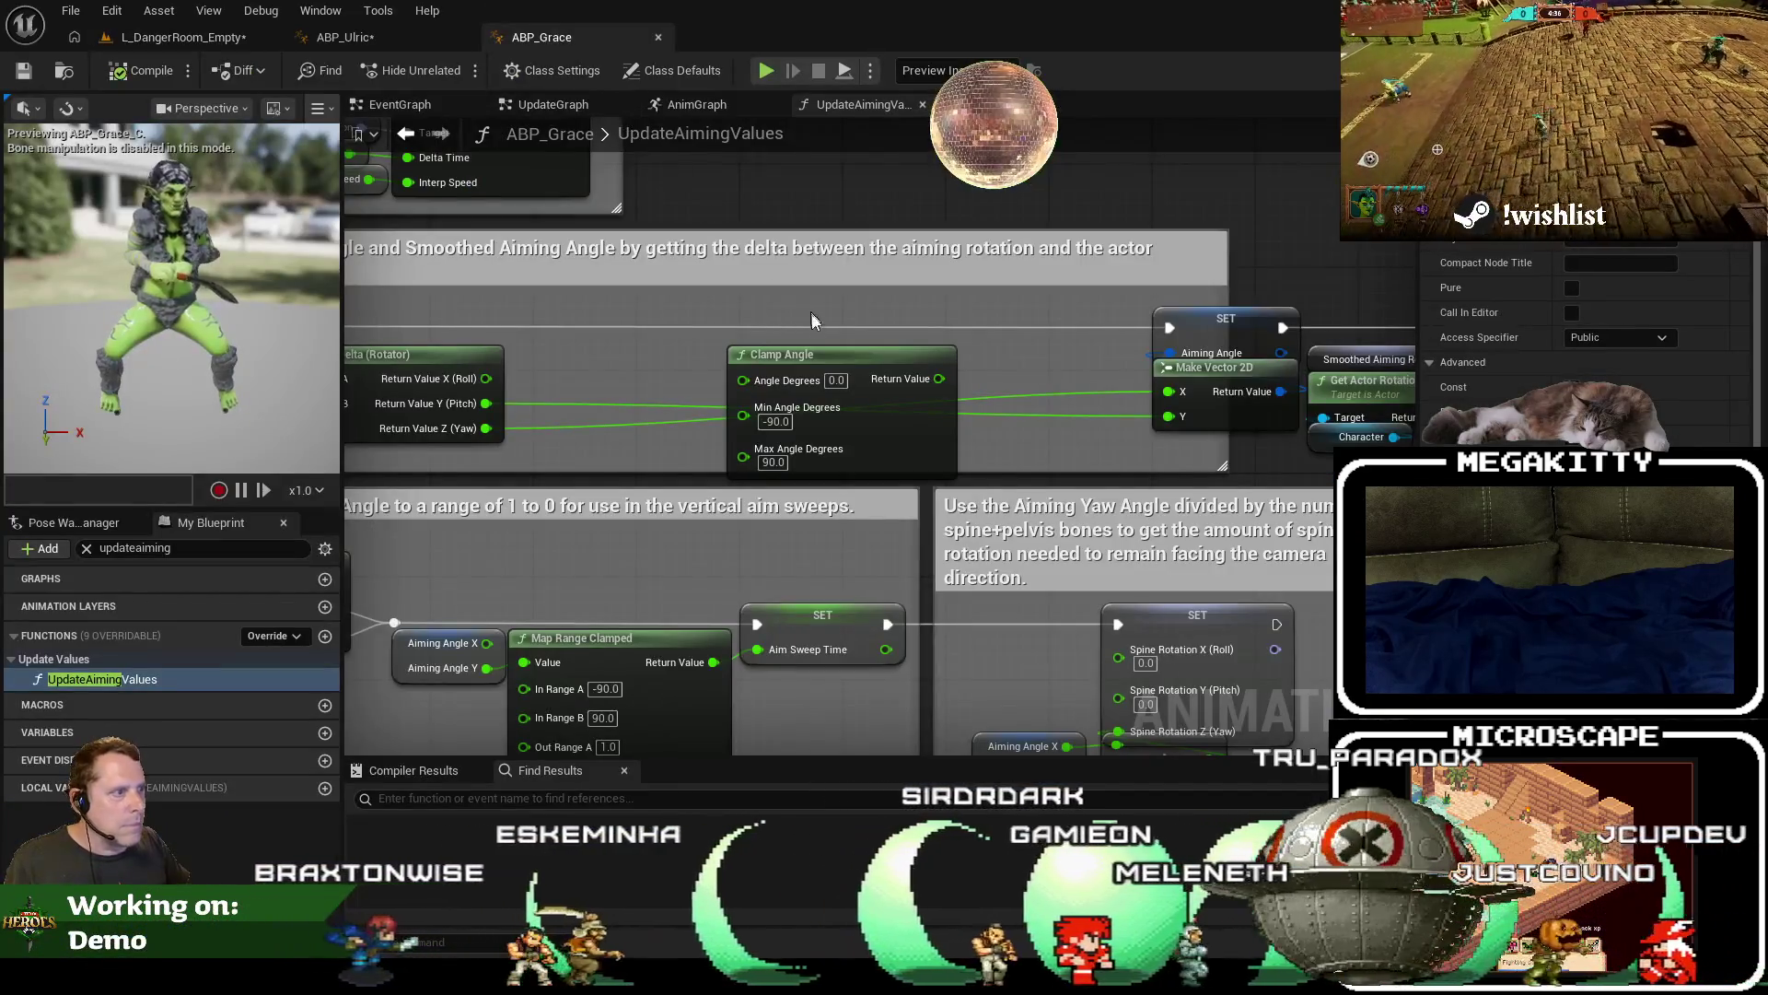
mouse_move(797, 353)
mouse_down()
mouse_move(971, 198)
mouse_move(810, 300)
mouse_move(831, 226)
mouse_move(779, 200)
mouse_up()
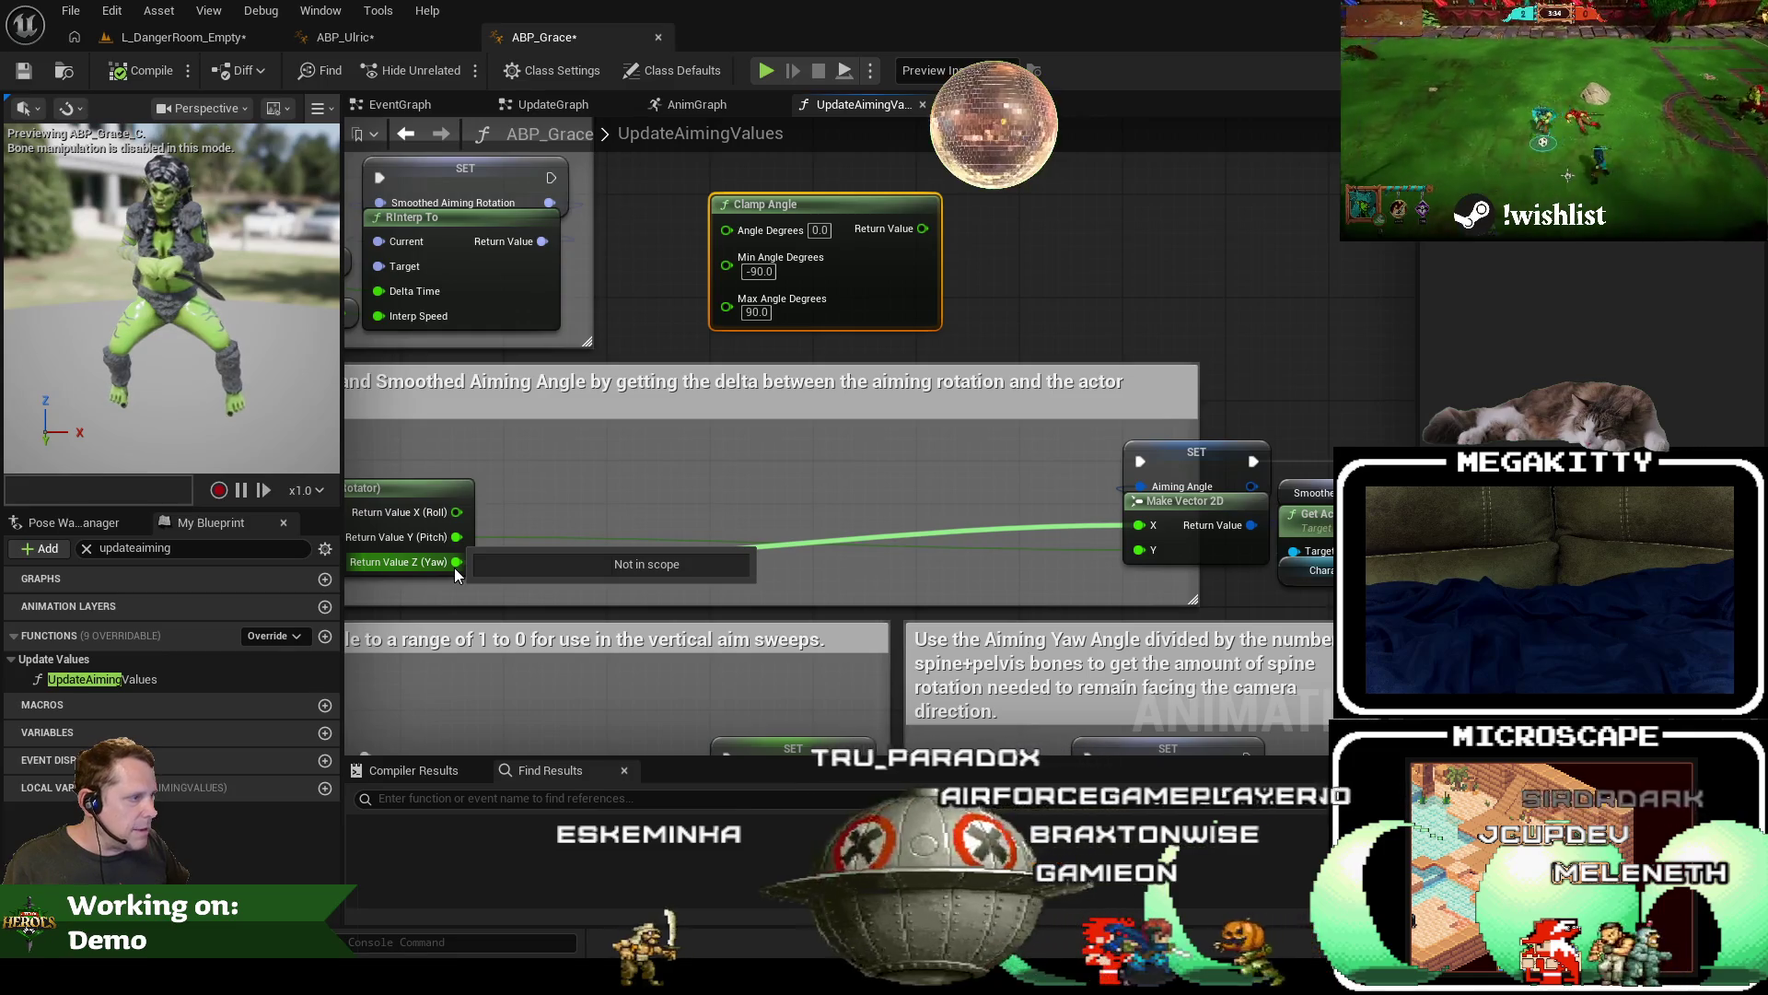
click(372, 37)
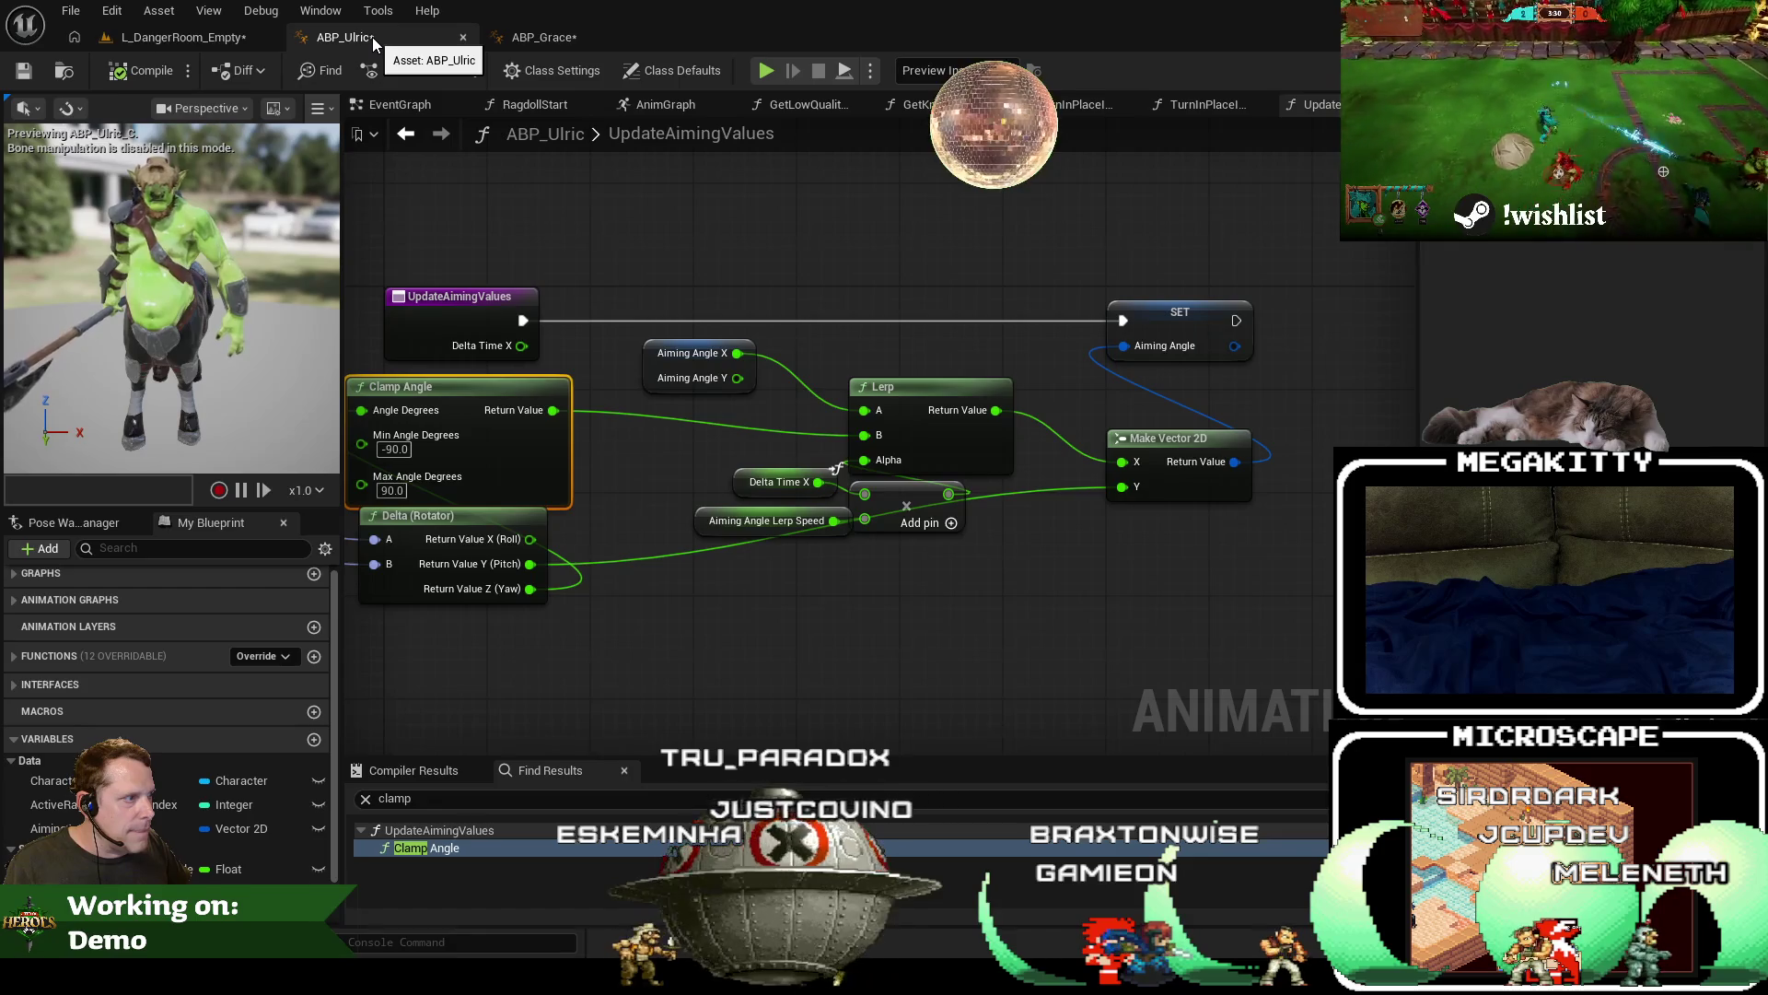
Review Ulric's aiming graph once more, then pan Grace's UpdateAimingValues to the Delta (Rotator) nodes.
click(513, 37)
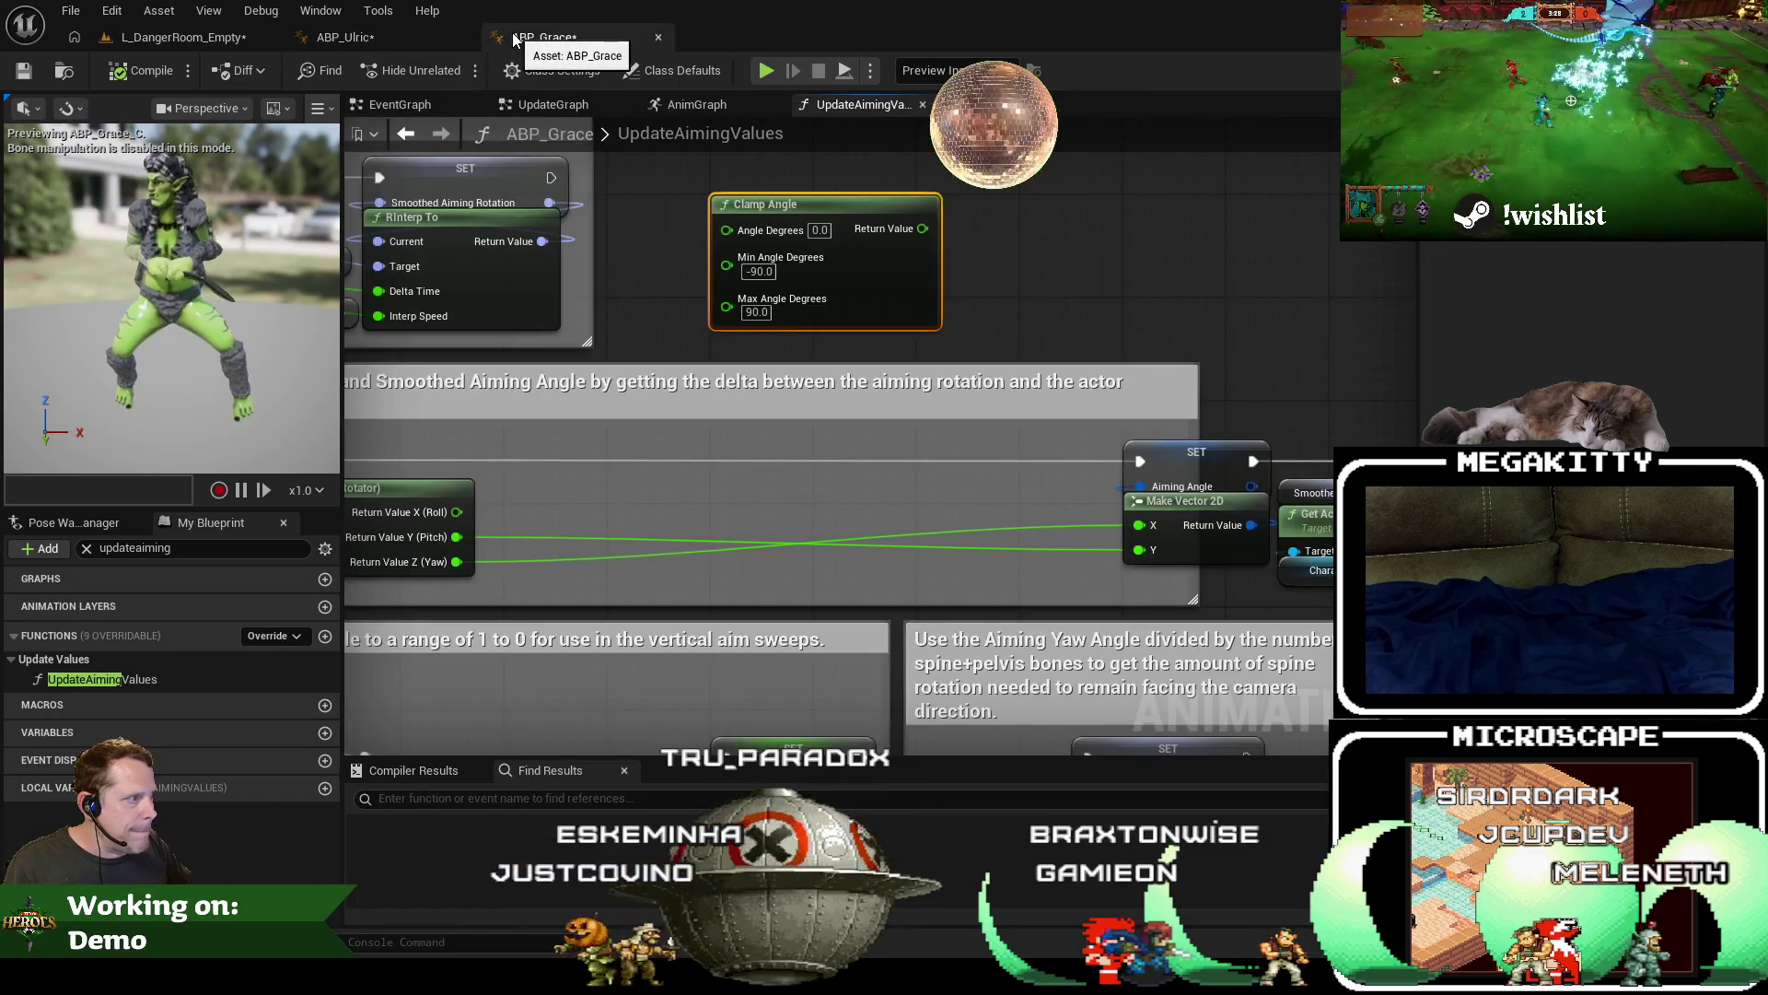
click(402, 37)
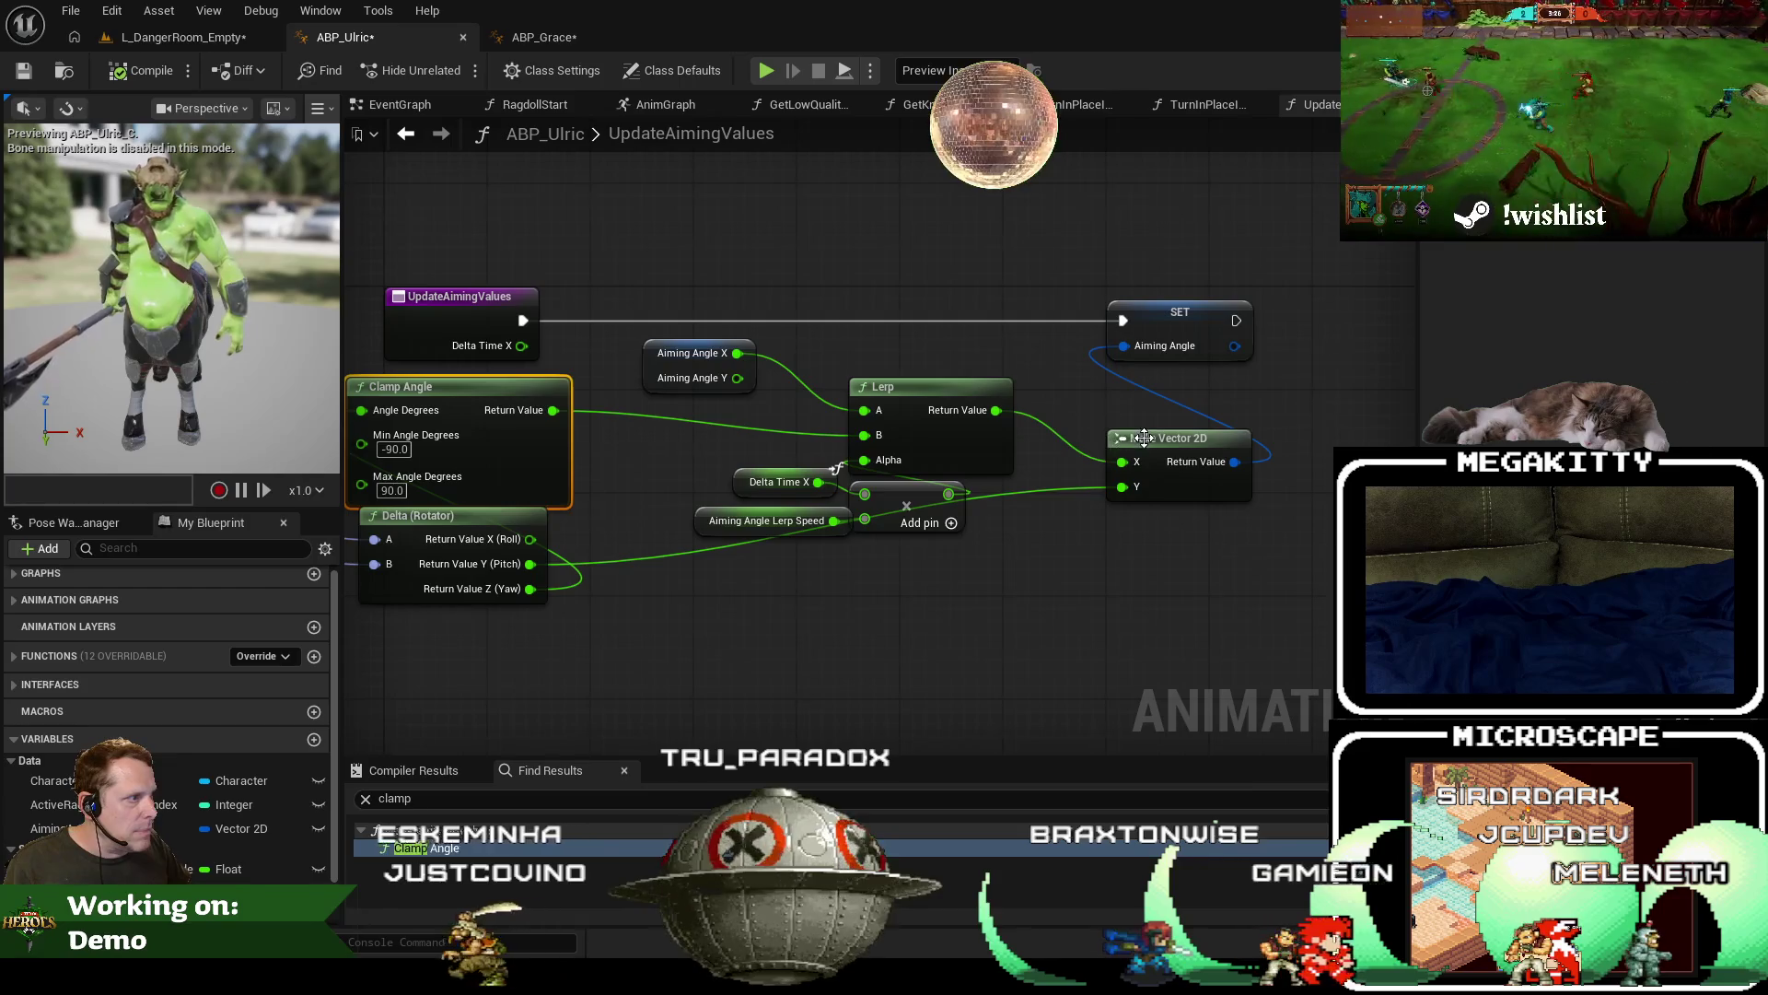
drag(801, 431, 897, 421)
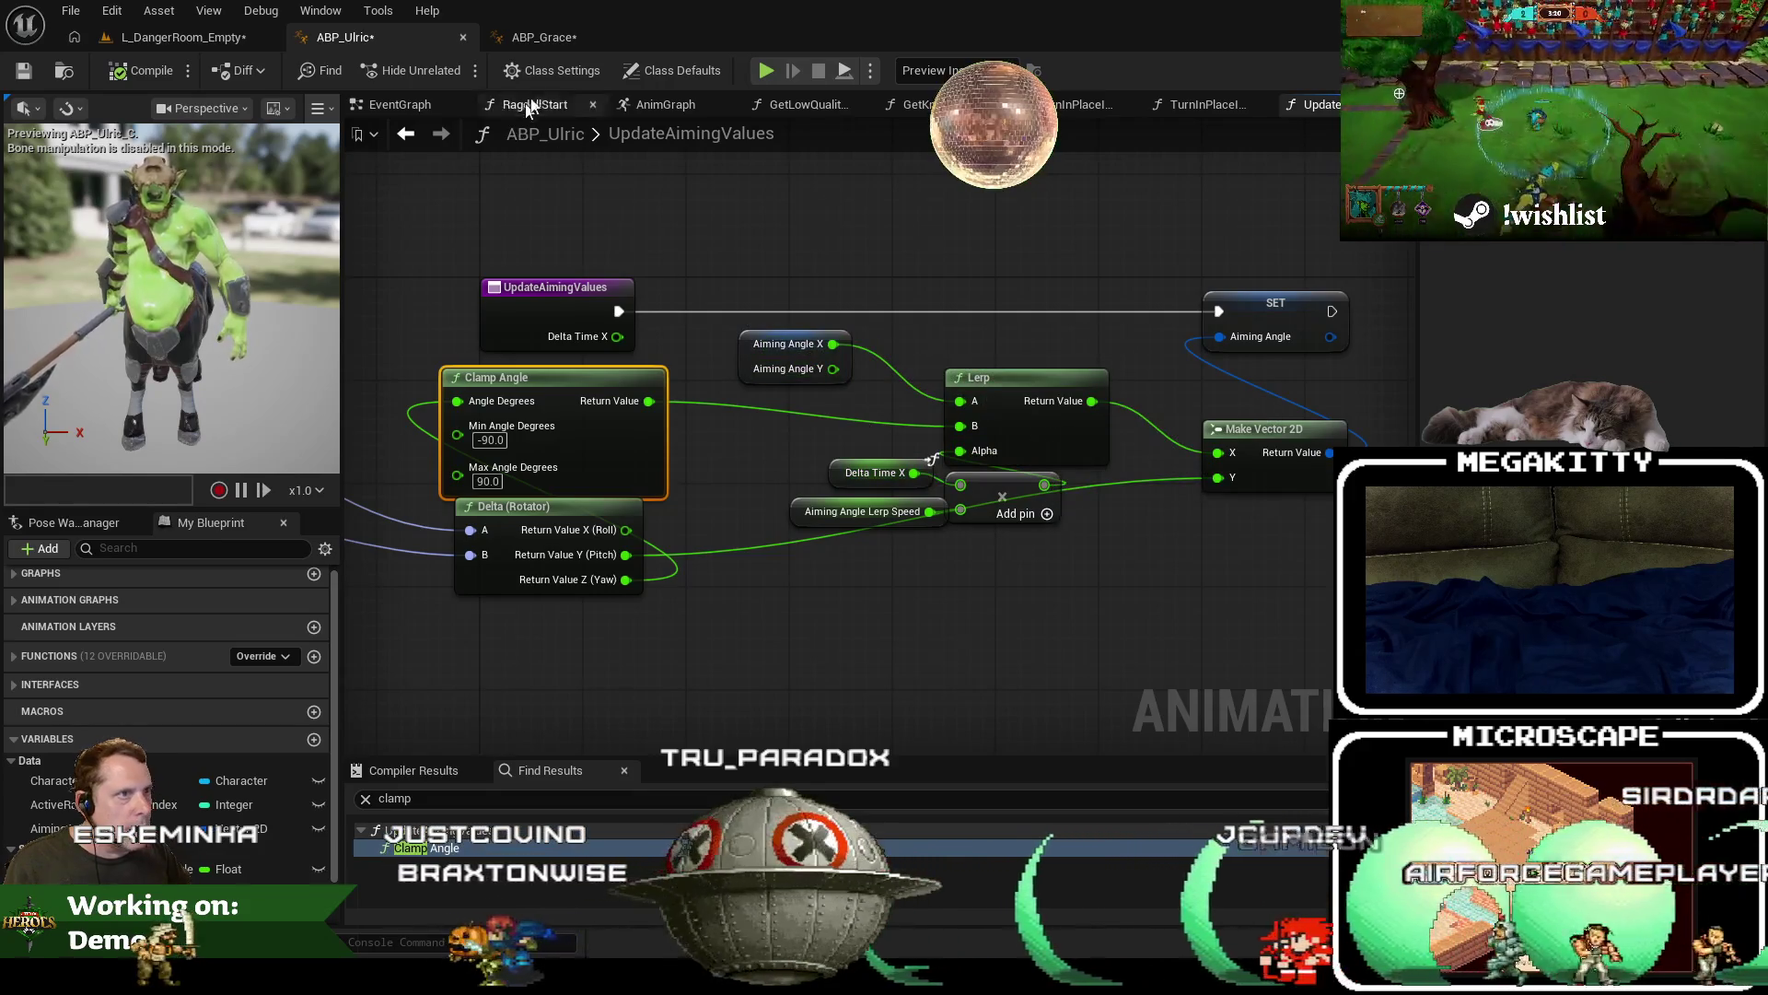
click(543, 37)
mouse_move(645, 442)
mouse_down()
mouse_move(958, 433)
mouse_move(995, 378)
mouse_move(1105, 318)
mouse_move(853, 244)
mouse_up()
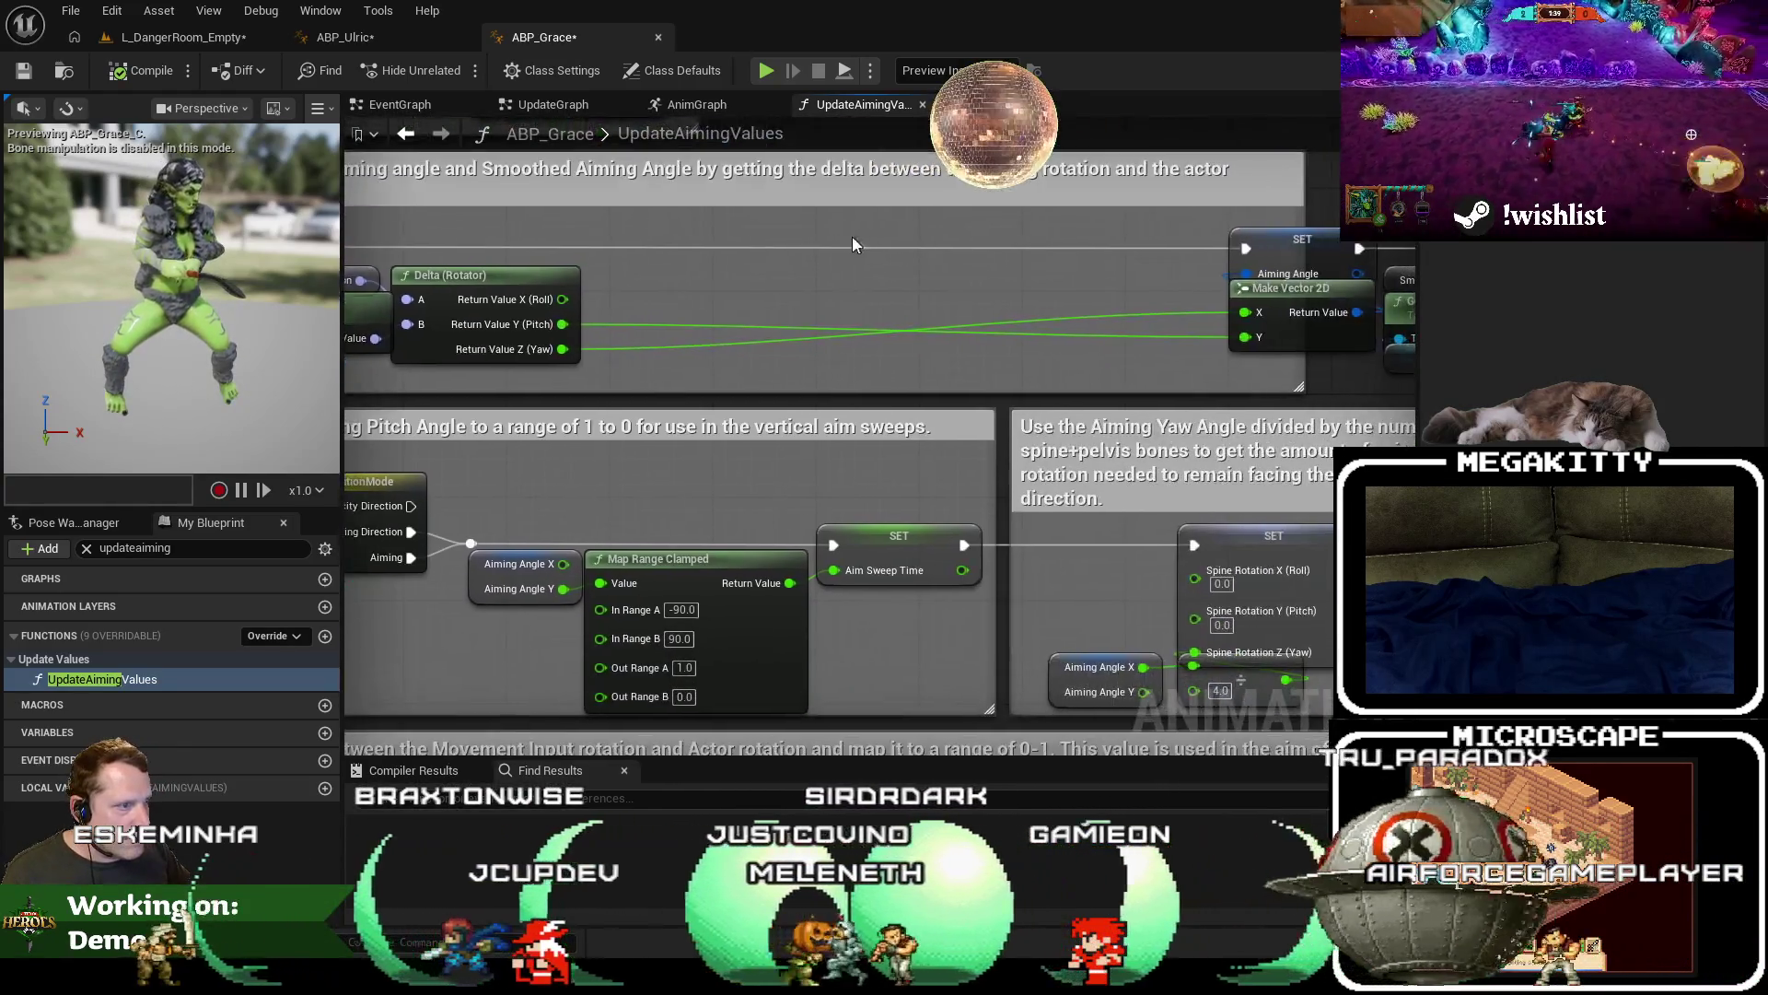
Add a Print String node off the reroute point in ABP_Grace's UpdateAimingValues.
scroll(893, 335, down, 2)
mouse_move(894, 334)
mouse_down()
mouse_move(796, 443)
mouse_move(844, 418)
mouse_move(963, 472)
mouse_up()
scroll(785, 421, up, 1)
scroll(814, 406, up, 1)
drag(494, 445, 1004, 444)
mouse_move(784, 424)
mouse_down()
mouse_move(1160, 401)
mouse_move(690, 418)
mouse_up()
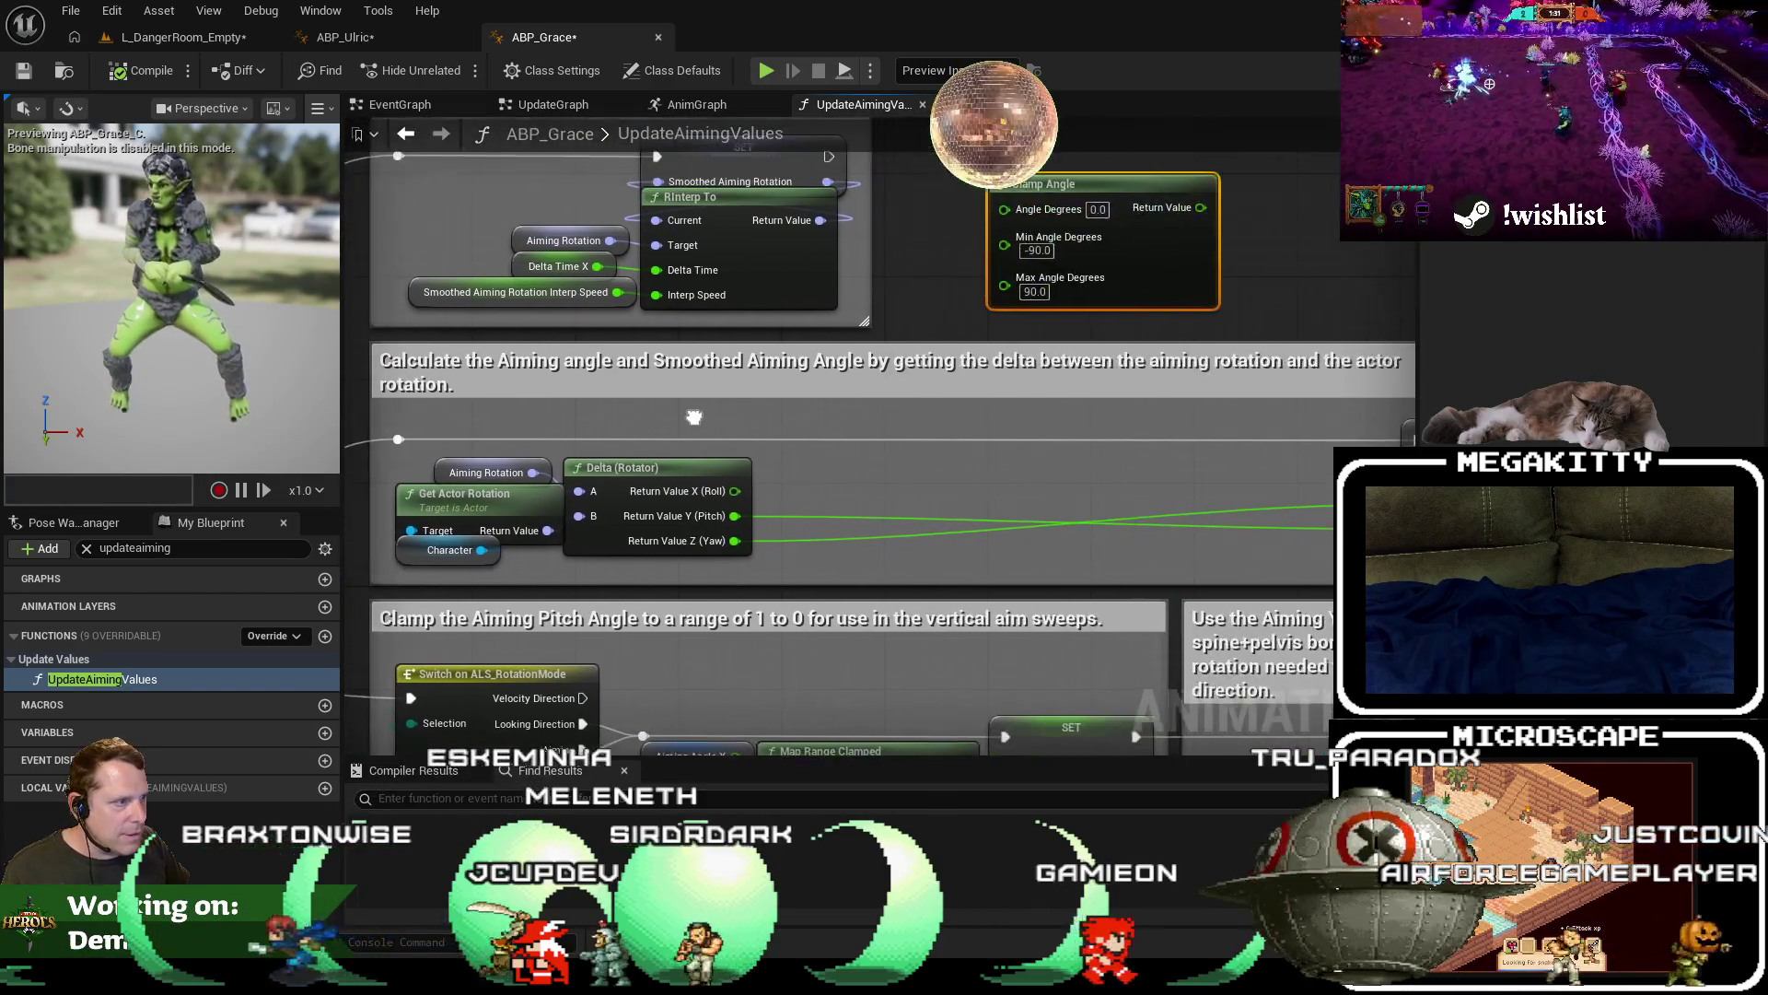
mouse_move(396, 441)
mouse_down()
mouse_move(916, 421)
mouse_move(921, 401)
mouse_move(831, 396)
mouse_up()
text(print string)
key(Return)
Wire the Delta (Rotator) Yaw into Print String's In String, then return to L_DangerRoom_Empty.
drag(641, 512, 834, 451)
click(641, 537)
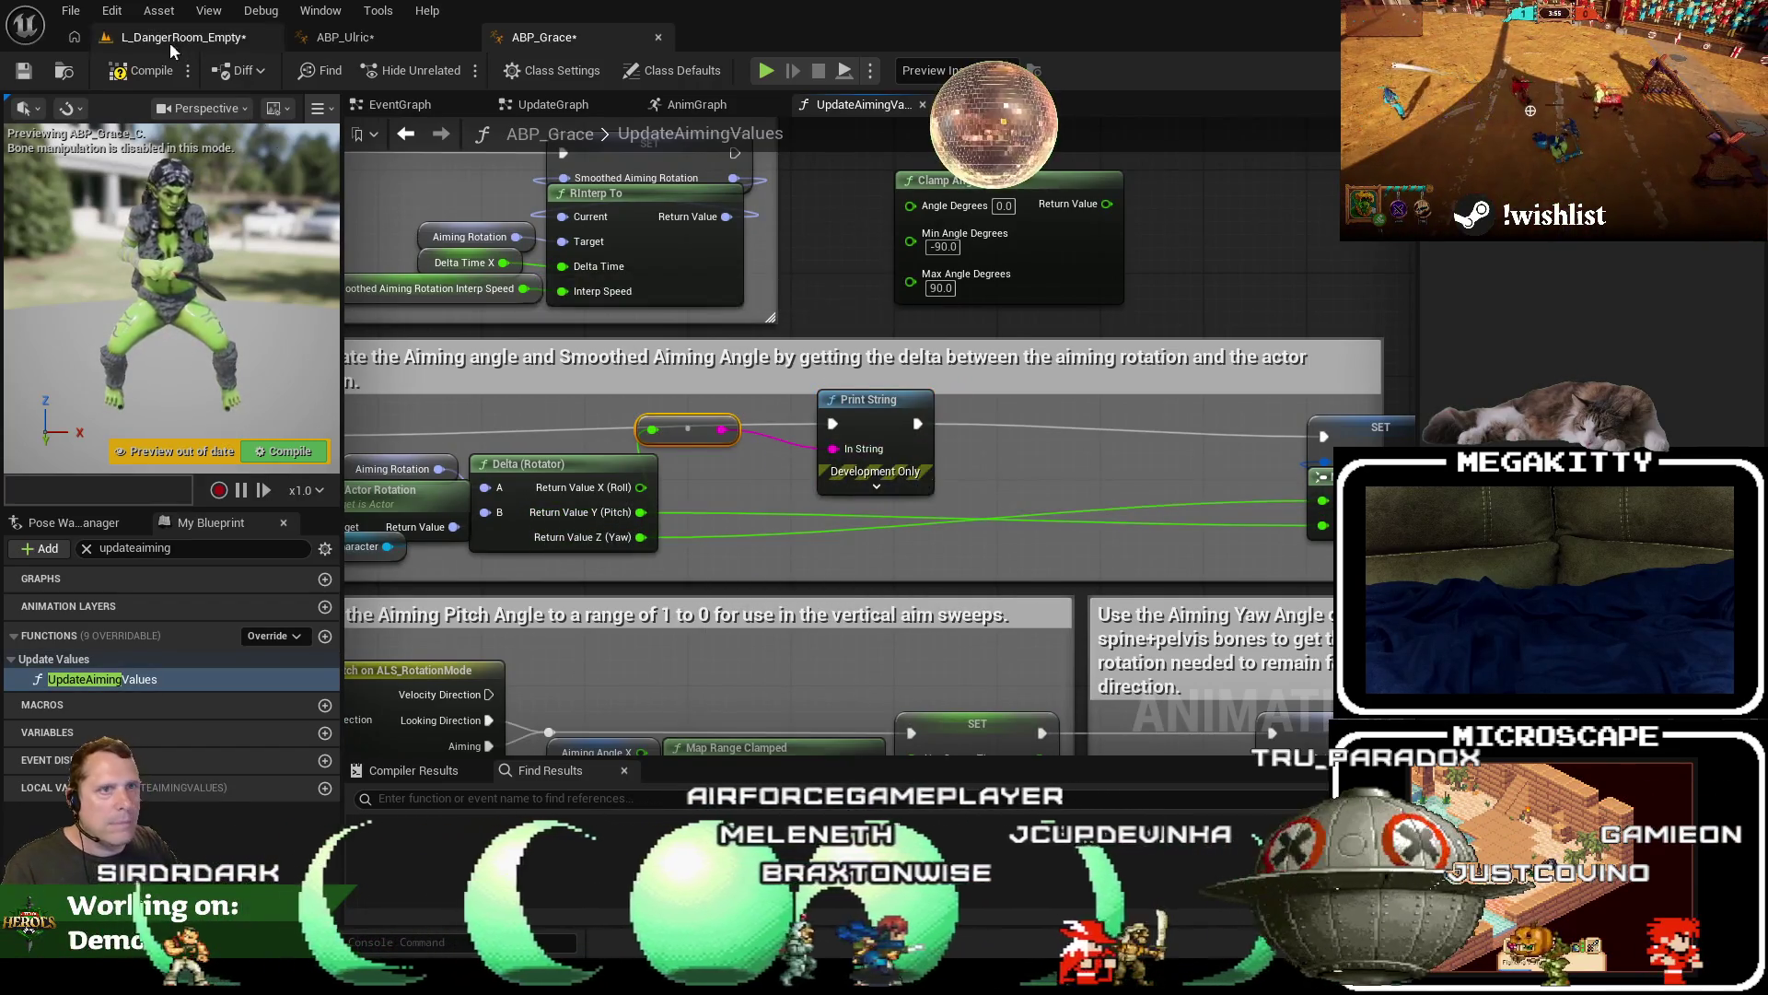
click(170, 37)
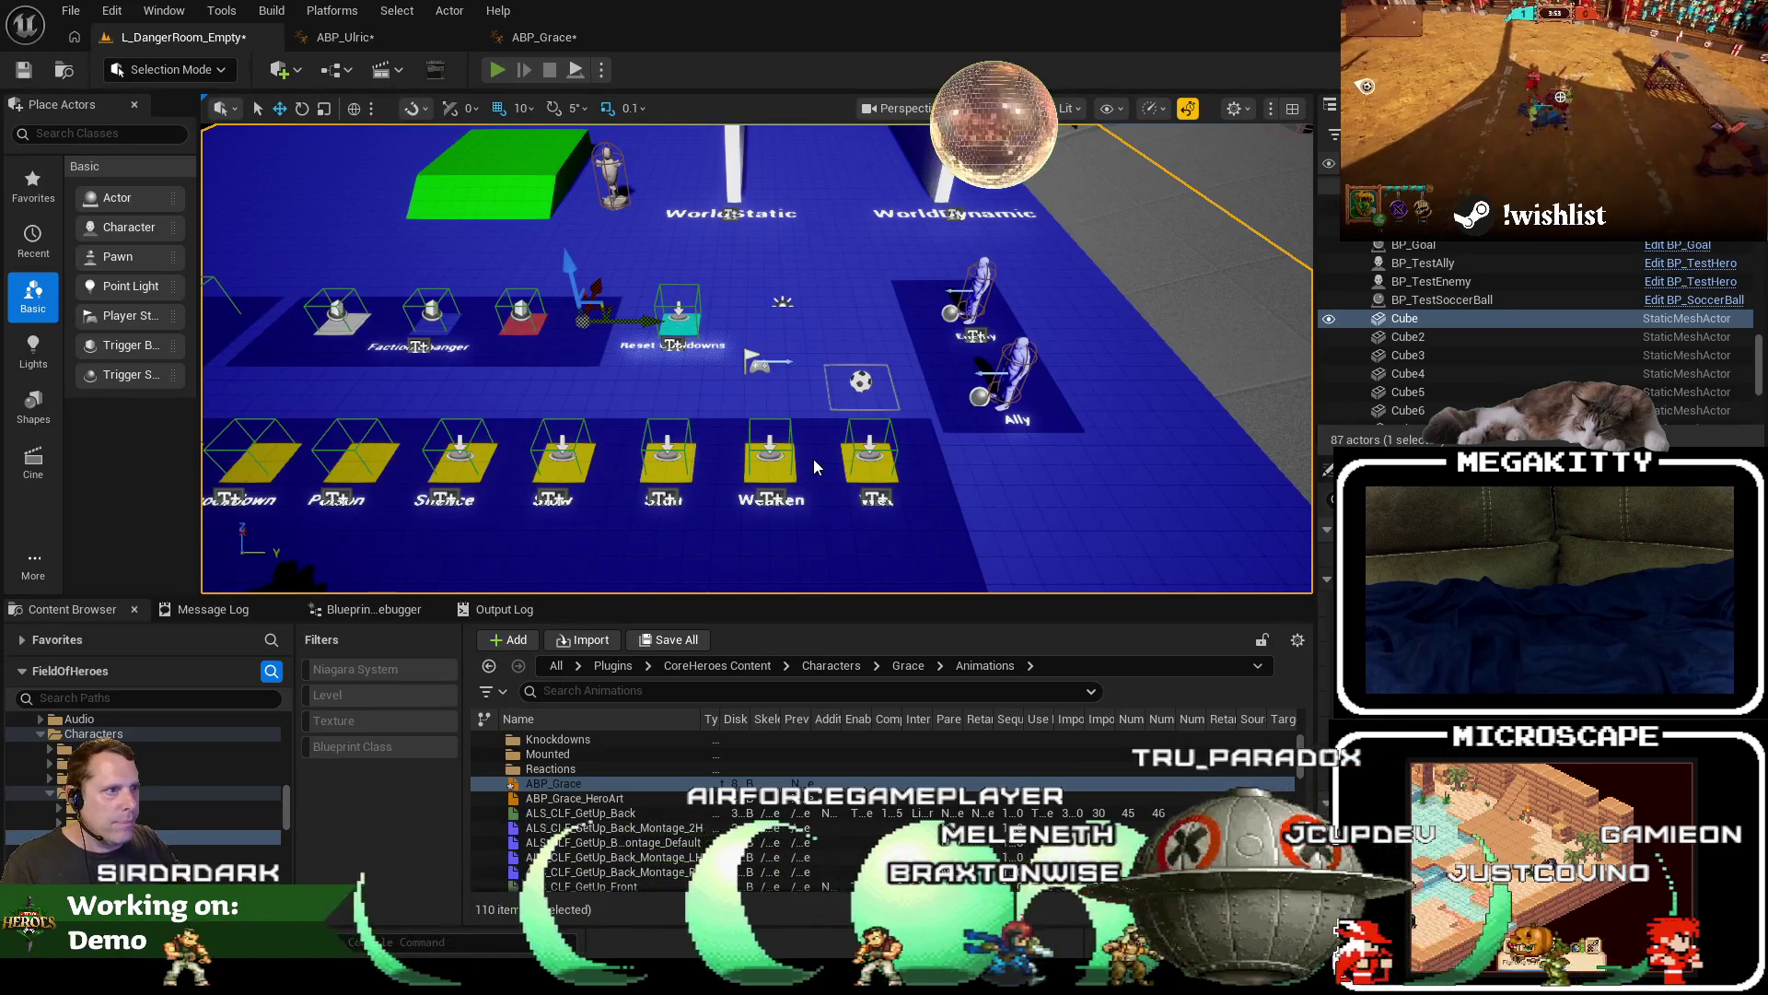
Play-test L_DangerRoom_Empty to watch the printed yaw values, then go back to ABP_Grace's aiming graph.
key(alt+p)
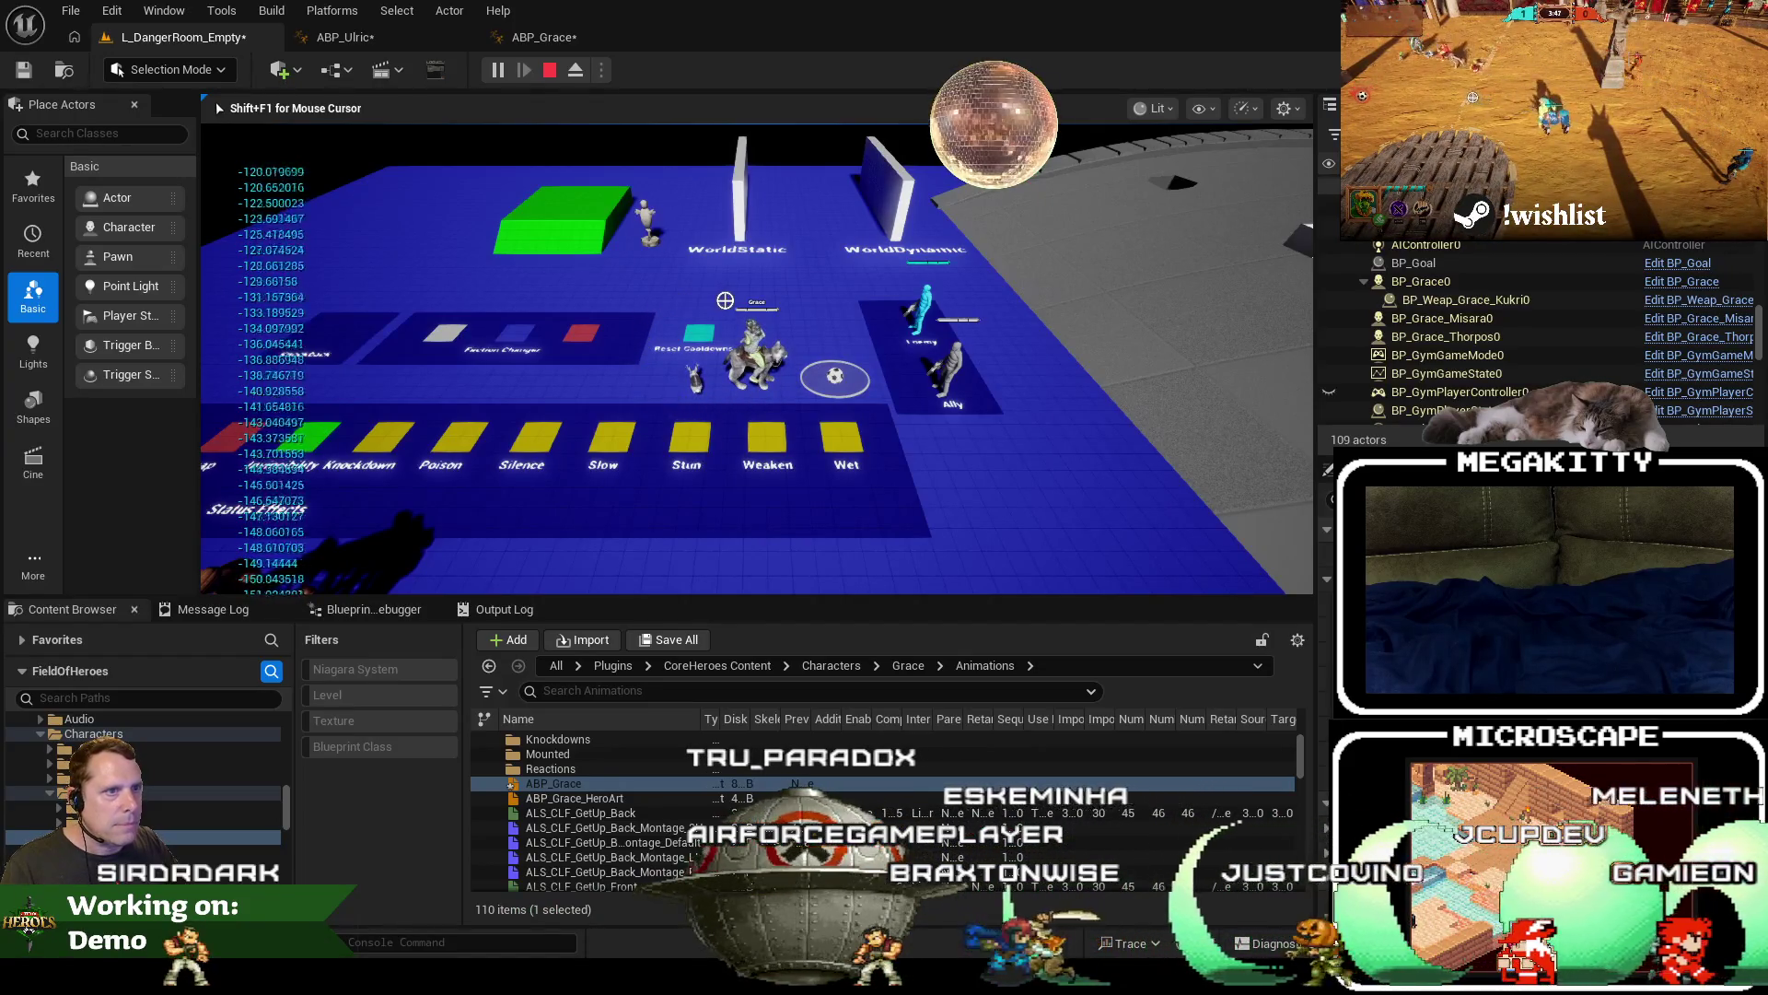
key(shift+F1)
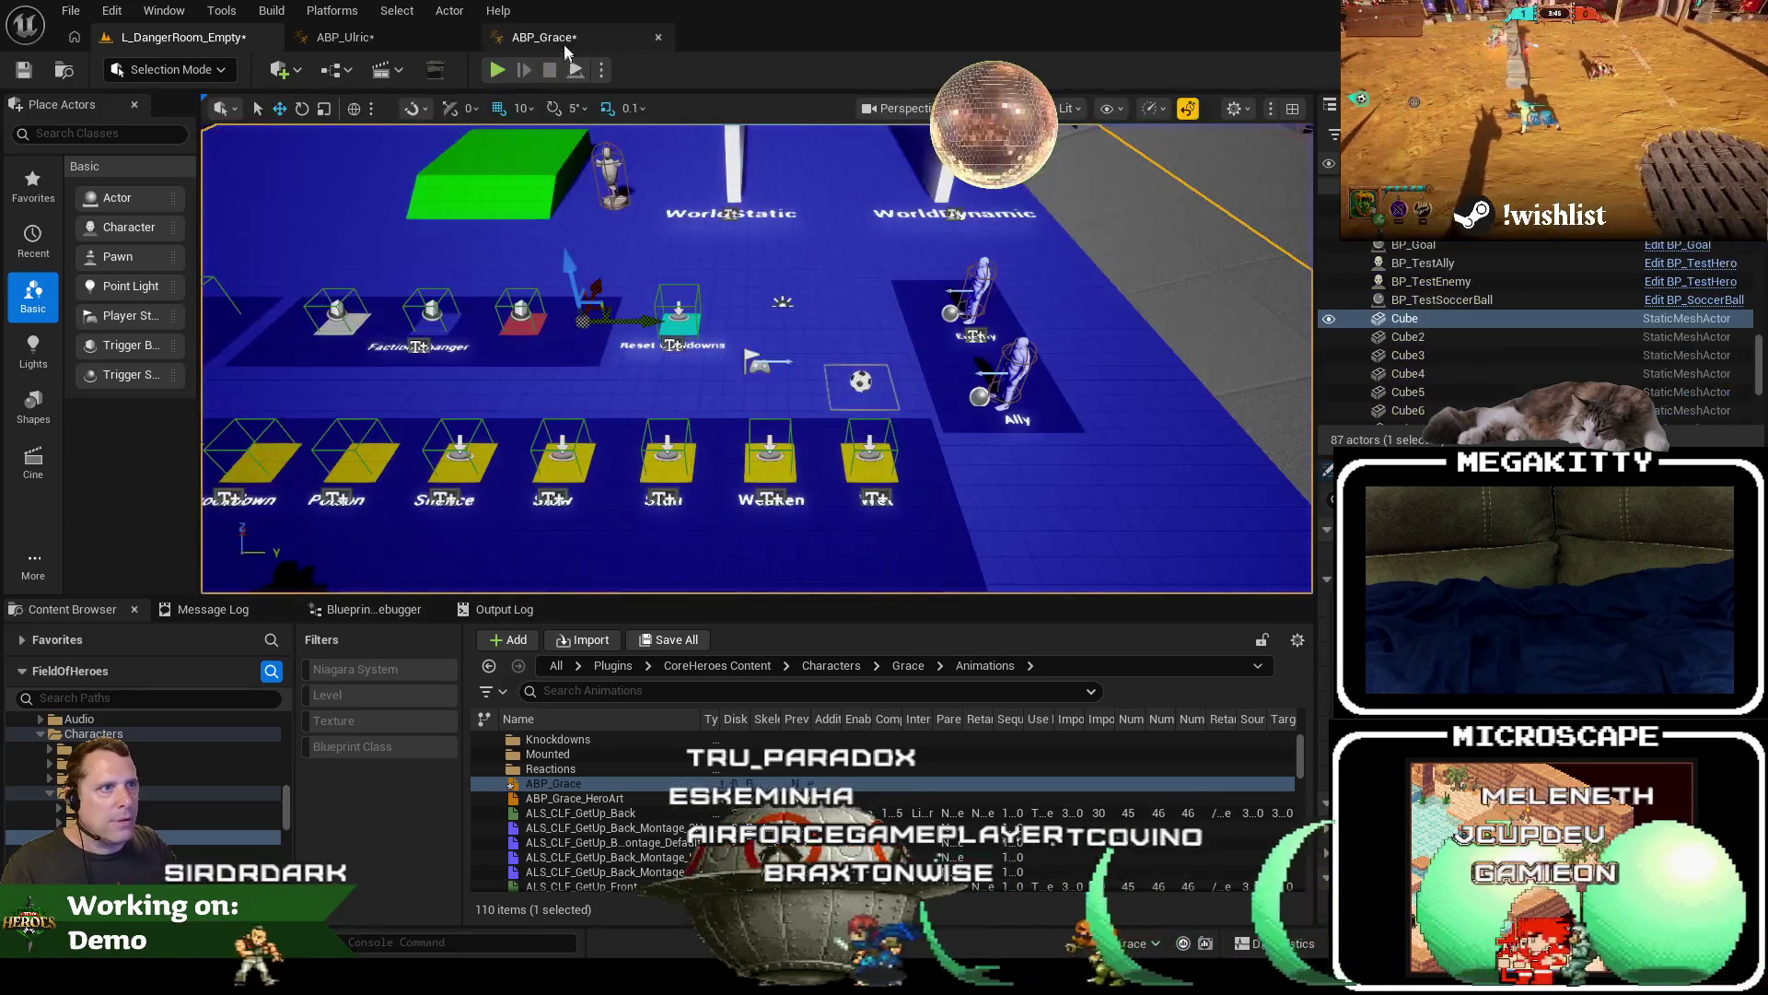
click(562, 41)
drag(984, 479, 877, 470)
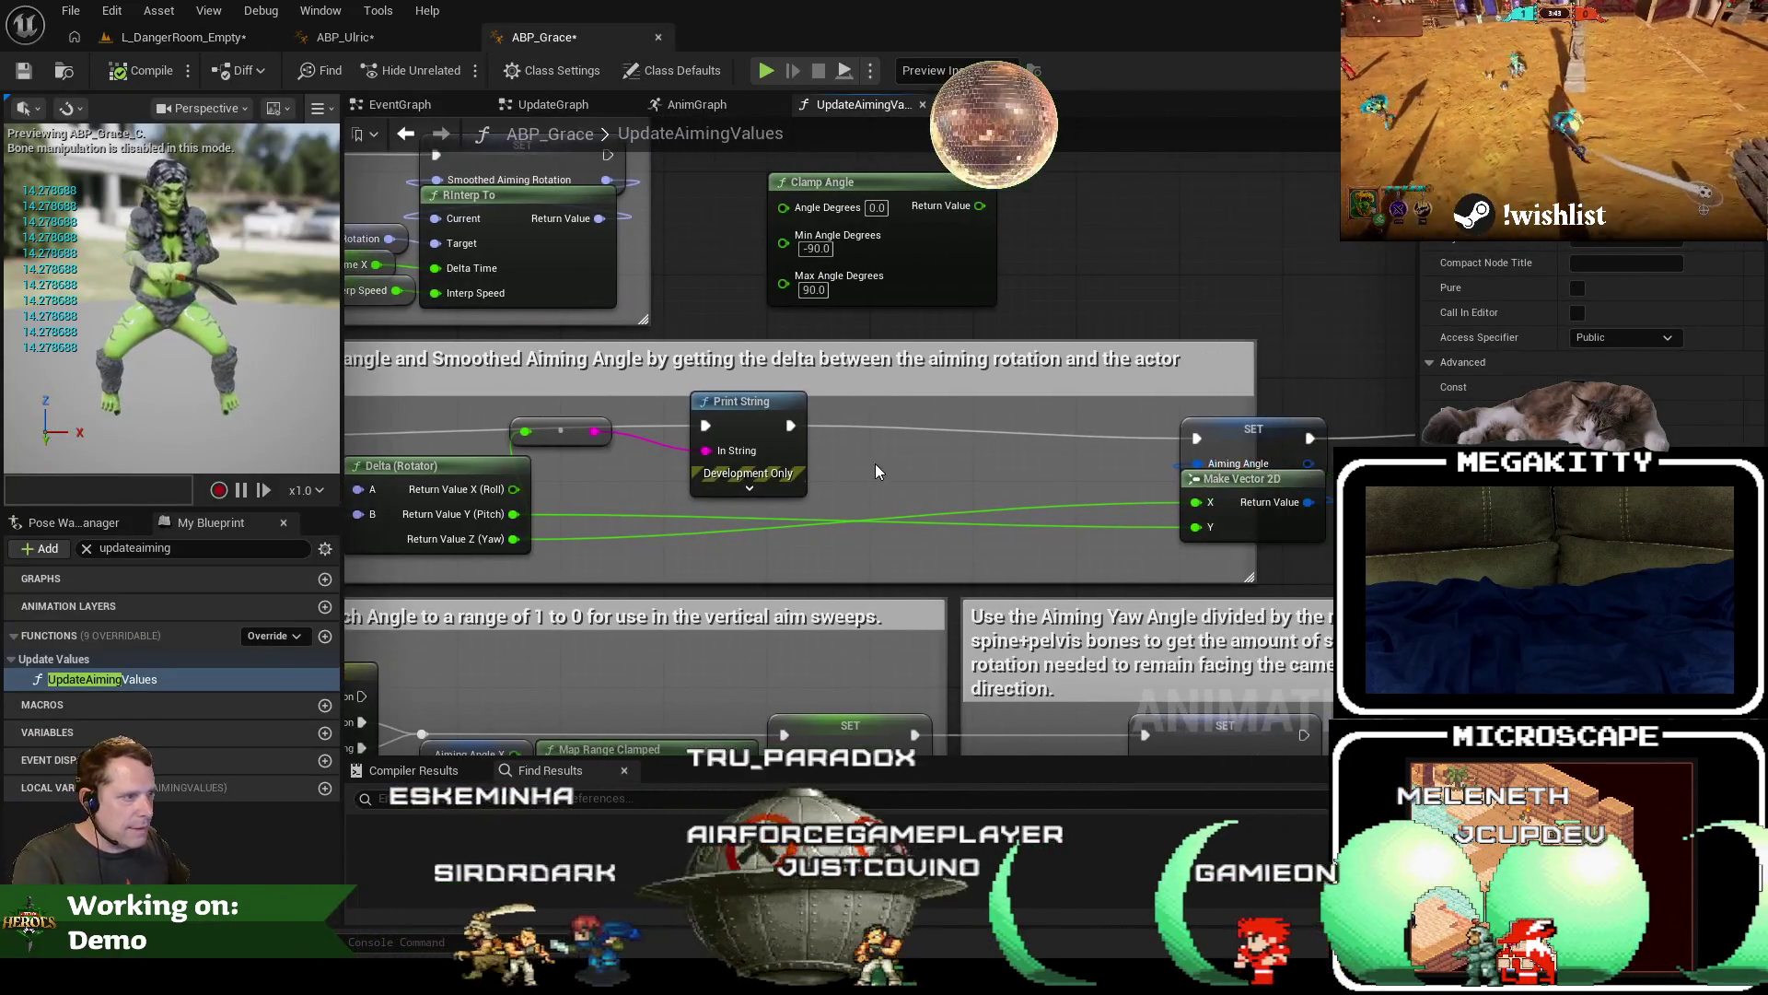
Delete the Print String and its reroute, and reconnect execution into the SET node.
drag(625, 426, 583, 423)
key(Delete)
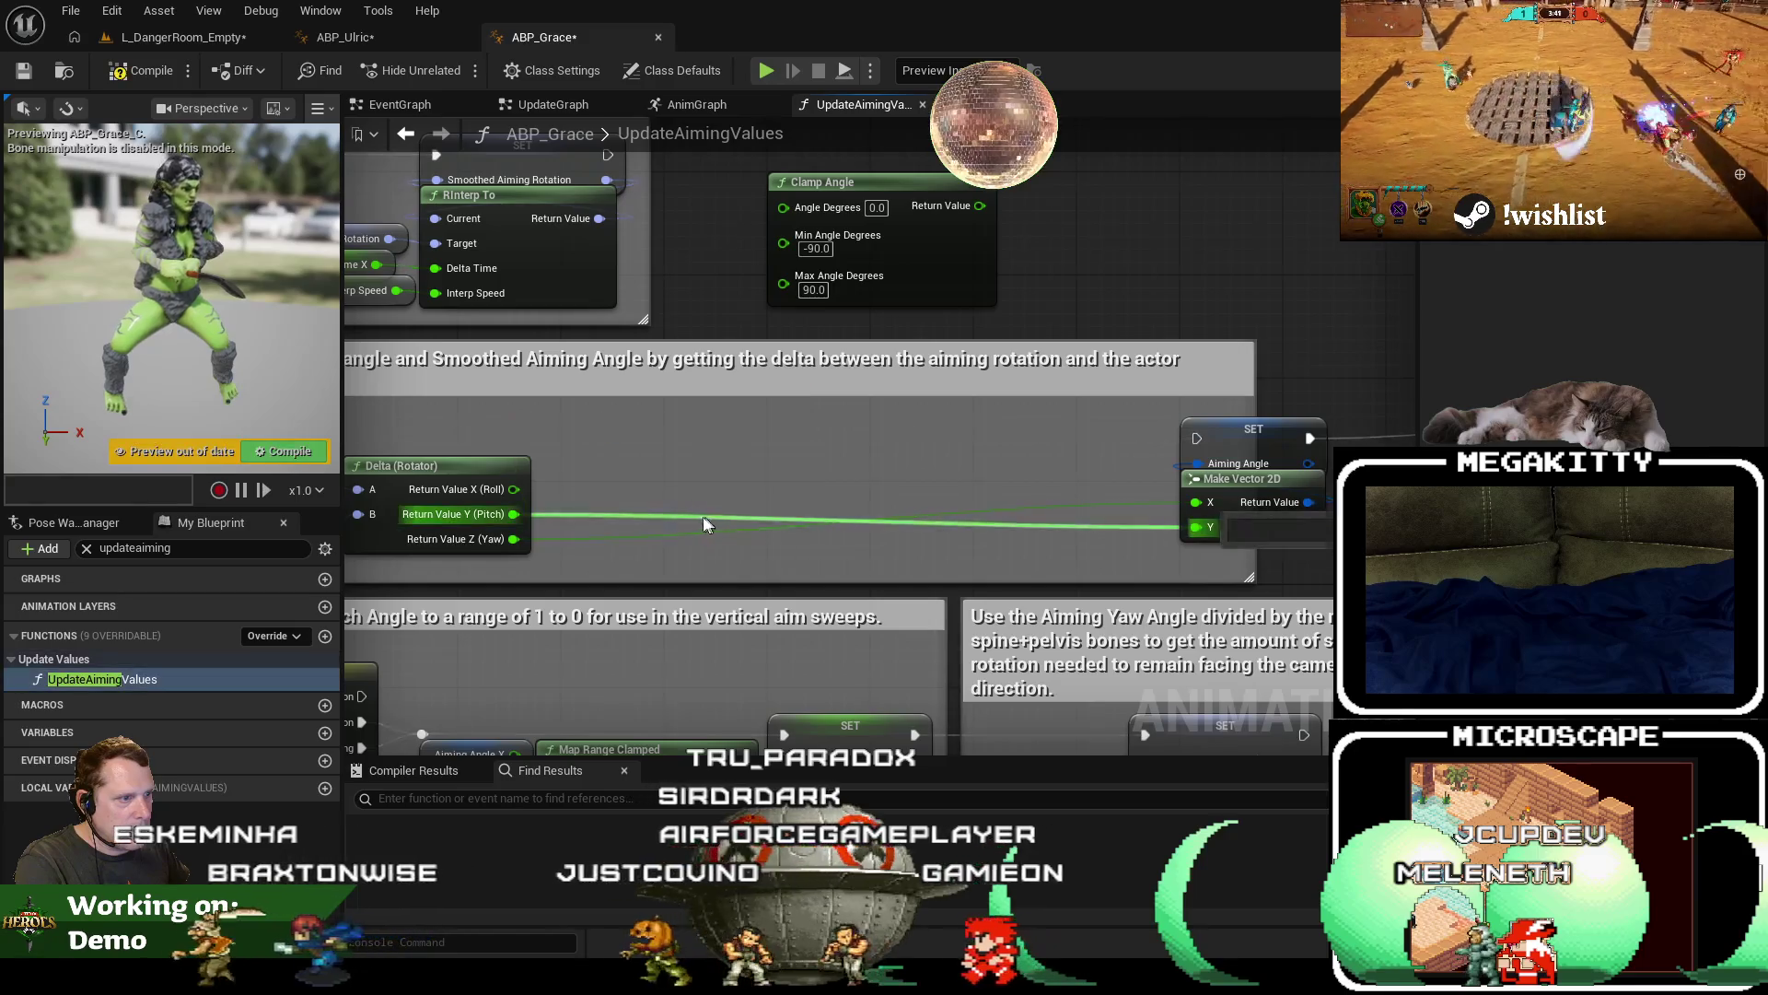
scroll(506, 451, down, 2)
scroll(561, 448, down, 1)
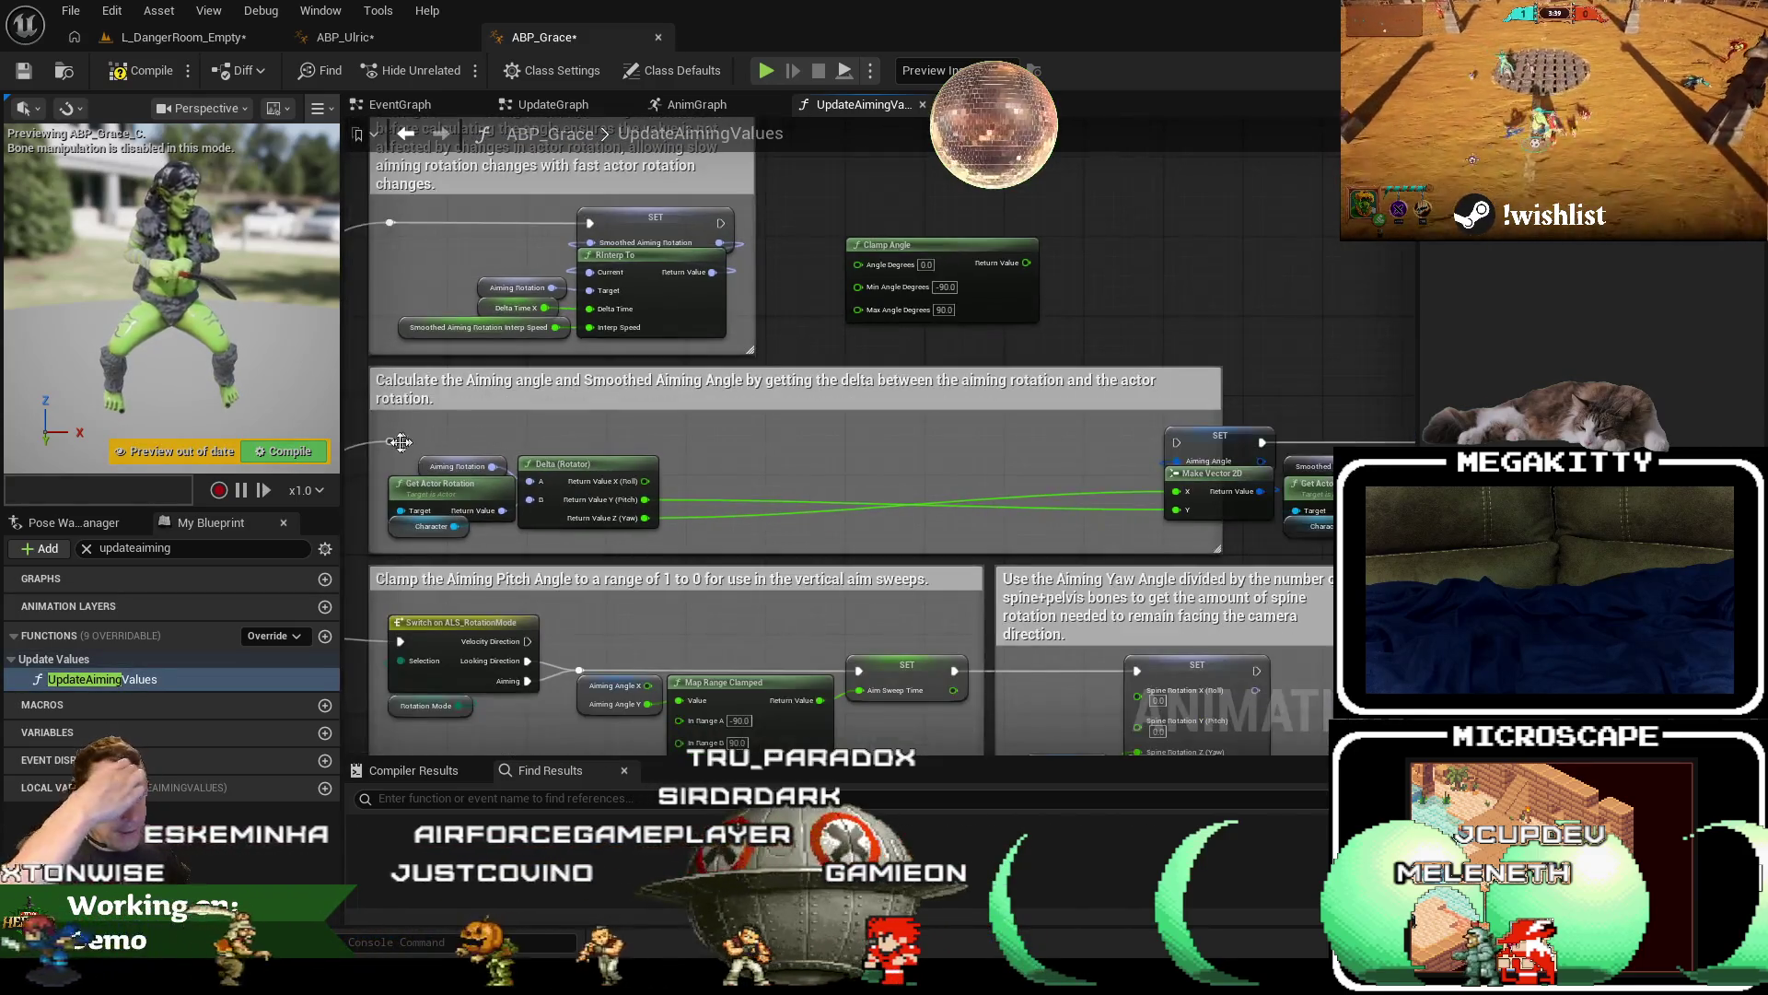
drag(389, 440, 1177, 443)
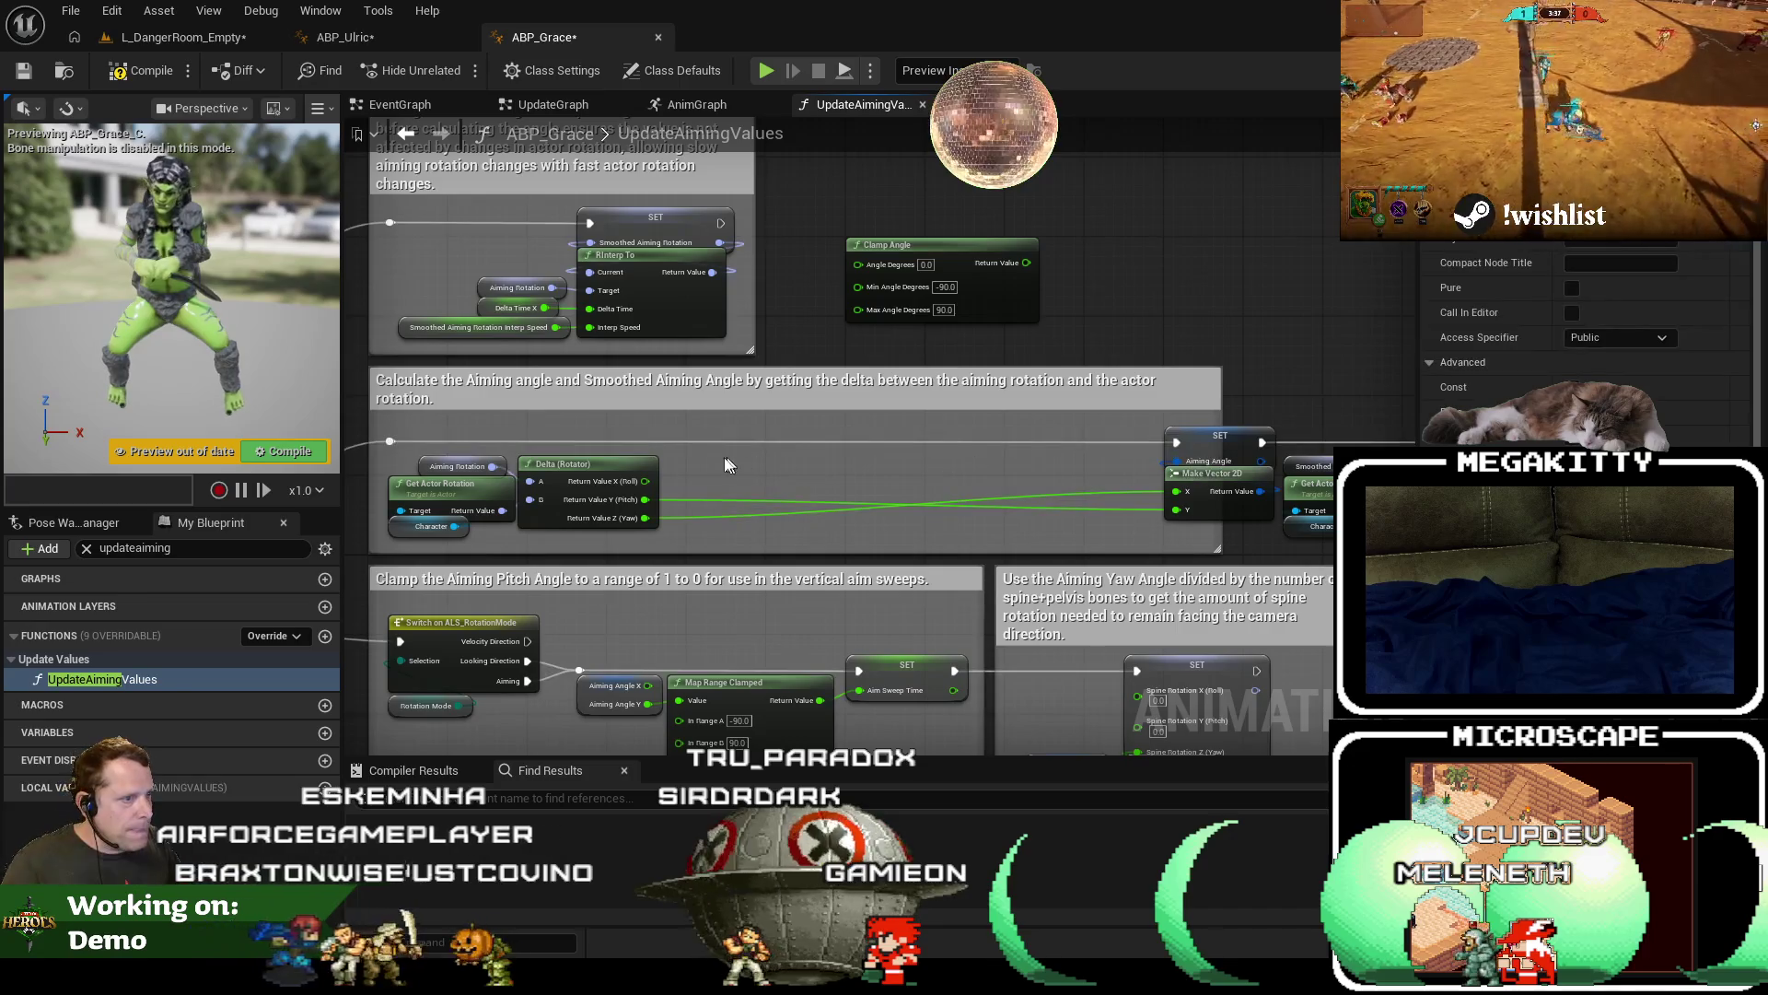
Feed Delta Yaw into Clamp Angle and its result into Make Vector 2D's X.
scroll(697, 454, up, 1)
mouse_move(635, 538)
mouse_down()
mouse_move(829, 340)
mouse_move(888, 243)
mouse_up()
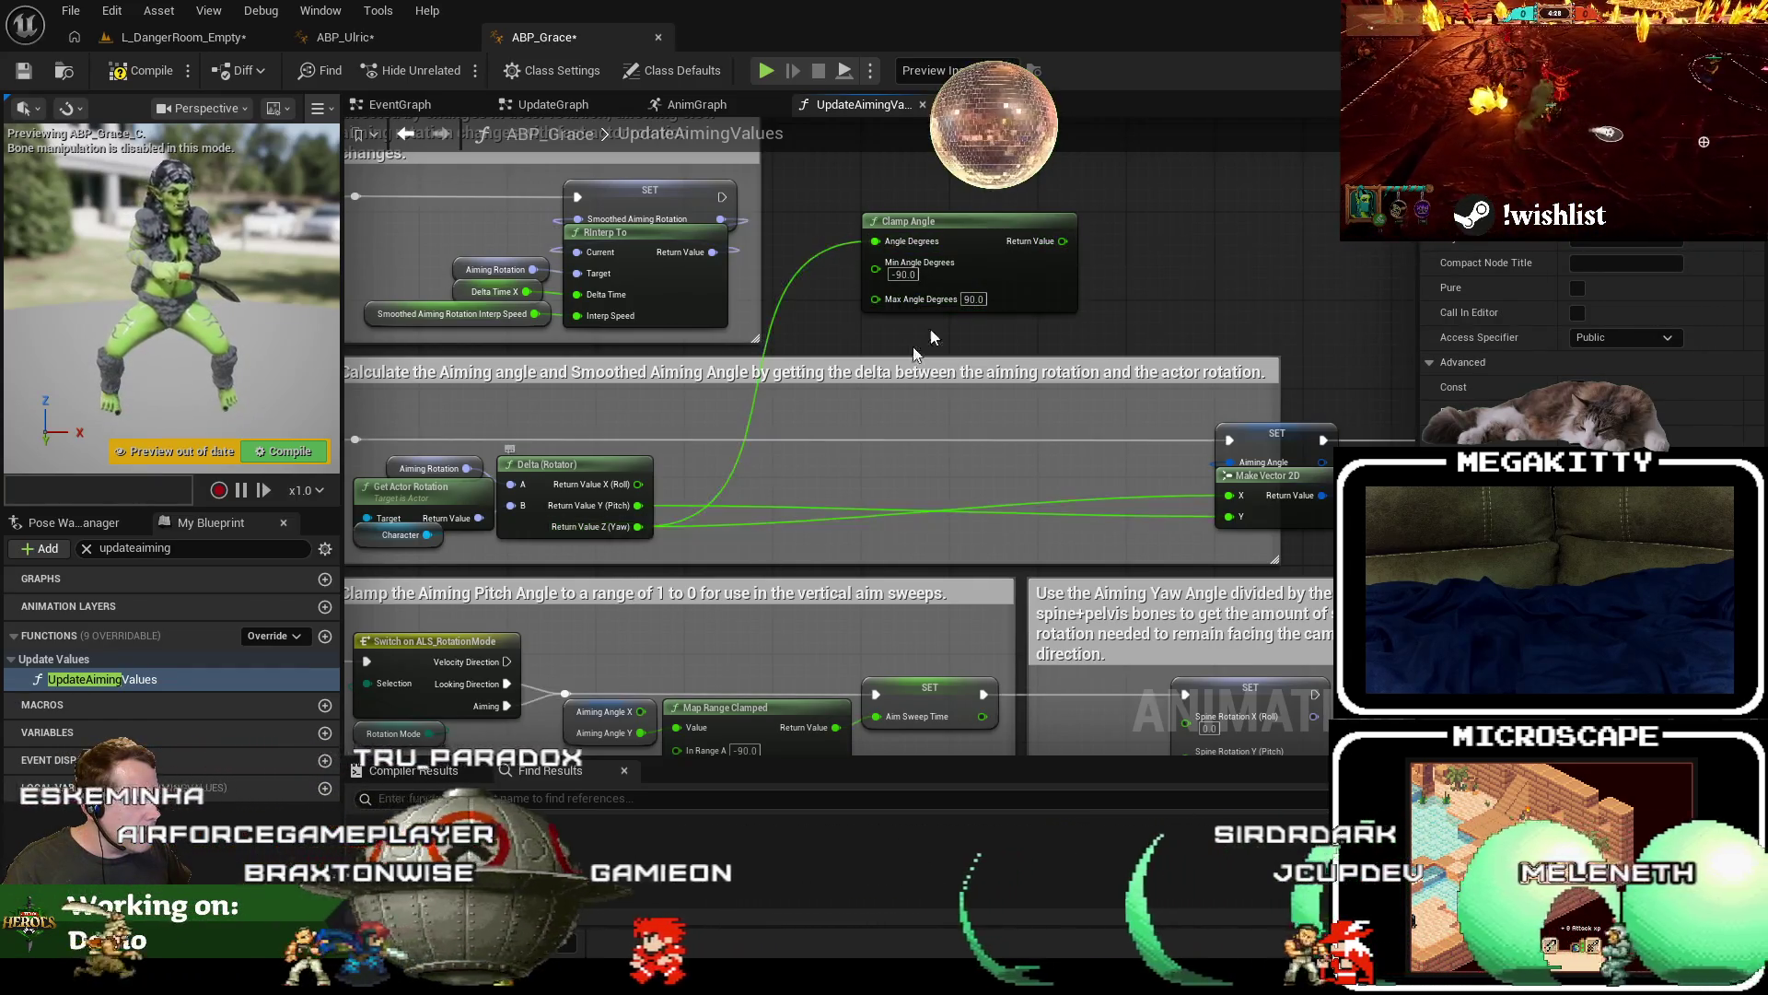
drag(1064, 242, 1230, 494)
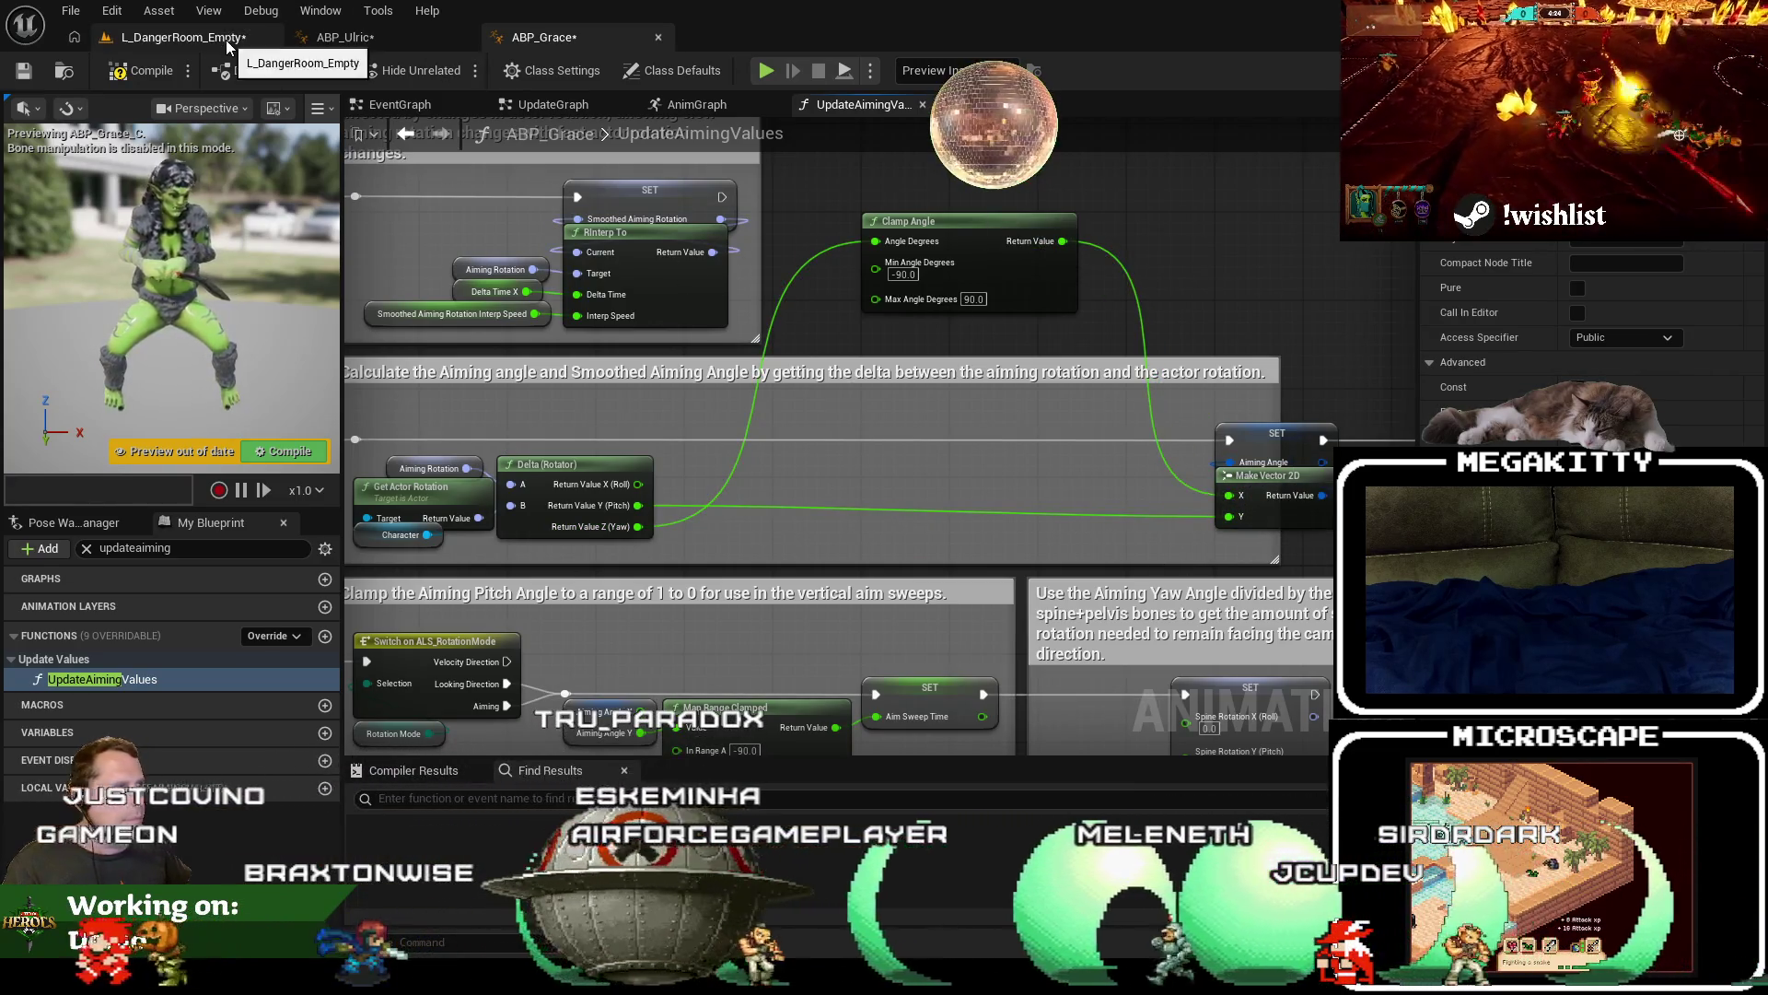
click(226, 41)
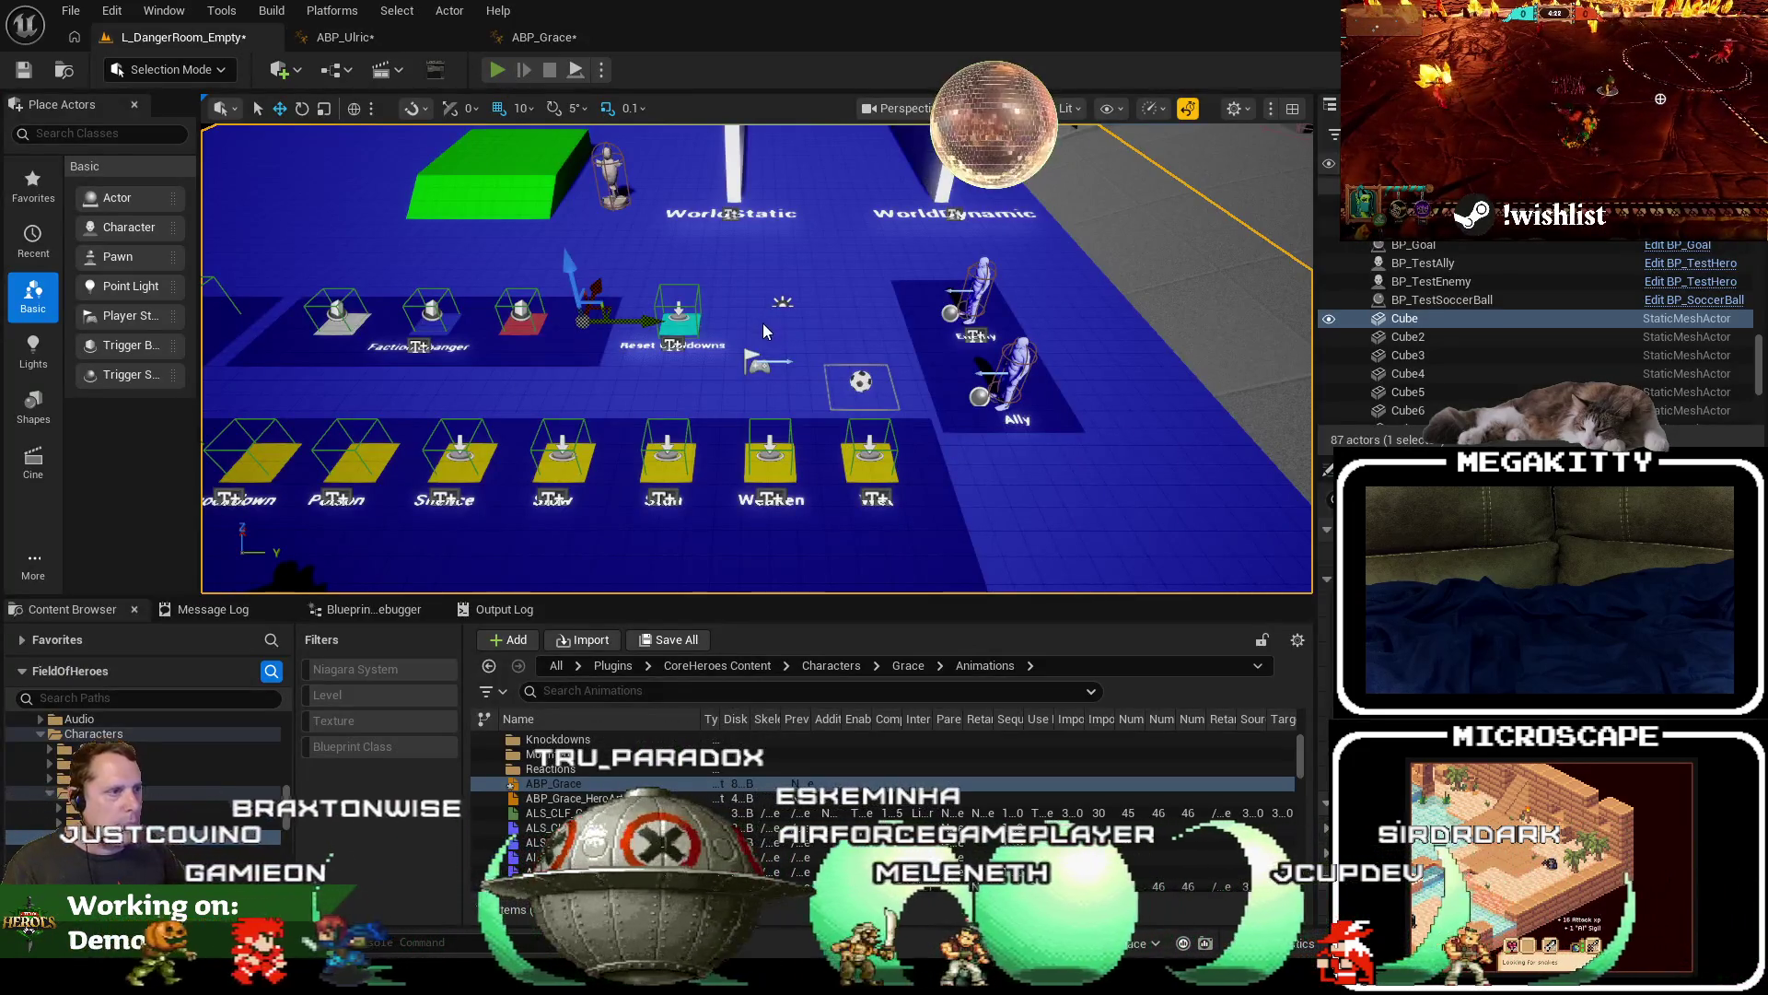
key(alt+p)
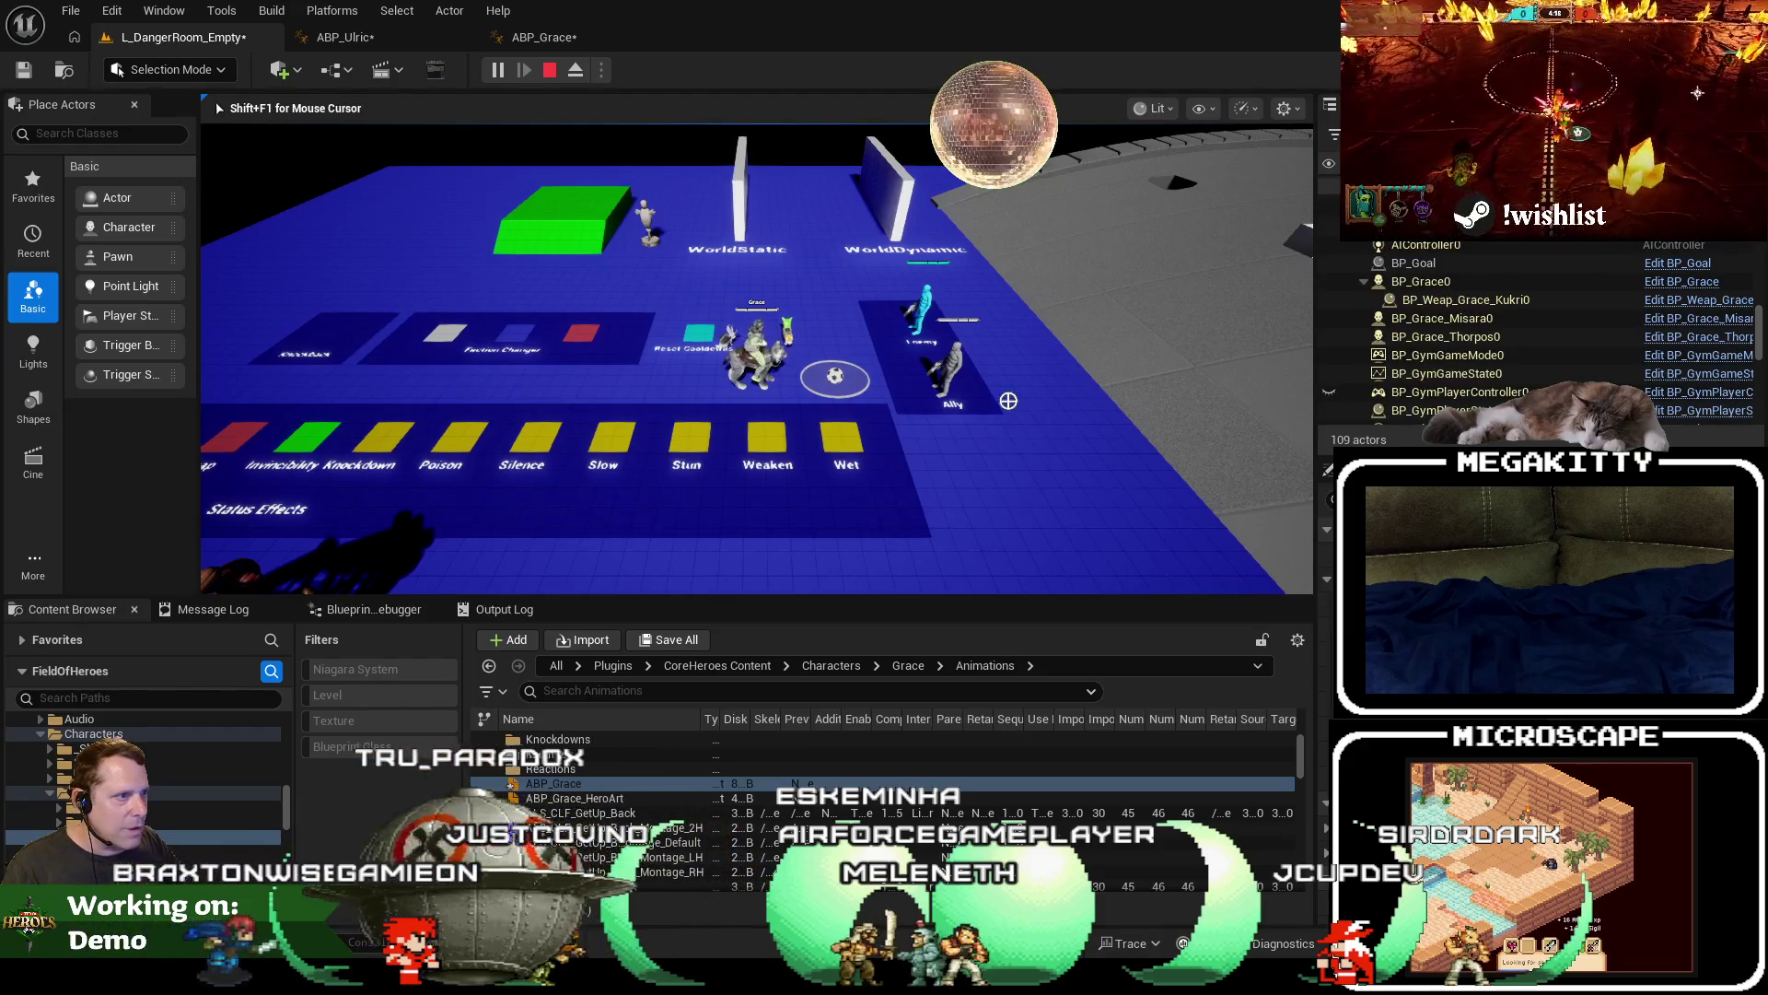
key(shift+F1)
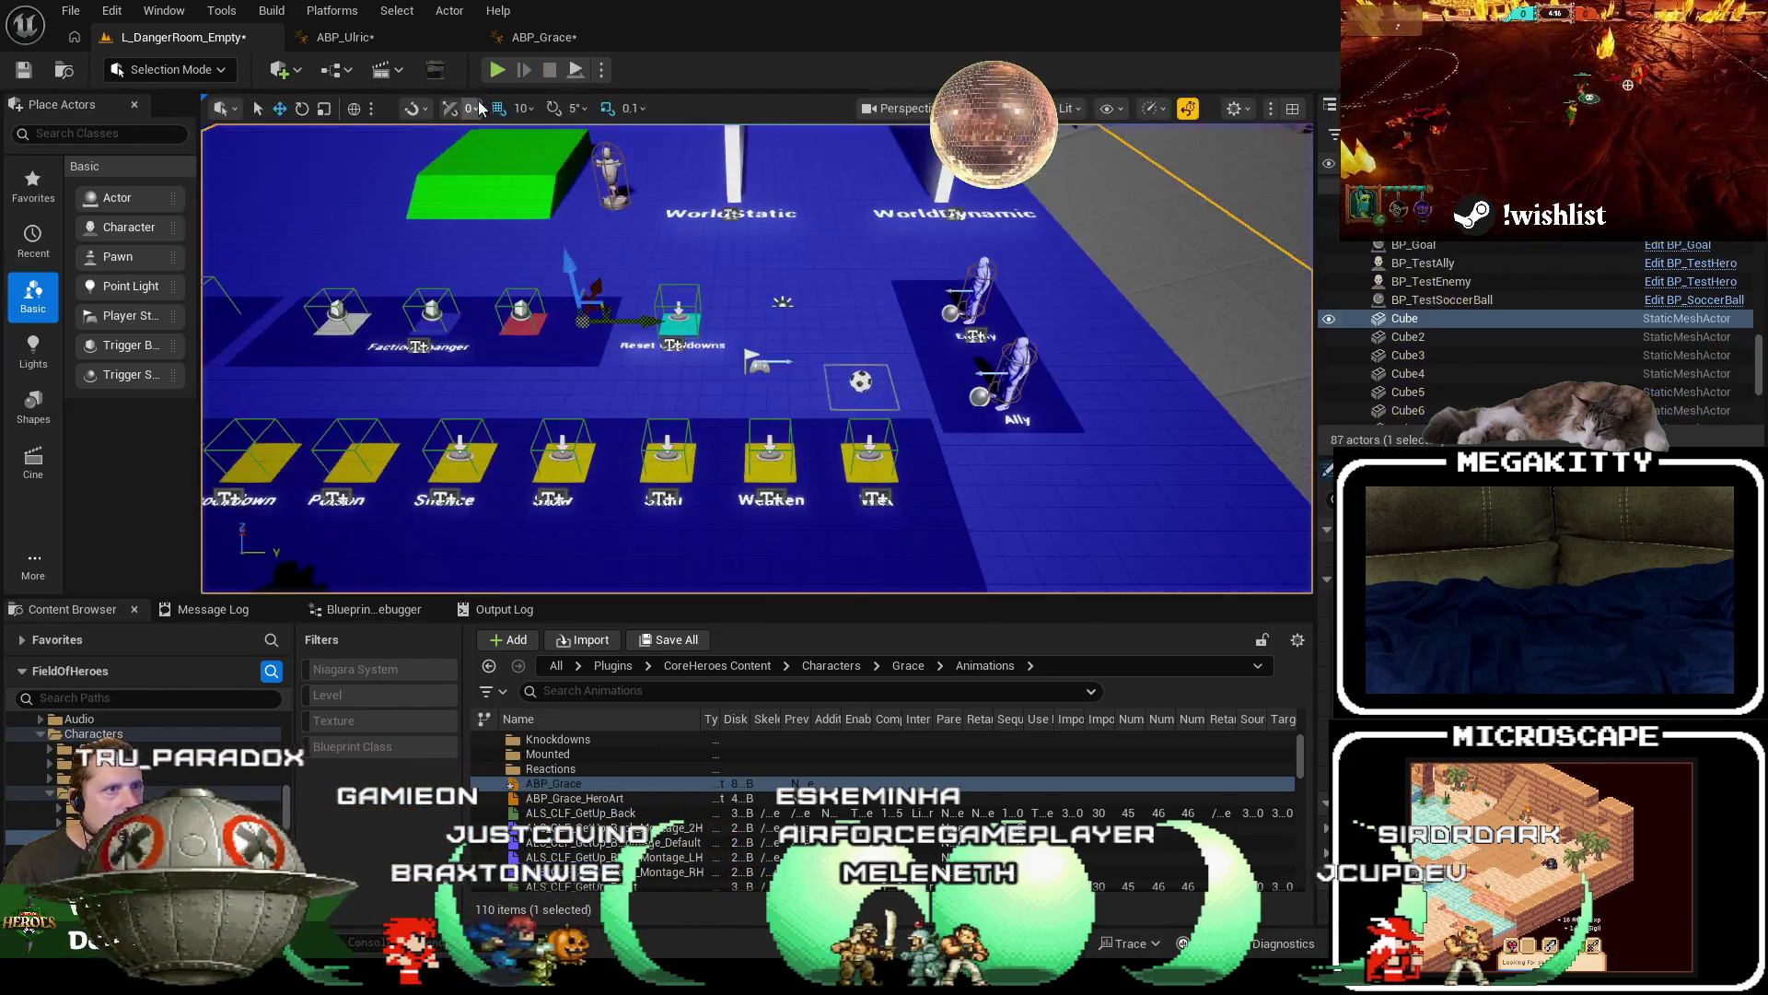
click(533, 41)
mouse_move(721, 288)
mouse_down()
mouse_move(772, 242)
mouse_move(588, 551)
mouse_up()
mouse_move(977, 460)
mouse_down()
mouse_move(766, 428)
mouse_move(1001, 498)
mouse_up()
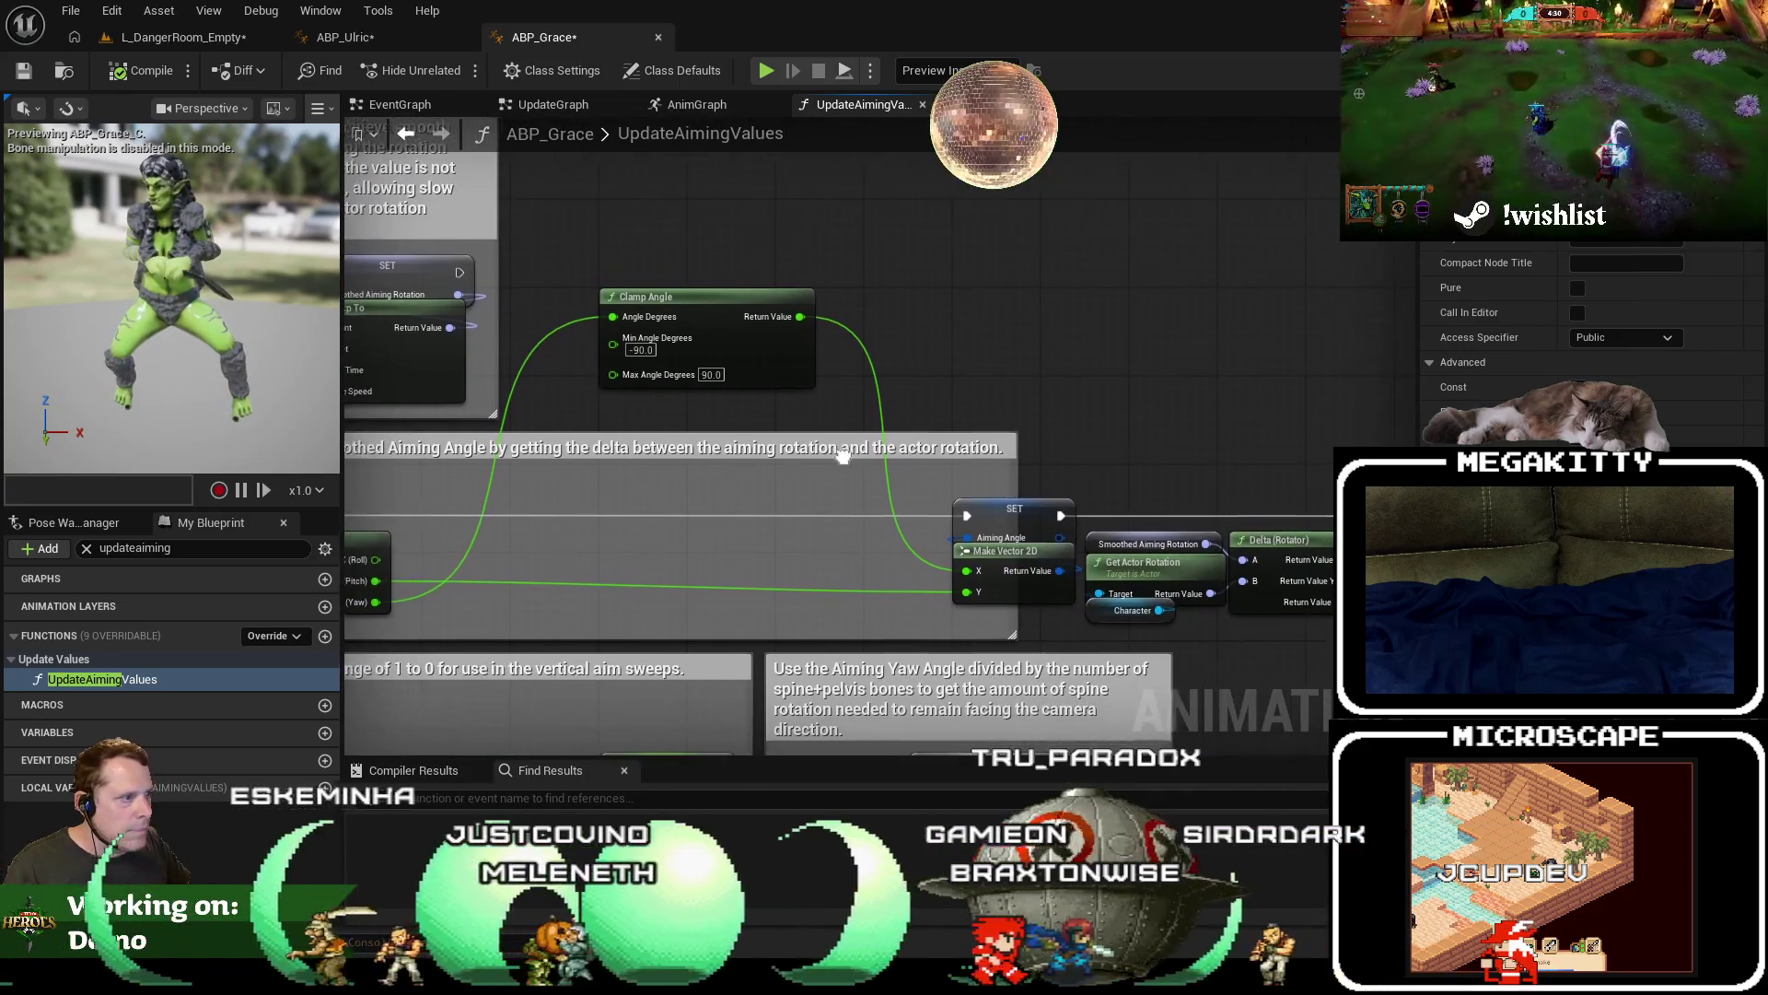
Add a Print String node on an execution wire from the reroute knot.
scroll(841, 451, down, 3)
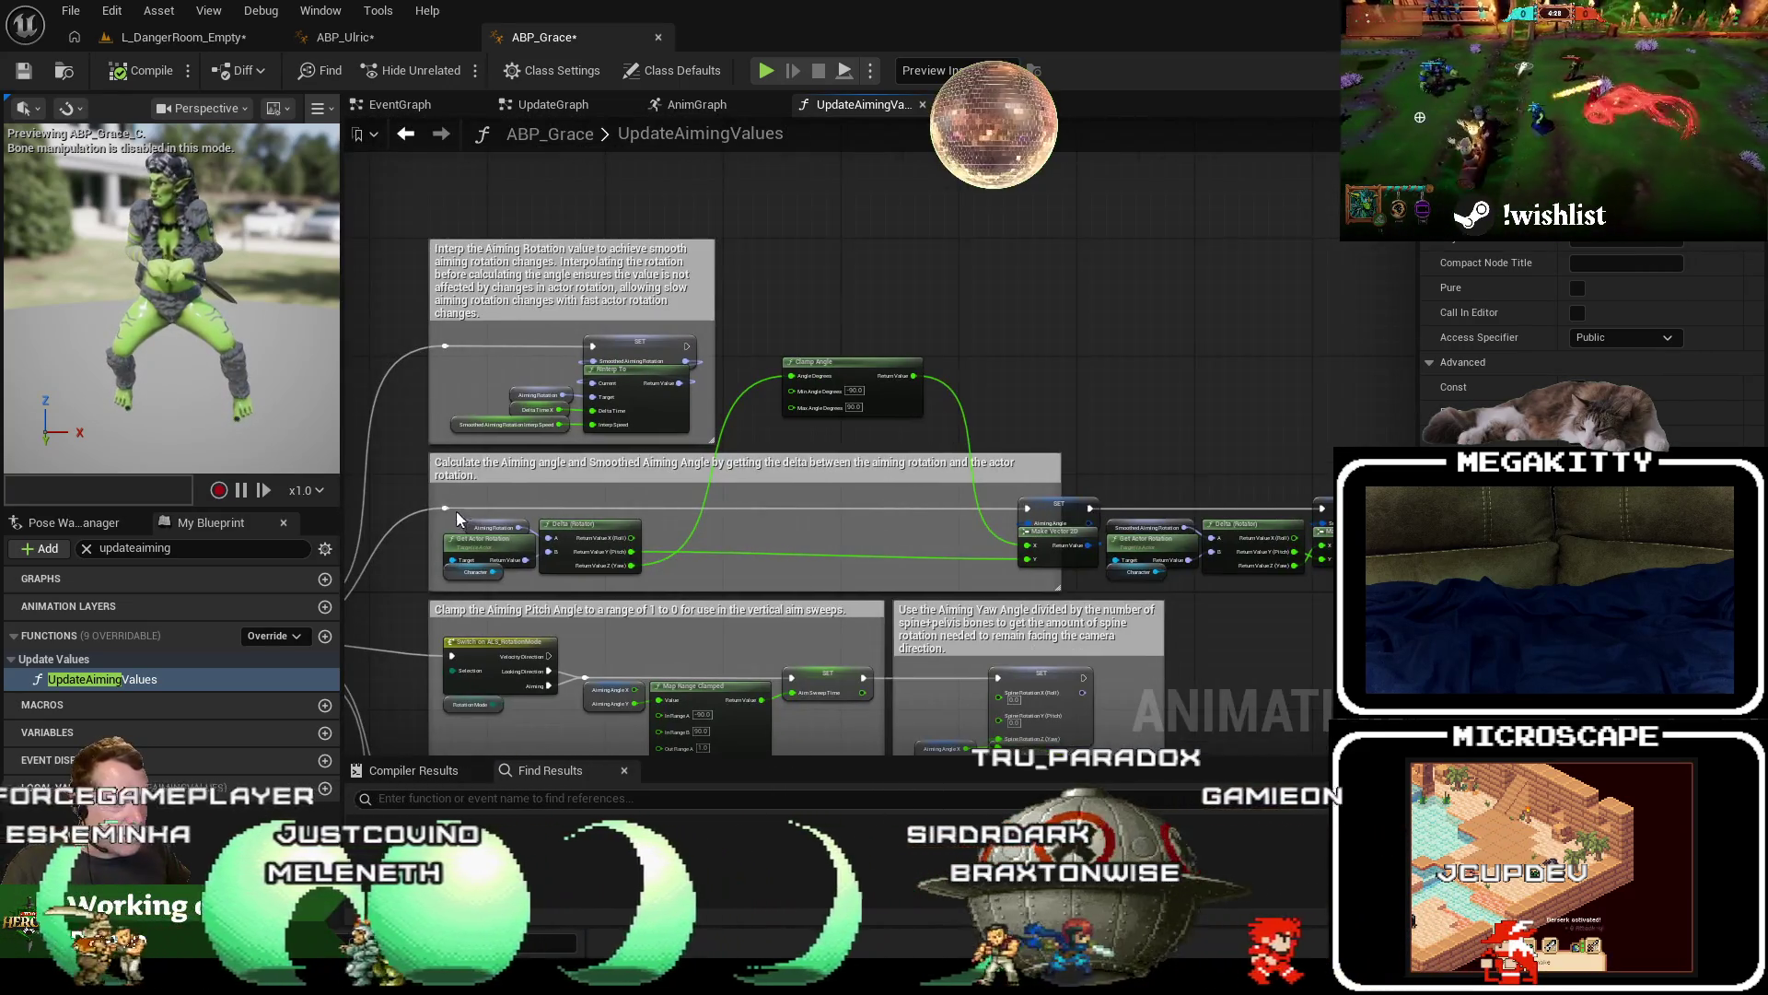
drag(447, 508, 1081, 390)
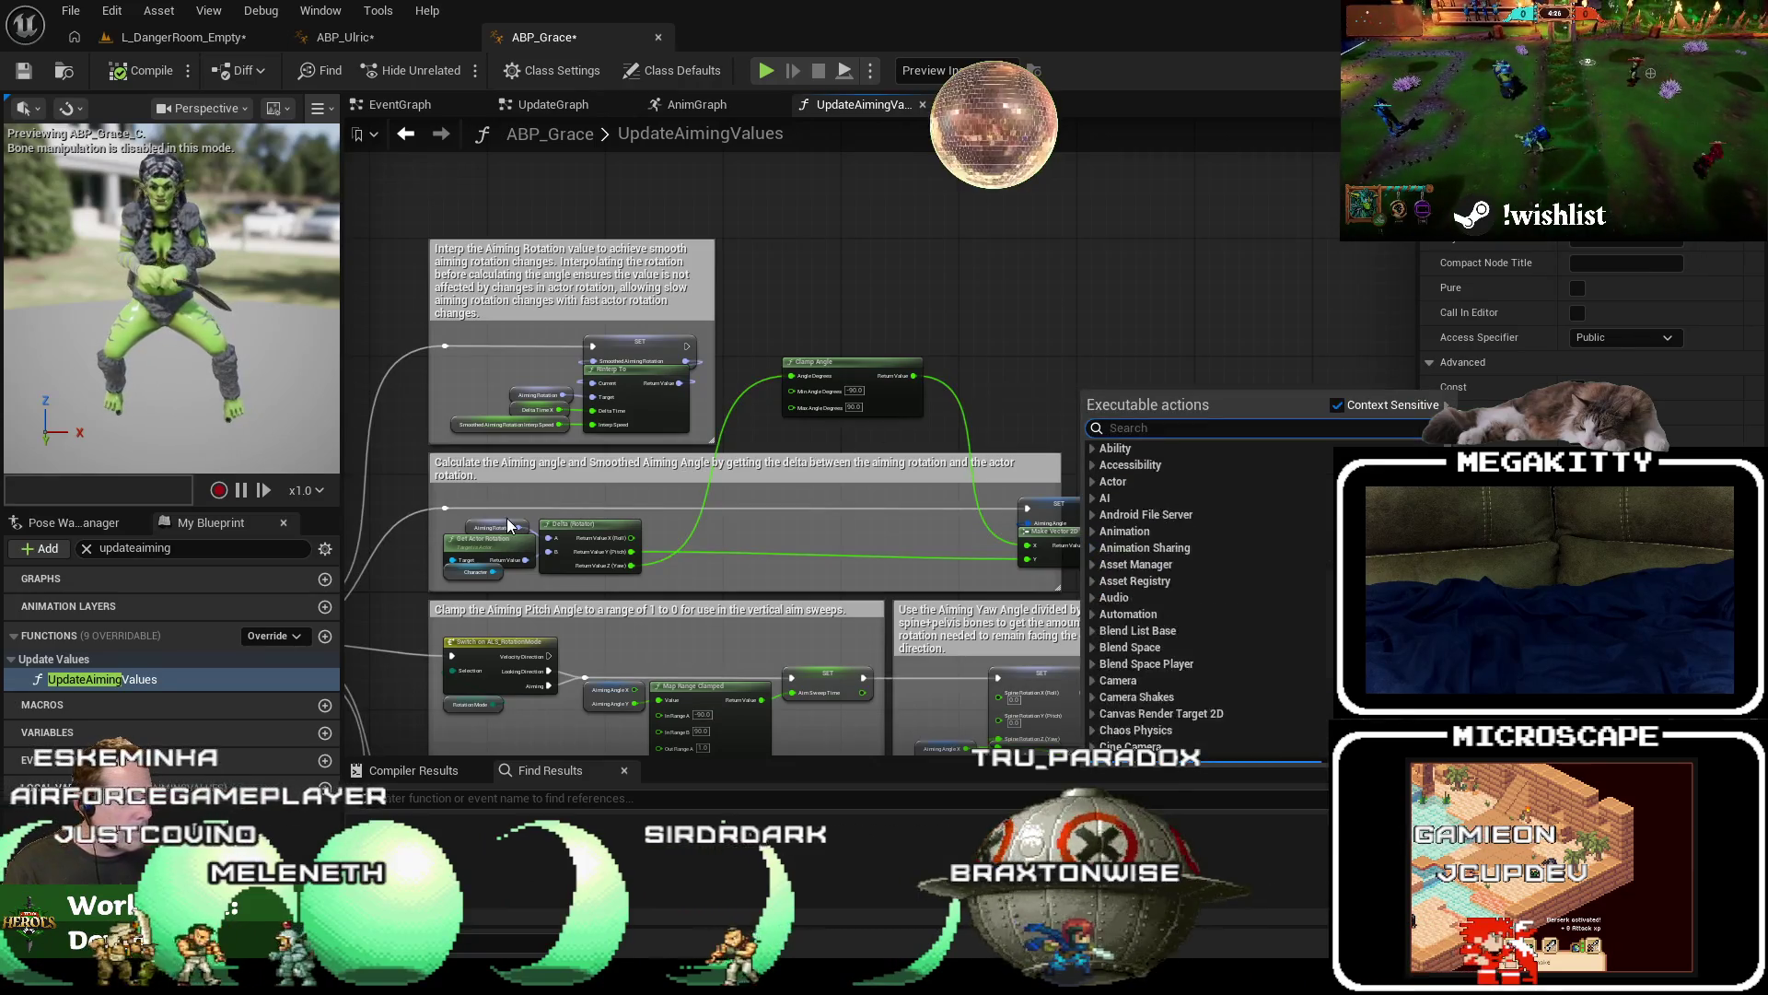
key(Escape)
mouse_move(445, 507)
mouse_down()
mouse_move(921, 466)
mouse_move(913, 302)
mouse_up()
text(print string)
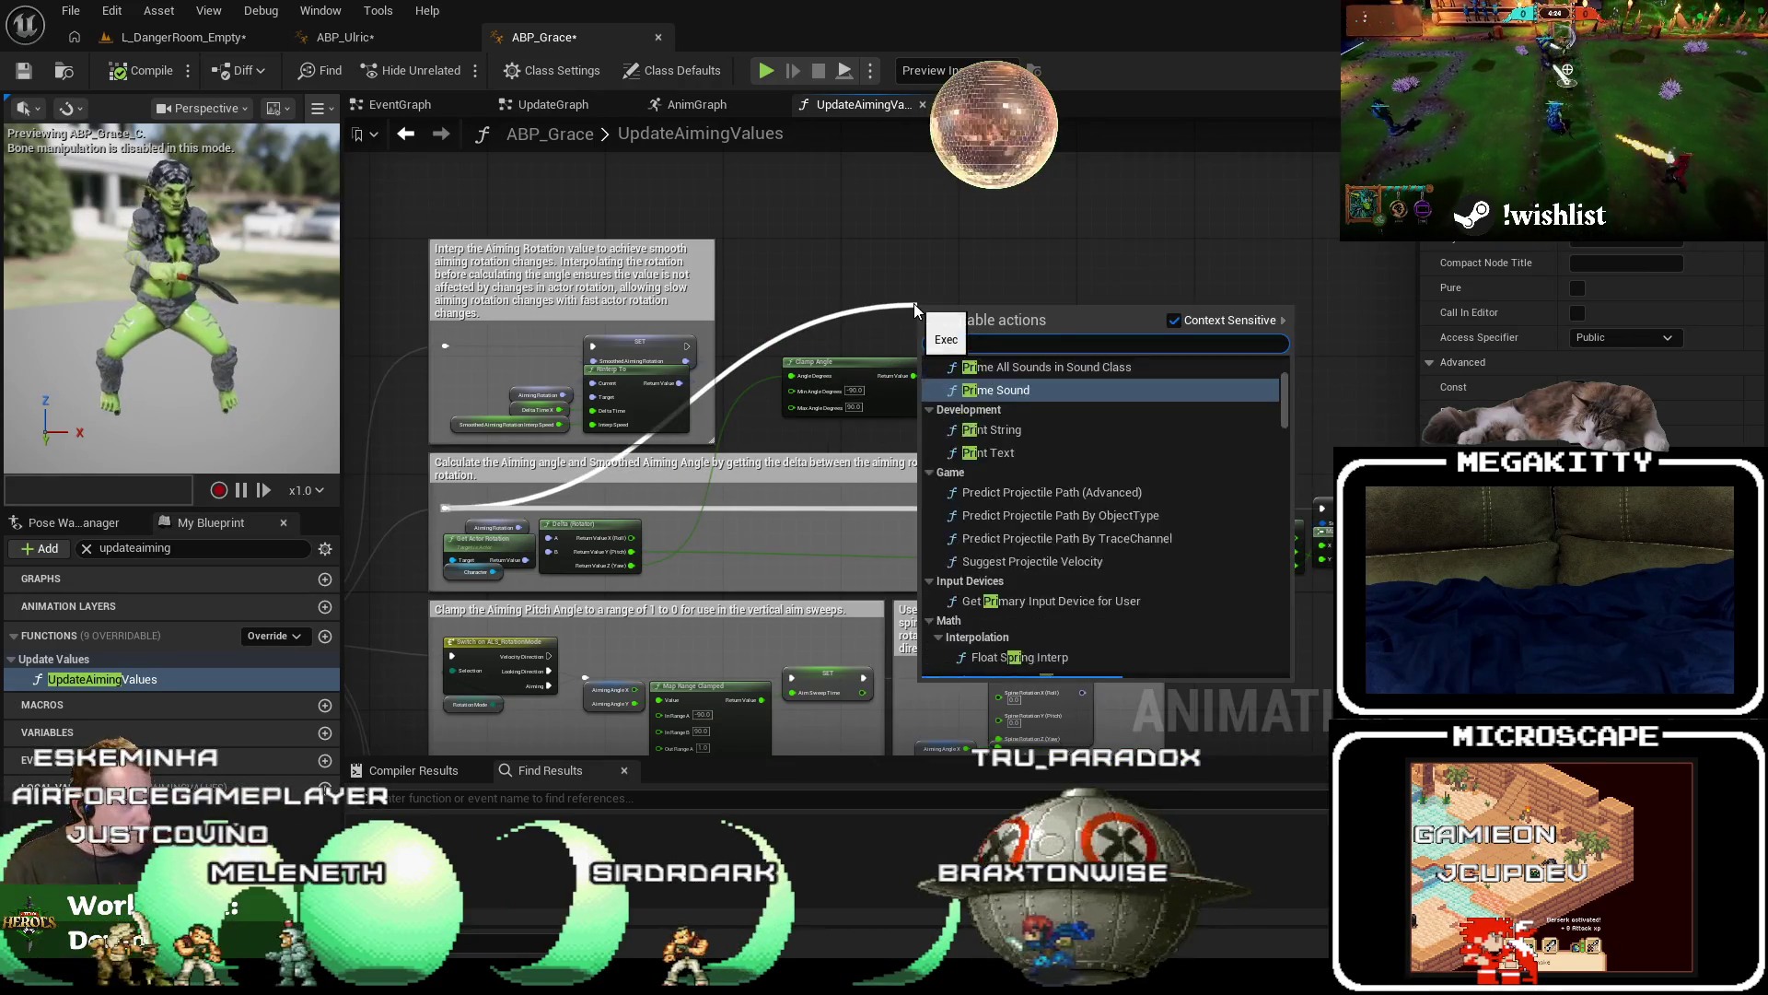
key(Return)
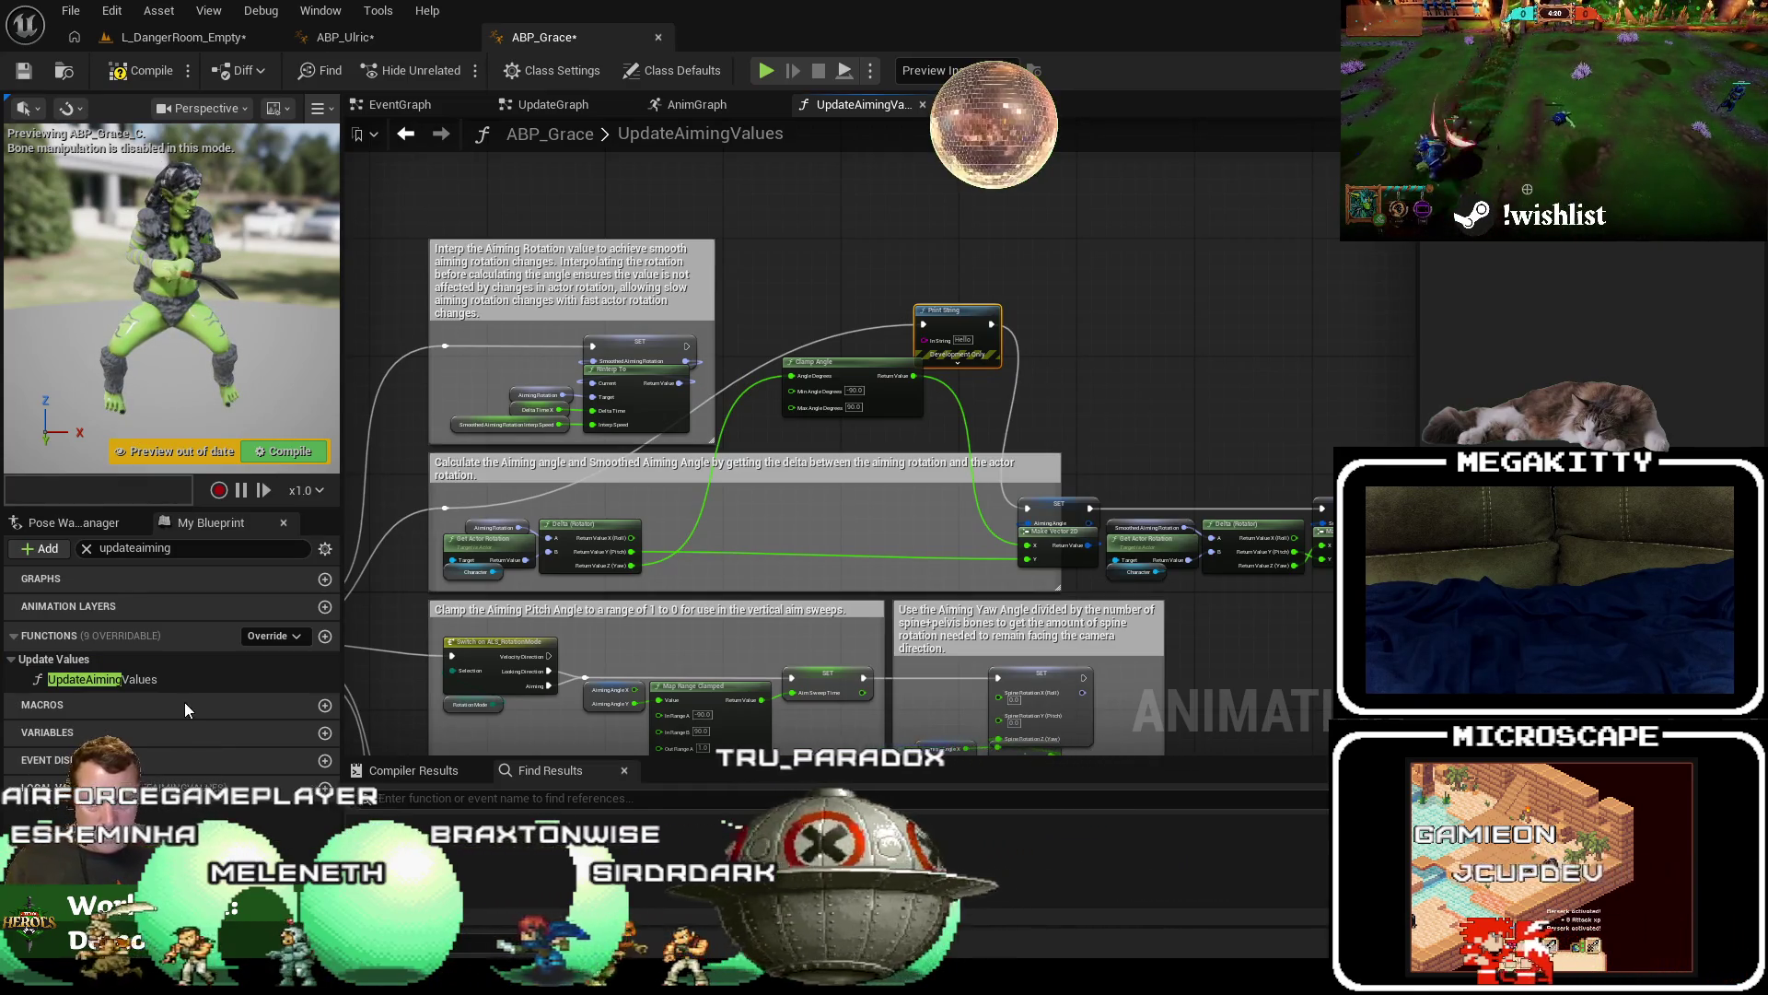
Feed the Clamp Angle return value into the Print String, then switch to L_DangerRoom_Empty.
scroll(879, 387, up, 3)
drag(1016, 275, 1079, 282)
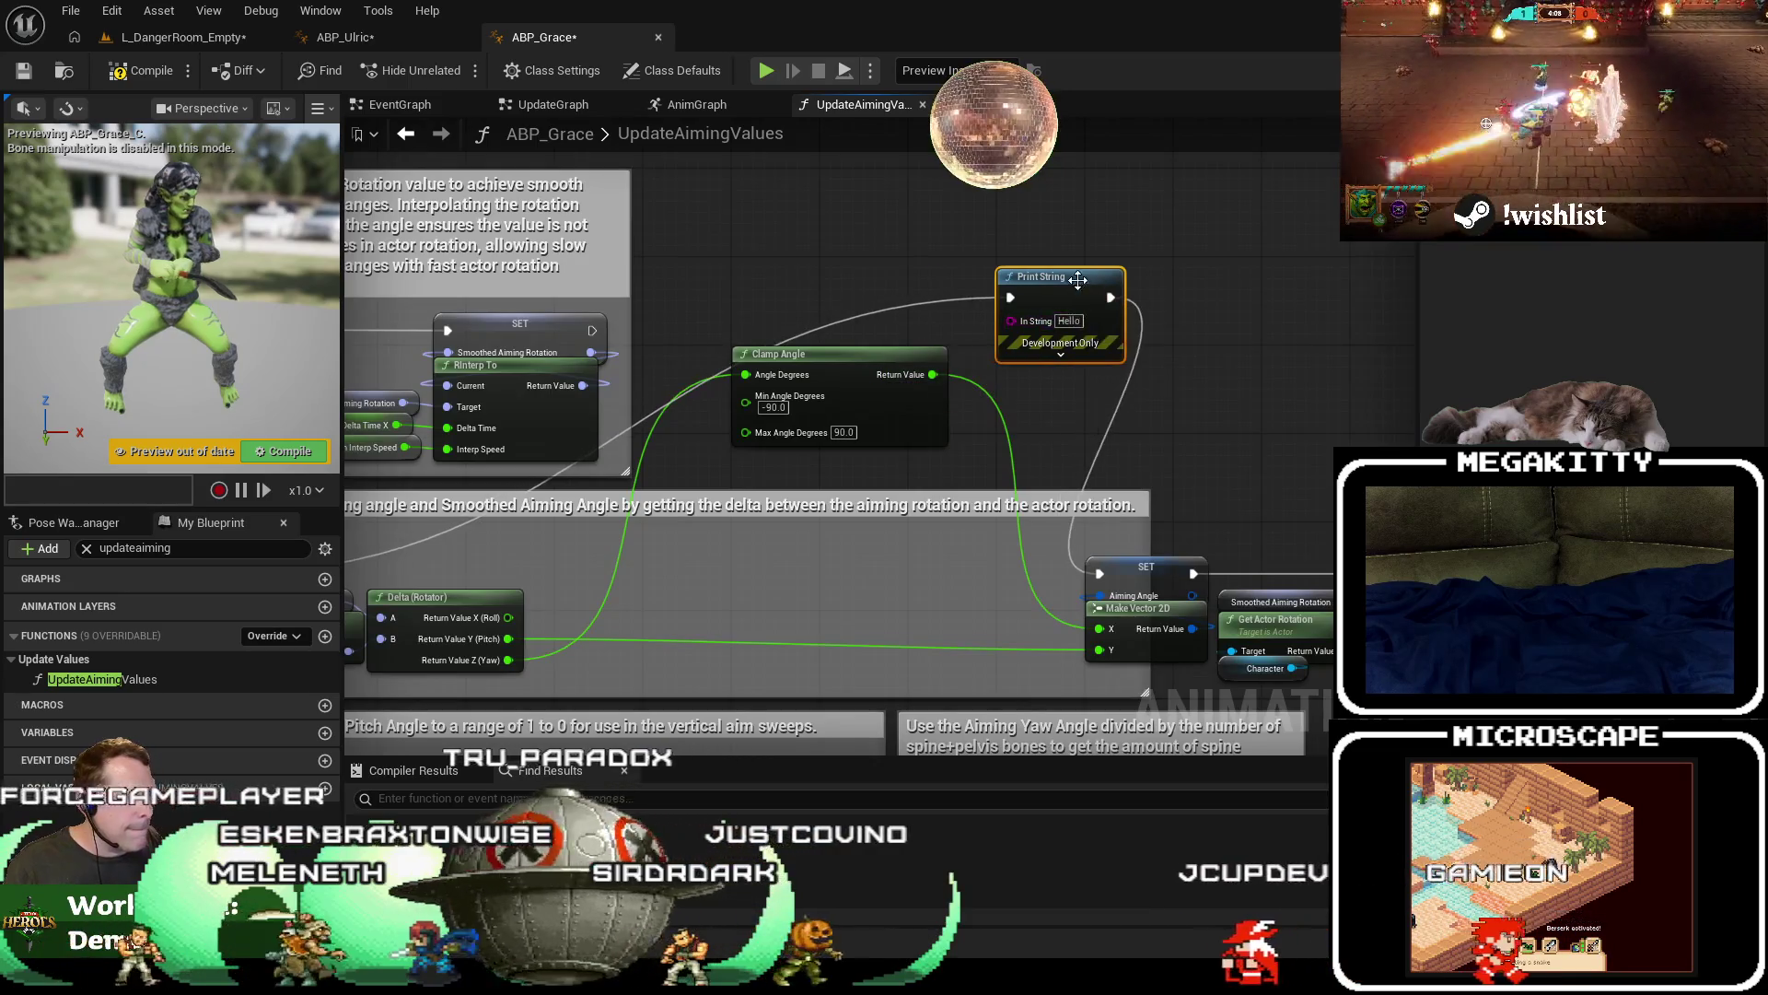
drag(933, 374, 1011, 320)
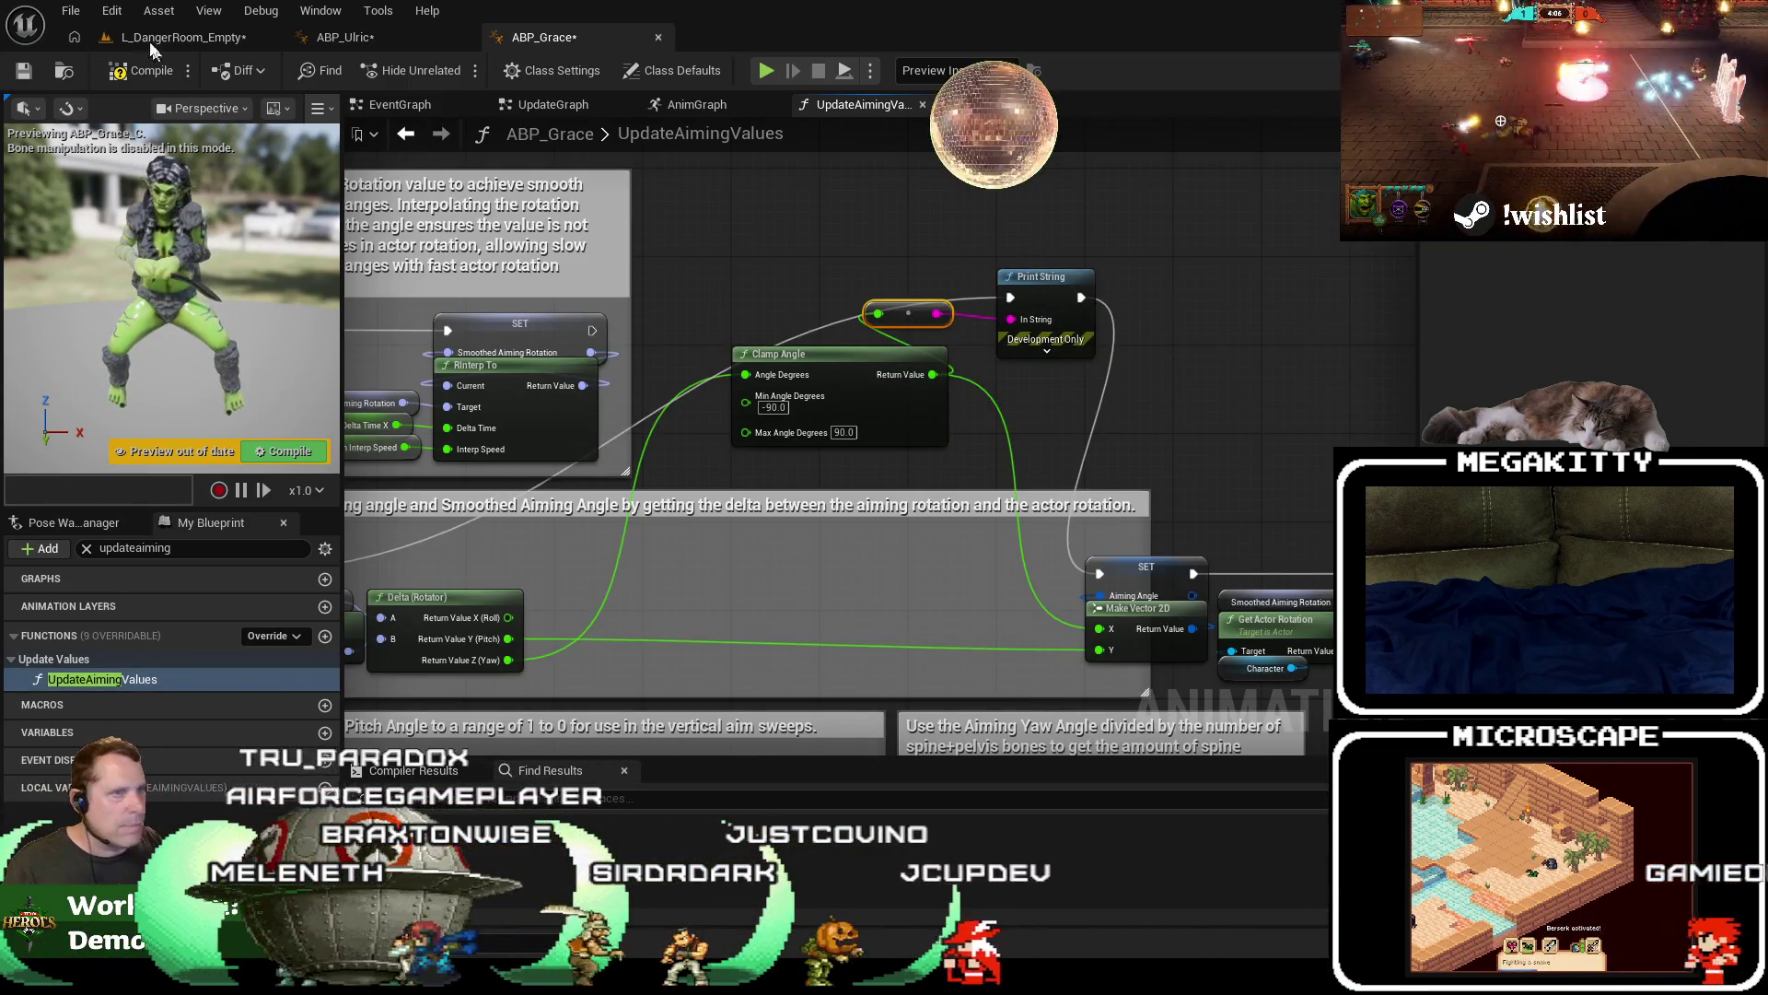
click(182, 37)
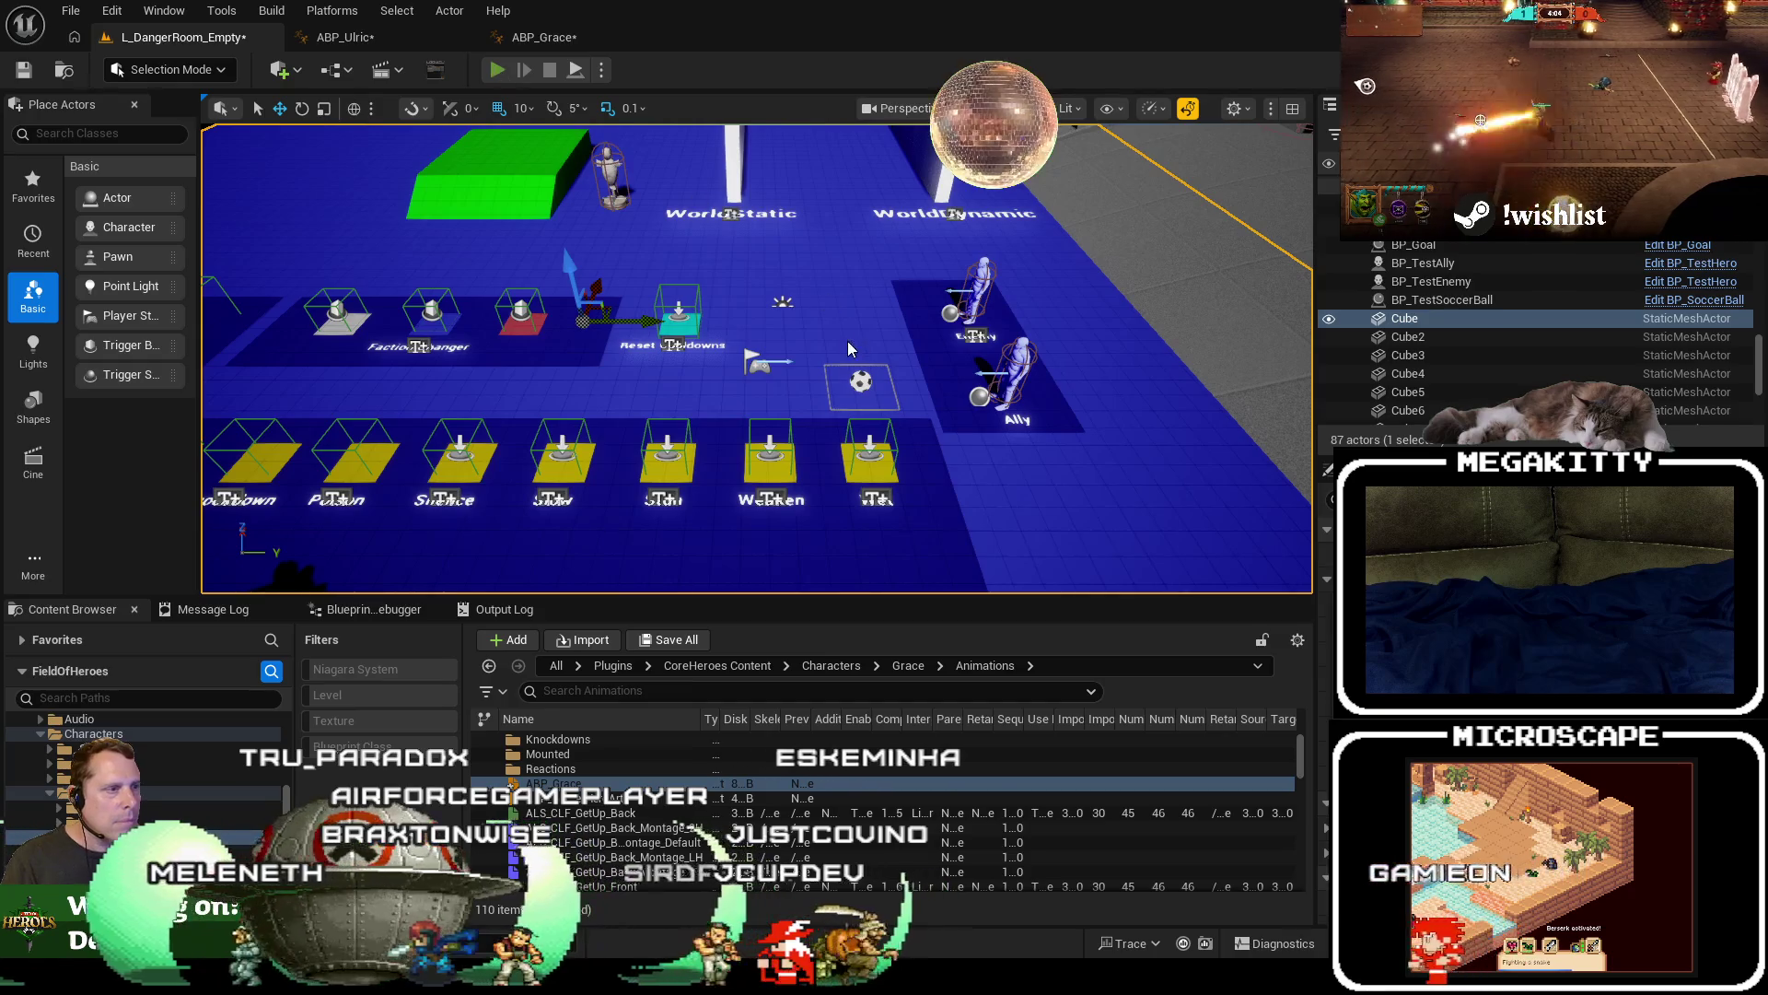
Play-test to confirm clamped yaw prints between -90 and 90, then open ABP_Ulric for comparison.
key(alt+p)
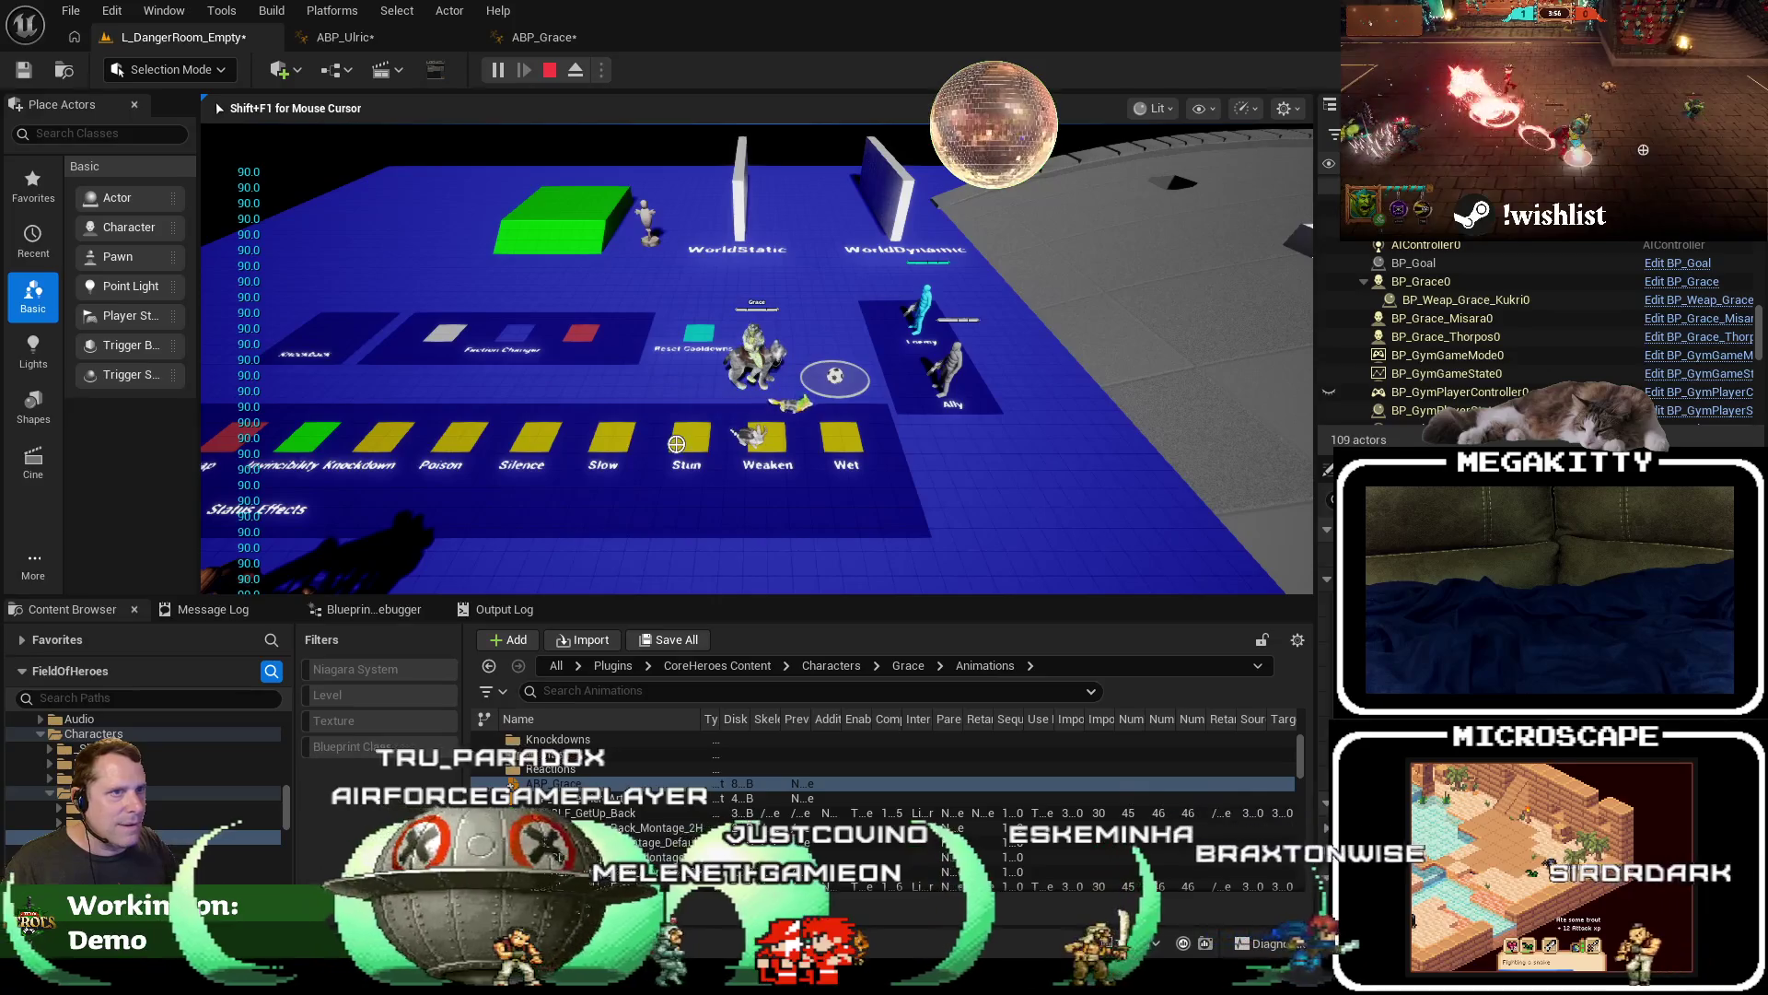
key(shift+F1)
click(373, 46)
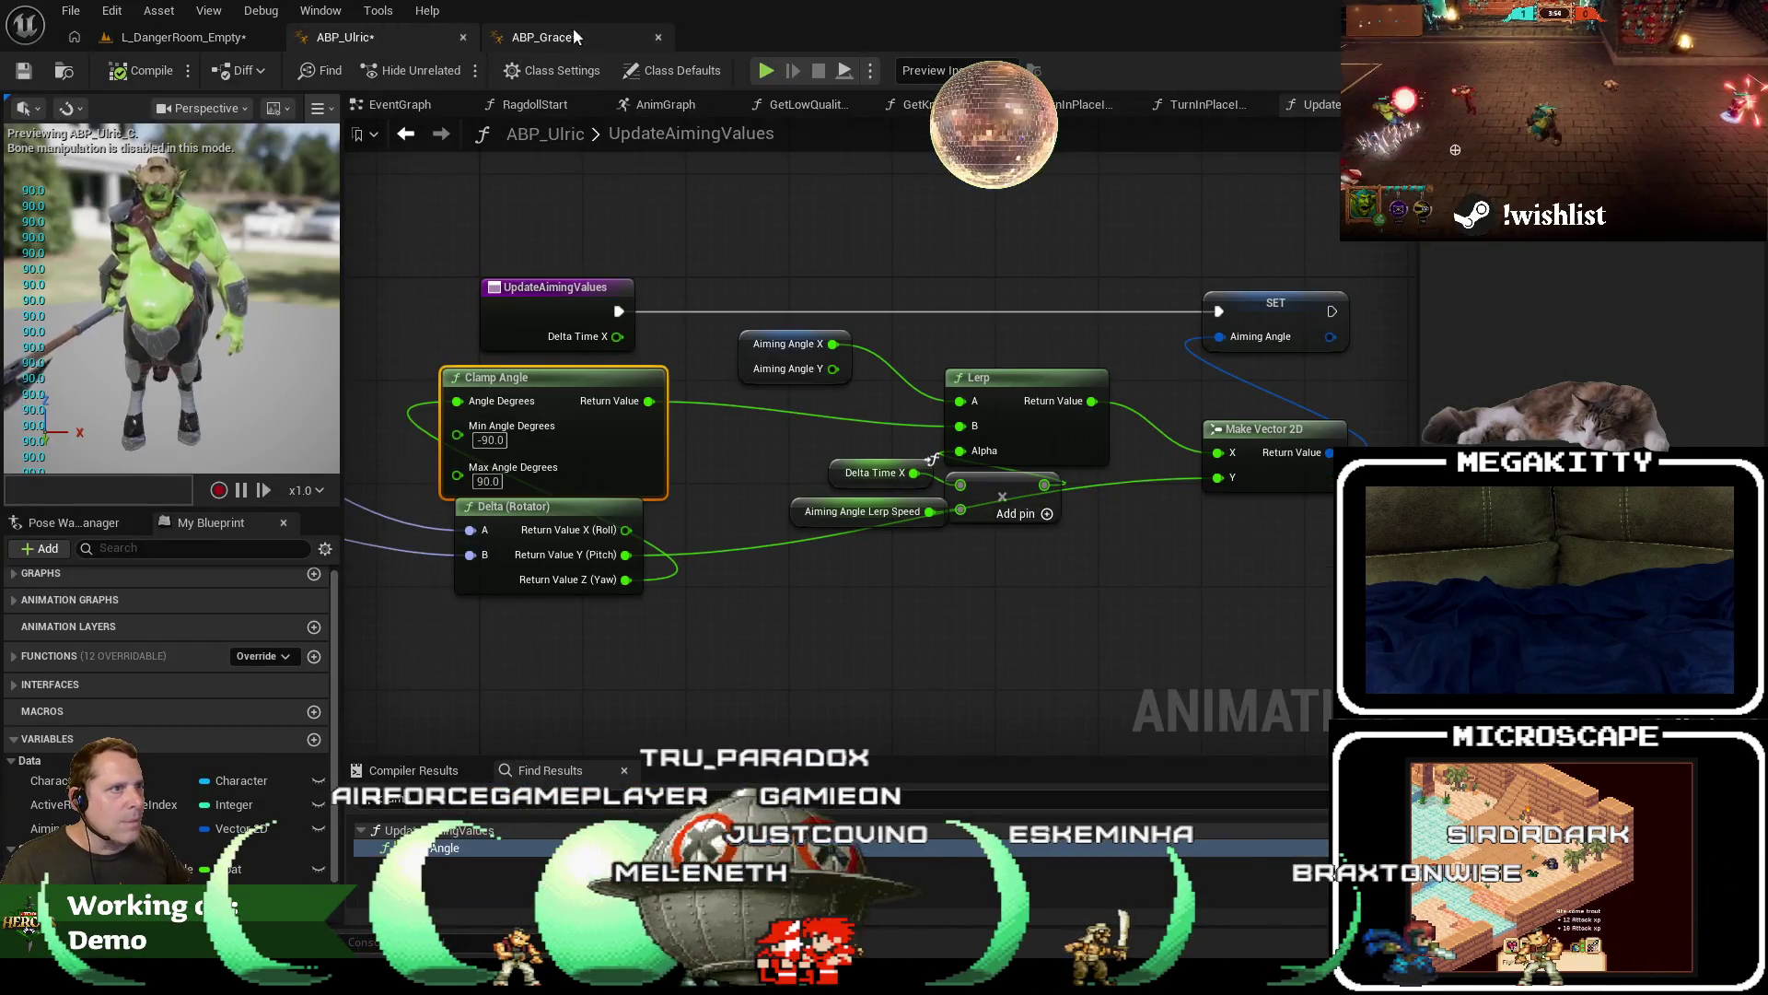
Close ABP_Ulric and show ABP_Grace's UpdateAimingValues graph panned to the aiming calculations.
click(544, 37)
mouse_move(886, 352)
mouse_down()
mouse_move(637, 385)
mouse_move(1182, 392)
mouse_up()
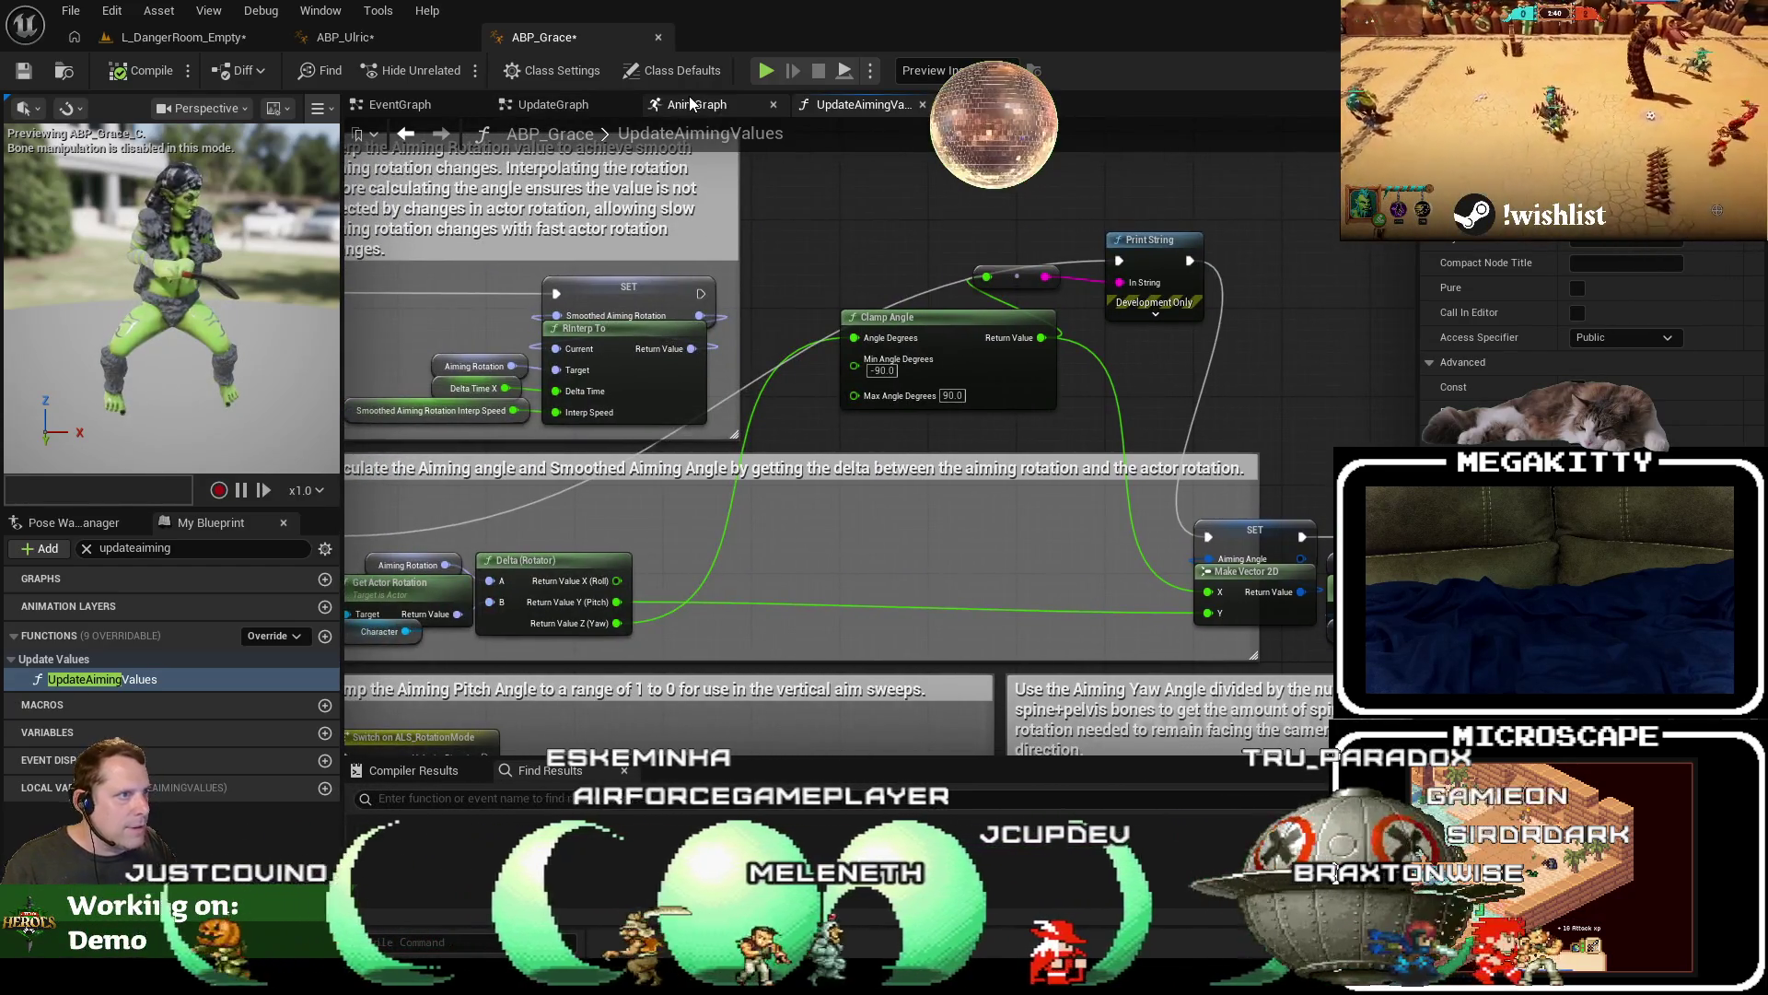
click(690, 103)
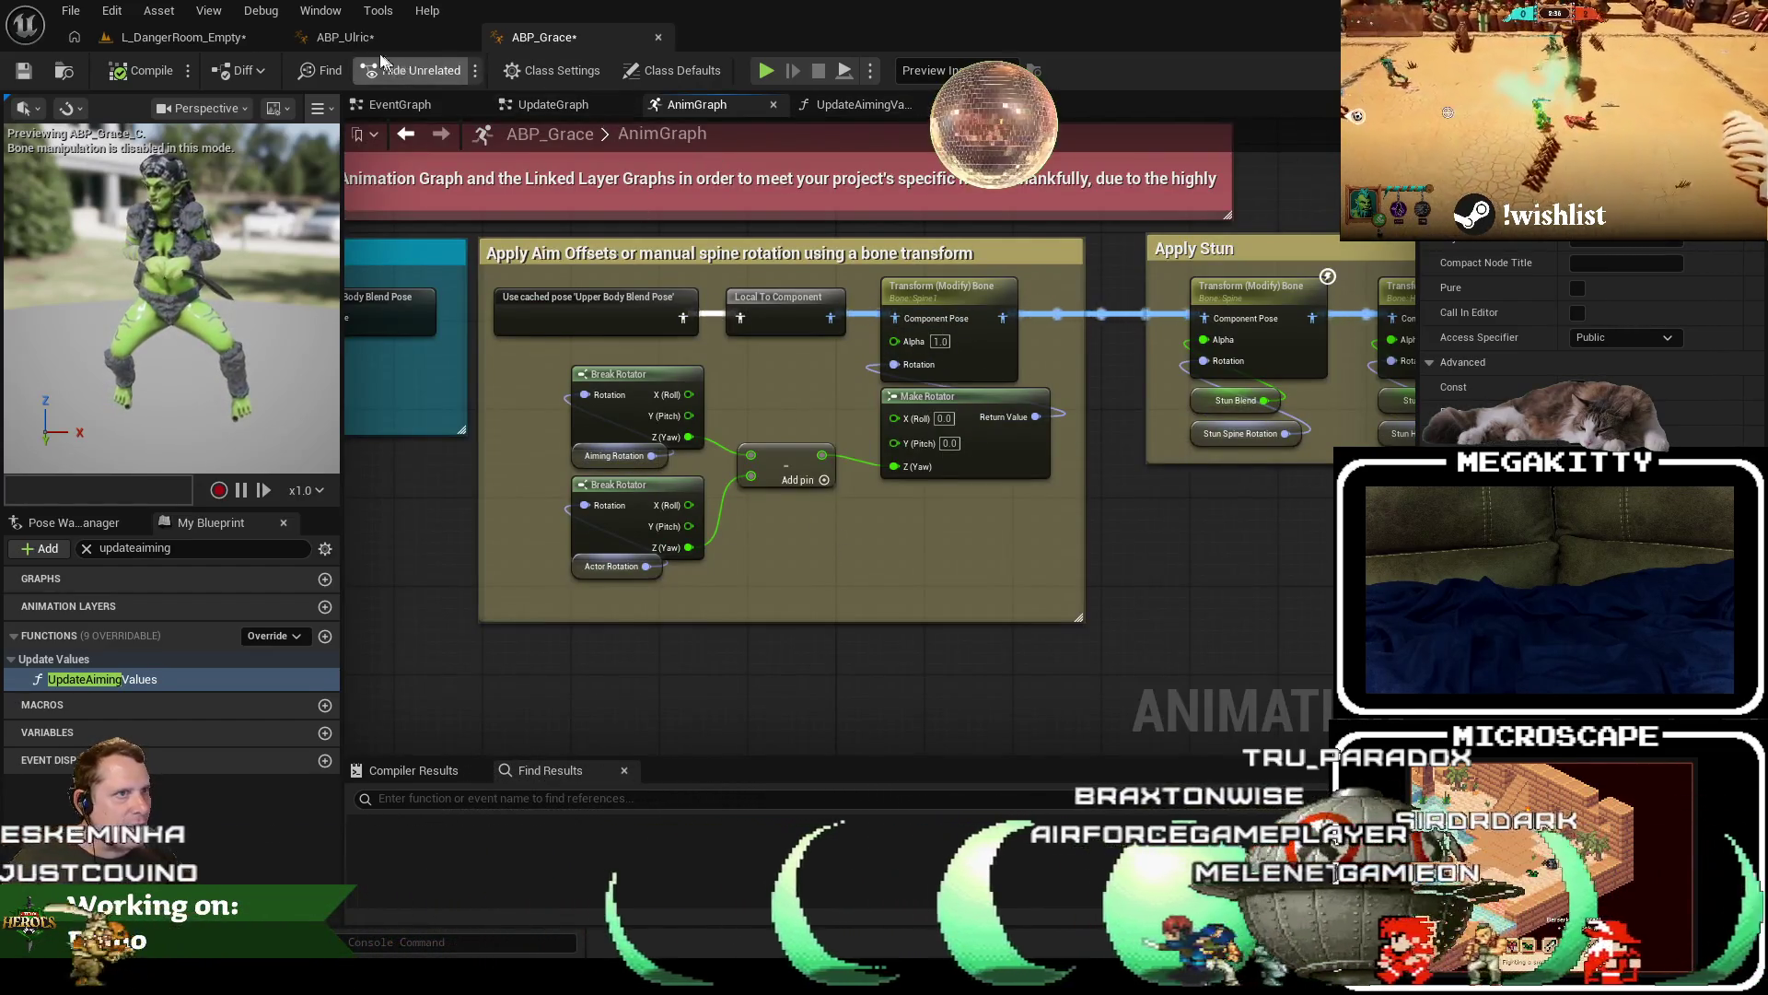
click(341, 37)
click(544, 37)
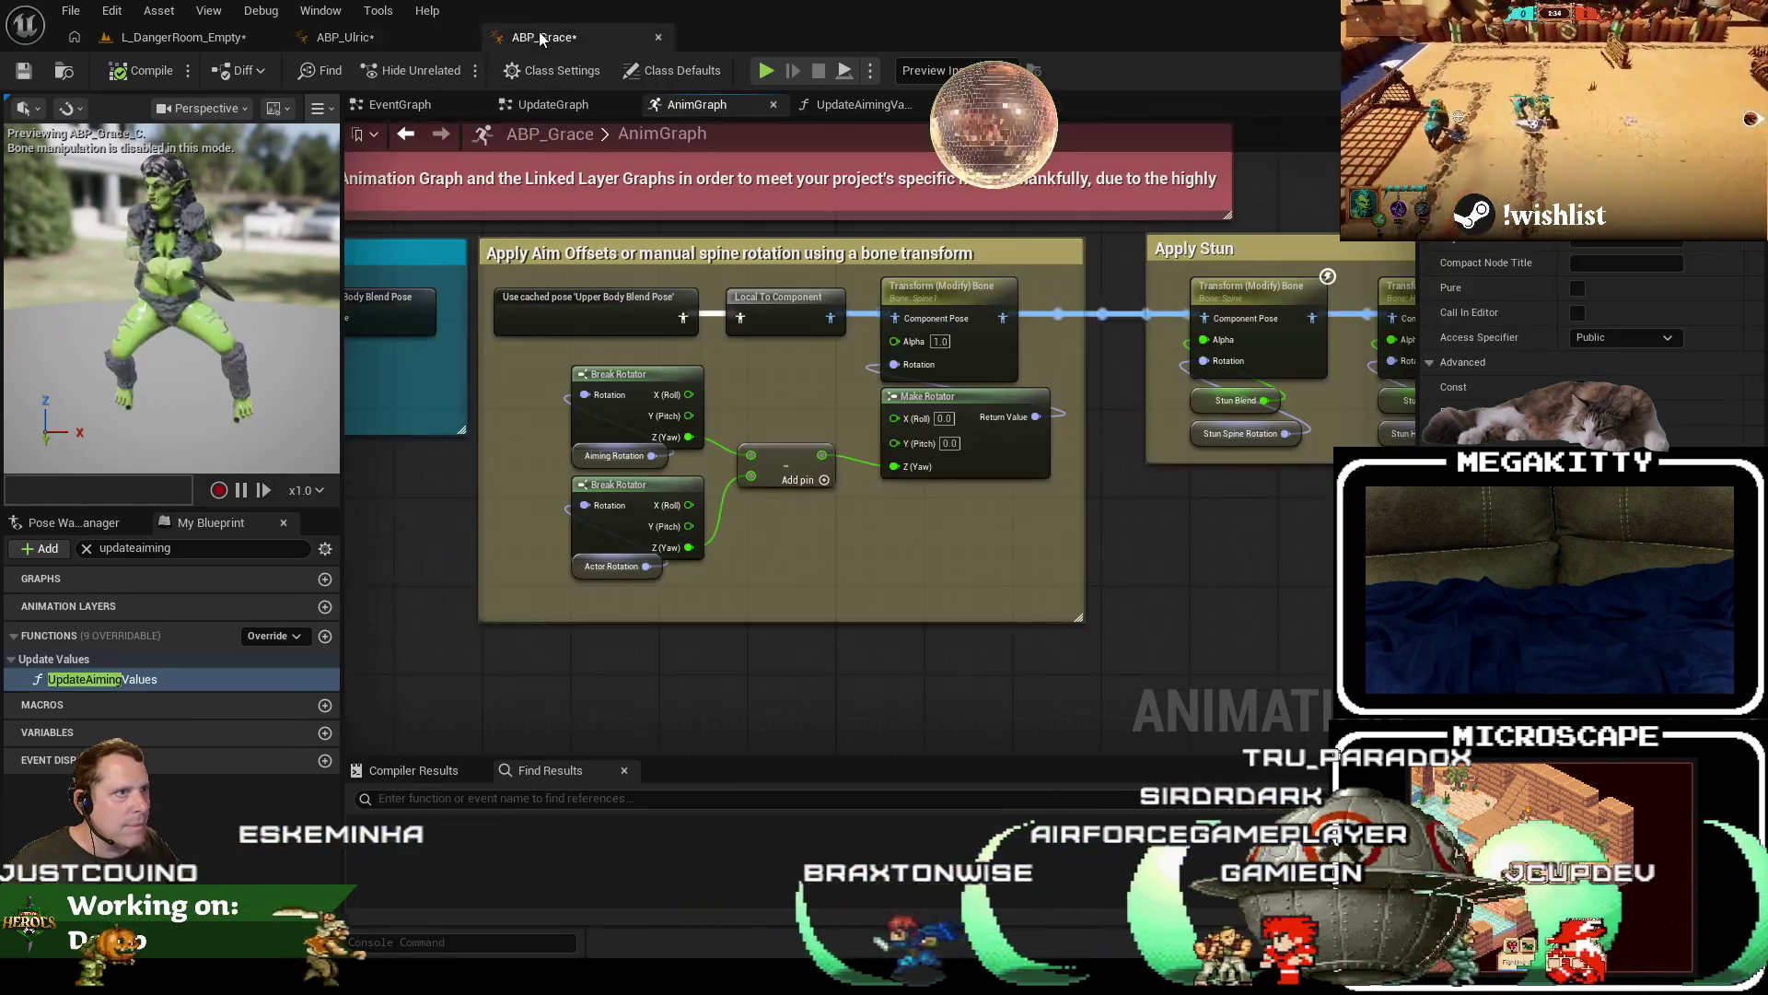
click(464, 37)
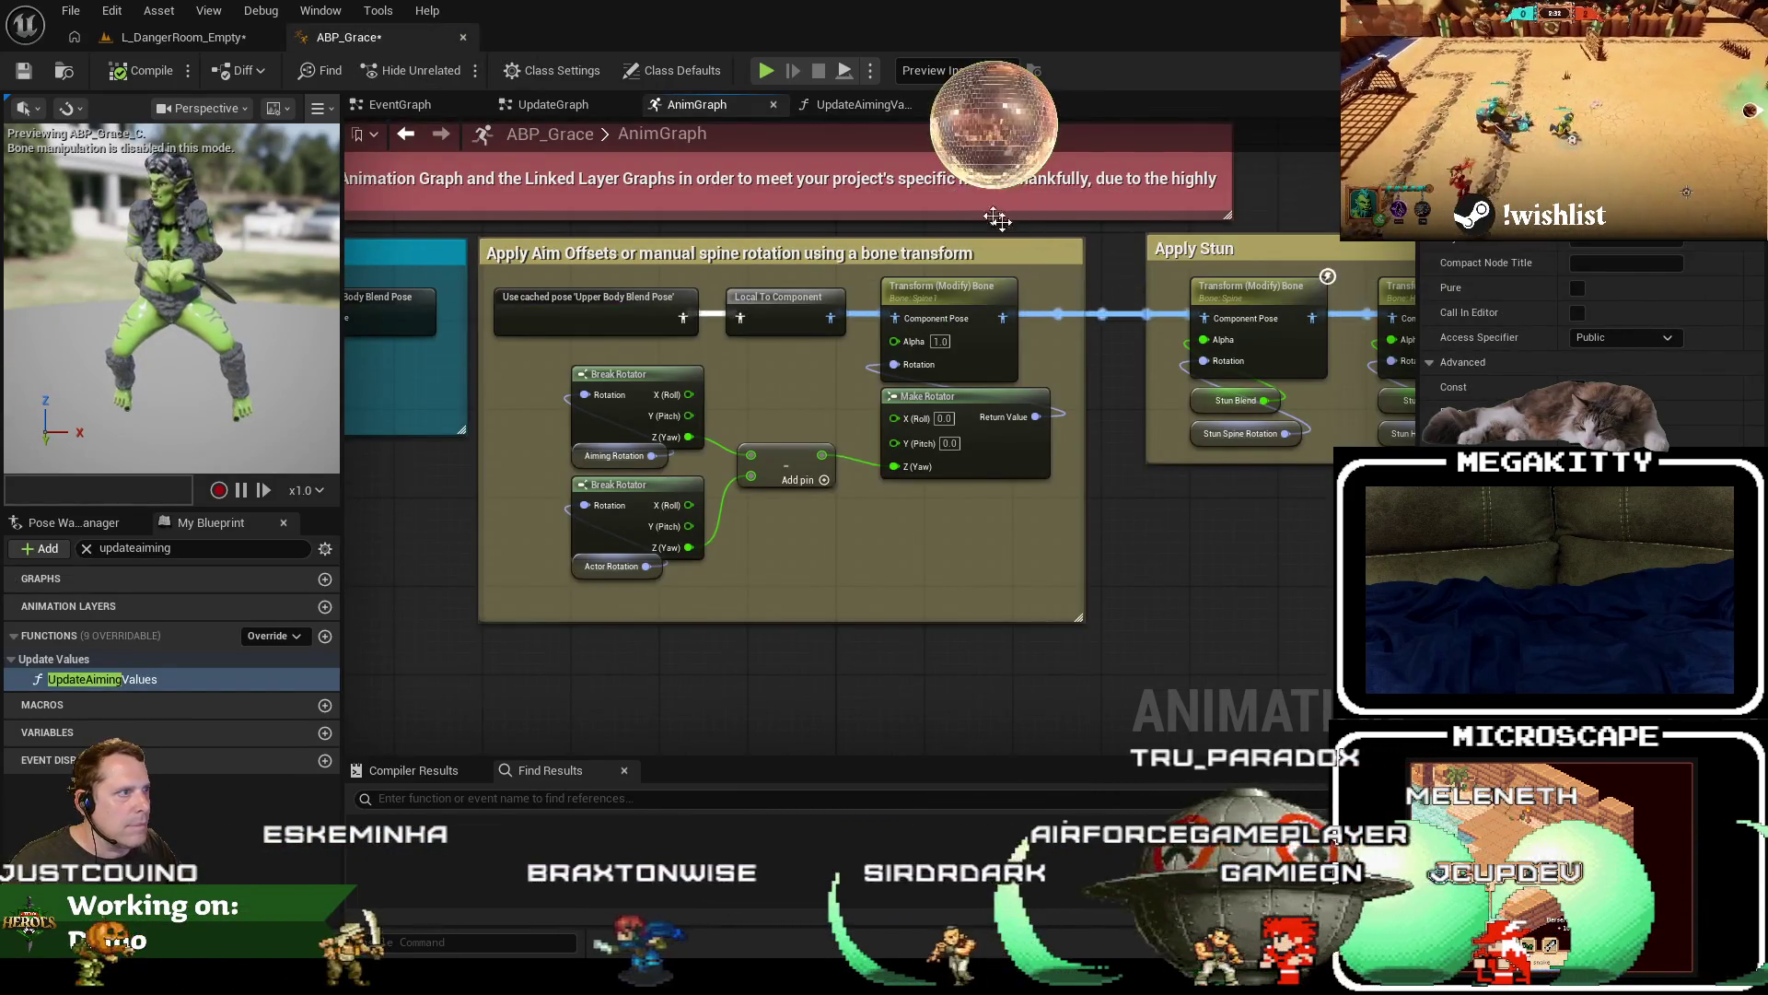
click(862, 112)
mouse_move(1329, 407)
mouse_down()
mouse_move(867, 381)
mouse_move(1077, 391)
mouse_up()
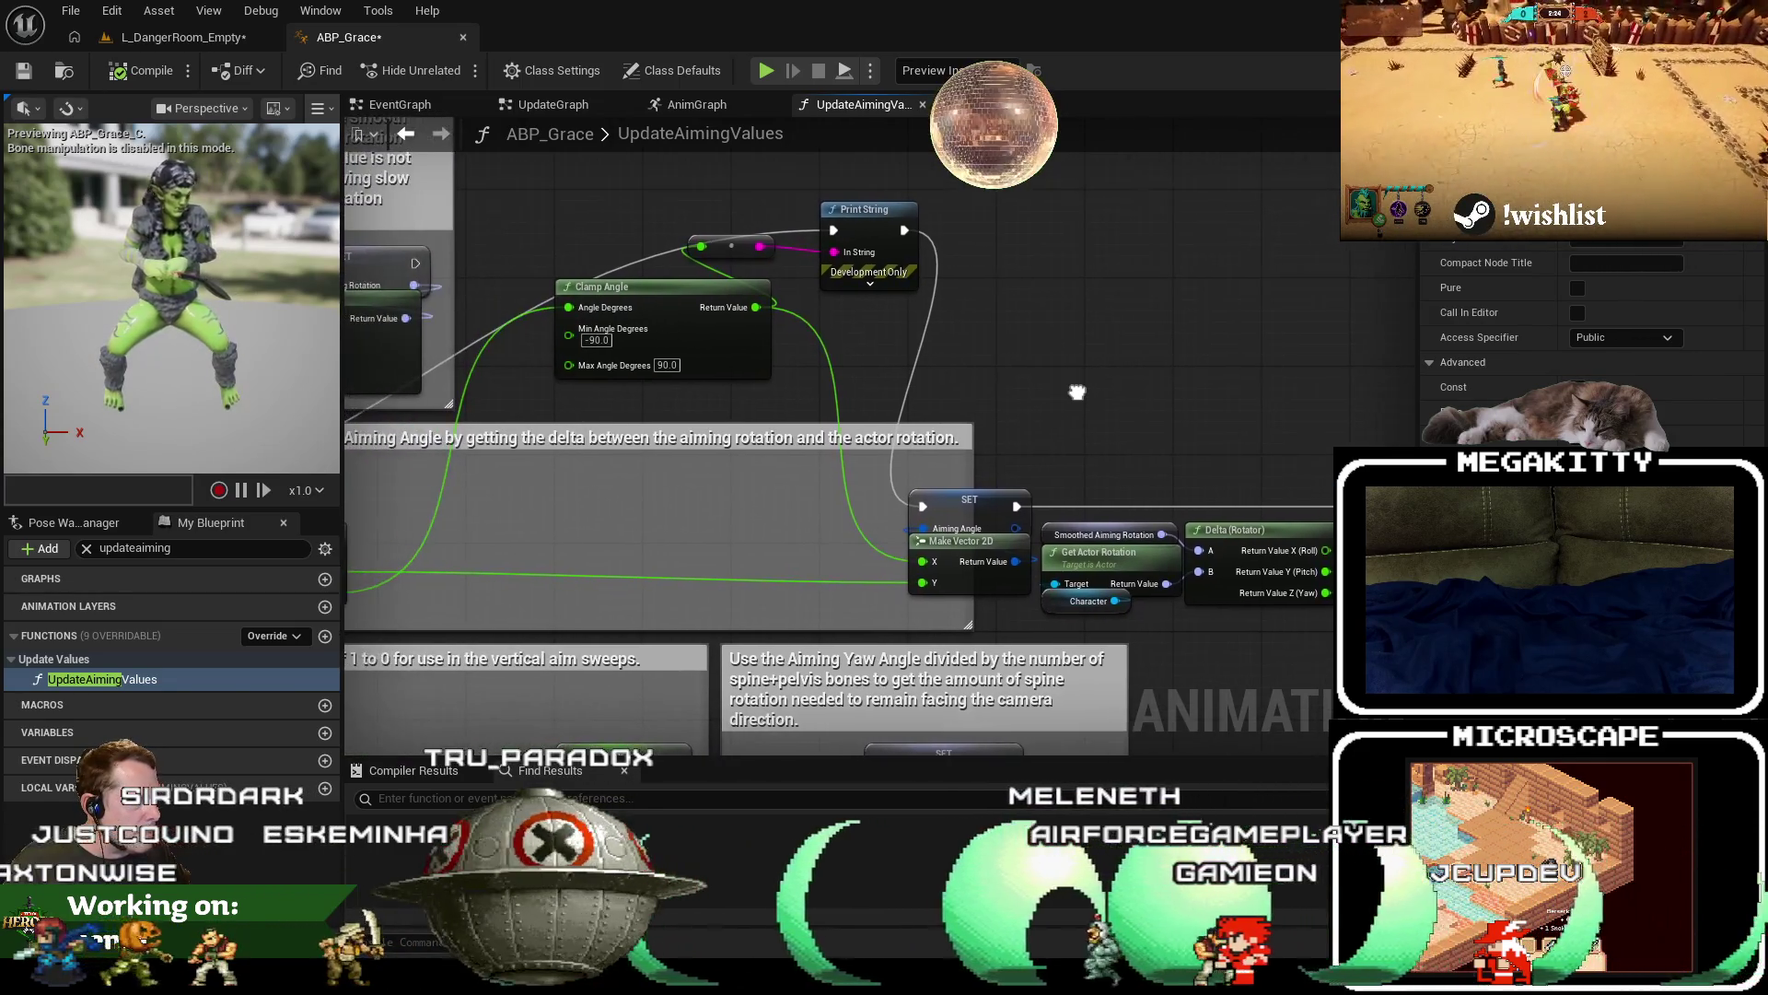
Connect Delta (Rotator) Yaw directly to Make Vector 2D X and delete Clamp Angle, Print String and reroute.
mouse_move(968, 517)
mouse_down()
mouse_move(1006, 407)
mouse_move(501, 191)
mouse_move(422, 477)
mouse_up()
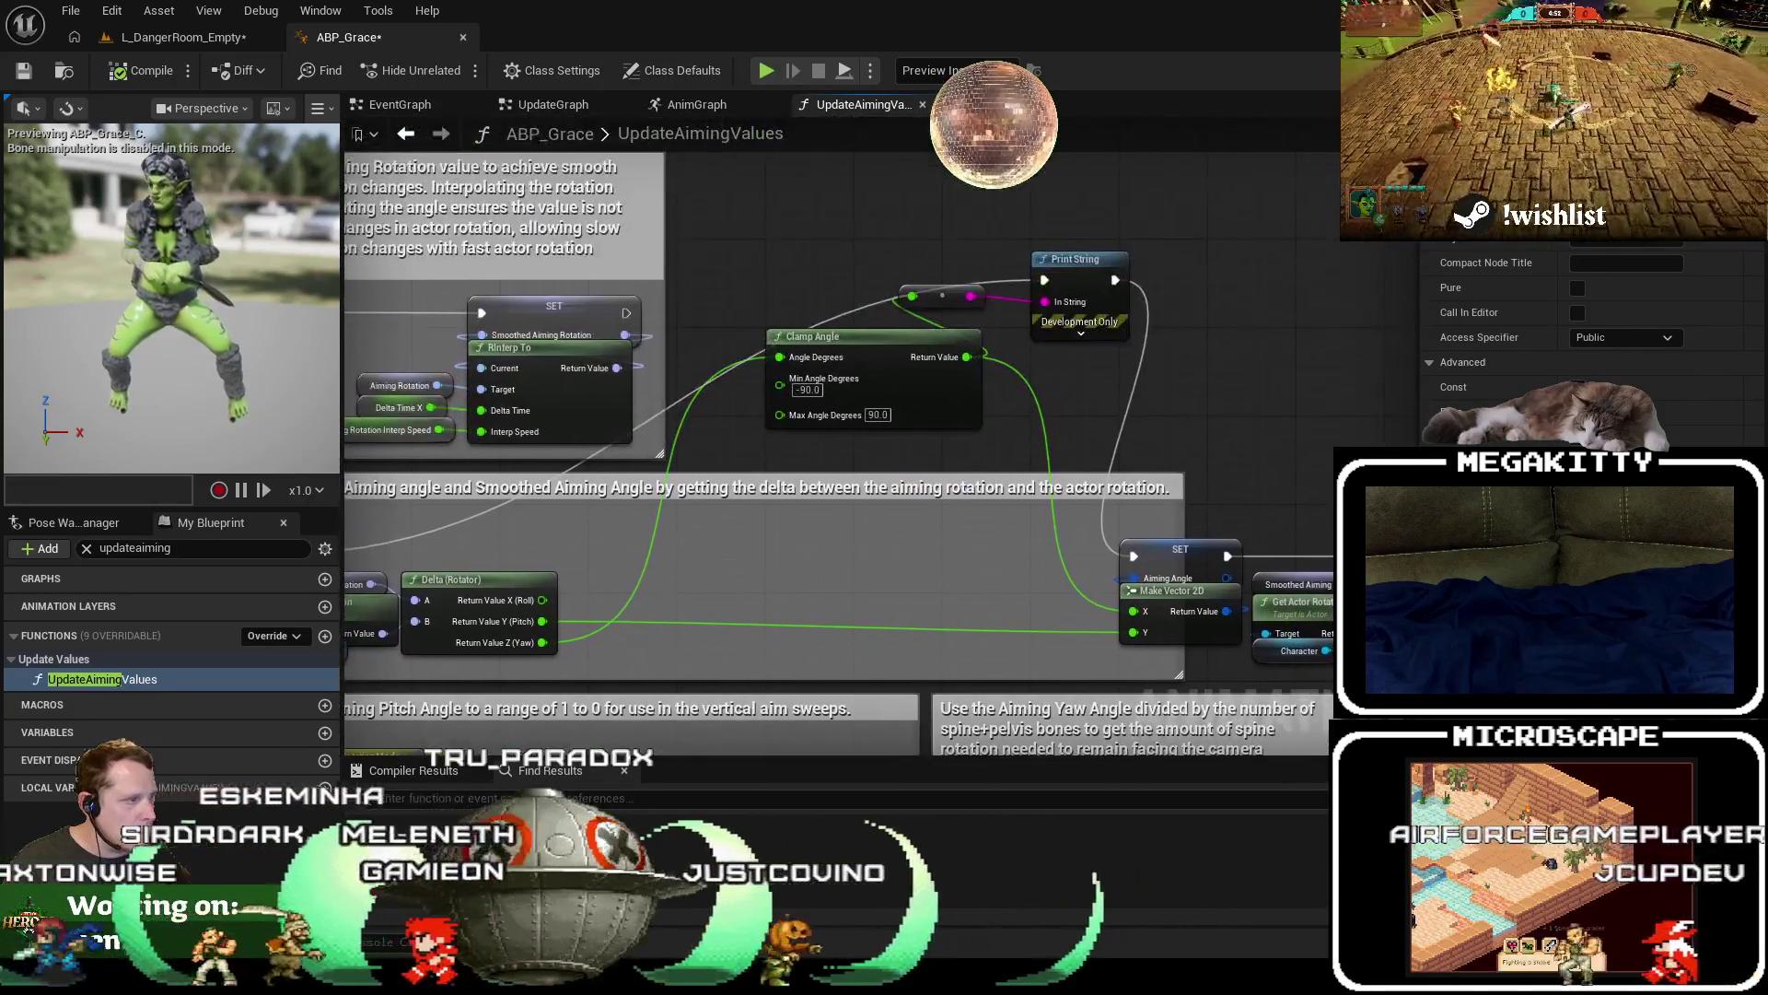
drag(797, 269, 824, 248)
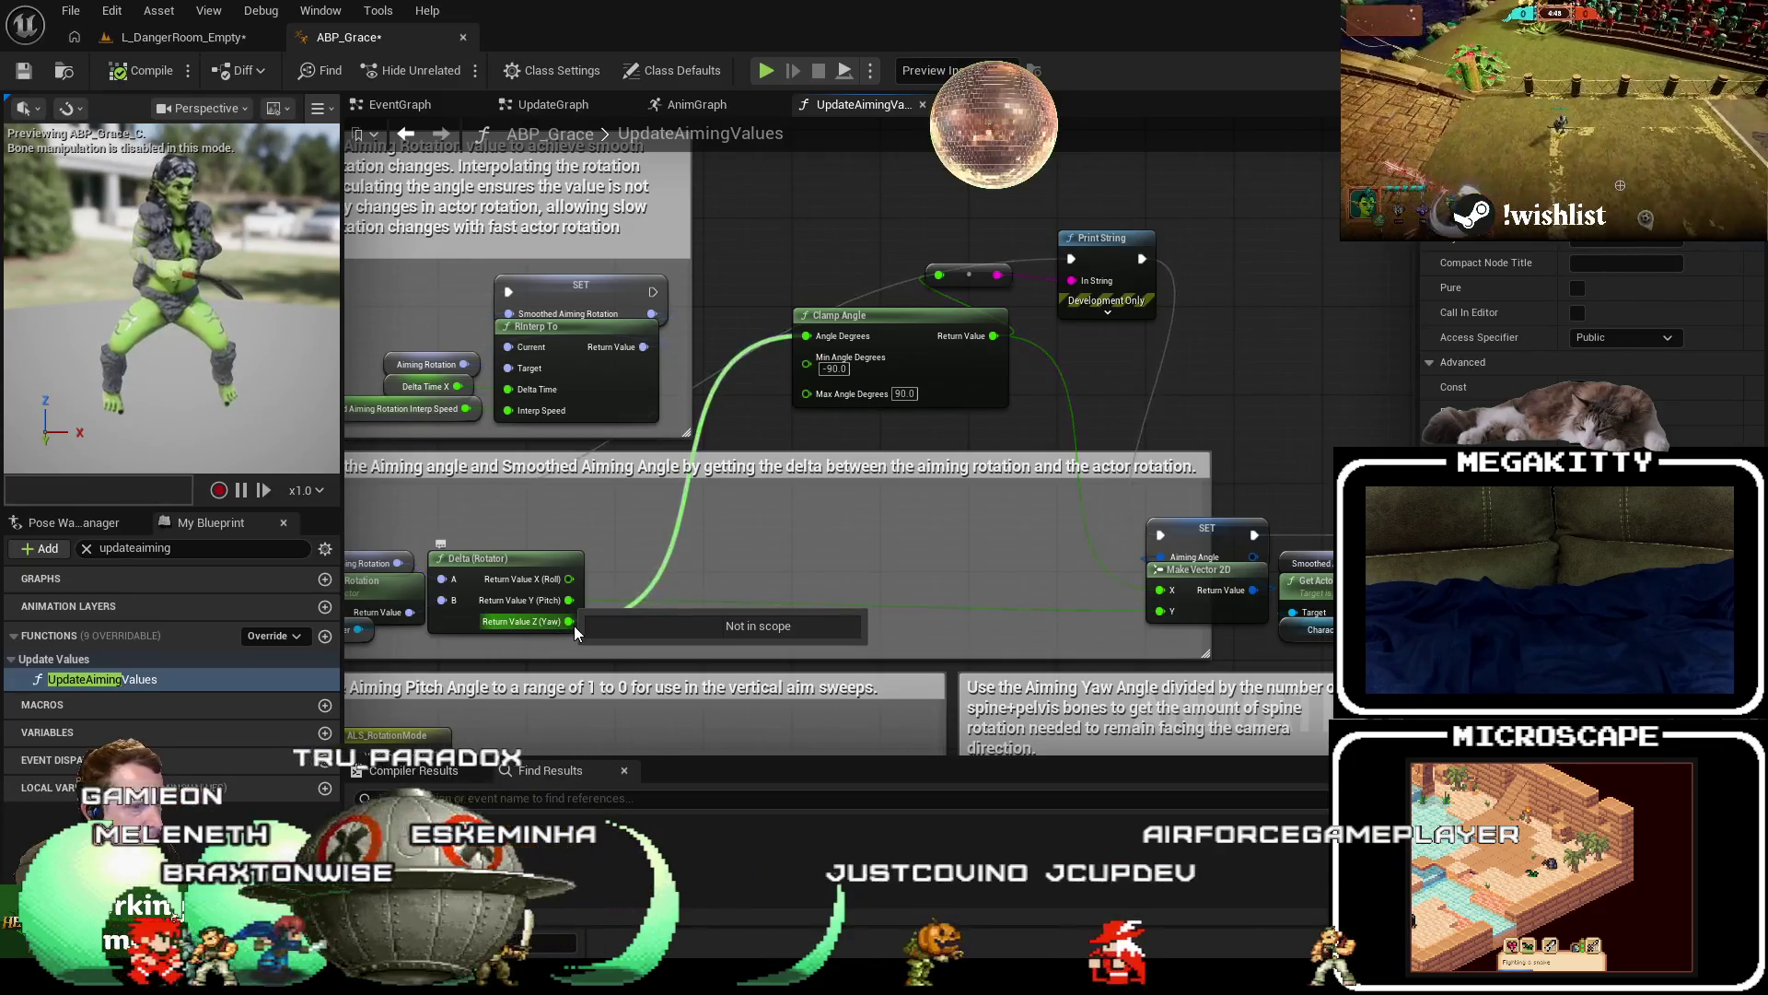
drag(569, 621, 1176, 591)
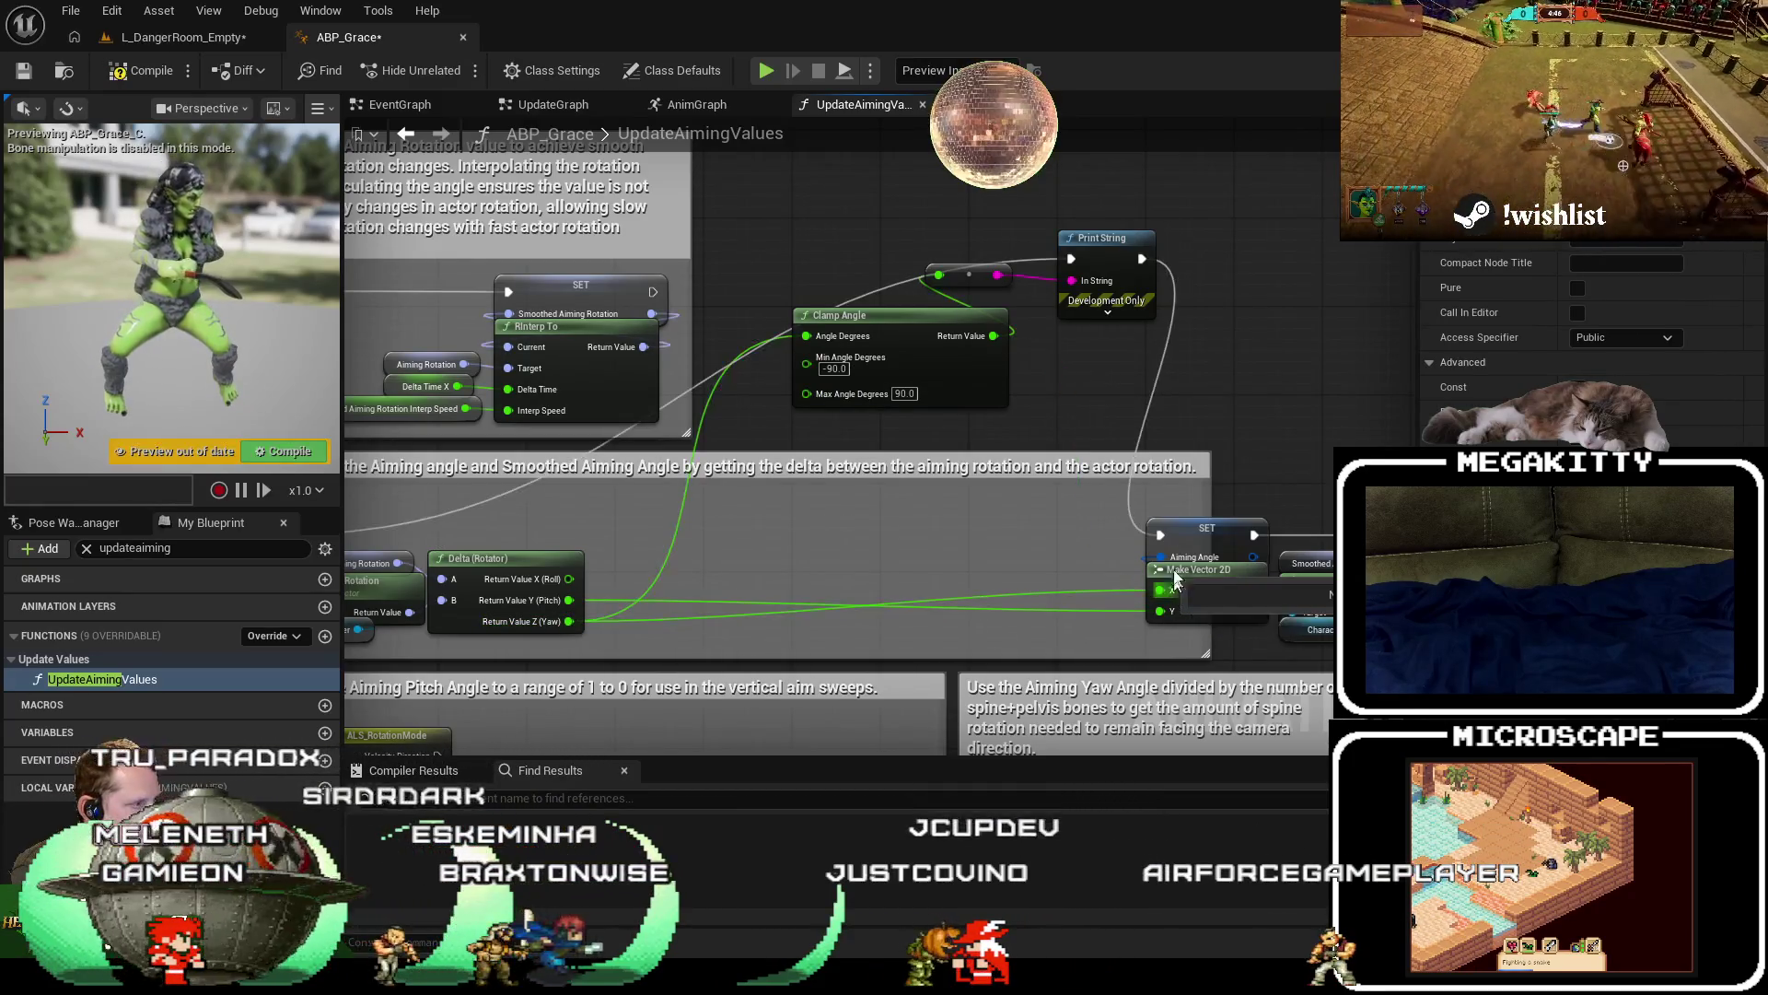
drag(866, 241, 865, 242)
key(Delete)
Move the SET, Make Vector 2D and Delta nodes left, widen the comment box, and save ABP_Grace.
scroll(840, 353, down, 3)
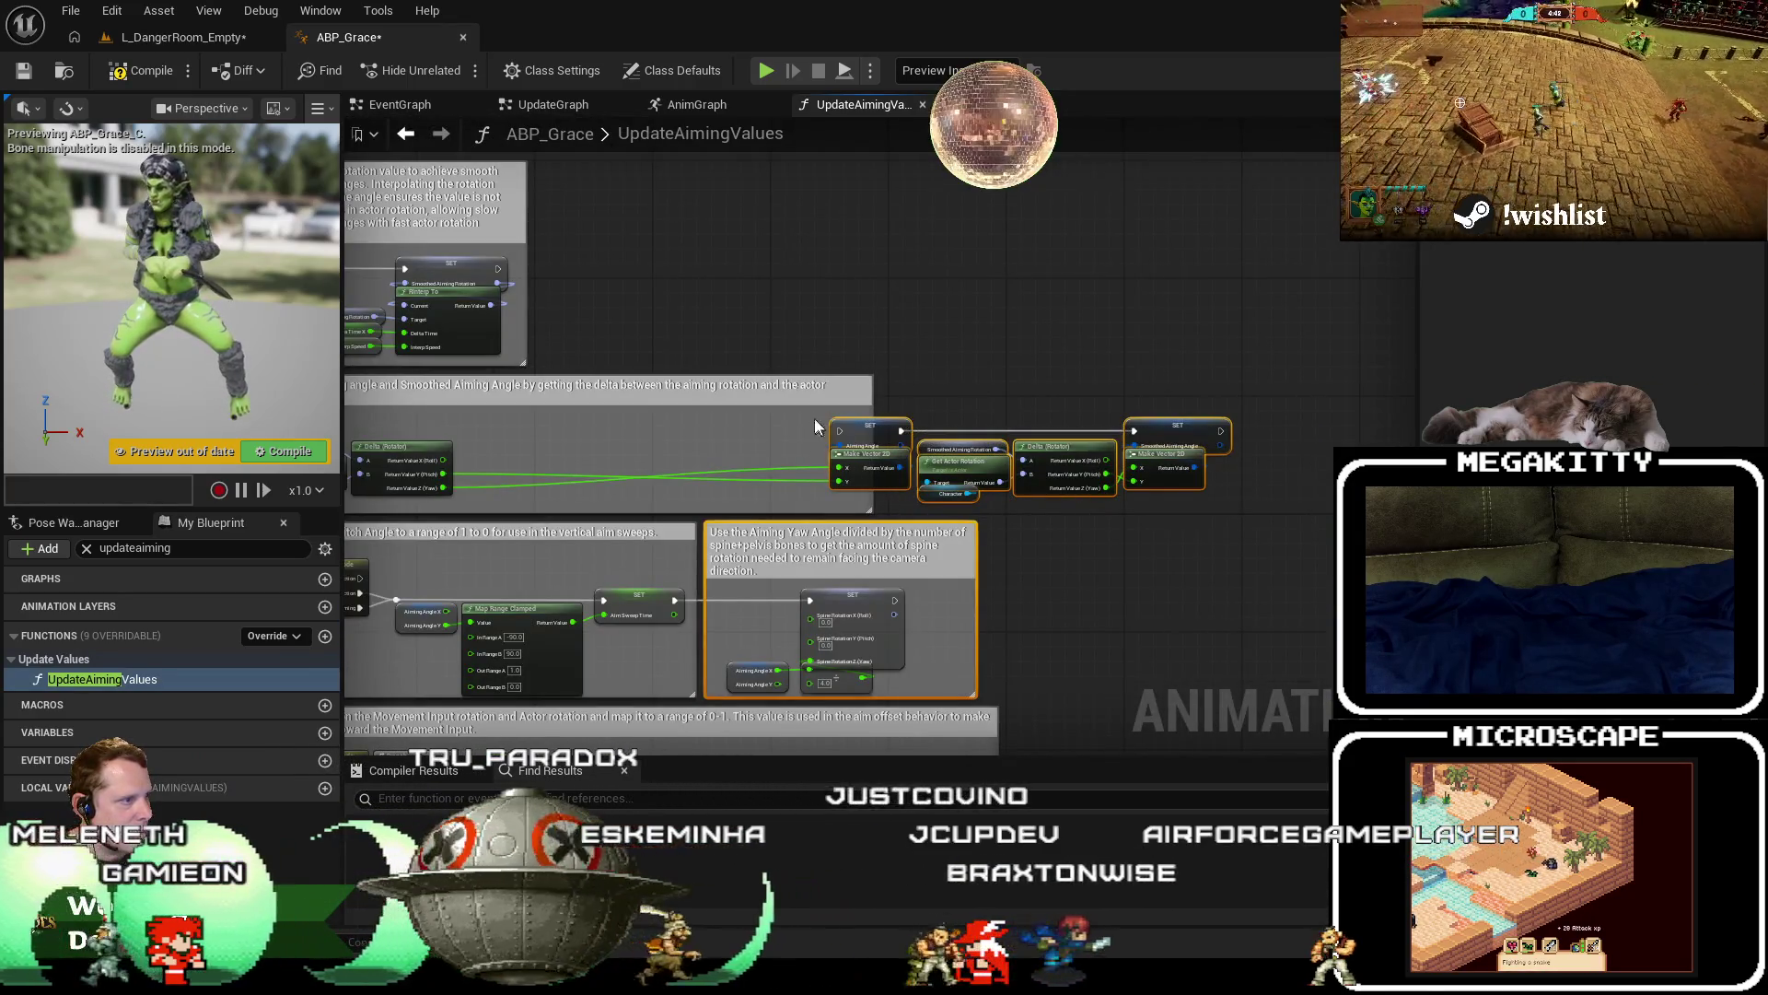
drag(802, 494, 801, 493)
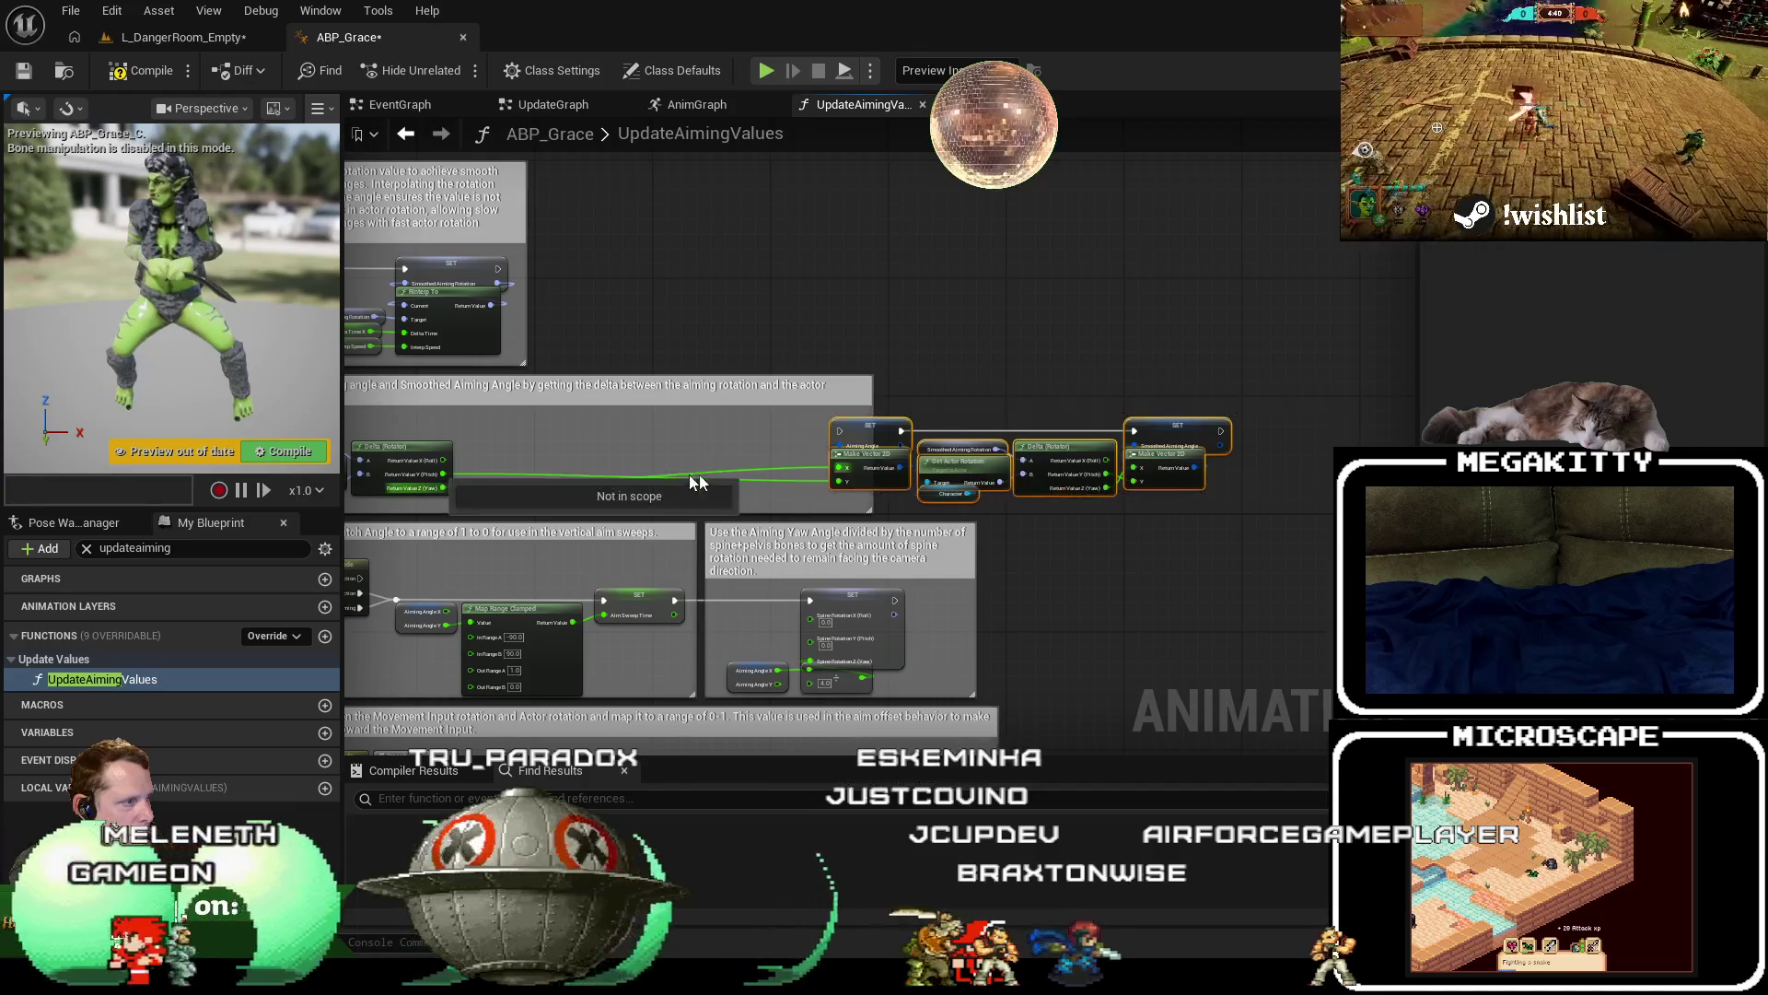
mouse_move(974, 454)
mouse_down()
mouse_move(614, 466)
mouse_move(837, 439)
mouse_move(683, 406)
mouse_move(1234, 562)
mouse_up()
scroll(664, 451, up, 3)
click(845, 418)
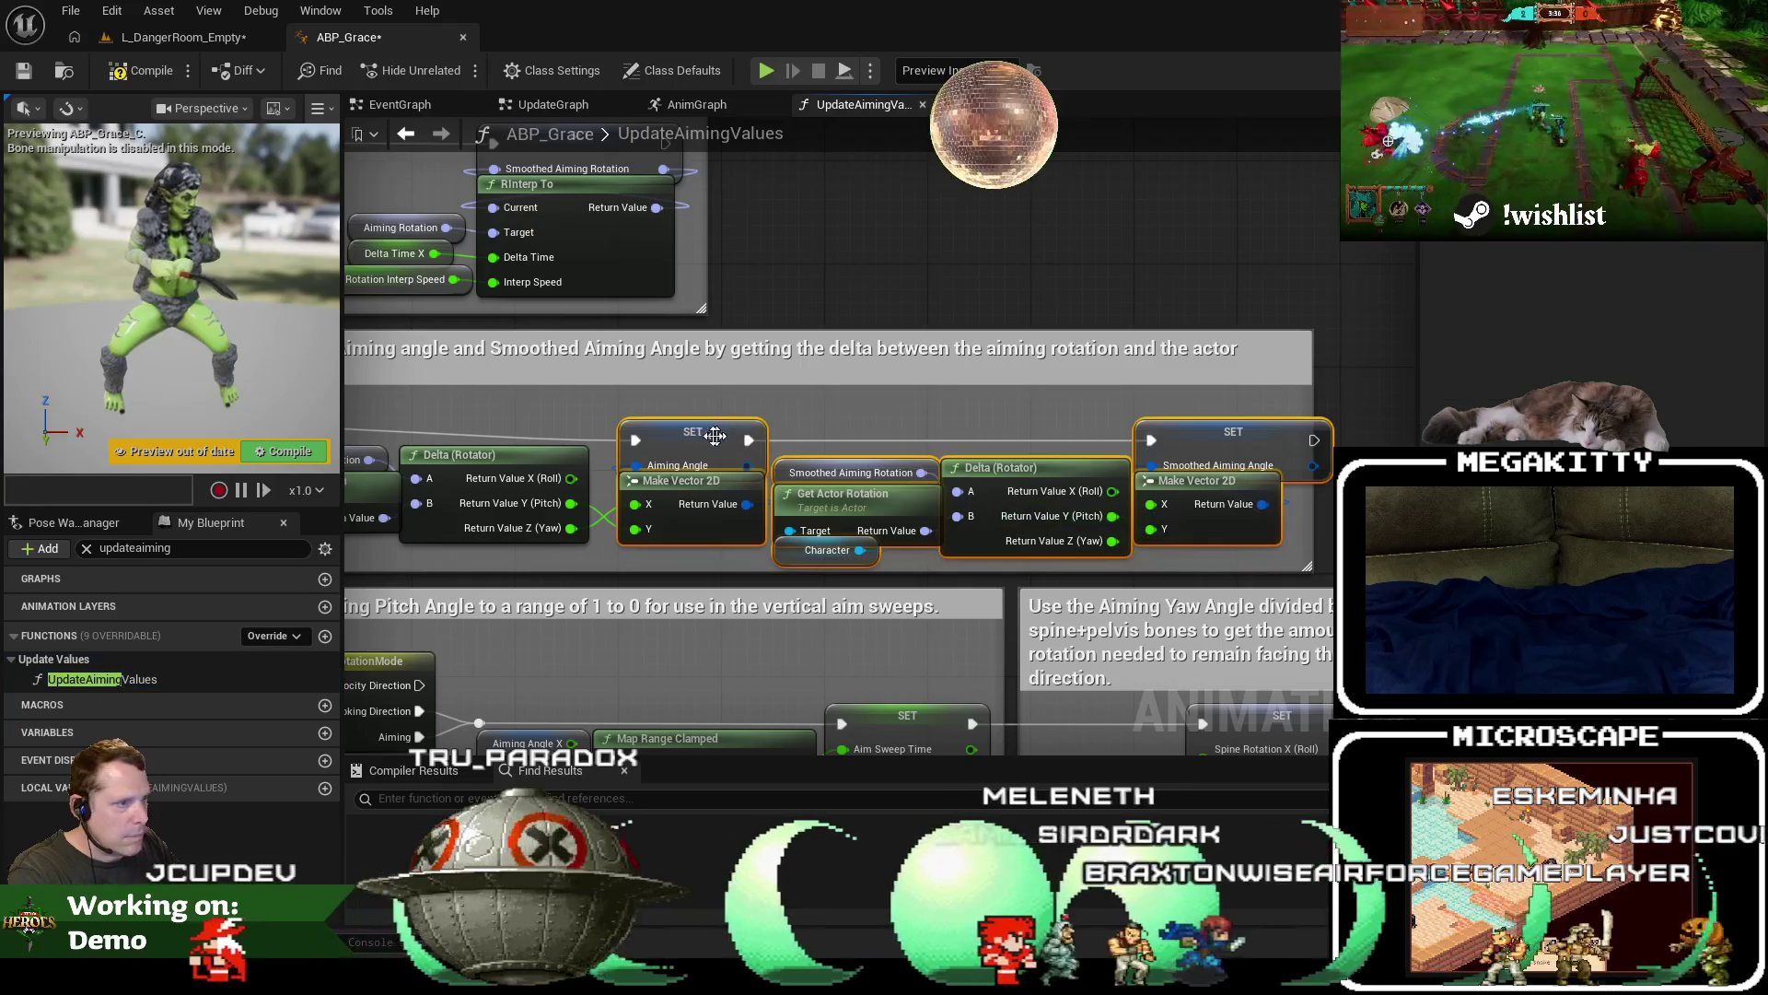
click(1311, 394)
drag(1312, 394, 1351, 394)
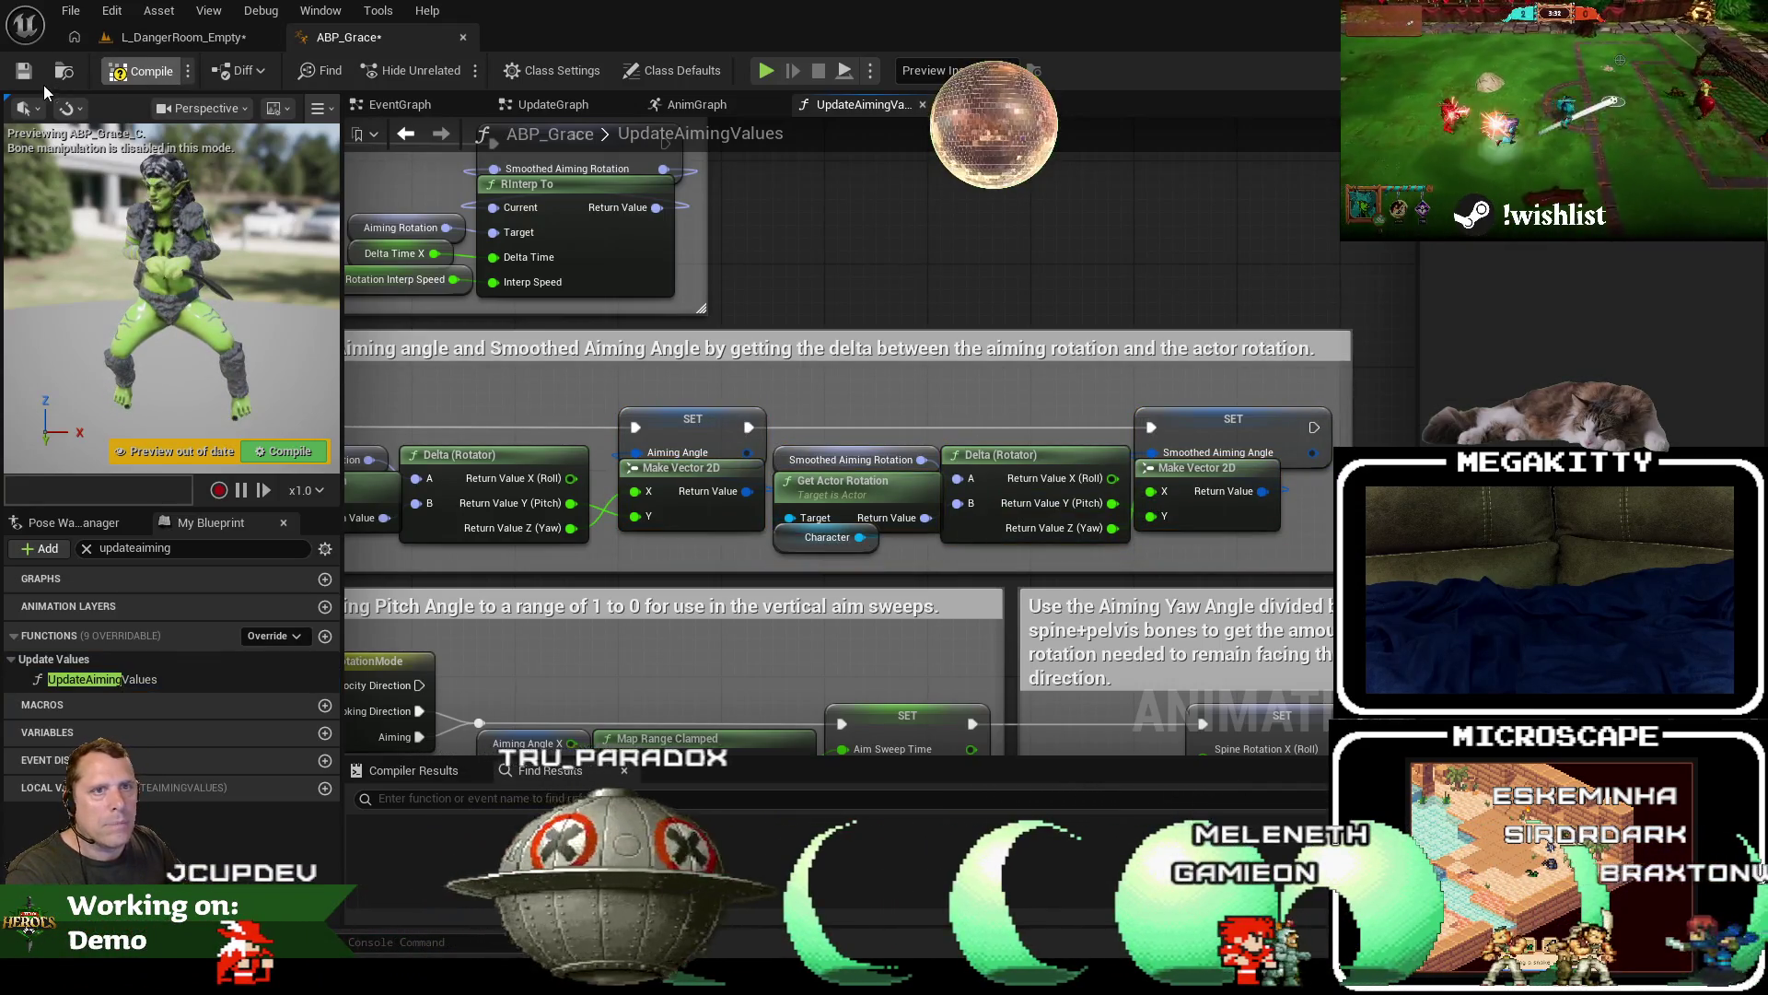
click(23, 72)
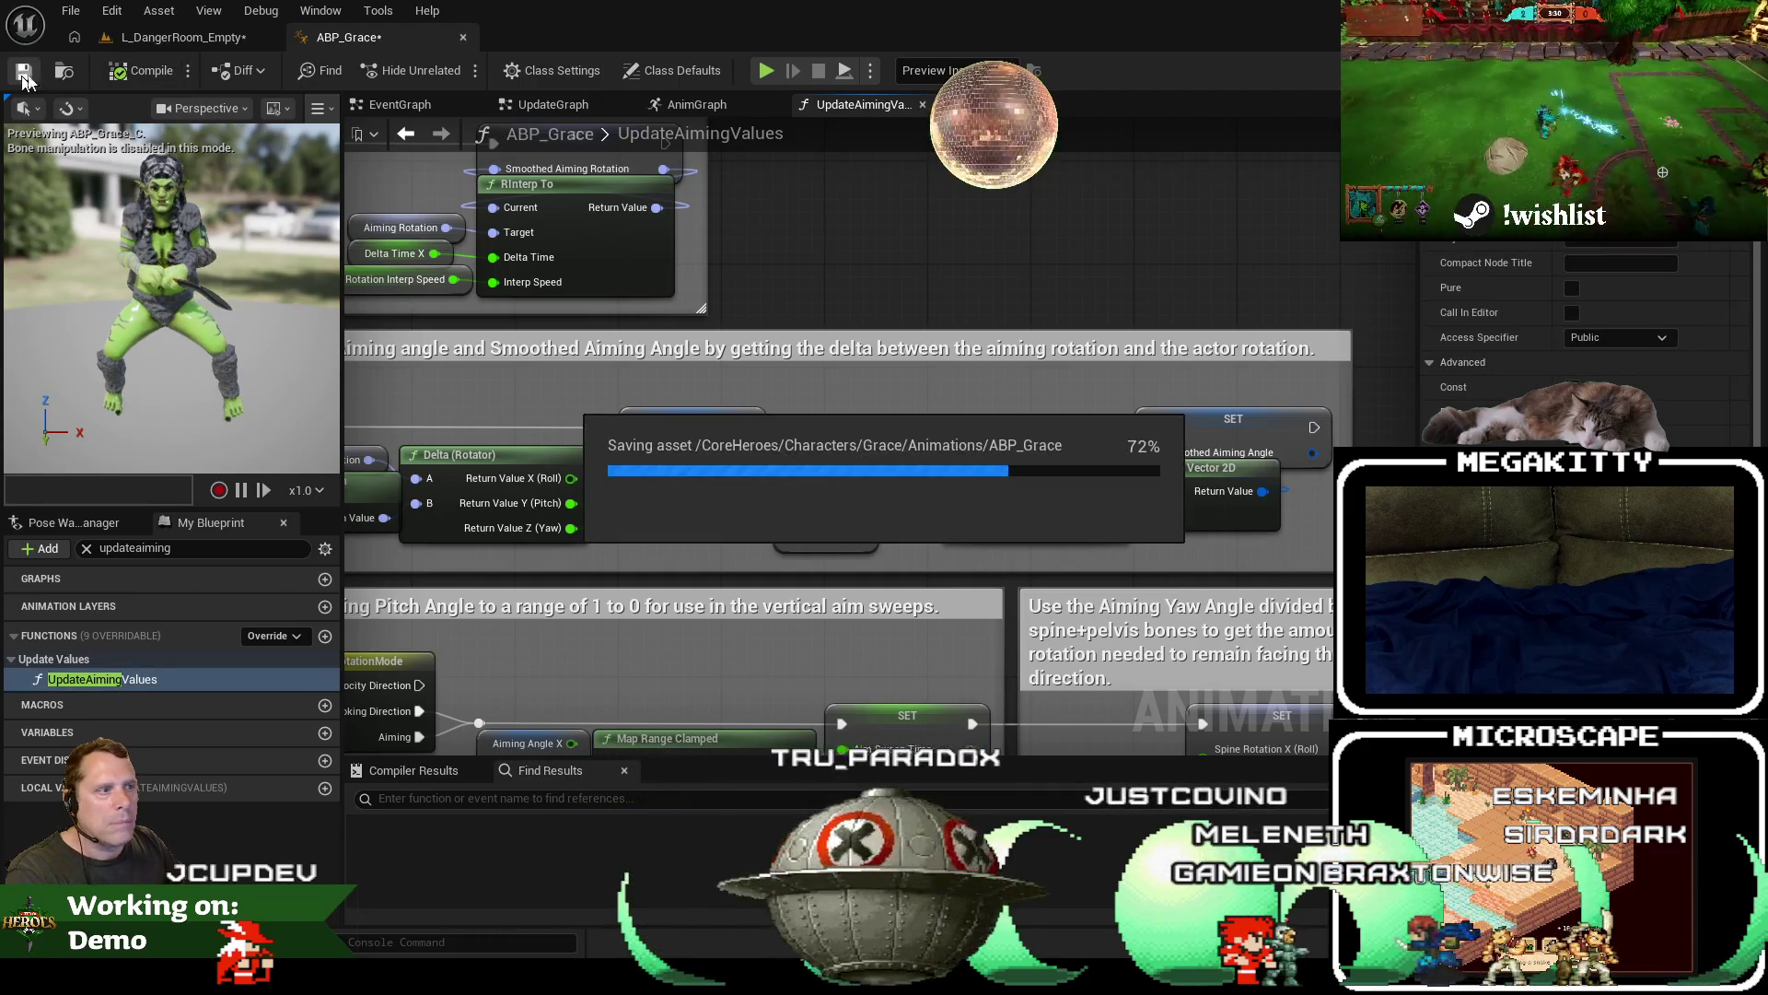
click(171, 37)
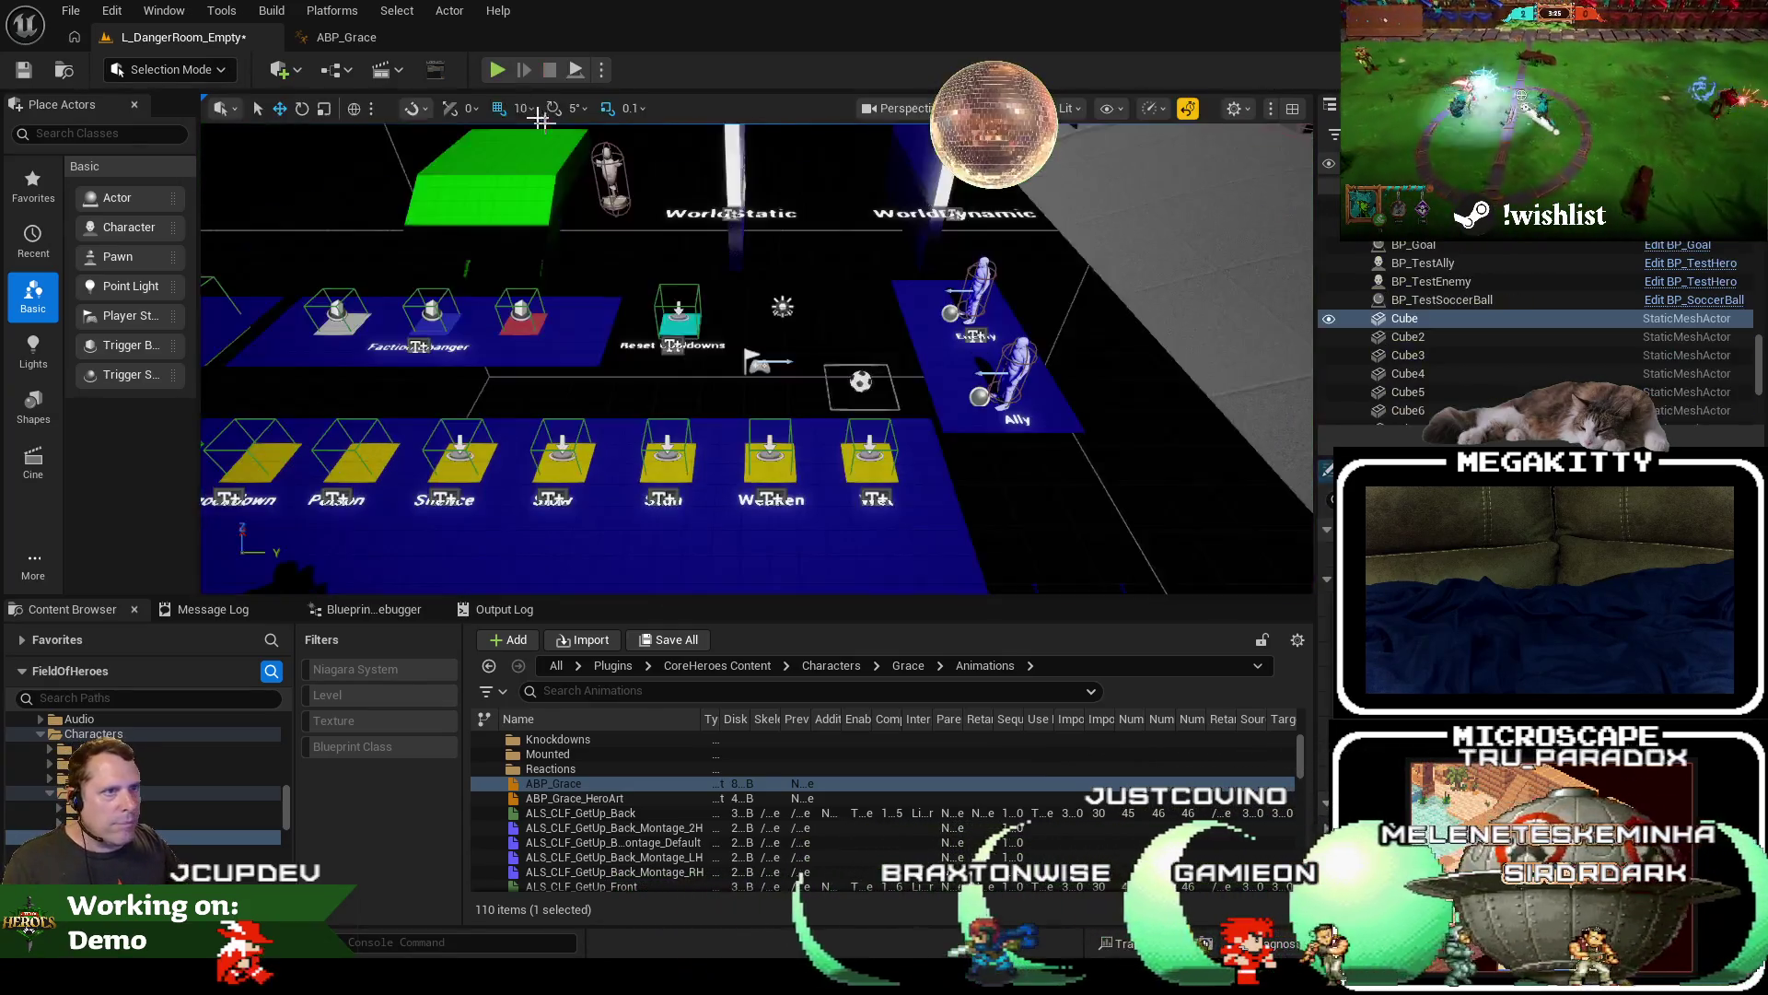
Search ABP_Grace for 'aimingrotatio' and jump to the Smoothed Aiming Rotation SET node.
click(361, 41)
click(594, 807)
text(aimingrot)
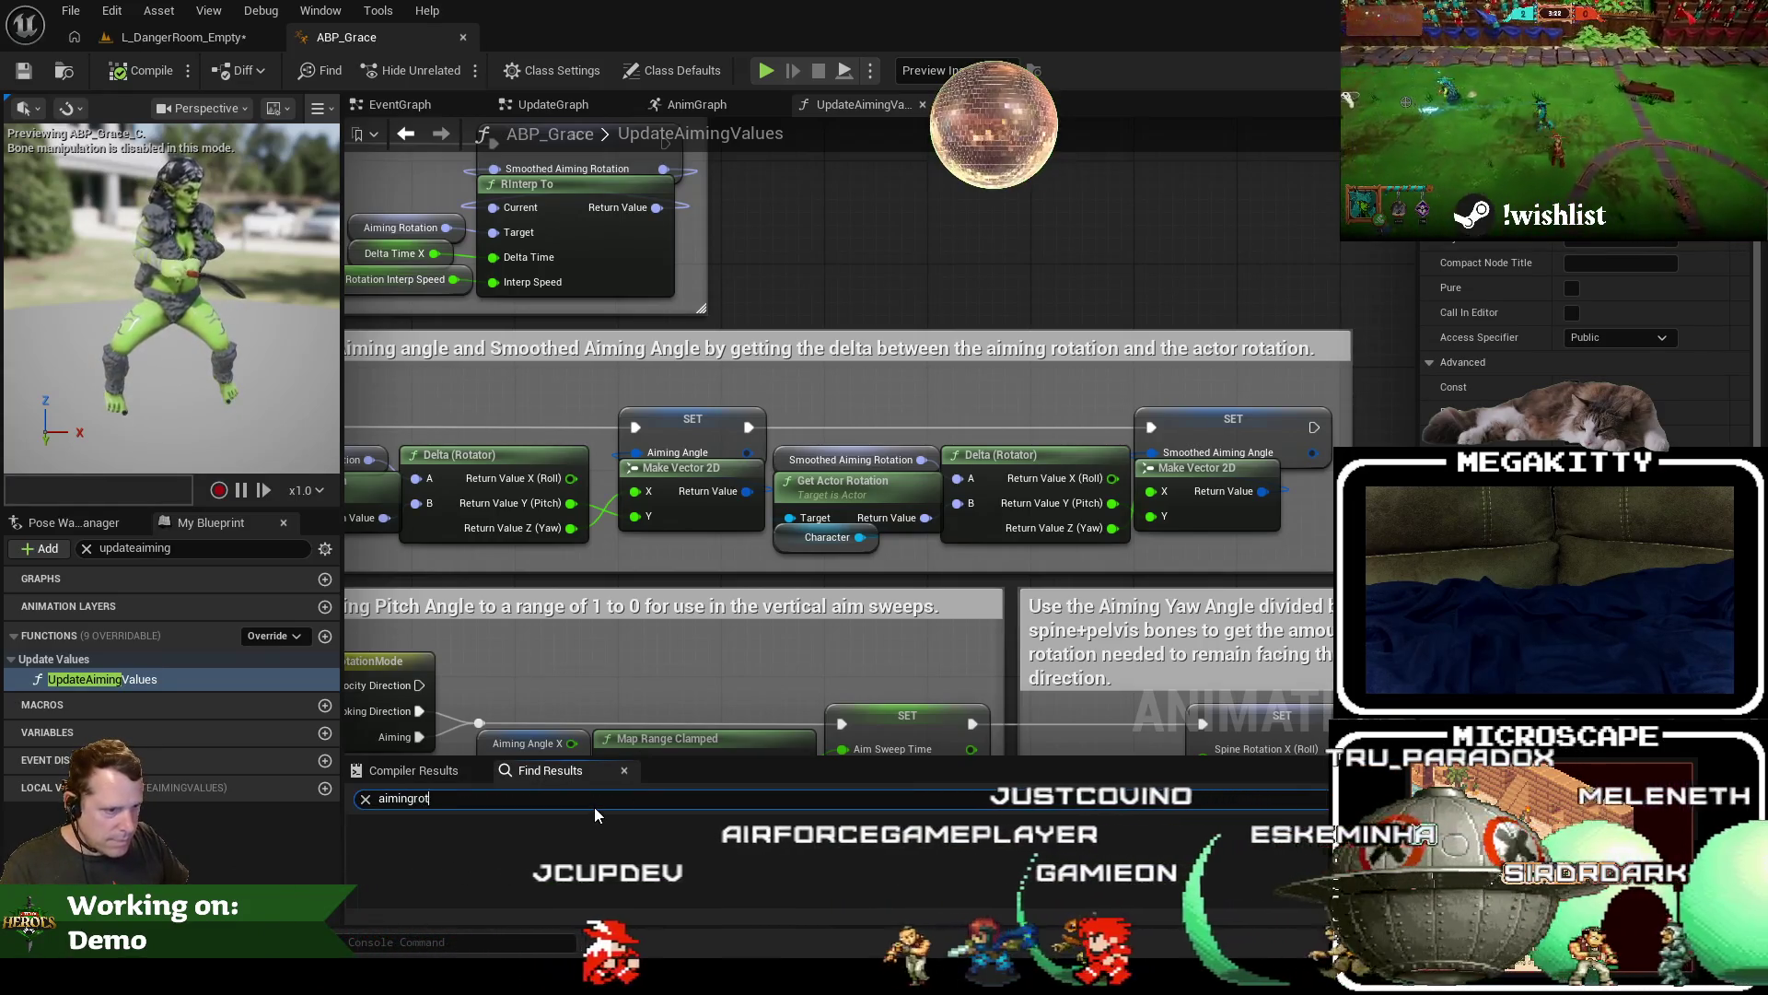
text(atio)
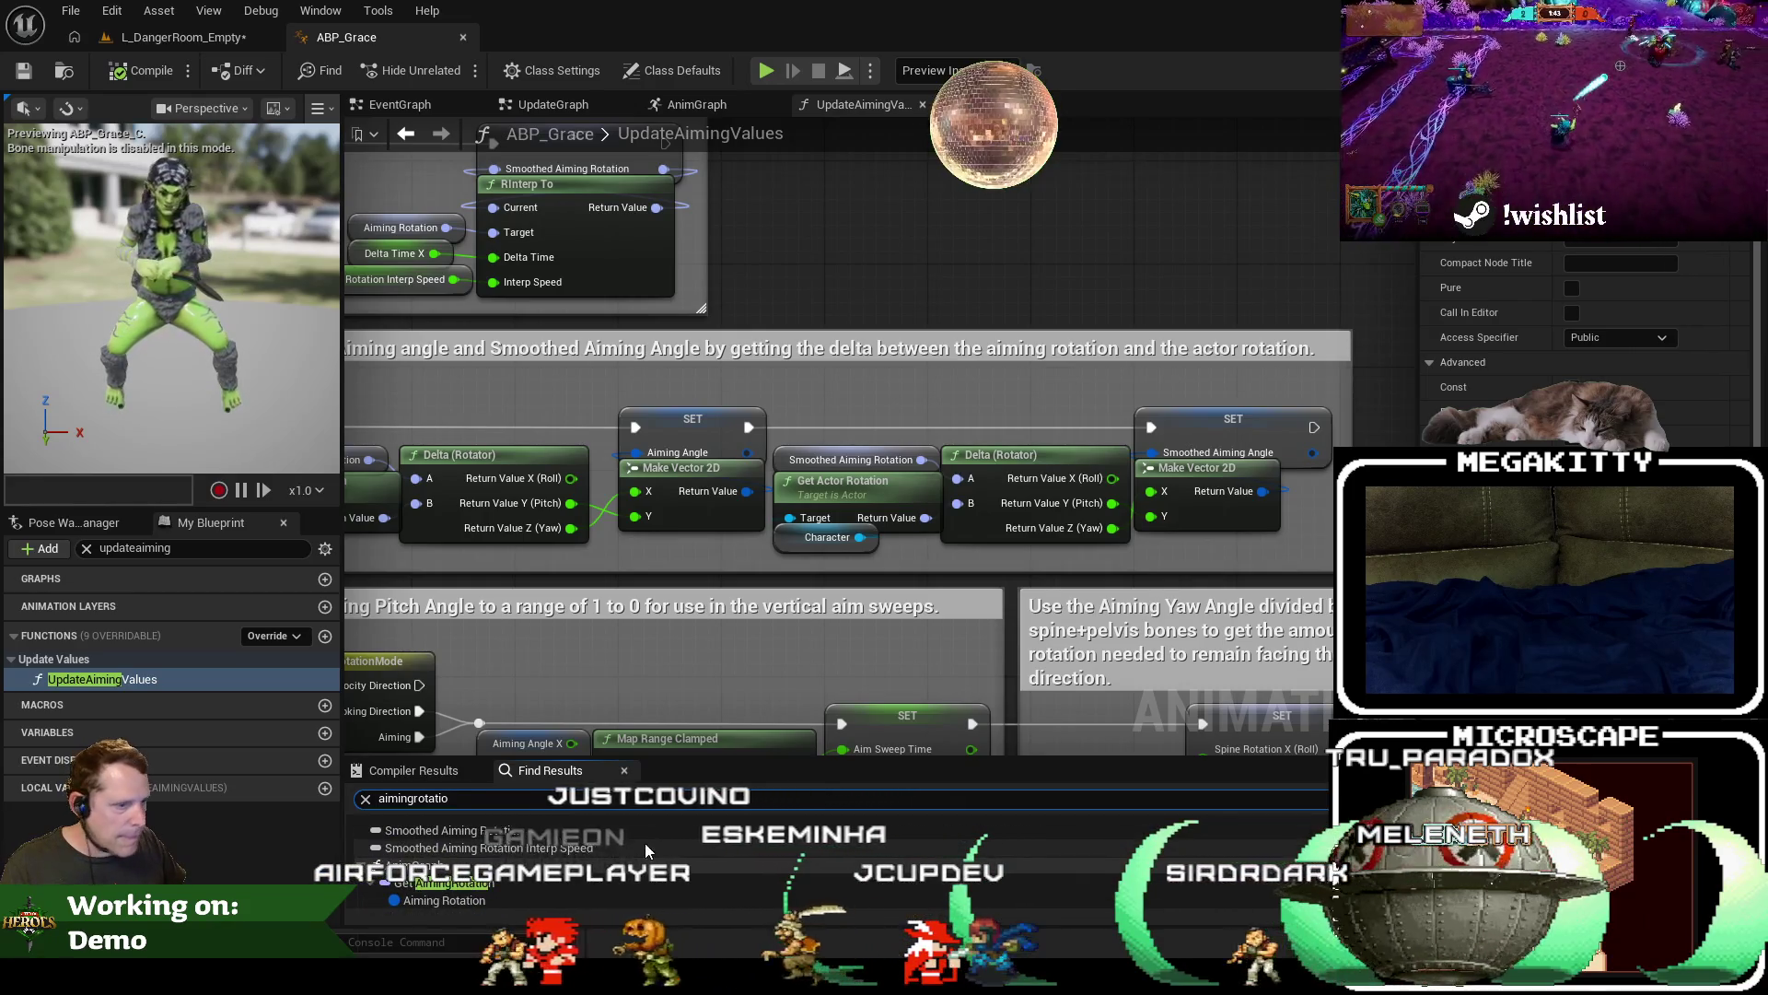
scroll(597, 850, down, 2)
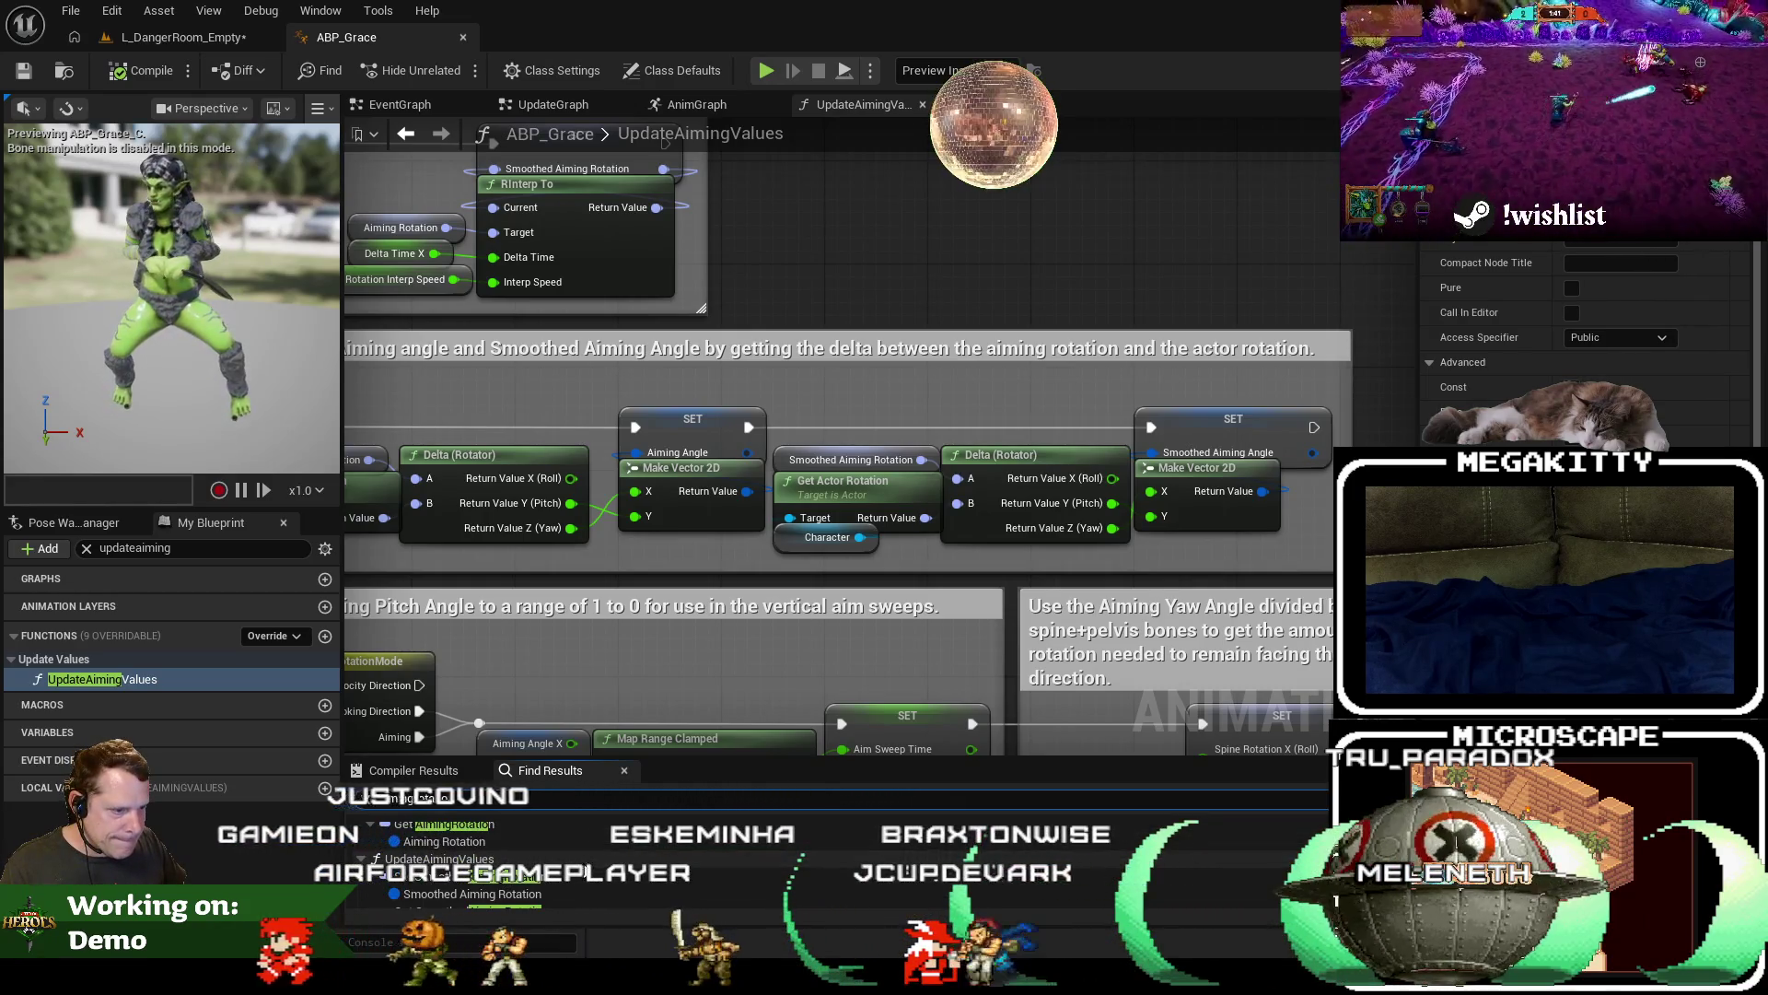
double_click(578, 877)
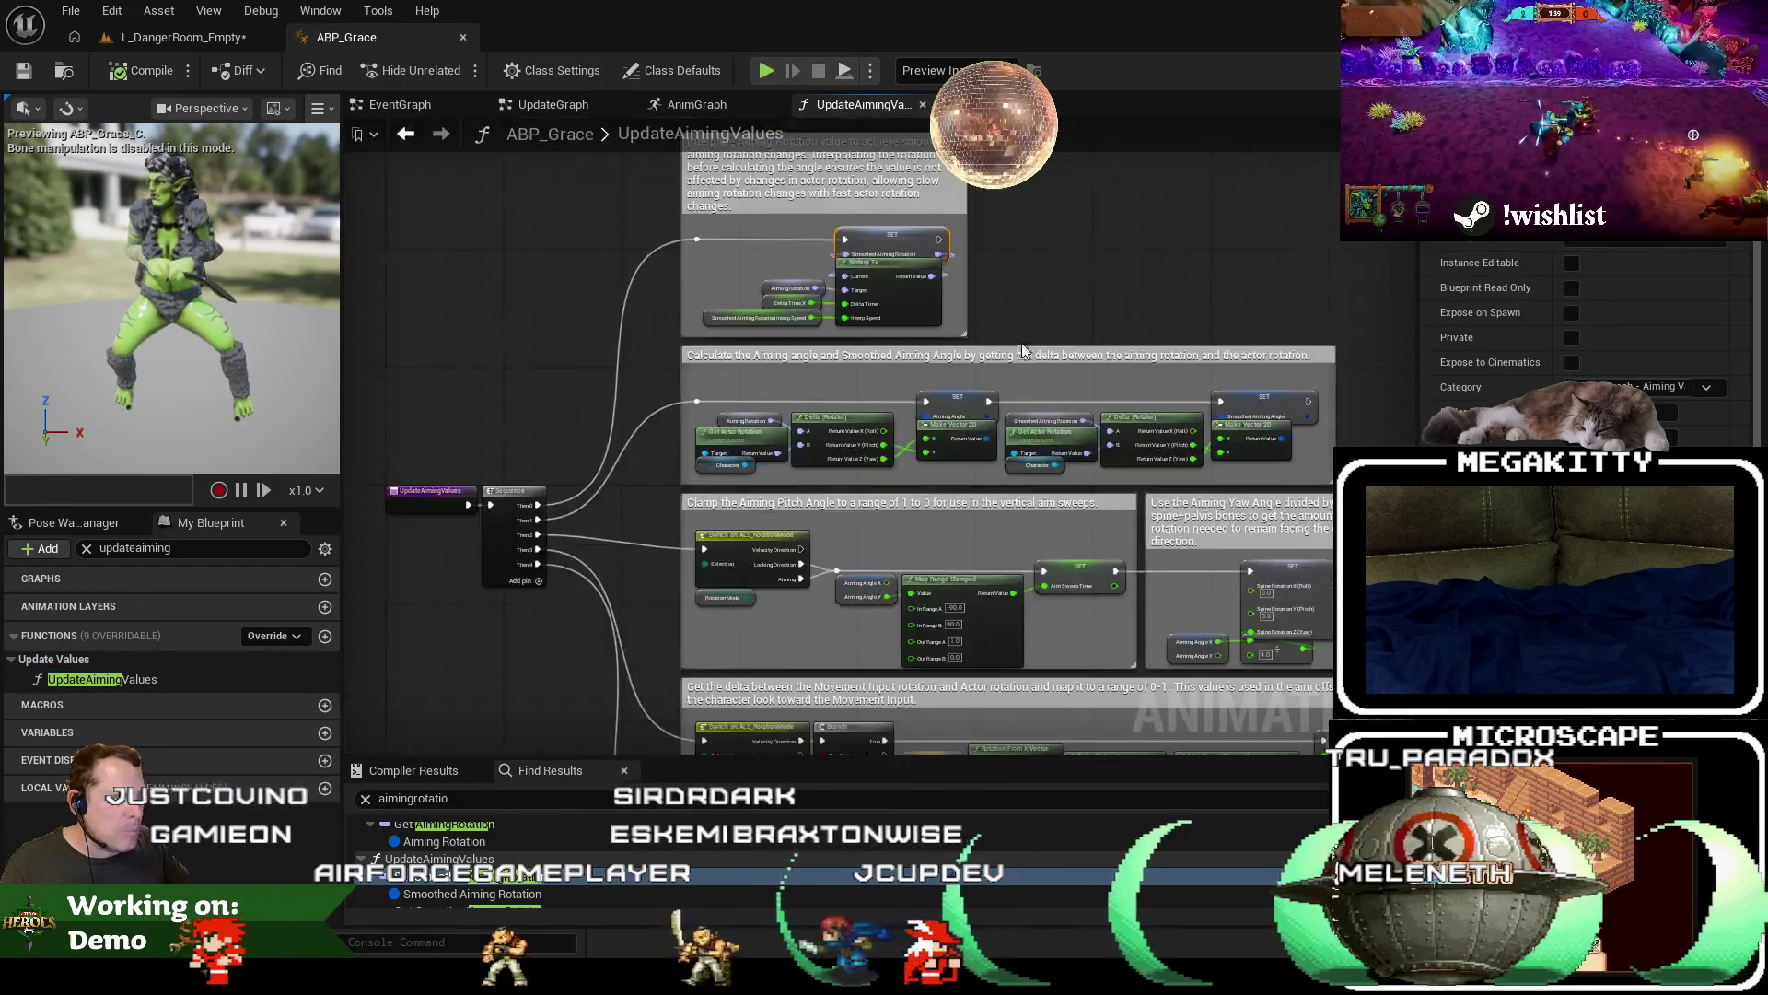
Review the Aim Sweep, Spine Rotation and Aiming Angle sections, view the AnimGraph, then return to the level.
scroll(979, 323, up, 2)
mouse_move(978, 322)
mouse_down()
mouse_move(677, 468)
mouse_move(950, 338)
mouse_move(981, 251)
mouse_up()
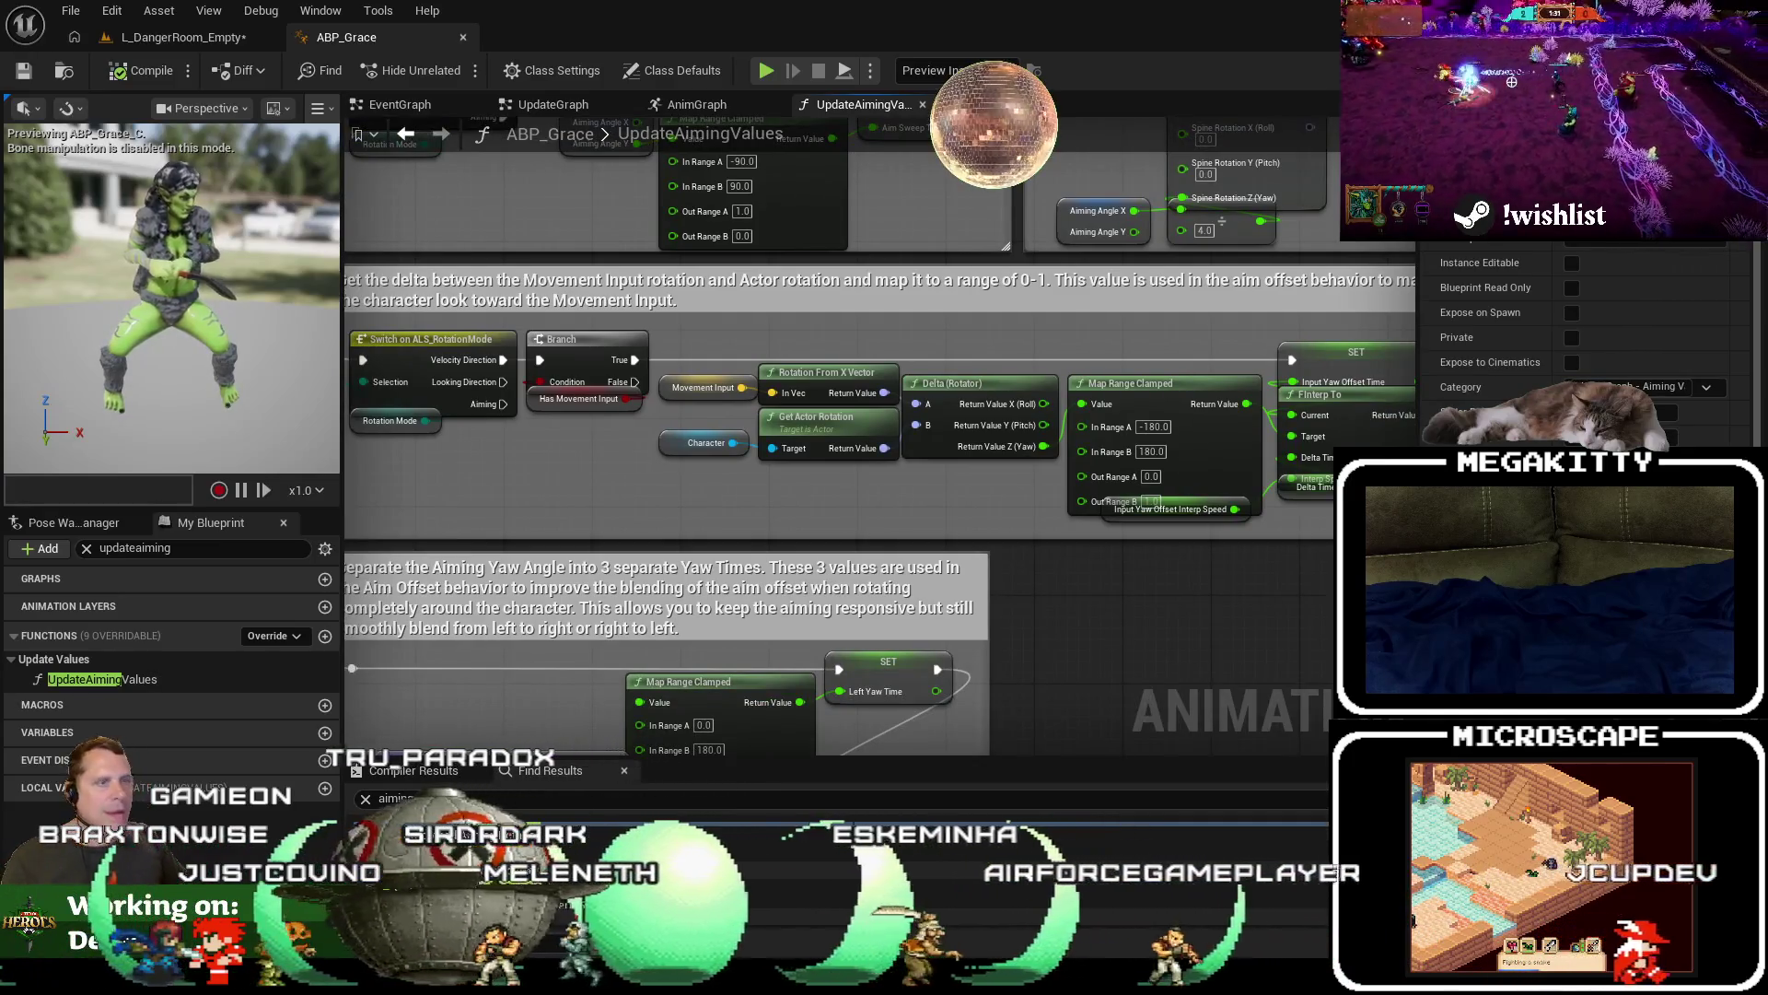
drag(833, 120, 741, 281)
mouse_move(741, 281)
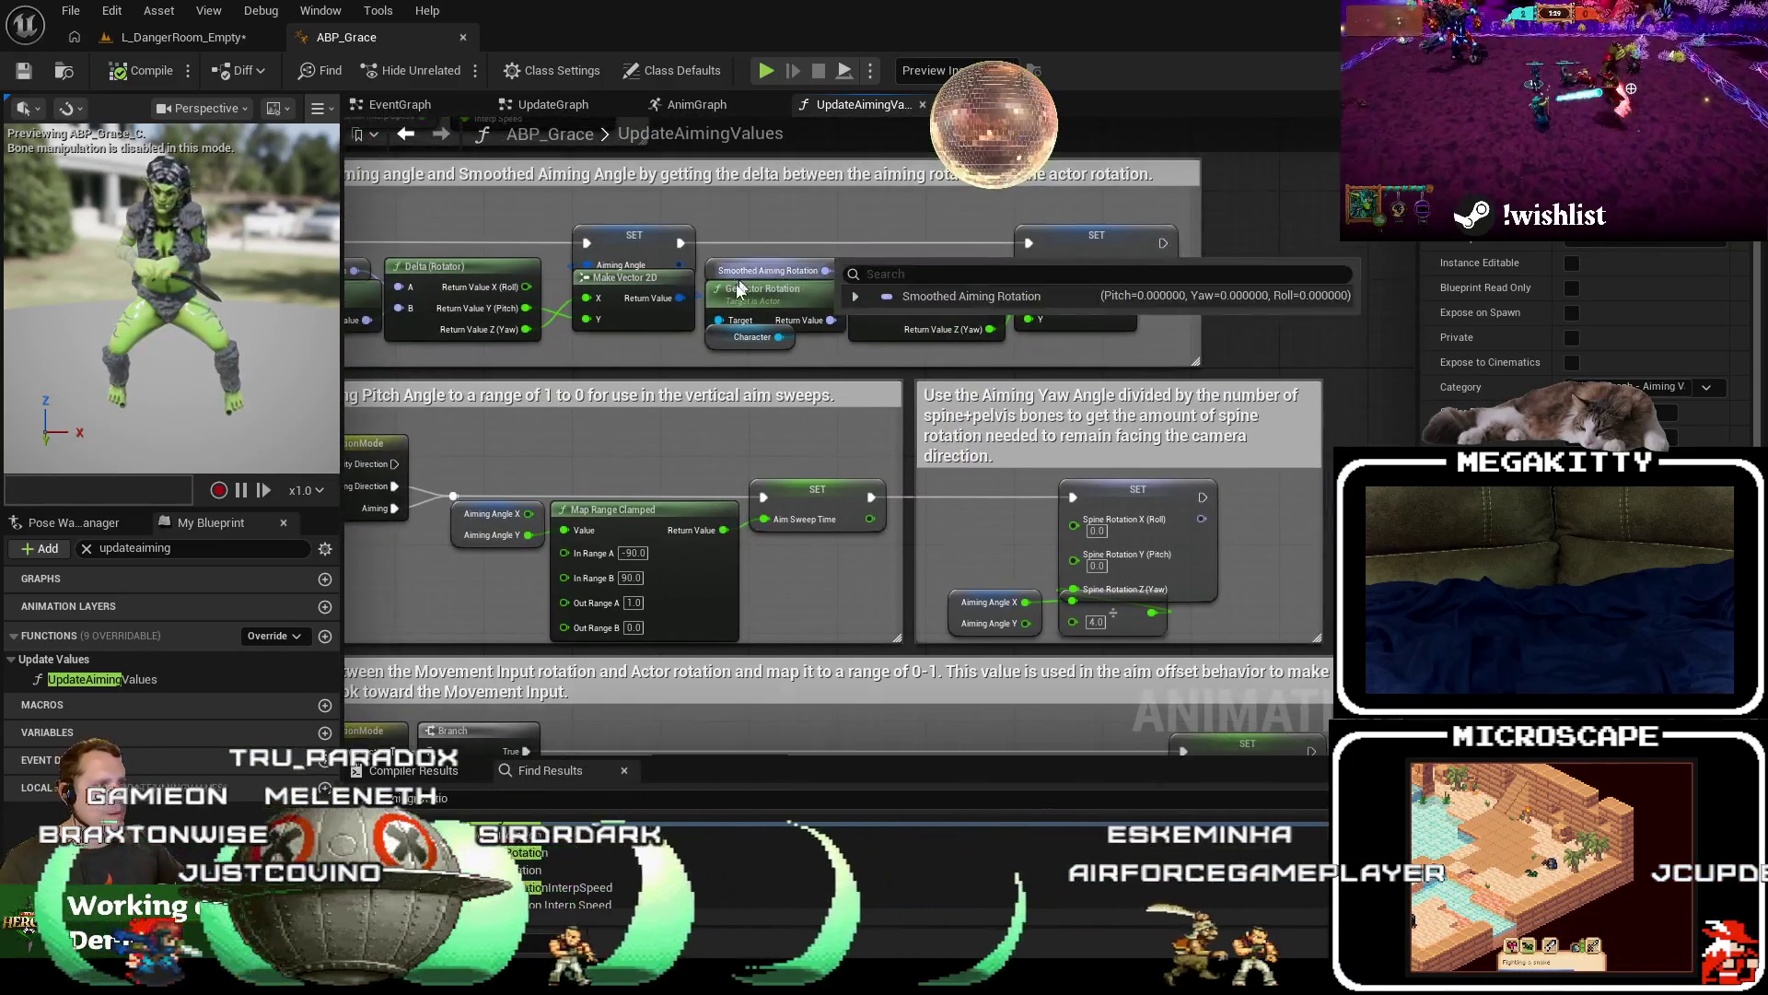
mouse_move(654, 413)
mouse_down()
mouse_move(819, 446)
mouse_move(879, 167)
mouse_up()
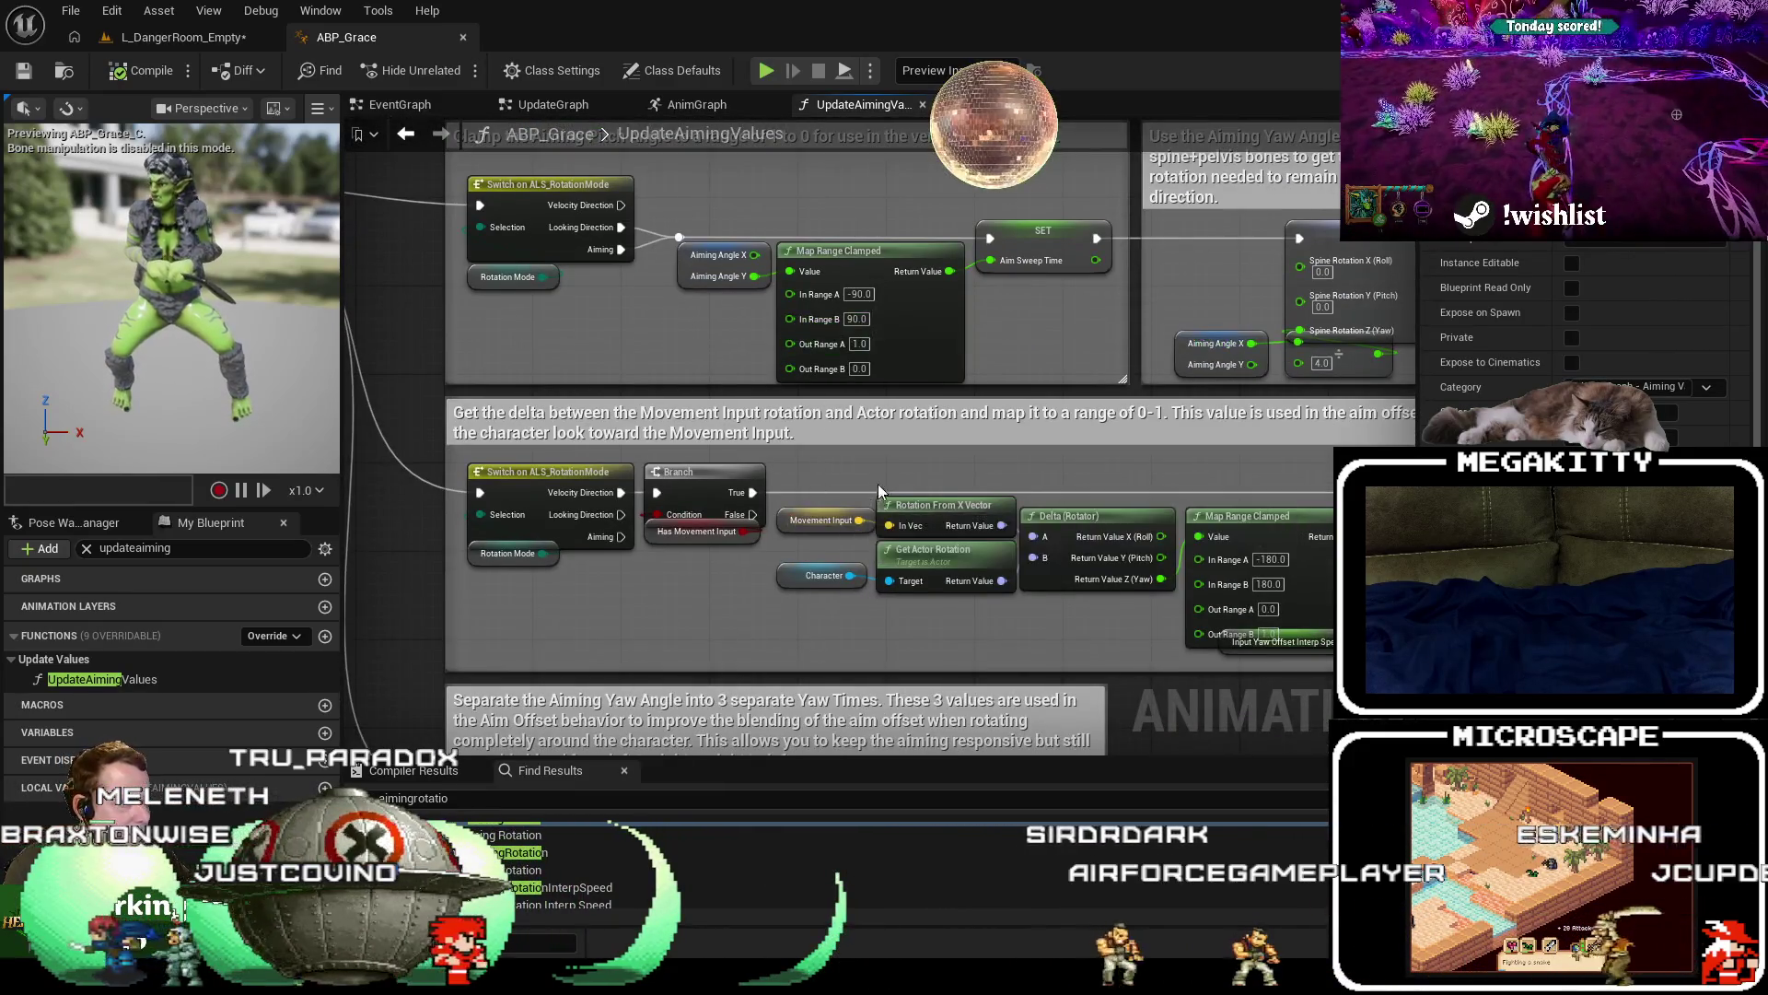
click(697, 100)
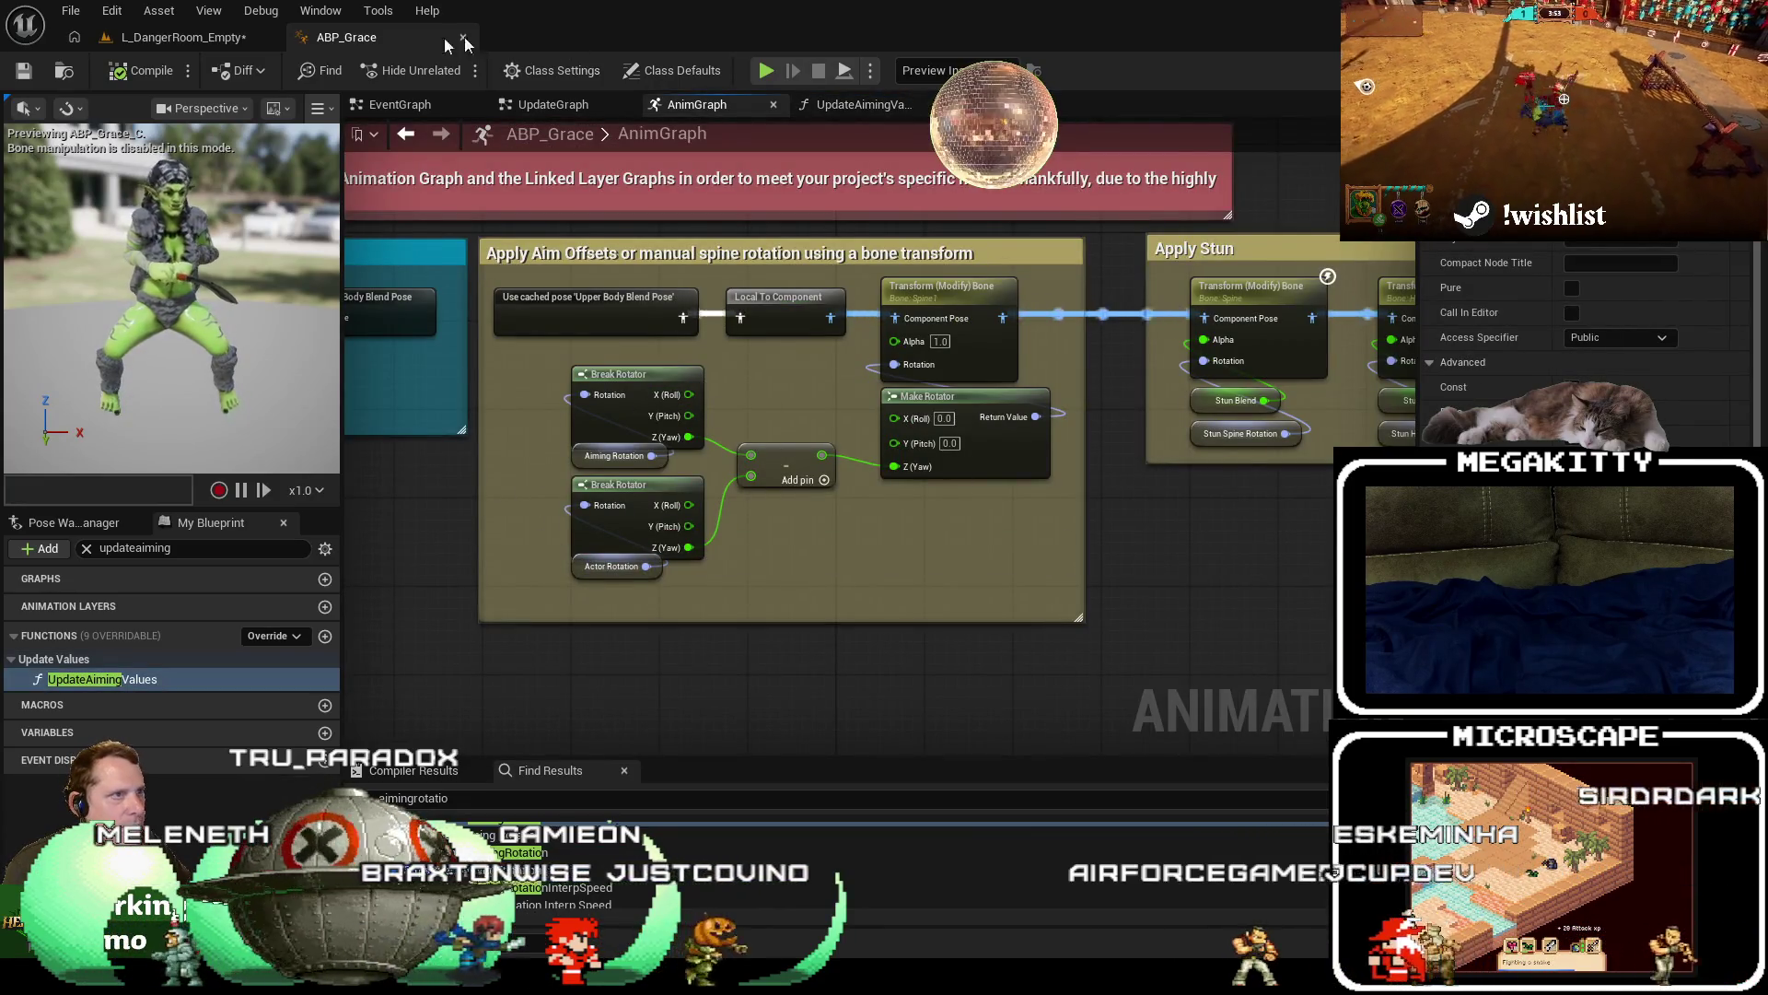
click(180, 37)
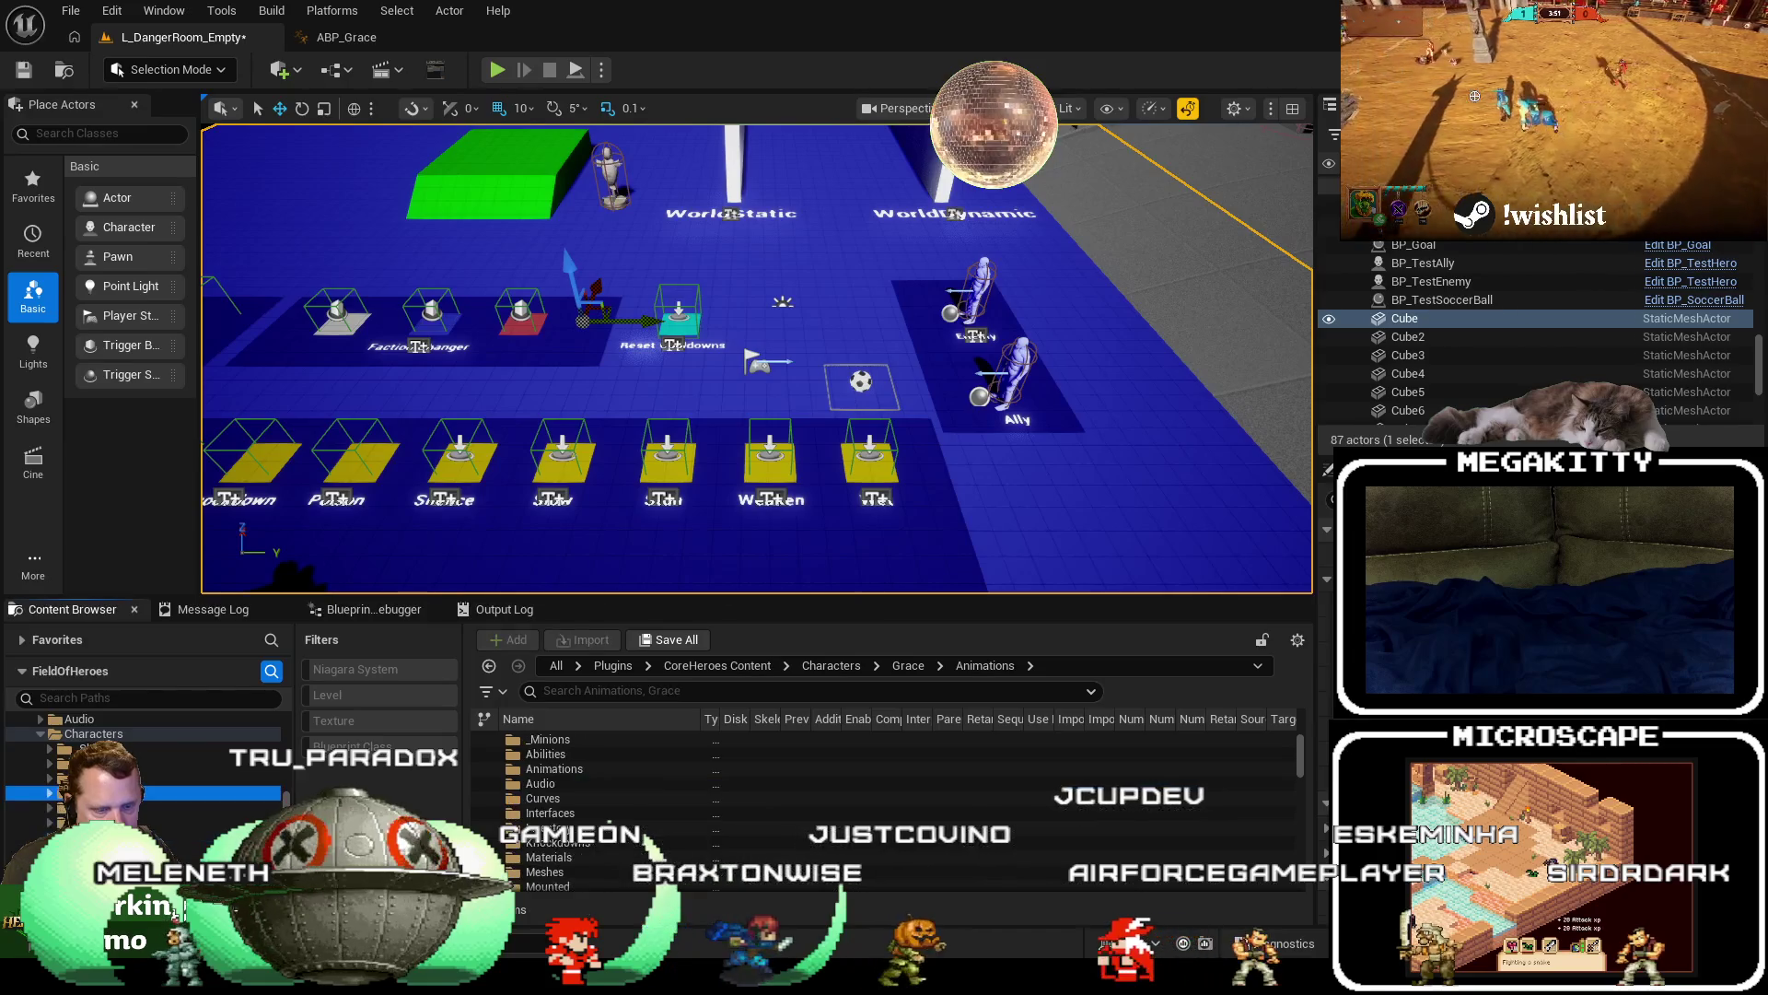
Open ABP_Ulric from the Ulric/Animation folder in the Content Browser.
scroll(148, 810, down, 1)
click(138, 836)
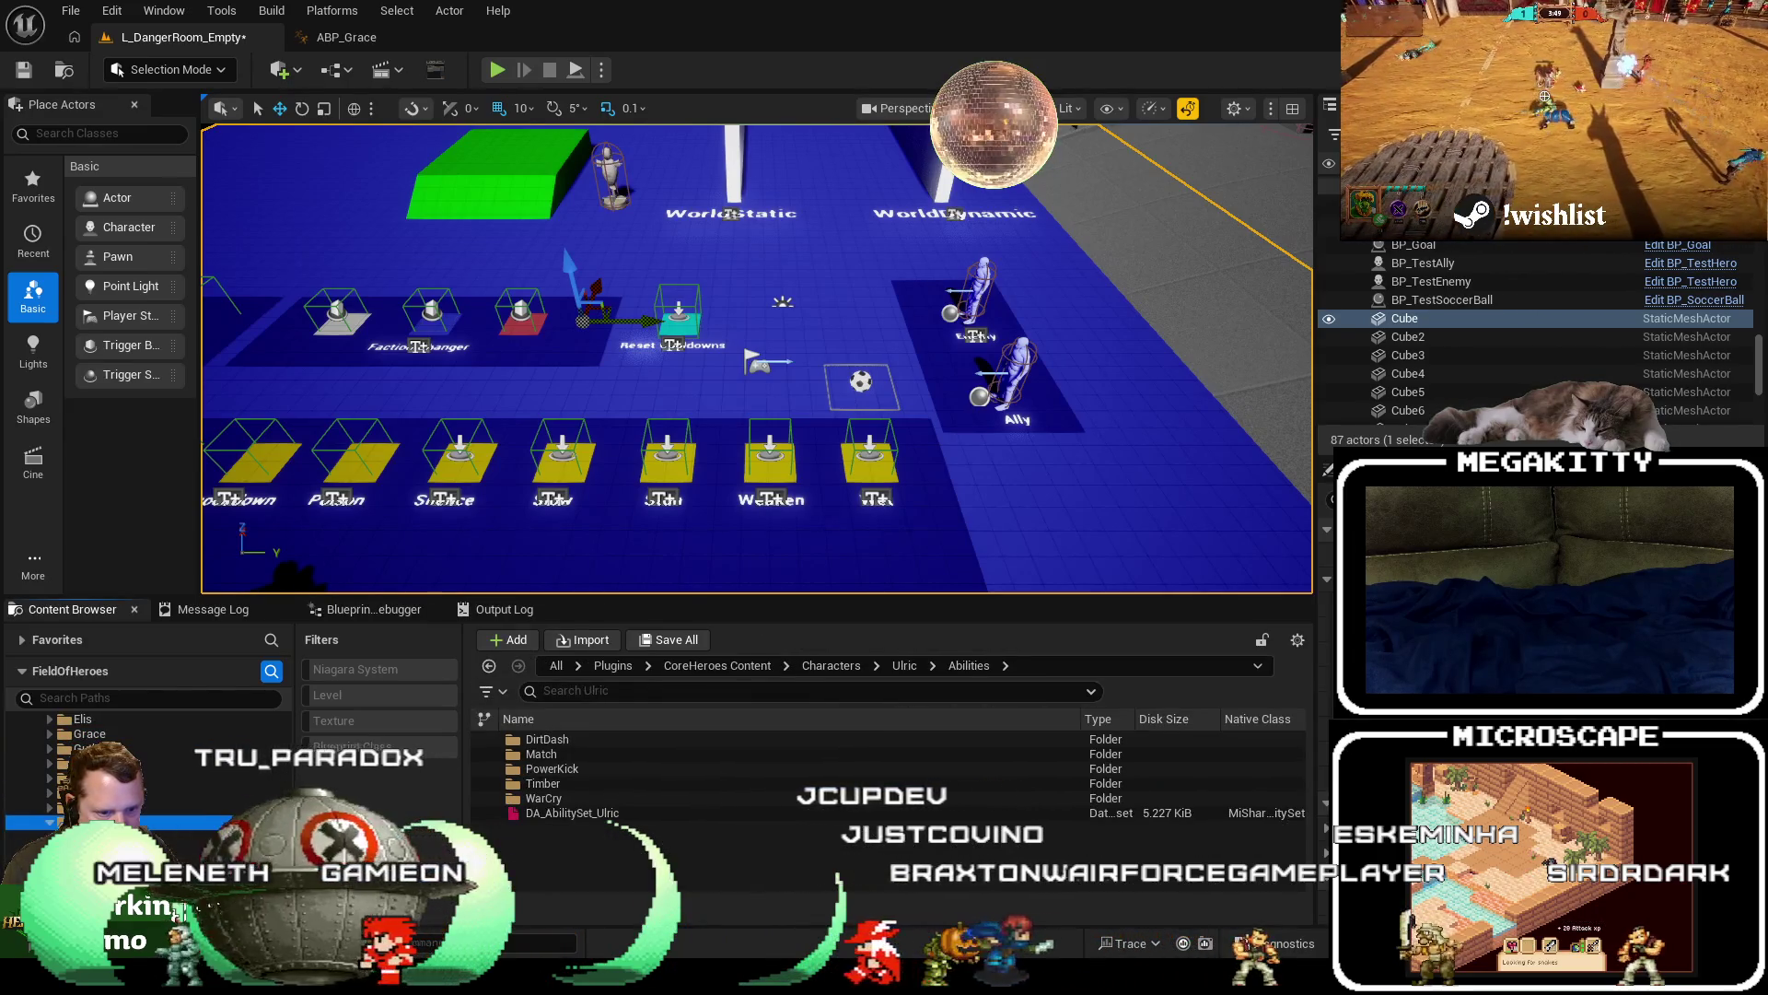
click(83, 762)
double_click(551, 727)
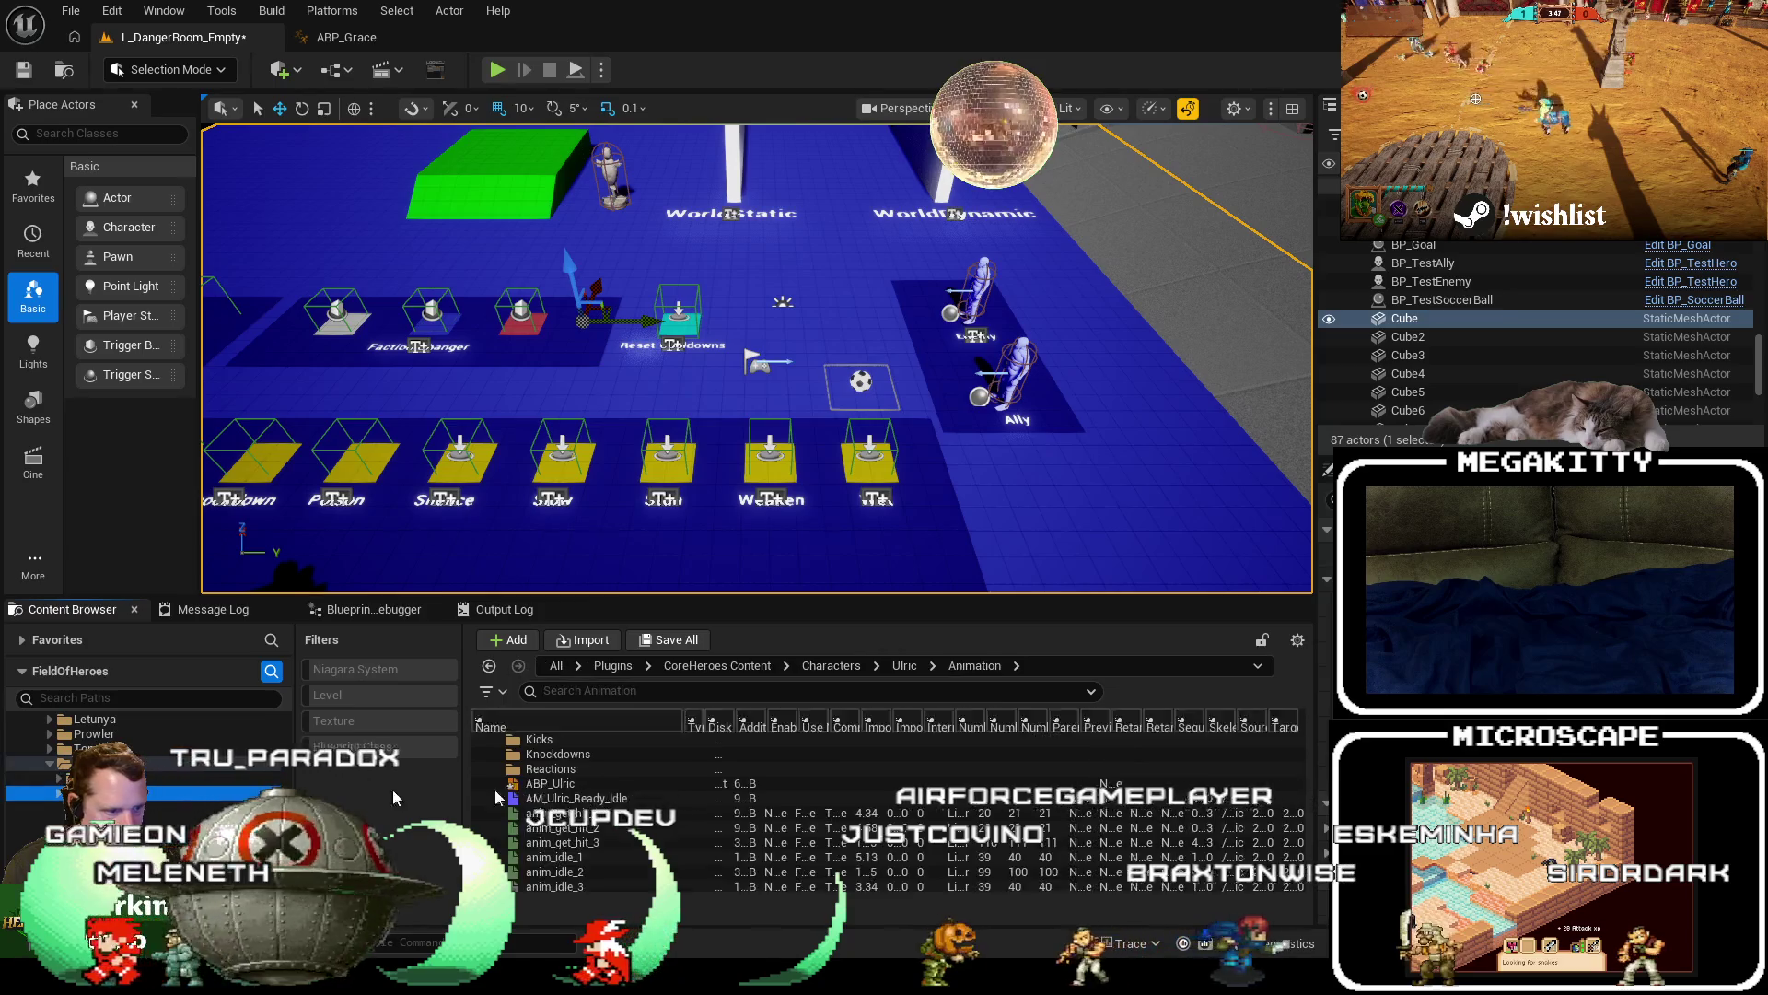
click(595, 782)
double_click(595, 783)
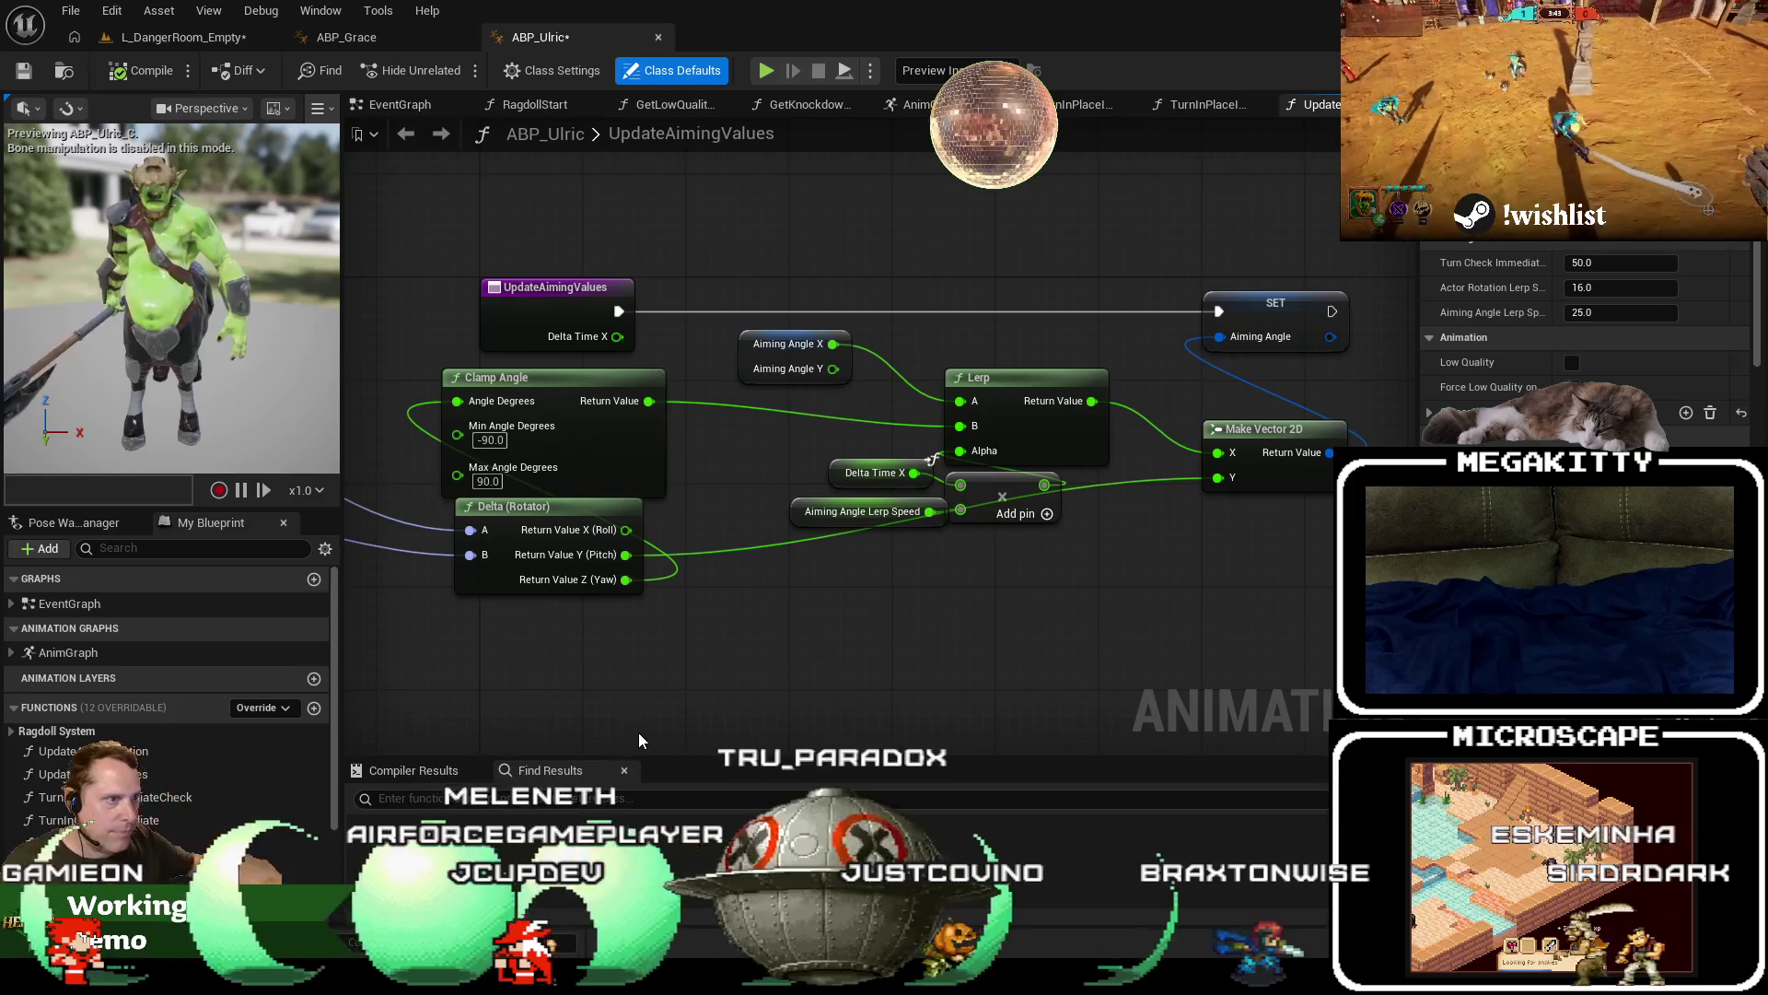
Close Ulric's RagdollStart, GetKnockdown and turn-in-place graphs, show its AnimGraph, save, and return to ABP_Grace.
drag(1317, 105, 543, 104)
click(728, 104)
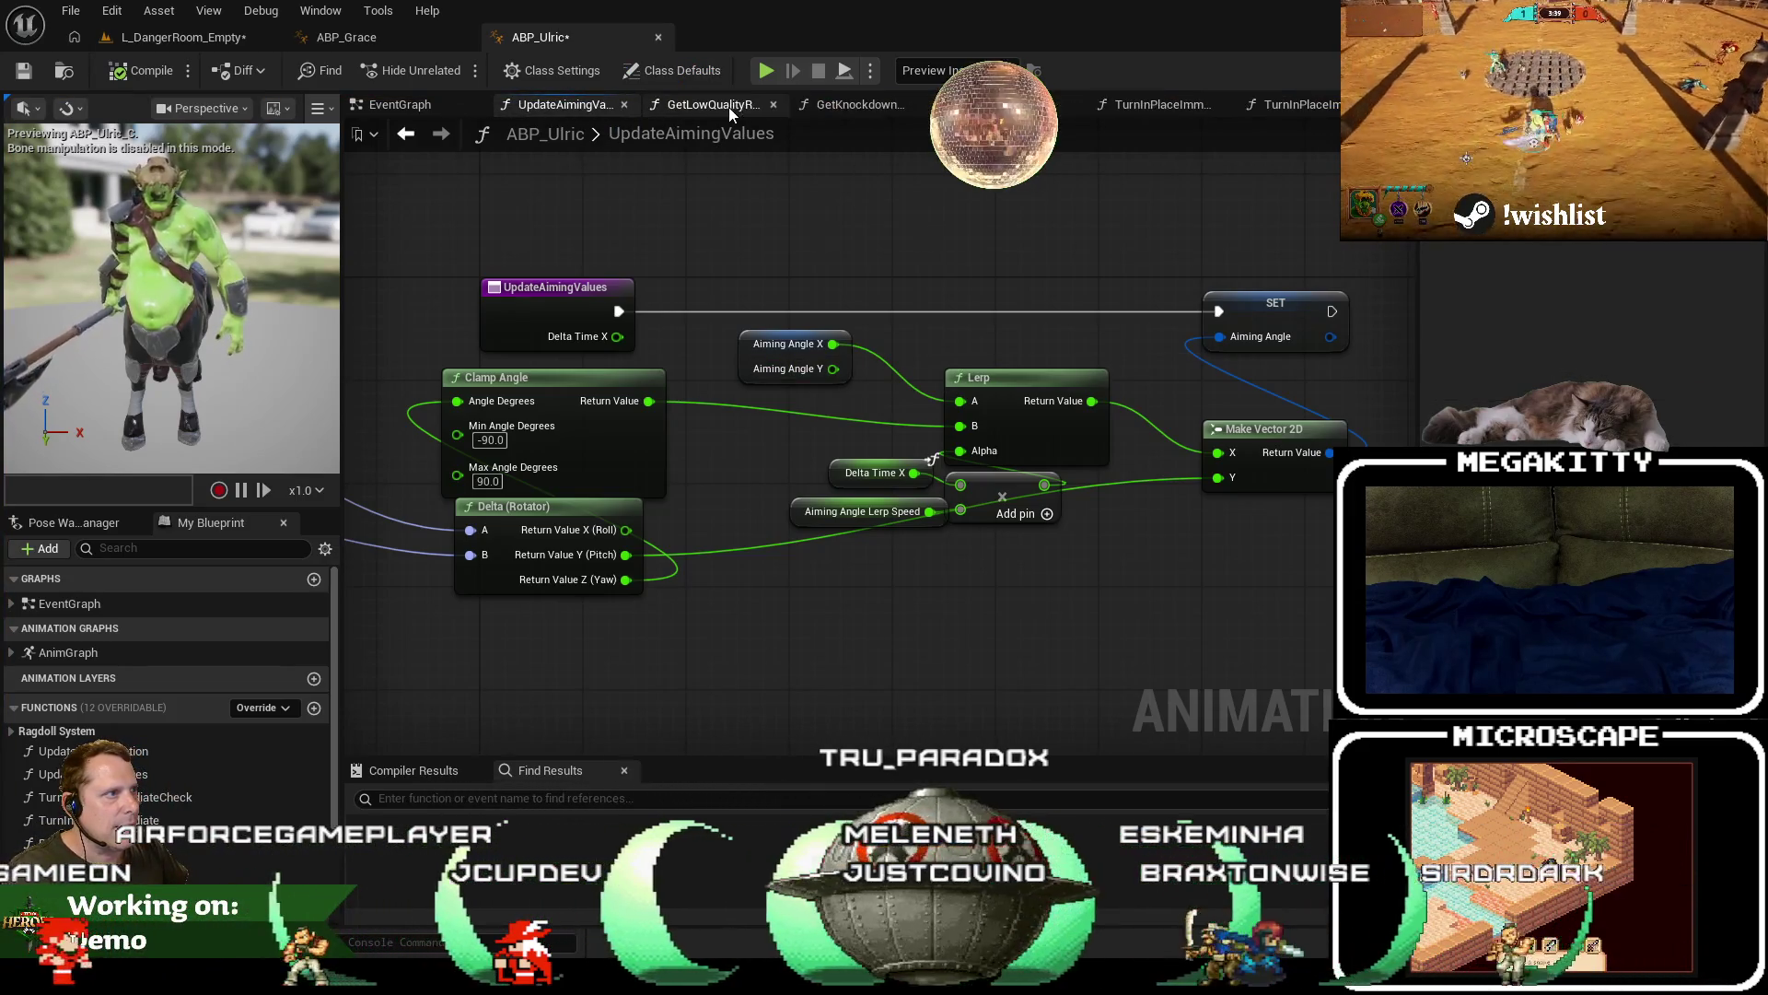
click(777, 104)
click(777, 103)
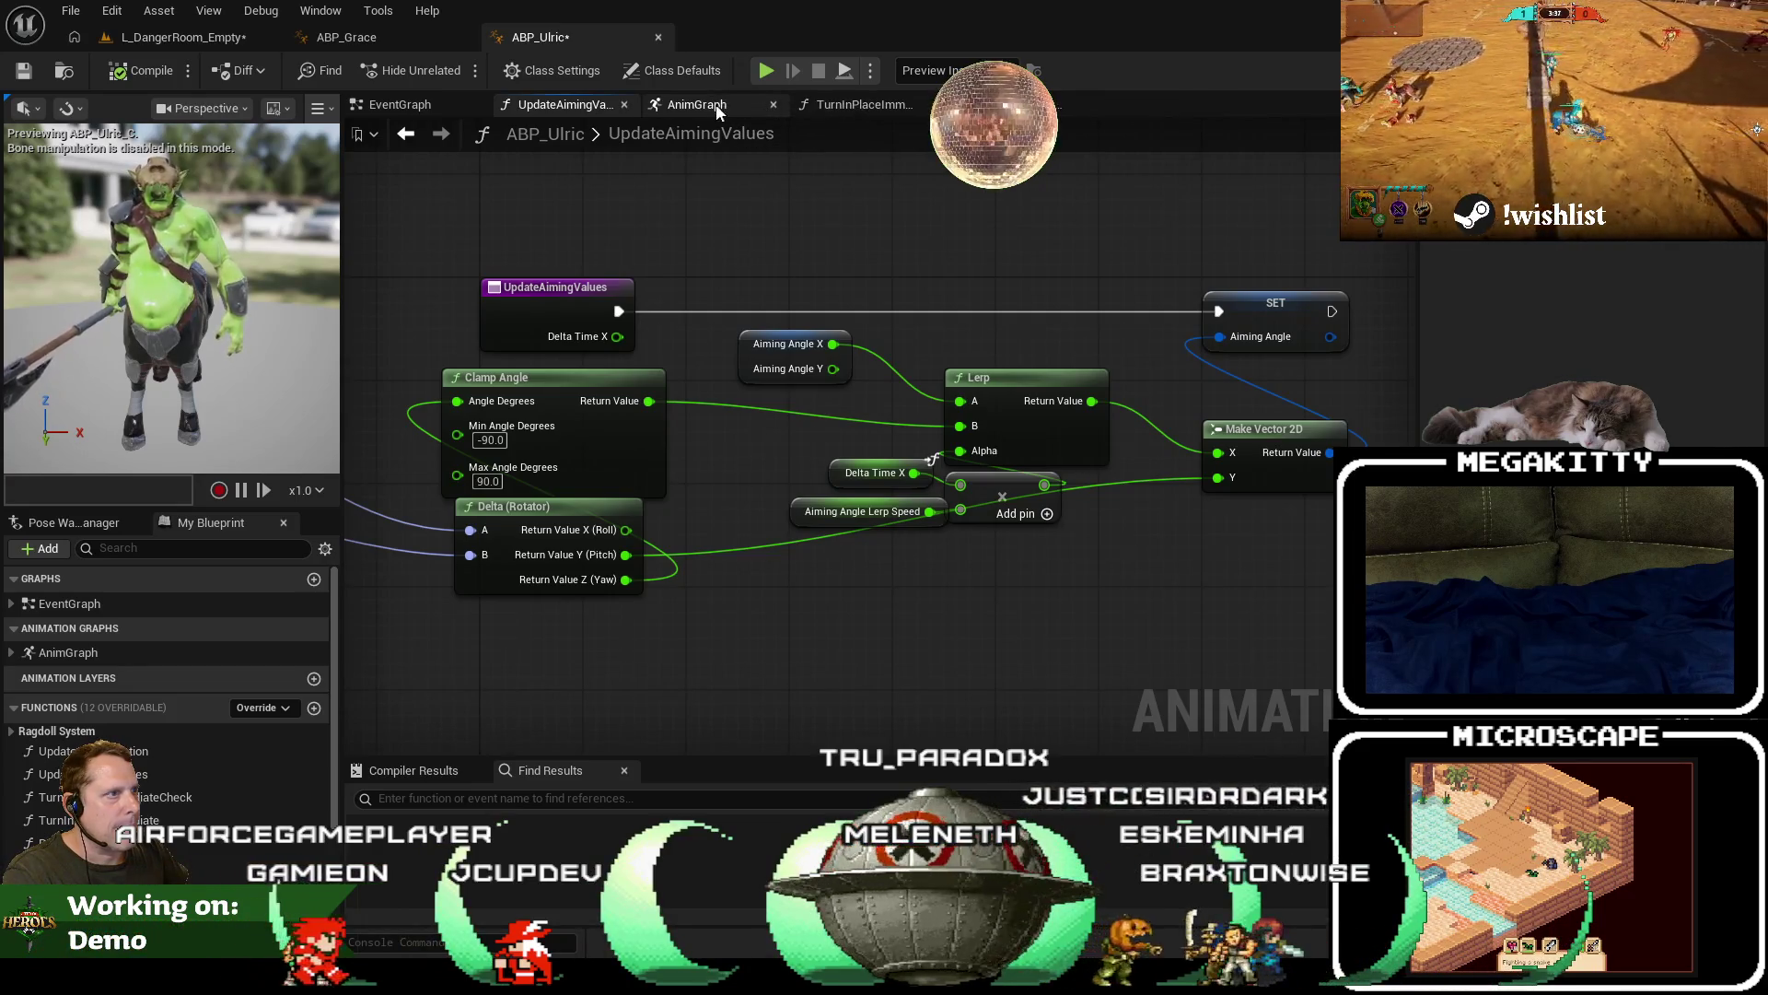
click(923, 105)
click(924, 105)
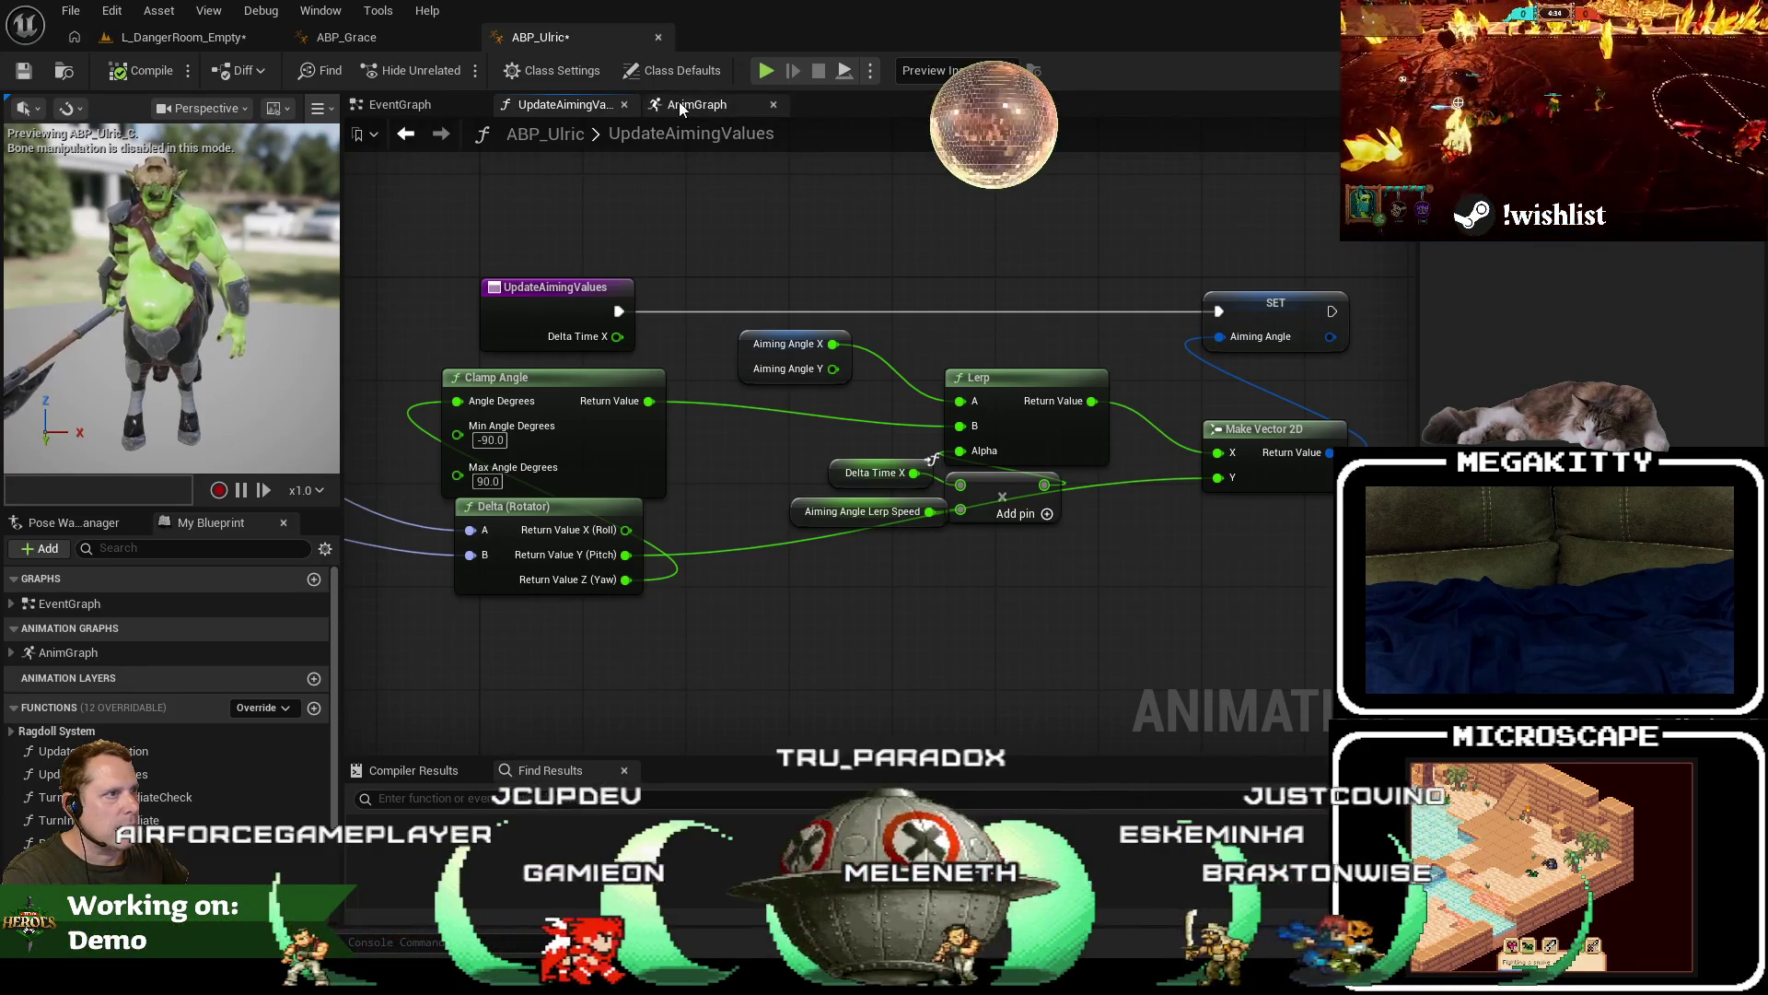
click(687, 104)
click(24, 71)
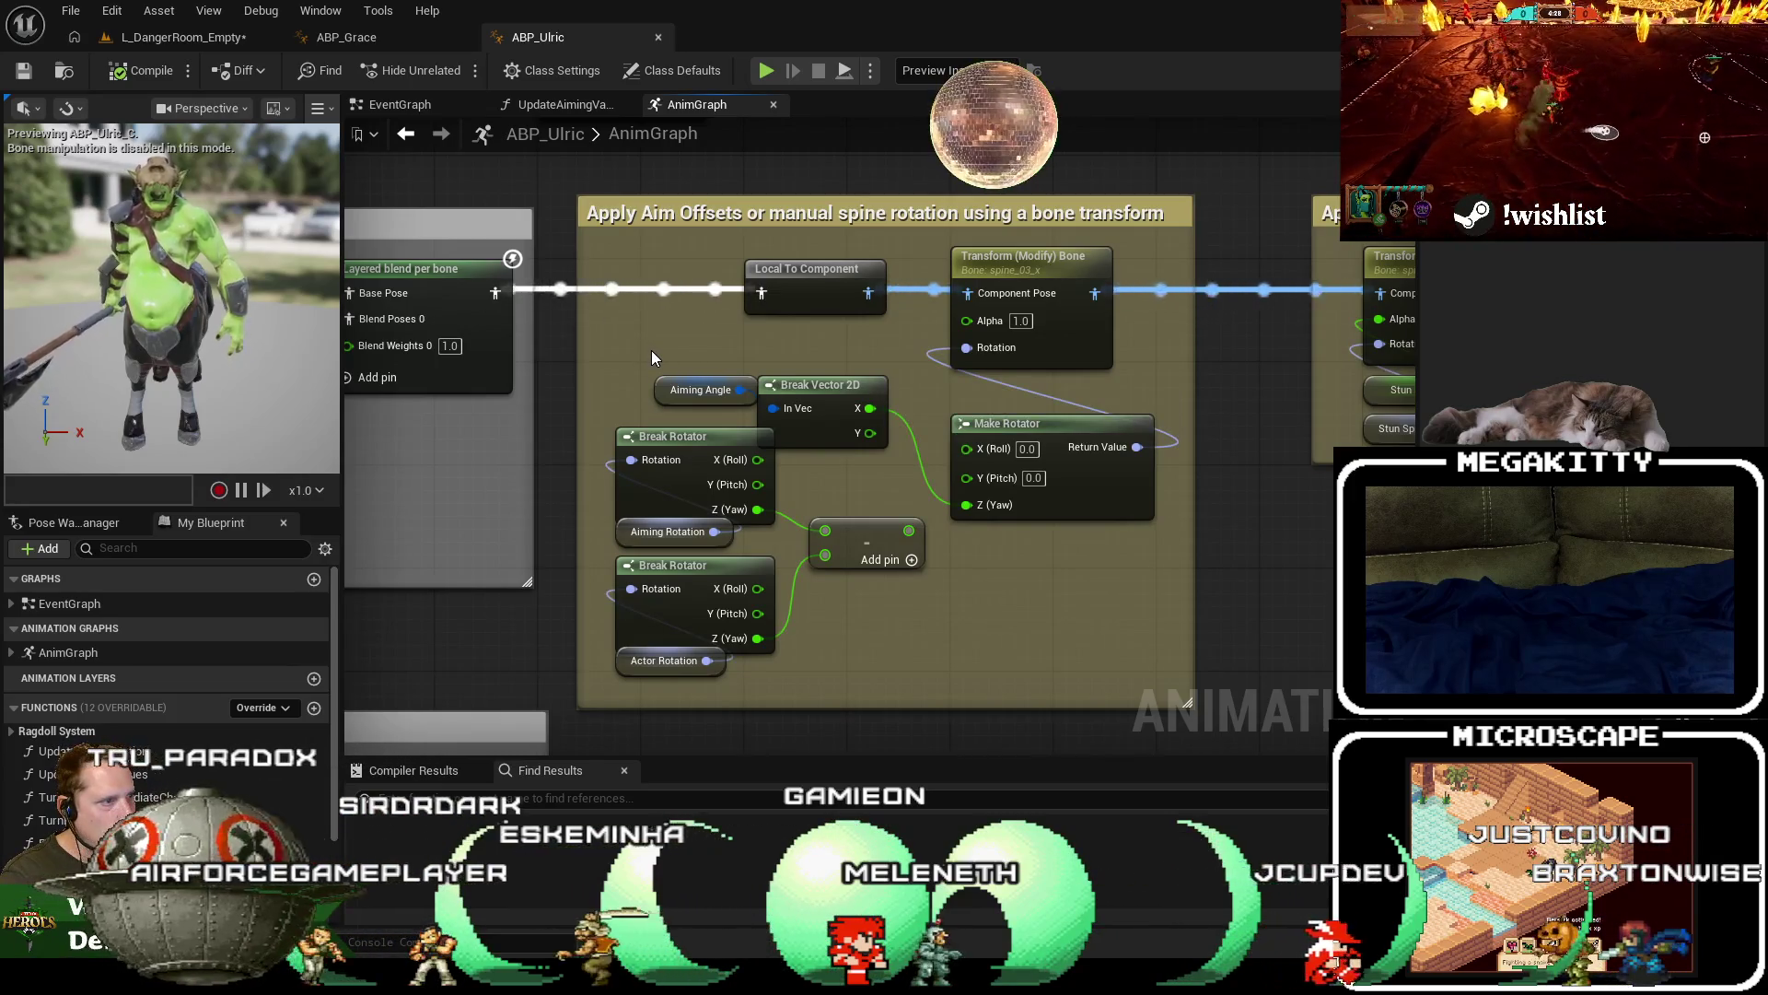
click(348, 38)
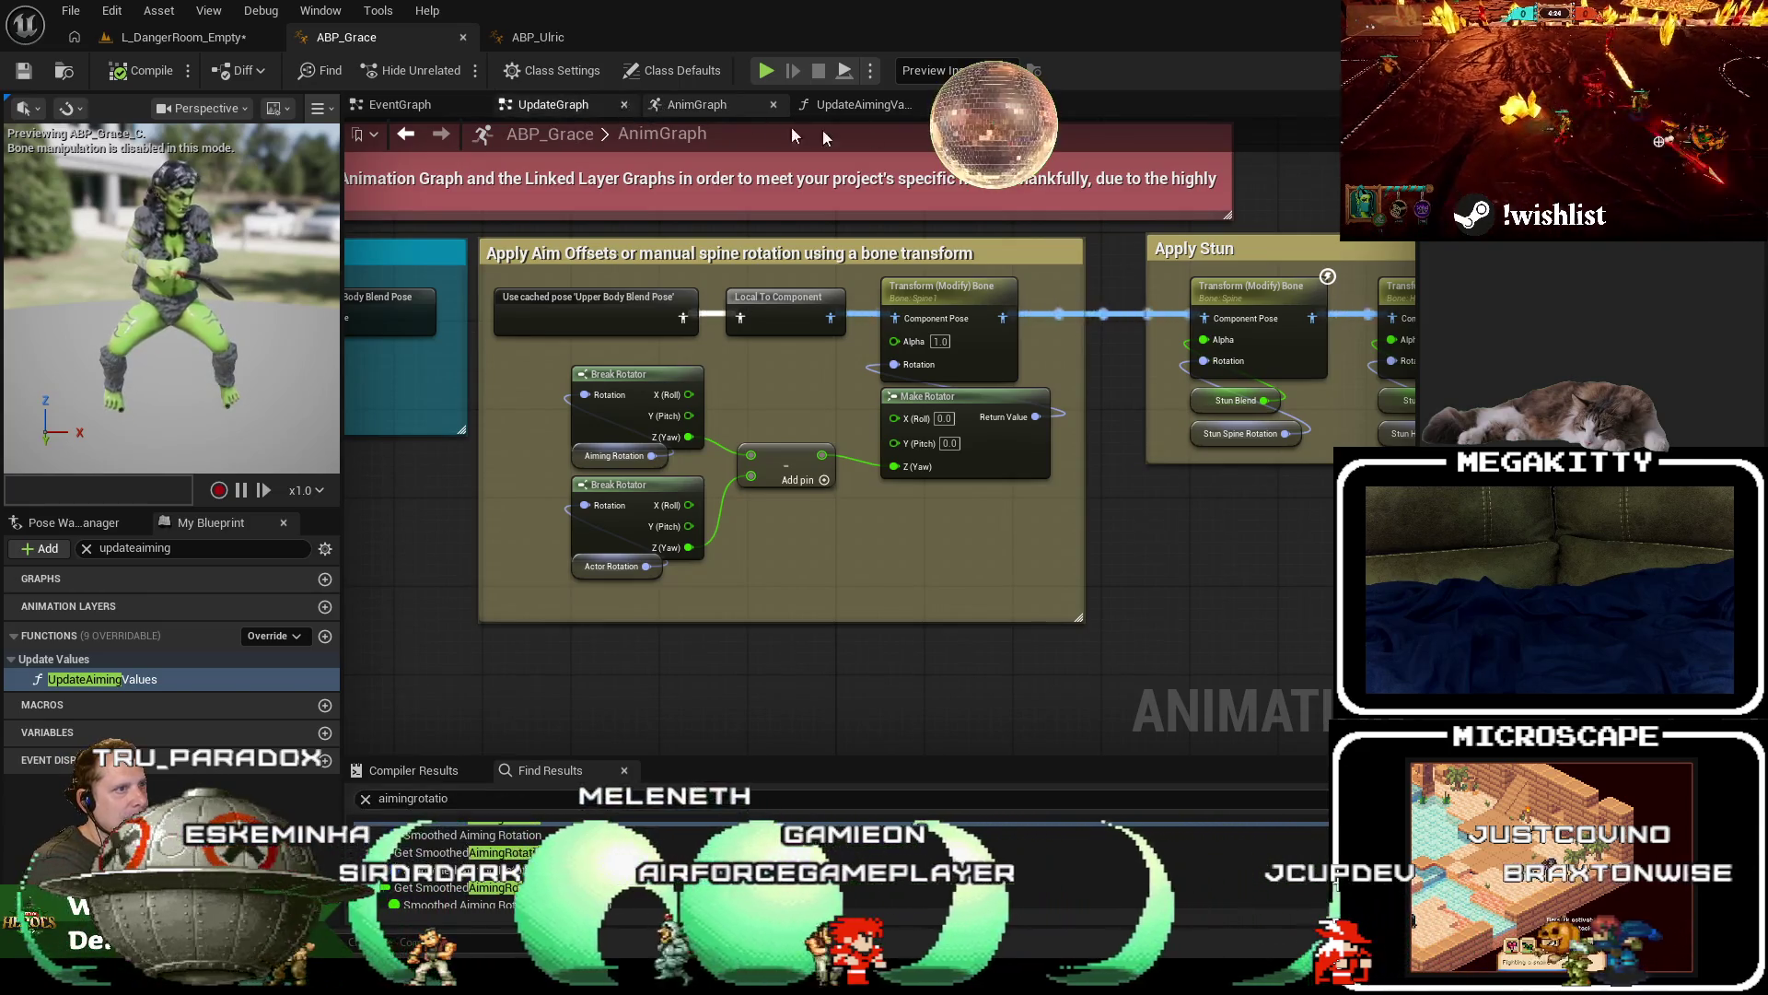
click(854, 112)
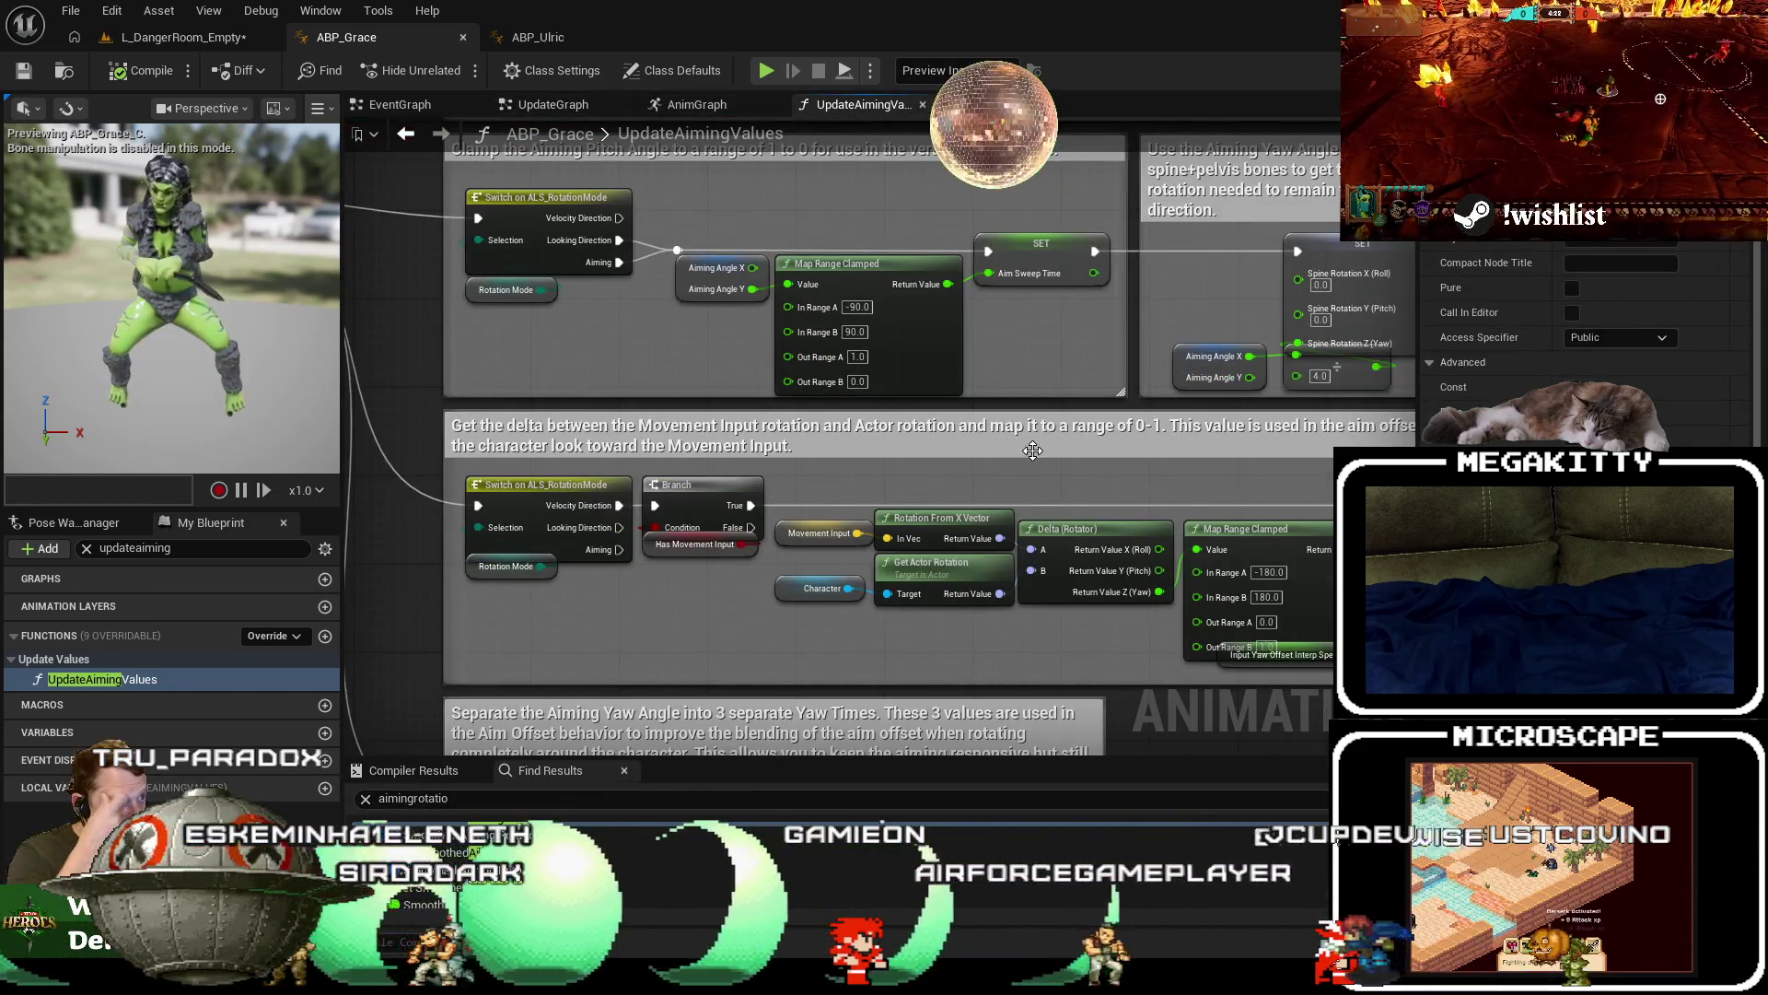
scroll(964, 463, down, 2)
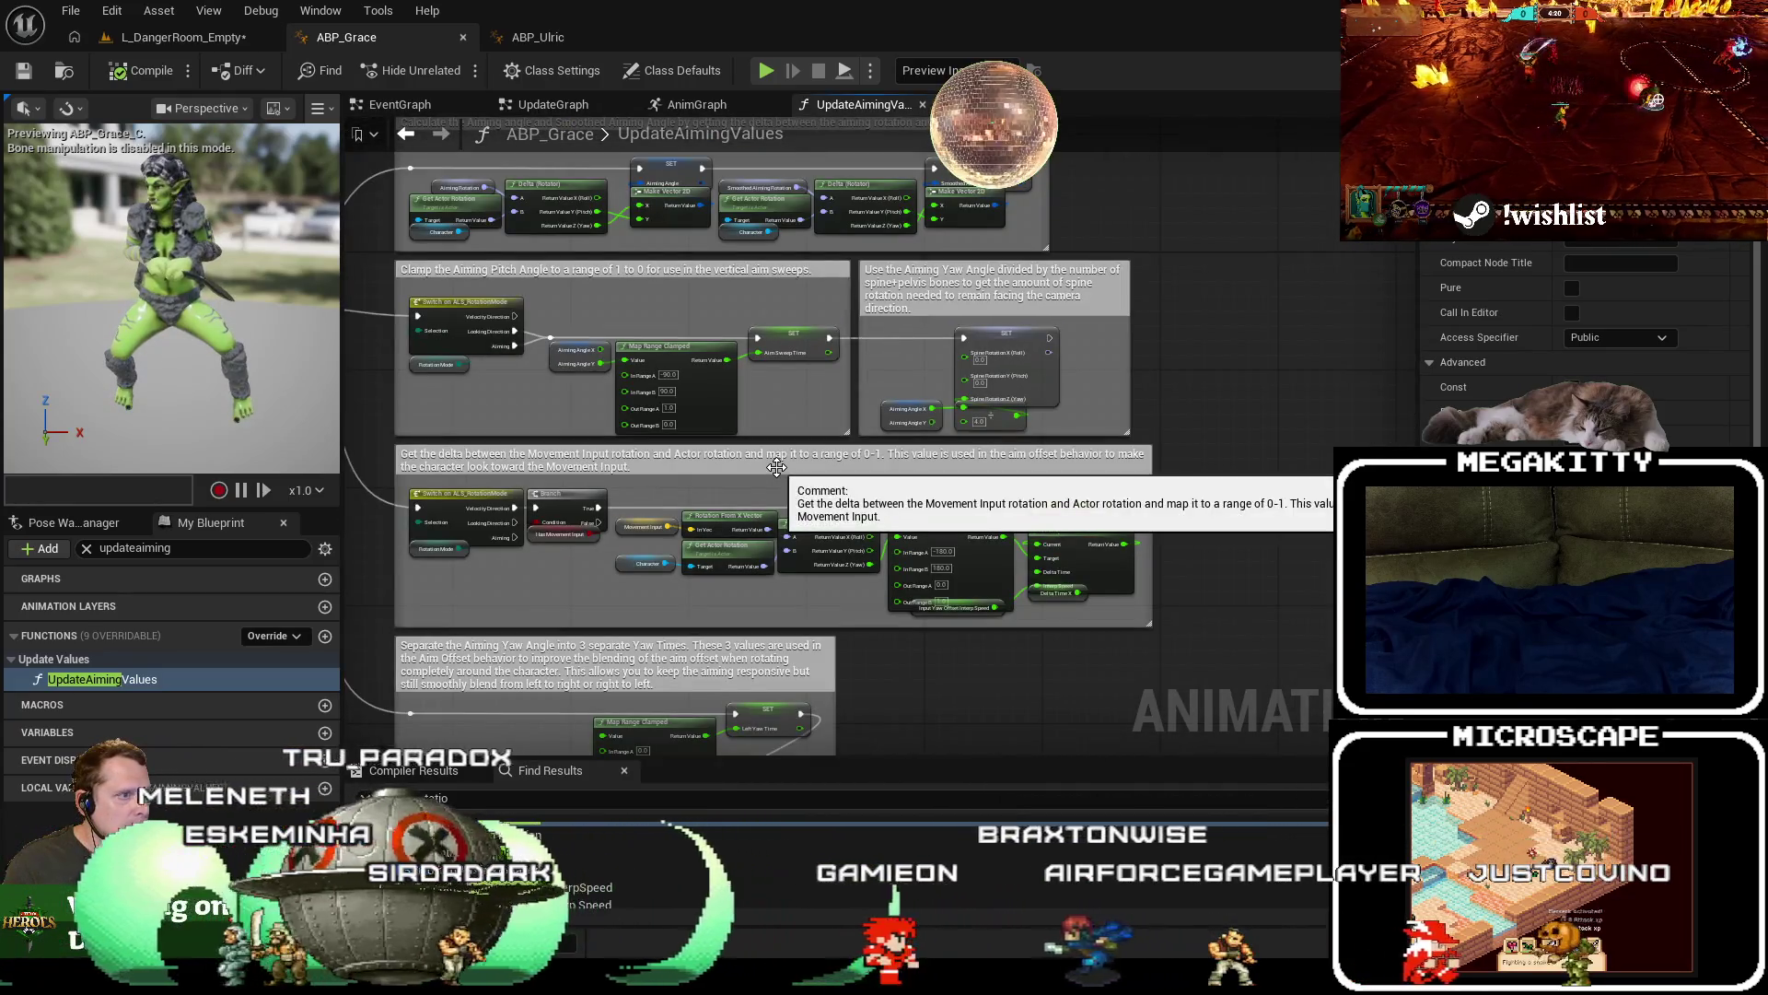
scroll(778, 464, up, 1)
drag(778, 464, 896, 630)
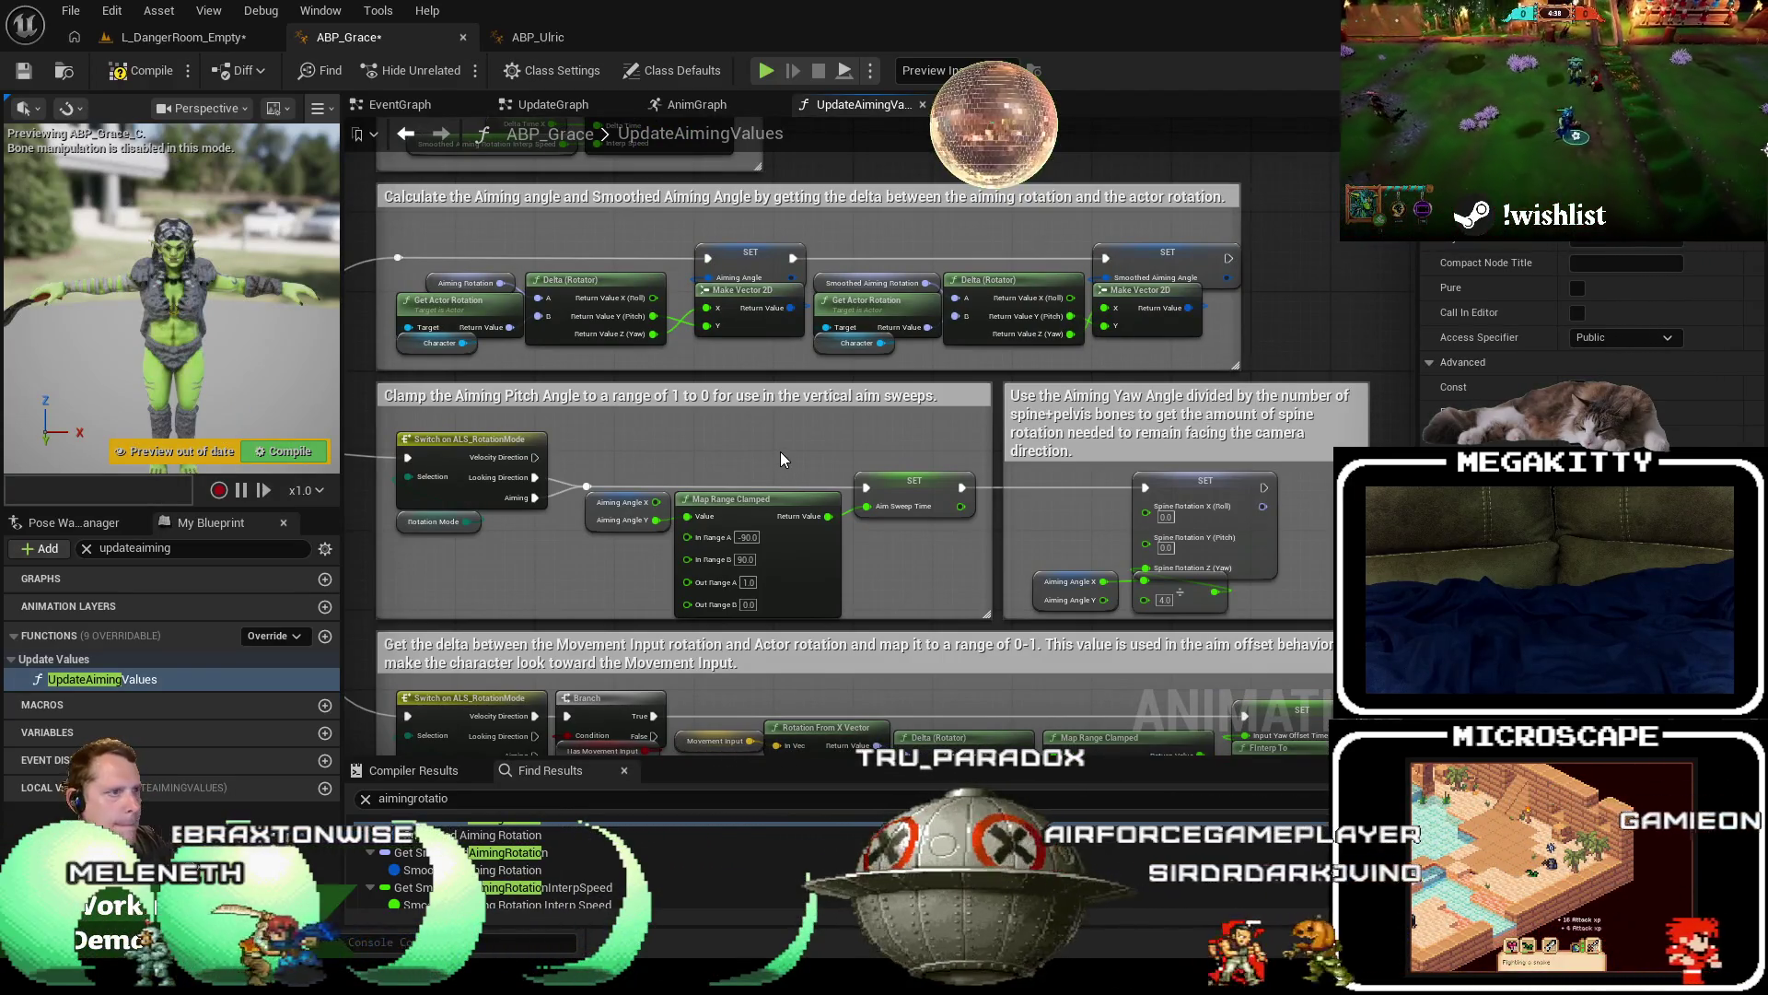
key(ctrl+z)
key(ctrl+z)
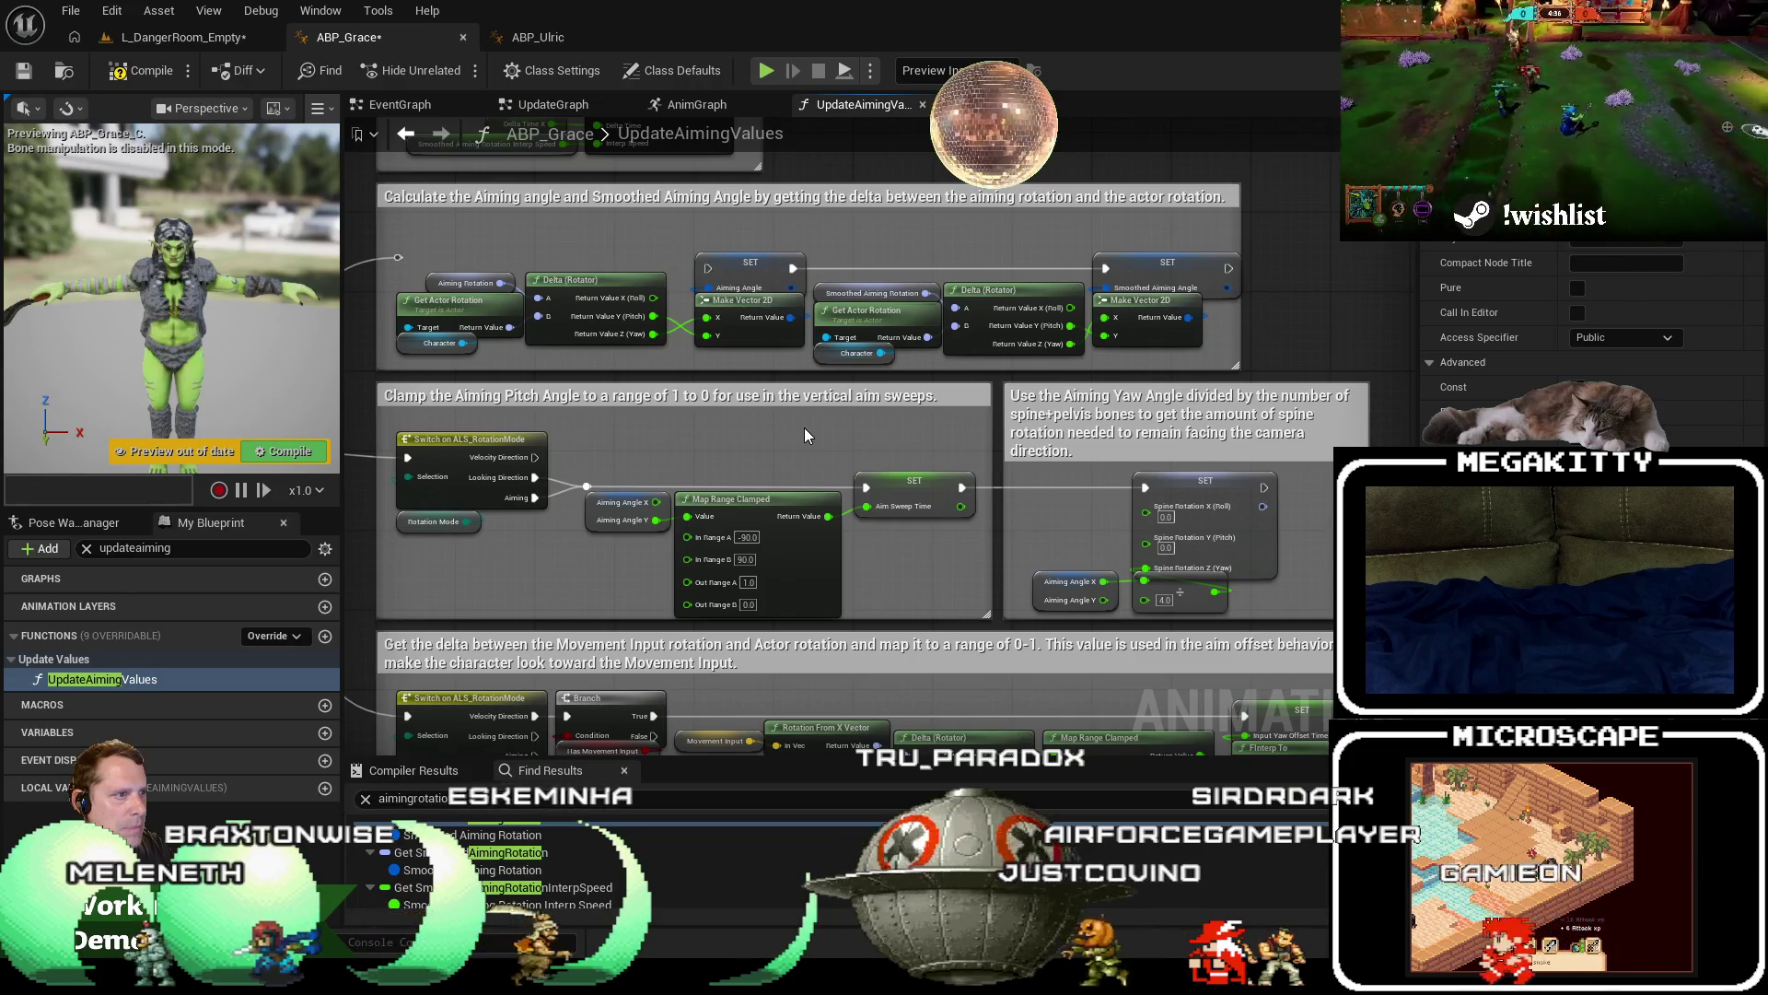
key(ctrl+z)
key(ctrl+z)
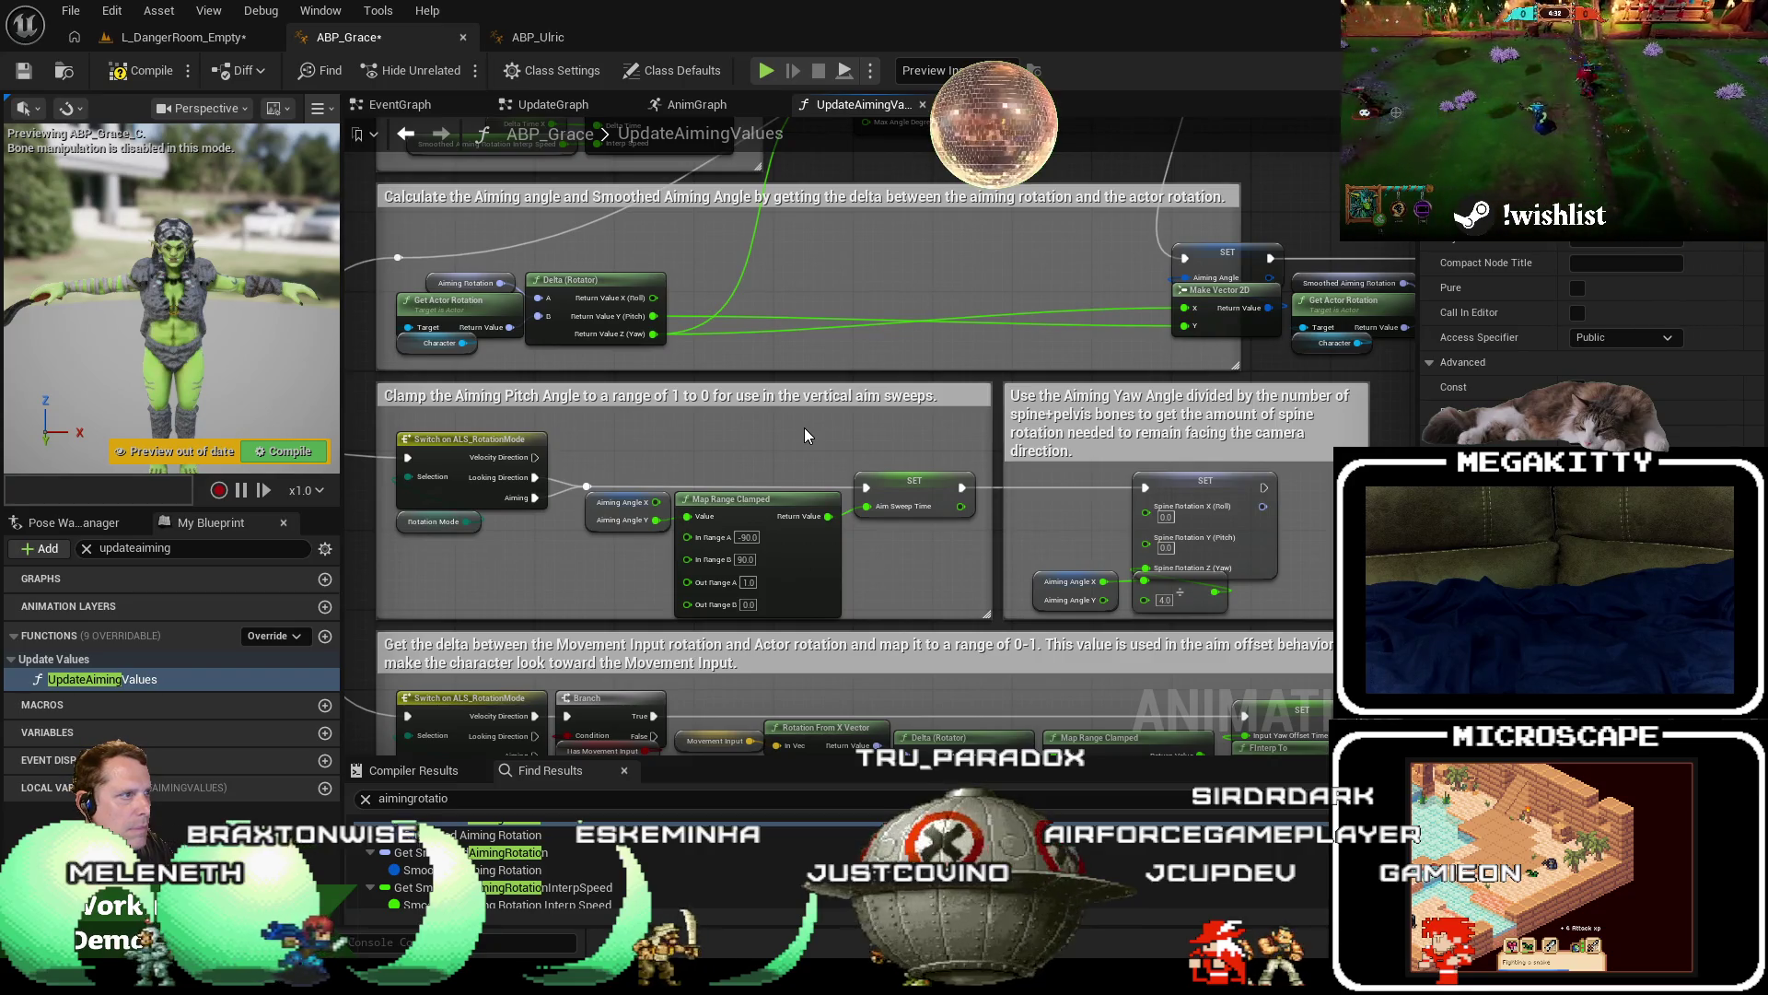
drag(945, 234, 865, 437)
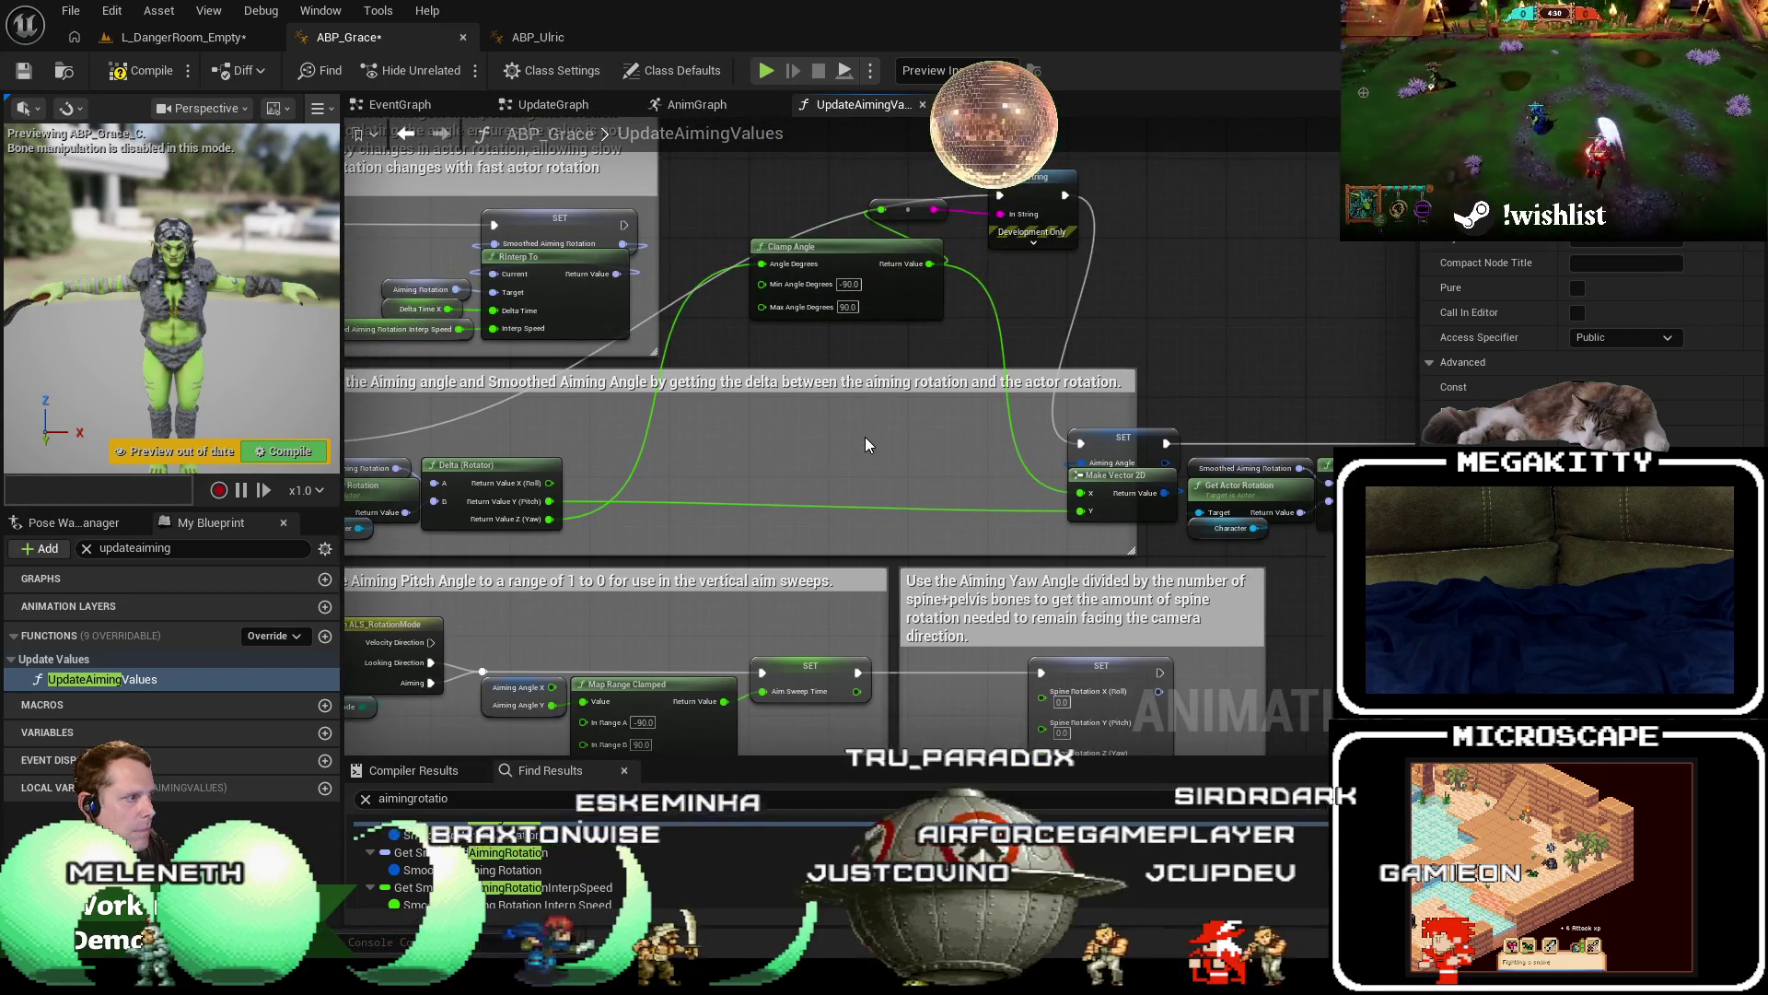
key(ctrl+z)
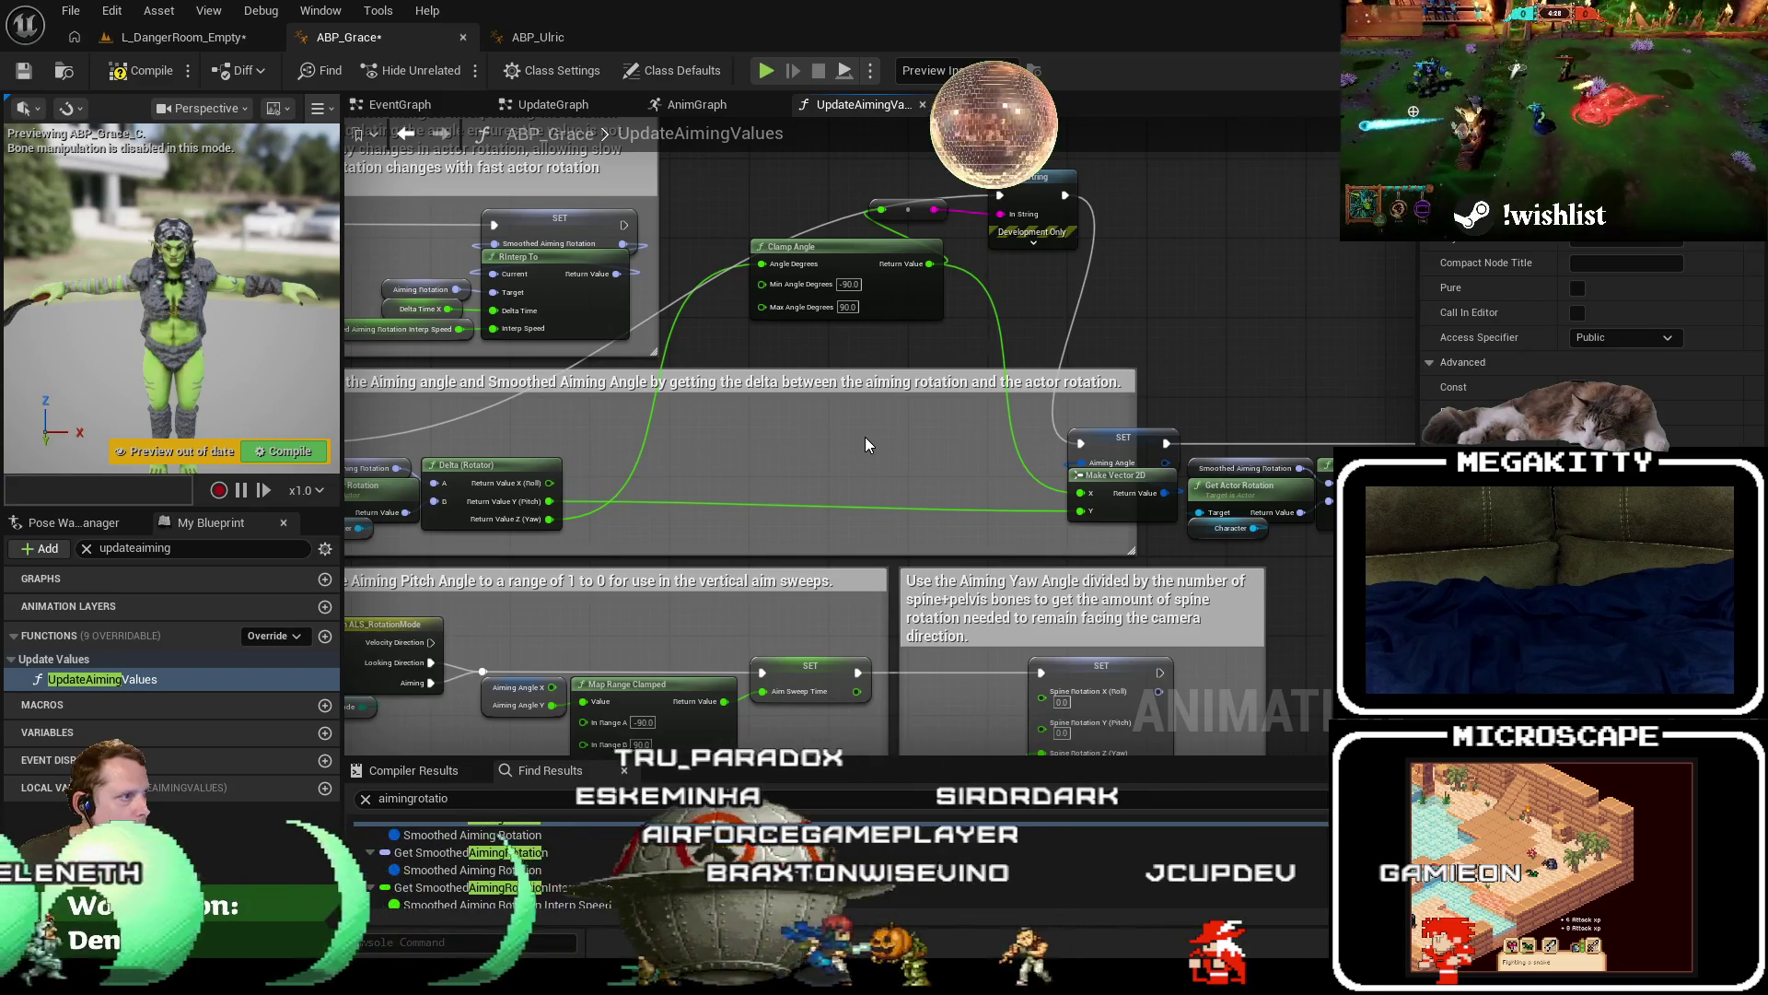
key(ctrl+y)
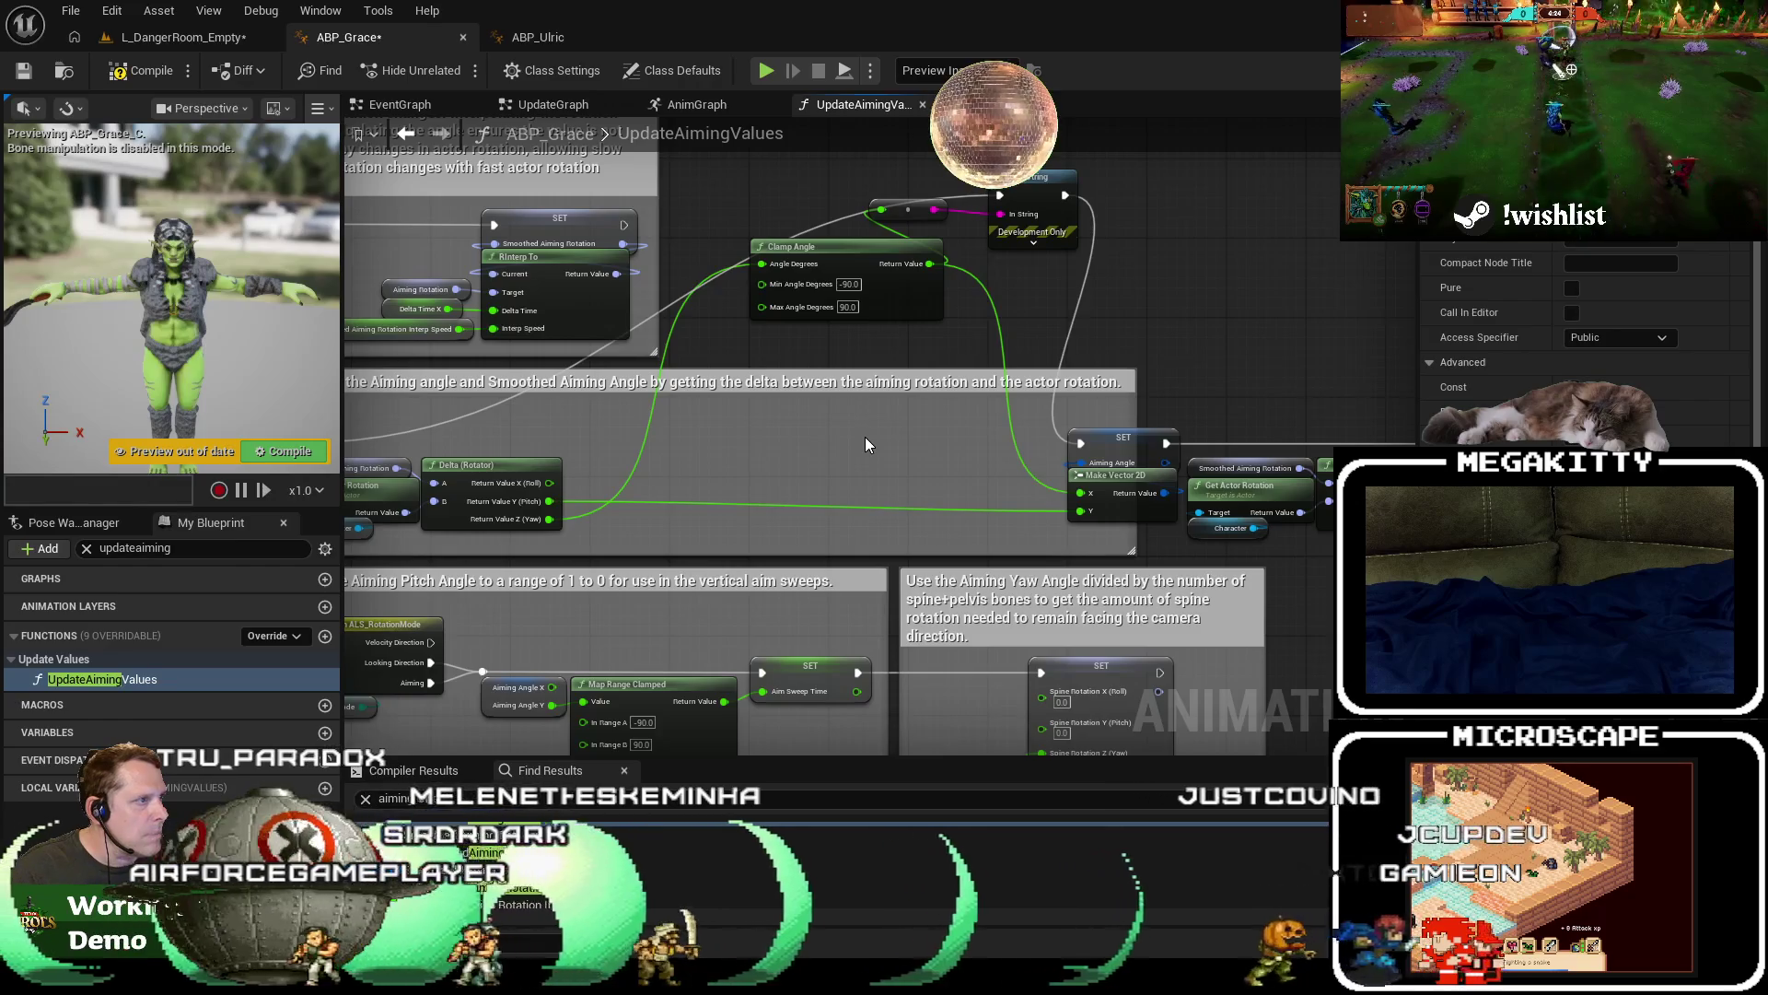
key(ctrl+y)
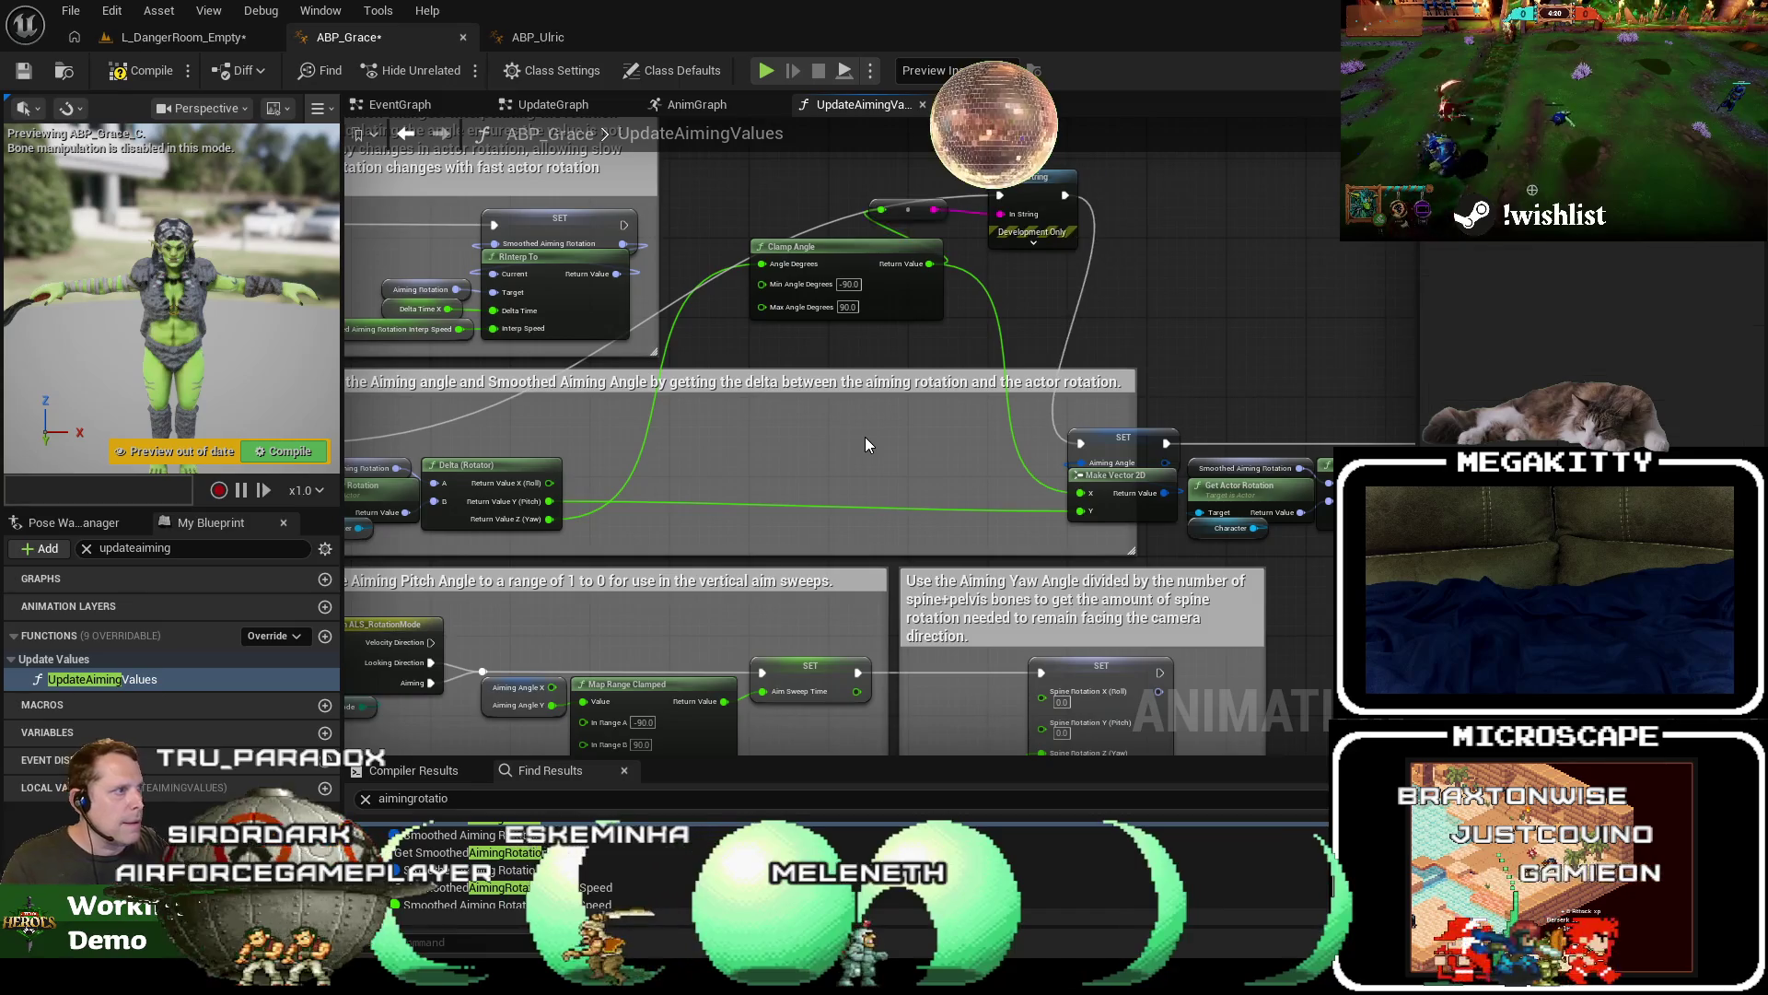
key(ctrl+z)
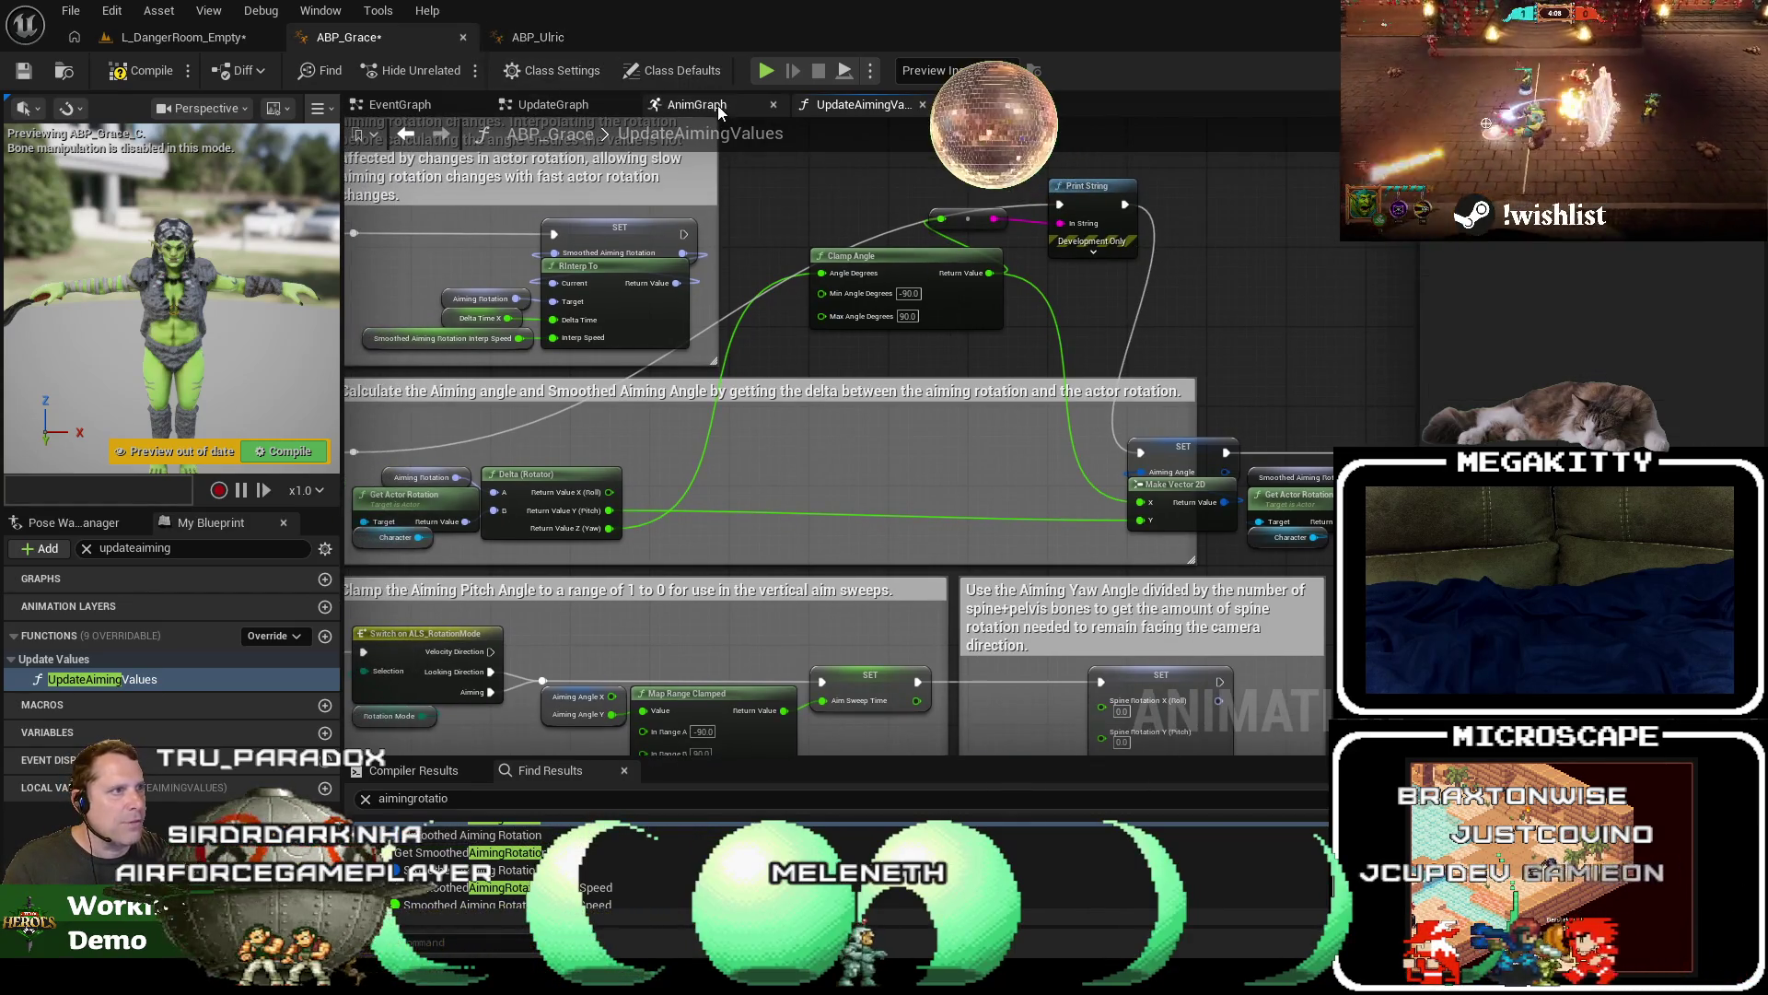
Select Ulric's Aiming Angle, Break Vector 2D and Make Rotator nodes for copying.
click(719, 109)
click(560, 35)
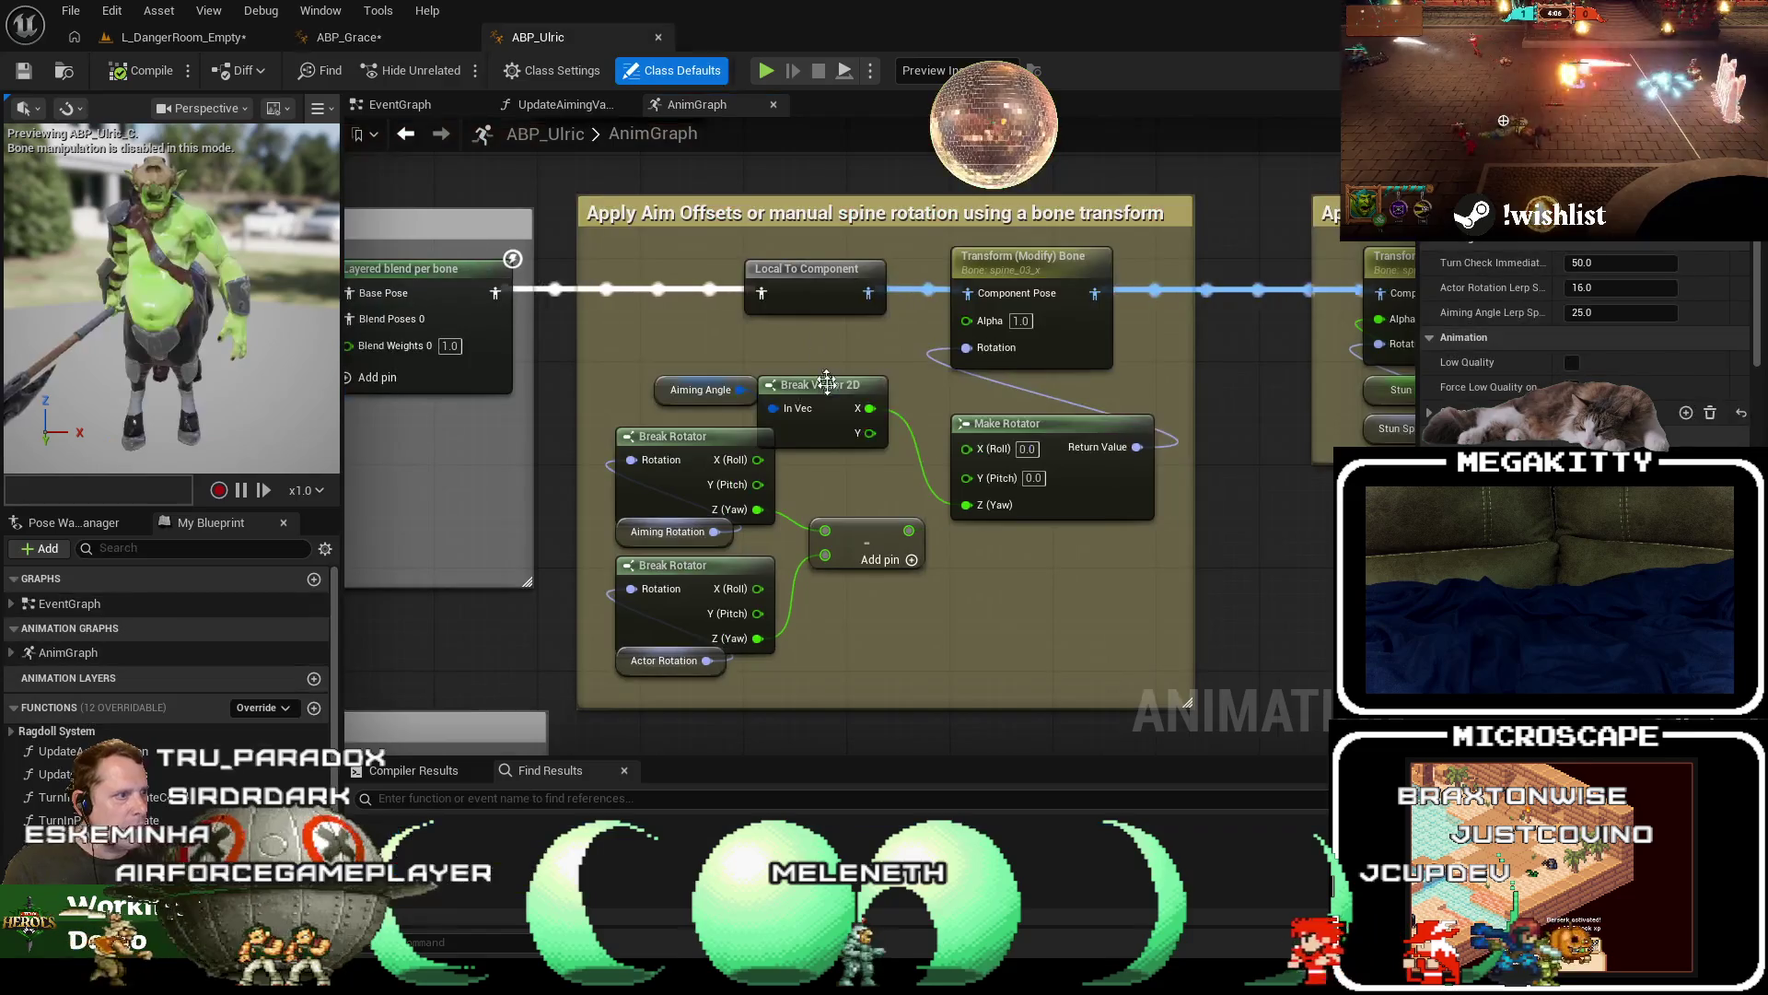
ctrl+click(804, 387)
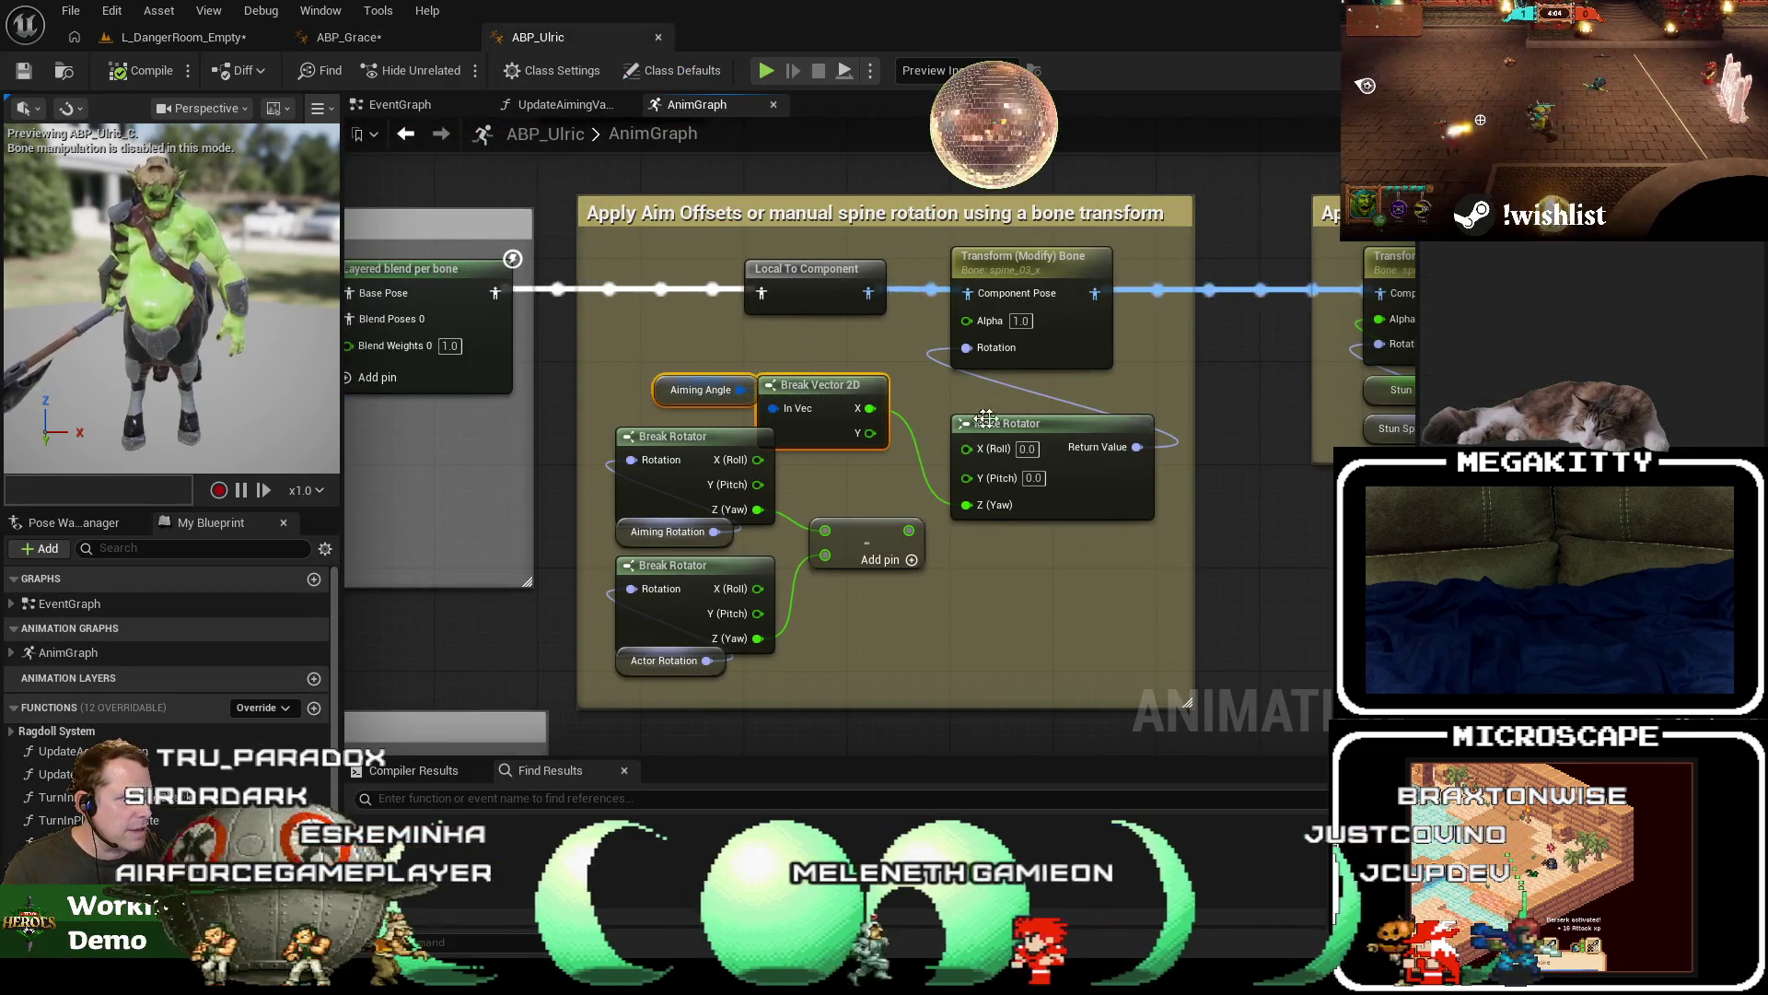
ctrl+click(1013, 423)
Paste the nodes into ABP_Grace's AnimGraph, wire Make Rotator into the bone rotation, then return to the level.
click(356, 36)
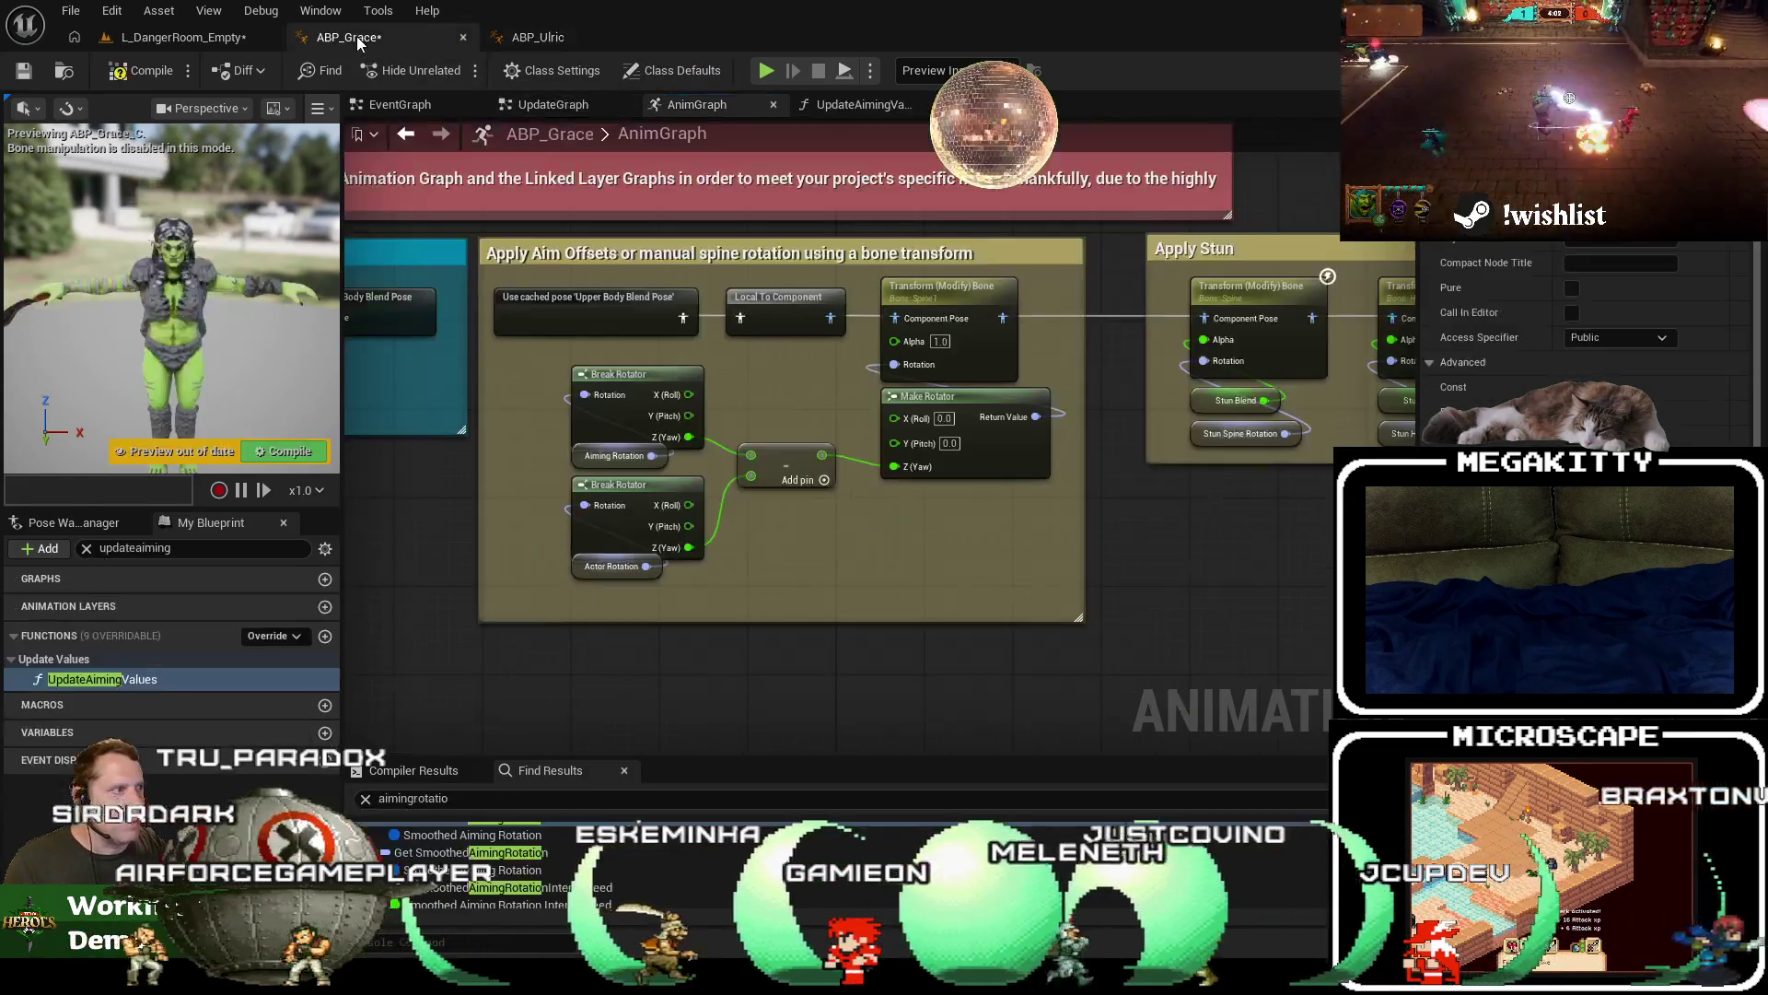
key(ctrl+v)
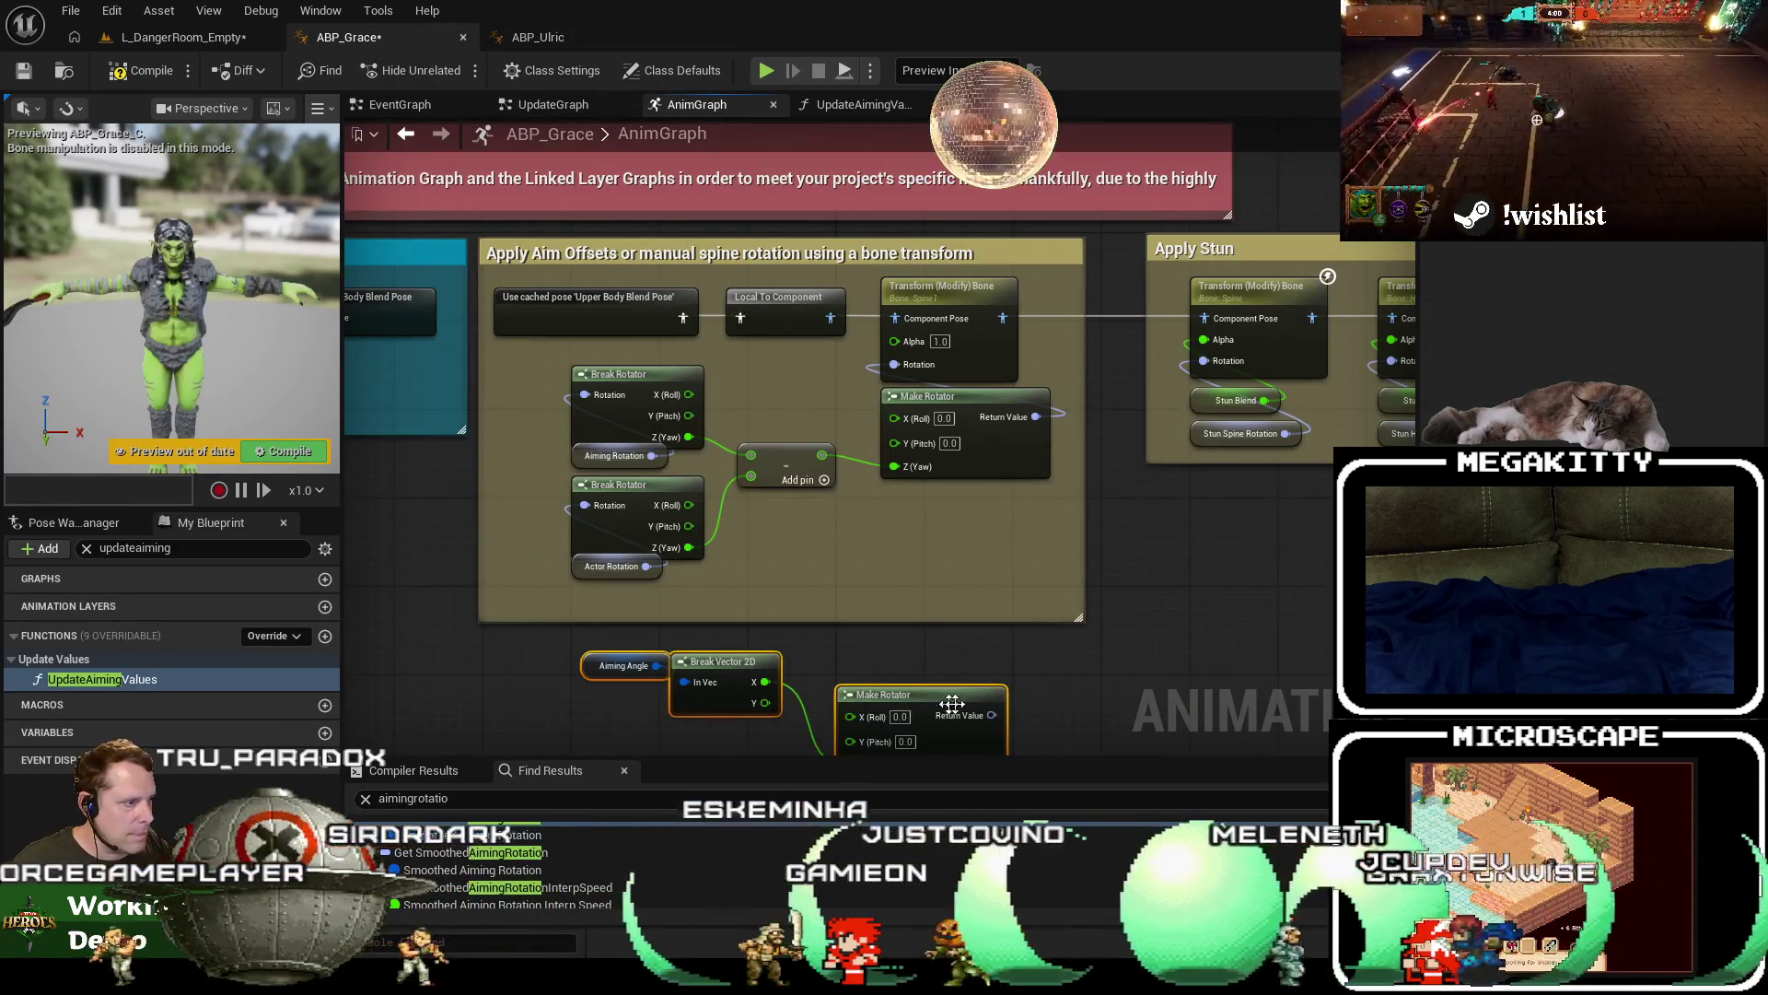
drag(951, 446, 915, 368)
click(246, 146)
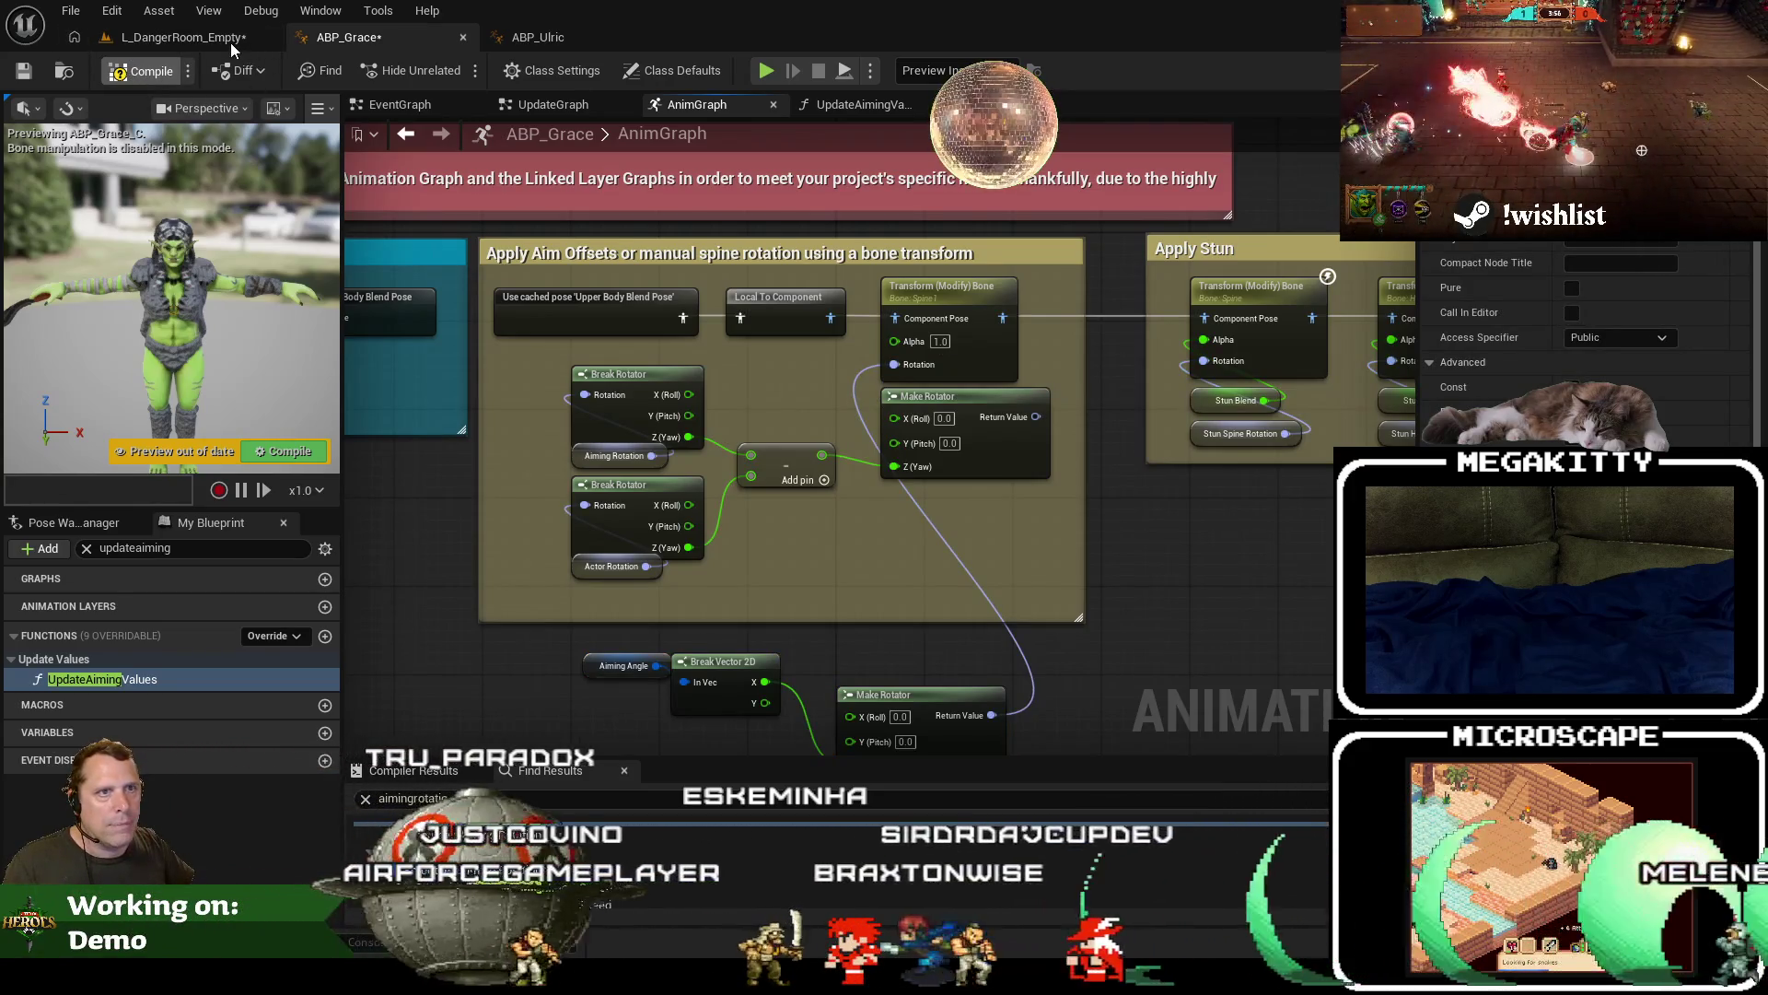
click(211, 39)
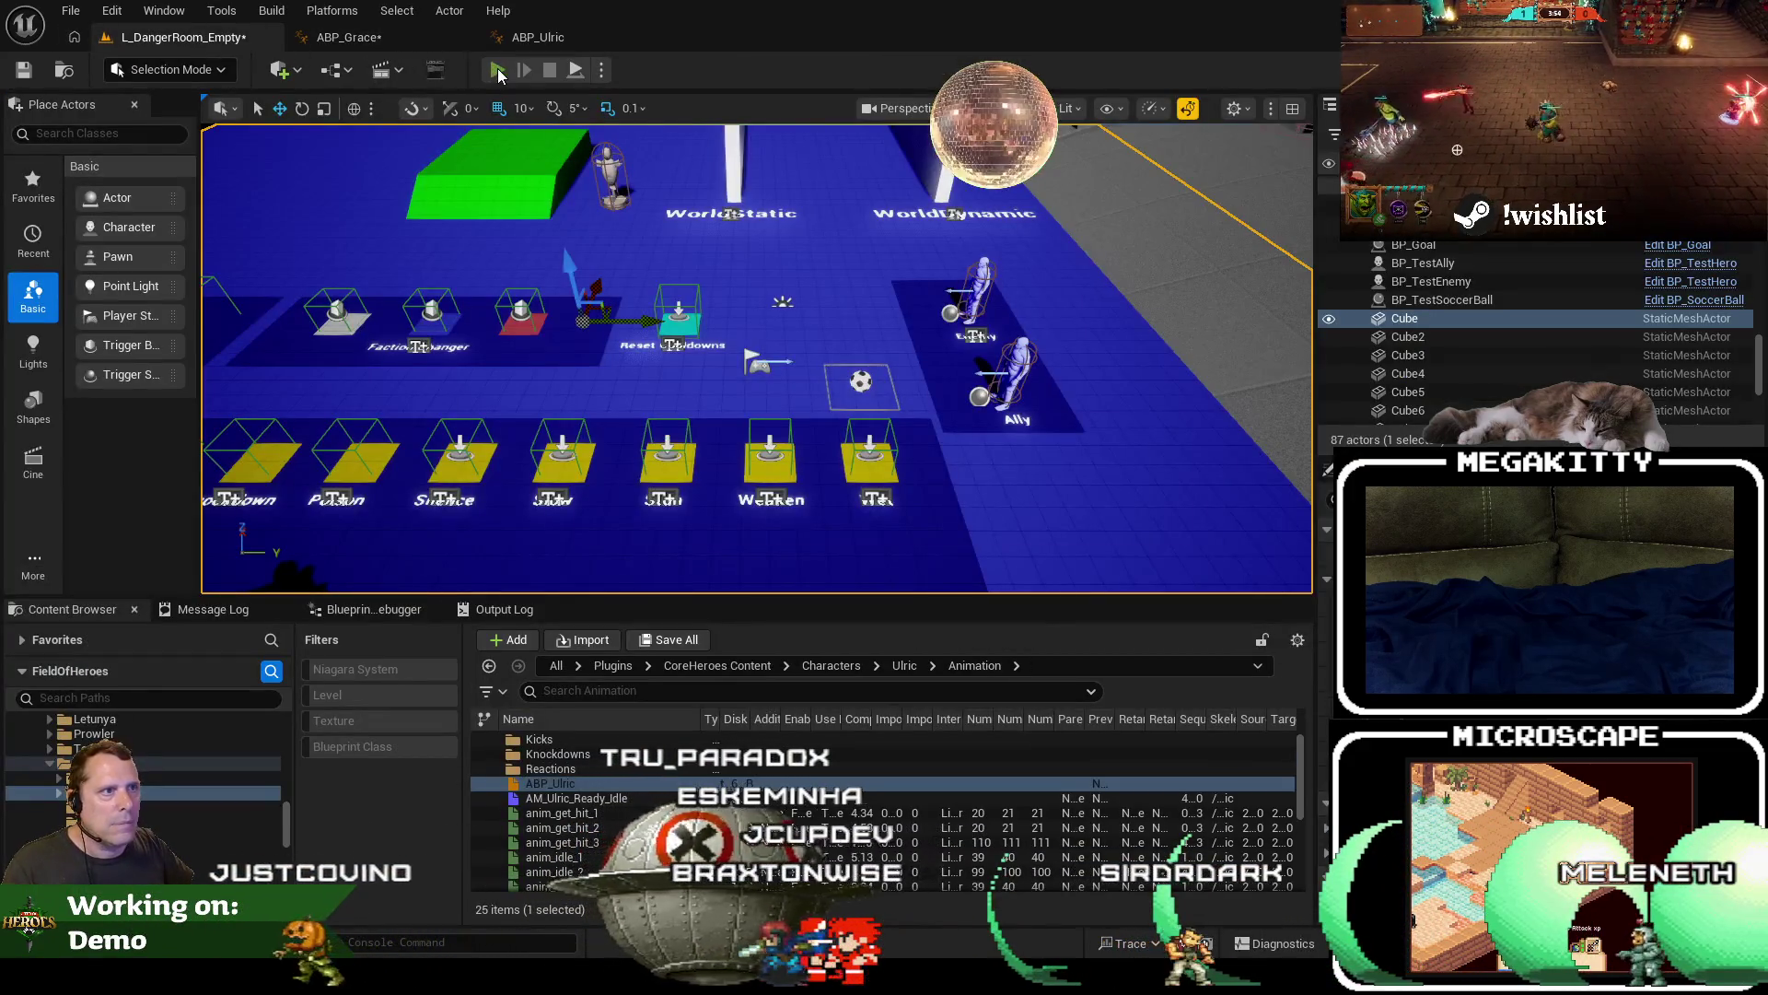
Play L_DangerRoom_Empty in full-screen view and walk Grace left, forward and right across the arena.
click(497, 71)
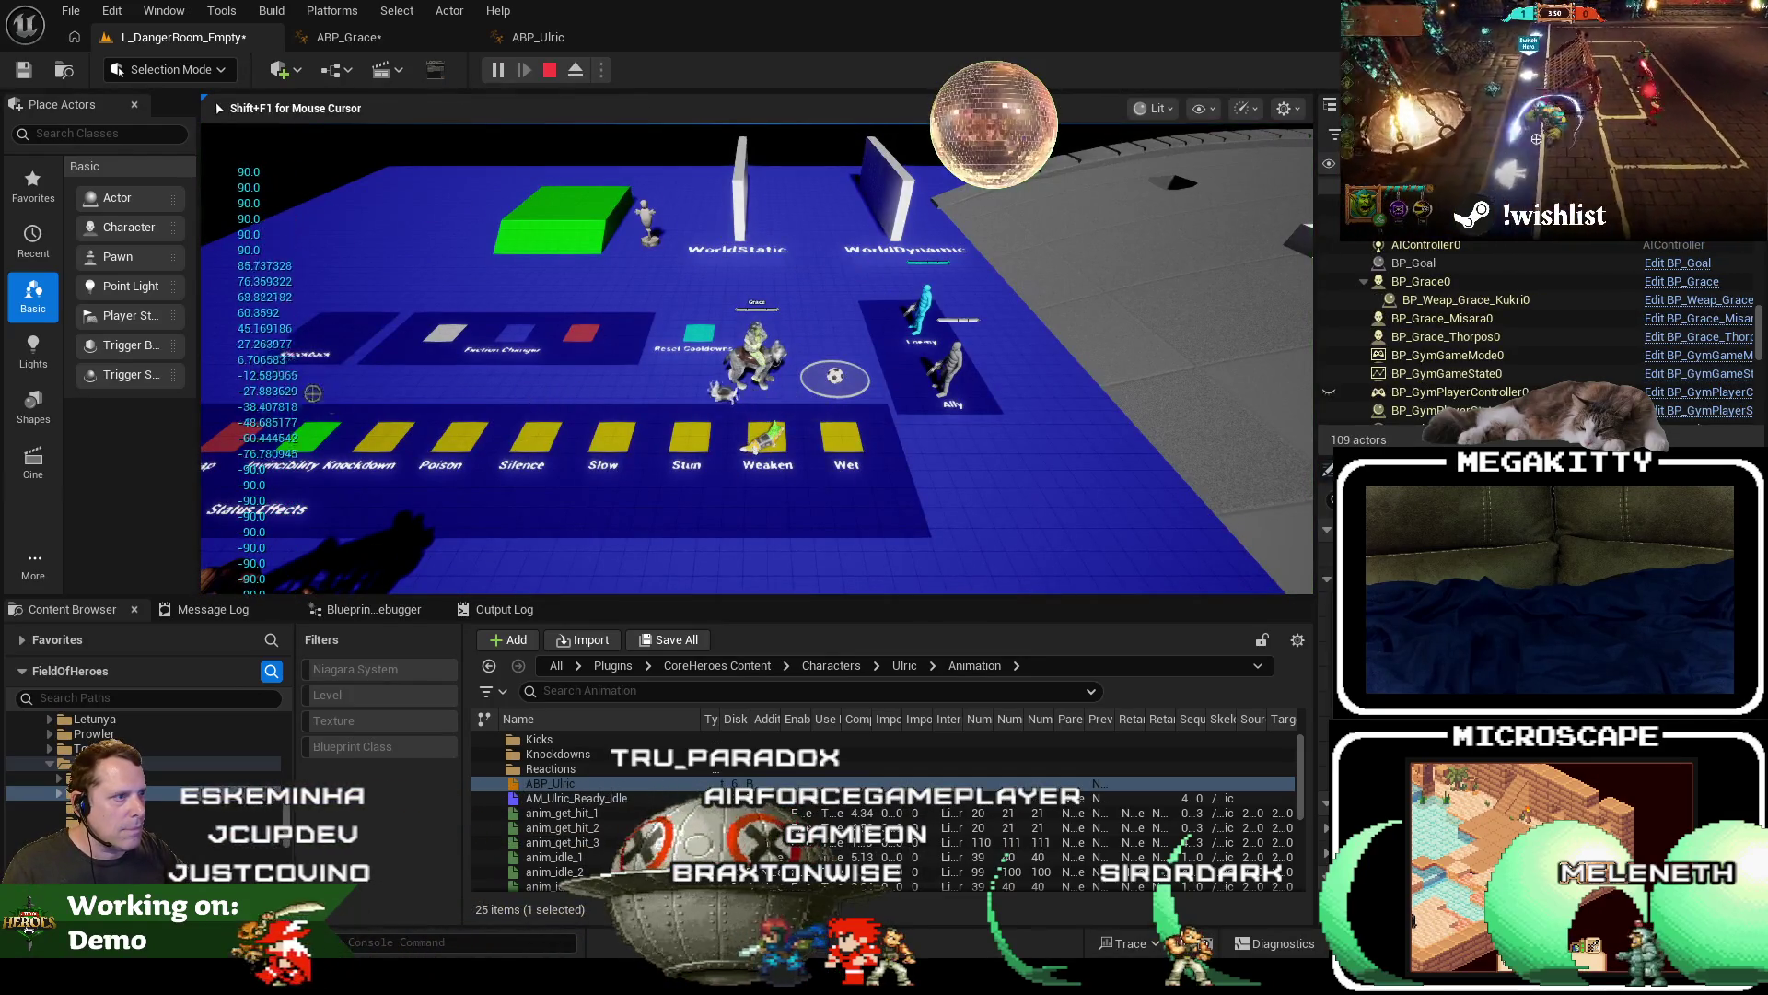
key(F11)
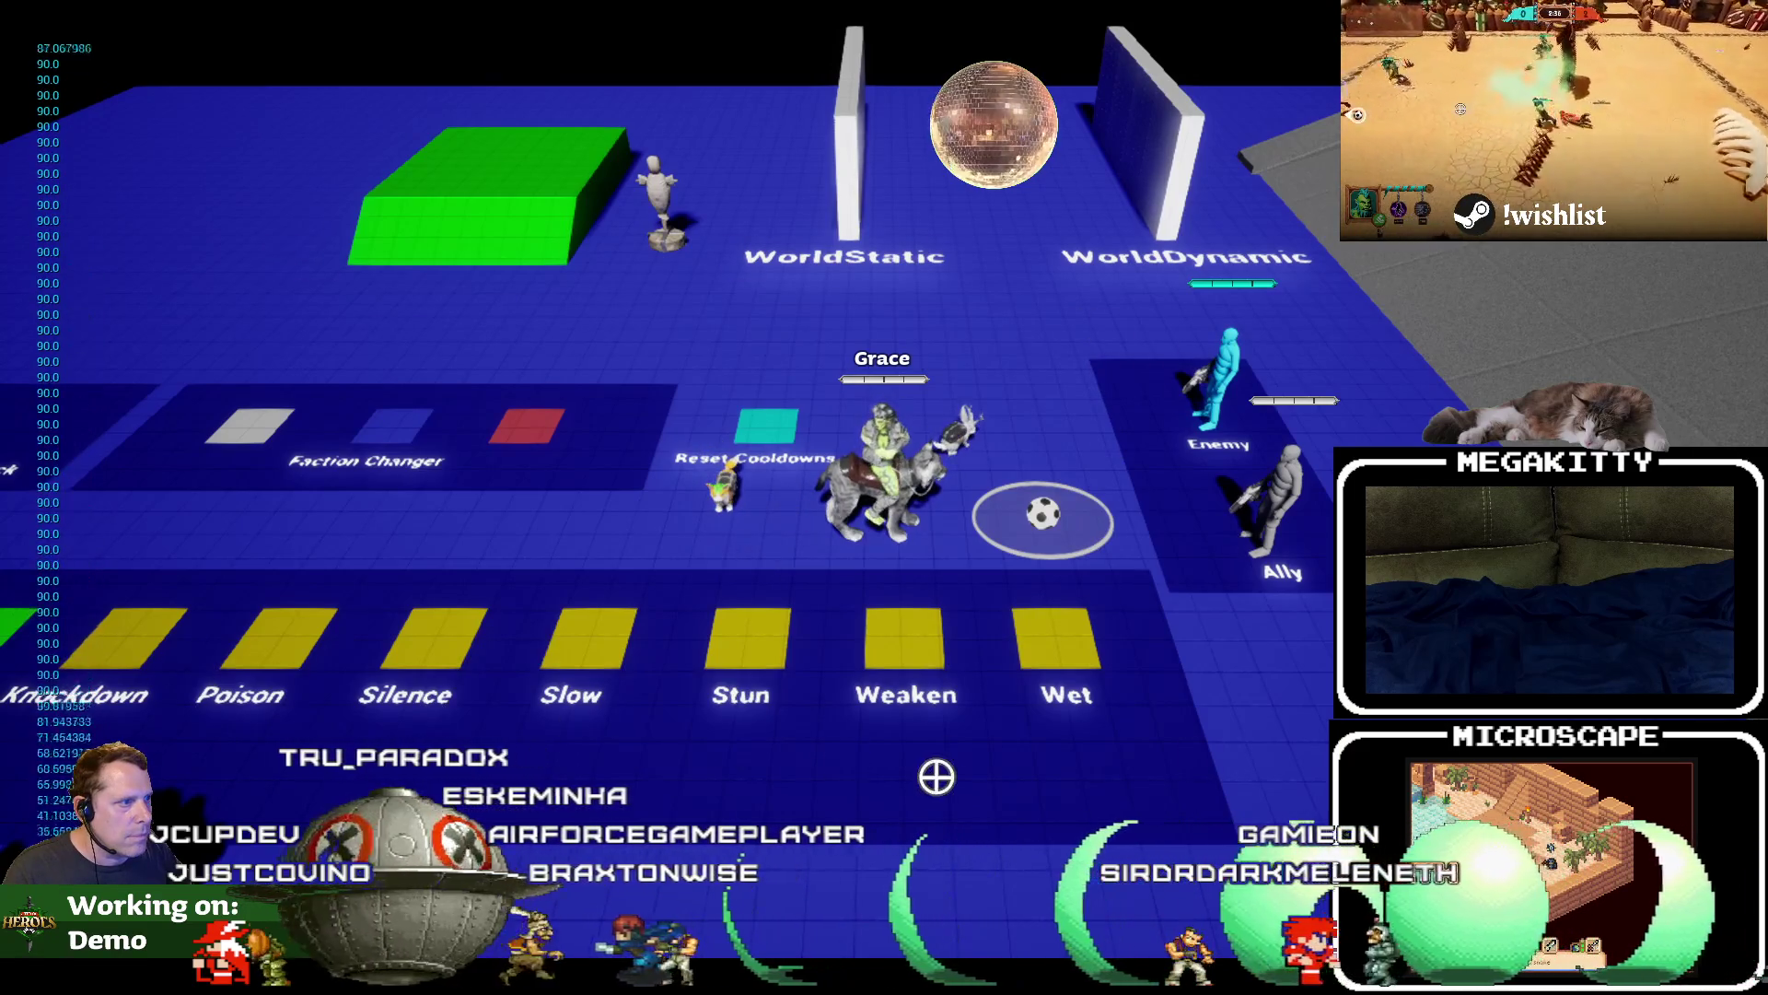
key(a)
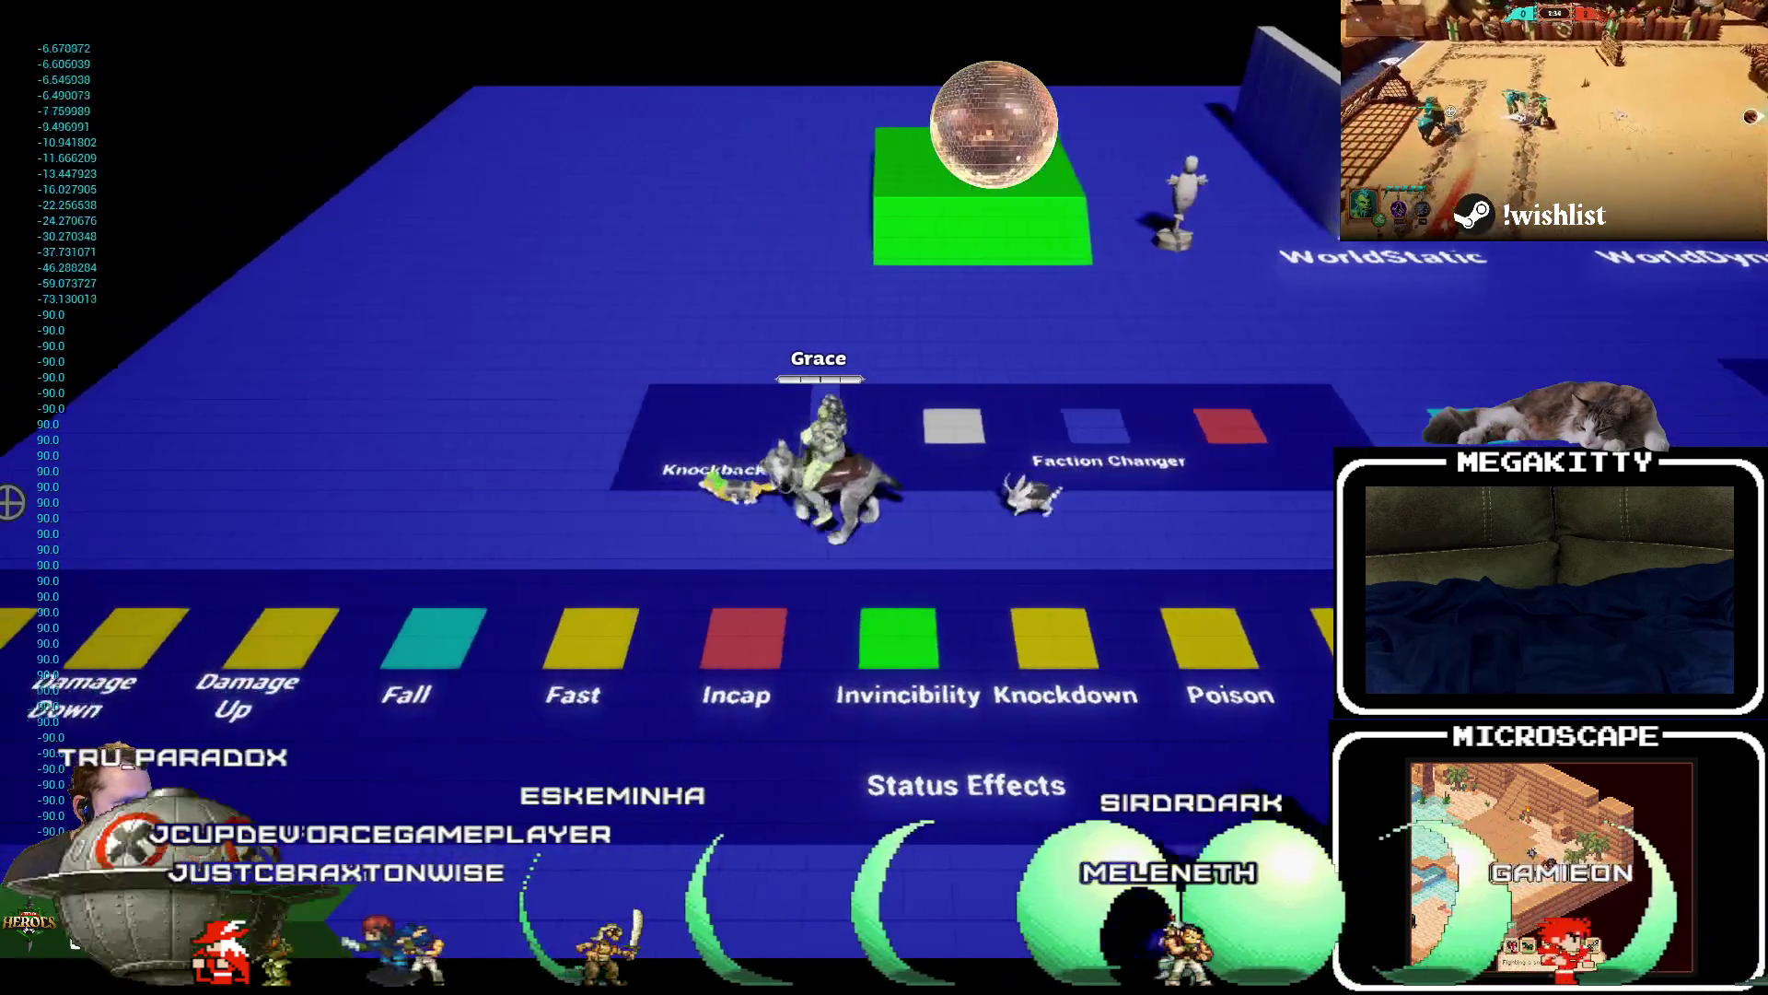
key(w)
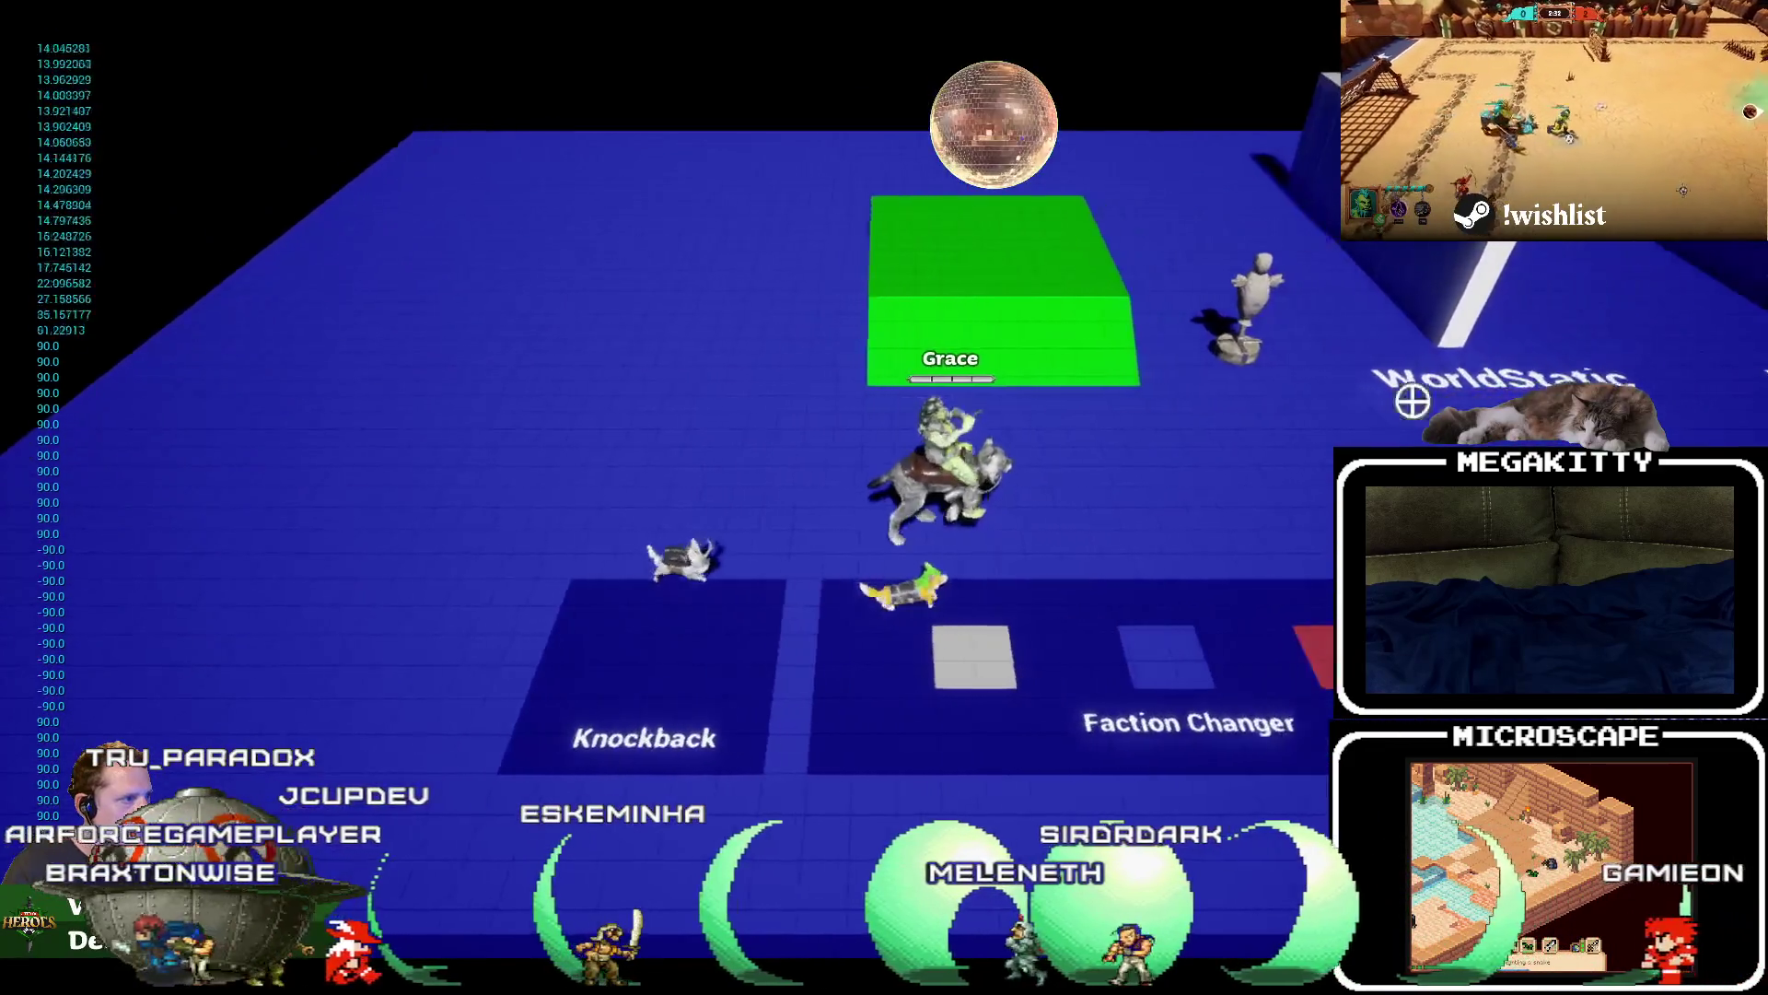
key(d)
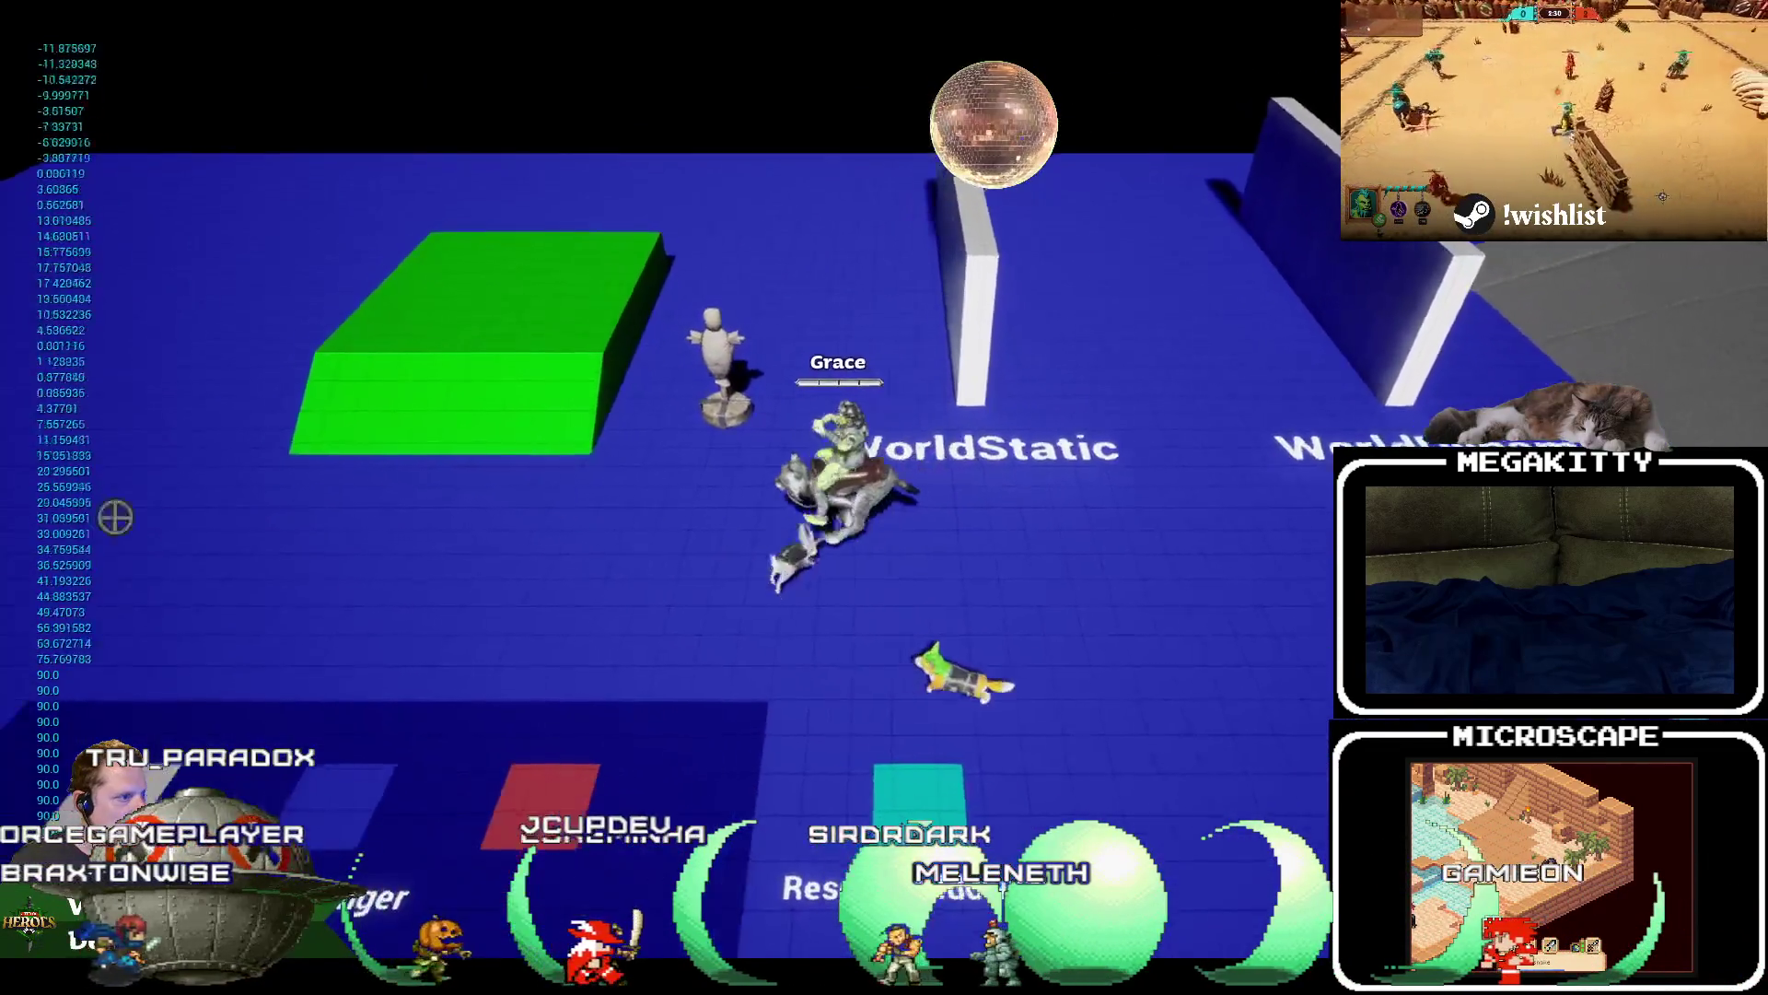
Swing the camera about 90° and walk Grace around the green block to vary her aim angle.
key(e)
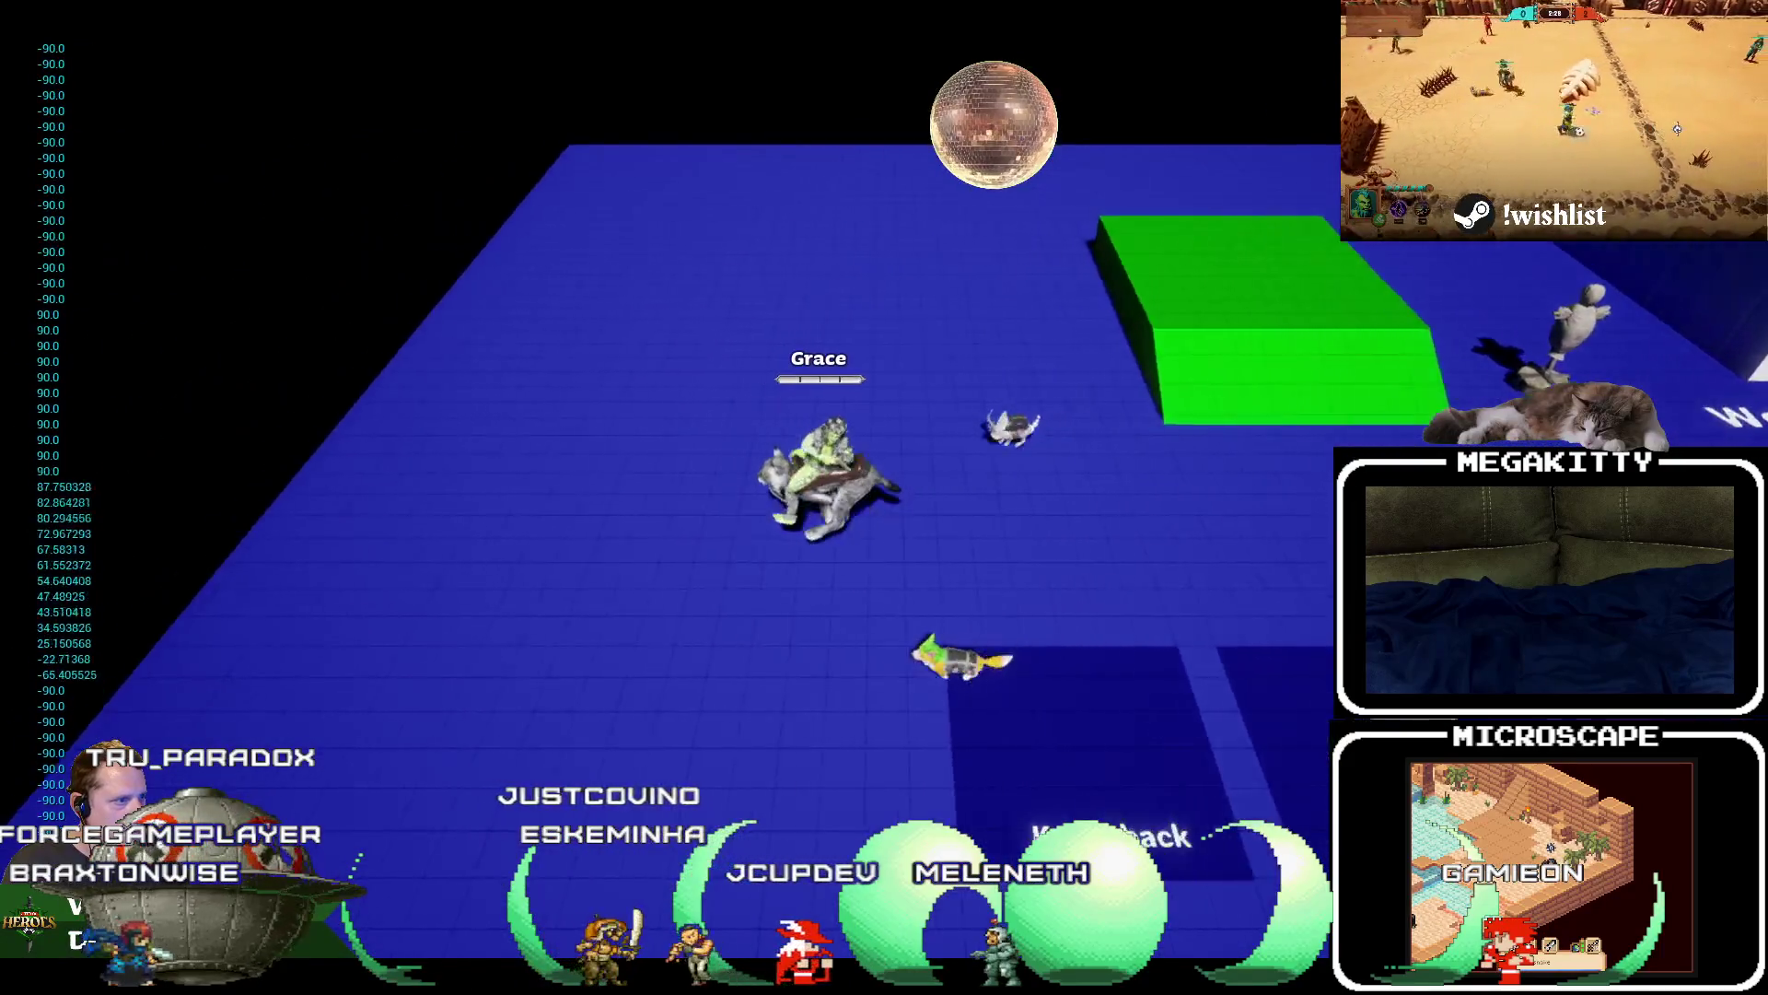
key(d)
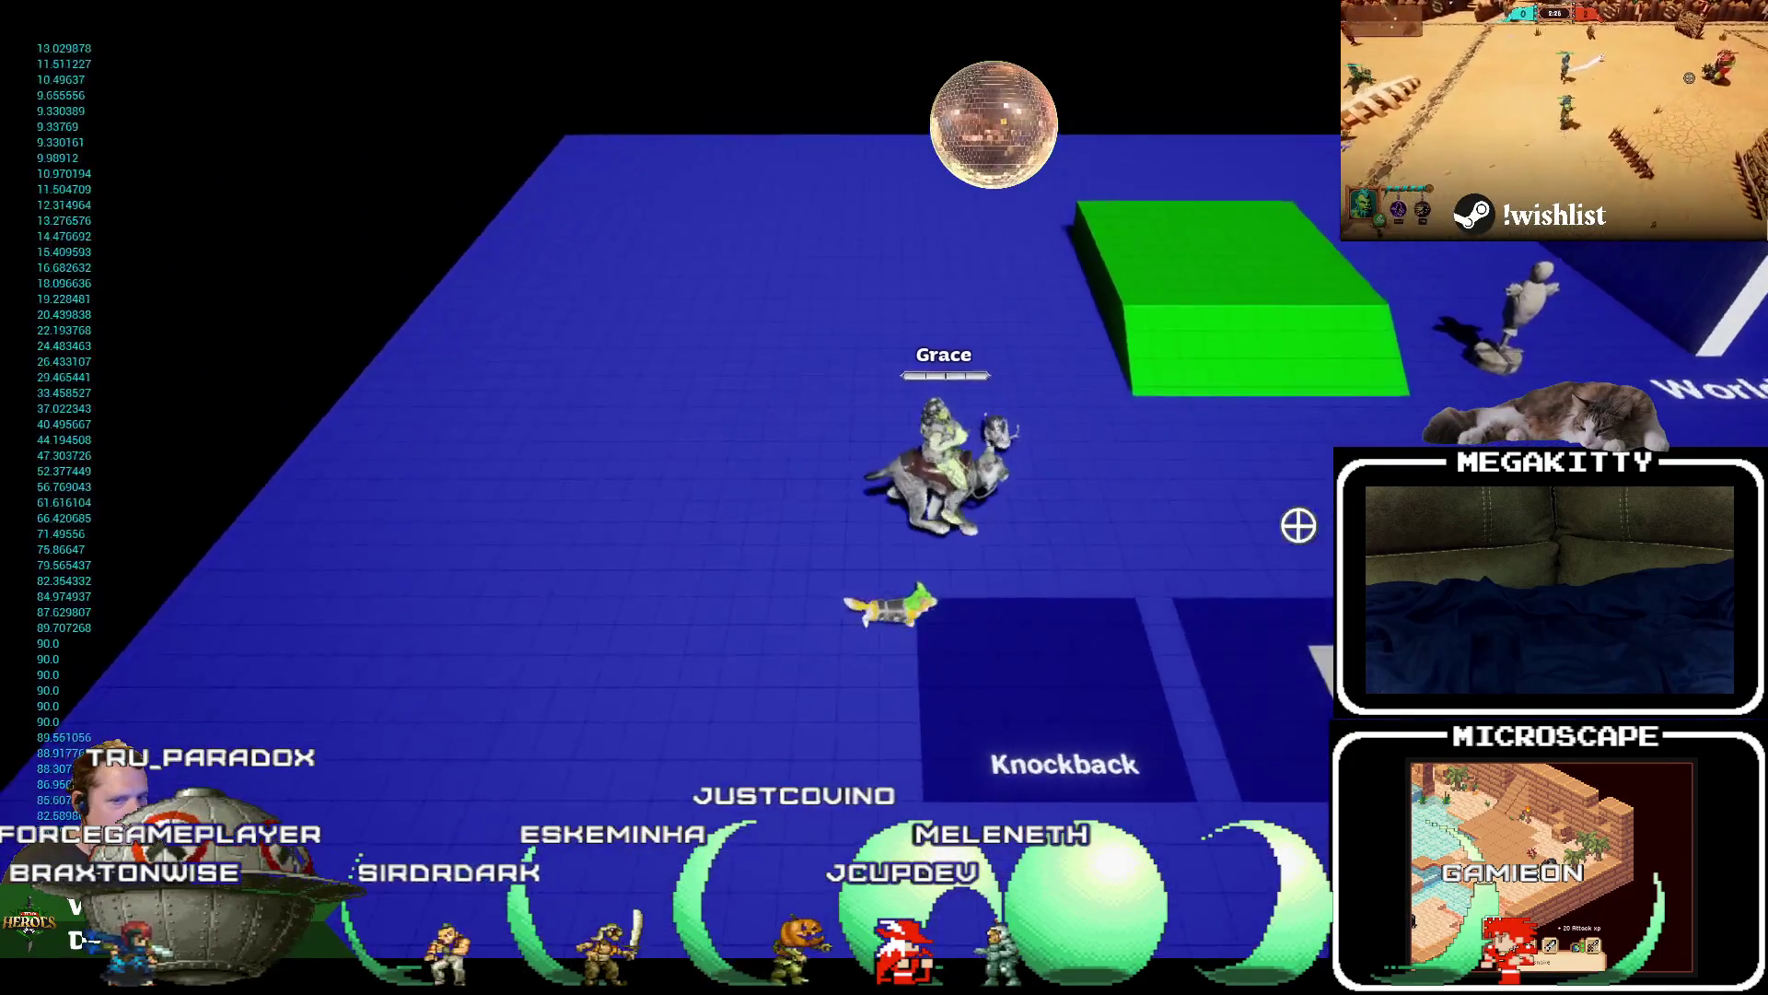
key(a)
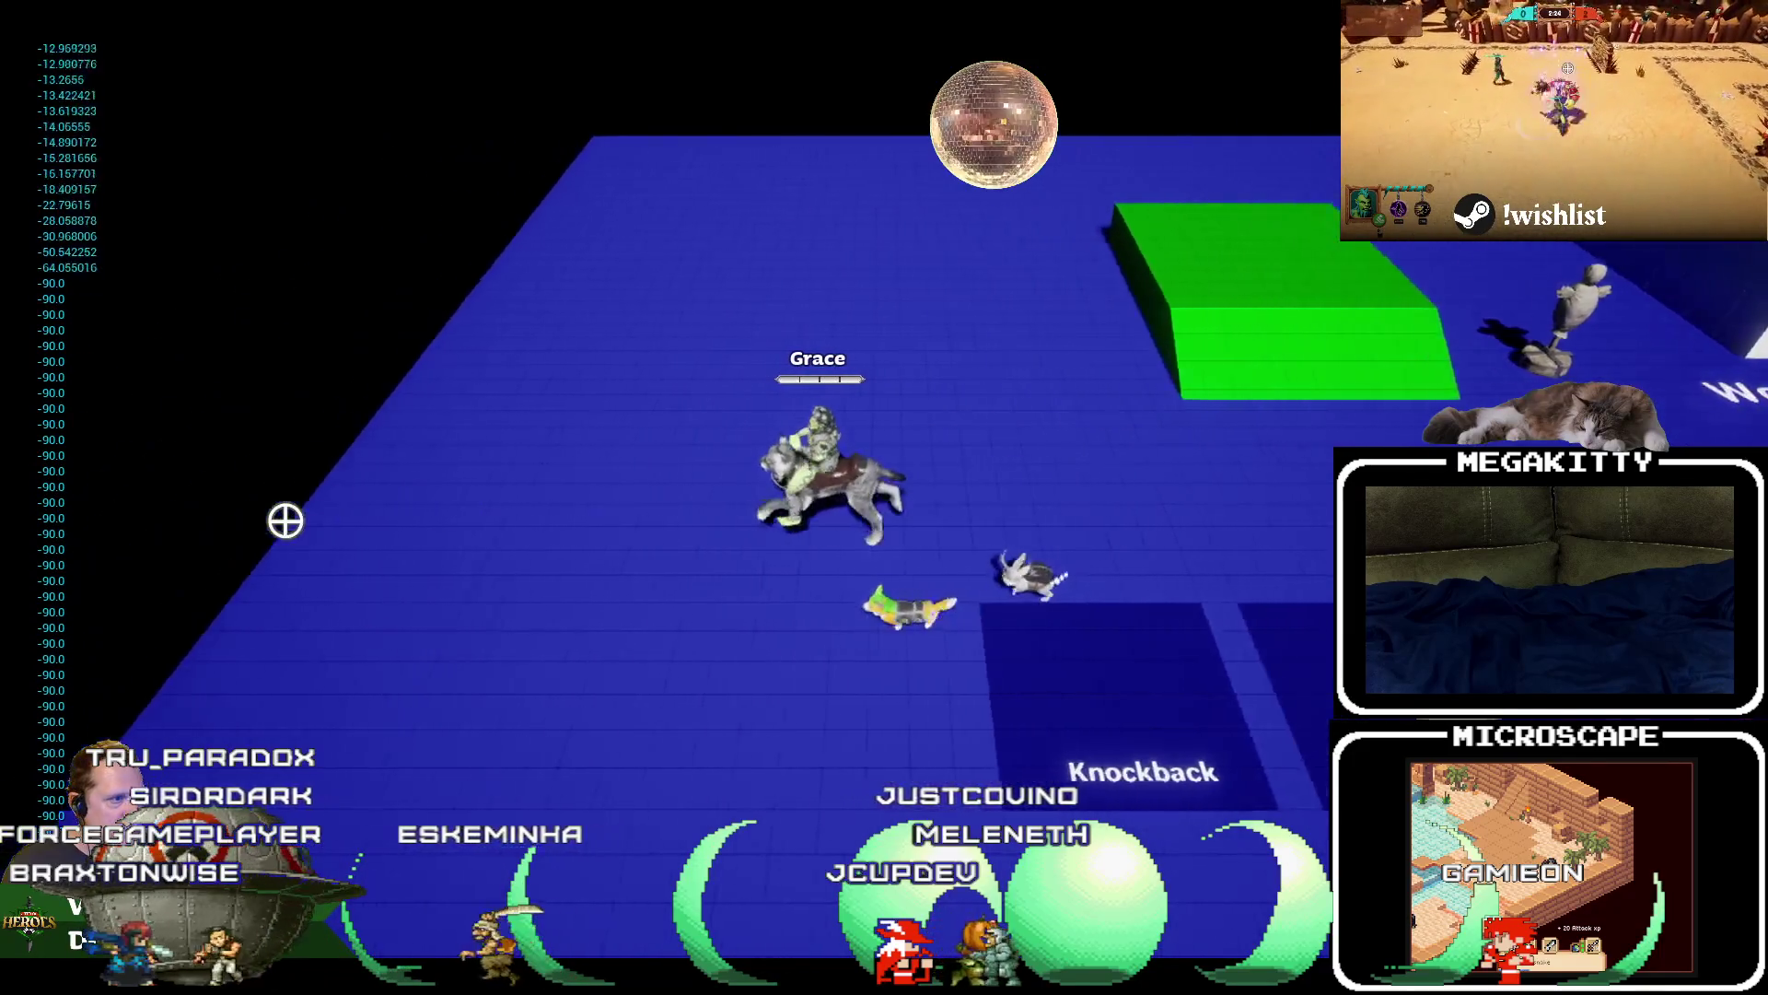
key(w)
key(d)
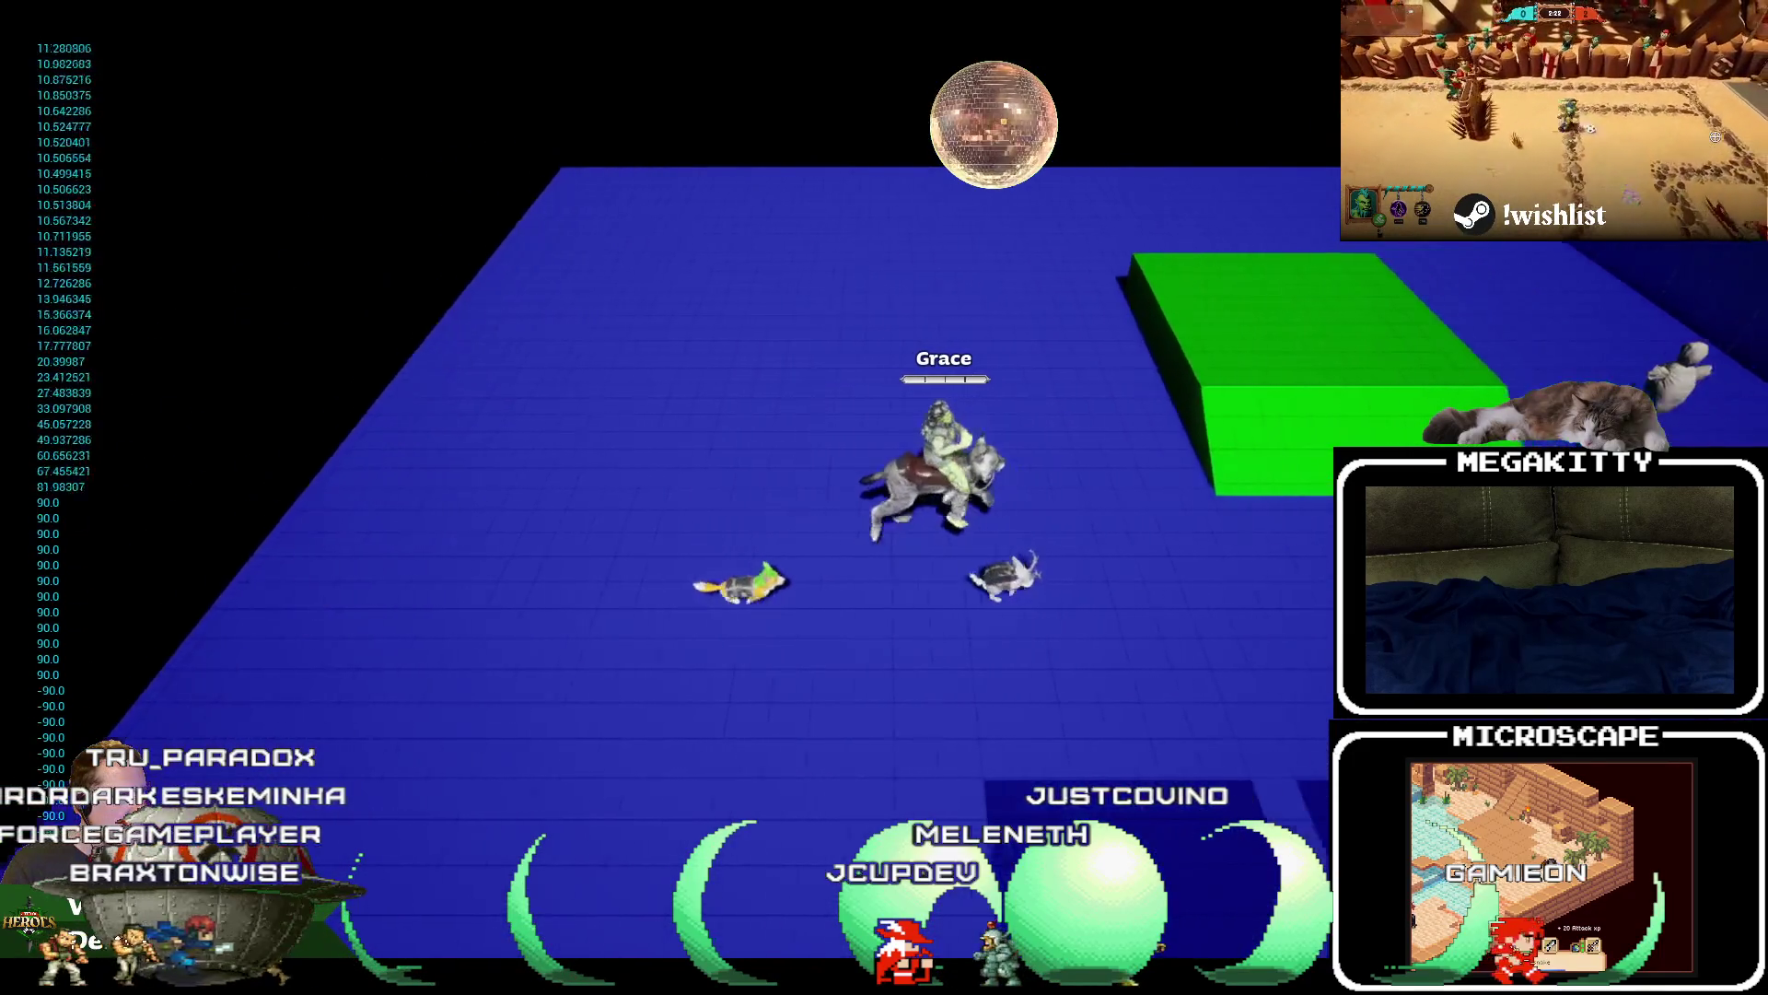
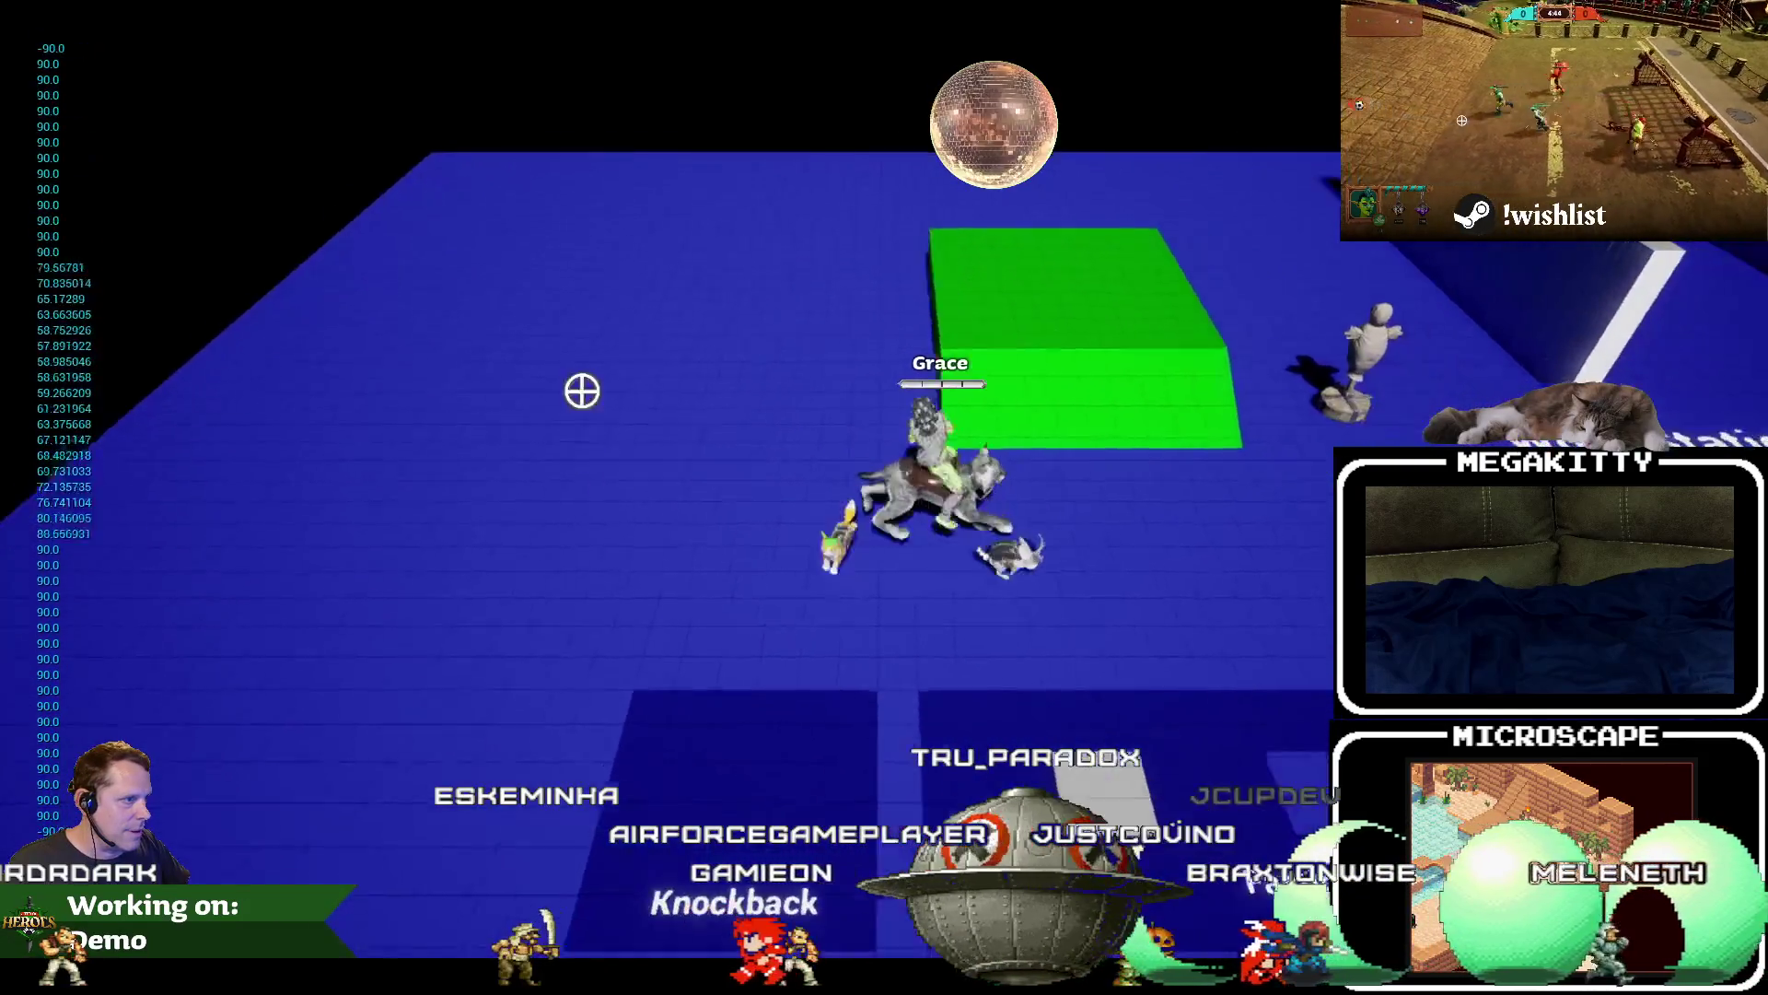
Stop the game preview and wrap Grace's Break Vector 2D and Make Rotator nodes in a new comment.
key(Escape)
key(c)
click(1677, 242)
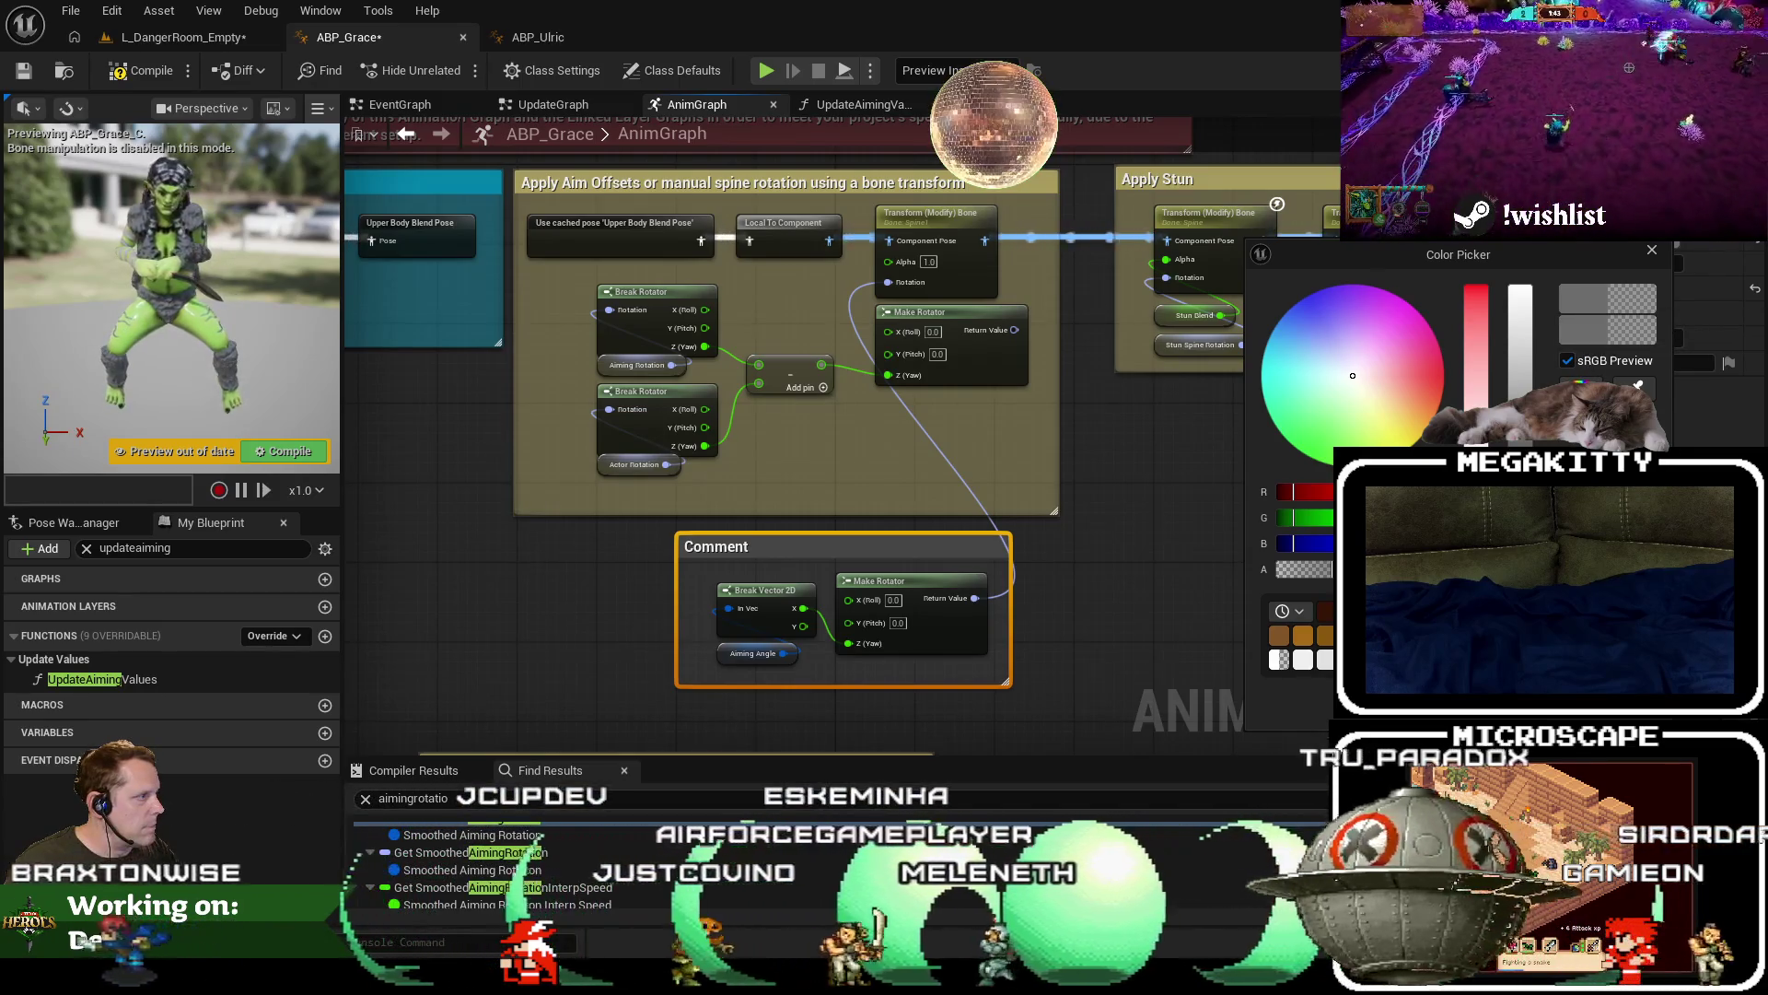
Tint the new comment a low-opacity yellow, matching the Apply Aim Offsets comment.
click(1158, 552)
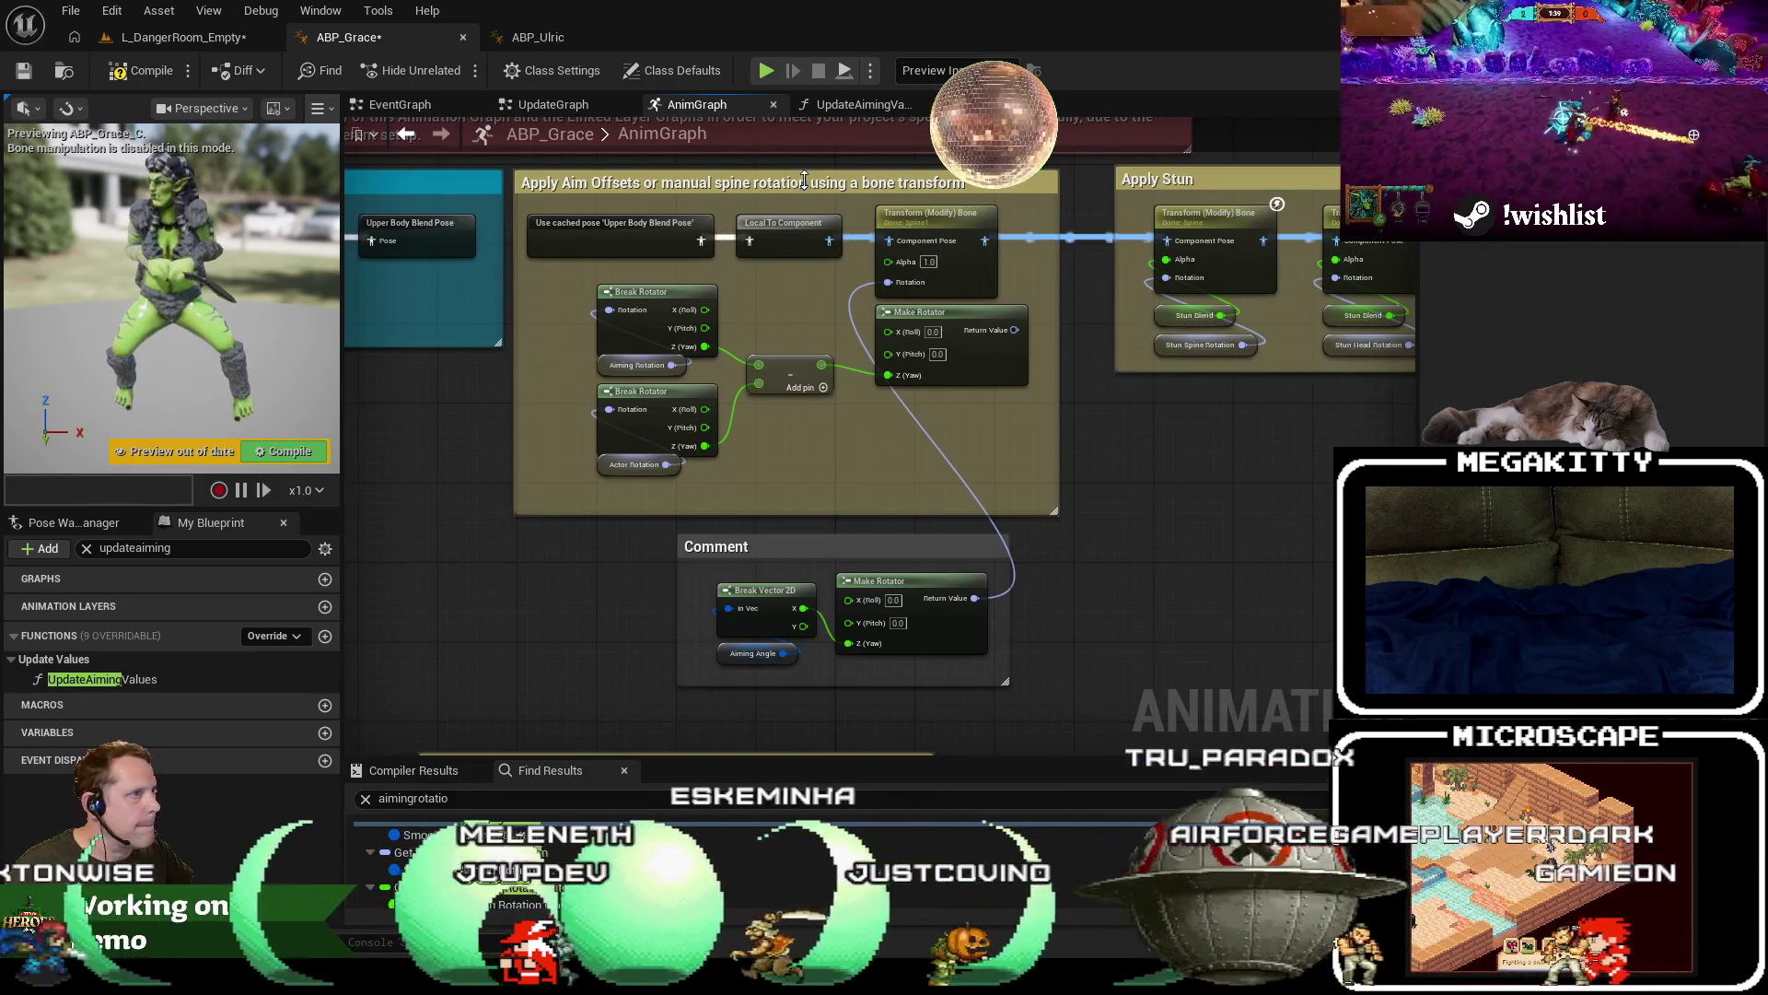
click(846, 198)
click(1584, 256)
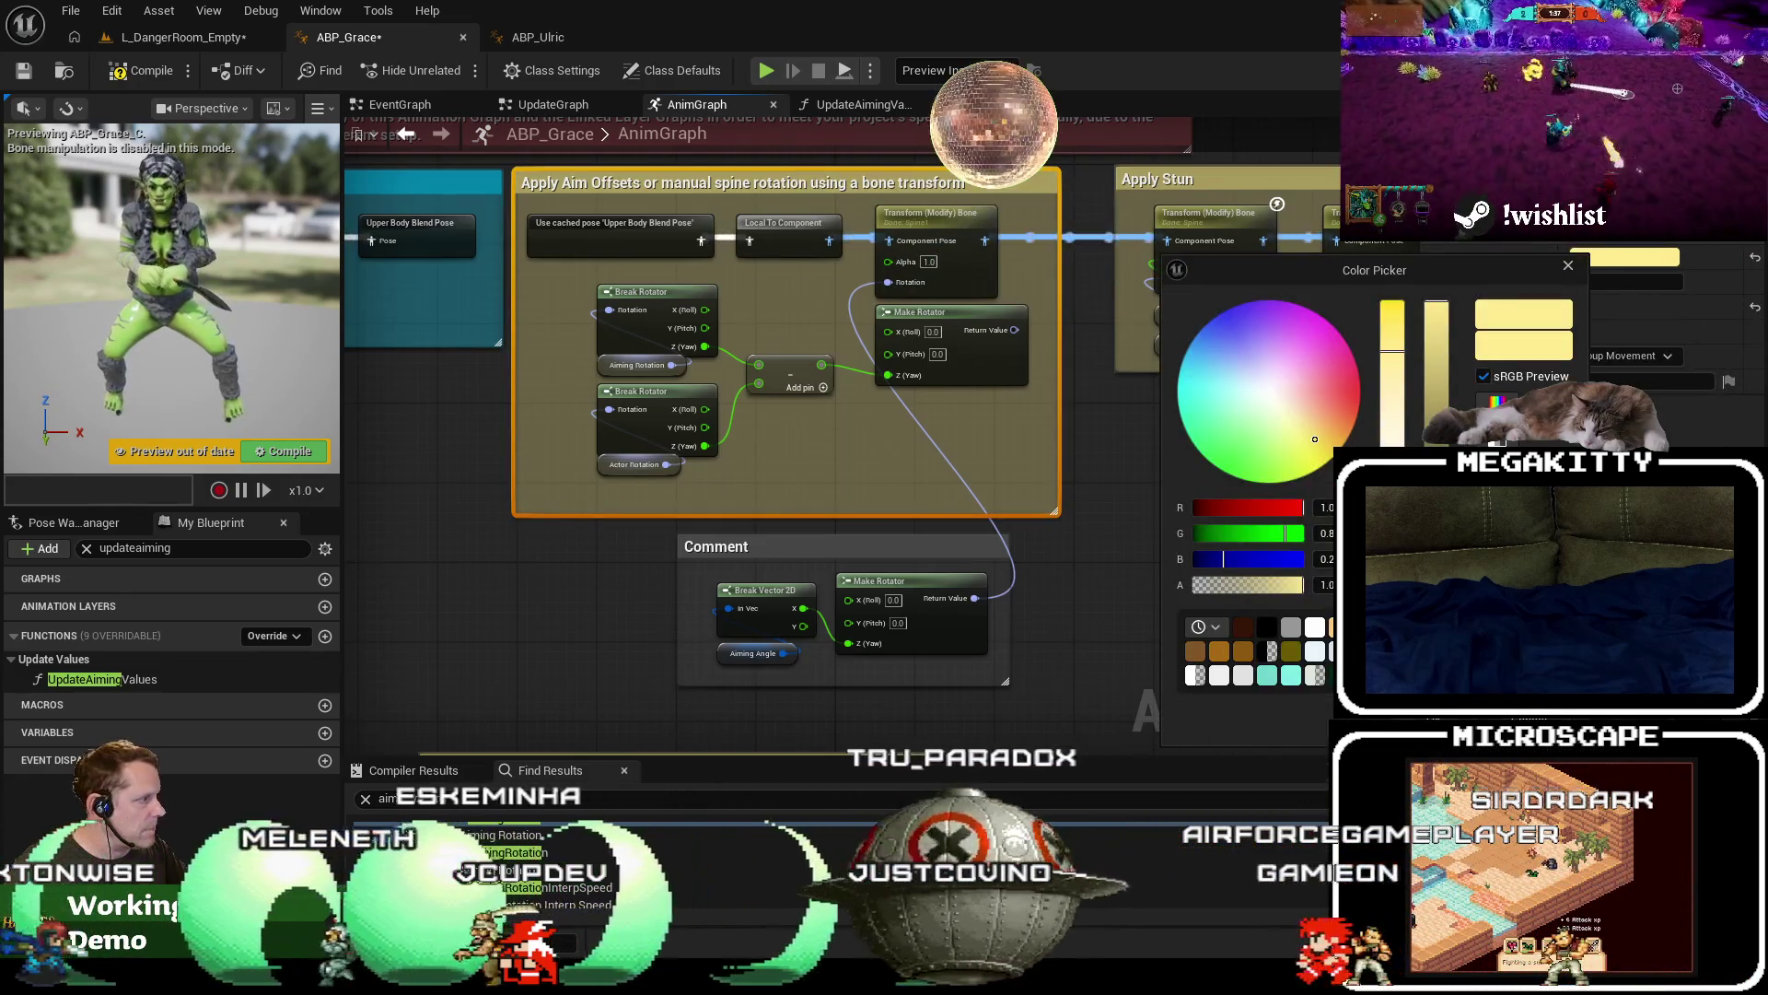
click(825, 544)
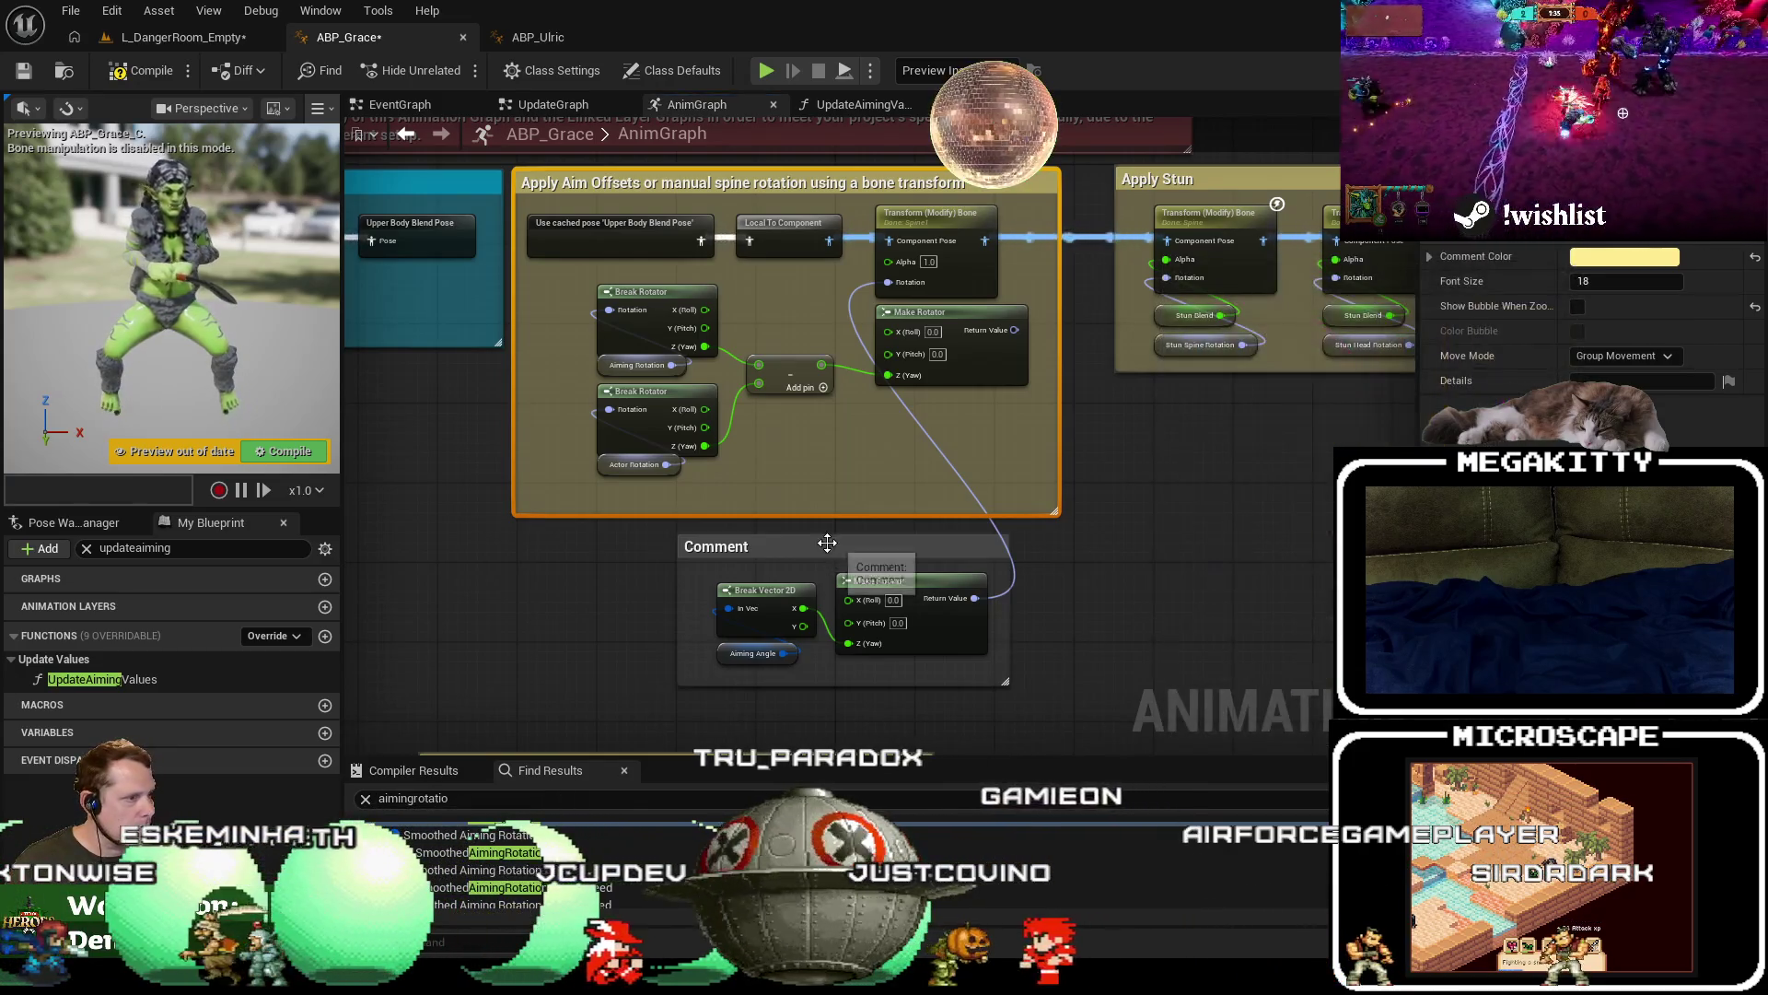
click(825, 543)
click(1651, 245)
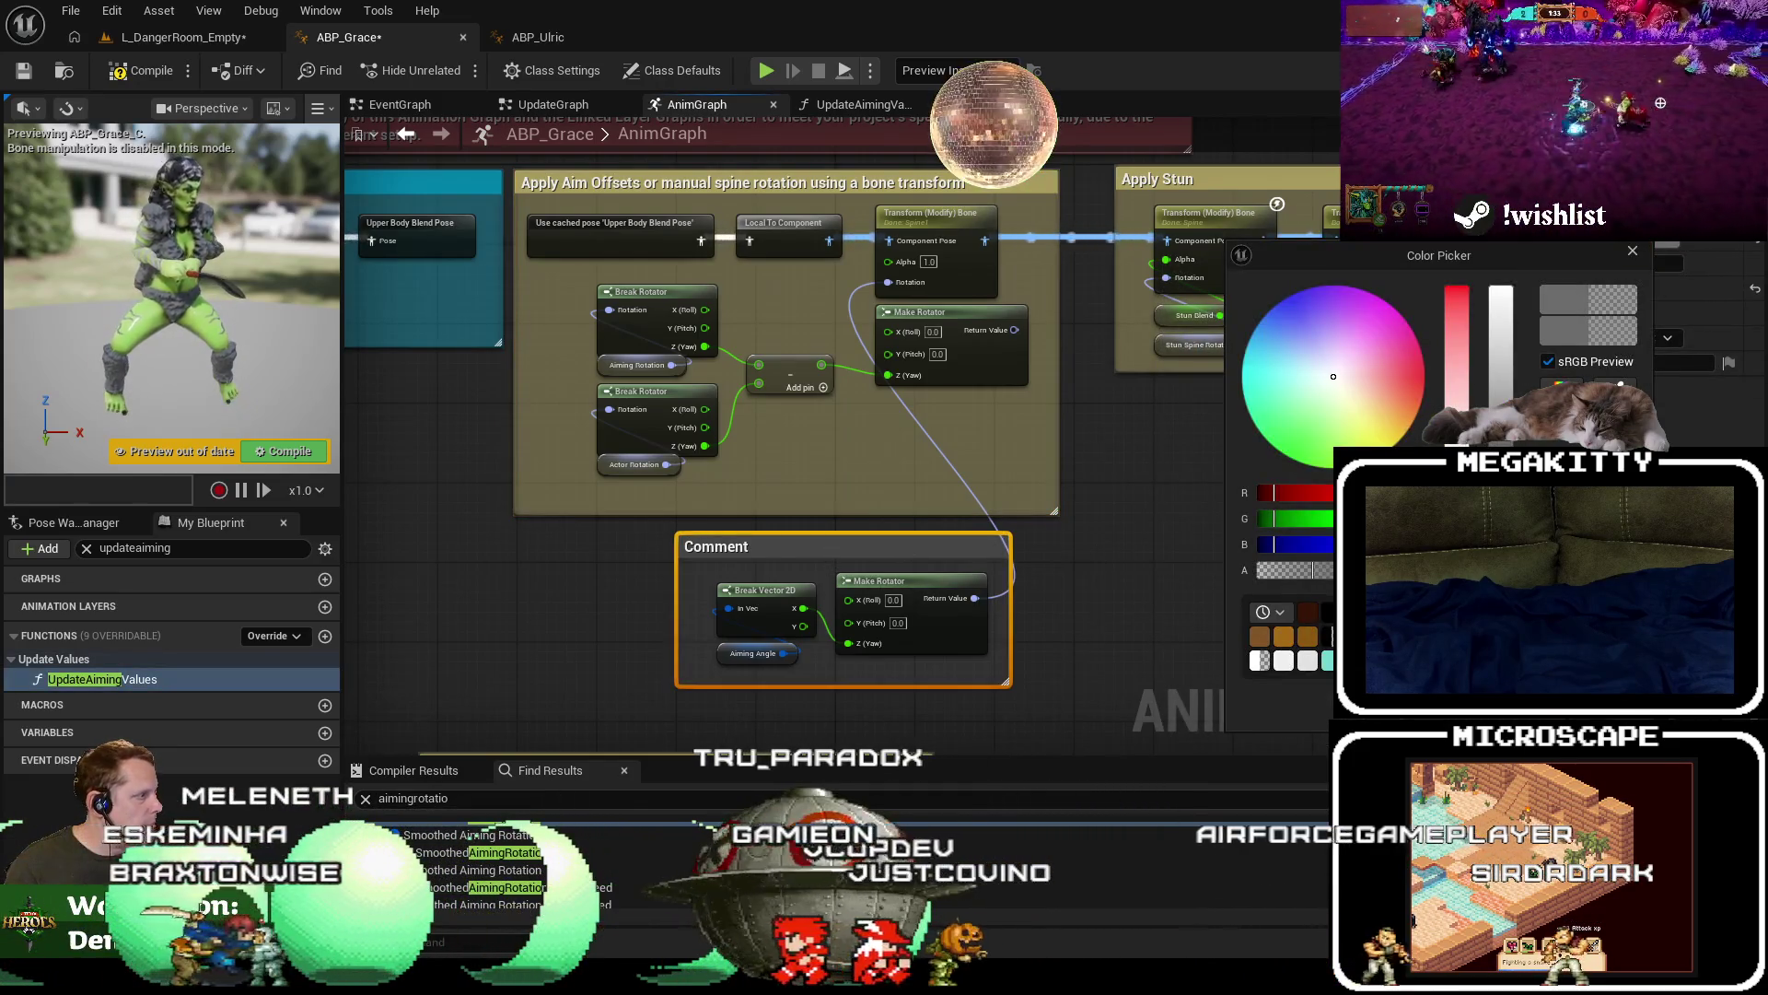
drag(1334, 376, 1378, 423)
drag(1313, 570, 1320, 576)
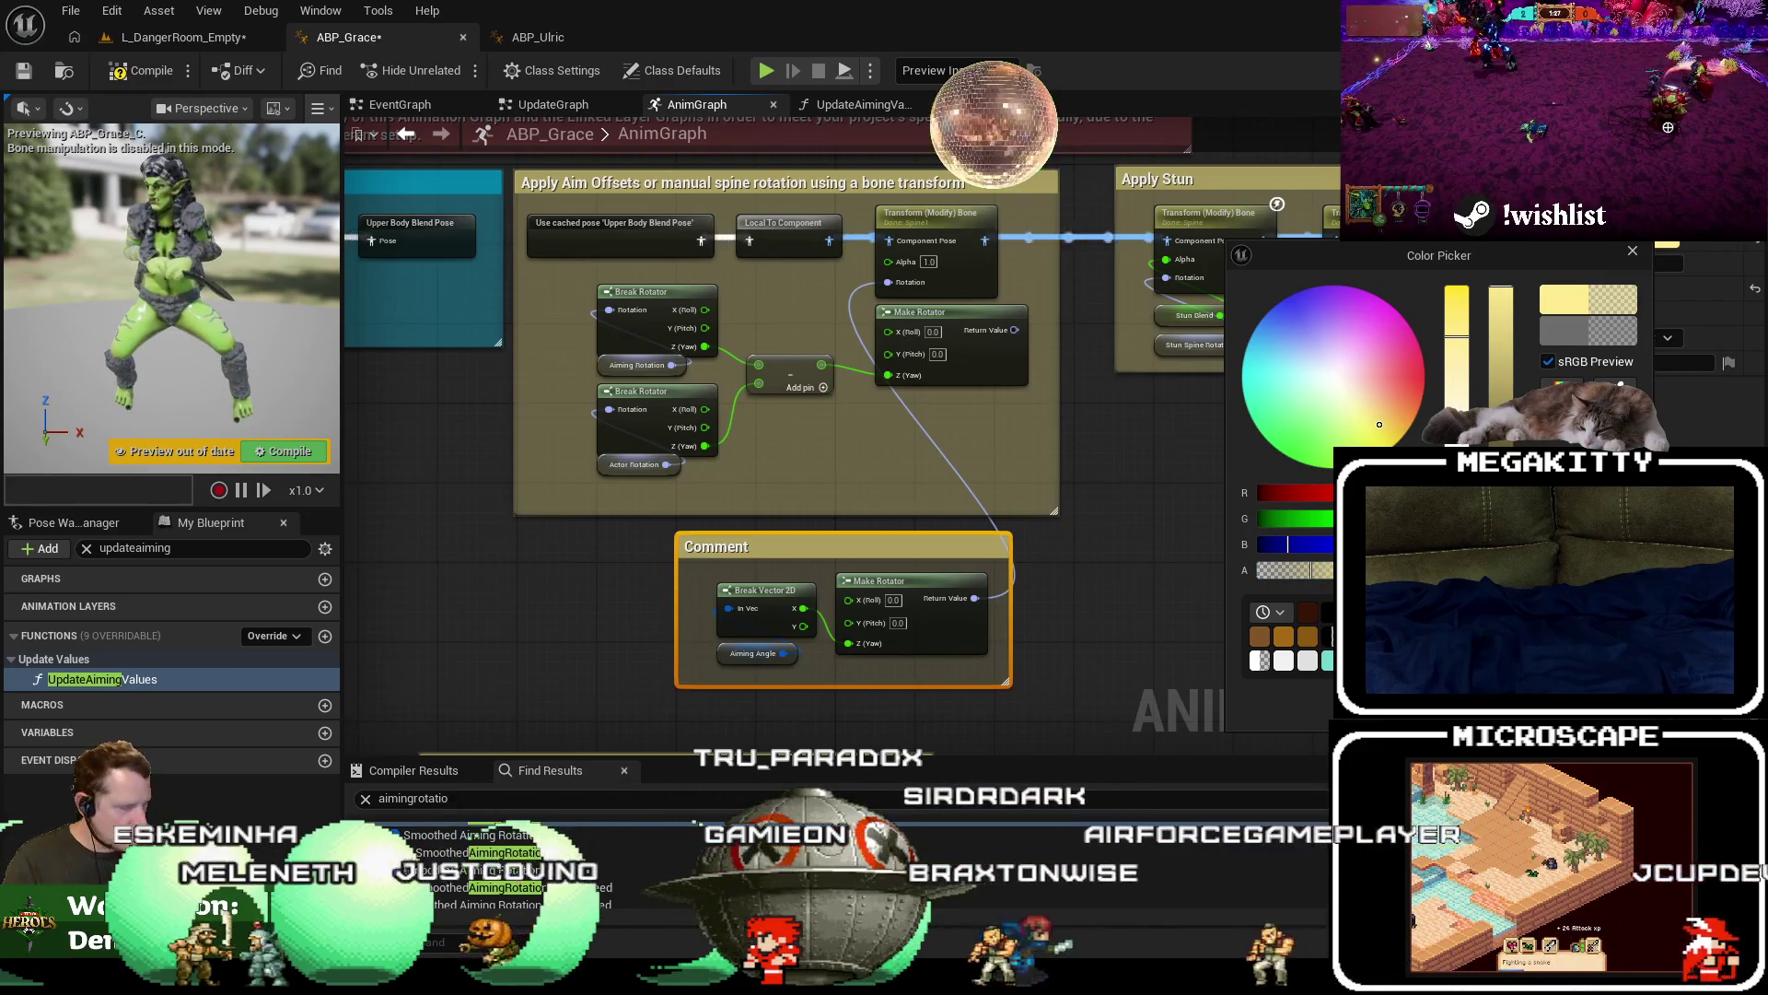
key(Return)
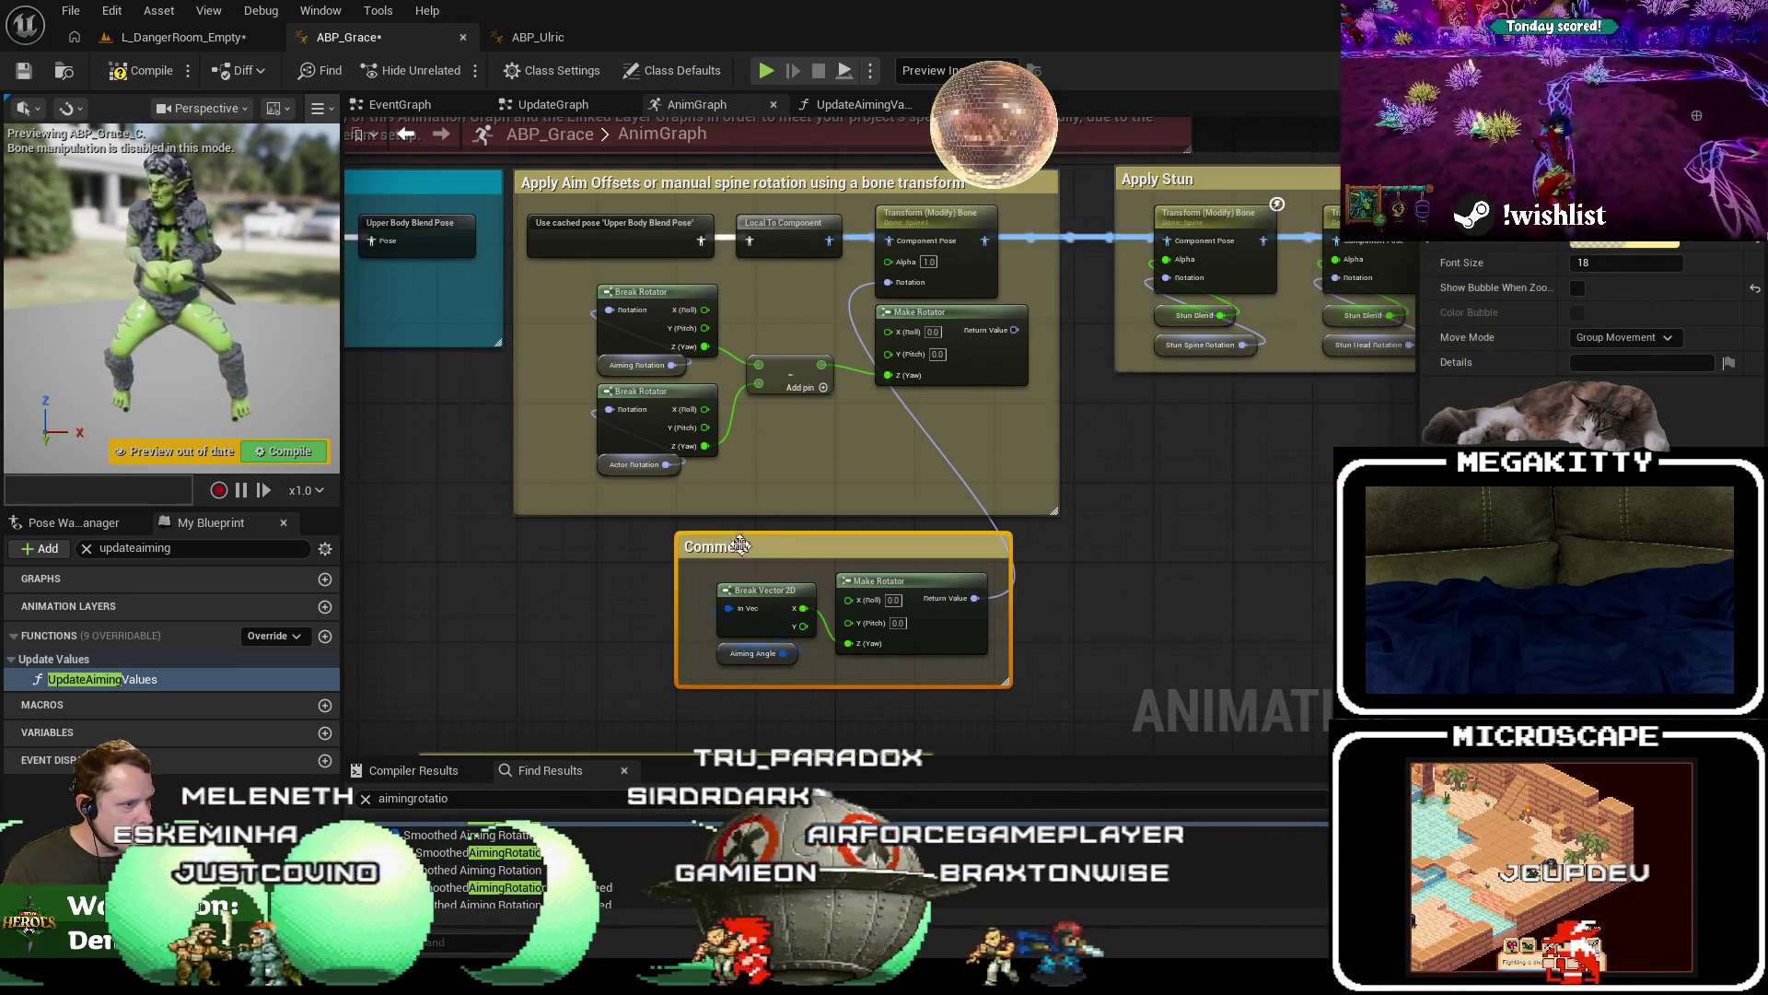
Move the Break Rotator, add and Make Rotator nodes down and to the left.
click(728, 522)
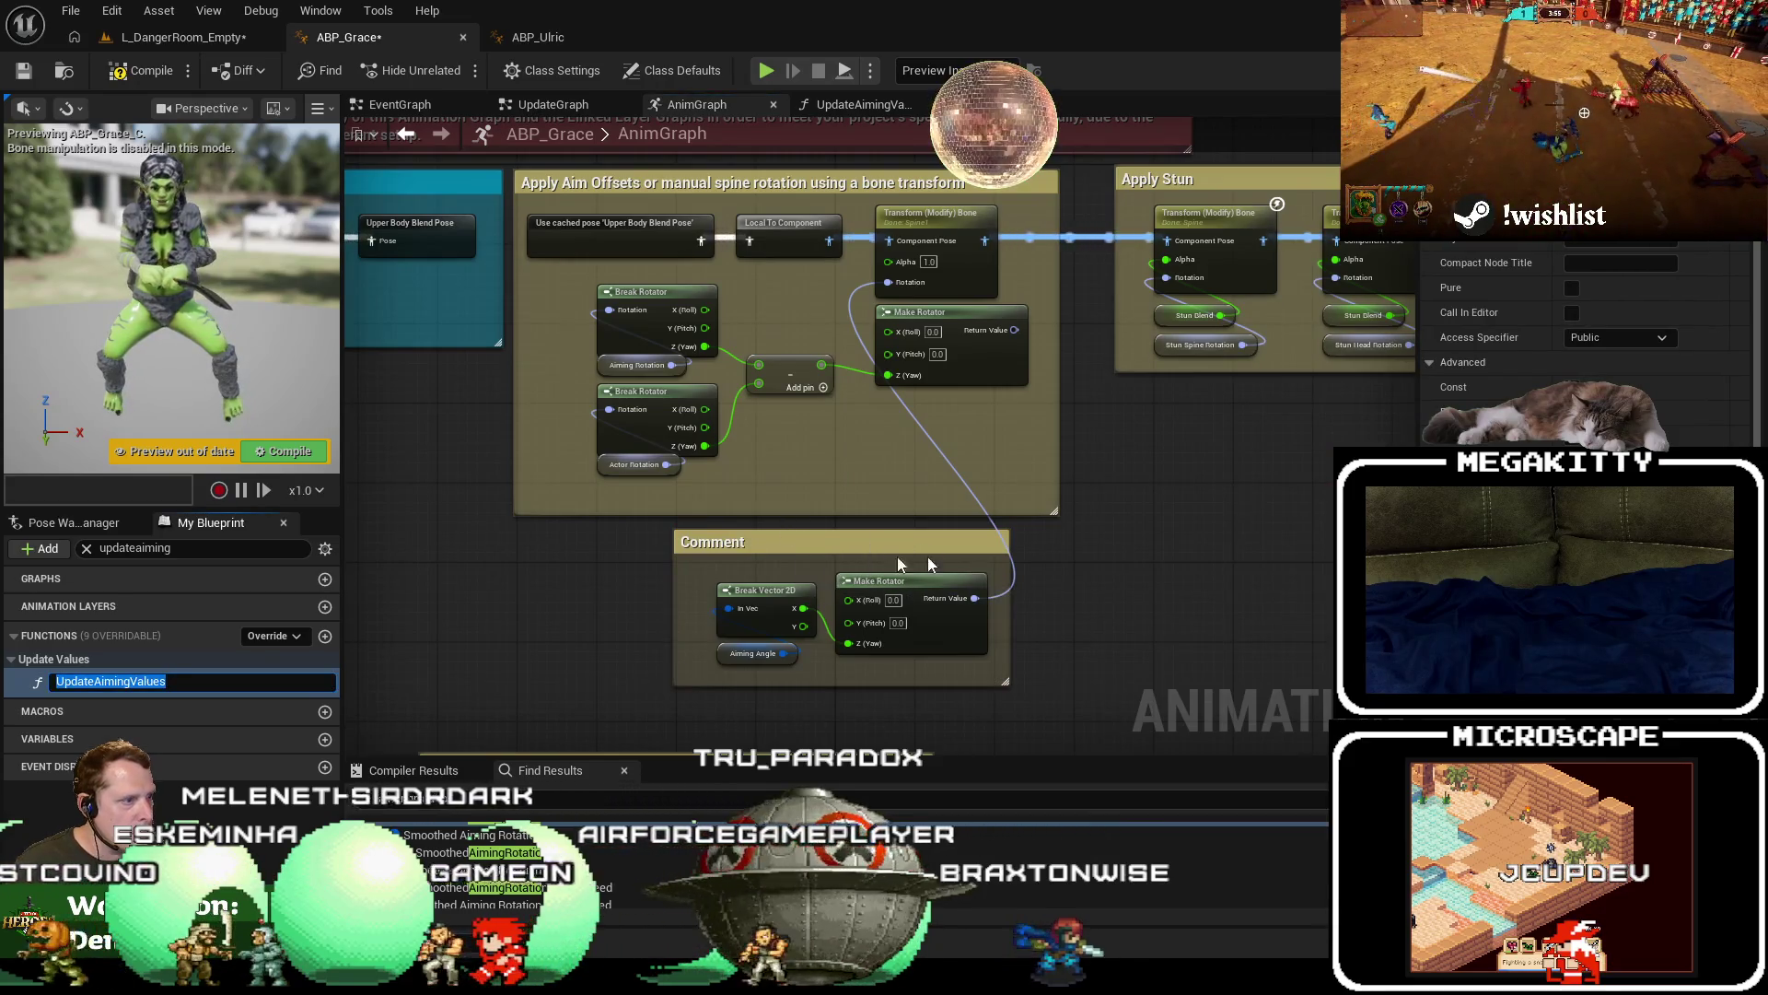
double_click(764, 542)
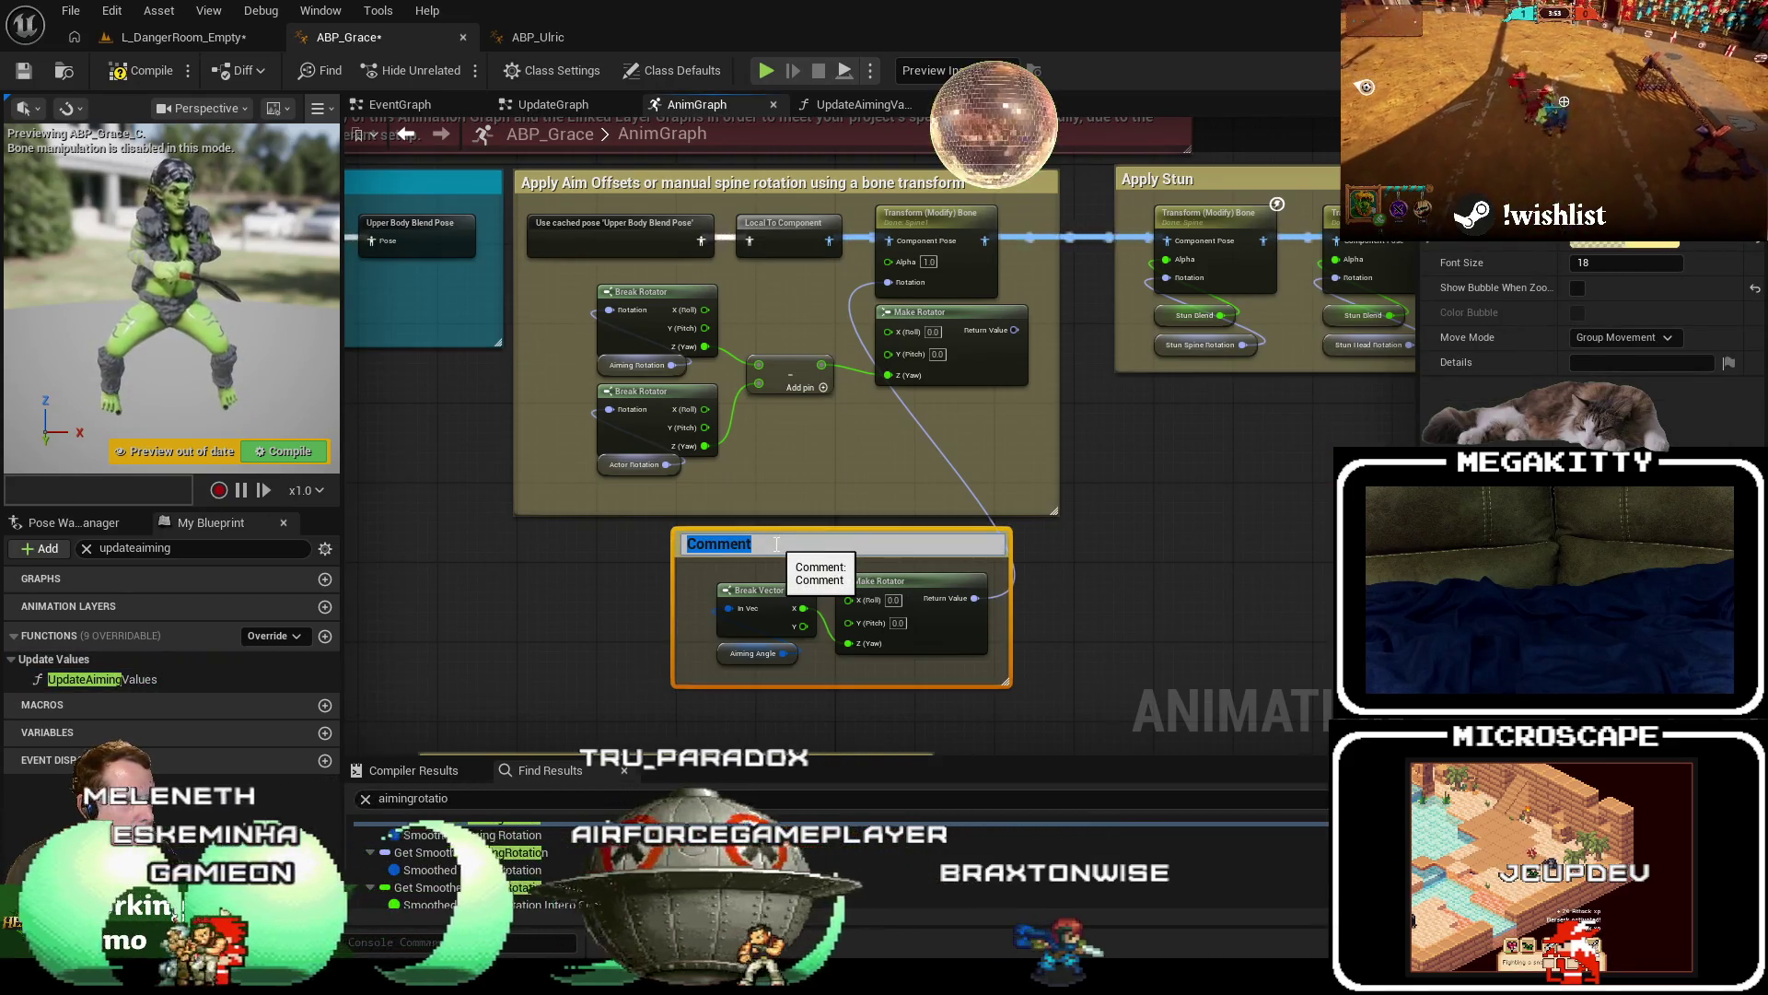
drag(1013, 479, 580, 304)
drag(974, 308, 925, 350)
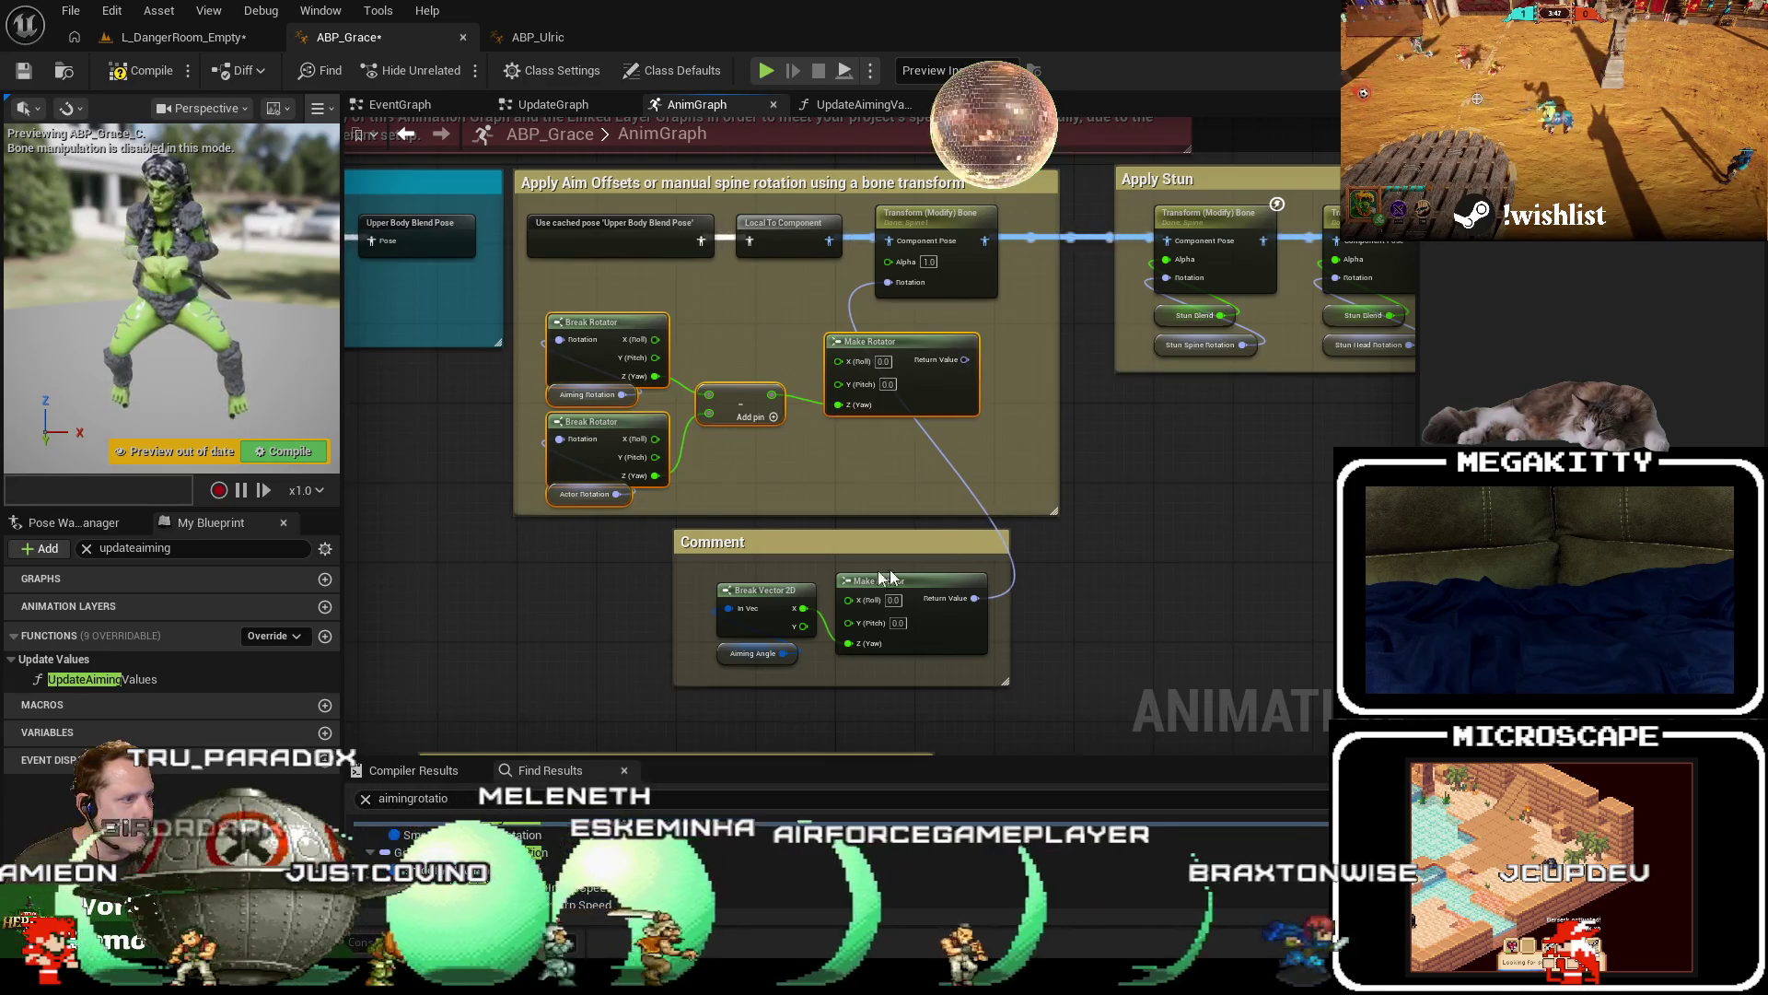
double_click(768, 544)
text(Ue)
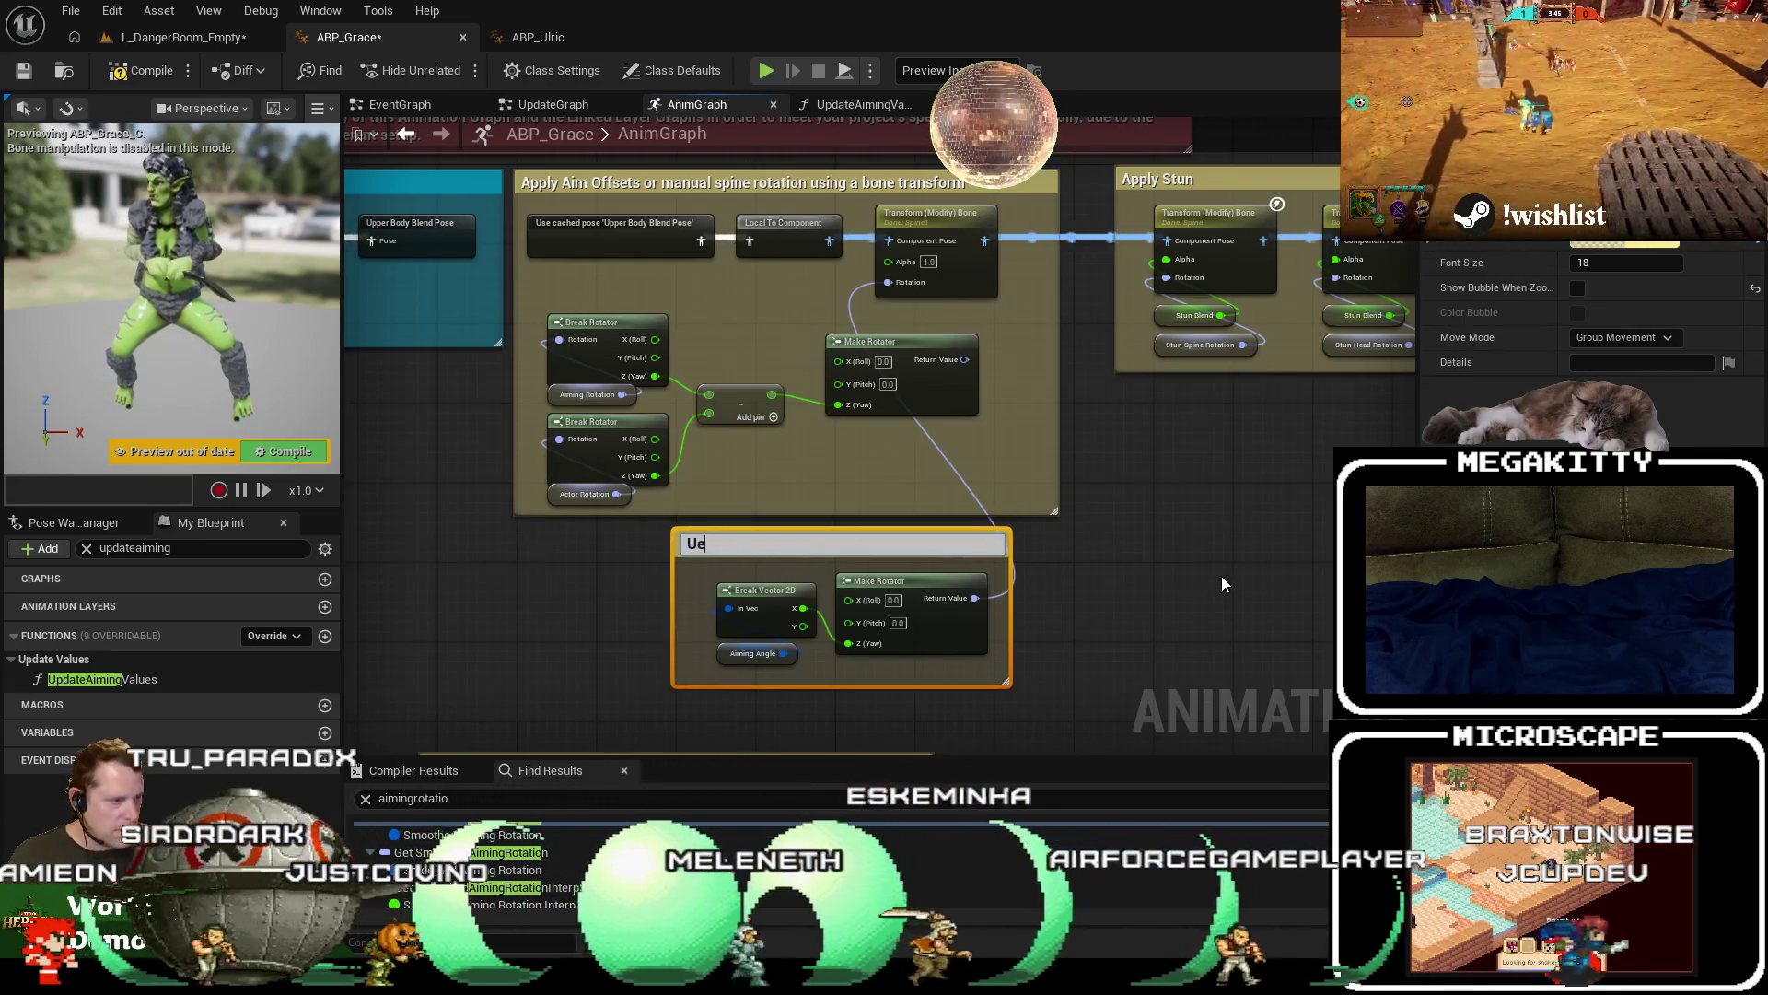
Title the comment as keeping Grace's direction within 90 degrees of the mount's forward facing.
text(sed to keep Grace's forward facing di)
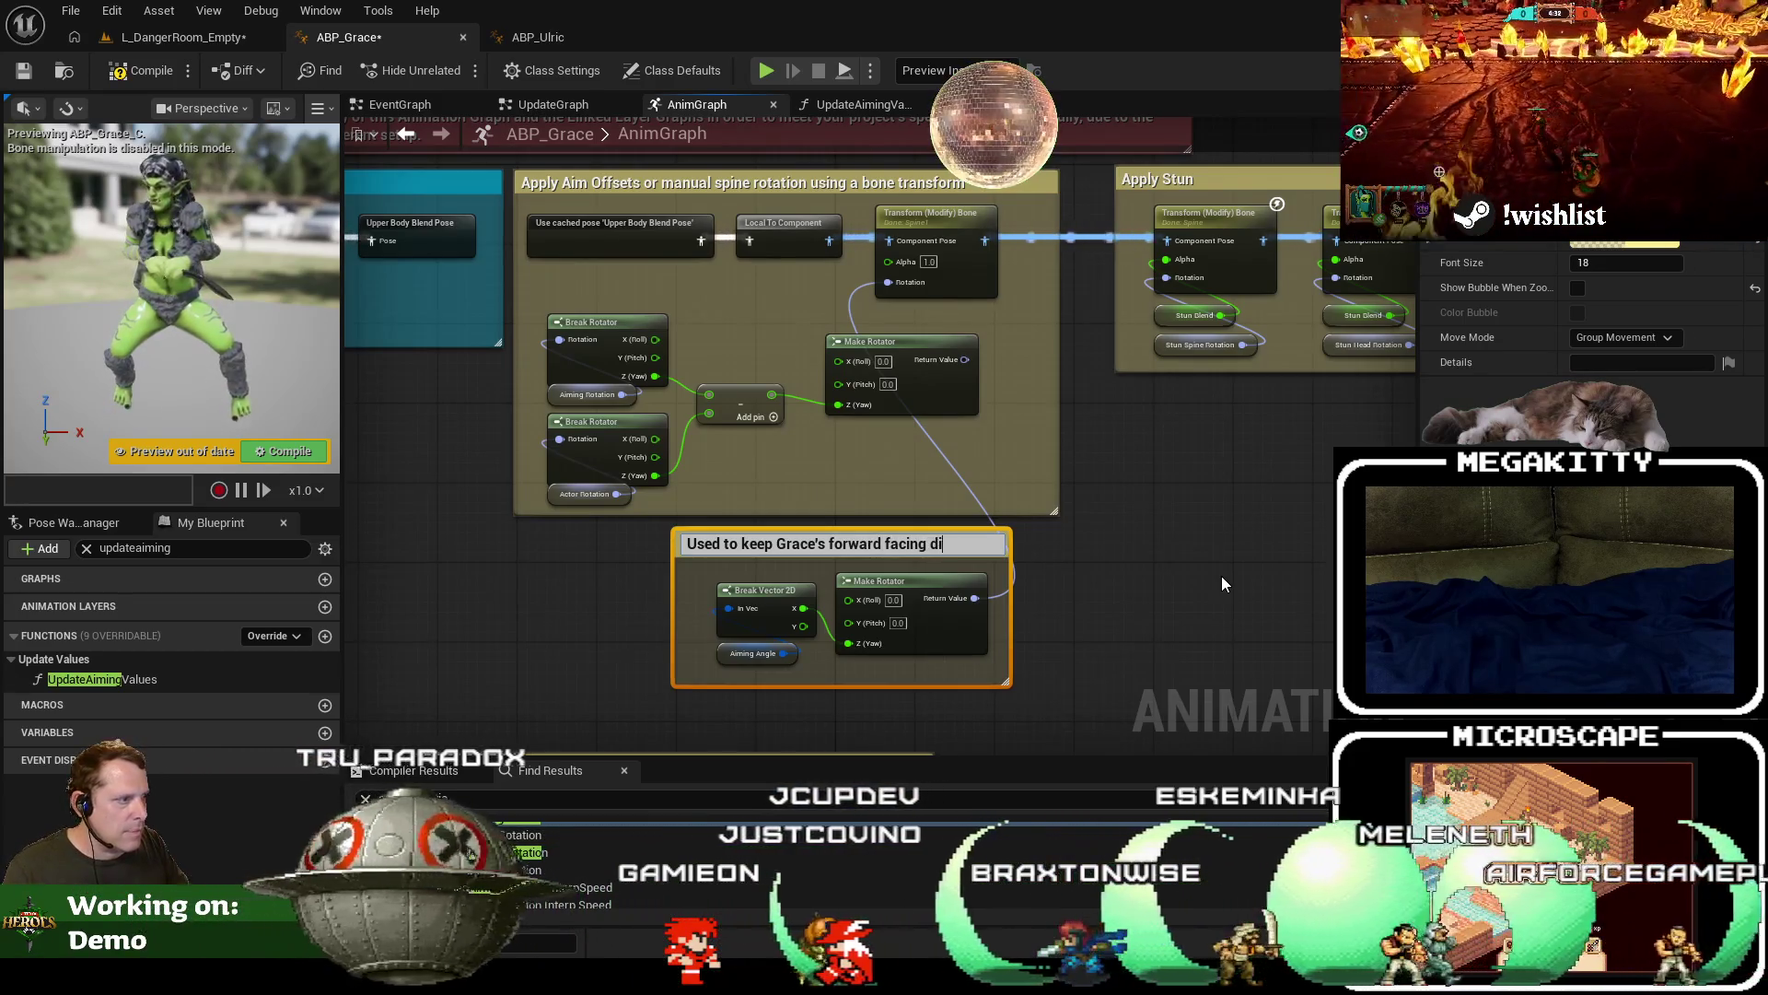
key(BackSpace)
text(direction within 90 d)
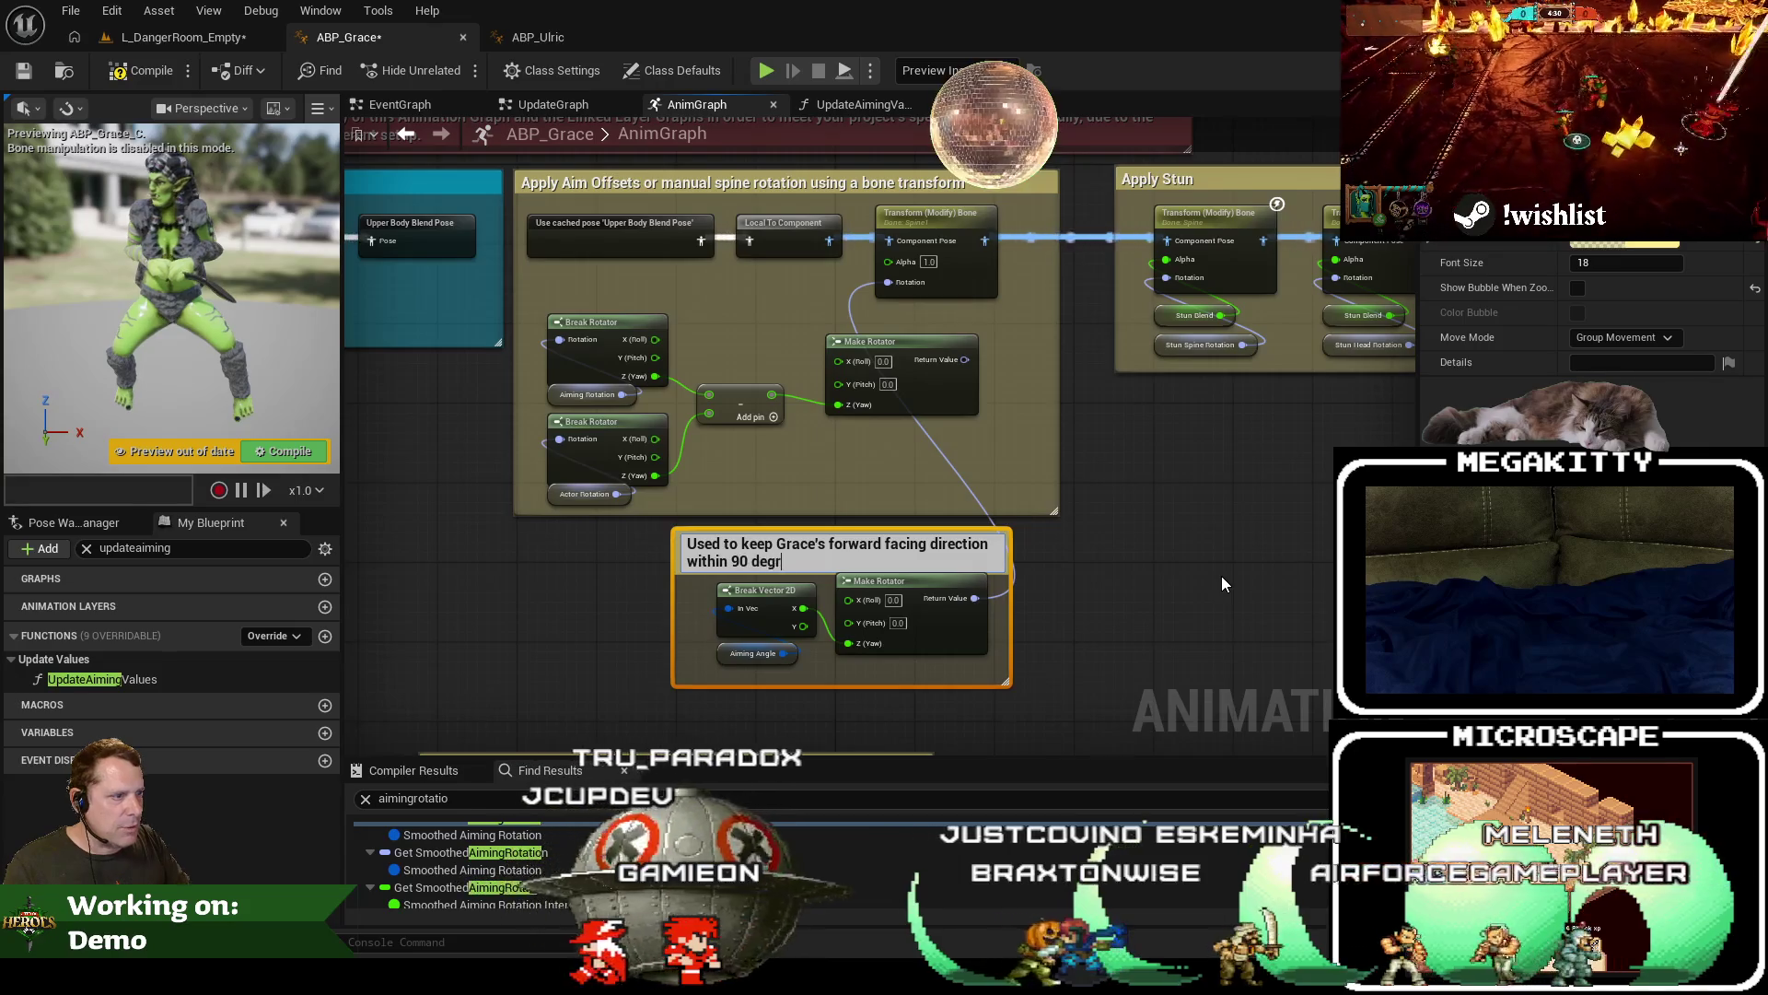
text(egrees of the )
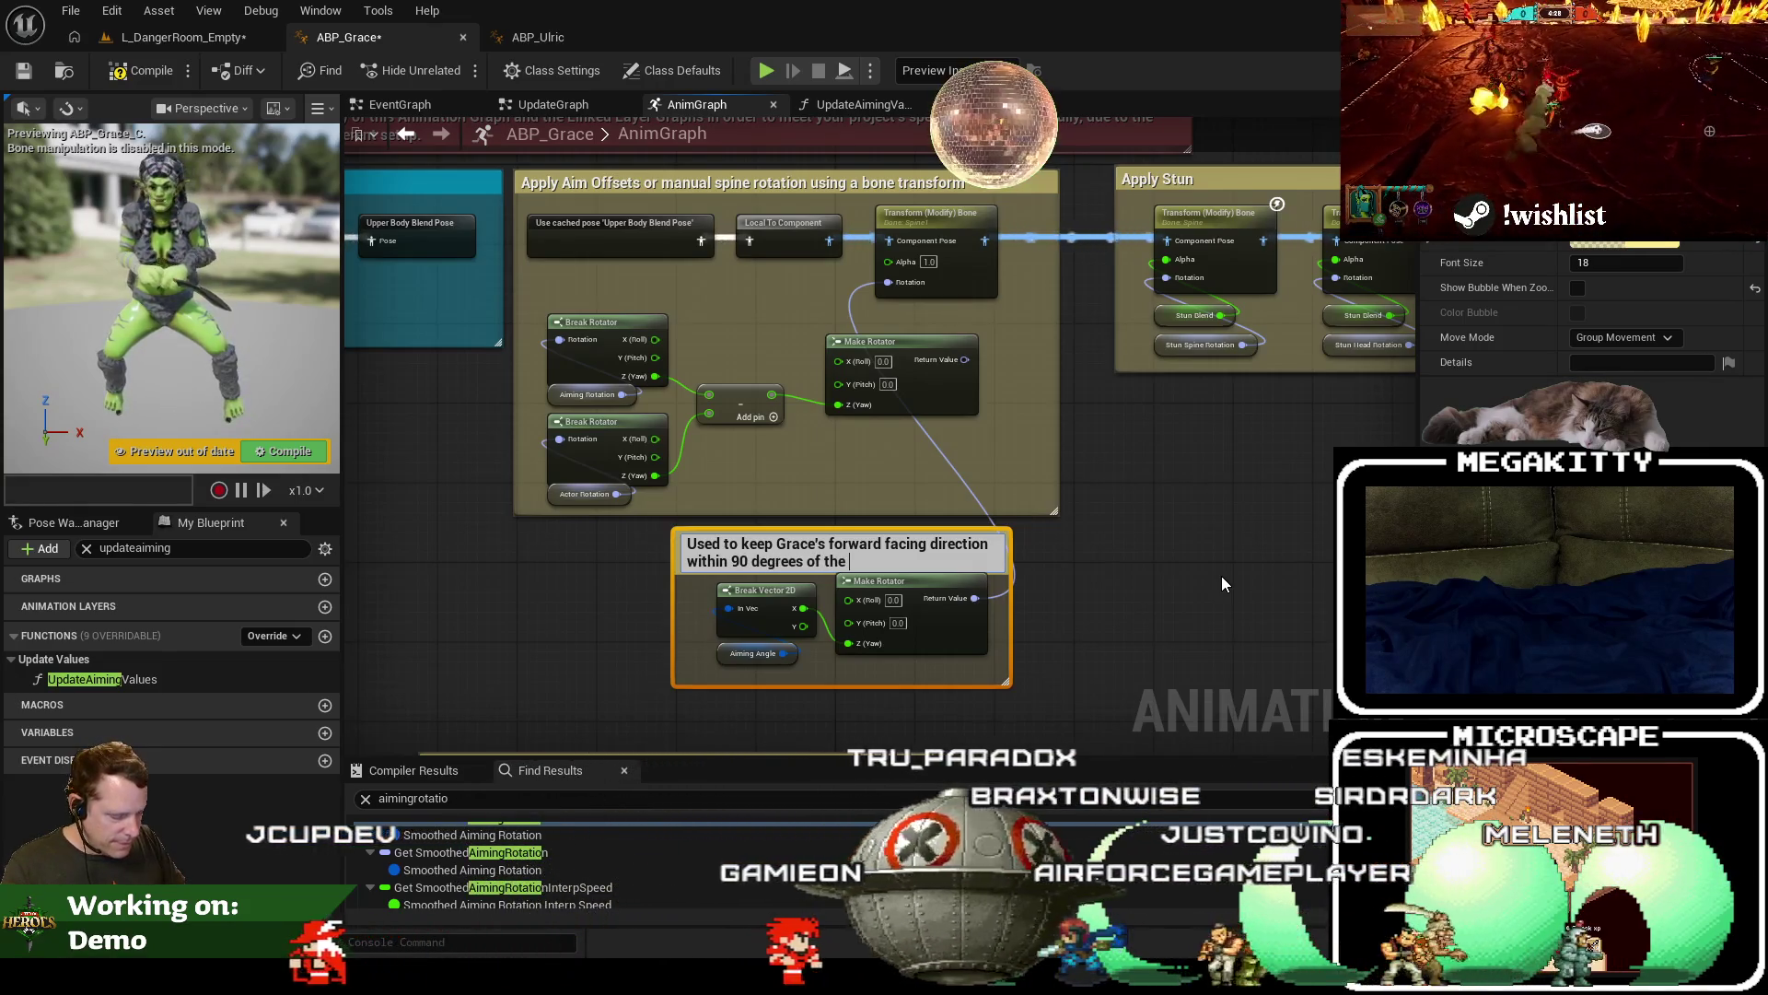
text(mount forward )
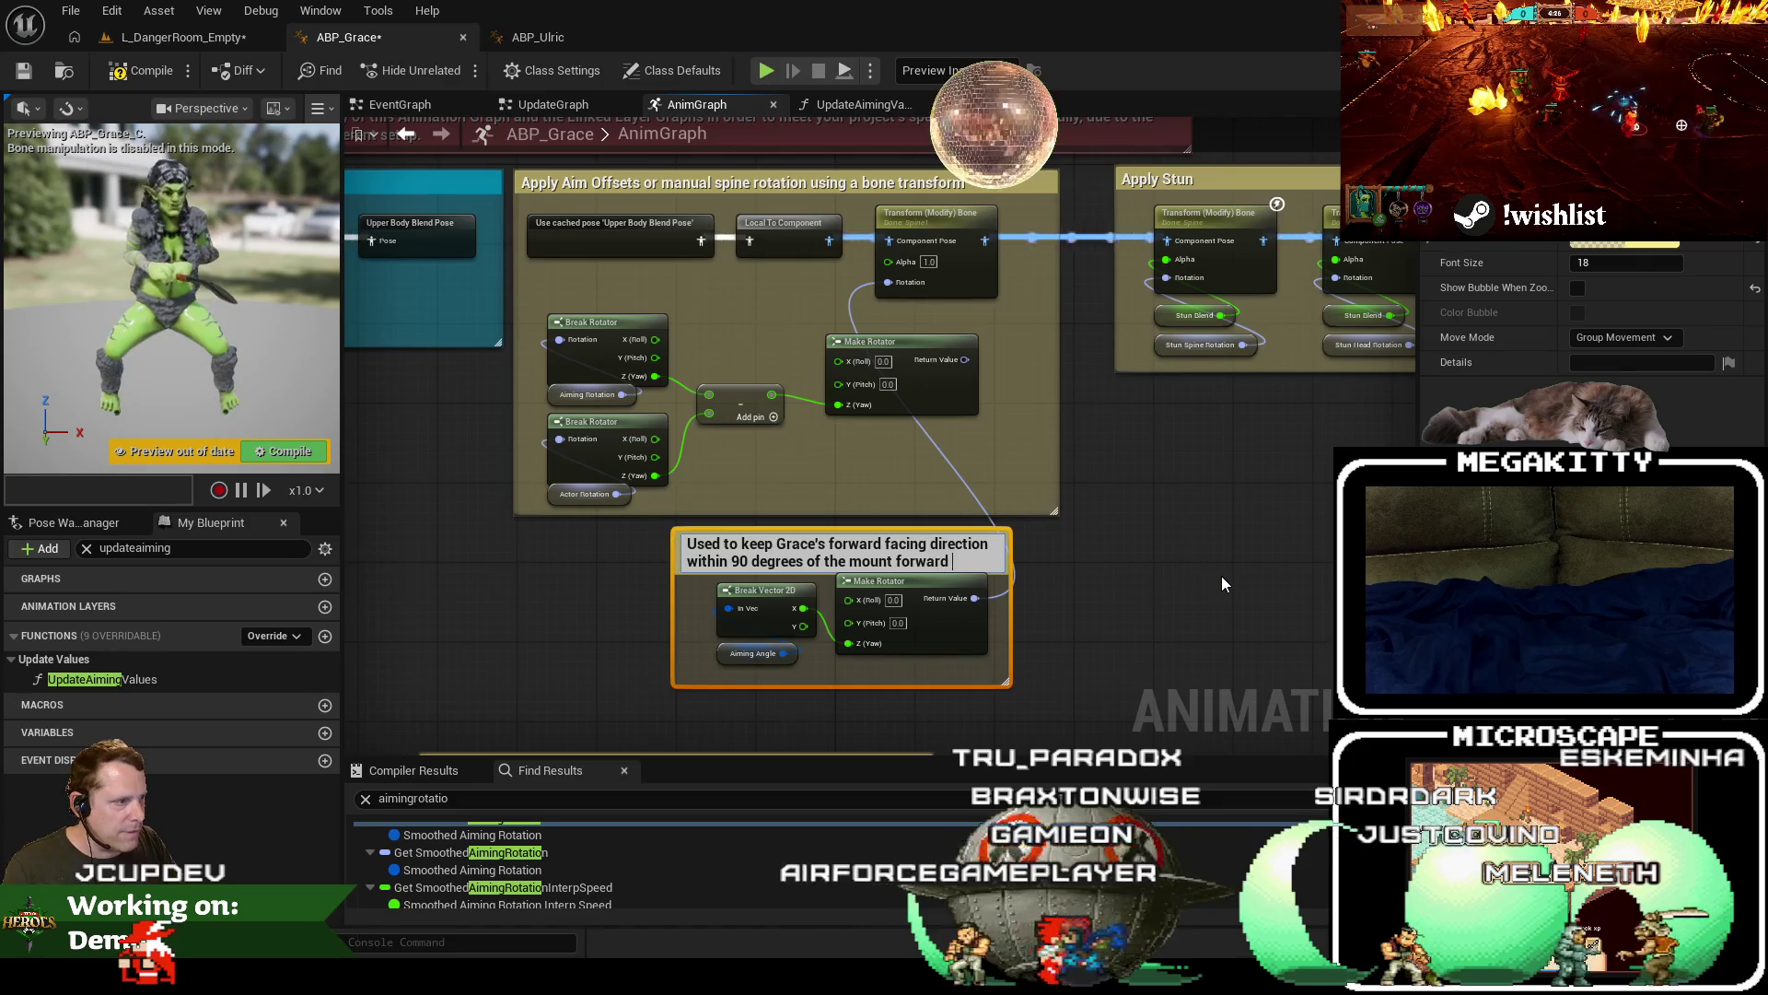
text(fac)
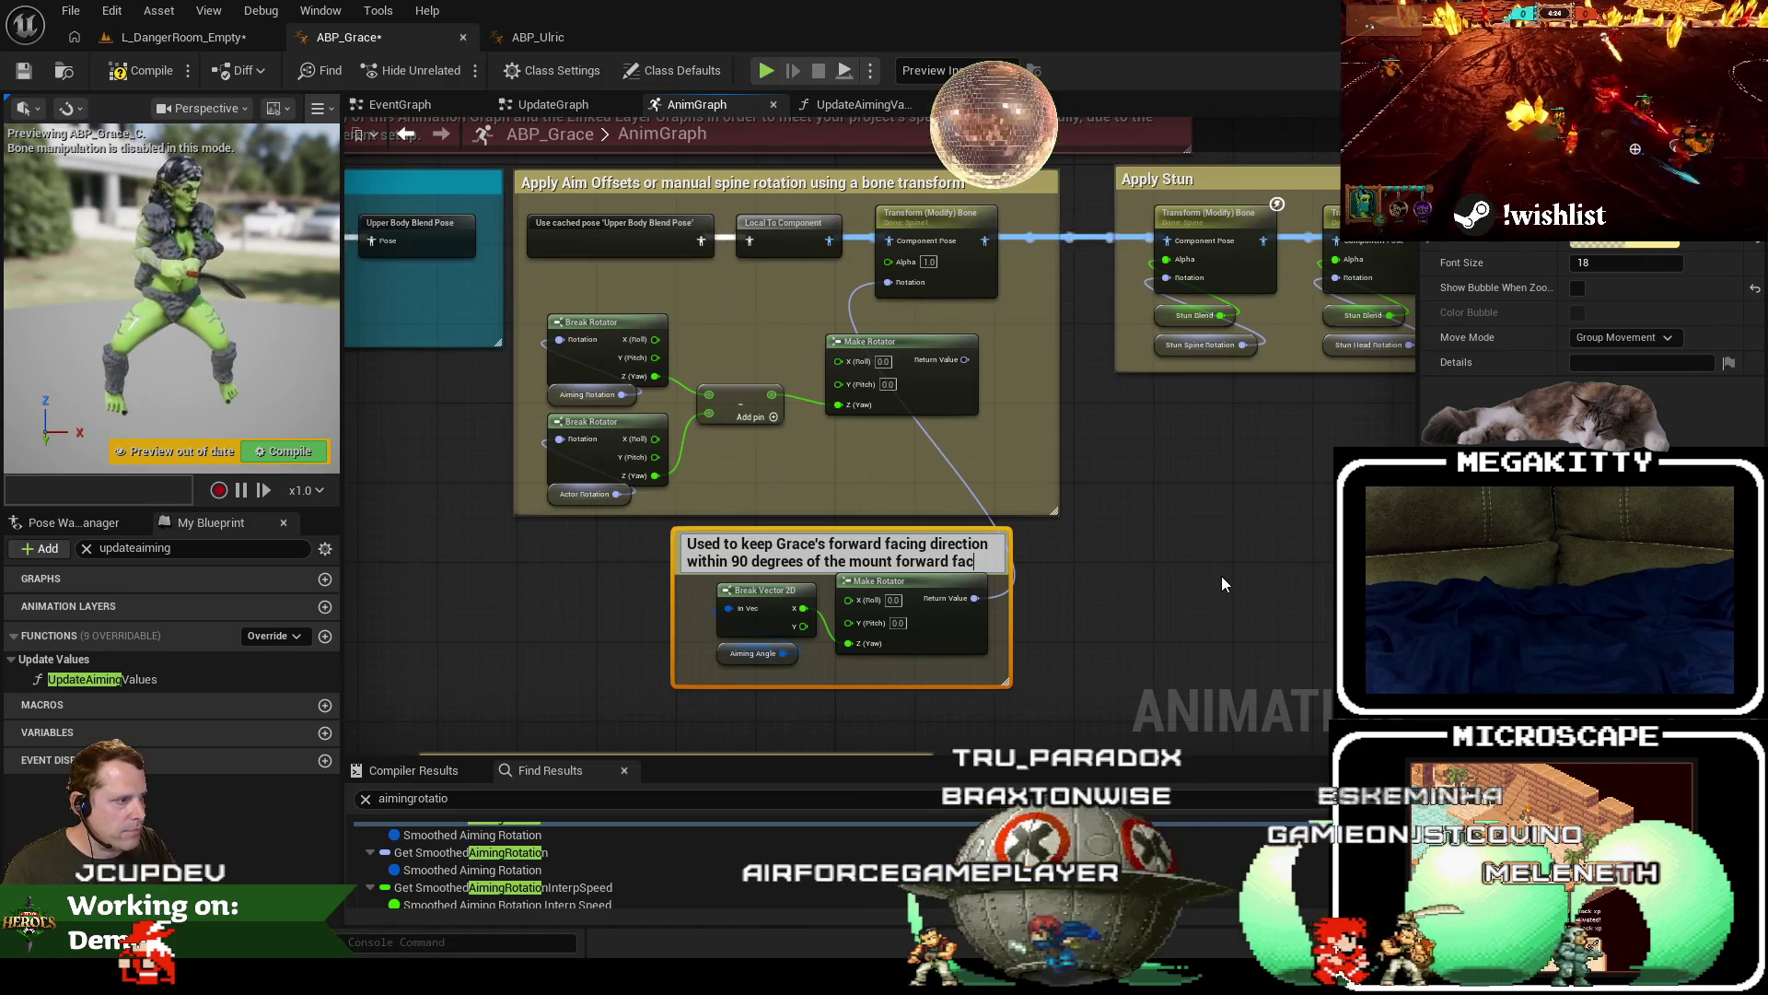
text(ing fdirection)
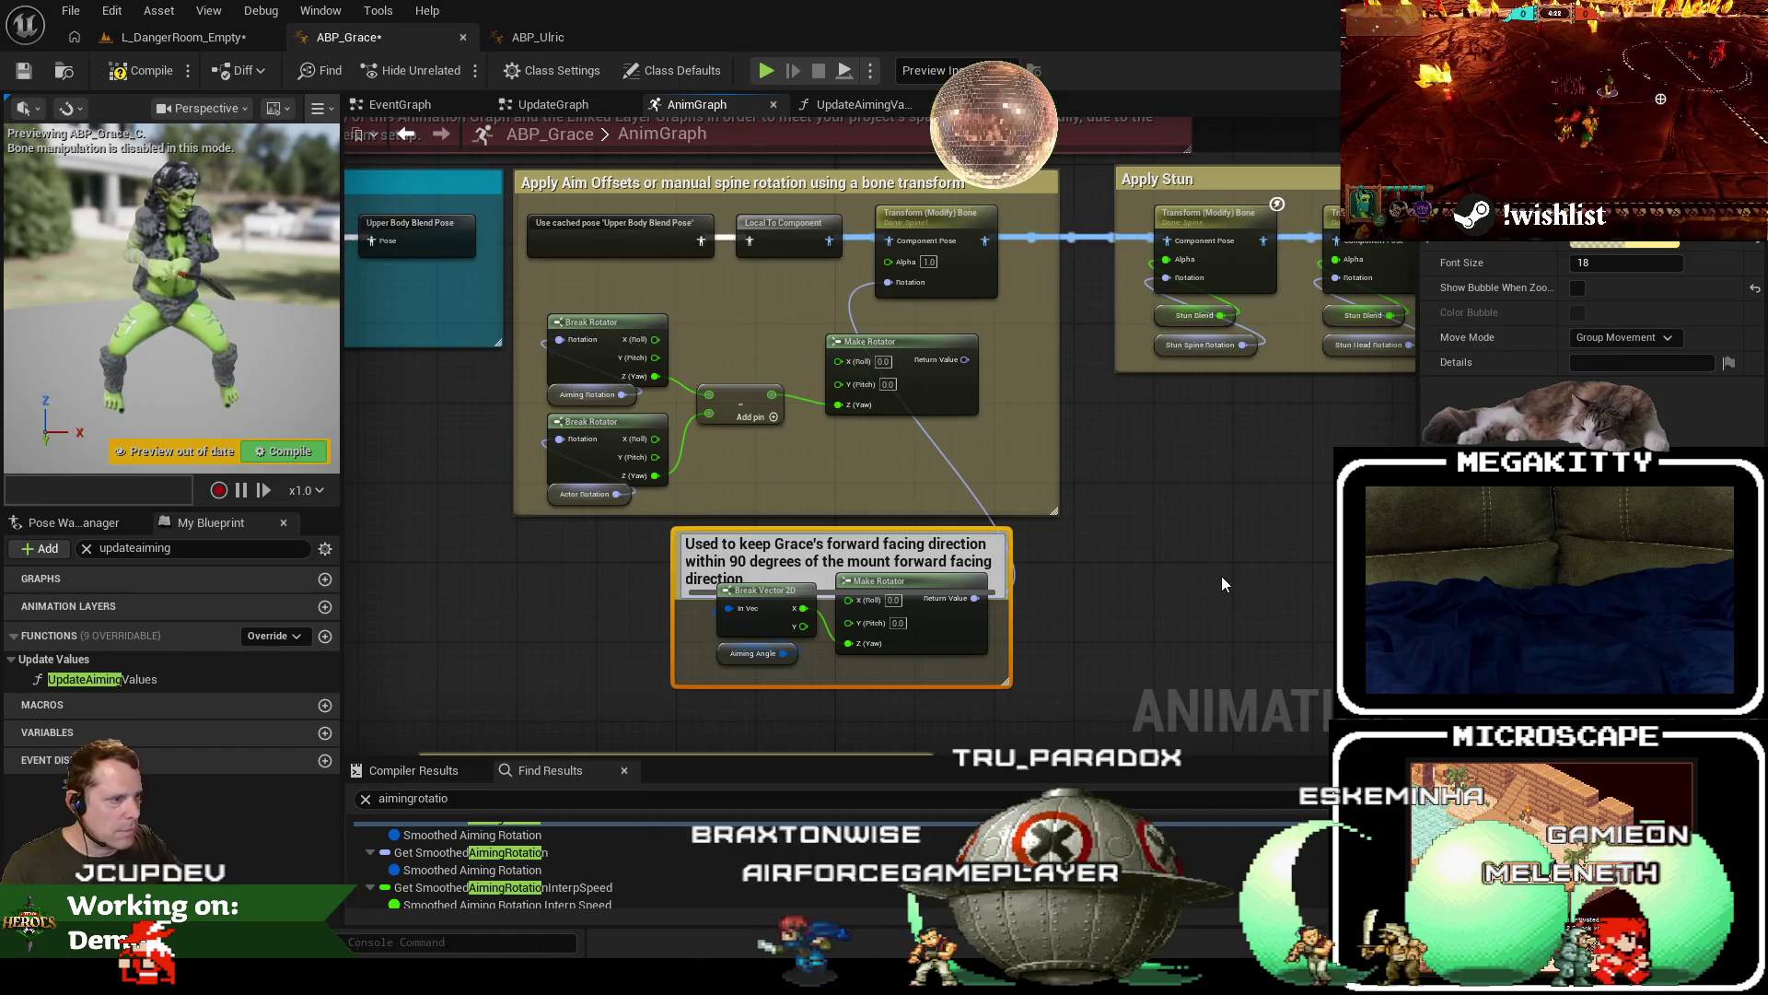
click(1221, 576)
Enlarge the comment, move the blend-space aim offsets group below it, and lower the nodes inside.
drag(1221, 577, 1218, 437)
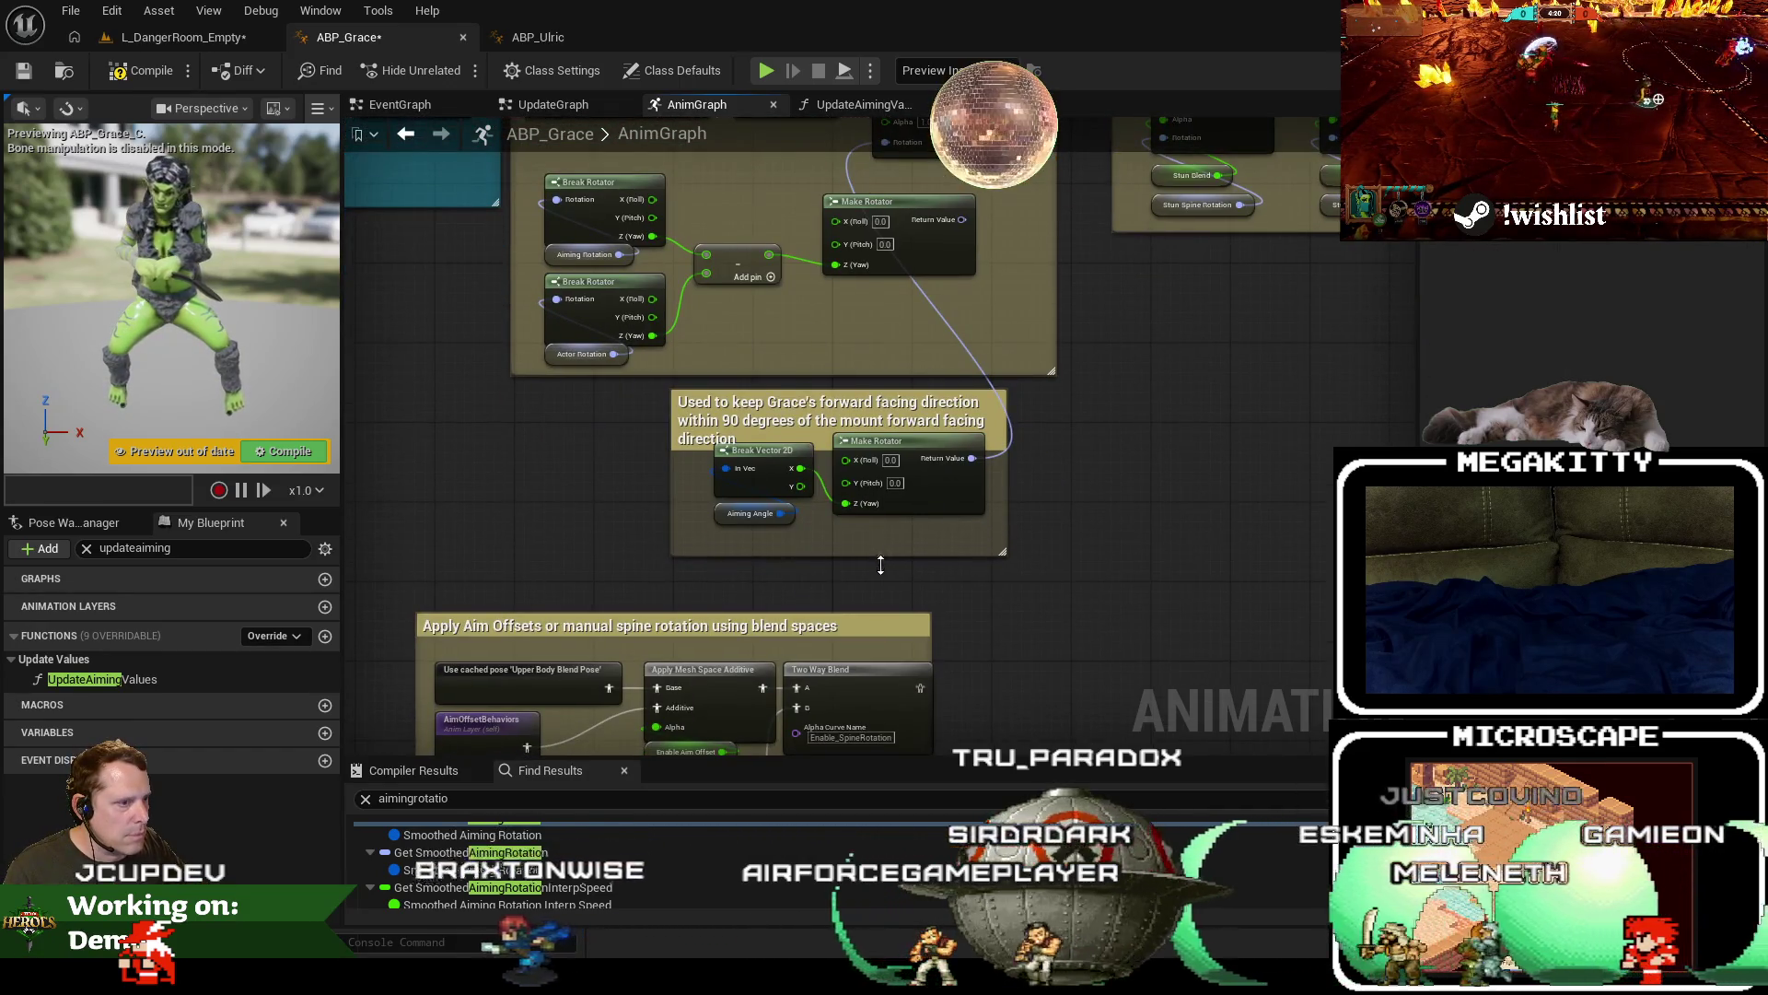
drag(880, 564, 882, 582)
mouse_move(1106, 721)
mouse_down()
mouse_move(1195, 272)
mouse_move(1187, 380)
mouse_up()
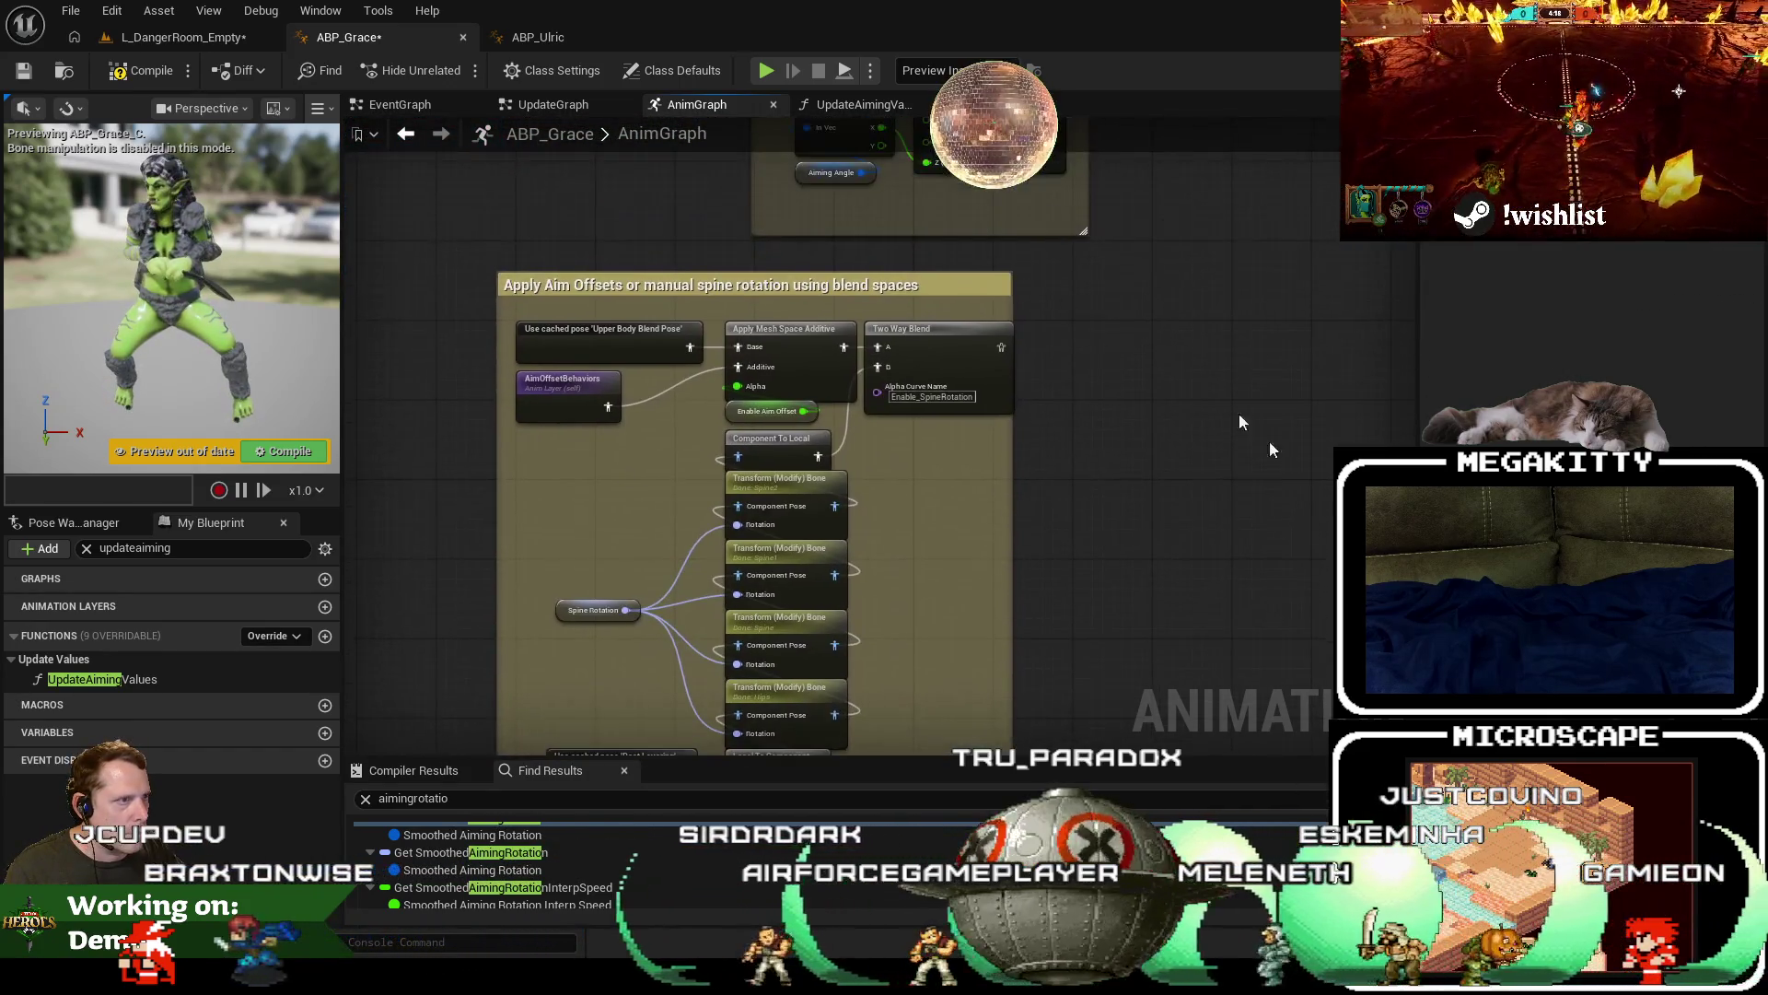
scroll(1187, 379, down, 3)
drag(1156, 497, 853, 350)
scroll(973, 396, up, 3)
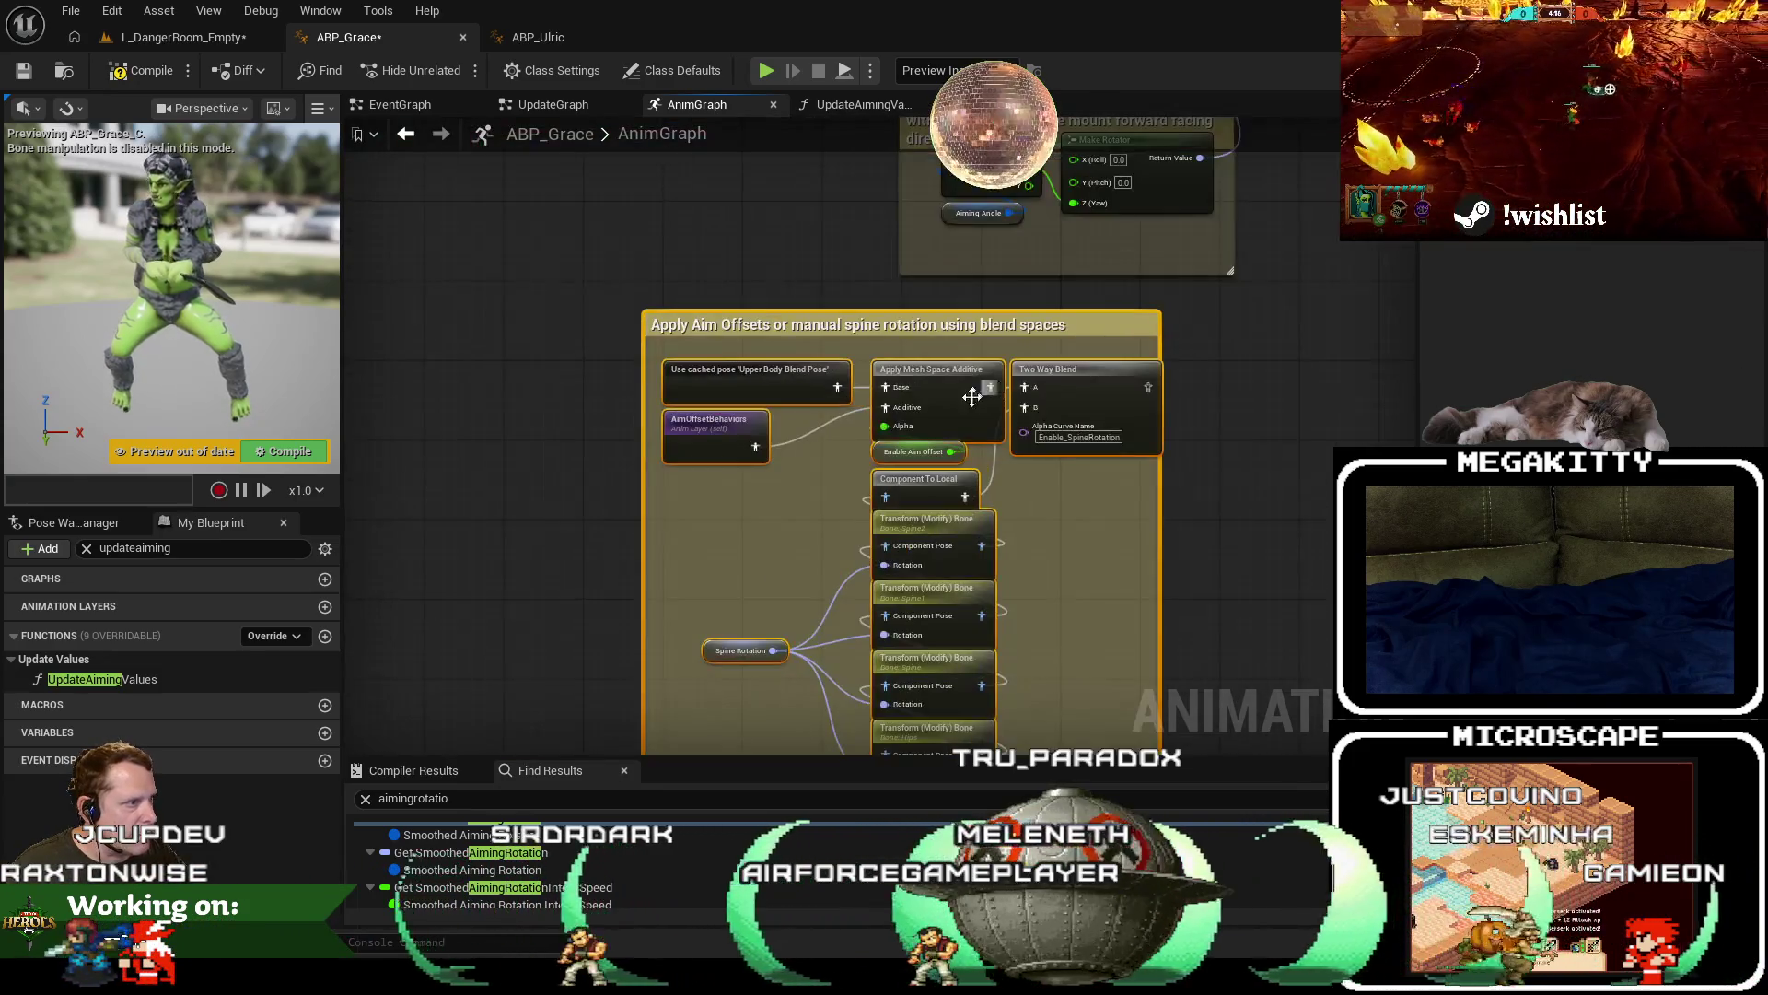
drag(973, 396, 943, 663)
drag(1031, 347, 938, 641)
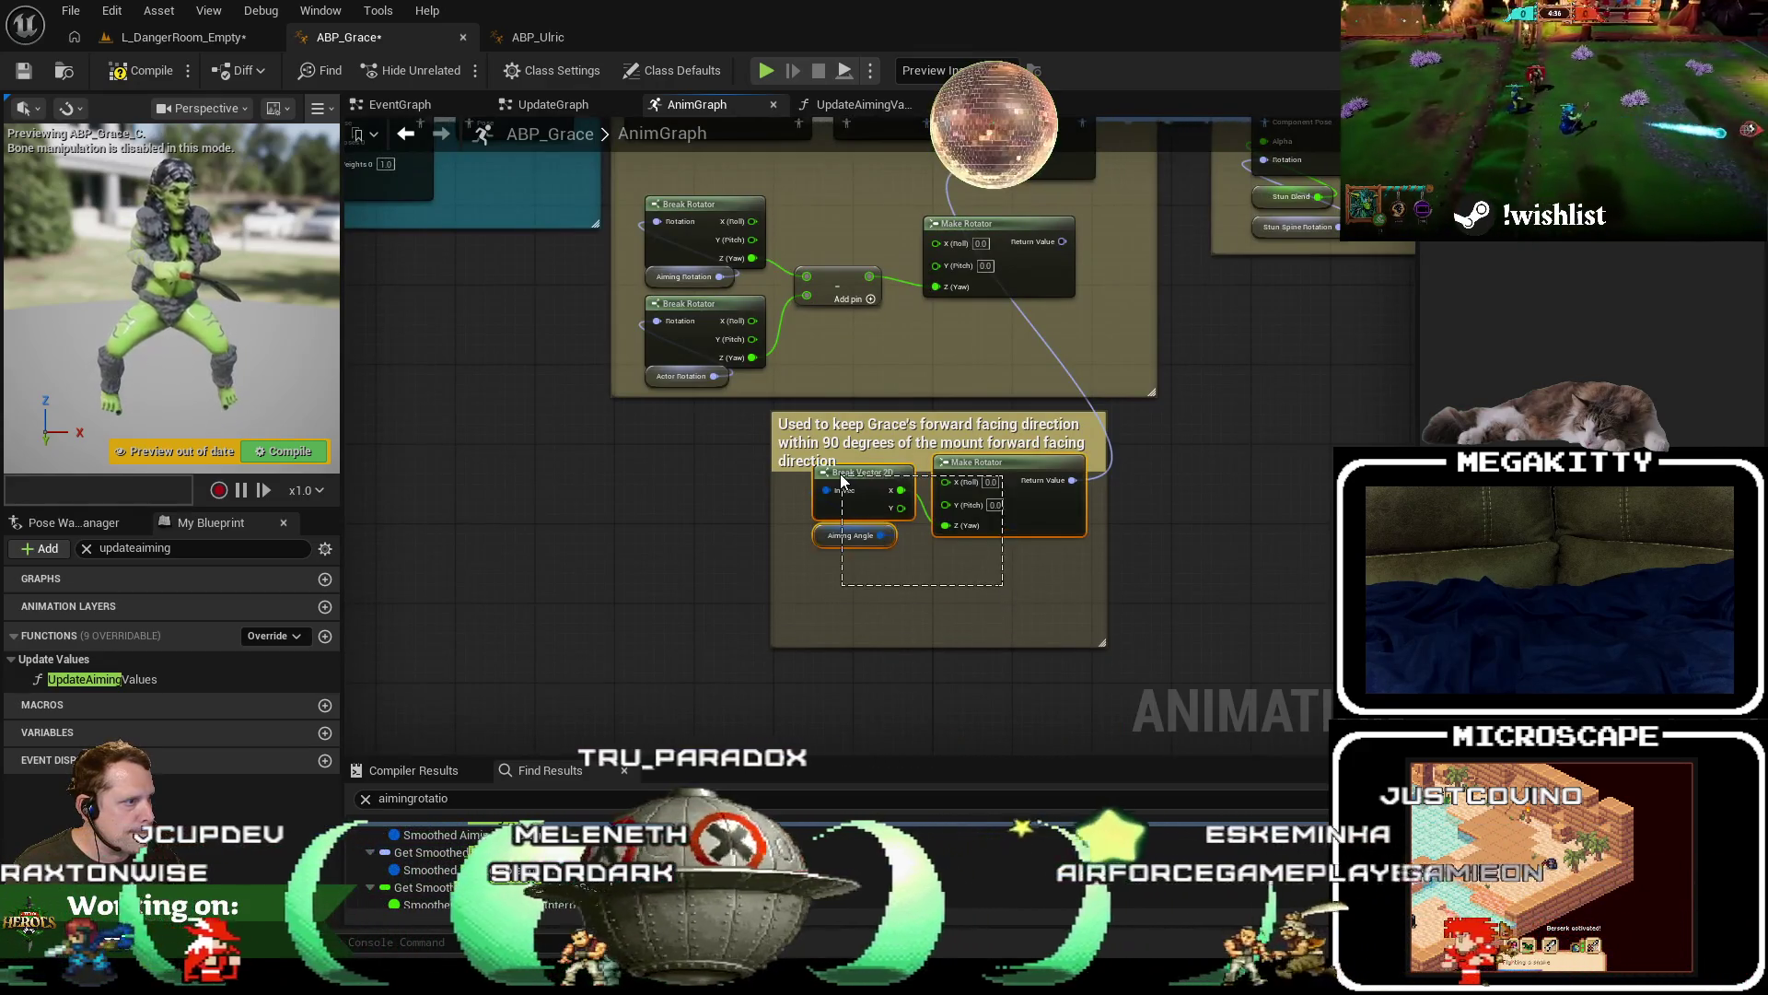
drag(1037, 472, 1048, 582)
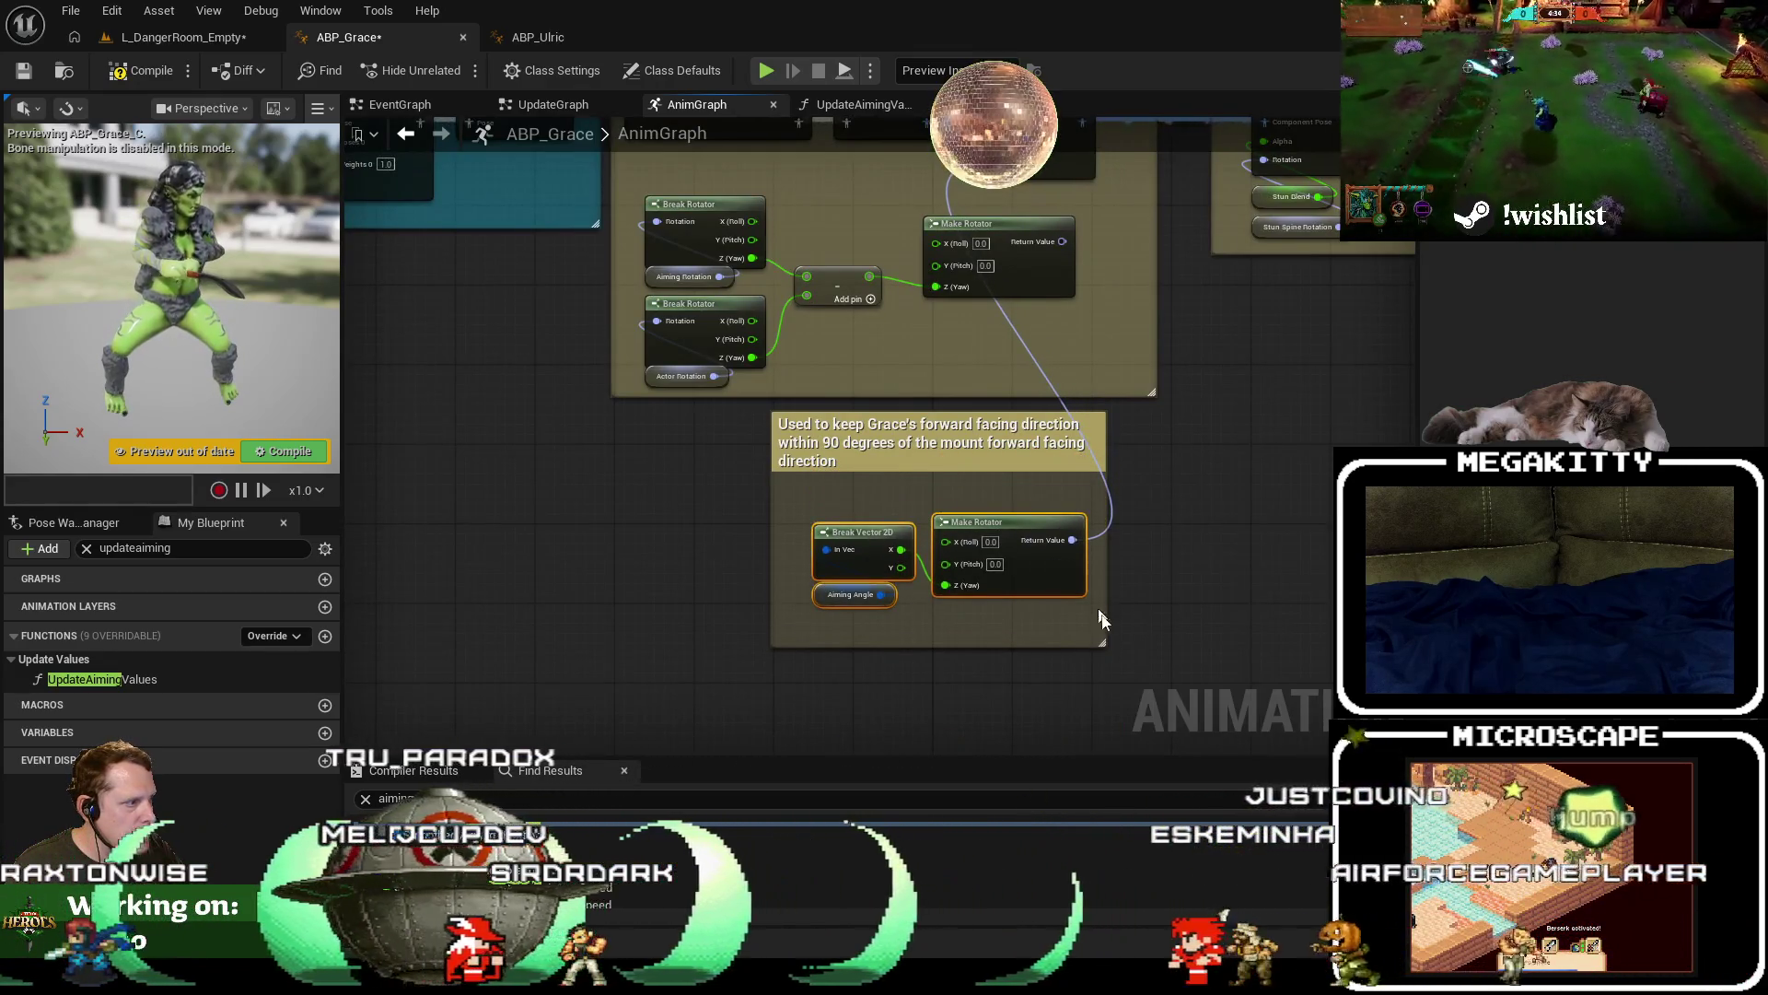
click(1109, 661)
mouse_move(1022, 414)
mouse_down()
mouse_move(1022, 439)
mouse_move(874, 451)
mouse_up()
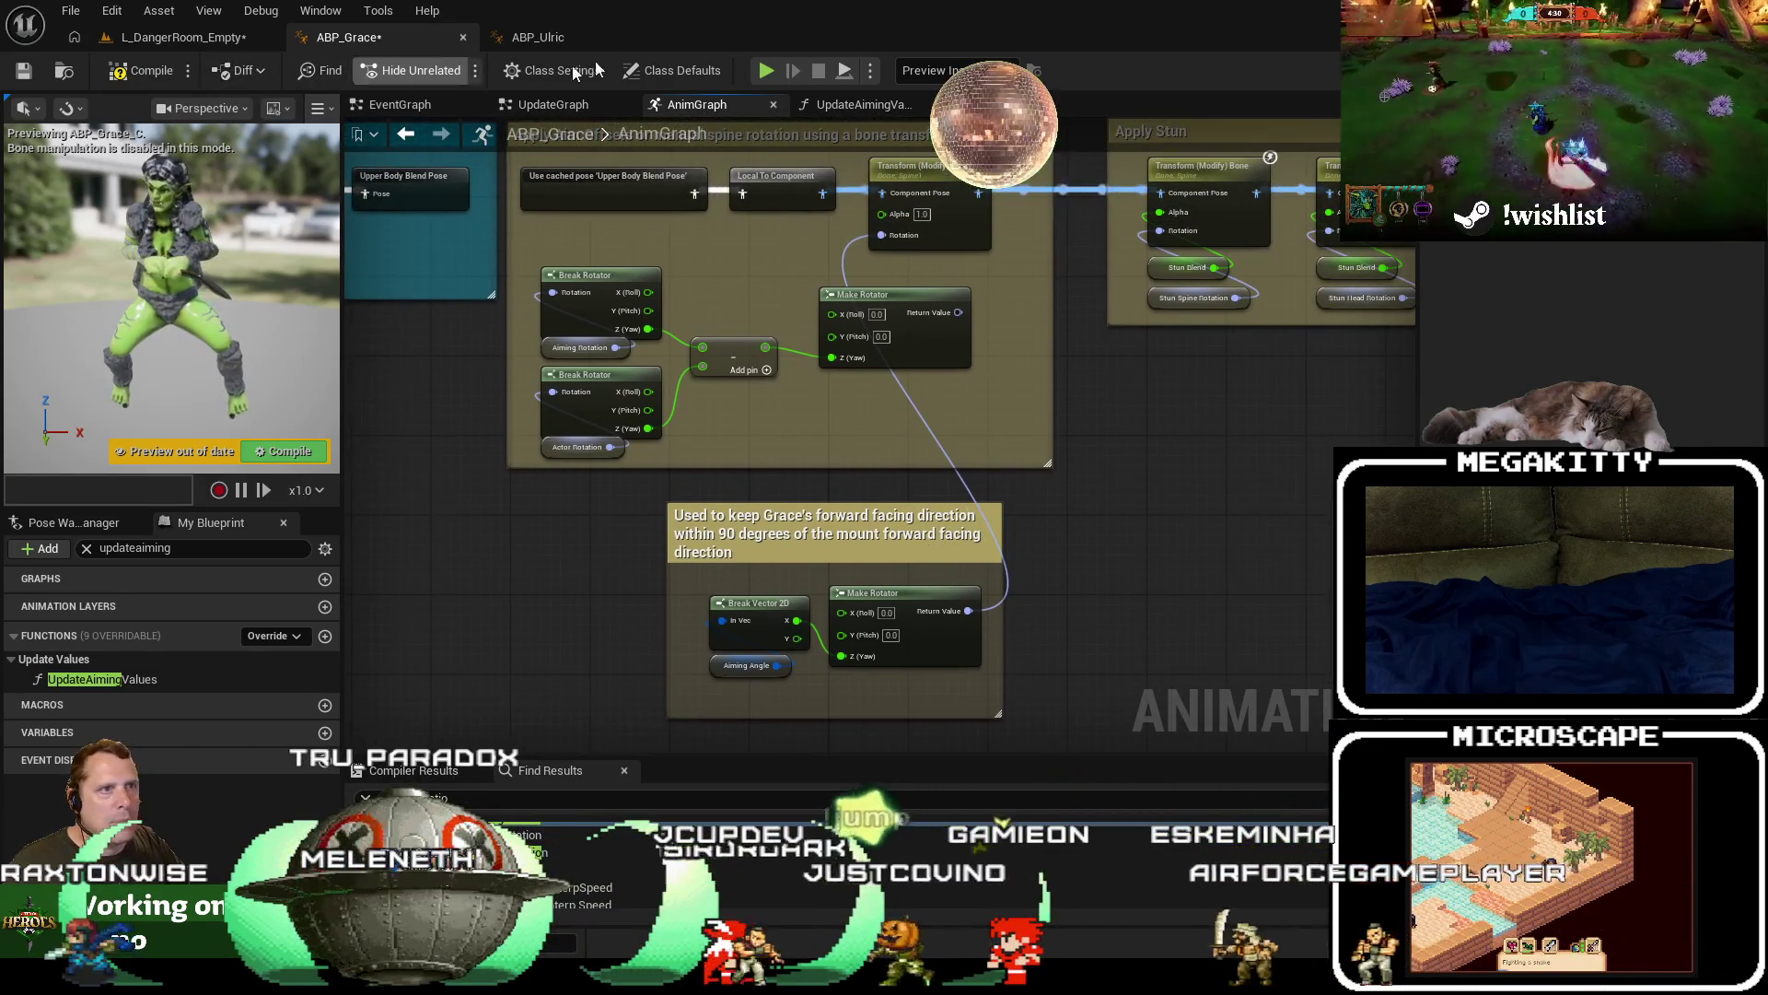
In UpdateAimingValues, wire execution straight to SET and delete the Print String node and reroute knot.
click(831, 107)
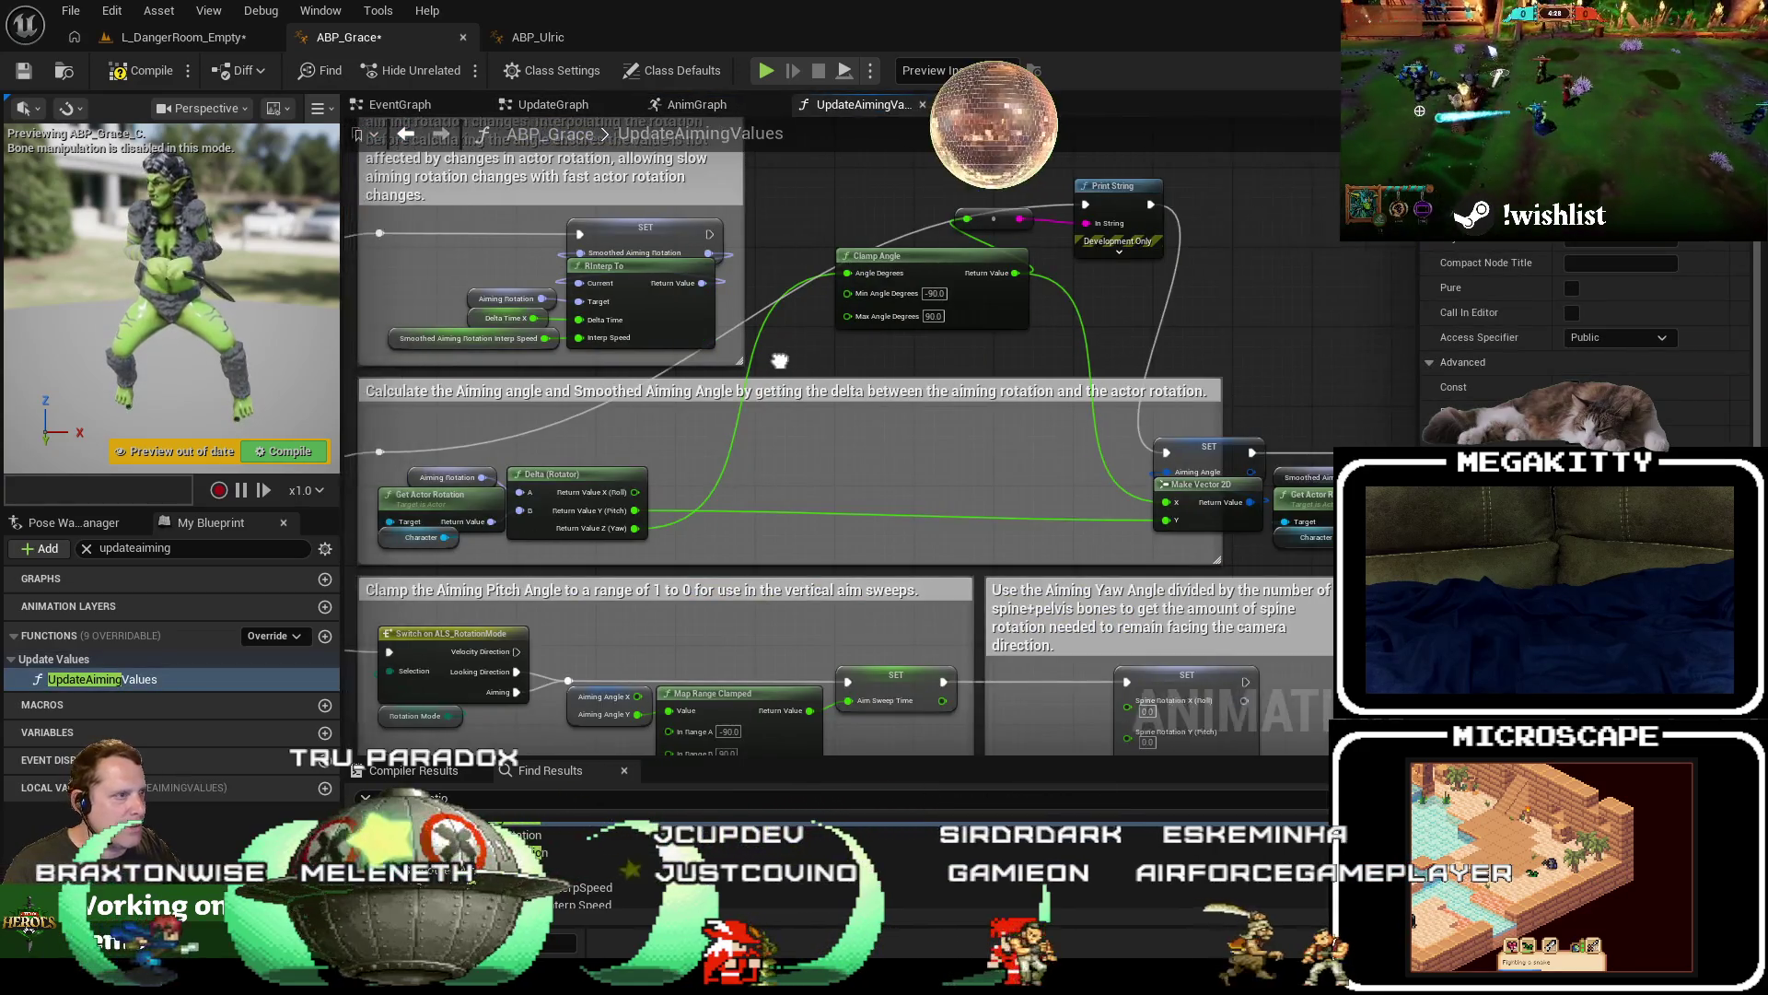
scroll(645, 442, up, 2)
mouse_move(406, 549)
mouse_down()
mouse_move(908, 612)
mouse_move(1184, 592)
mouse_move(1215, 572)
mouse_move(1190, 551)
mouse_up()
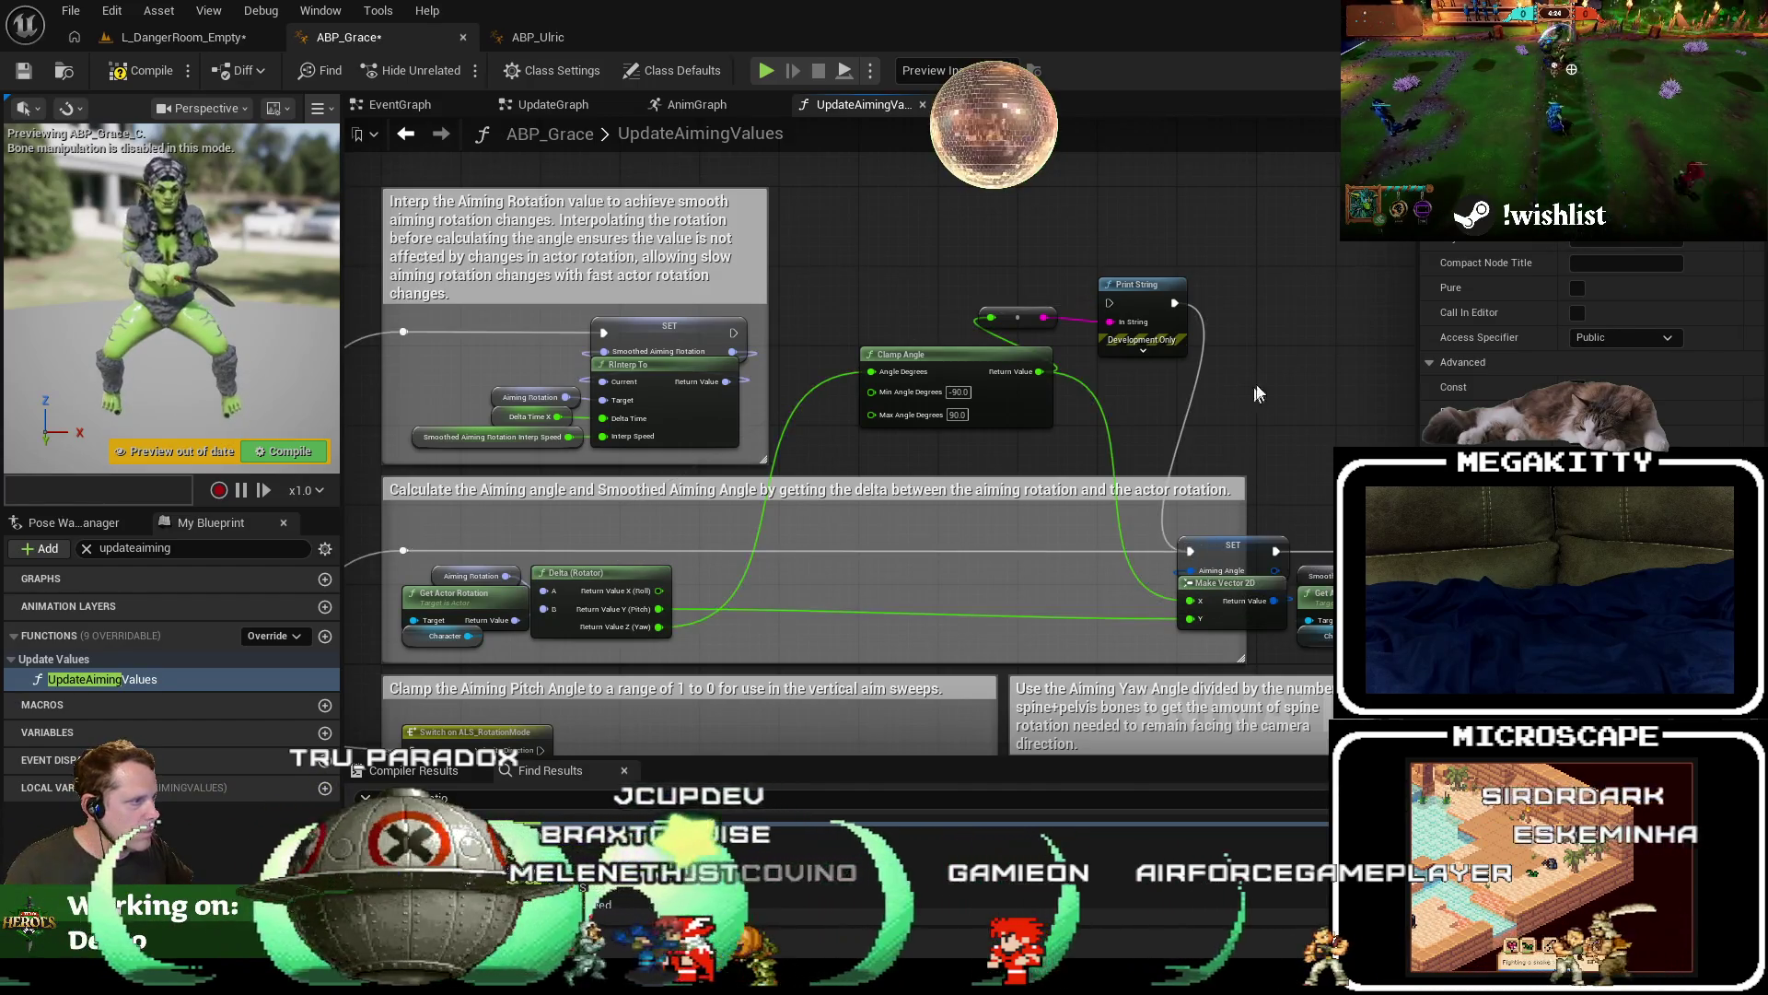
key(Delete)
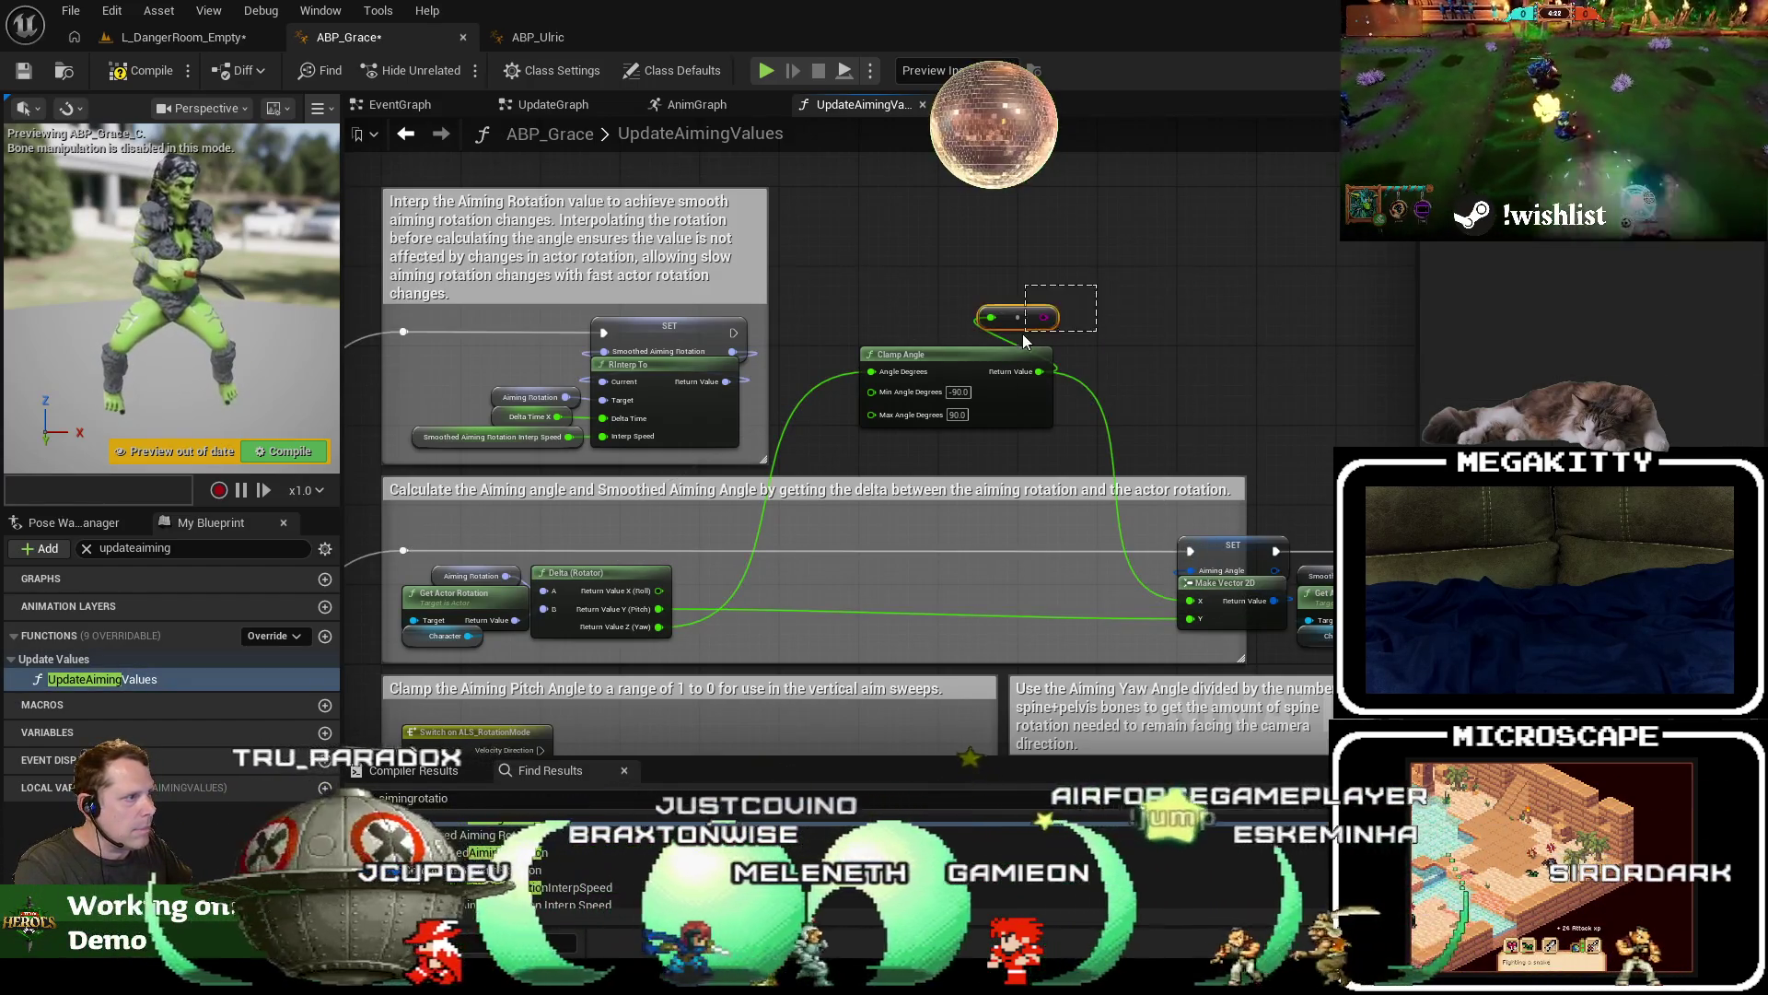
key(Delete)
Move Clamp Angle down between Delta (Rotator) and SET.
mouse_move(970, 368)
mouse_down()
mouse_move(861, 557)
mouse_move(918, 557)
mouse_up()
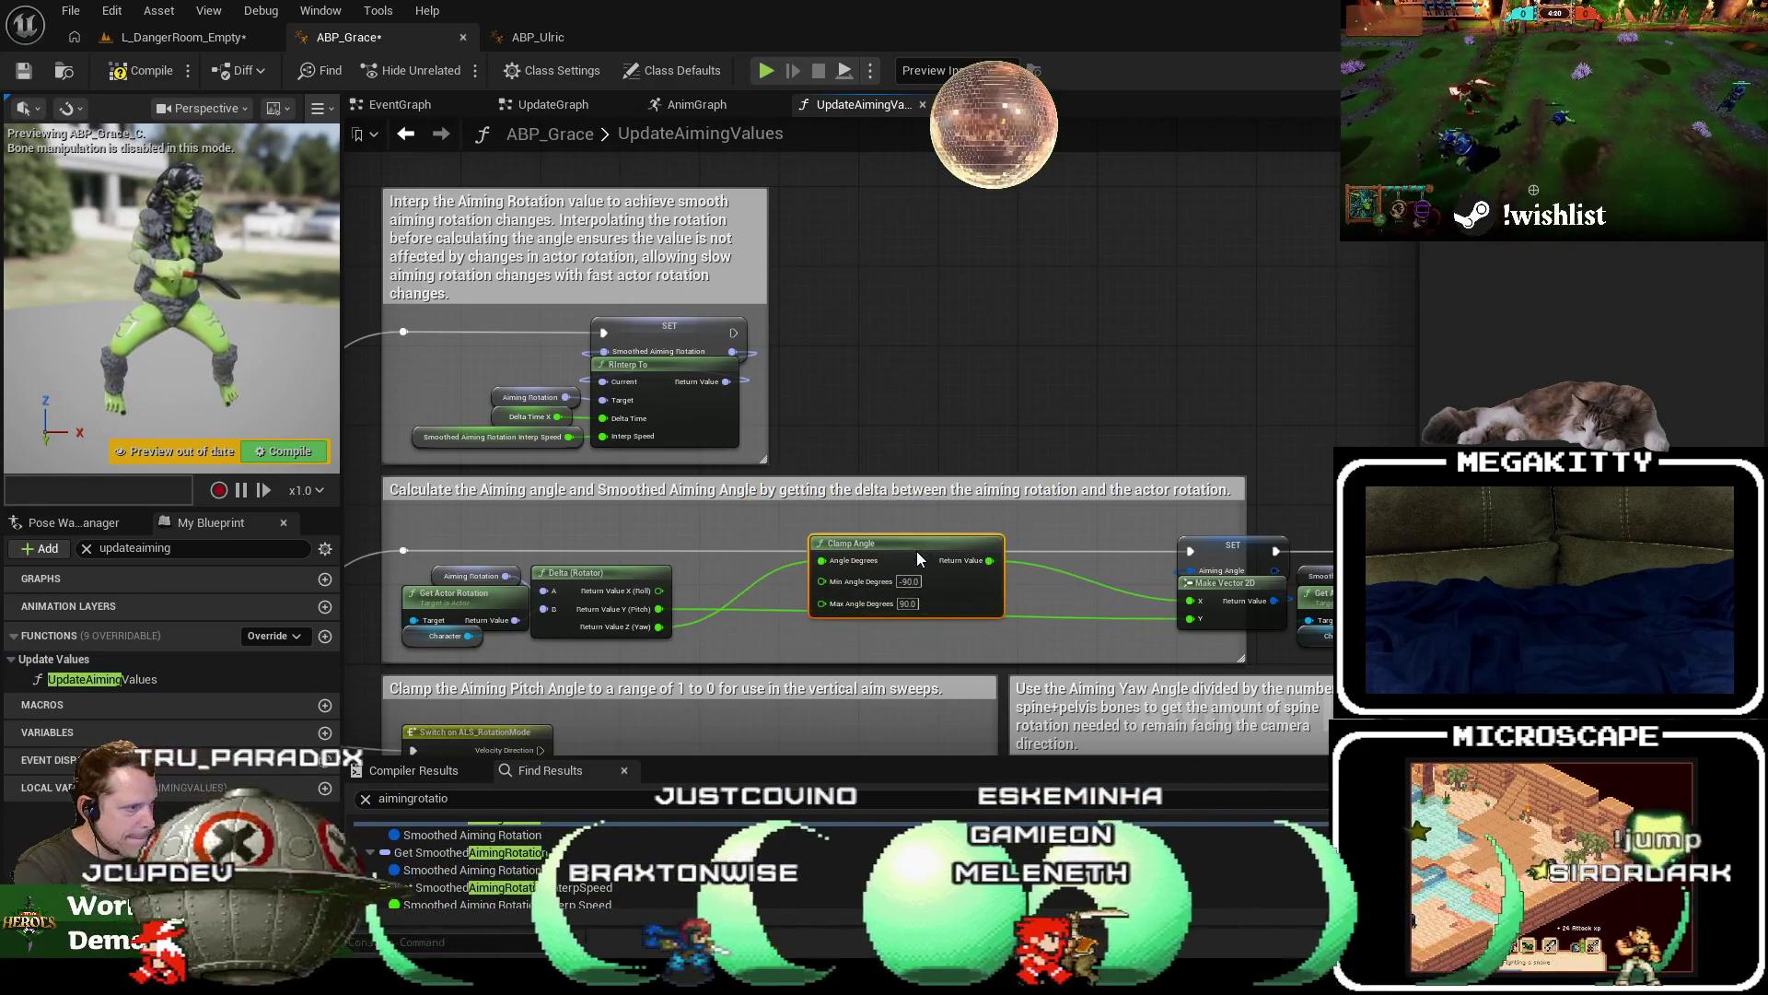
drag(1341, 494, 1216, 482)
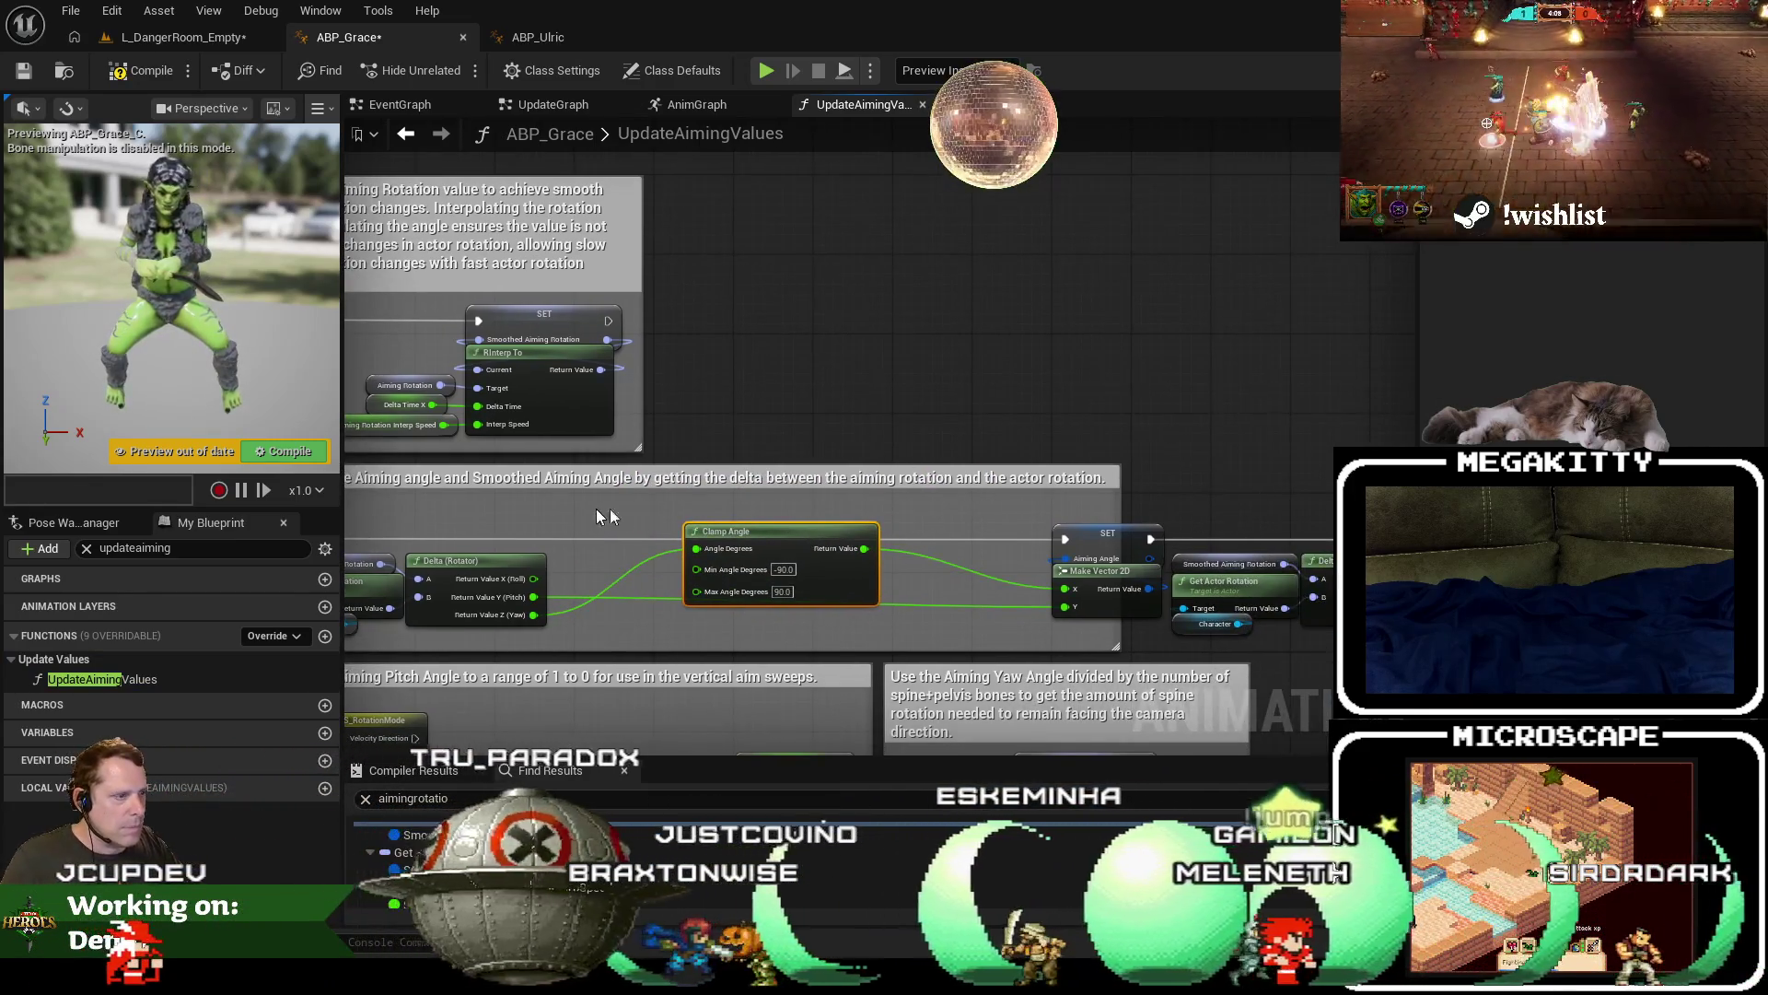
drag(619, 521, 700, 481)
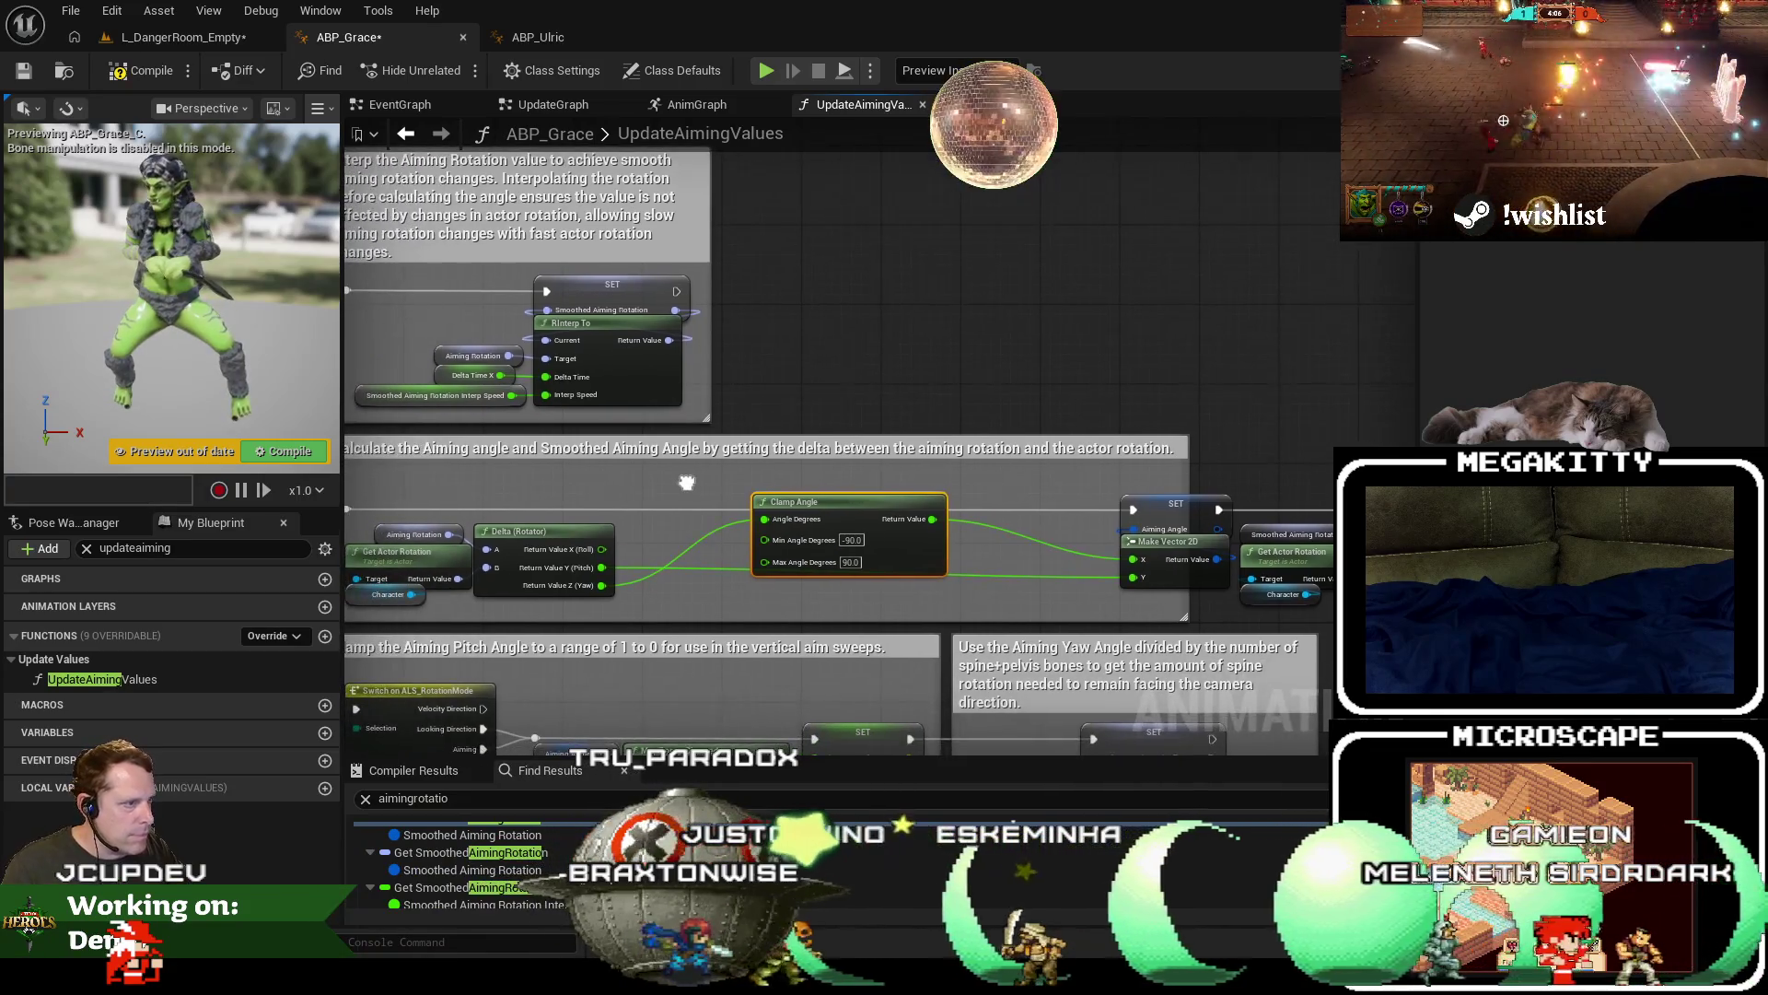
click(545, 39)
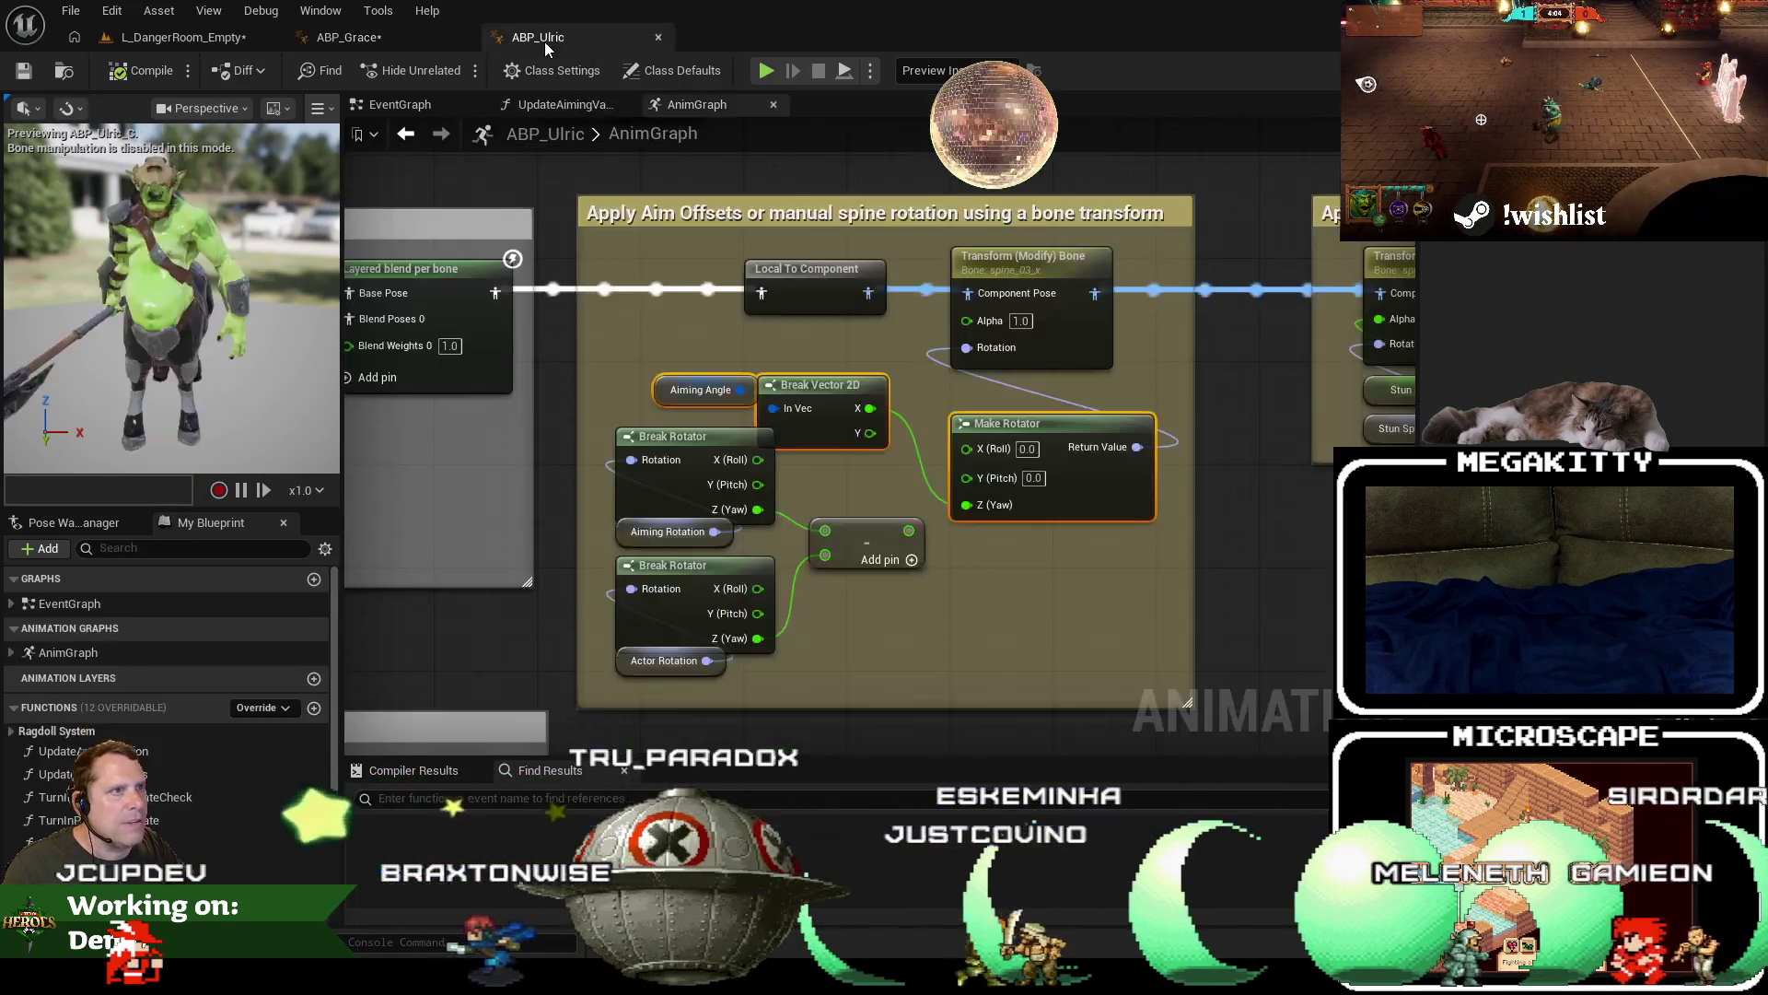
click(391, 41)
click(727, 106)
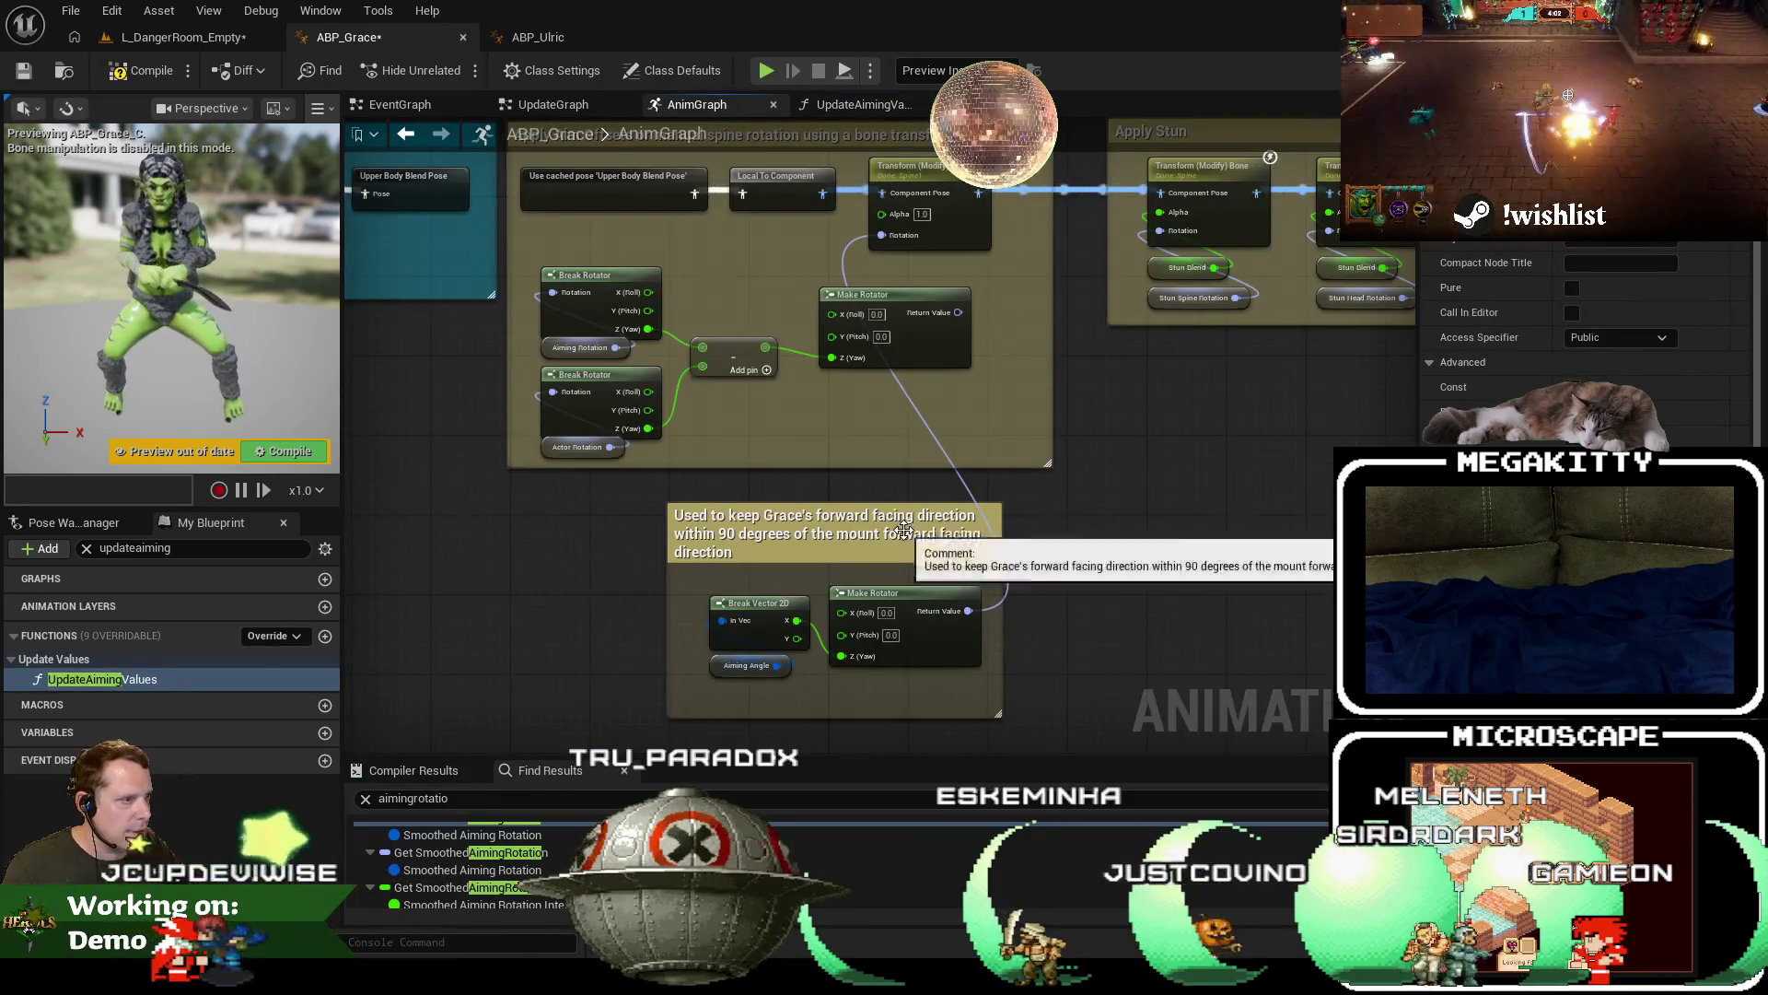
click(543, 38)
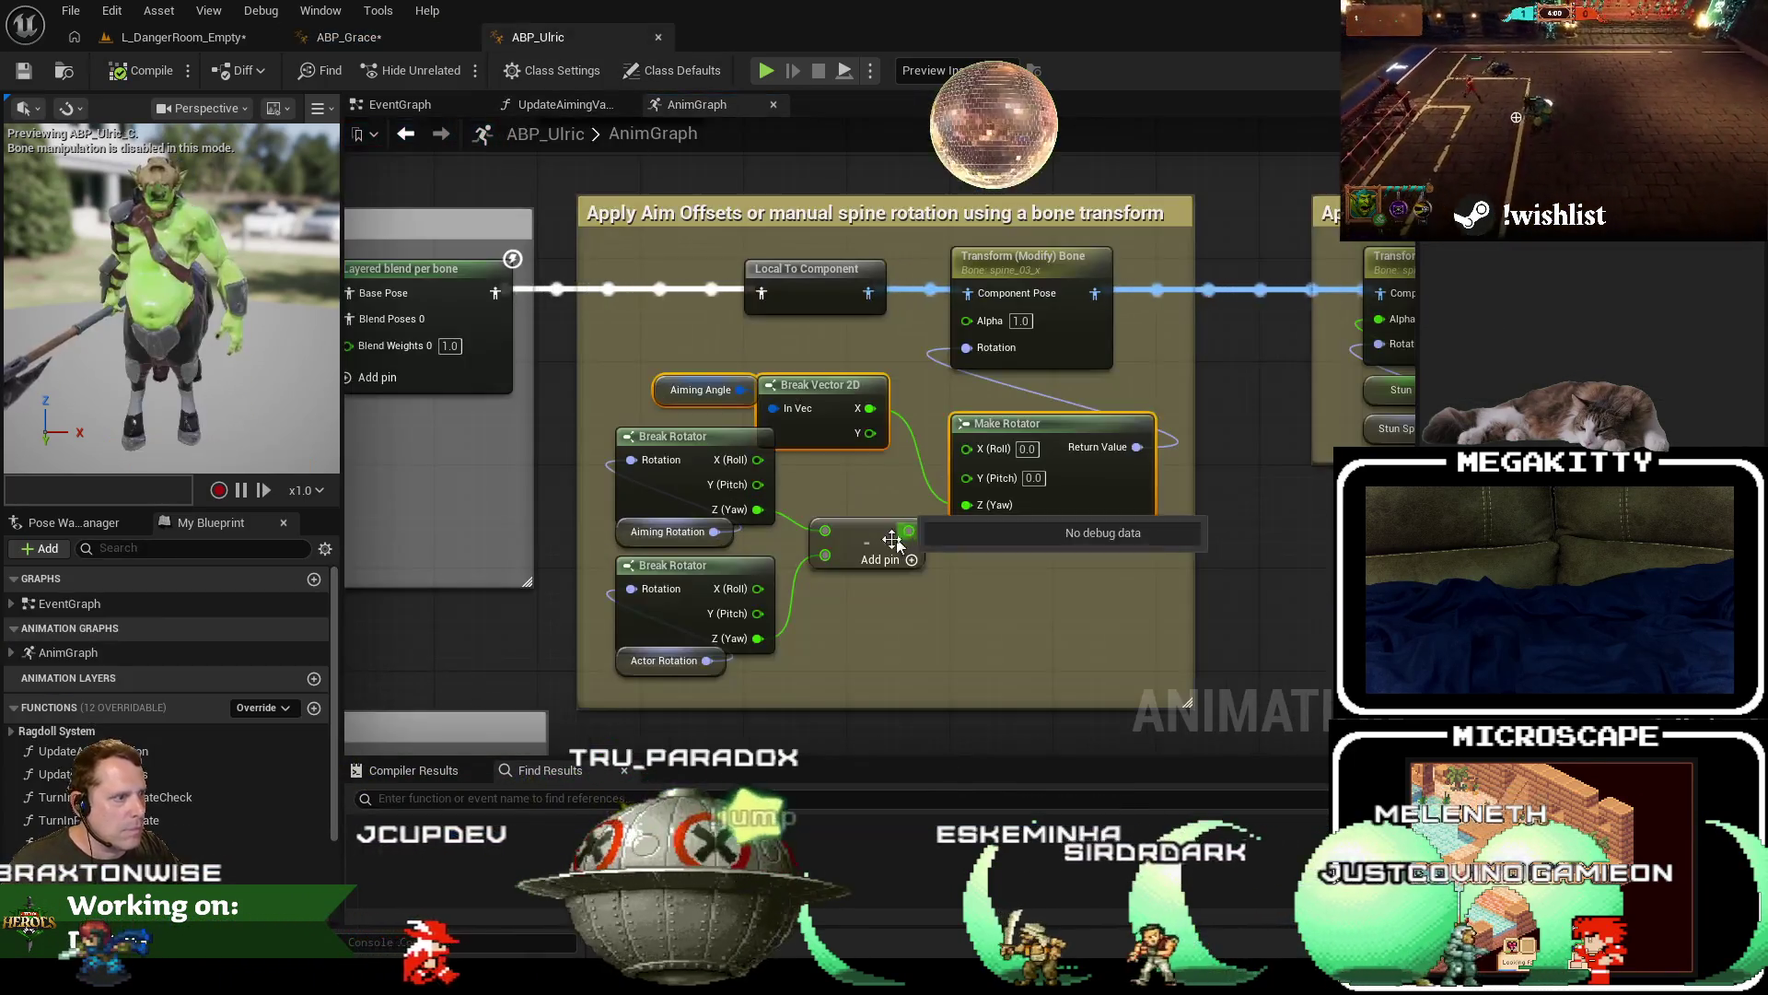
click(424, 42)
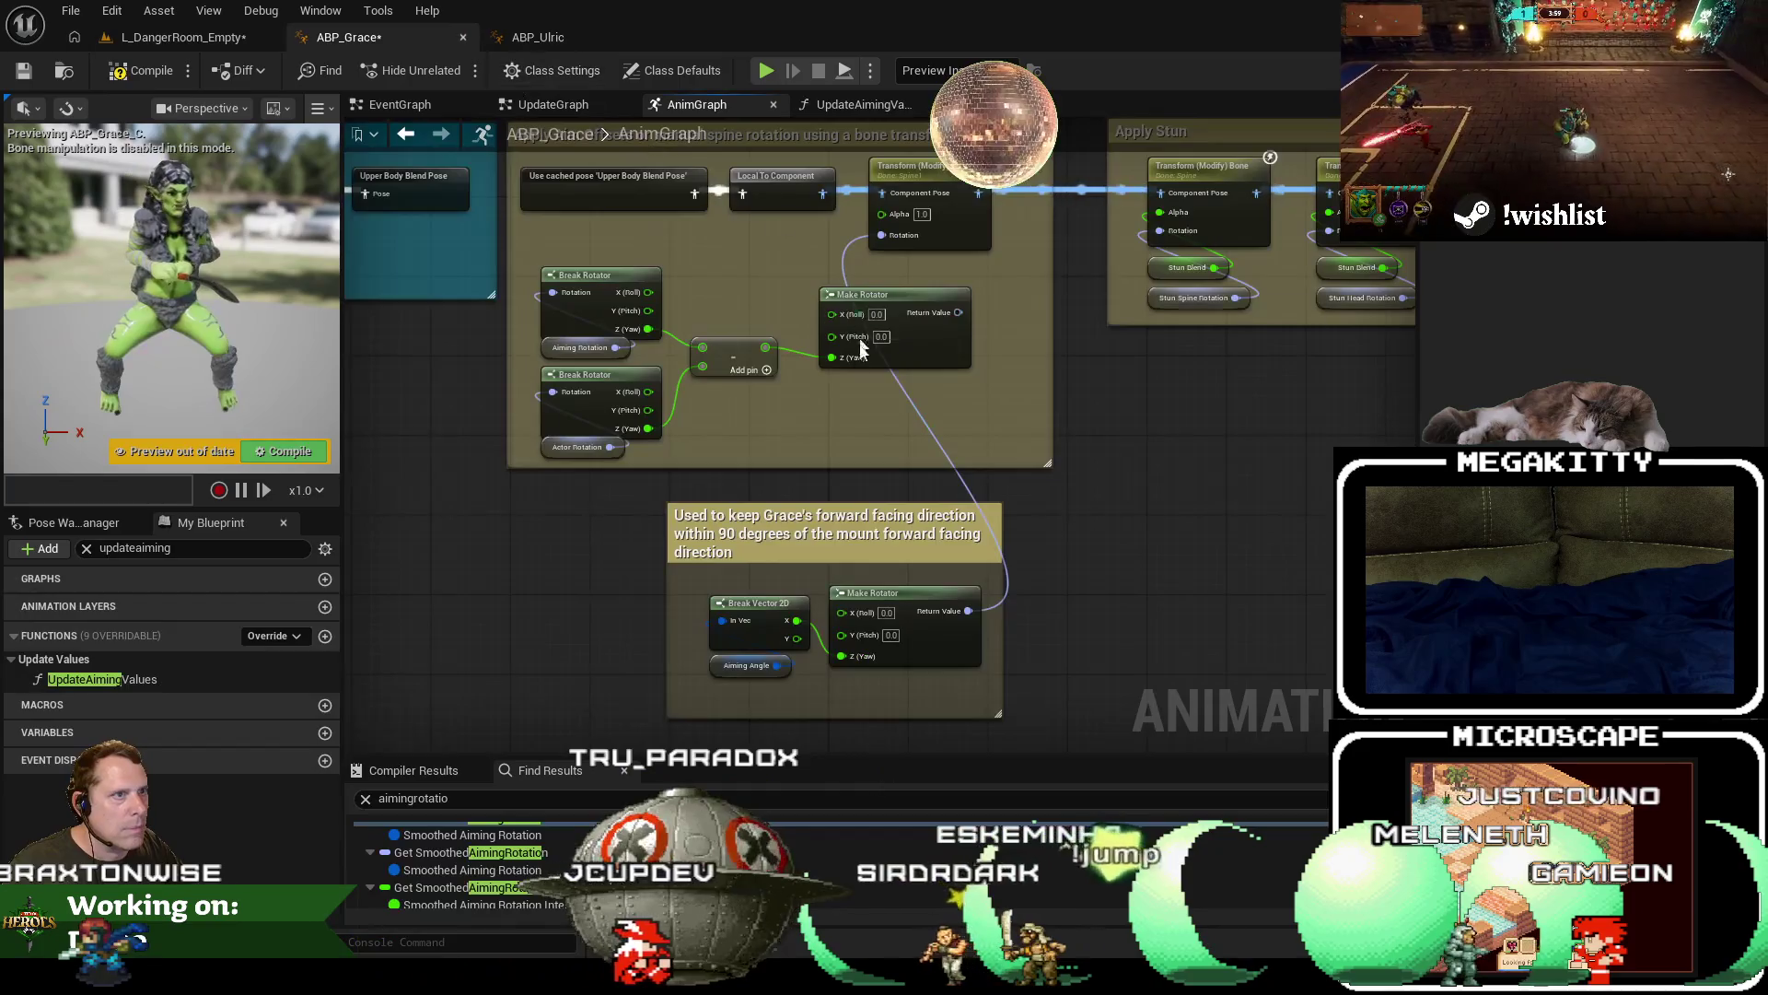
click(876, 593)
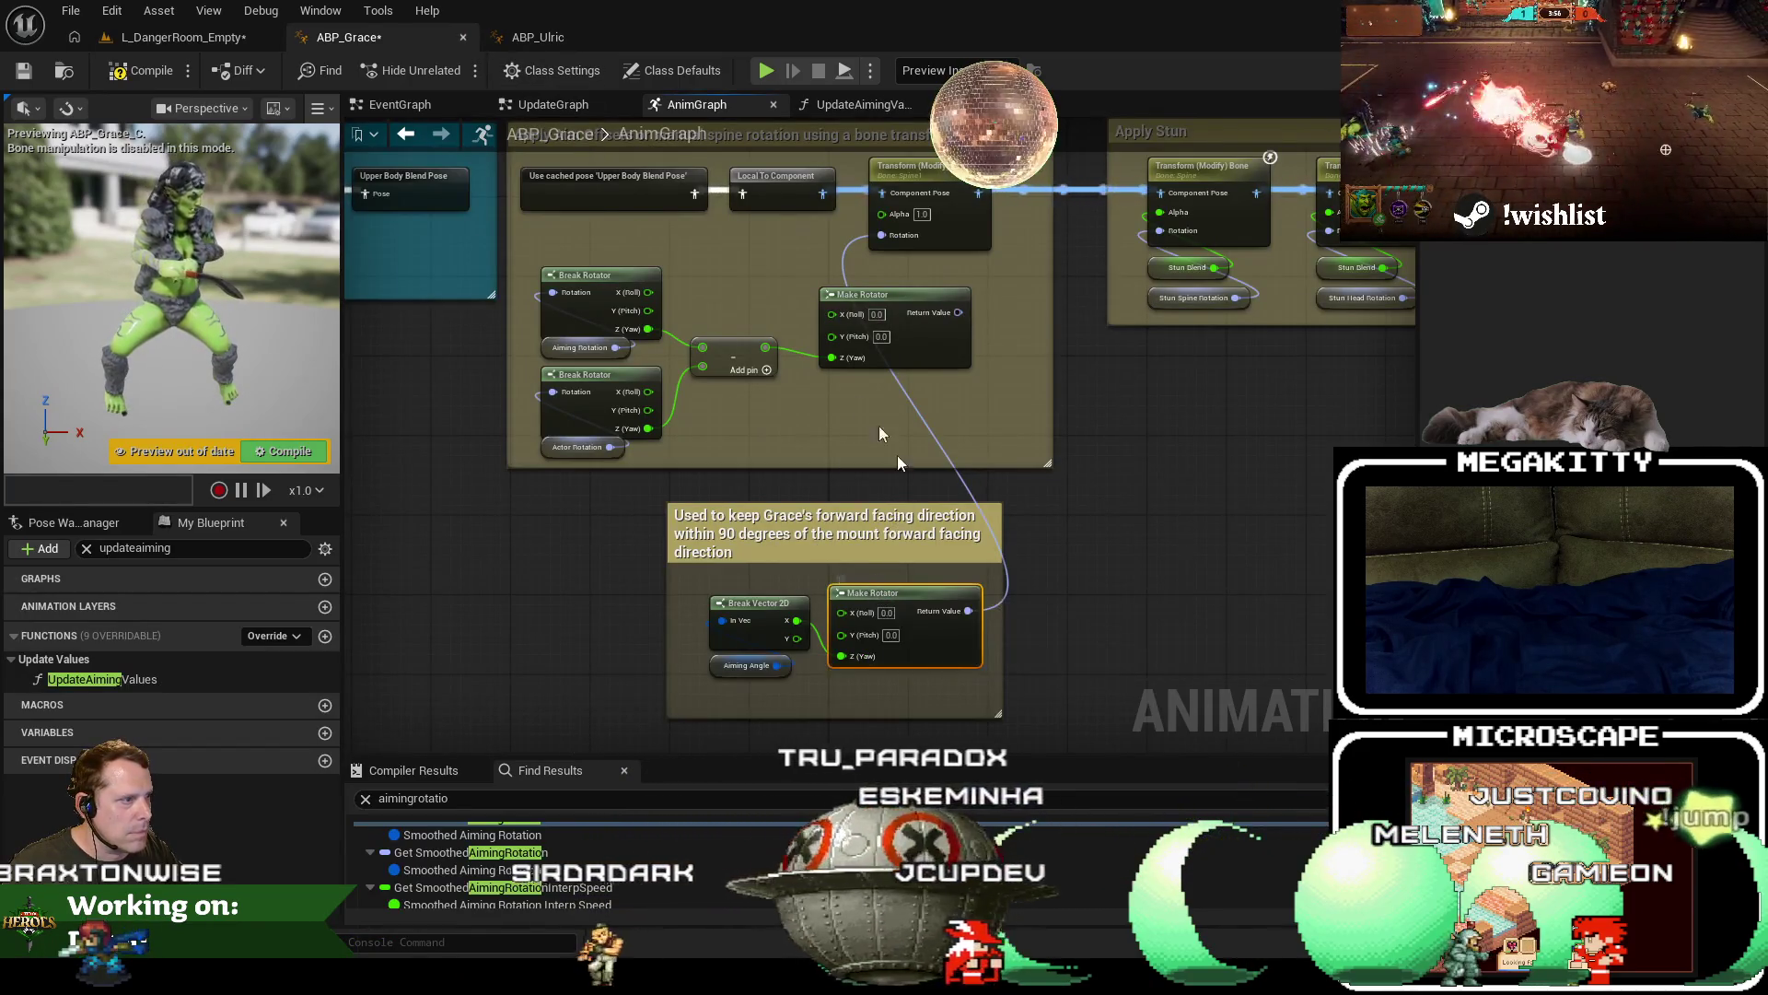
click(868, 109)
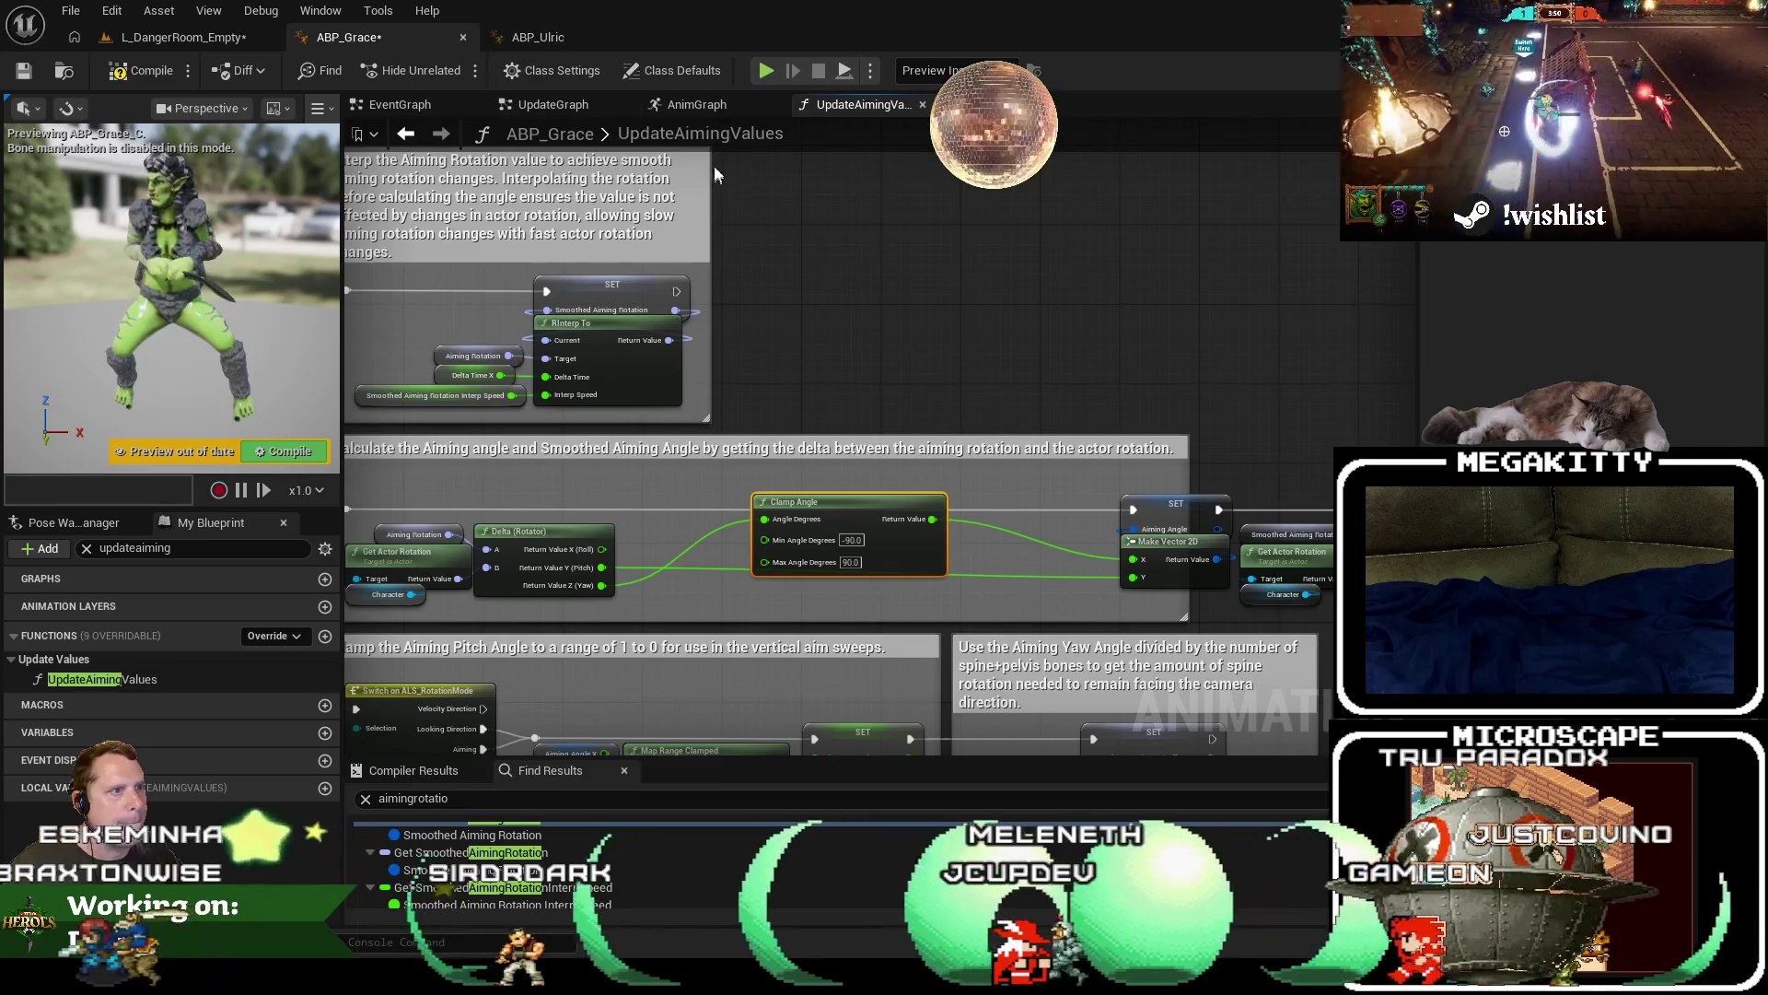
Copy the forward-facing comment from Grace's AnimGraph and paste it into UpdateAimingValues.
click(698, 101)
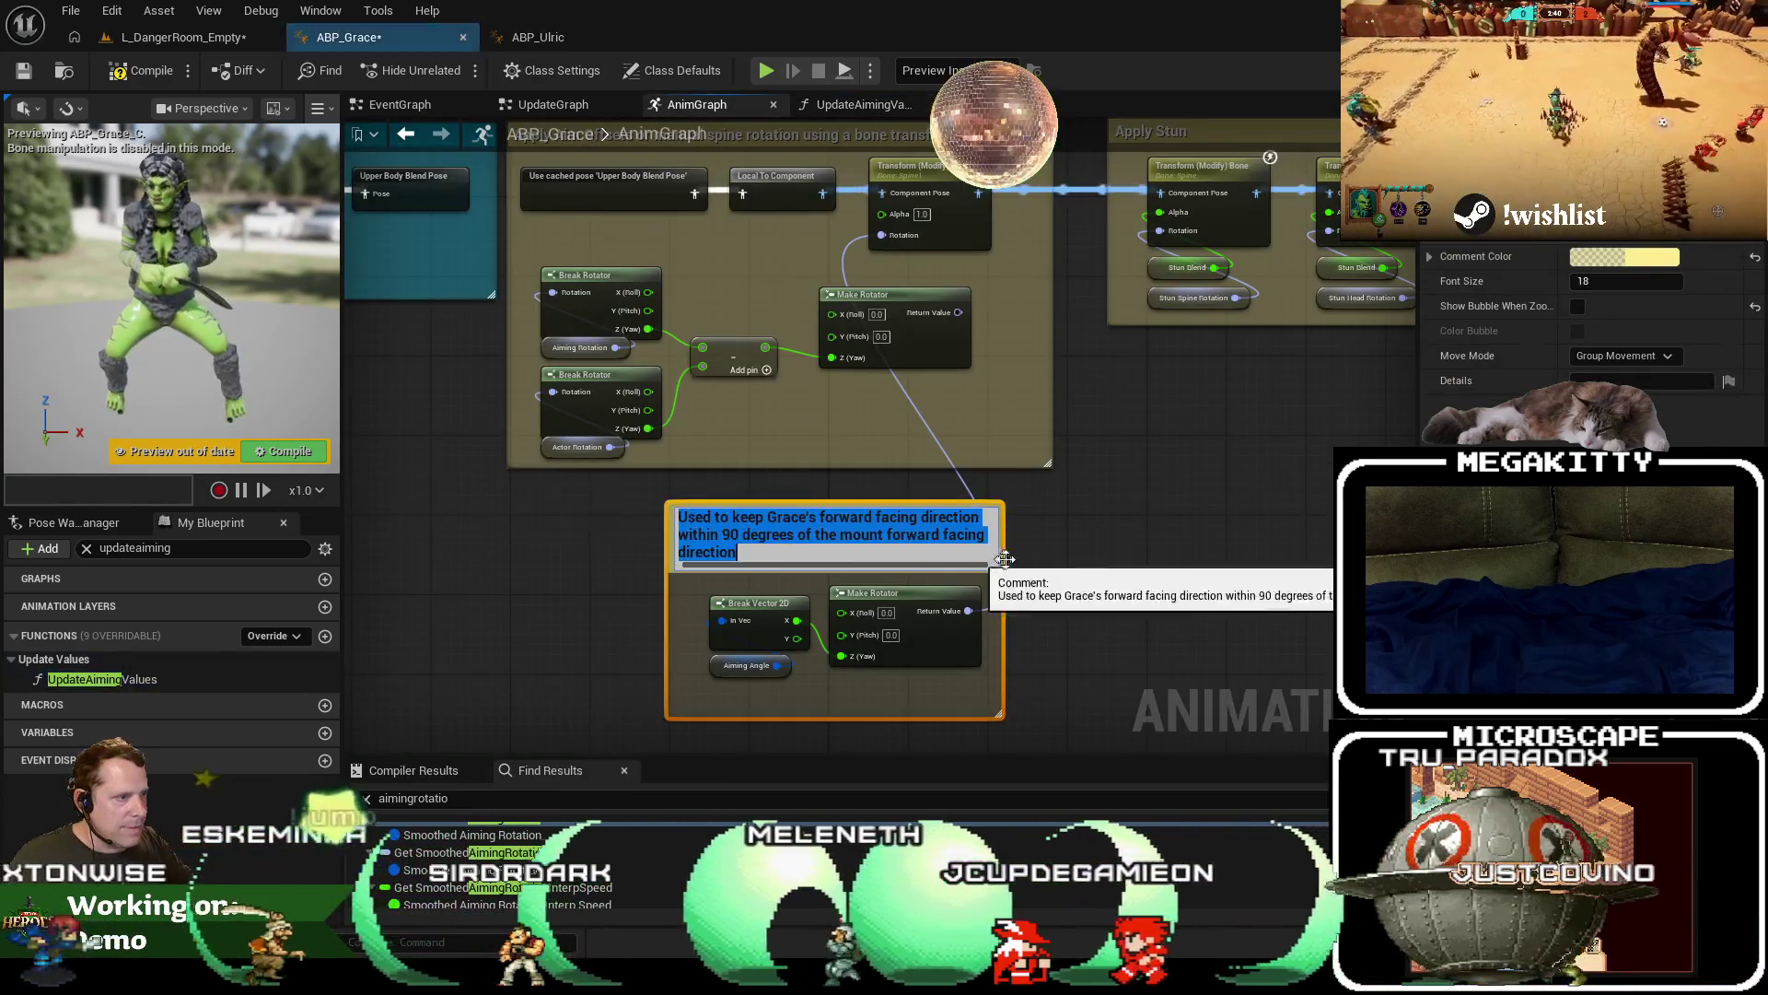
click(899, 515)
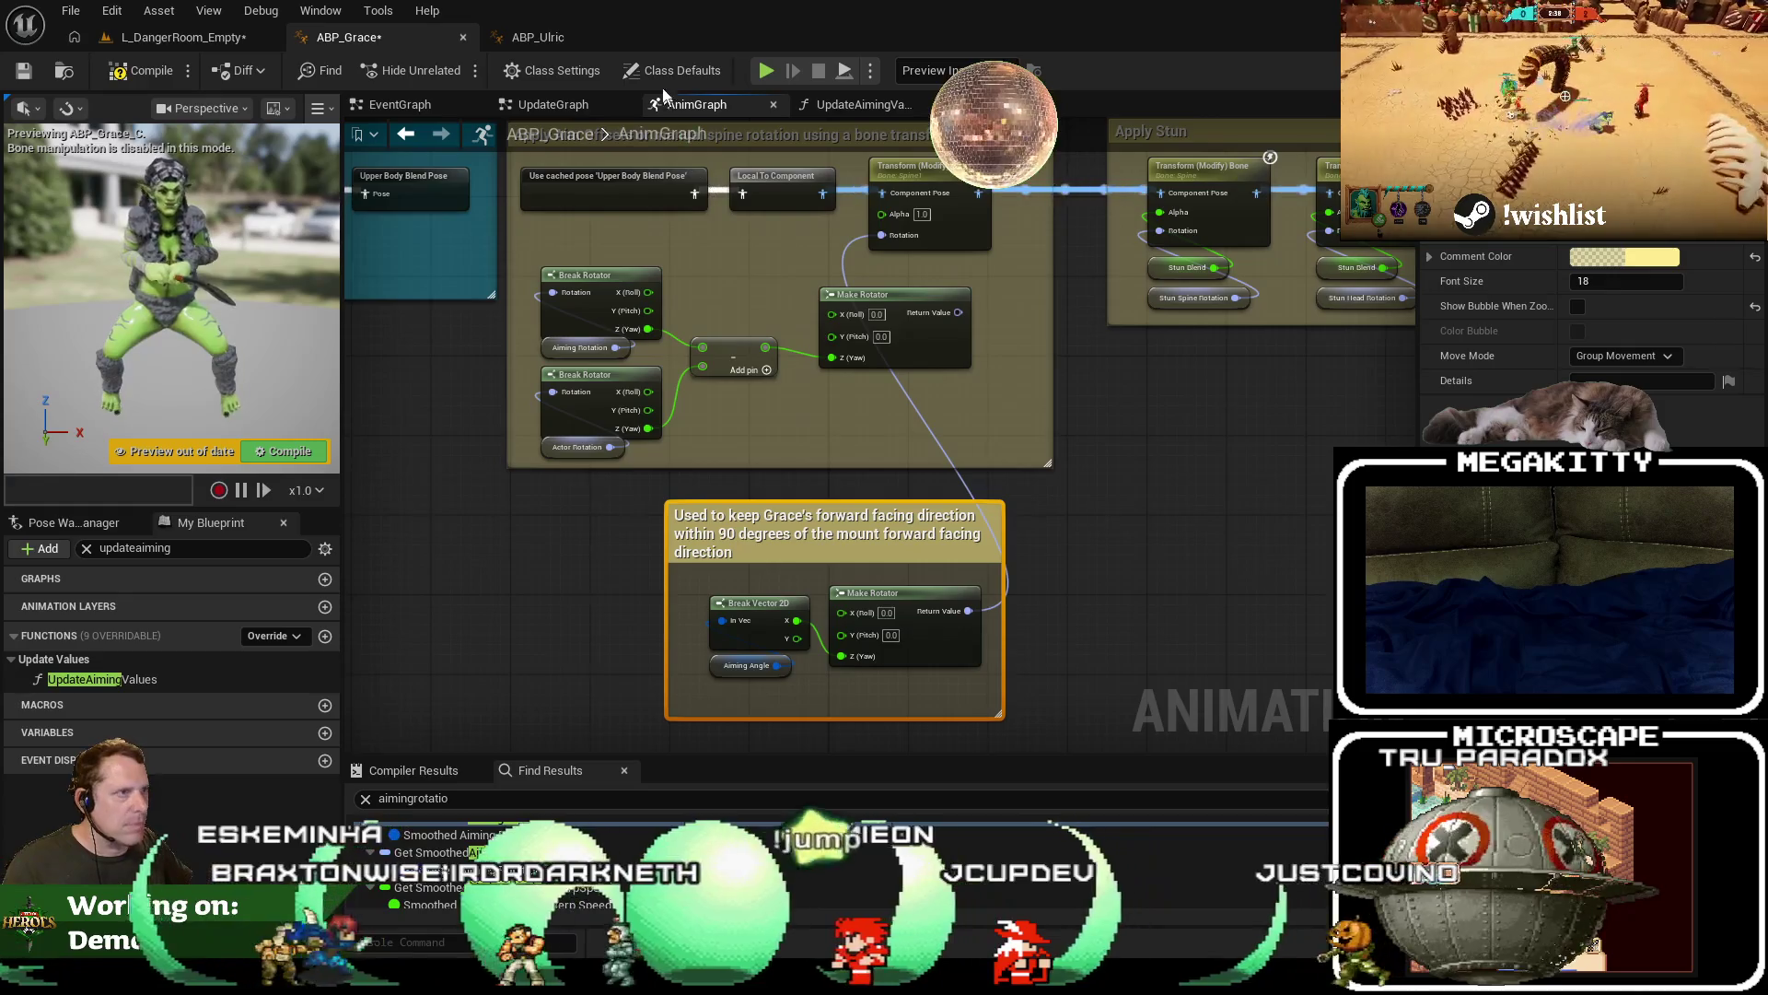
click(543, 36)
click(387, 37)
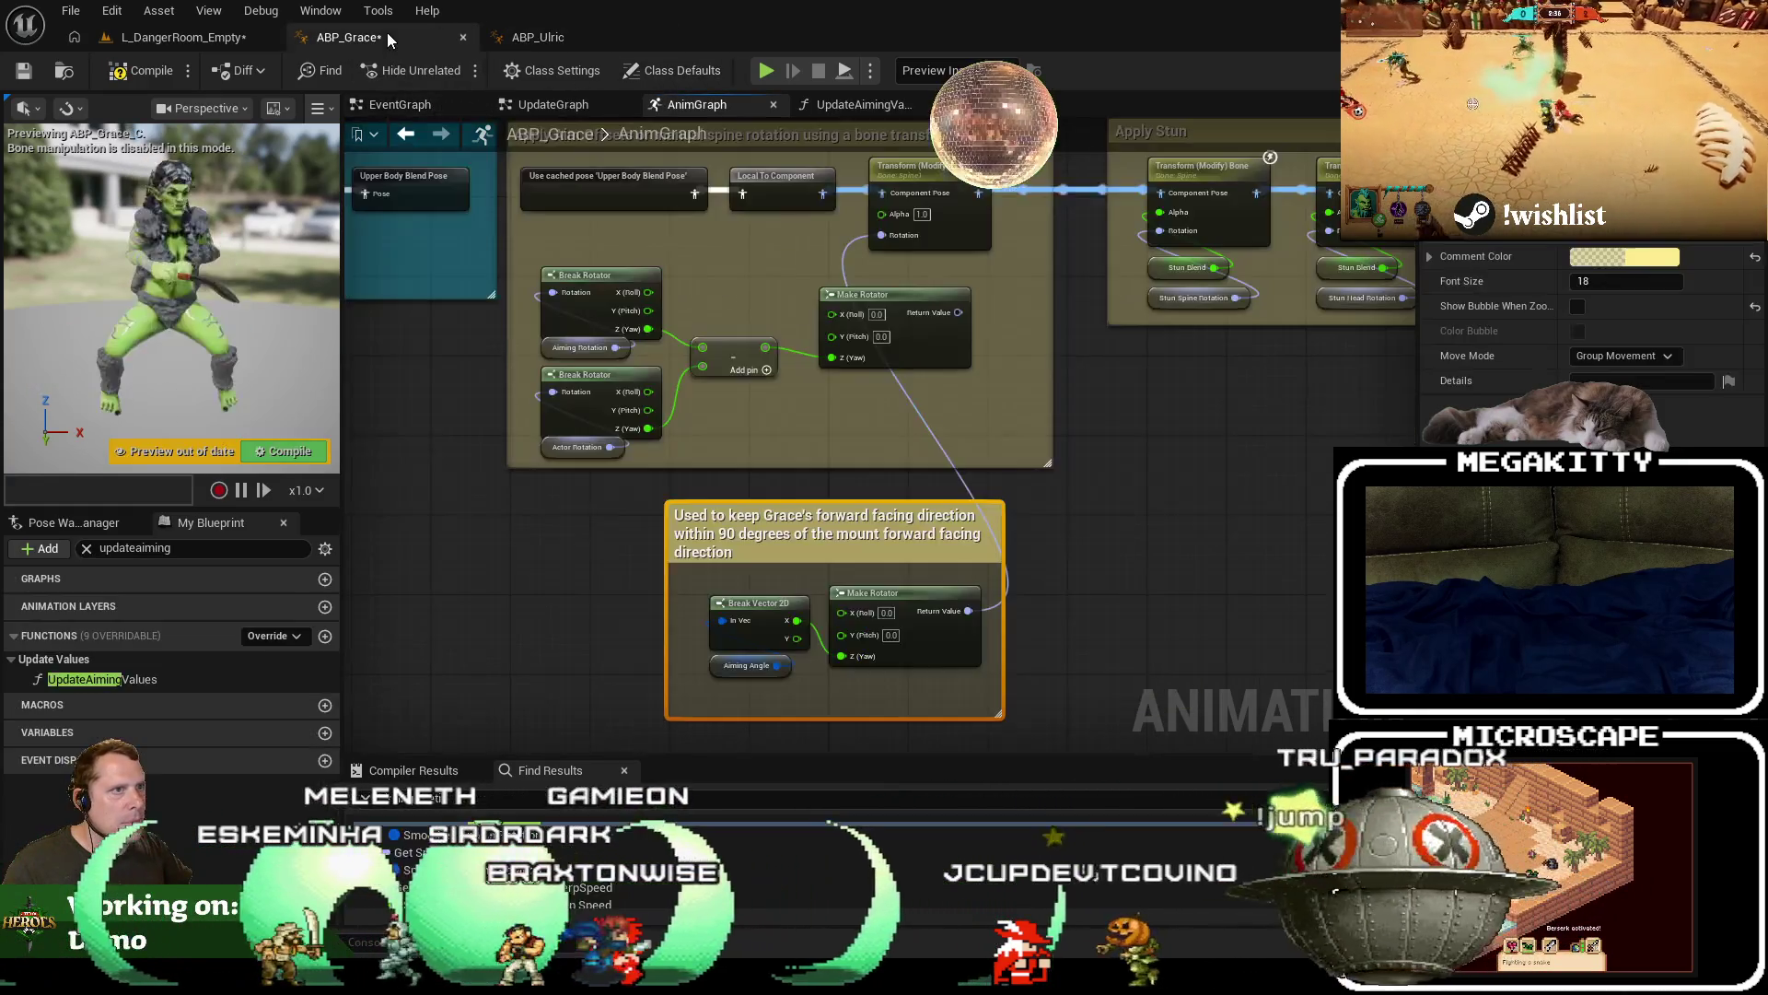
click(853, 110)
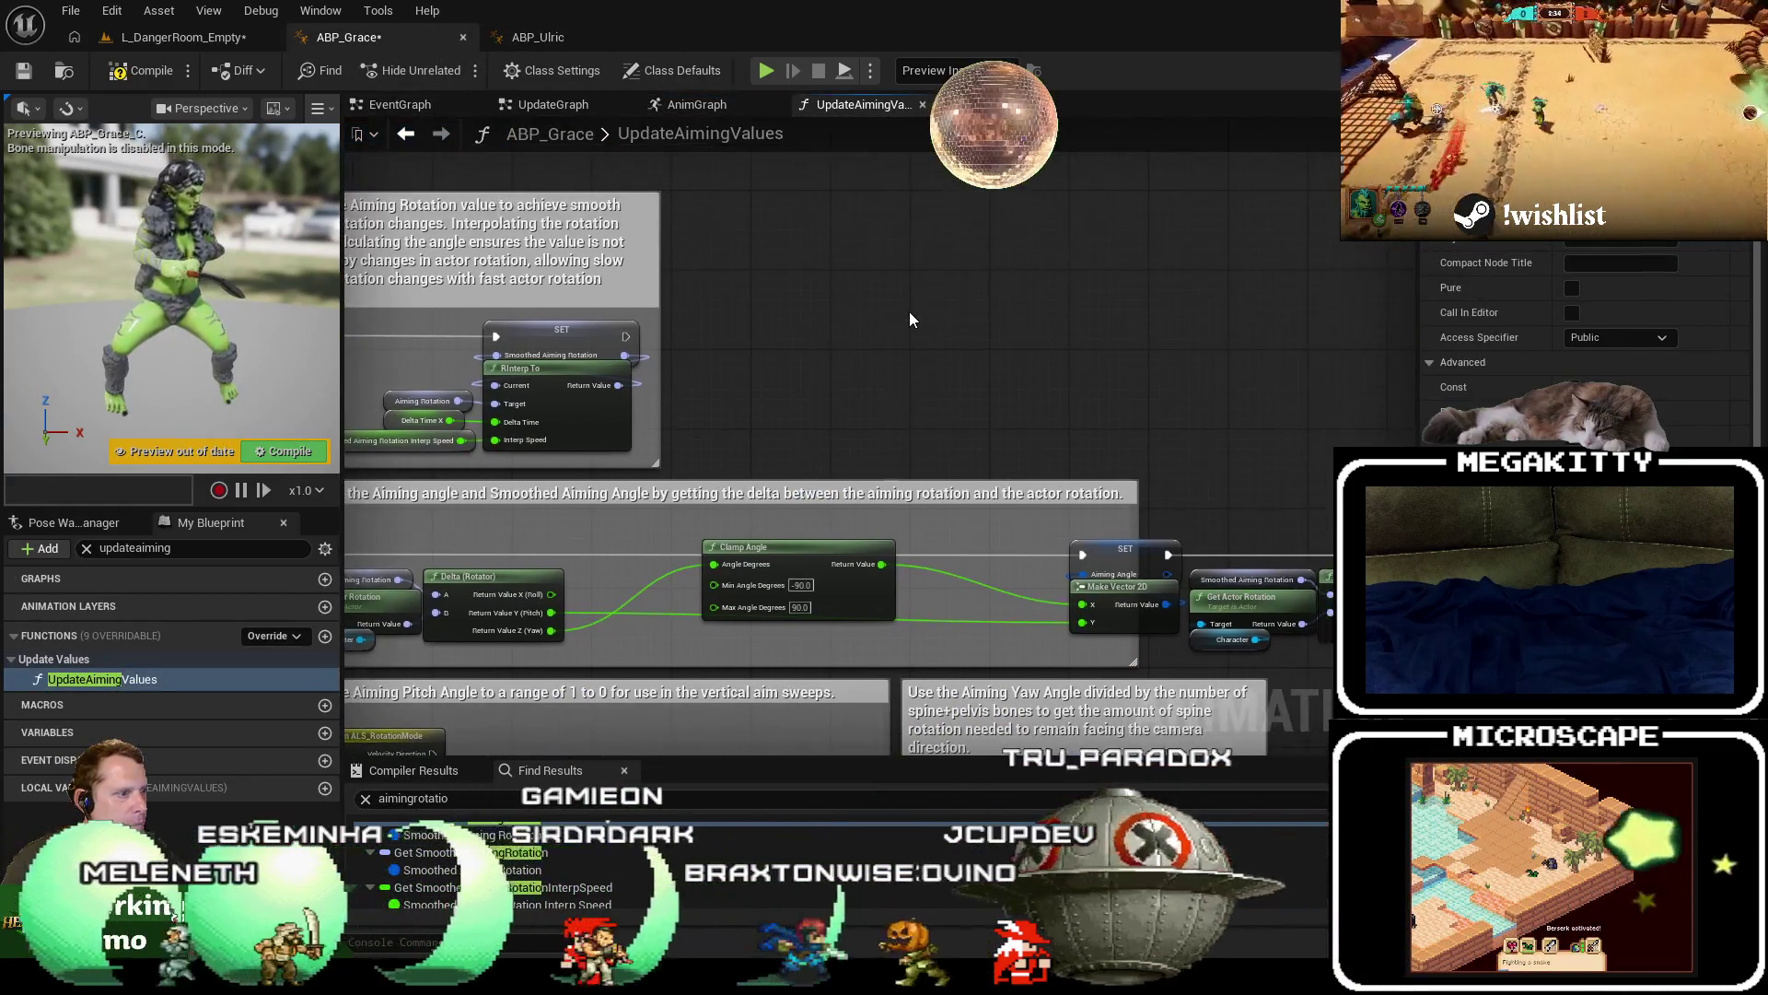
key(ctrl+v)
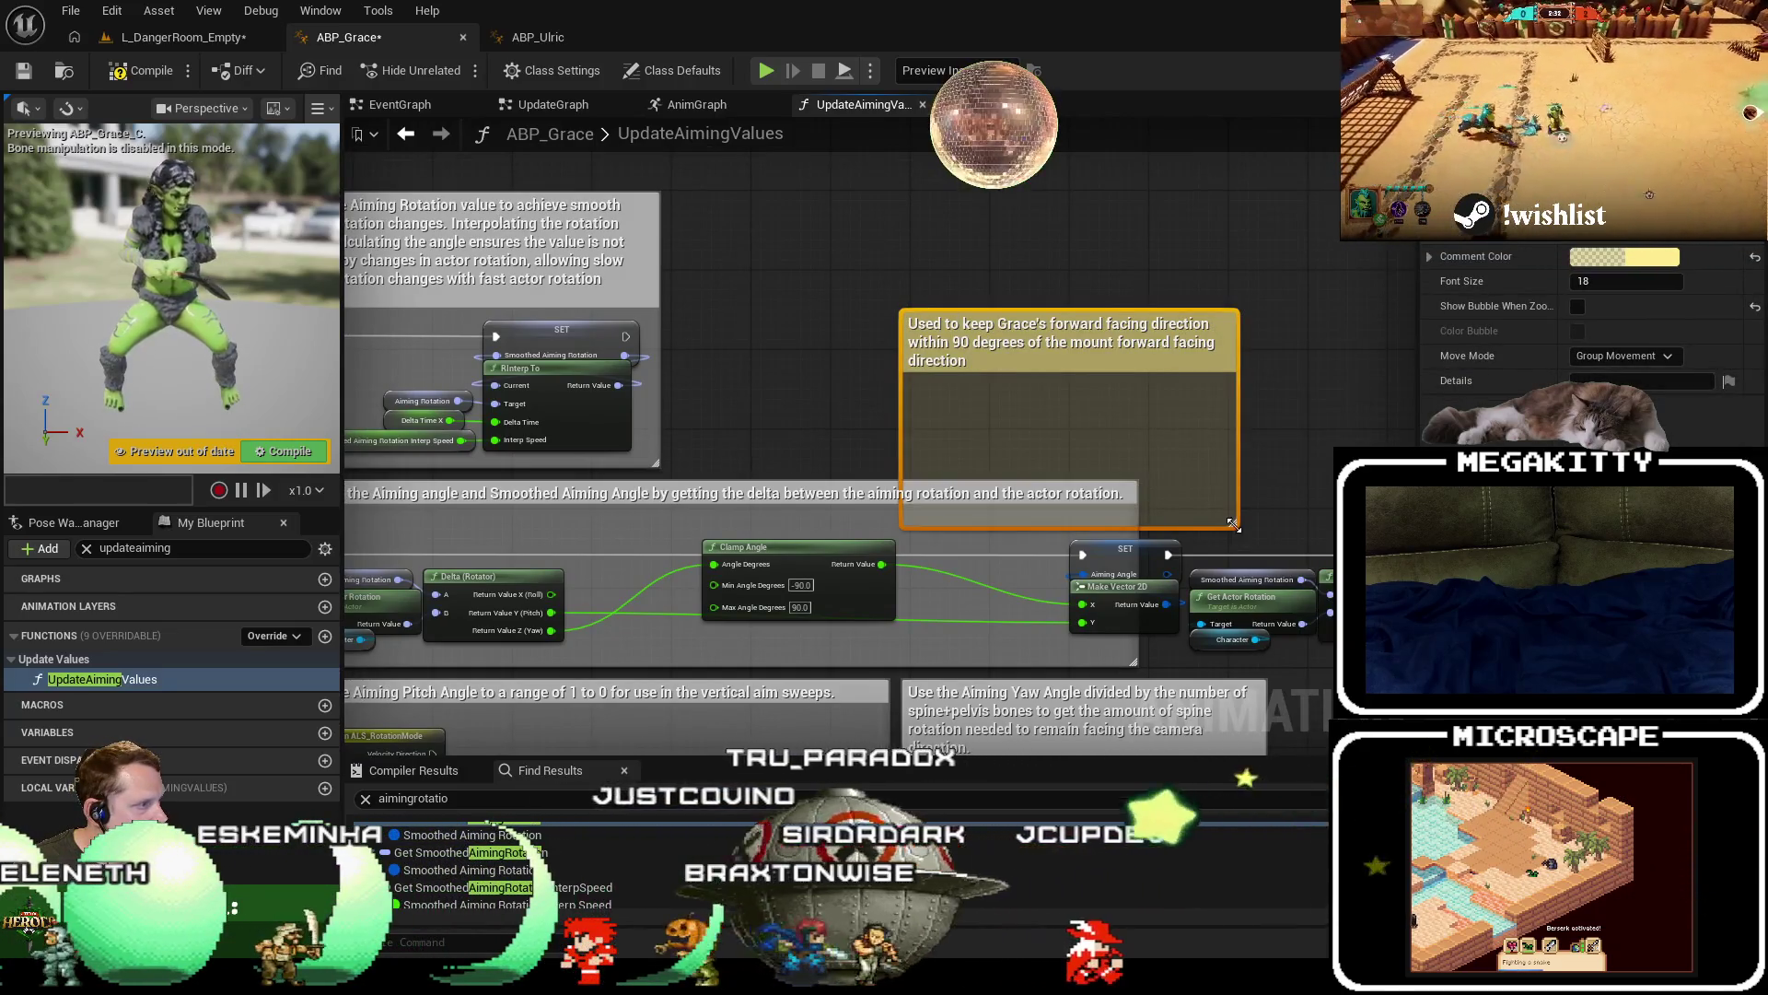
Fit the pasted comment around Clamp Angle, then compile and save ABP_Grace.
drag(1234, 524, 1172, 454)
mouse_move(1096, 327)
mouse_down()
mouse_move(1013, 354)
mouse_move(867, 485)
mouse_move(856, 527)
mouse_up()
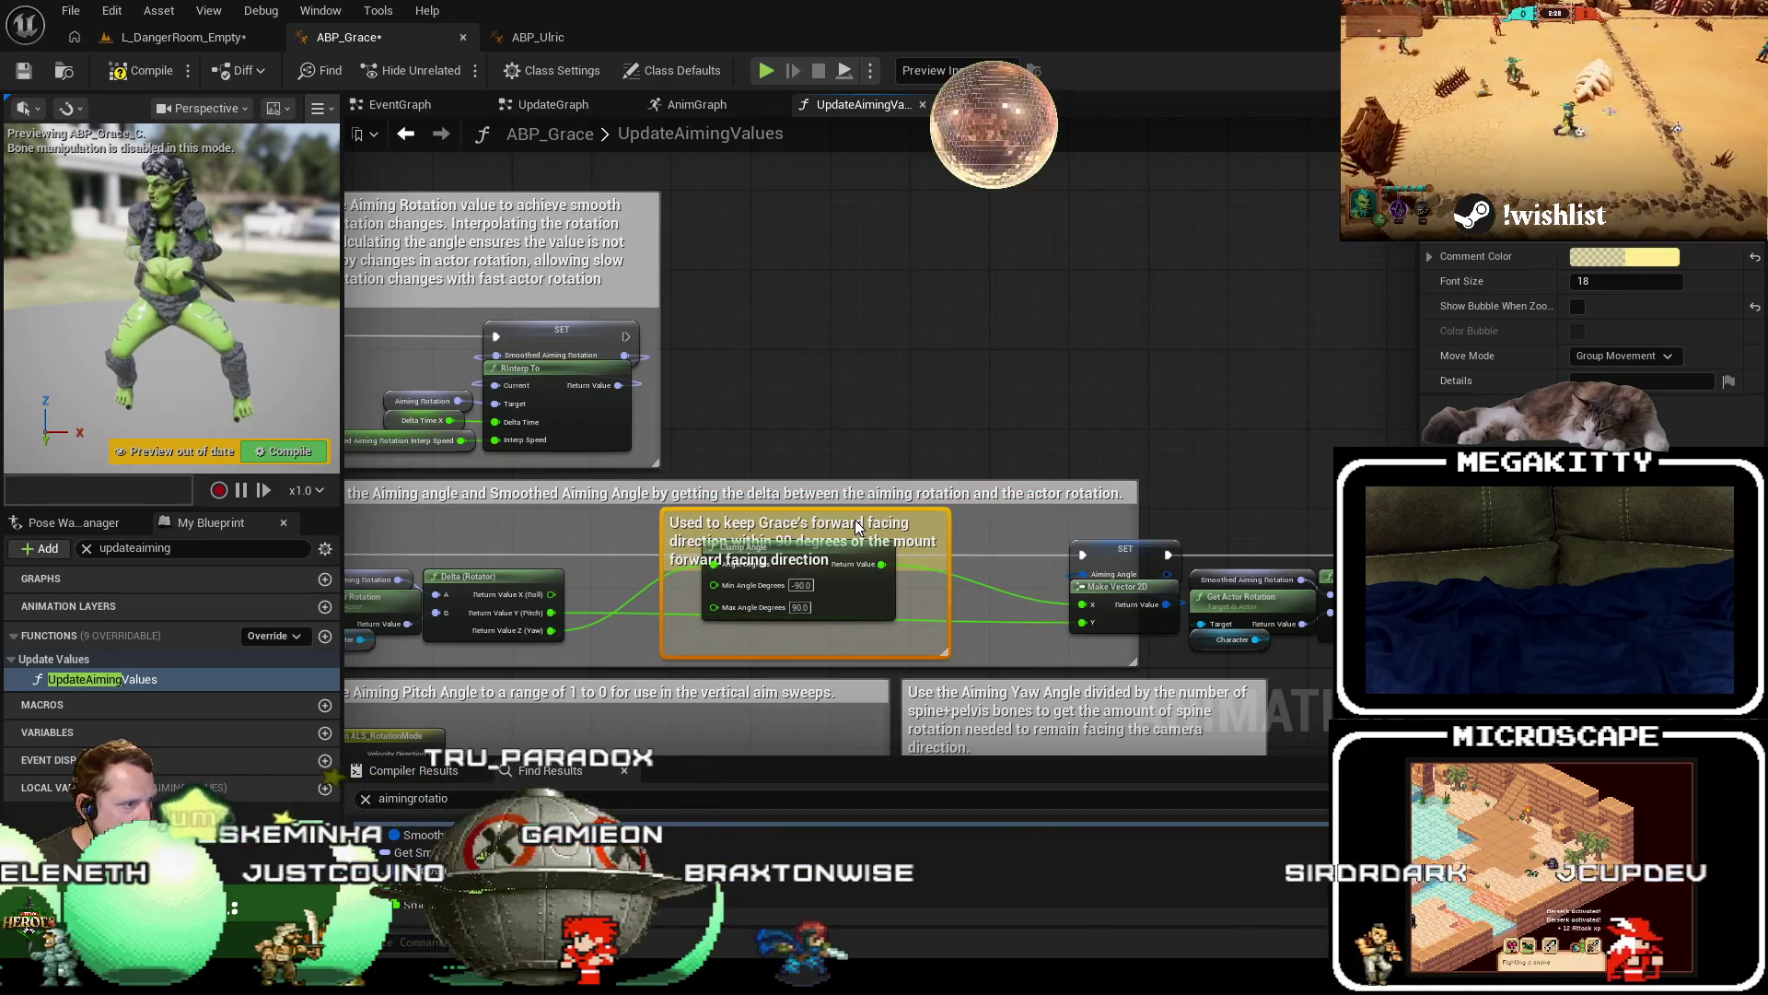
drag(862, 591, 862, 632)
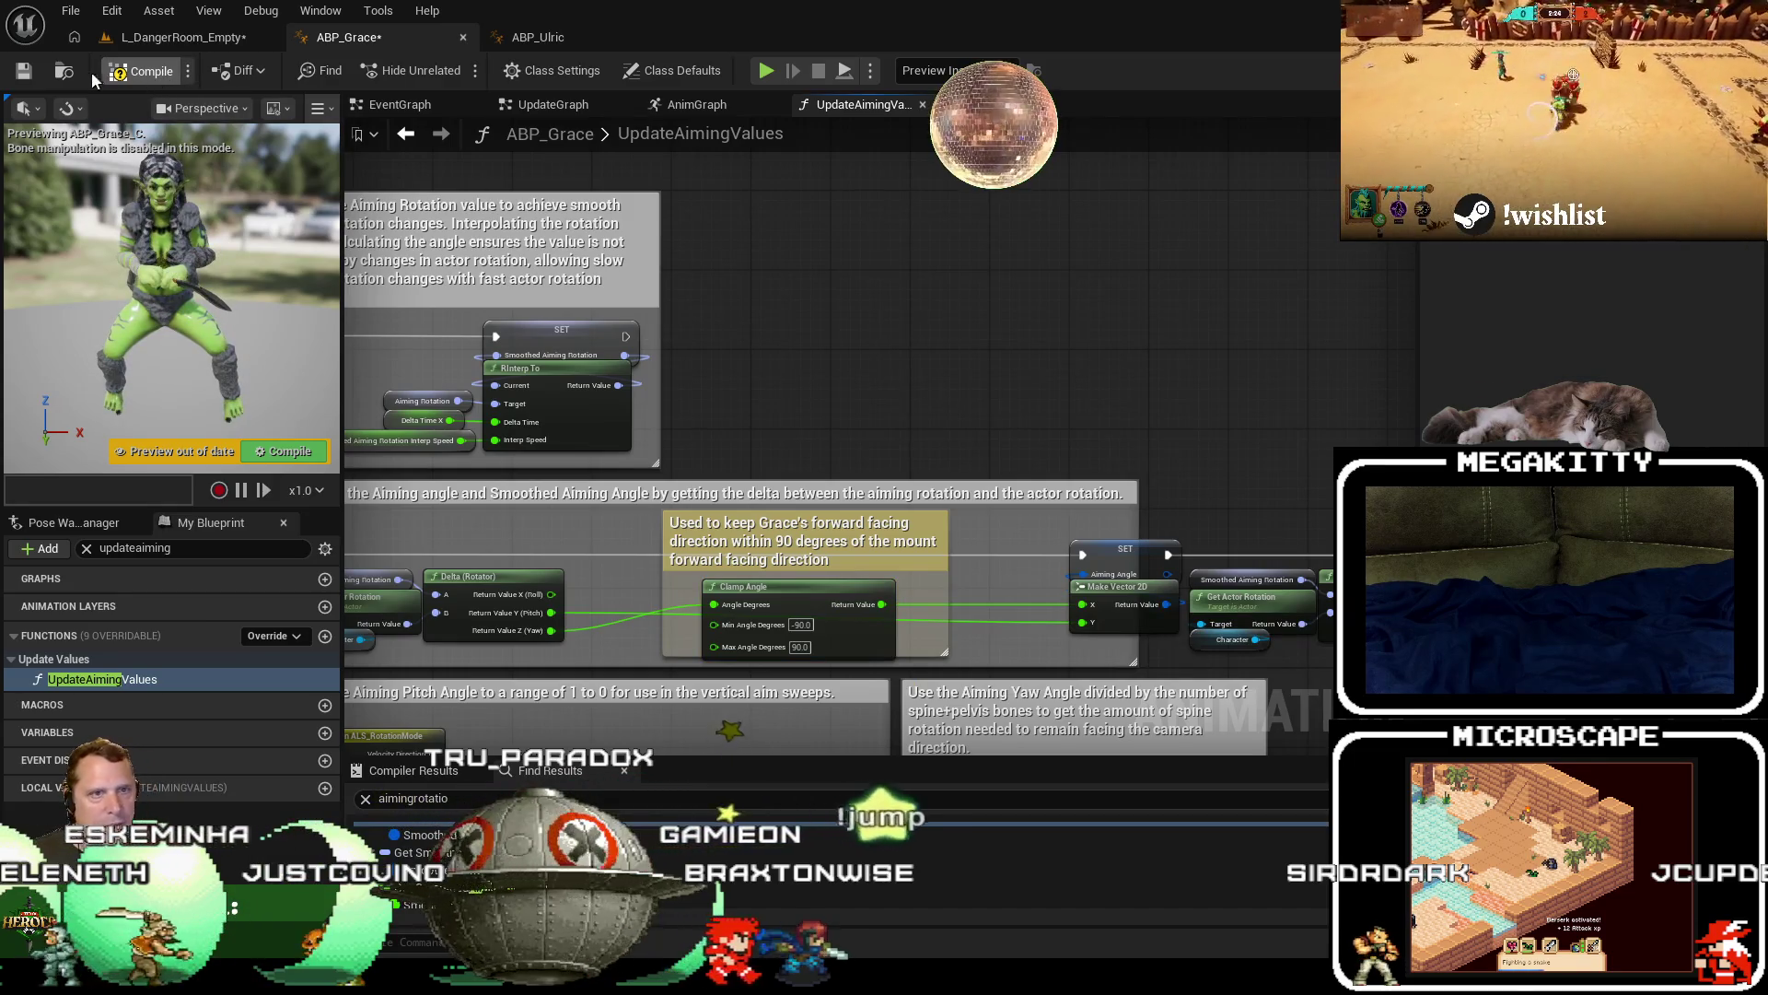
click(30, 76)
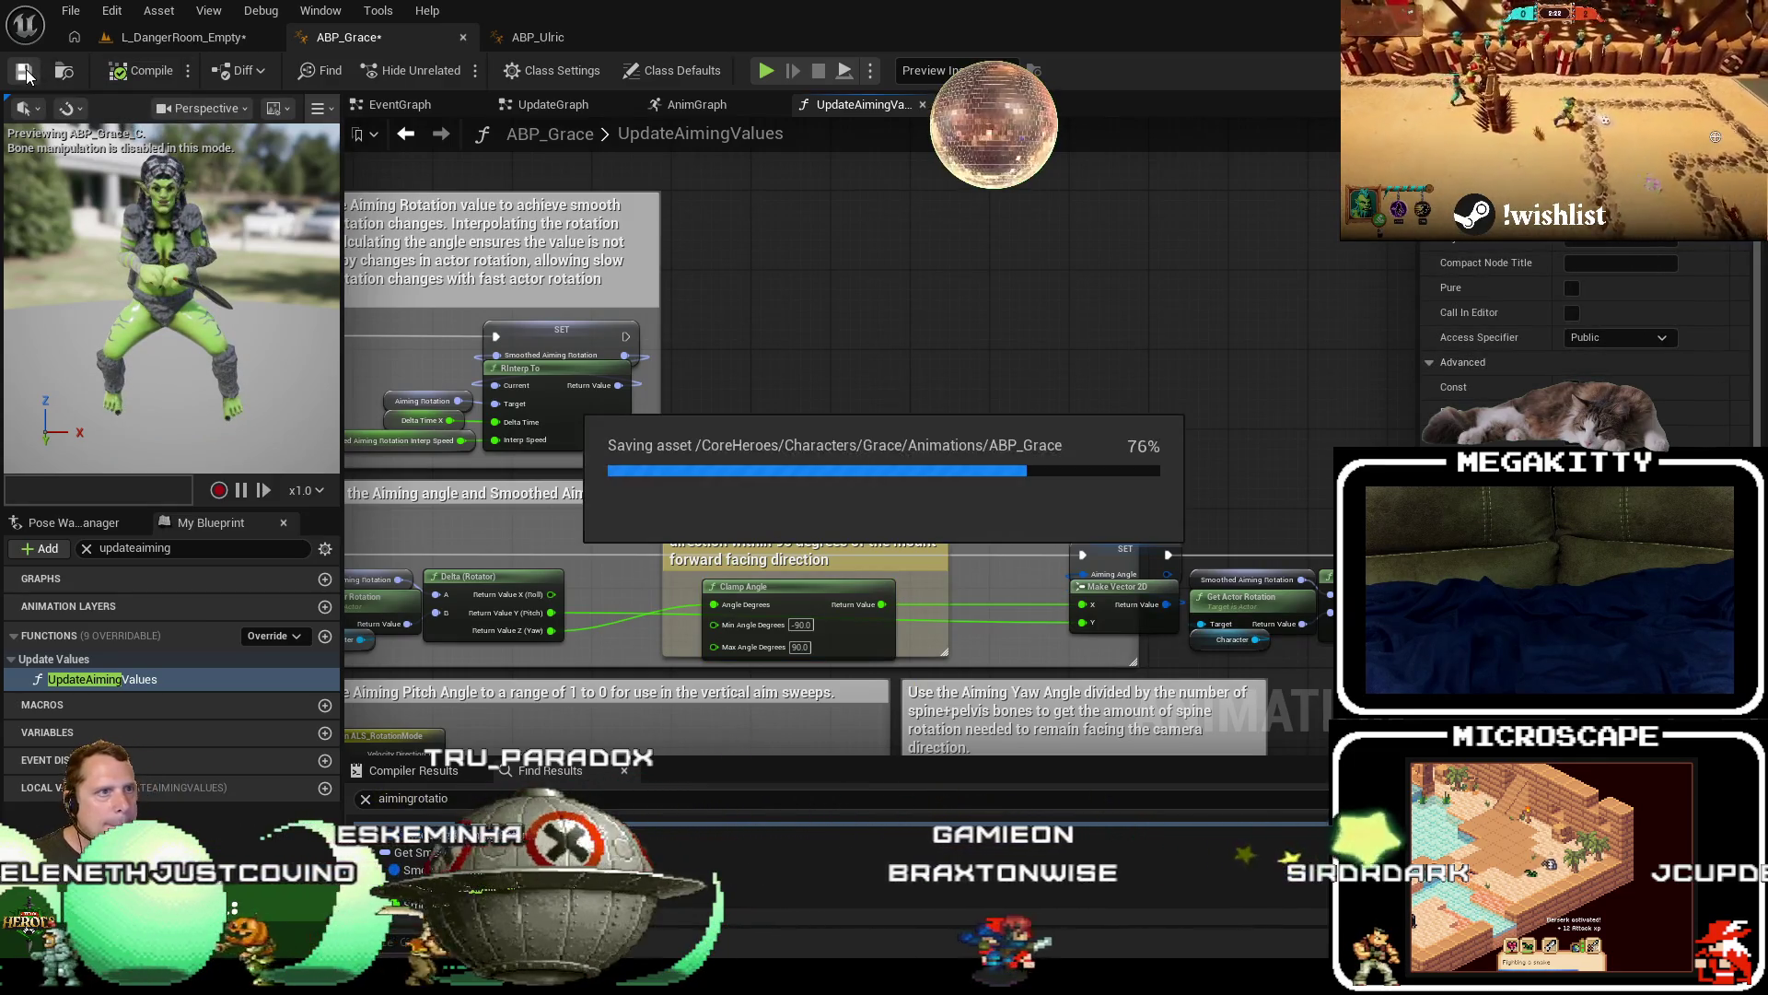
click(175, 37)
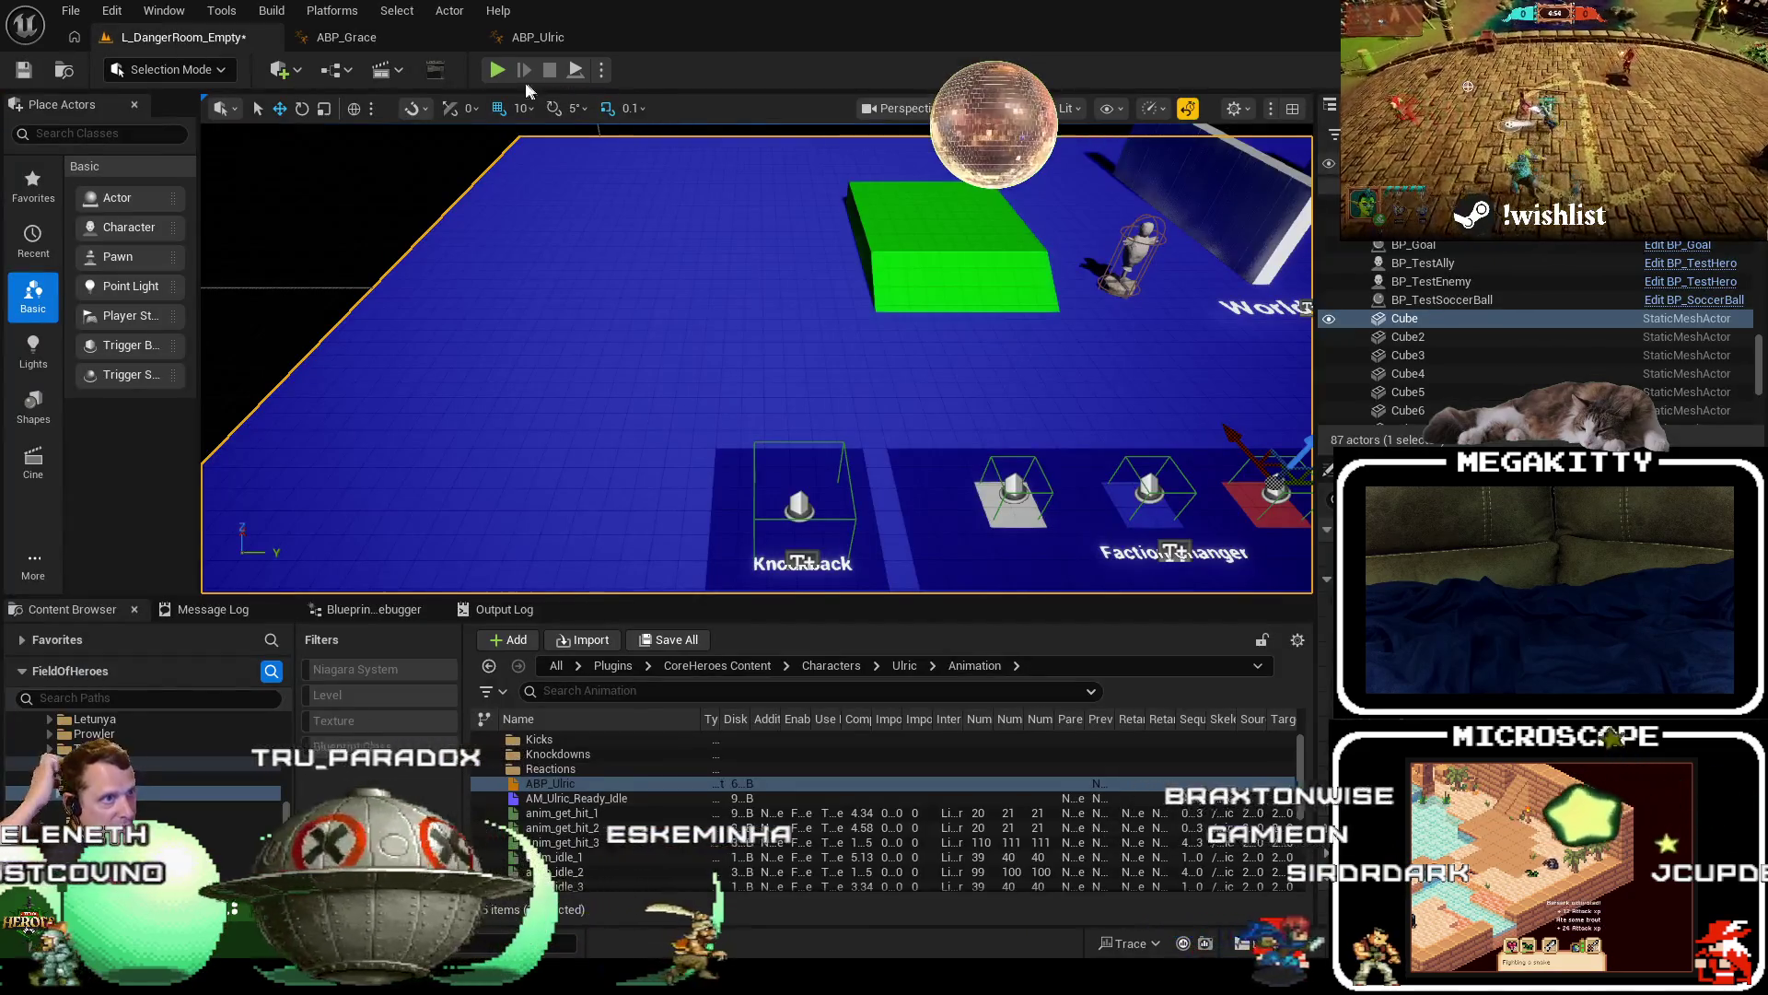
Run two play-in-editor tests of L_DangerRoom_Empty, then go back to ABP_Grace.
click(496, 74)
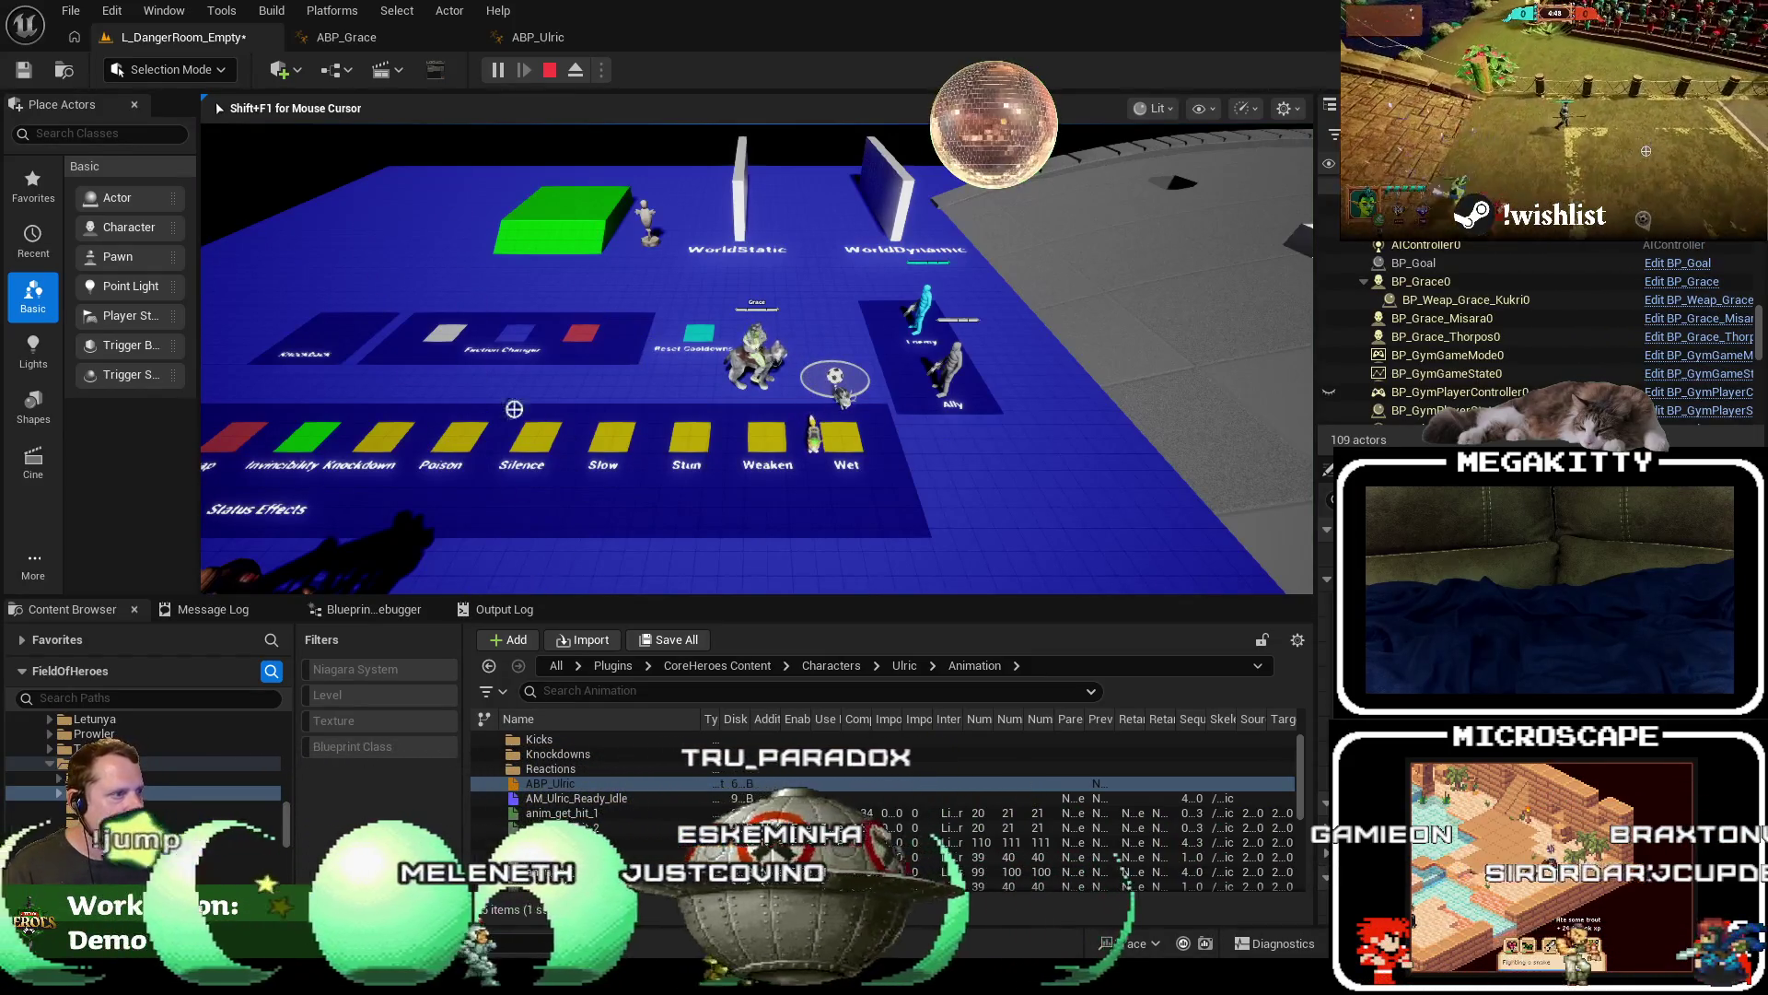
key(Escape)
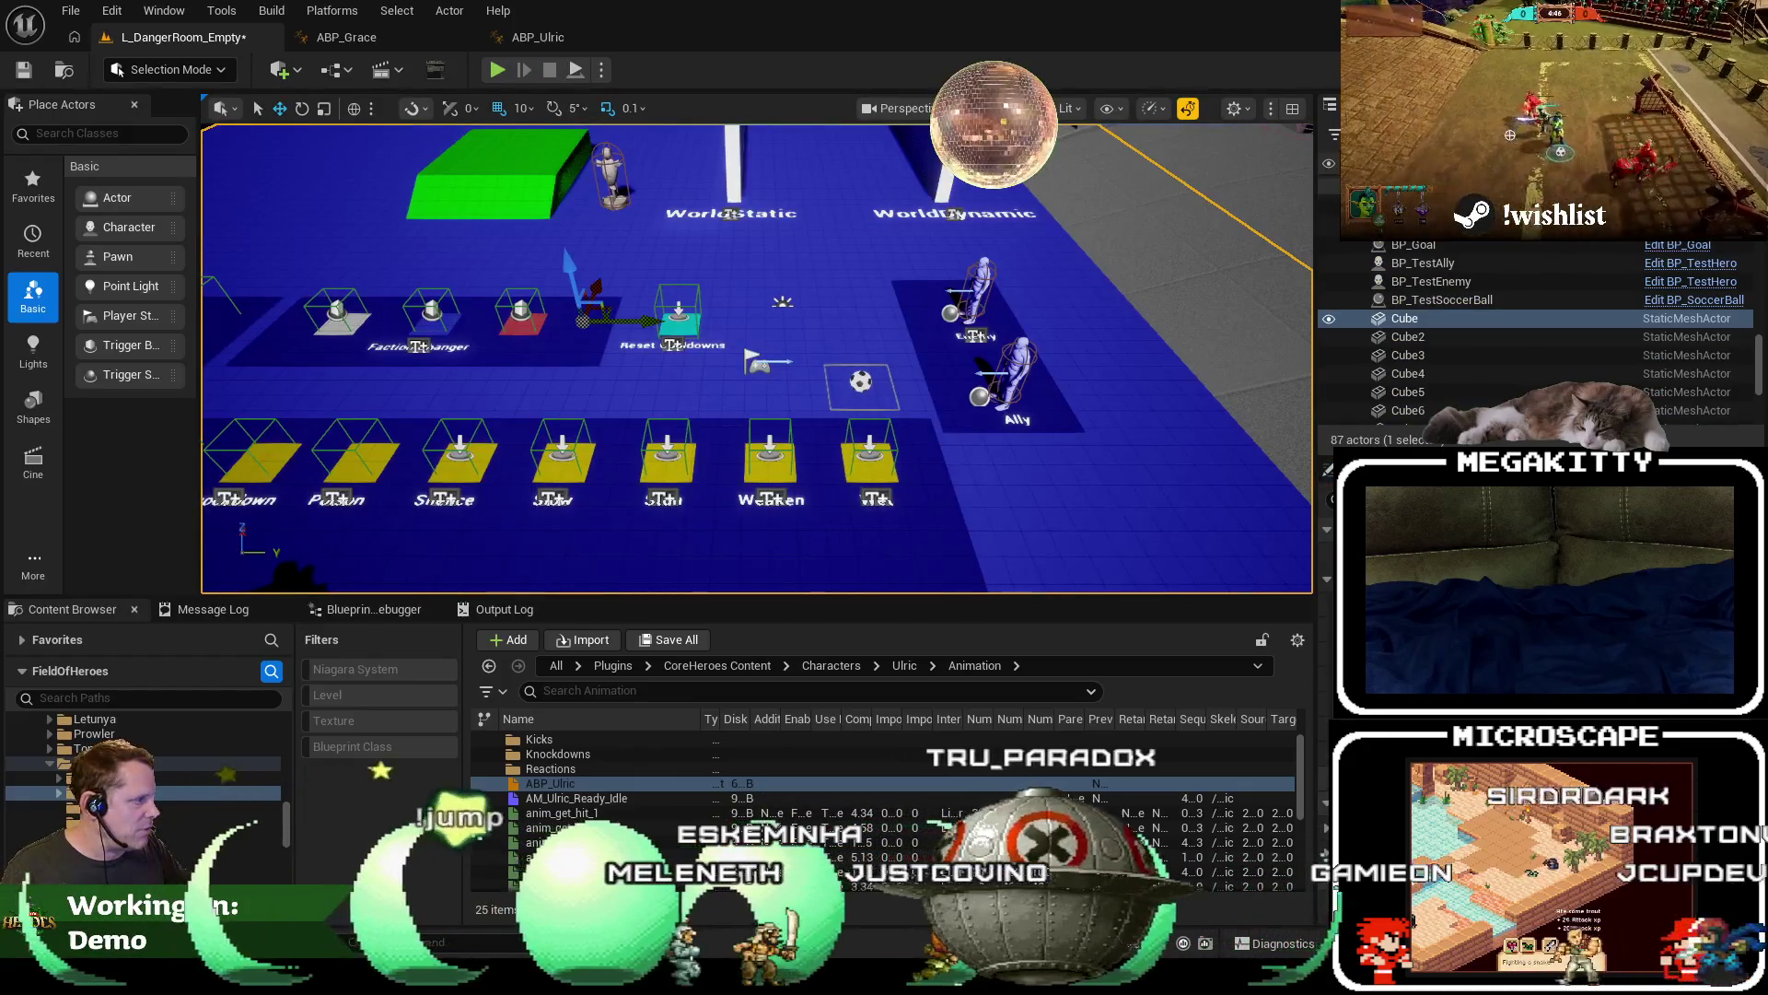
click(1687, 318)
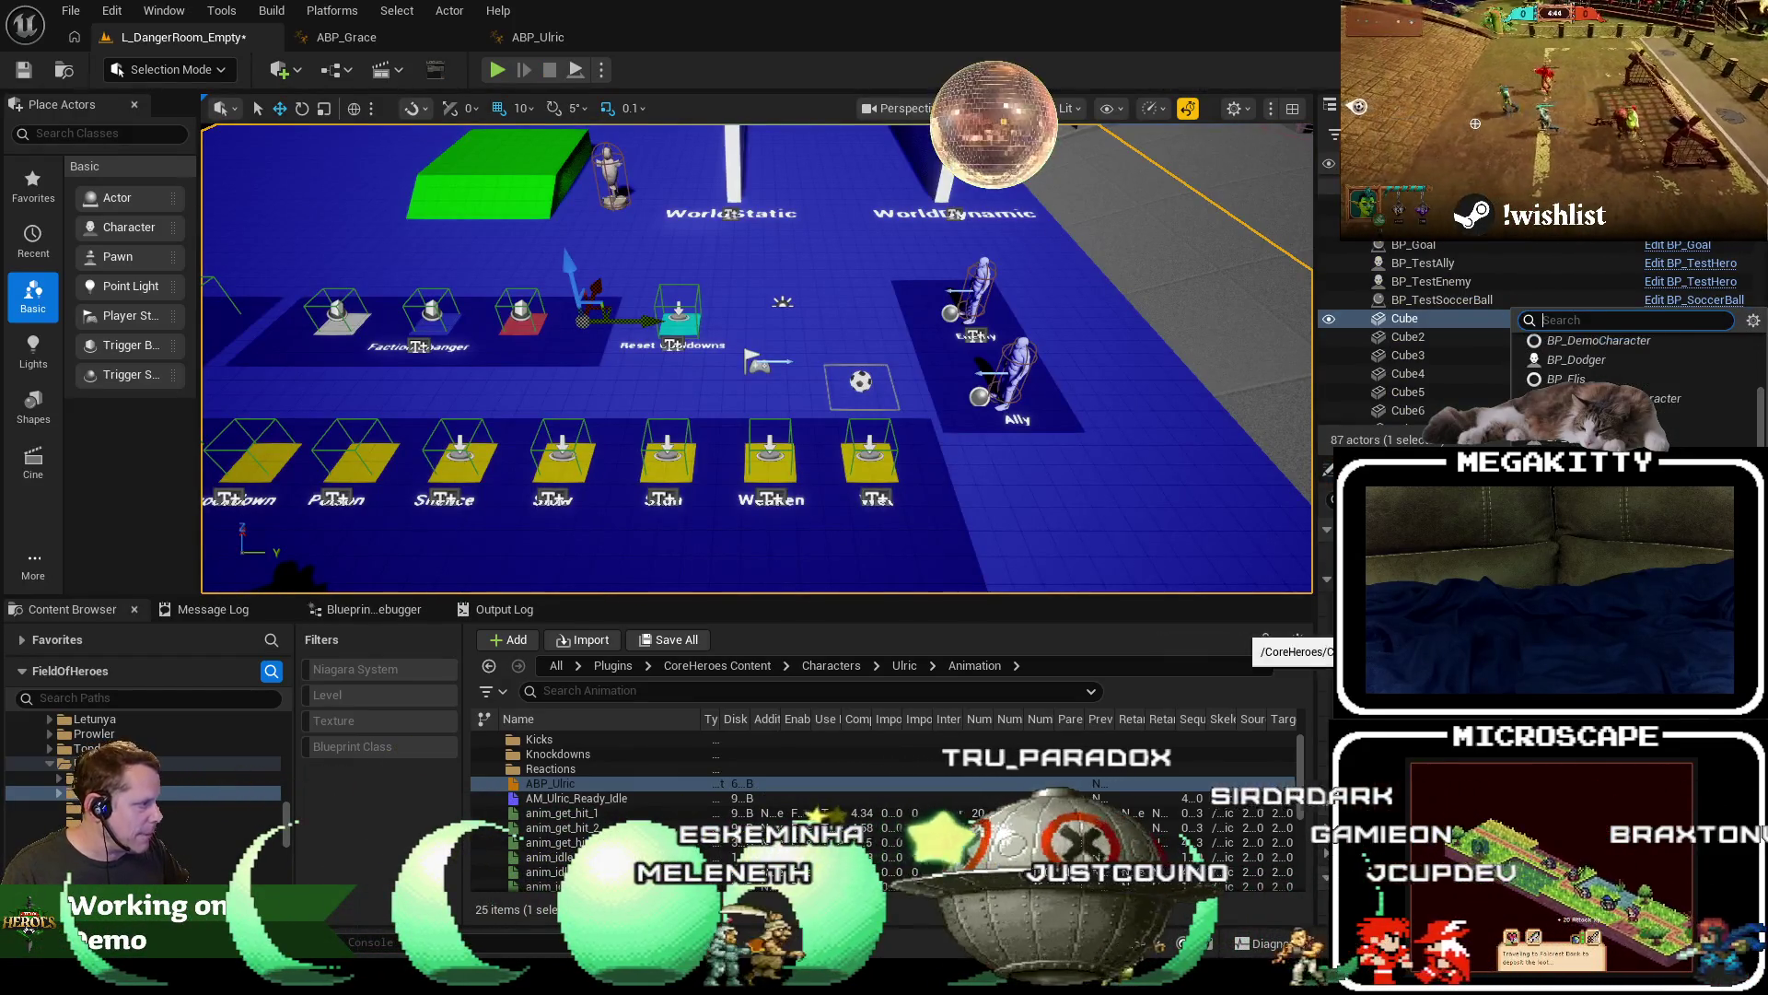
key(Escape)
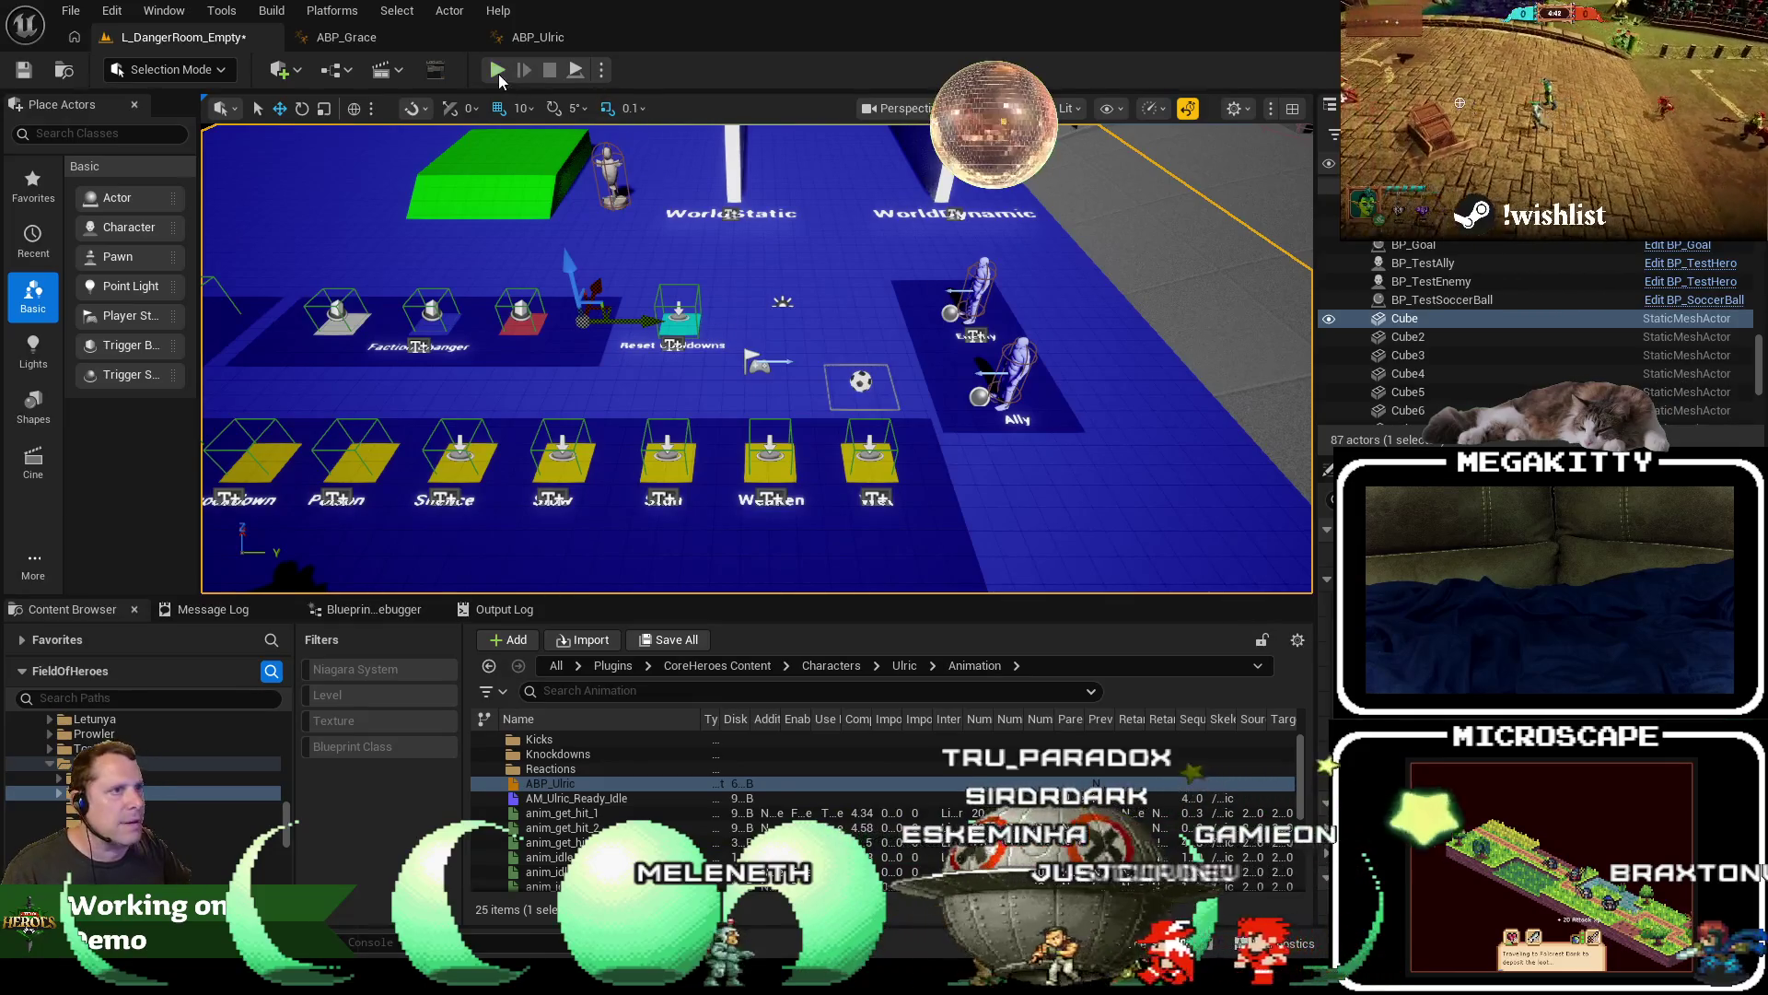
key(alt+p)
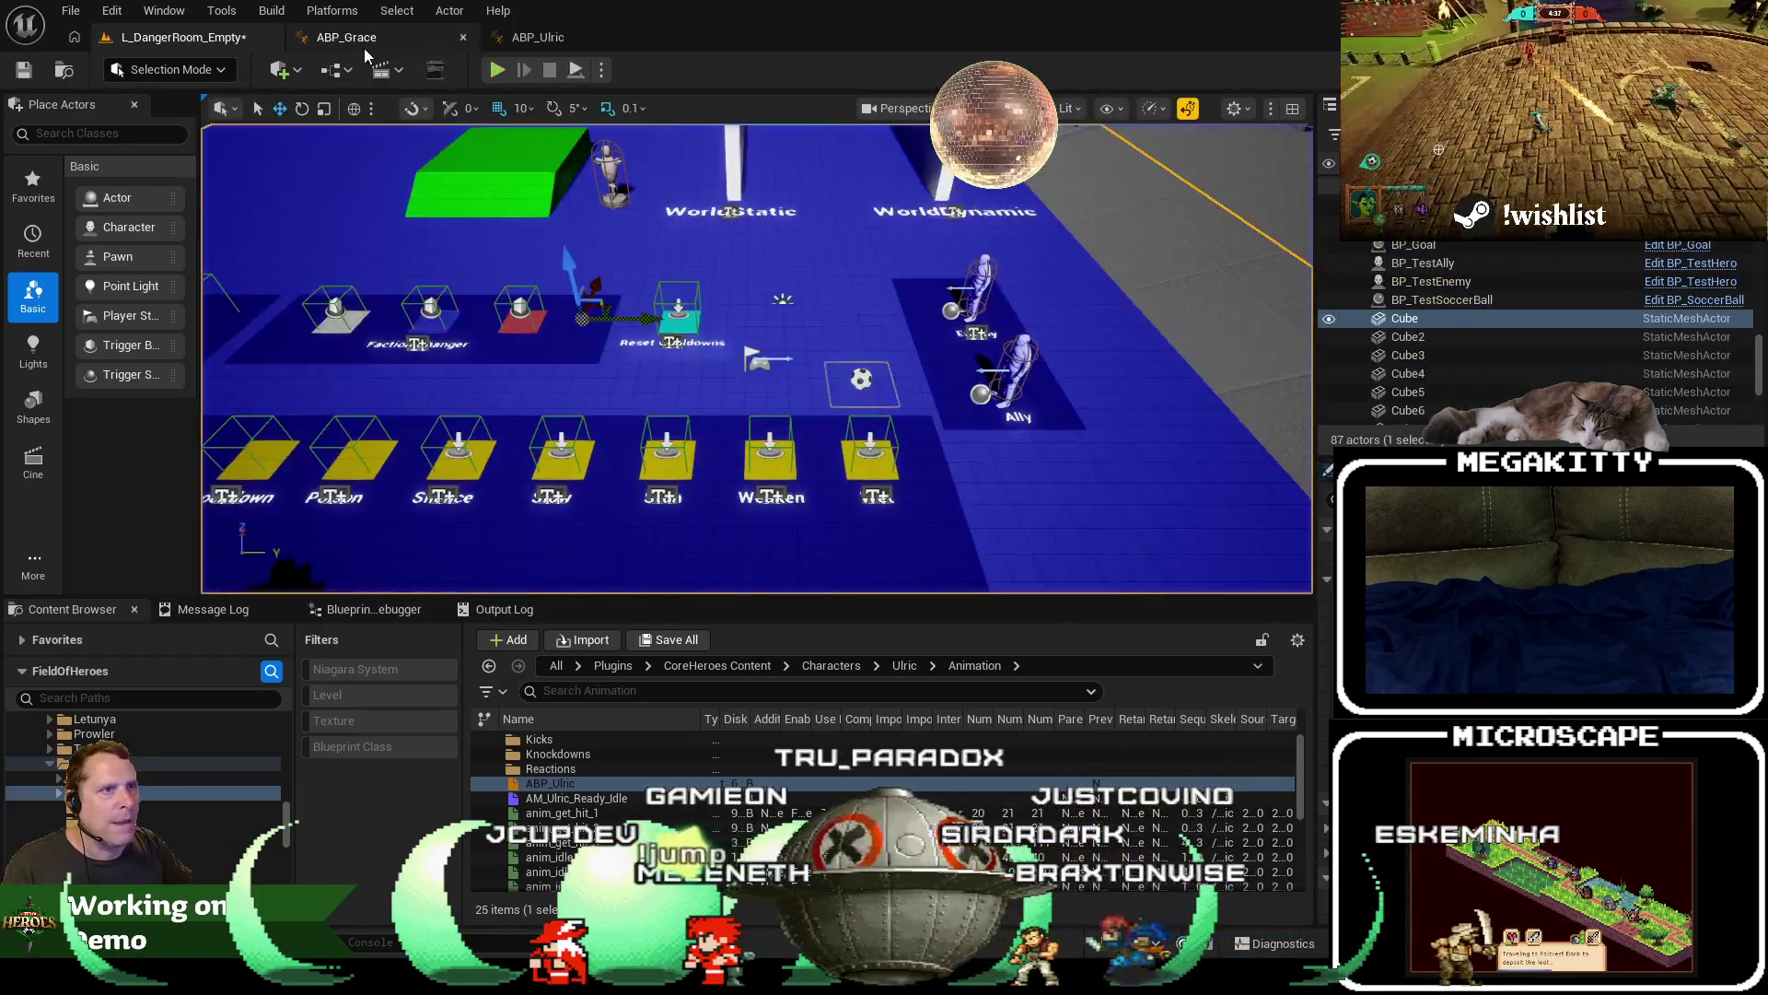
click(346, 36)
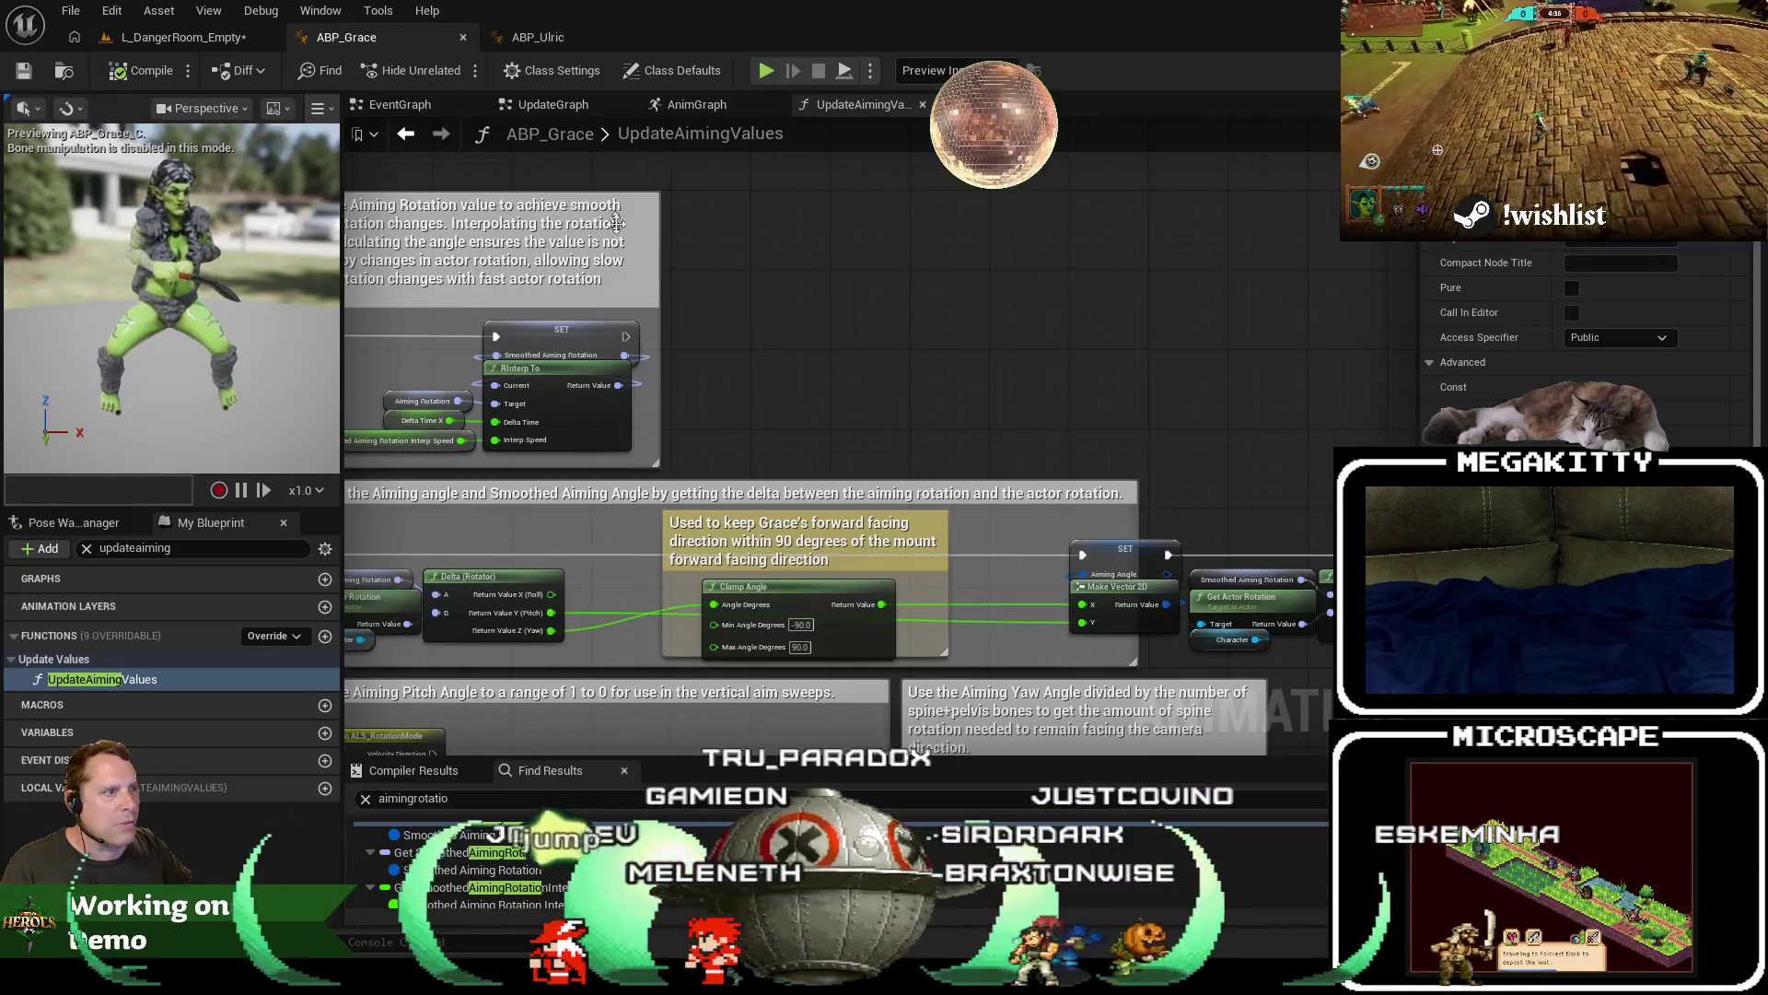
Copy the aiming-angle Lerp nodes from Ulric's UpdateAimingValues and paste them into Grace's.
drag(835, 314, 838, 334)
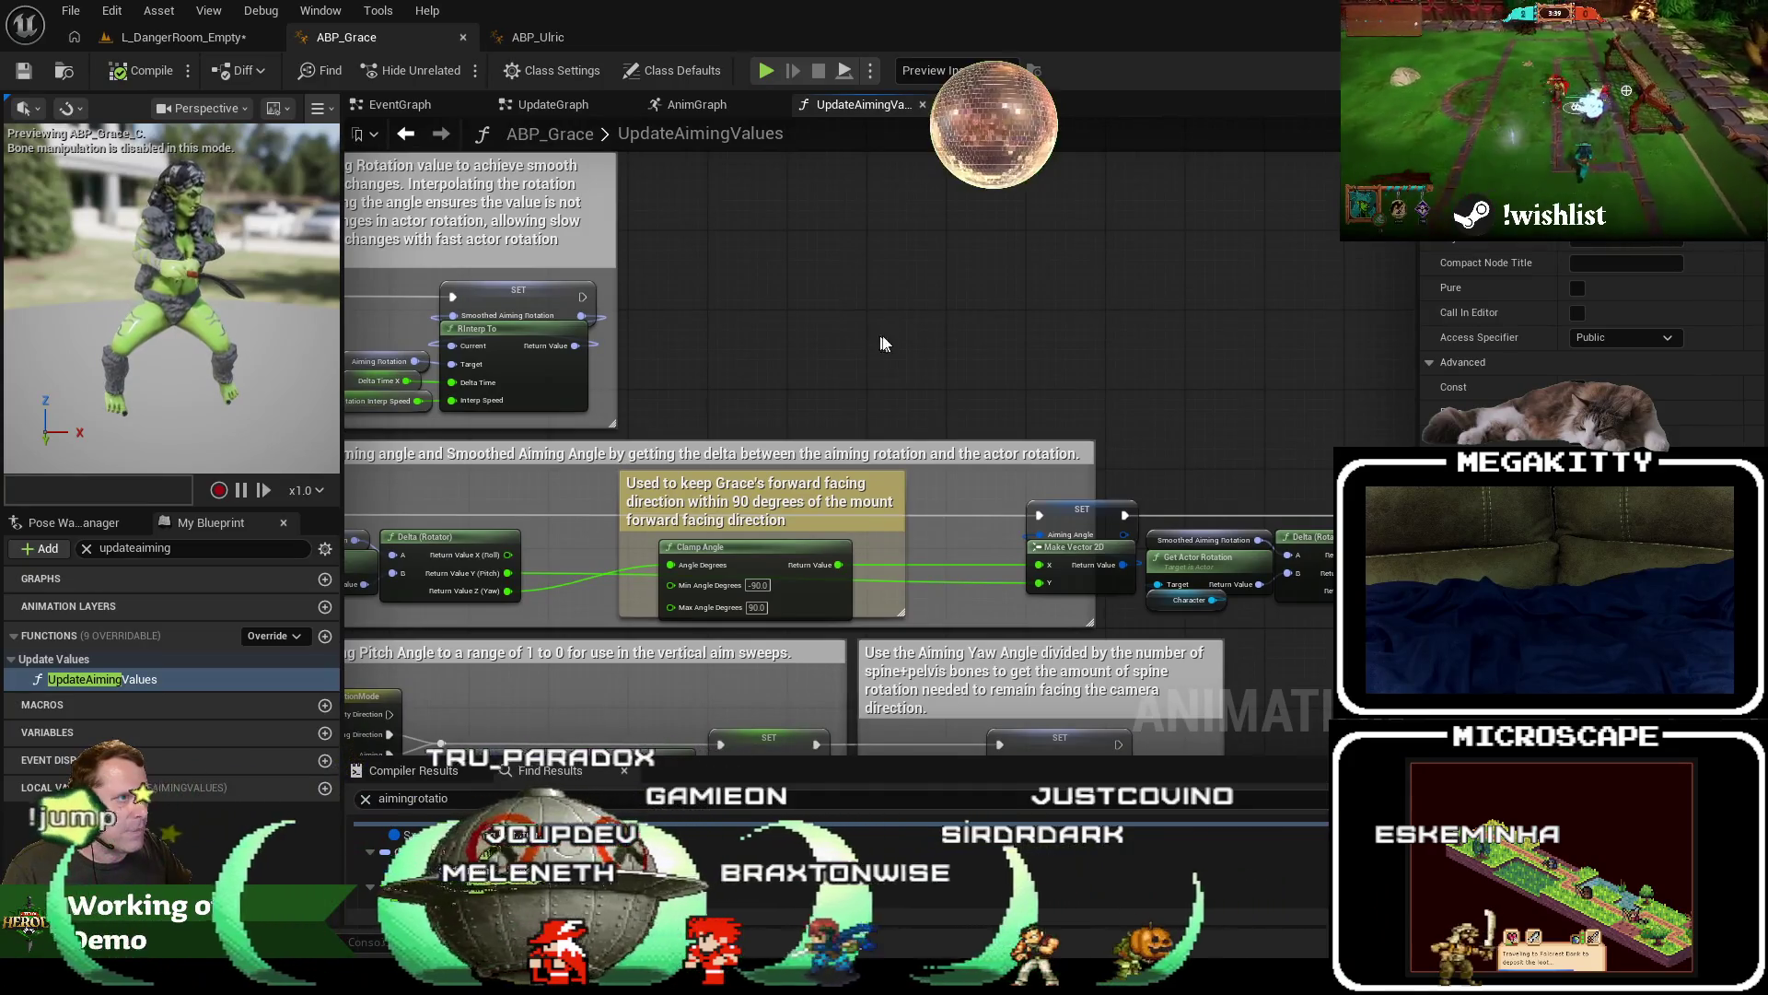
click(527, 39)
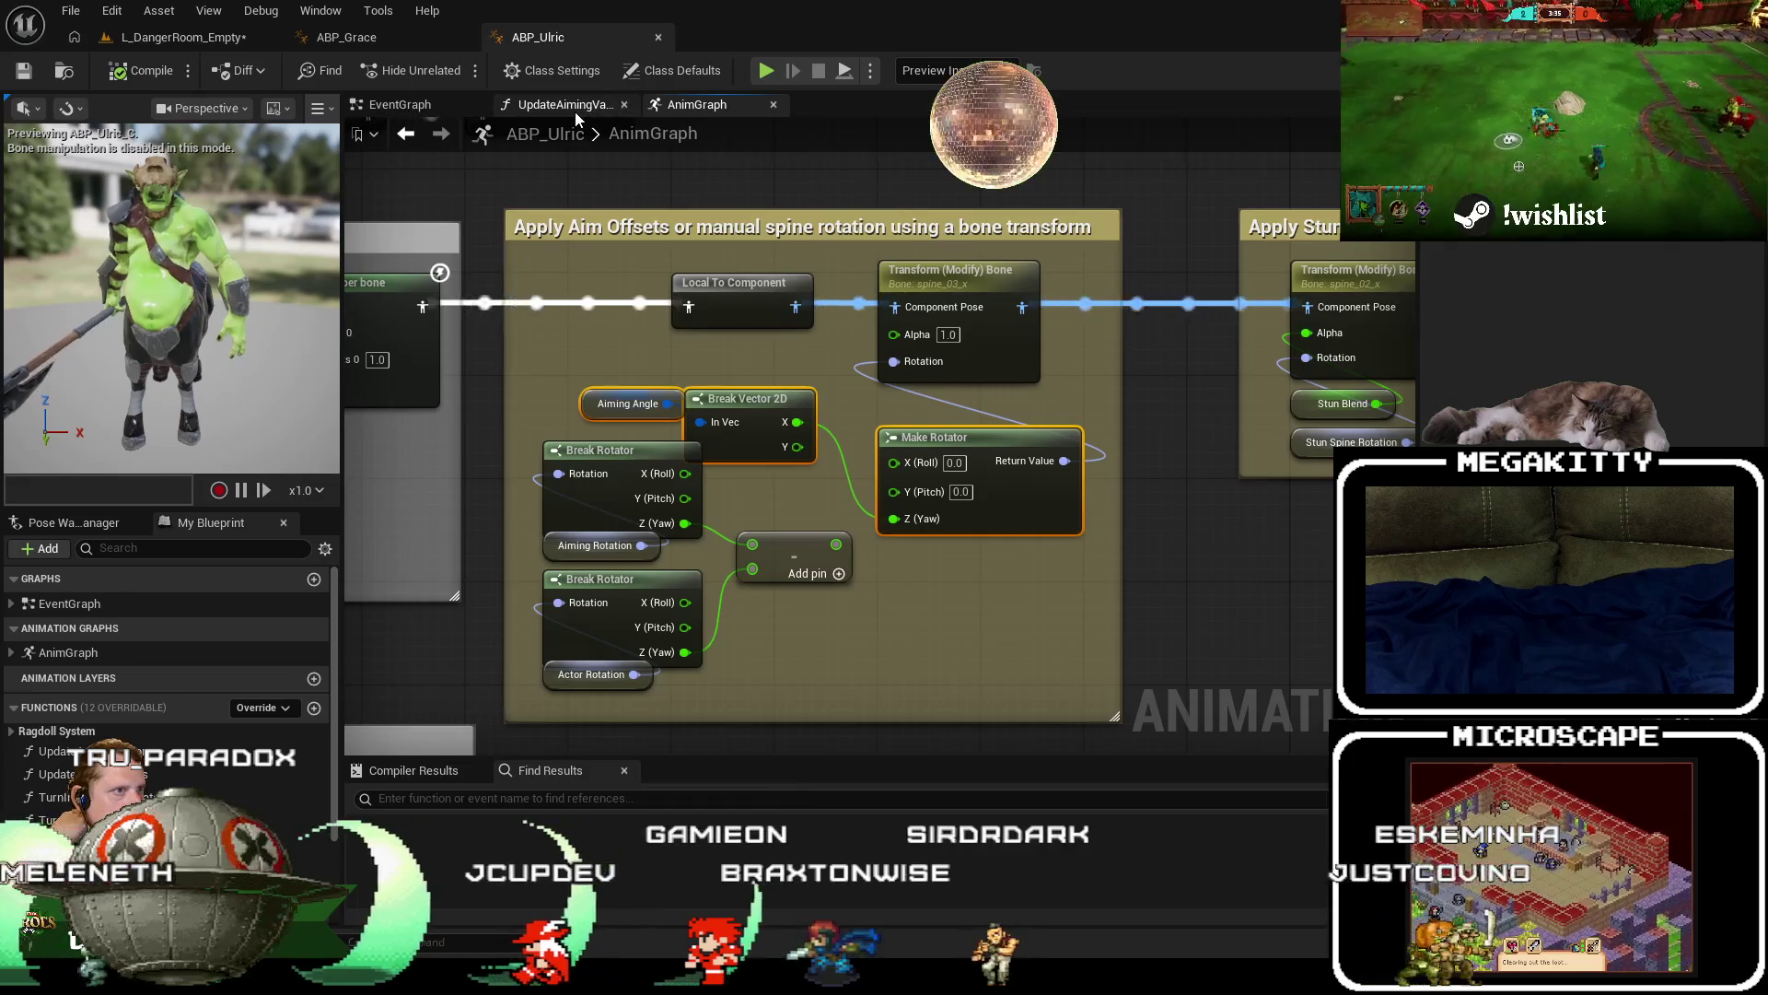
click(575, 108)
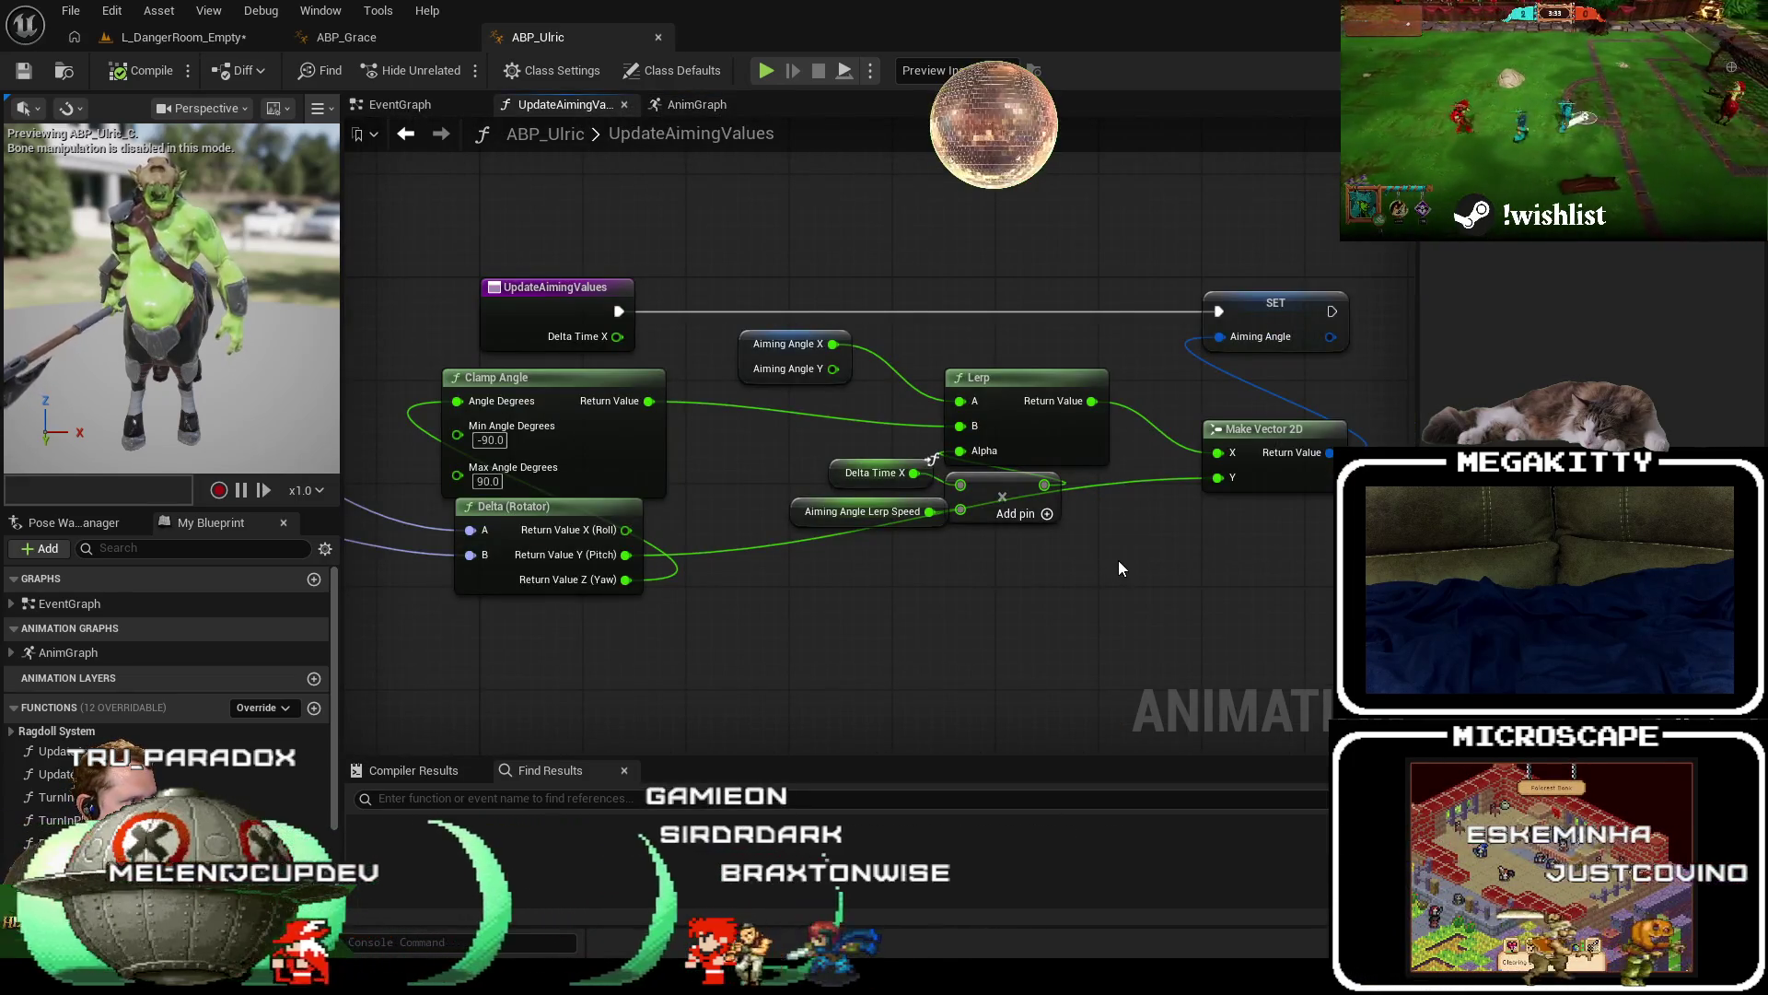
drag(1119, 562, 792, 364)
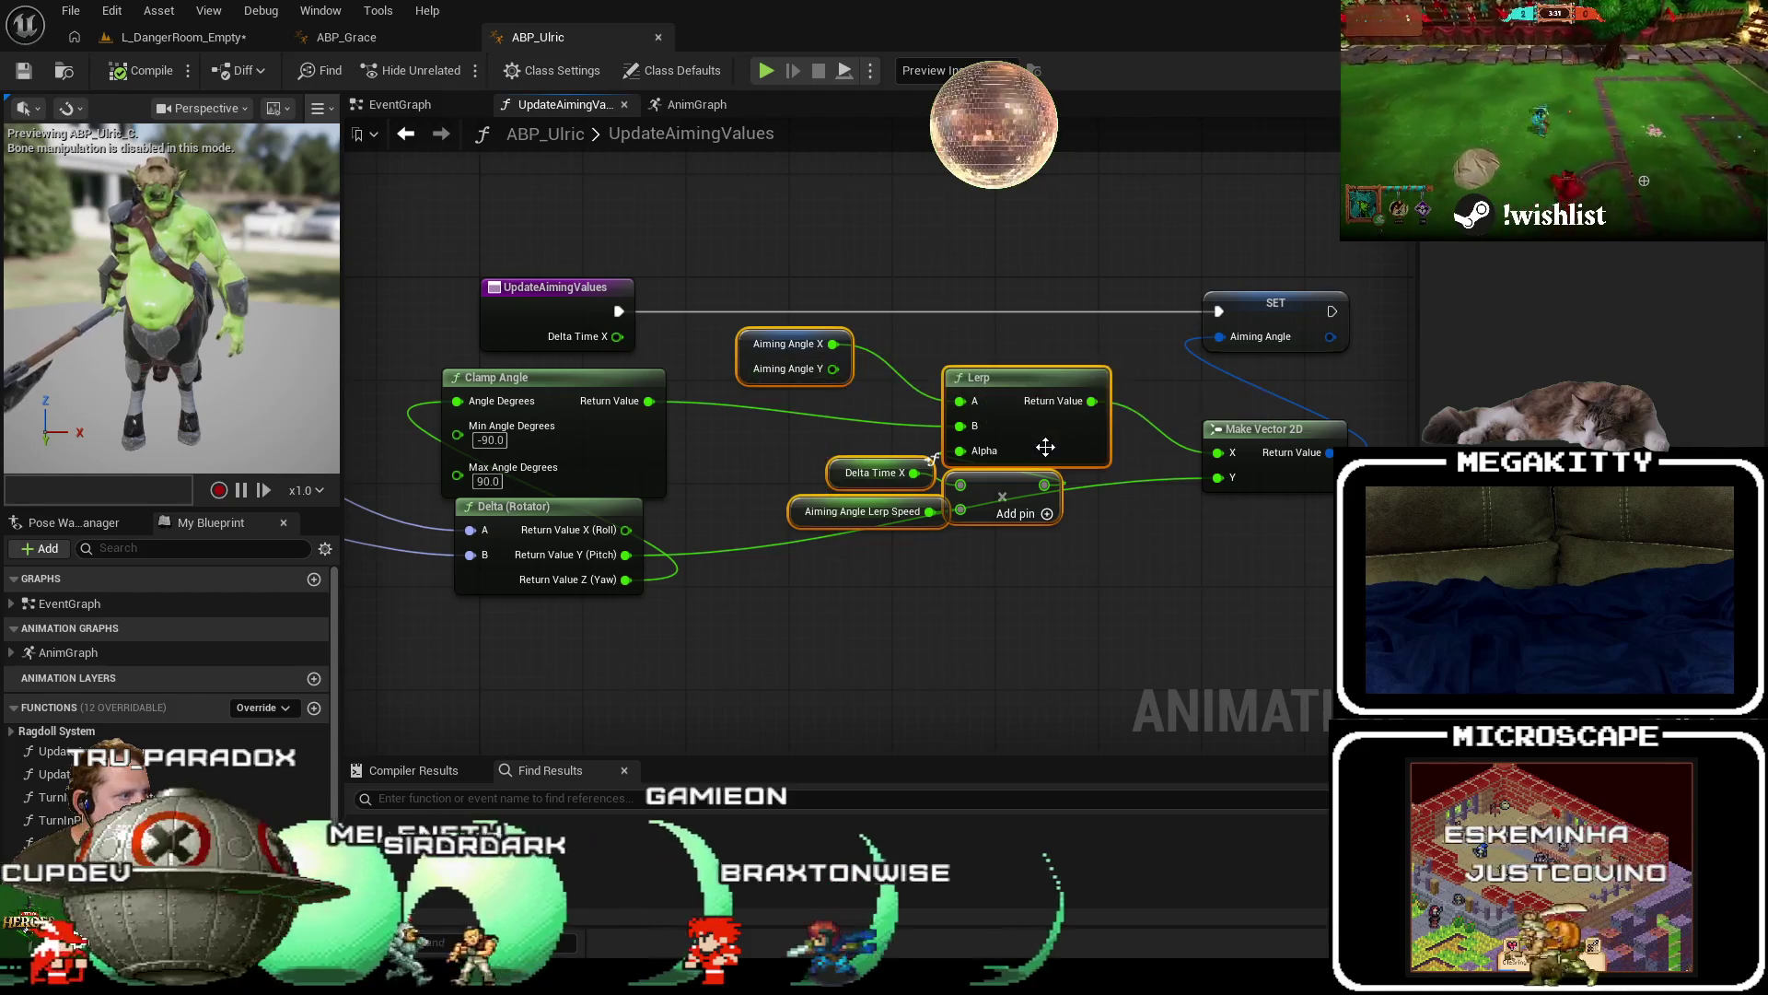
click(433, 41)
scroll(879, 253, down, 1)
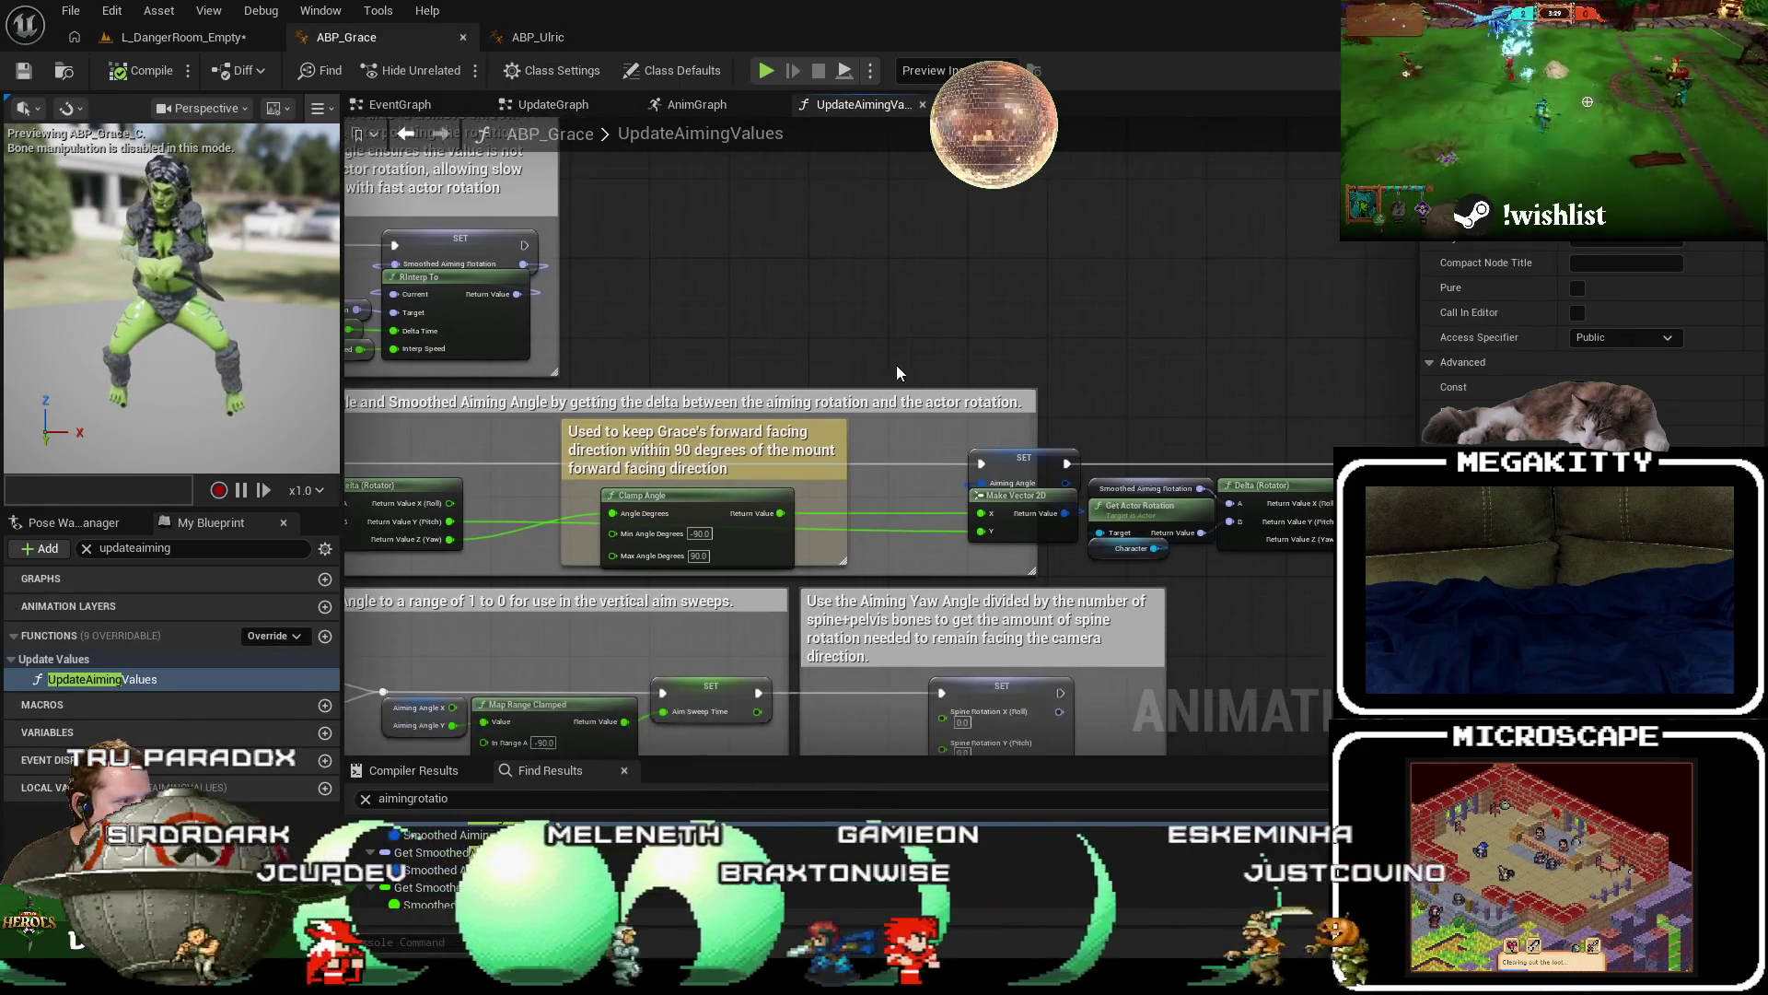
key(ctrl+v)
scroll(878, 252, down, 5)
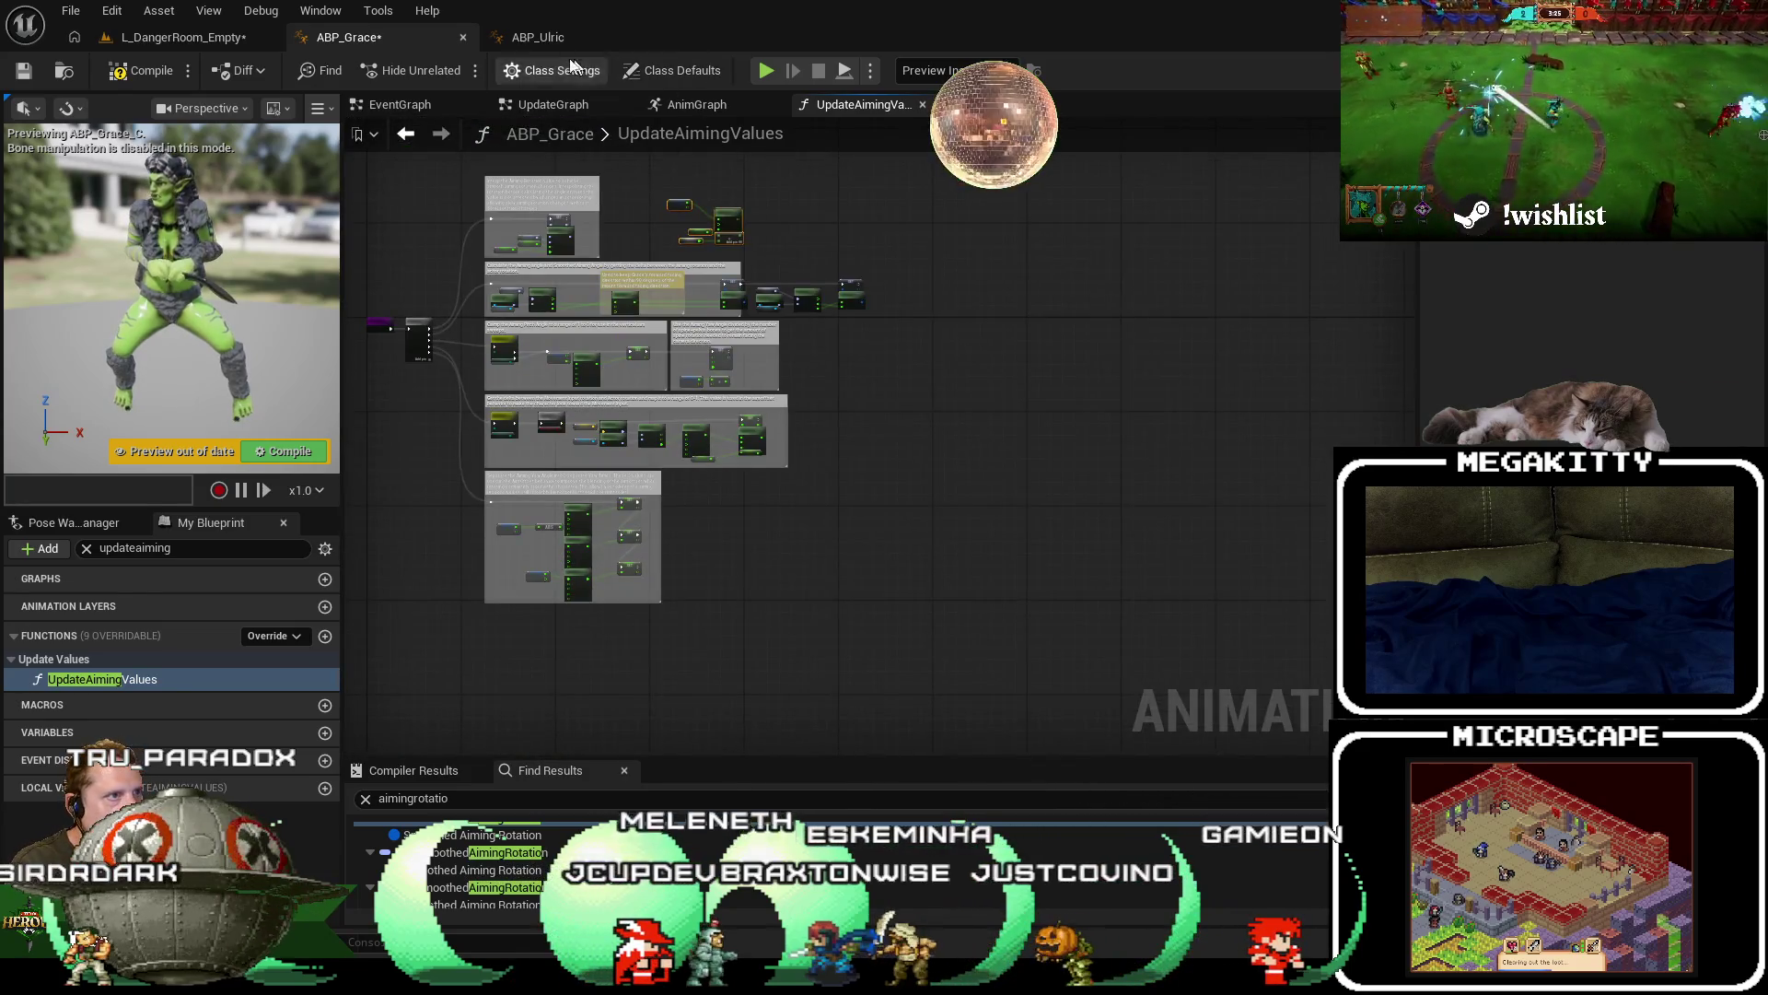
click(543, 37)
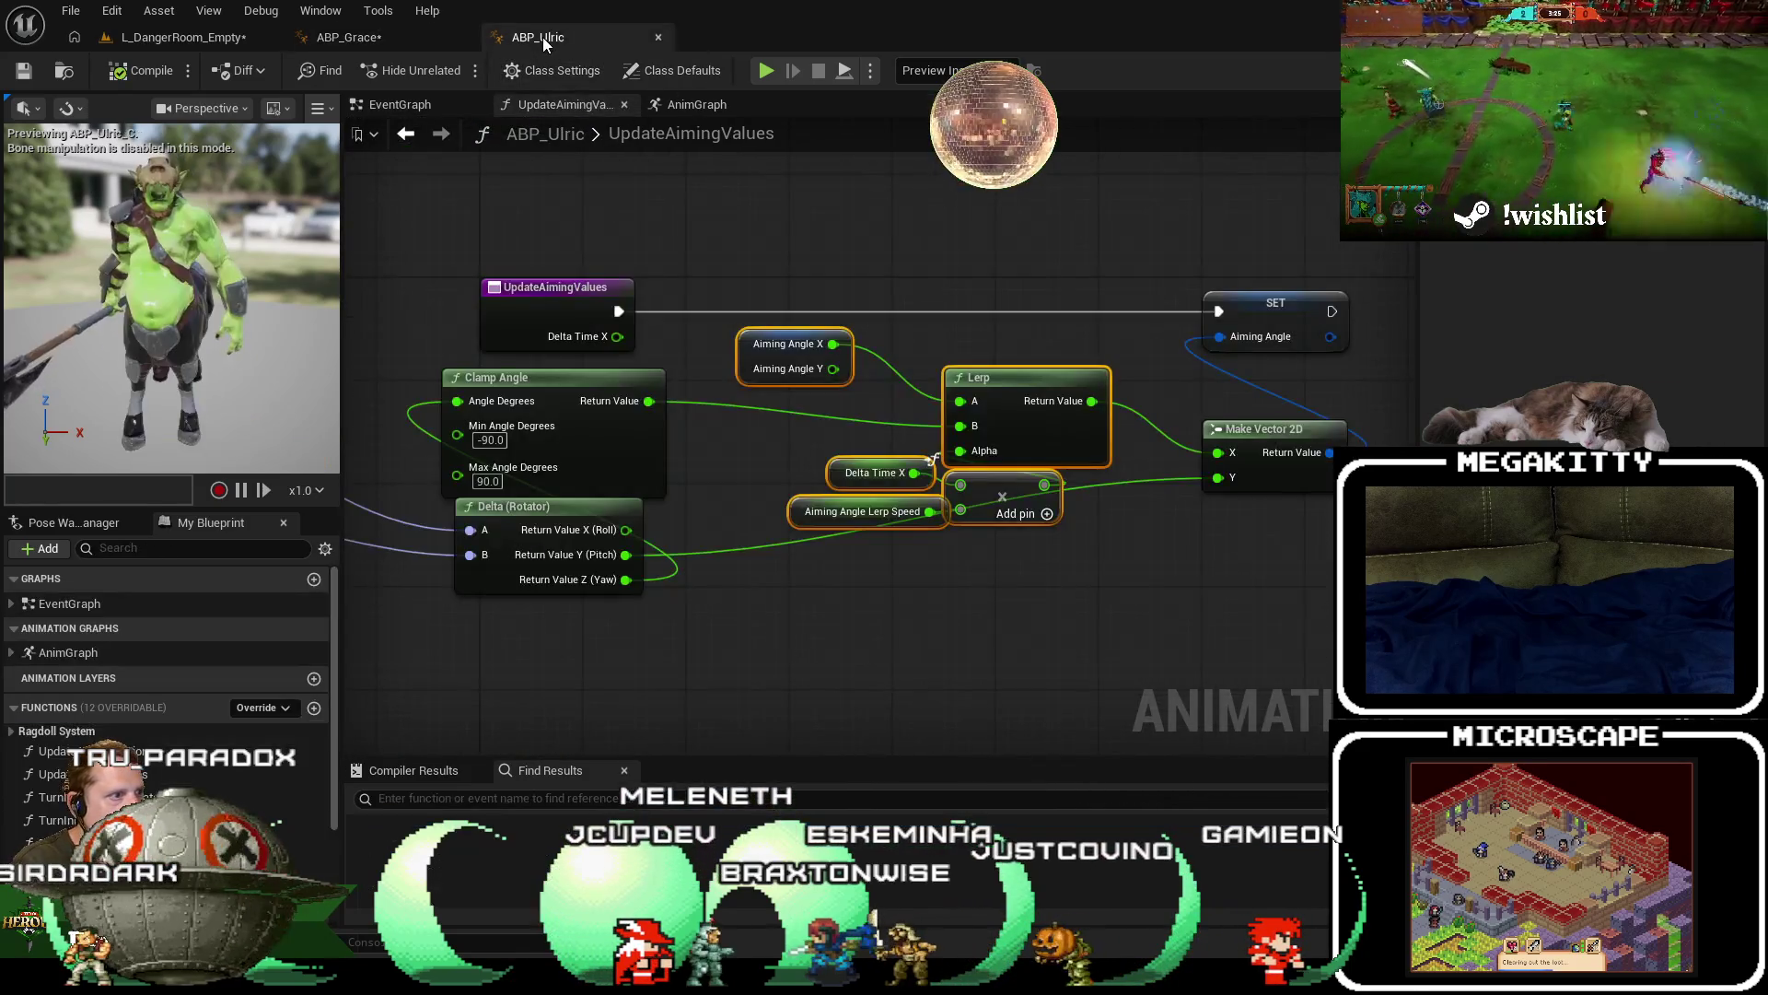
click(433, 37)
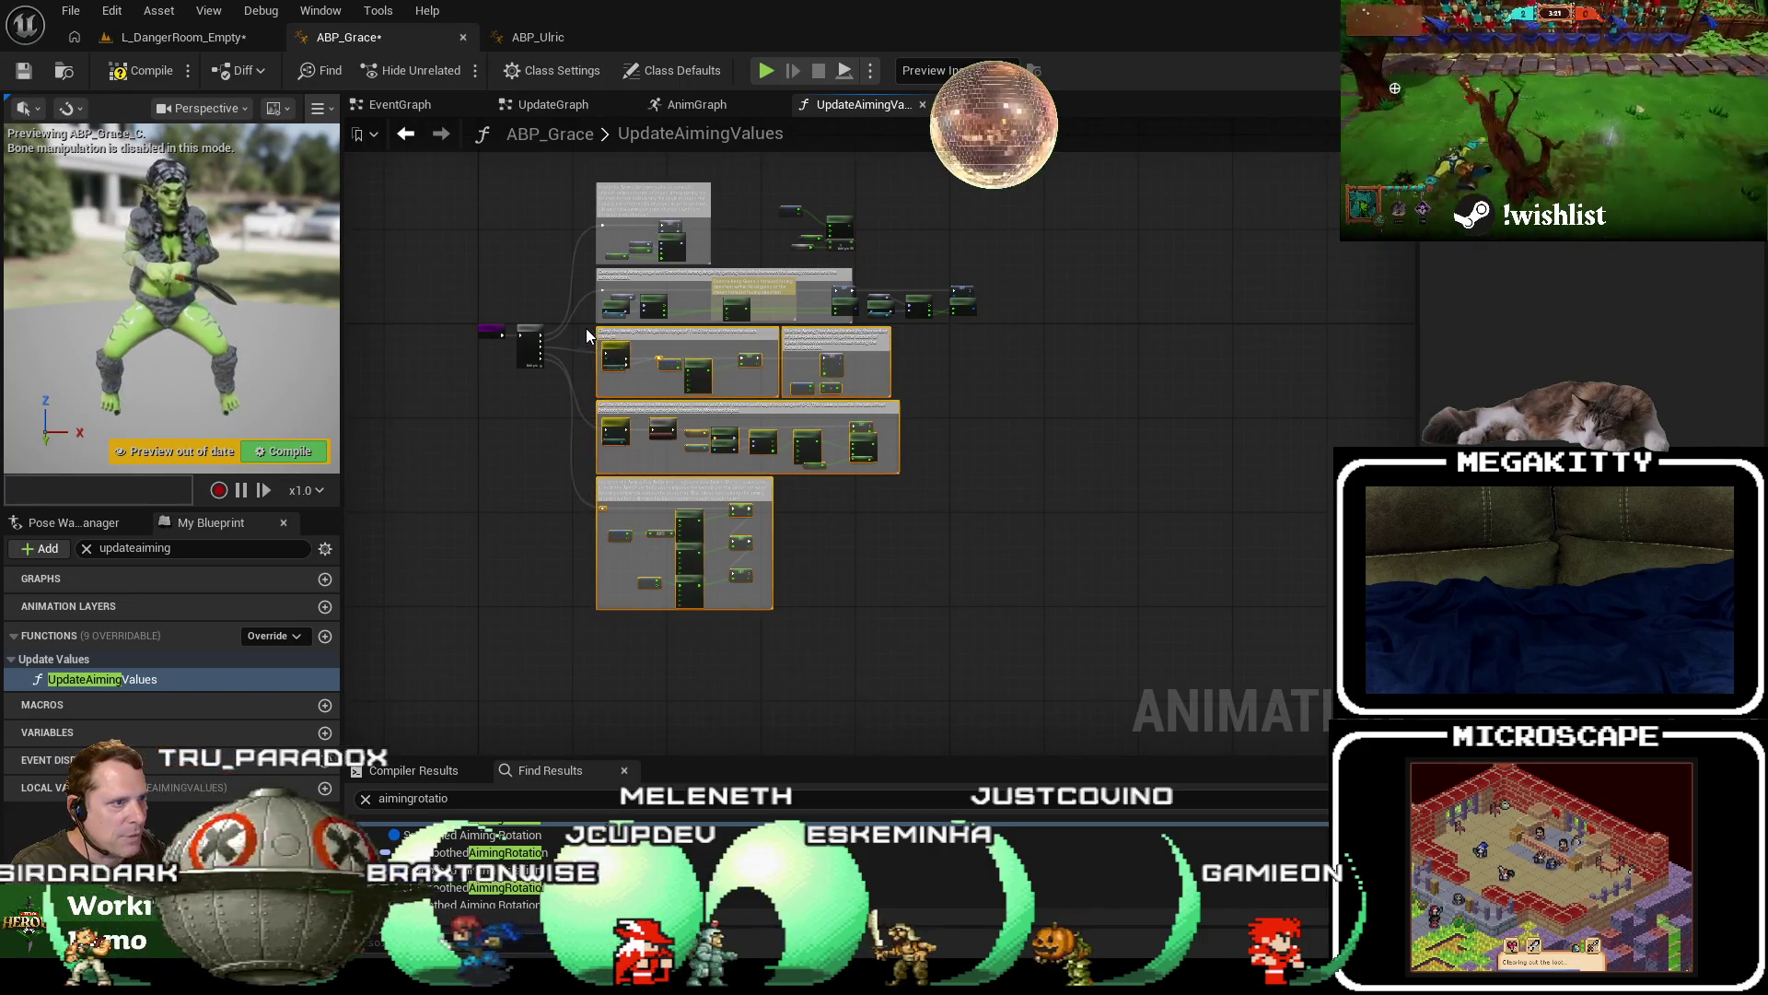
Lower the Clamp Pitch and Movement Input comments, resize the upper and middle boxes, and shift SET right.
scroll(580, 330, up, 5)
drag(667, 472, 661, 560)
click(700, 451)
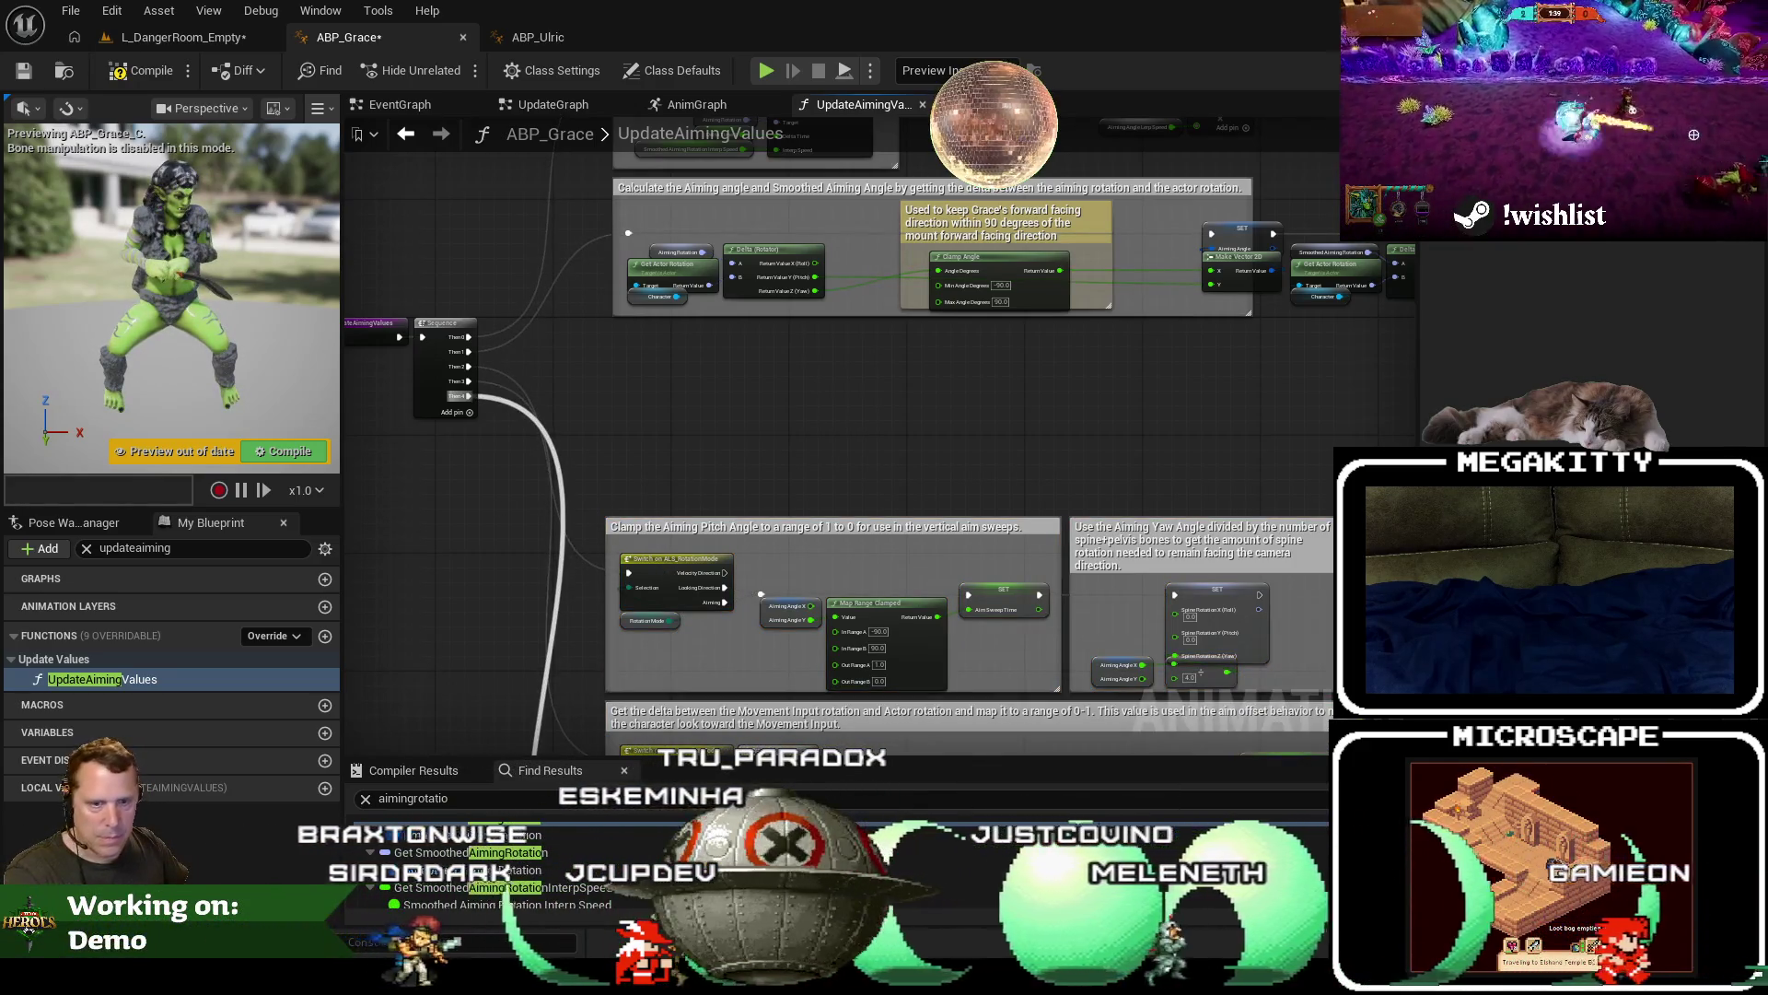
mouse_move(867, 310)
mouse_down()
mouse_move(849, 399)
mouse_move(861, 434)
mouse_up()
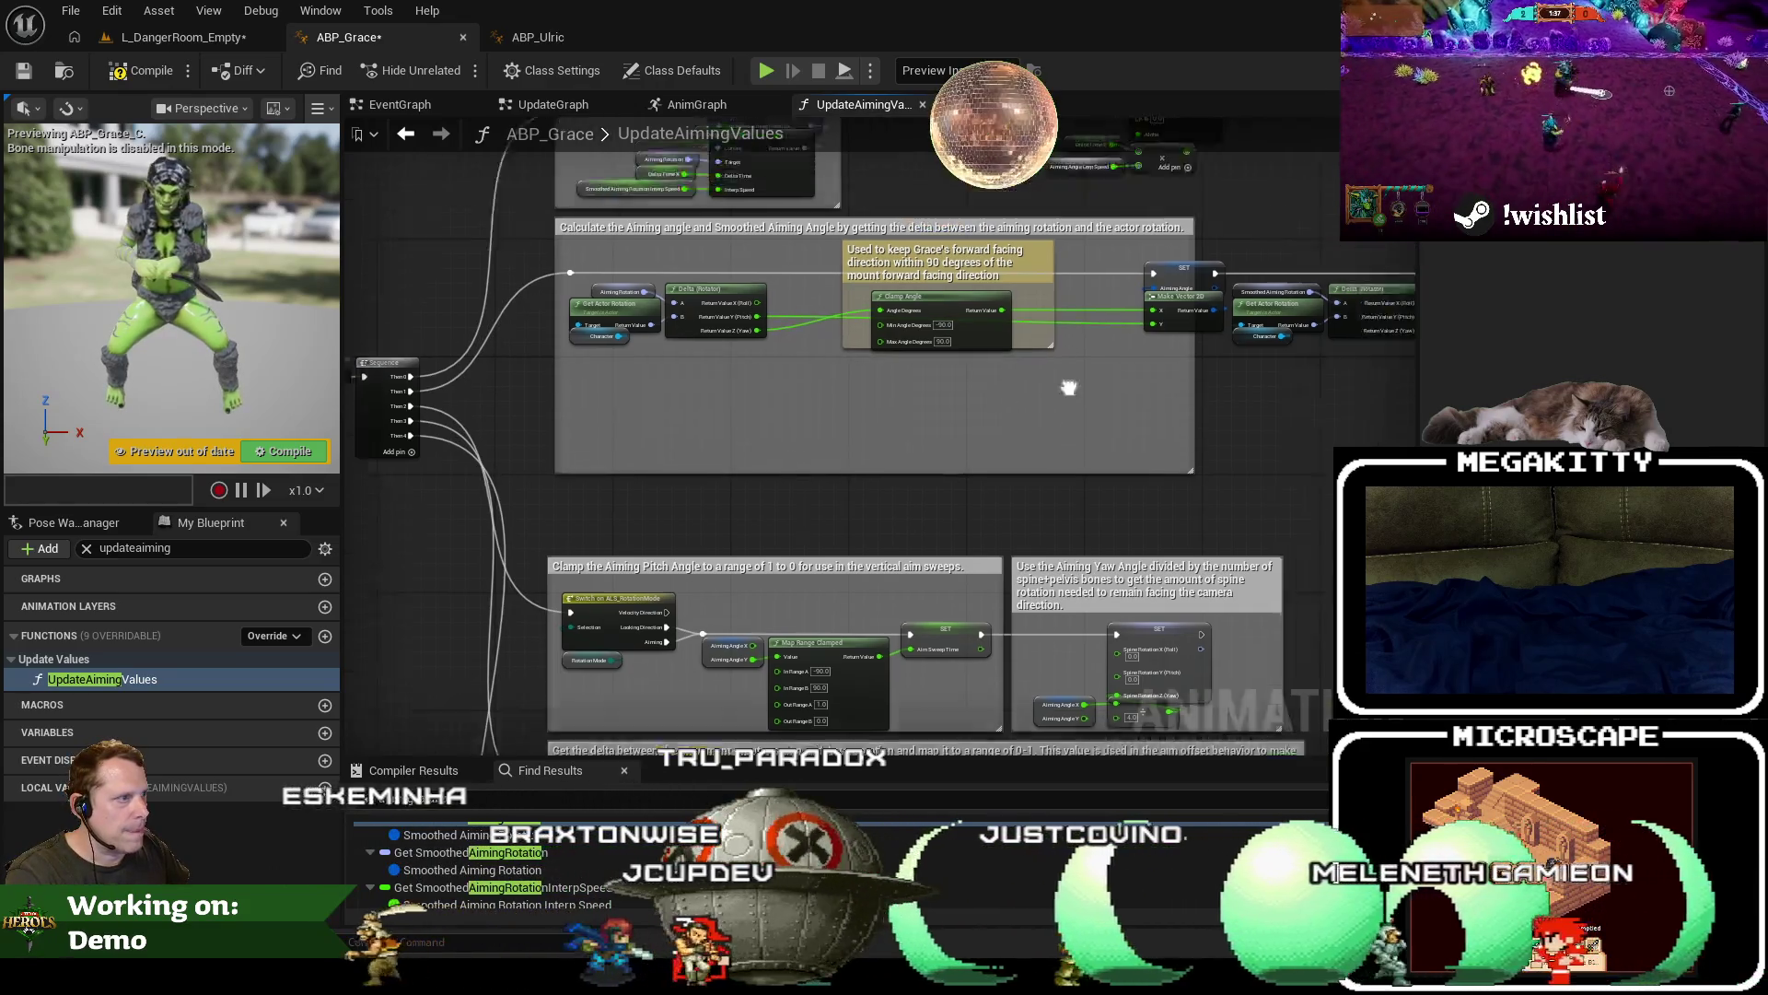
drag(921, 516, 1298, 527)
drag(944, 390, 930, 391)
drag(907, 398, 1078, 401)
click(704, 424)
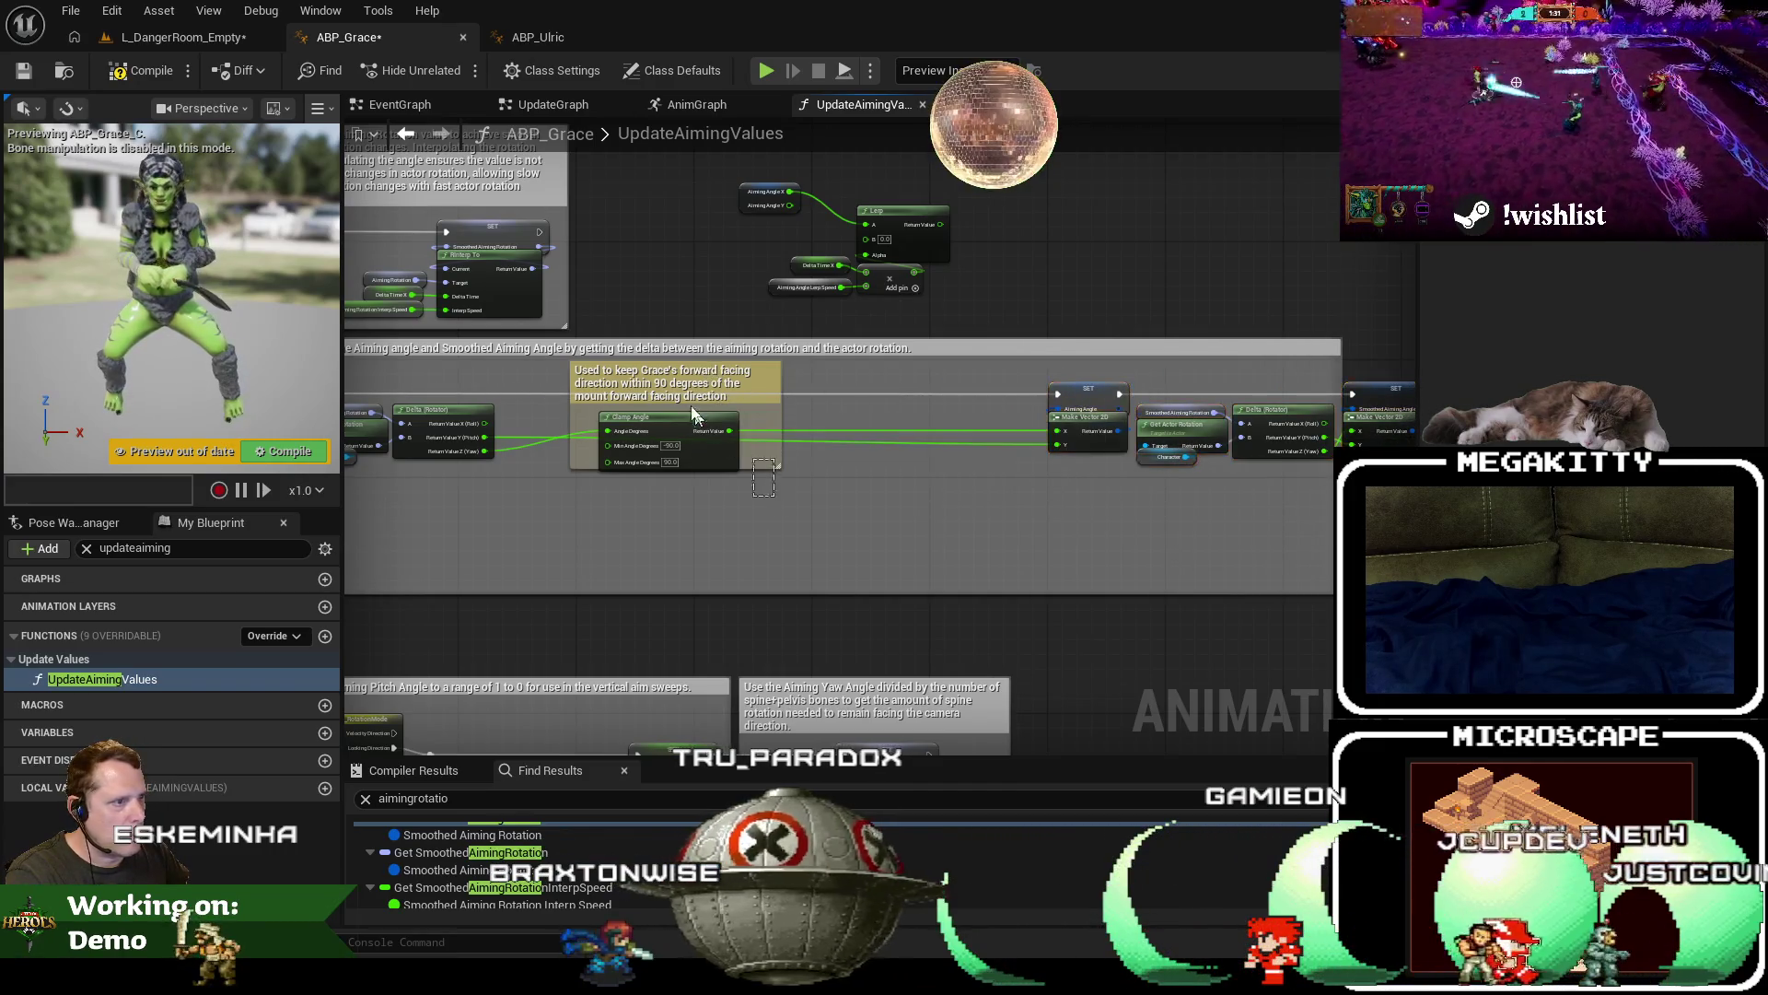
Enlarge the forward-facing comment and move the Lerp smoothing nodes inside it.
drag(667, 373, 711, 380)
mouse_move(821, 473)
mouse_down()
mouse_move(1095, 594)
mouse_move(994, 571)
mouse_up()
mouse_move(727, 452)
mouse_down()
mouse_move(727, 486)
mouse_move(728, 472)
mouse_up()
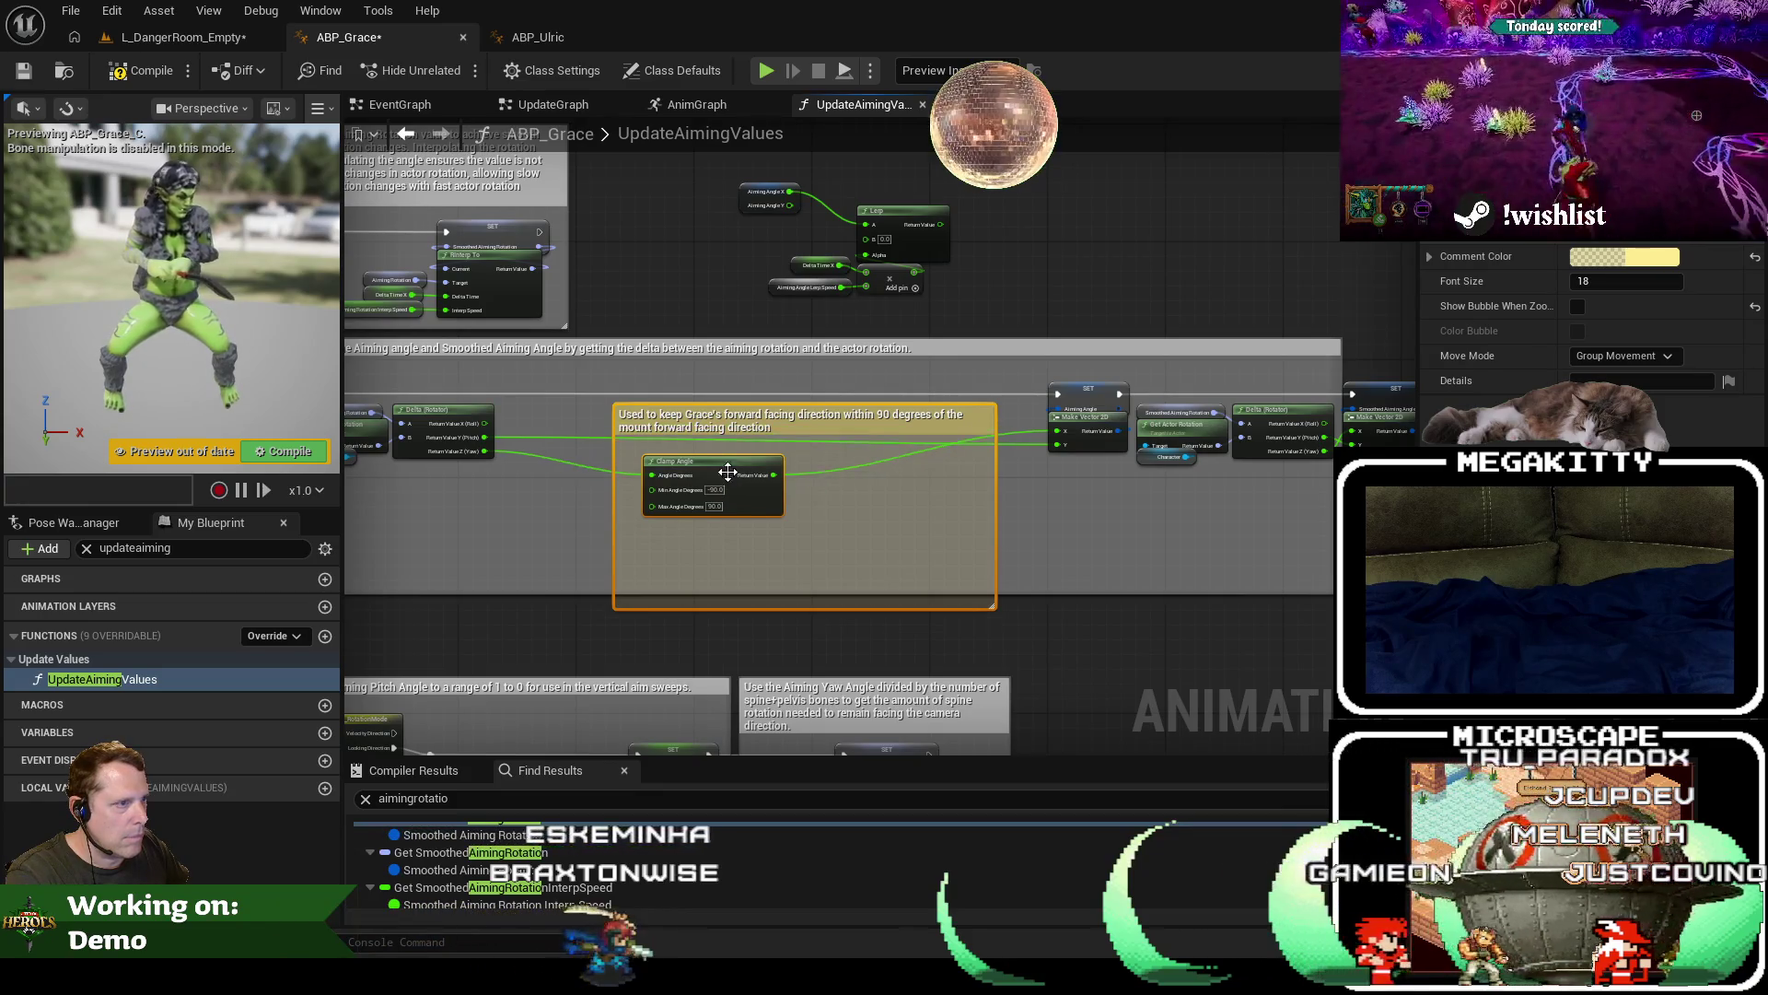
drag(992, 604, 1018, 564)
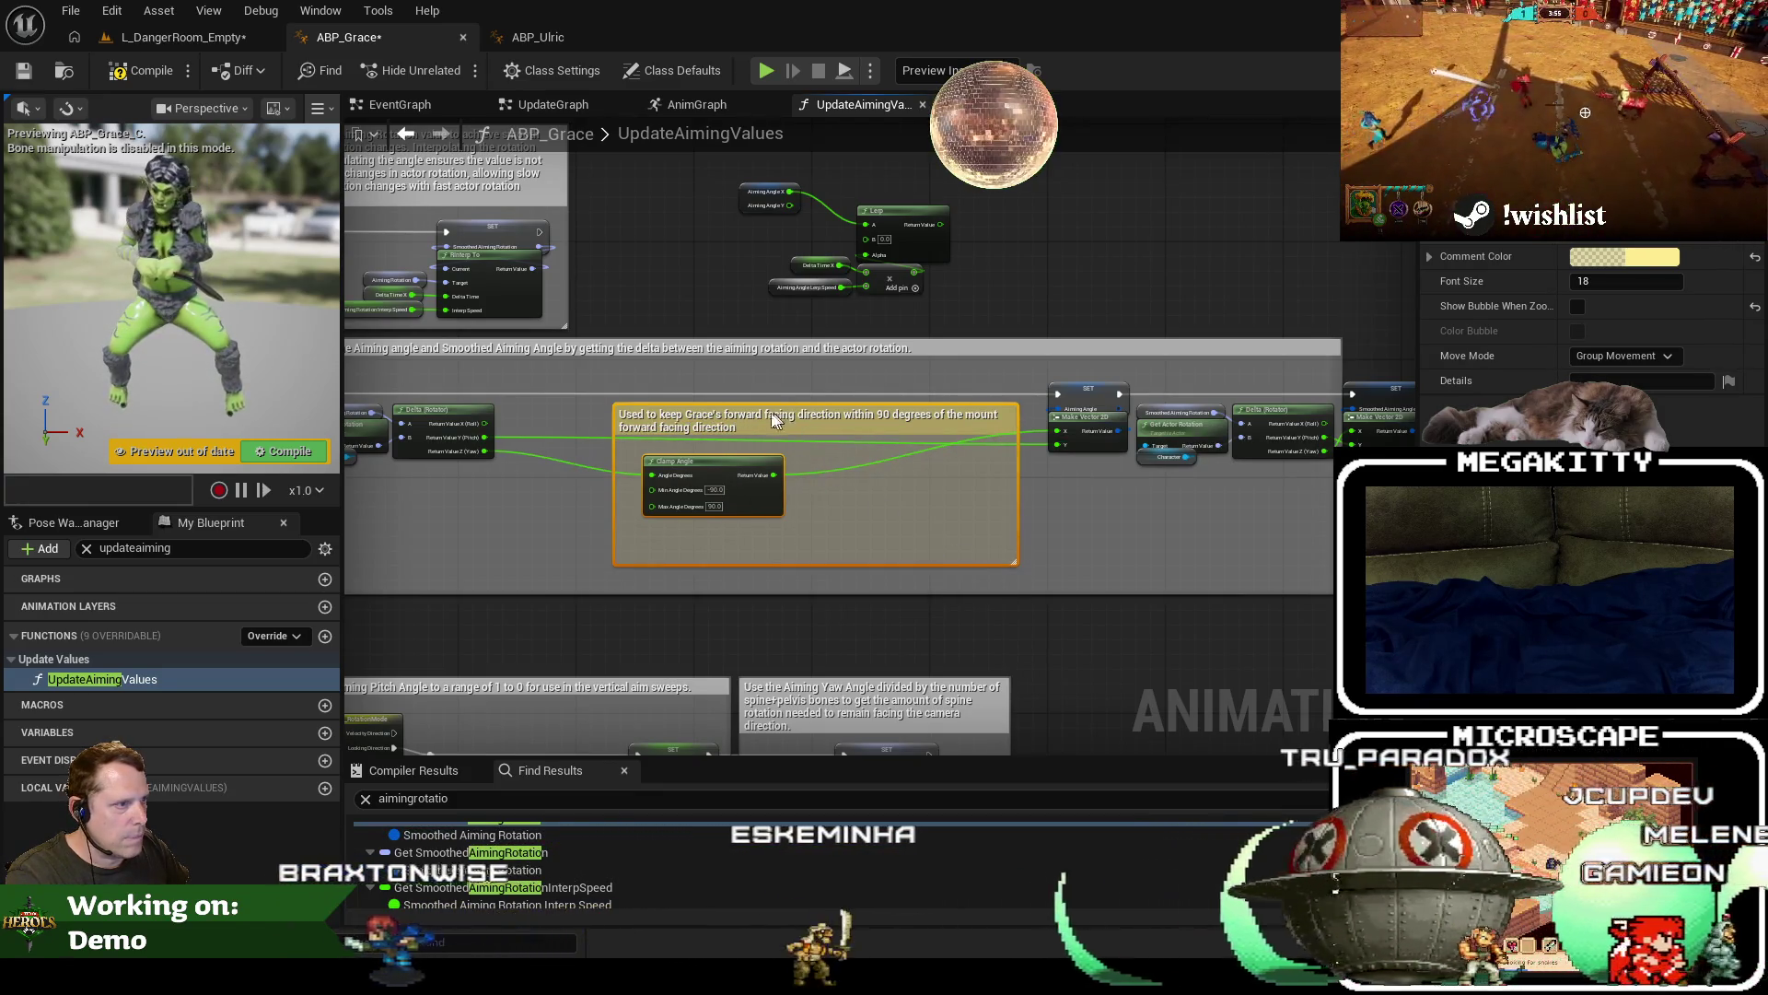
drag(775, 413, 710, 412)
drag(996, 577, 1026, 584)
click(768, 207)
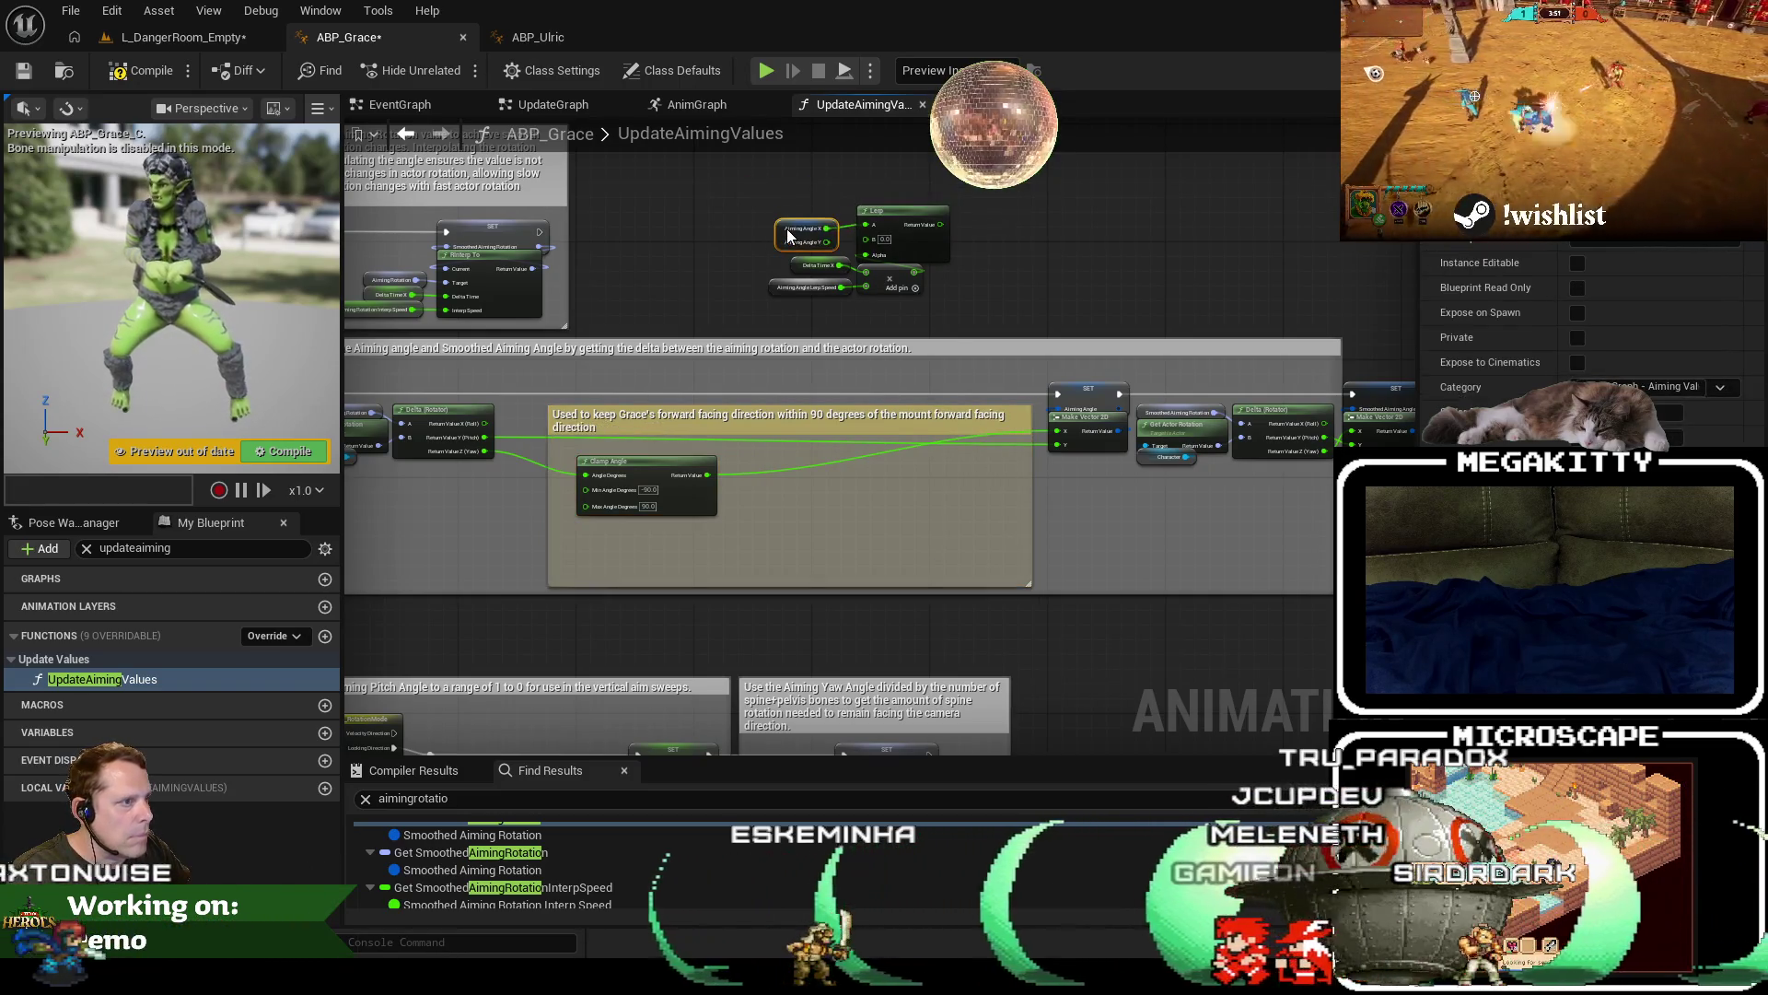
scroll(774, 212, up, 2)
mouse_move(958, 212)
mouse_down()
mouse_move(979, 566)
mouse_move(959, 598)
mouse_up()
click(543, 37)
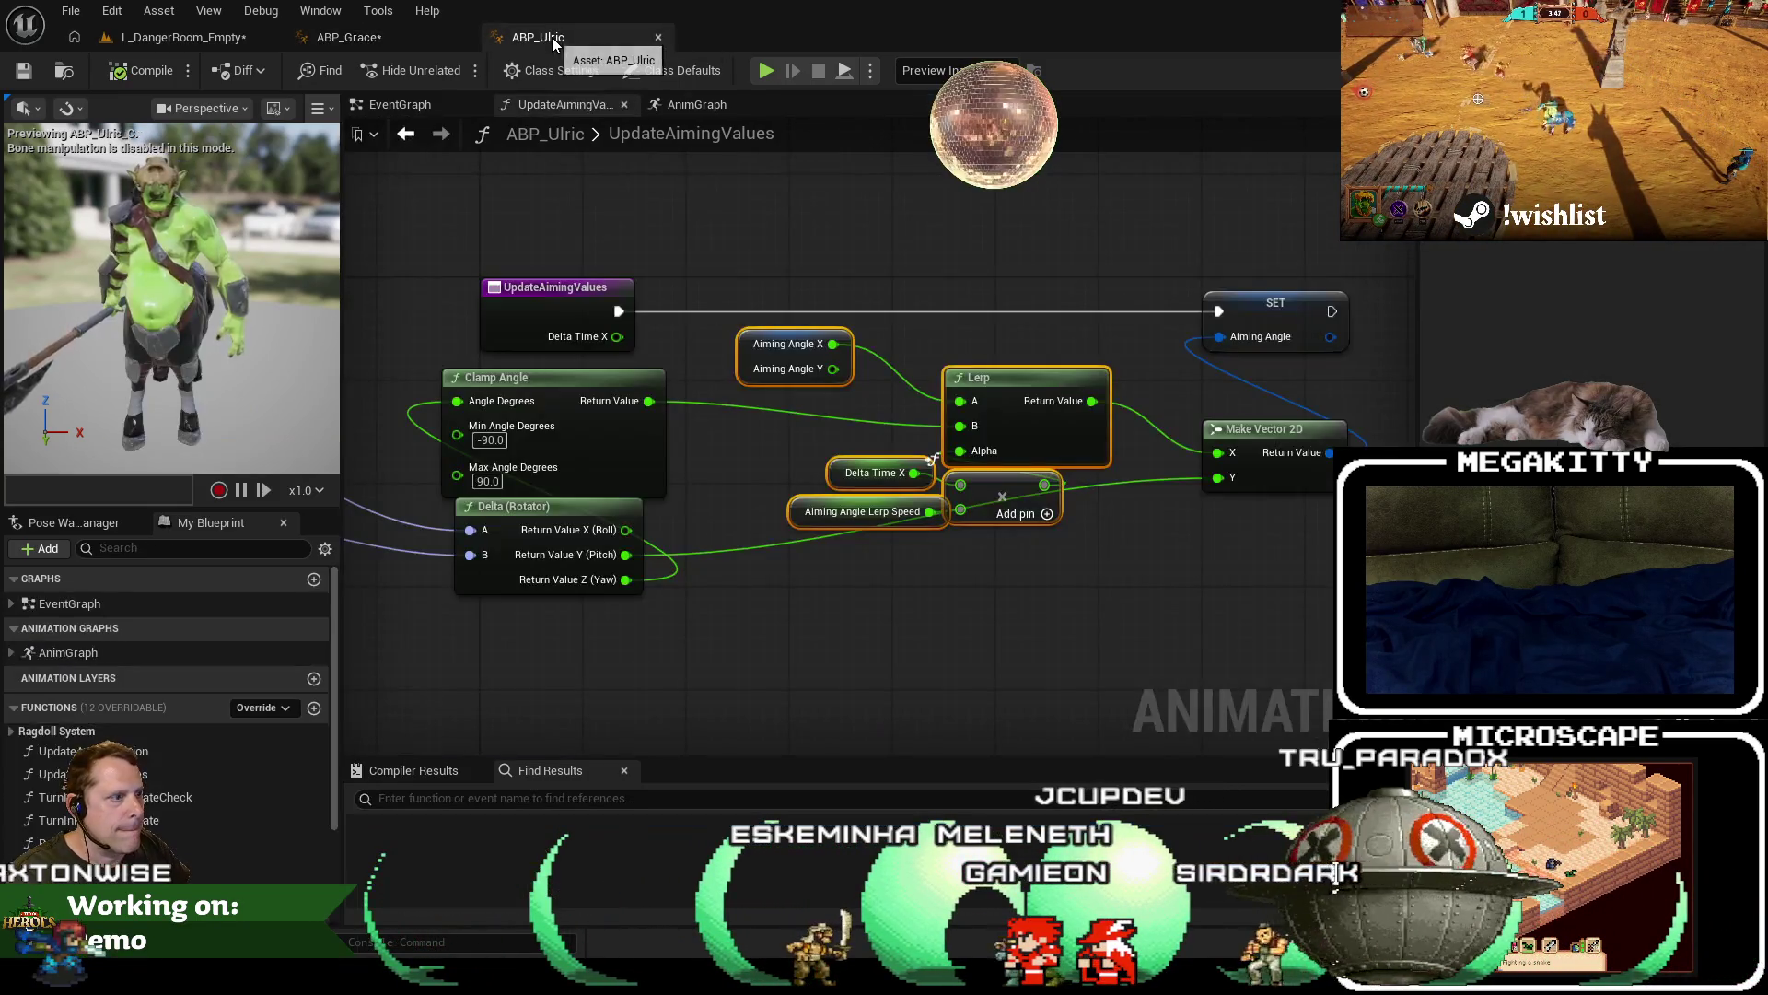
Wire Clamp Angle's Return Value into Lerp B, and Lerp's result into Make Vector 2D X.
click(414, 35)
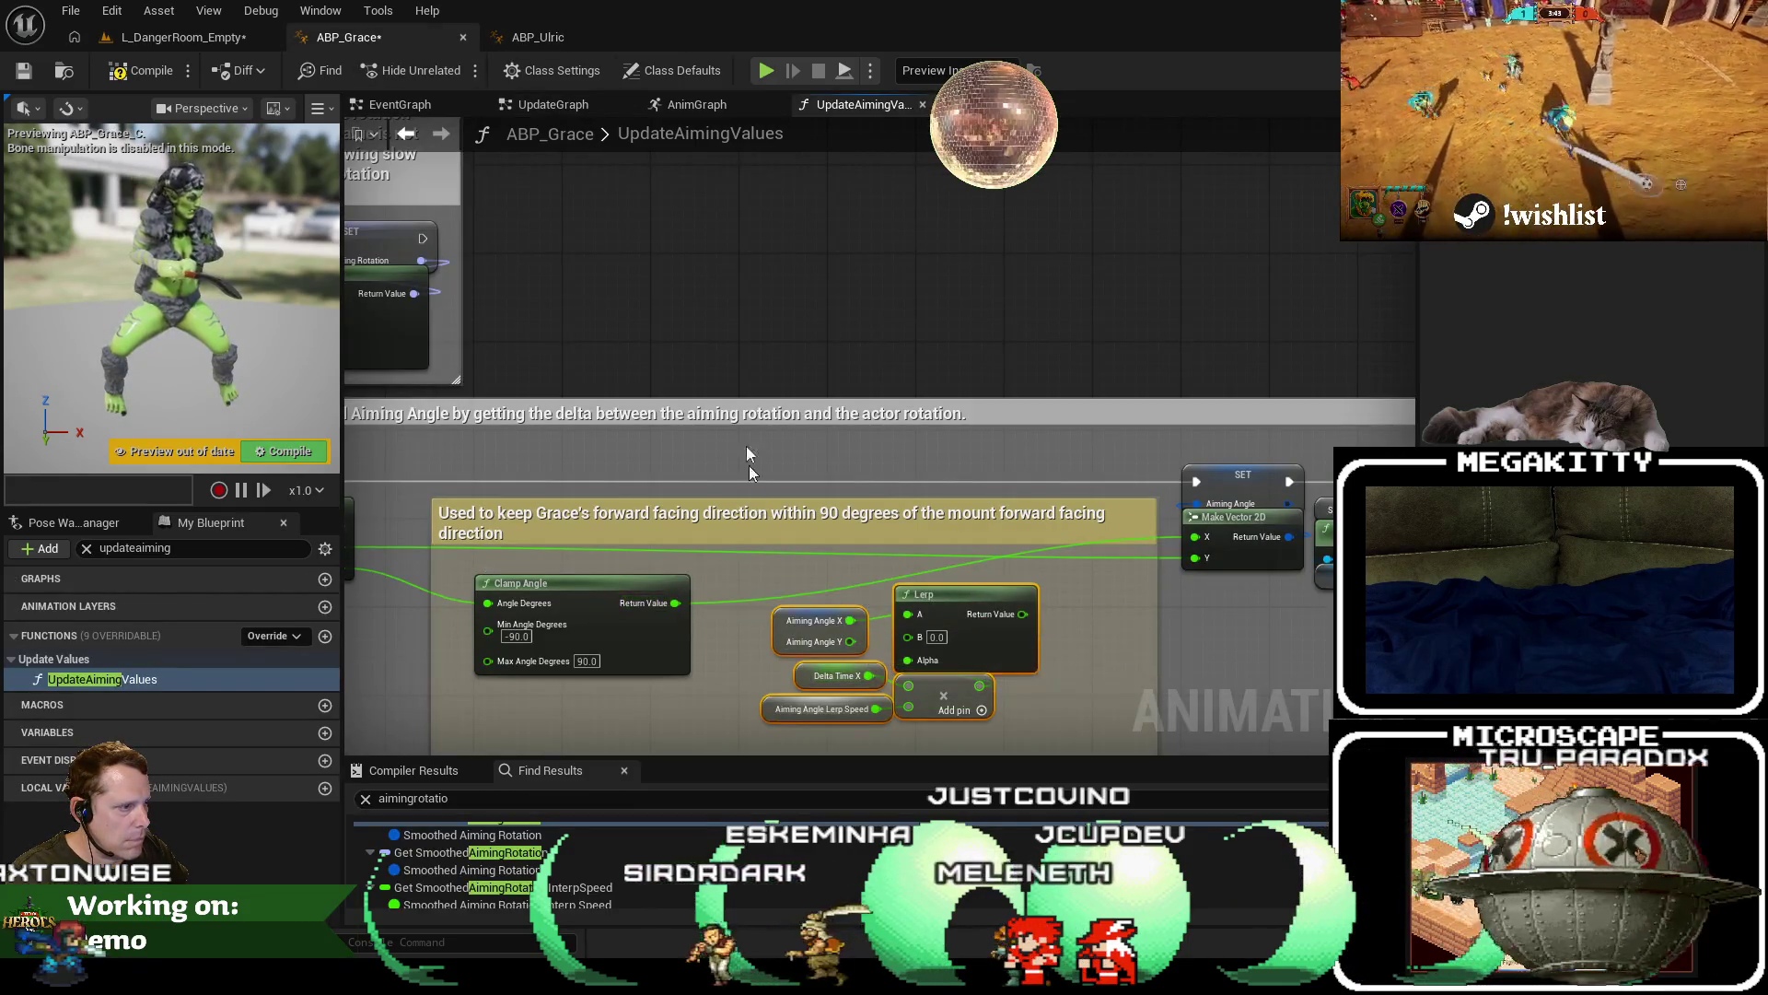
click(577, 45)
click(457, 37)
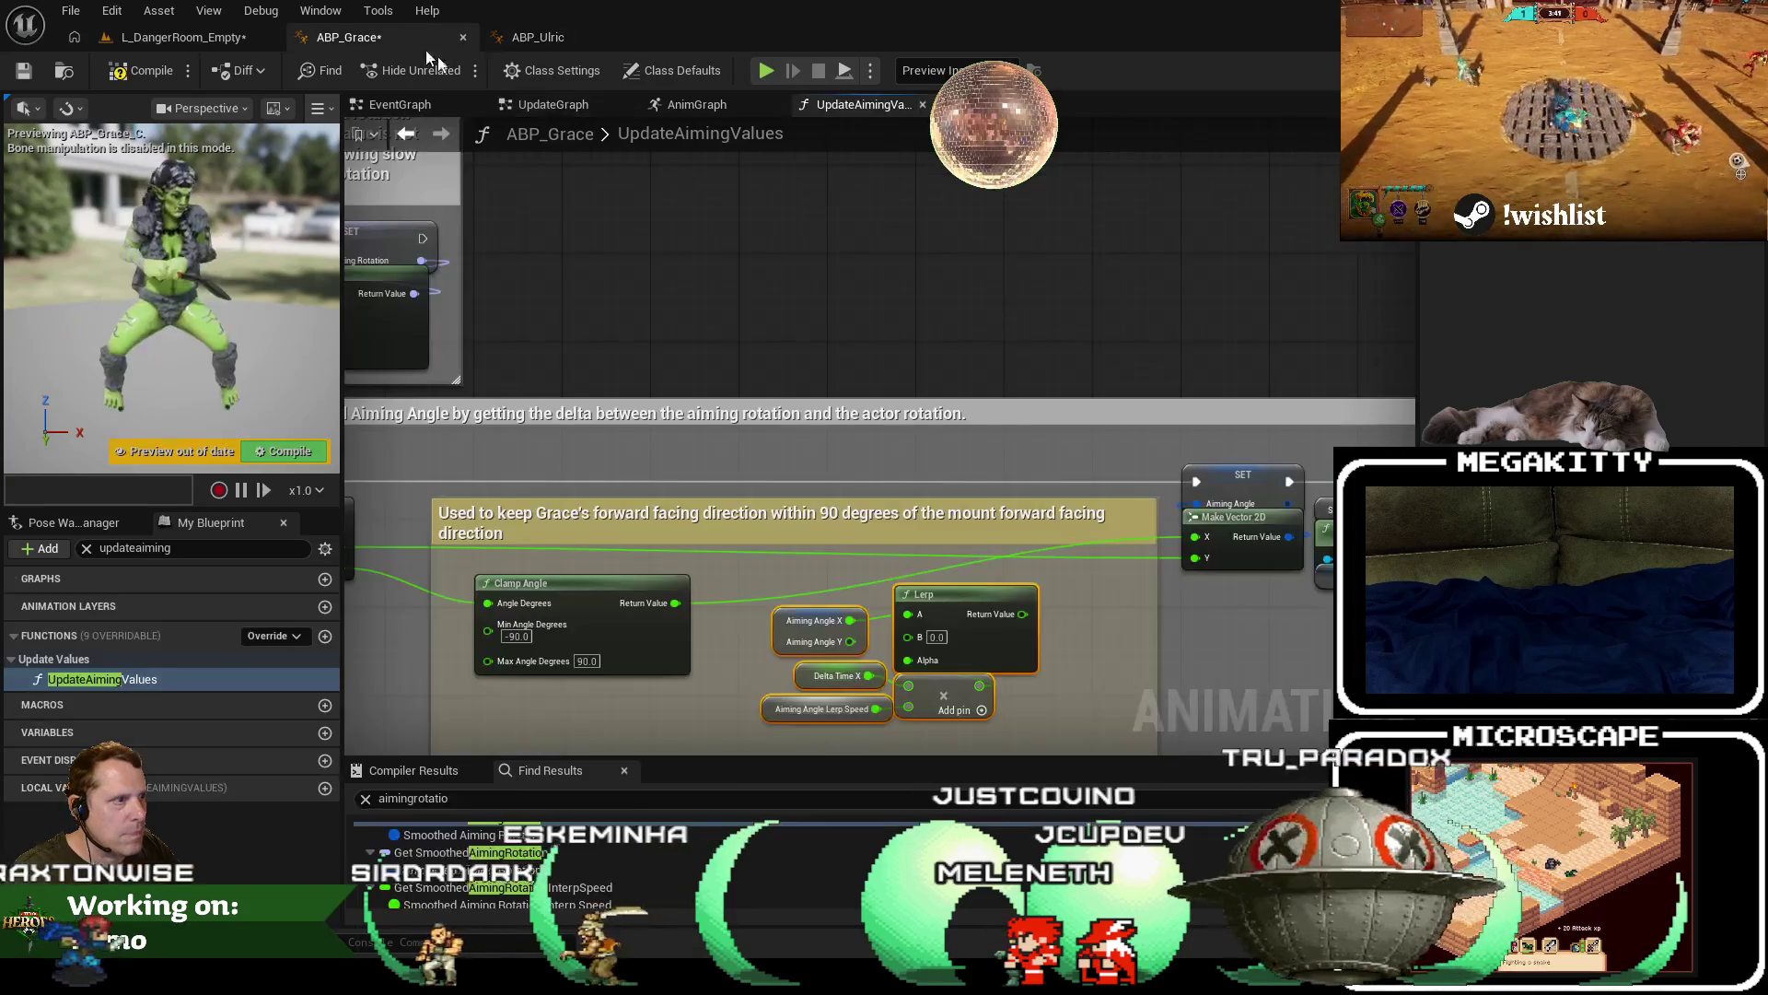
drag(817, 620, 819, 567)
key(Escape)
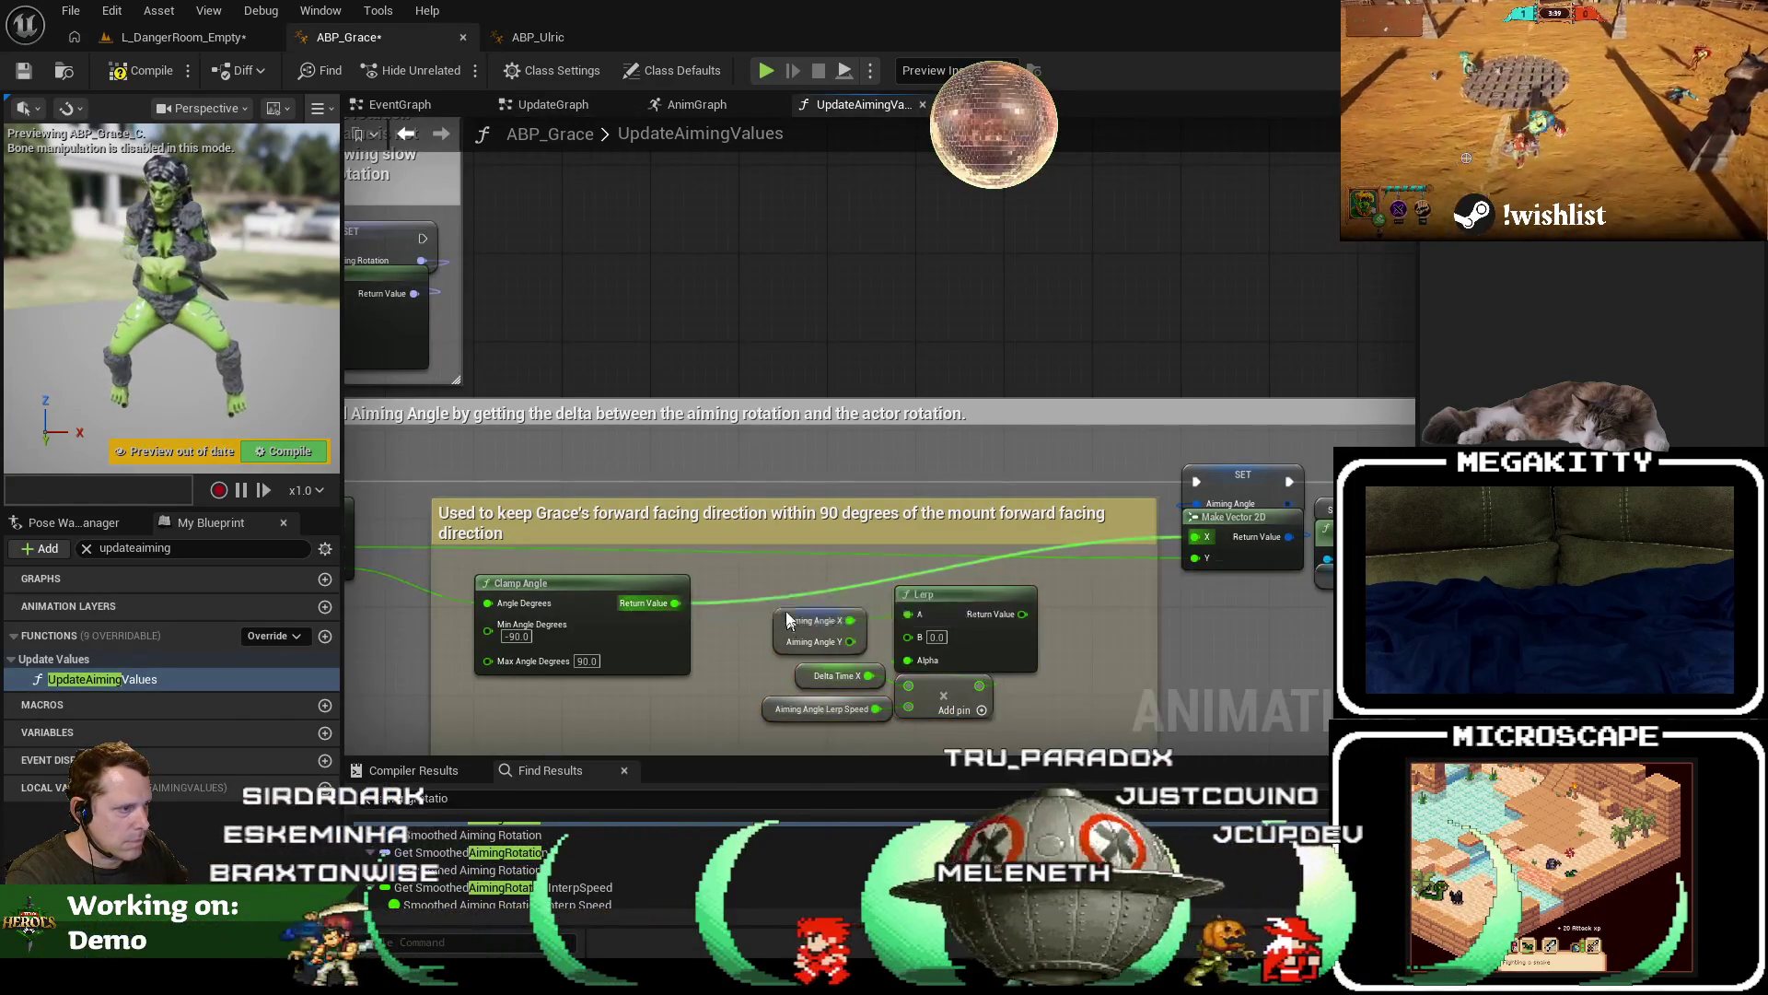
drag(810, 631, 811, 587)
drag(675, 603, 910, 638)
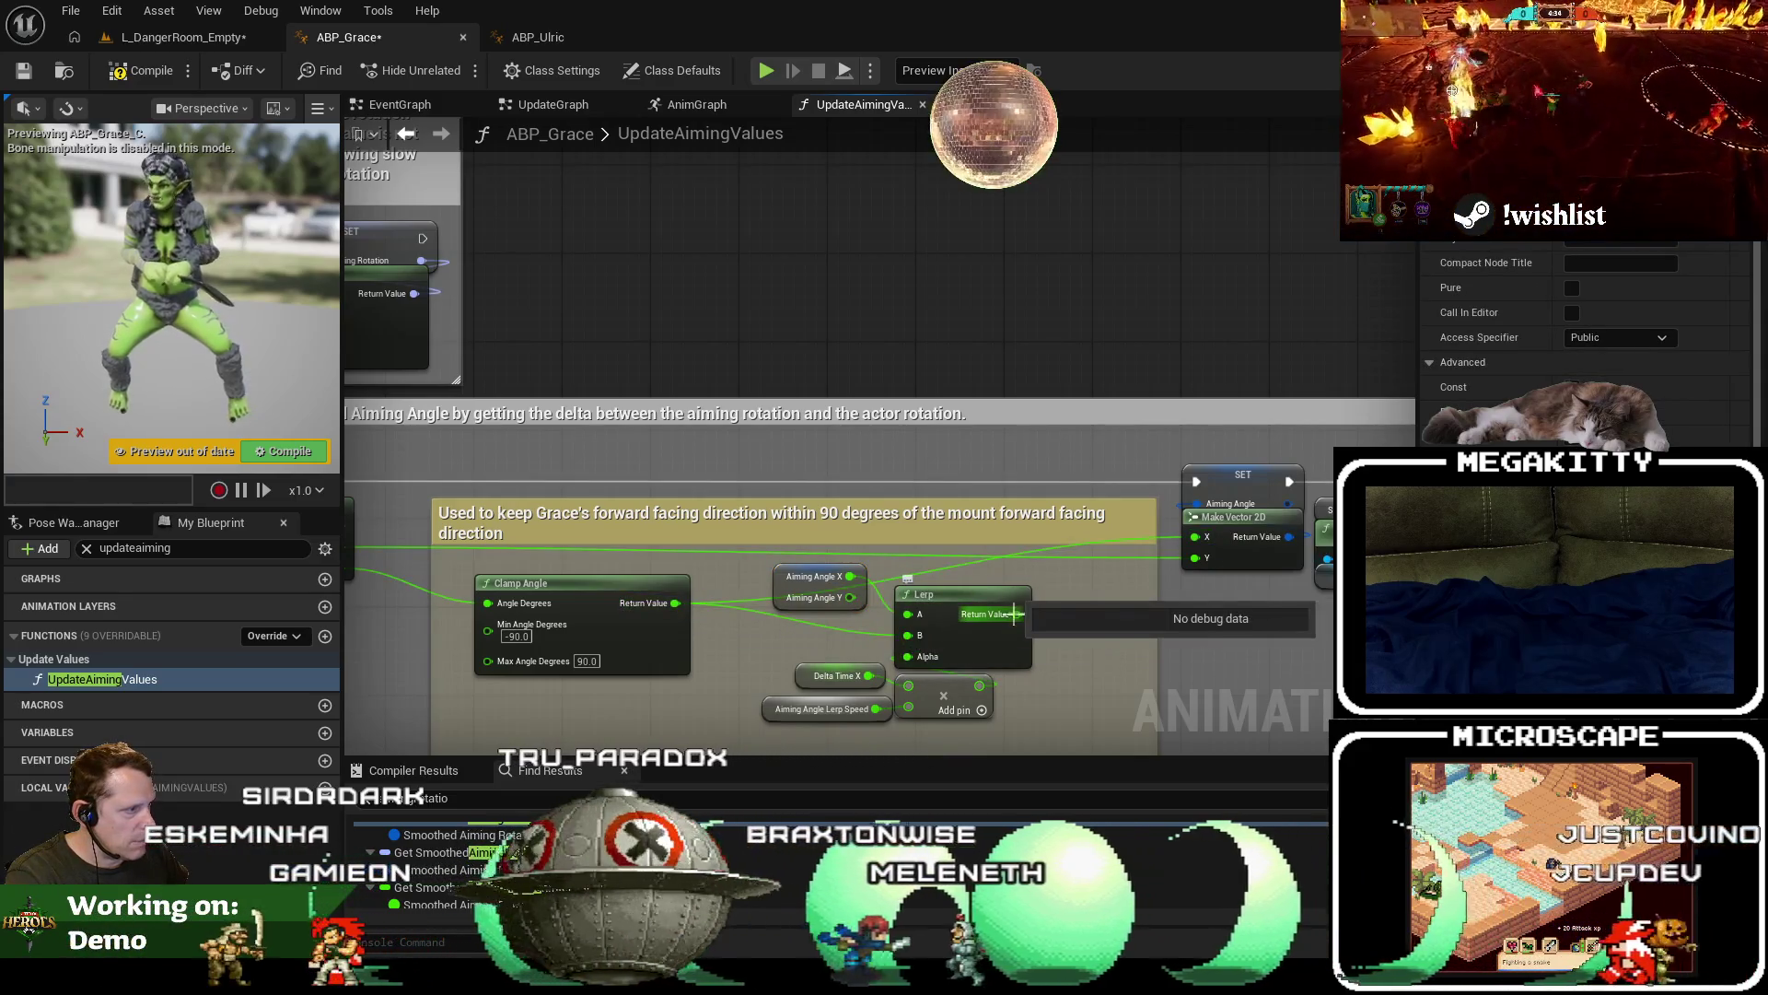
key(Escape)
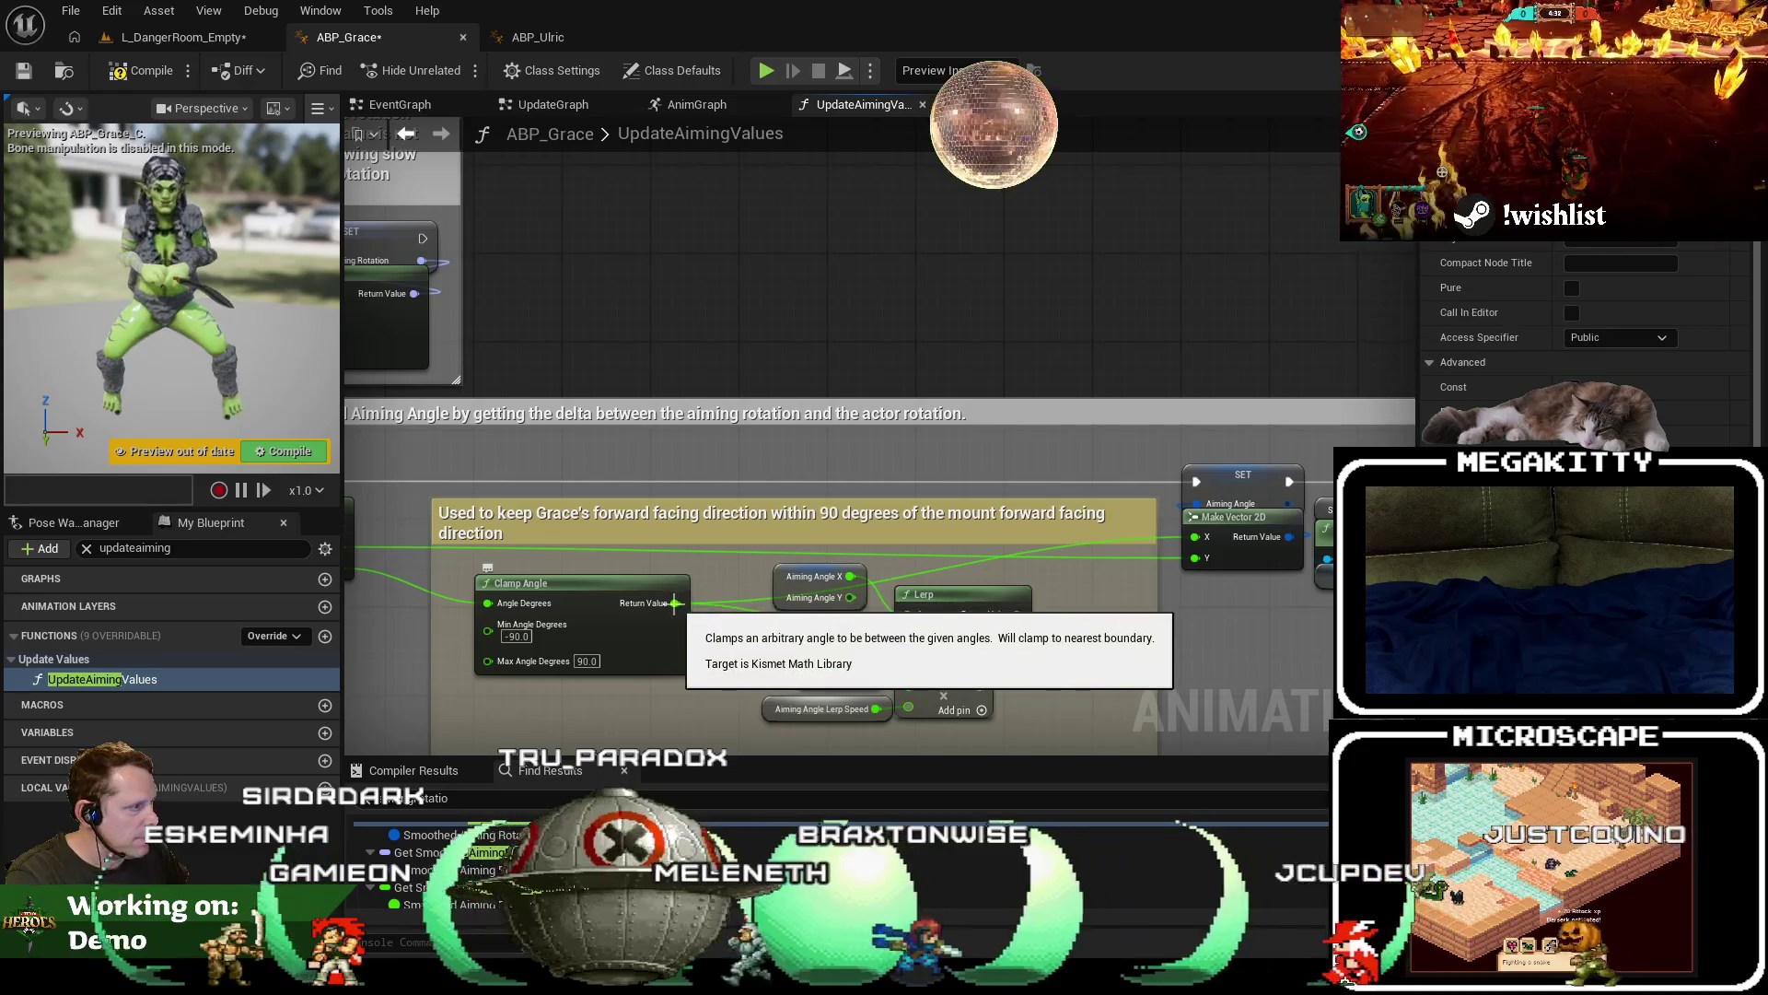
mouse_move(1016, 614)
mouse_down()
mouse_move(1142, 576)
mouse_move(1194, 537)
mouse_up()
drag(760, 409, 842, 386)
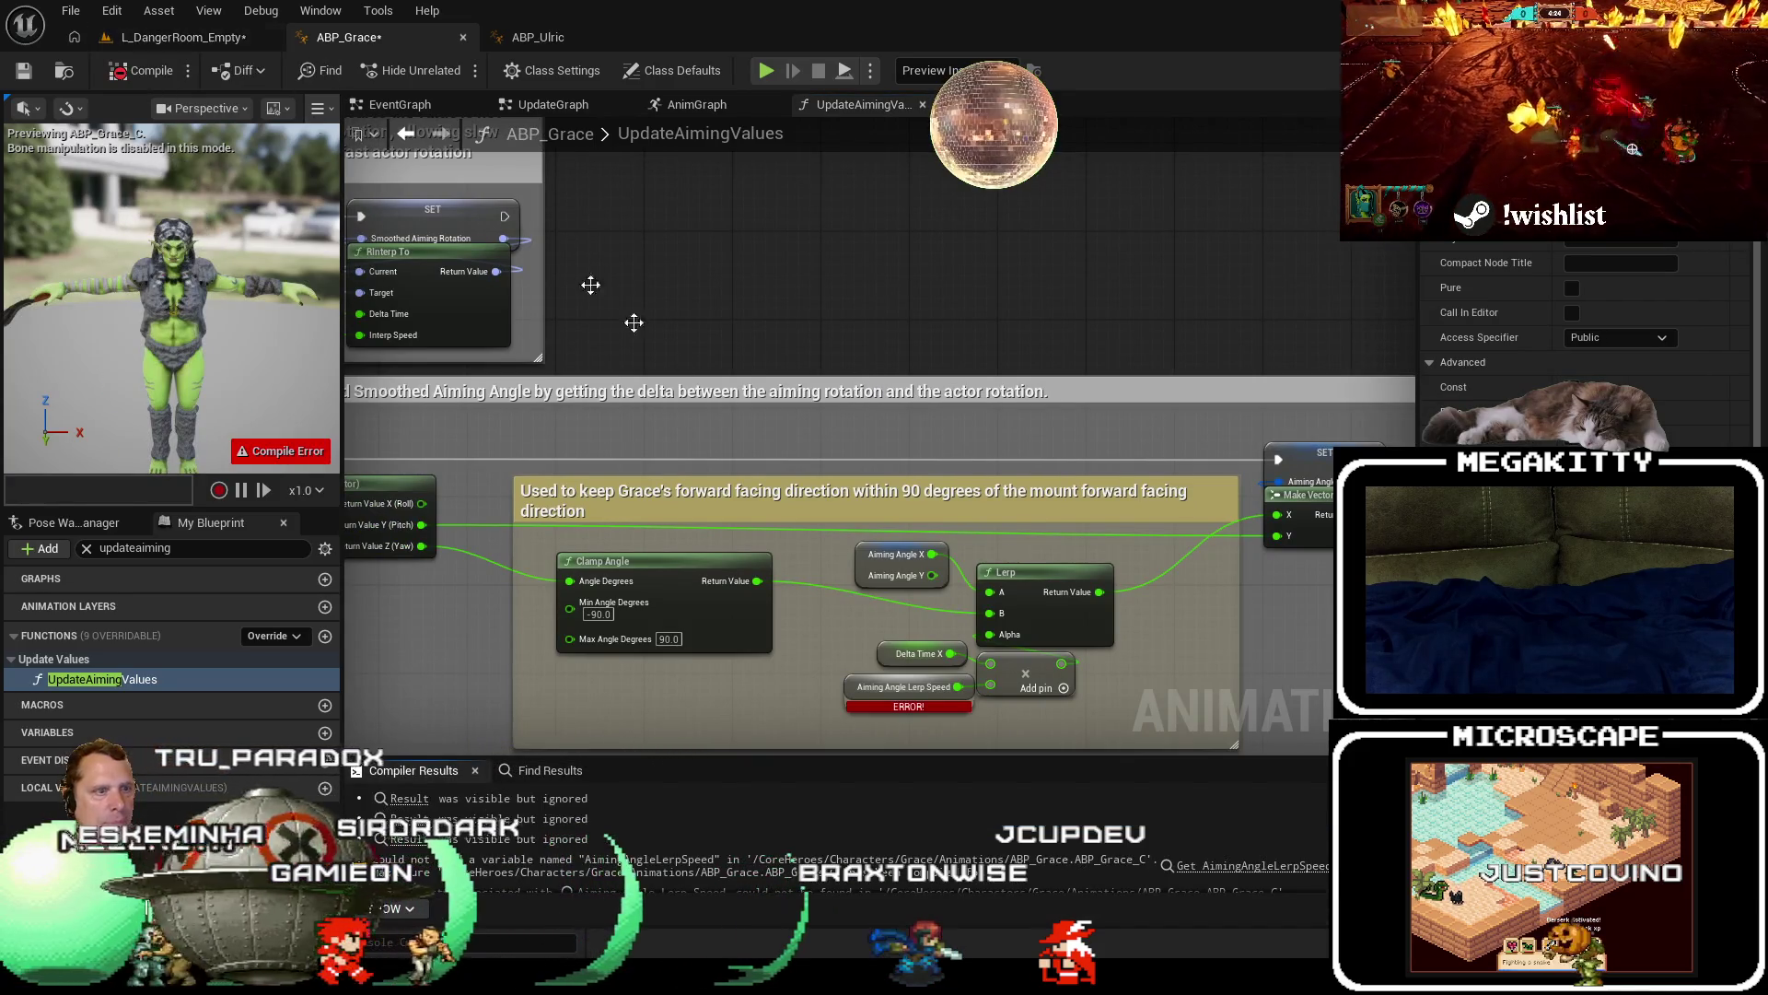
Compile ABP_Grace, then copy the AimingAngleLerpSpeed variable from Ulric's My Blueprint.
click(854, 686)
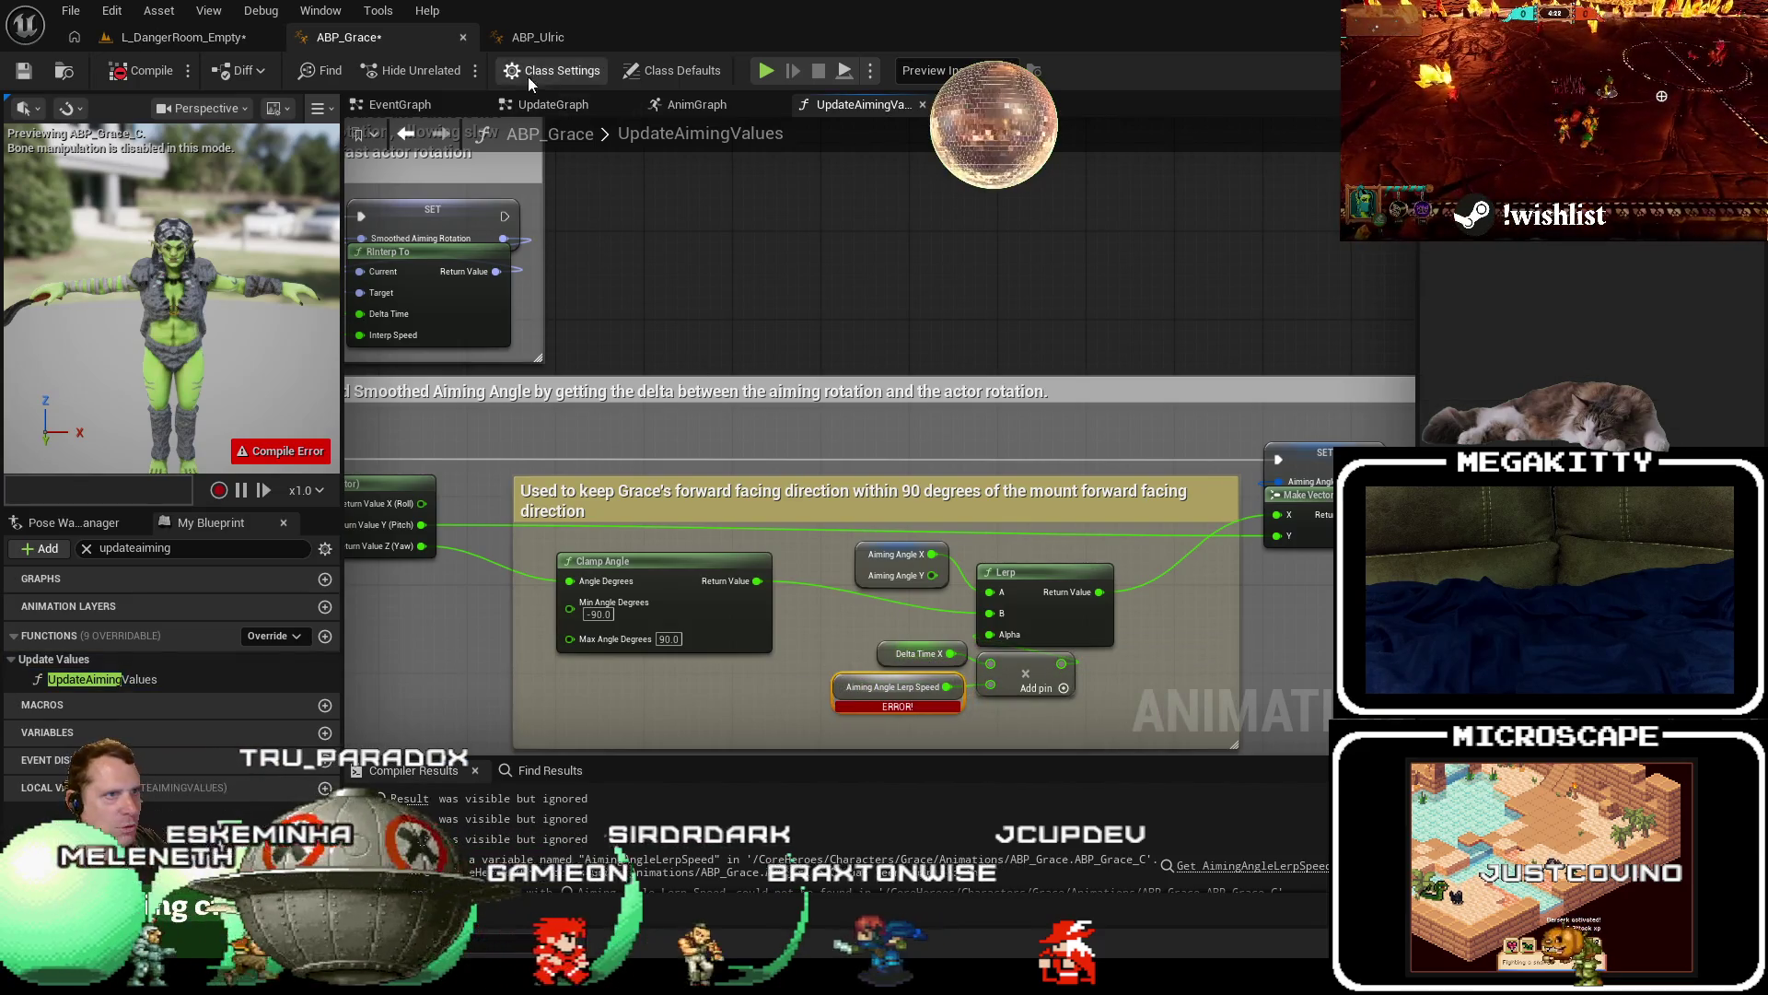
click(538, 37)
scroll(322, 635, down, 3)
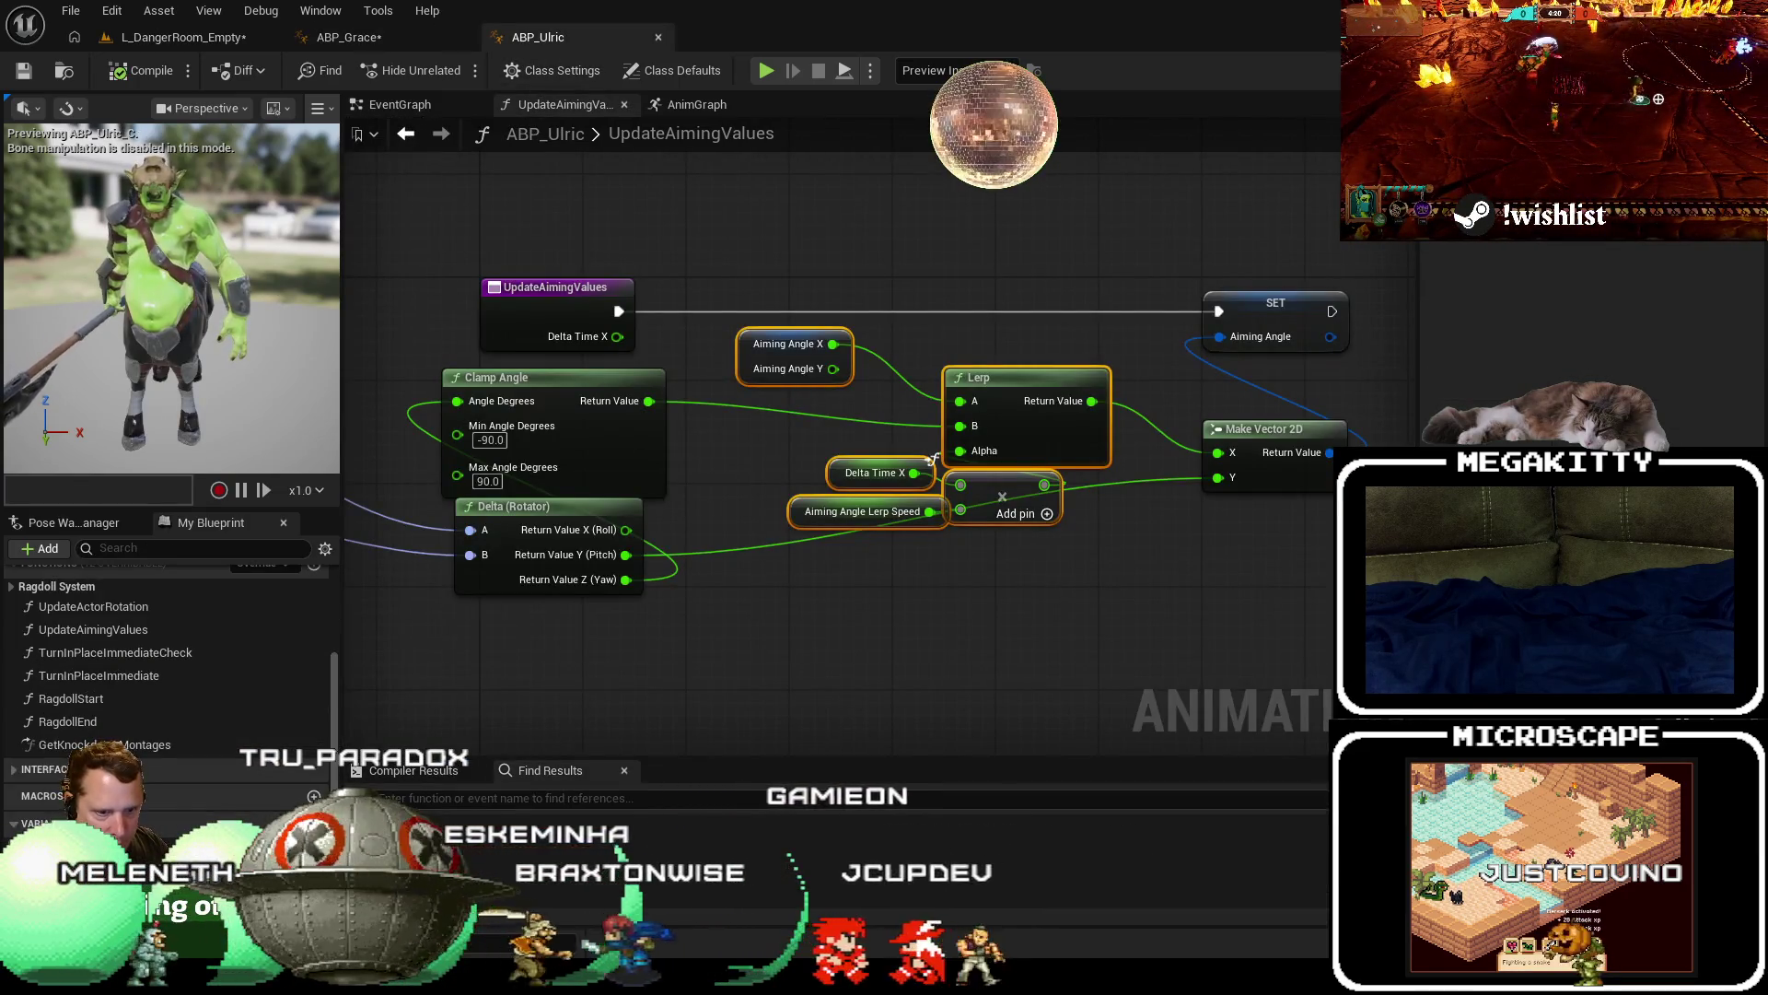
scroll(165, 645, down, 2)
right_click(151, 810)
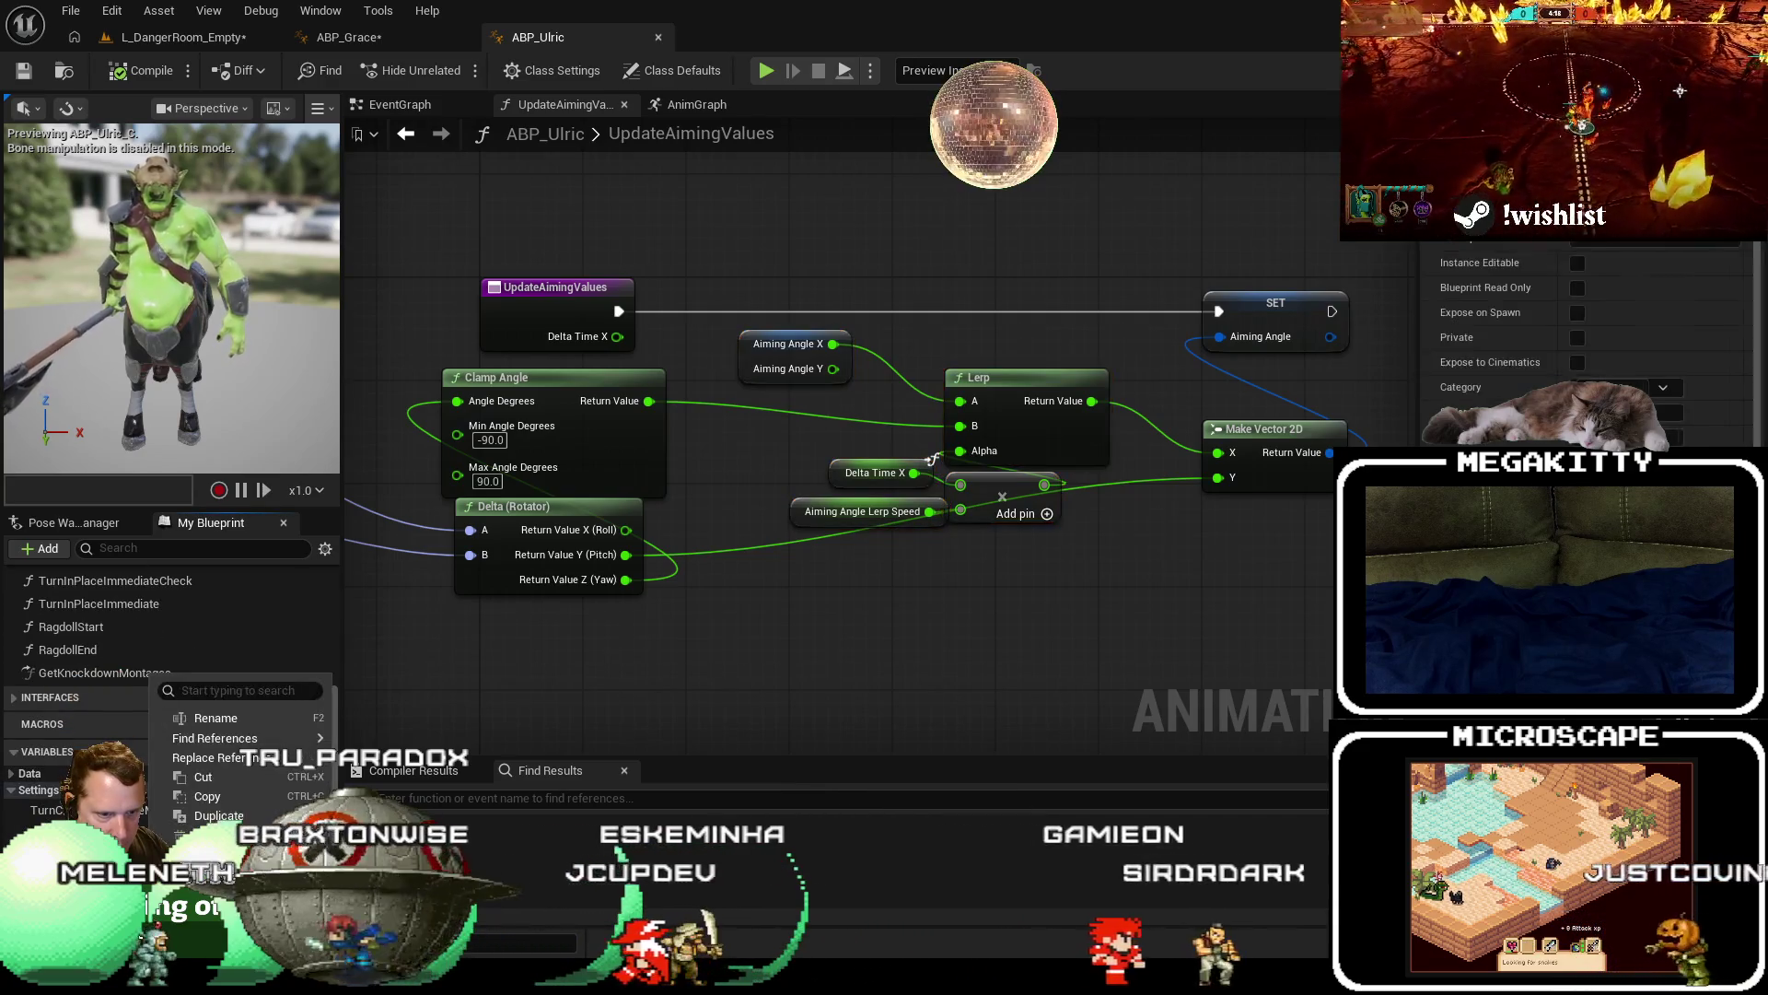
key(Escape)
Paste AimingAngleLerpSpeed into ABP_Grace, recompile successfully, and start a DangerRoom test play.
click(385, 41)
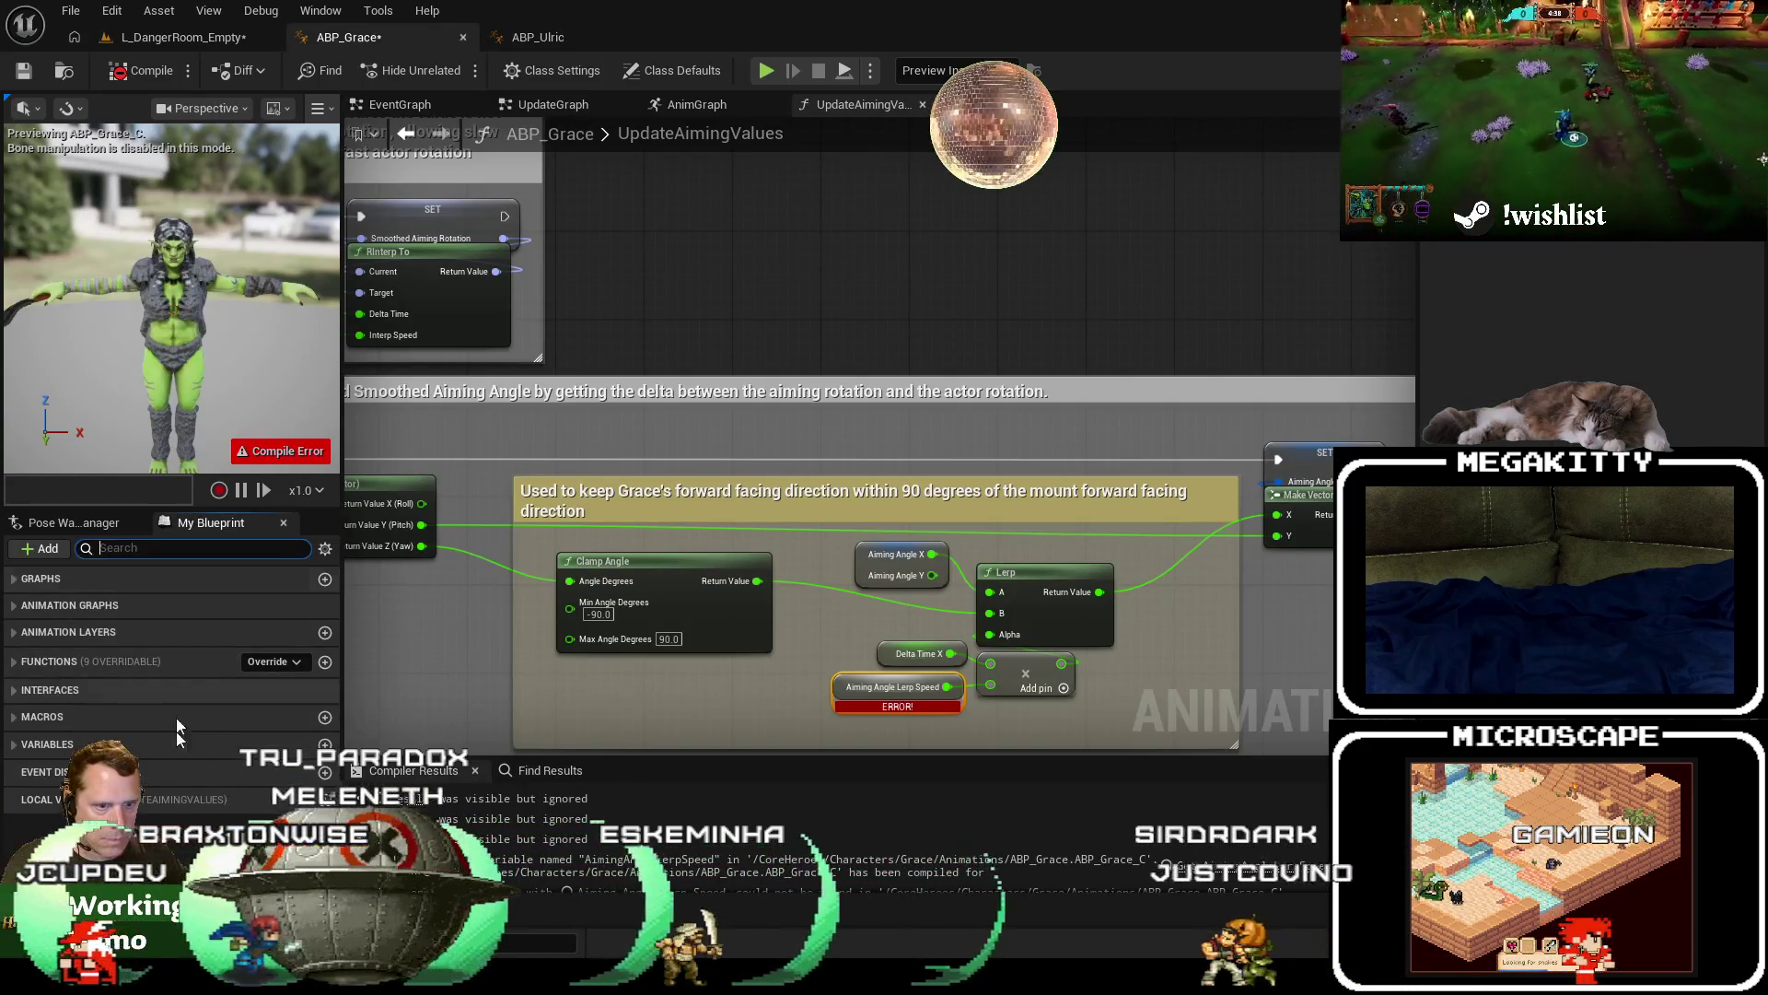
scroll(177, 709, down, 5)
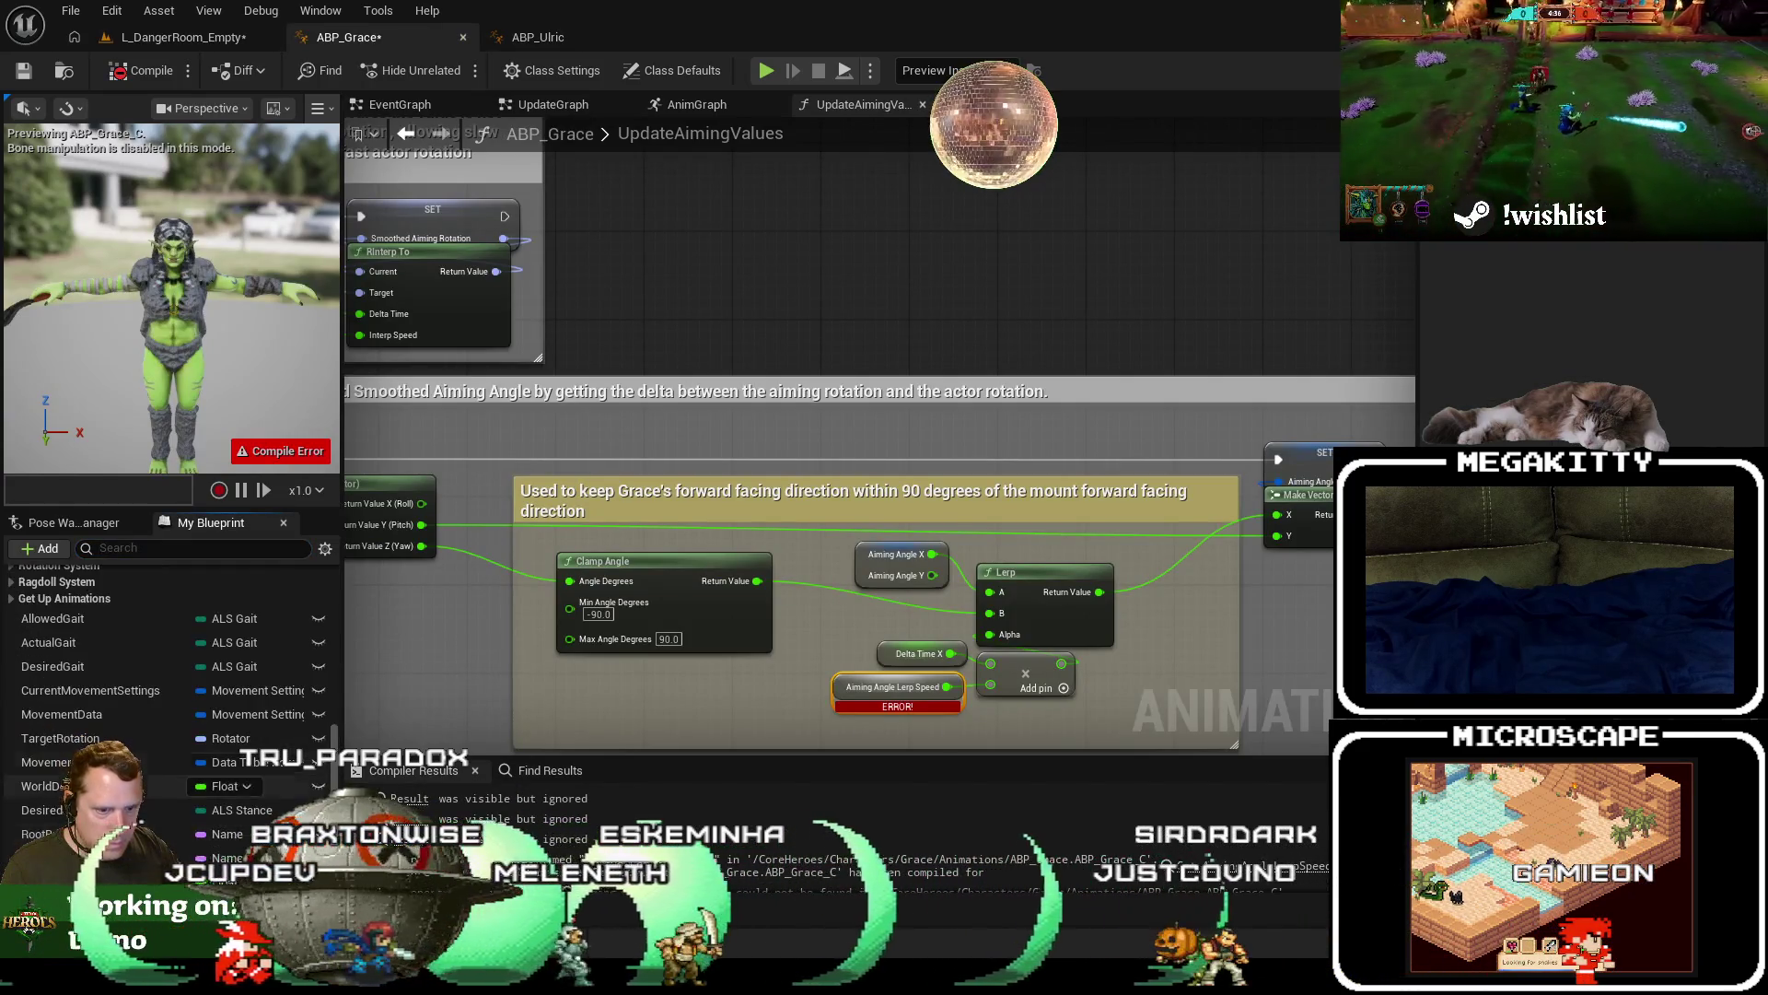
scroll(166, 681, up, 5)
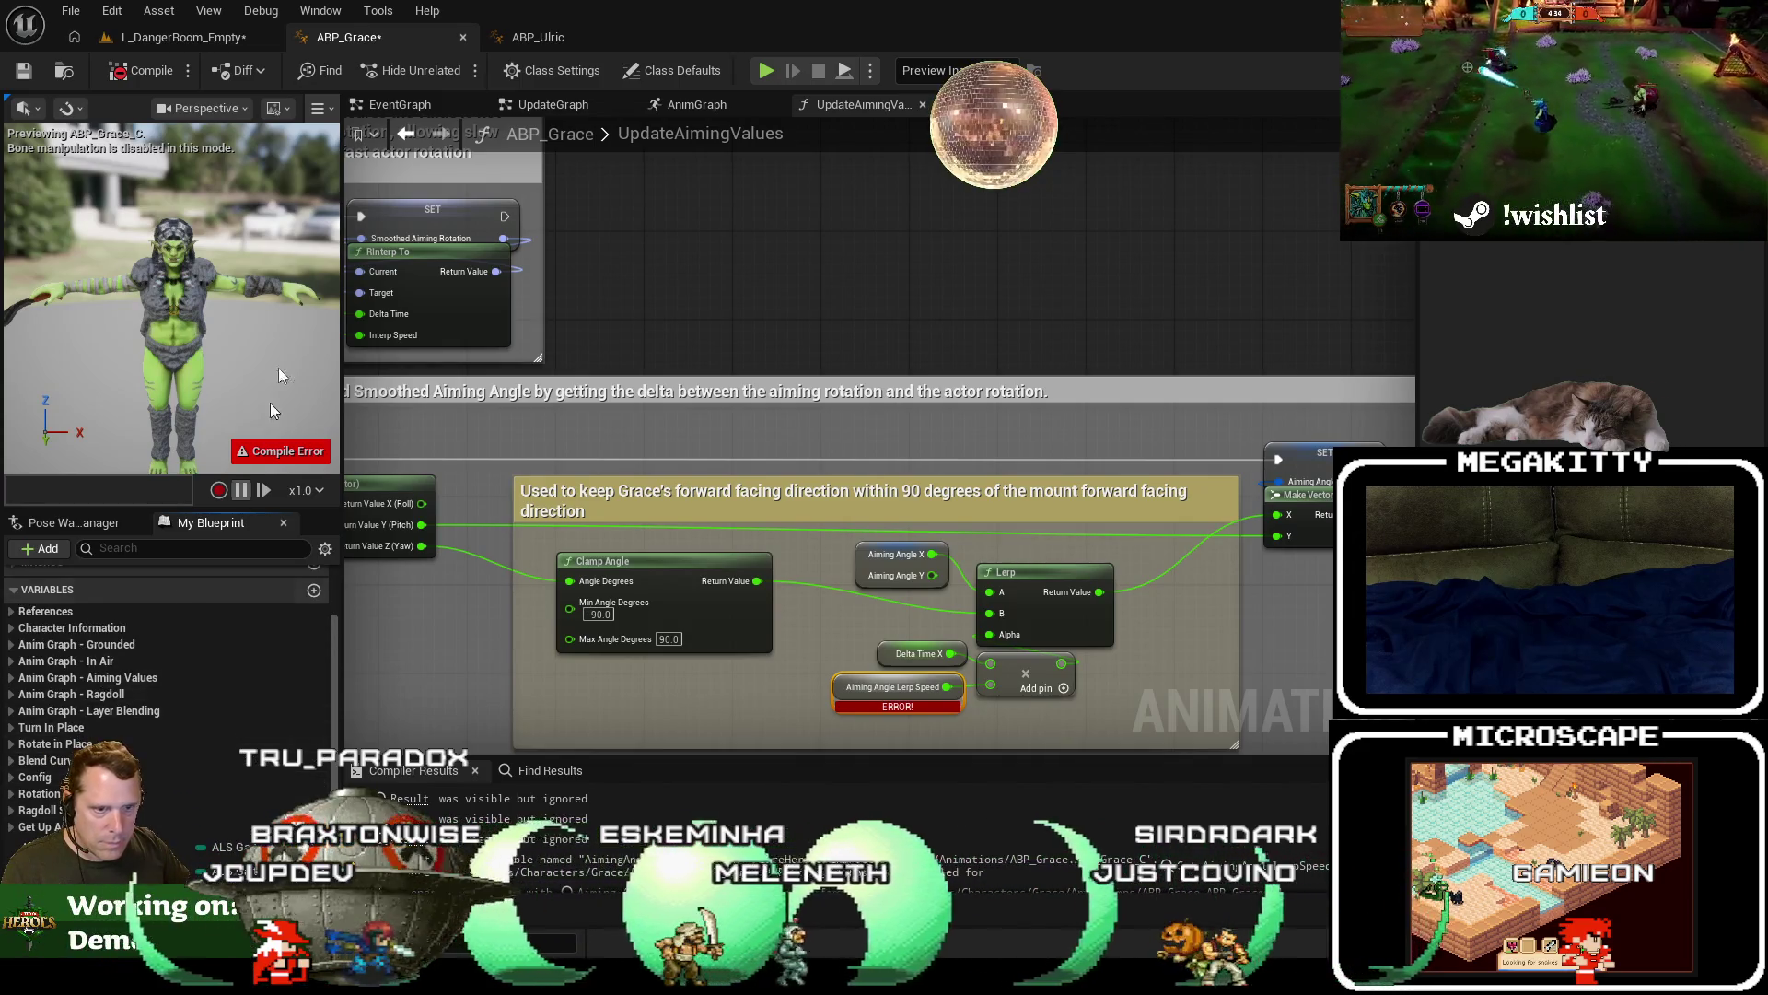
click(541, 40)
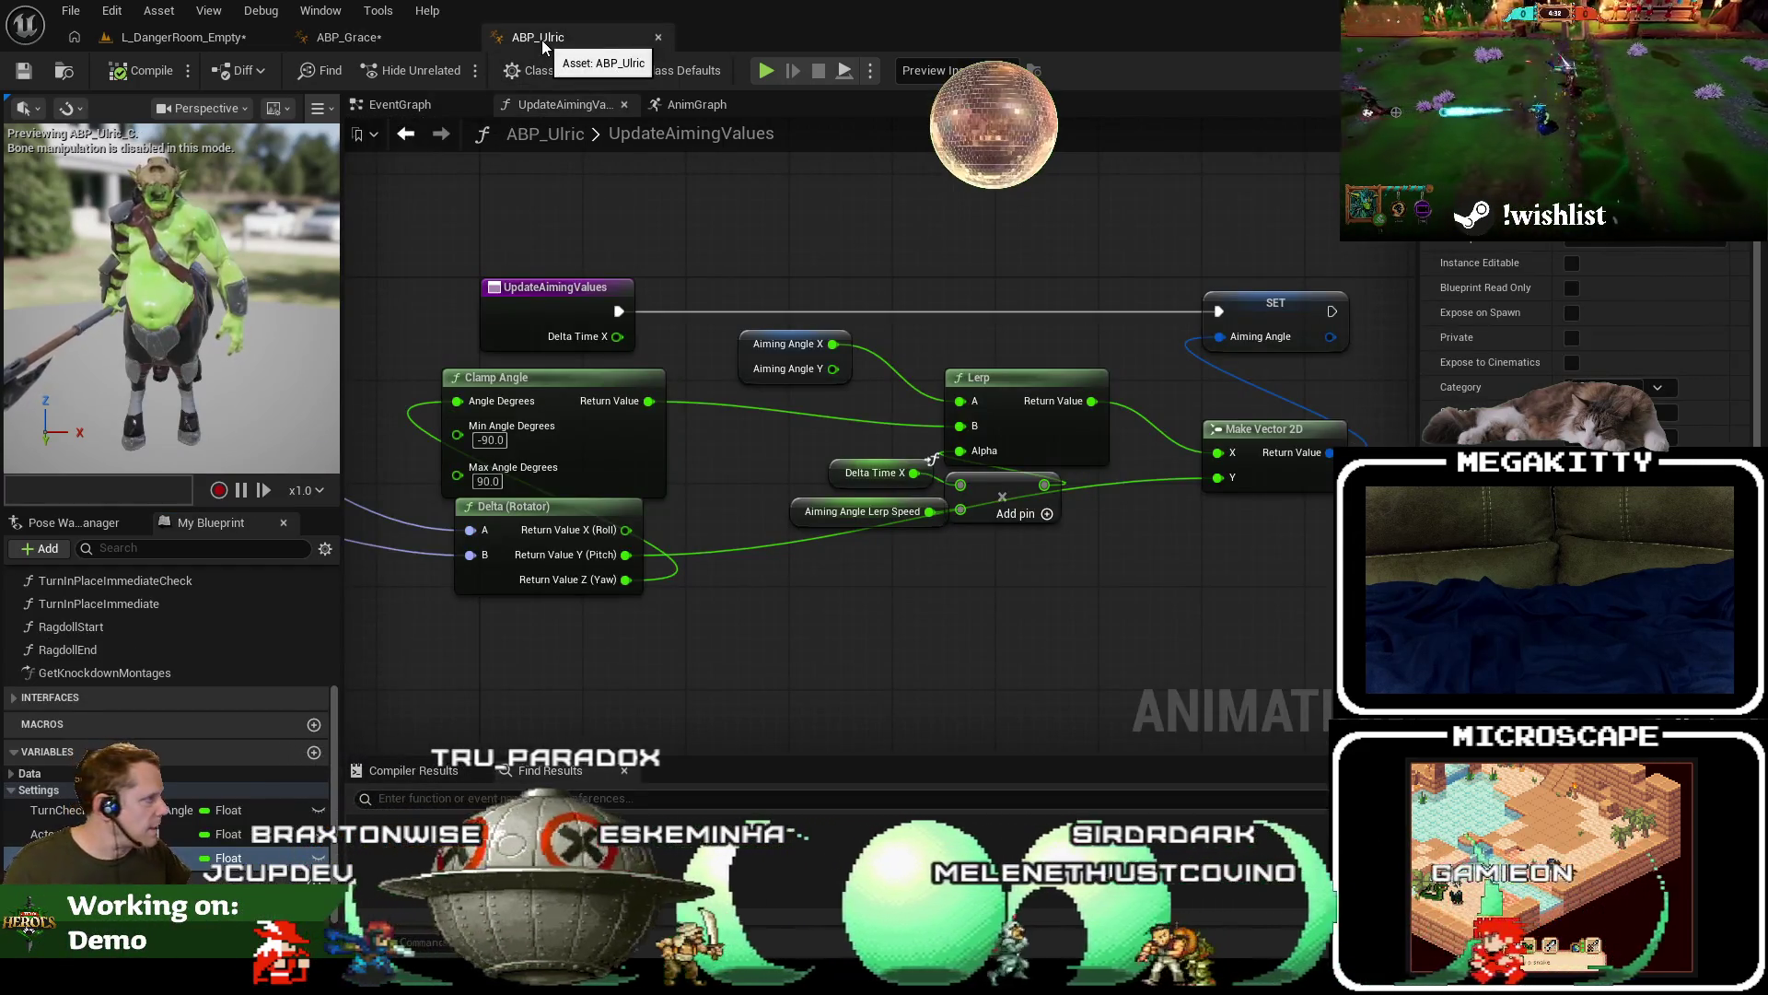
click(390, 35)
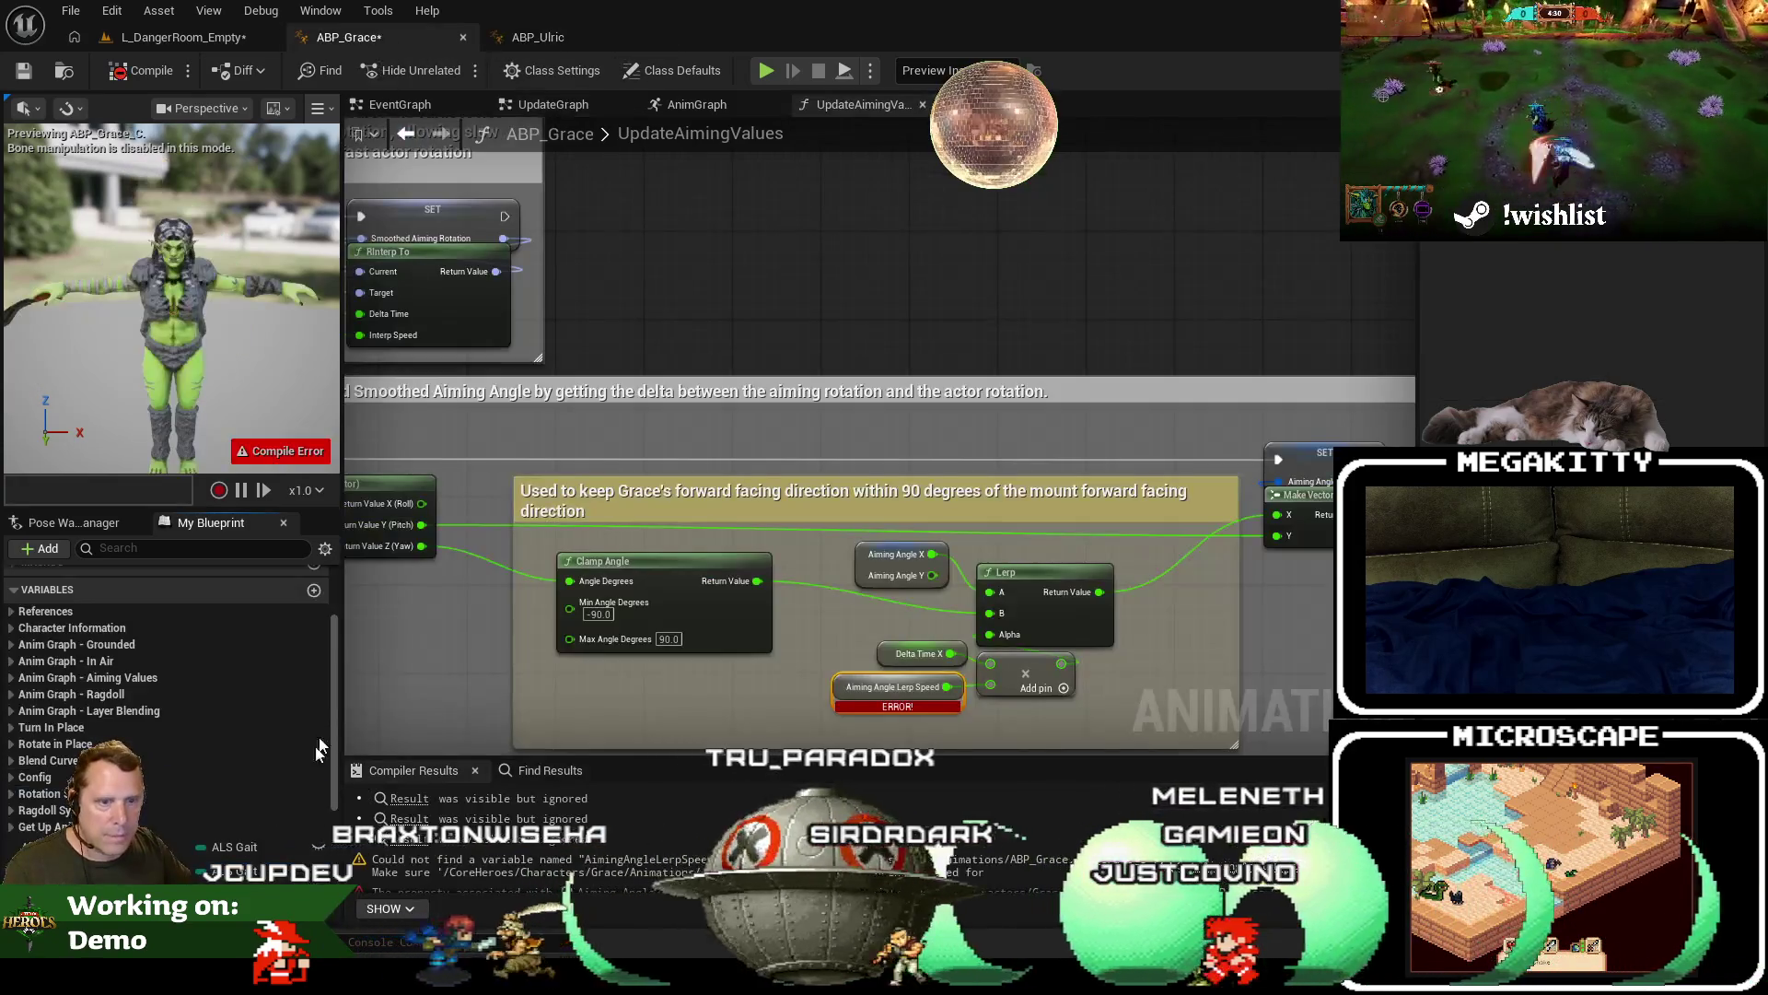
scroll(162, 752, down, 3)
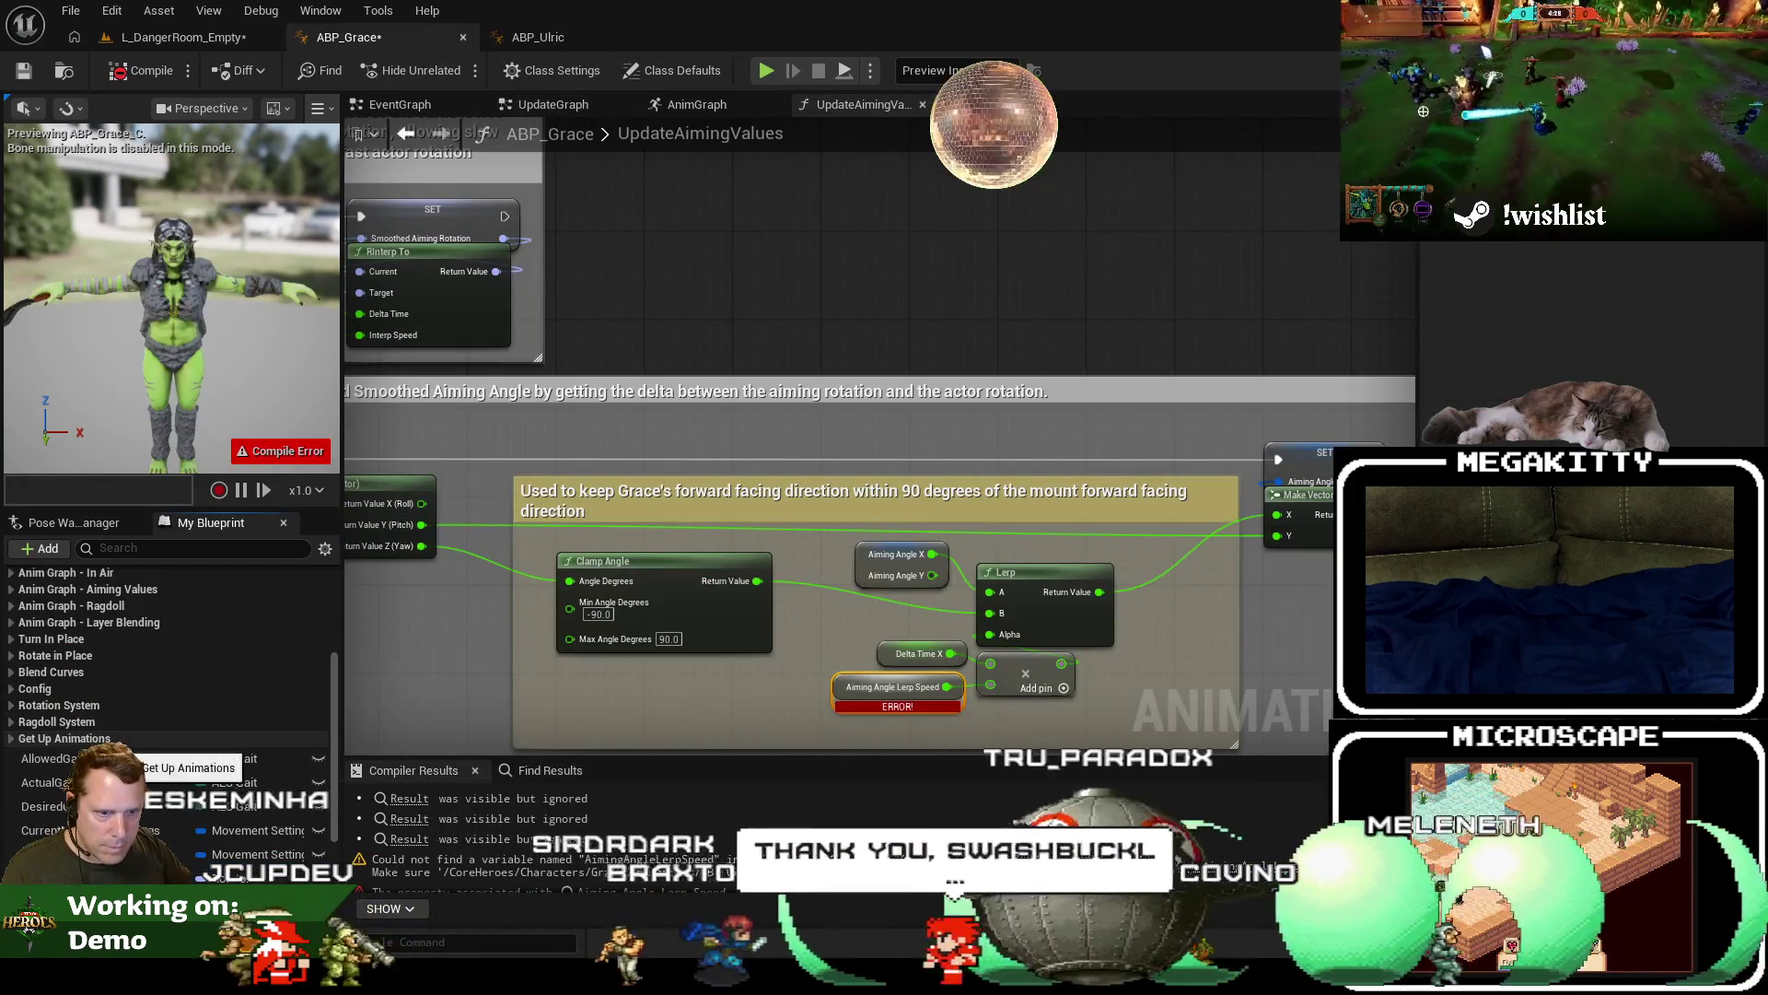
scroll(52, 704, up, 2)
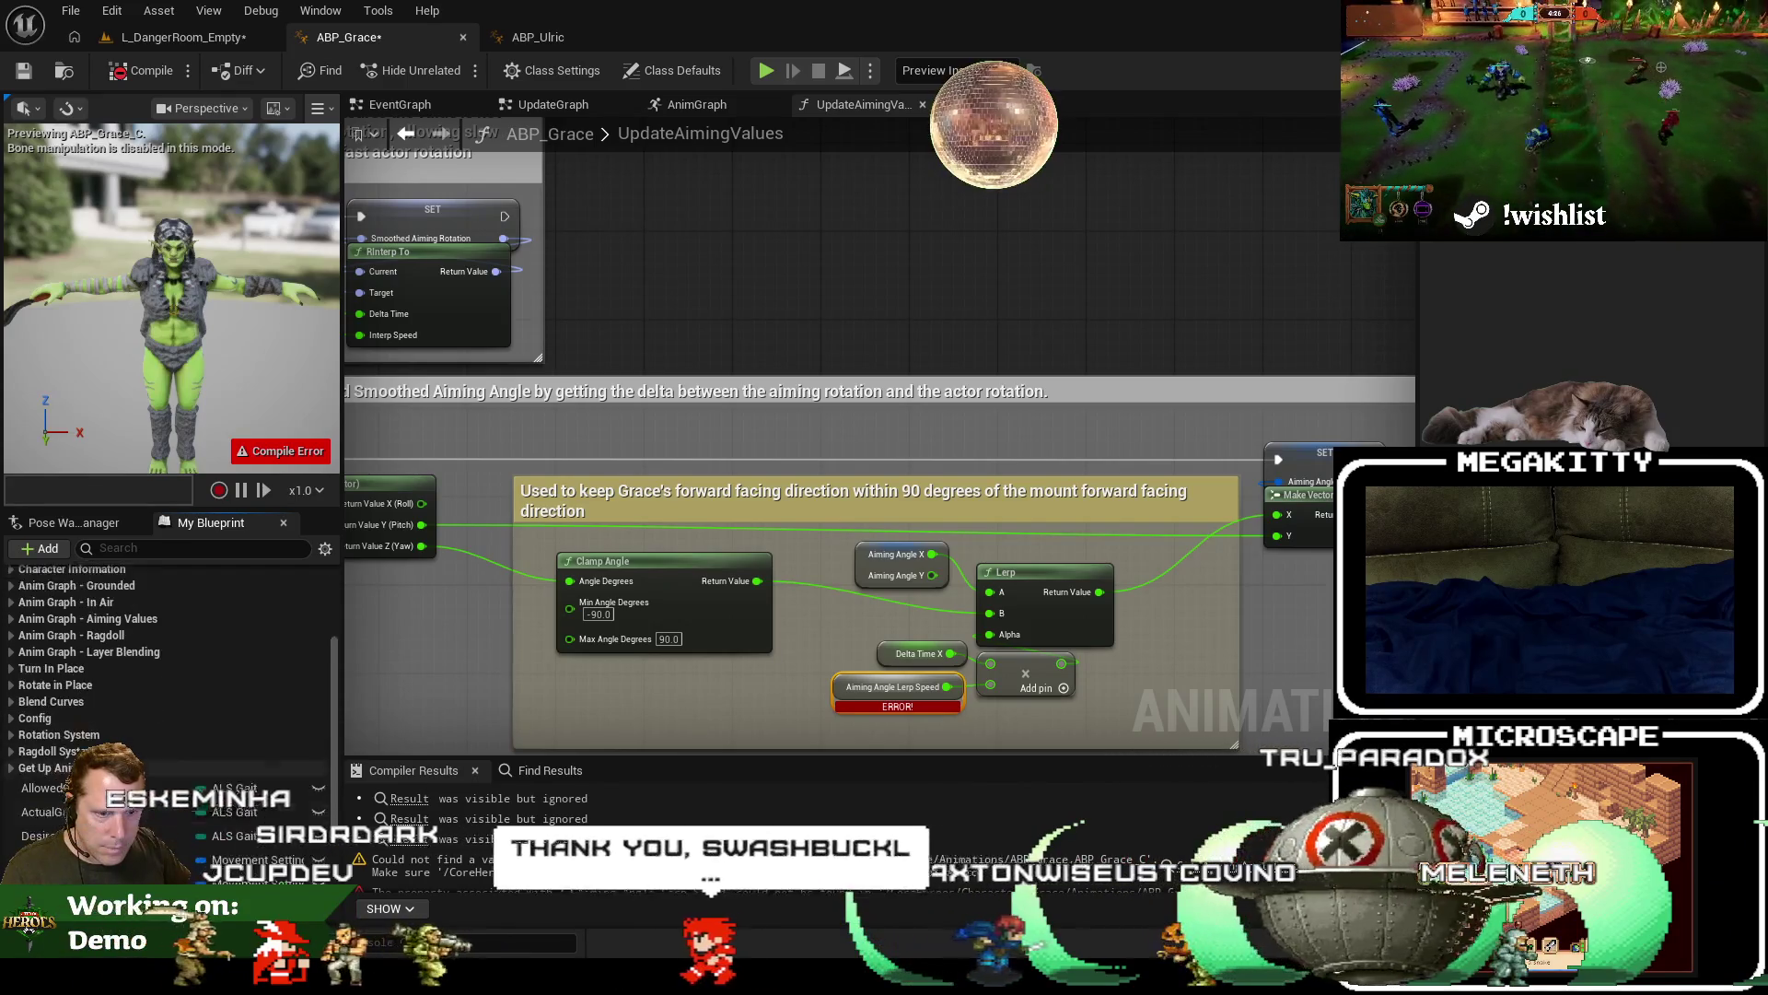
scroll(148, 681, up, 4)
right_click(149, 650)
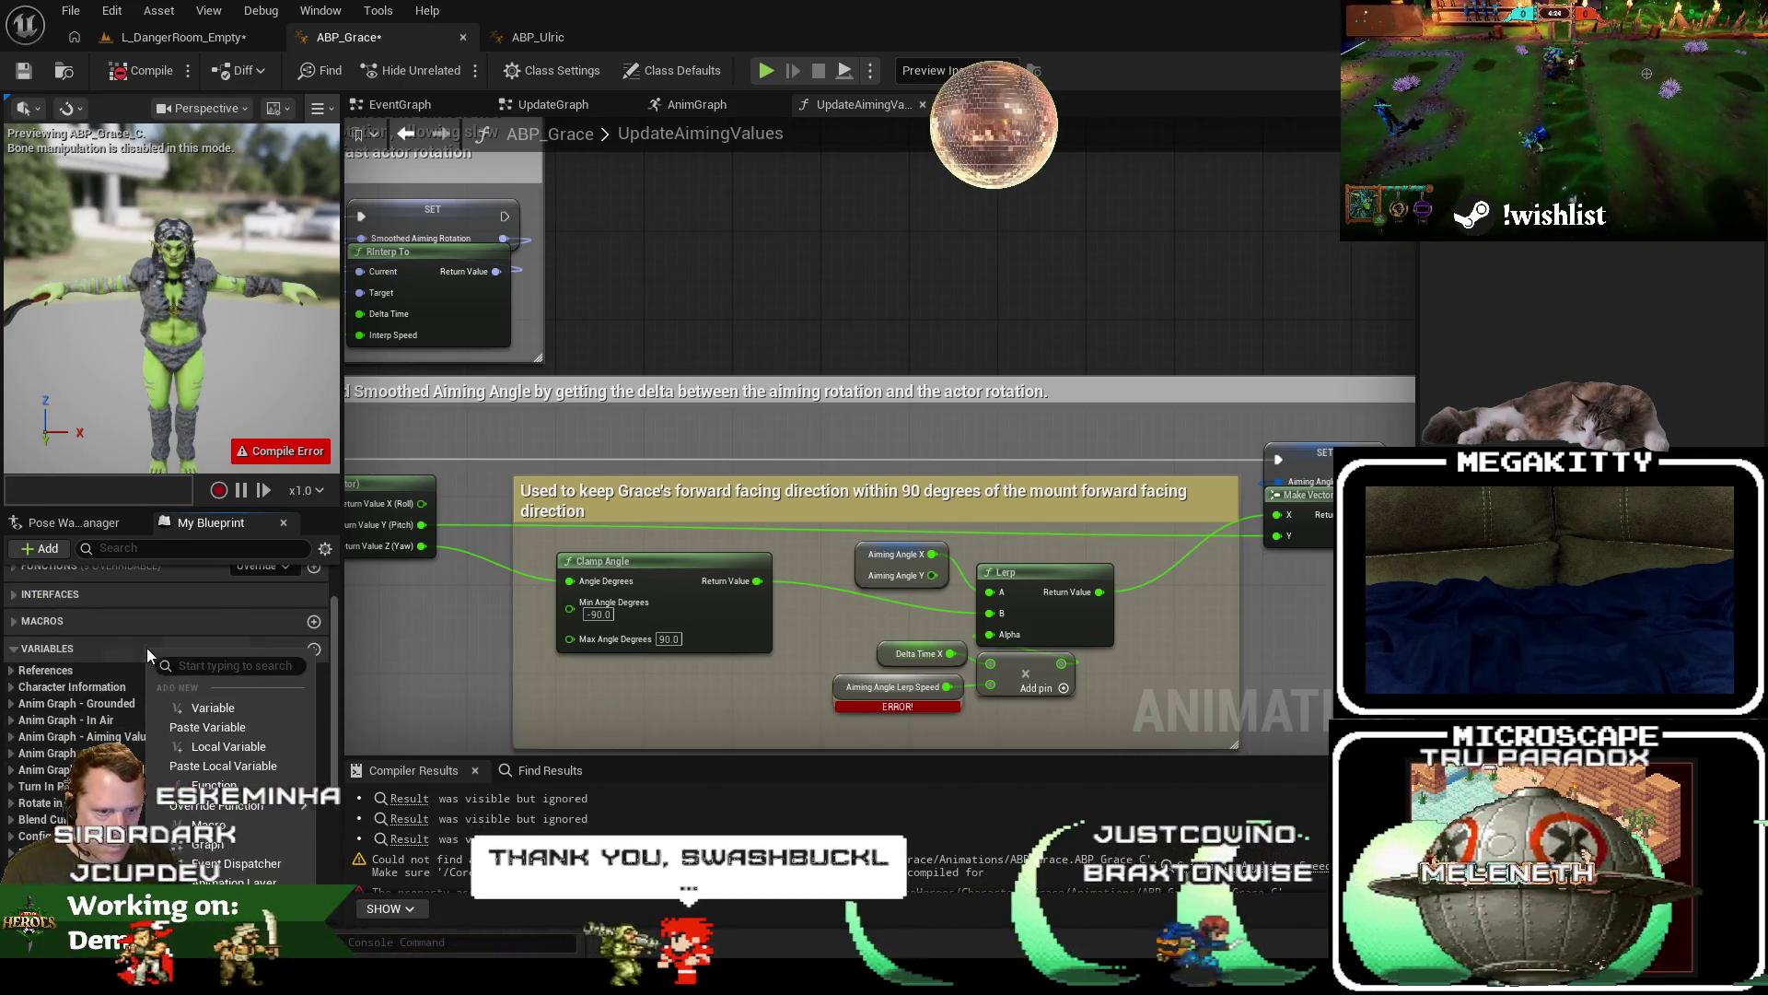
click(223, 728)
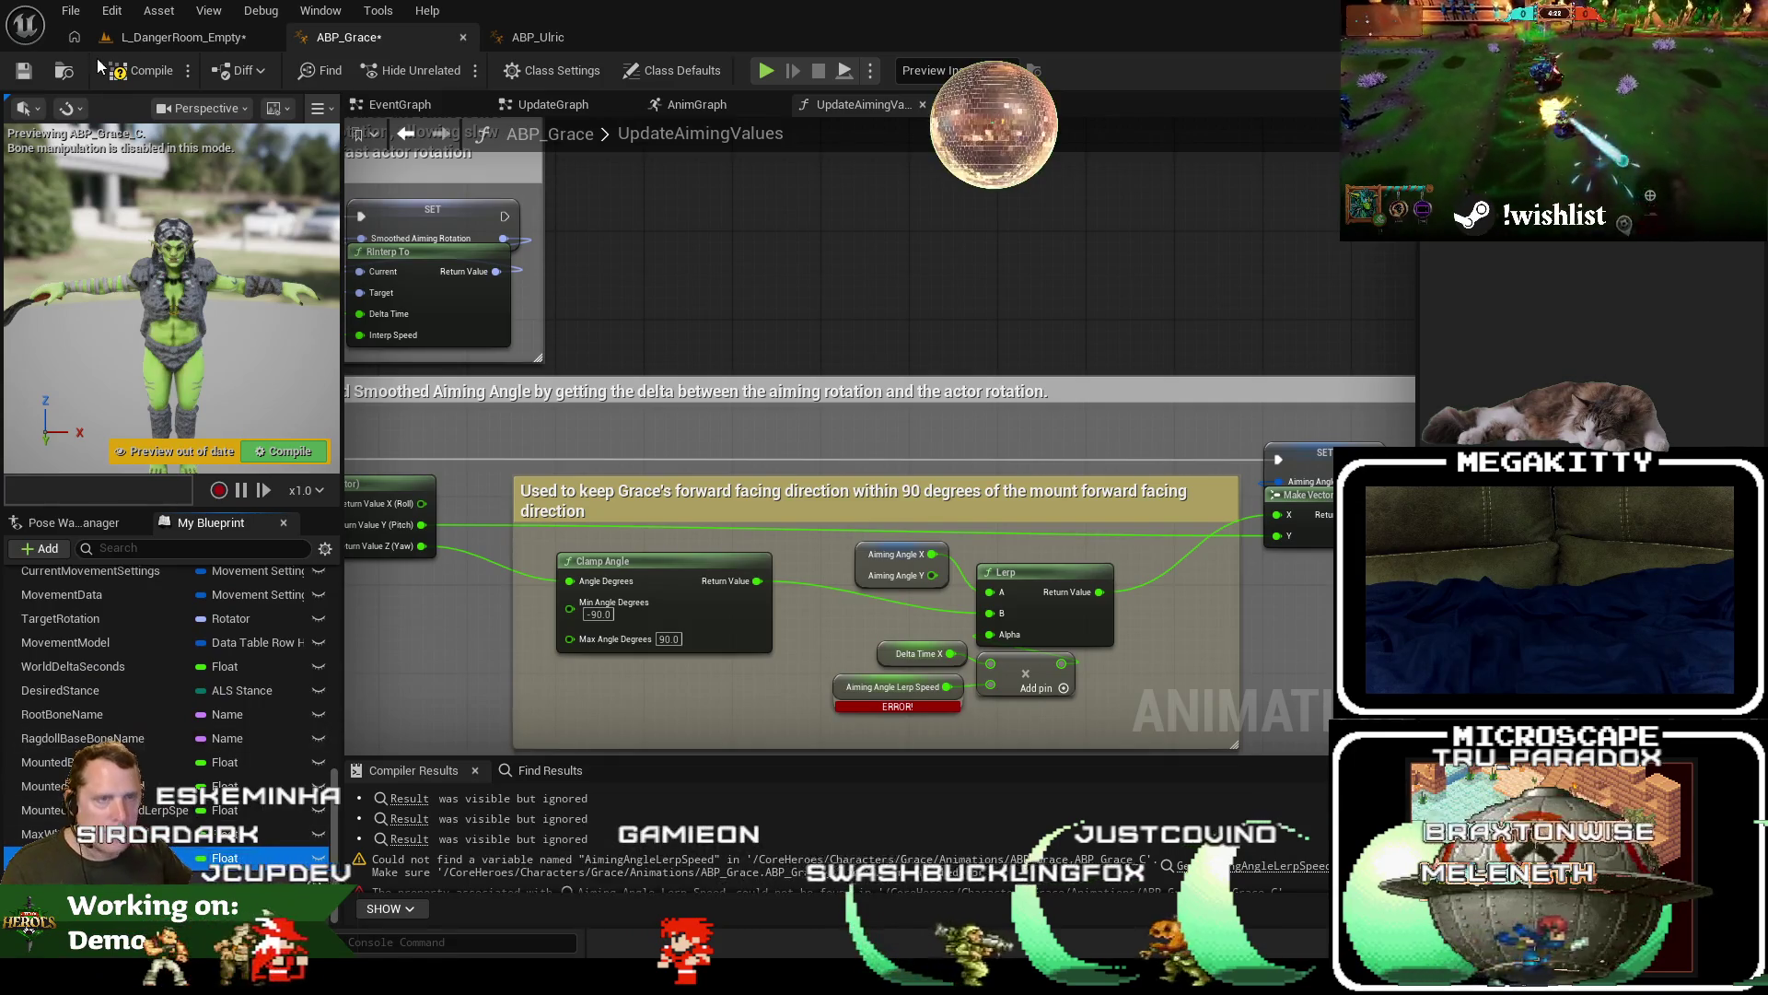
click(168, 87)
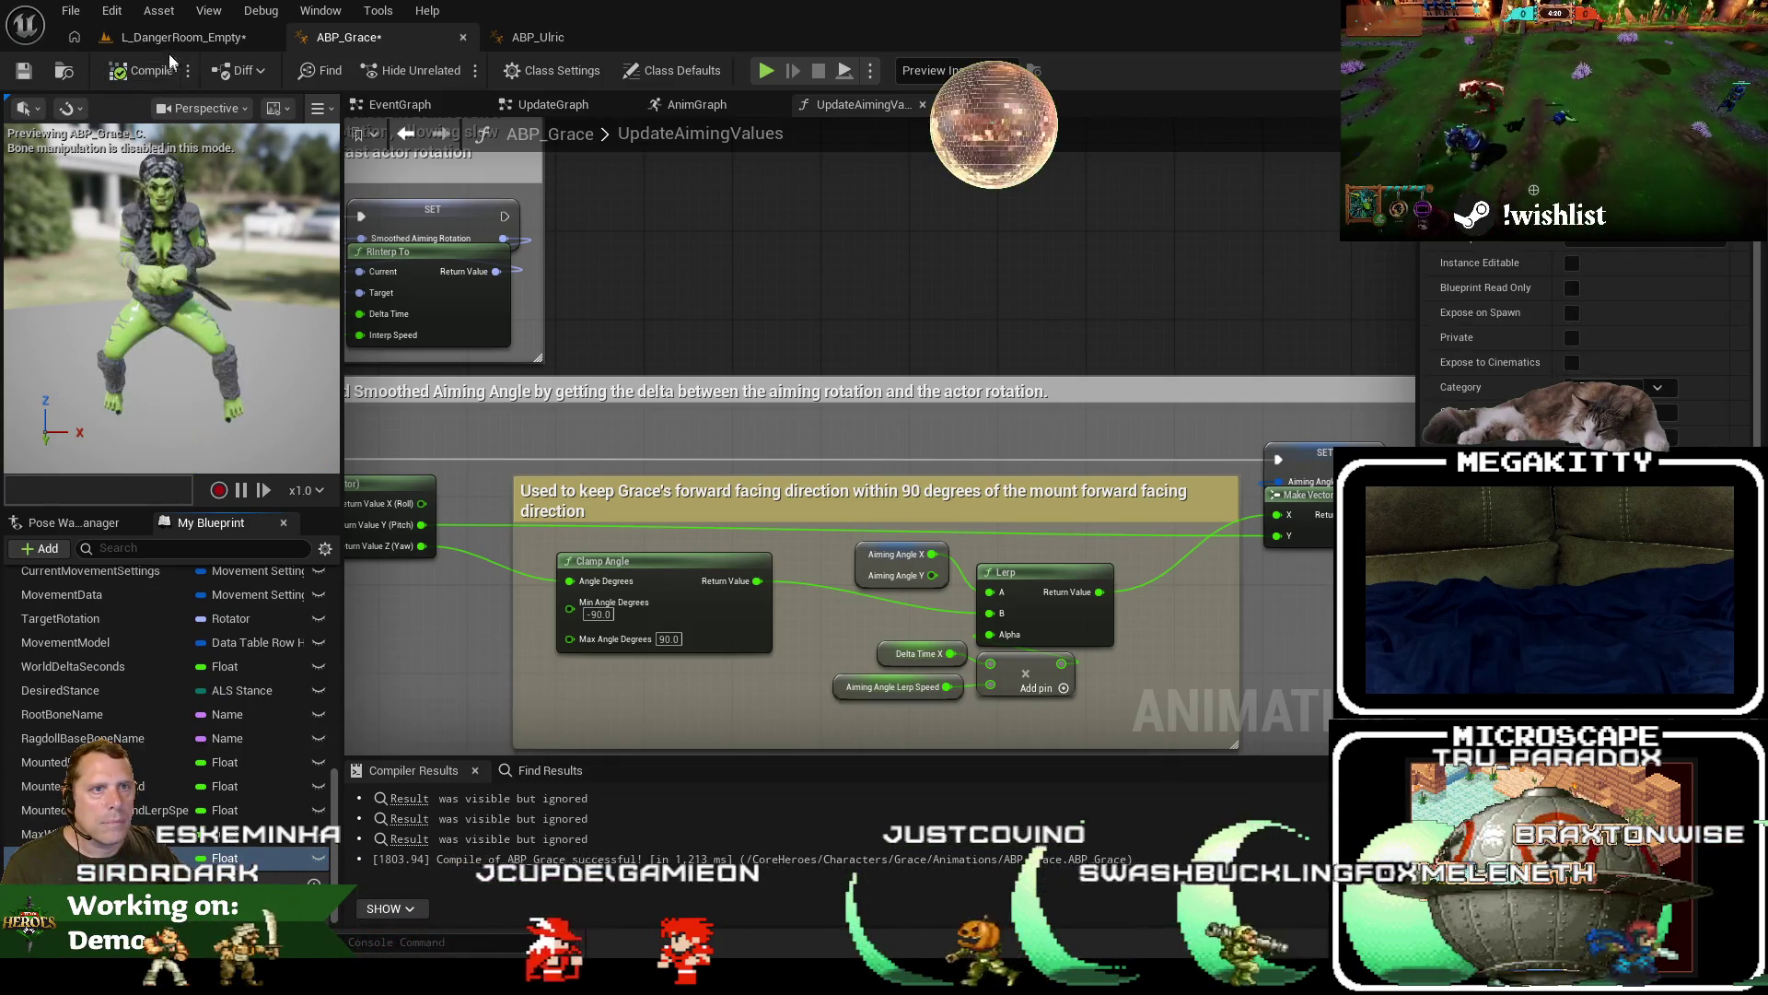
click(184, 36)
key(alt+p)
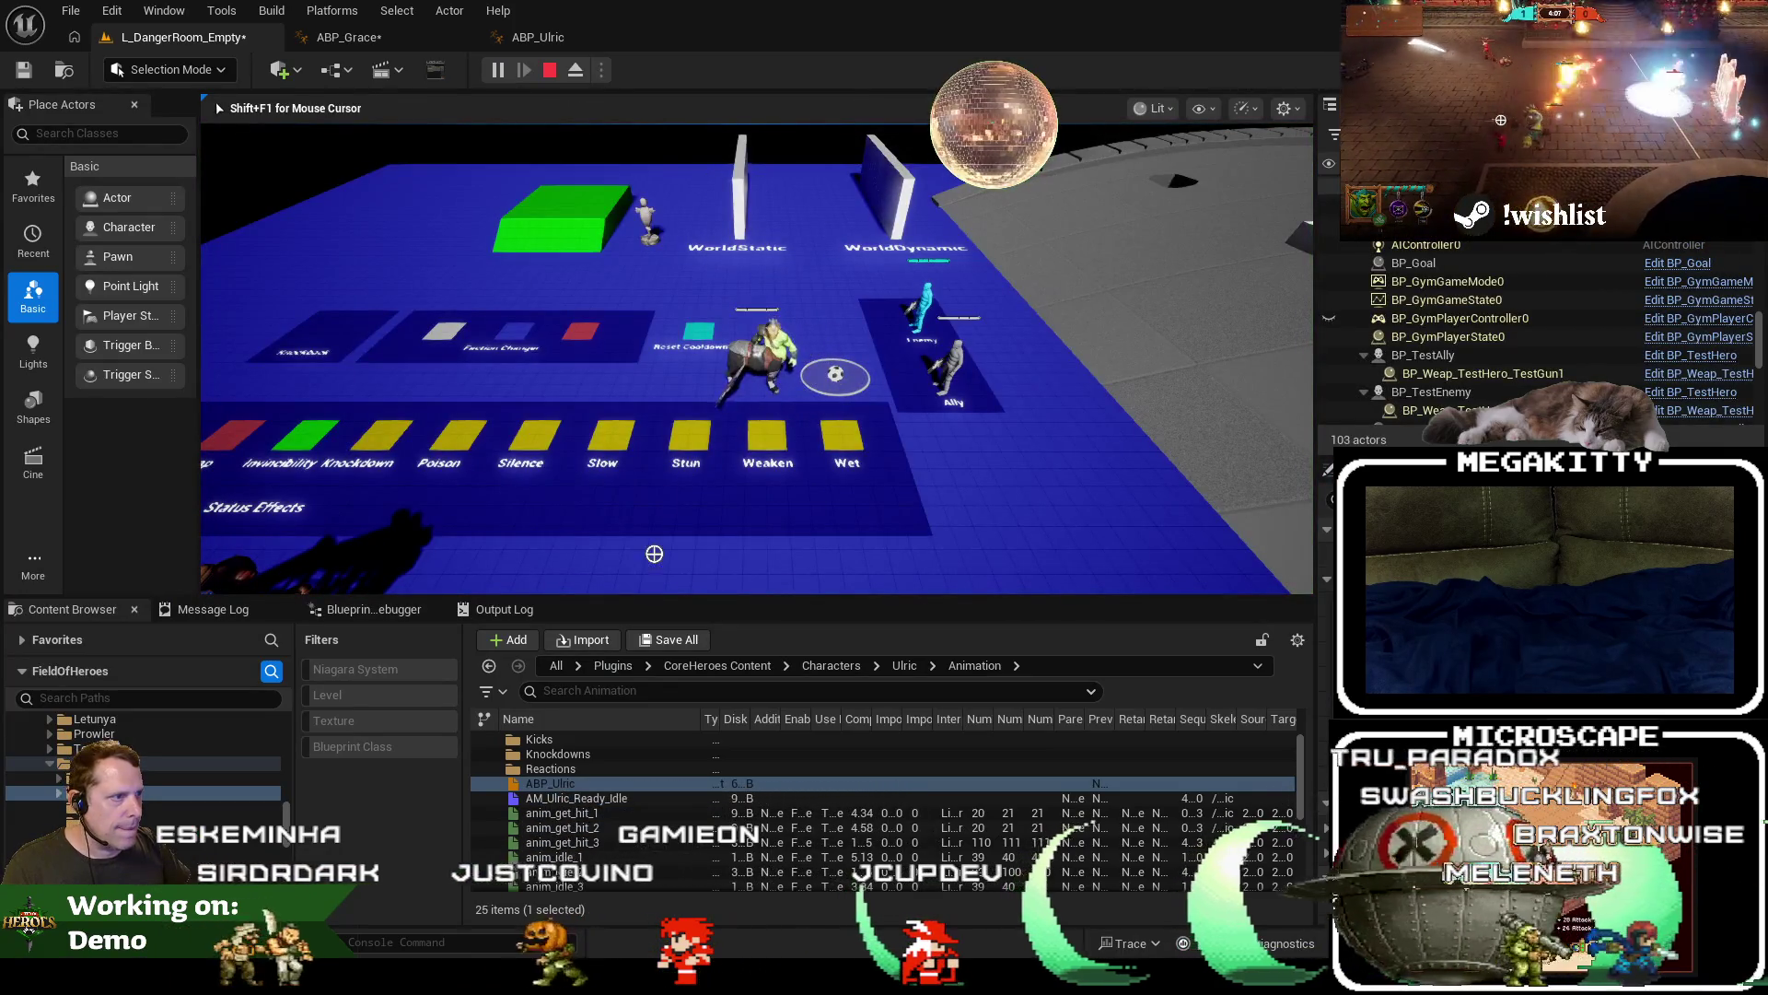
Replay the DangerRoom level fullscreen, run Grace left and swing the camera, then stop.
key(Escape)
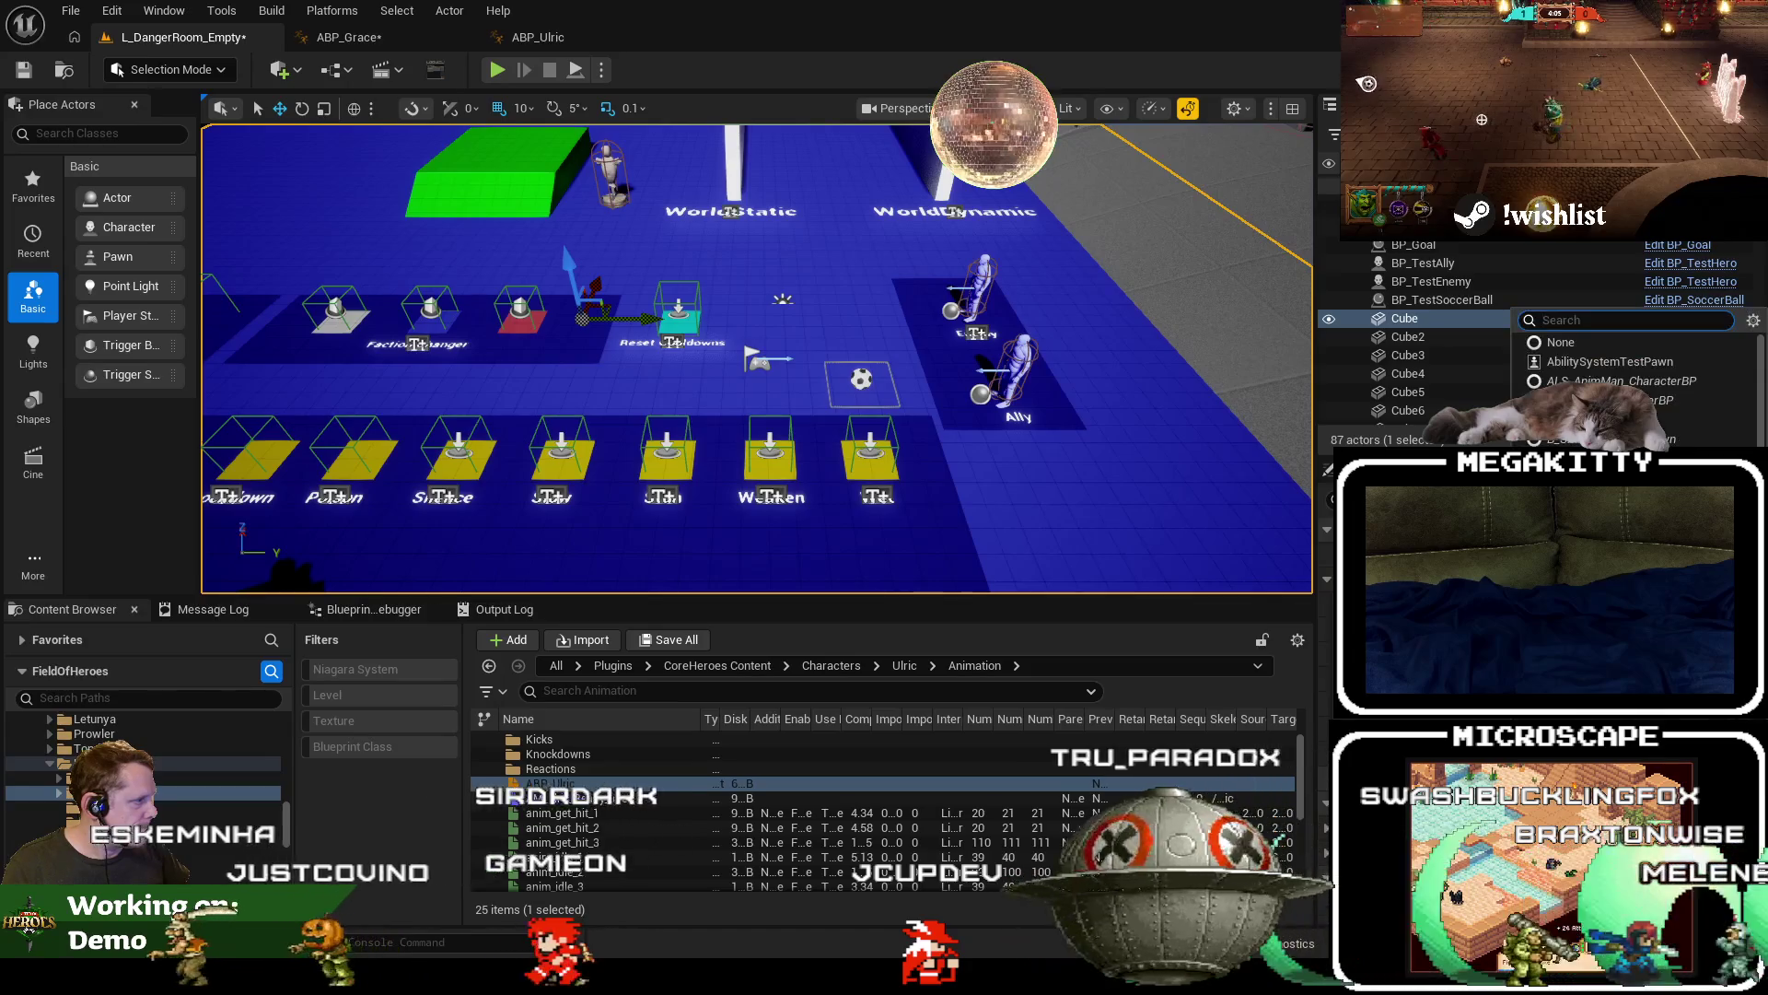
key(Escape)
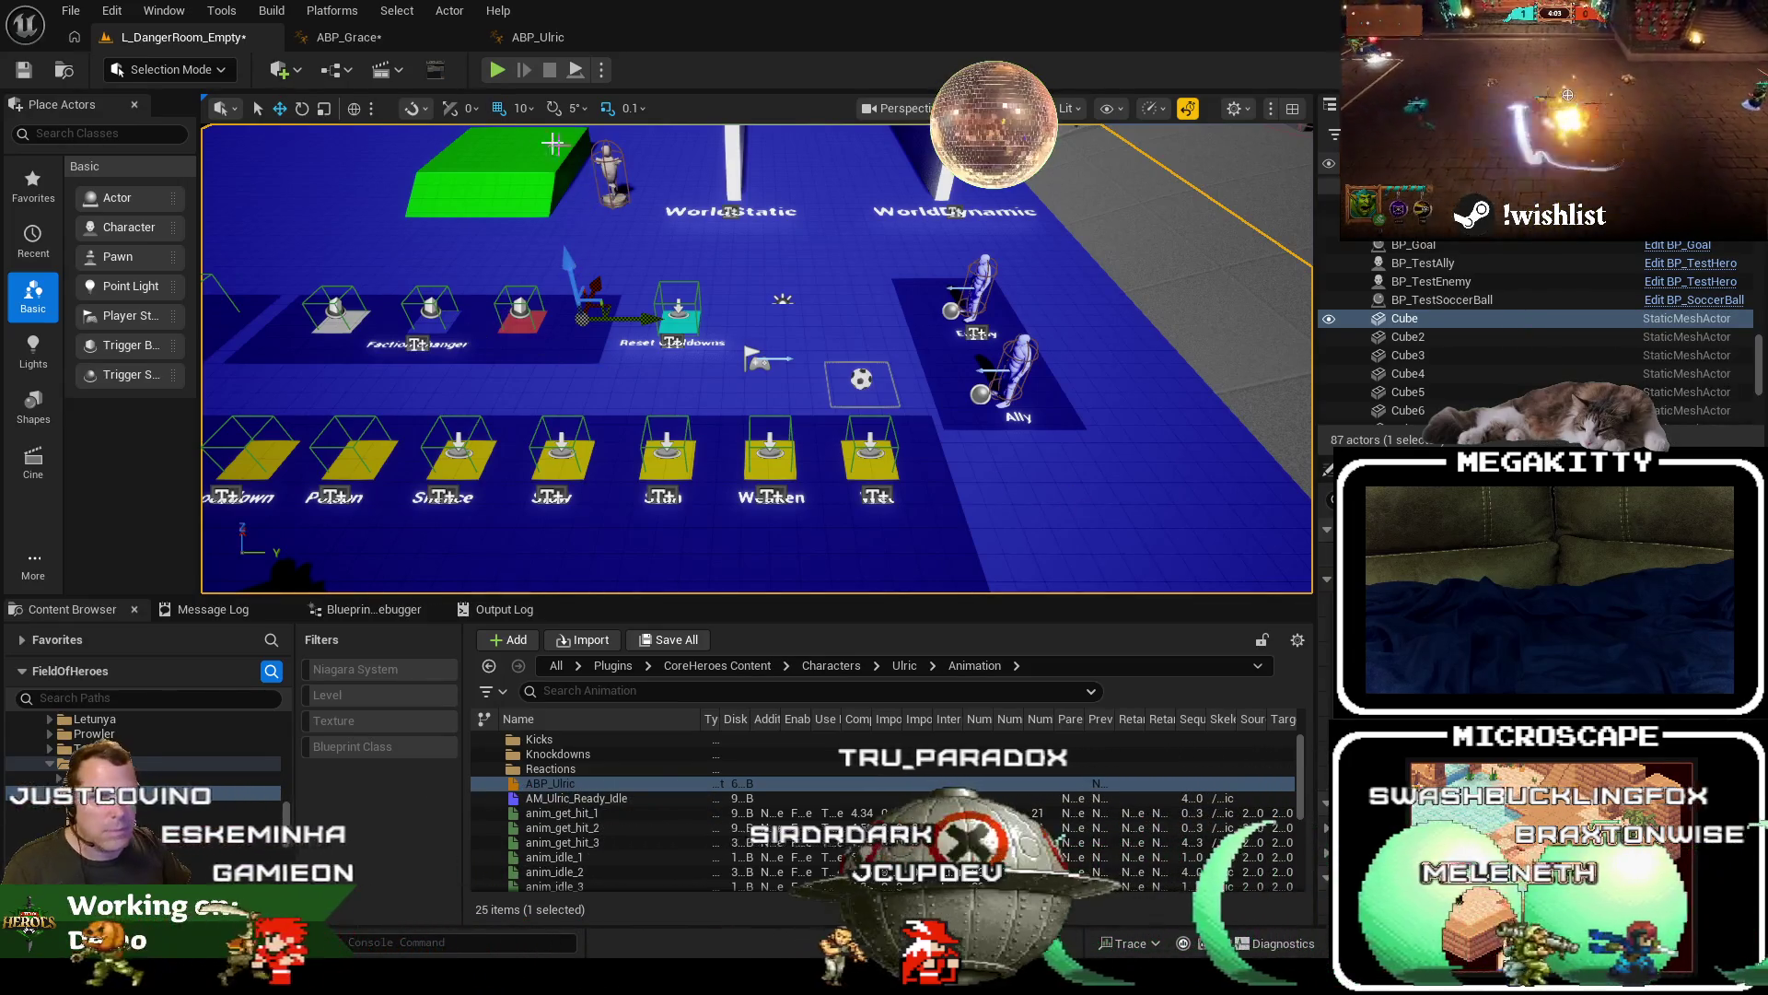
click(498, 71)
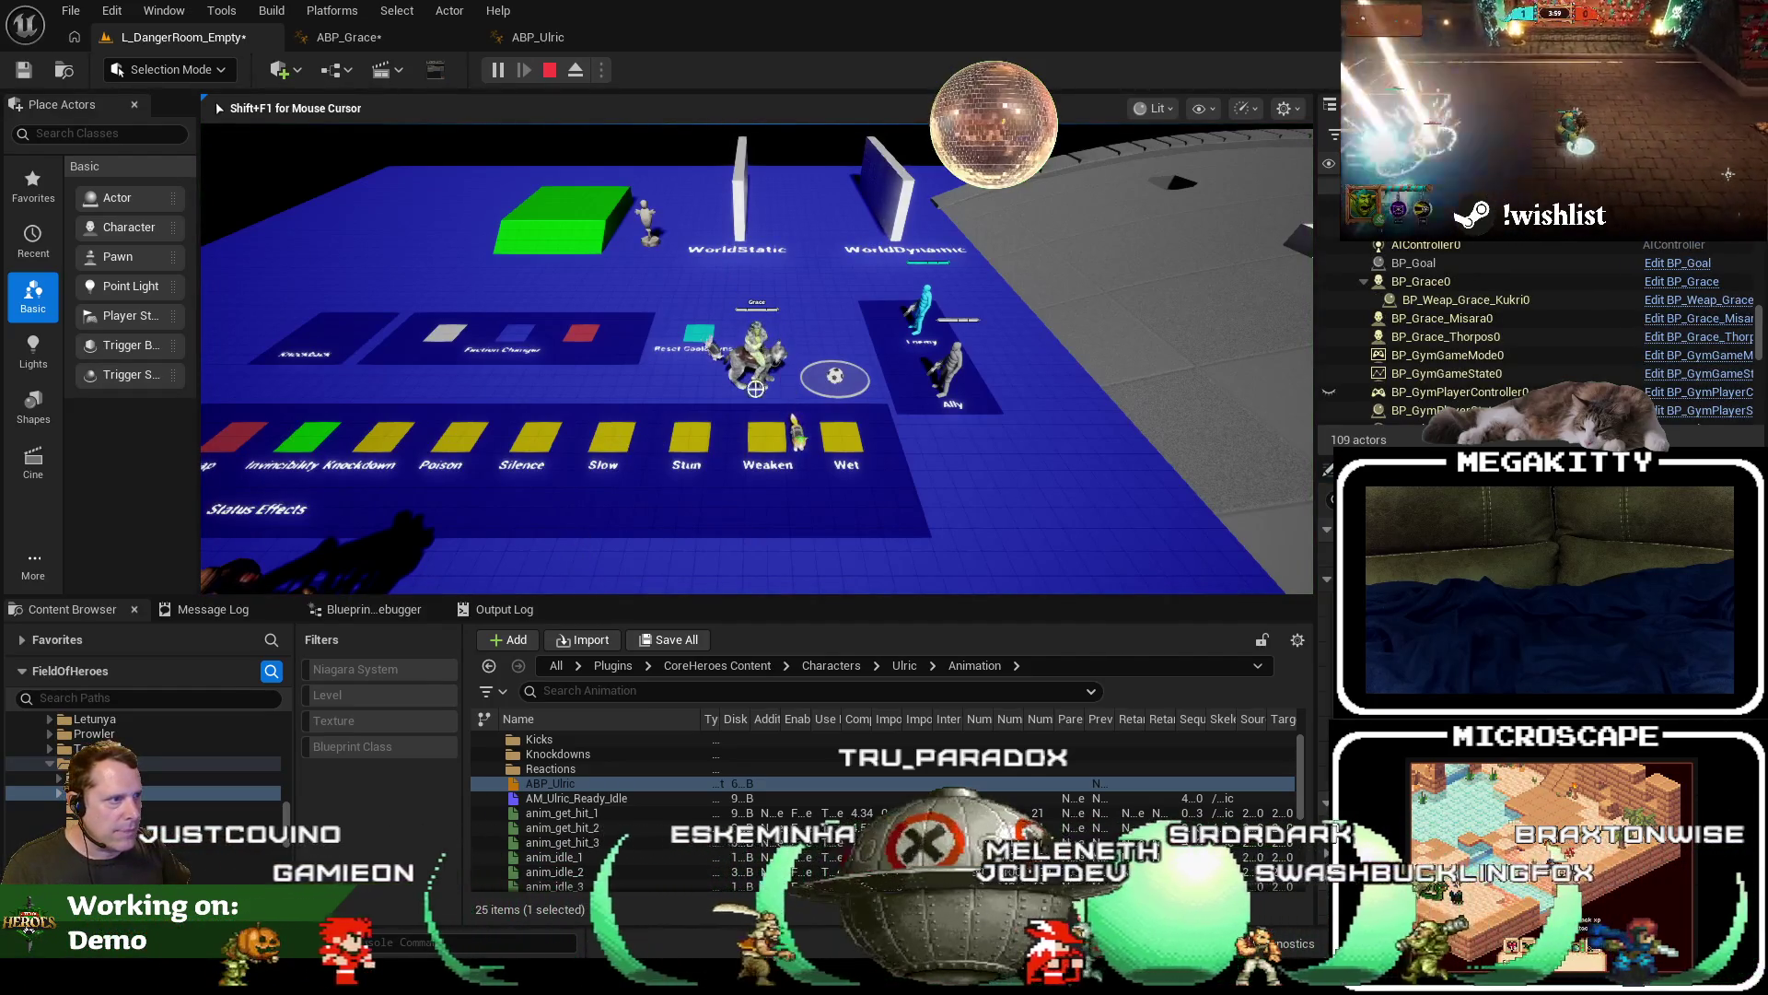
key(F11)
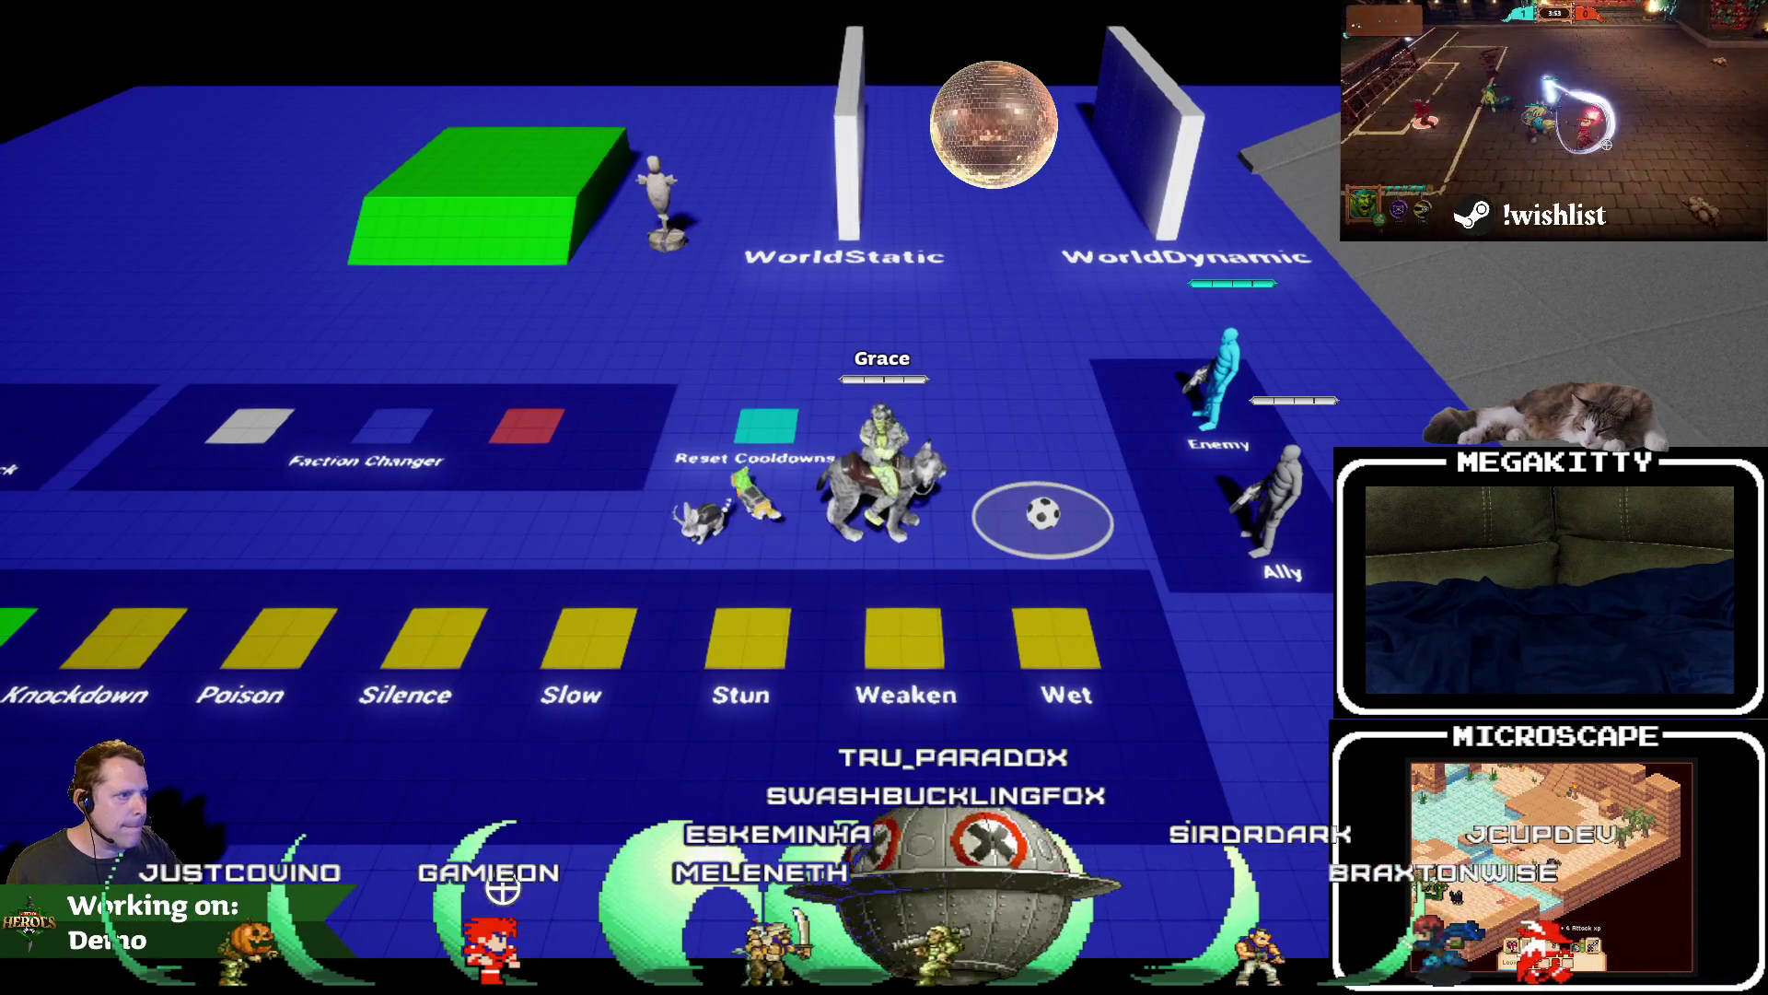
key(a)
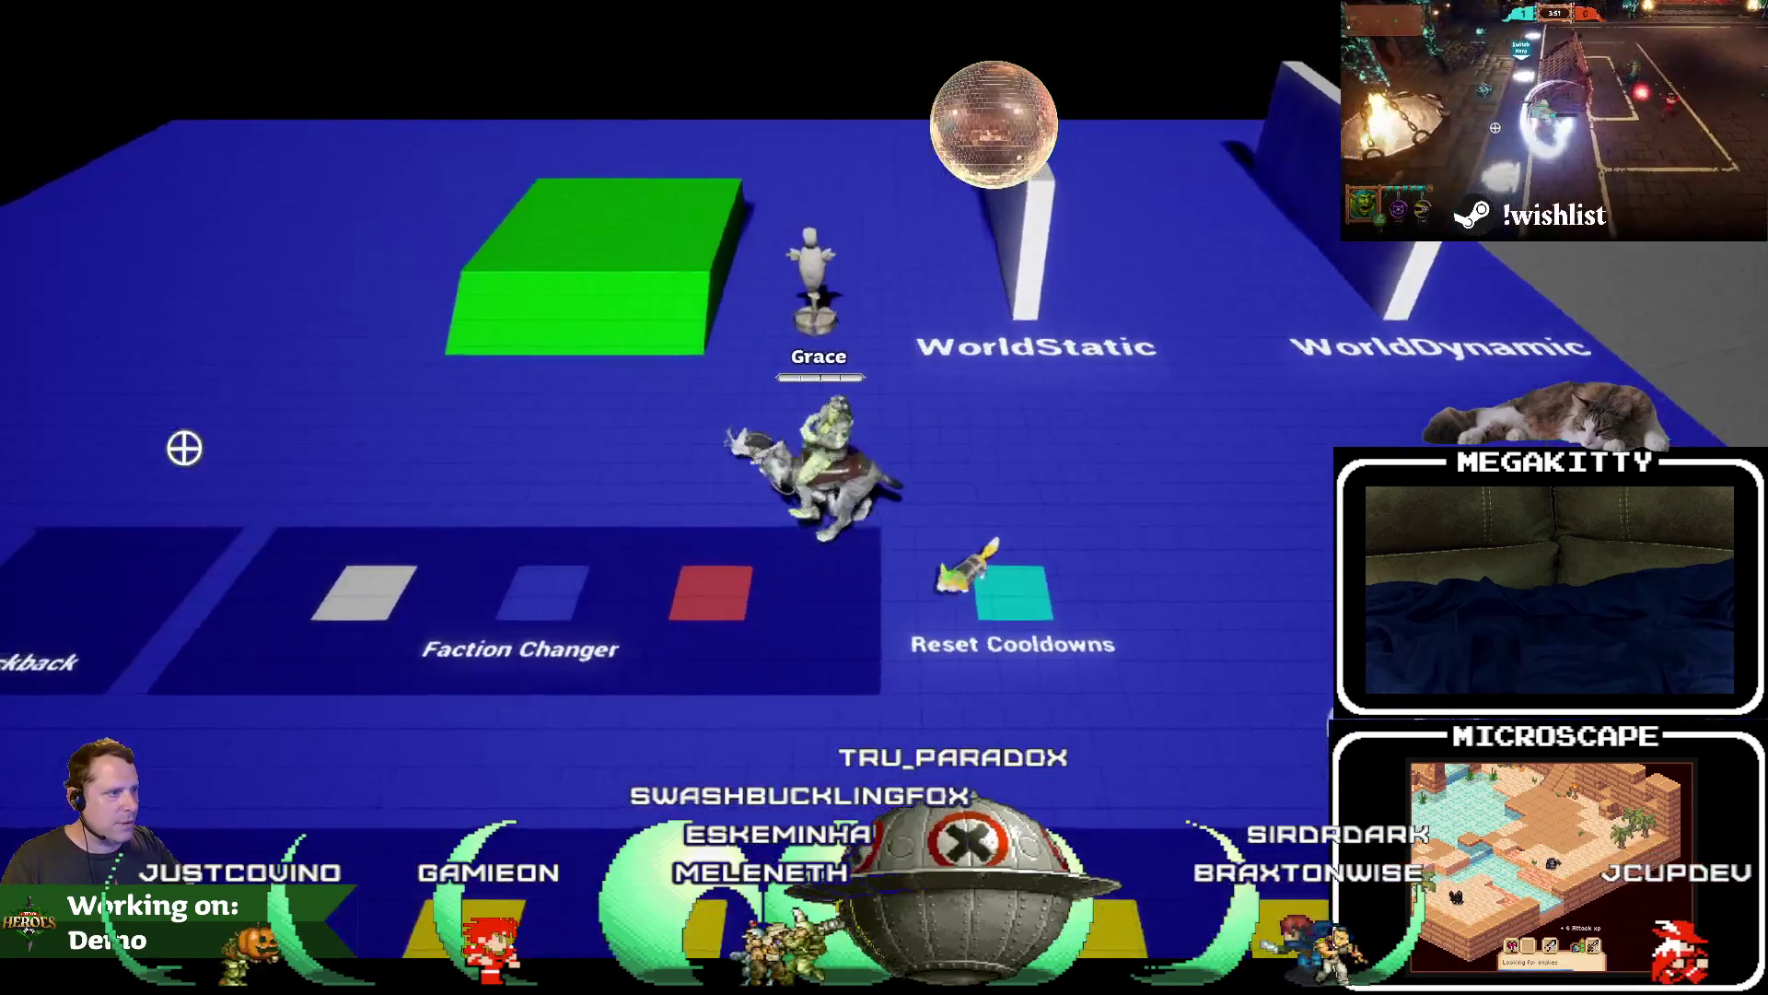
key(a)
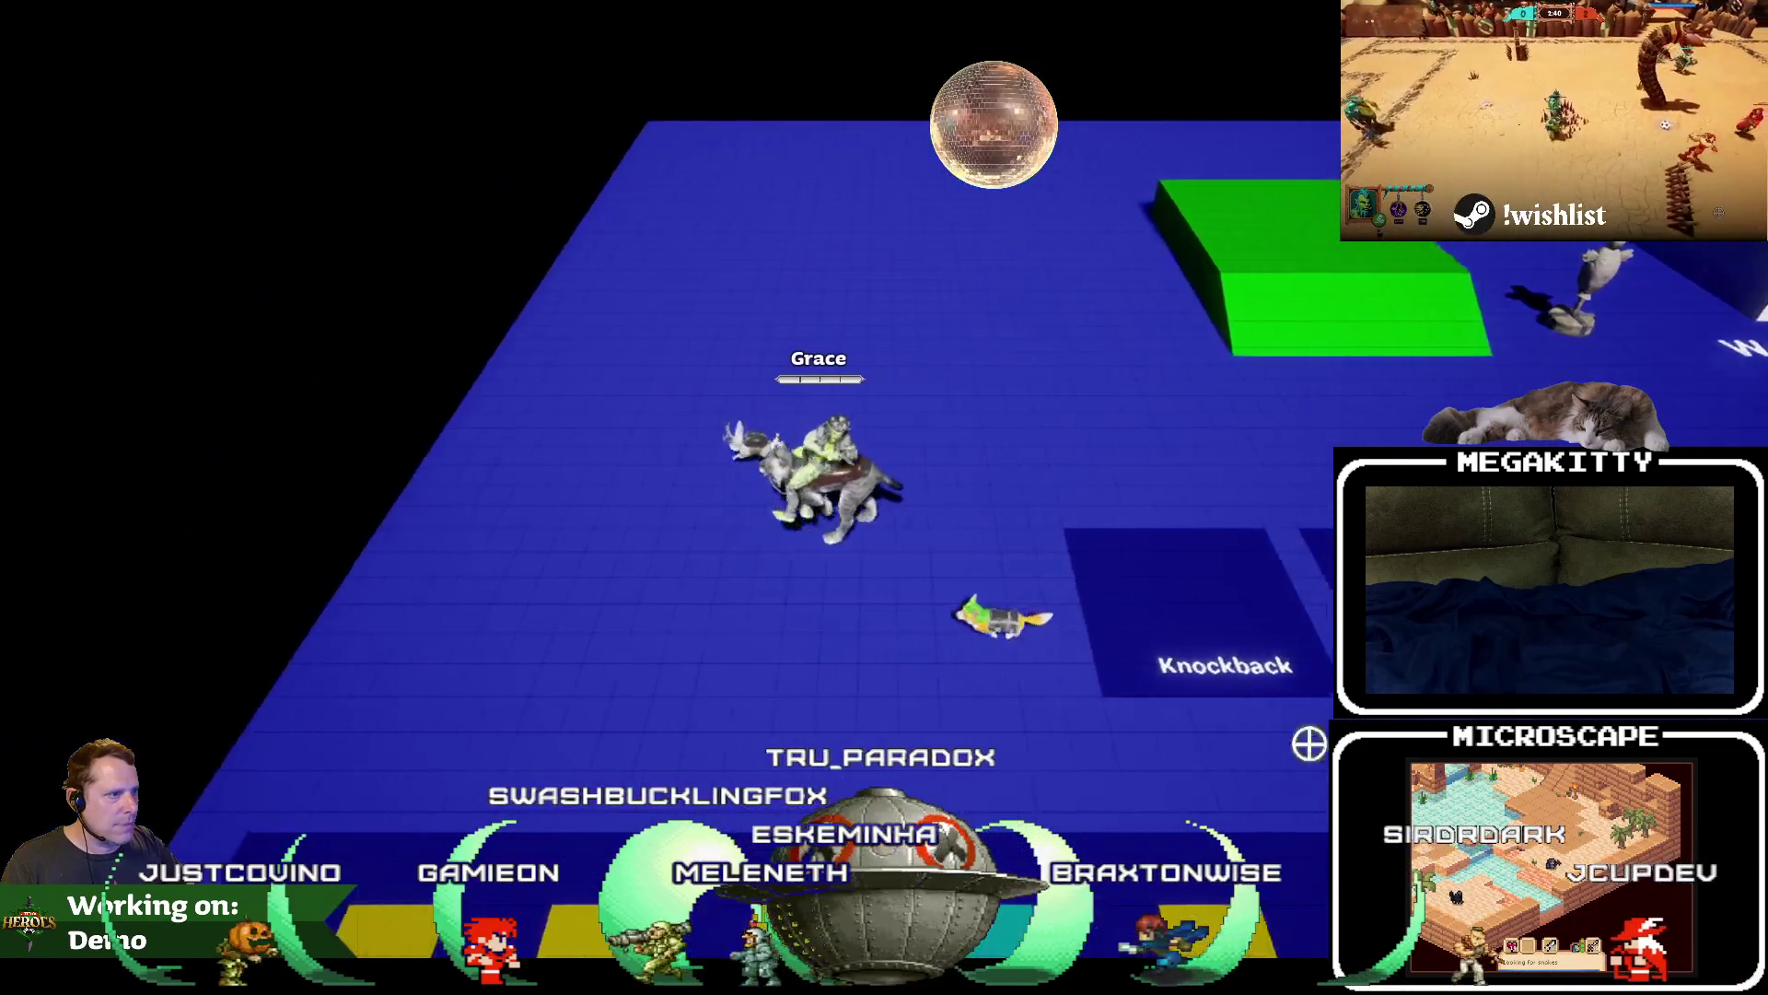
key(e)
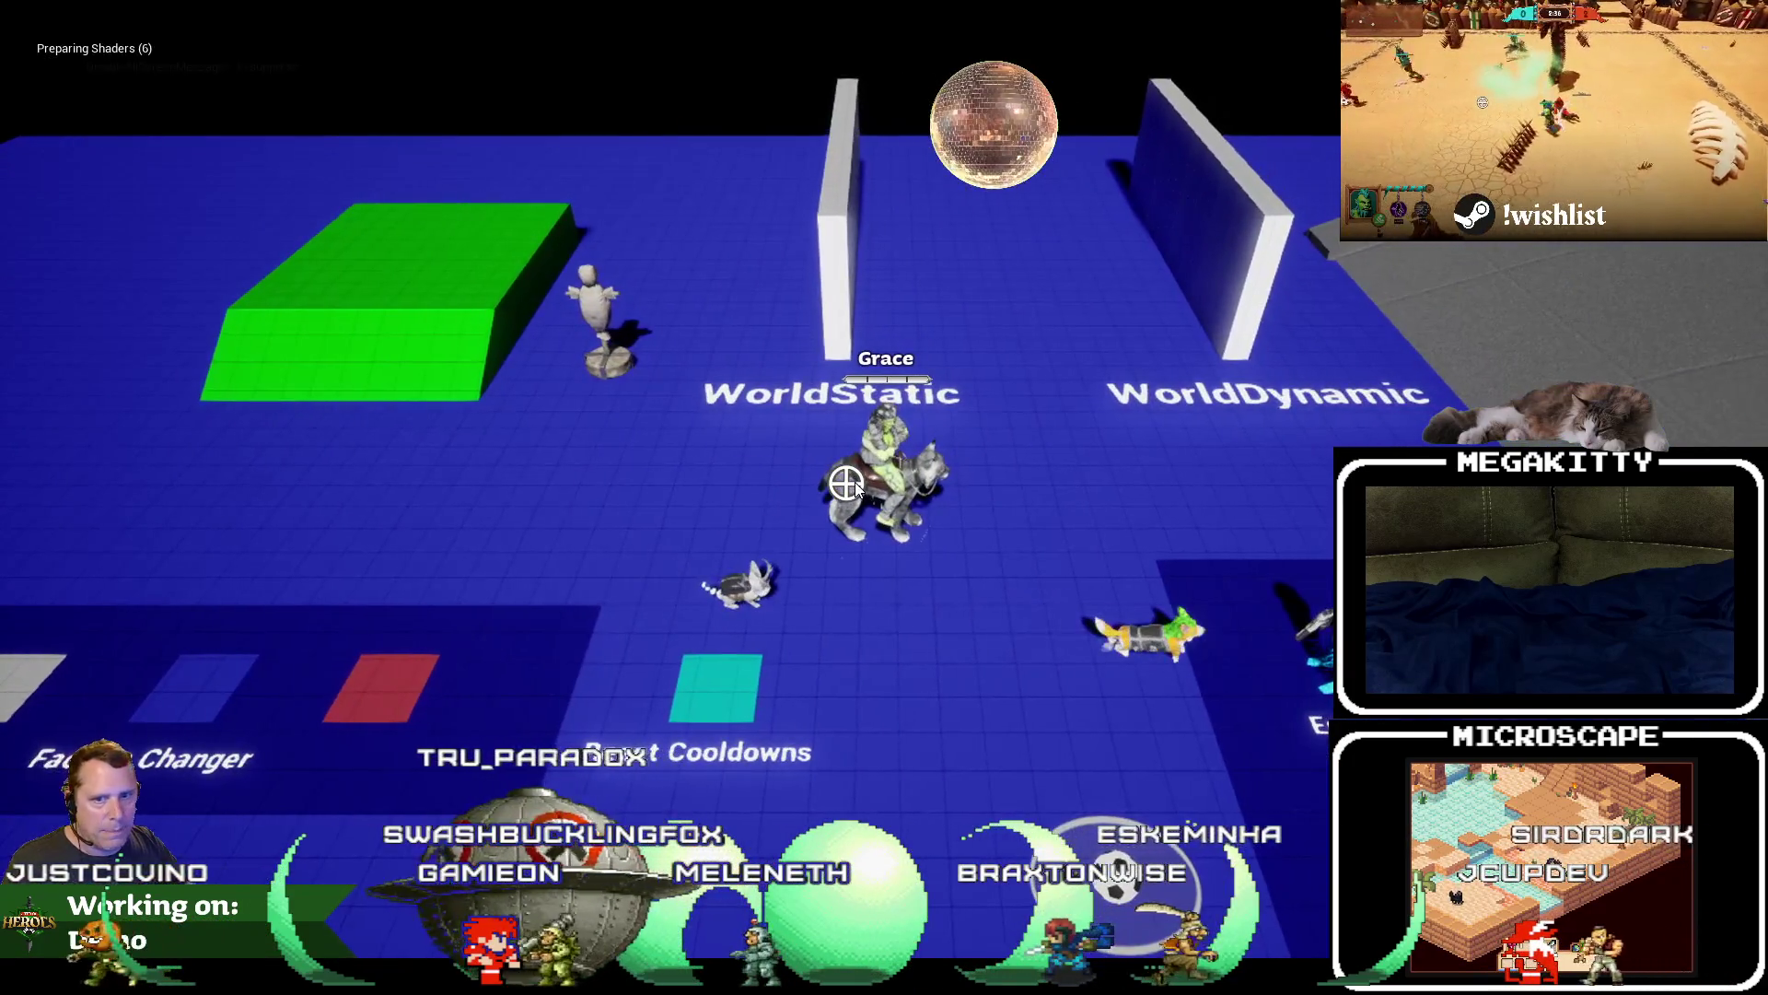
key(Escape)
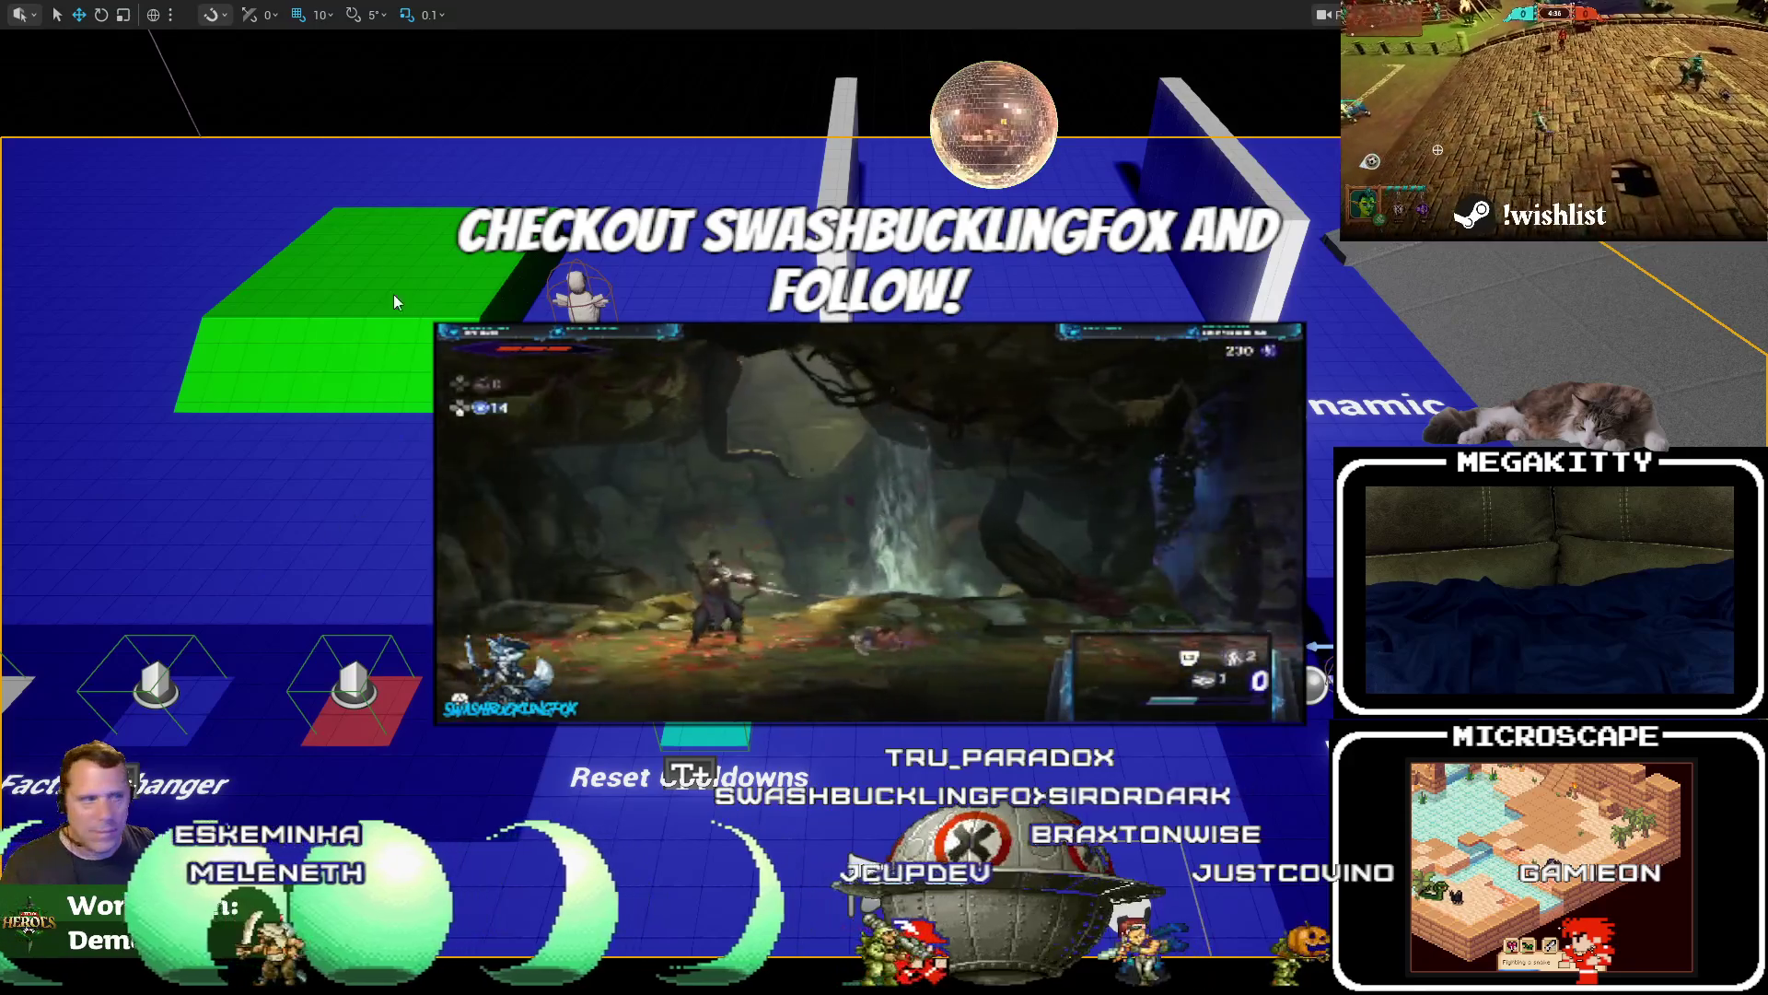
Restore the full editor layout and save the ABP_Grace animation blueprint.
key(F11)
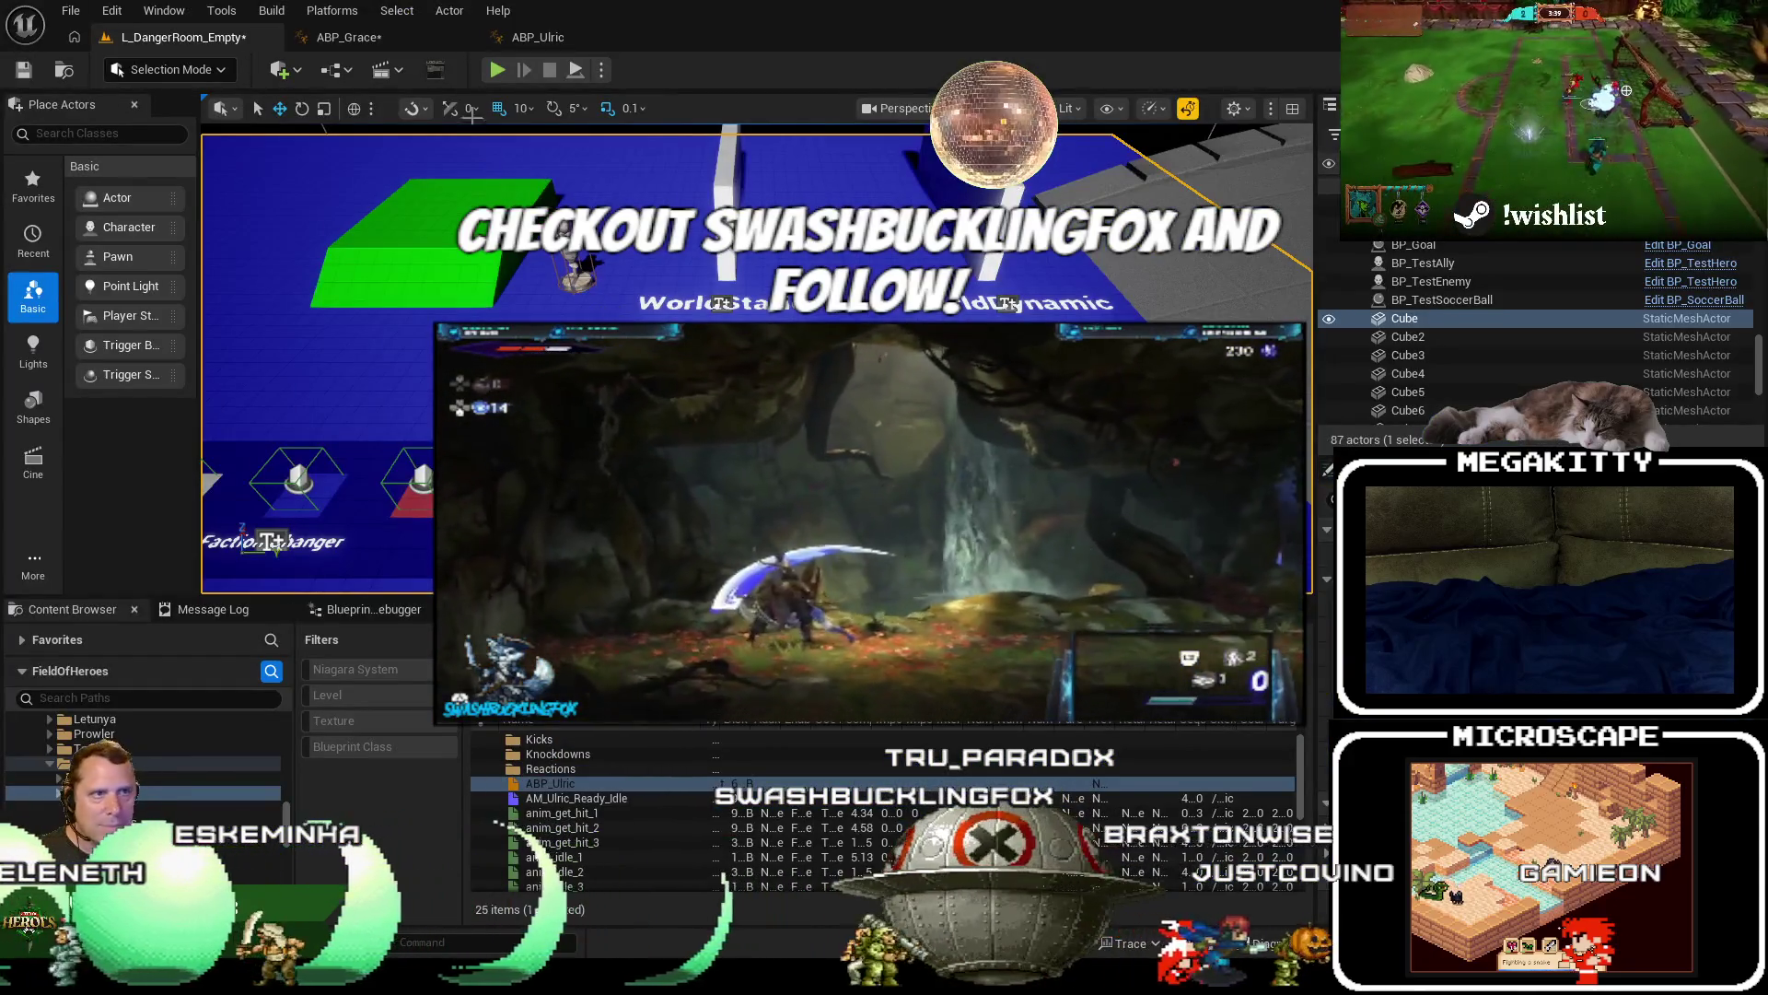
click(348, 37)
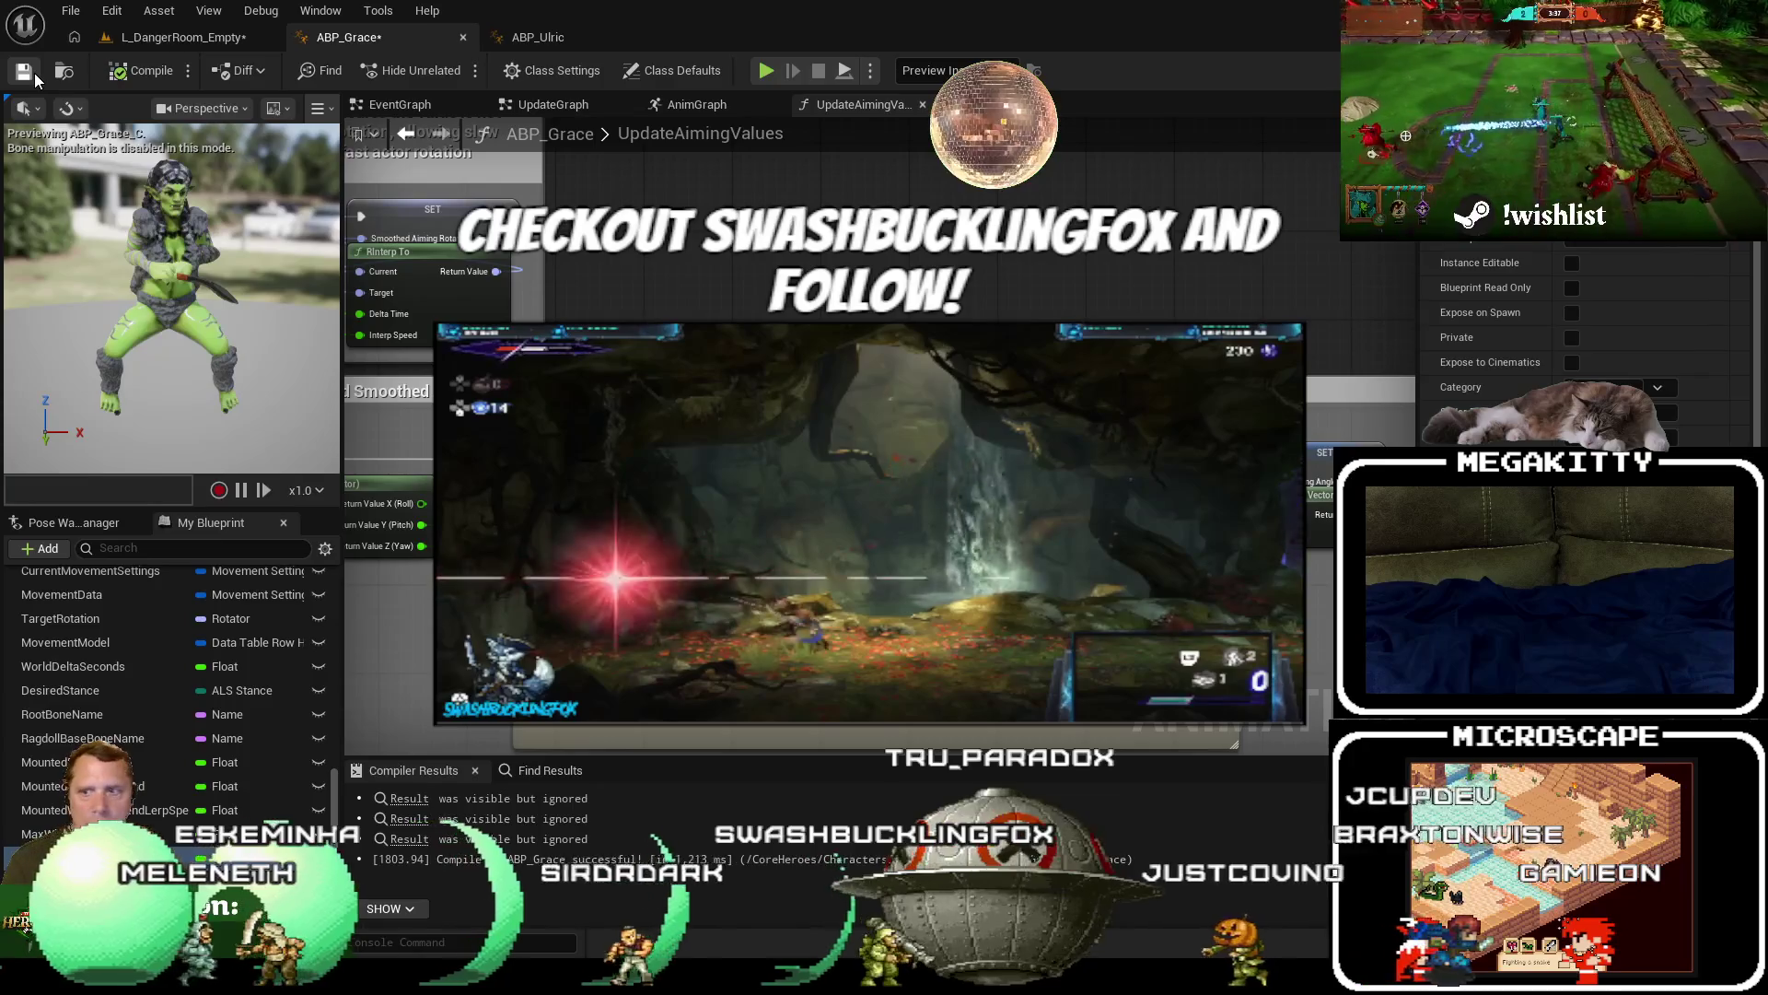
click(34, 75)
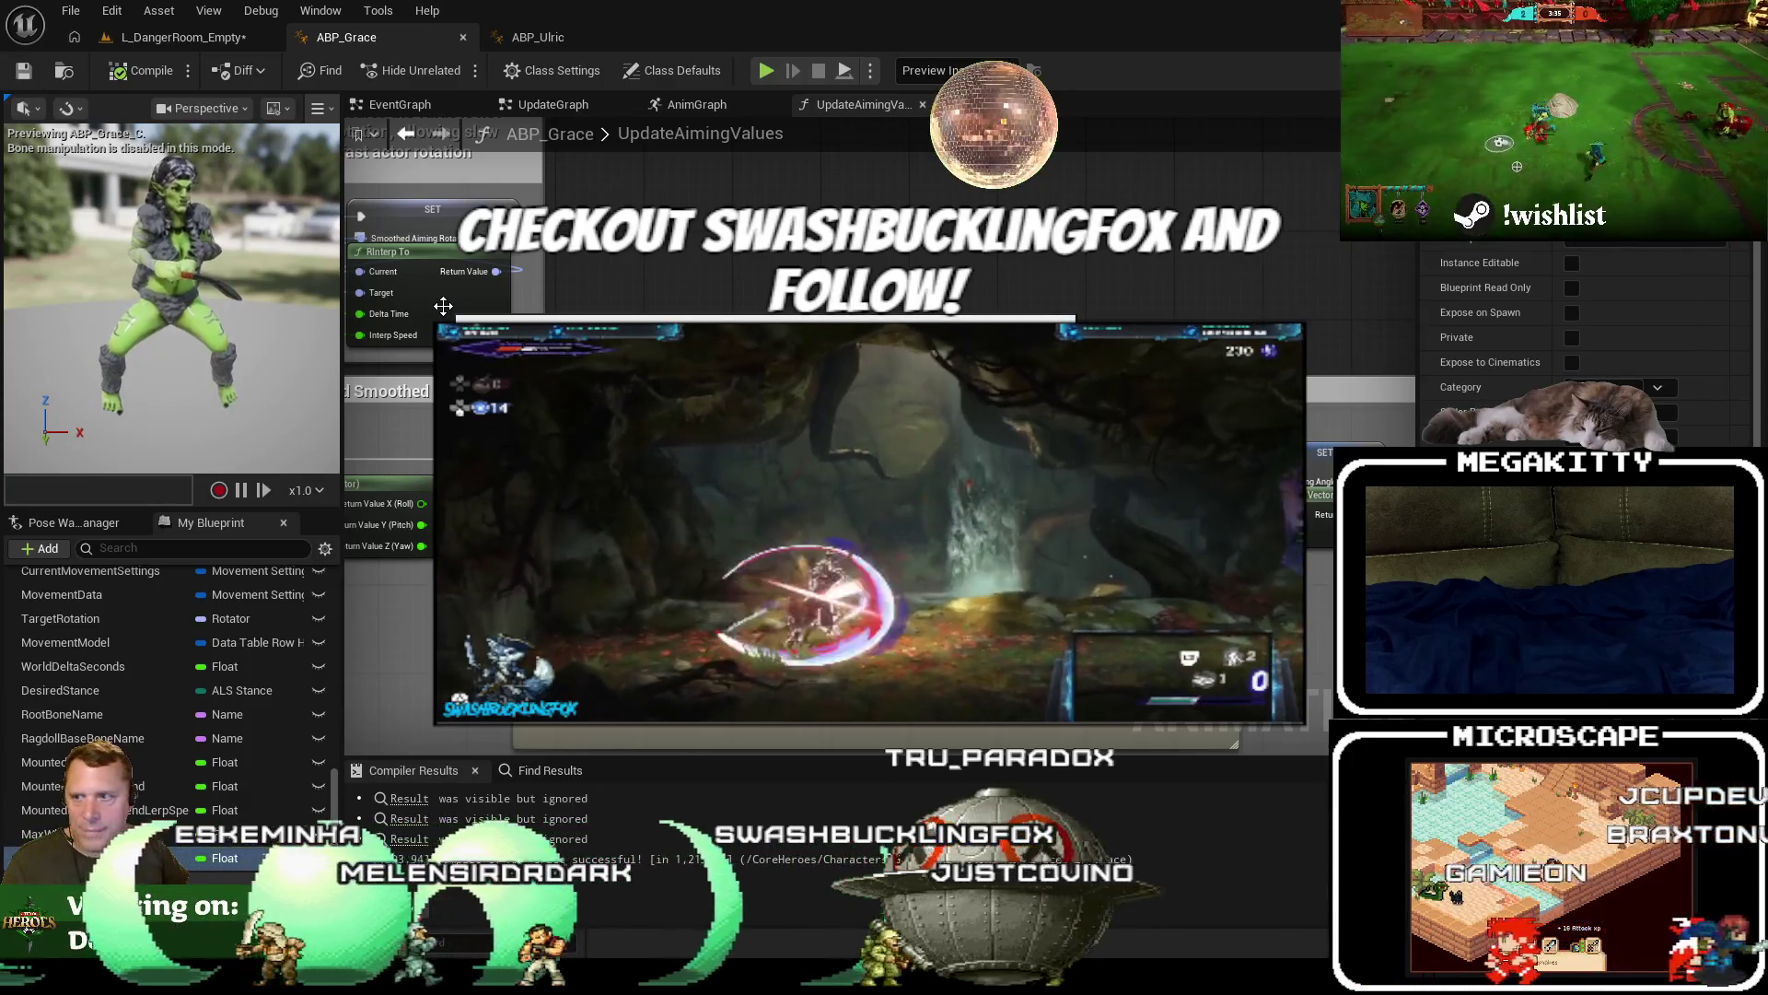
Close the ABP_Grace and ABP_Ulric blueprint tabs to return to the level viewport.
click(464, 39)
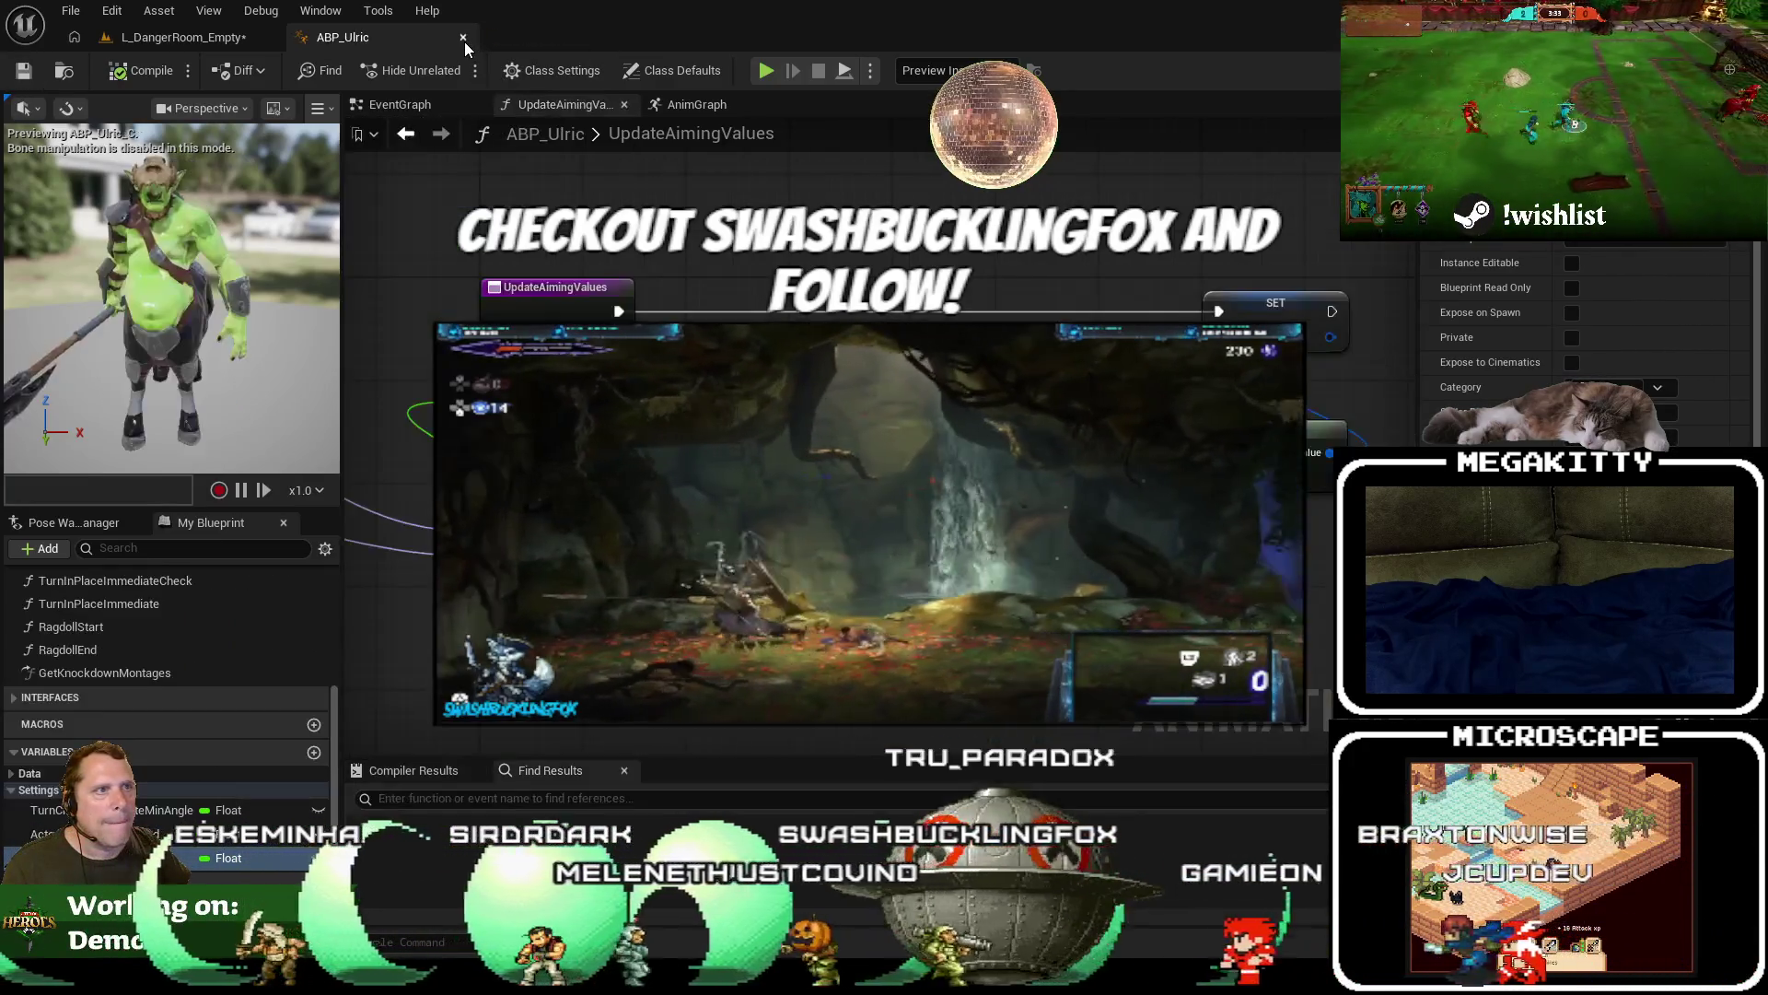
click(464, 39)
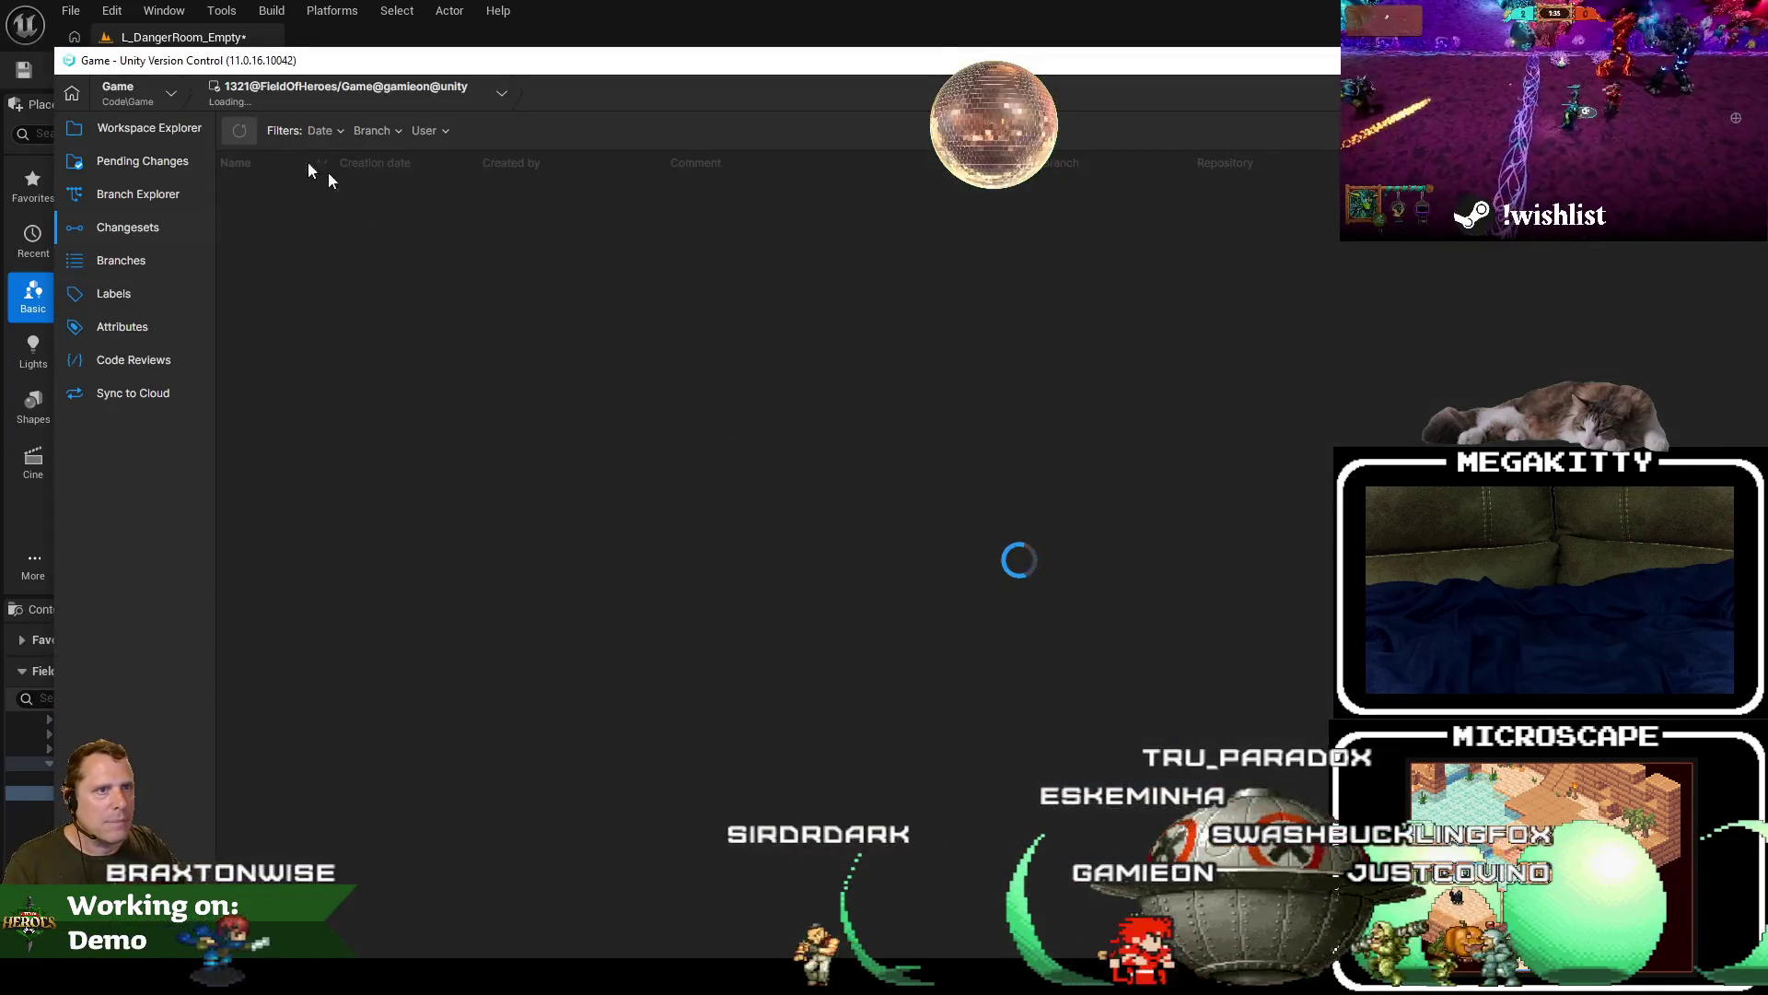
Undo the pending Config\DefaultEditor.ini change in Pending Changes.
click(152, 162)
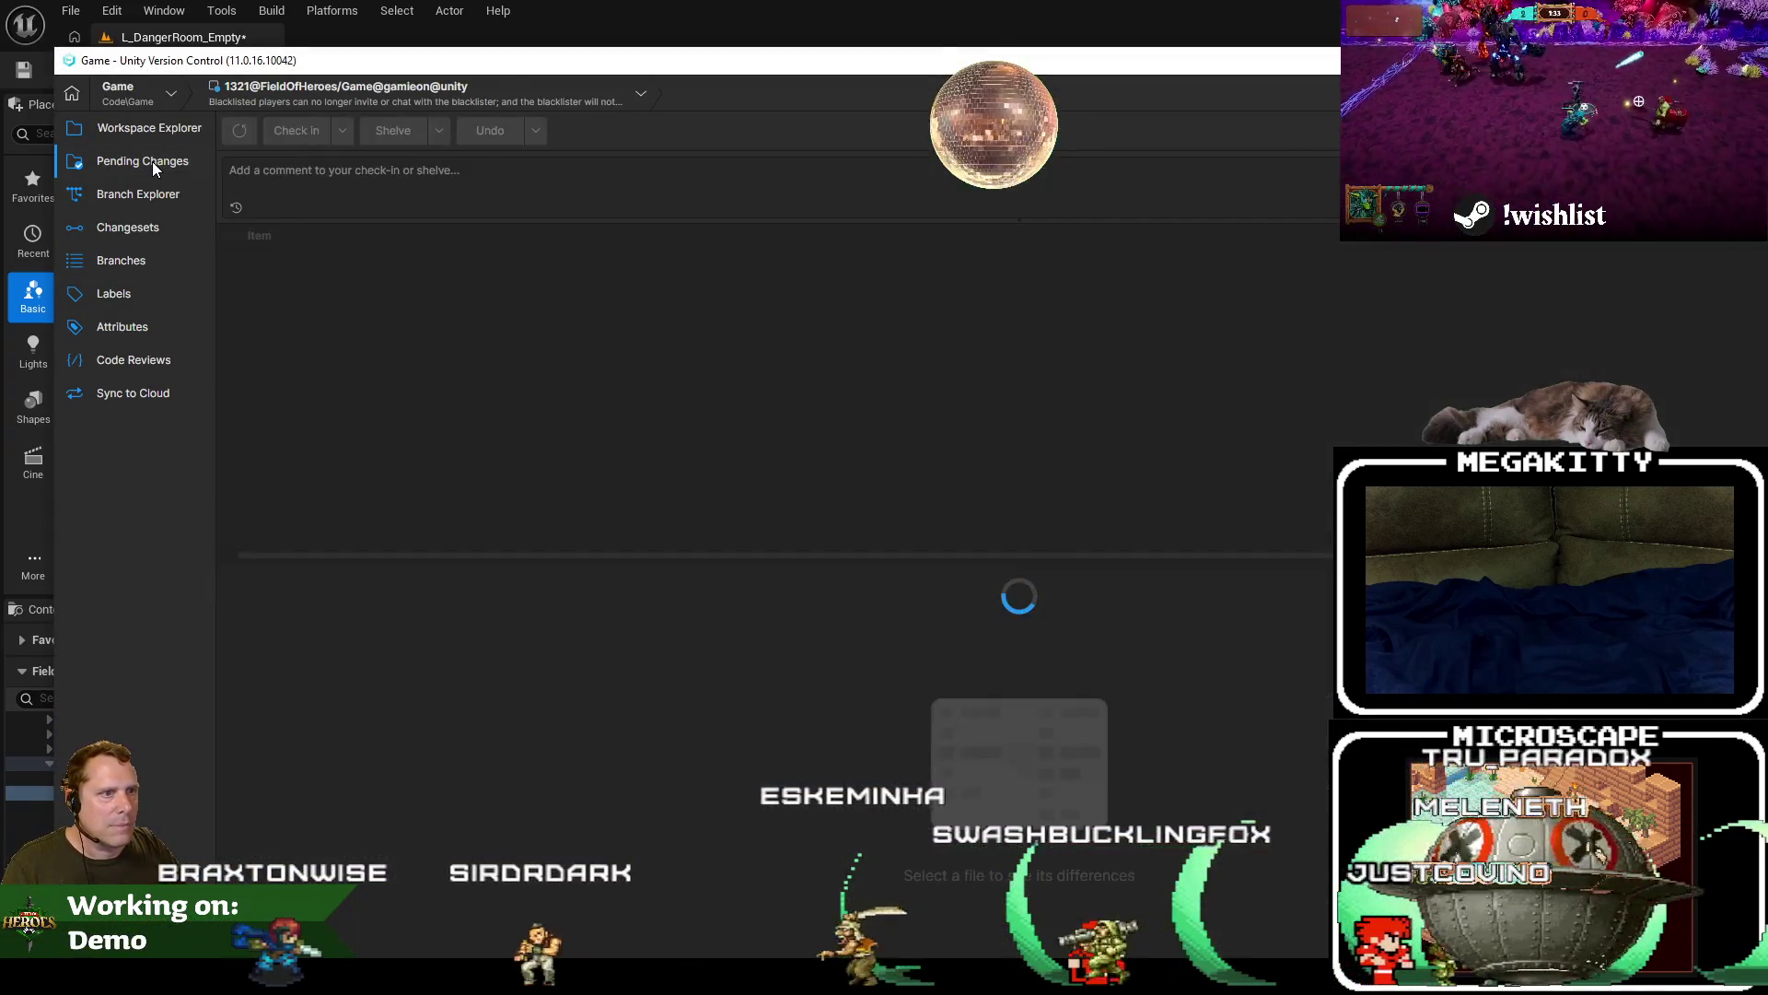
right_click(378, 285)
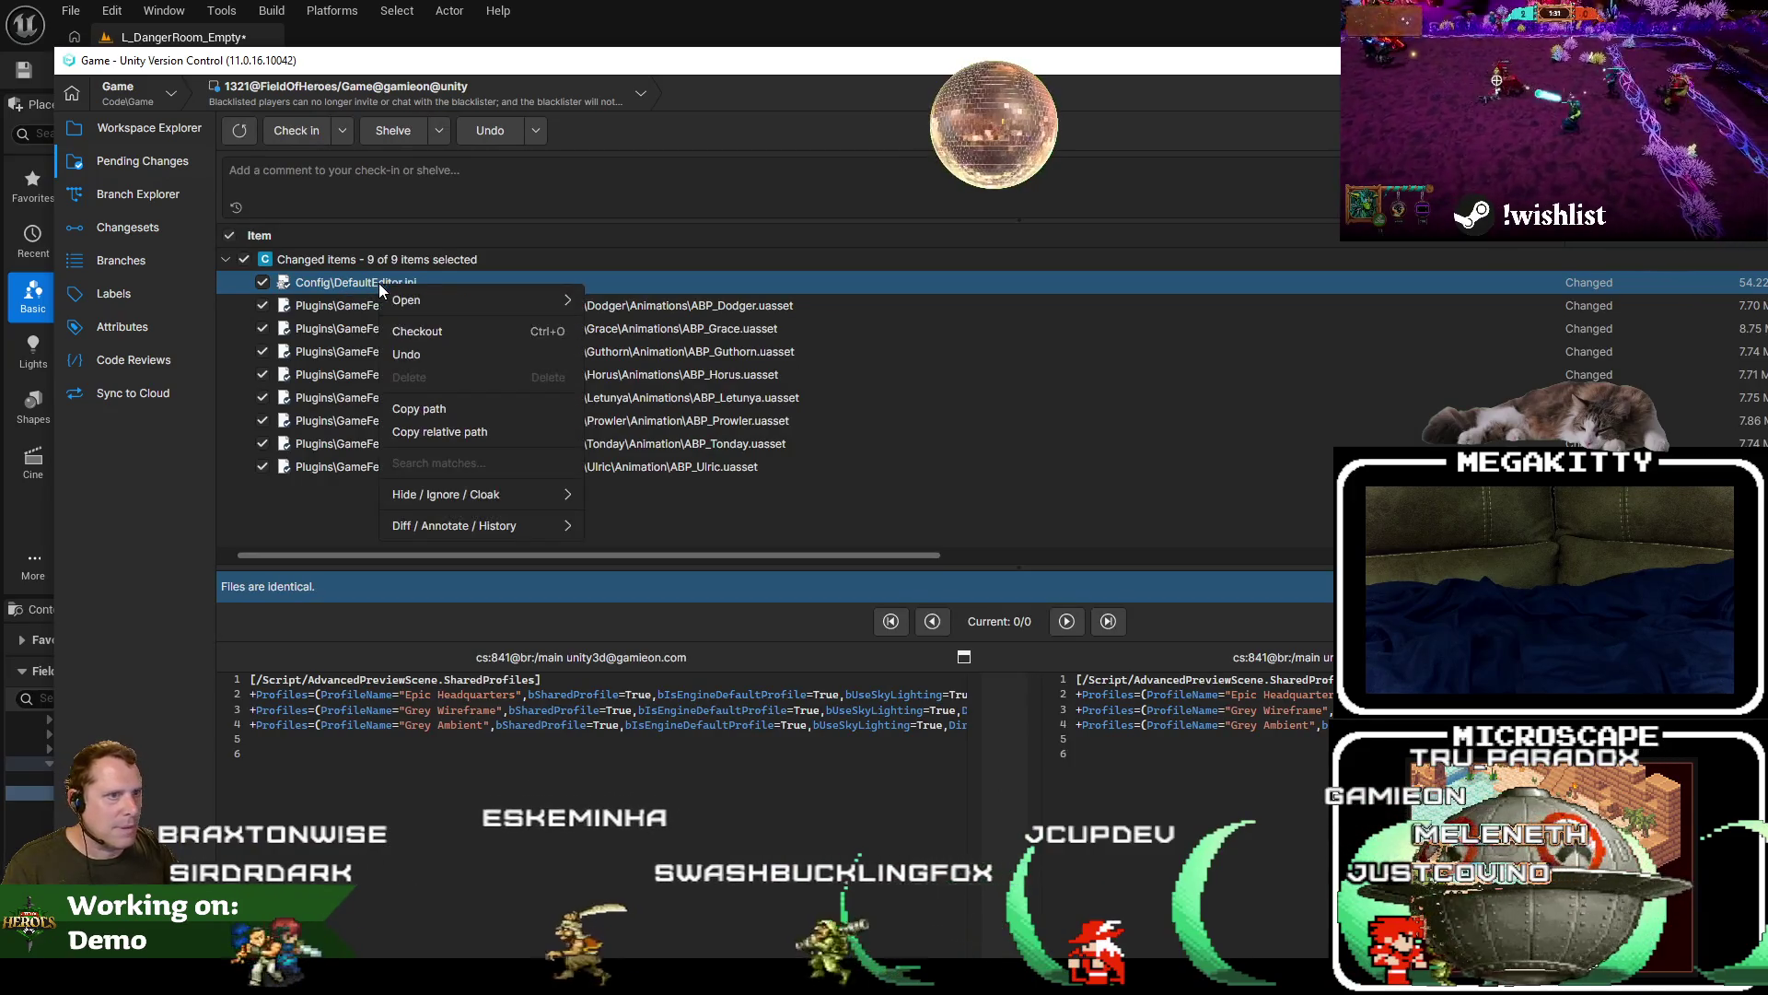
click(422, 357)
key(Return)
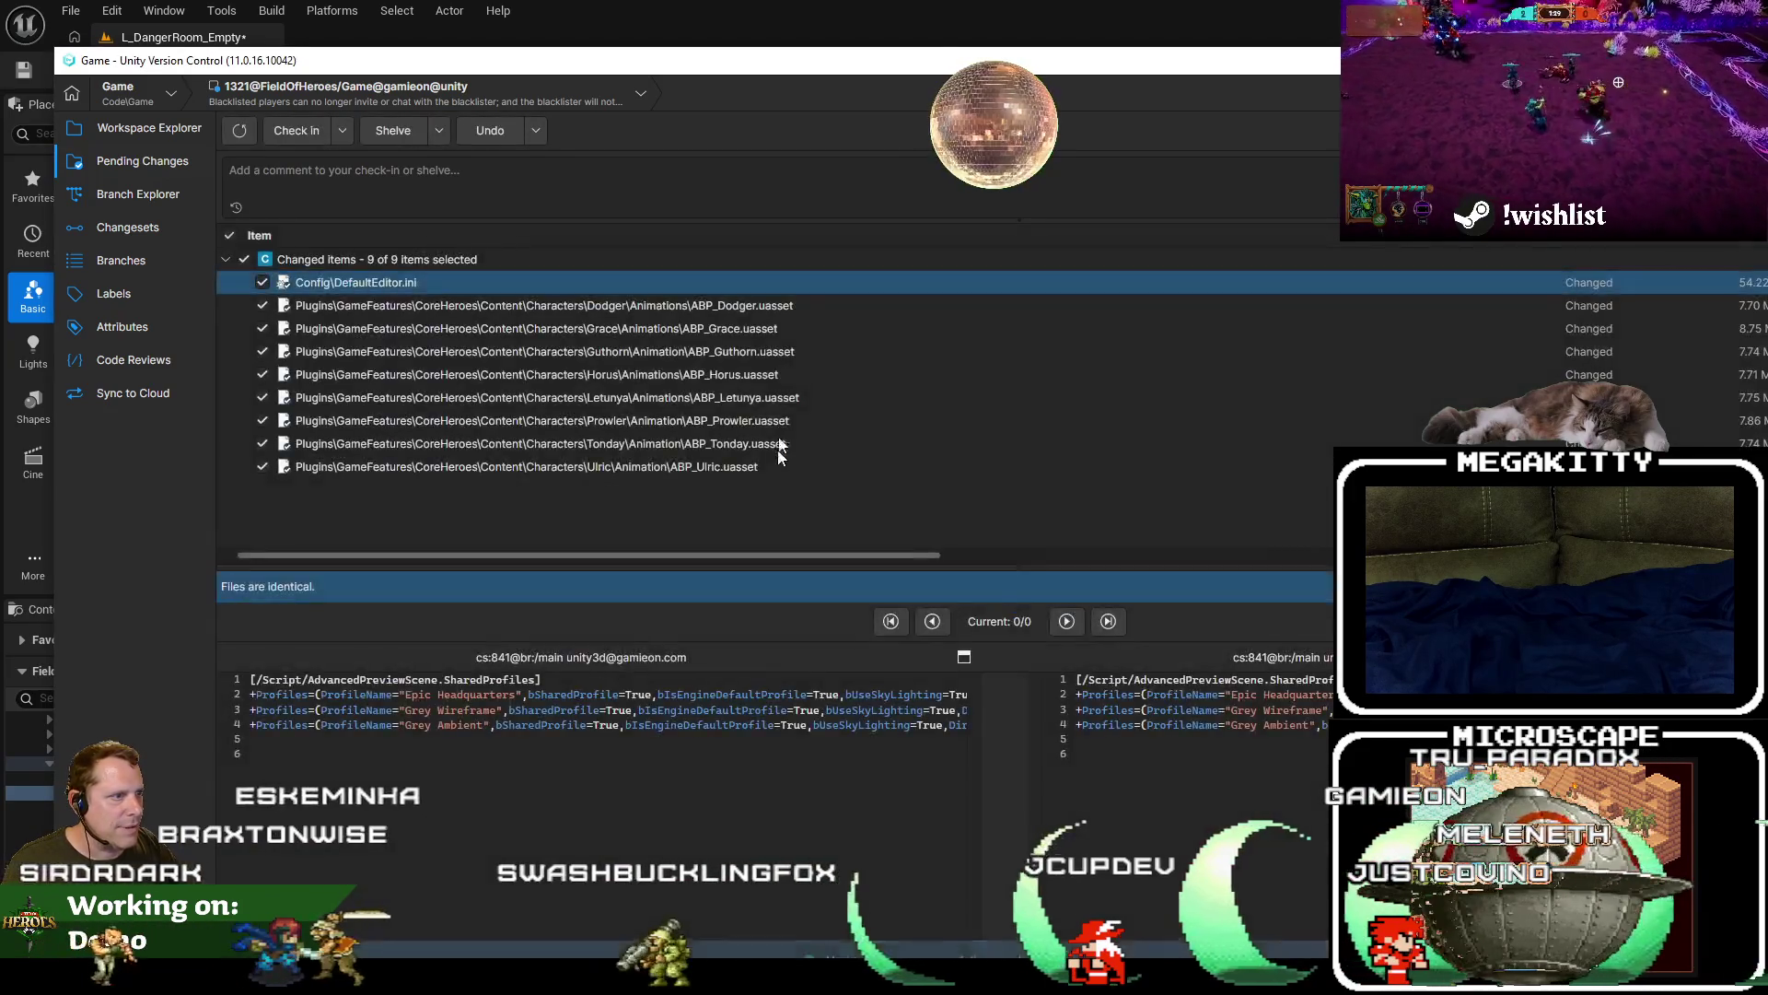
In Unreal, decline saving the L_DangerRoom_Empty level, then reposition the version control window.
key(alt+Tab)
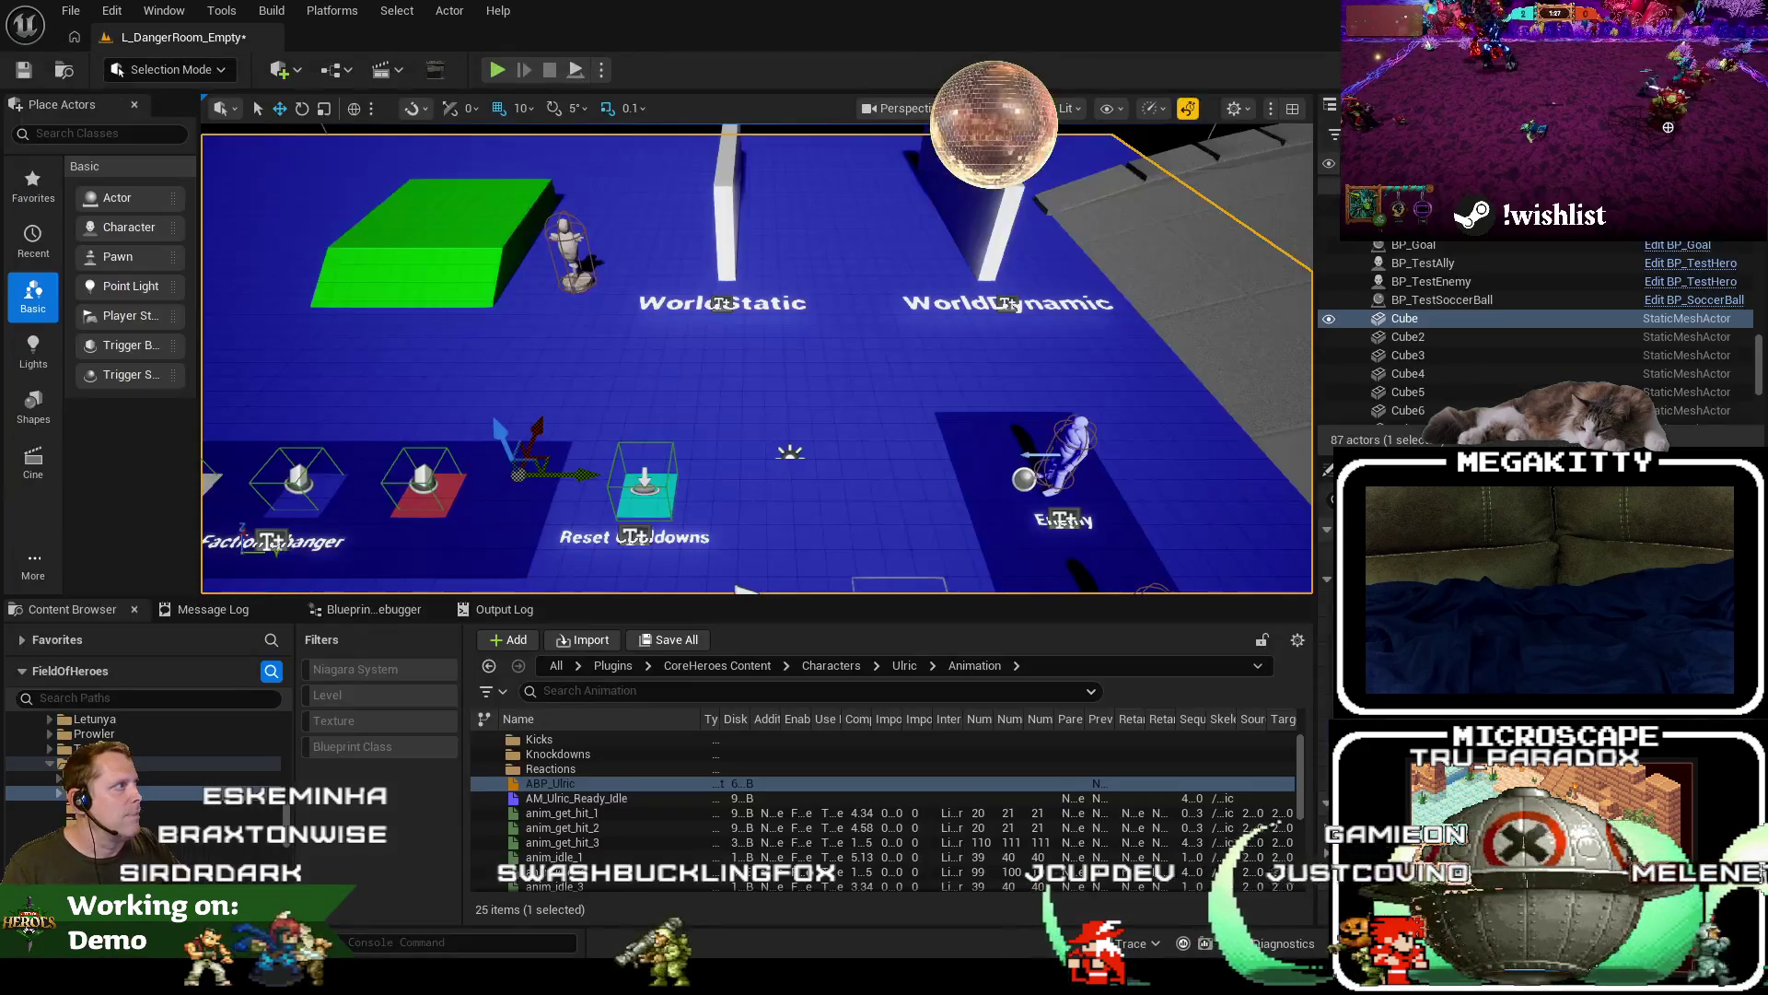
key(ctrl+shift+s)
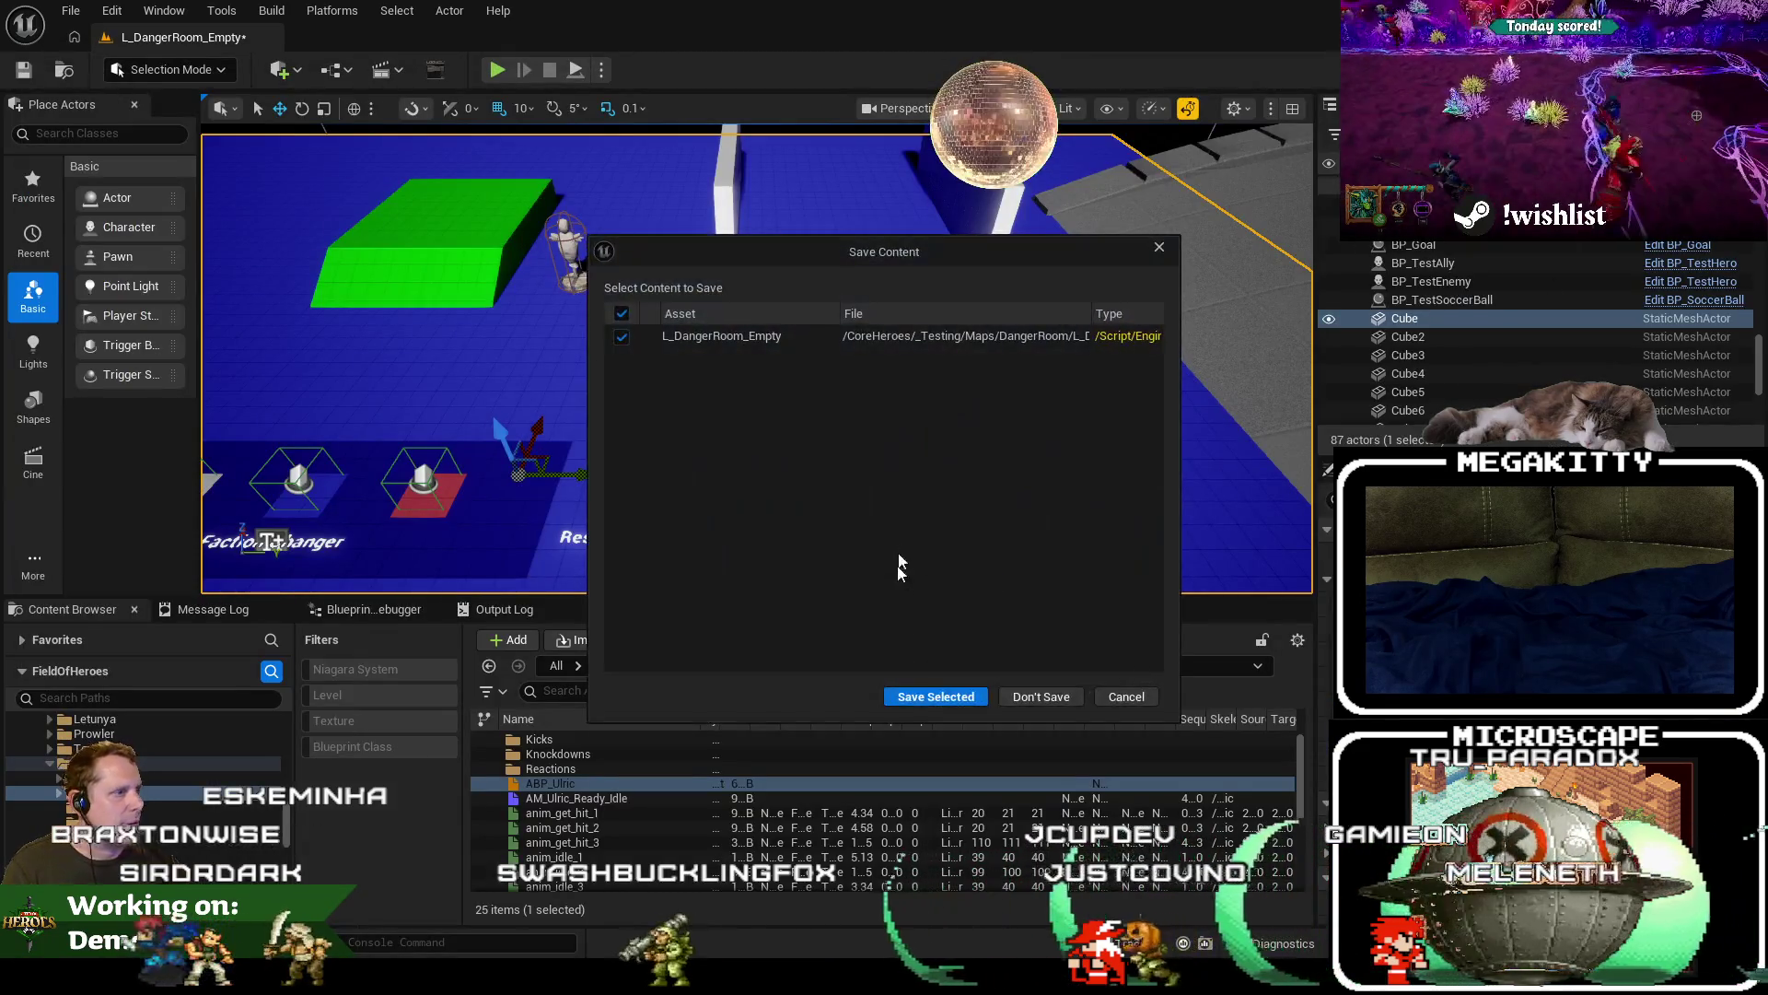
click(1056, 694)
key(alt+Tab)
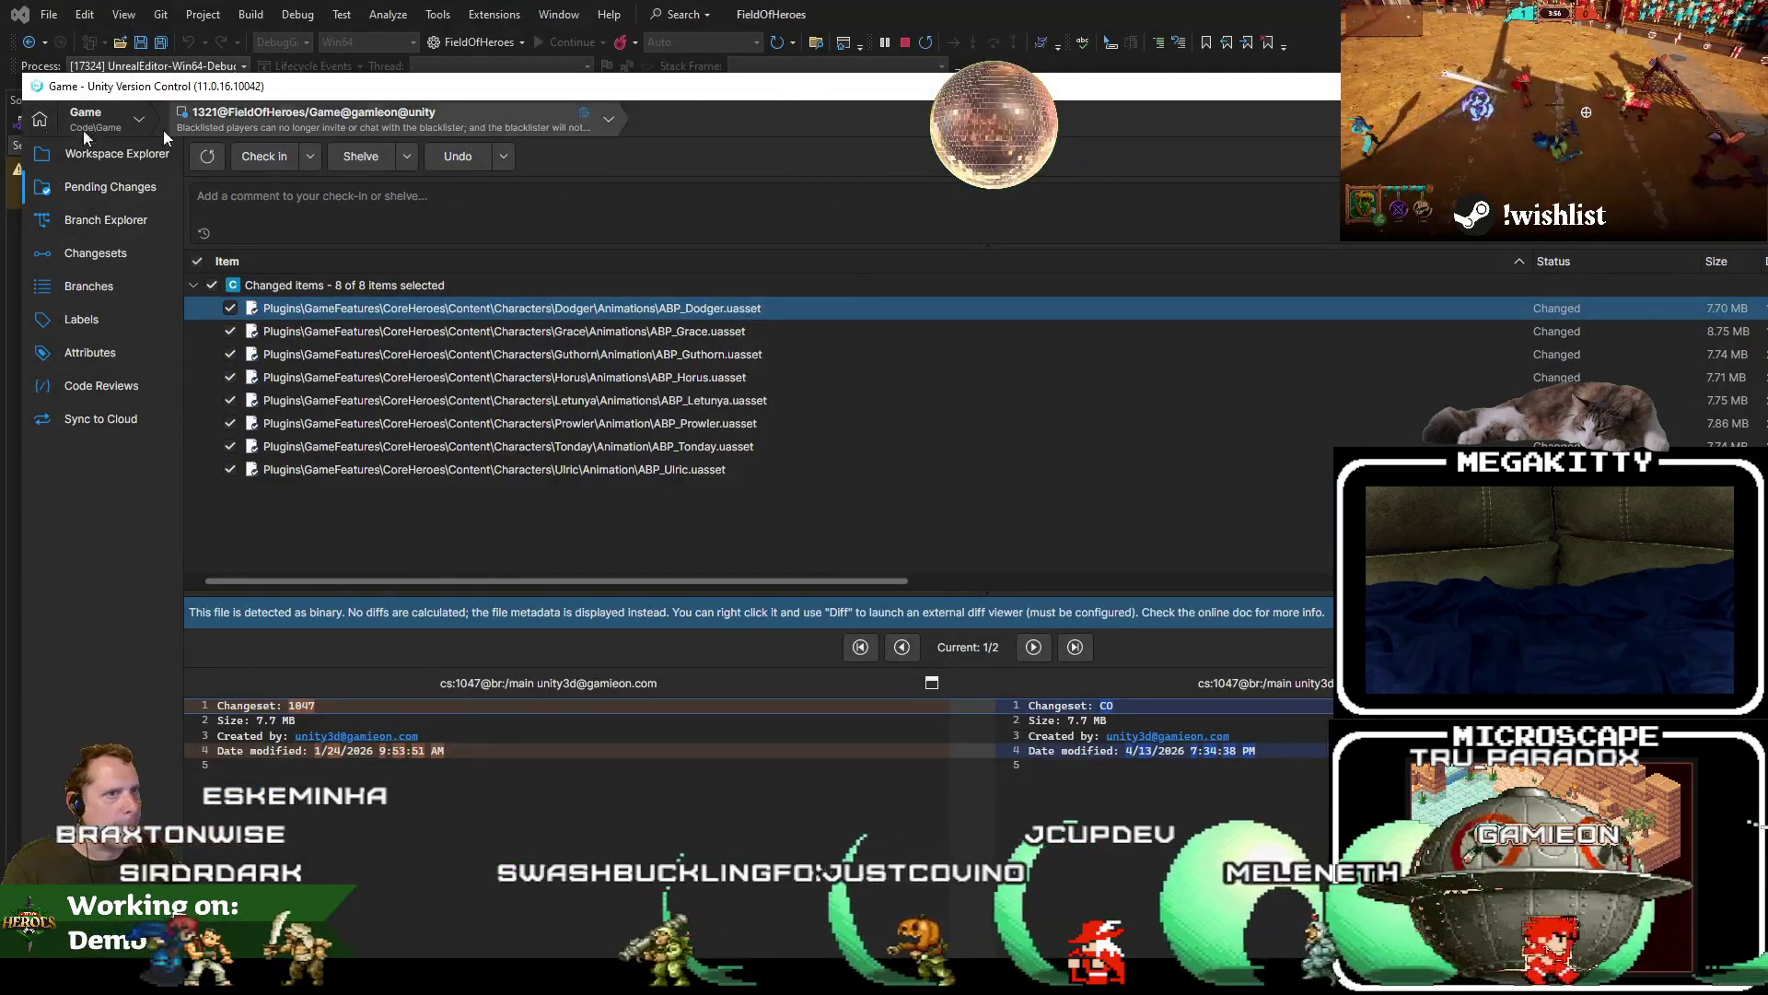
mouse_move(25, 87)
mouse_down()
mouse_move(208, 170)
mouse_move(249, 97)
mouse_move(52, 74)
mouse_up()
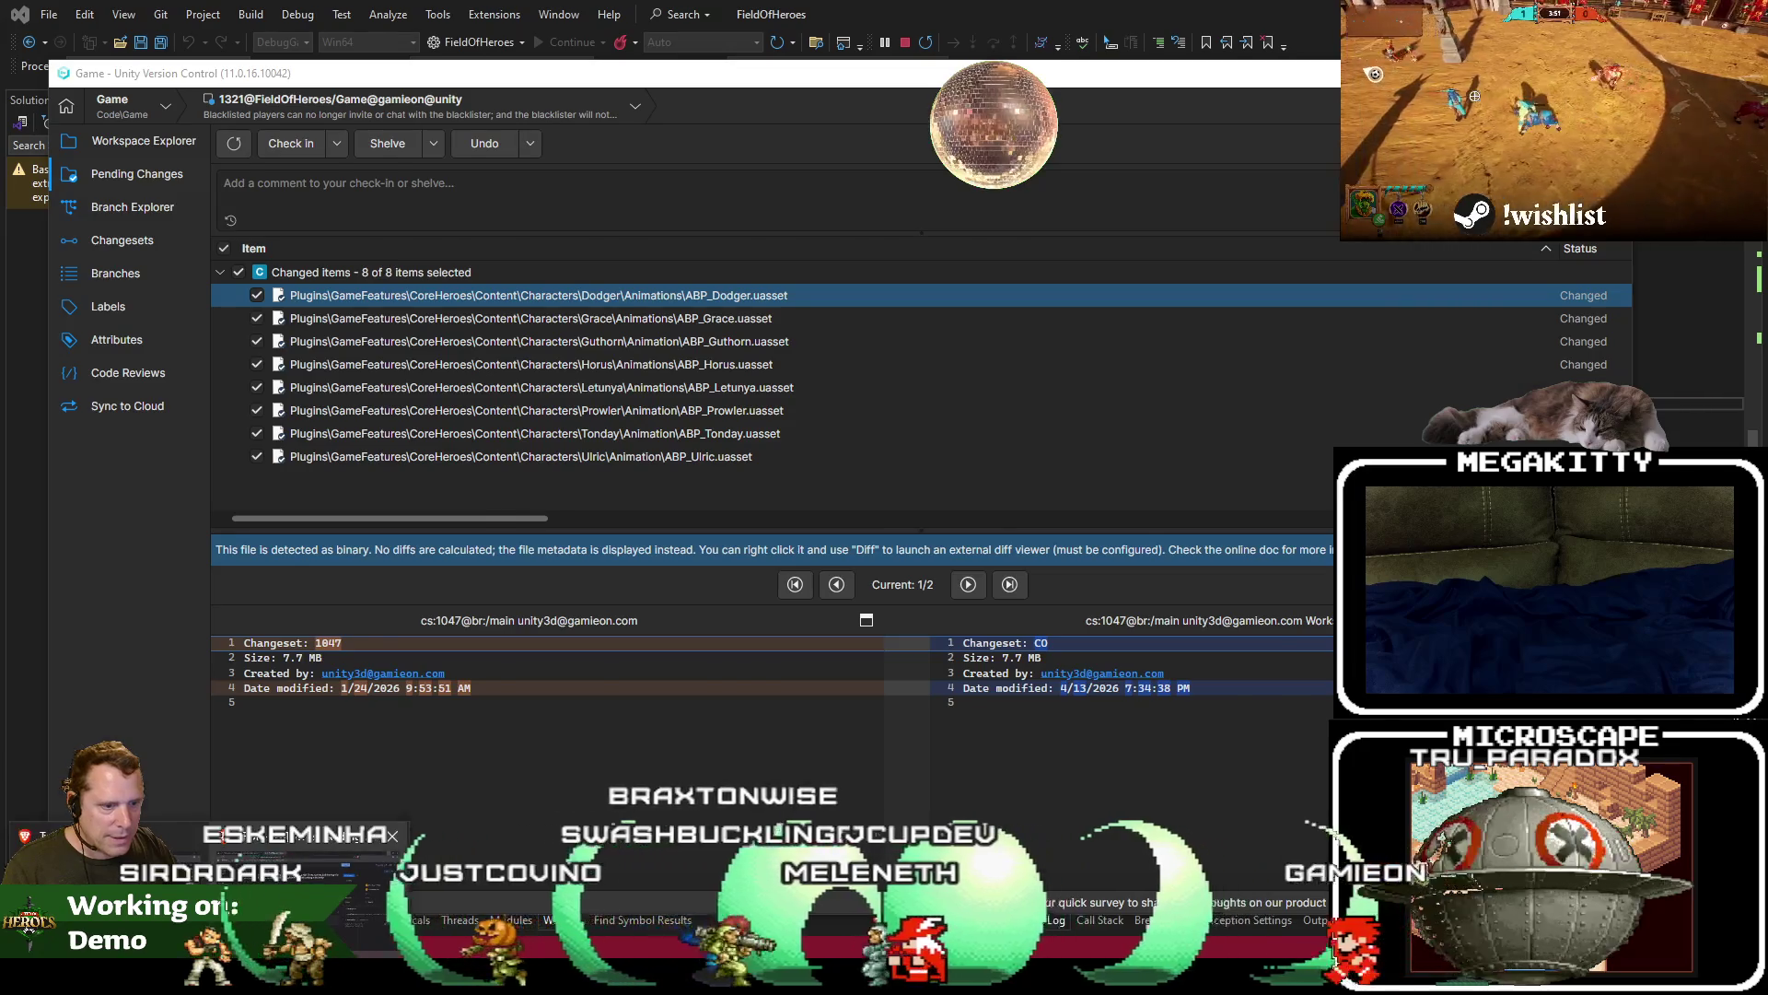
key(alt+Tab)
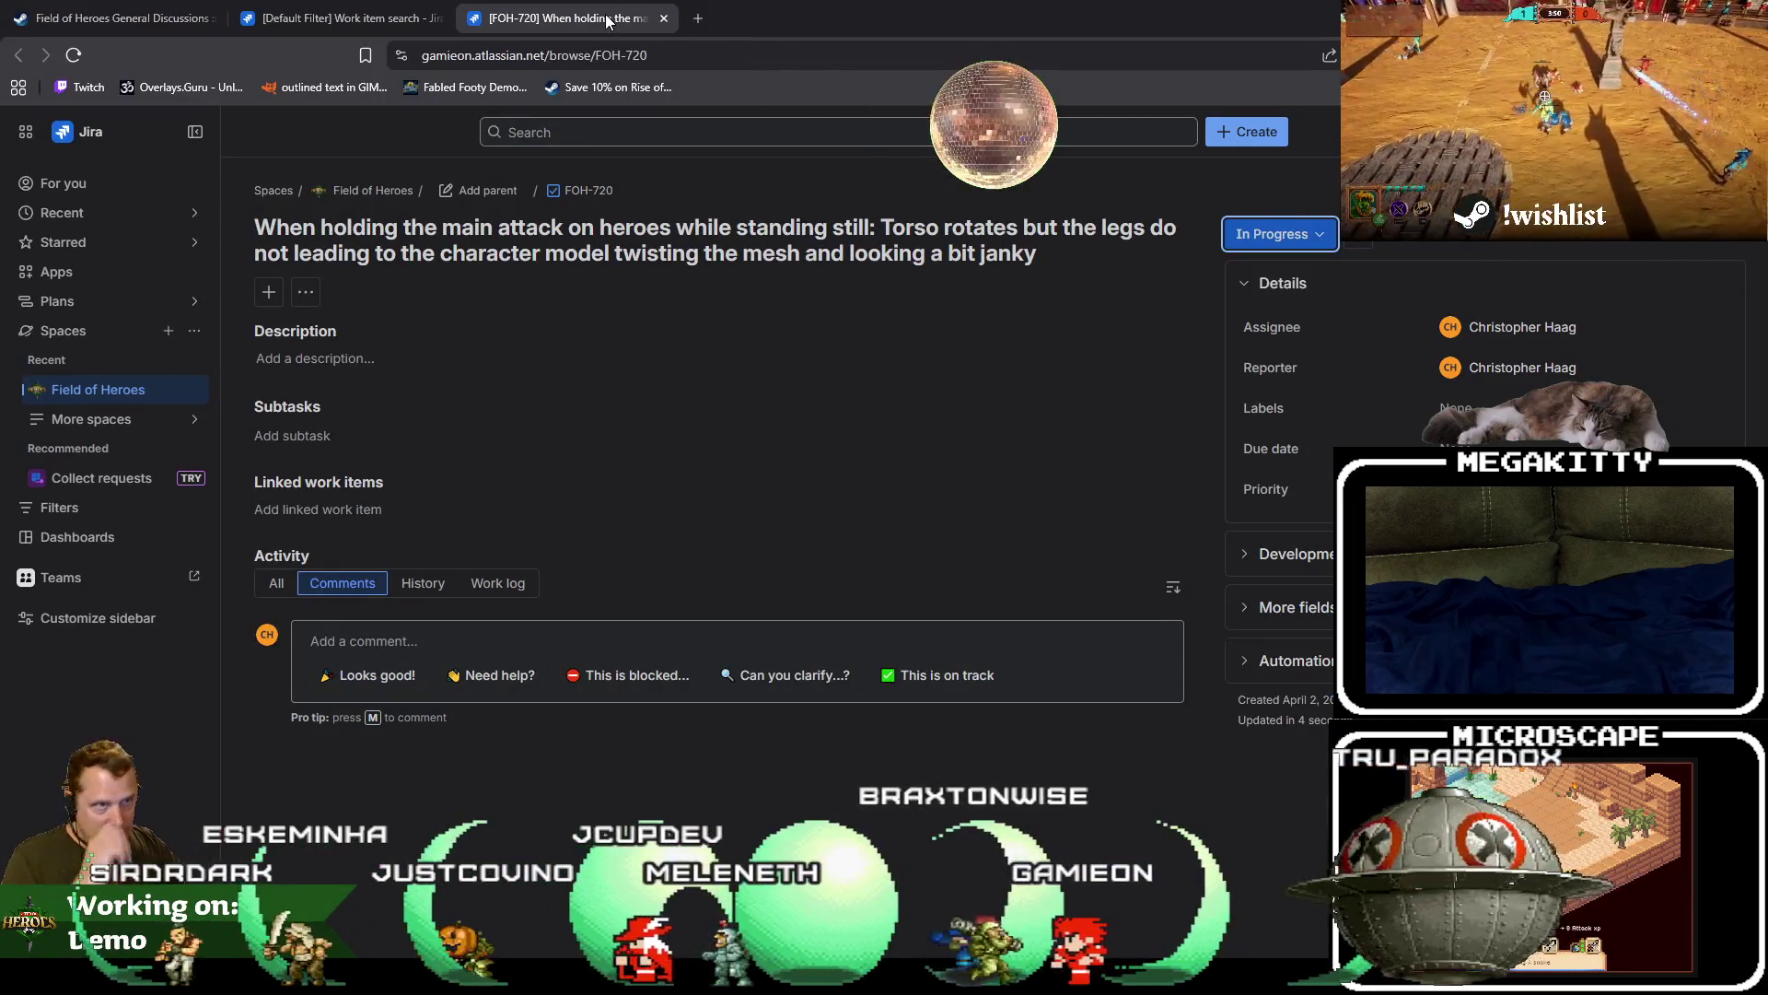
Close the FOH-720 tab and go back to the Default Filter list after glancing at Steam.
click(663, 17)
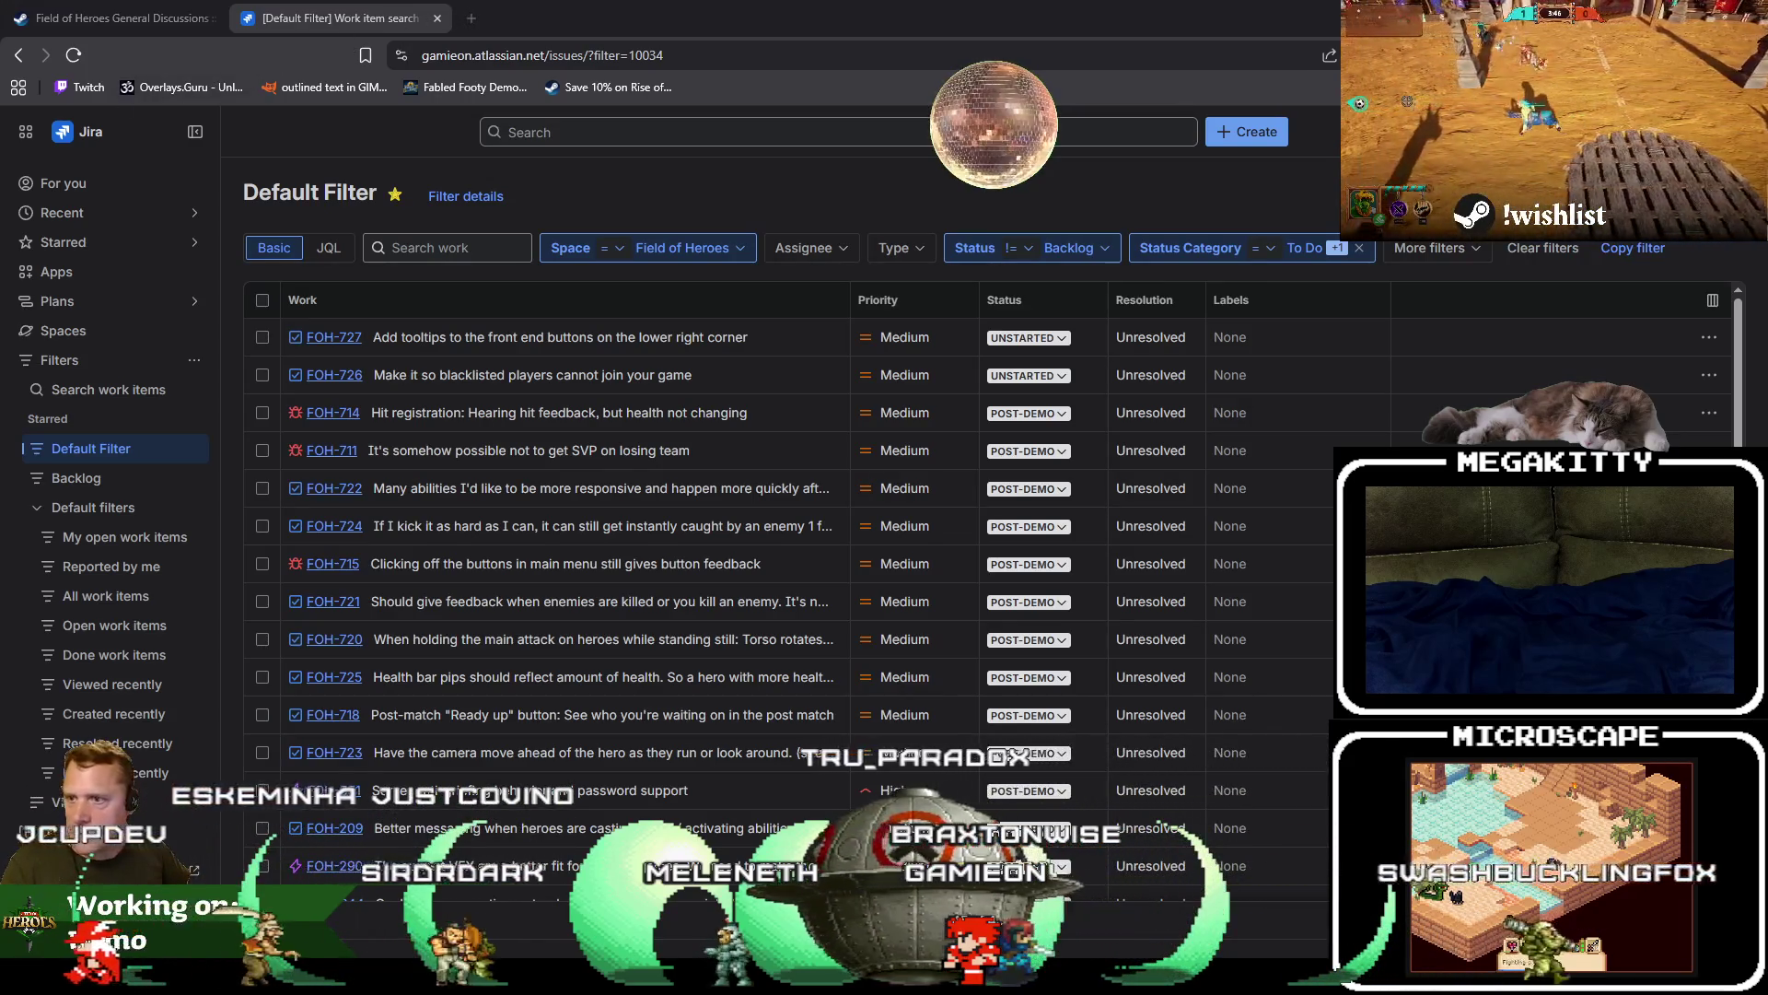
click(72, 9)
click(385, 16)
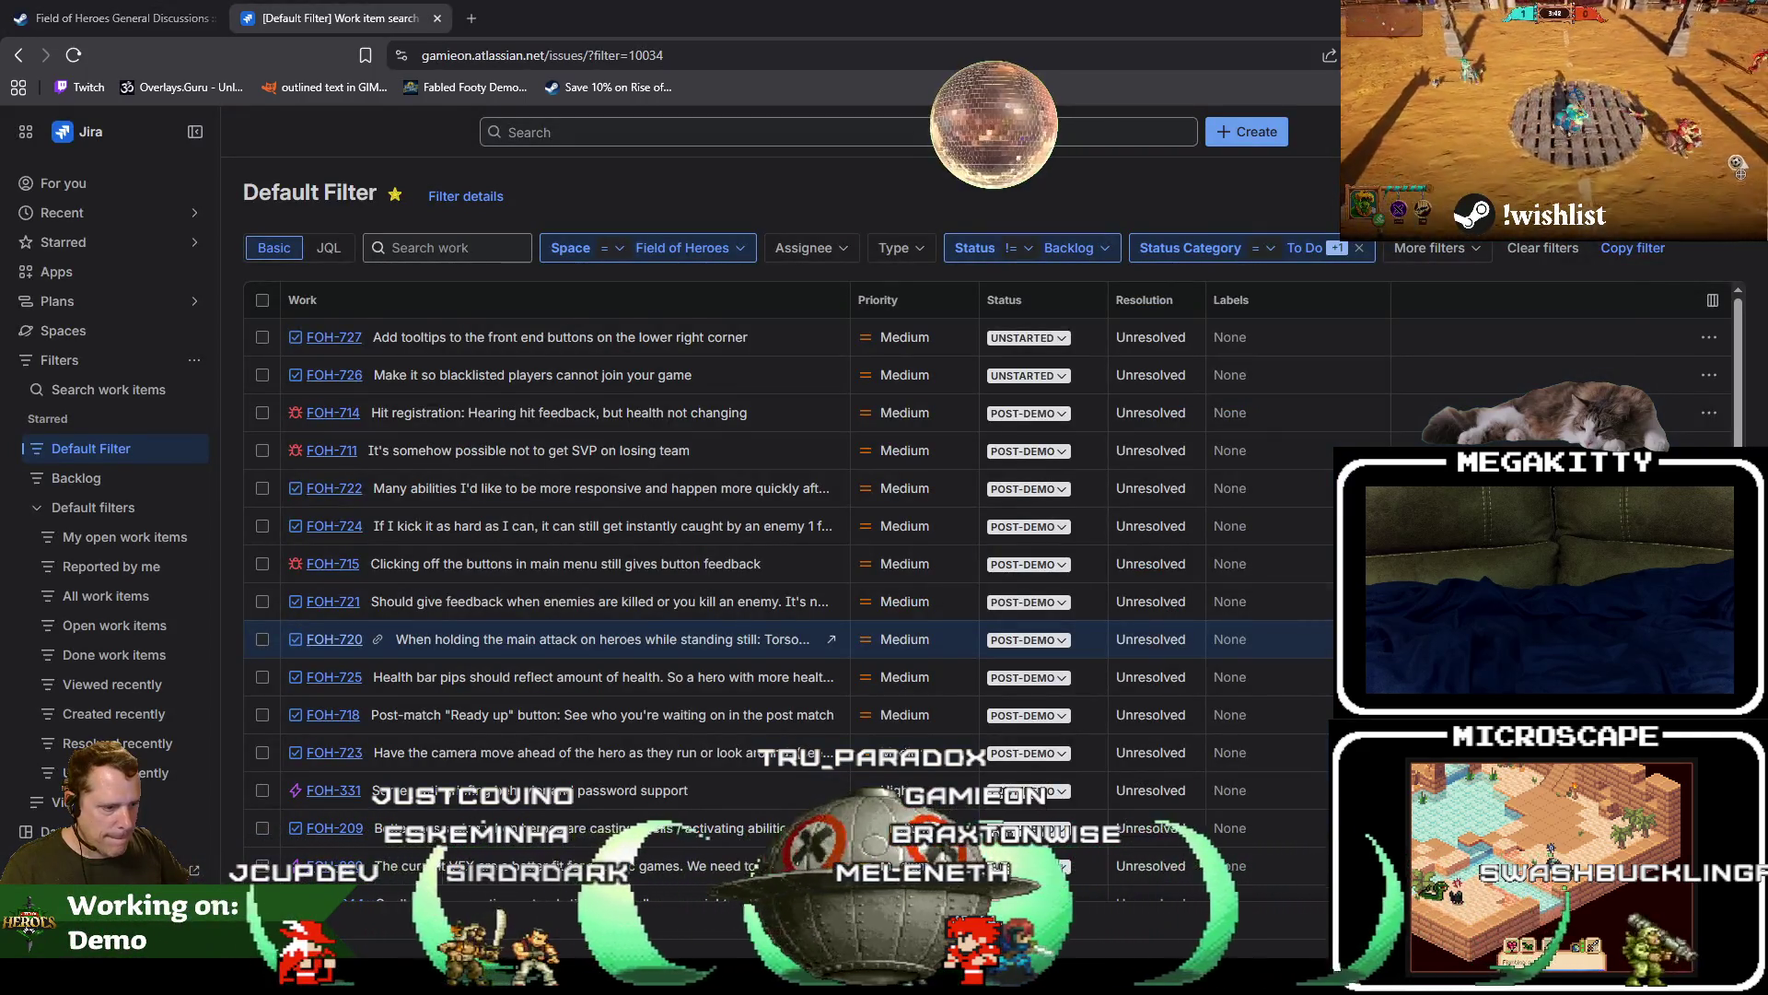
key(alt+Tab)
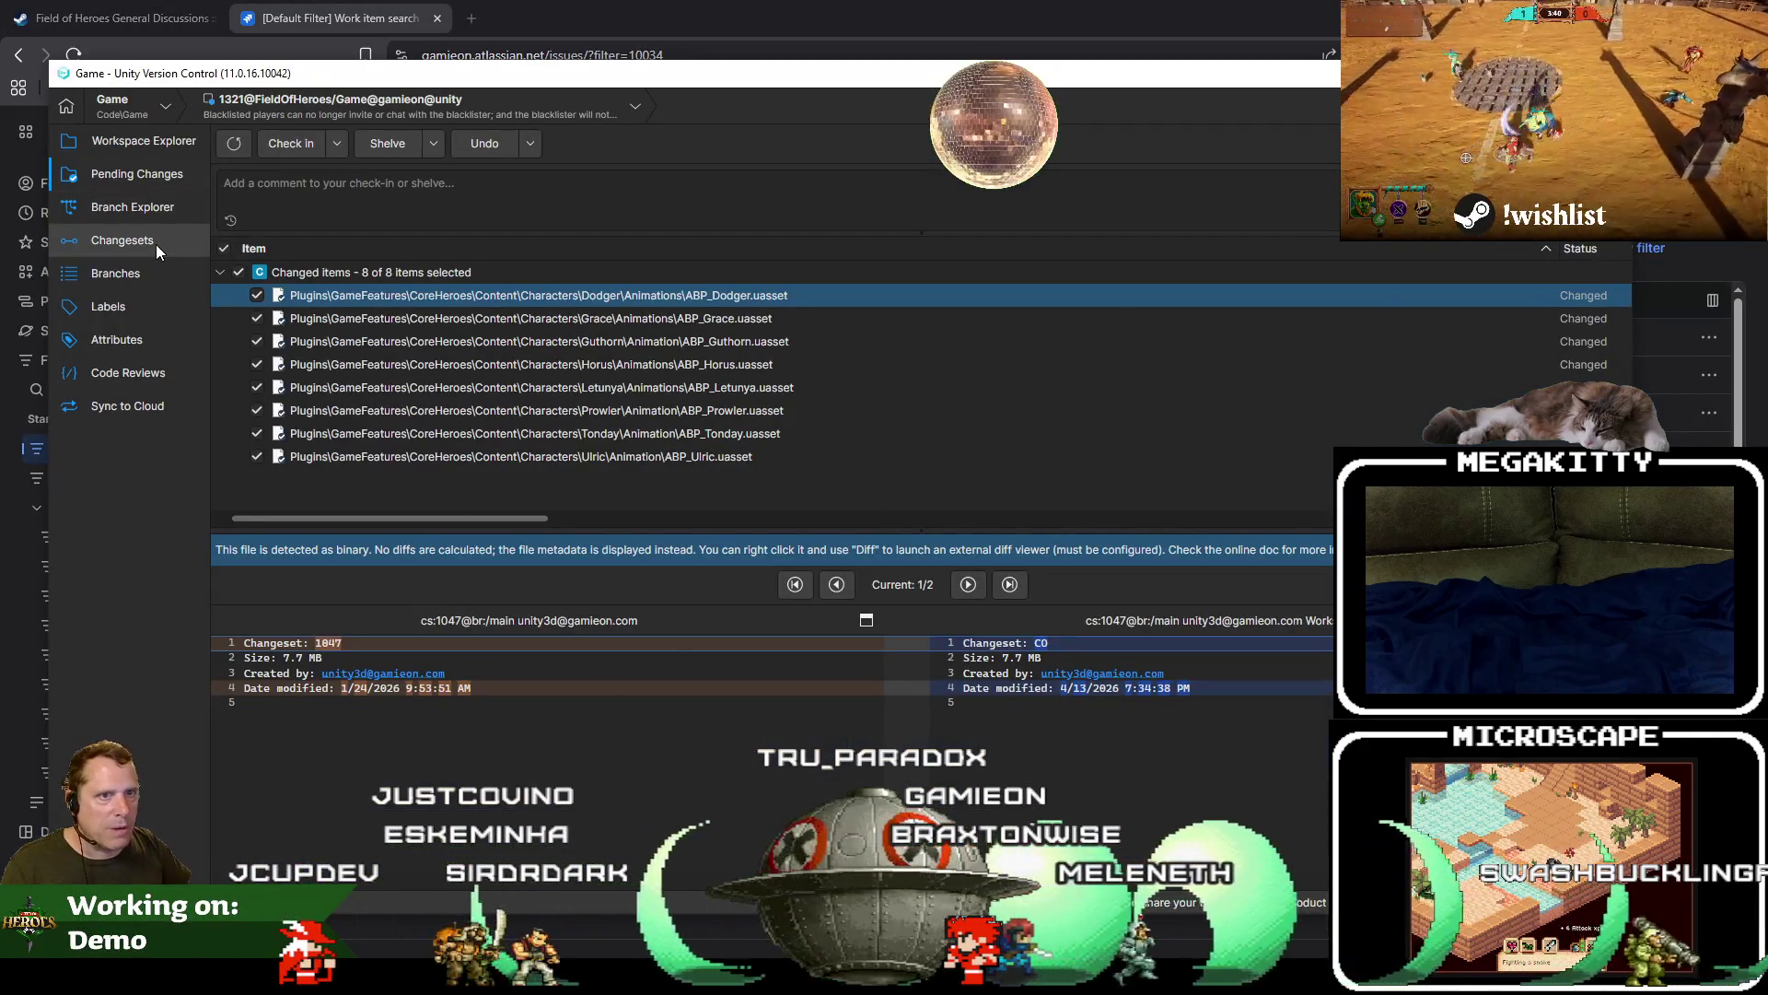
Check in the eight blueprints commented as fixing 360 spine rotation while firing ranged weapons.
click(136, 217)
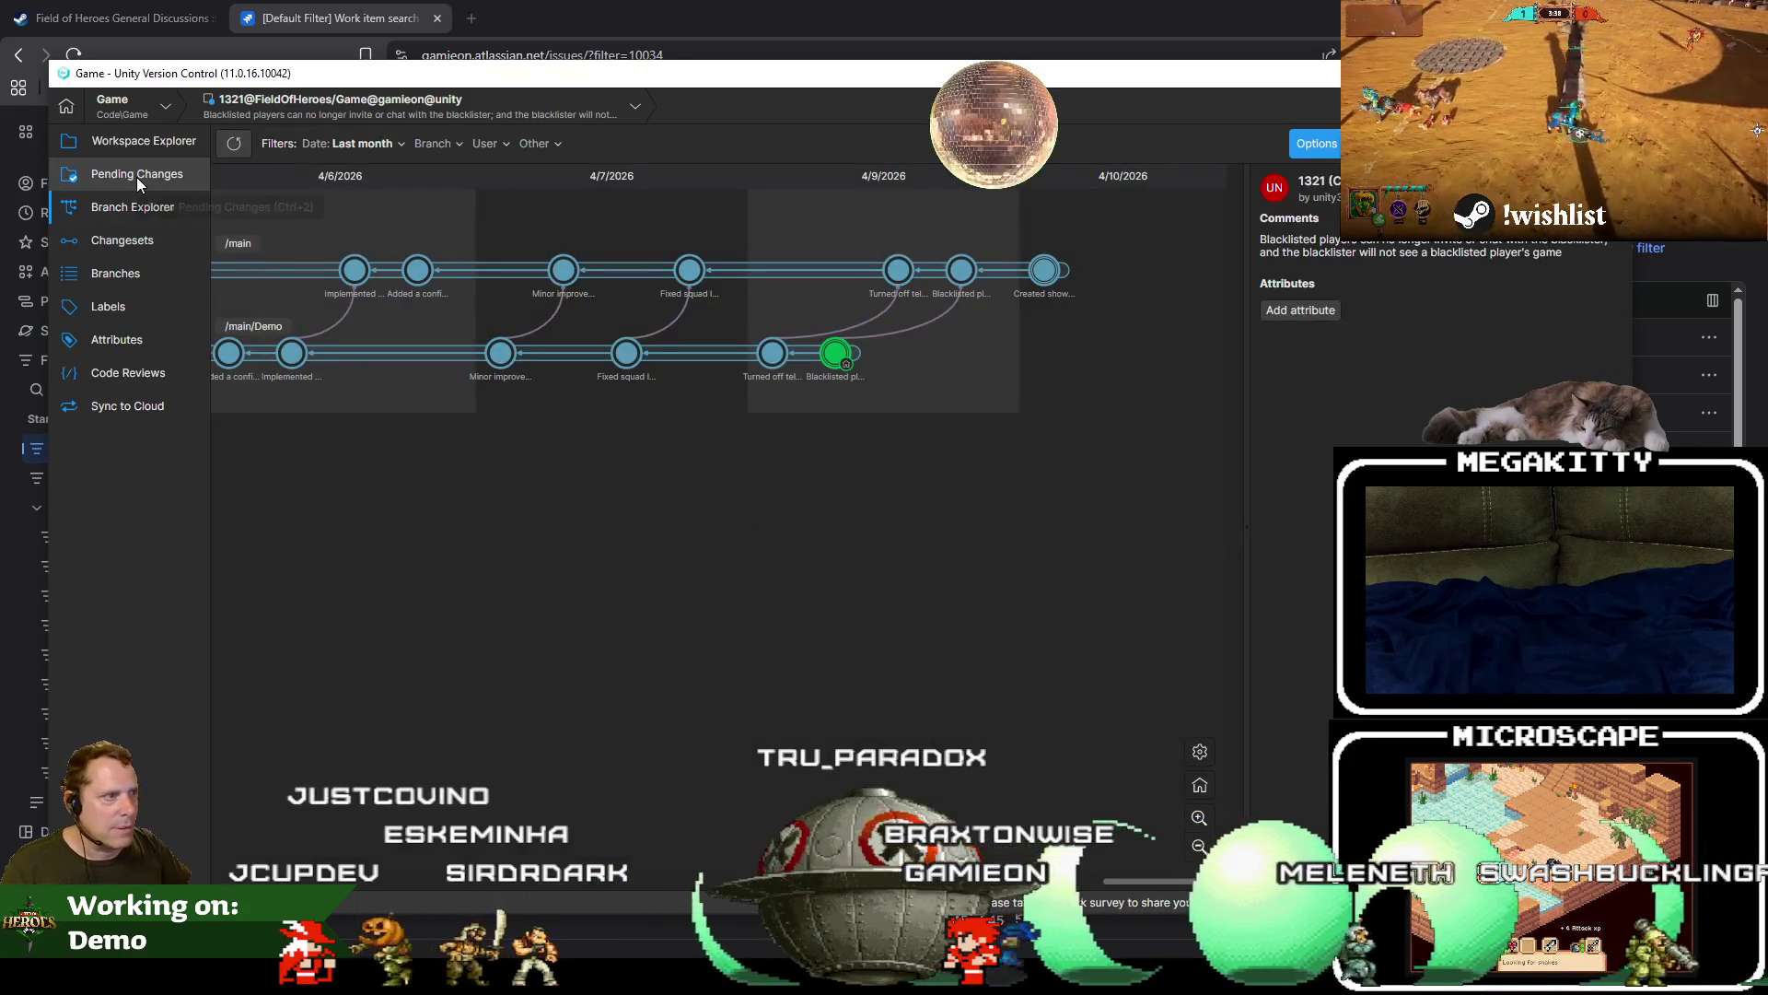
click(137, 175)
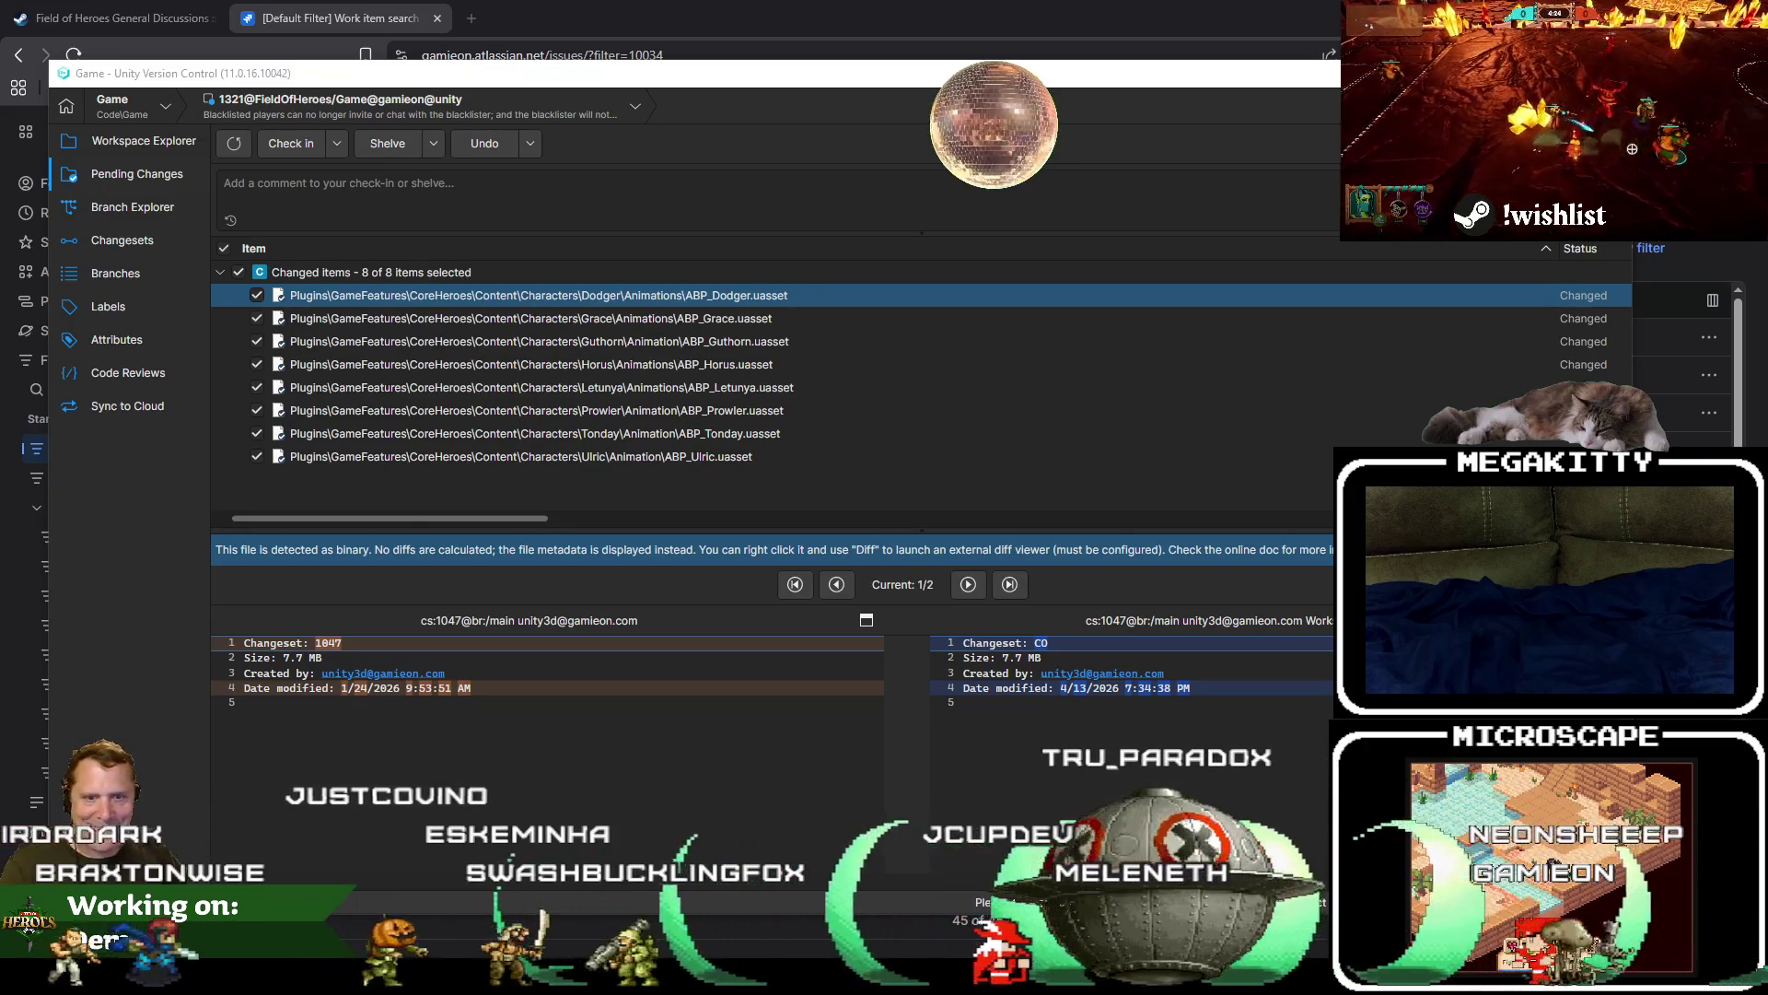
click(448, 192)
text(Fixed bug where heroes could rotate their spines 360)
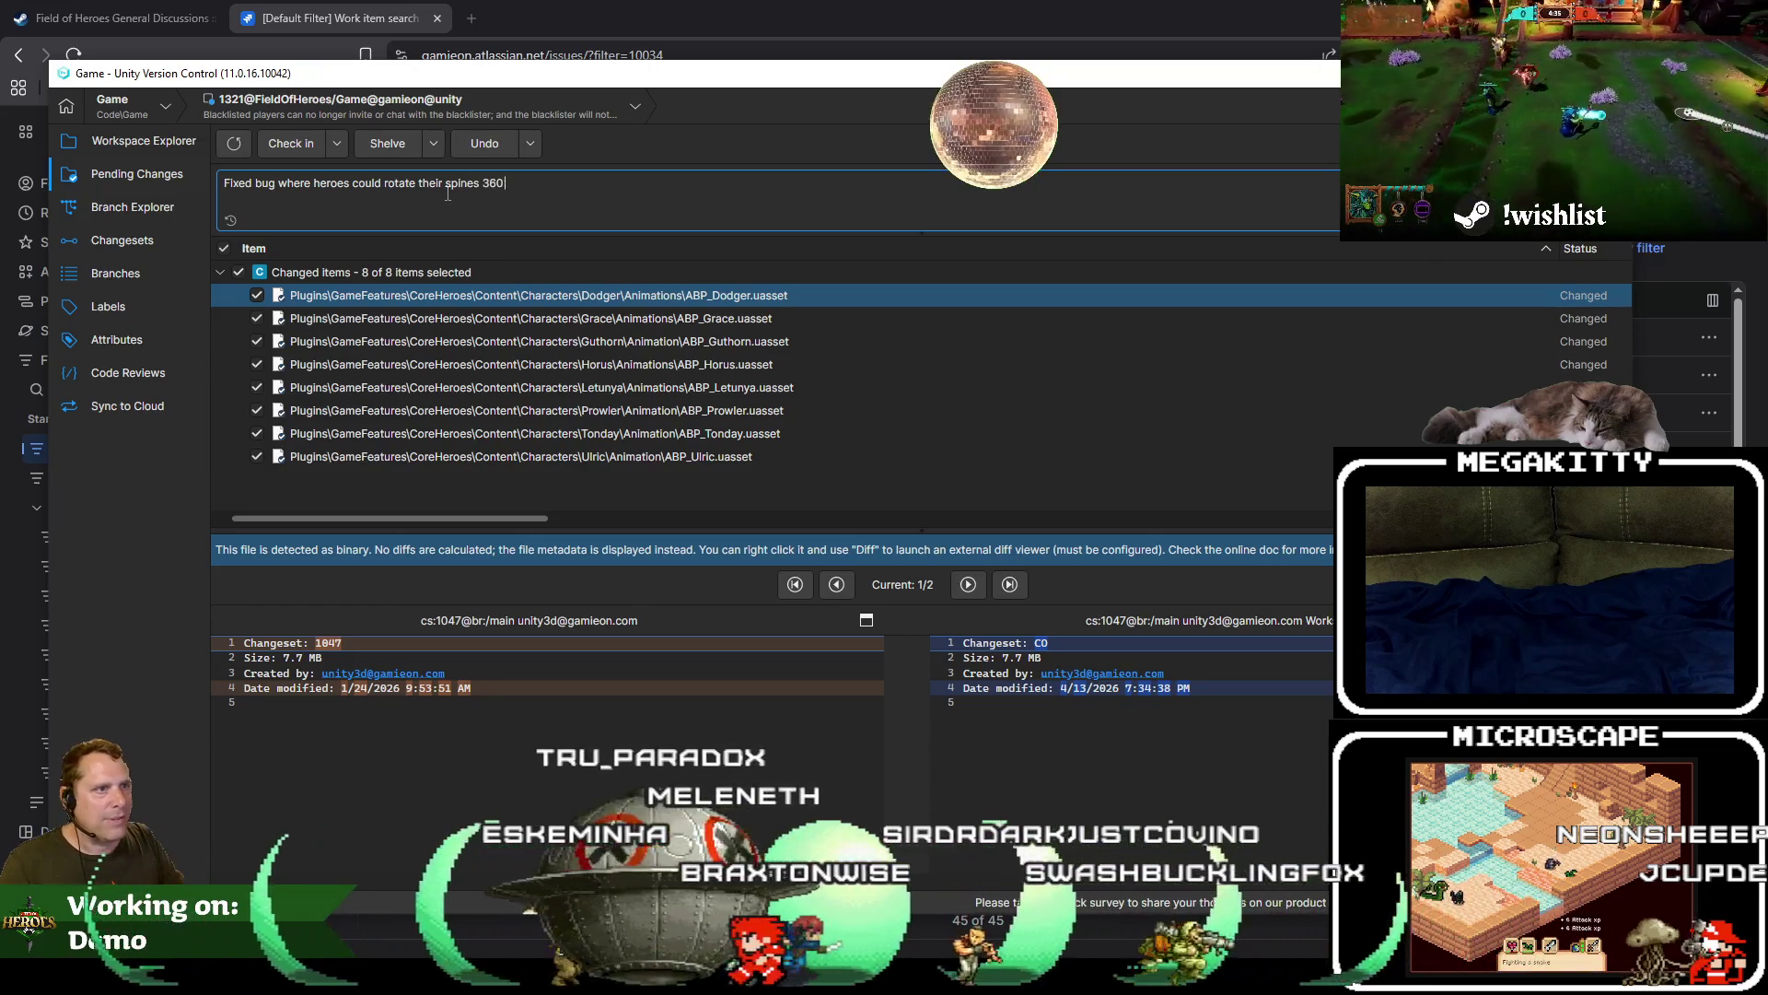
text(while)
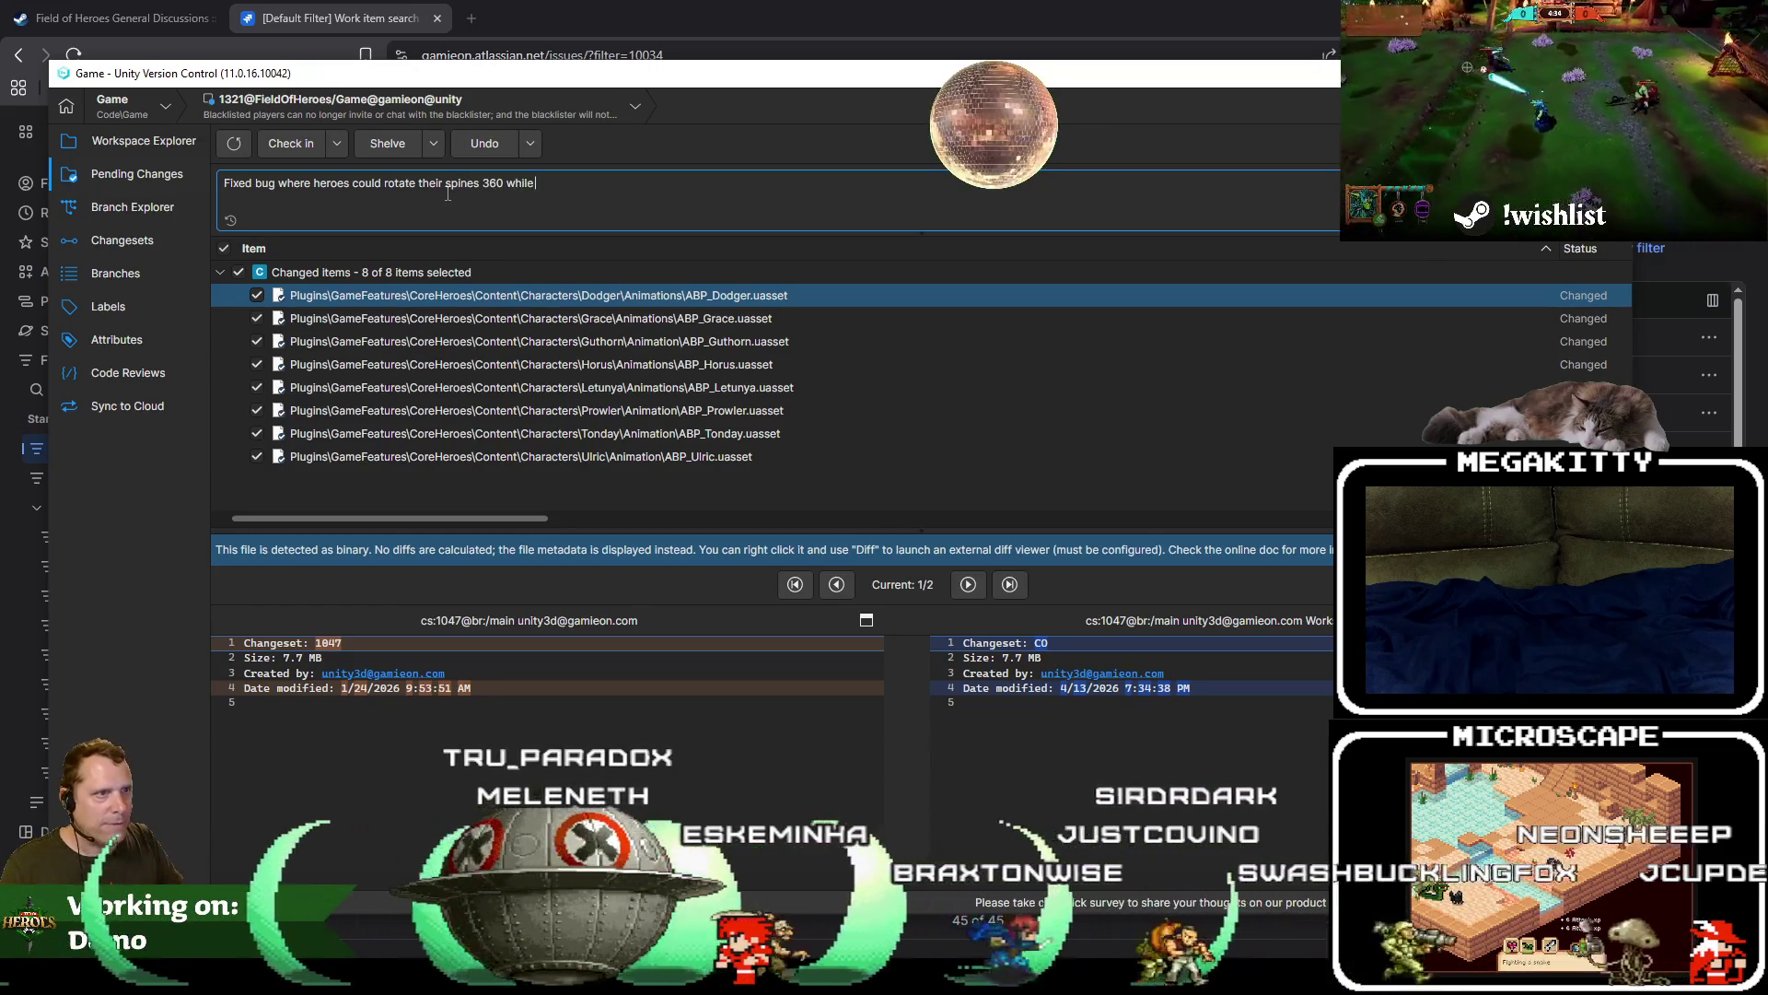
text( firin)
text(ed weapons)
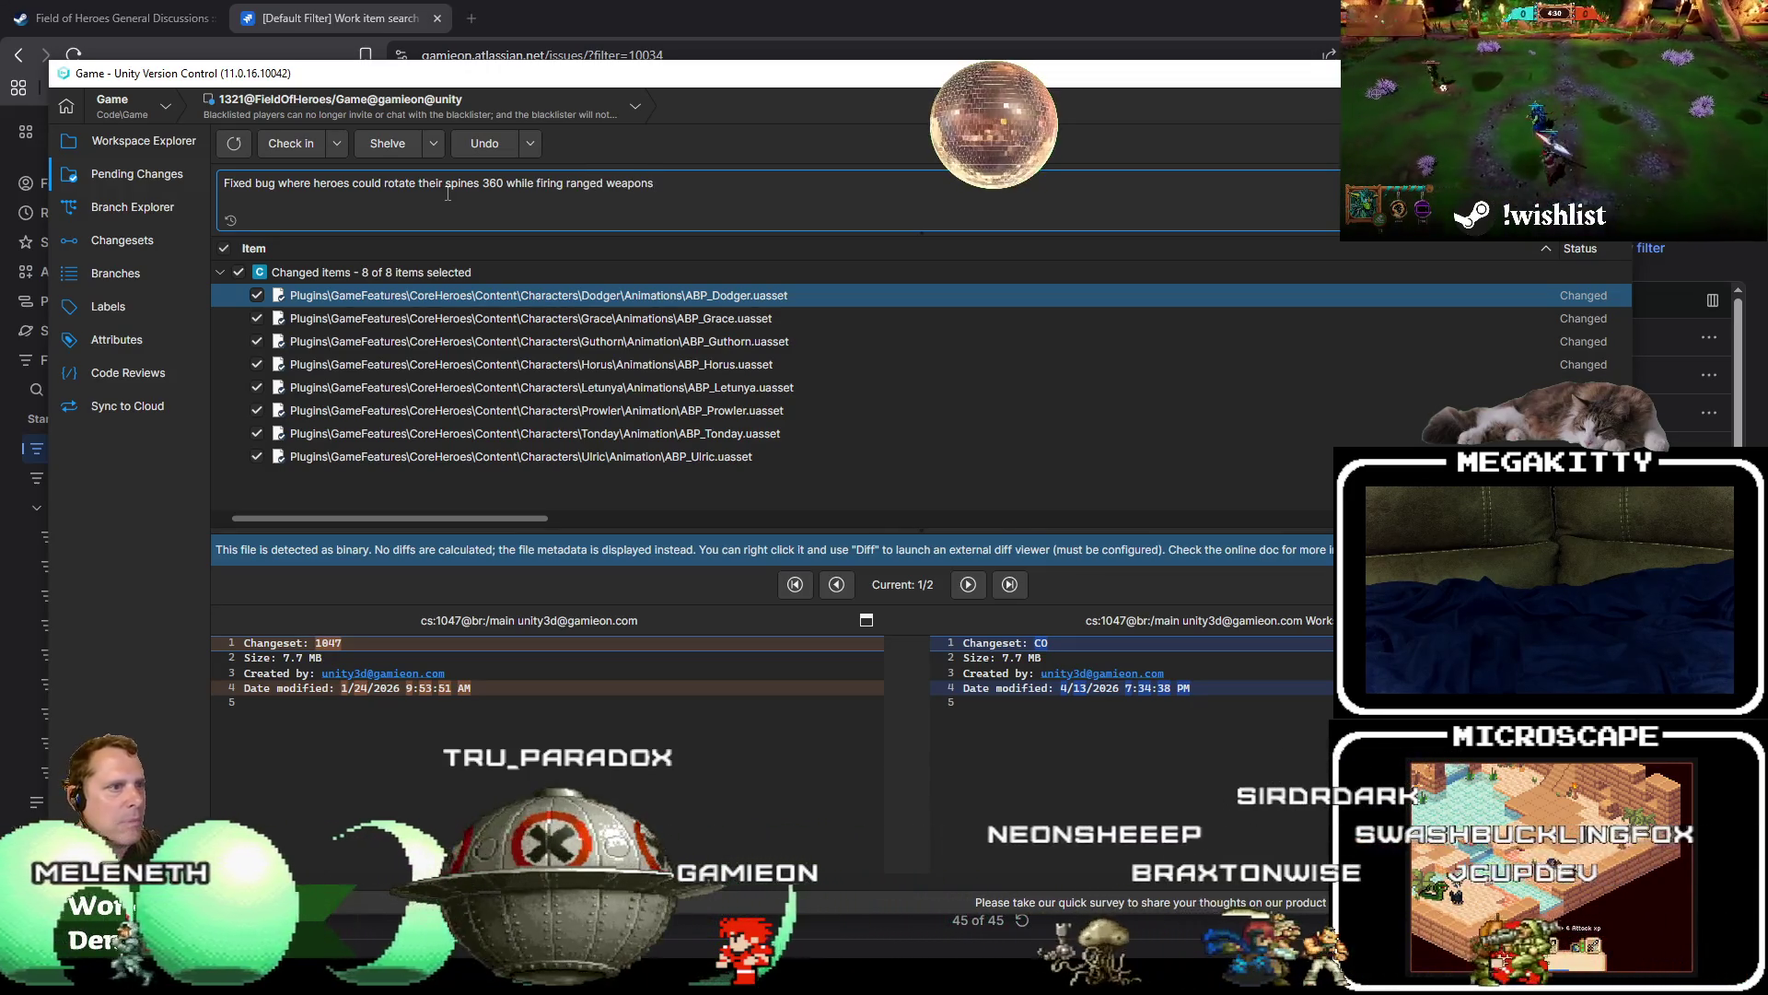
click(291, 143)
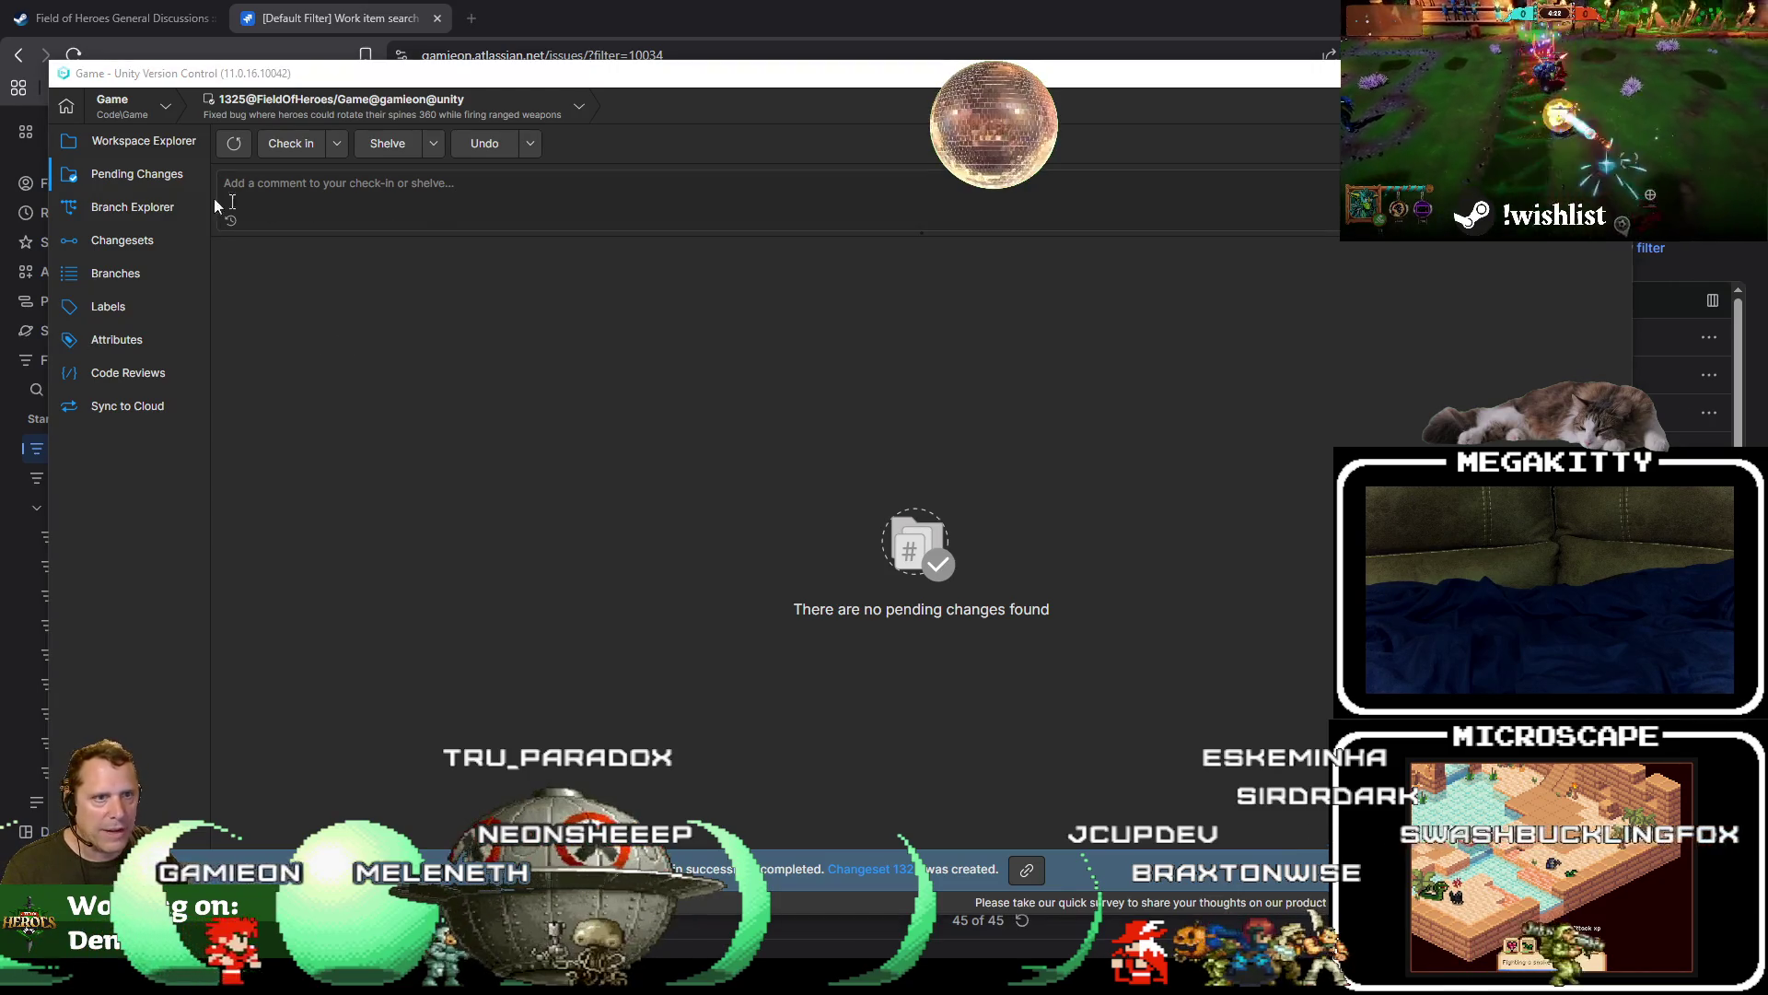
Switch the workspace to main's latest showcase changeset in the branch graph.
click(132, 206)
click(1045, 271)
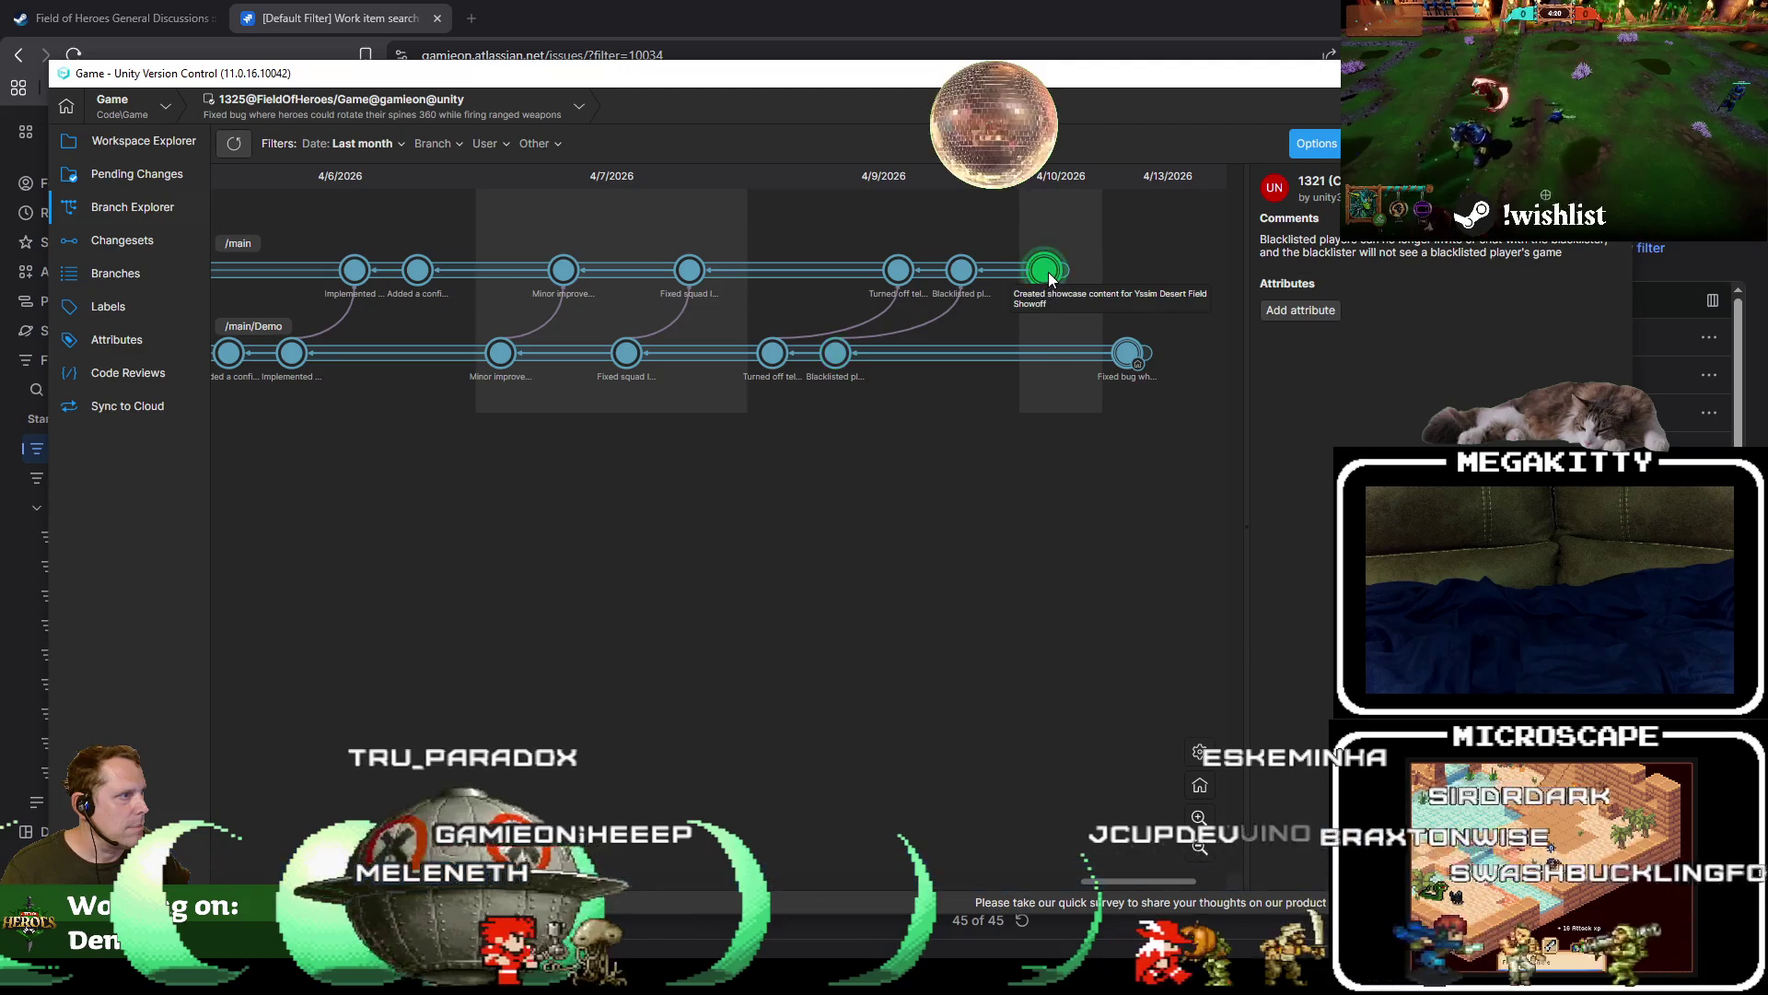
right_click(1048, 273)
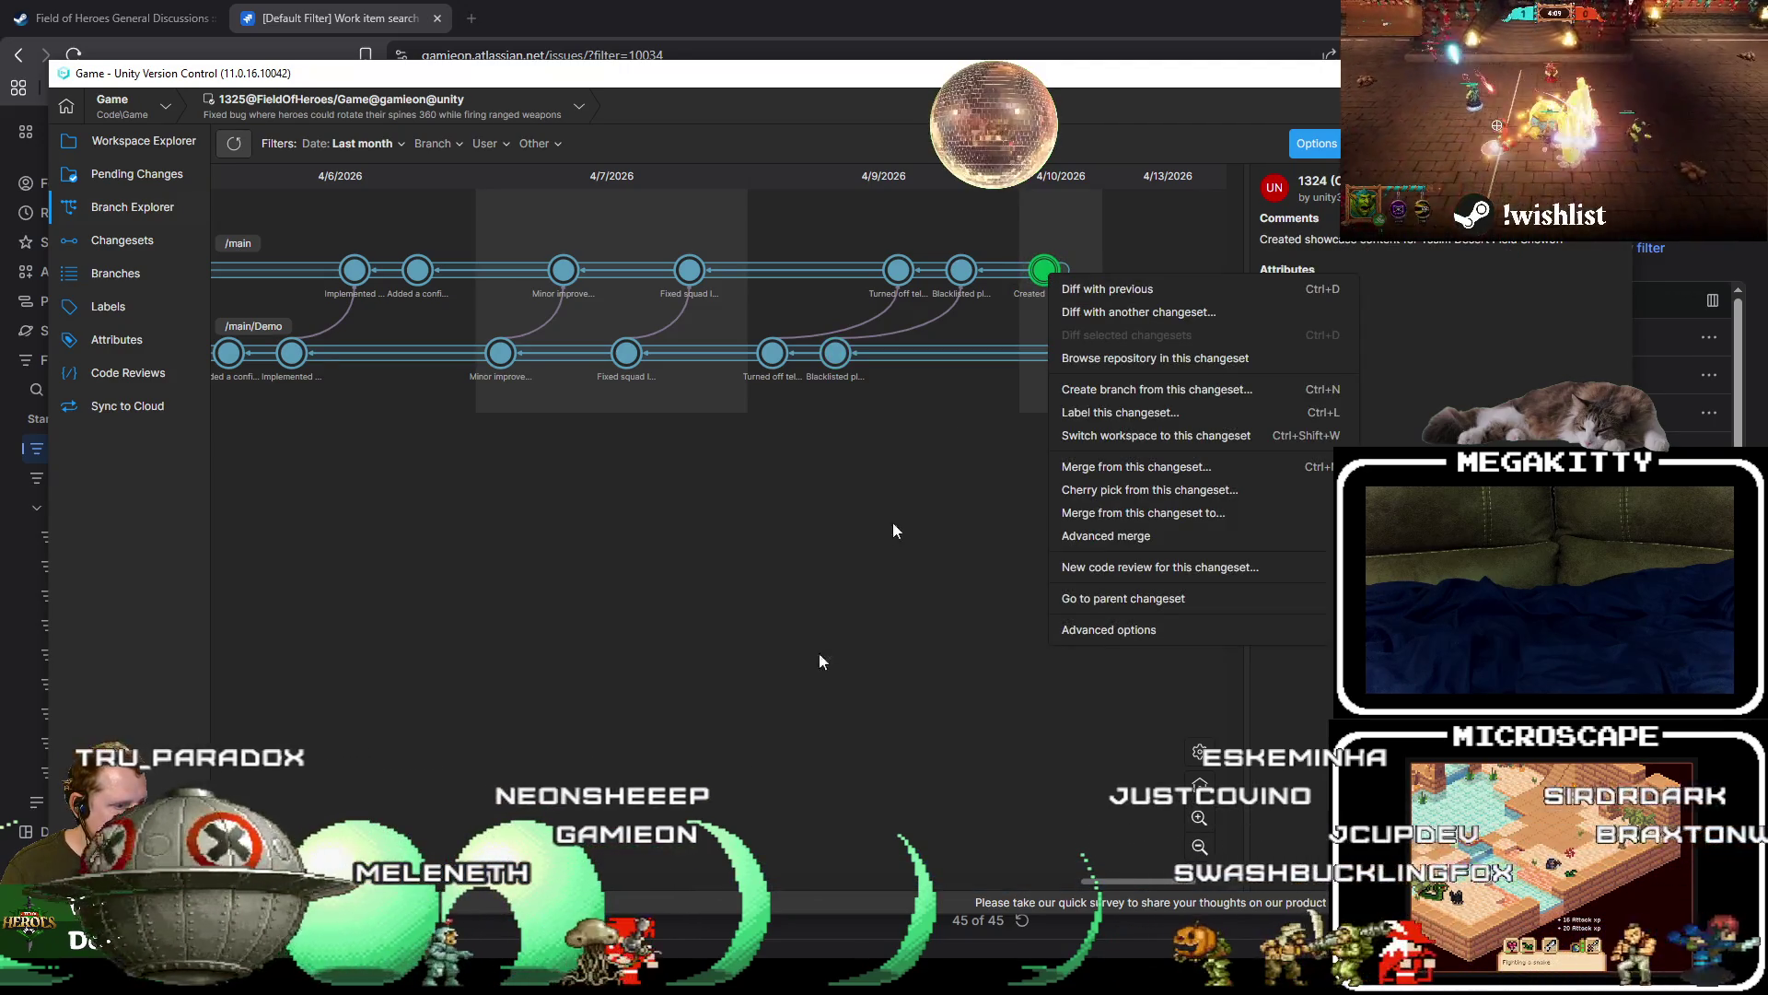
key(alt+Tab)
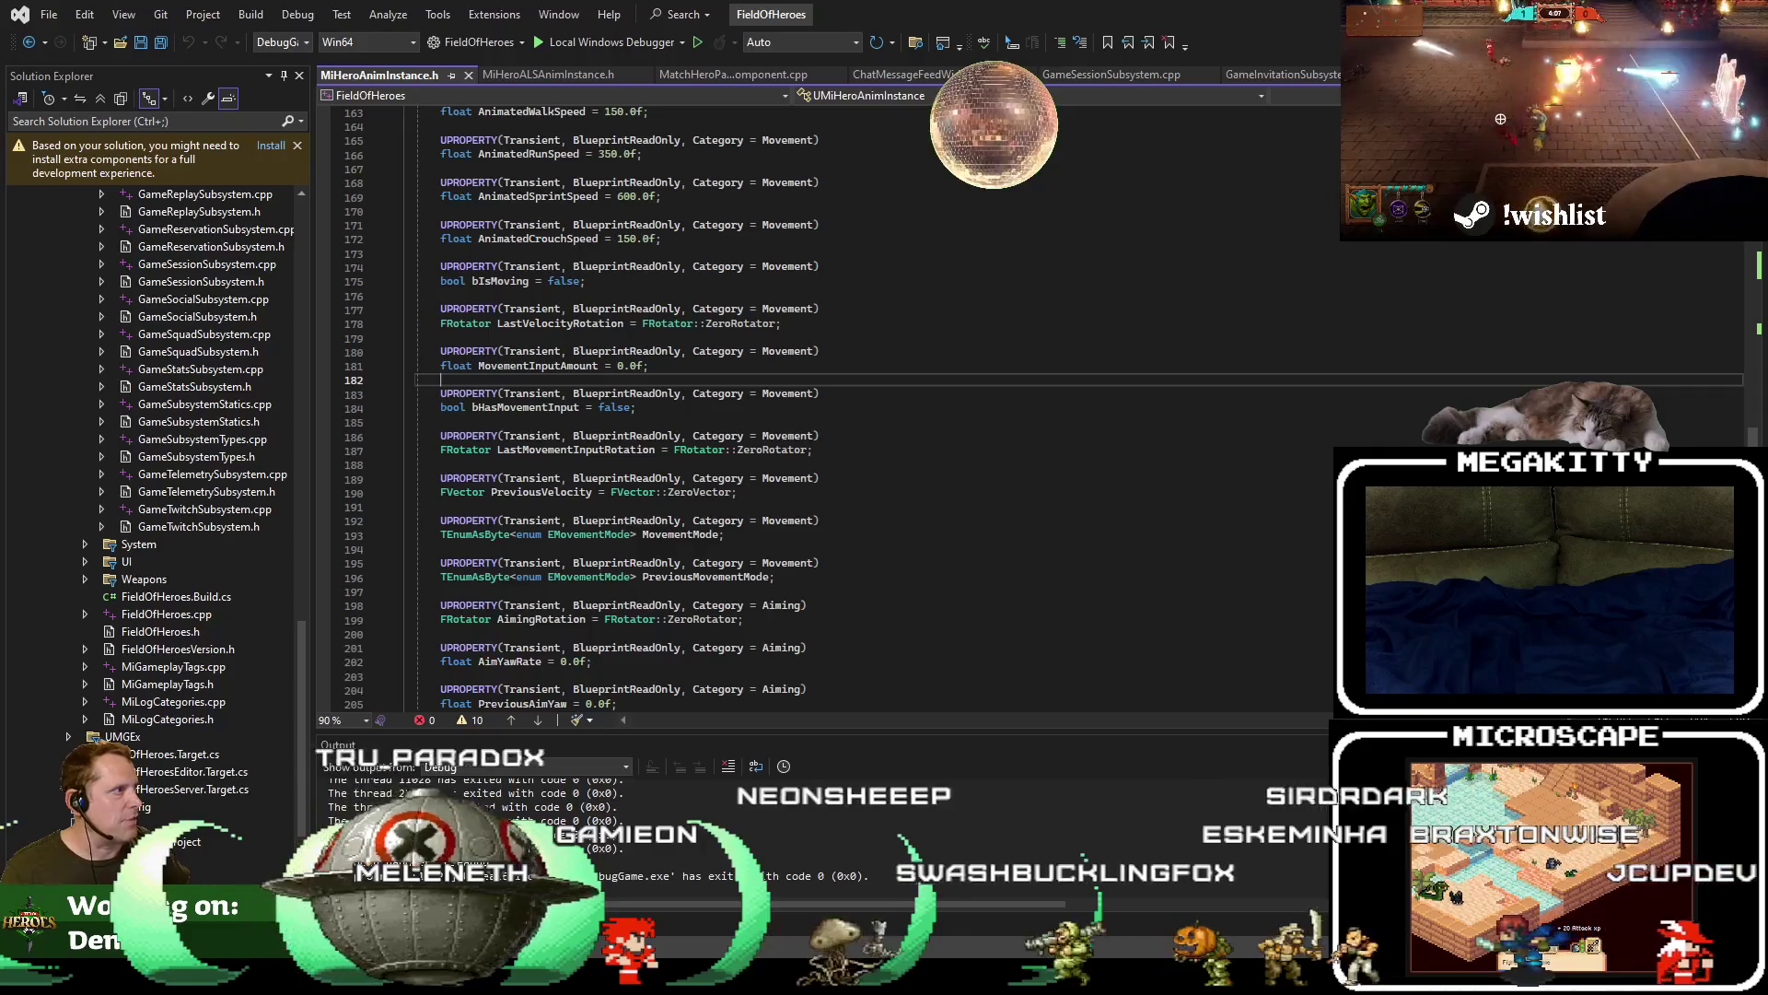
key(alt+Tab)
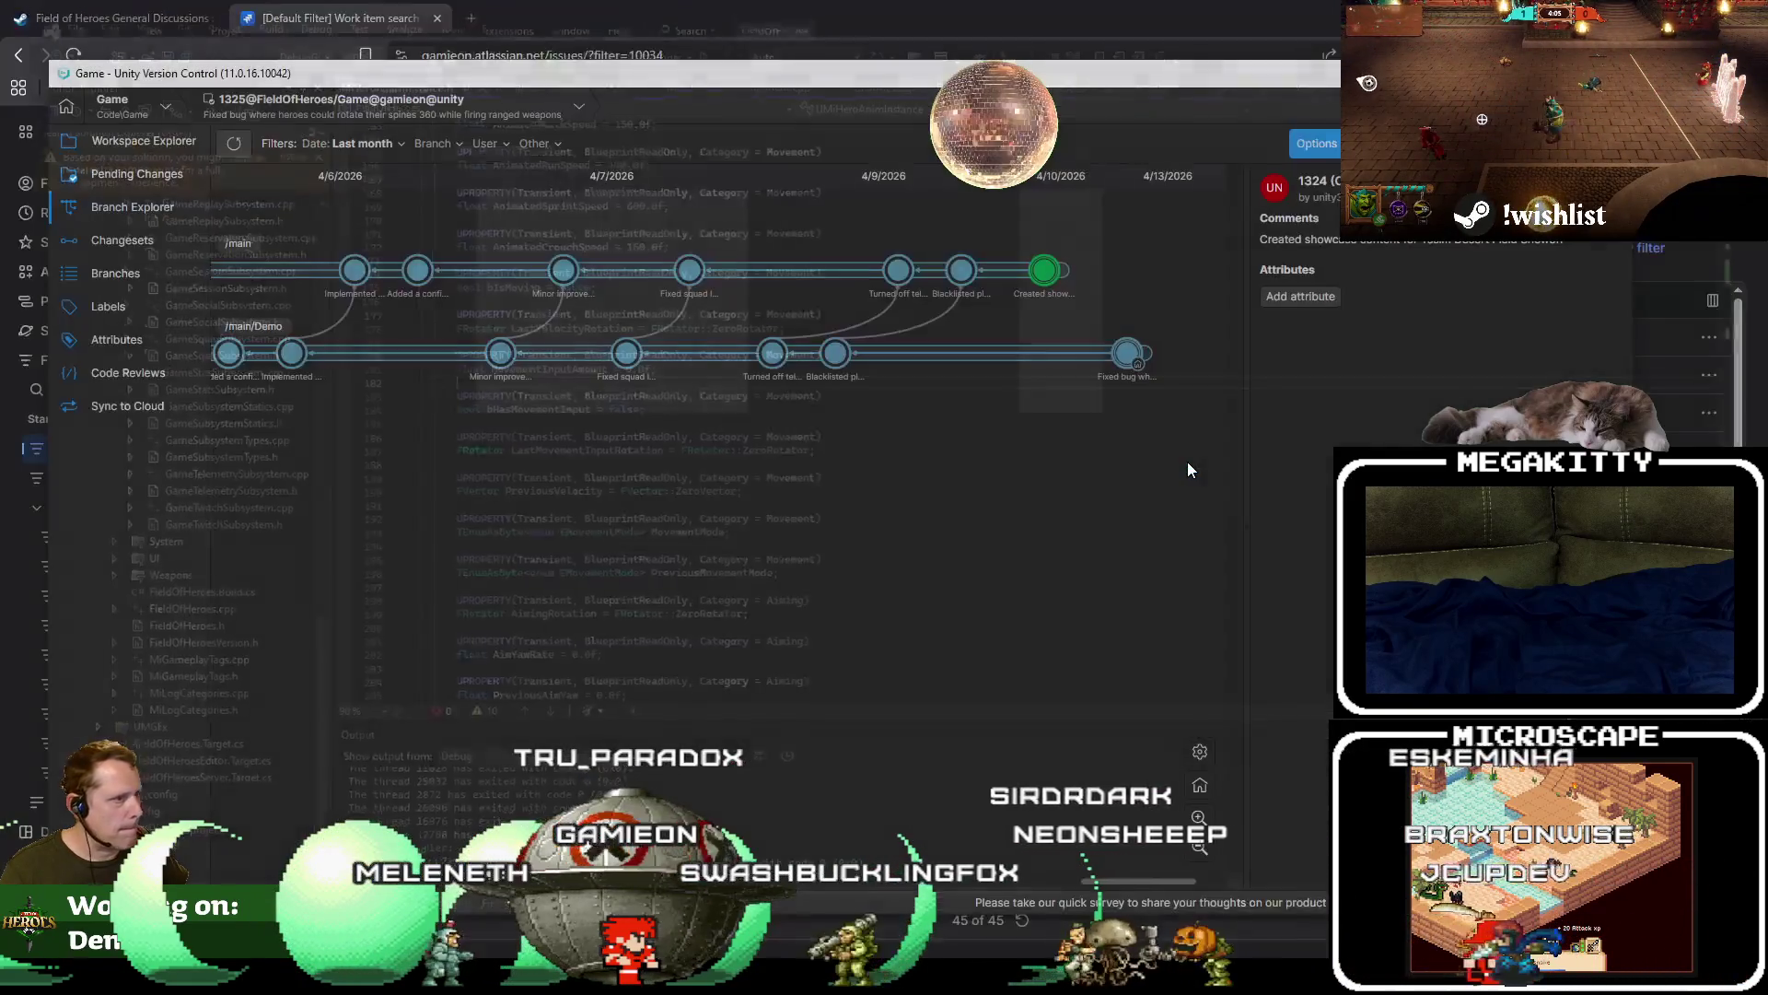
right_click(1039, 270)
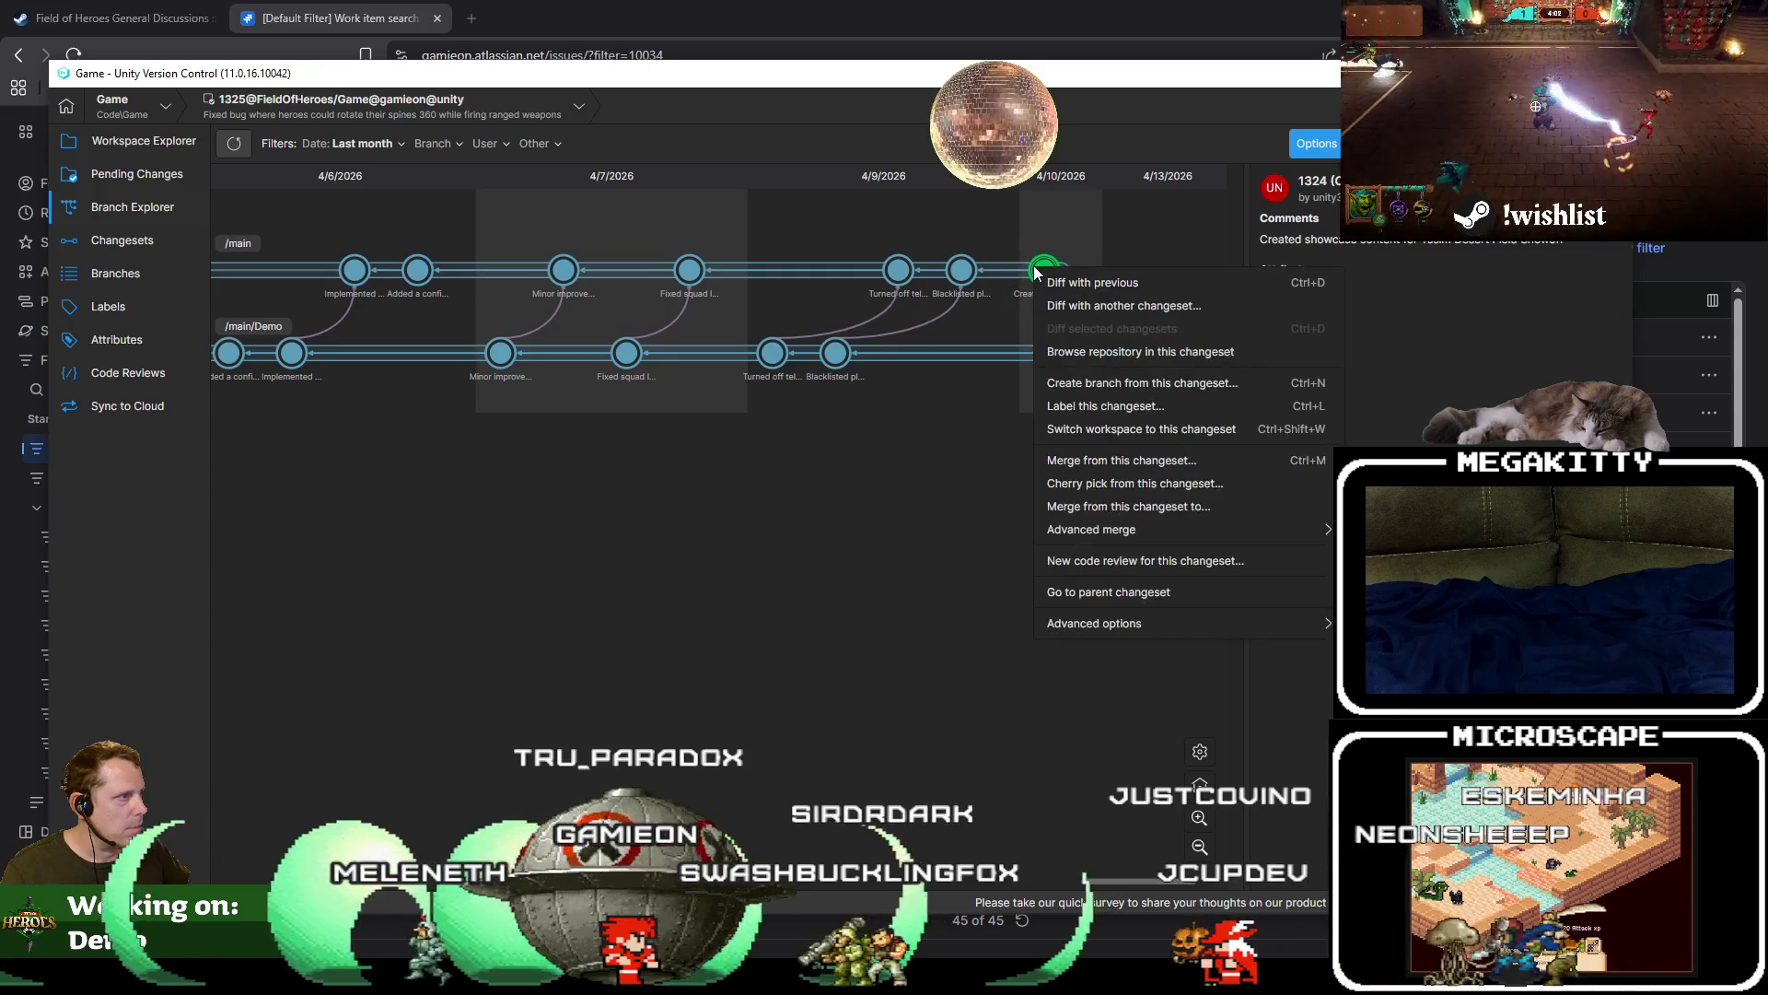
click(1135, 429)
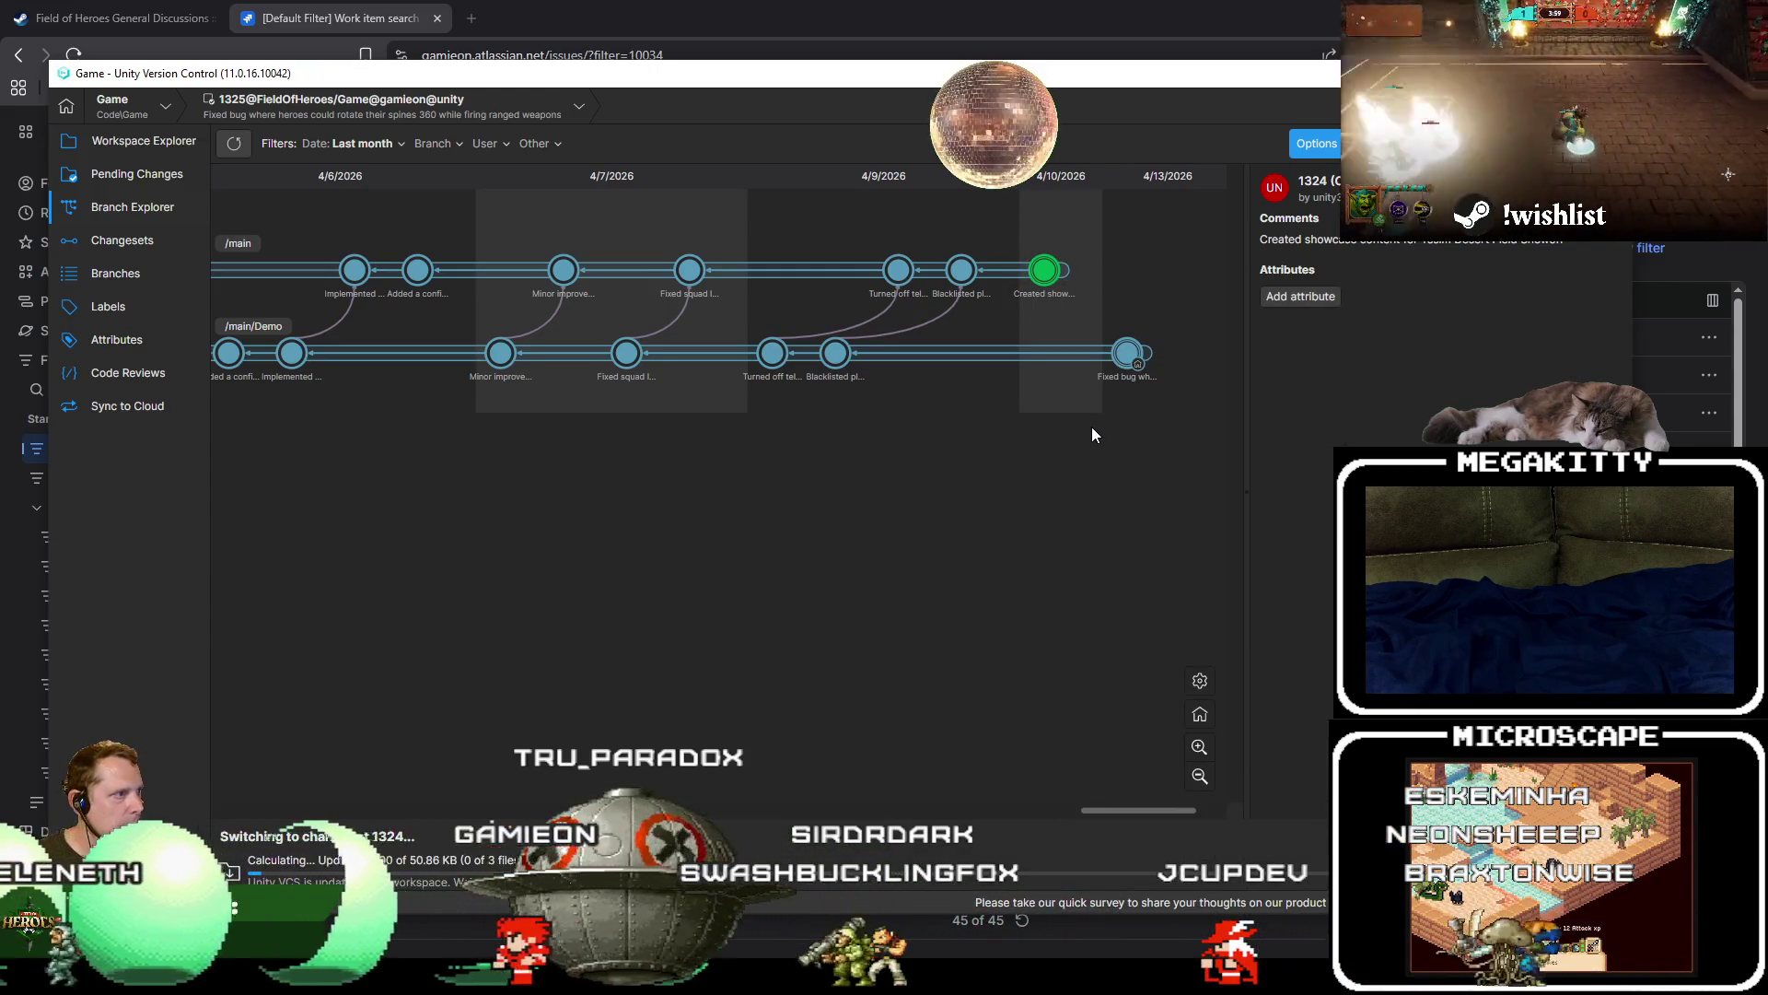
Cherry-pick Demo changeset 1325, apply its changes, and review the pending files.
click(1127, 353)
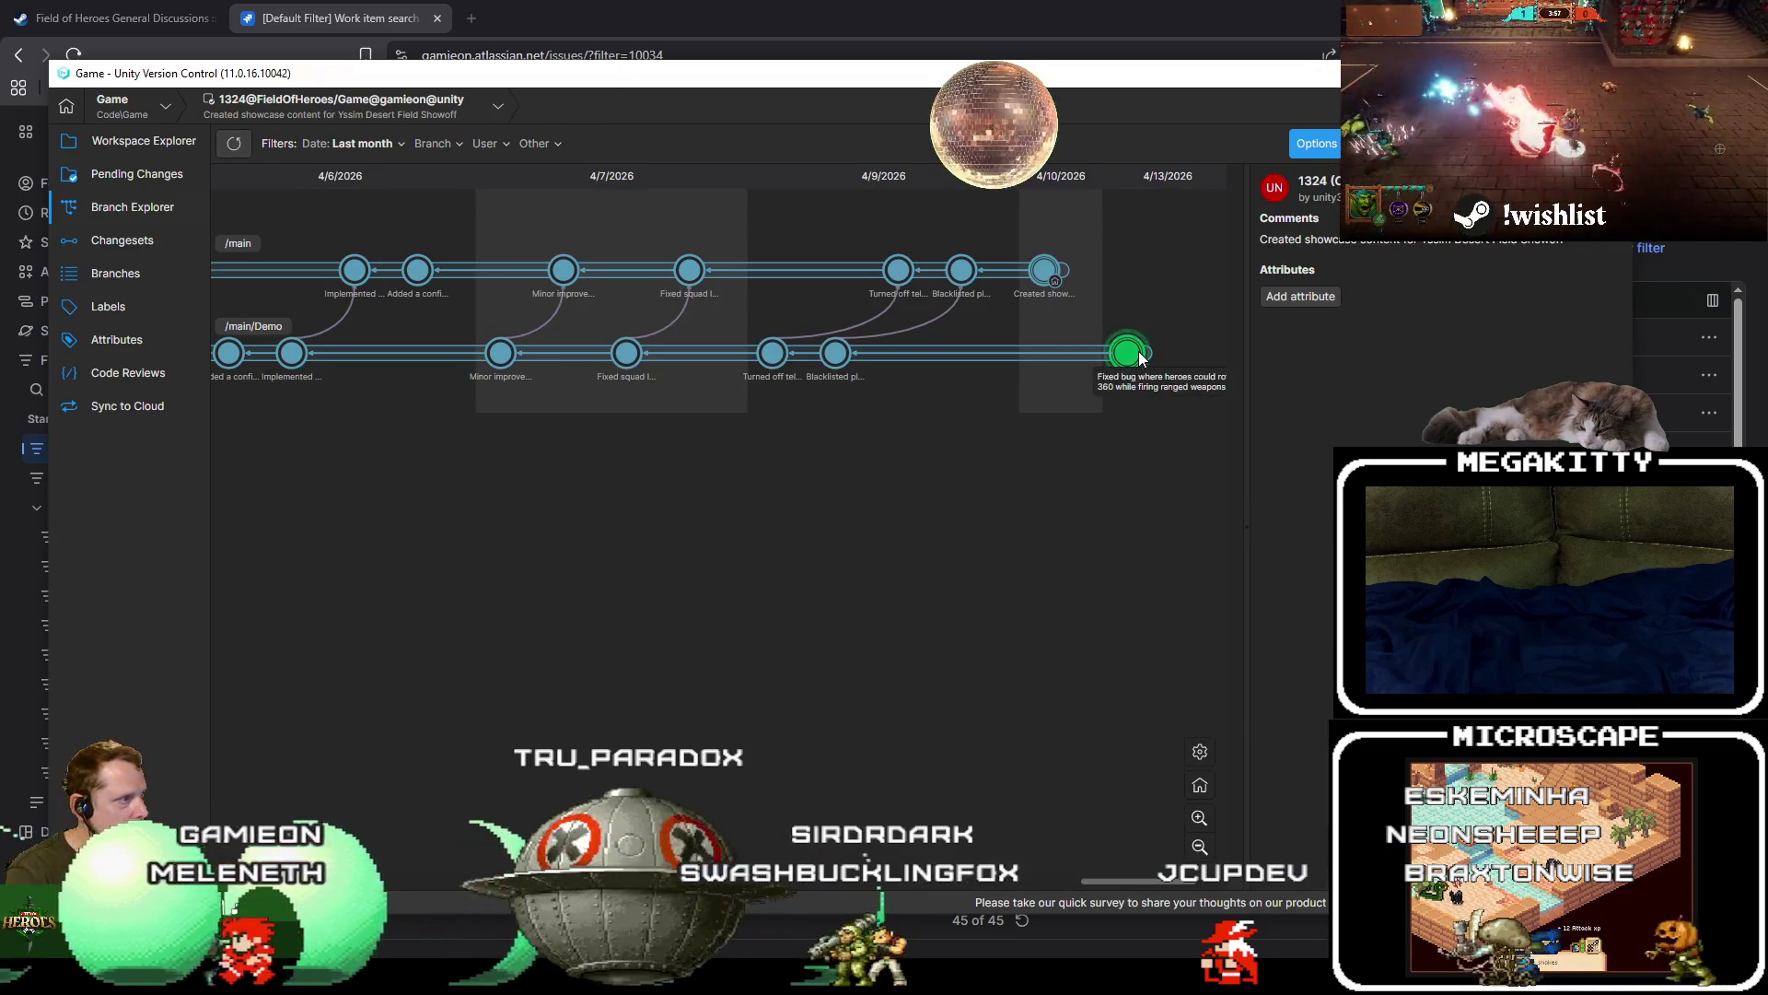
right_click(1138, 350)
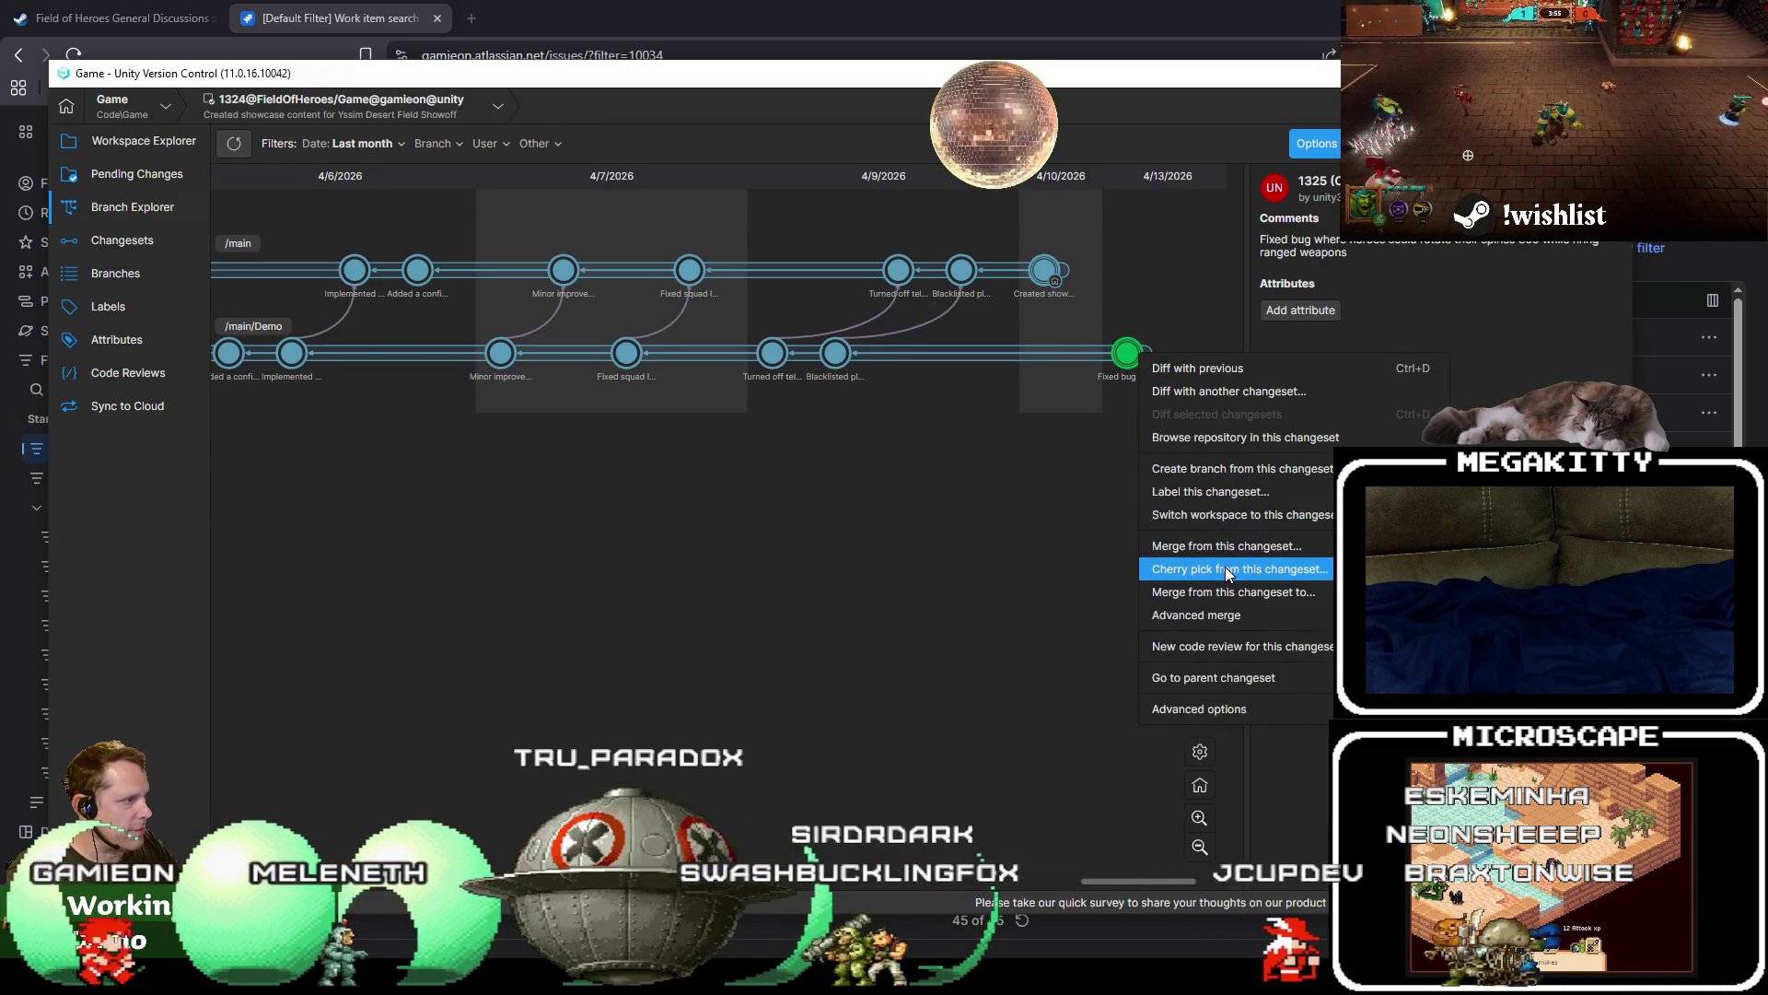
click(1225, 569)
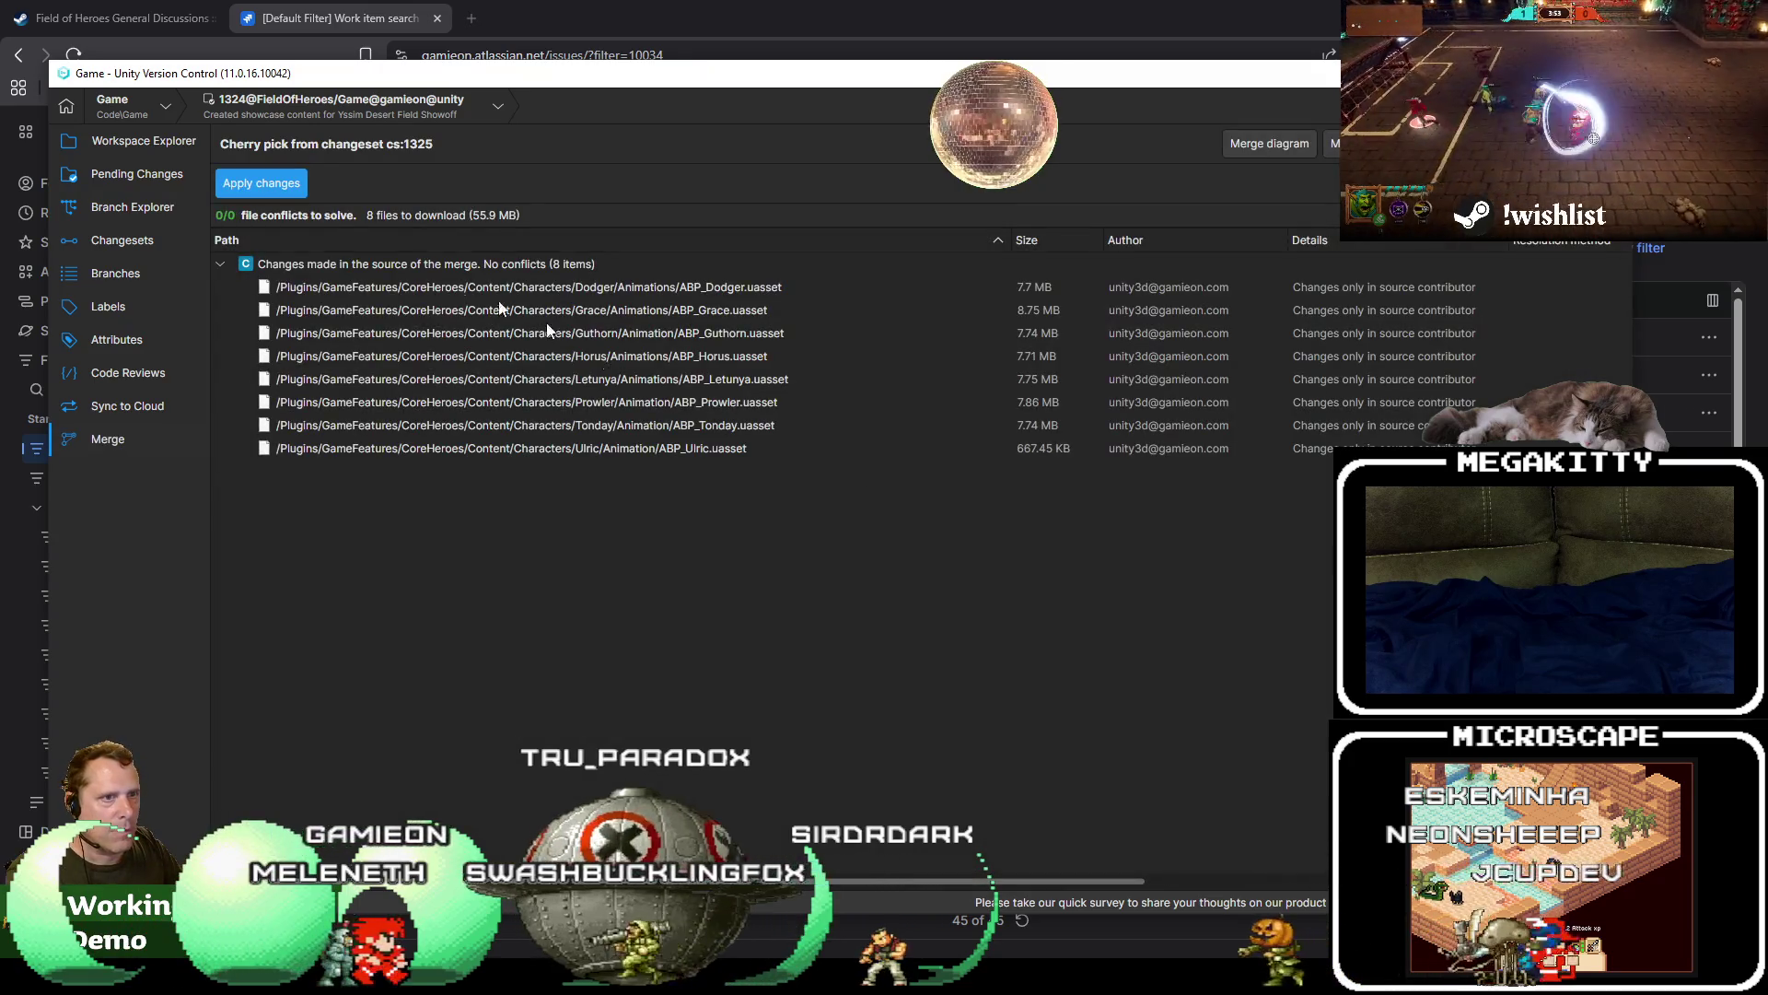
click(283, 184)
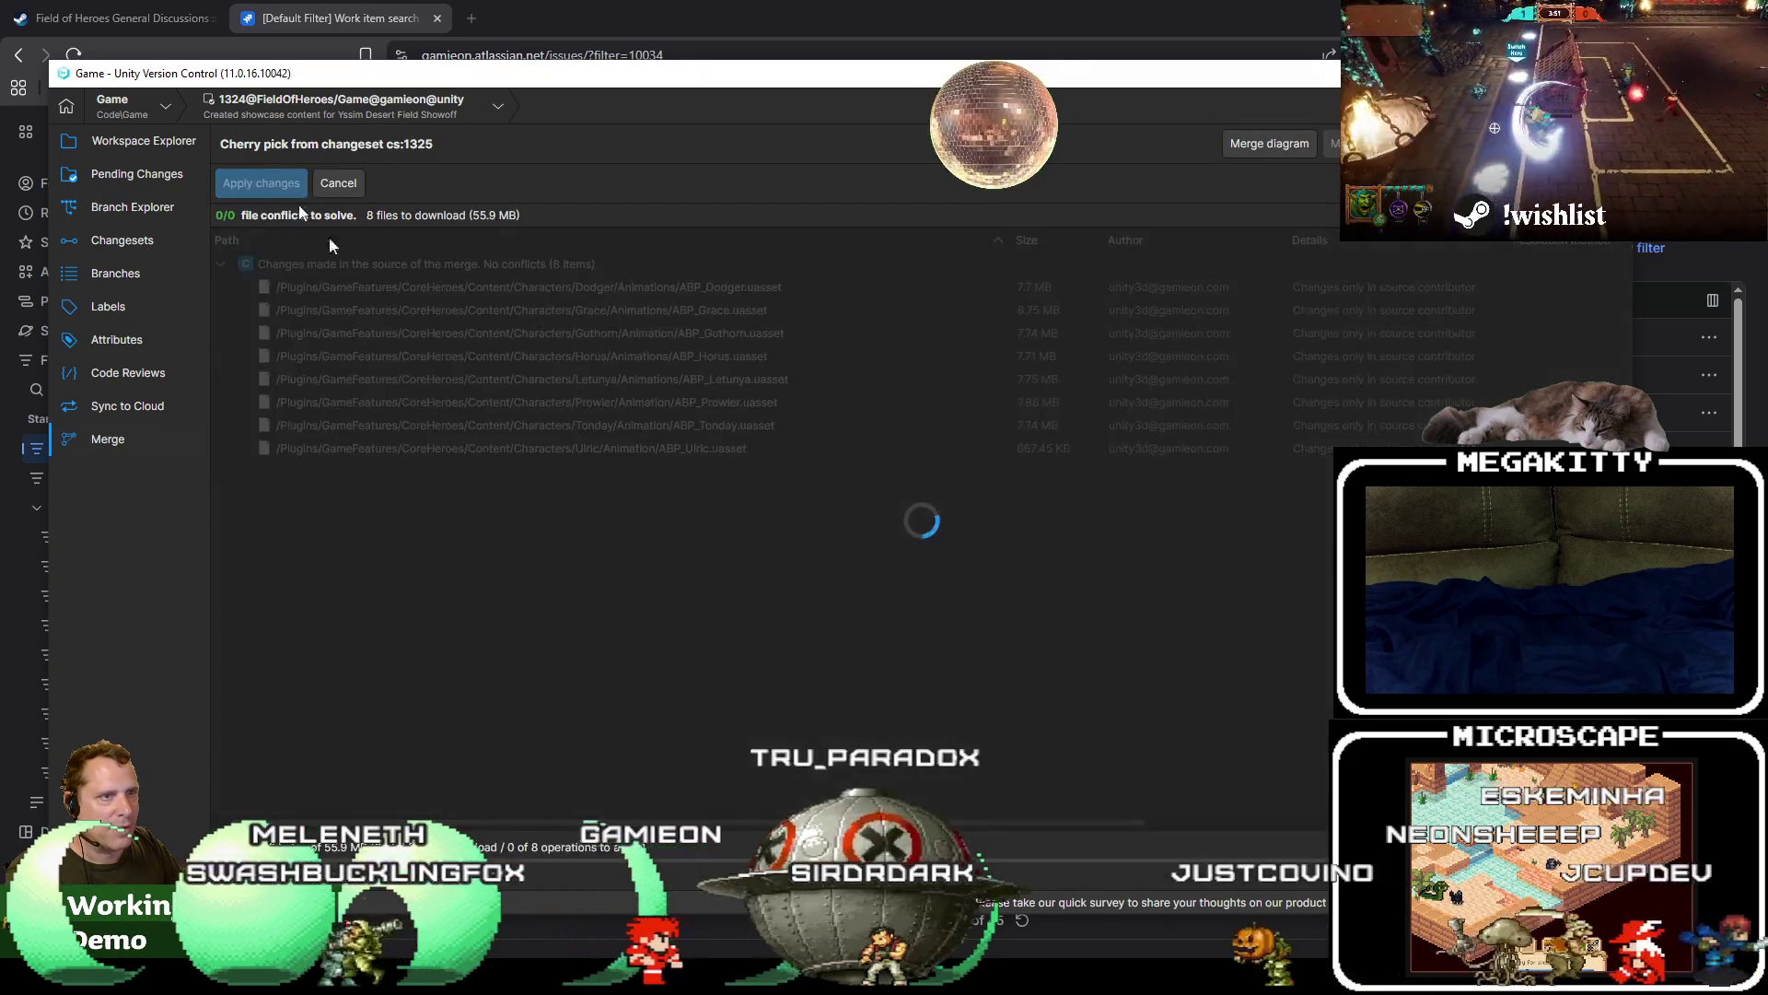
click(123, 187)
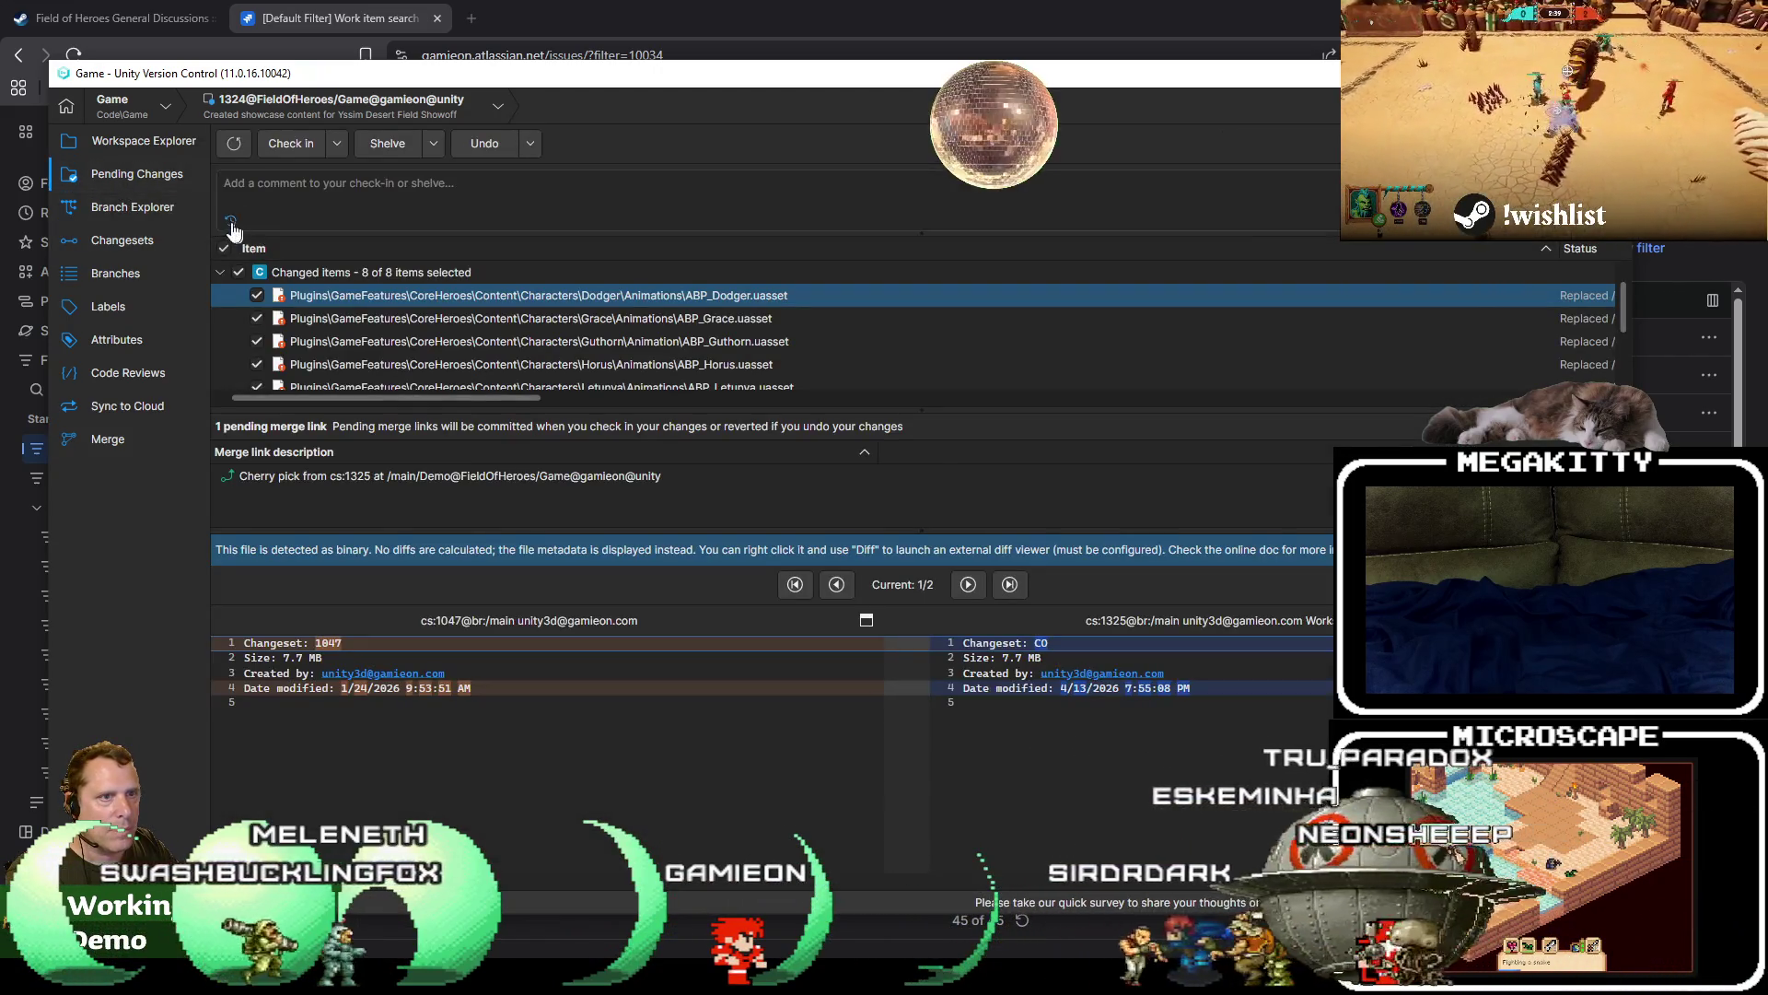
Reuse the spine-rotation fix comment and check the cherry-picked files into main as changeset 1326.
click(230, 220)
click(348, 248)
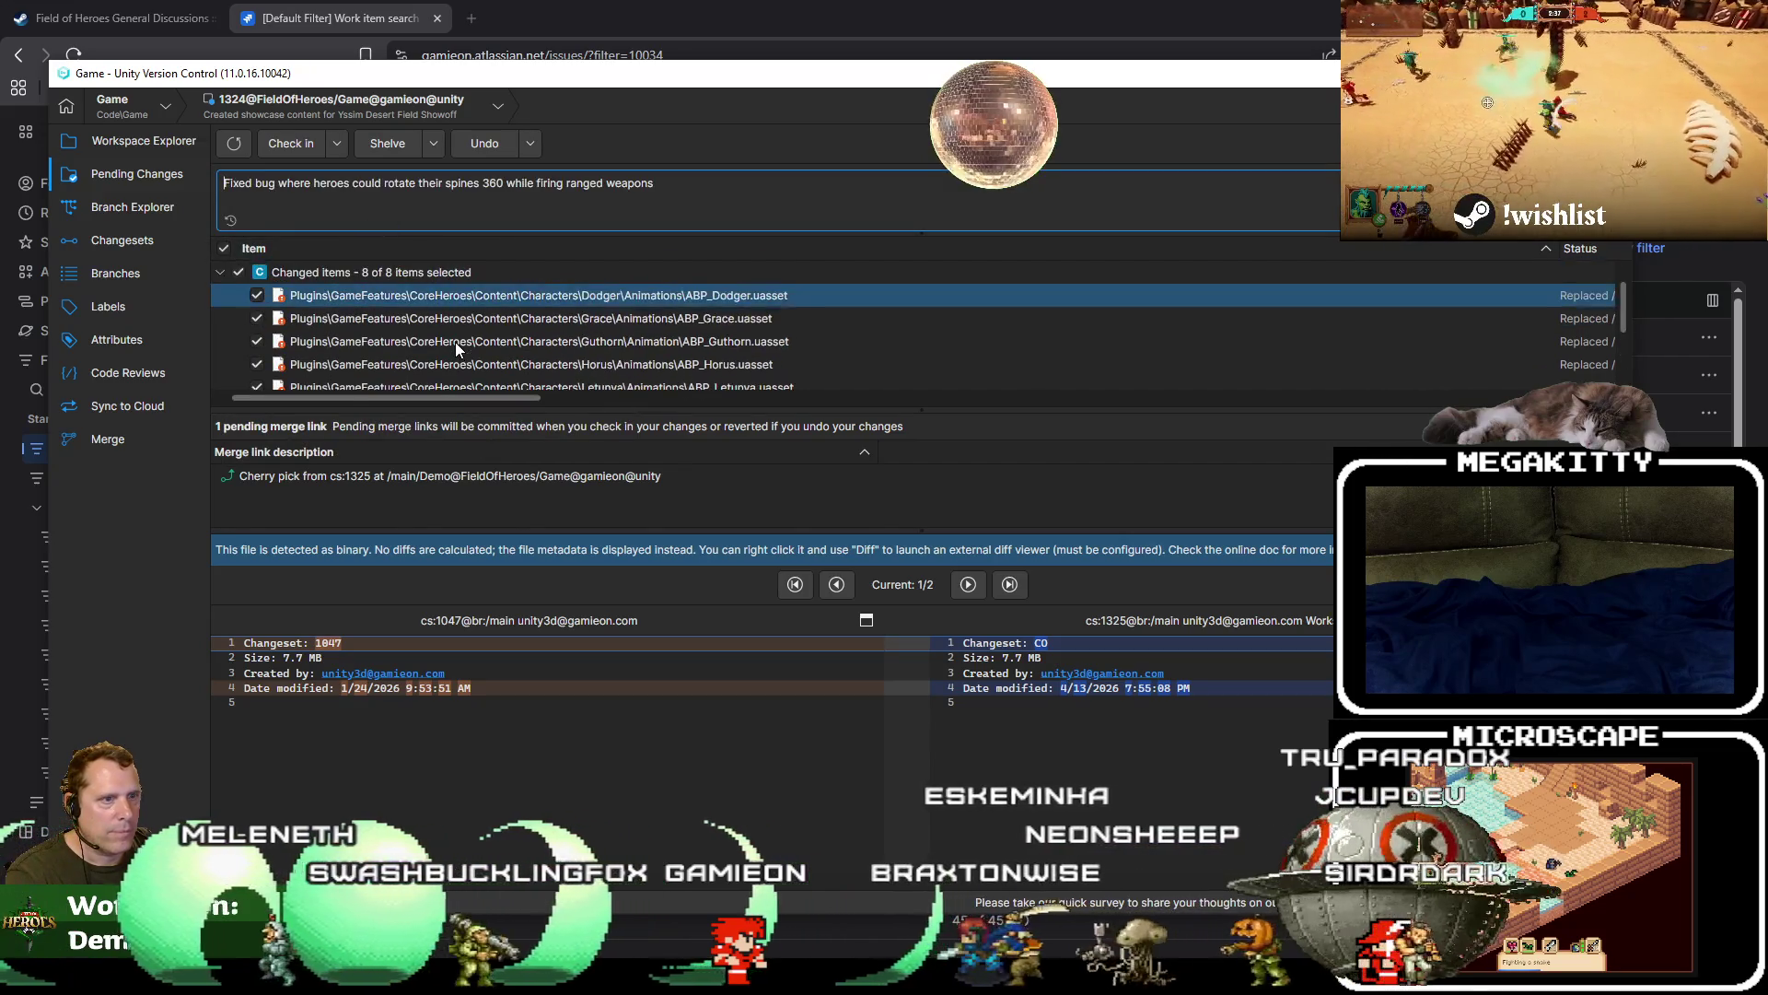
click(291, 142)
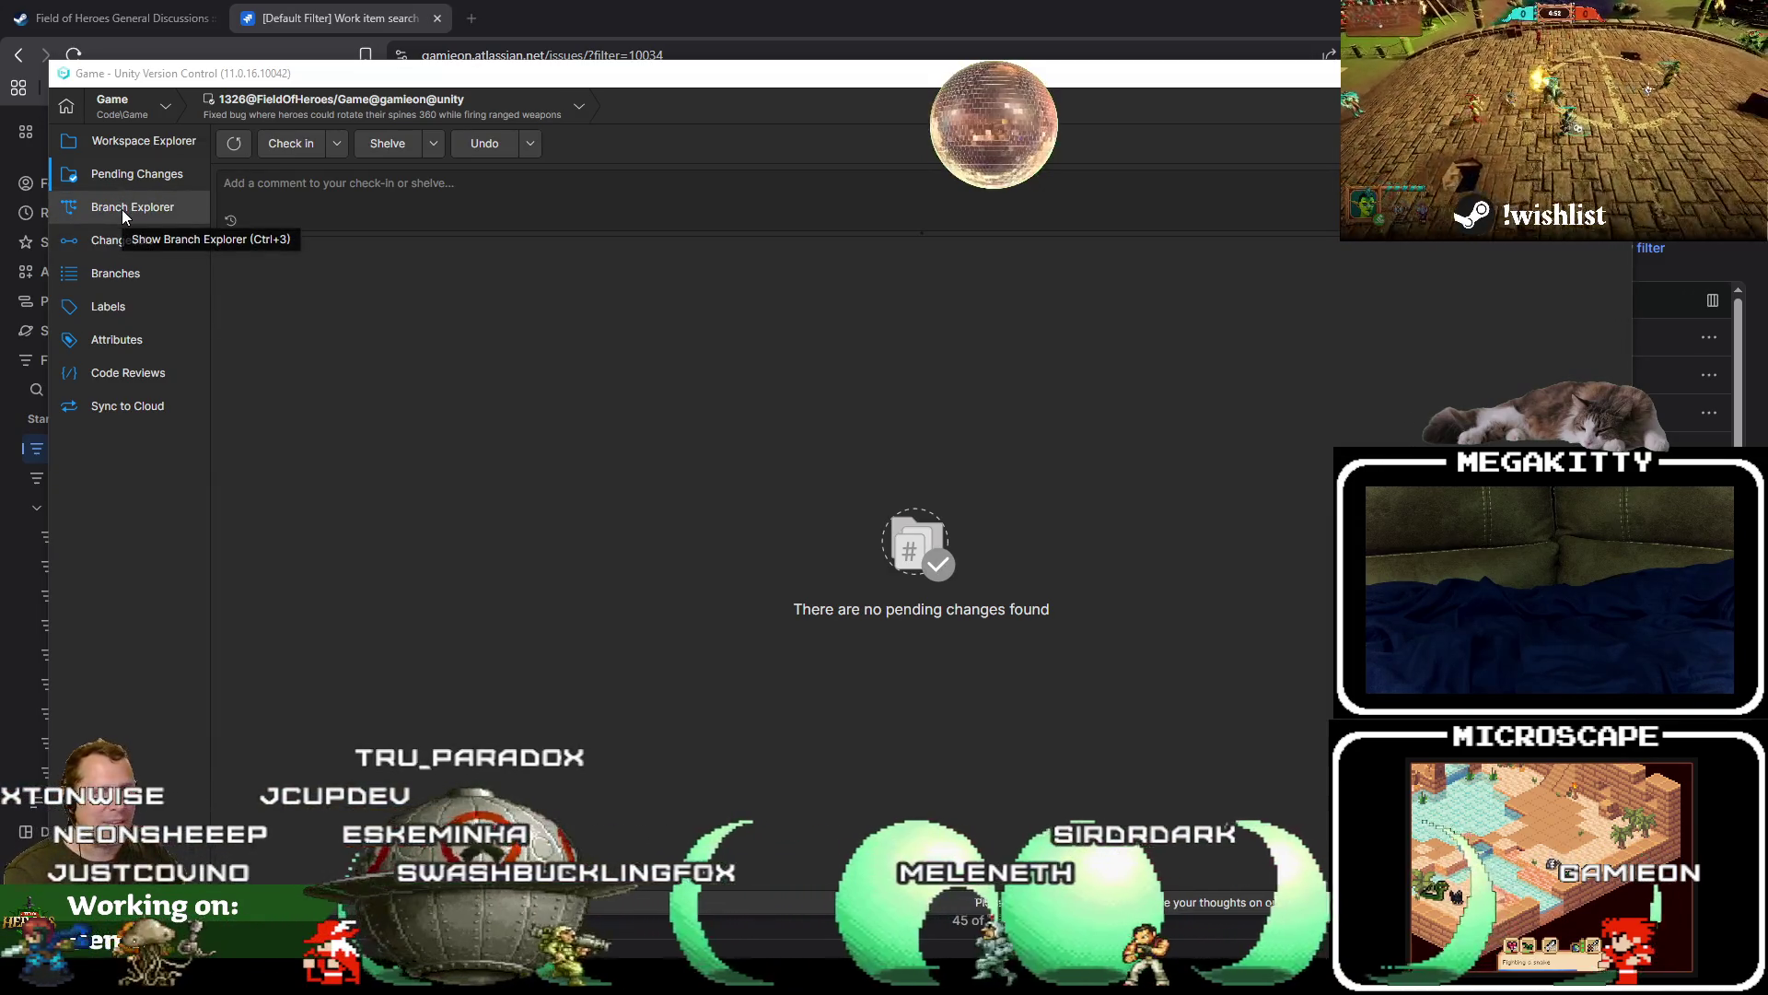
click(145, 221)
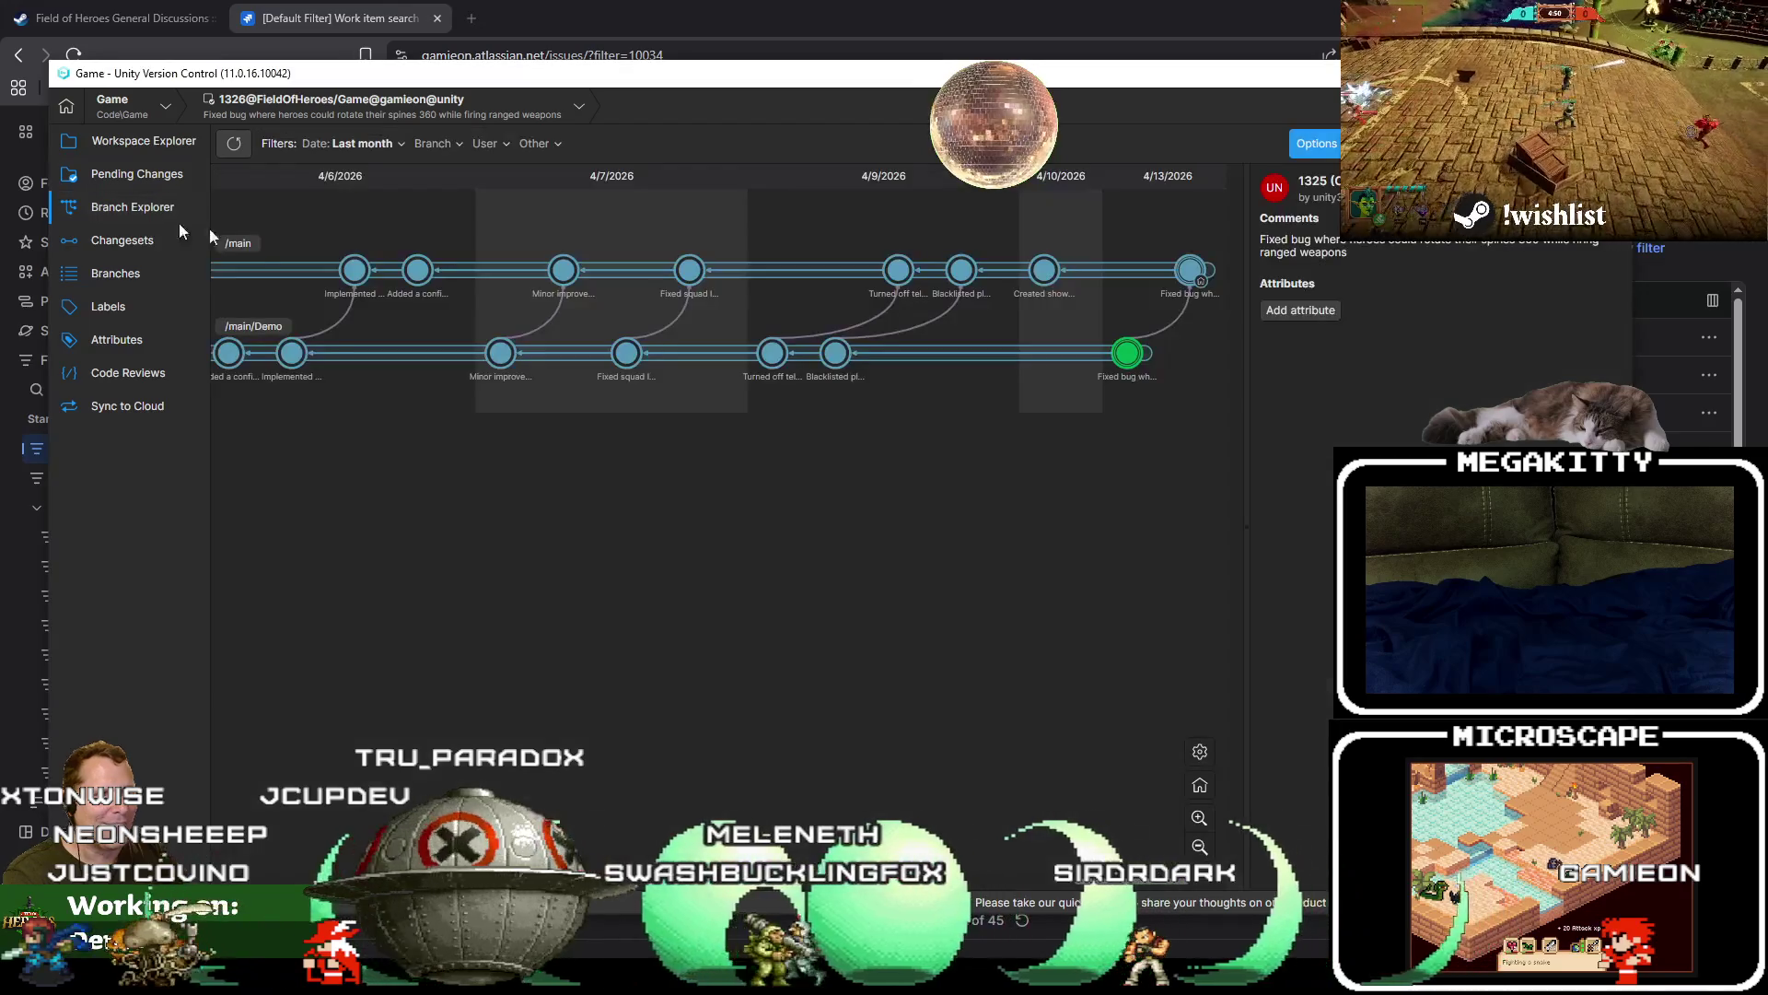
Switch the workspace to Demo changeset 1325 and hide the version control window.
right_click(1138, 356)
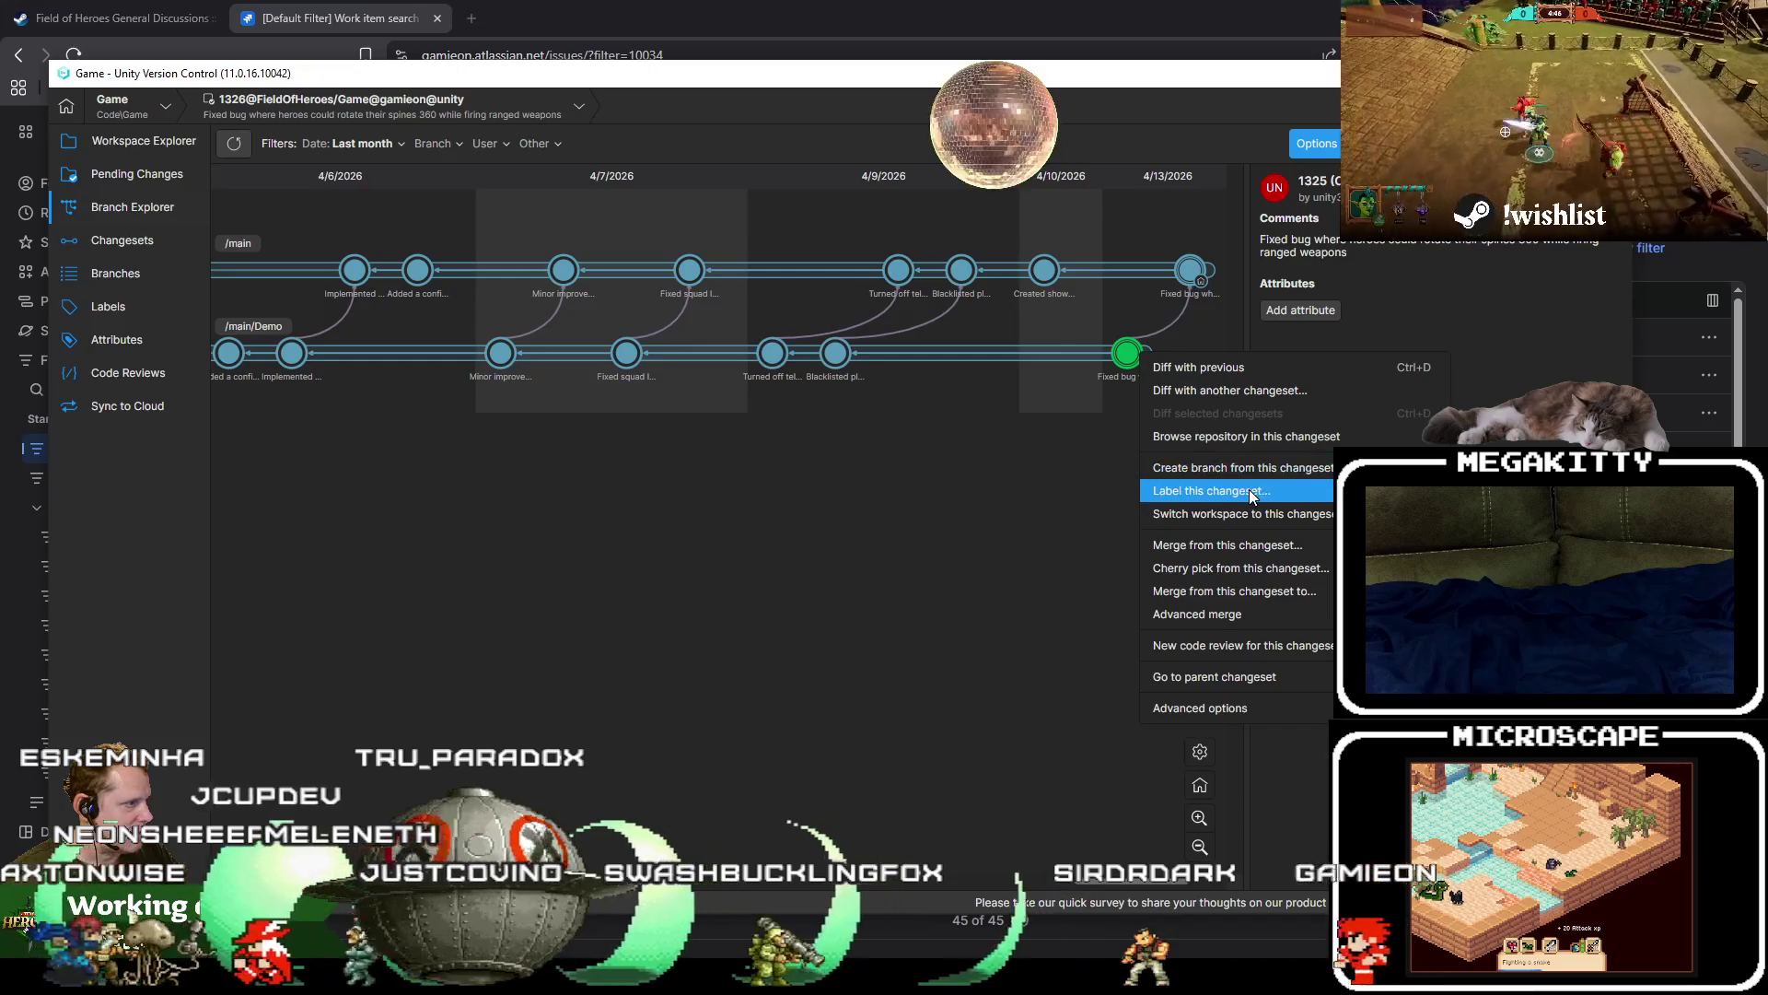
click(1242, 512)
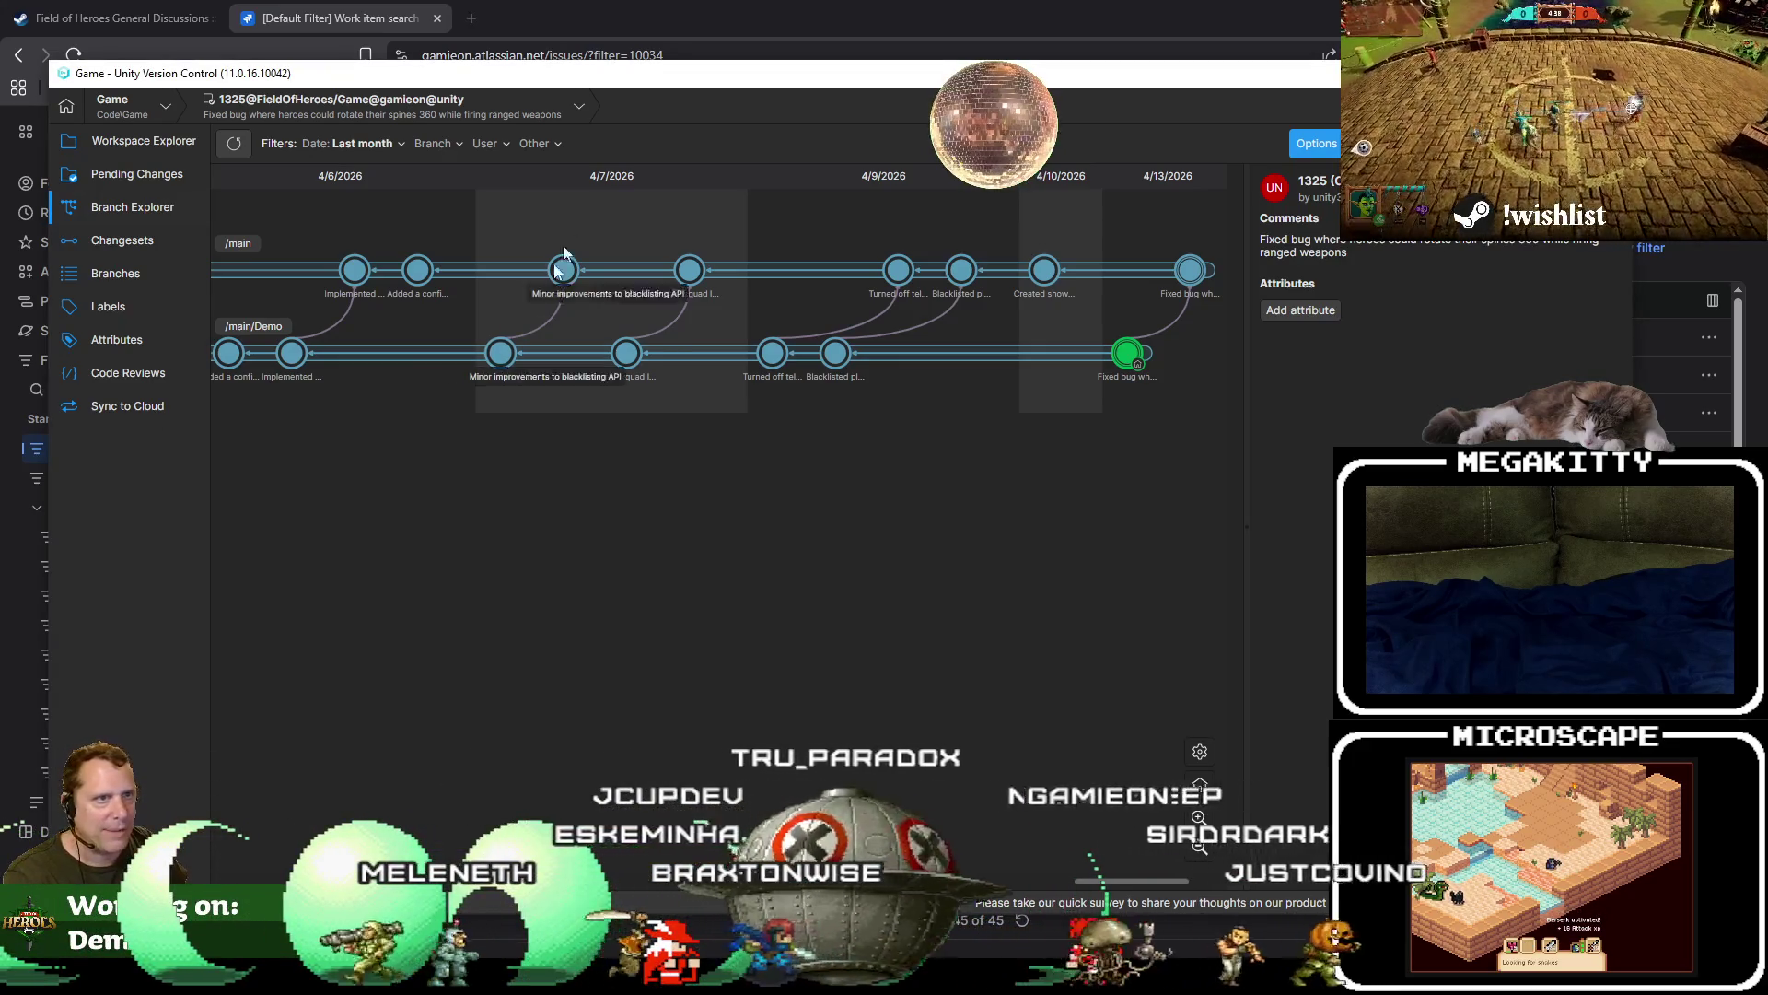
key(alt+Tab)
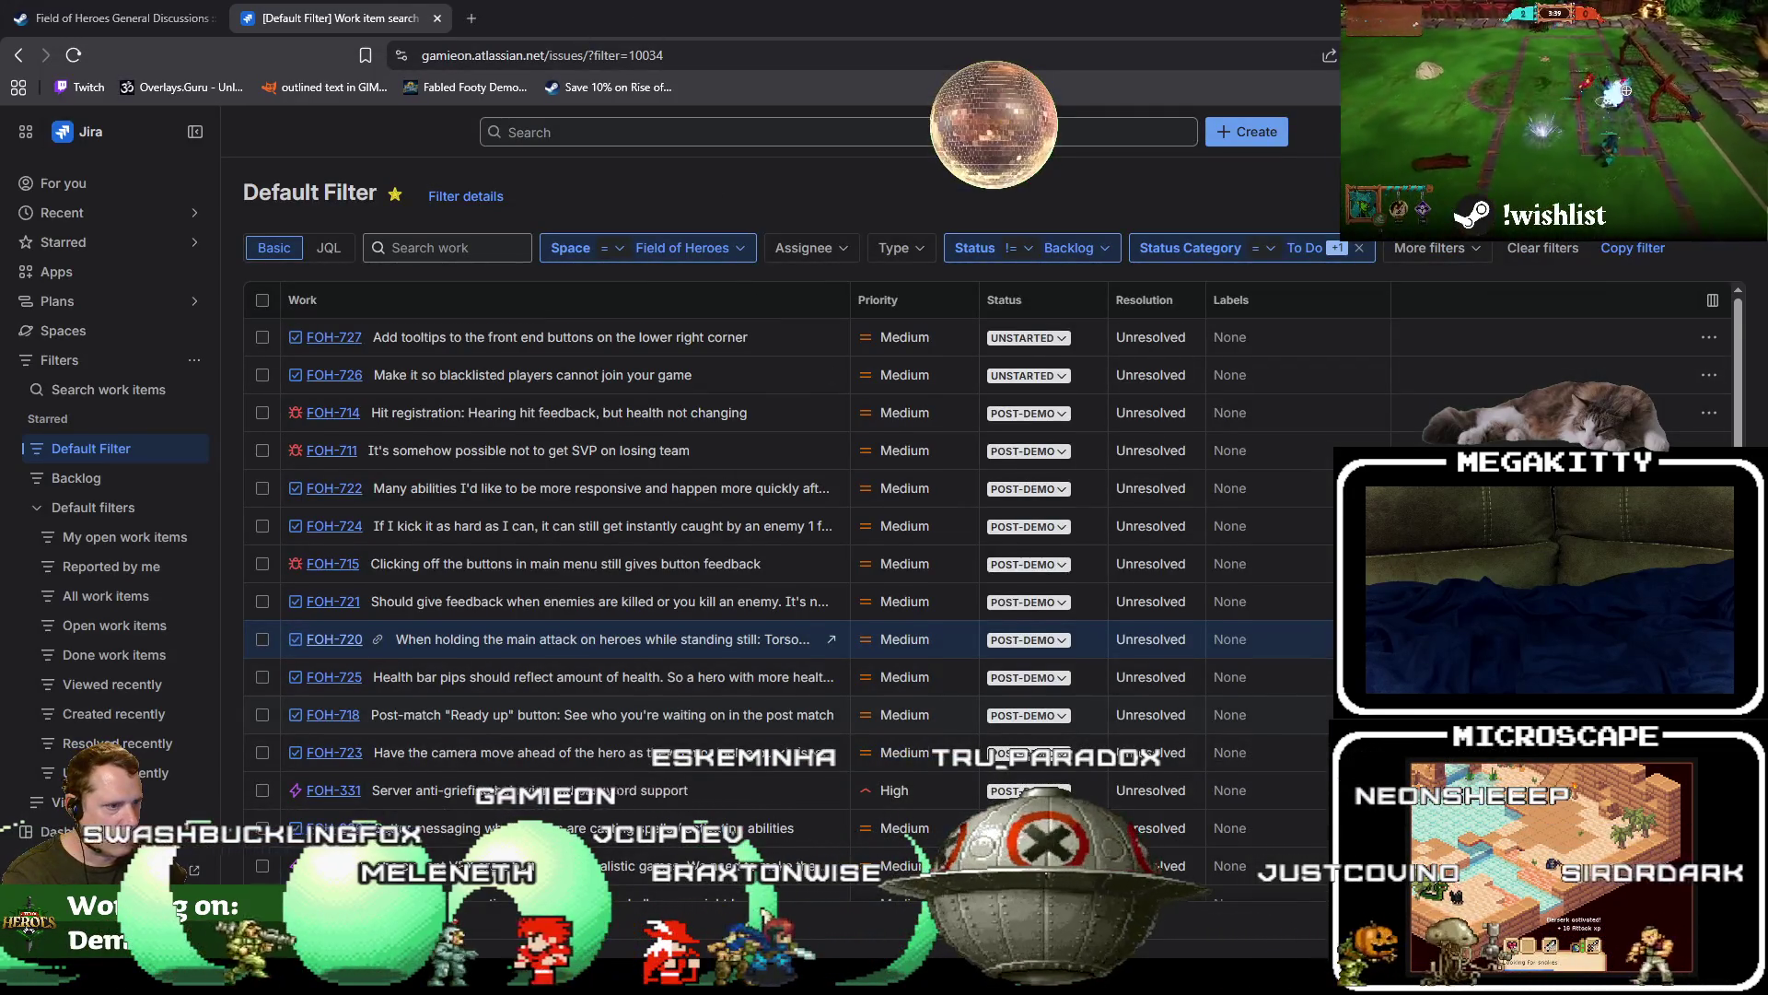
Scroll down Jira's Default Filter list of Field of Heroes to-do items.
scroll(617, 599, down, 1)
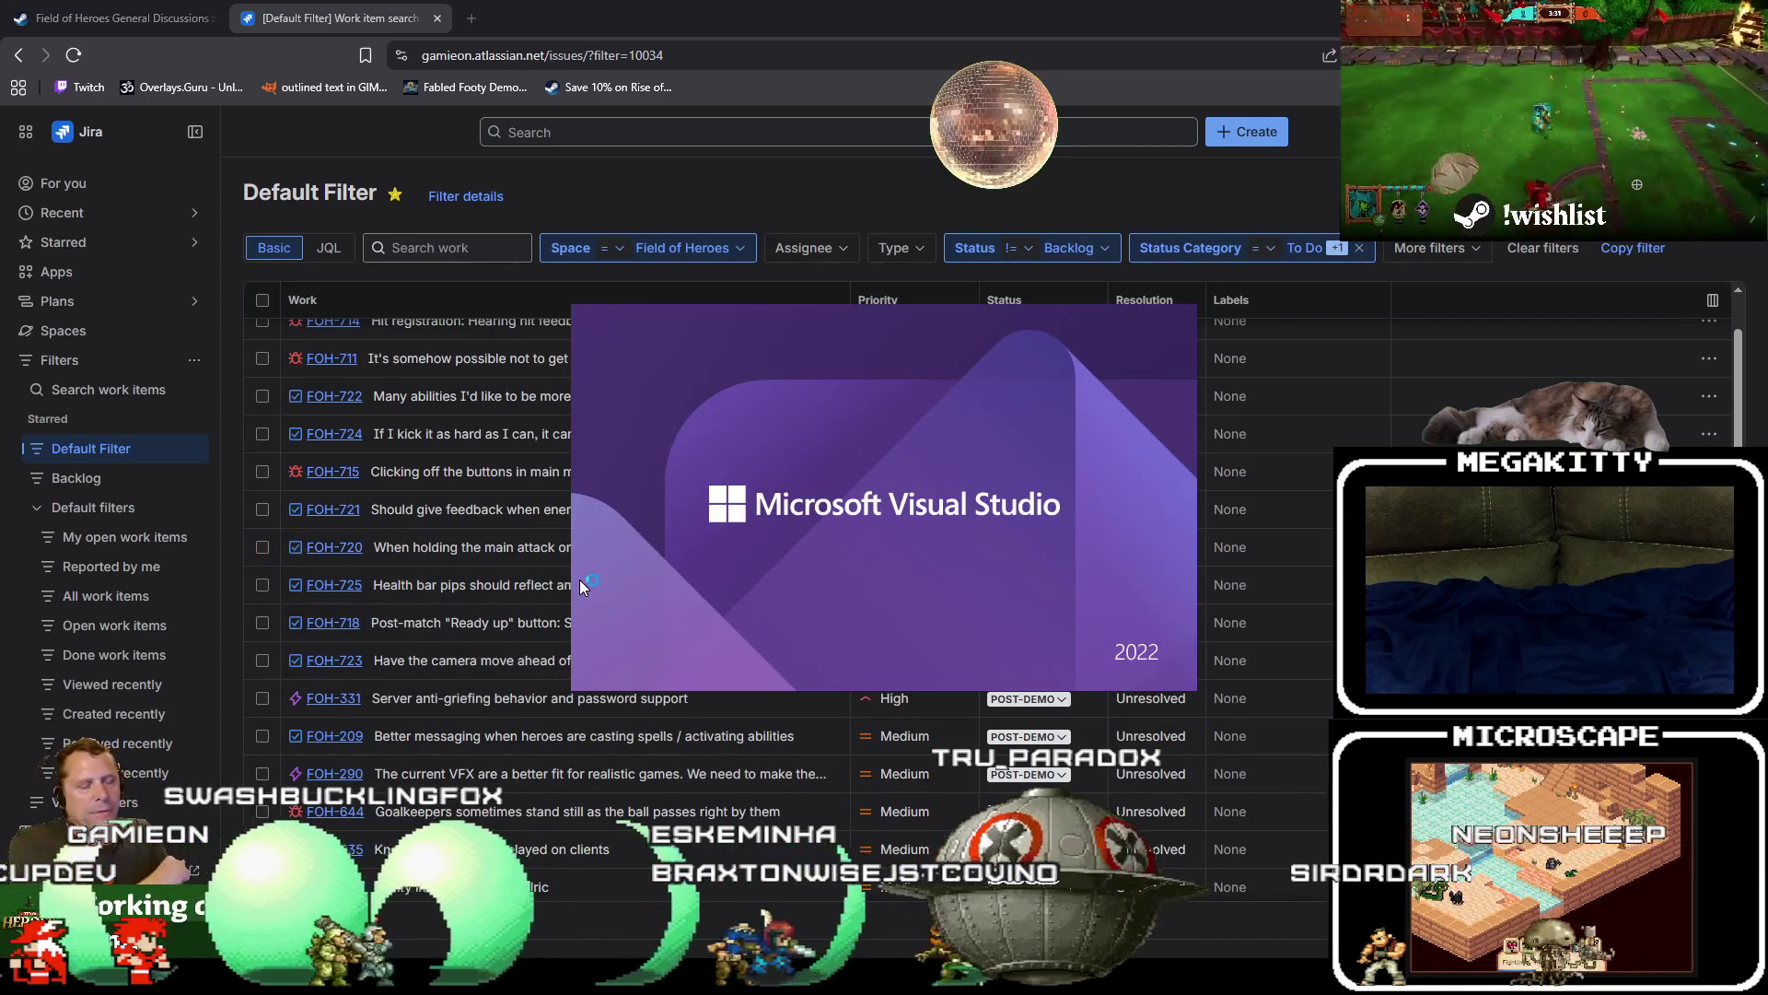
Open the FieldOfHeroes solution and build it with Ctrl+Shift+B.
click(655, 388)
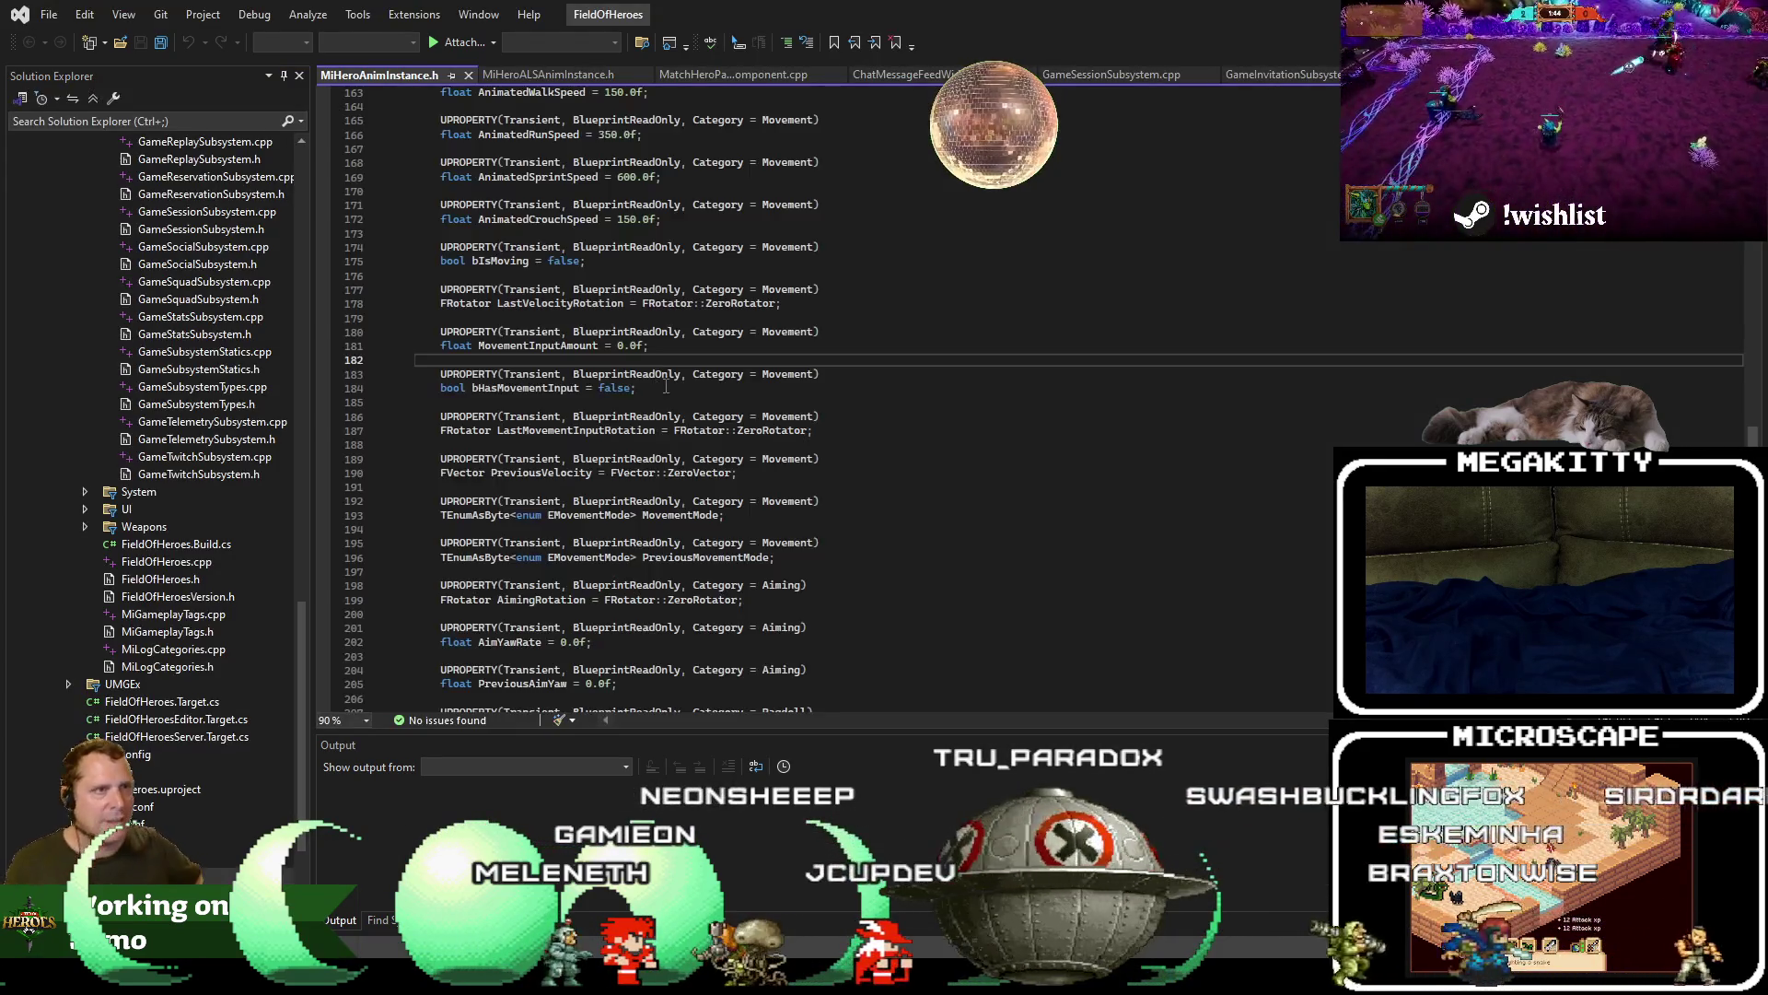
click(742, 287)
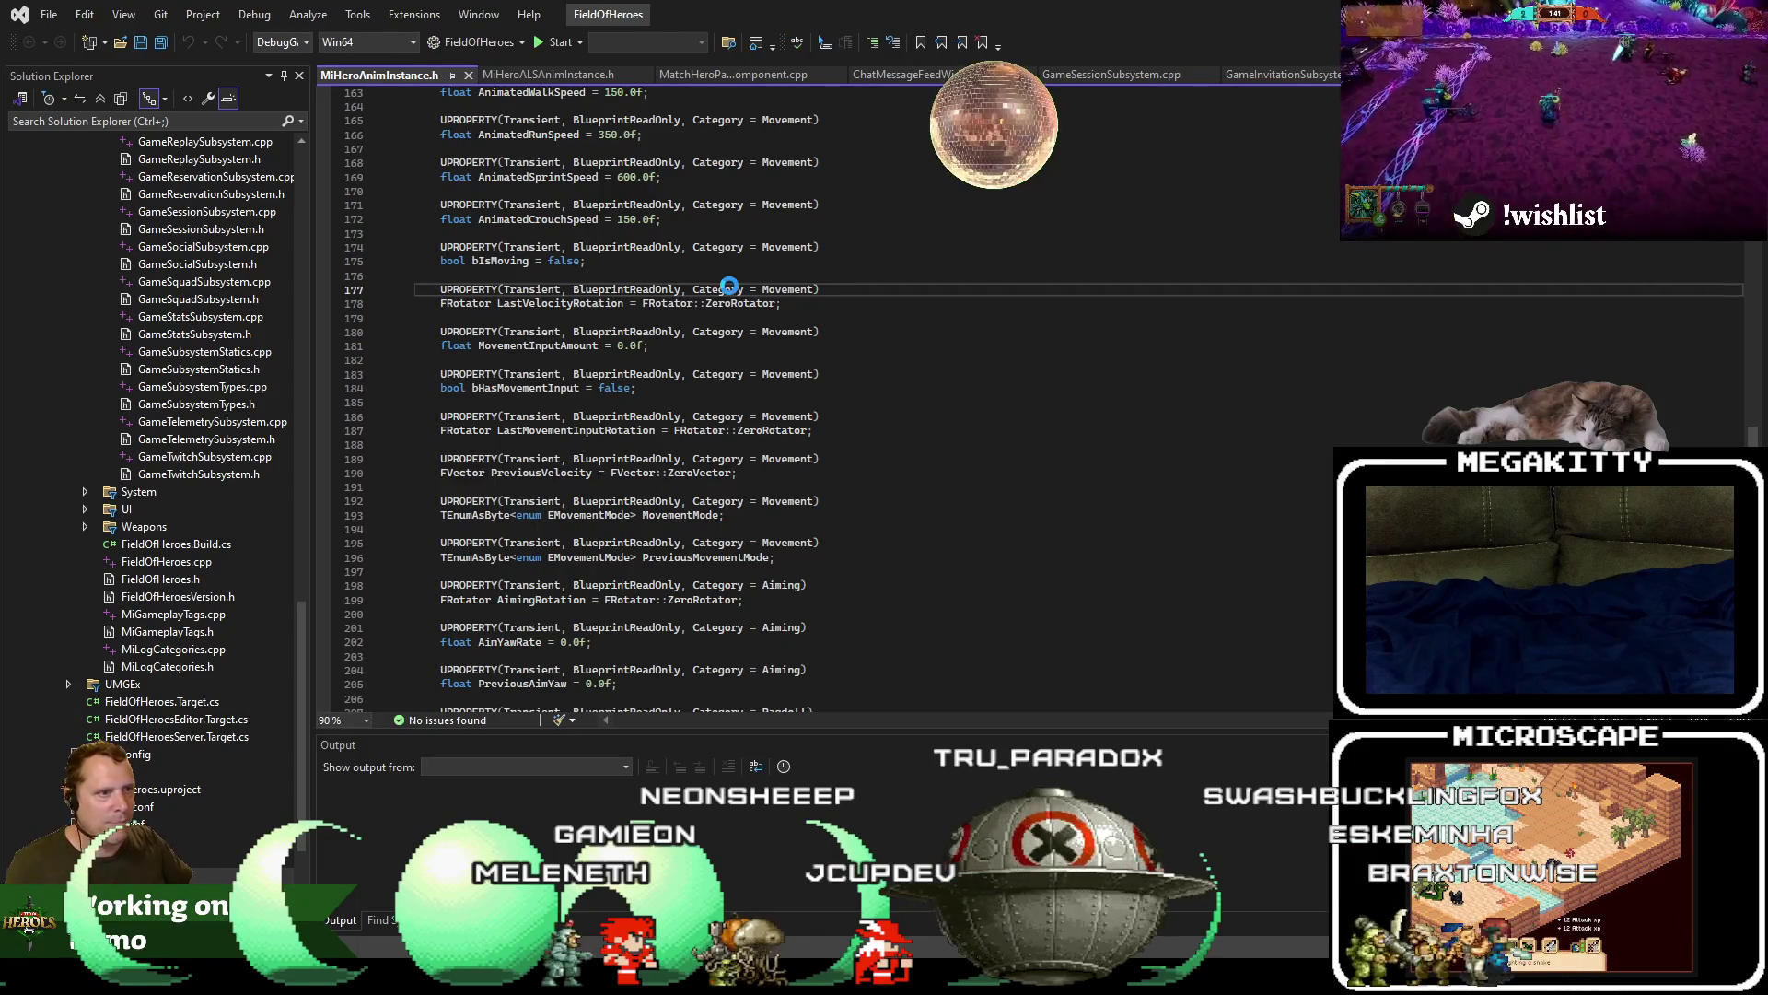
key(ctrl+shift+b)
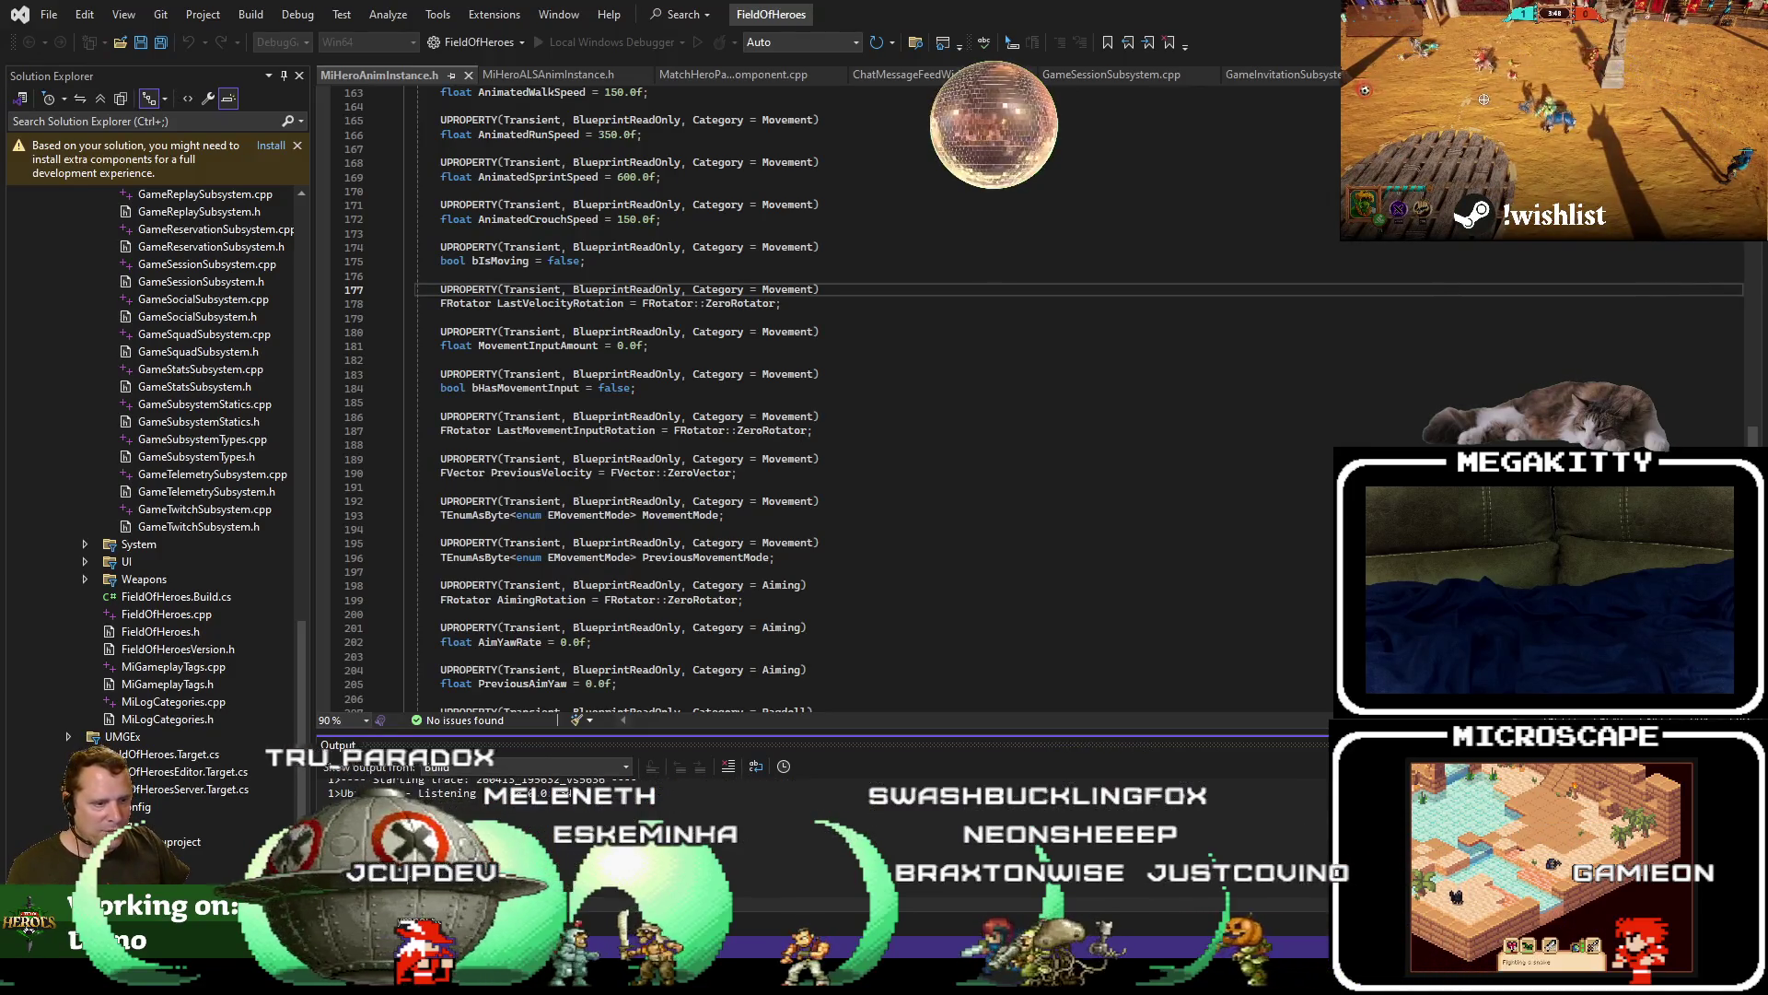
After the run ends, return to the code on the MovementInputAmount line.
key(alt+Tab)
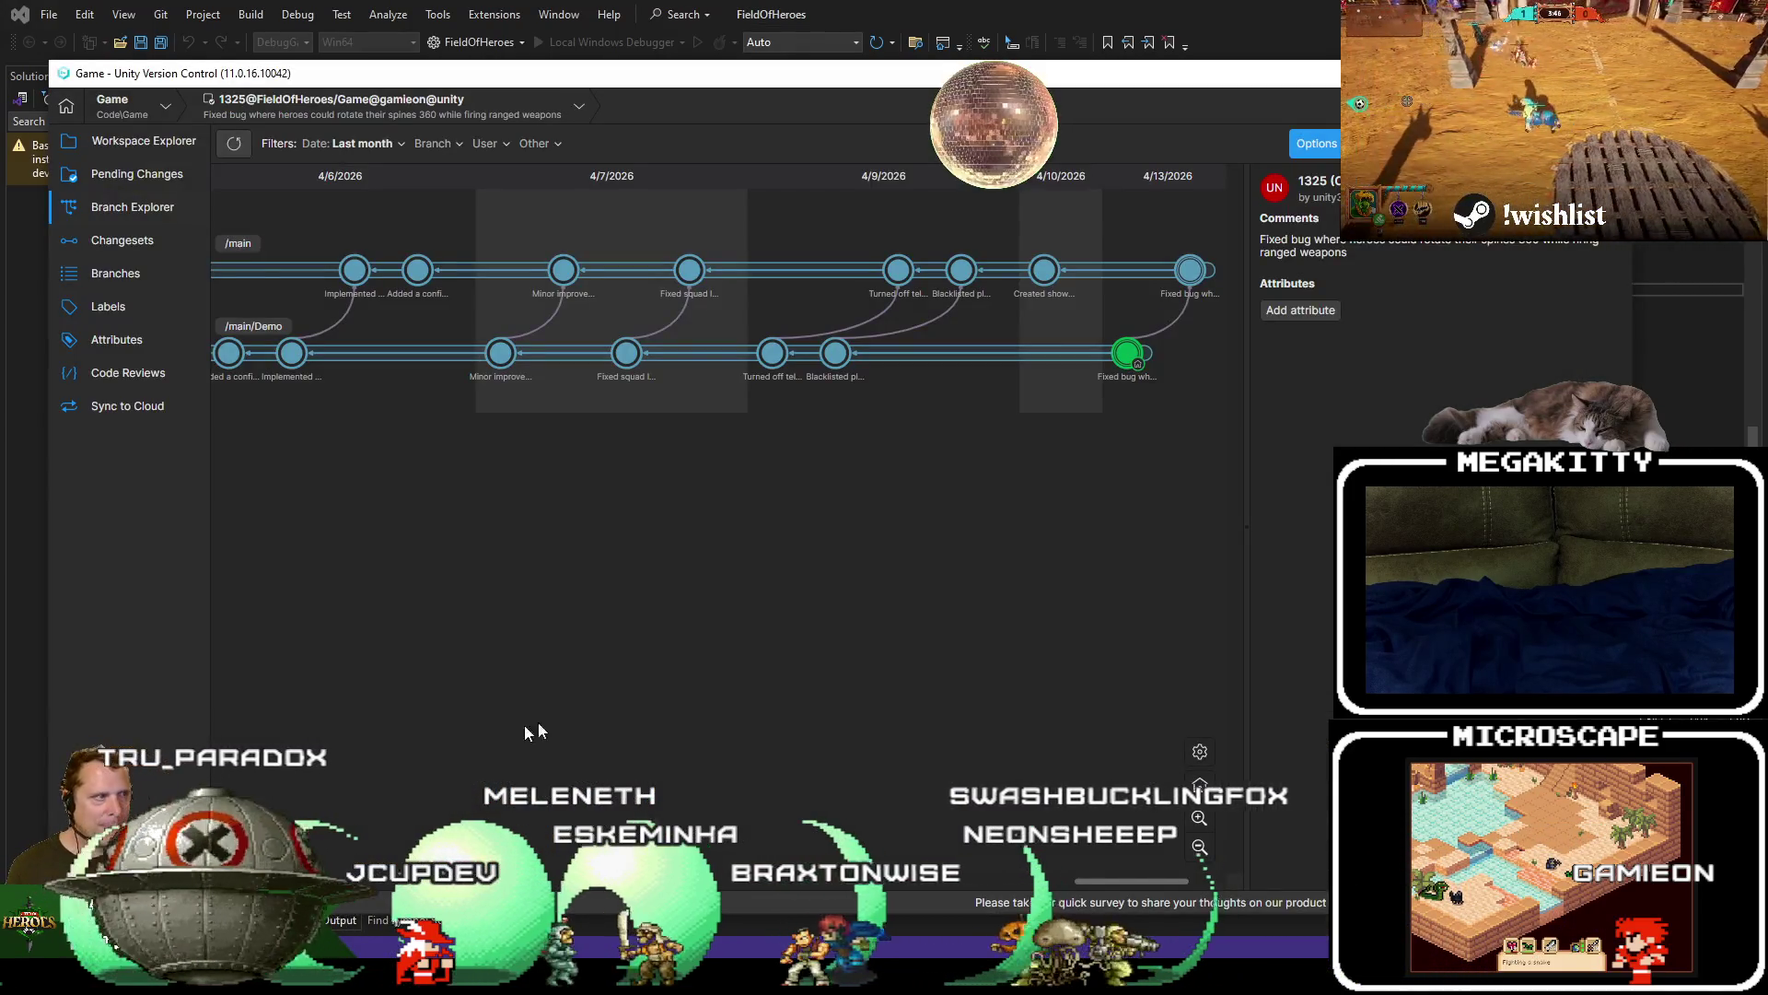
key(alt+Tab)
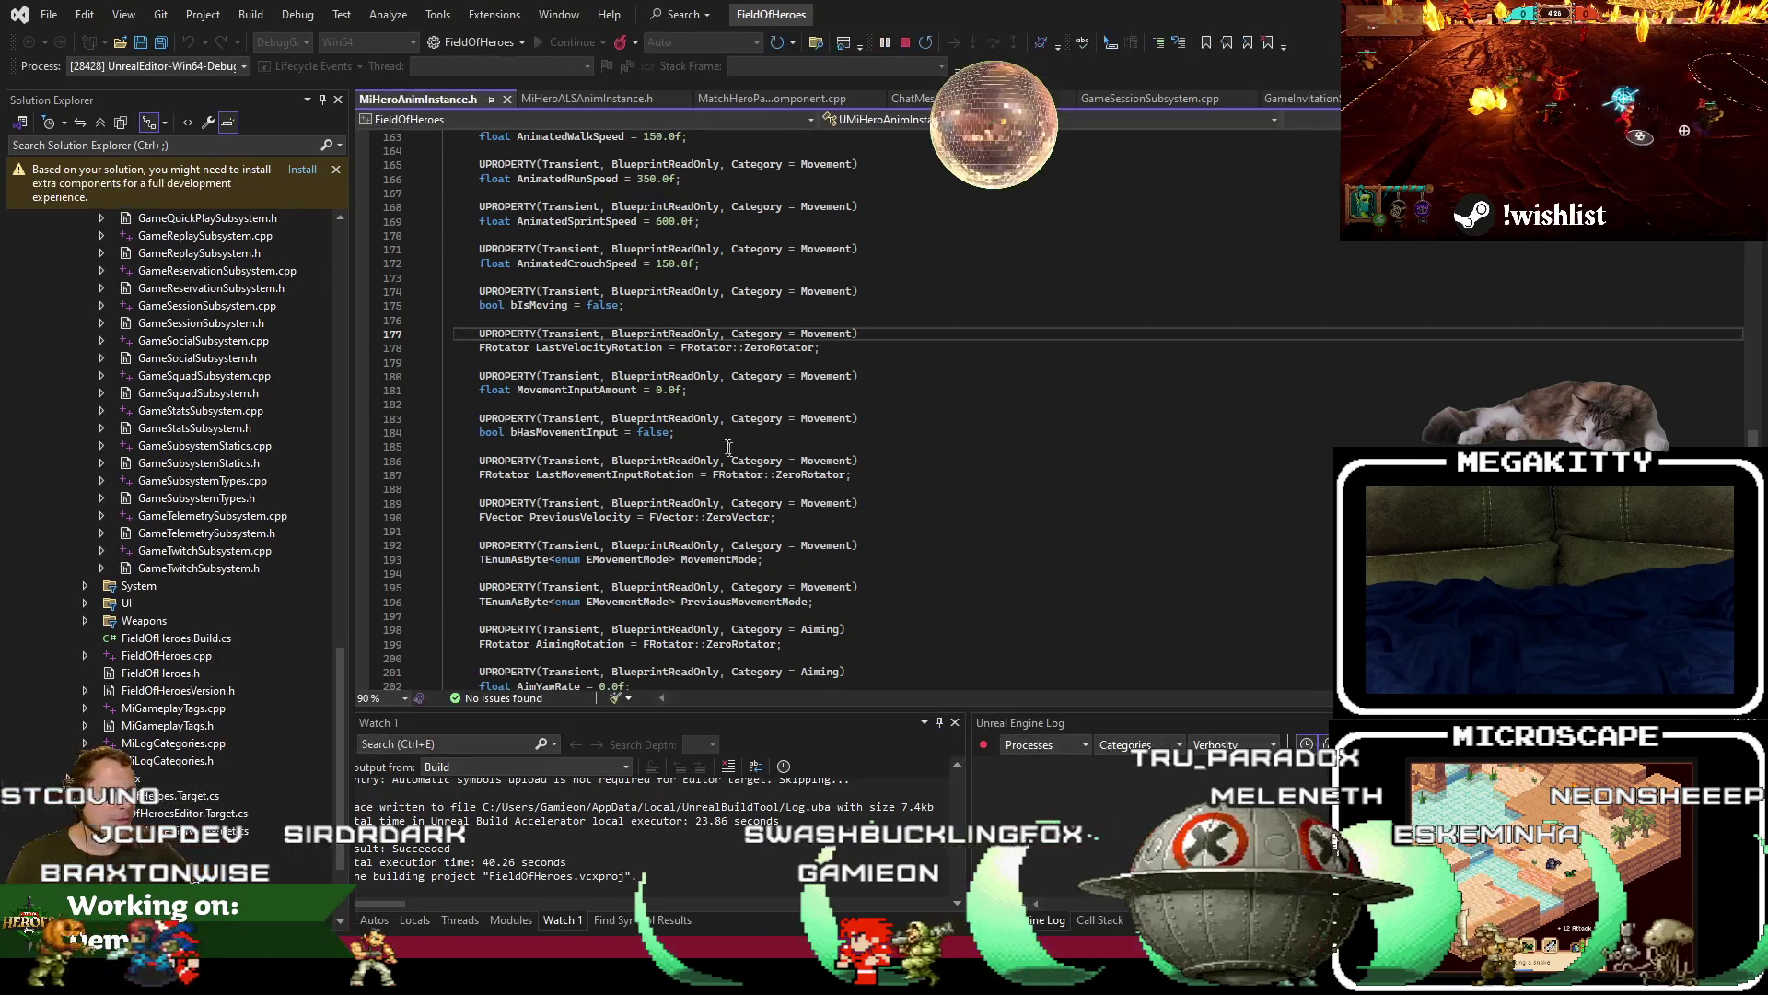
click(724, 425)
click(821, 366)
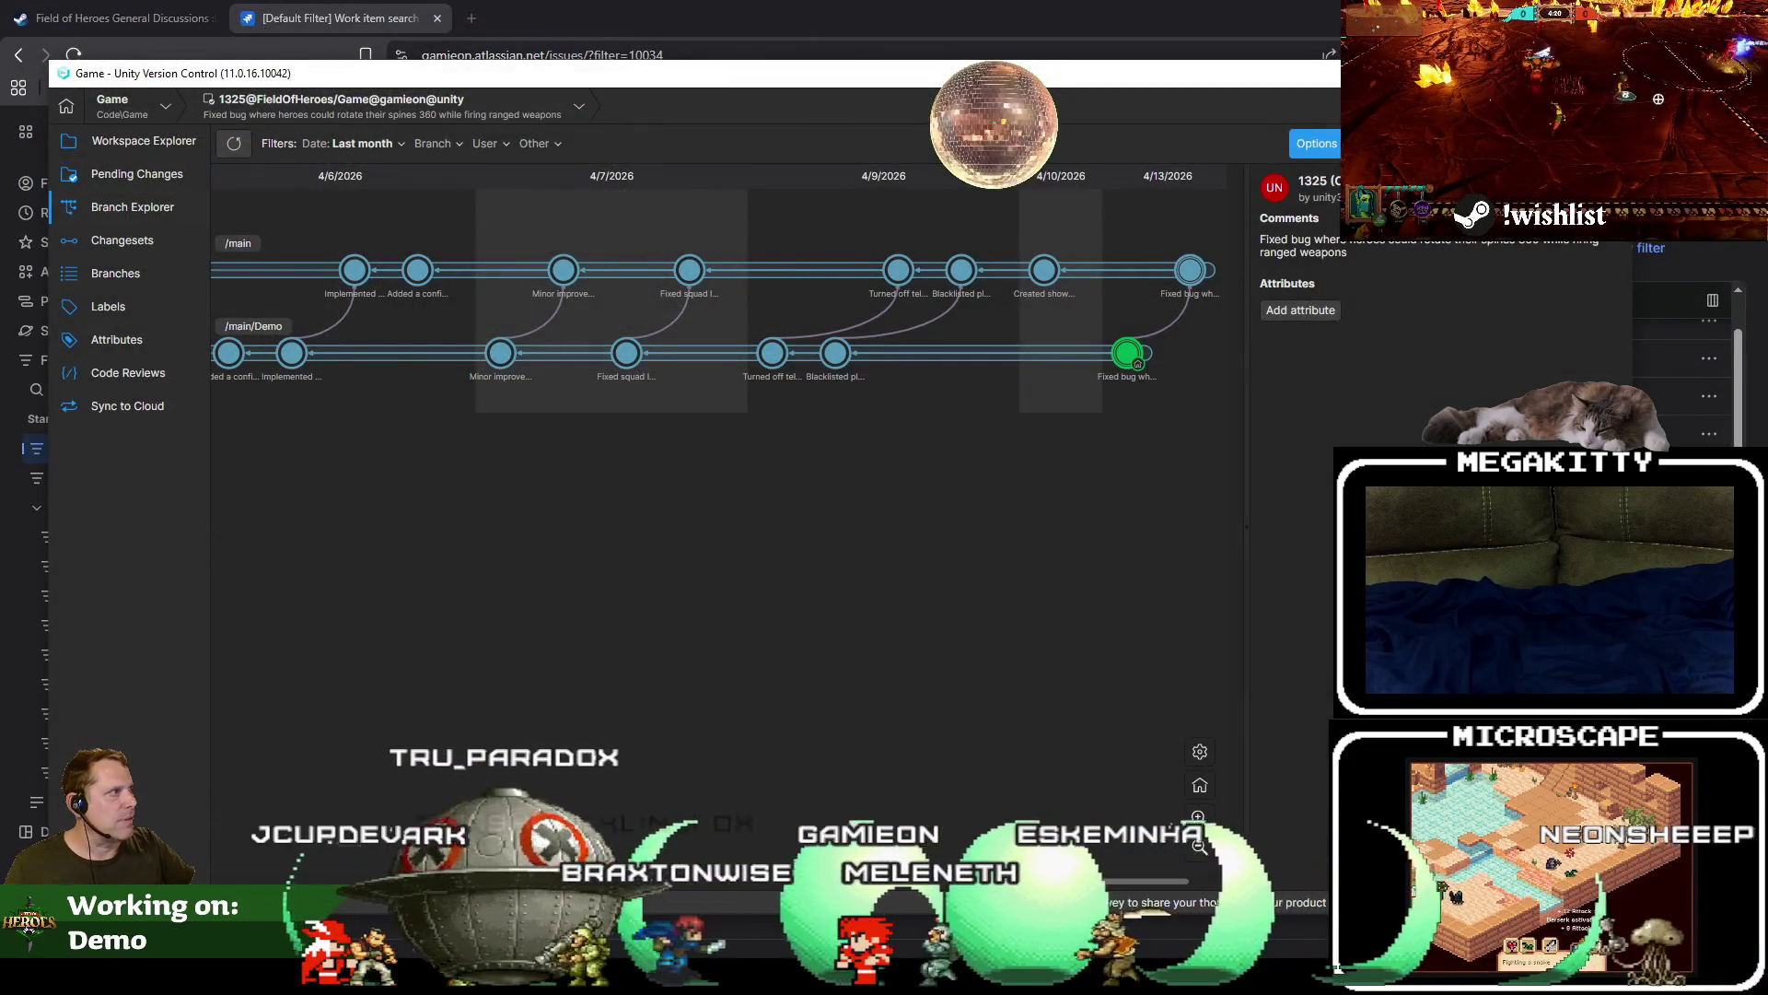
Hide the Unity Version Control window and the Jira browser to reveal the desktop.
key(alt+Tab)
key(super+d)
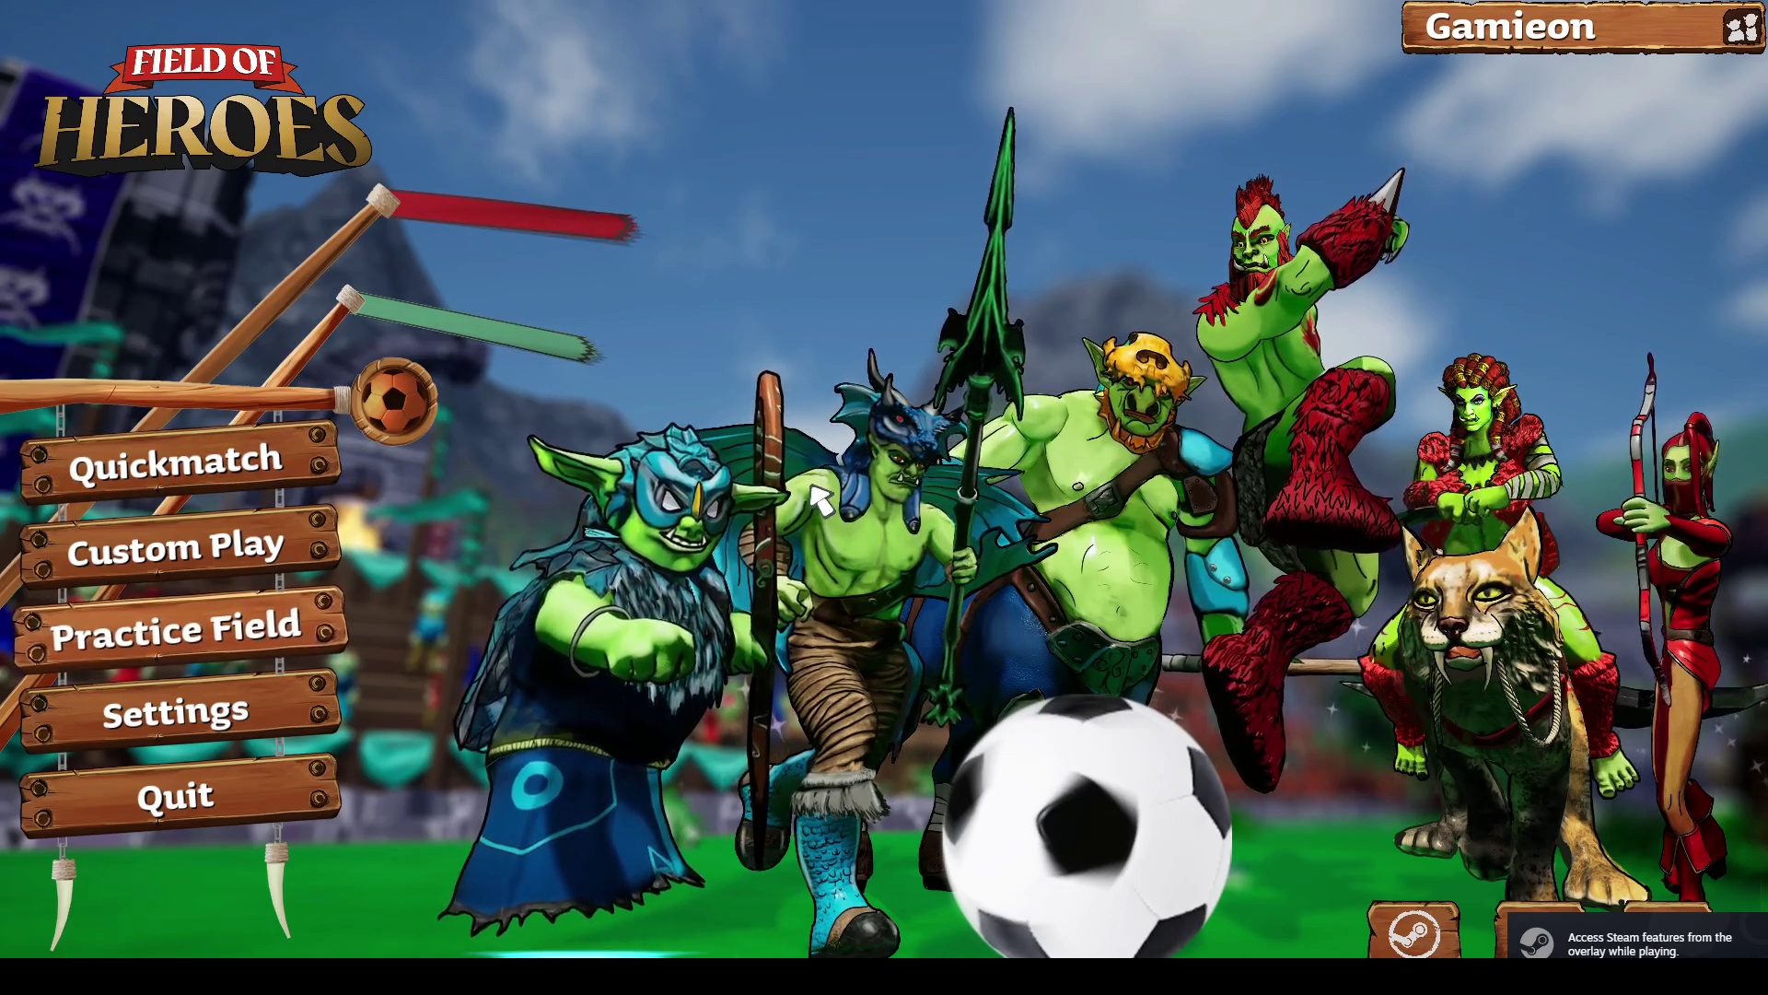
Start a quick match with Elis as the hero and mark ready.
click(251, 460)
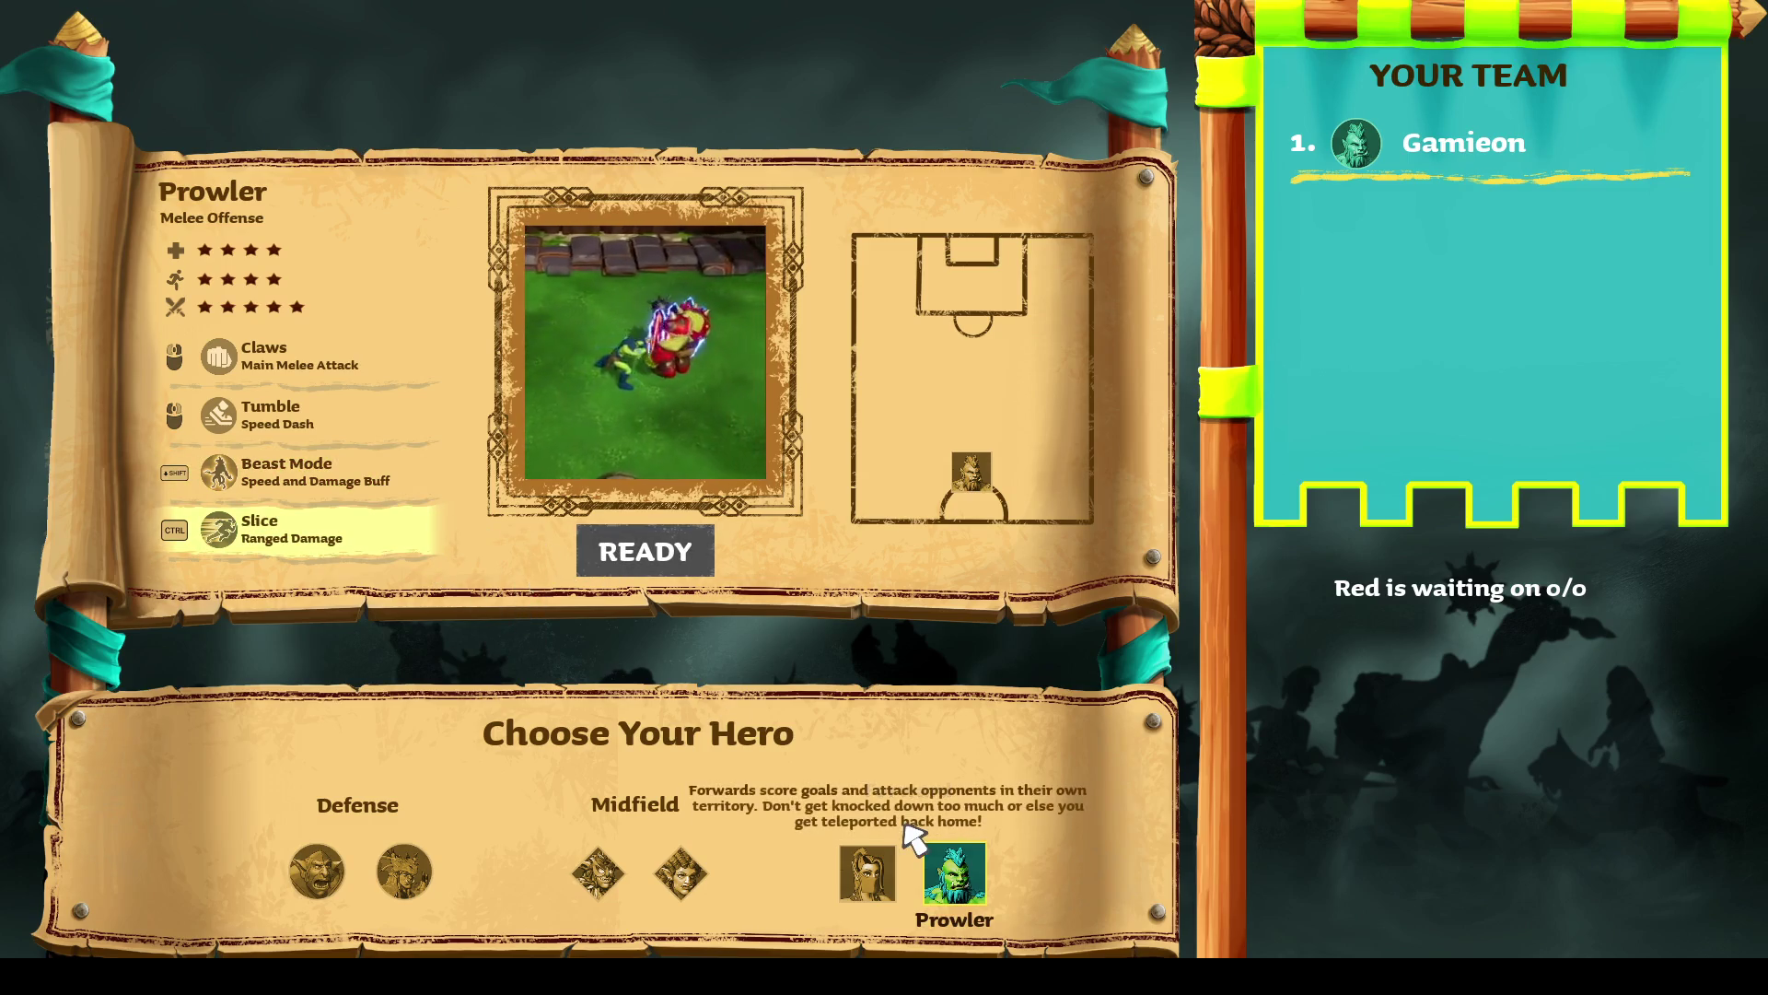
click(601, 884)
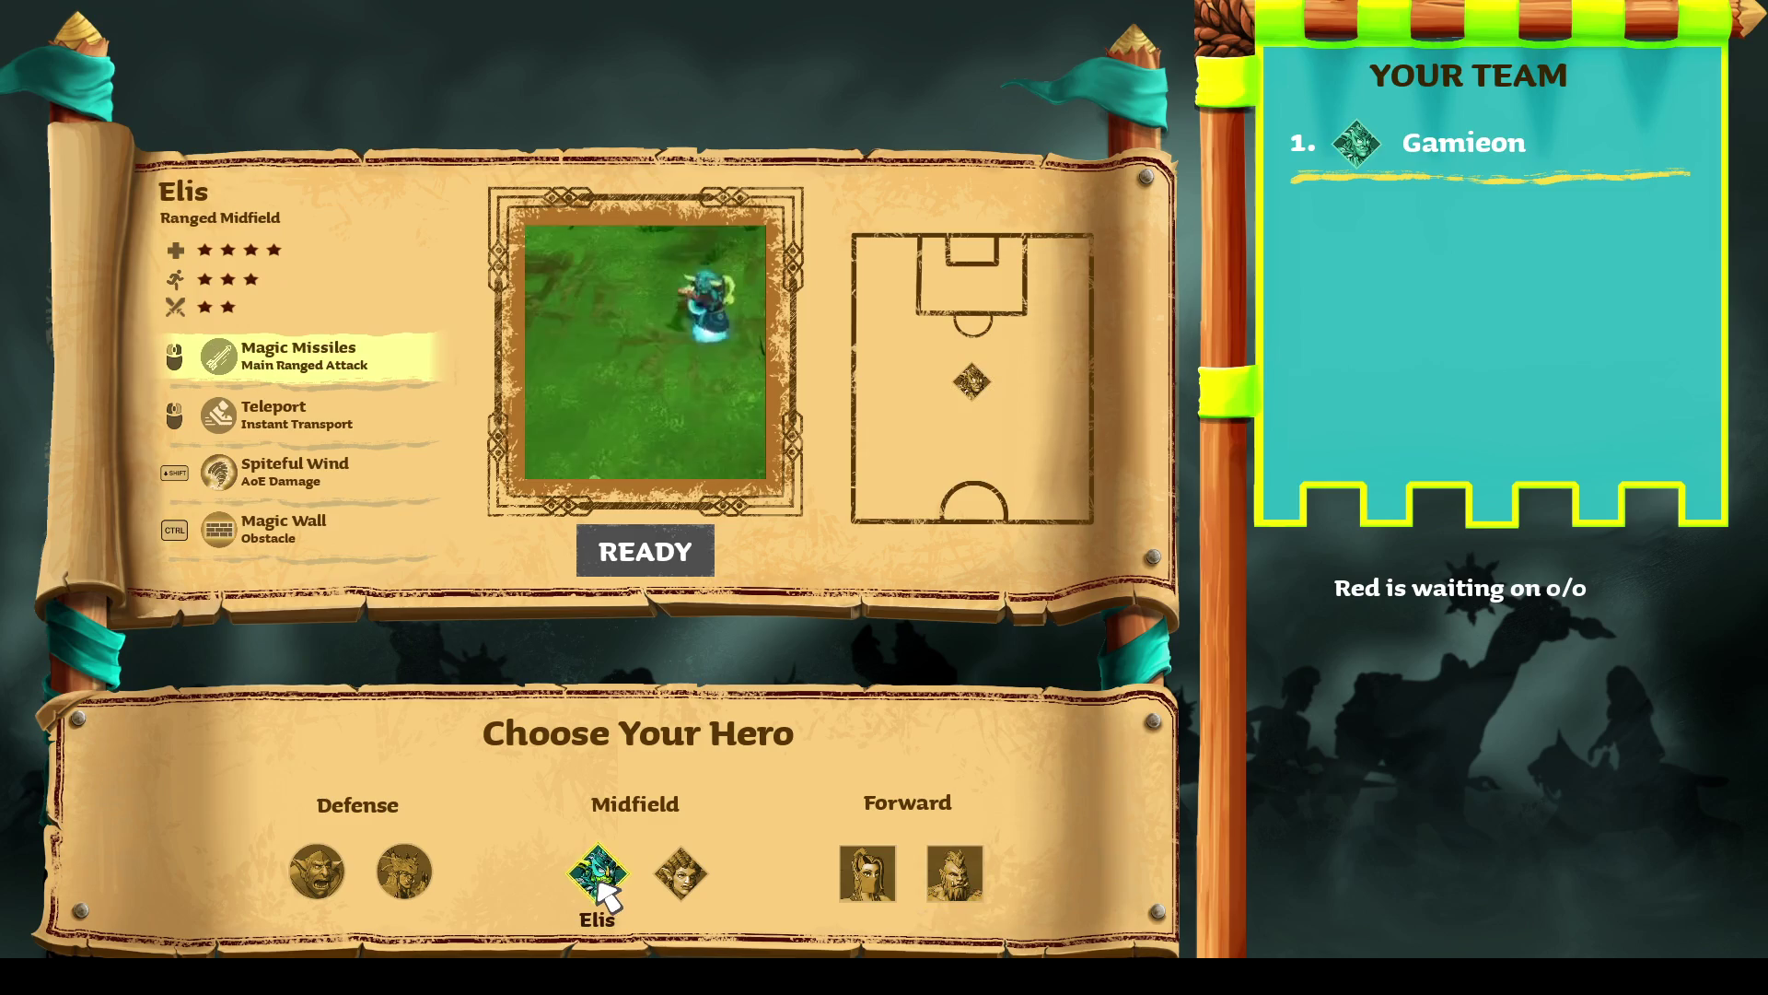
click(659, 559)
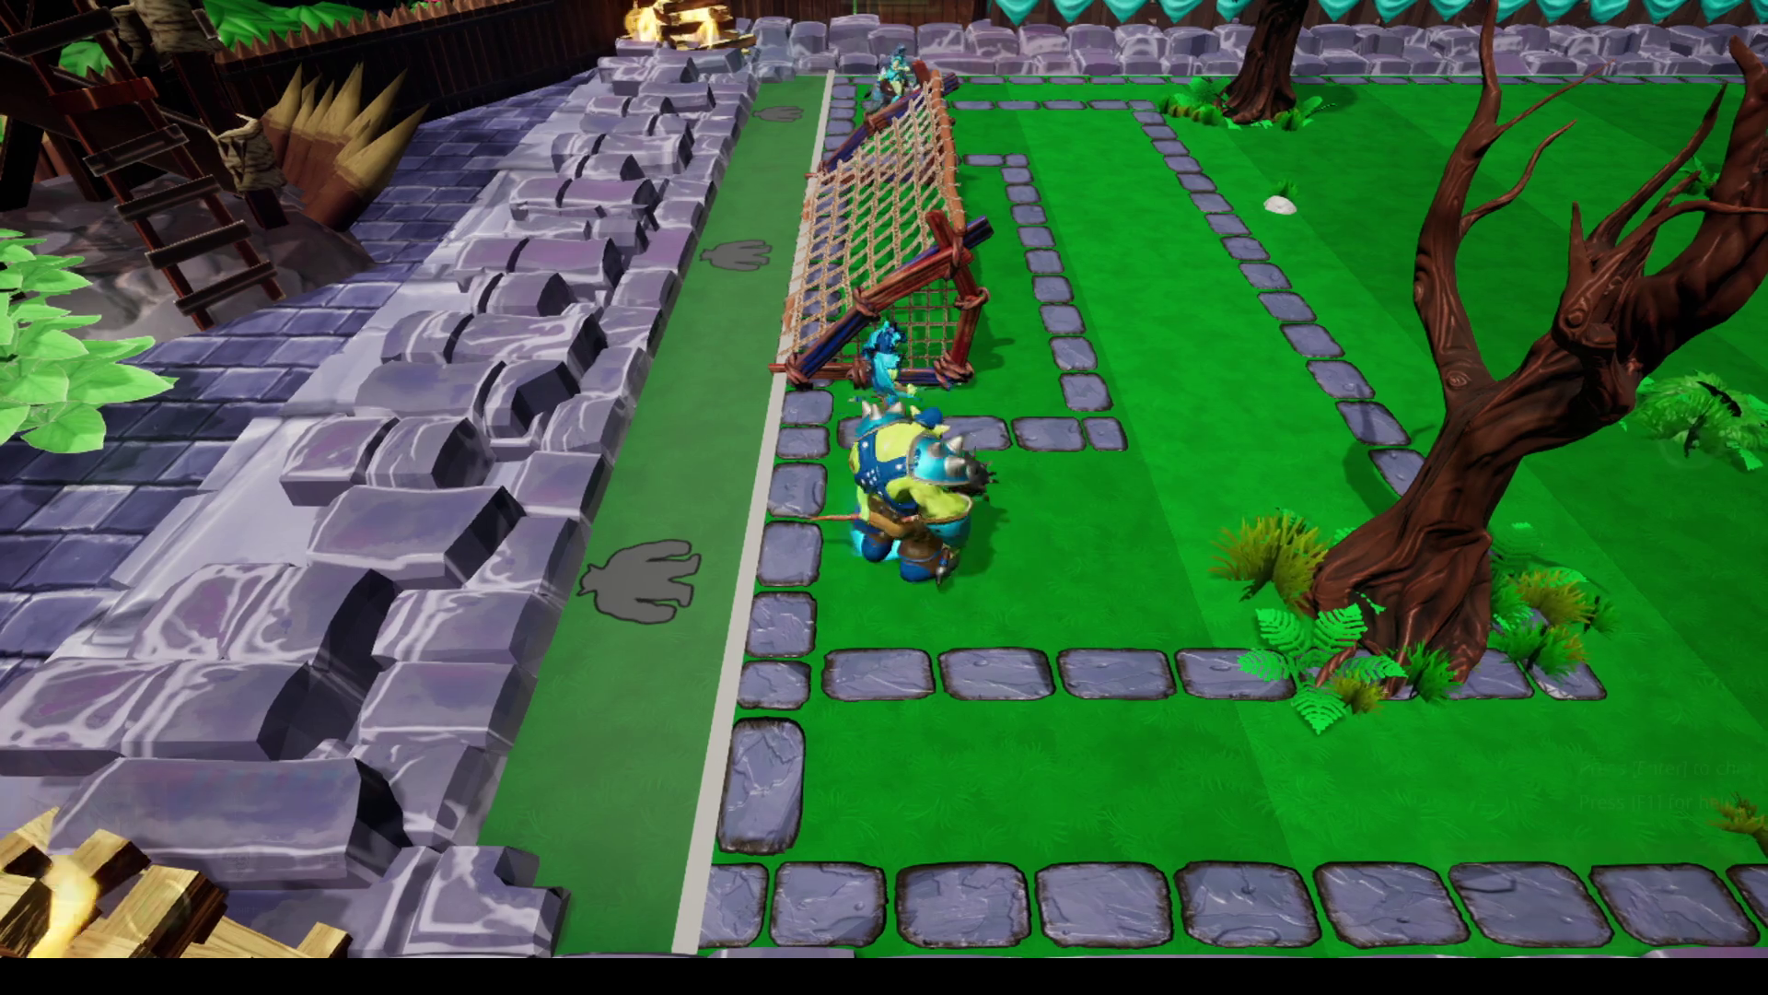
Dash forward at kickoff and hit the enemy ball carrier with ranged attacks and a teleport.
key(shift)
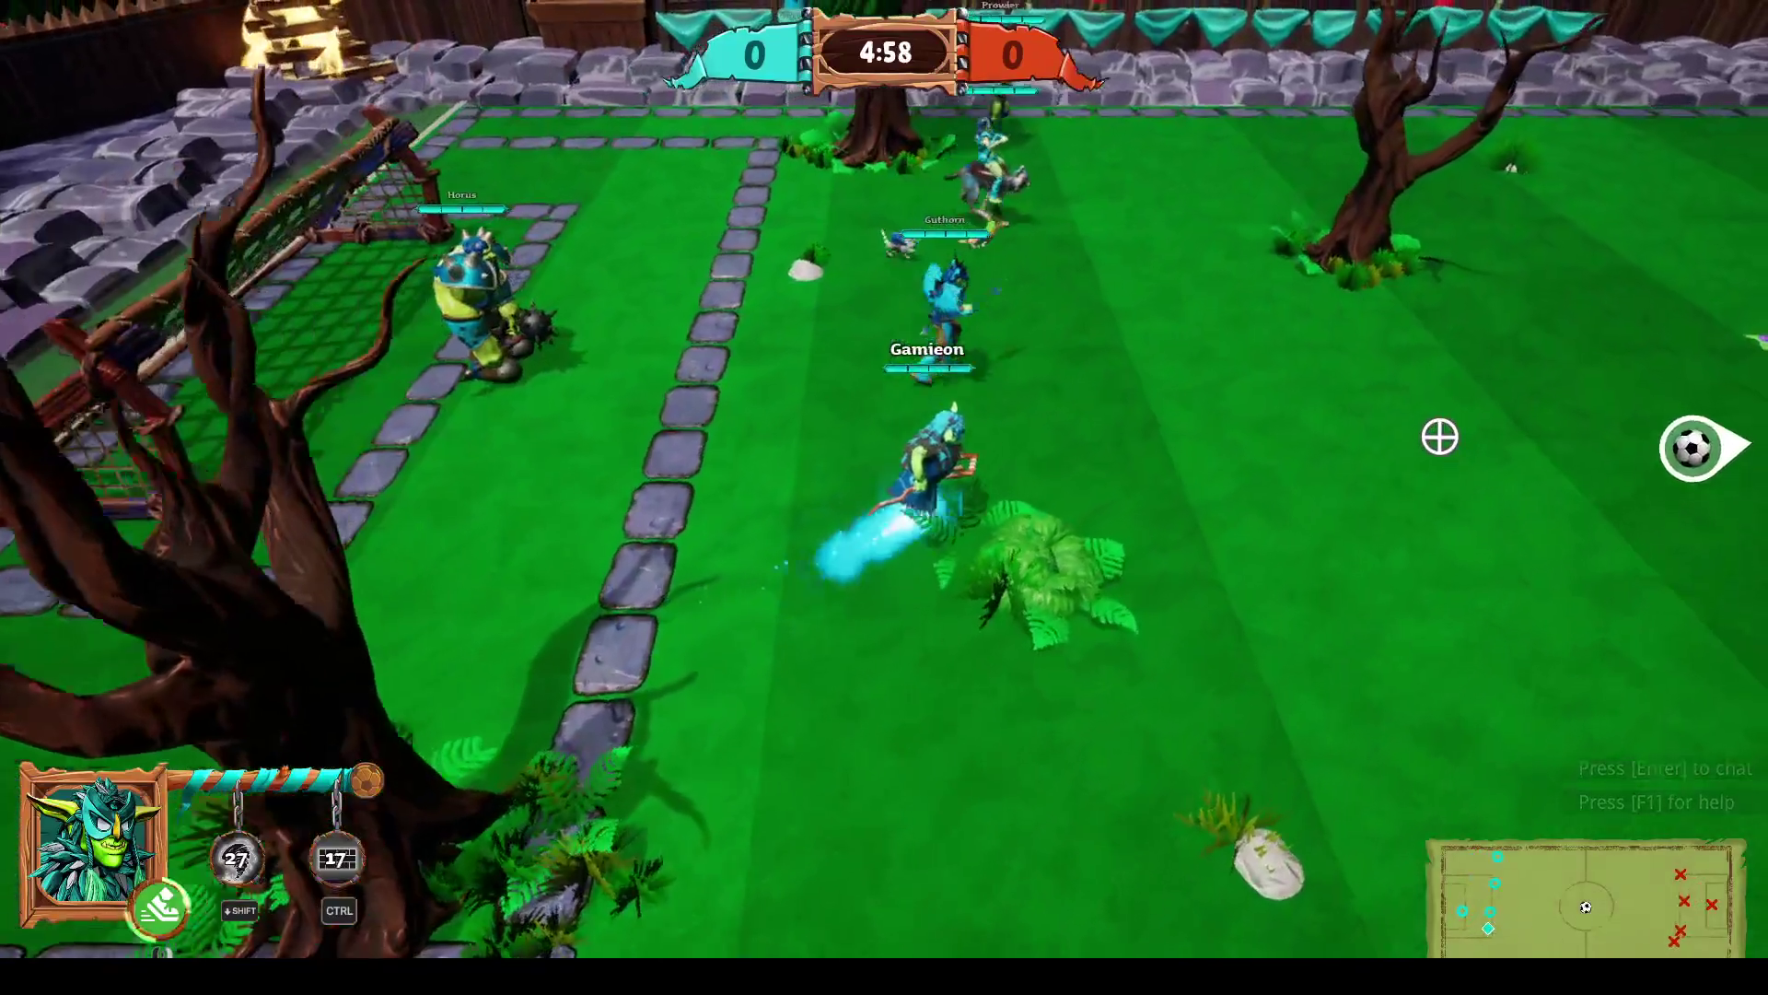
click(1568, 465)
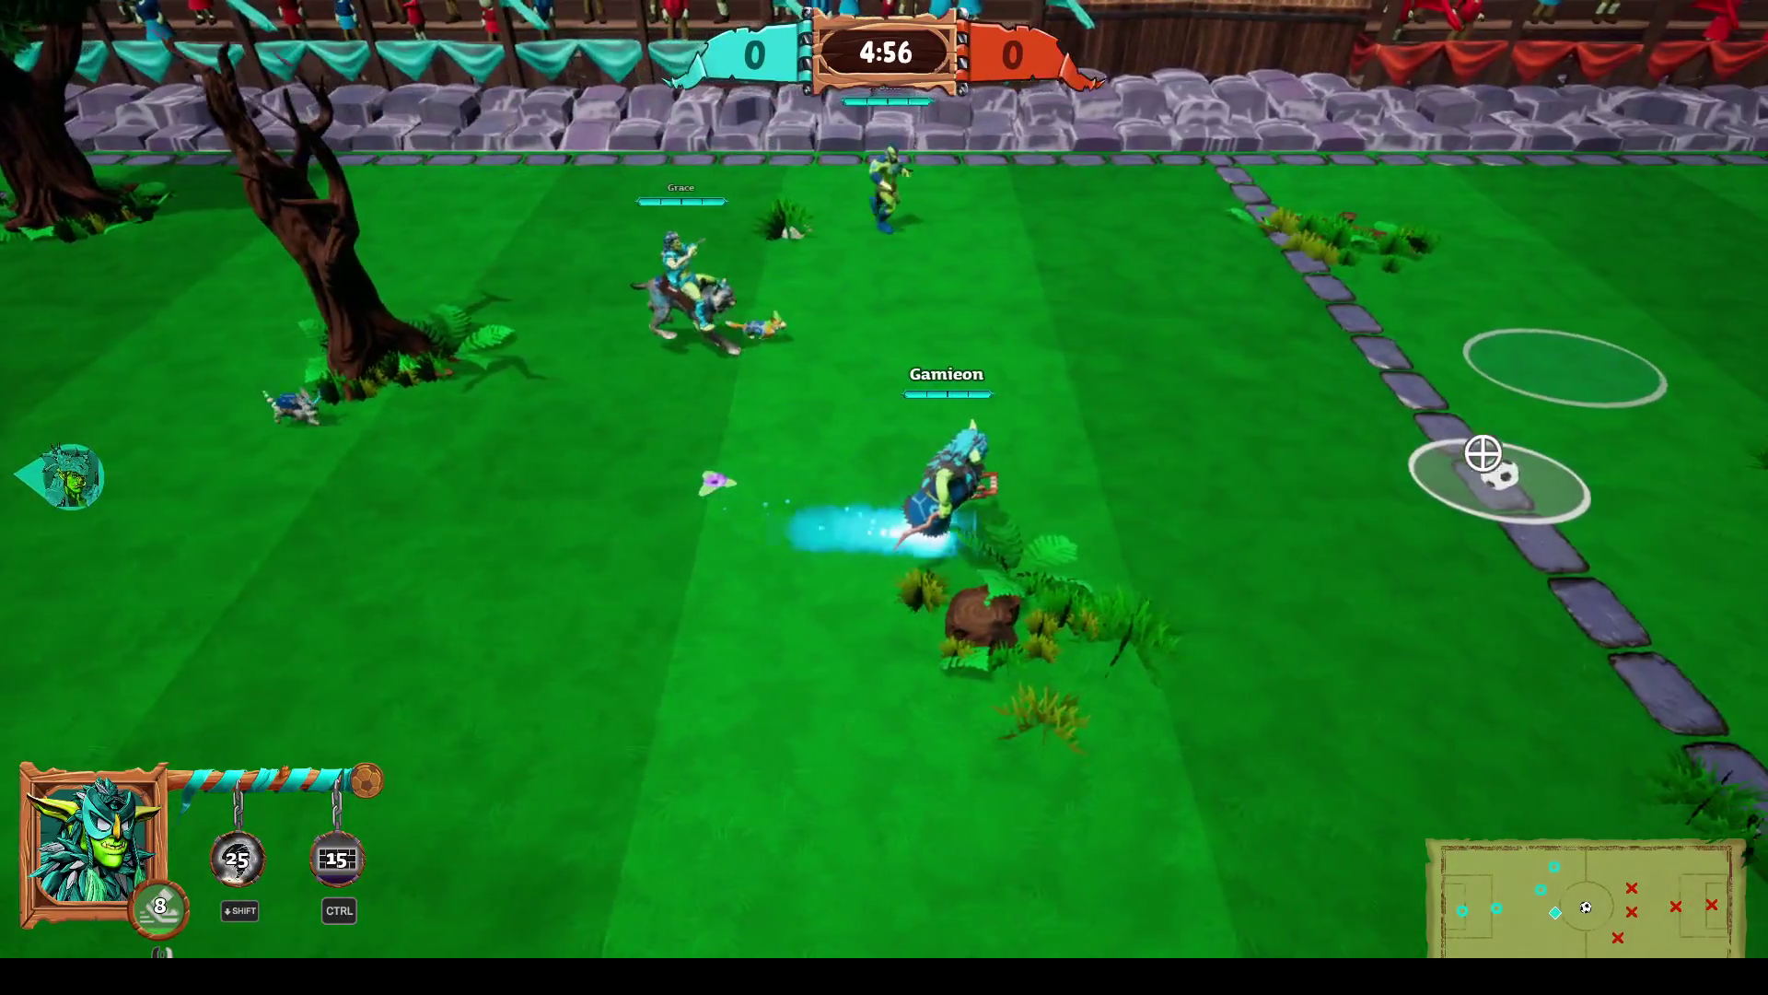
click(1169, 335)
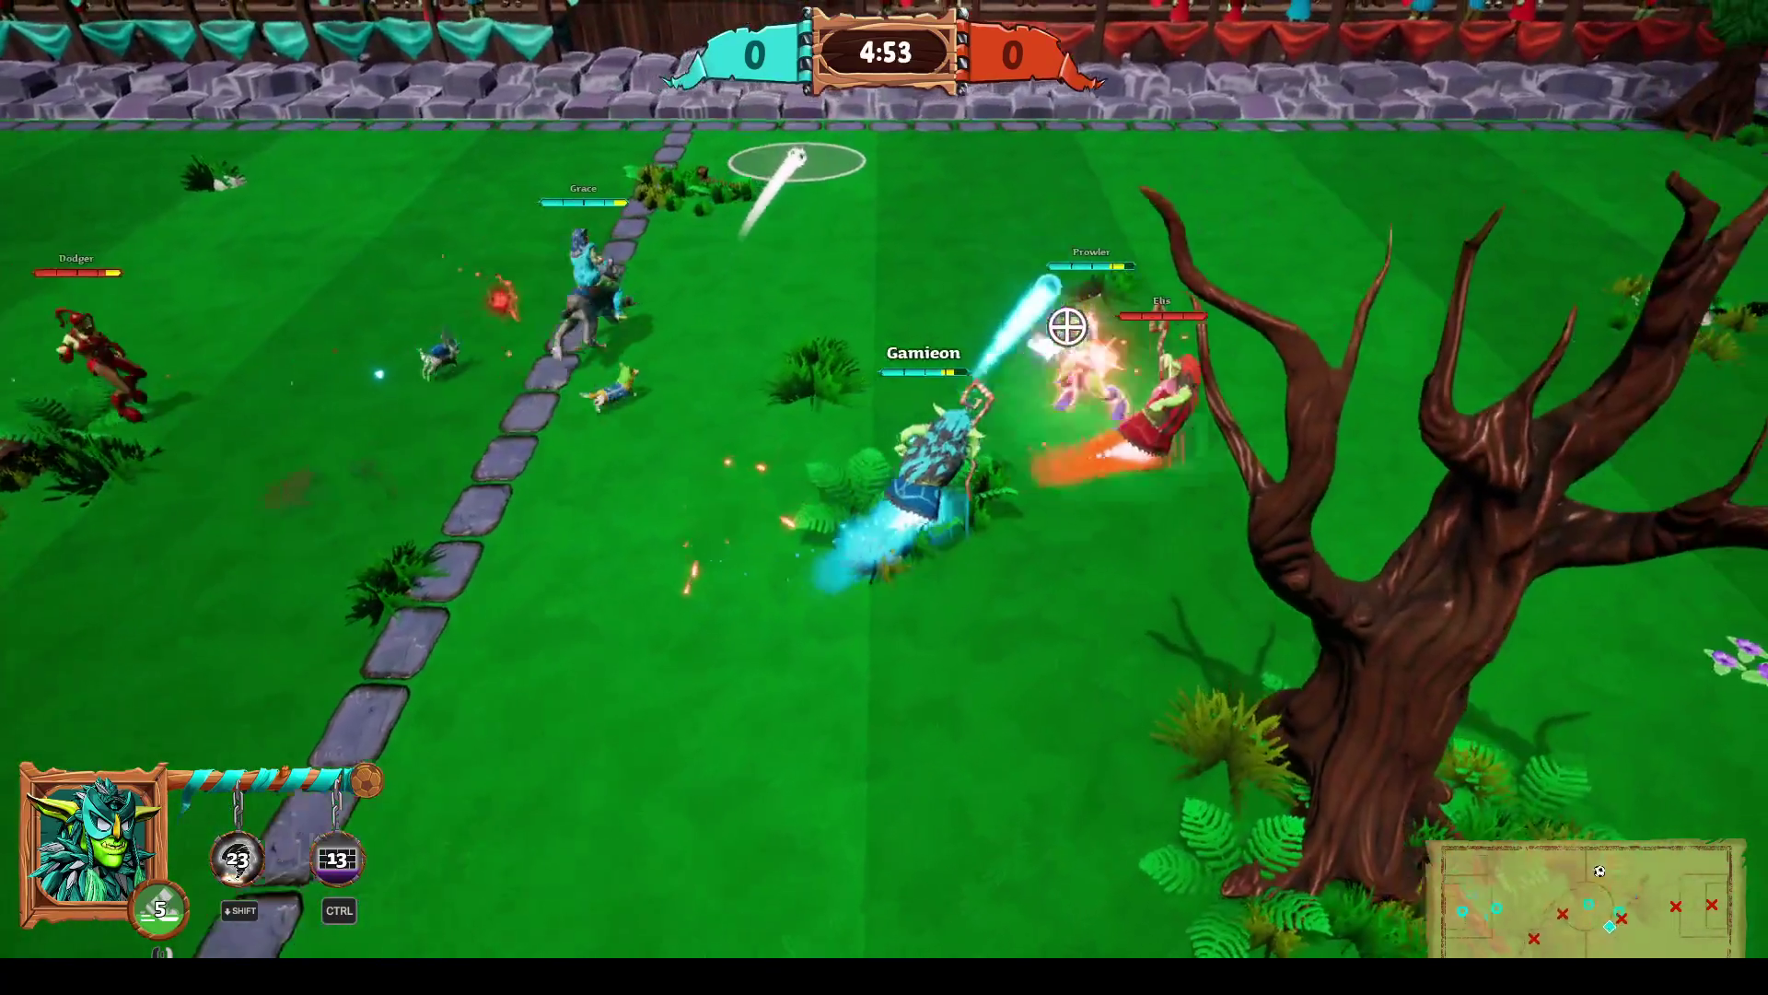
click(1444, 457)
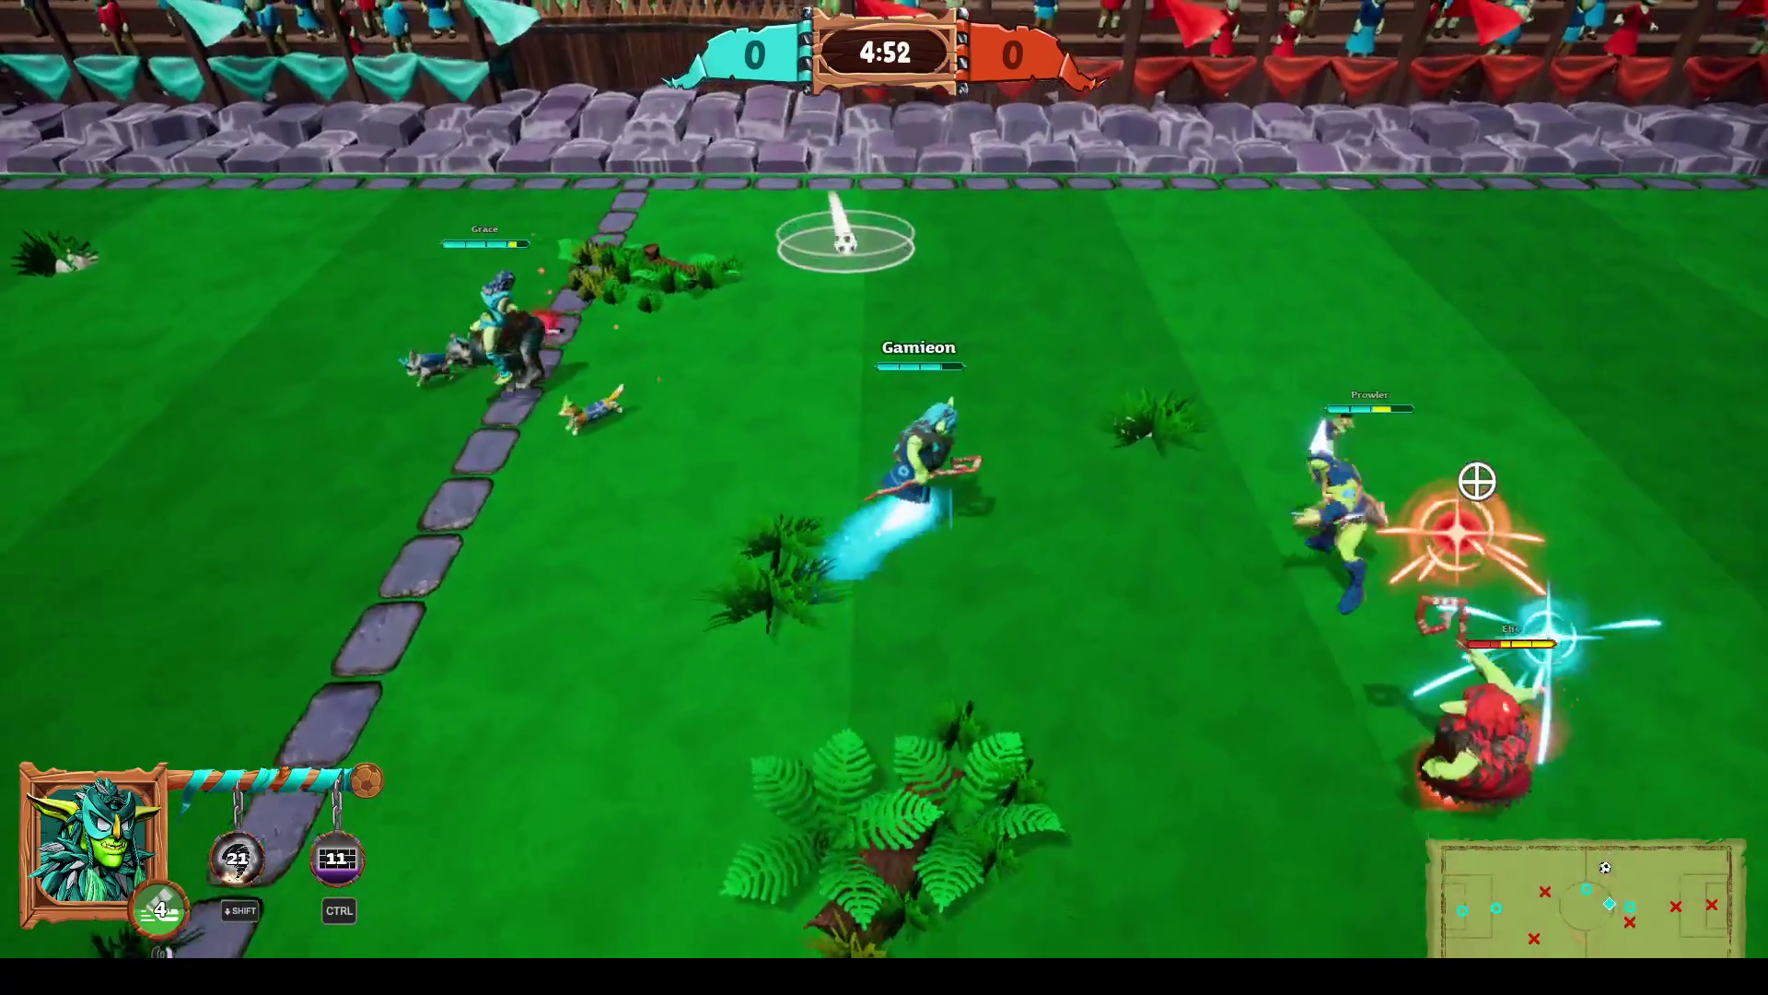
key(d)
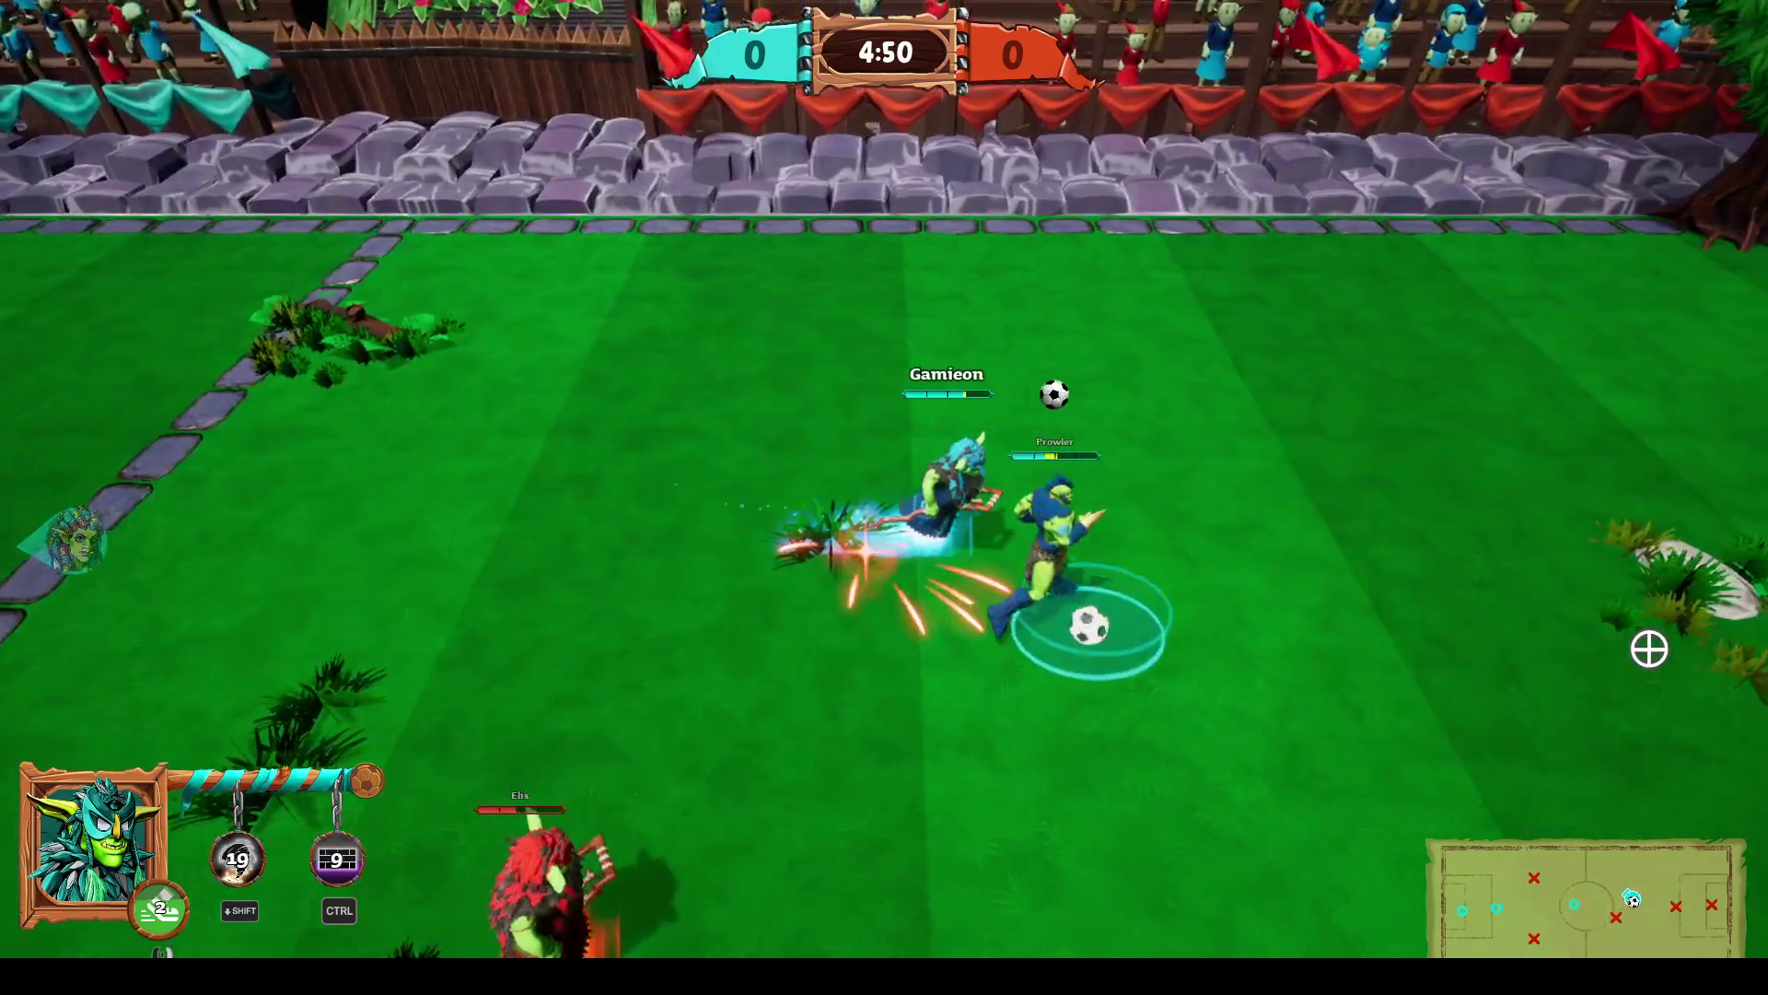
right_click(1559, 461)
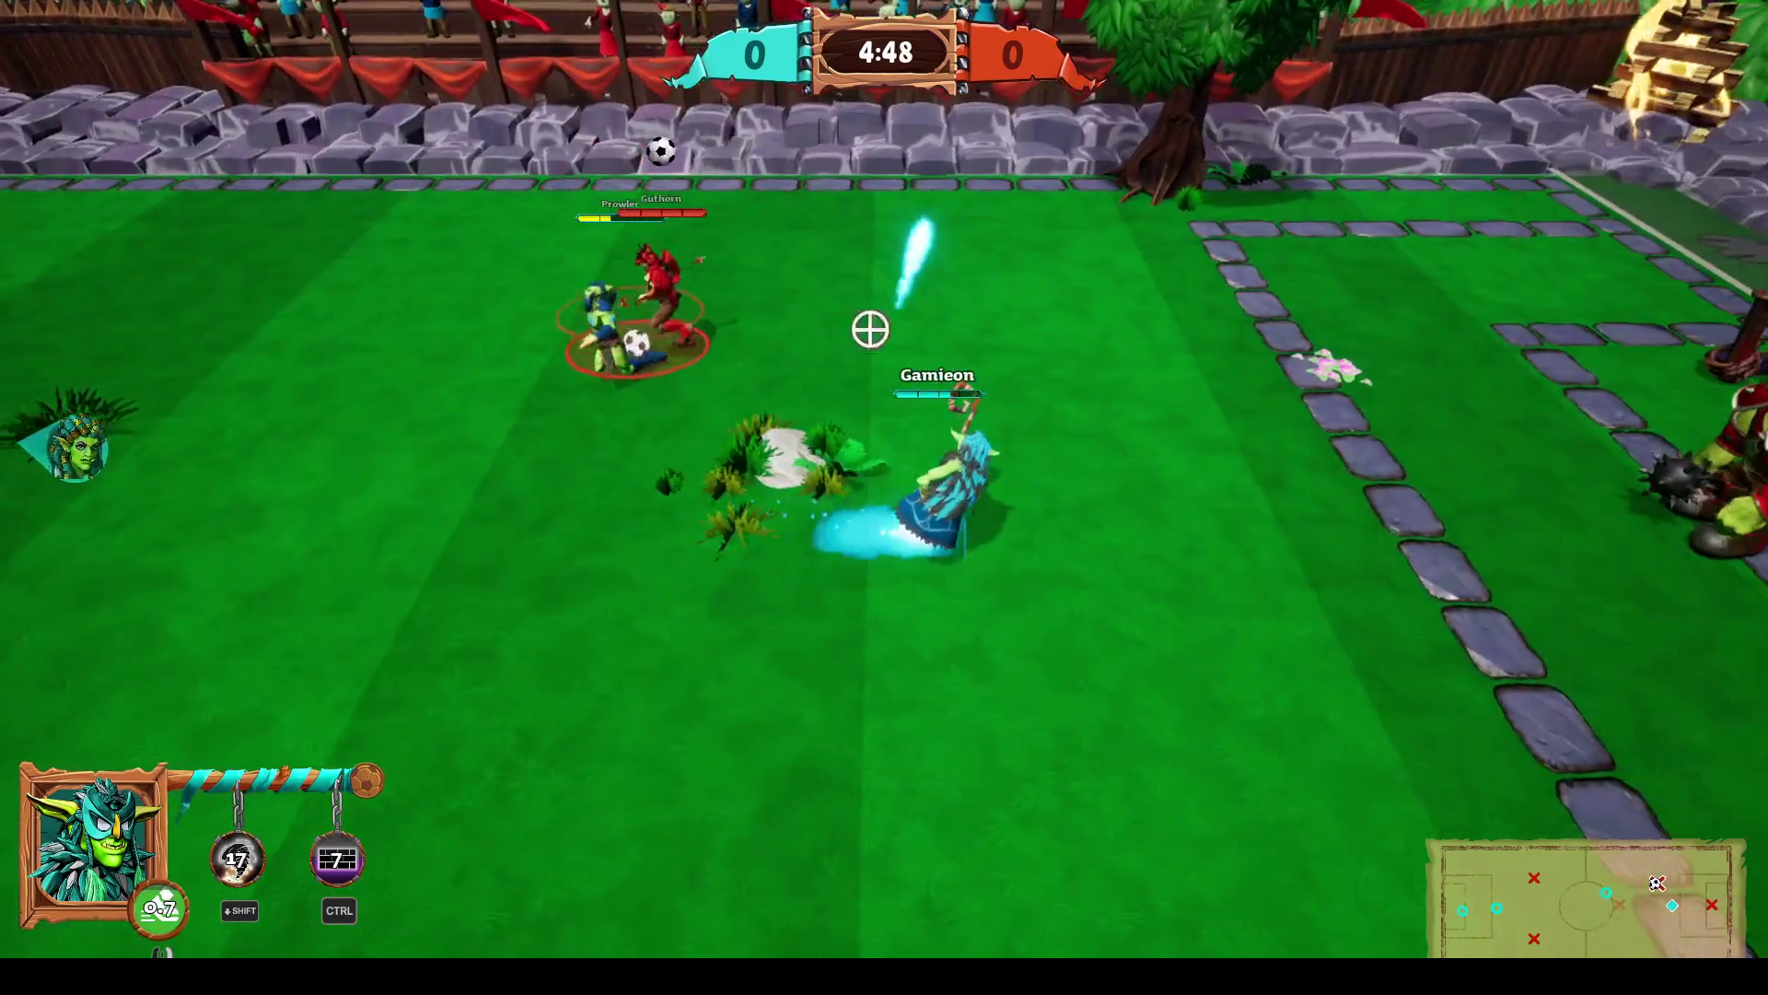
key(a)
click(514, 382)
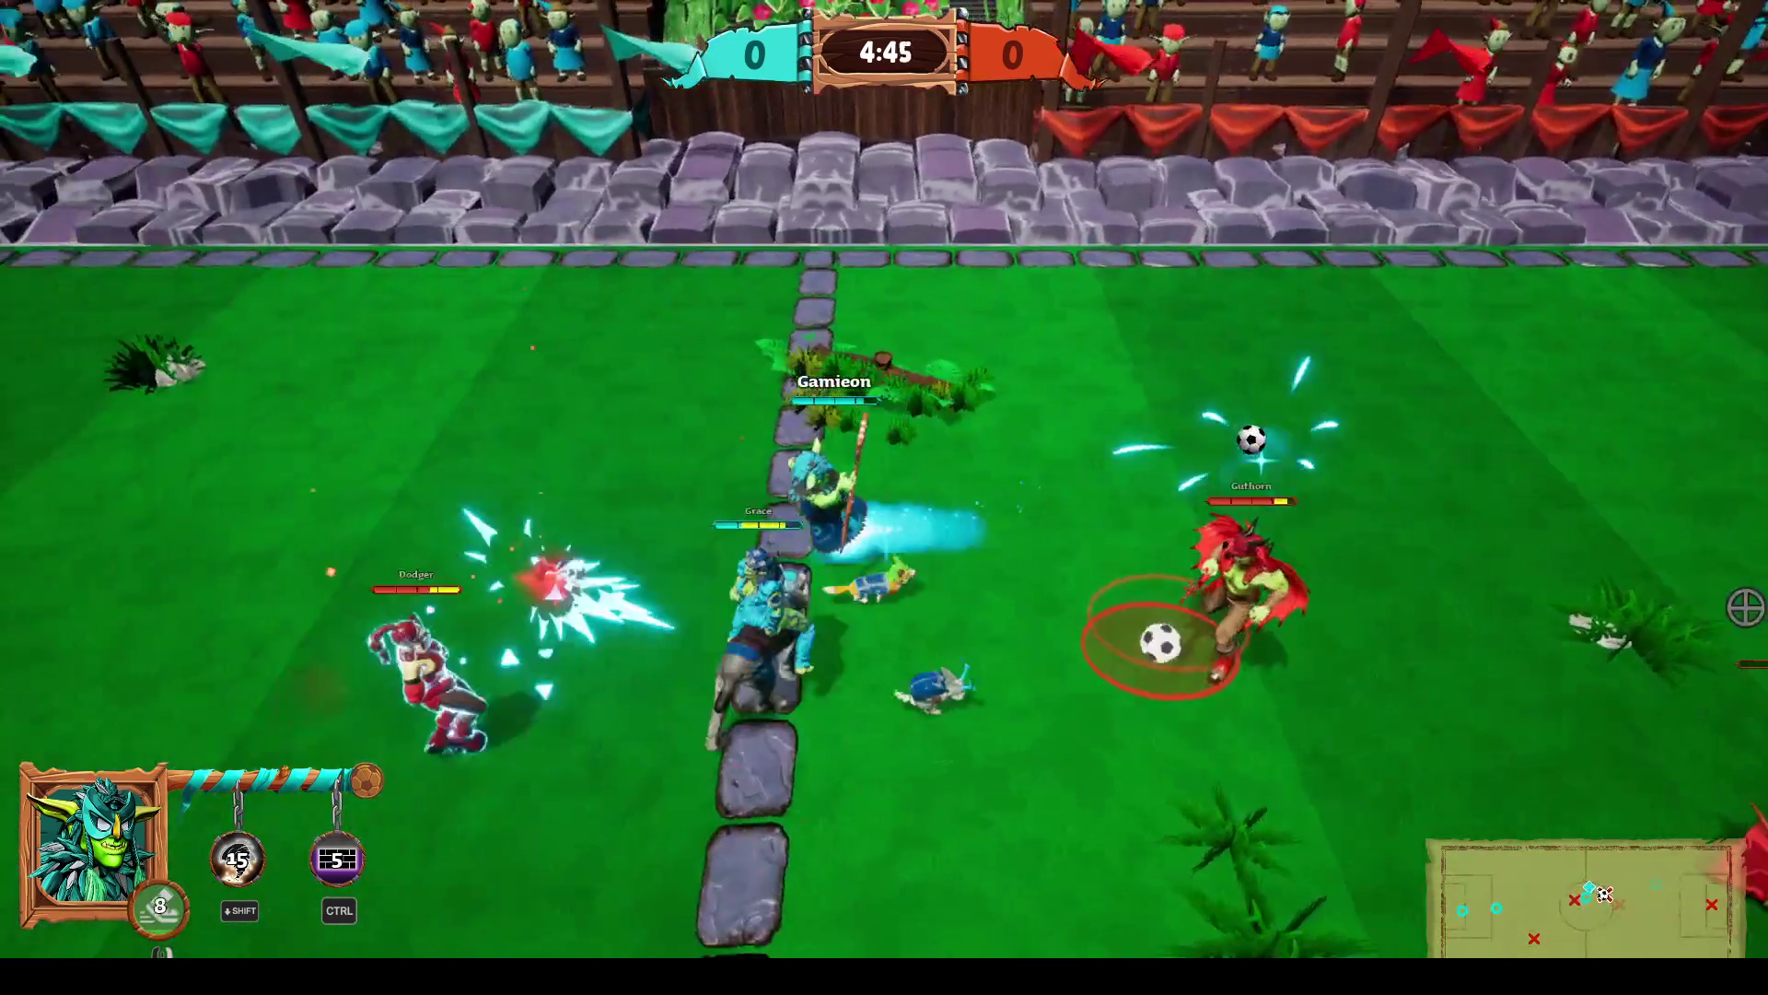
click(1630, 613)
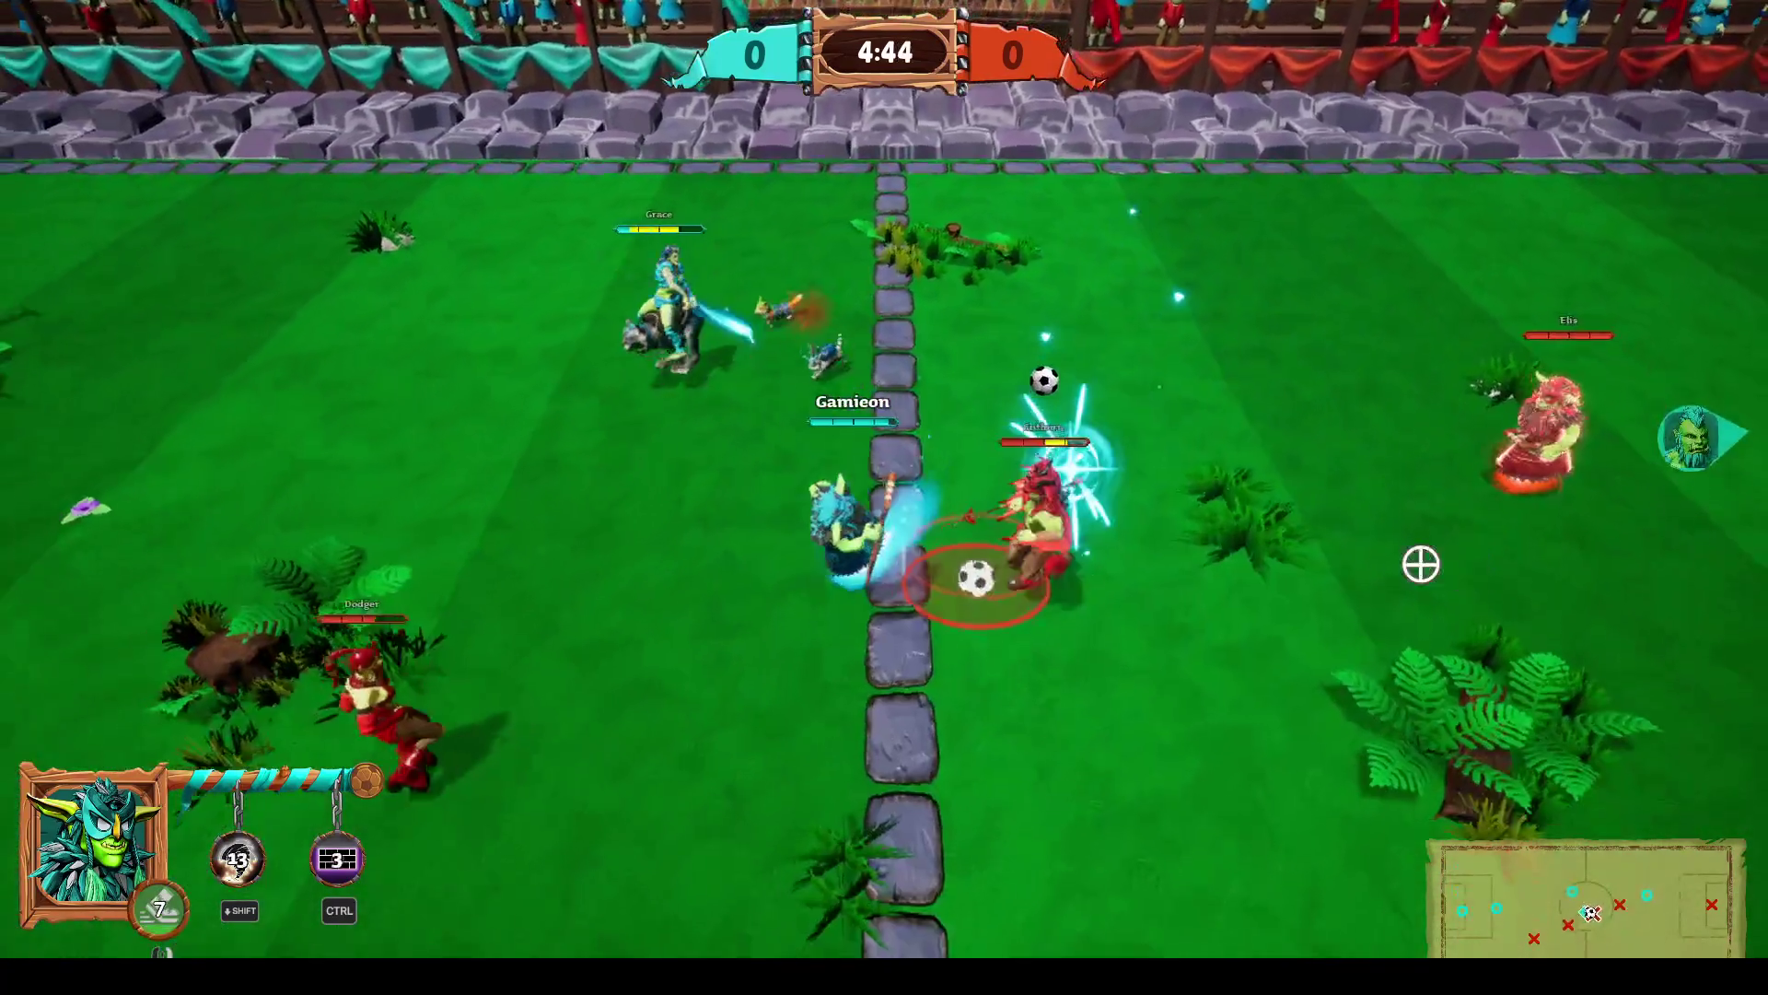
Take the ball, dribble across the centre path, then chase loose balls around midfield.
key(a)
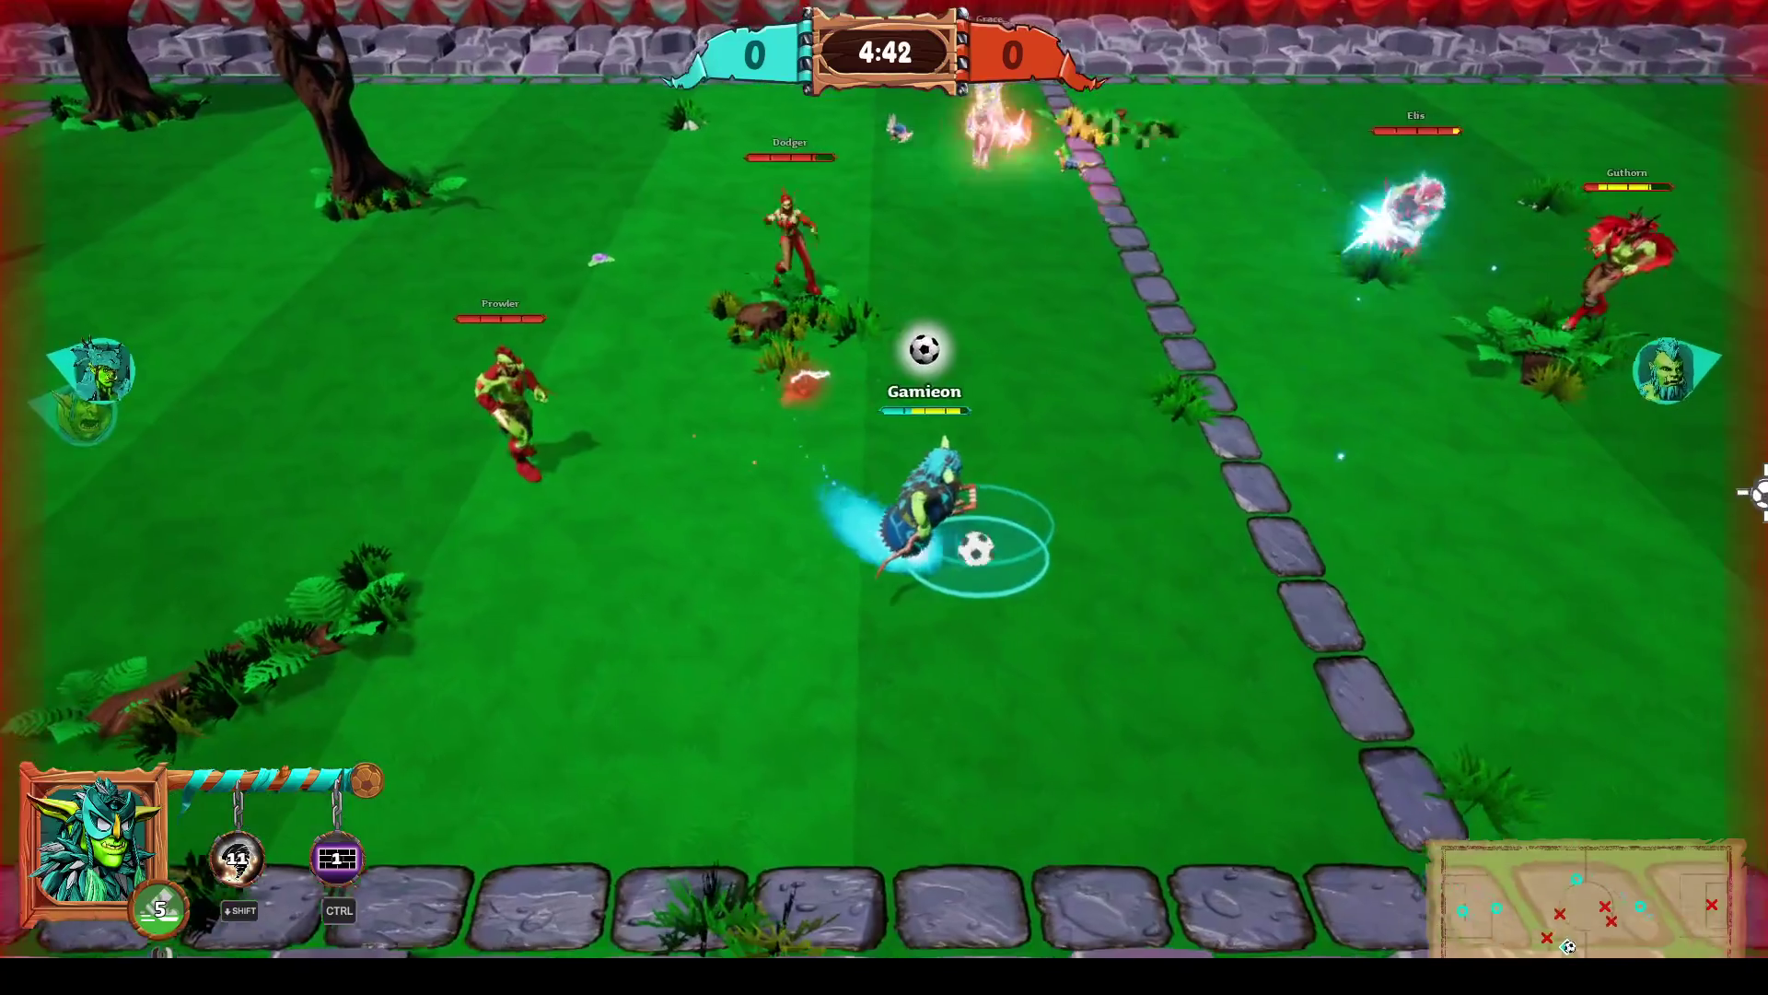
key(d)
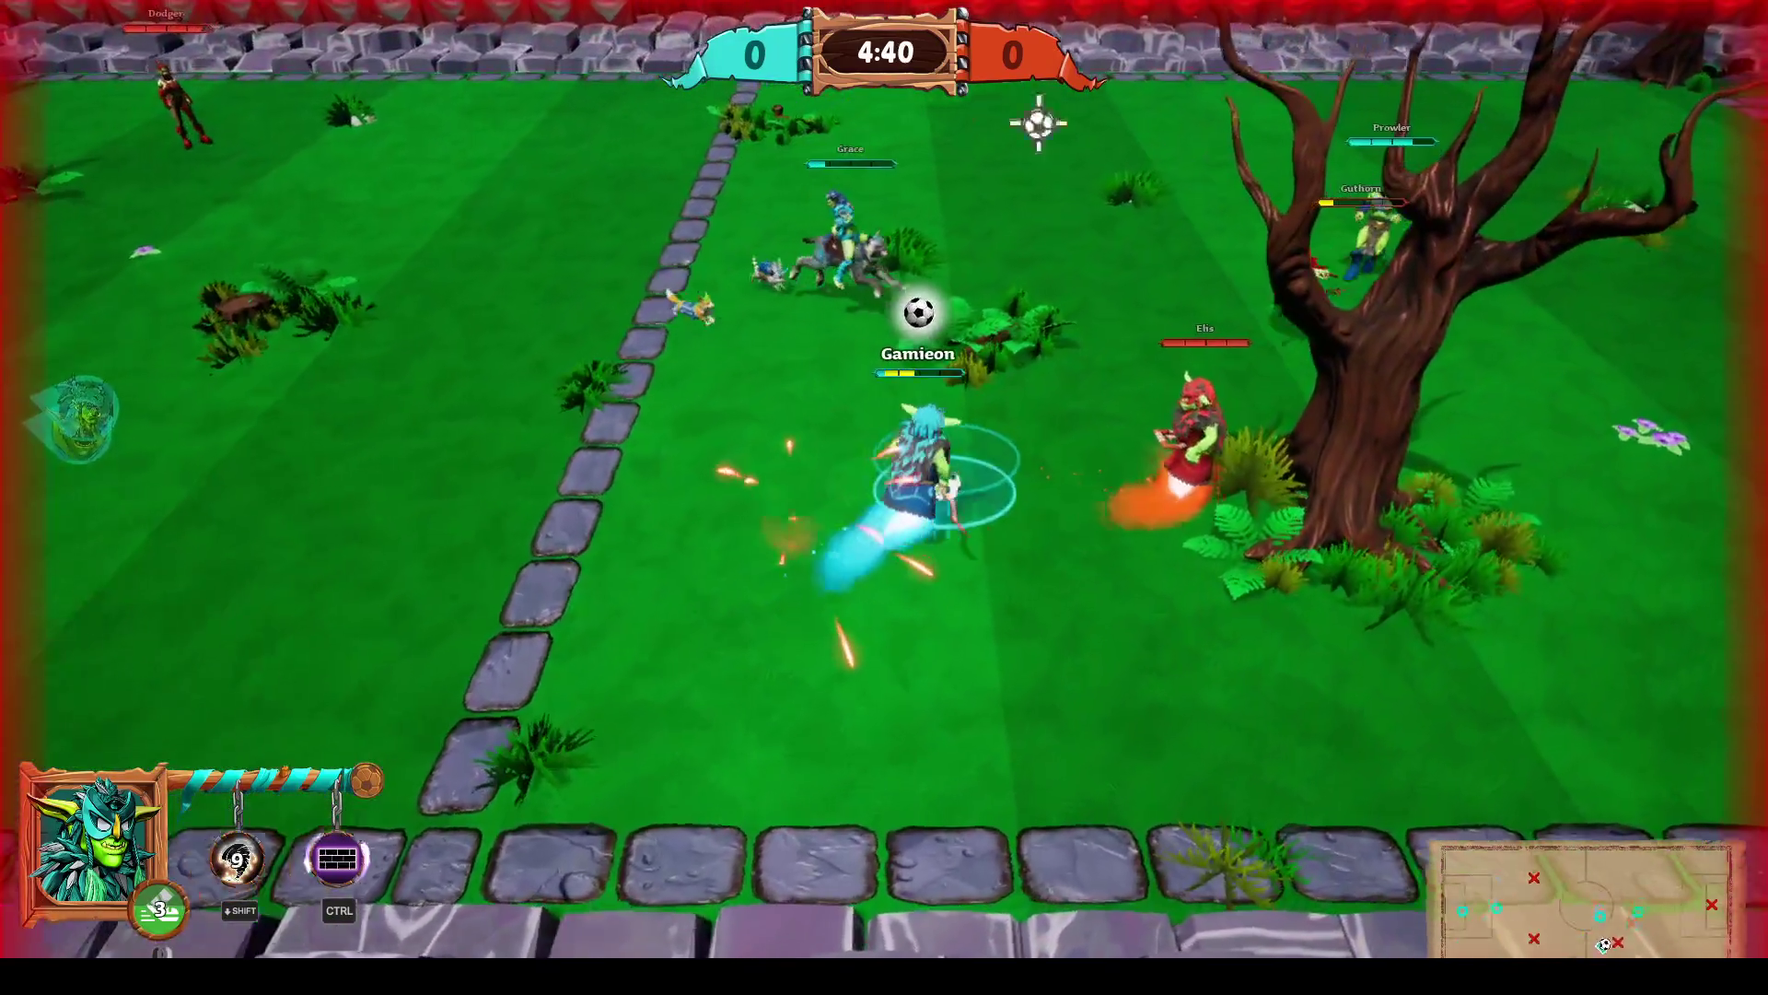
click(1152, 290)
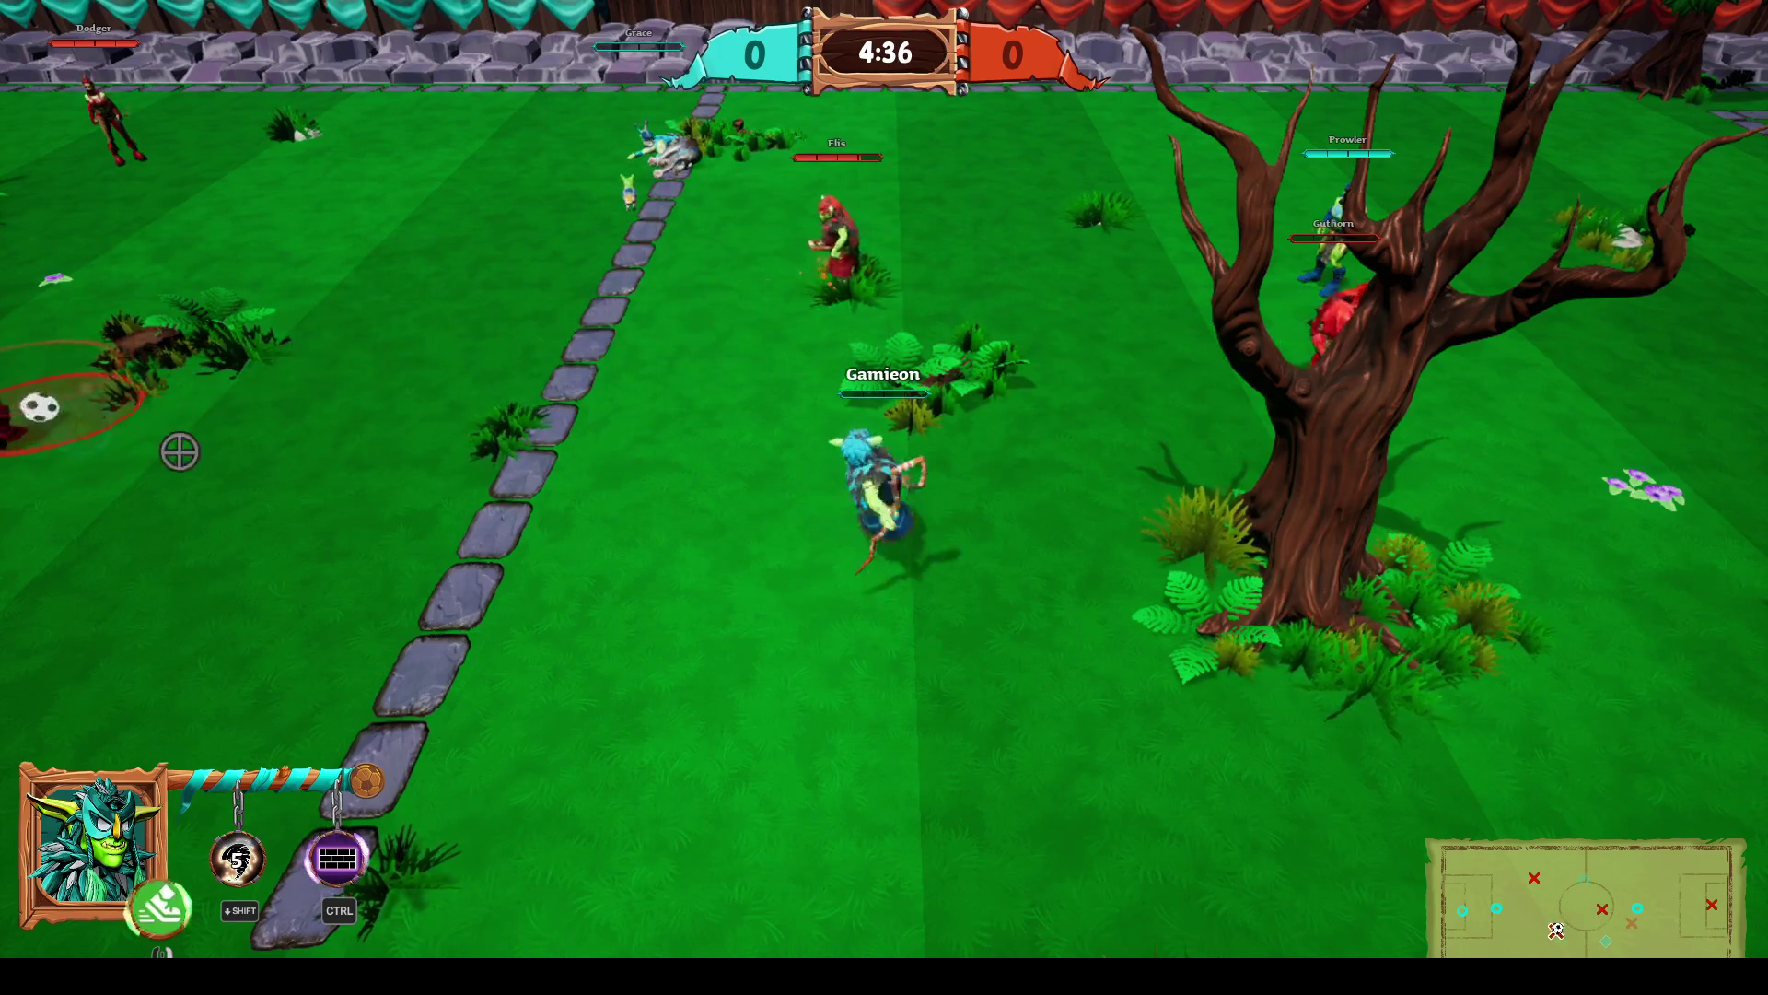
key(a)
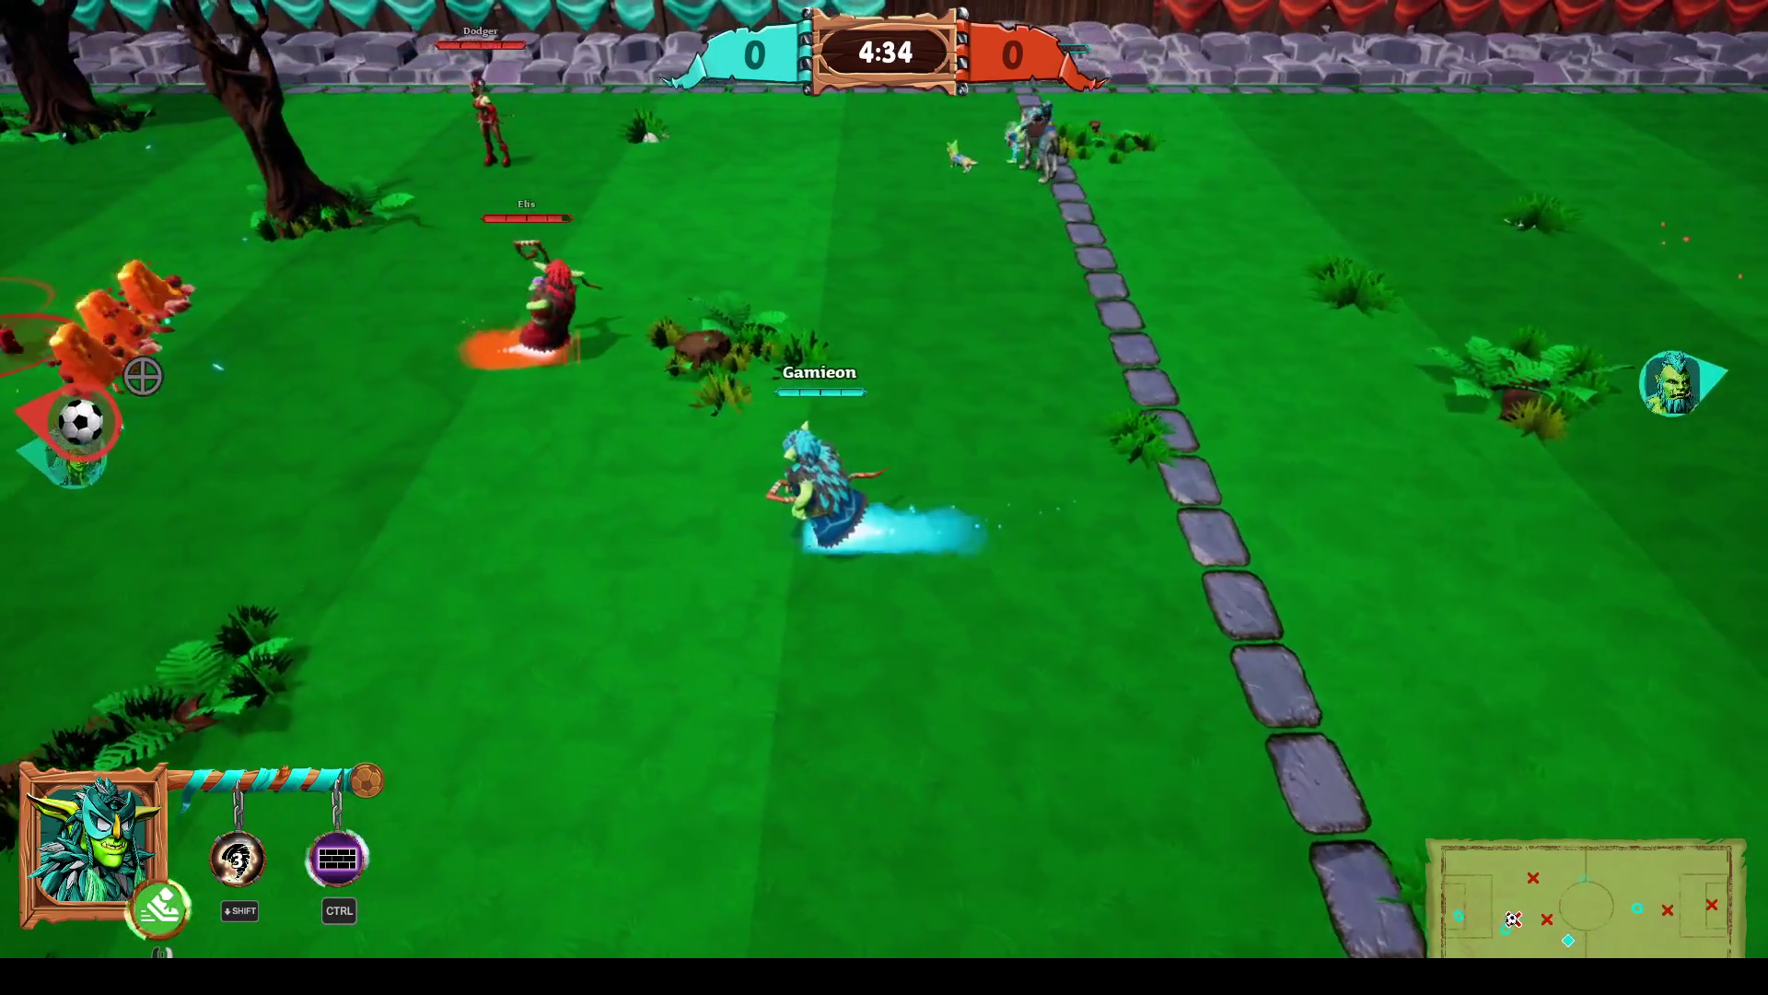
key(a)
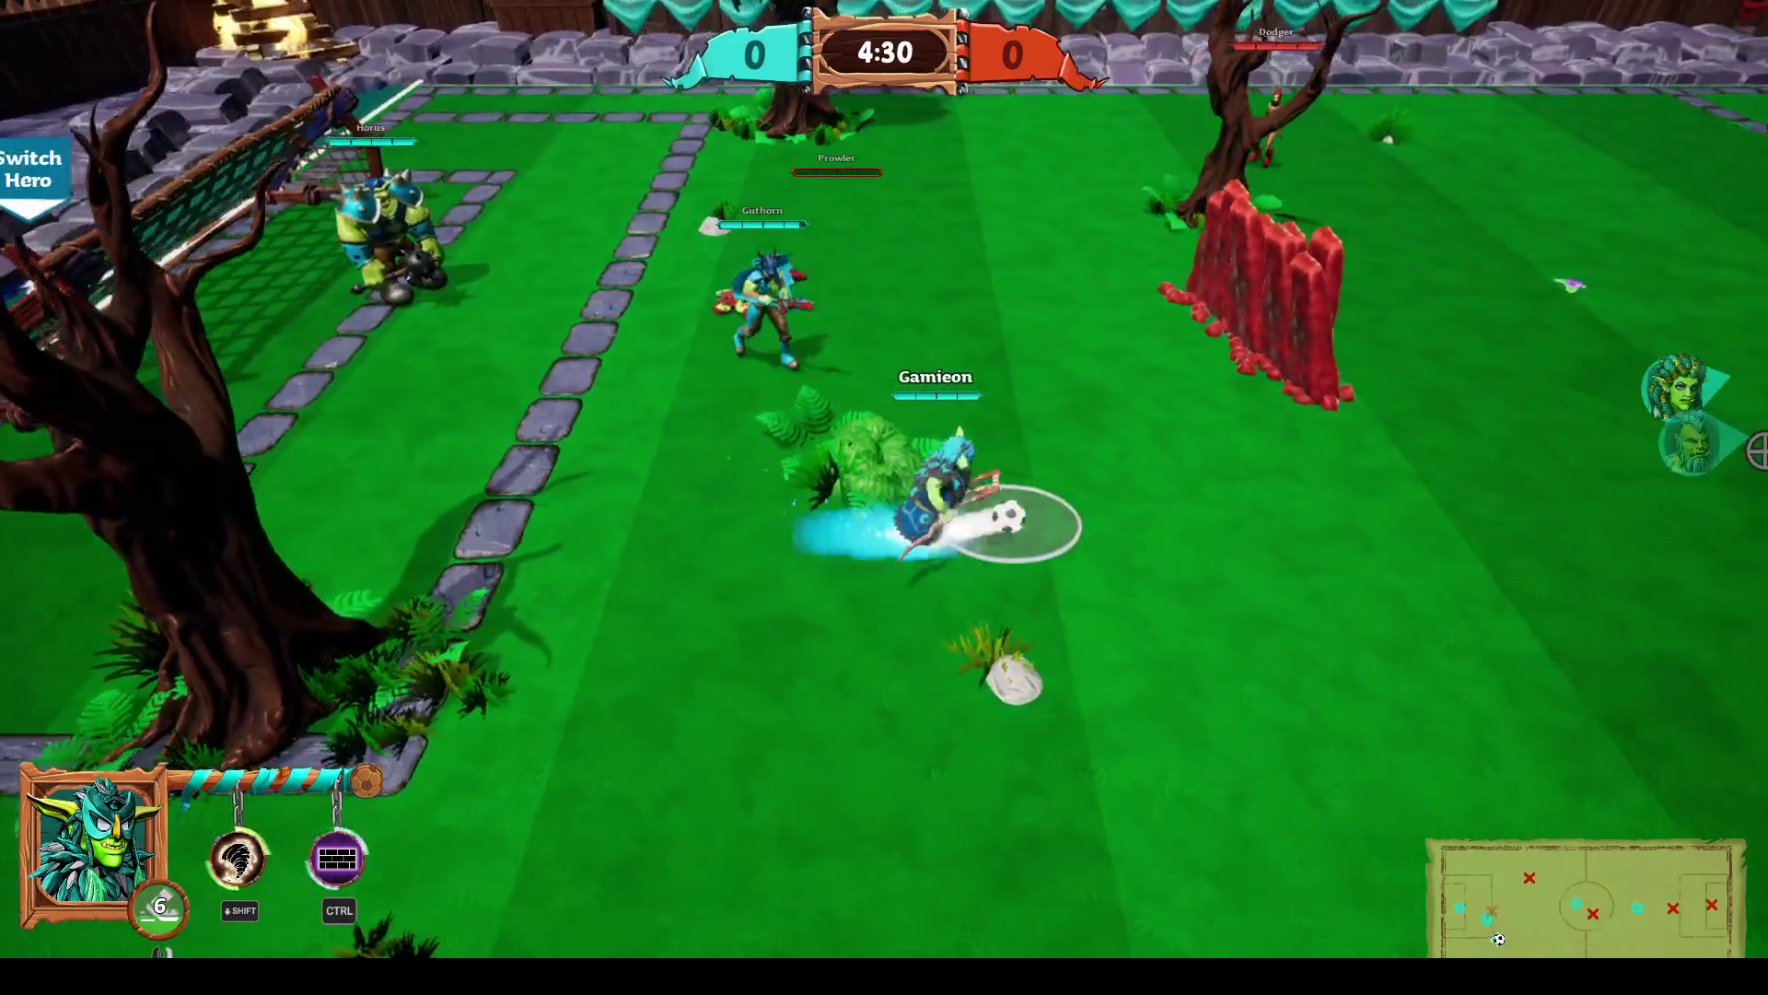
click(1732, 669)
key(d)
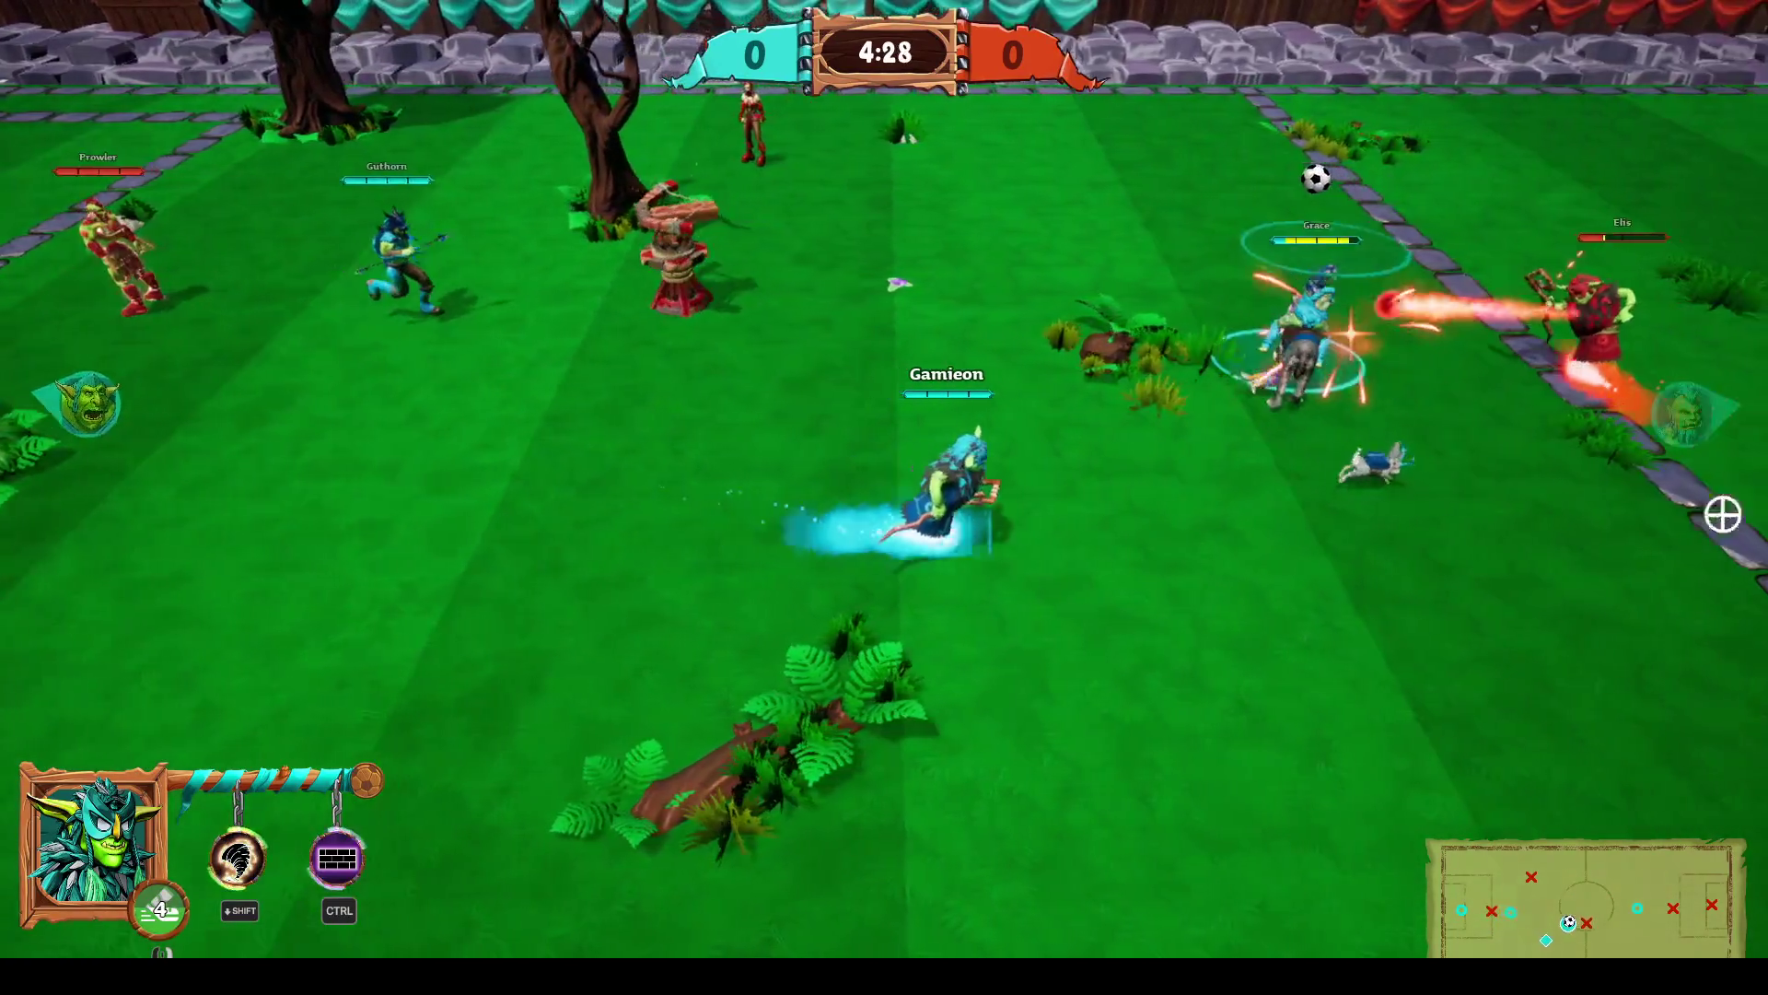
key(a)
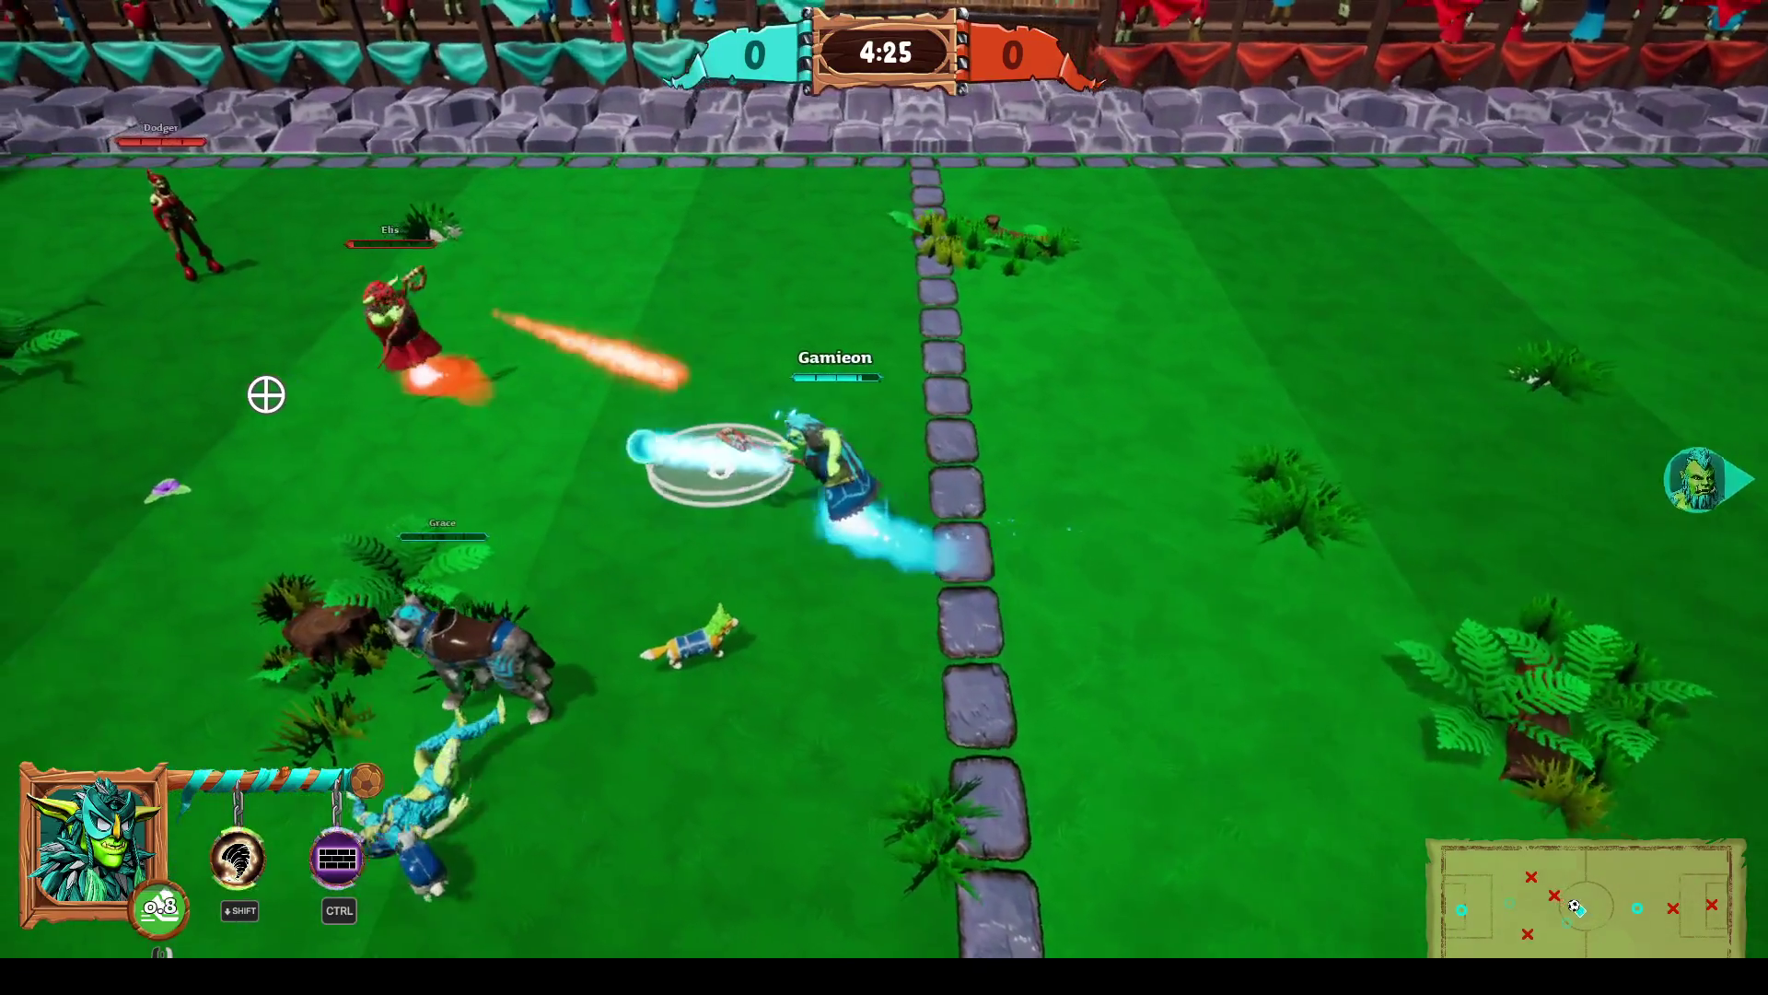
key(d)
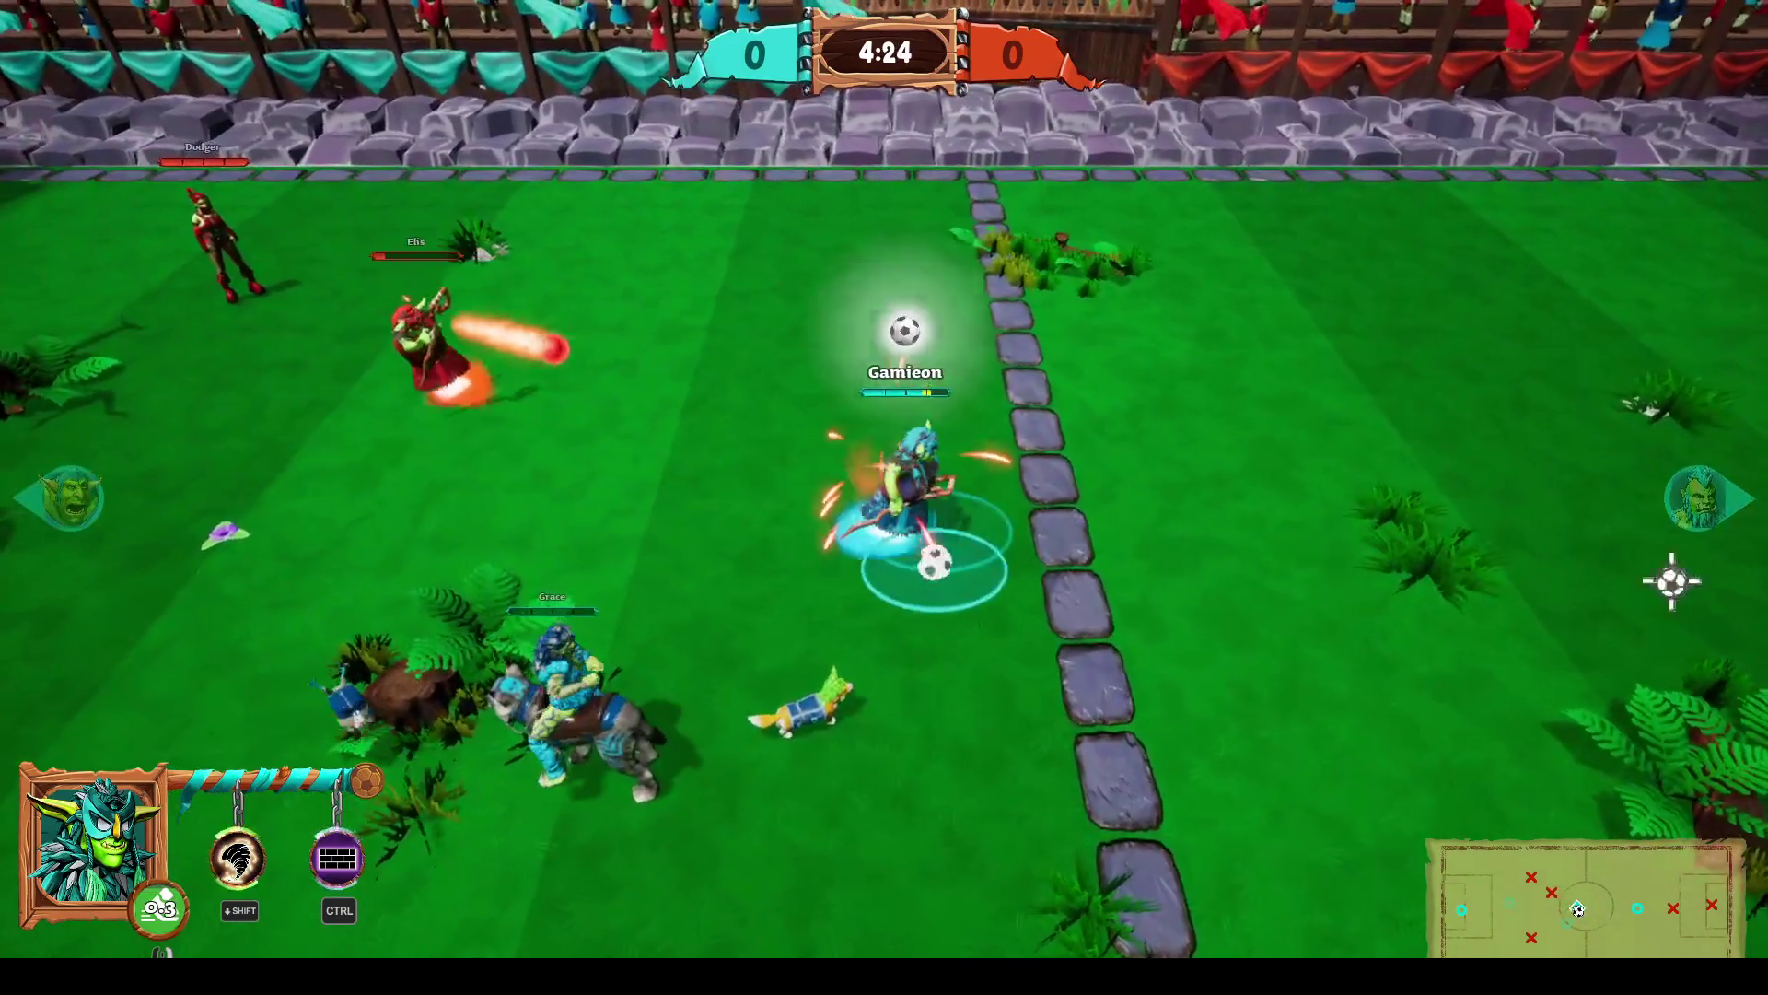
Shoot rightward toward the opponents' goal, chase back left and slide tackle an opponent.
click(1666, 809)
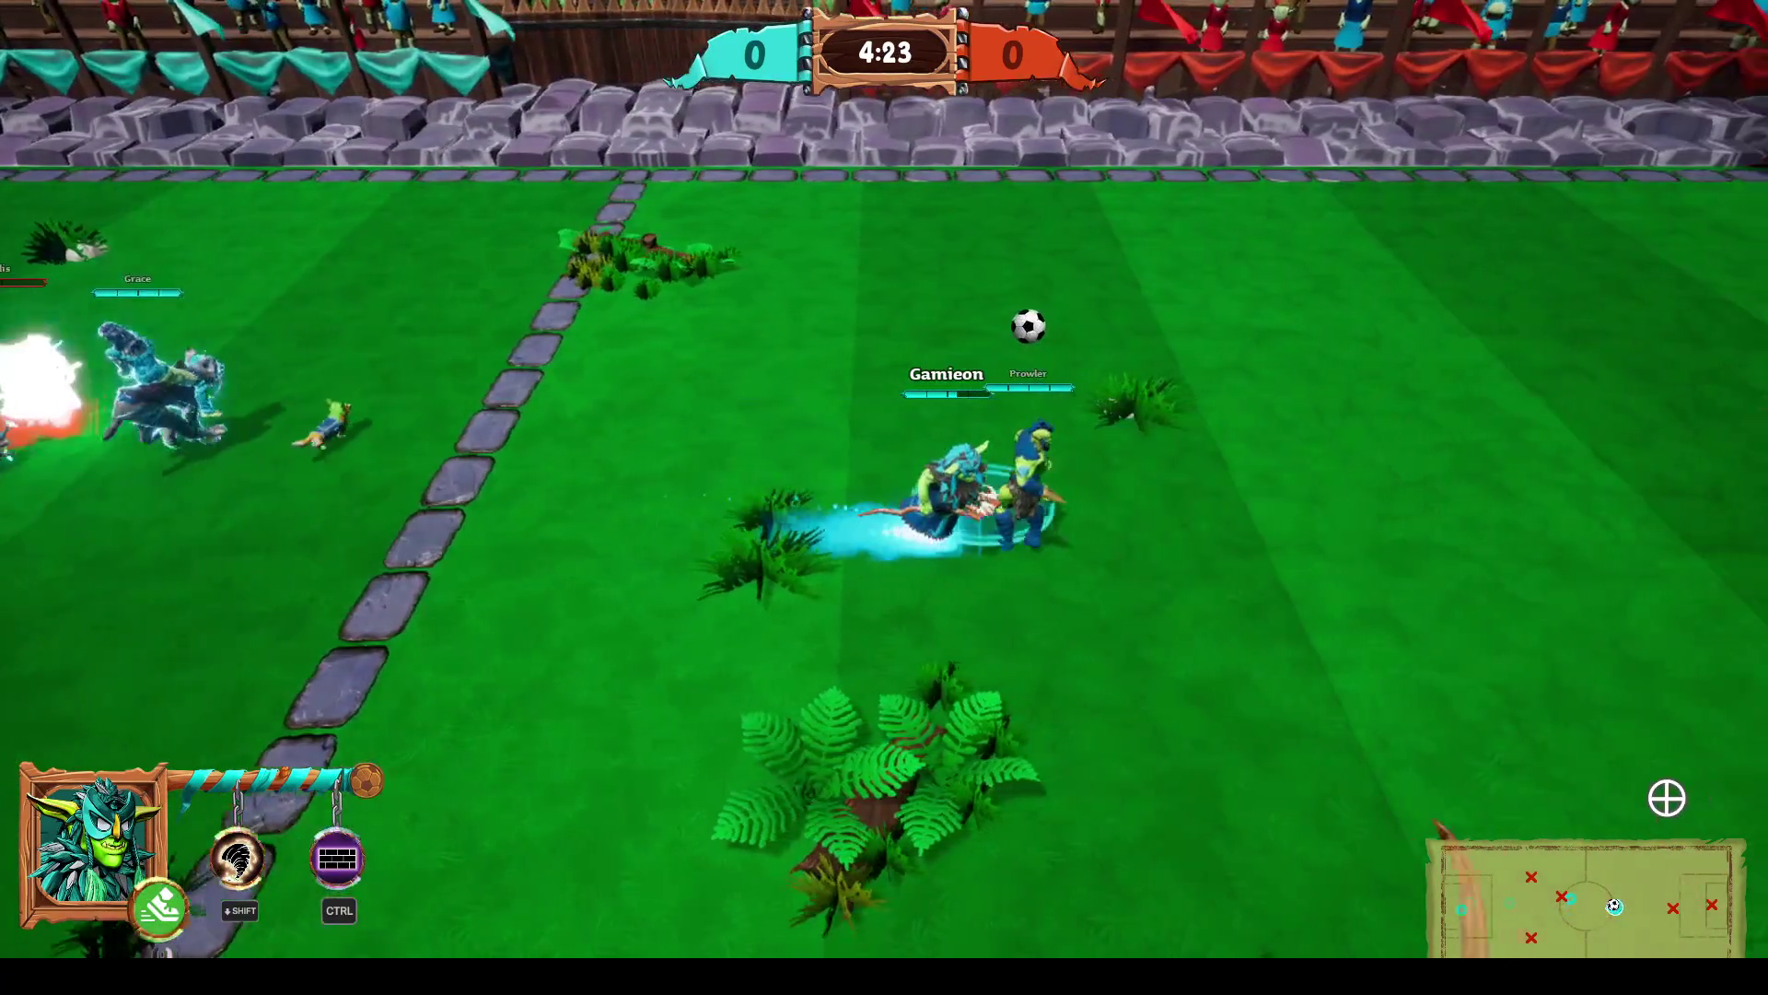
key(d)
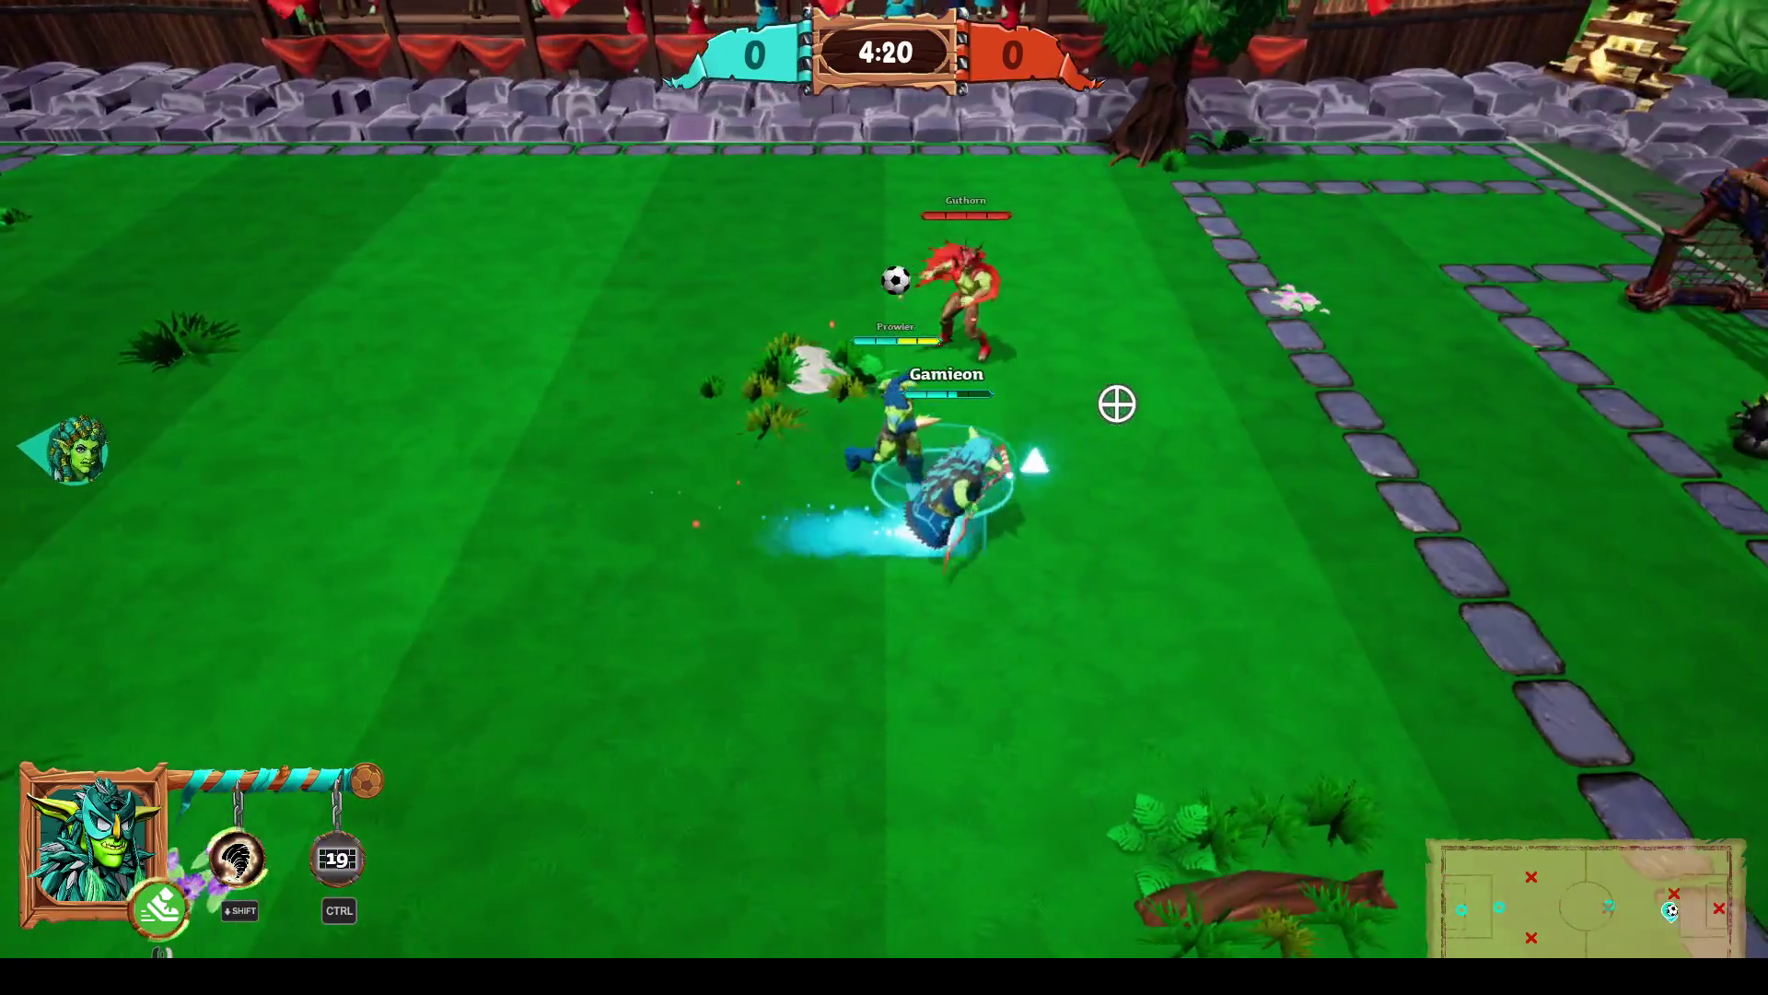
key(d)
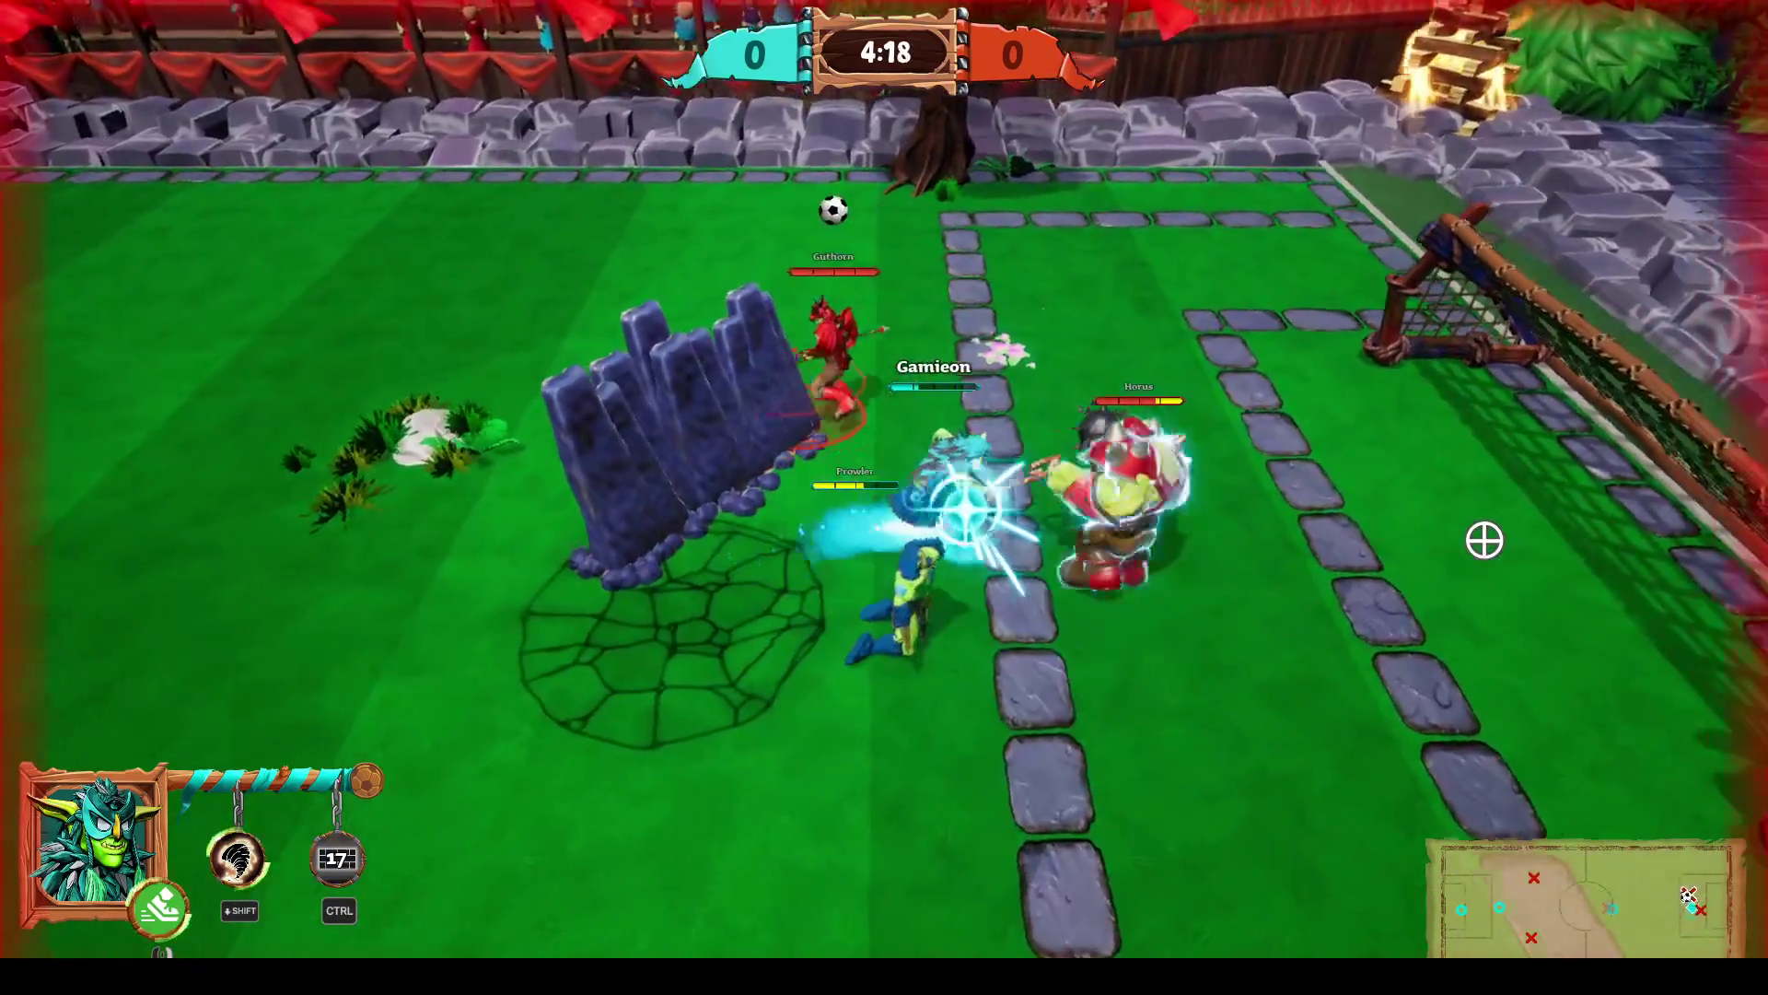
key(a)
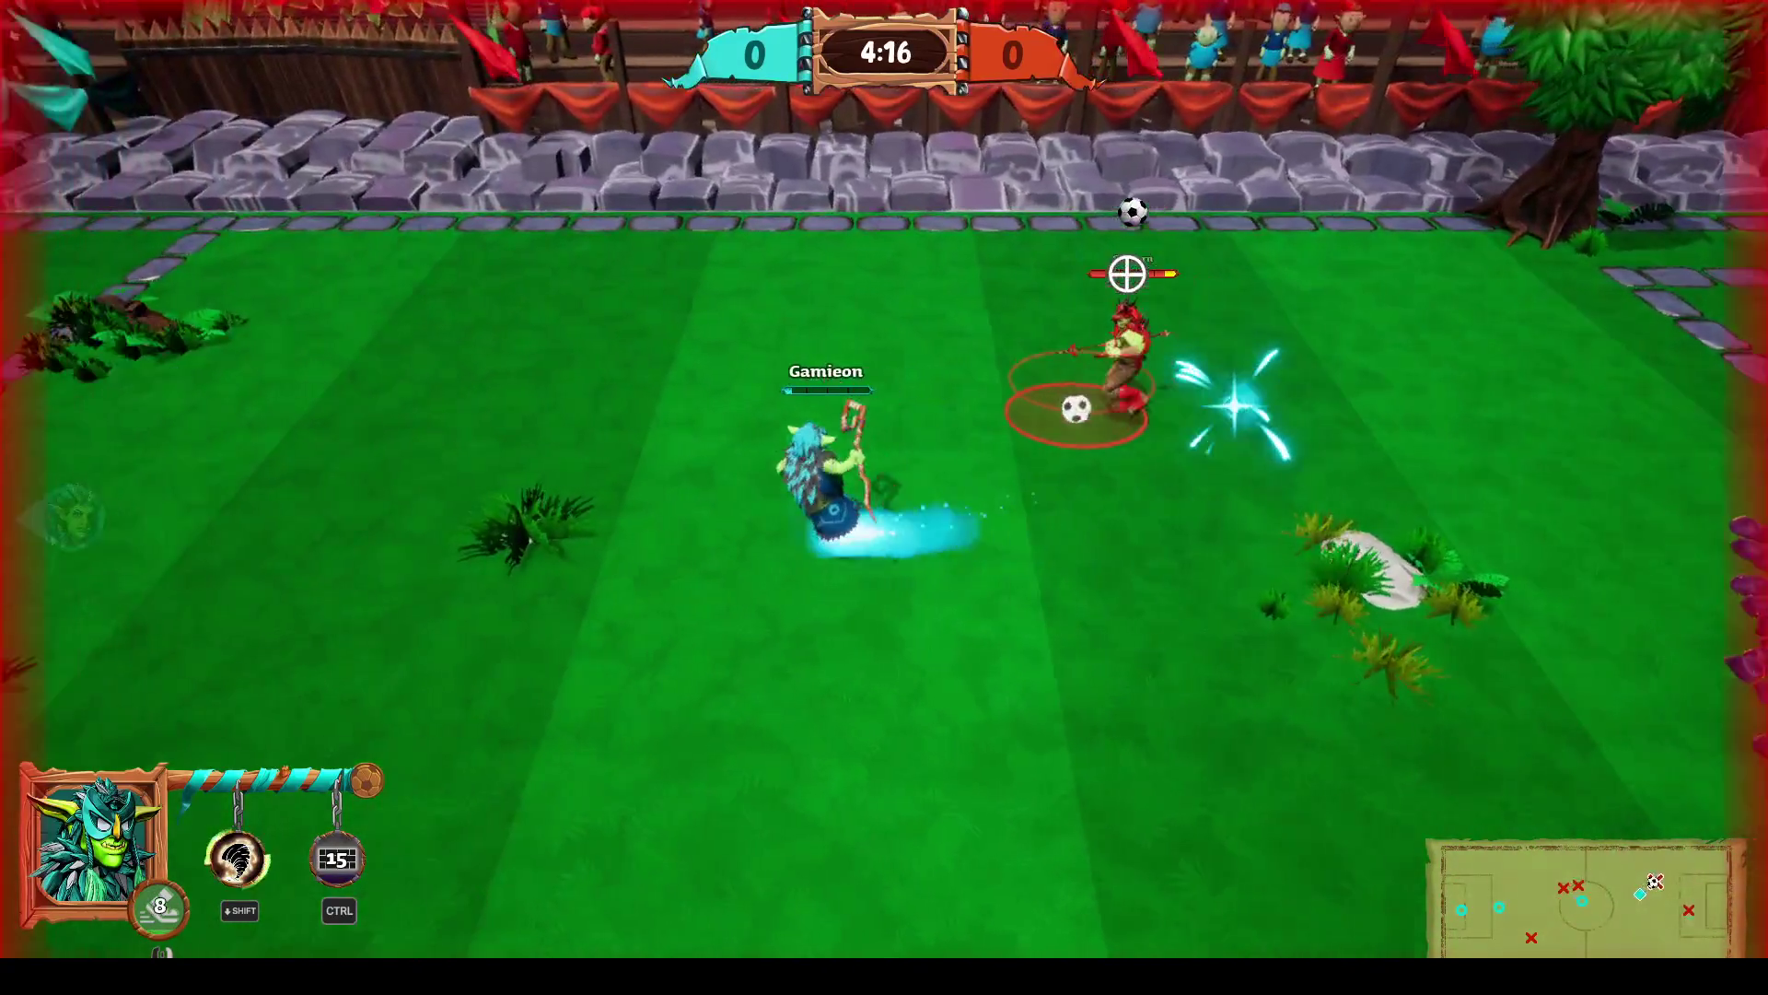
key(a)
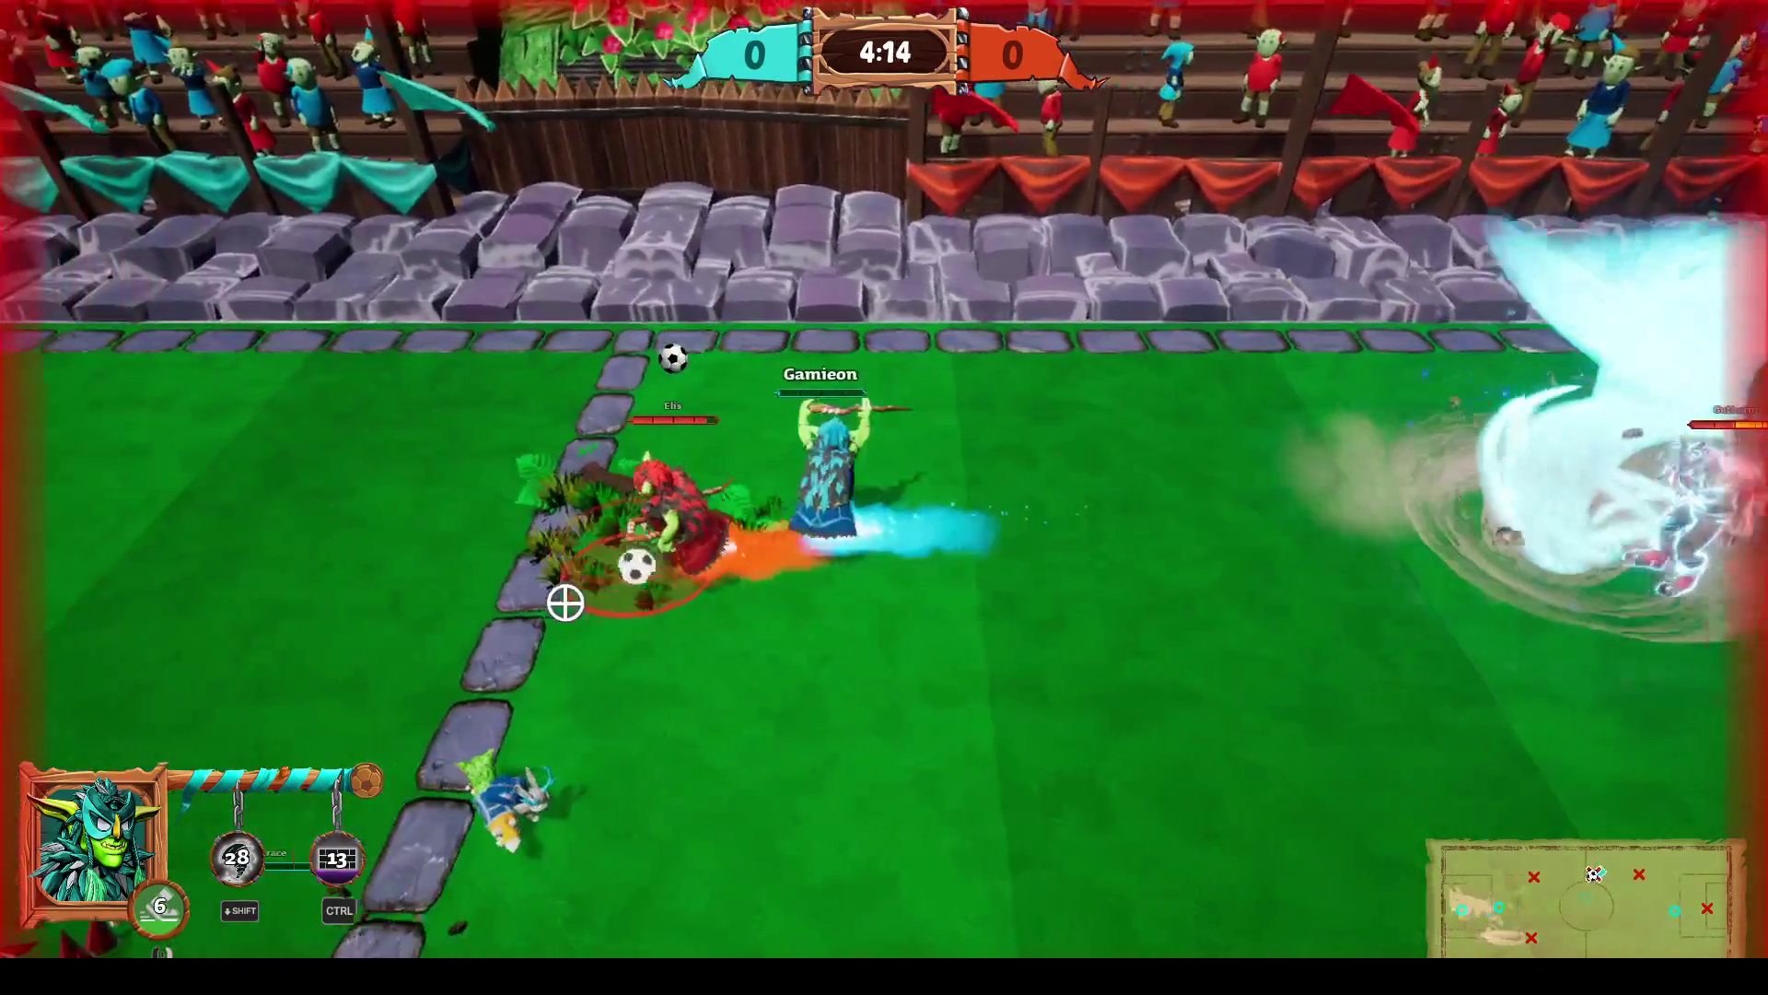
key(a)
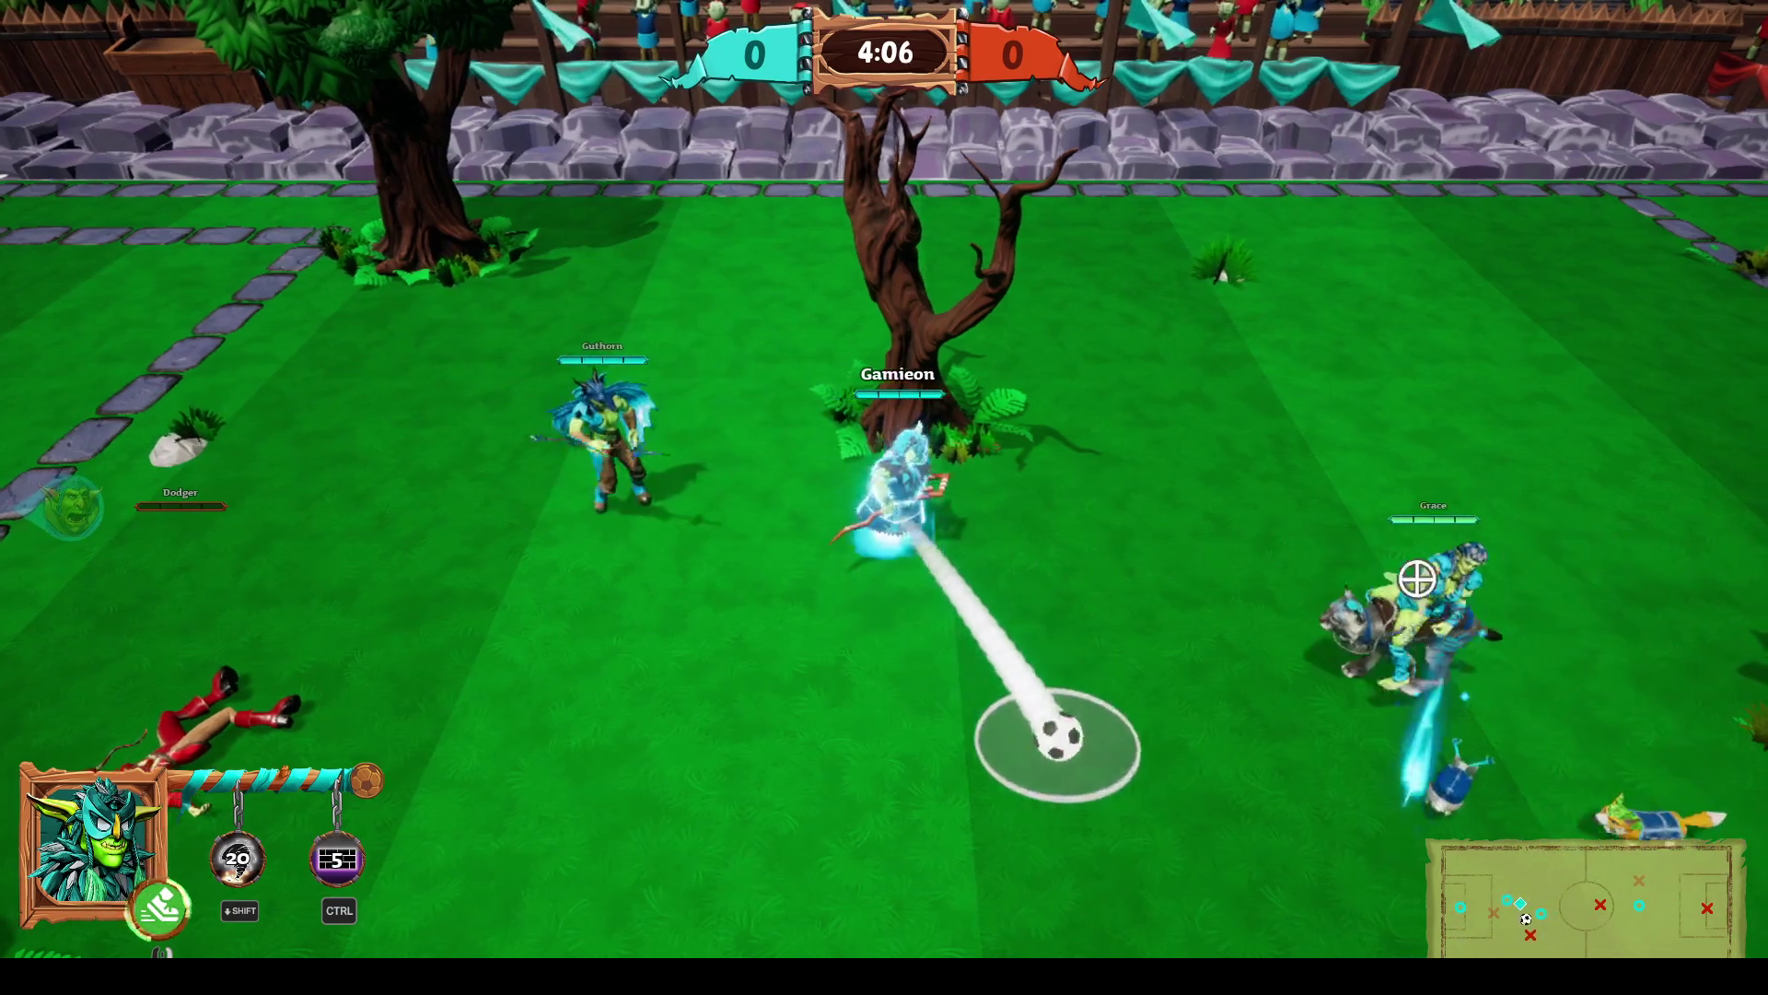
click(429, 582)
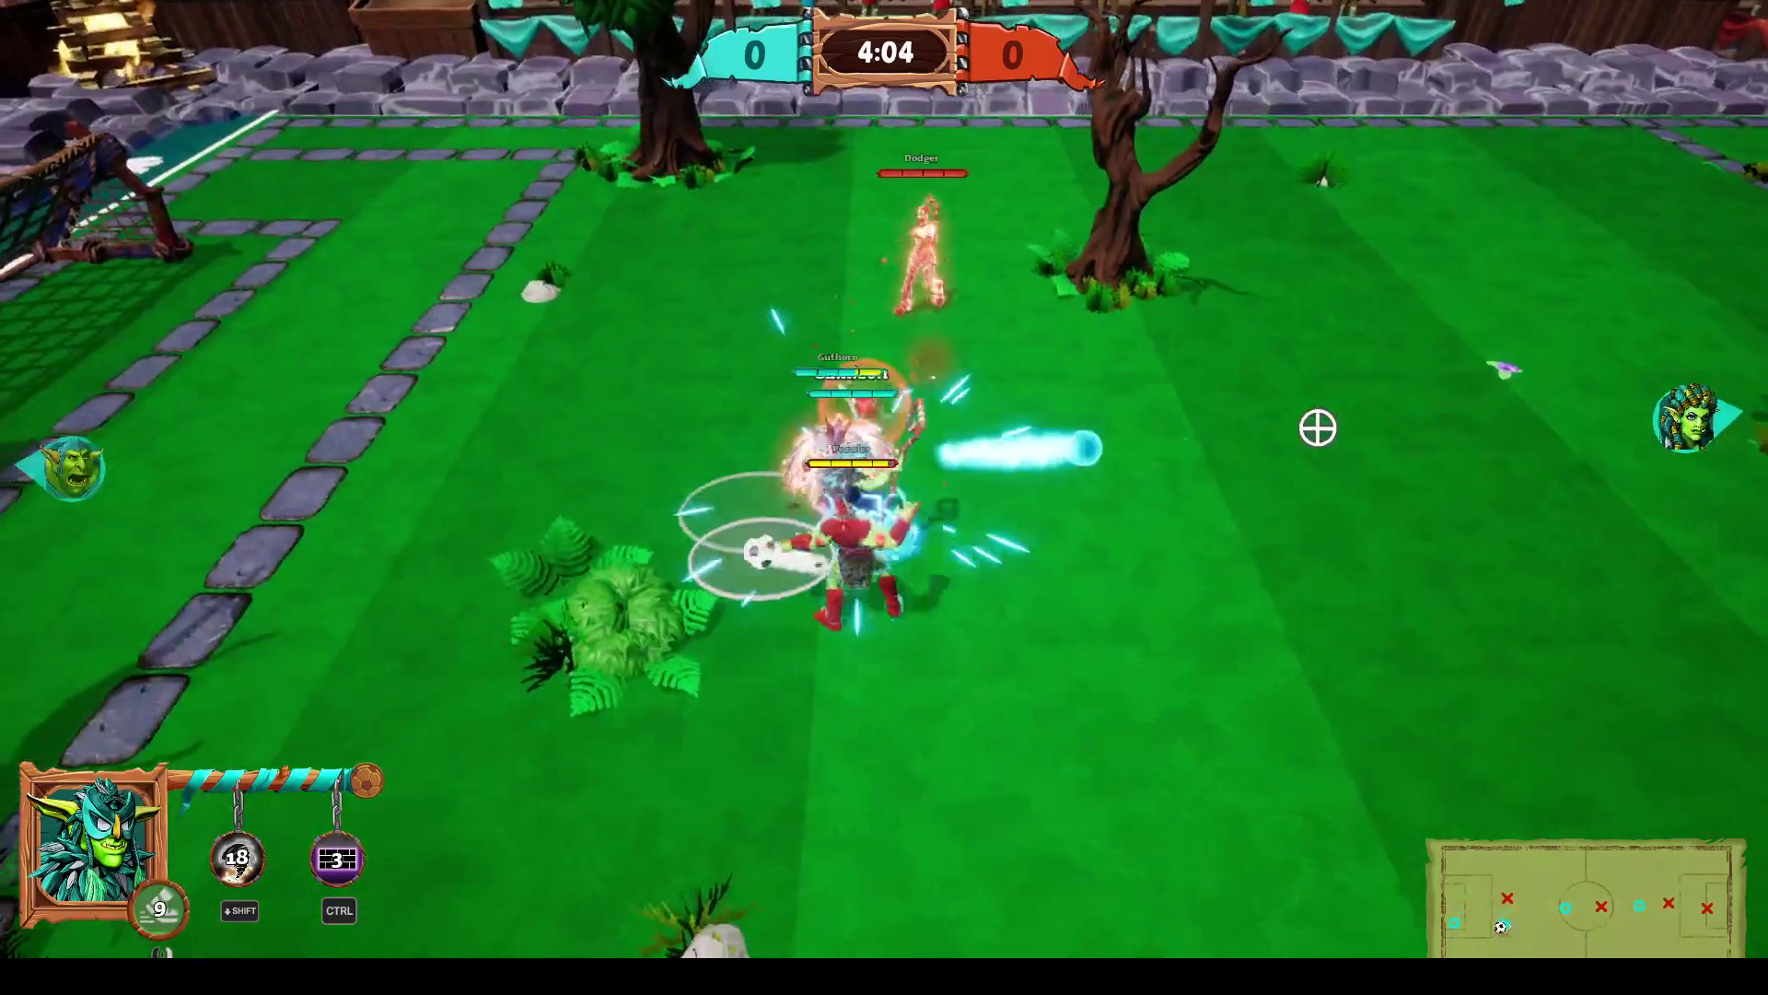
Drive the ball rightward and take two shots at the right-hand goal.
key(d)
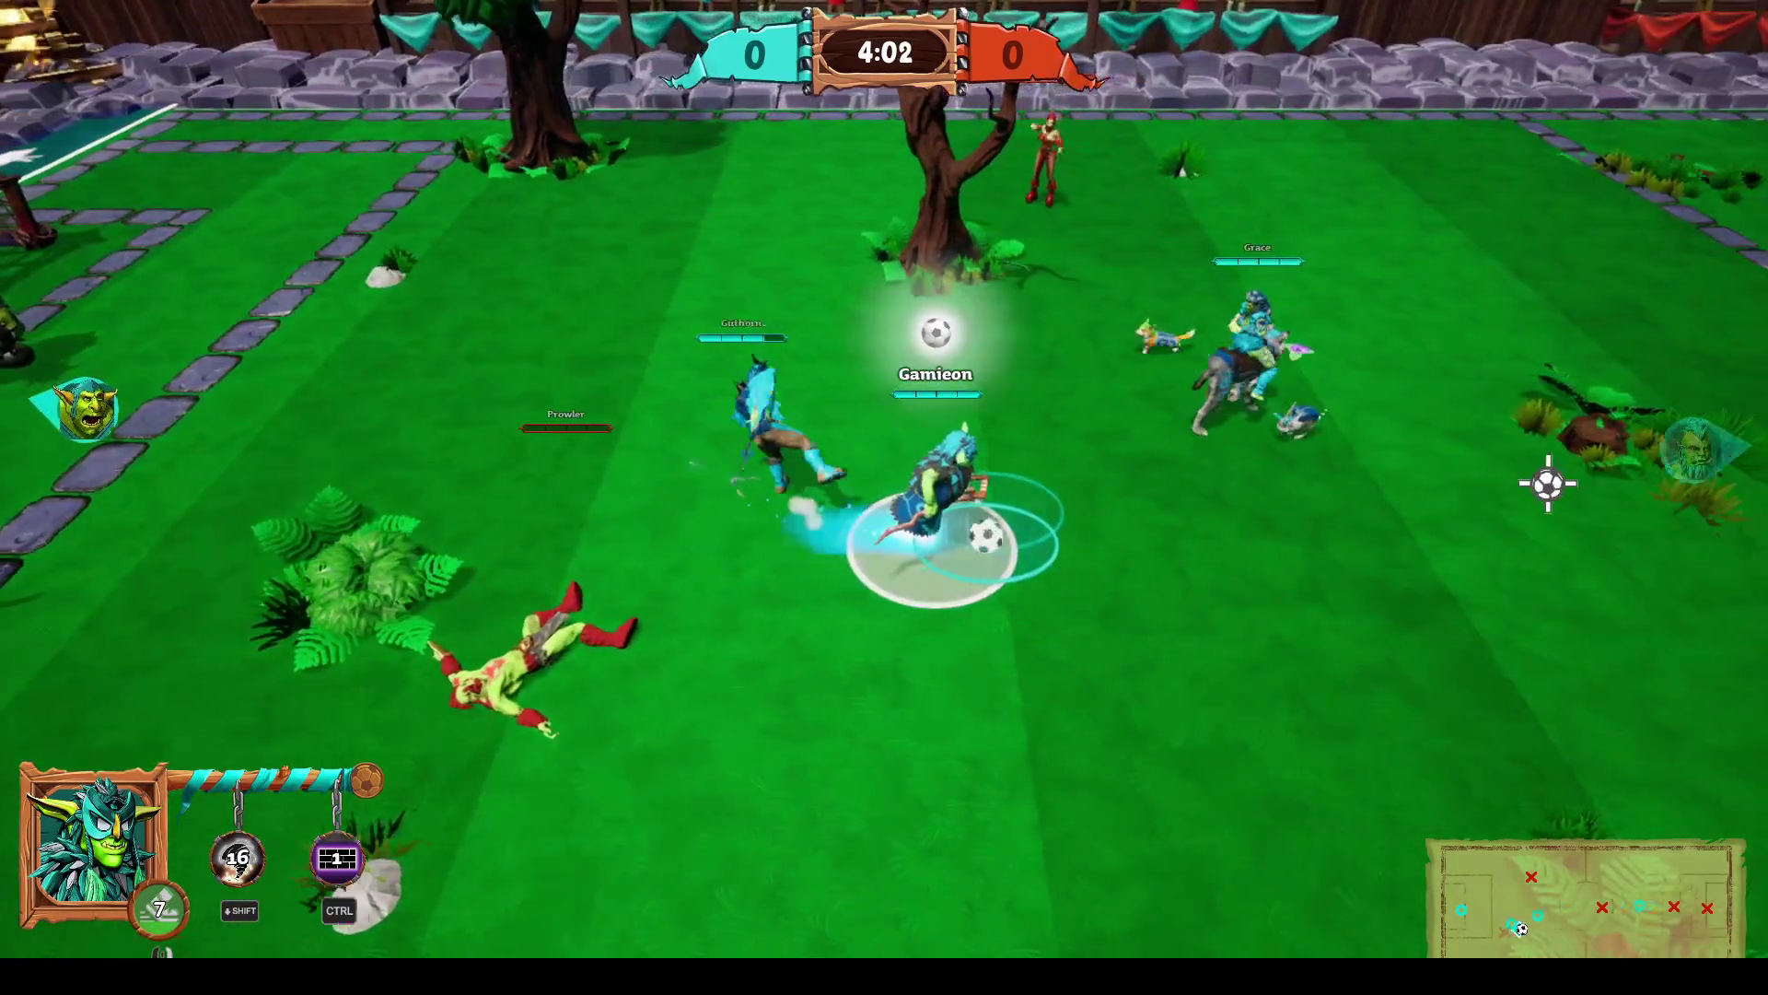
key(d)
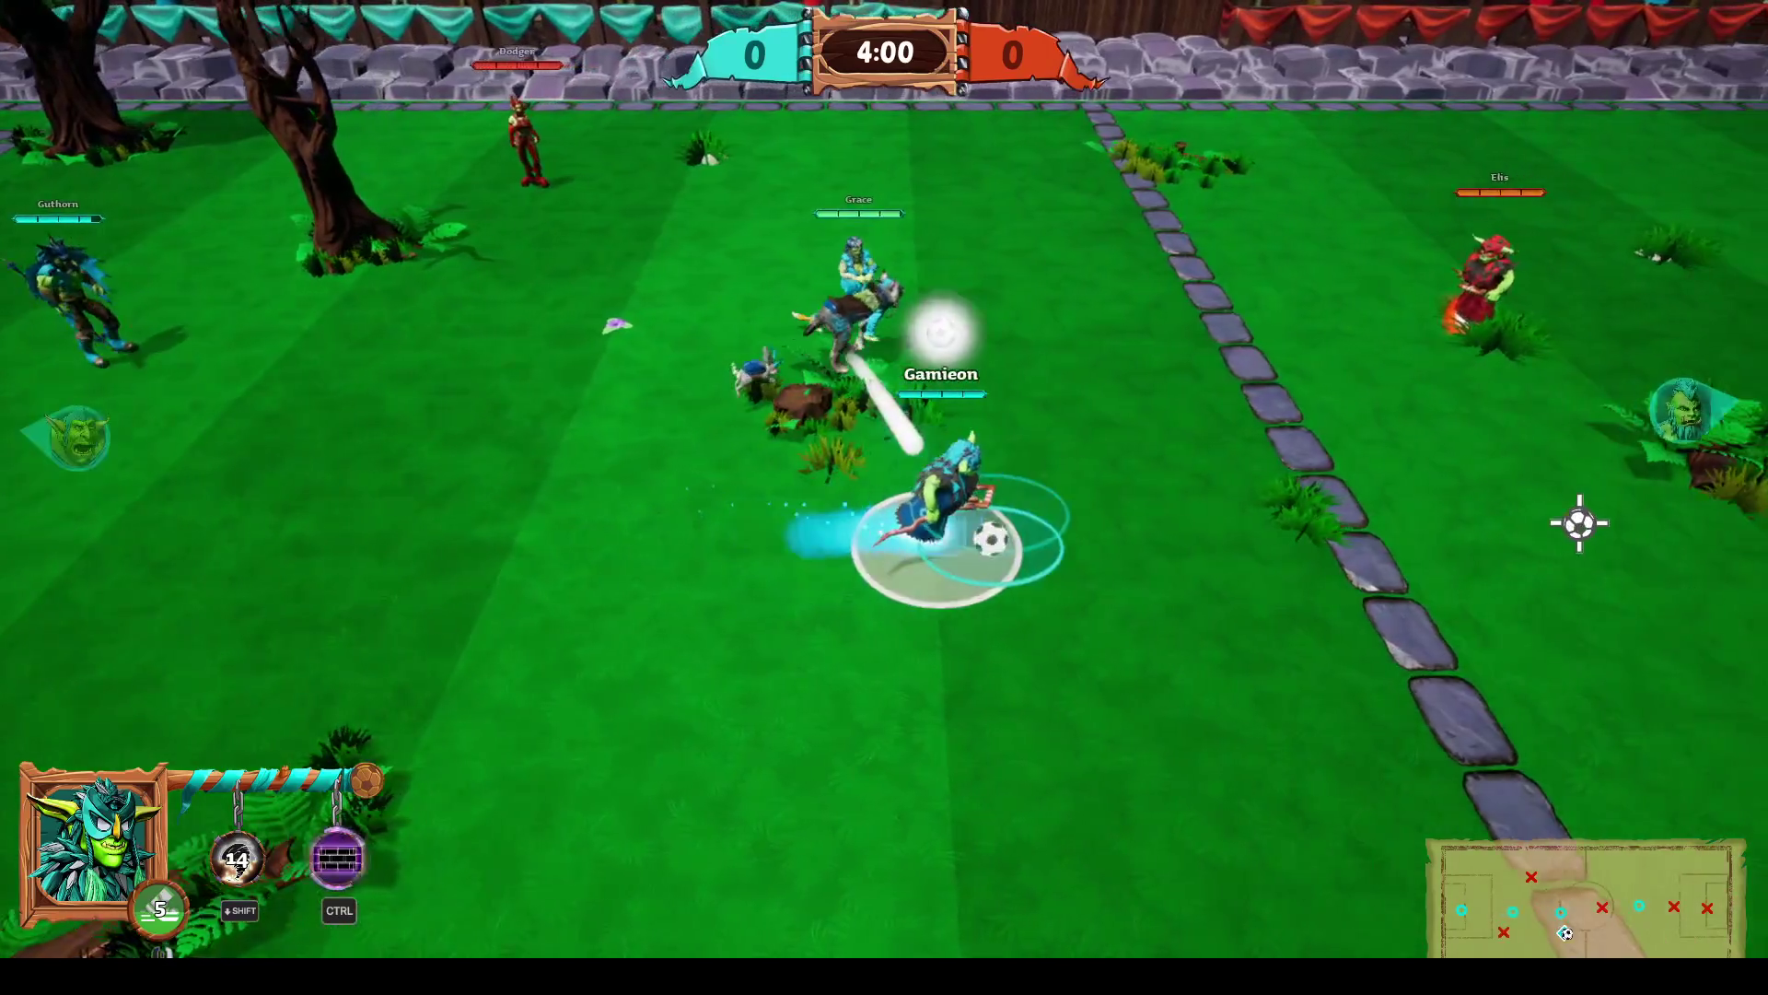
key(s)
click(1599, 245)
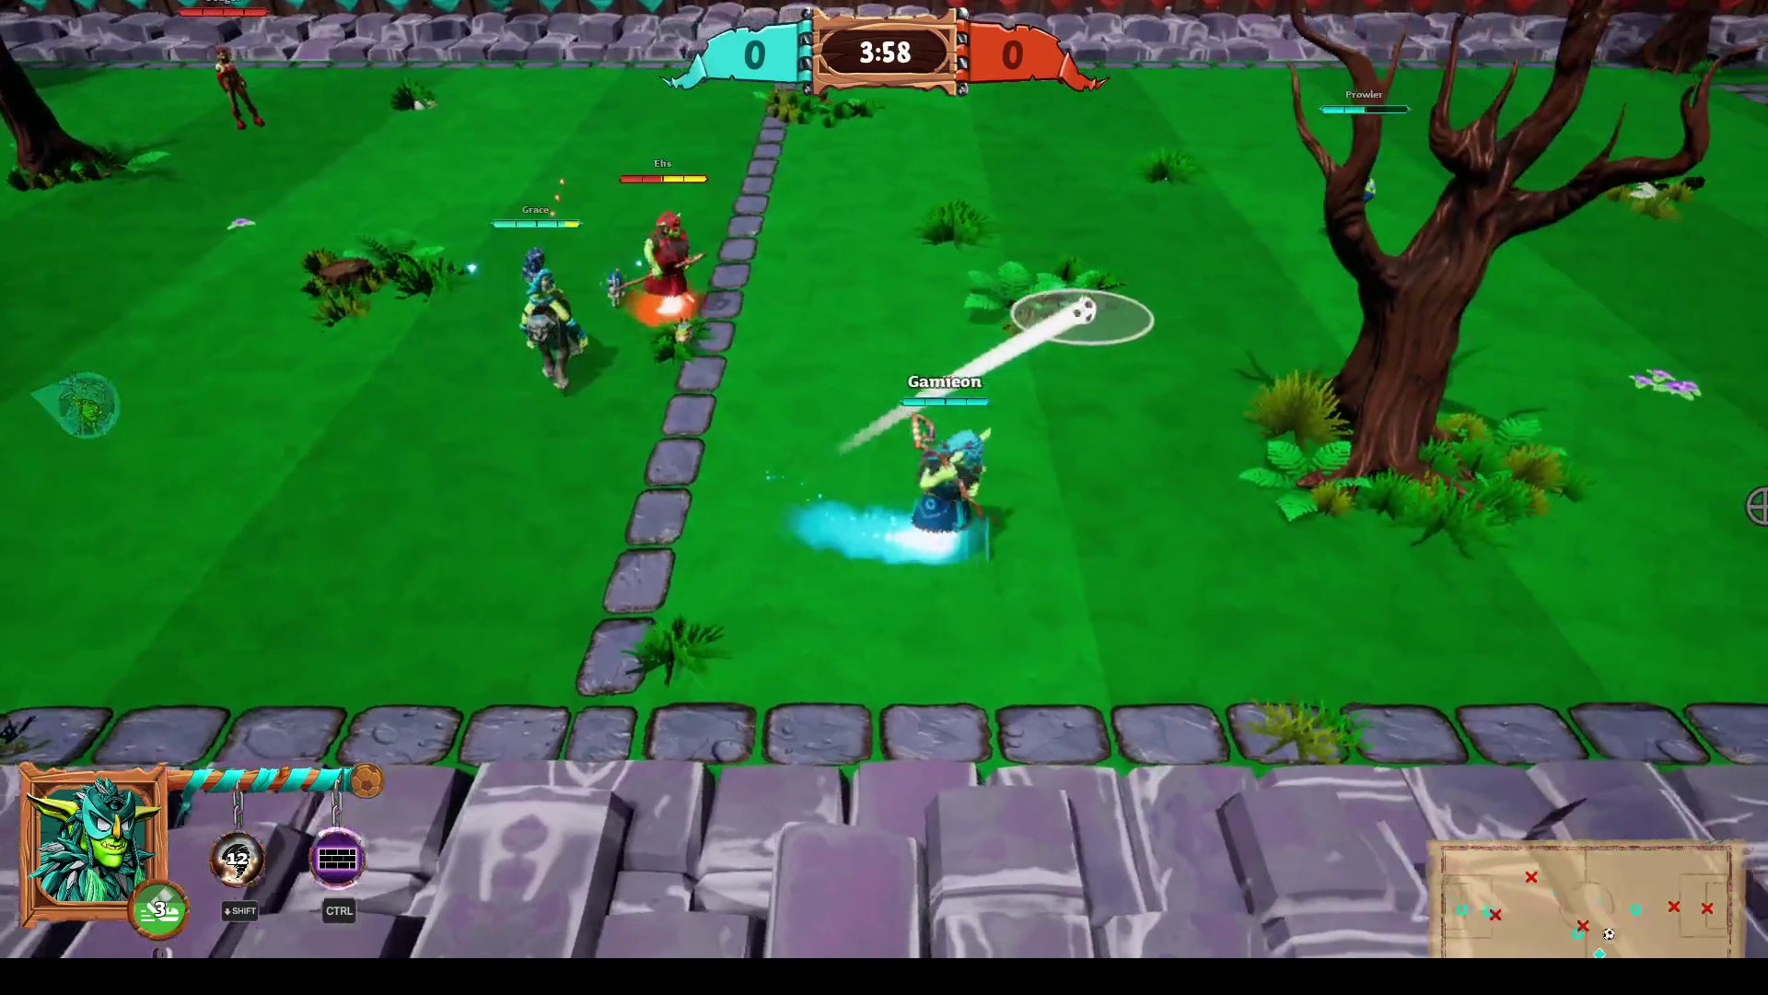
key(d)
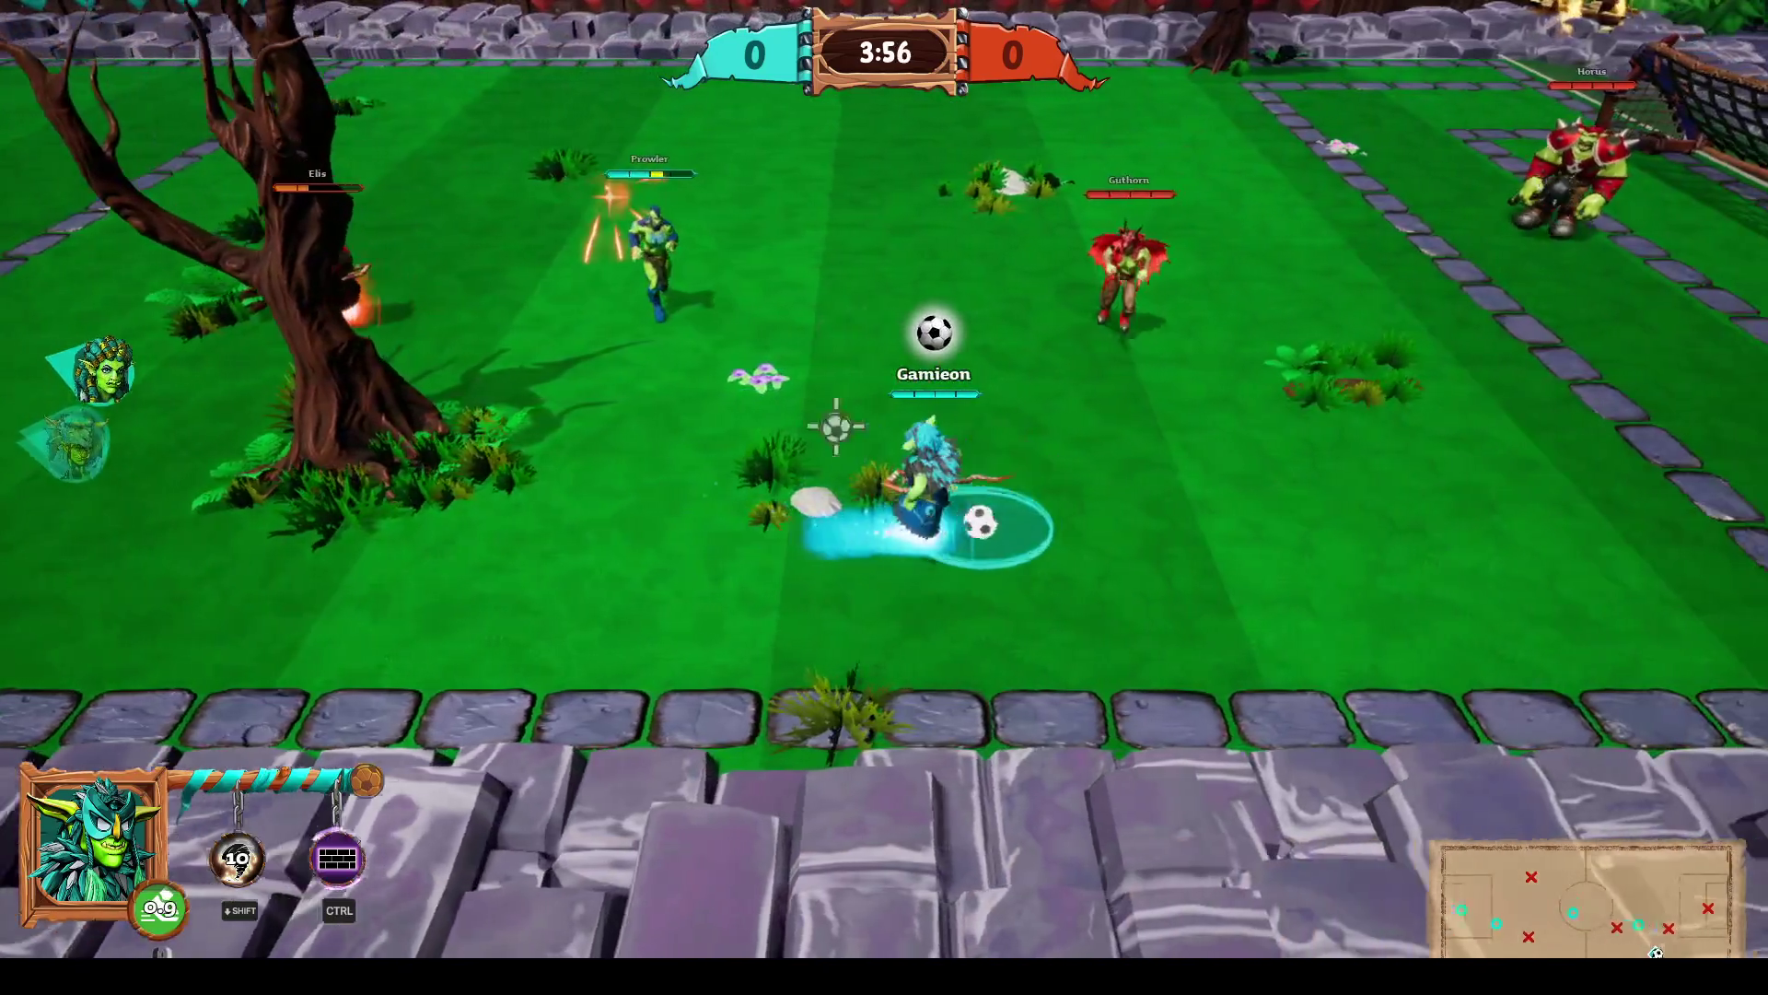
click(575, 310)
key(w)
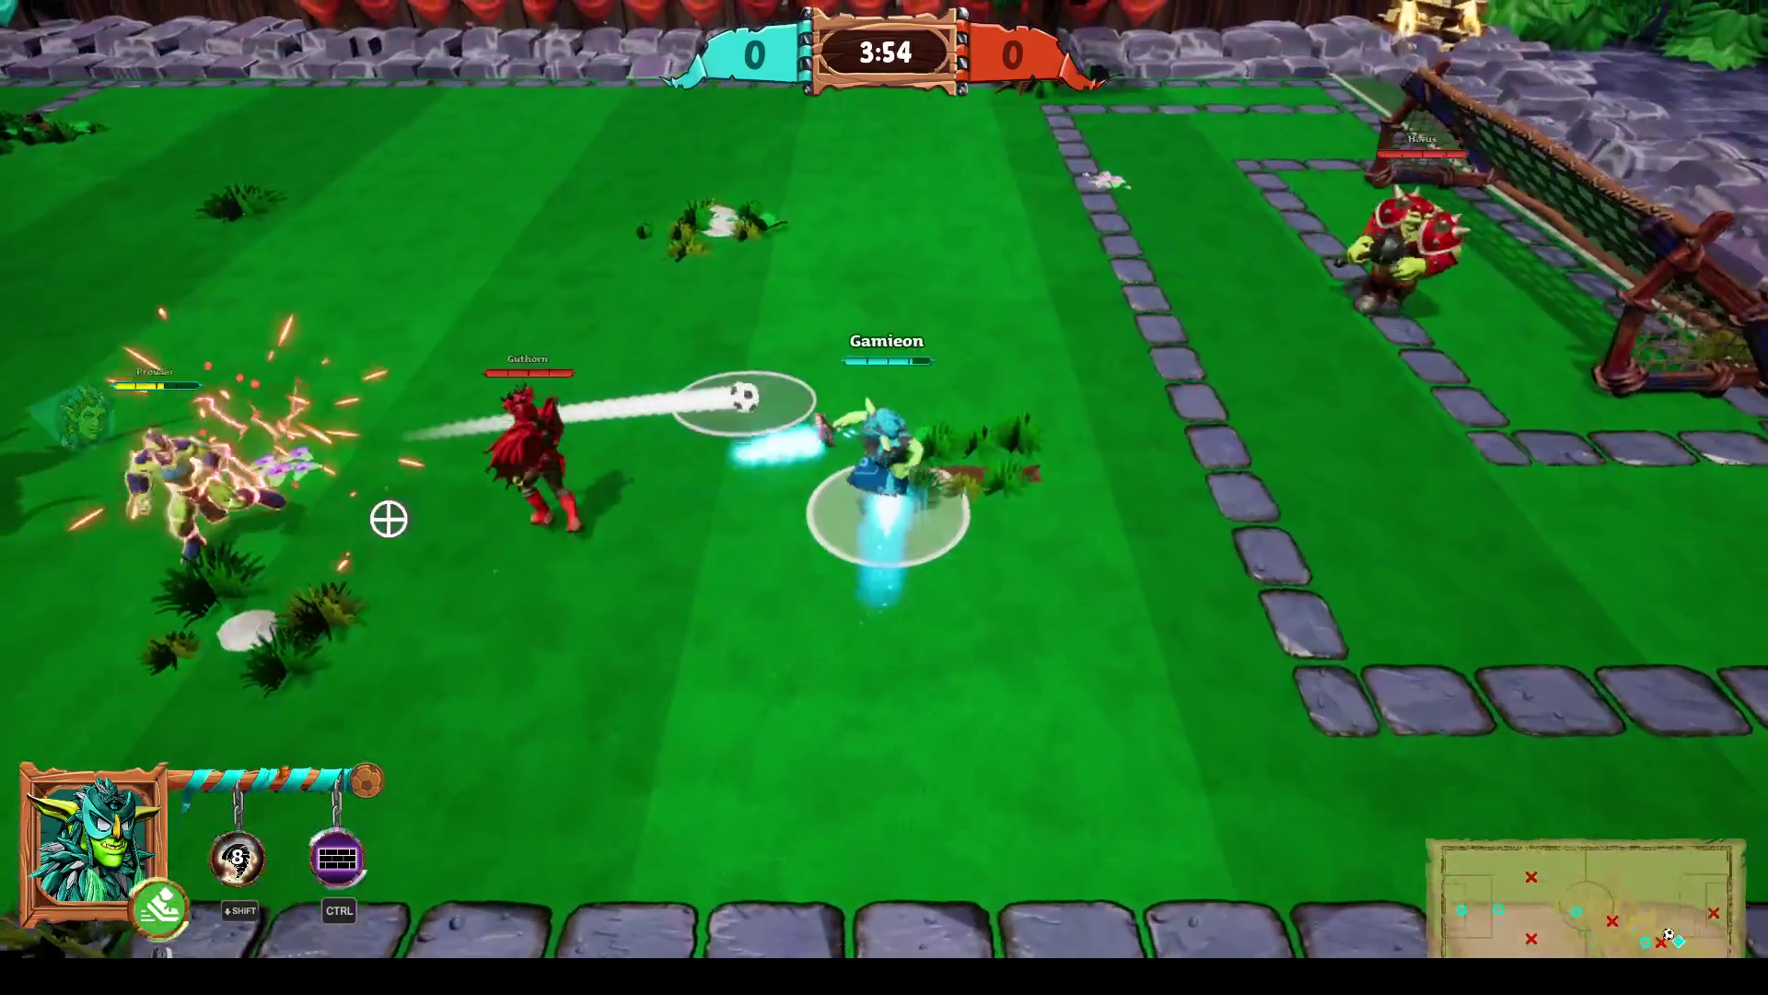
click(1365, 300)
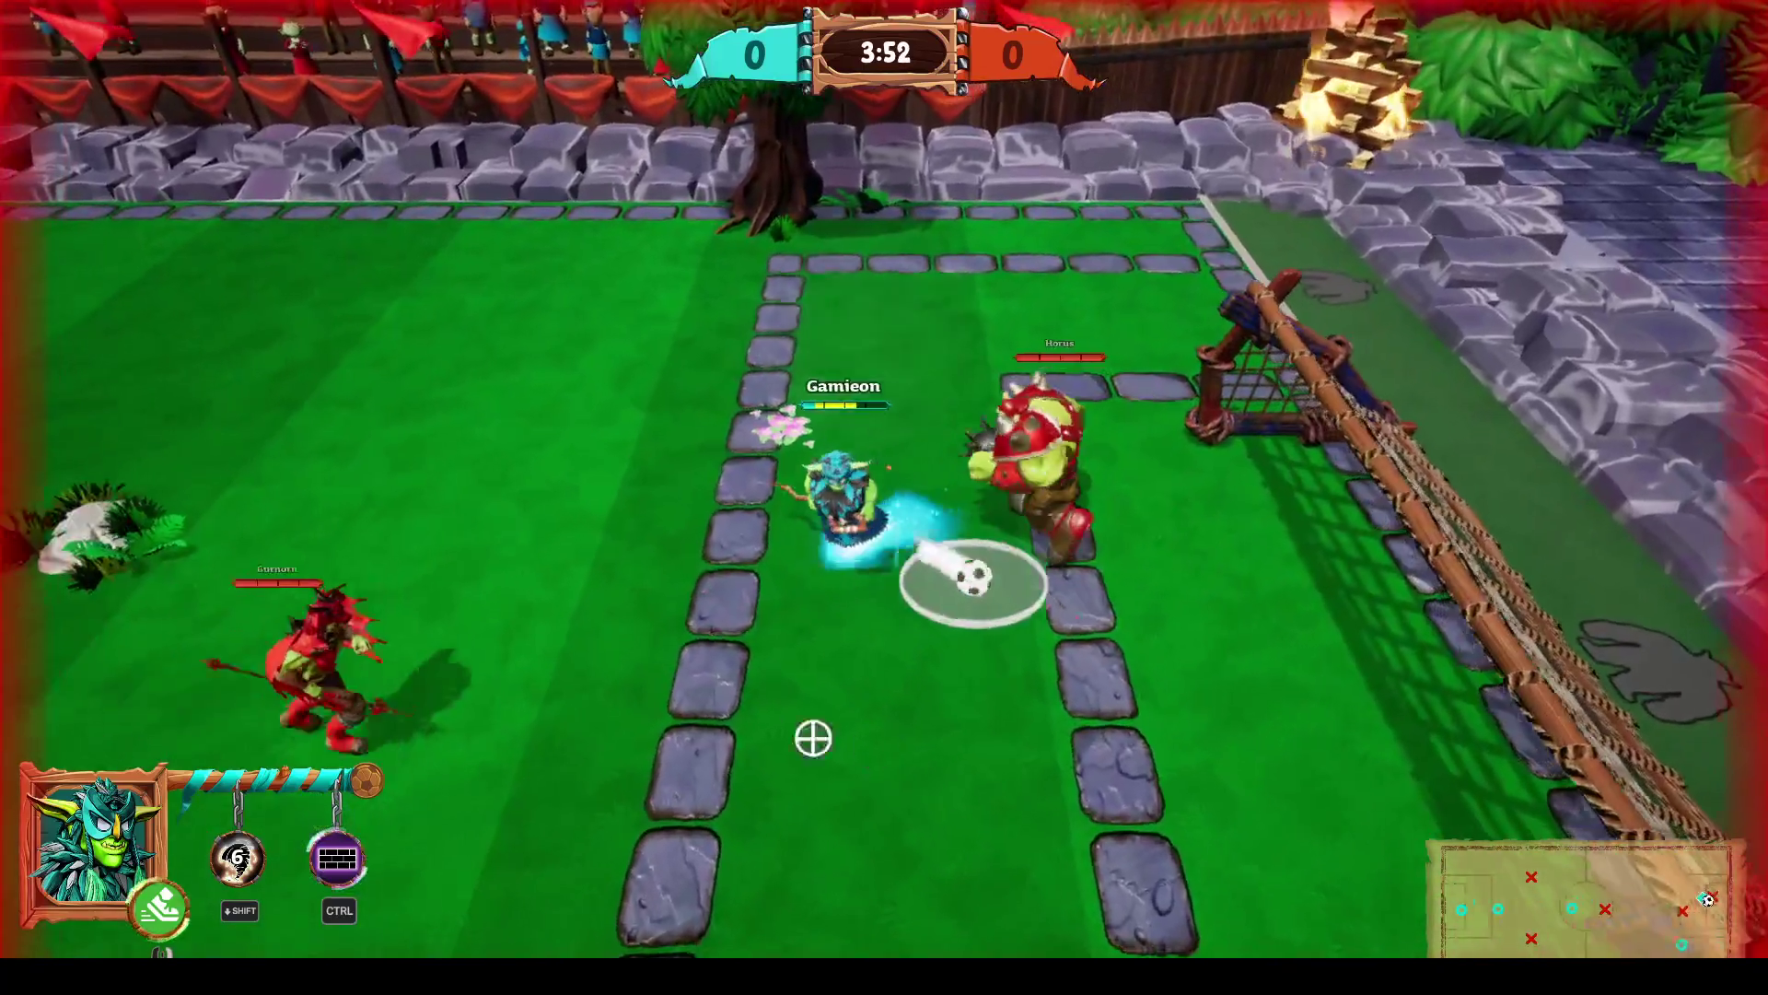
click(1695, 687)
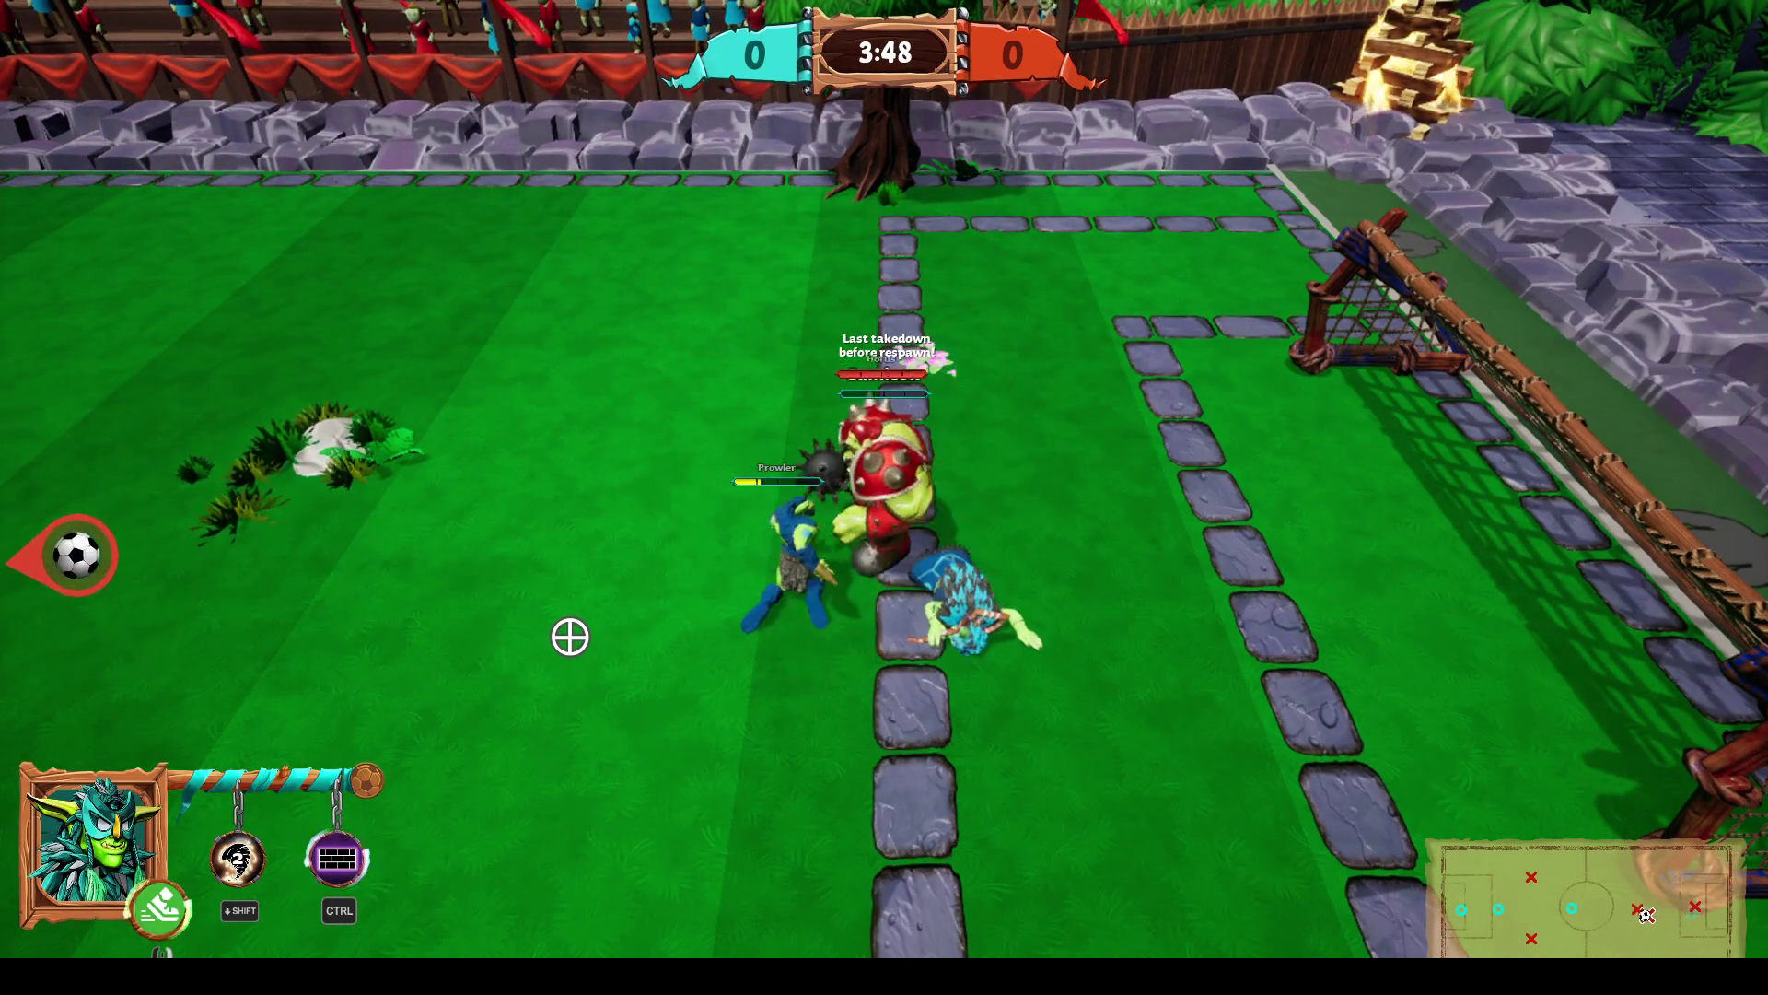
Dash back left beside the red wall, then return to midfield after the ball.
key(a)
key(shift)
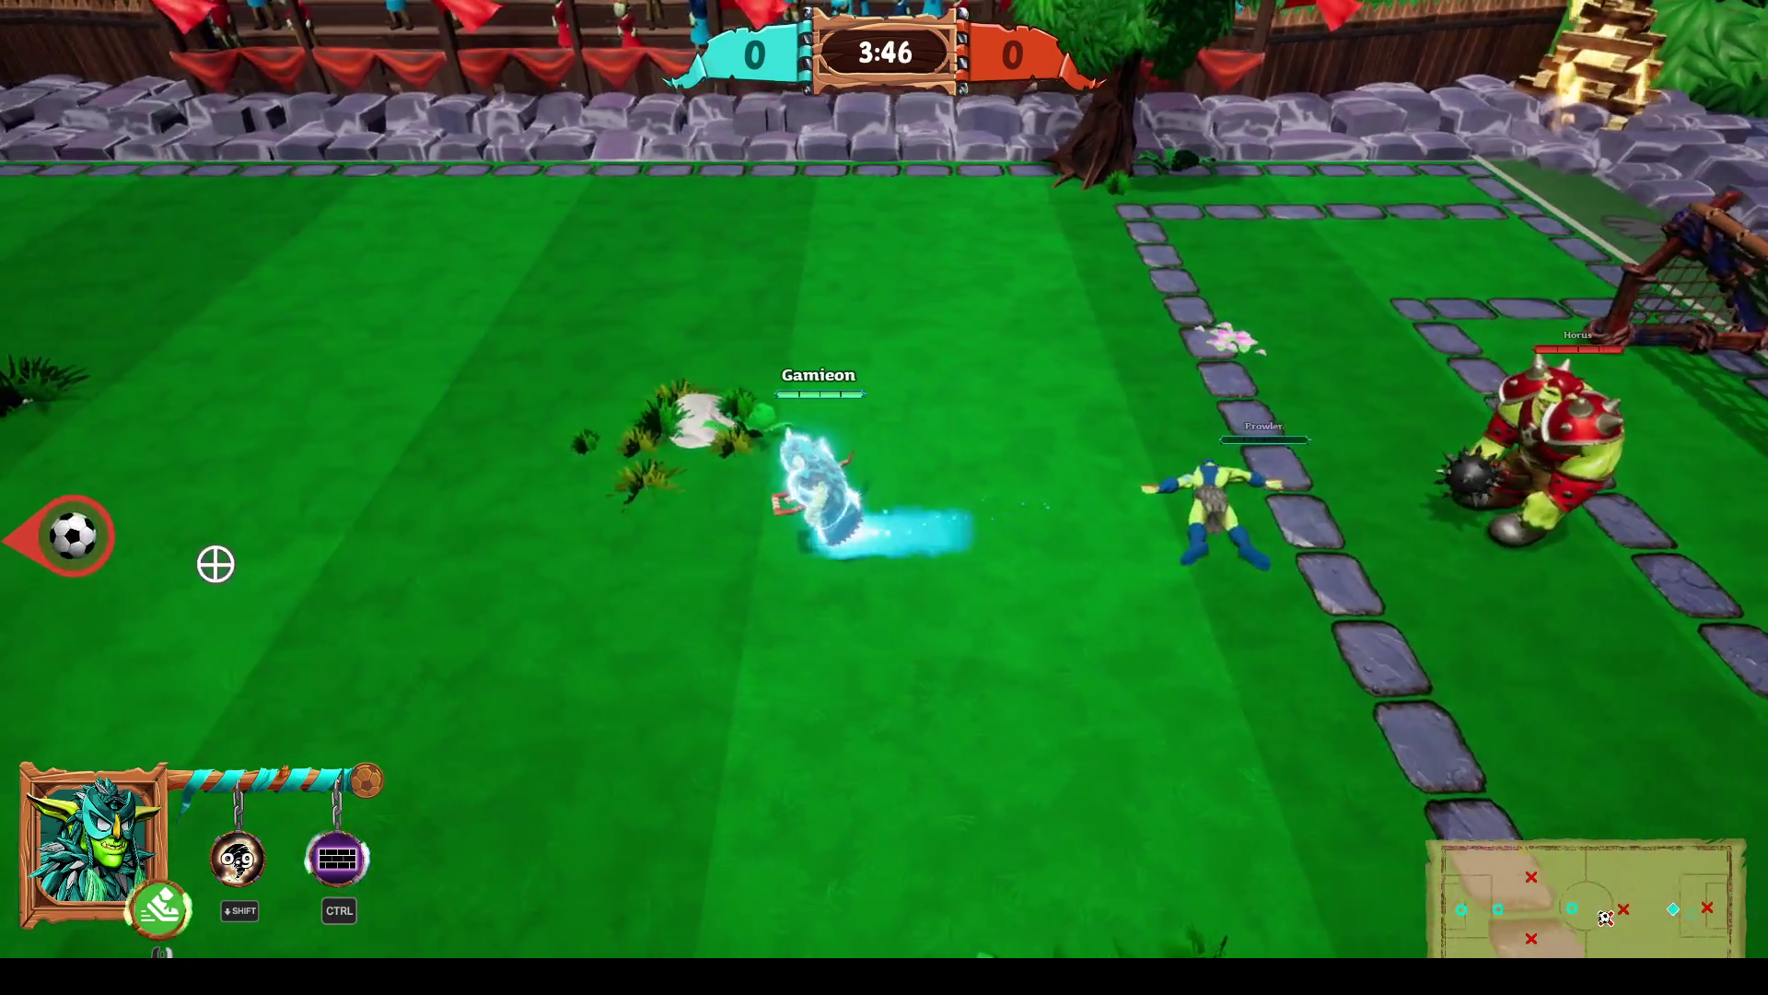
key(a)
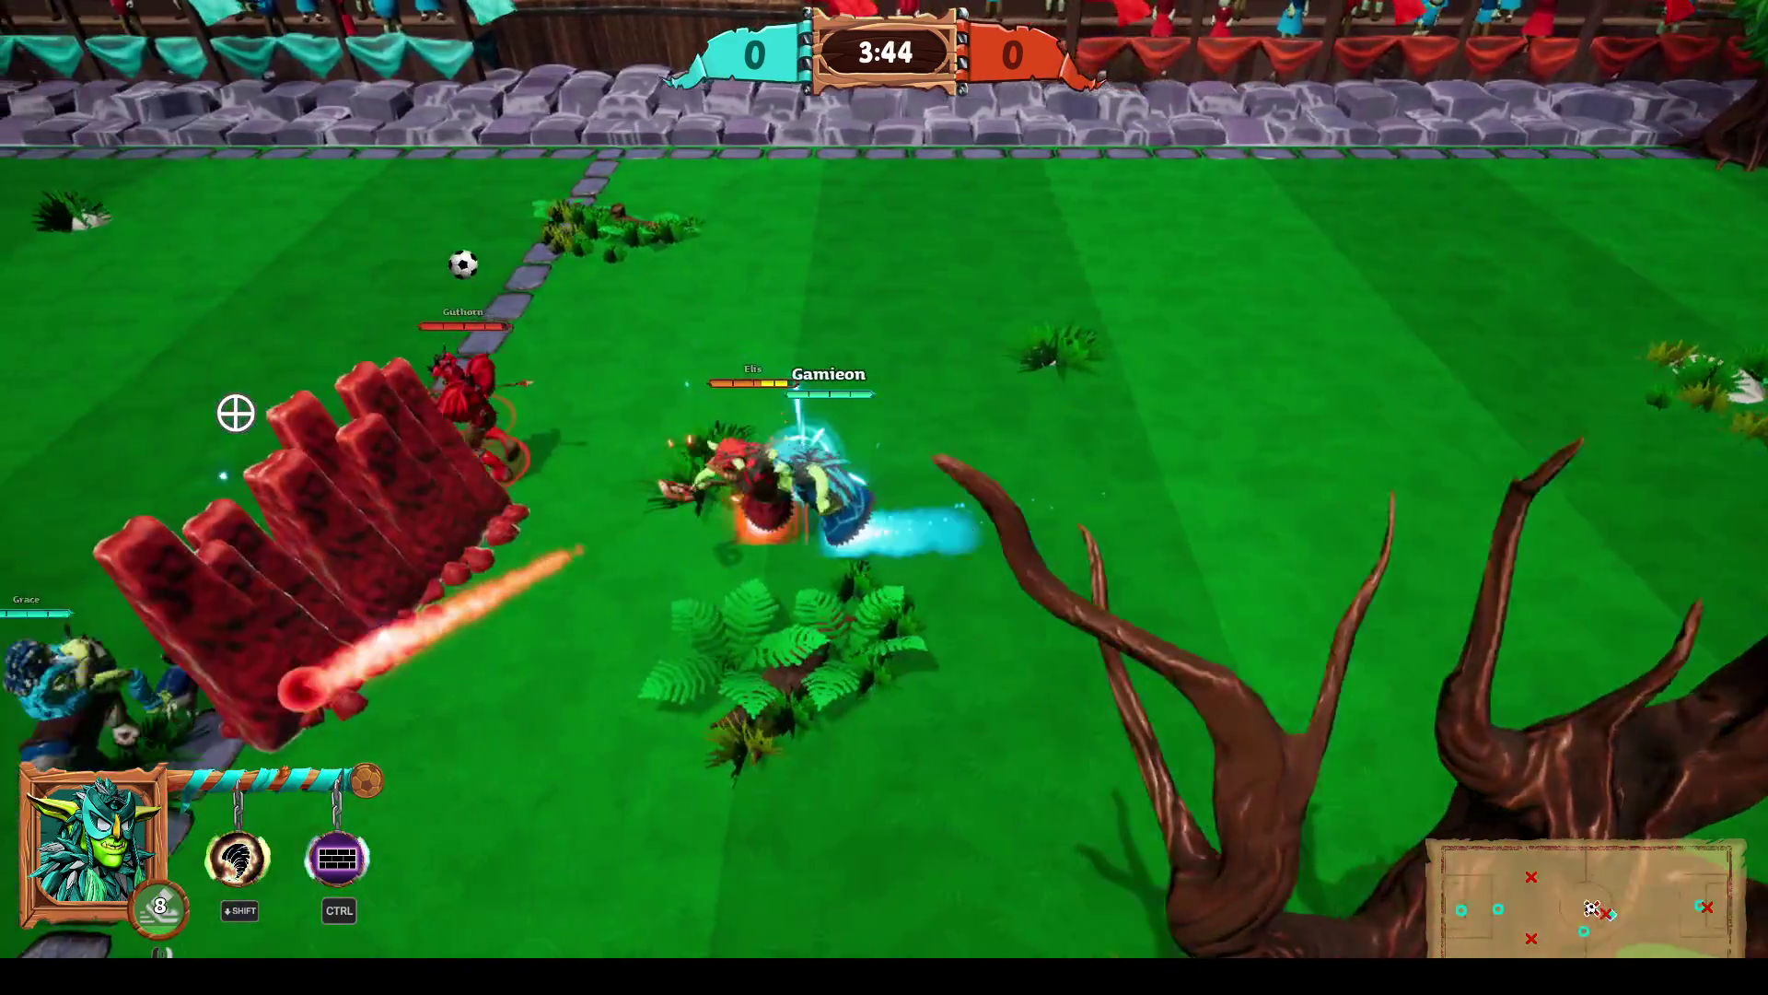
key(a)
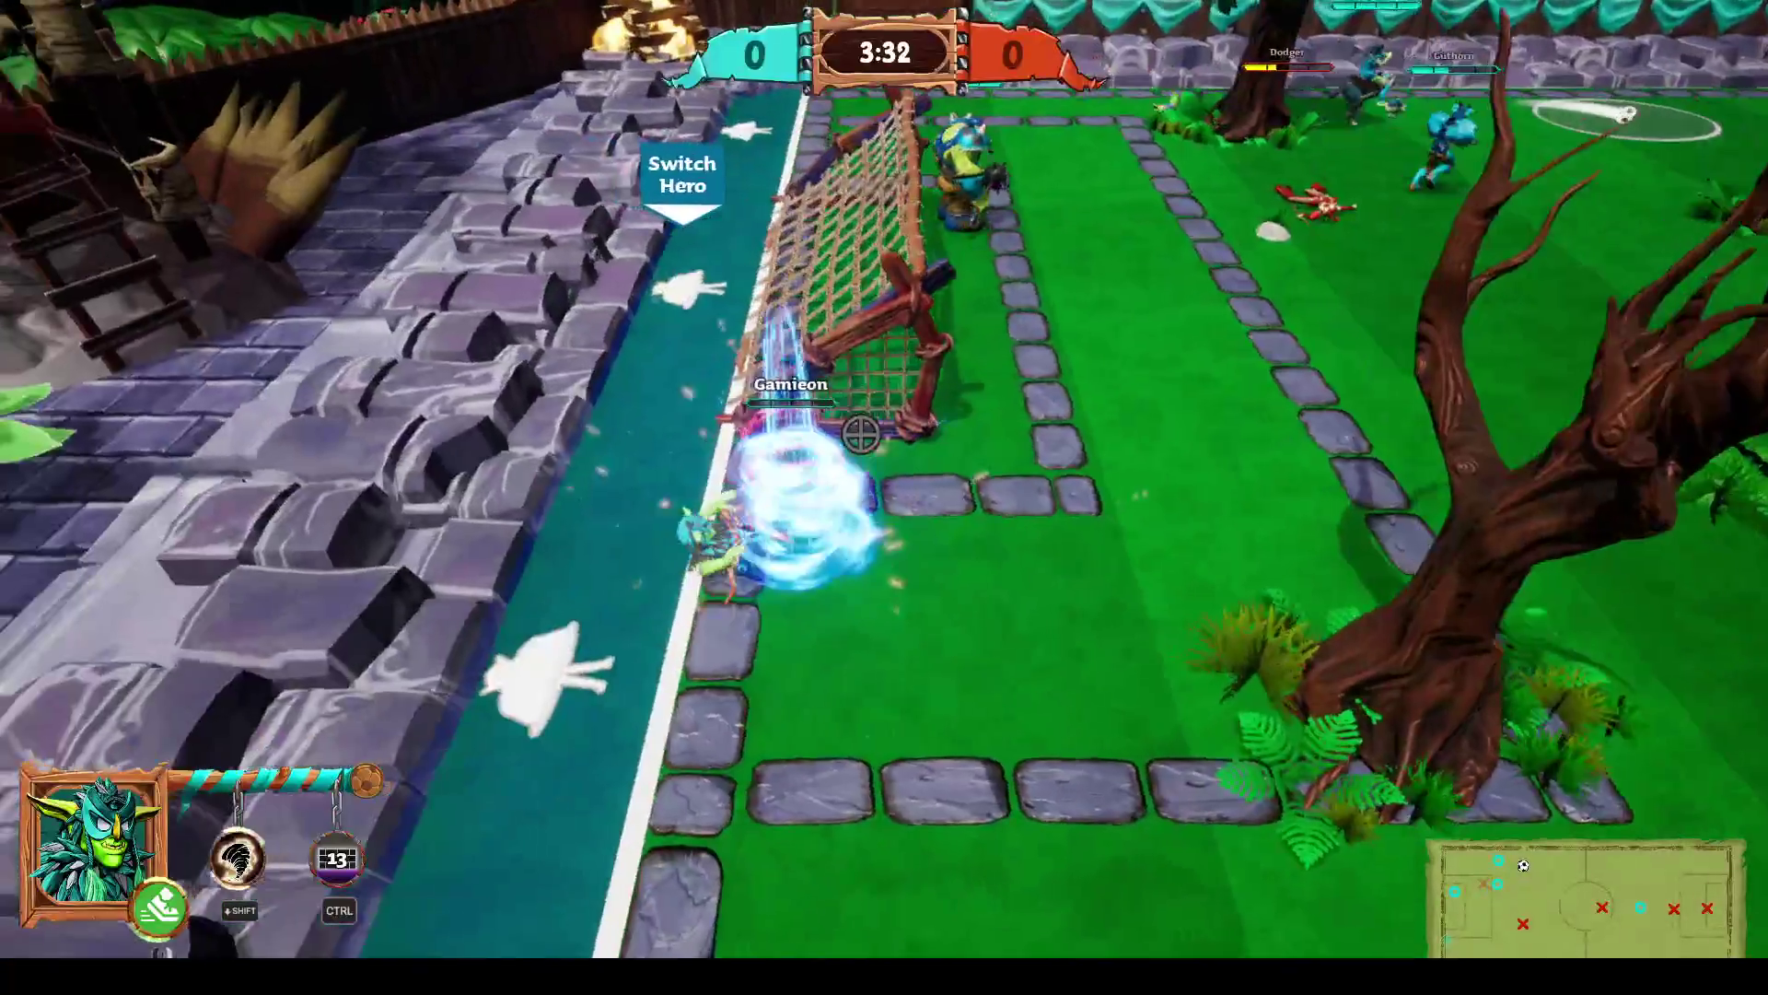
key(d)
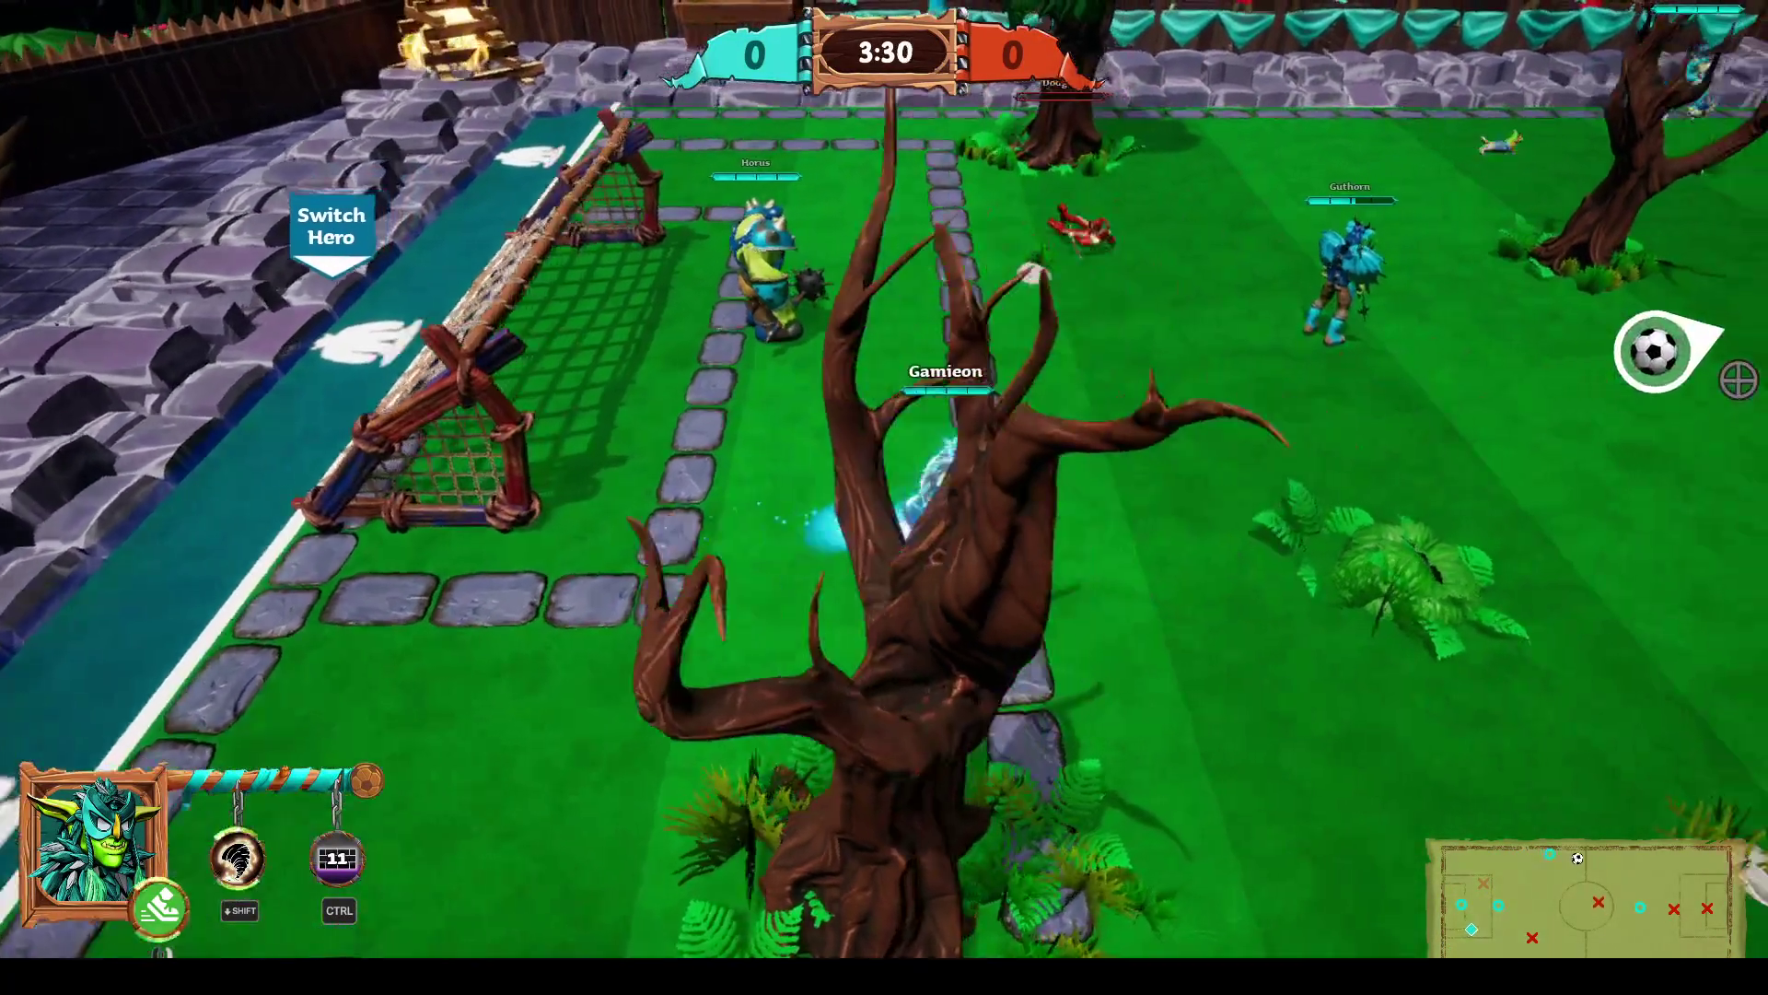
key(d)
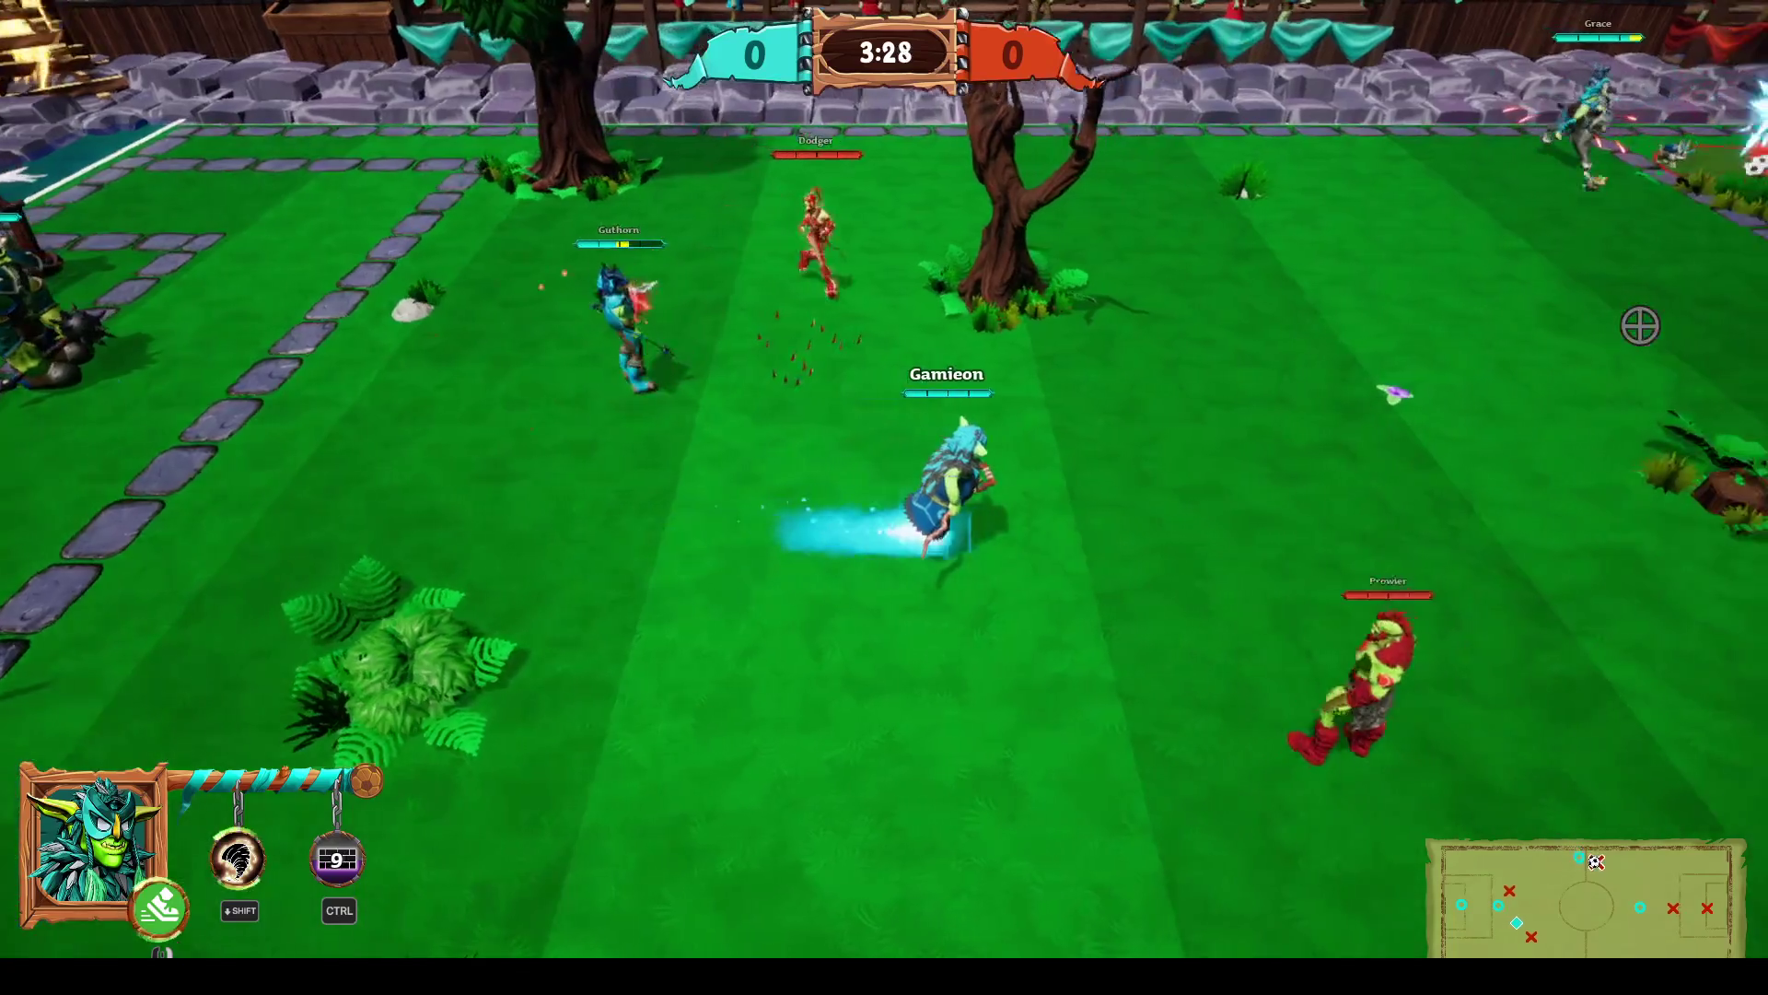
key(a)
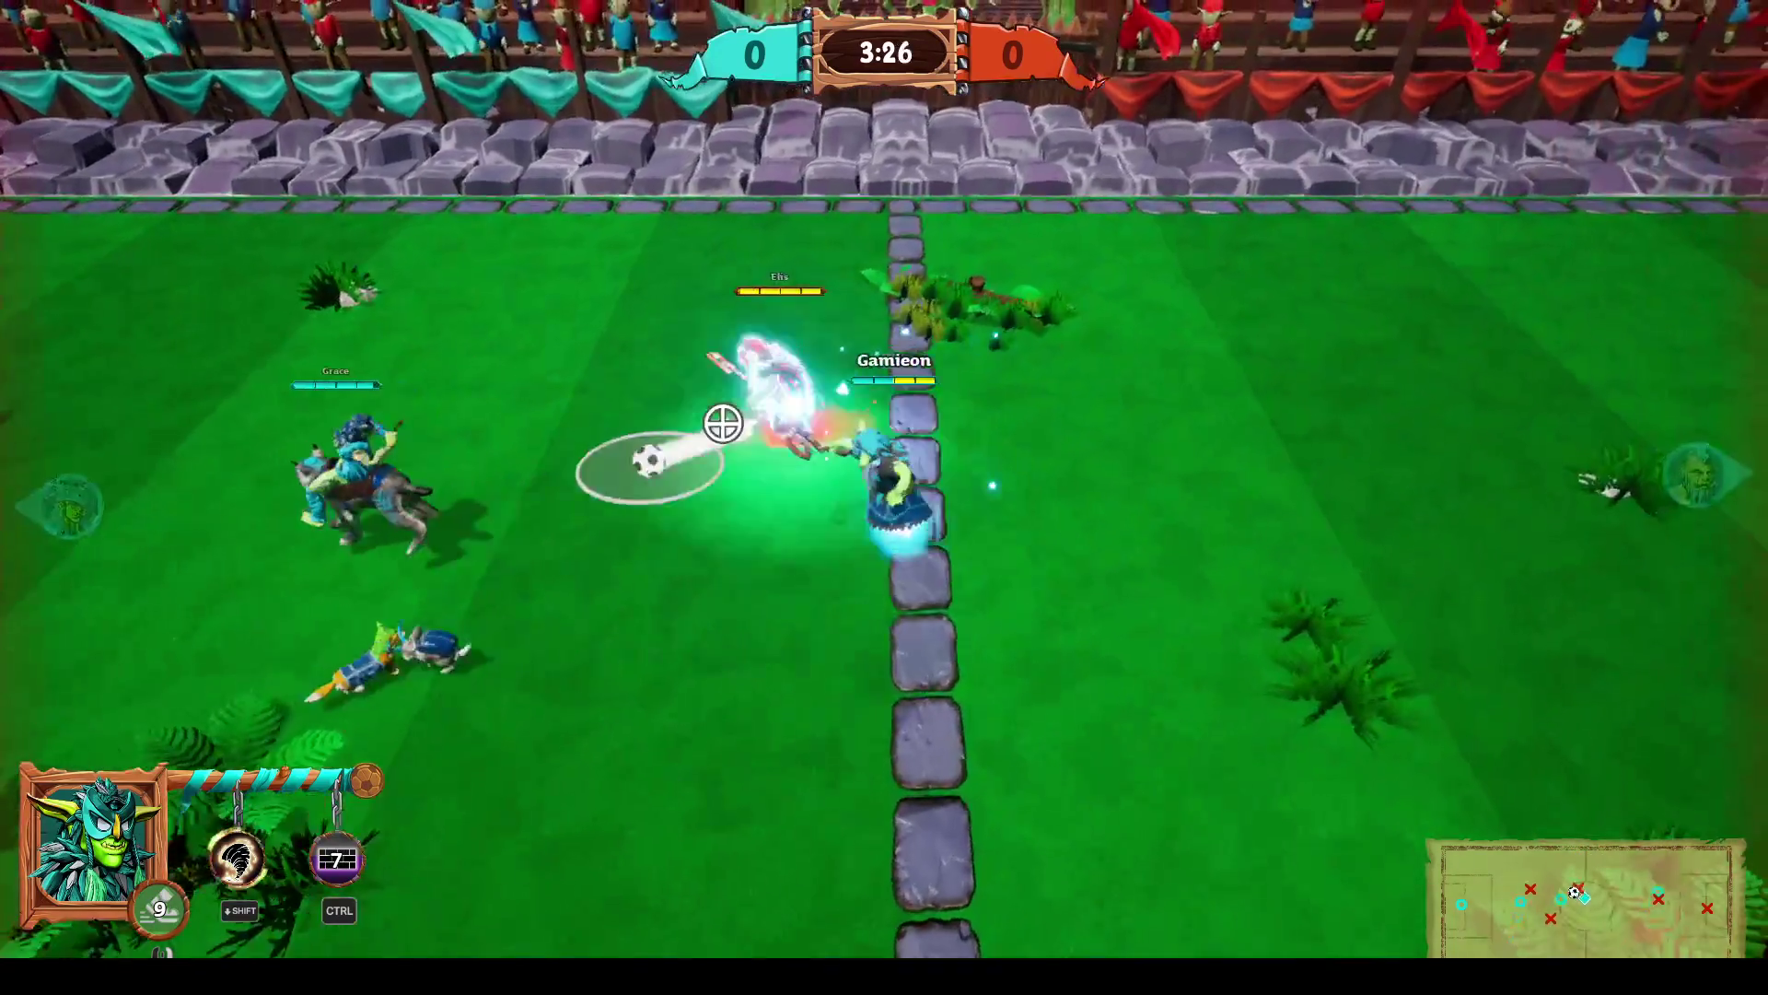
key(a)
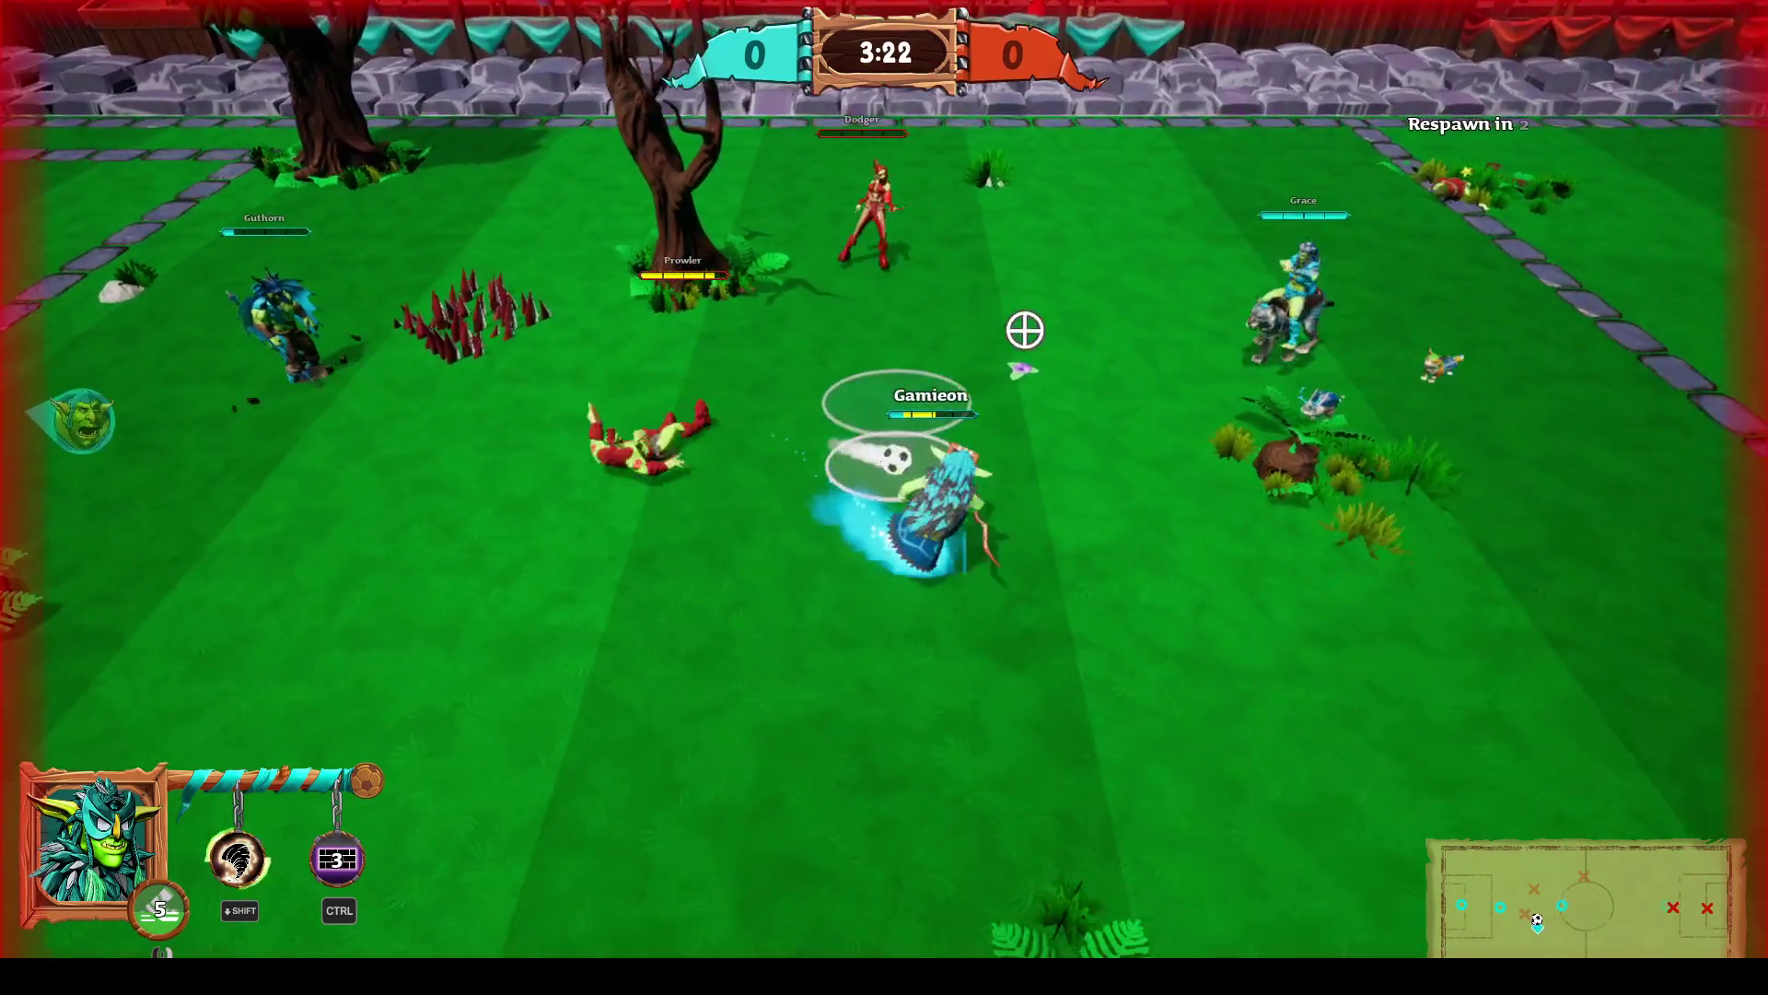
Dribble right, pass to a teammate, raise a rock wall and score the 1–0 goal.
key(d)
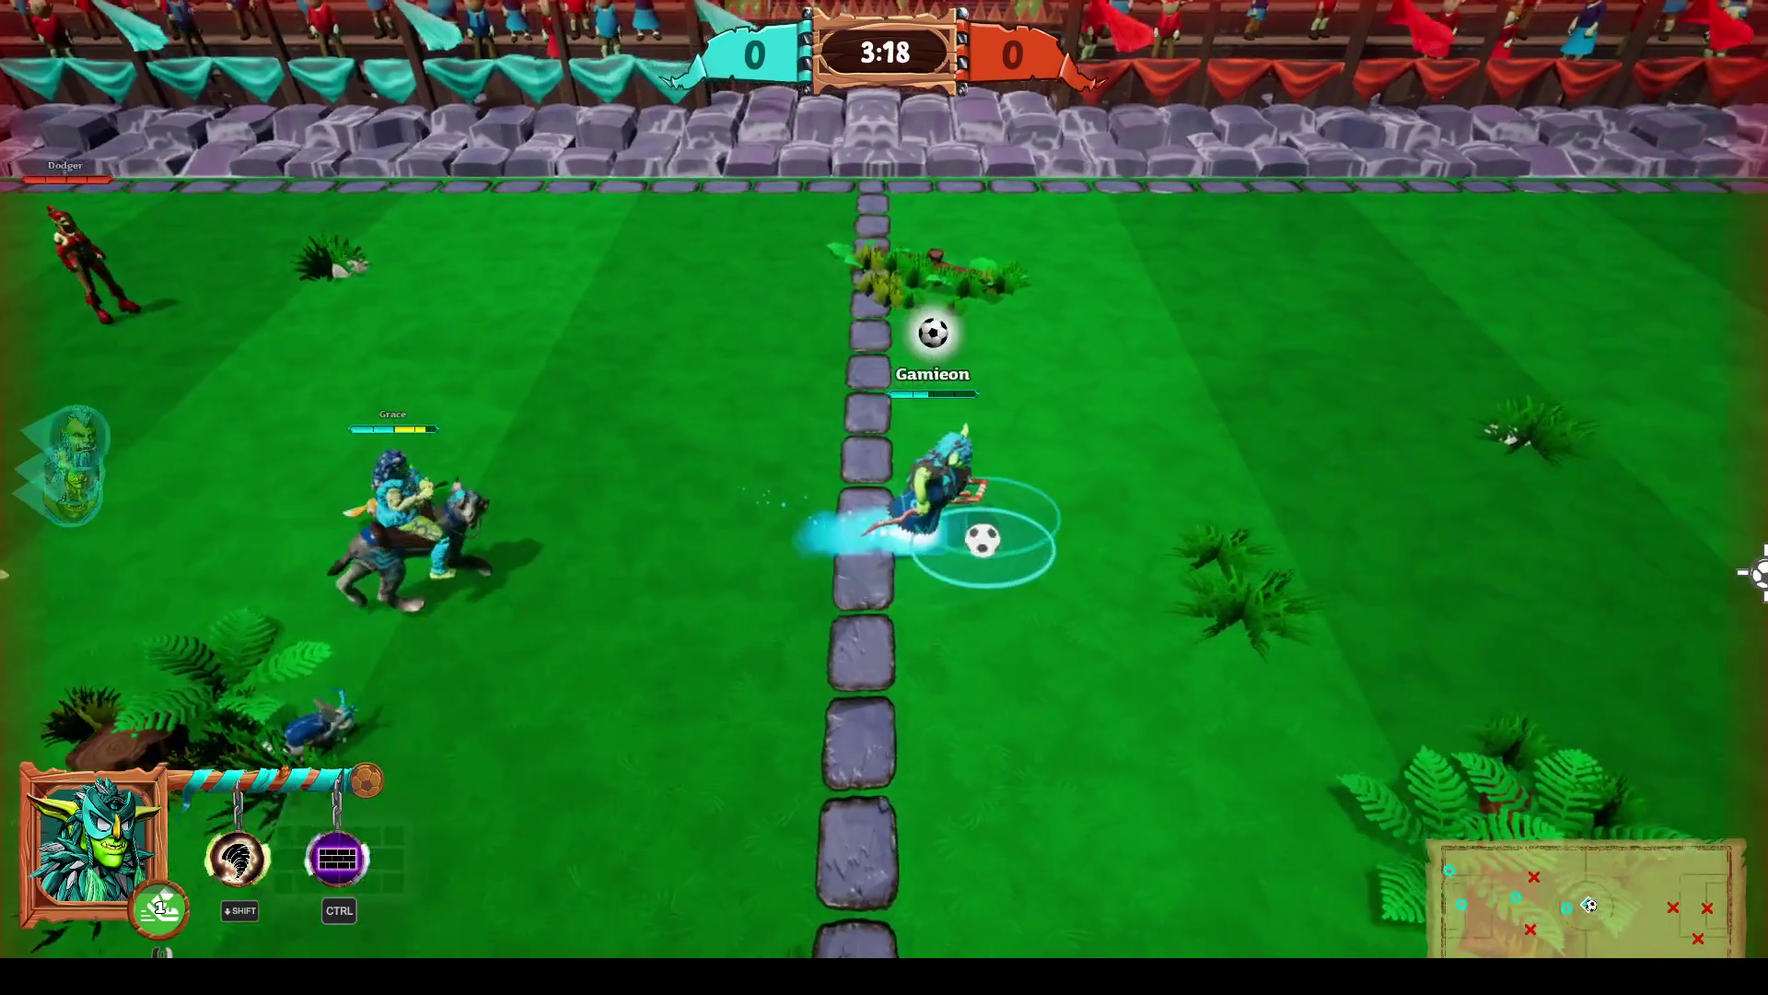
key(d)
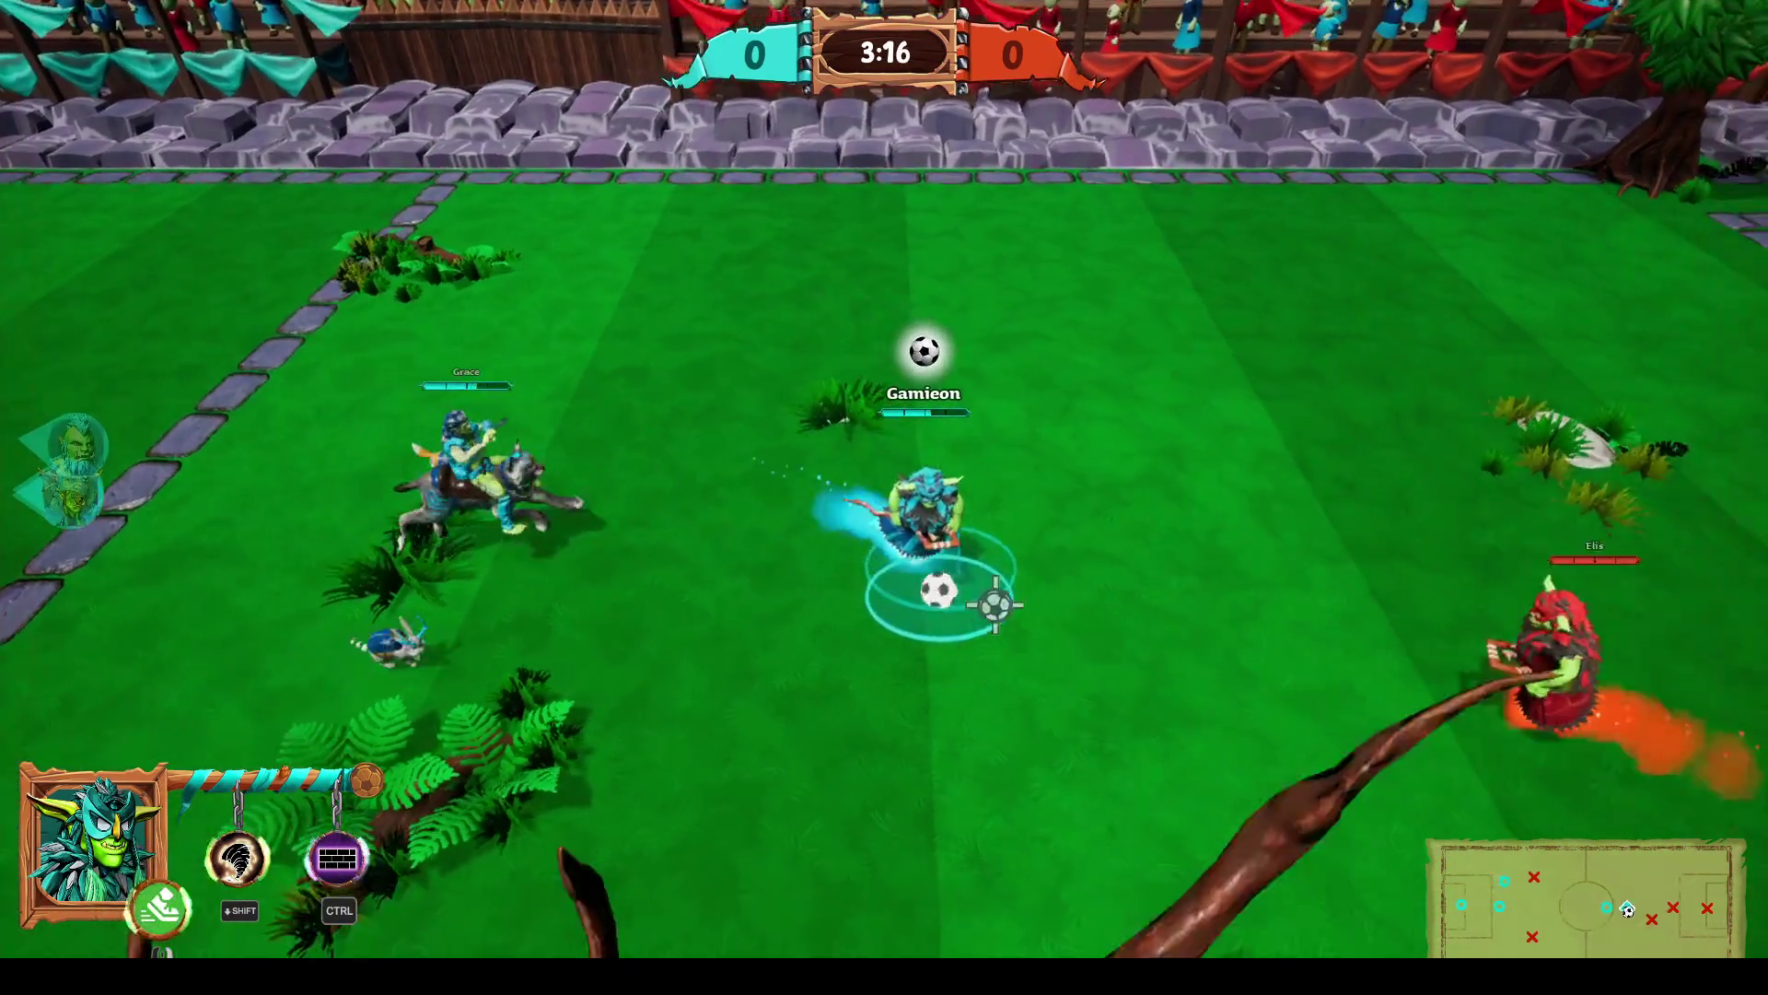
click(679, 505)
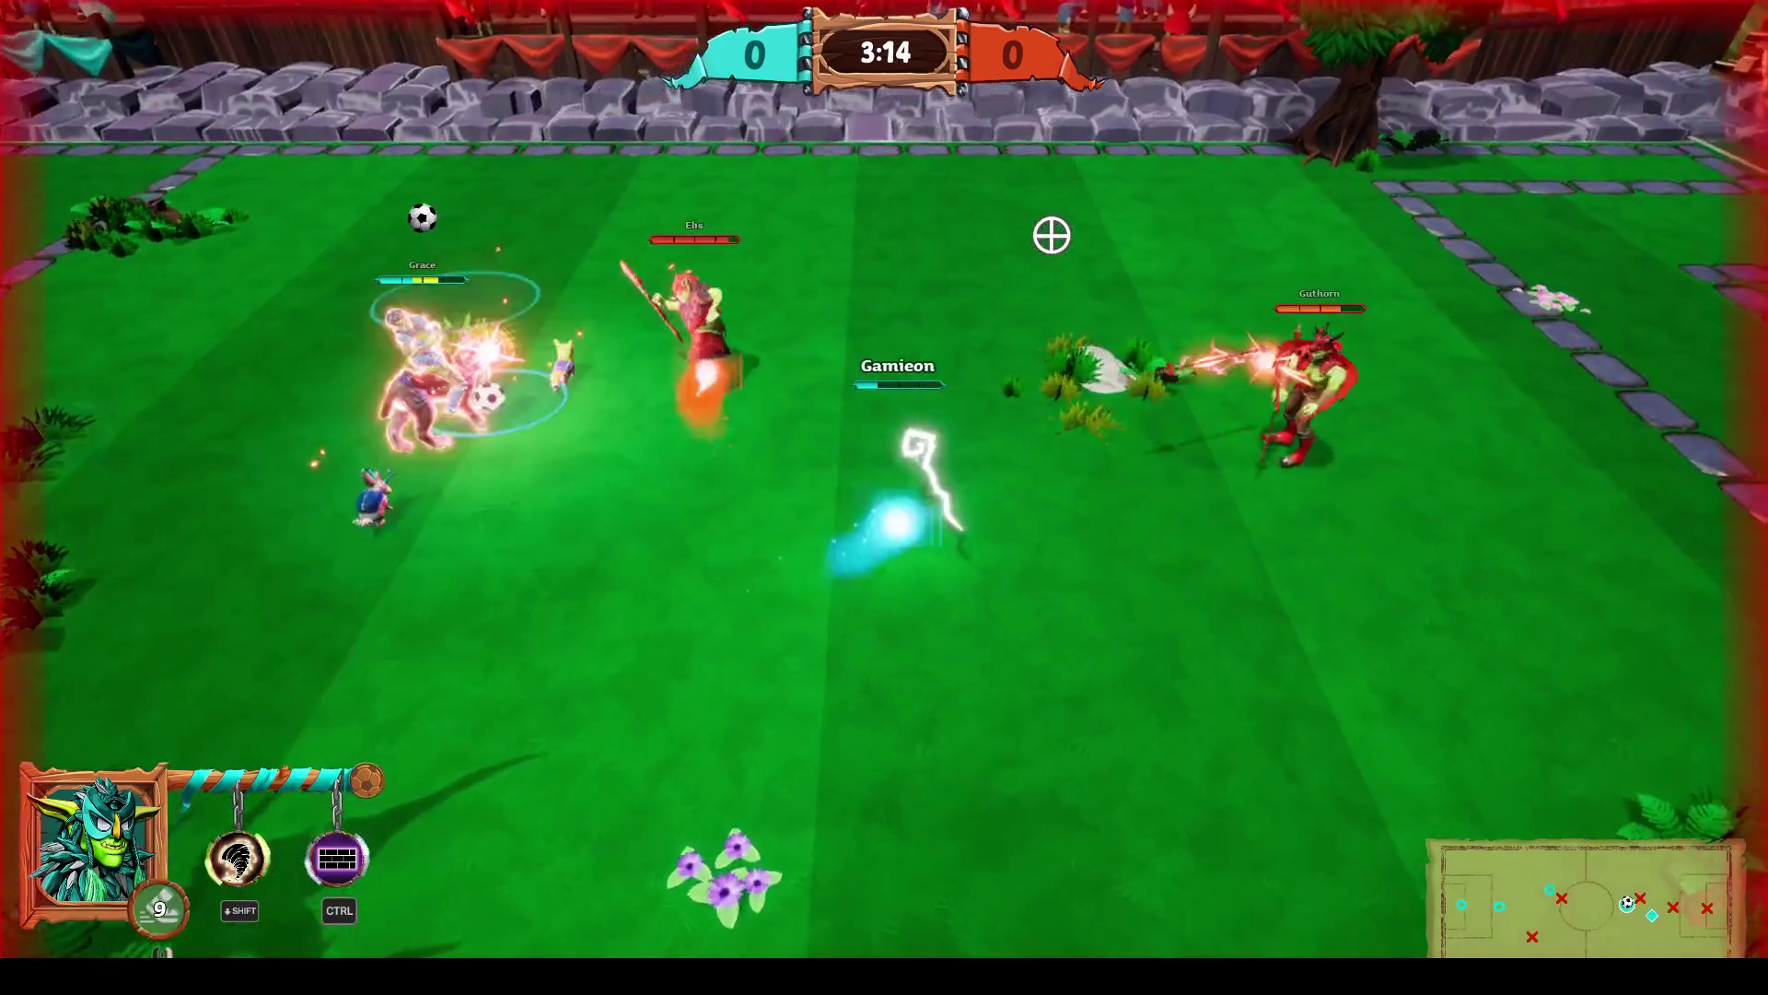
key(space)
click(316, 702)
key(a)
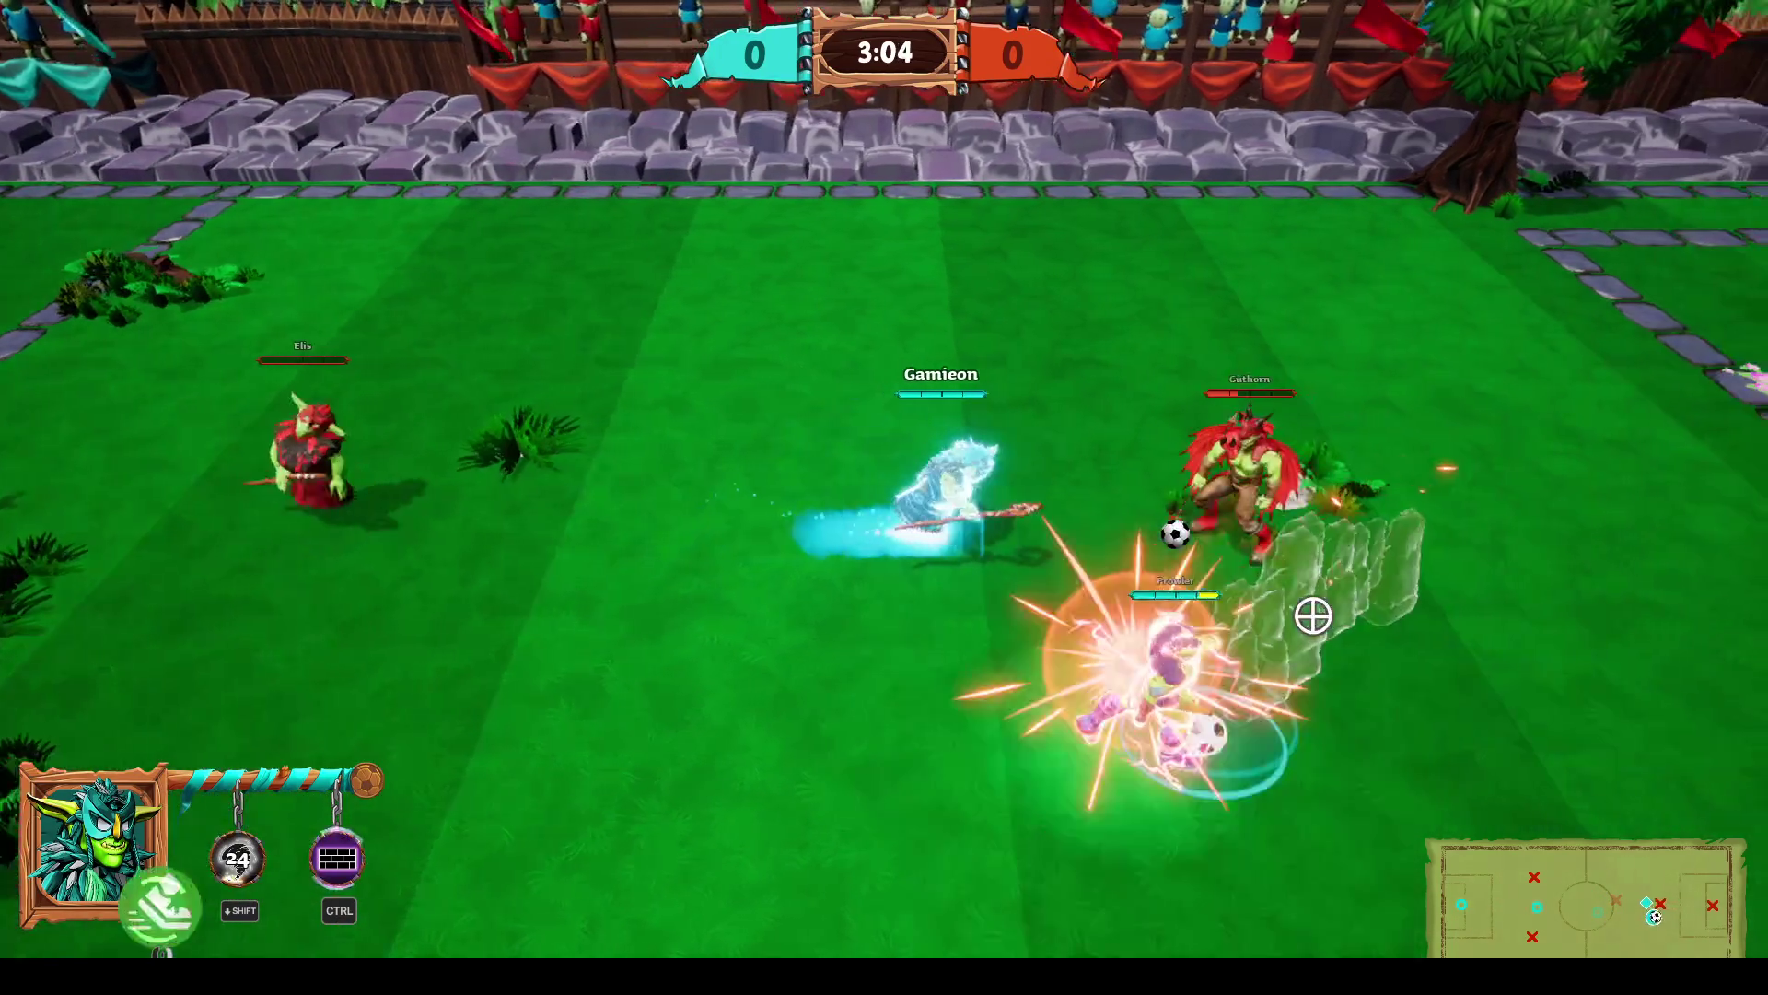
key(ctrl)
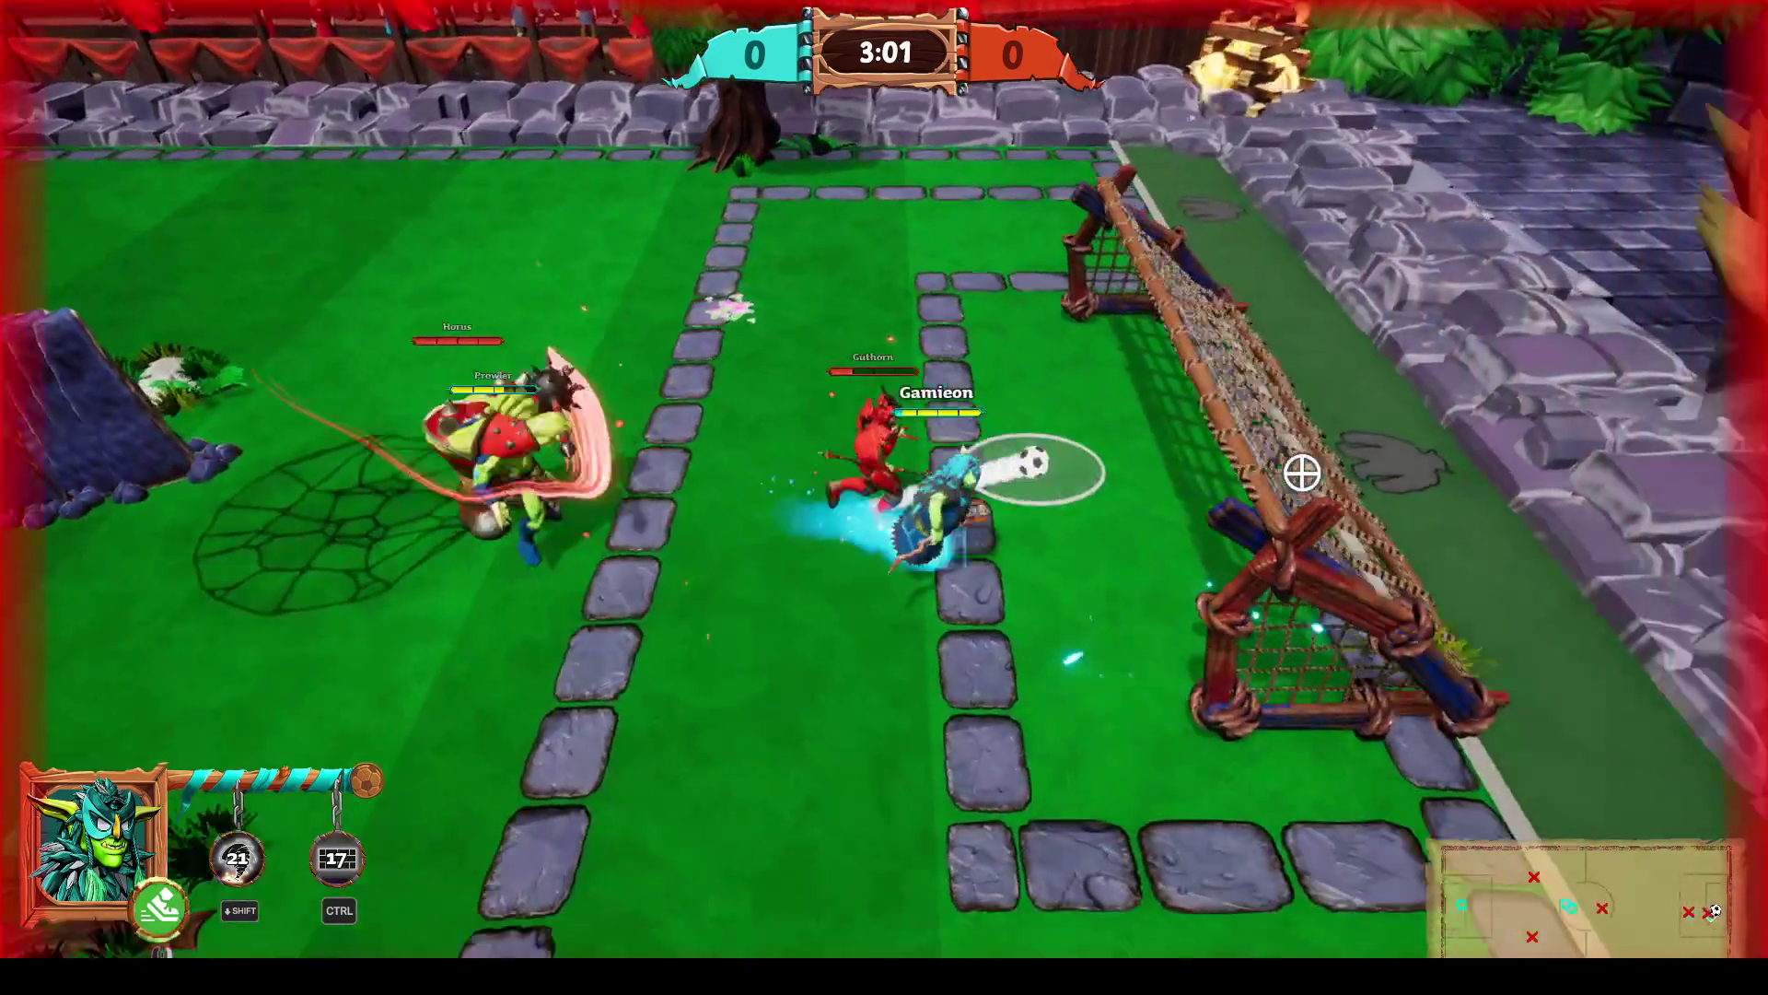
click(1289, 469)
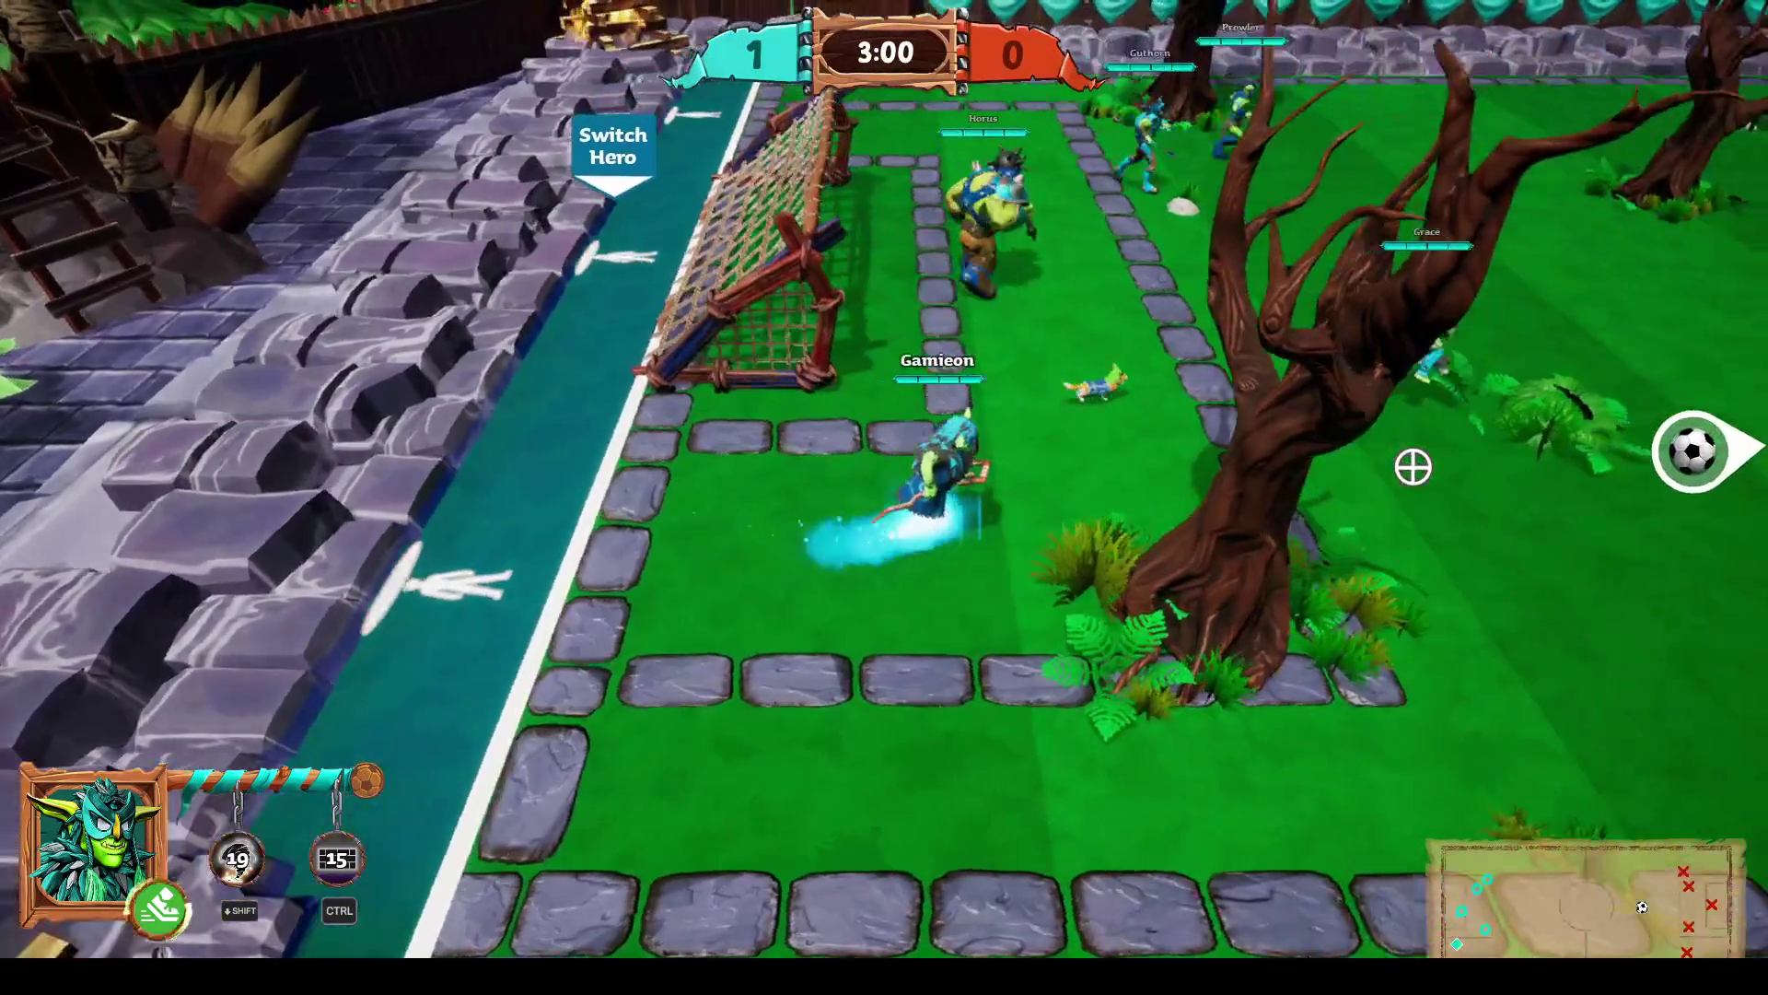
Advance right firing a blue attack, sprint to the loose ball and shoot at goal.
click(1413, 467)
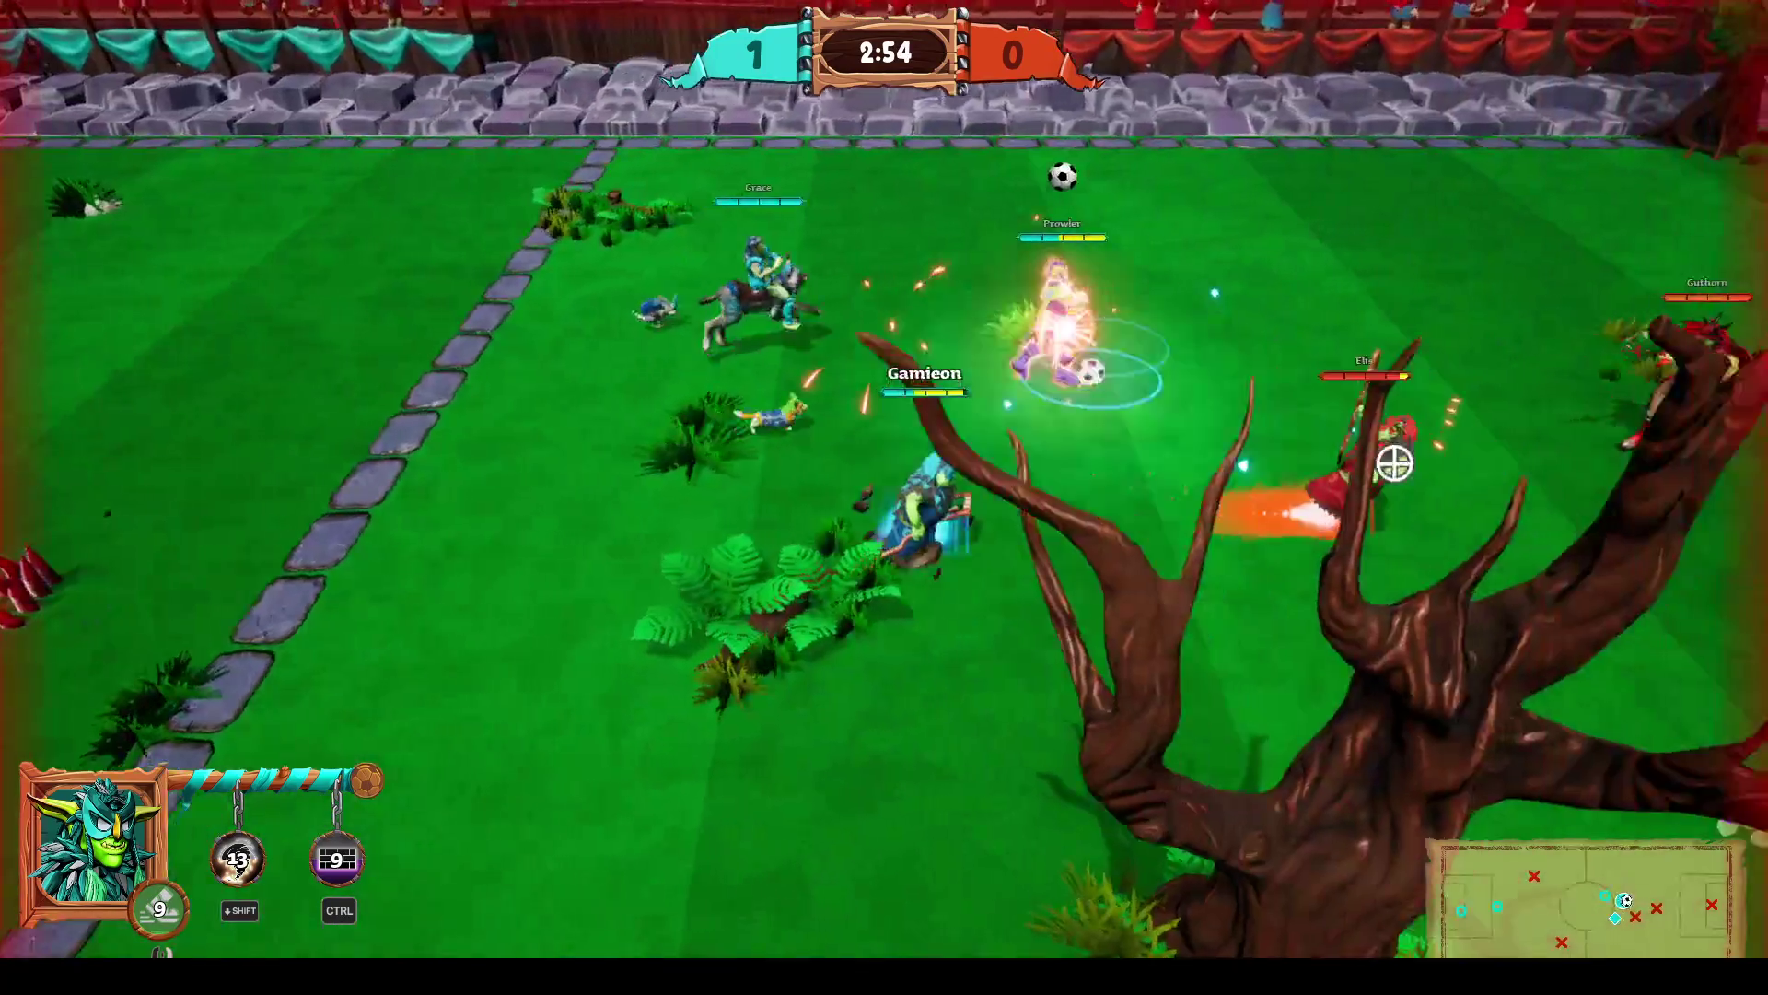
click(1492, 462)
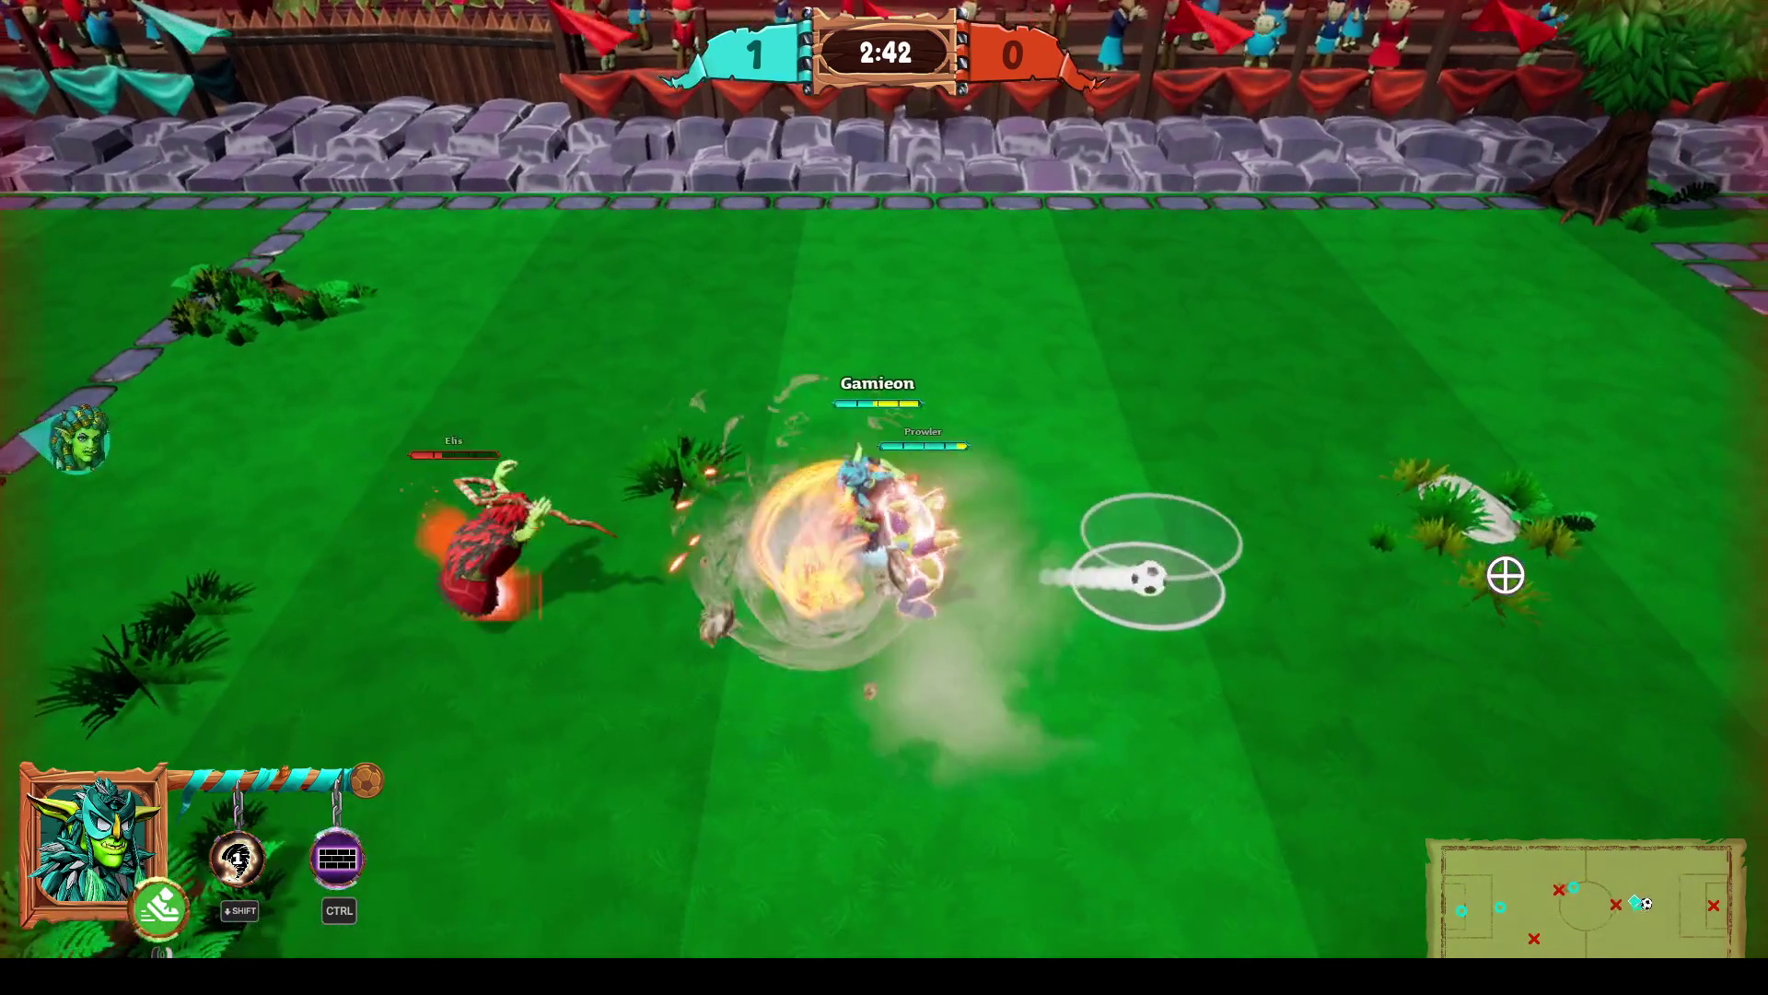
right_click(1506, 576)
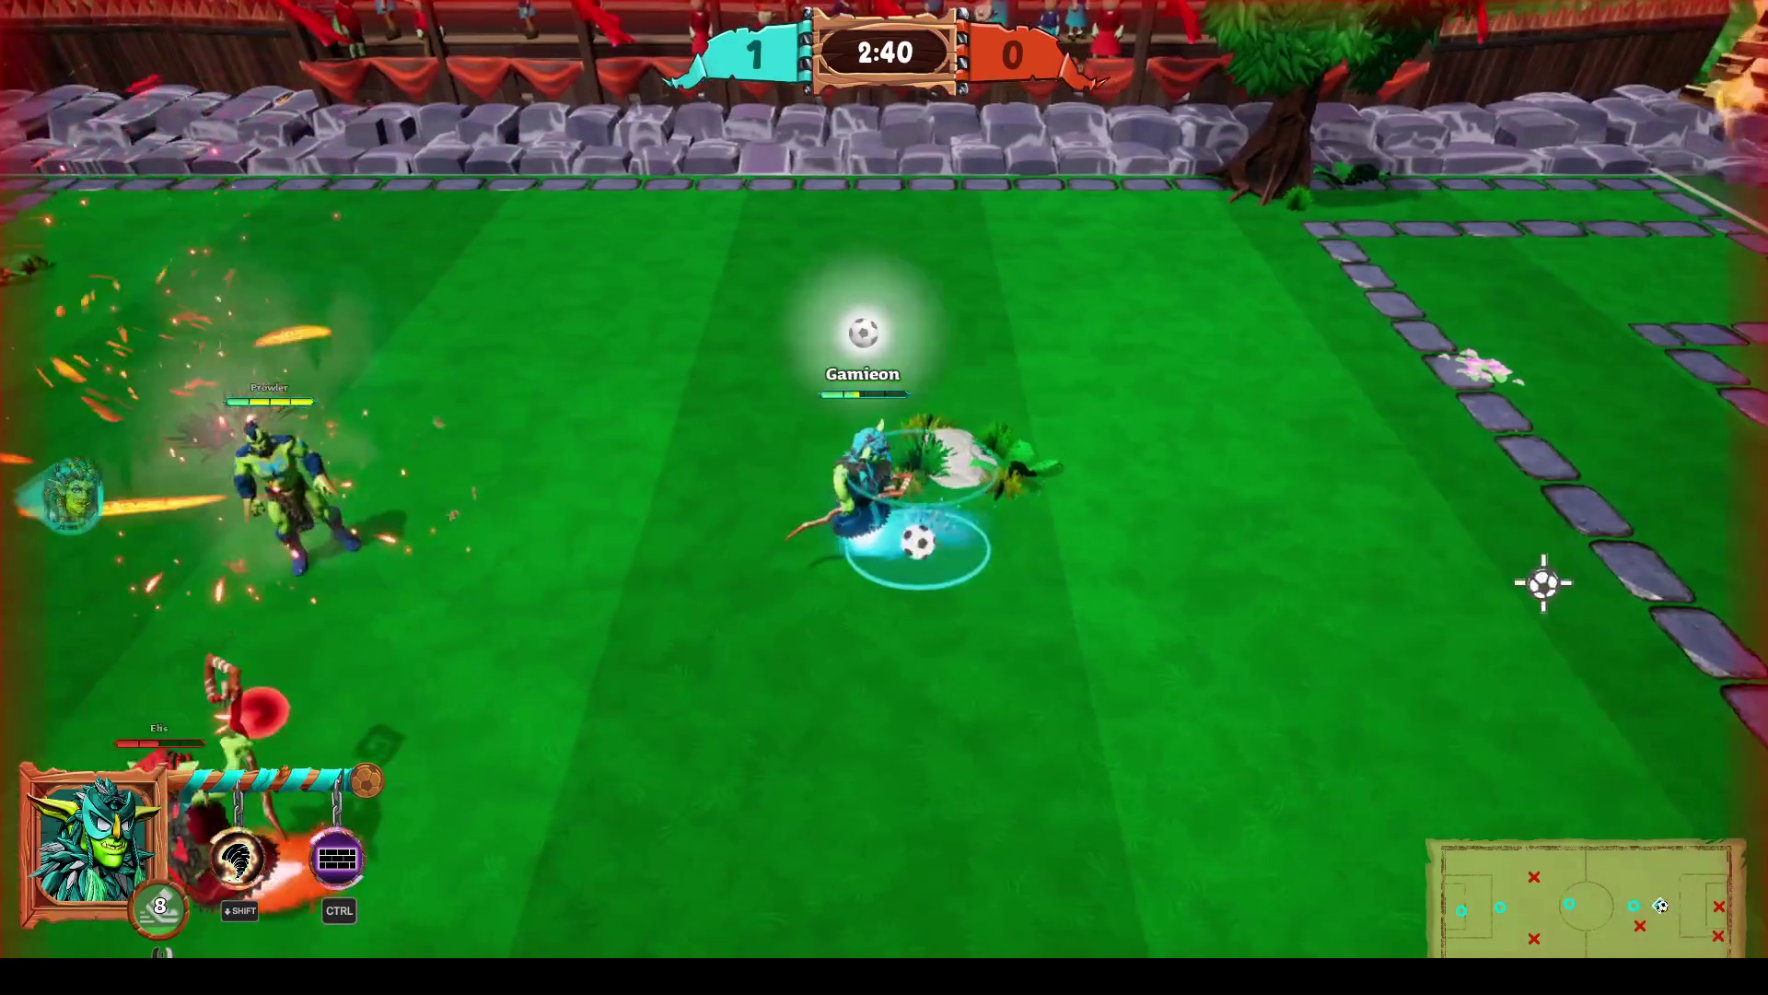
click(1635, 184)
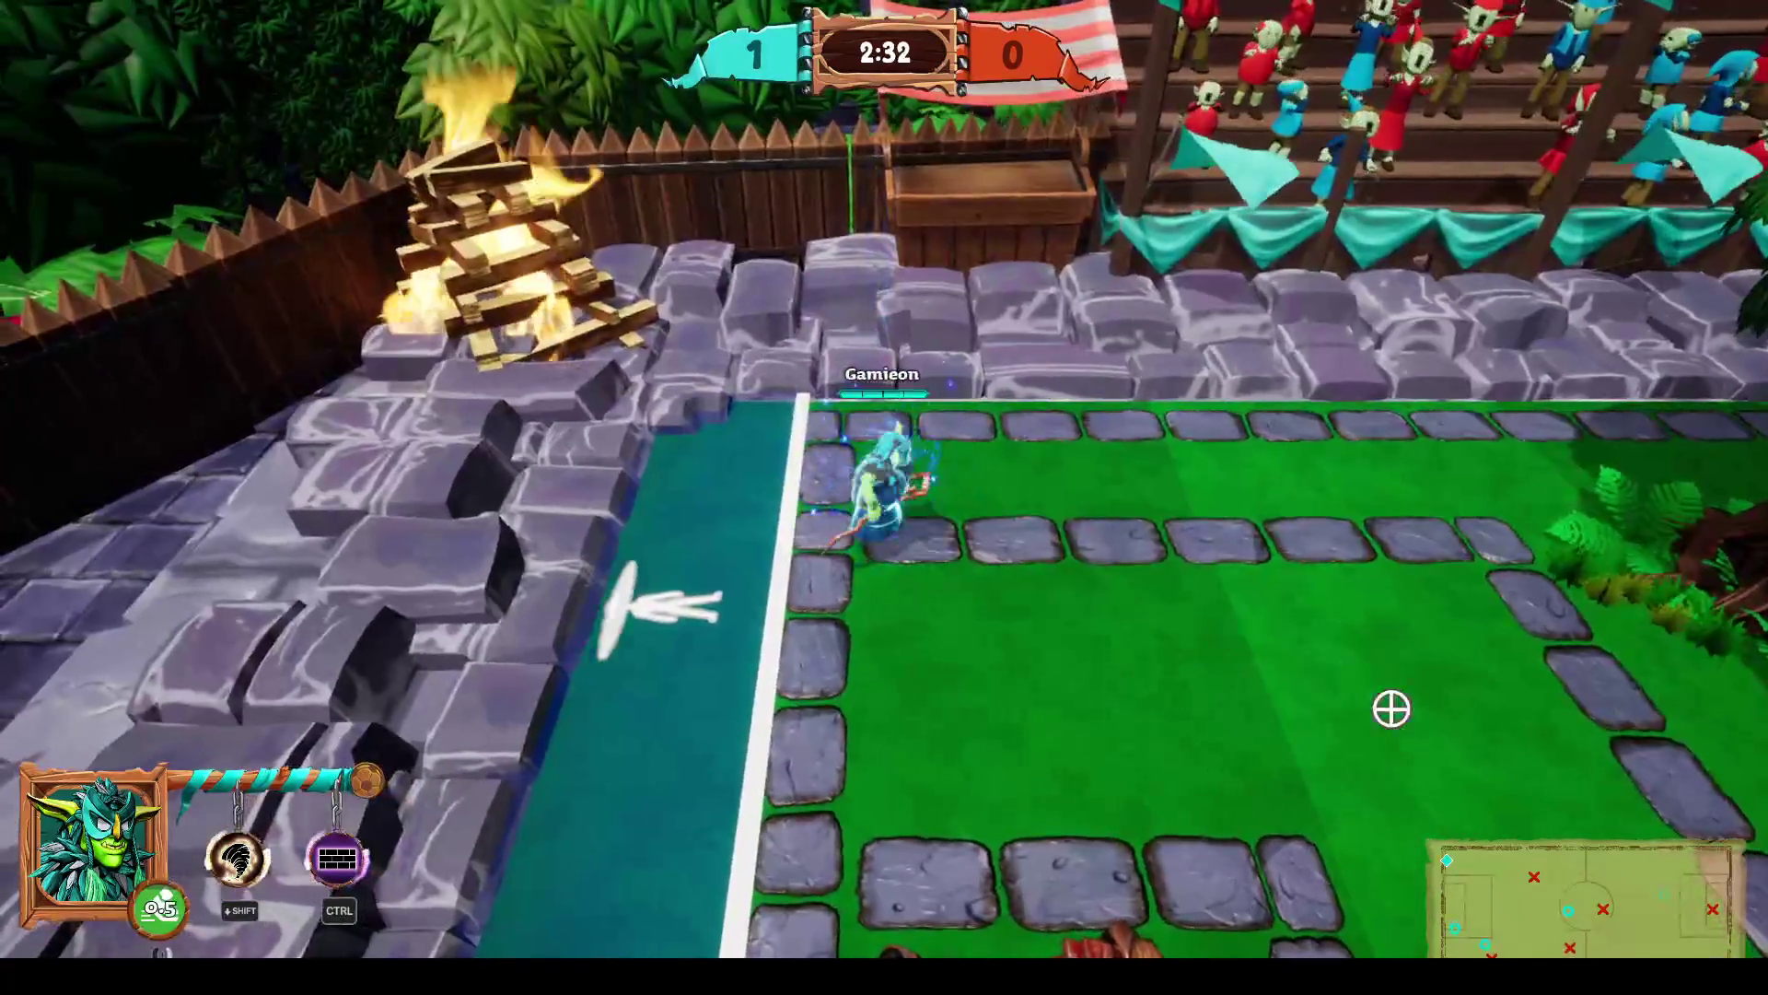
Move down-left by the net into the Switch Hero lane.
key(s)
key(a)
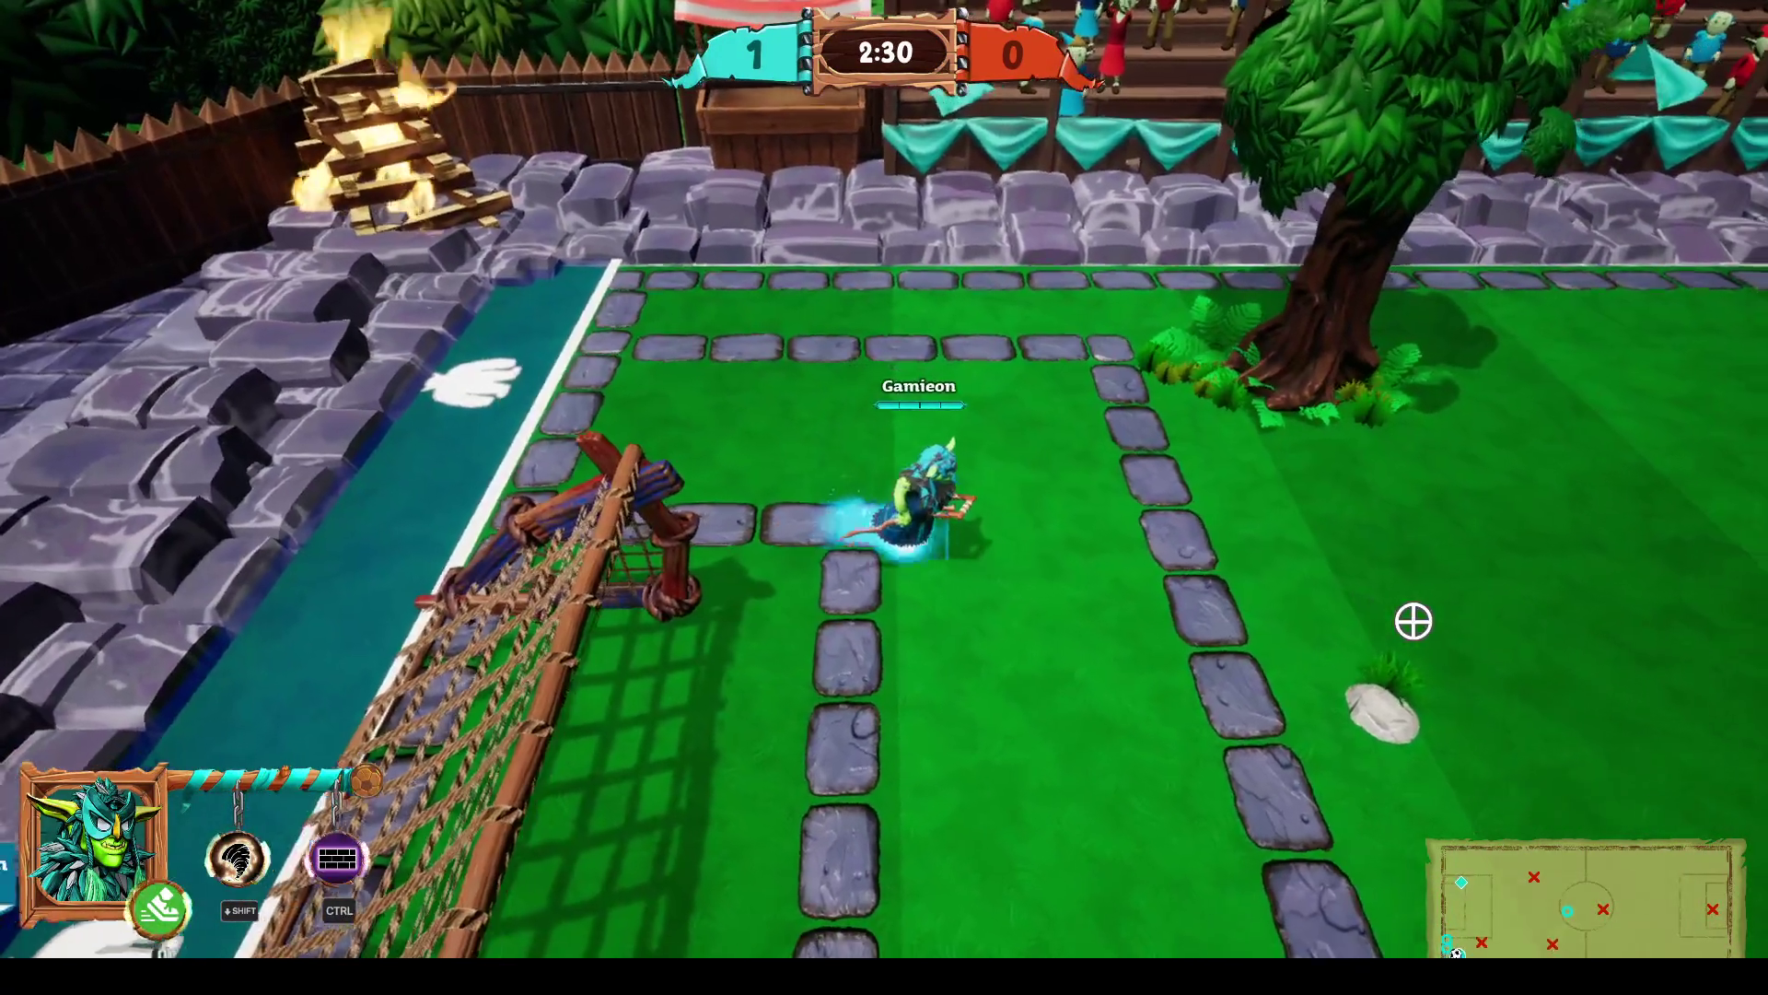
key(a)
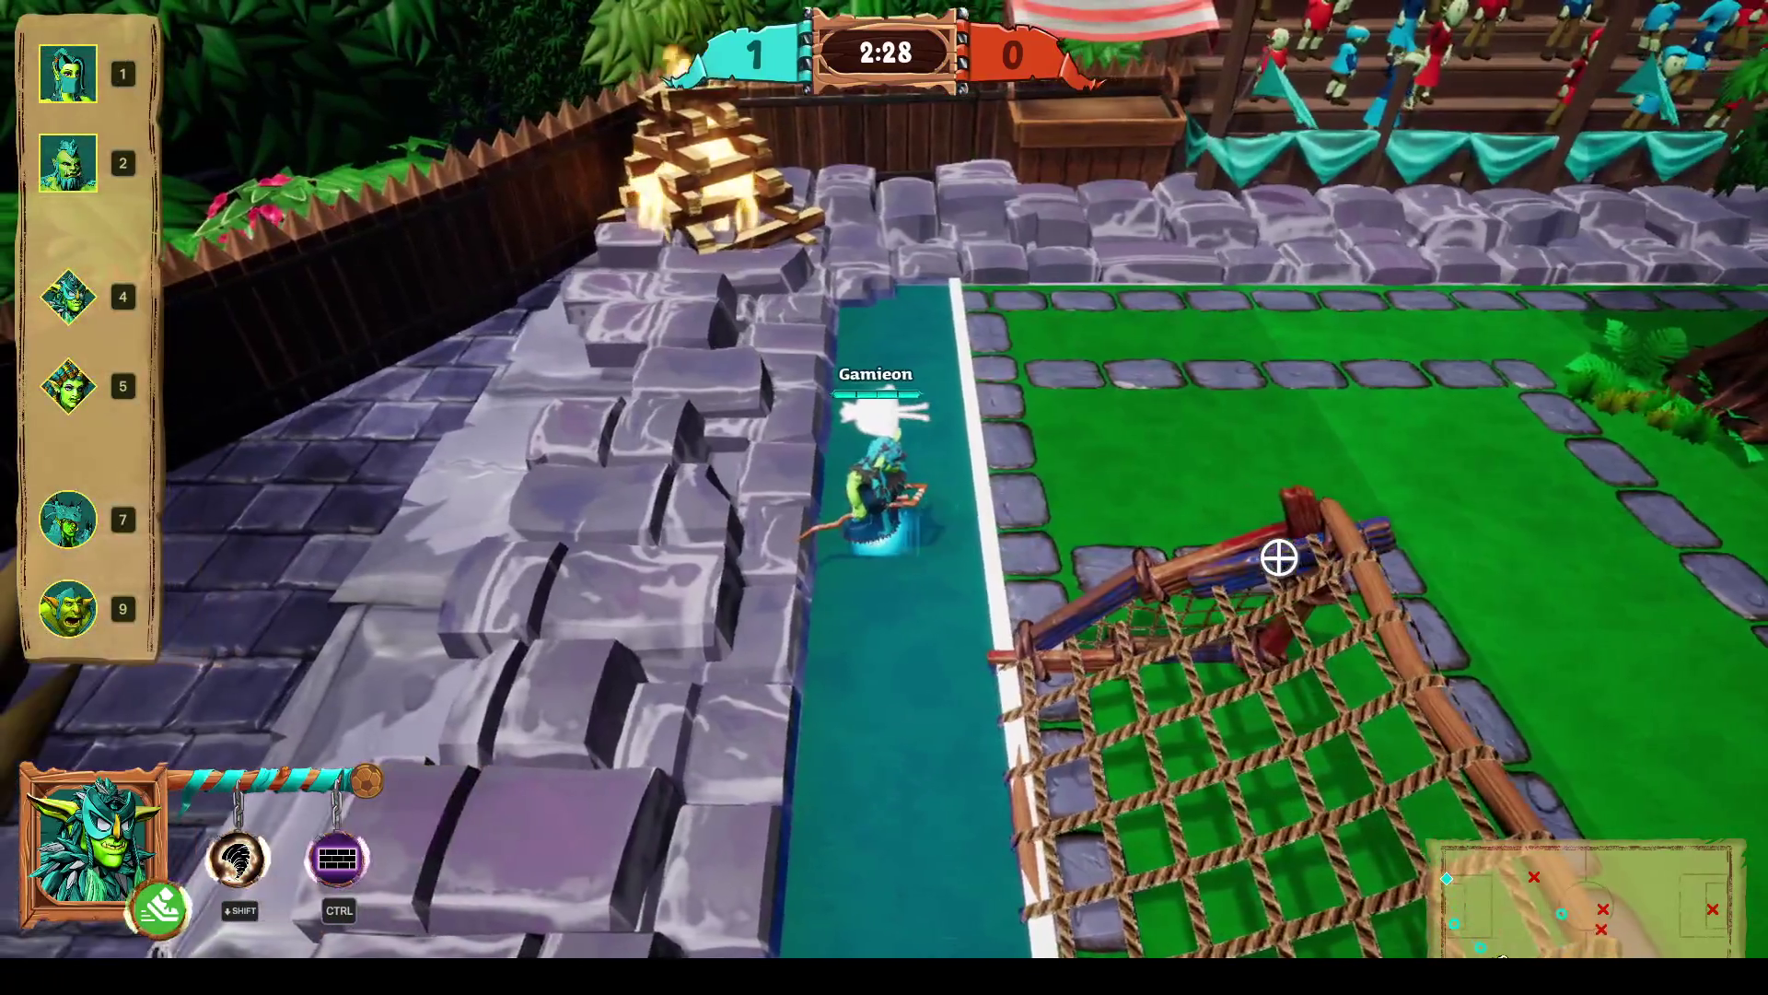
Switch to the braided goblin with 5, run toward the tree and unleash a fire tornado.
key(5)
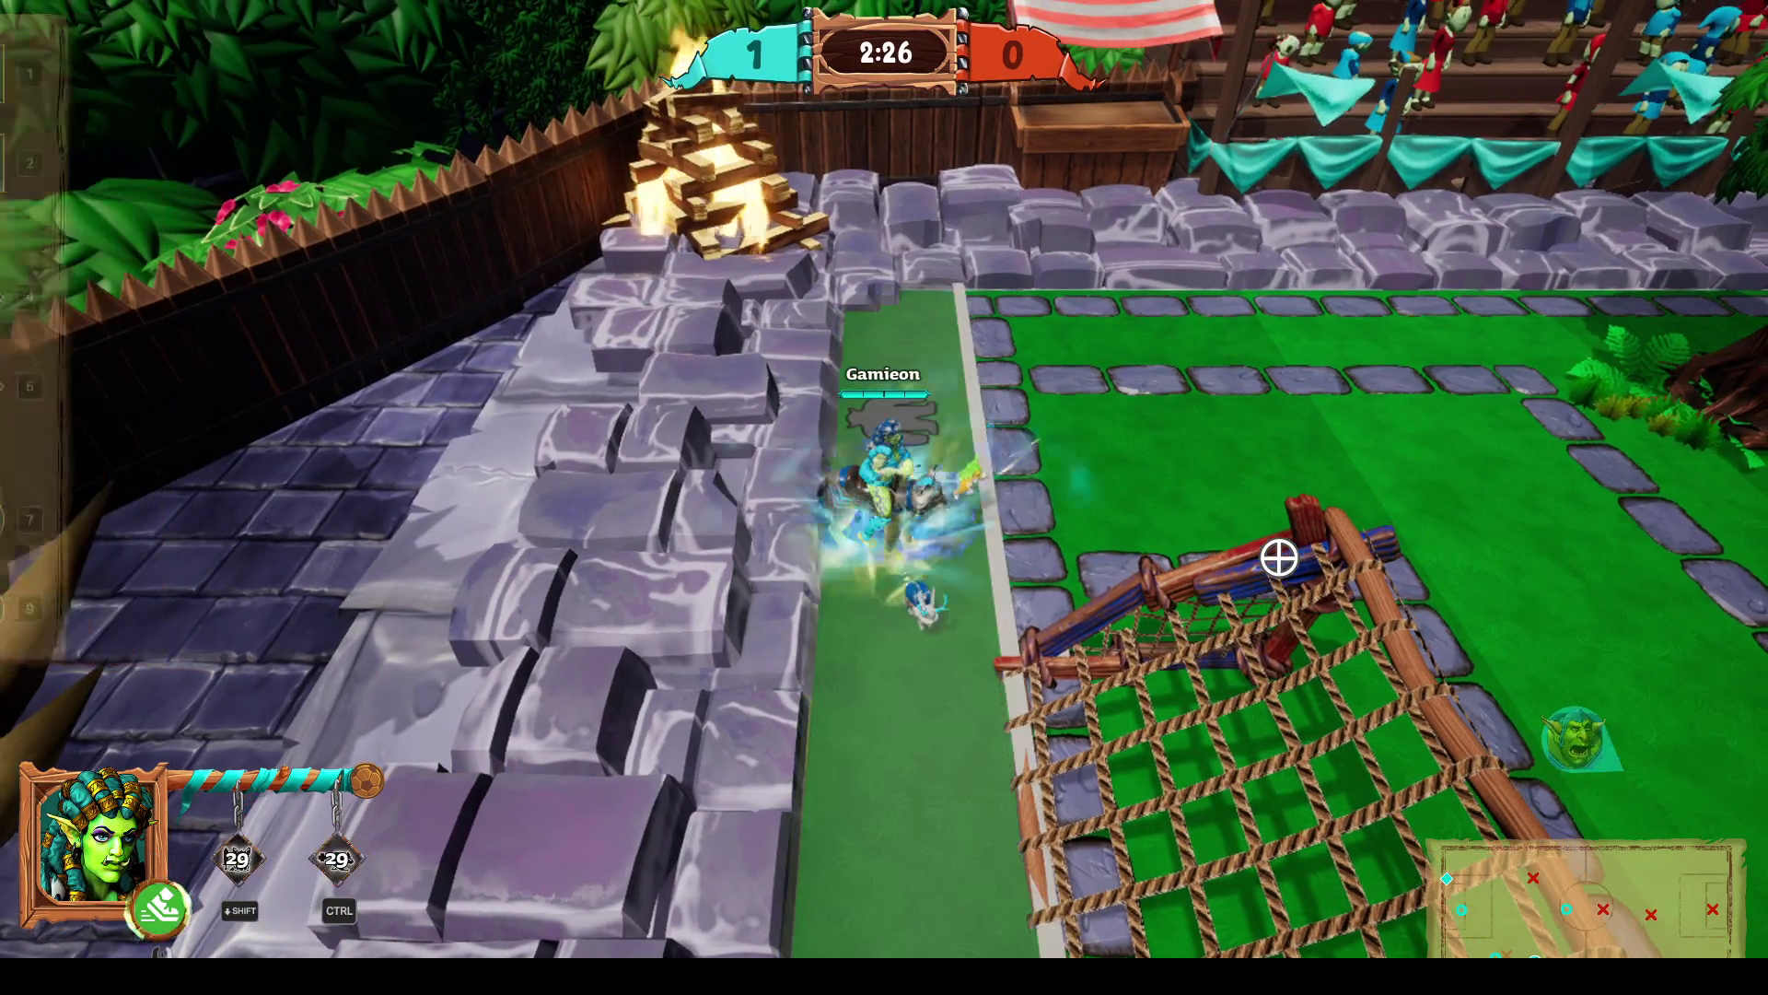
key(d)
key(s)
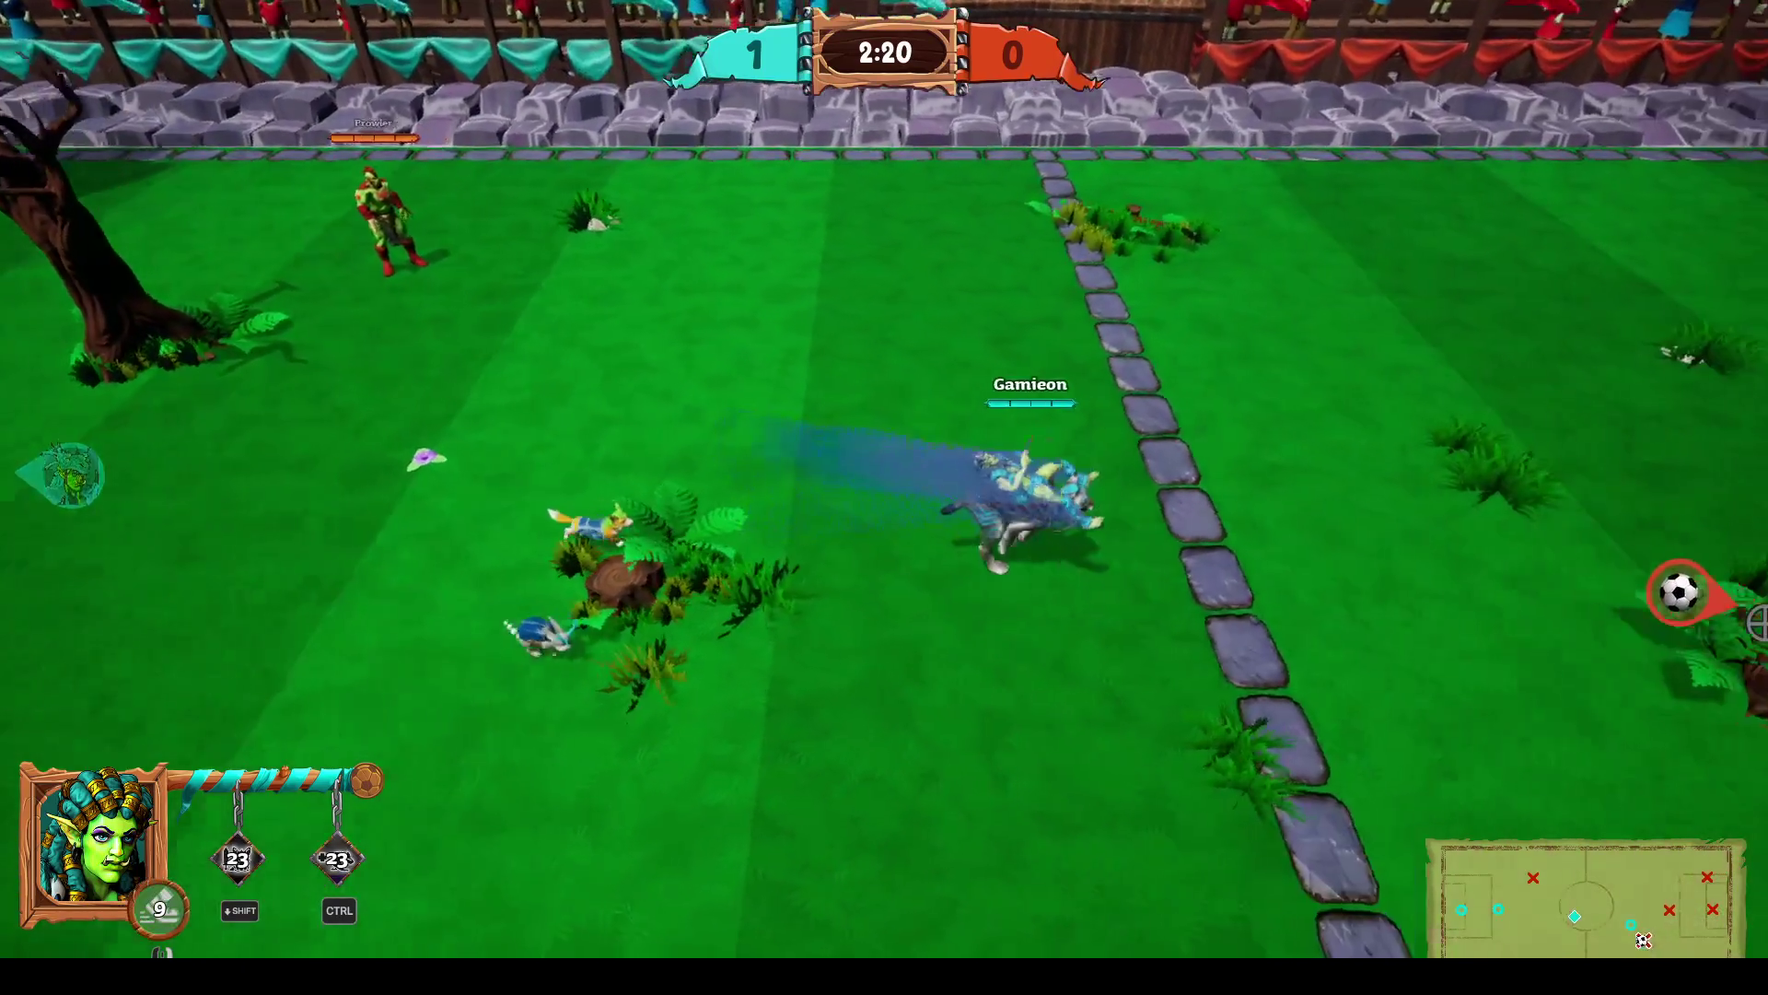
key(d)
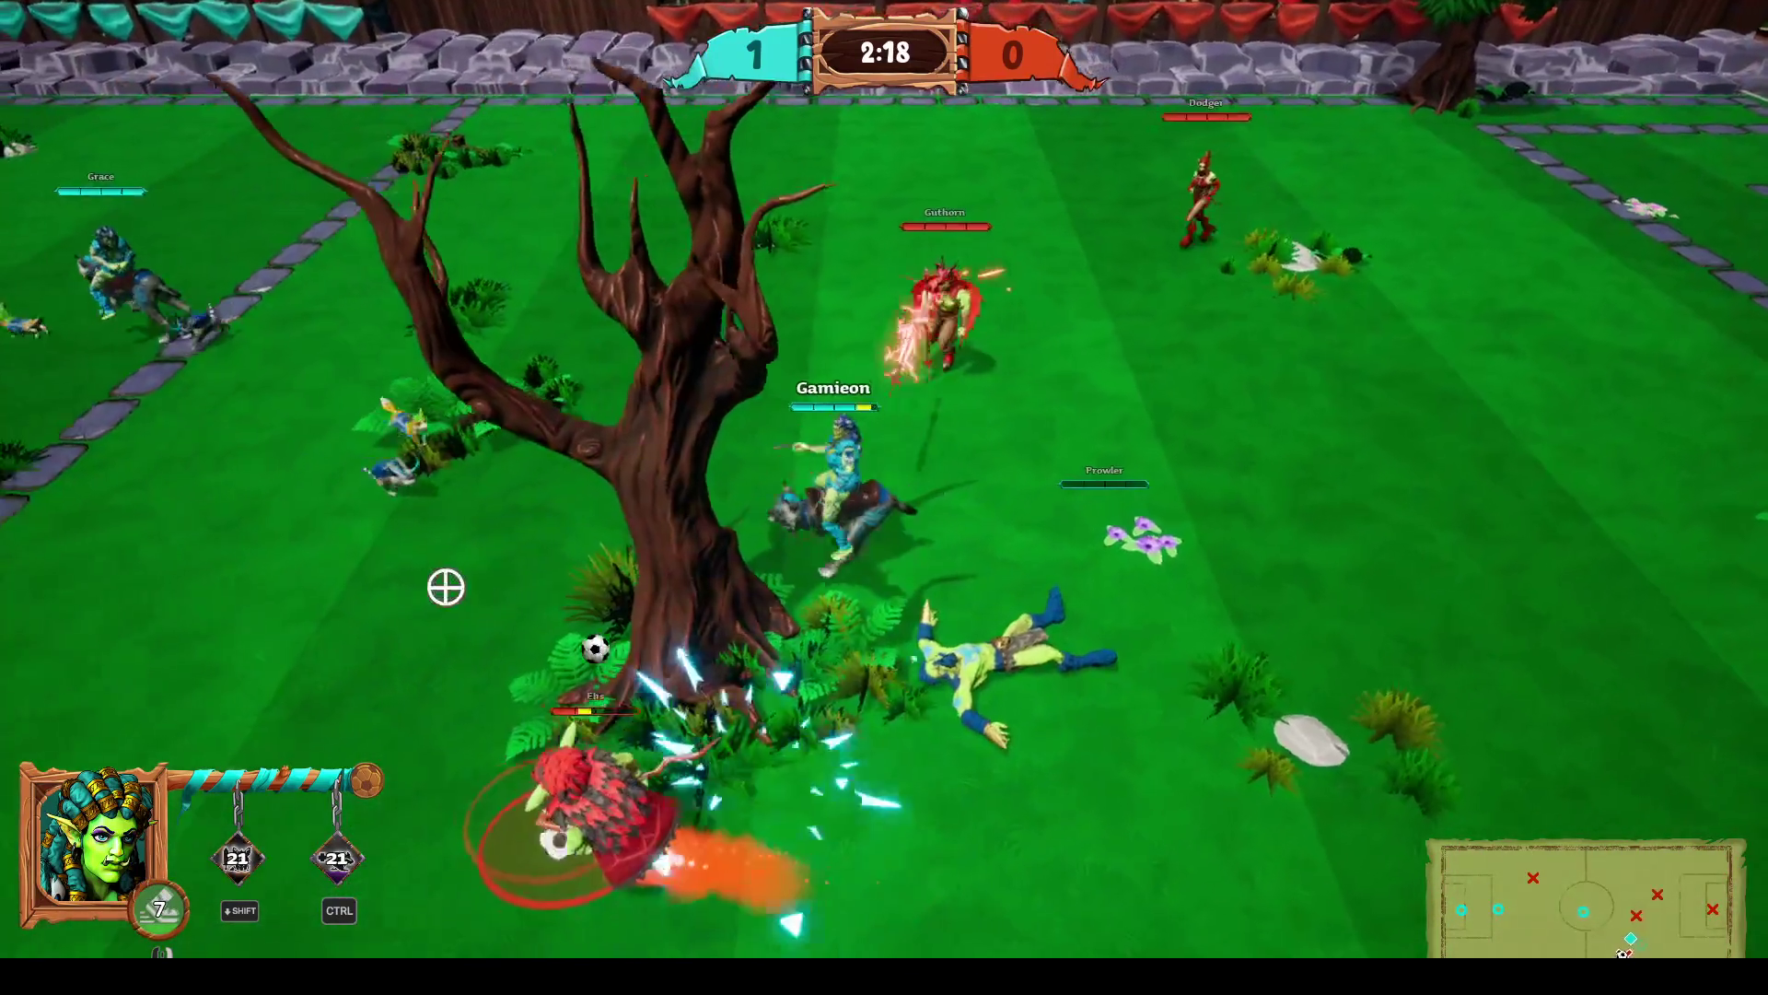
key(a)
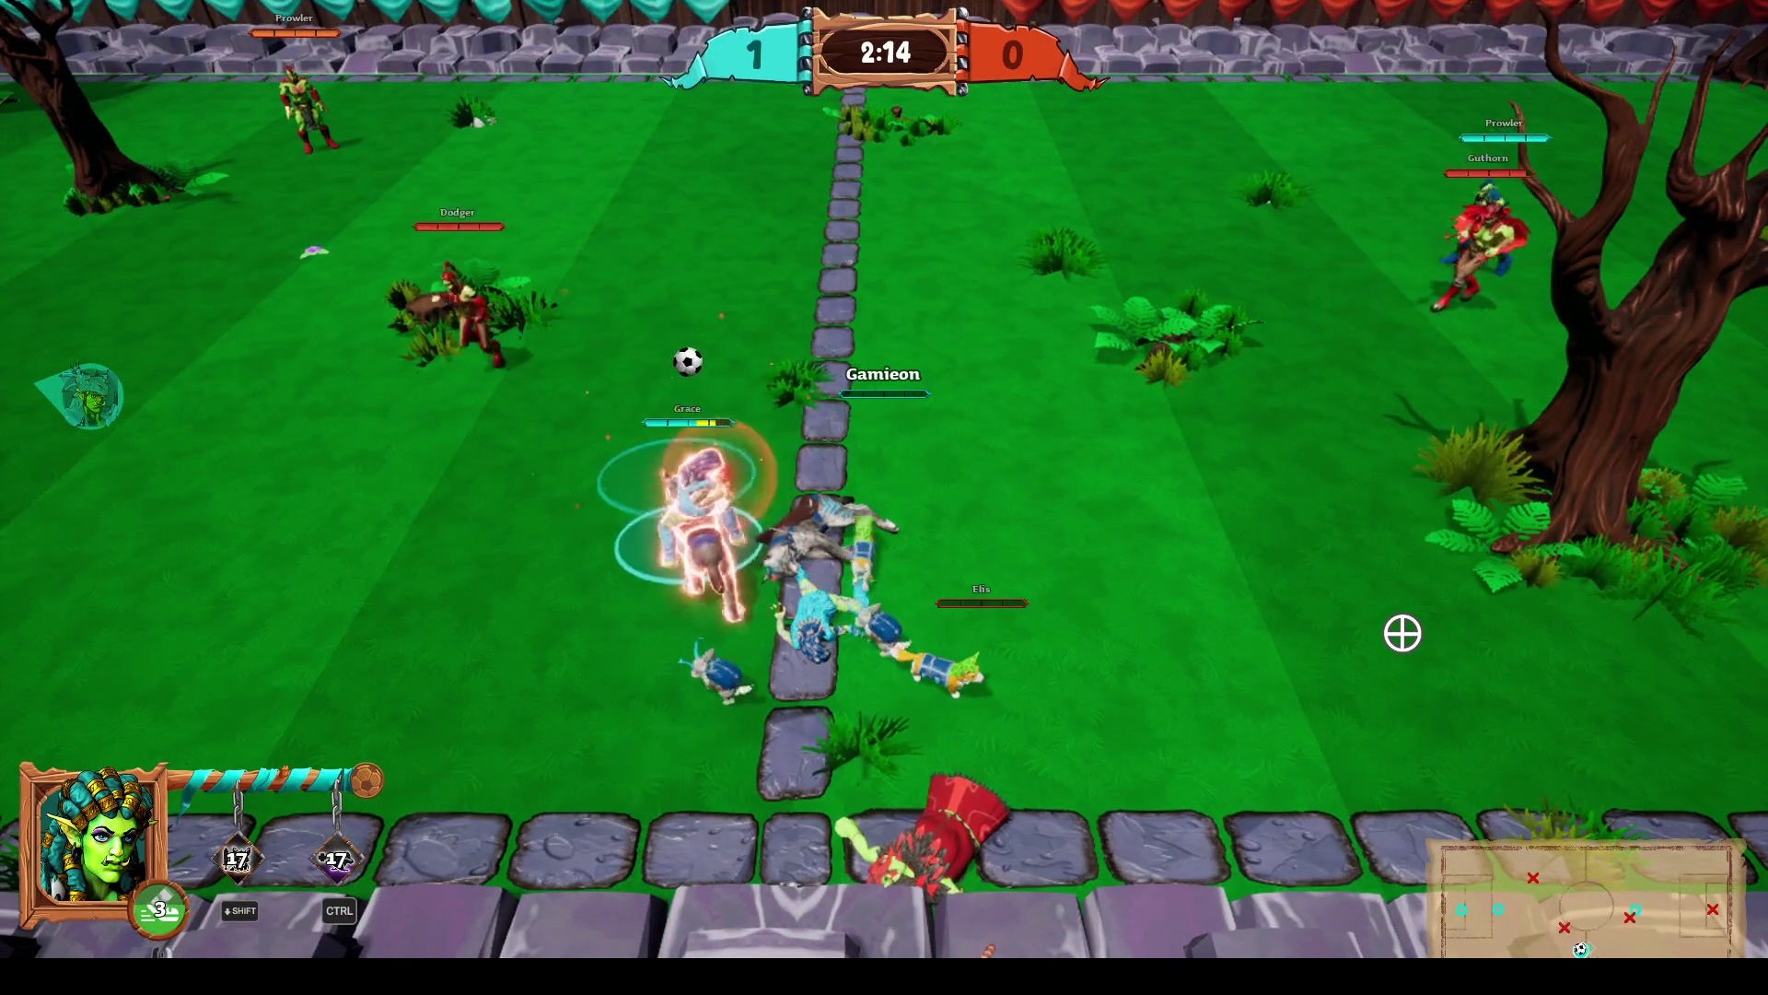
key(d)
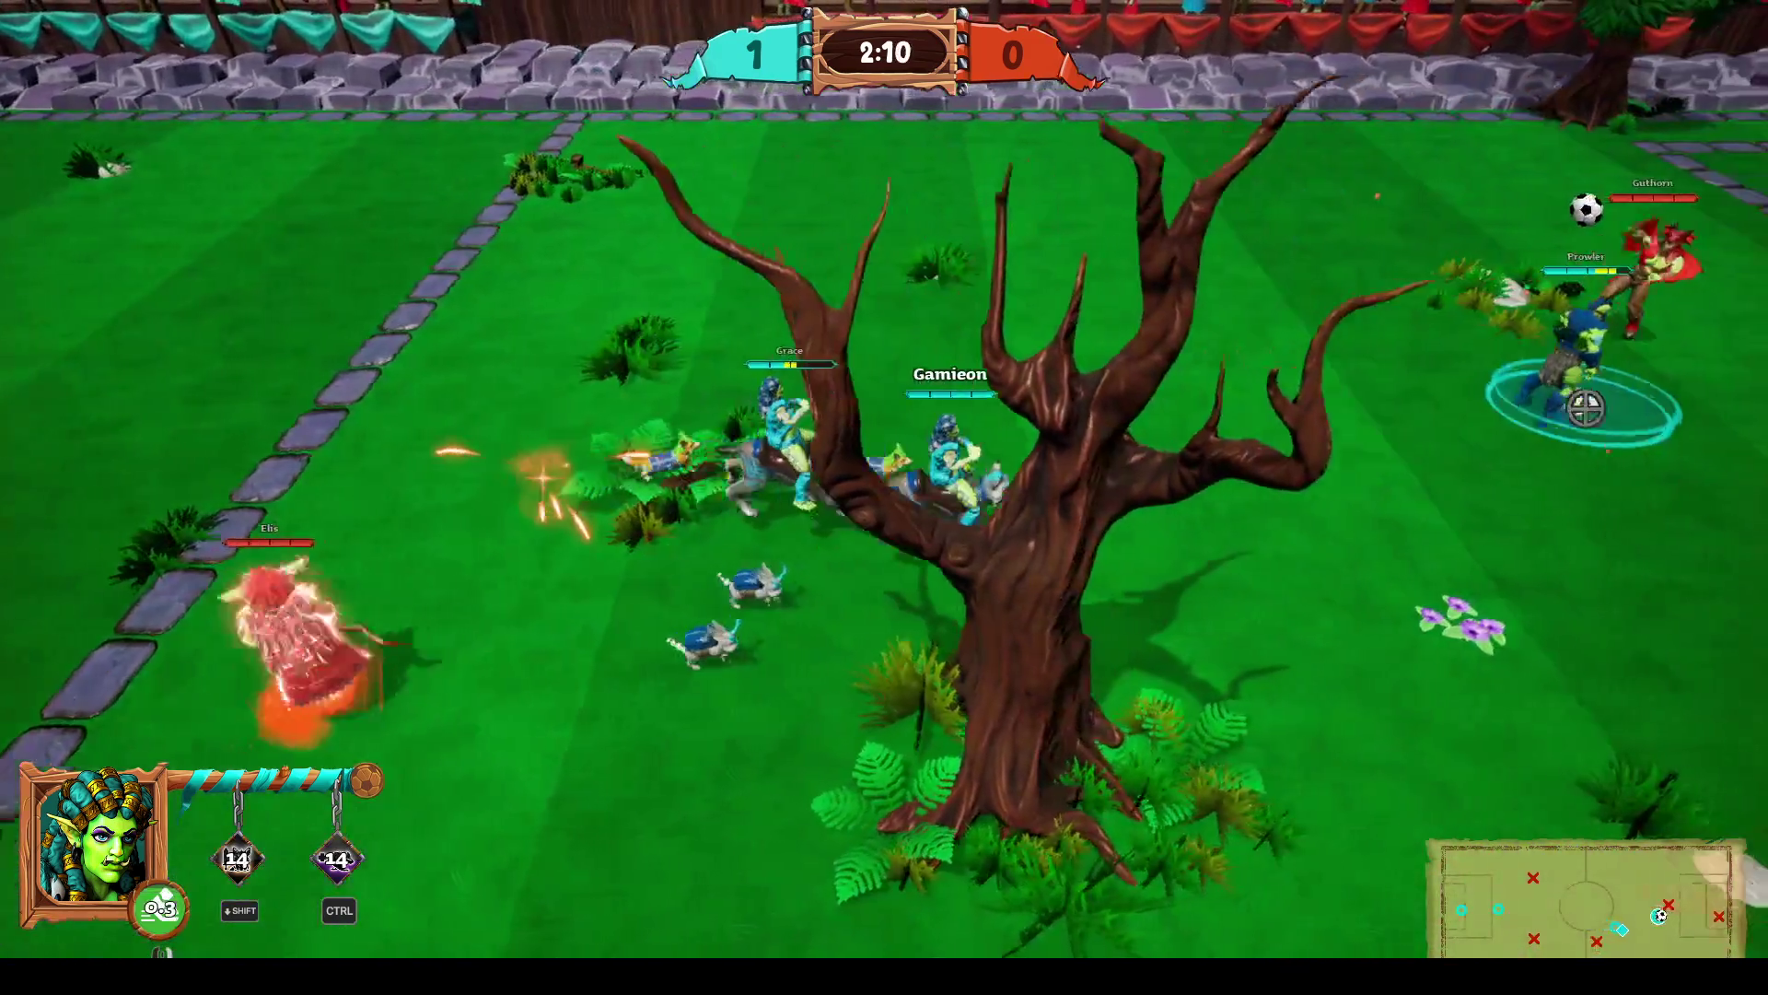
click(1586, 408)
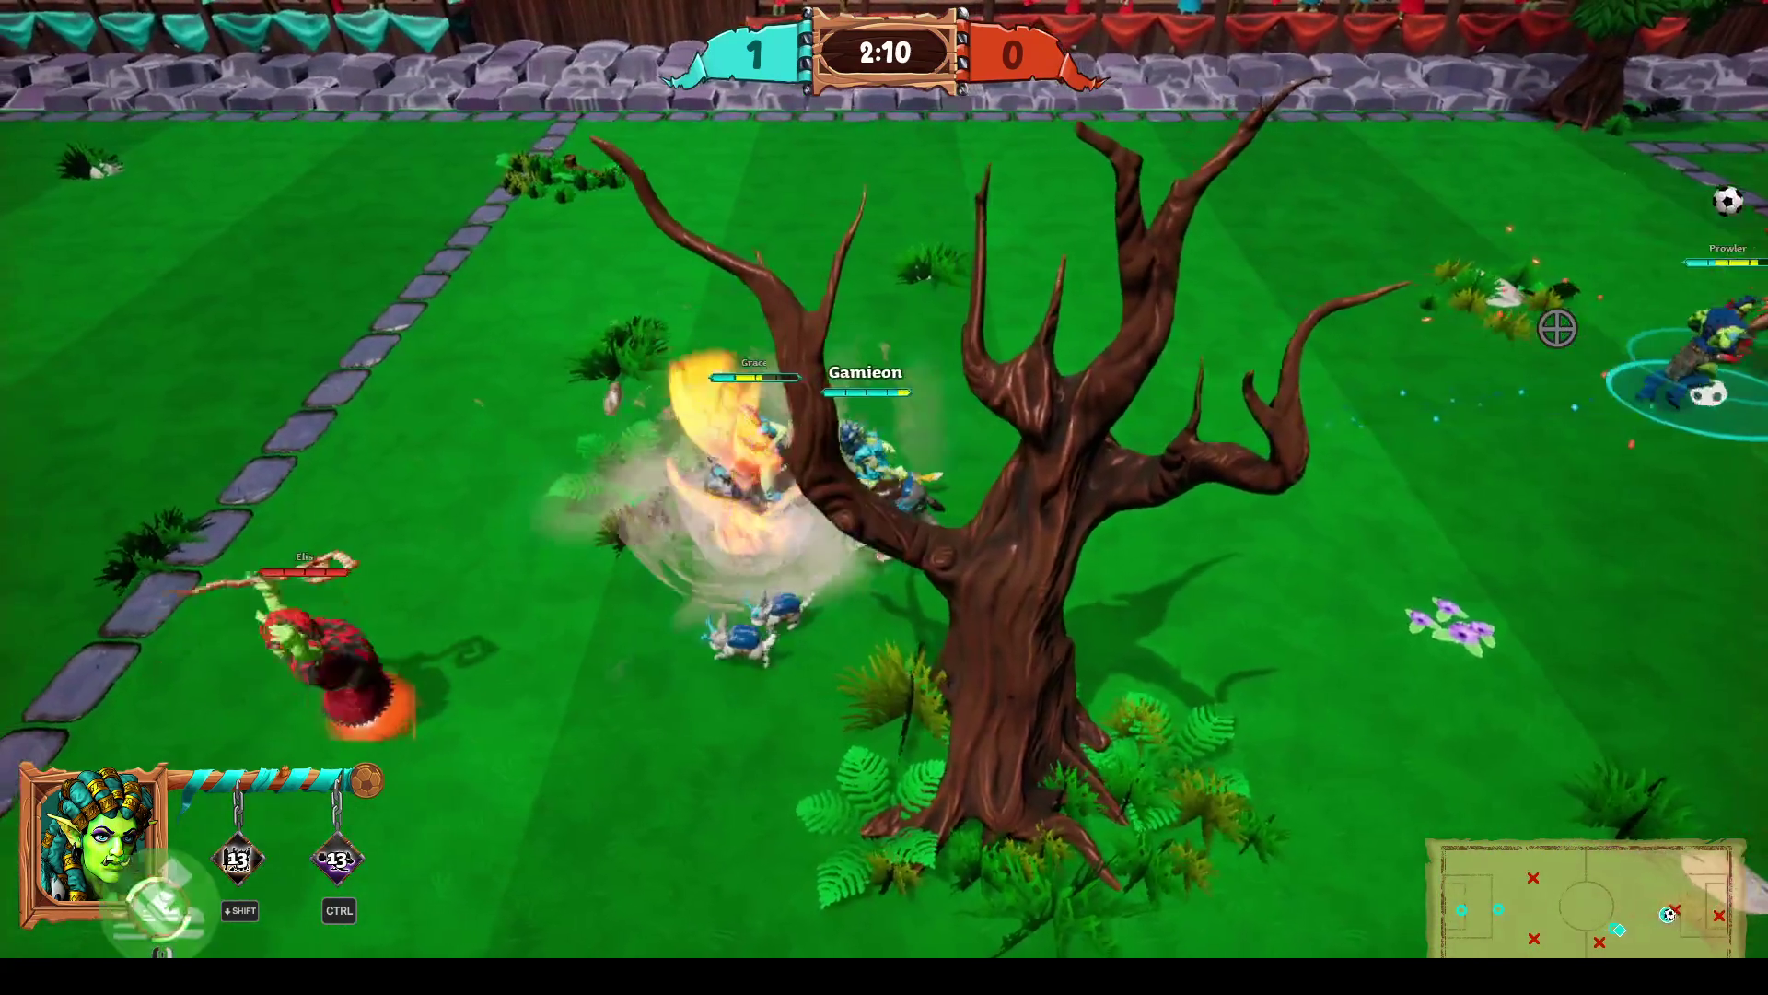
key(d)
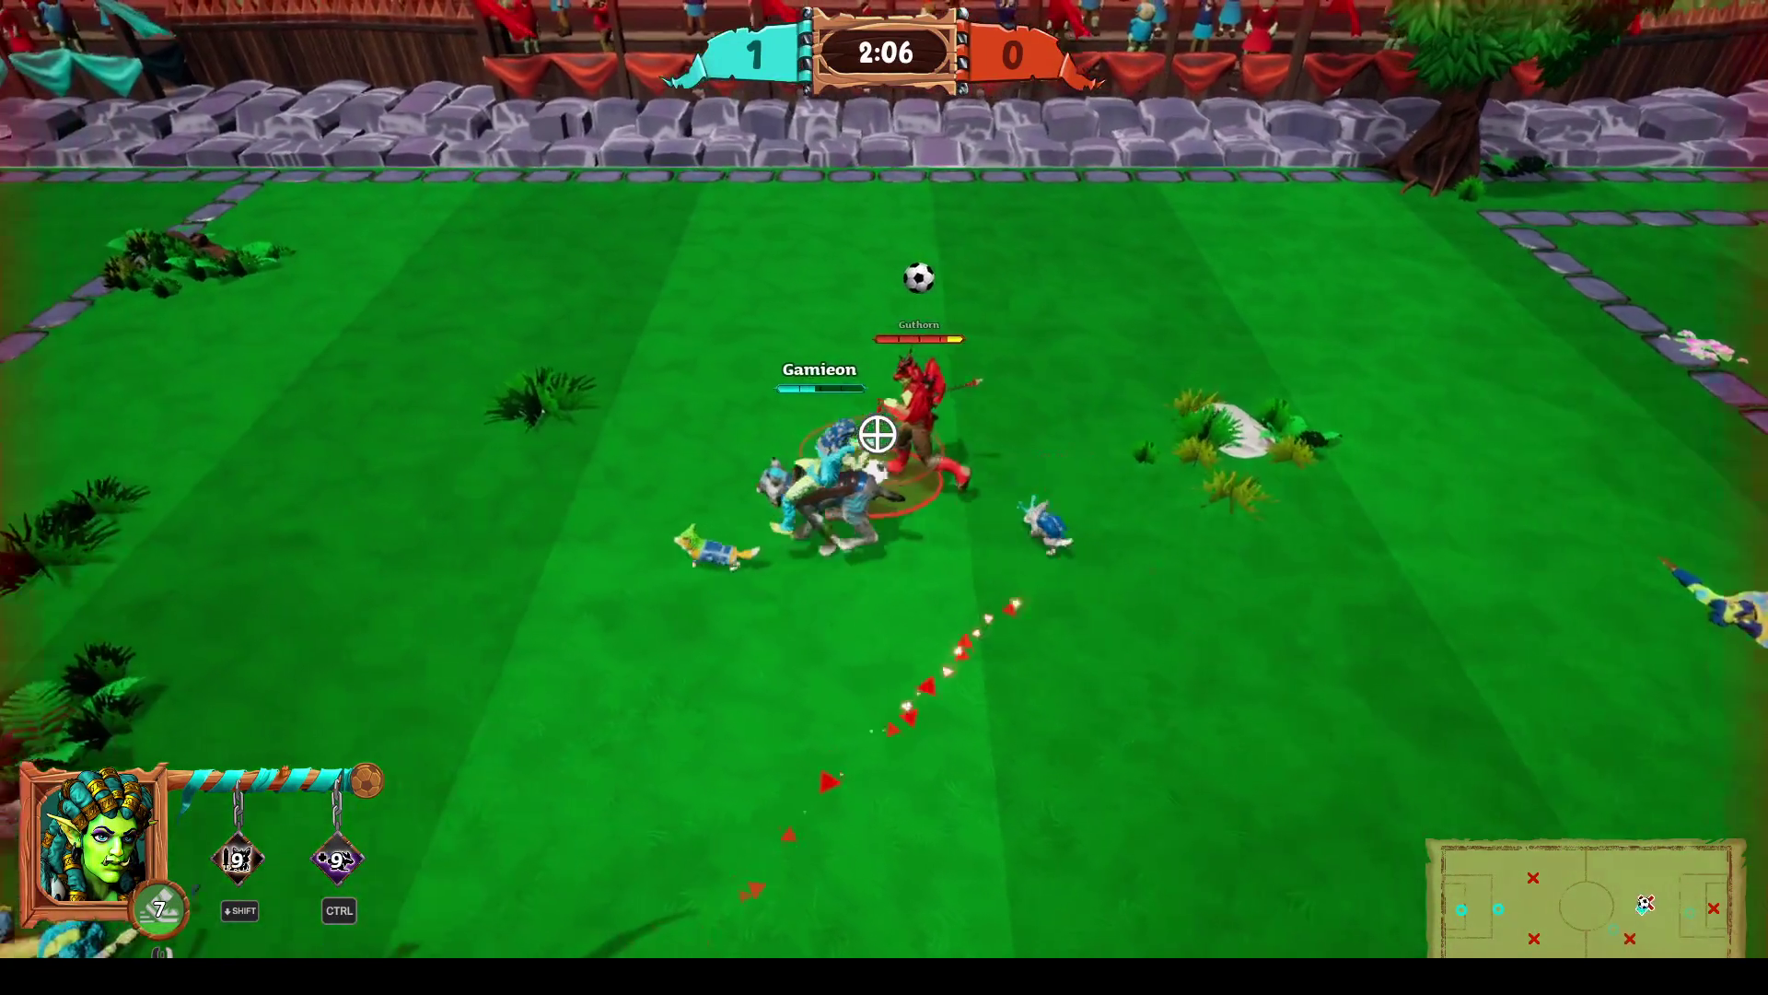
Close in on the opponent near the wall, then dash right toward the ball.
key(a)
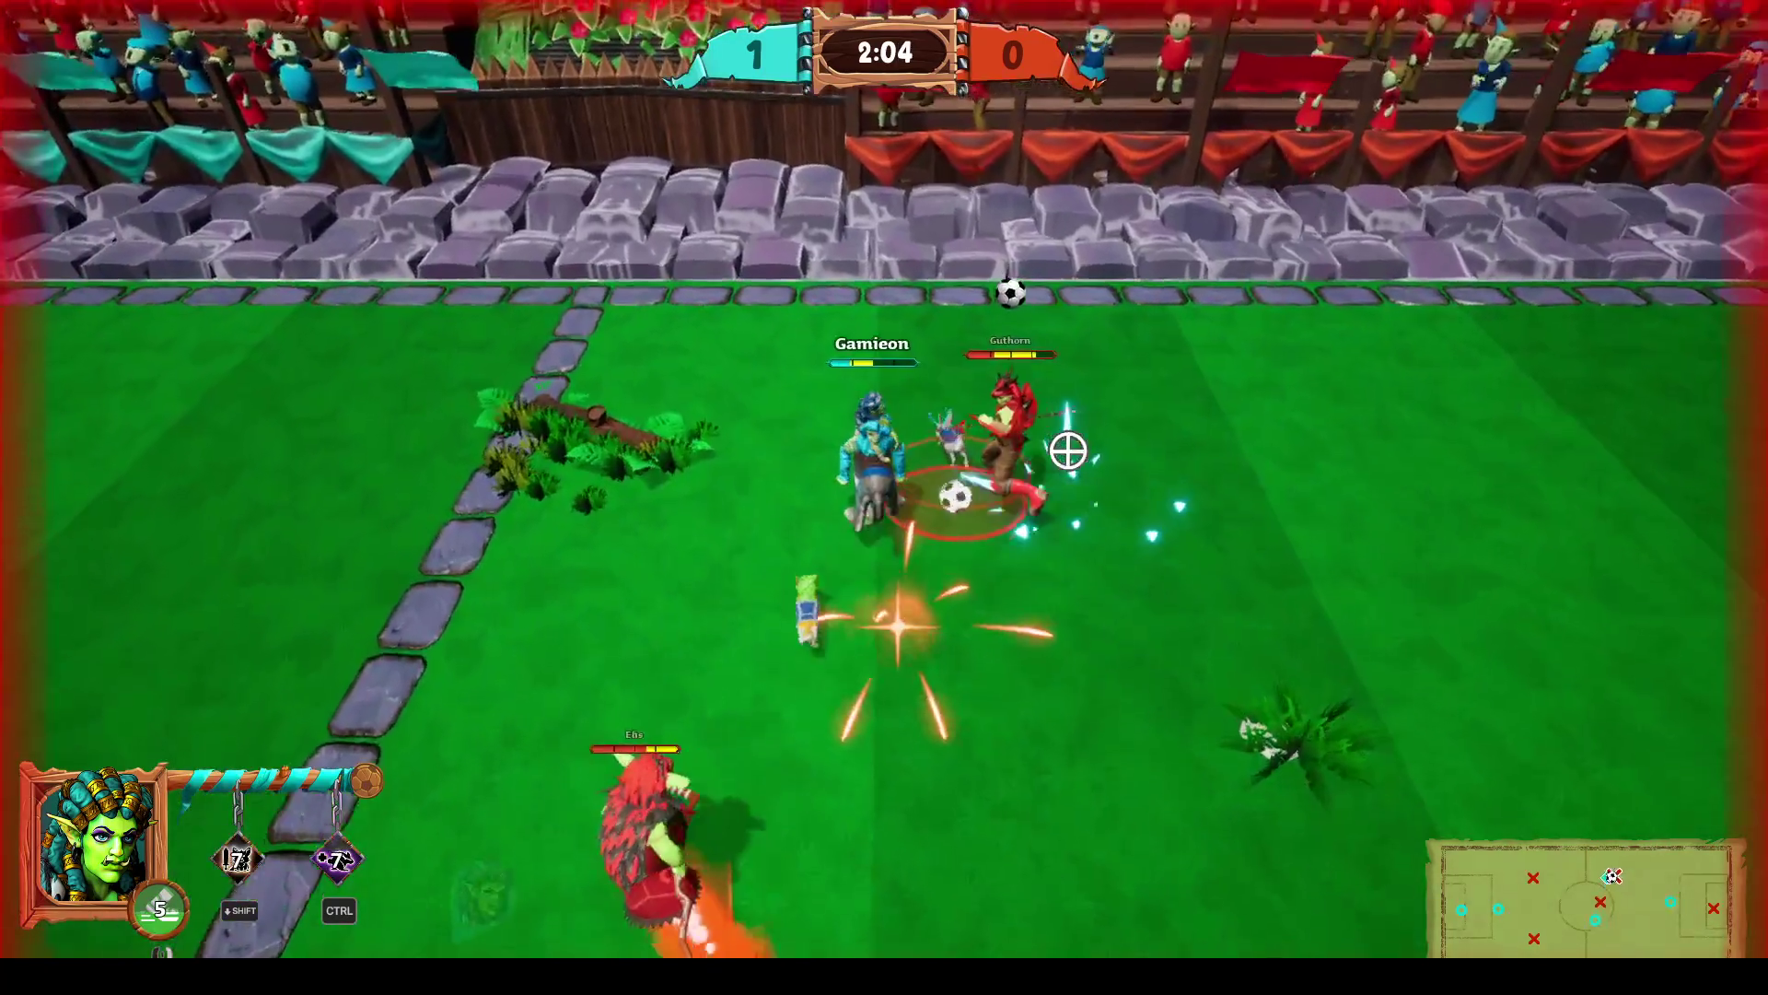
key(a)
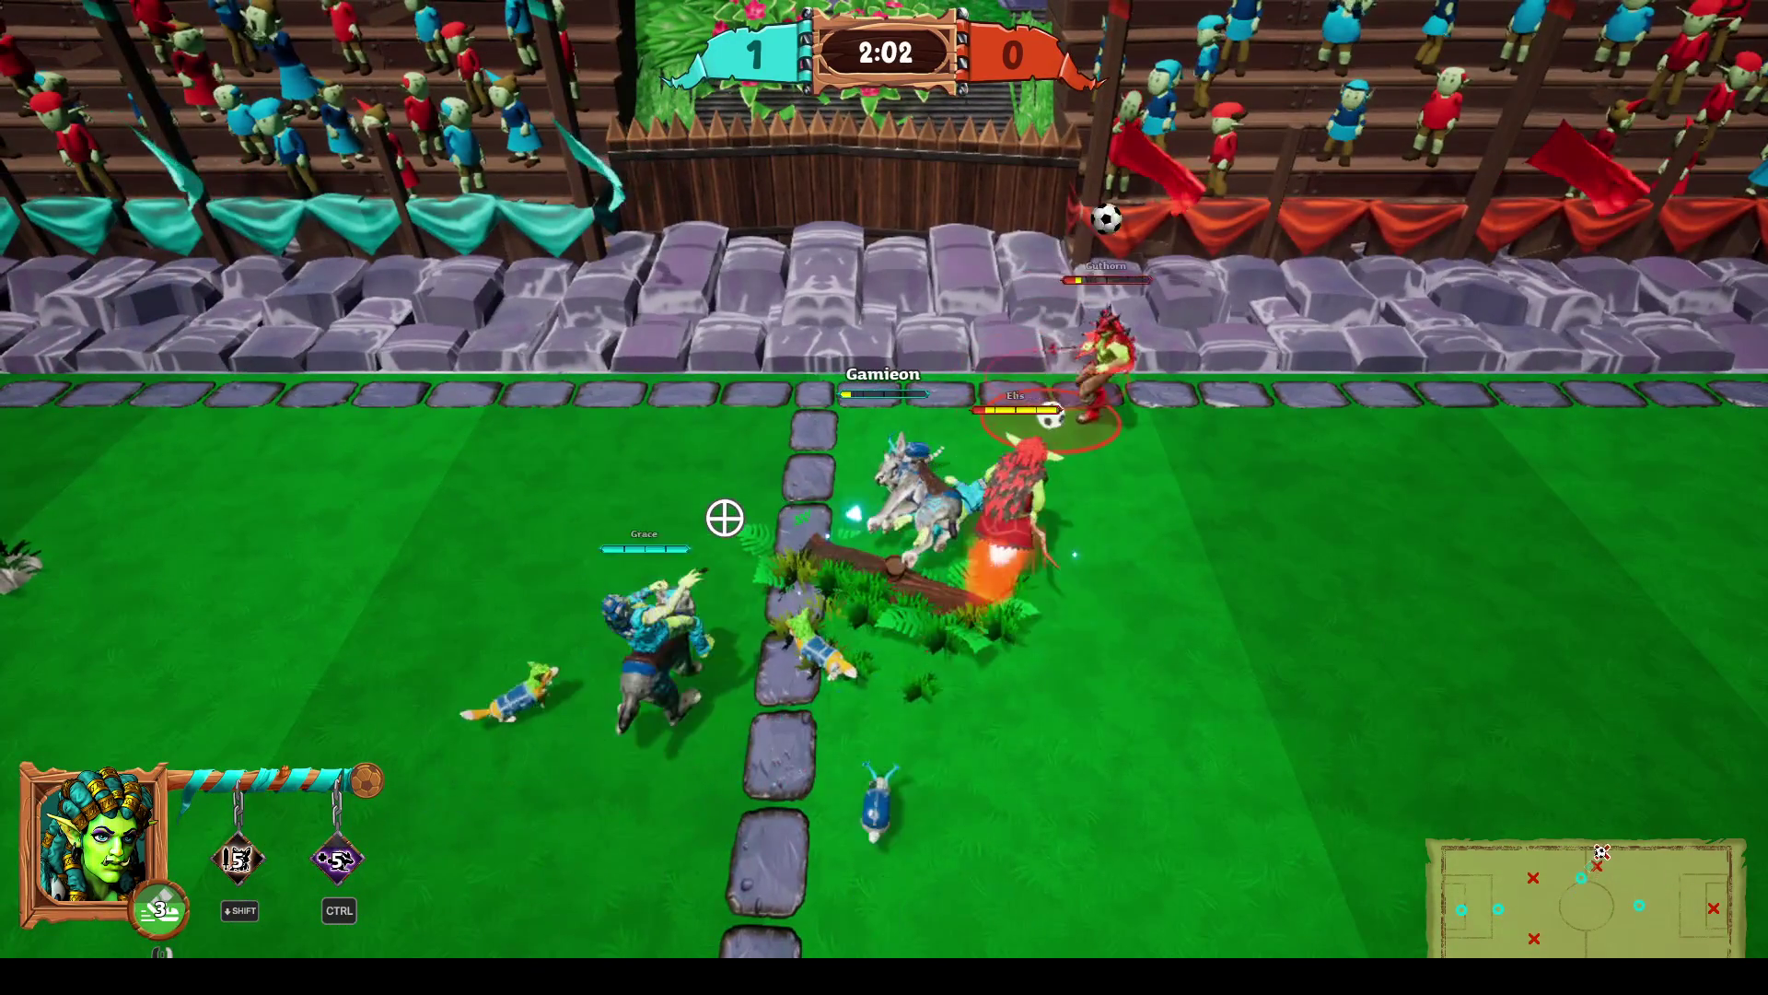
key(s)
key(a)
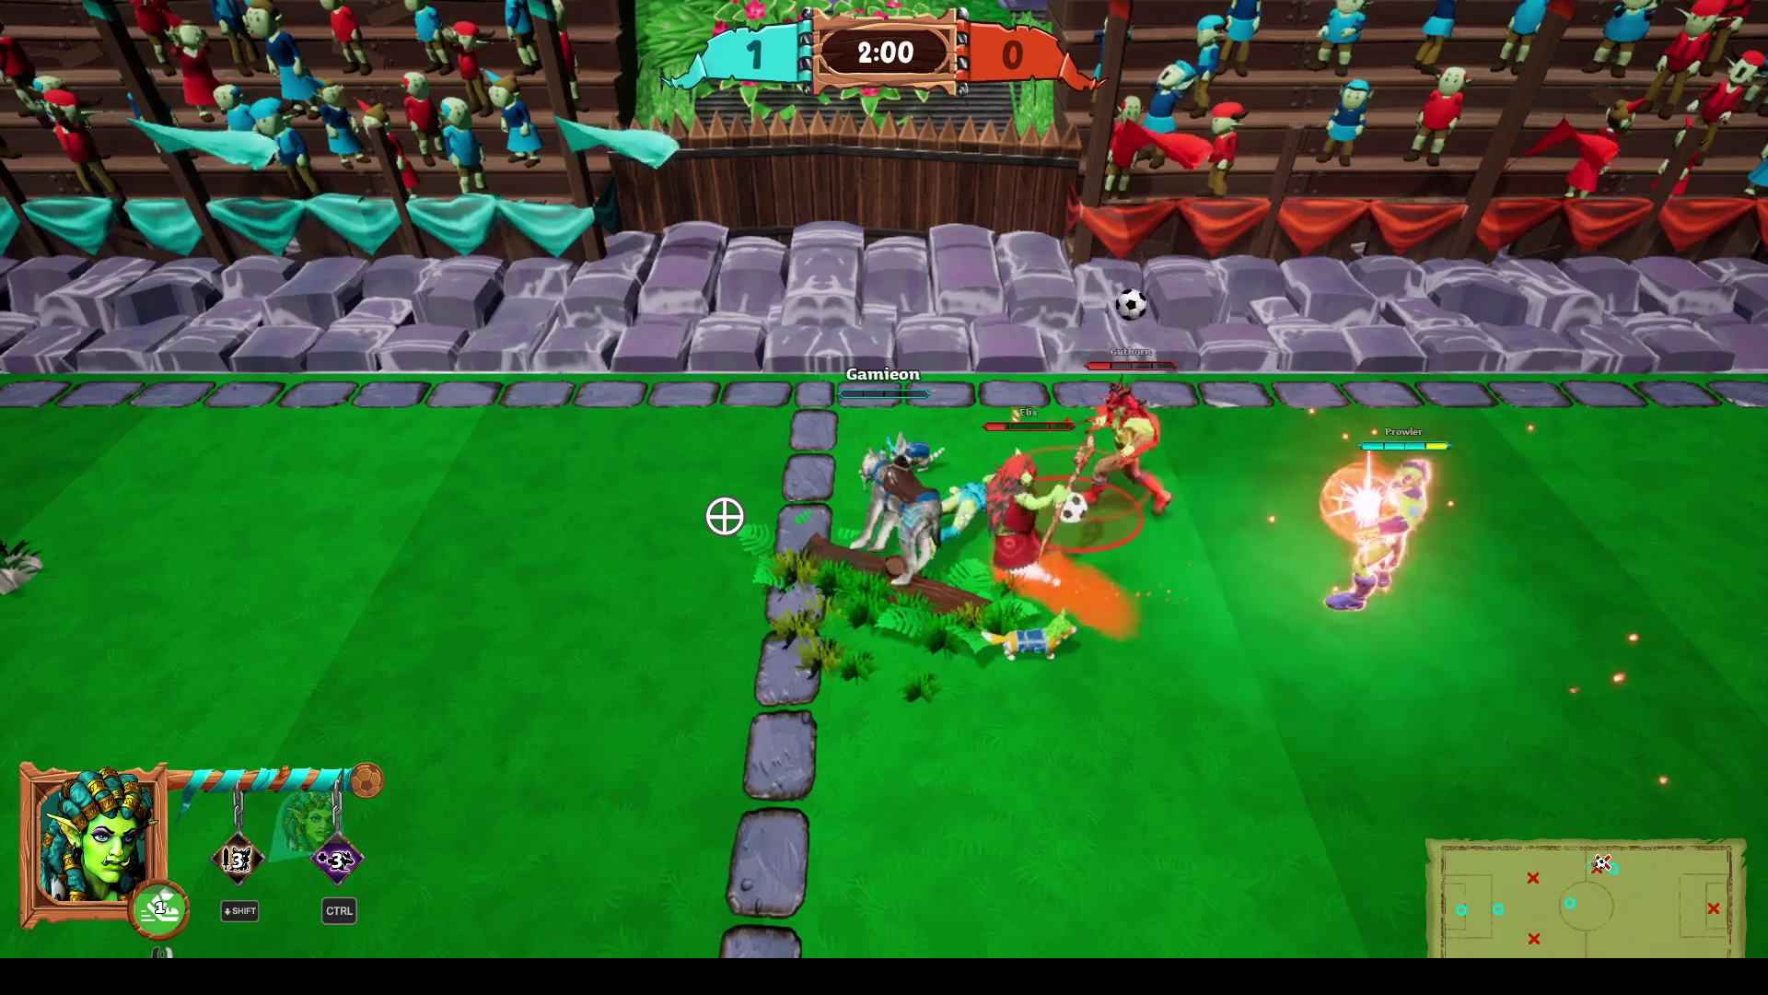
key(w)
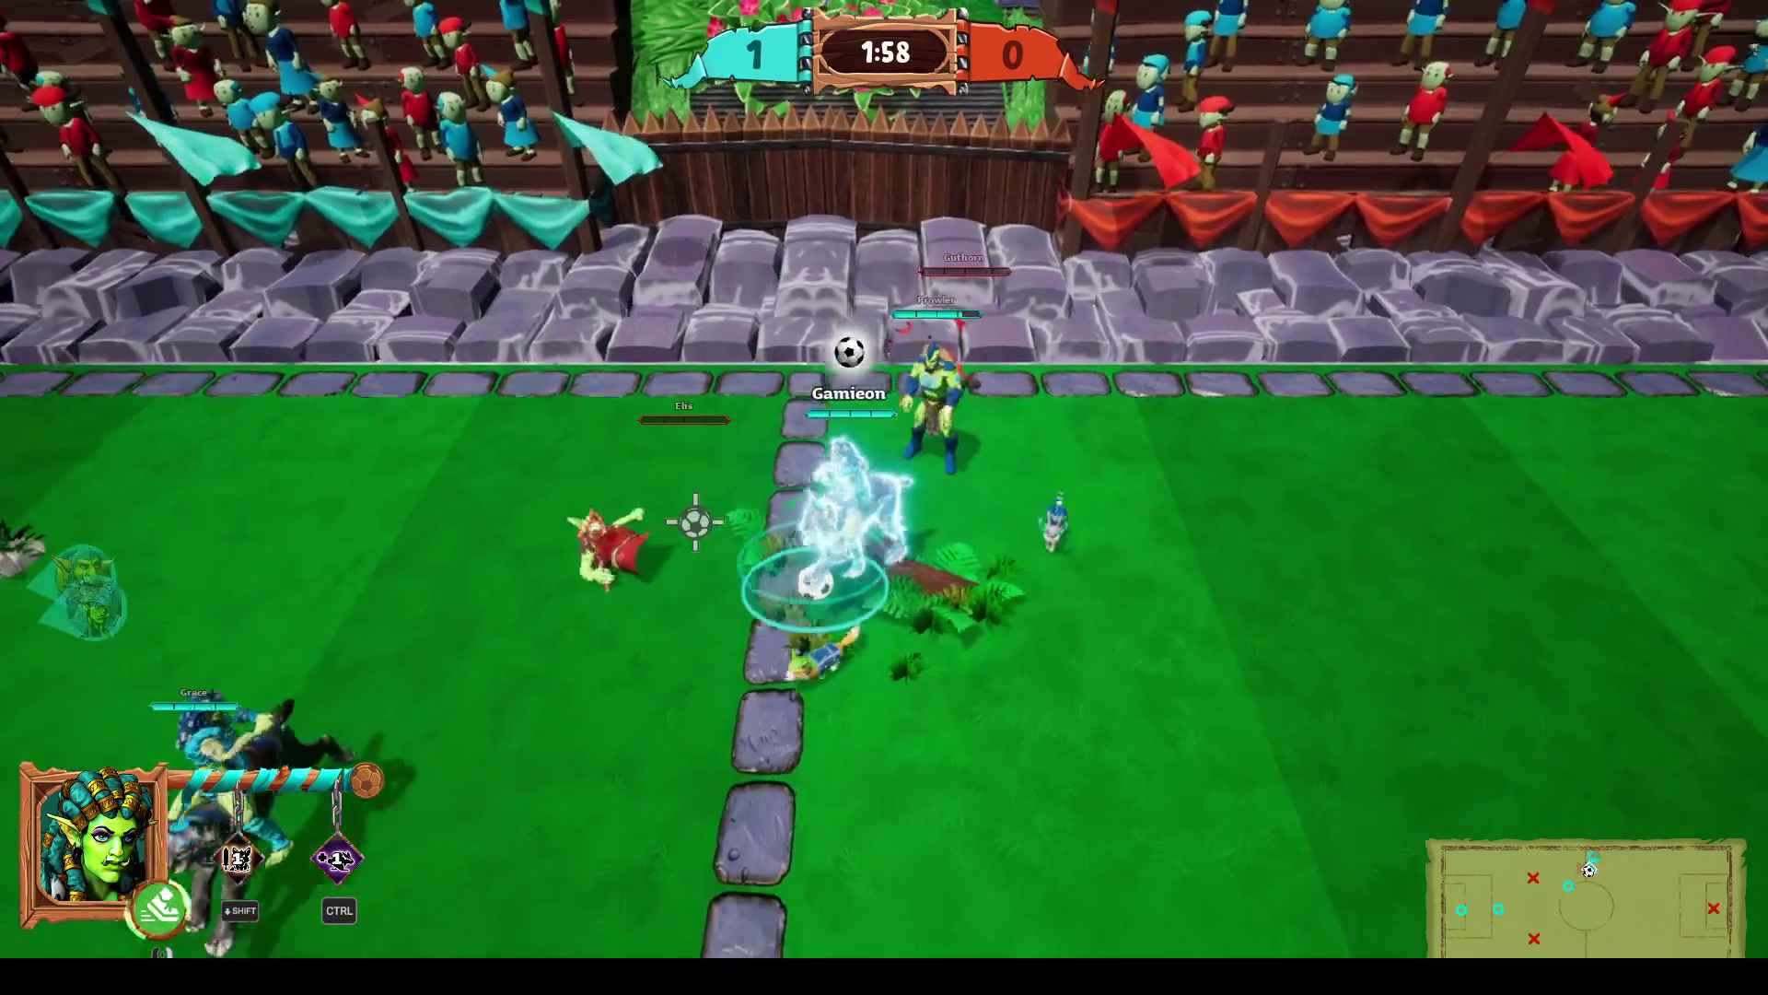
key(shift)
key(w)
key(d)
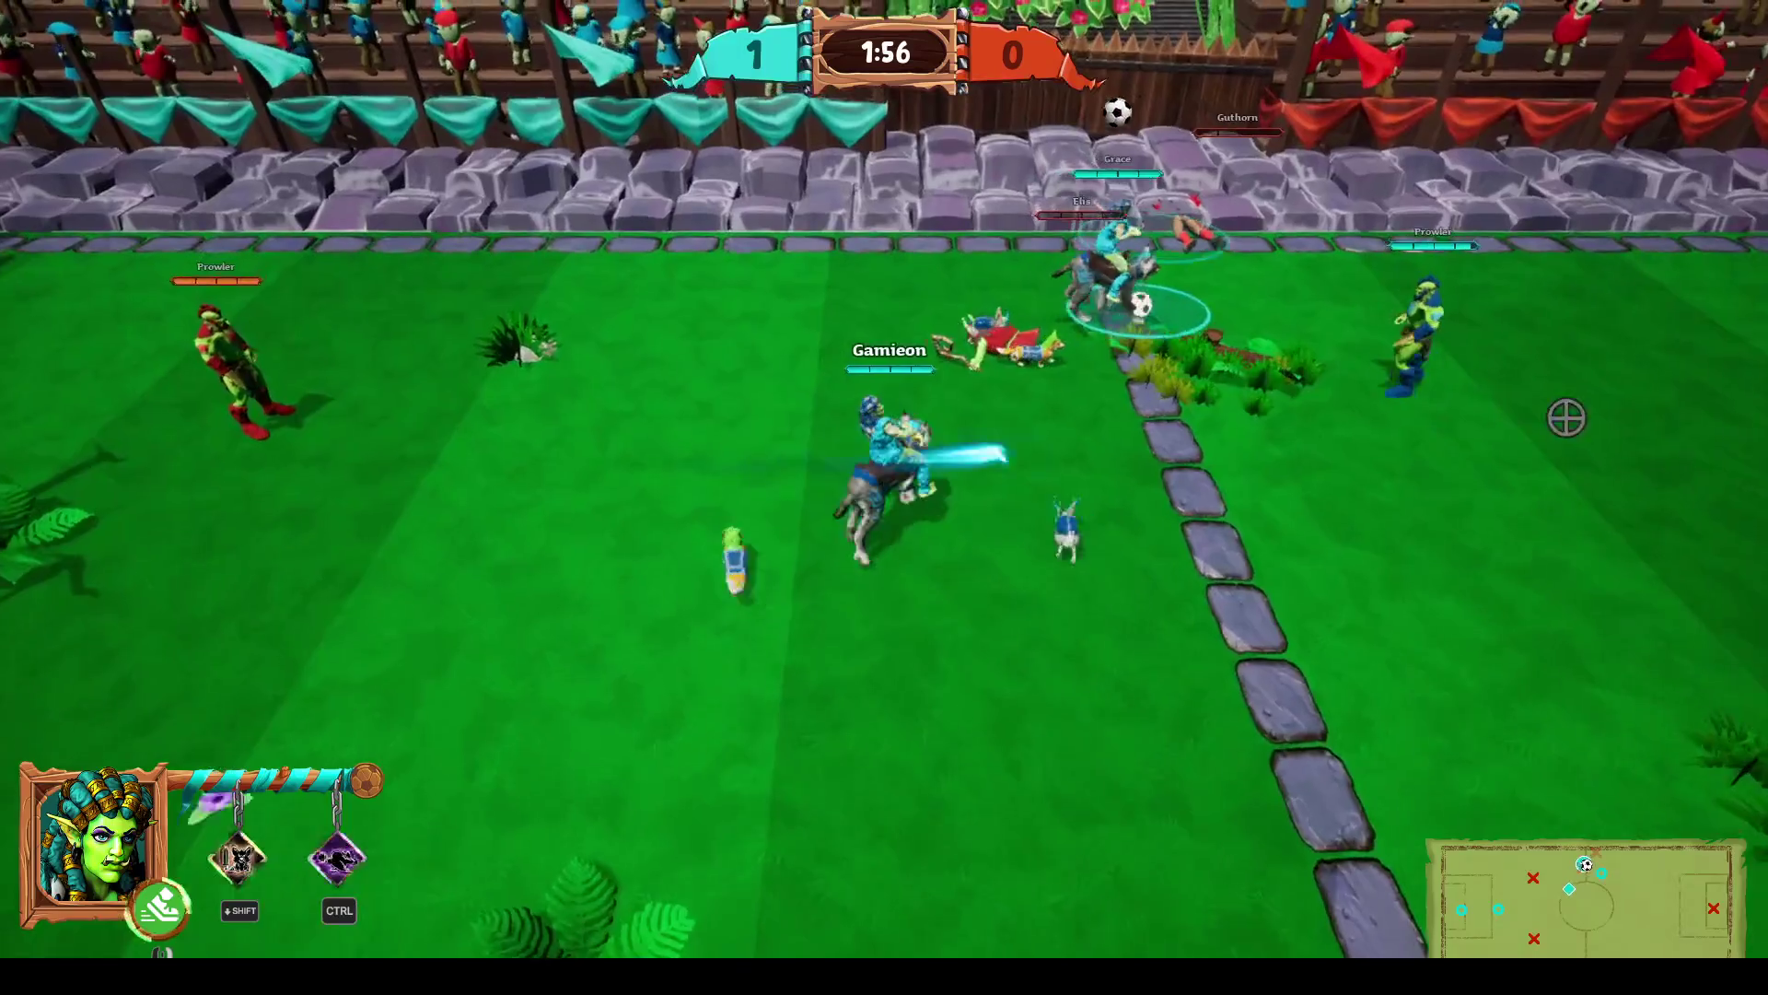
Take possession, carry the ball right and shoot at the red goal, which the goalie saves.
key(d)
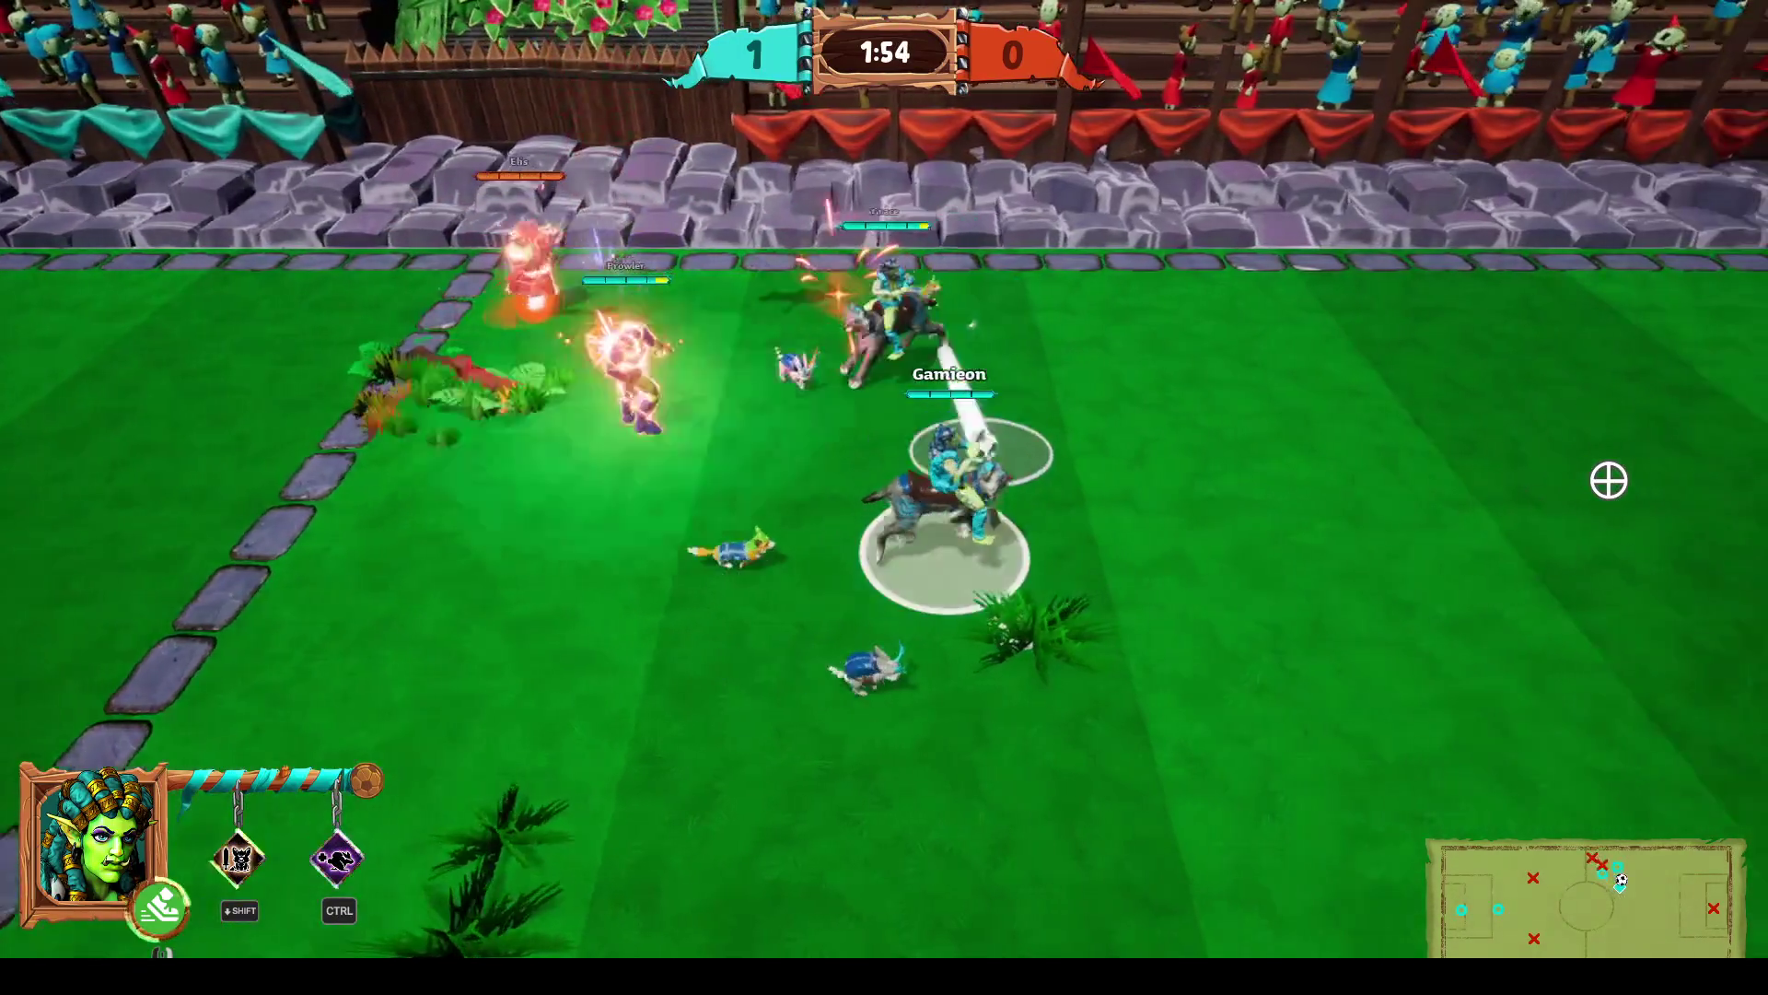
key(d)
key(s)
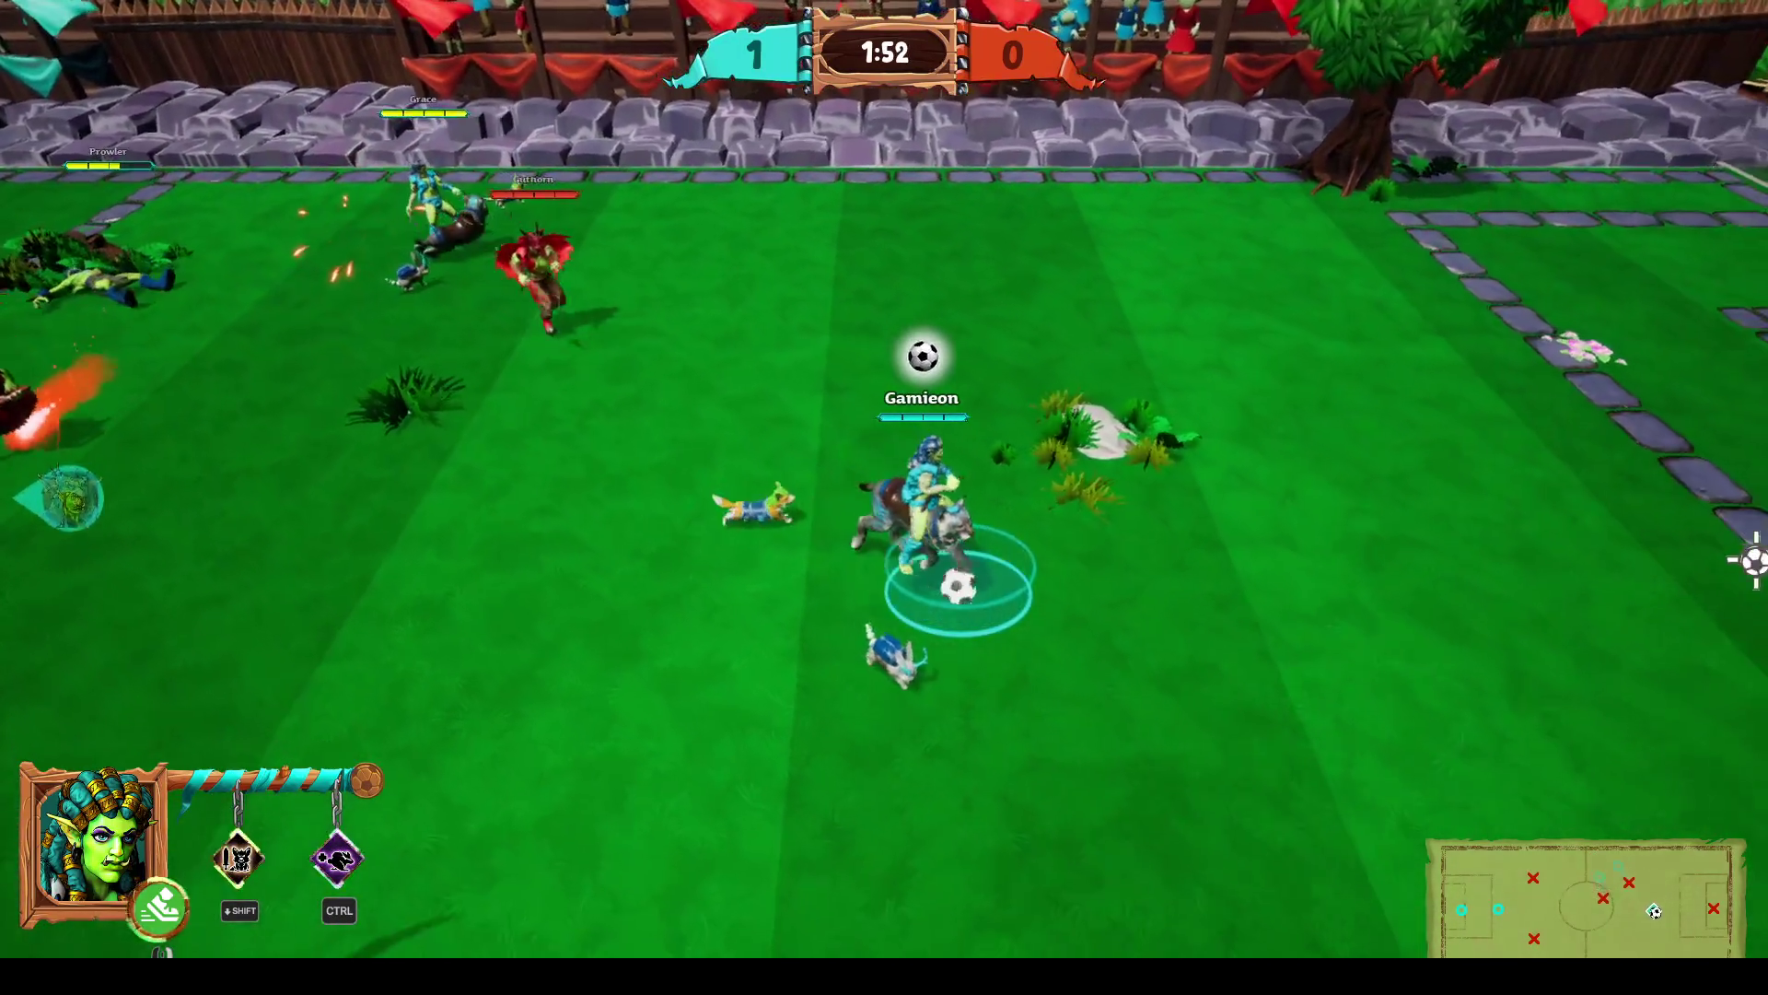
key(d)
click(1145, 383)
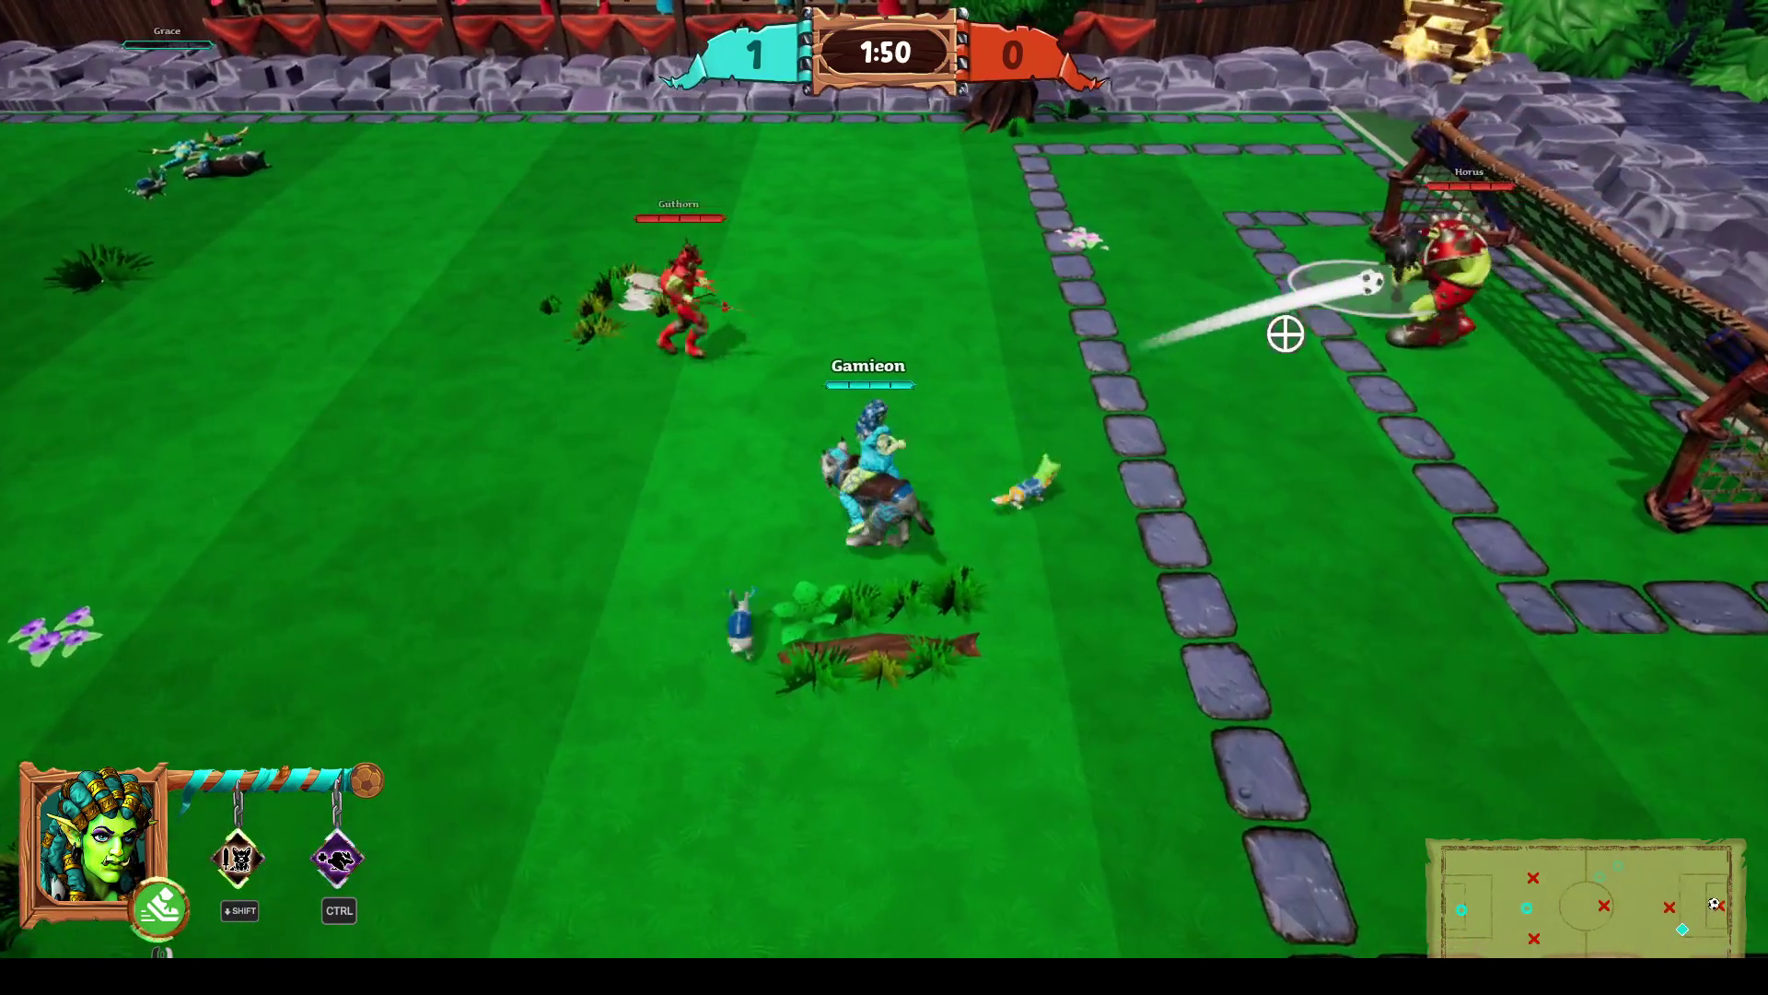
key(a)
key(ctrl)
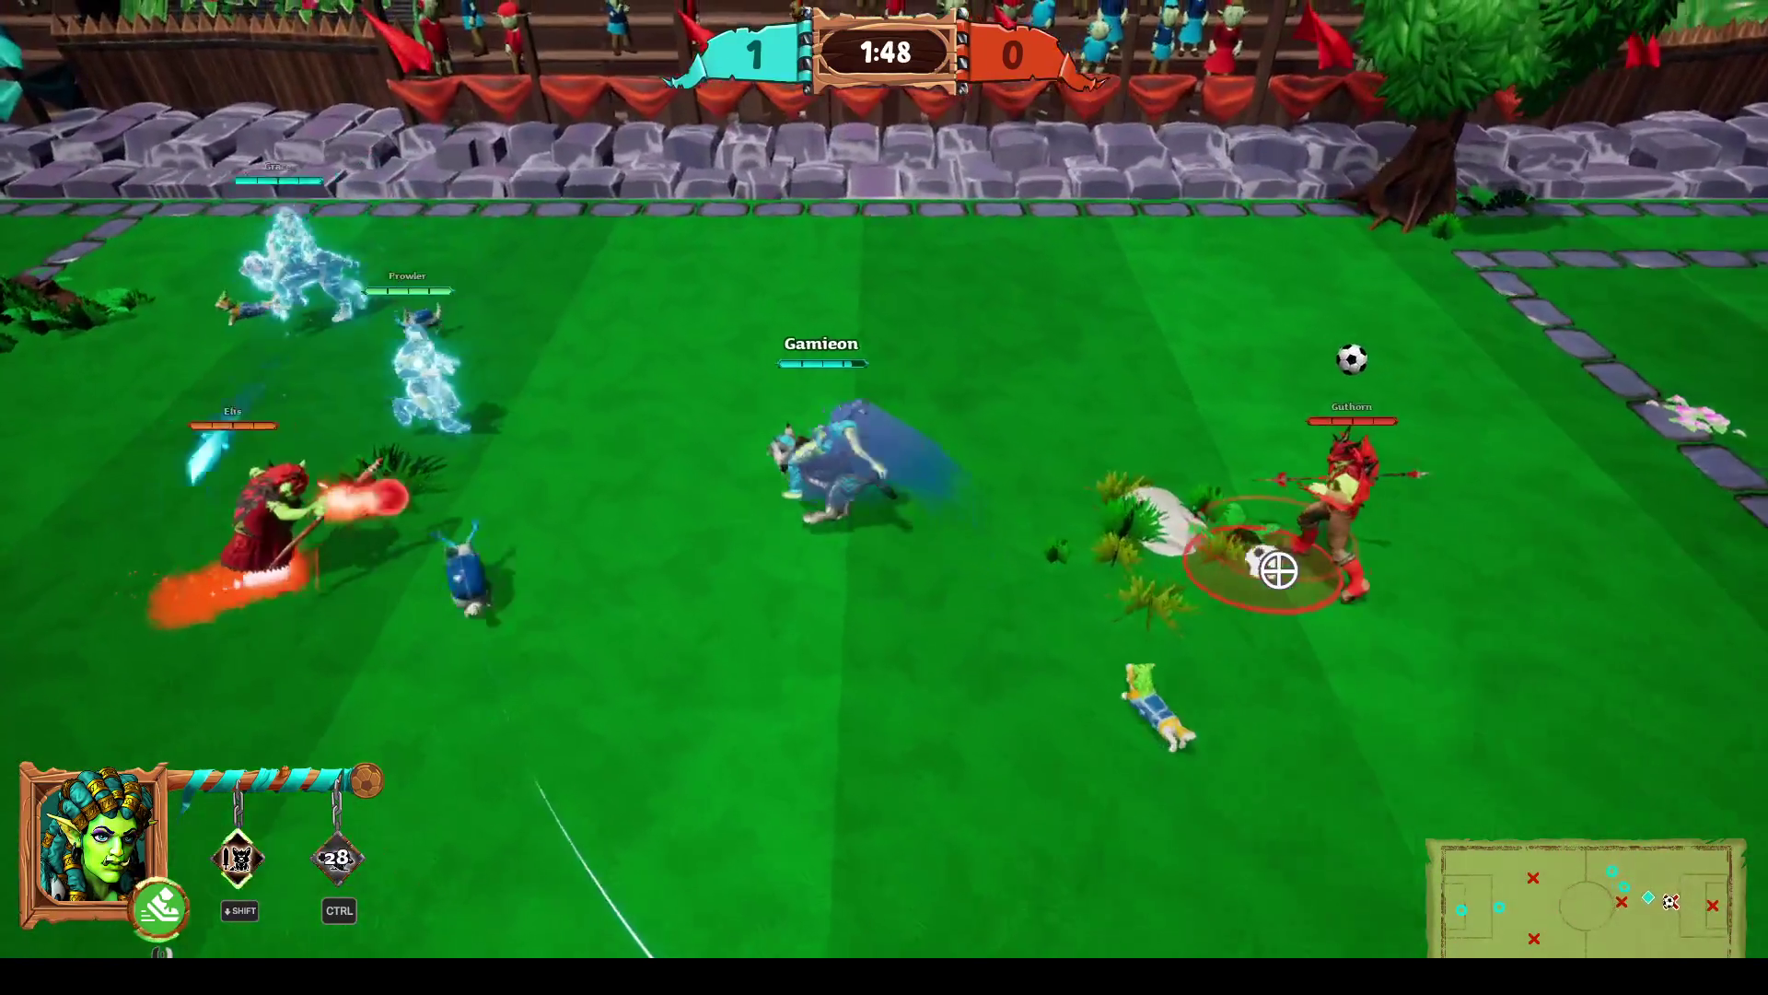
key(a)
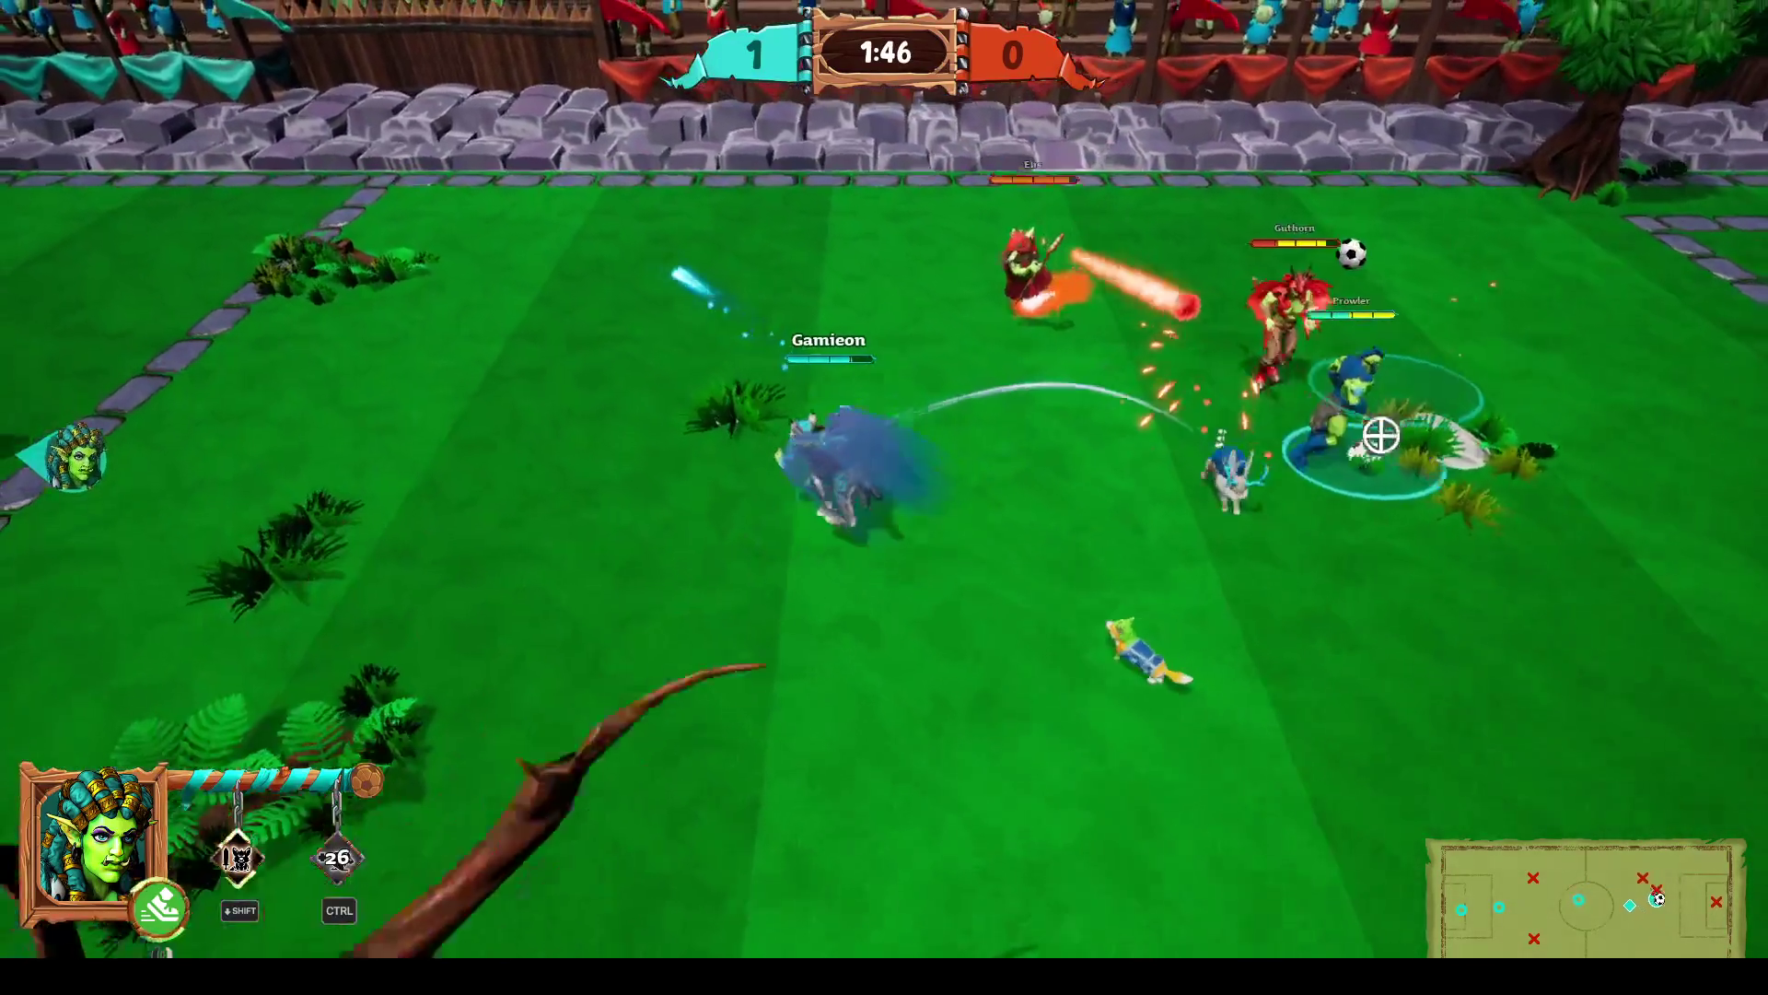
Chase the ball carrier, collect the ball at the bottom wall and kick it toward the red goal.
key(d)
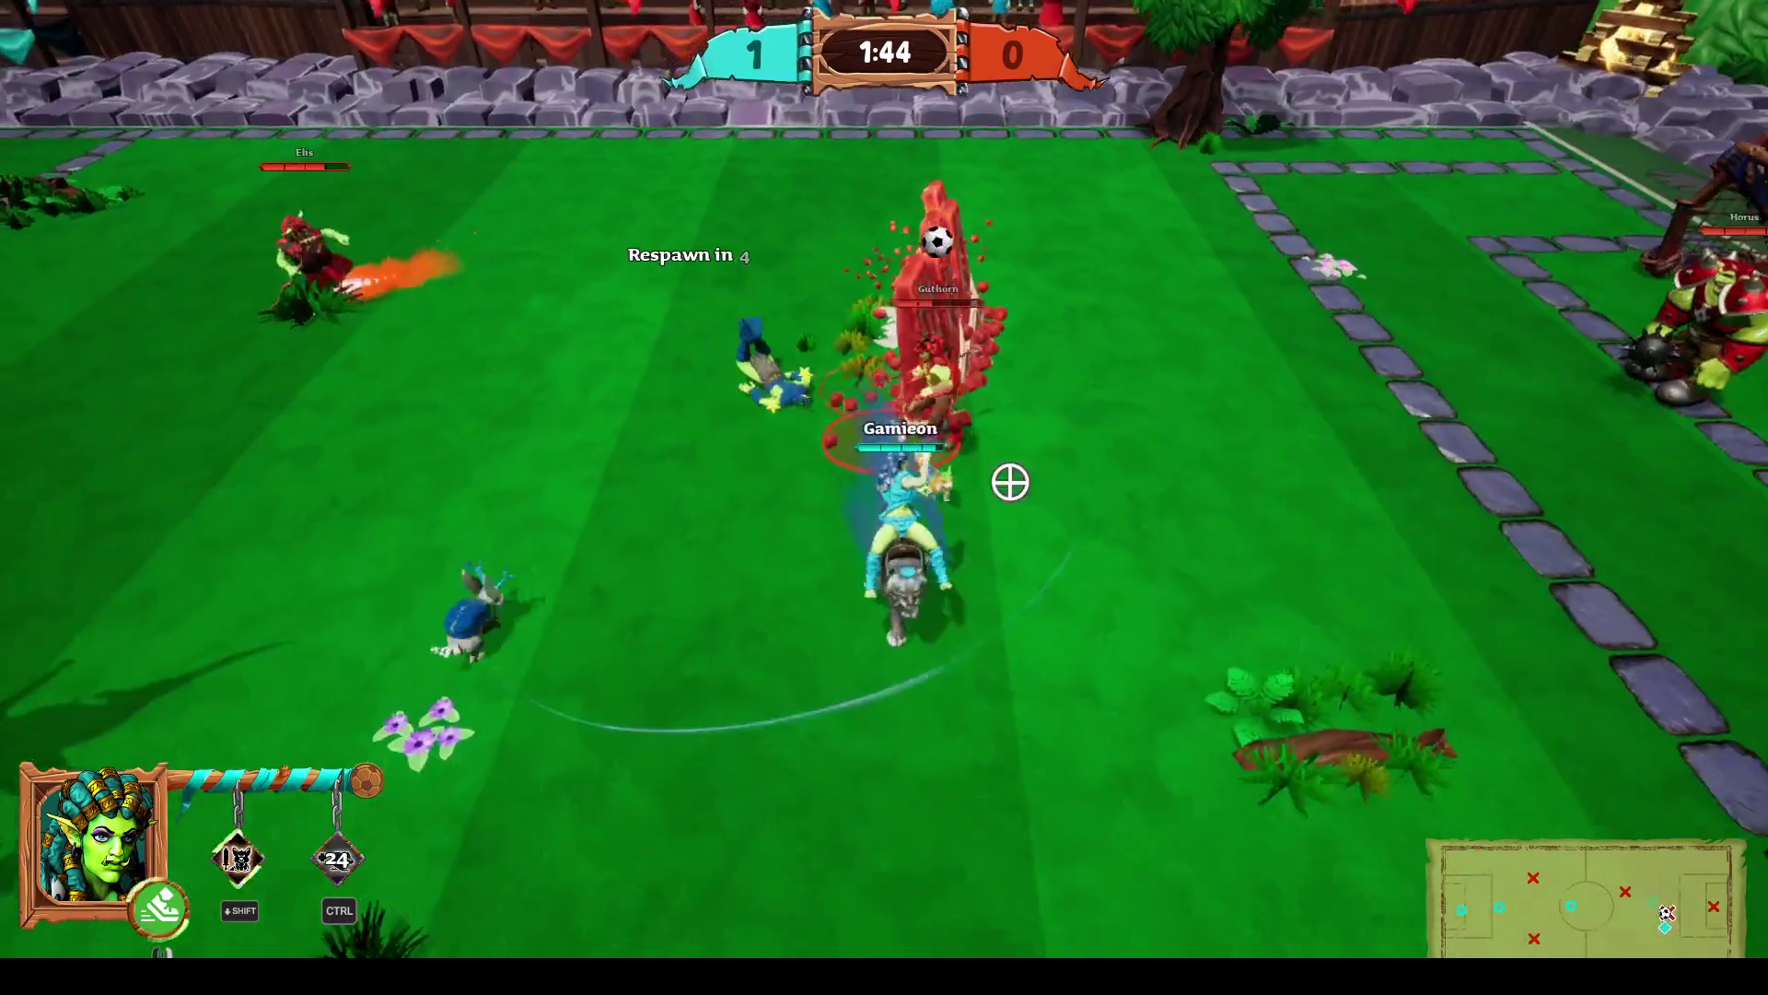
key(a)
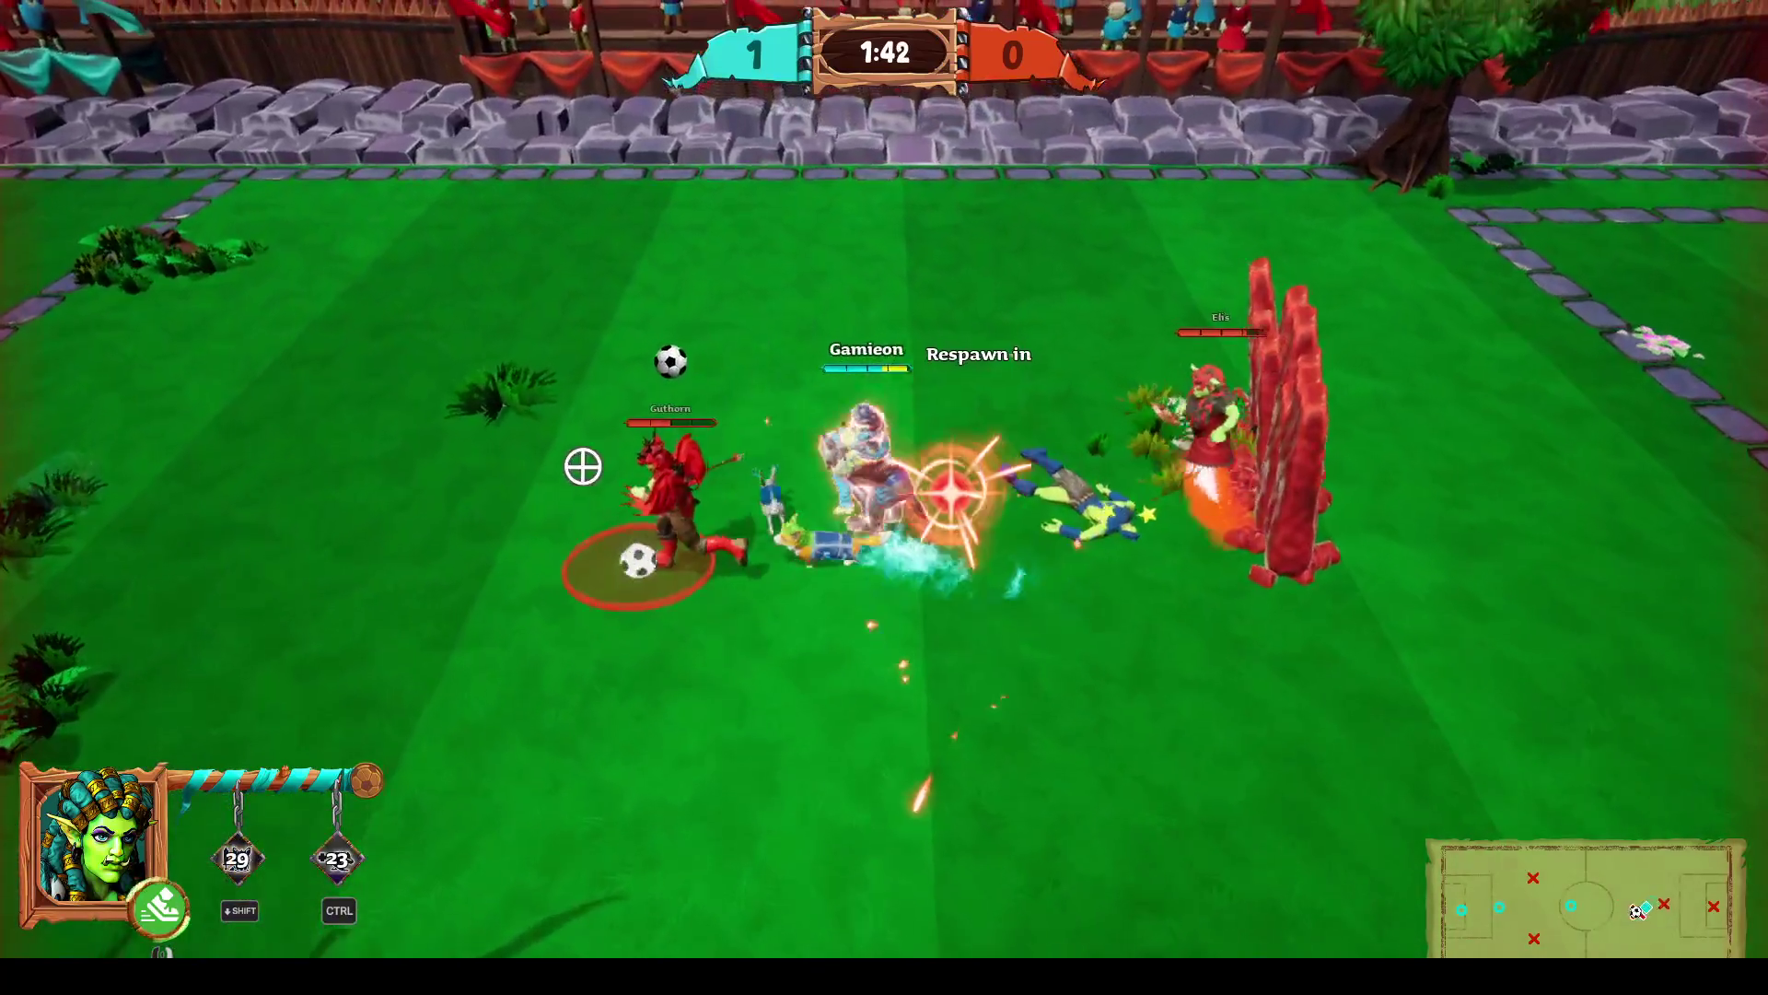
key(a)
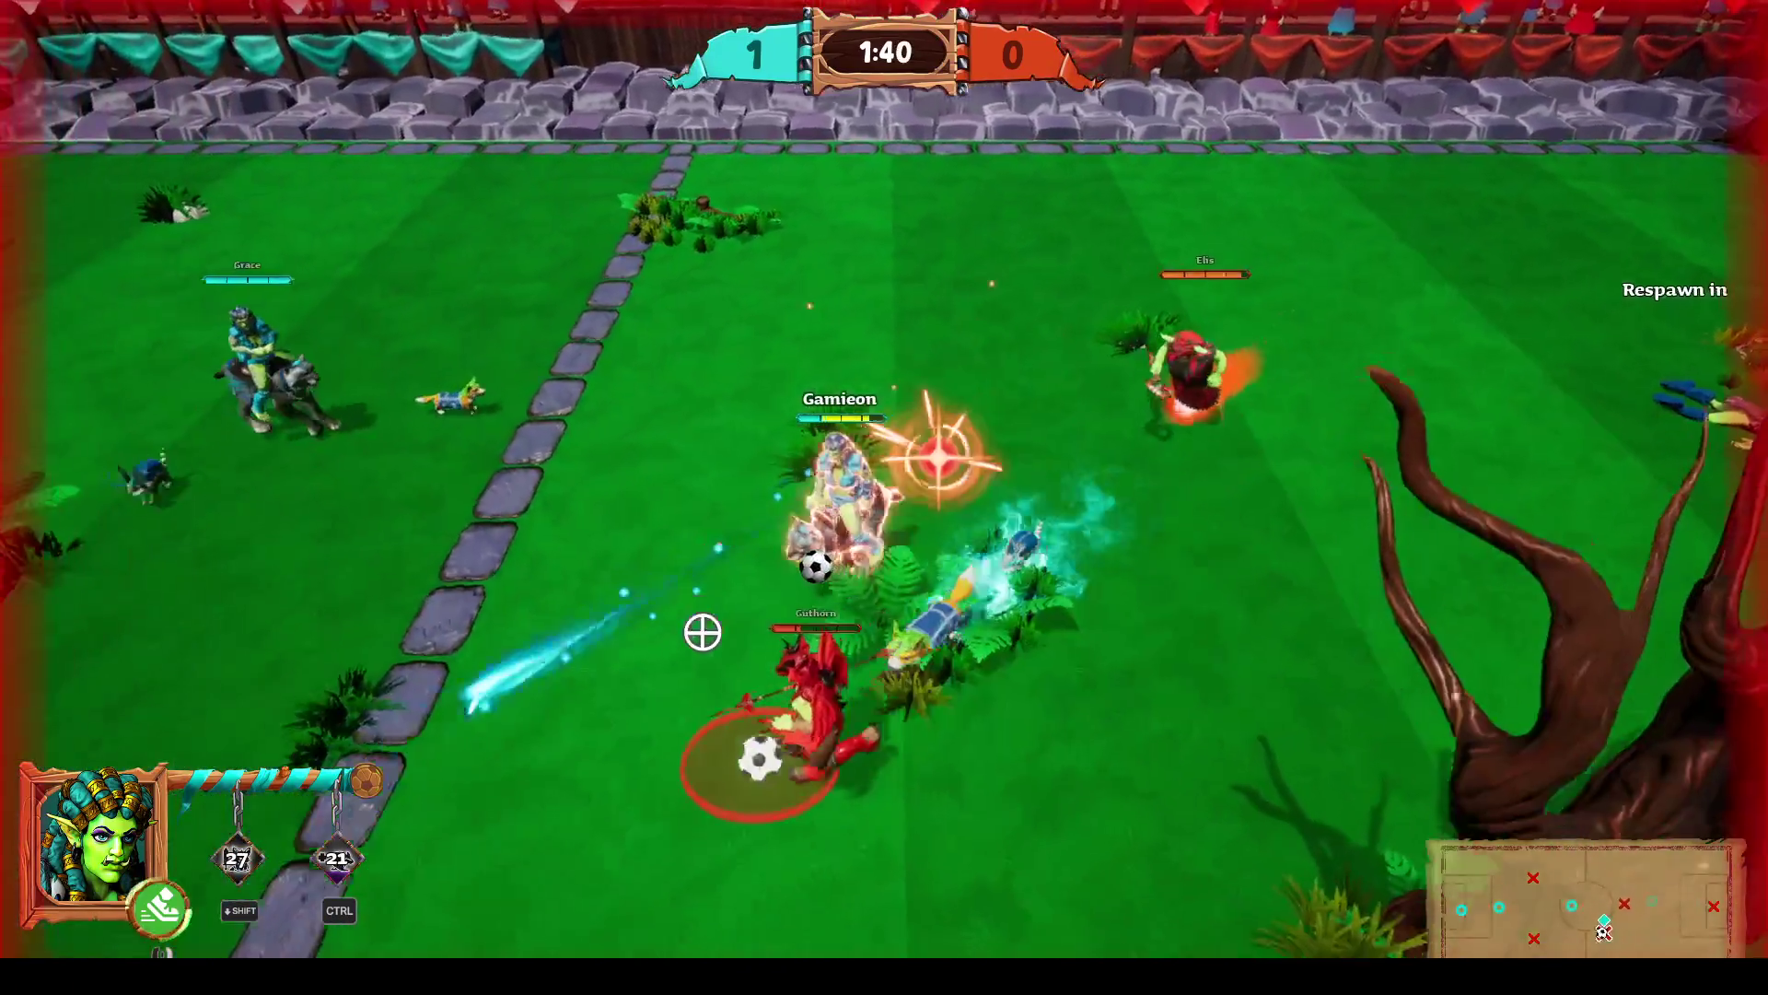
key(s)
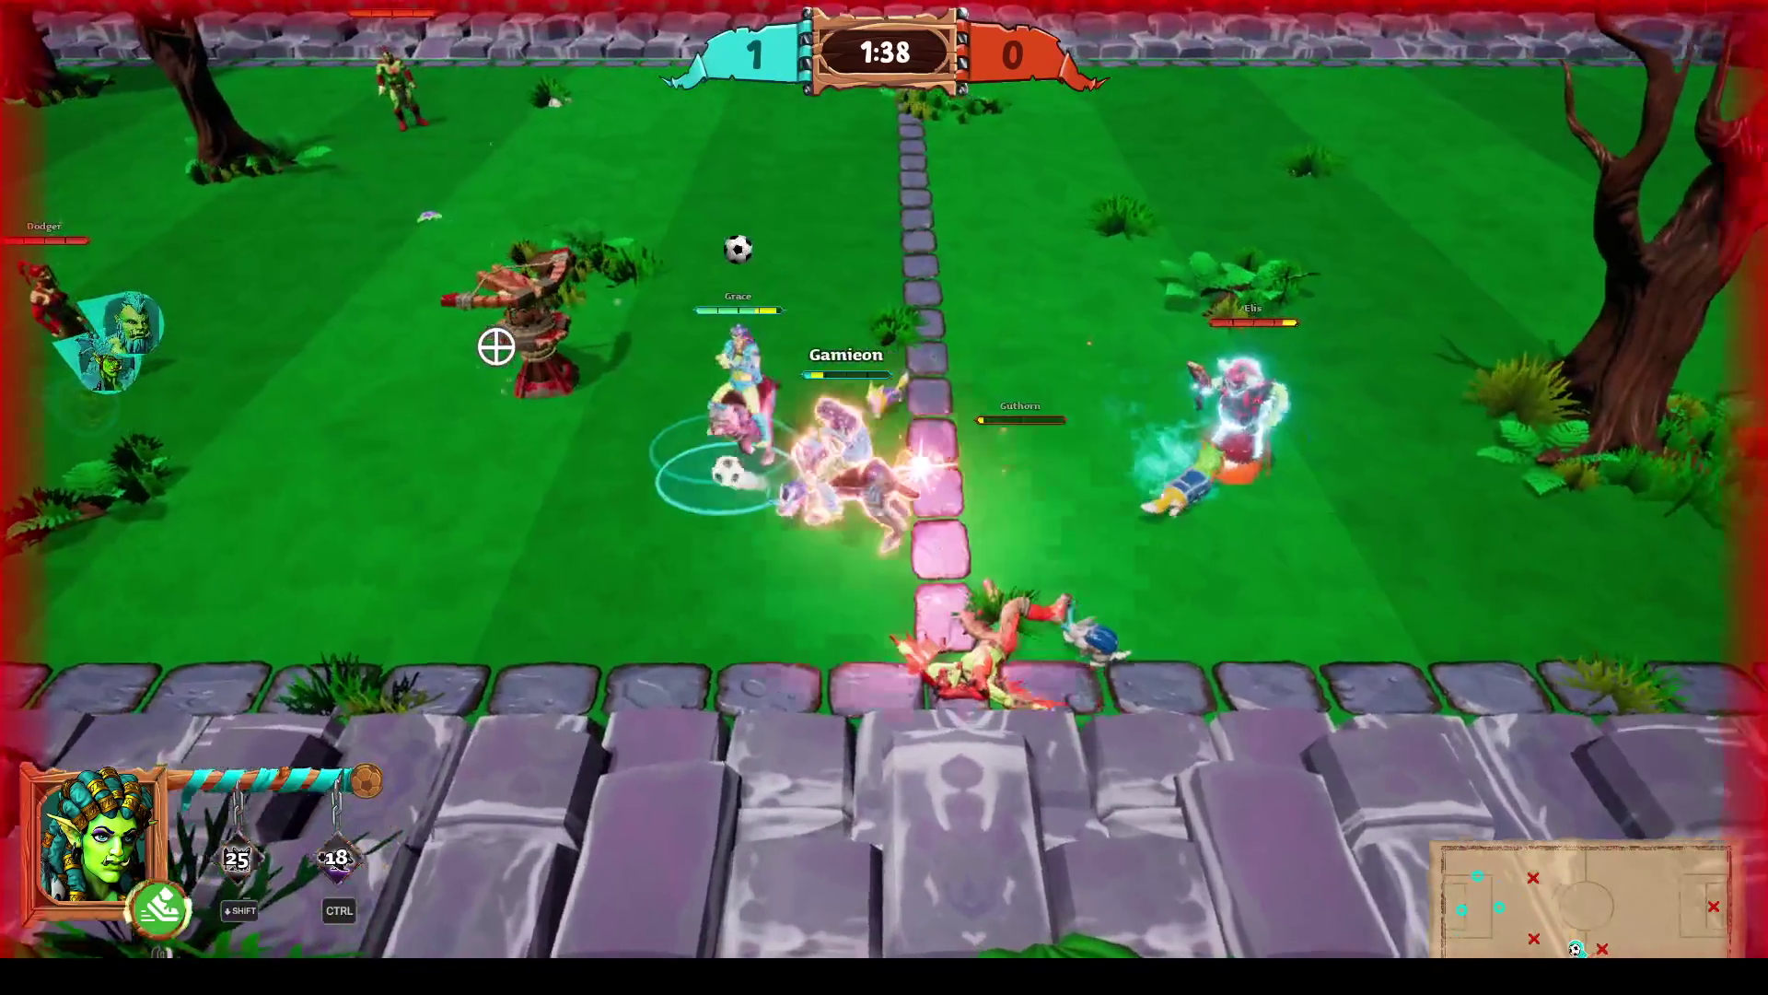
key(w)
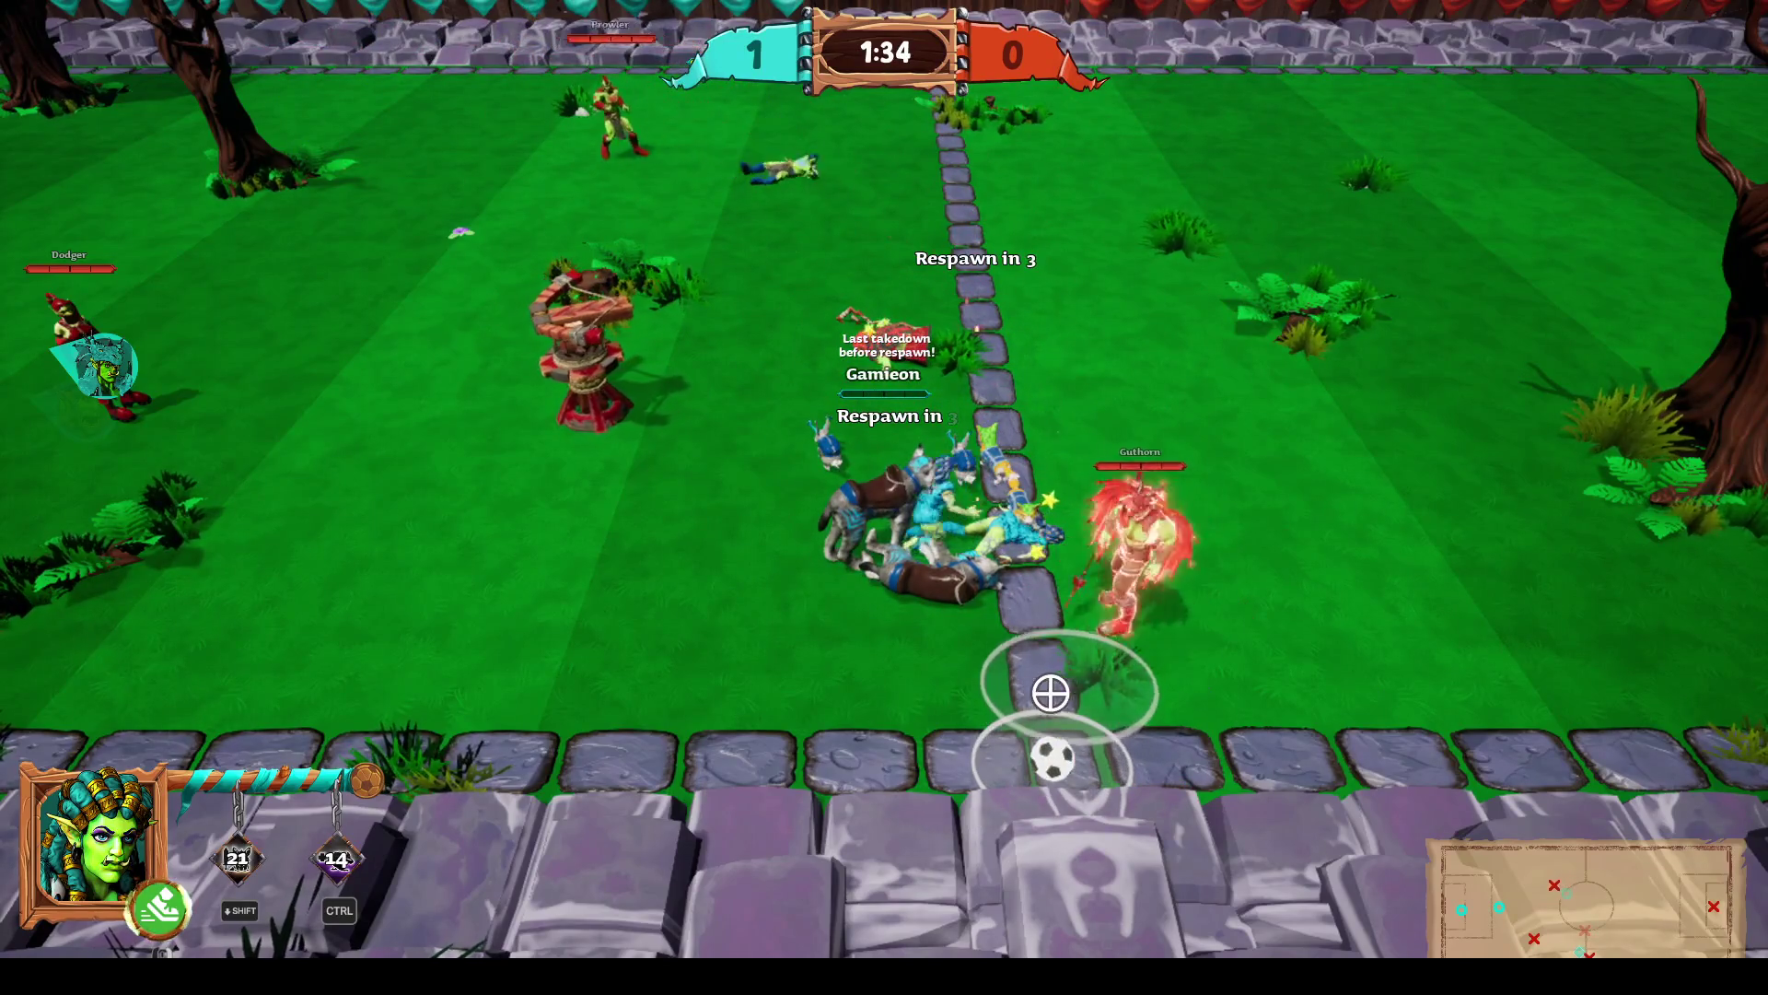
key(s)
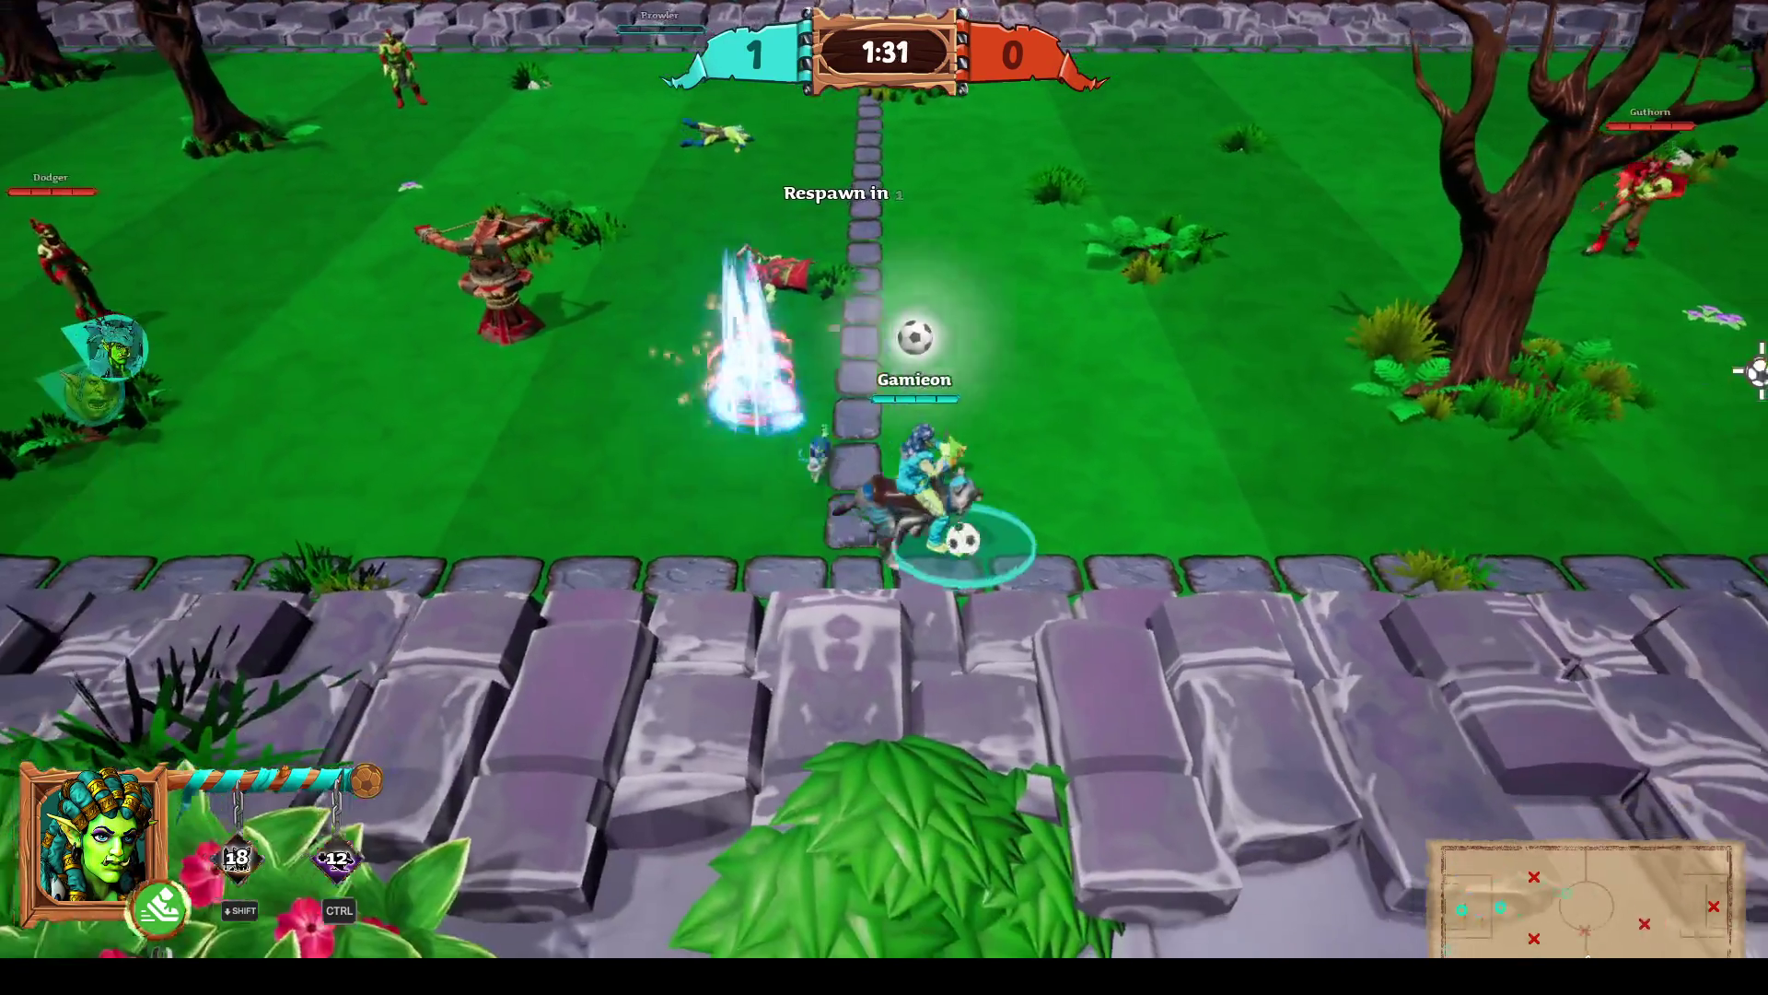
key(d)
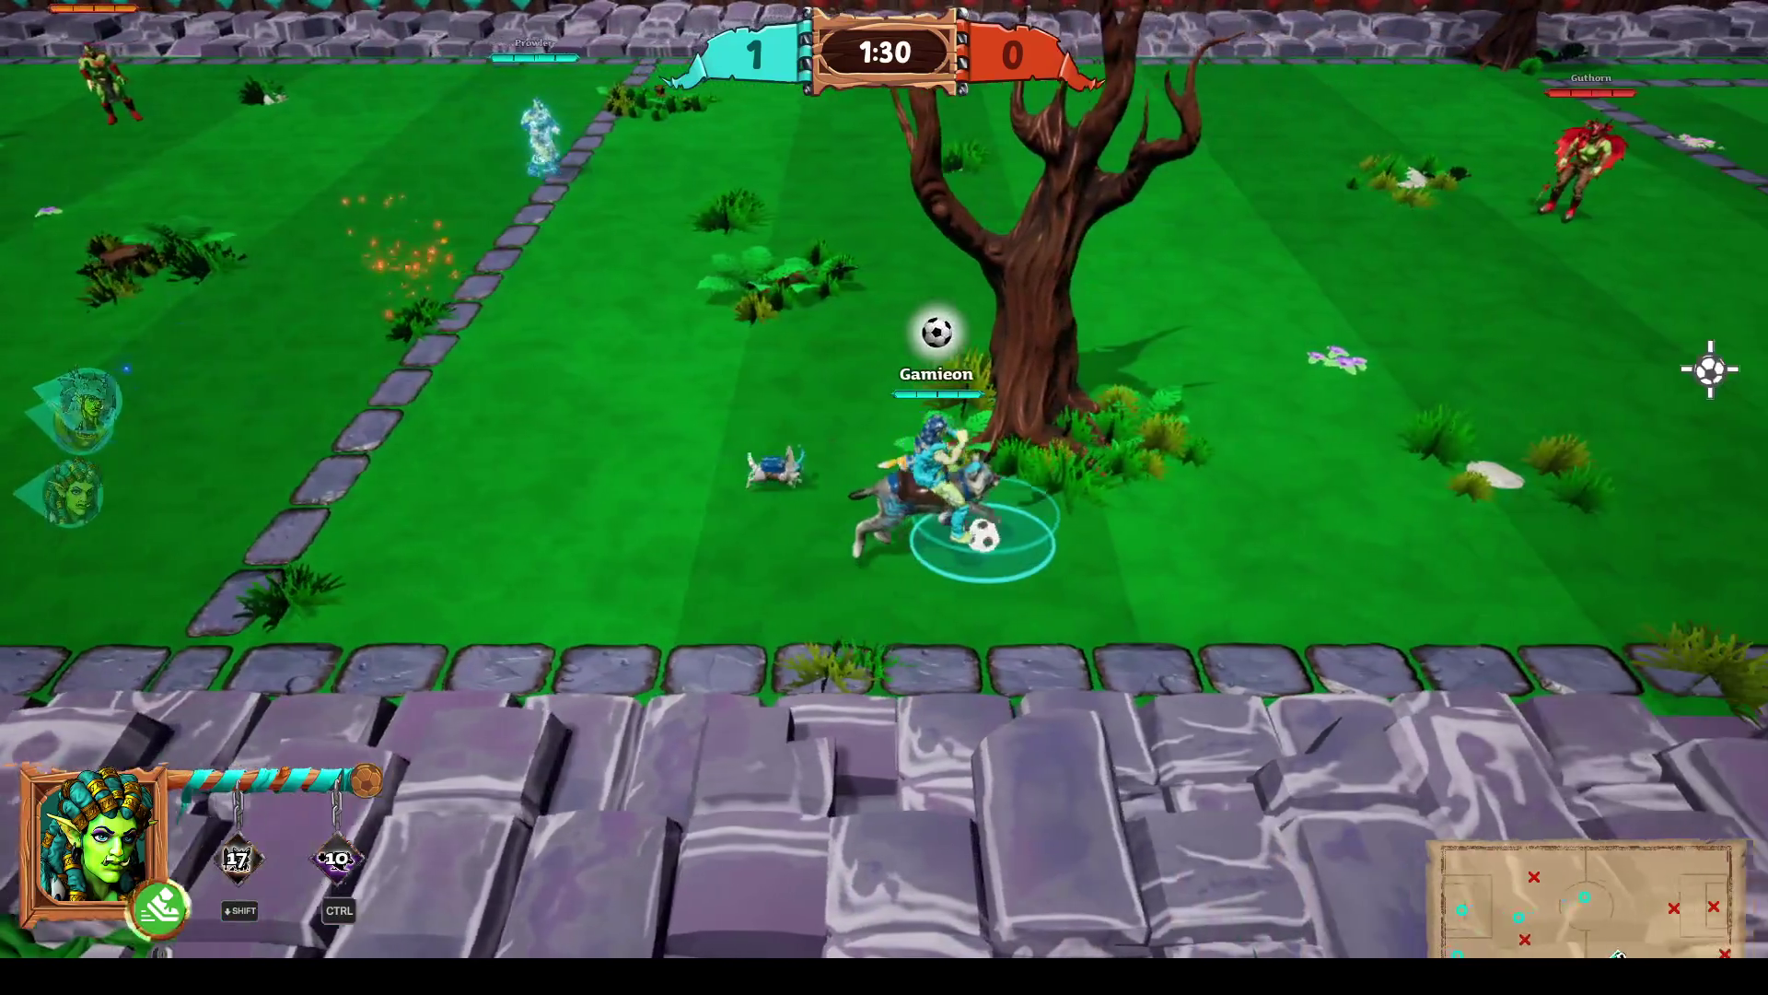
key(d)
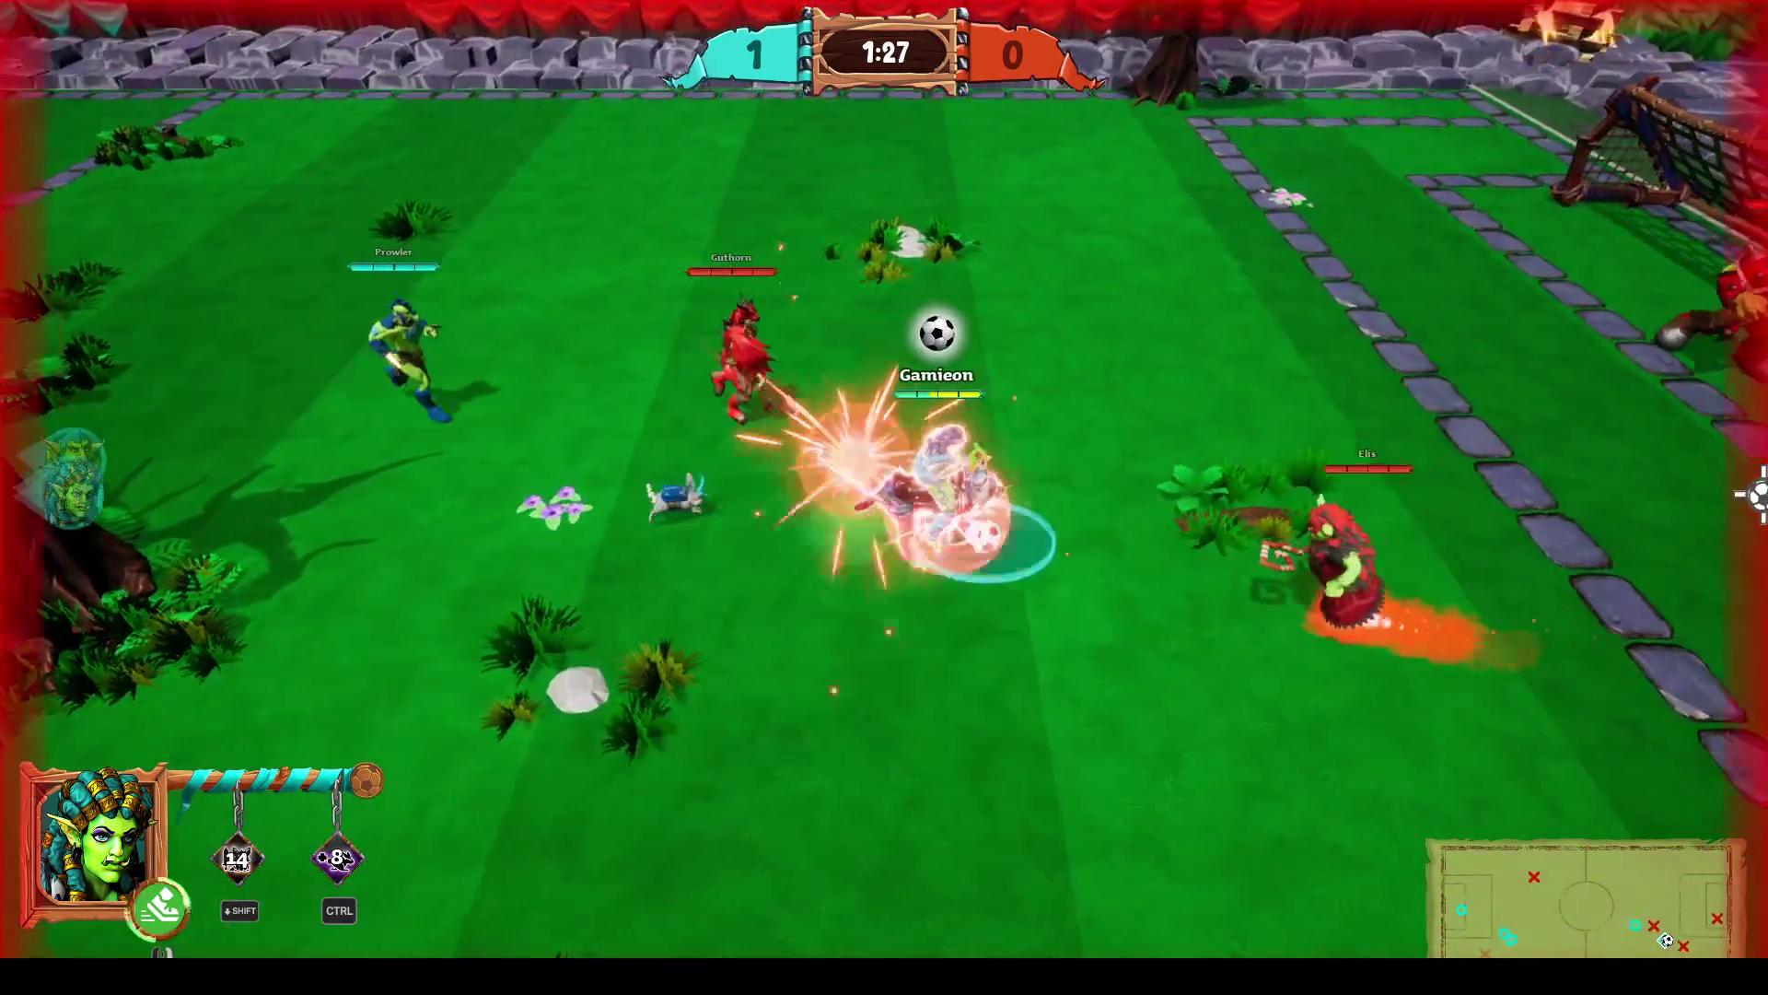
click(1724, 195)
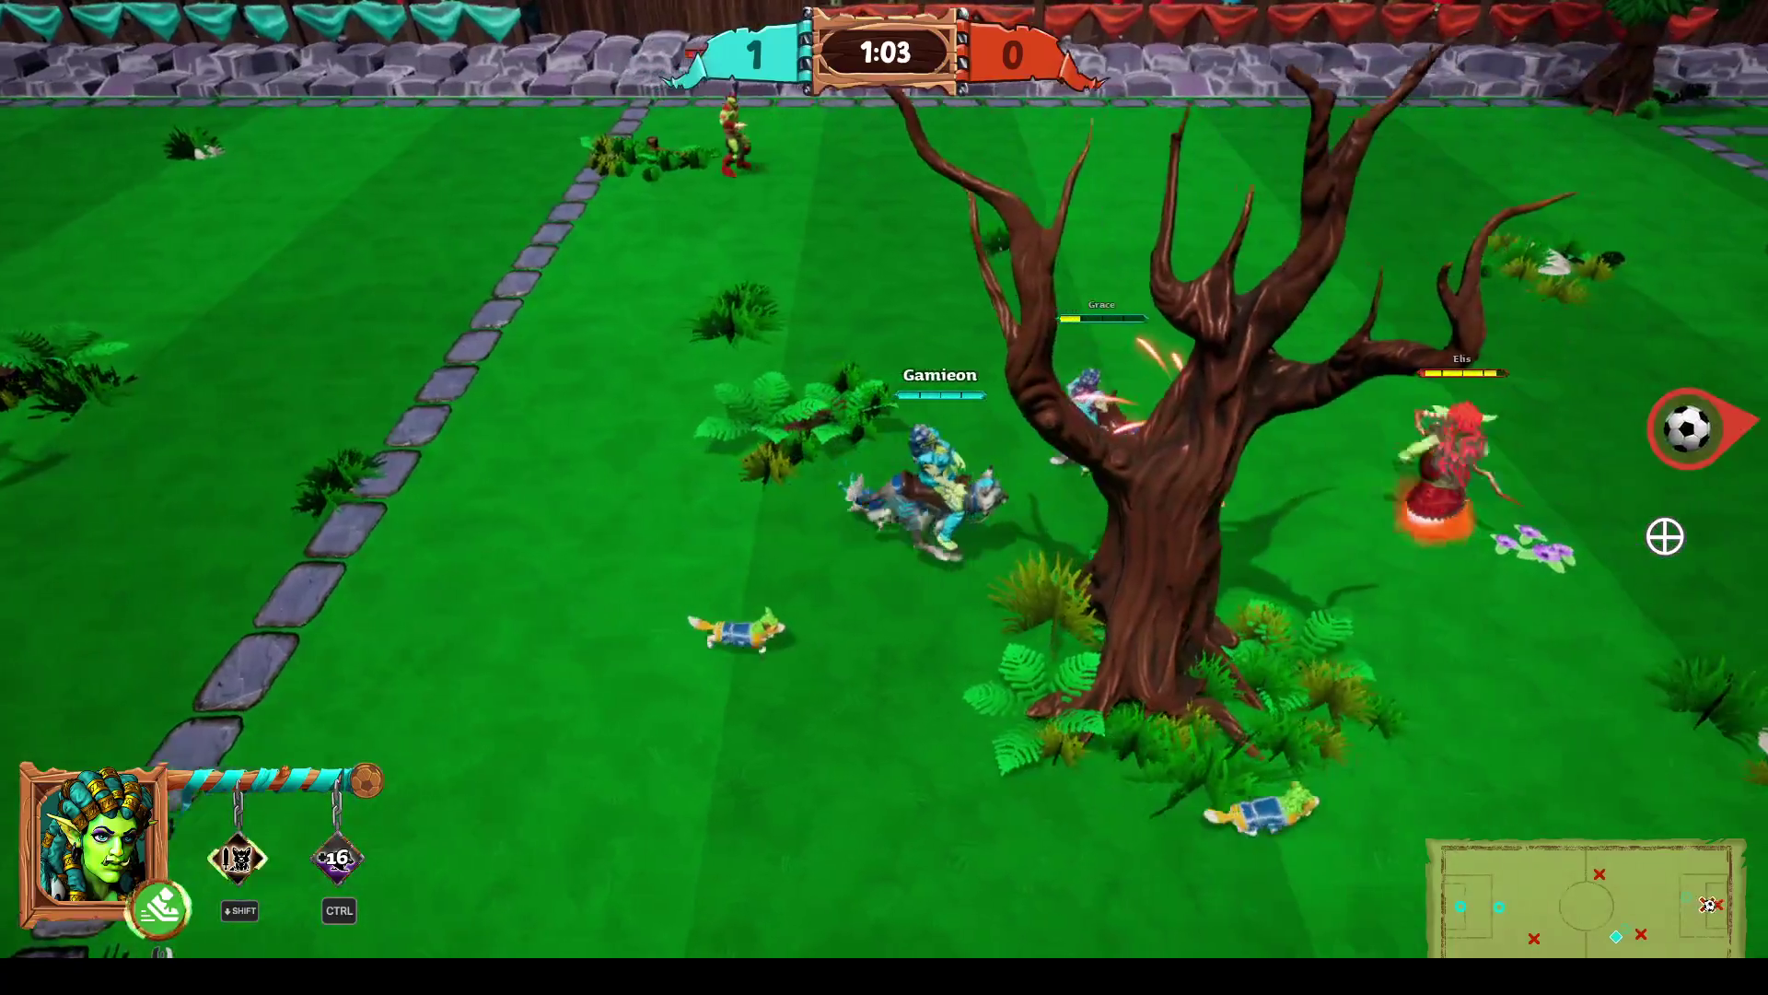
Dash to the ball, kick it to a teammate, slam an opponent and push toward goal.
key(shift)
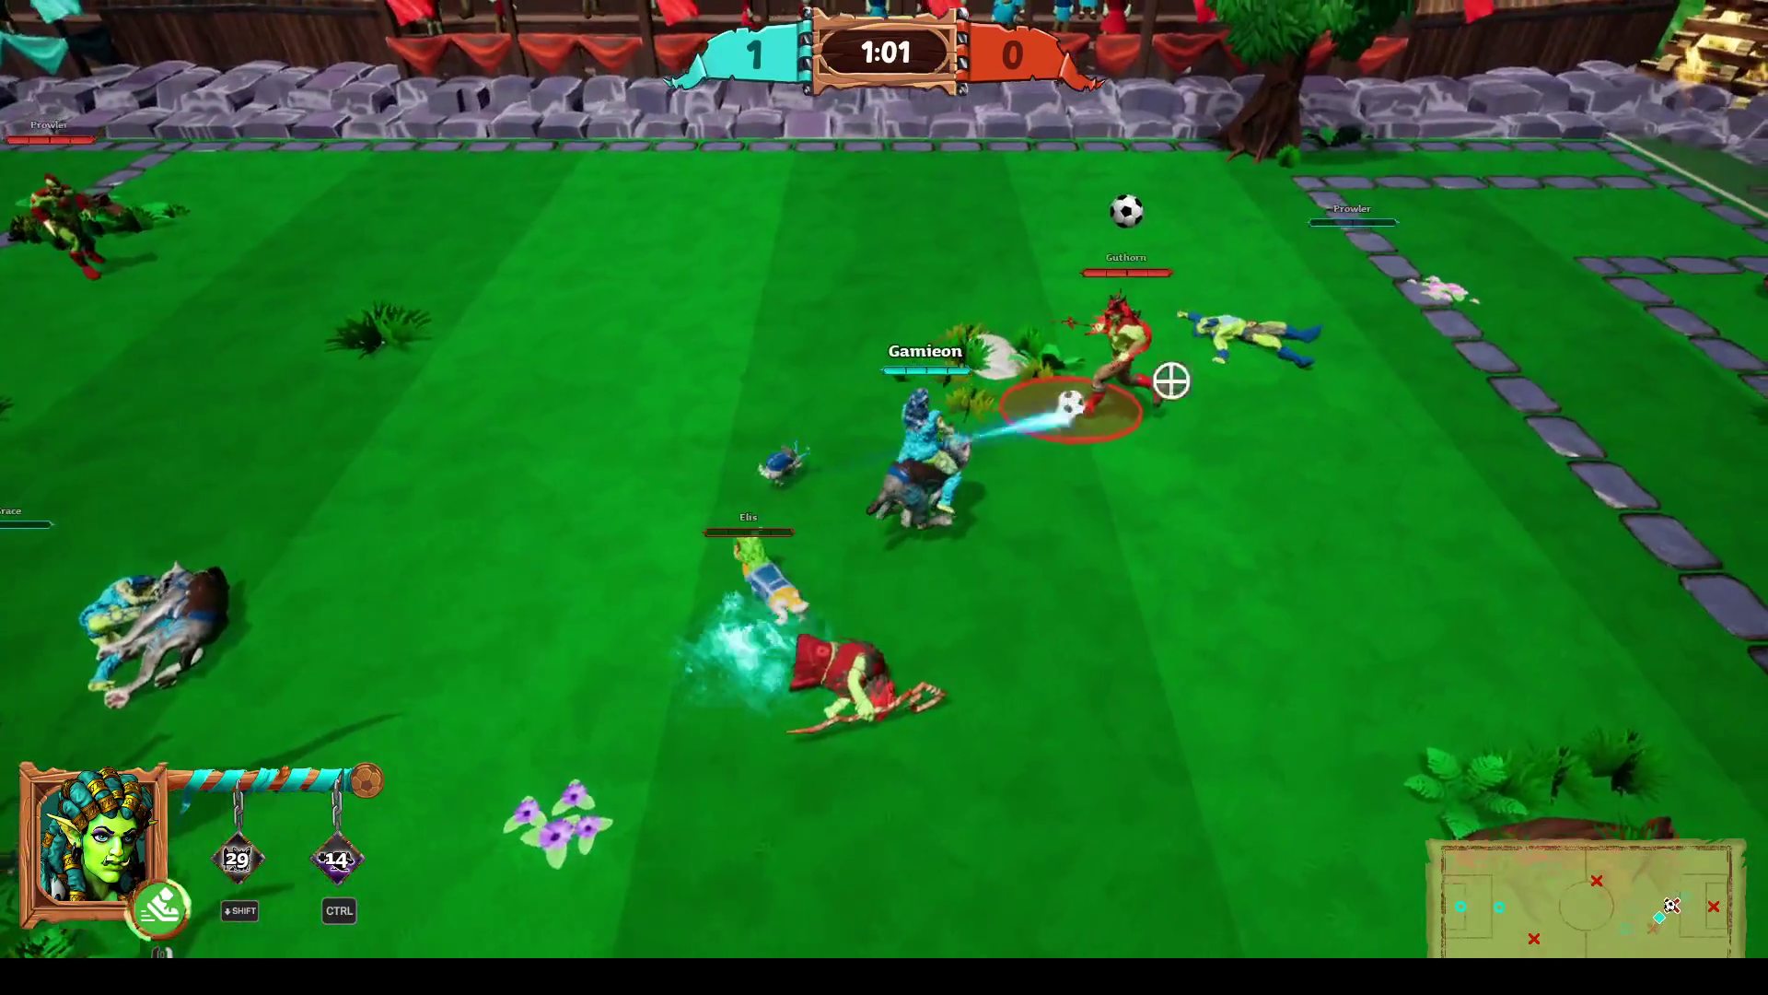
click(1151, 460)
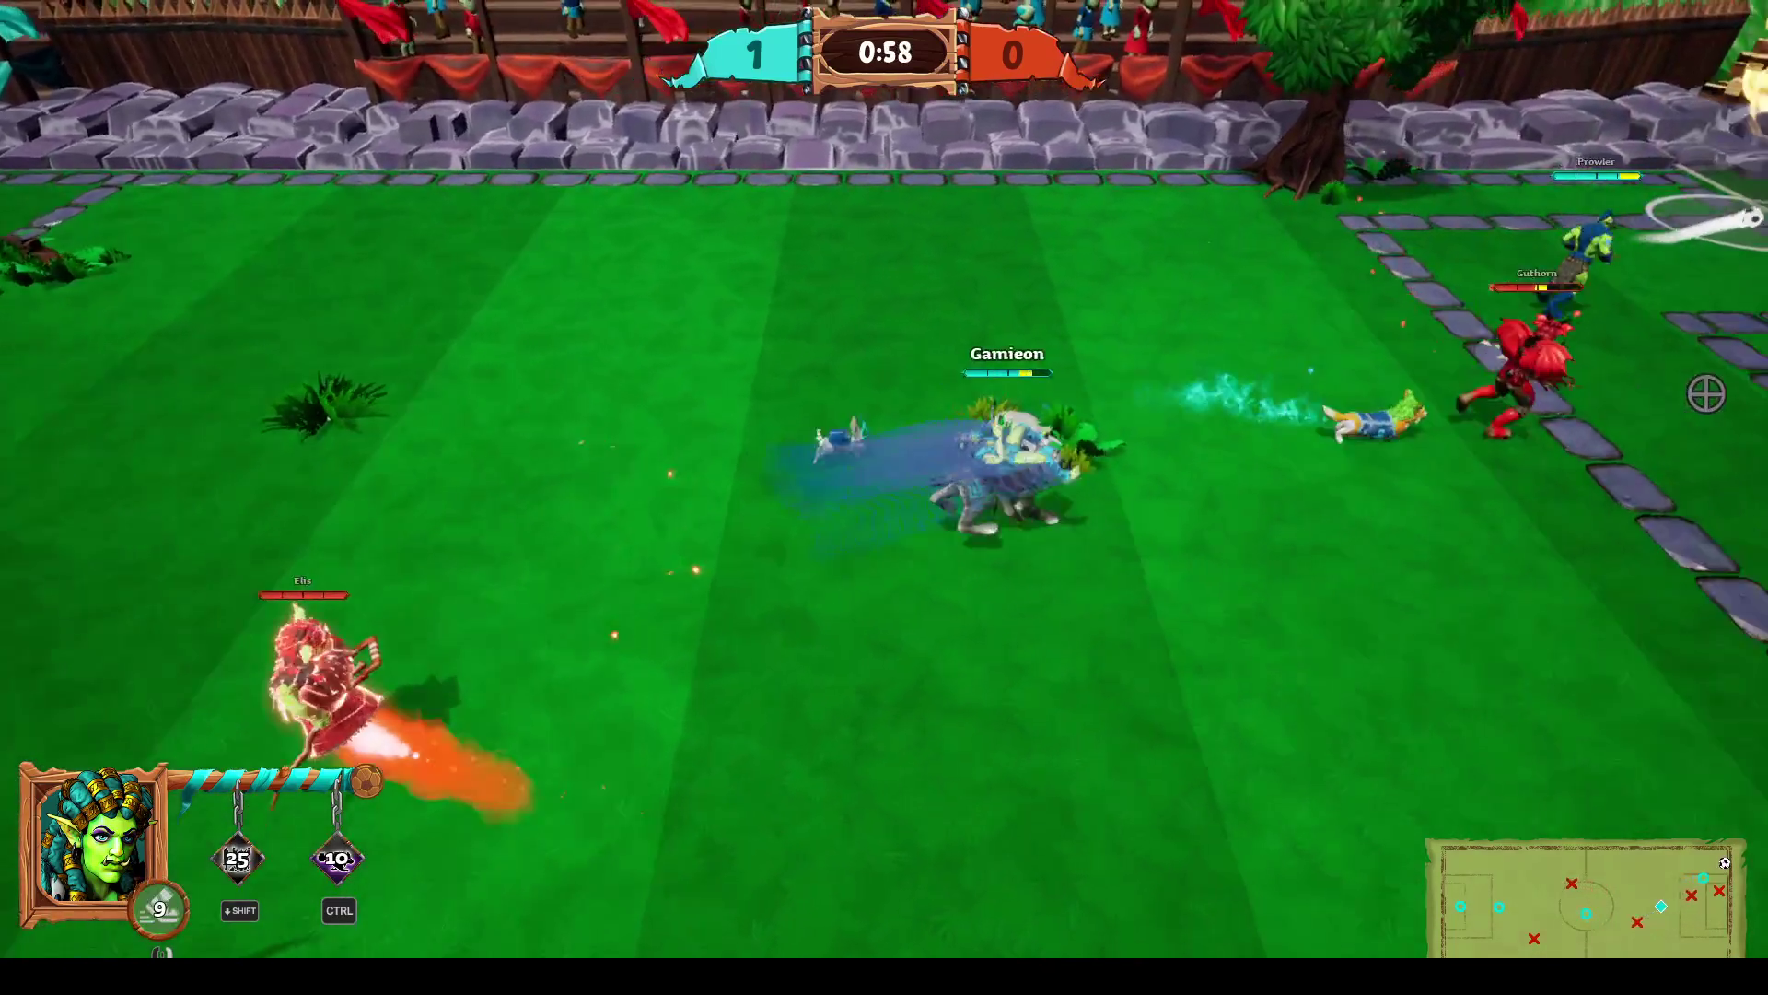
click(1658, 497)
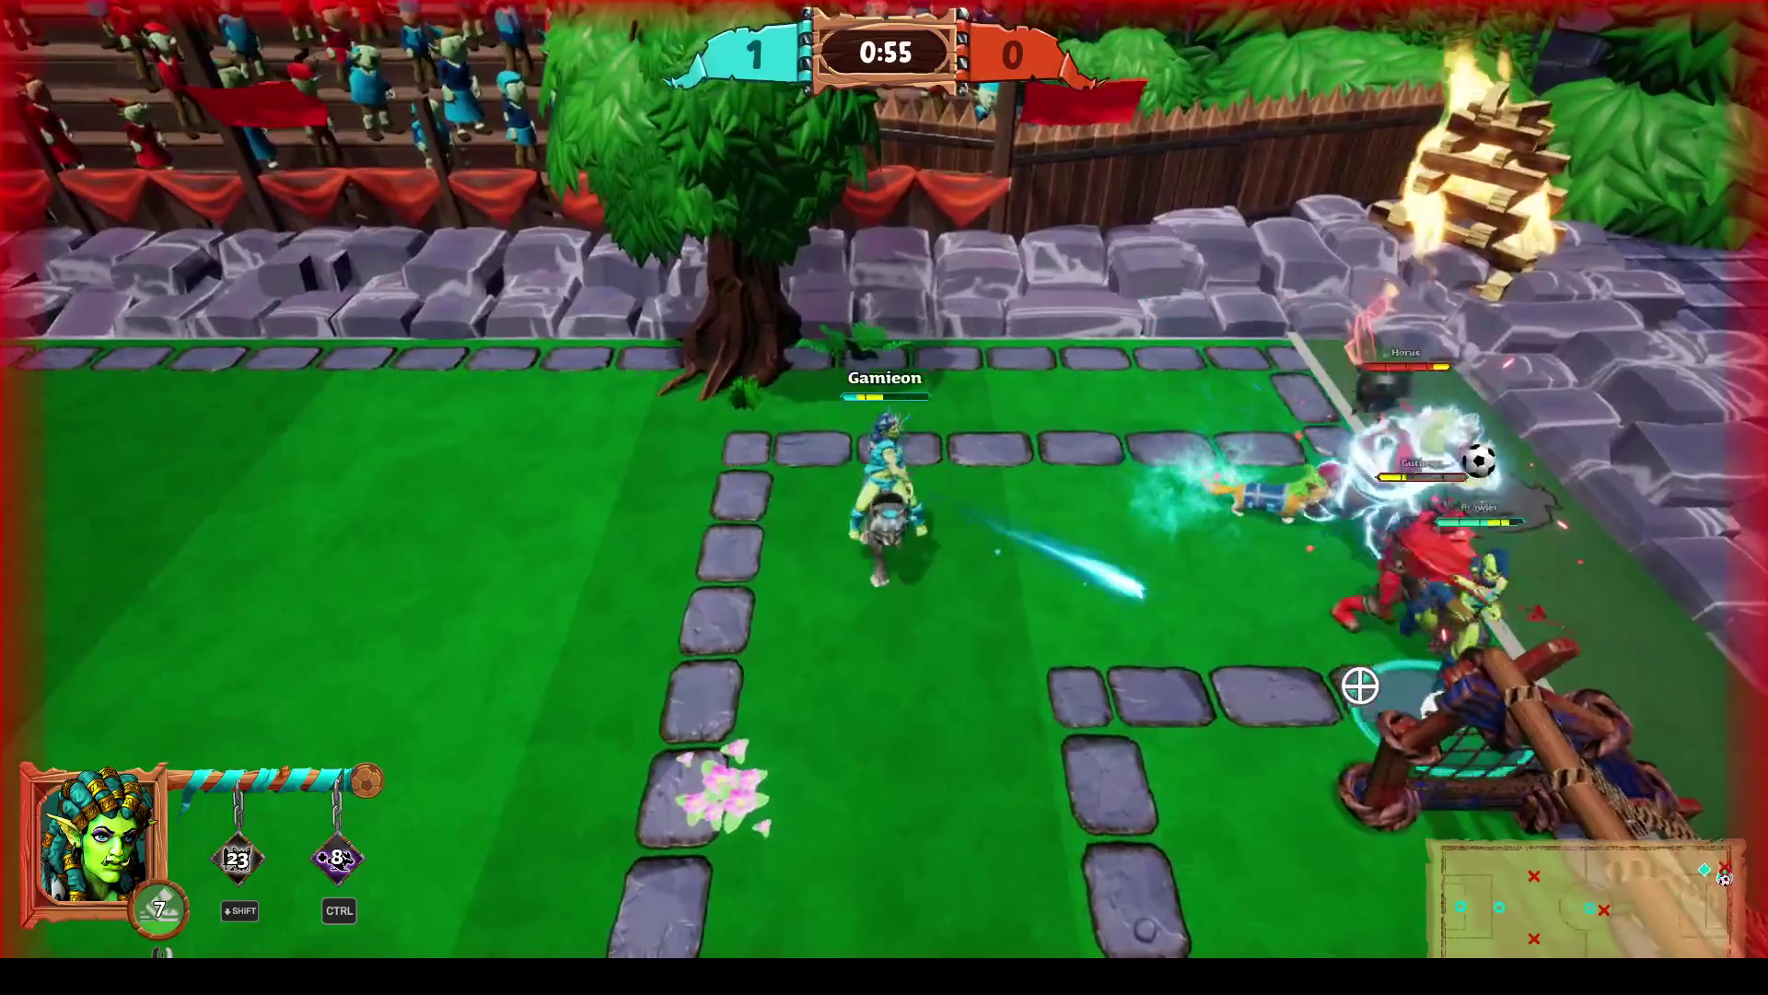
key(a)
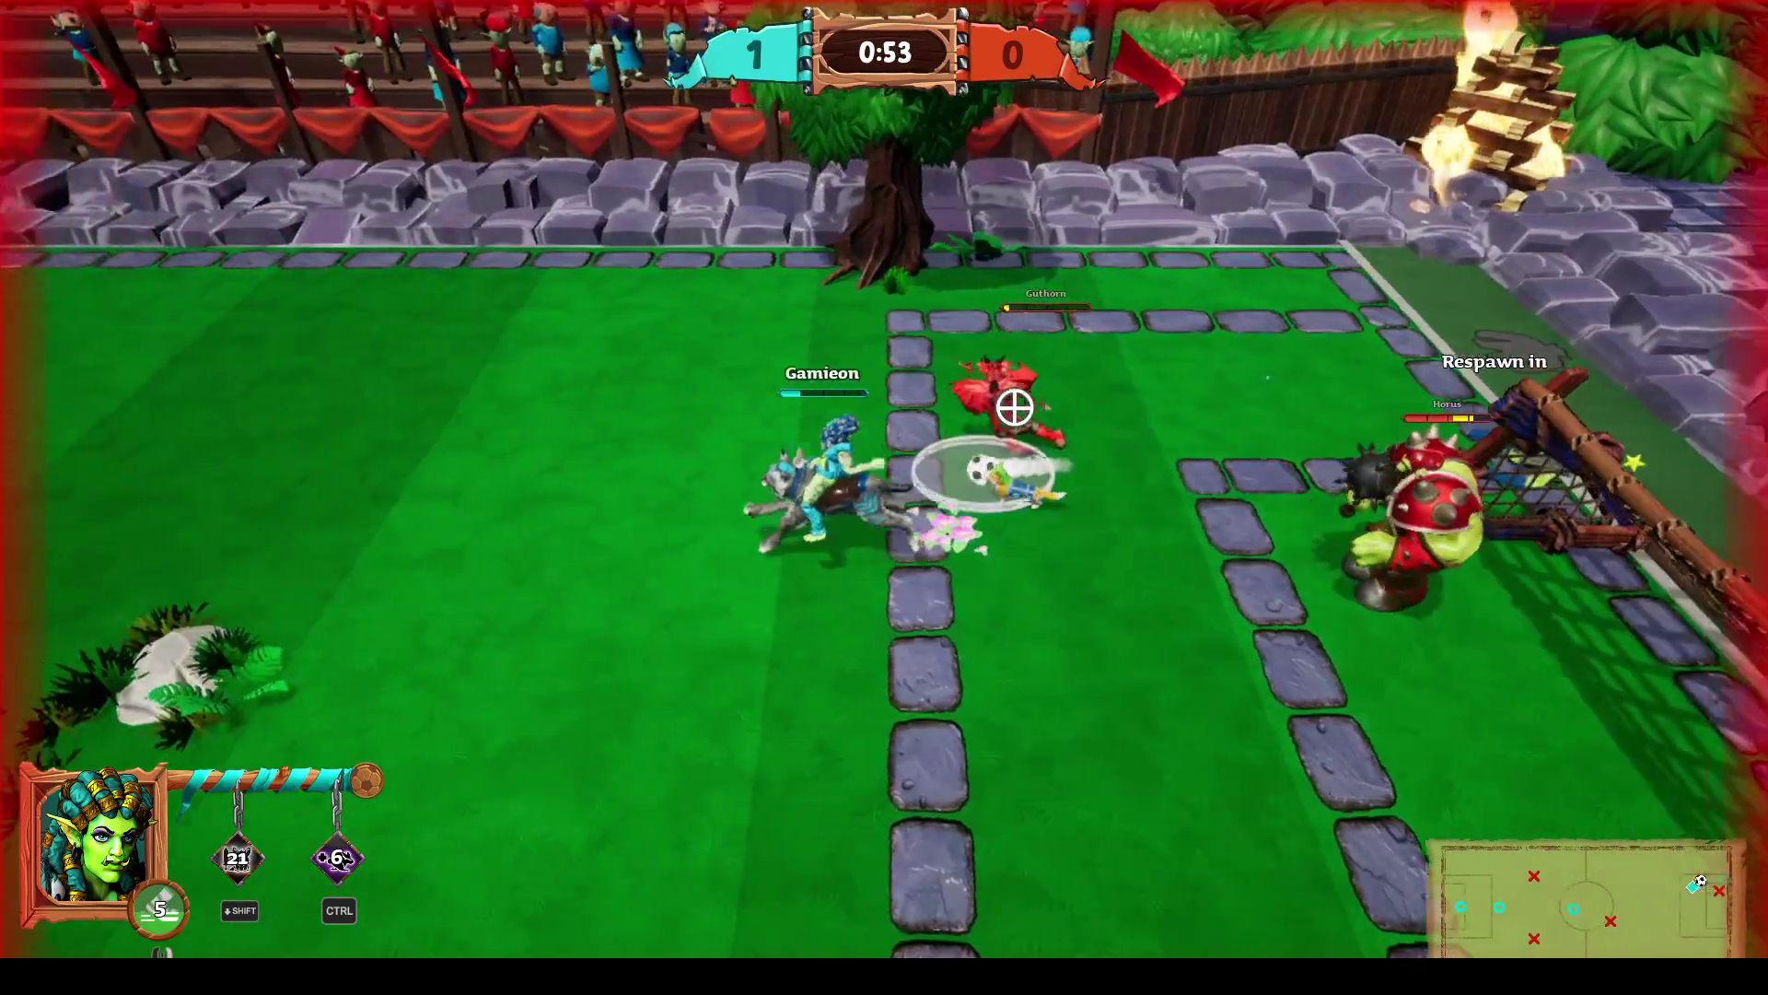
key(d)
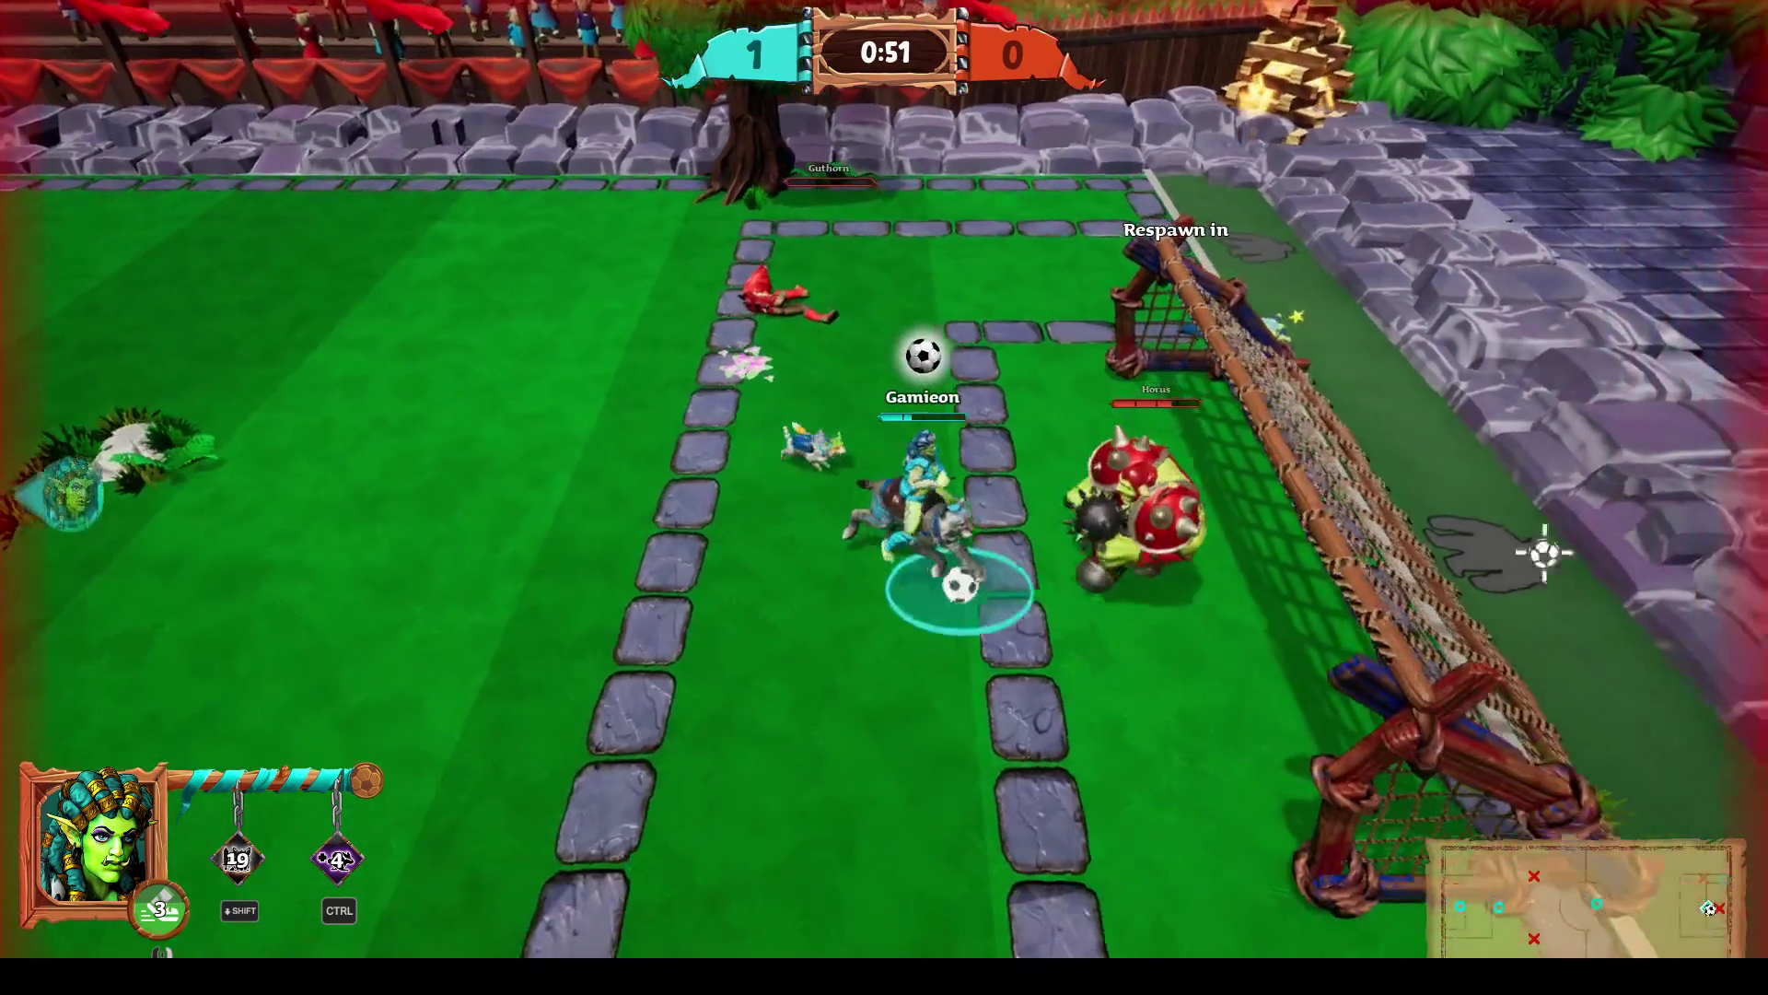
key(w)
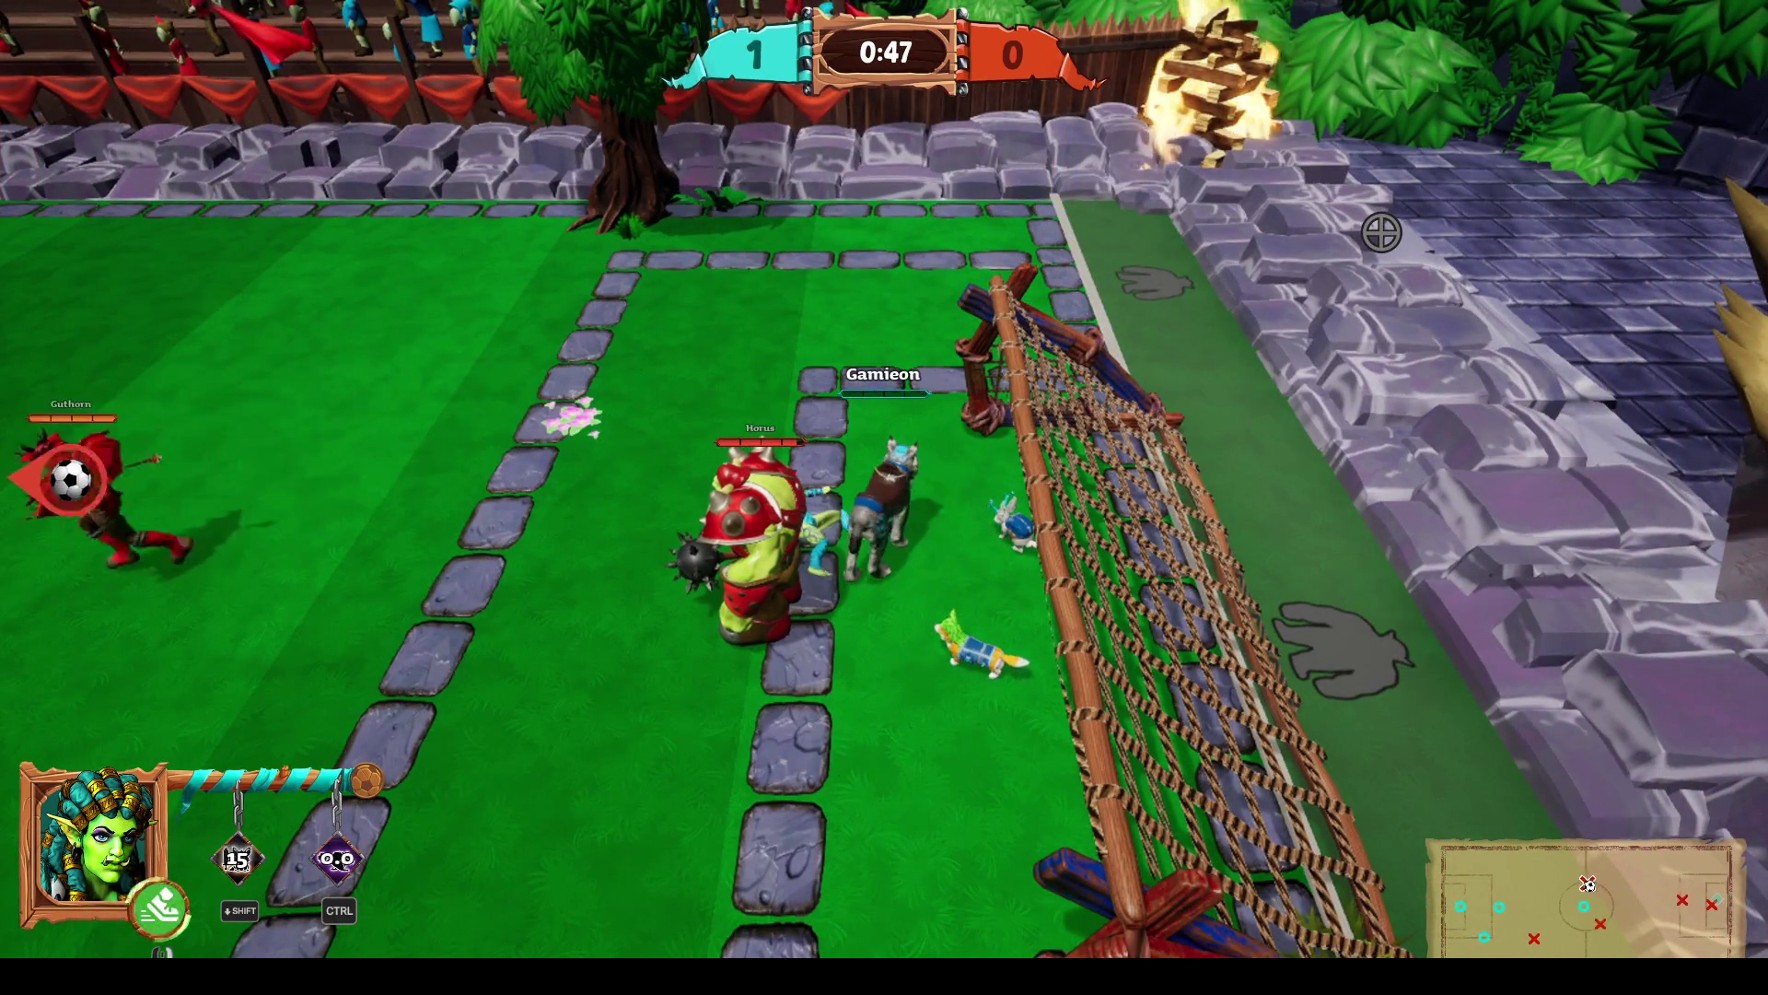
Ghost-sprint left, unleash lightning, win the ball near the left goal and pass it up-right.
key(a)
right_click(925, 373)
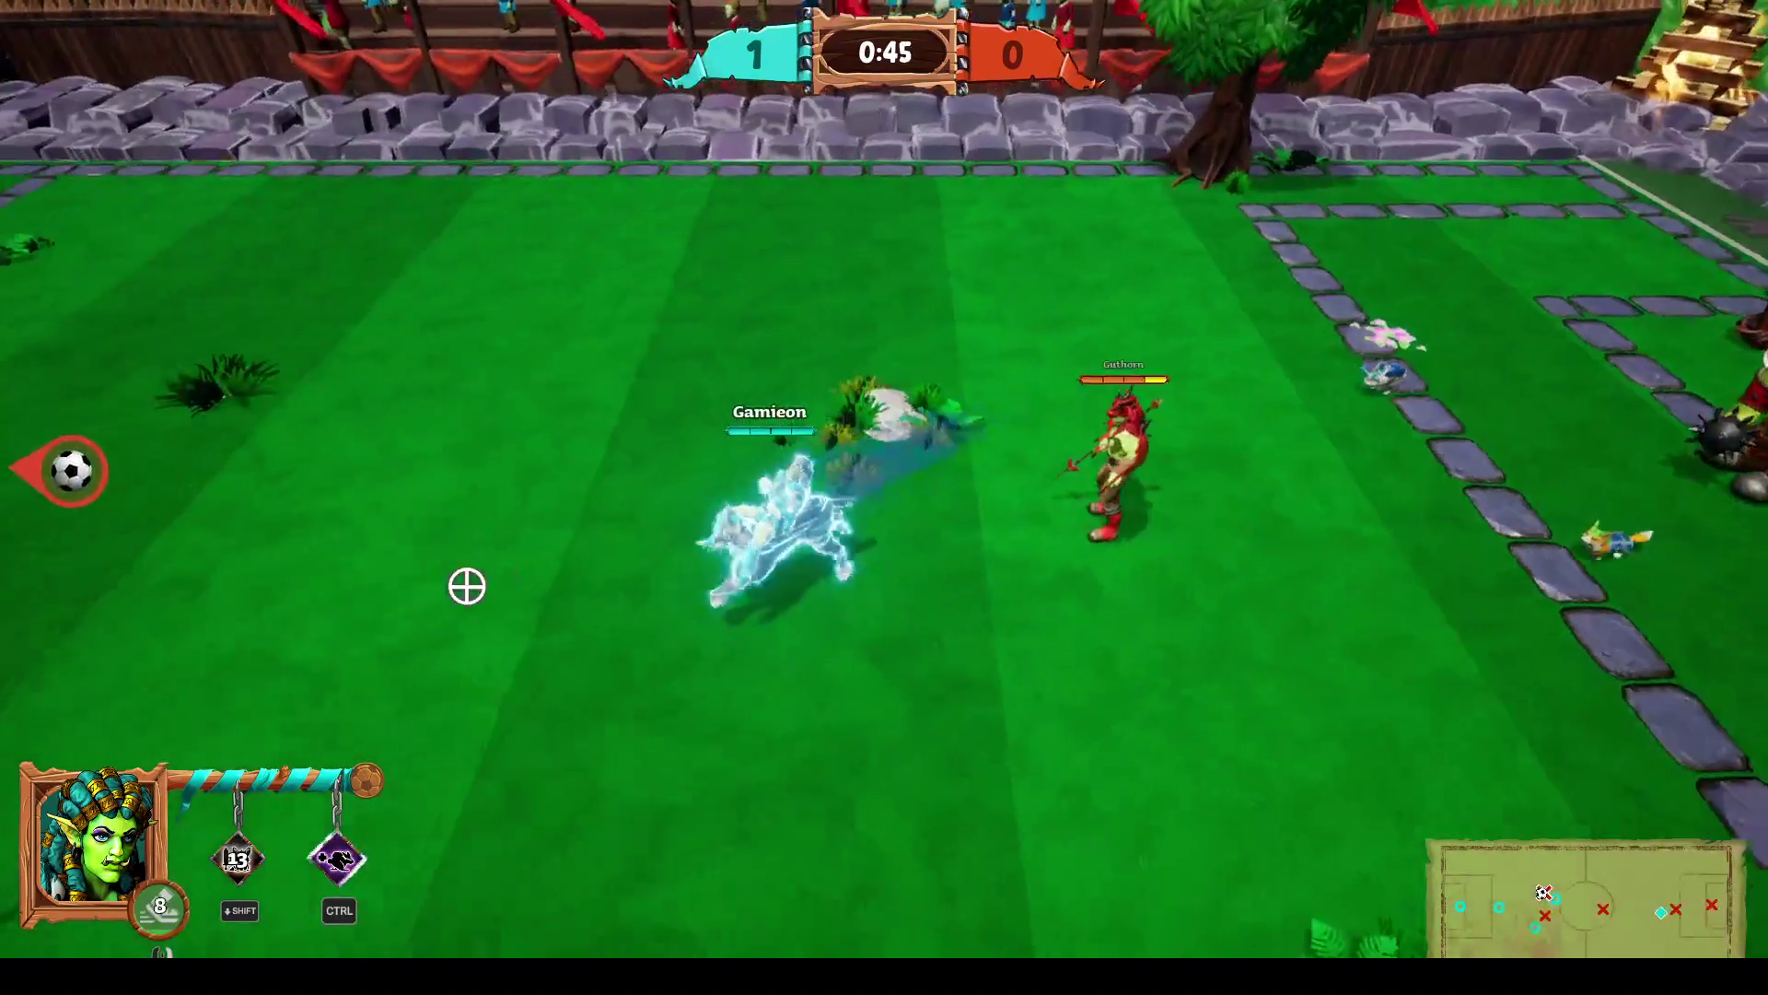
key(a)
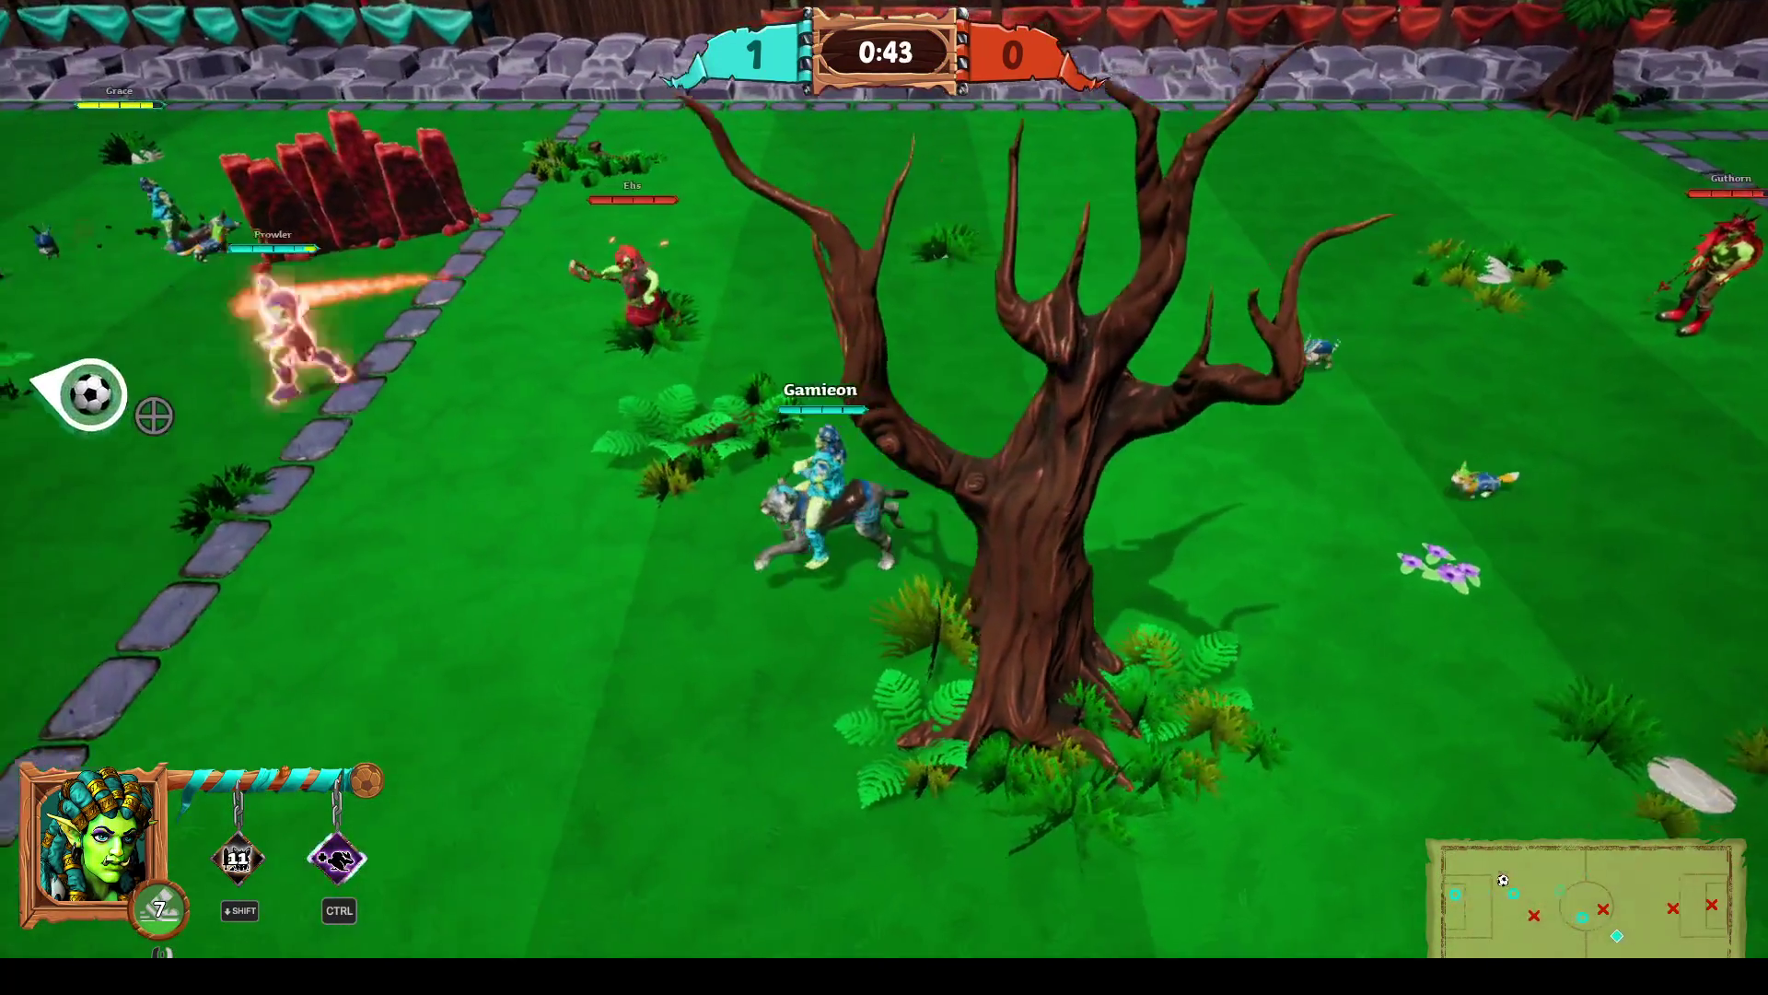
key(ctrl)
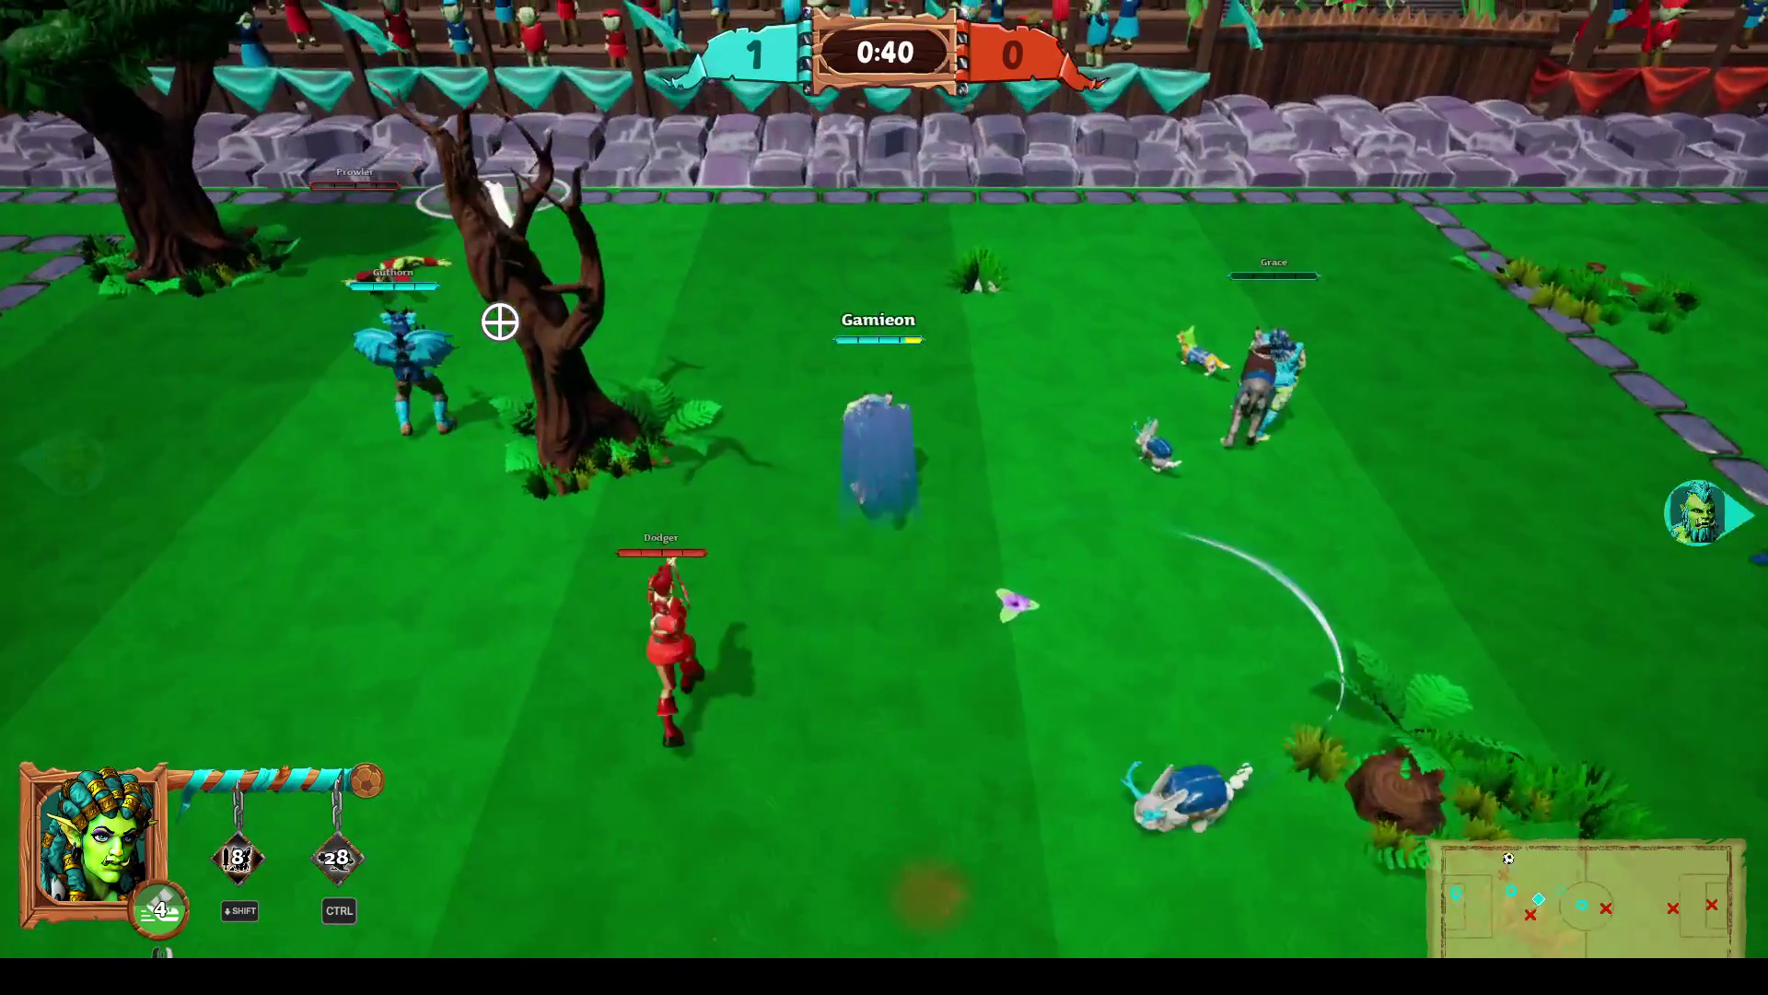
right_click(500, 321)
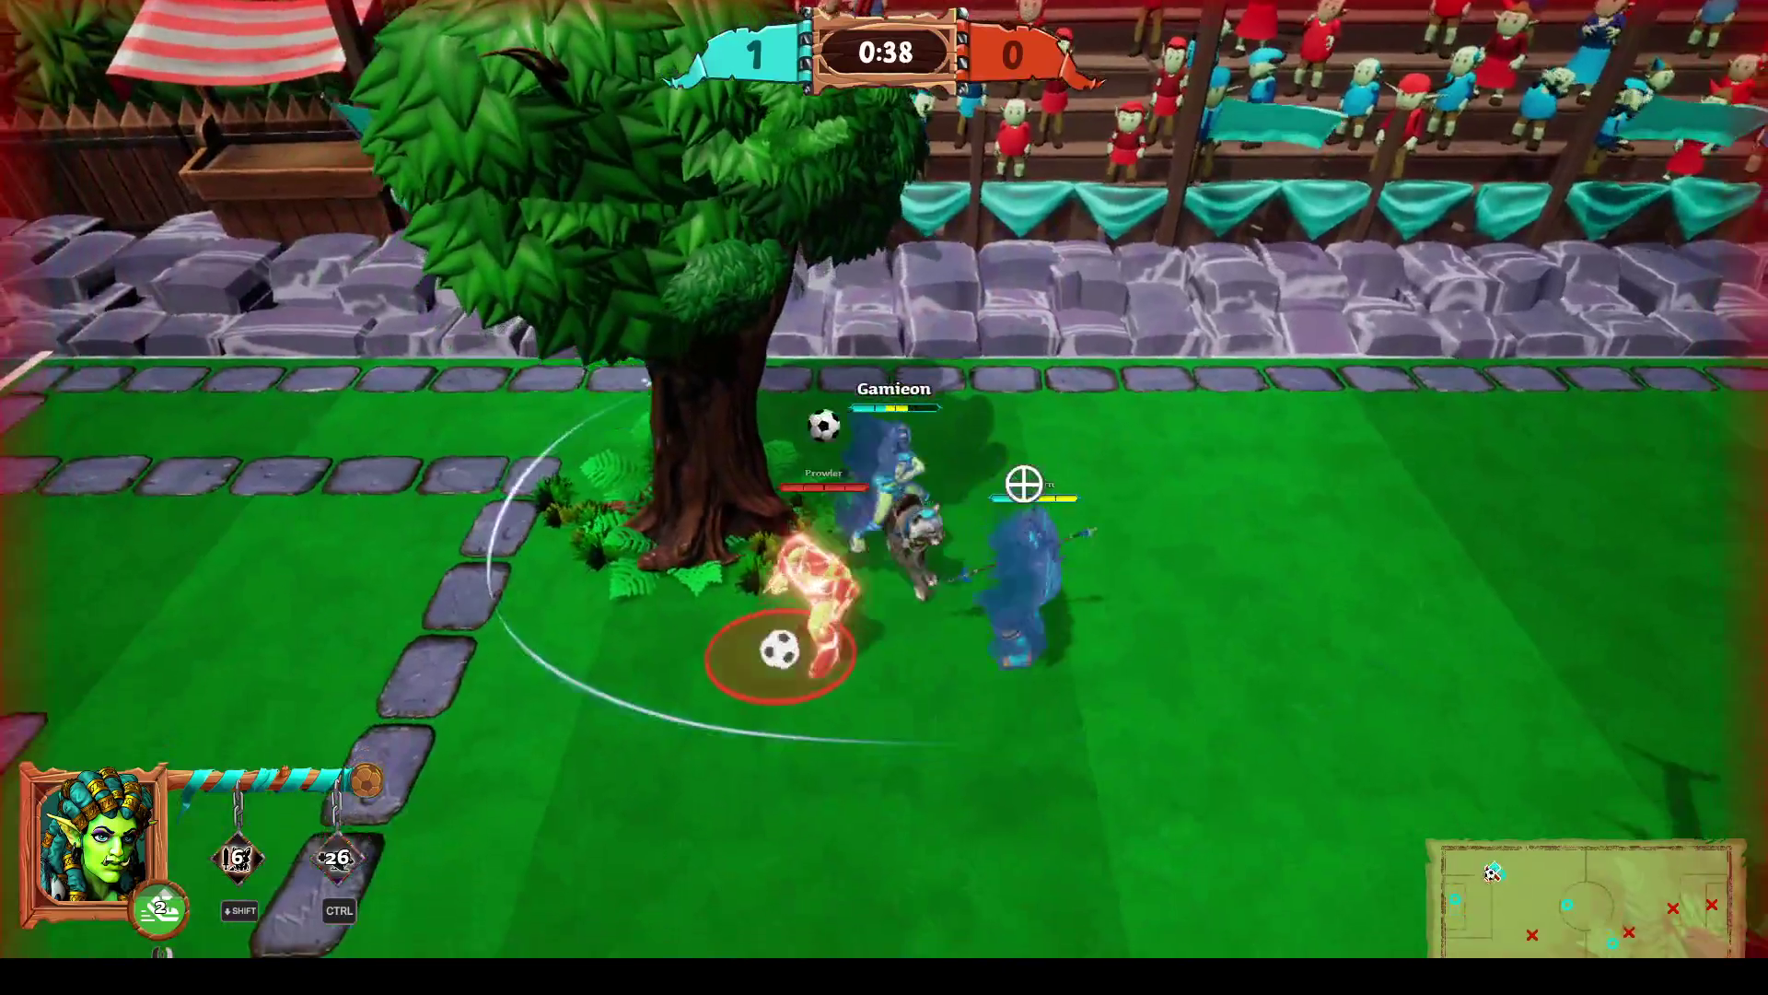
right_click(497, 517)
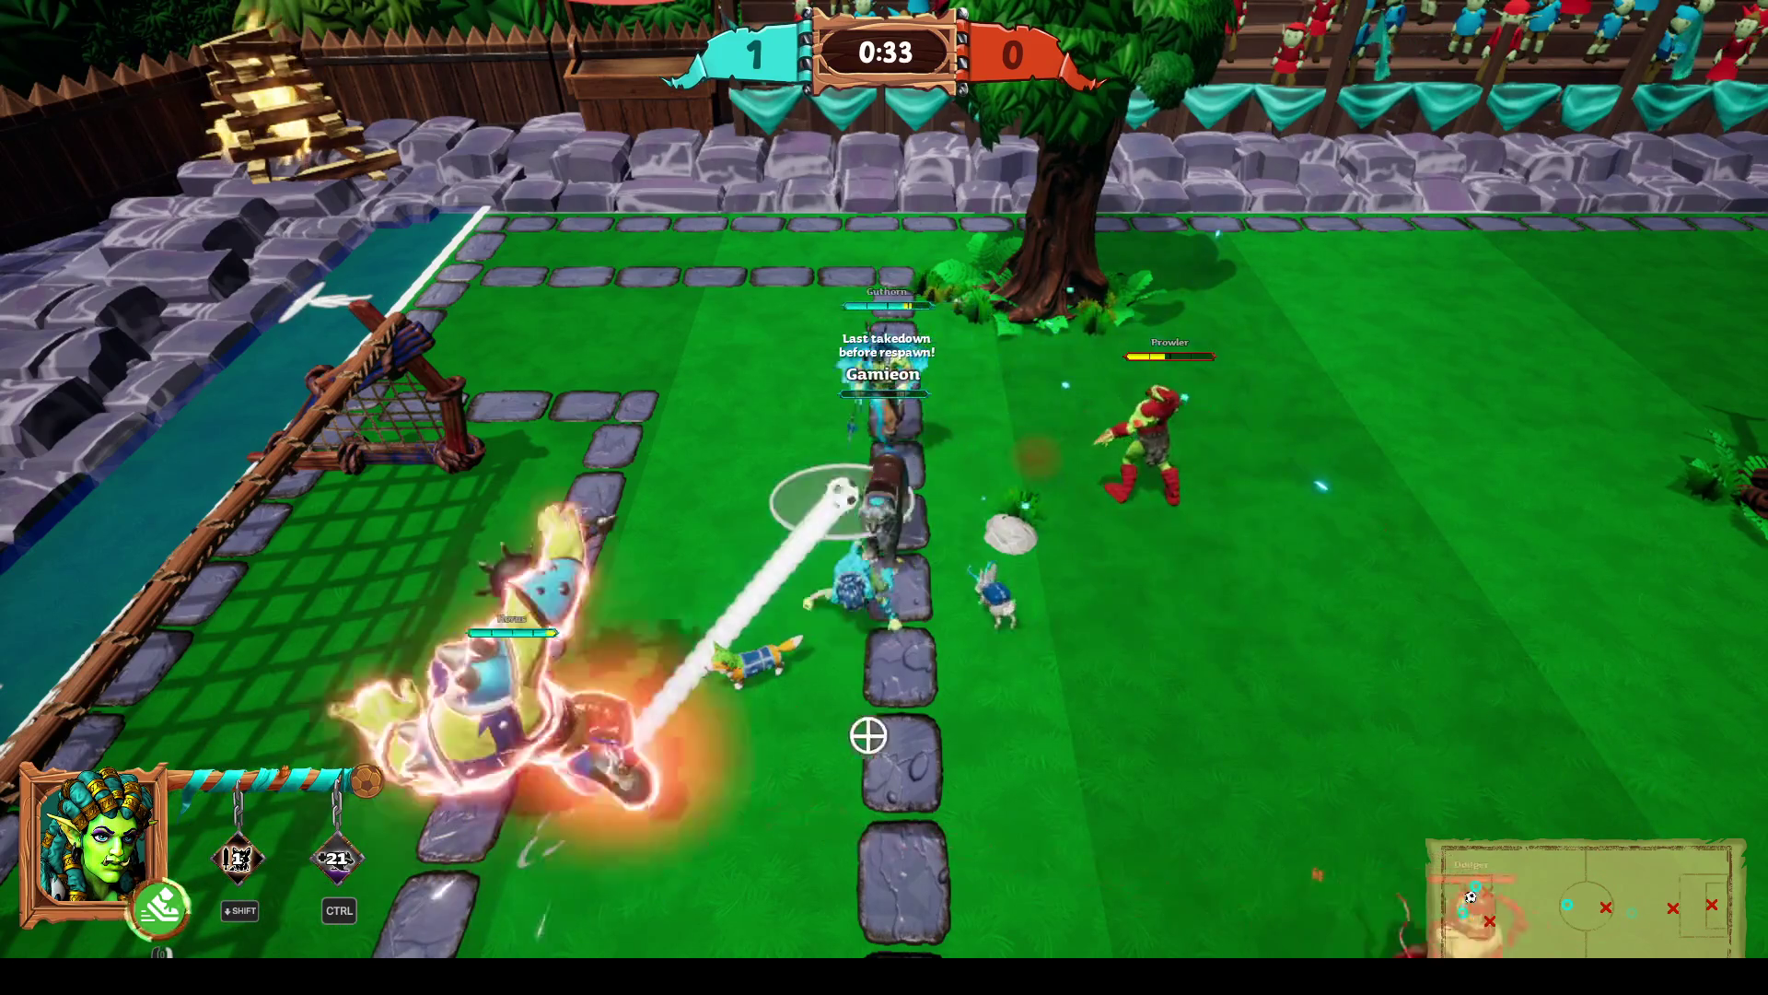
right_click(1147, 497)
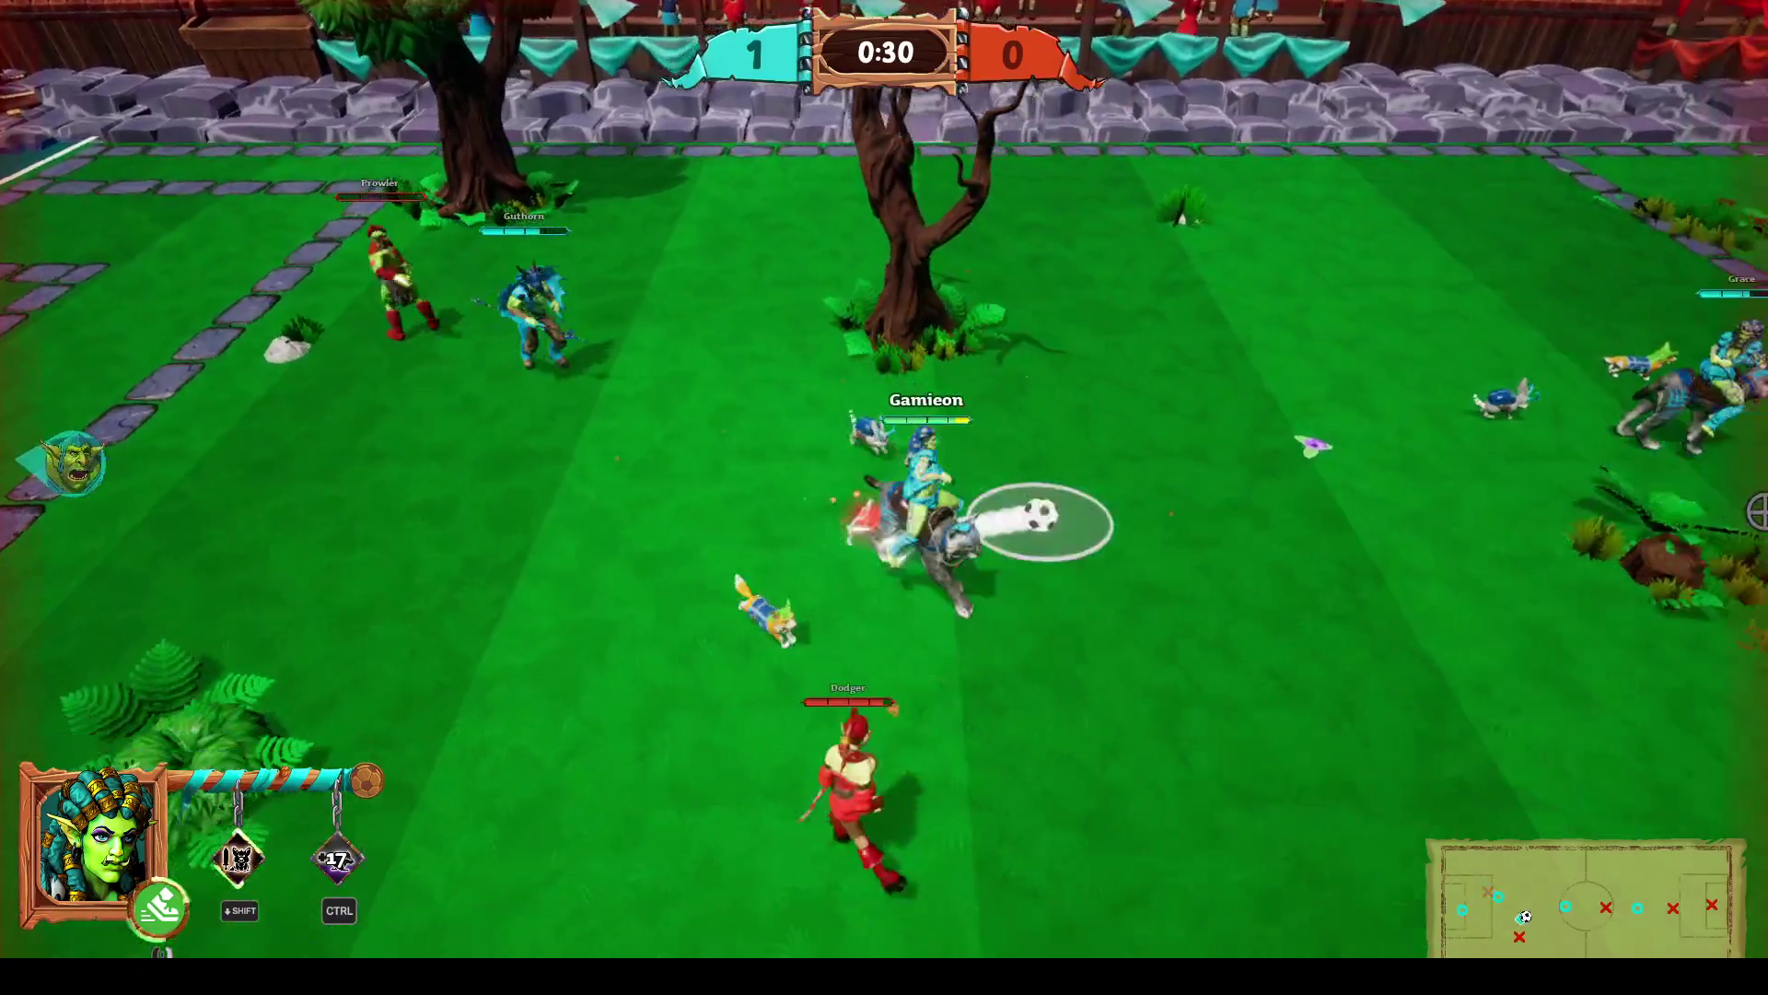
click(1757, 511)
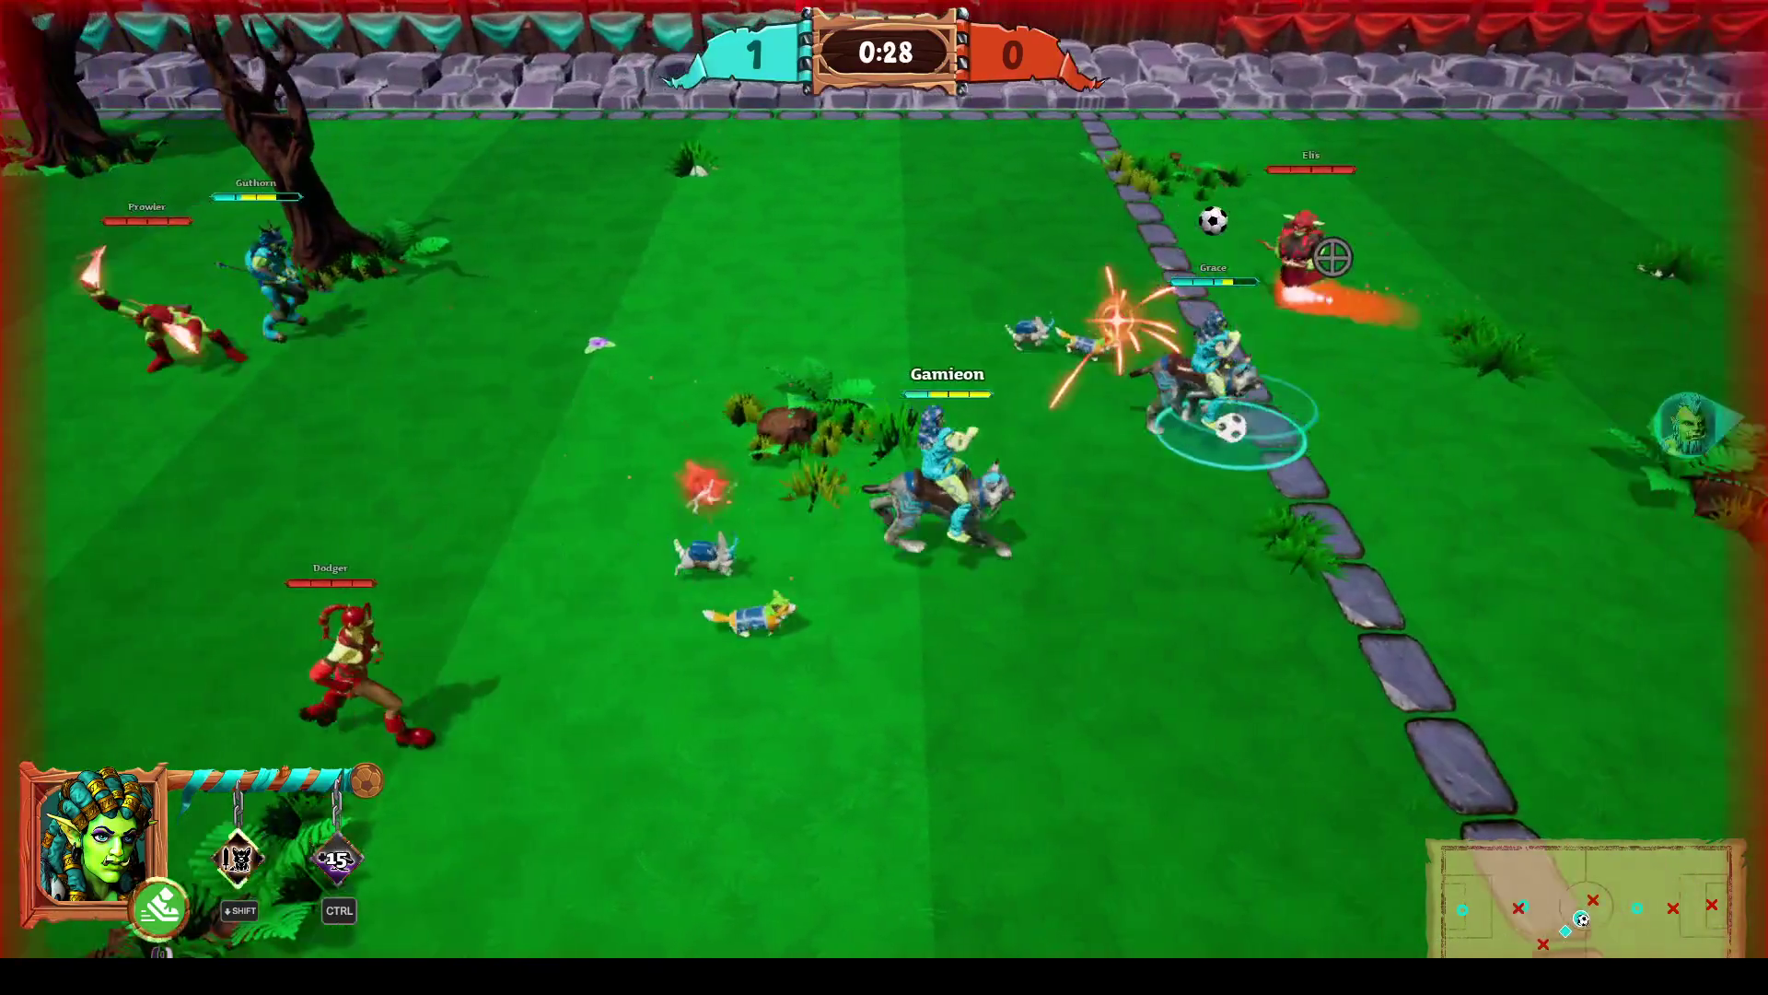
Strike the ball carrier with lightning and keep kicking the ball toward the red goal as time expires.
key(shift)
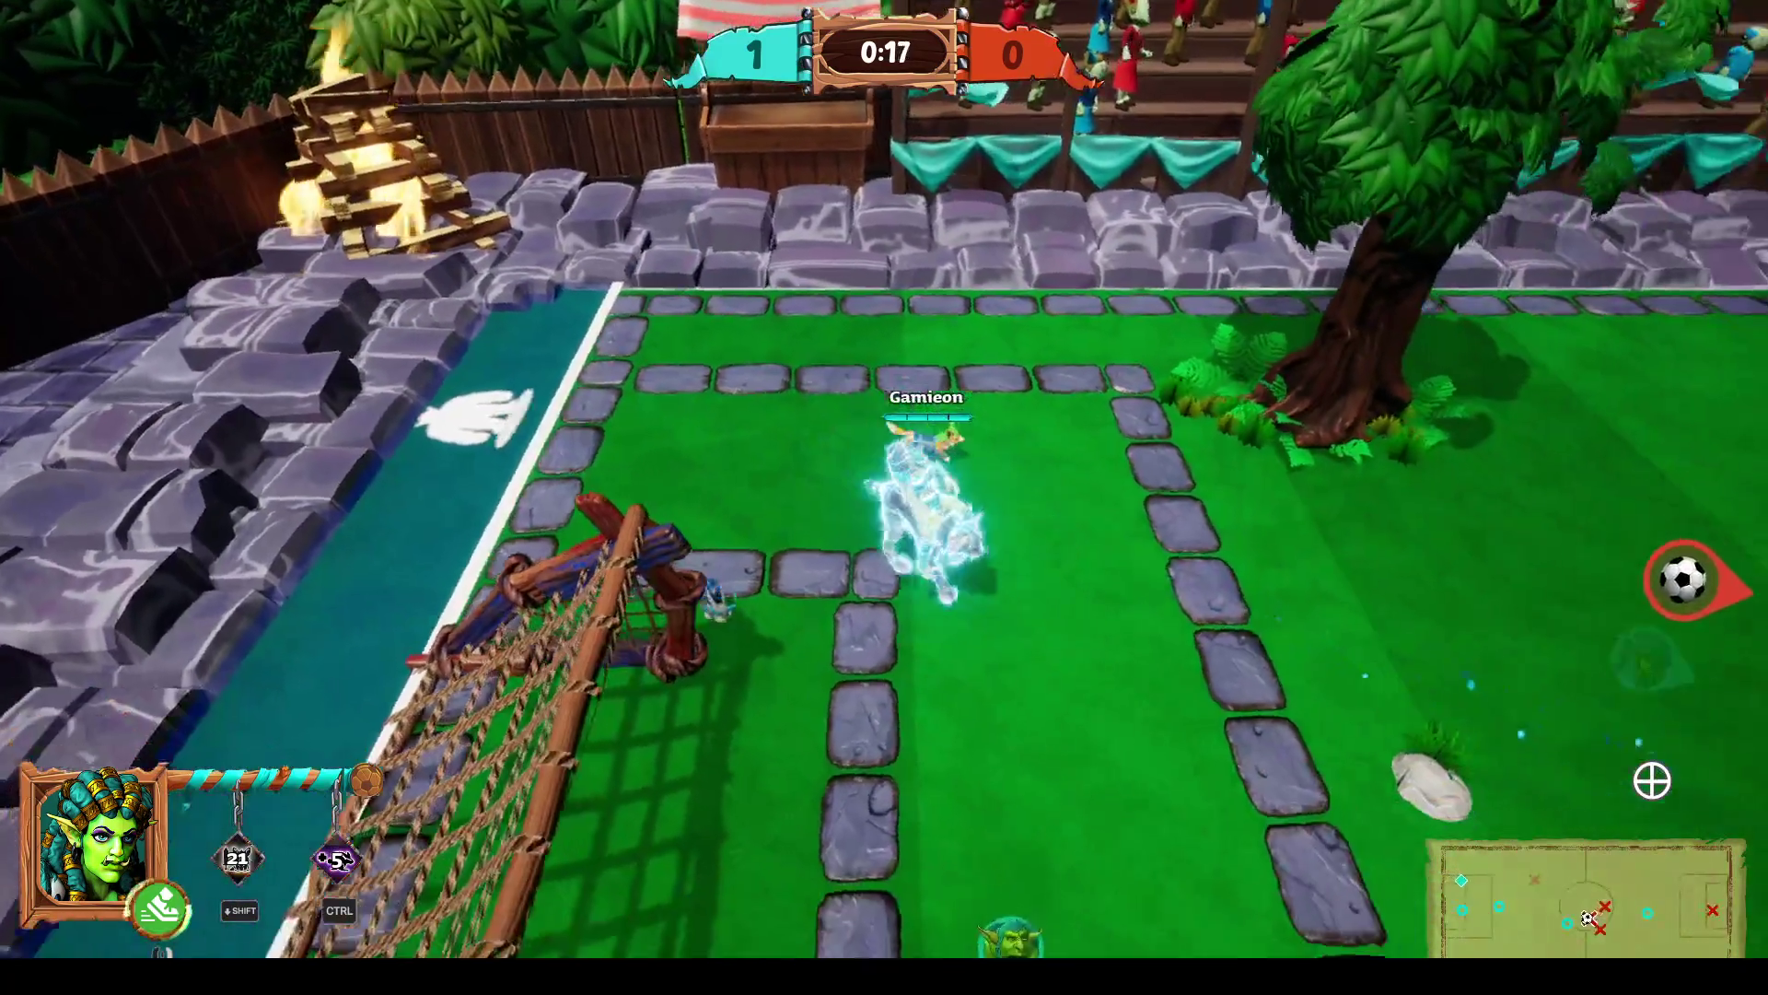
key(d)
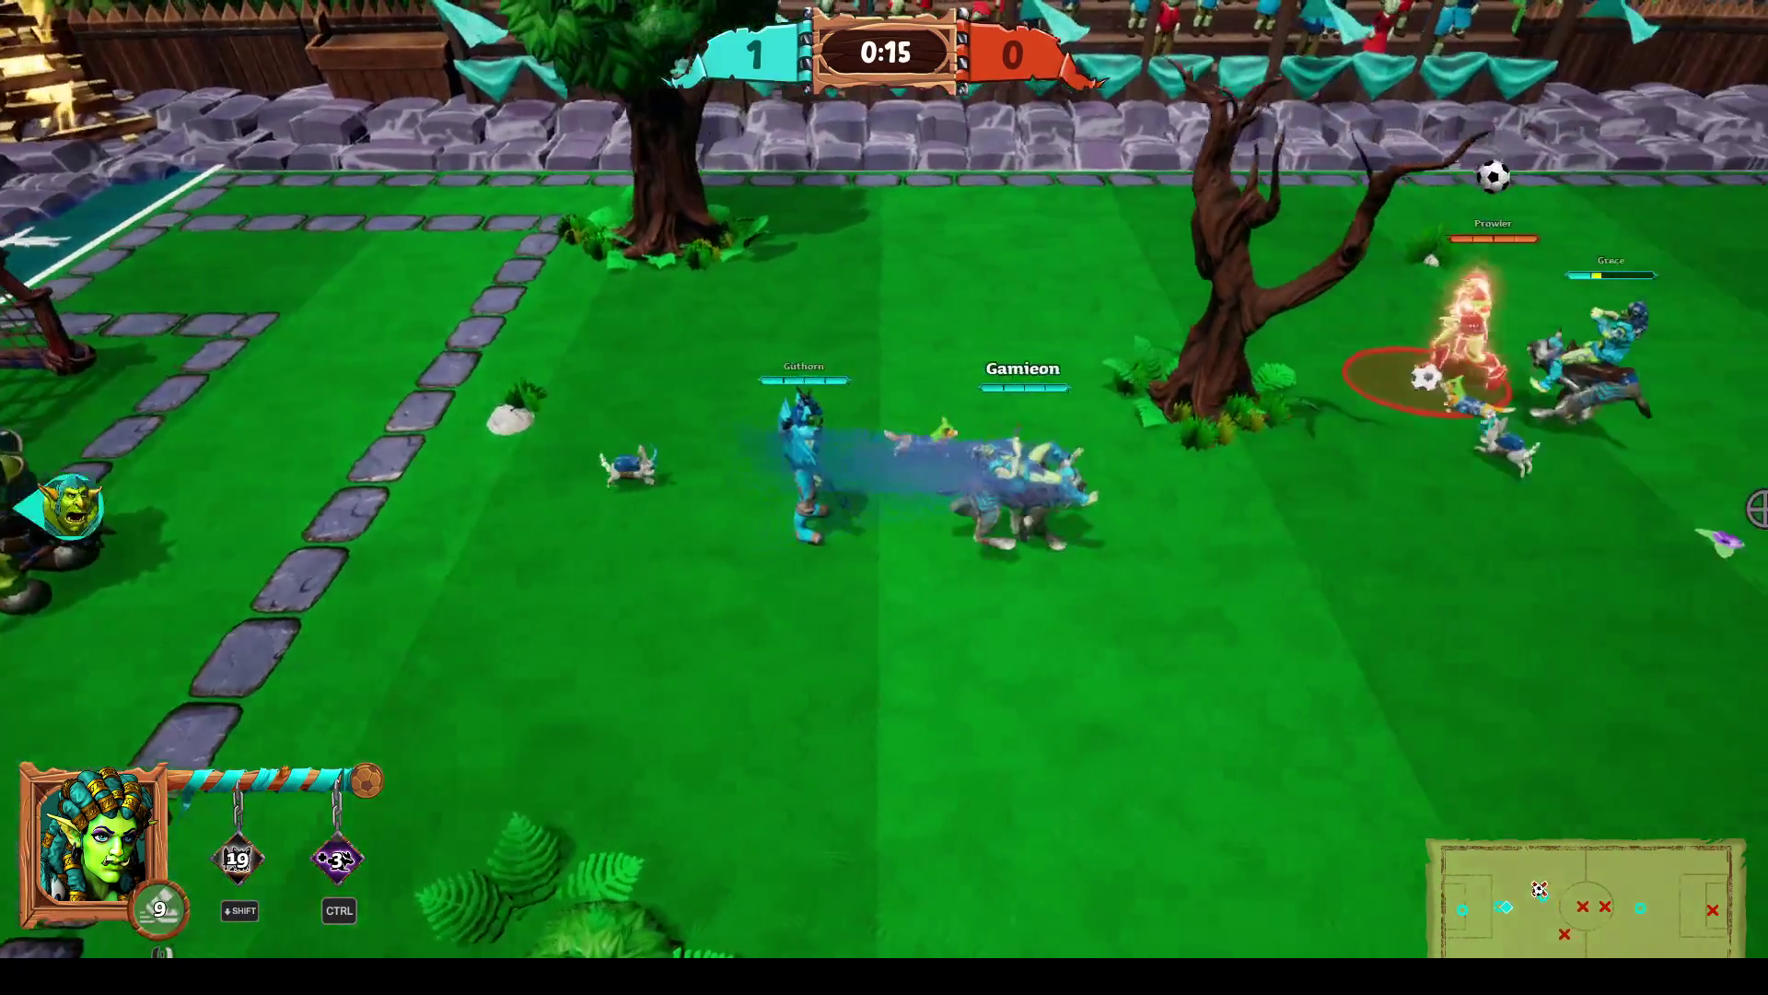
click(525, 359)
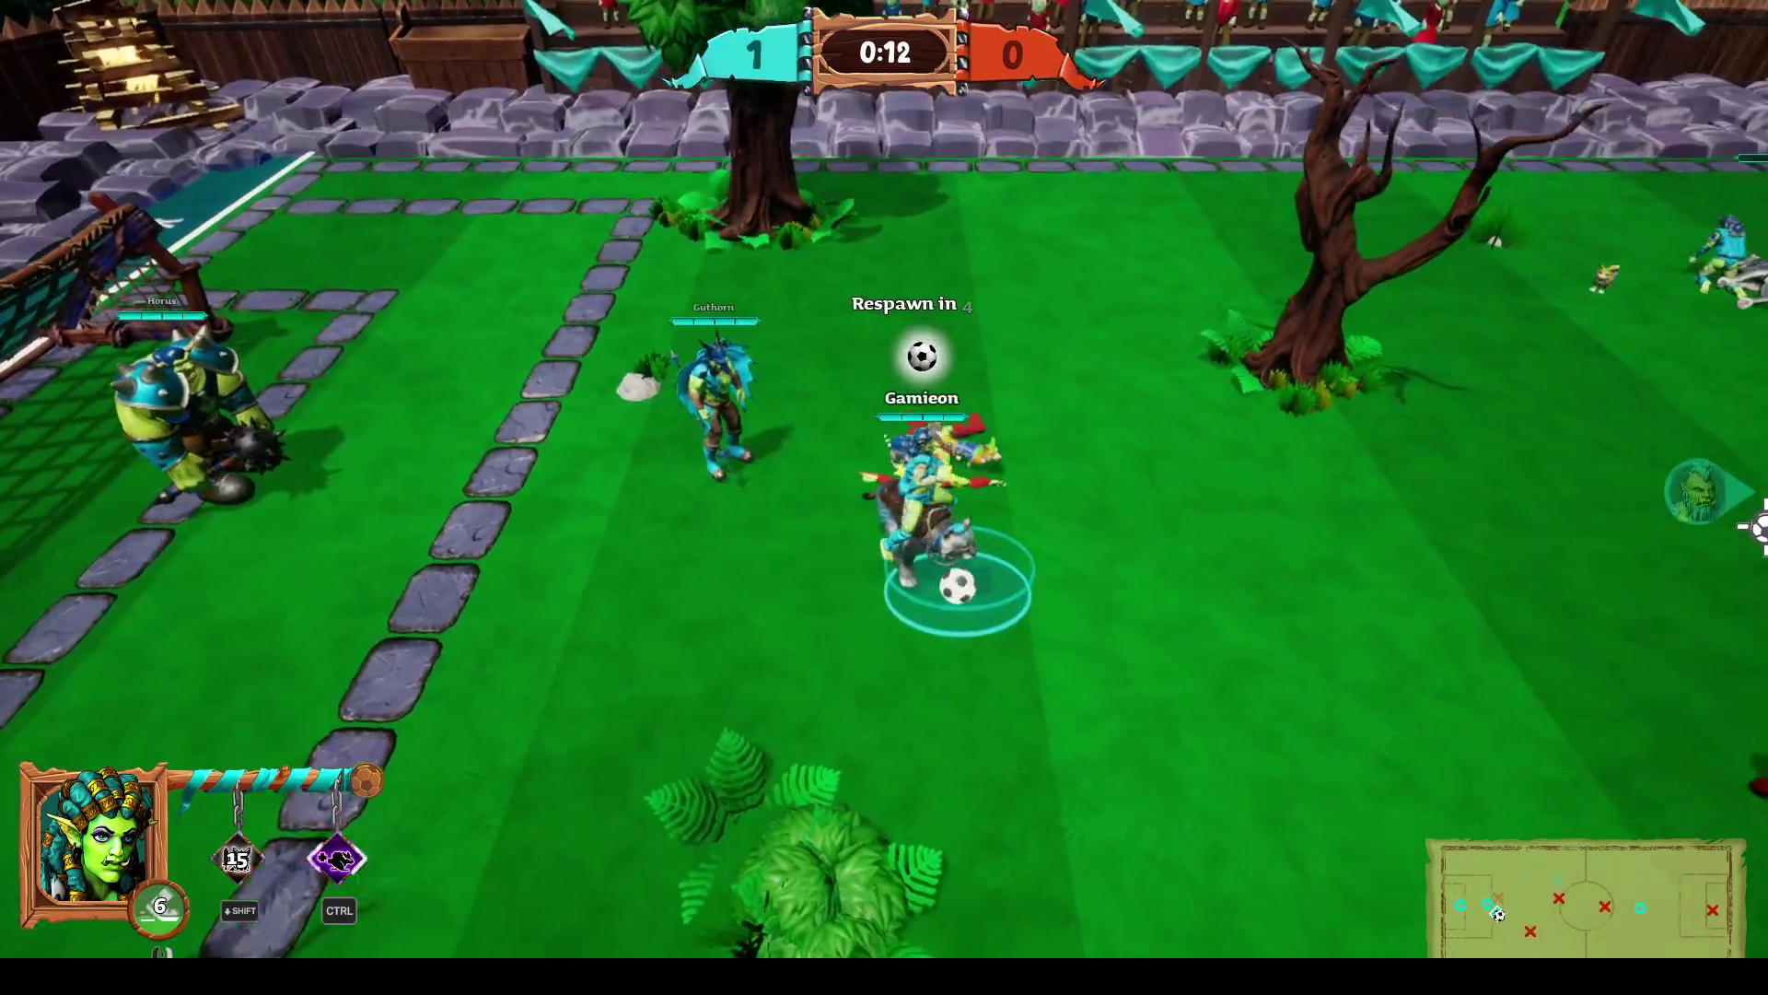
click(1745, 608)
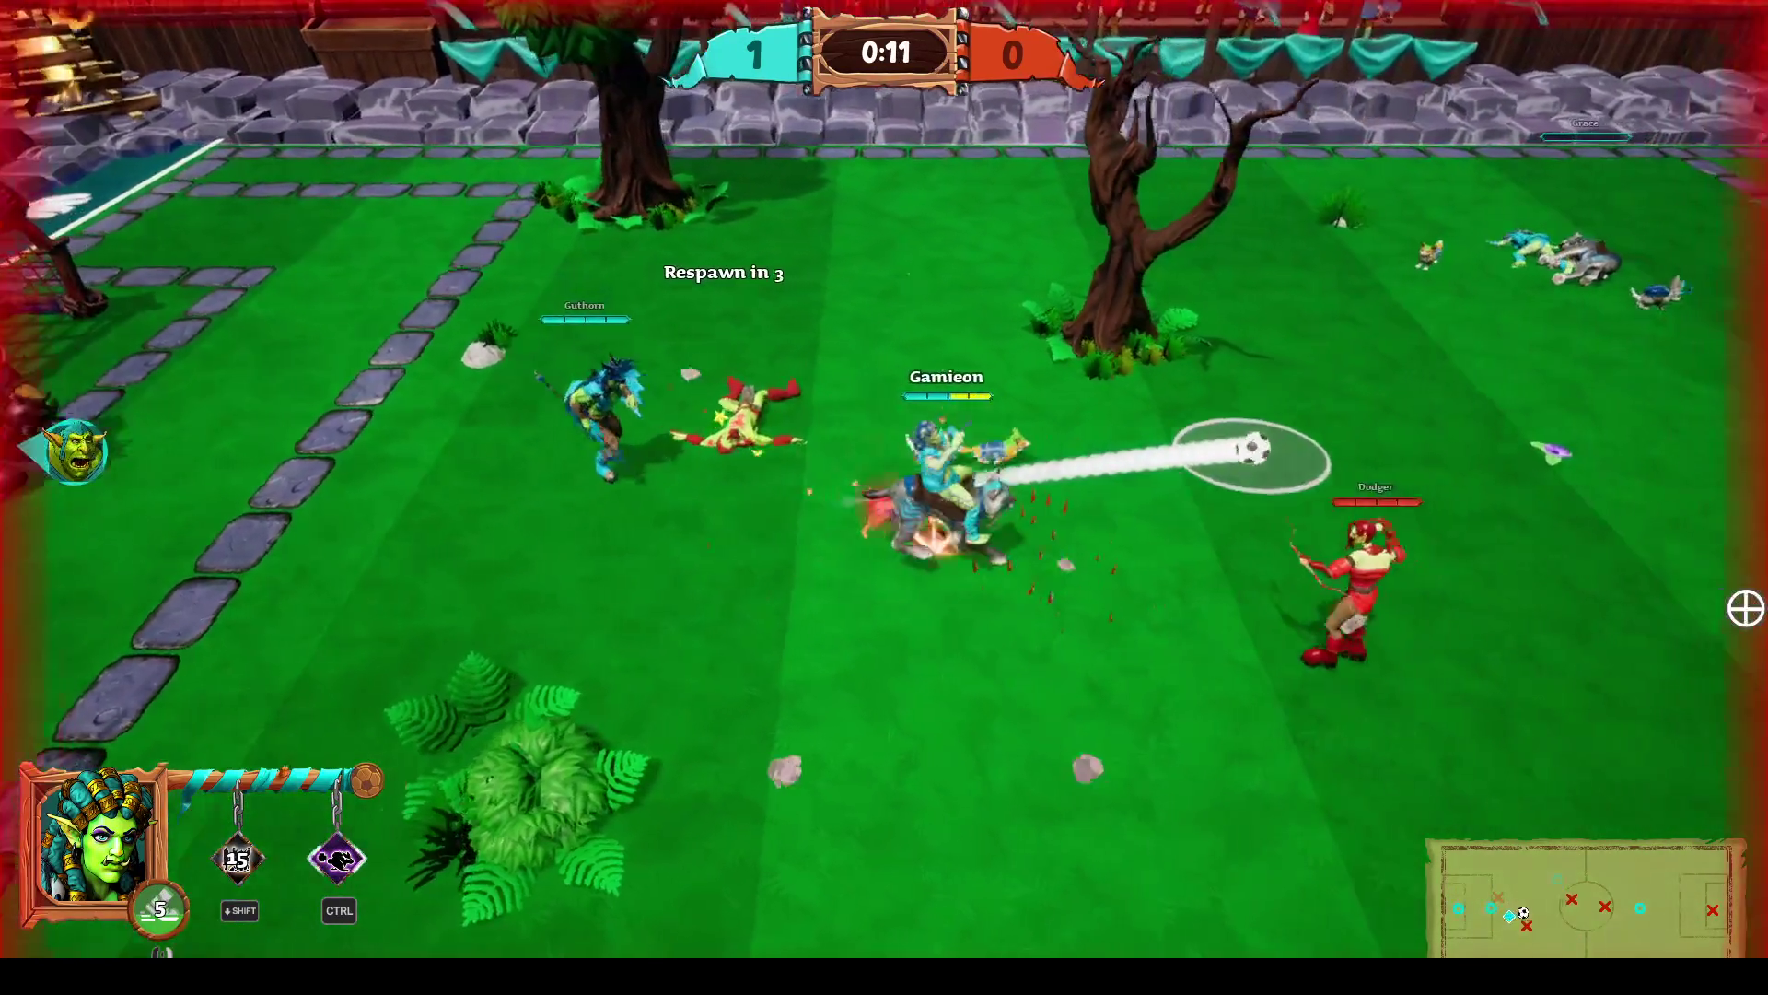
key(d)
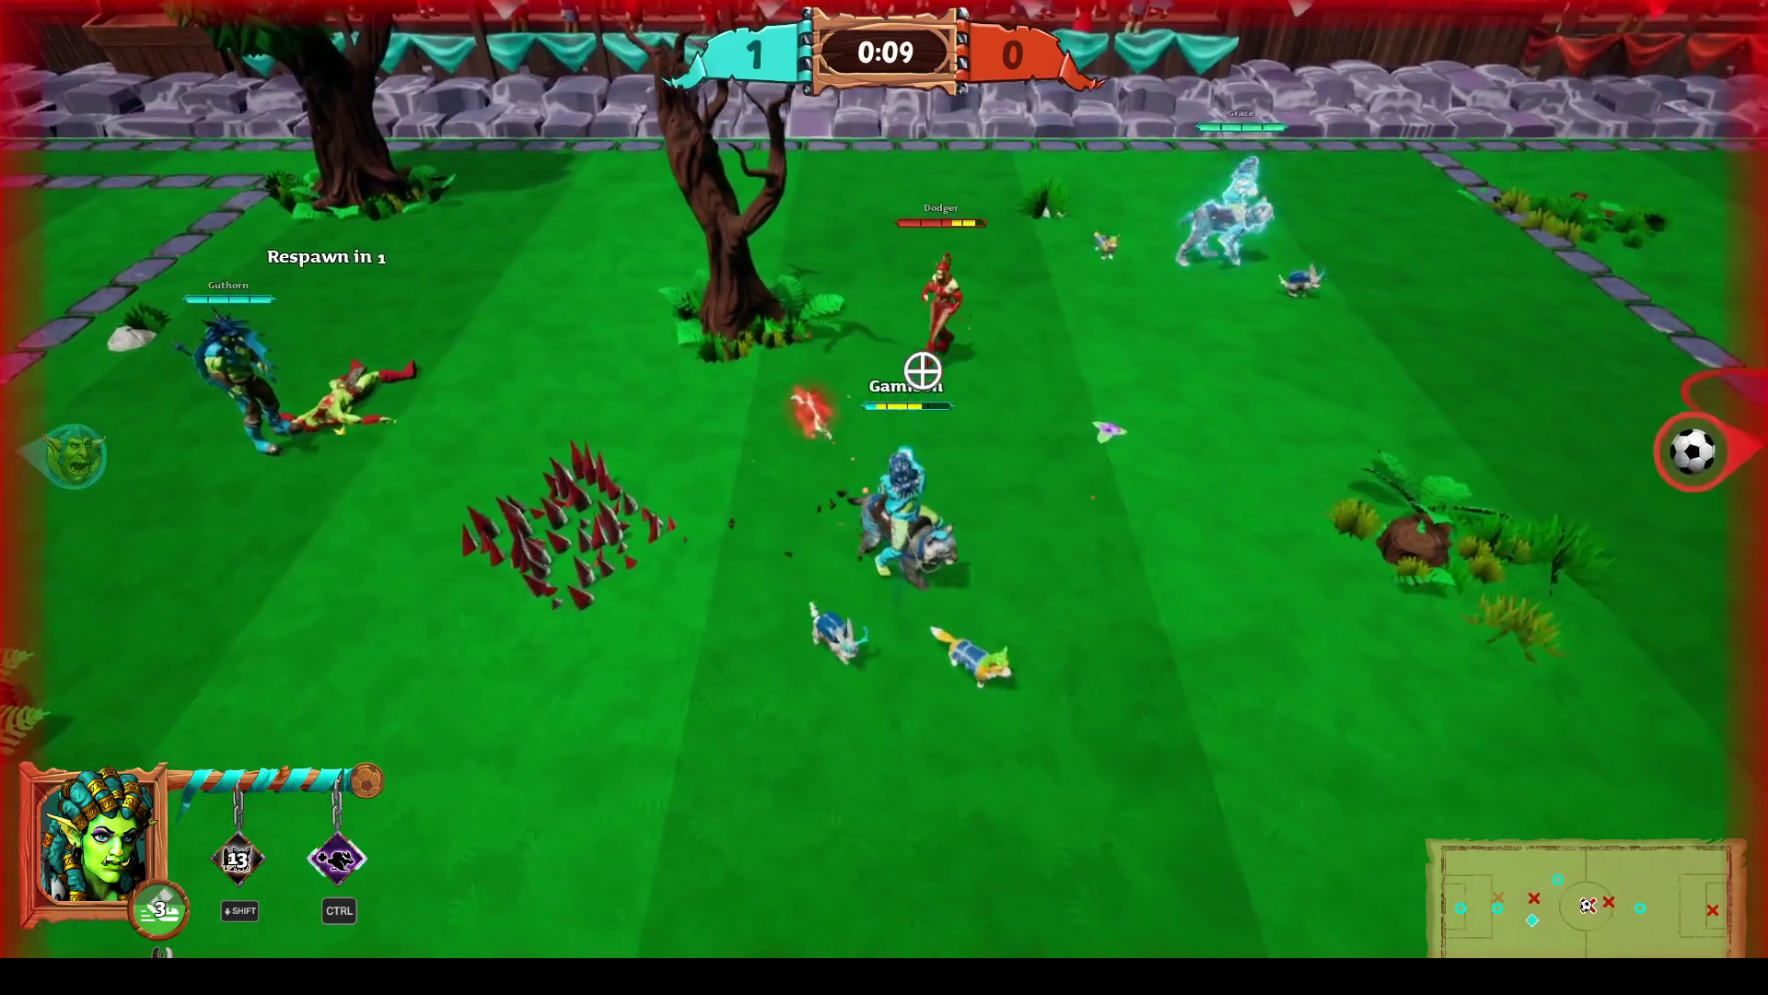
key(d)
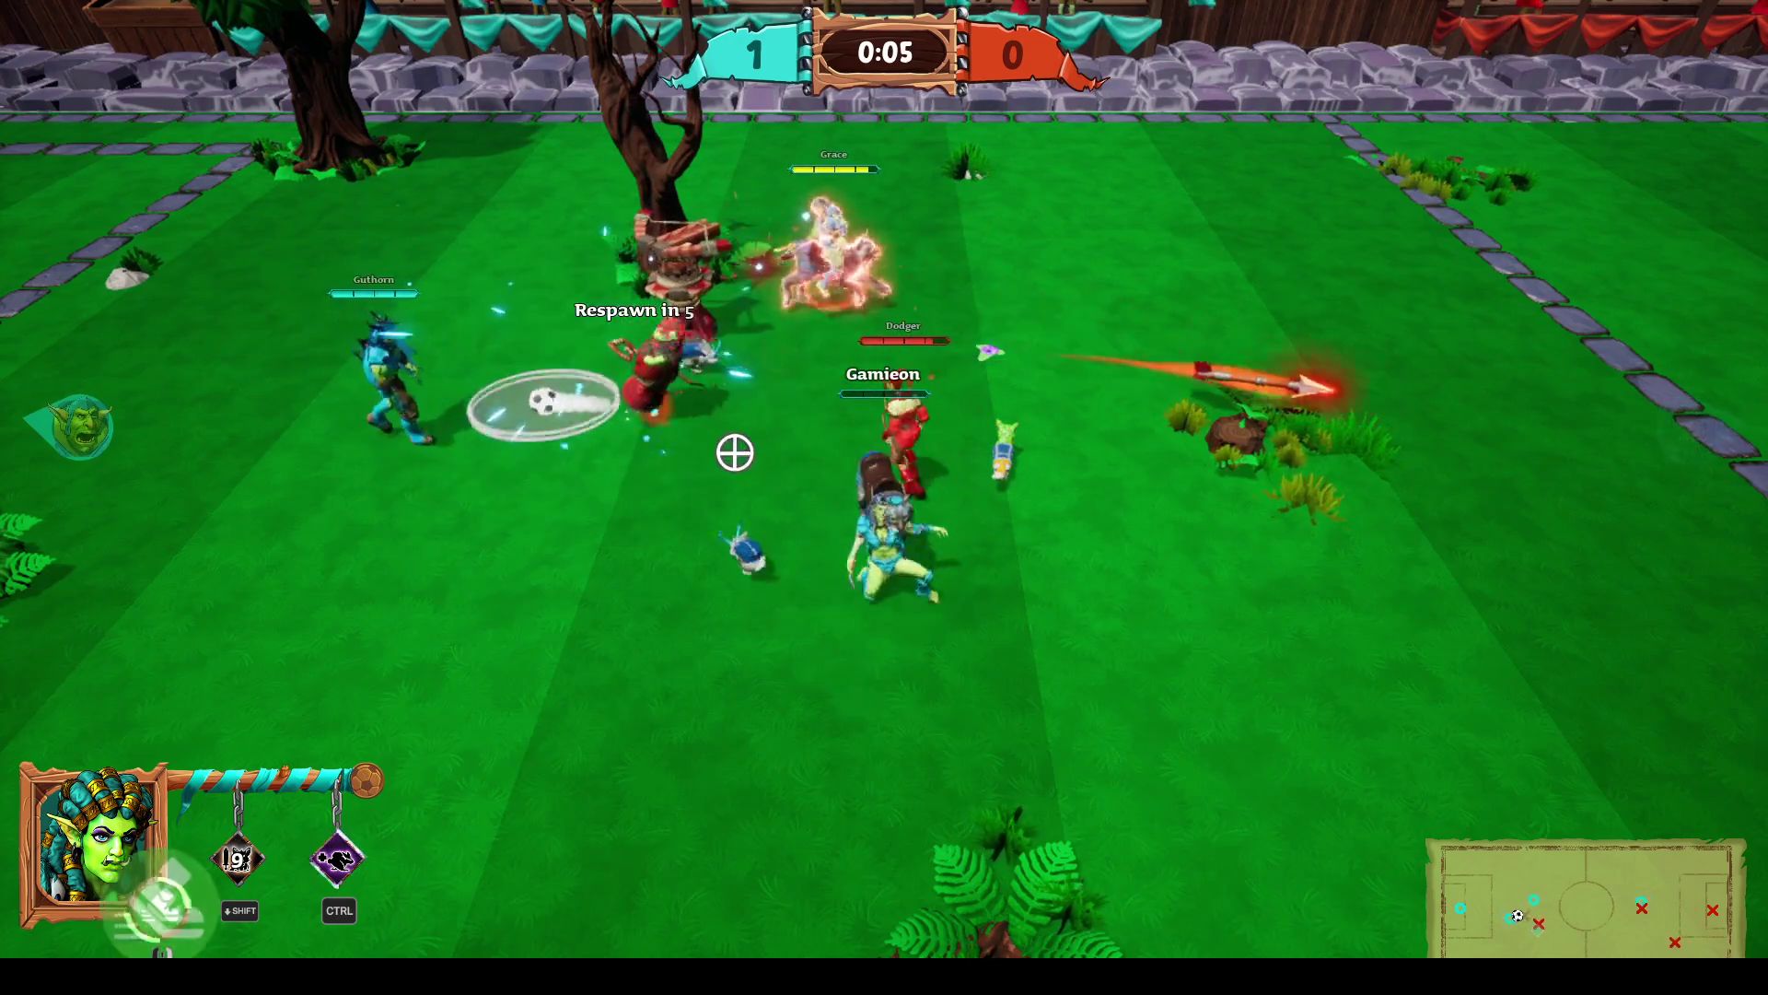
key(d)
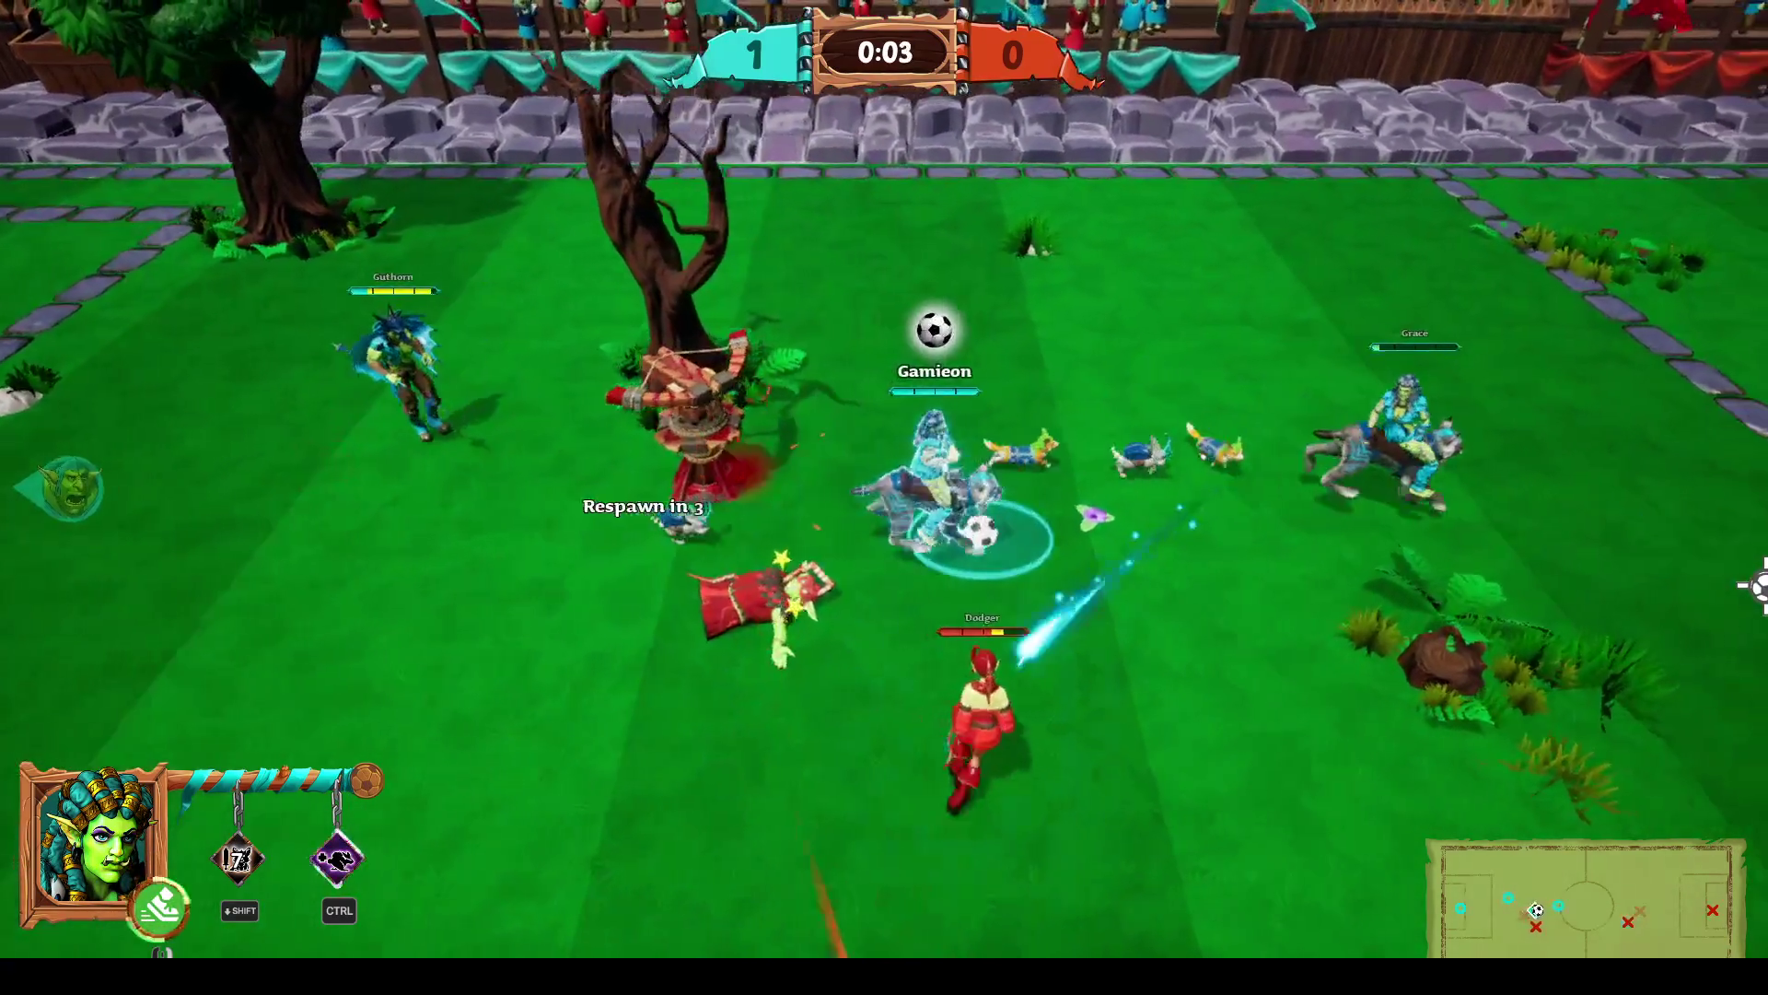
click(1757, 590)
key(d)
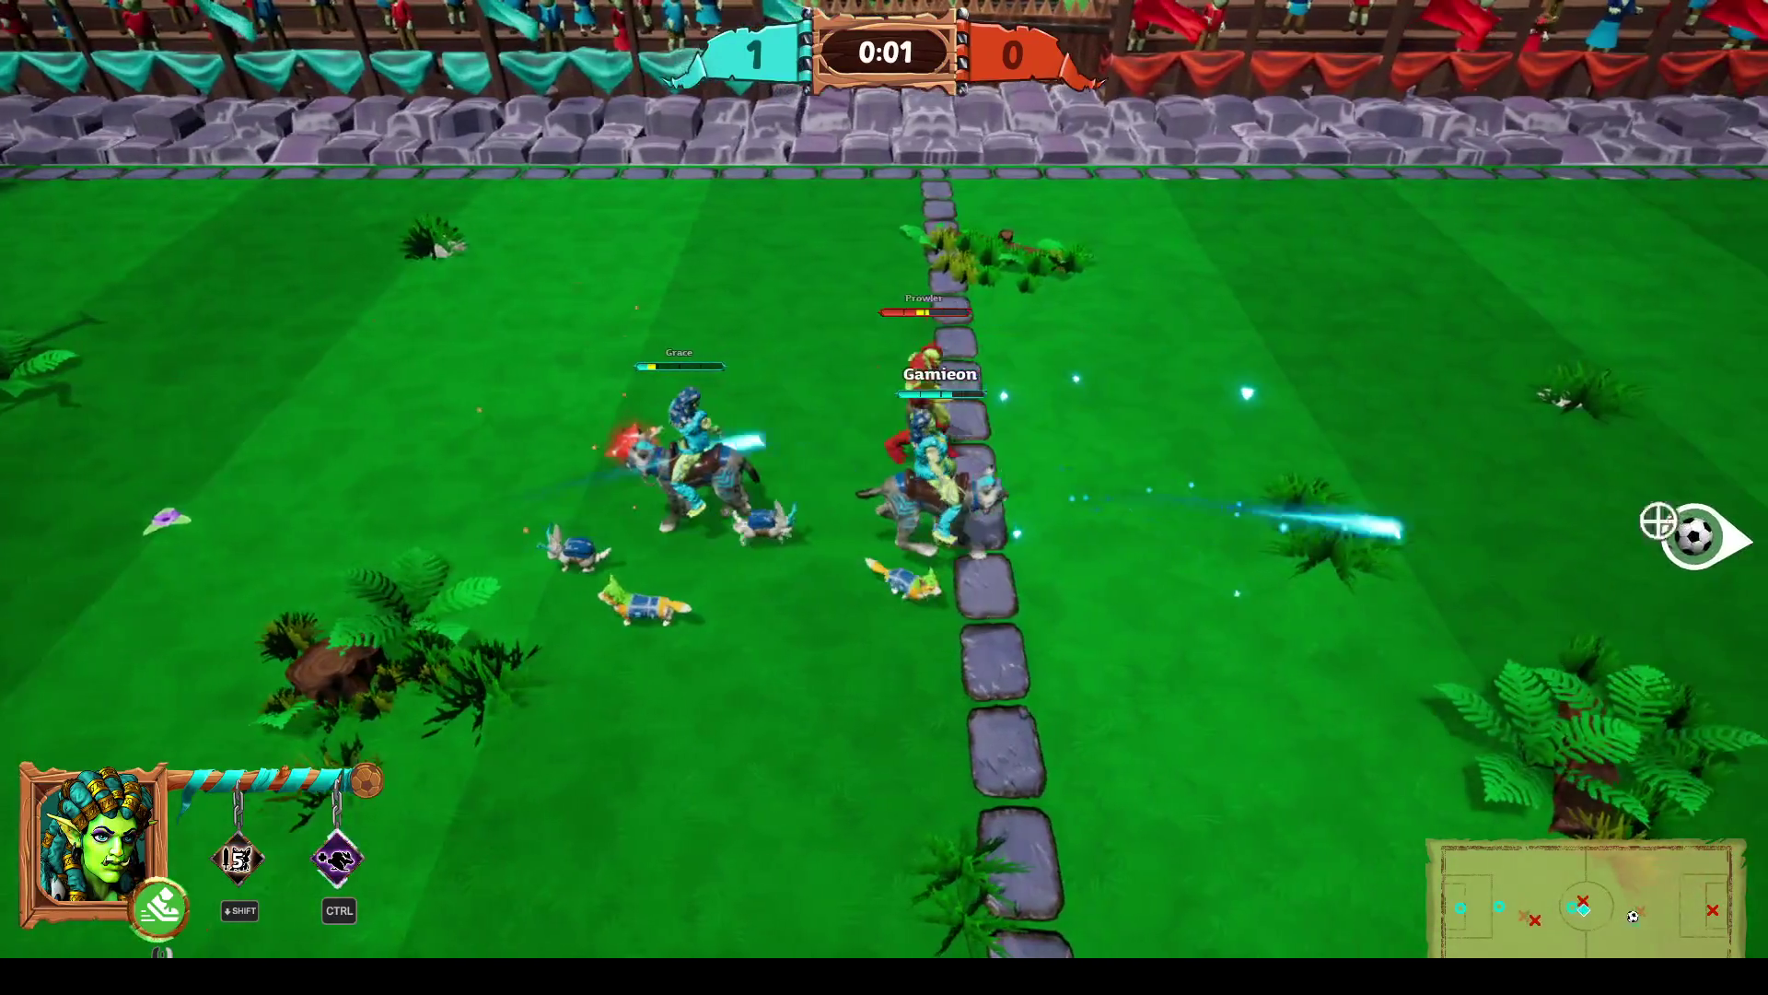
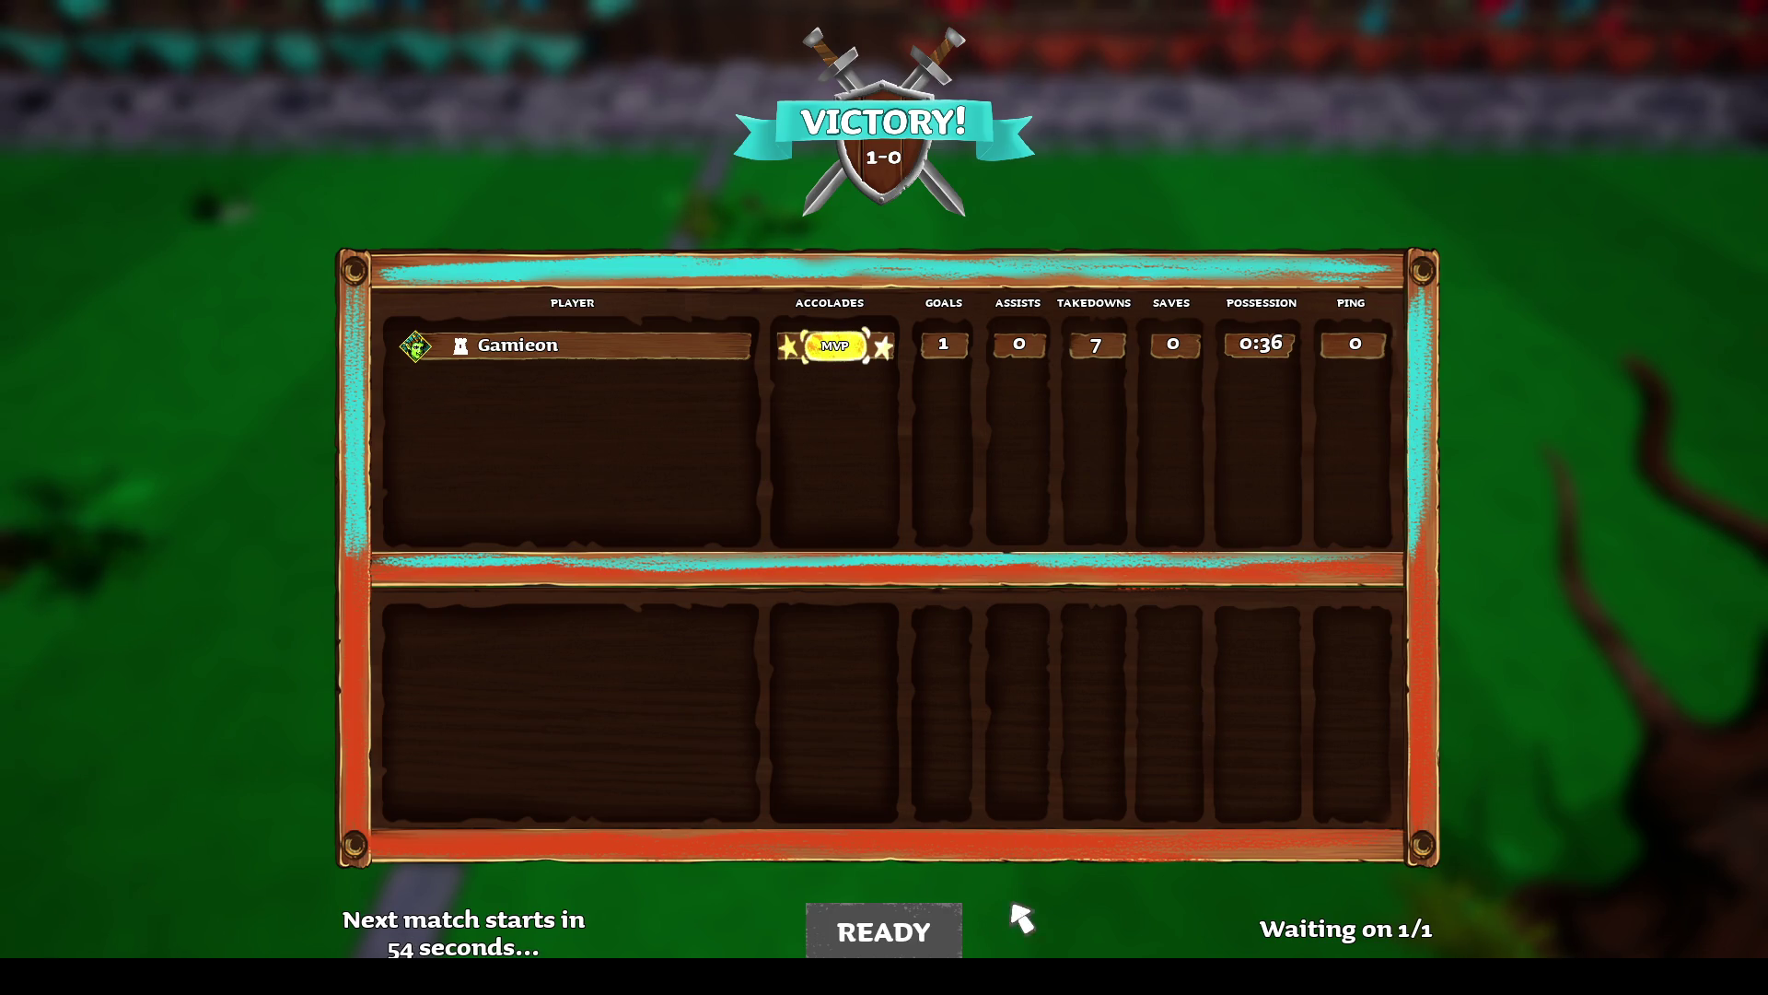
Ready up on the victory scoreboard, pick Horus under Defense, and confirm READY.
click(872, 947)
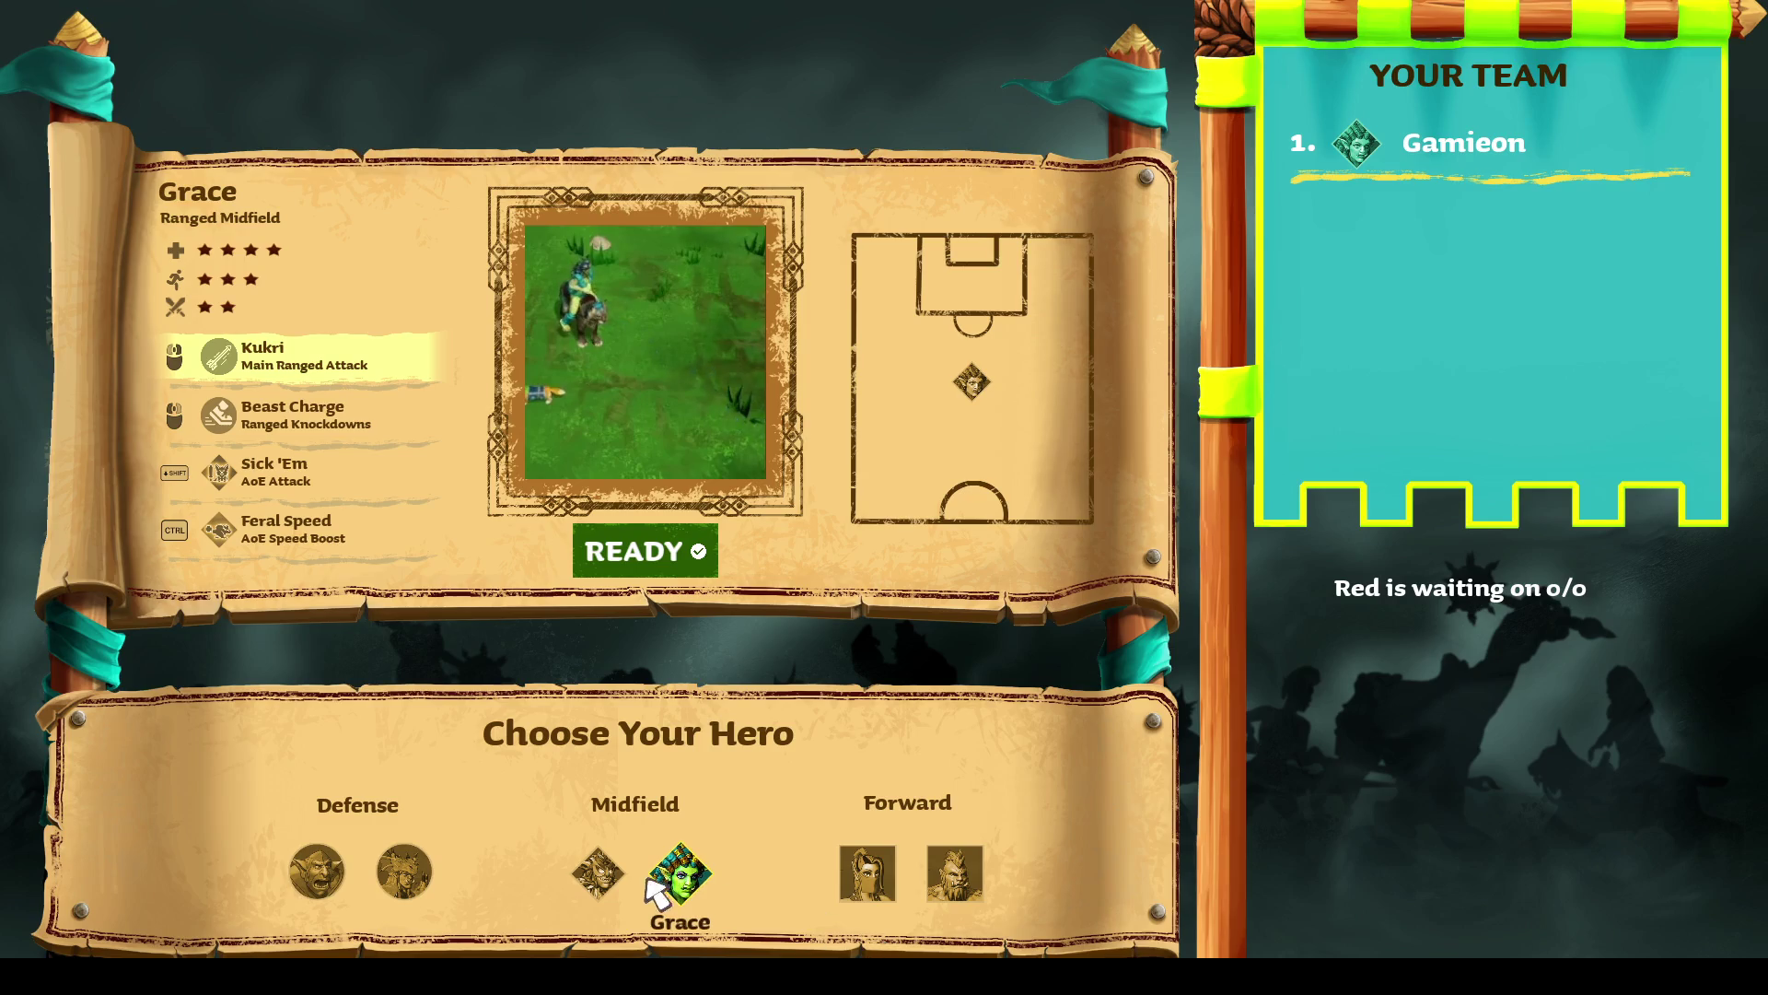
click(317, 884)
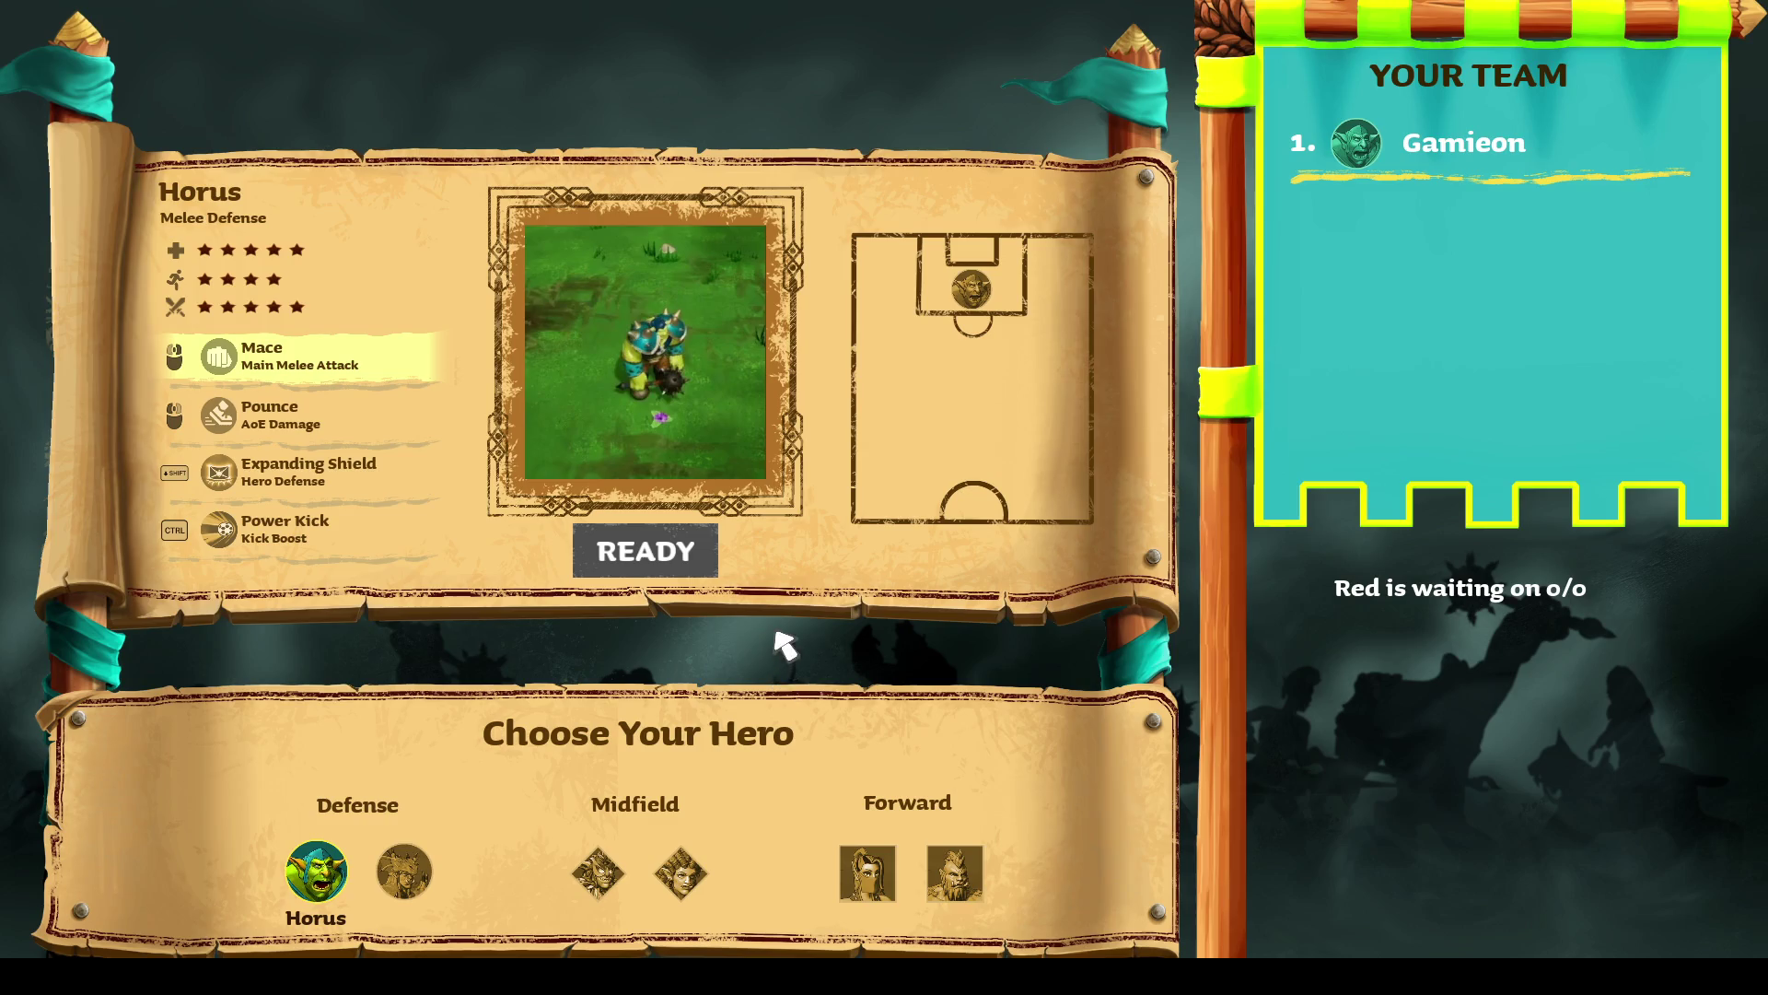
click(635, 550)
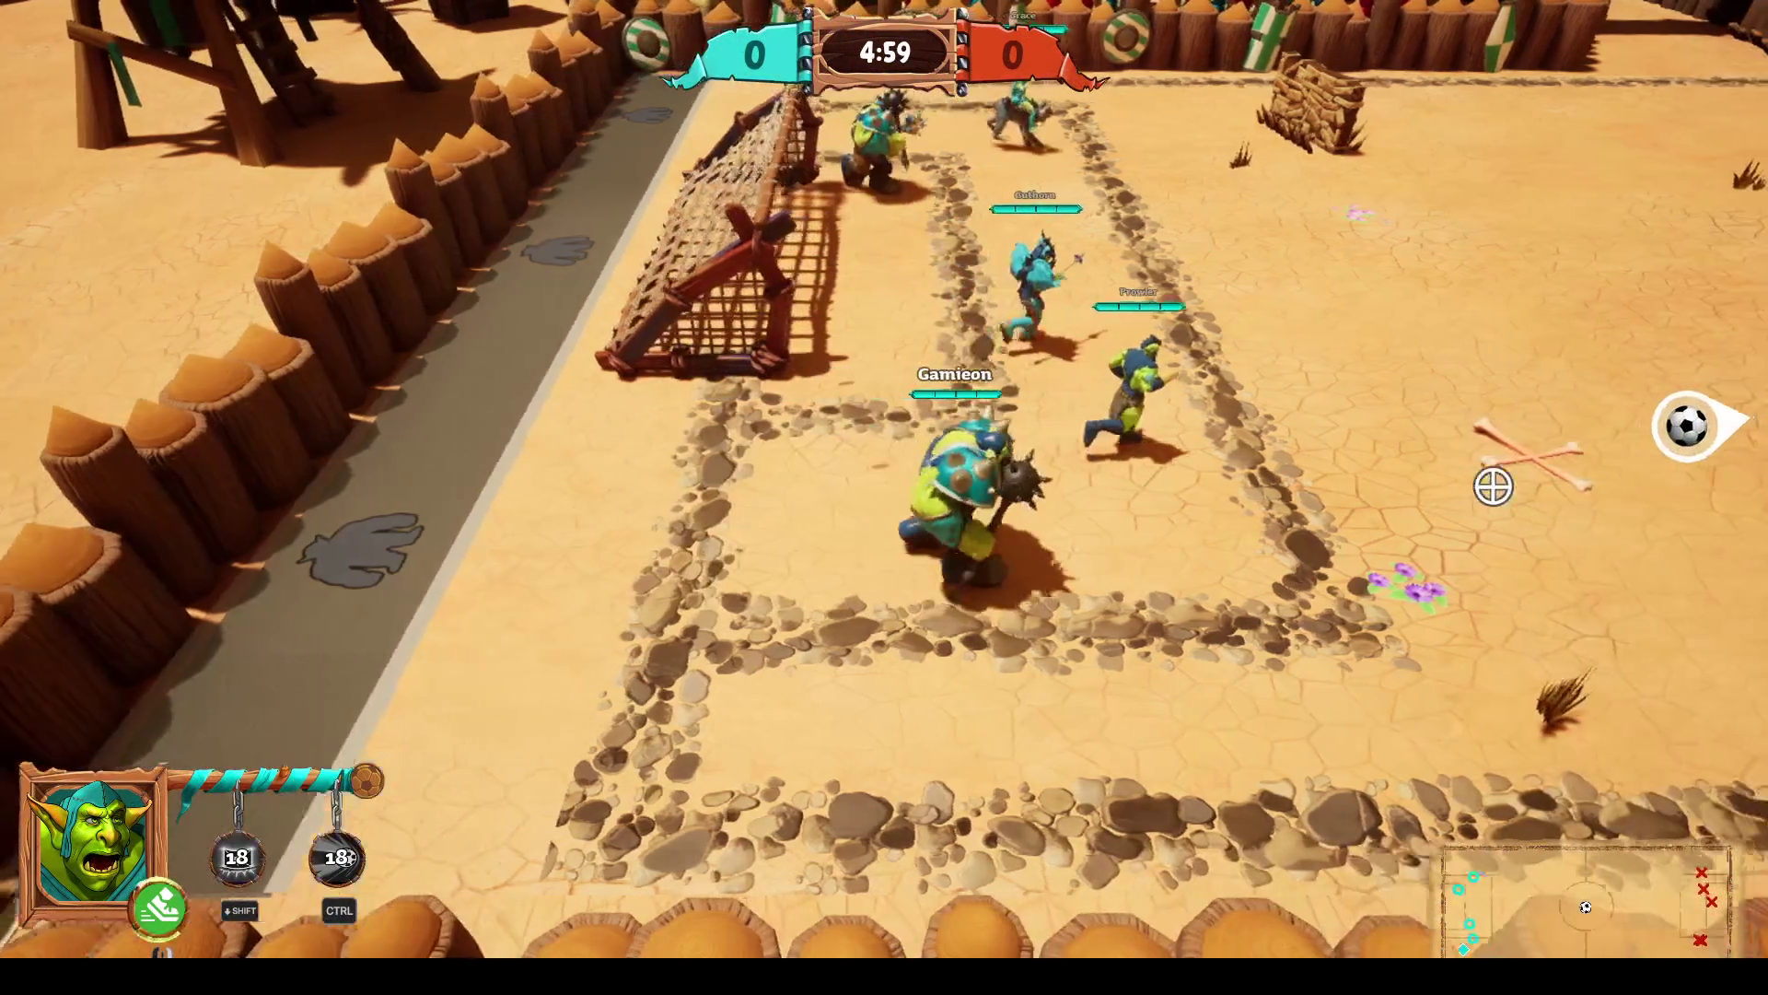
Run Gamieon to the ball, swing the mace, and shoot it across the pitch.
key(d)
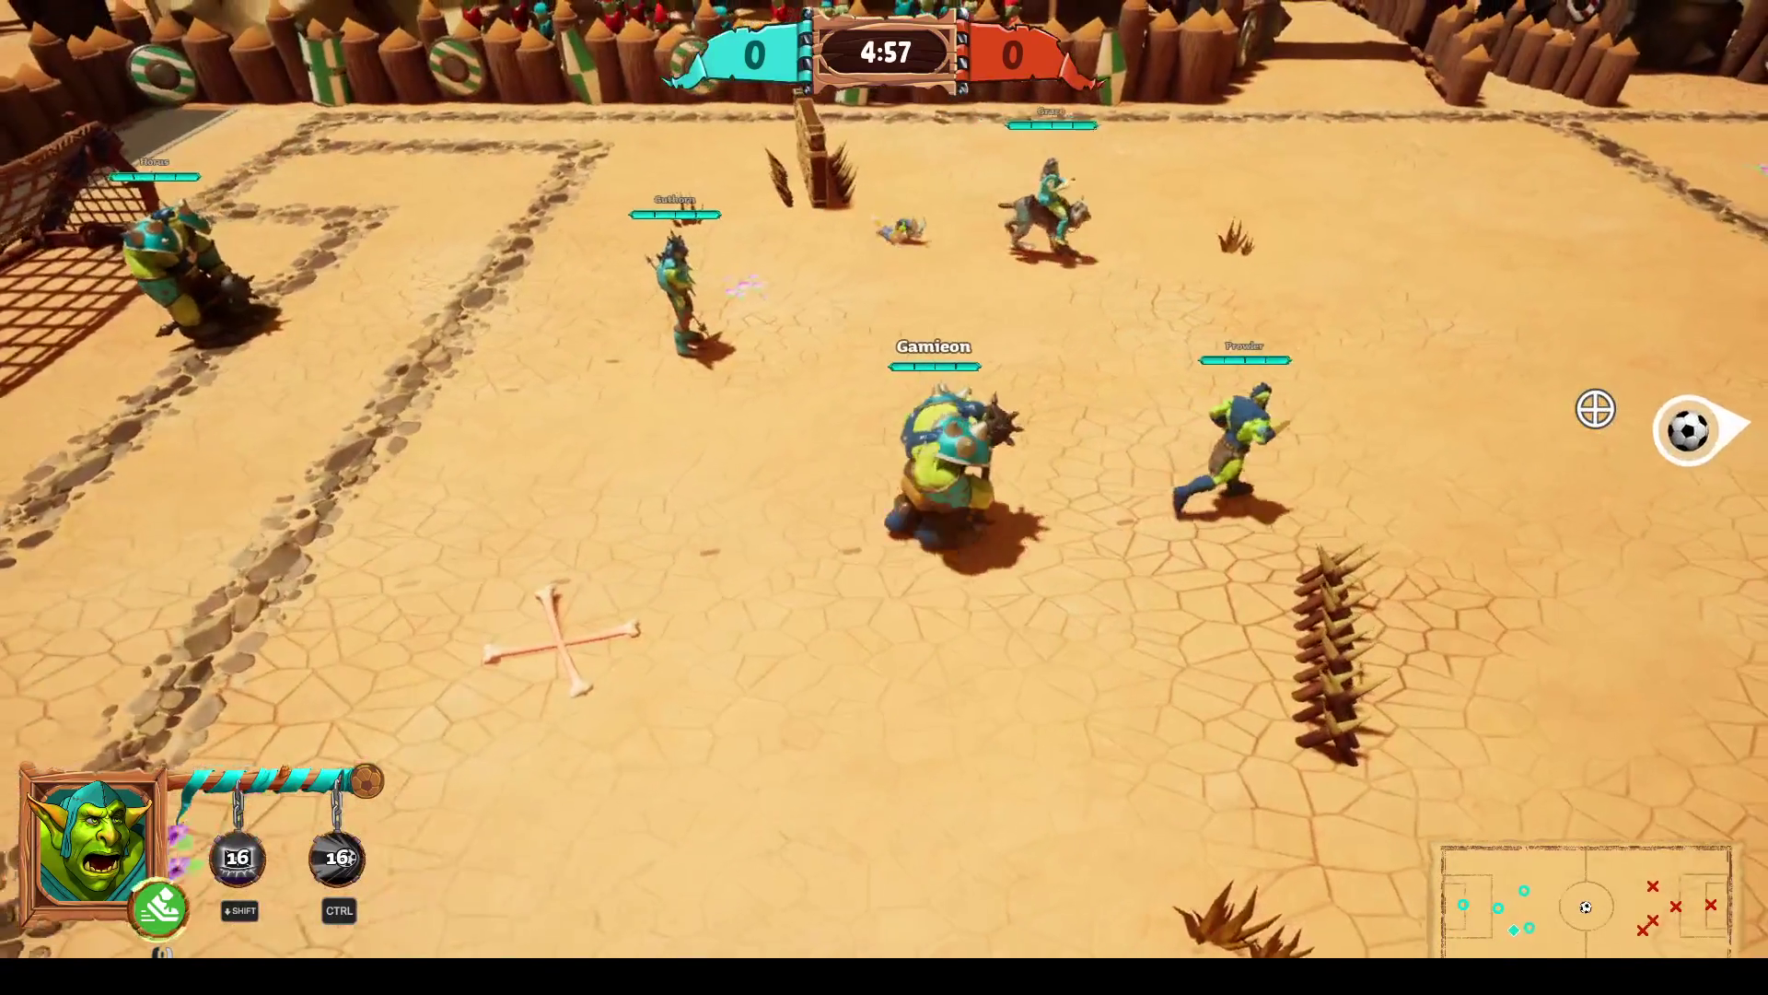
key(d)
click(1432, 340)
key(a)
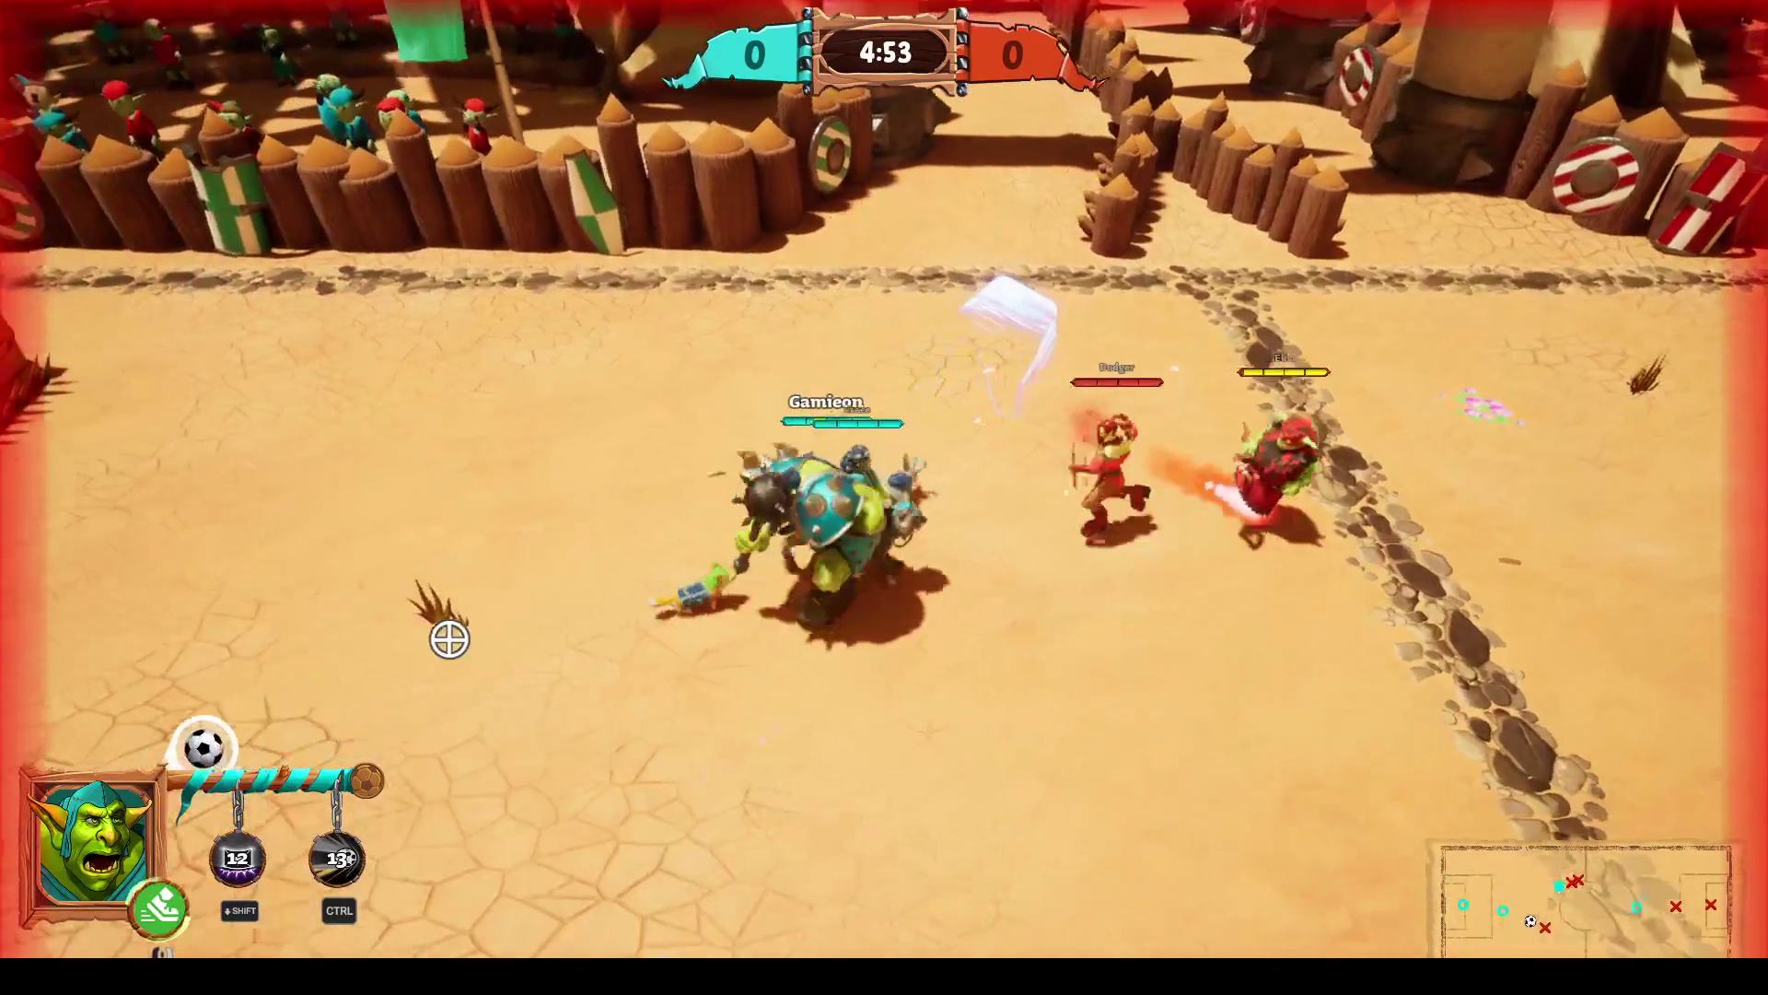
click(331, 700)
key(a)
click(229, 592)
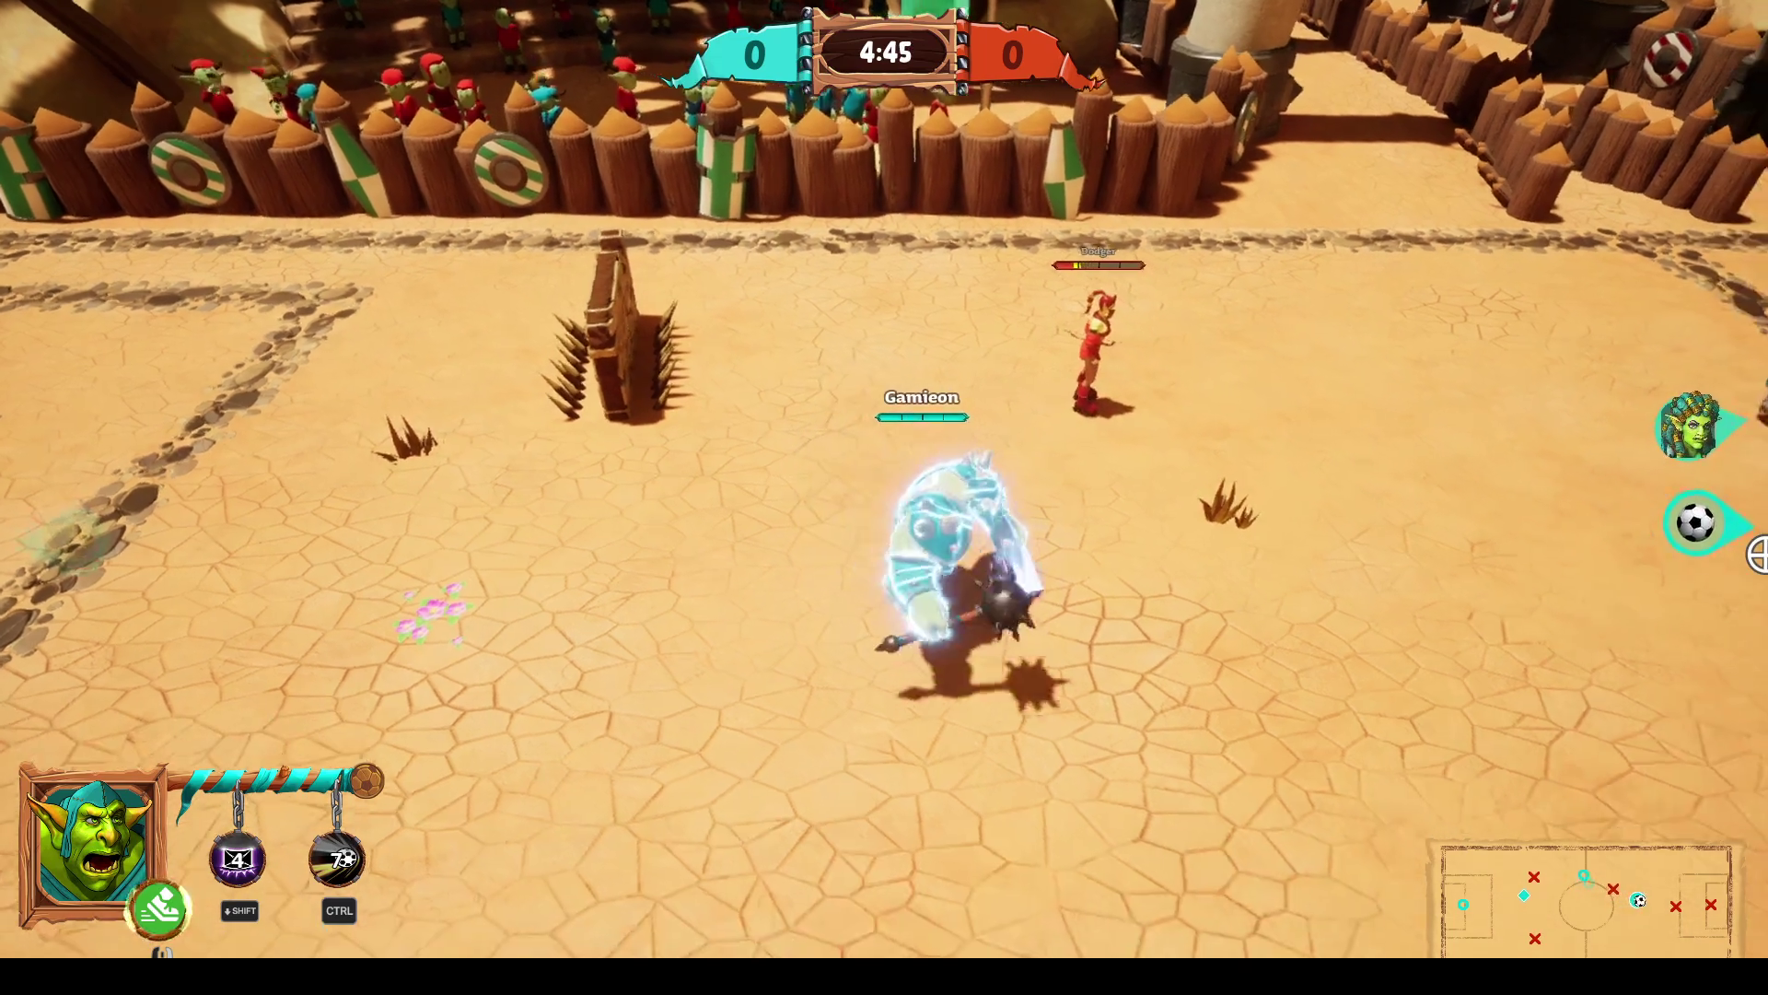
Slam into Elis with the mace, dribble toward the red goal, and shoot at it.
key(d)
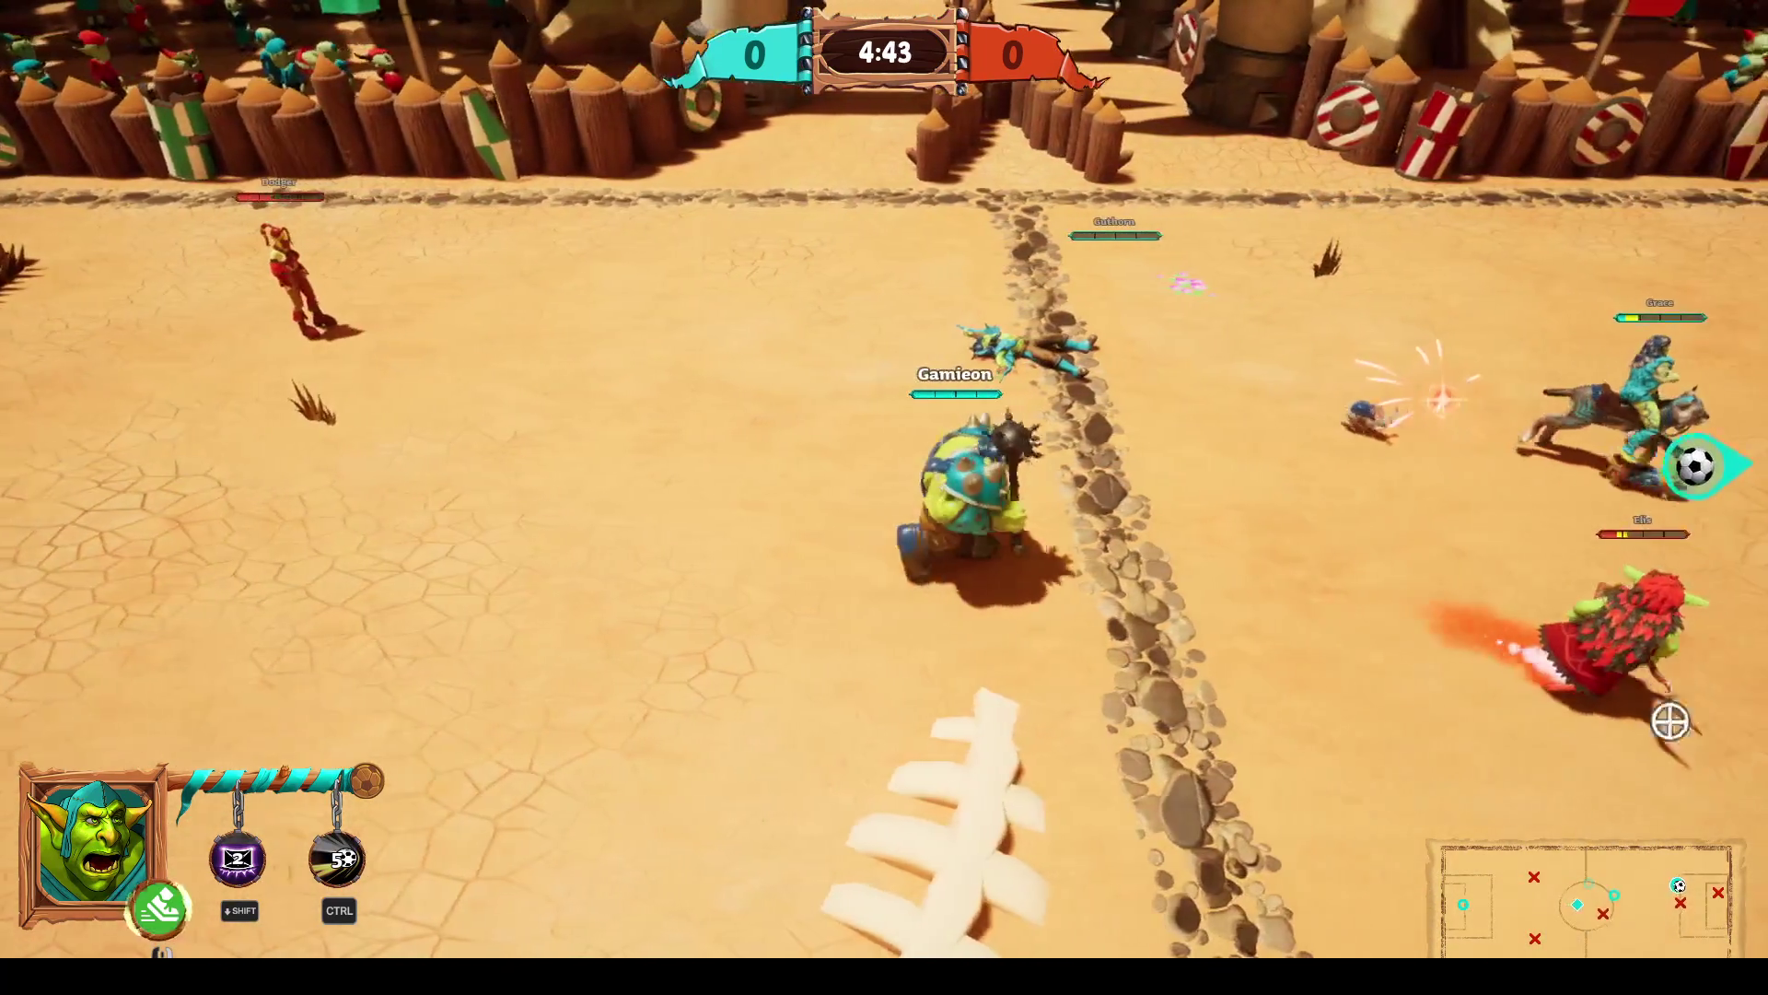
click(1697, 733)
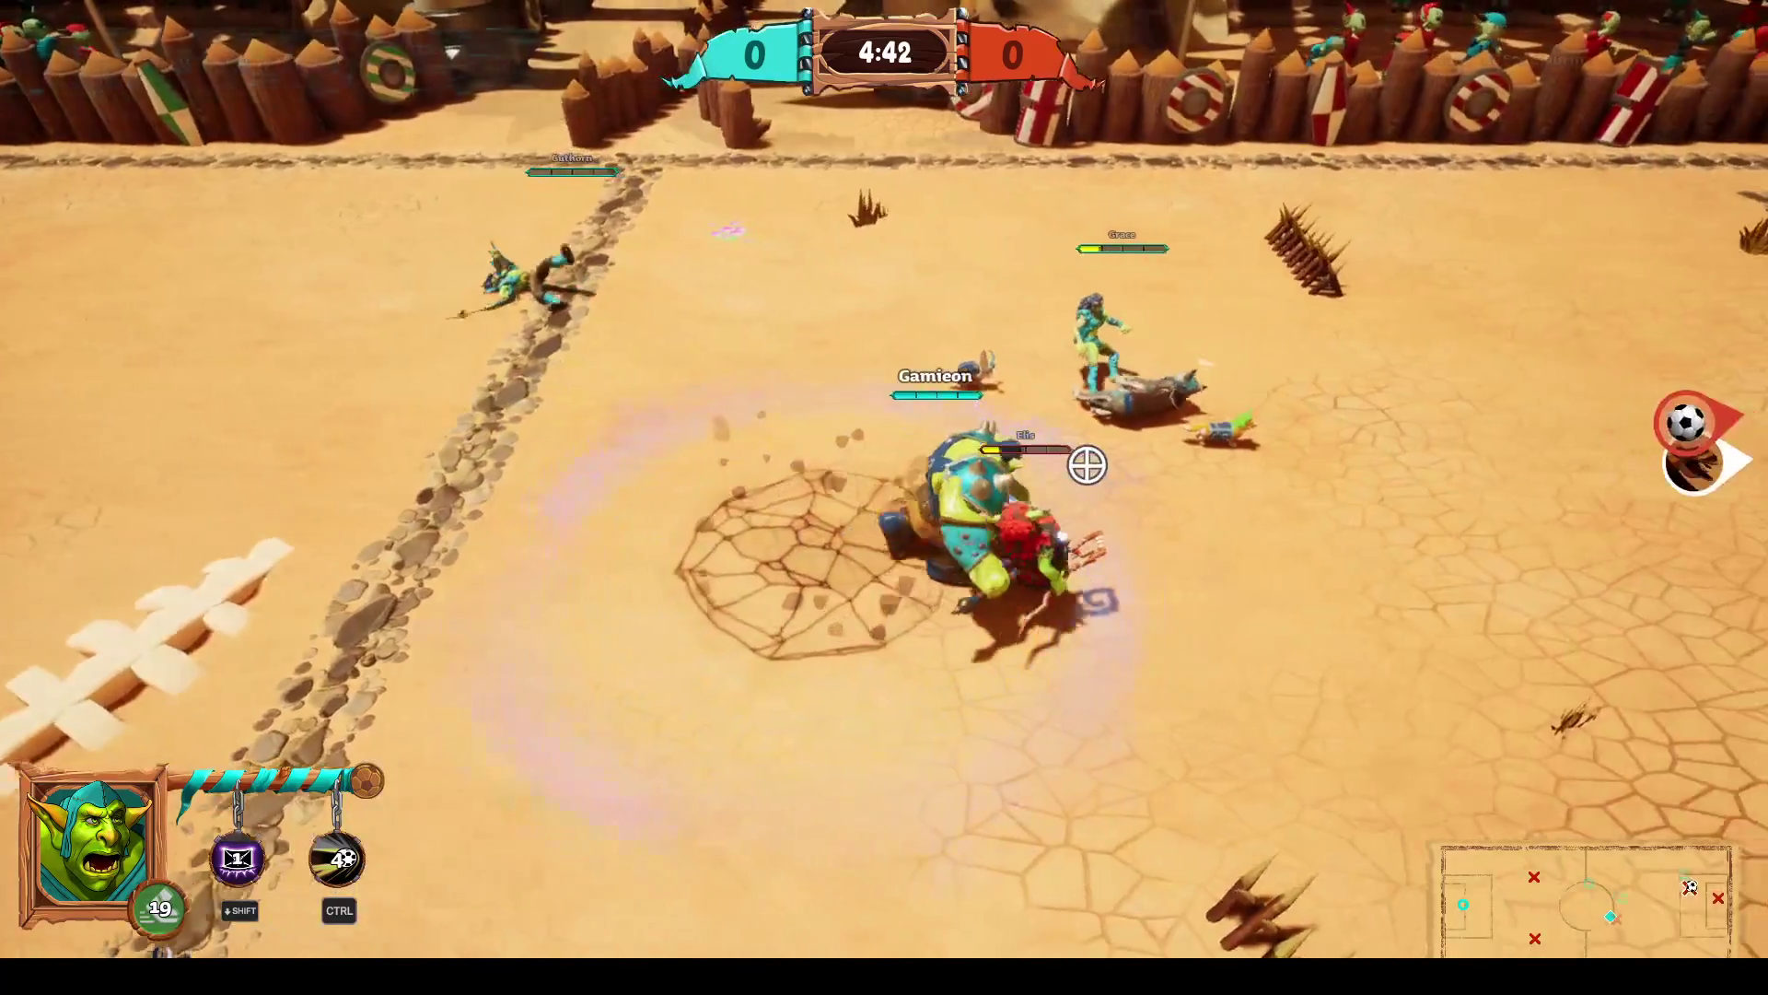
key(d)
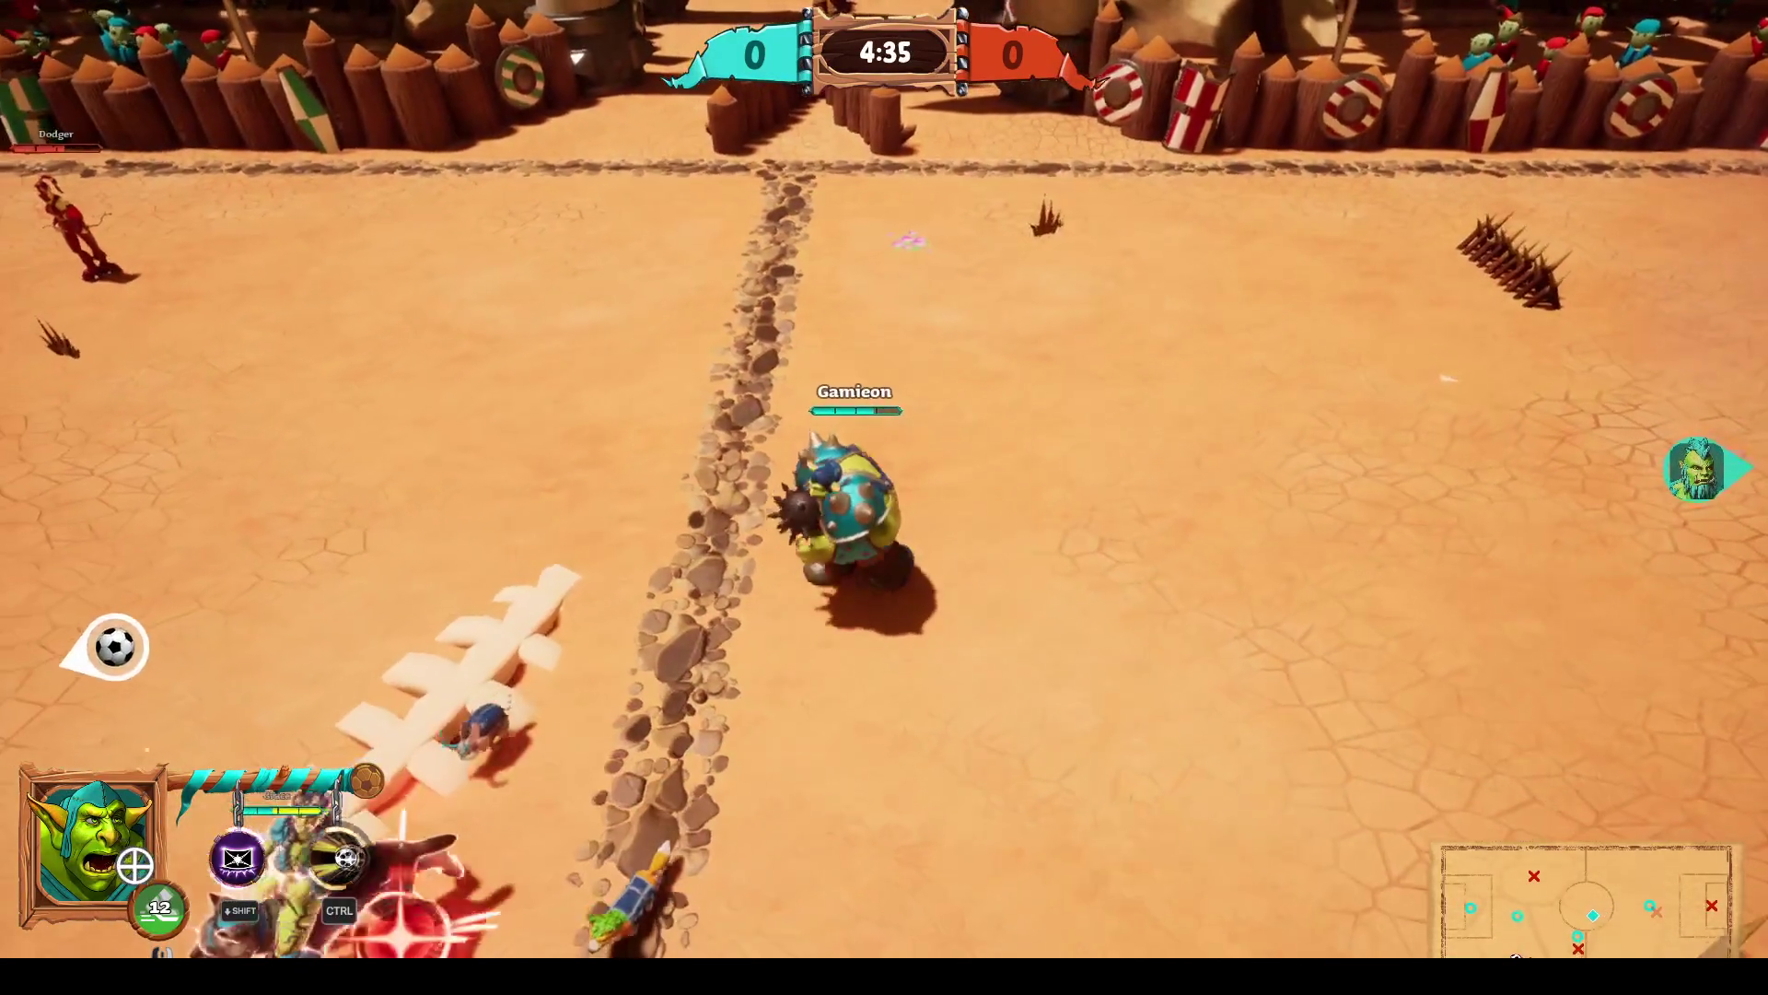
key(a)
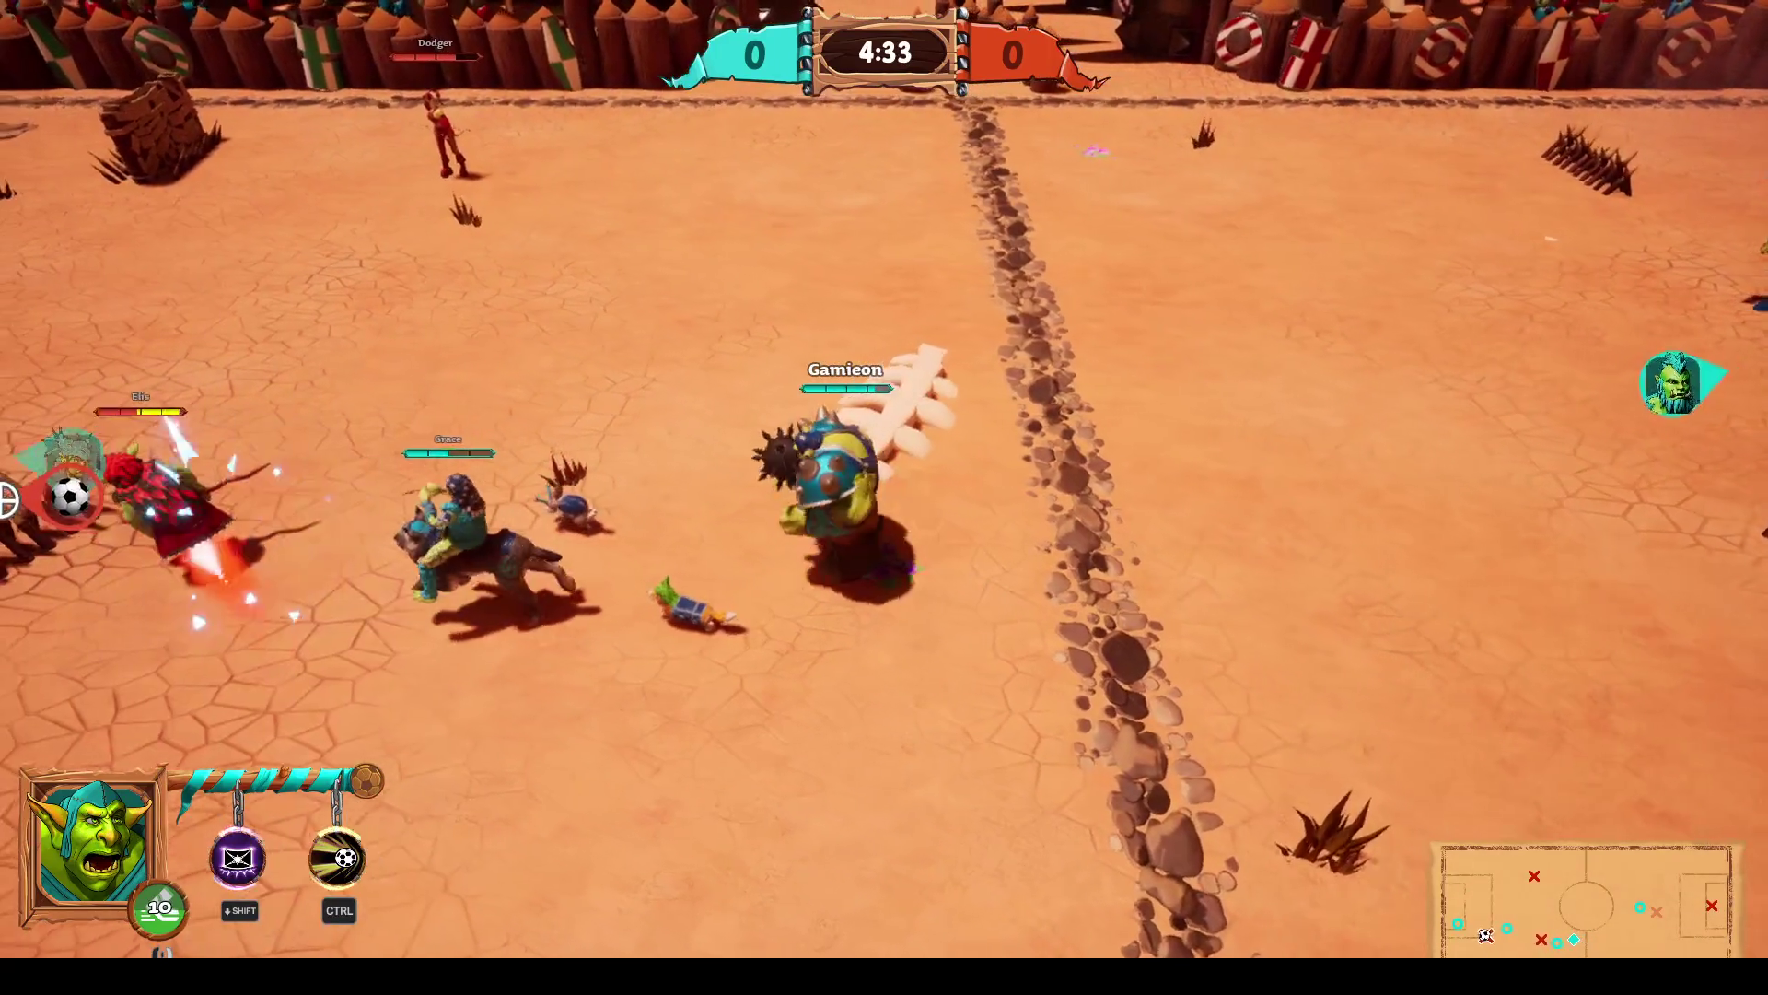
key(a)
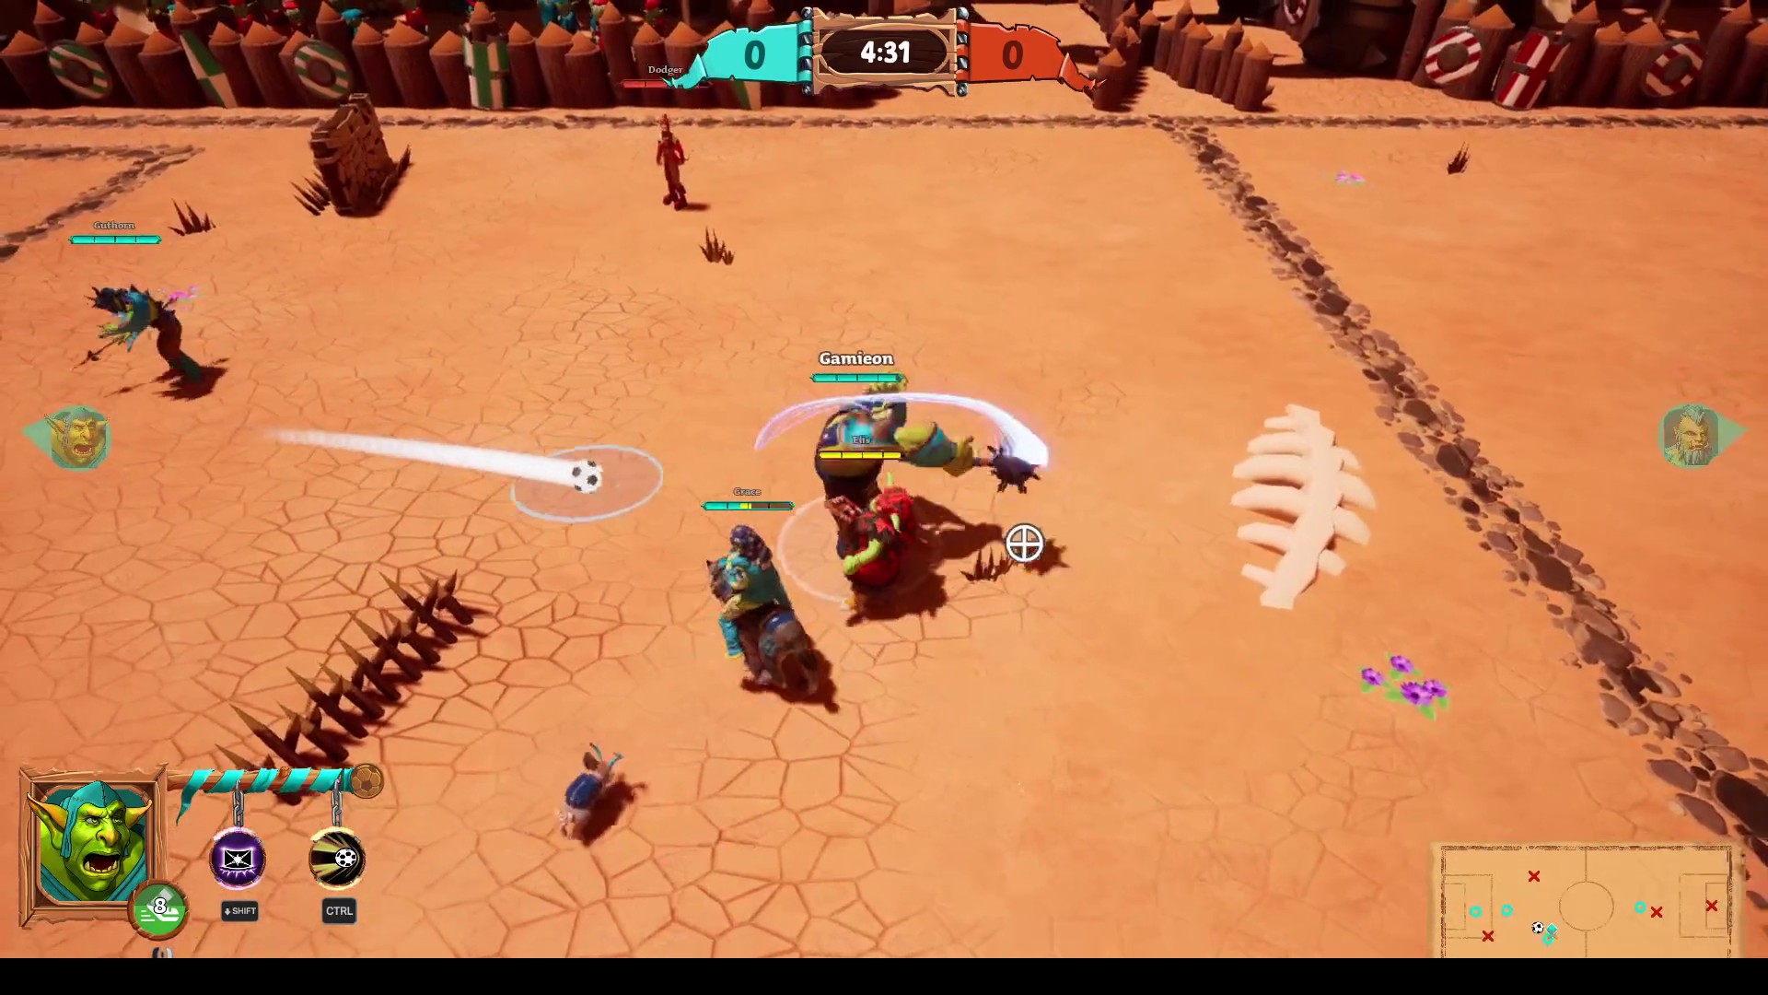
key(d)
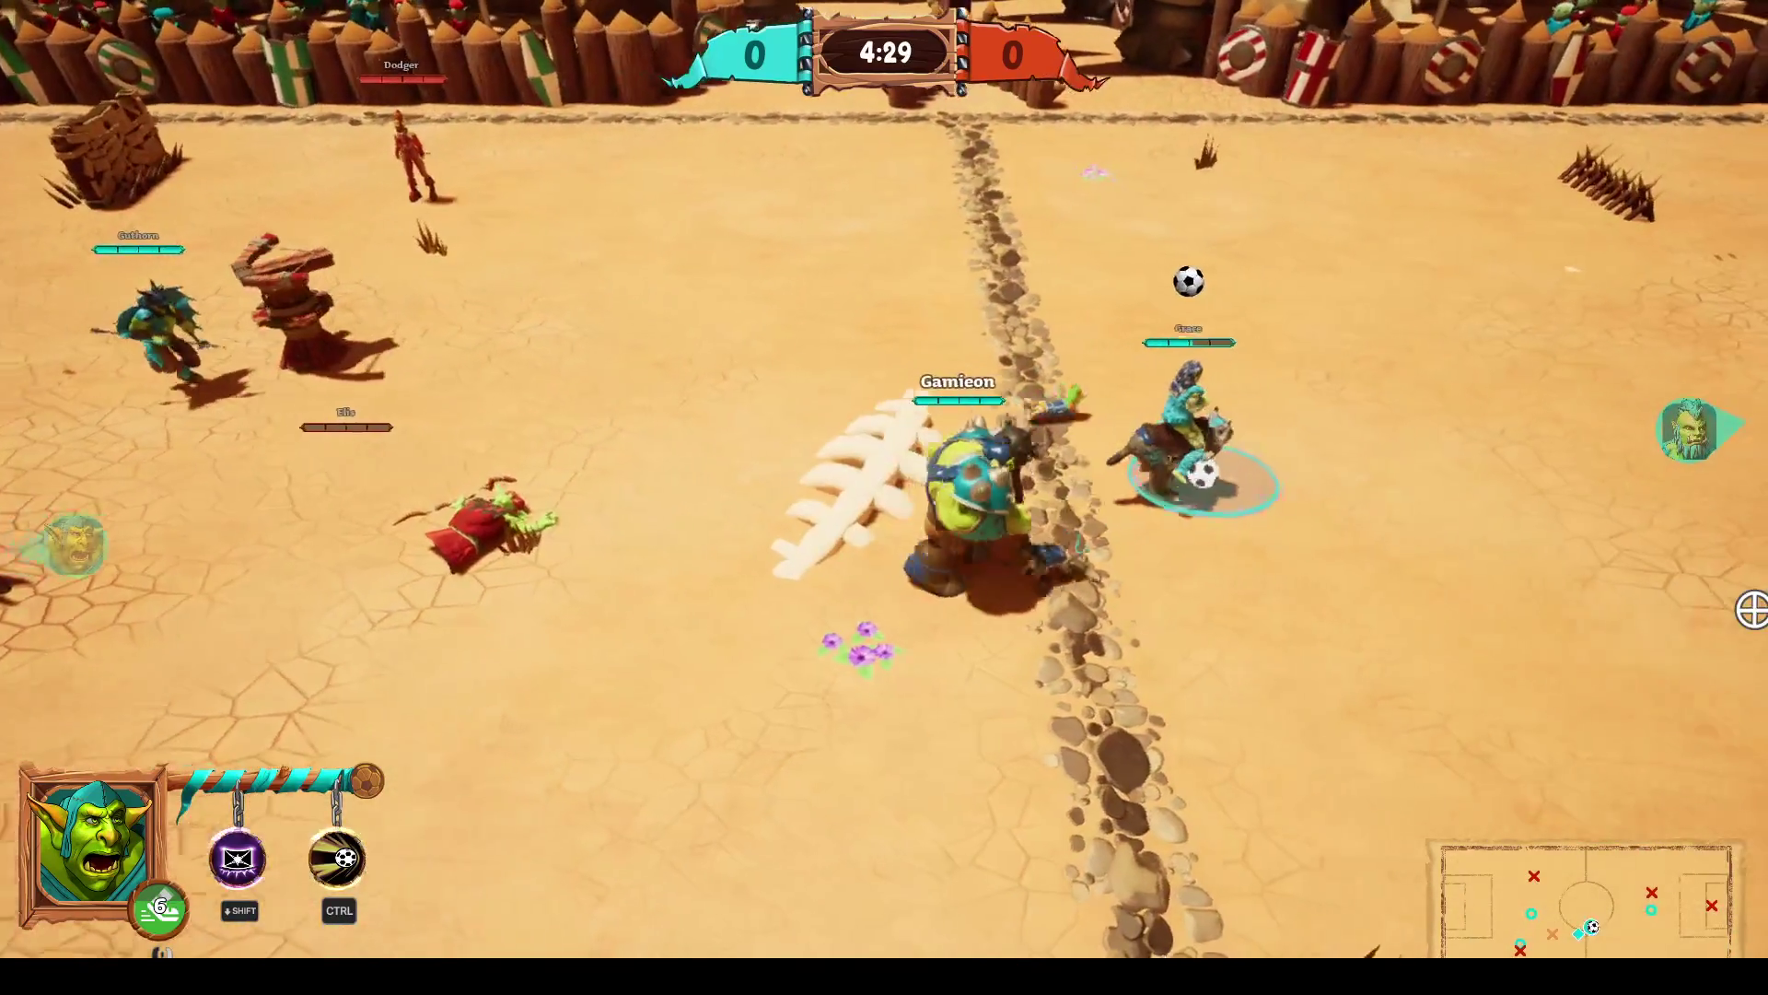
key(d)
key(d)
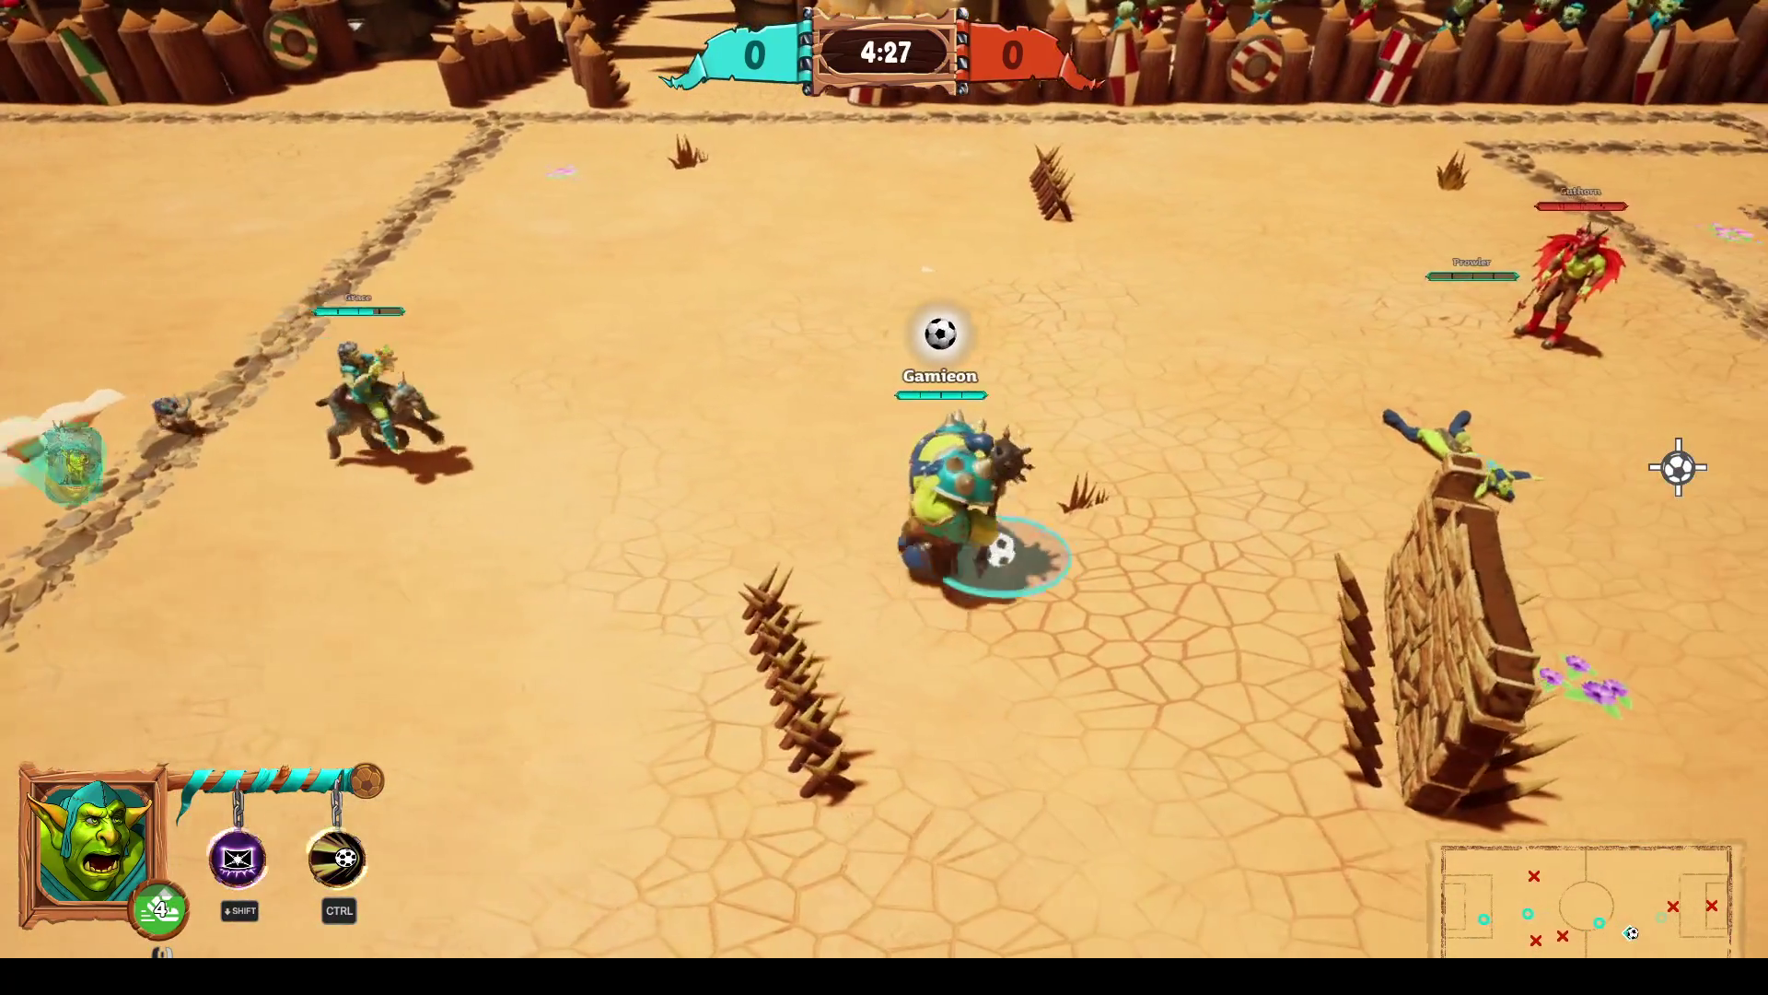
key(d)
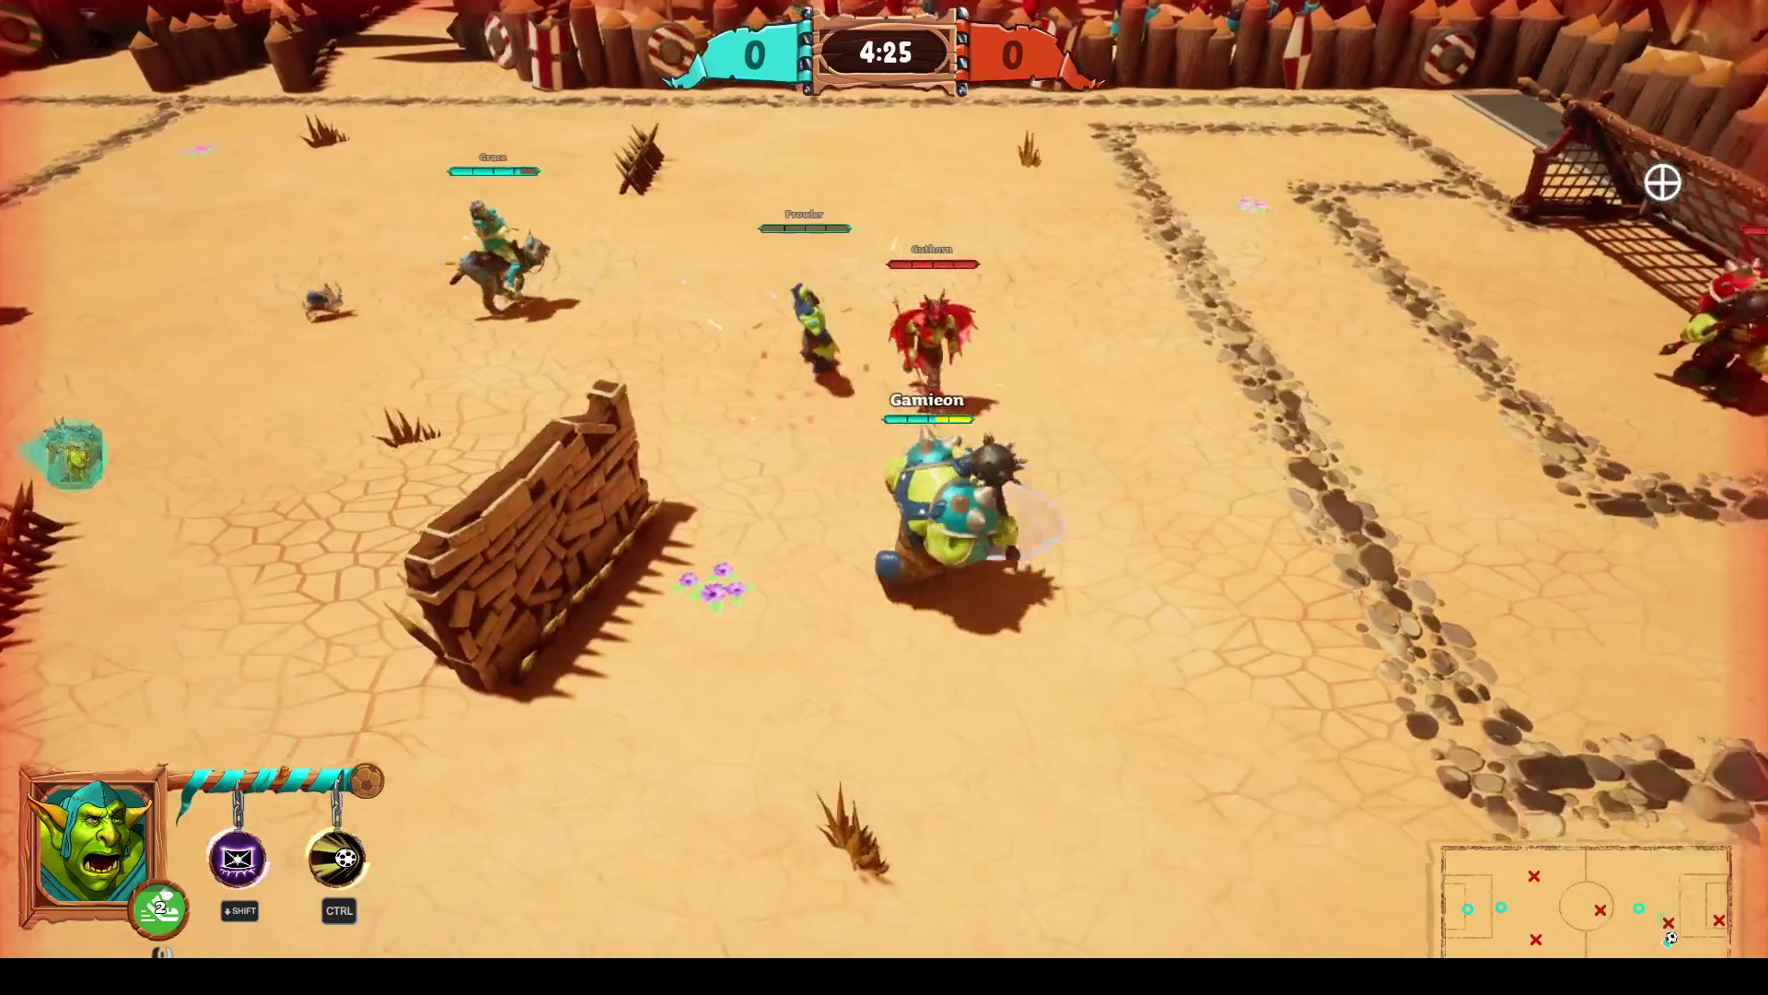
click(1662, 182)
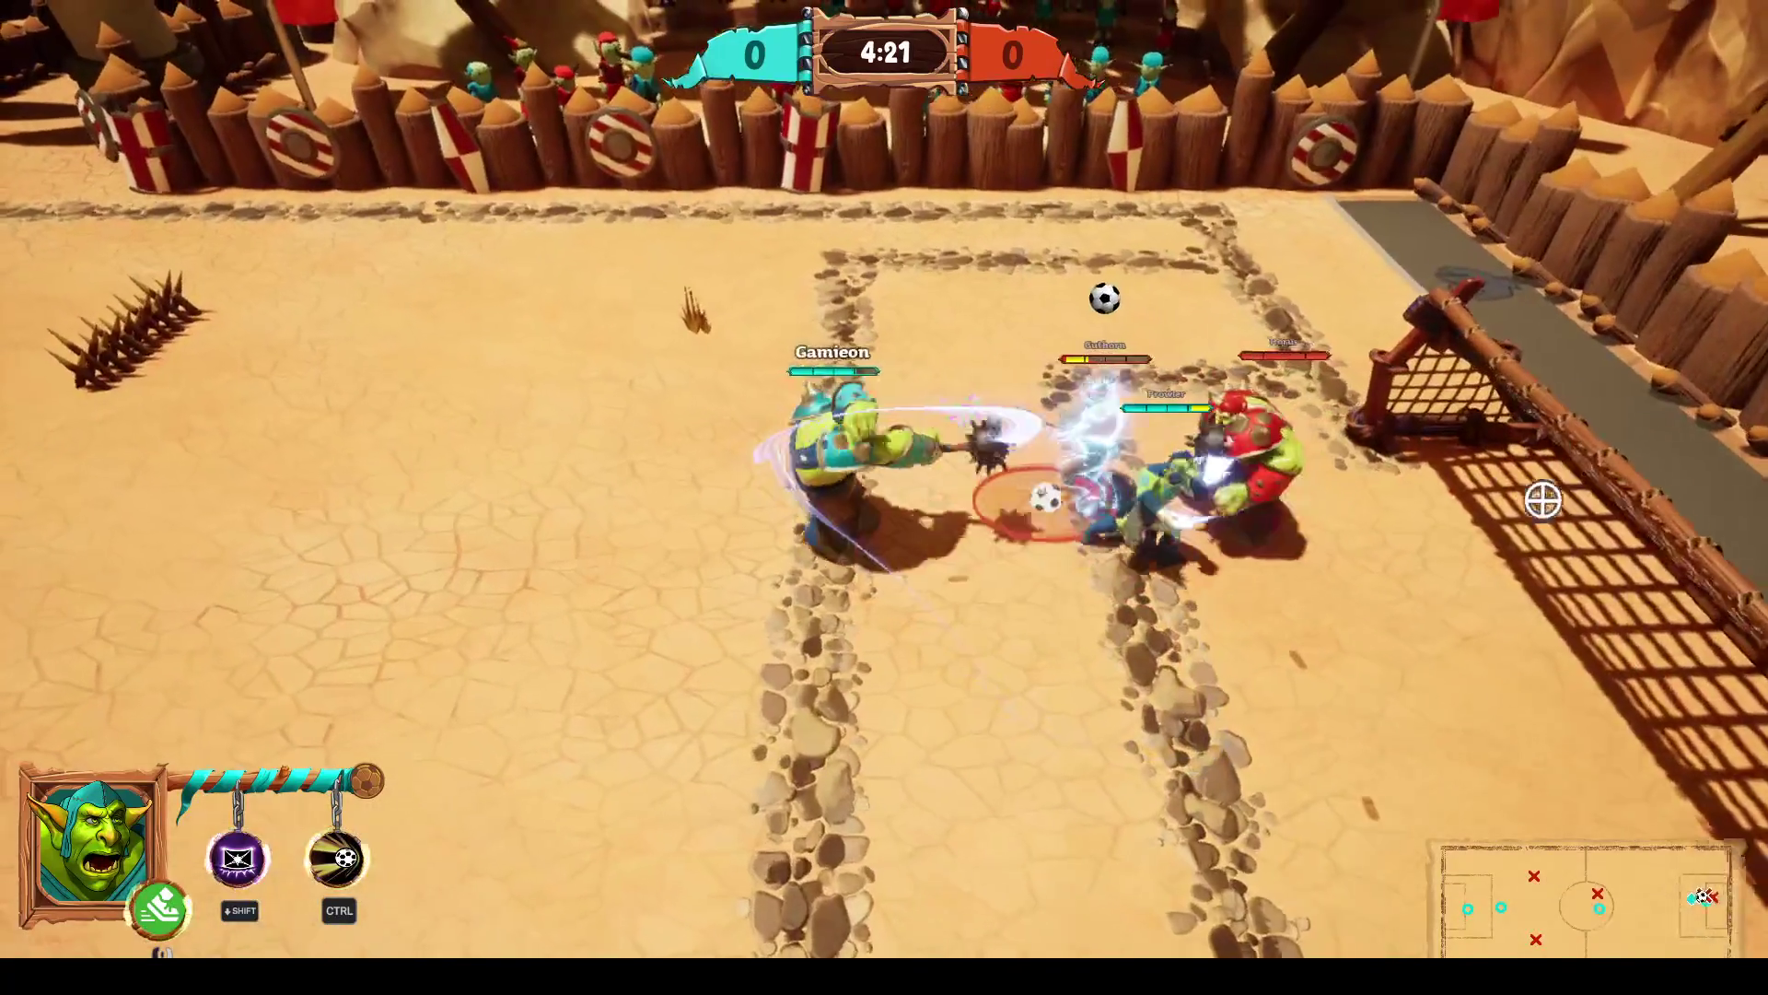
key(a)
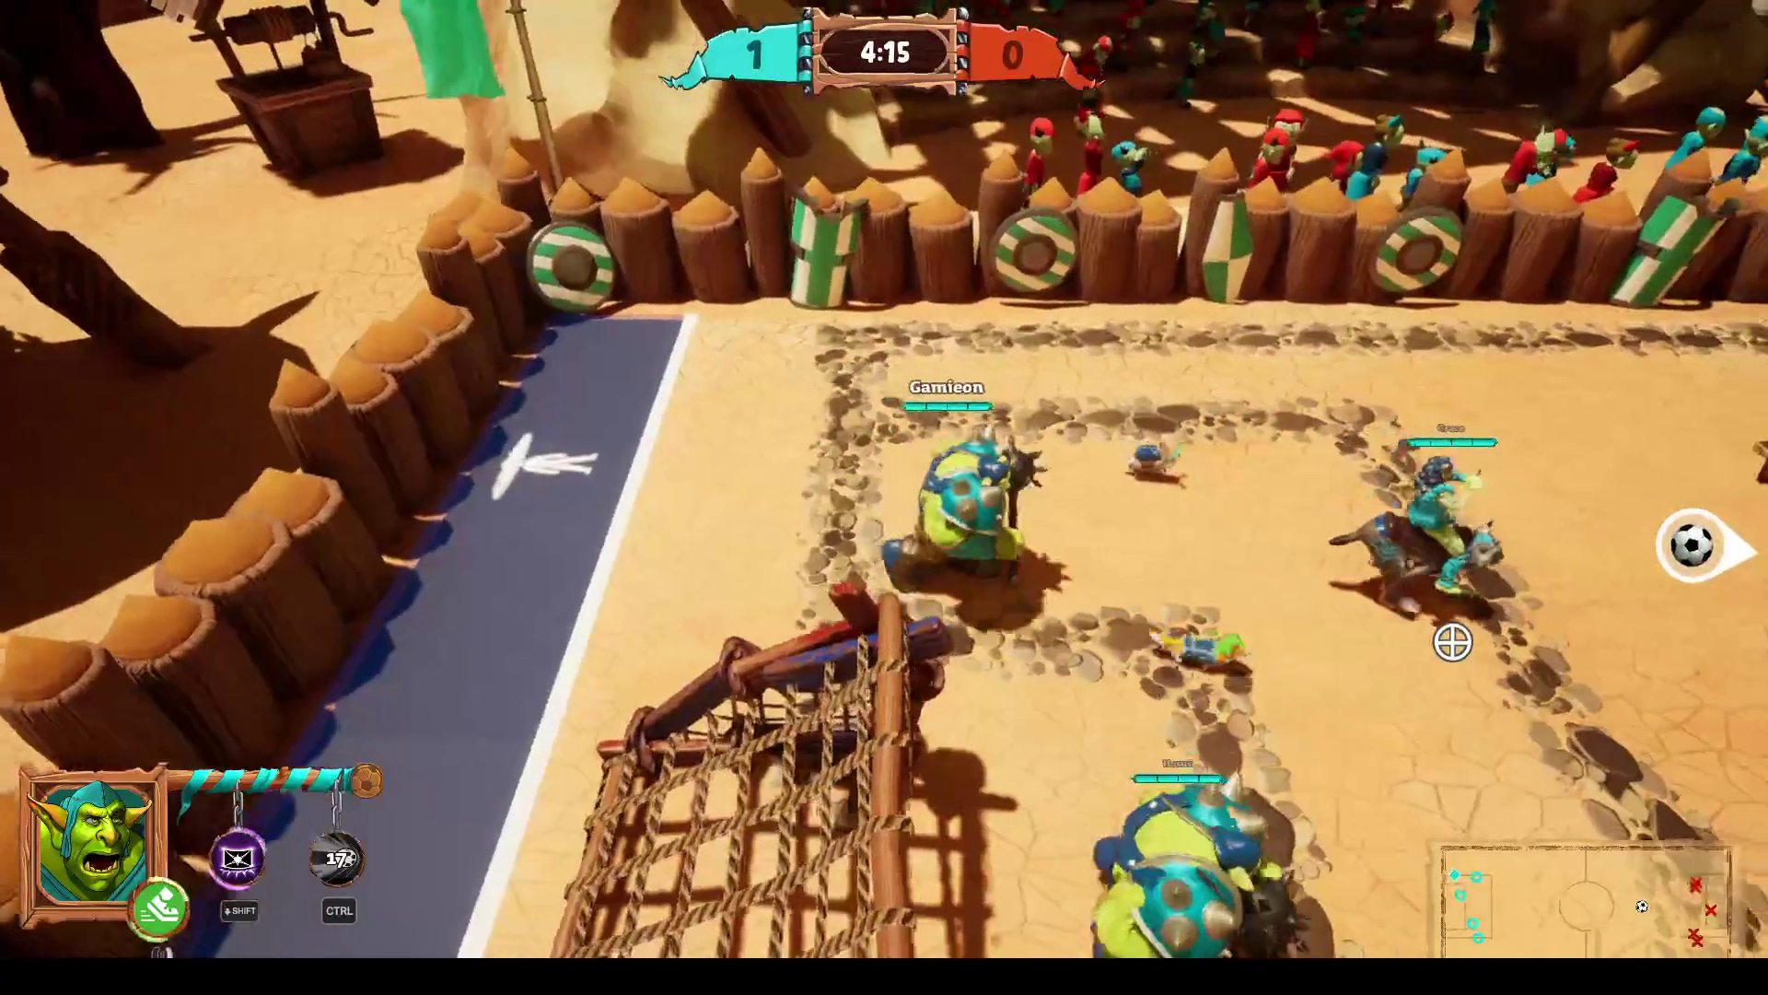
Spin-attack with the mace, knock down Guthorn, and pick up the ball.
key(d)
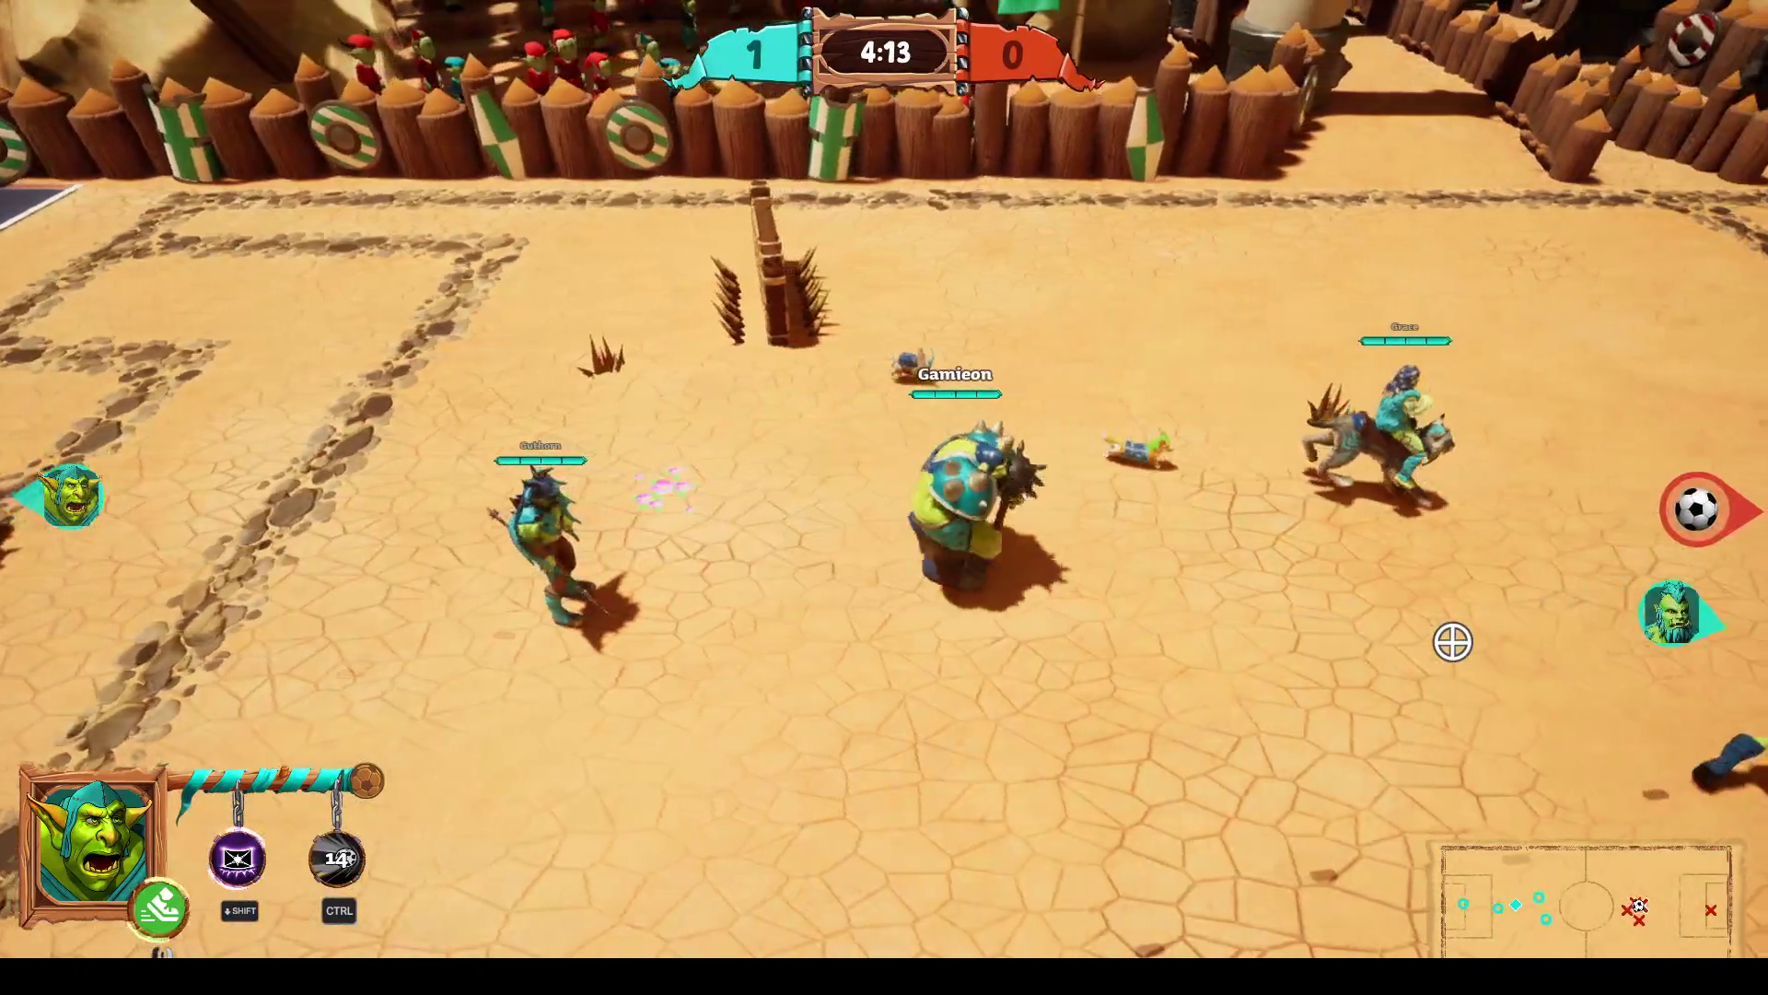
key(d)
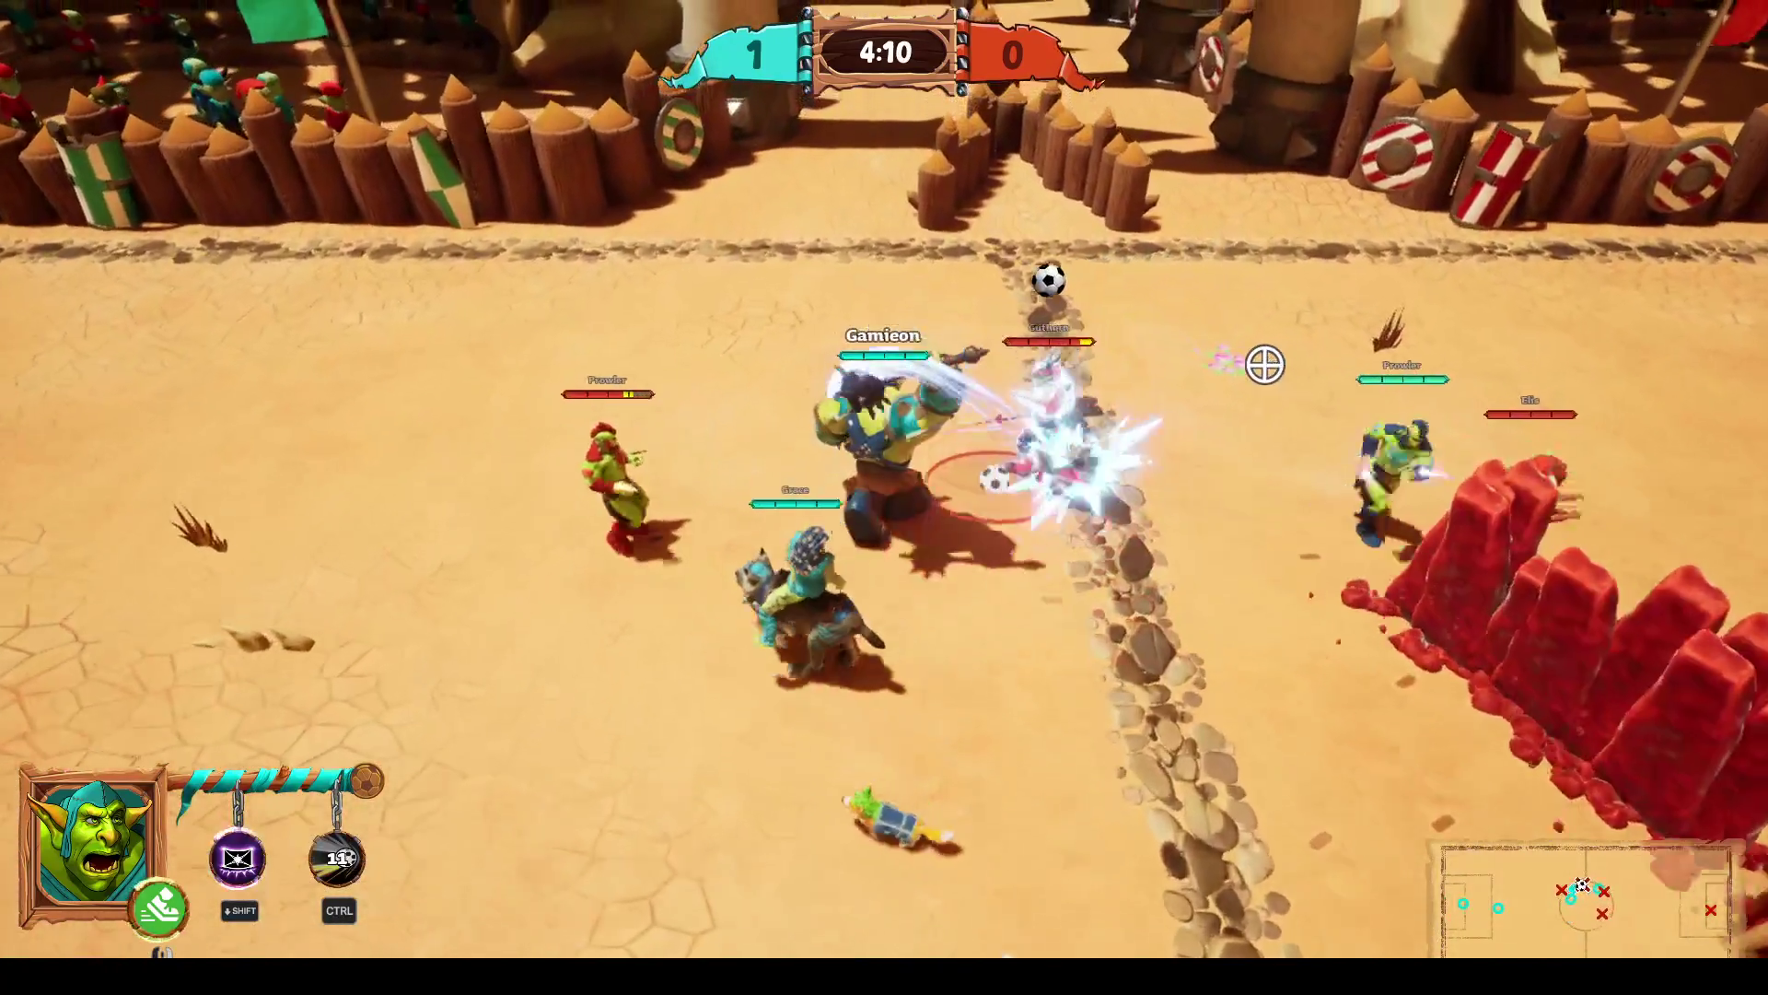
click(1026, 537)
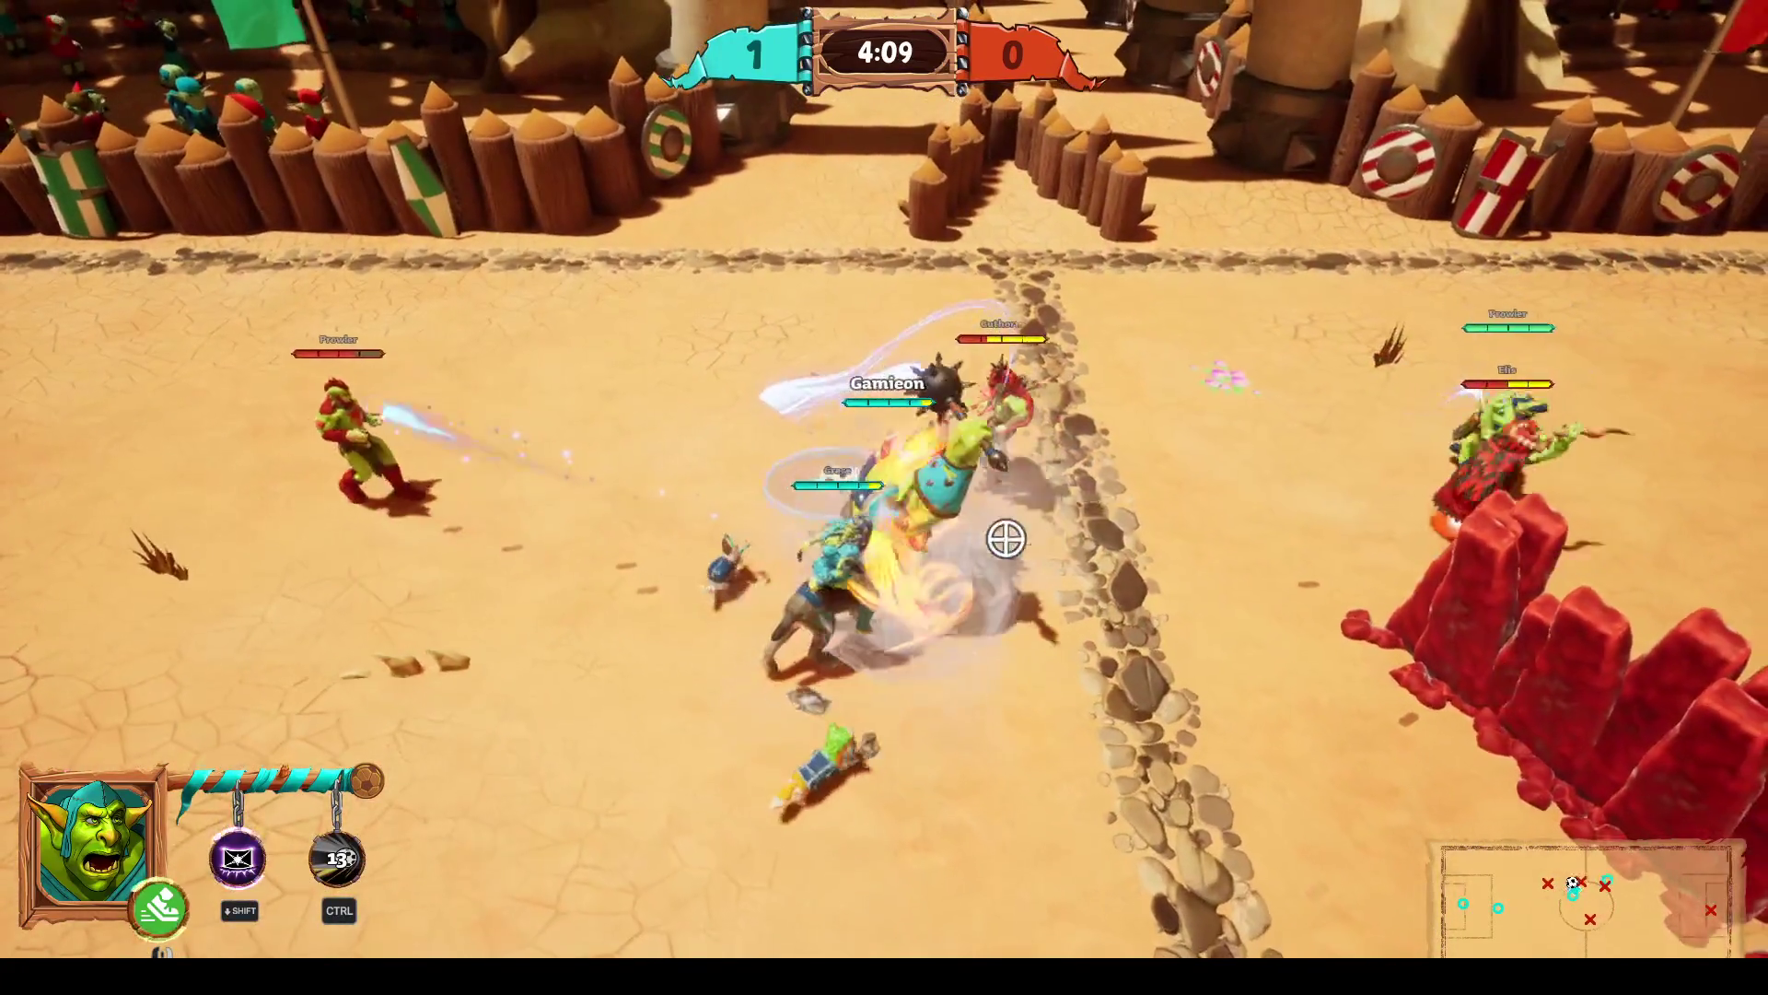
key(d)
click(1329, 679)
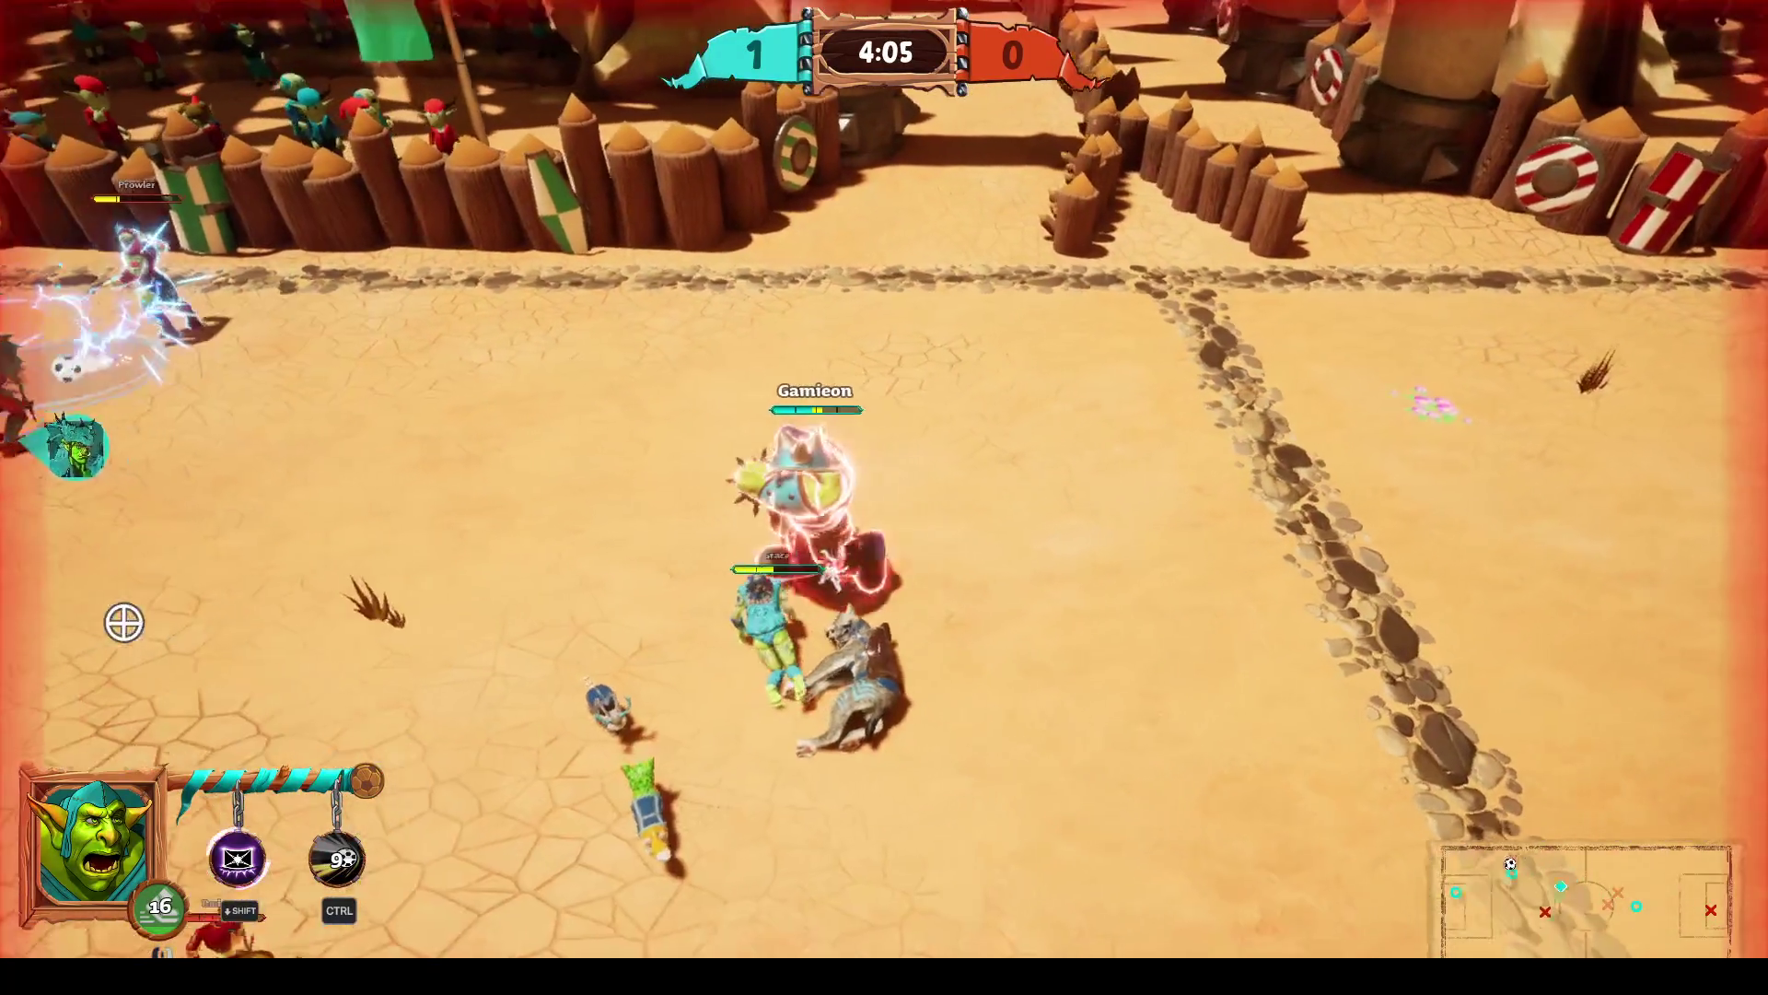
key(a)
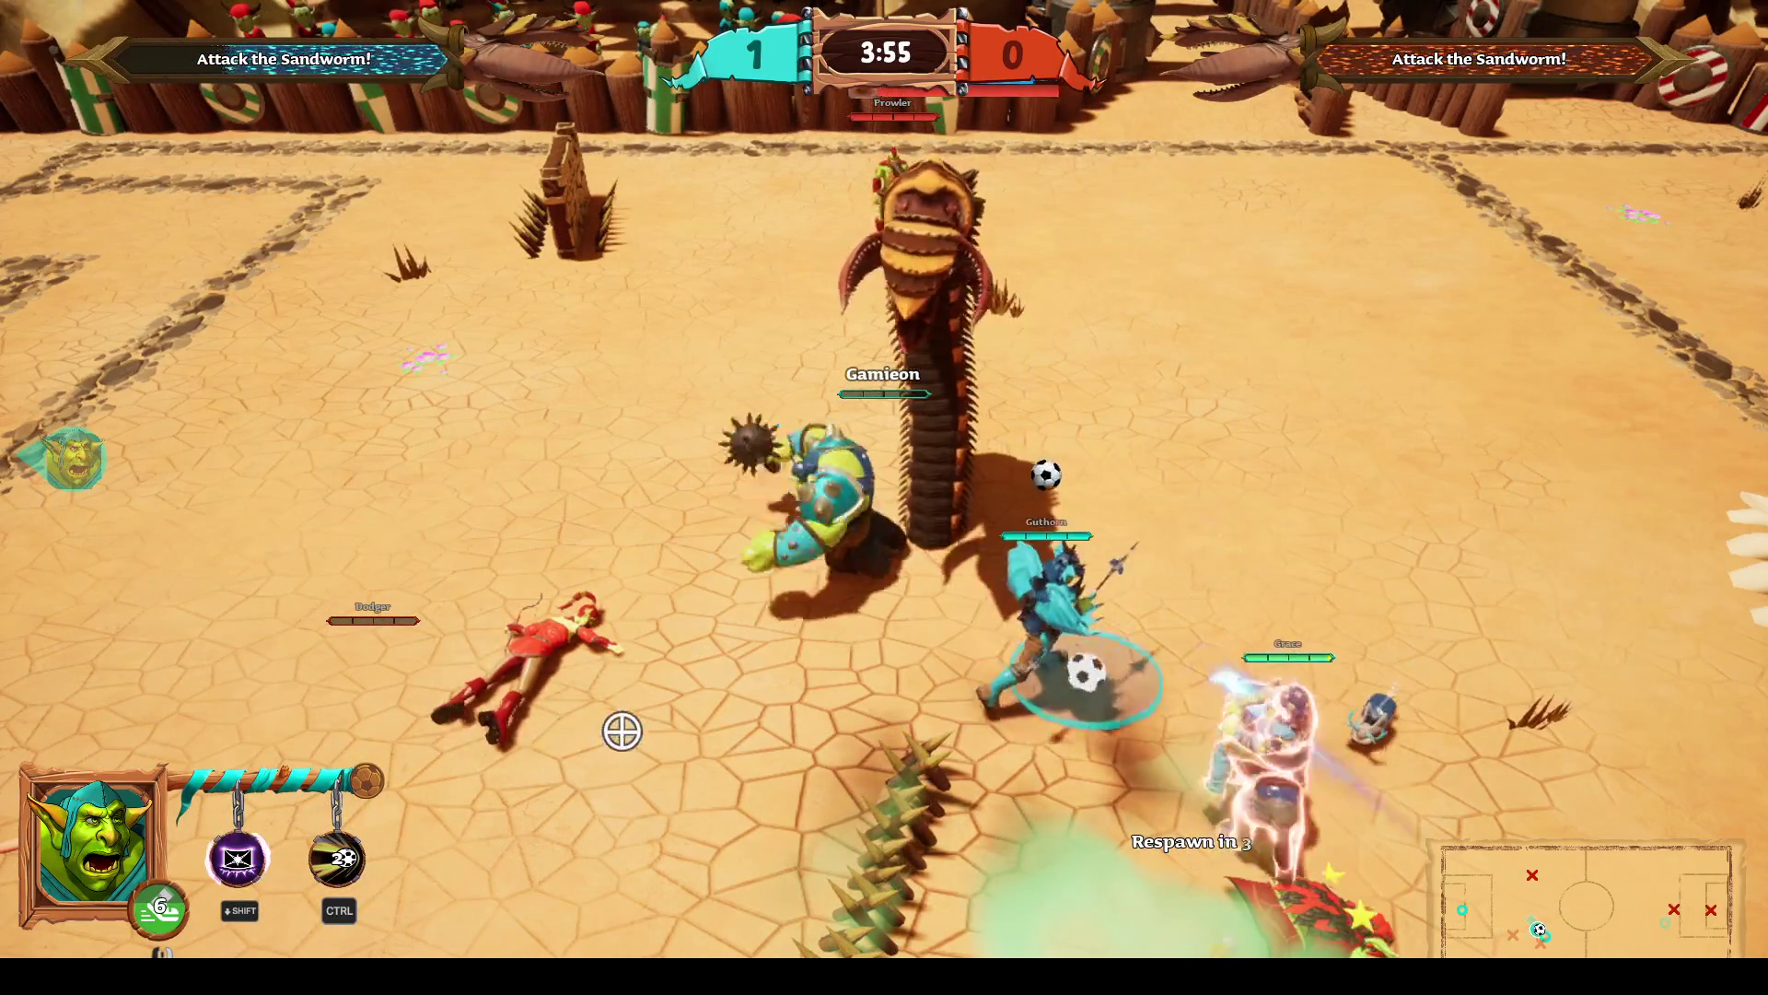
Dribble toward the red goal, dash into Guthorn, and swing at nearby opponents.
key(d)
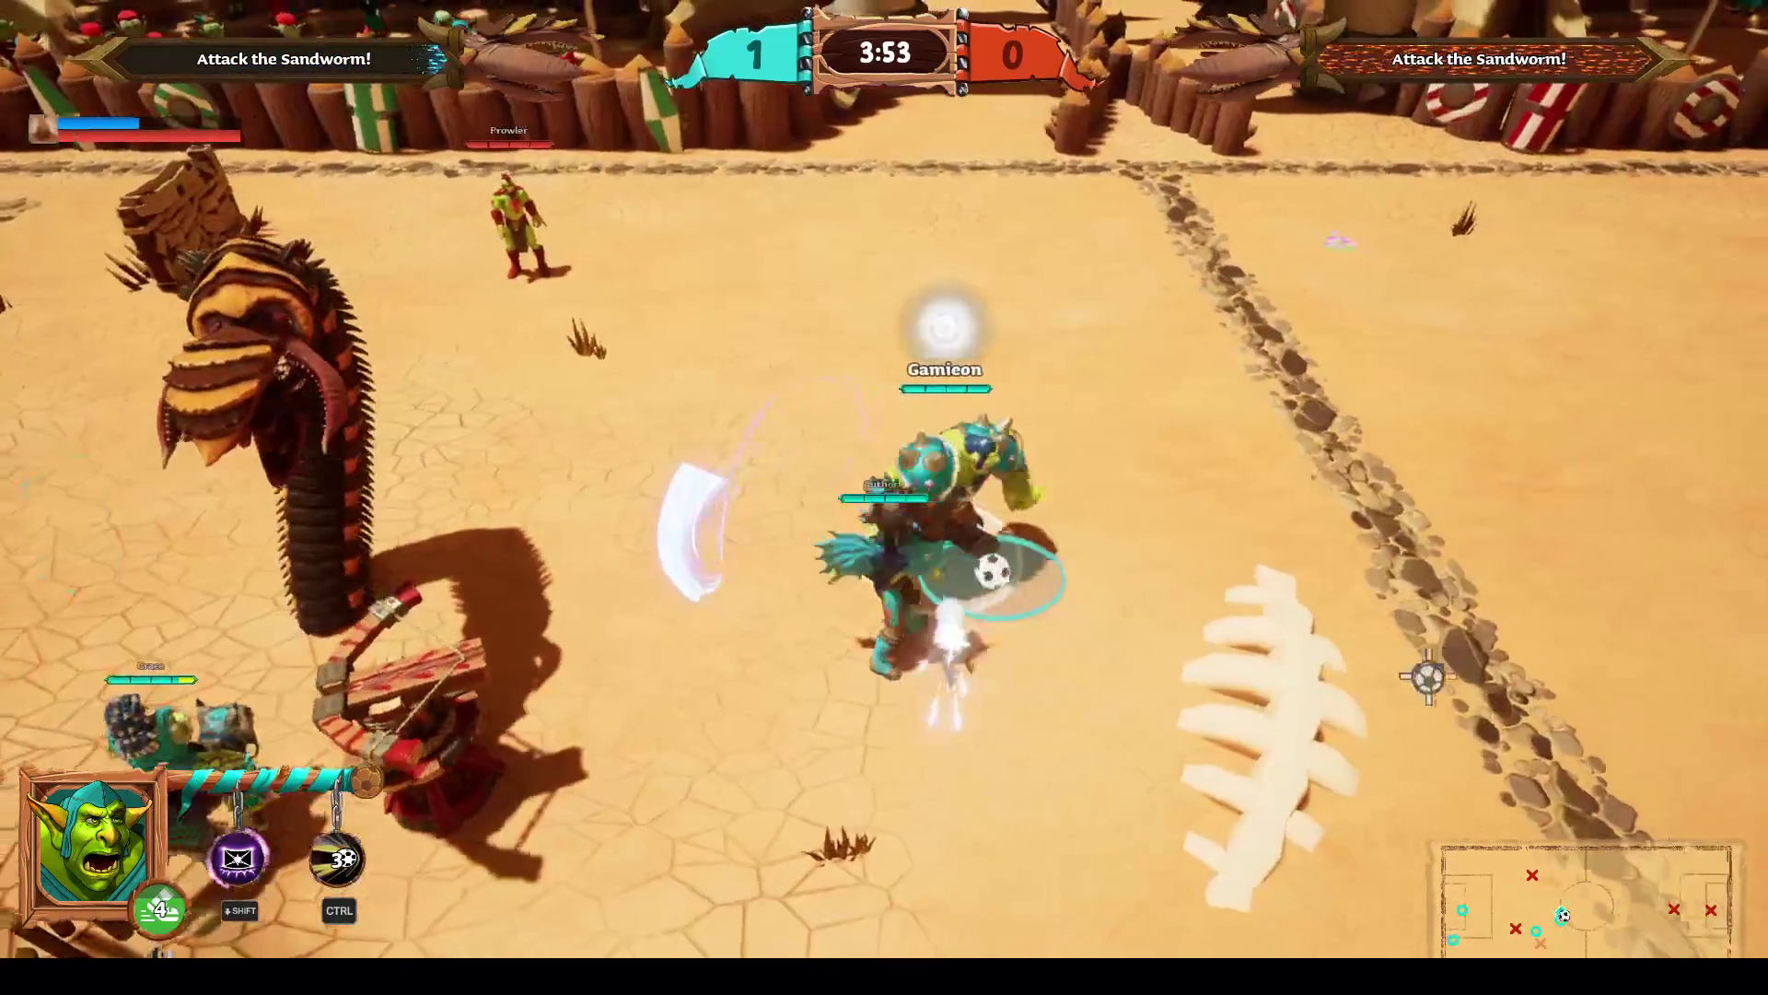
key(d)
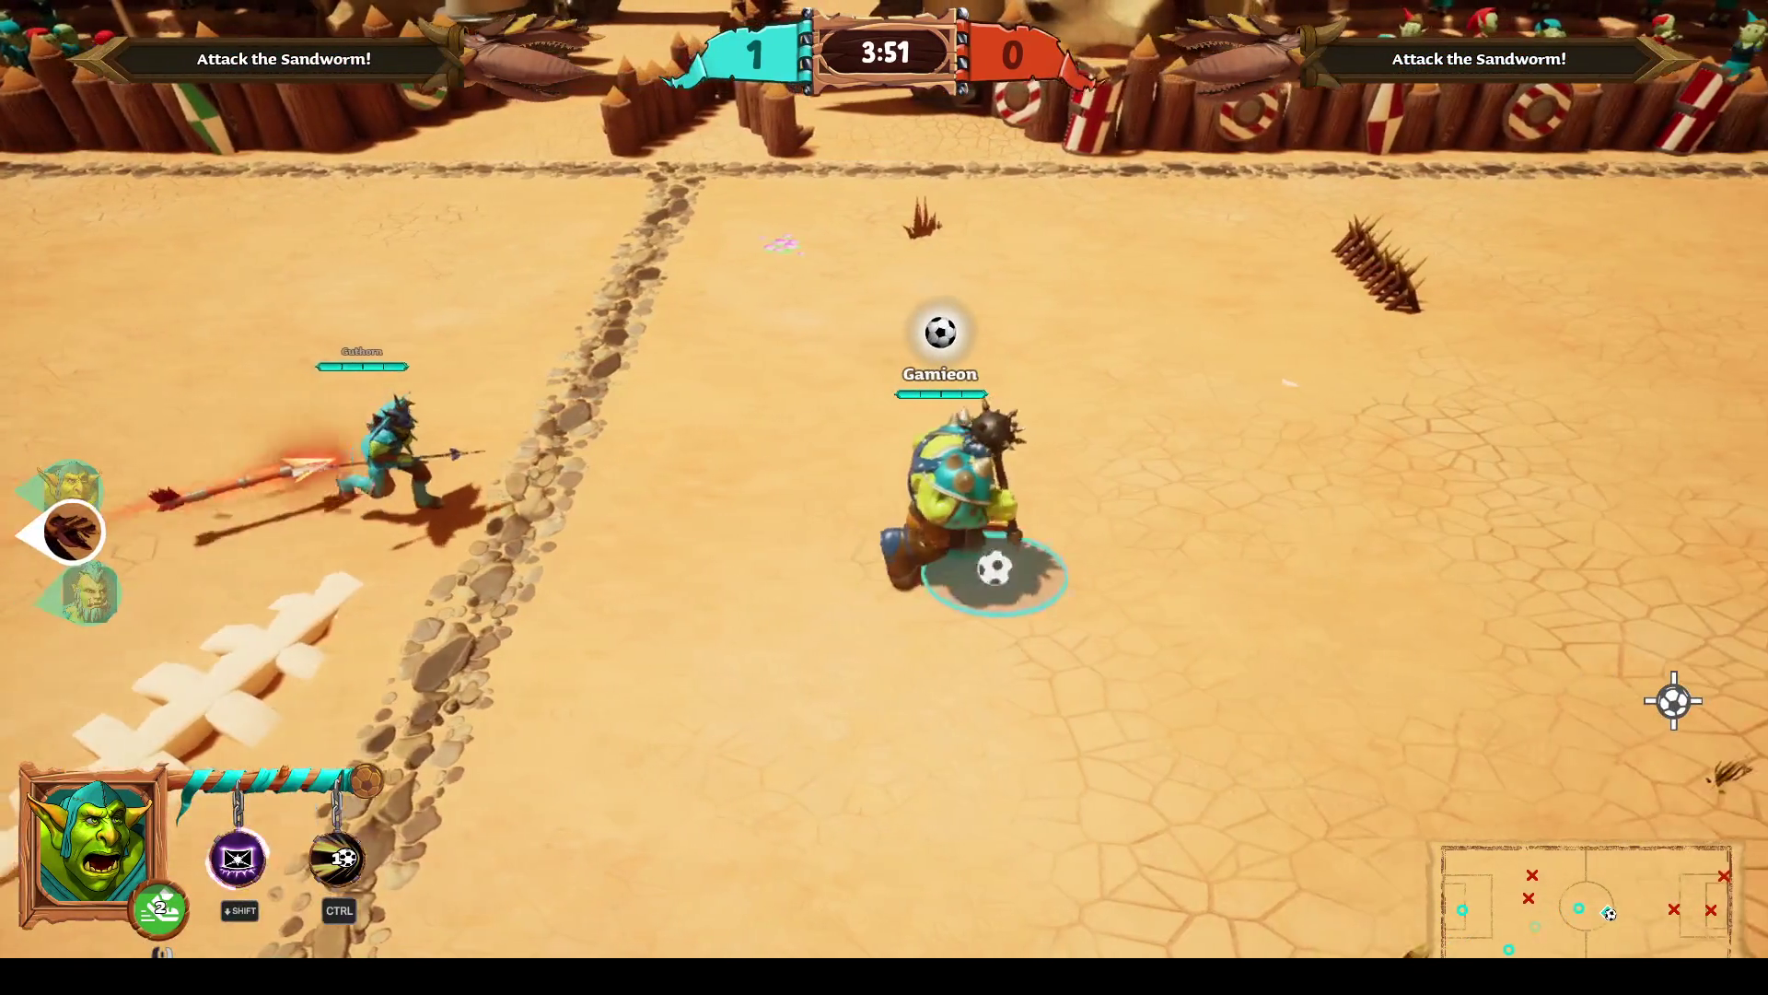
key(d)
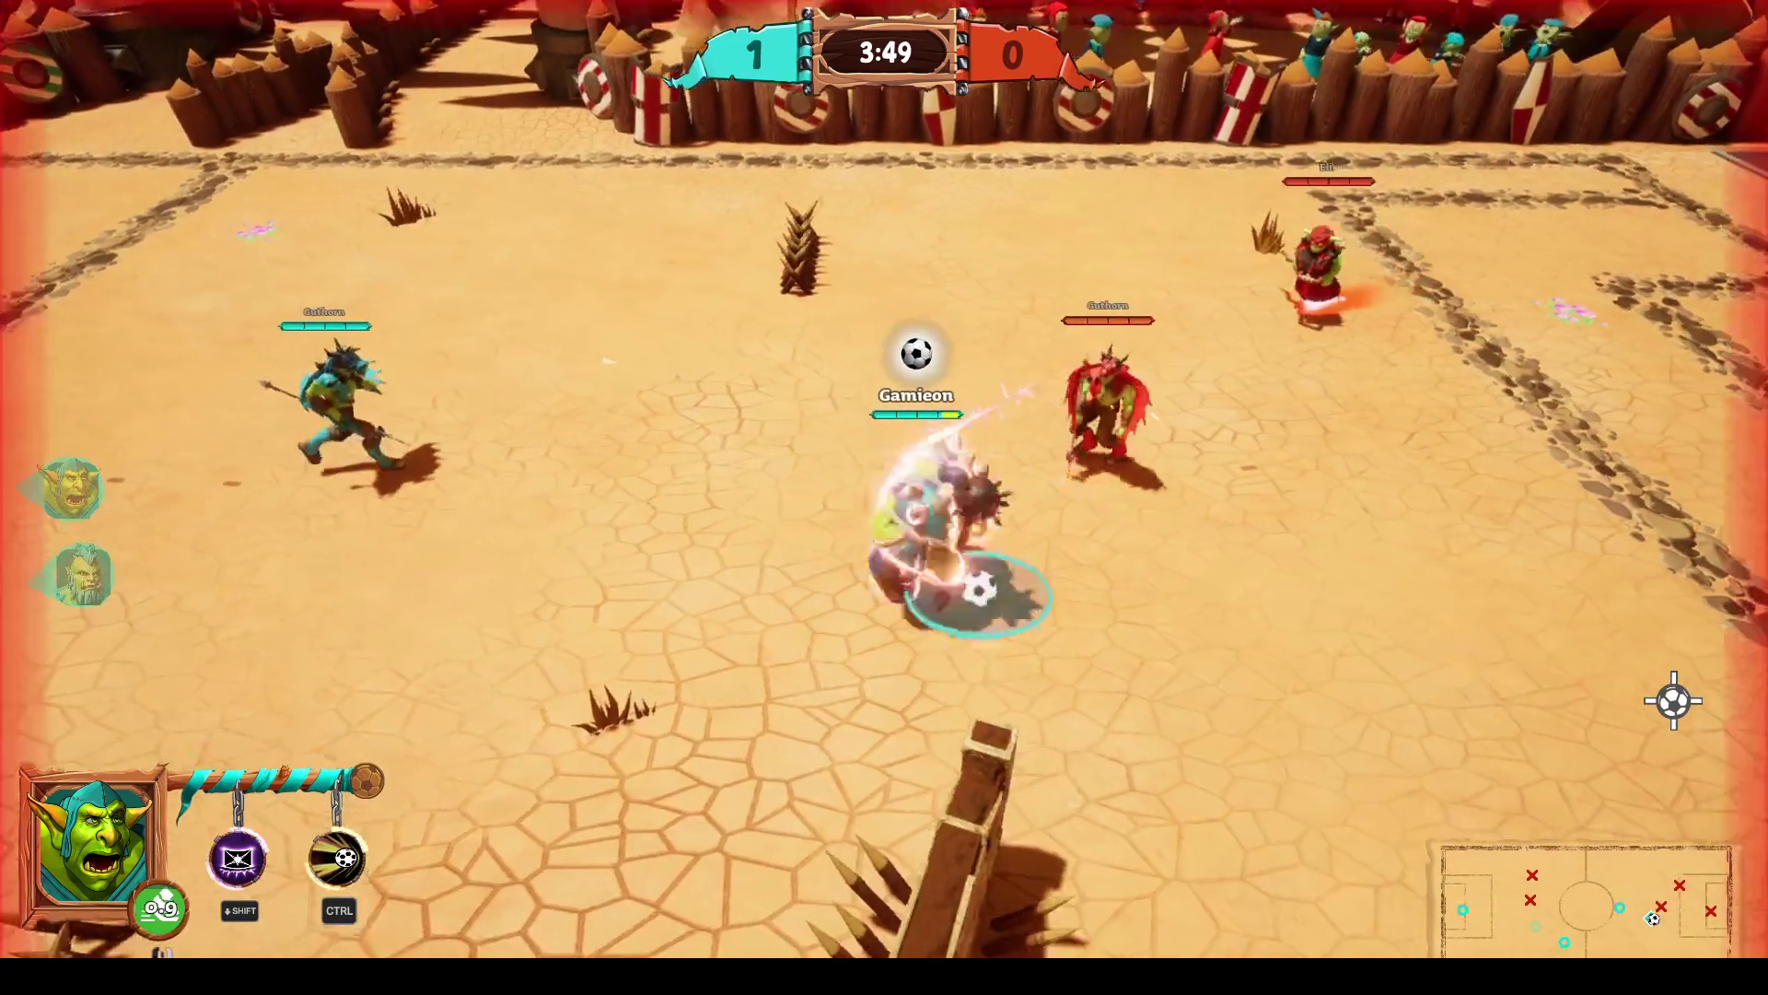
key(space)
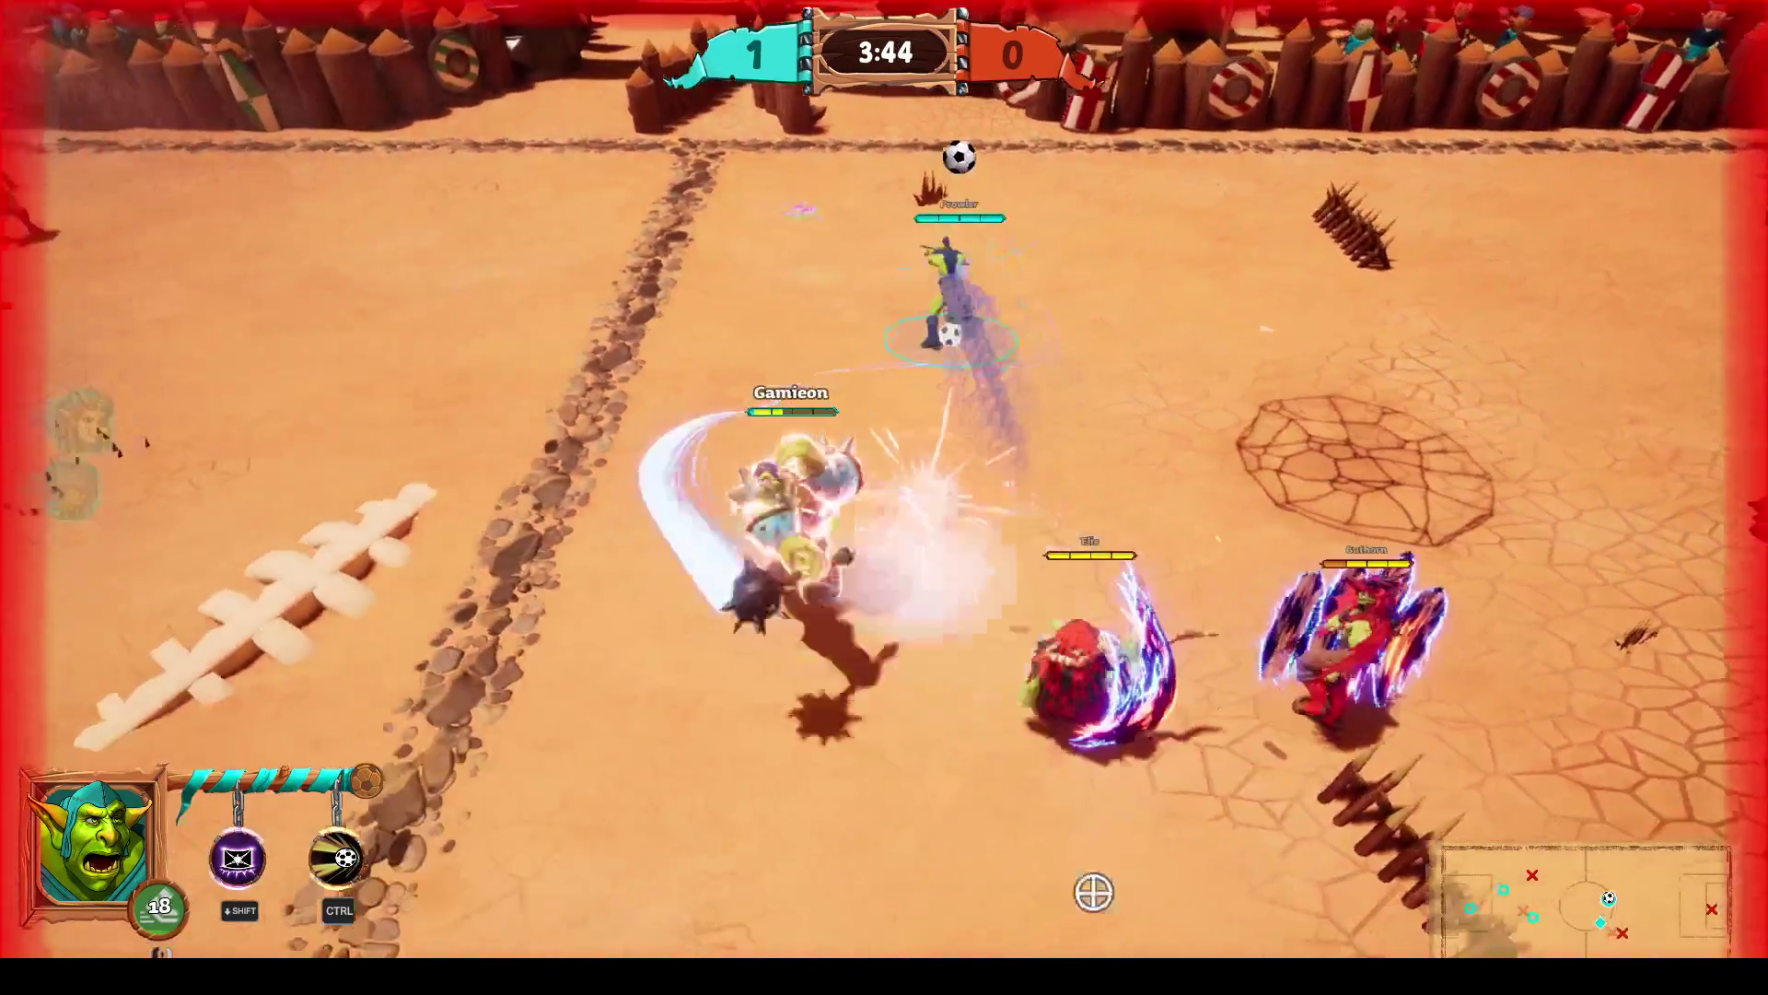
click(1588, 590)
key(w)
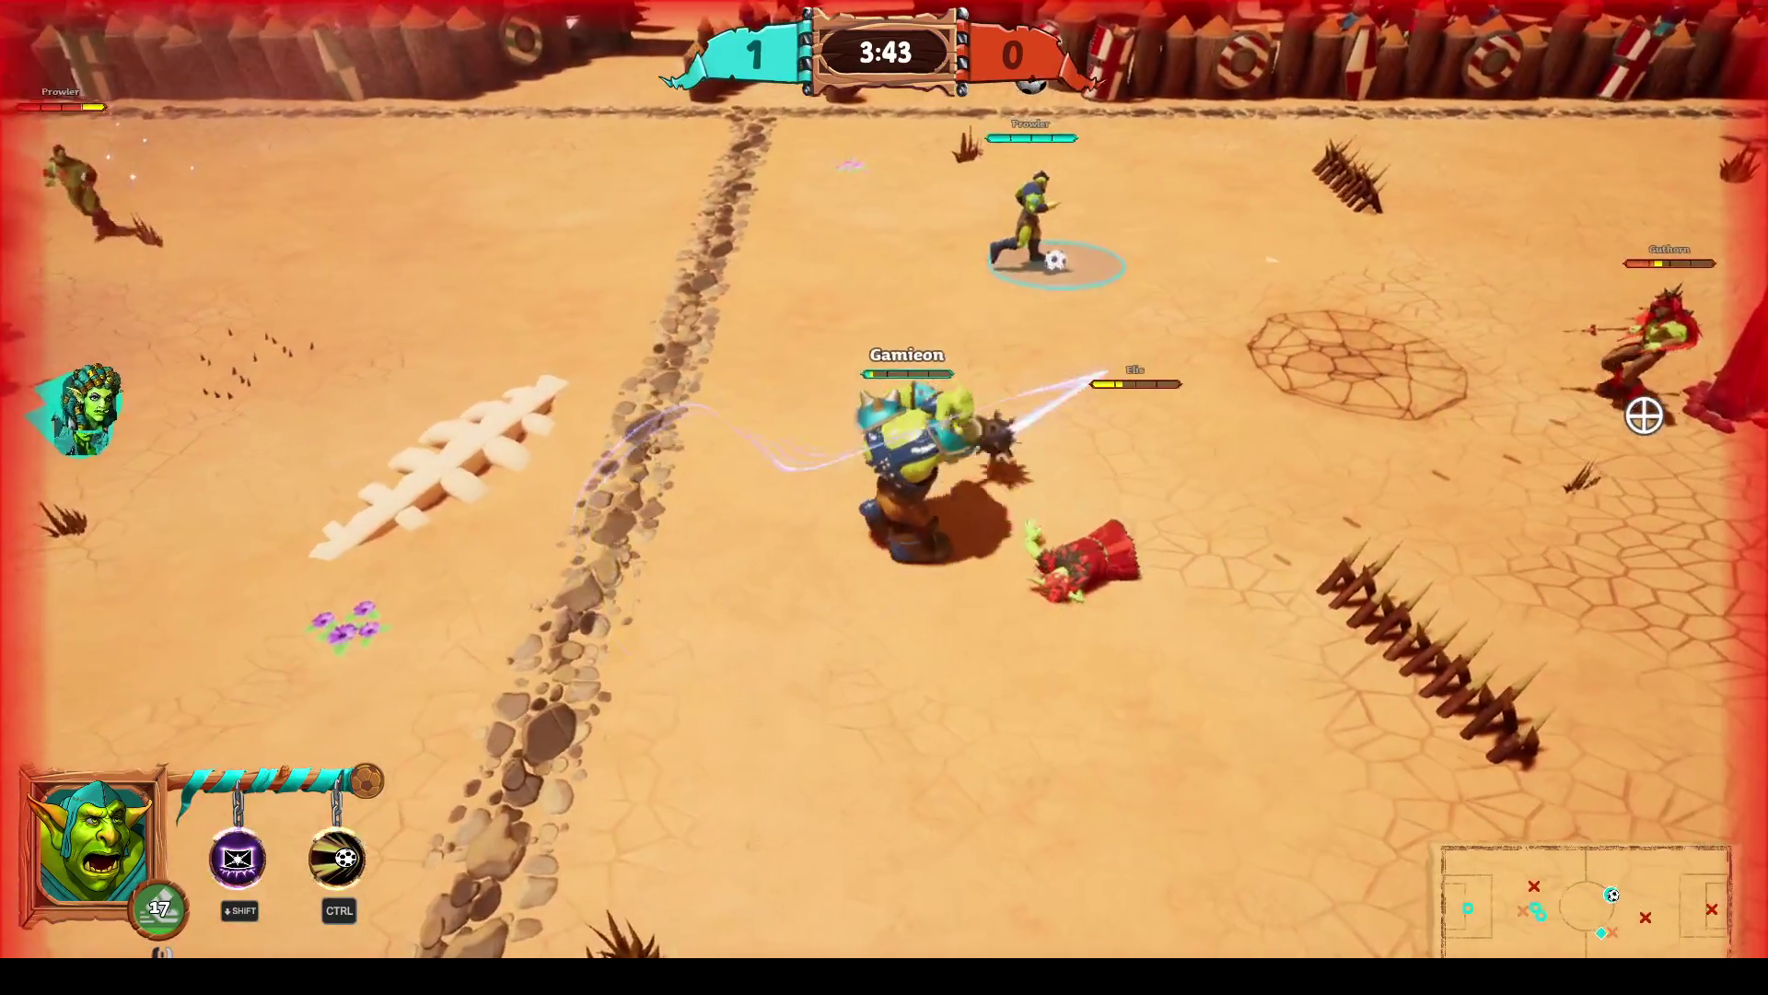
key(d)
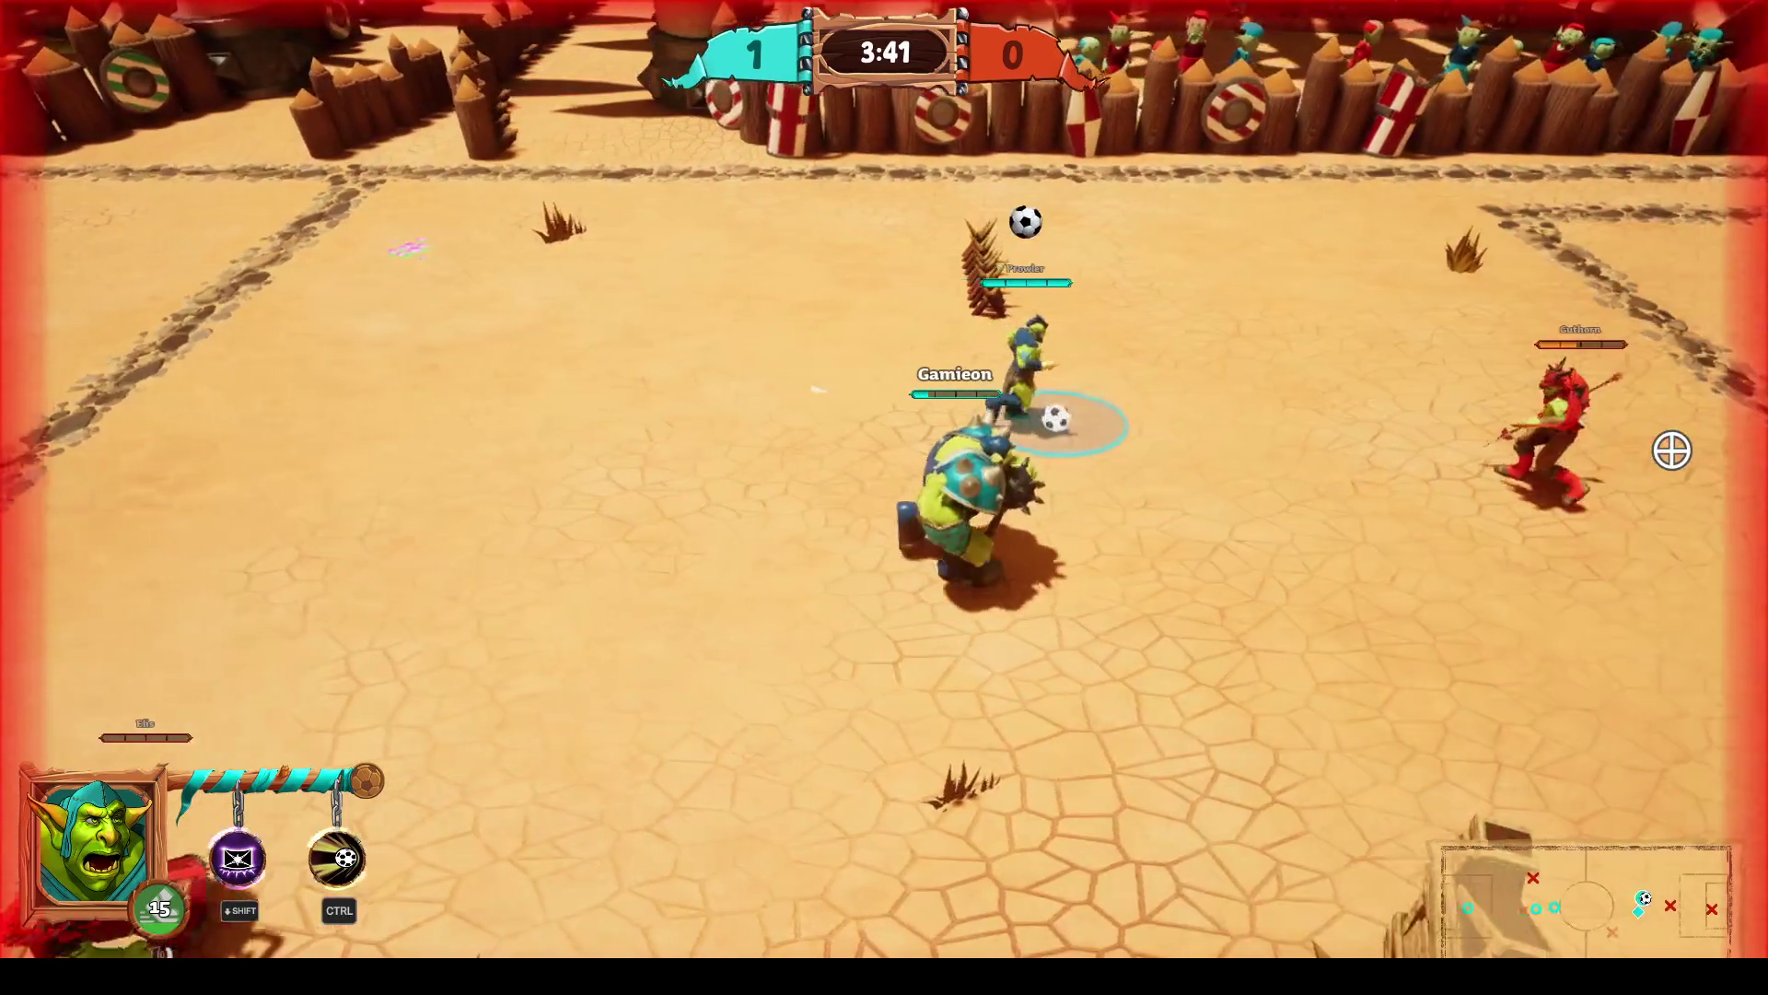
key(d)
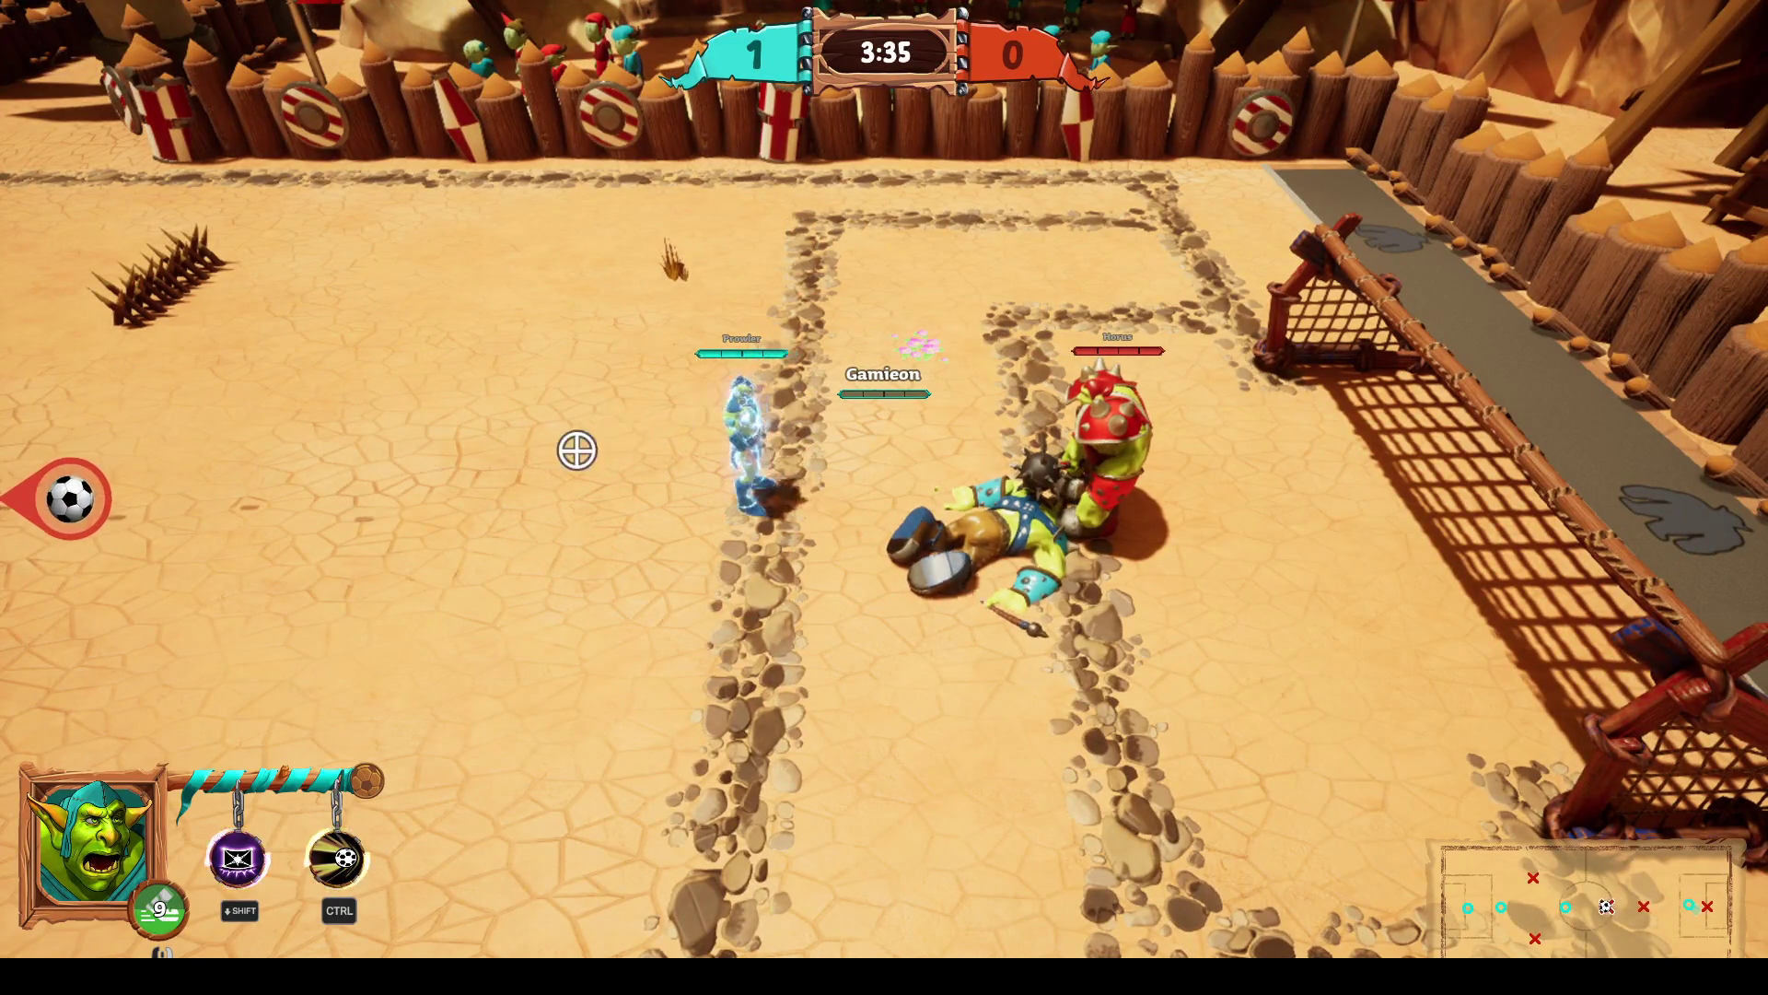
Run back to the halfway line and swing the mace at Dodger near the ball.
key(a)
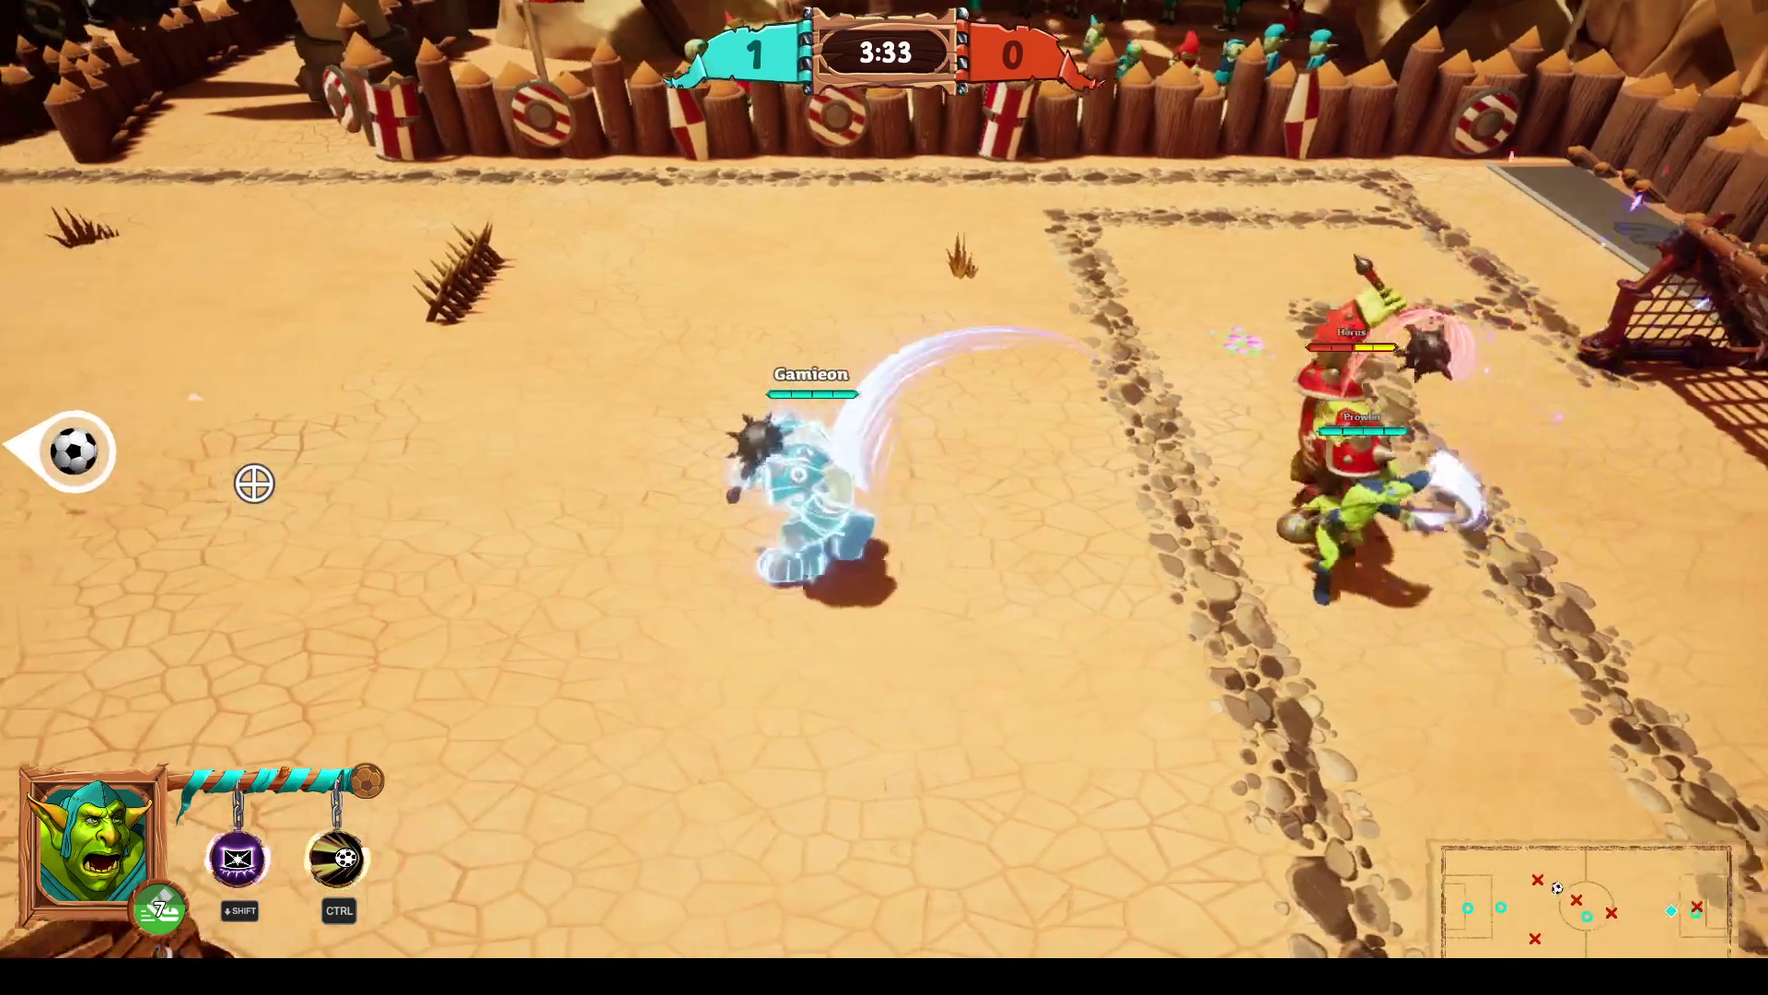
key(a)
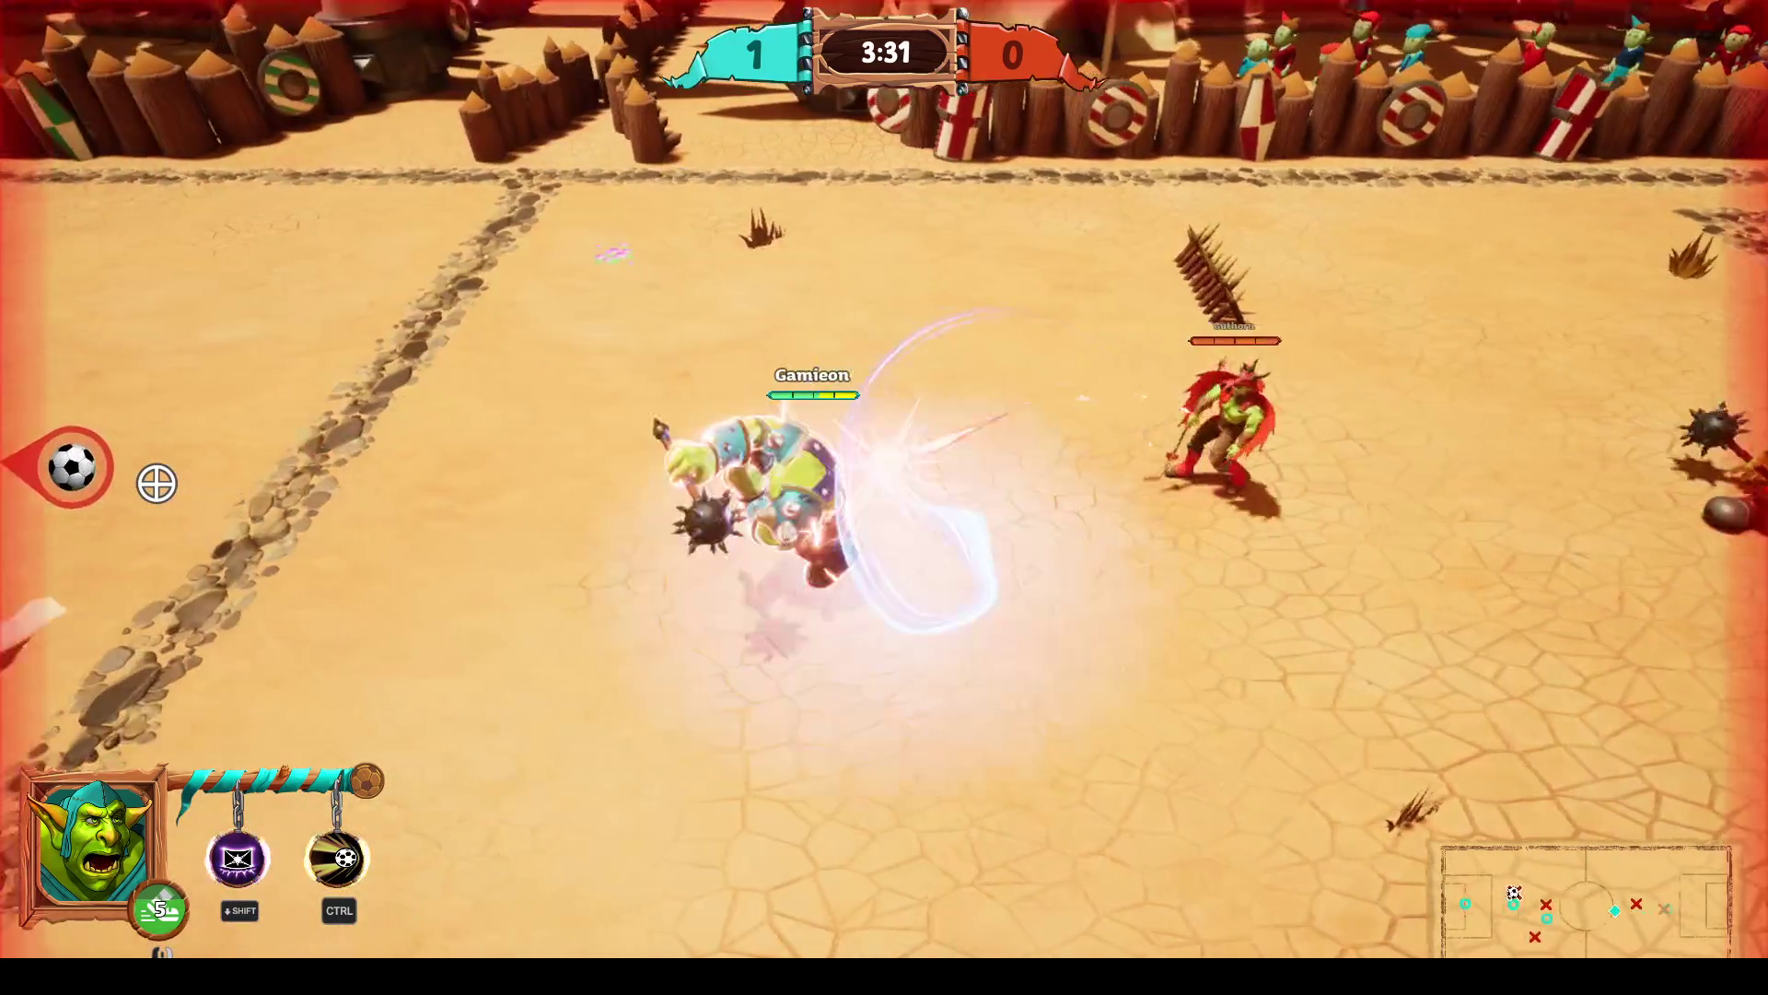
key(a)
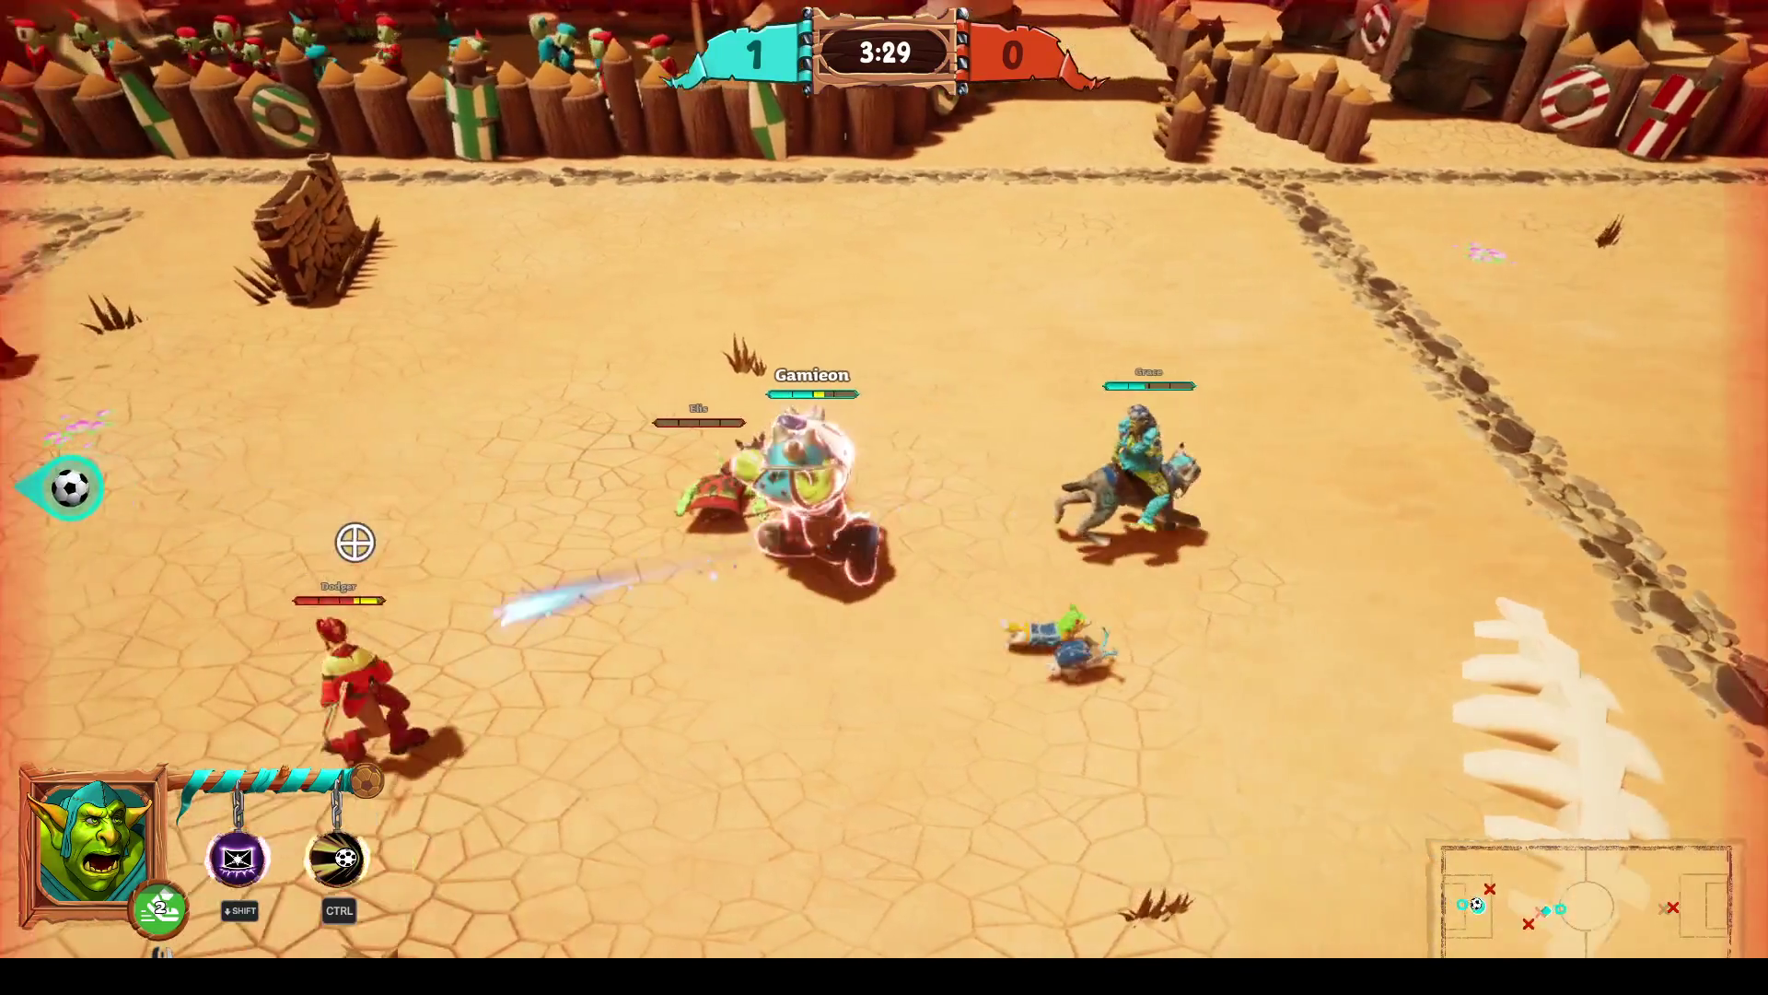
click(894, 739)
click(1610, 639)
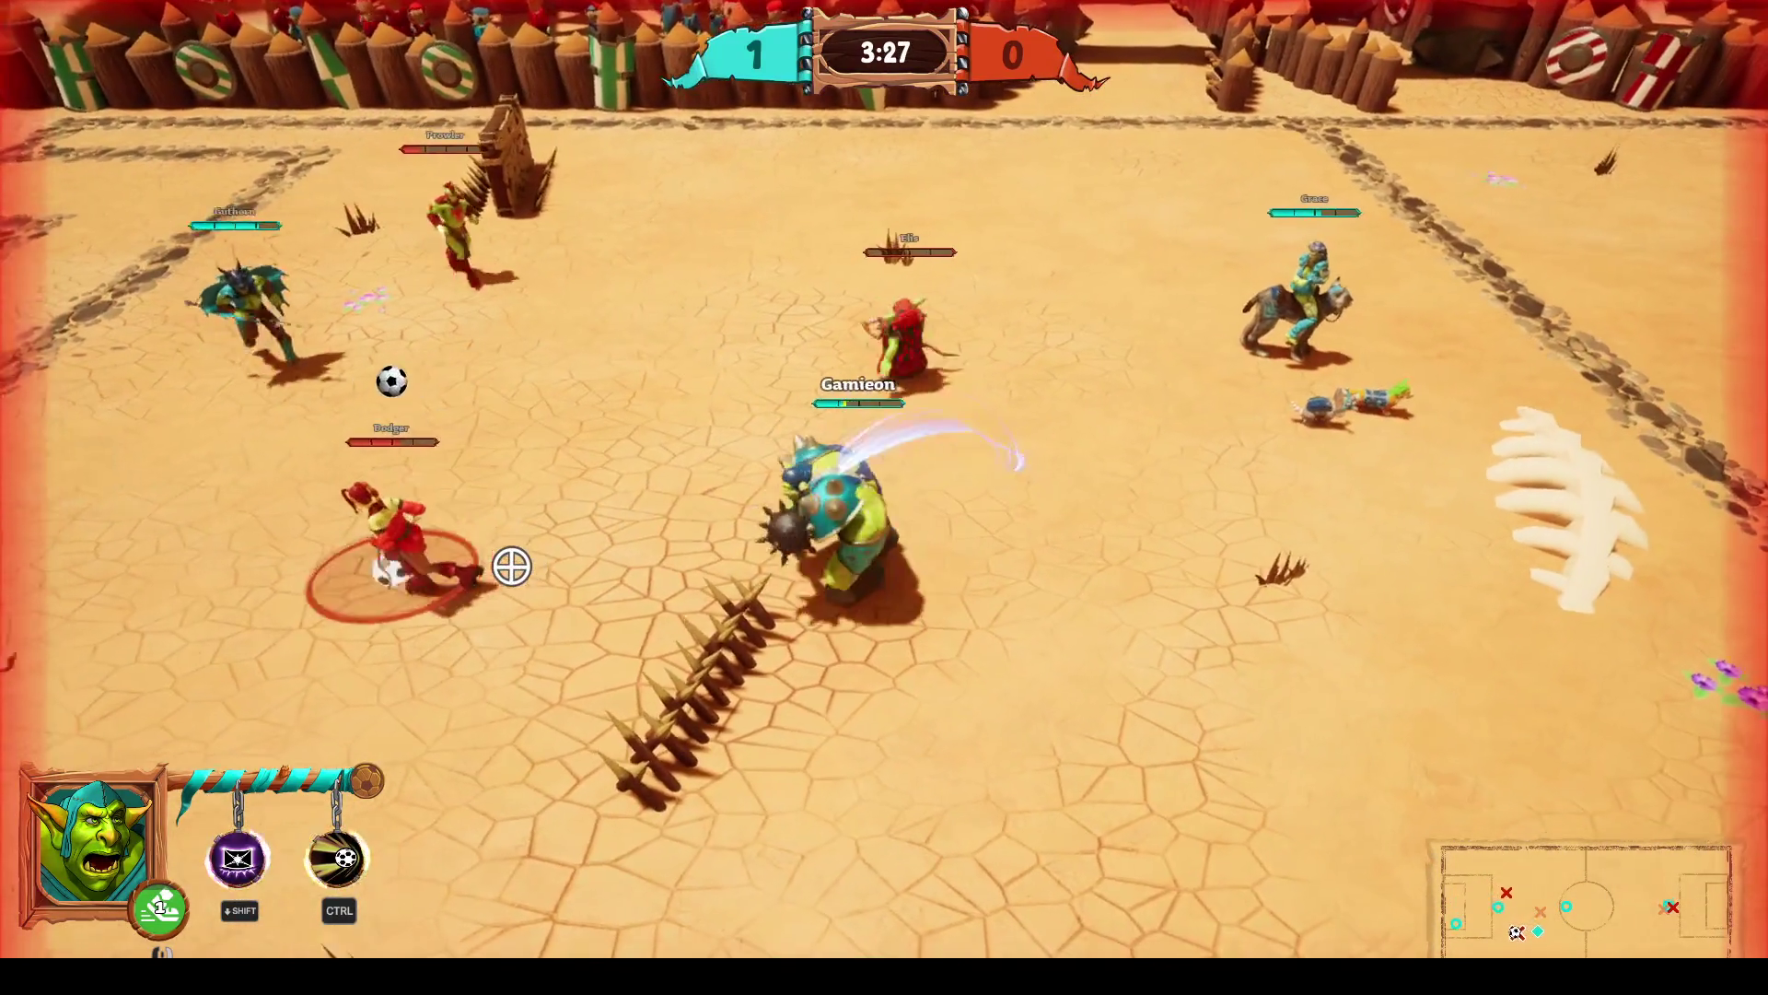
key(a)
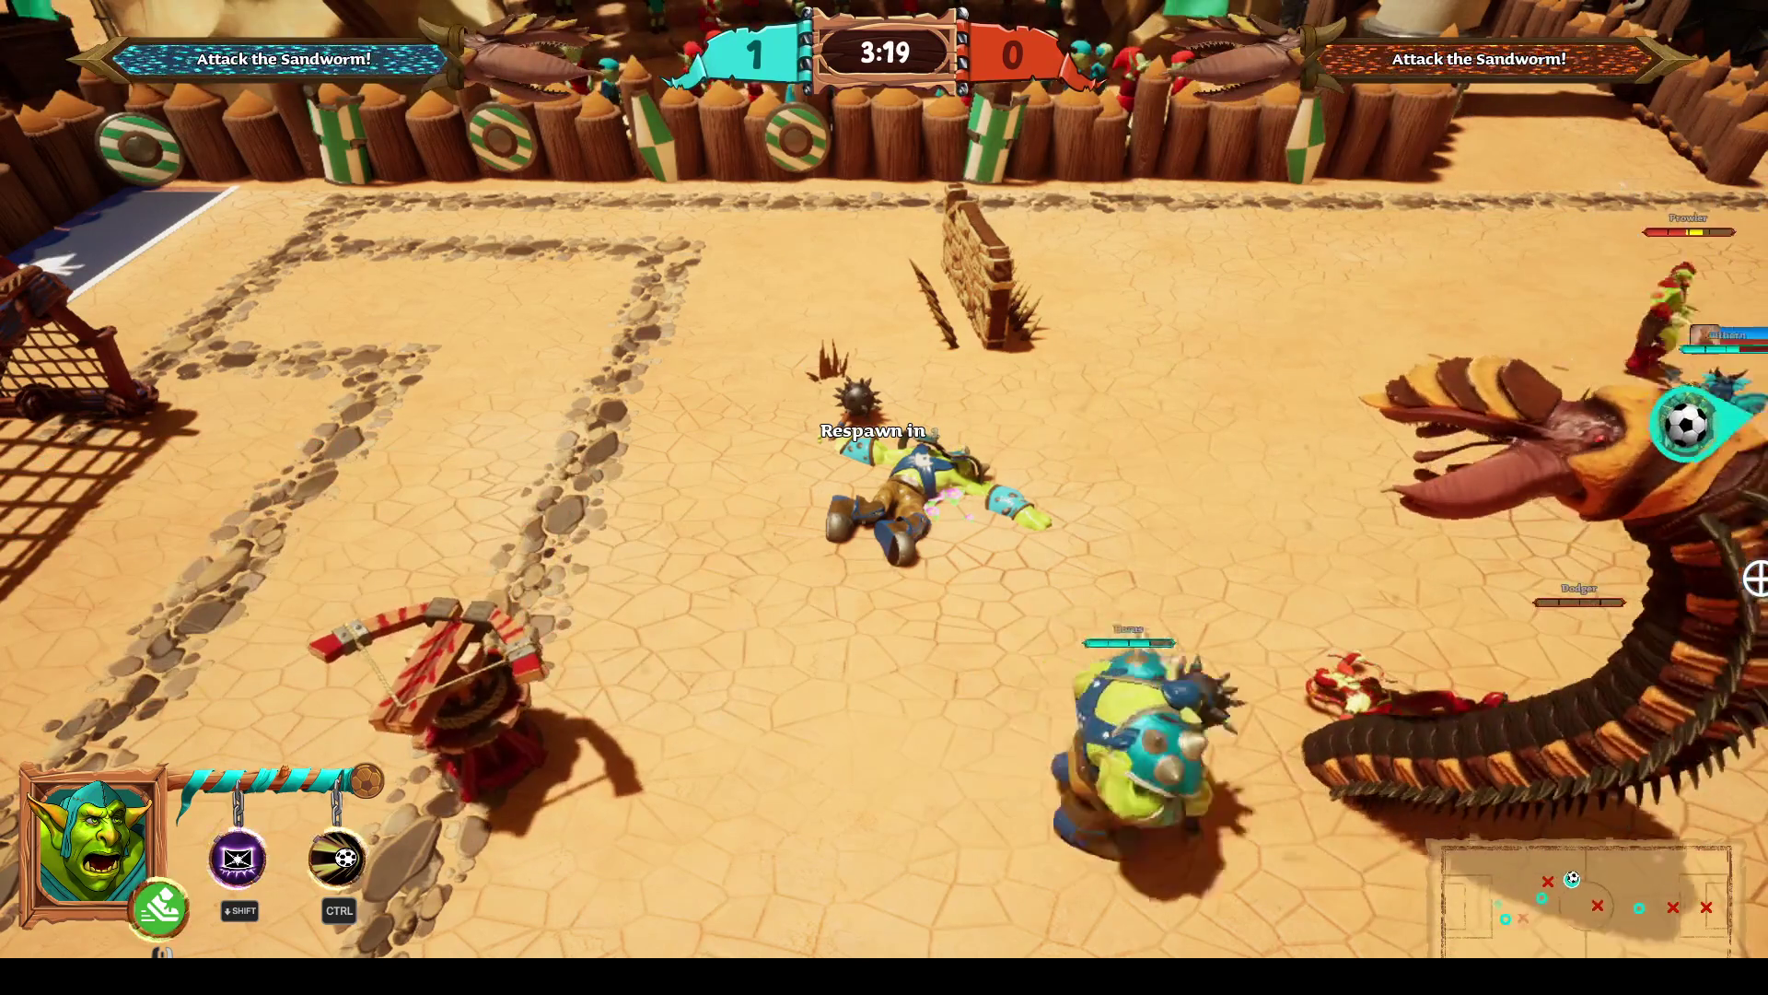
Knock down Prowler, then sprint through the red players to free the ball to Grace.
key(d)
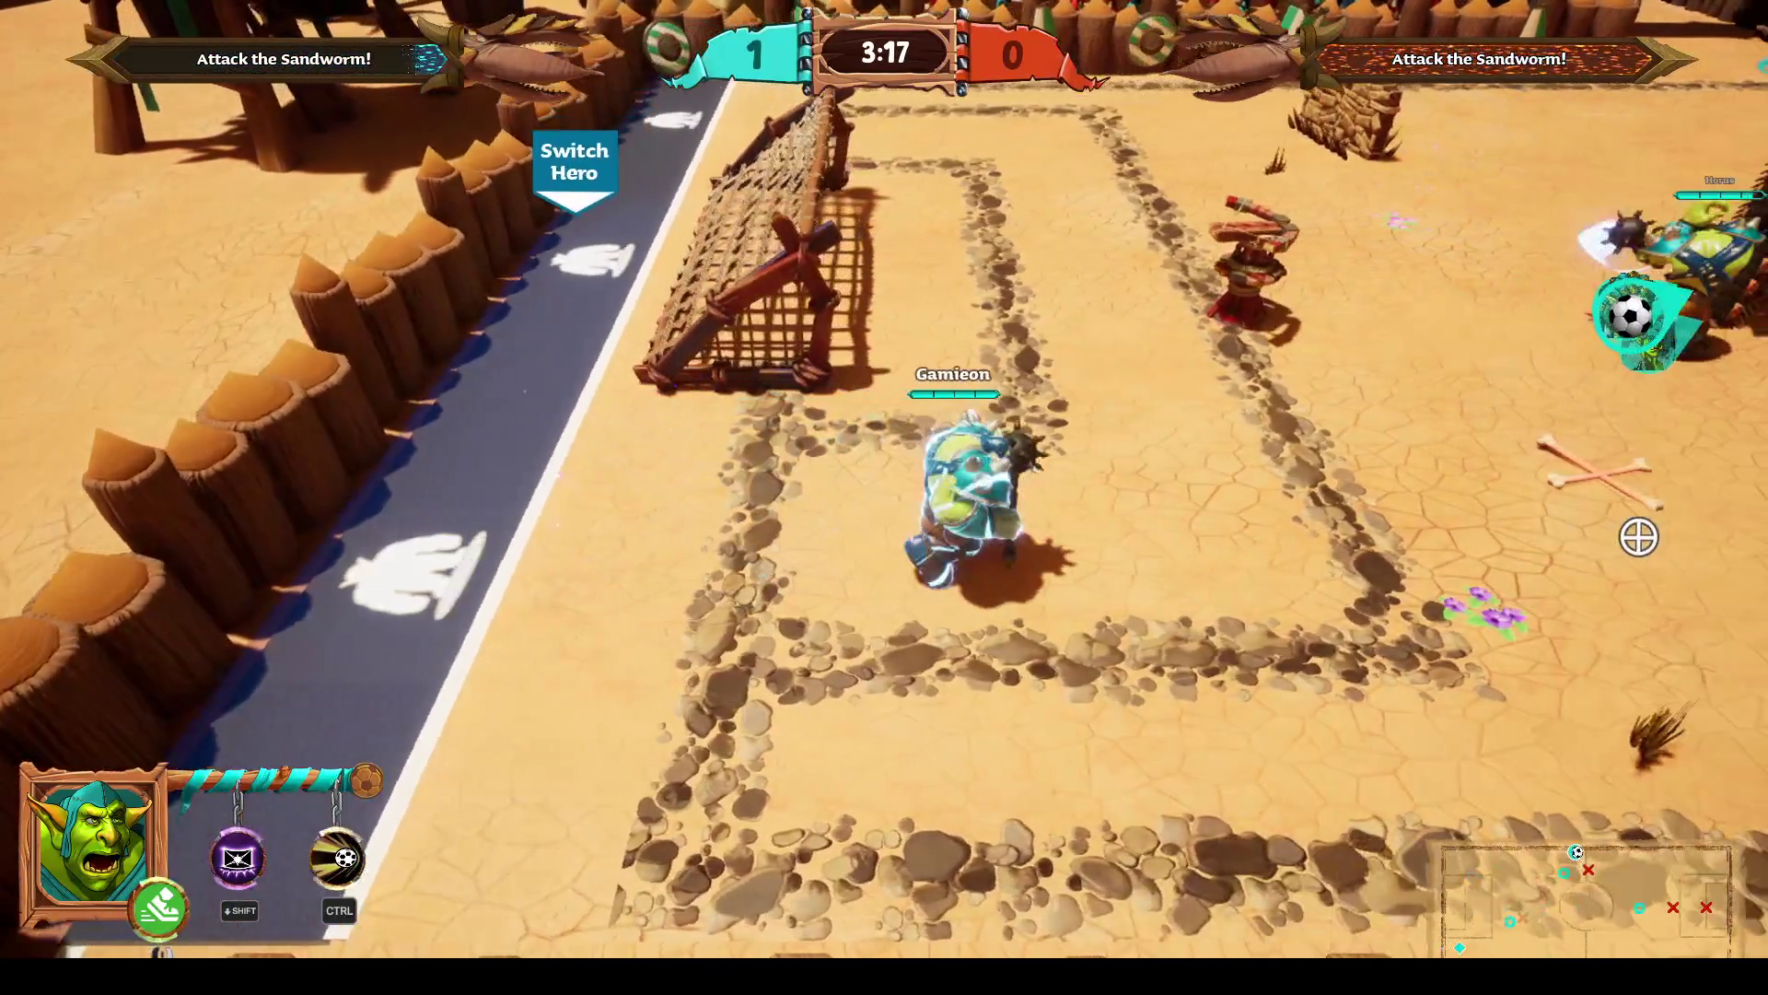
key(d)
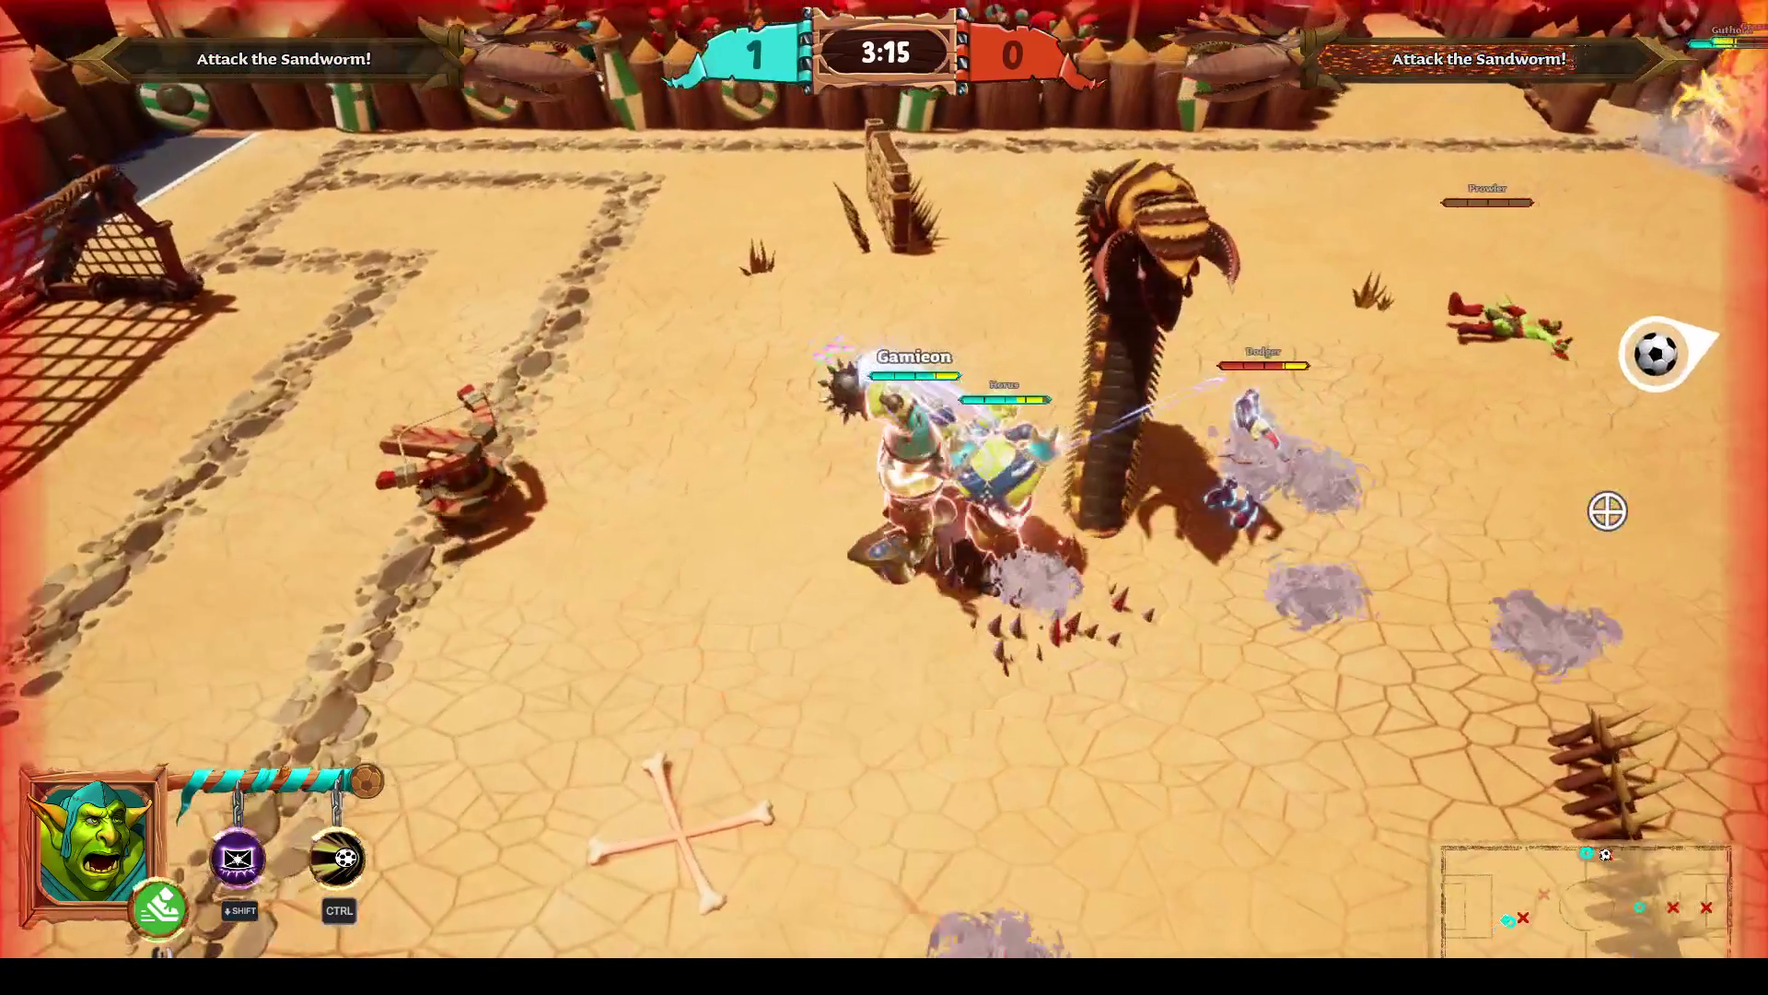
key(d)
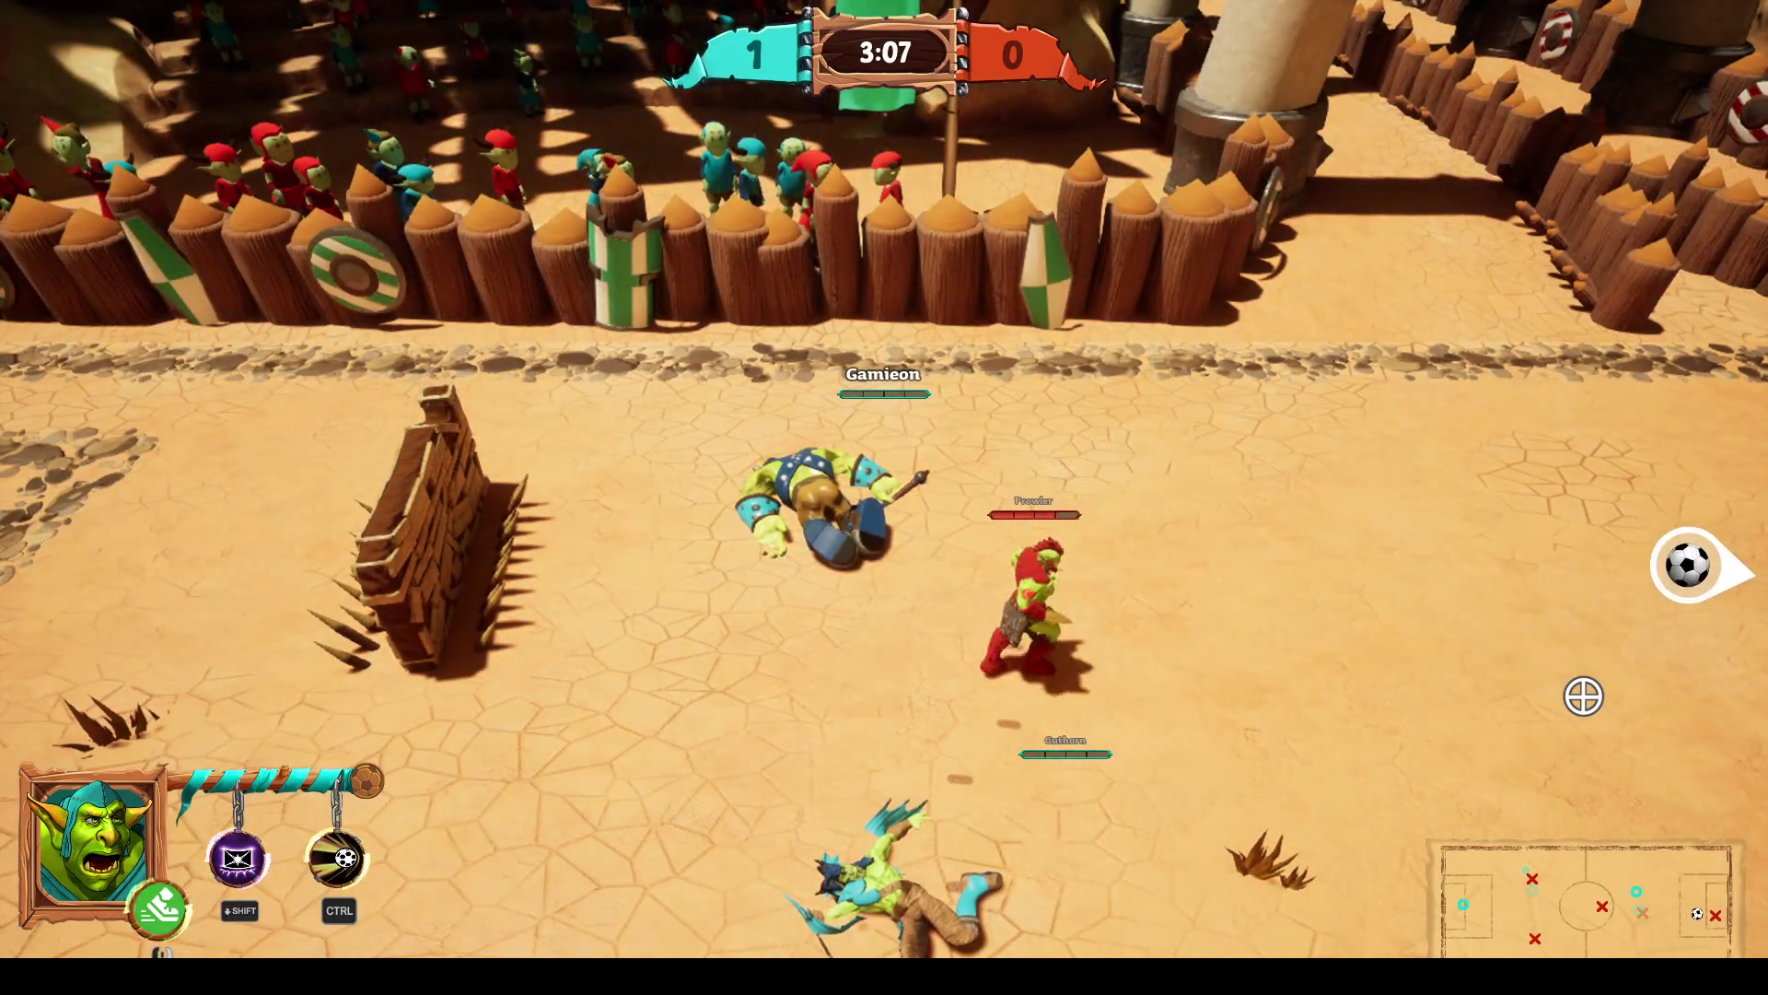
click(1594, 689)
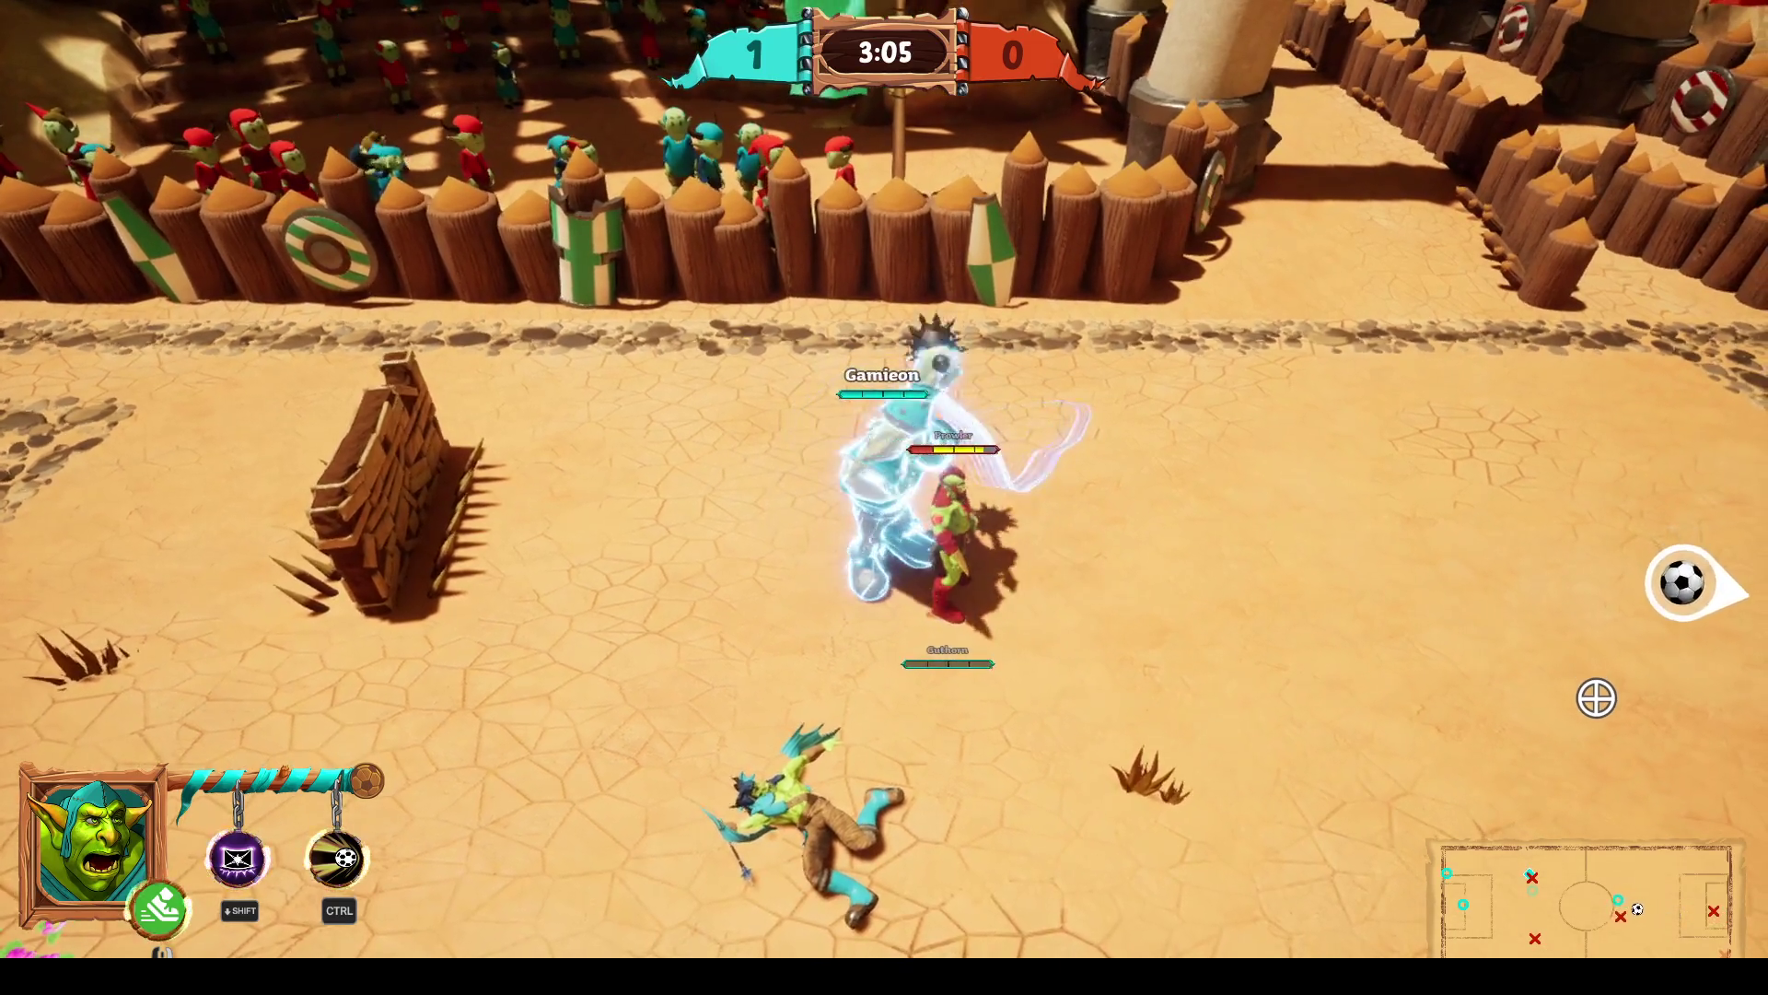
key(d)
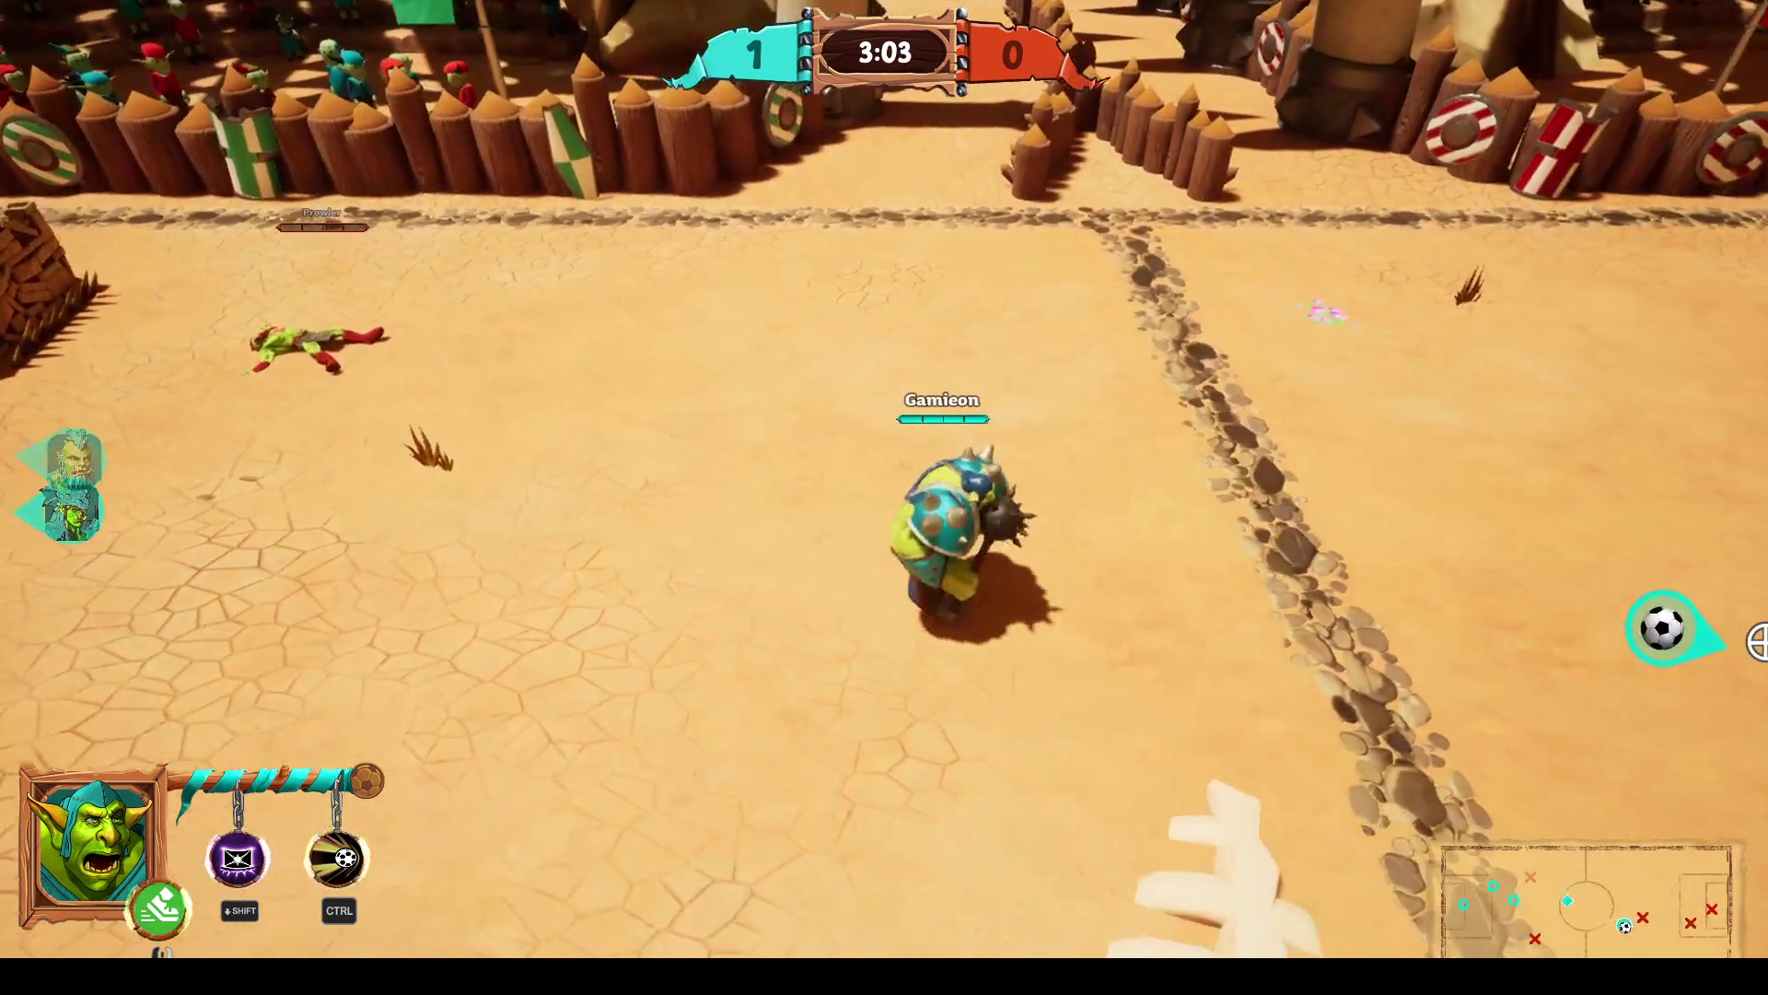
key(d)
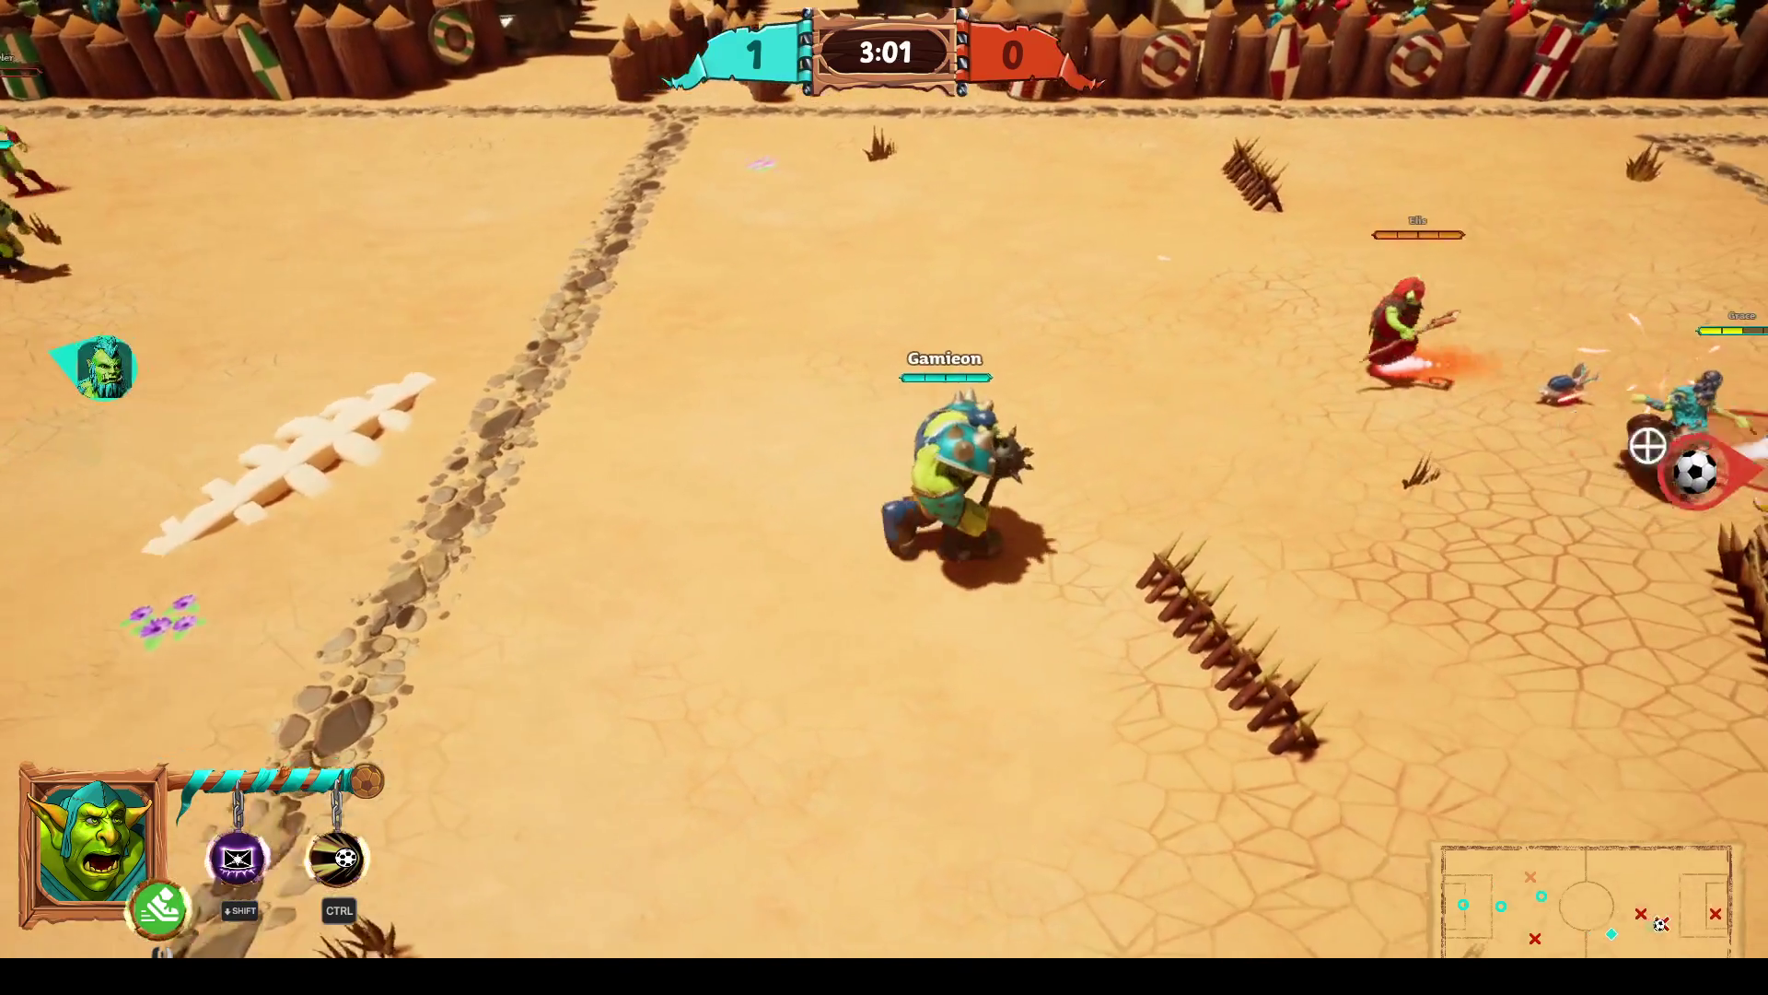
key(d)
key(space)
click(375, 585)
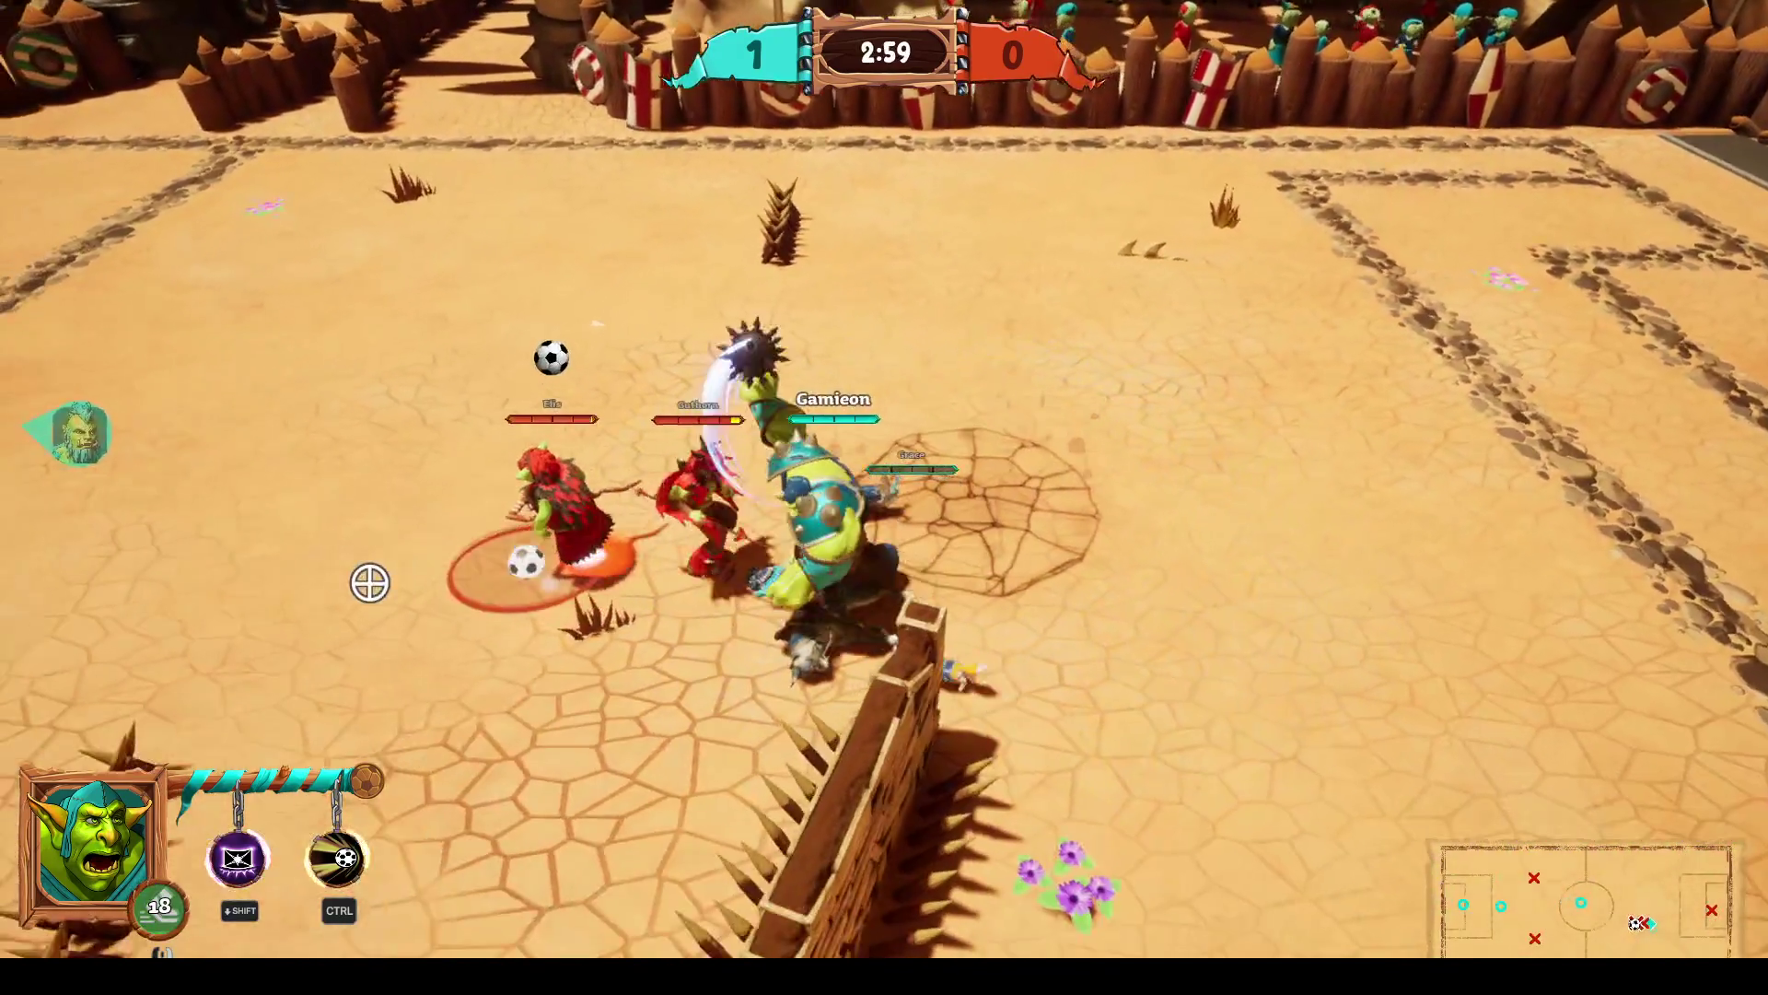
click(310, 532)
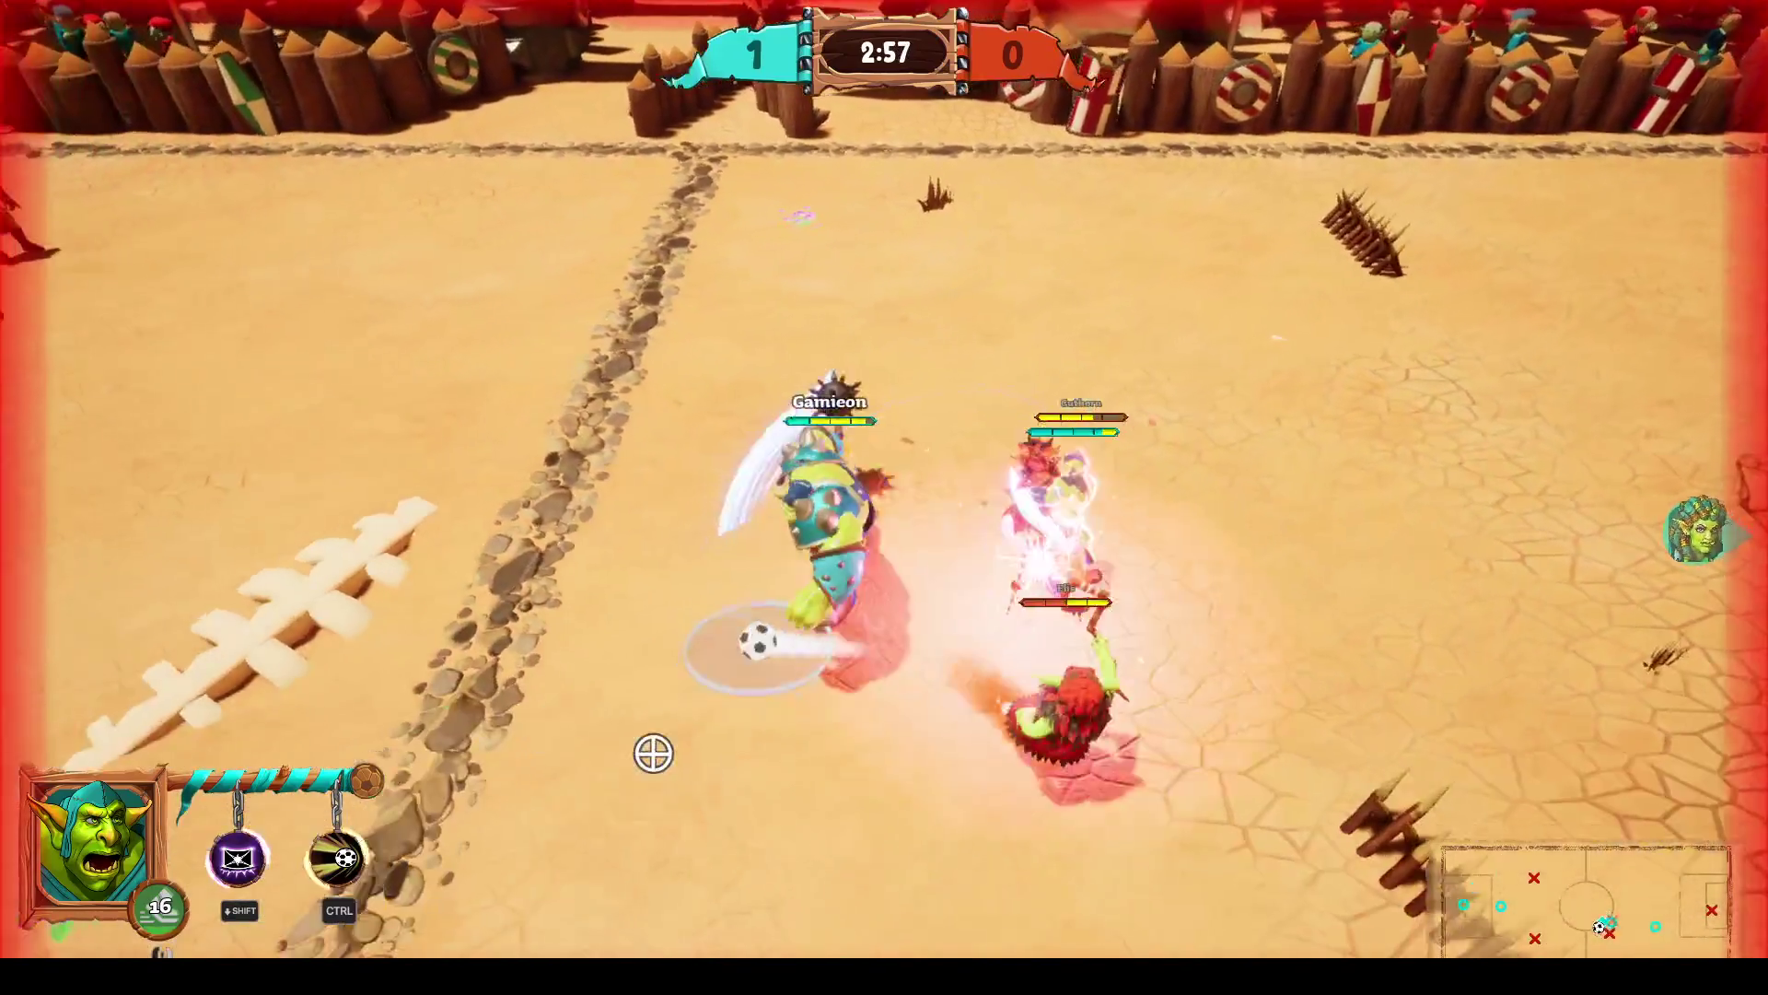
click(1634, 347)
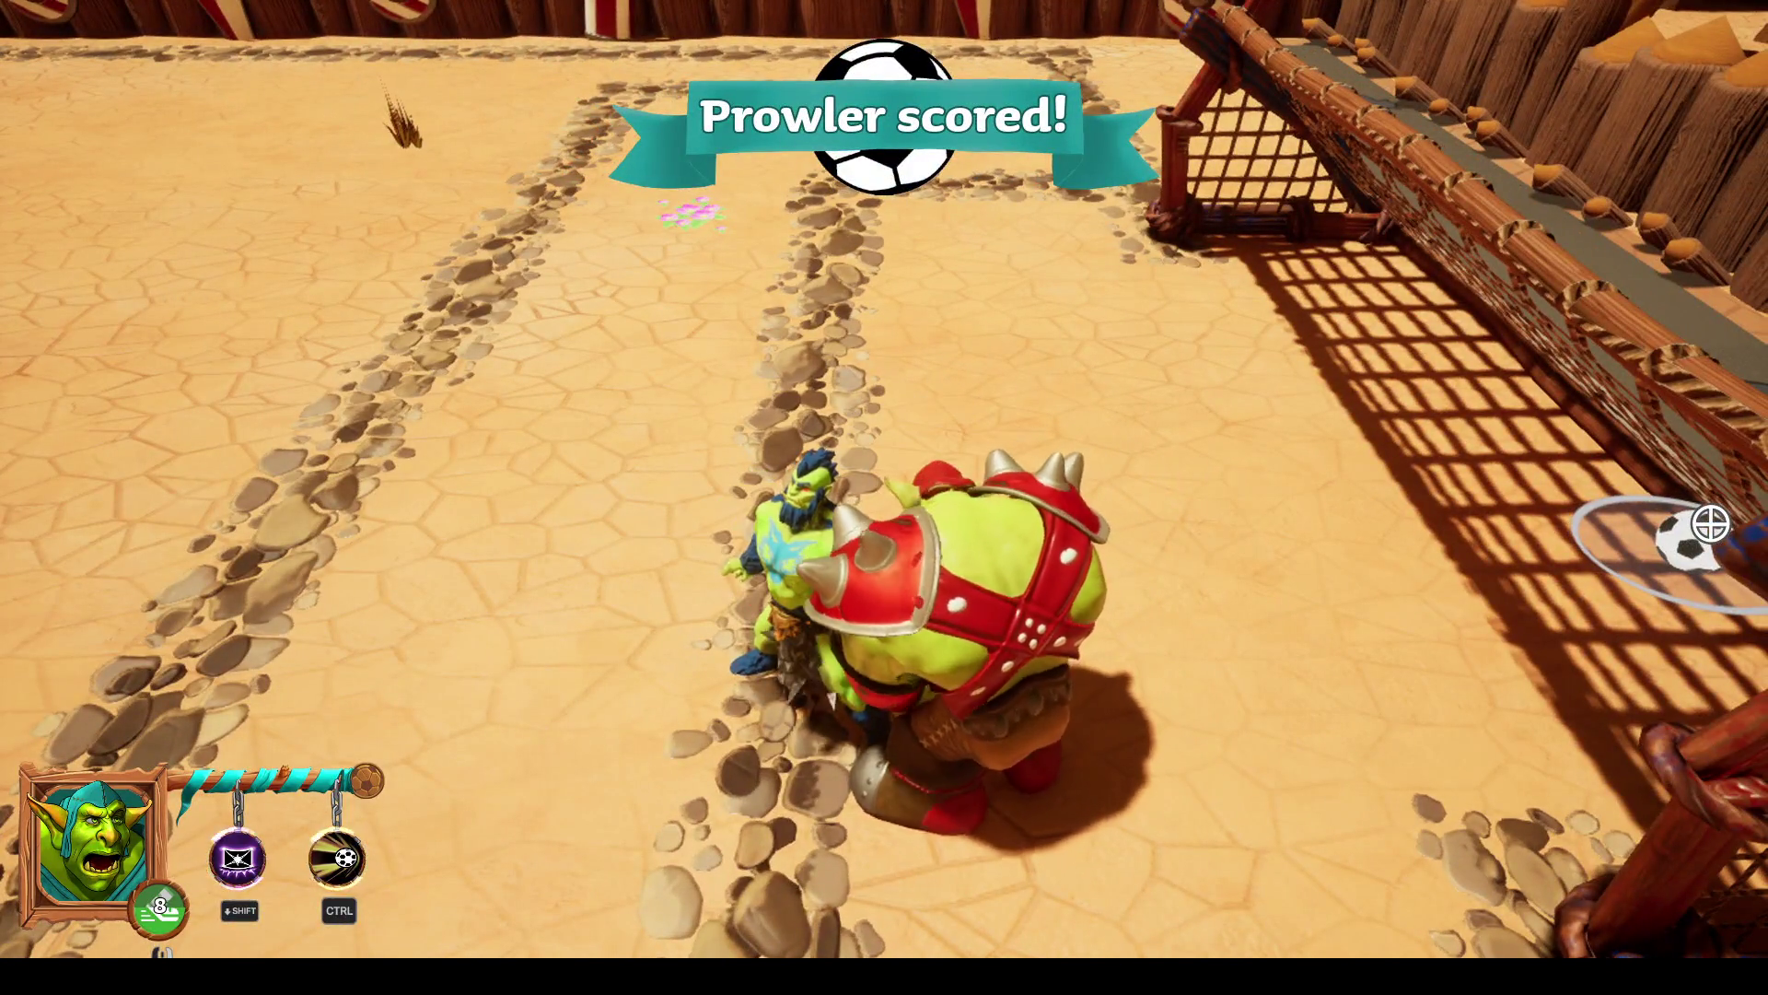
Check the scoreboard, then grab the ball at the top wall and carry it left.
key(Tab)
key(d)
key(d)
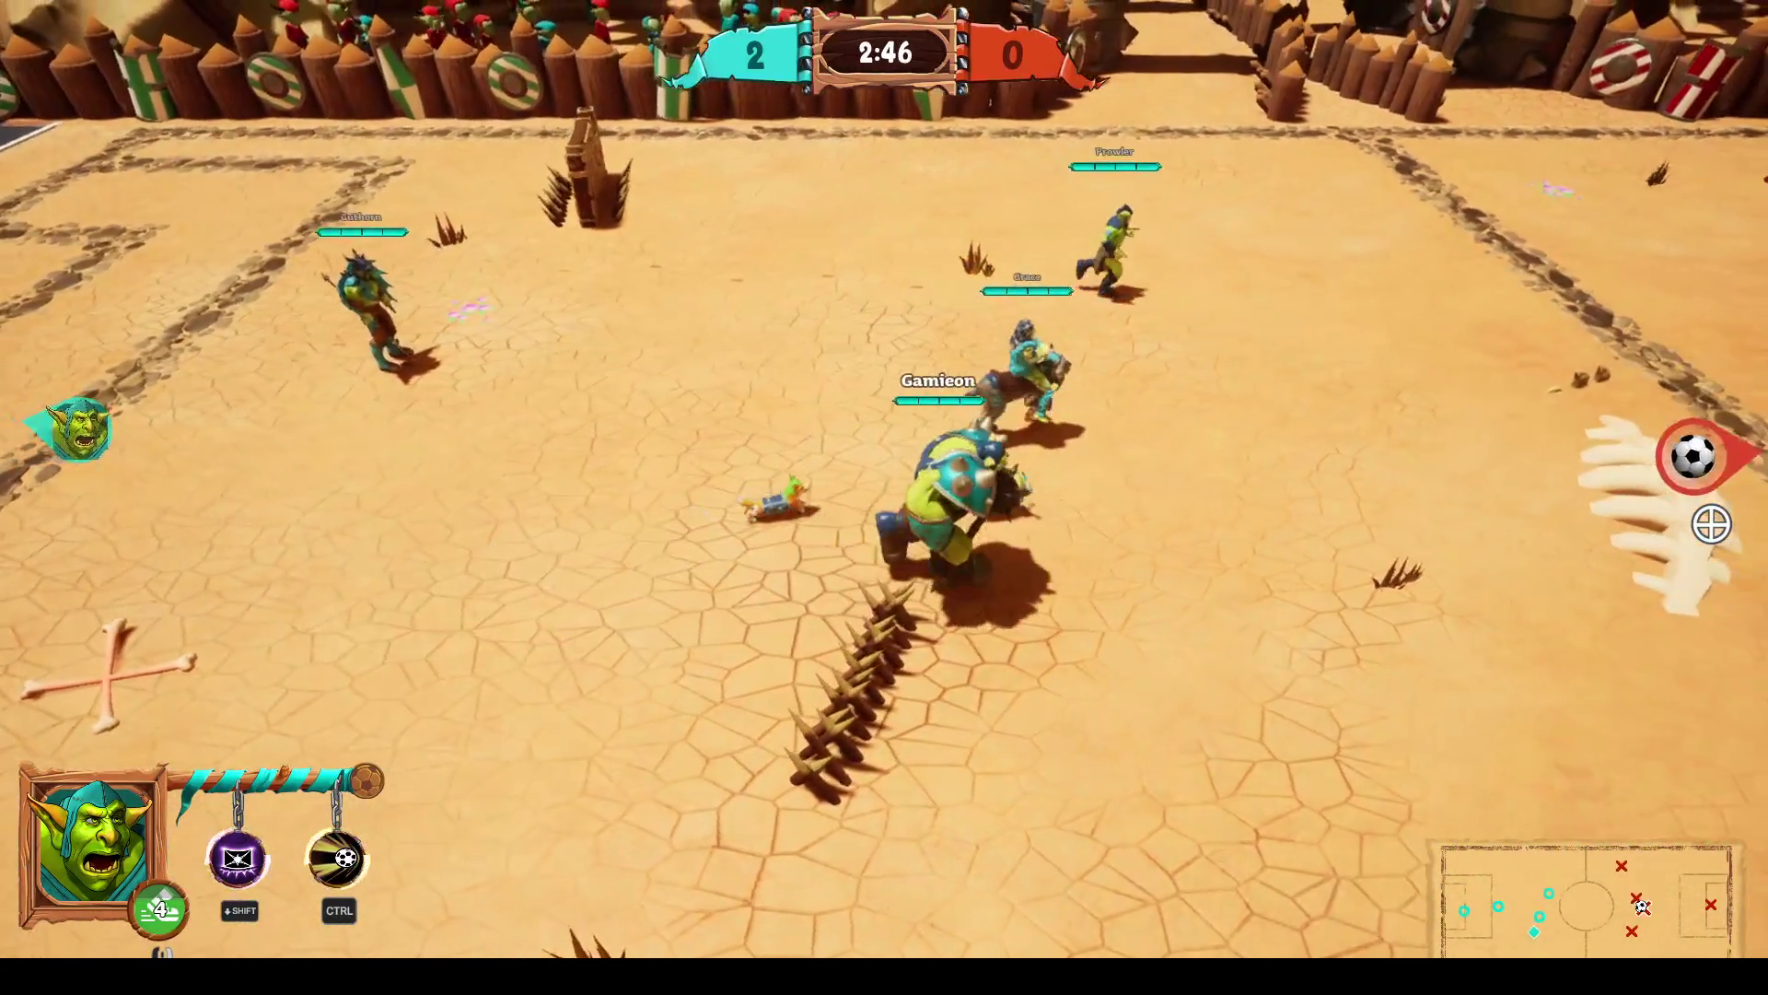
key(d)
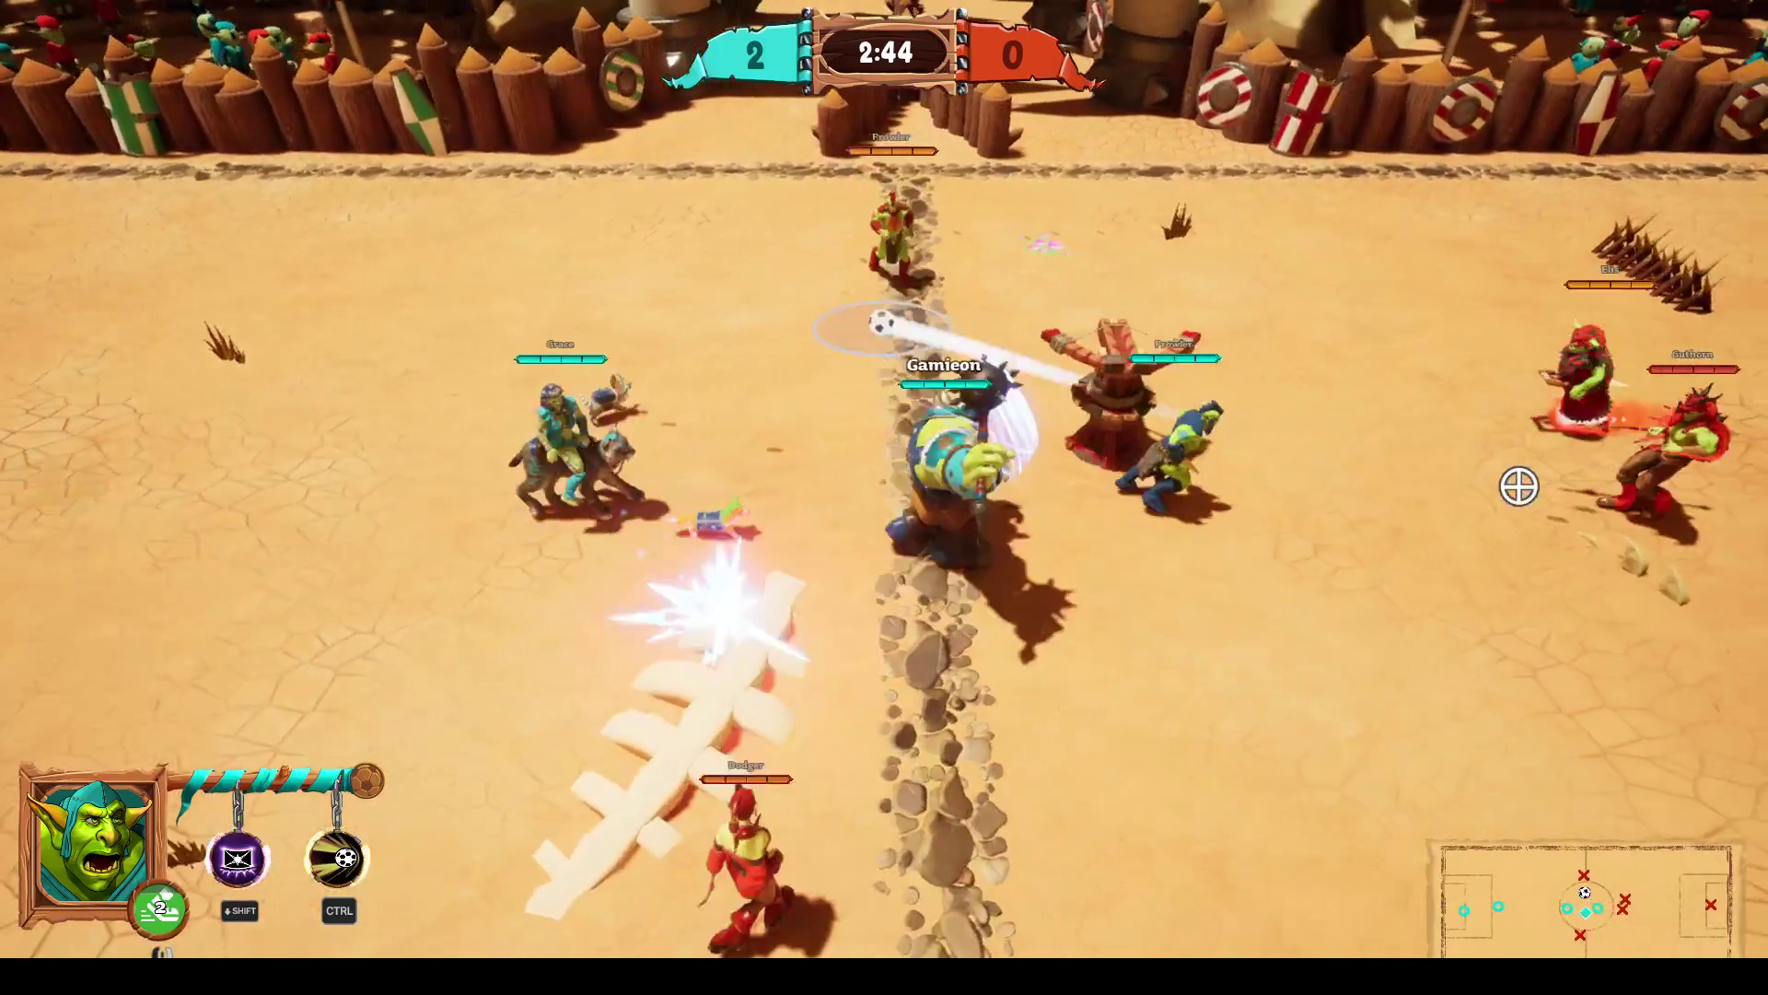
key(a)
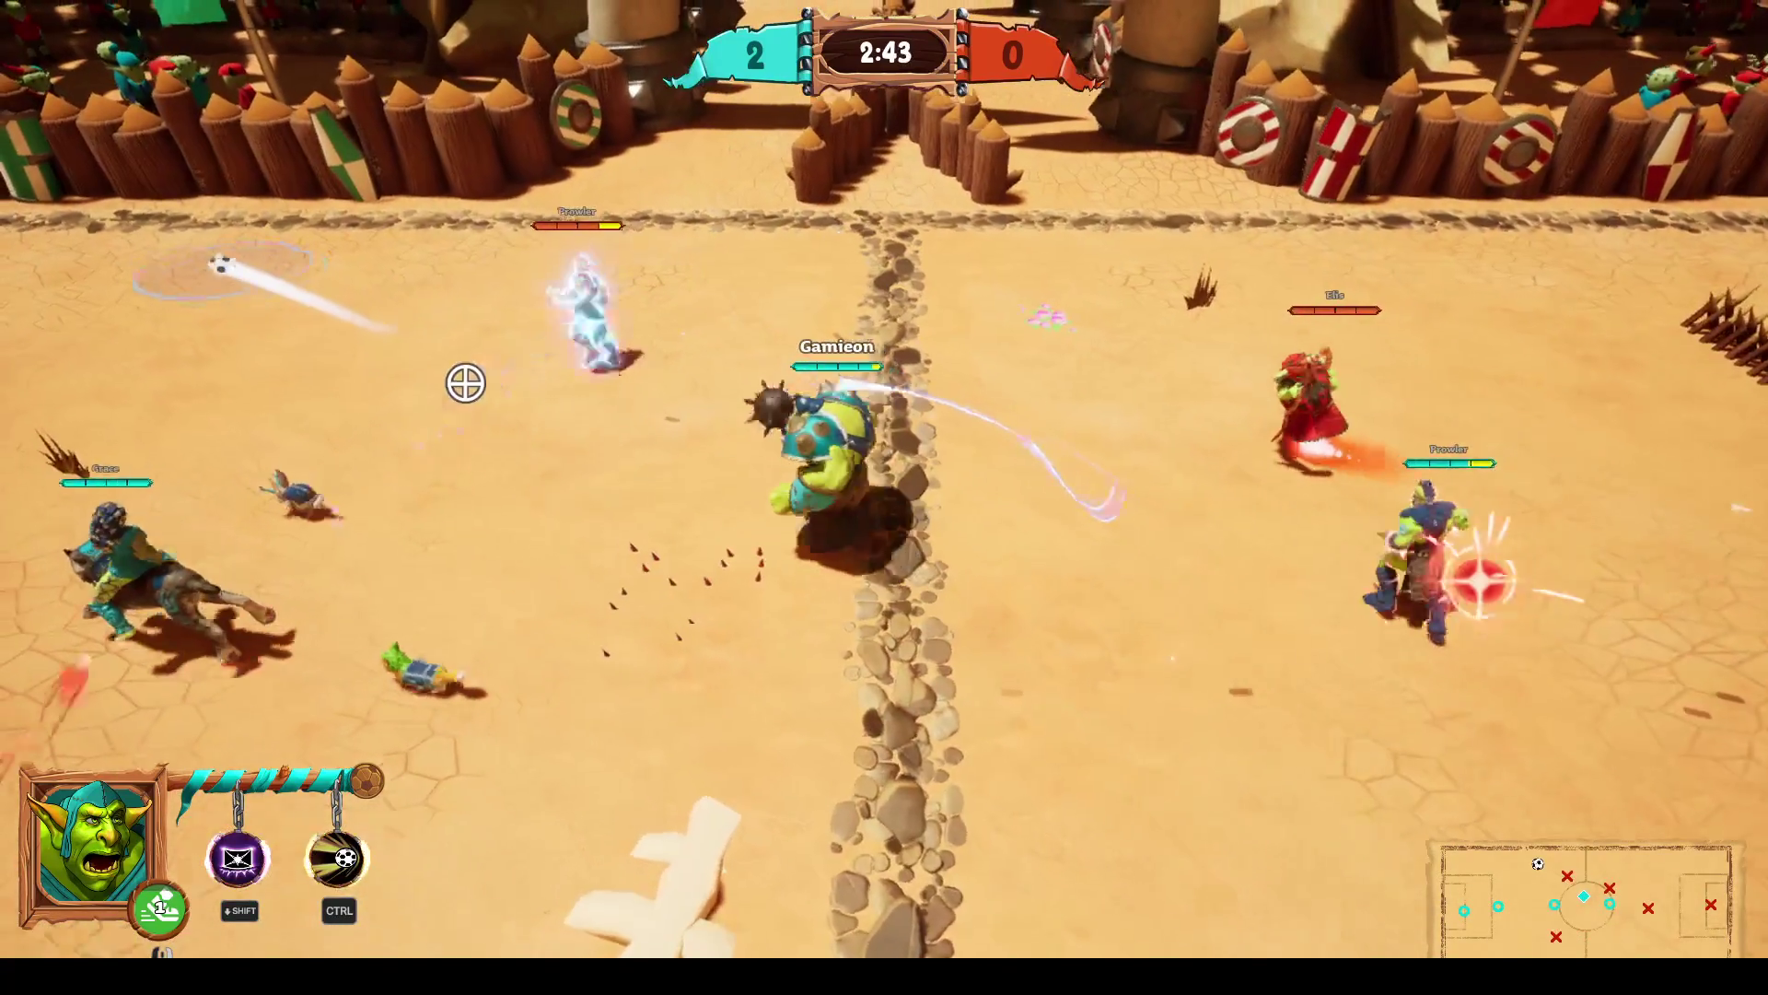
key(a)
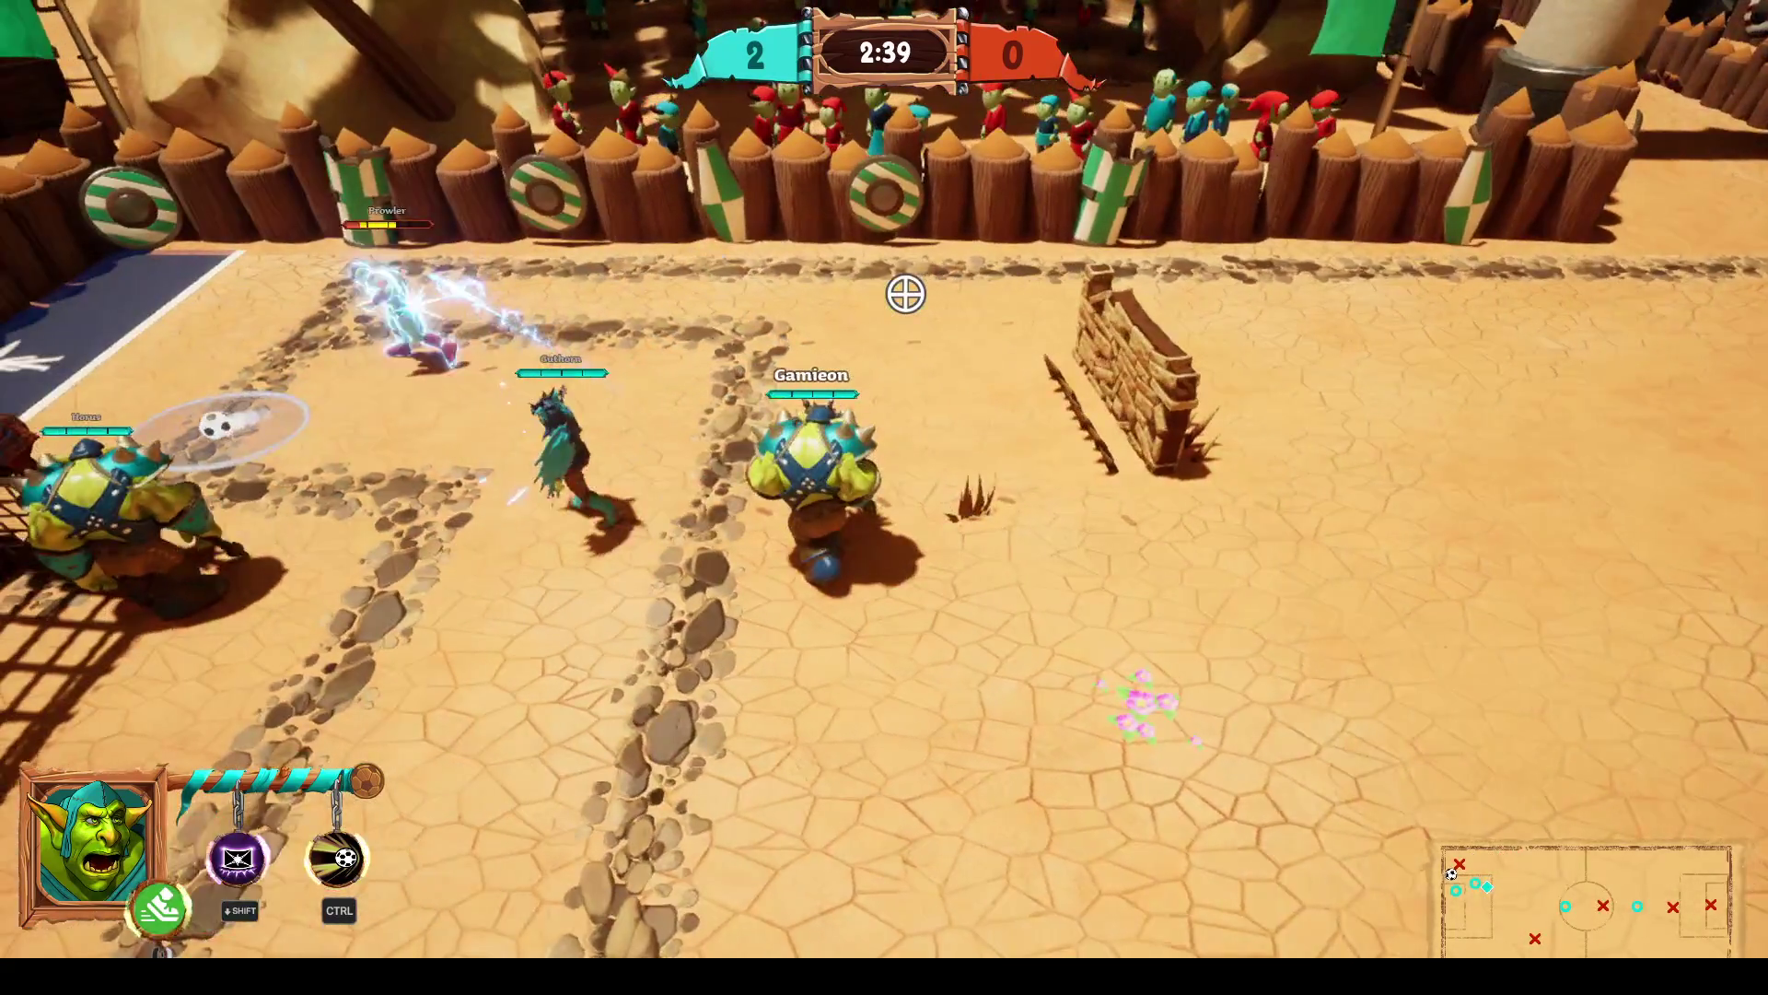
key(w)
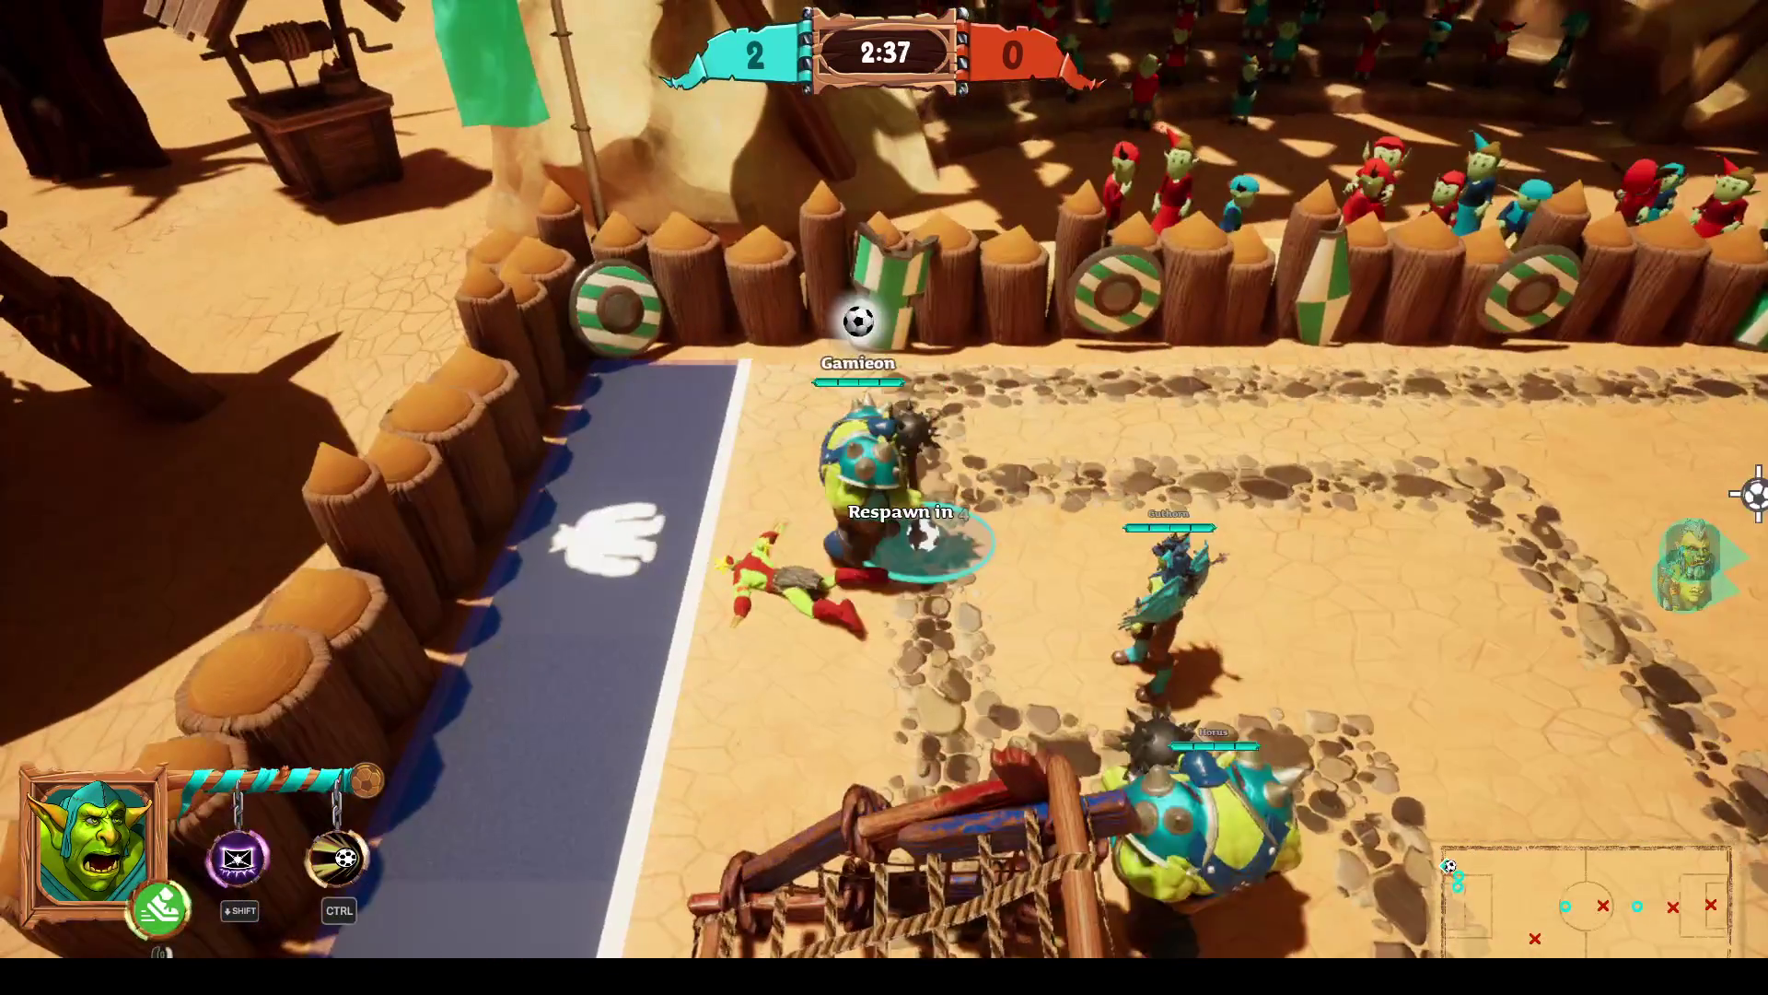
key(a)
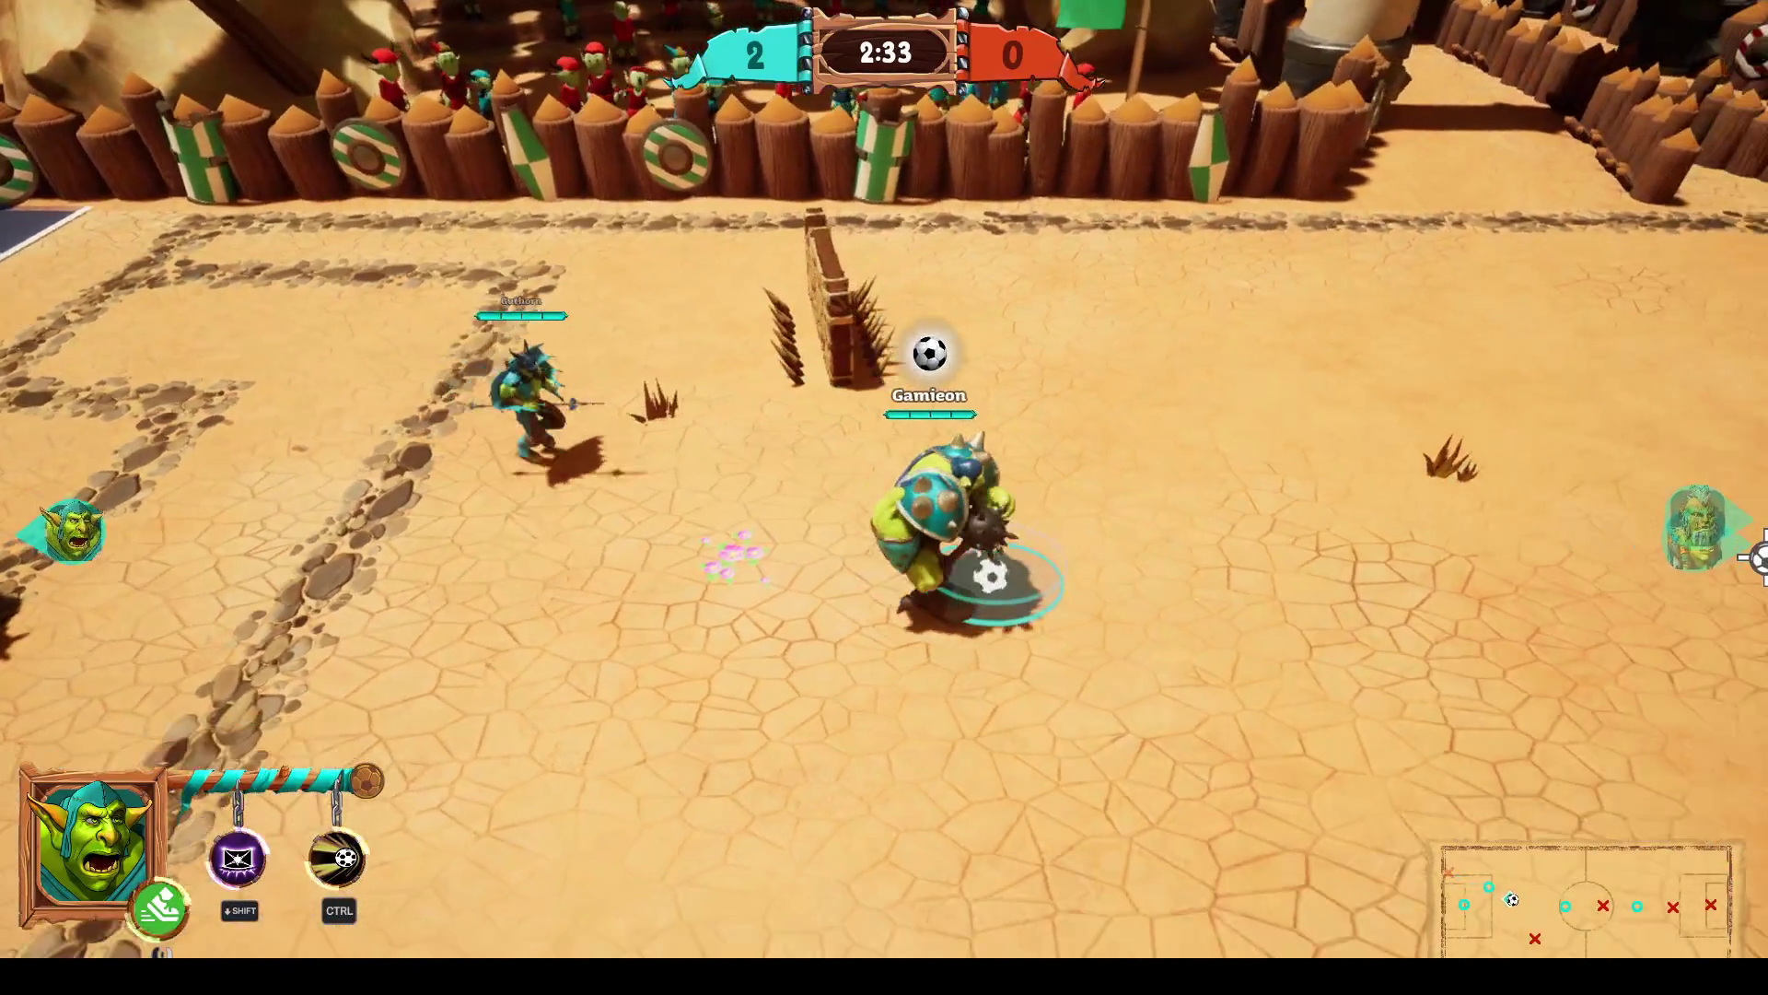
Dribble to midfield using the ball ability, pass to Prowler, then recover the loose ball.
key(d)
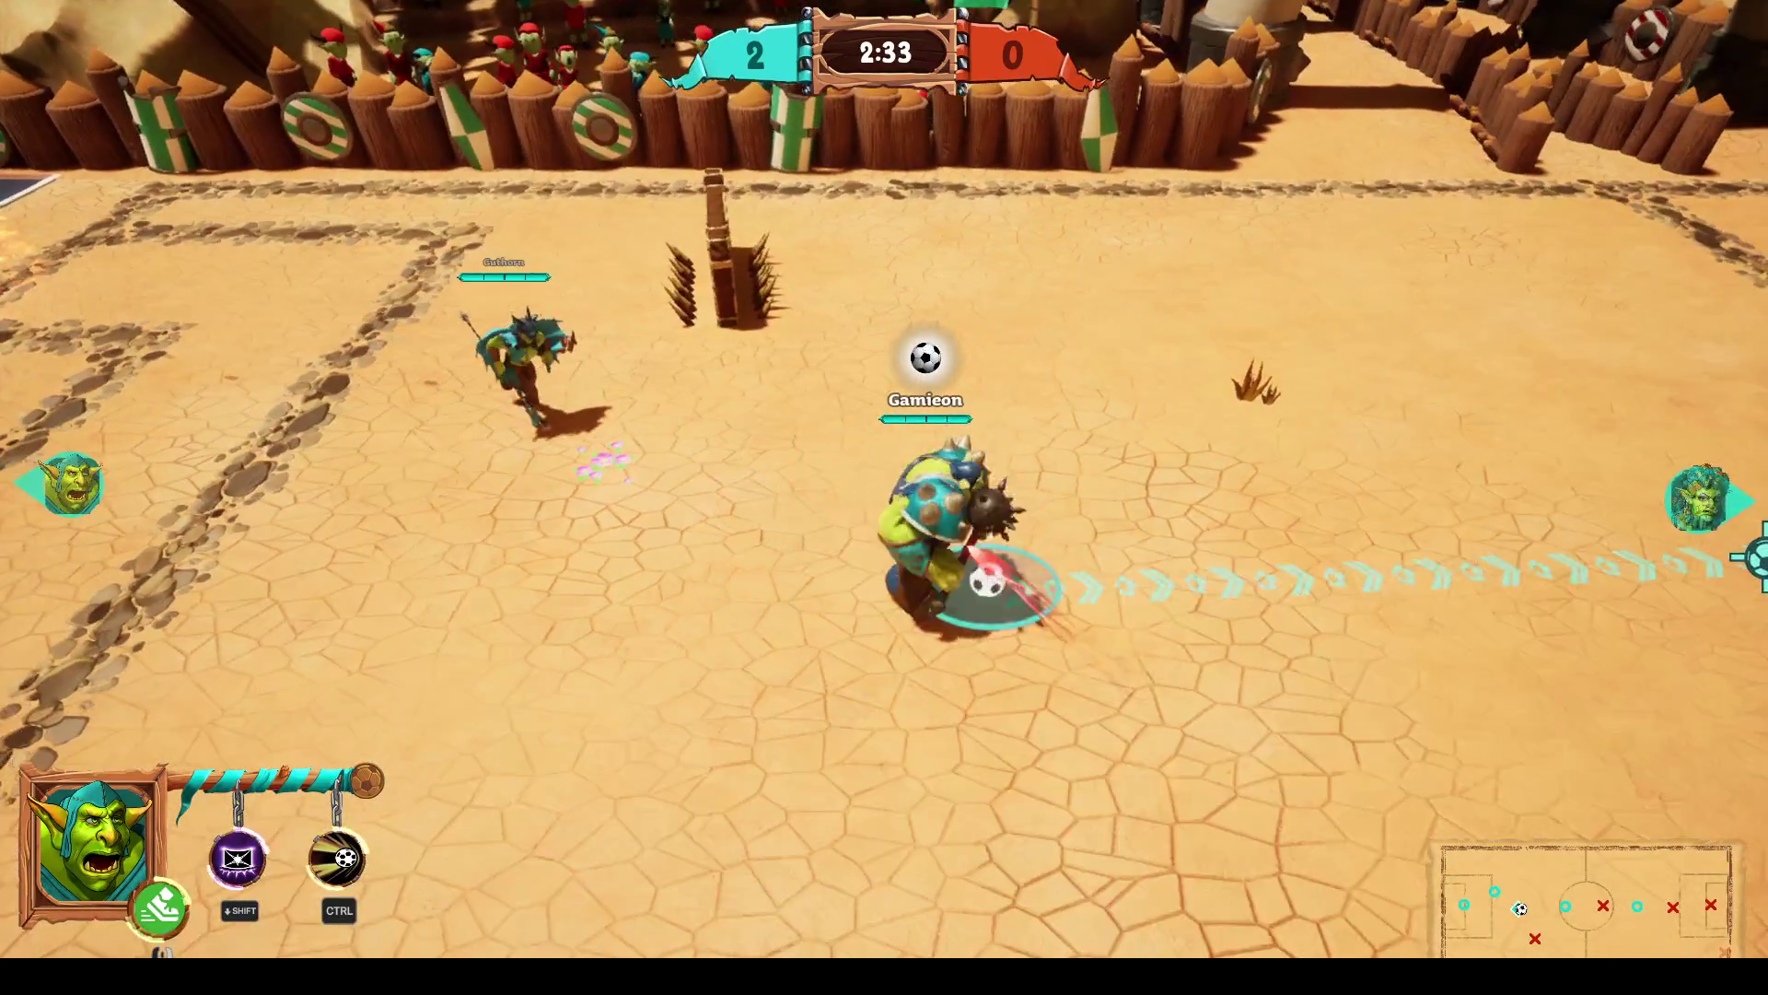
key(d)
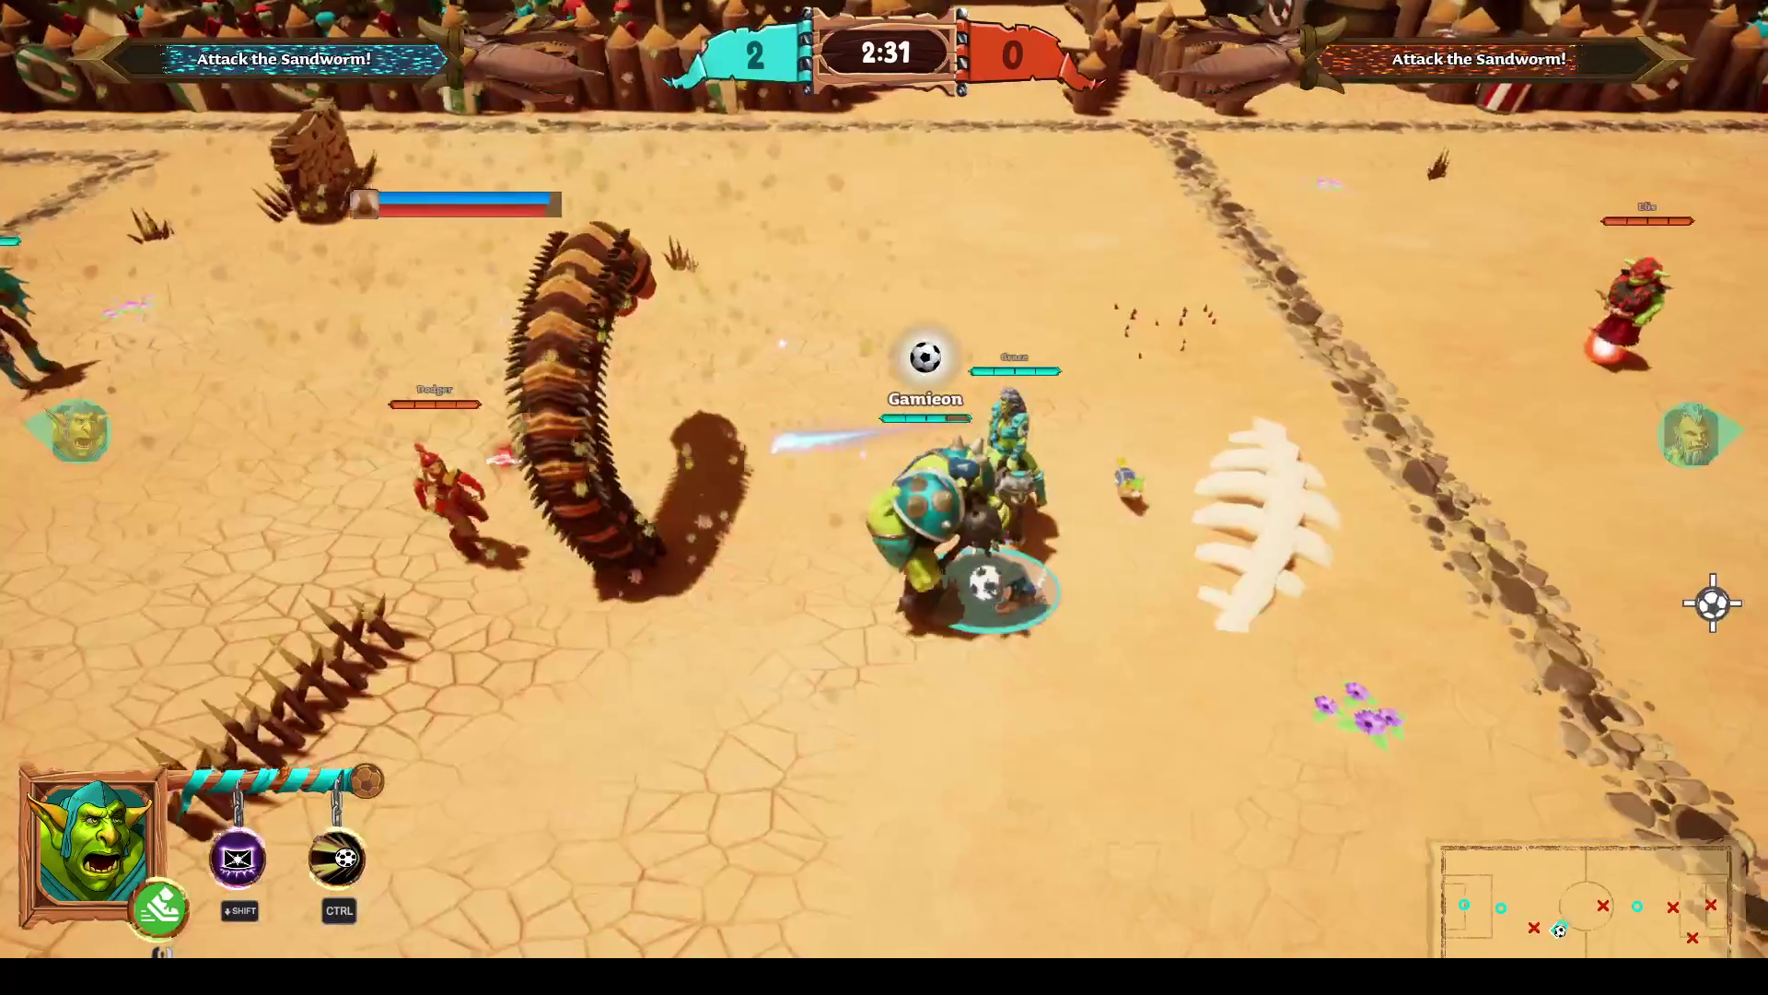
key(ctrl)
click(1754, 308)
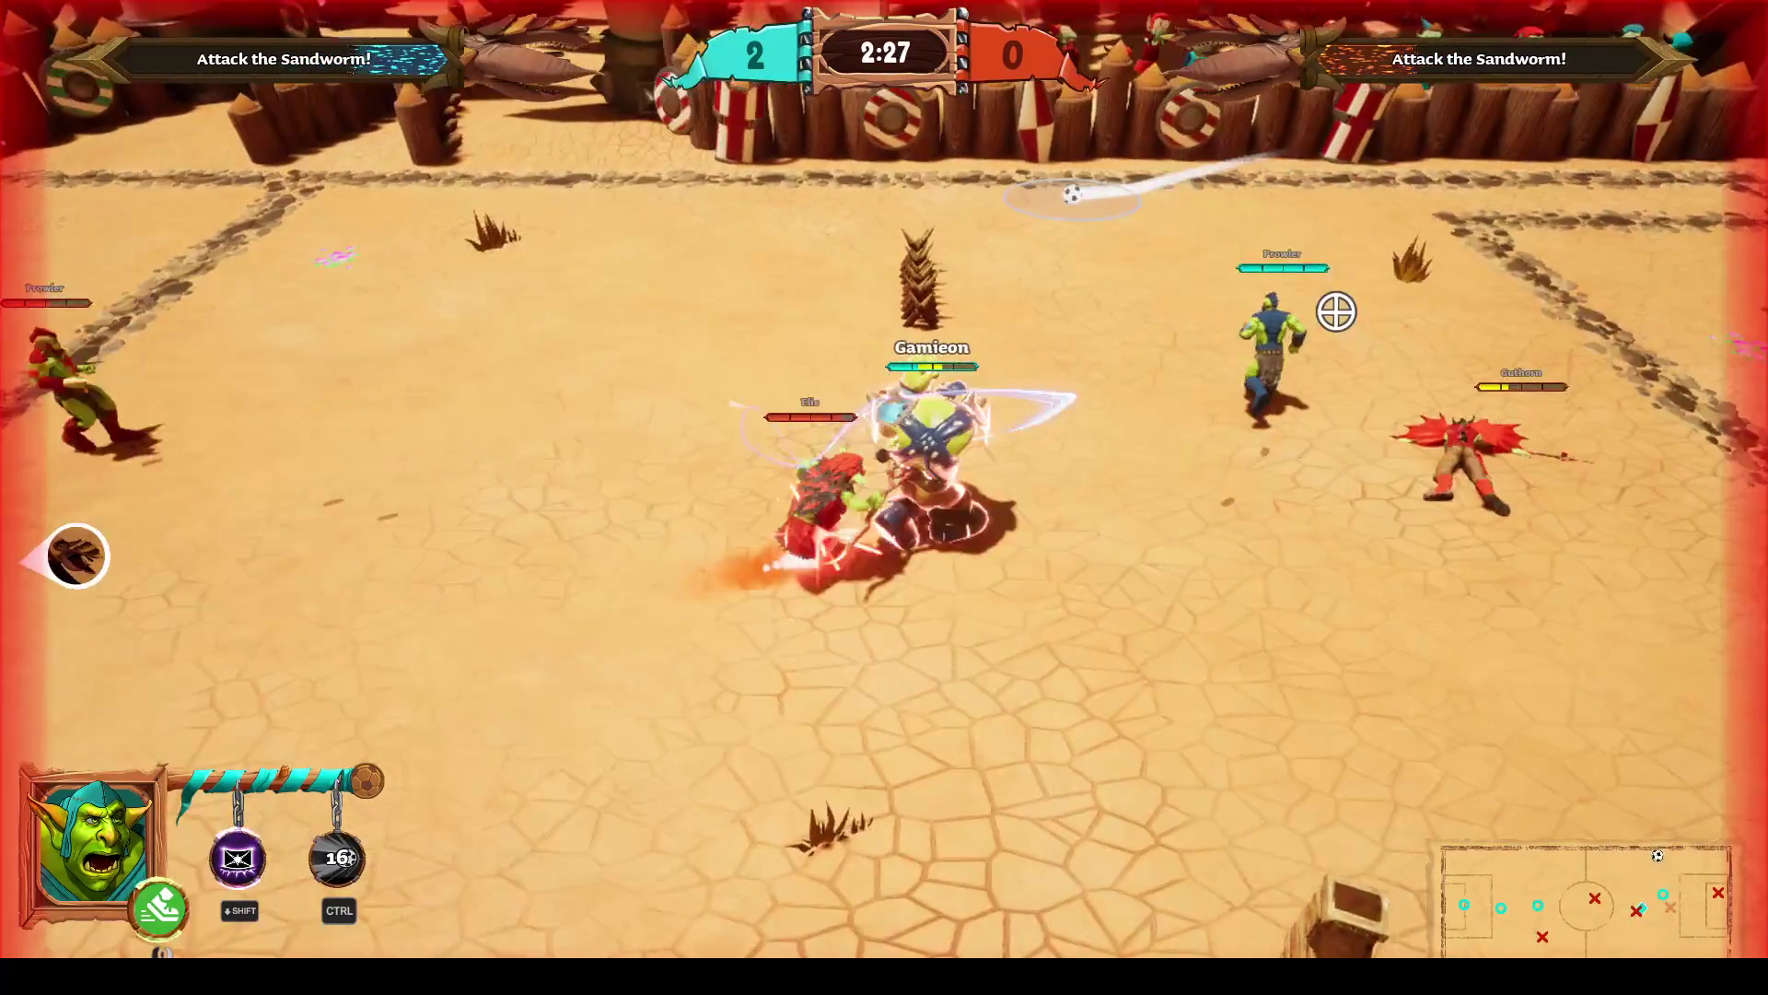
key(w)
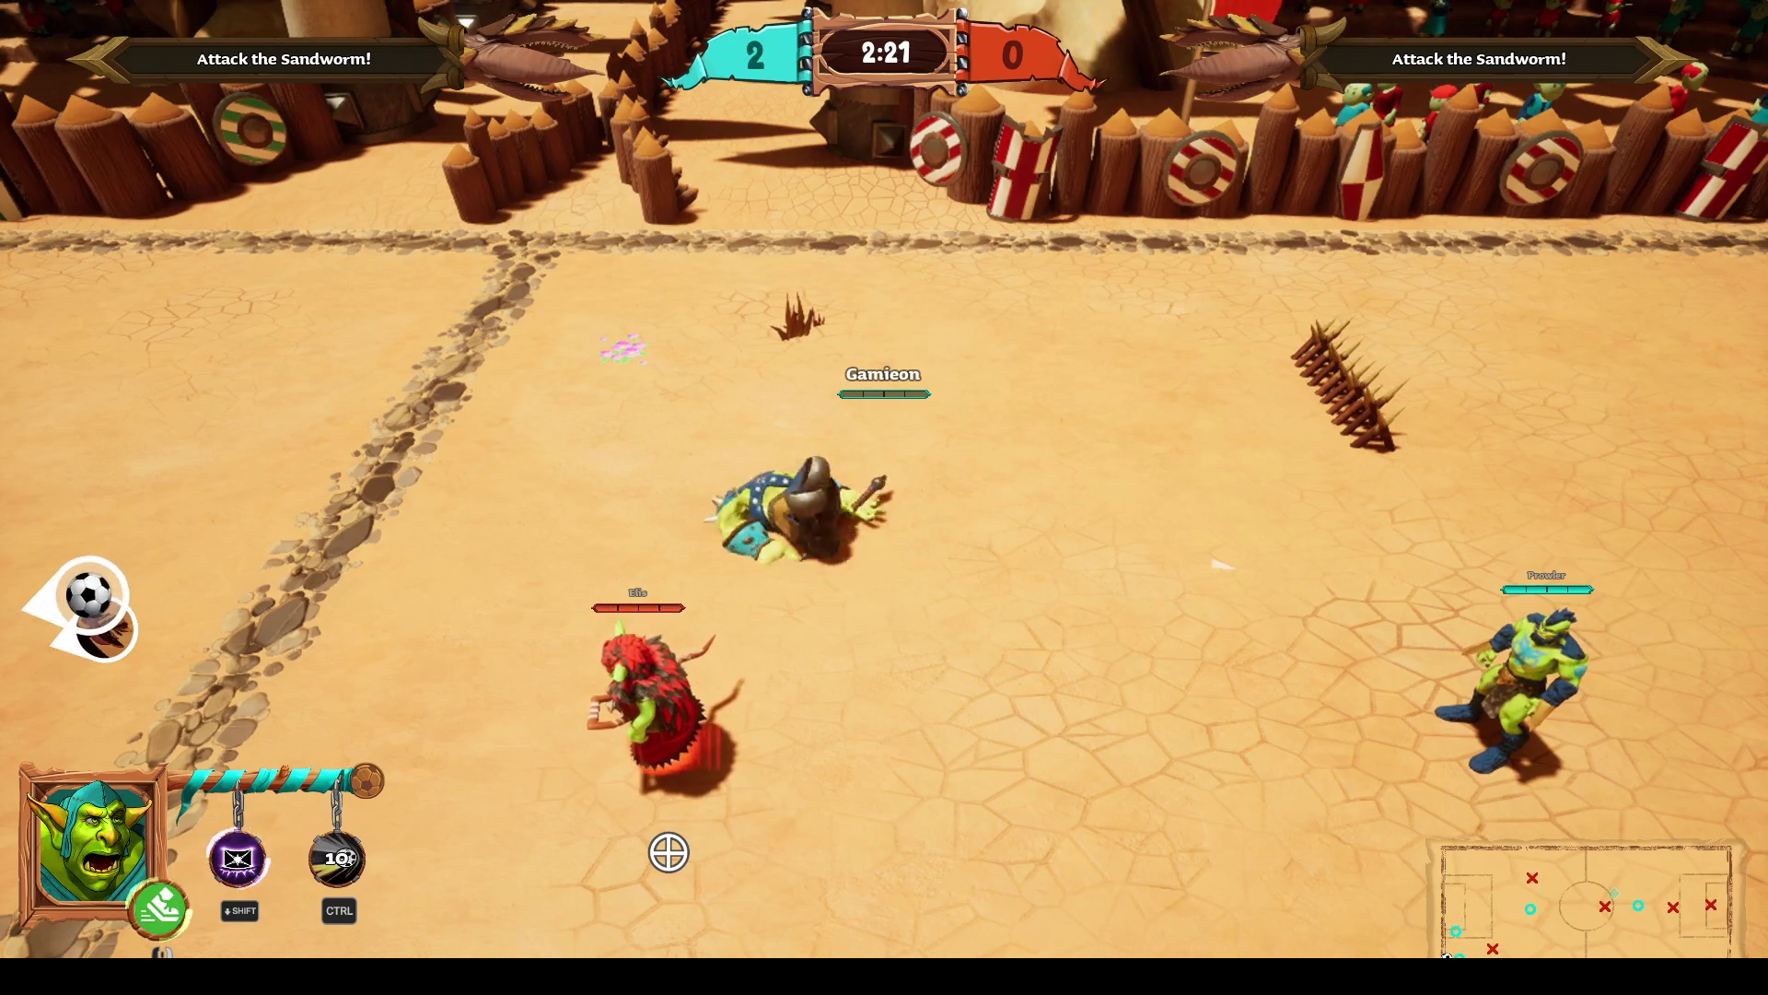
key(a)
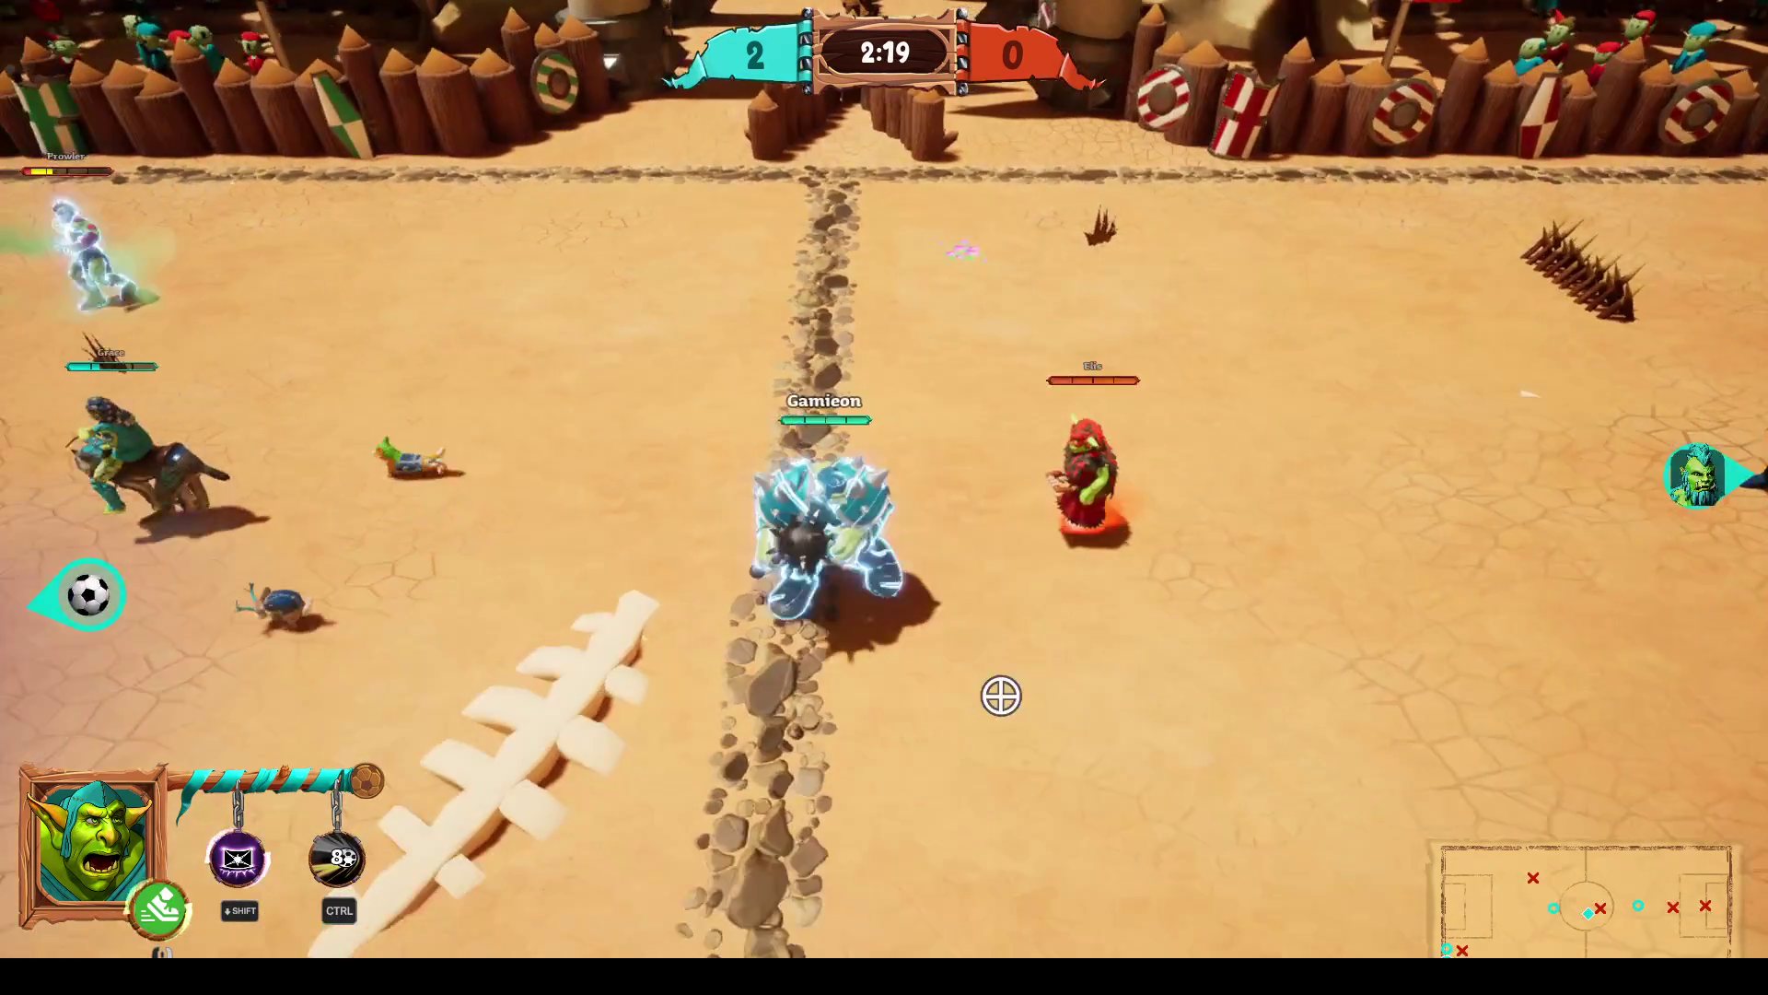
key(a)
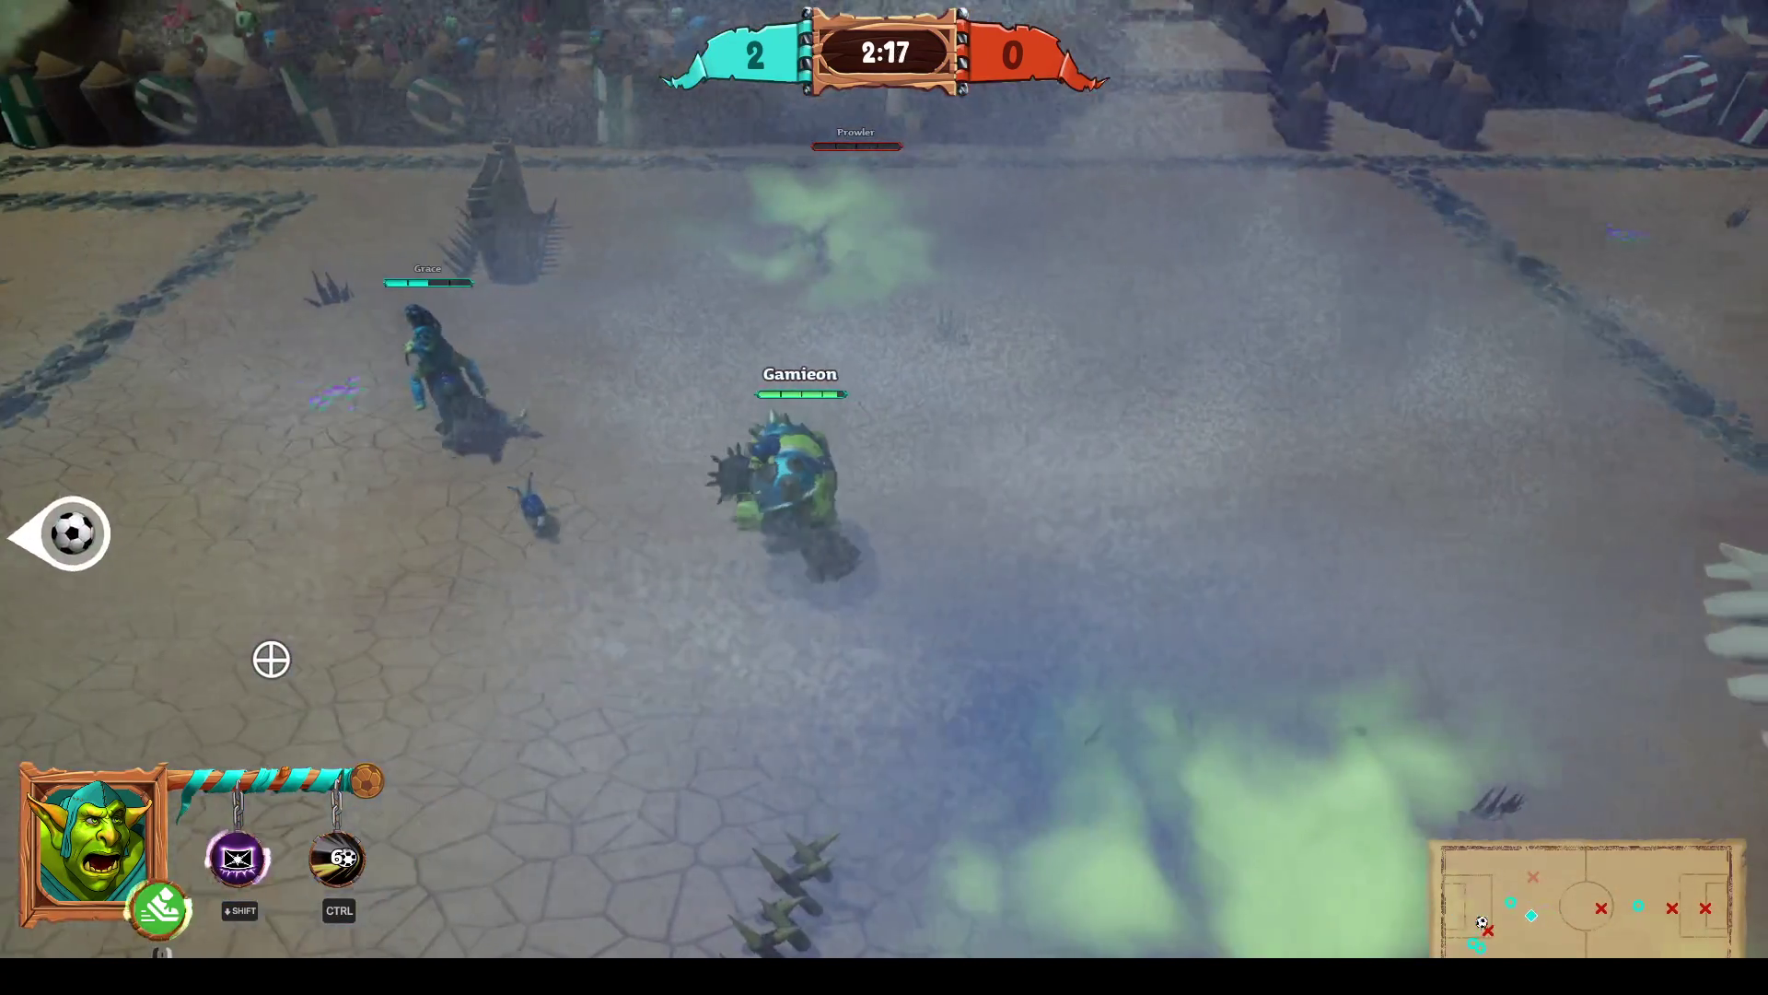
key(w)
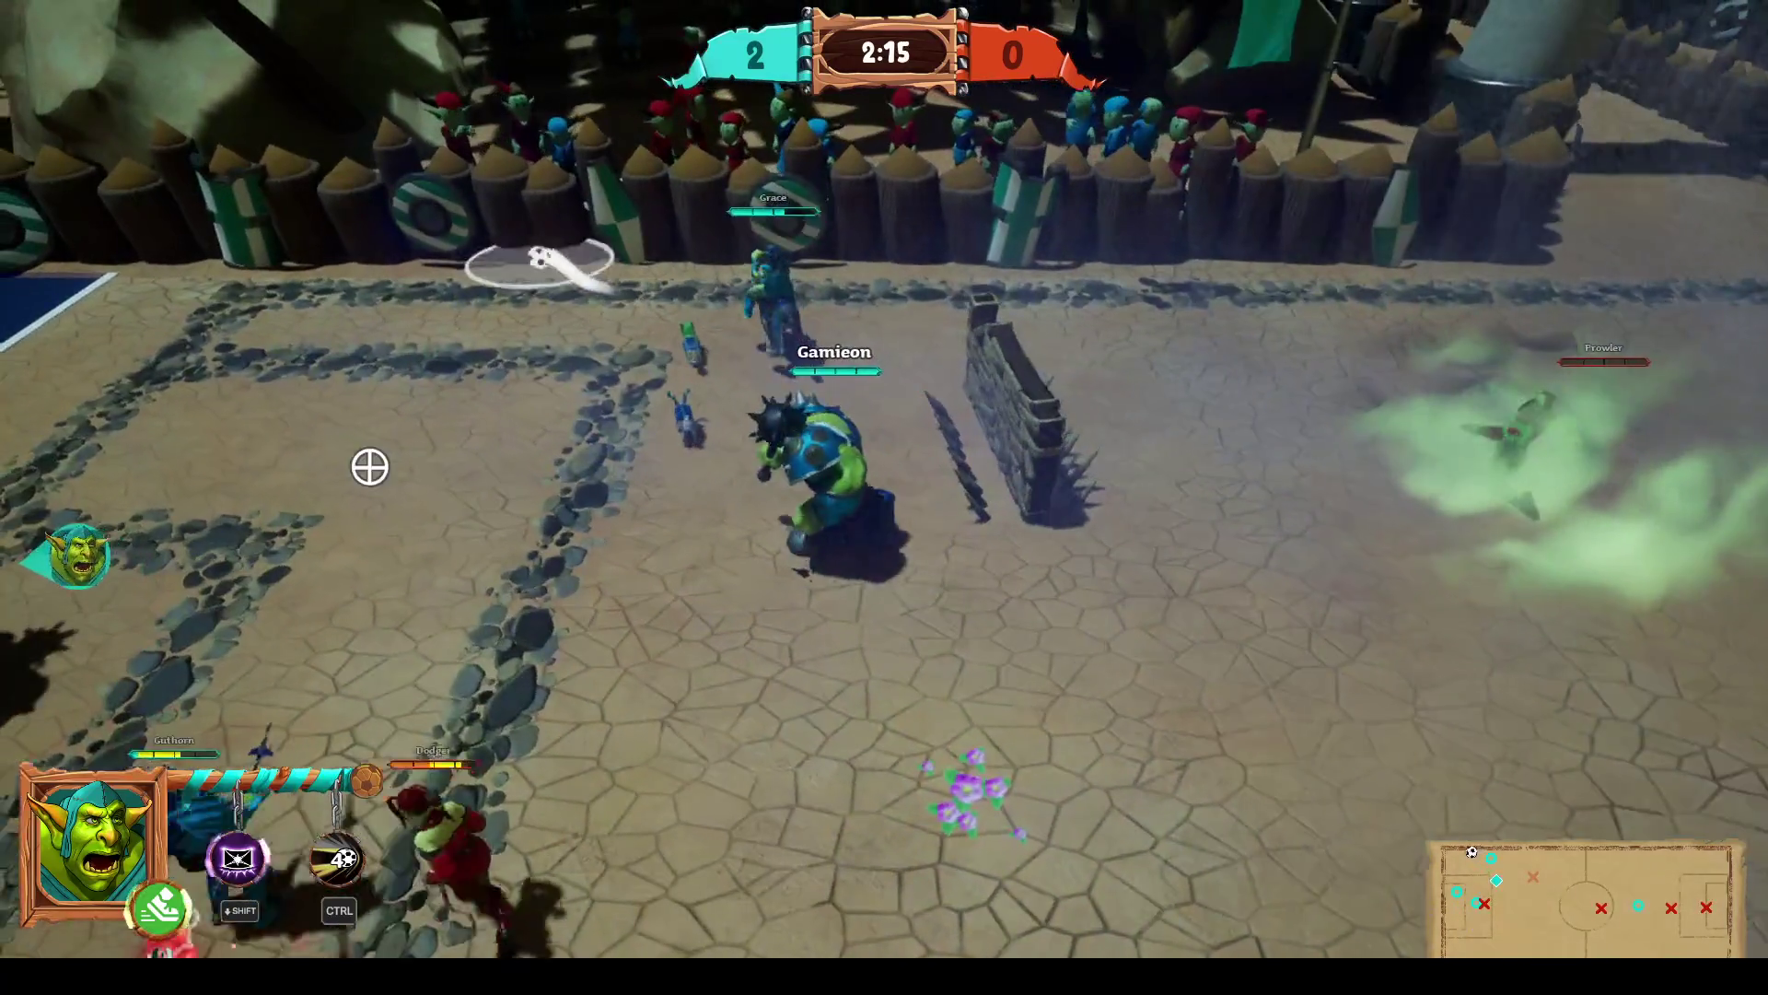
key(a)
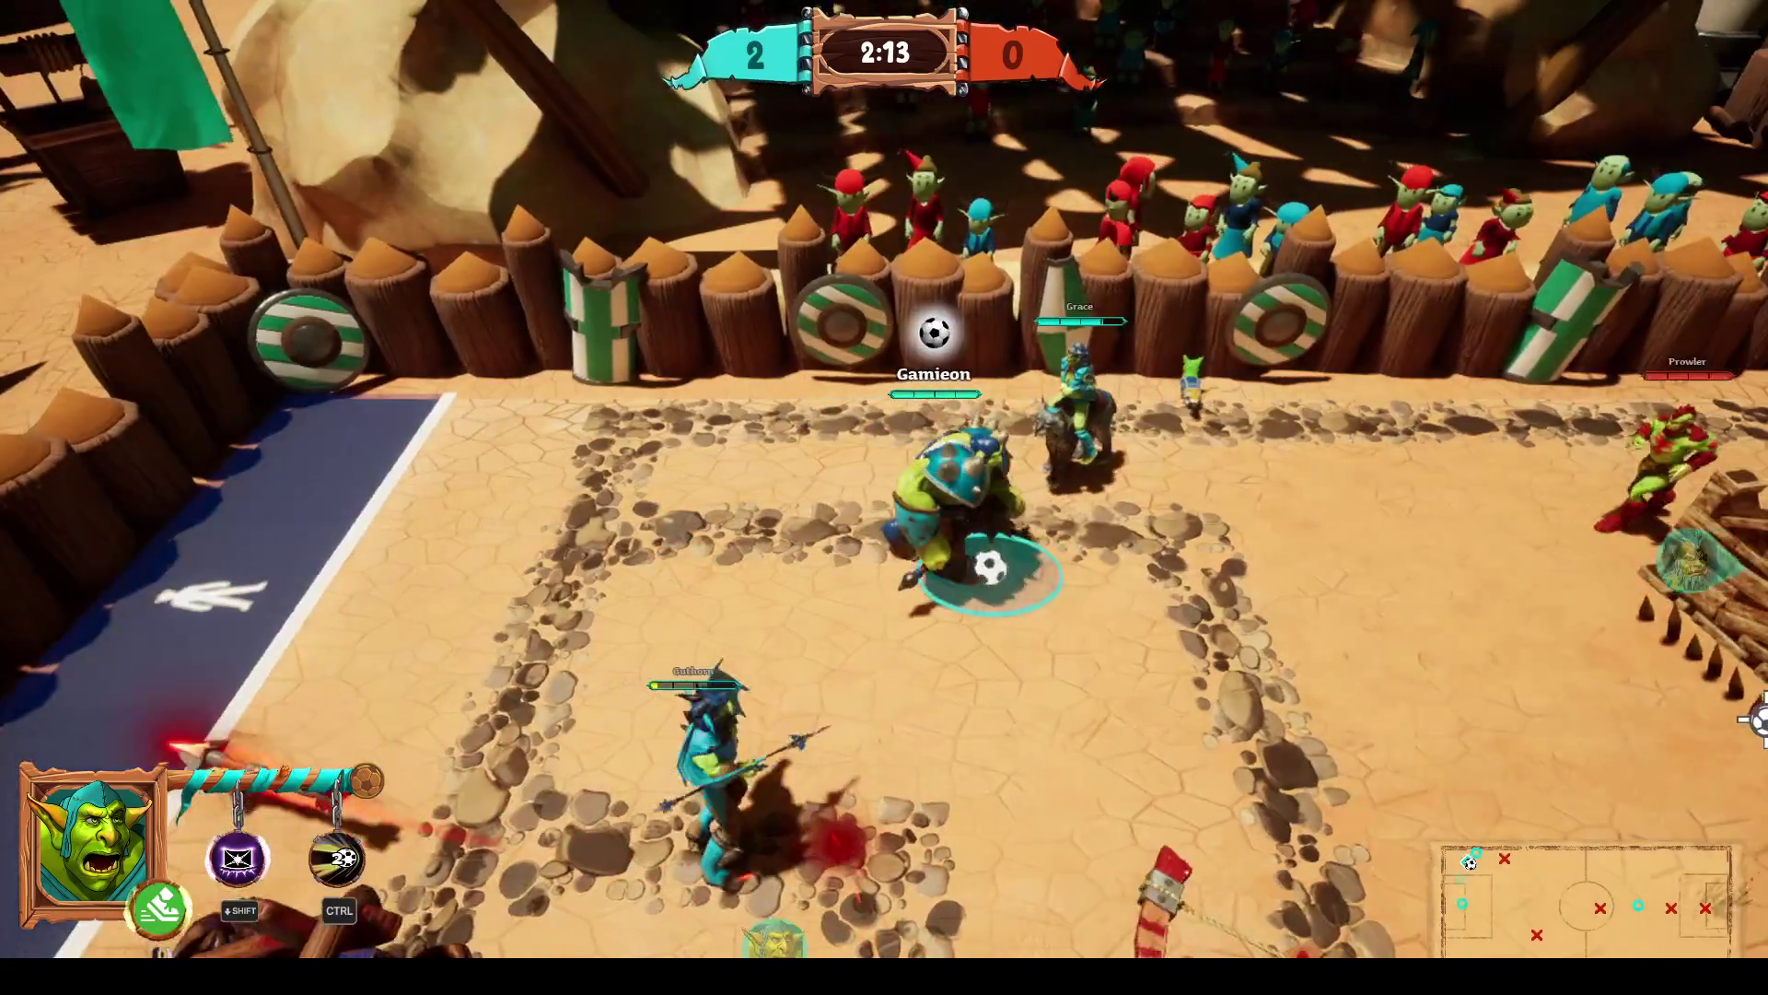
key(d)
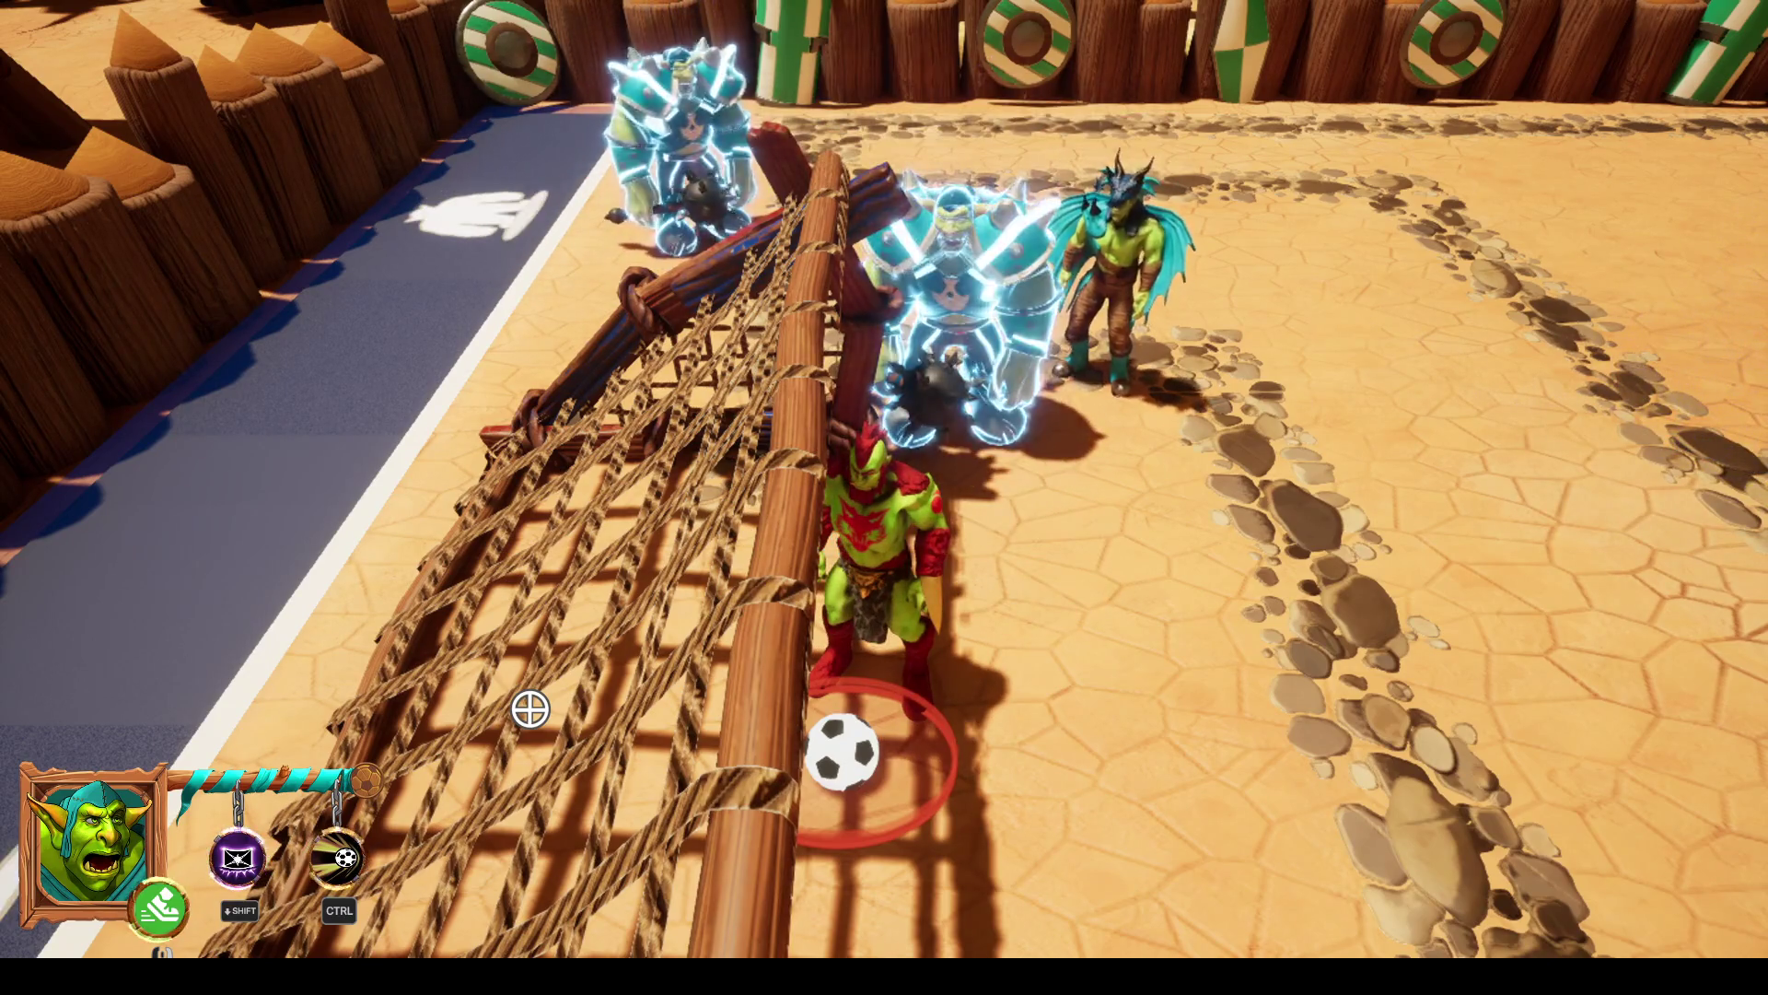
Switch to the teal dragon-hooded hero with key 7 and run onto the pitch.
key(a)
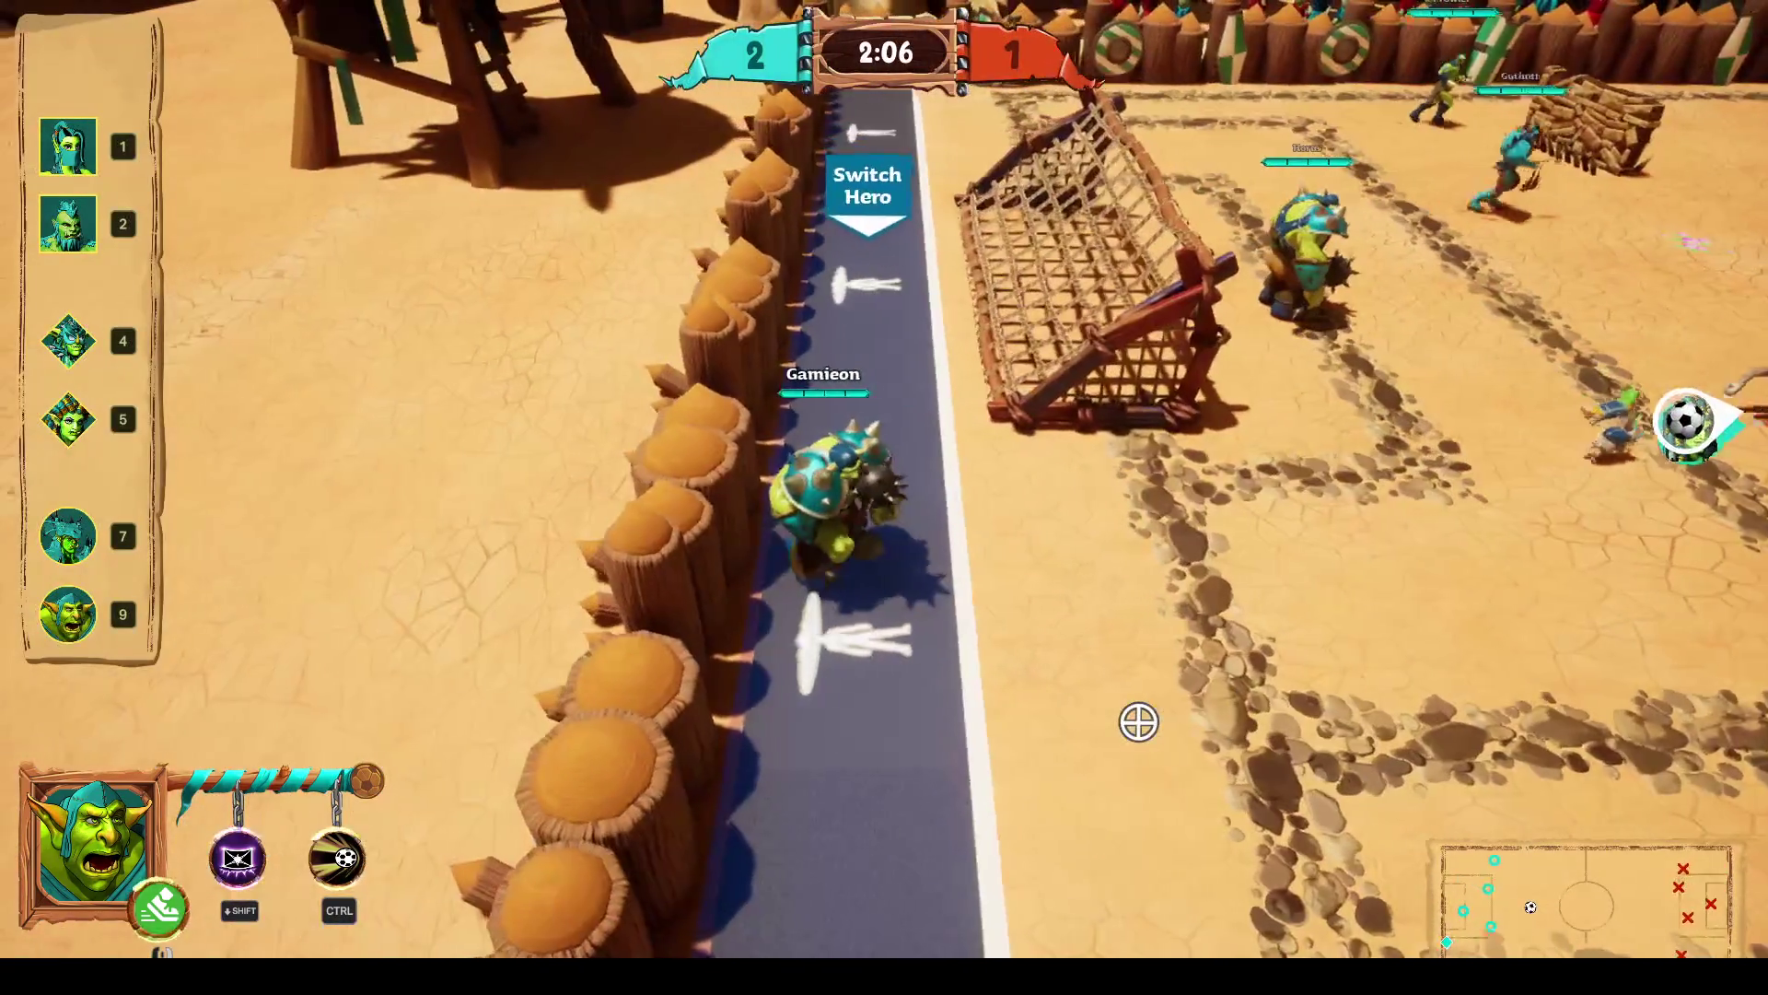
key(7)
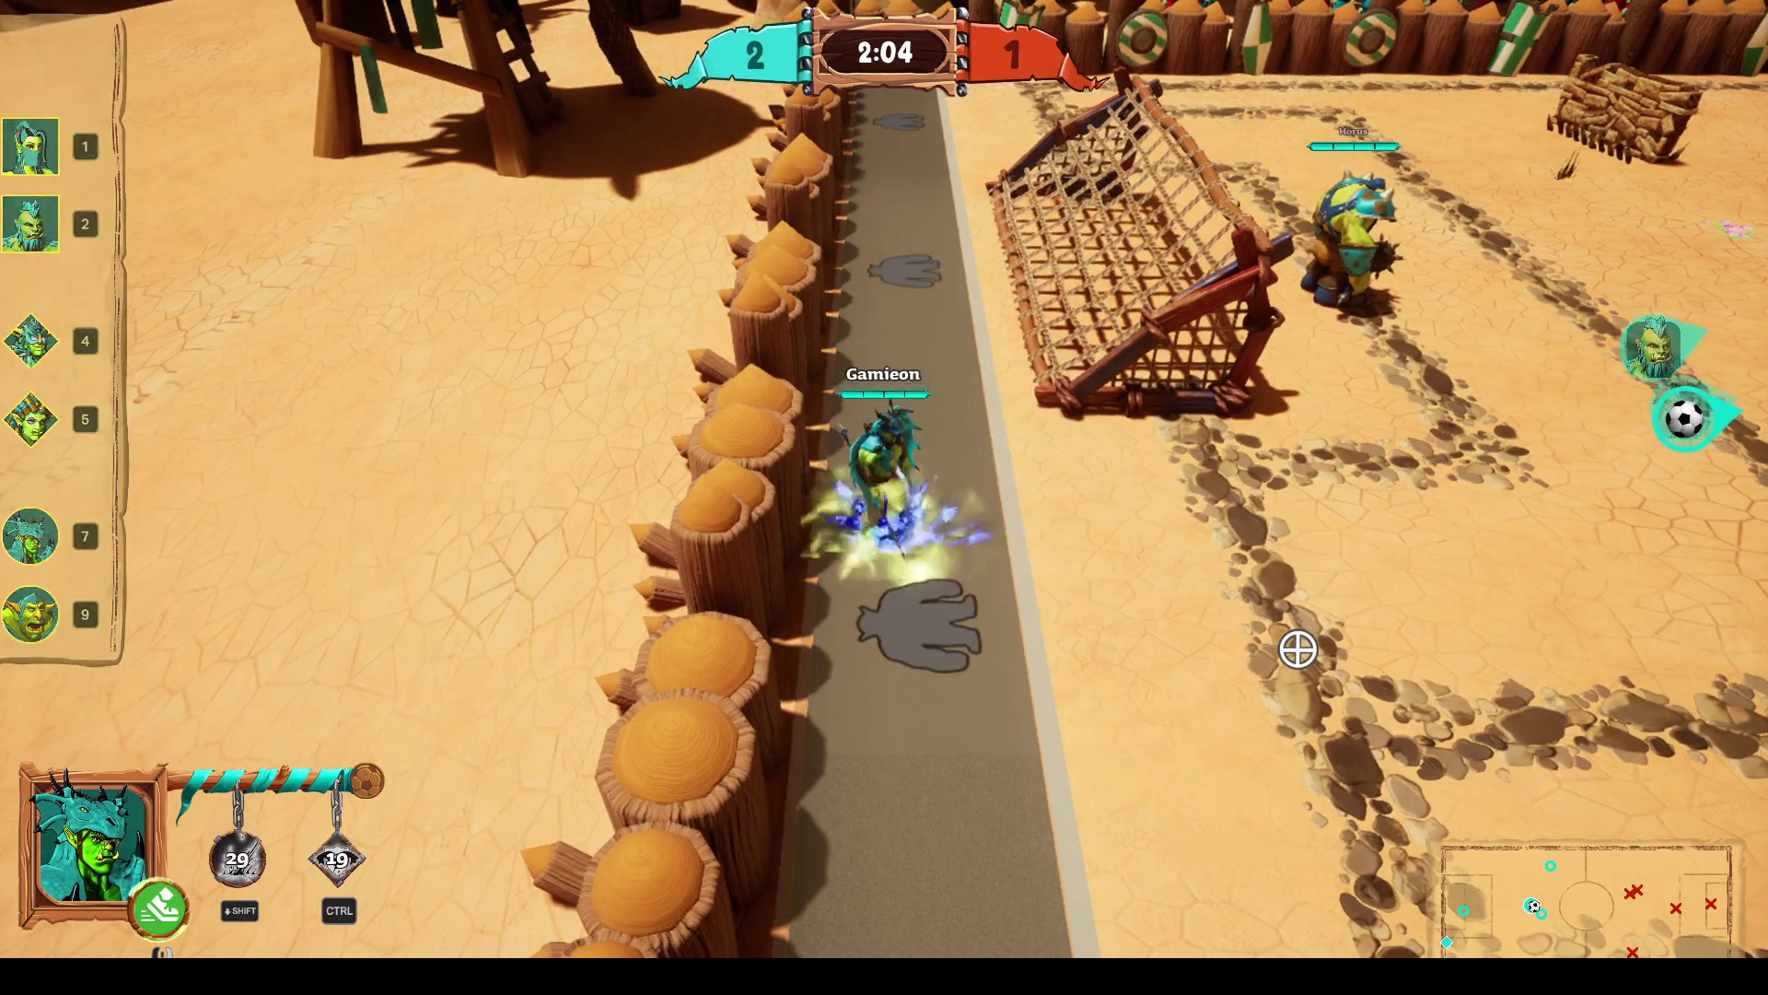
key(d)
key(d)
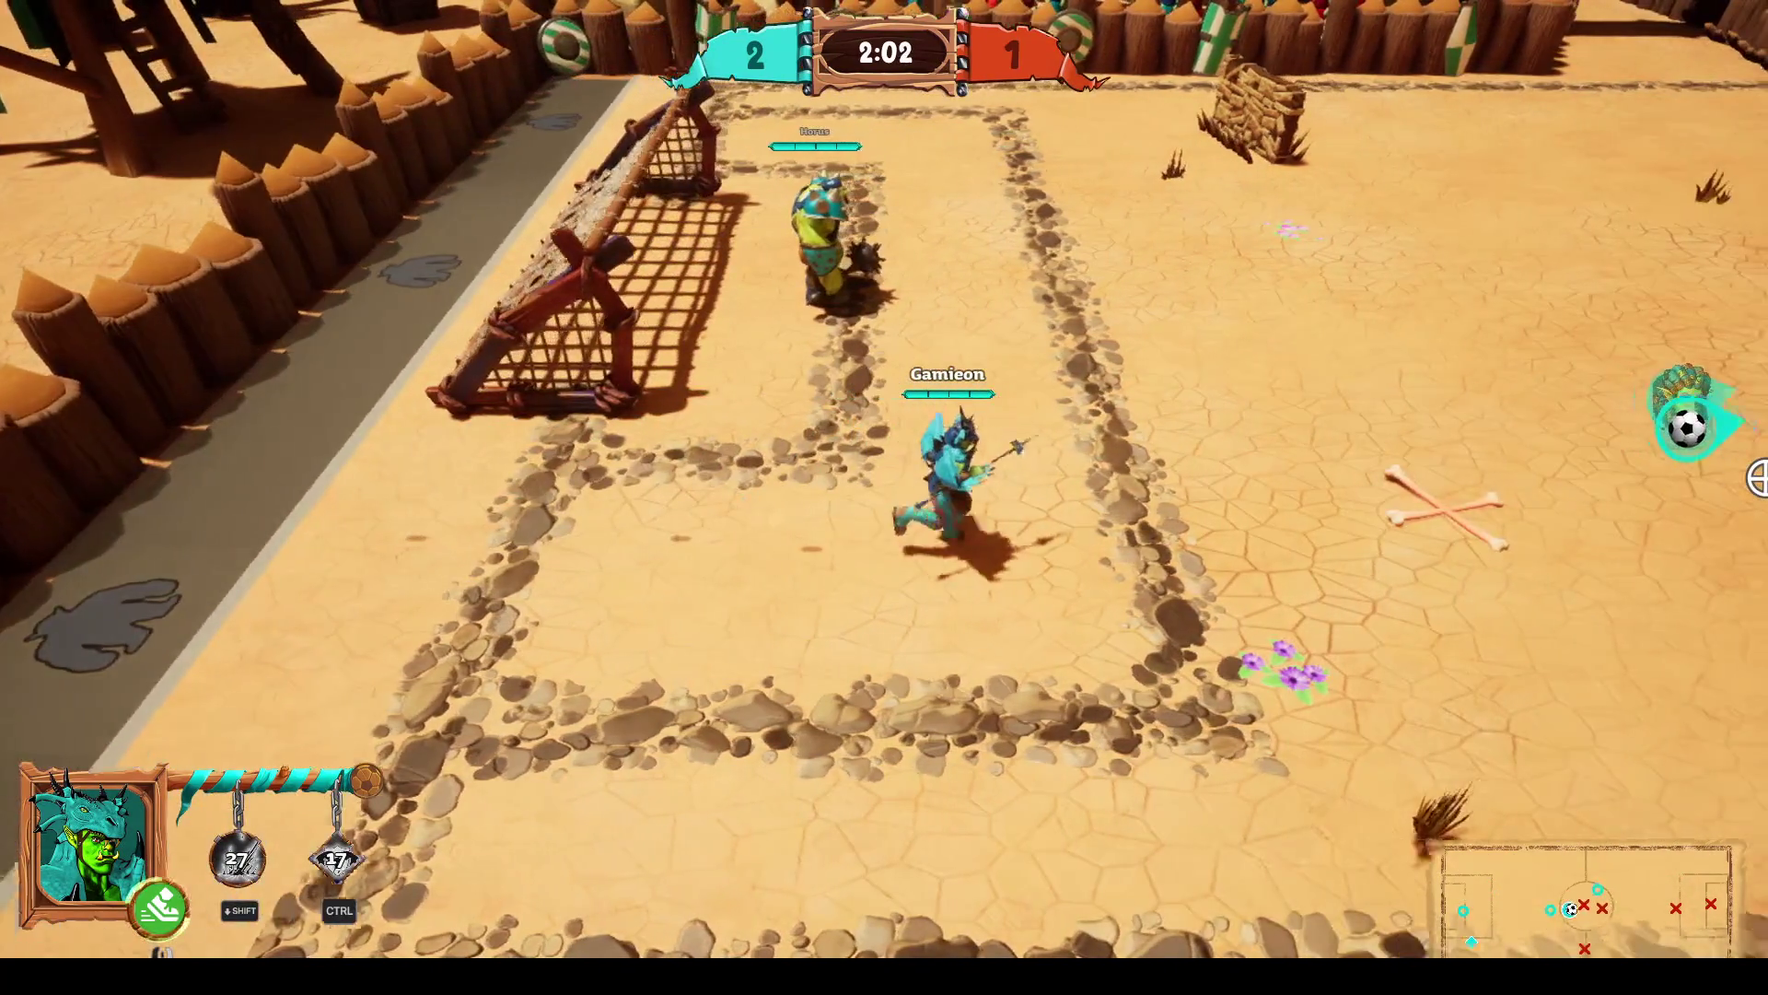
Push up the pitch firing ice beams at opponents and chase the ball carrier.
key(d)
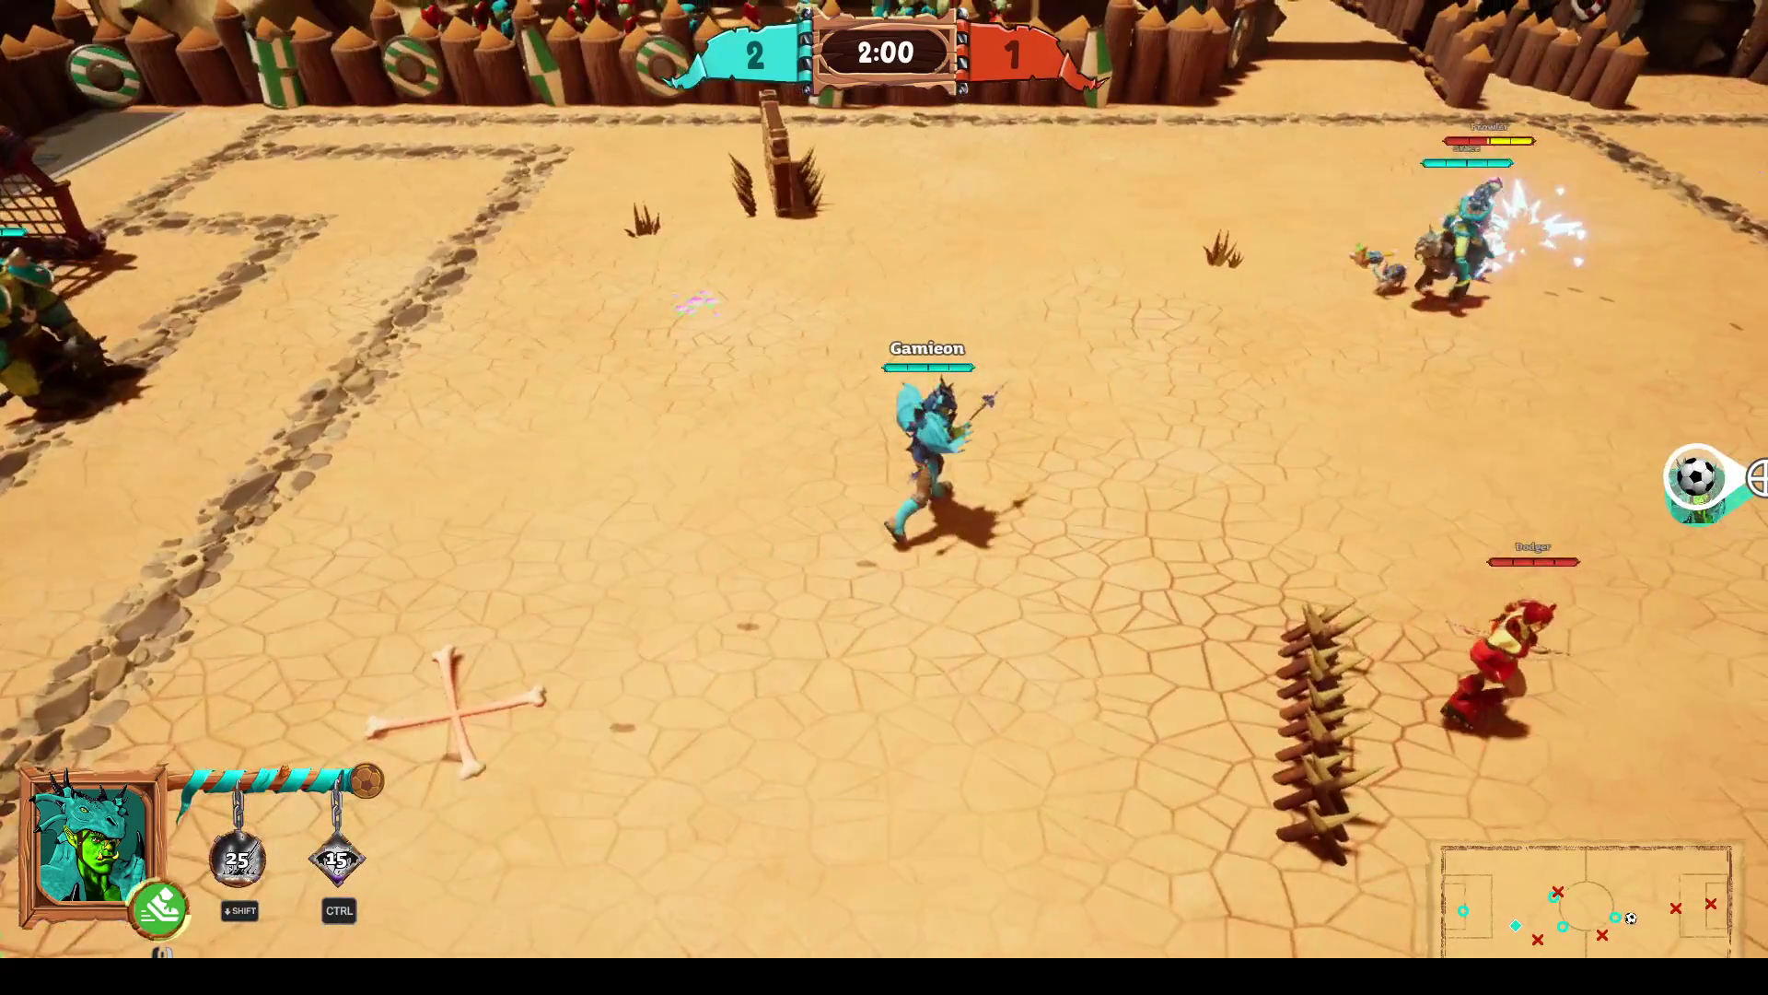
key(w)
key(d)
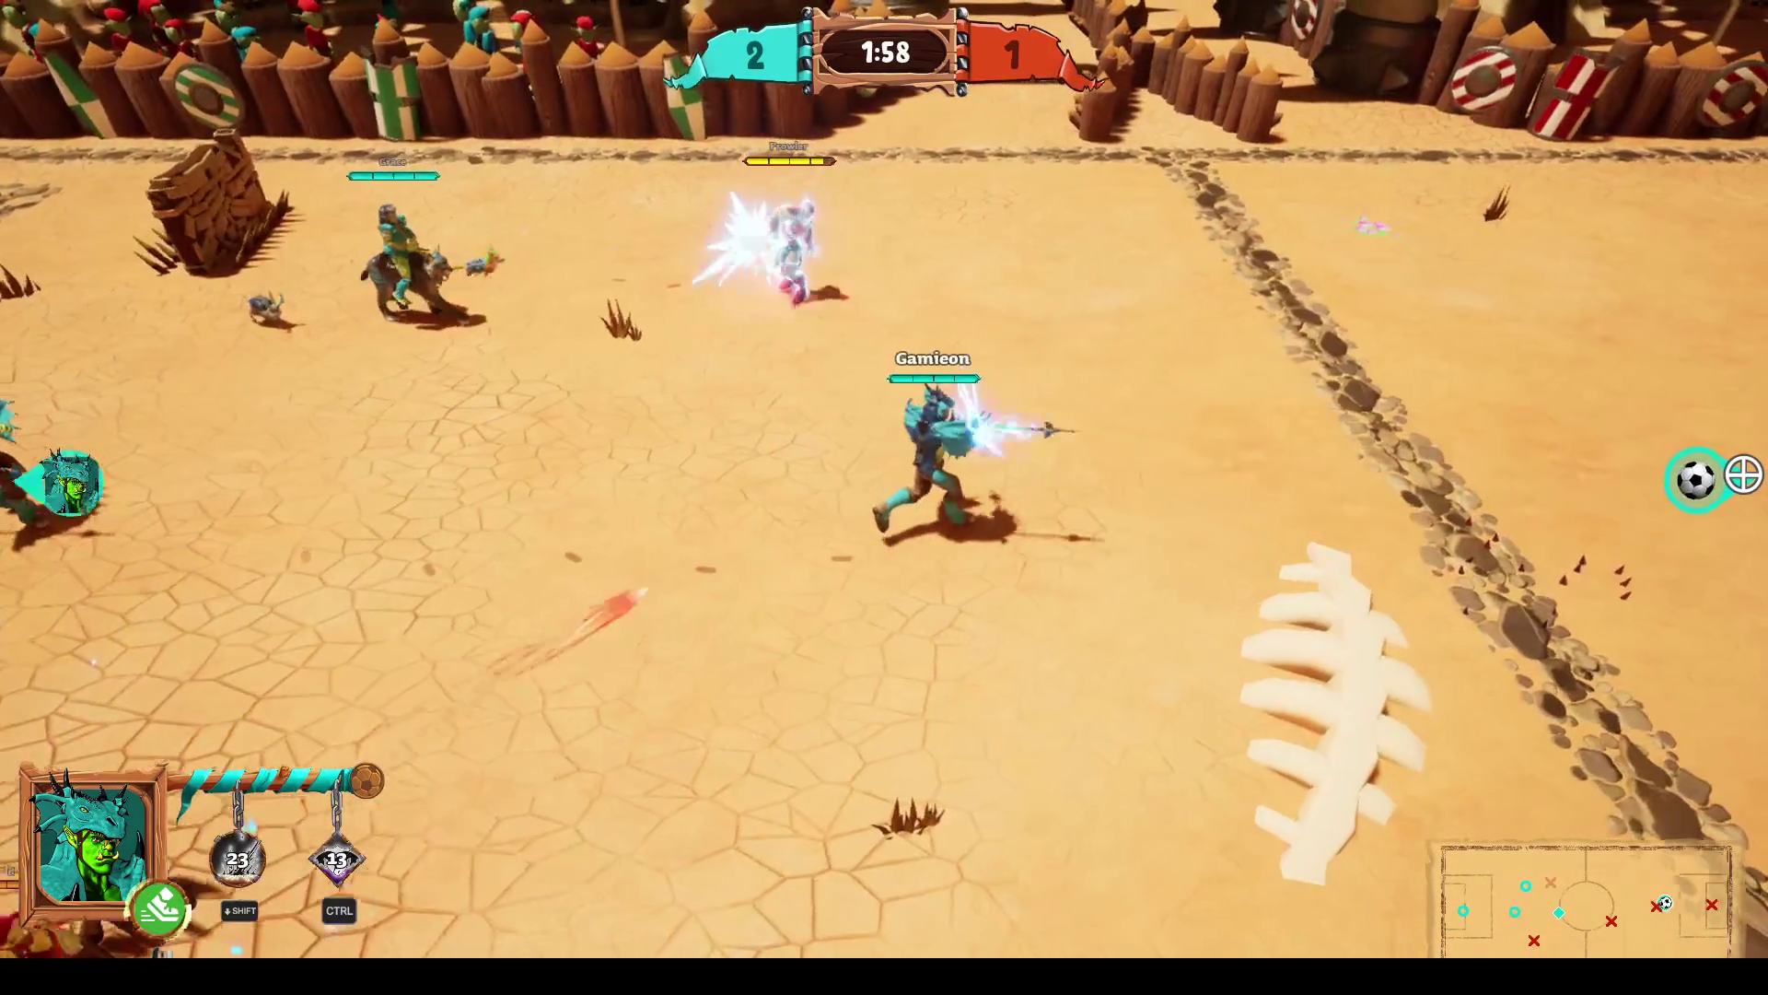
click(1685, 433)
key(d)
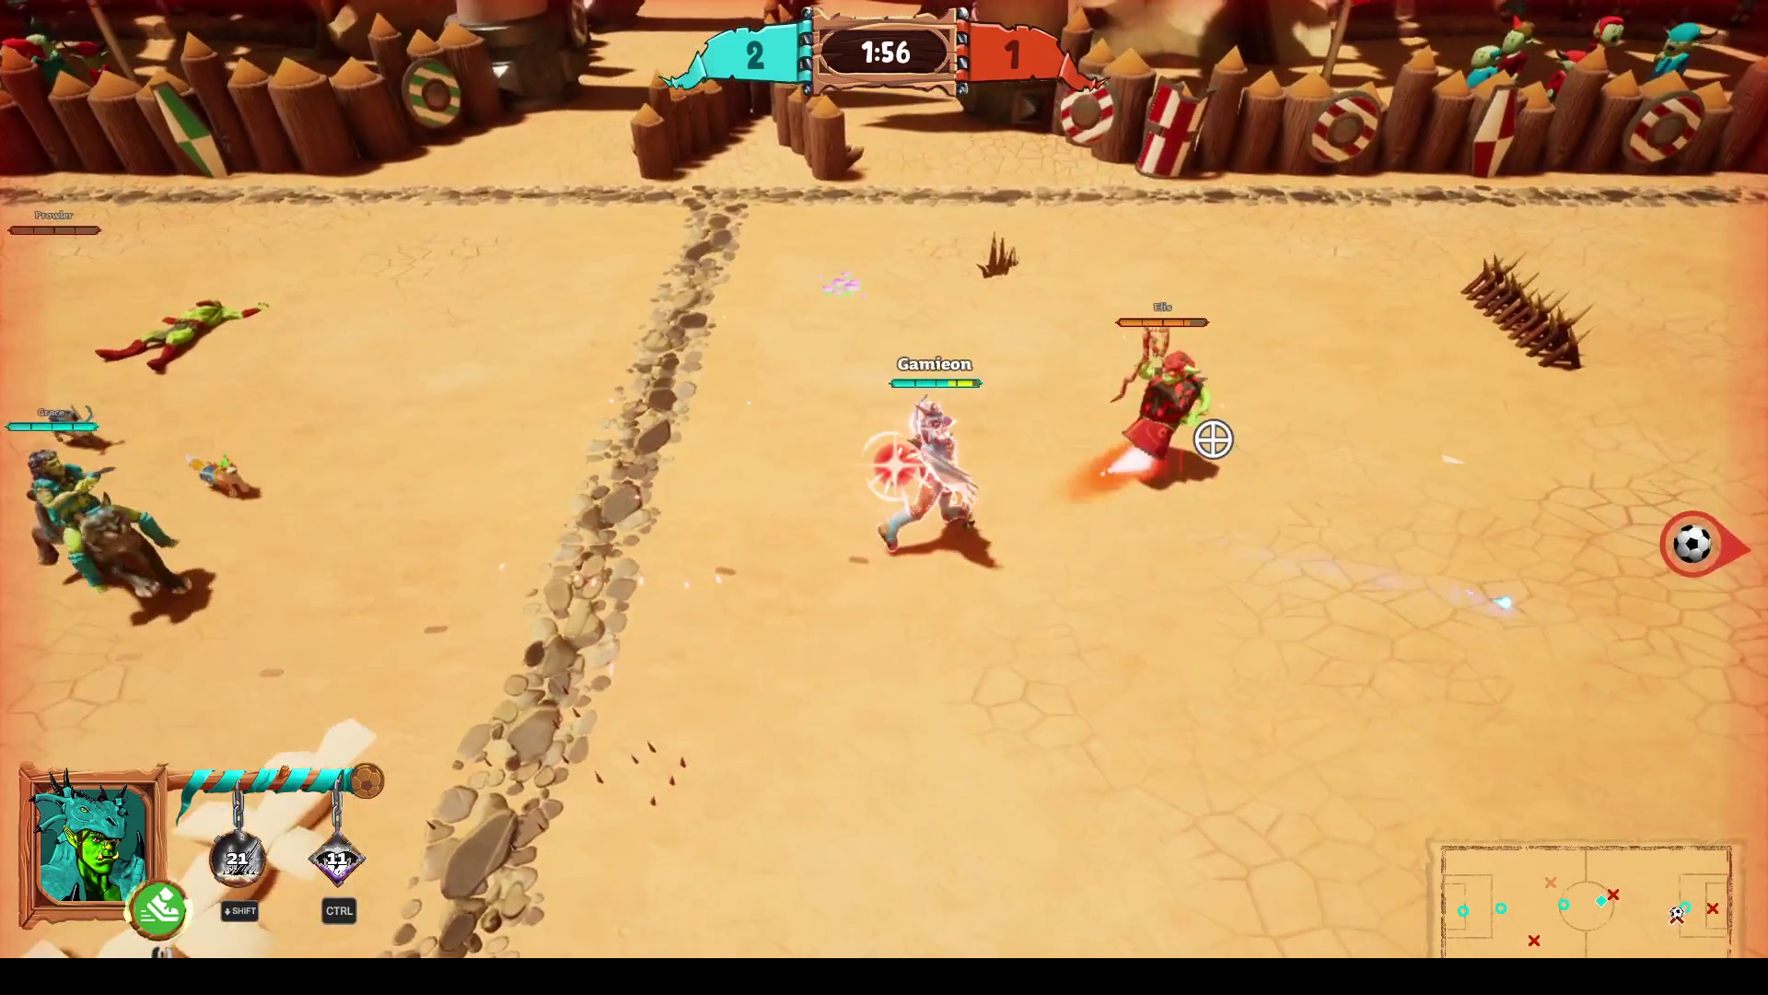
click(1199, 320)
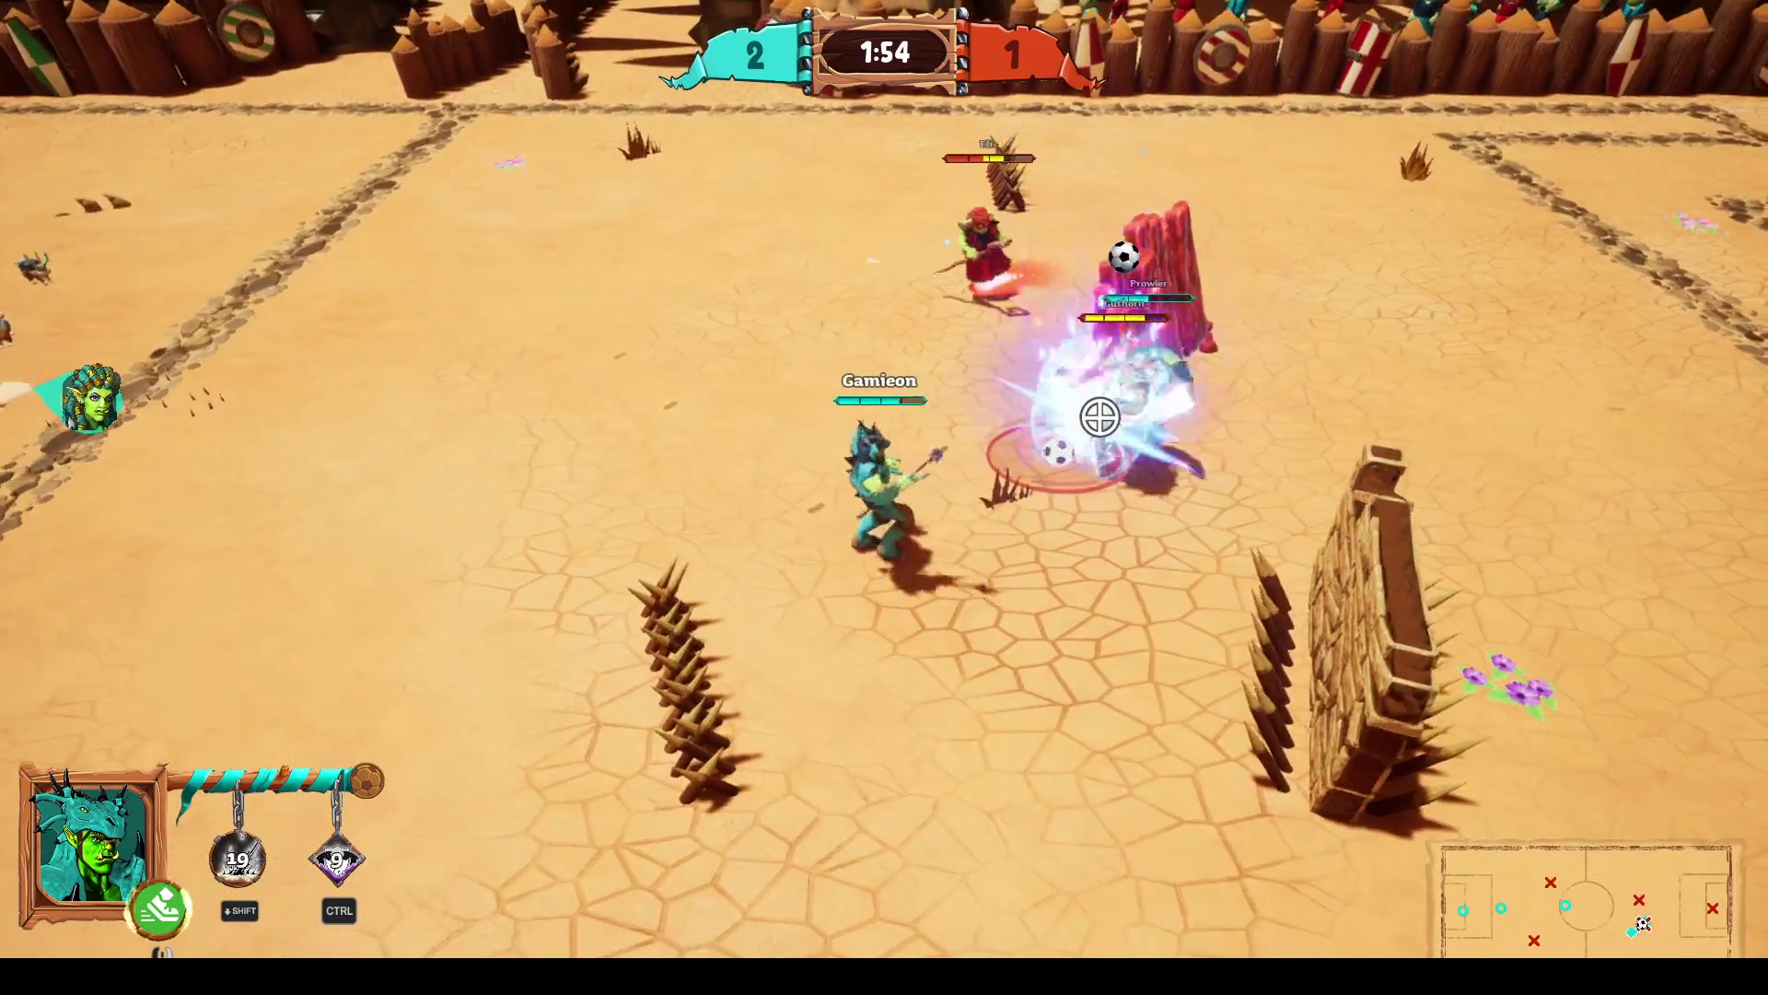
key(d)
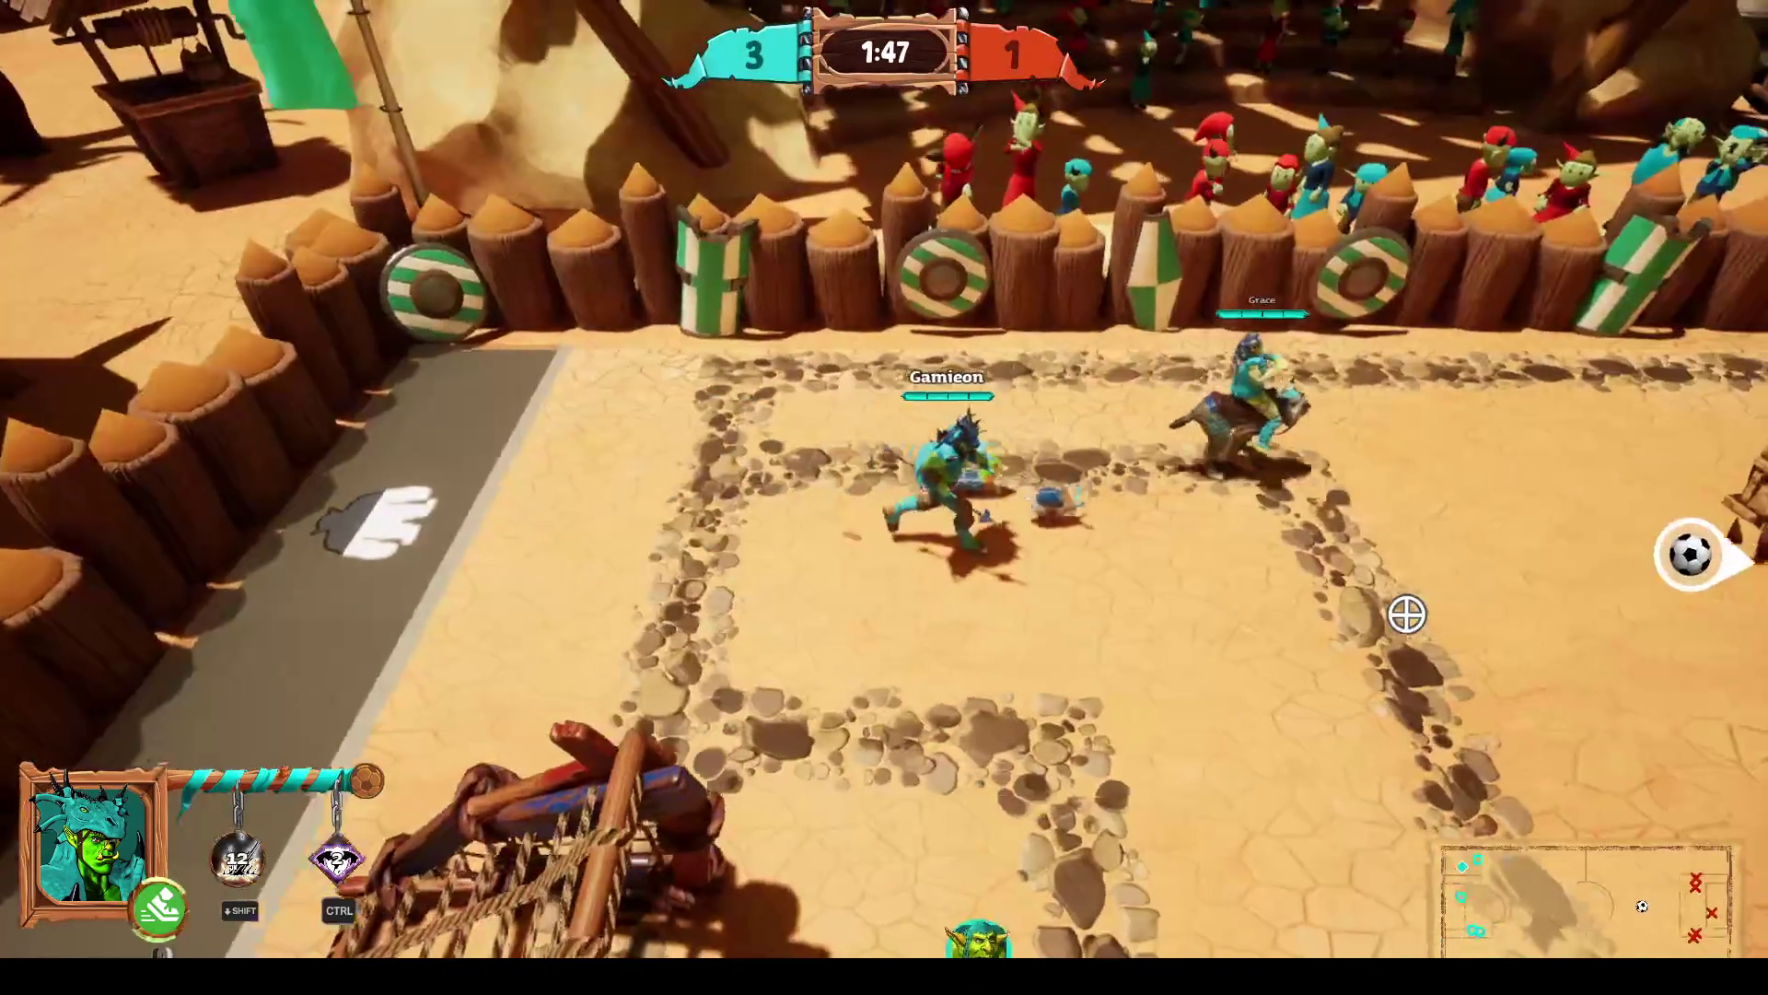
Run across the arena and unleash lightning attacks on nearby opponents.
key(d)
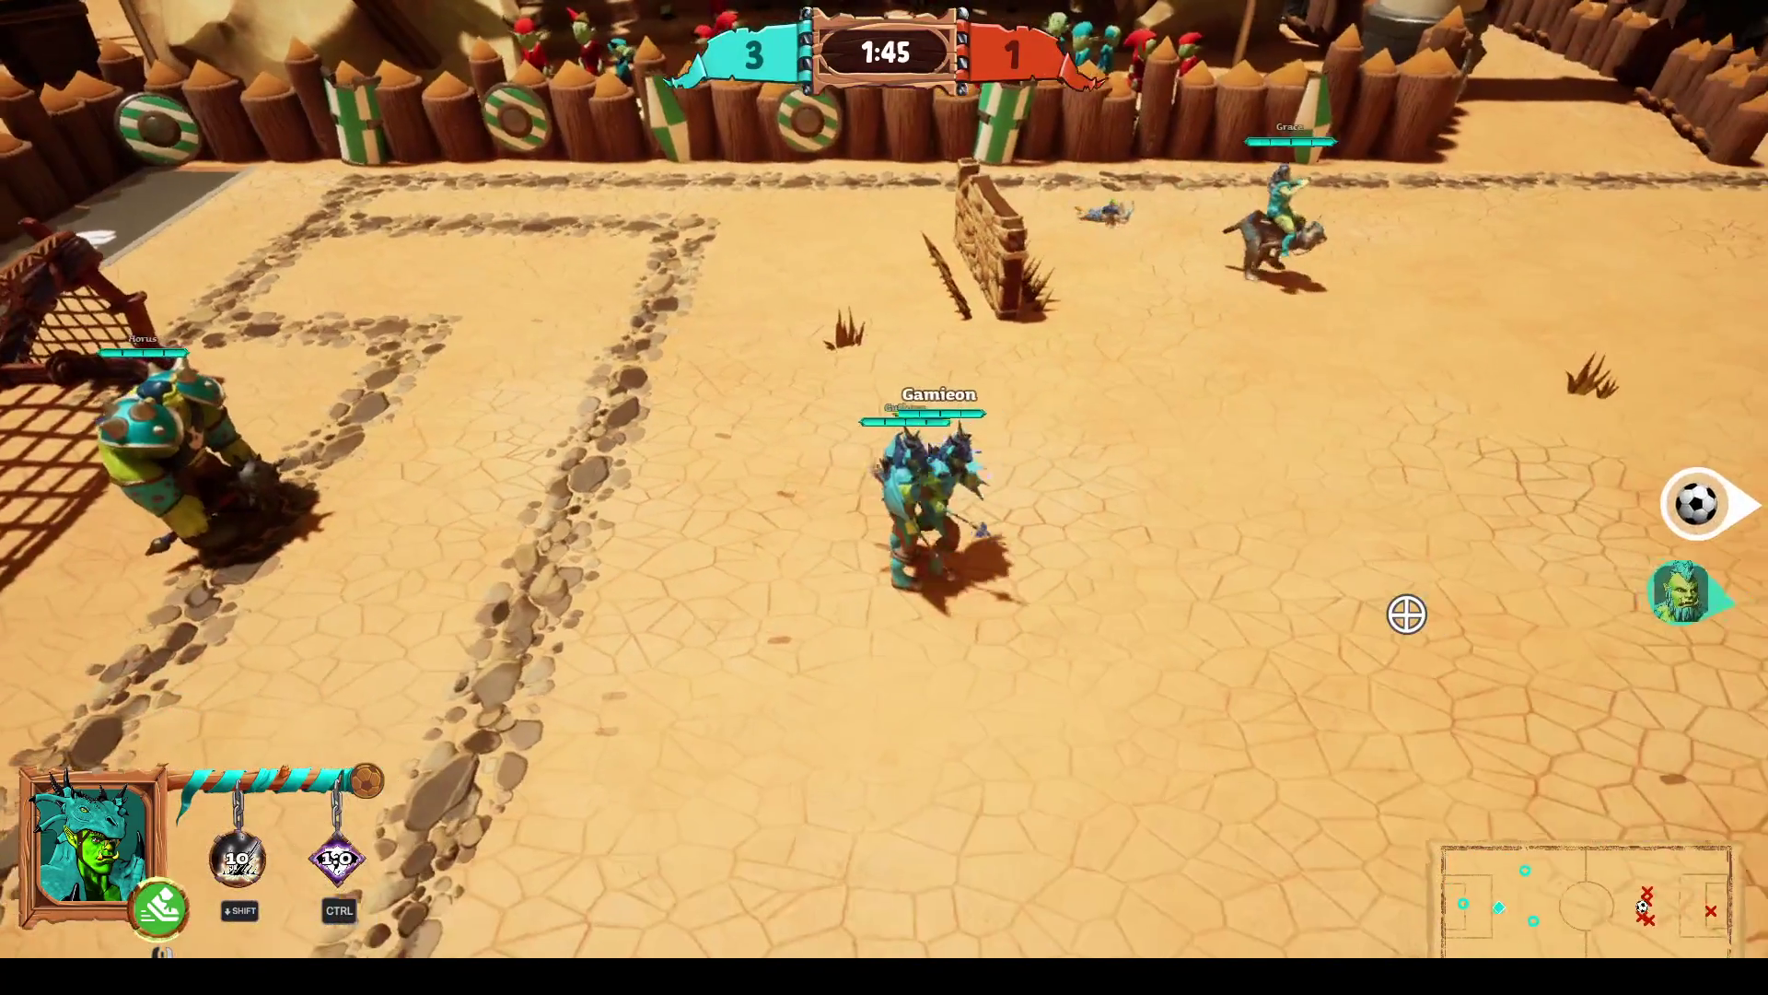
key(d)
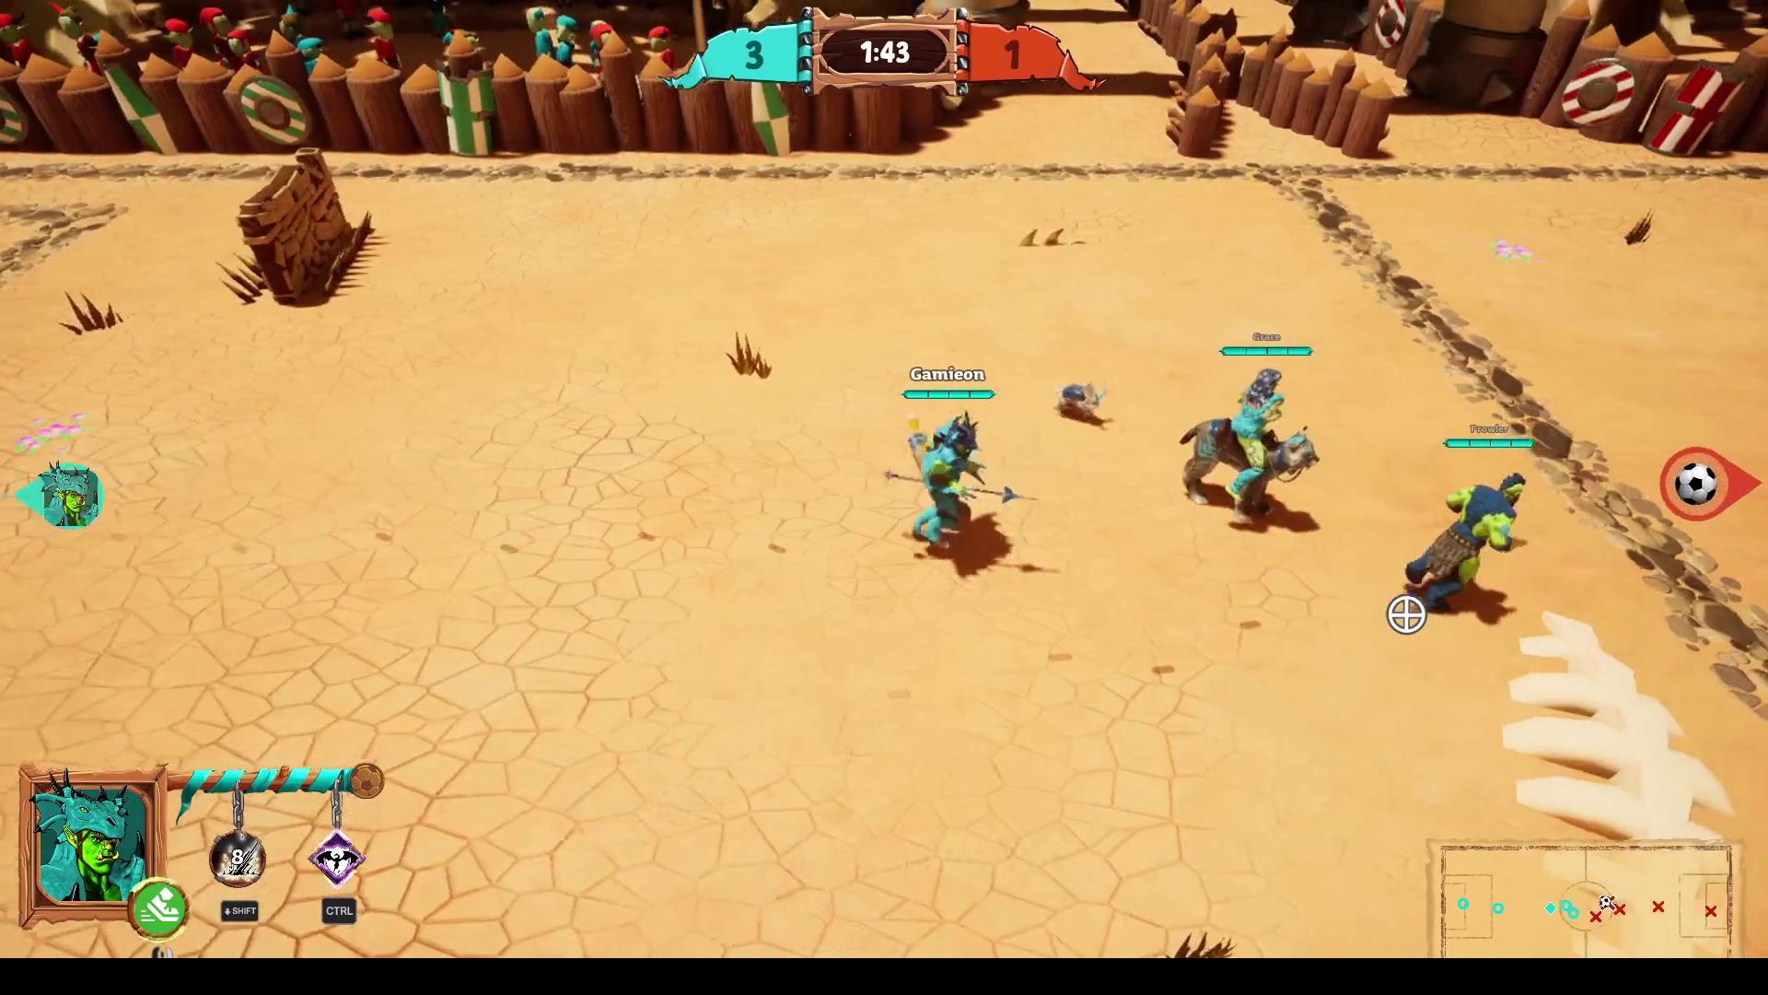
key(a)
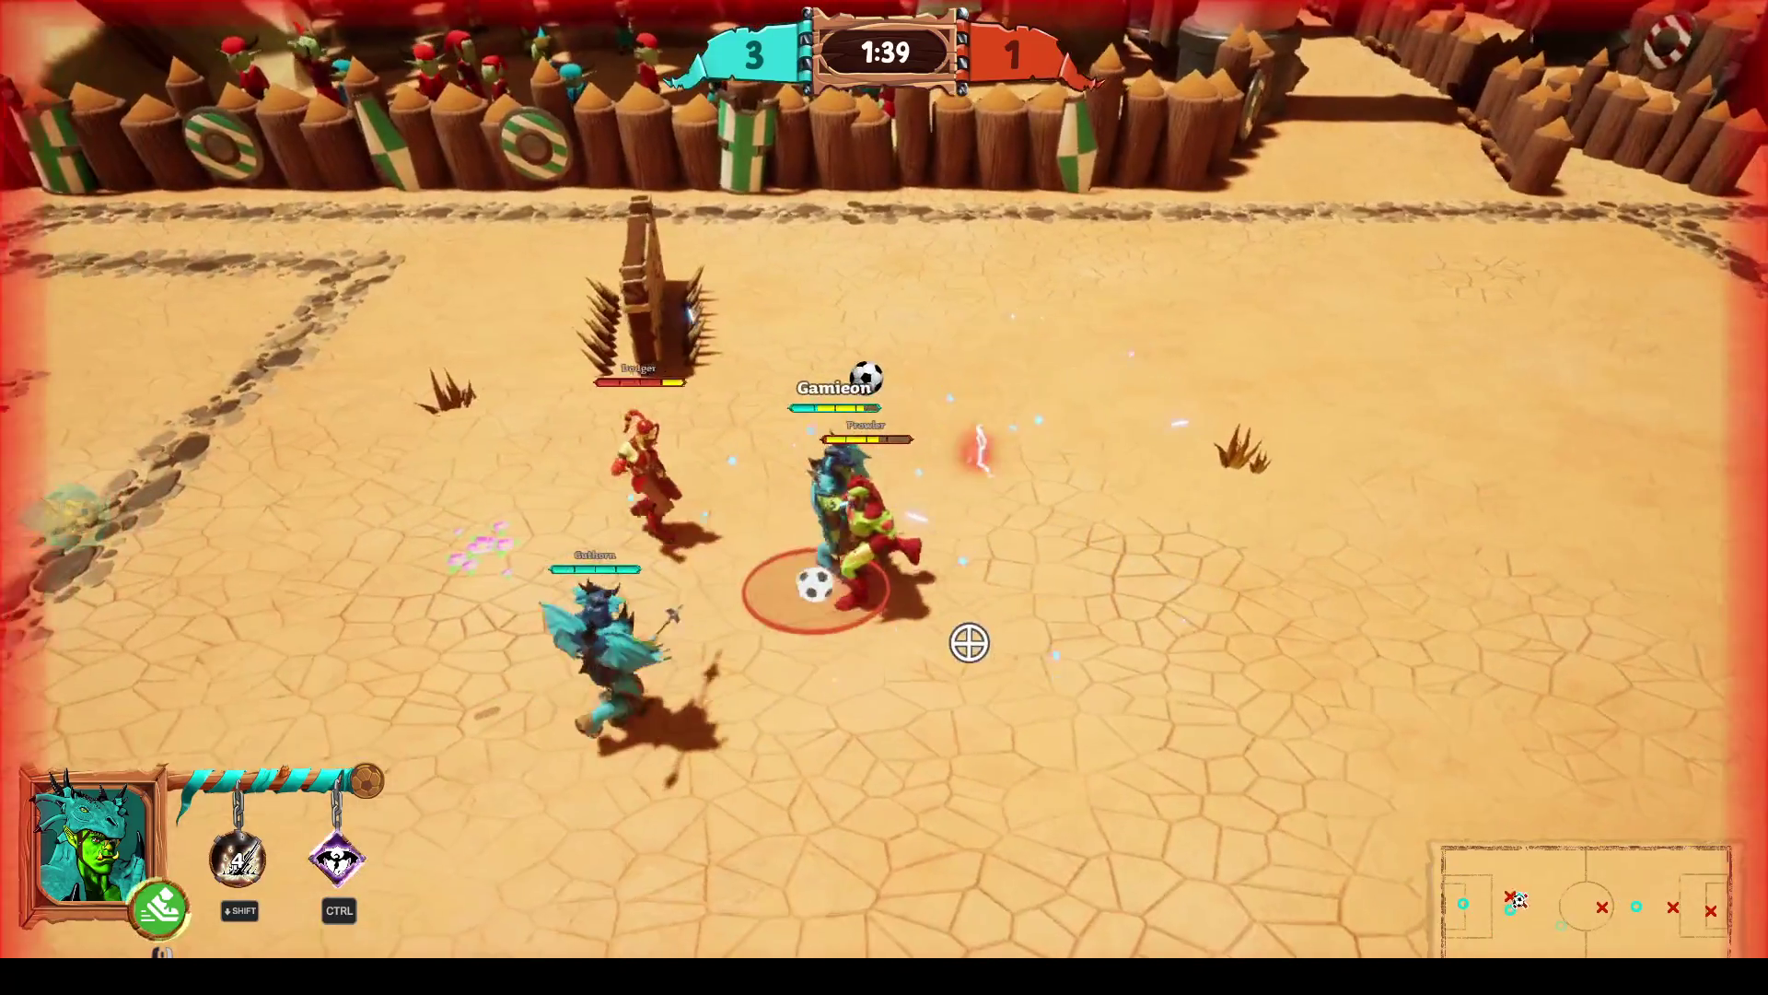
click(808, 599)
key(a)
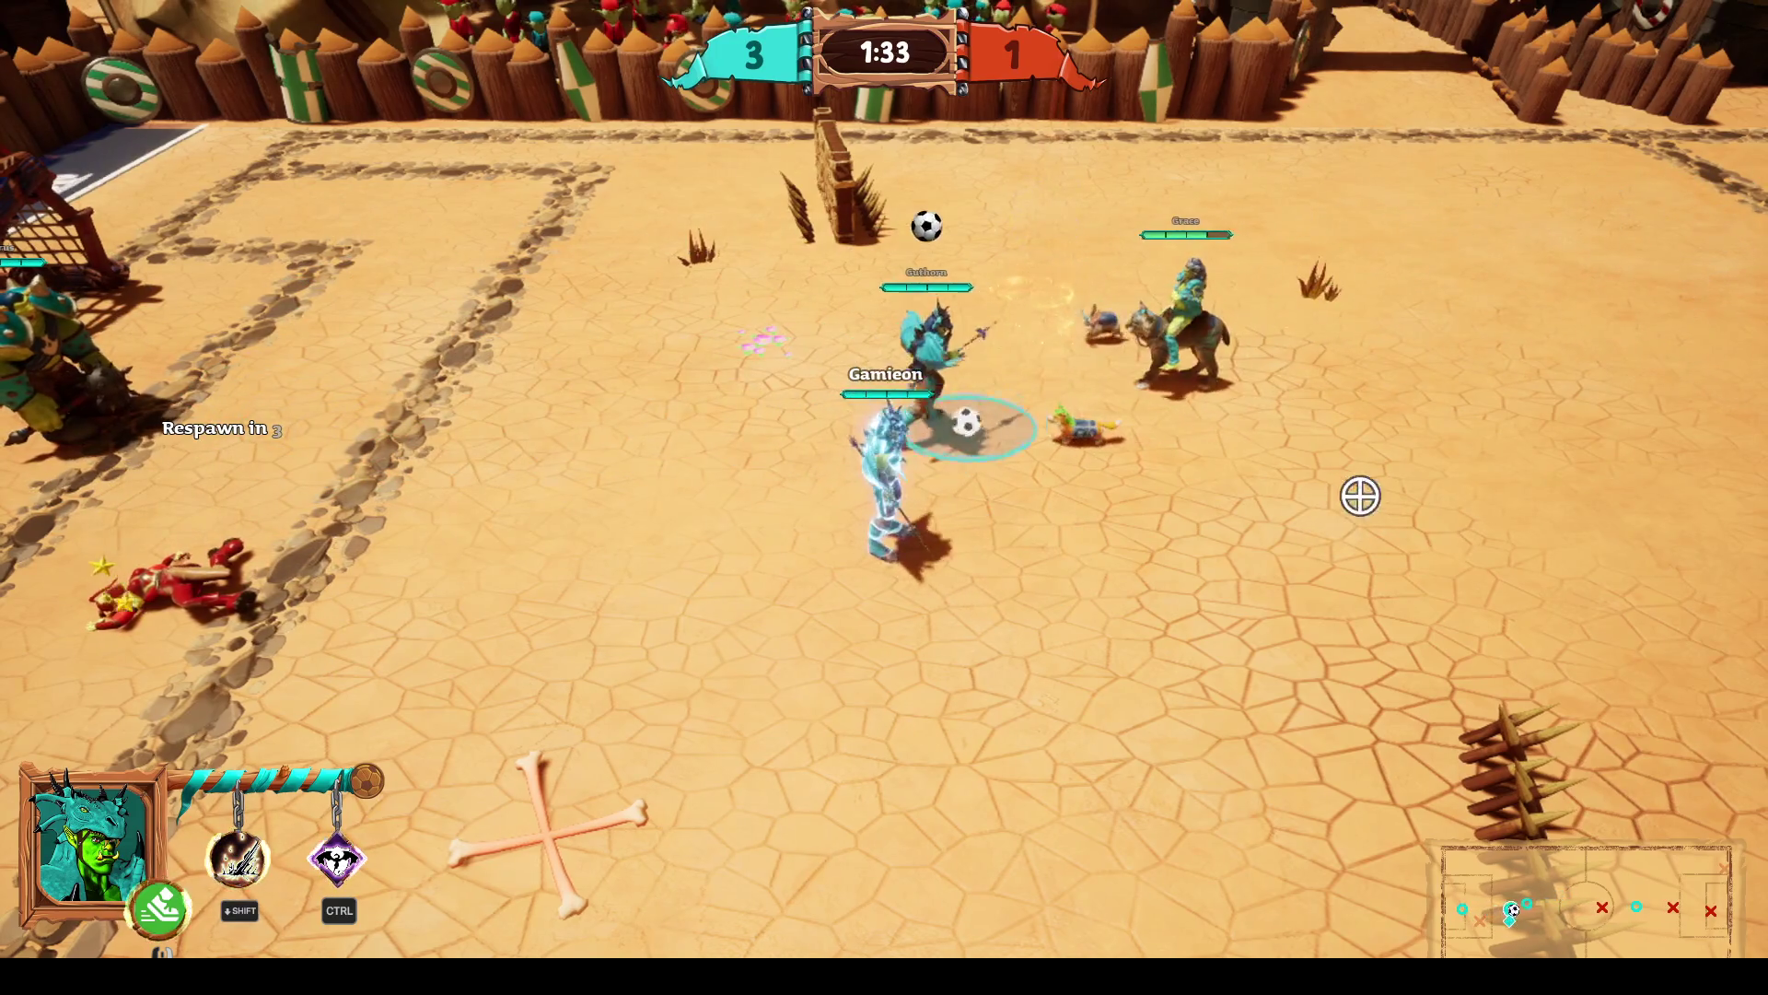
Shoot the ball right, trigger the second ability, then pick it up and carry it toward goal.
key(d)
click(1754, 634)
key(d)
key(ctrl)
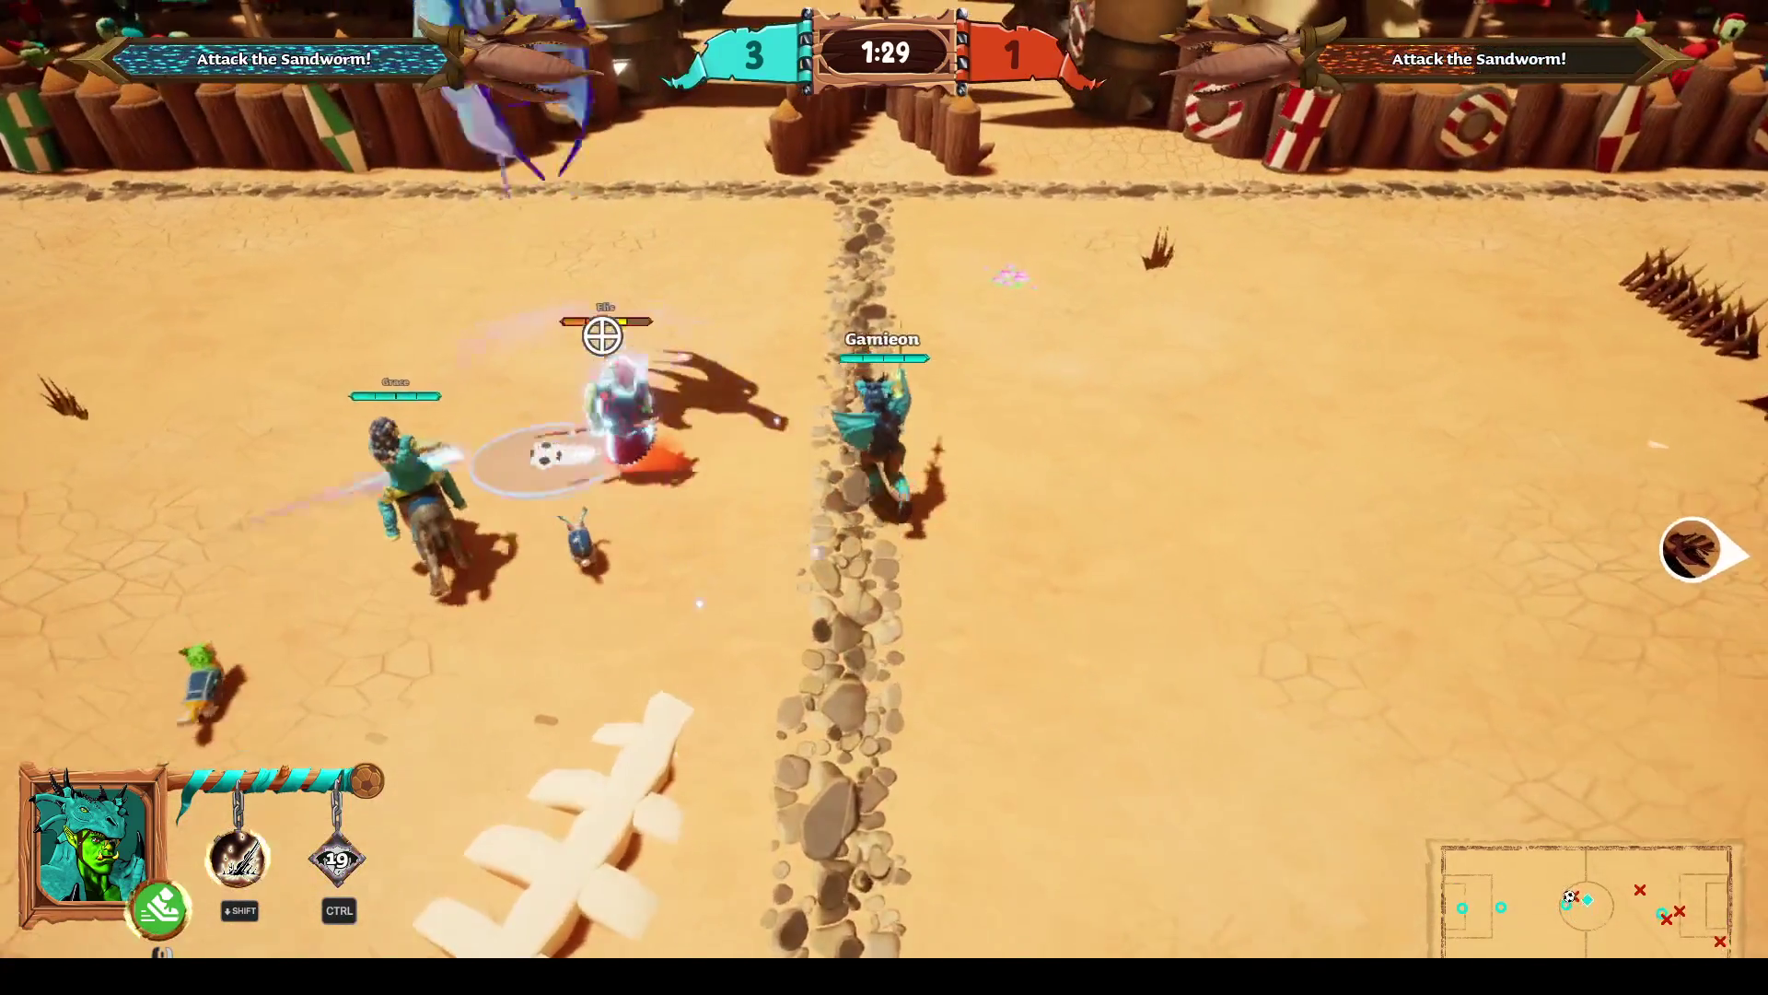
key(a)
click(1748, 632)
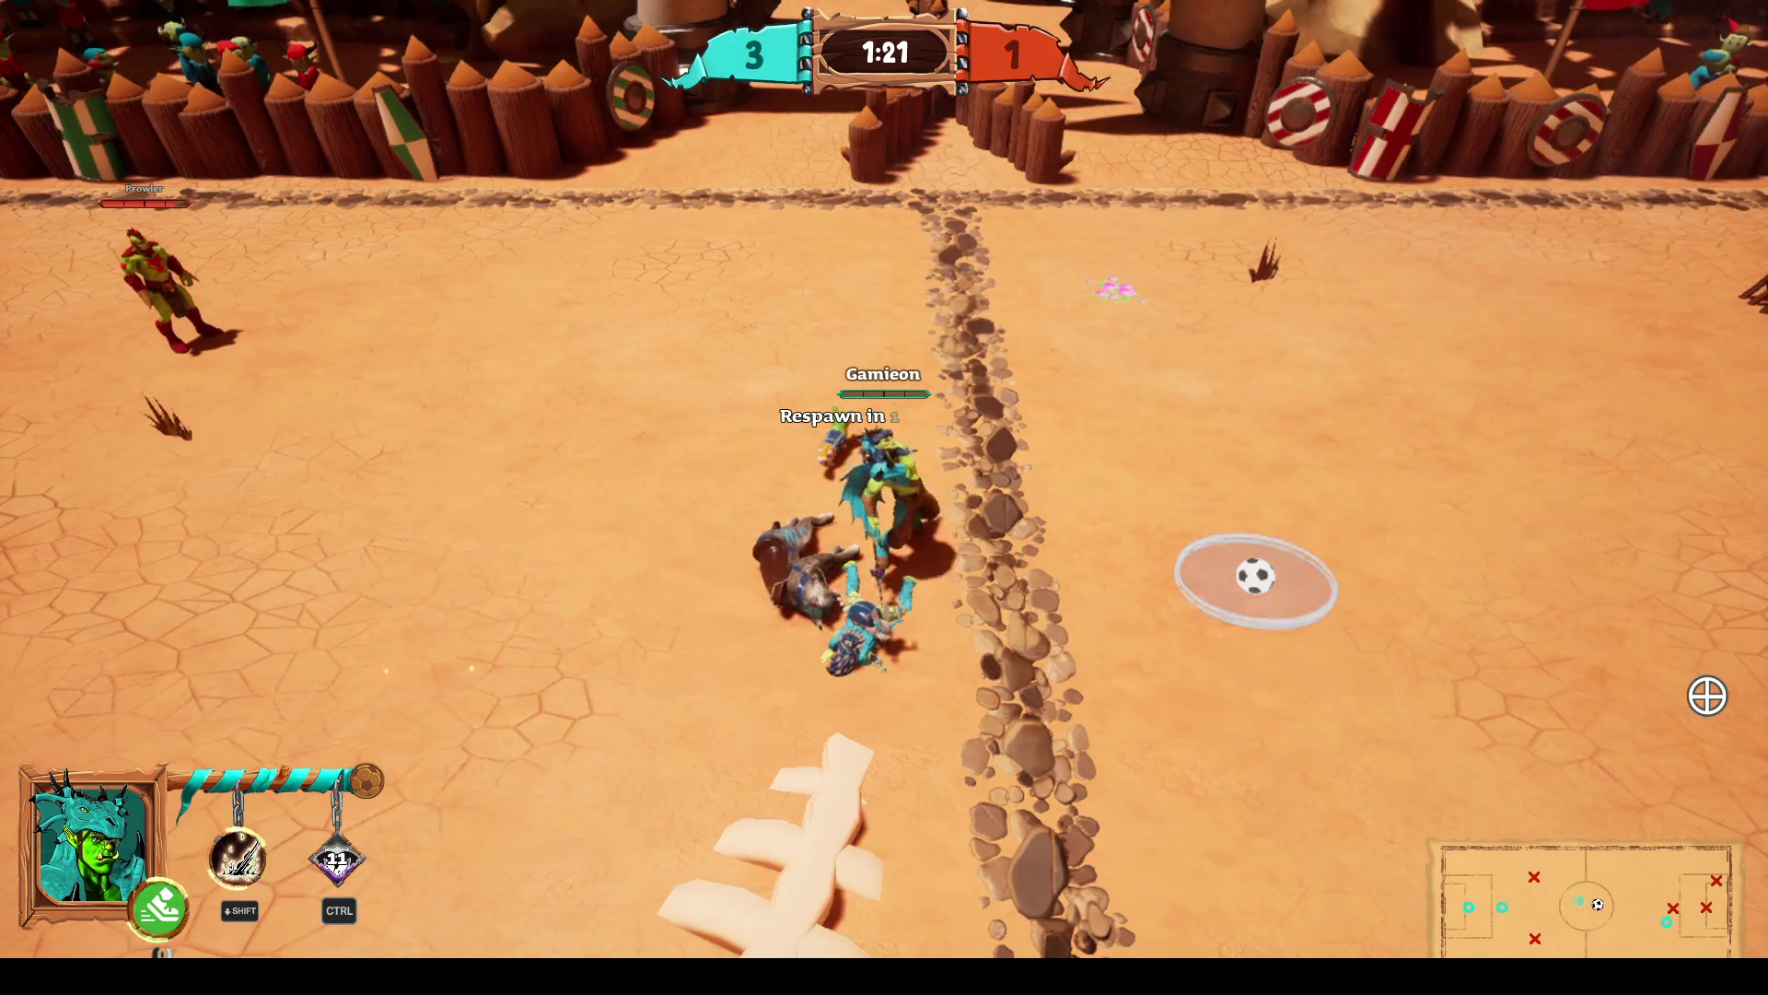
key(d)
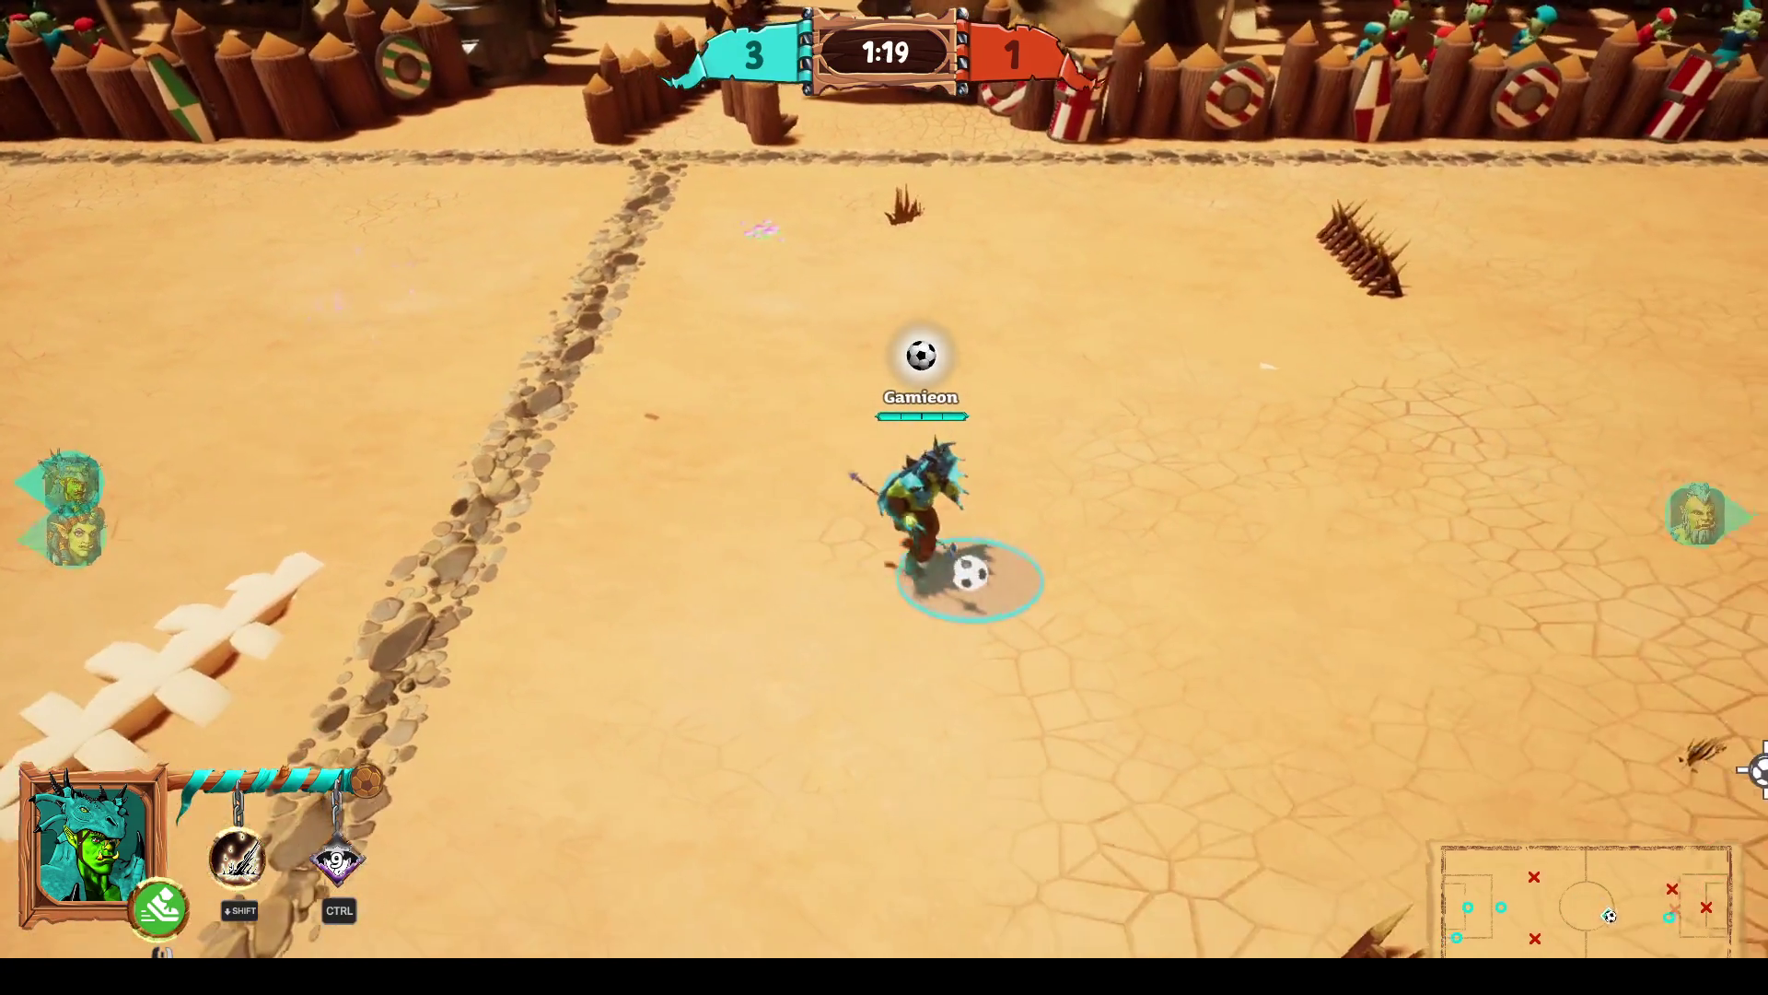
key(d)
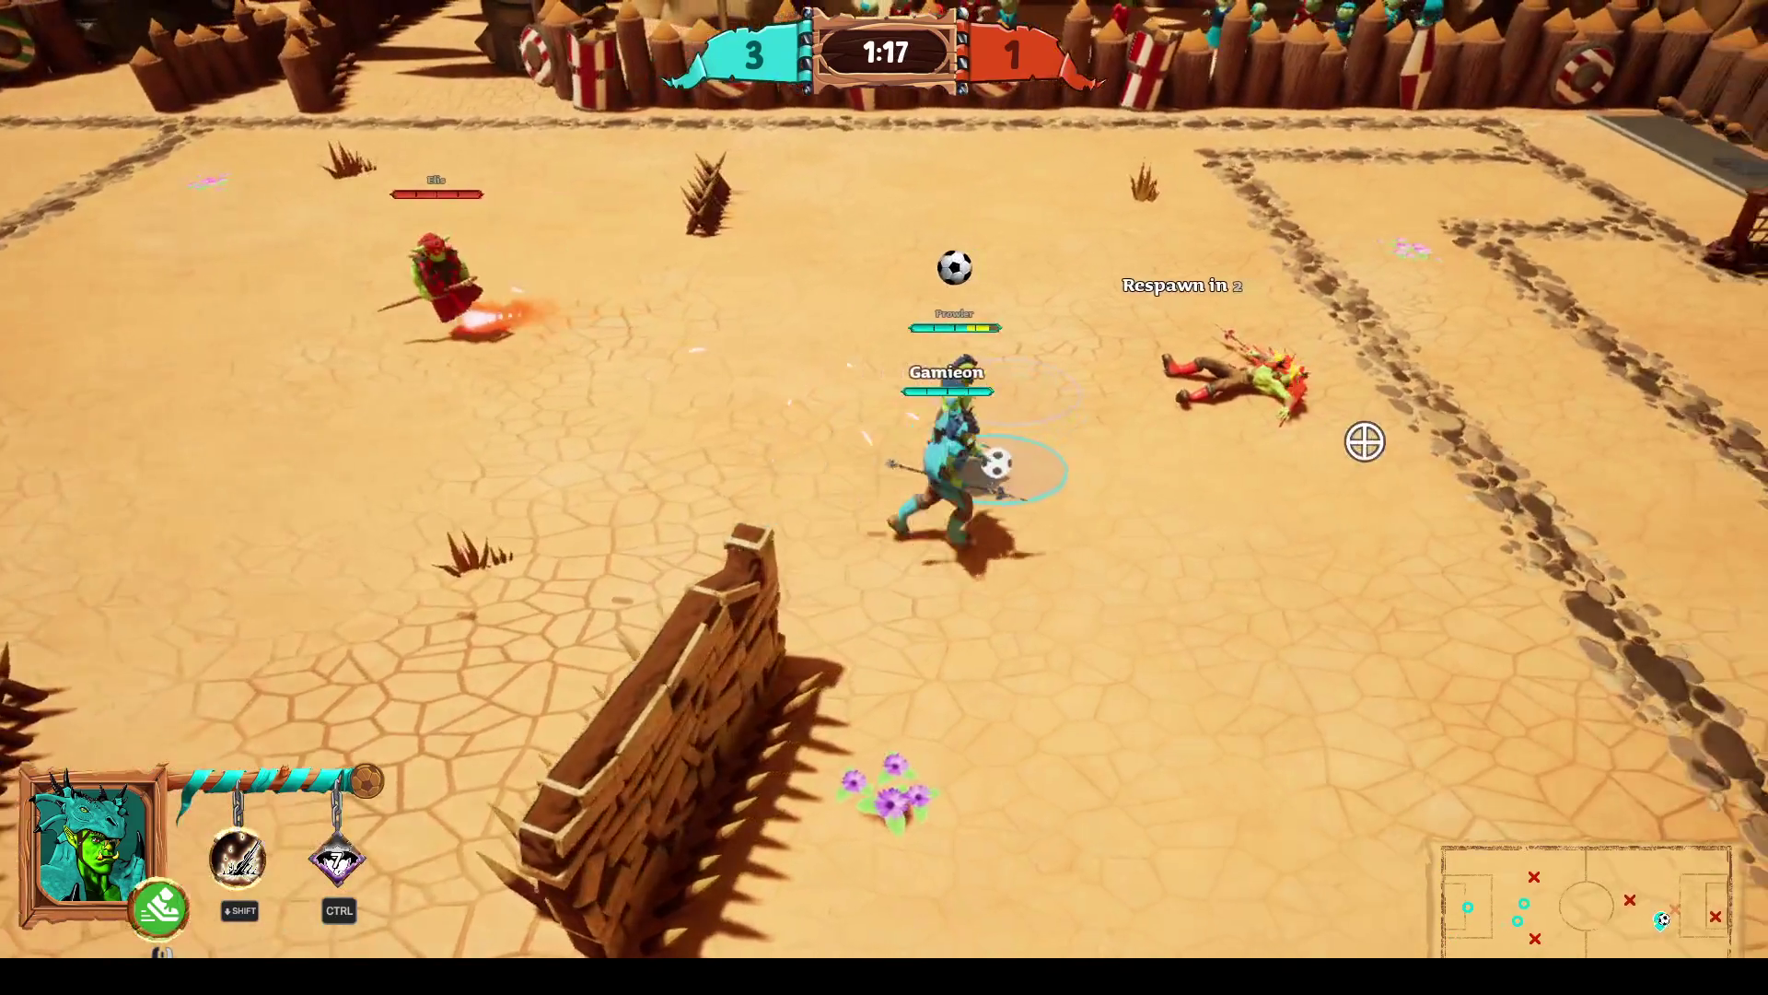
key(d)
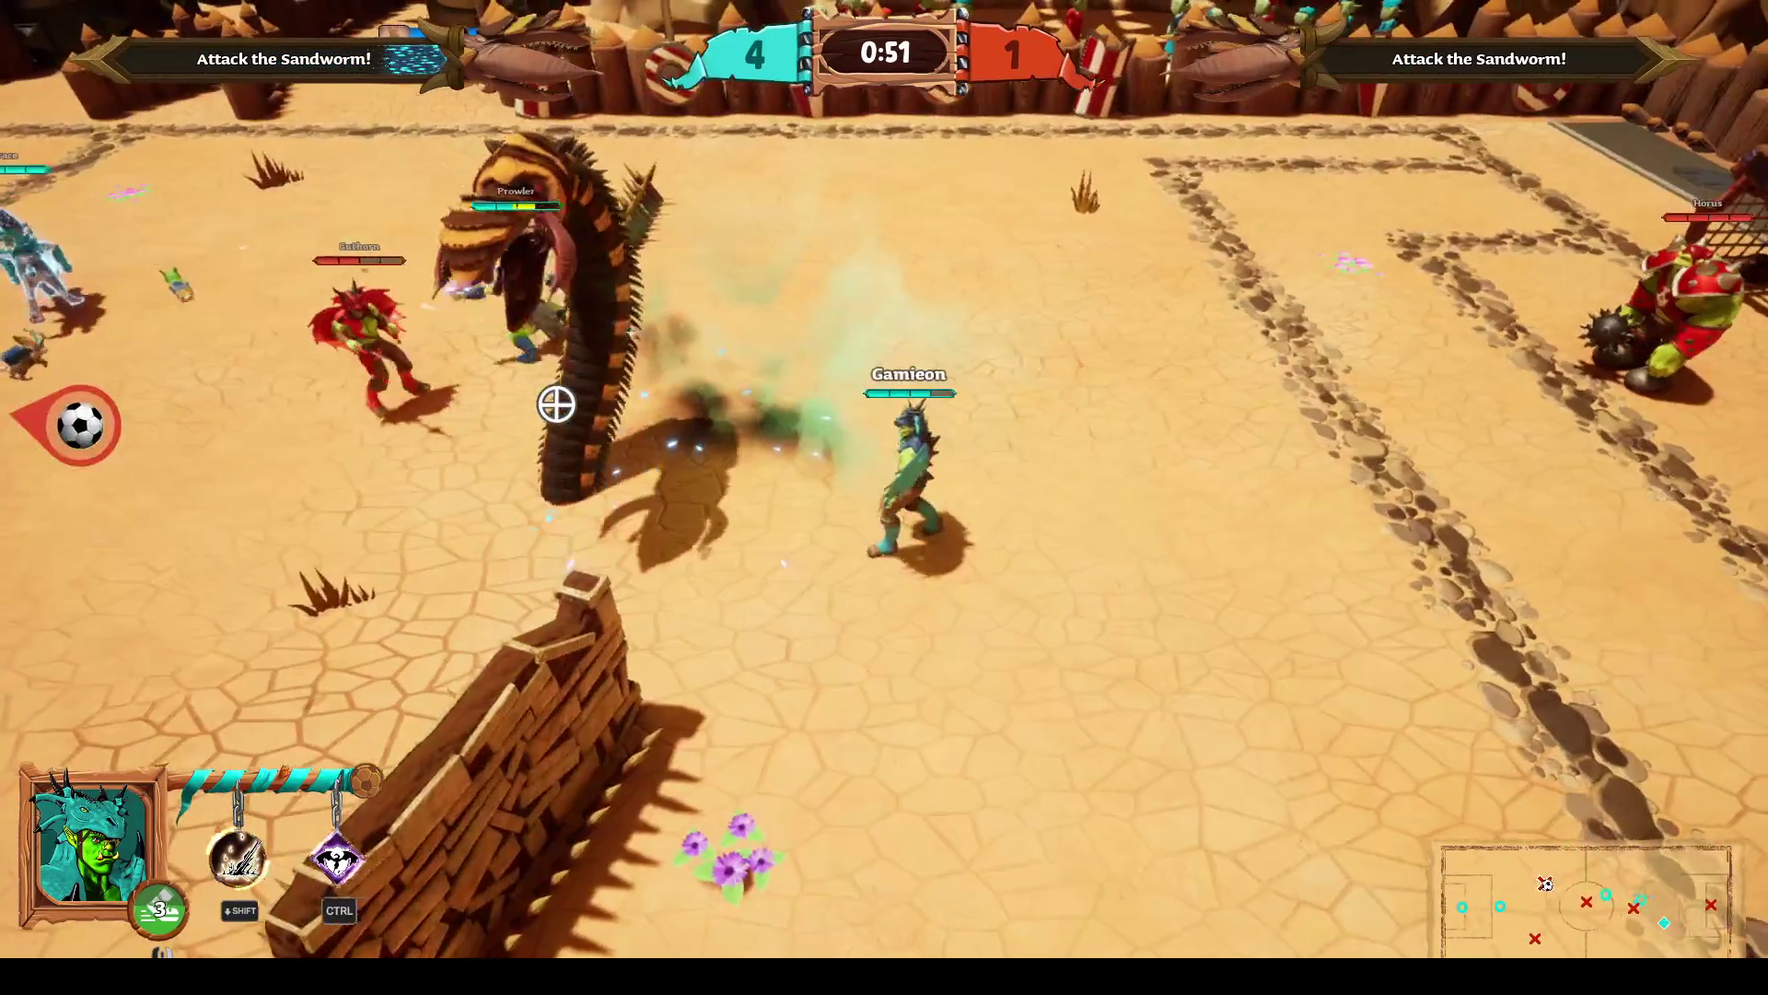
Run past the sandworm, take the ball near the goal, and shoot it away.
key(w)
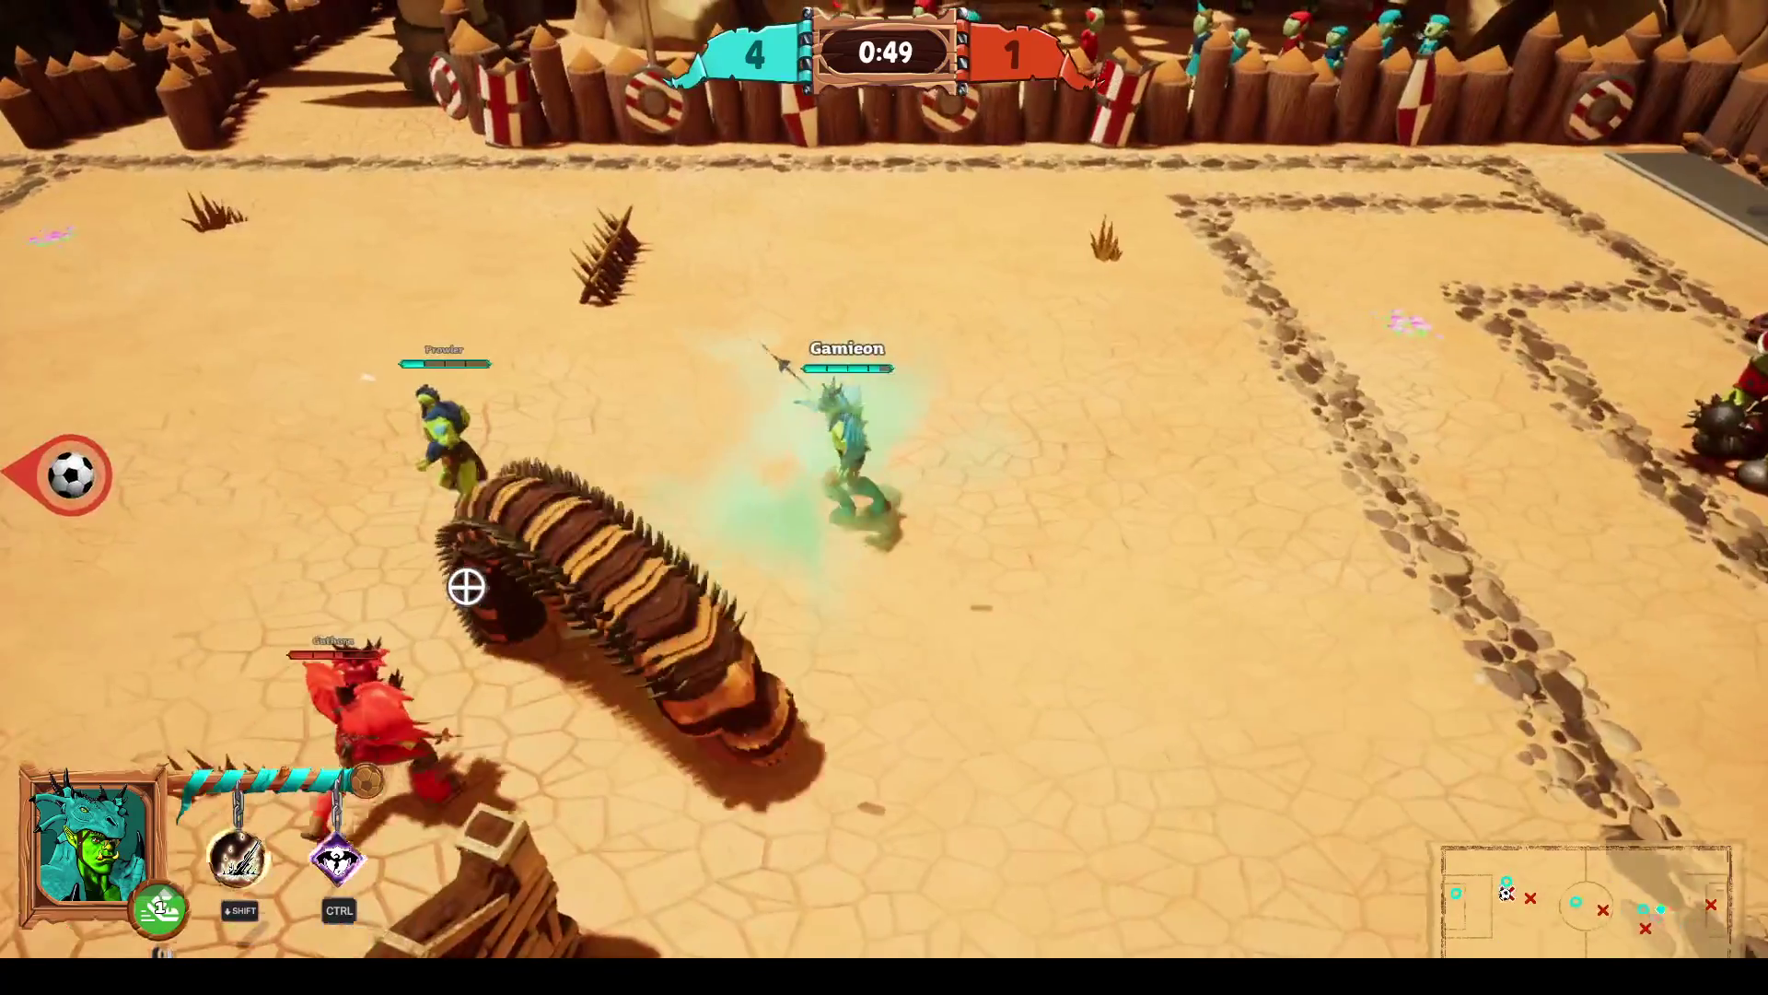
key(a)
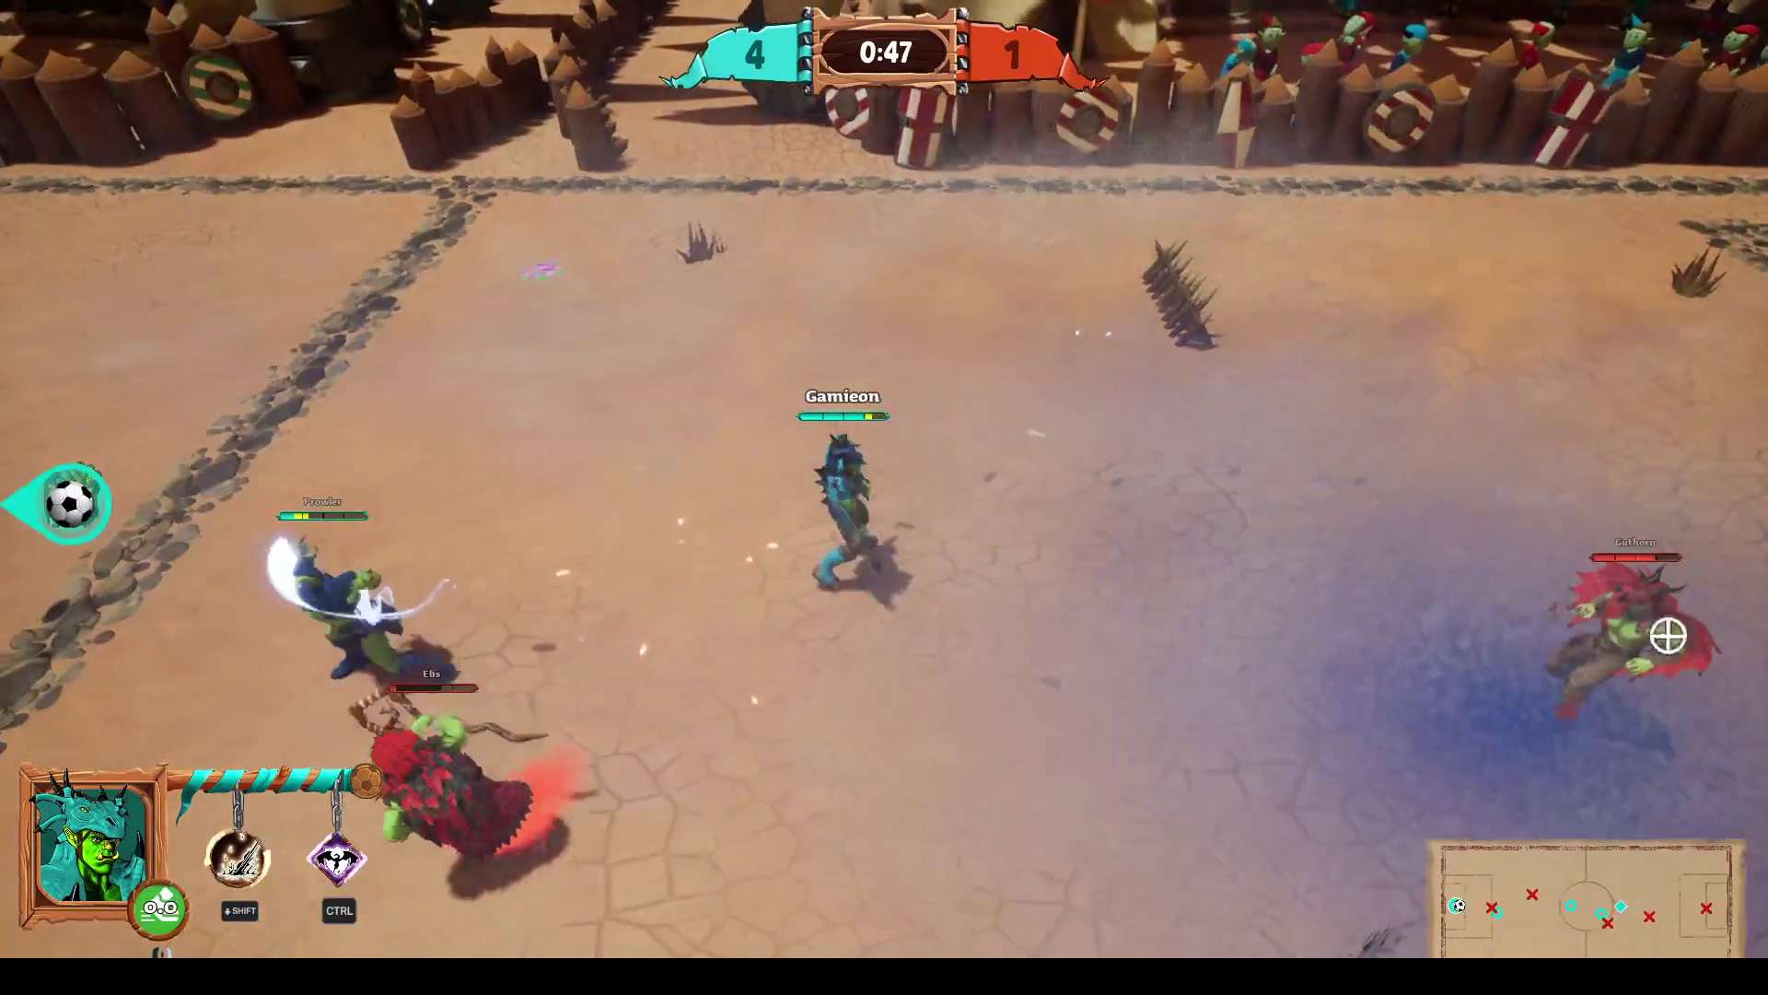
key(a)
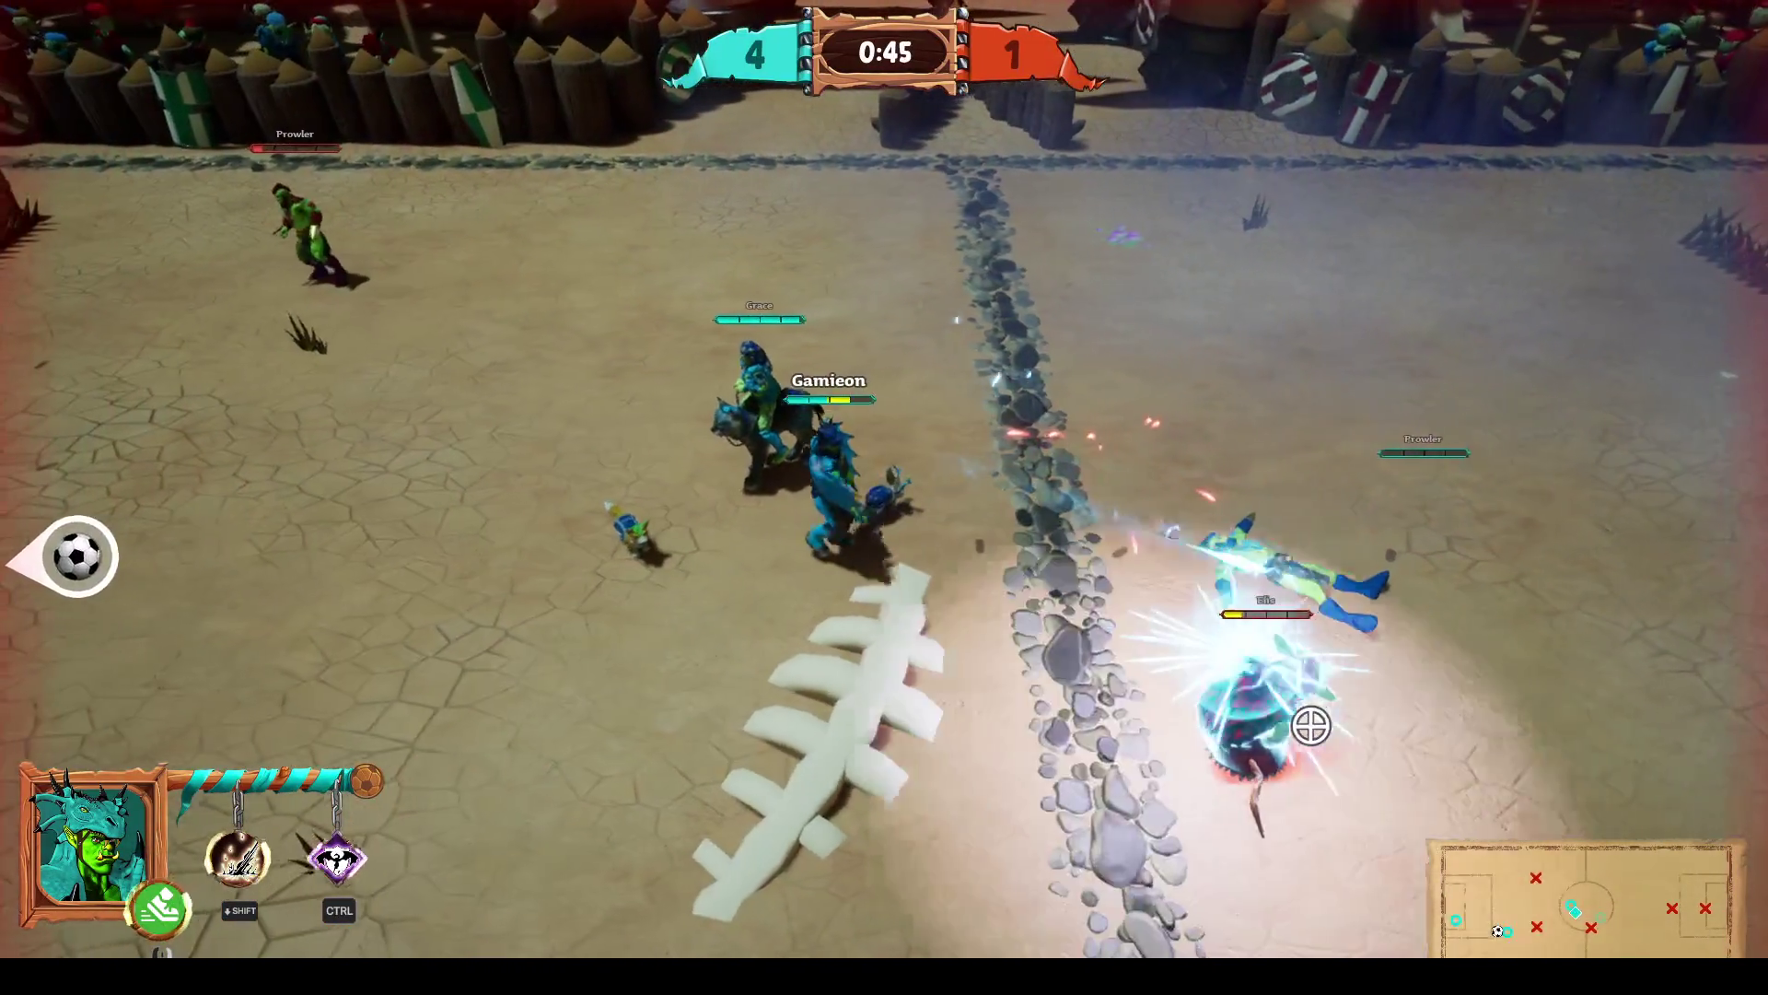
key(a)
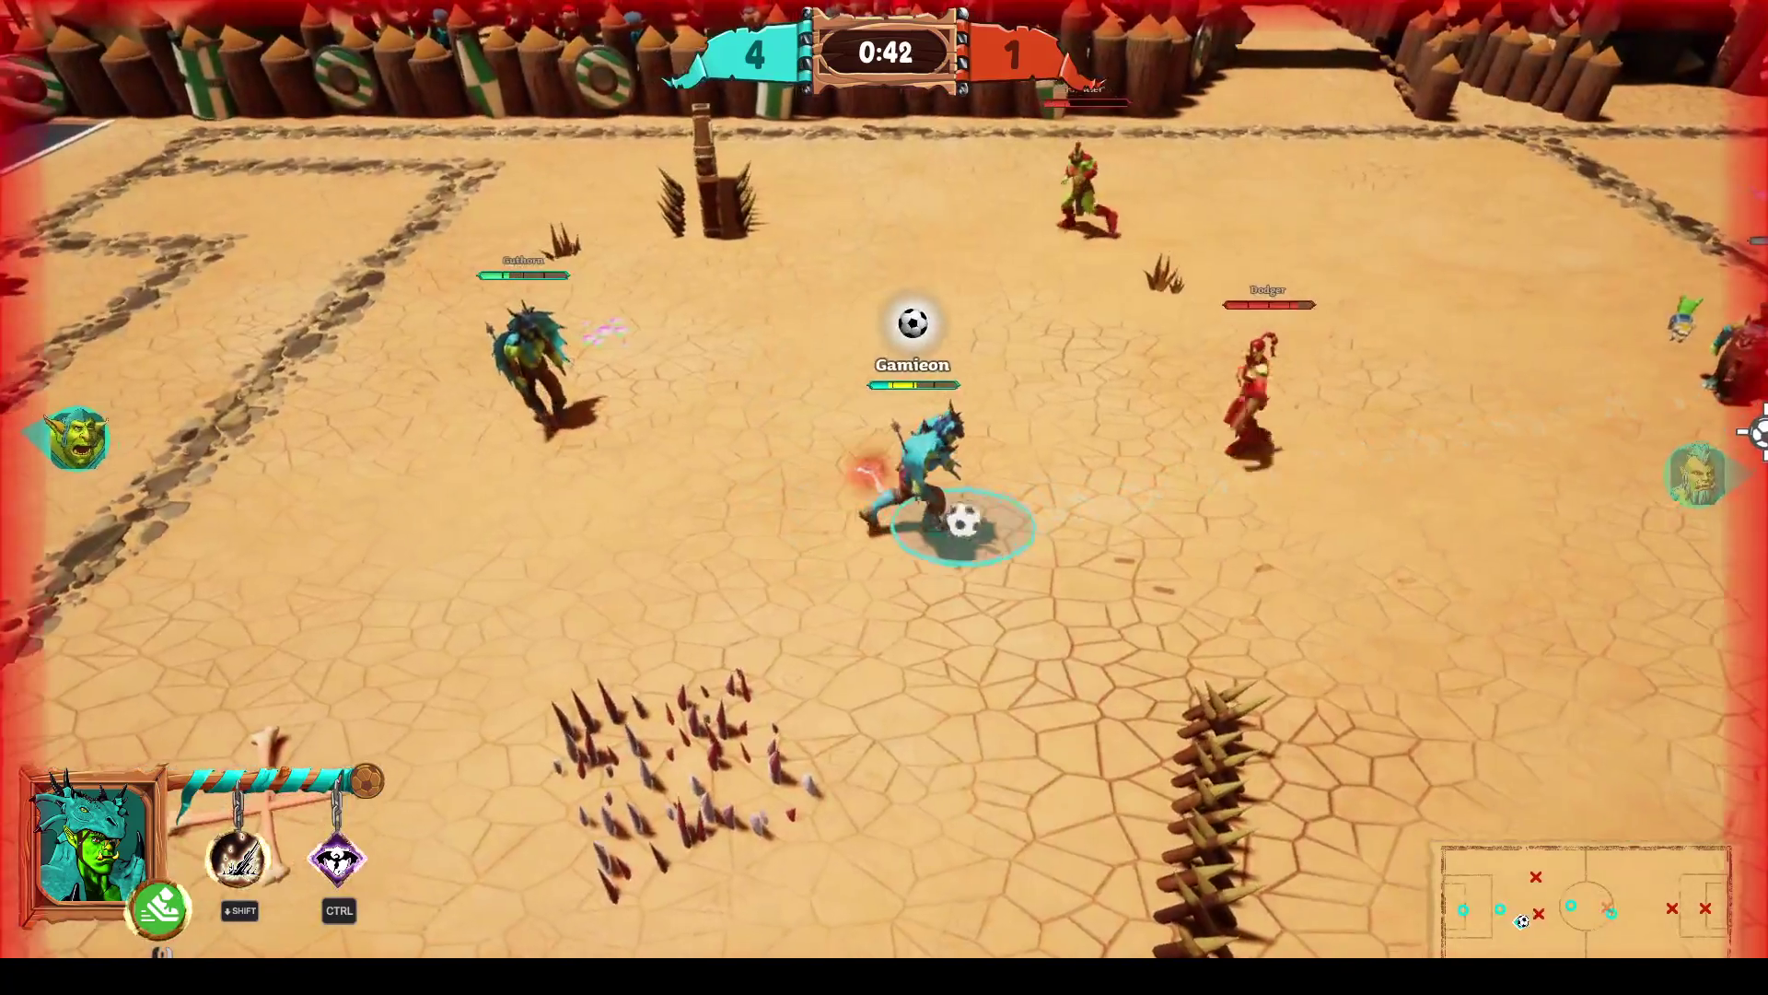
click(1754, 461)
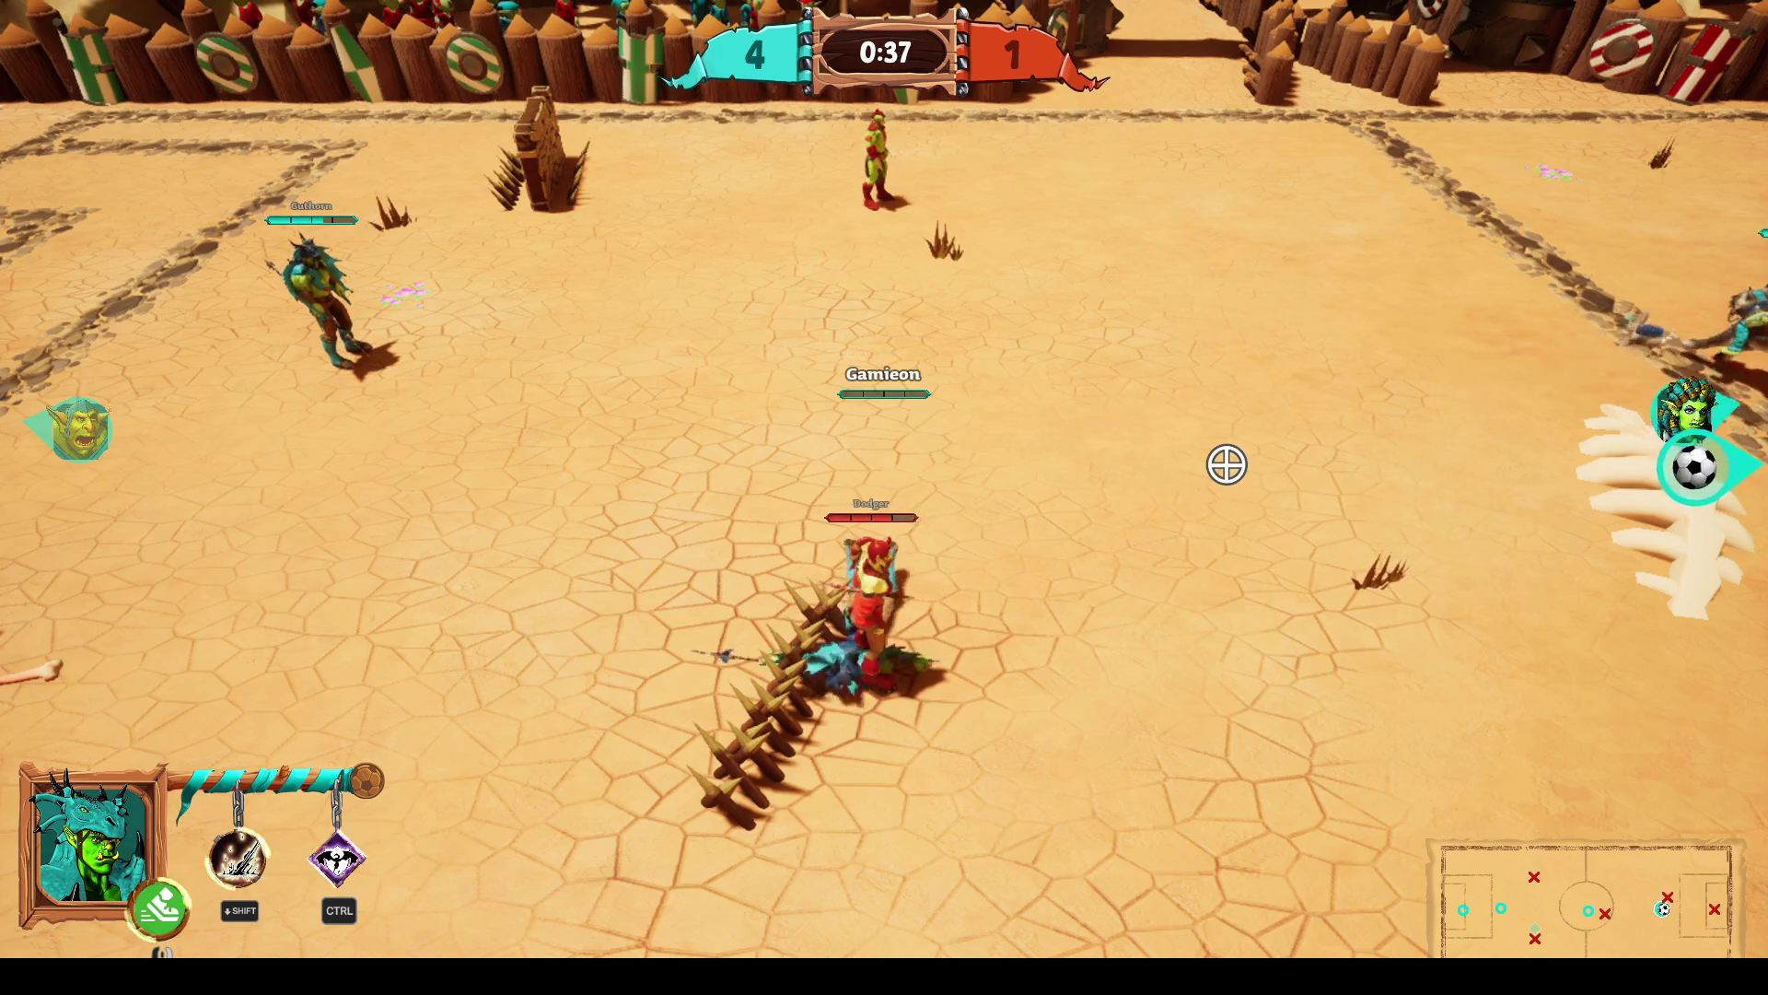
key(d)
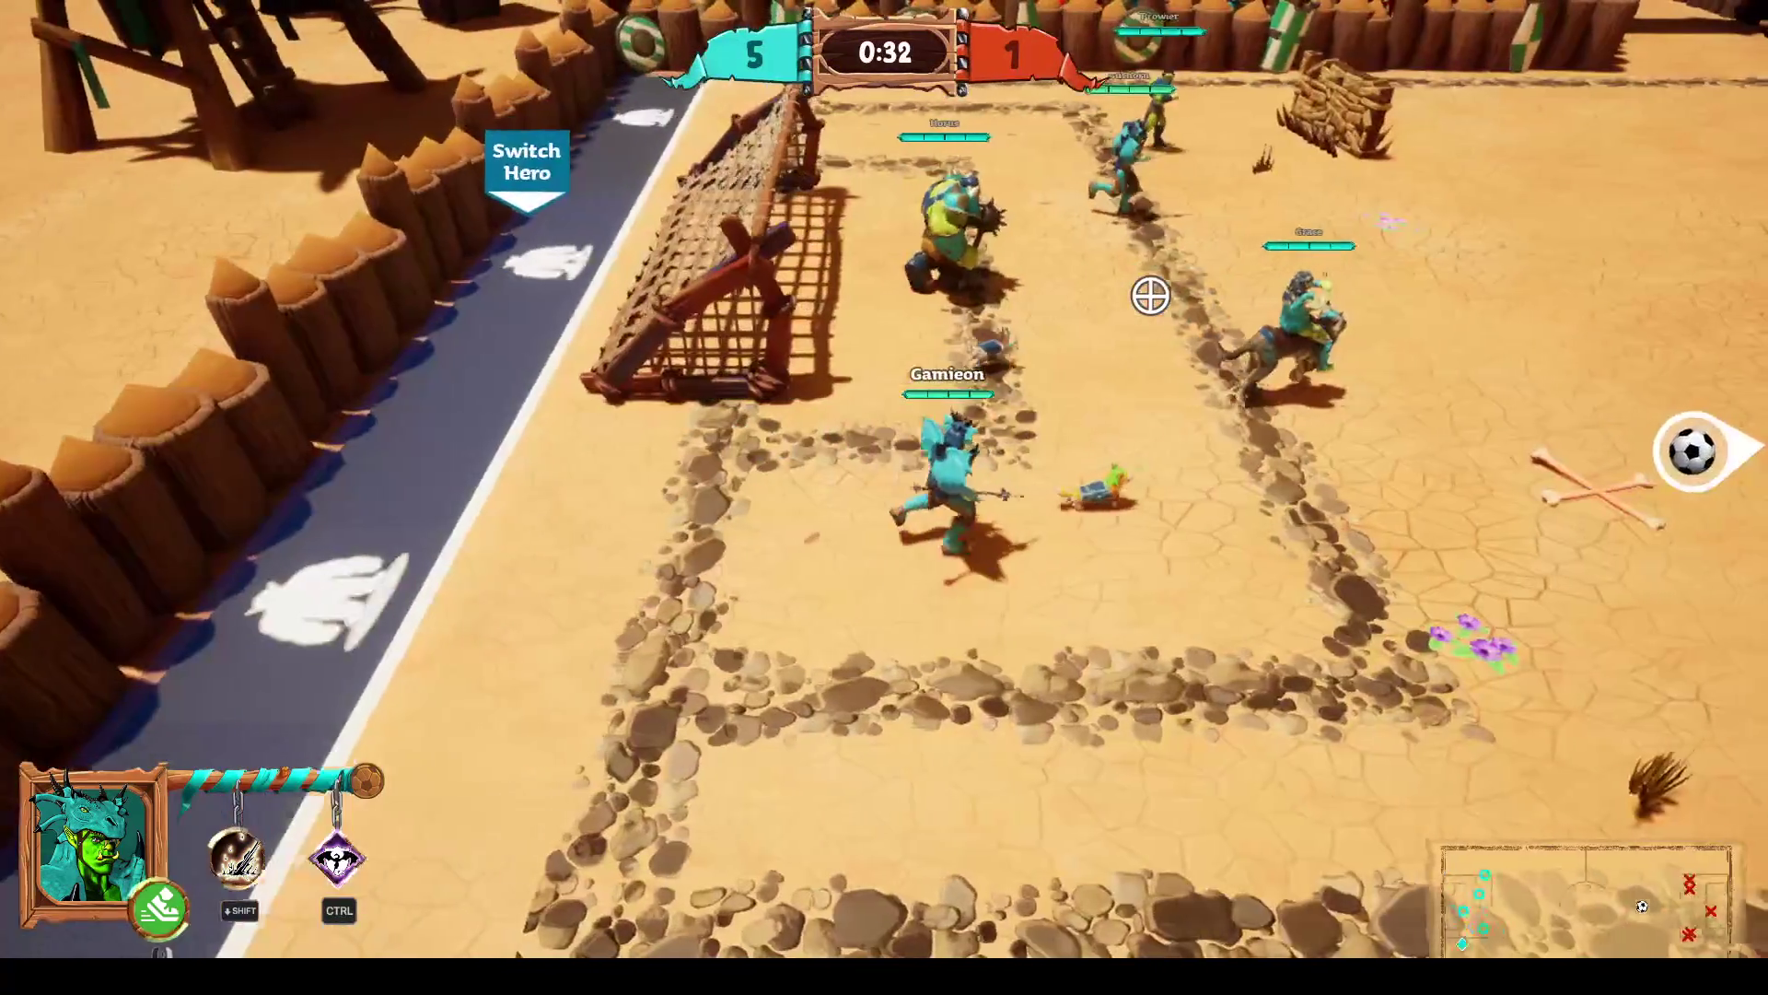
Fire an energy shot at an opponent and dash right to reach the ball.
key(d)
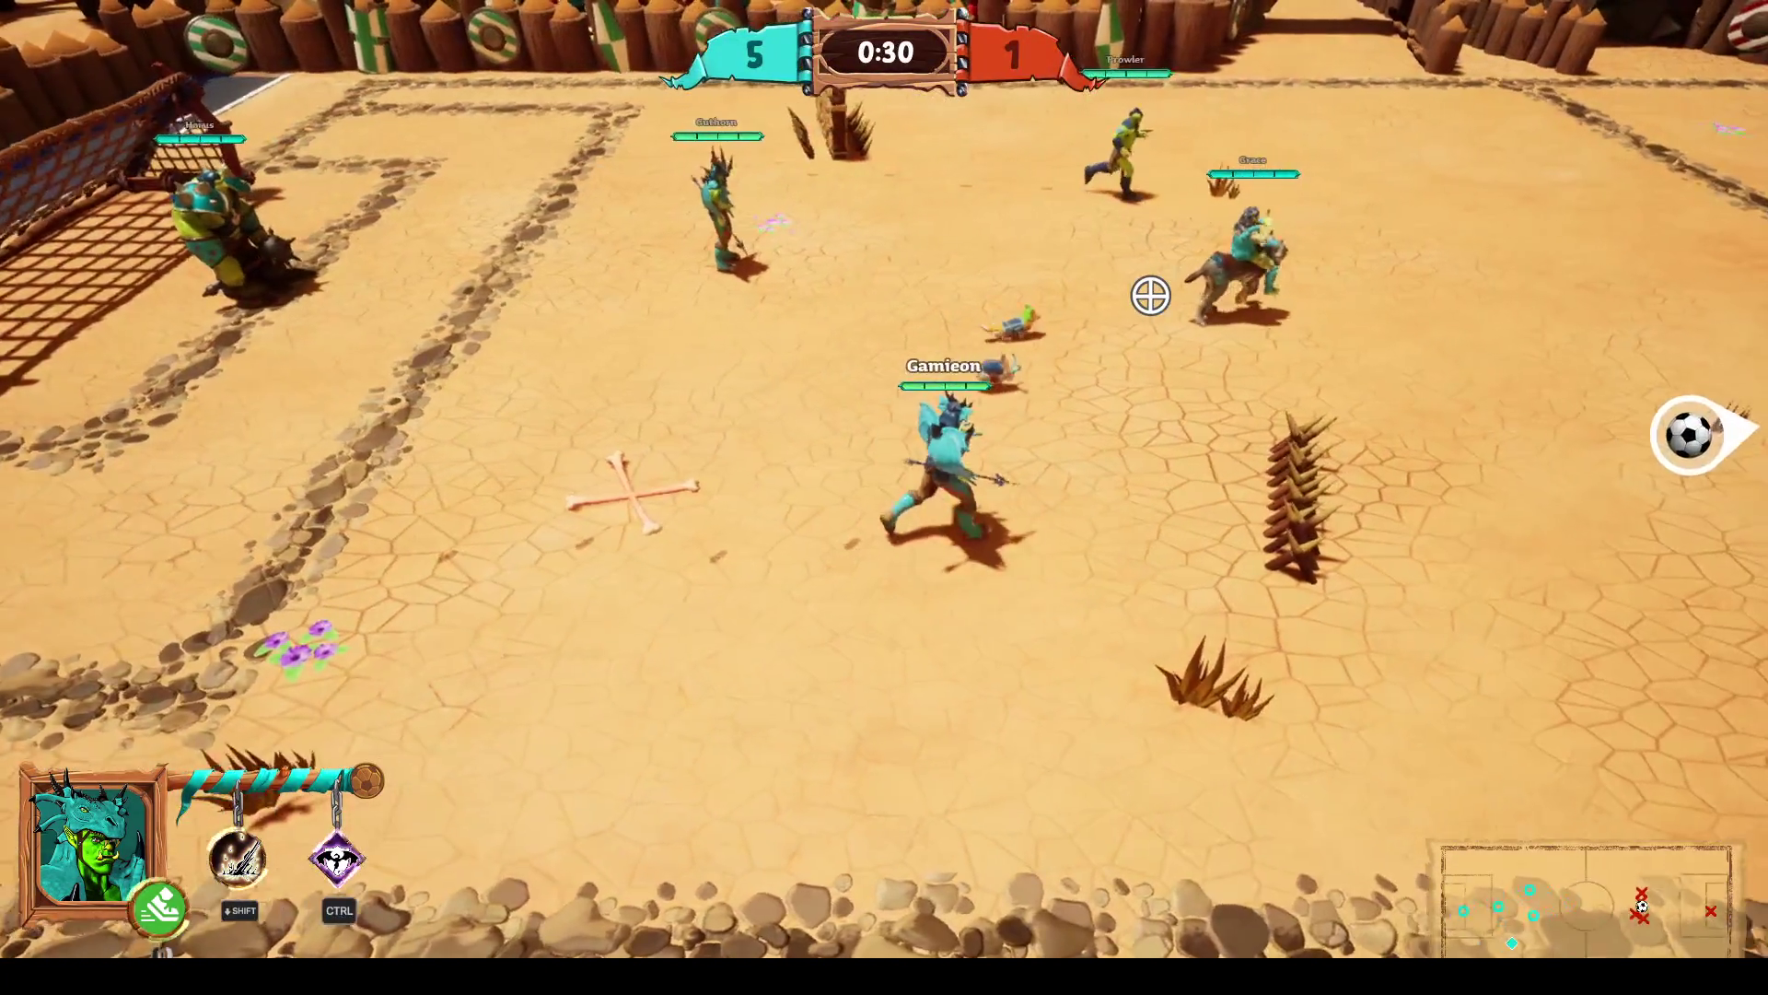
key(d)
click(1520, 356)
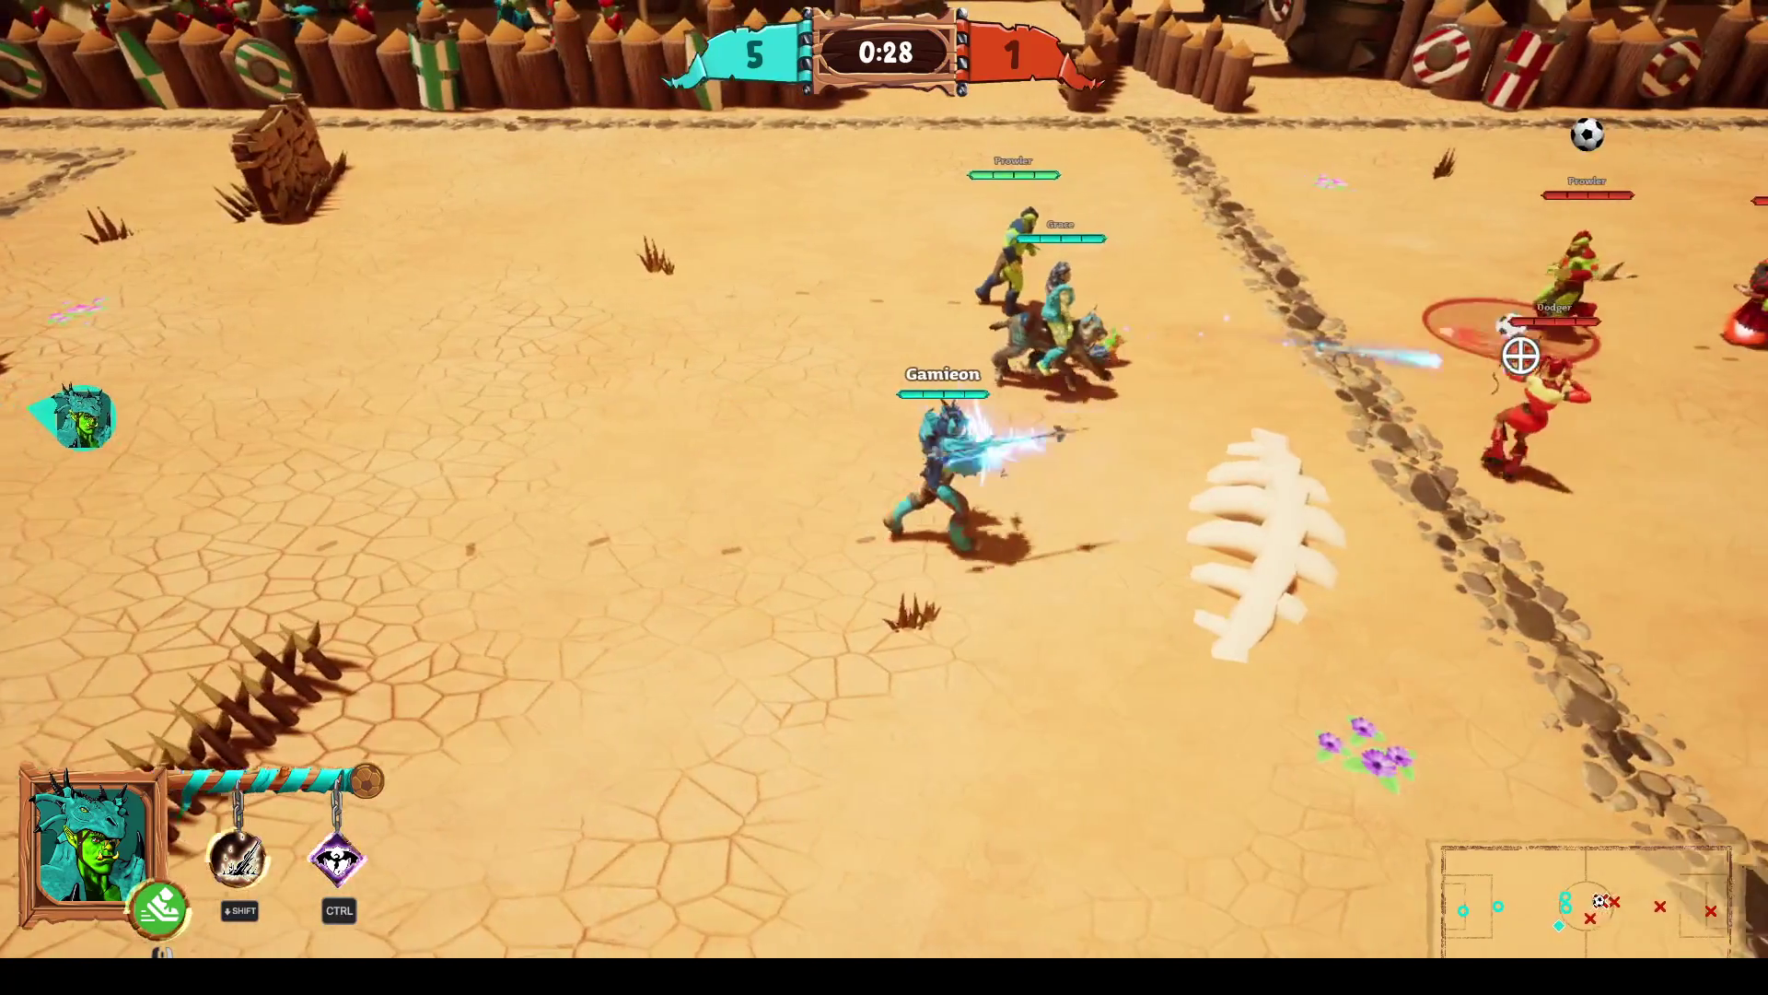
key(d)
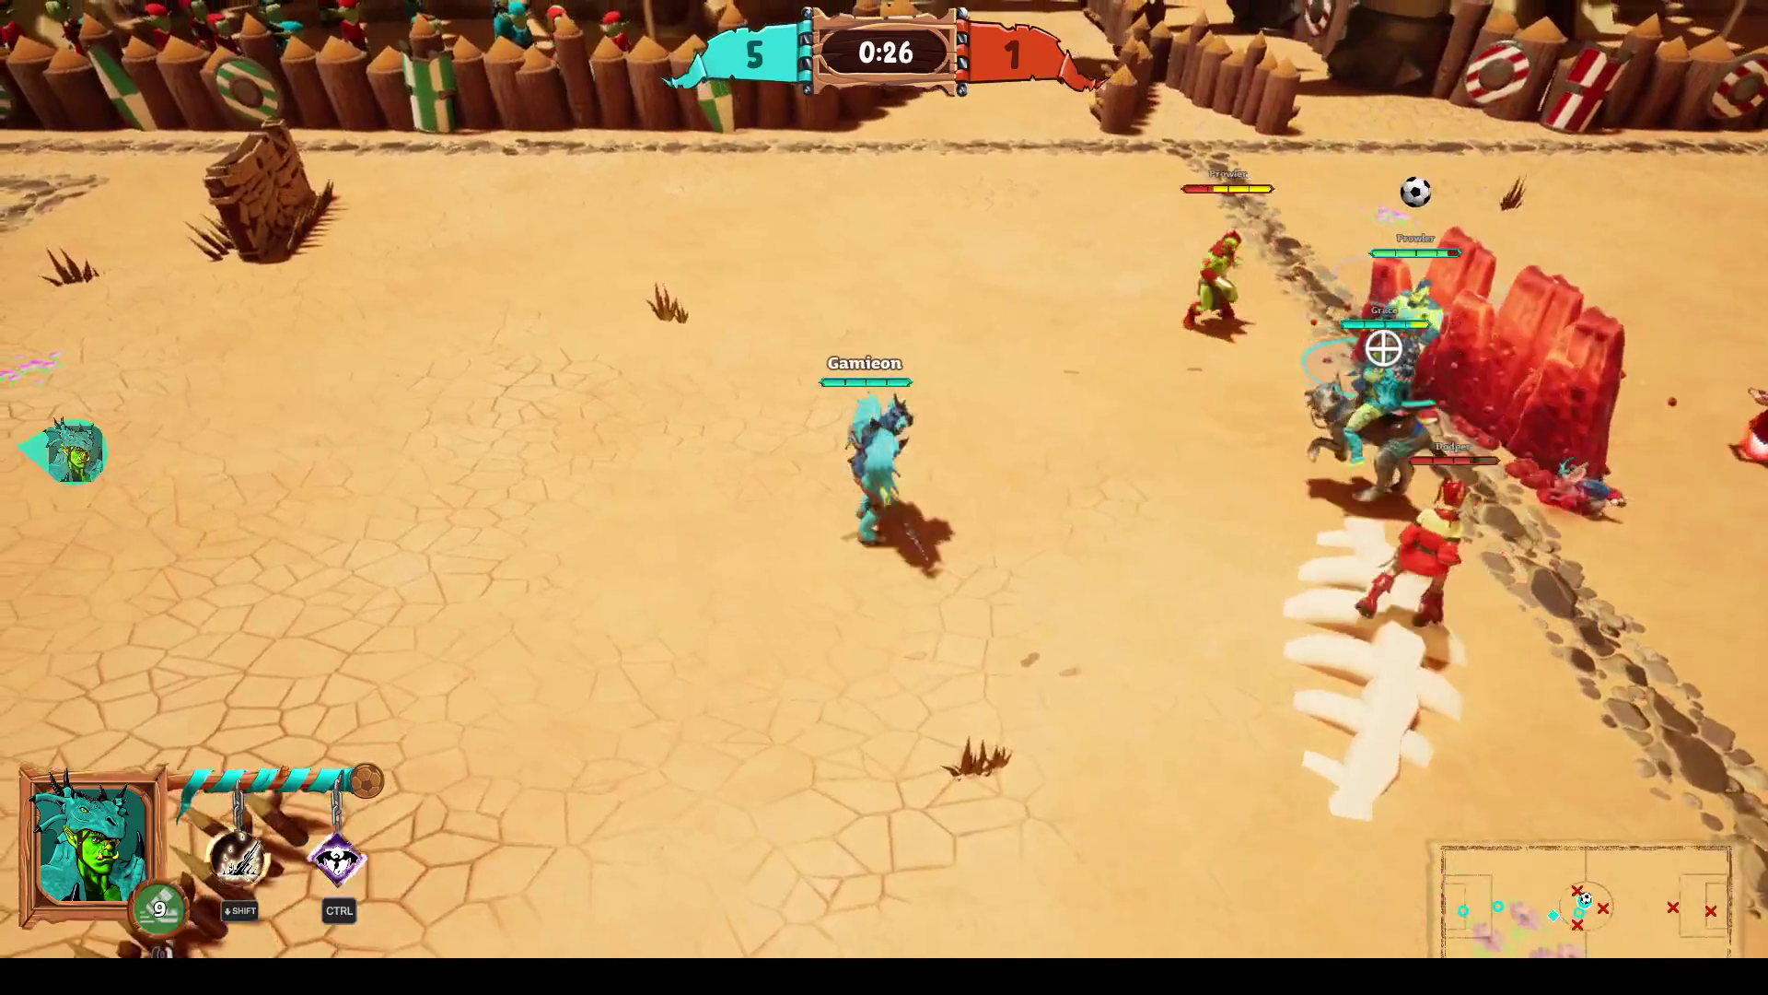
right_click(1557, 411)
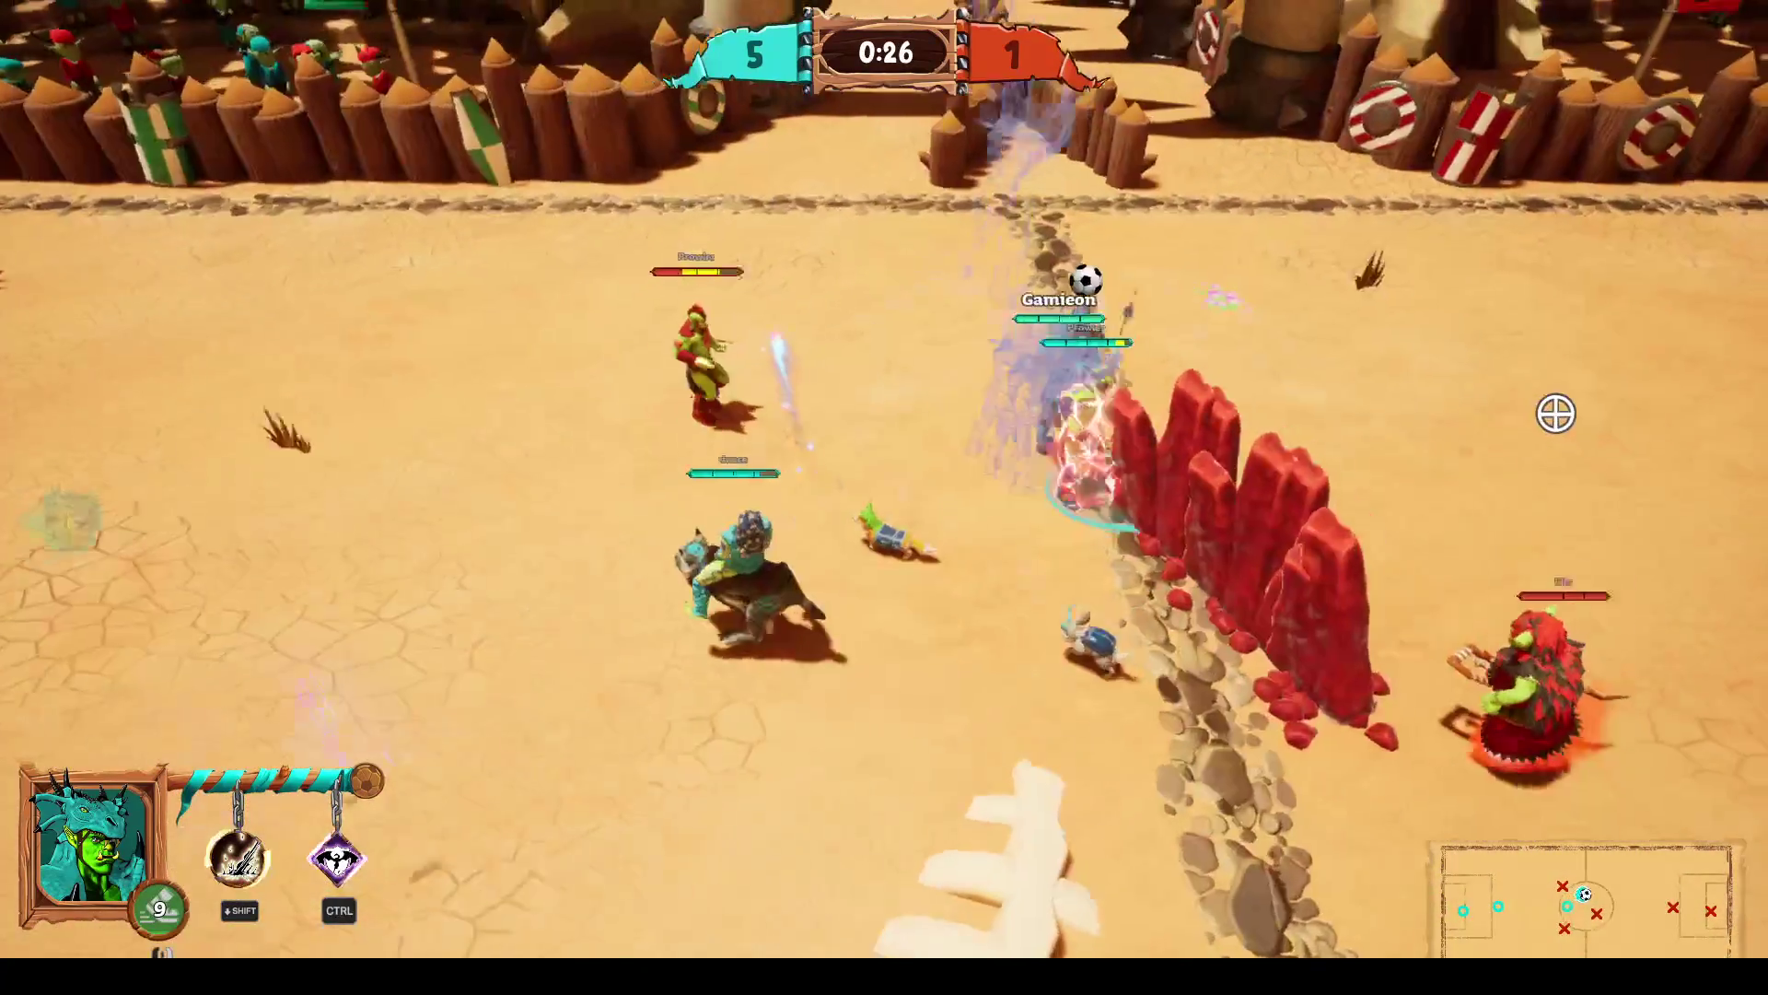
key(d)
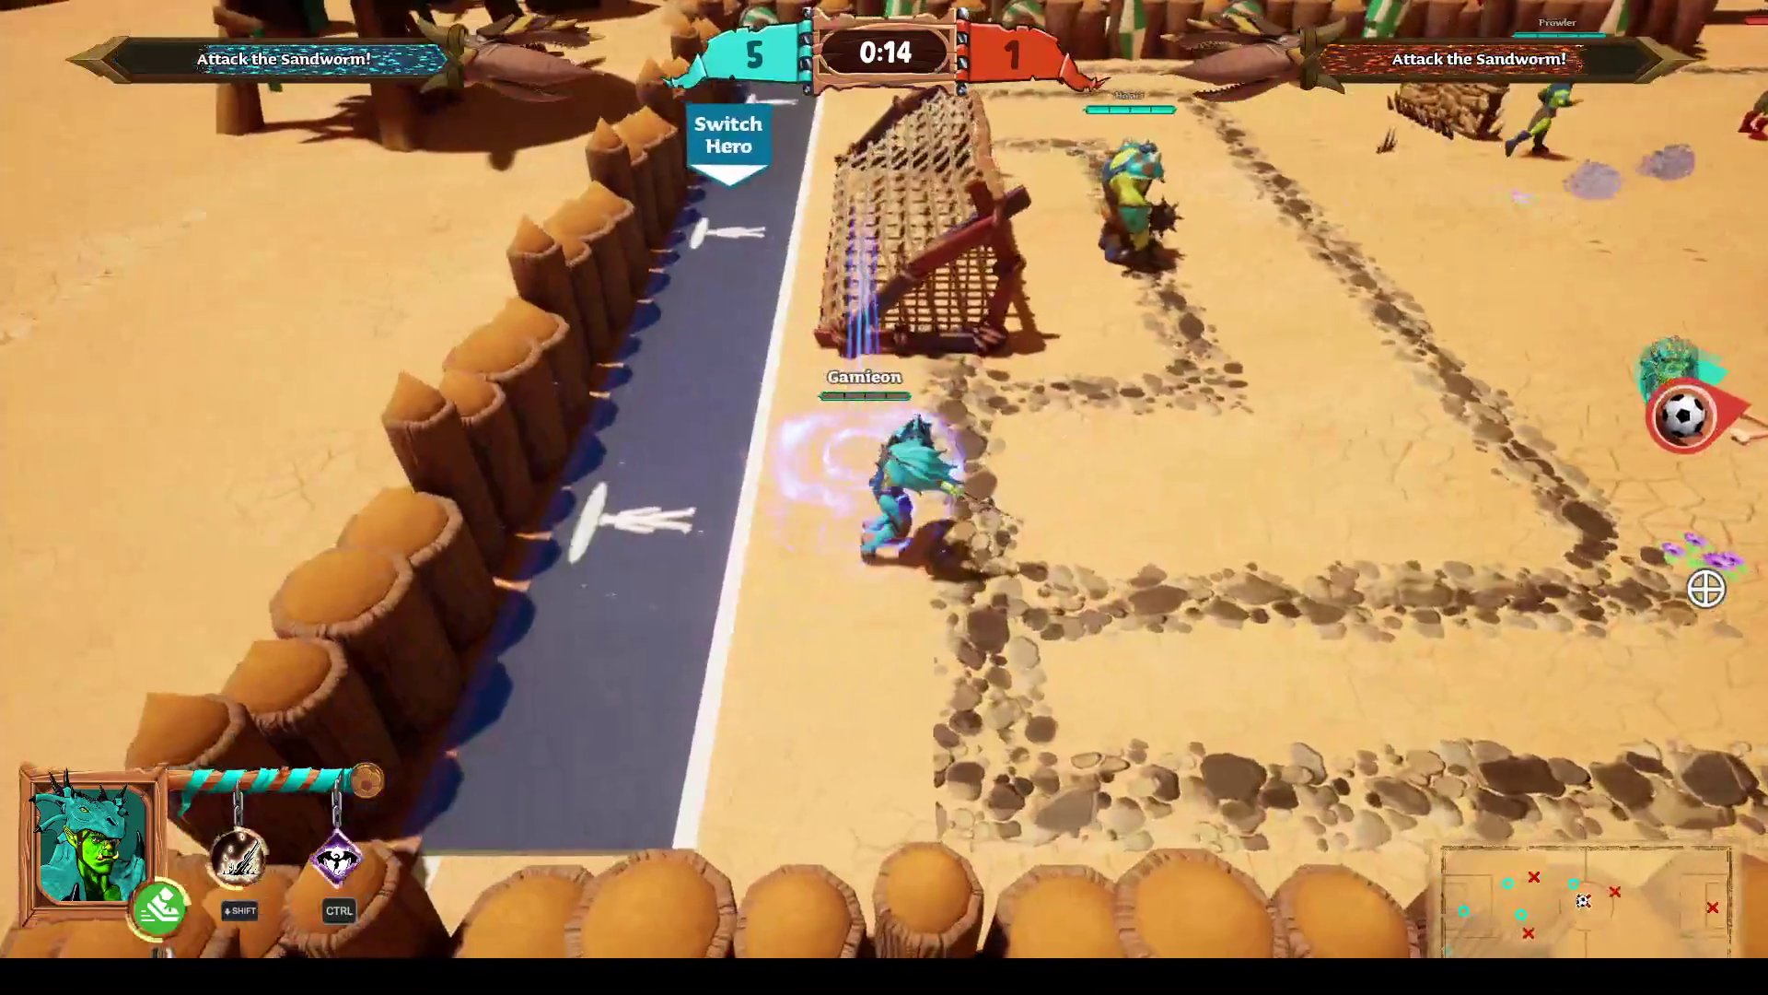
Run toward the goal firing lightning bolts at the sandworm and an opponent.
key(d)
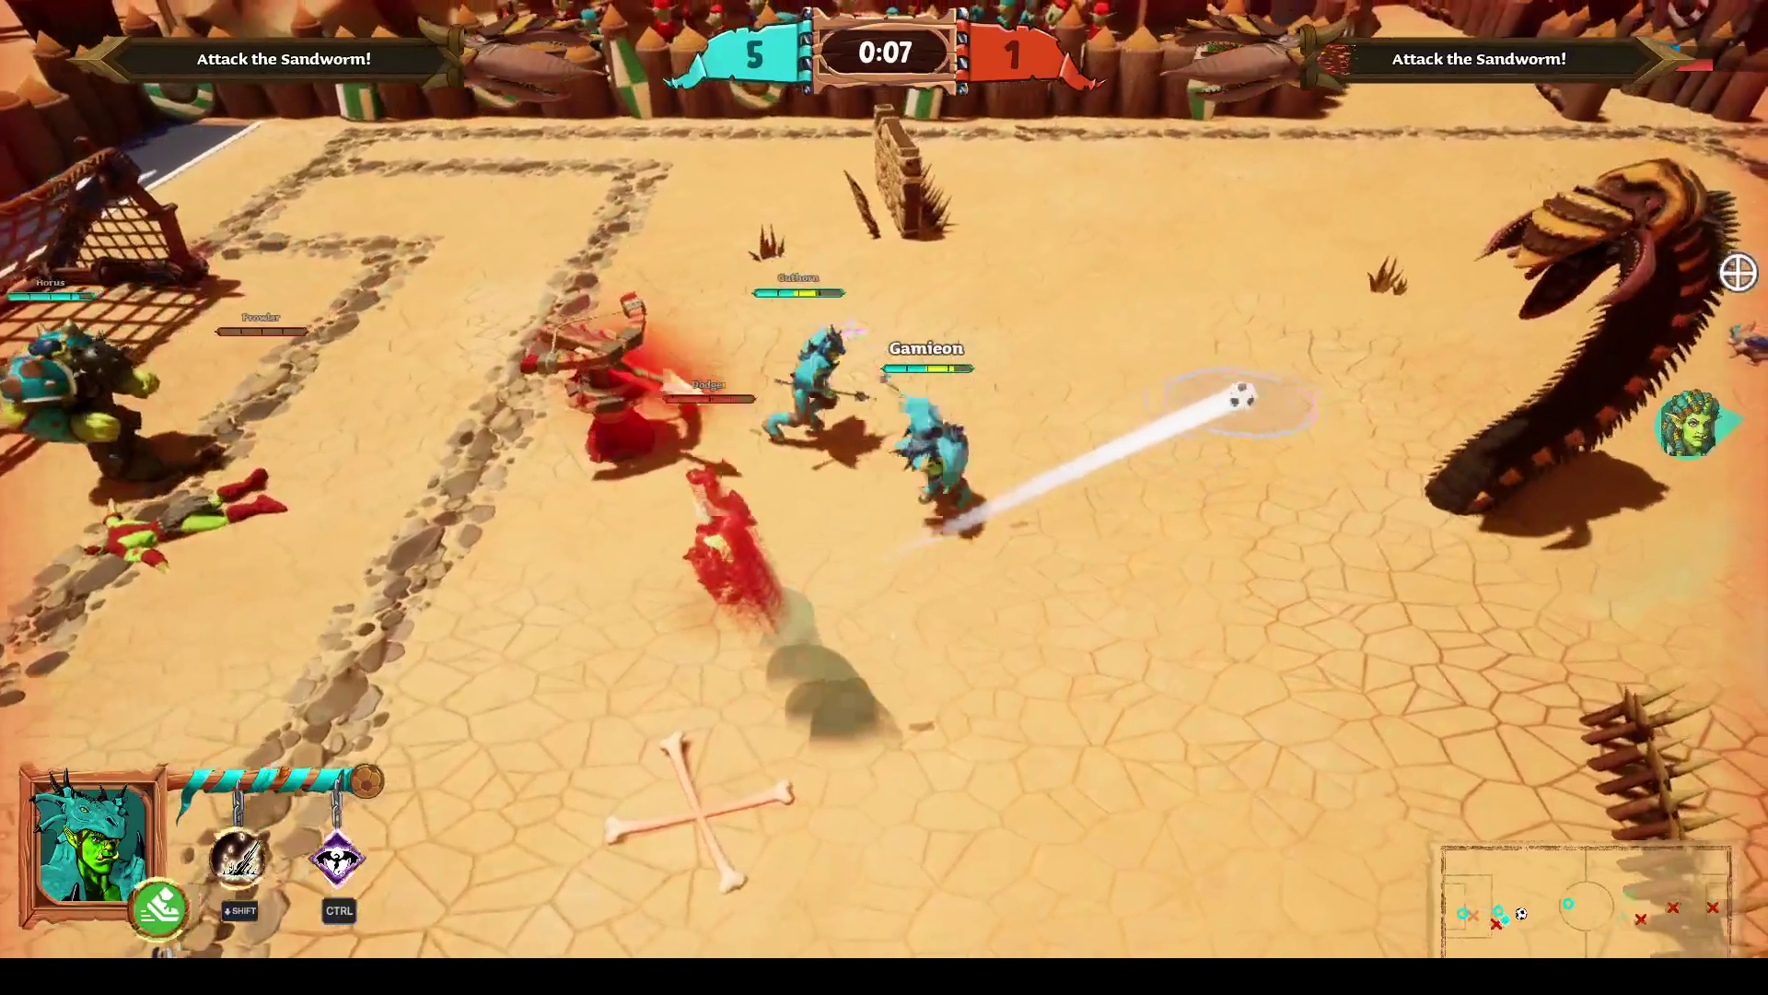
click(1557, 423)
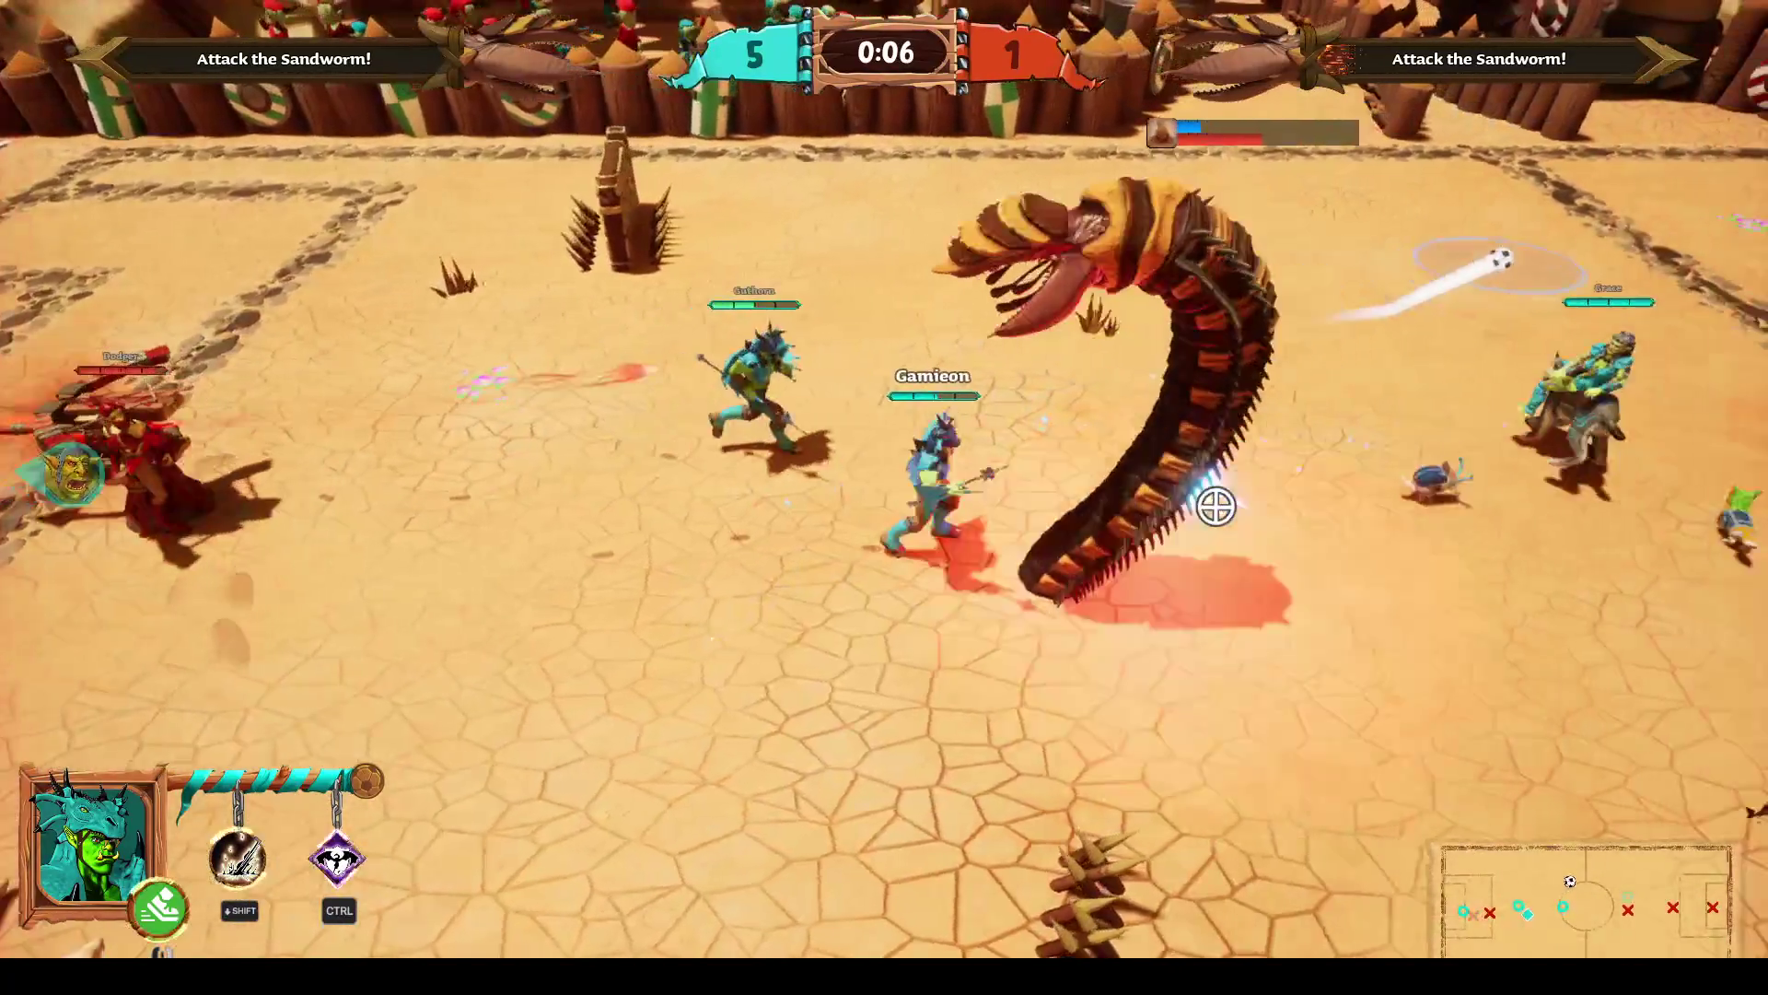
key(d)
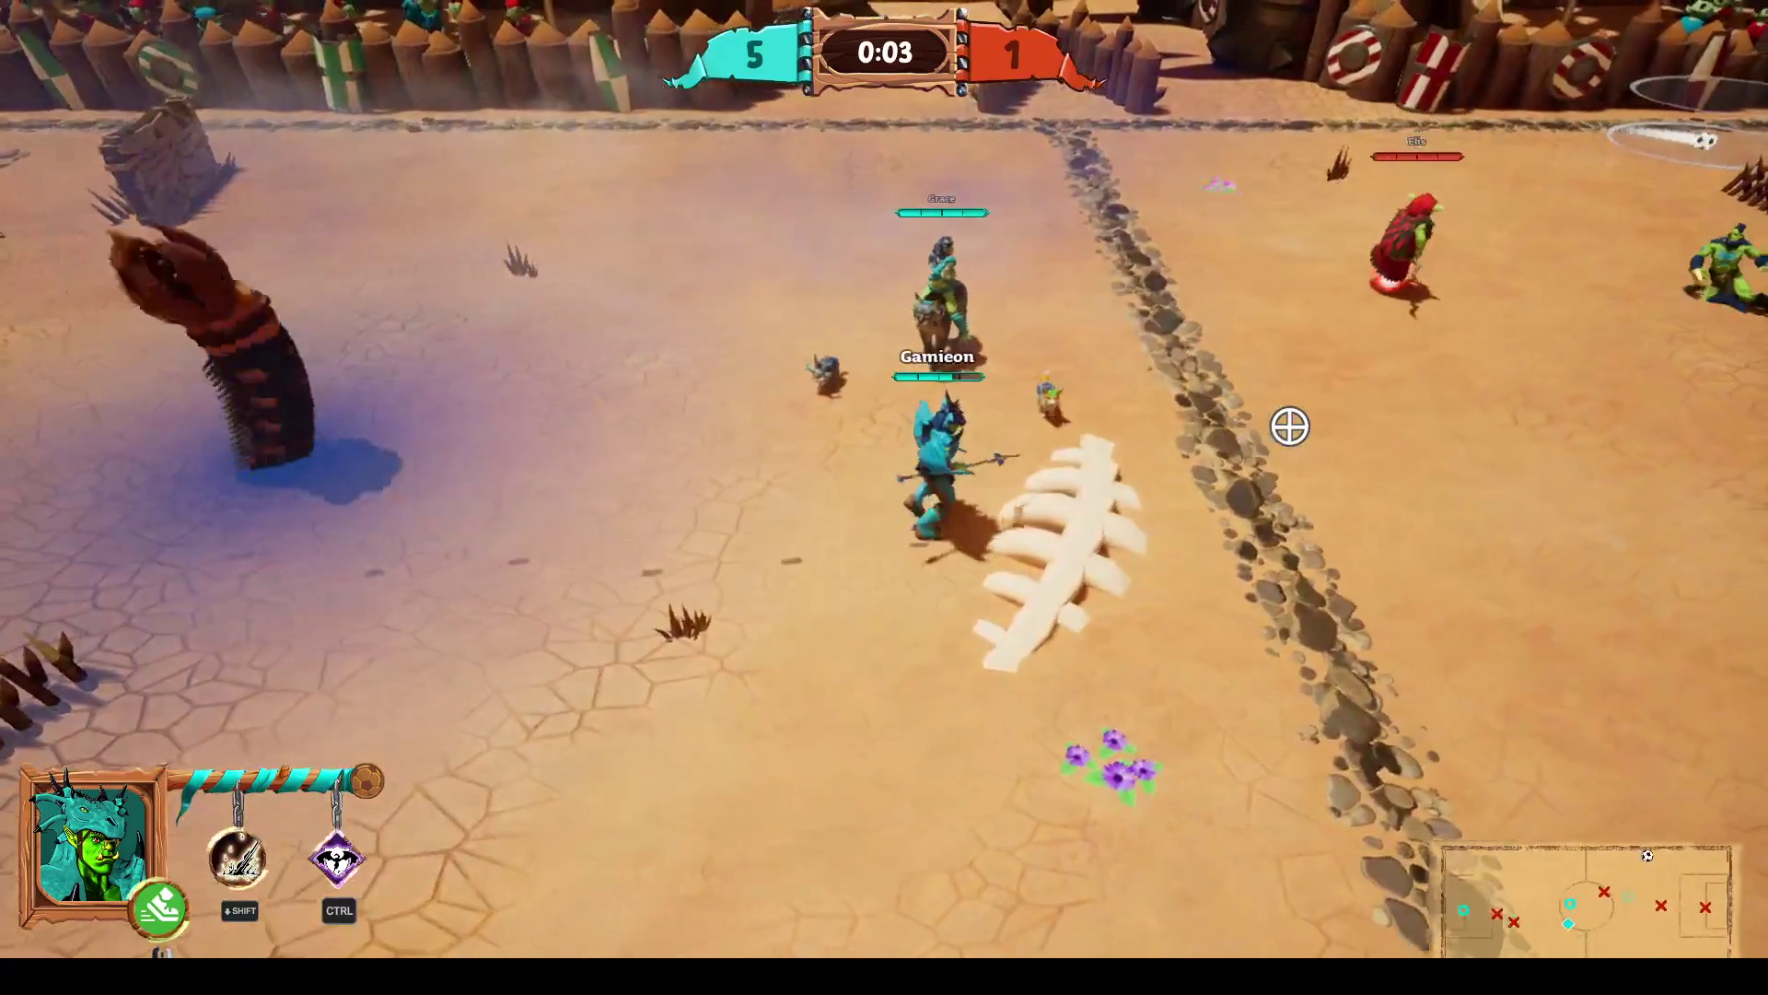
click(1287, 424)
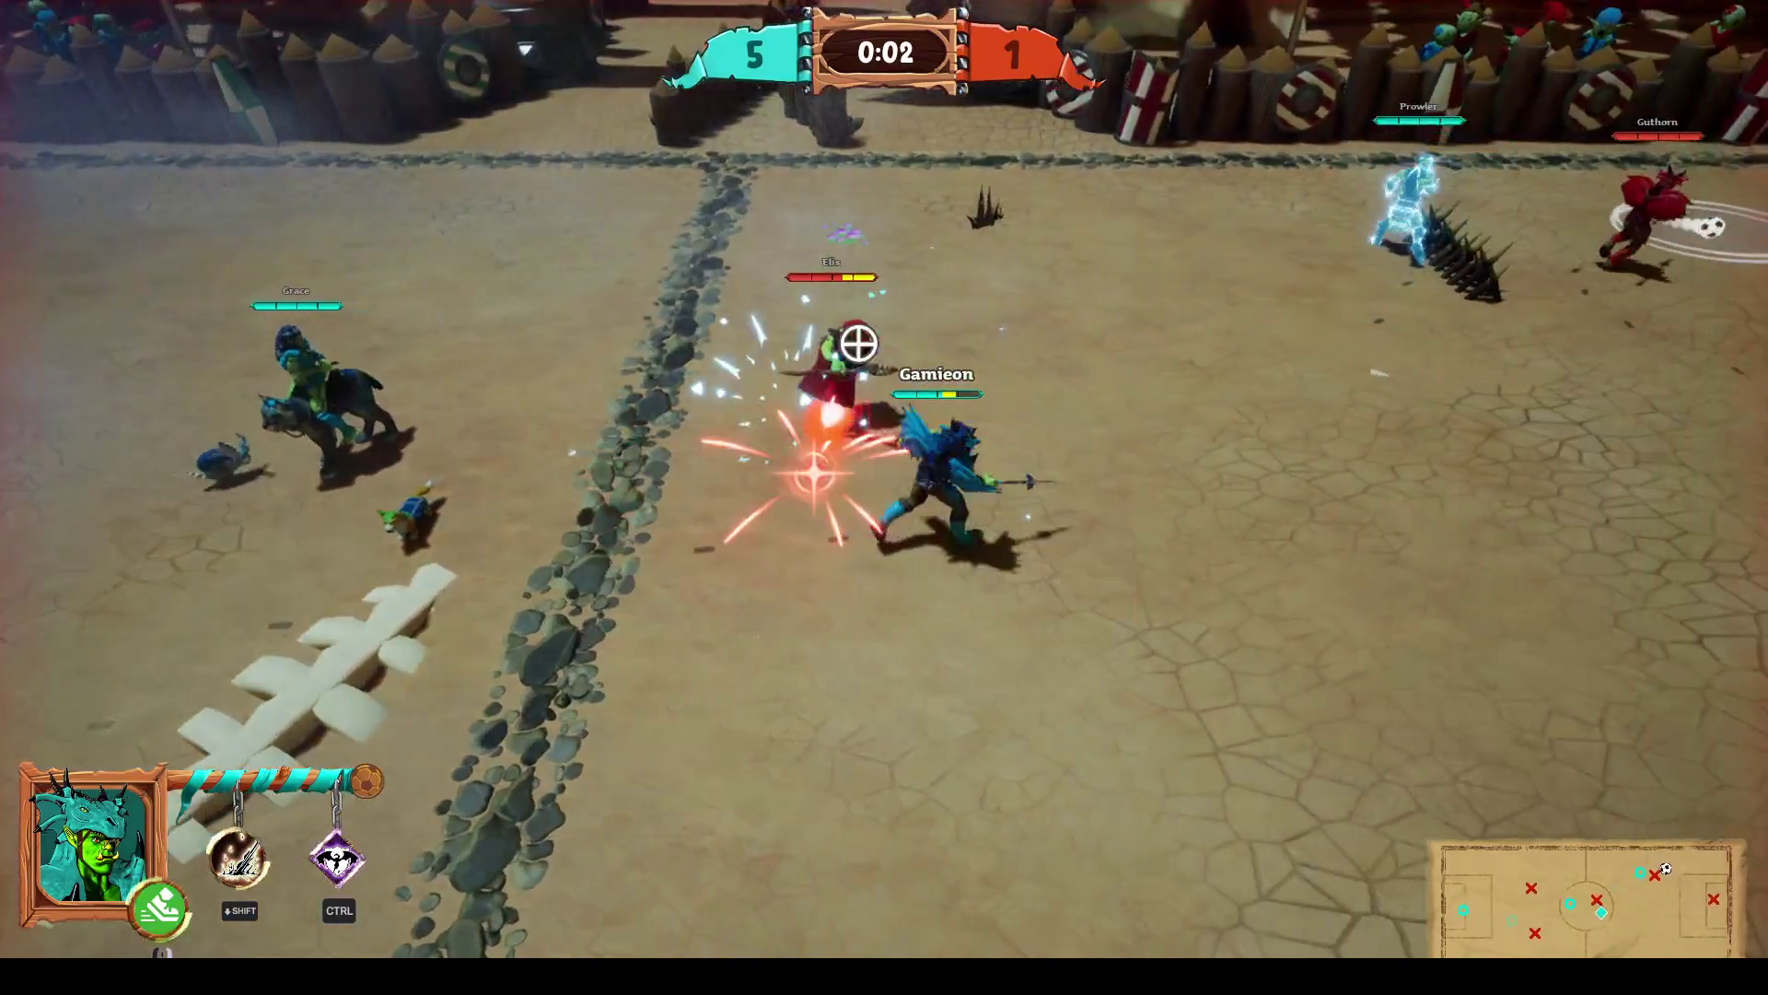
click(727, 353)
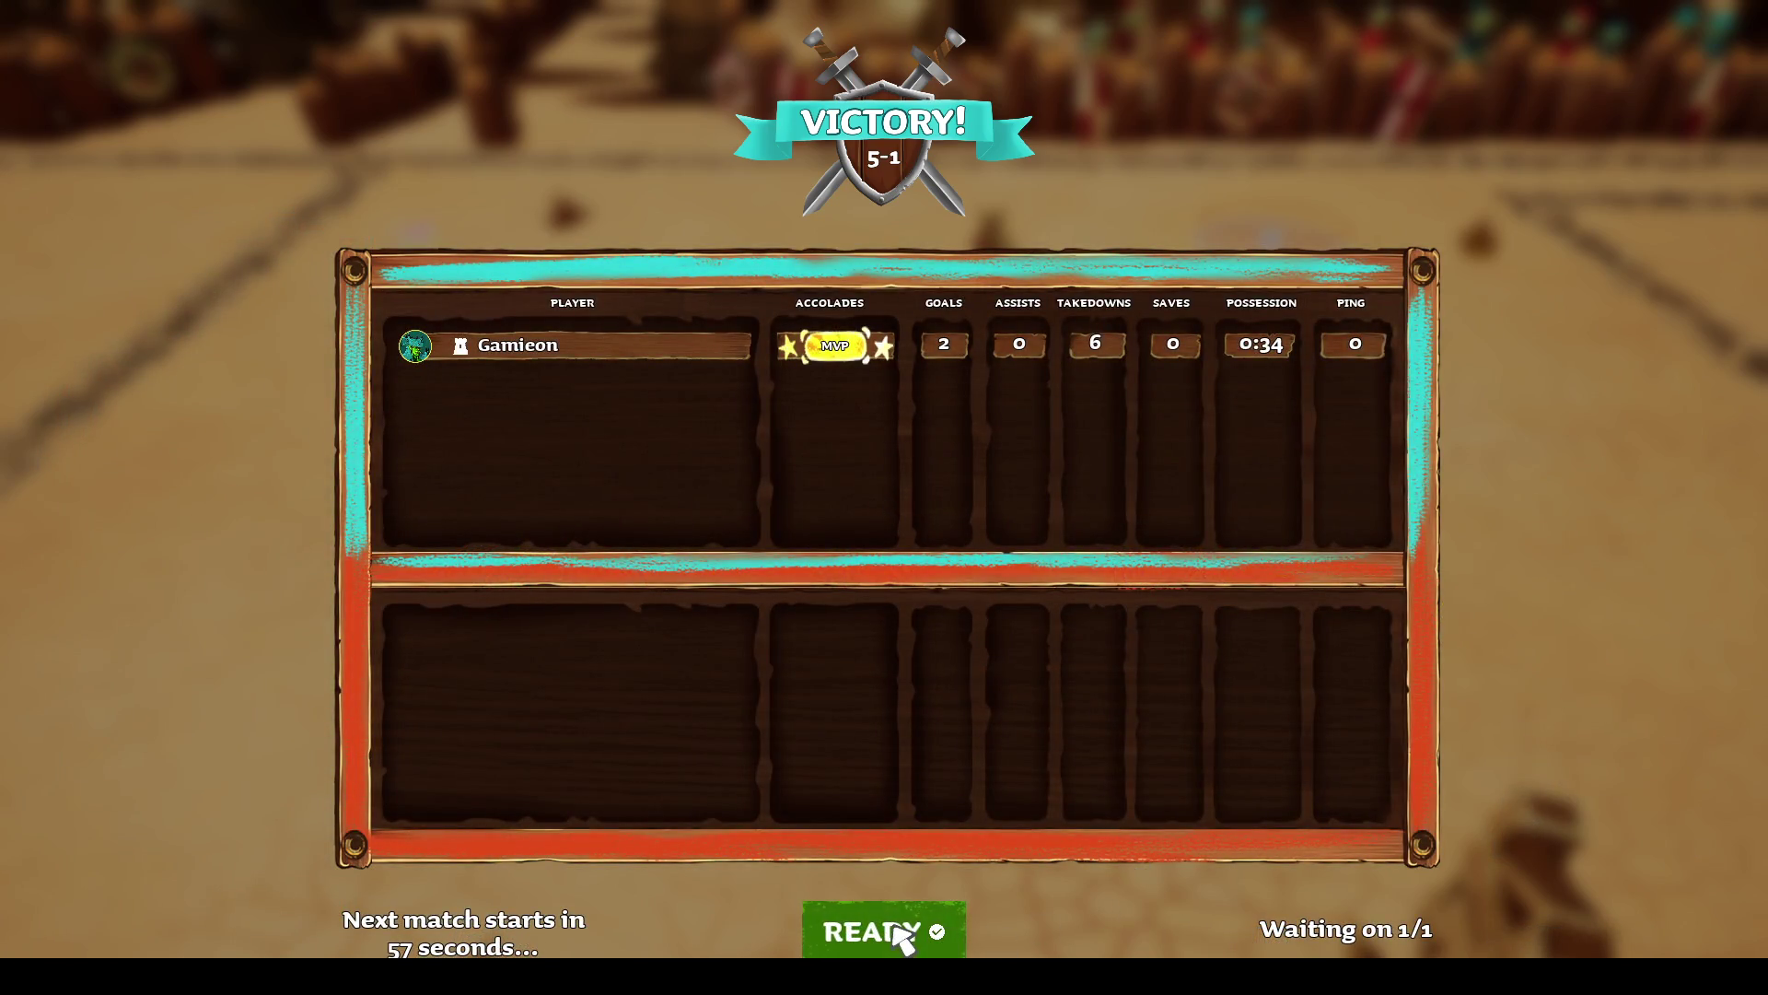
Un-ready on the 5–1 victory scoreboard and leave the match results screen.
click(933, 944)
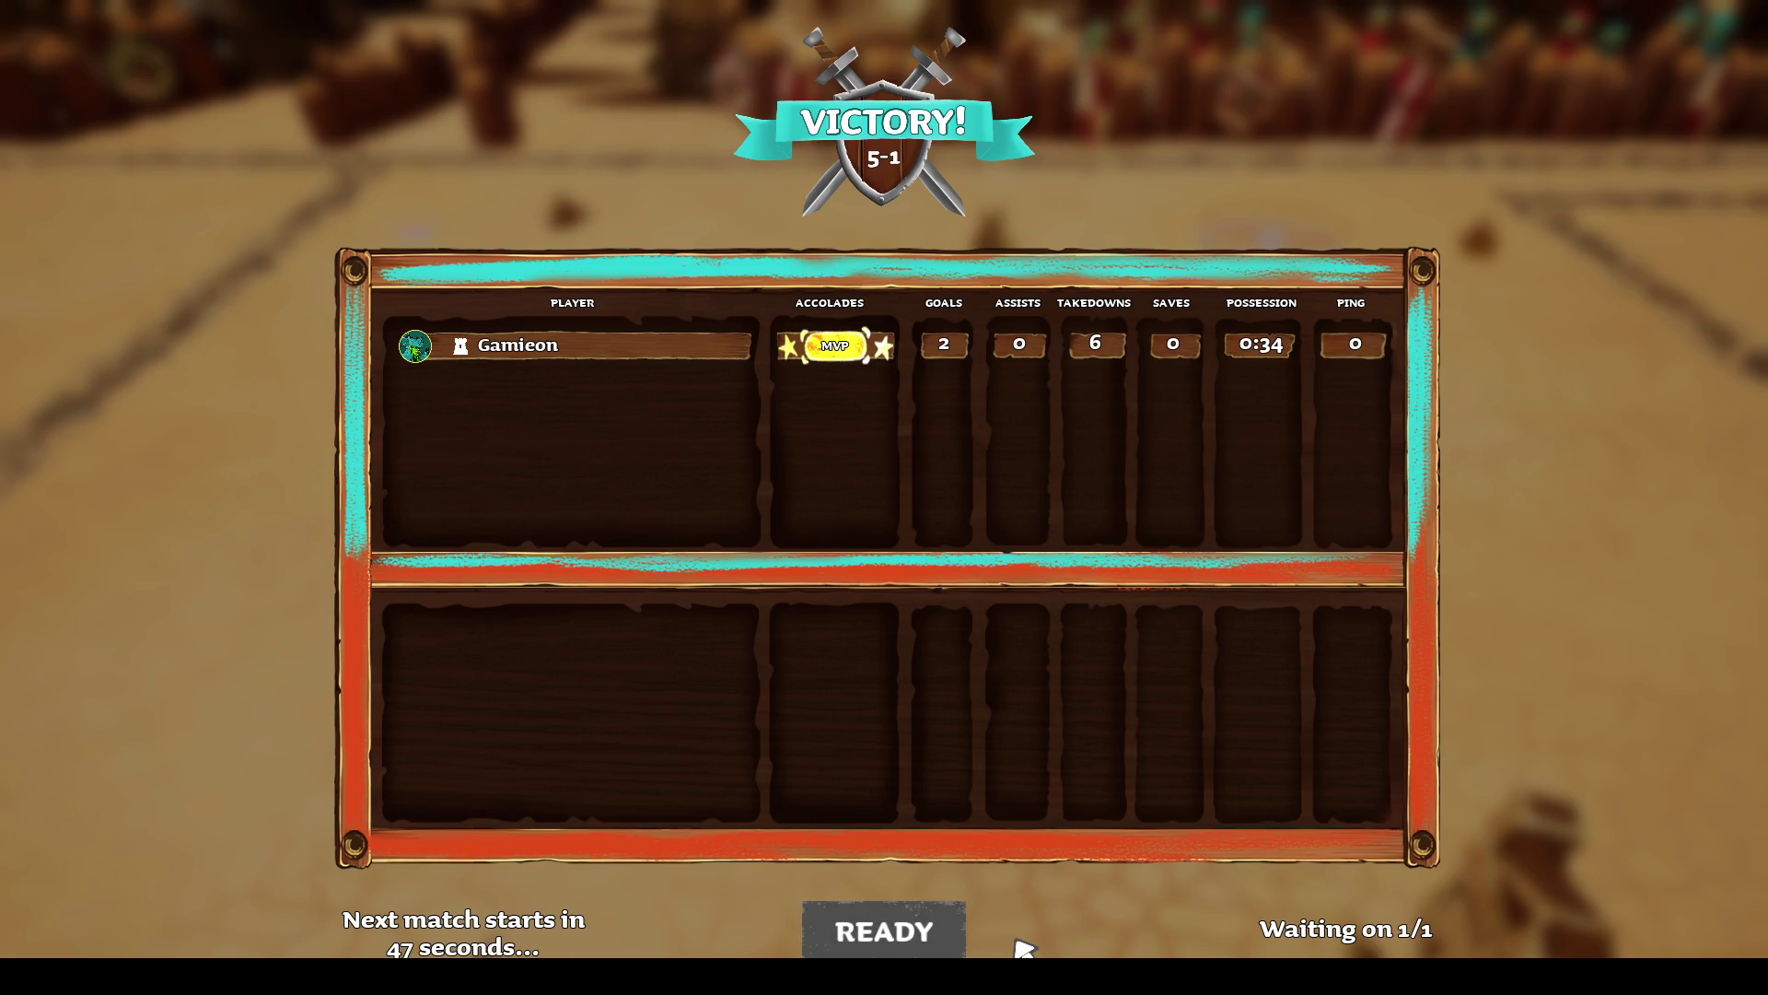
click(910, 932)
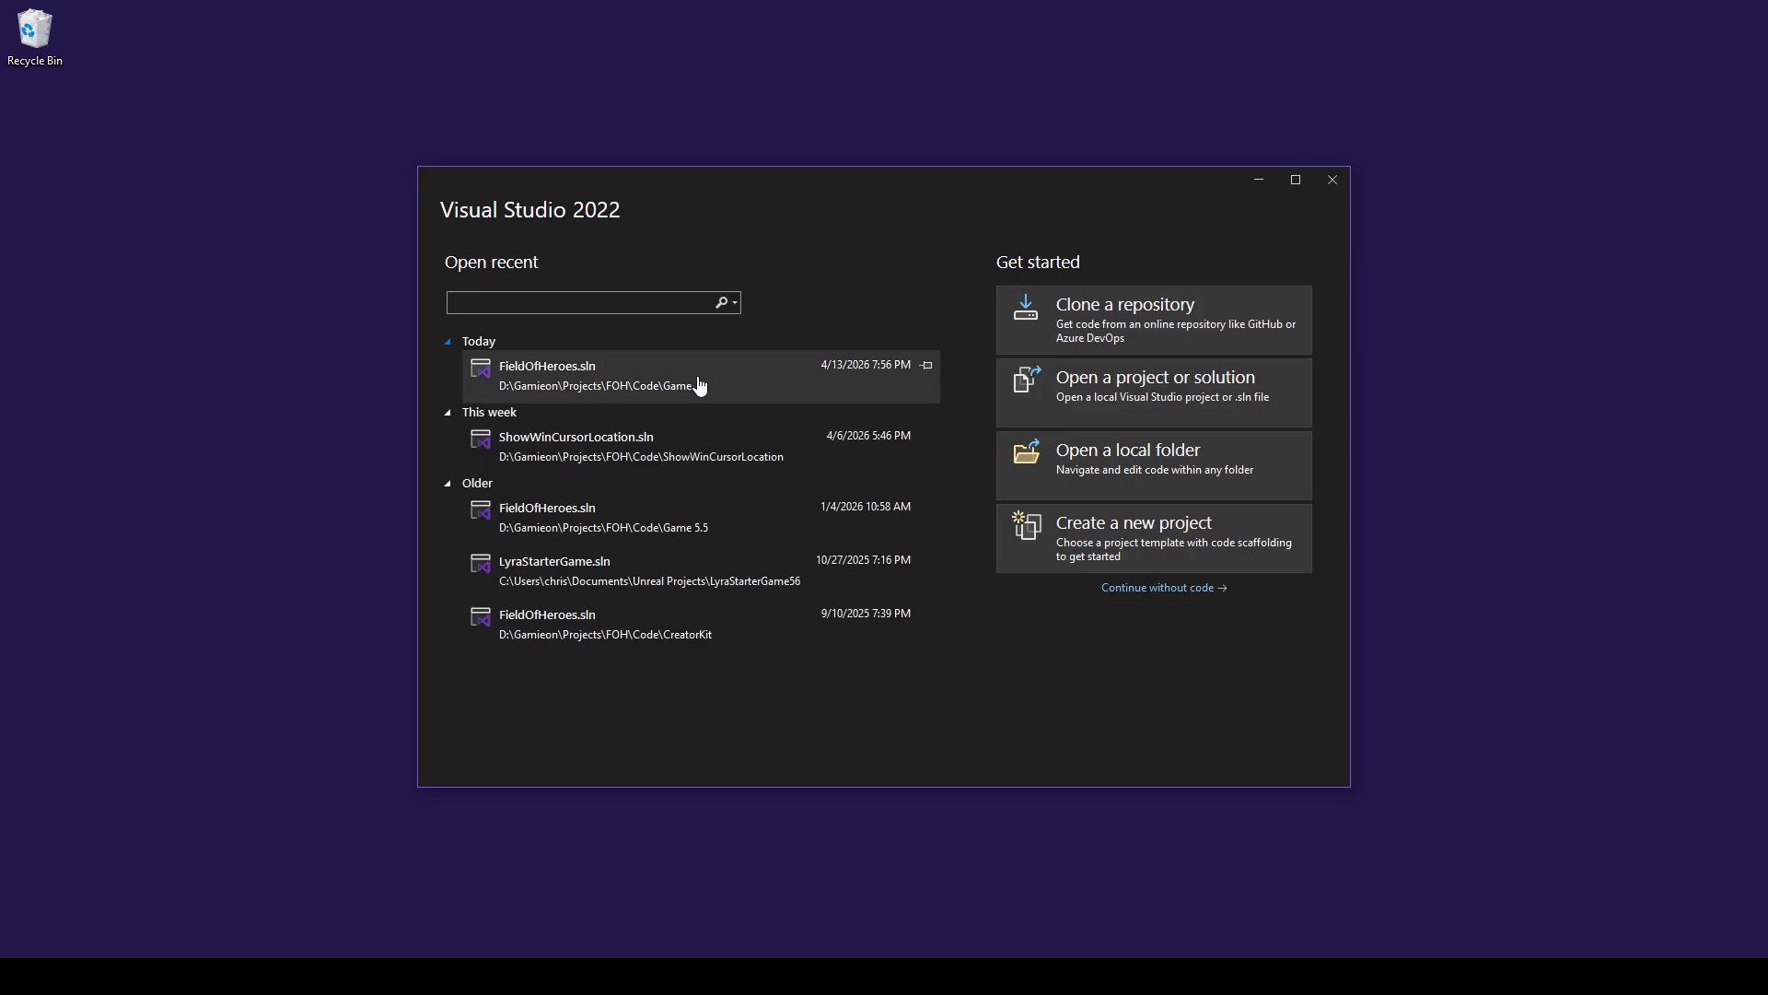
Open FieldOfHeroes.sln from recent solutions and build with Ctrl+Shift+B to launch Unreal Editor.
click(699, 384)
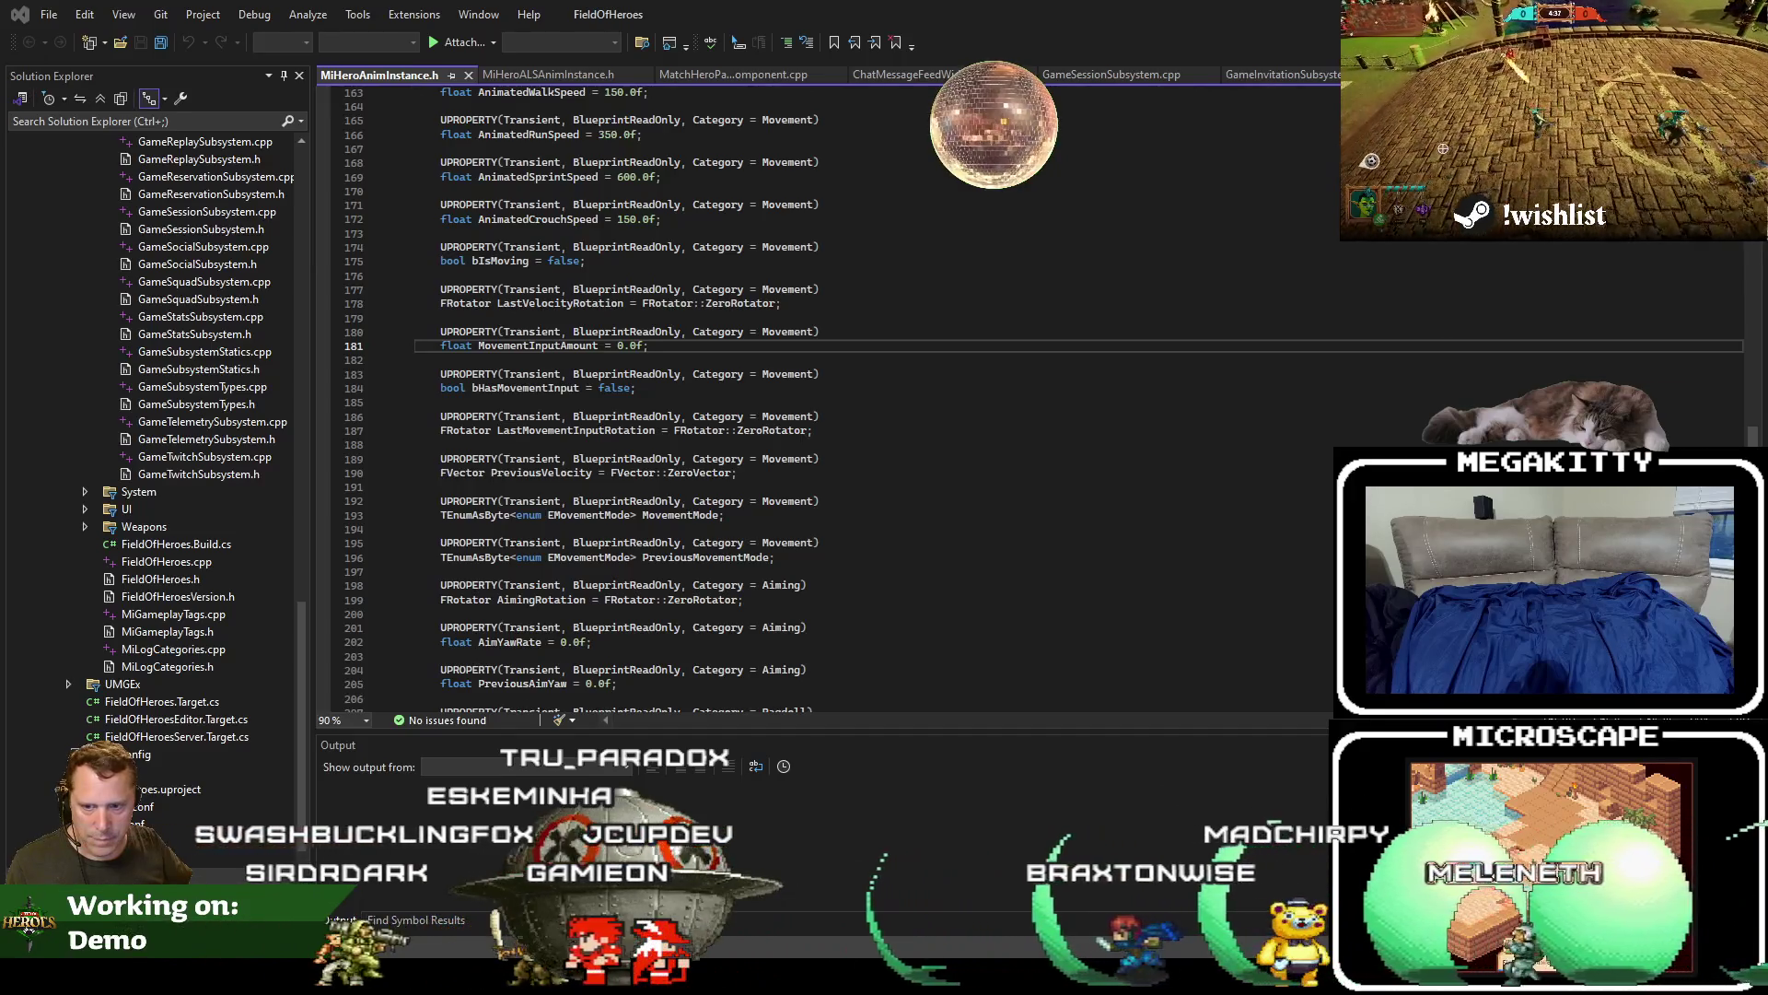
click(498, 516)
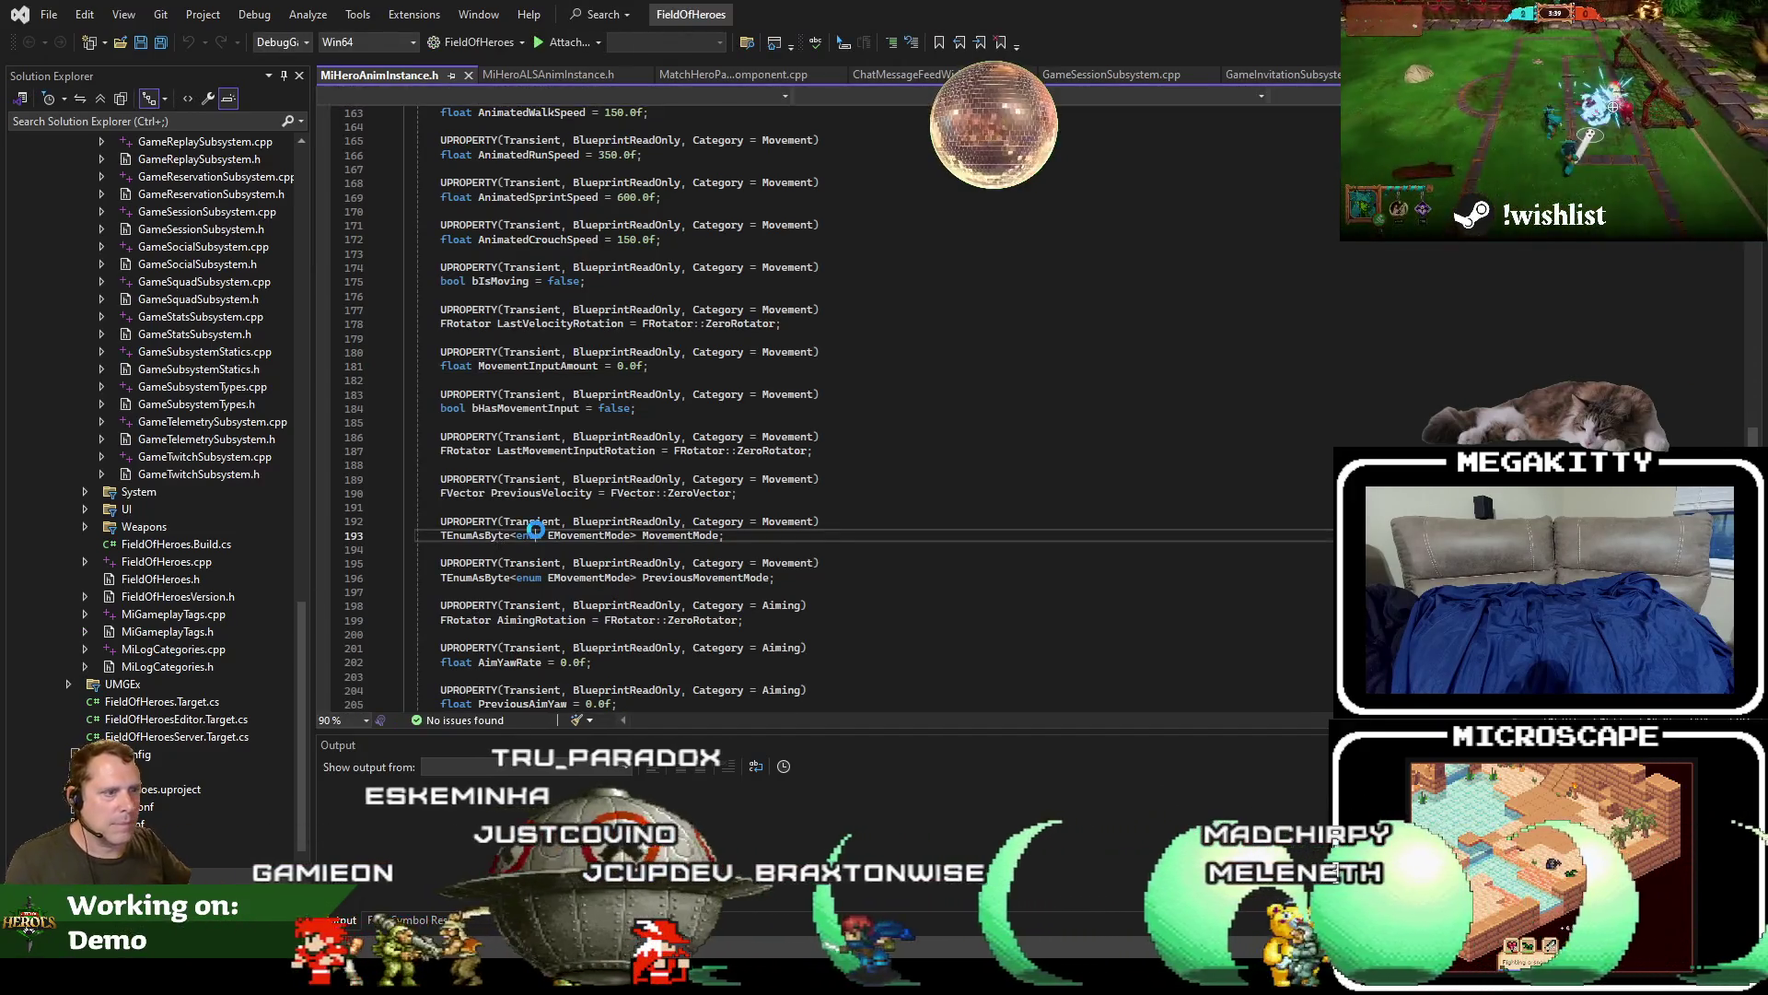
key(ctrl+shift+b)
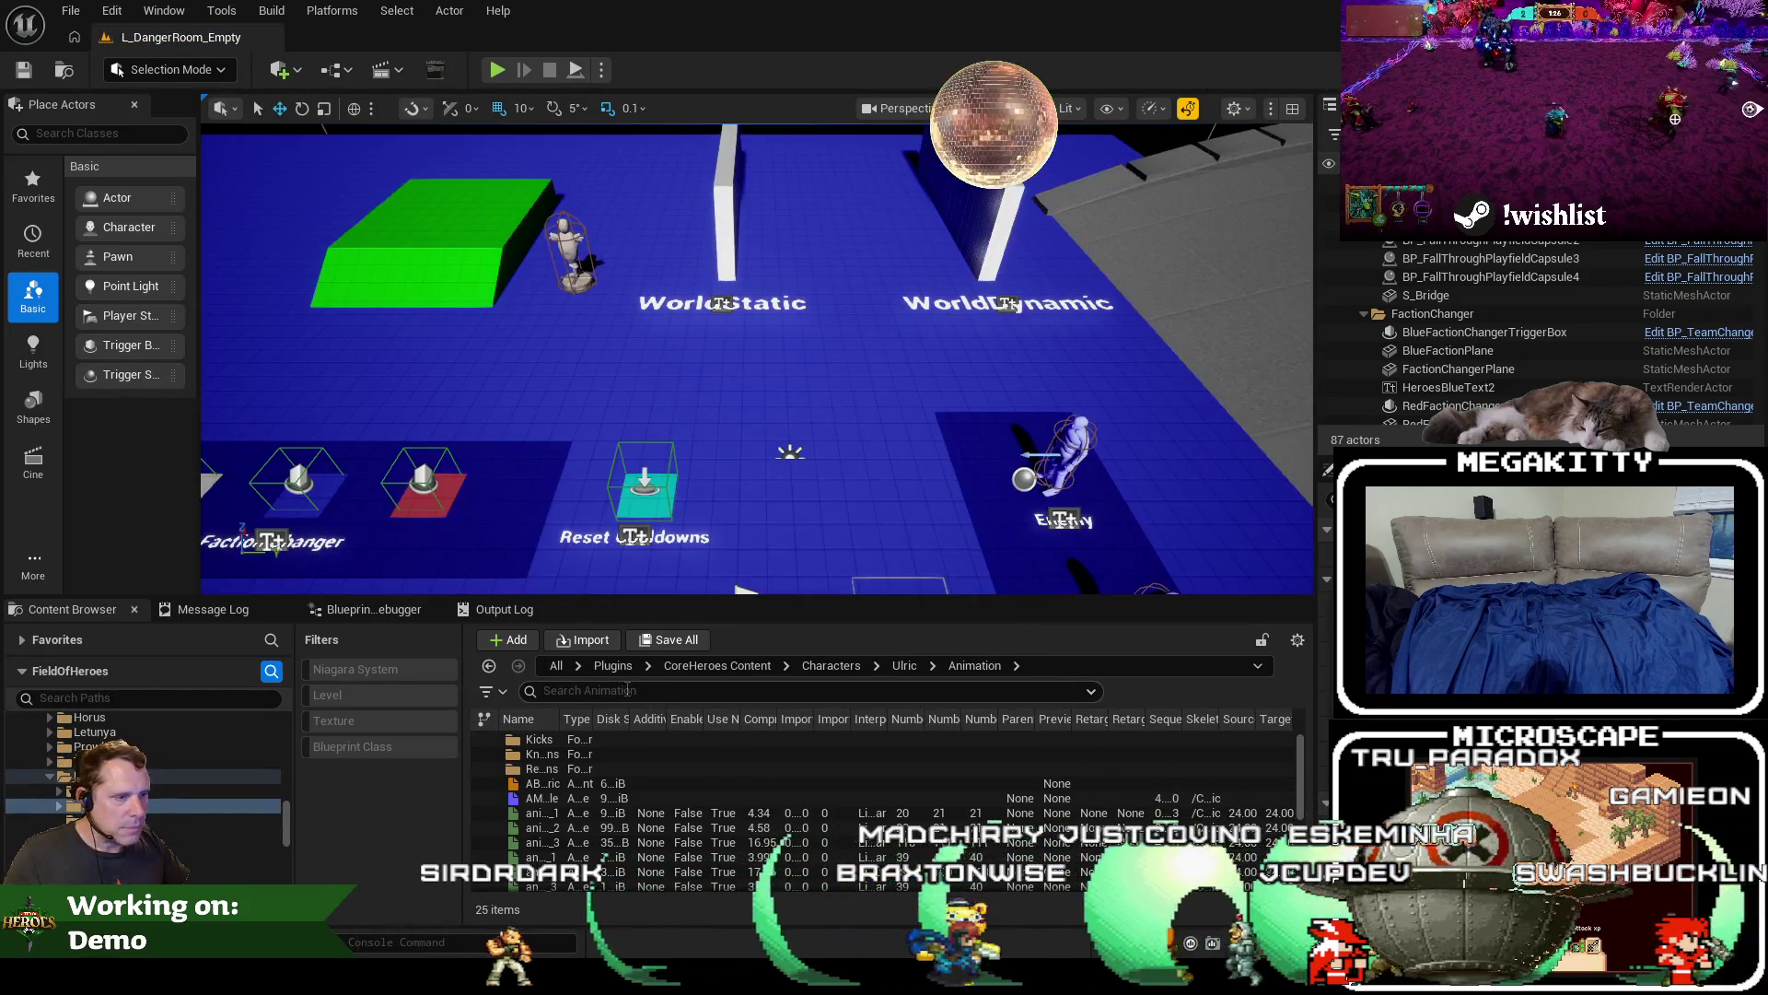
Search all content for 'wbp_ ready' and cancel deleting WBP_PostMatchReadyButton.
click(560, 669)
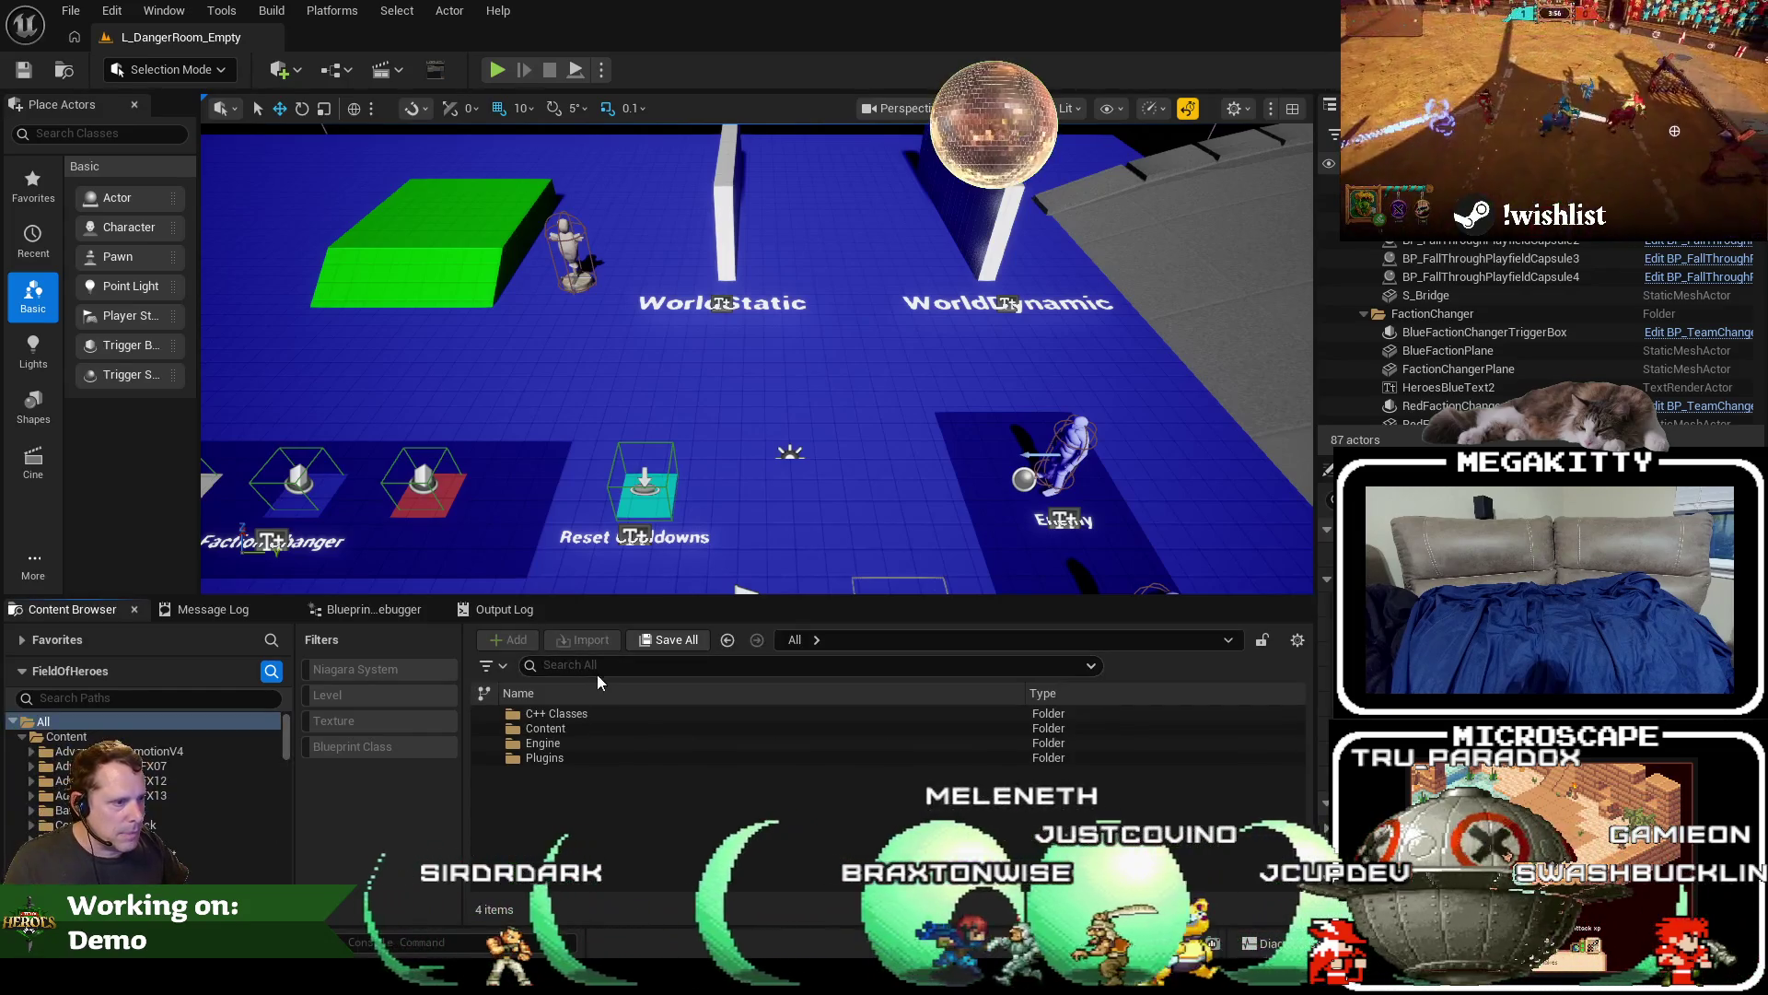
click(598, 666)
text(wbp_ ready)
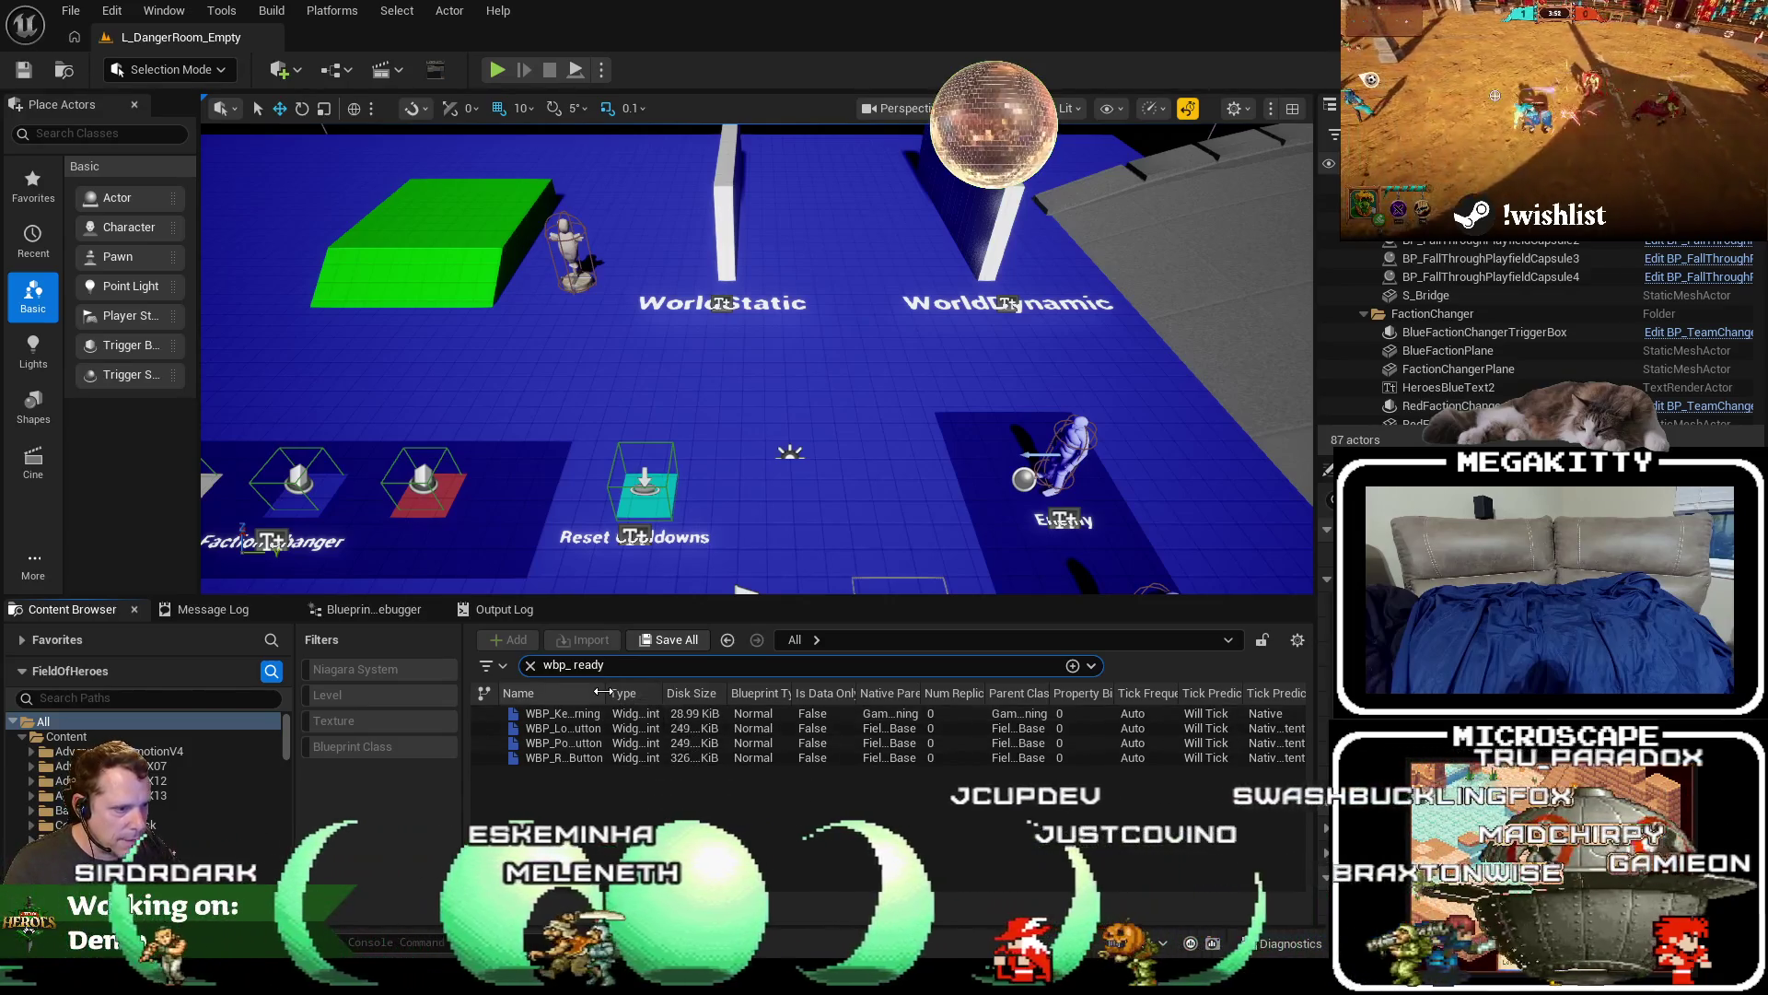
drag(607, 691, 822, 691)
click(602, 757)
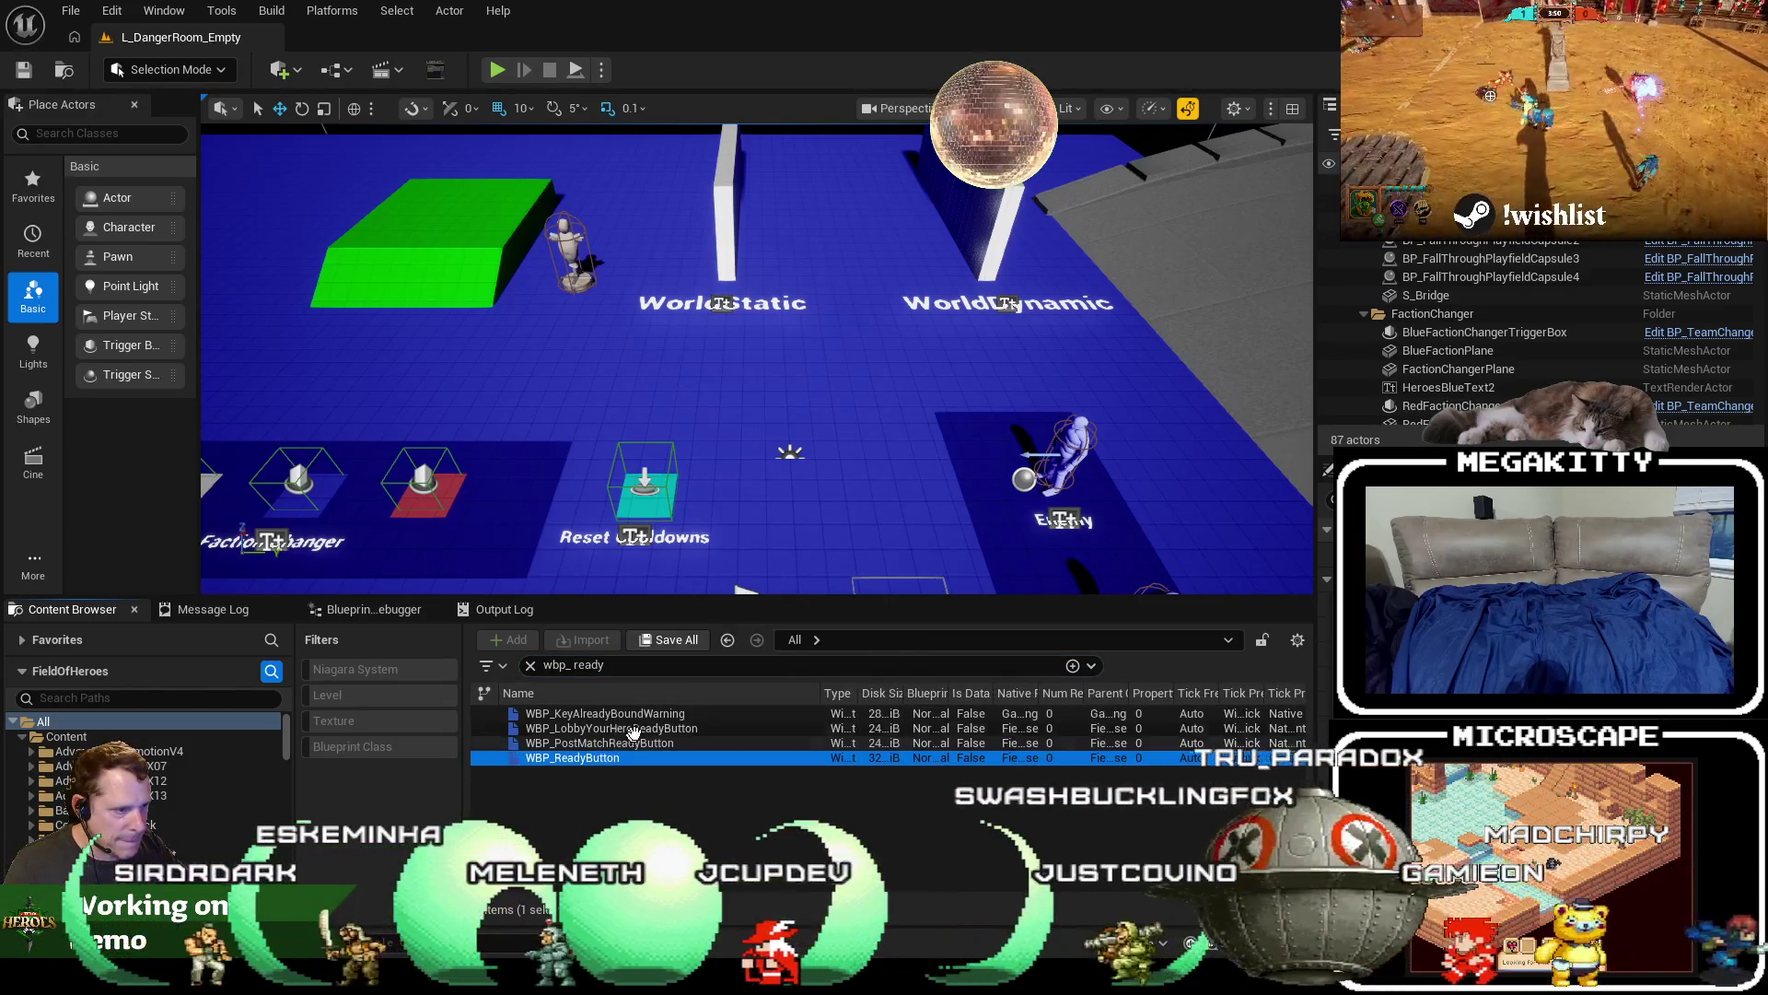
key(Up)
key(Delete)
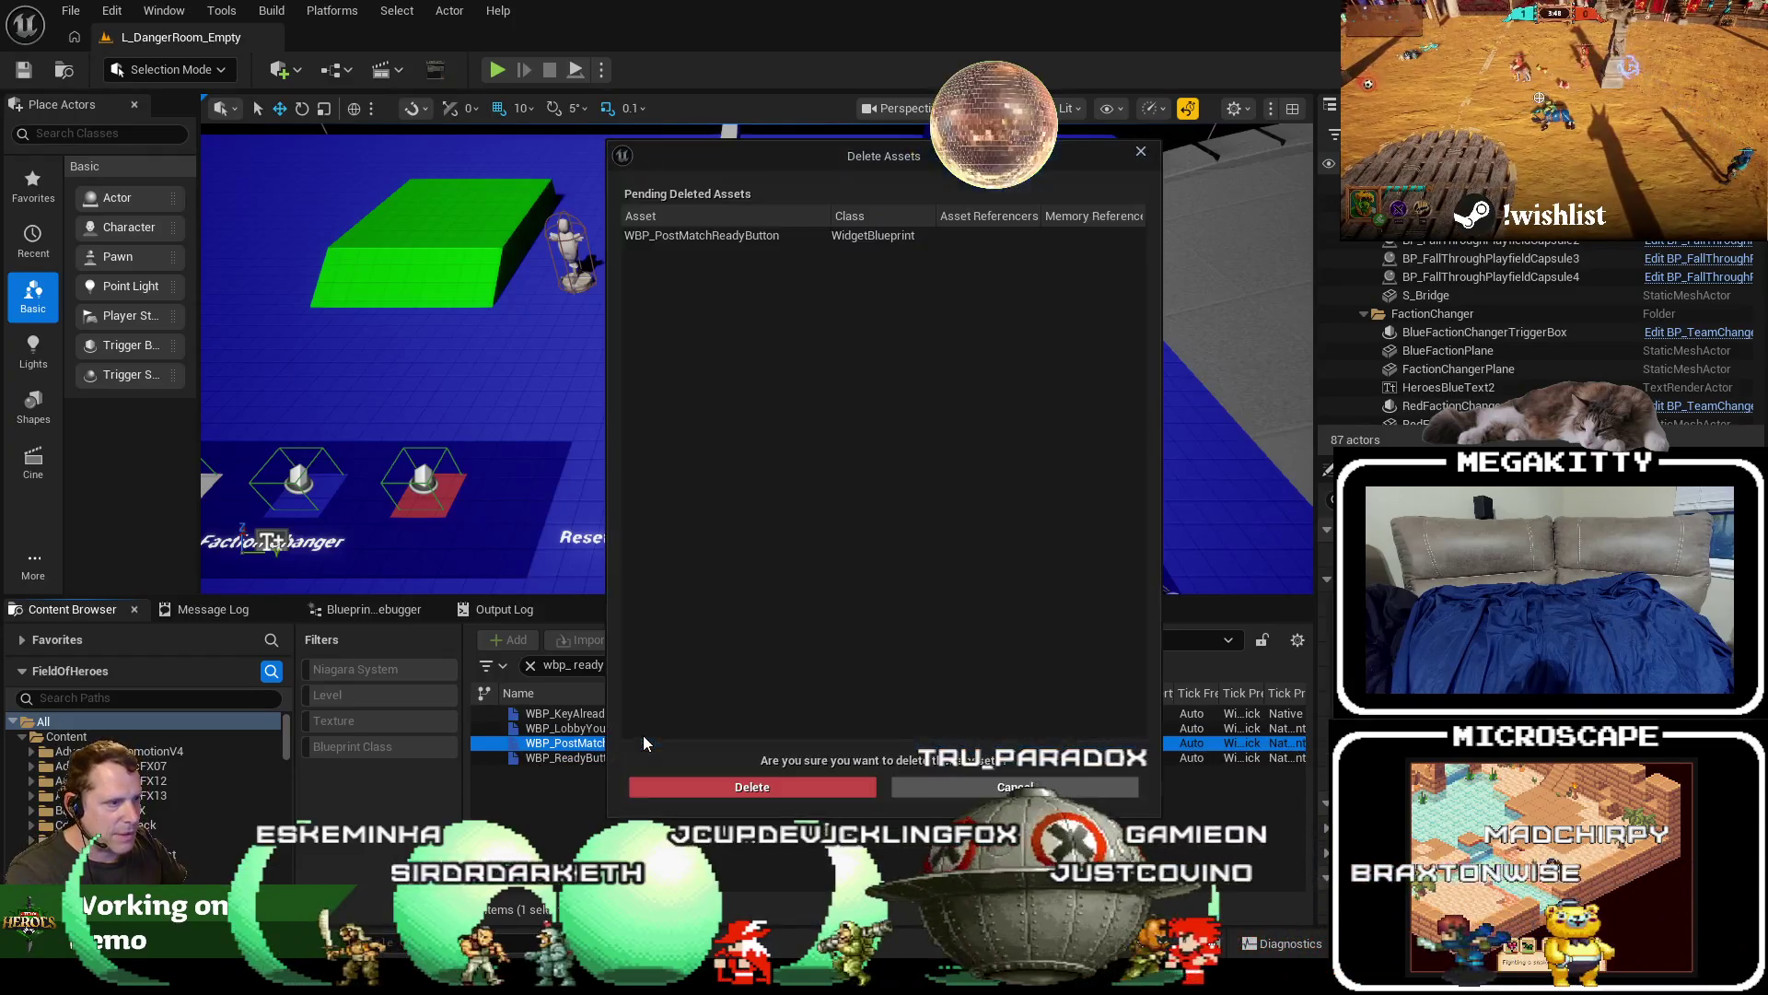
click(1003, 792)
Open WBP_ReadyButton's EventGraph and pan to its hover handlers.
double_click(669, 759)
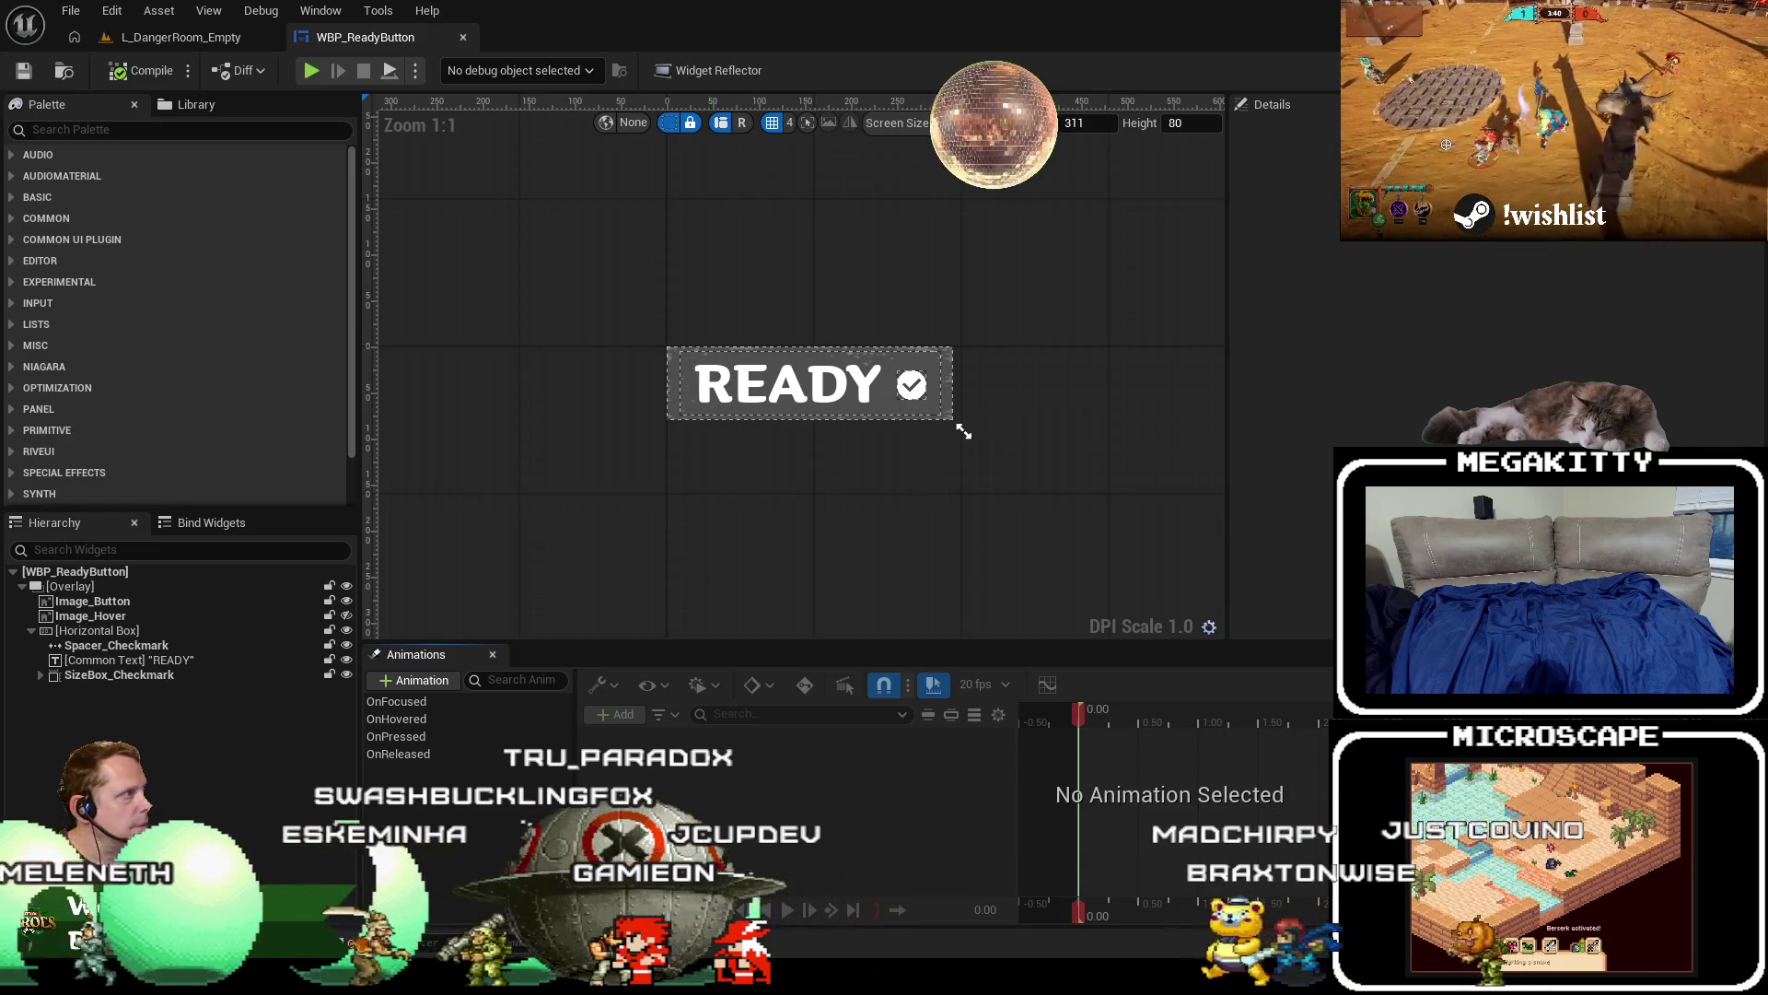
key(ctrl+shift+g)
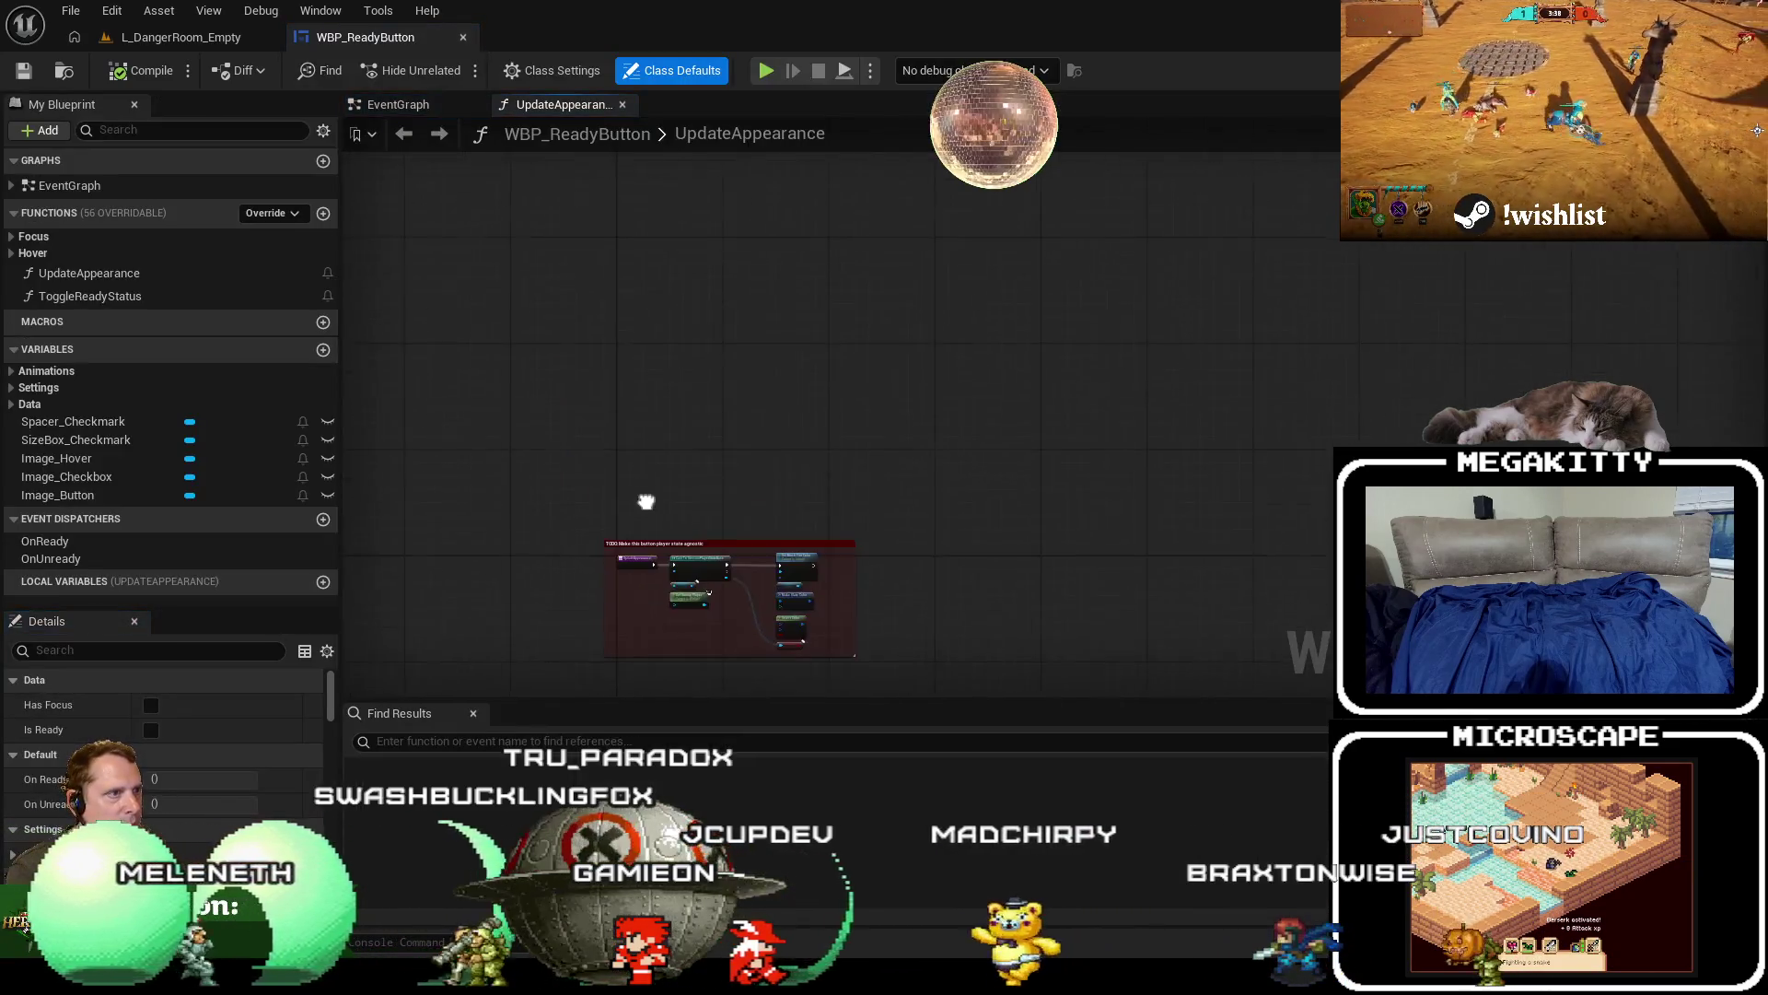
click(407, 97)
drag(561, 211, 584, 512)
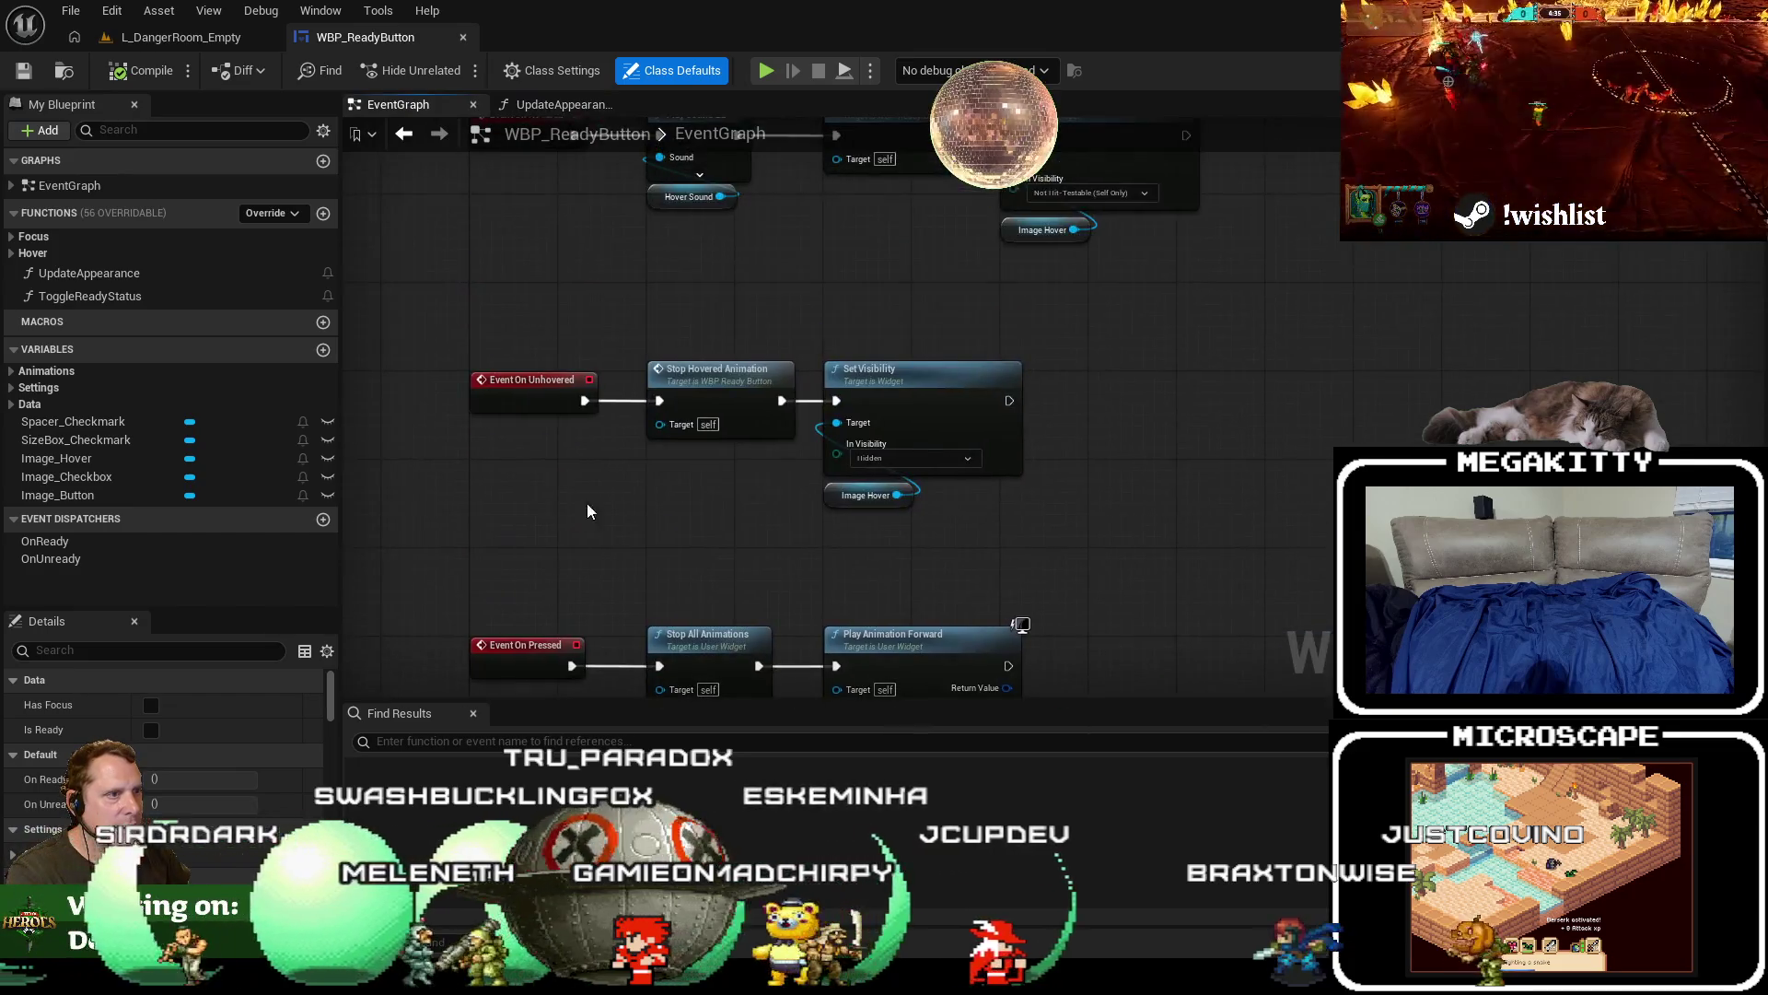
mouse_move(597, 221)
mouse_down()
mouse_move(584, 499)
mouse_move(523, 344)
mouse_move(521, 457)
mouse_move(553, 553)
mouse_move(581, 438)
mouse_move(586, 652)
mouse_up()
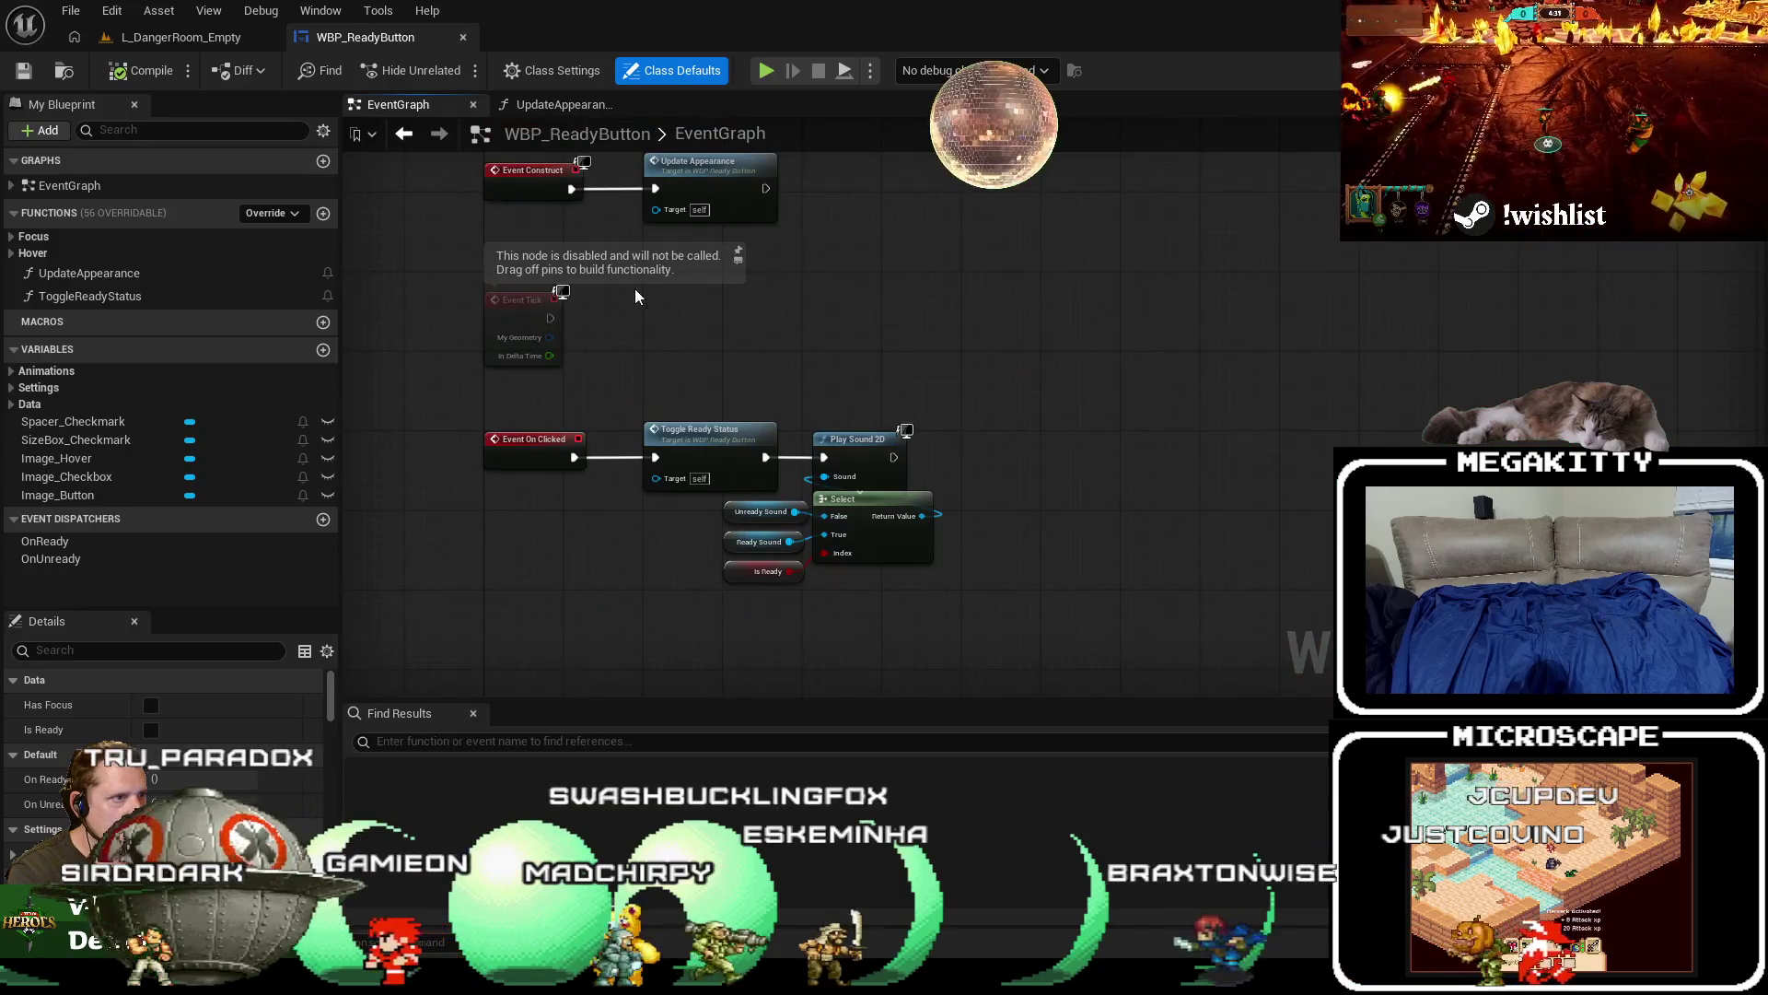
Open the UpdateAppearance function from the EventGraph and look over its logic.
drag(628, 288, 628, 506)
scroll(709, 405, up, 2)
double_click(708, 405)
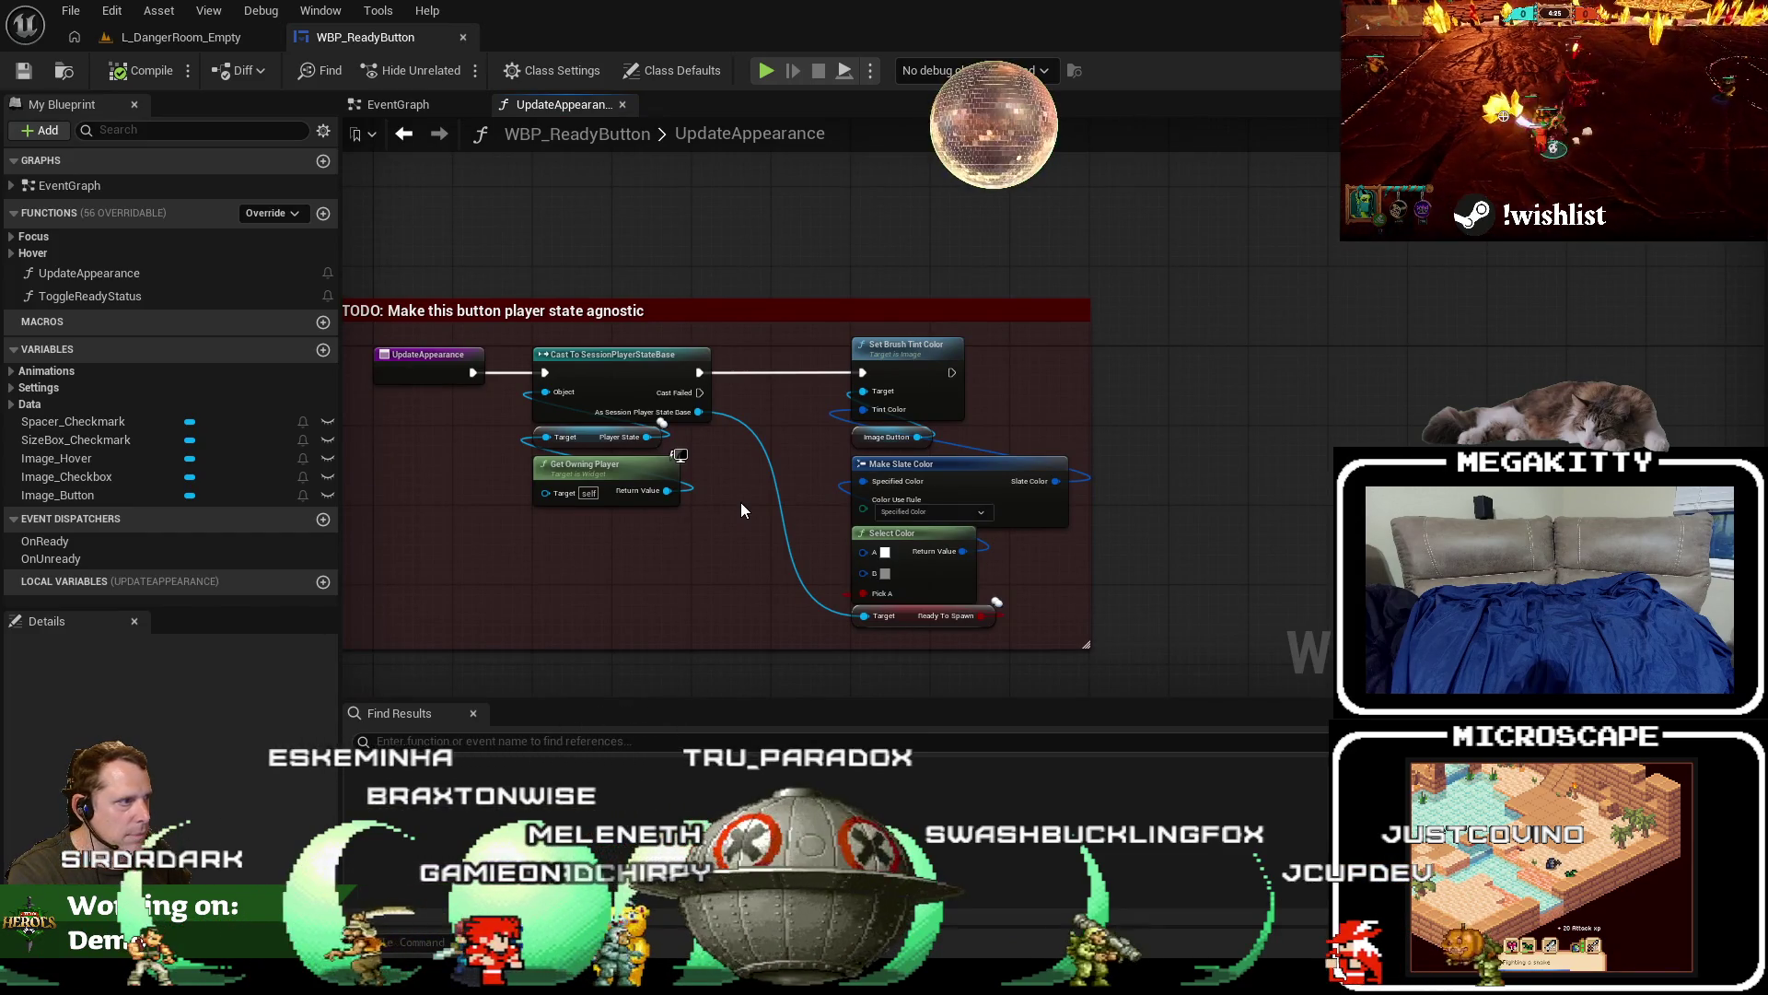
drag(741, 503, 863, 452)
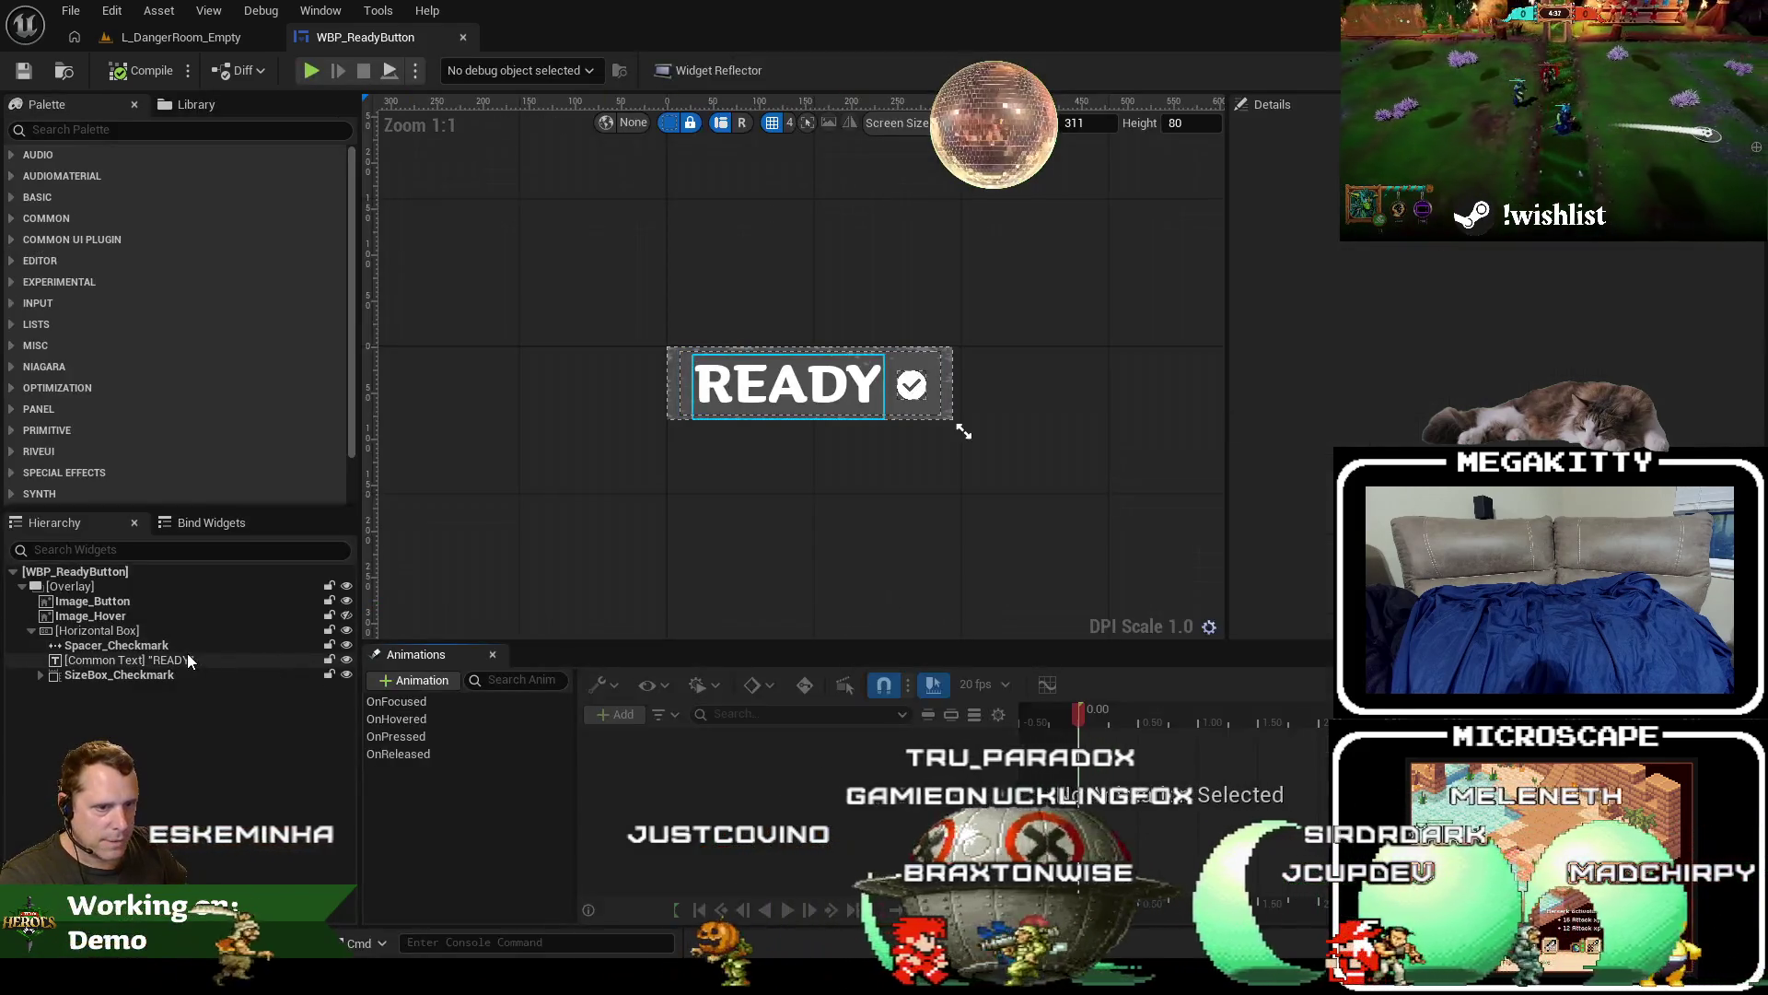
In Designer, preview the OnFocused, OnHovered, OnPressed and OnReleased animations.
click(413, 719)
key(Down)
key(Up)
key(Up)
key(Down)
key(Down)
key(Down)
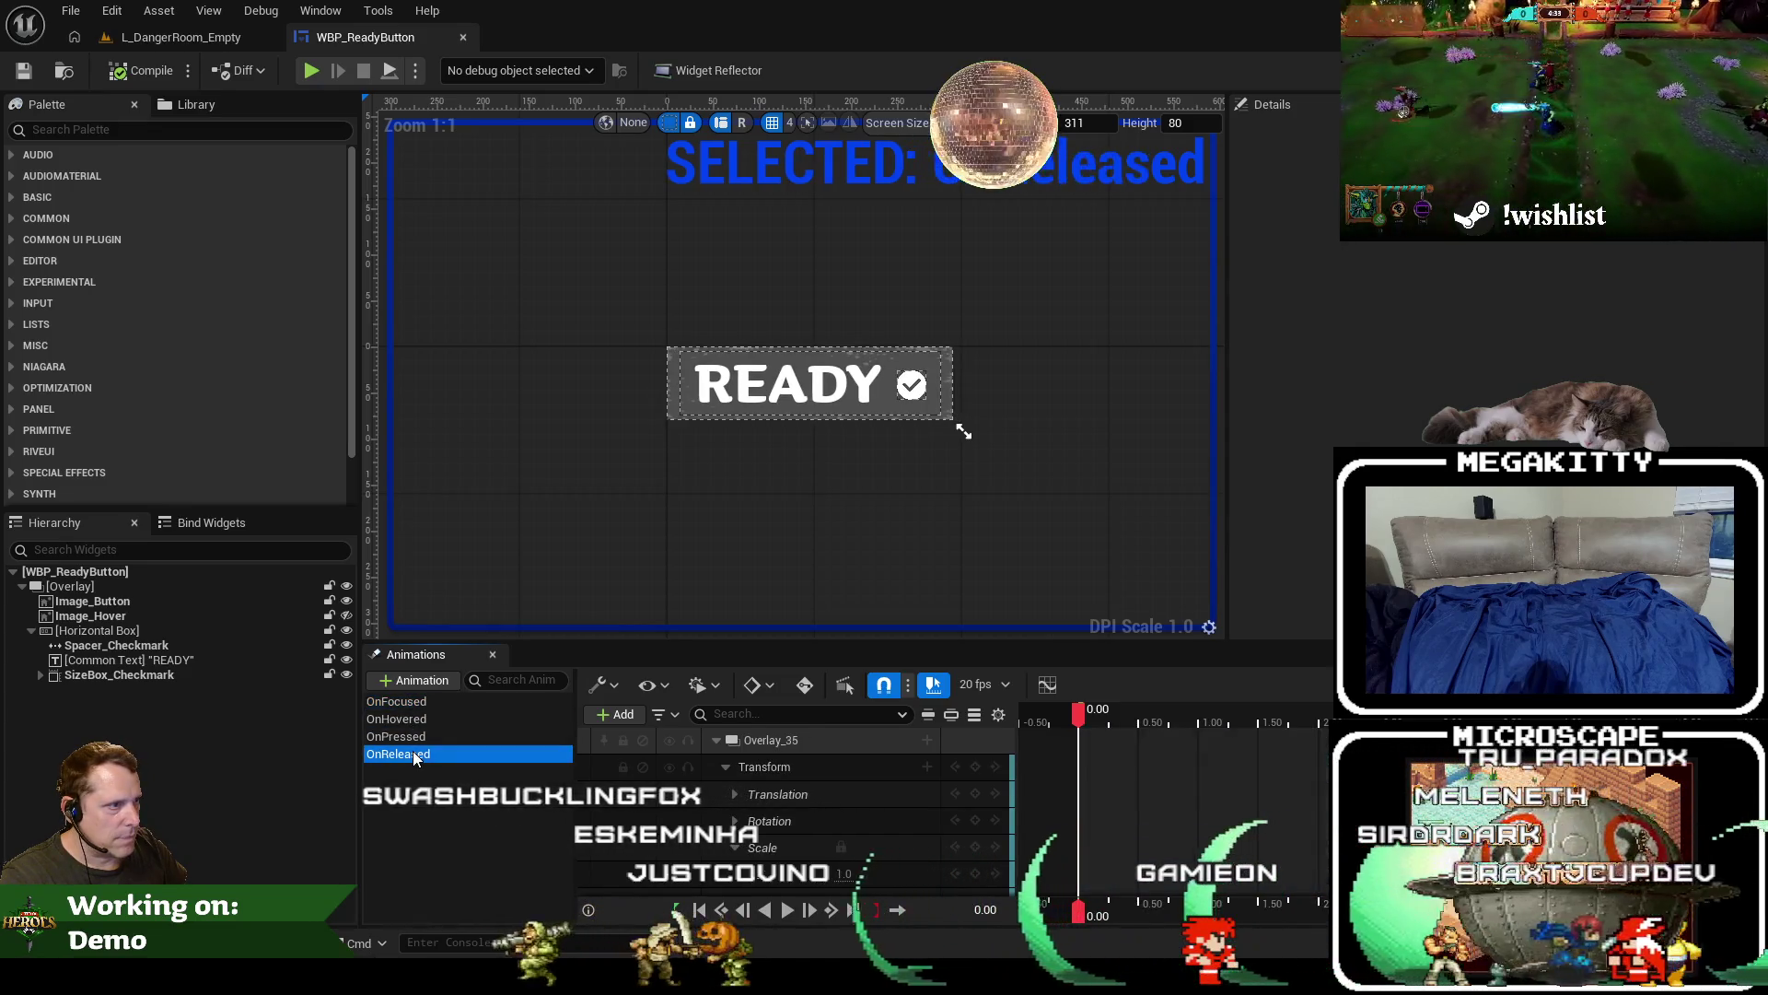
key(Up)
key(Up)
key(Up)
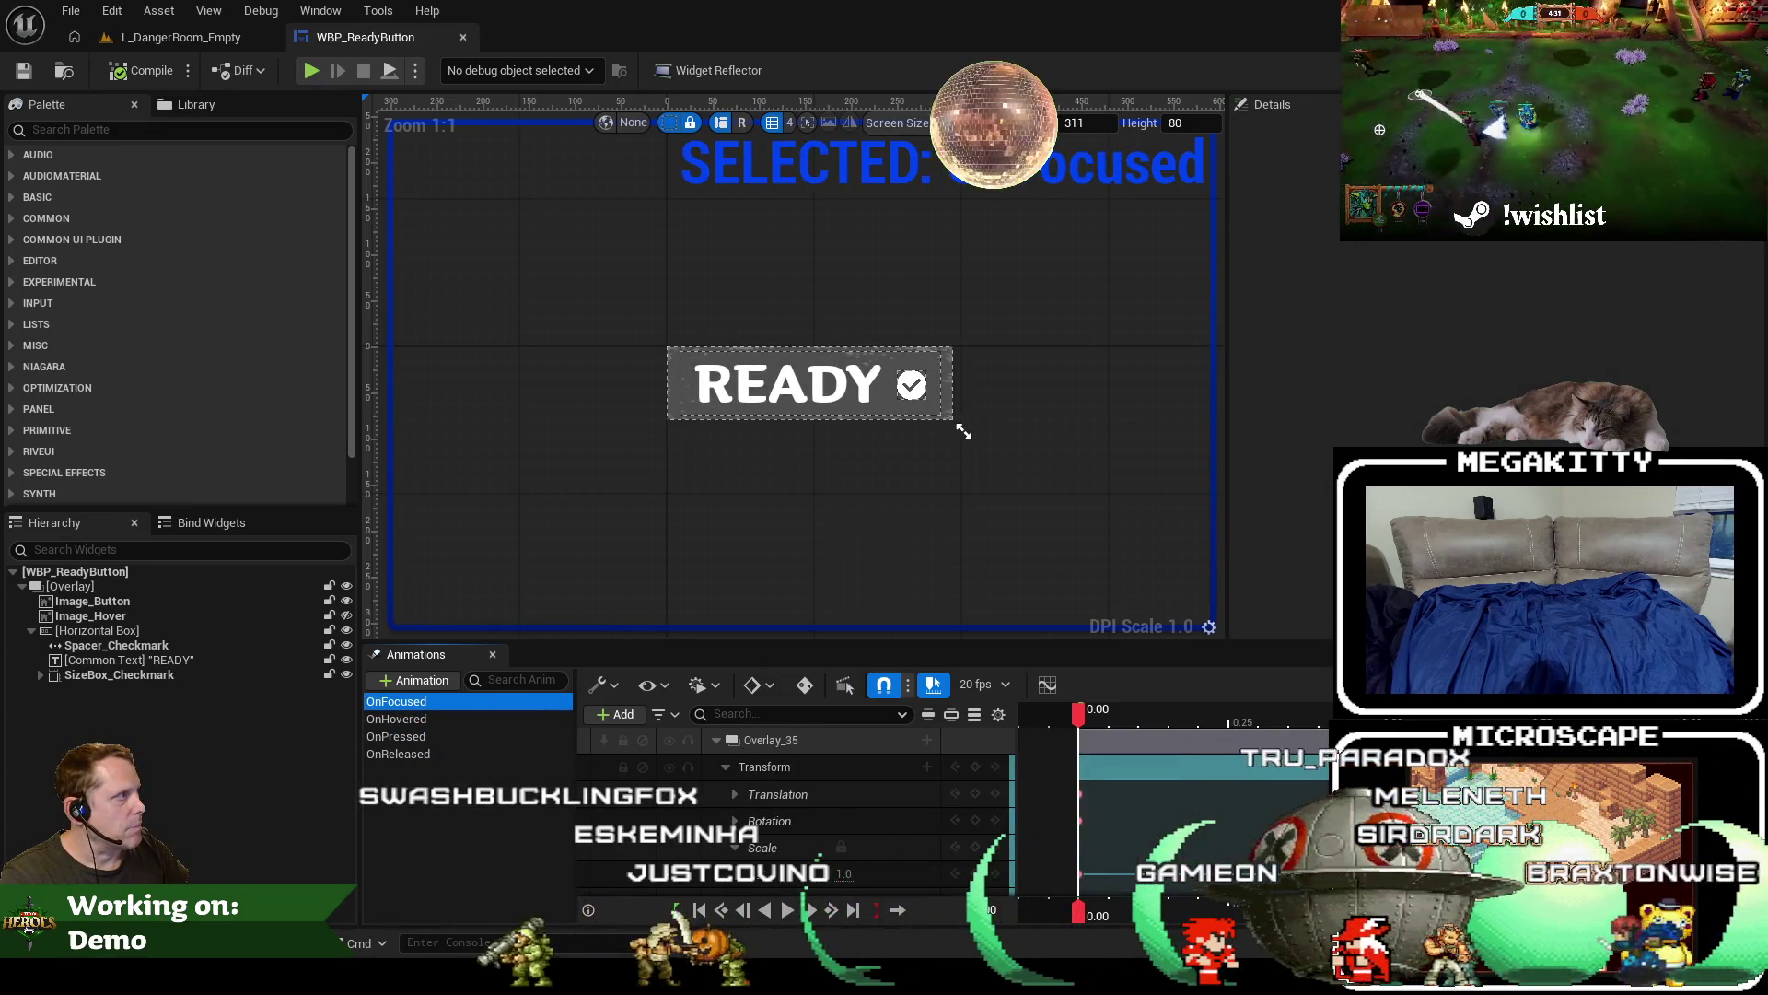
Return to the EventGraph and open the ToggleReadyStatus function.
key(shift+F12)
click(493, 108)
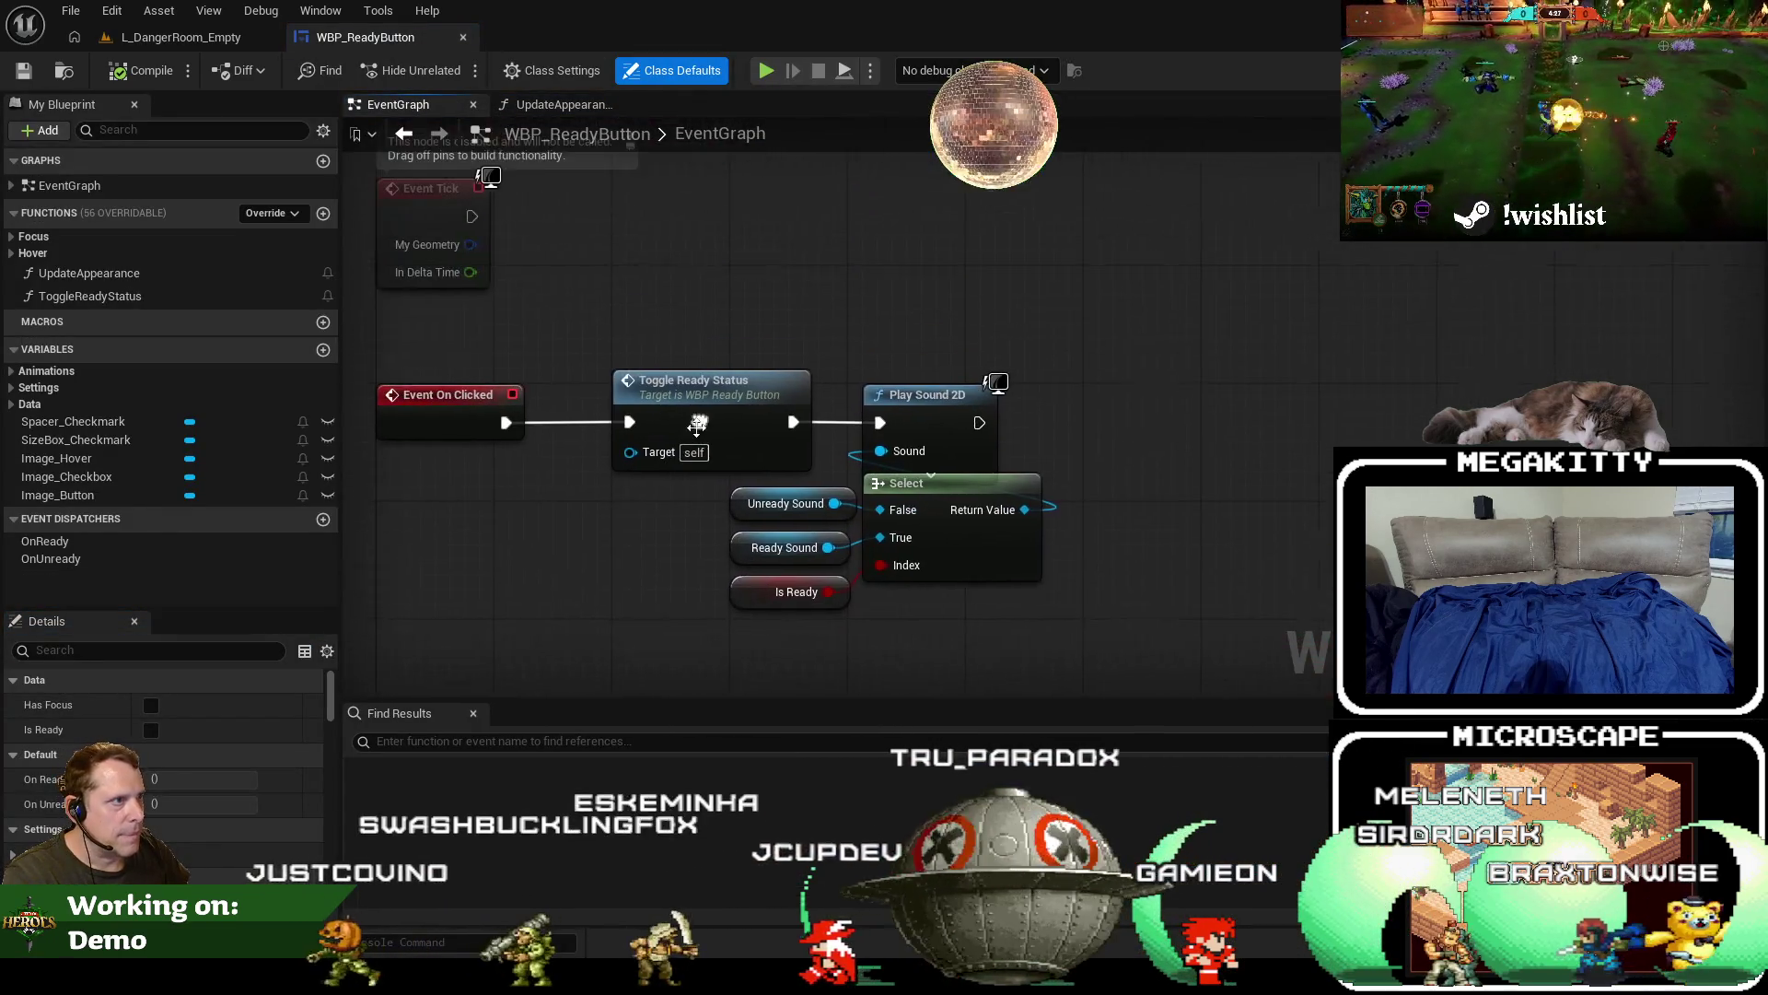
double_click(728, 415)
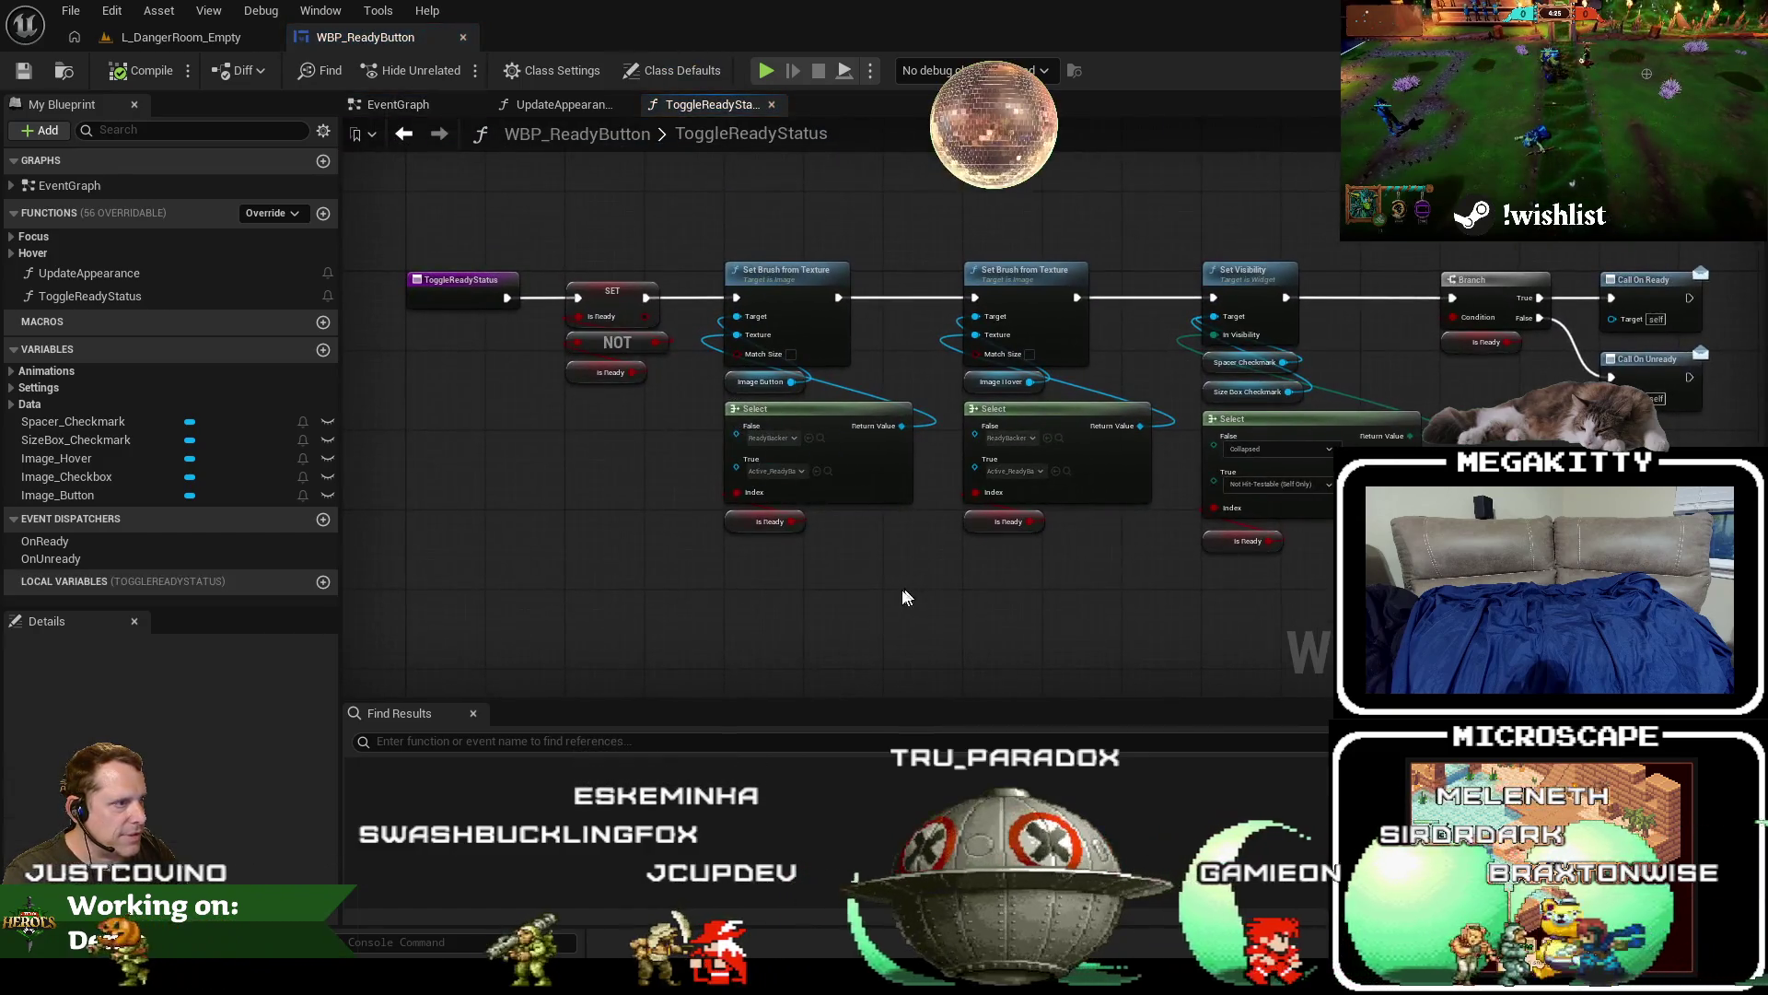
Inspect the ToggleReadyStatus function and its call in the EventGraph.
scroll(809, 641, up, 3)
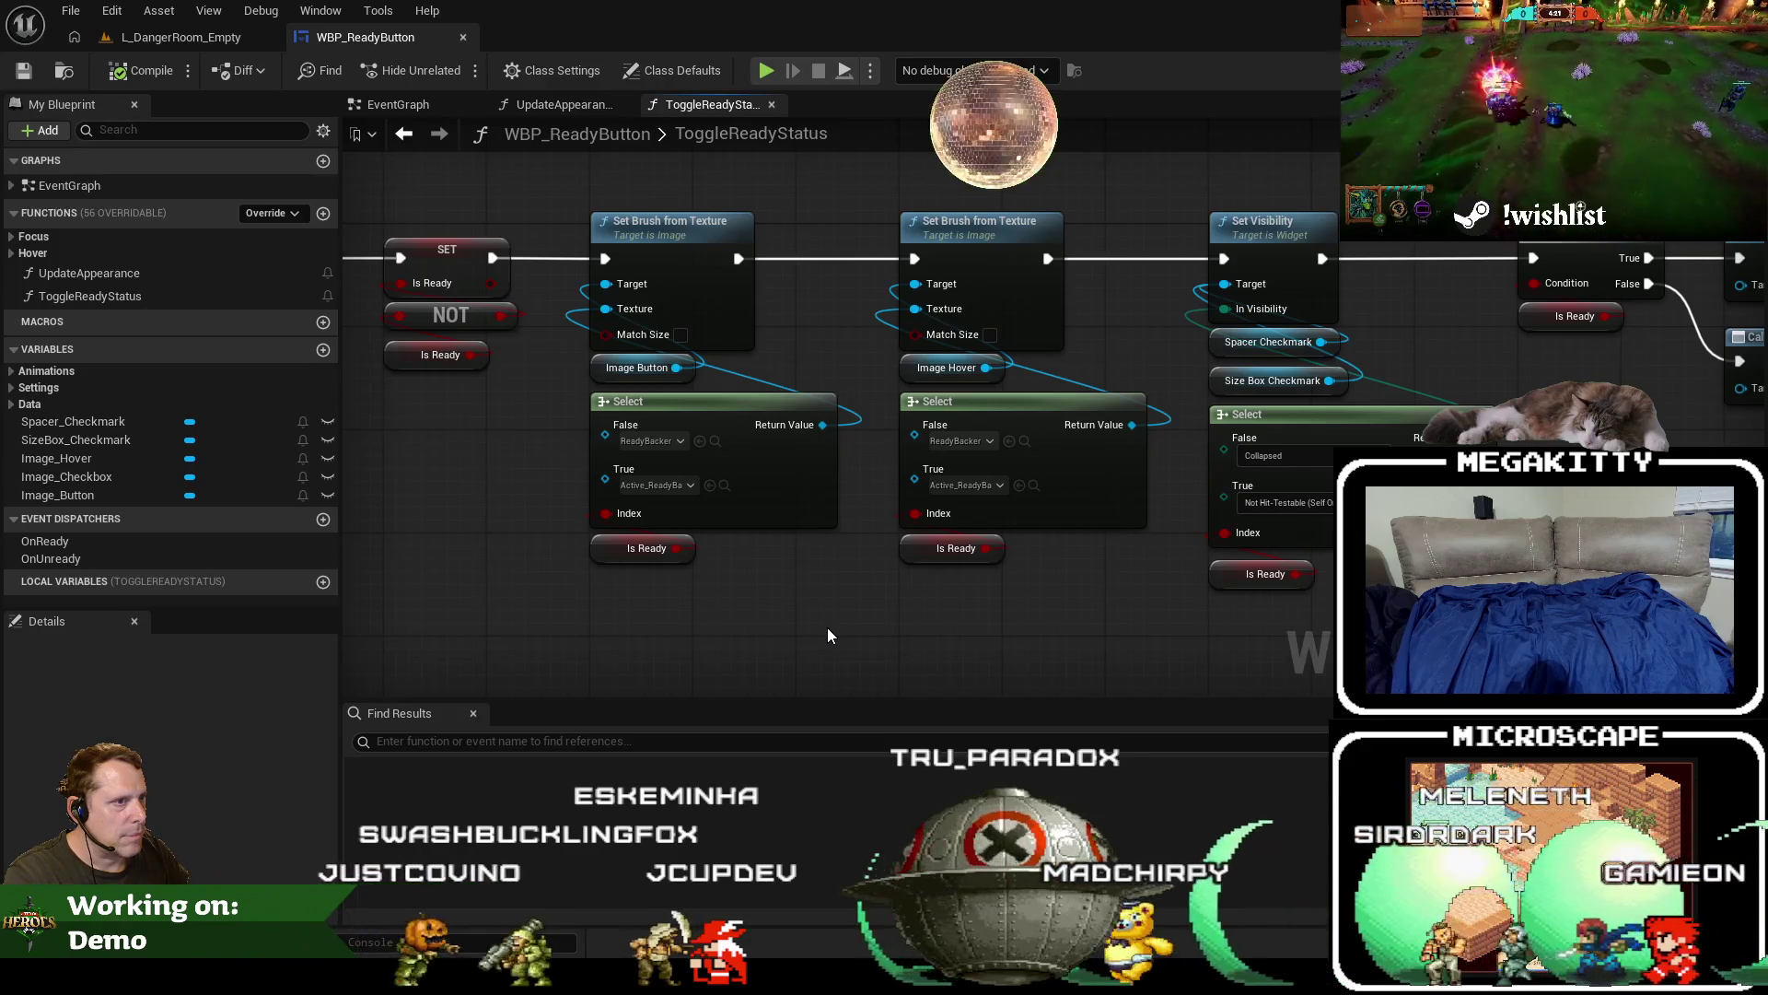
scroll(829, 632, down, 1)
drag(829, 631, 898, 630)
scroll(775, 610, down, 2)
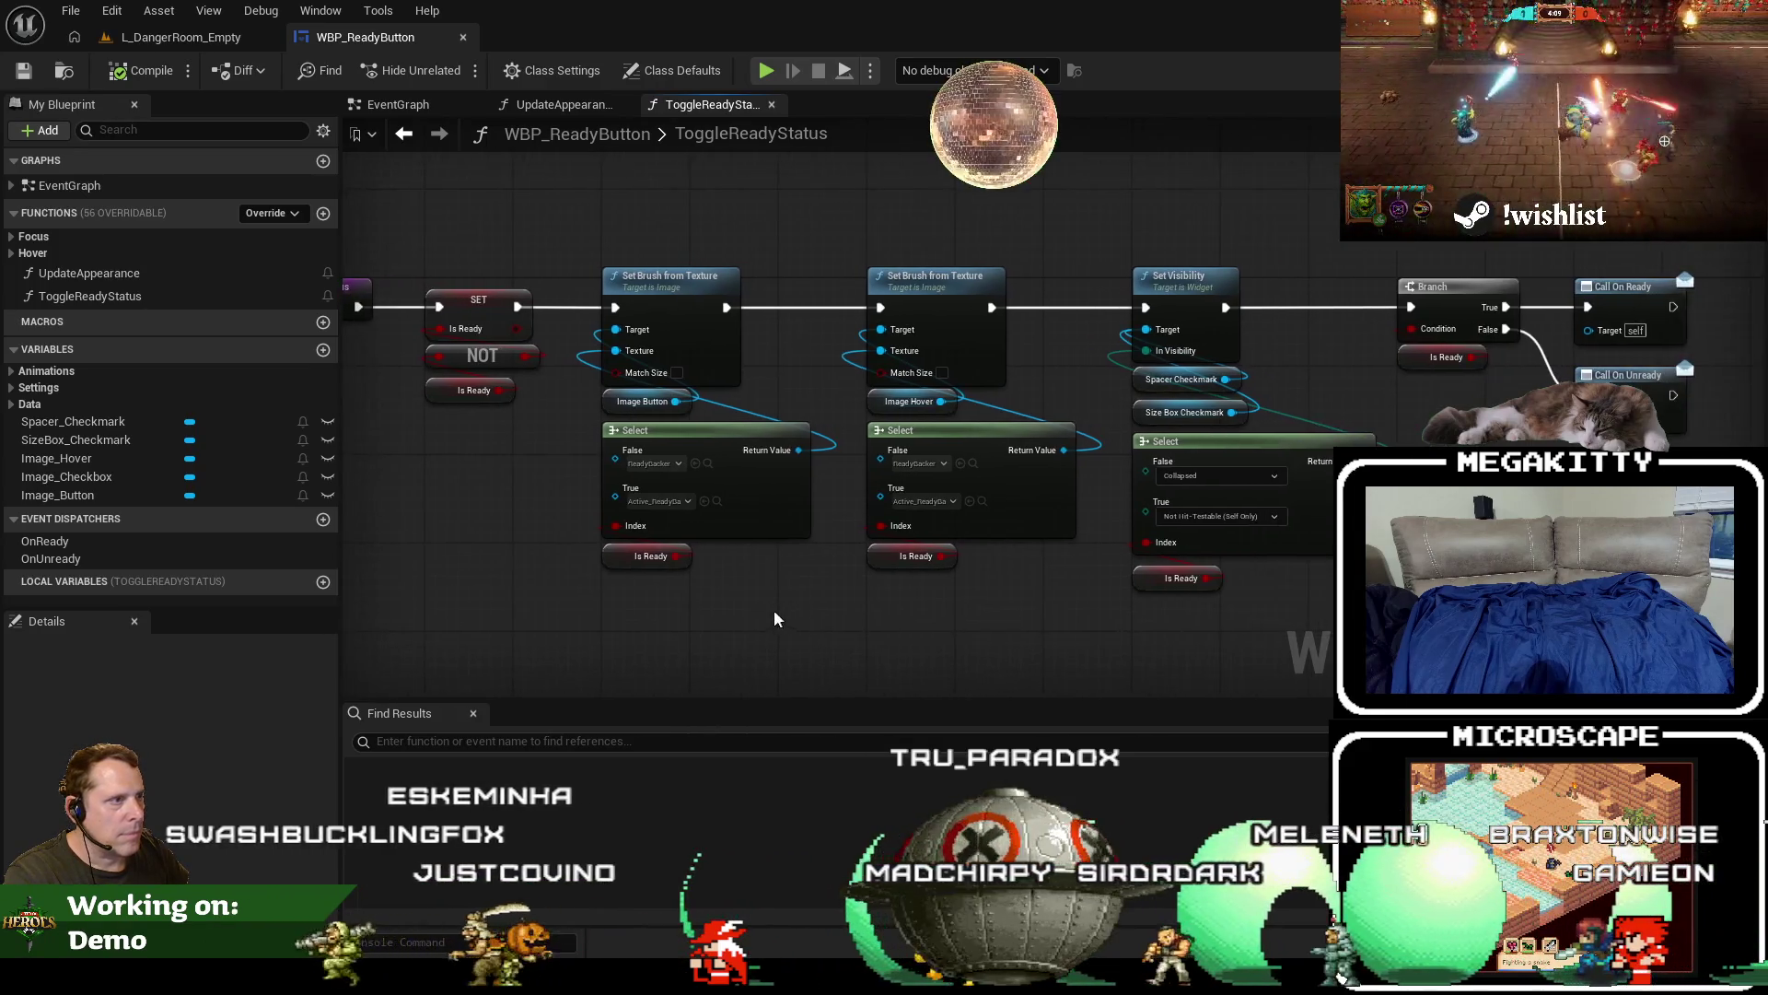
scroll(772, 608, up, 1)
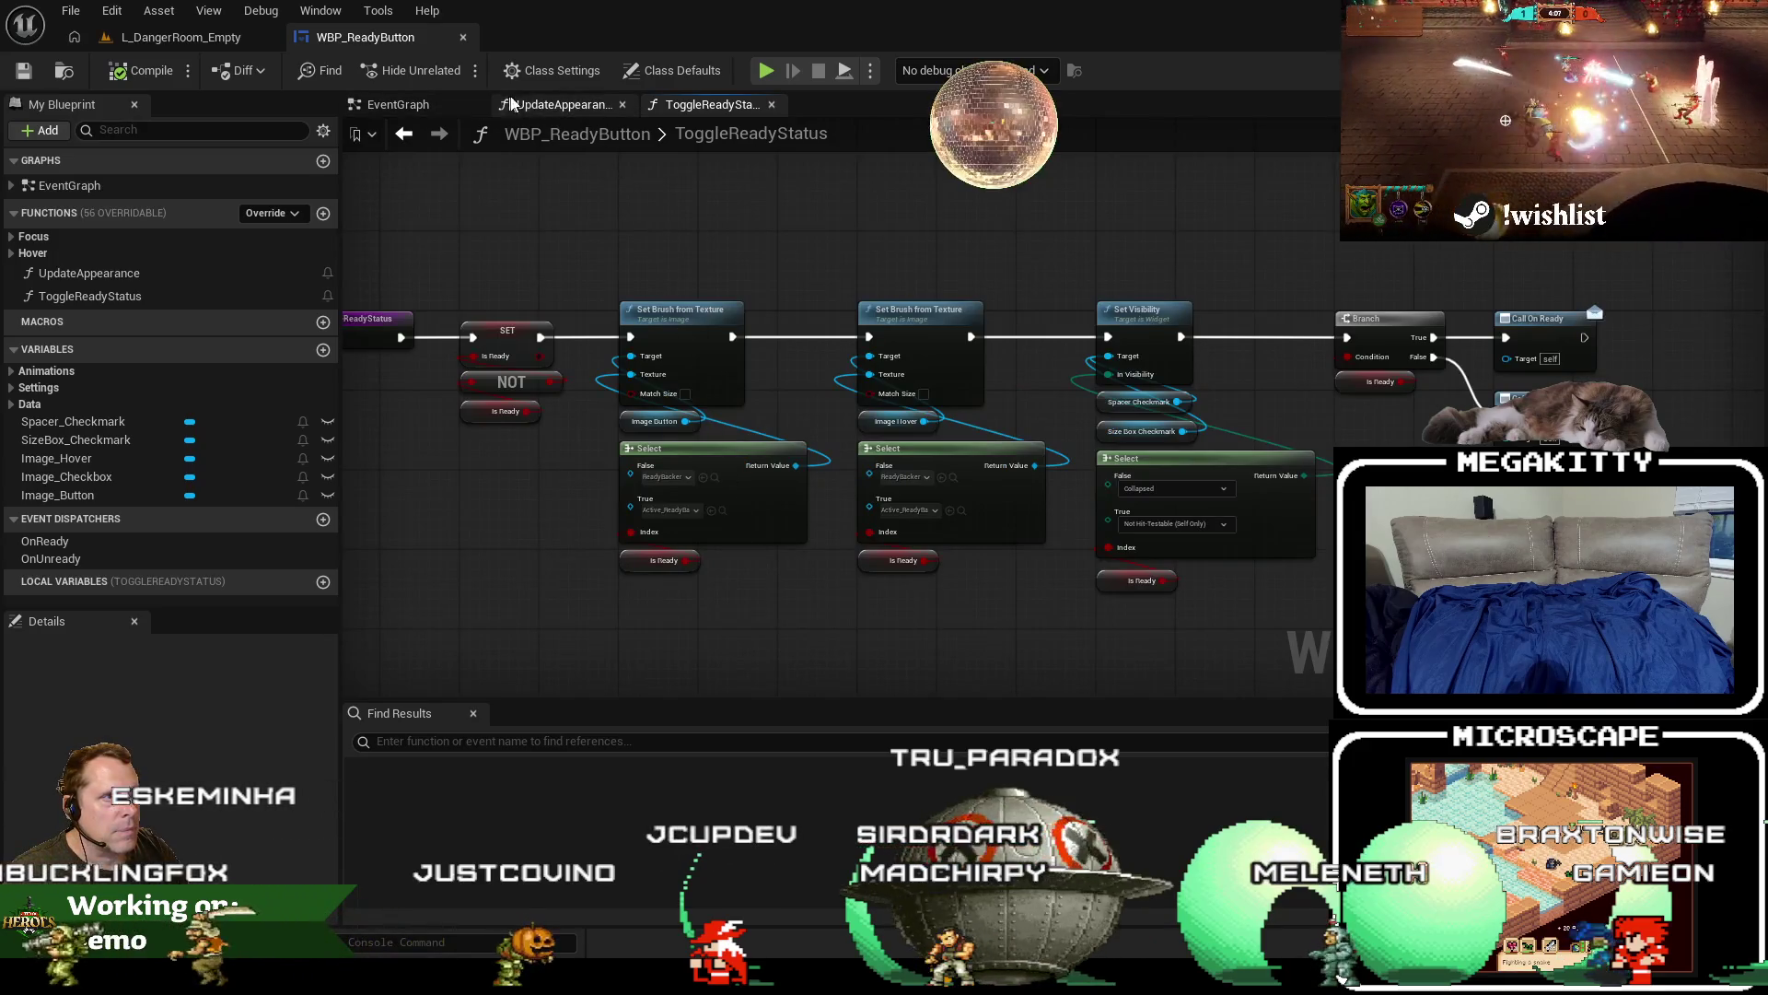
click(425, 110)
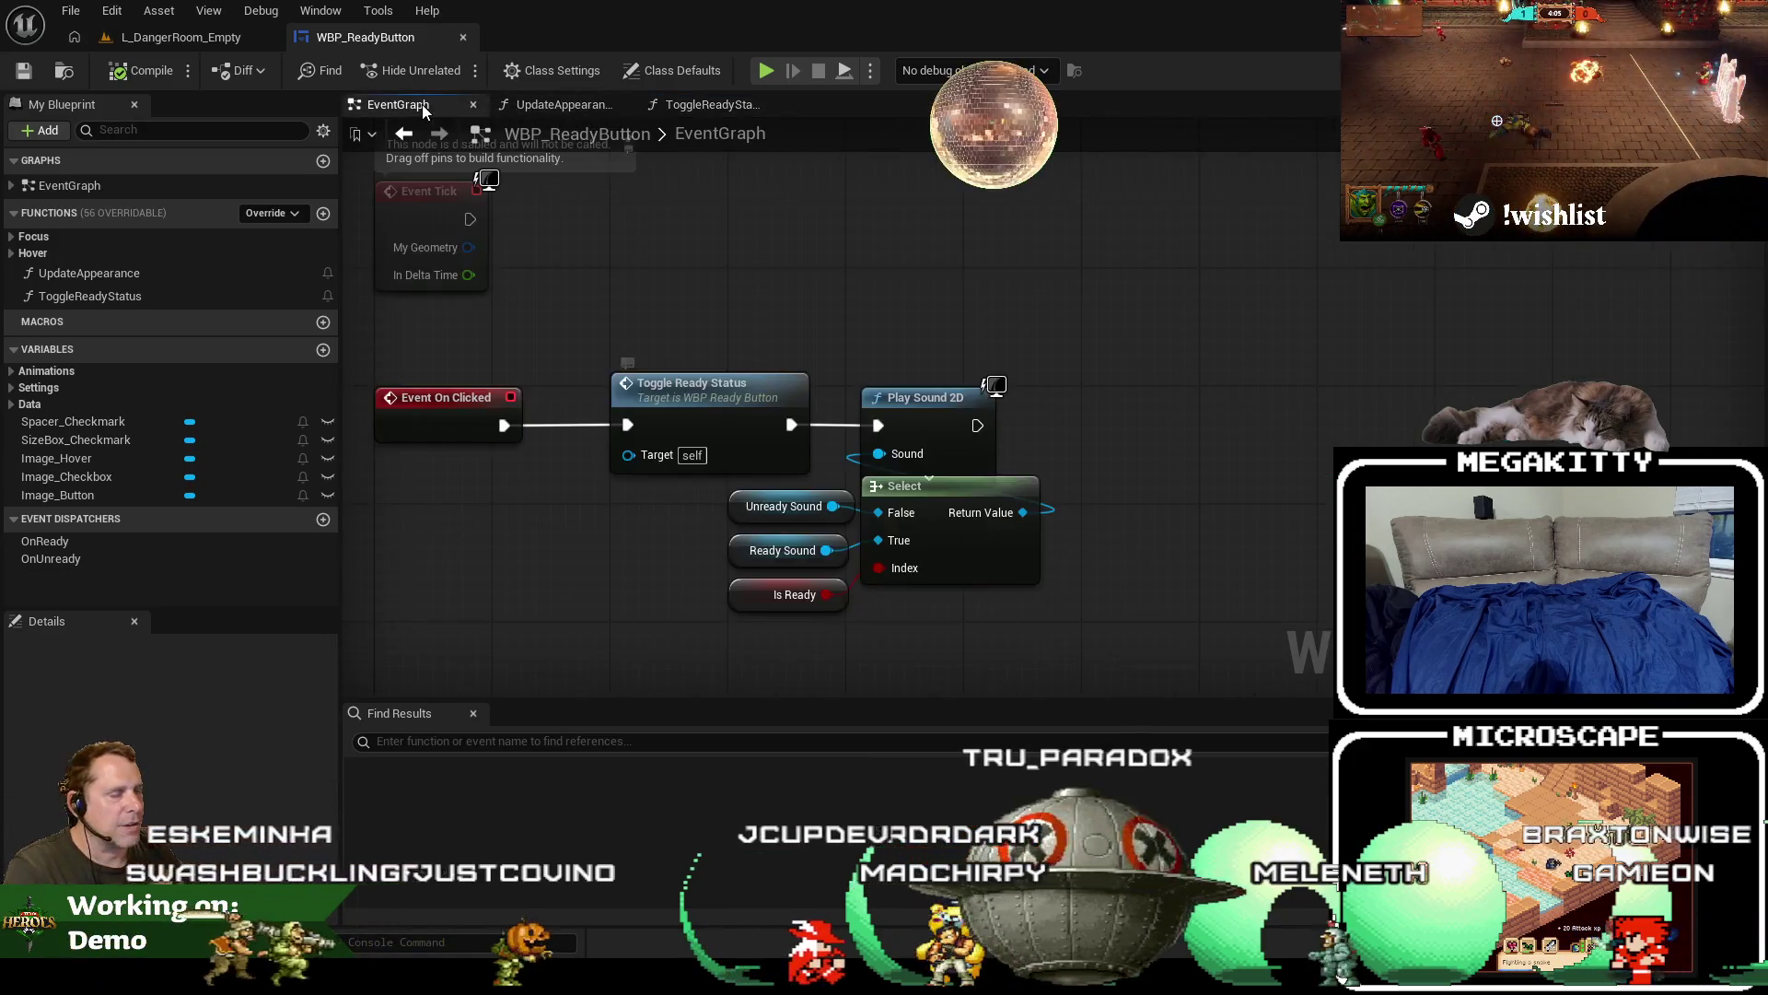
click(692, 440)
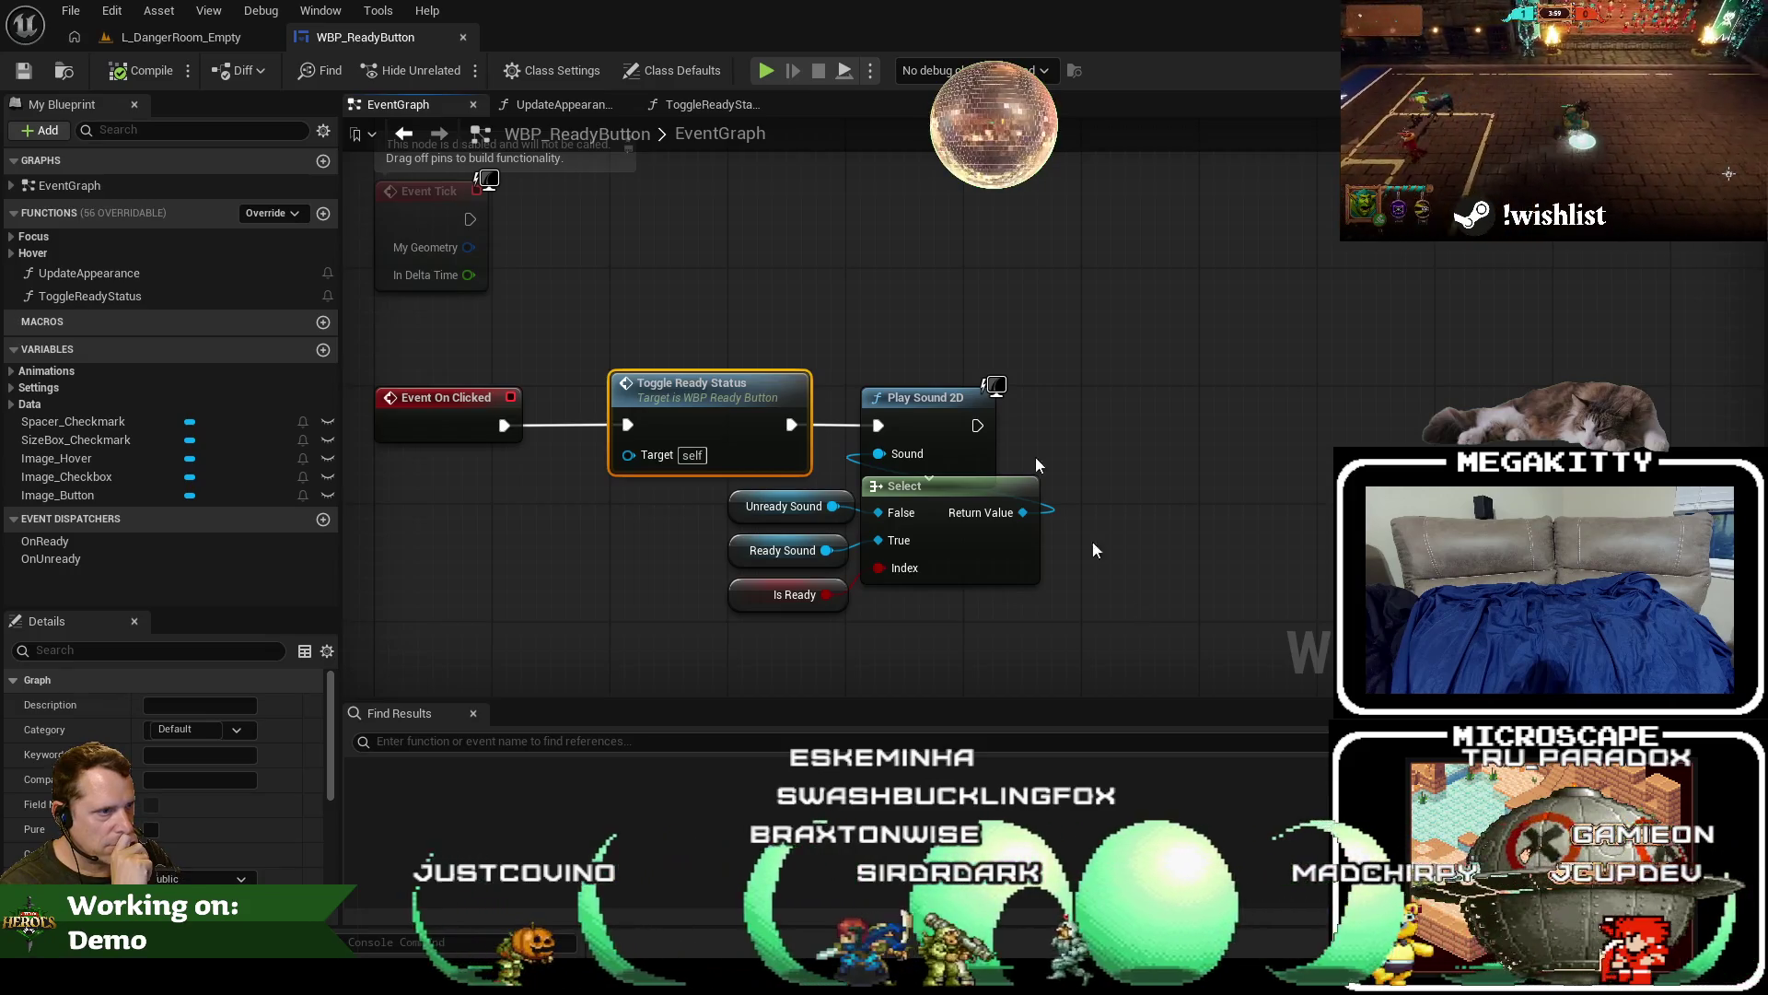
scroll(937, 549, down, 3)
scroll(832, 337, up, 1)
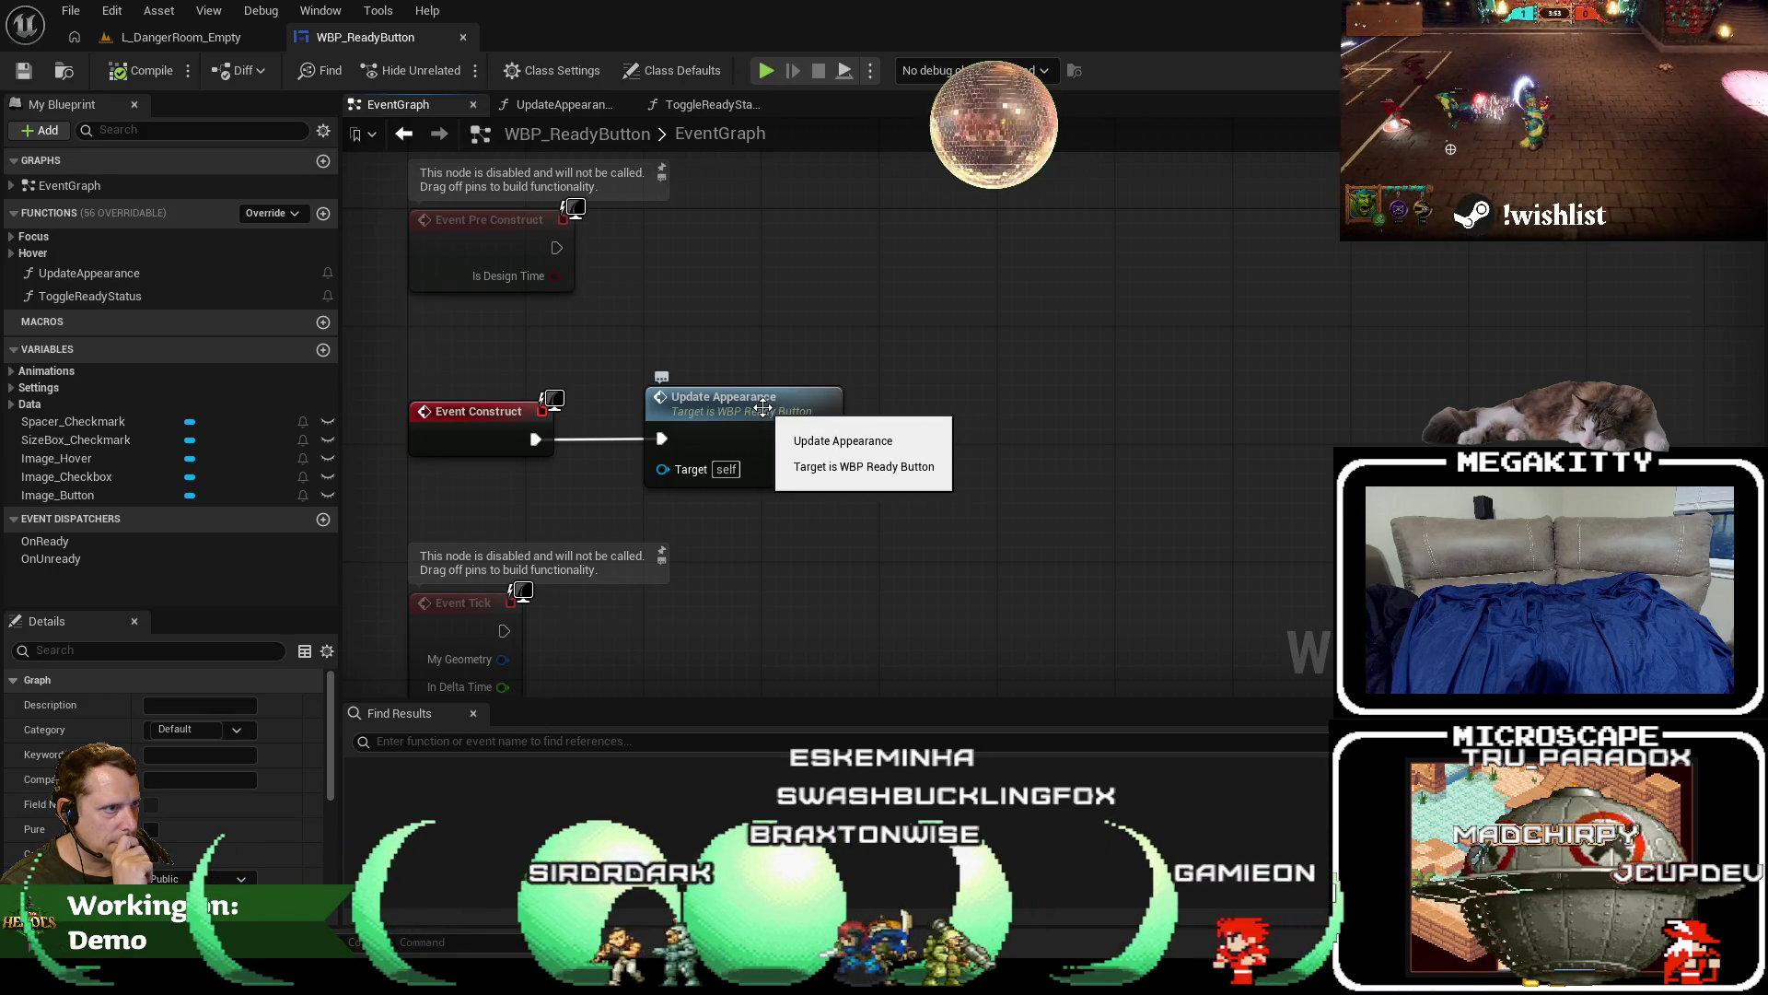
scroll(1166, 599, down, 5)
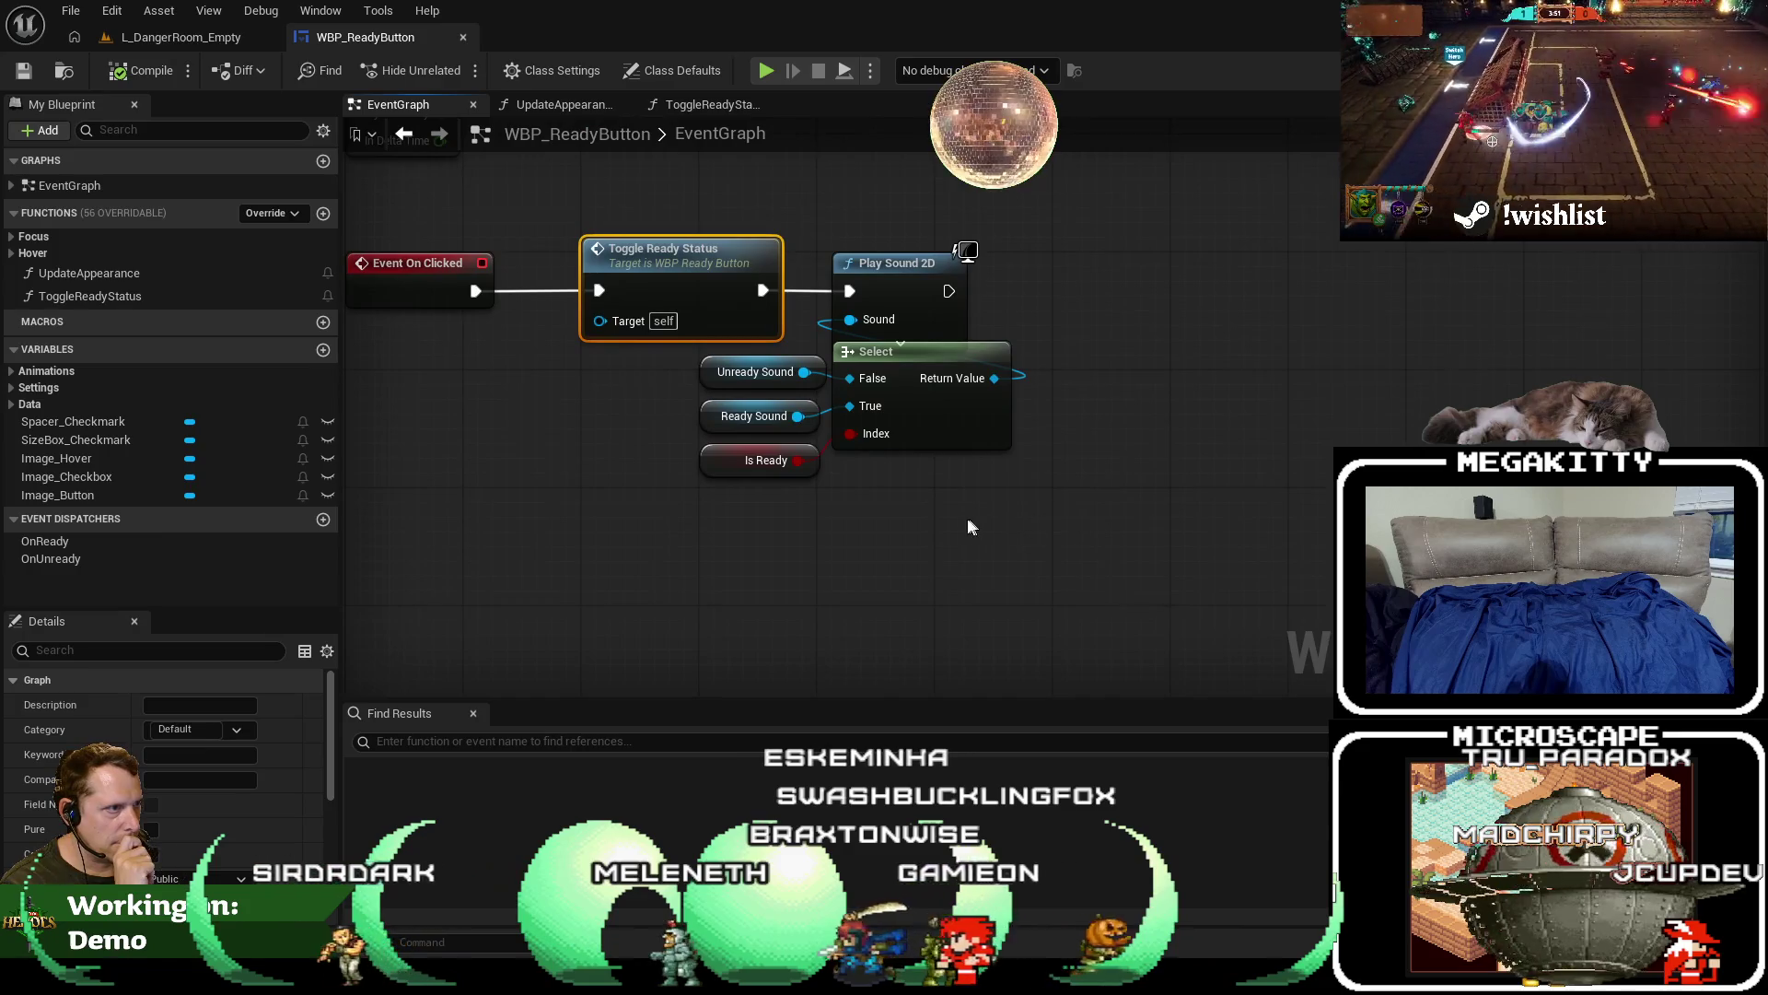
double_click(713, 243)
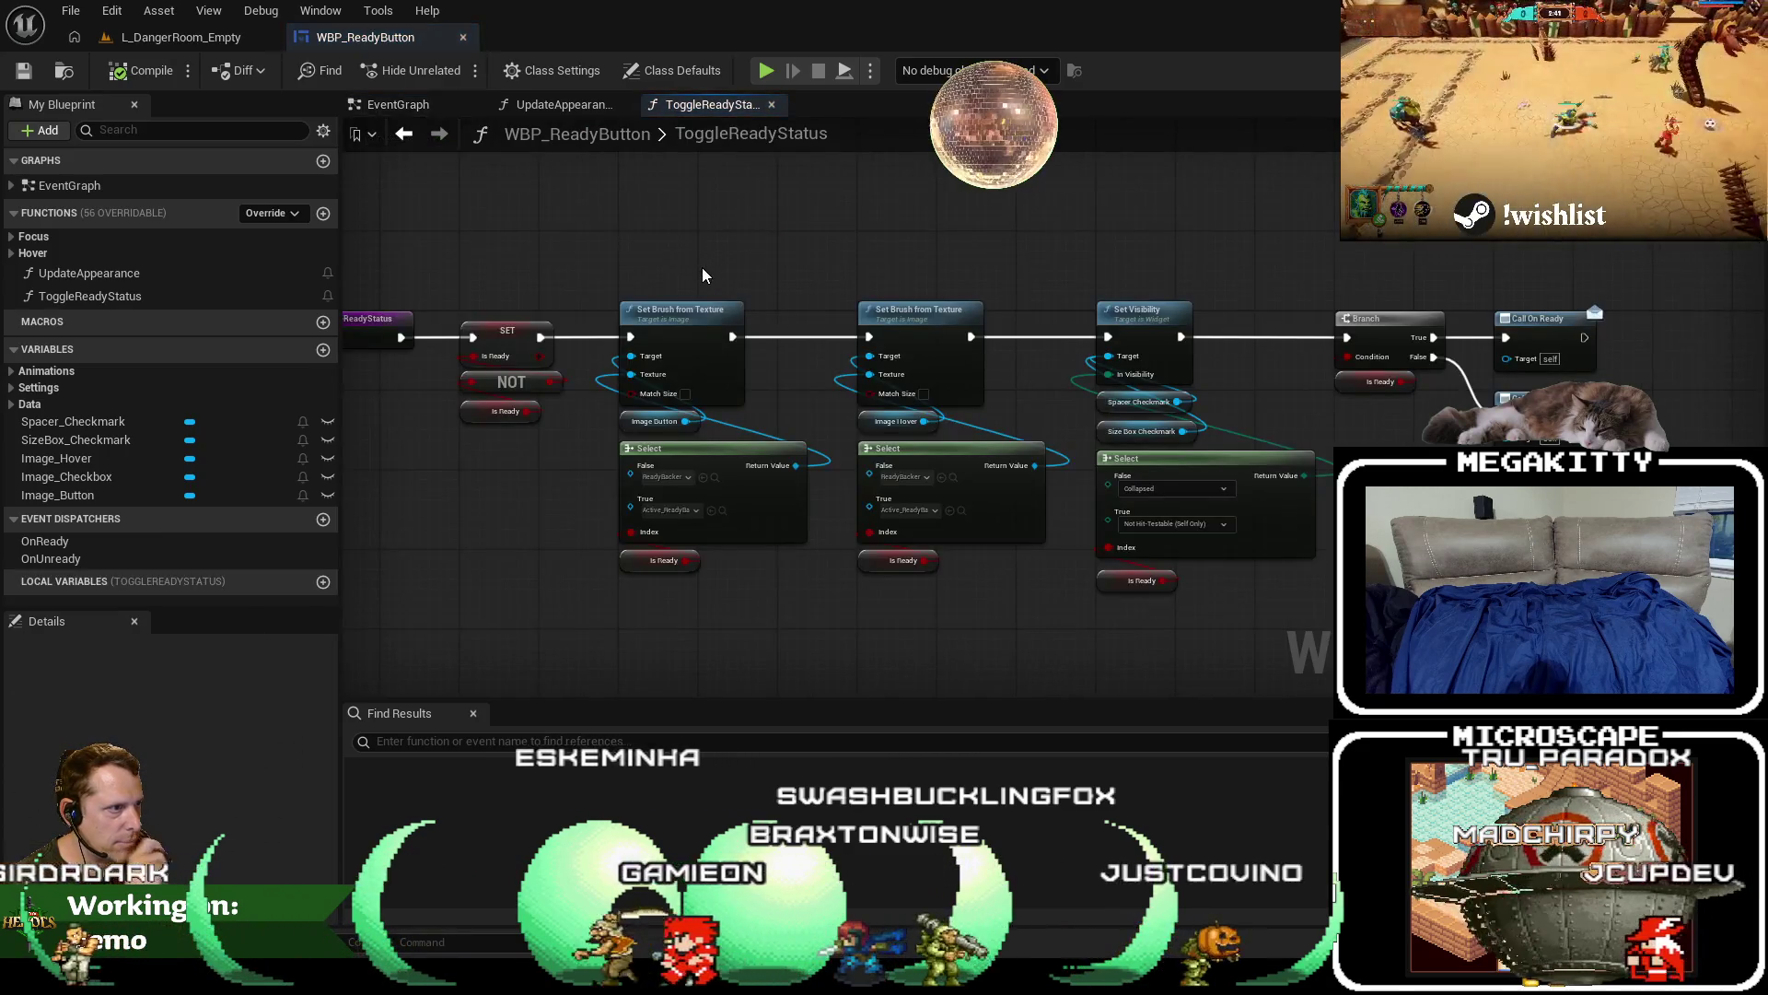
Find all references to UpdateAppearance and jump to its calls and definition.
right_click(126, 273)
mouse_move(256, 373)
click(380, 420)
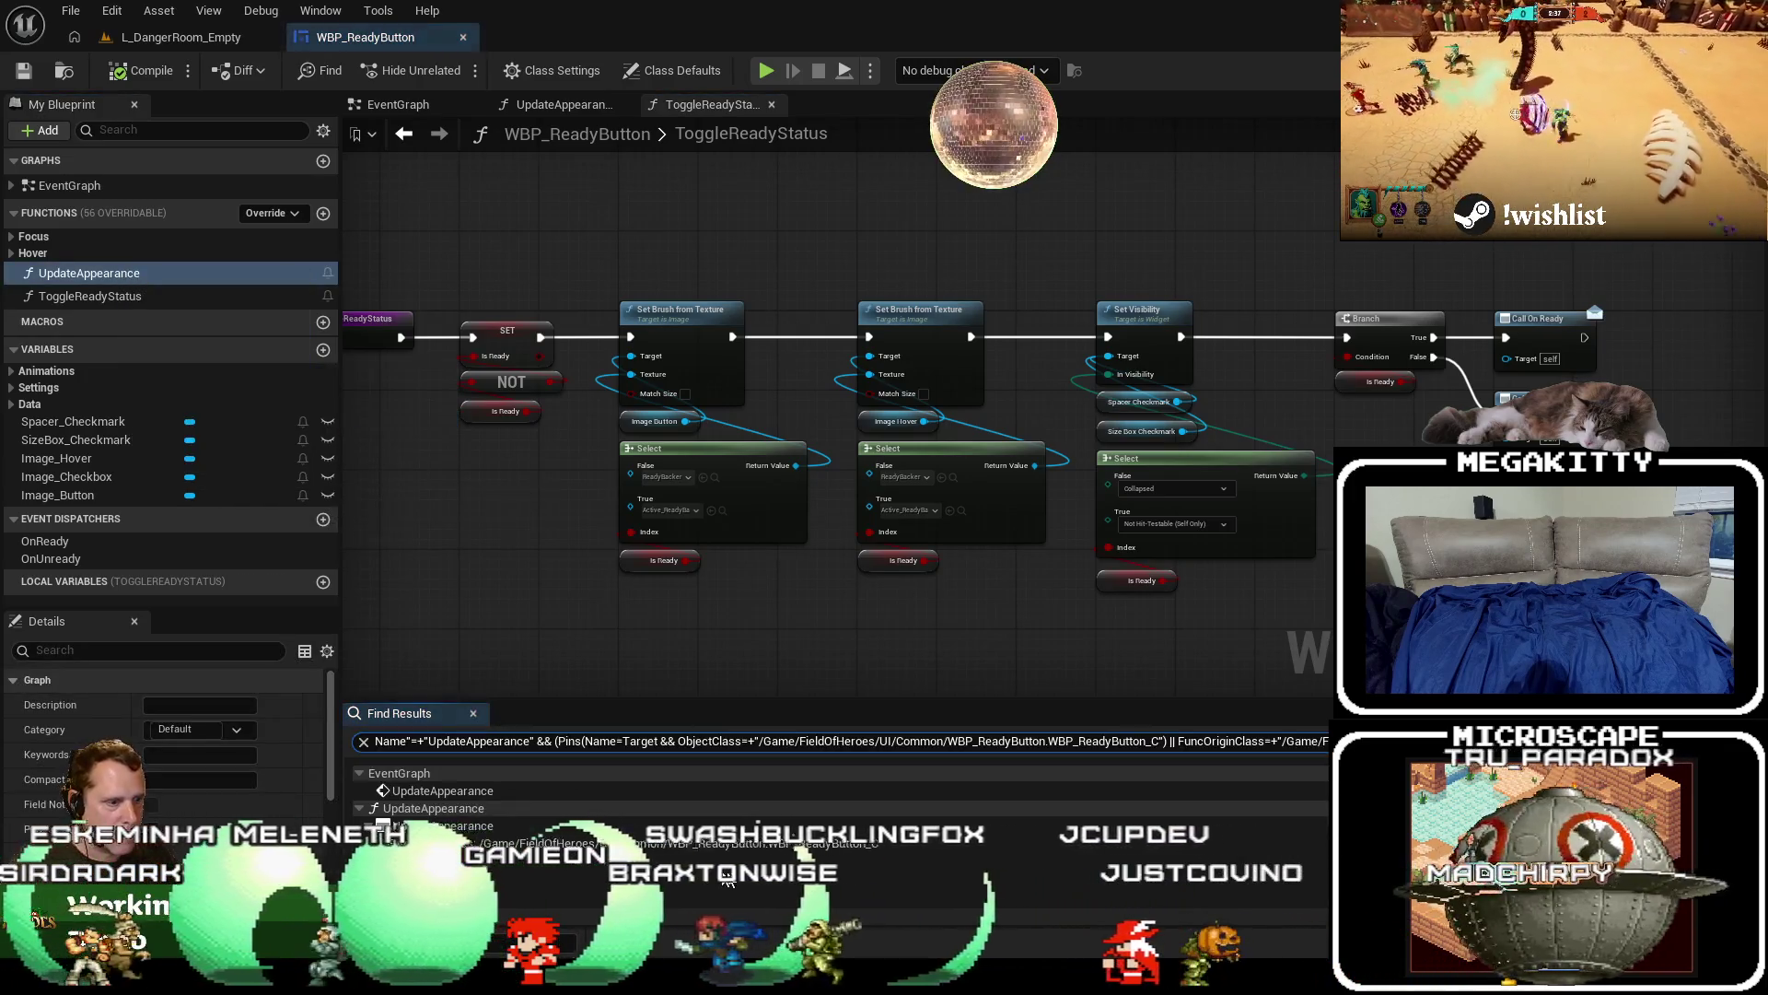
click(442, 791)
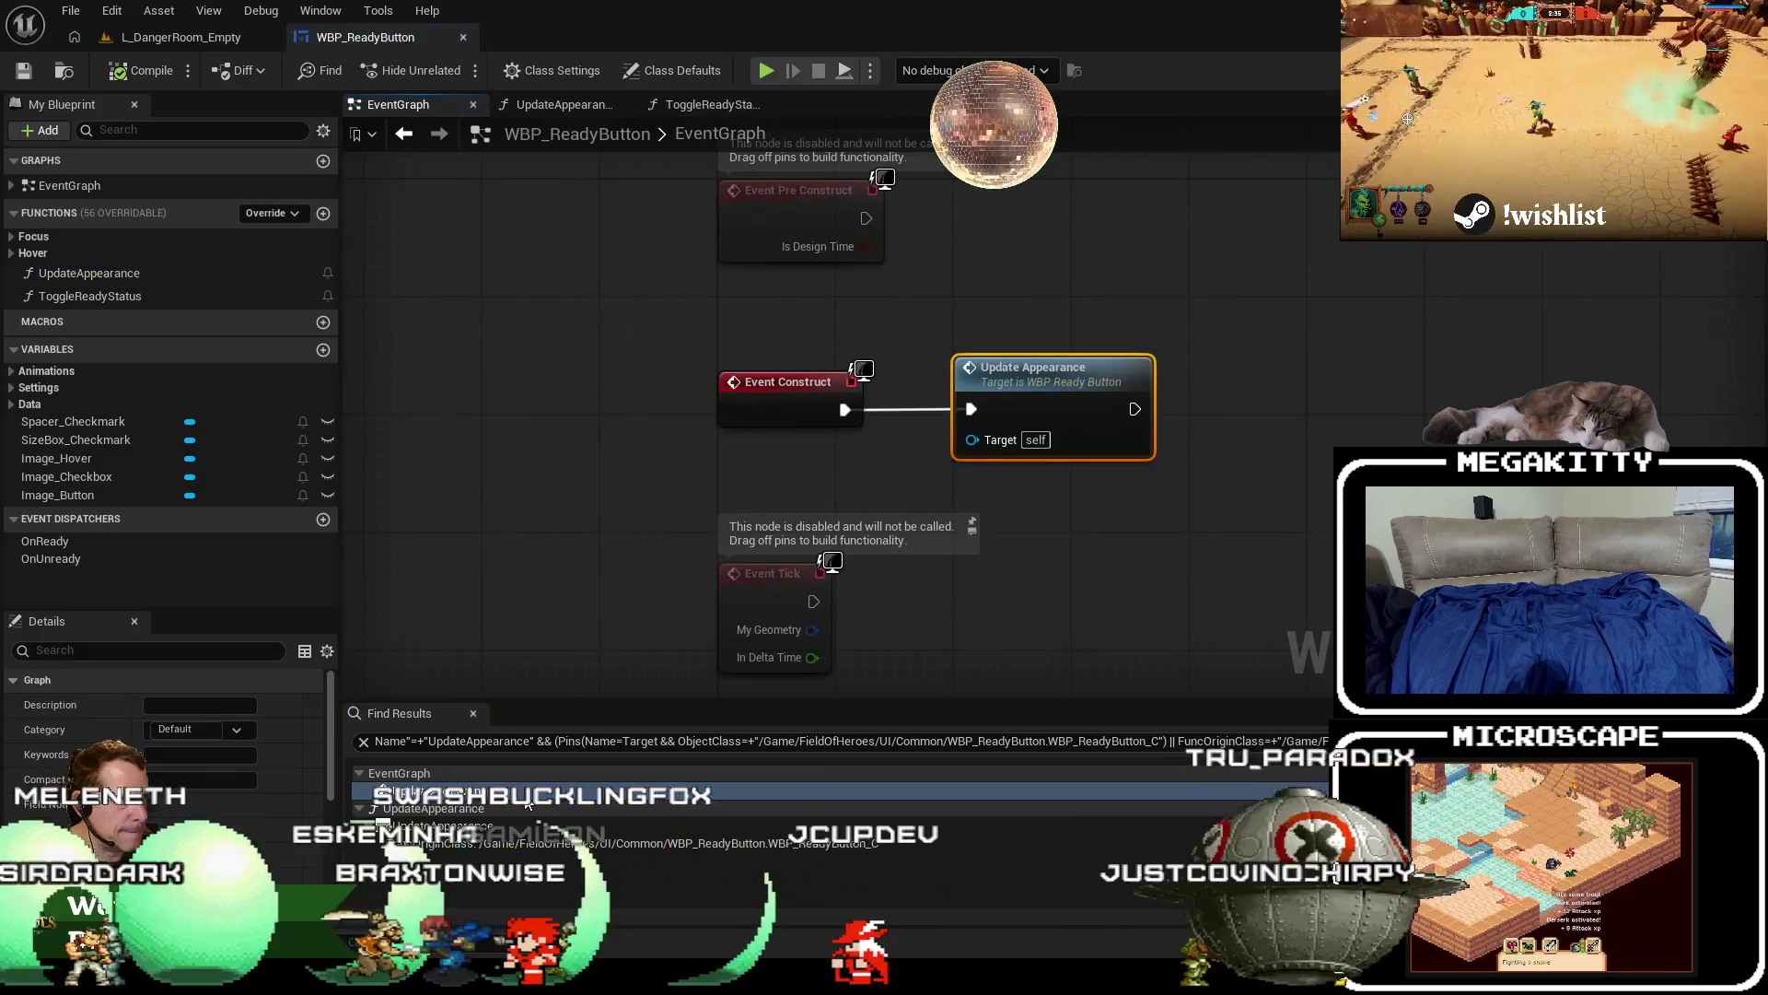
click(442, 825)
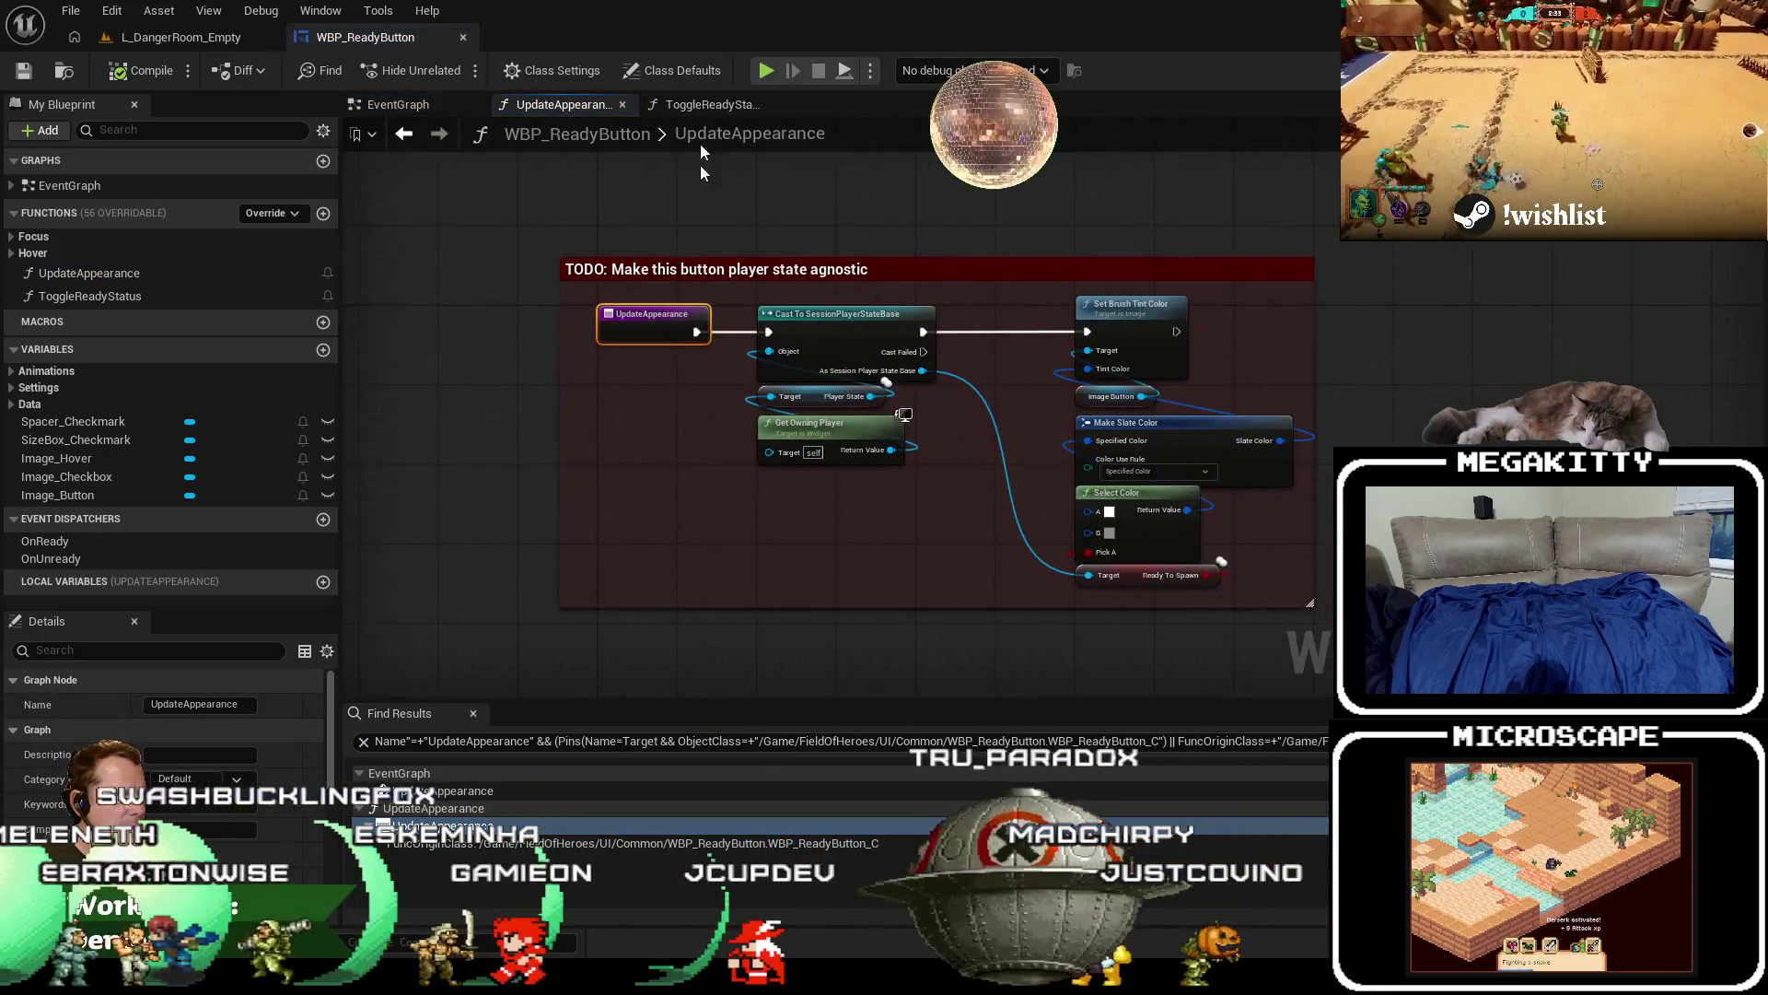
click(393, 103)
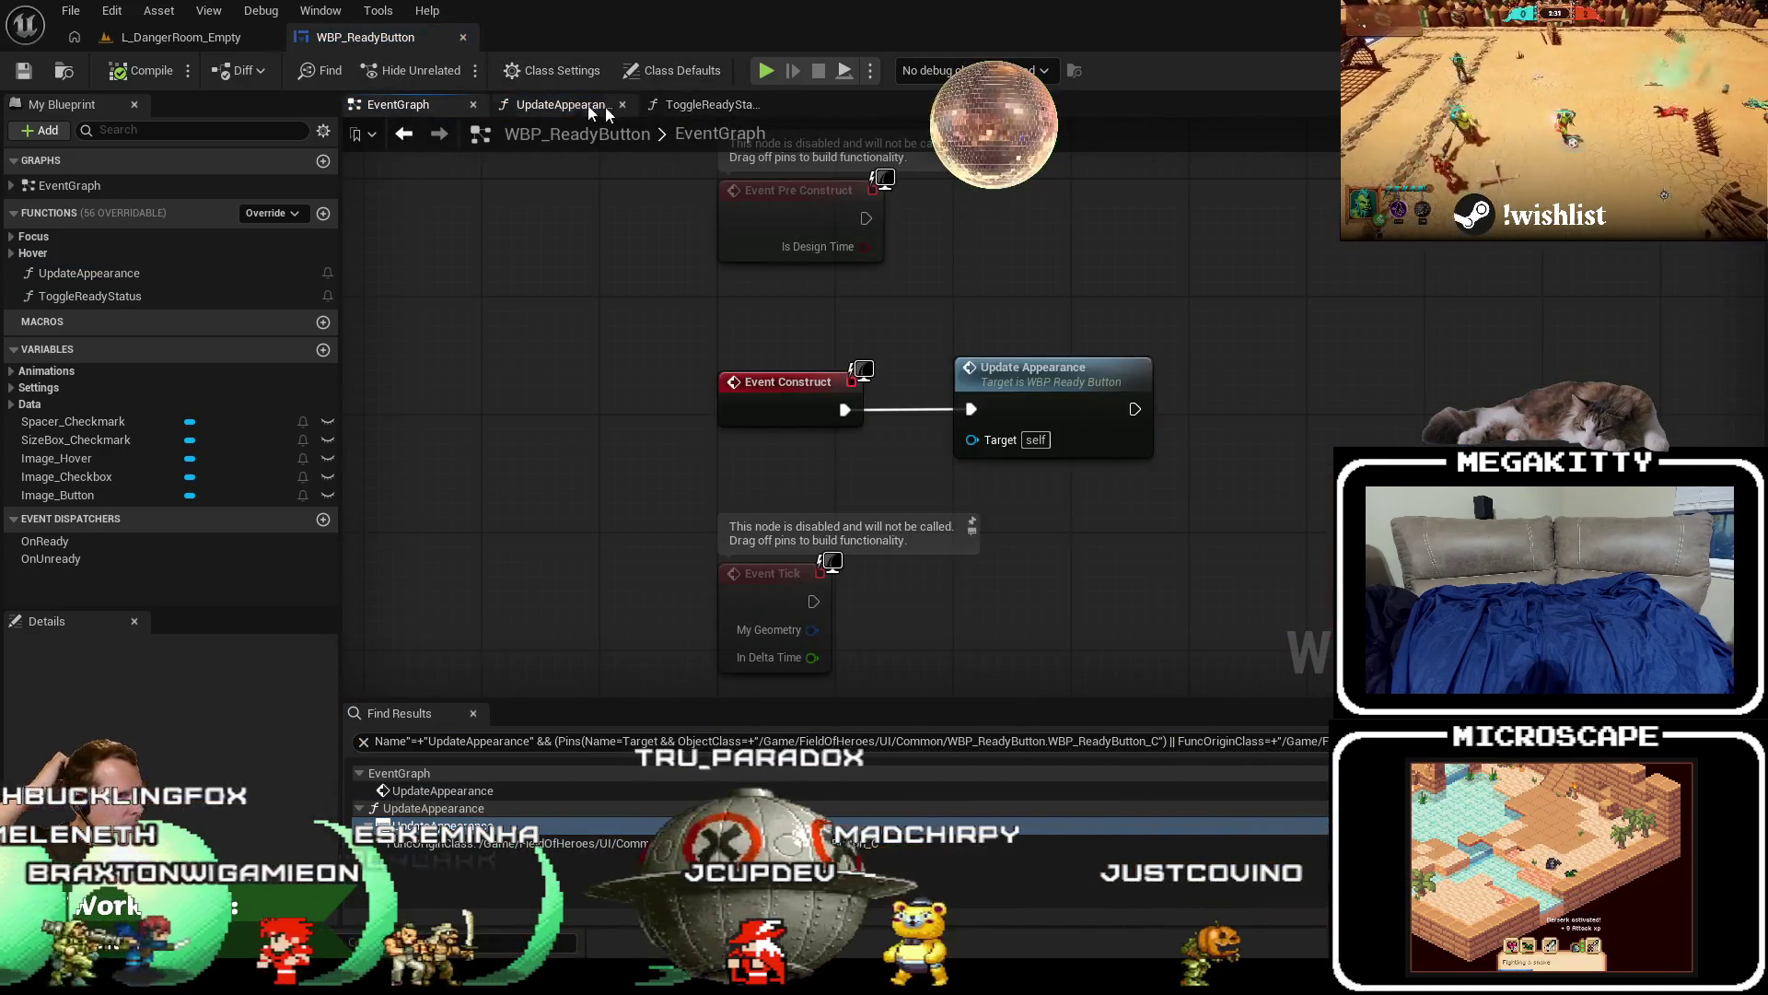
click(567, 104)
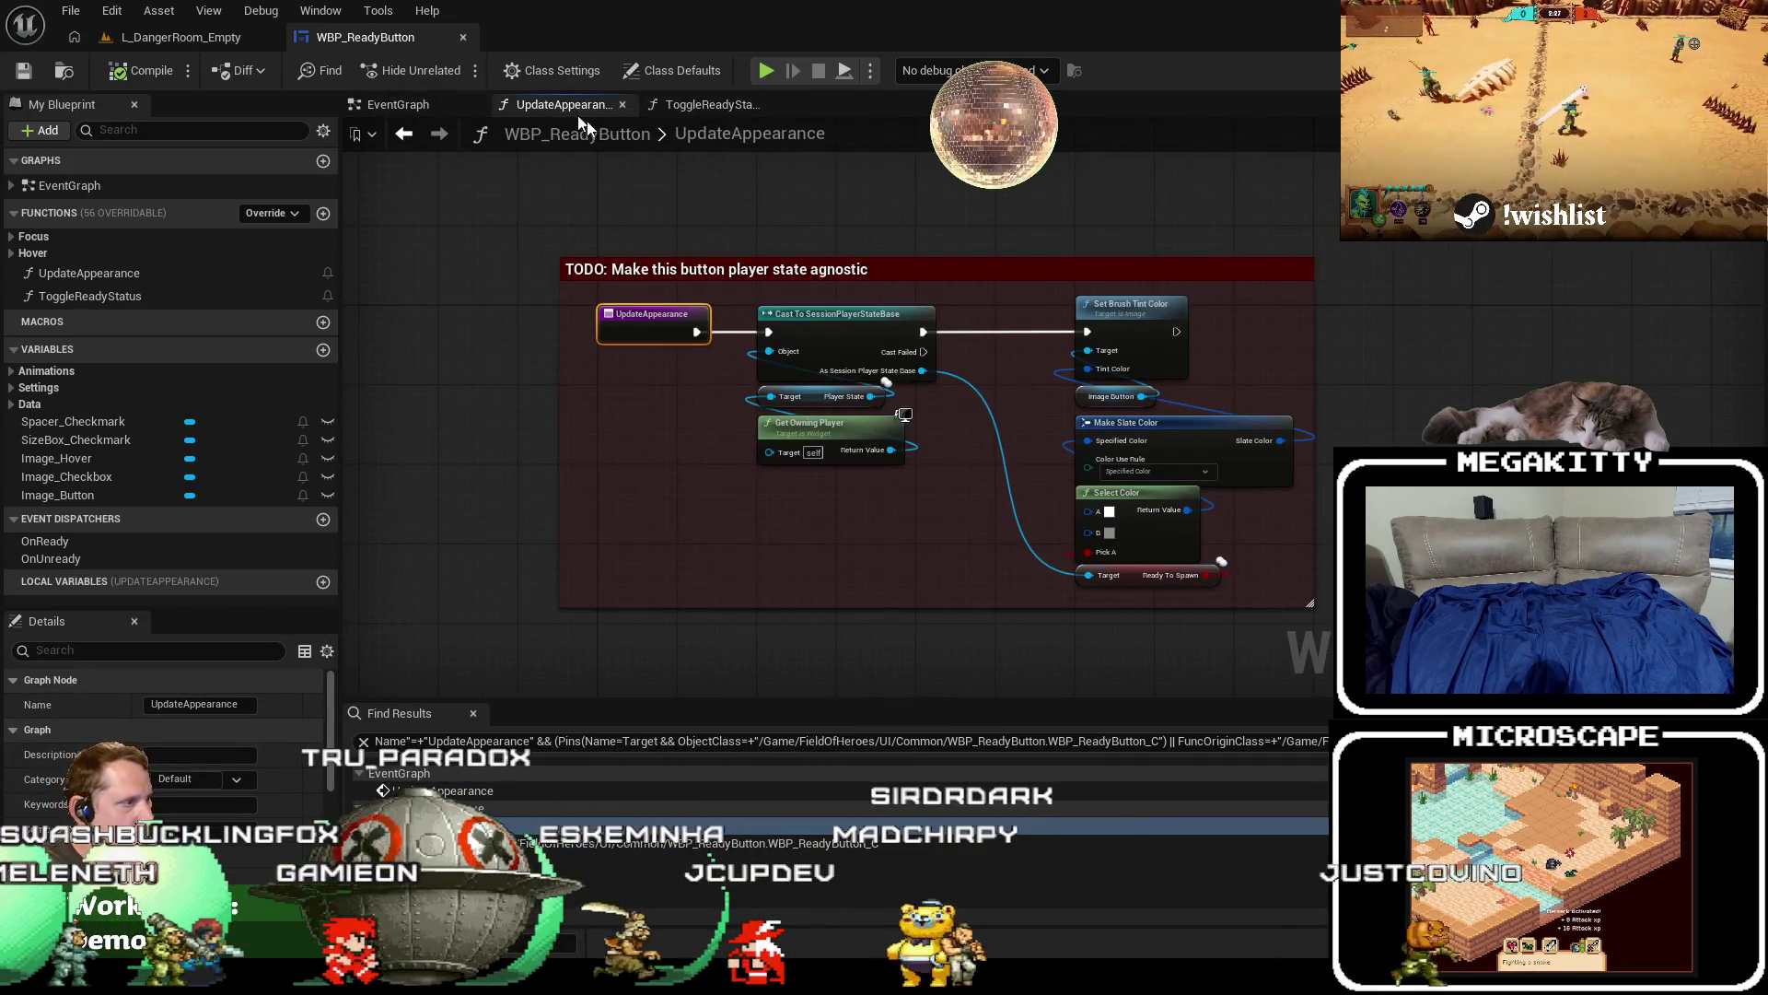
Drag the IsReady variable into the UpdateAppearance function graph.
drag(963, 420, 795, 429)
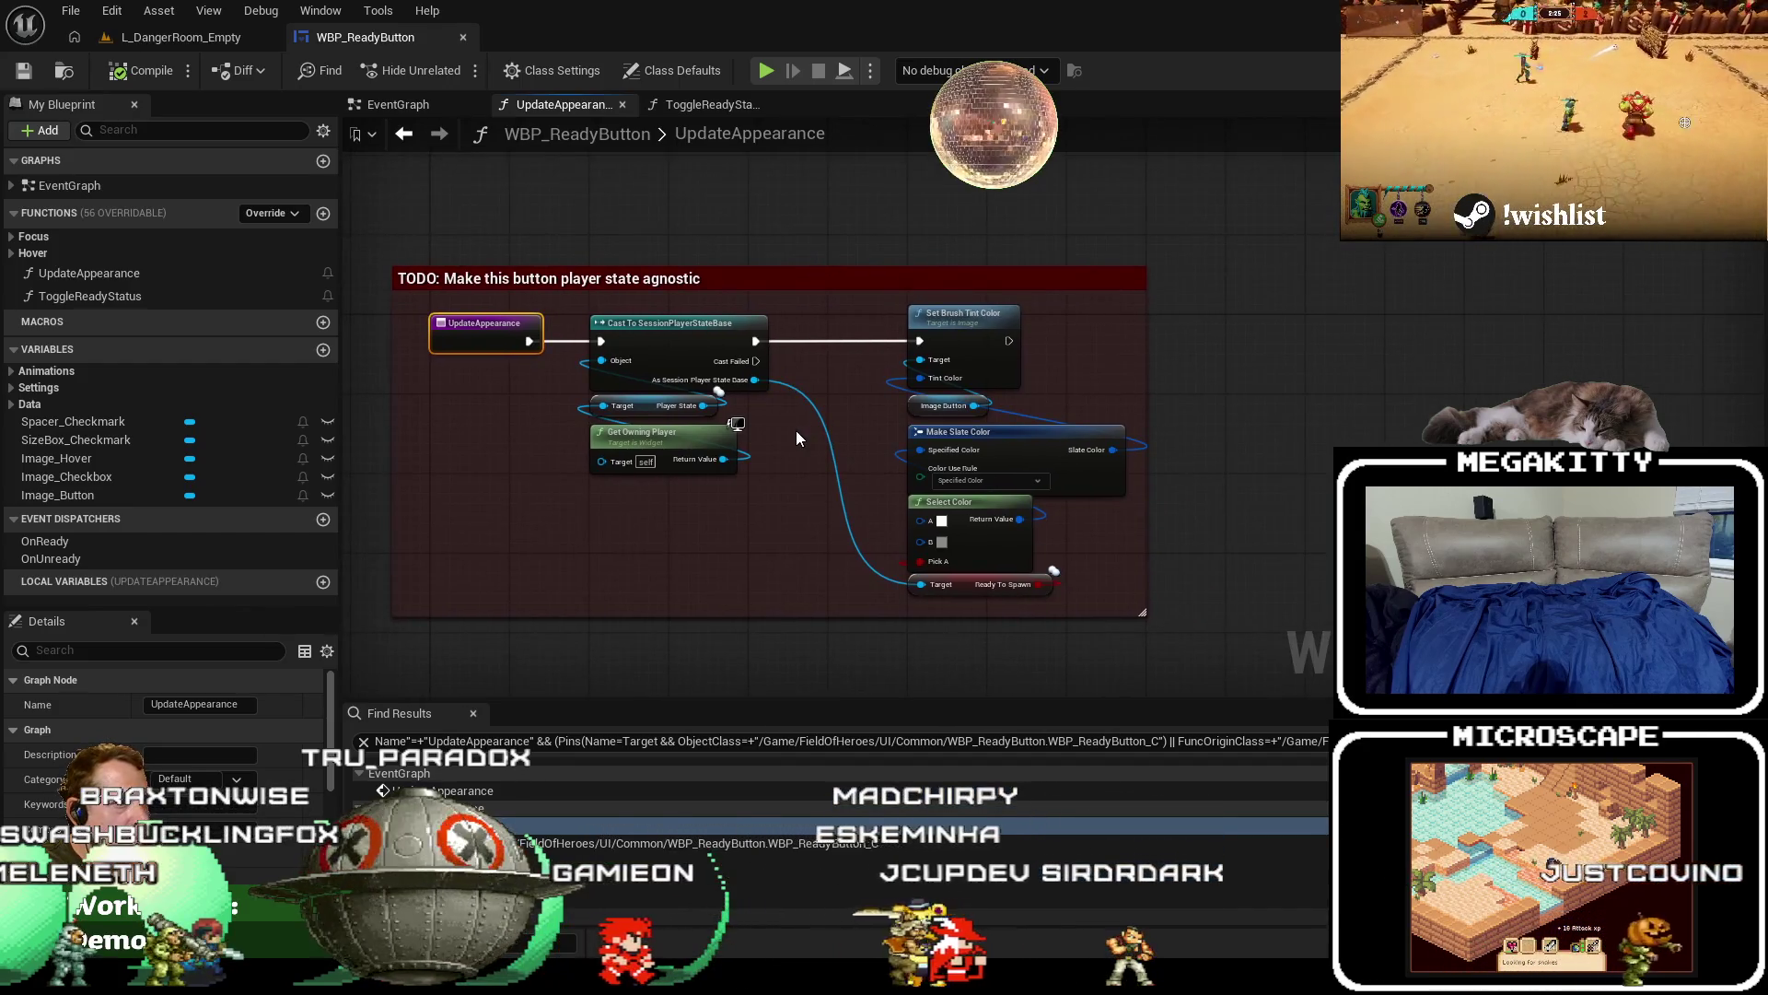
click(28, 404)
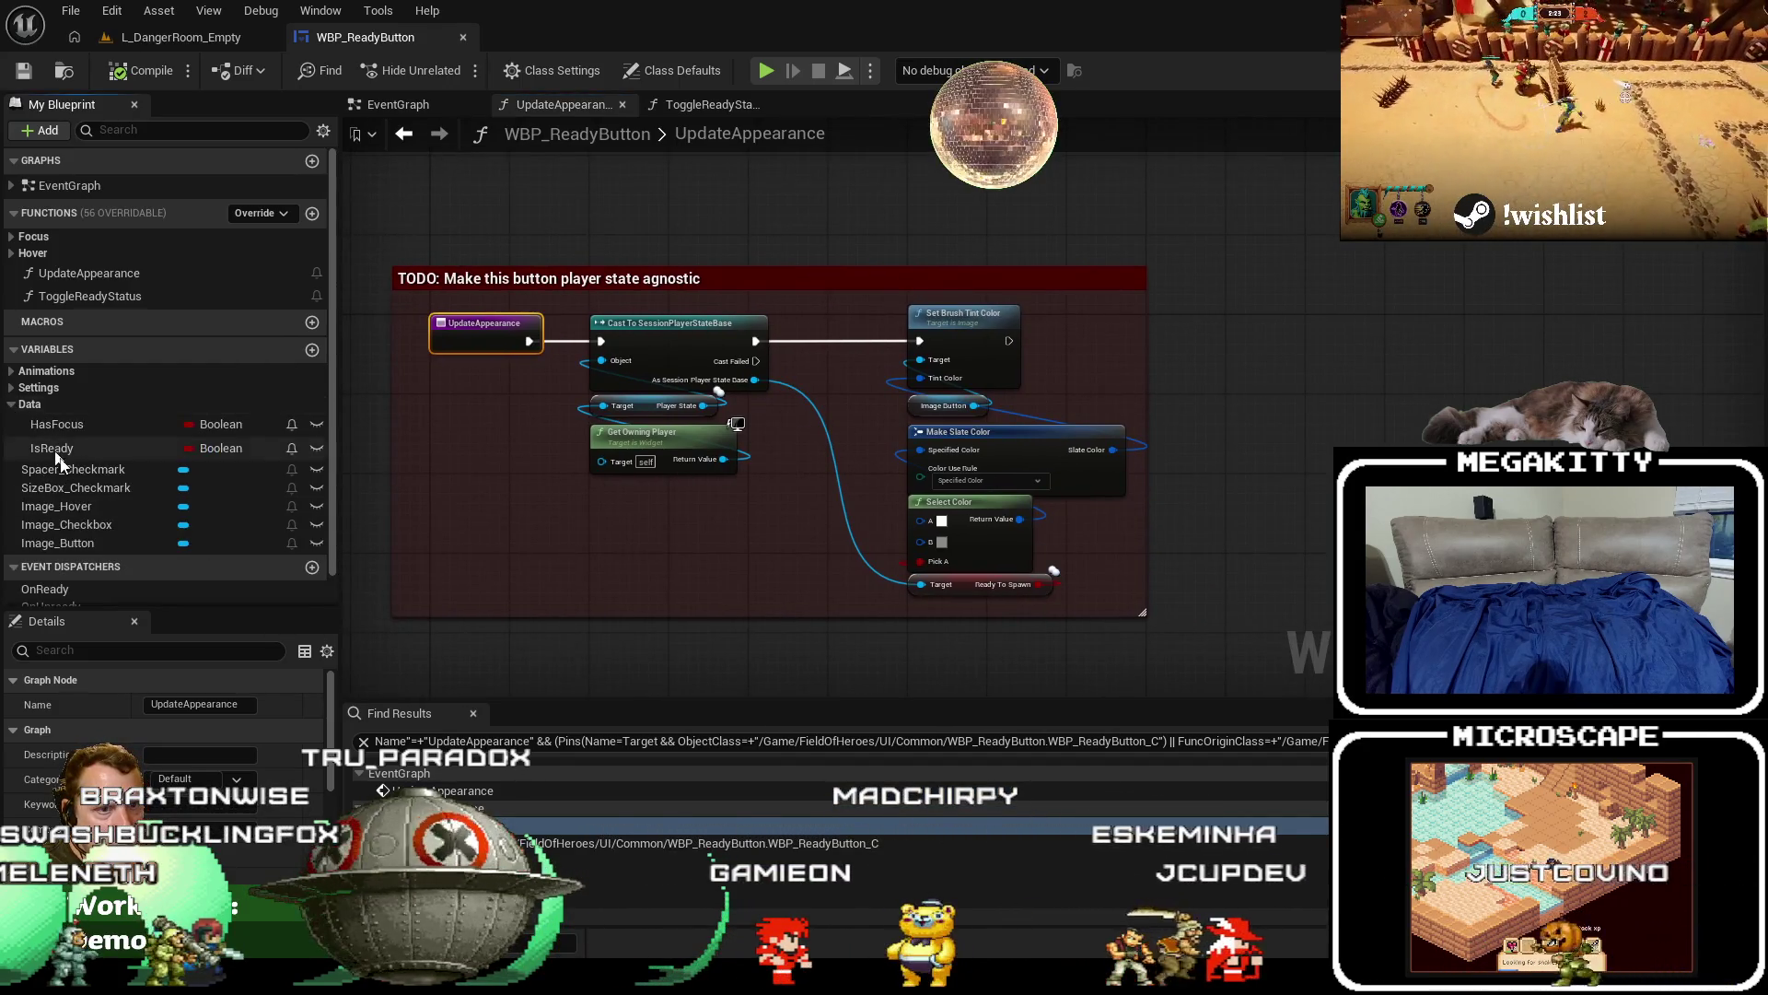
drag(65, 455, 618, 498)
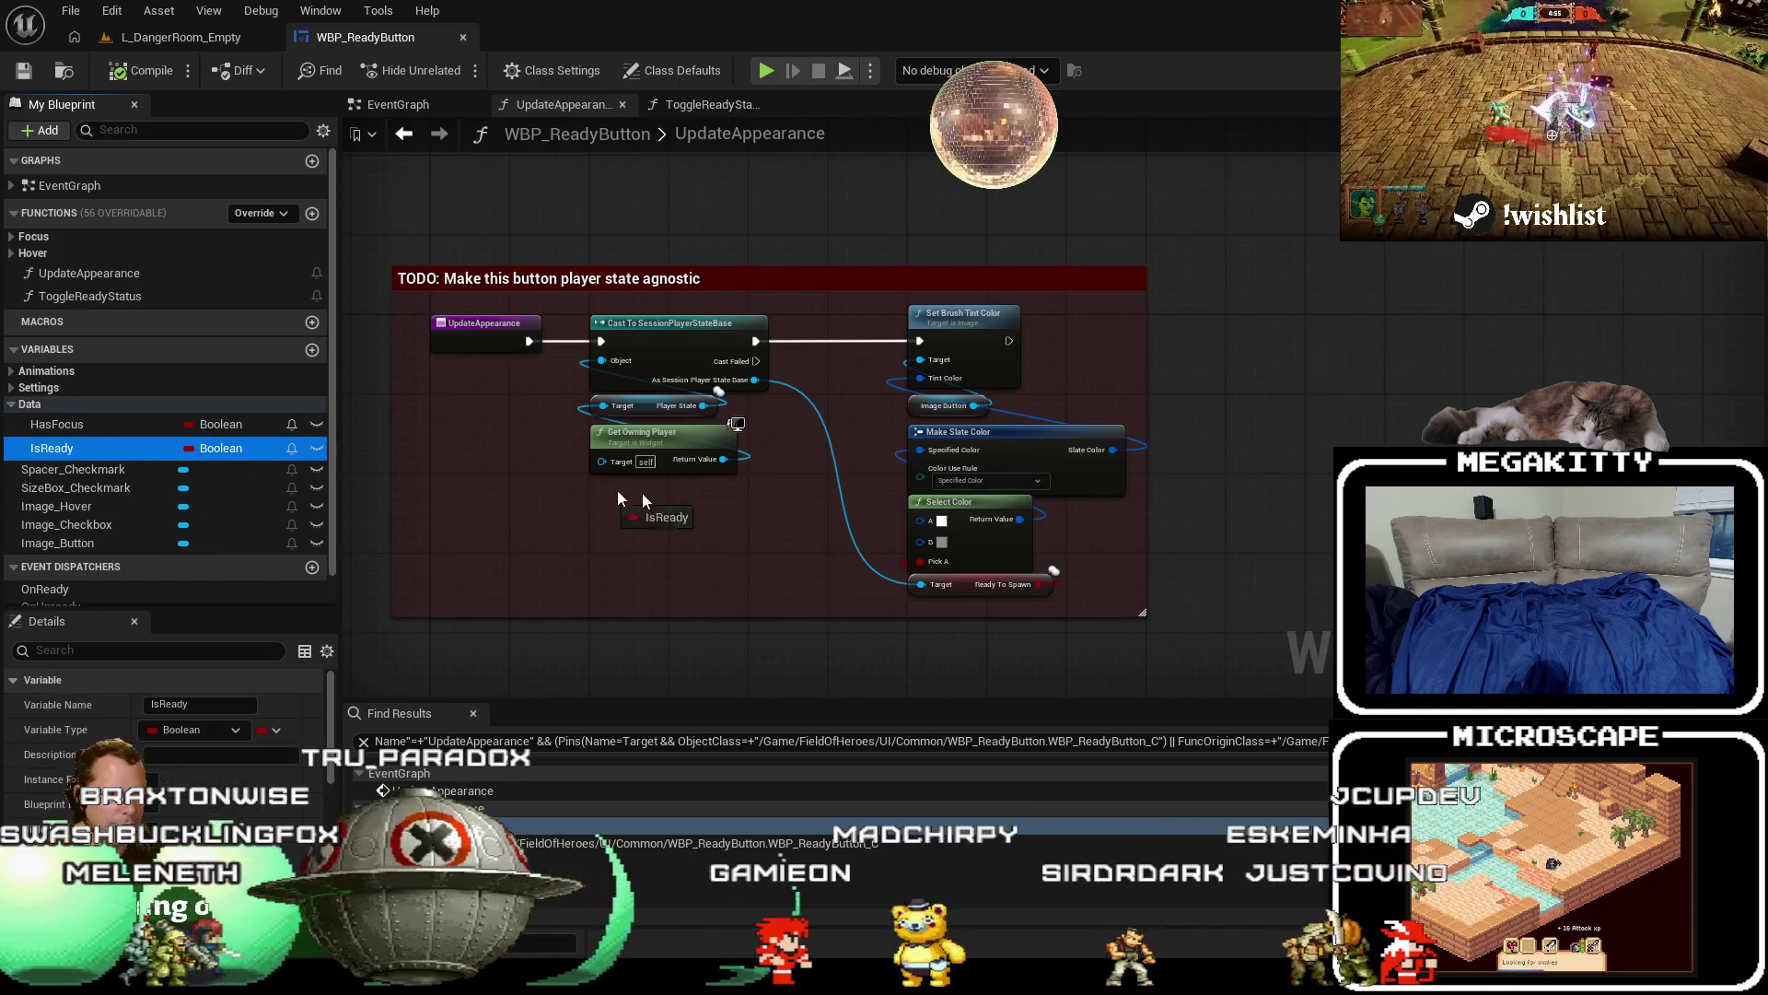
drag(834, 317, 832, 317)
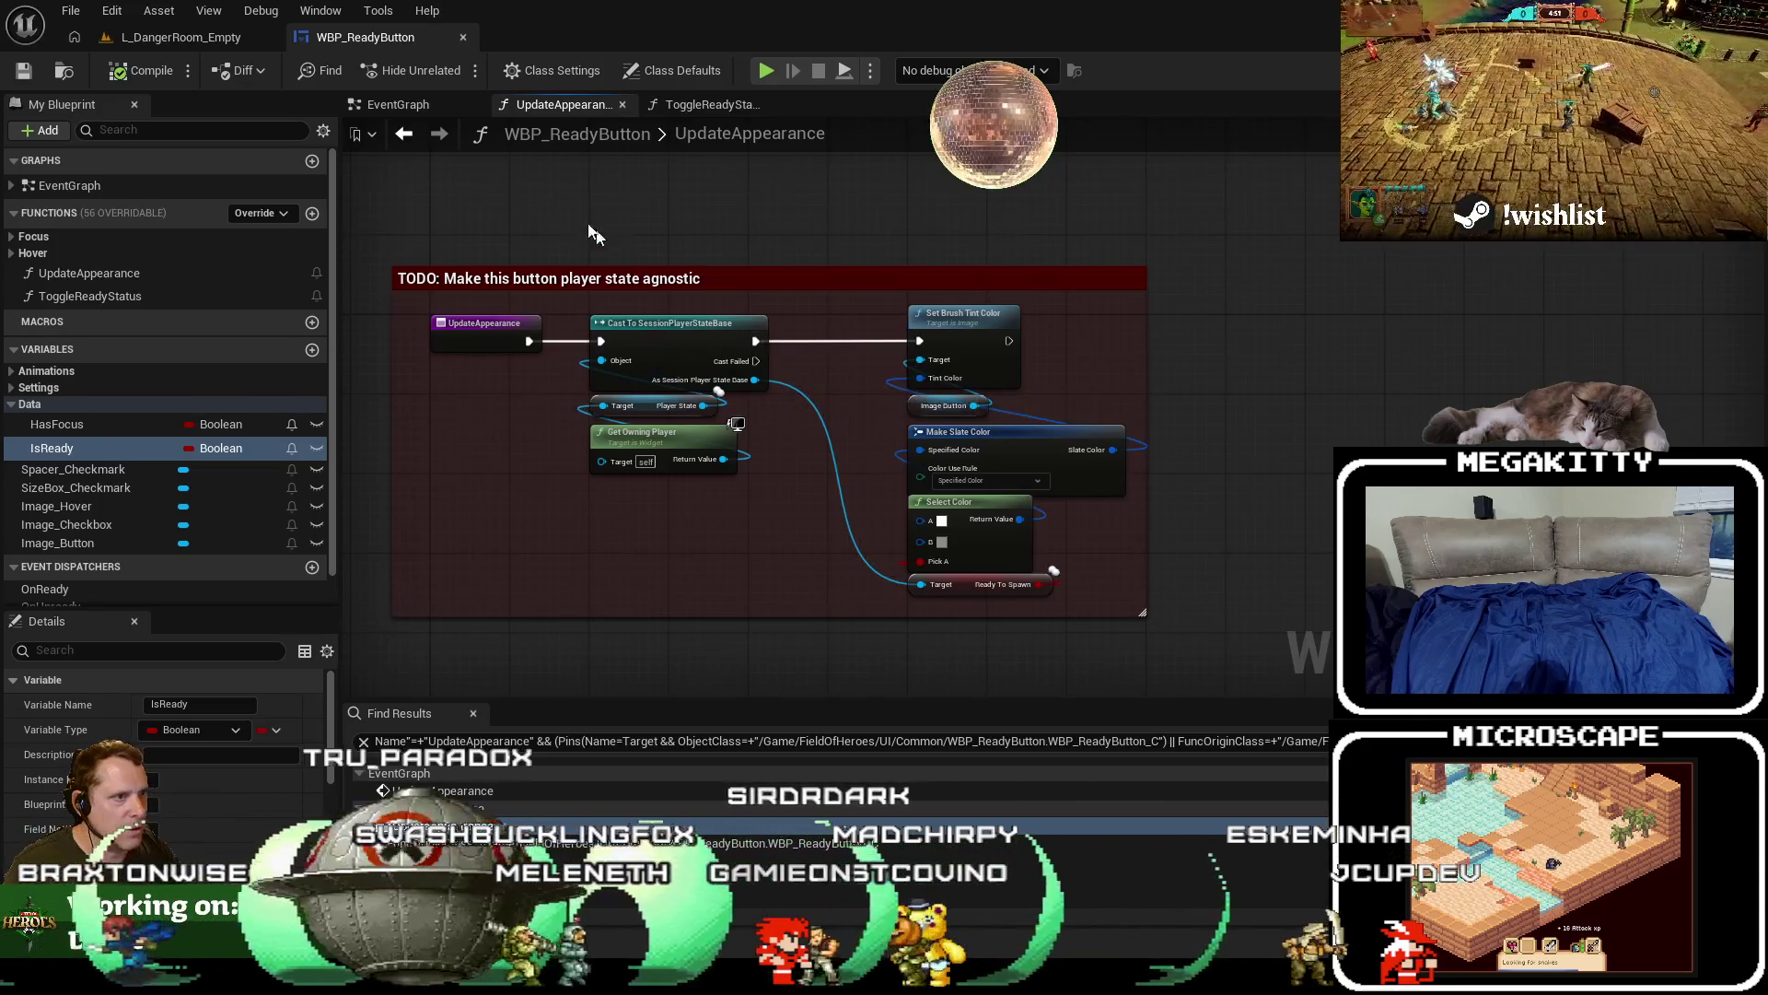
Move the Update Appearance node about 750 px right of Event Construct.
click(423, 108)
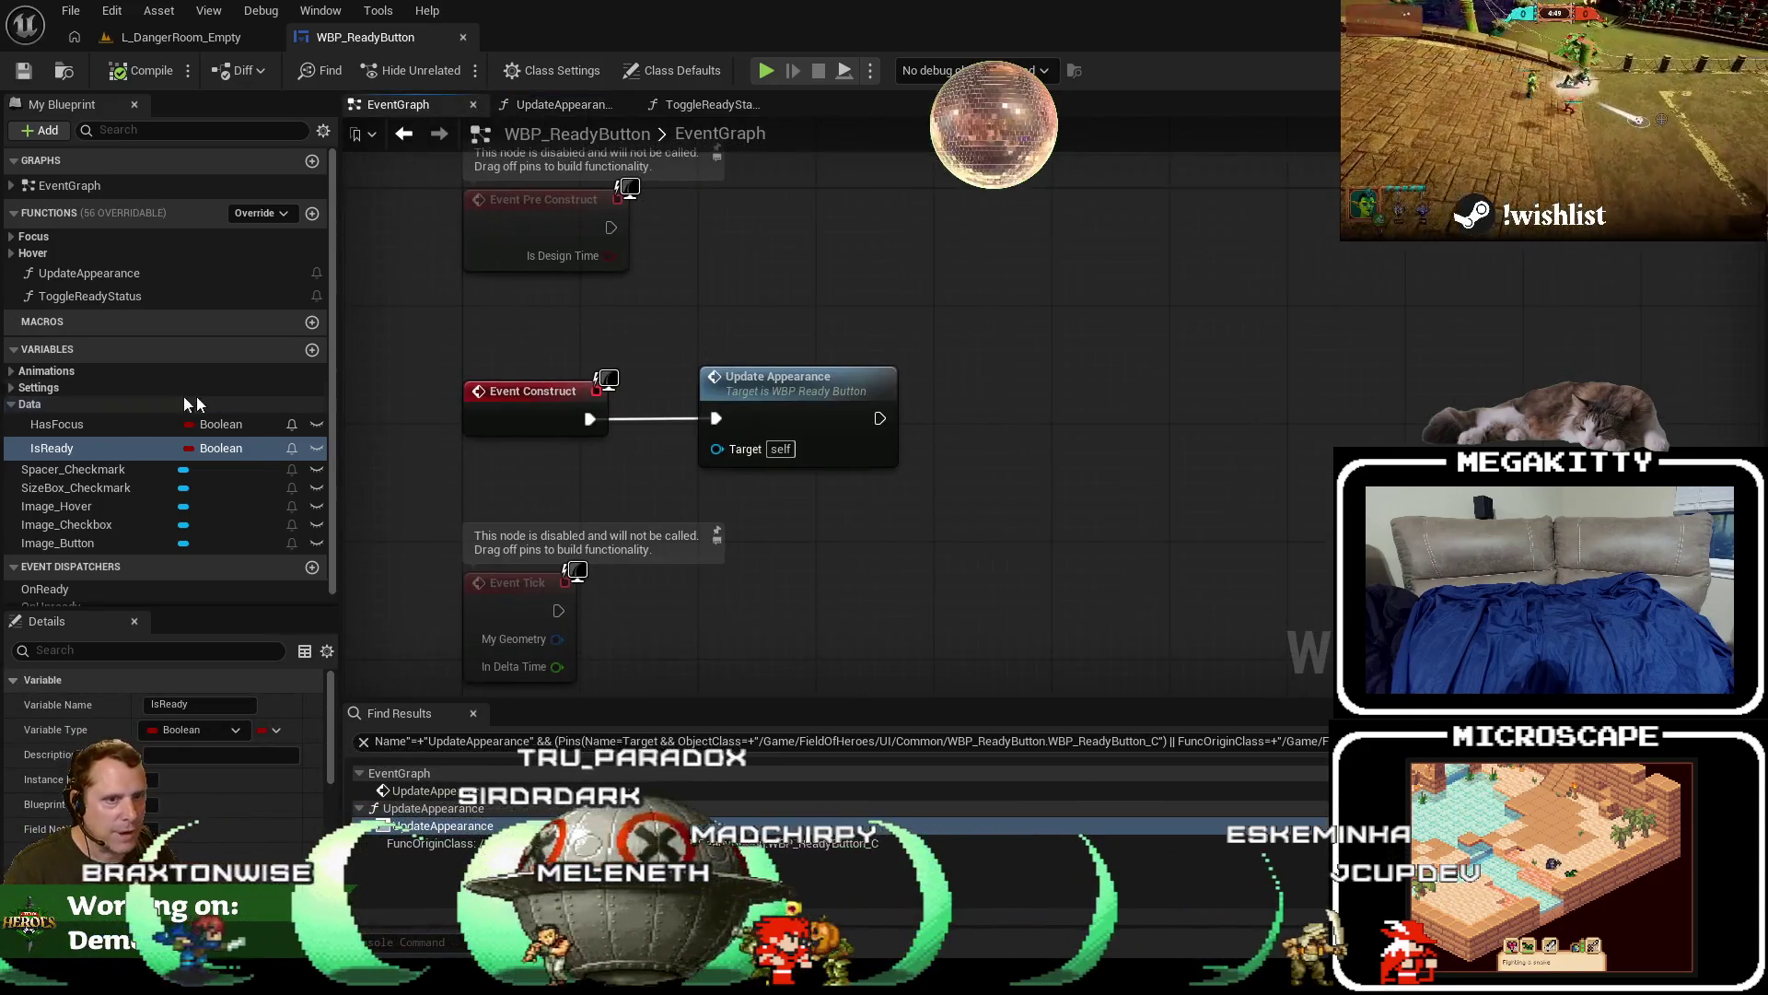
drag(837, 436, 1526, 436)
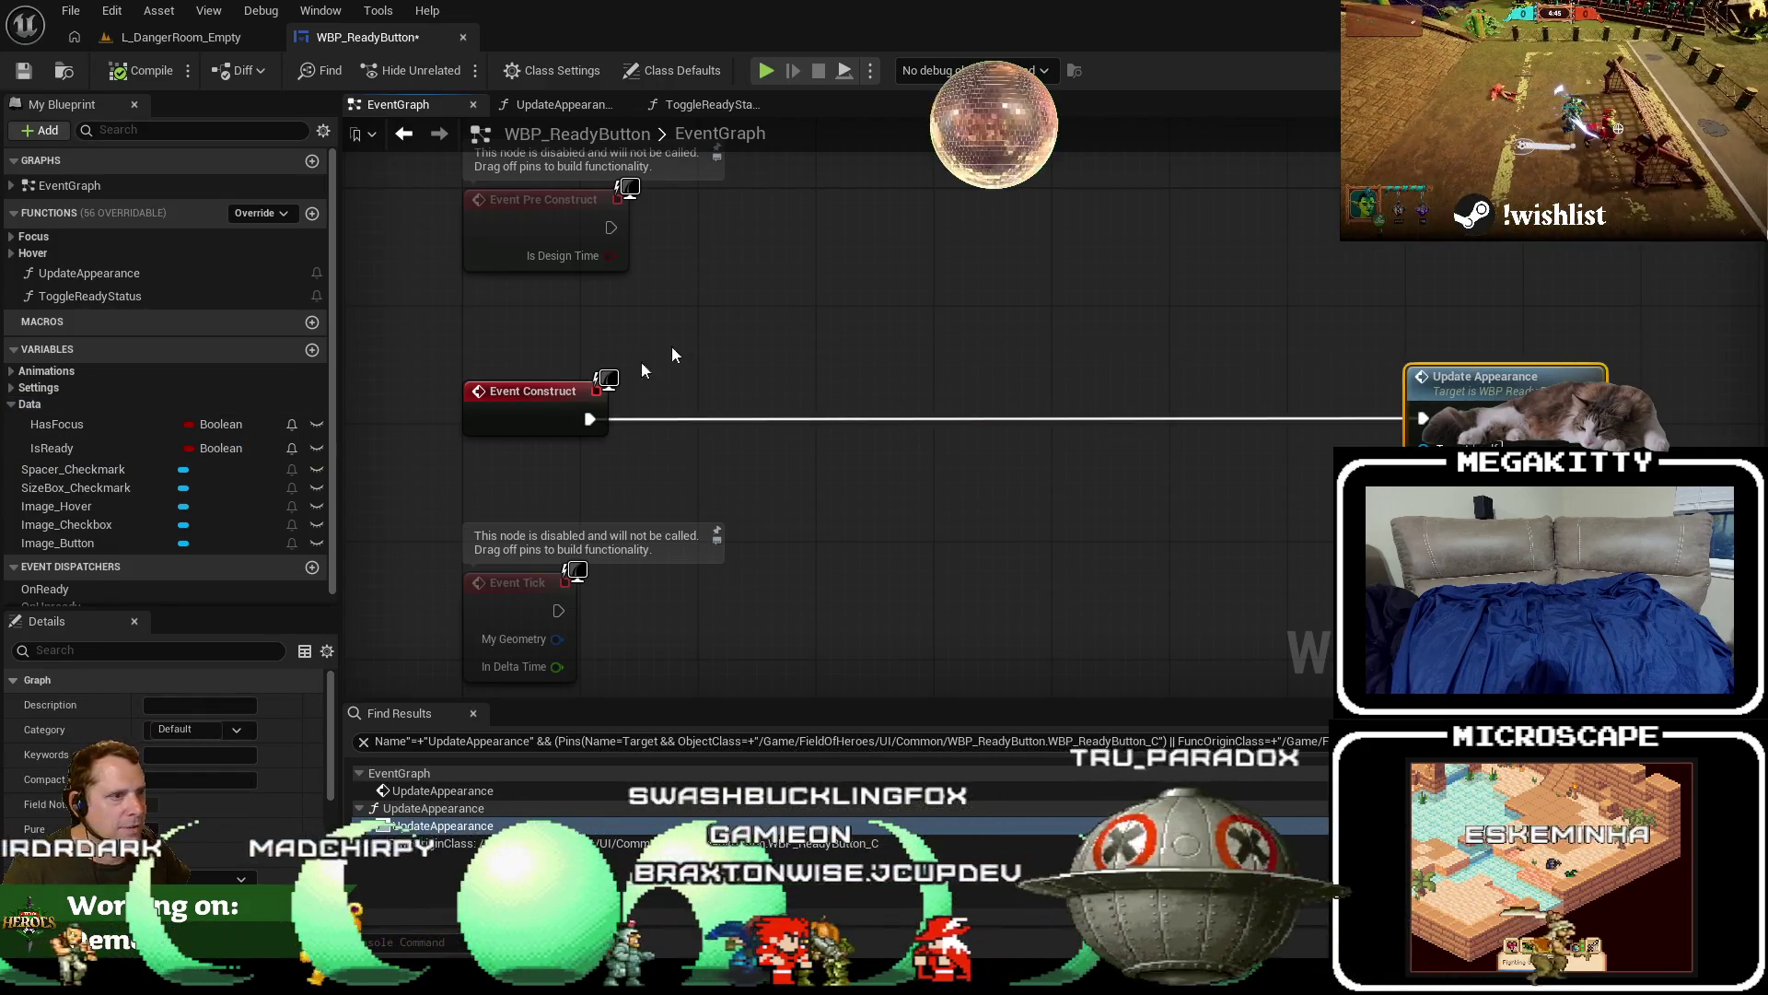
click(313, 215)
Name the new function SetInitialState, correcting the typo.
text(SetIniital)
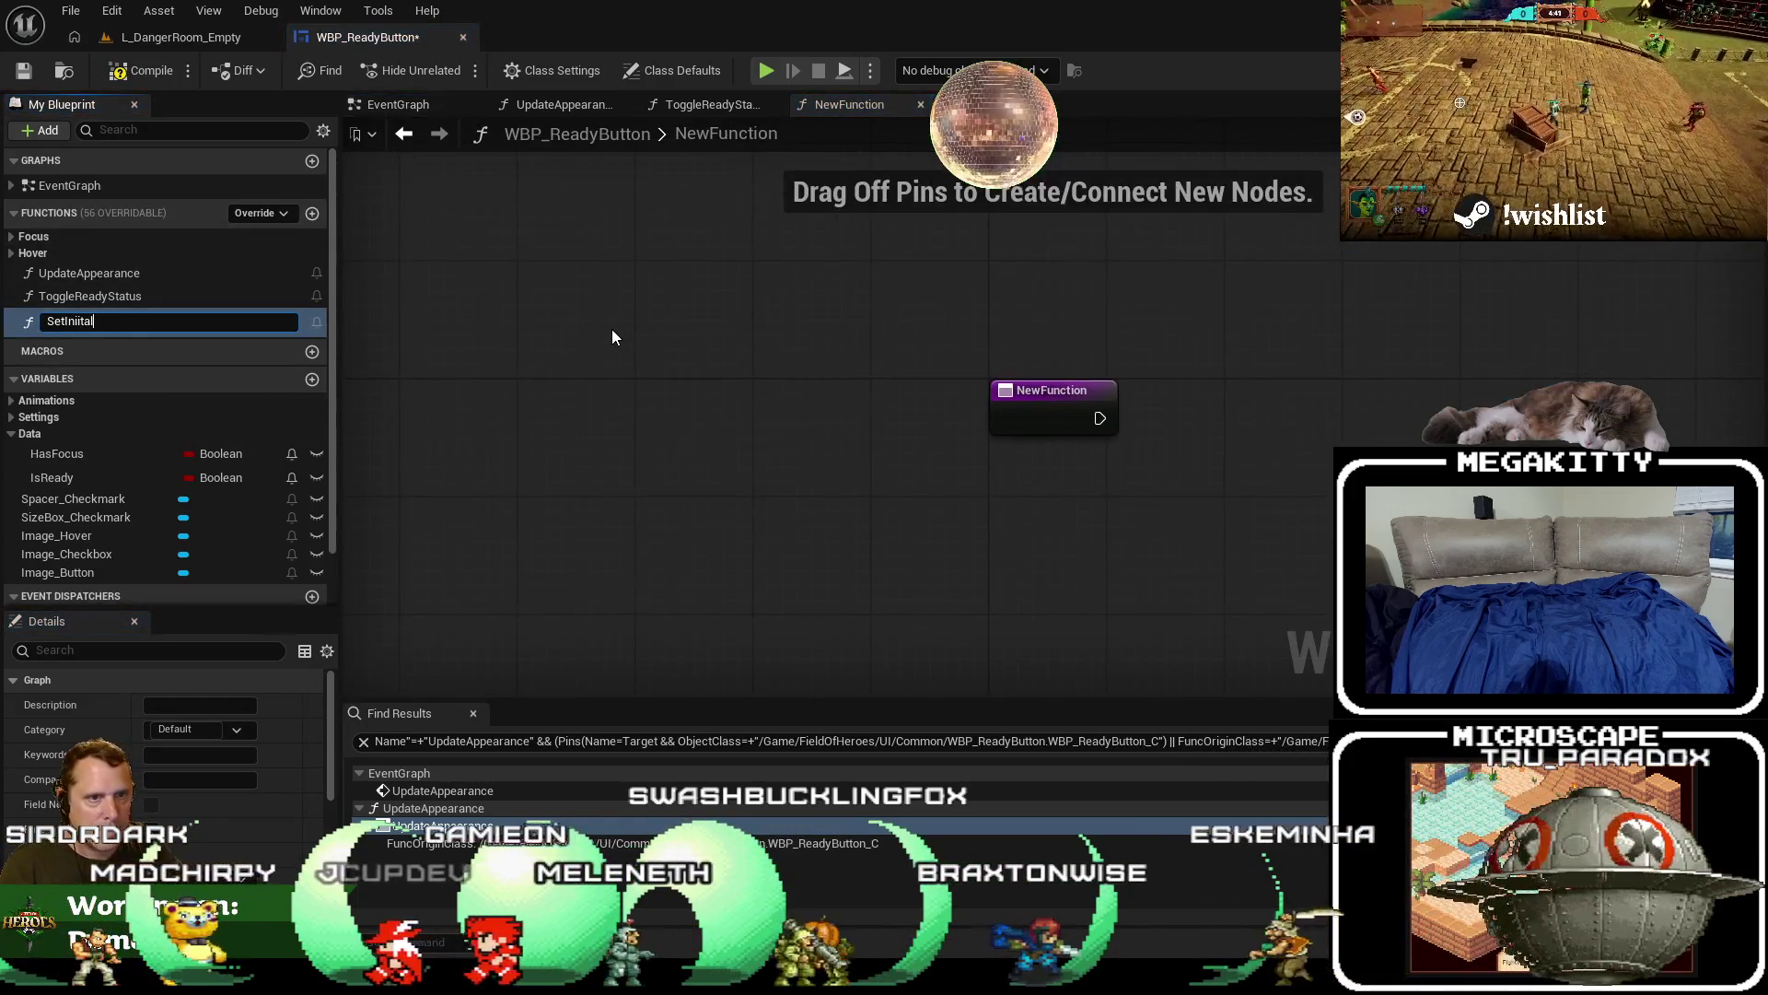
text(State)
key(Return)
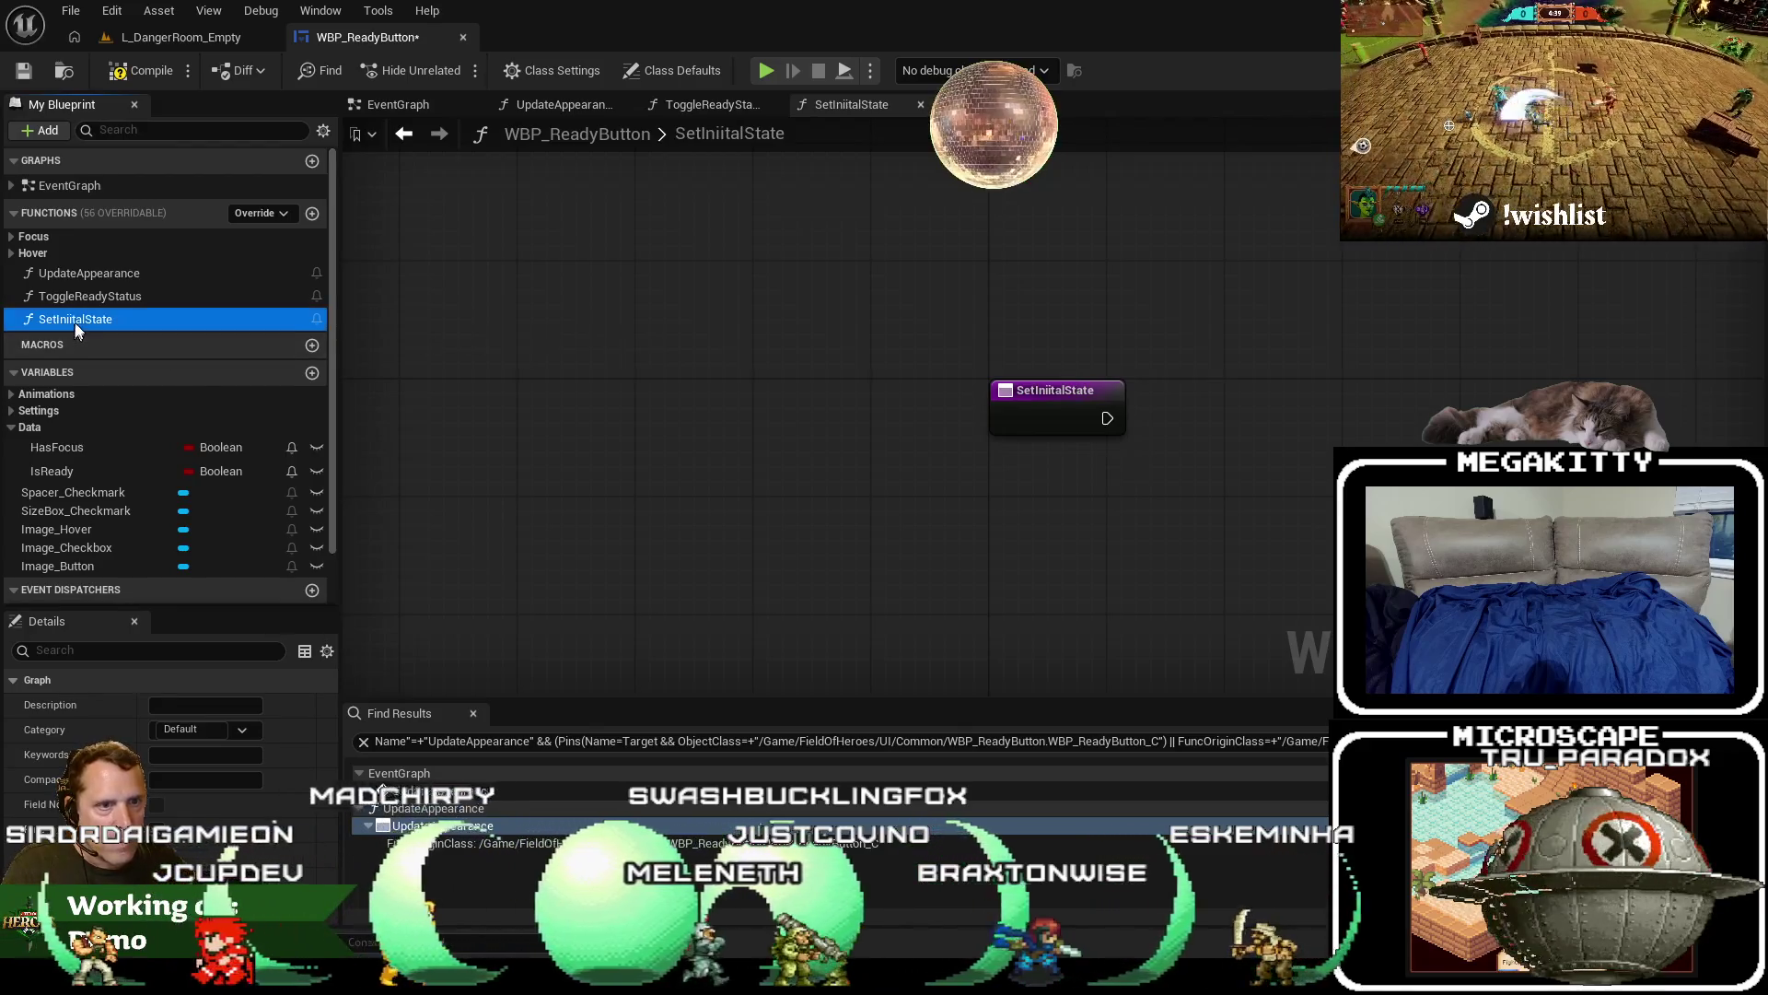
click(111, 320)
key(BackSpace)
key(Right)
text(i)
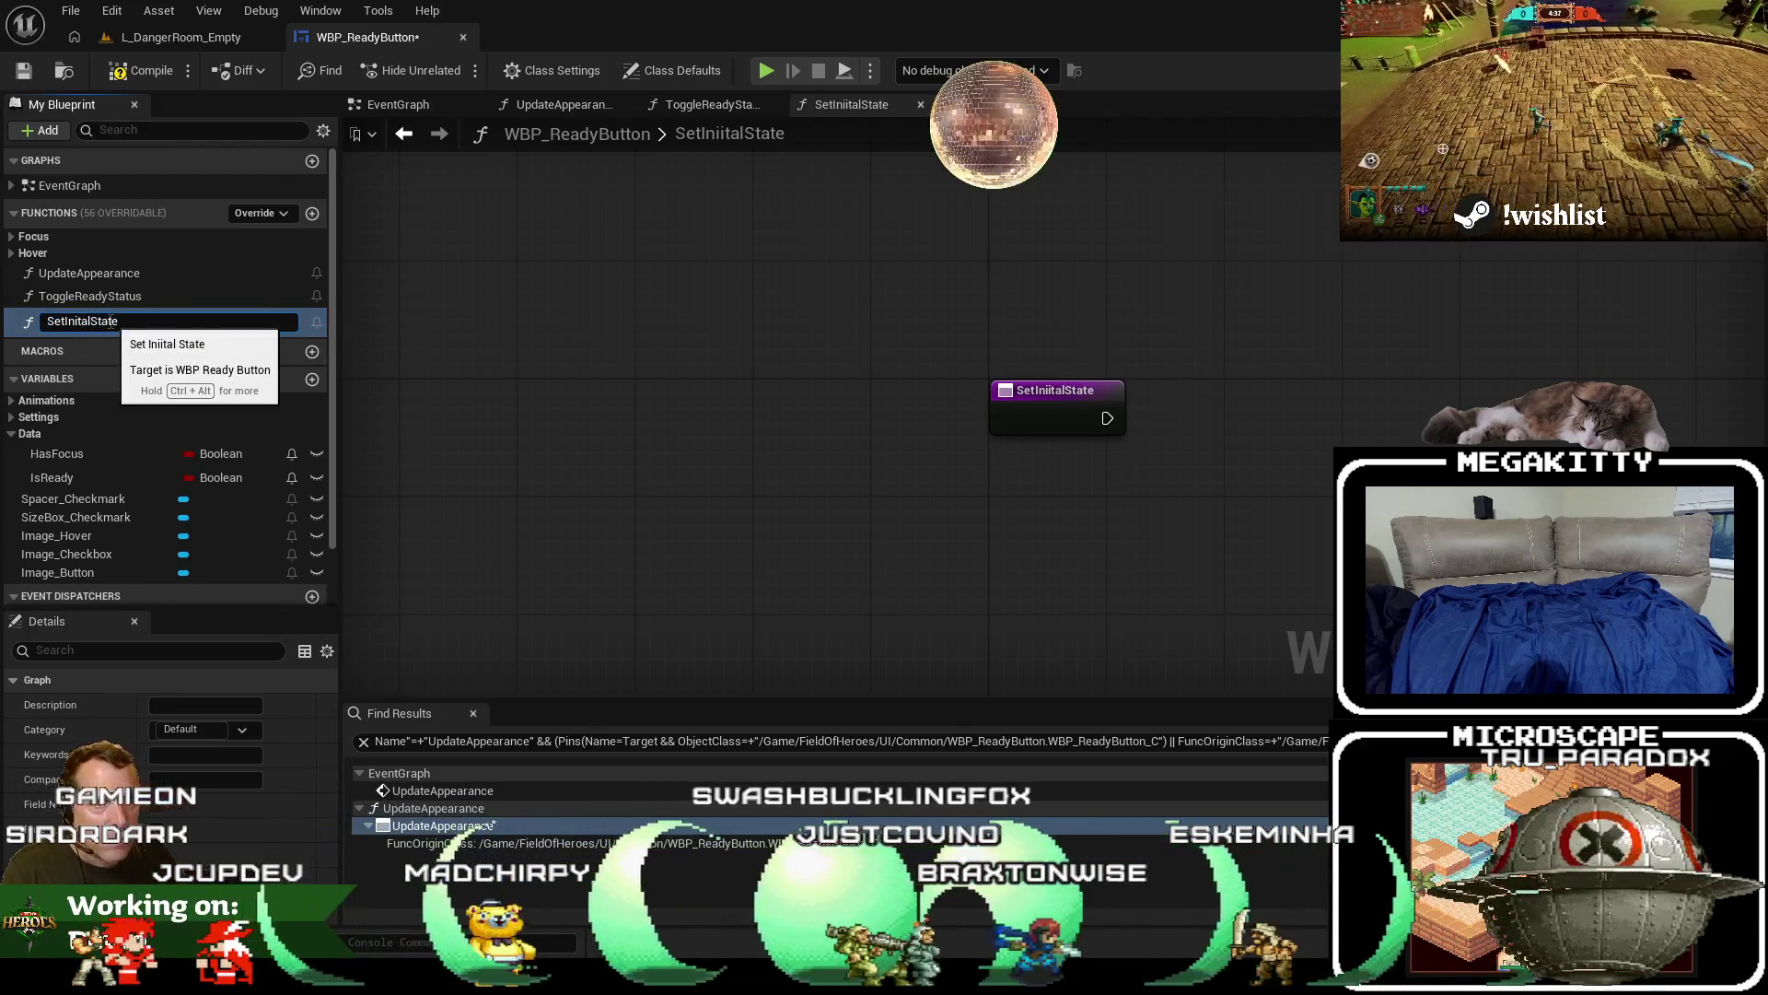
key(Return)
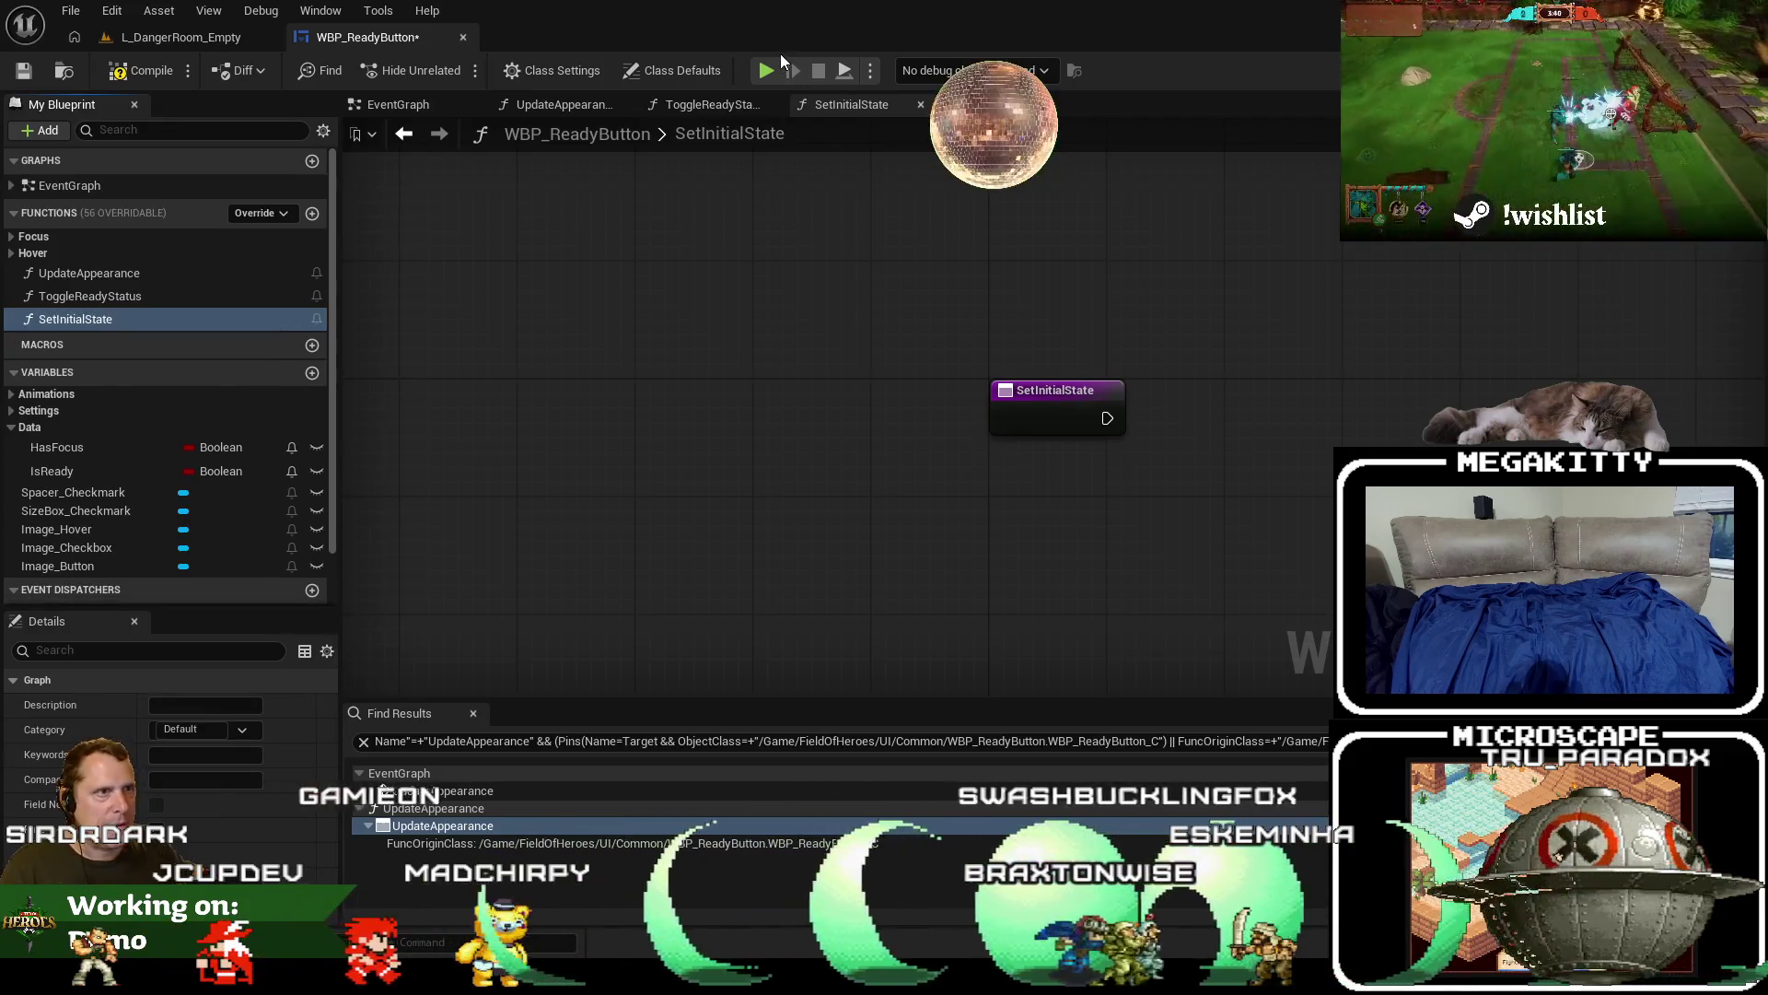
Add a Sequence after Event Construct and paste in the player-state cast and Get Owning Player nodes.
click(521, 103)
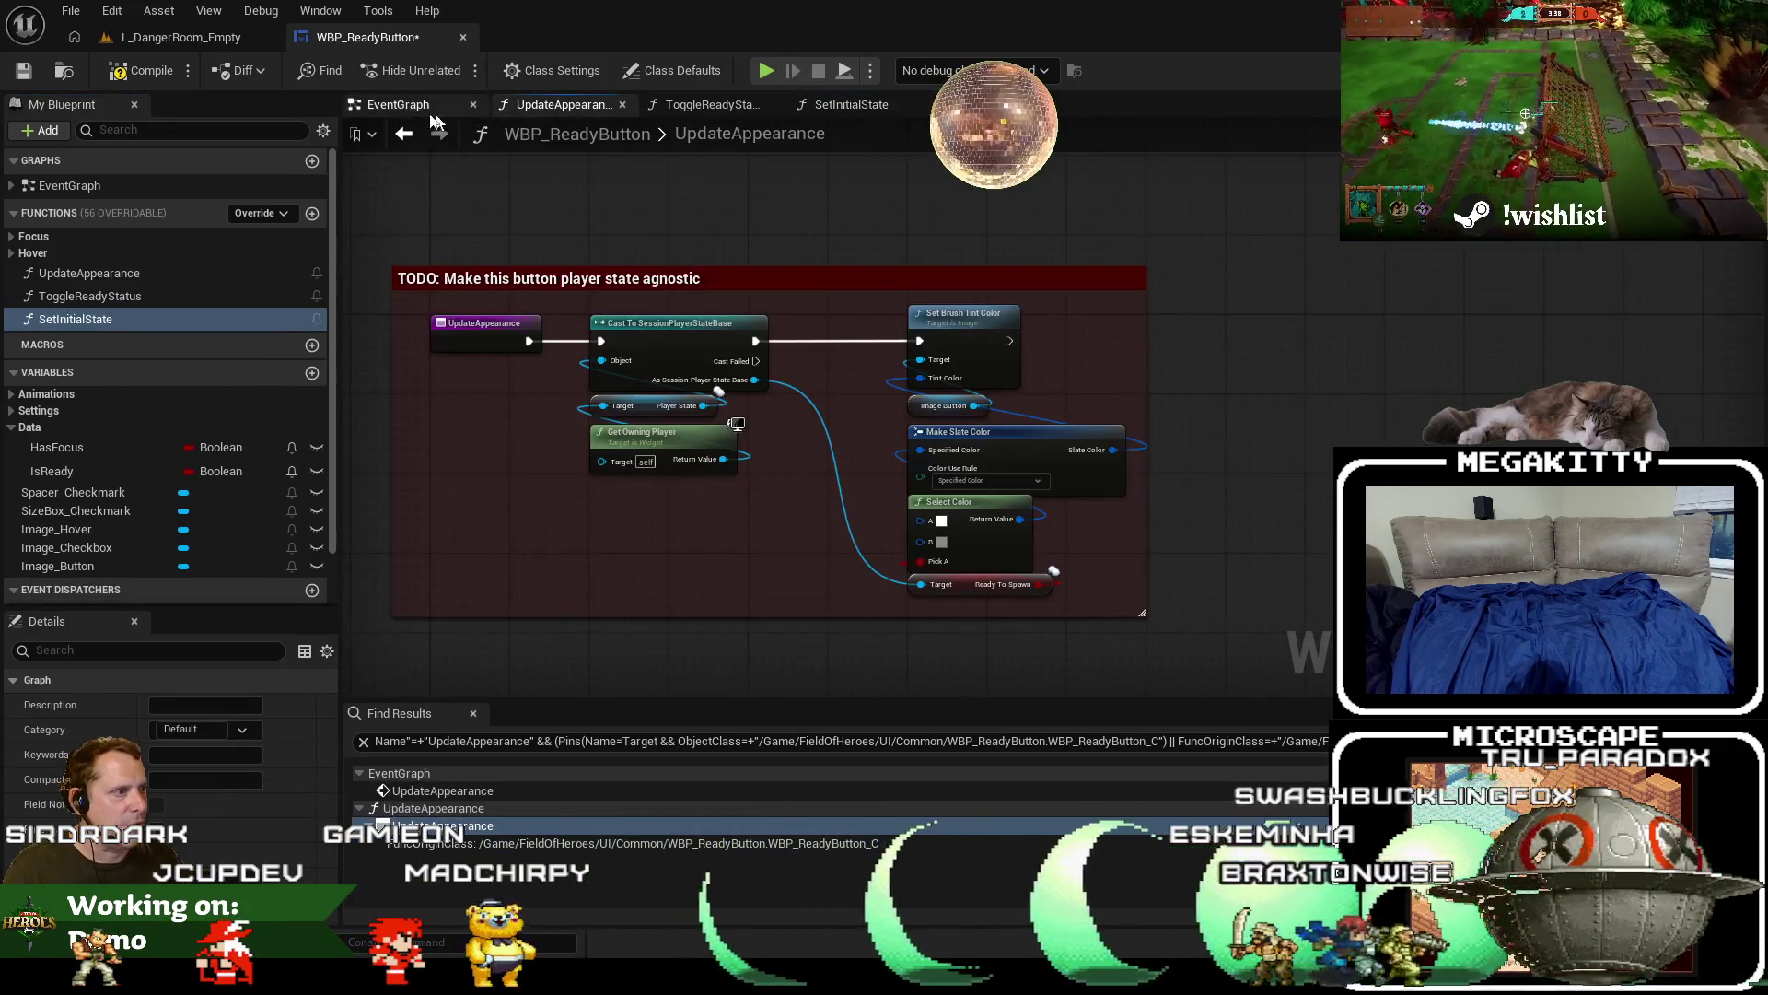
click(394, 107)
click(534, 105)
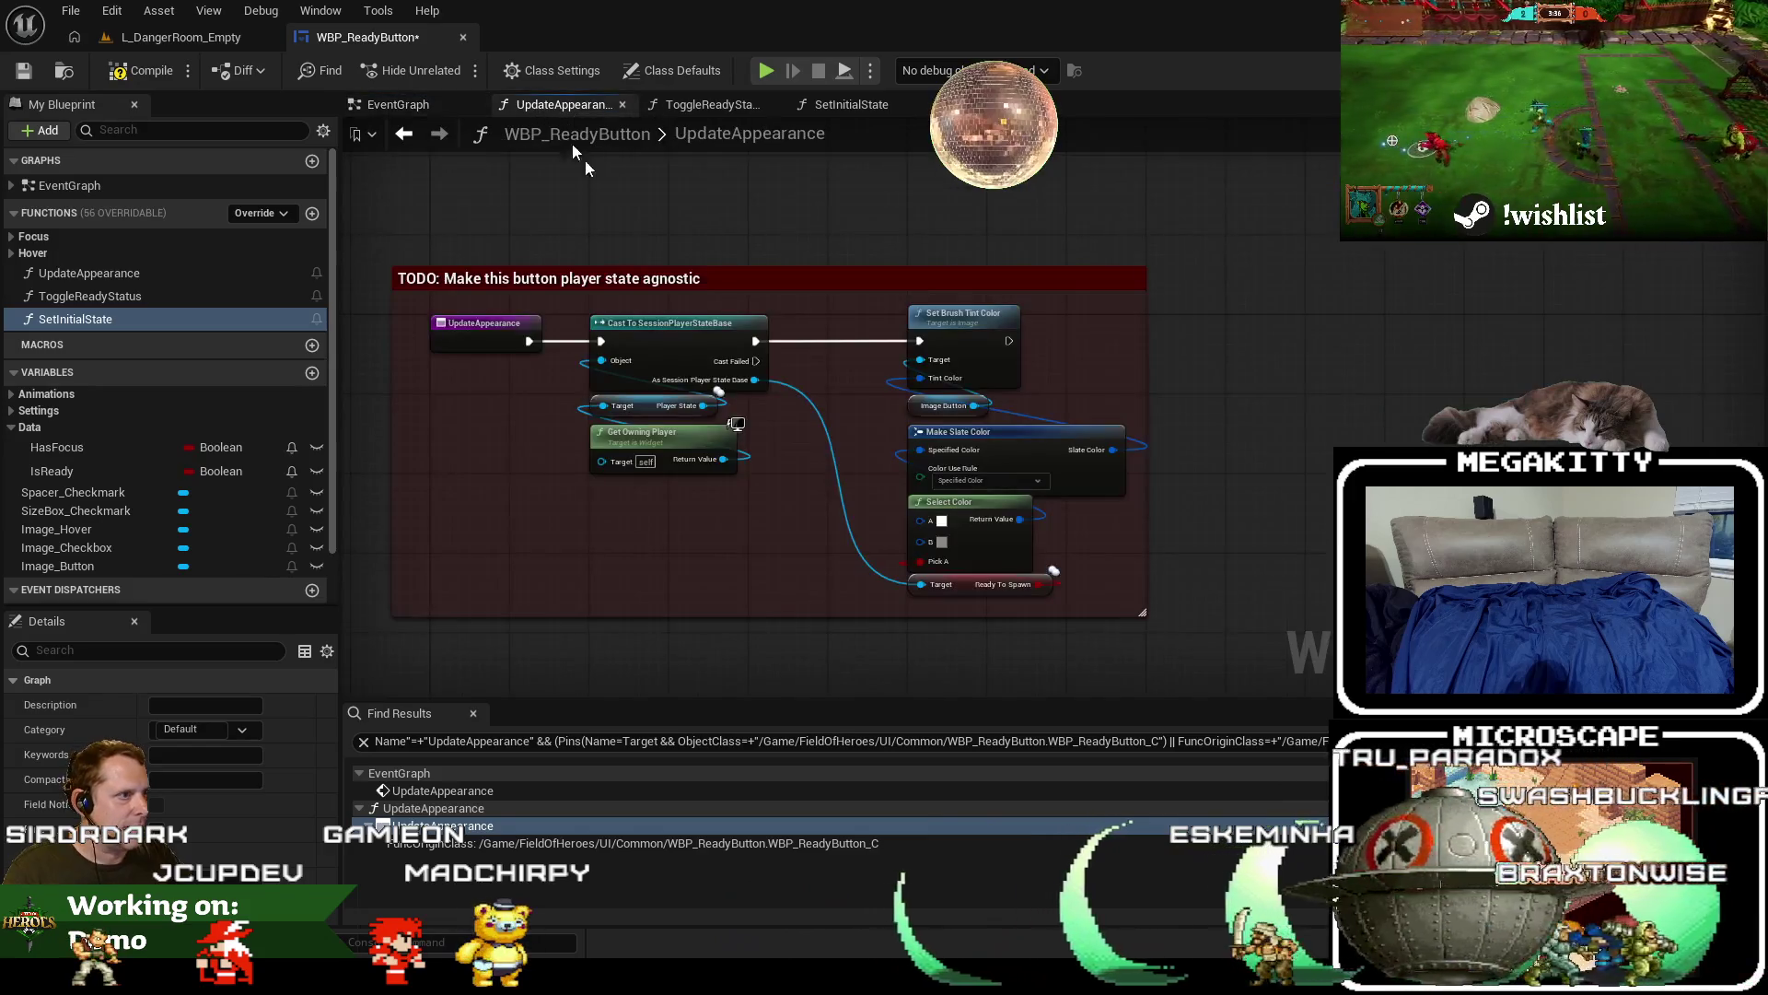
click(639, 318)
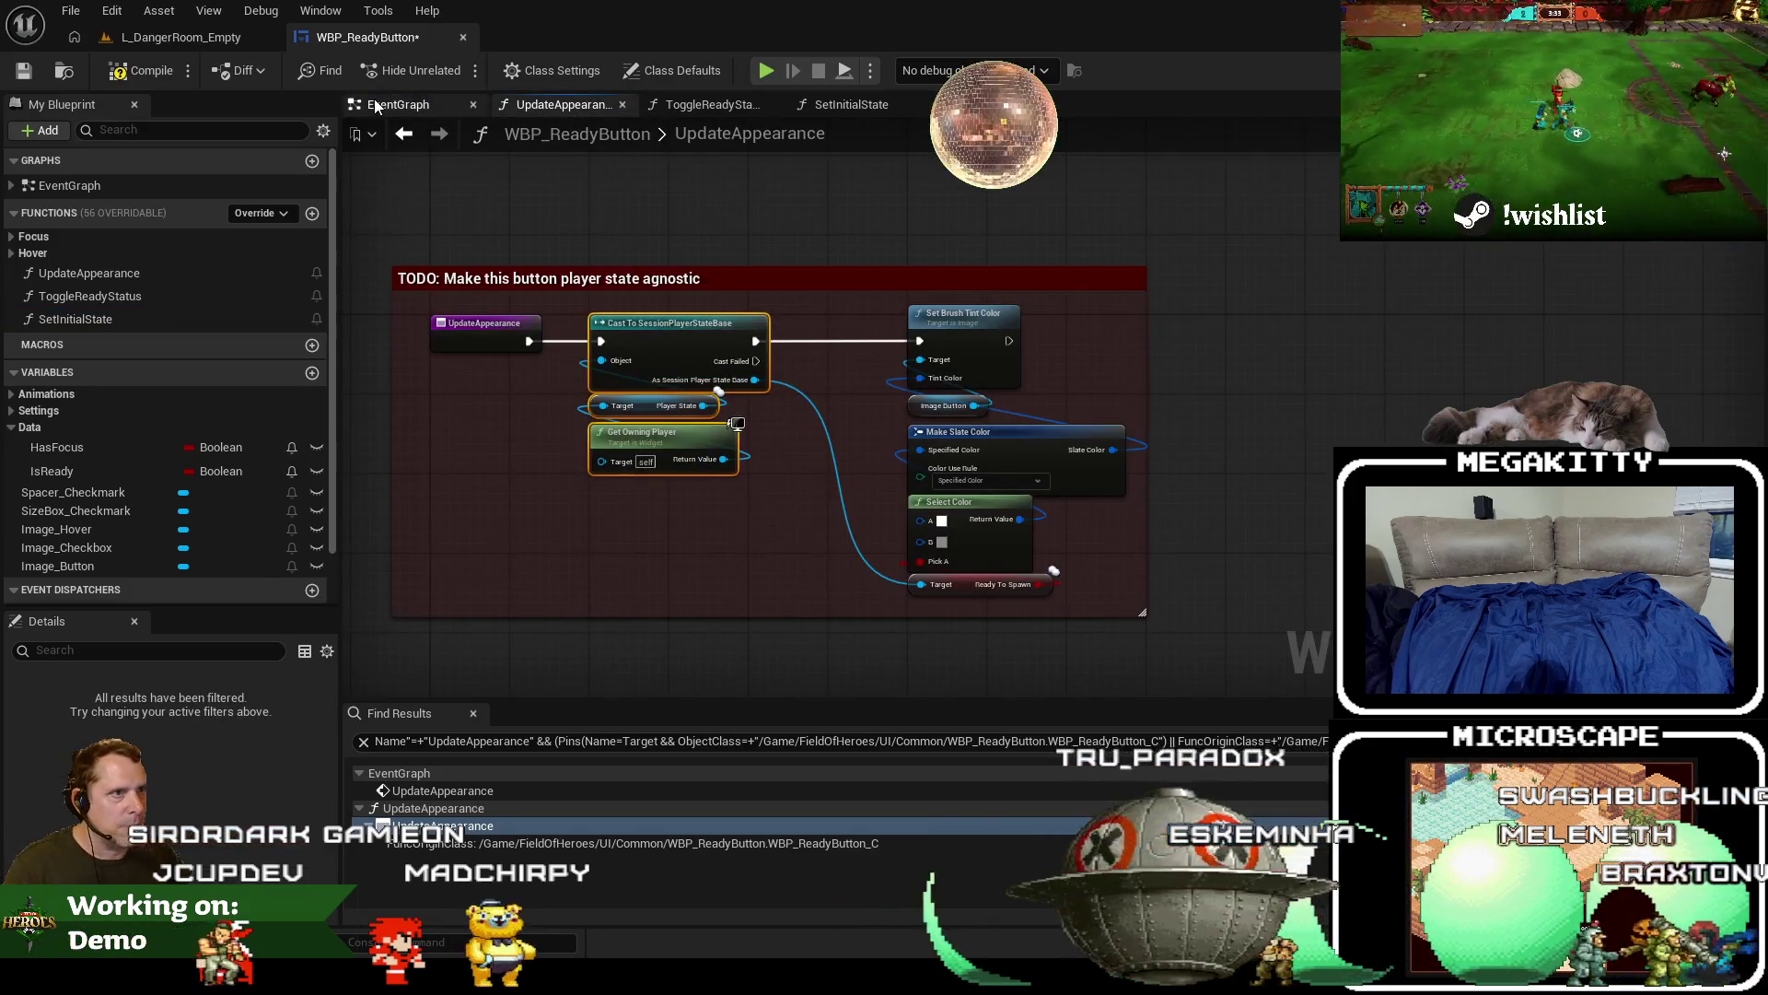
click(375, 105)
mouse_move(588, 420)
mouse_down()
mouse_move(706, 416)
mouse_move(981, 345)
mouse_move(1120, 488)
mouse_move(1136, 464)
mouse_up()
text(seque)
key(Return)
key(ctrl+v)
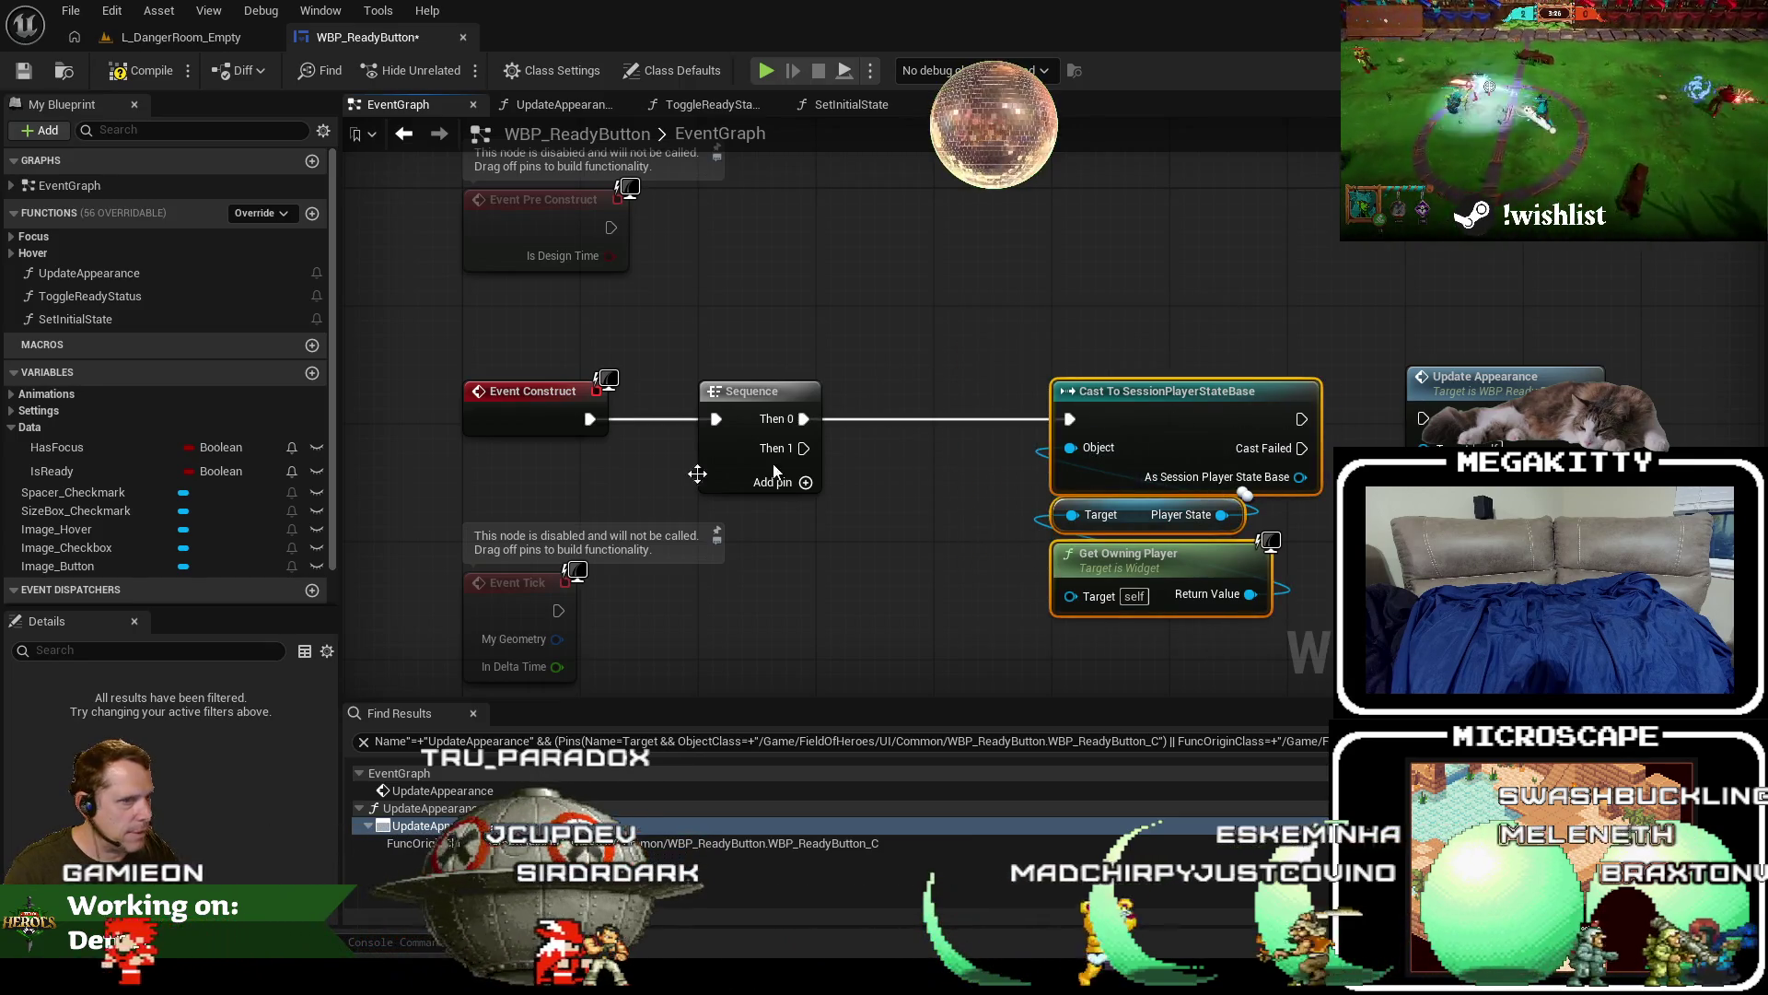
Add a SET Is Ready node after the cast, fed by the player state's Ready To Spawn.
mouse_move(52, 471)
mouse_down()
mouse_move(1308, 330)
mouse_move(1442, 346)
mouse_up()
click(1325, 354)
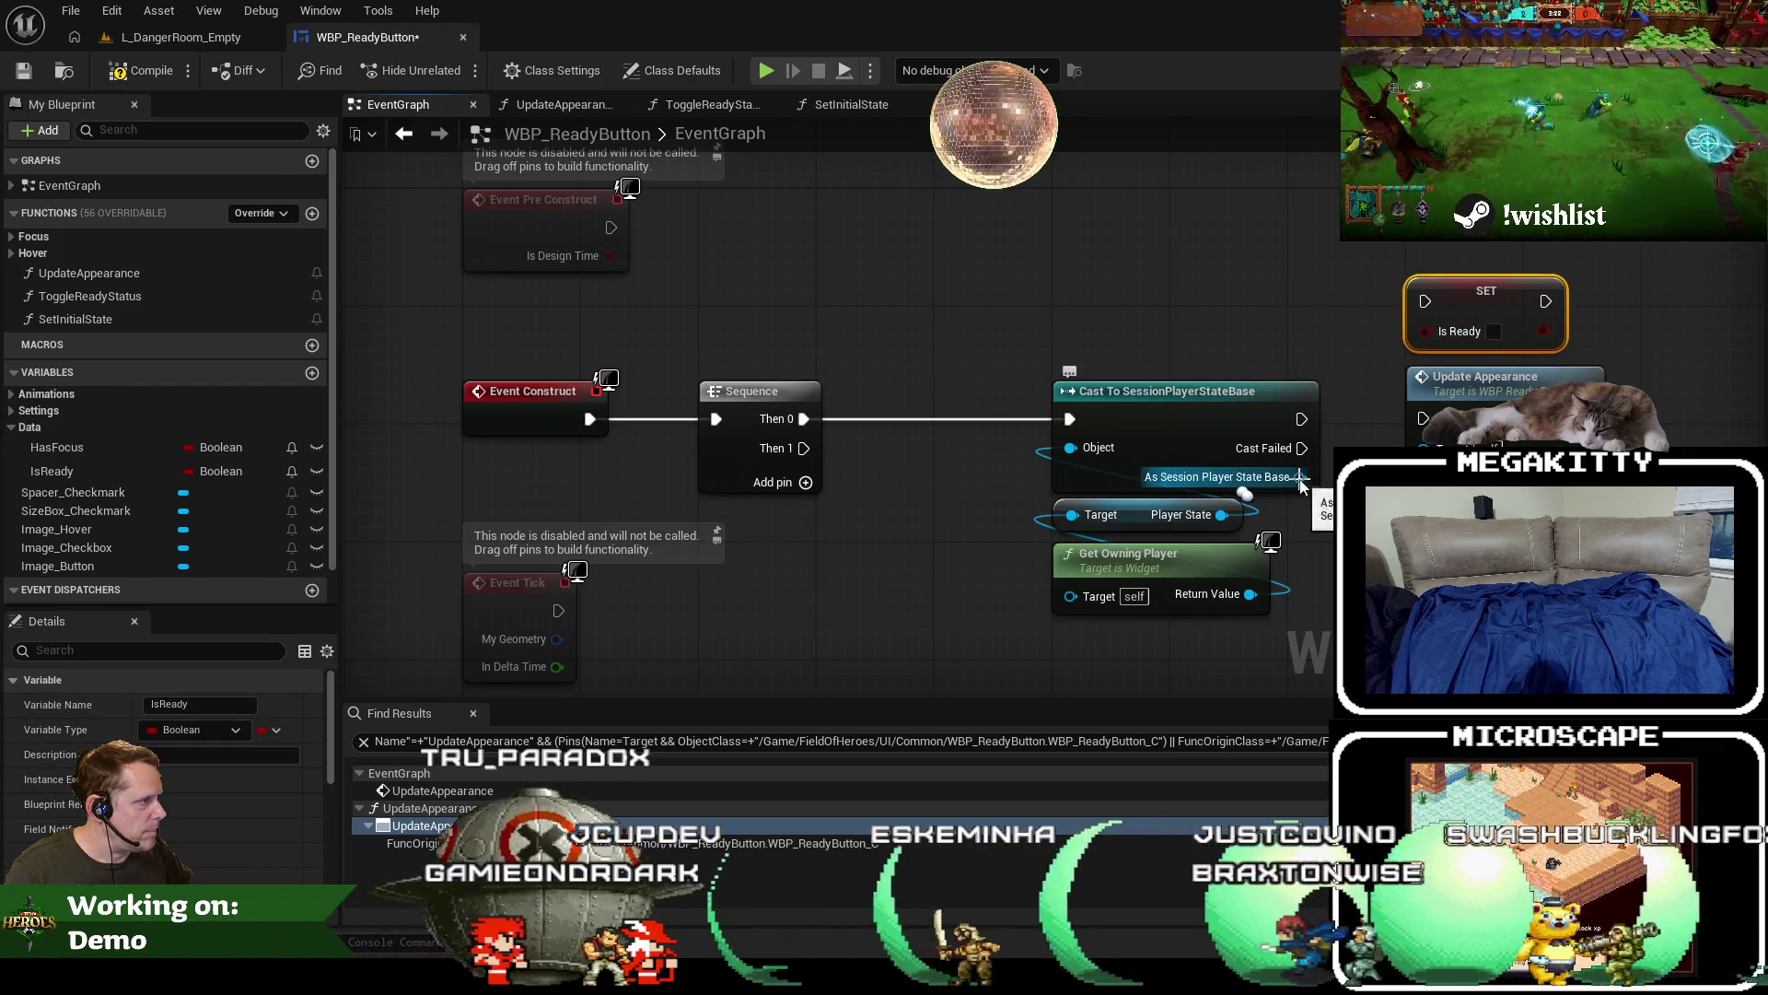
drag(1300, 477, 1363, 498)
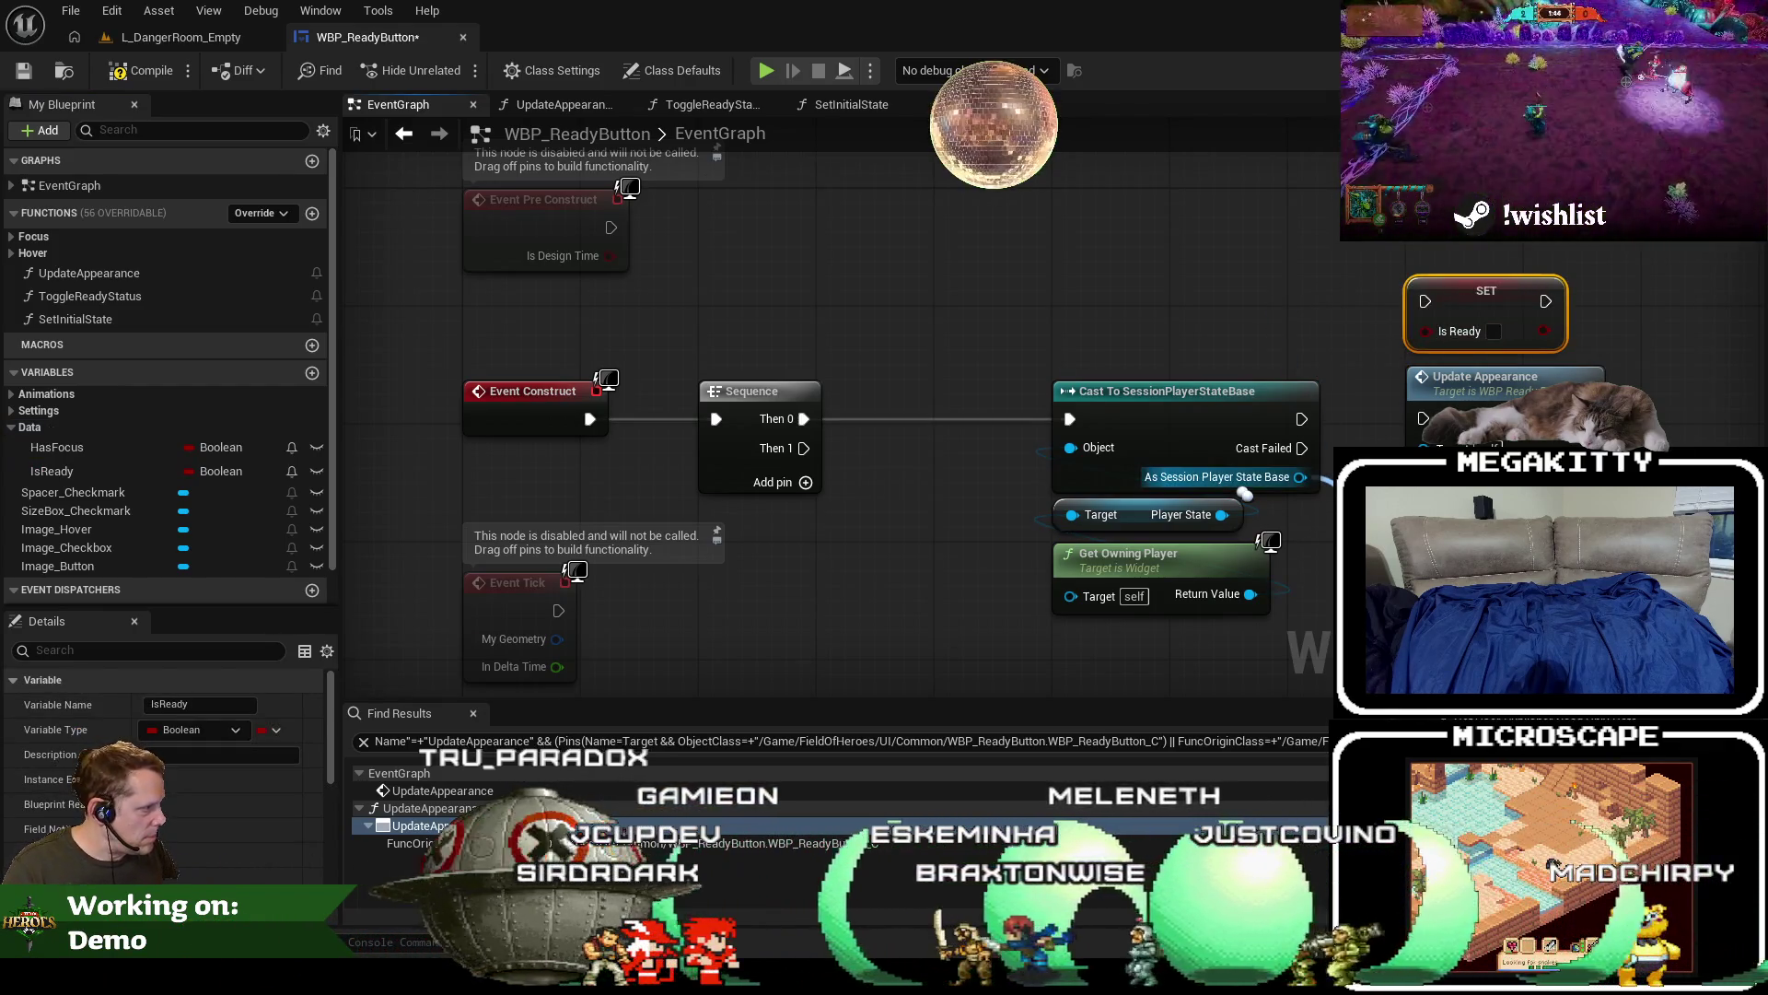
click(1245, 493)
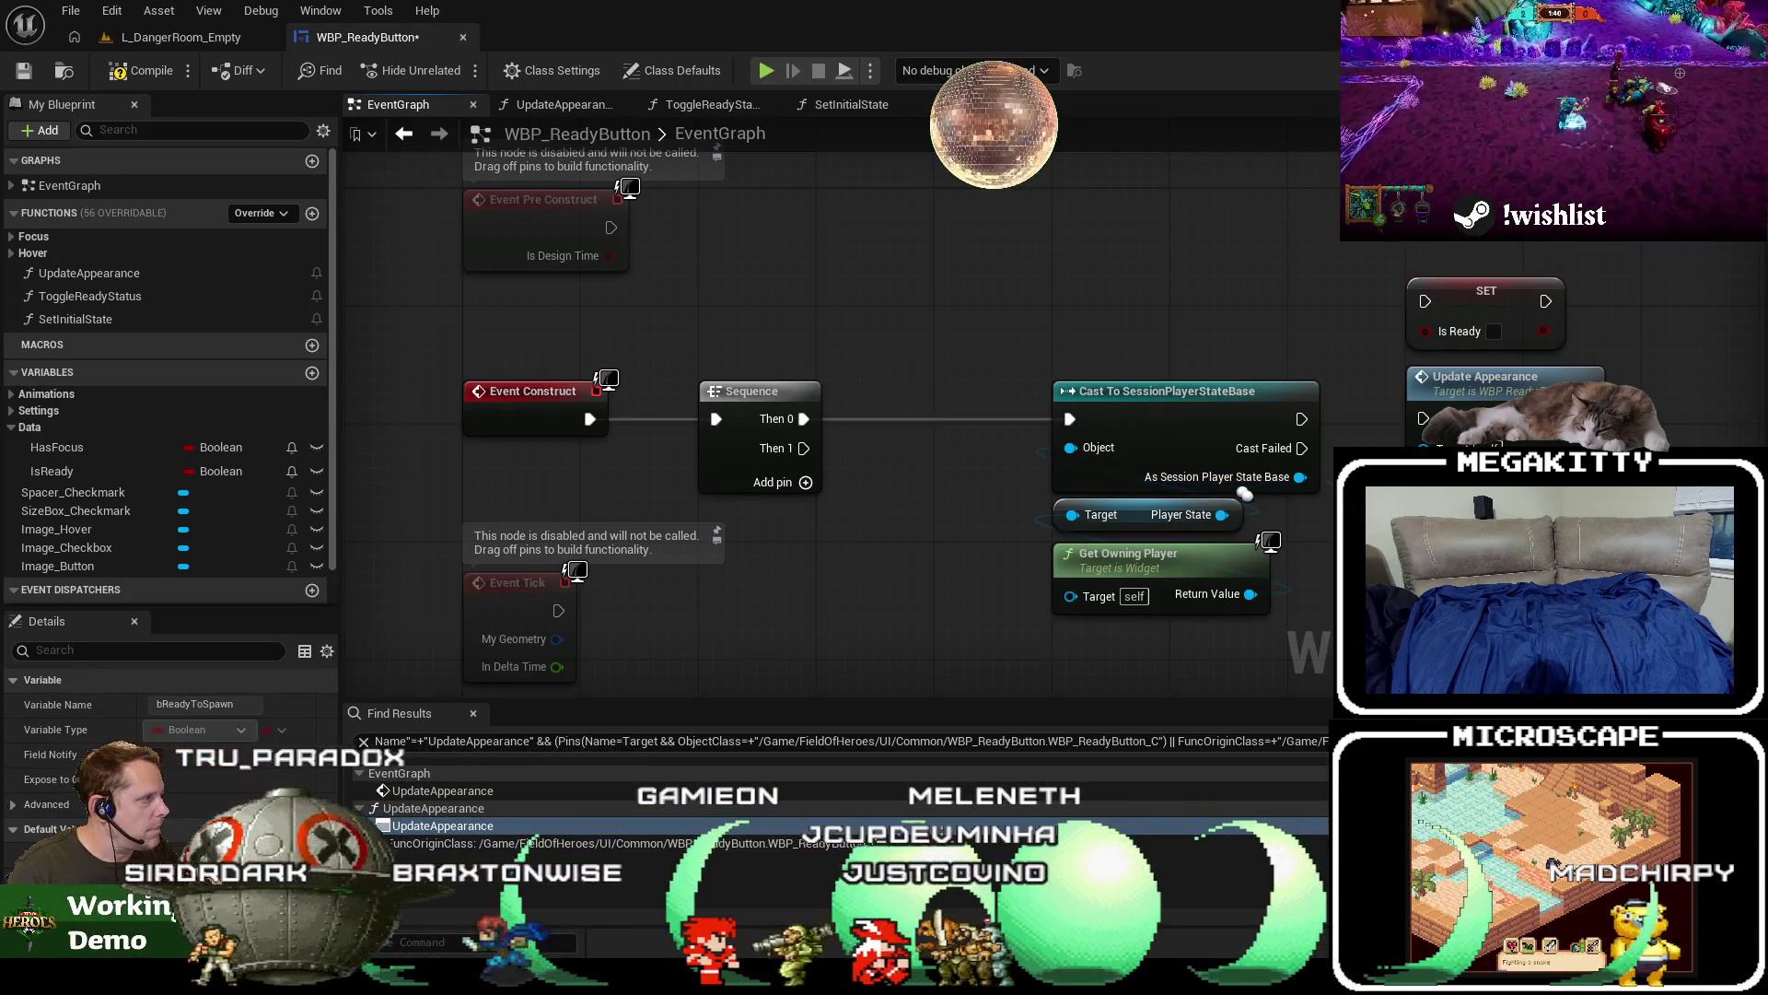
drag(1453, 350, 1437, 330)
drag(1301, 419, 1425, 301)
mouse_move(1465, 385)
mouse_down()
mouse_move(873, 589)
mouse_move(842, 573)
mouse_up()
drag(1474, 313, 1473, 406)
scroll(1368, 388, down, 5)
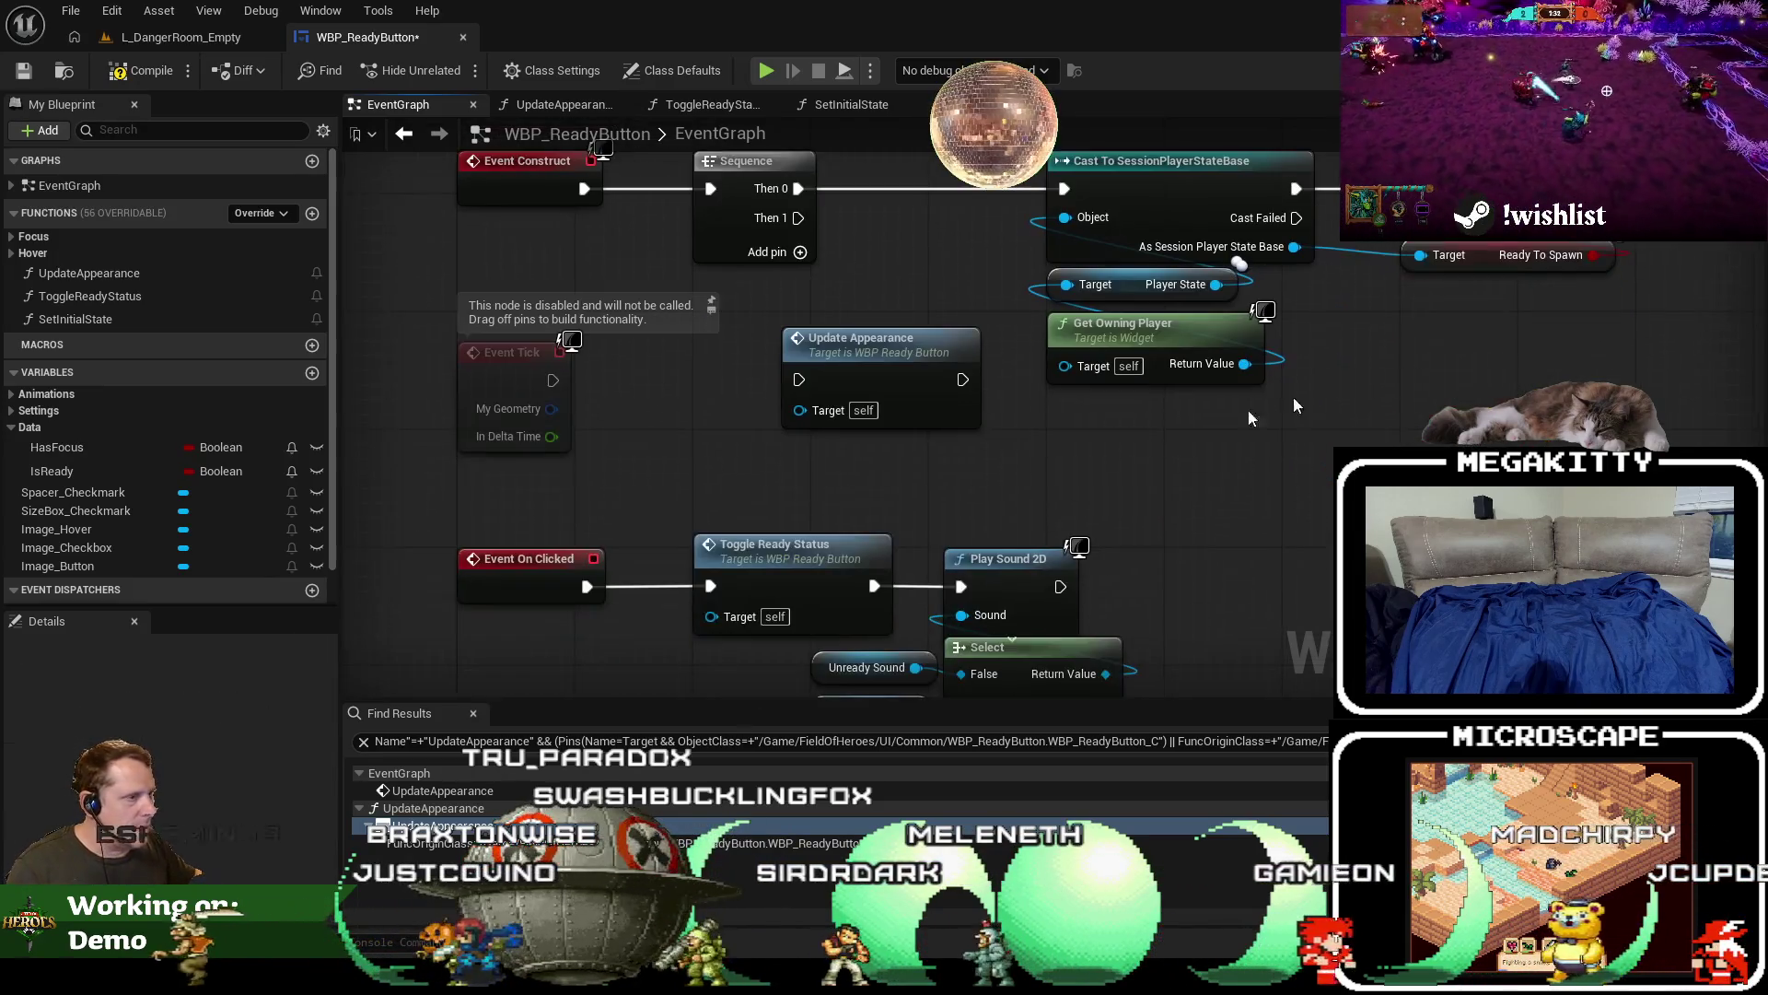
Place Update Appearance under Get Owning Player and tidy the cast, SET and Update Appearance nodes.
scroll(1114, 383, down, 8)
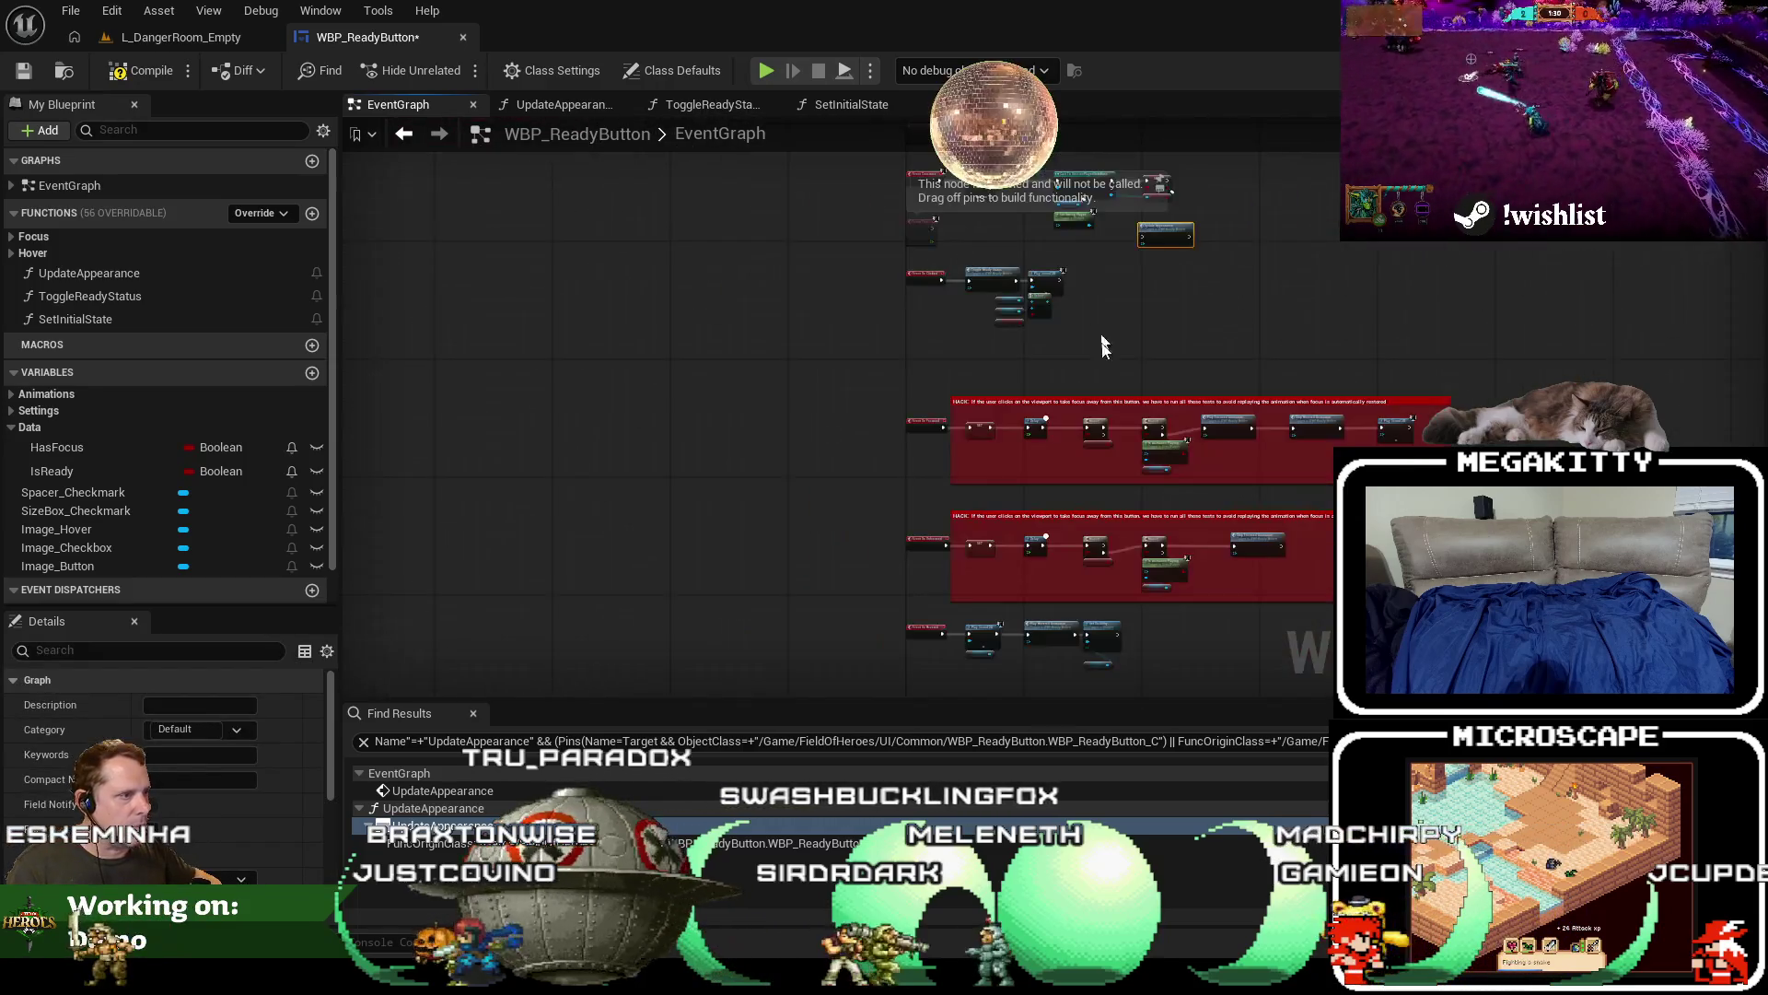
scroll(1029, 371, up, 6)
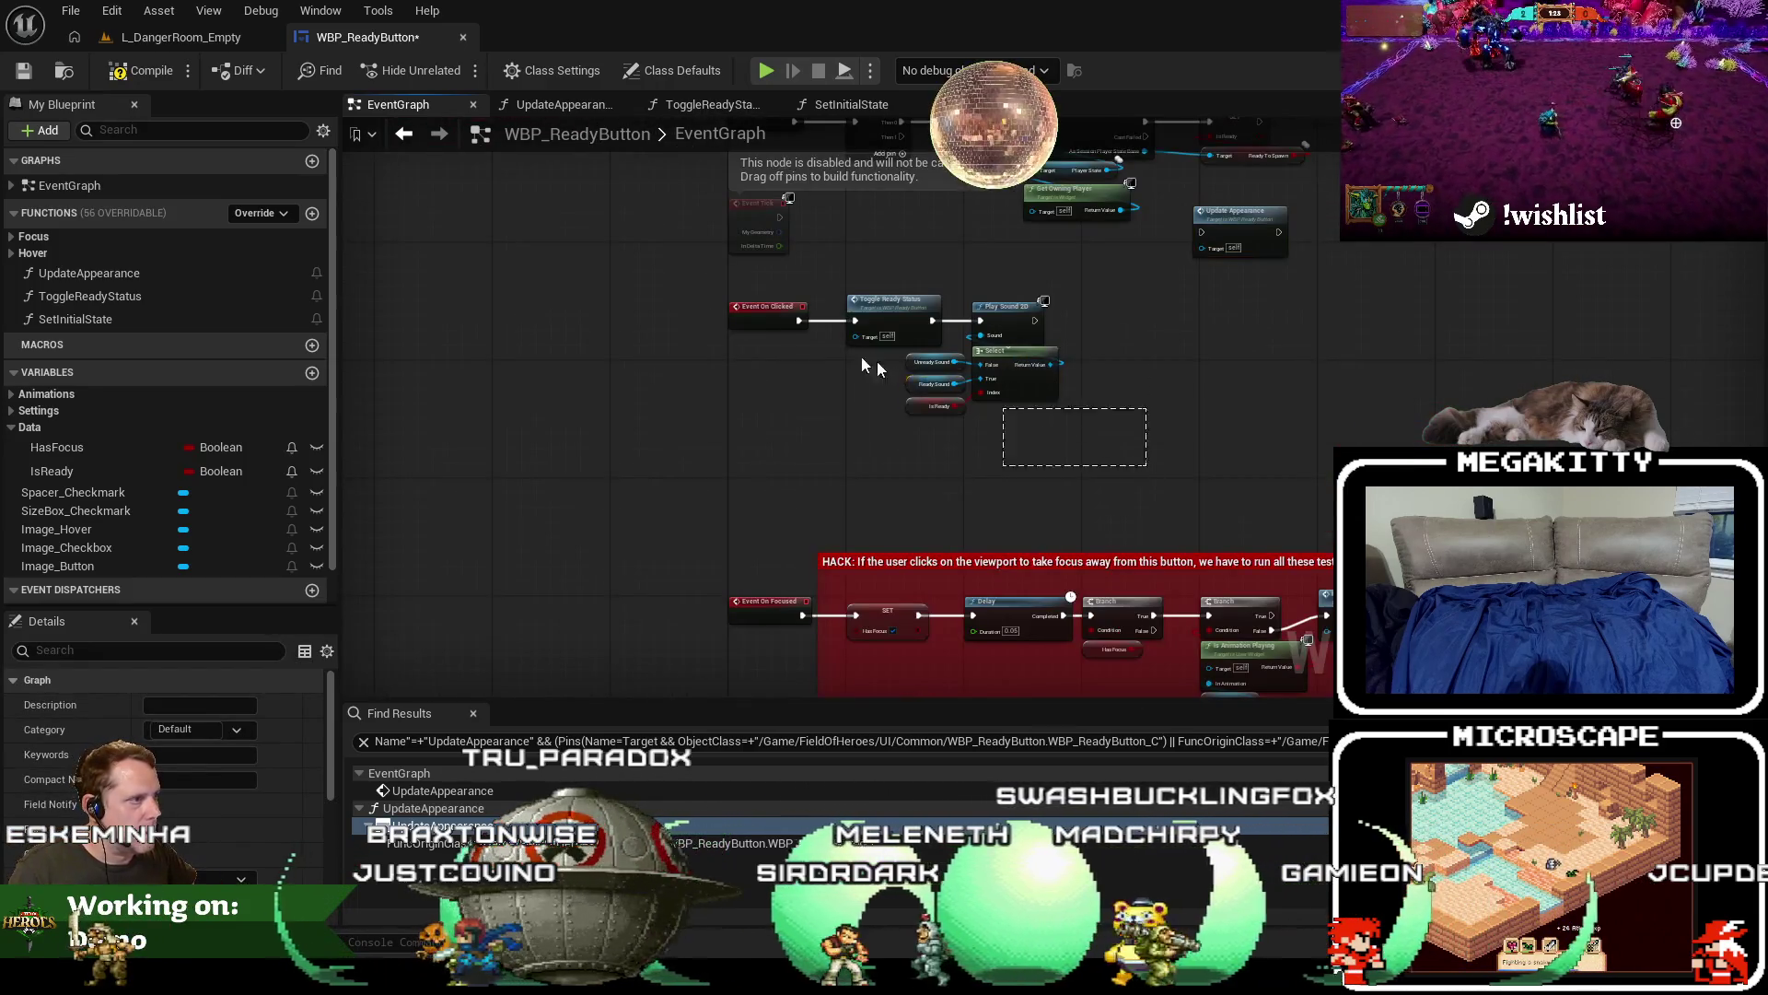
scroll(922, 385, up, 4)
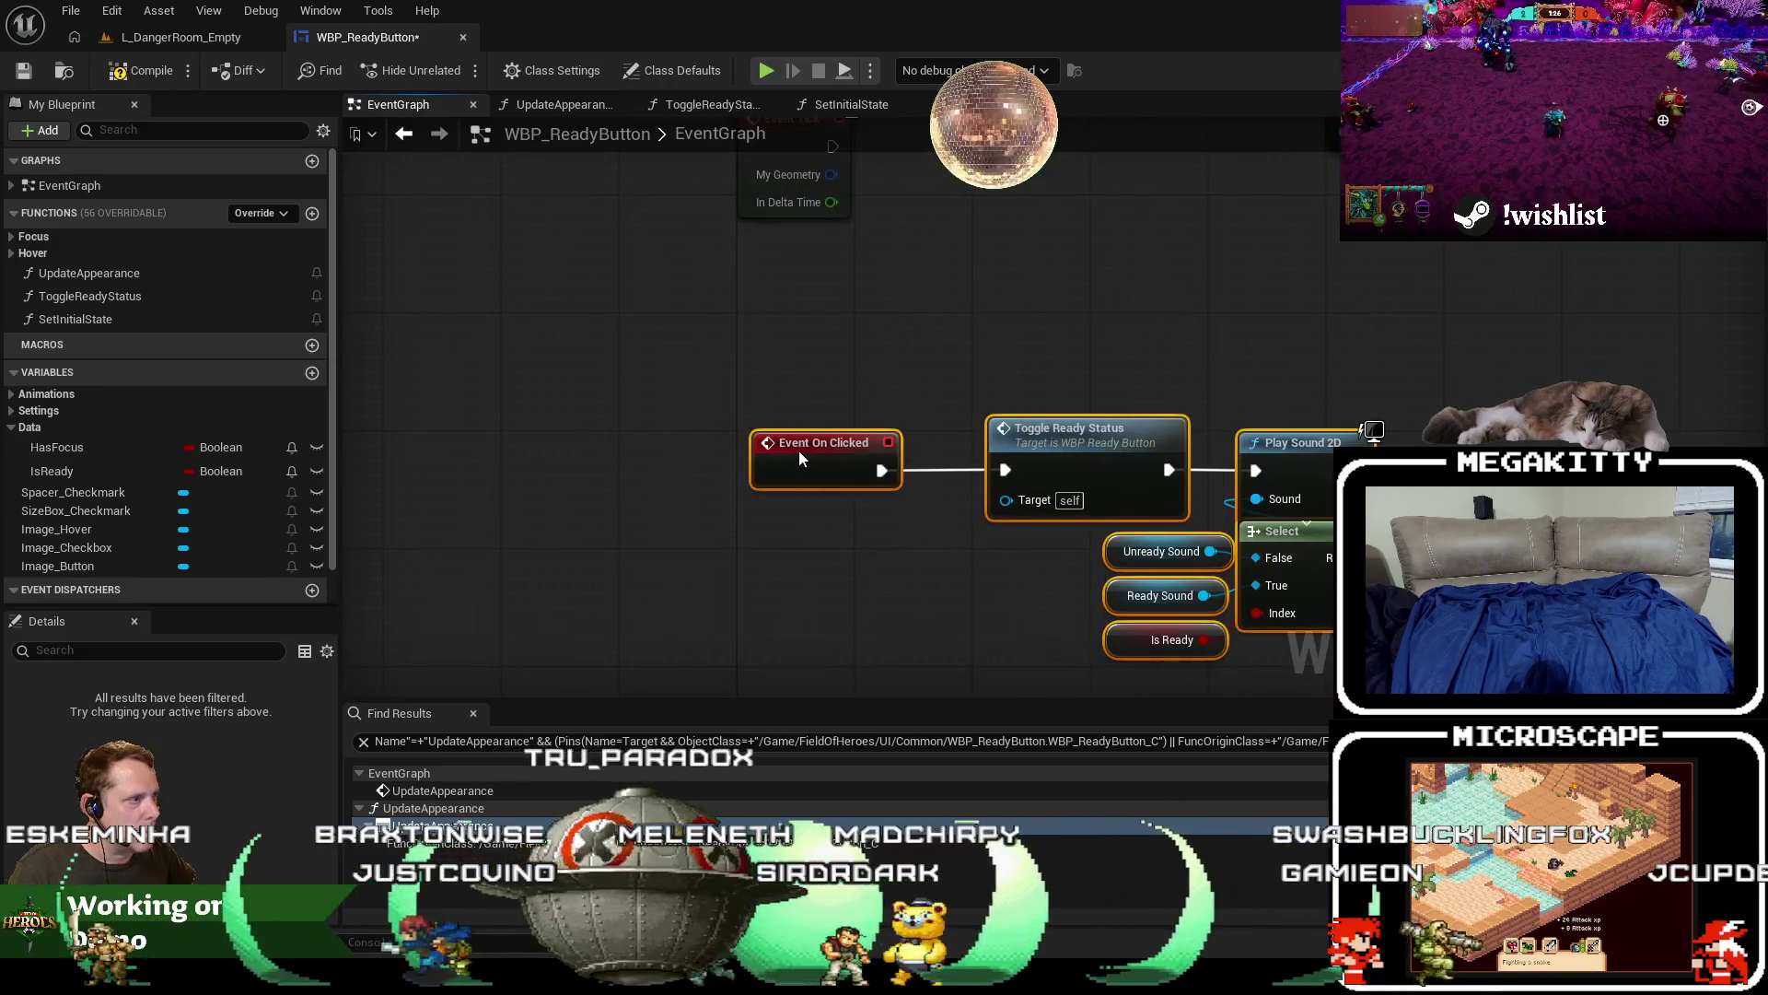
click(1223, 316)
drag(1182, 451, 727, 650)
drag(1335, 339, 1318, 310)
drag(1140, 460, 842, 531)
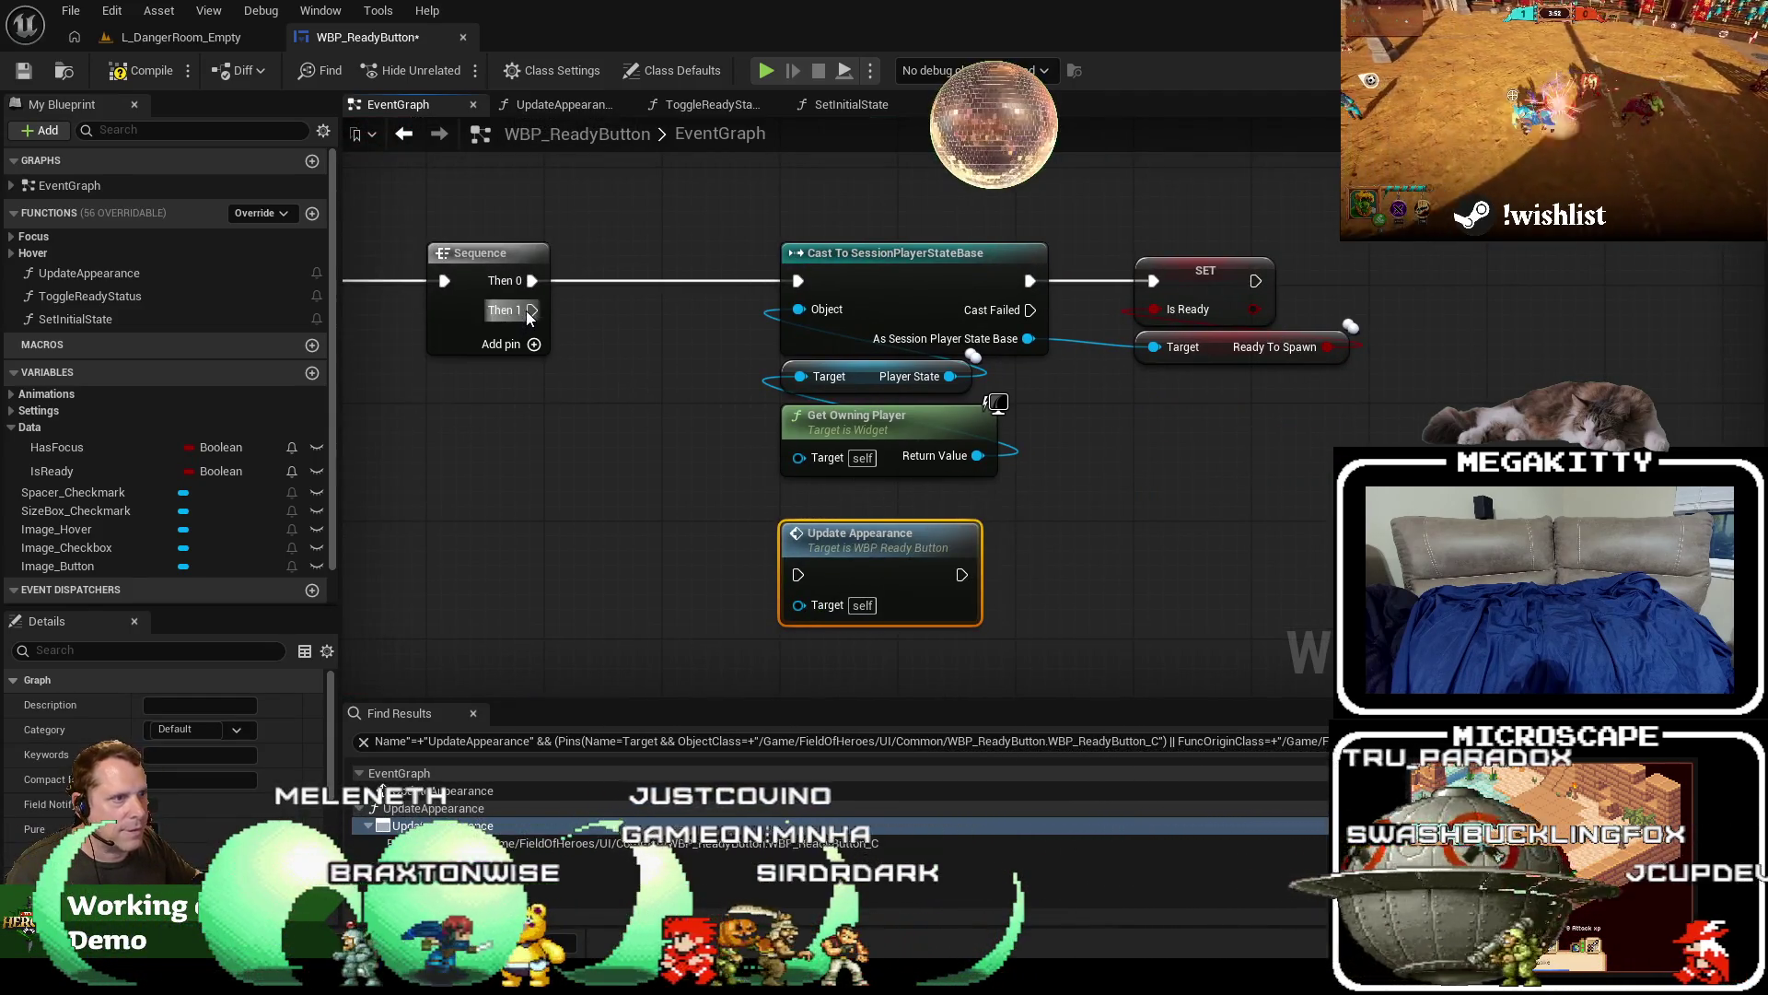
mouse_move(1257, 575)
mouse_down()
mouse_move(821, 225)
mouse_move(746, 278)
mouse_up()
click(1025, 565)
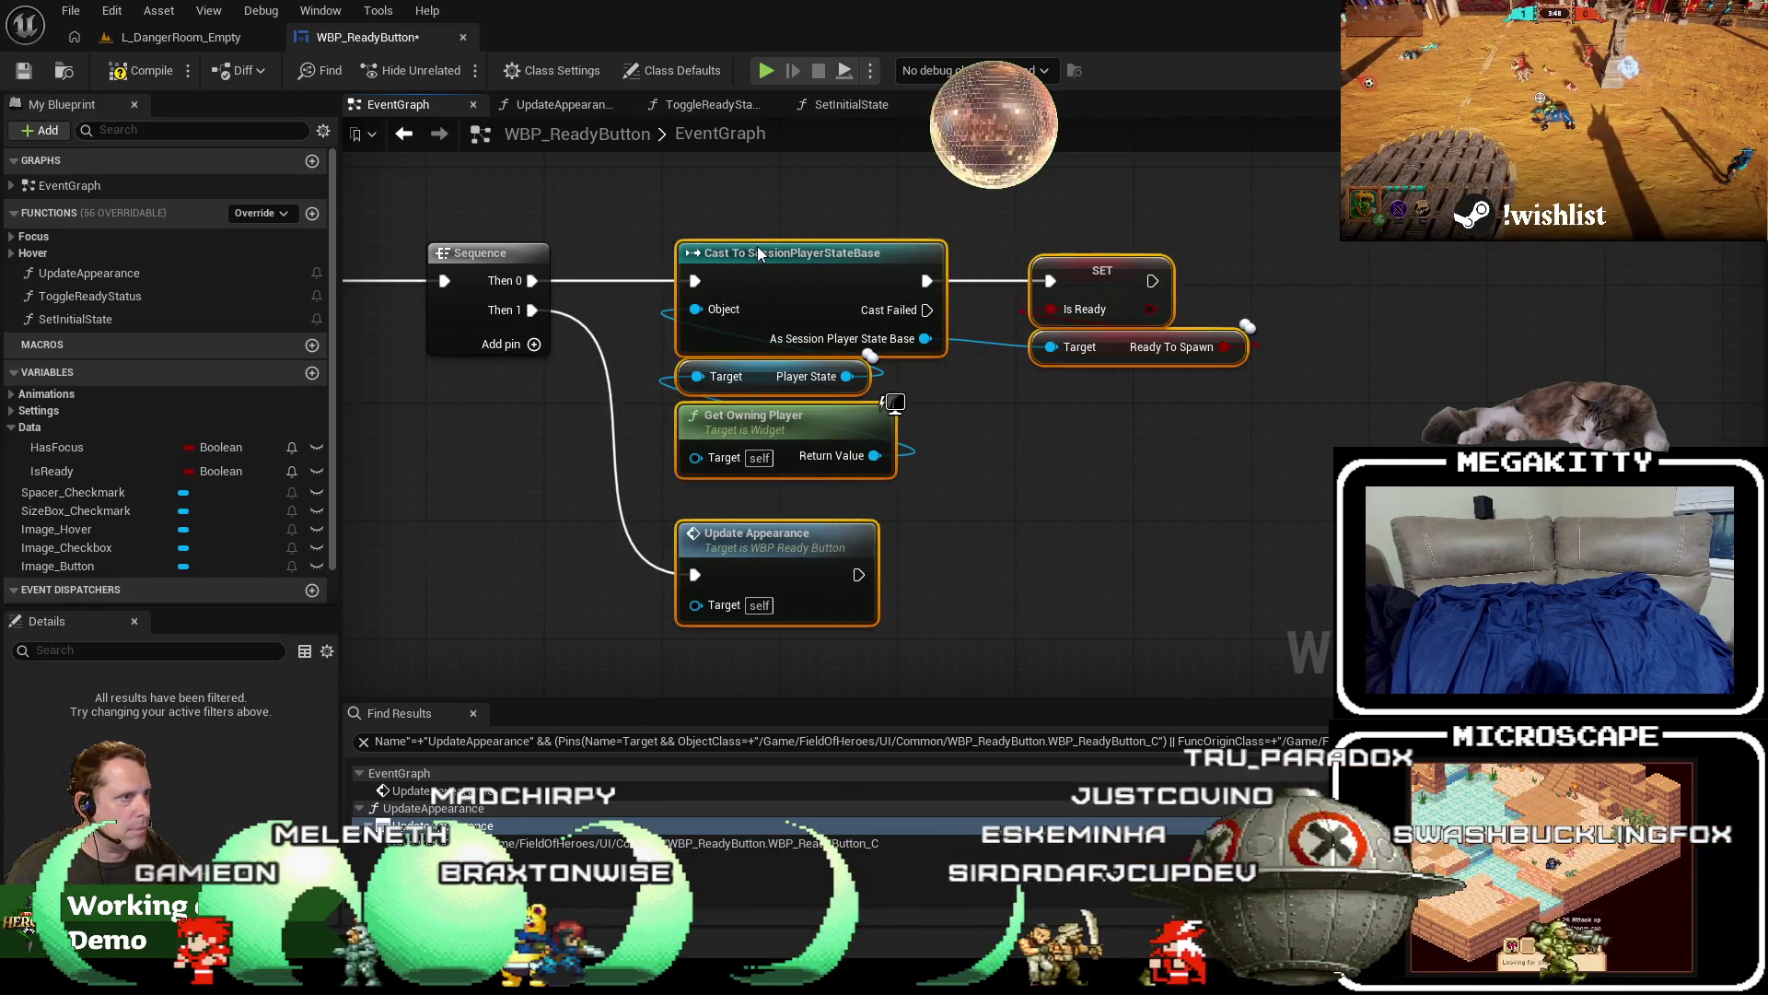
key(Home)
drag(1248, 405, 751, 446)
Add an Update Appearance call after Play Sound 2D in the click chain.
click(862, 401)
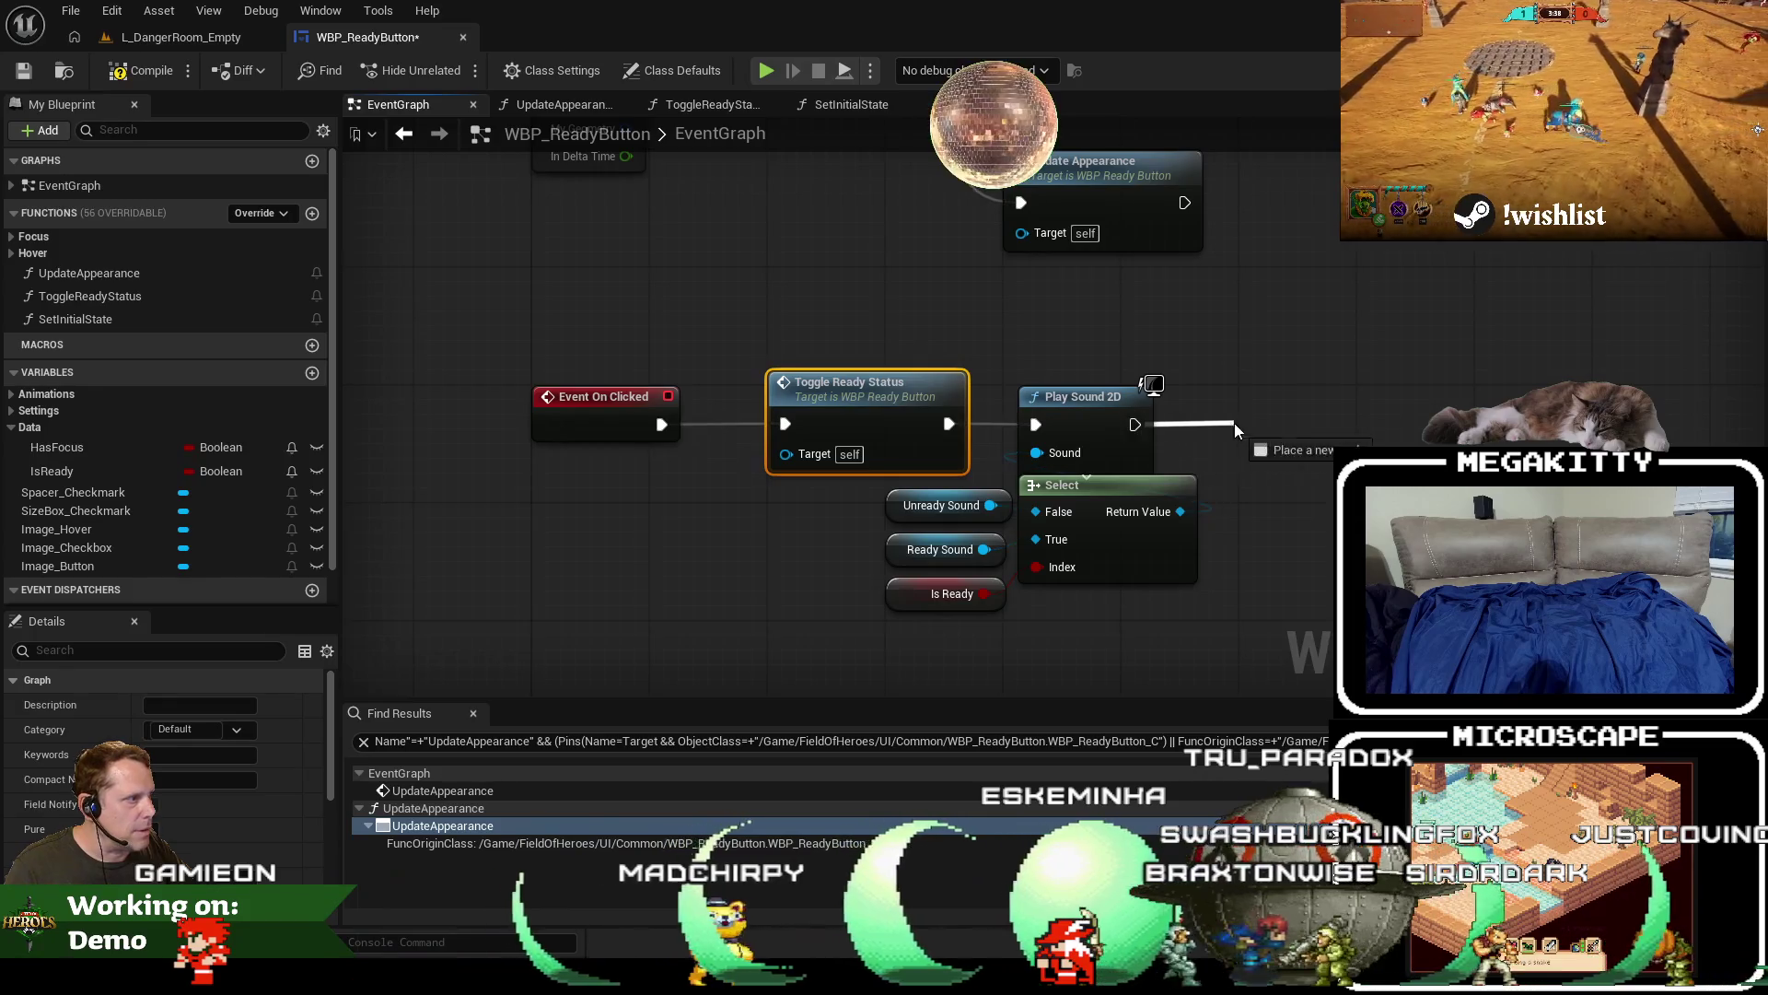
drag(1234, 423, 1245, 410)
text(update appearance)
key(Return)
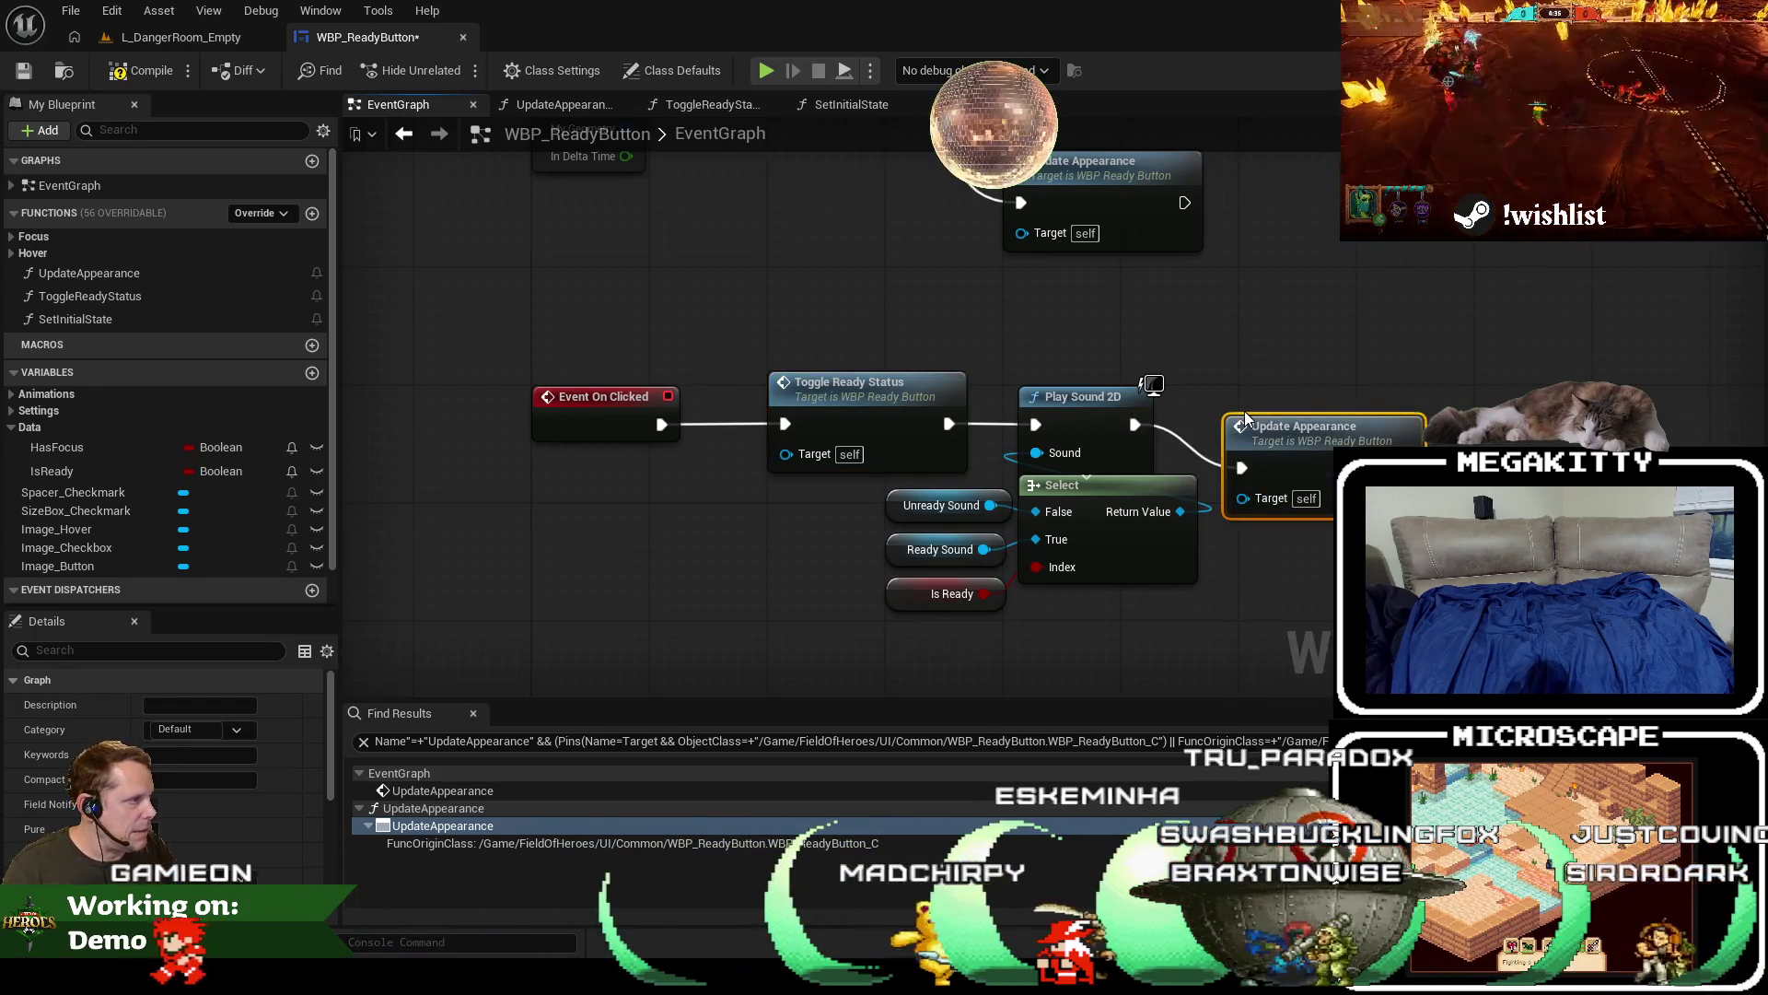
In ToggleReadyStatus, select the texture-swap and checkmark-visibility nodes for removal.
double_click(903, 403)
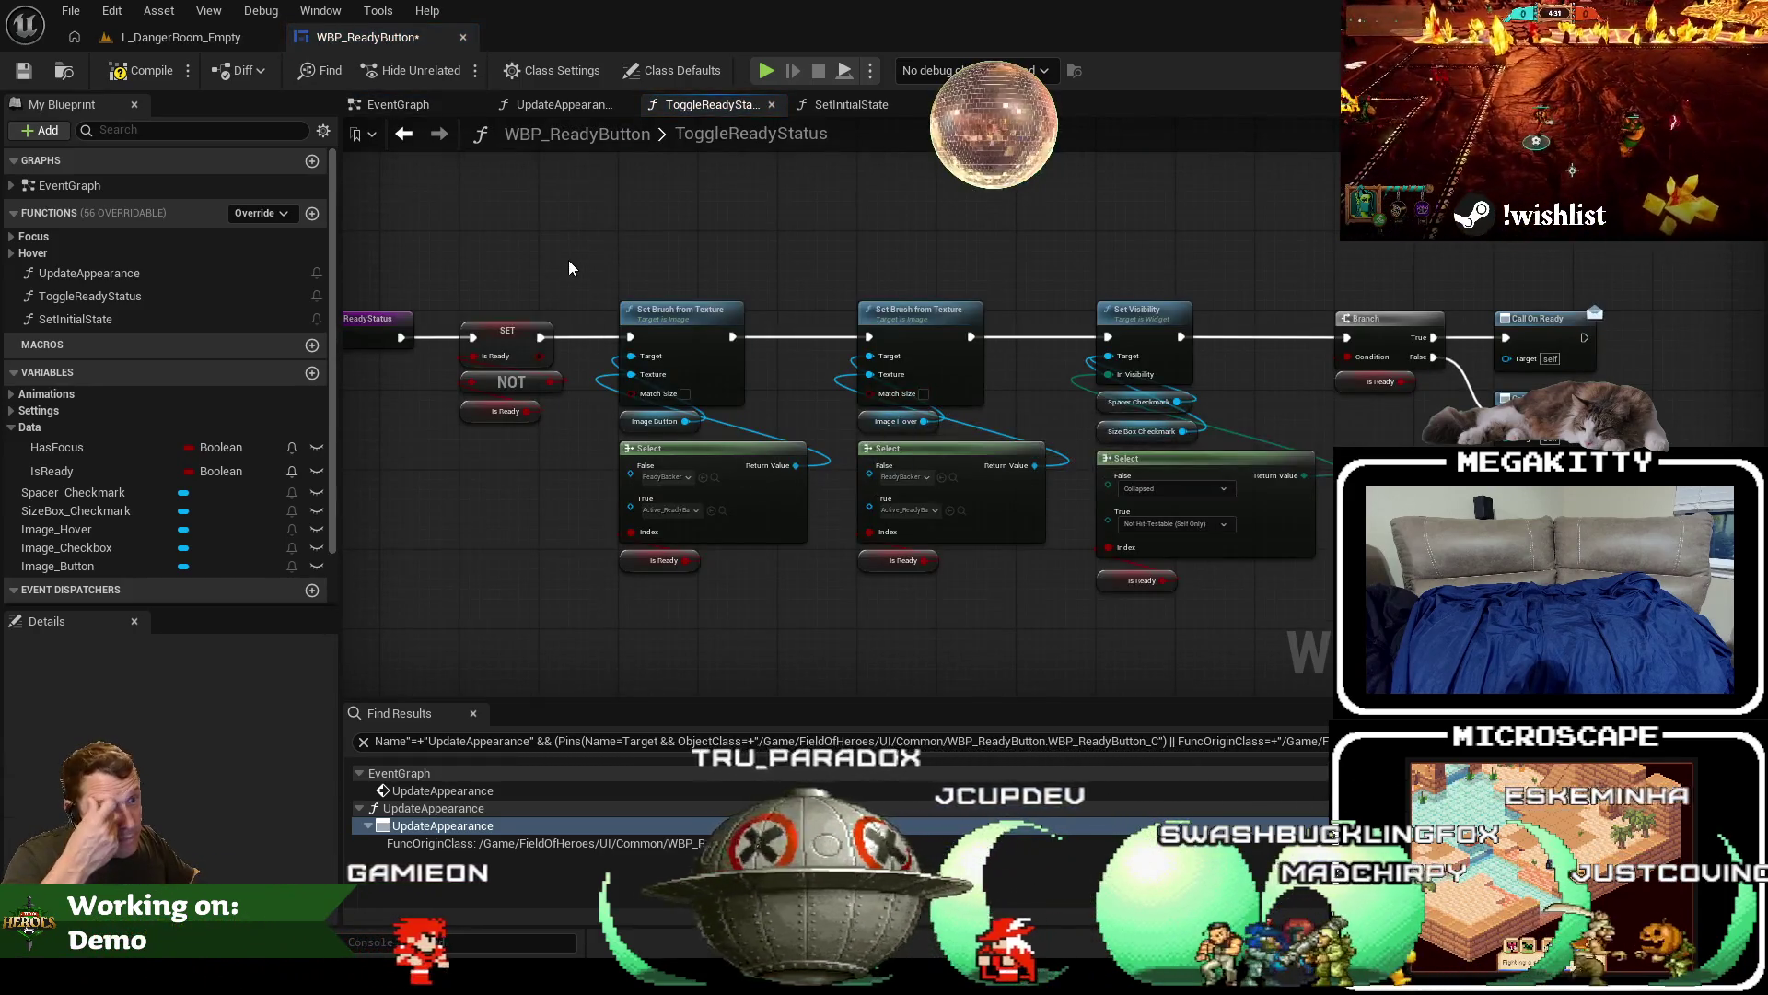
drag(649, 249, 1614, 597)
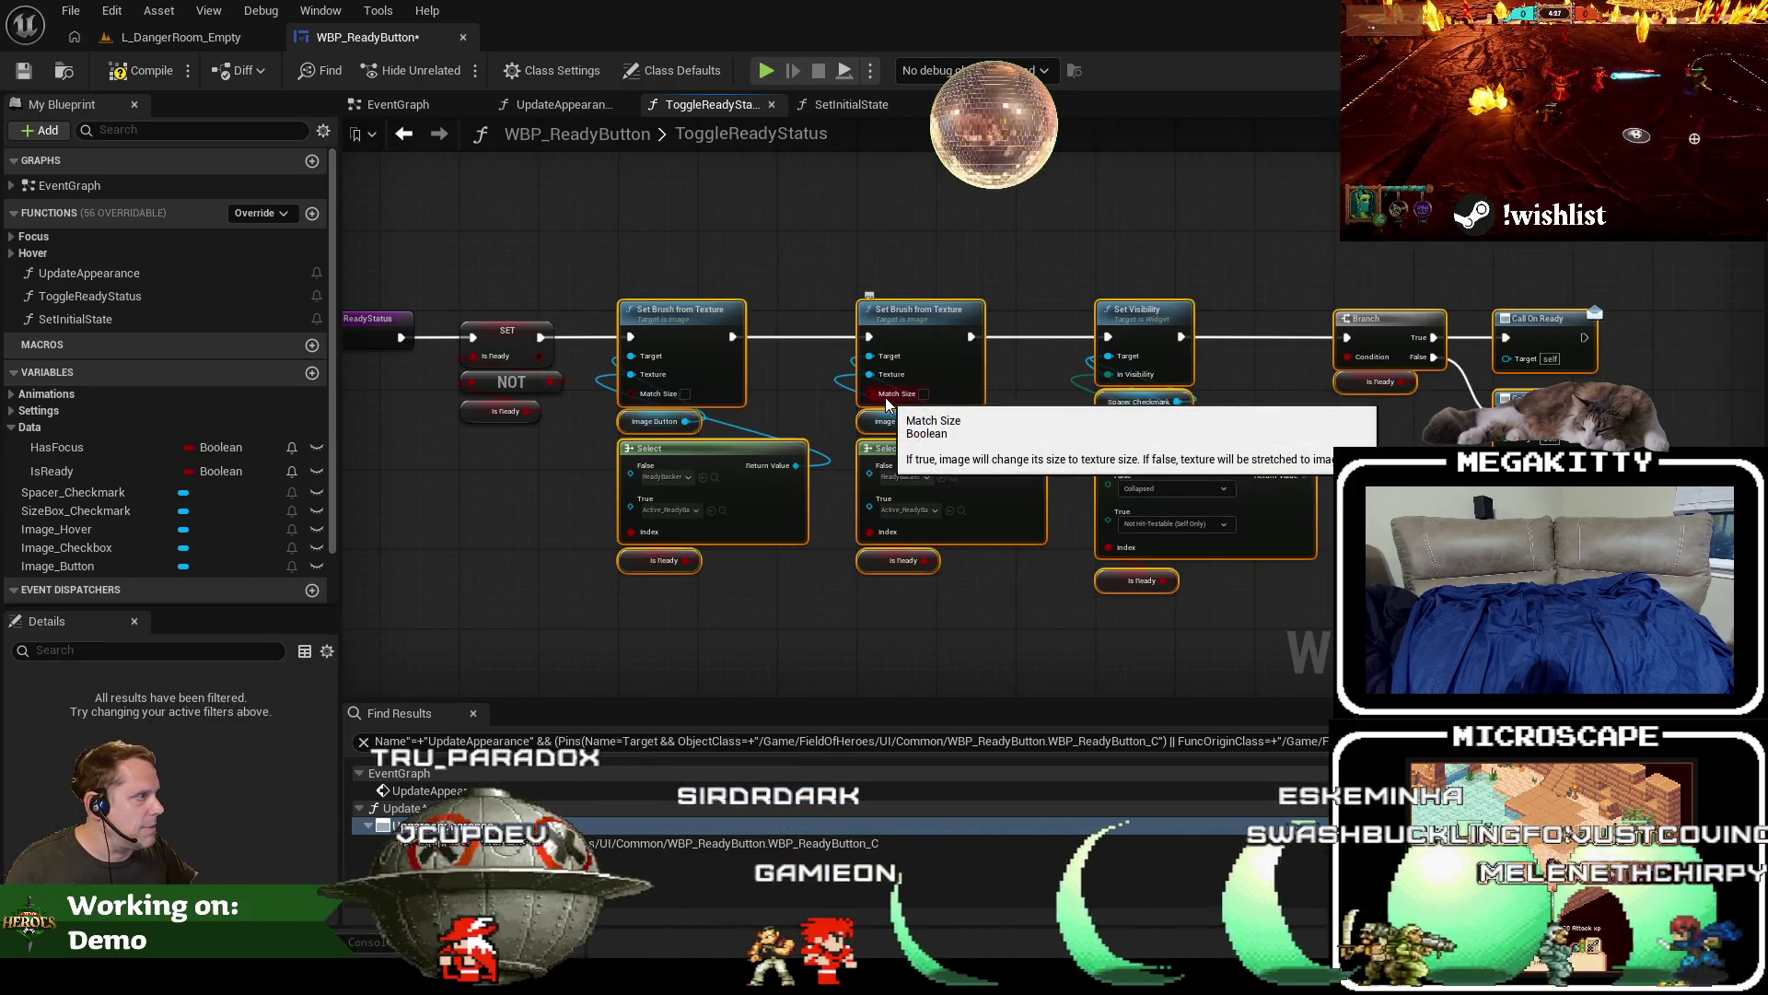
key(Delete)
key(ctrl+z)
drag(655, 229, 1301, 628)
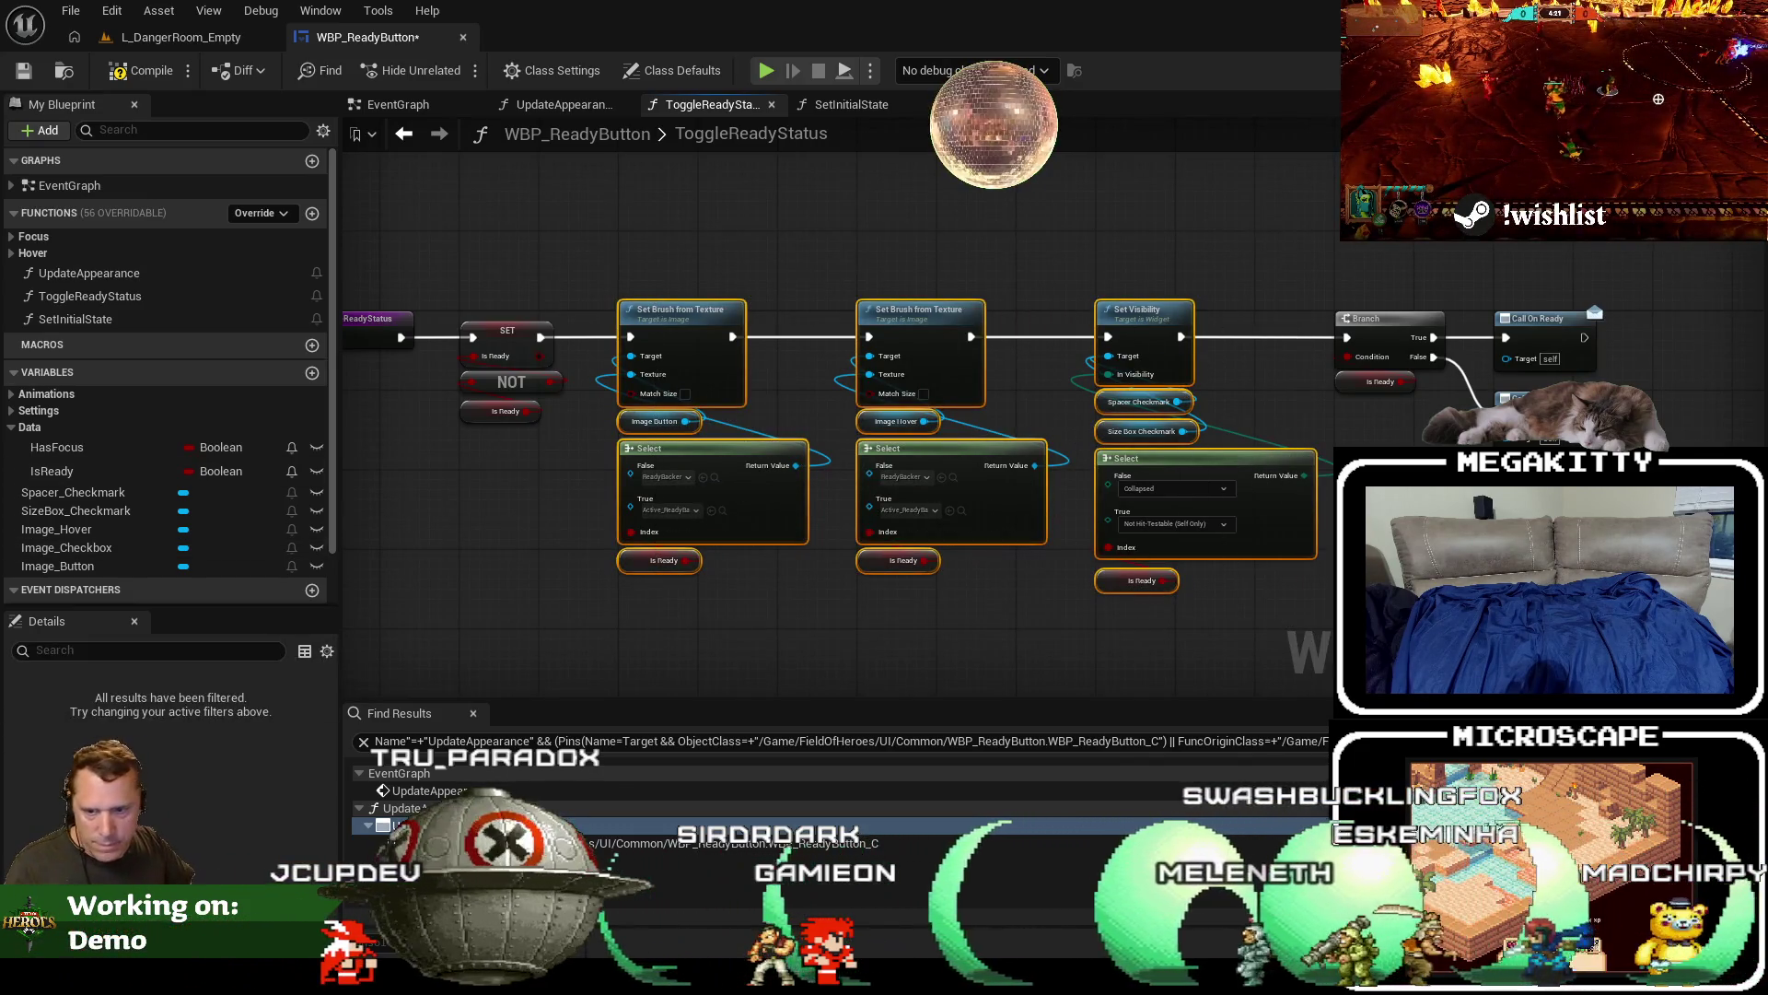
drag(656, 222, 1150, 559)
drag(1281, 606, 1285, 610)
Delete the texture and visibility nodes from ToggleReadyStatus, wiring SET straight to the Branch.
key(Delete)
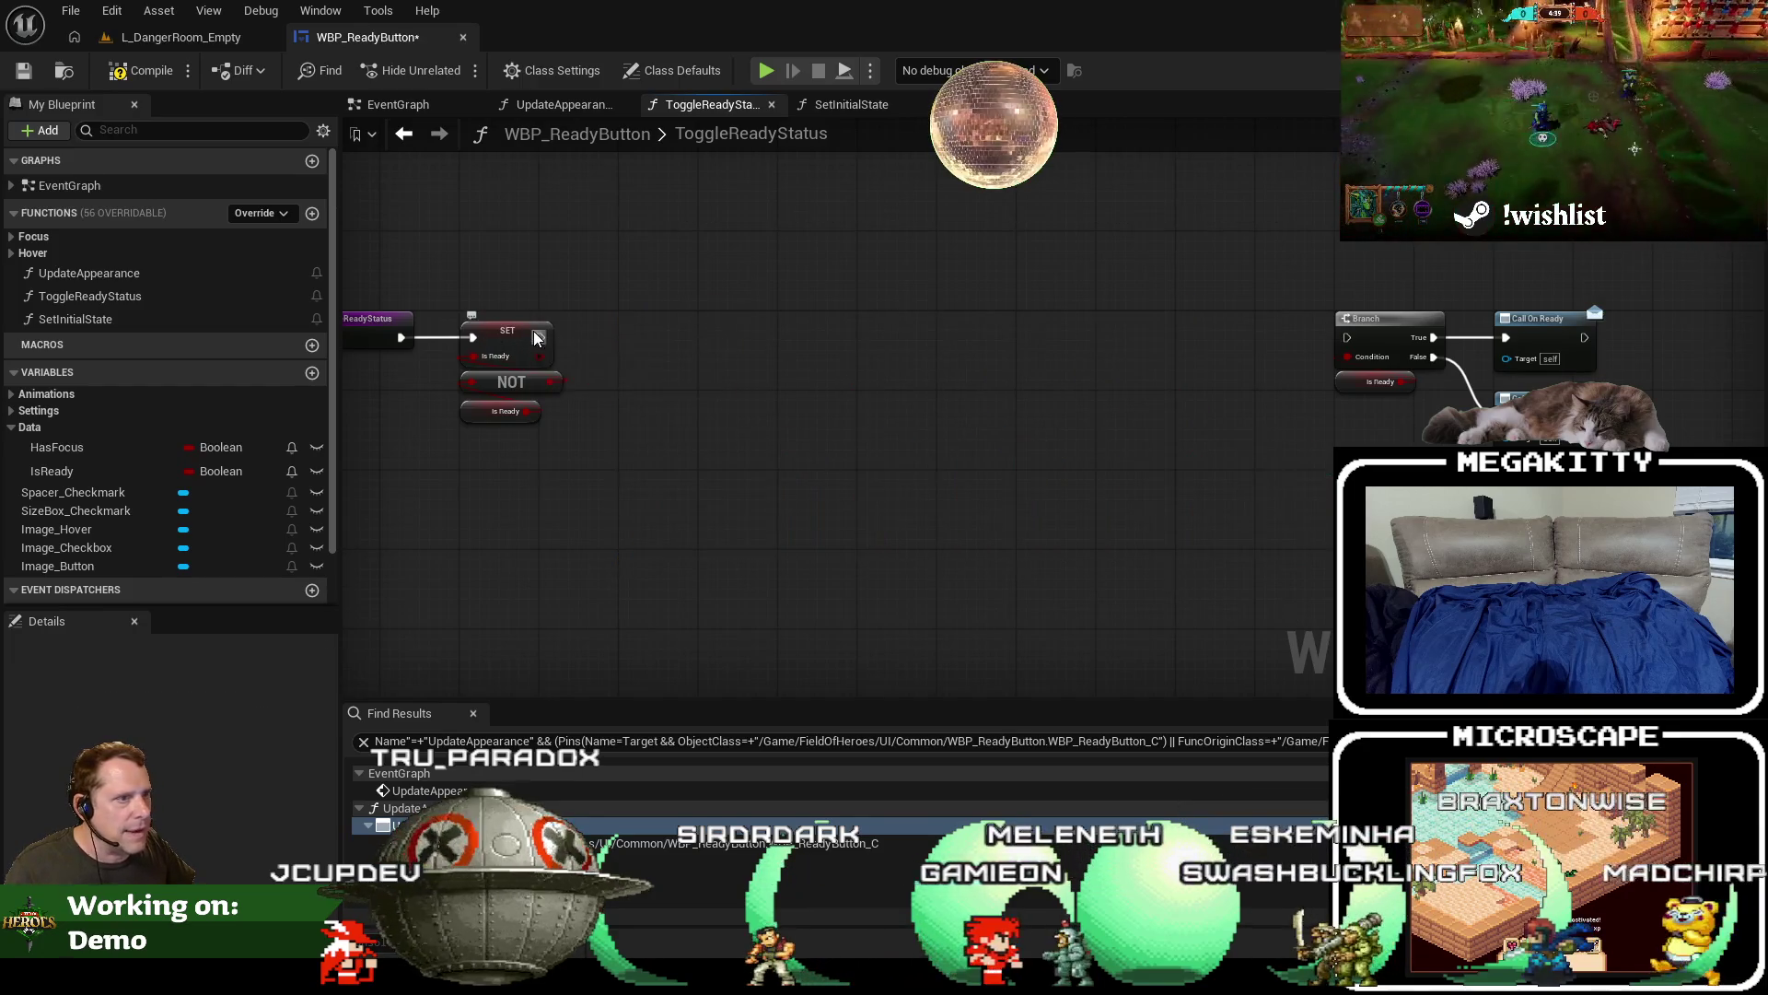
mouse_move(636, 344)
mouse_down()
mouse_move(1386, 350)
mouse_move(1343, 328)
mouse_move(662, 332)
mouse_up()
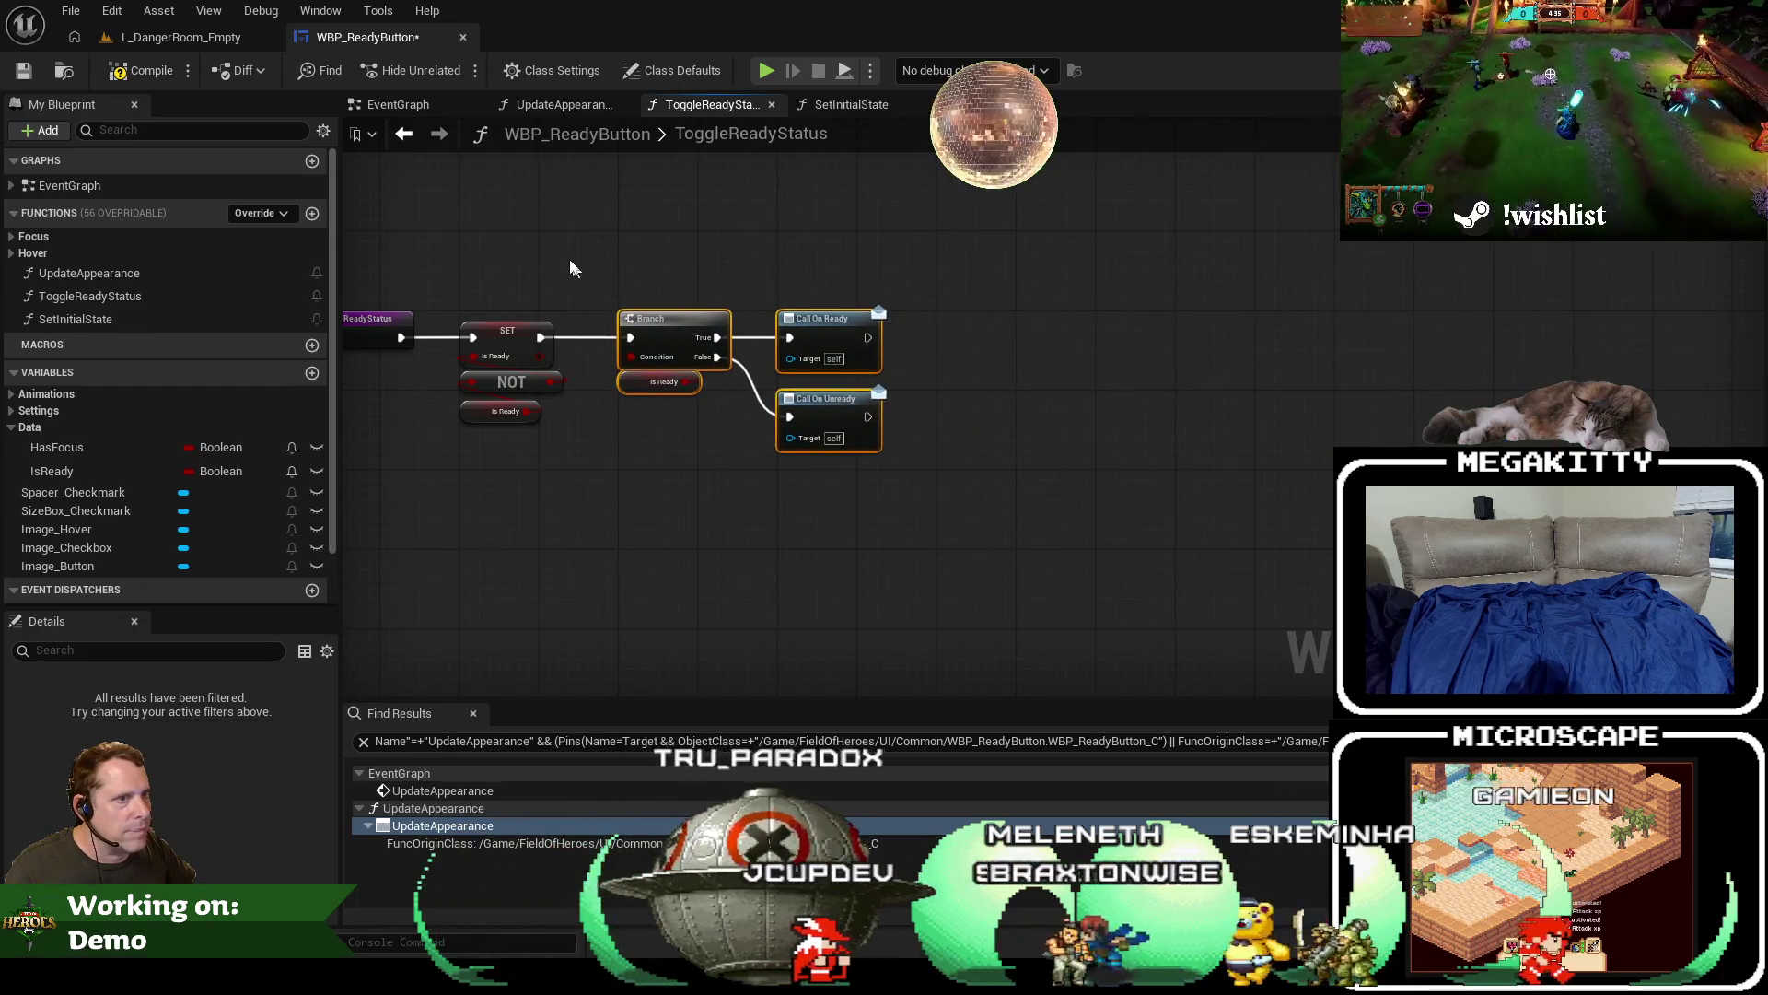
right_click(488, 325)
mouse_move(612, 517)
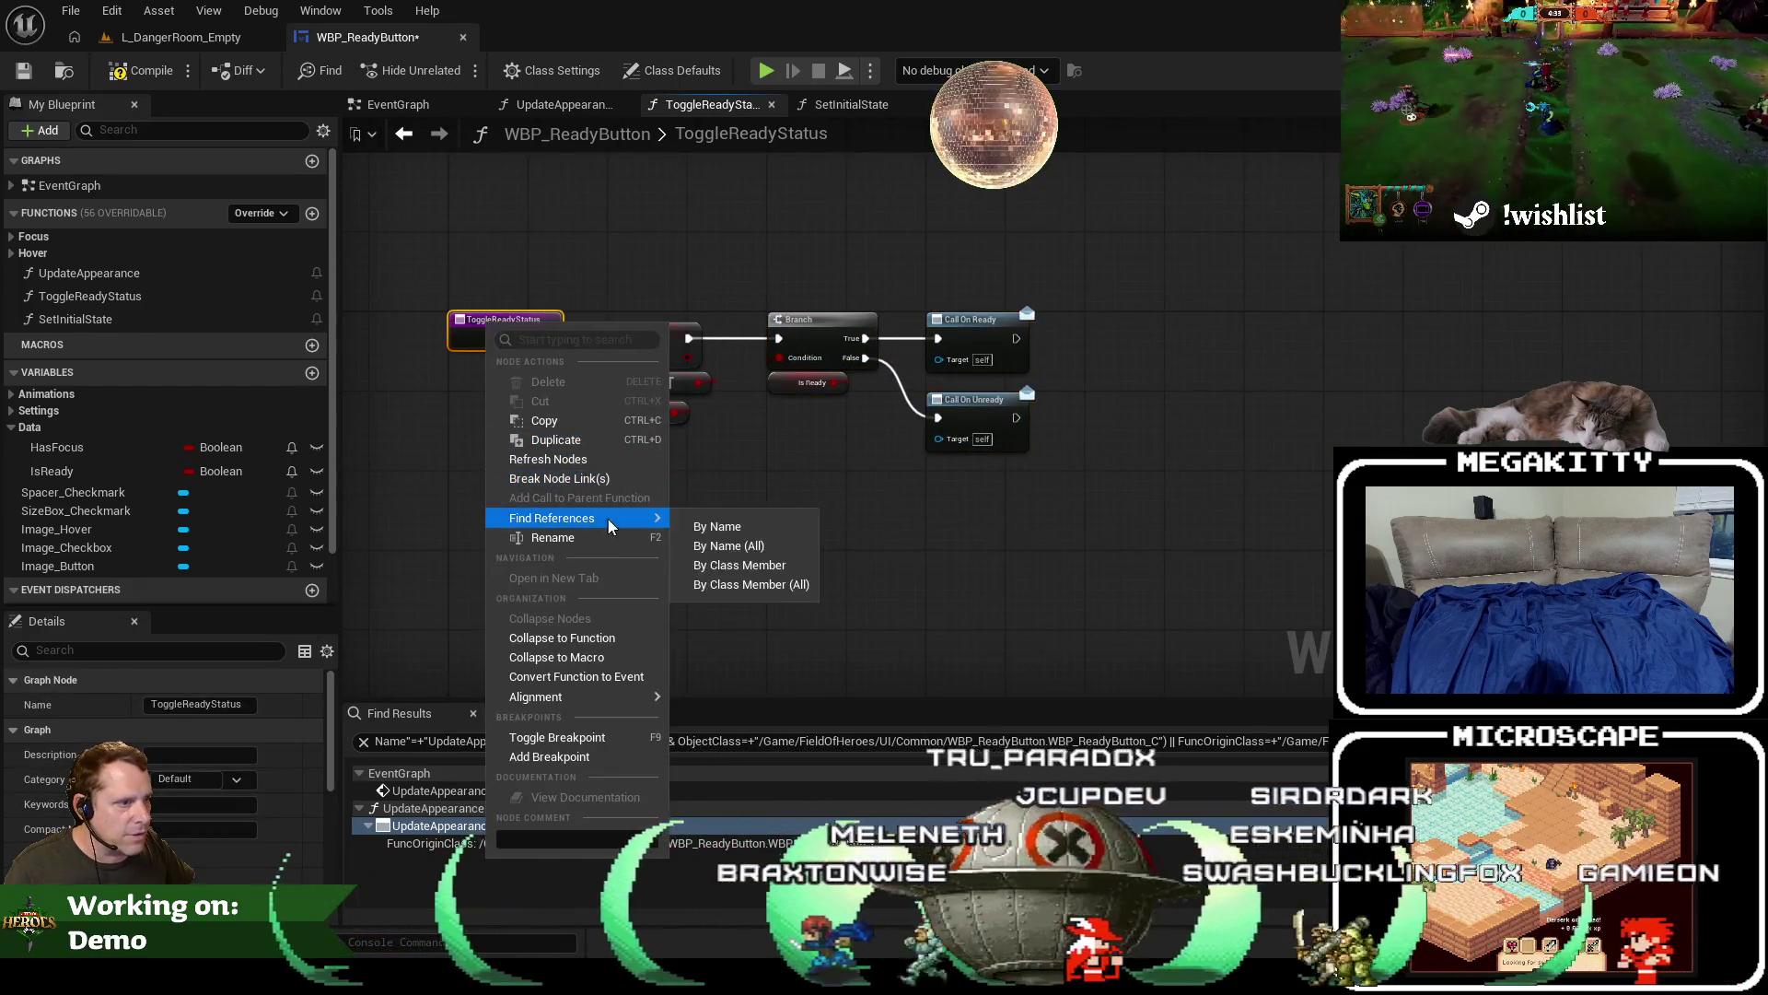
click(742, 565)
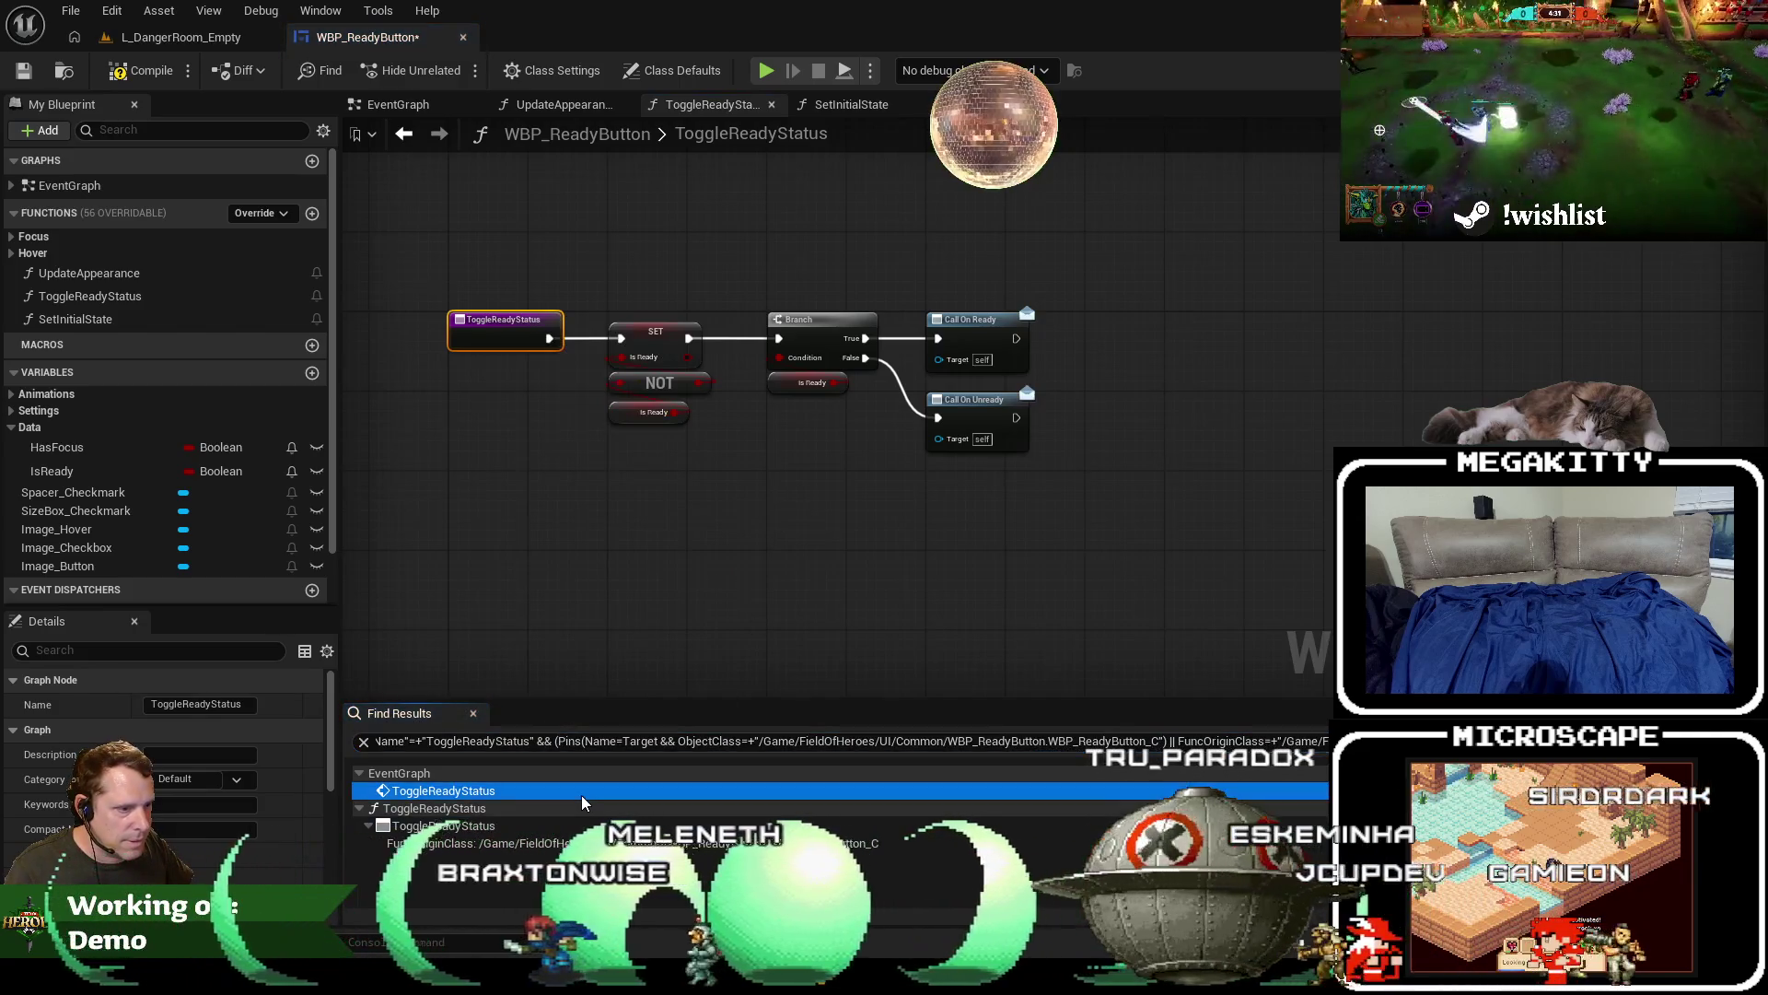
Follow the Toggle Ready Status reference to the EventGraph and open UpdateAppearance.
double_click(443, 790)
drag(775, 685, 379, 675)
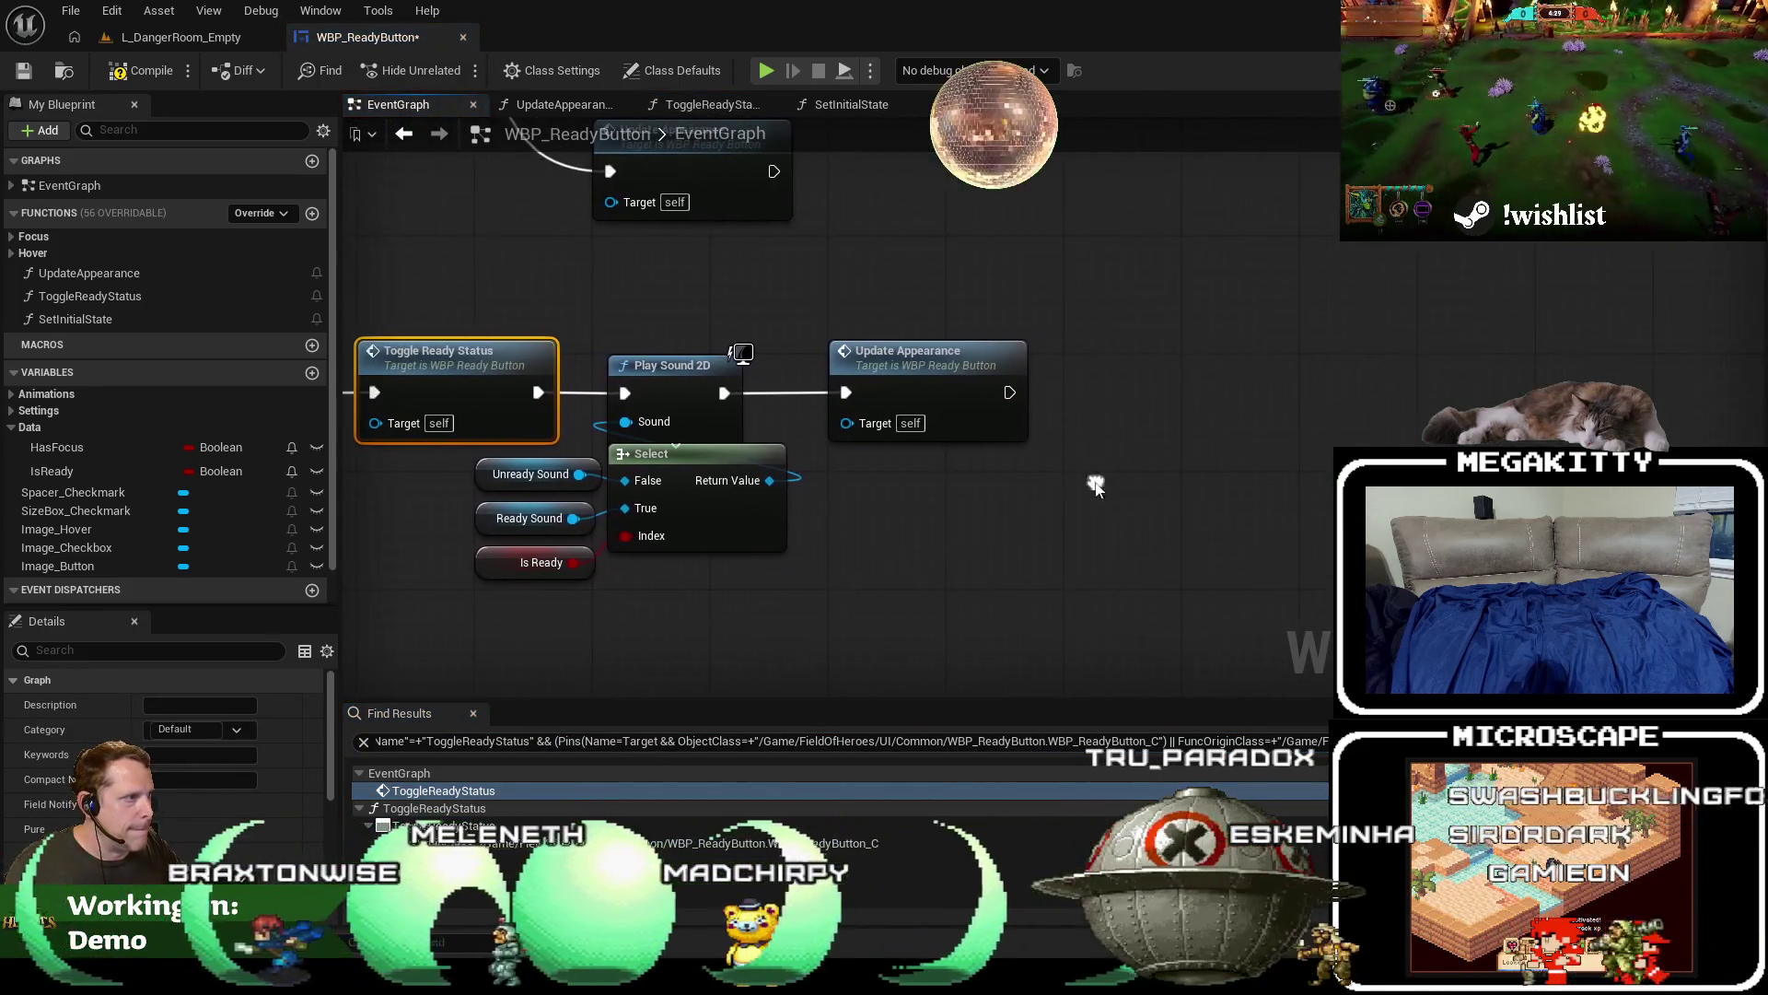
drag(1274, 388, 1078, 382)
click(1013, 431)
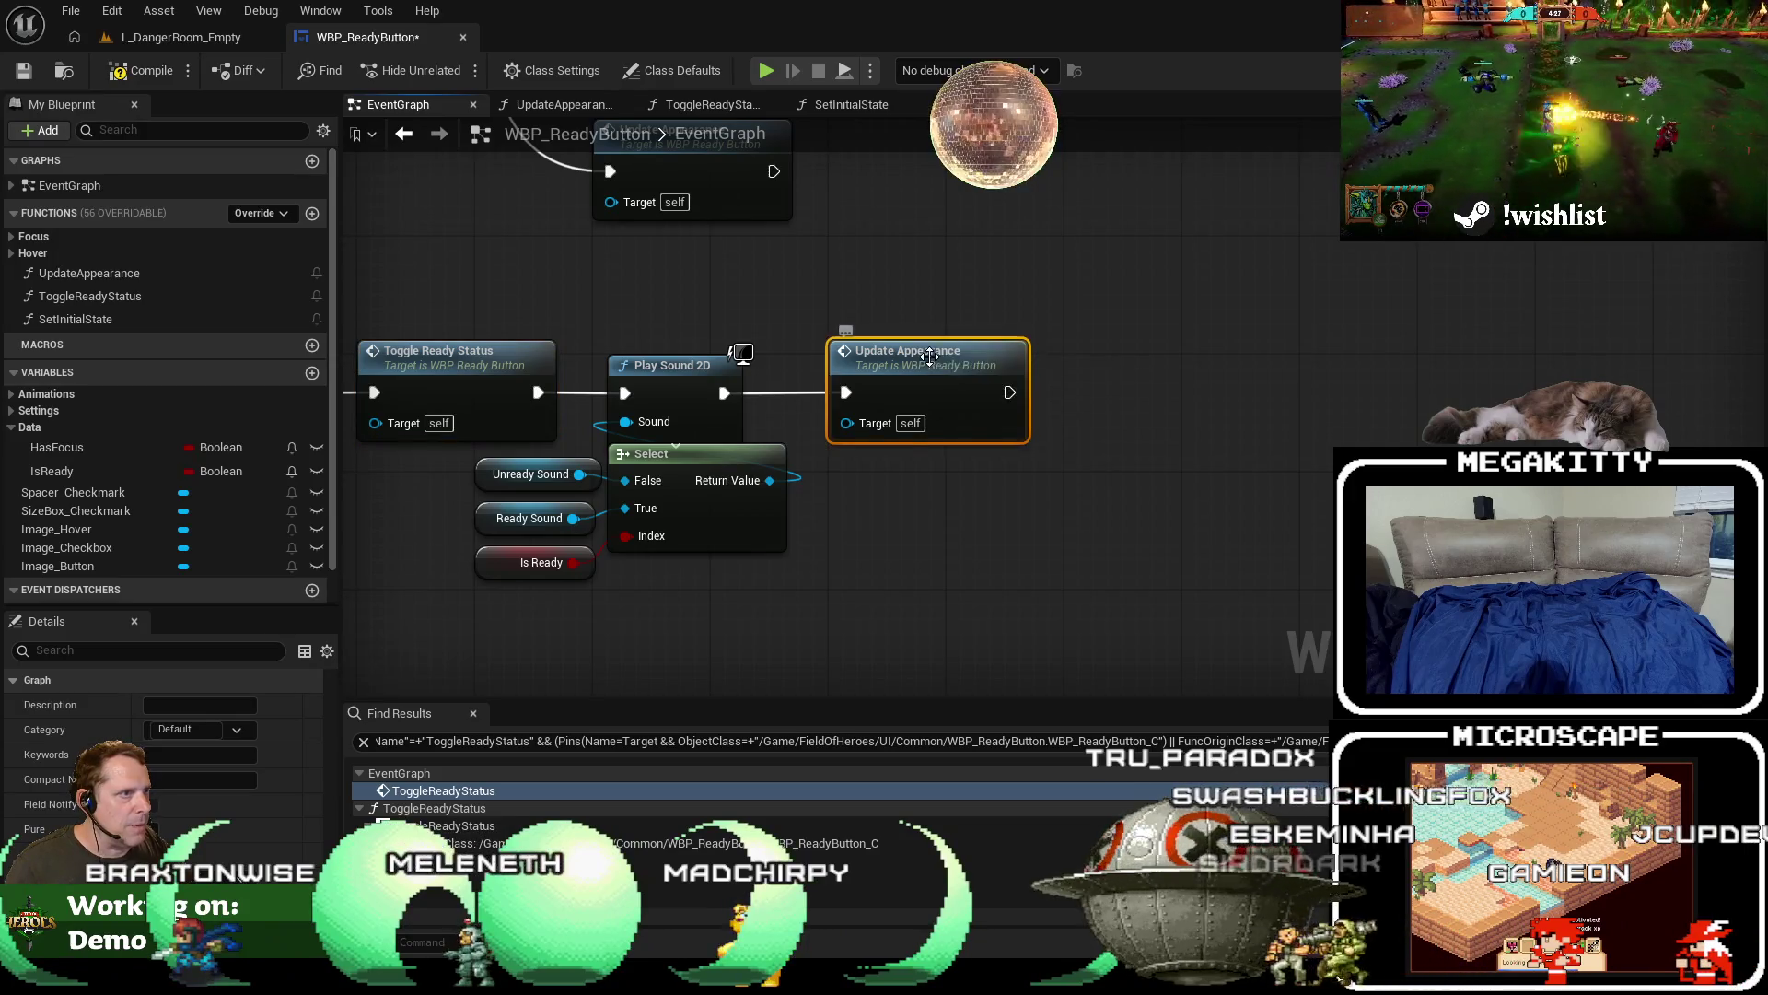
double_click(1013, 431)
Replace UpdateAppearance's TODO comment block with the pasted Set Brush, Select and Set Visibility nodes.
mouse_move(1165, 630)
mouse_down()
mouse_move(897, 299)
mouse_move(677, 232)
mouse_up()
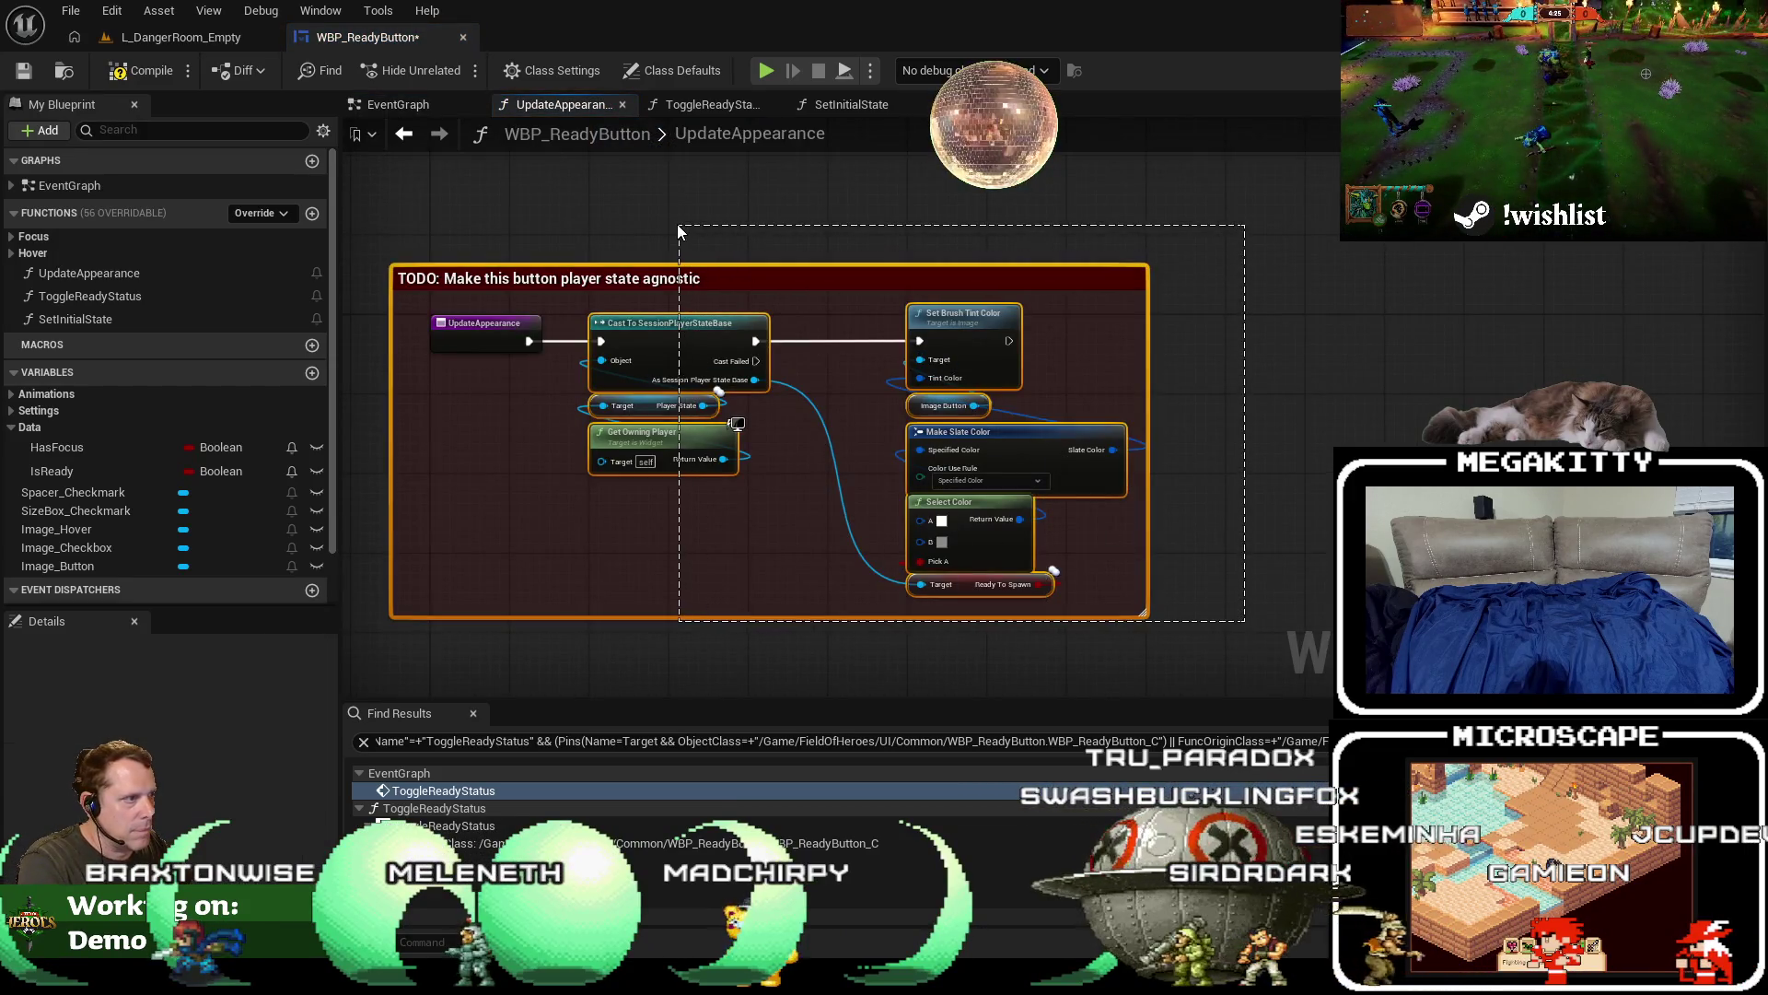
key(Delete)
key(ctrl+v)
mouse_move(618, 285)
mouse_down()
mouse_move(651, 336)
mouse_move(521, 341)
mouse_up()
scroll(599, 346, up, 1)
Compile WBP_ReadyButton, then switch back to the level editor.
click(112, 74)
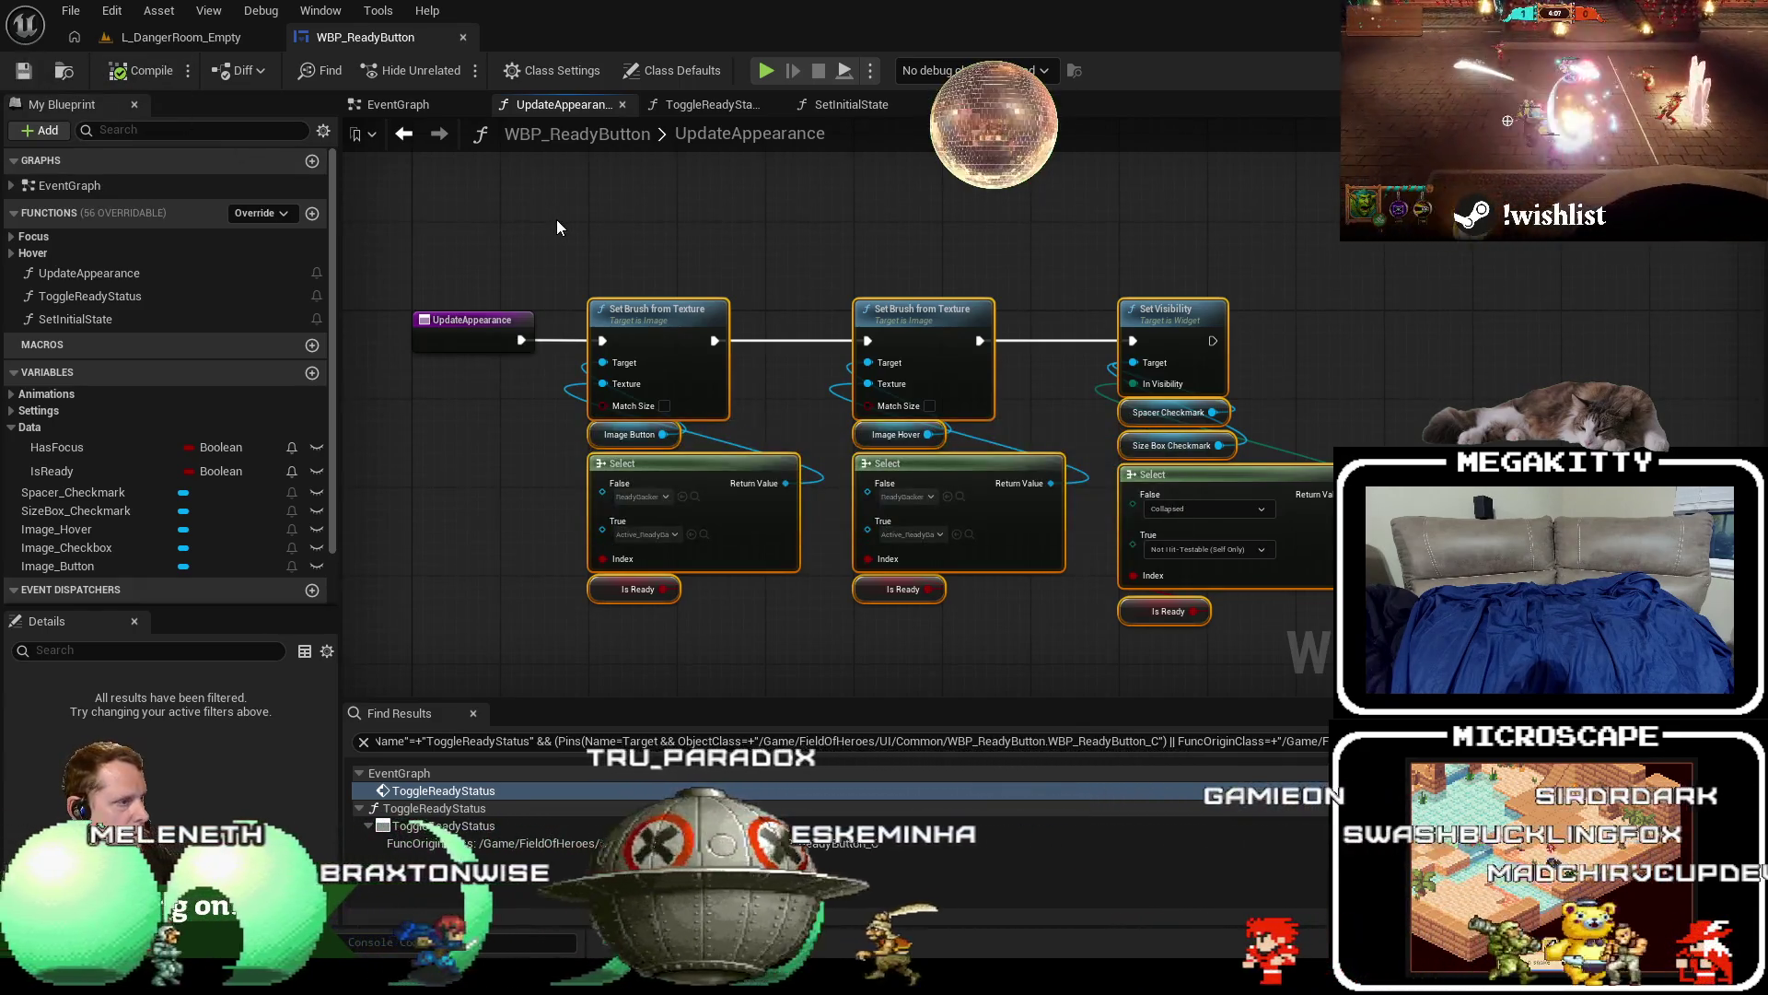
click(557, 221)
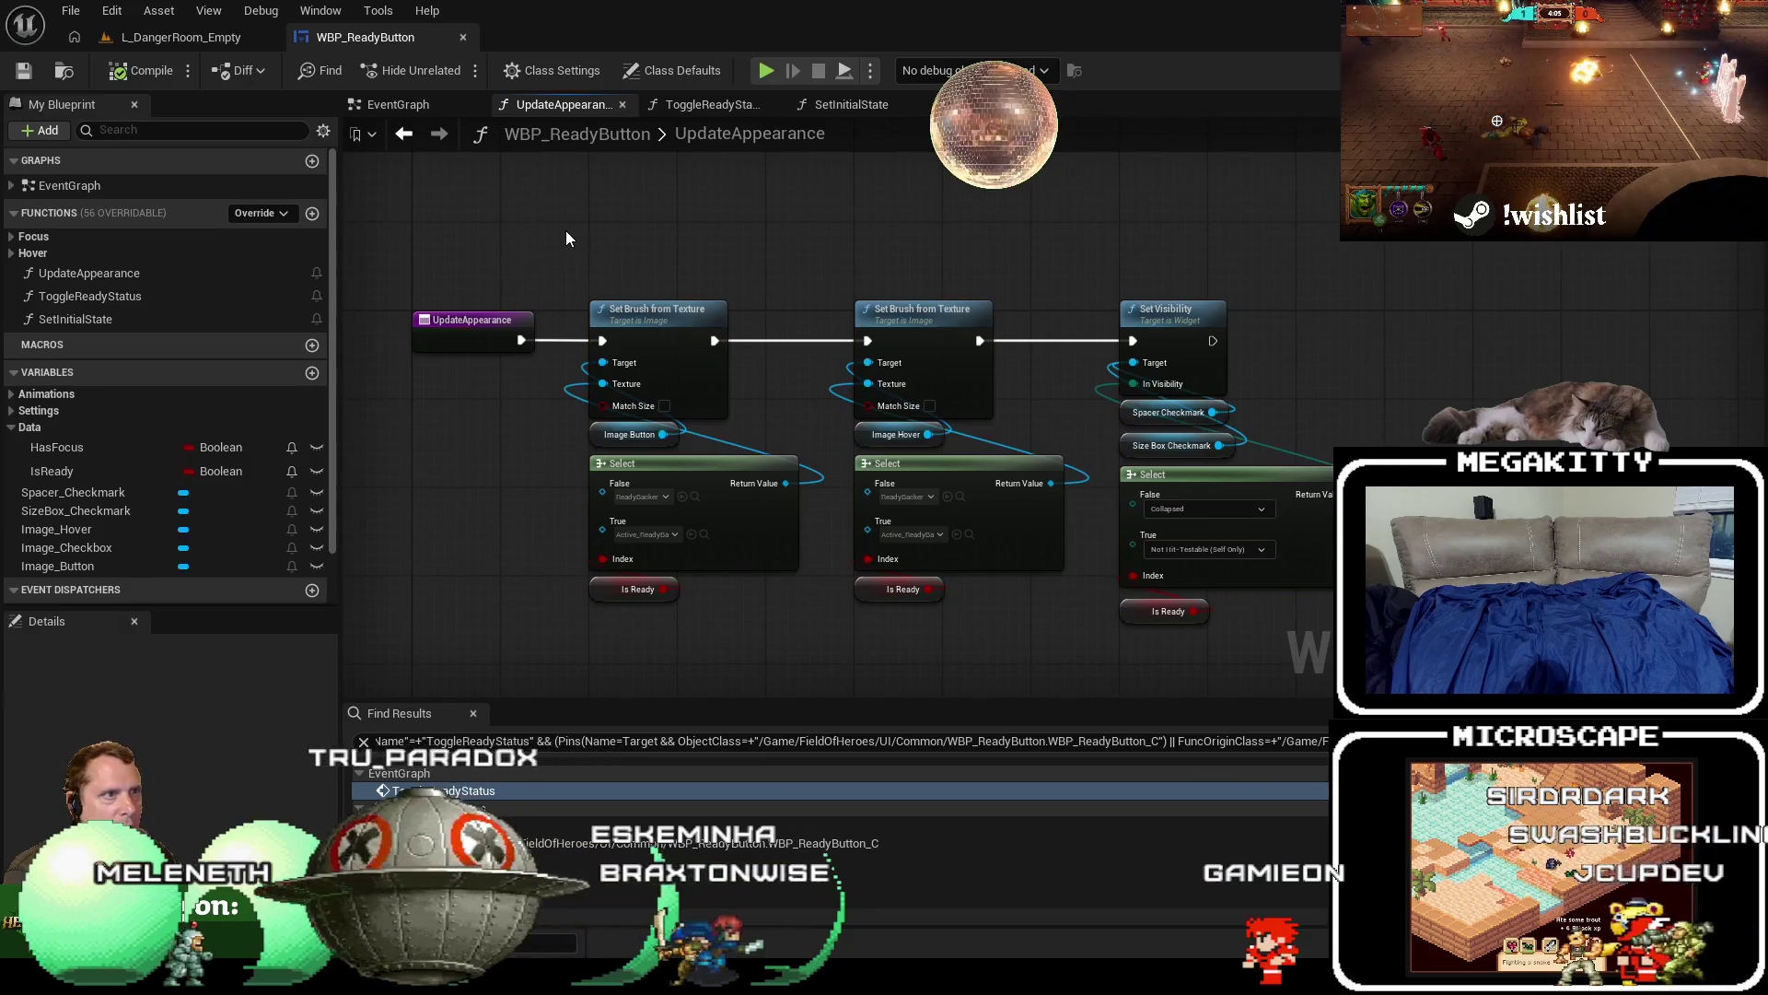
click(394, 107)
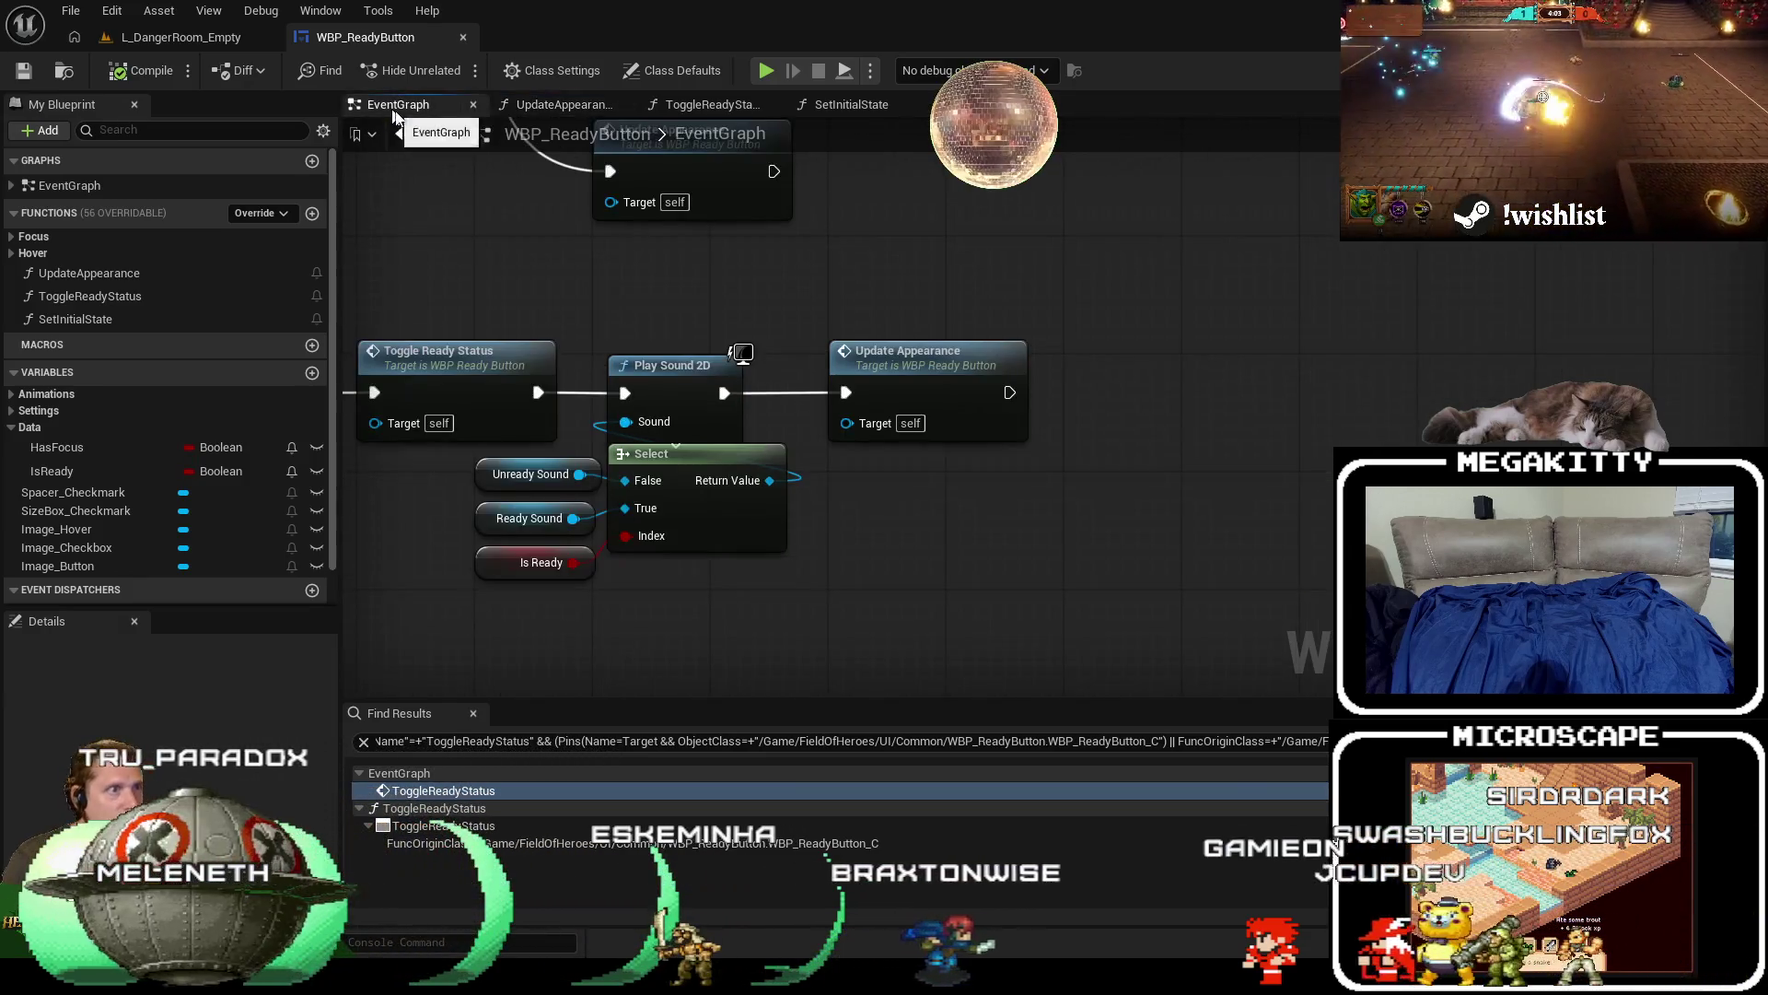
scroll(789, 284, down, 3)
click(181, 37)
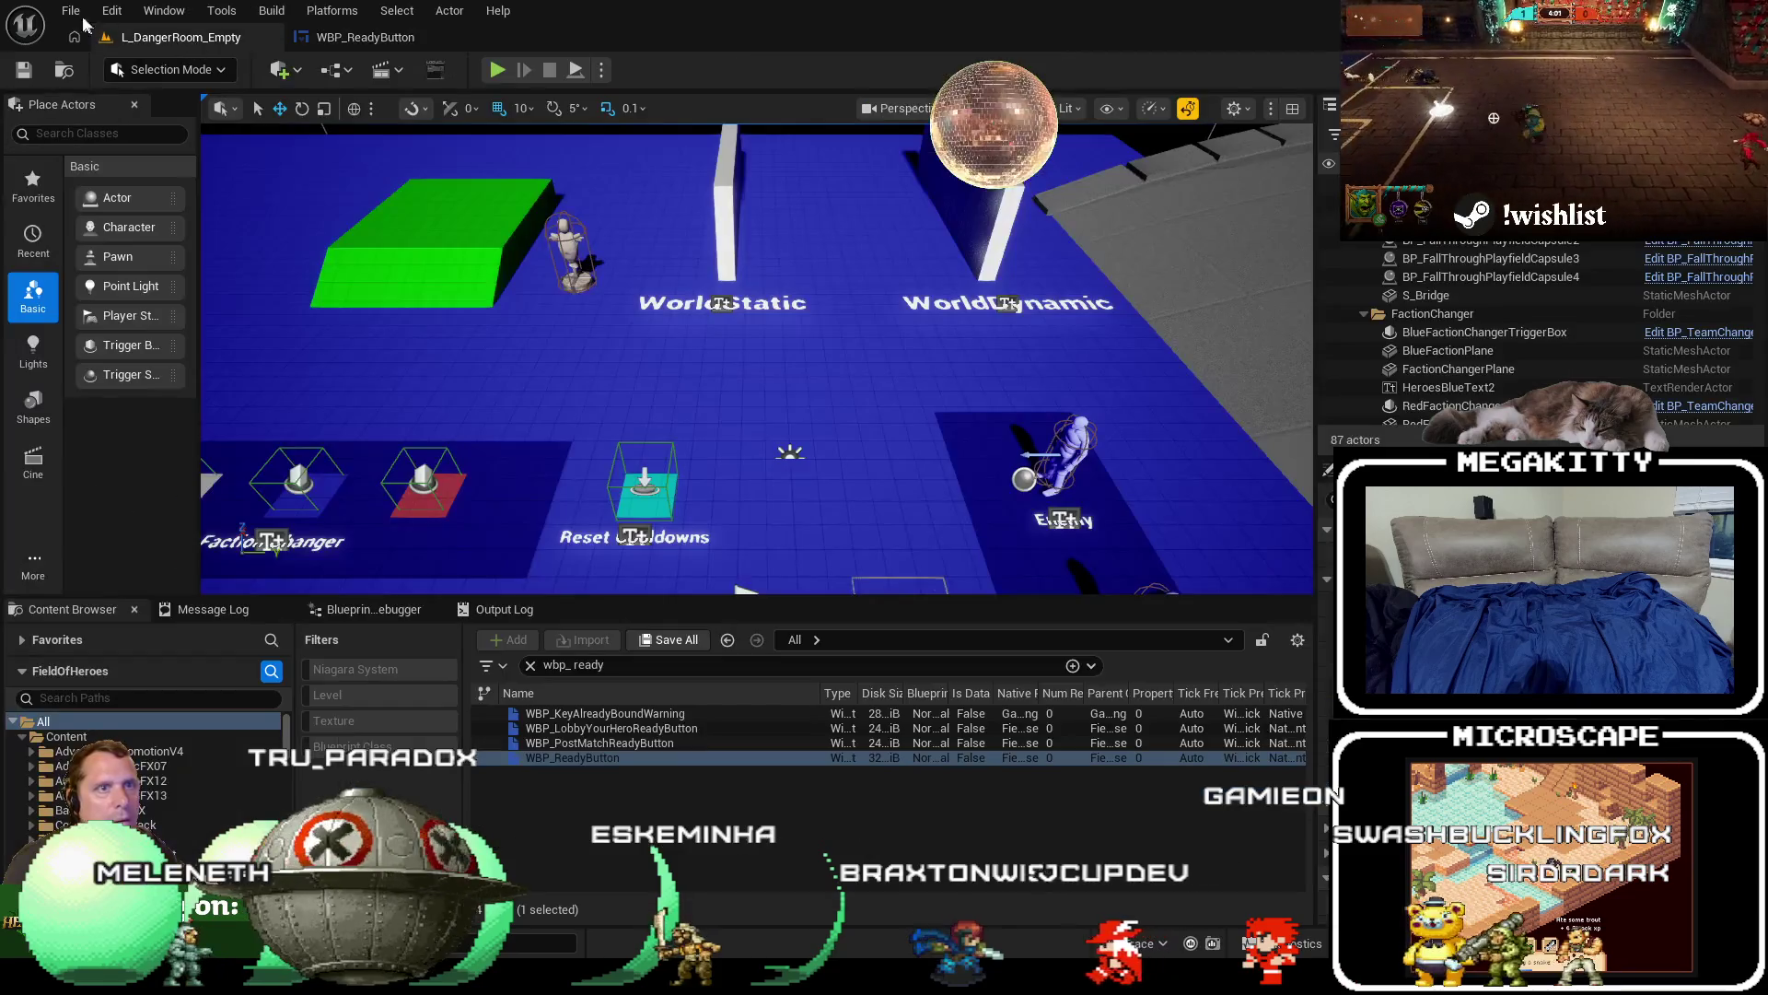
Search the Content Browser for 'unkn' and open the L_UnknownRuins level.
click(71, 10)
mouse_move(258, 143)
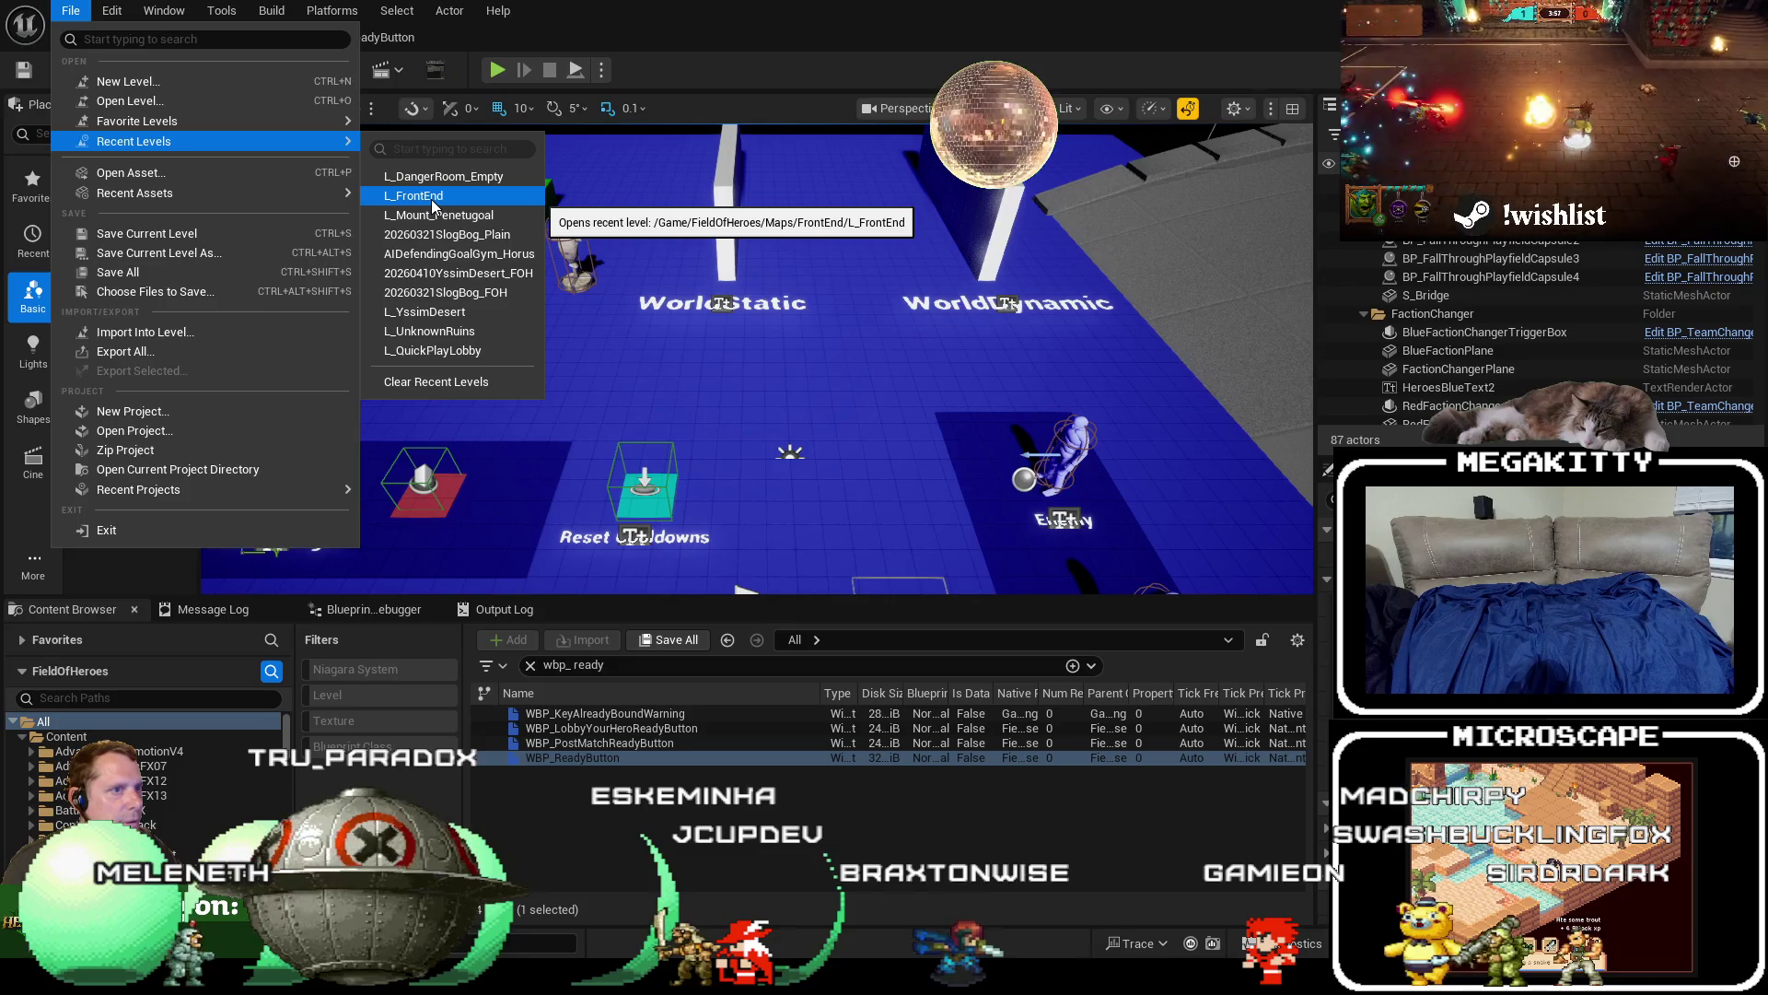
click(640, 665)
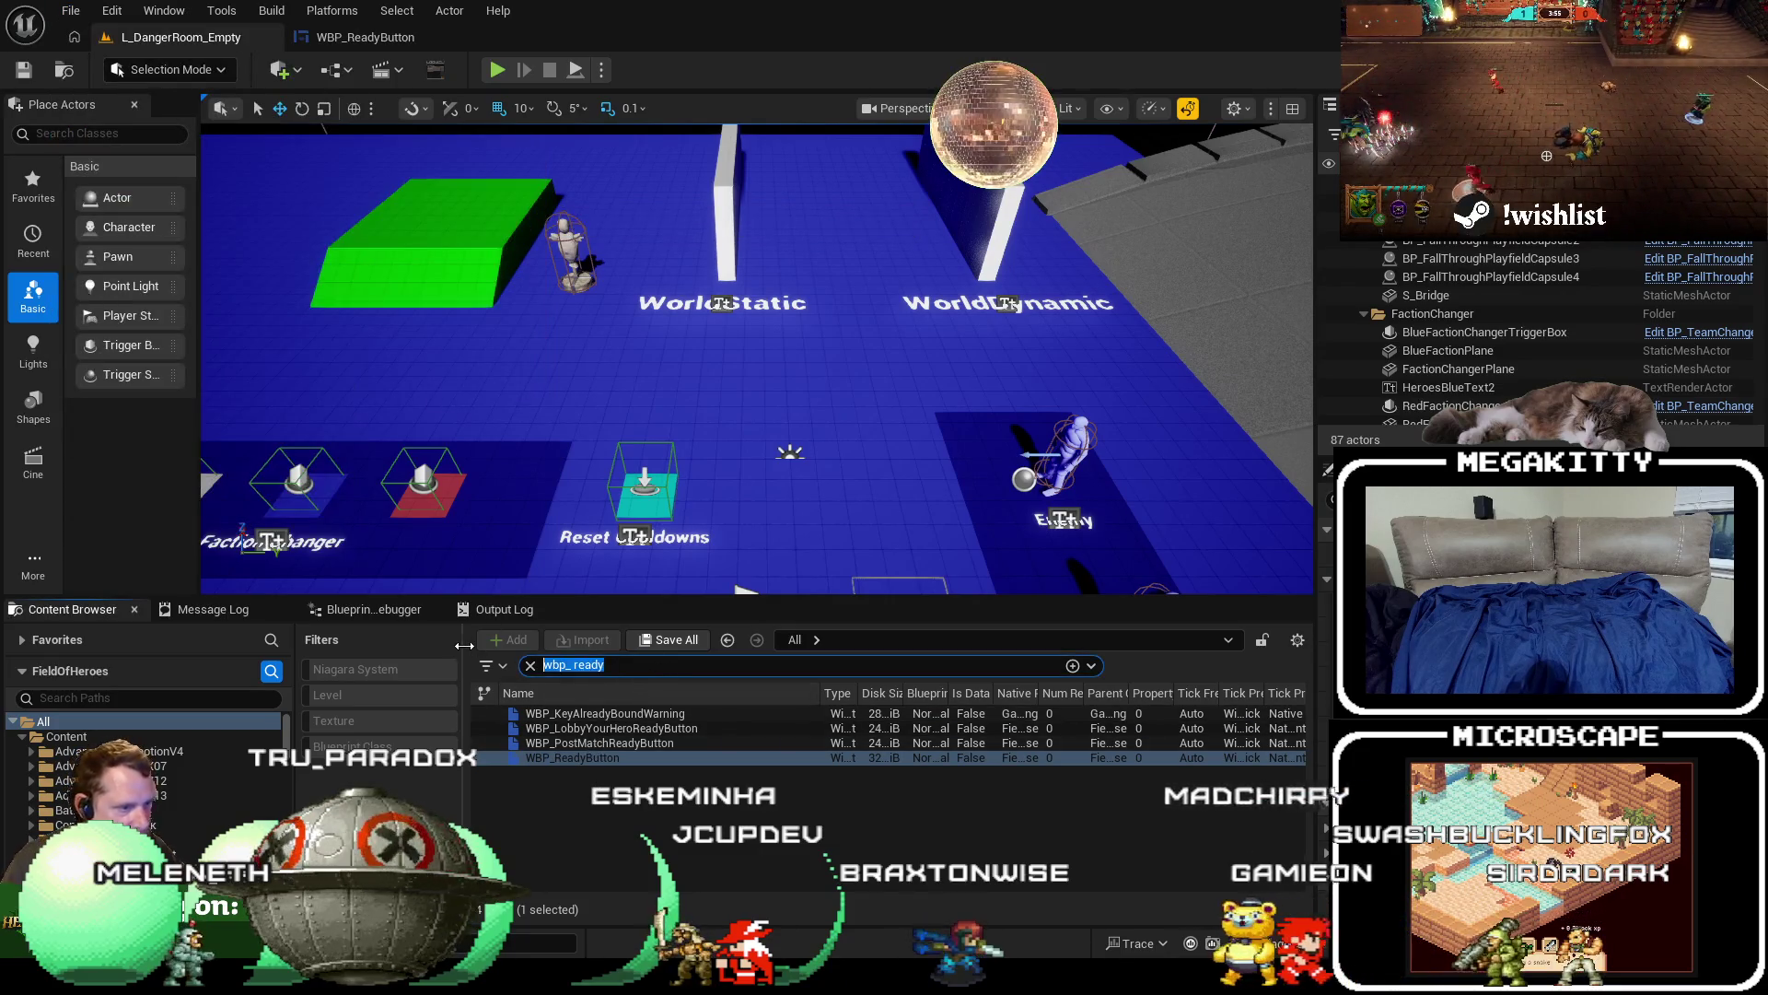
text(Lunkn)
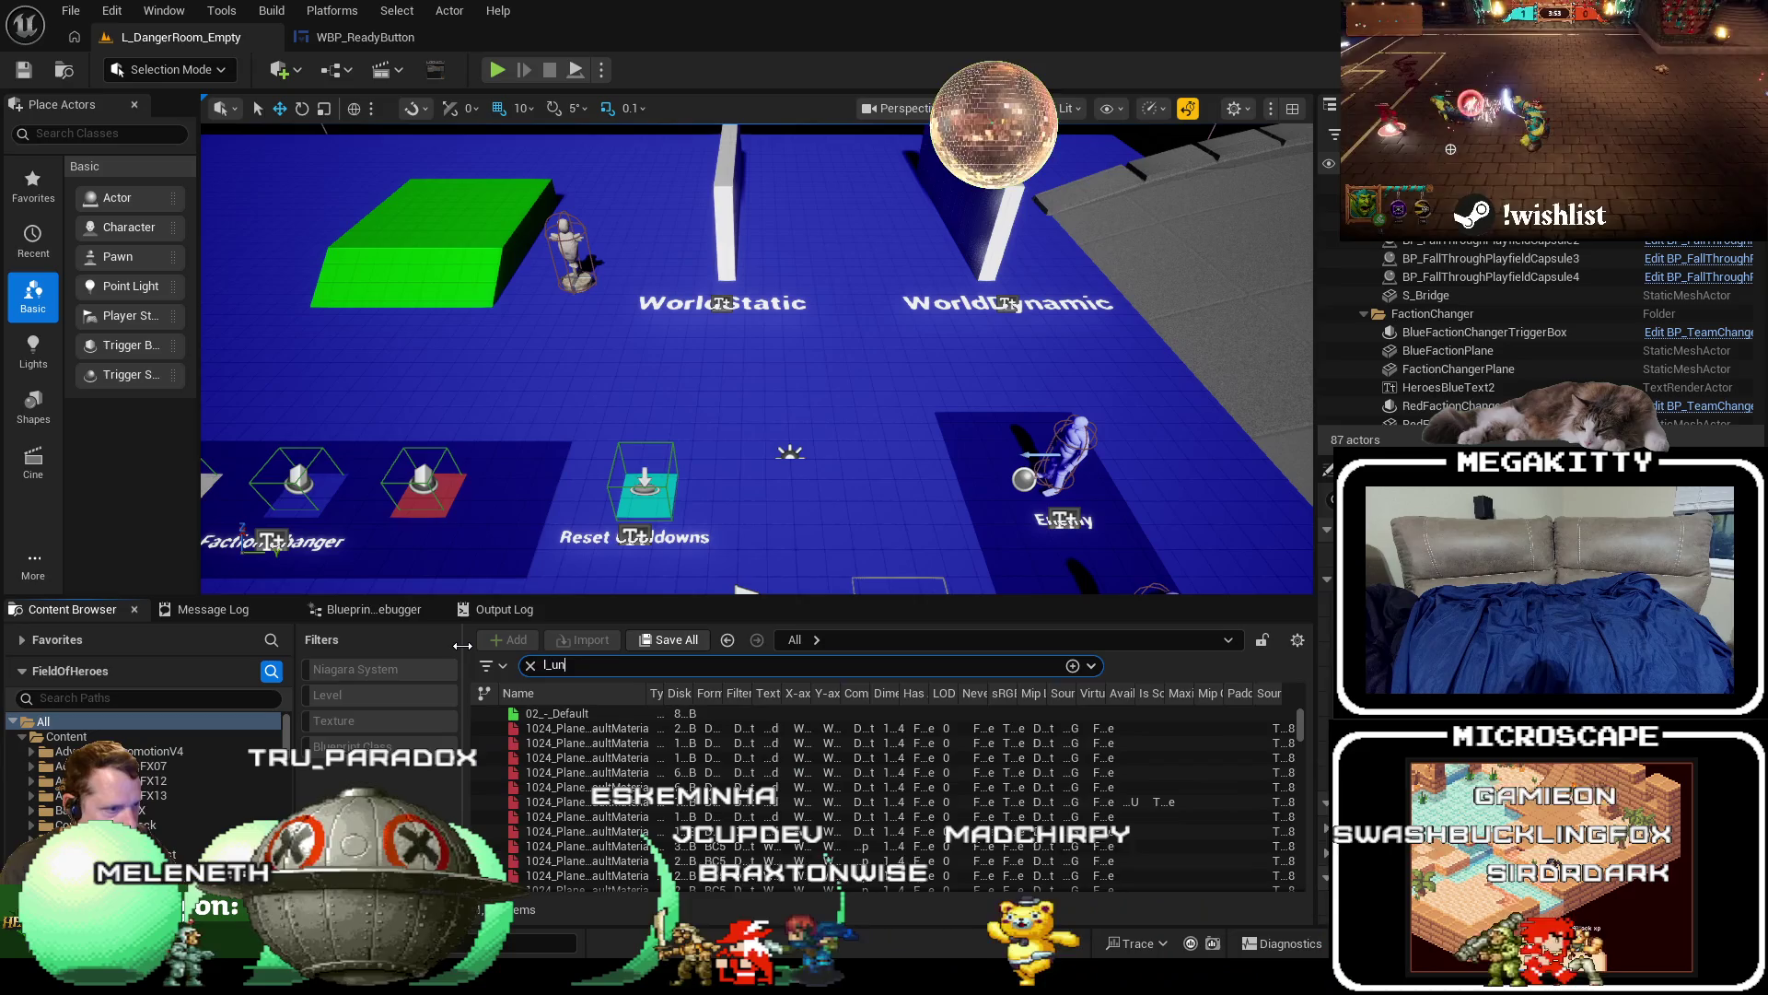
double_click(733, 728)
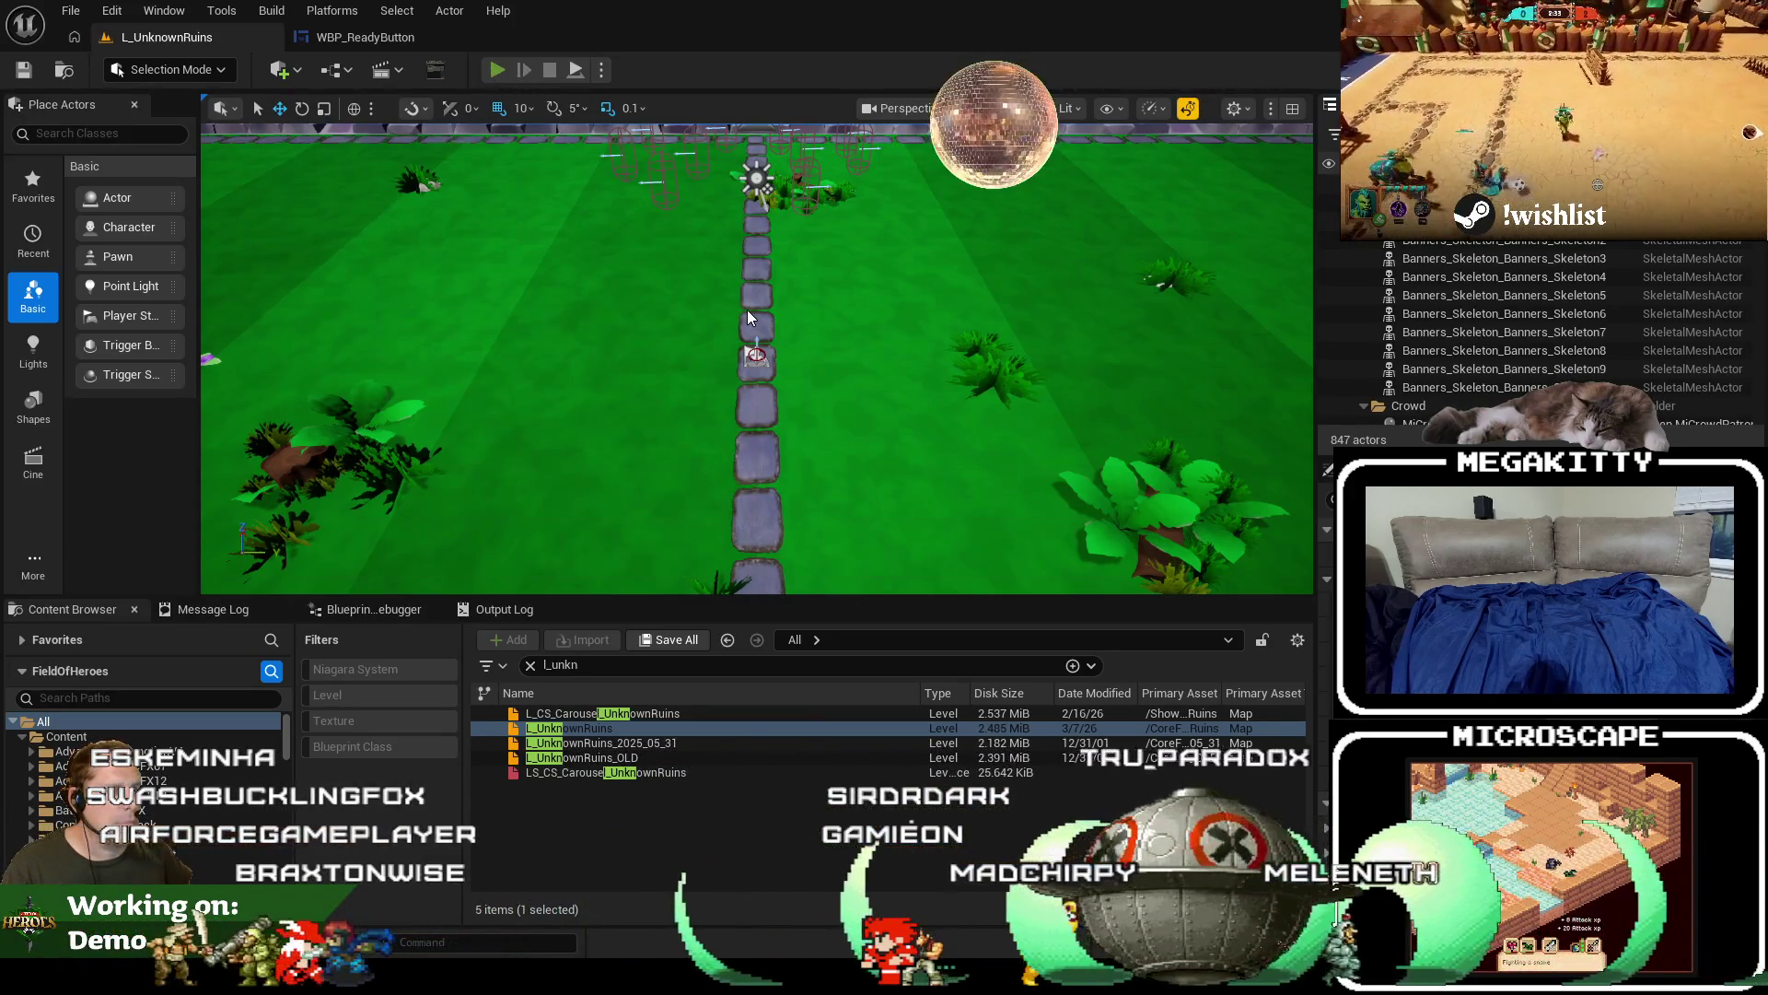
Playtest the level, clicking READY on hero select and the tie-game scoreboard, then stop.
key(alt+p)
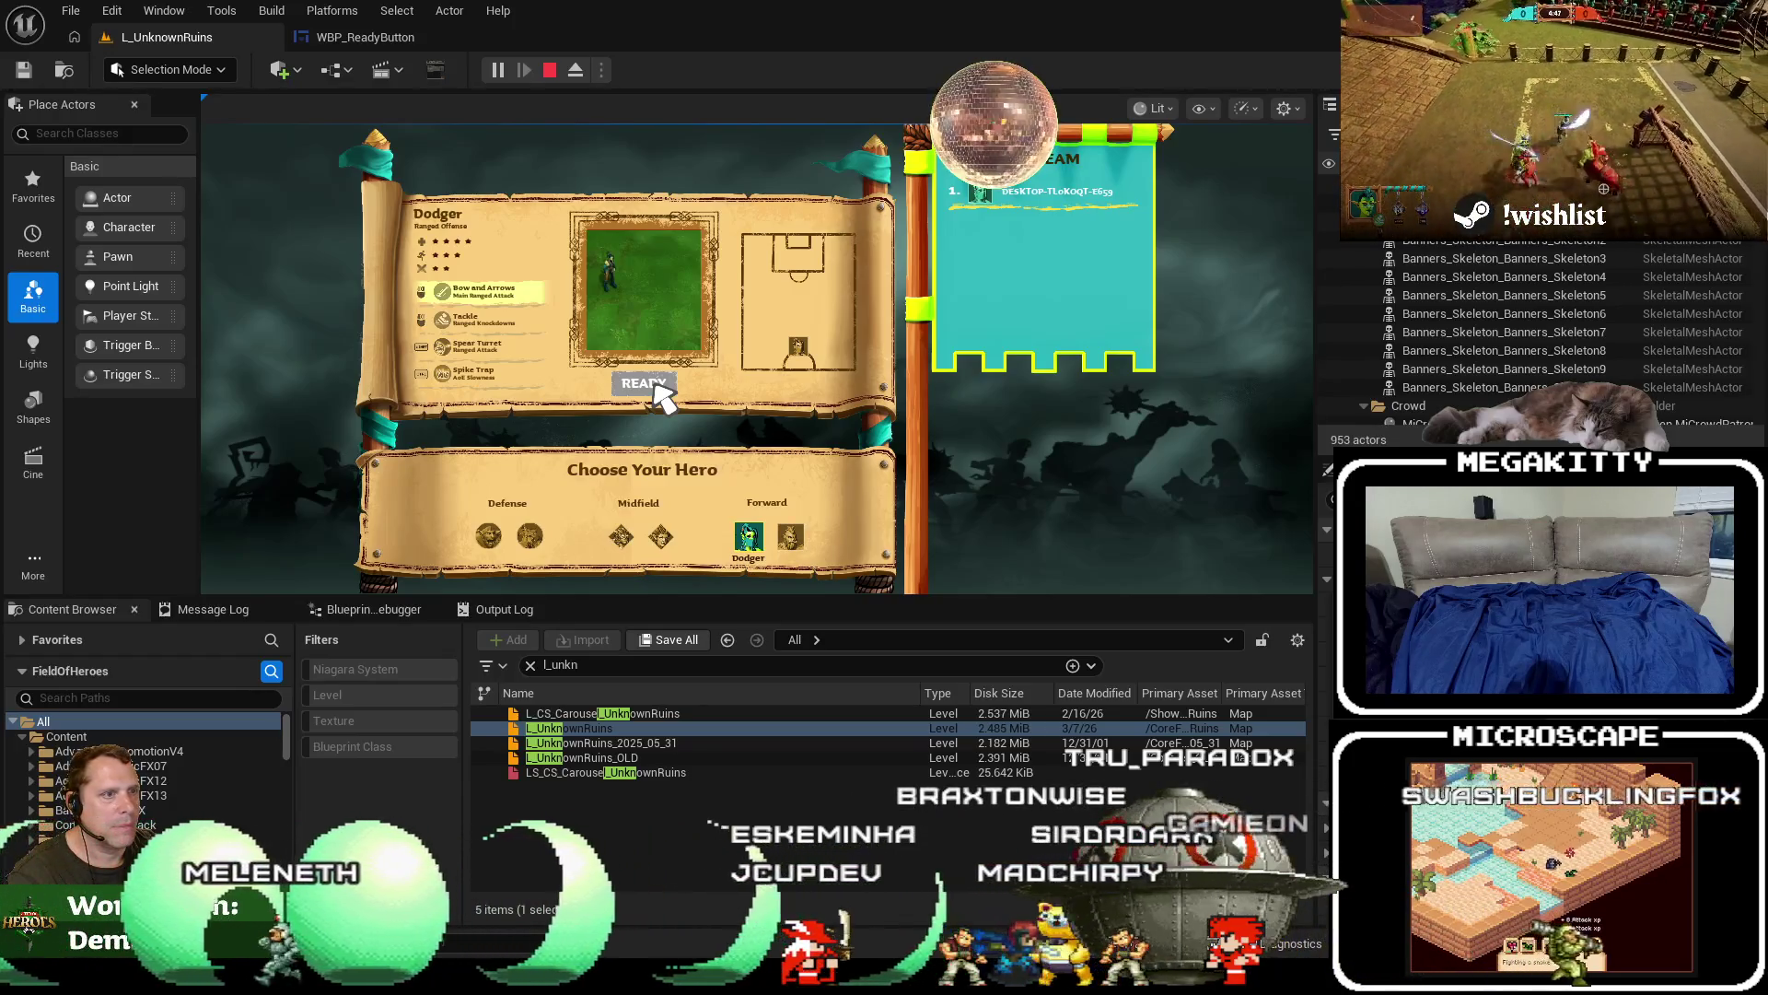
click(659, 385)
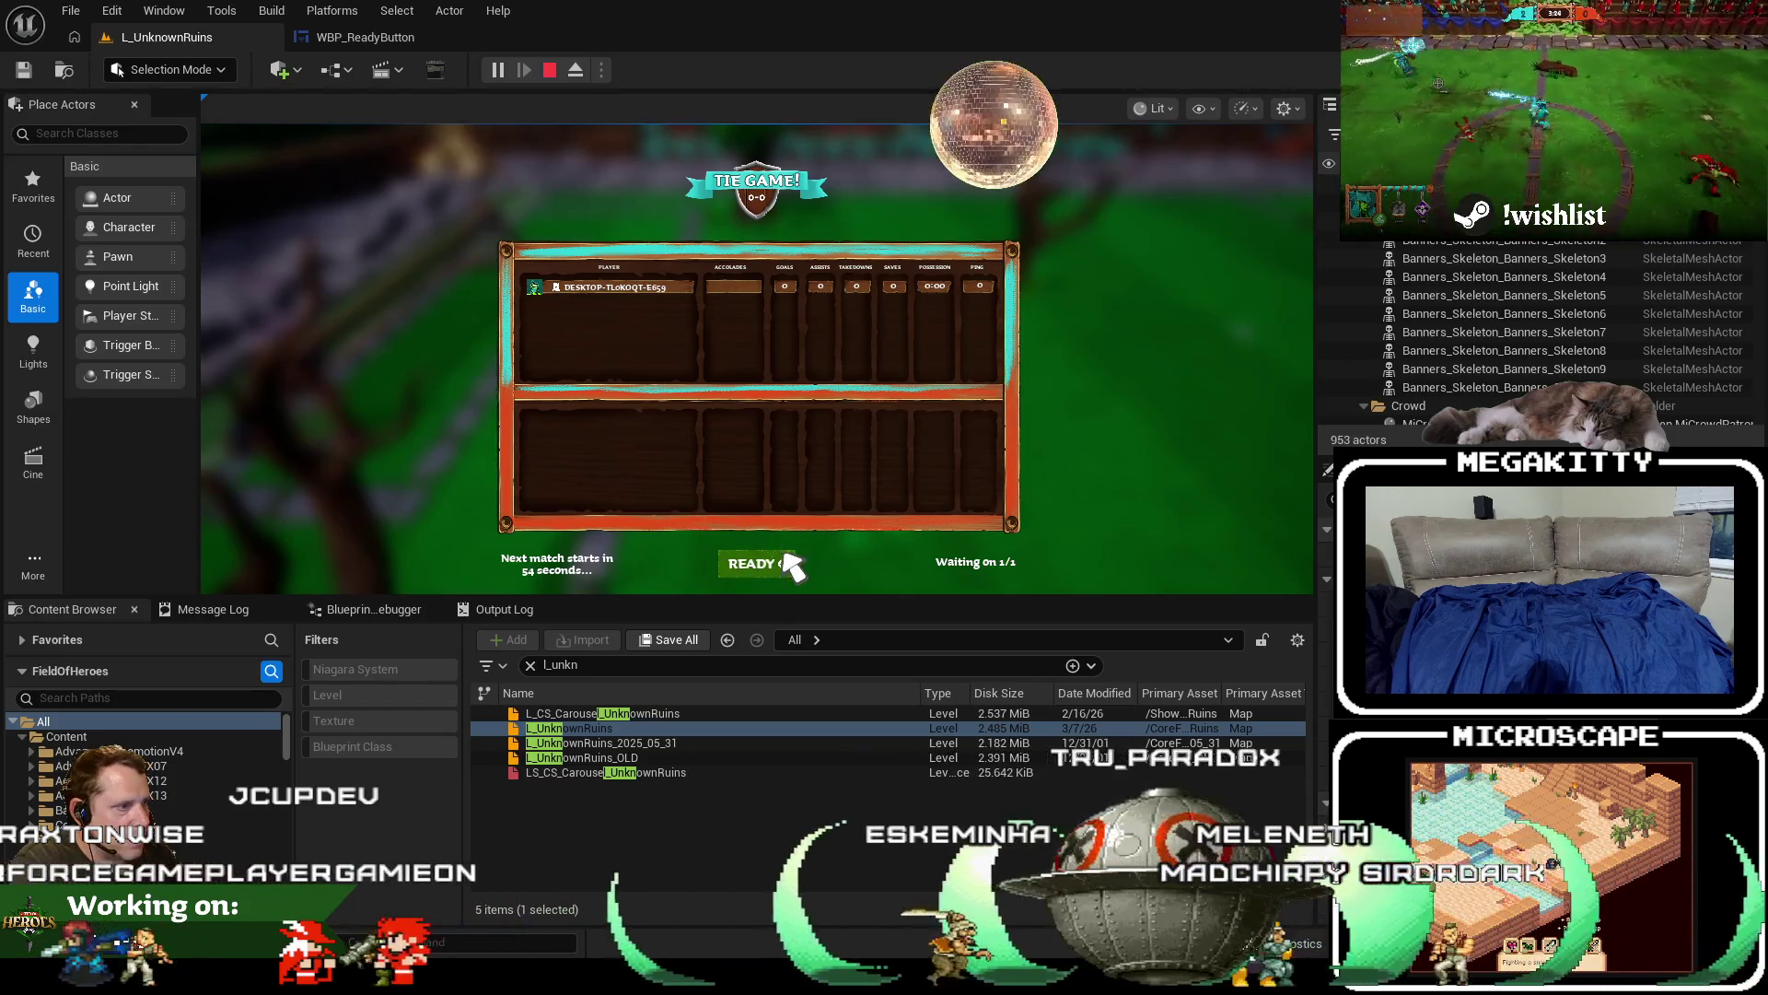
click(784, 562)
click(545, 75)
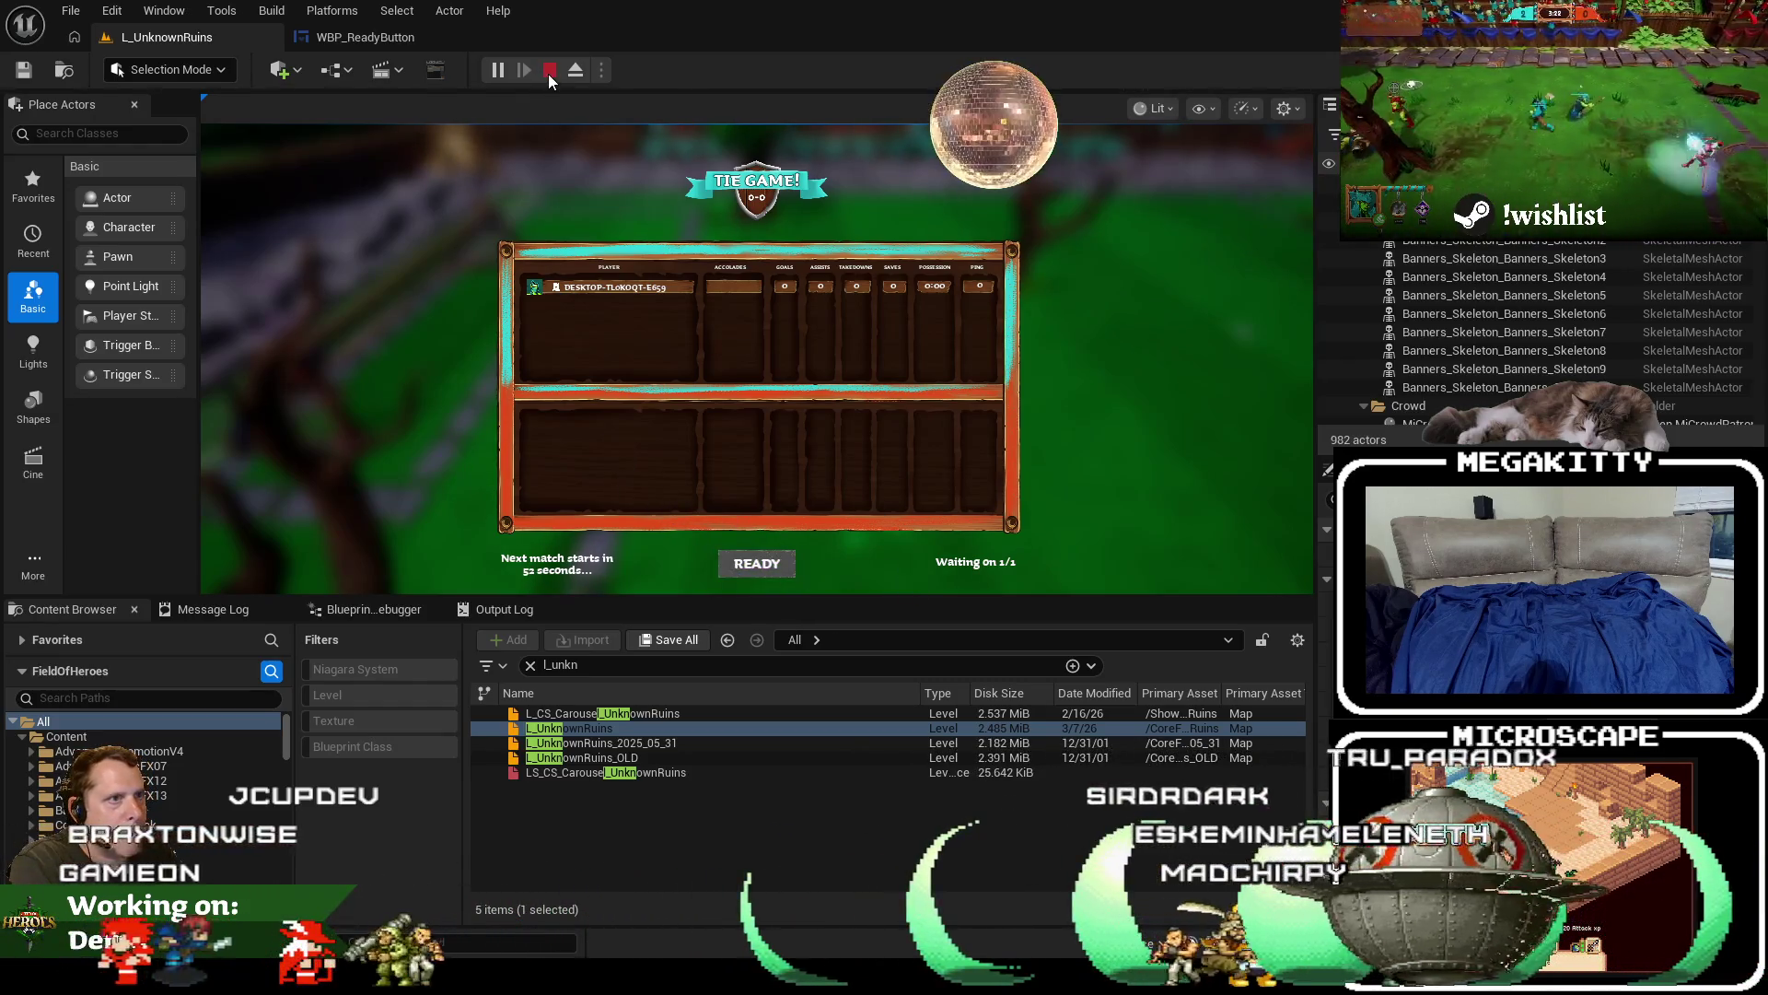
click(395, 37)
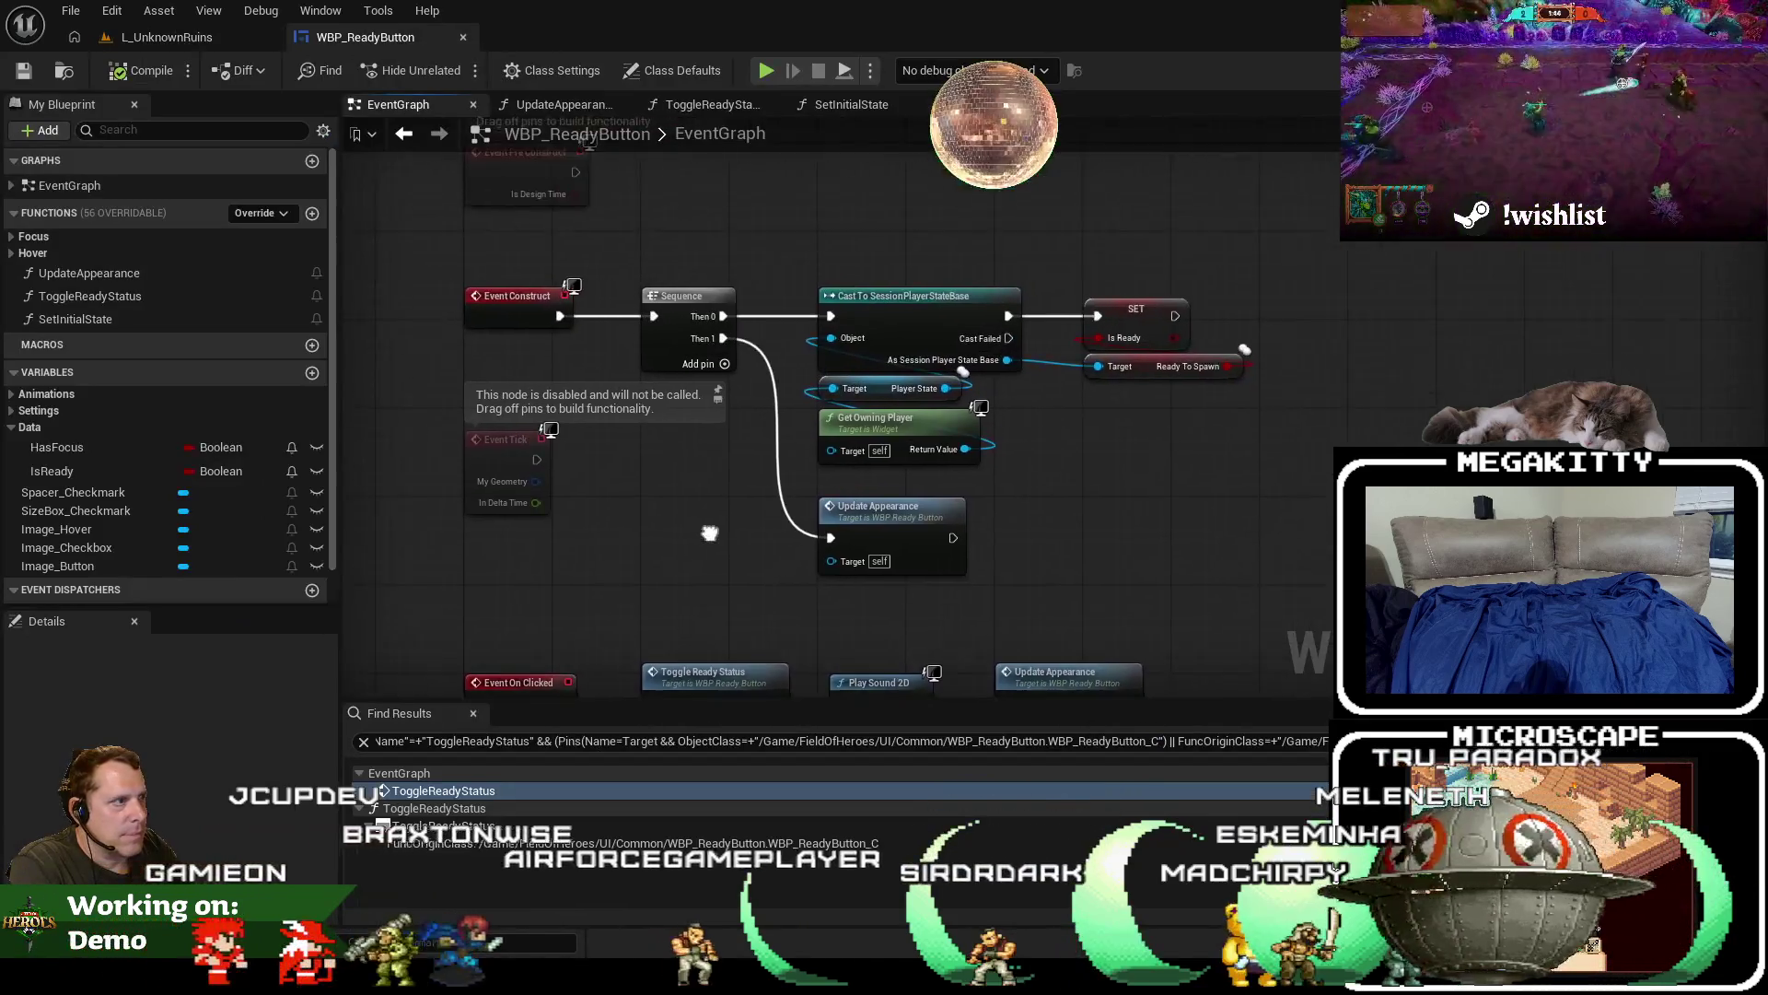
Shift the Cast, SET and Get Owning Player nodes right to make room after the Sequence.
drag(840, 424, 827, 273)
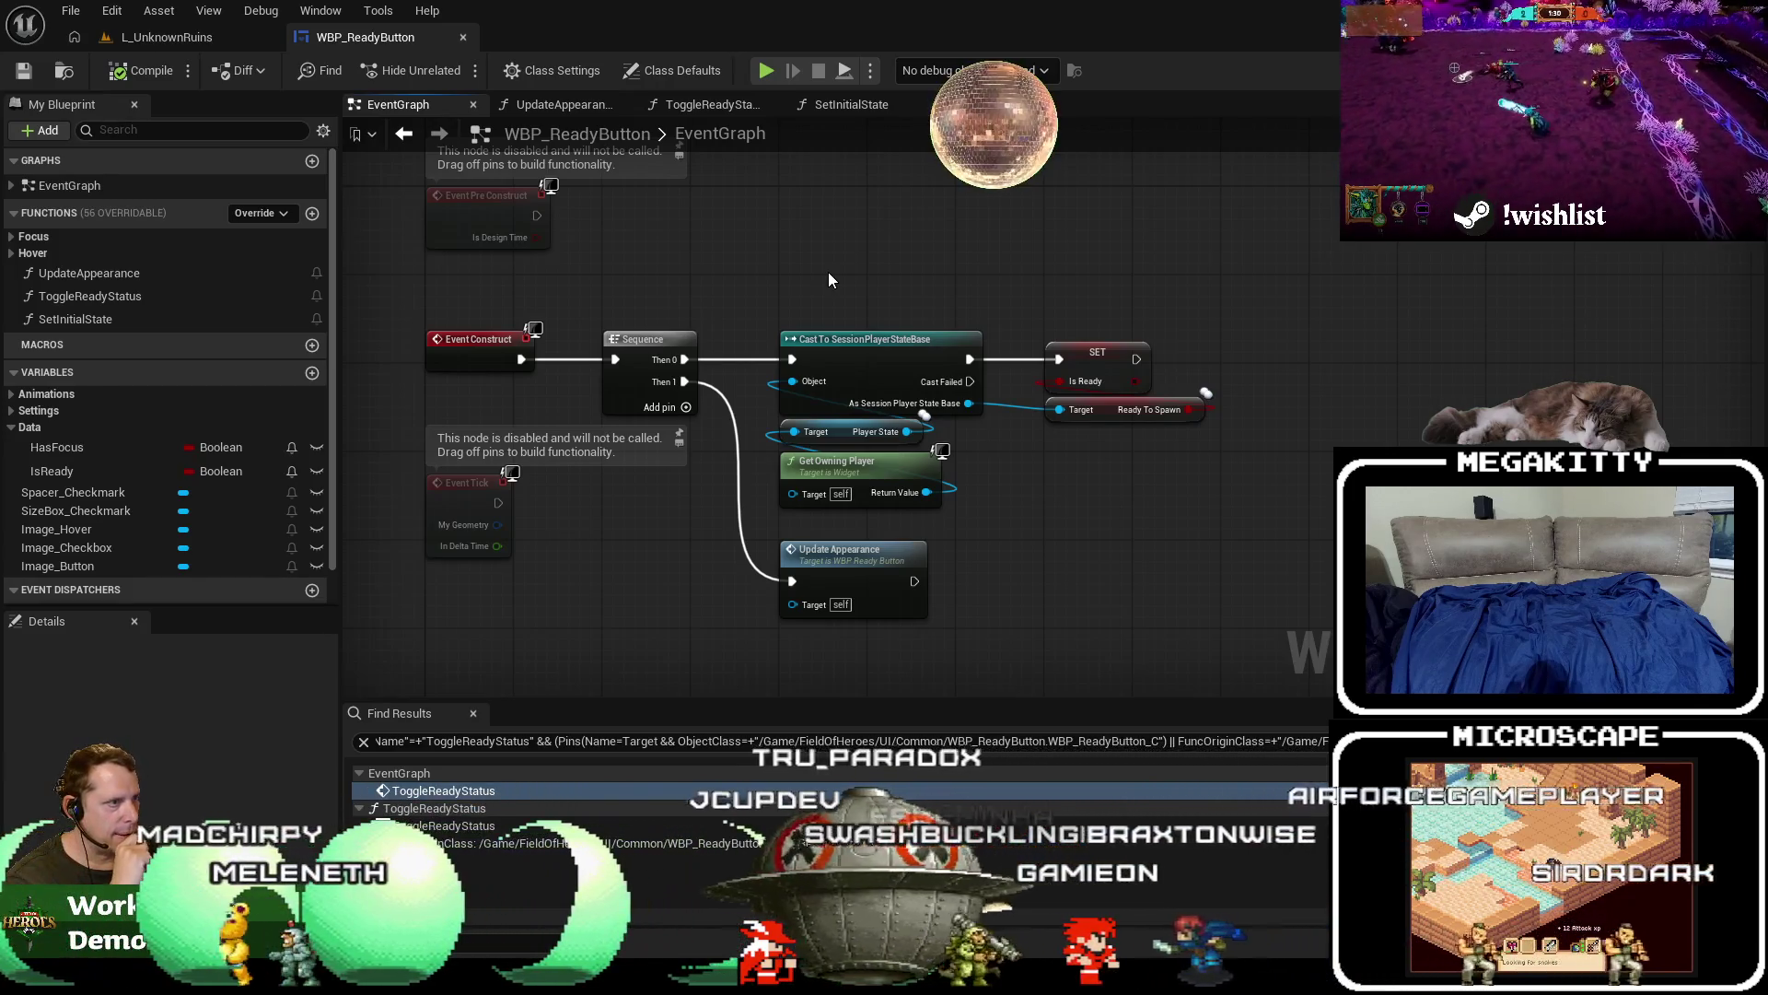
mouse_move(796, 299)
mouse_down()
mouse_move(1305, 524)
mouse_move(1209, 498)
mouse_up()
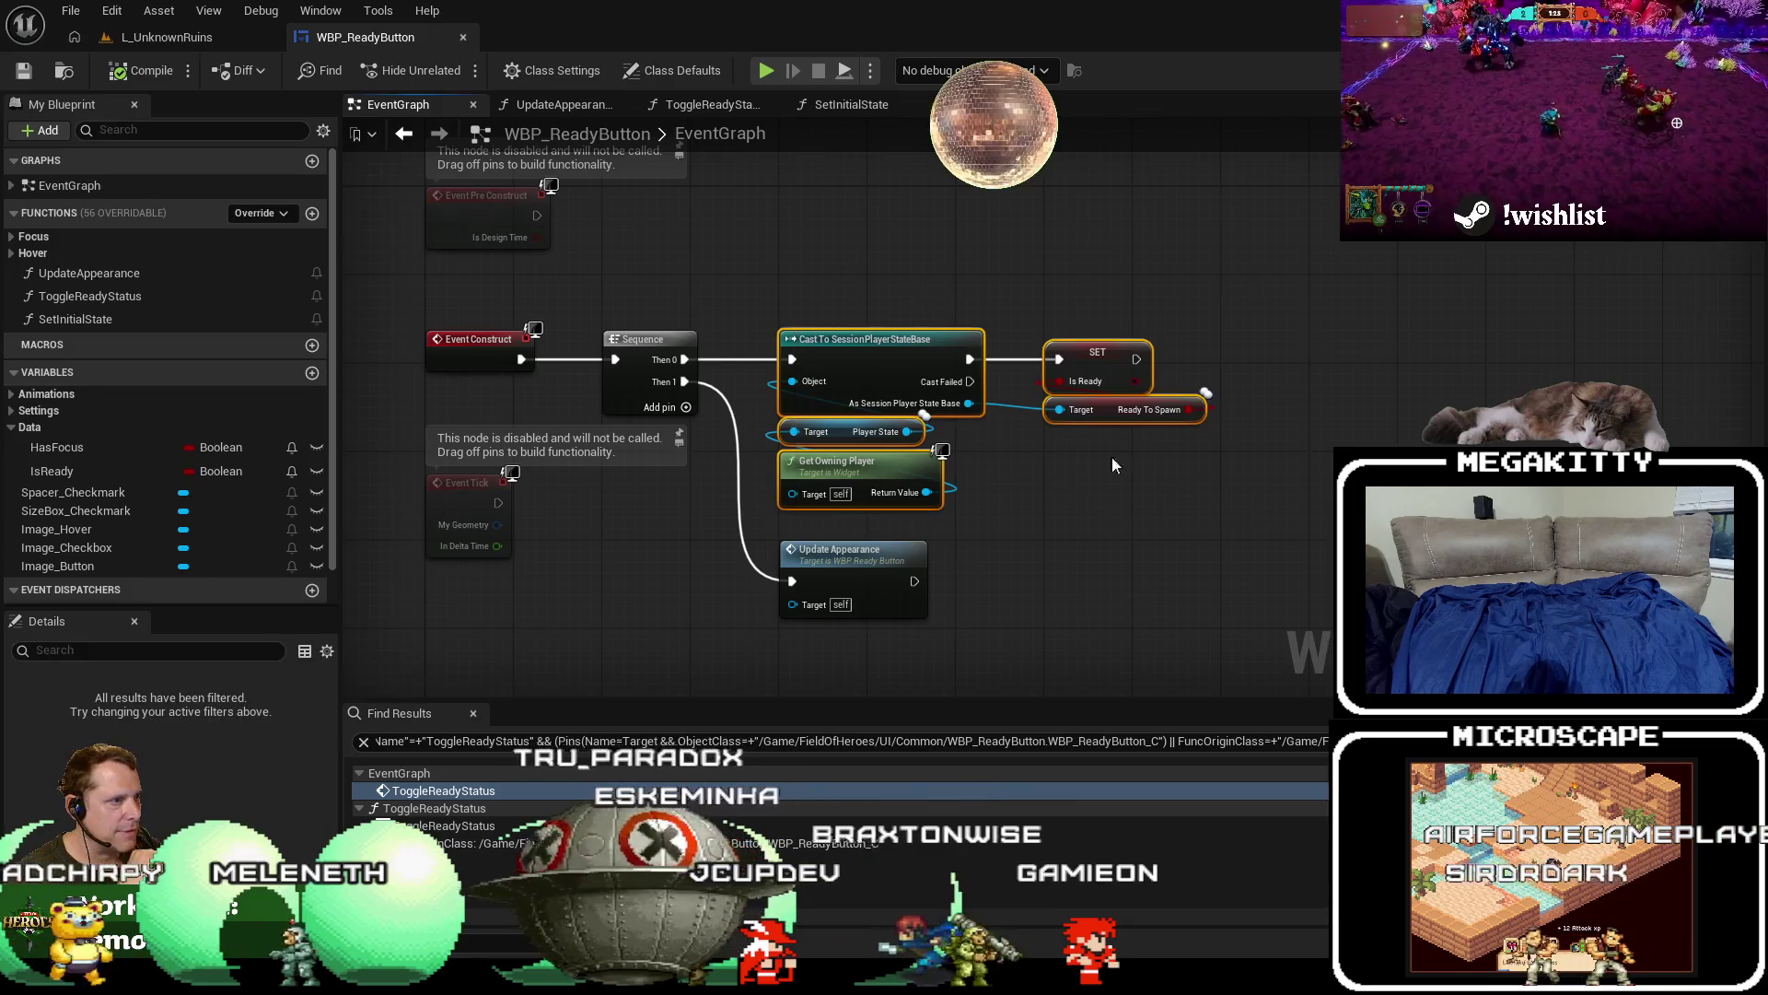
right_click(705, 377)
click(737, 441)
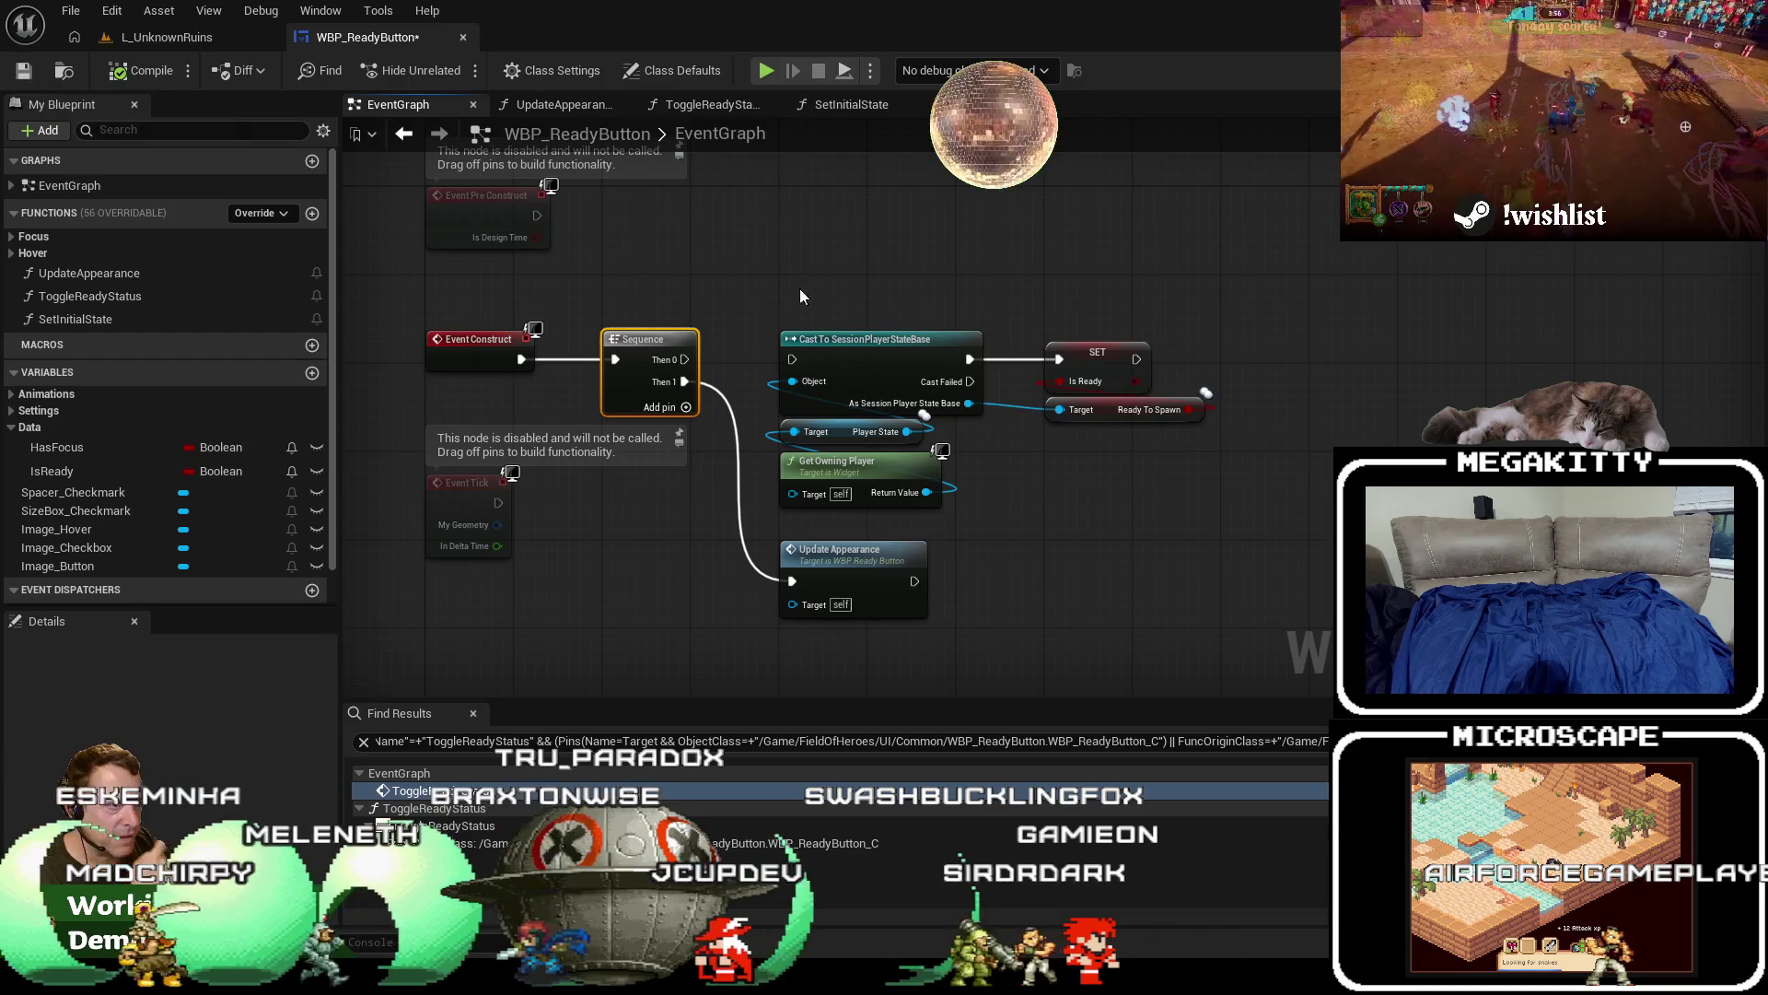
drag(898, 363, 1162, 362)
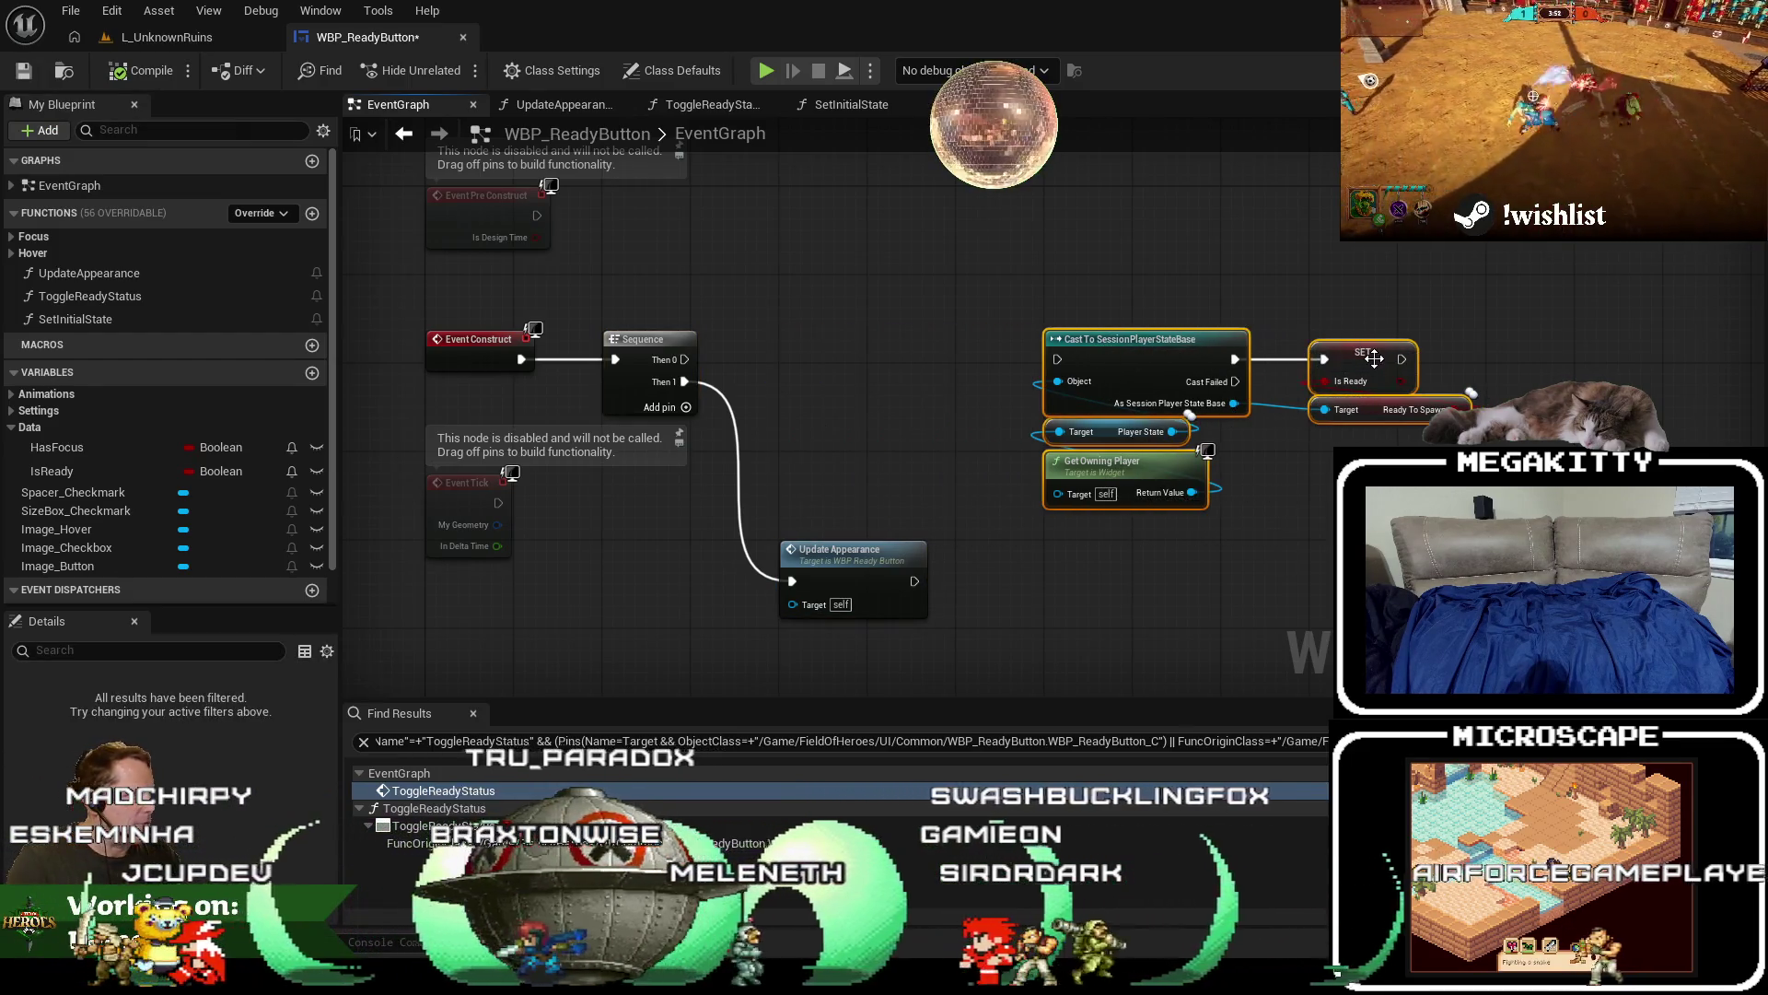
Duplicate SET Is Ready onto the Sequence's Then 0, save WBP_ReadyButton, and return to L_UnknownRuins.
click(1354, 366)
key(ctrl+v)
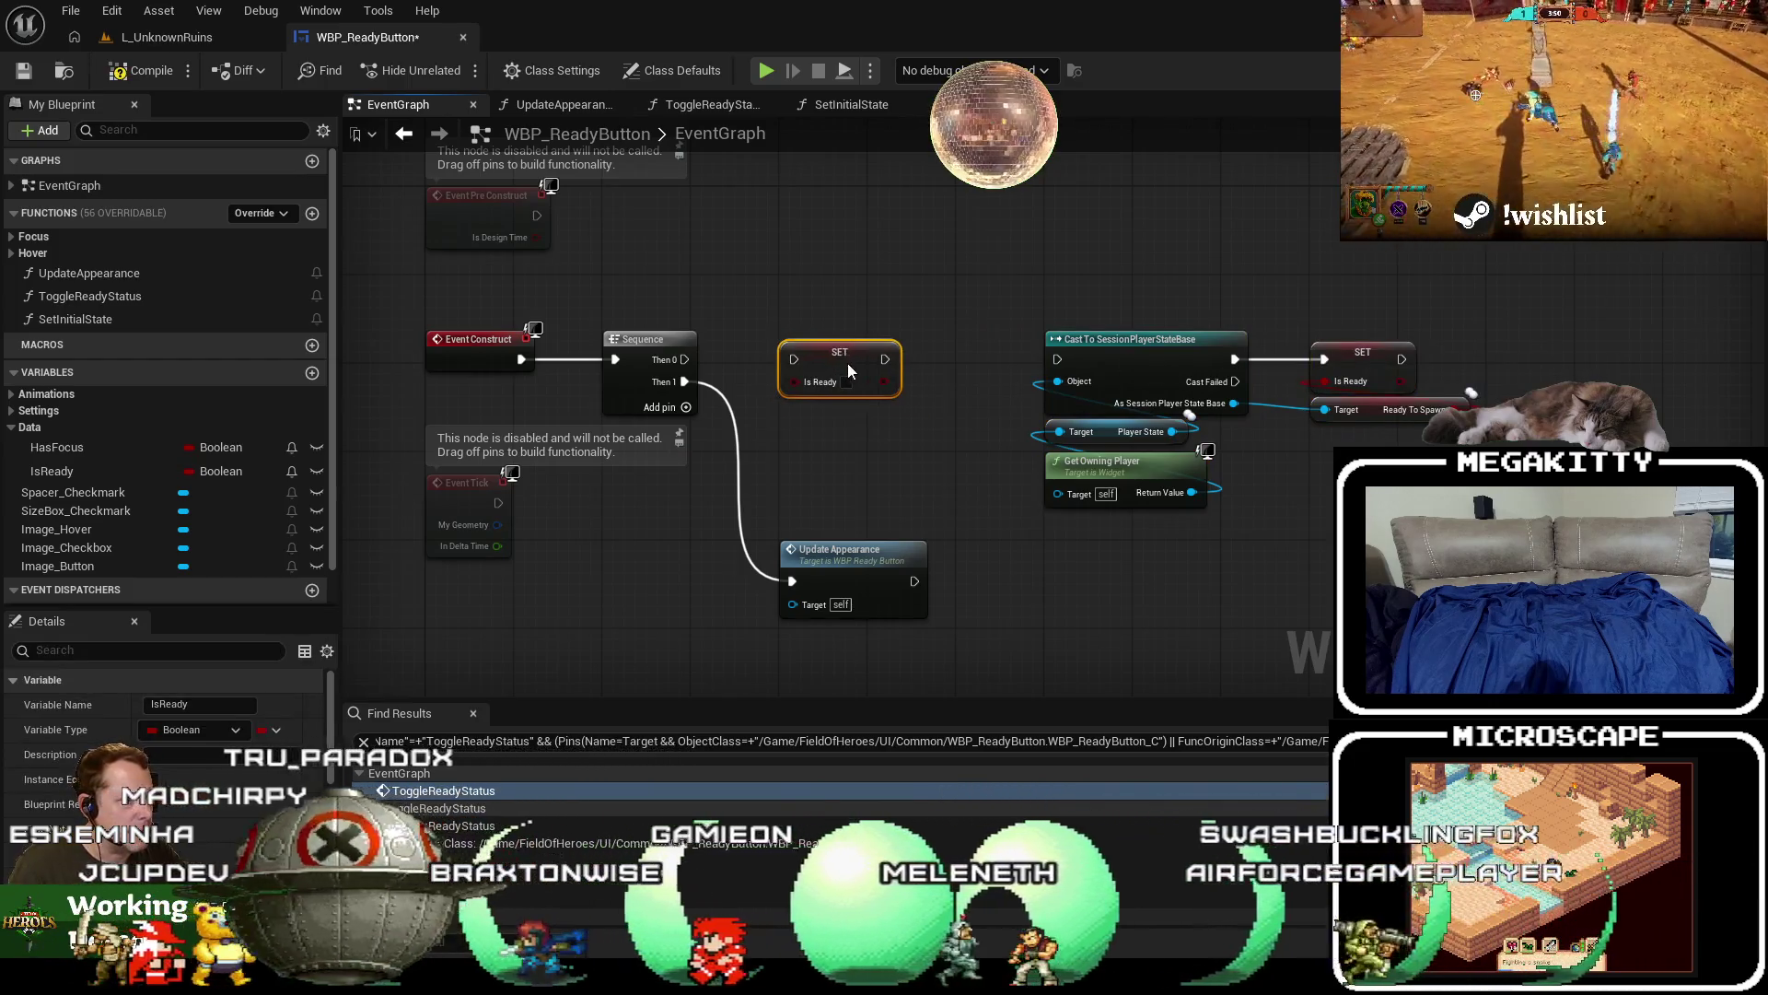
drag(798, 361, 684, 359)
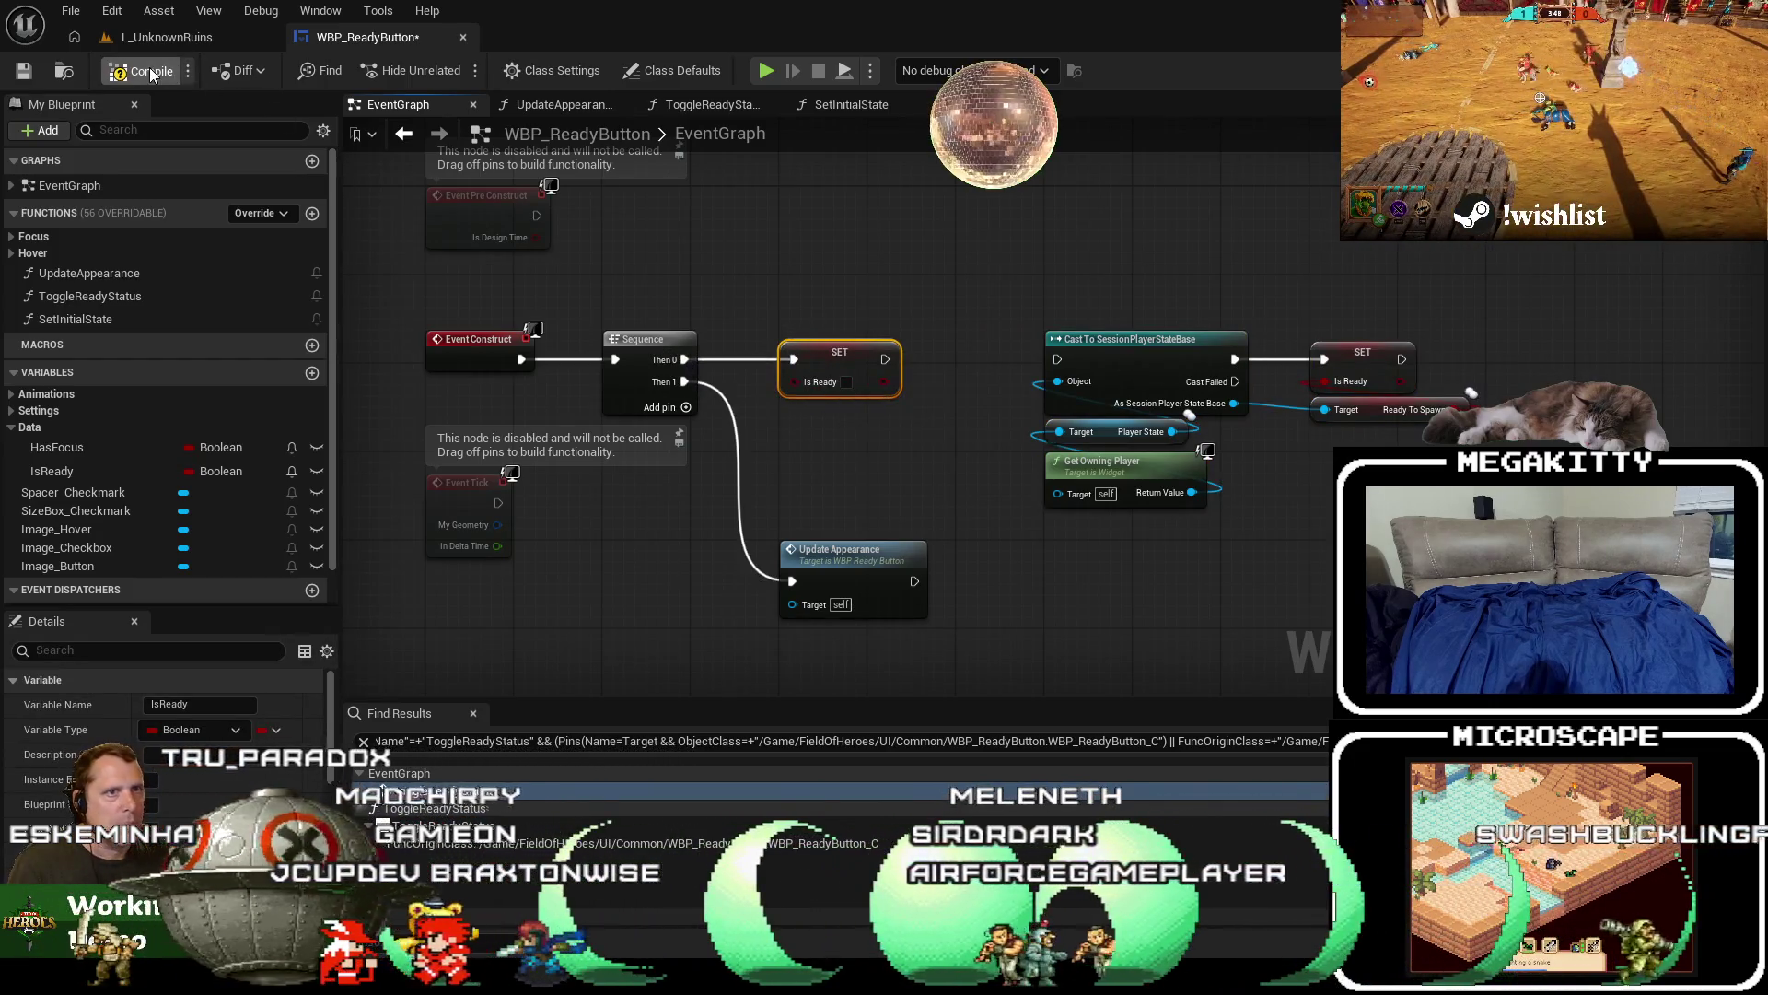
click(23, 71)
click(195, 37)
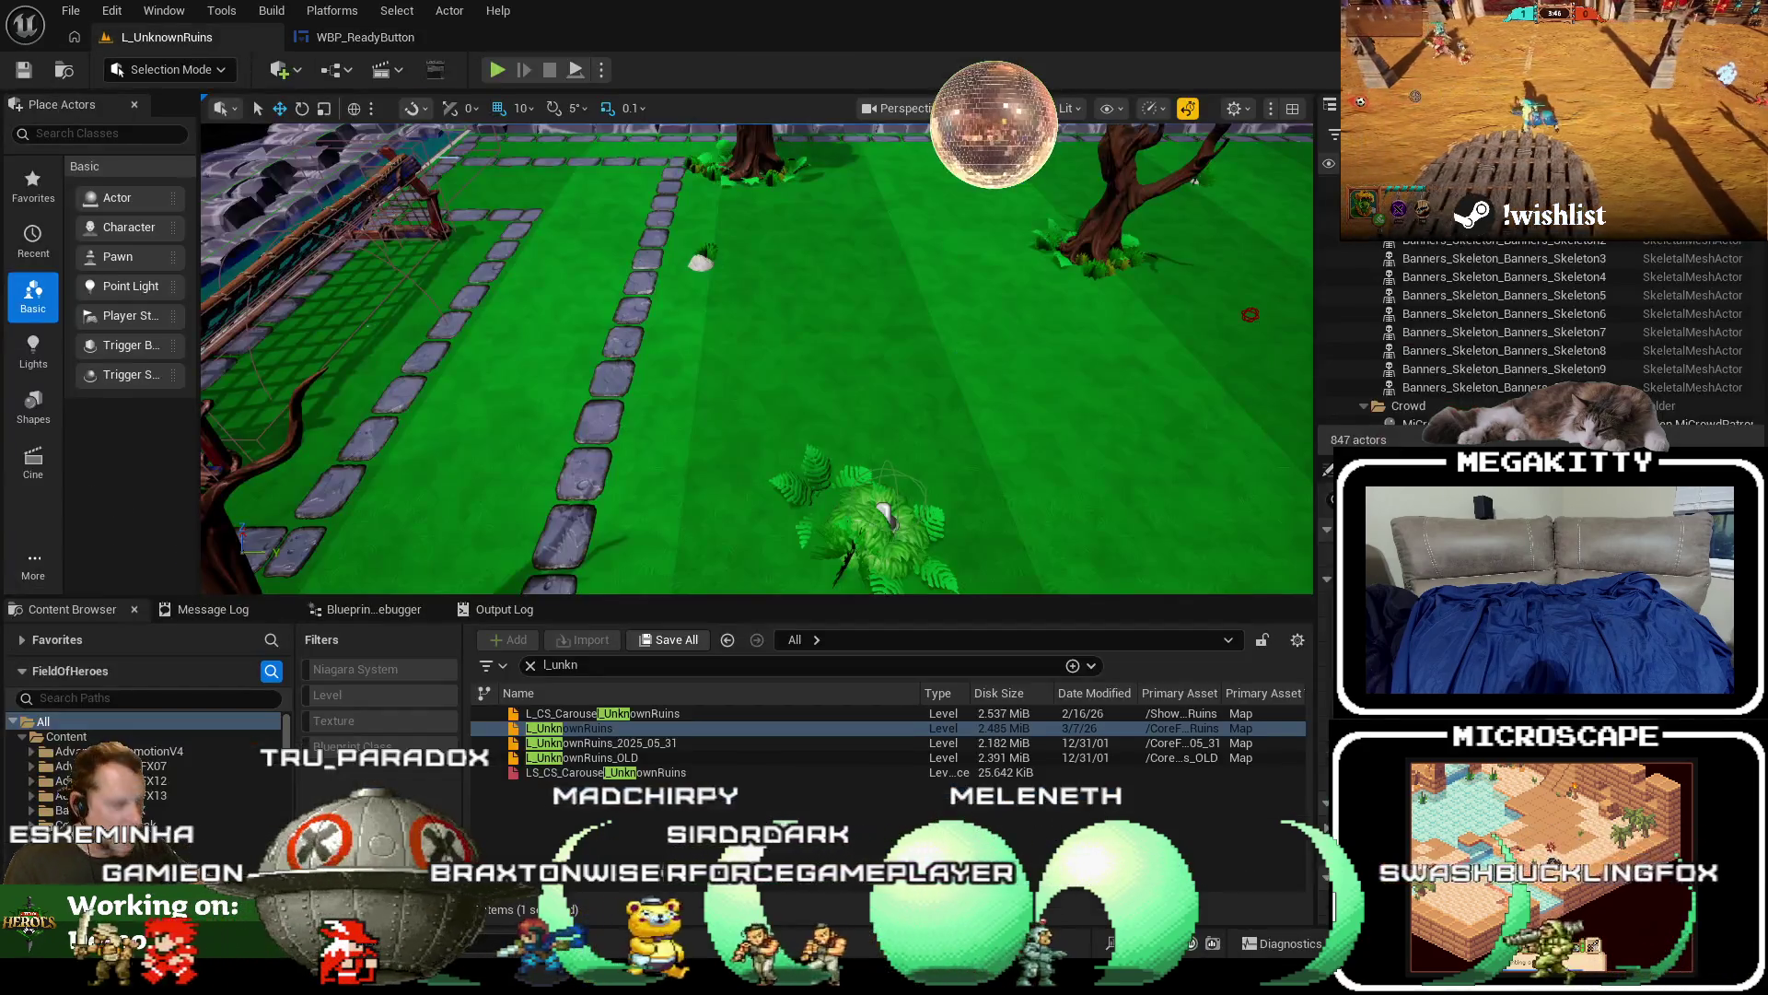
Start a playtest, ready up as Prowler, and ready up again on the tie-game scoreboard.
key(alt+p)
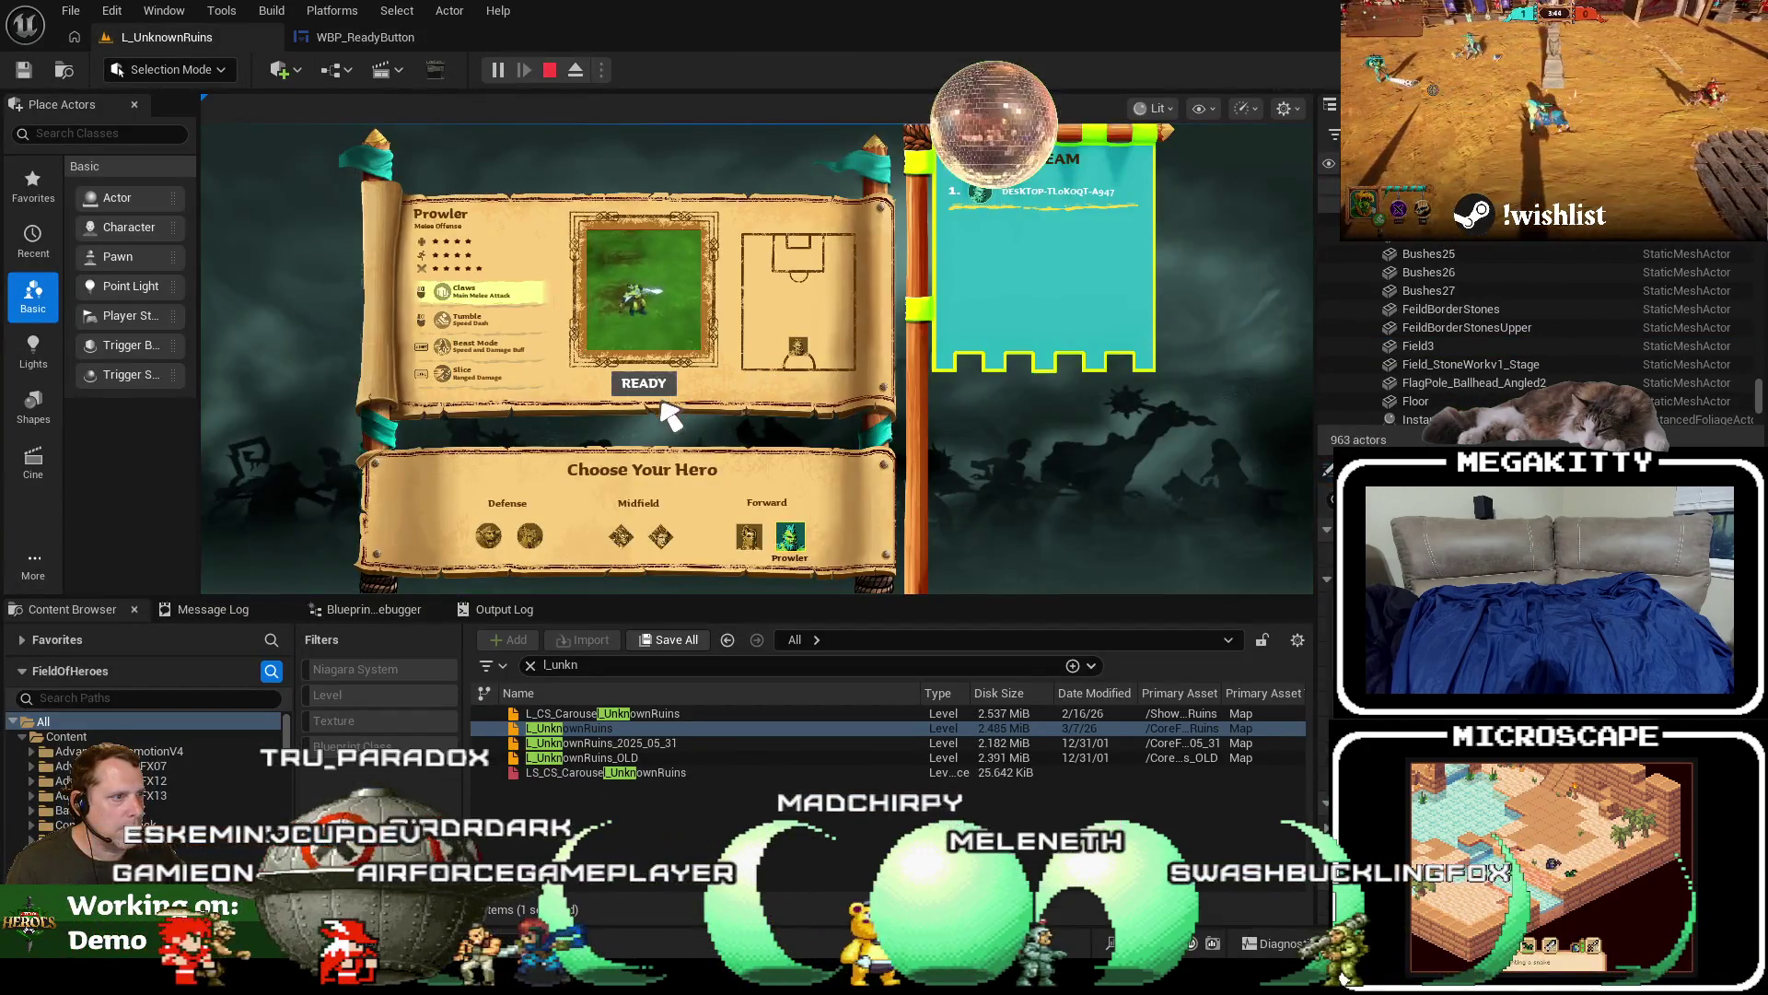
click(659, 387)
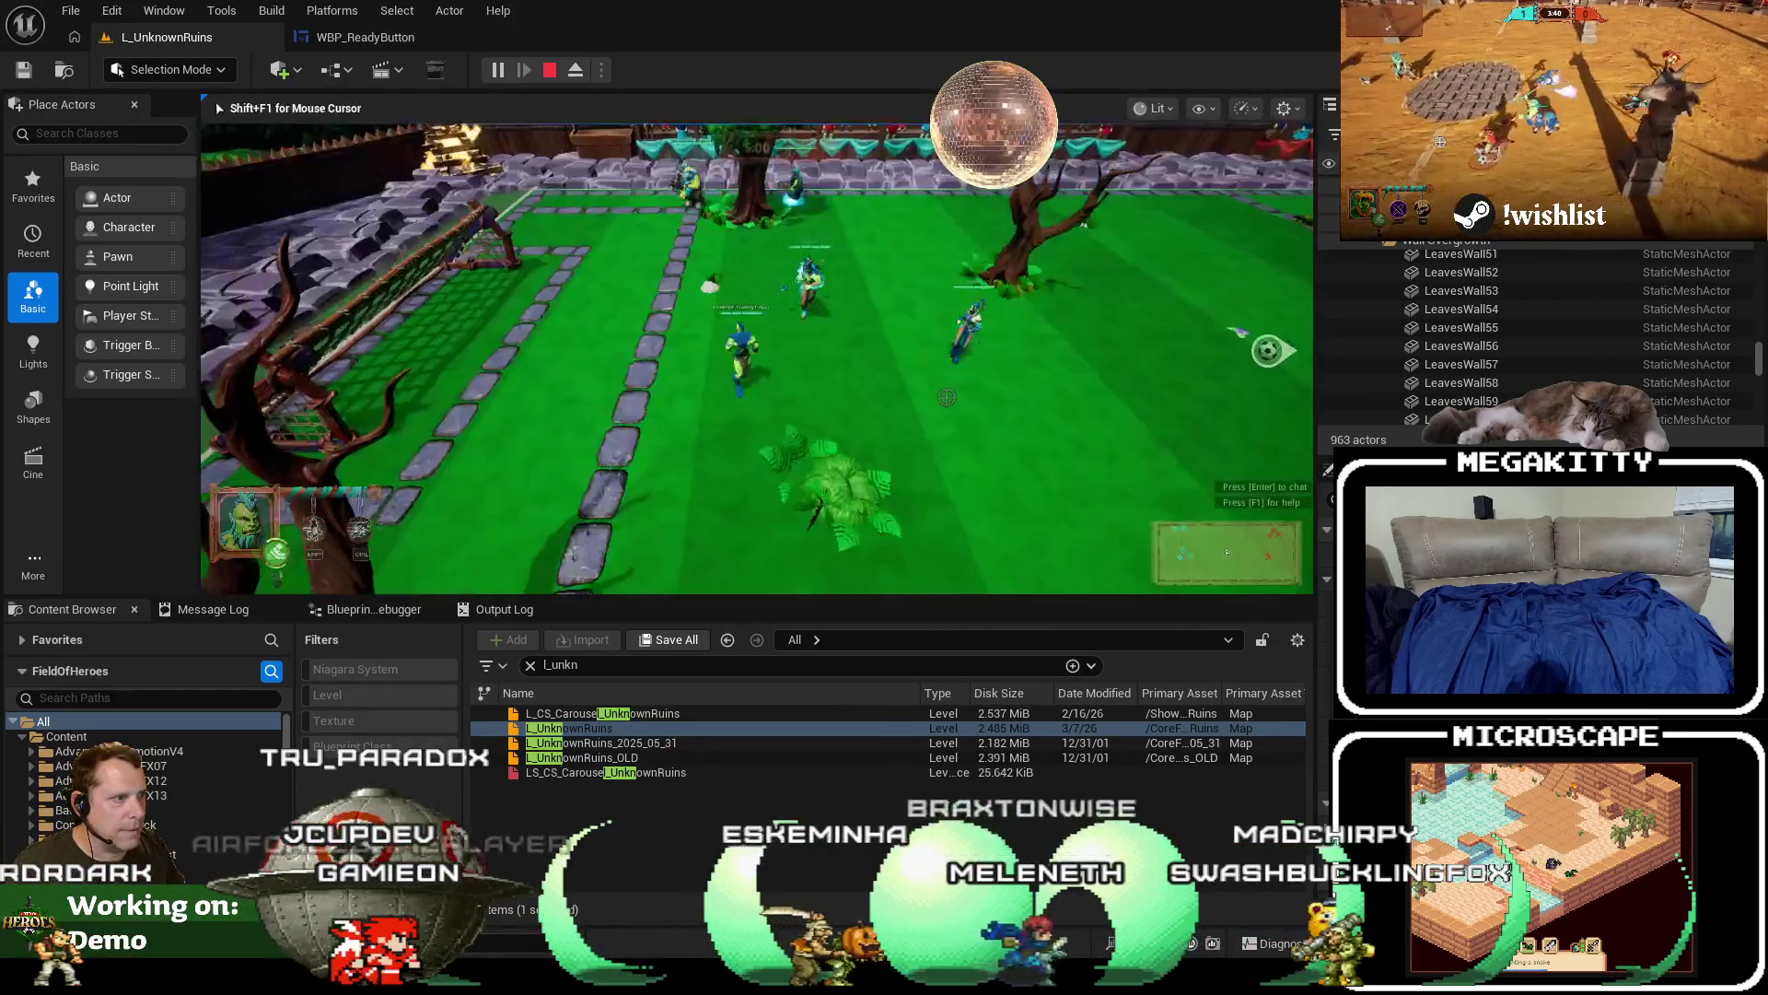
key(shift+F1)
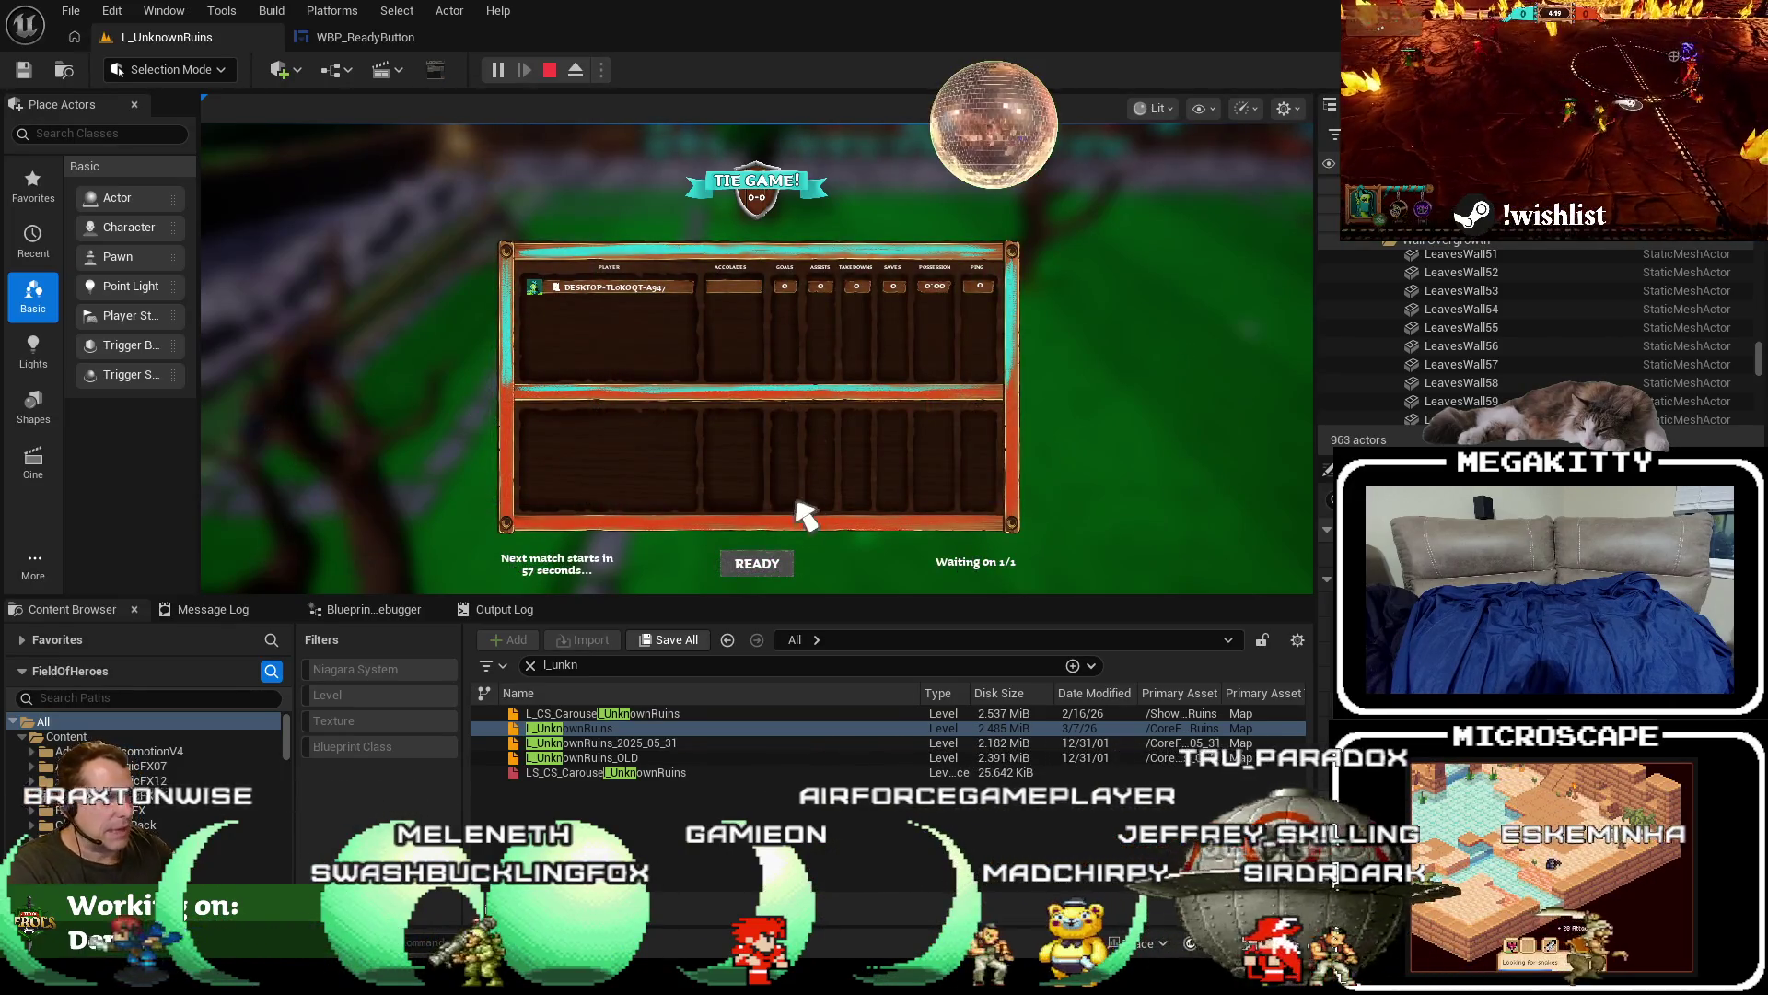
click(772, 565)
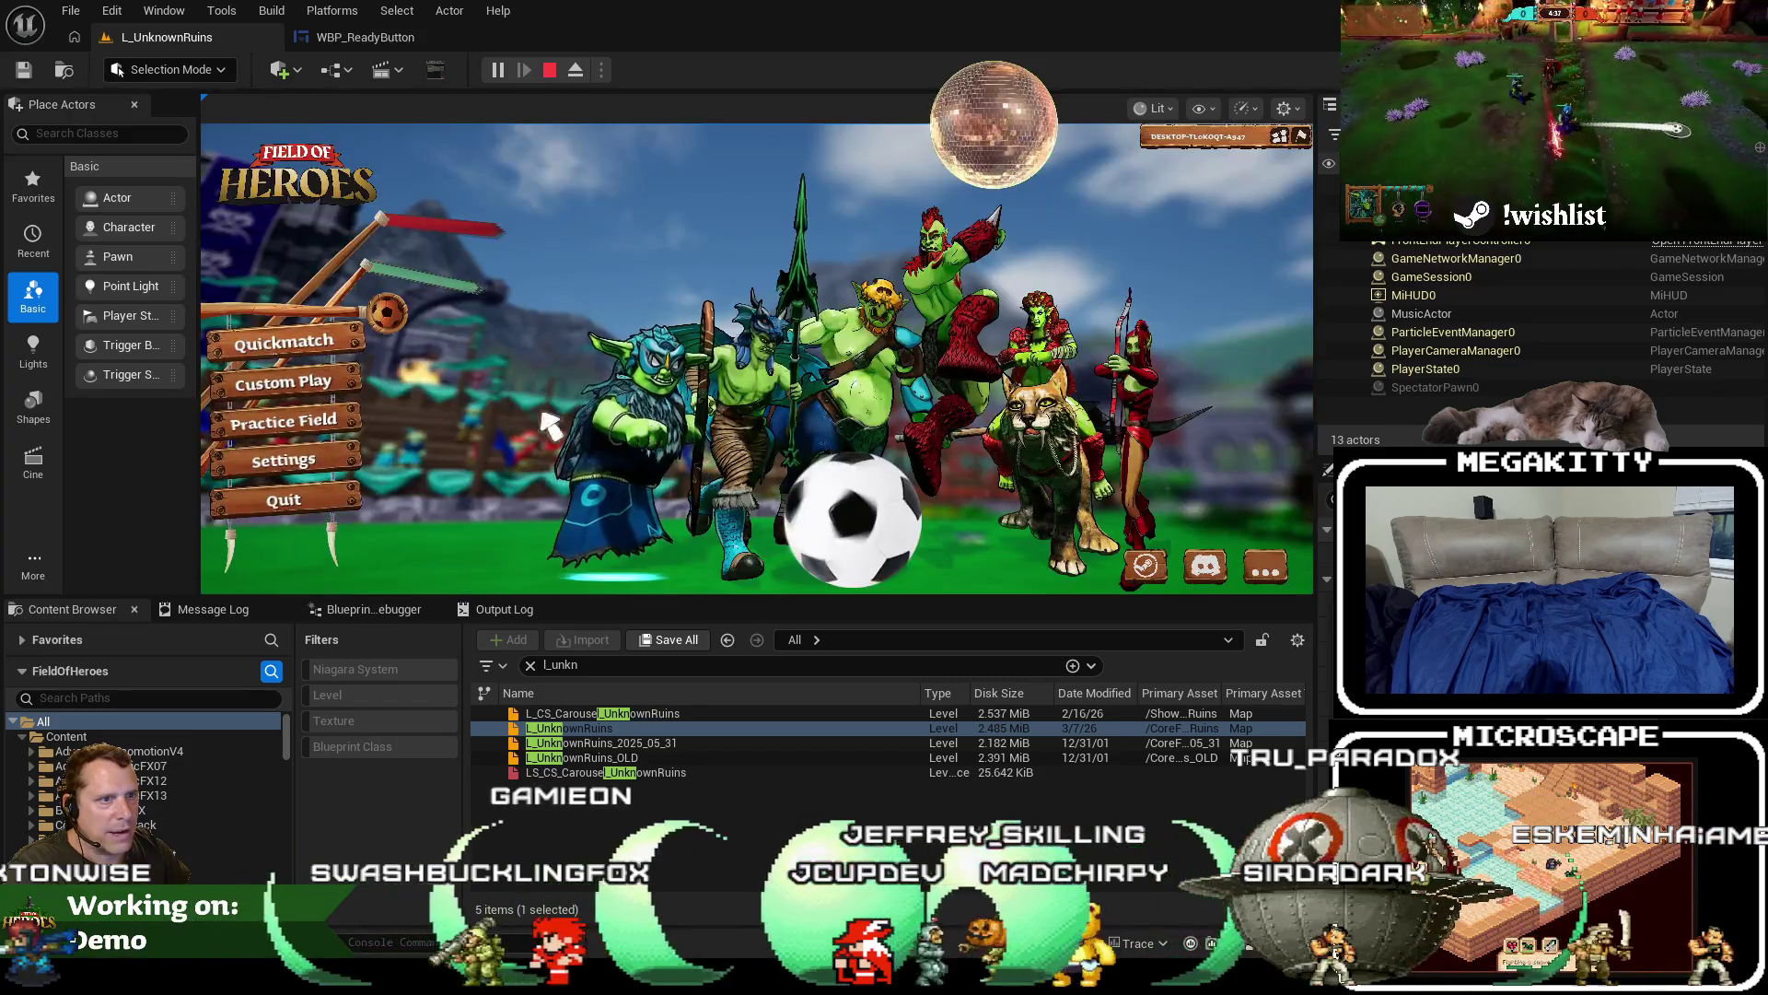
Start a new offline custom match, ready up, then stop and return to the WBP_ReadyButton graph.
click(347, 381)
click(333, 419)
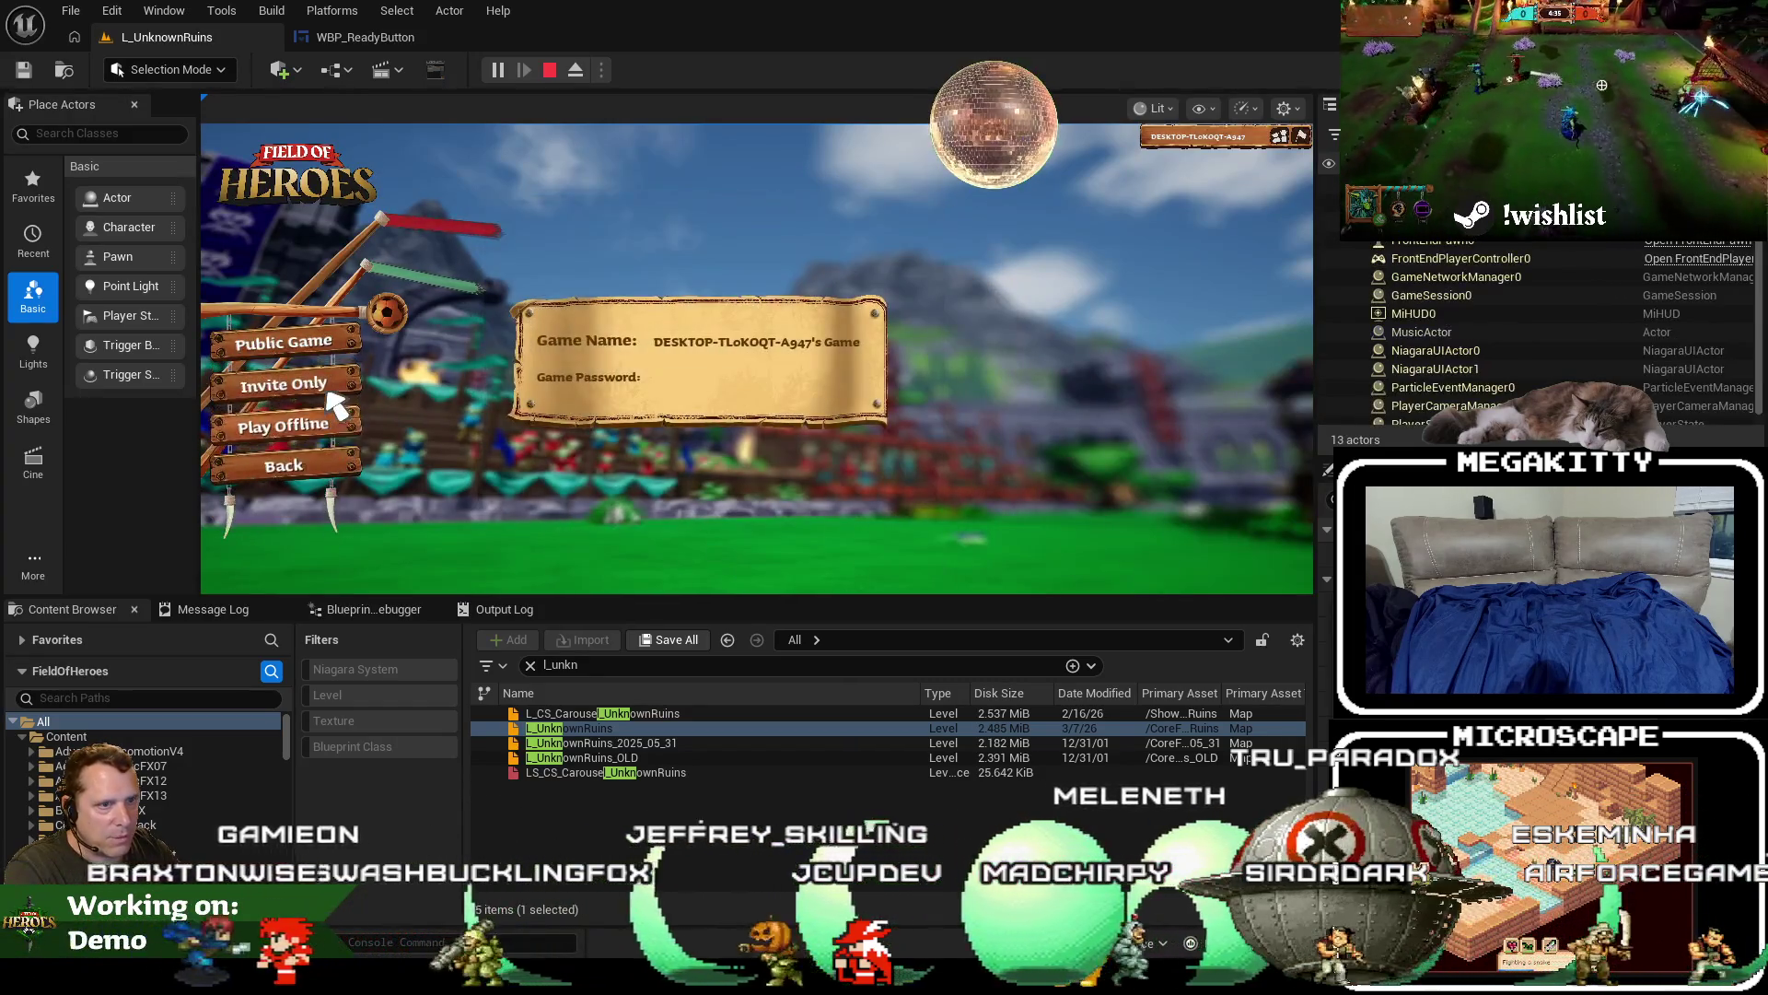
click(317, 419)
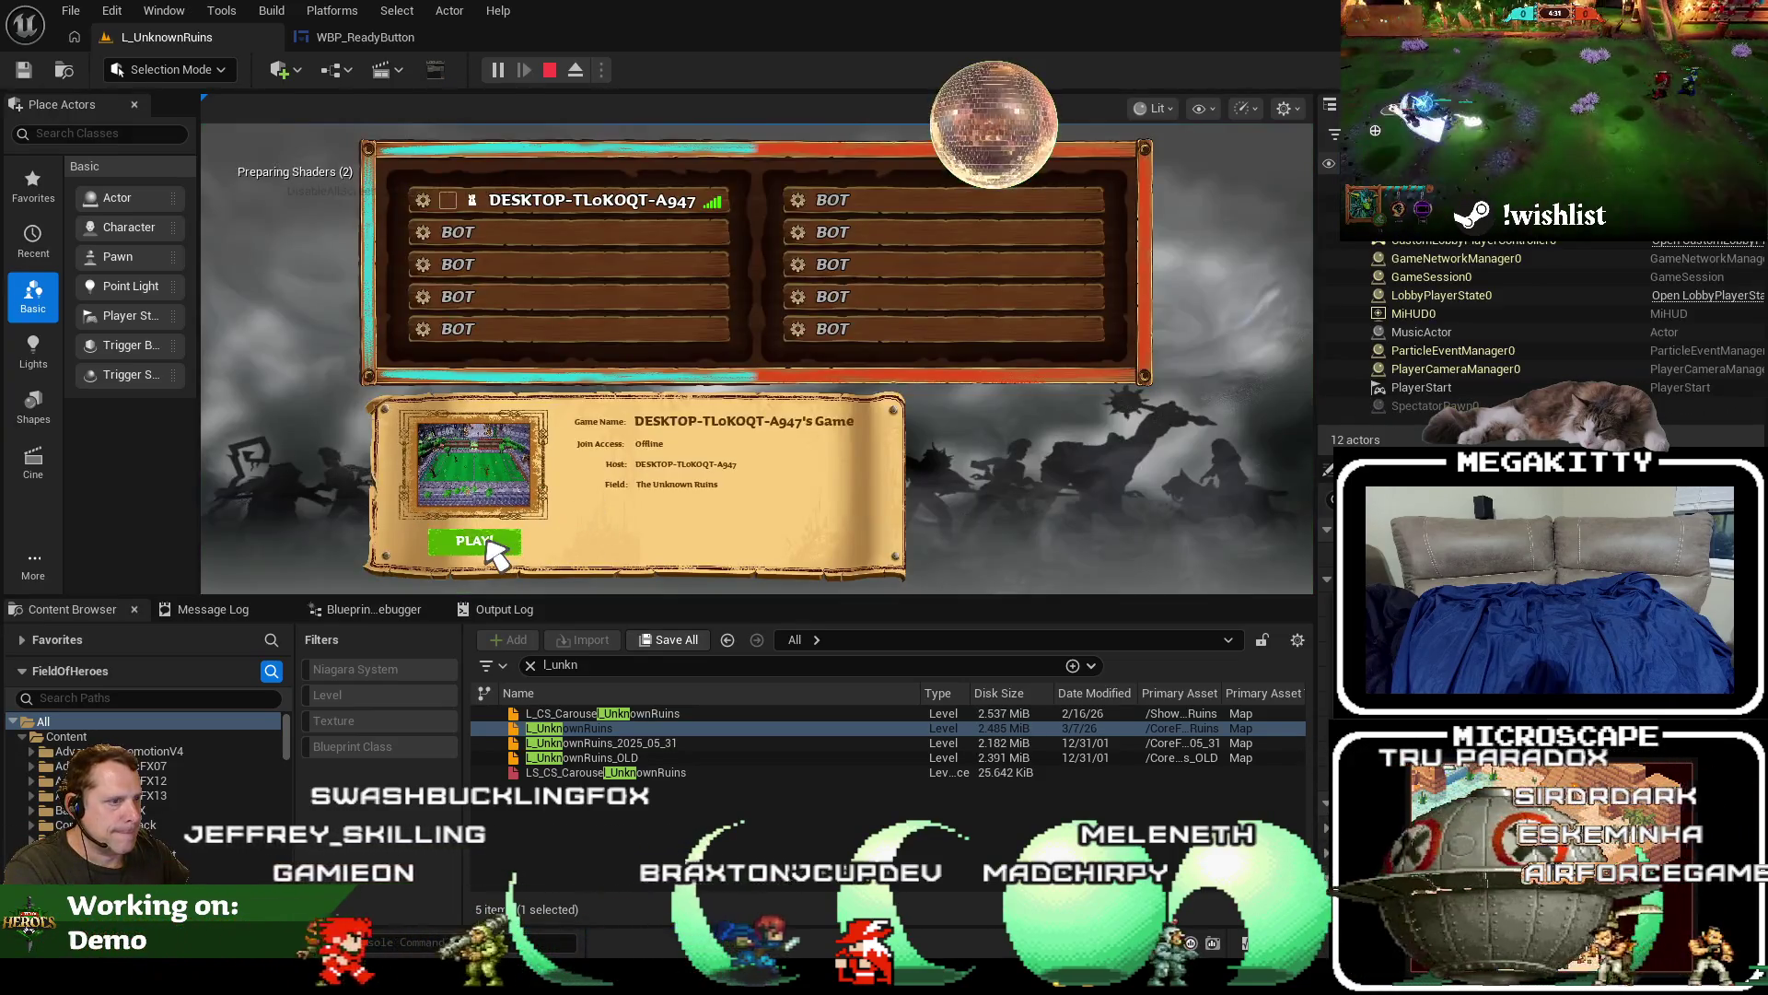
click(495, 544)
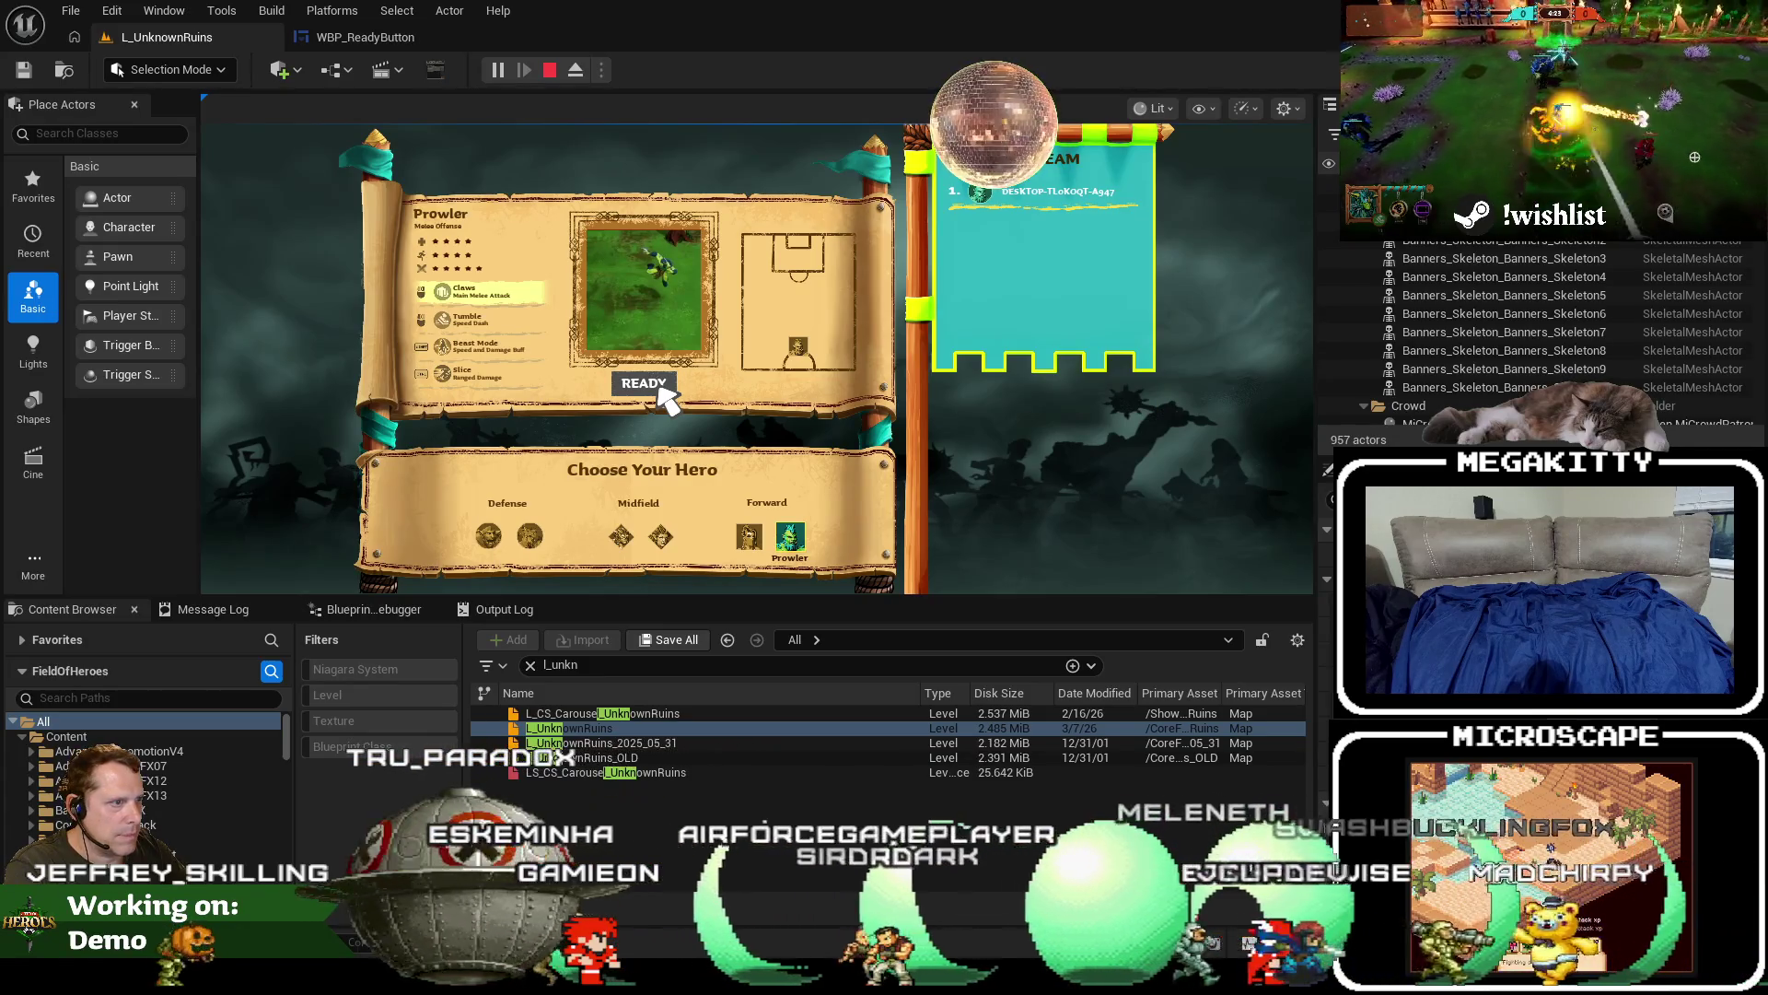
click(659, 388)
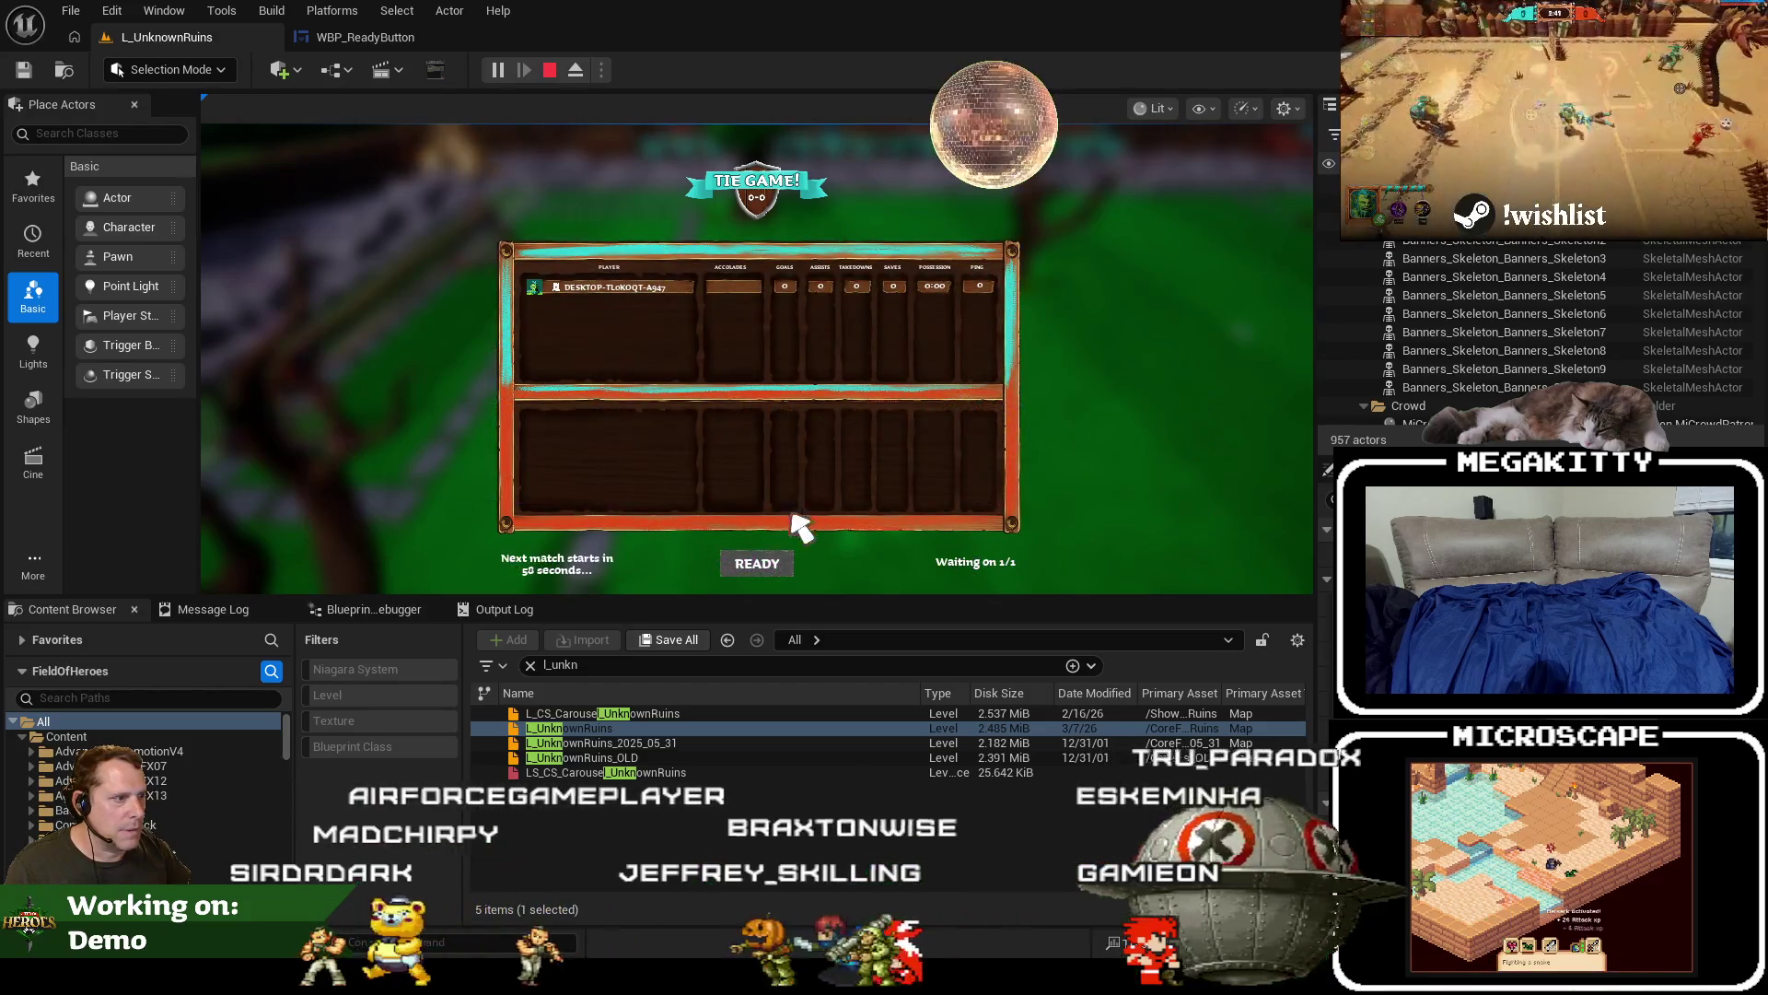
click(553, 77)
click(405, 39)
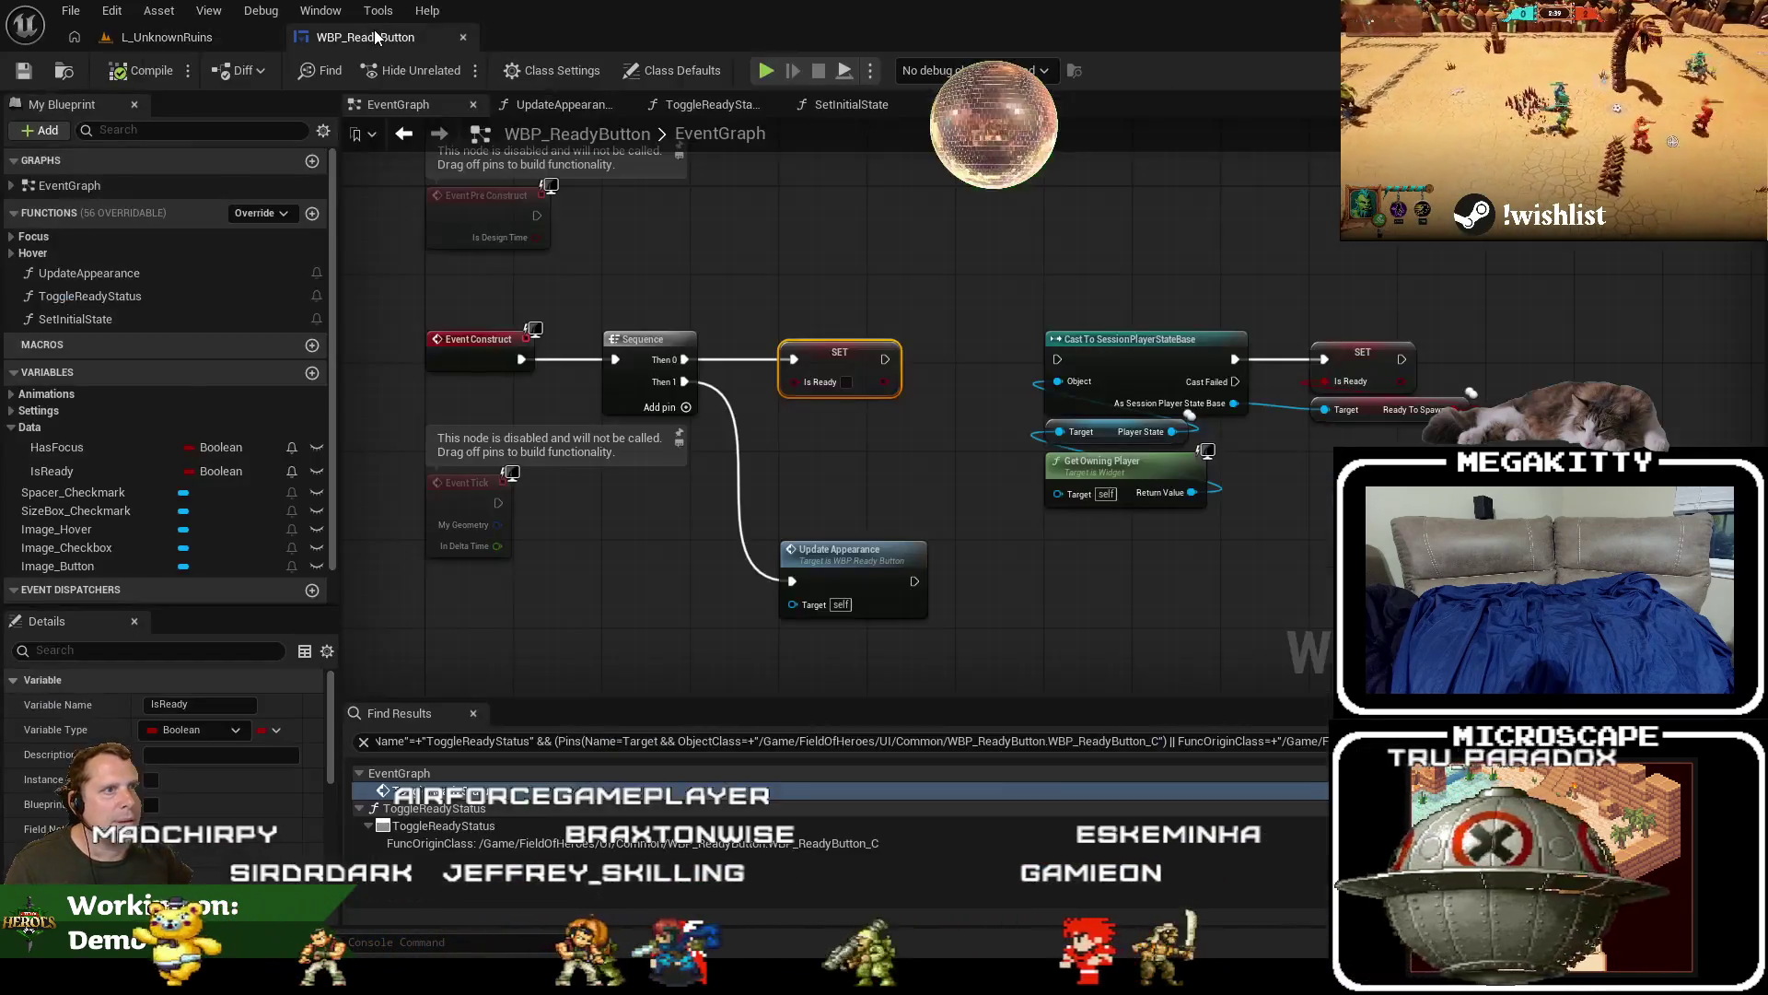
Select the Cast, SET and Get Owning Player nodes and shift them slightly right.
scroll(777, 322, down, 1)
mouse_move(956, 282)
mouse_down()
mouse_move(1243, 460)
mouse_move(1475, 528)
mouse_up()
mouse_move(1083, 366)
mouse_down()
mouse_move(1182, 340)
mouse_move(1162, 367)
mouse_move(1002, 368)
mouse_up()
scroll(1002, 368, down, 5)
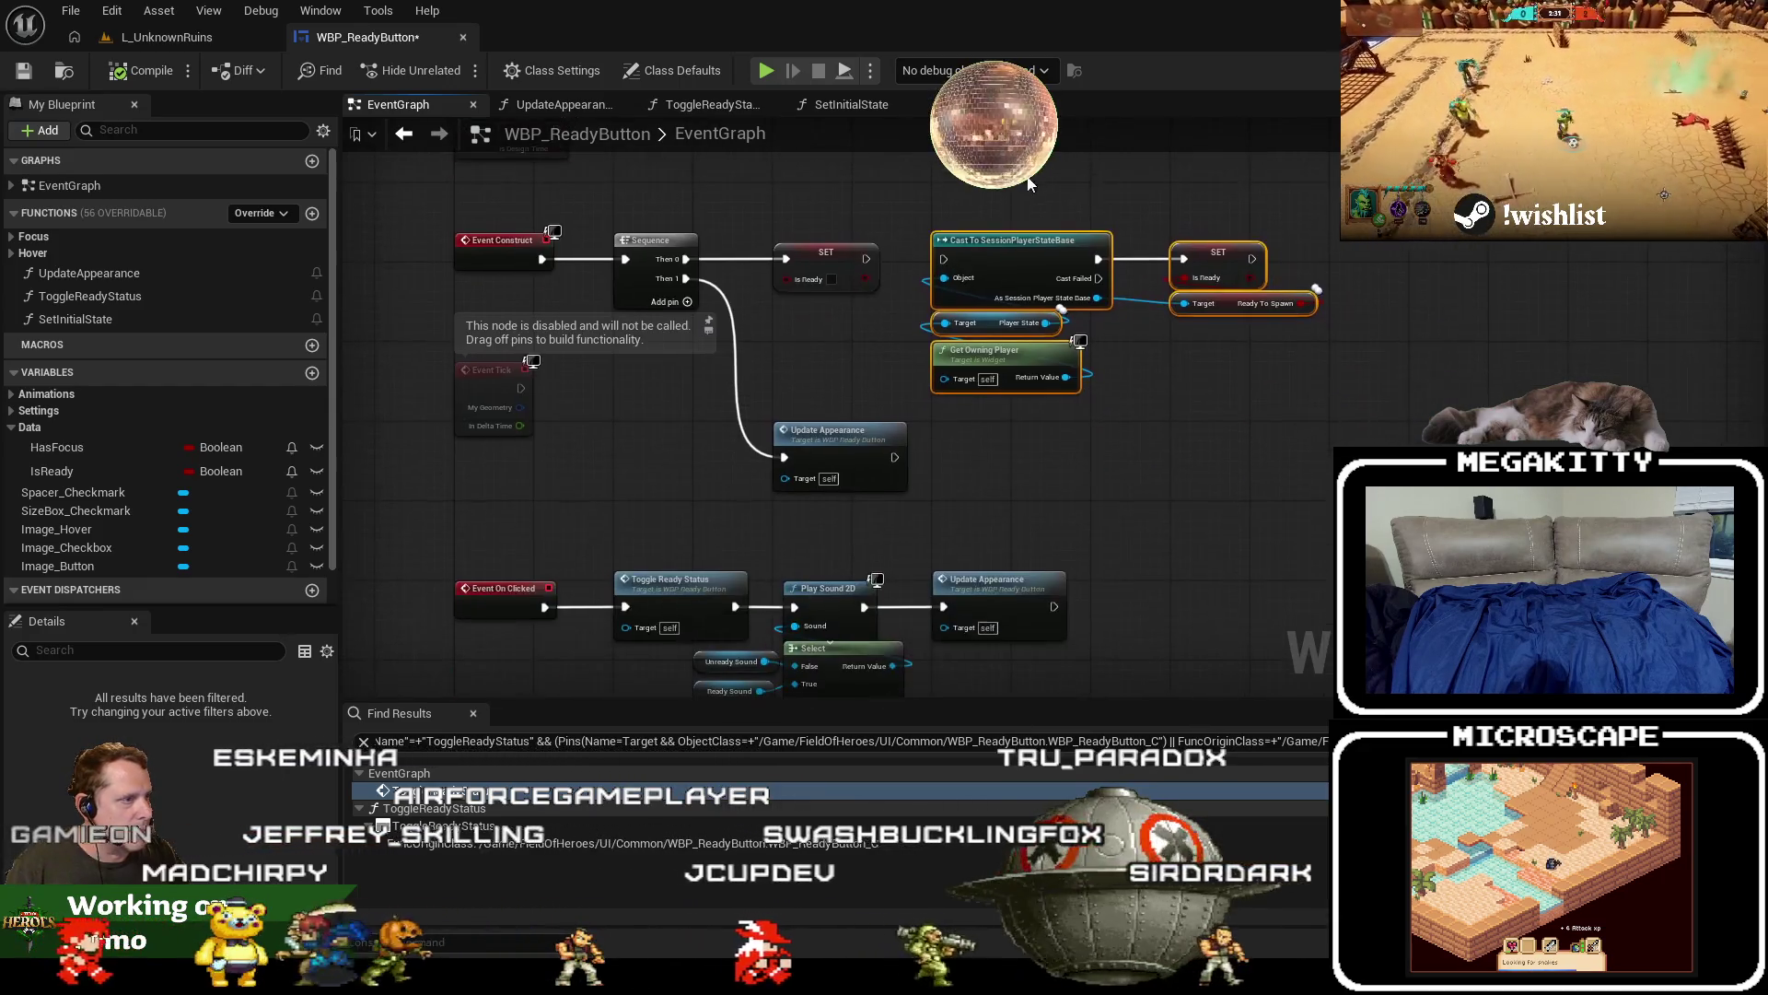
scroll(1003, 401, down, 6)
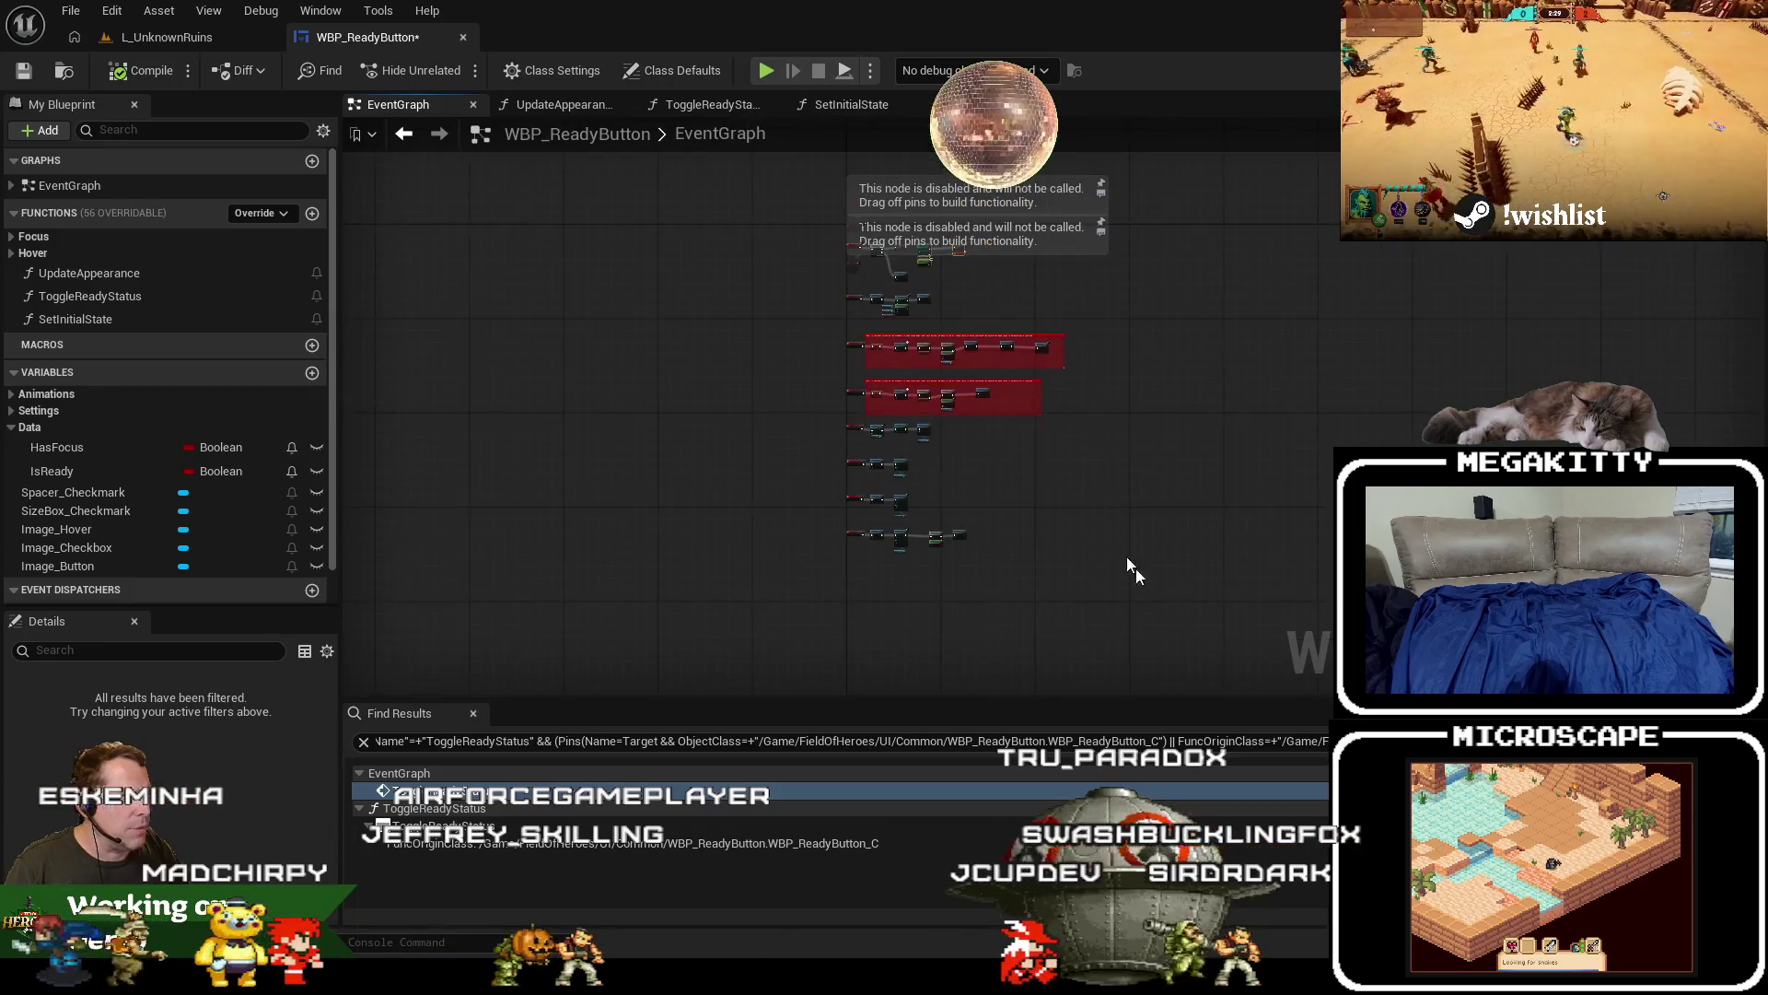
scroll(723, 291, up, 5)
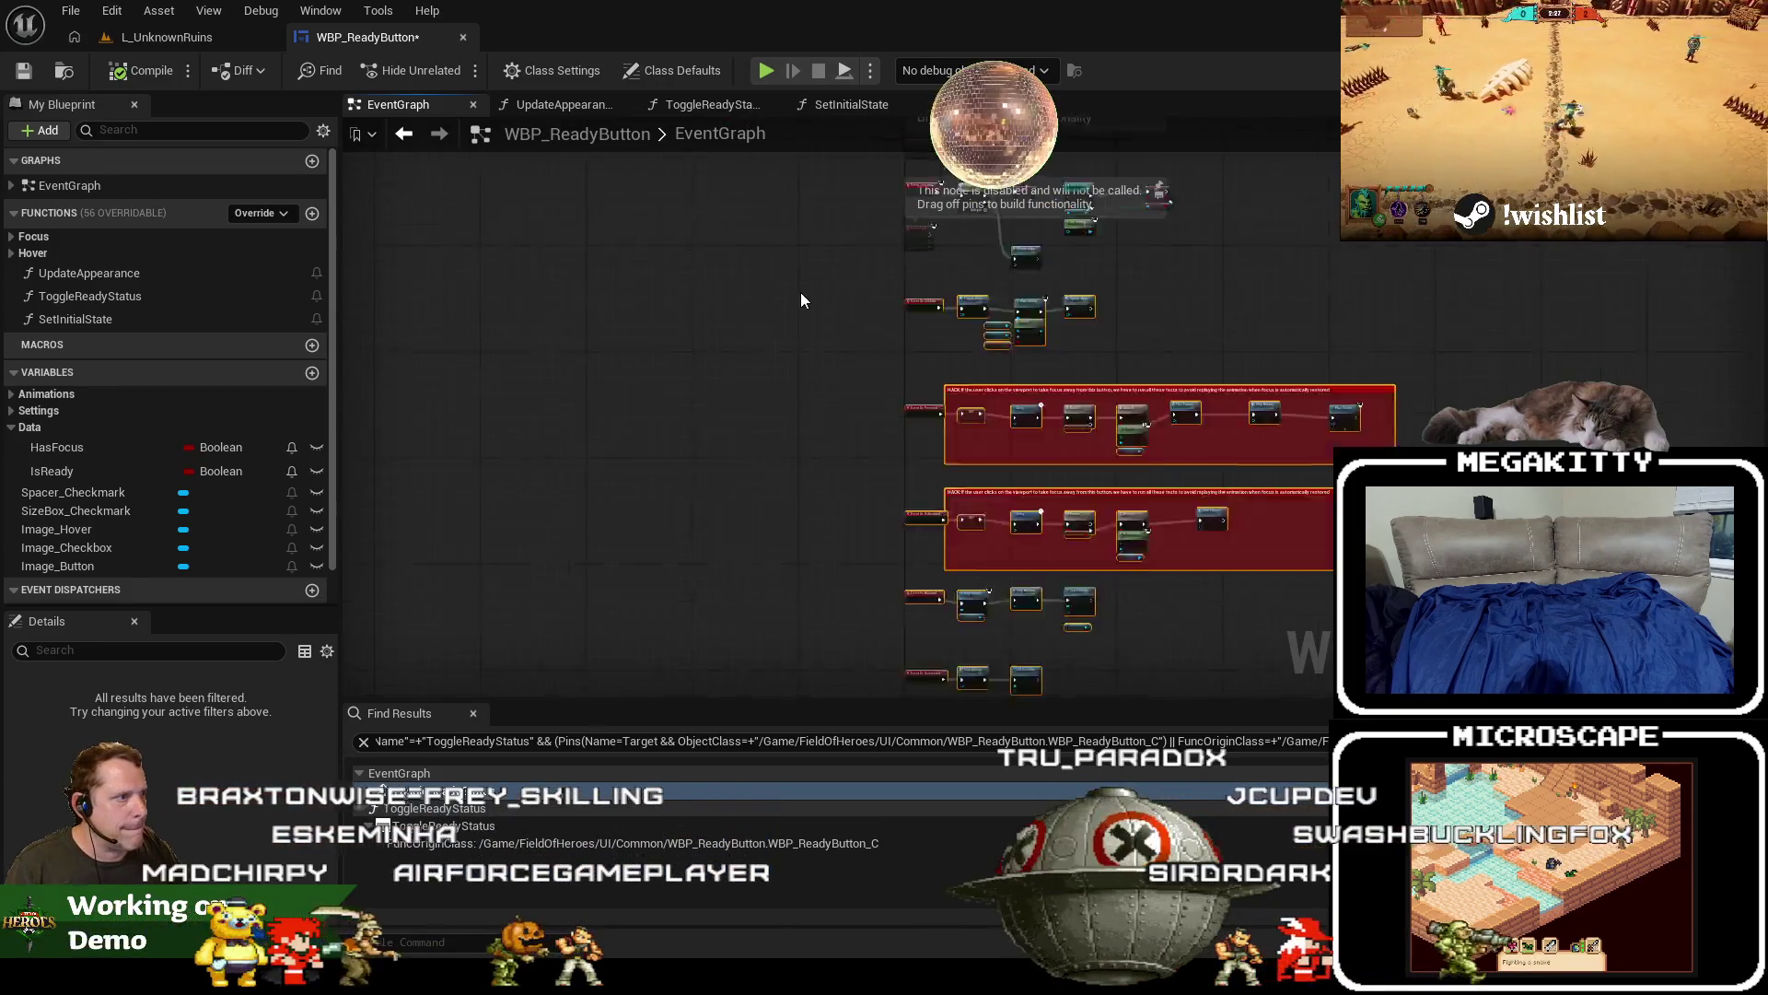
Bring the Event Construct row into view and move the Update Appearance node slightly lower.
drag(1044, 286, 743, 299)
scroll(742, 299, up, 2)
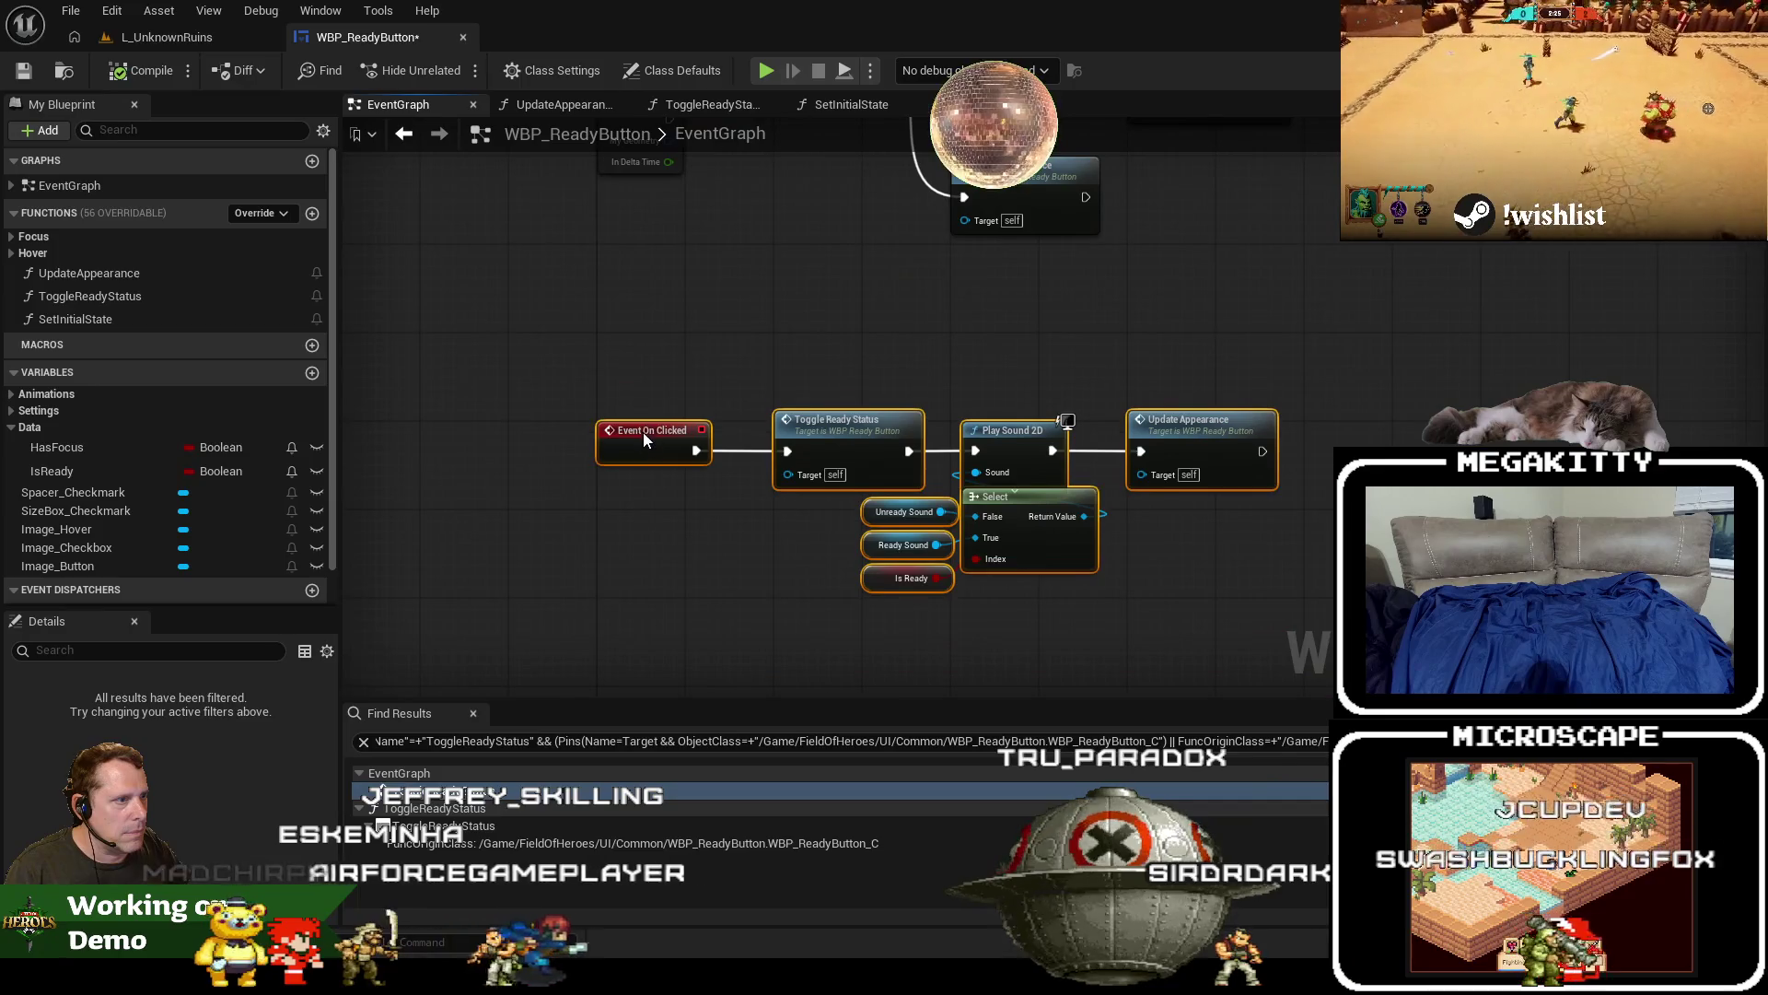
scroll(772, 342, down, 5)
scroll(773, 342, down, 1)
scroll(728, 383, up, 4)
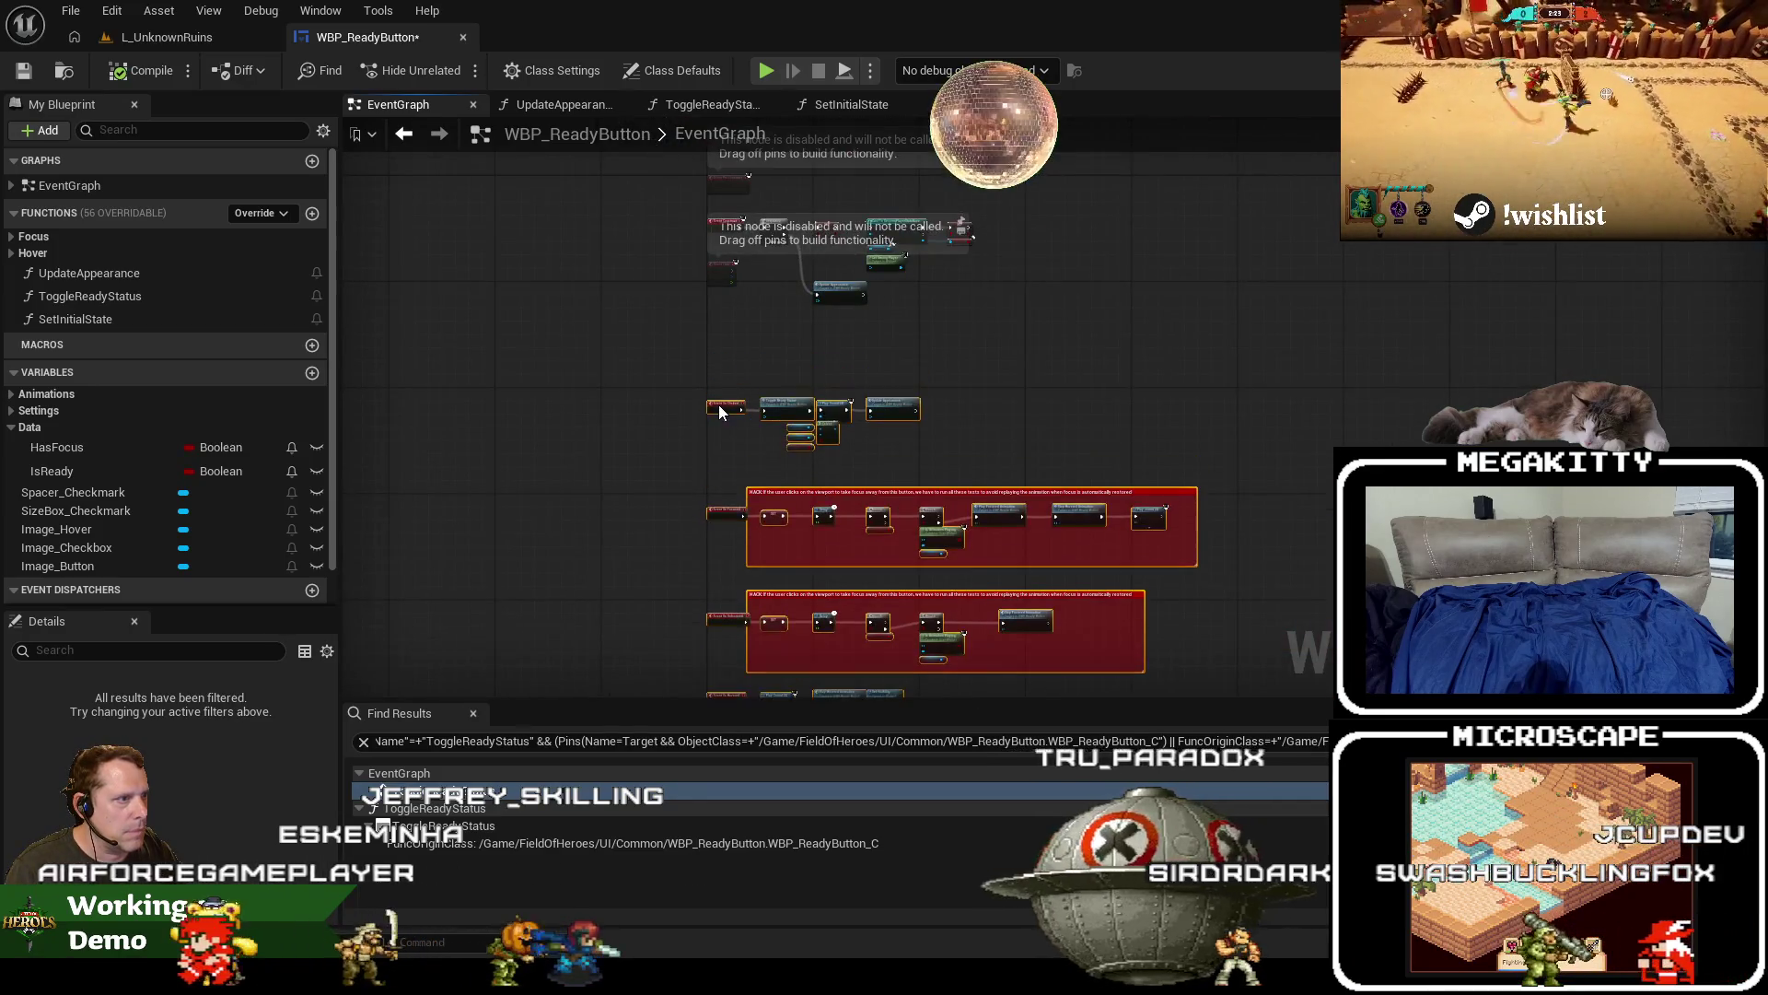
drag(828, 327, 655, 487)
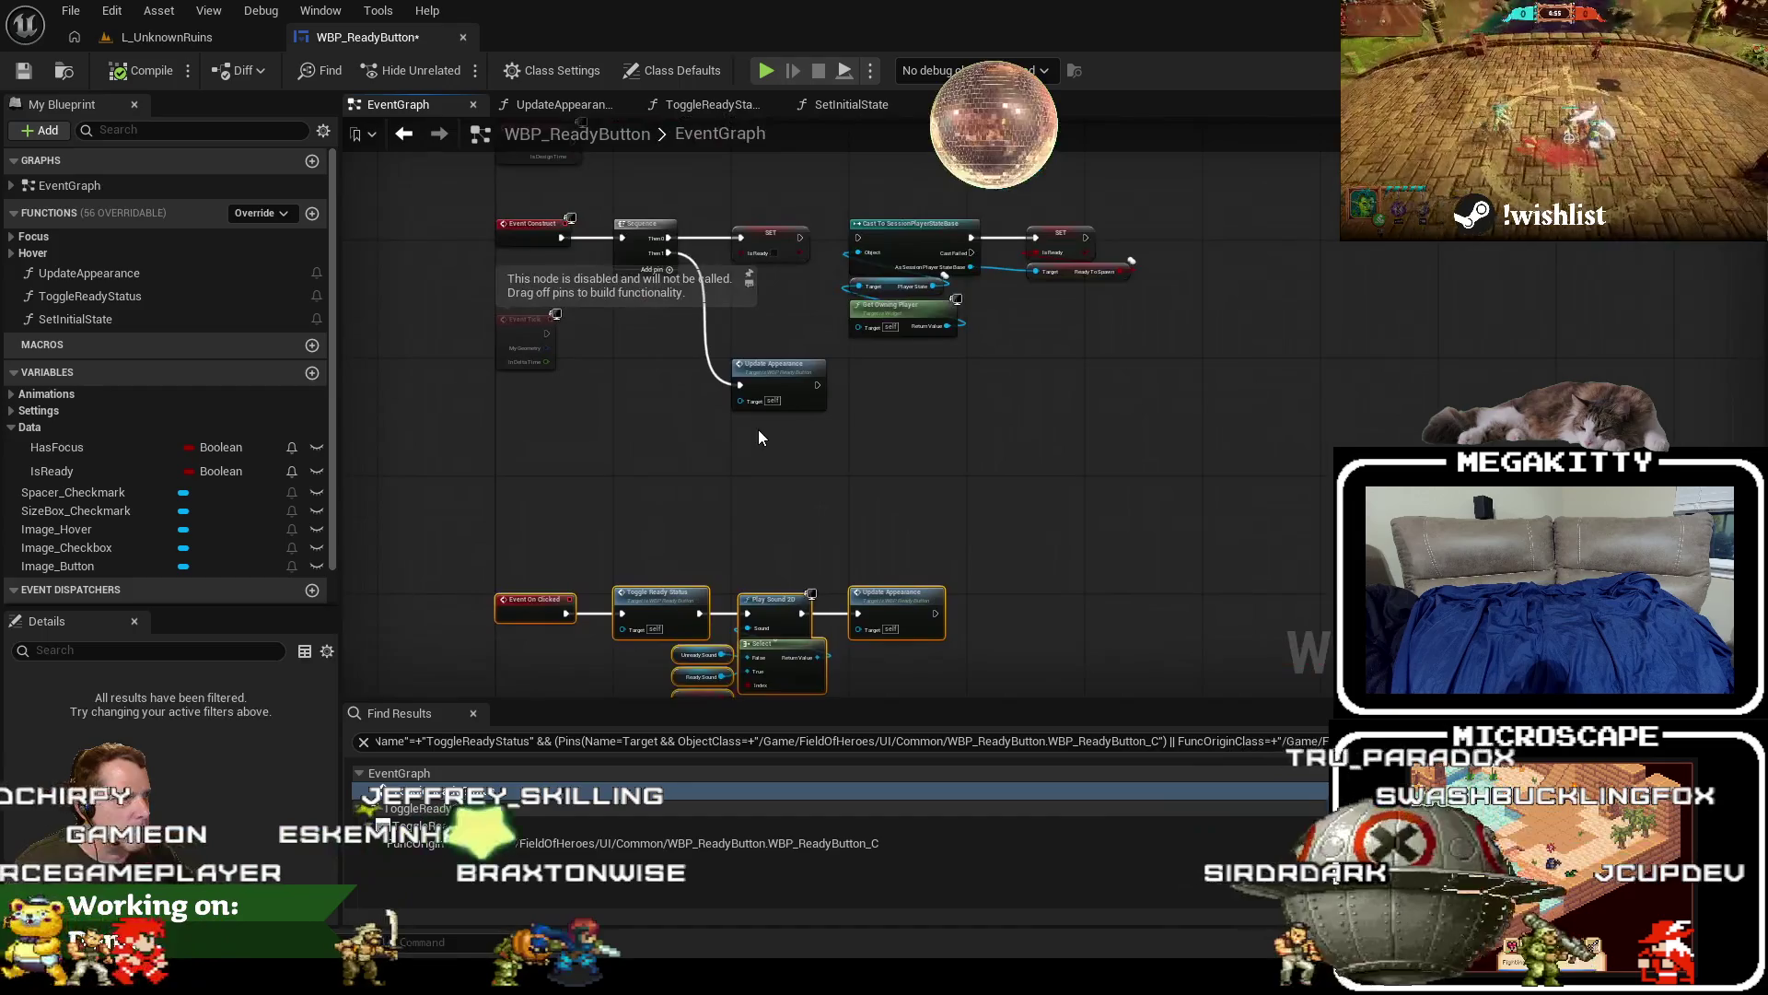
drag(776, 367, 775, 419)
Marquee-select the SET, Cast and Get Owning Player nodes.
scroll(776, 419, up, 2)
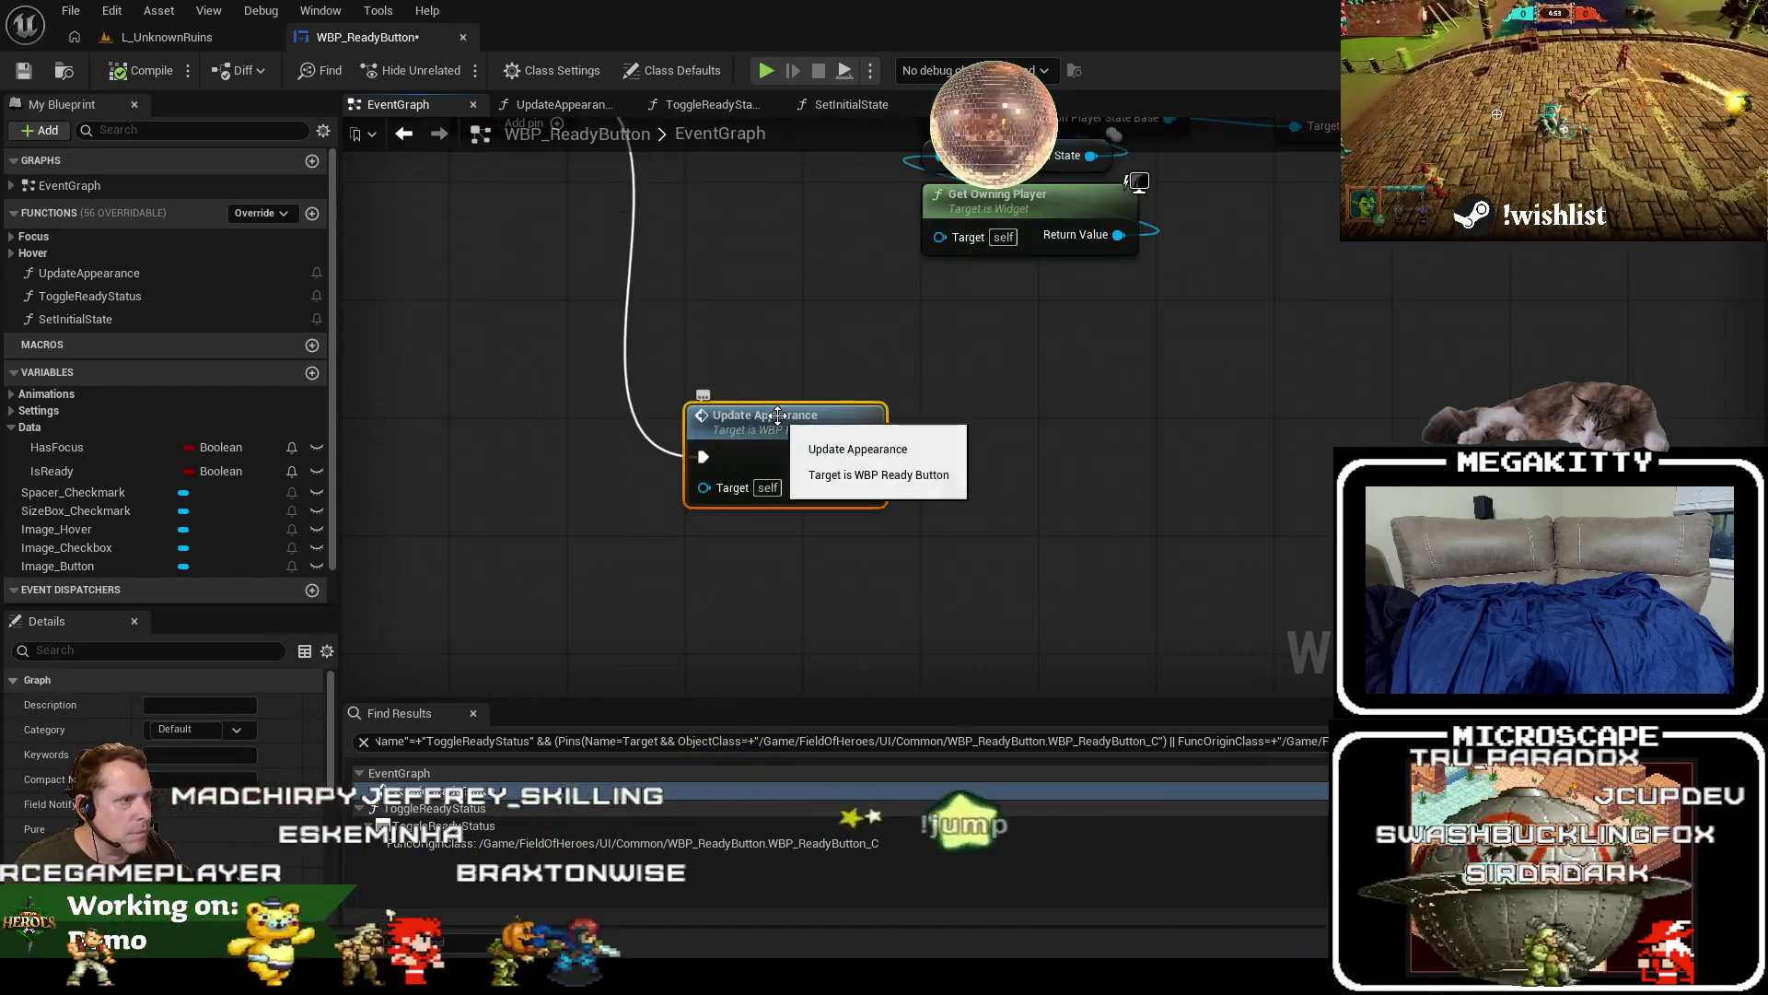
scroll(814, 328, down, 1)
mouse_move(766, 313)
mouse_down()
mouse_move(1128, 434)
mouse_move(1160, 479)
mouse_up()
Wrap the selected nodes in a comment starting 'Always default the button to not ready'.
key(c)
key(BackSpace)
key(BackSpace)
text(lways default )
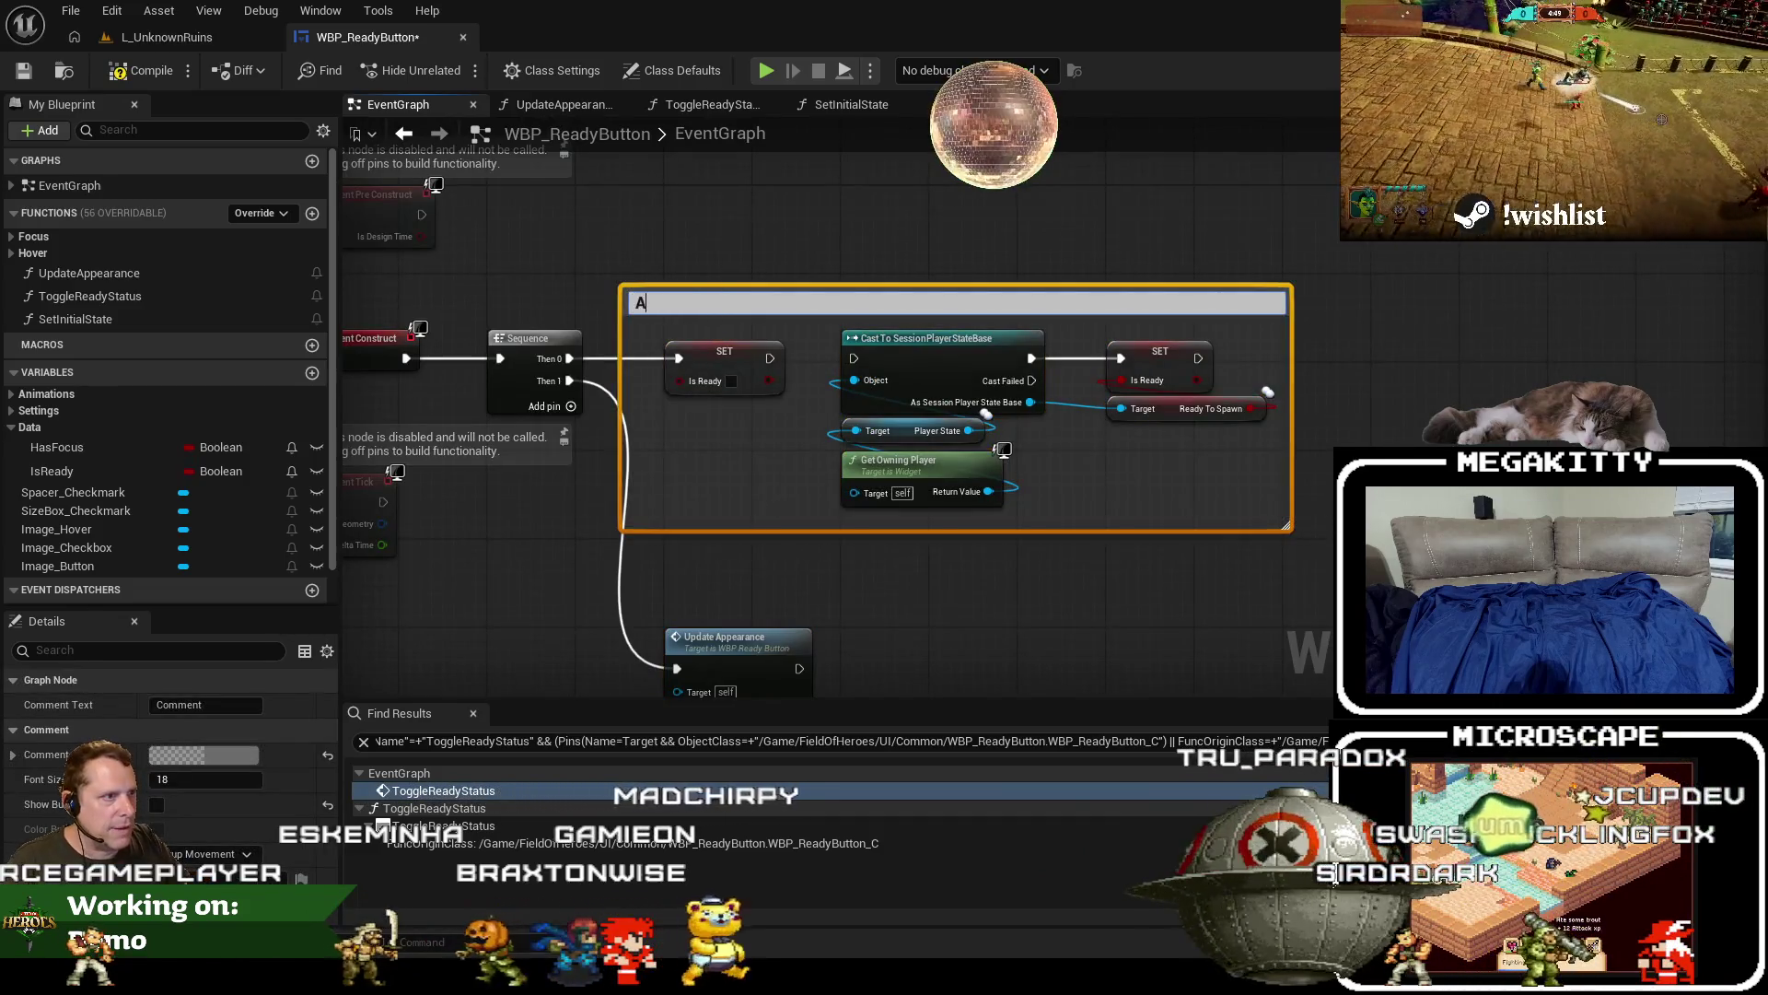
text(the button to not ready because the player may be in the ready state)
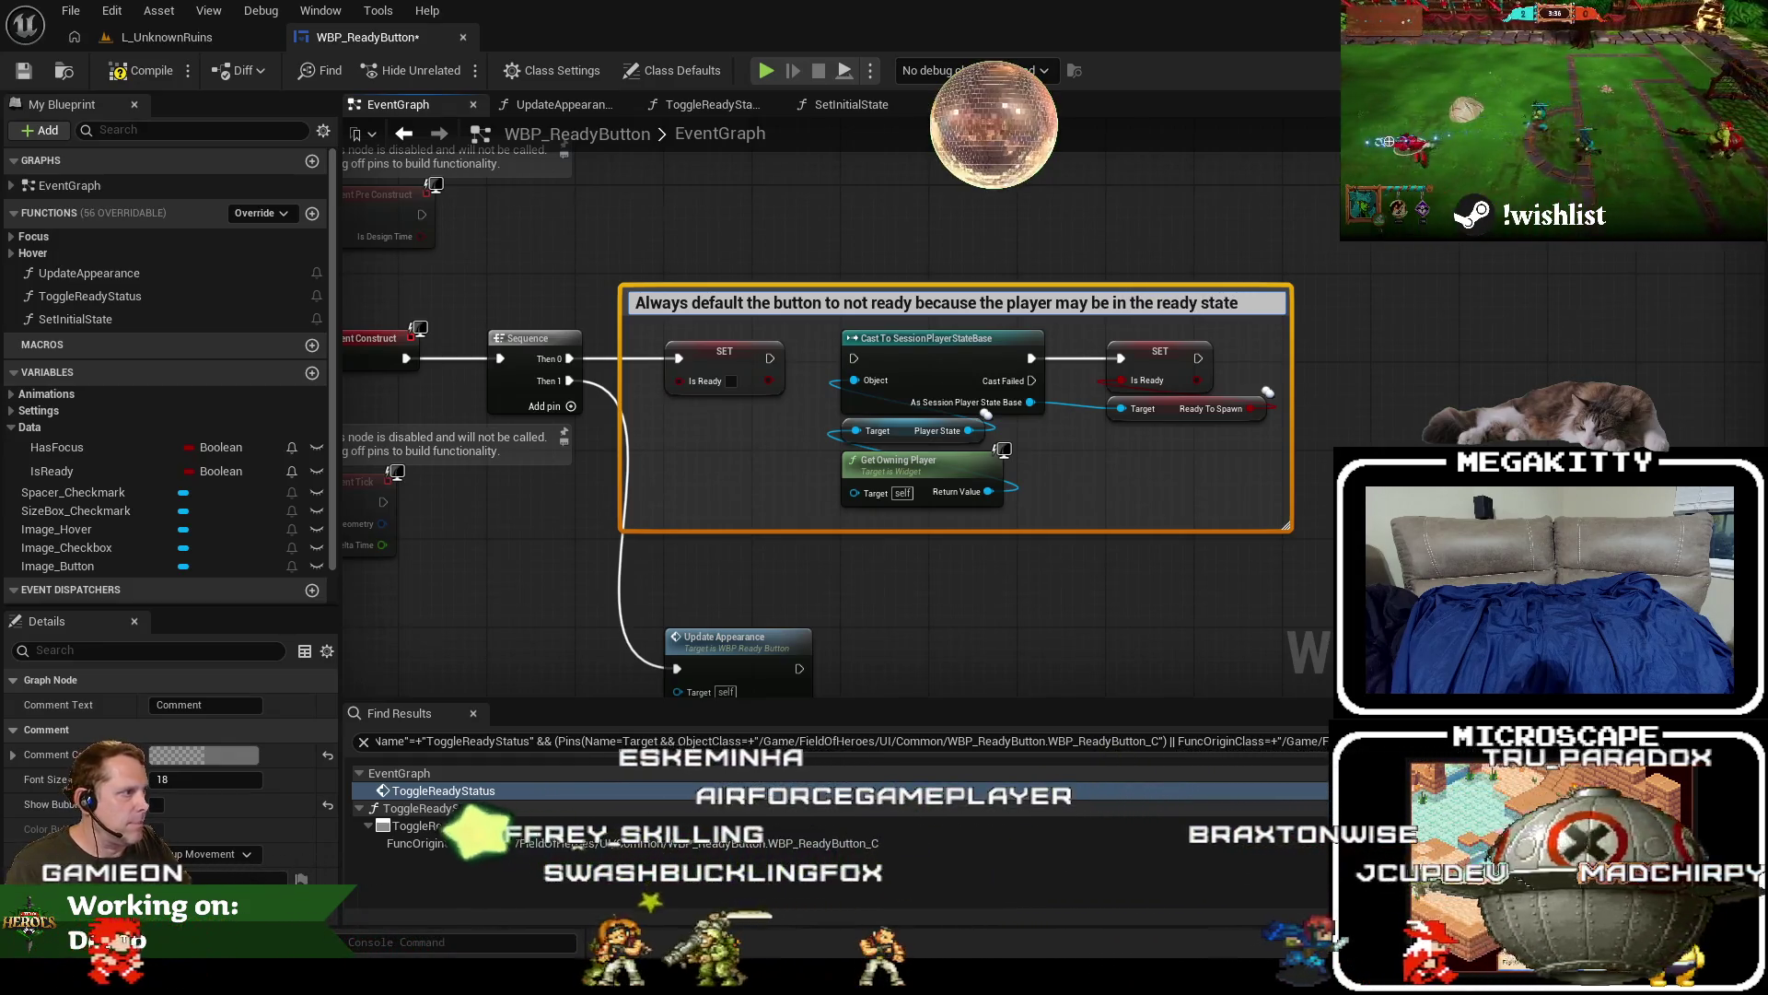
text( when he UI)
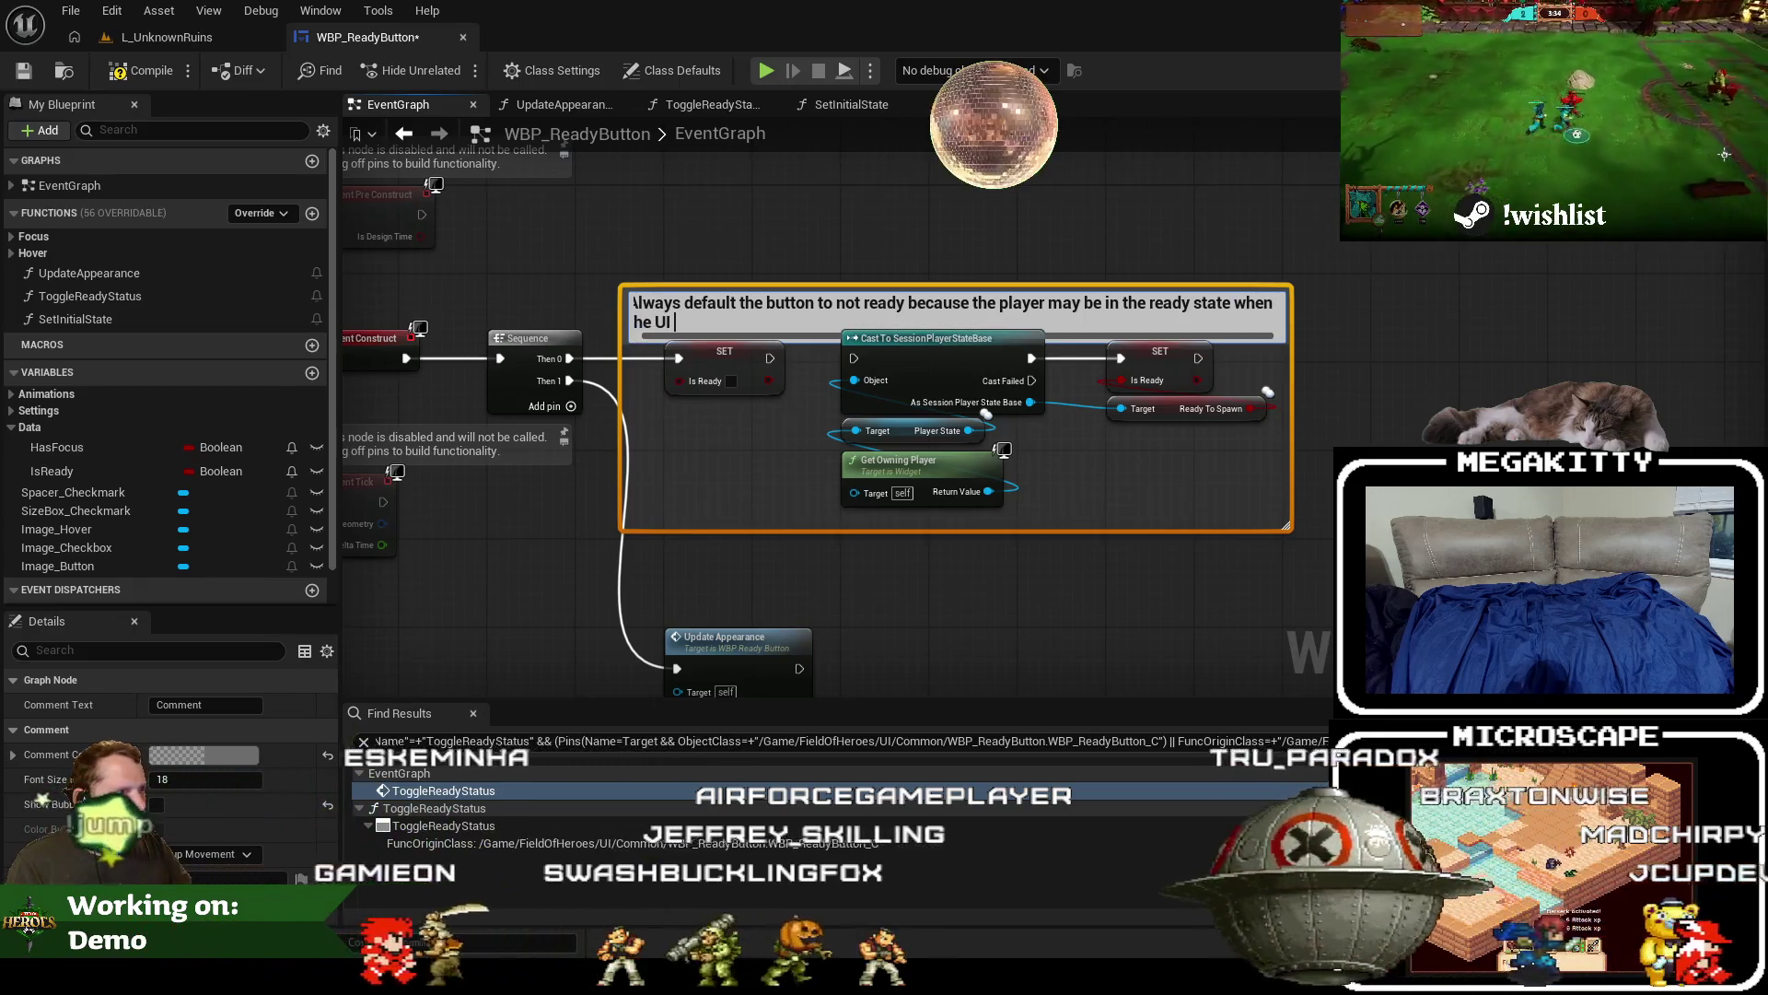
key(Home)
text(t)
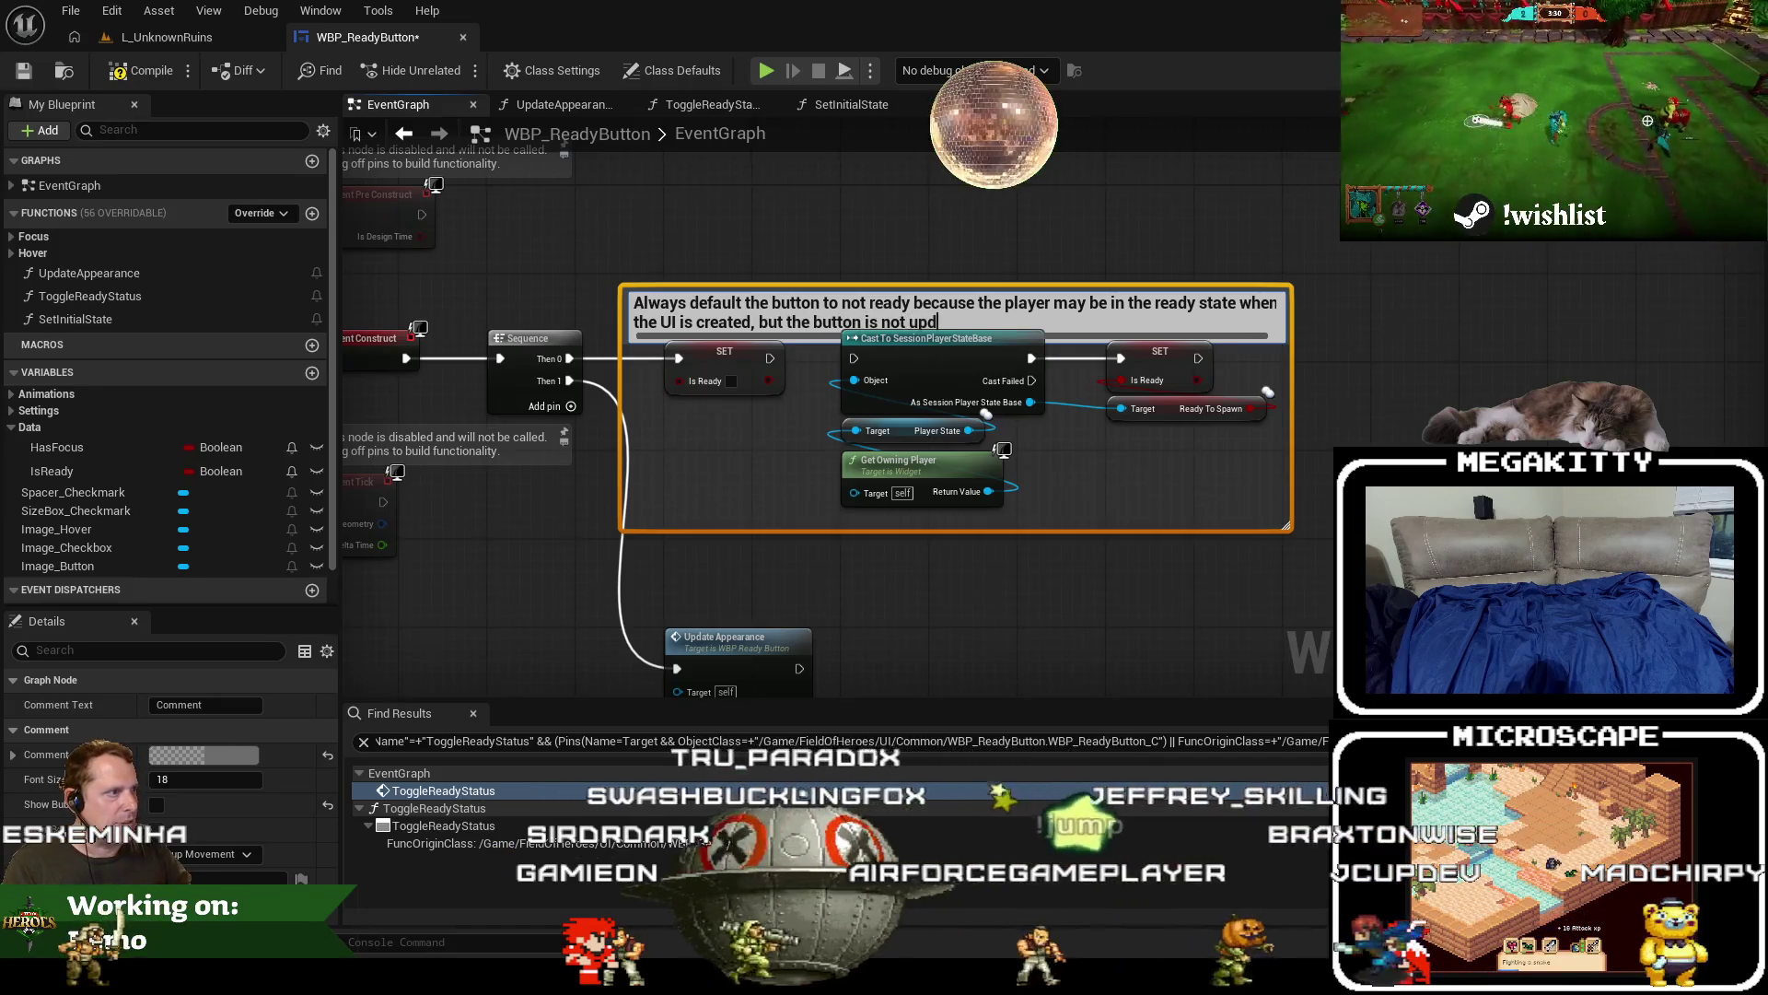
click(845, 273)
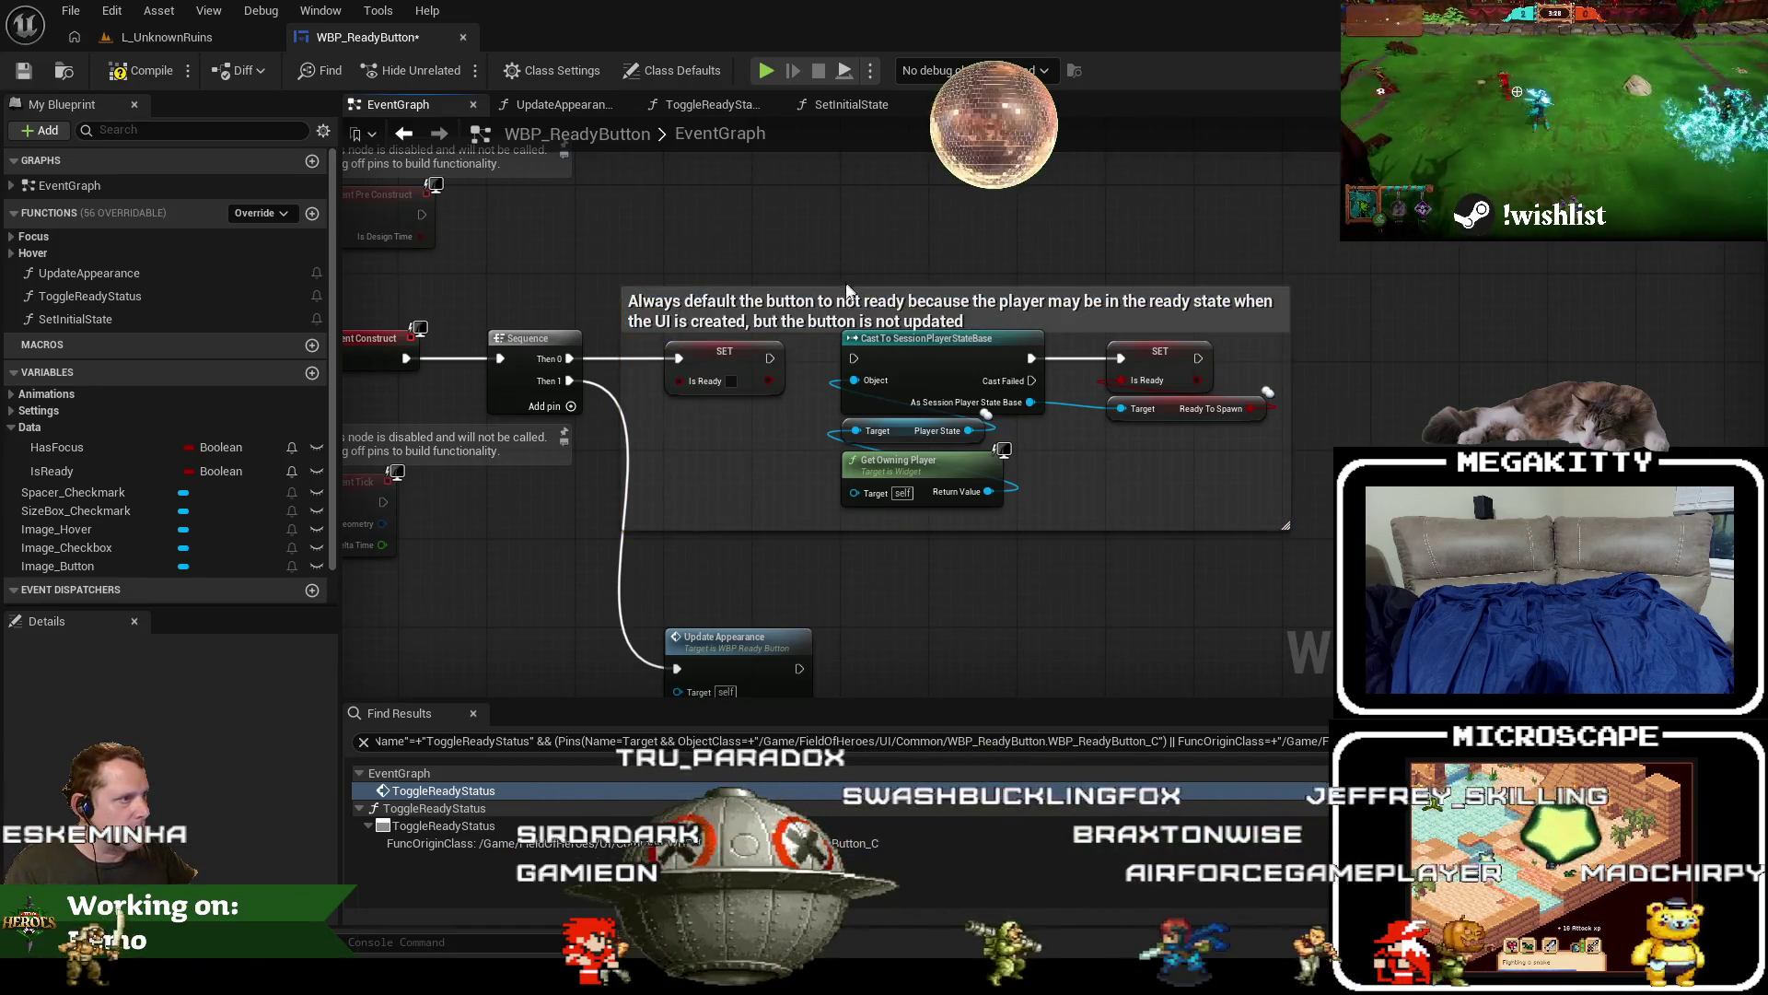
Extend the comment with 'when the player state is updated' and a second line about the button being off anyway.
double_click(1059, 304)
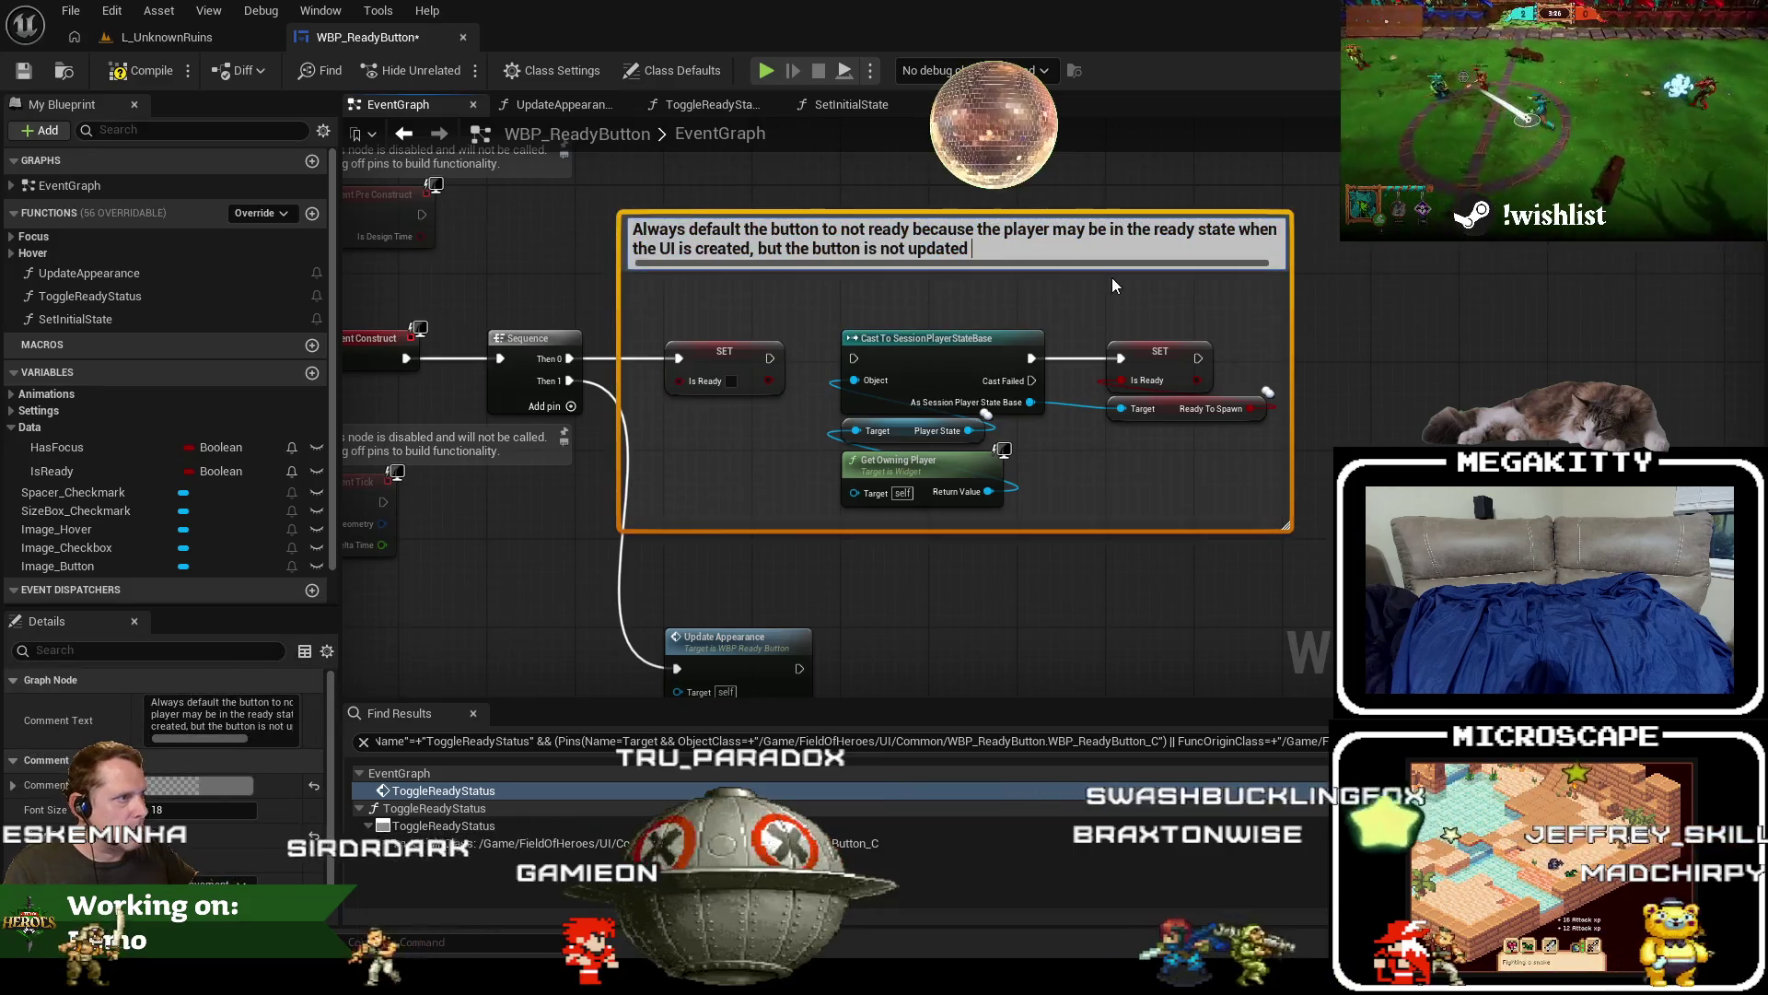
text(when the palyer)
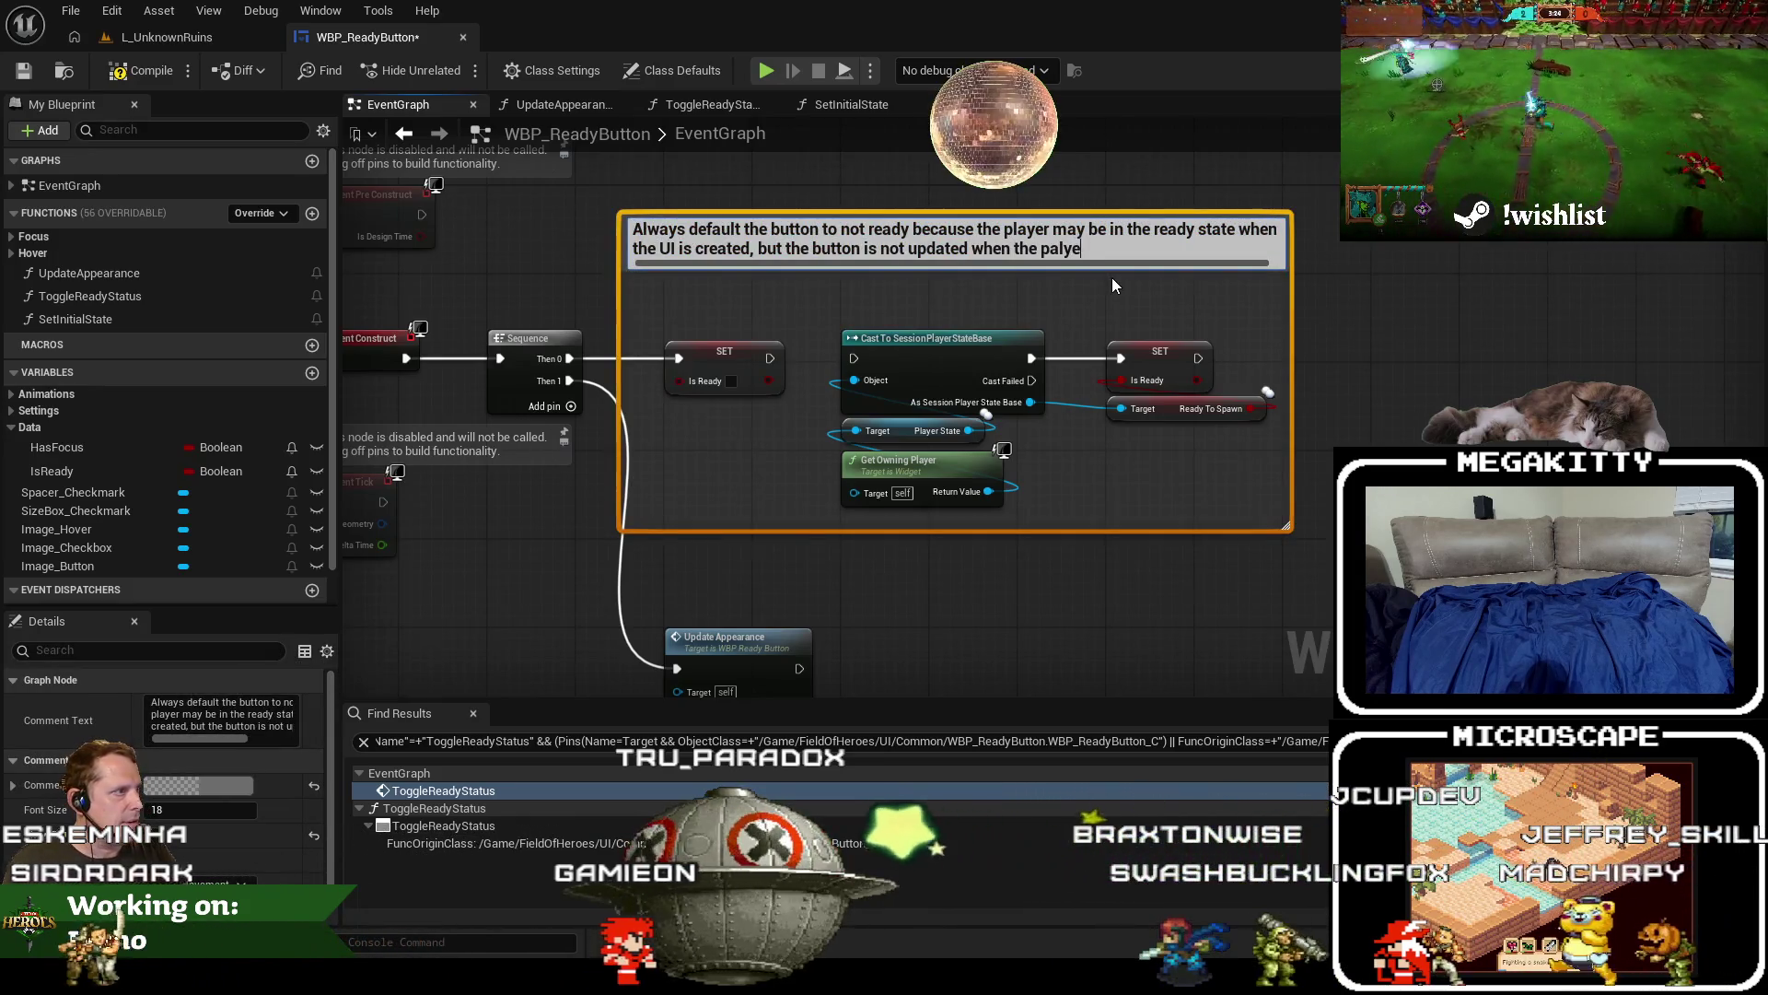
key(BackSpace)
key(BackSpace)
key(BackSpace)
text(state is updated.)
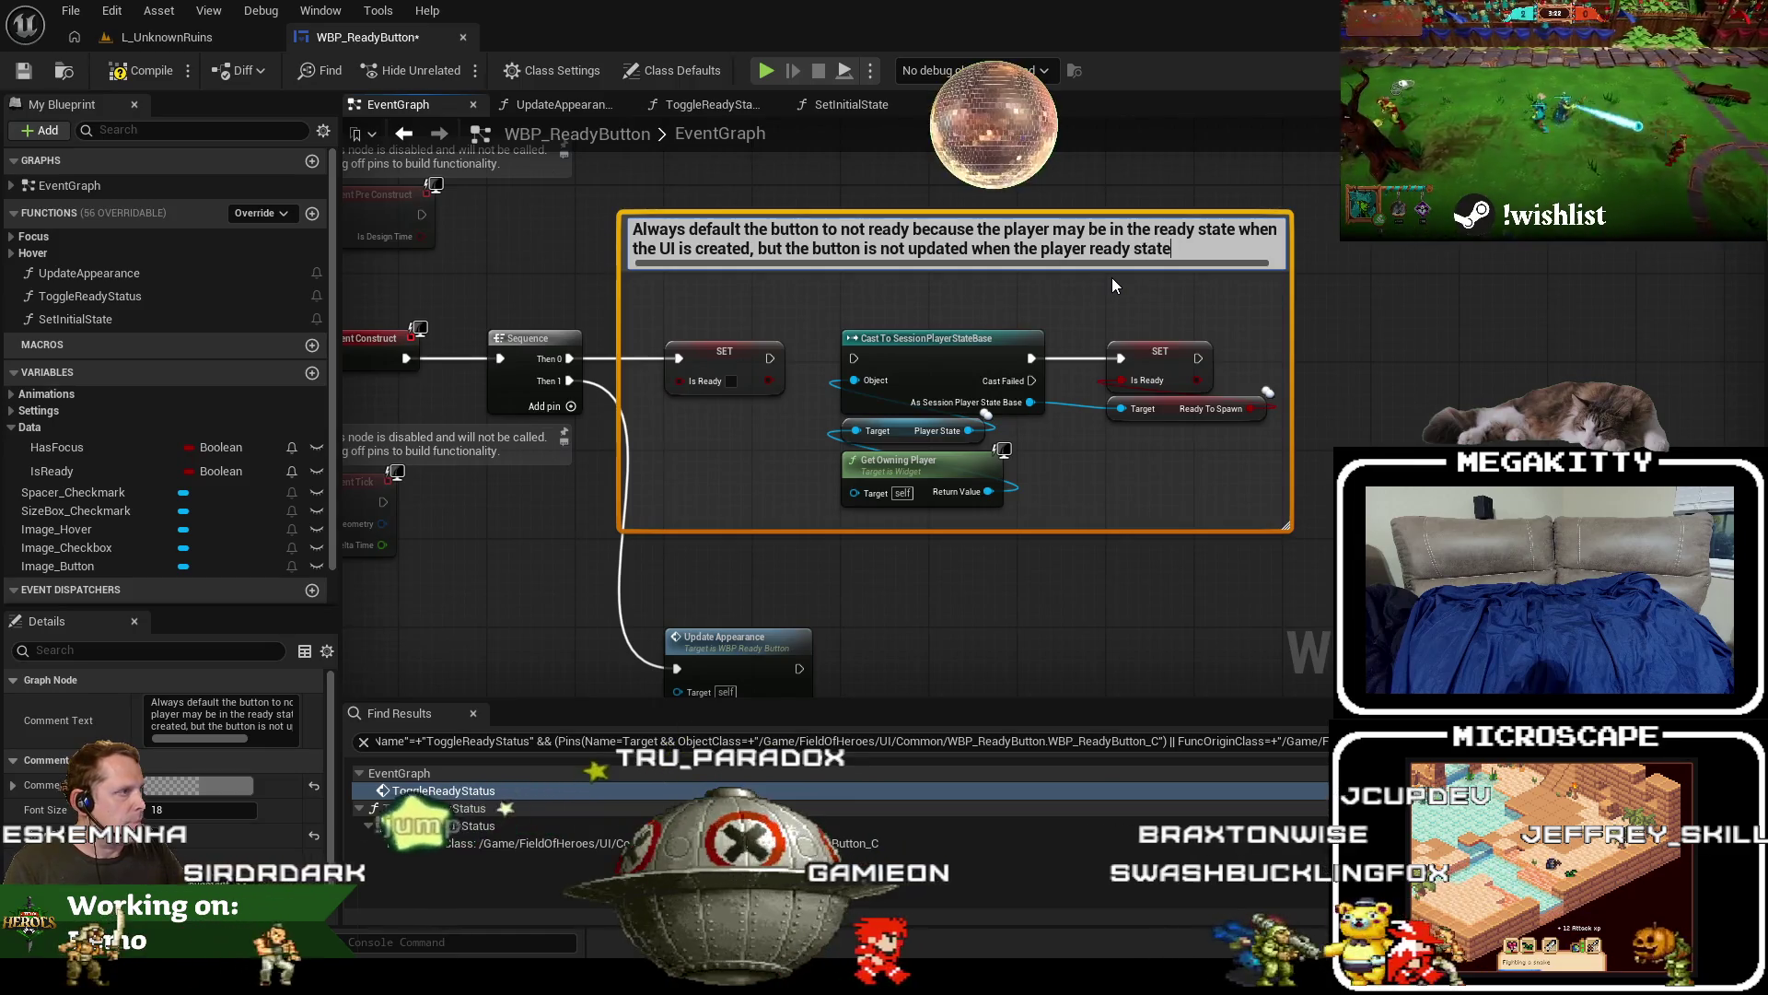
key(shift+Return)
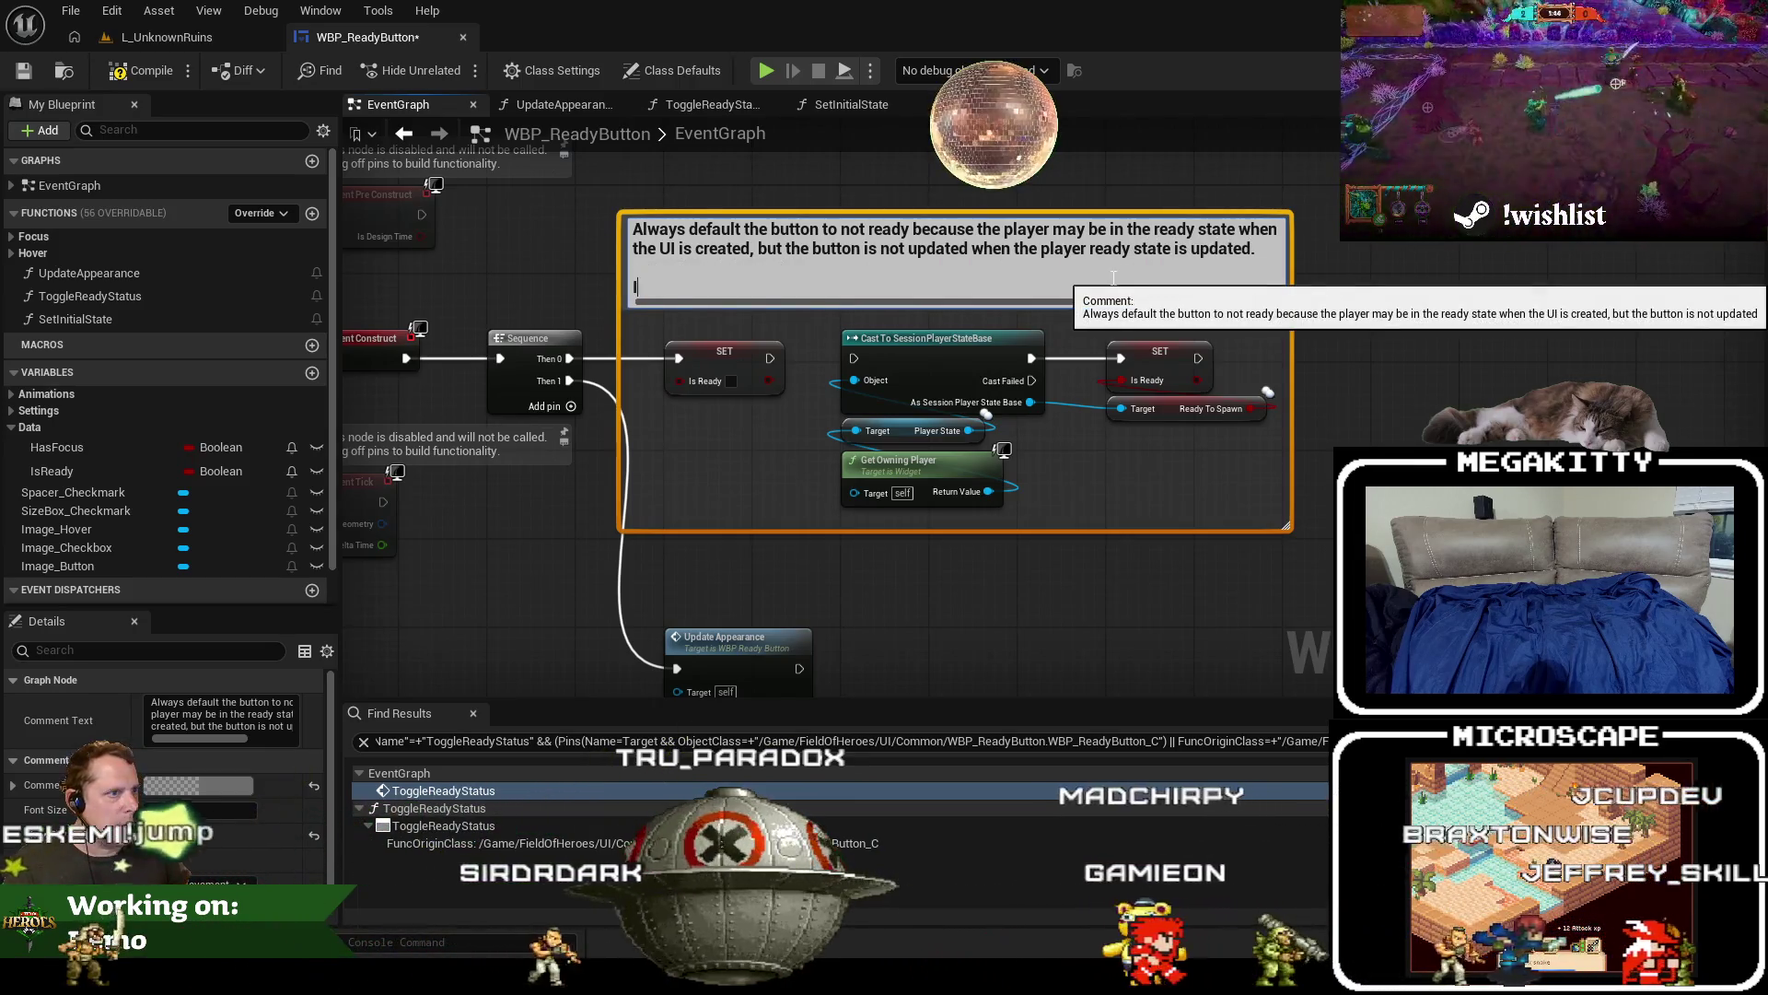
text(ases, the re)
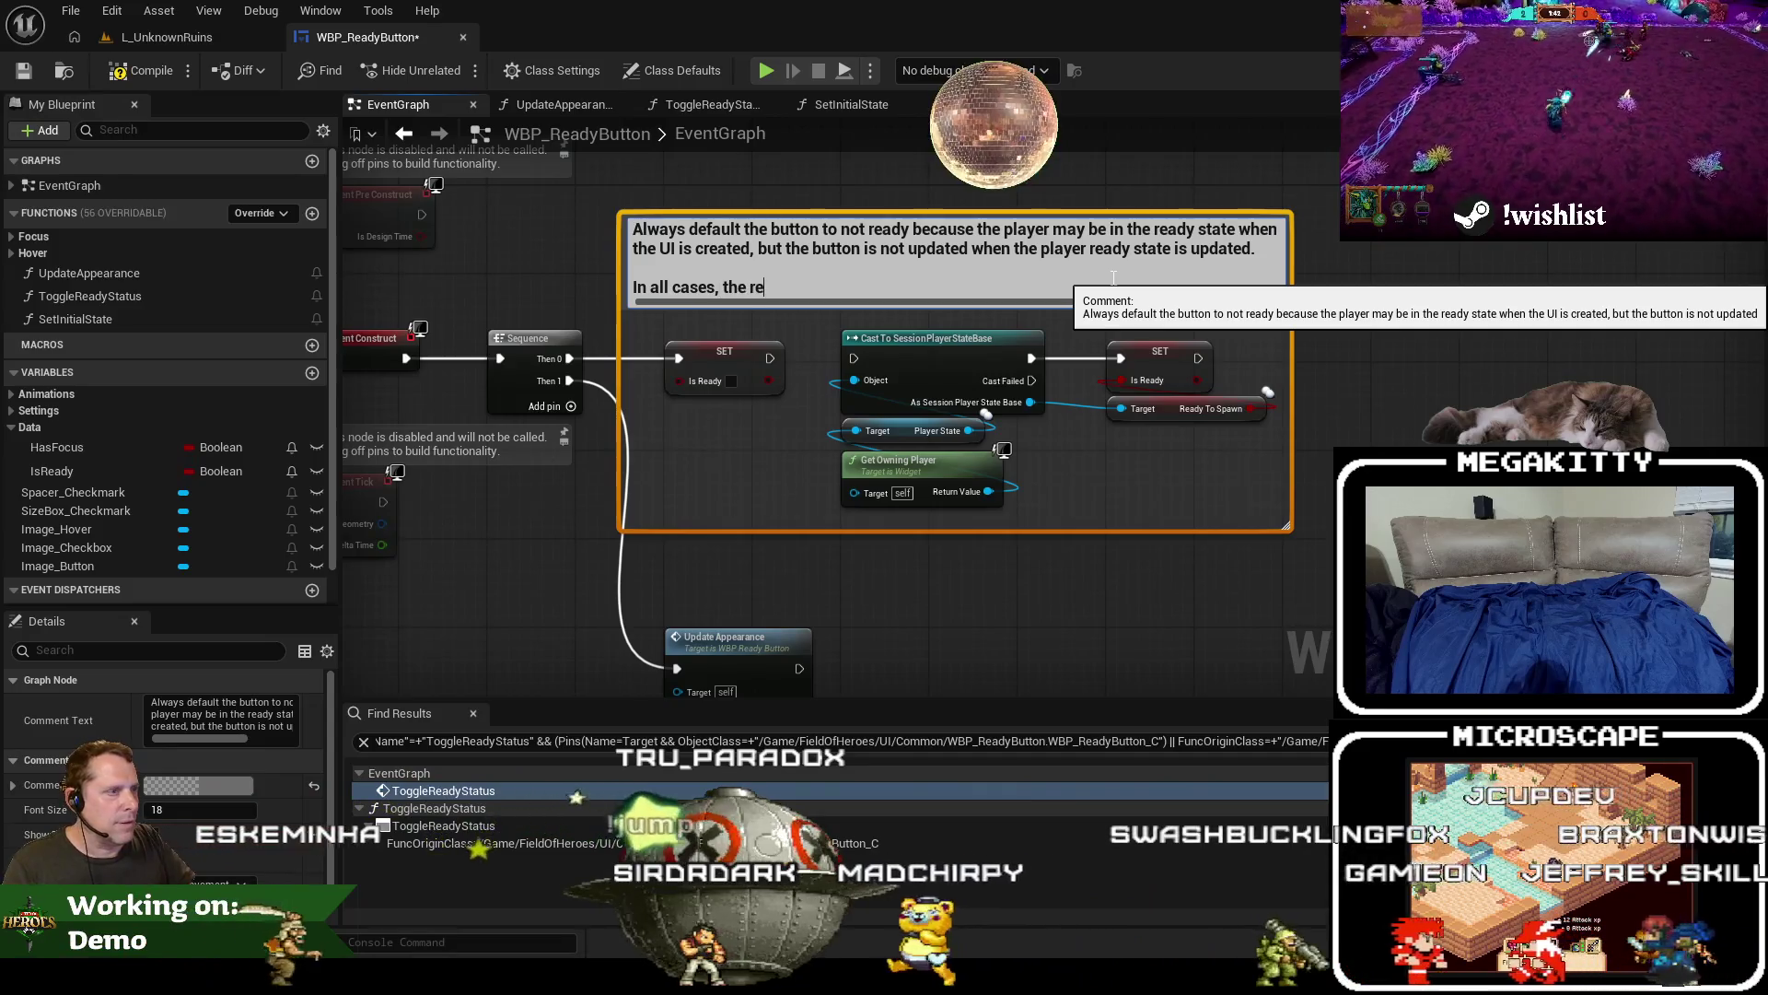
text(ady button should be in the "off" position)
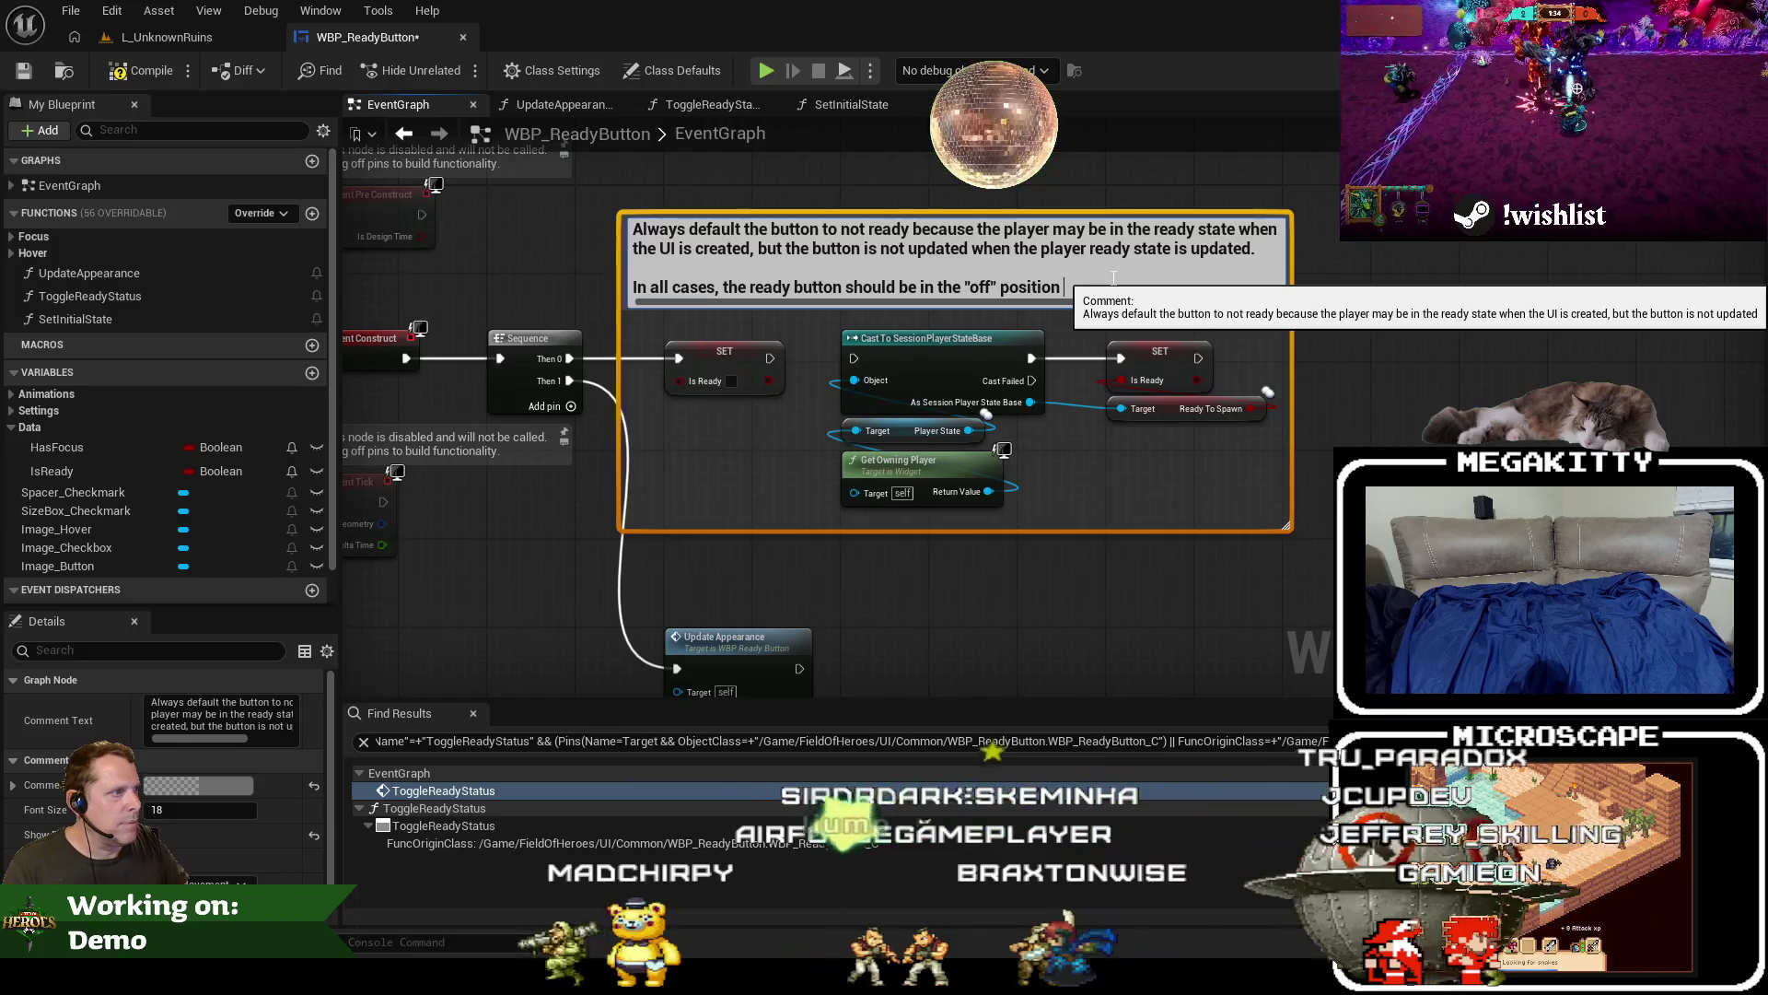
text(yway.)
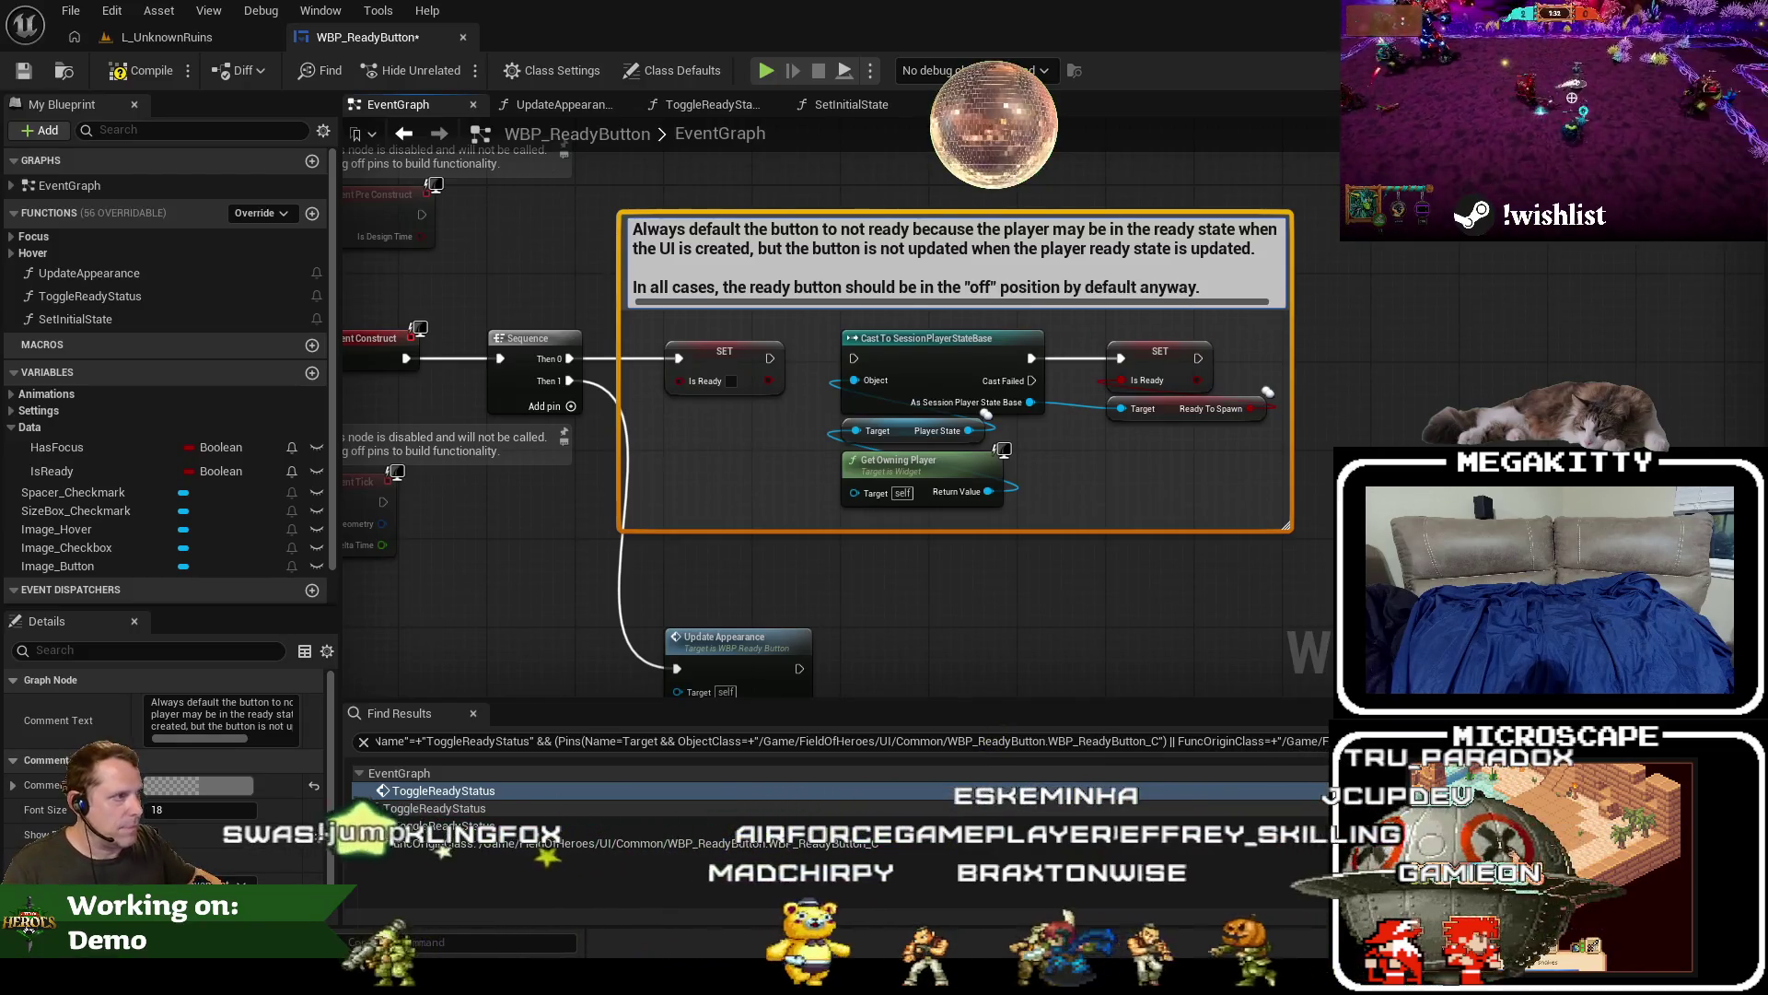
click(1080, 339)
scroll(790, 425, down, 3)
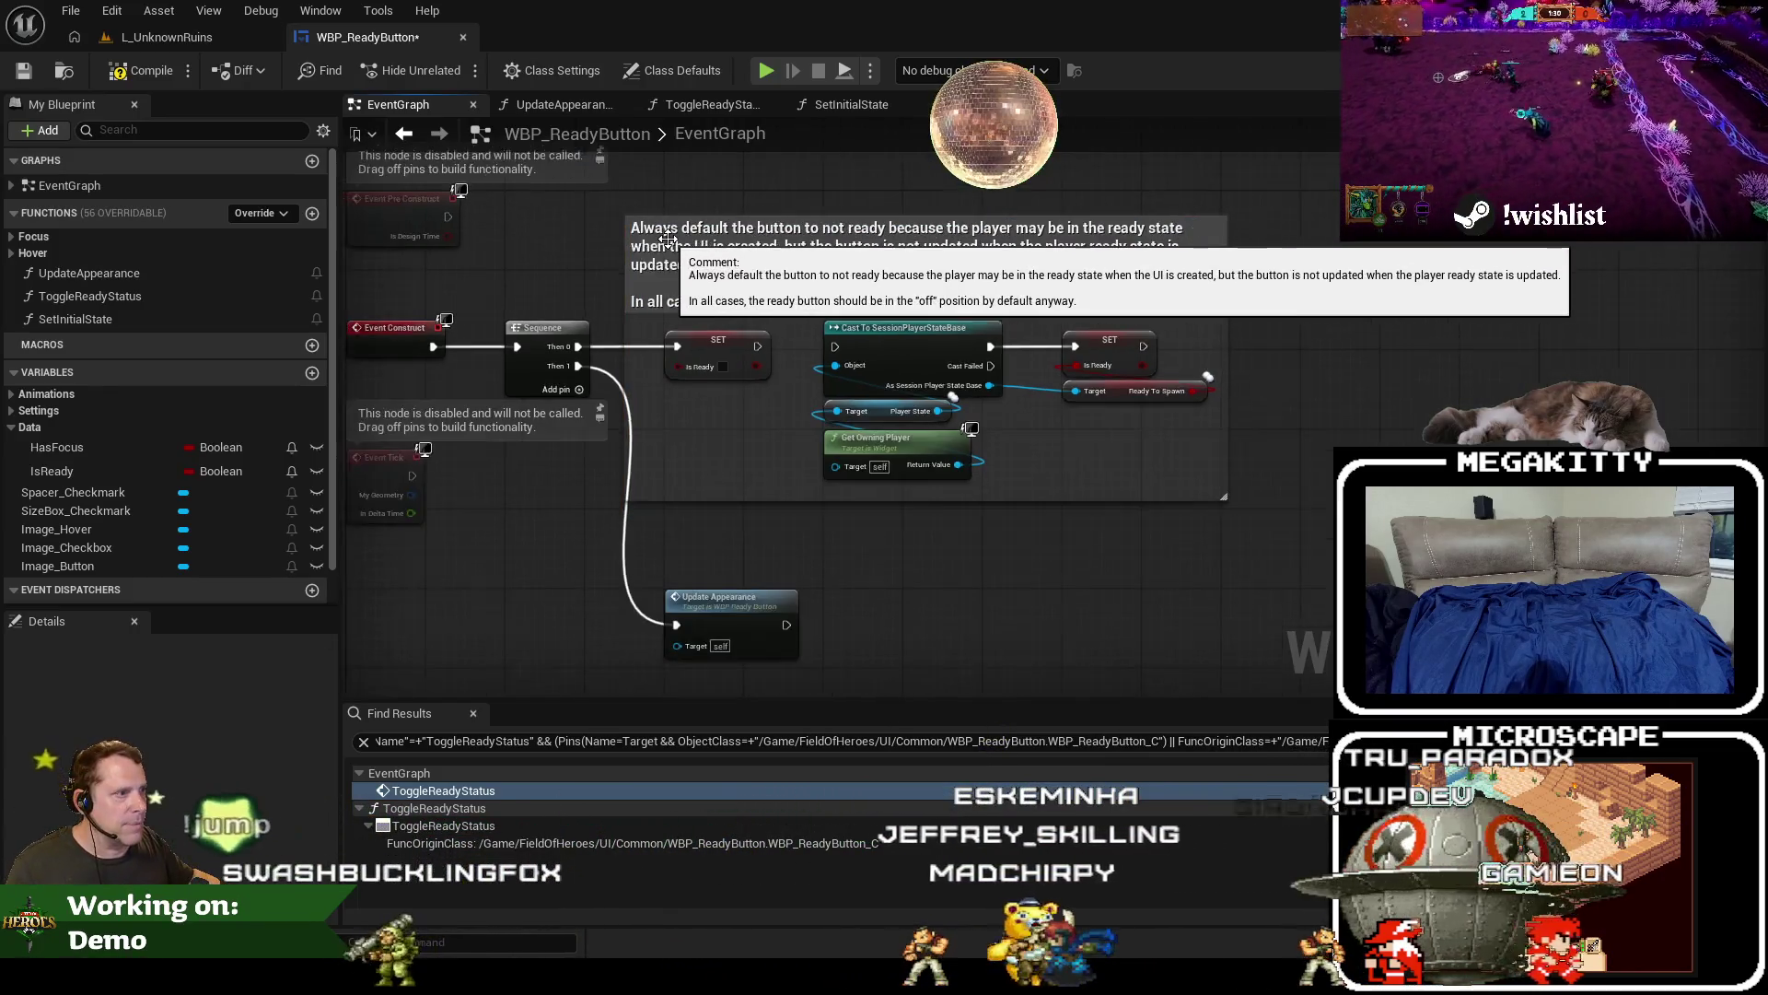
Compile, save and close the WBP_ReadyButton blueprint.
scroll(606, 488, down, 2)
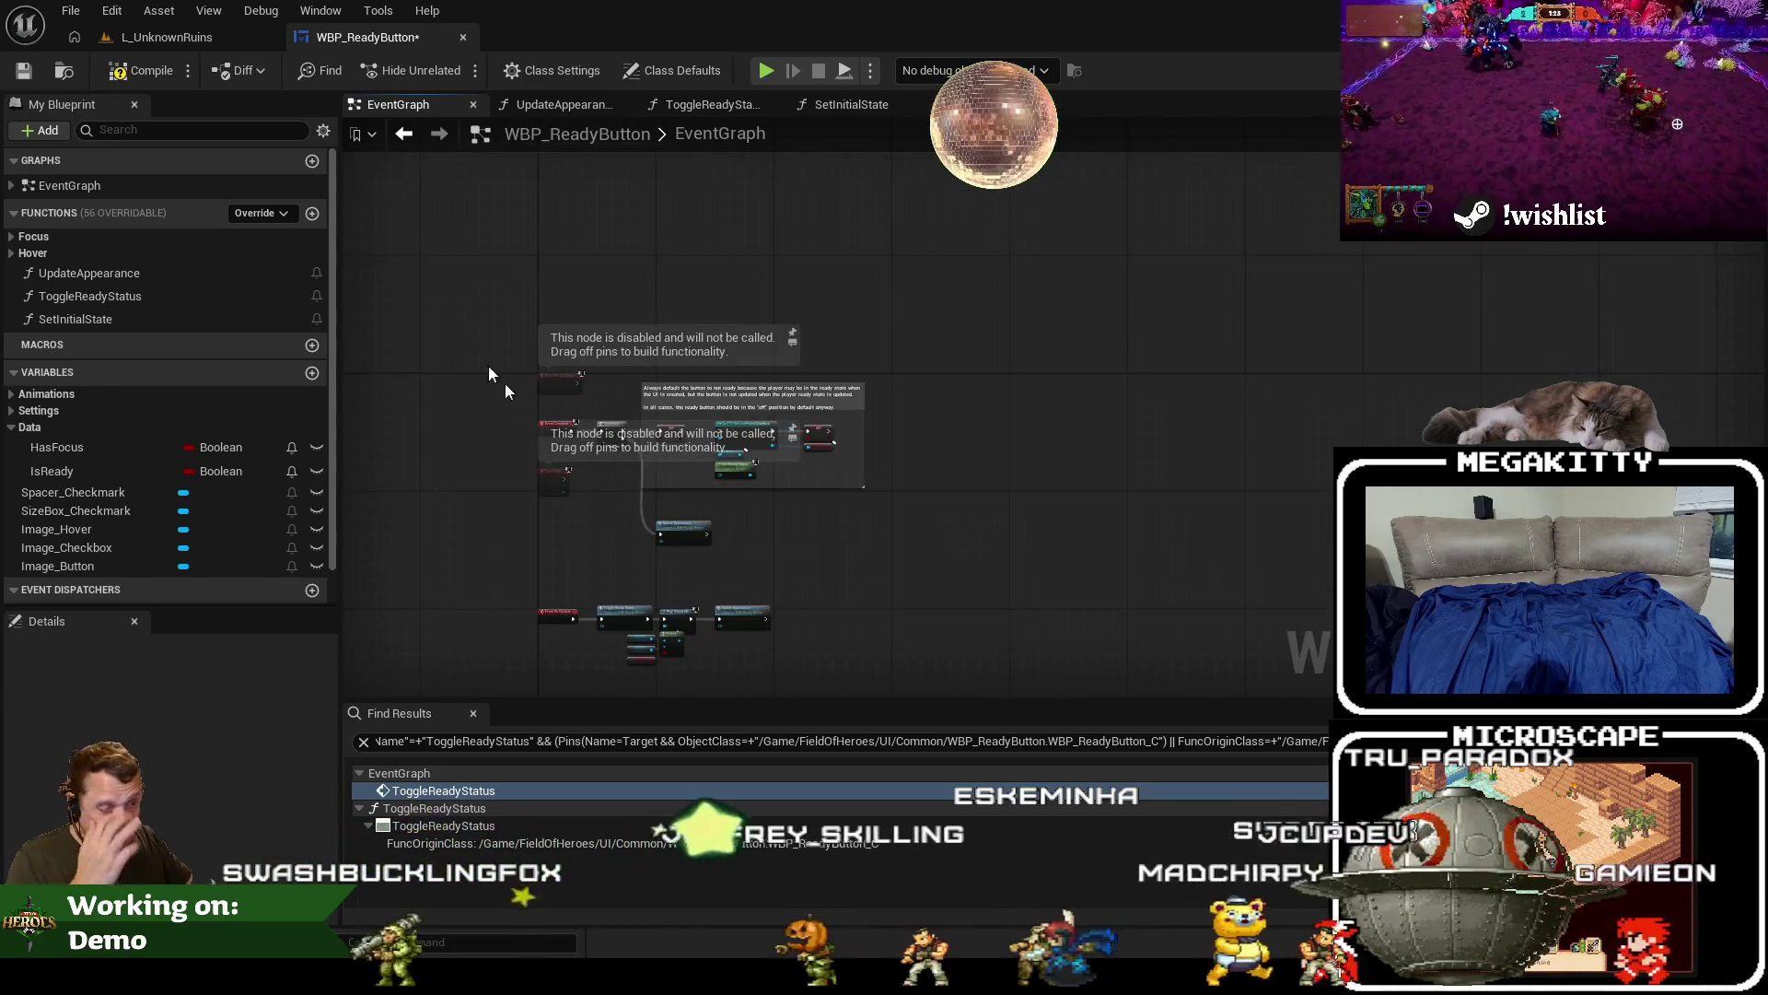
click(146, 78)
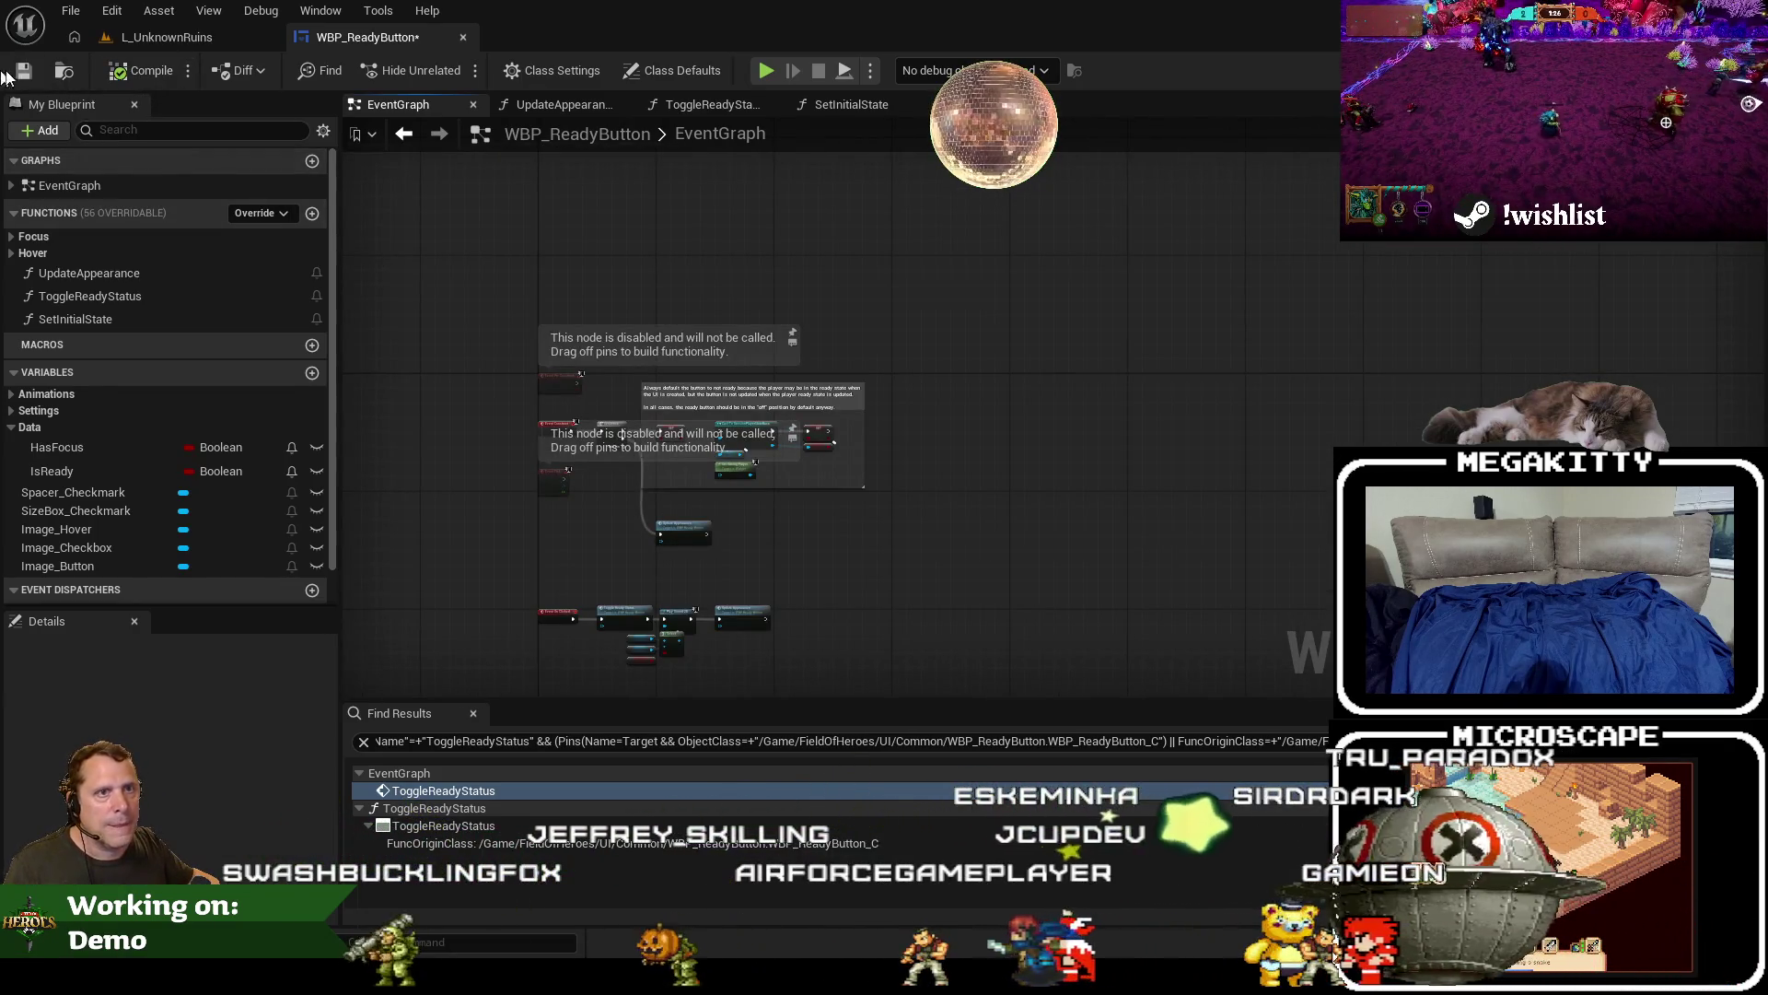
key(ctrl+s)
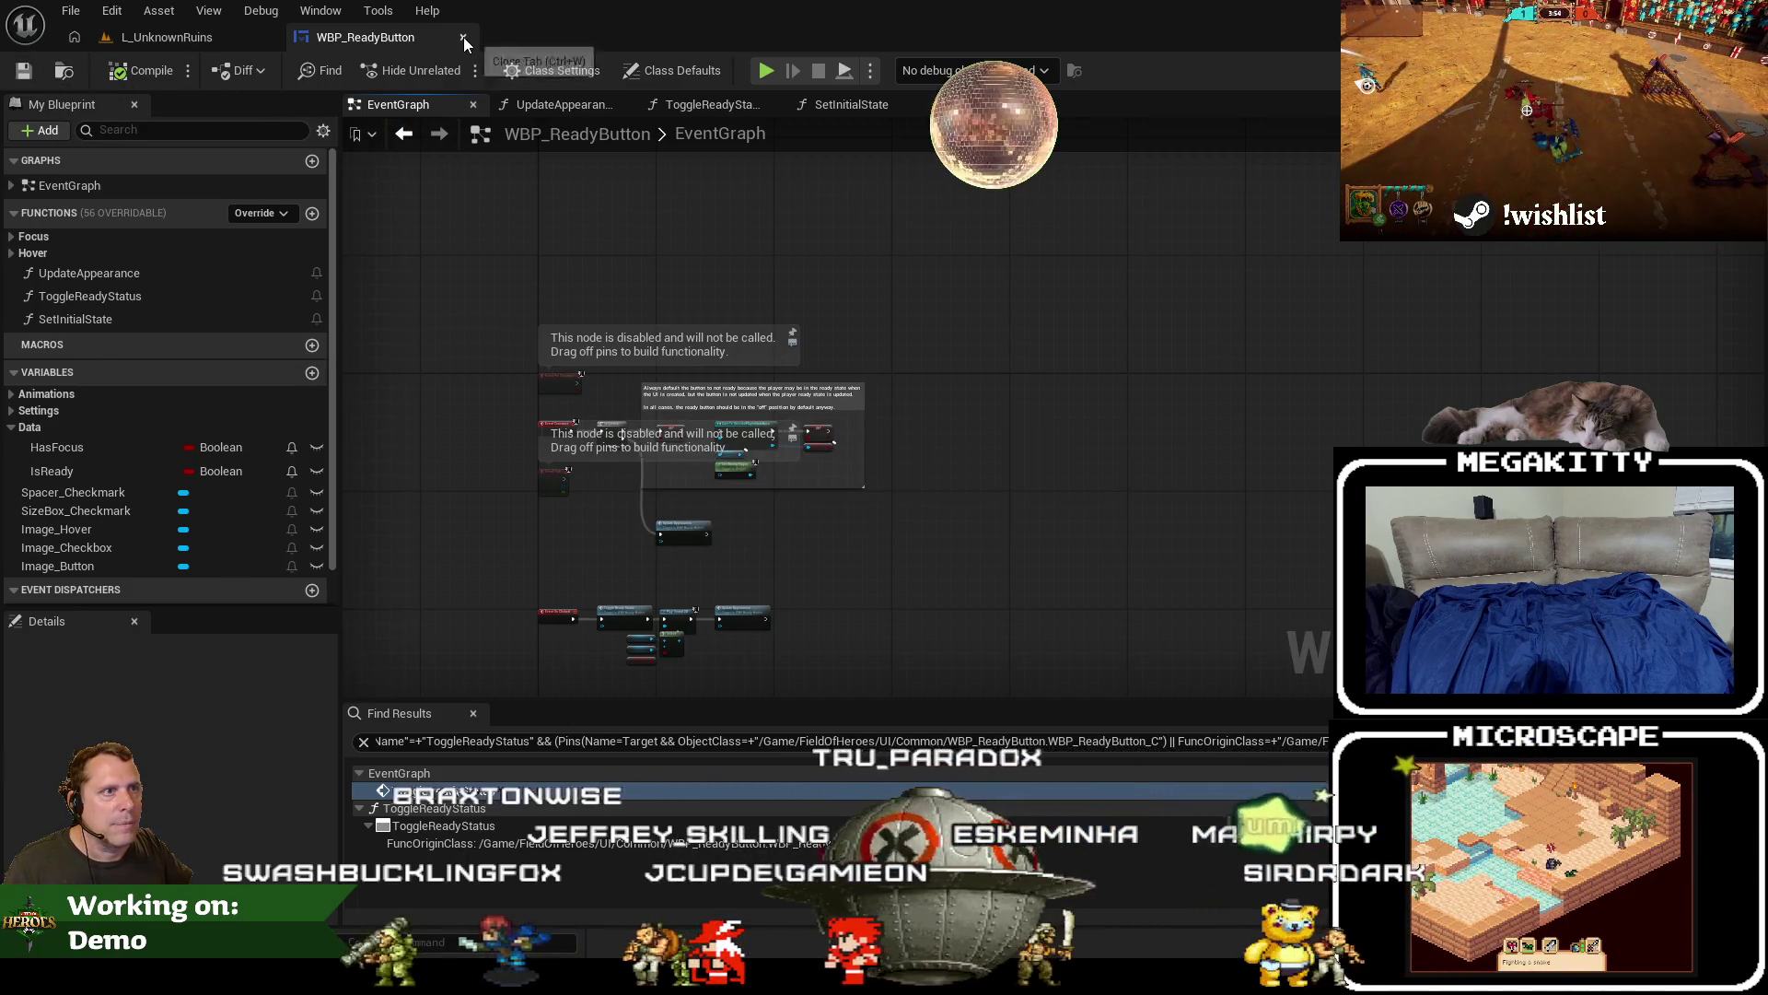
click(464, 38)
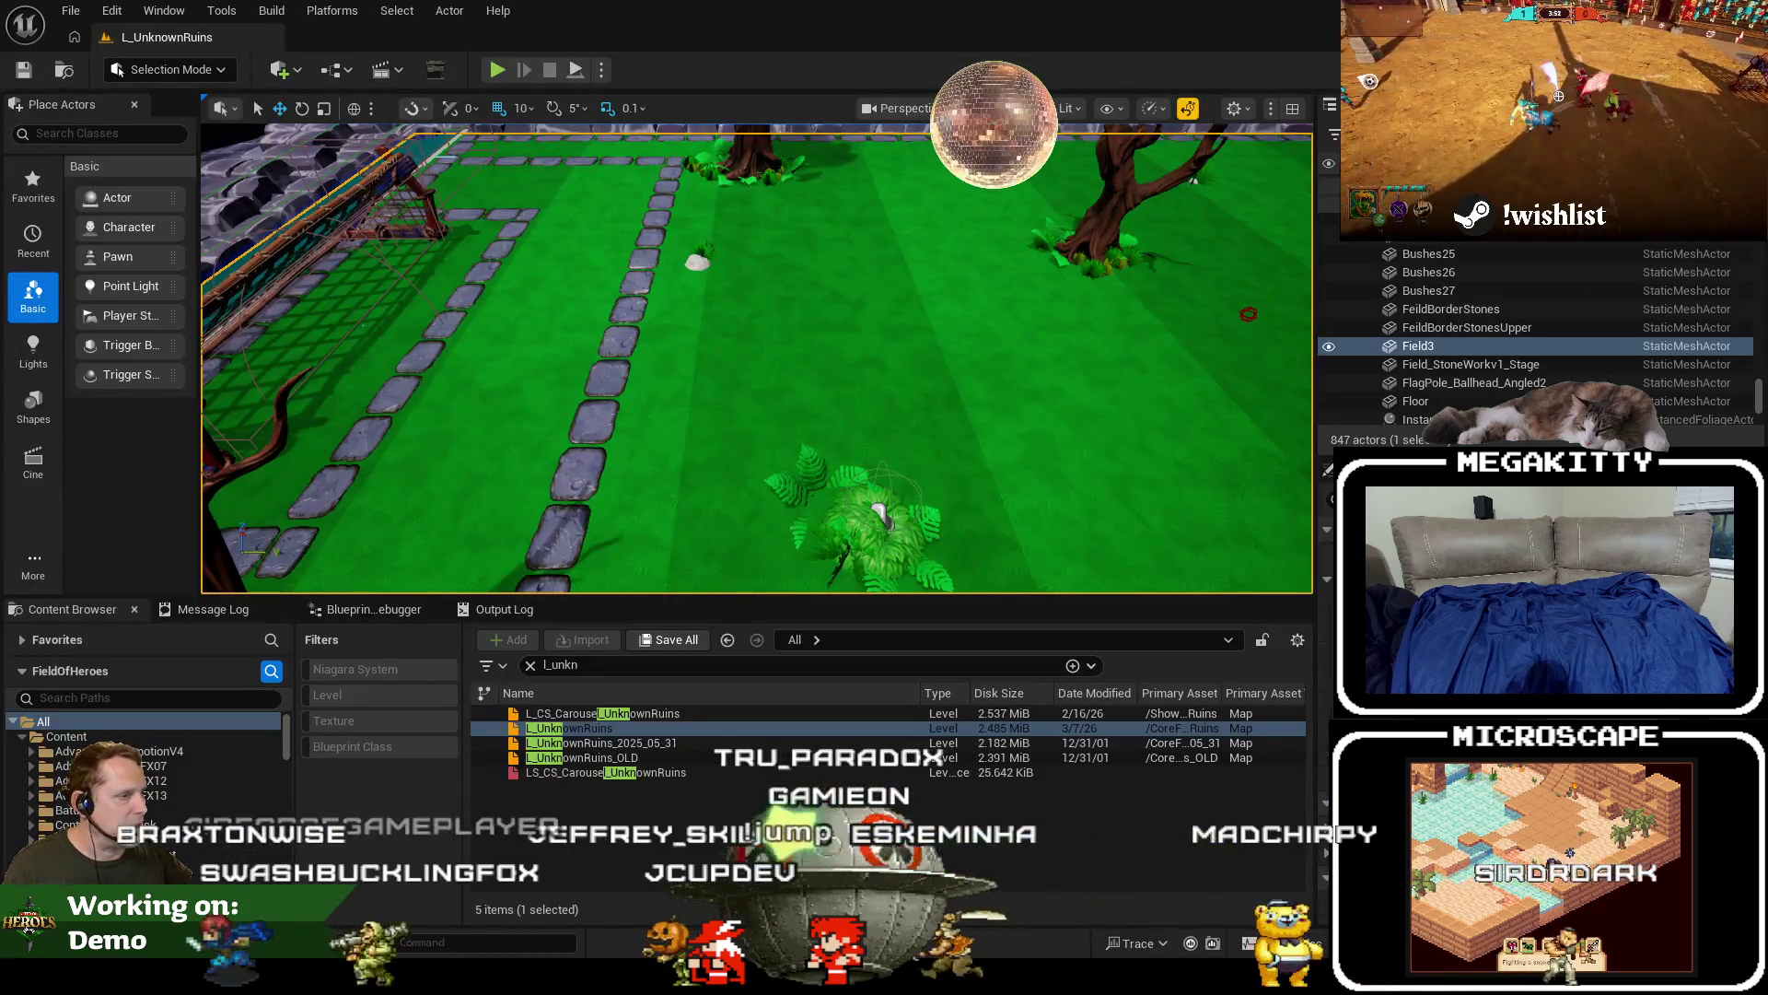
key(alt+Tab)
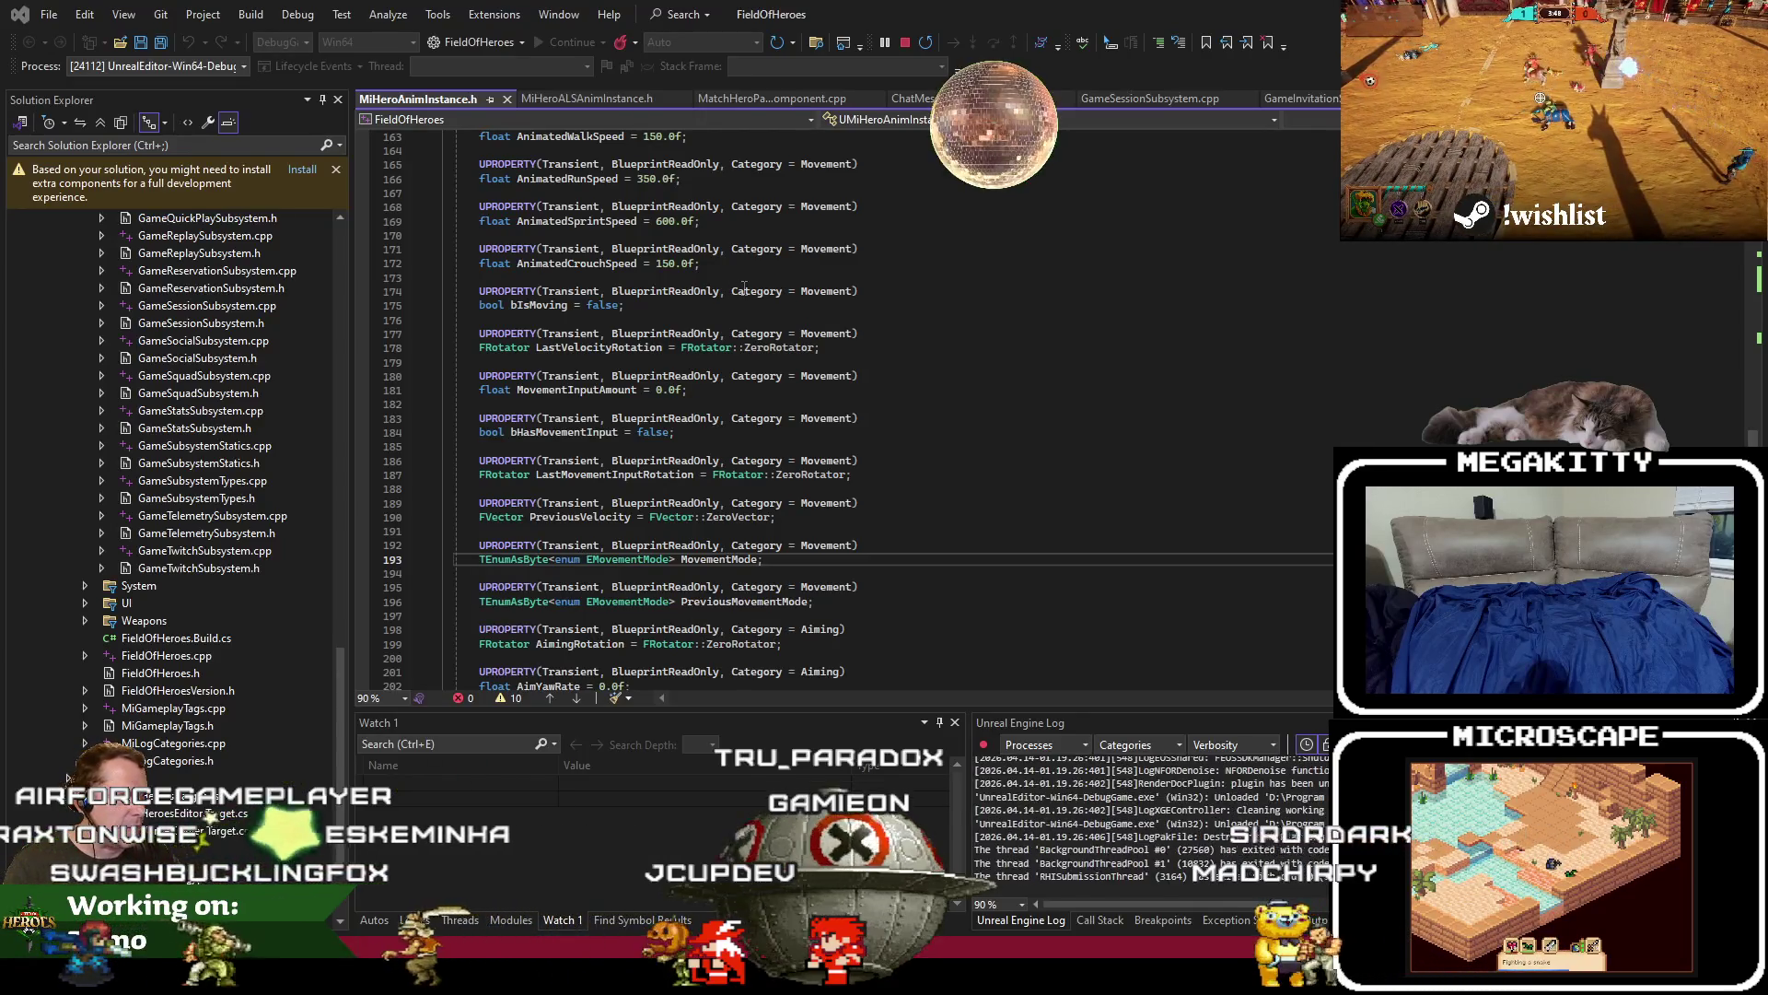
In Pending Changes, write the comment 'Fixed bug where the Ready button would be green before a player sees it.'.
key(alt+Tab)
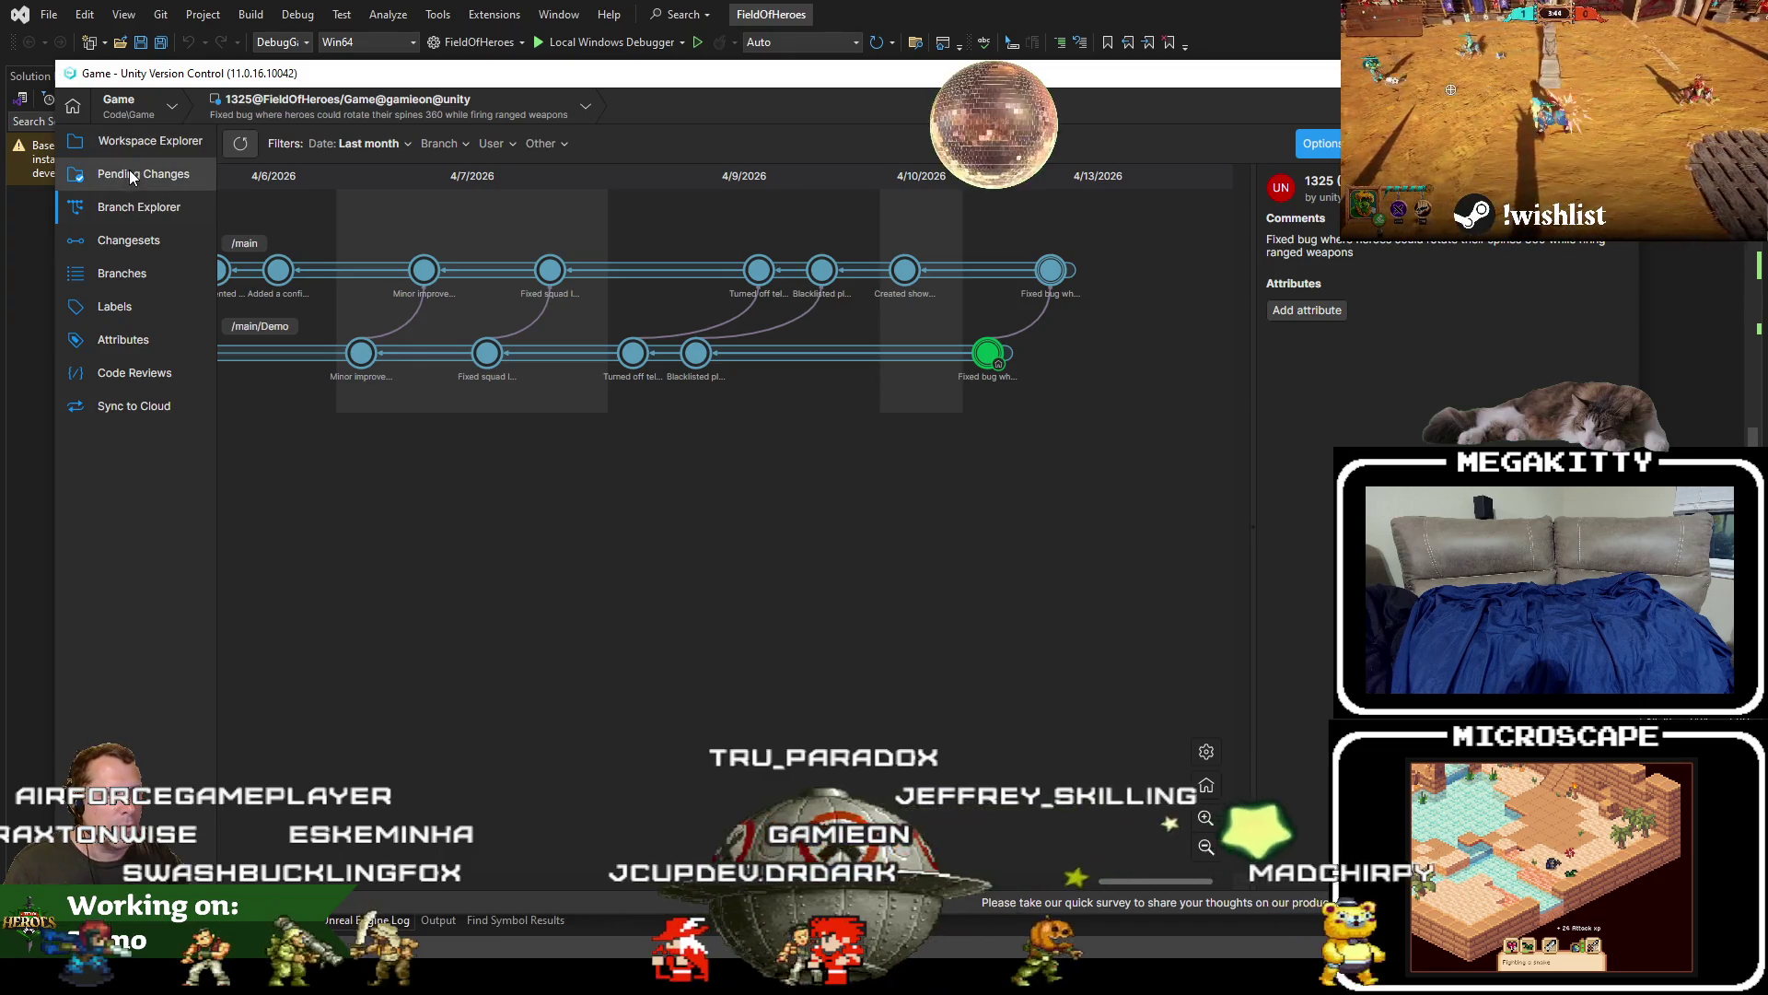
click(131, 175)
click(402, 187)
text(Fiec)
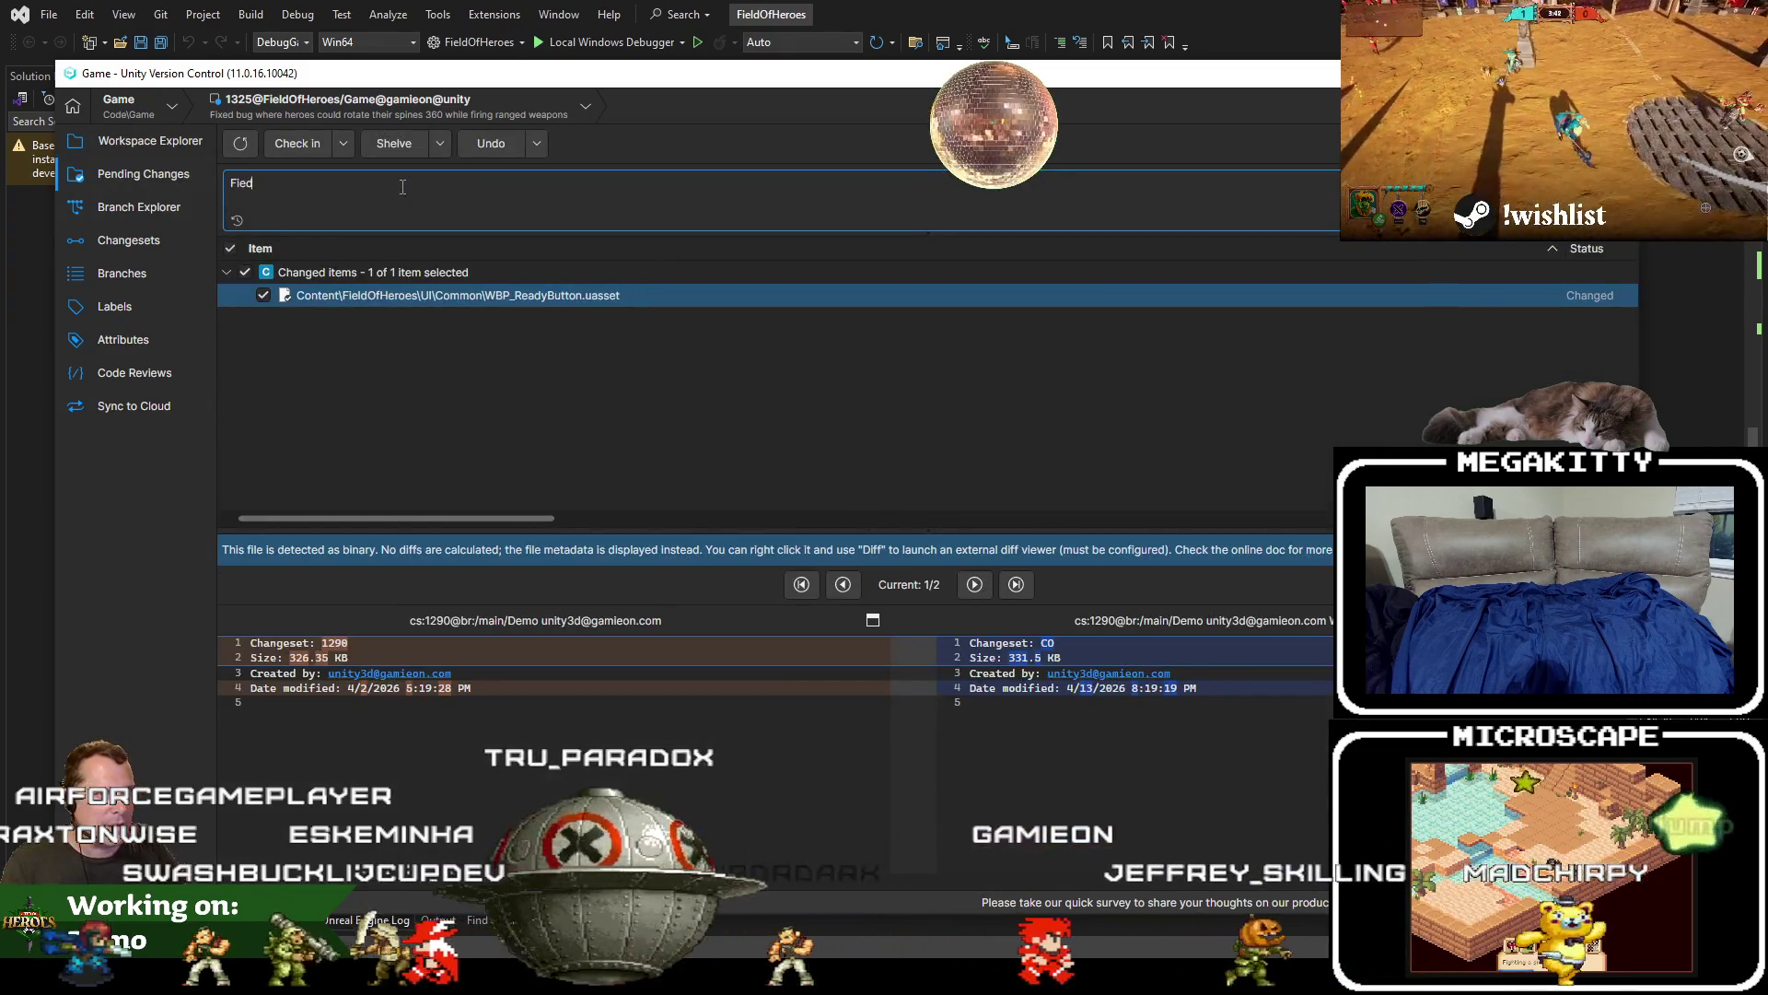
key(BackSpace)
key(BackSpace)
text(xed bug where the)
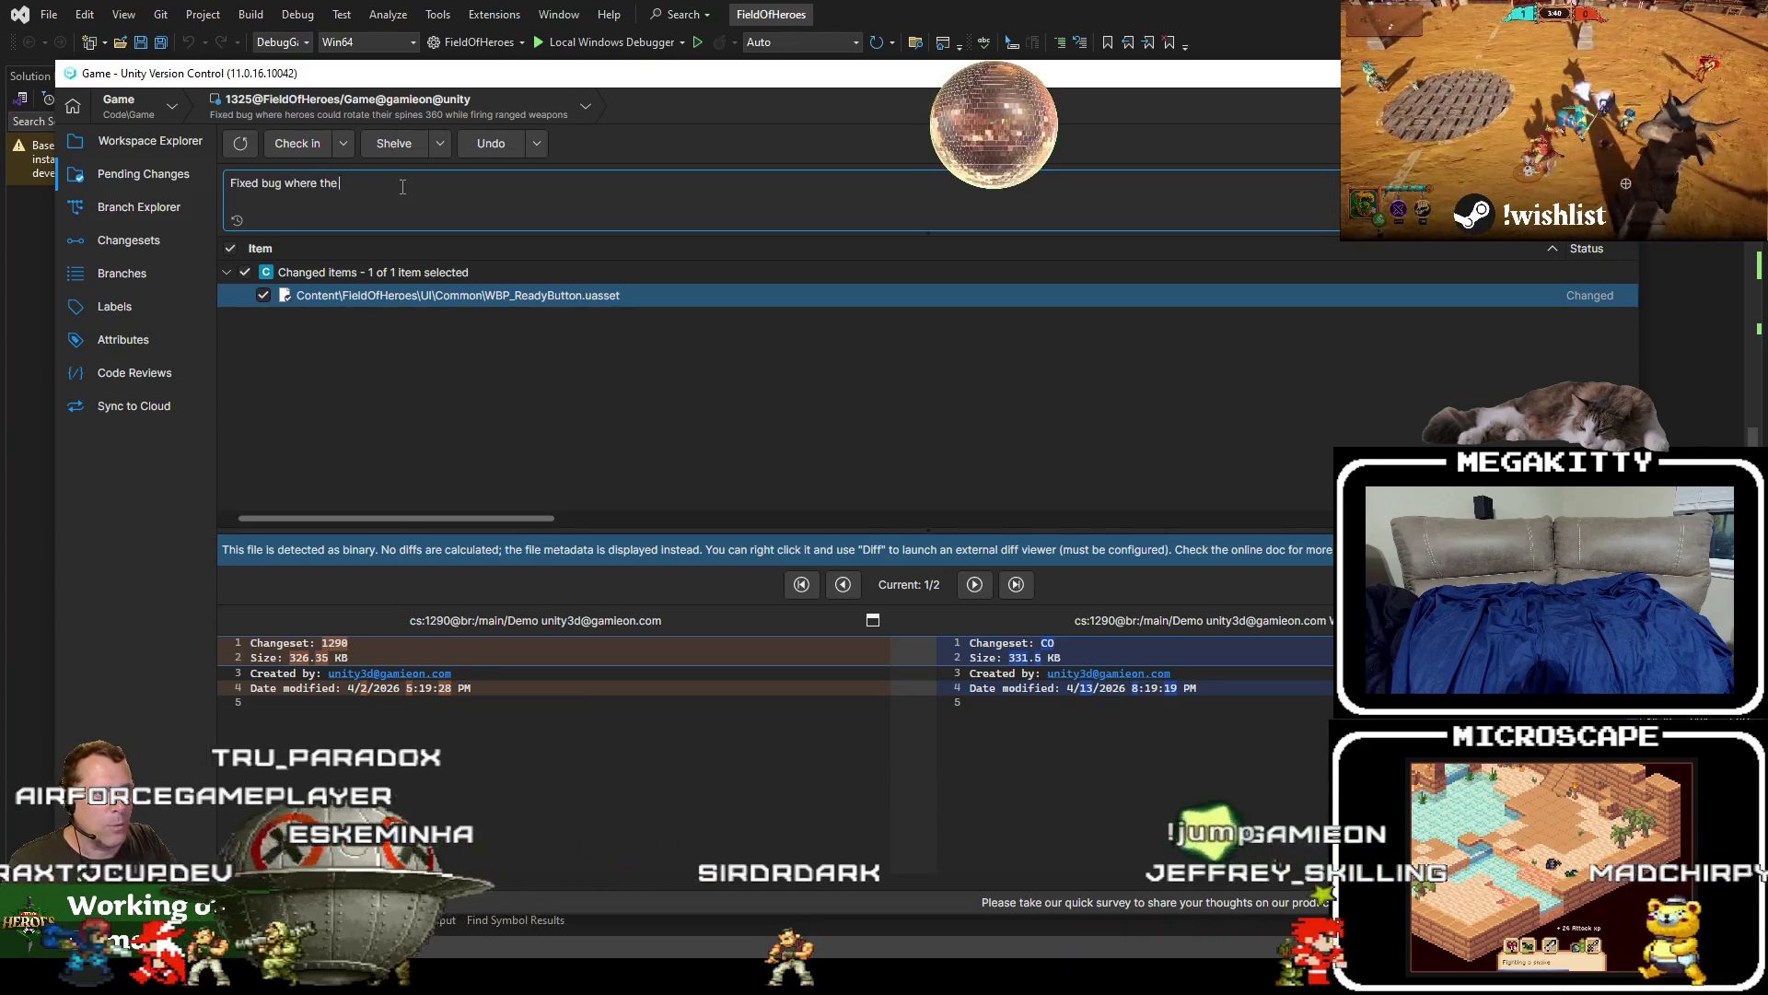
text( Ready button would be)
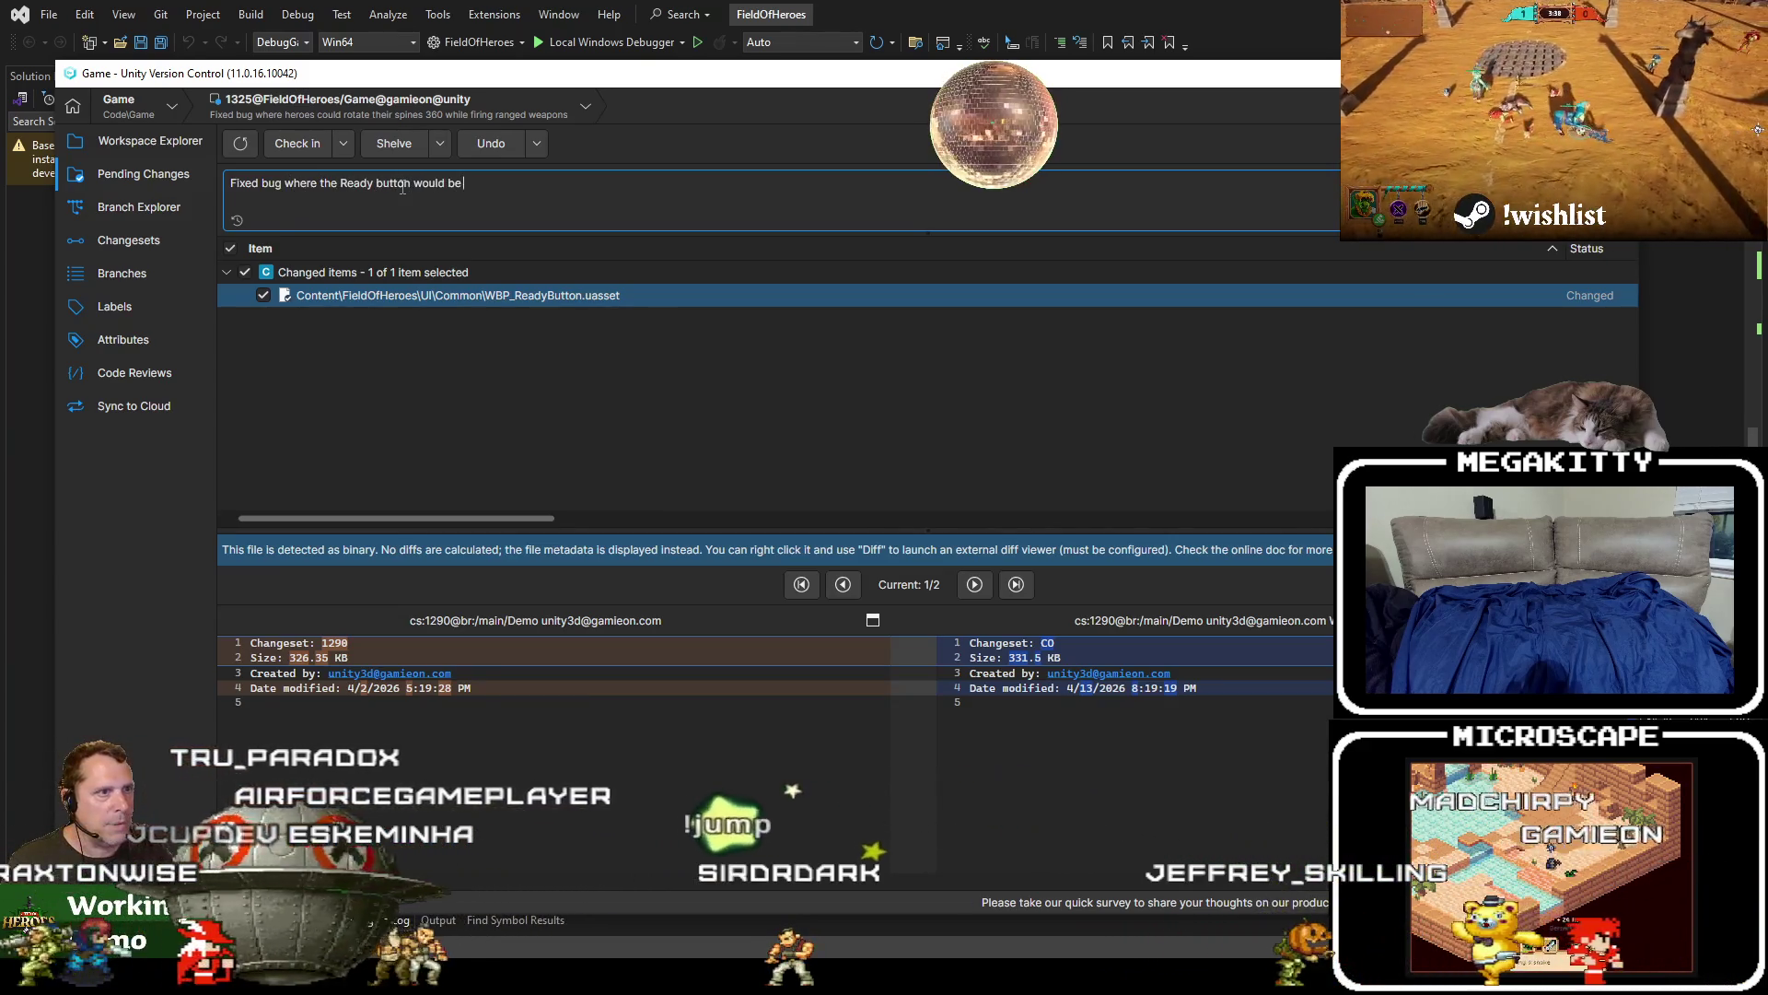
text( green before a player )
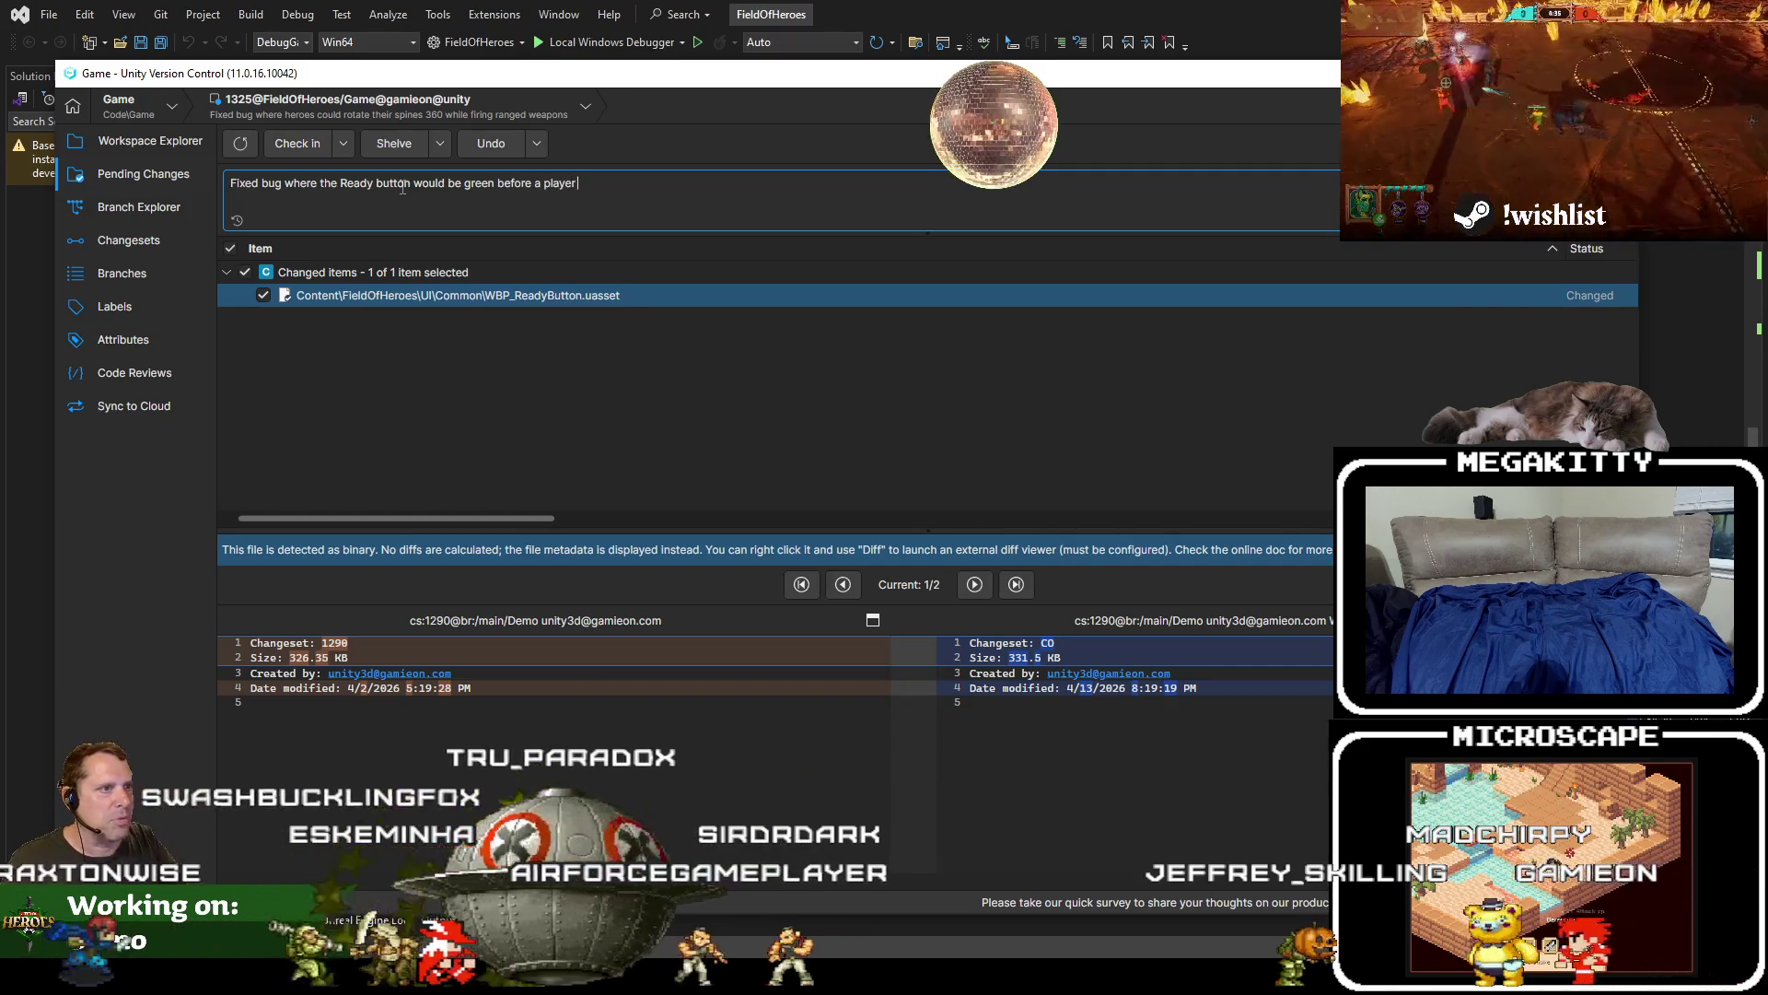
text(sees it)
text(.)
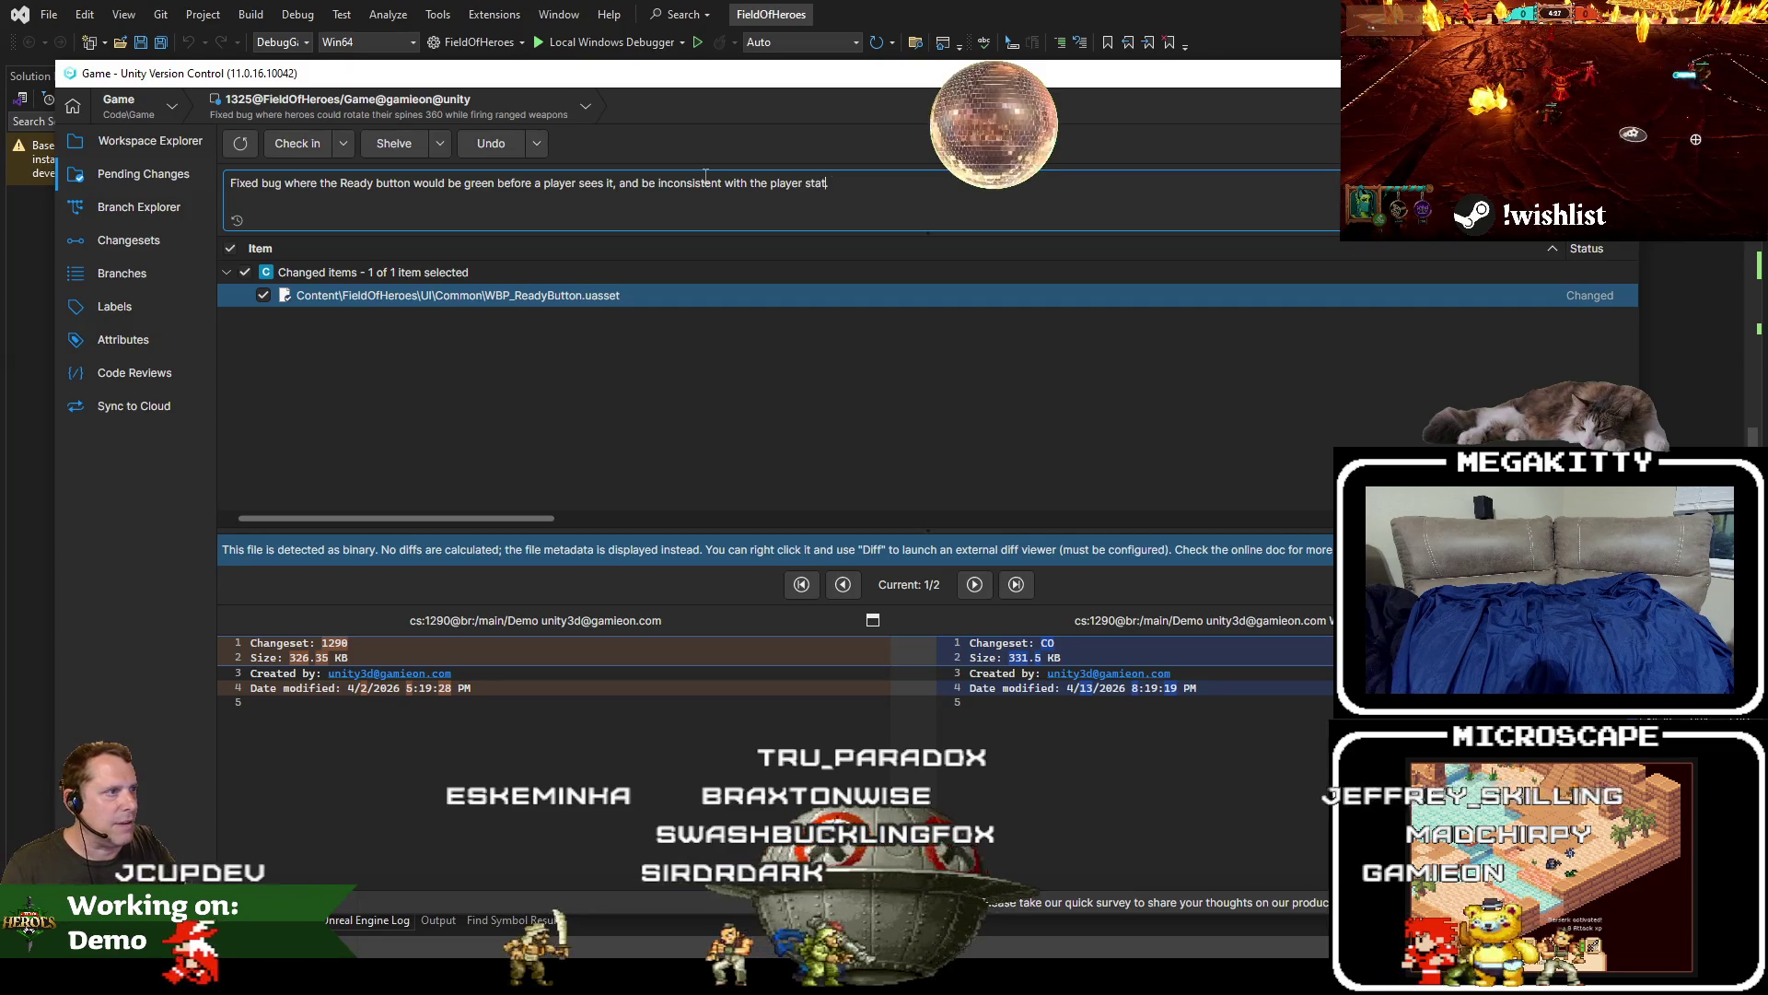
Correct the comment's last word and check in WBP_ReadyButton as changeset 1327.
double_click(853, 190)
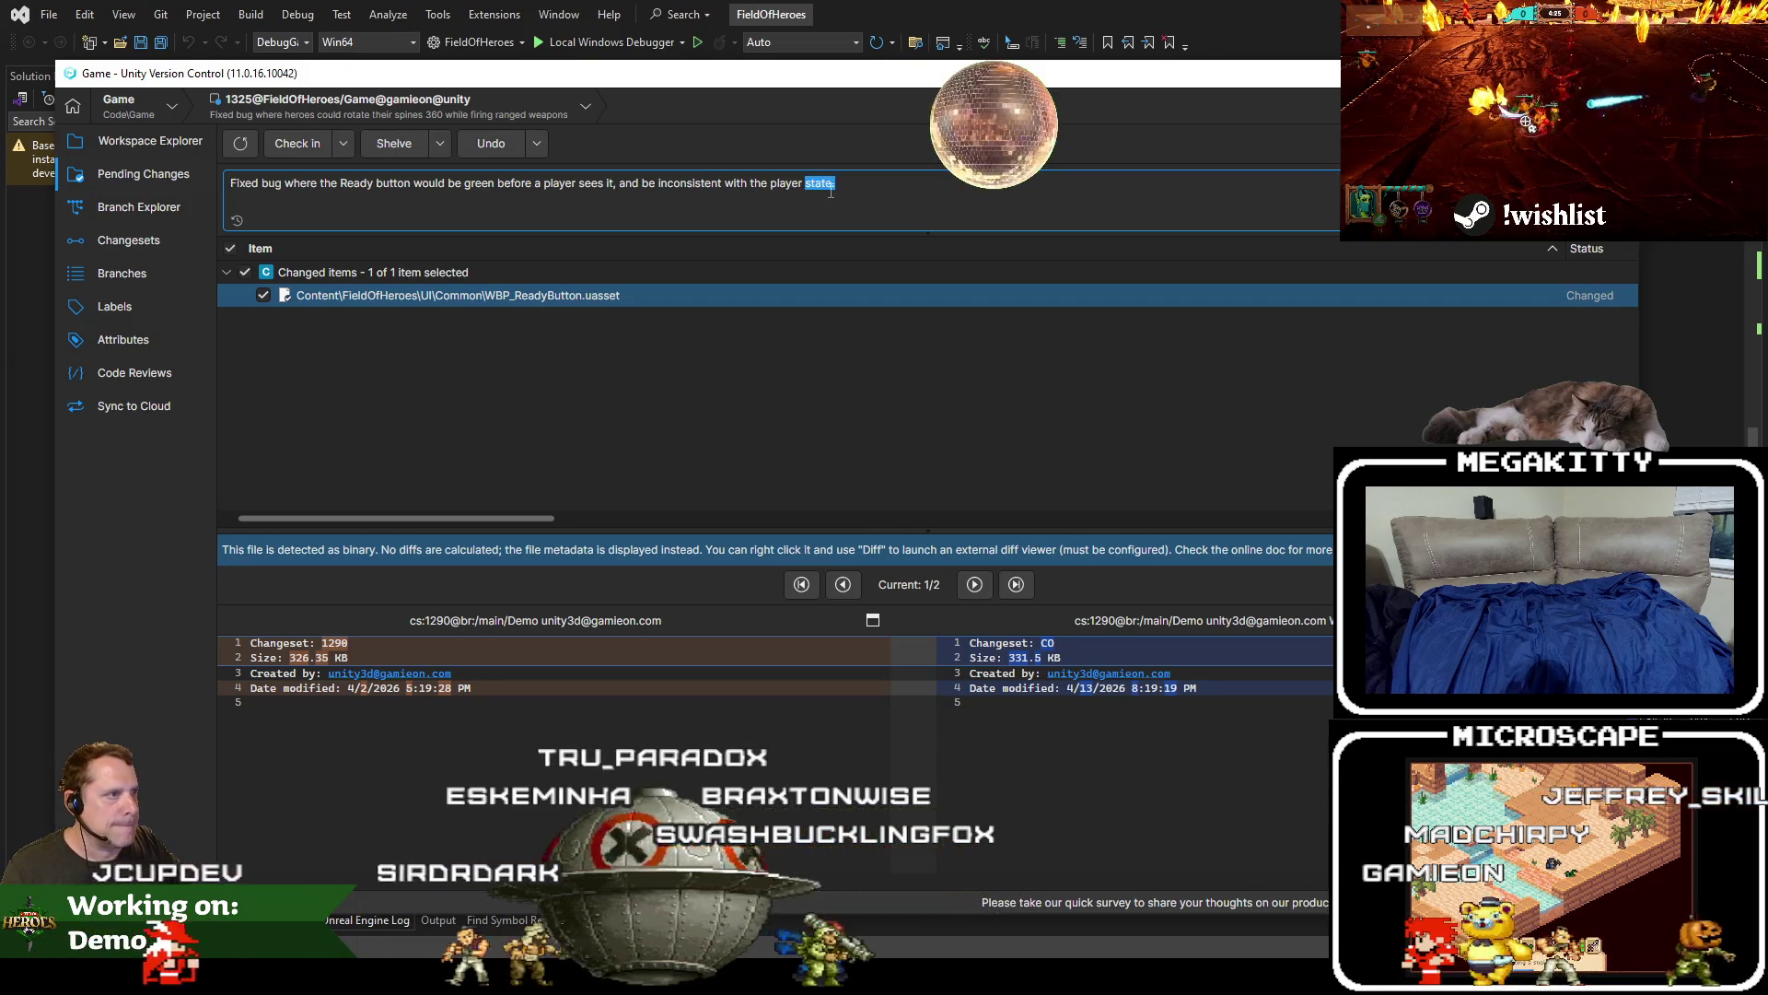
text(ready)
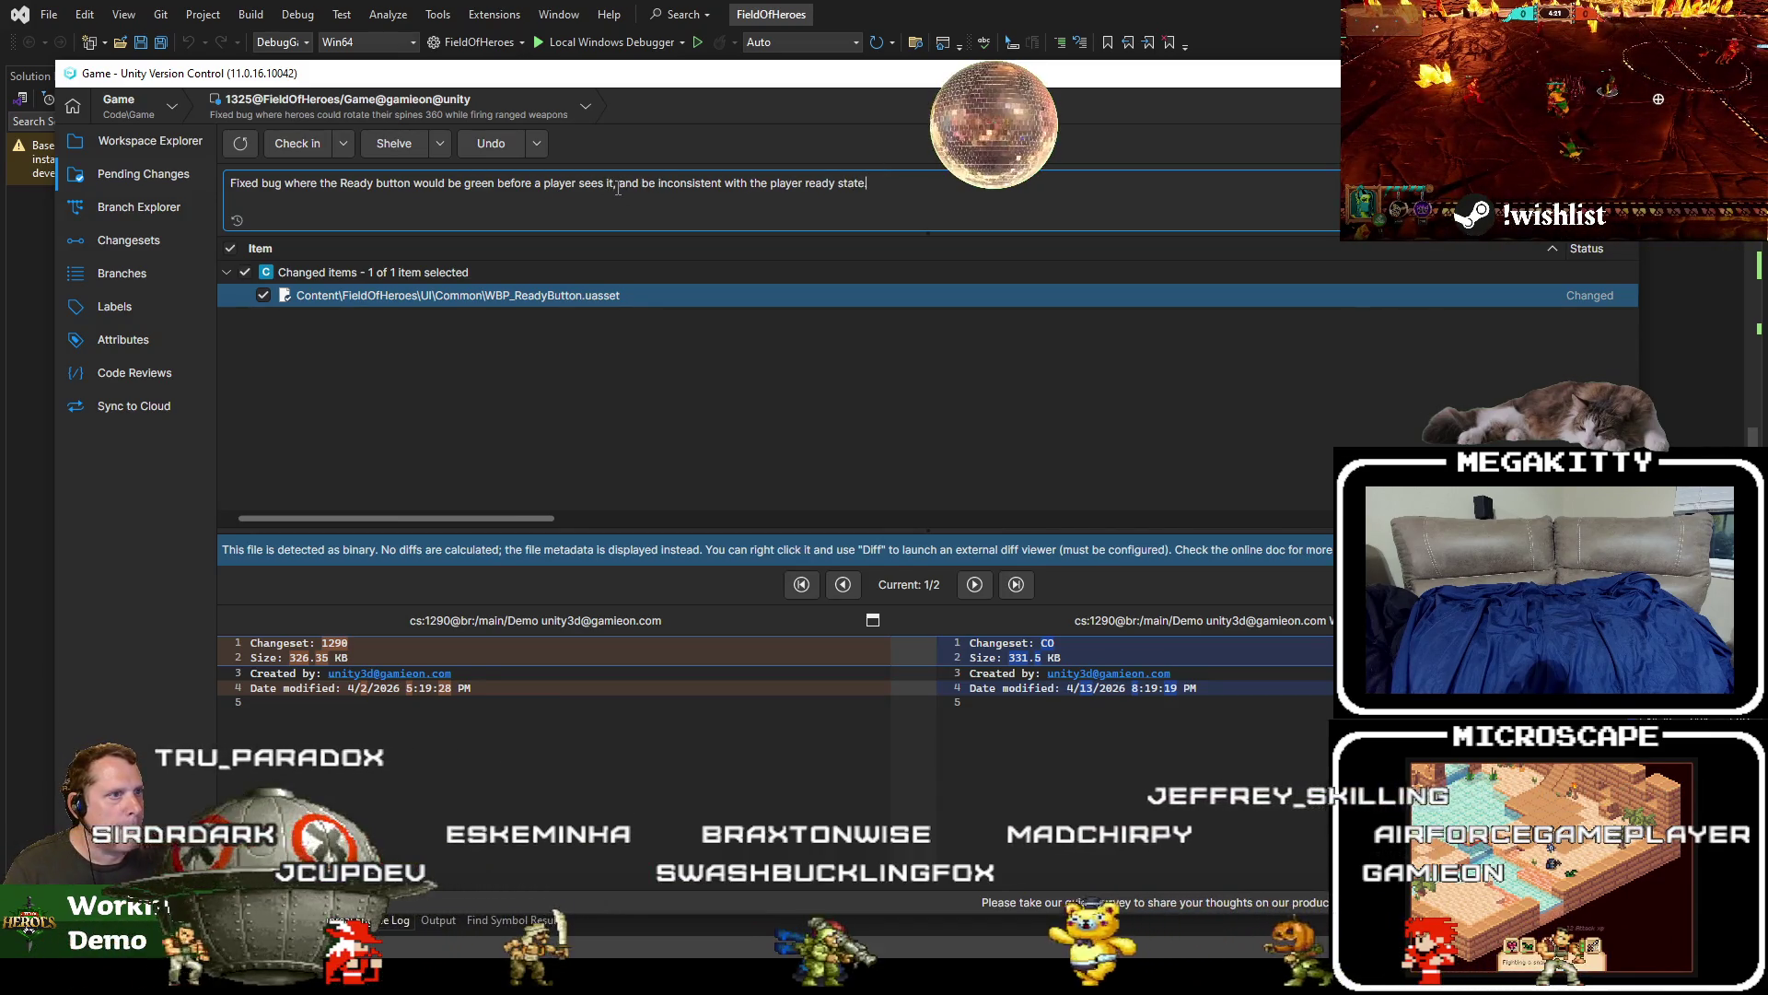
click(317, 142)
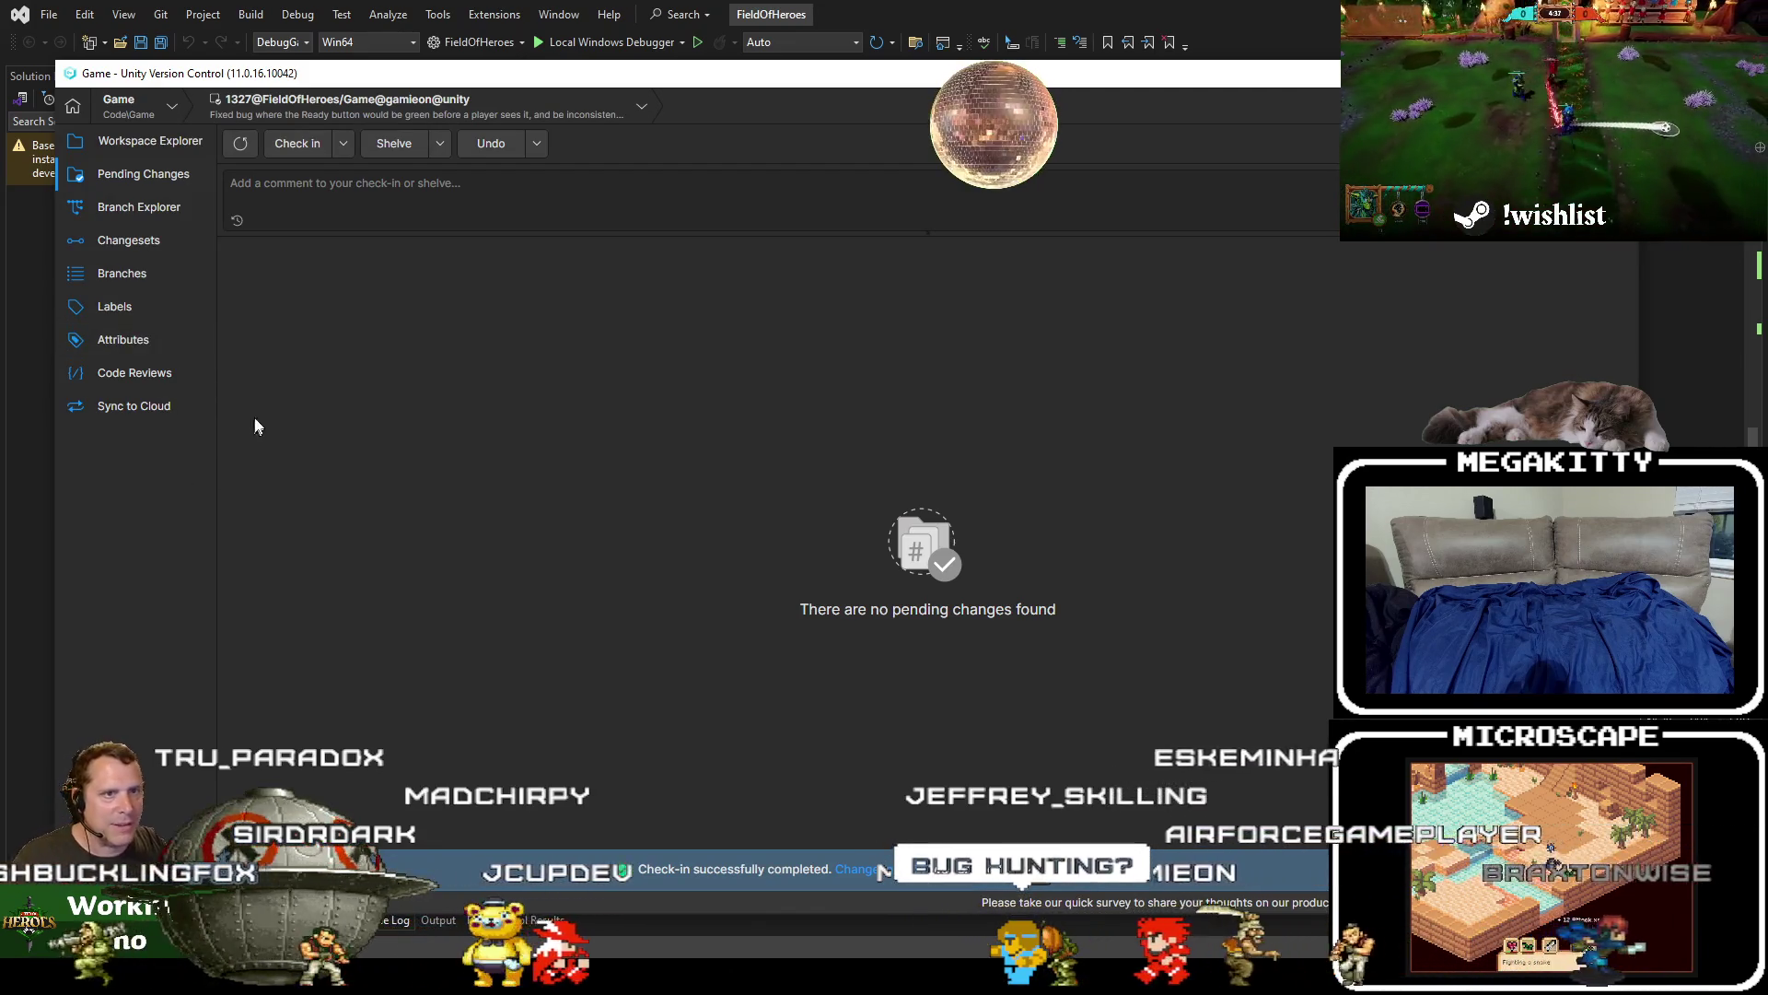
click(154, 206)
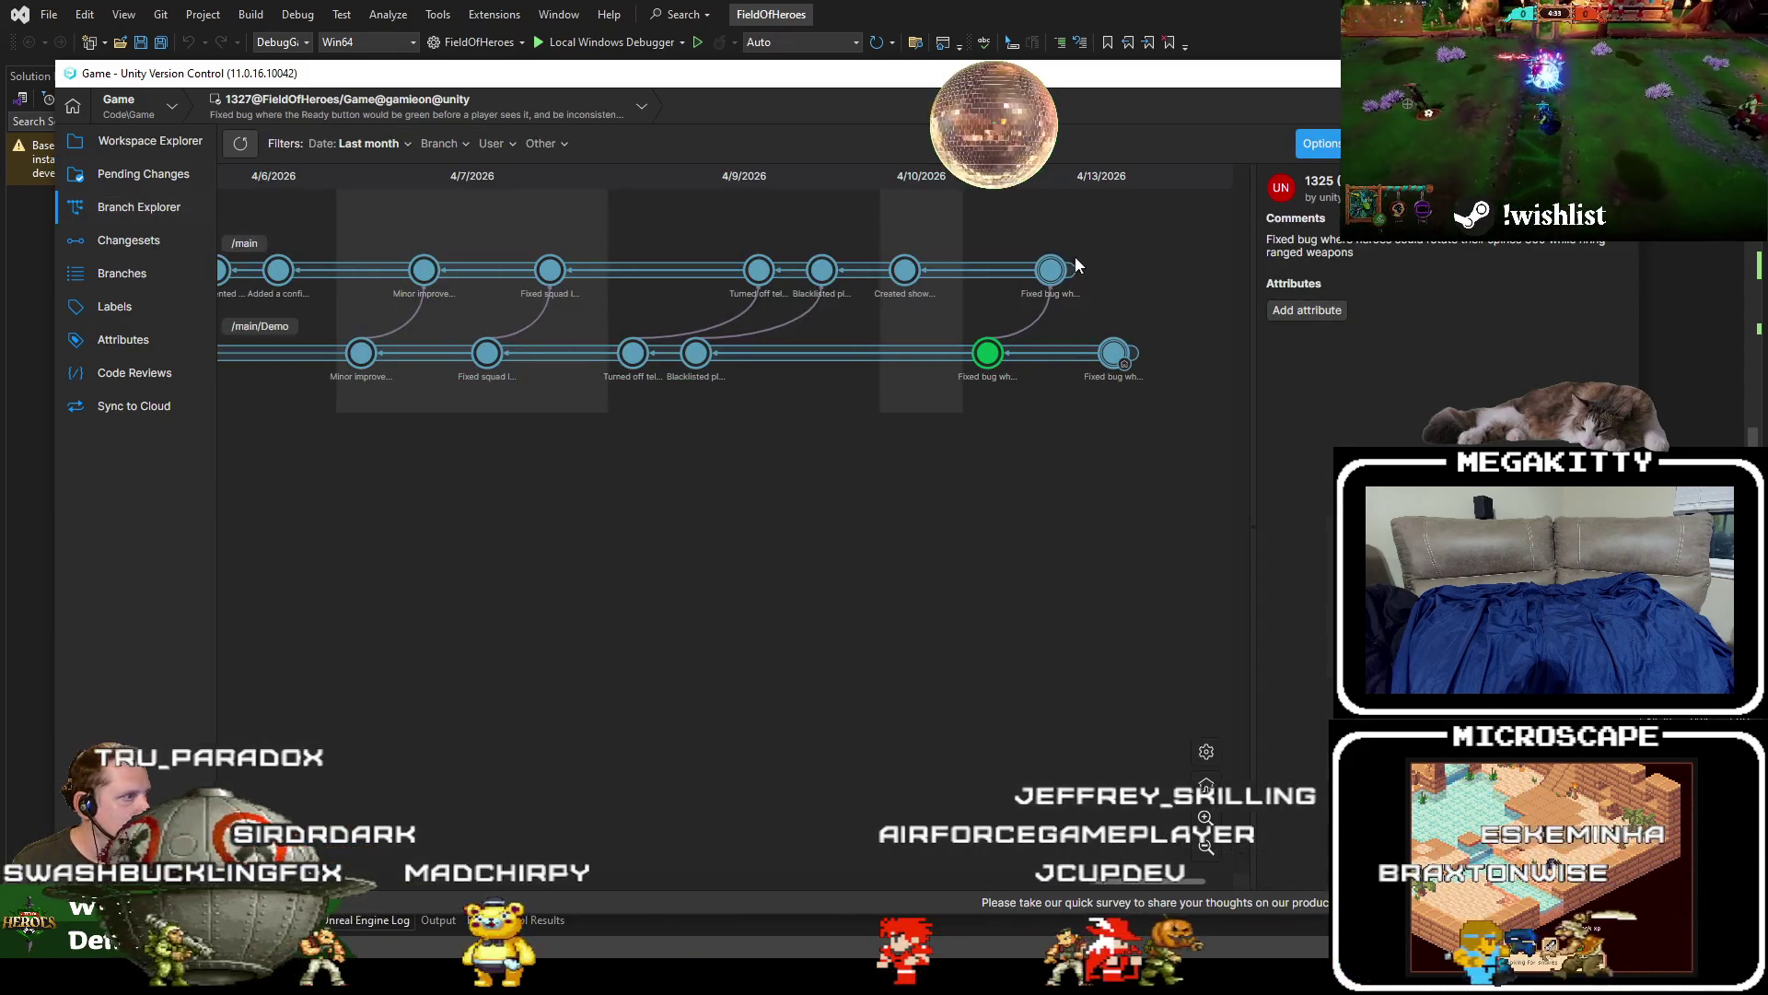
Switch the workspace to the latest /main changeset, 1326, in Branch Explorer.
right_click(1052, 274)
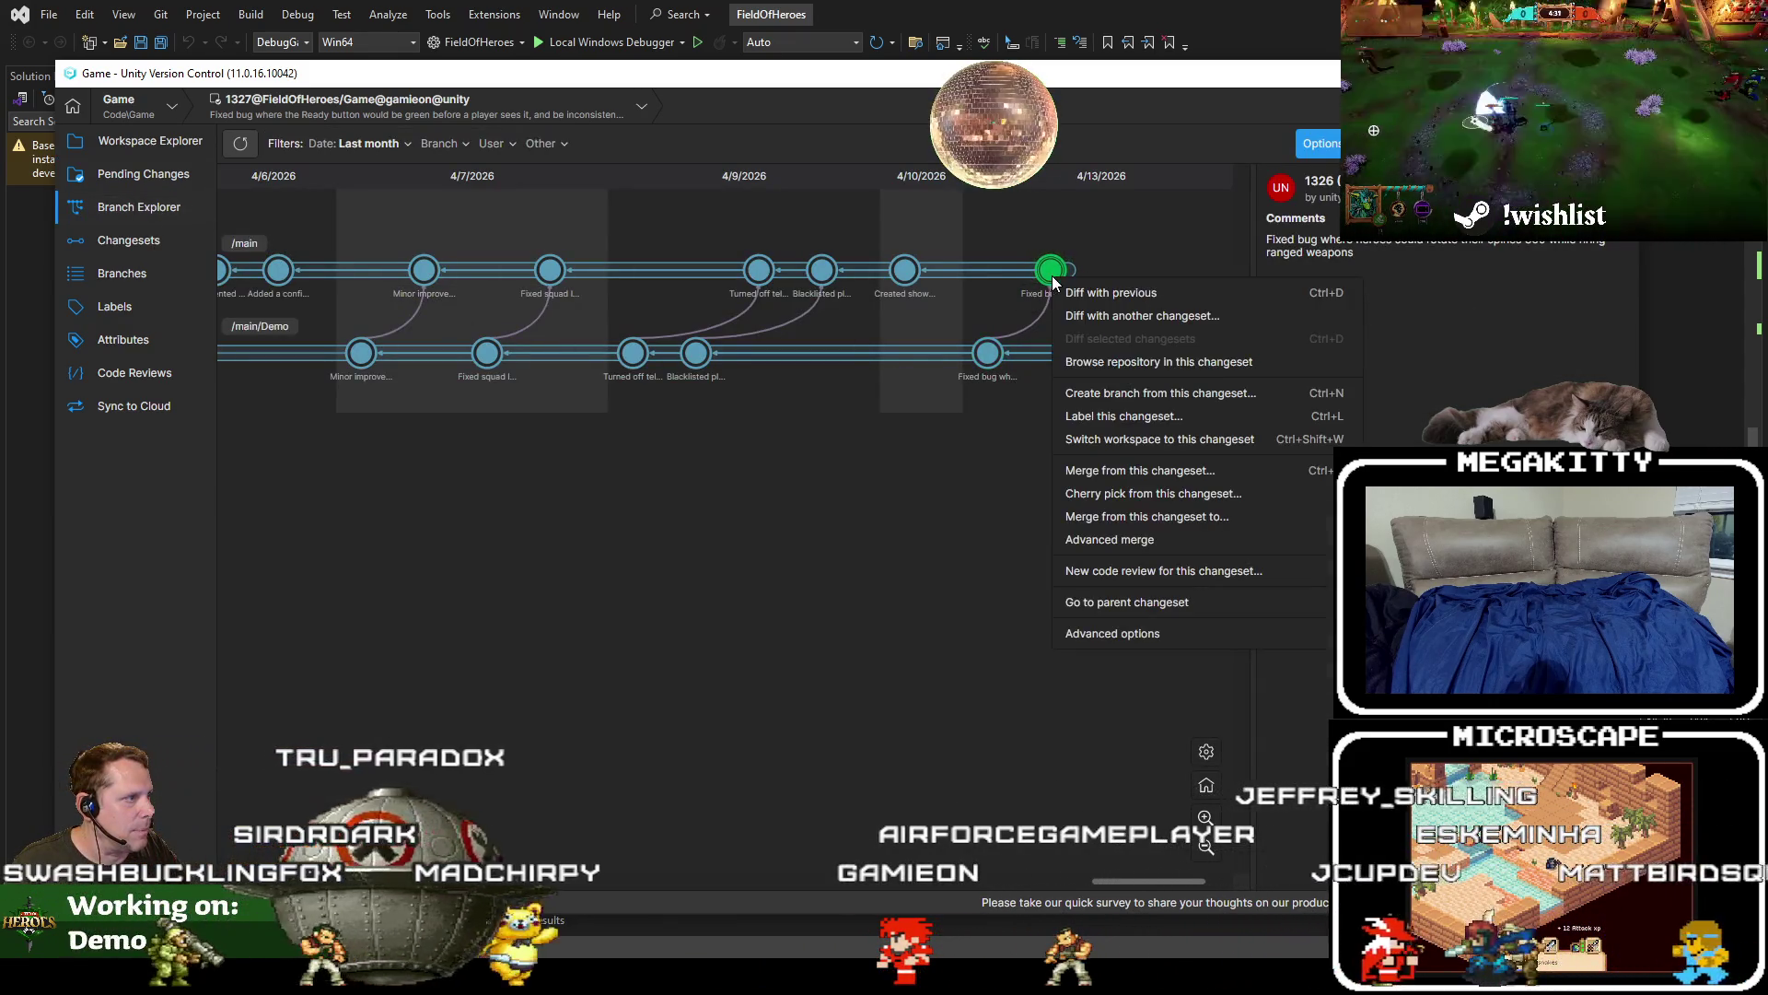
key(alt+Tab)
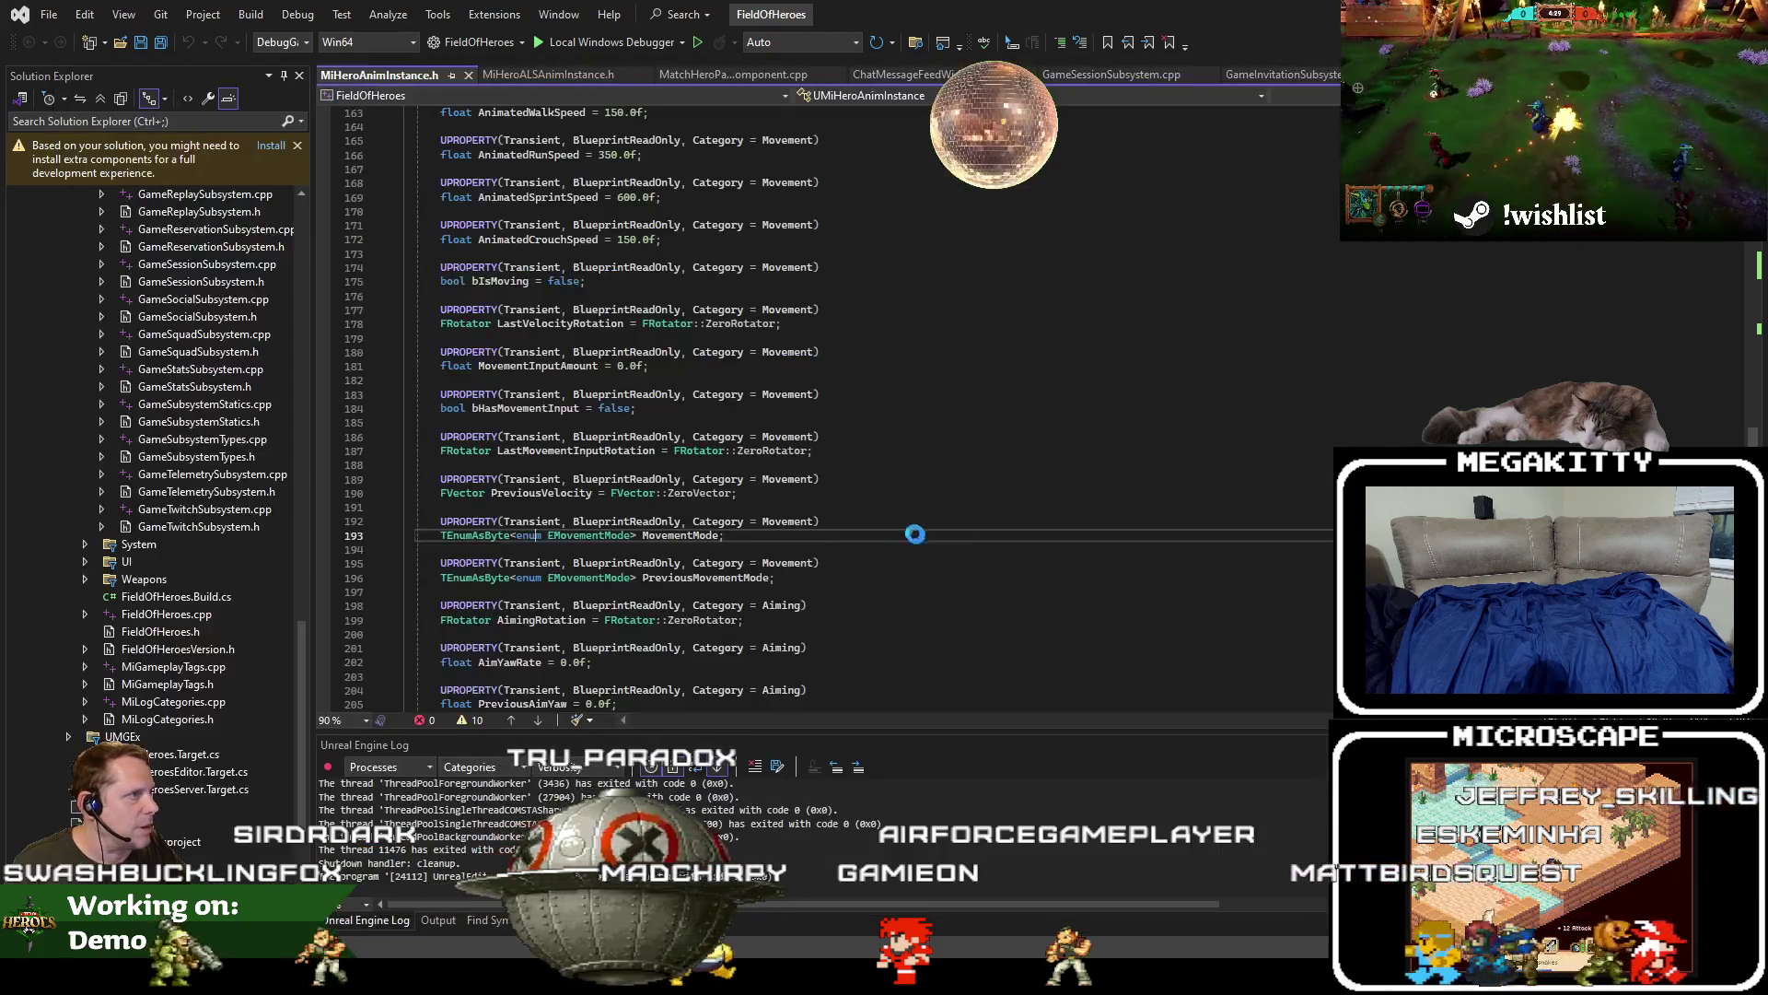
key(alt+Tab)
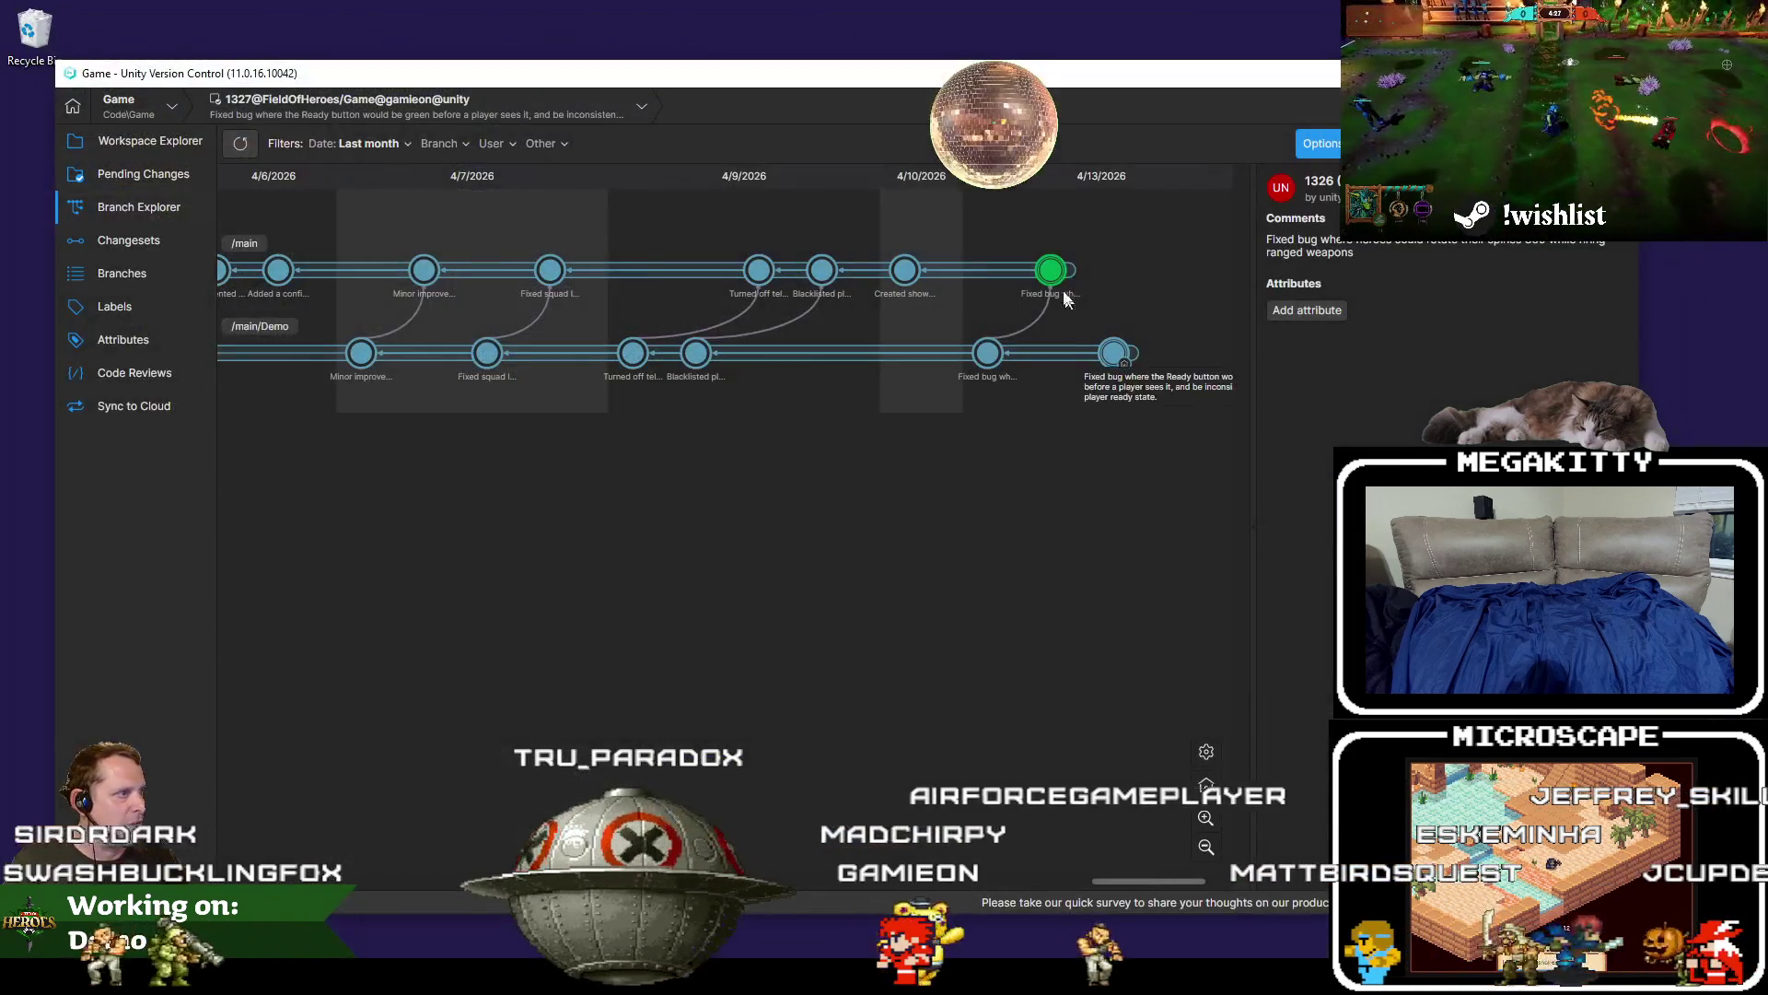
right_click(1051, 270)
click(1157, 424)
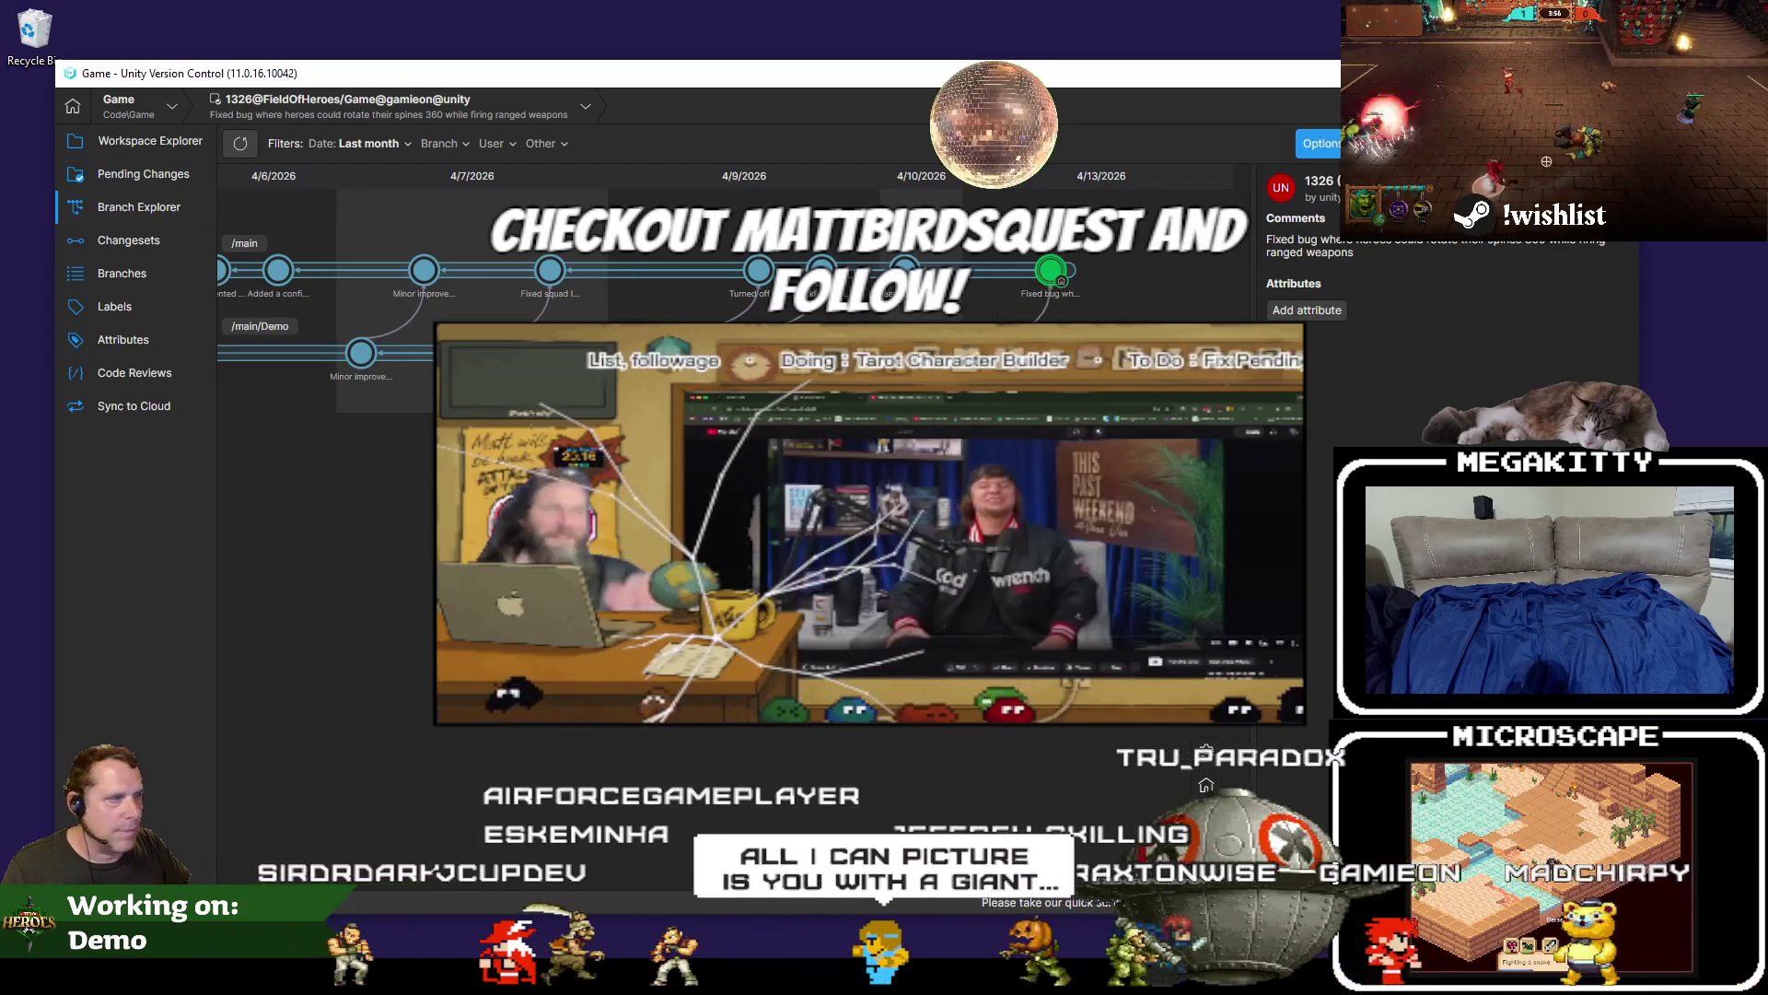
right_click(1151, 353)
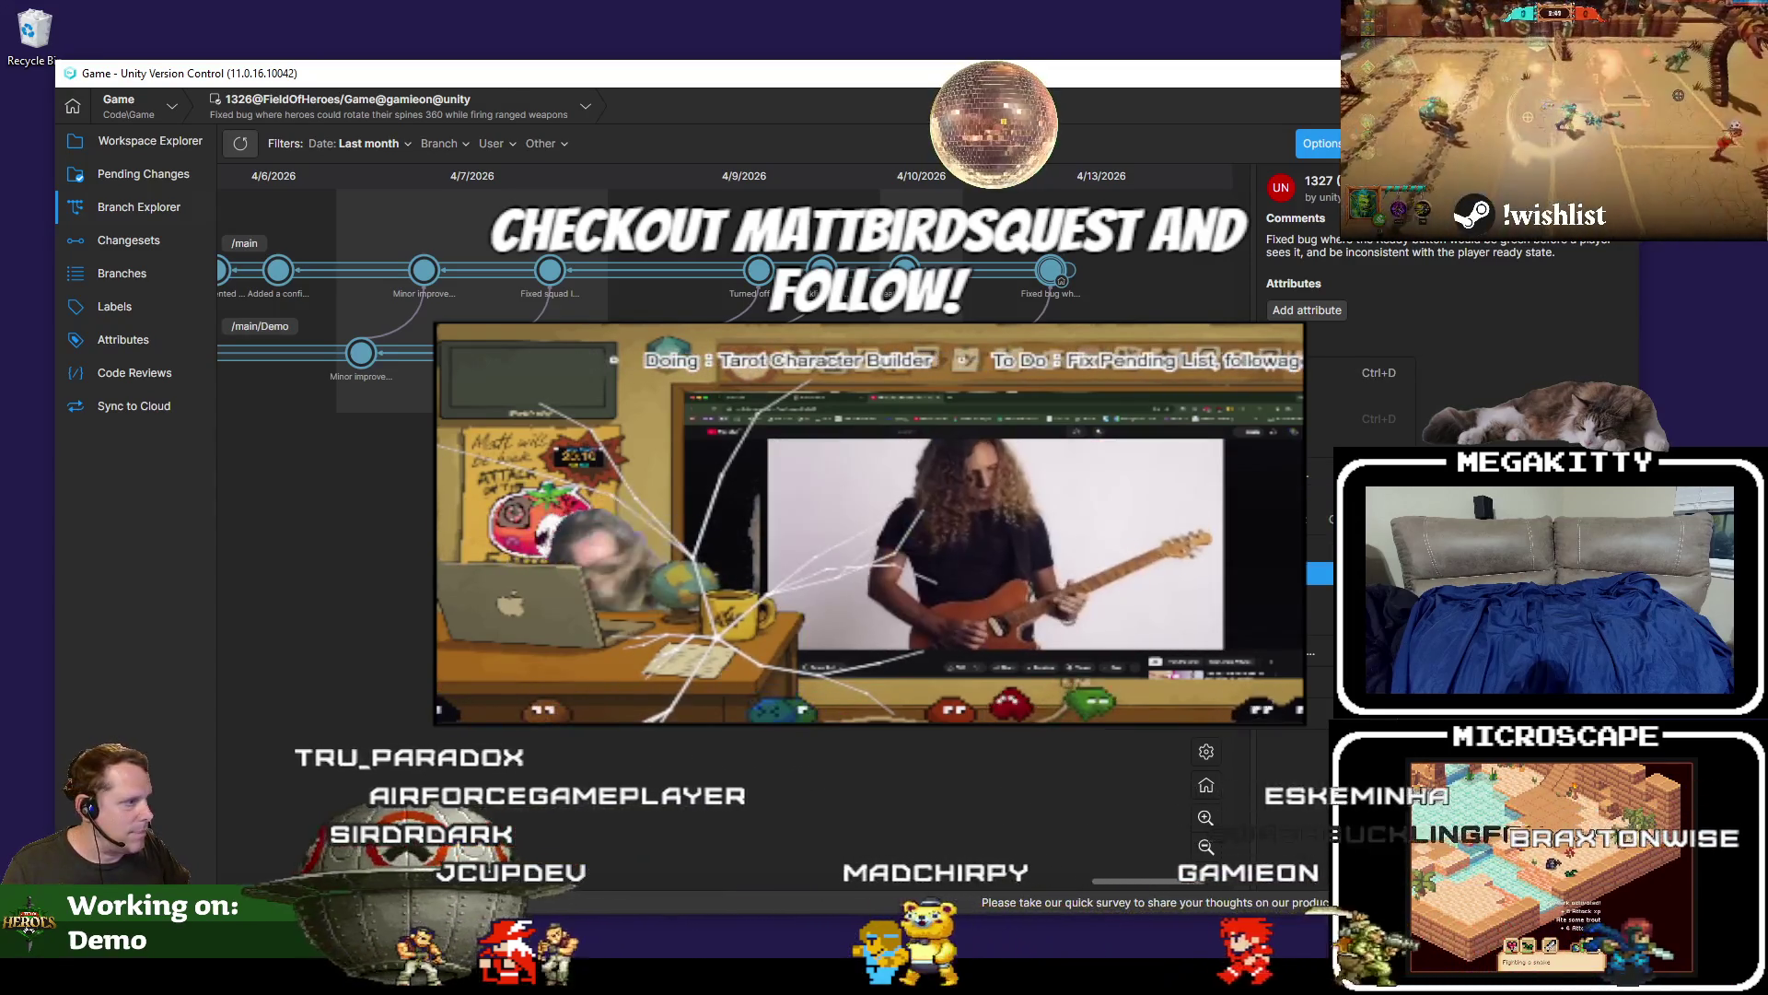
Cherry-pick changeset 1327 onto main and check it in as 1328 reusing the Ready-button fix comment.
click(1270, 496)
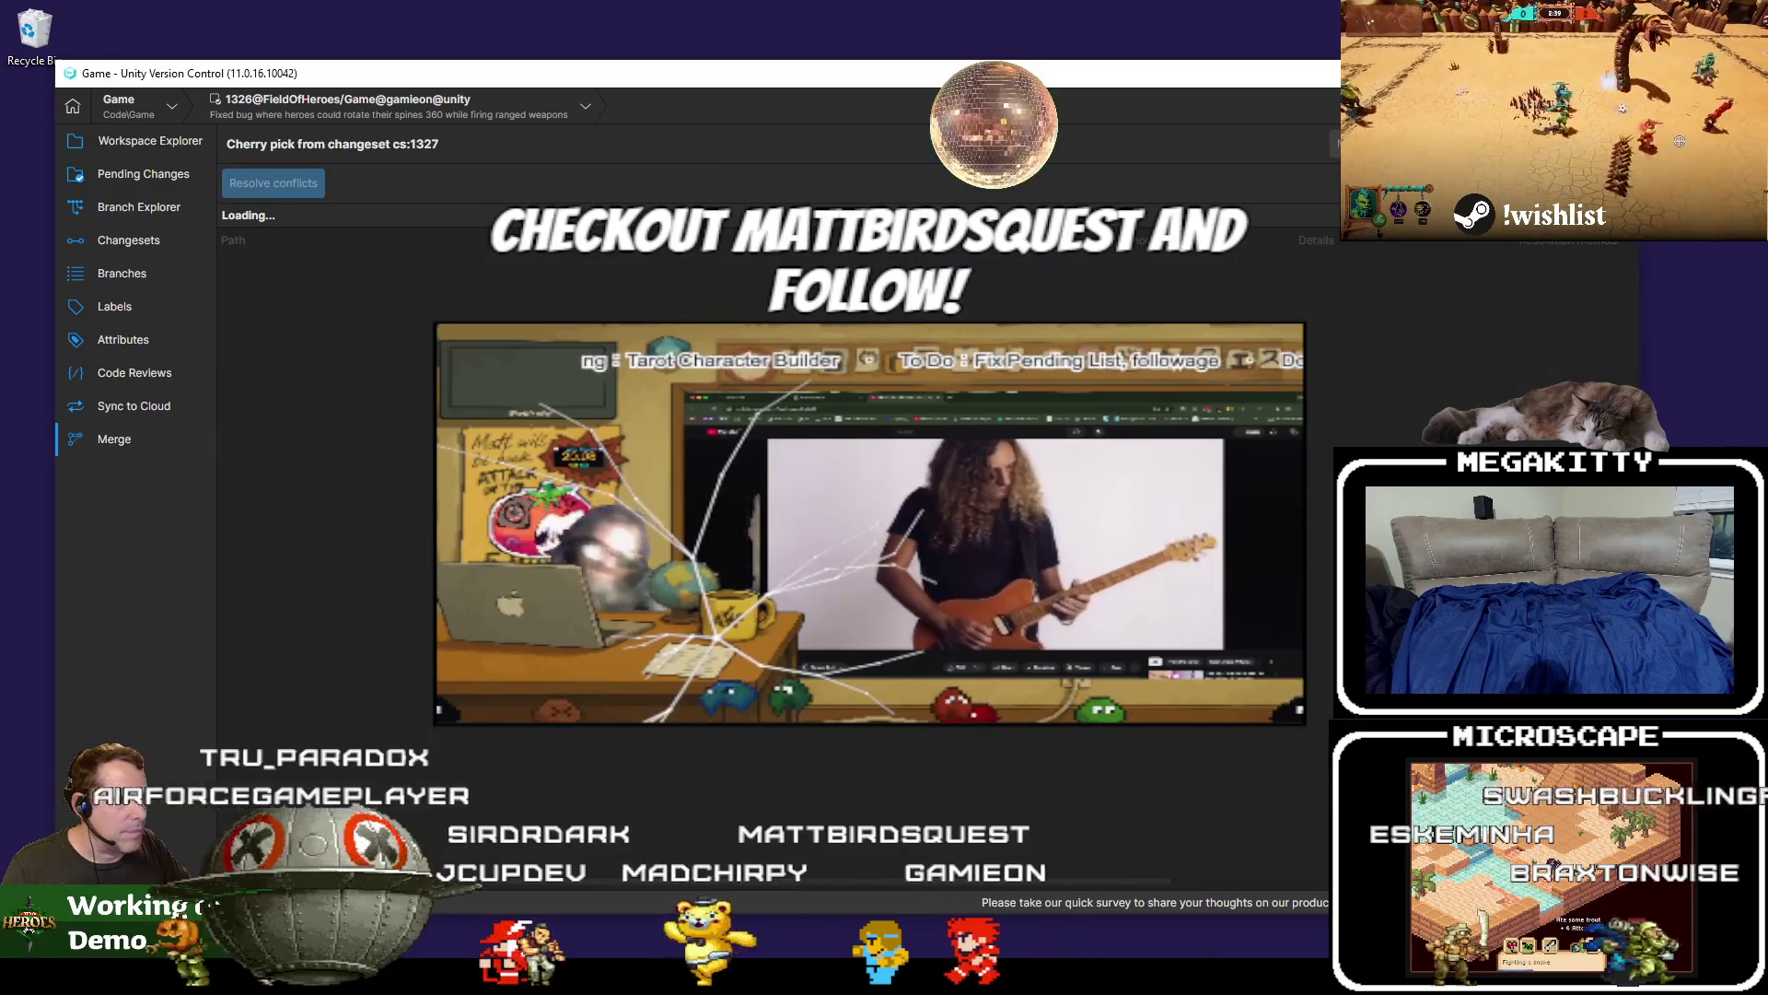
click(295, 184)
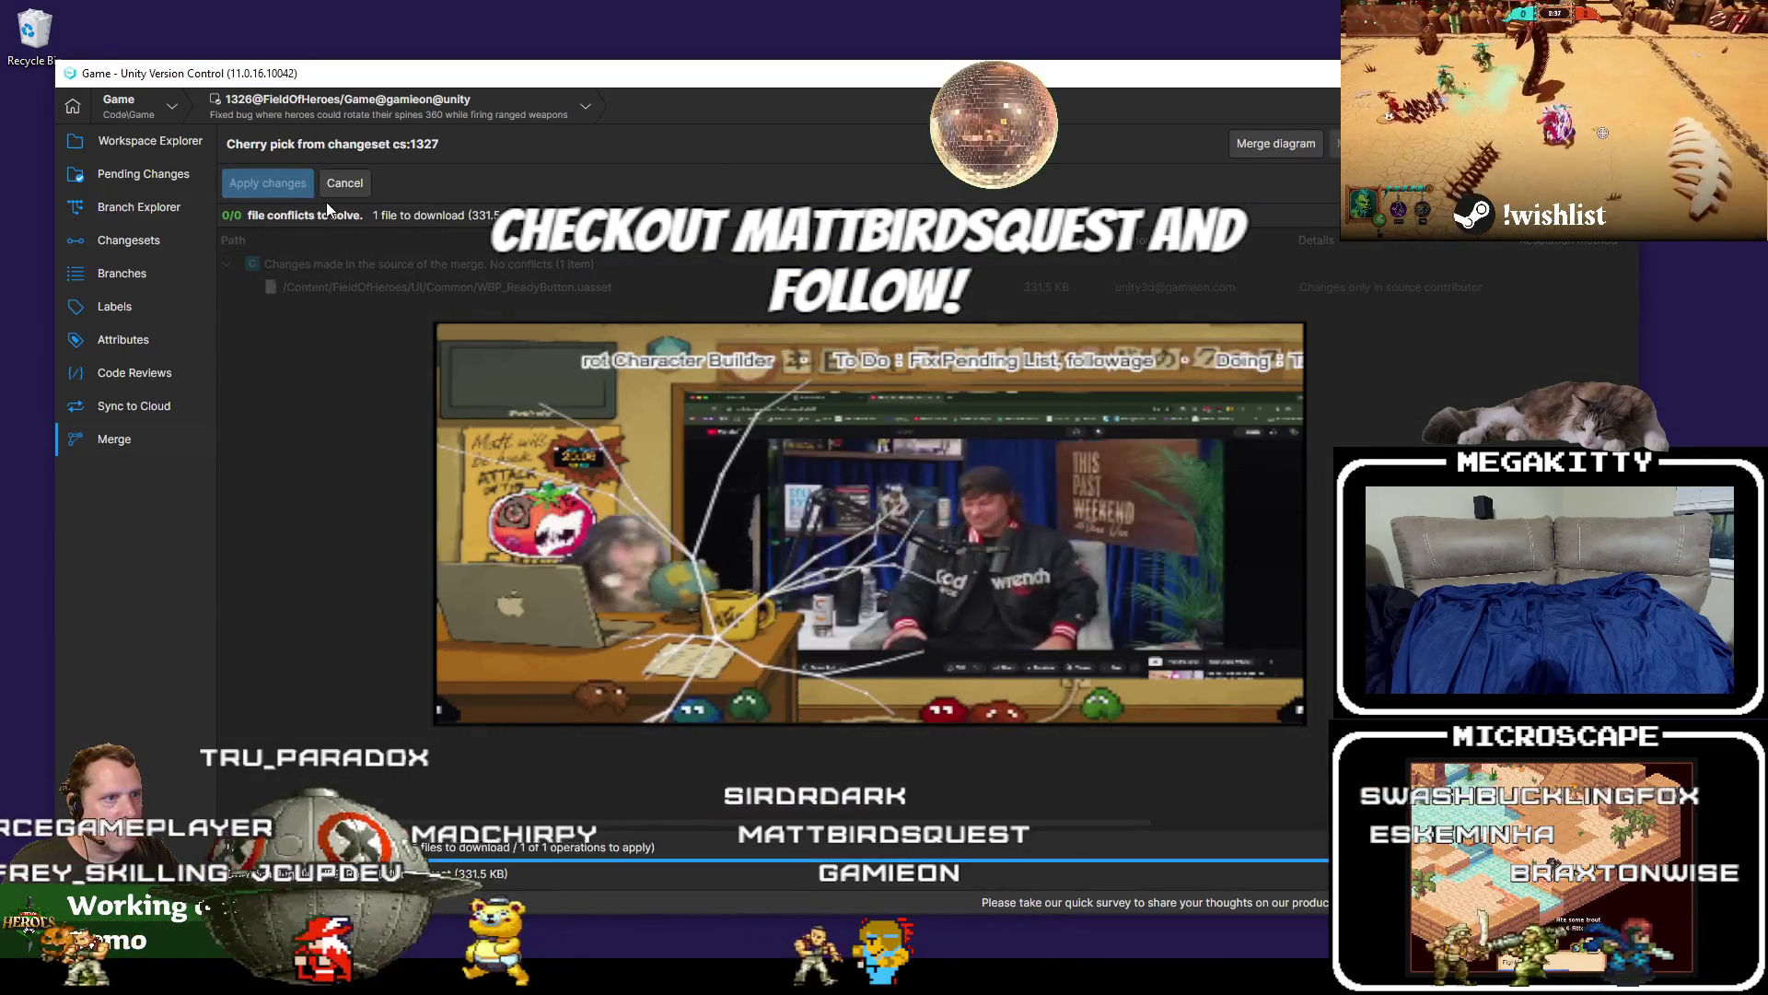
click(145, 176)
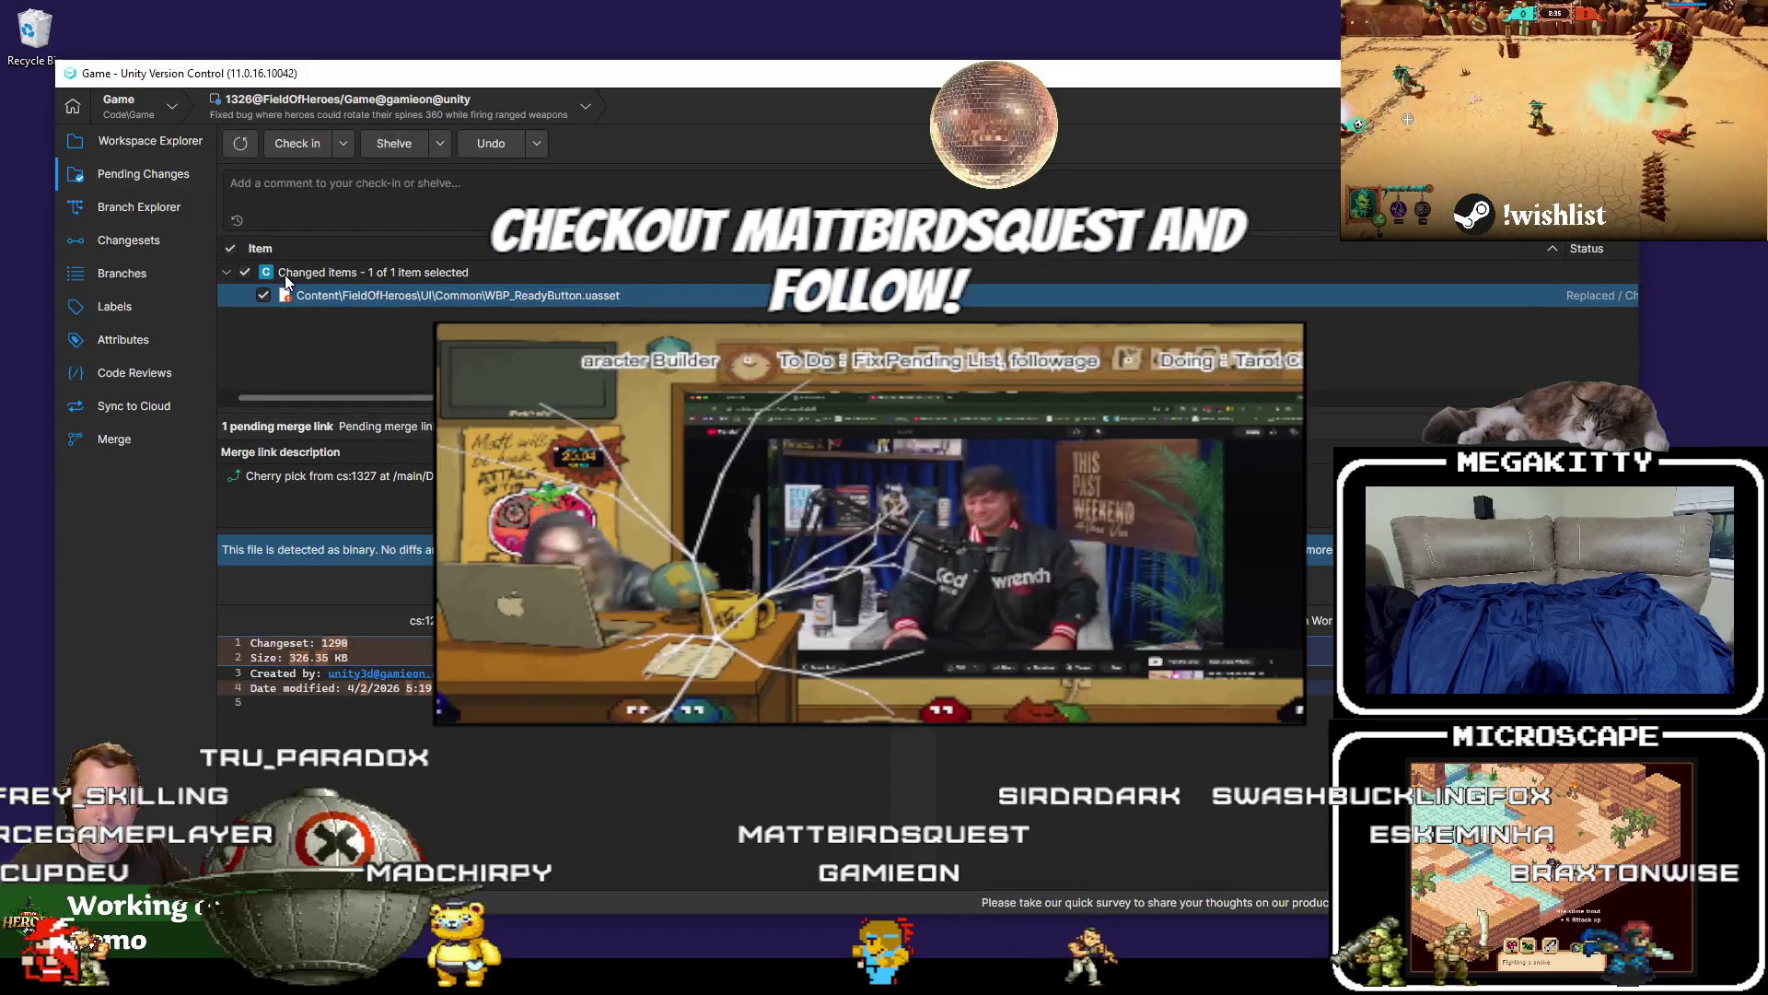
click(234, 218)
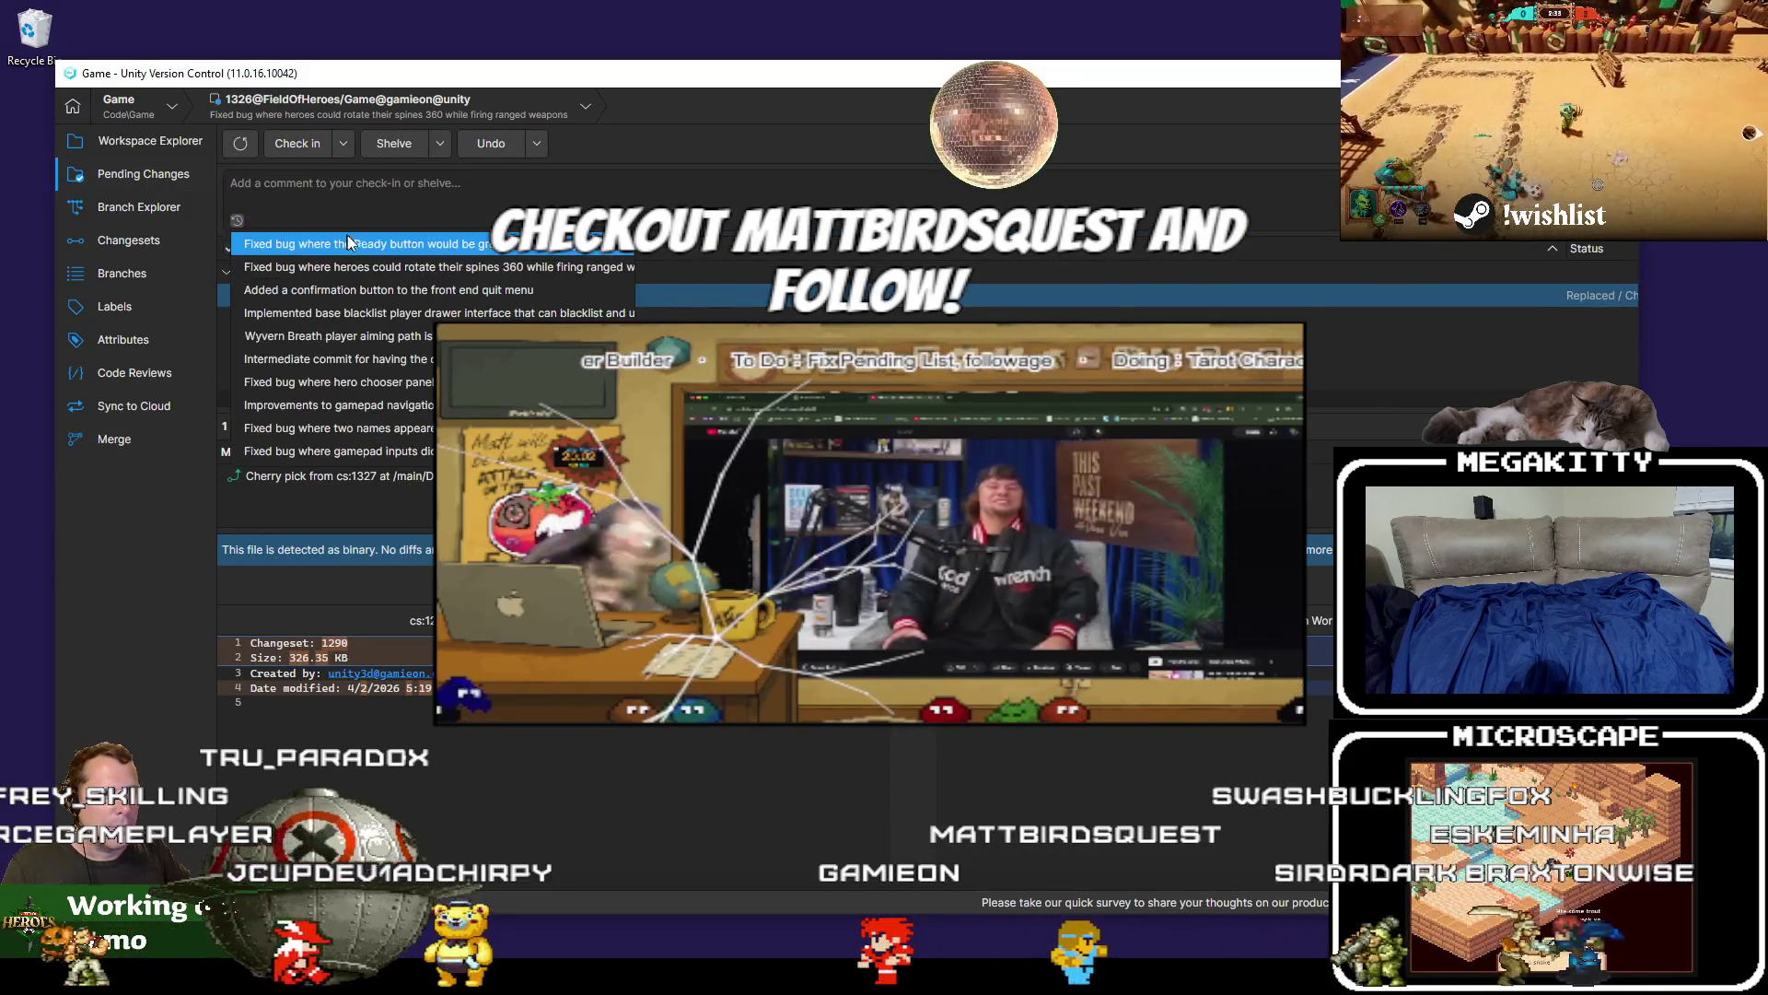
click(303, 238)
click(297, 146)
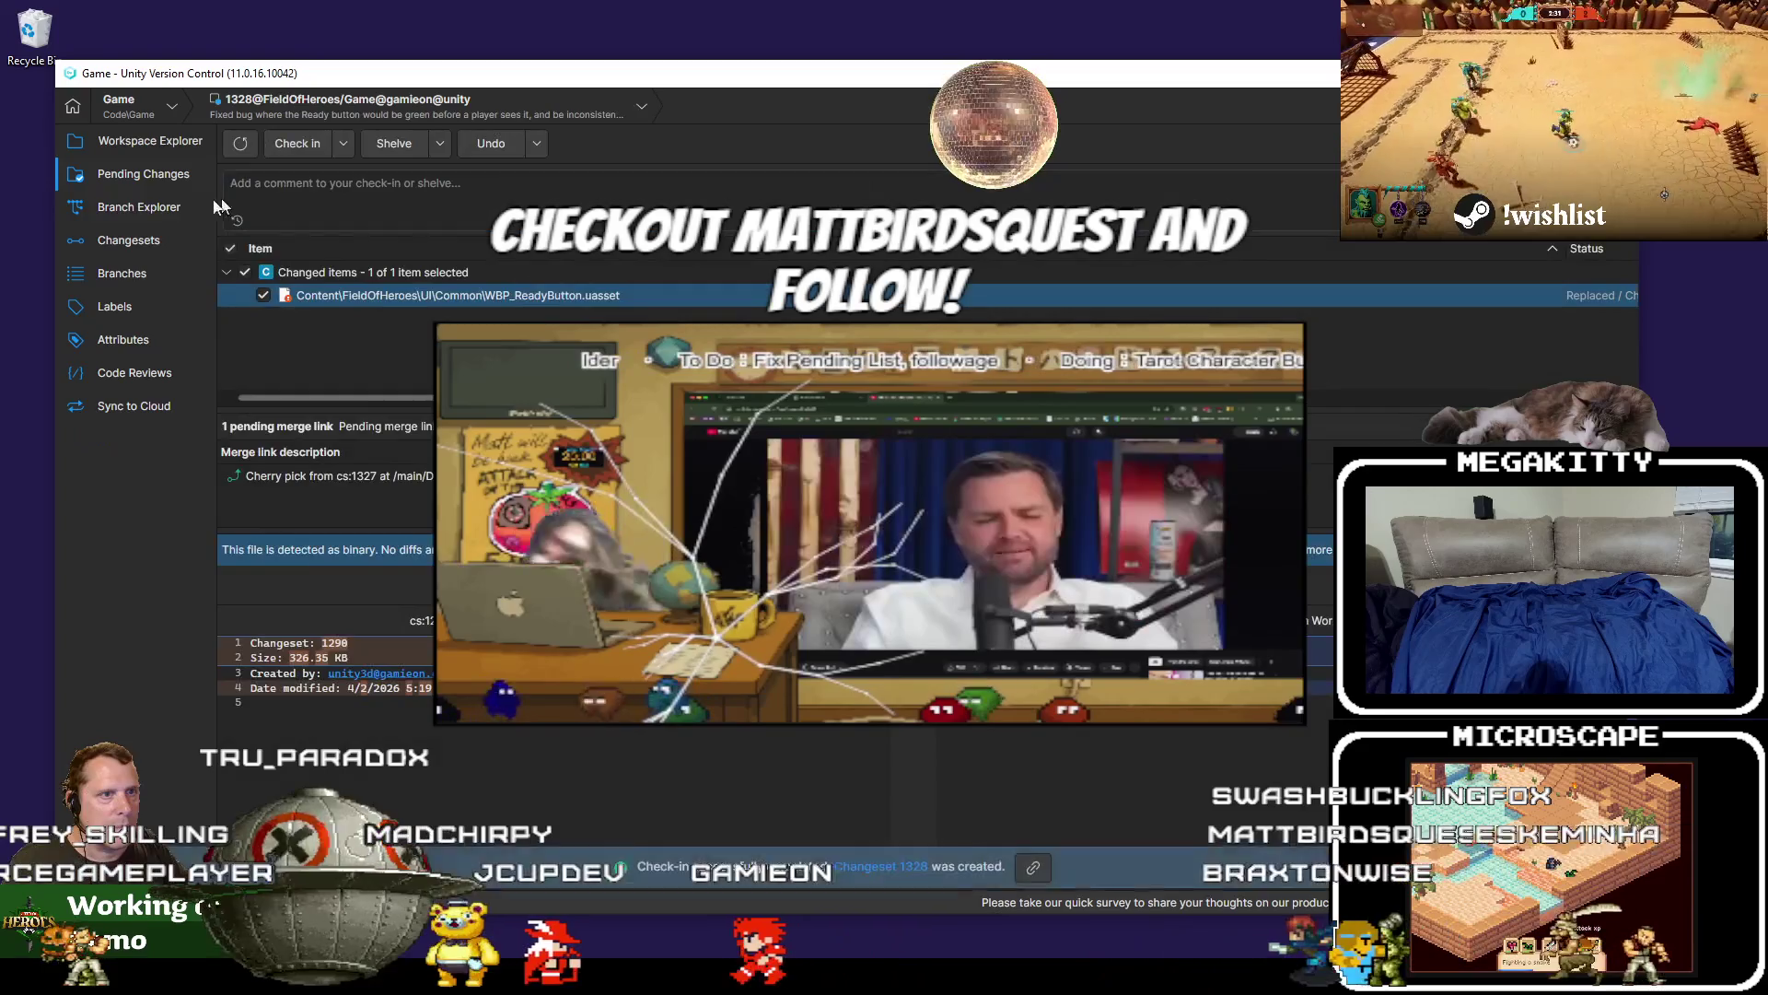
Switch the workspace back to Demo changeset 1327 and close Unity Version Control.
click(91, 203)
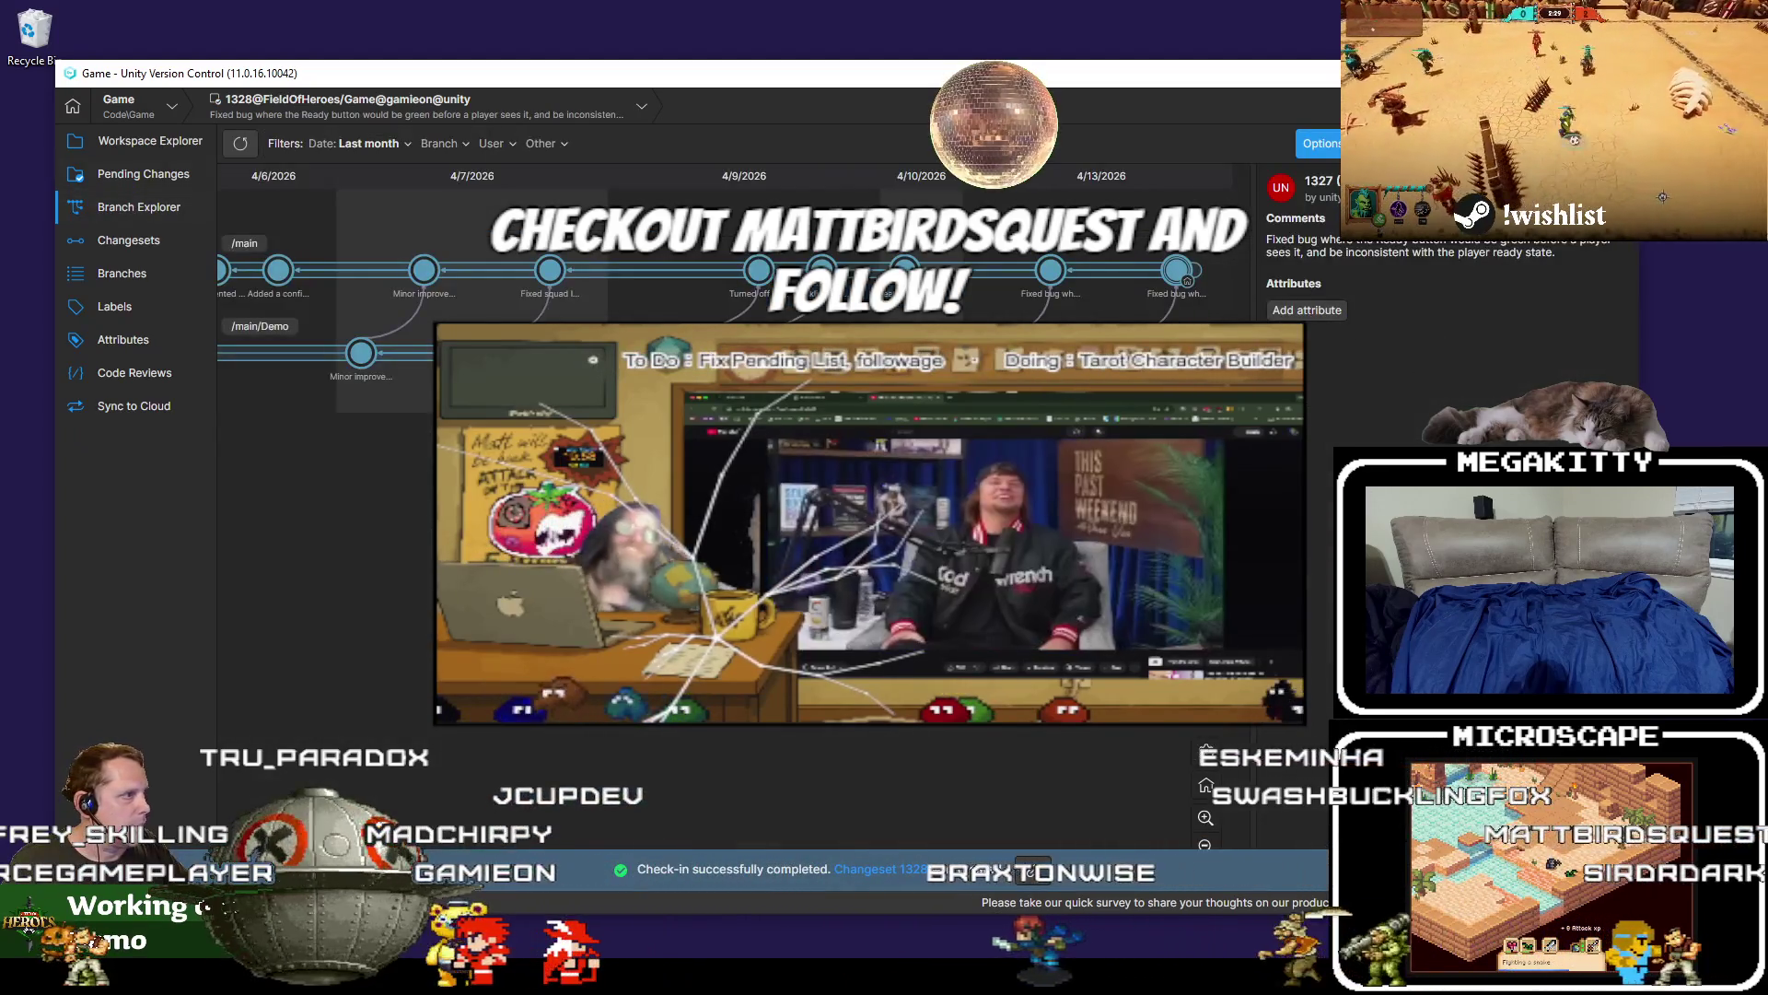
right_click(1151, 359)
click(1271, 443)
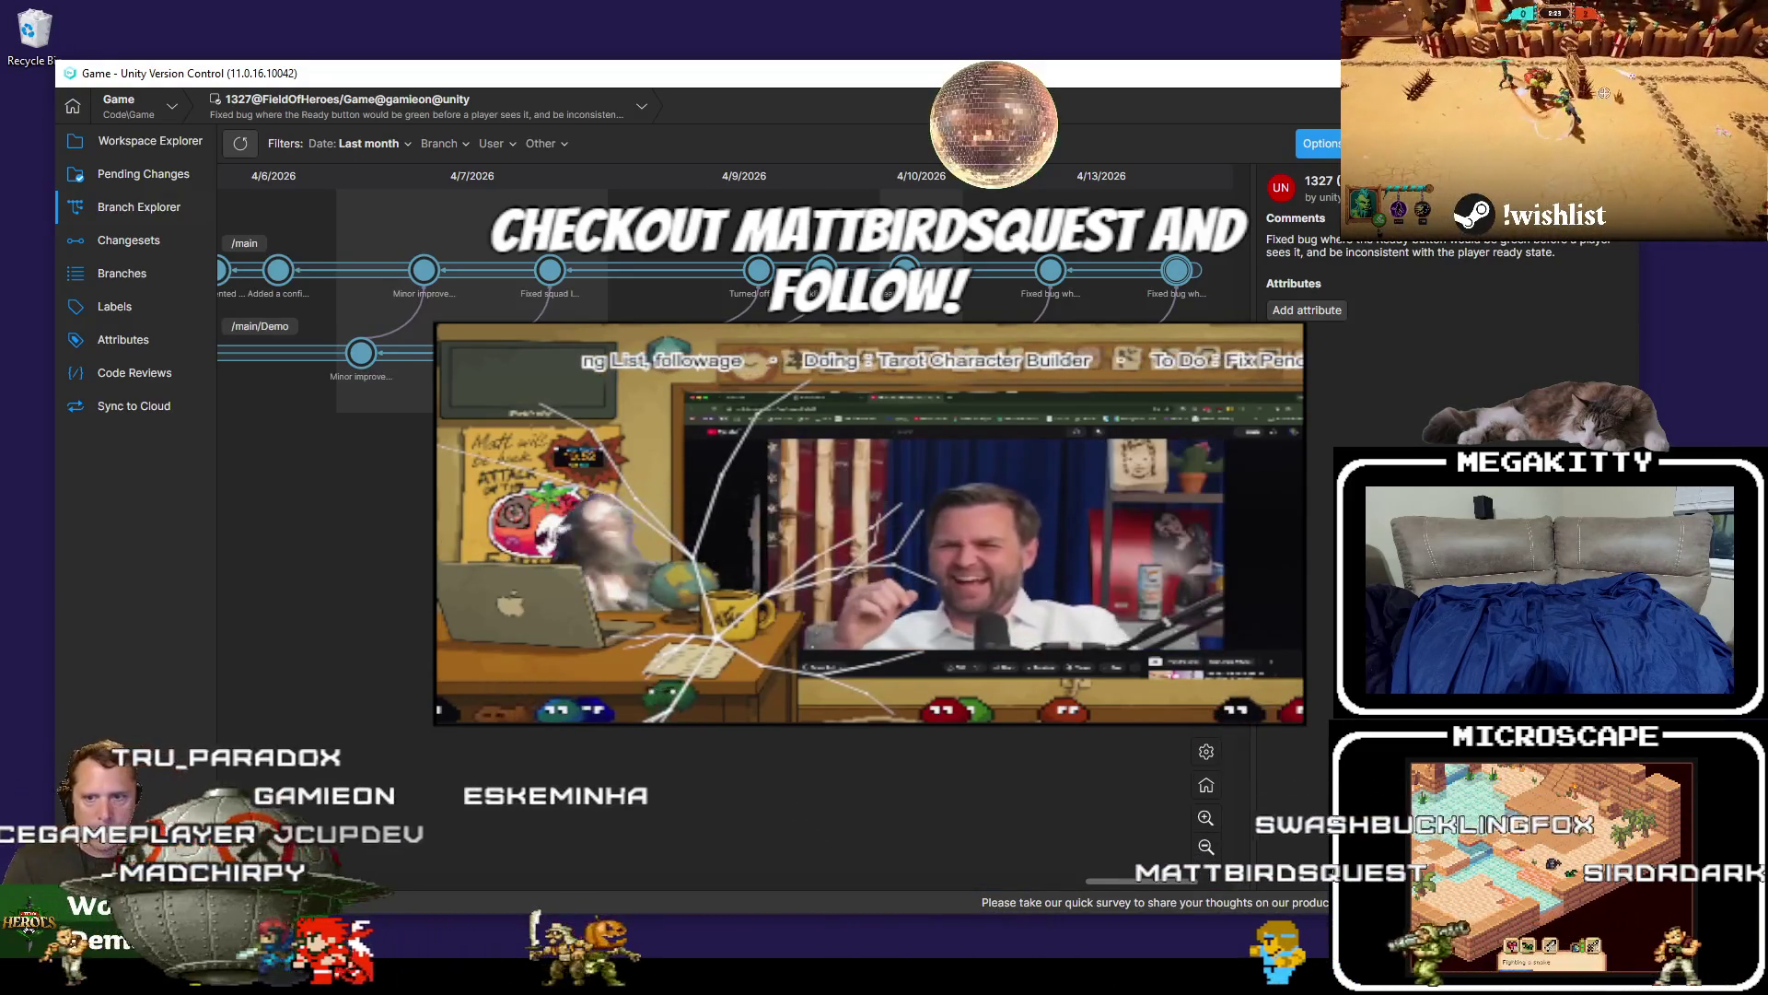
key(alt+F4)
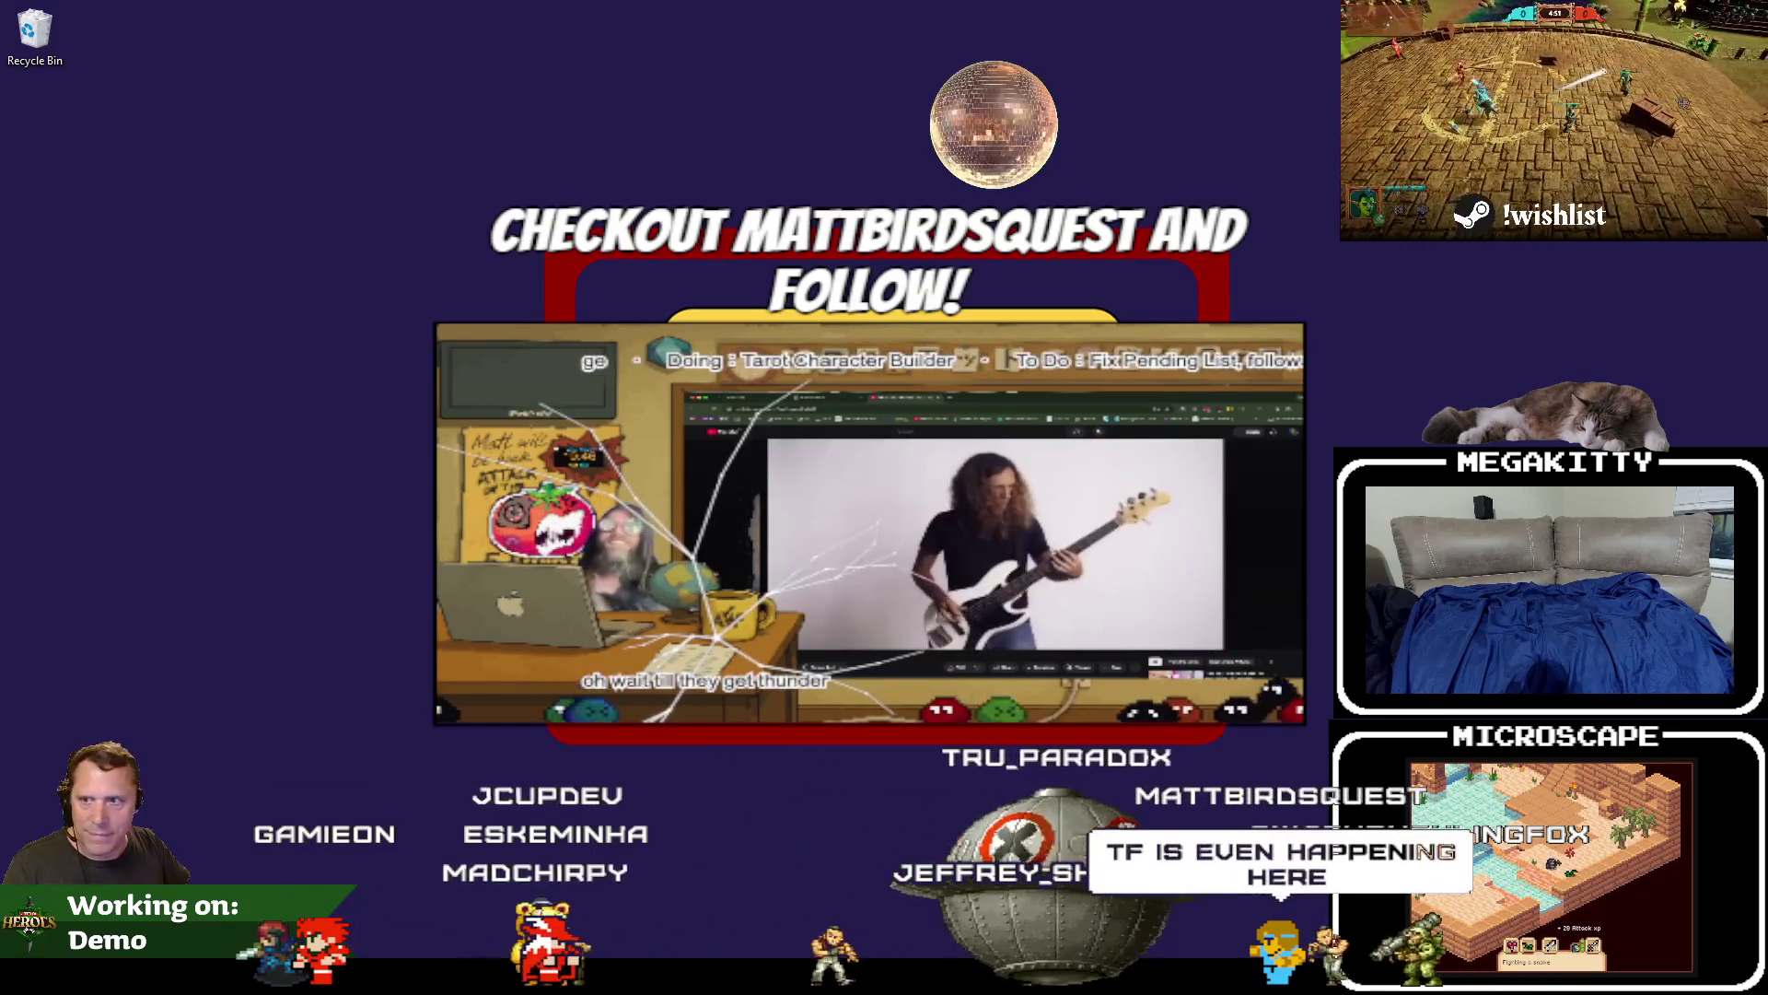
Restore the browser showing the Field of Heroes Steam discussions and centre it on screen.
mouse_move(304, 976)
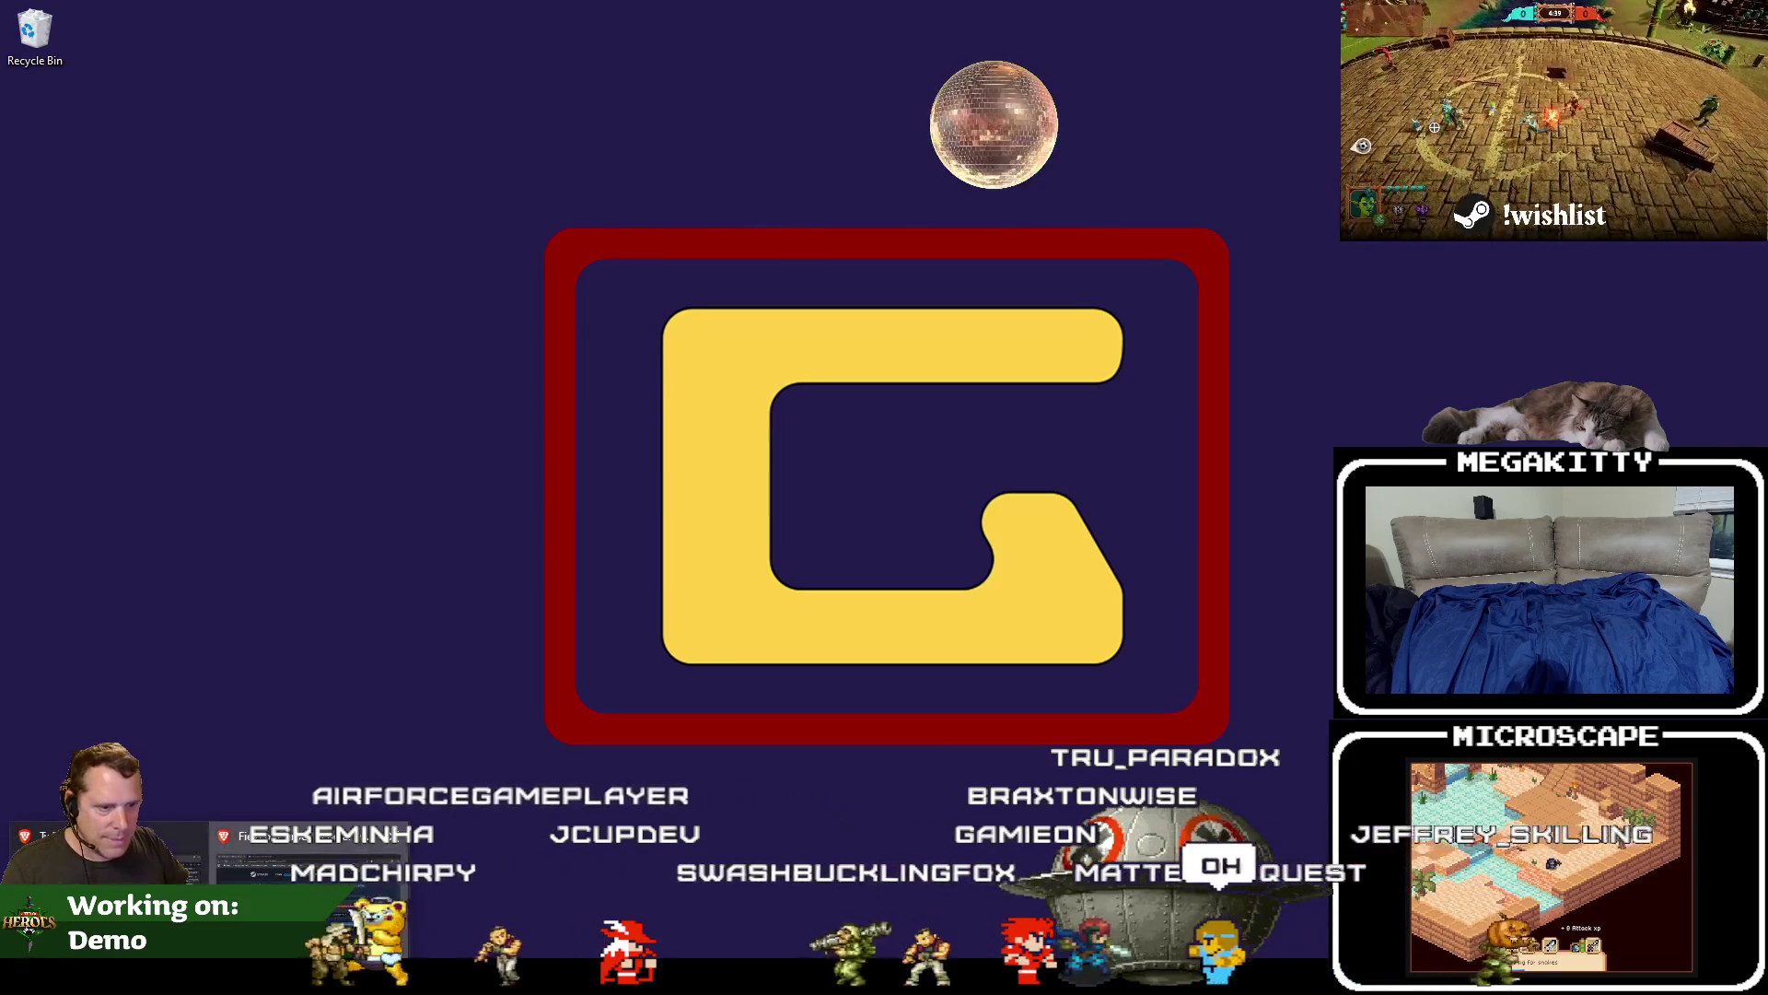
drag(0, 113, 846, 113)
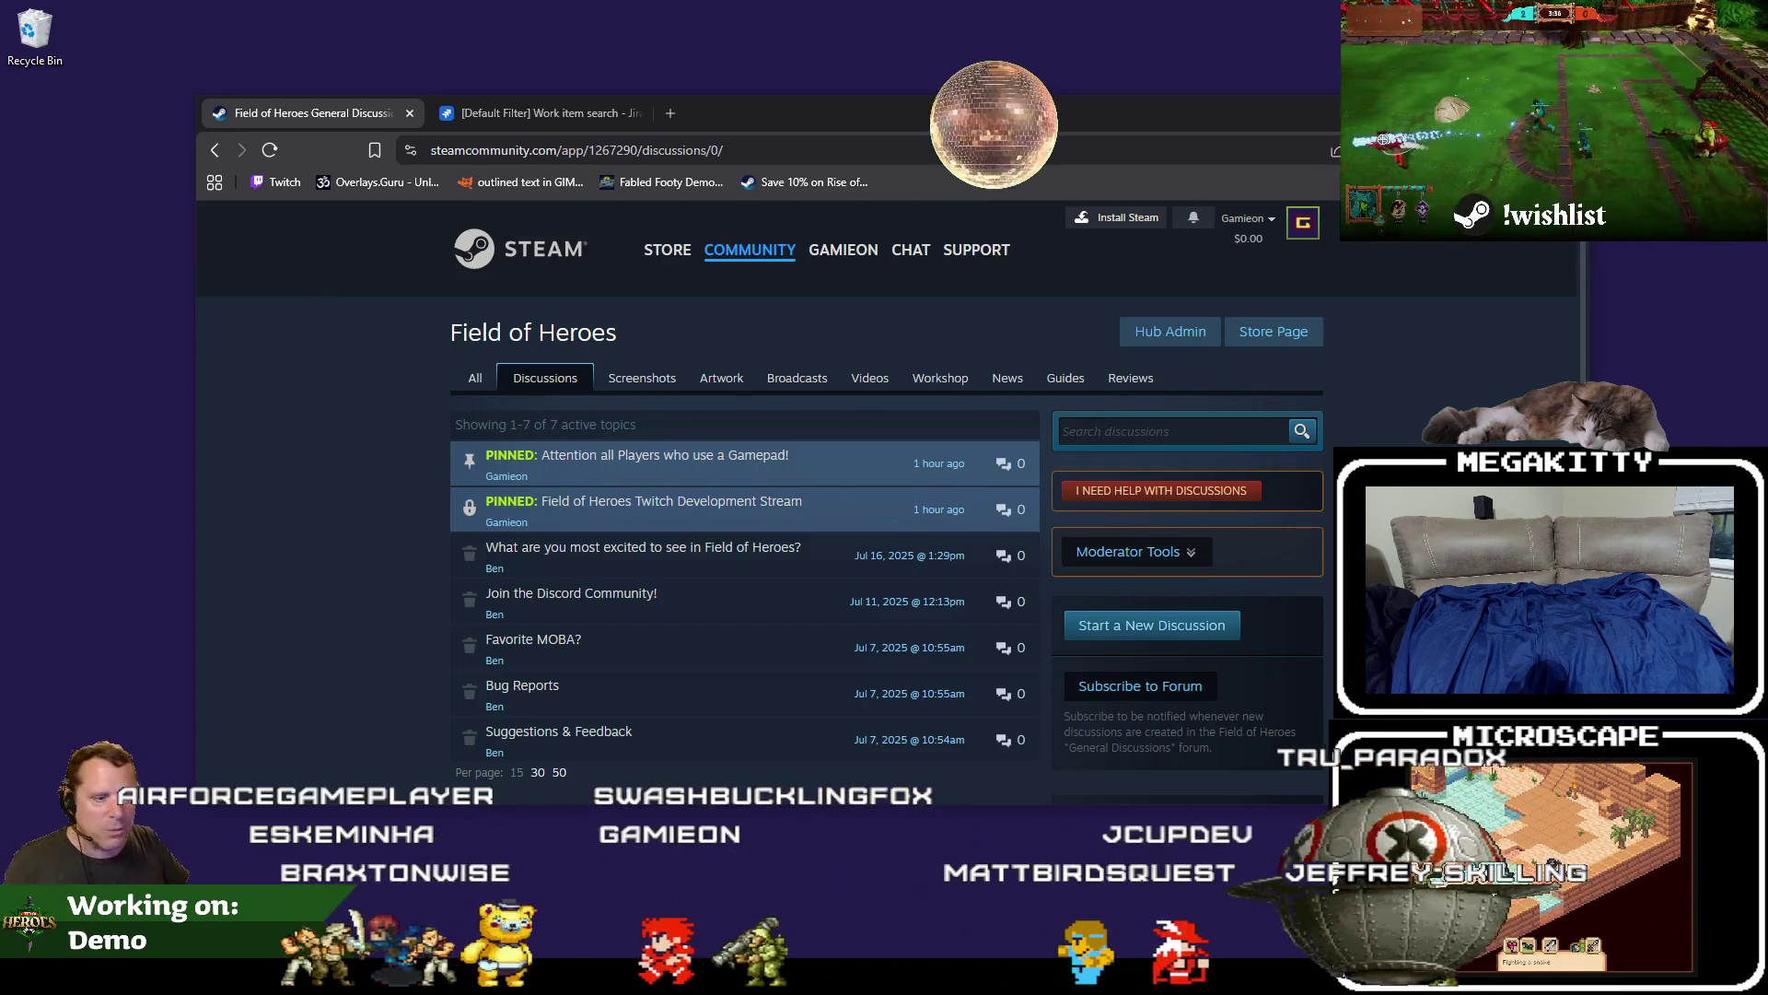
Read the pinned Twitch Development Stream topic, then go back to the General Discussions list.
drag(802, 108, 733, 146)
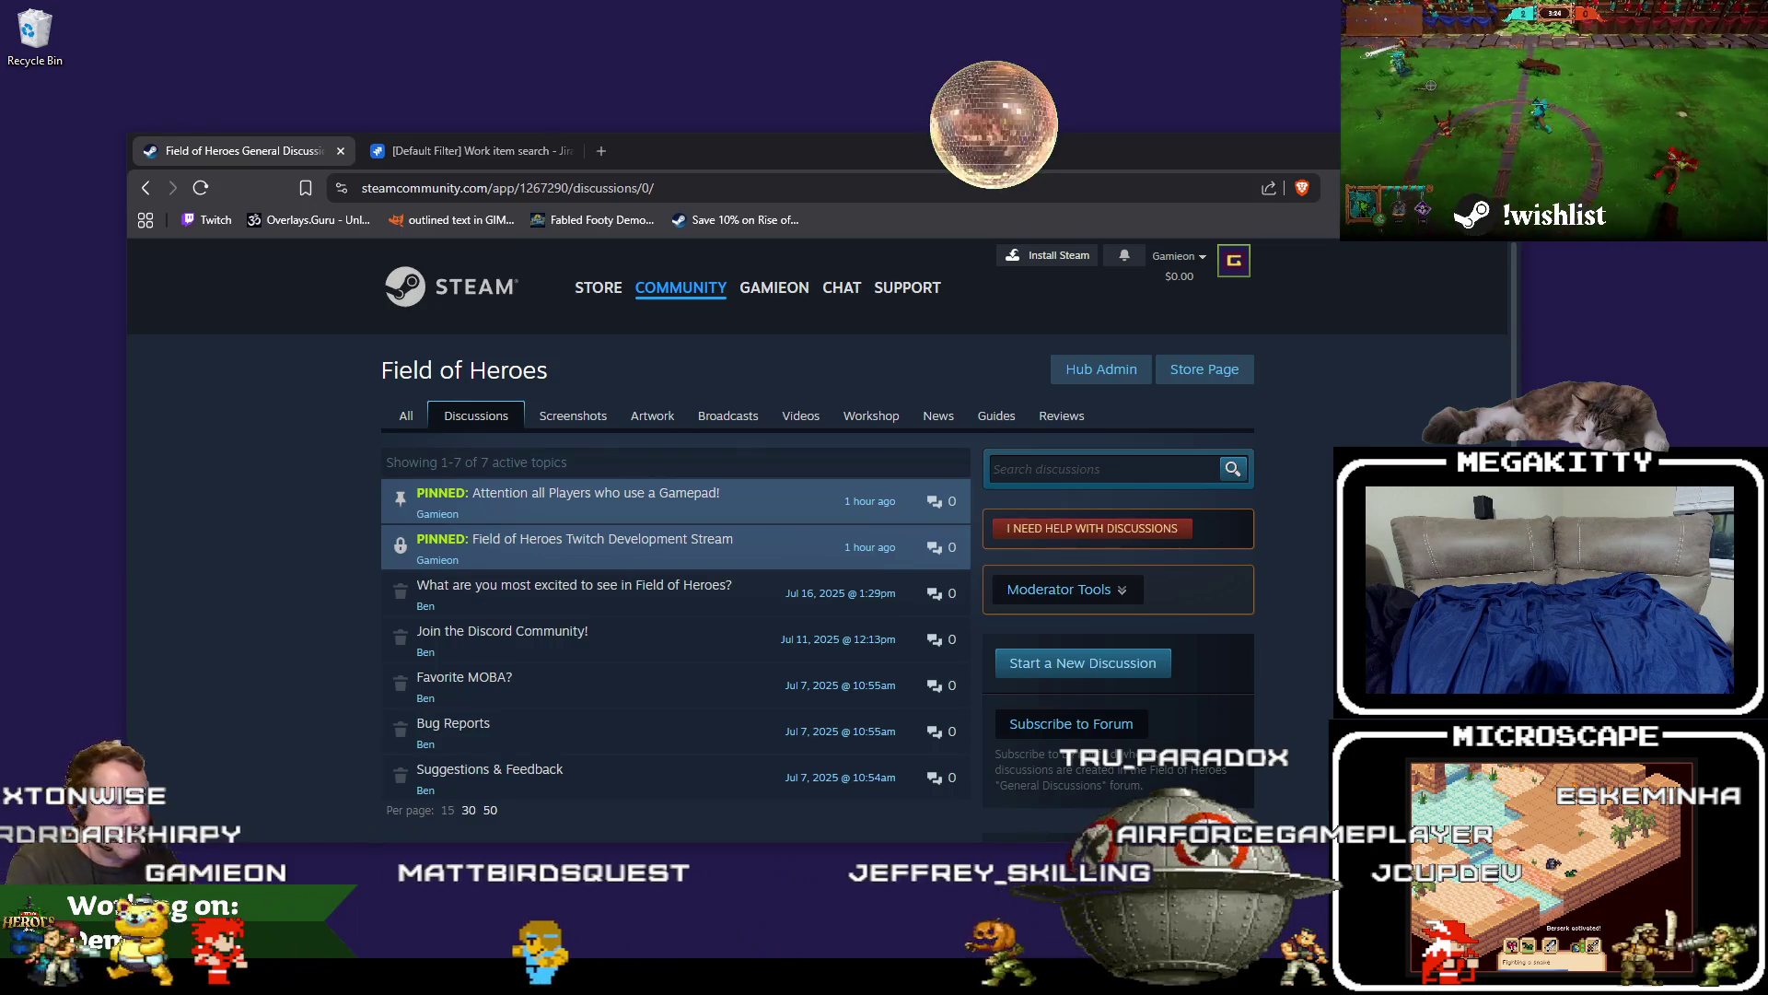
click(603, 544)
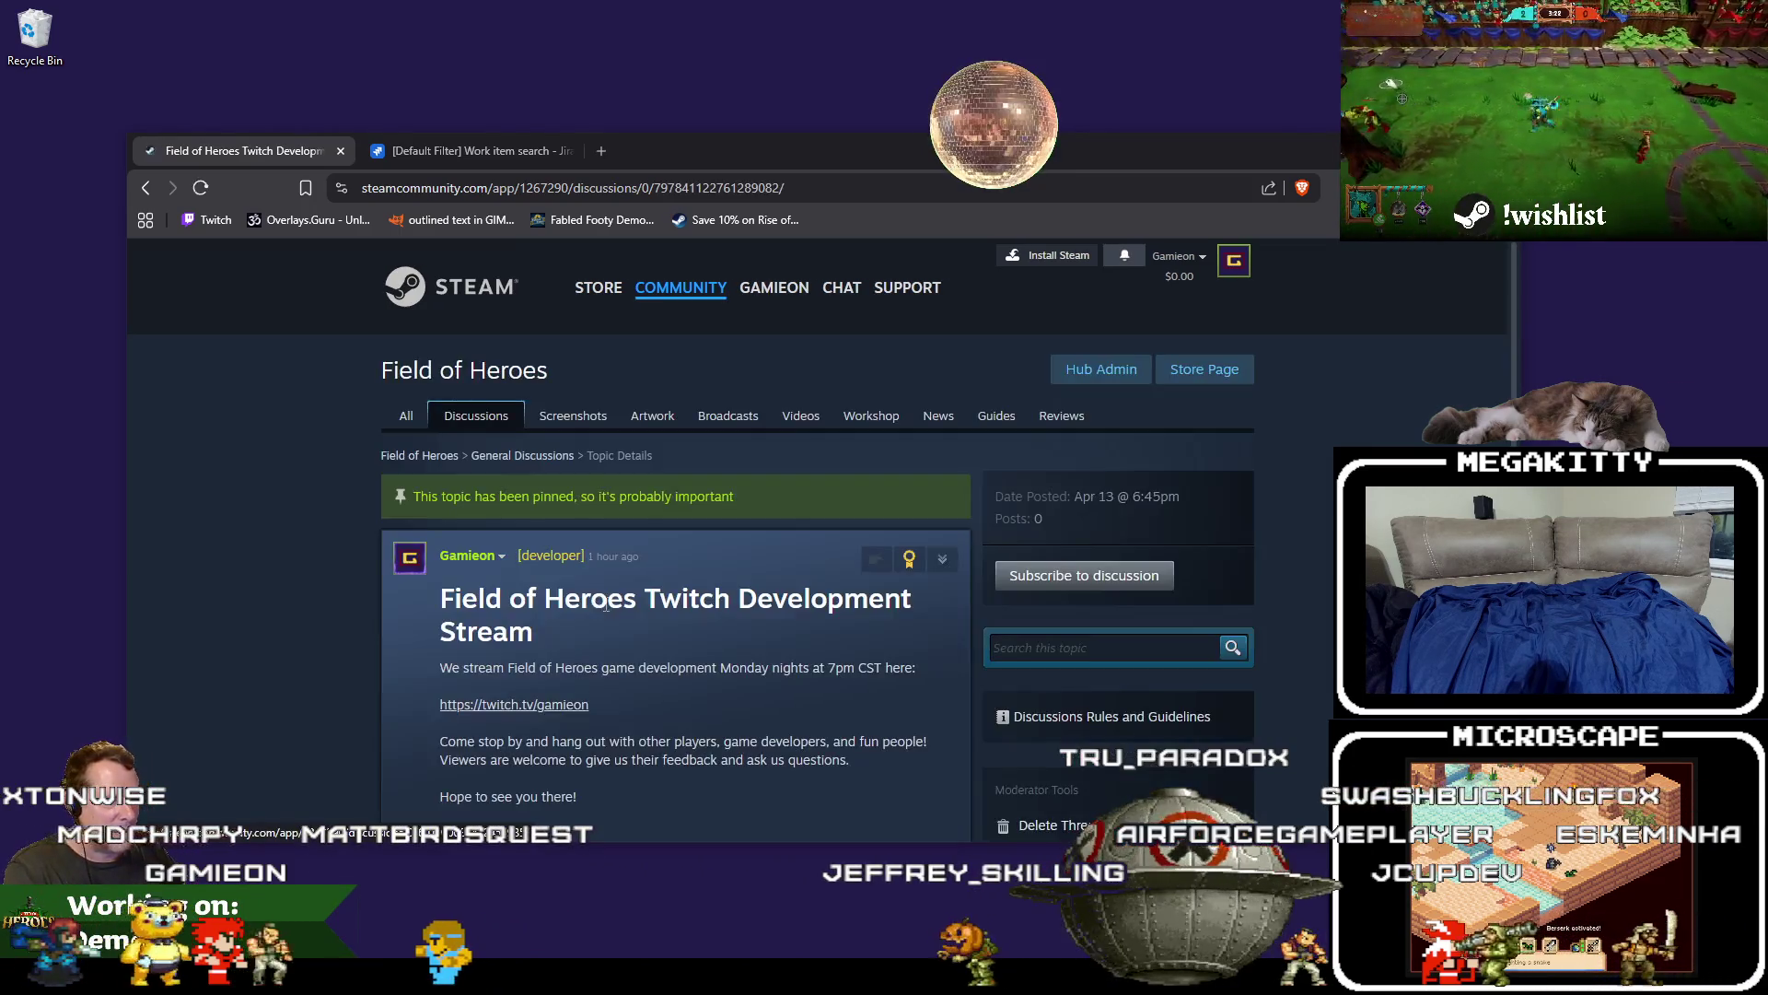
scroll(764, 663, down, 1)
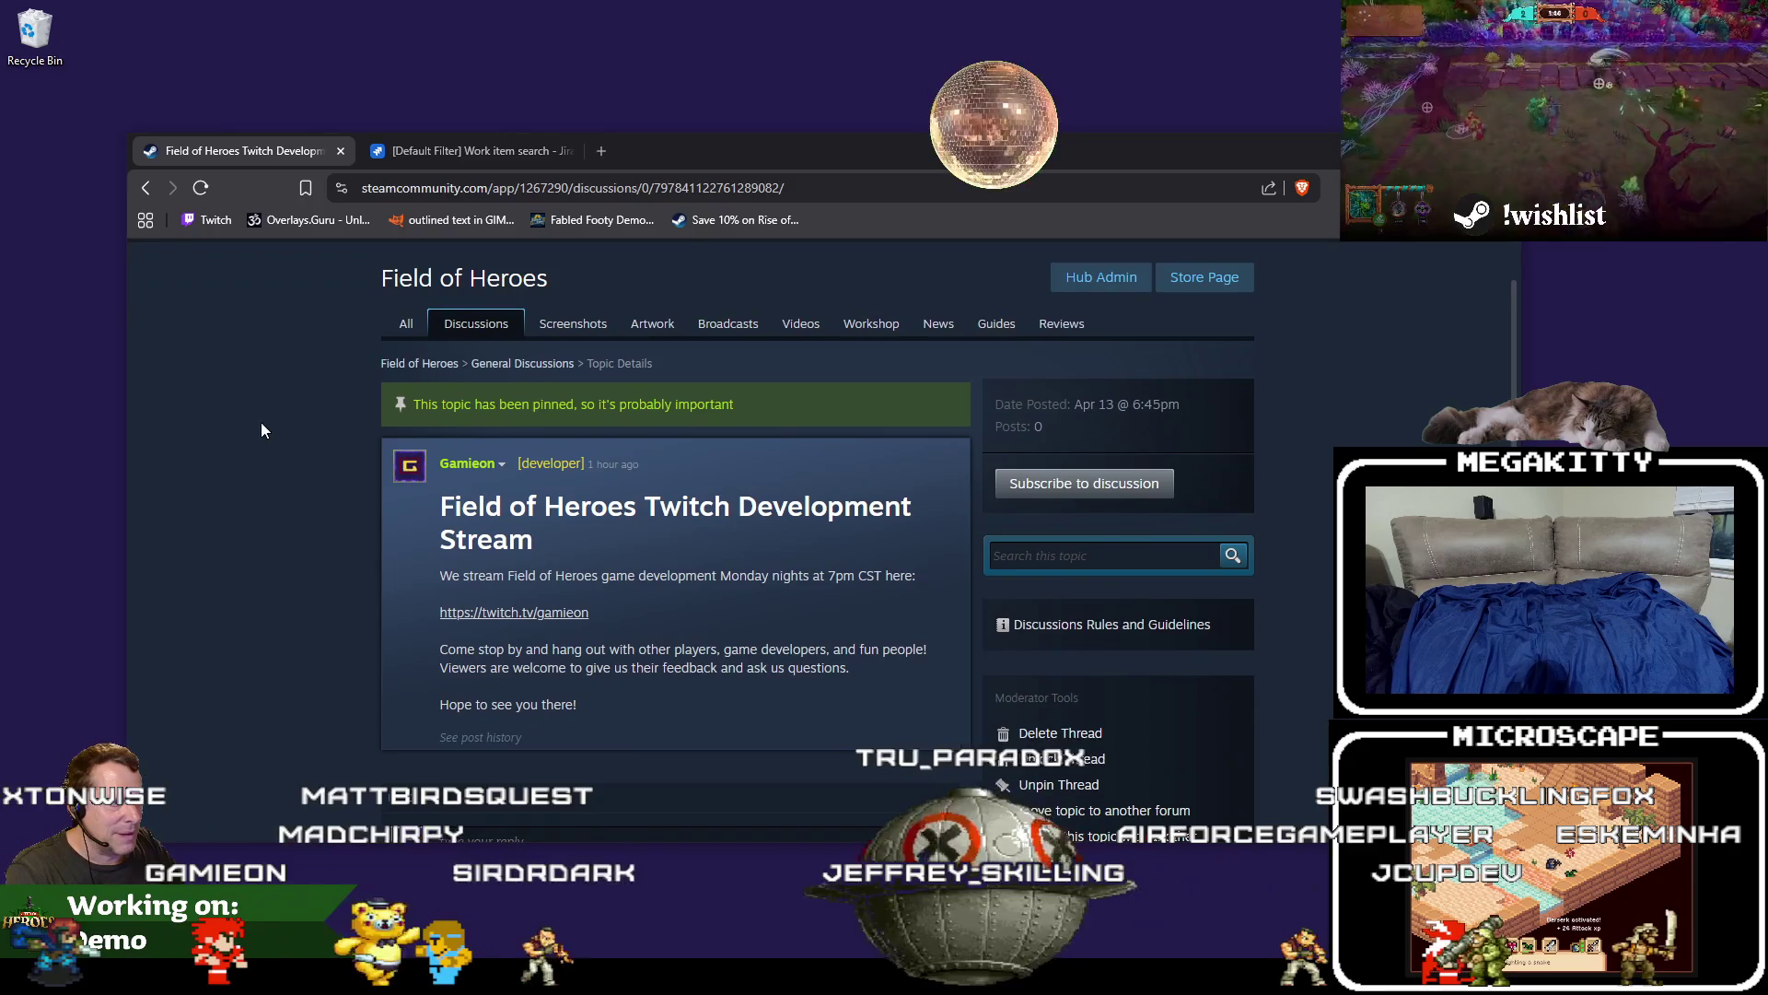
click(148, 188)
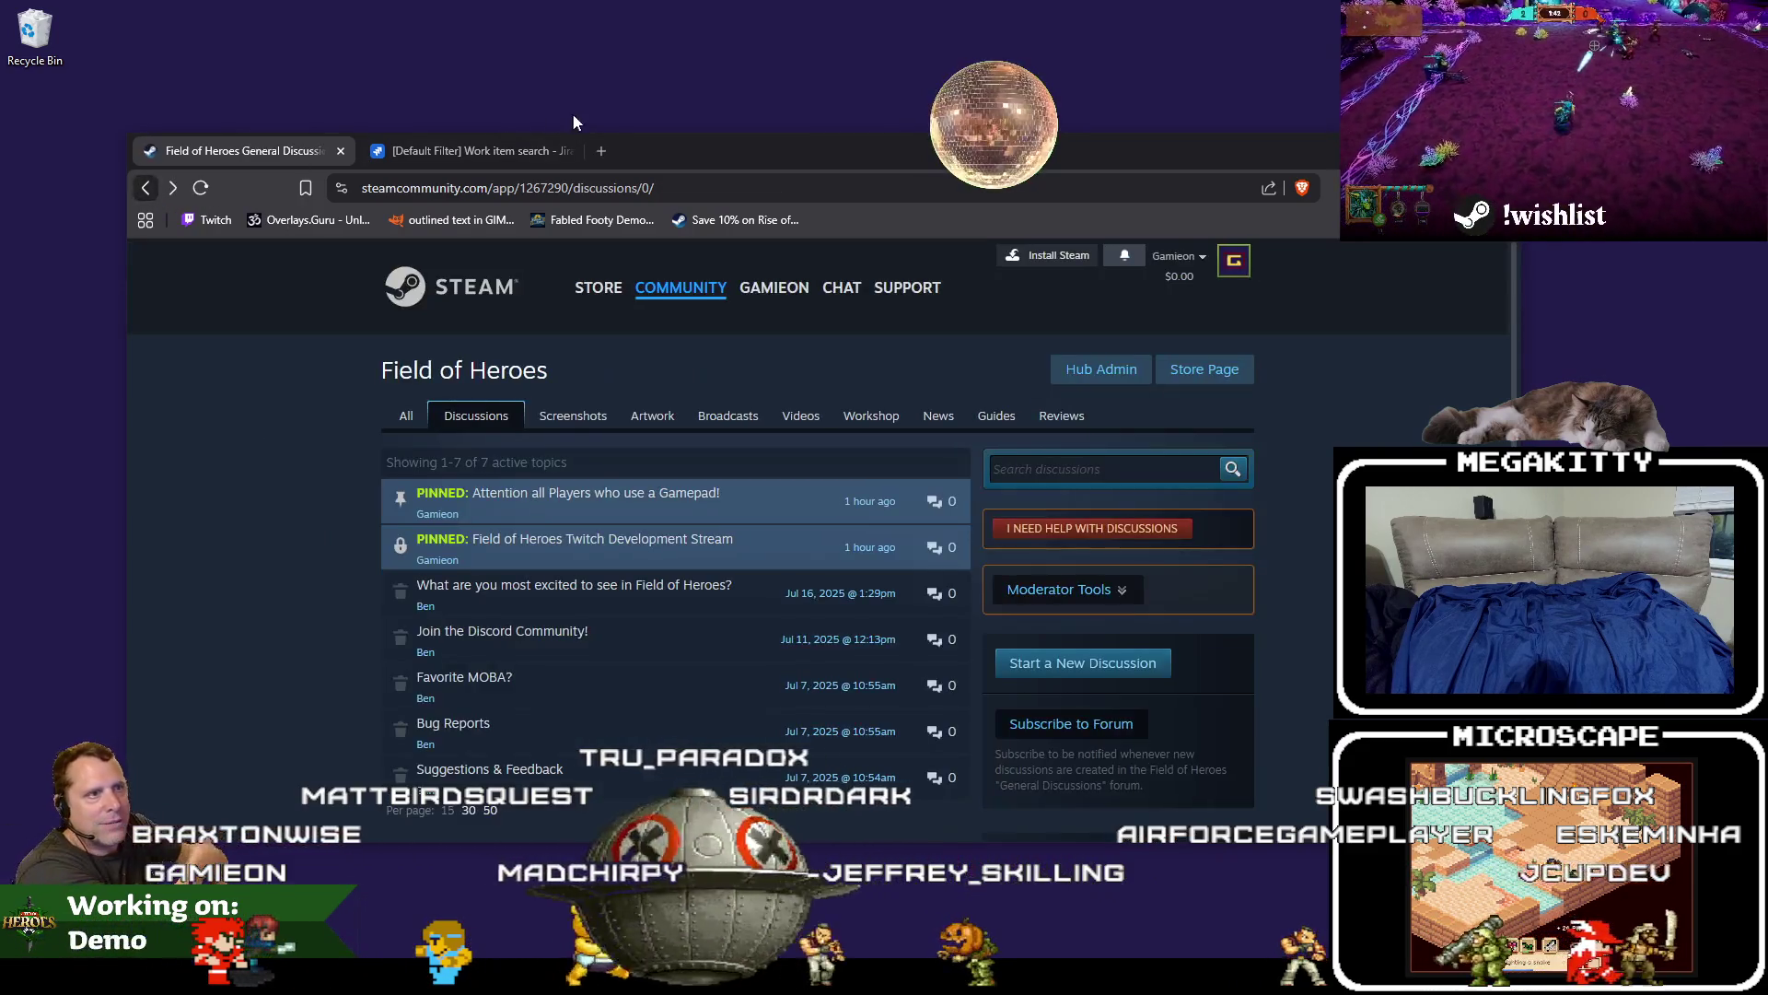
mouse_move(813, 164)
mouse_down()
mouse_move(0, 166)
mouse_move(981, 198)
mouse_move(843, 156)
mouse_up()
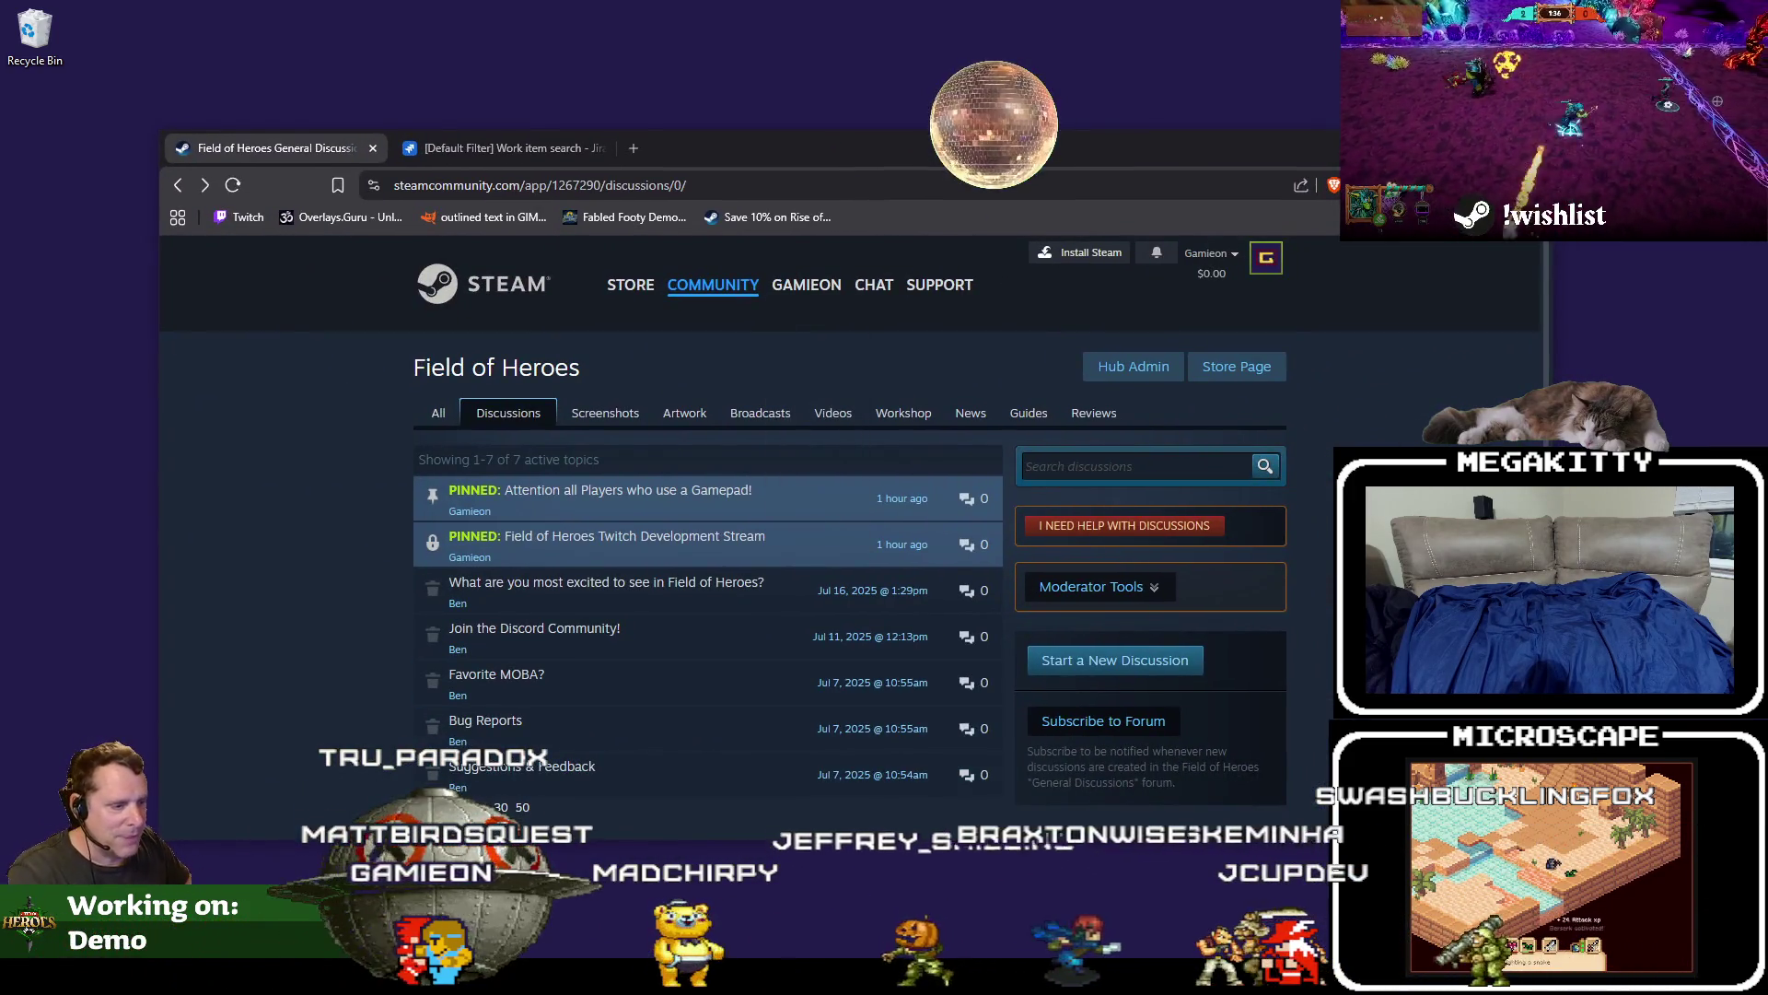
Switch to the Jira [Default Filter] work list with the browser maximised.
click(548, 158)
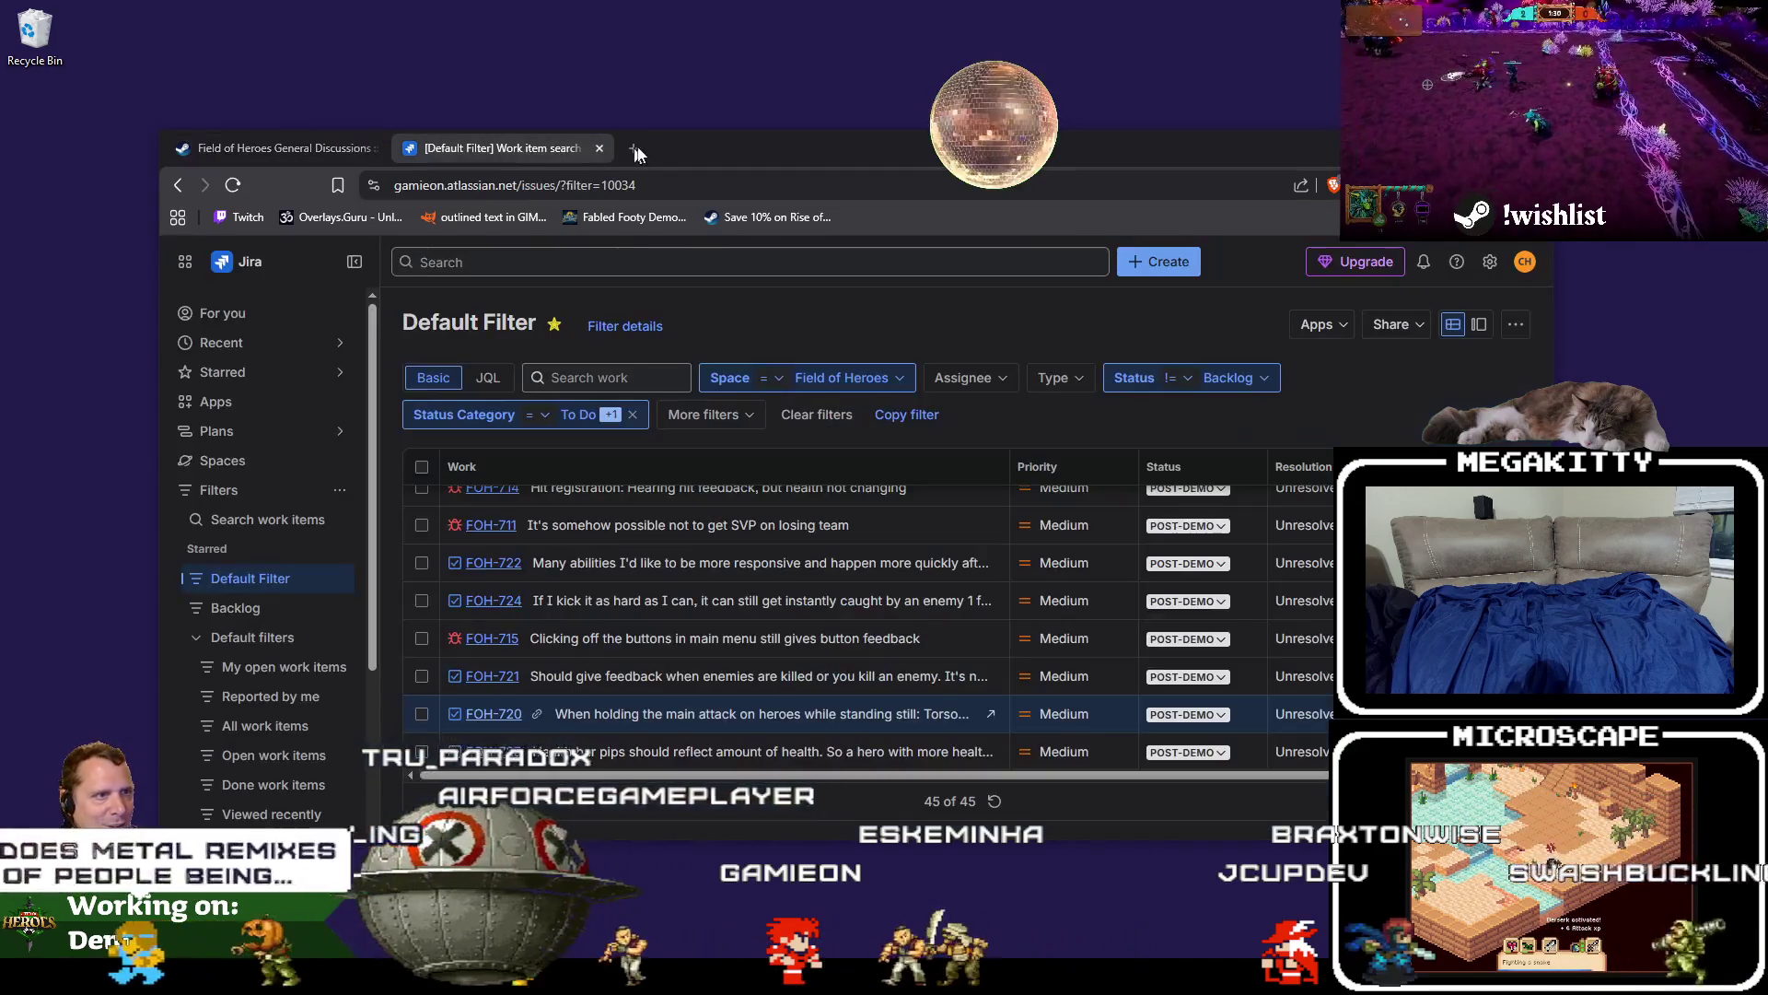
key(super+Up)
scroll(698, 698, up, 1)
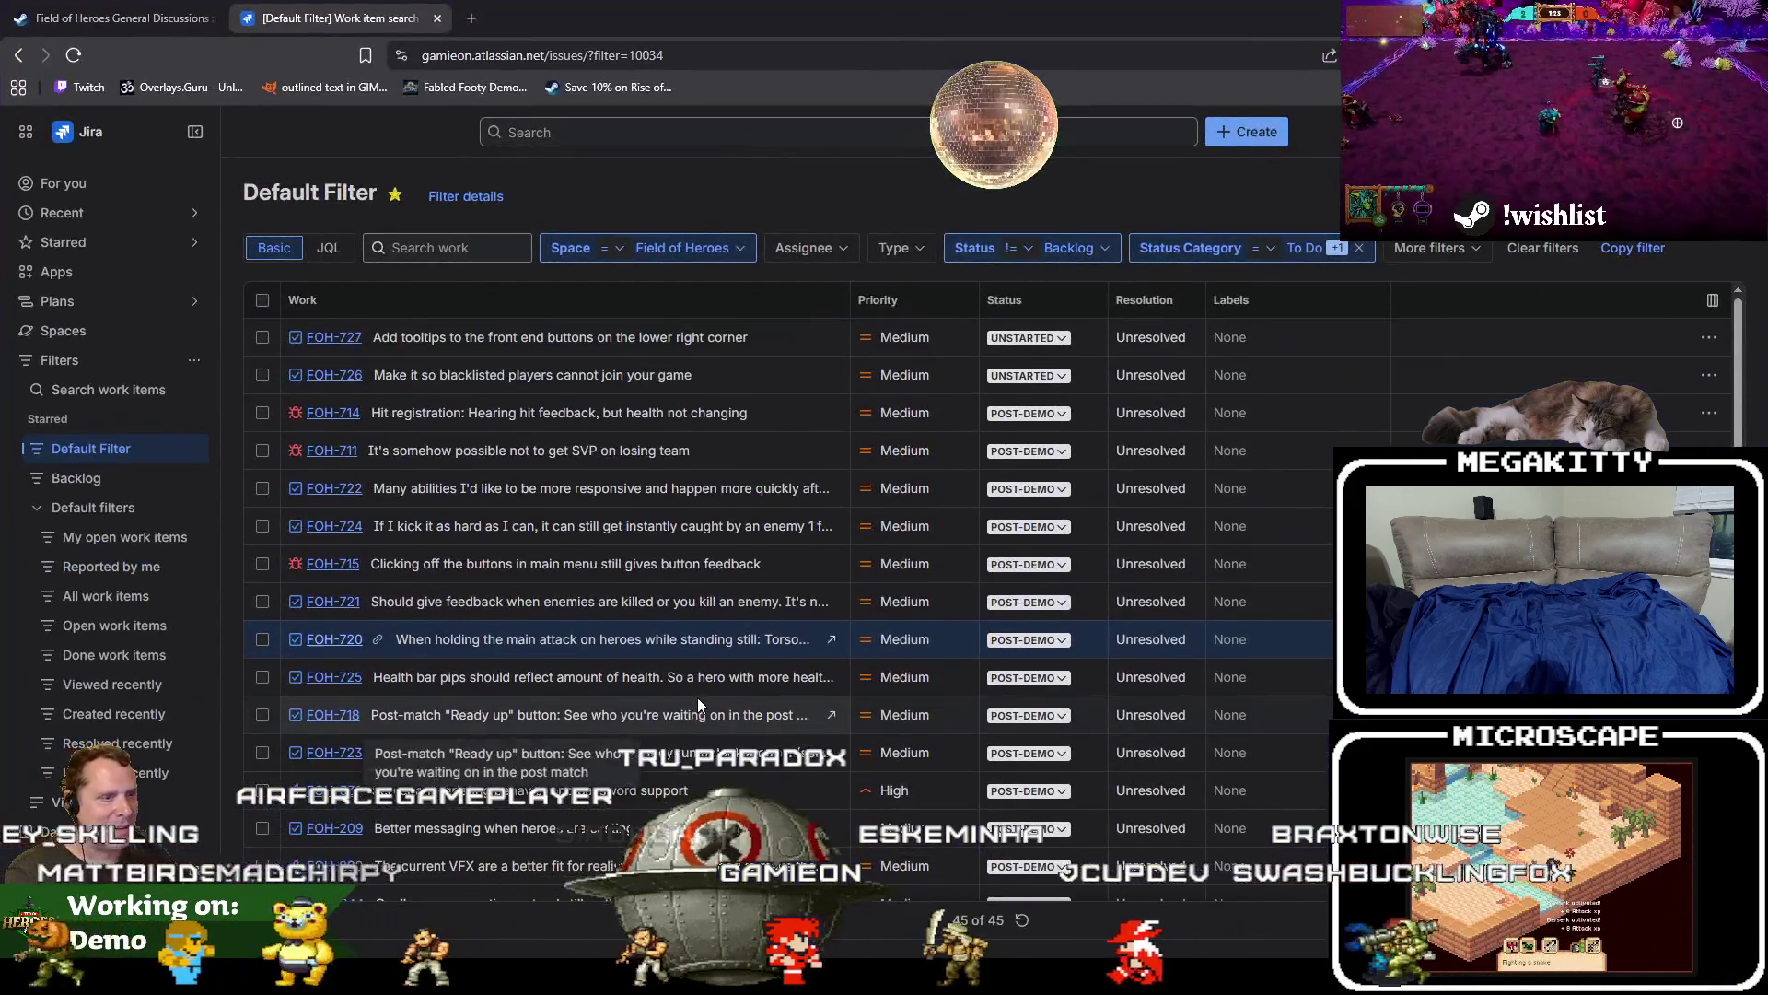
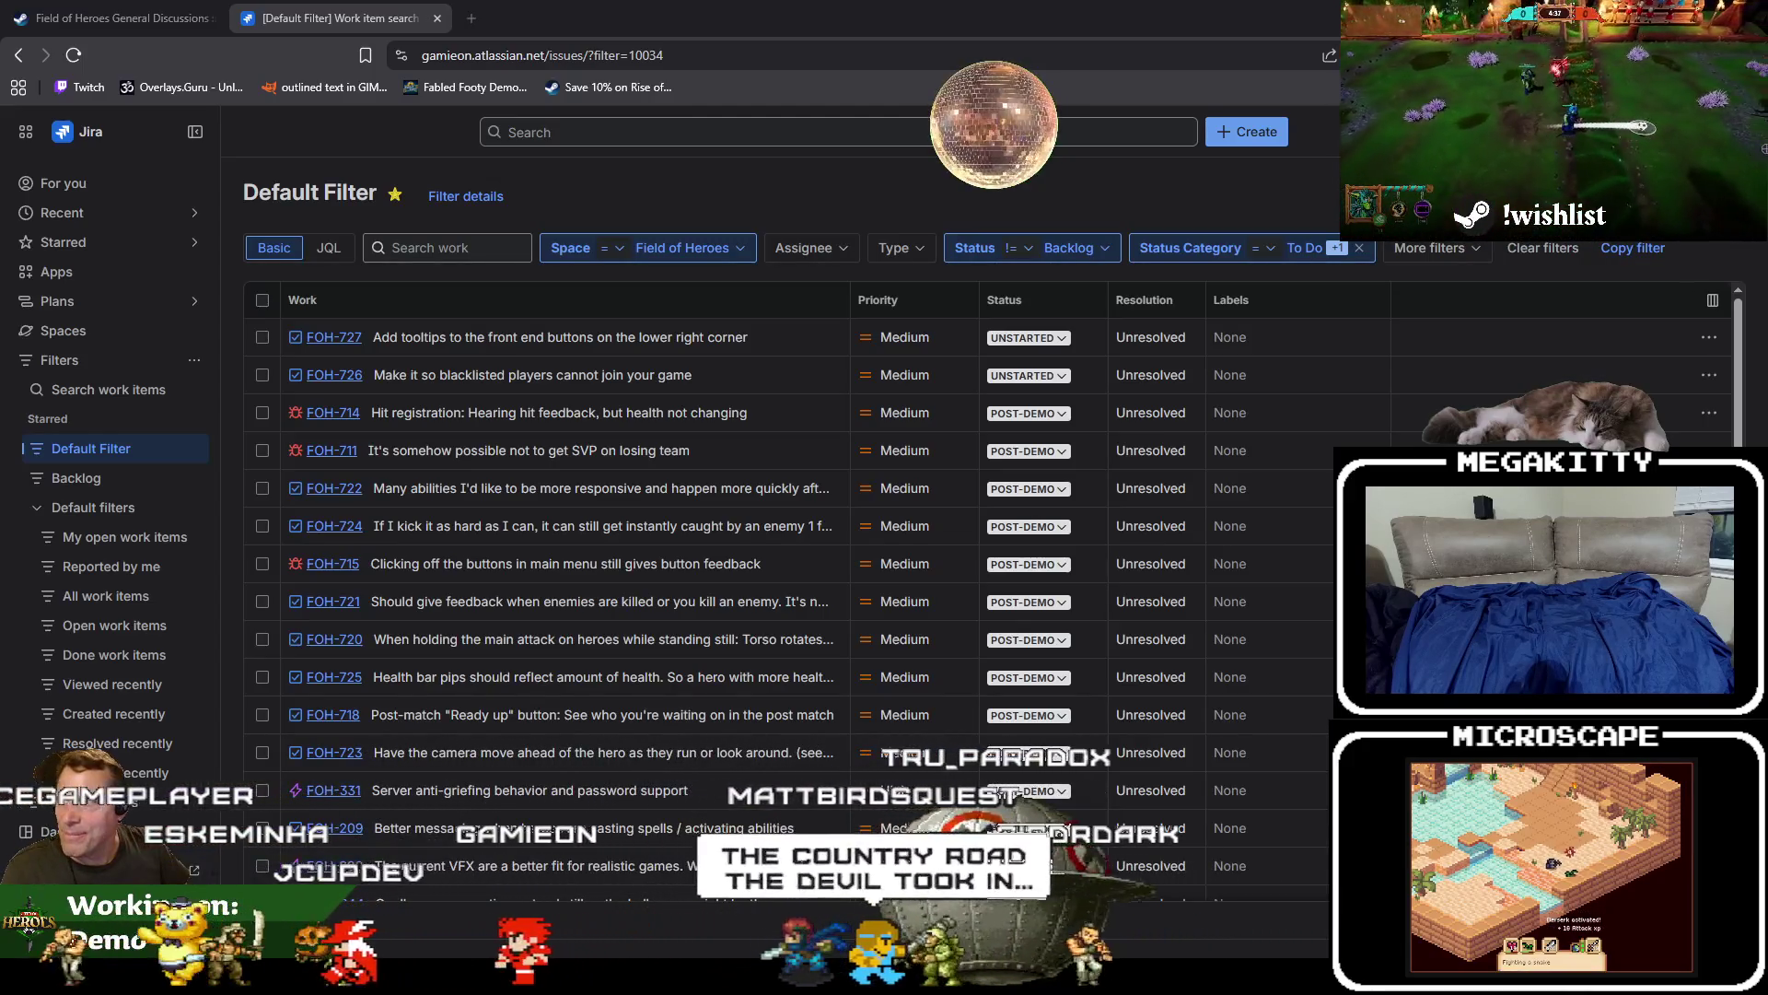
Play the 'Take Me Home, Country Roads' metal cover maximized from the start, then return to Jira.
key(alt+Tab)
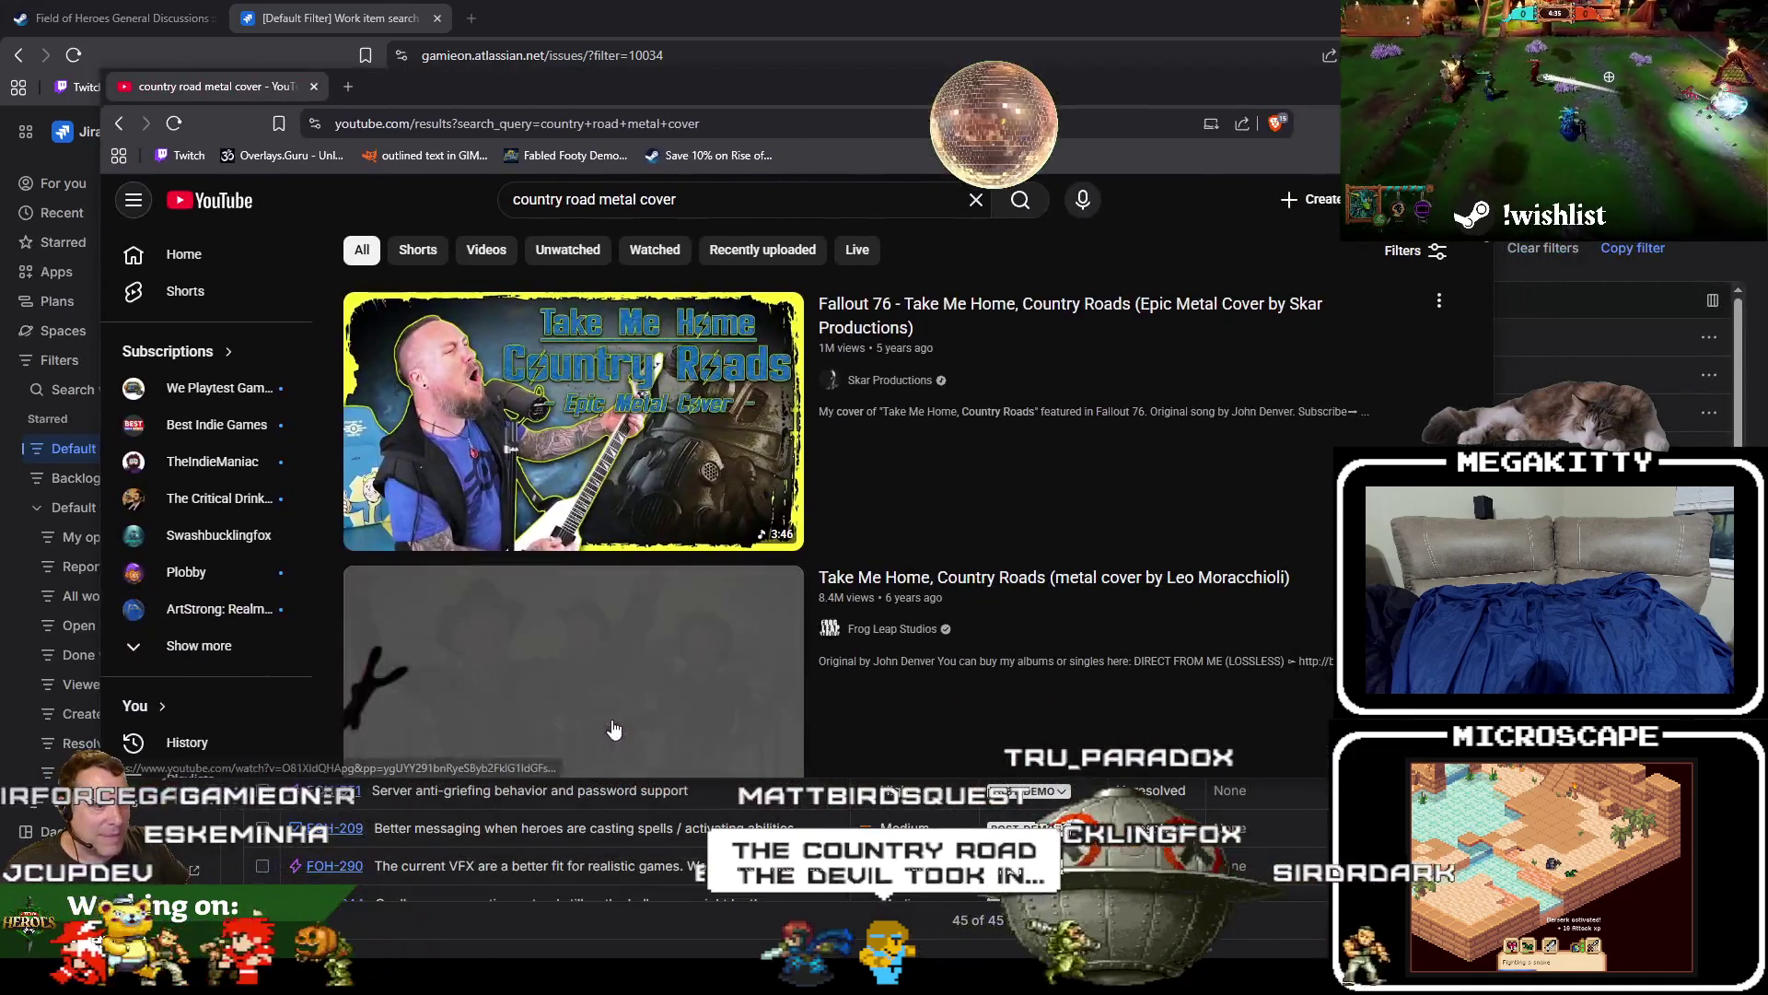
click(619, 711)
double_click(715, 86)
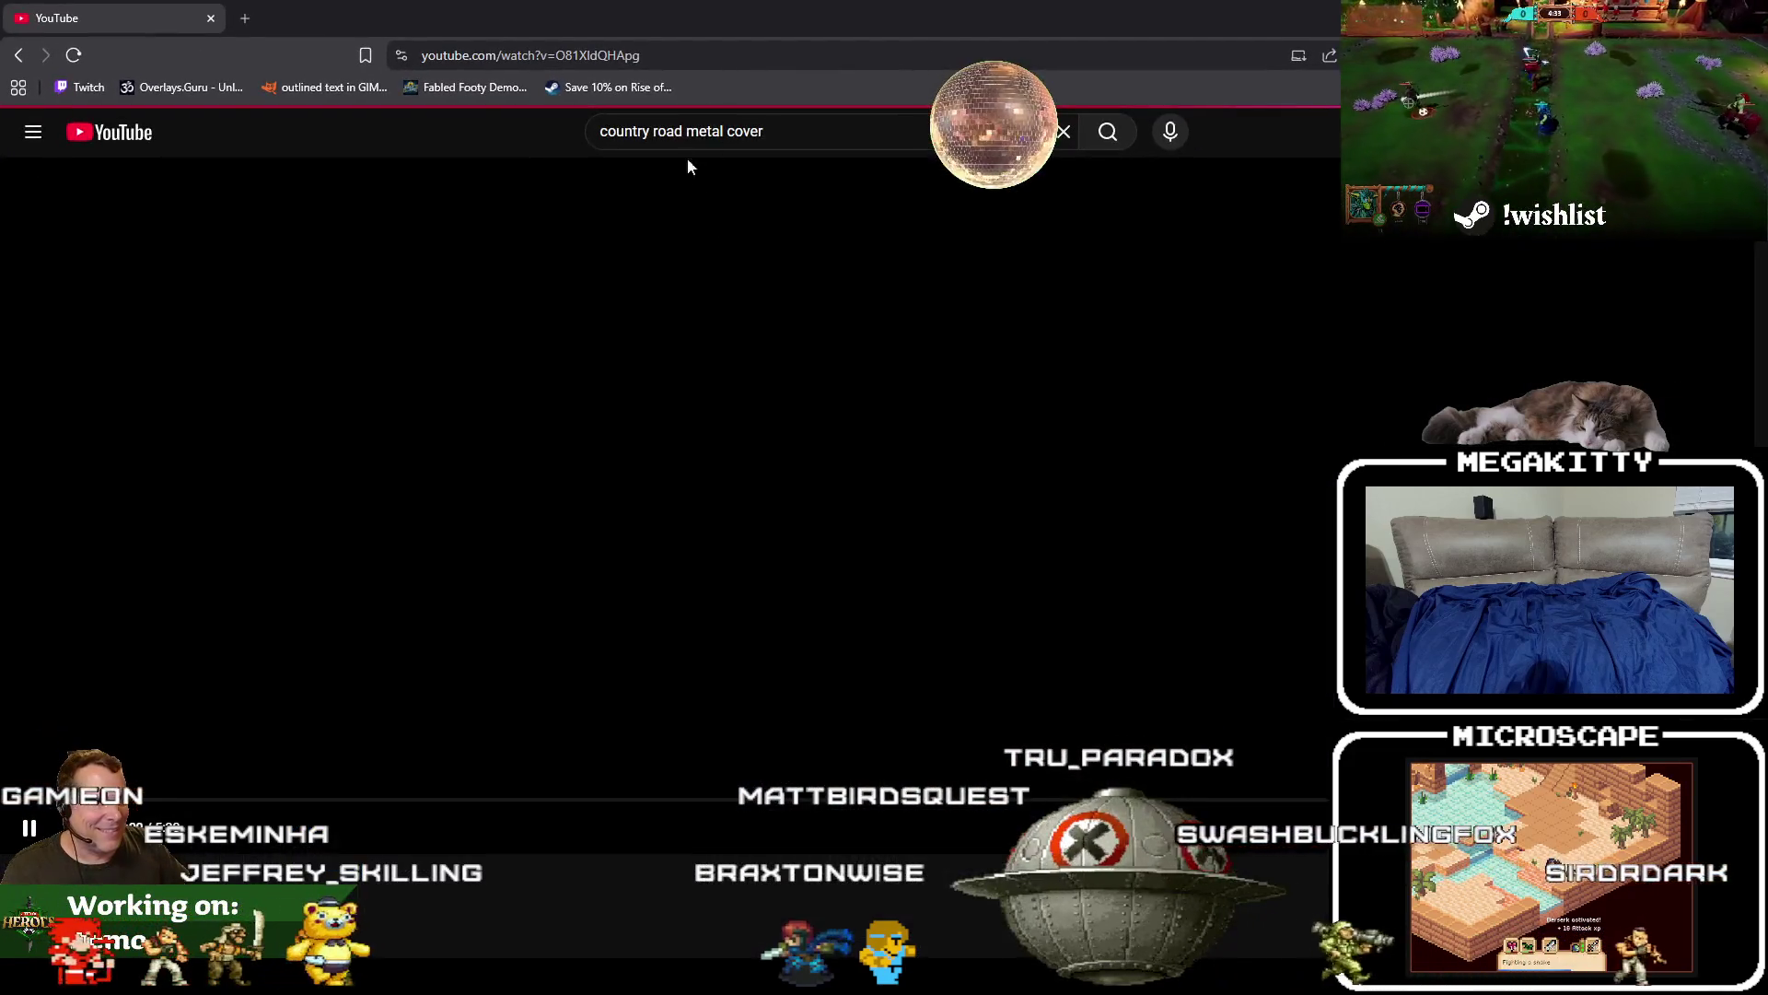
click(676, 52)
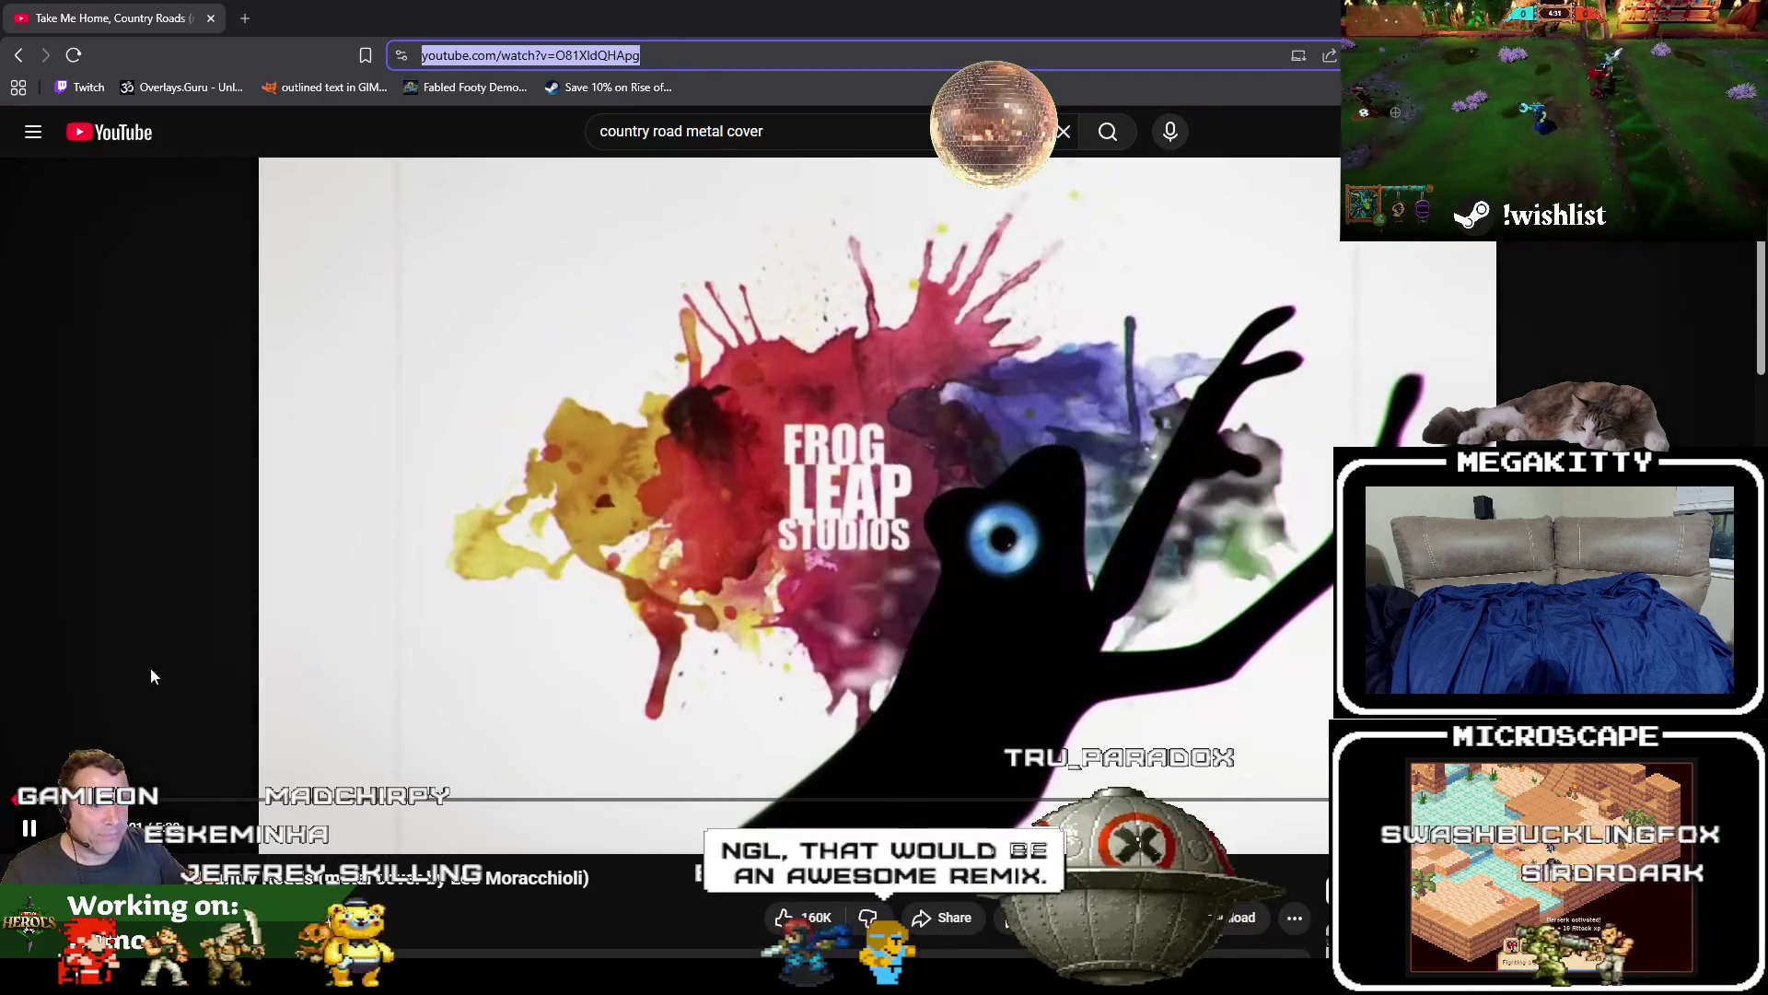
drag(55, 803, 51, 806)
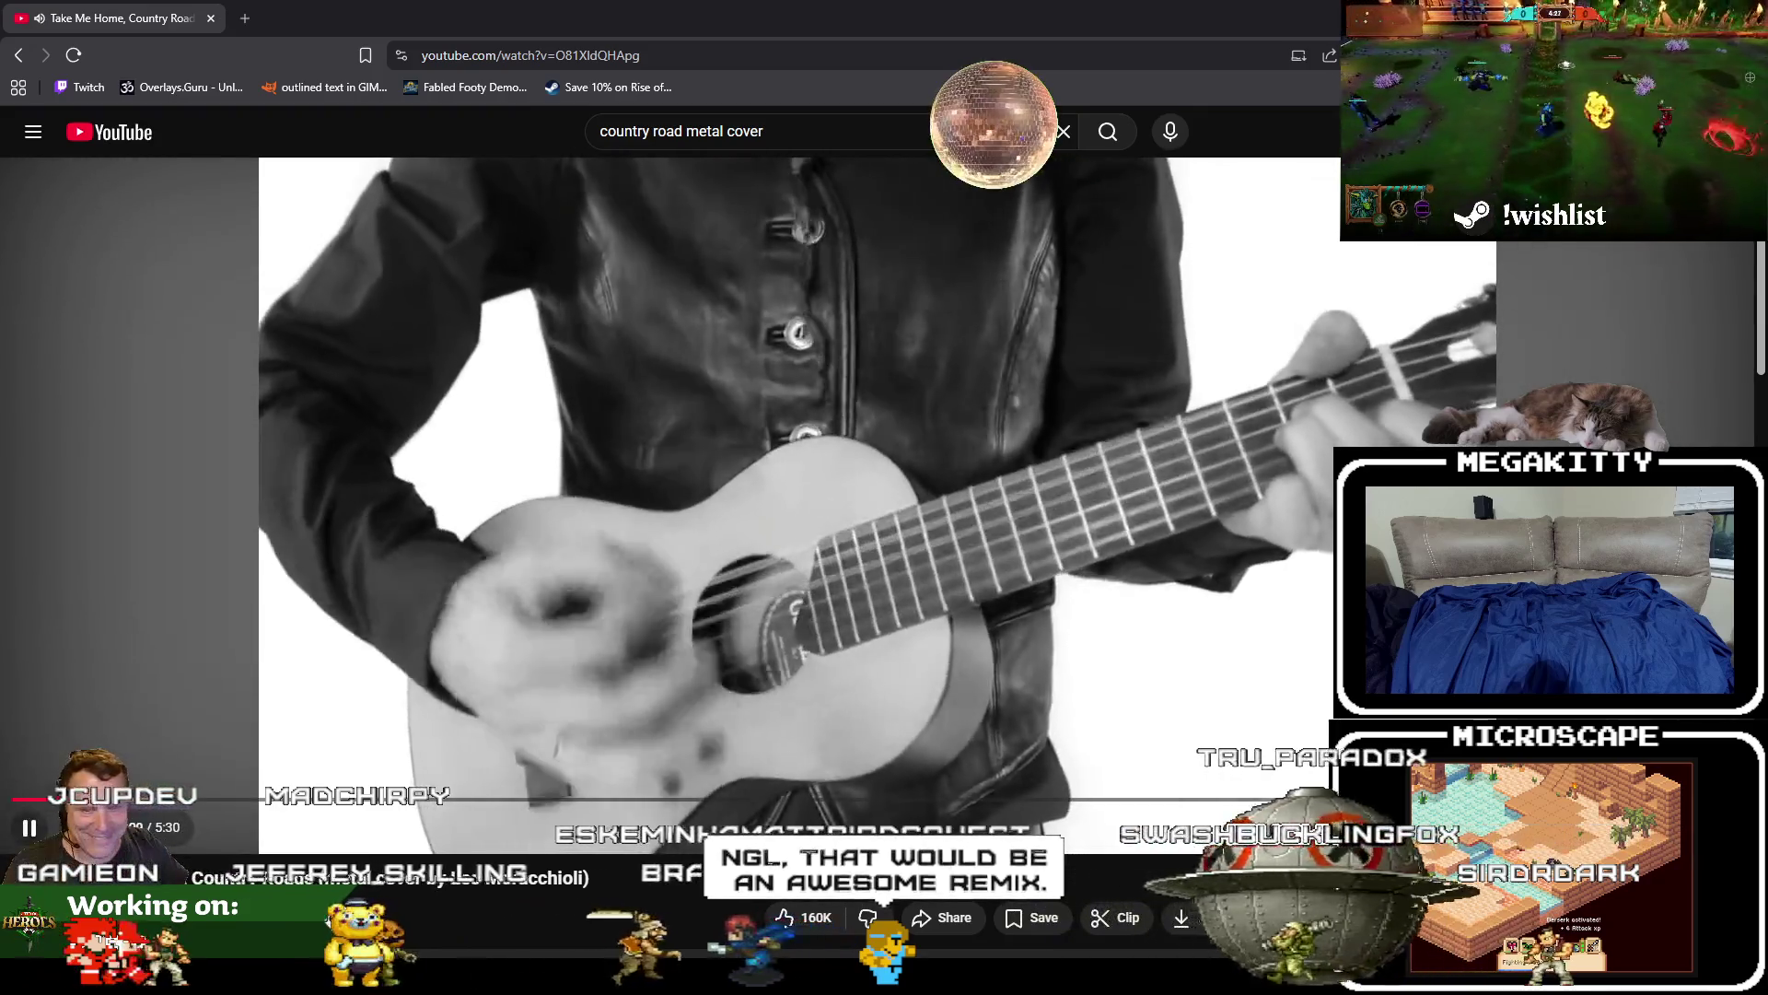
key(ctrl+l)
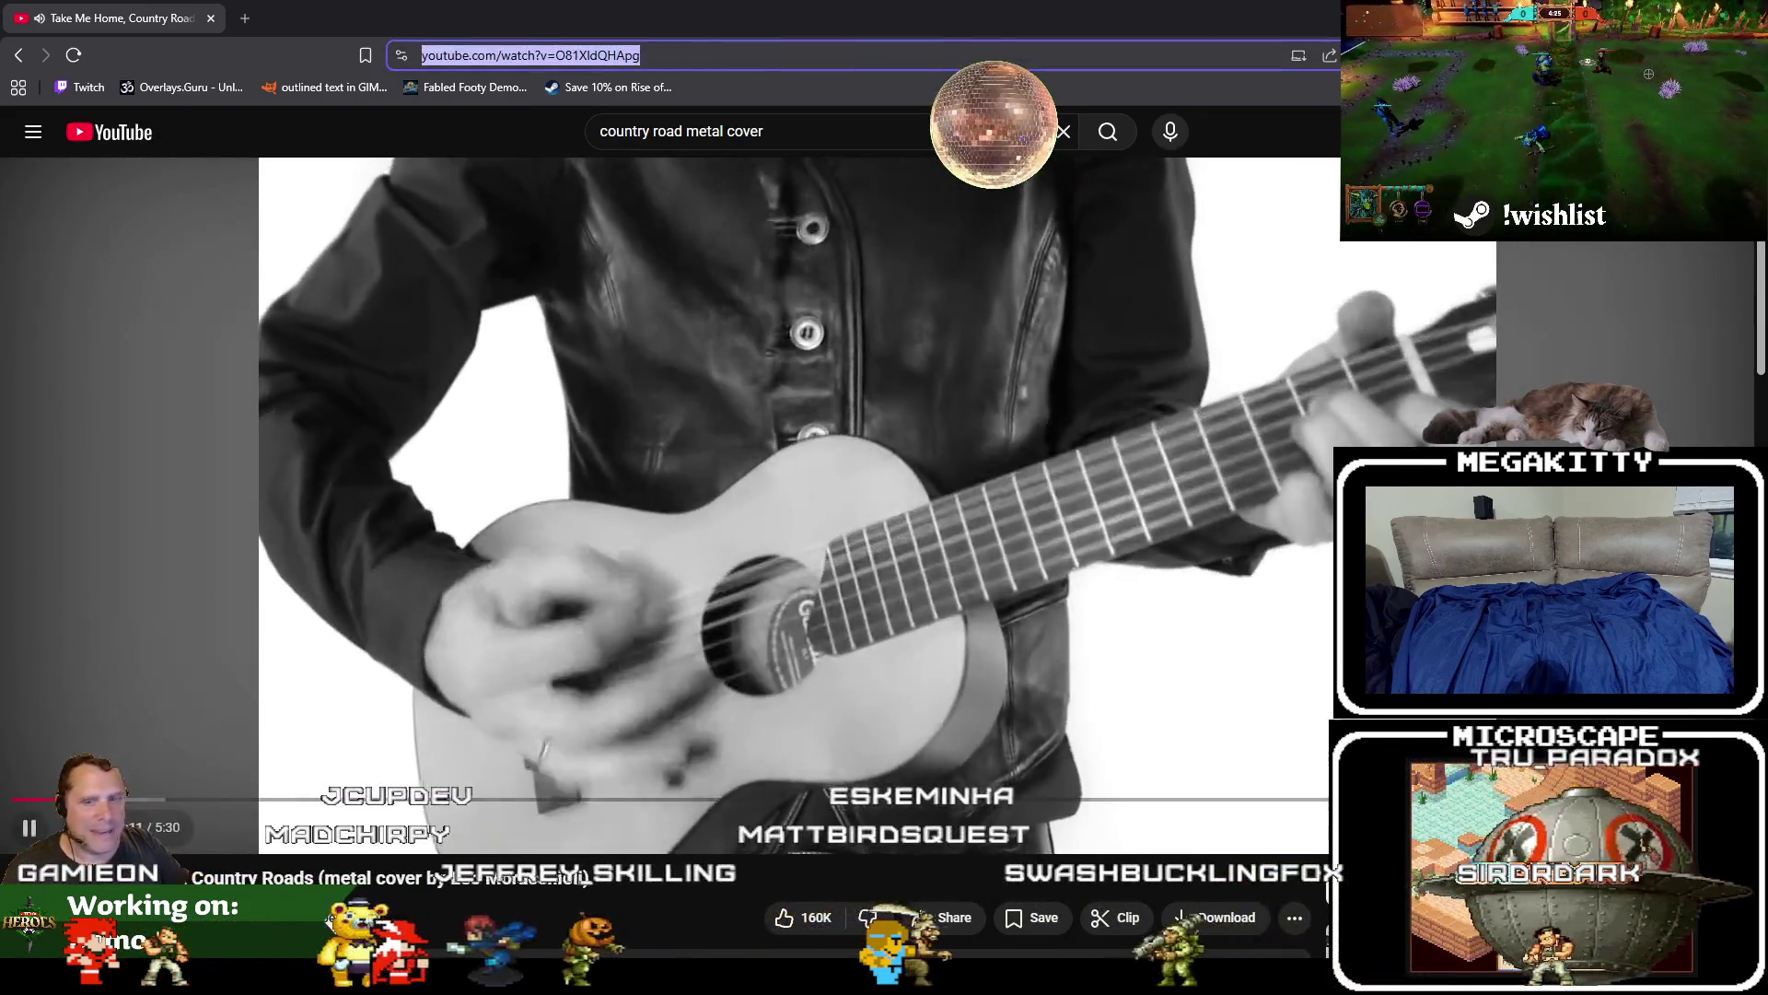
key(Escape)
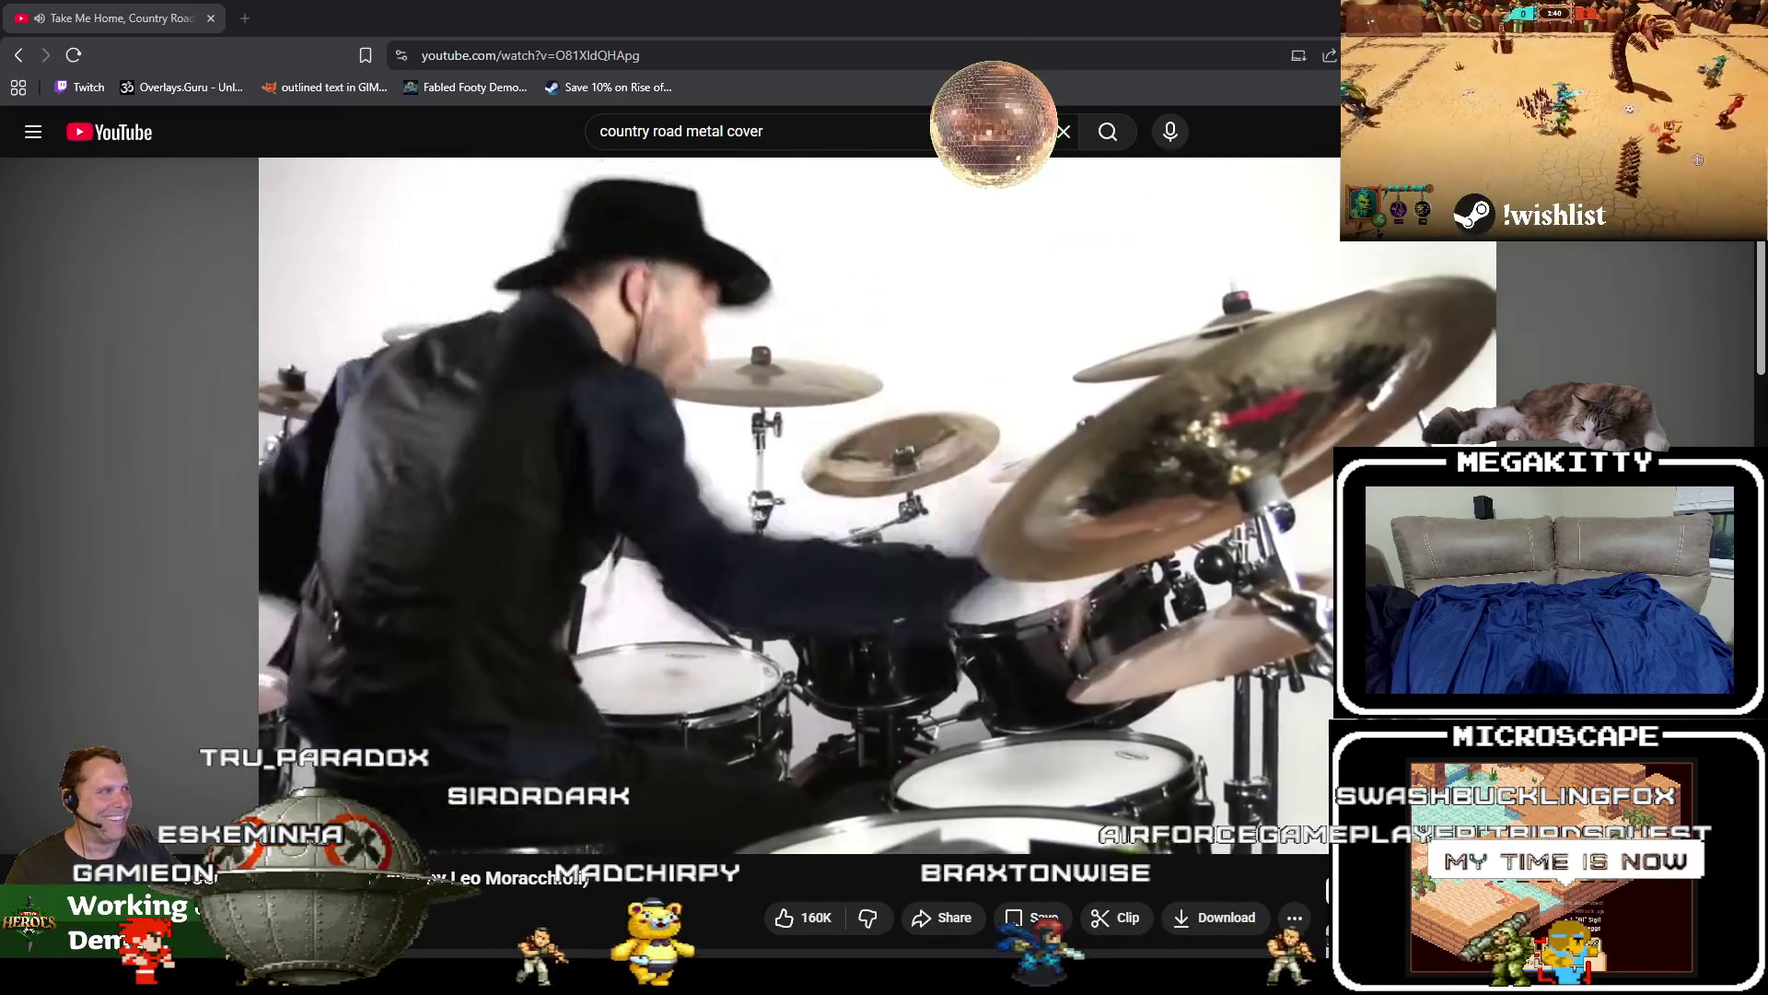
key(alt+Tab)
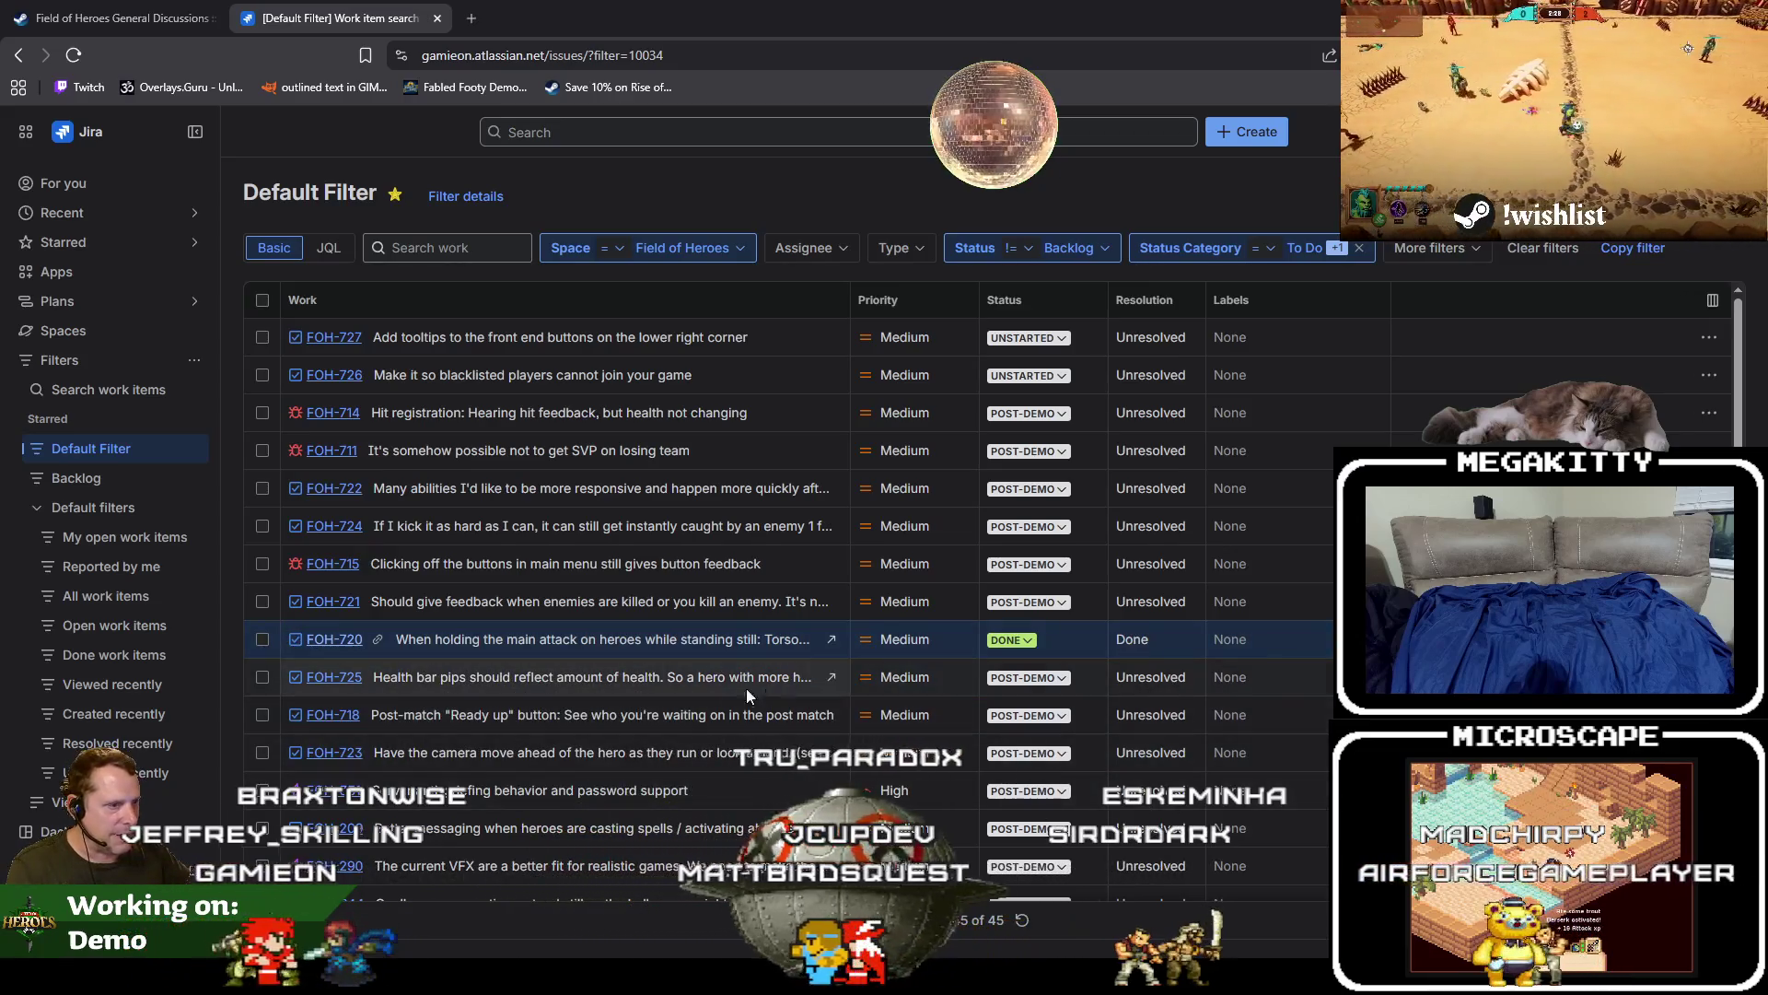
Scroll the Default Filter list and open FOH-174 'Run map checks on all maps.' in a new tab.
scroll(714, 658, down, 4)
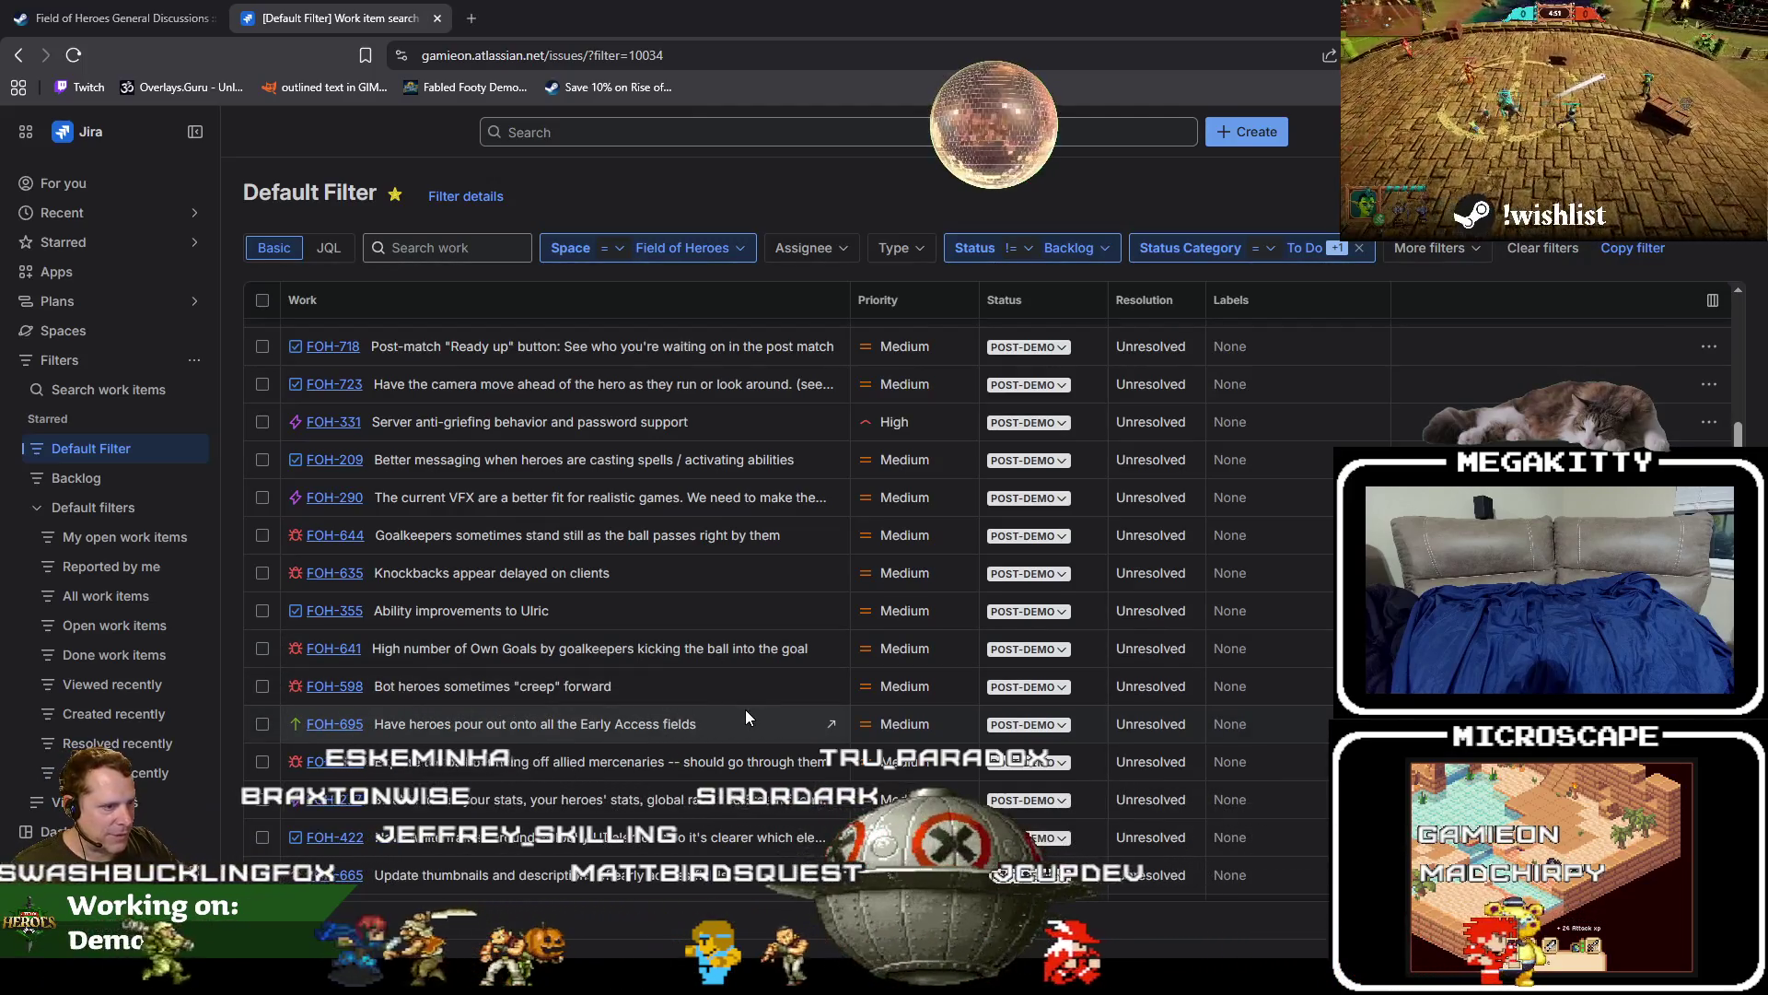
scroll(744, 709, down, 1)
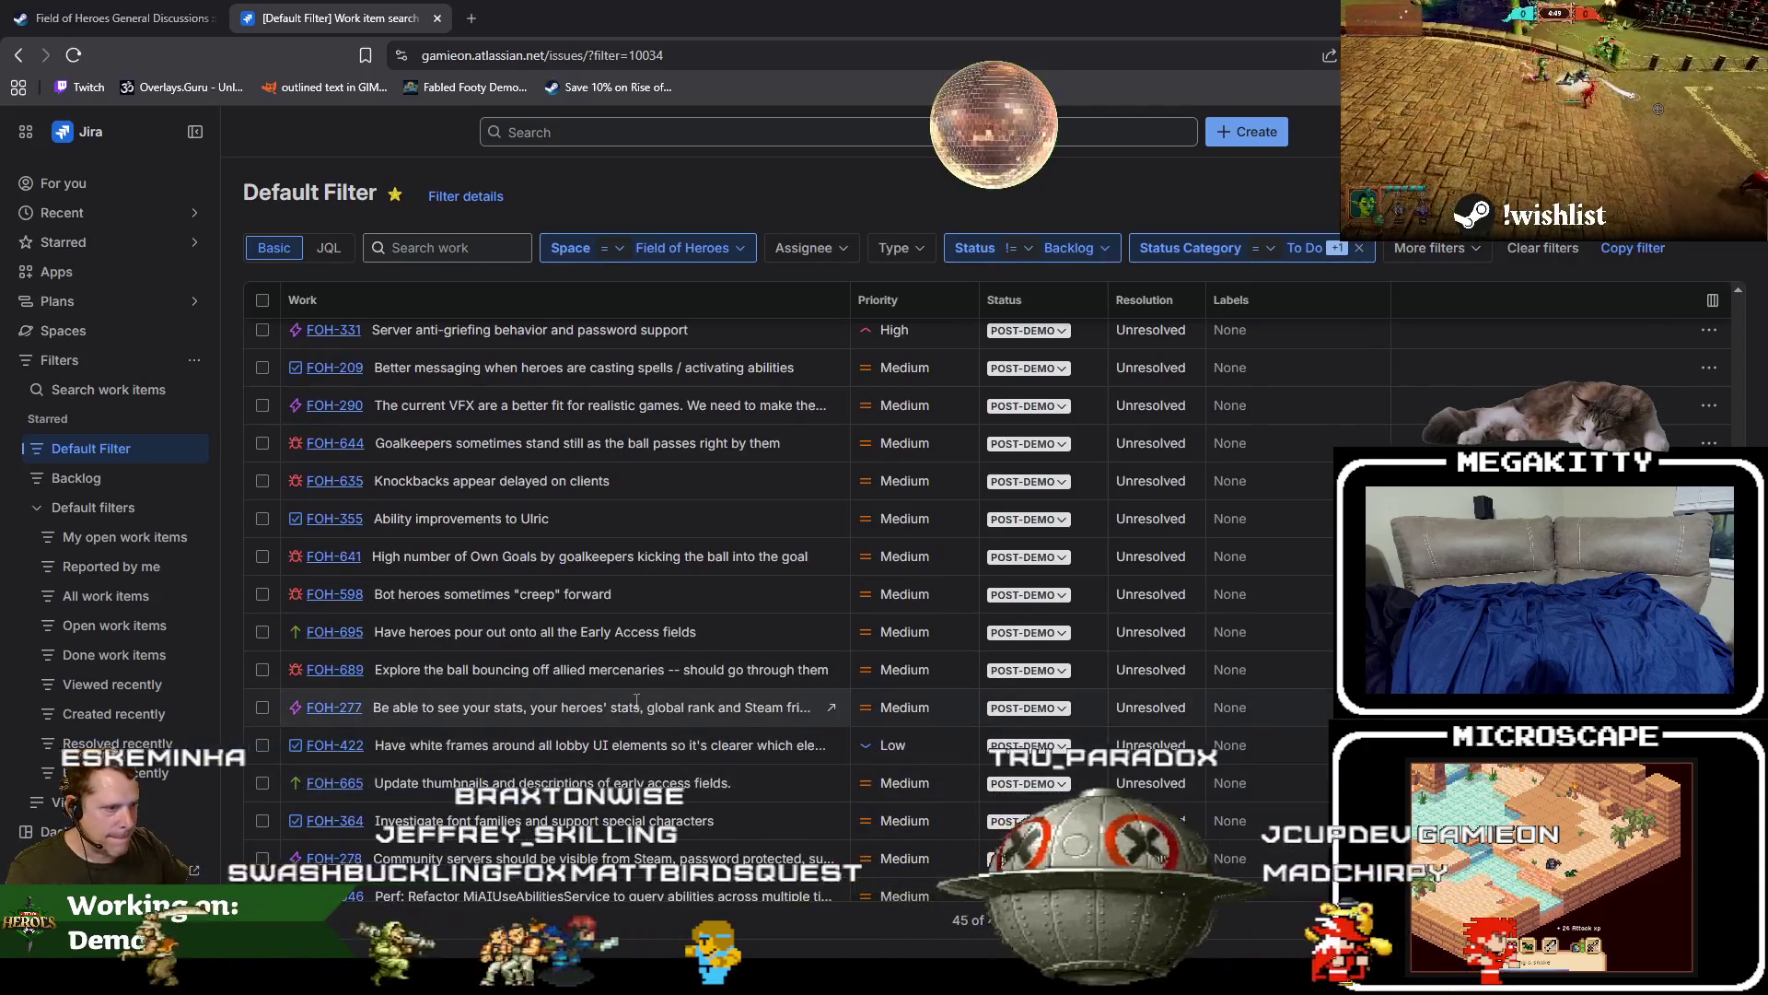
scroll(727, 755, down, 2)
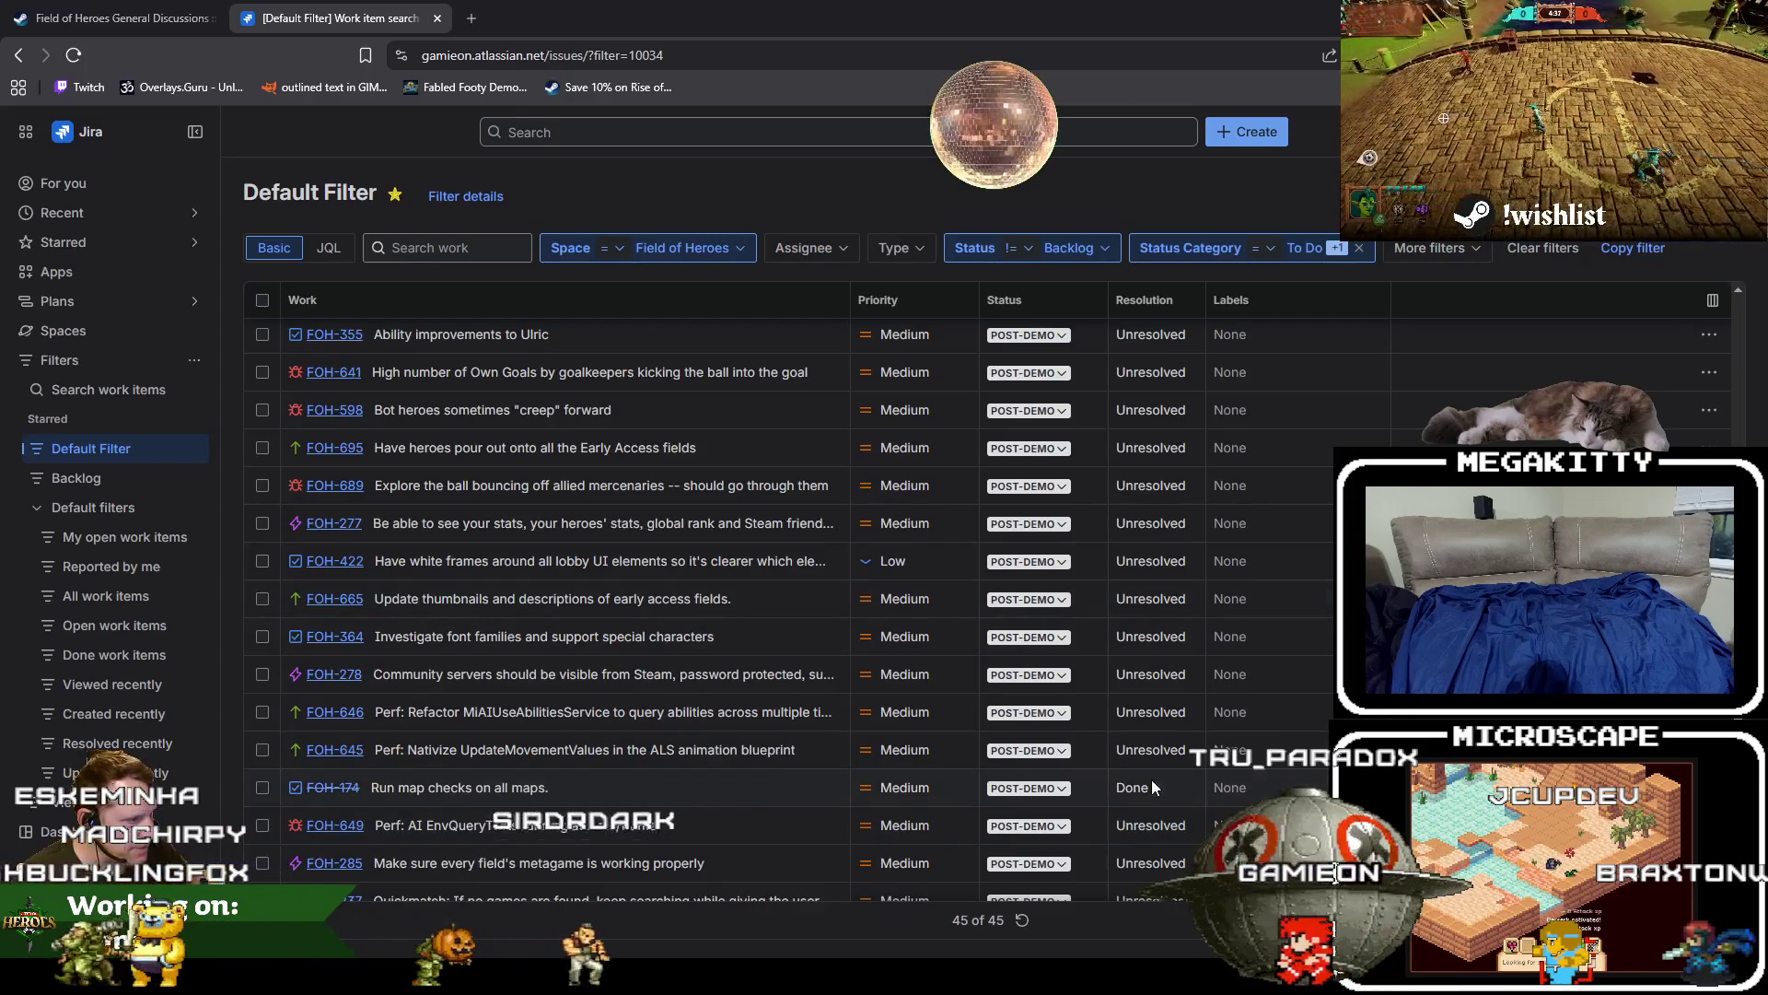
middle_click(333, 793)
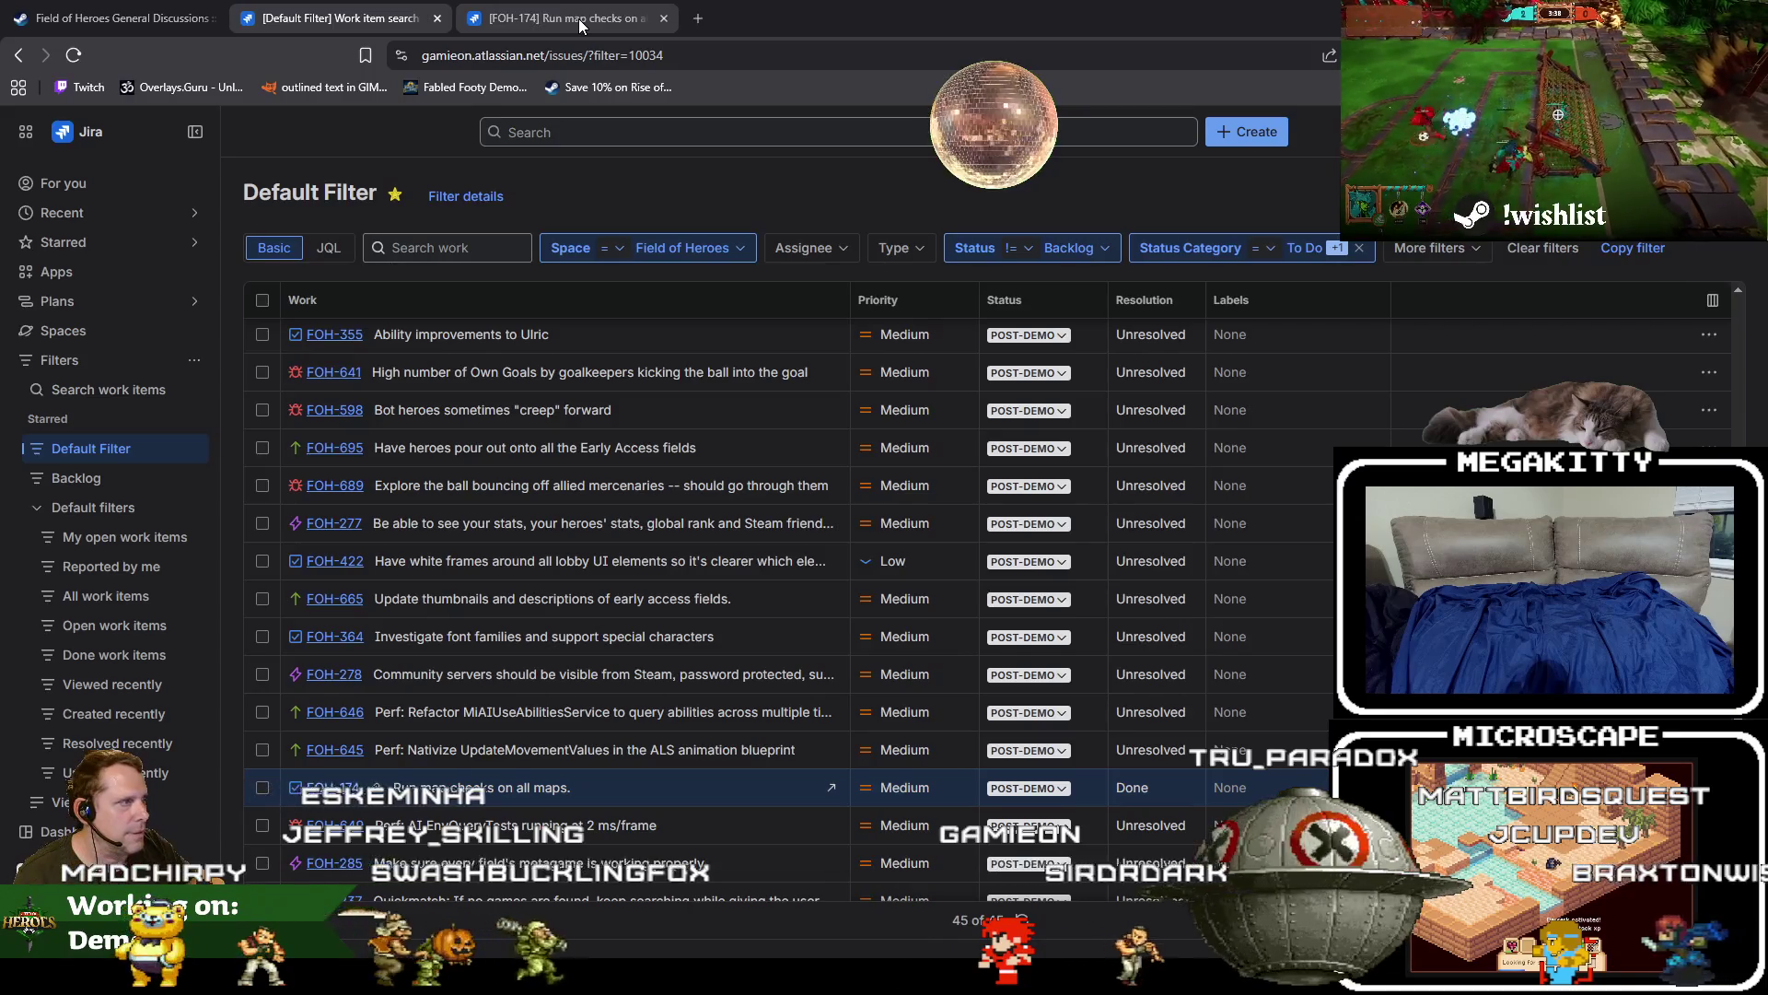
click(580, 22)
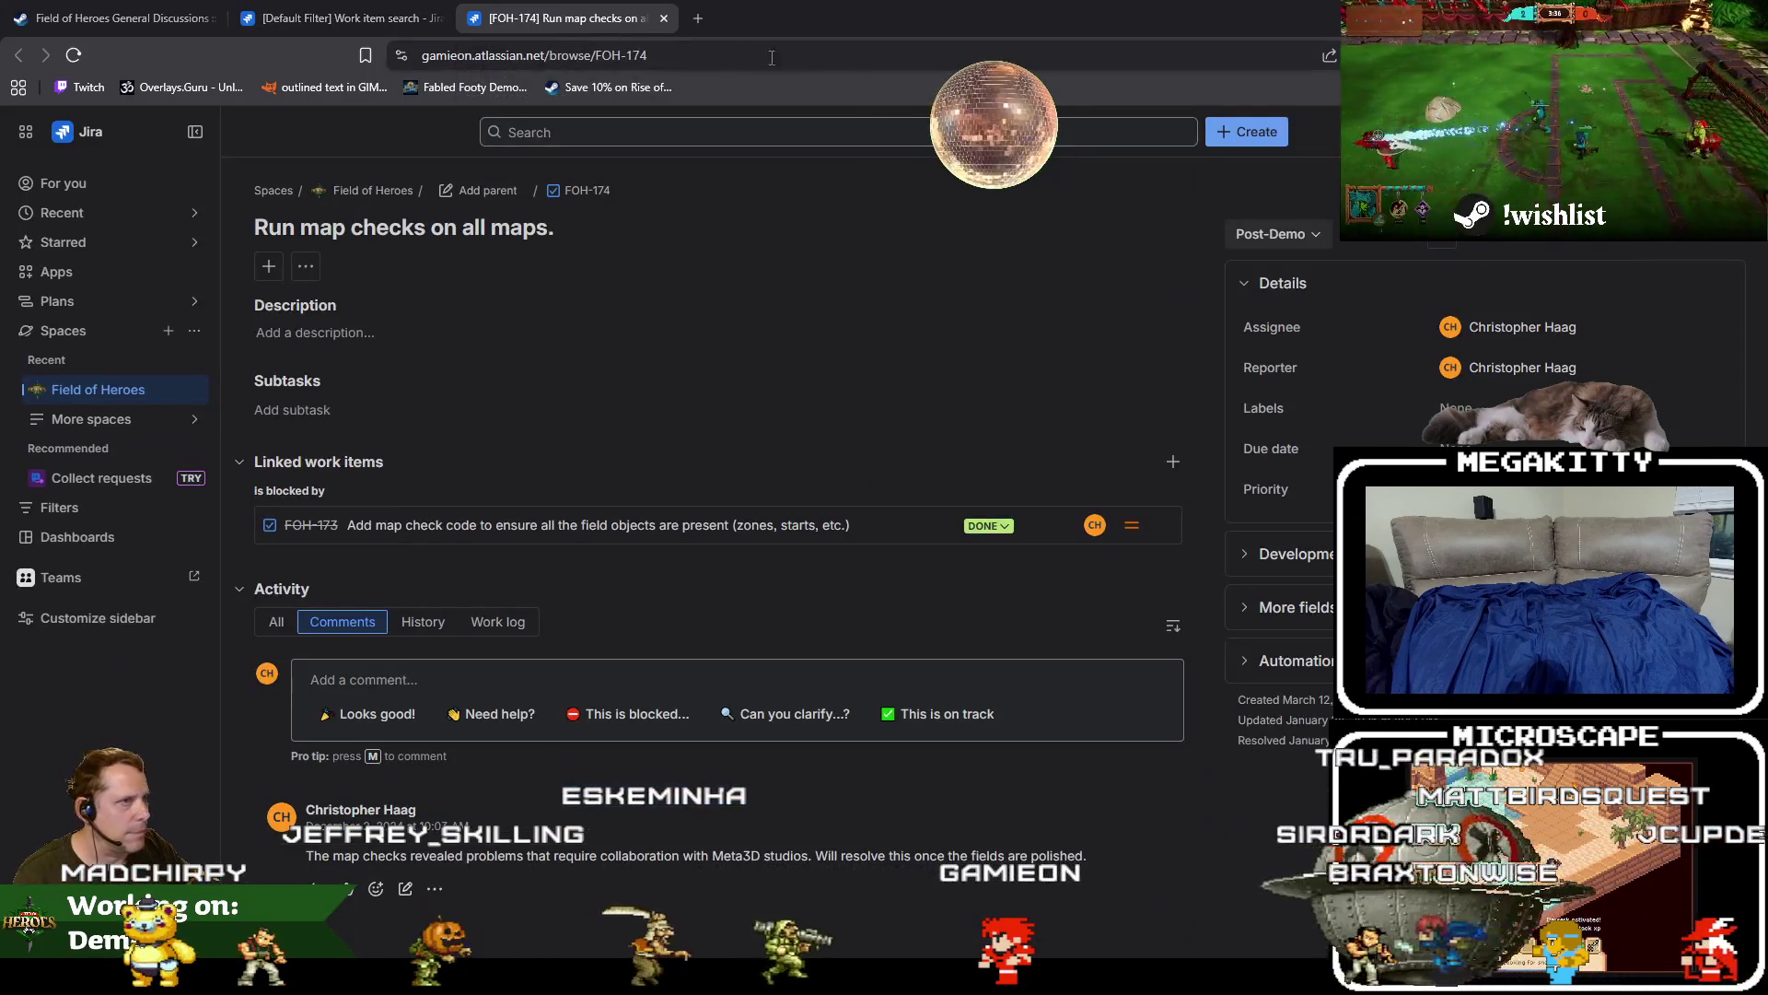
Close the FOH-174 work item tab to return to the Default Filter list.
key(ctrl+w)
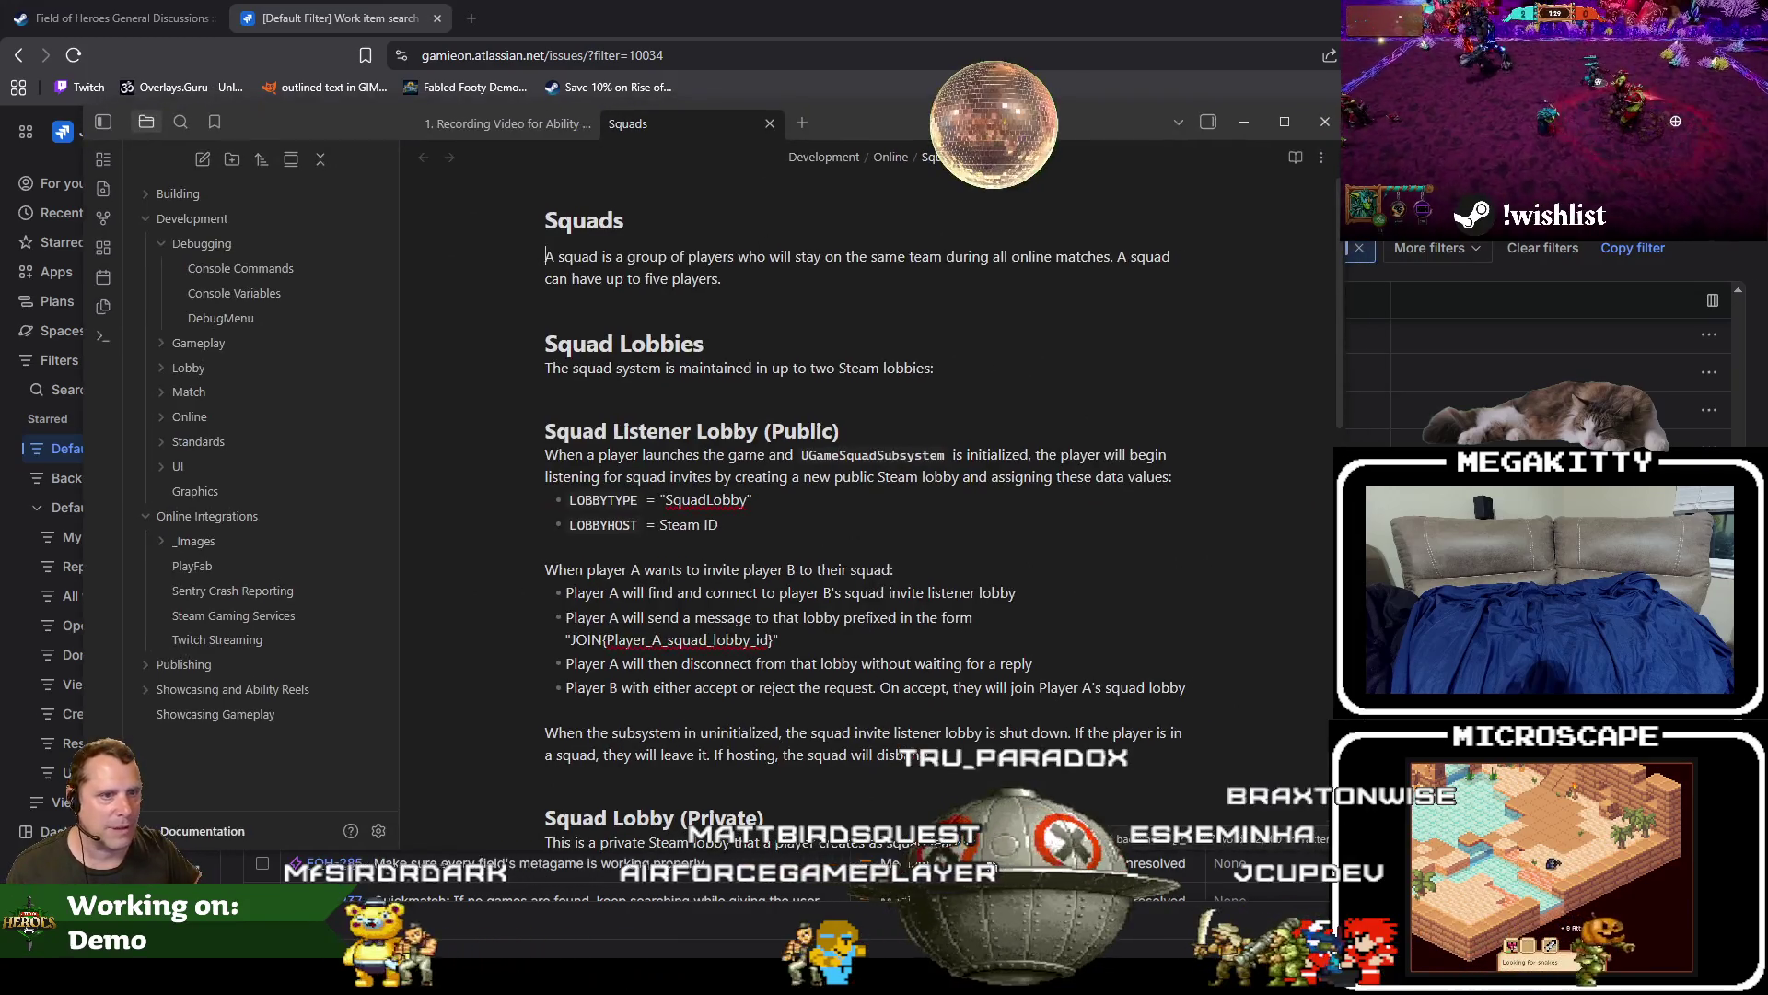
Leave the Documentation vault's Squads note and open the Roadmap vault.
key(alt+Tab)
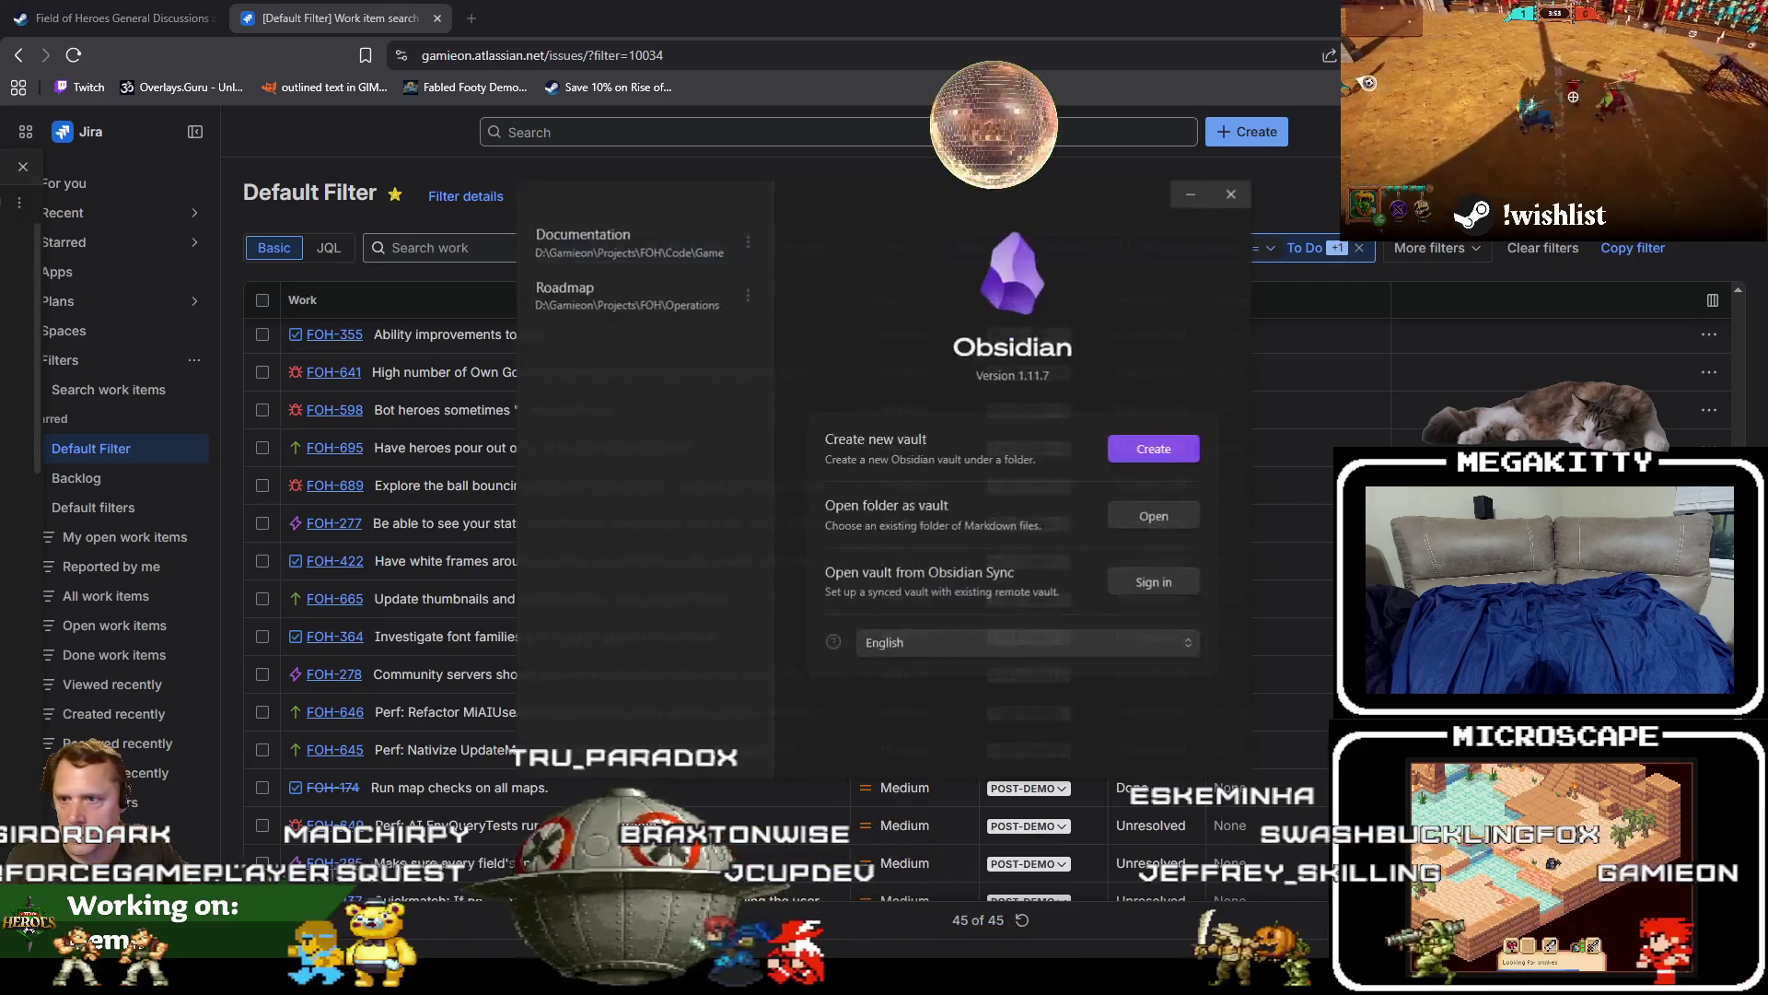
click(652, 297)
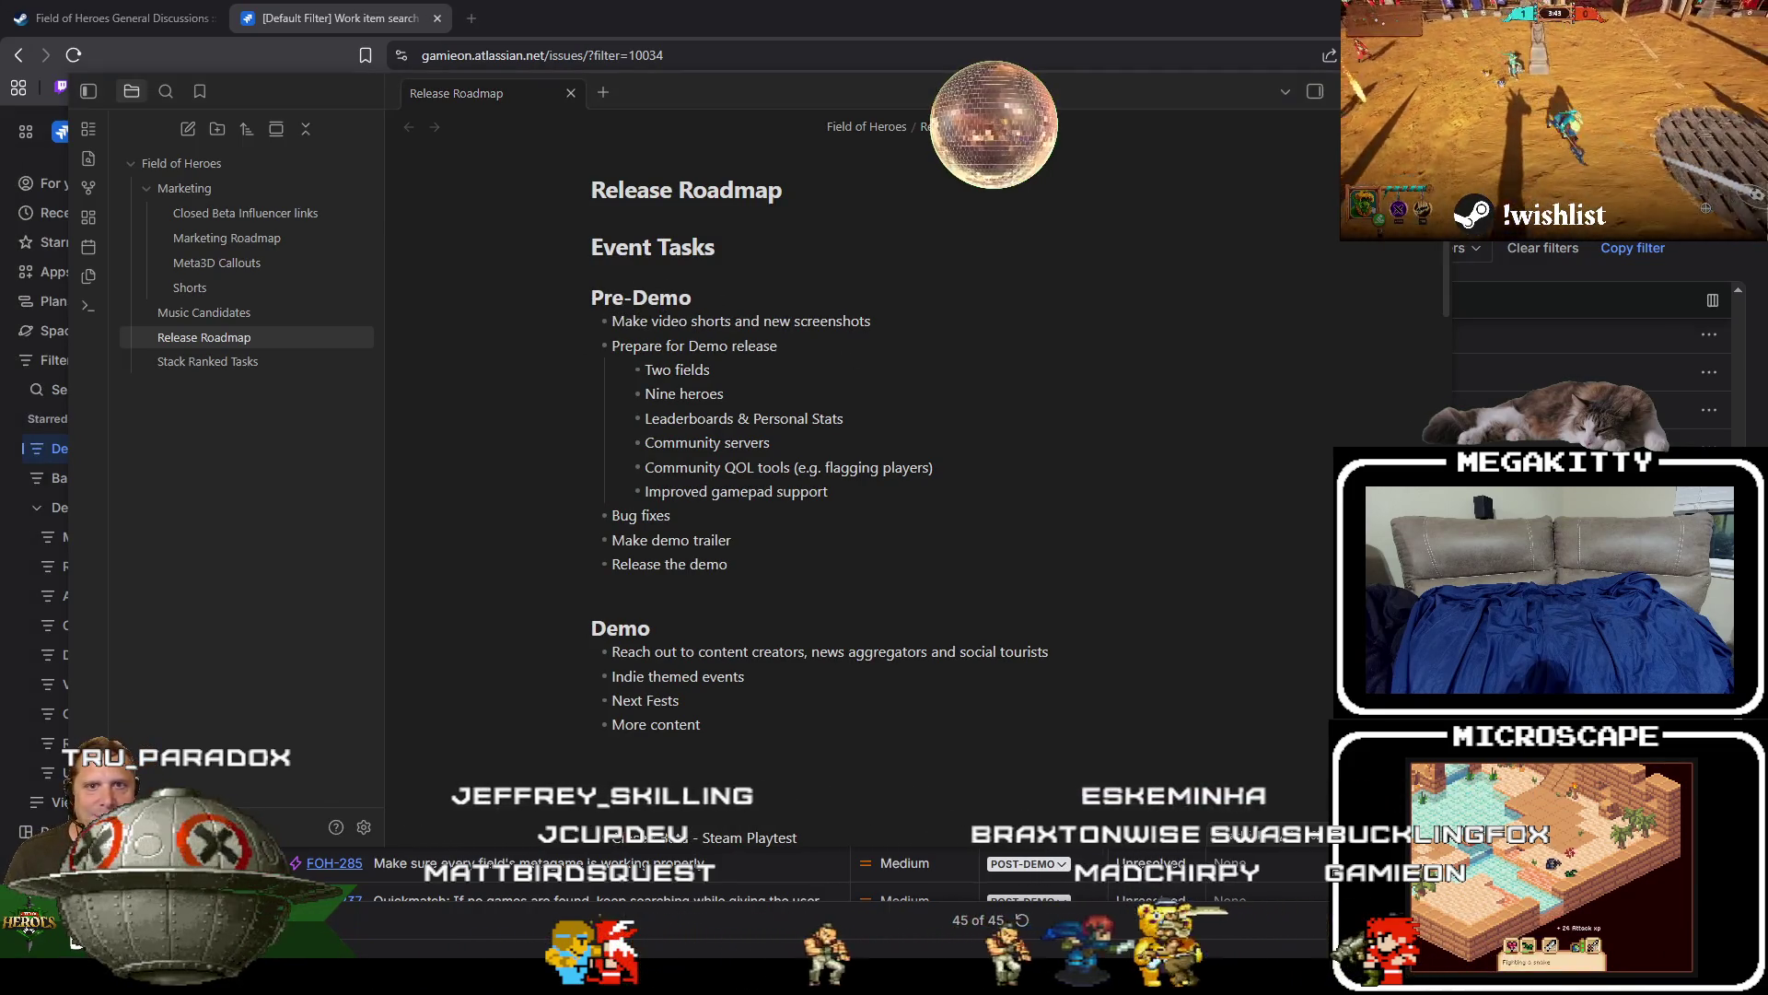
Delete the 'Leaderboards & Personal Stats' item and the stray space before Community servers.
click(108, 408)
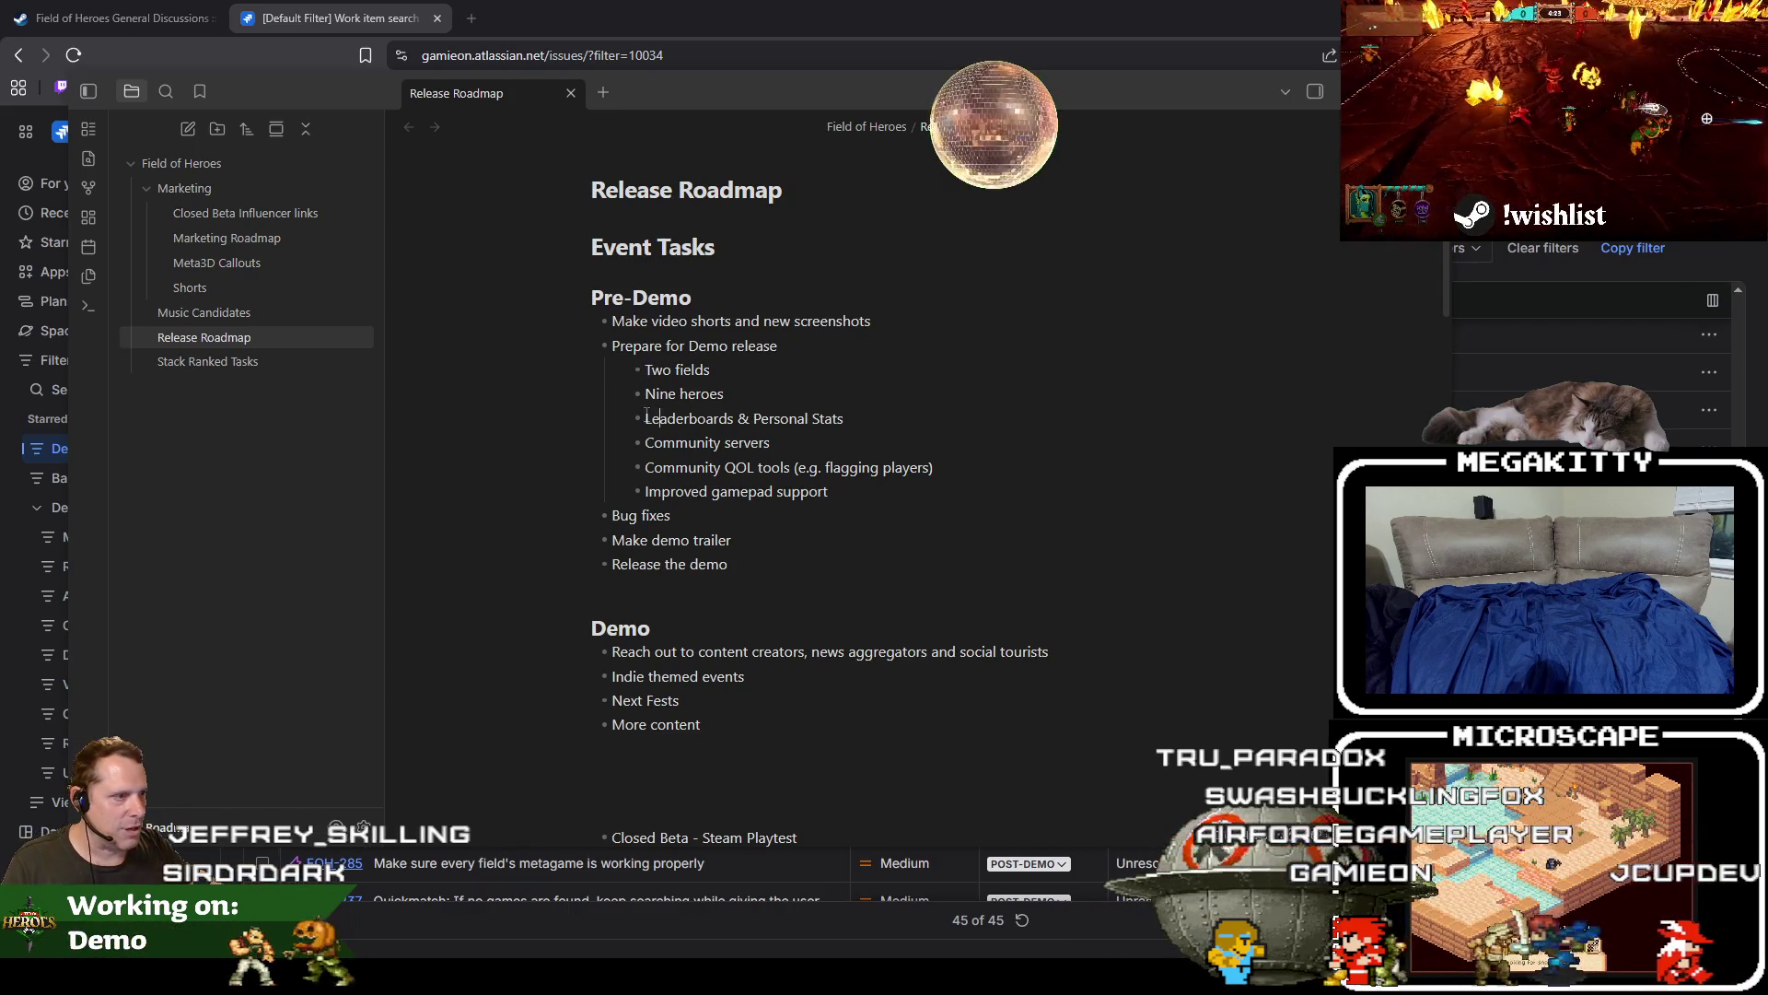
triple_click(679, 419)
key(Delete)
key(Delete)
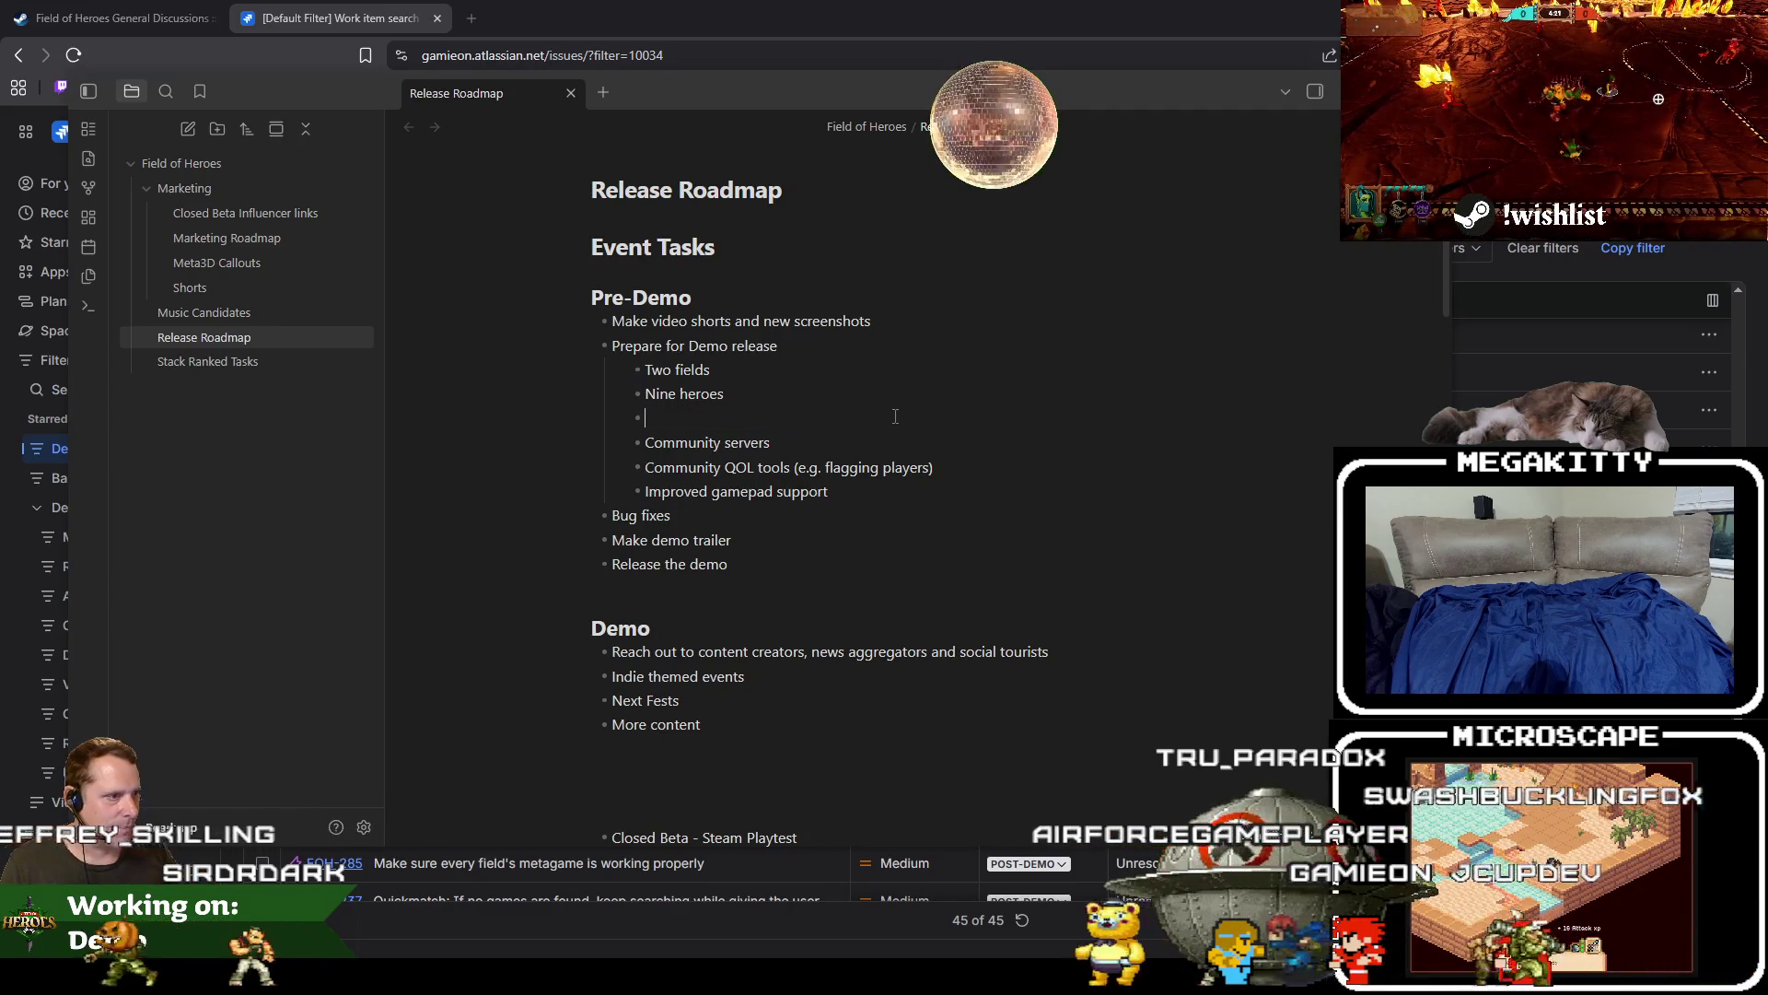
key(Delete)
Select the Community QOL tools, gamepad support and Bug fixes lines, then the whole Pre-Demo section.
key(Down)
key(shift+End)
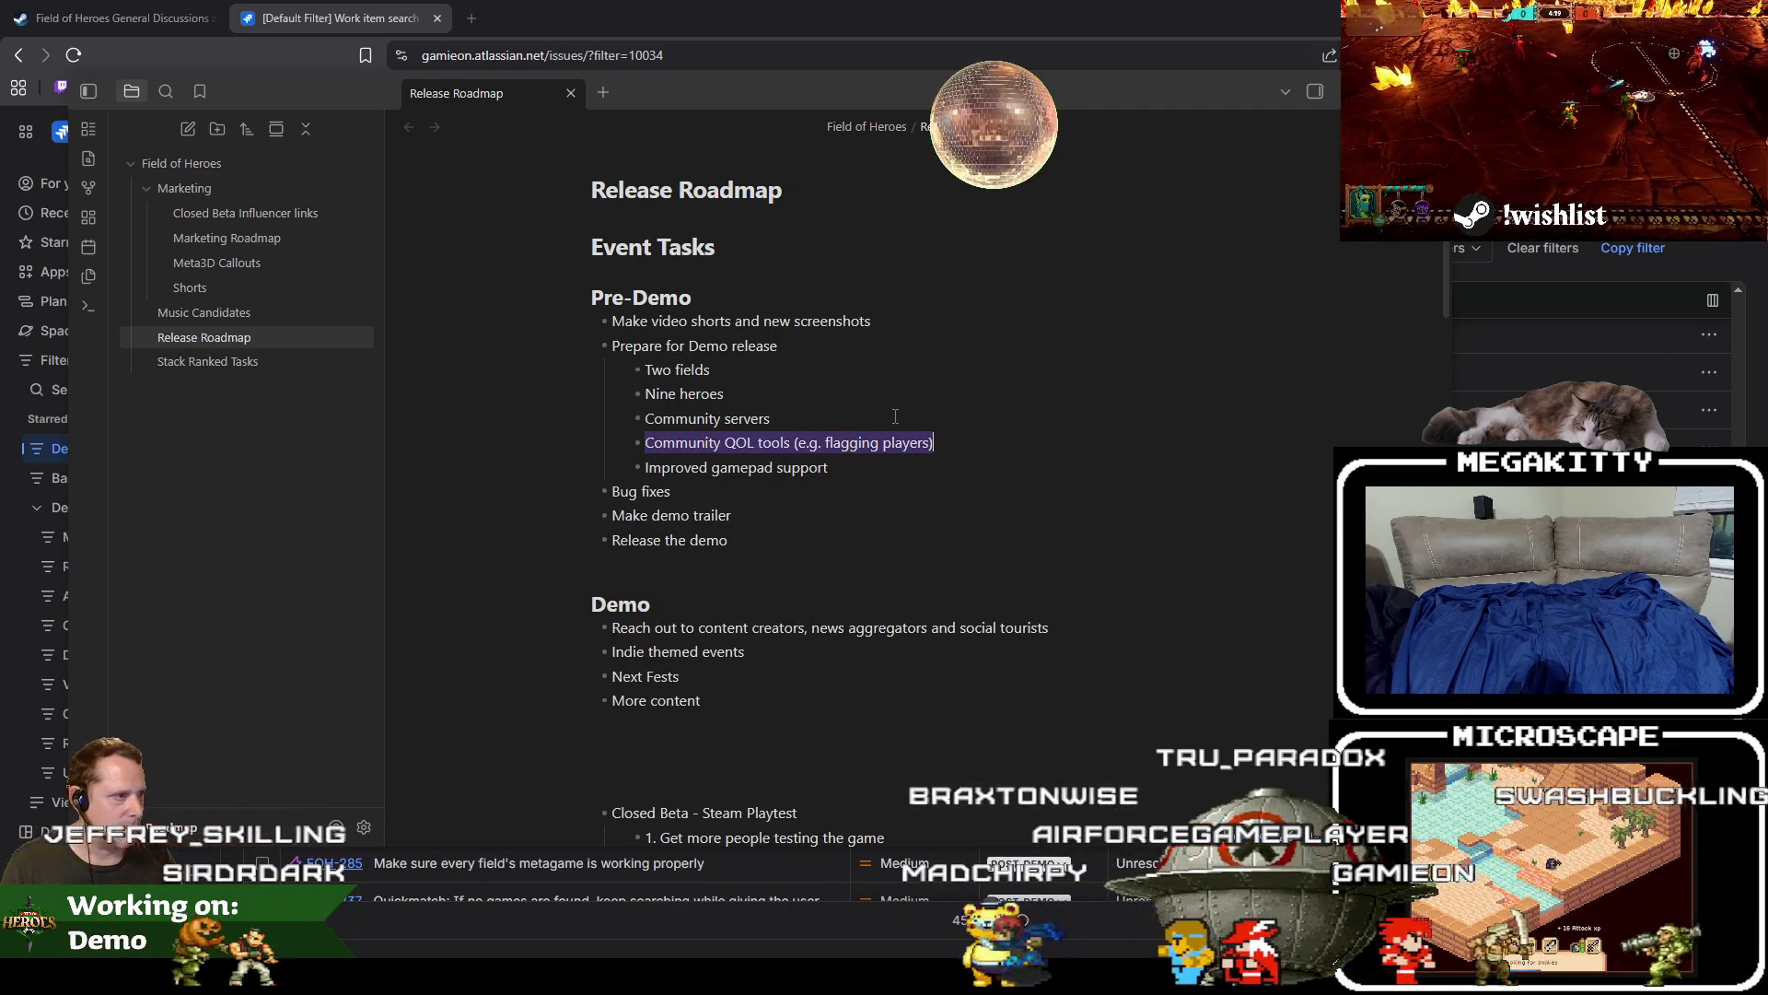
key(Left)
key(shift+End)
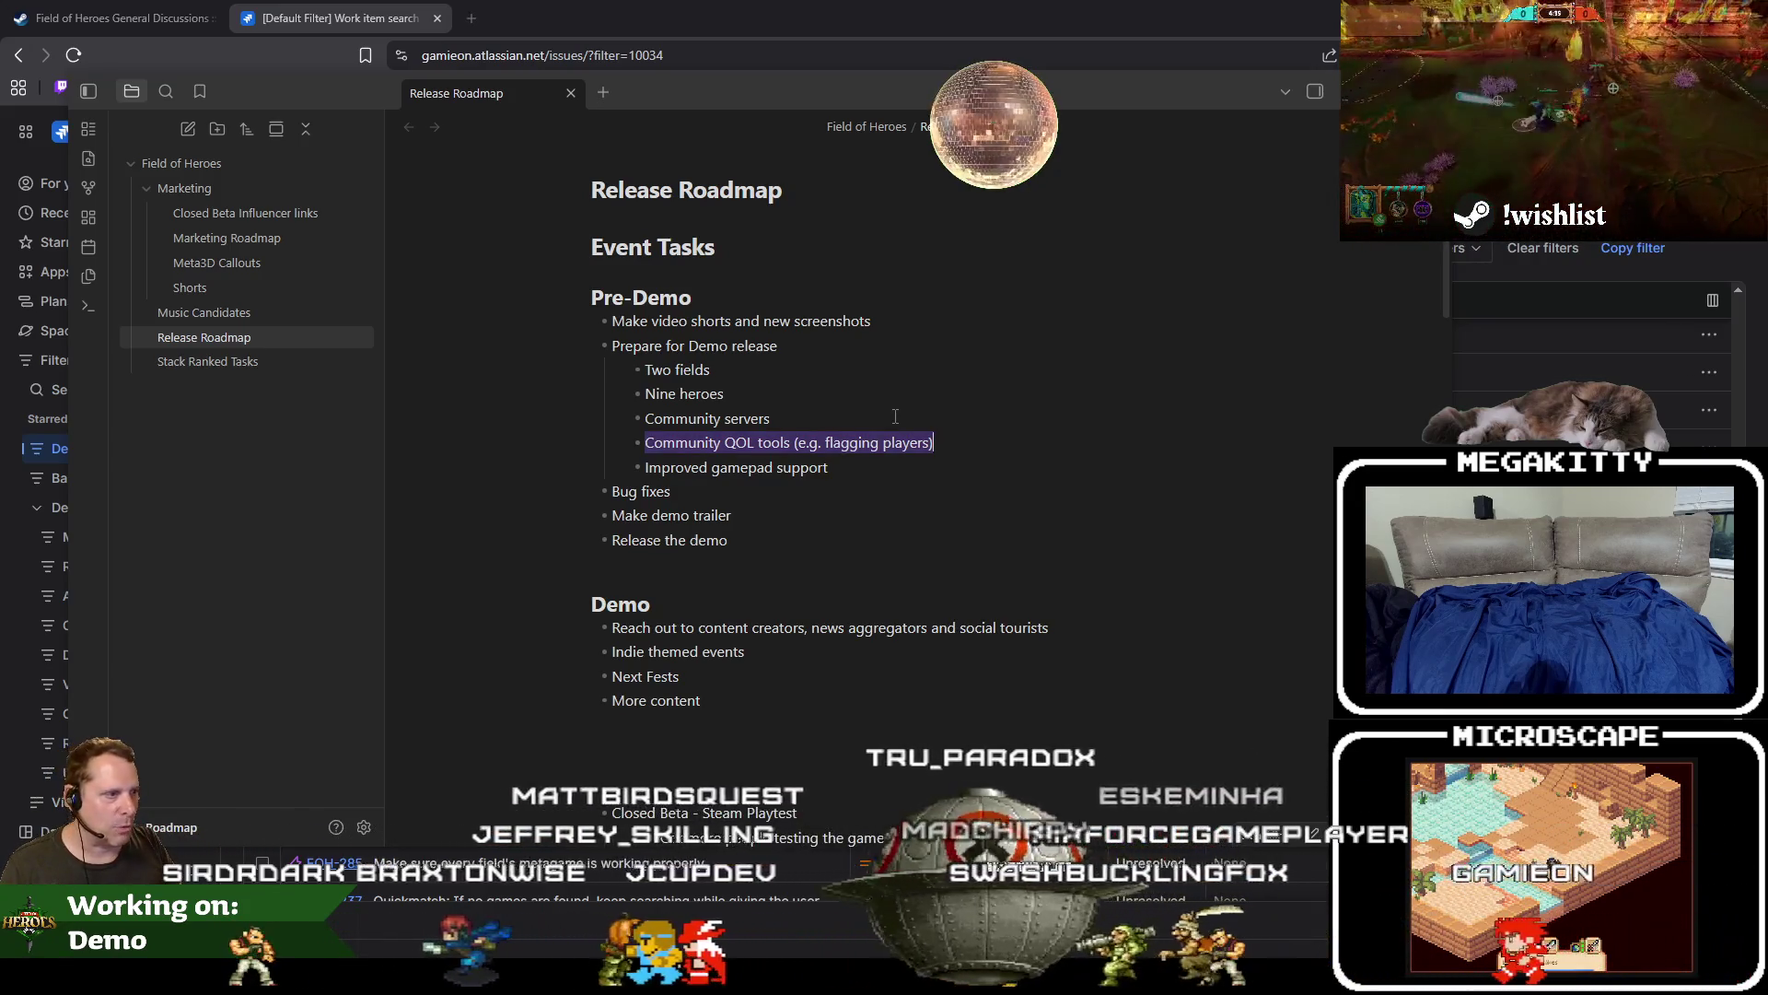
key(Right)
key(Right)
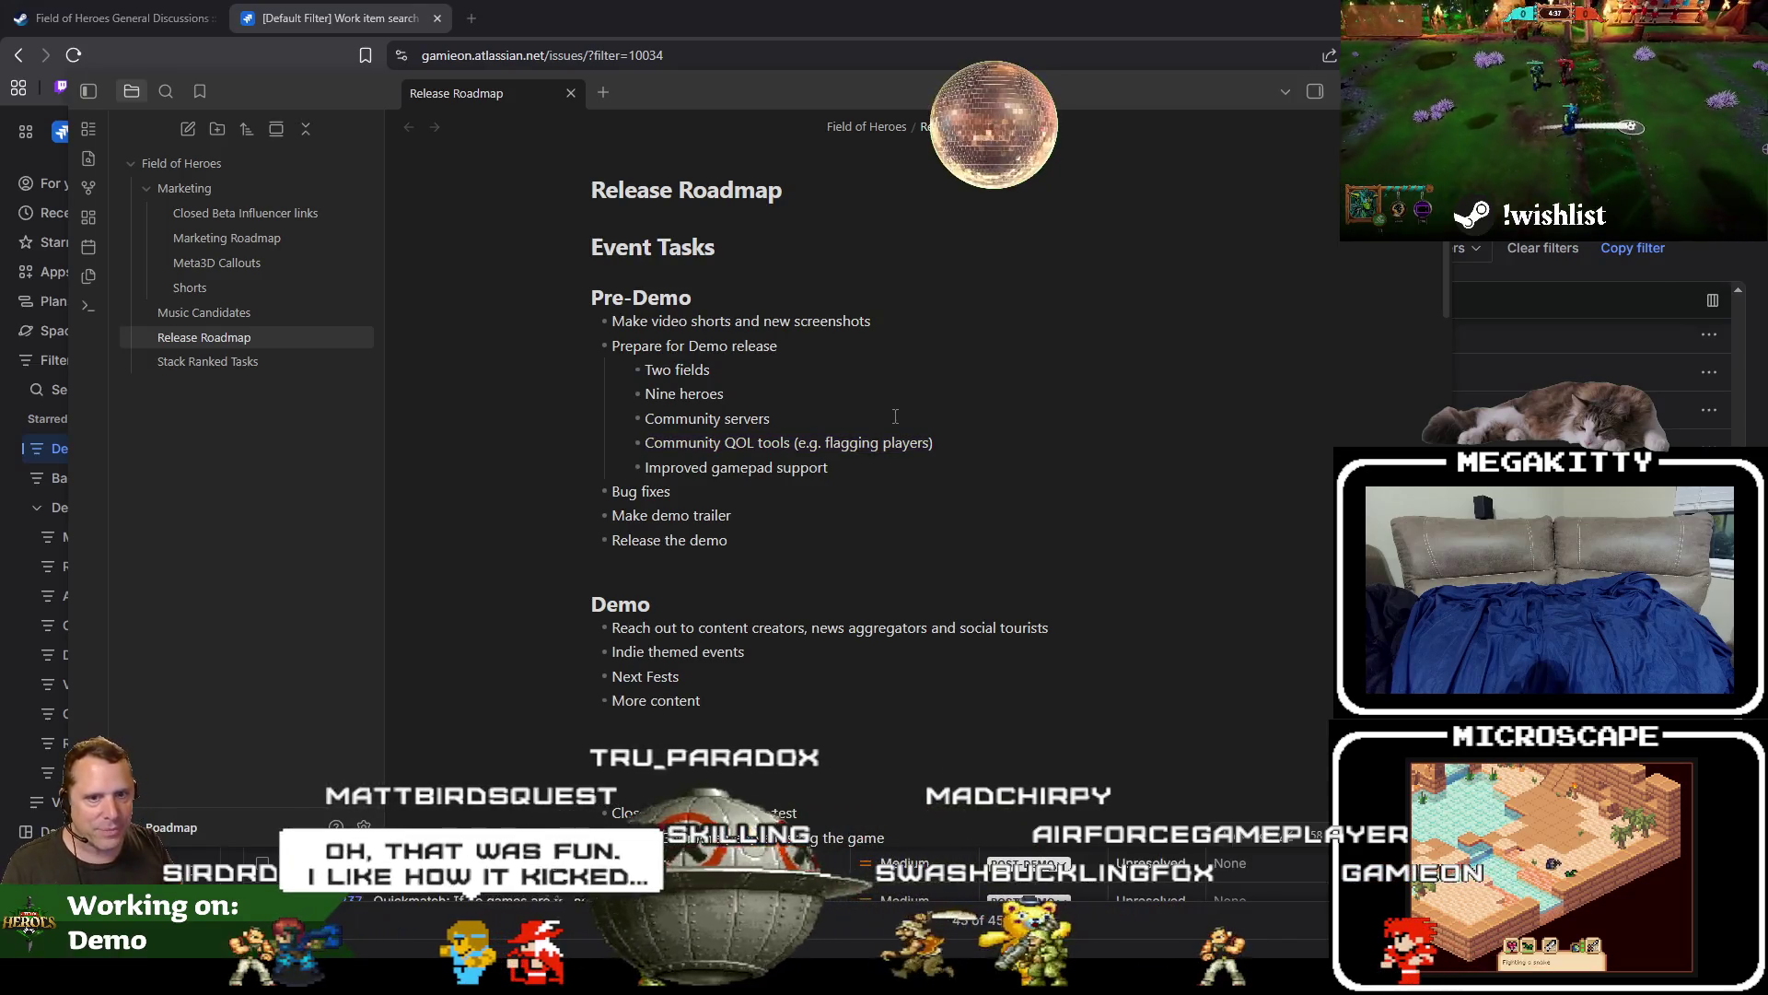
key(shift+End)
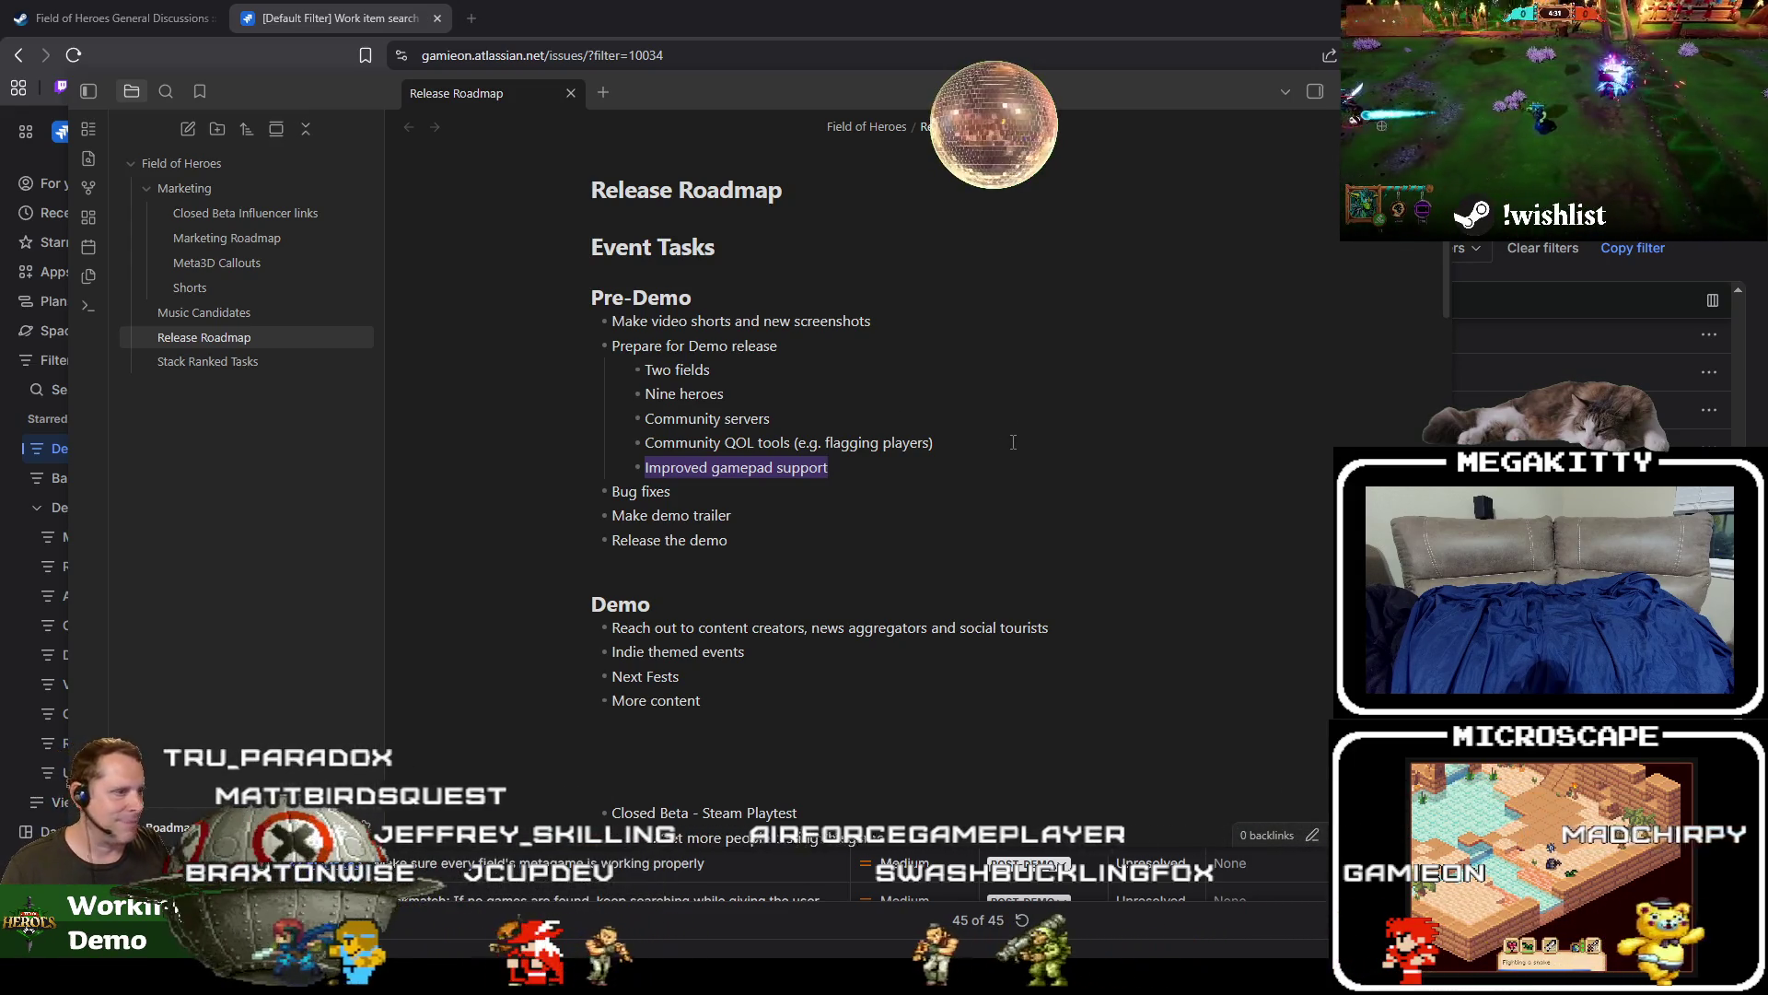
key(Right)
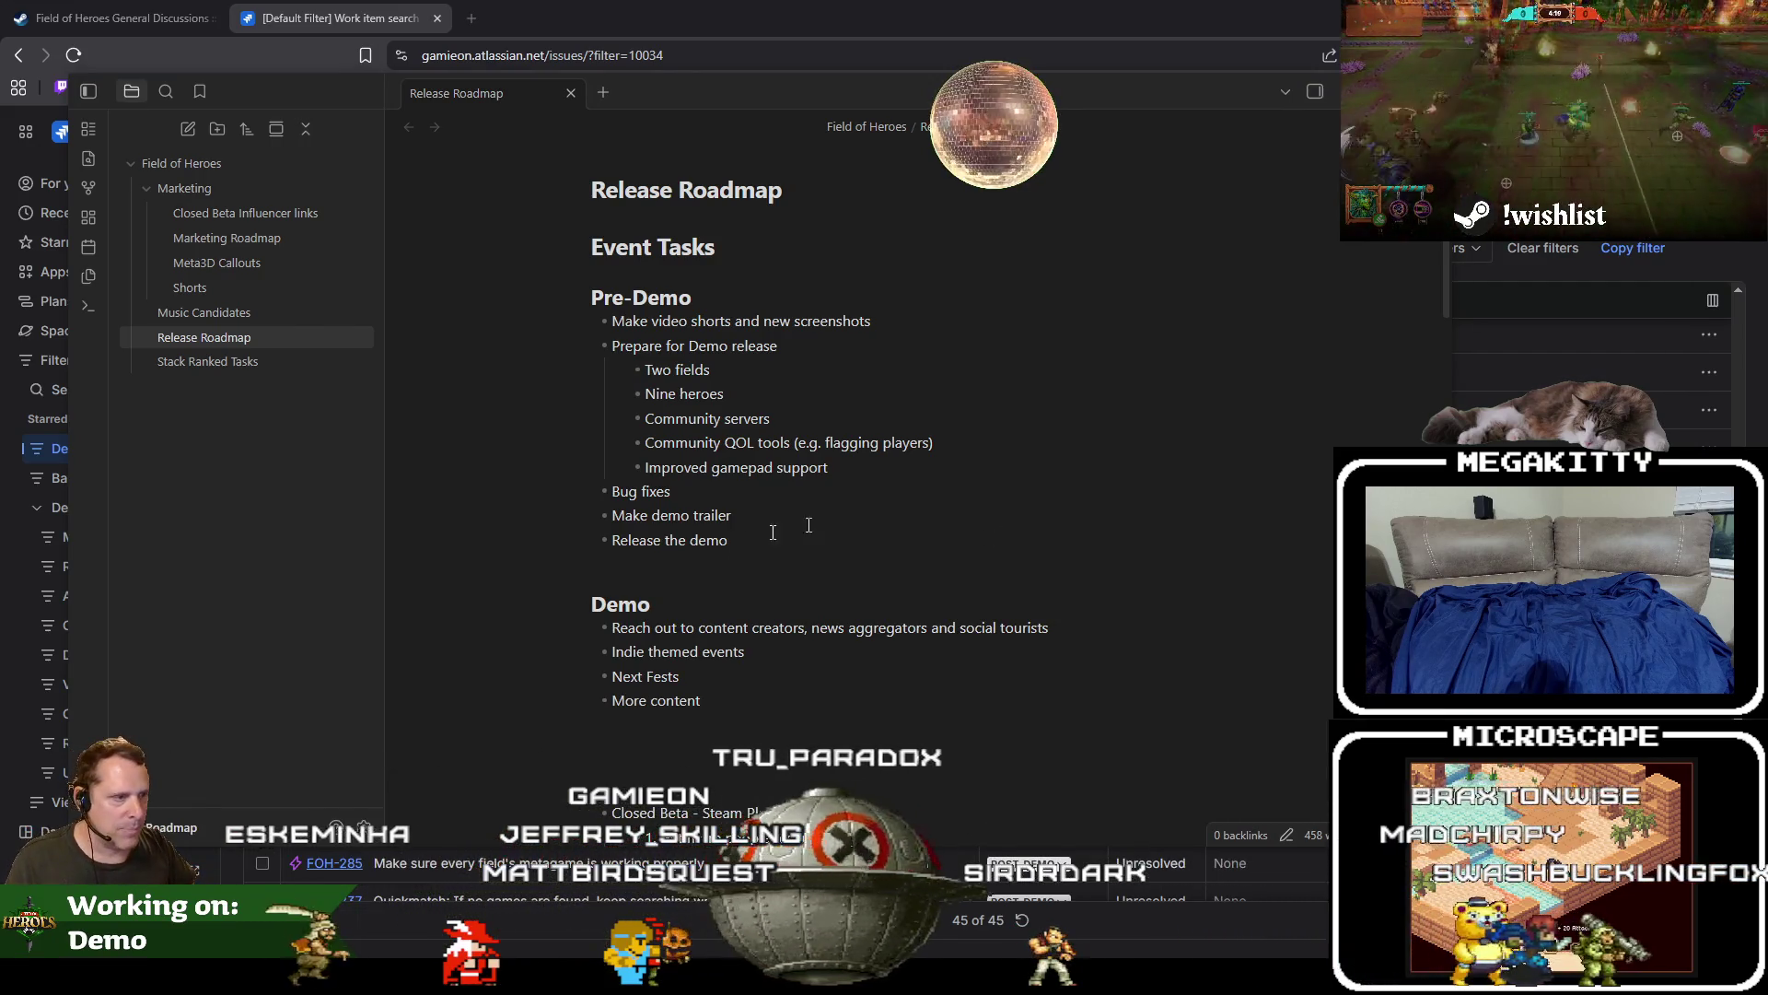
drag(628, 515, 733, 516)
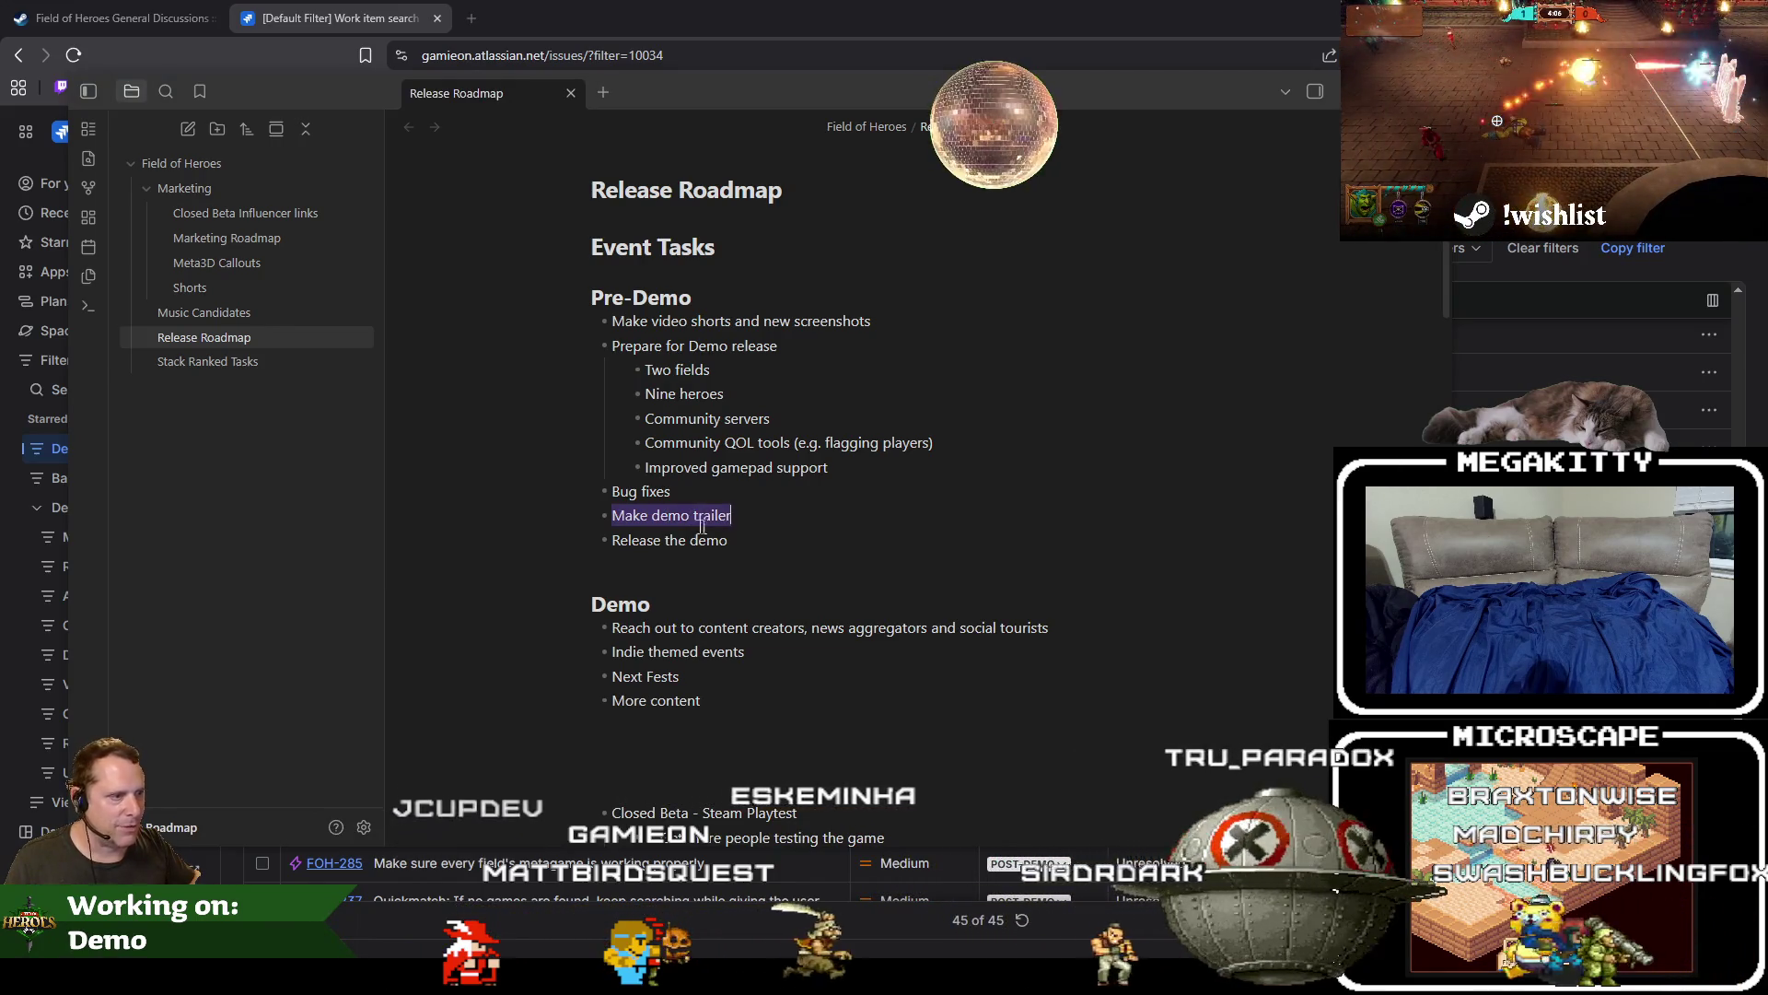
drag(611, 491, 697, 492)
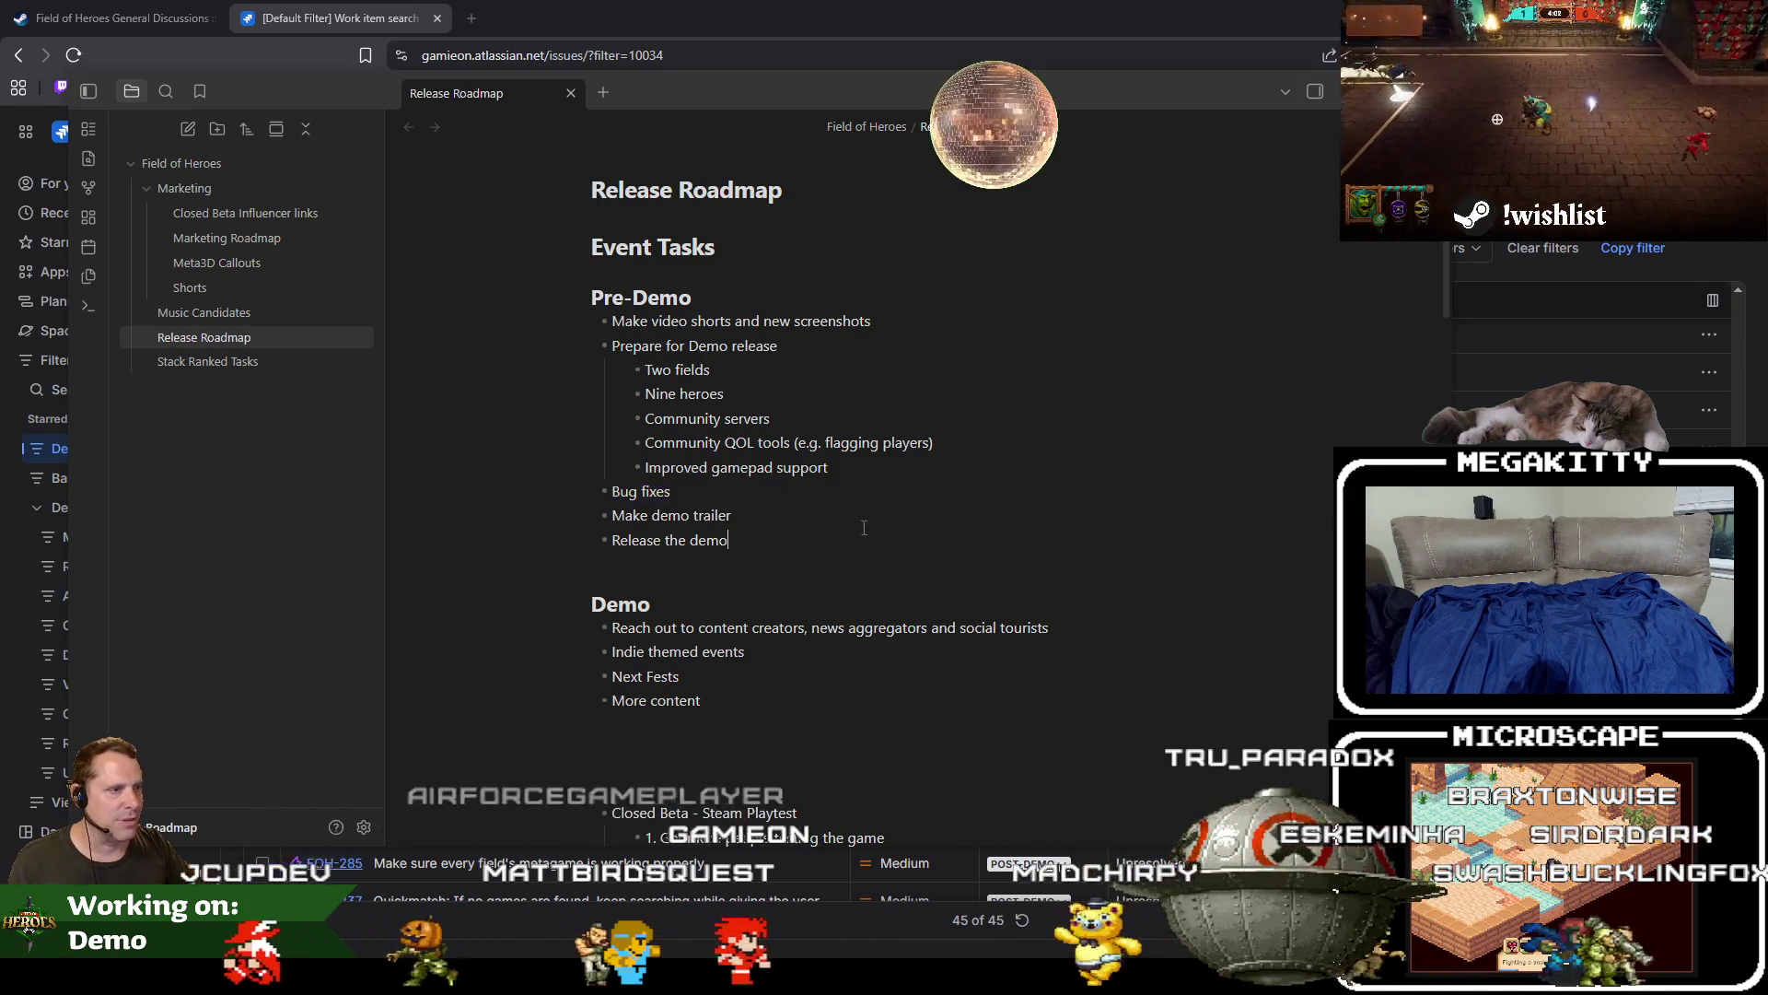
key(shift+Up)
key(shift+Up)
key(shift+Up)
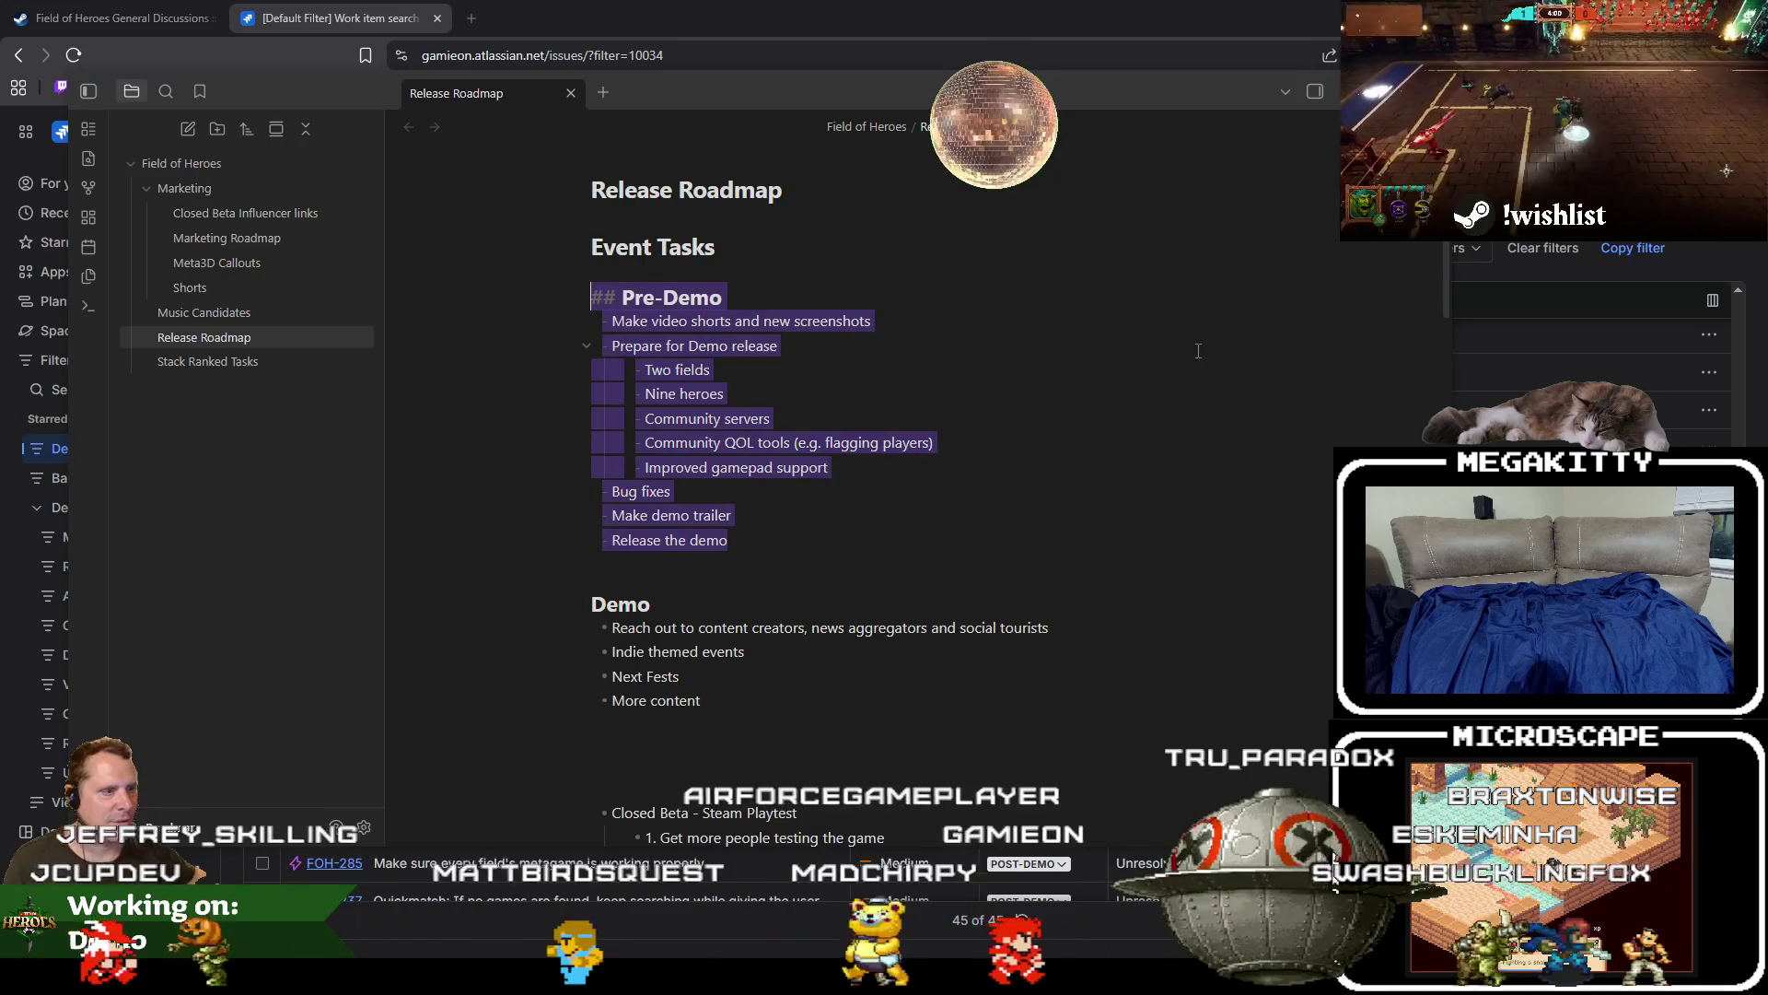
Delete the whole Pre-Demo section, then undo the deletion to restore it.
key(BackSpace)
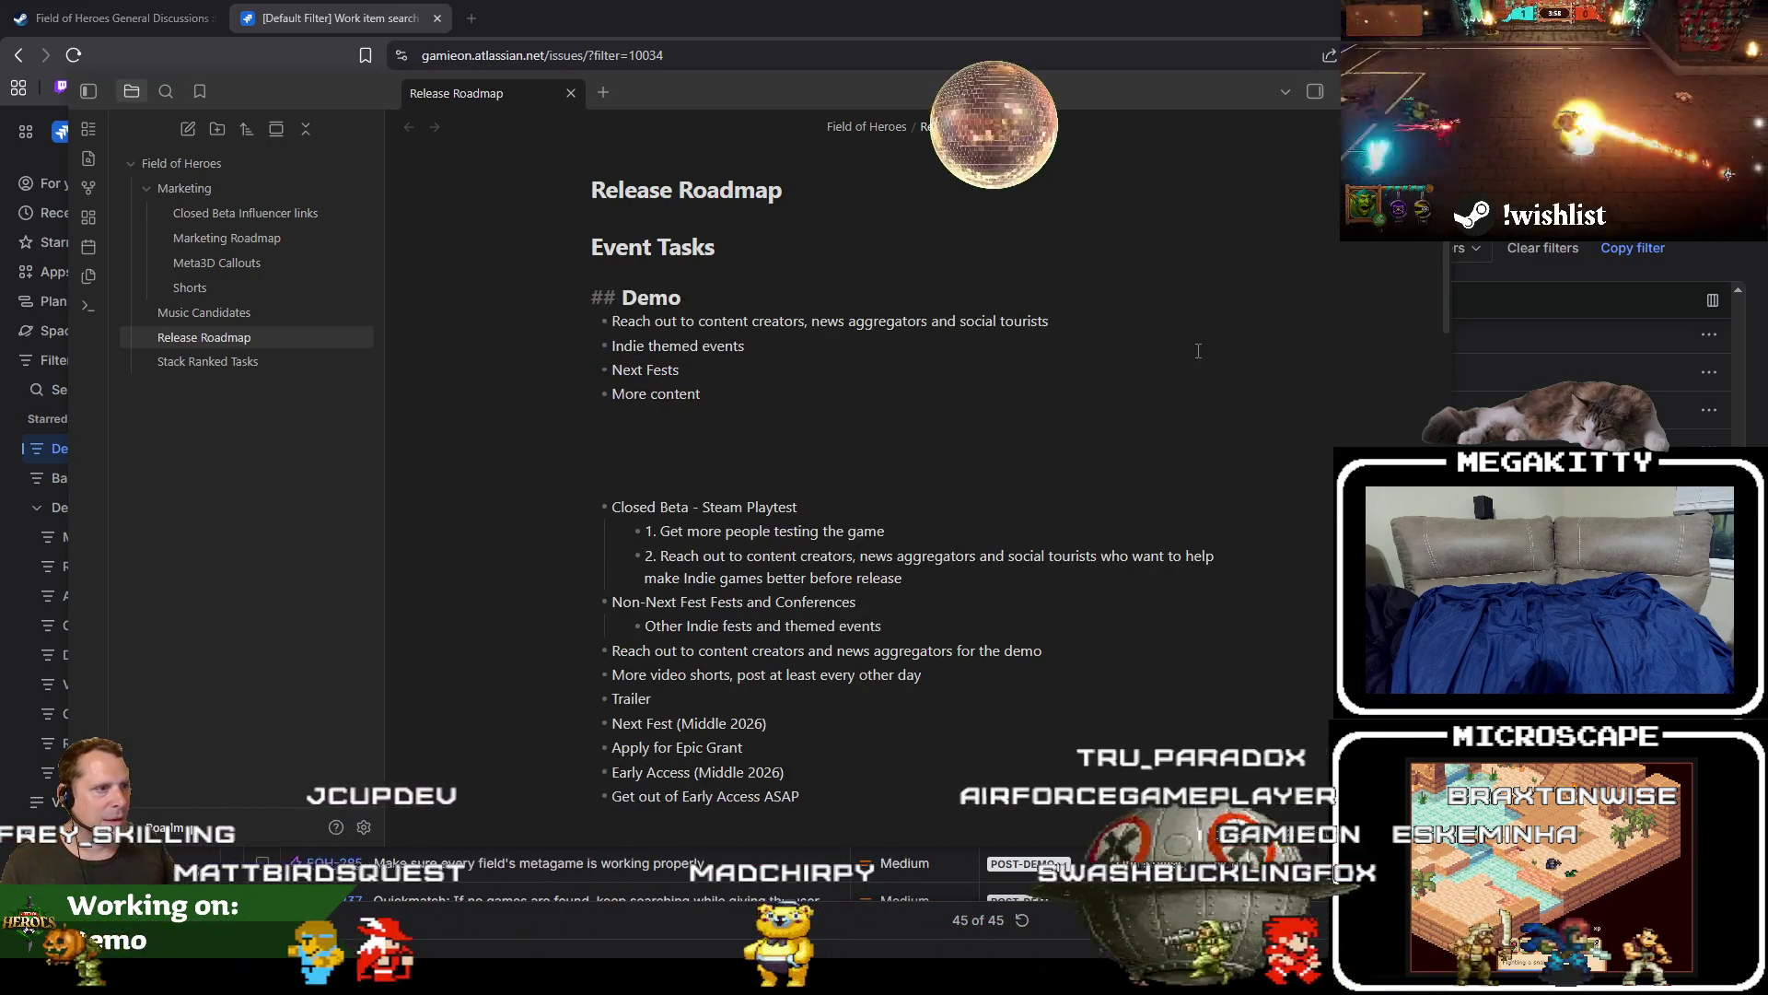
key(ctrl+z)
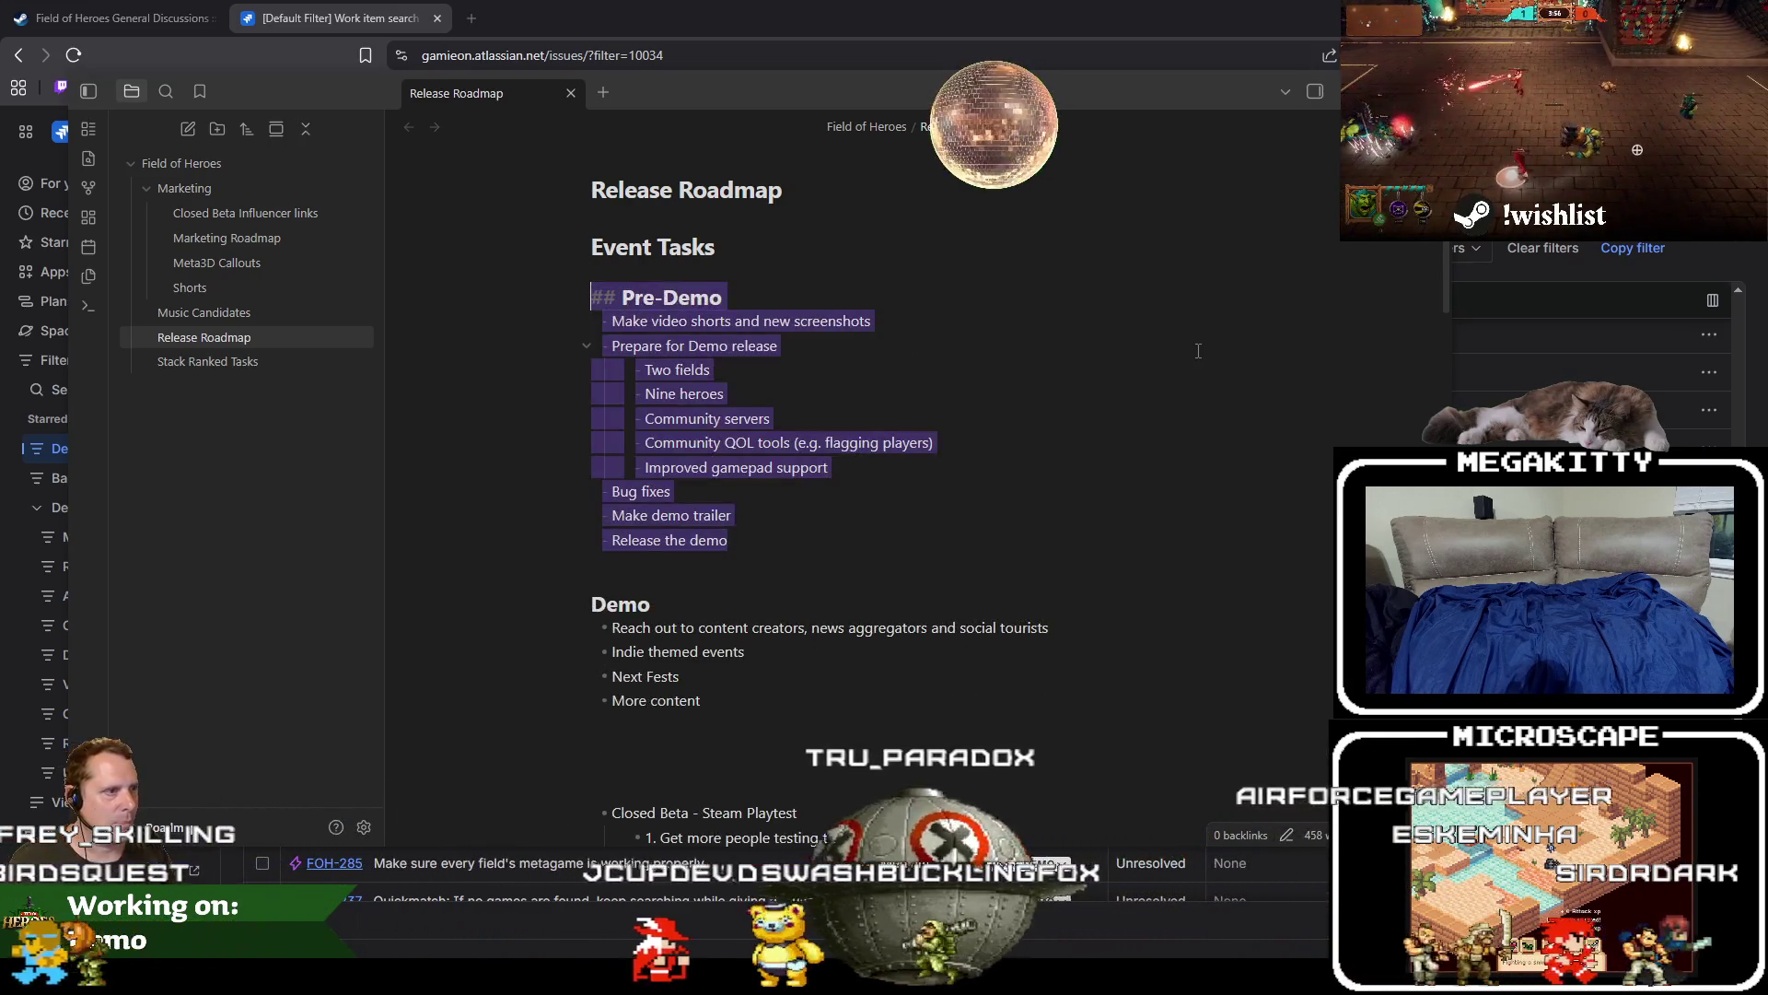
key(shift+End)
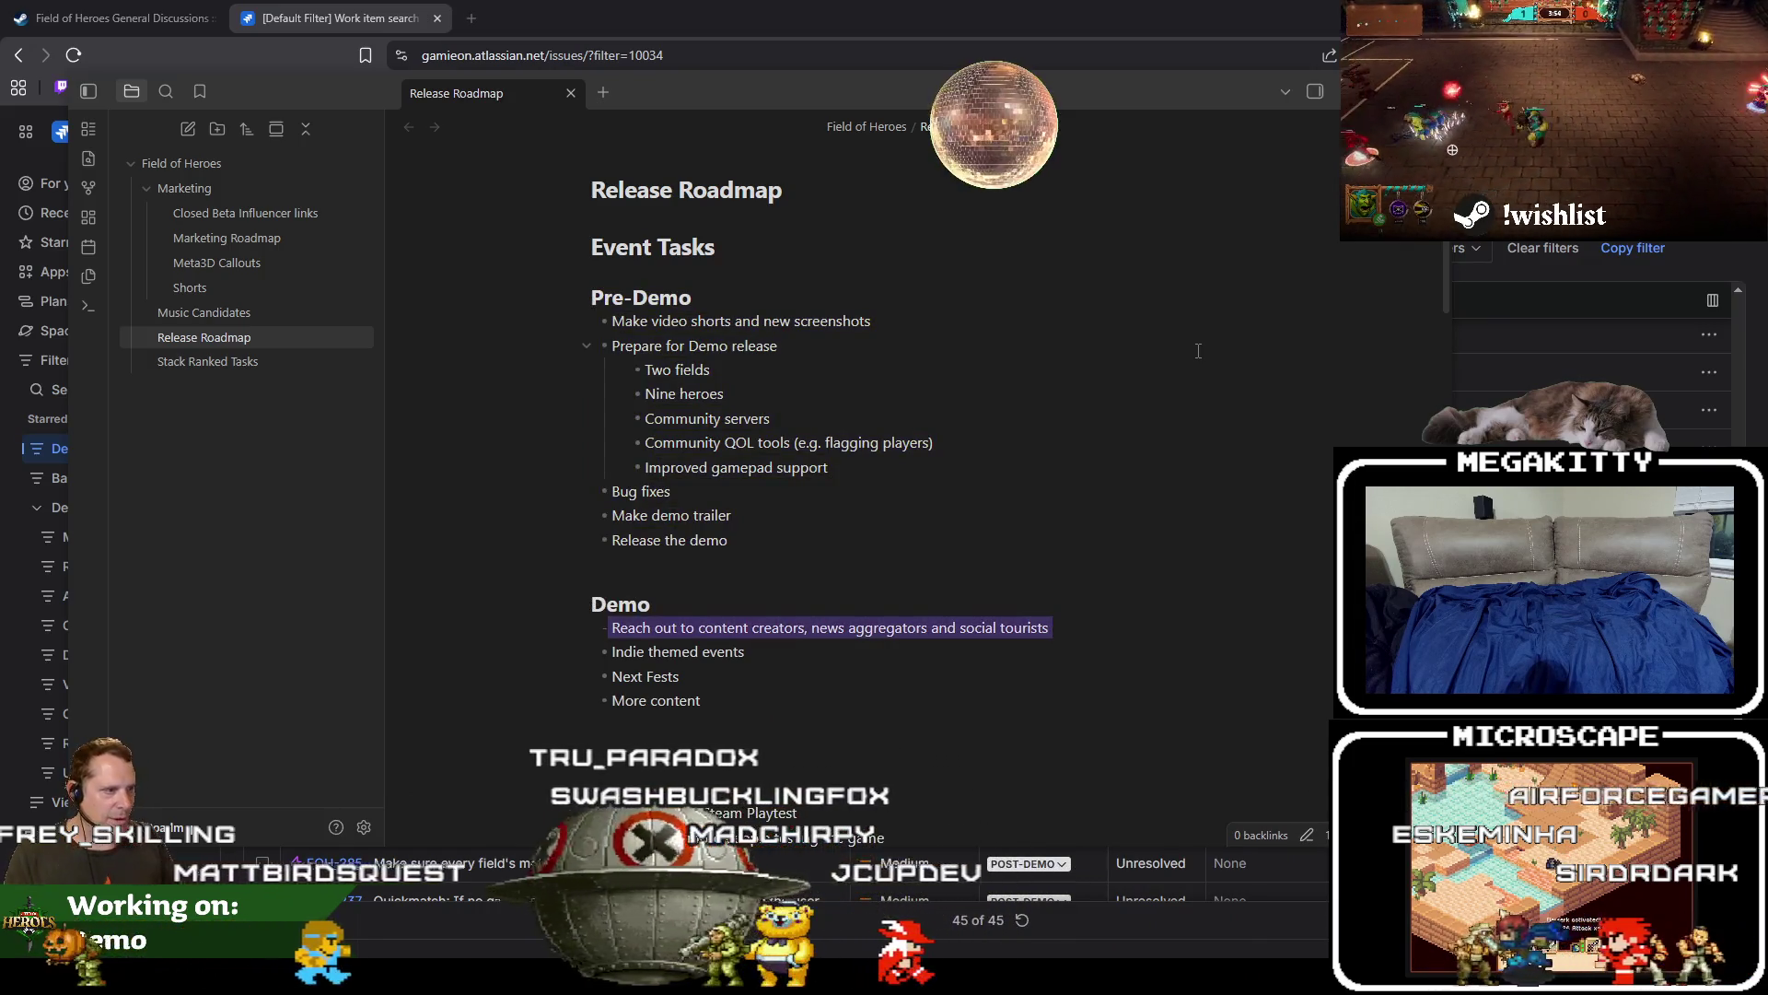
key(Left)
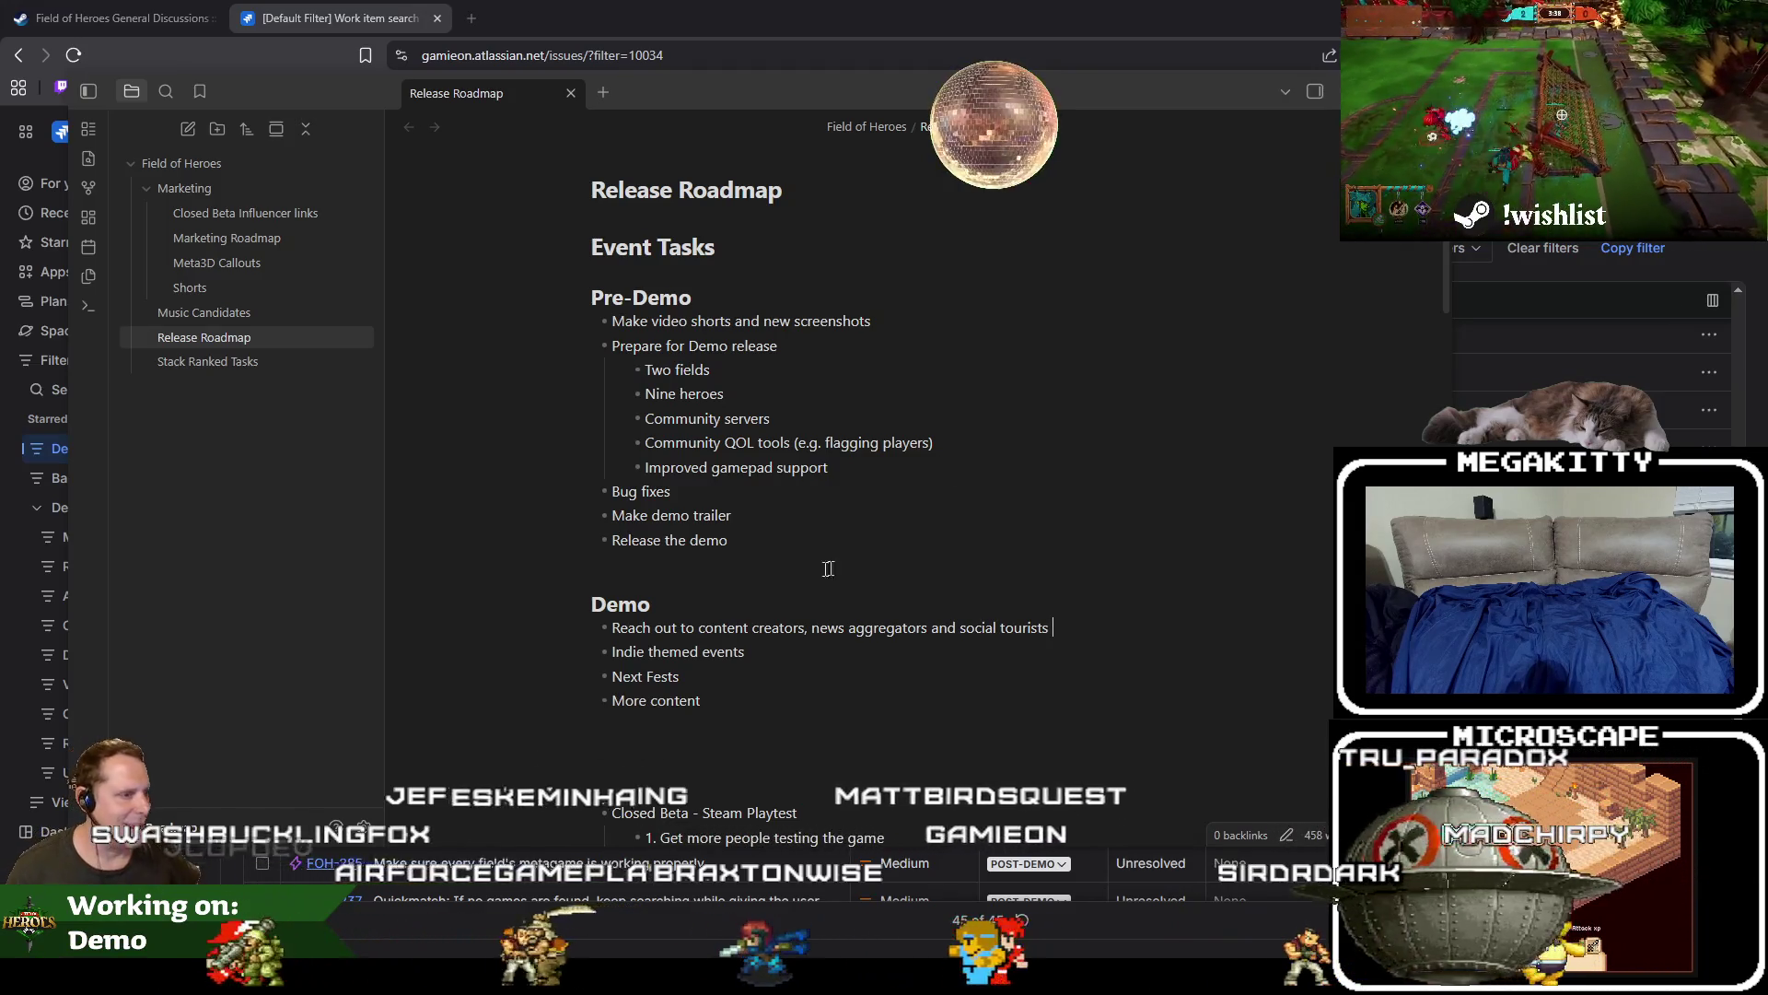
Move through the 'Reach out to content creators' and 'Indie themed events' lines.
drag(697, 628, 804, 629)
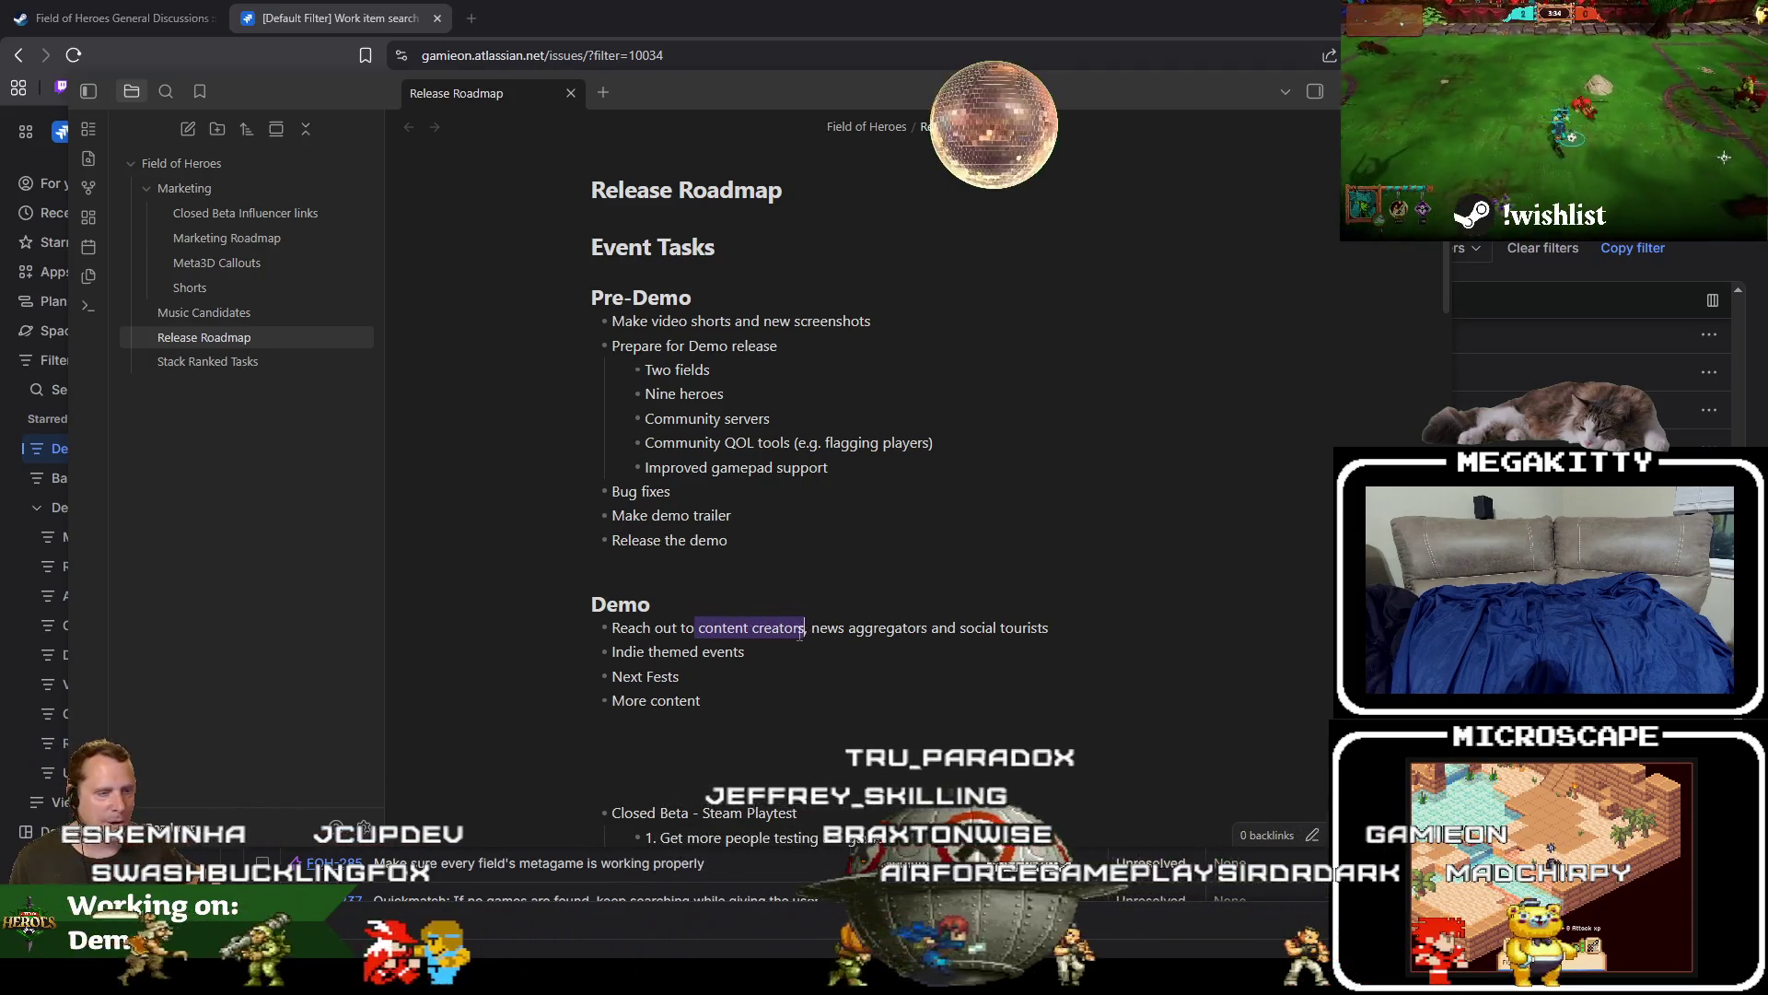
click(854, 649)
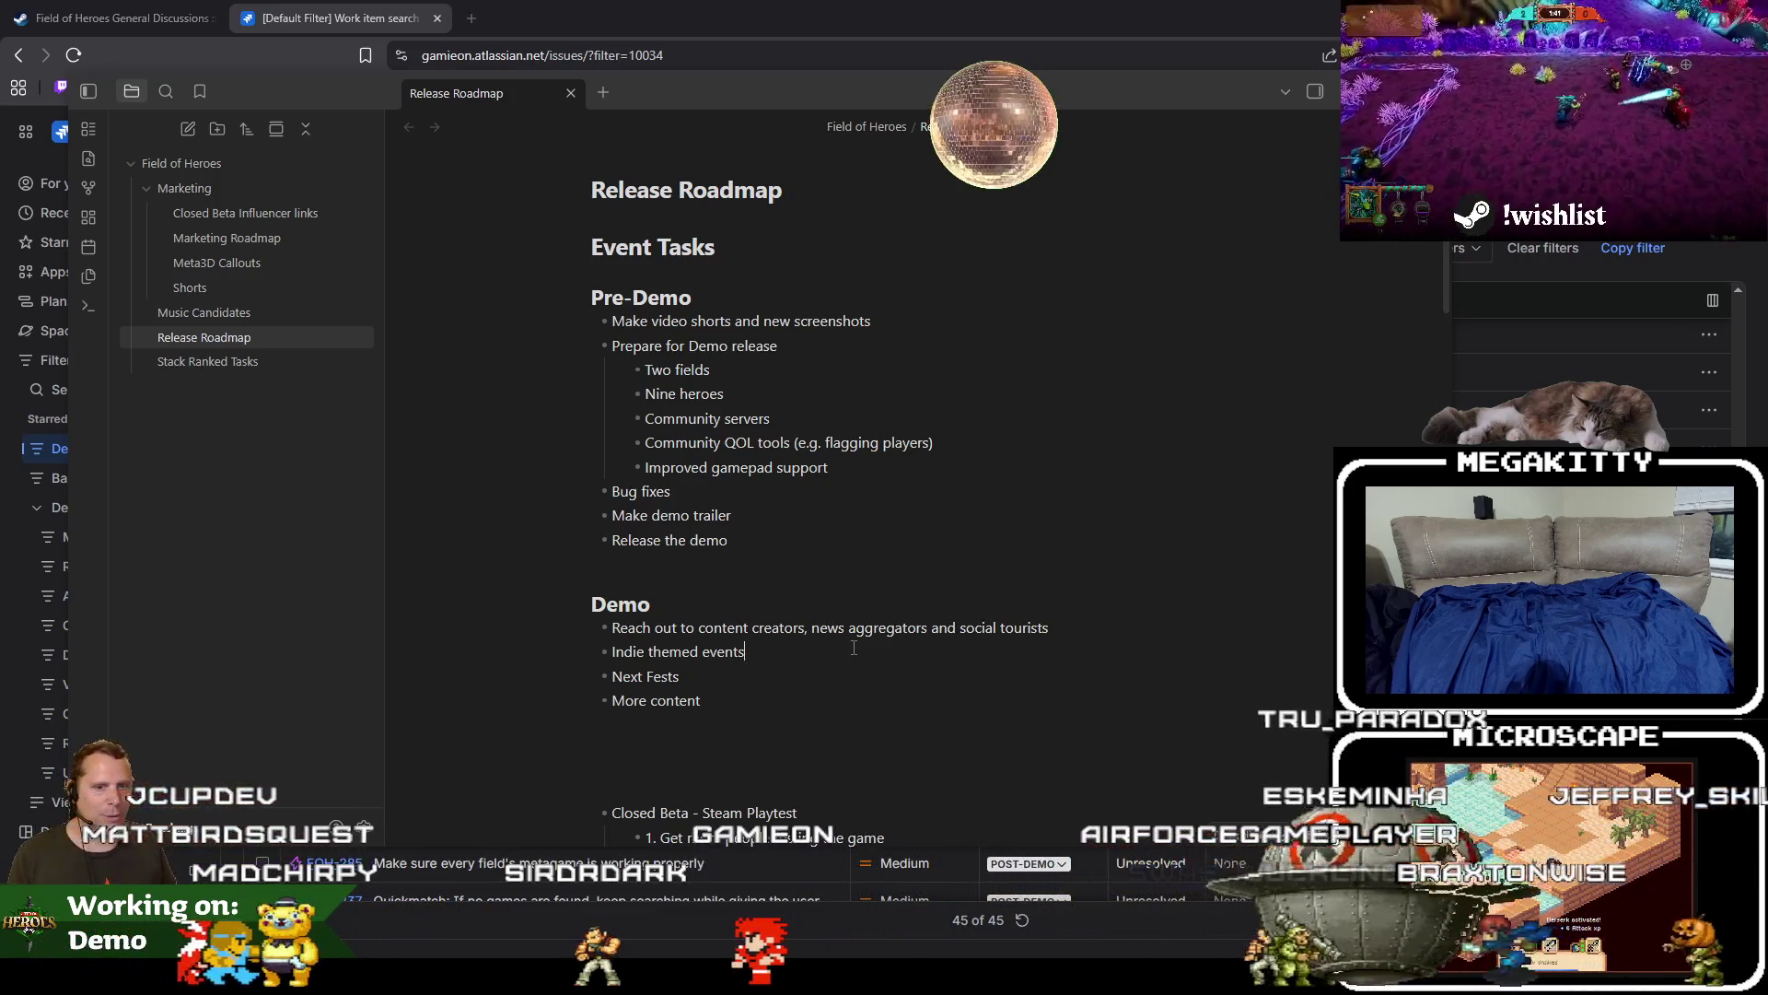
key(Up)
key(End)
key(Down)
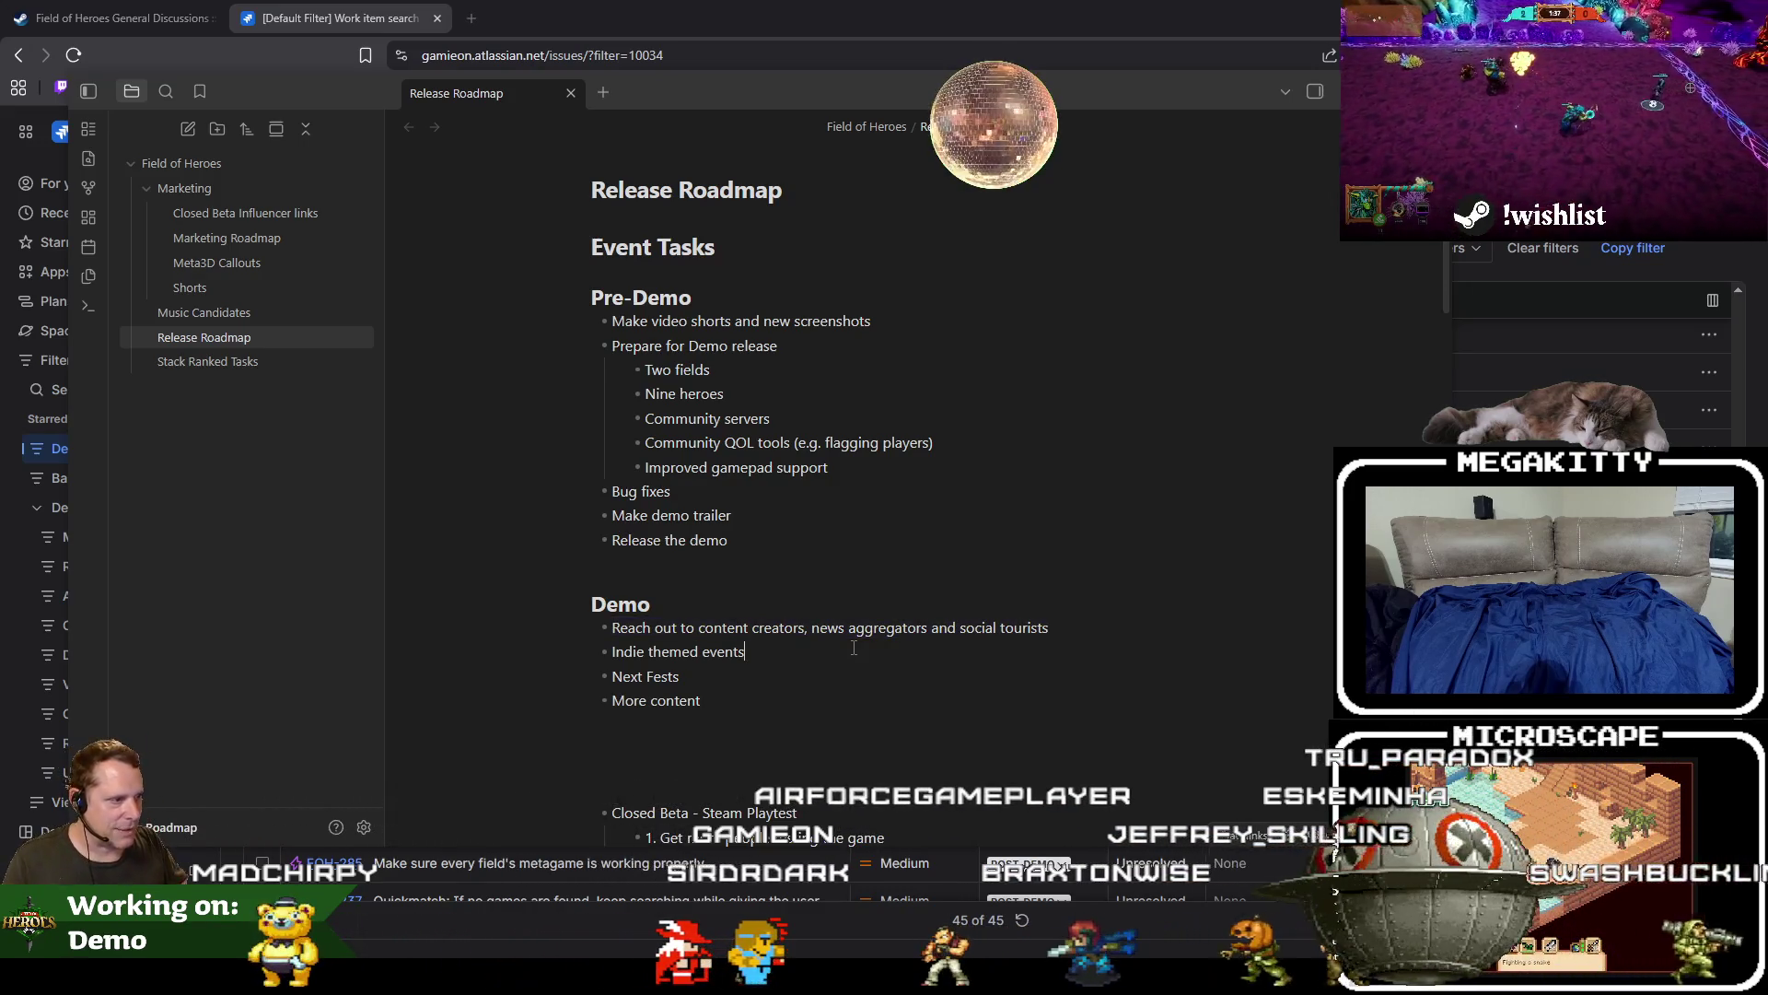
key(Down)
key(Home)
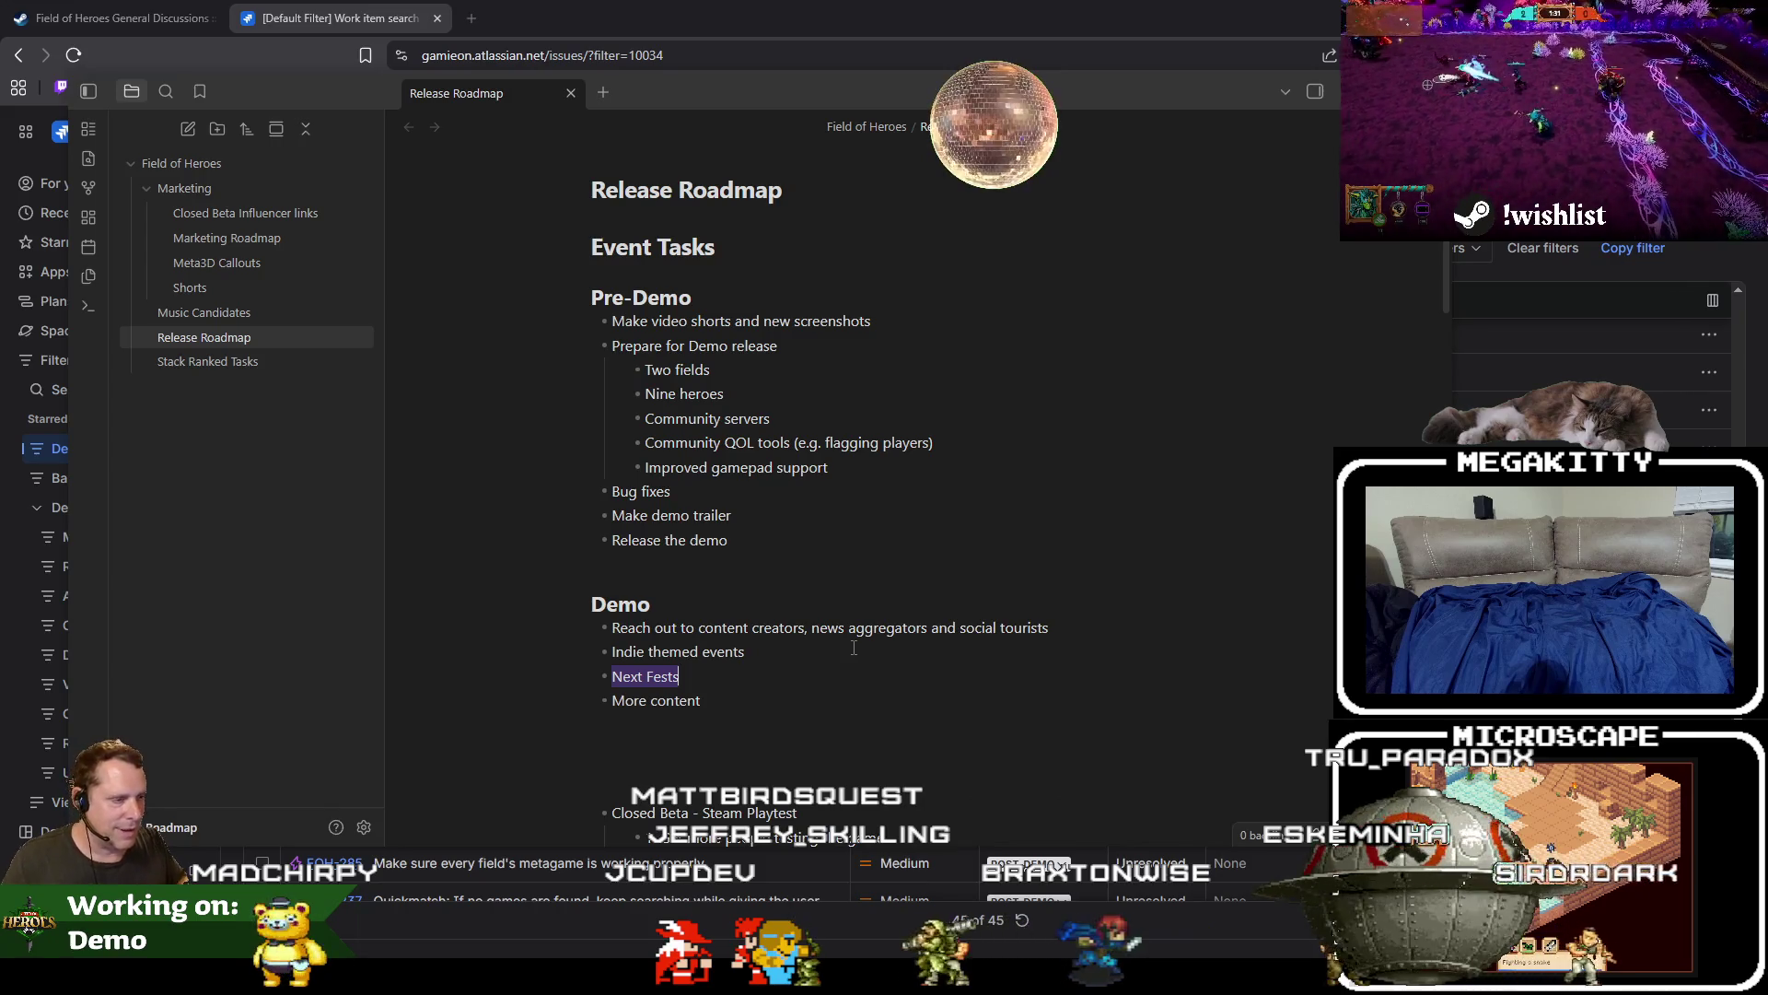
Insert a new empty bullet above More content, below Next Fests.
key(Home)
key(shift+End)
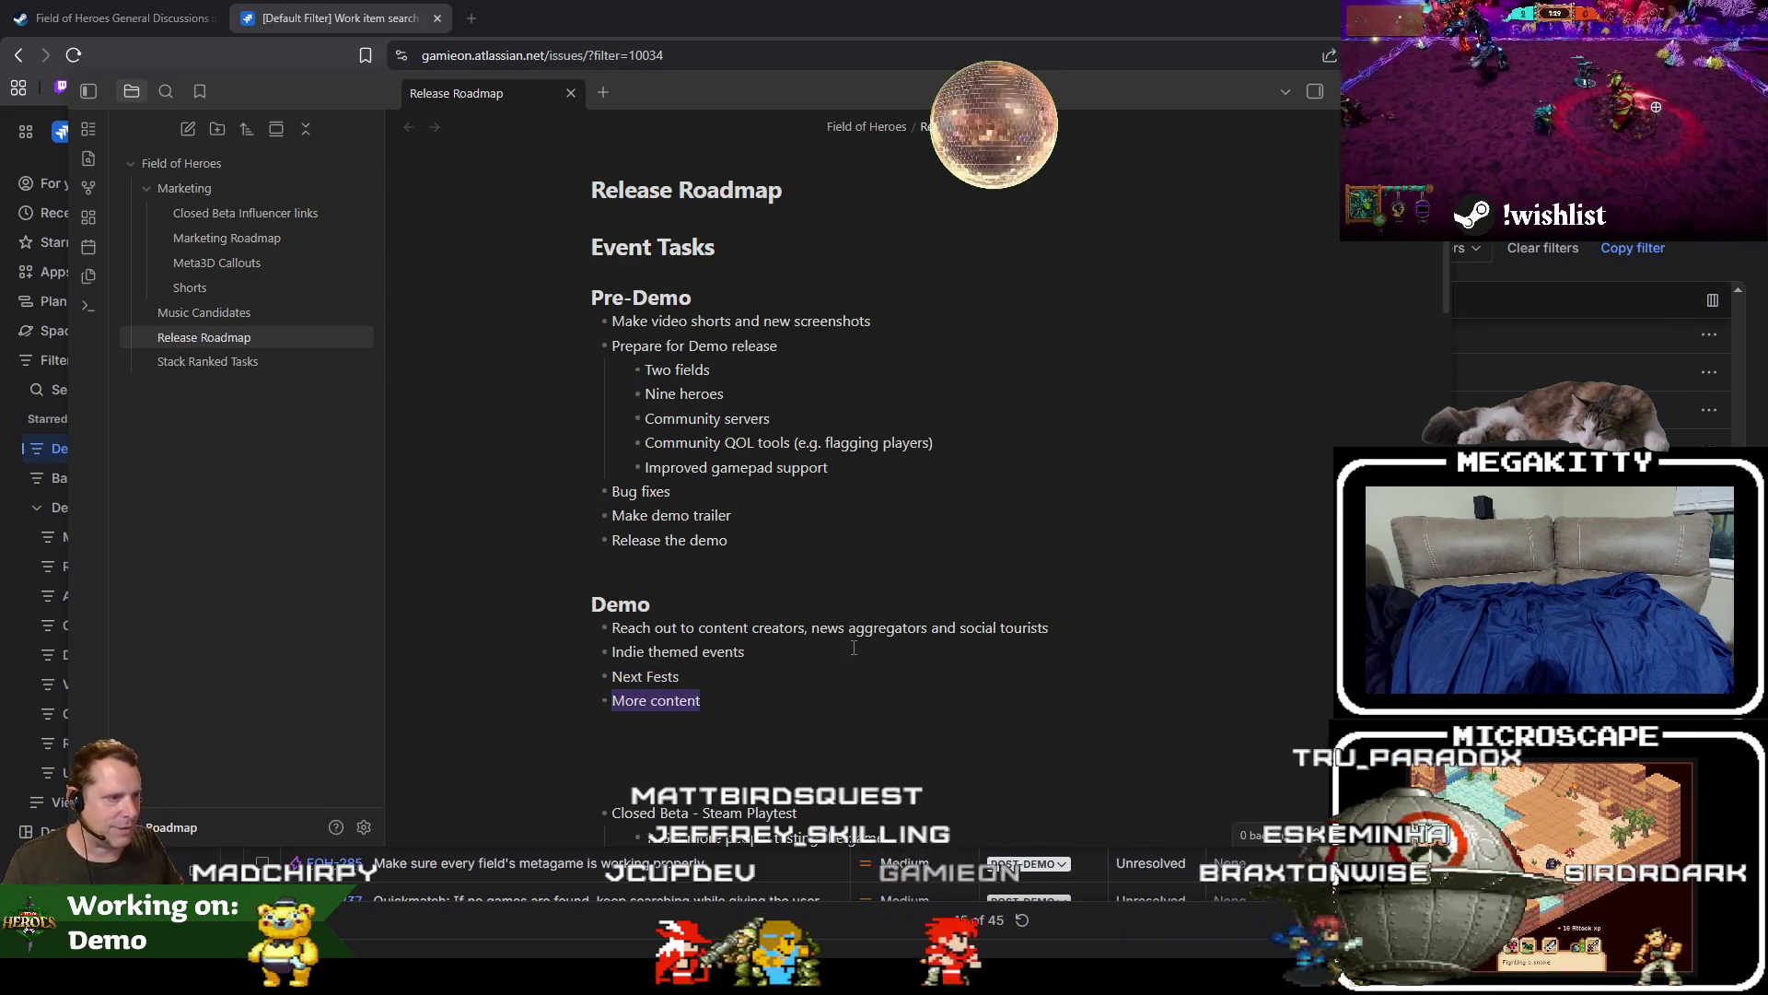
key(Home)
key(Return)
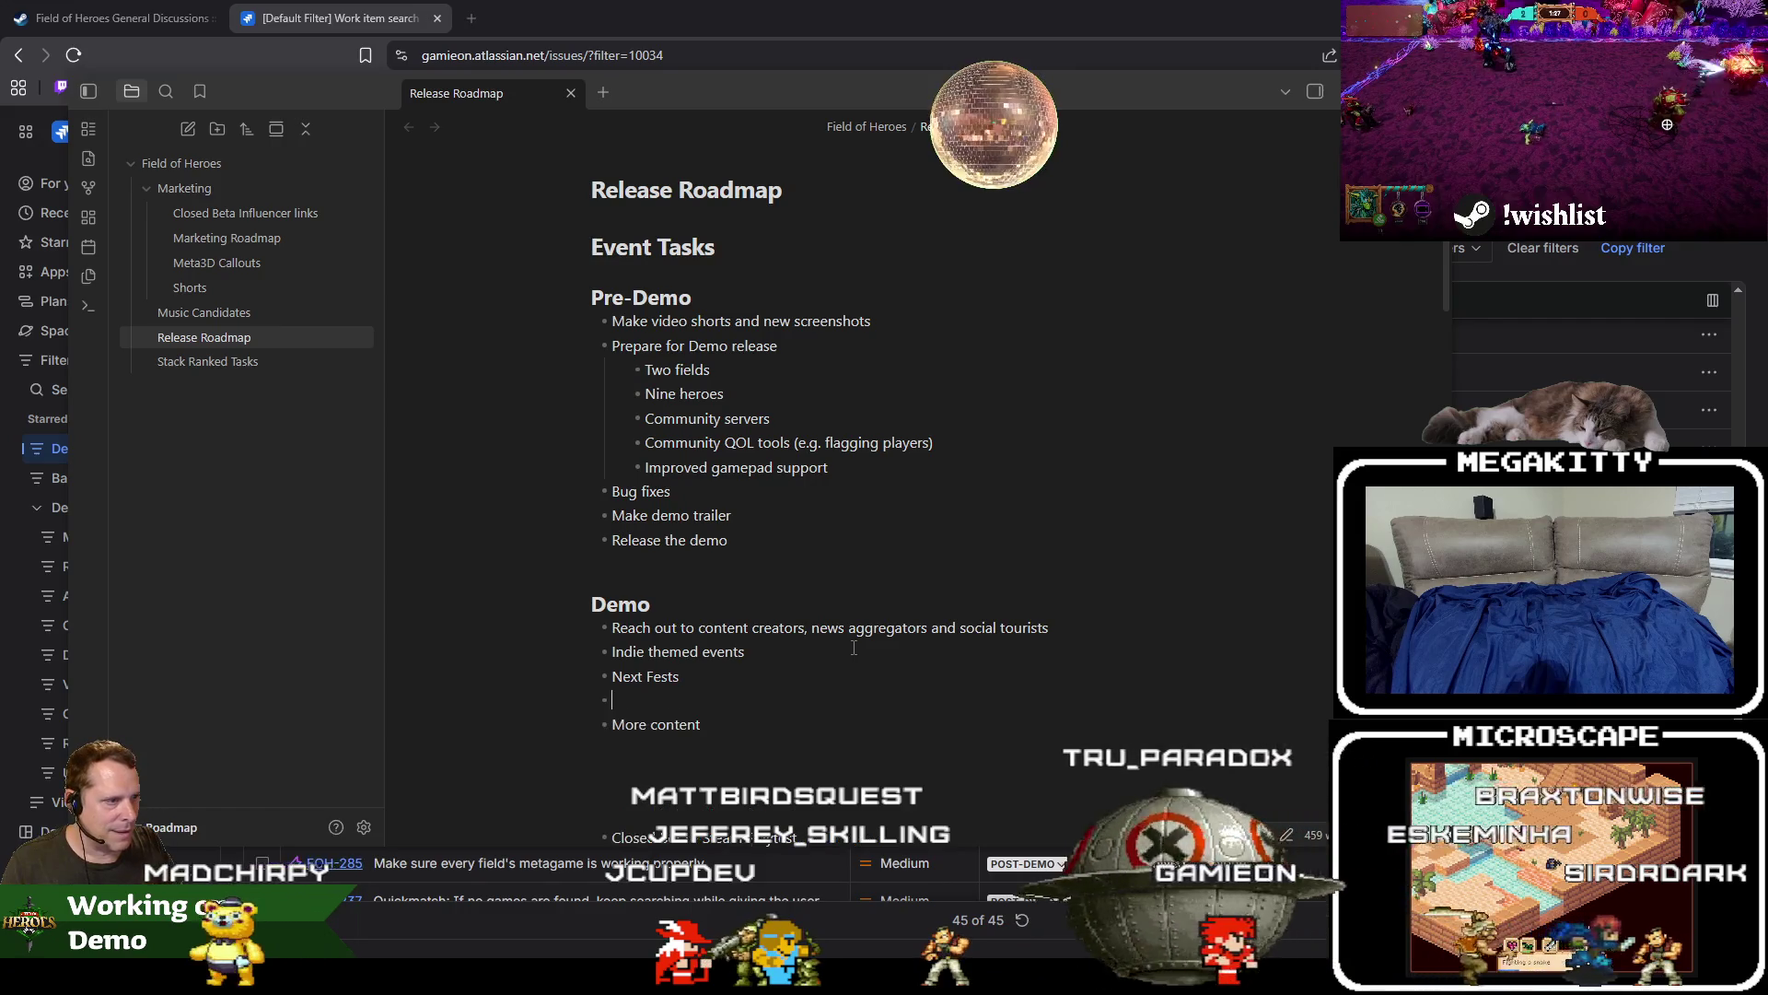
Fill in bullets 'More video shorts' and 'More clips', and clear the More content bullet.
text(More video shorts)
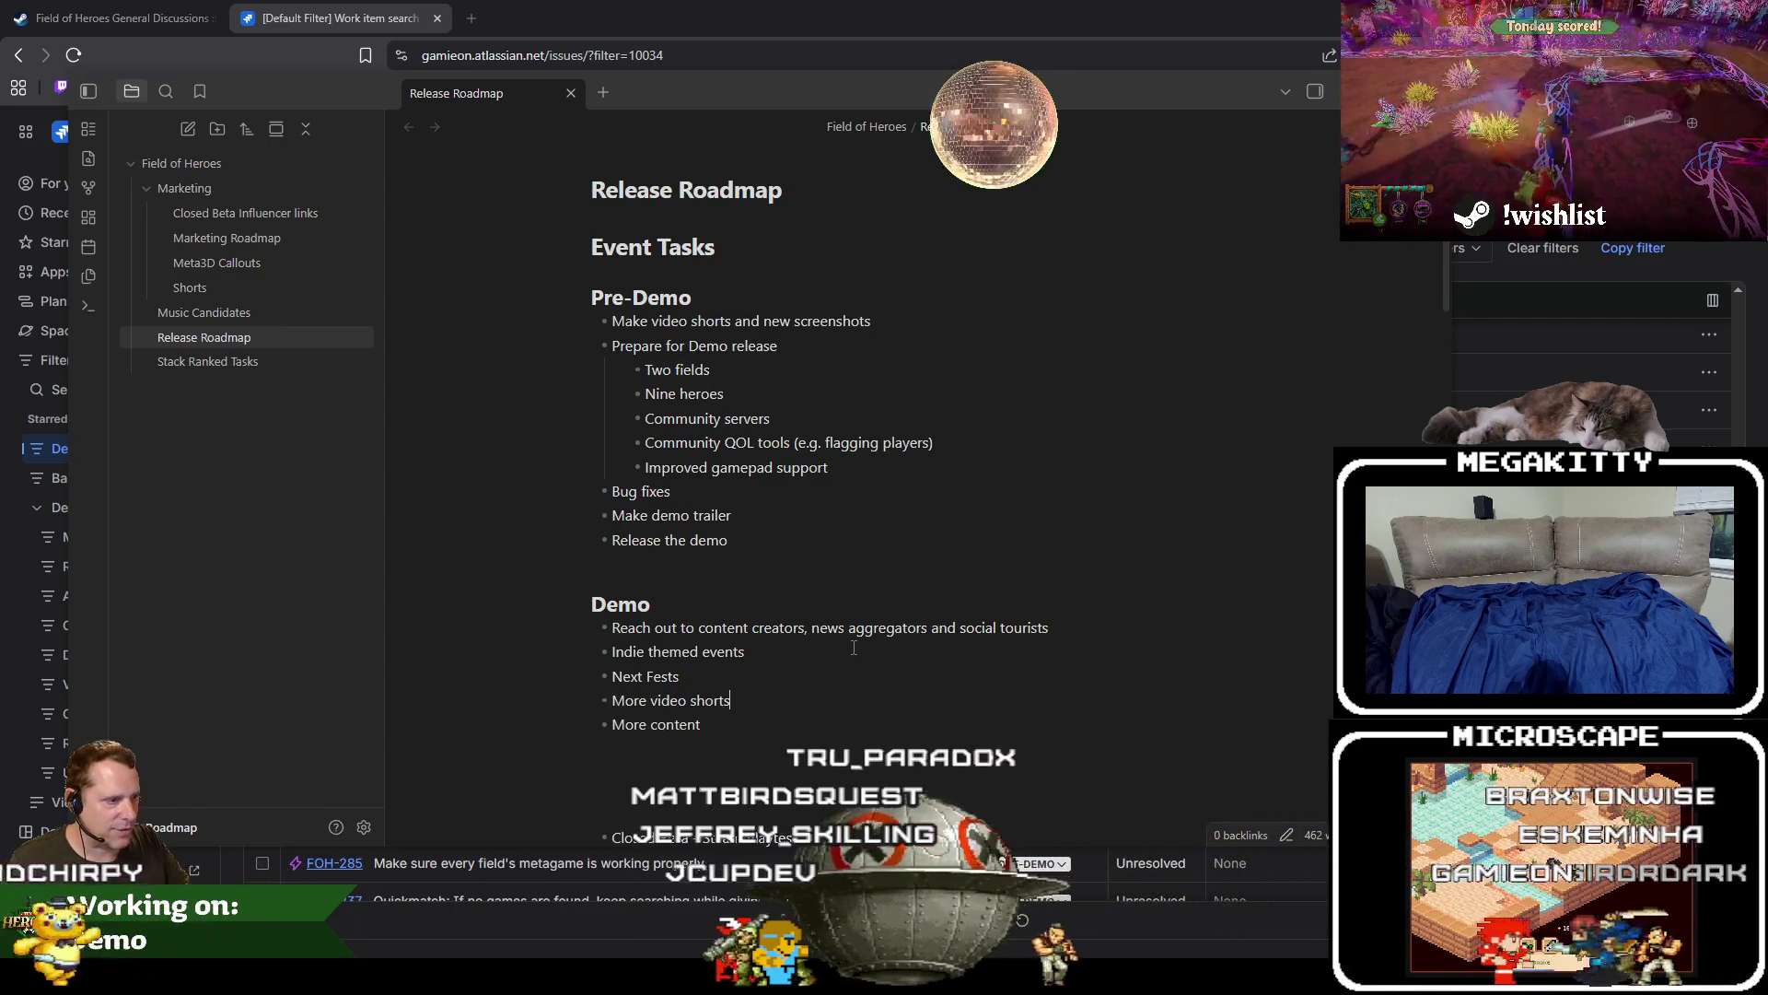
key(Return)
text(More clips)
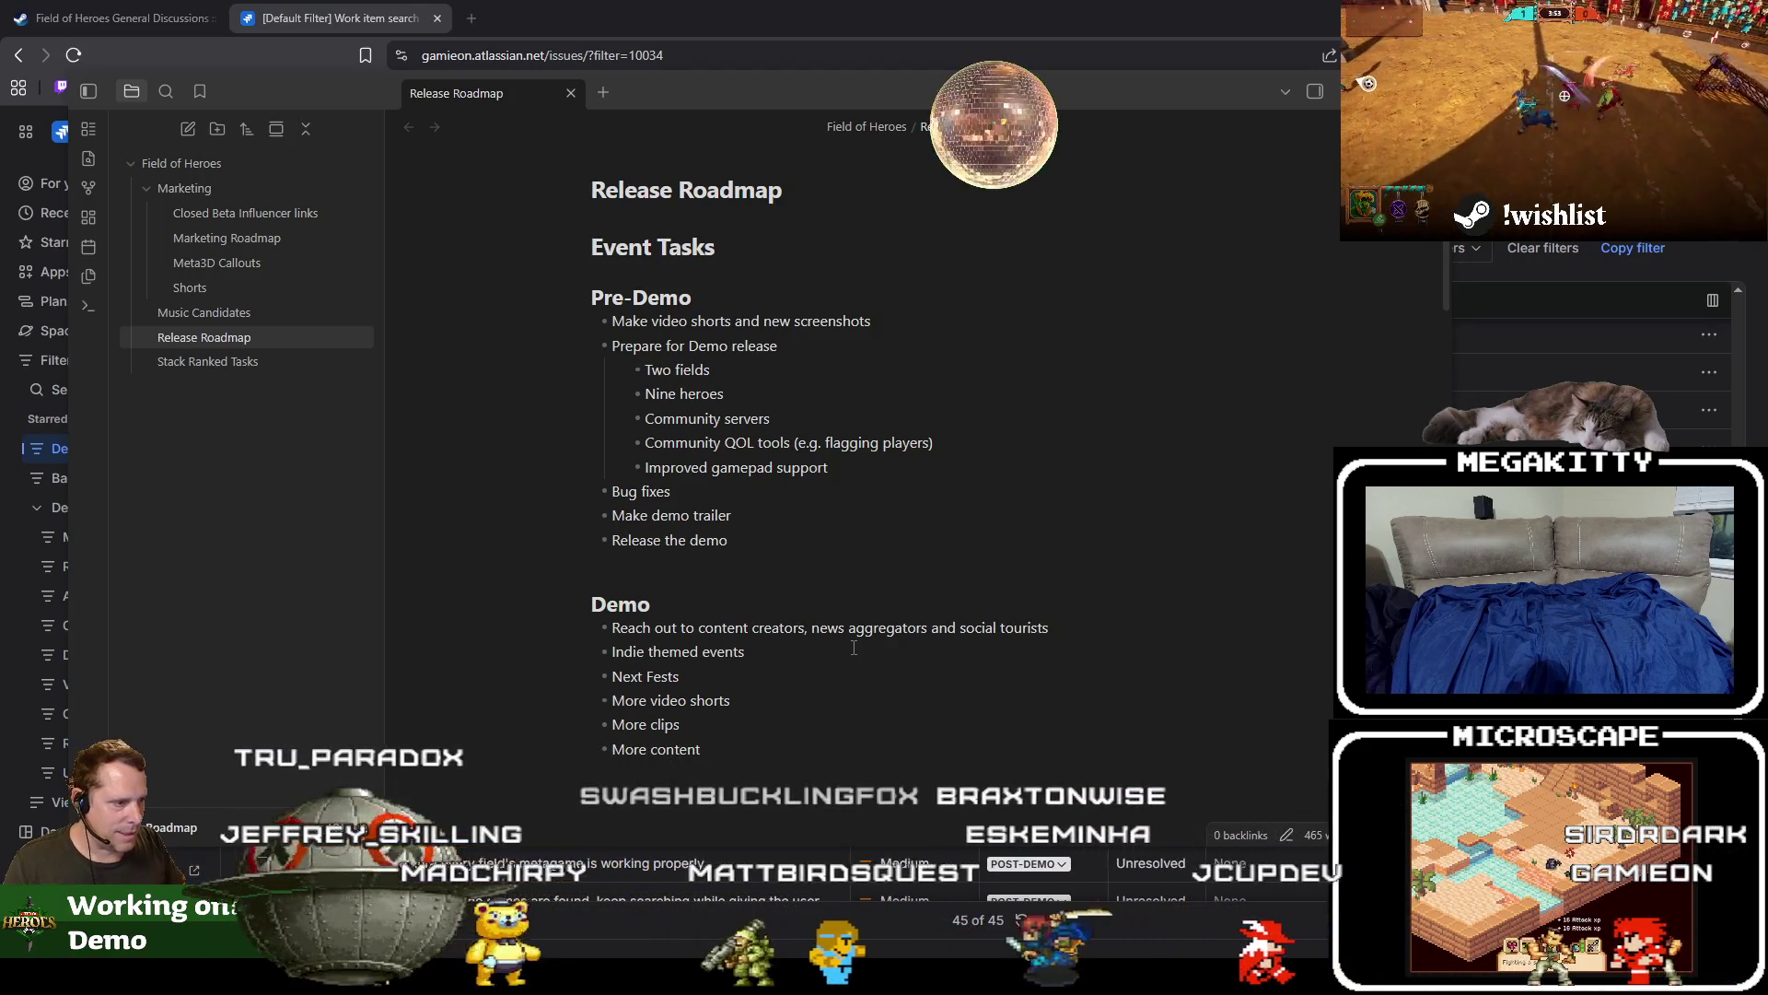
key(Down)
key(BackSpace)
key(BackSpace)
key(BackSpace)
key(BackSpace)
key(BackSpace)
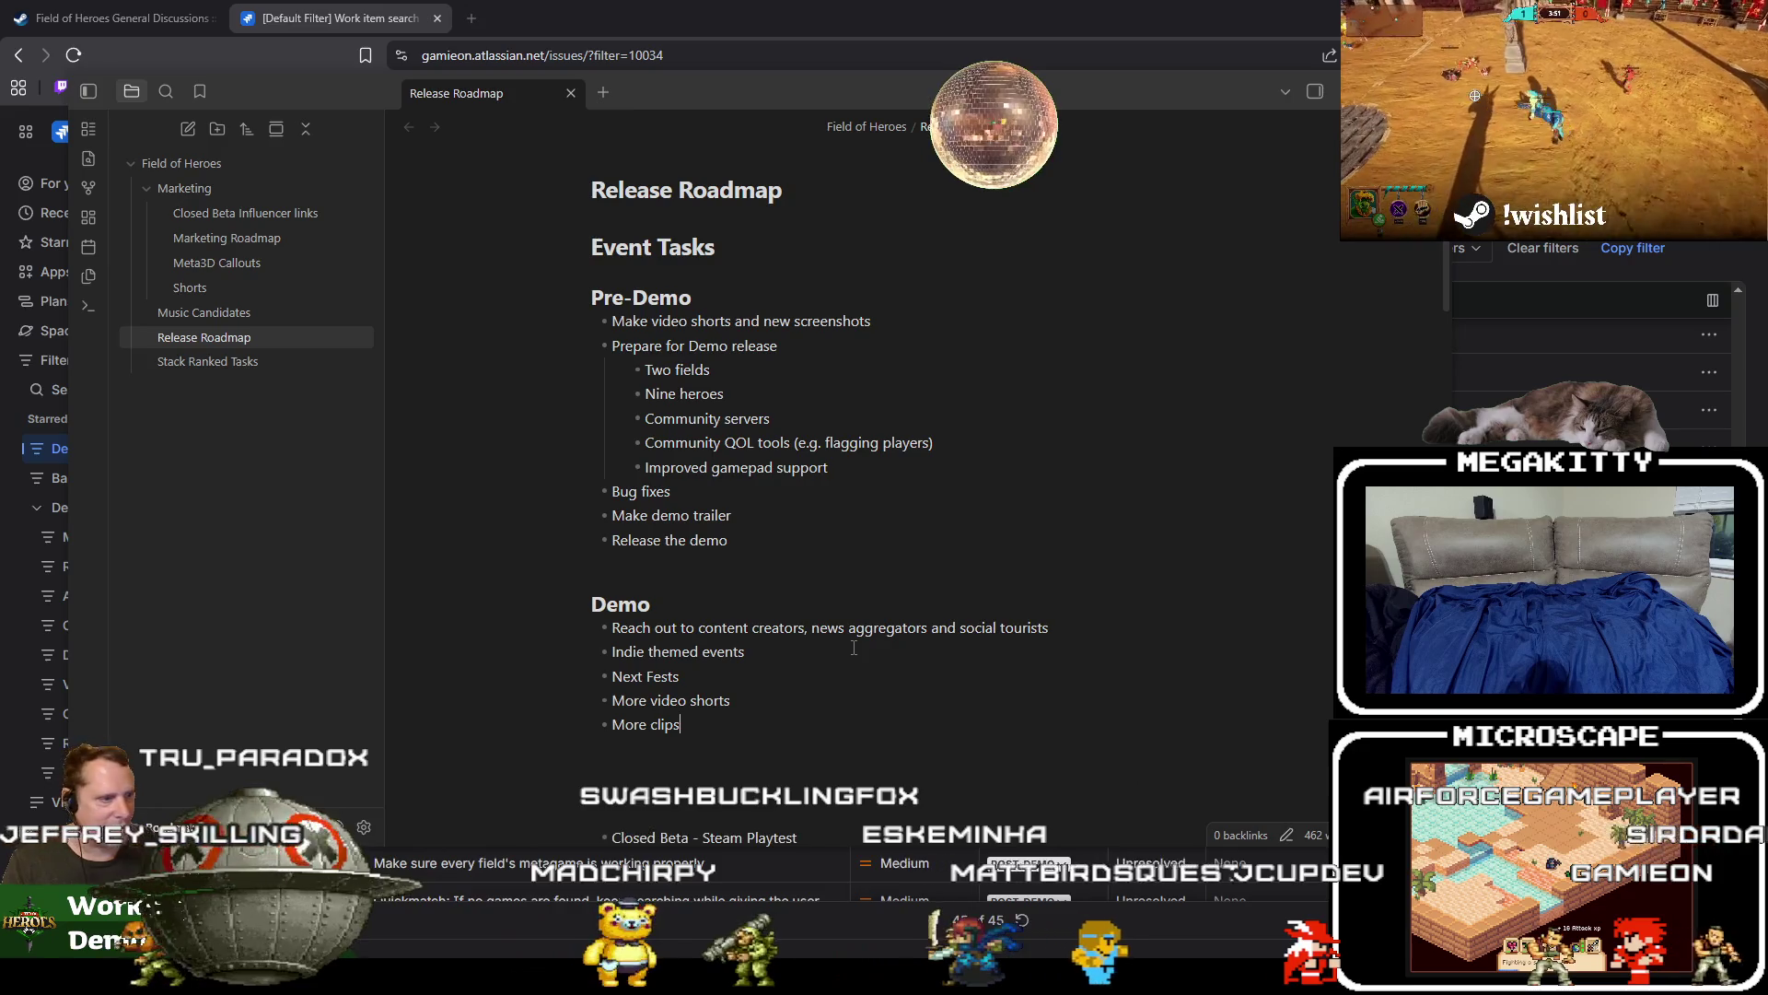
Delete the Closed Beta playtest block and its leftover empty line.
scroll(853, 647, down, 3)
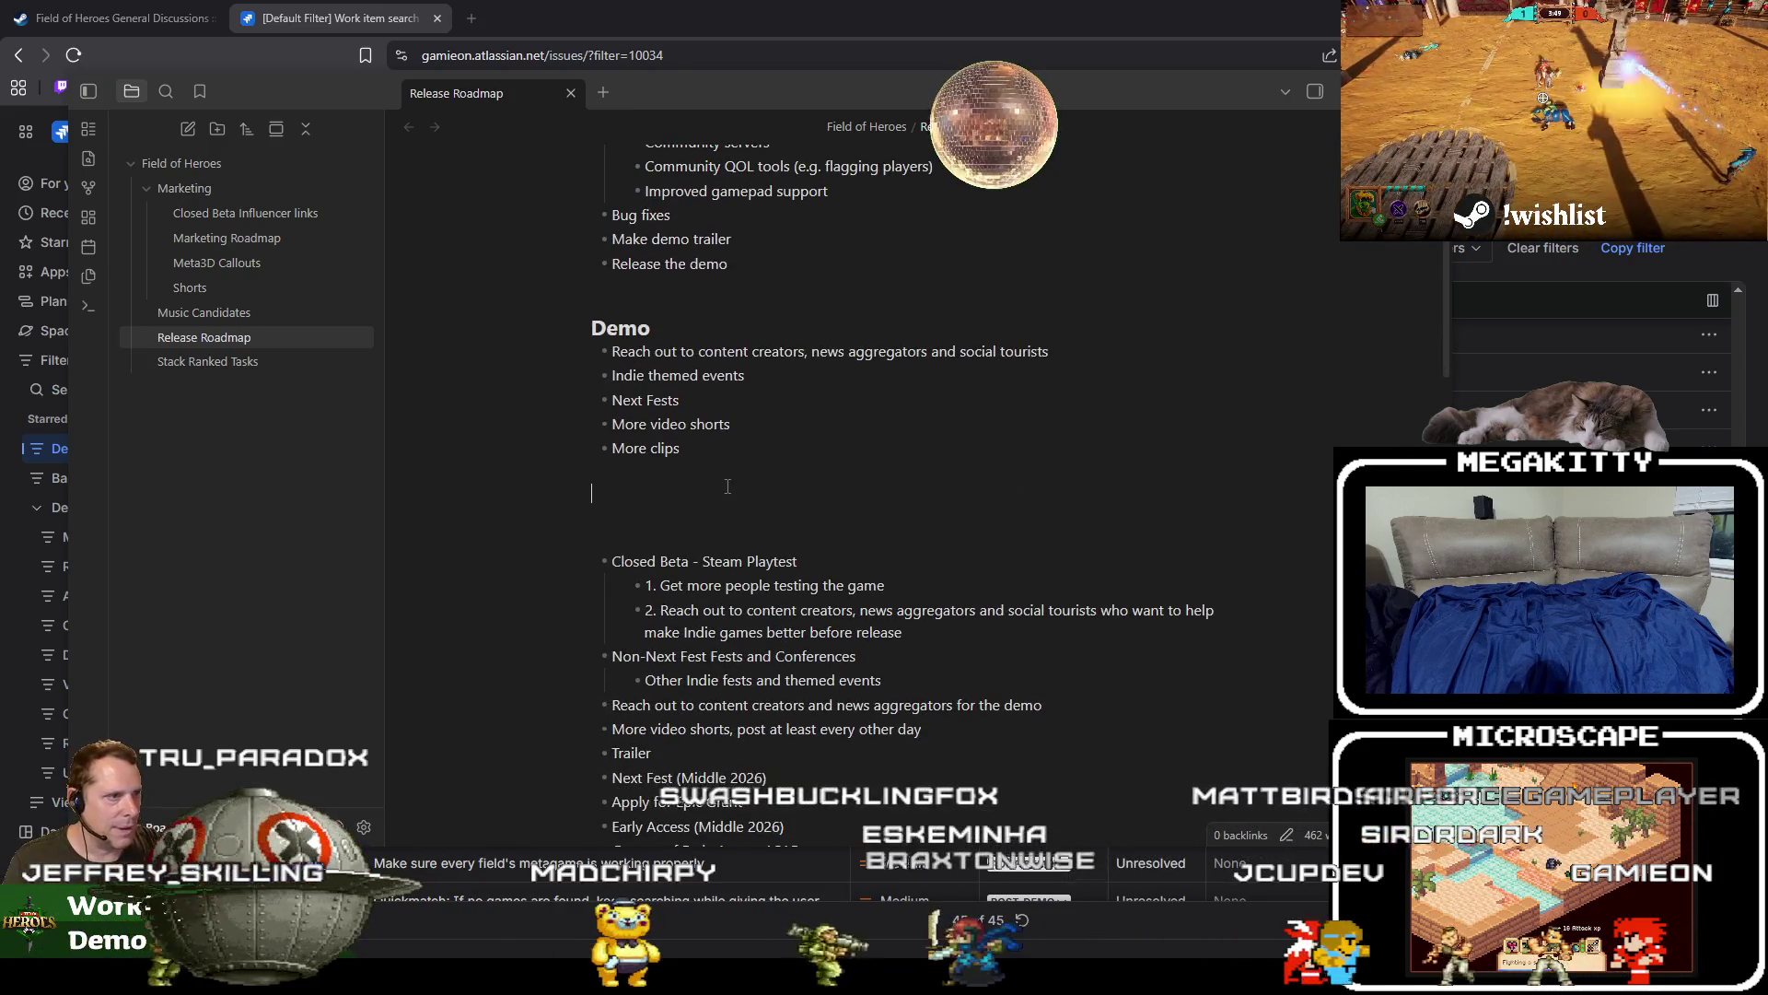
mouse_move(956, 623)
mouse_down()
mouse_move(636, 609)
mouse_move(609, 561)
mouse_up()
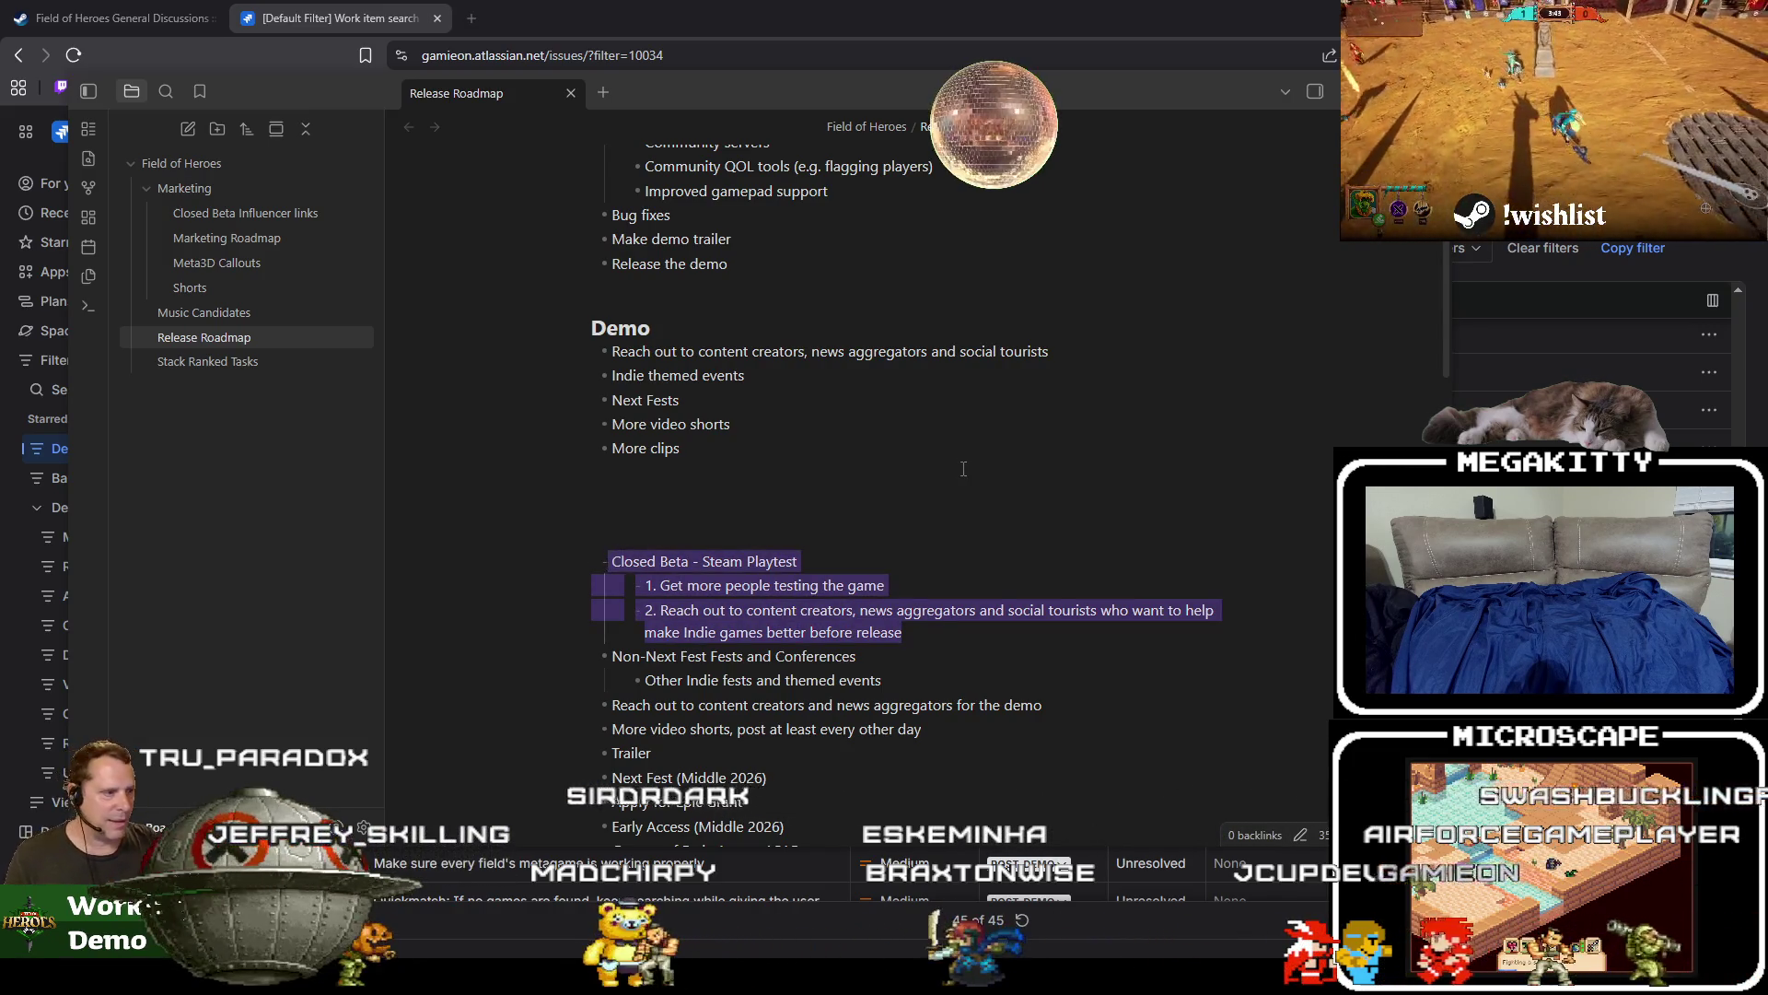
key(Delete)
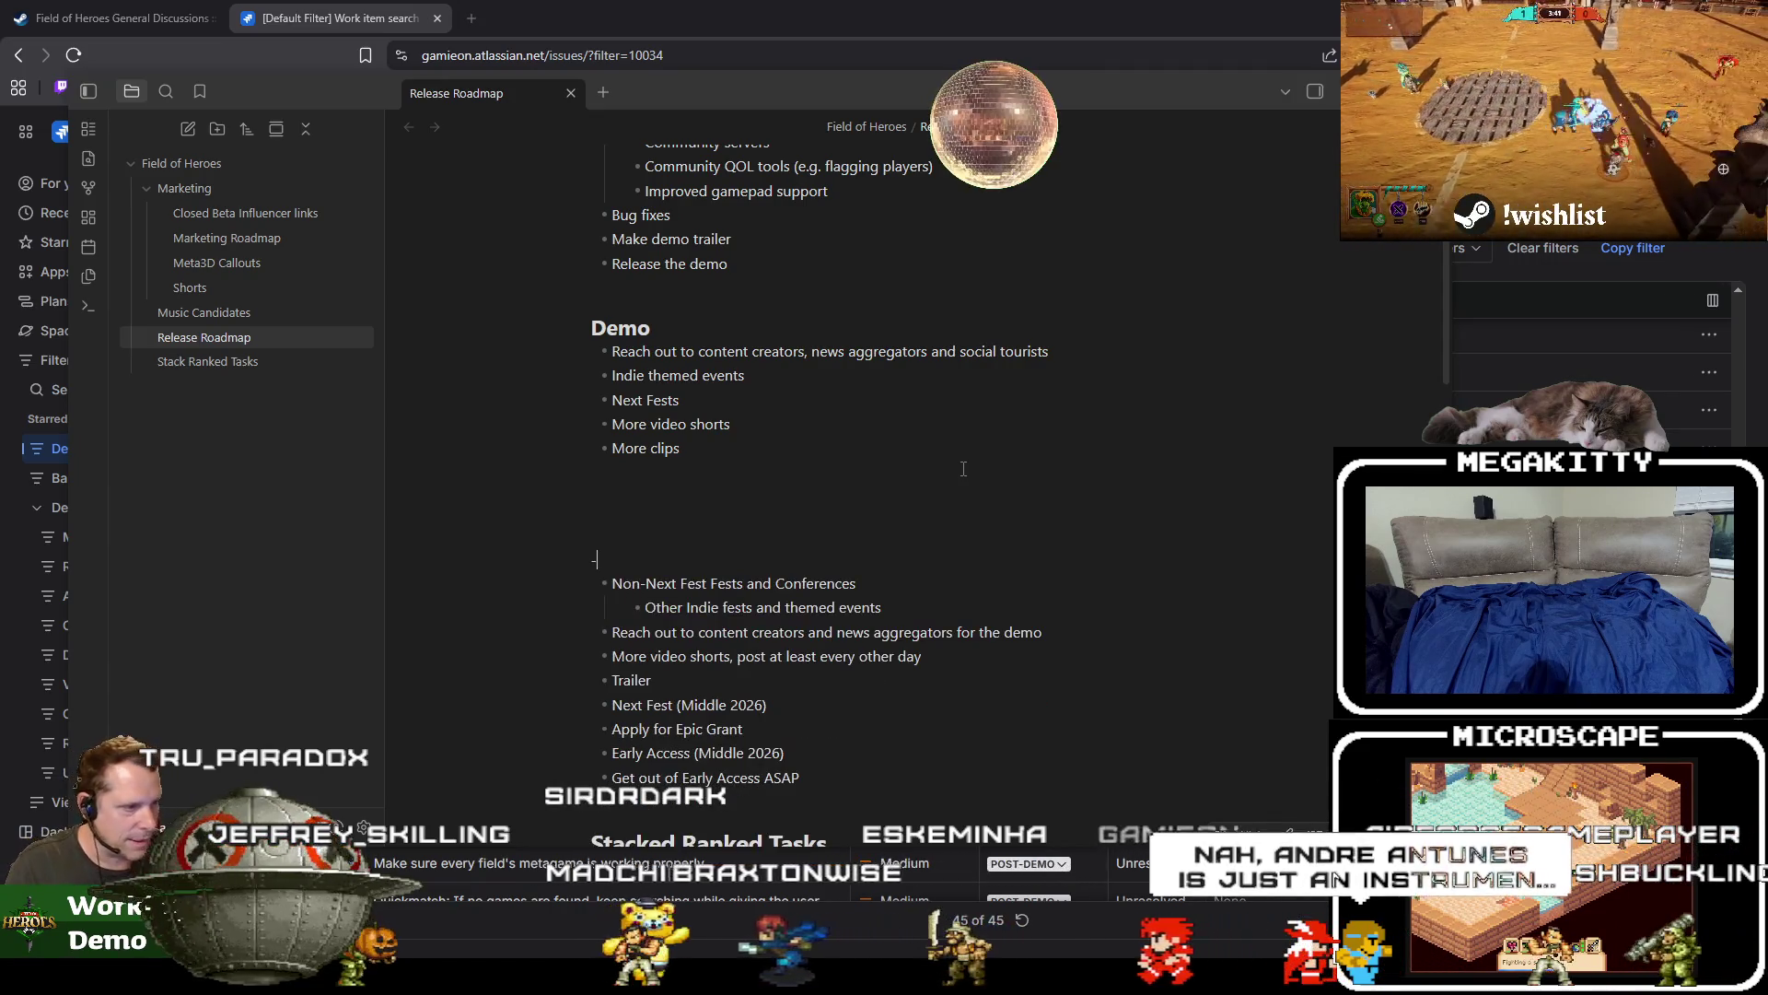
key(Delete)
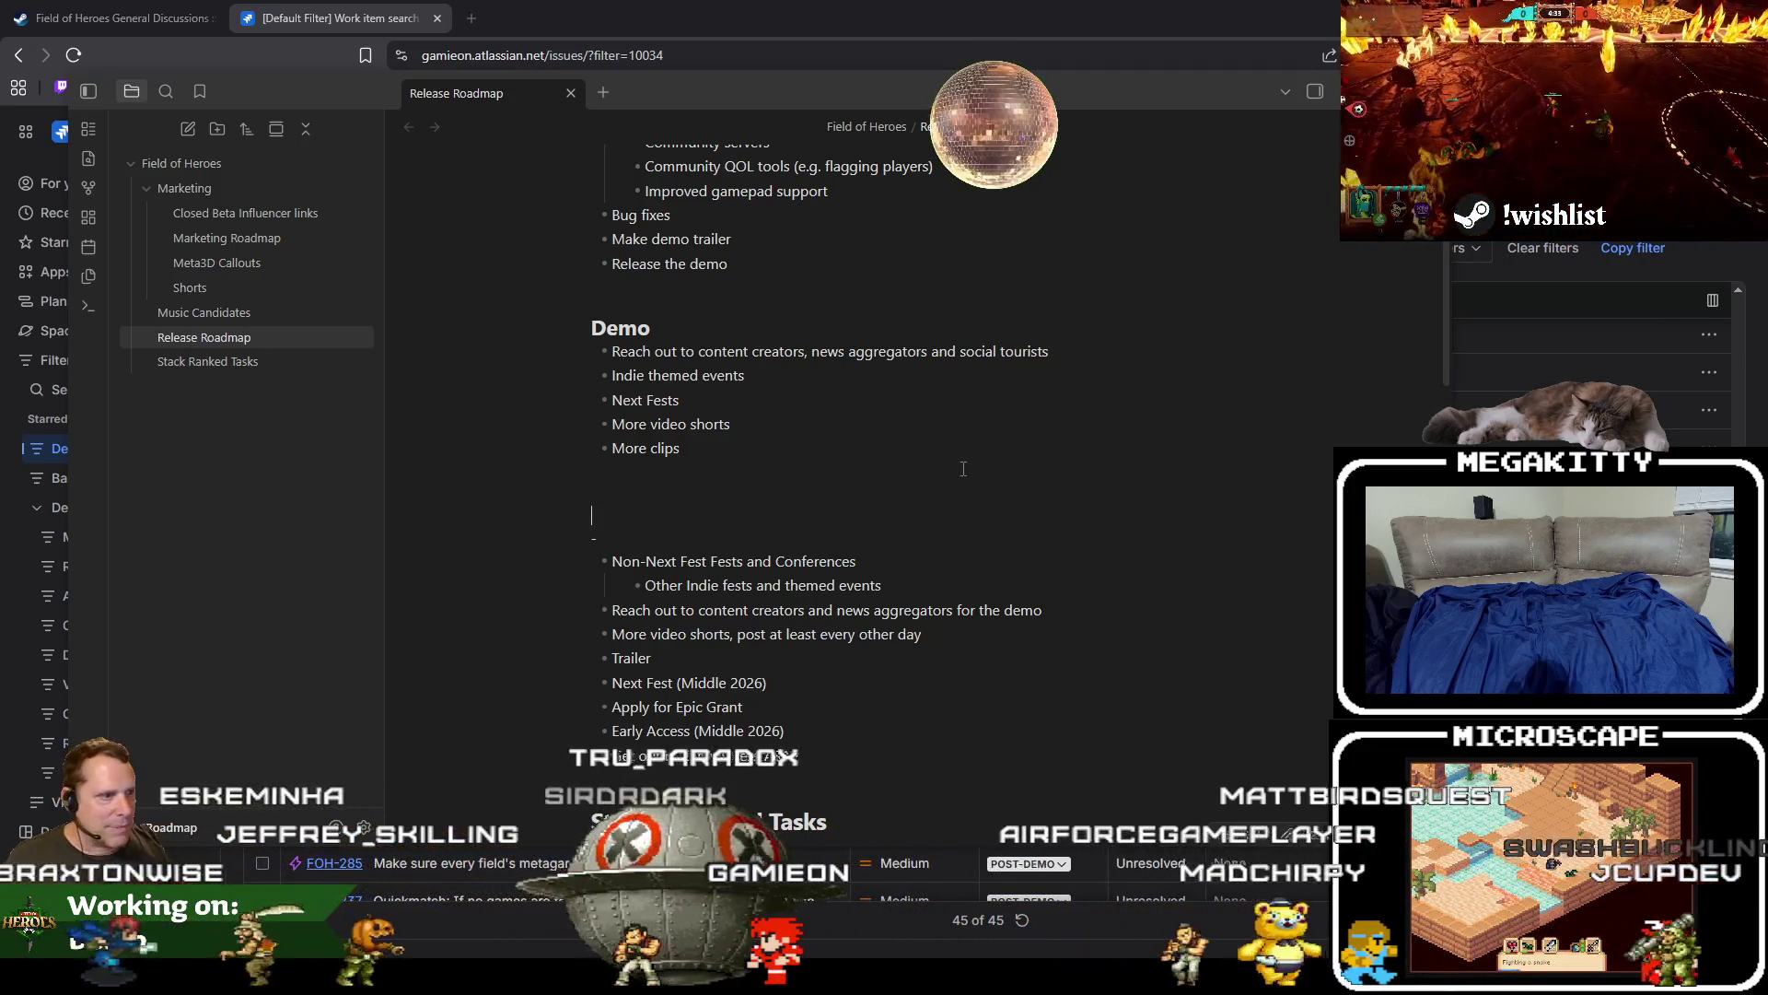
key(Down)
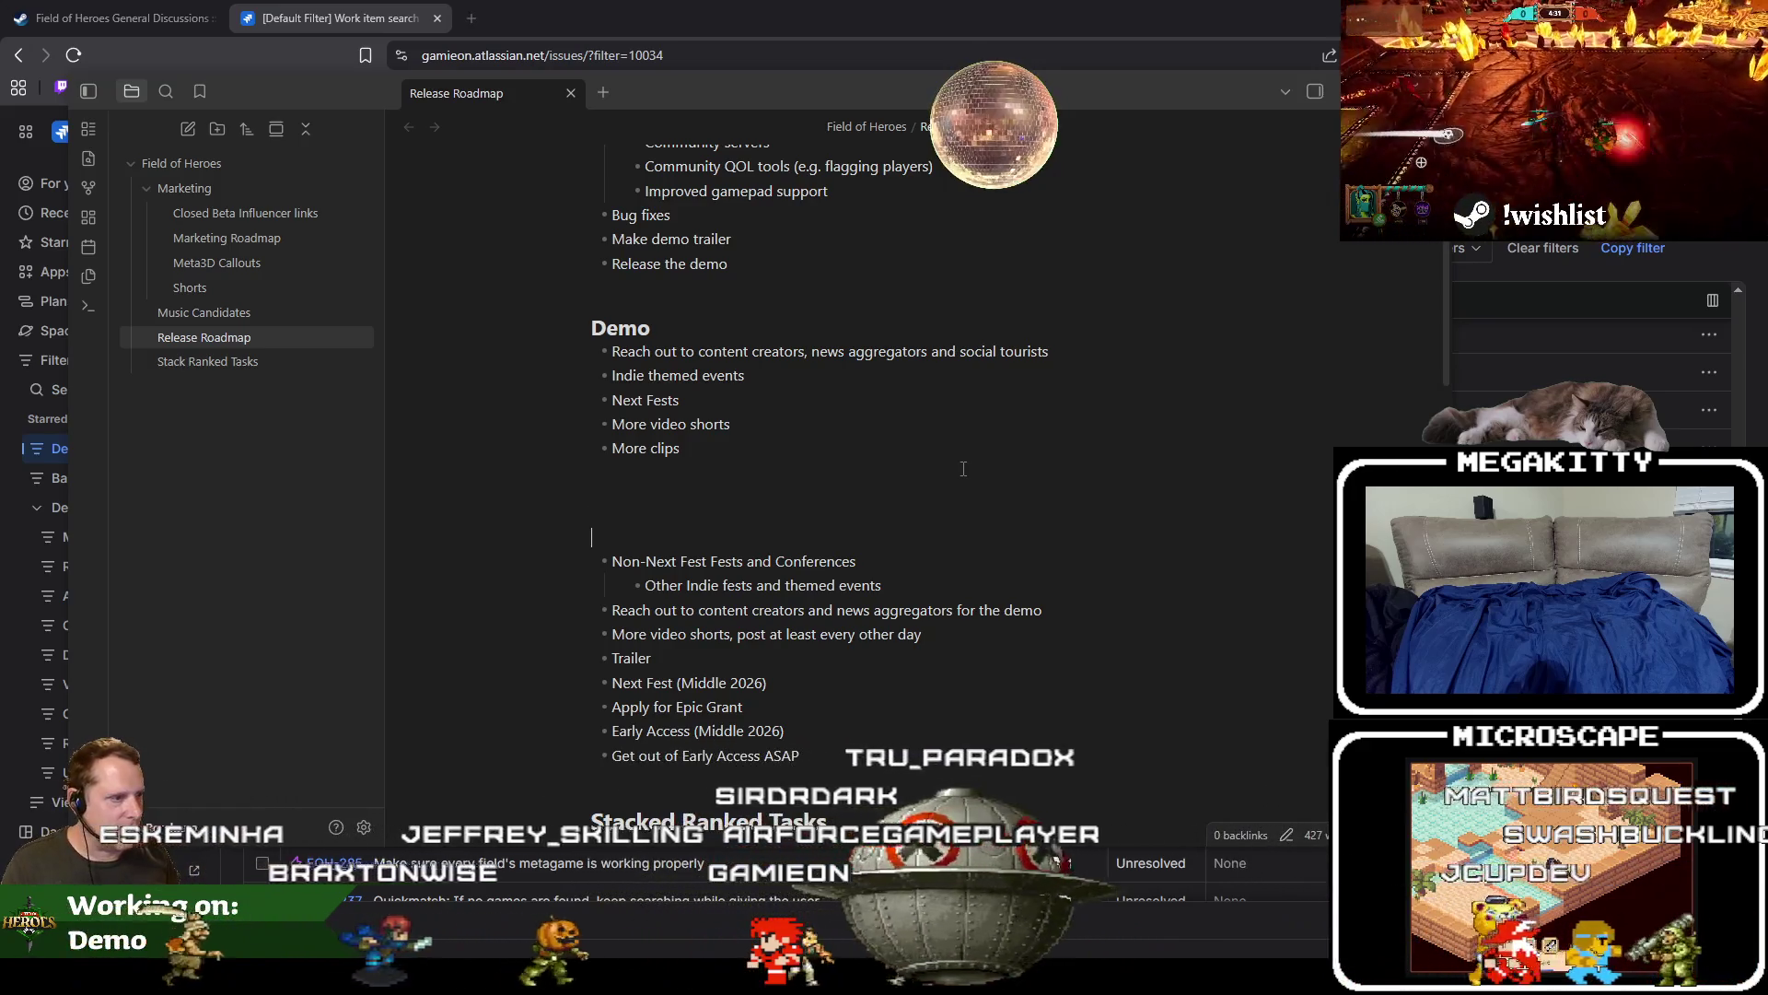
key(Down)
key(Down)
key(Down)
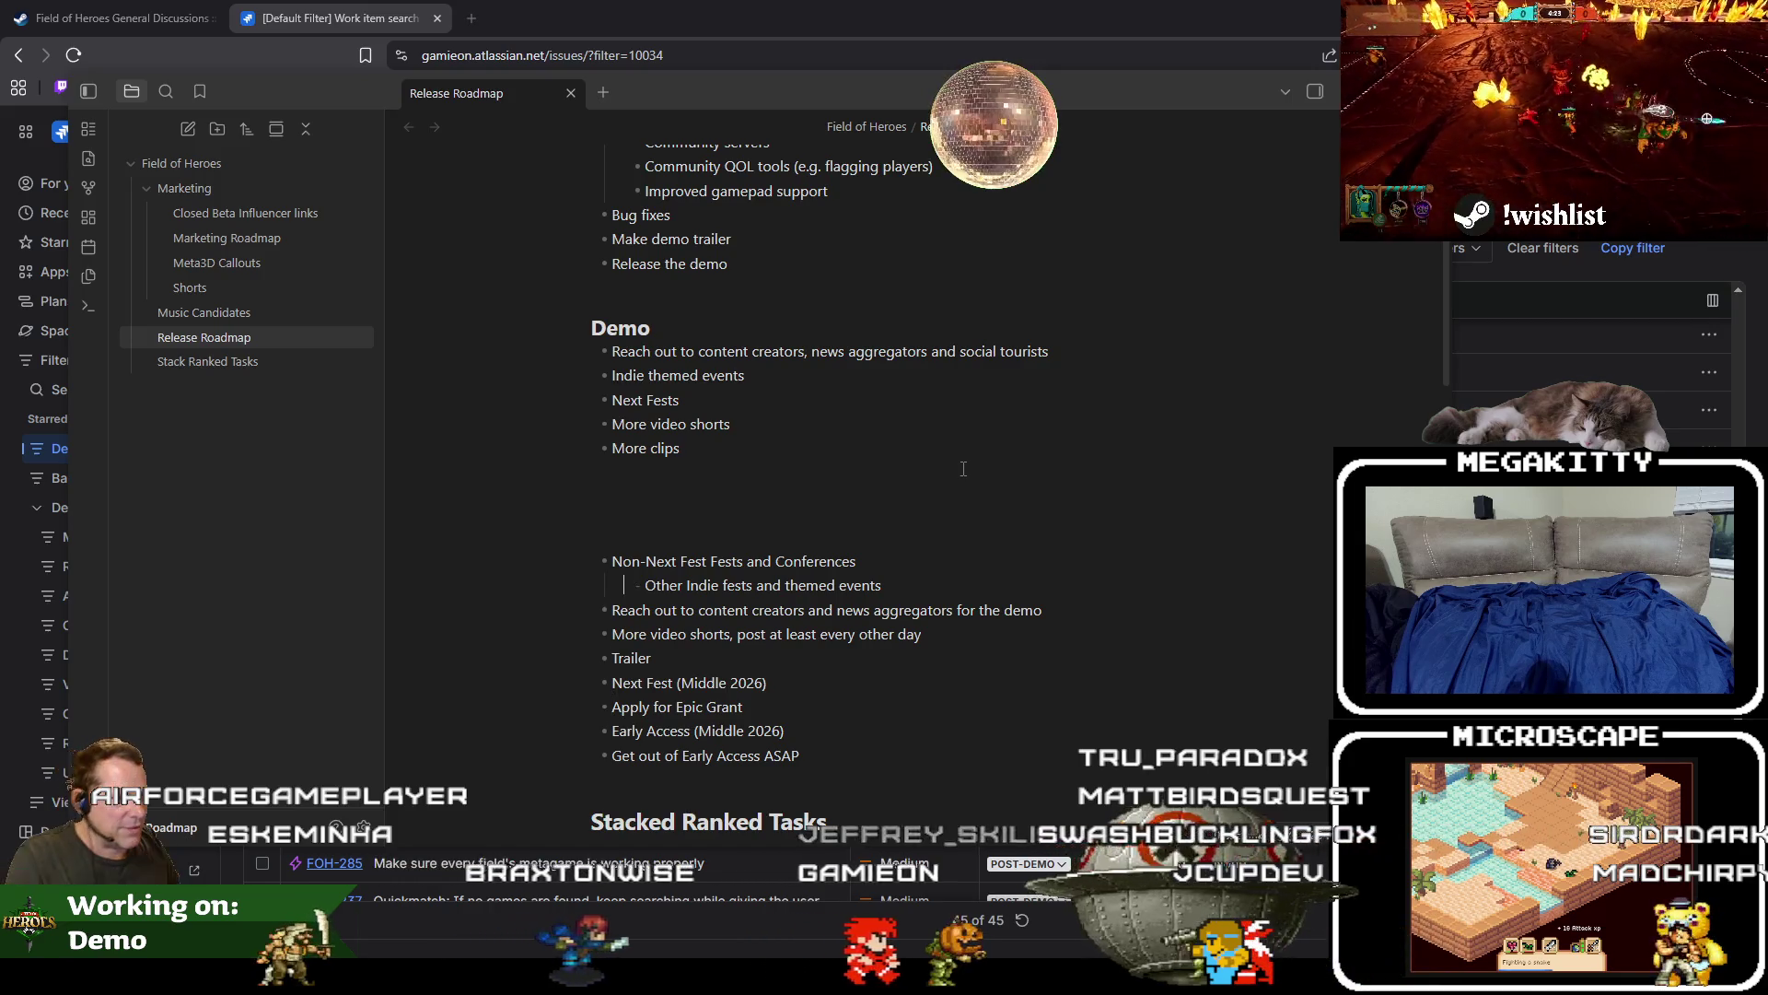
Undo to restore the Closed Beta block, then redo so More clips replaces More content.
key(ctrl+z)
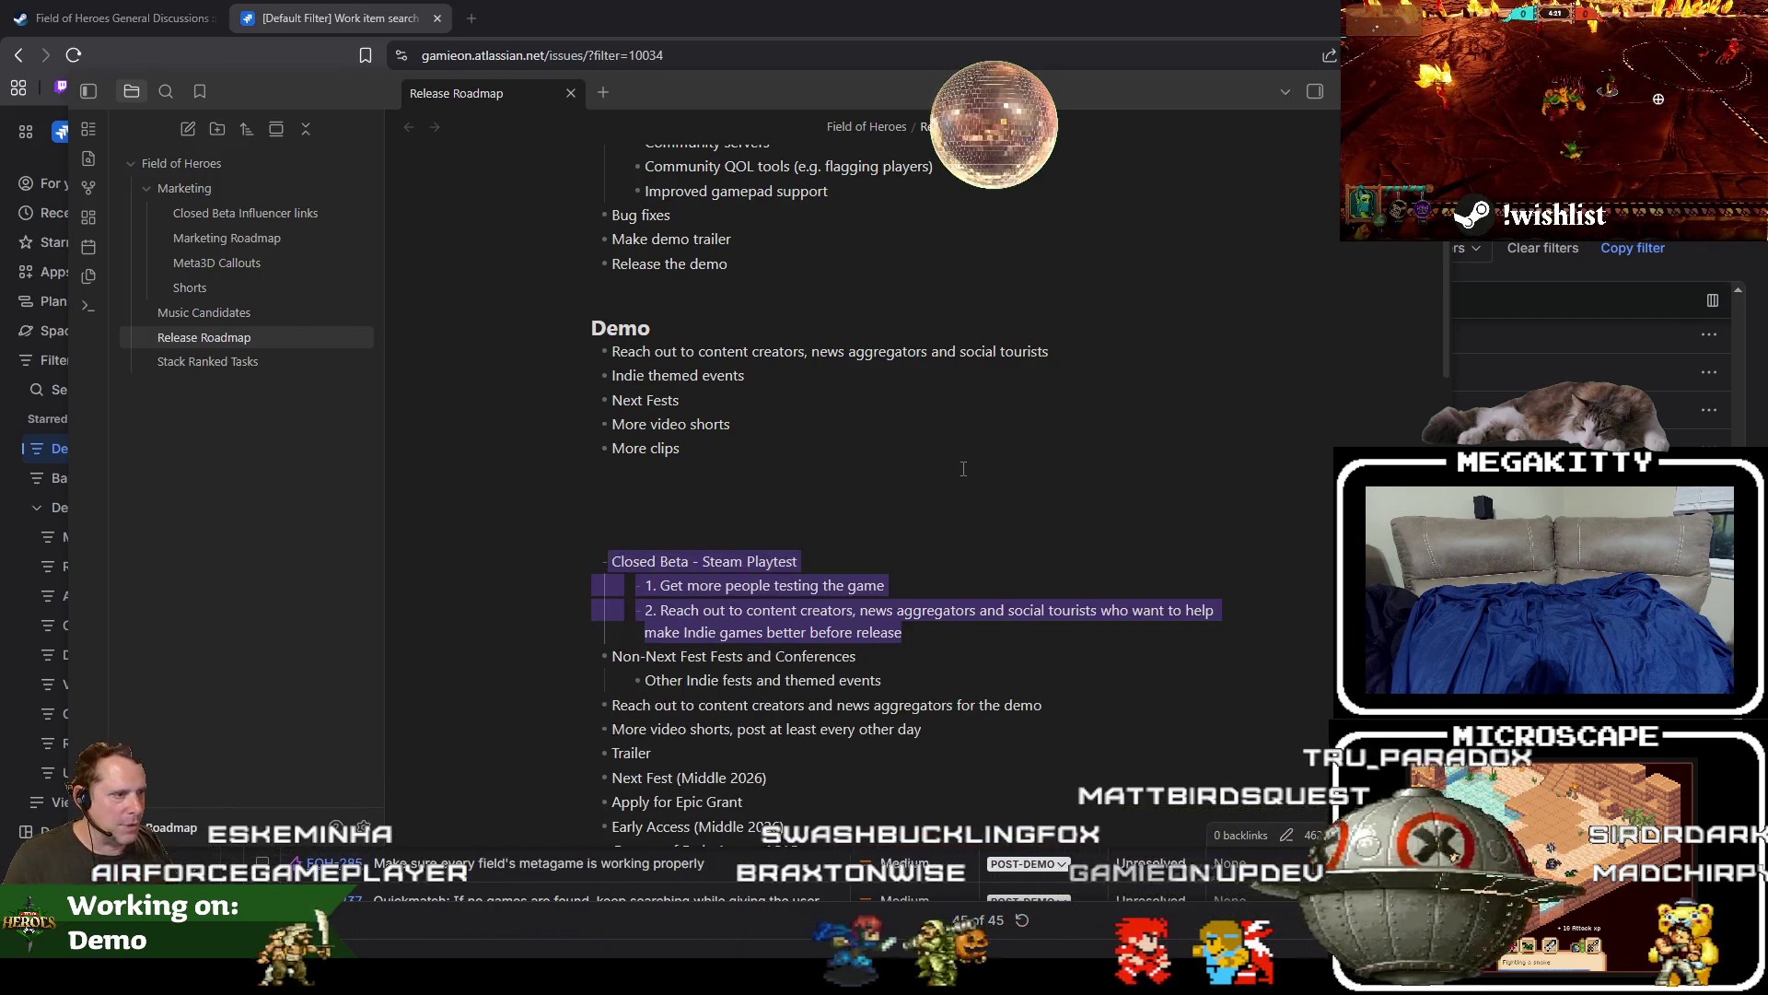
key(ctrl+z)
key(ctrl+z)
key(ctrl+shift+z)
key(ctrl+shift+z)
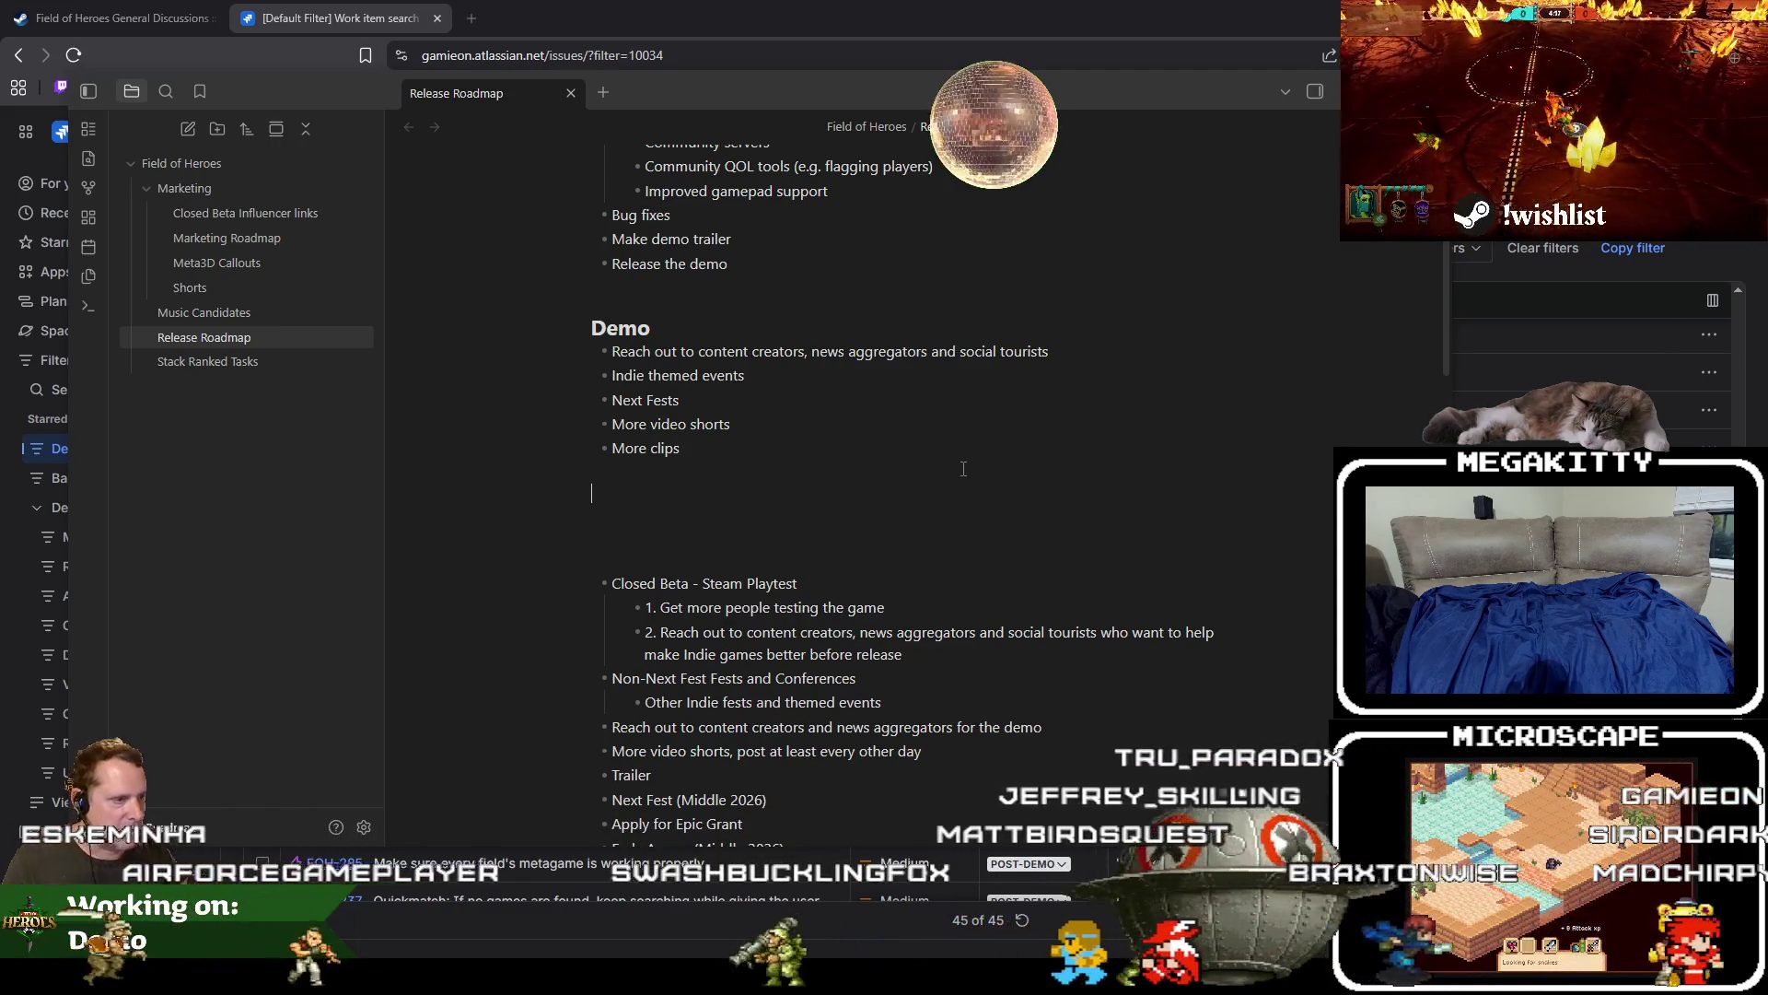
scroll(964, 469, down, 7)
scroll(841, 355, up, 6)
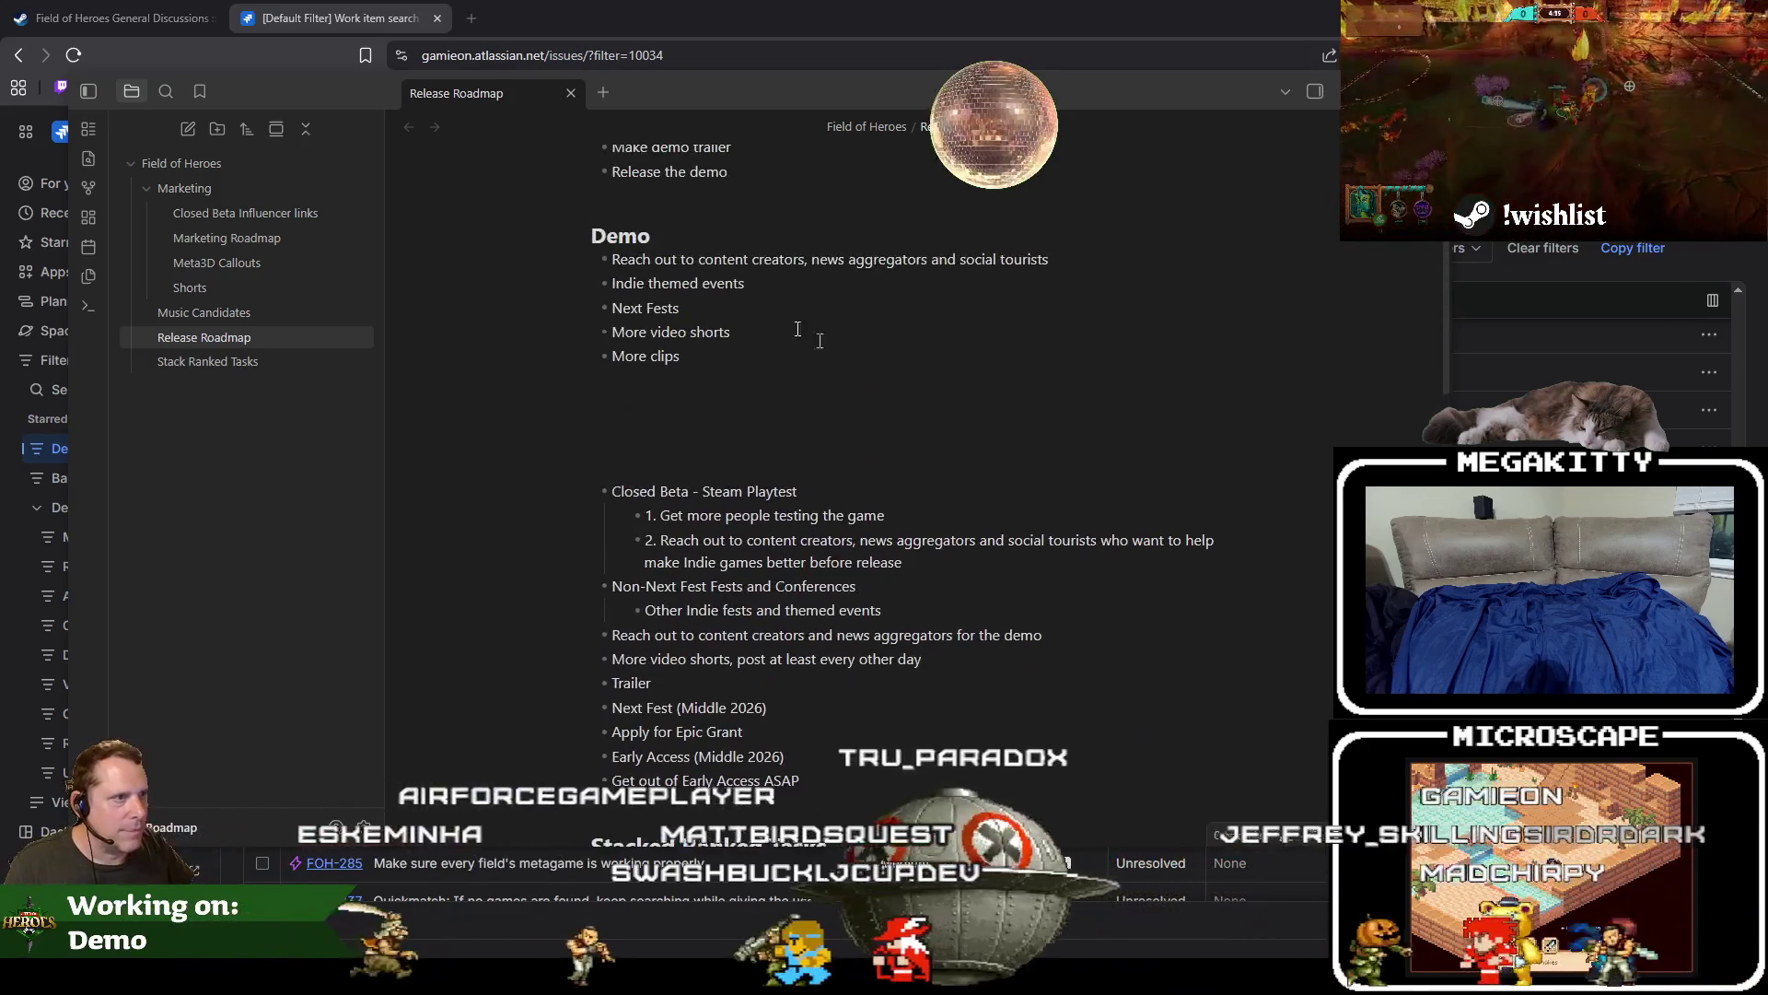
Overwrite the plain Demo line with the heading text '## Earyl', then select the text above.
drag(652, 236, 594, 232)
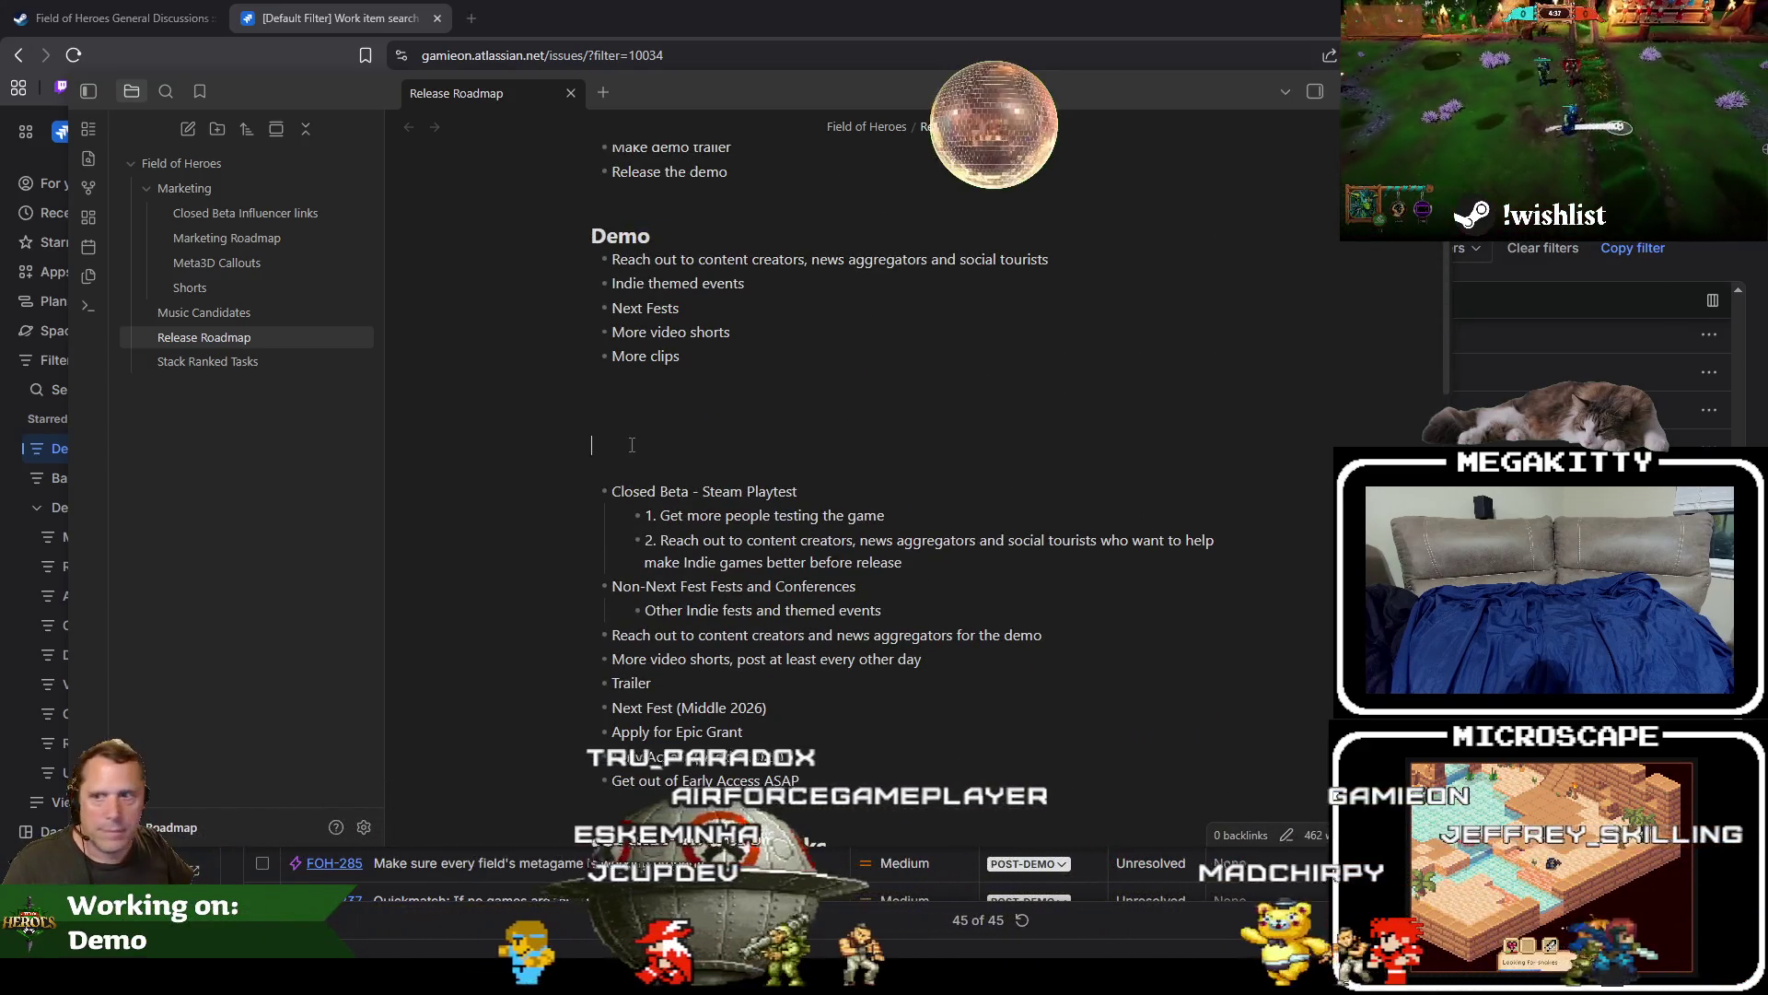
key(Up)
key(shift+Up)
key(shift+Up)
key(shift+Up)
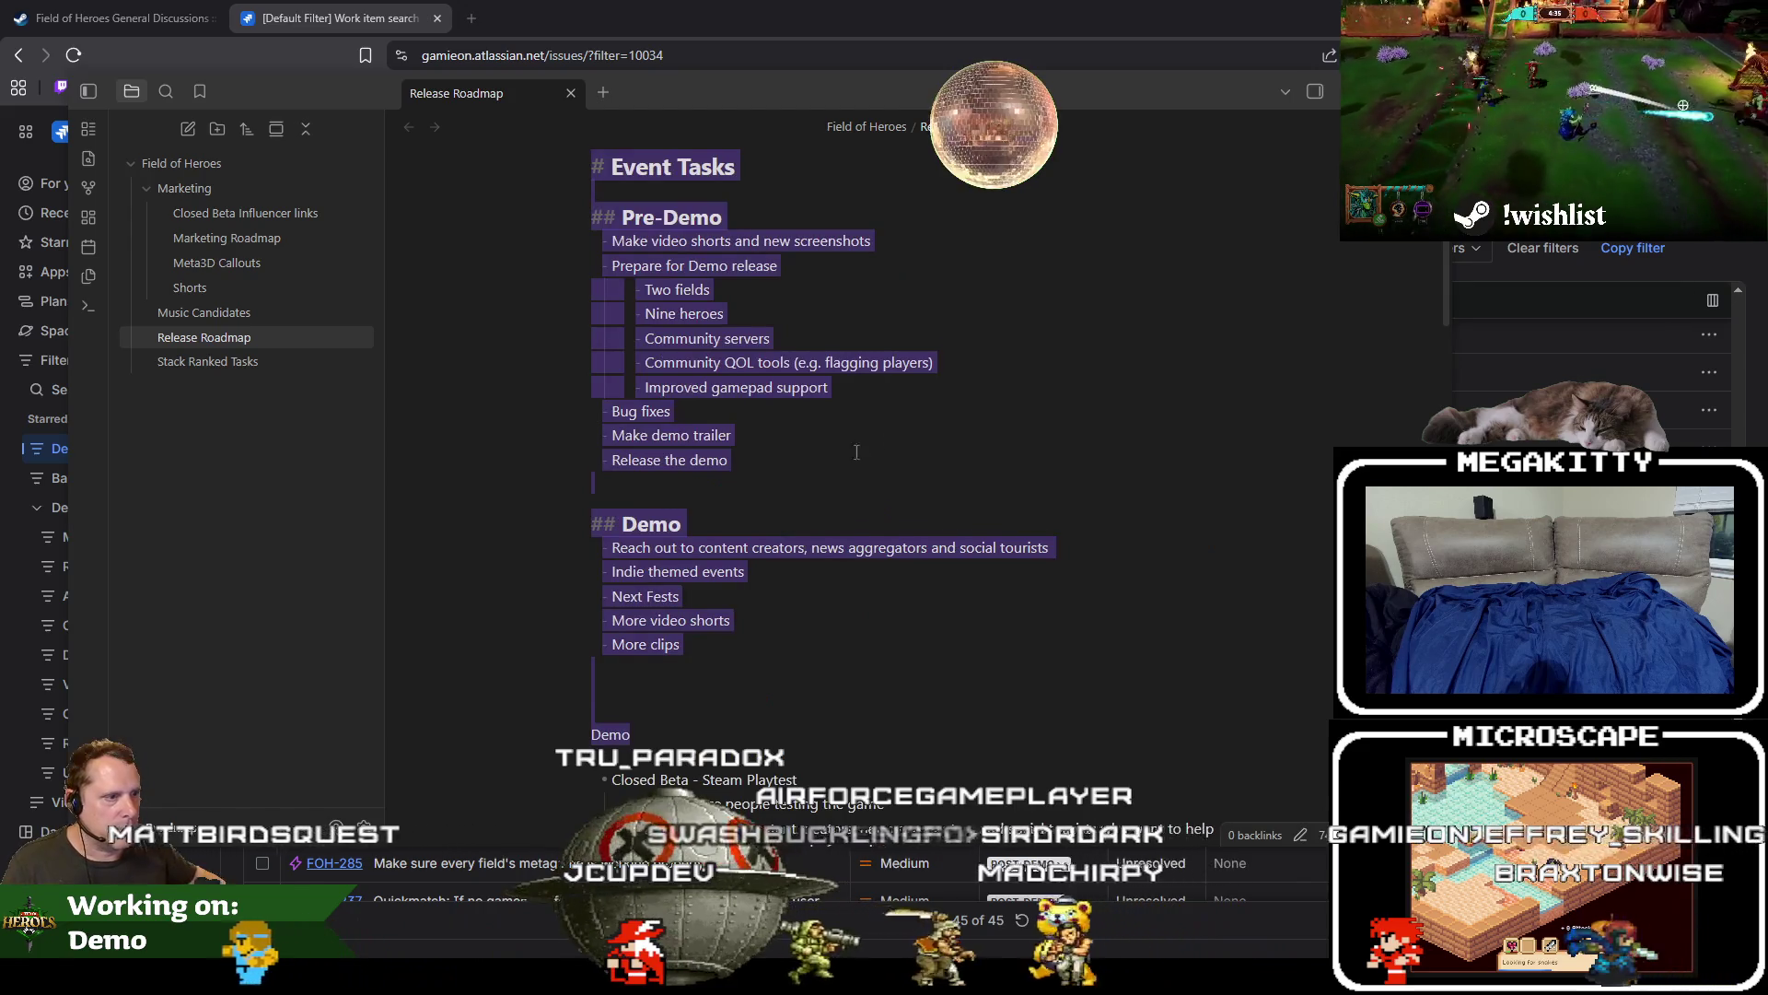
key(shift+Down)
key(shift+Down)
key(shift+Down)
key(Down)
key(shift+End)
text(## Earyl)
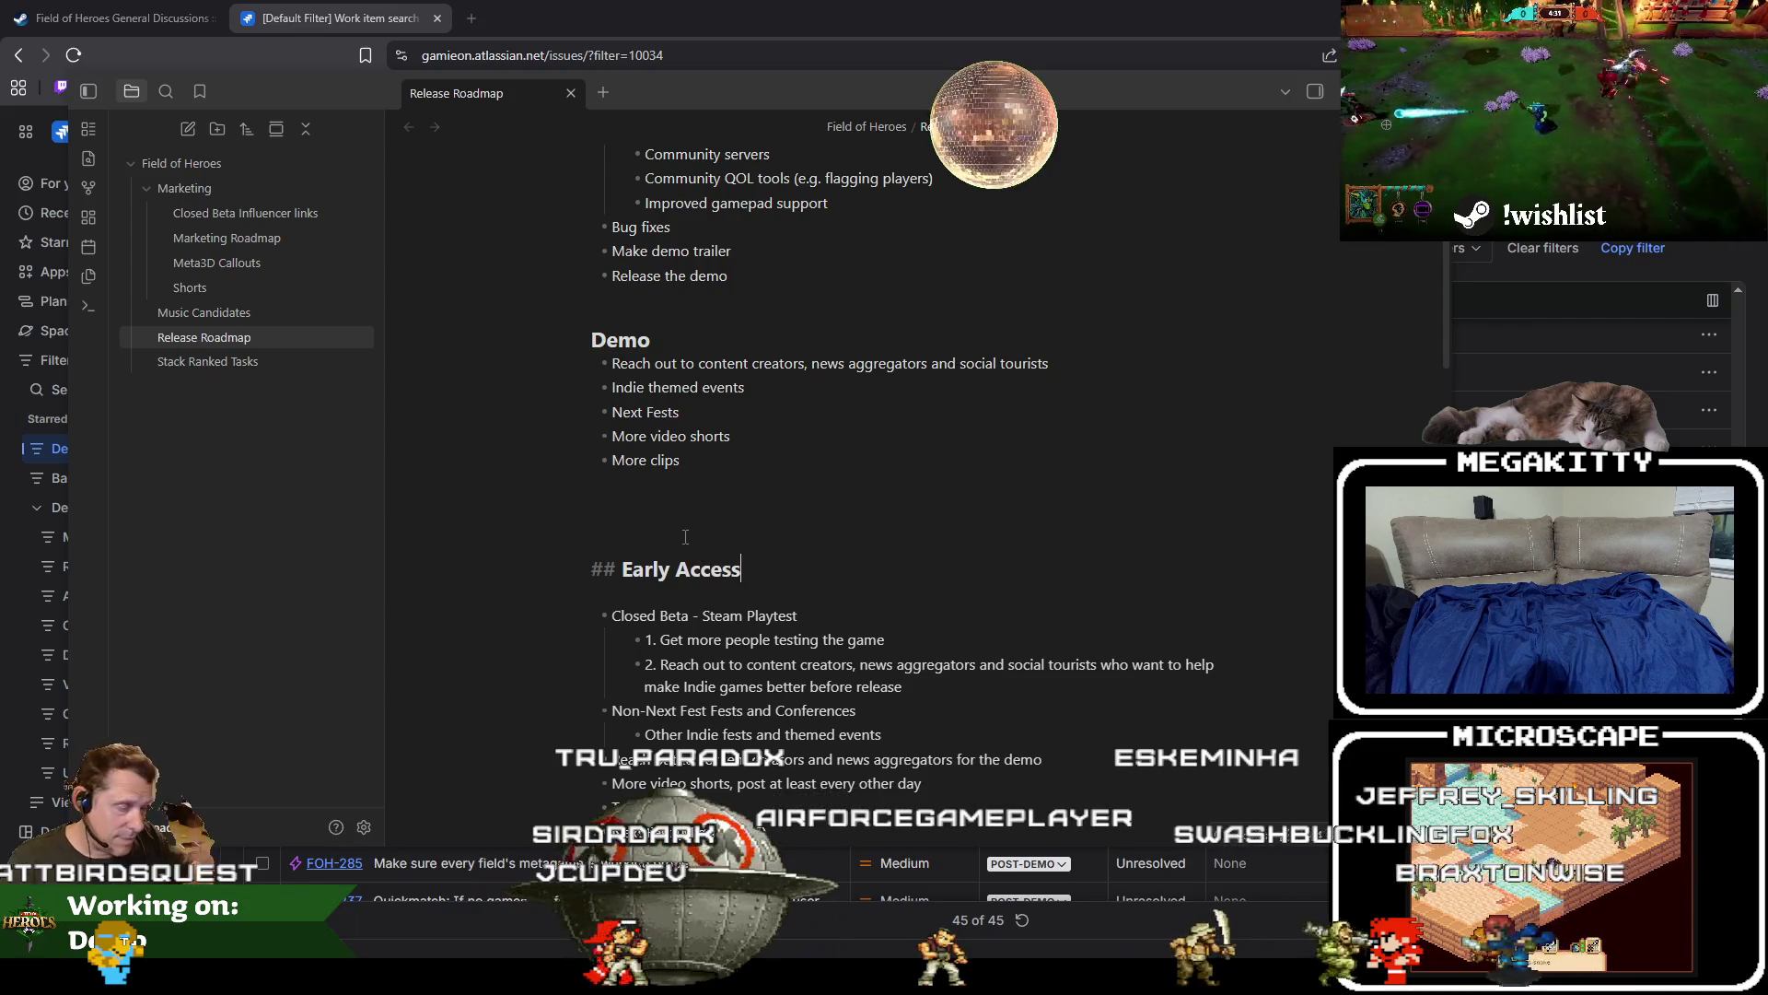
scroll(686, 537, up, 3)
drag(685, 537, 555, 291)
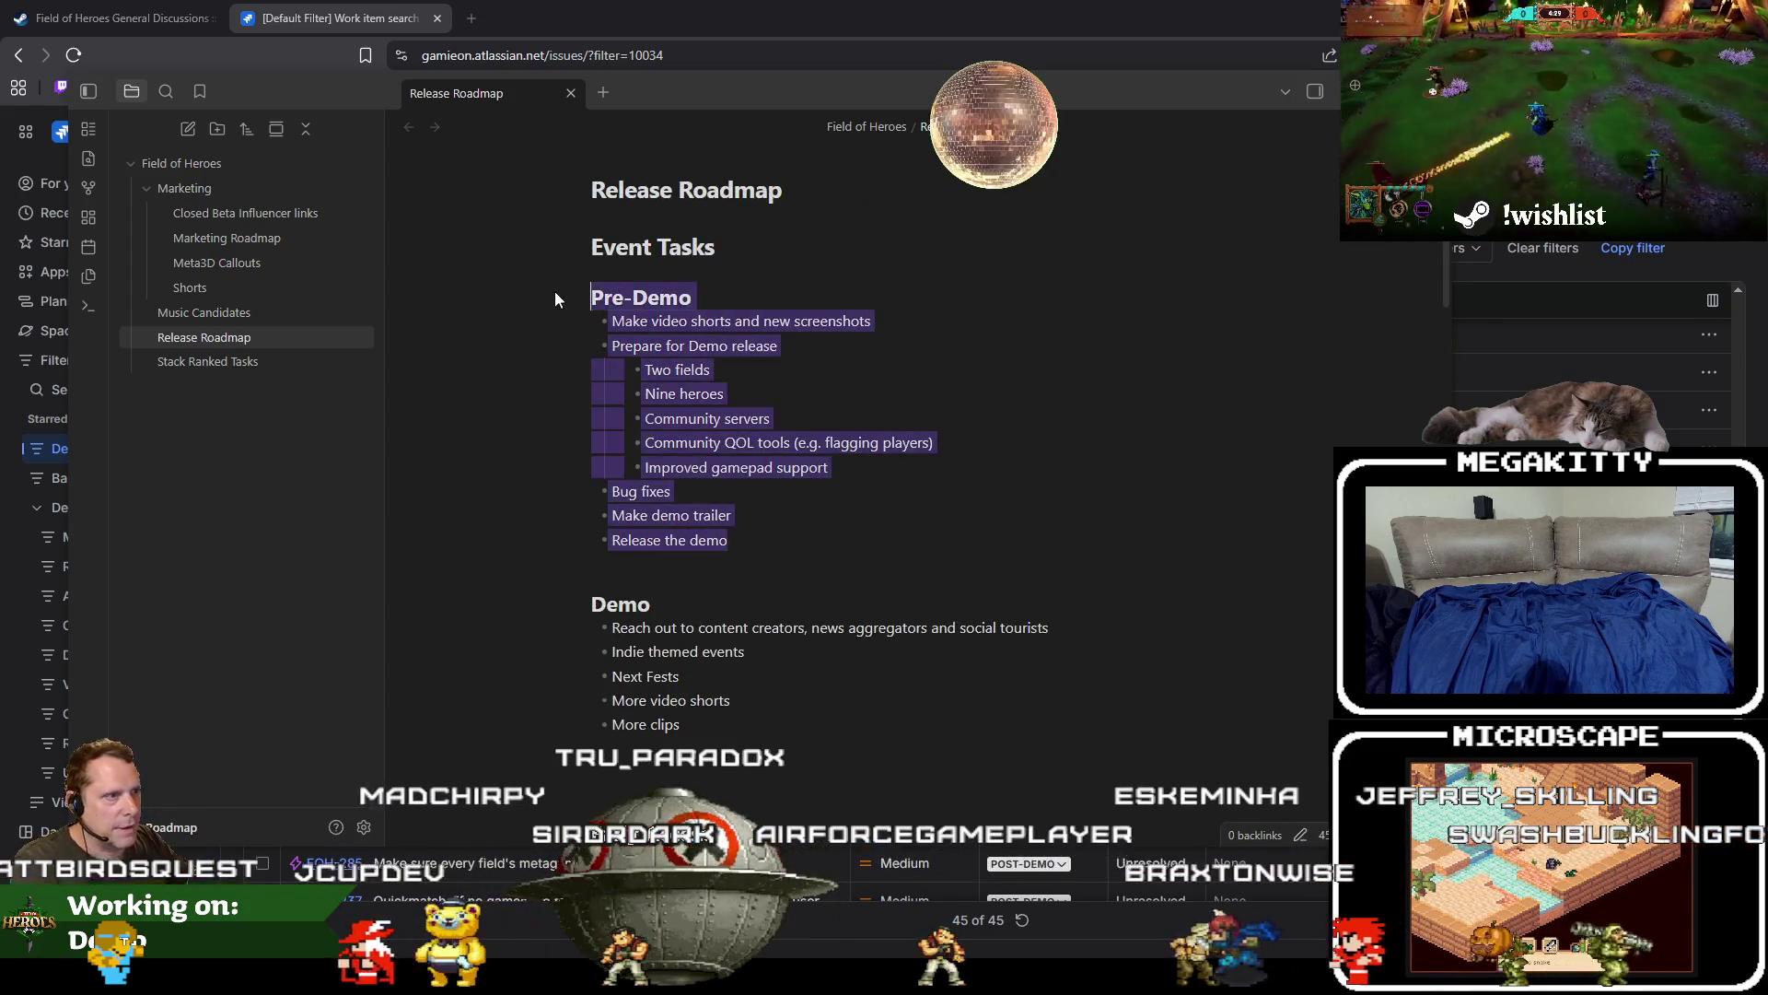
Remove the leftover empty heading line and delete the Closed Beta block with its sub-bullets.
text(##)
key(BackSpace)
key(BackSpace)
key(BackSpace)
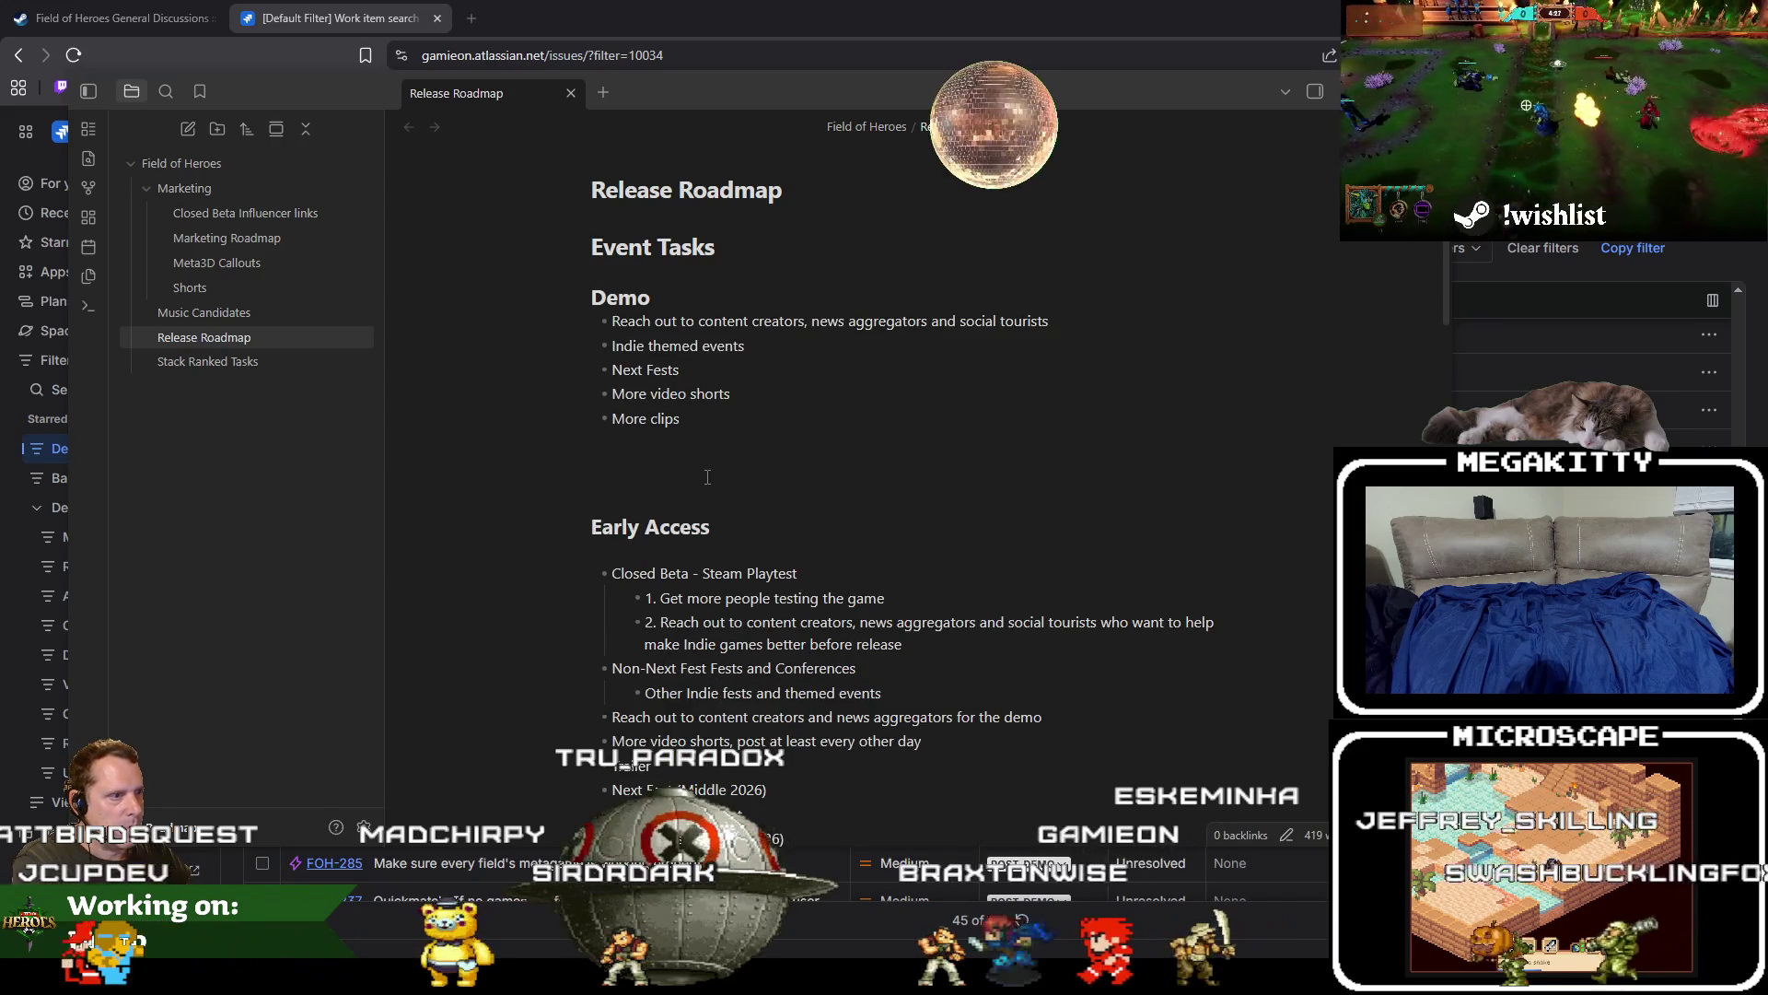
click(707, 478)
drag(625, 553, 946, 629)
key(BackSpace)
key(BackSpace)
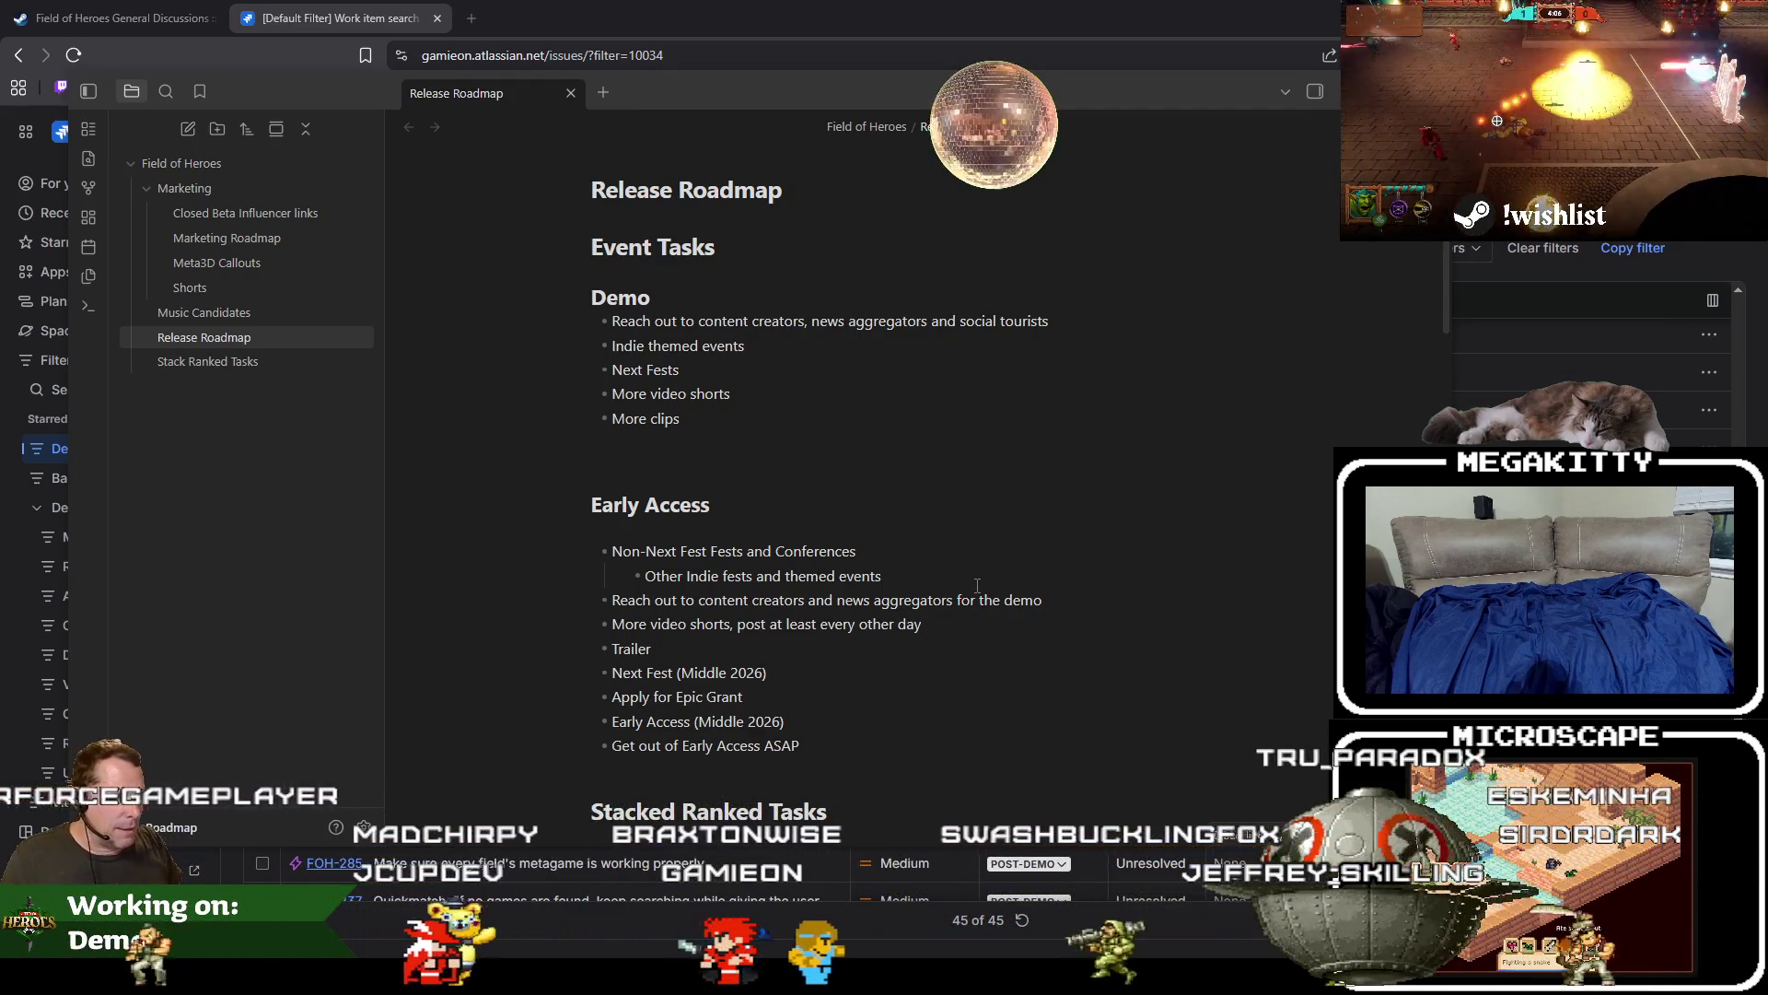
Delete the 'Next Fest (Middle 2026)' line and move to the end of the Early Access line.
key(Home)
key(shift+Down)
click(847, 692)
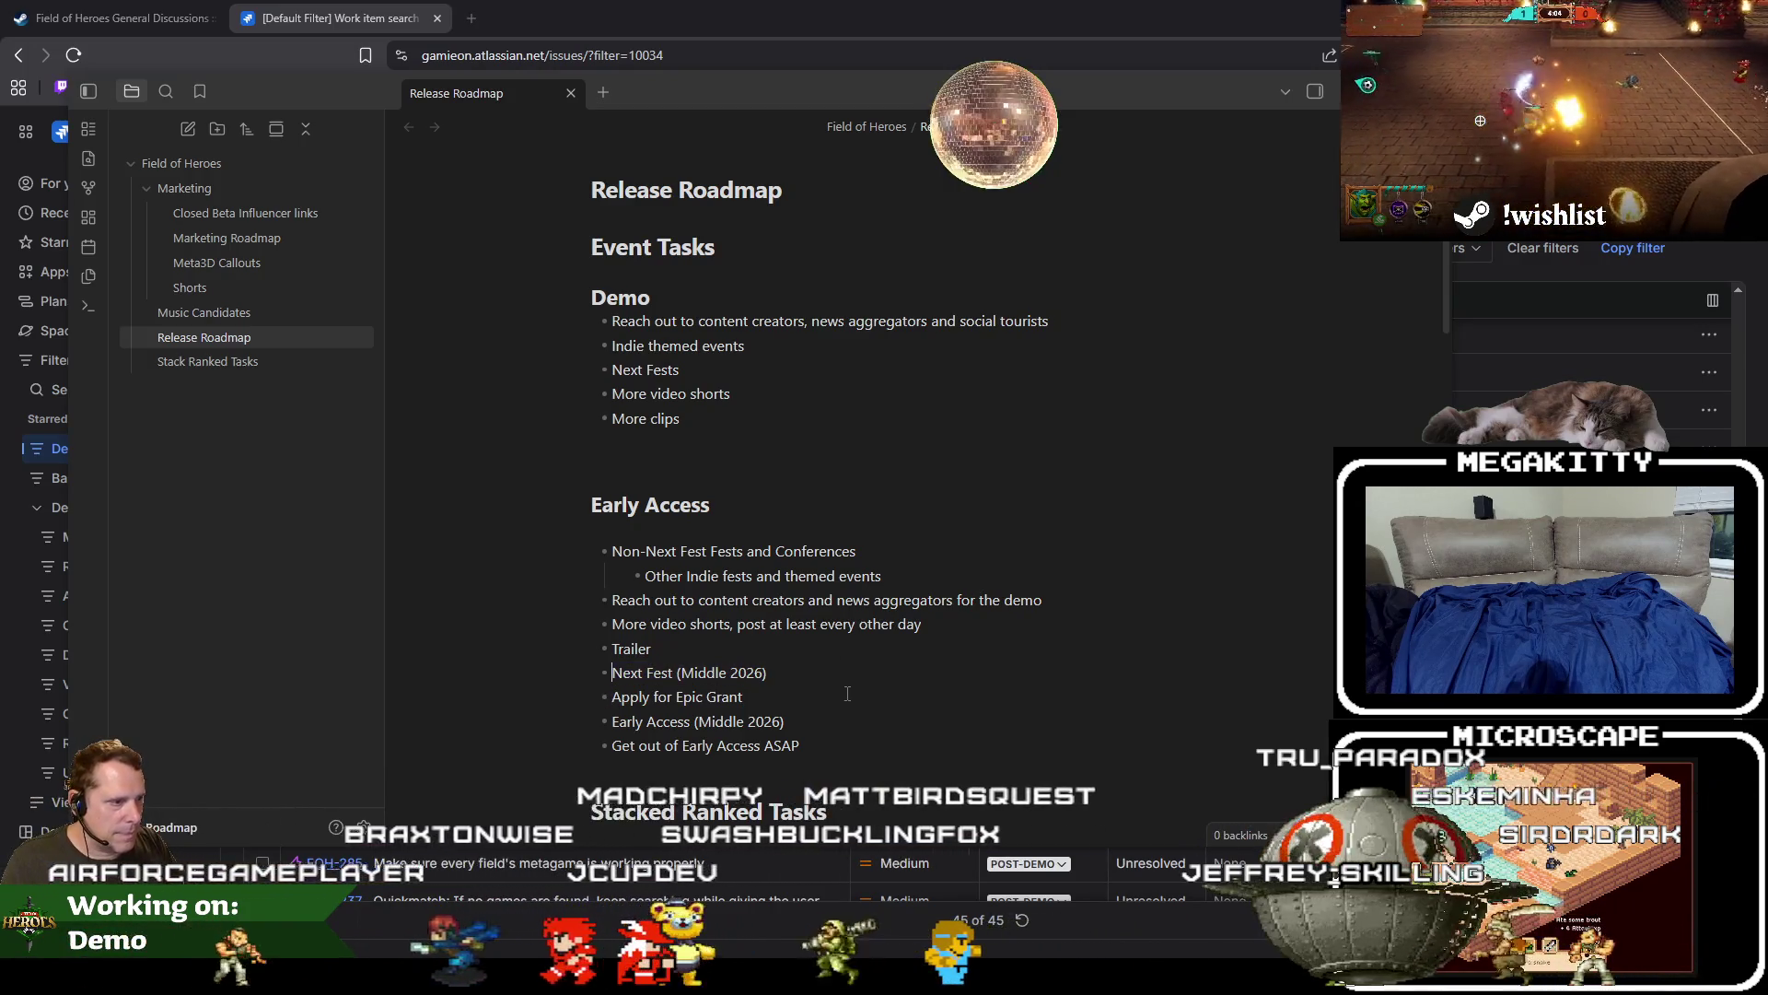
key(shift+End)
key(BackSpace)
key(BackSpace)
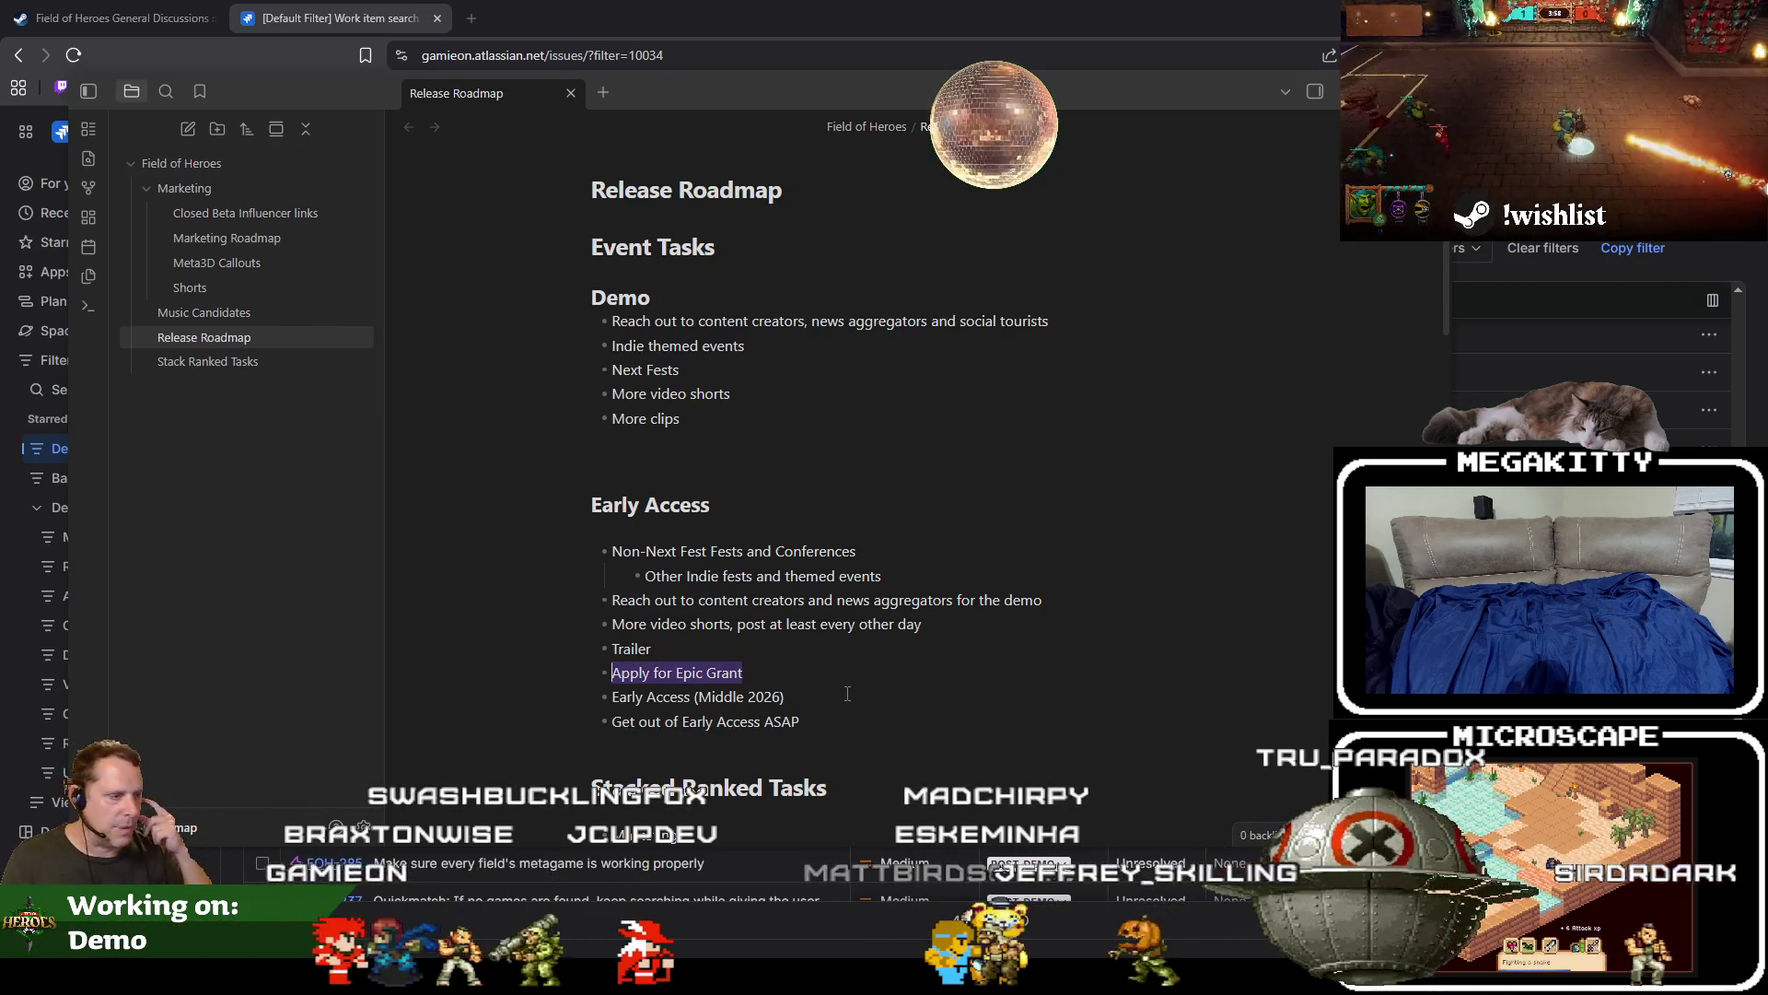
key(Down)
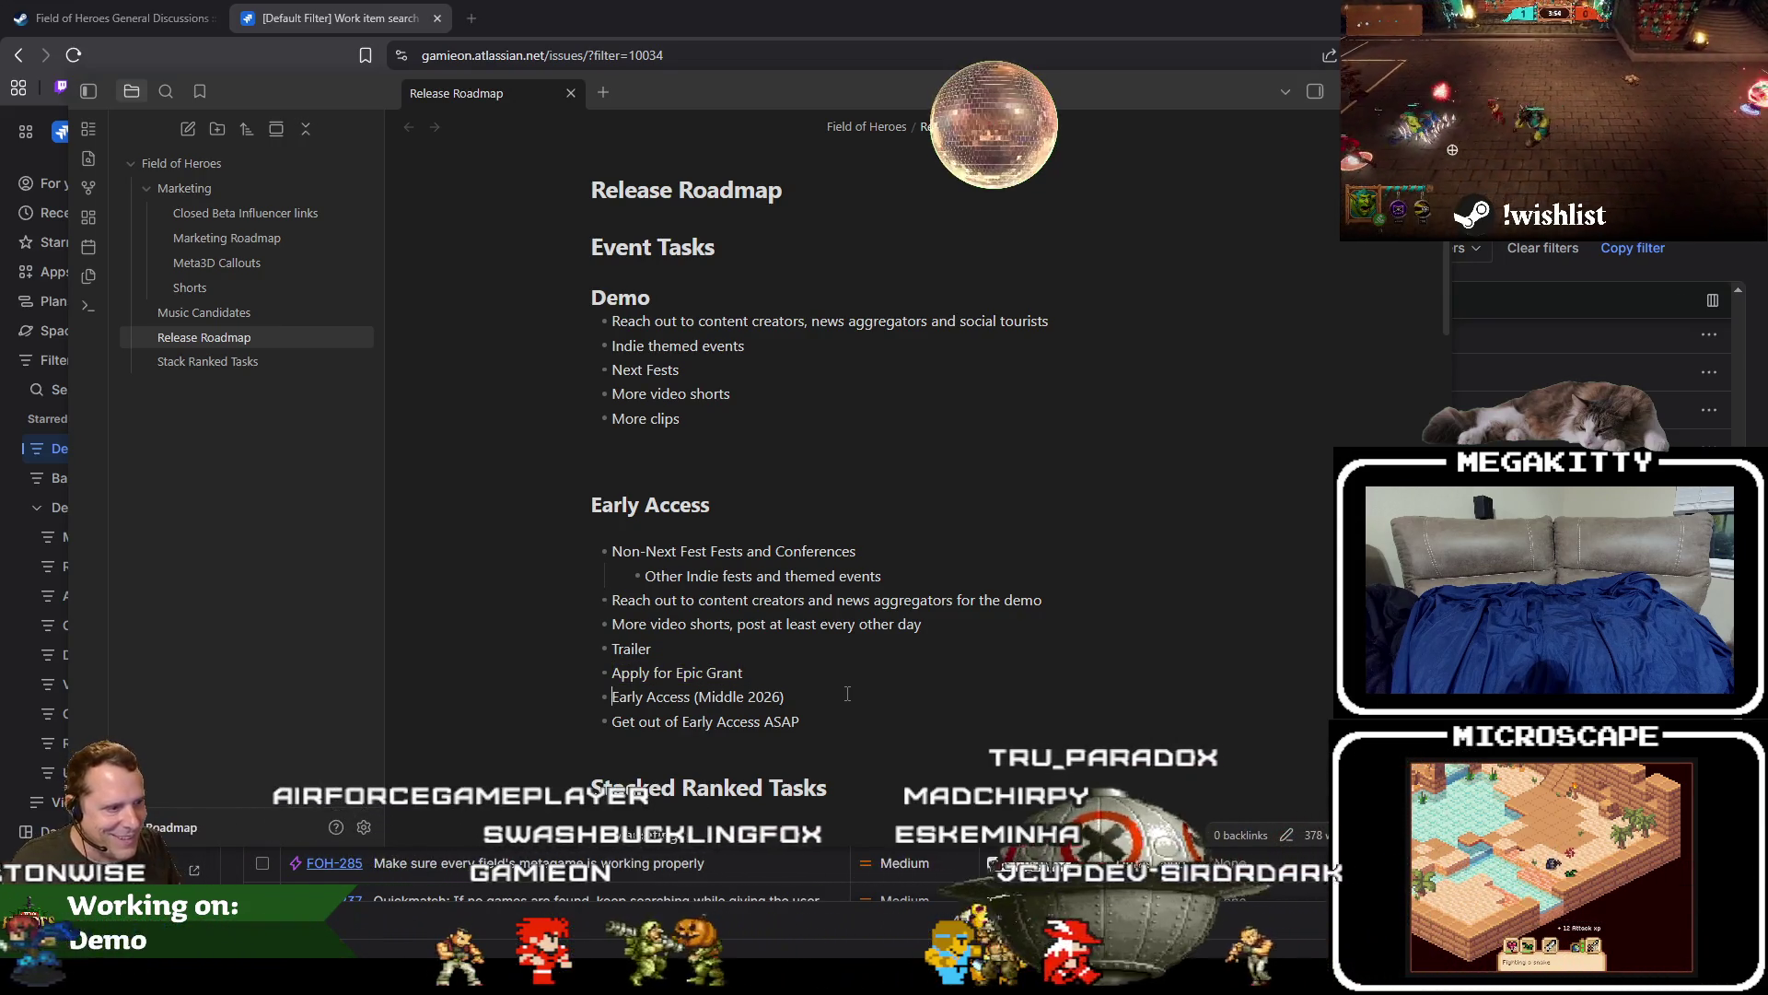
key(Right)
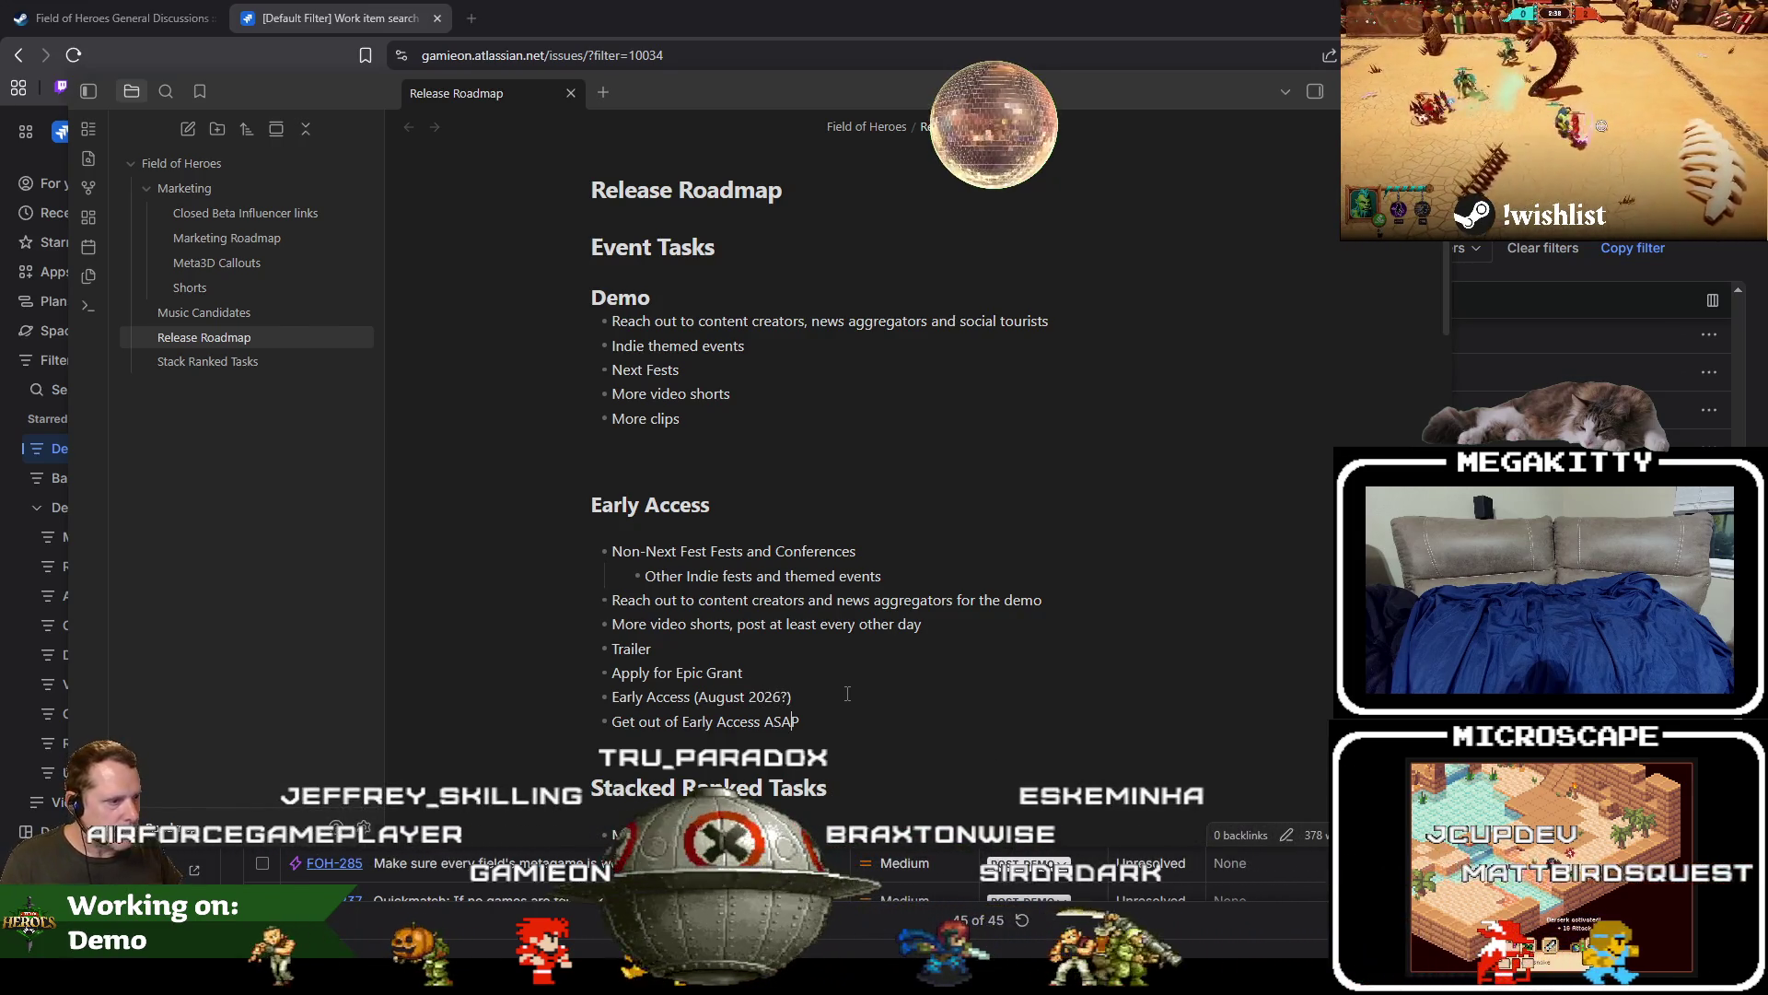
scroll(1057, 510, down, 3)
scroll(1014, 501, down, 7)
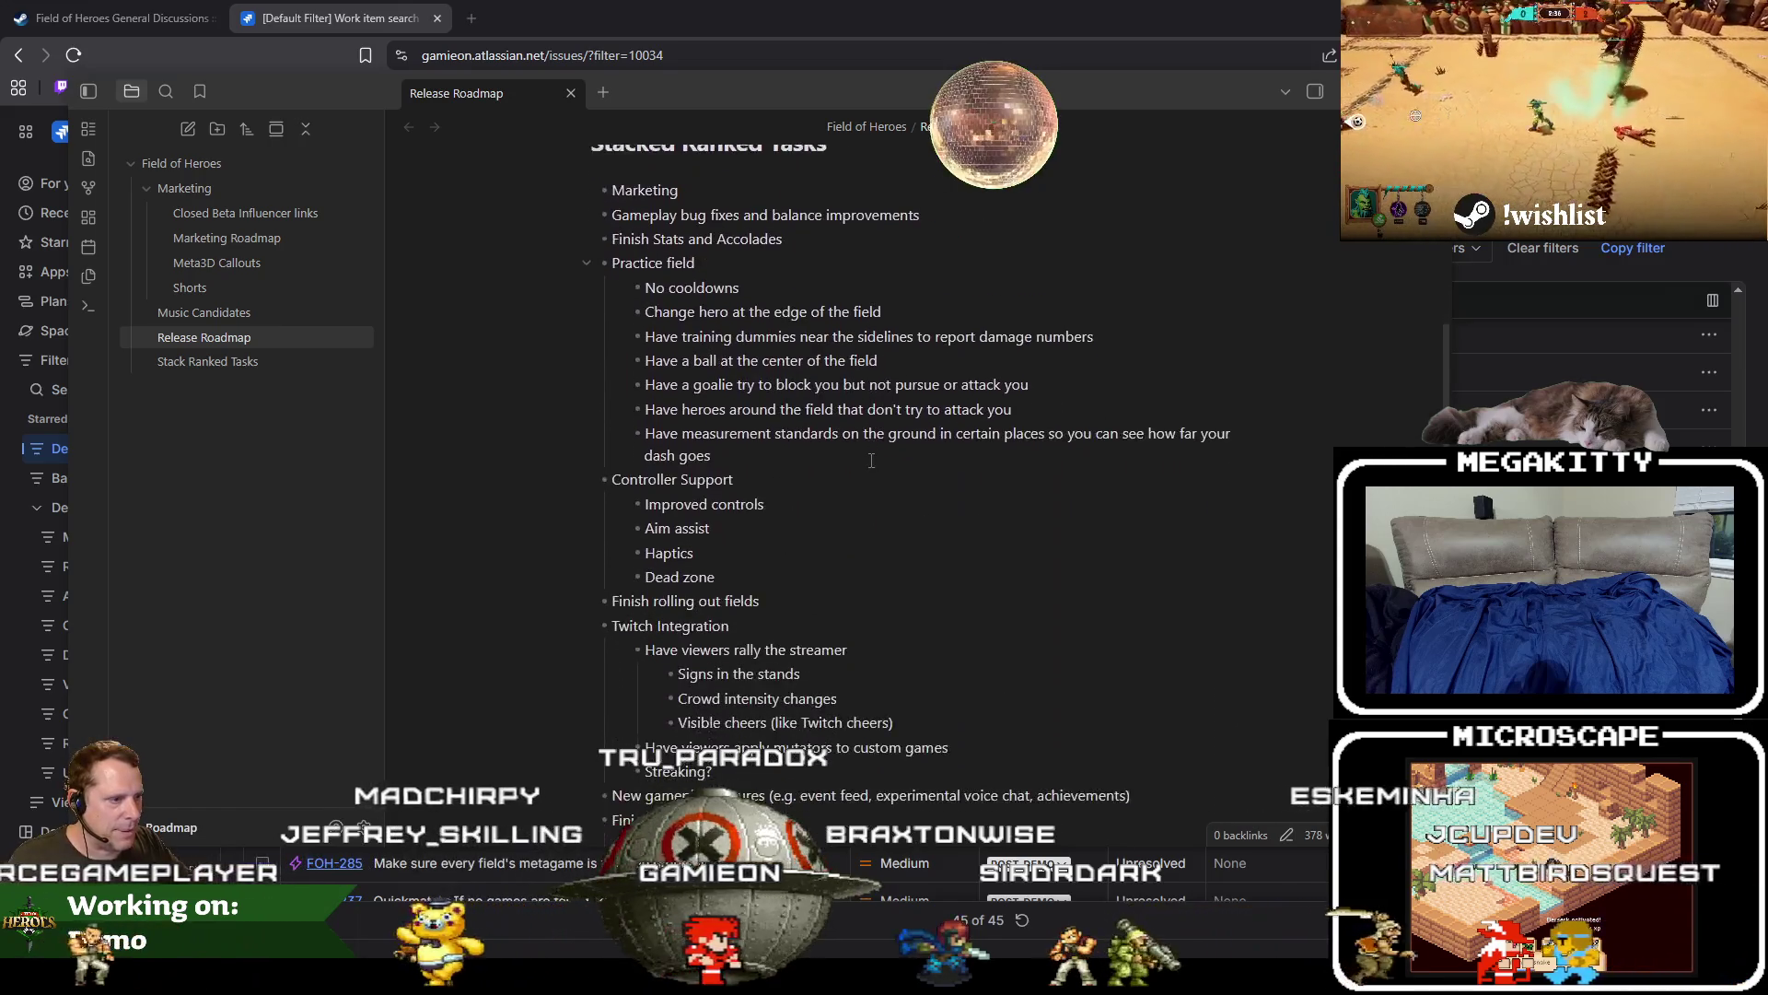
scroll(871, 461, down, 7)
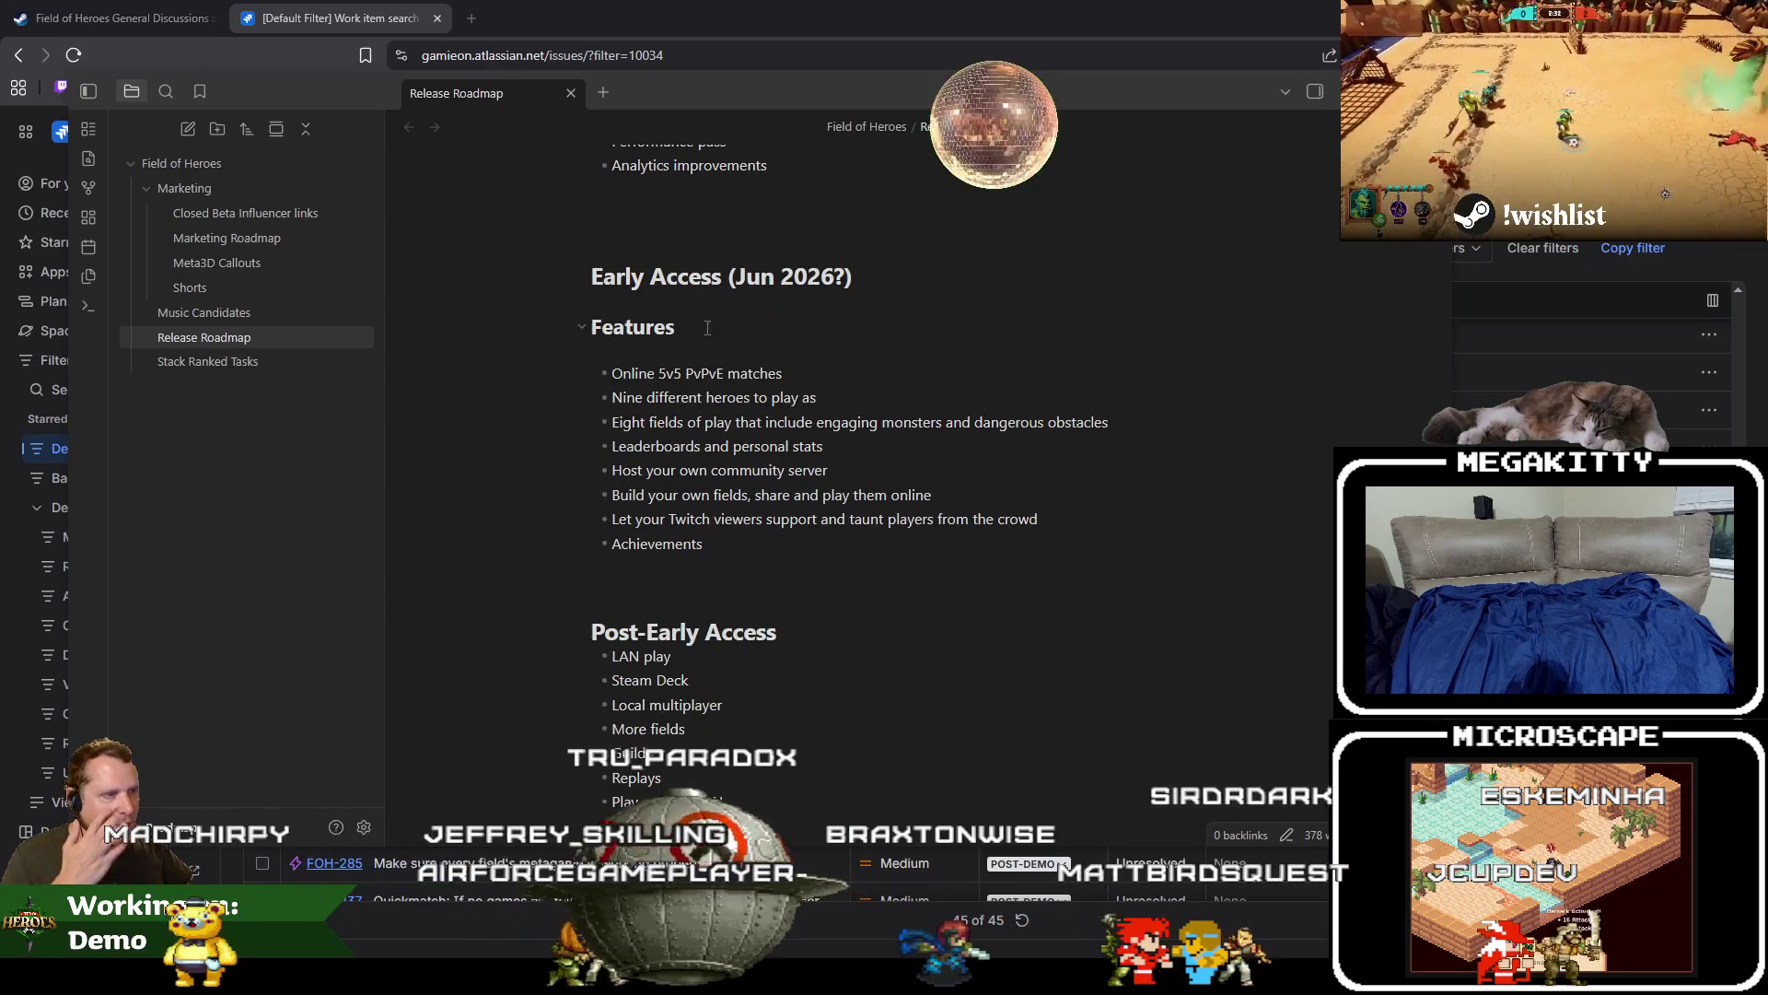
text(ug)
key(Down)
key(Down)
key(shift+Home)
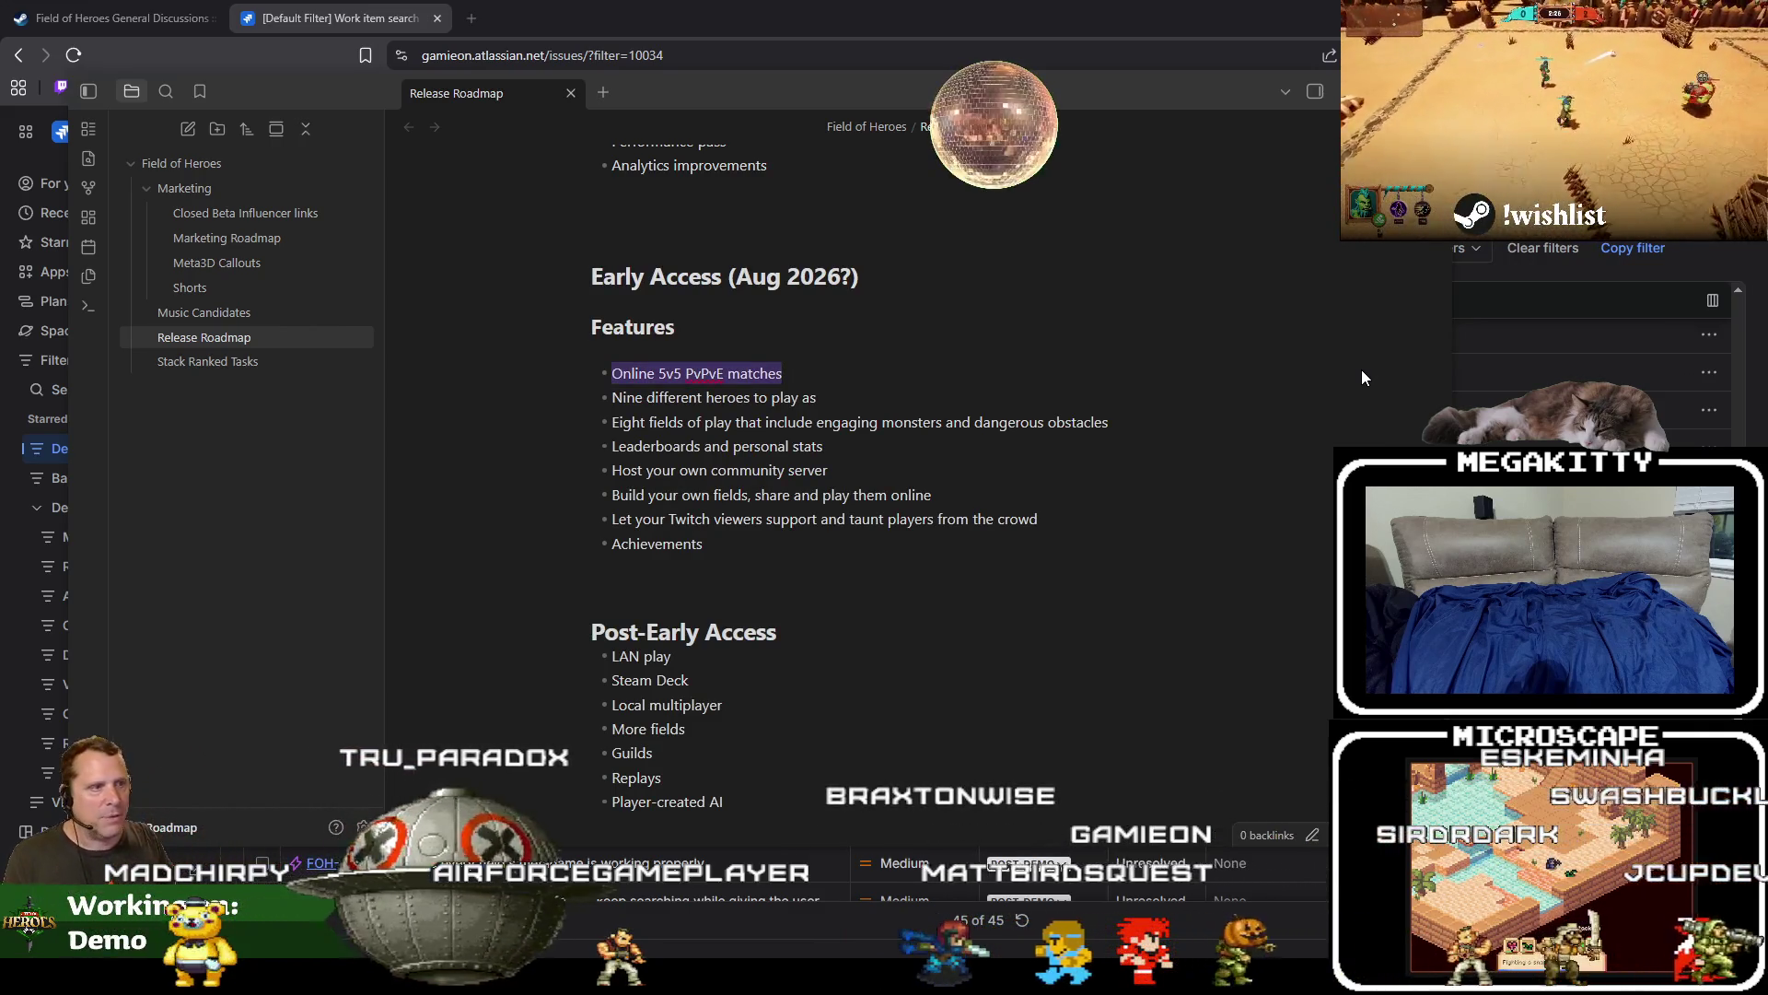
key(End)
key(shift+End)
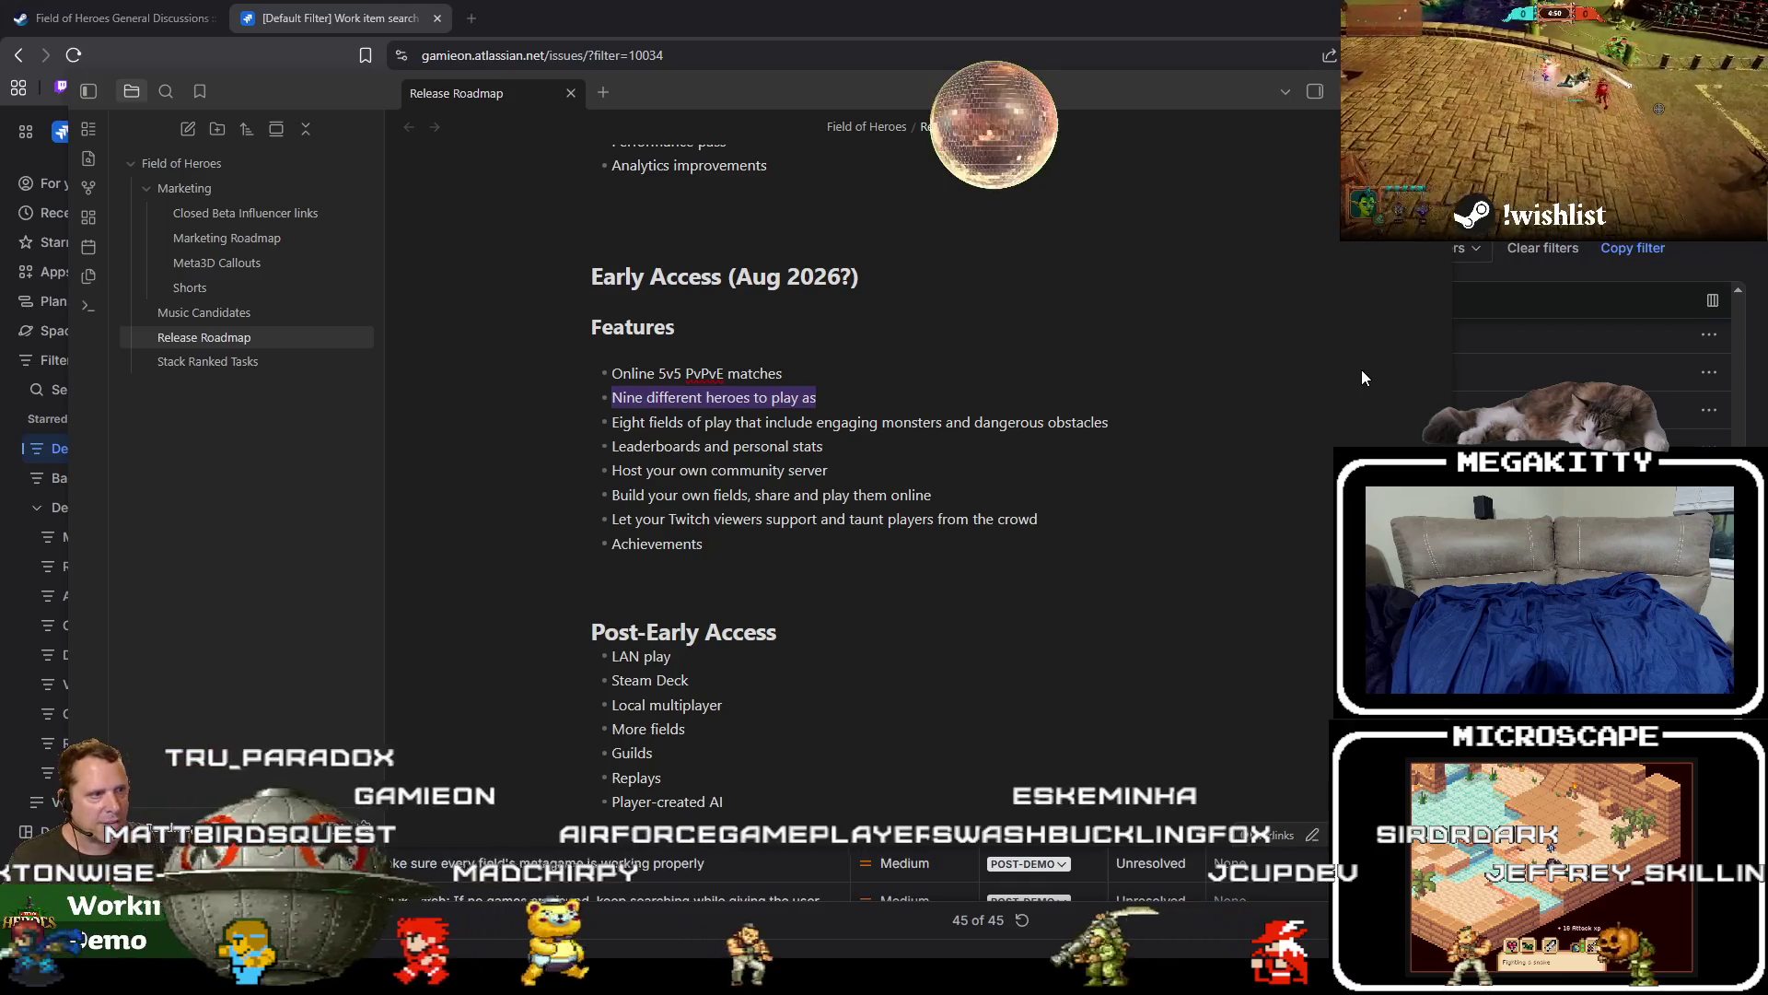
key(Right)
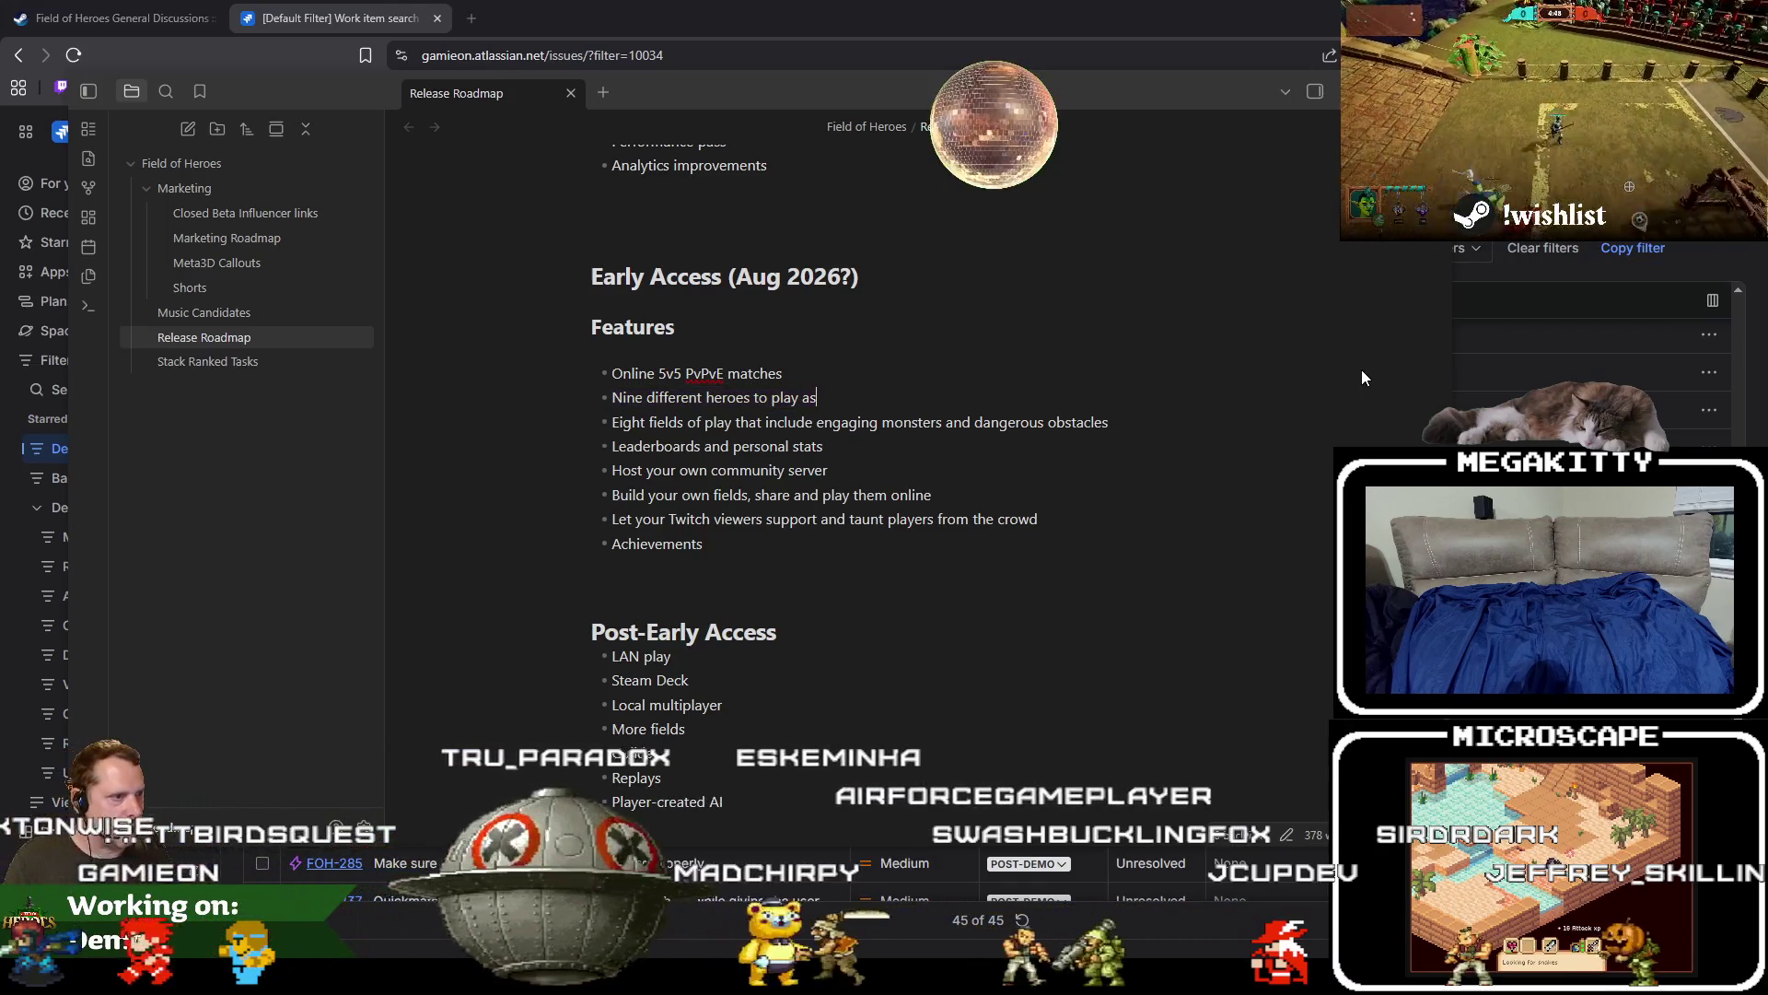
key(shift+Down)
key(shift+End)
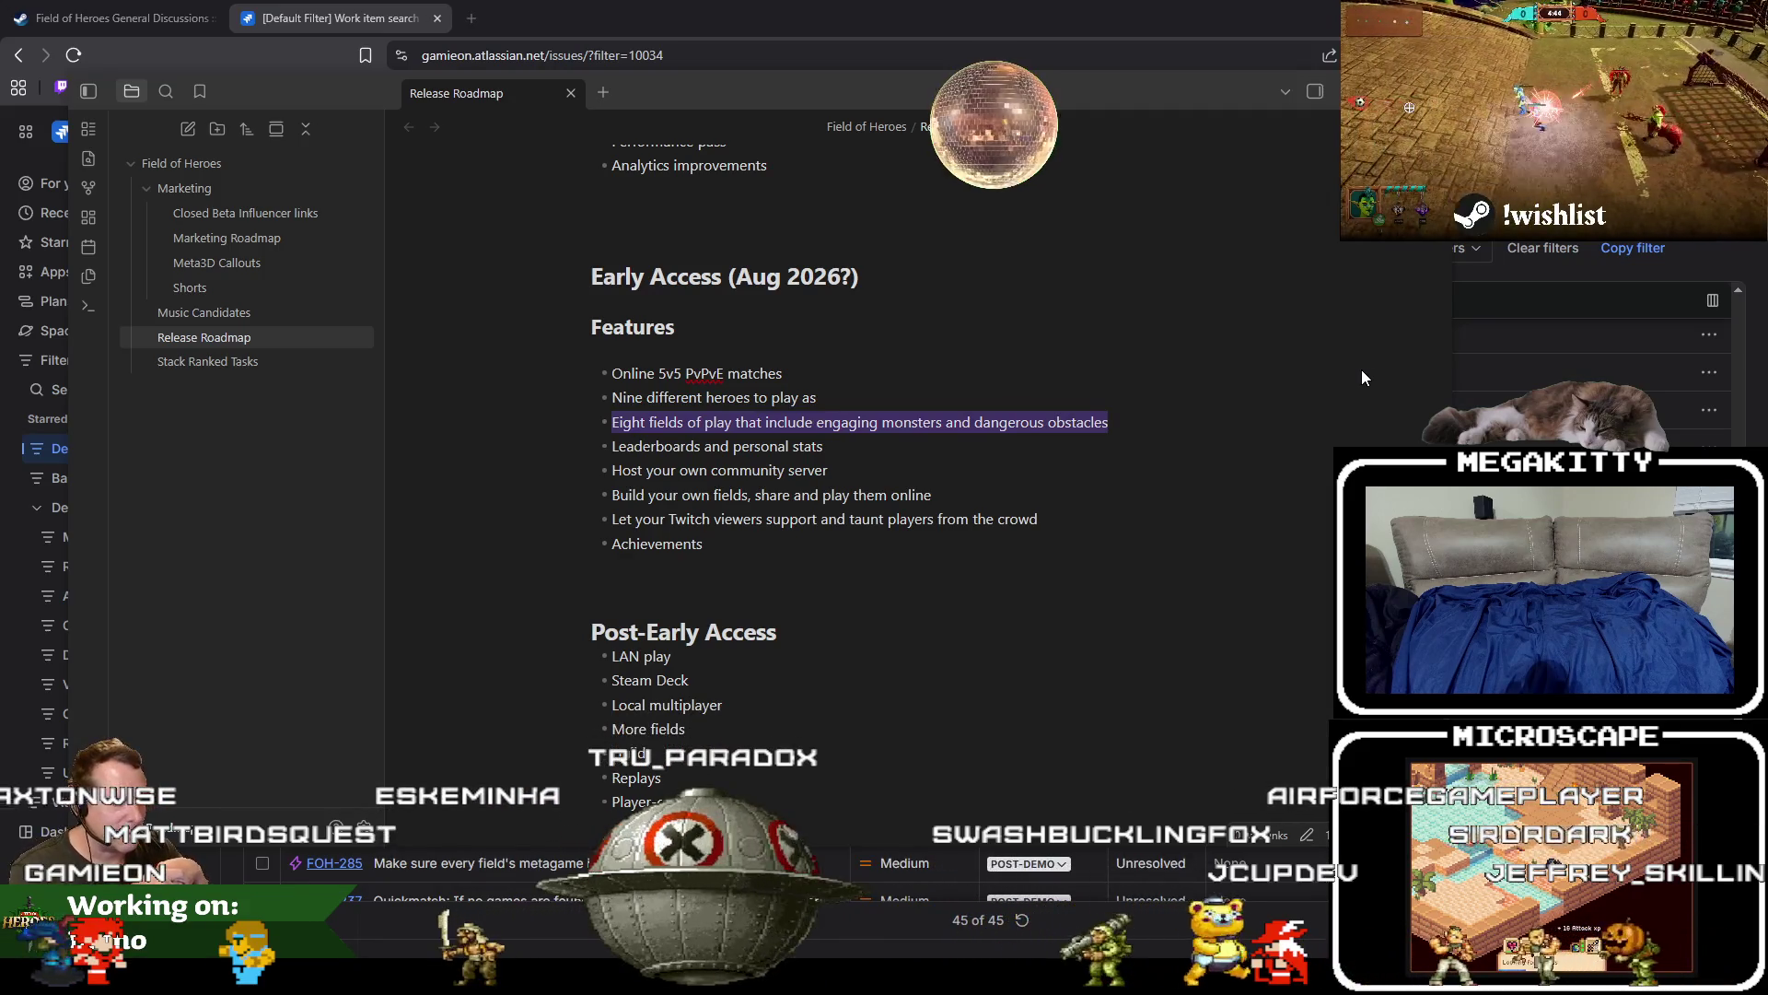
key(Right)
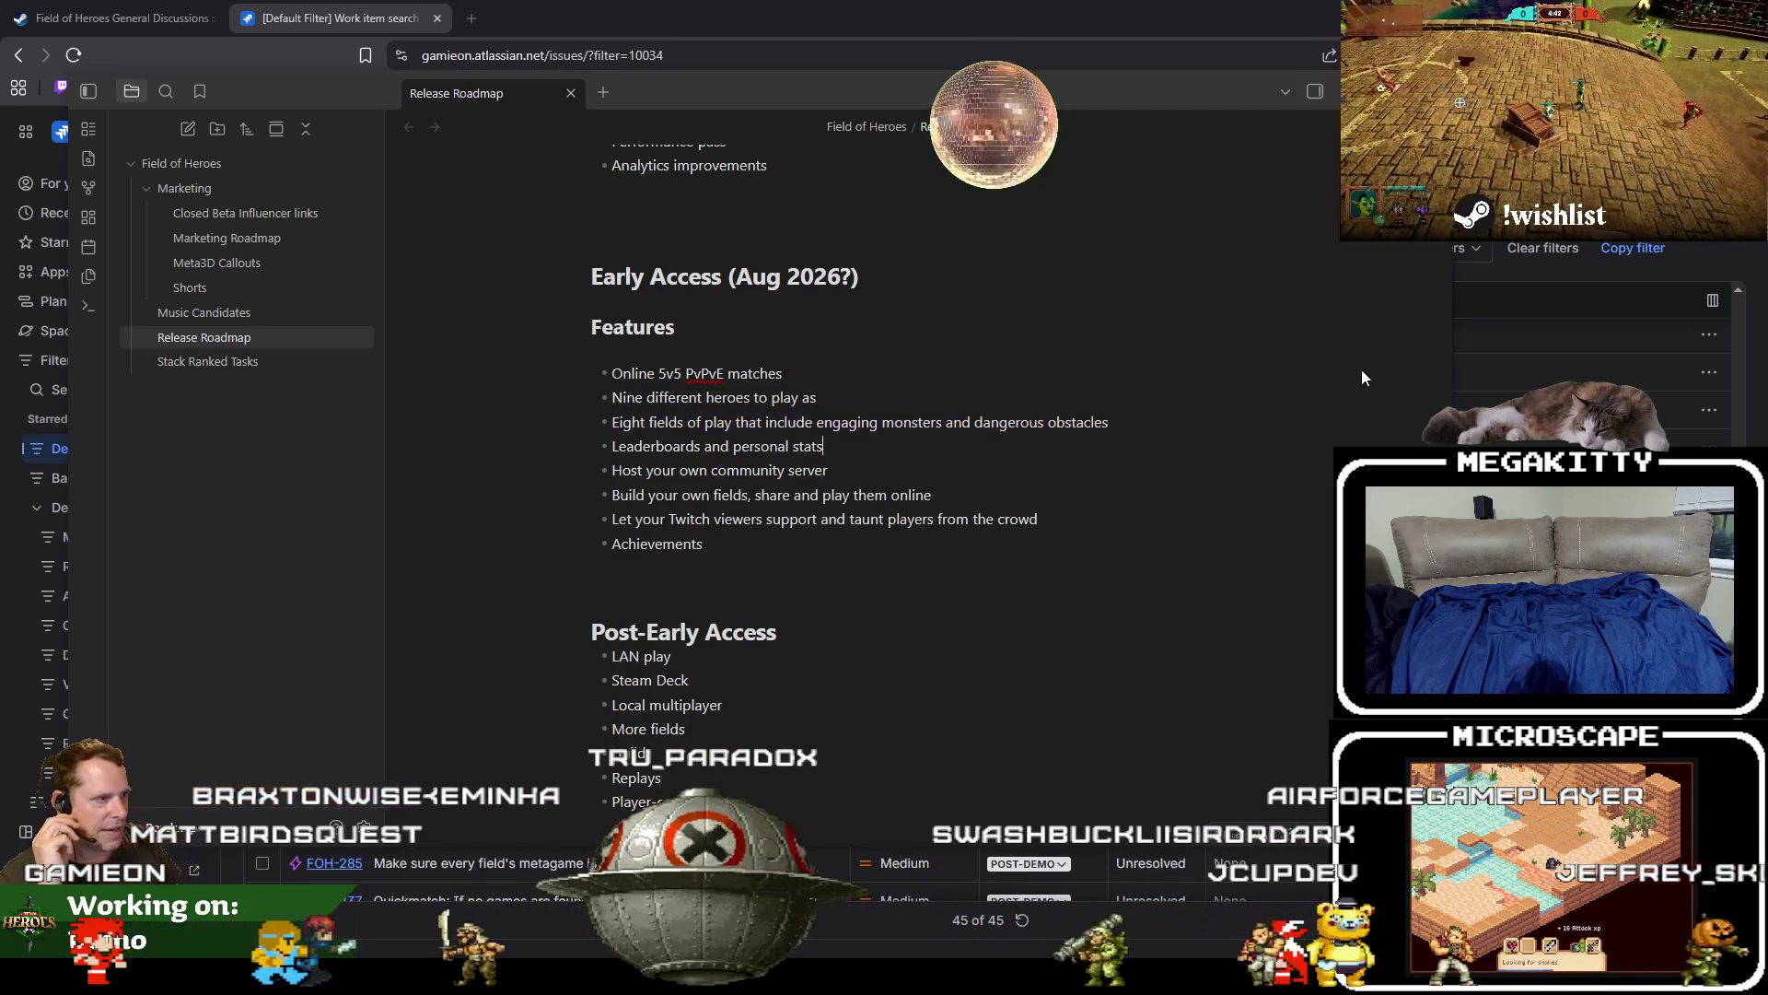
key(Down)
key(shift+Home)
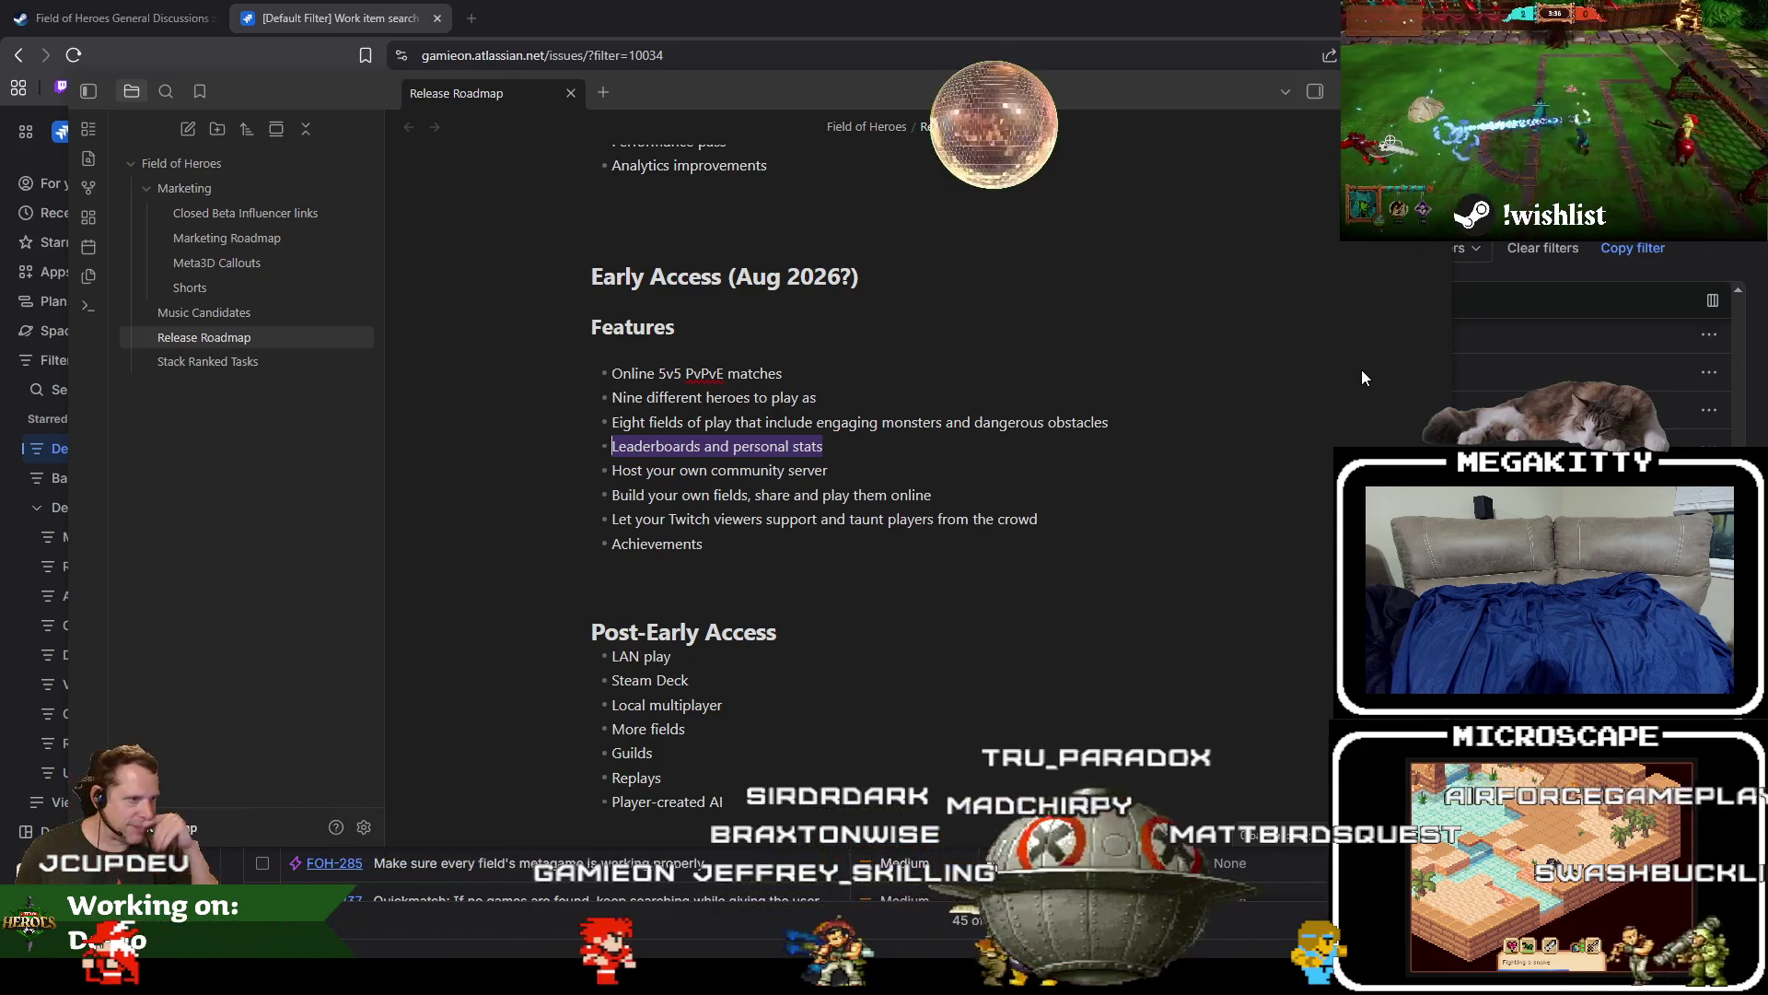
key(Right)
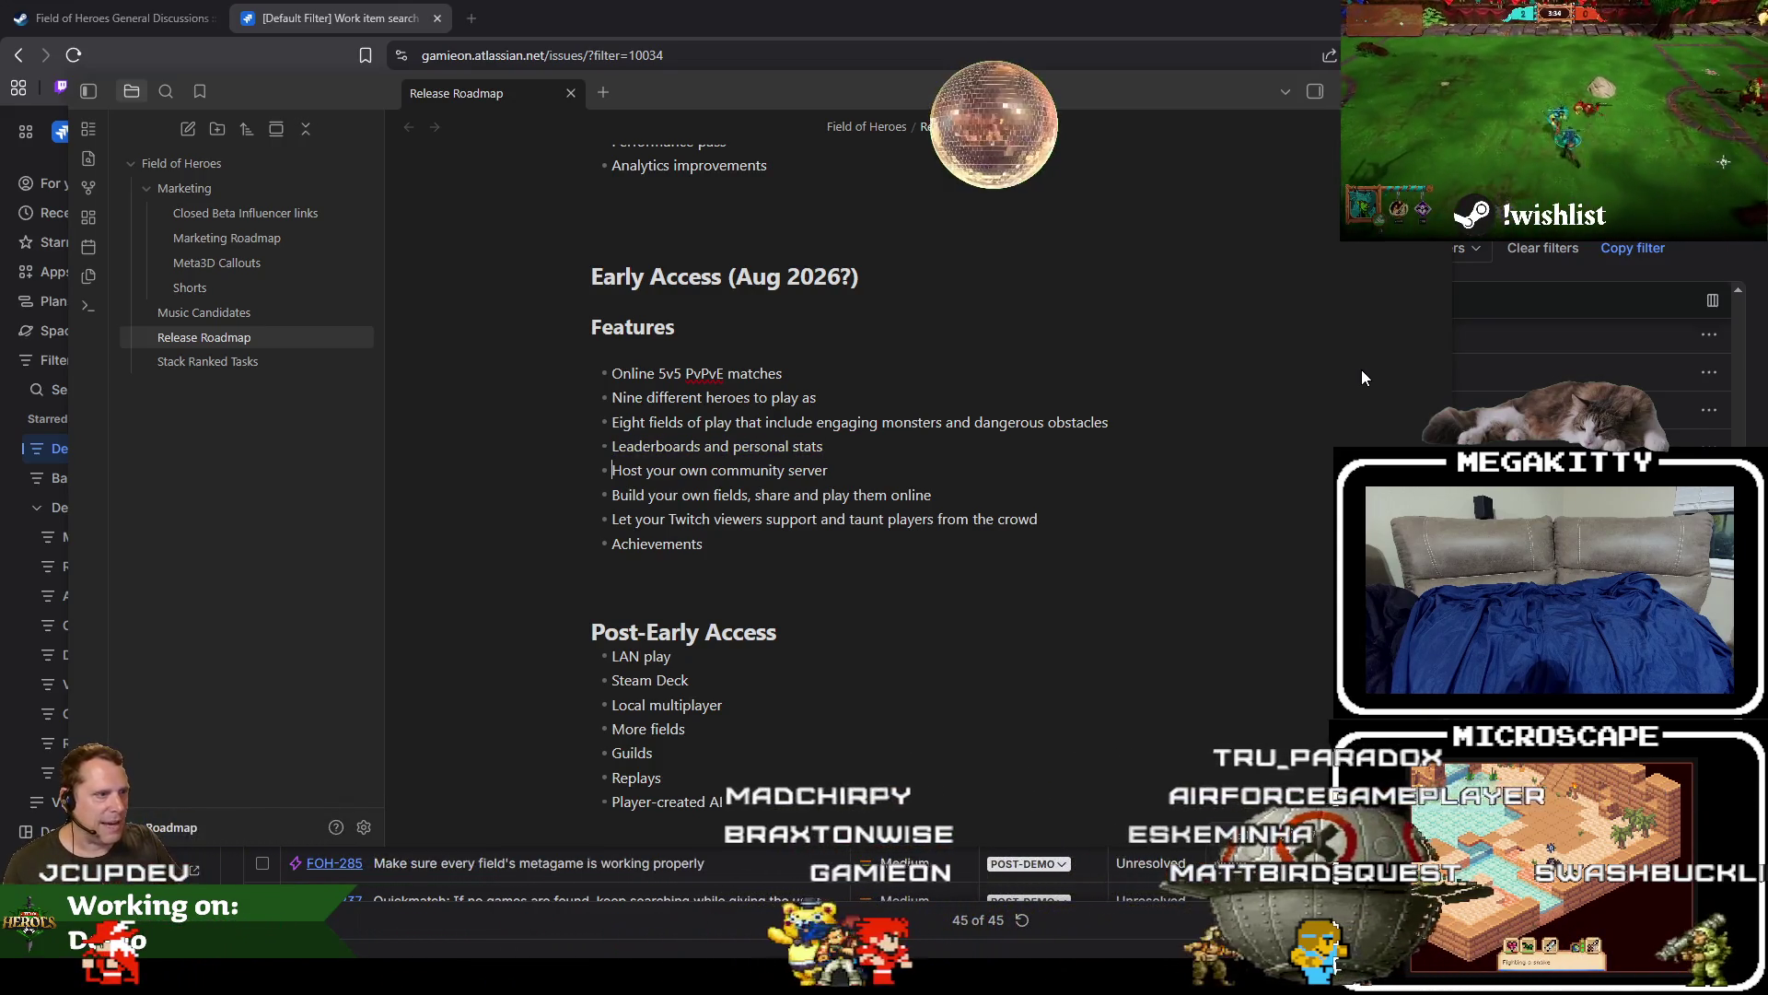
key(shift+Home)
key(End)
key(shift+Home)
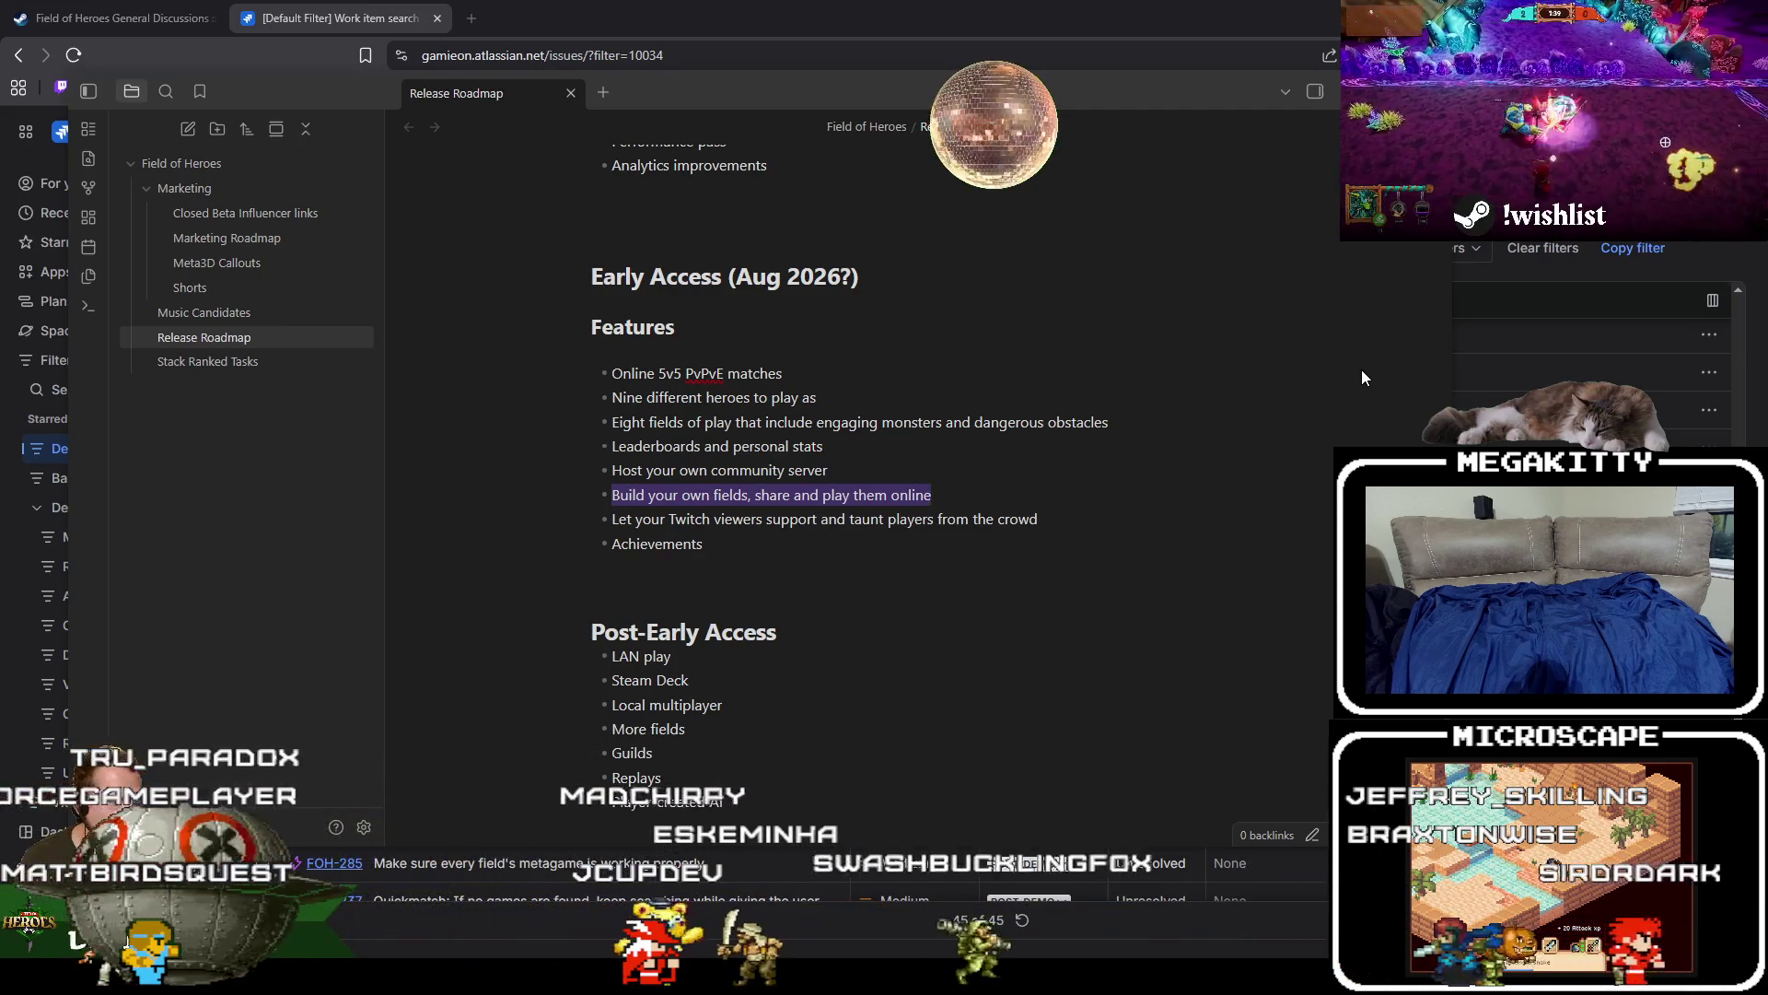
key(Right)
key(shift+End)
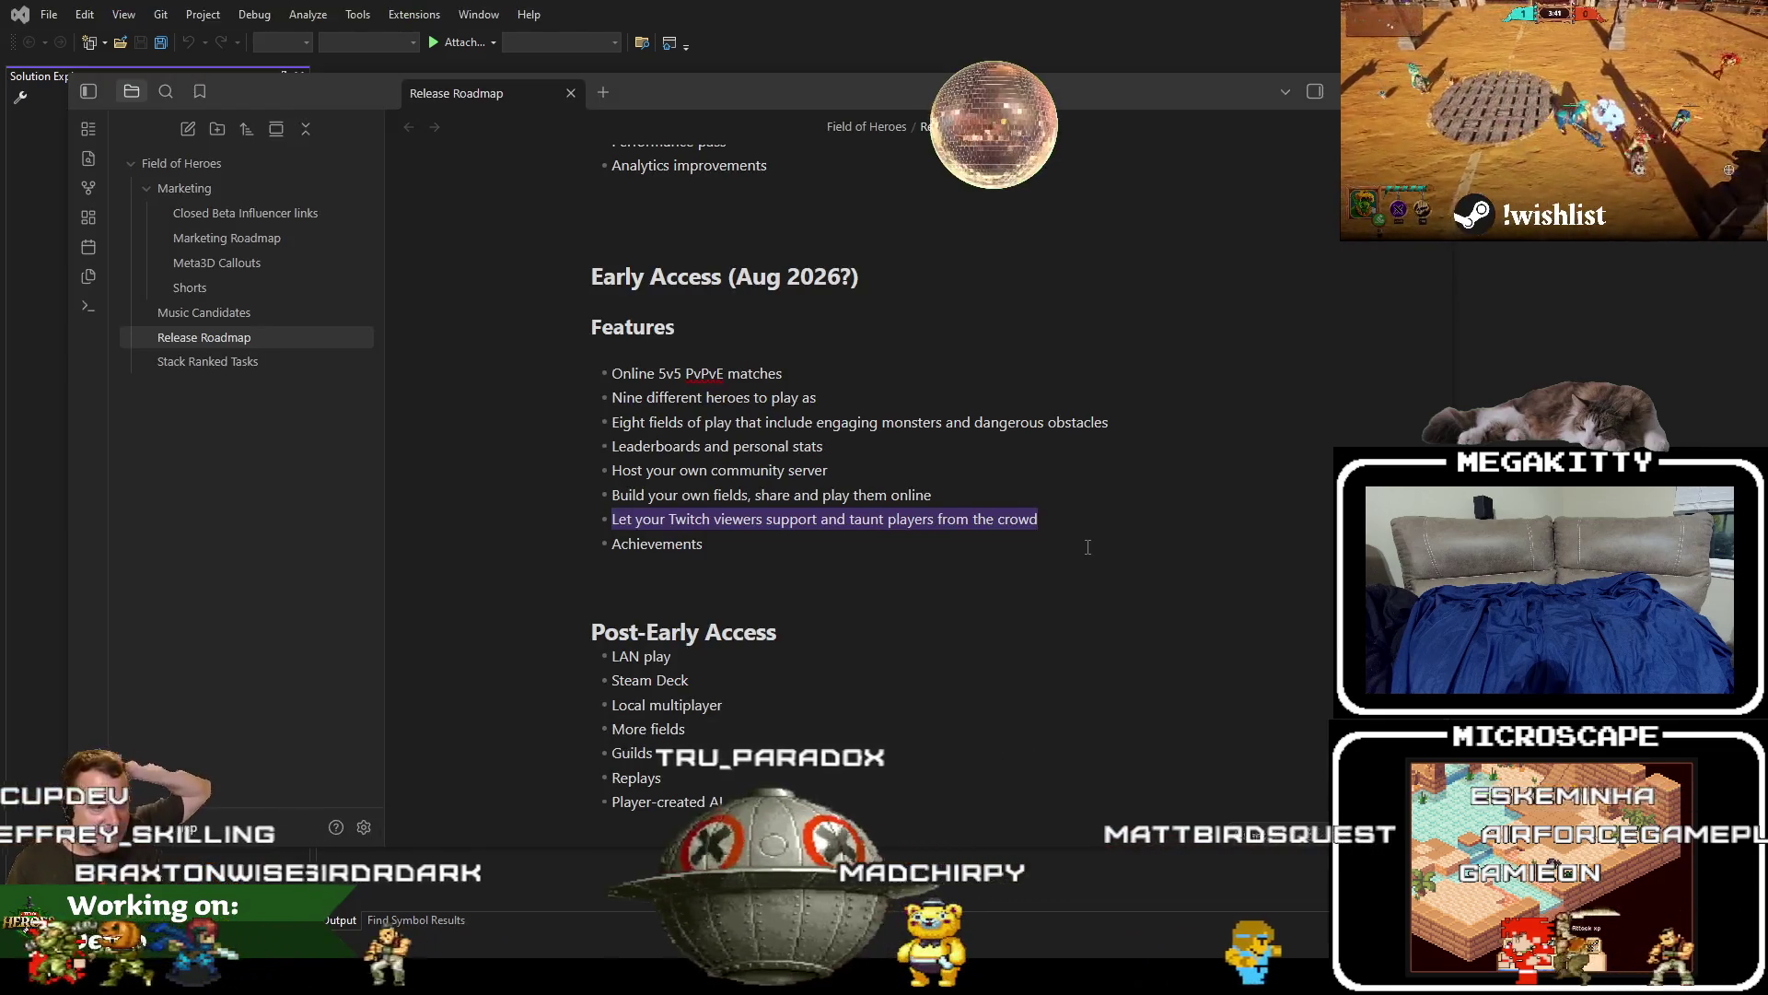
Review Achievements, the Post-Early Access heading, LAN play, Steam Deck and Local multiplayer bullets.
double_click(656, 545)
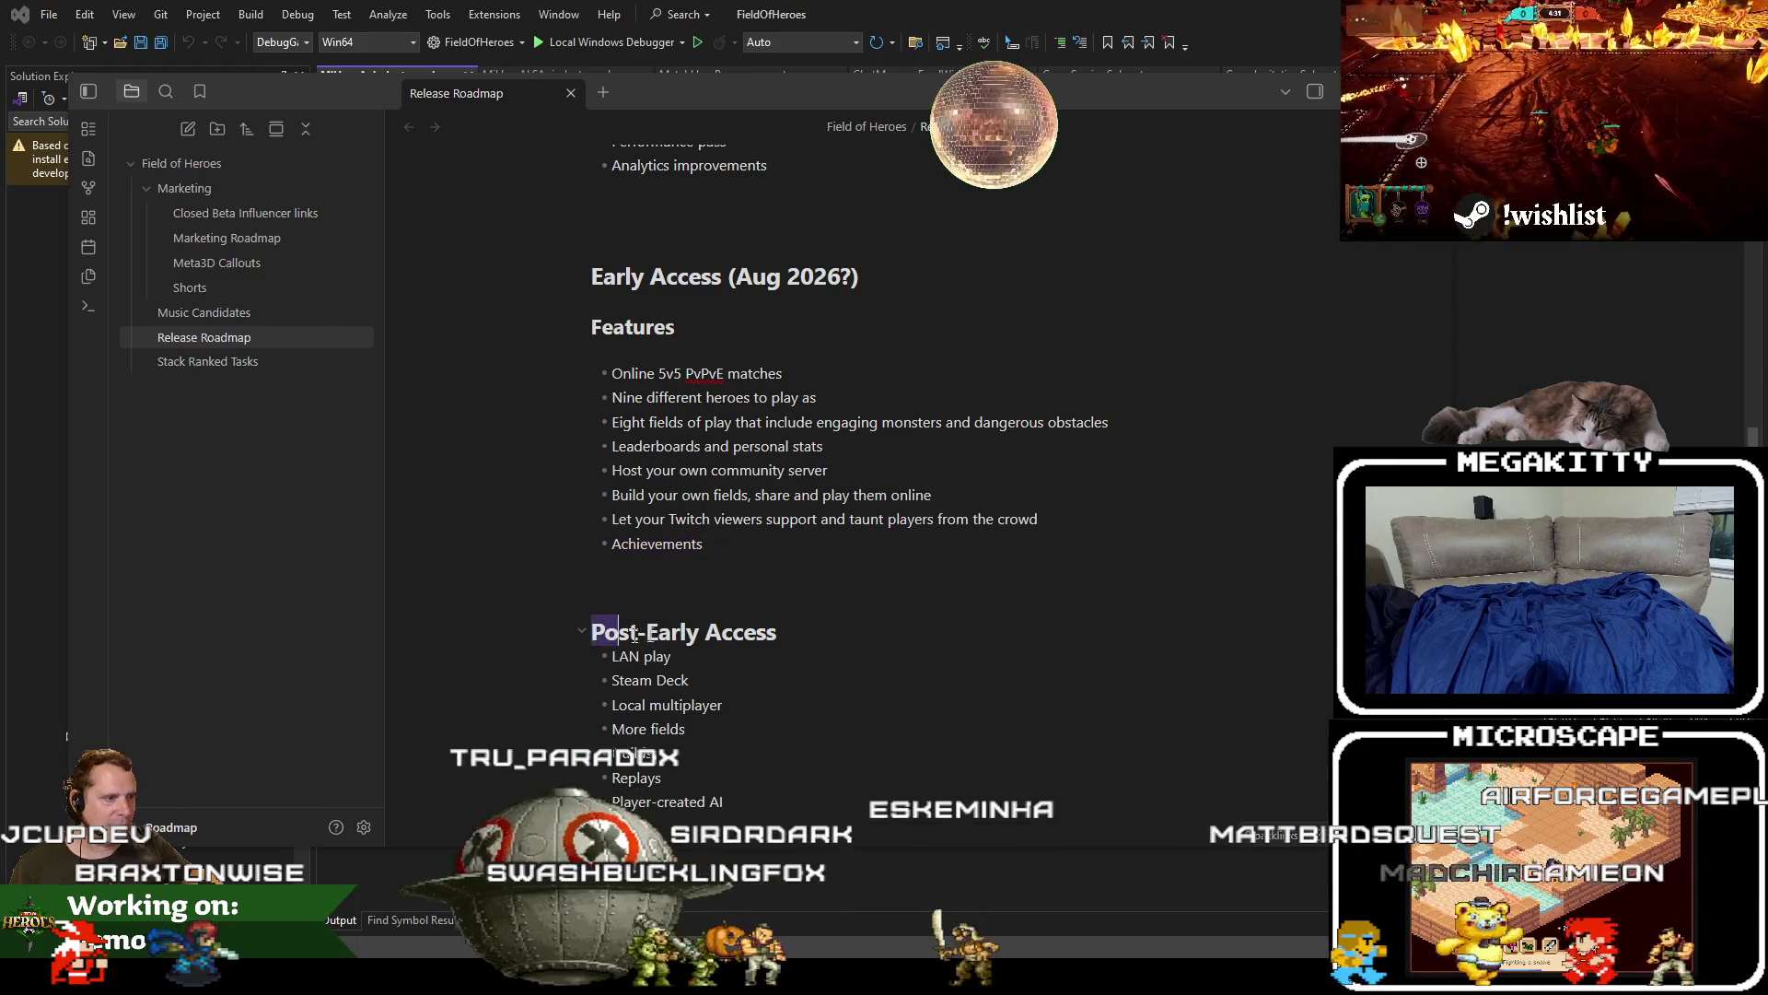
drag(601, 633, 784, 630)
click(718, 679)
mouse_move(612, 656)
mouse_down()
mouse_move(718, 659)
mouse_move(611, 681)
mouse_move(804, 677)
mouse_up()
click(624, 691)
click(652, 707)
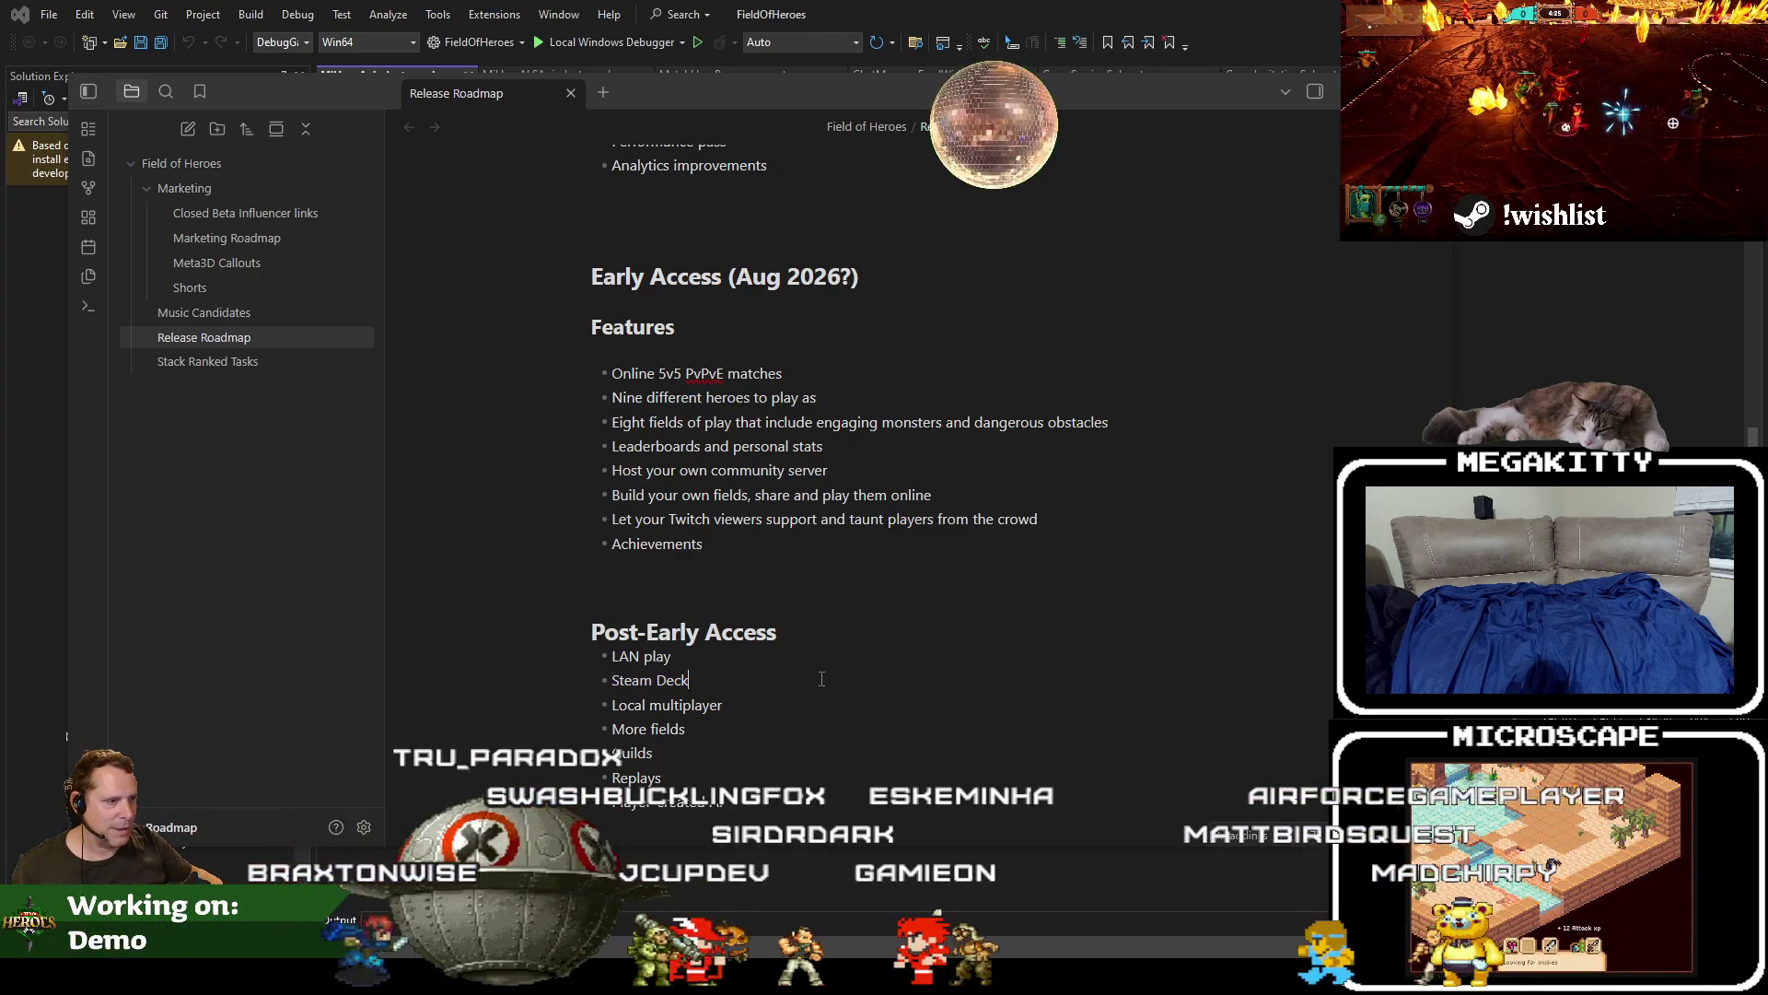
drag(612, 705, 771, 707)
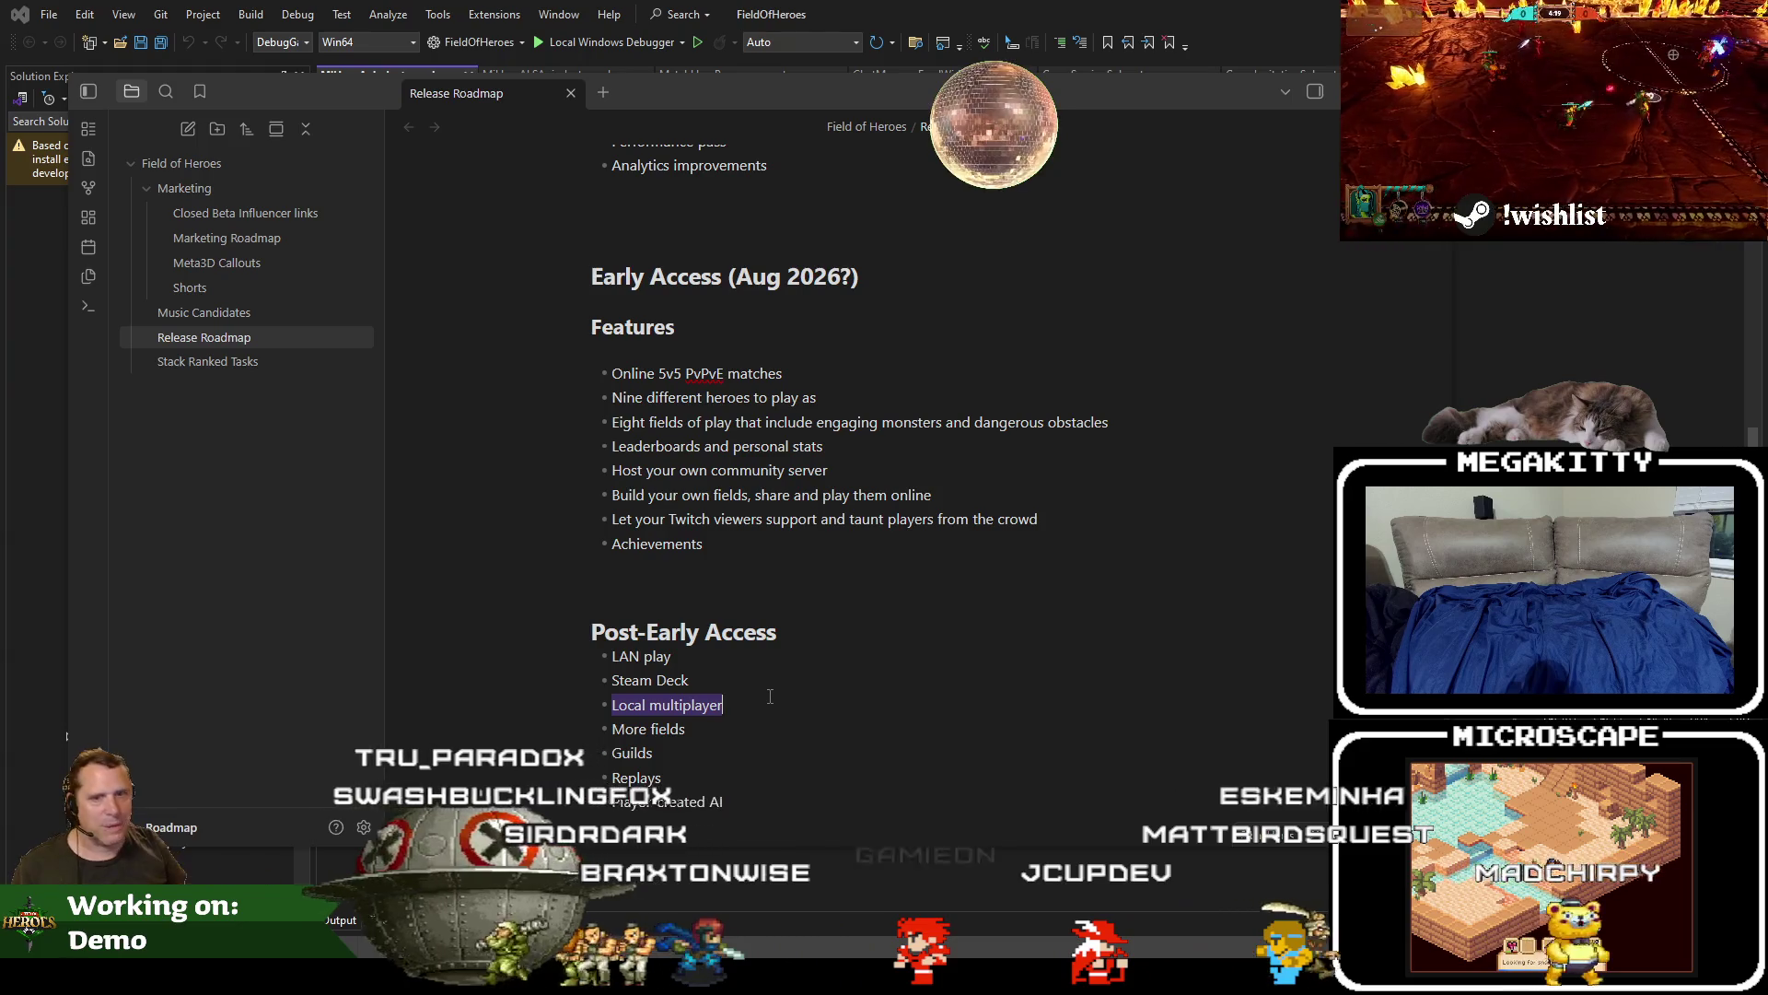
Review Guilds, Replays and Player-created AI, then start a FieldOfHeroesEditor DebugGame build in Visual Studio.
double_click(628, 753)
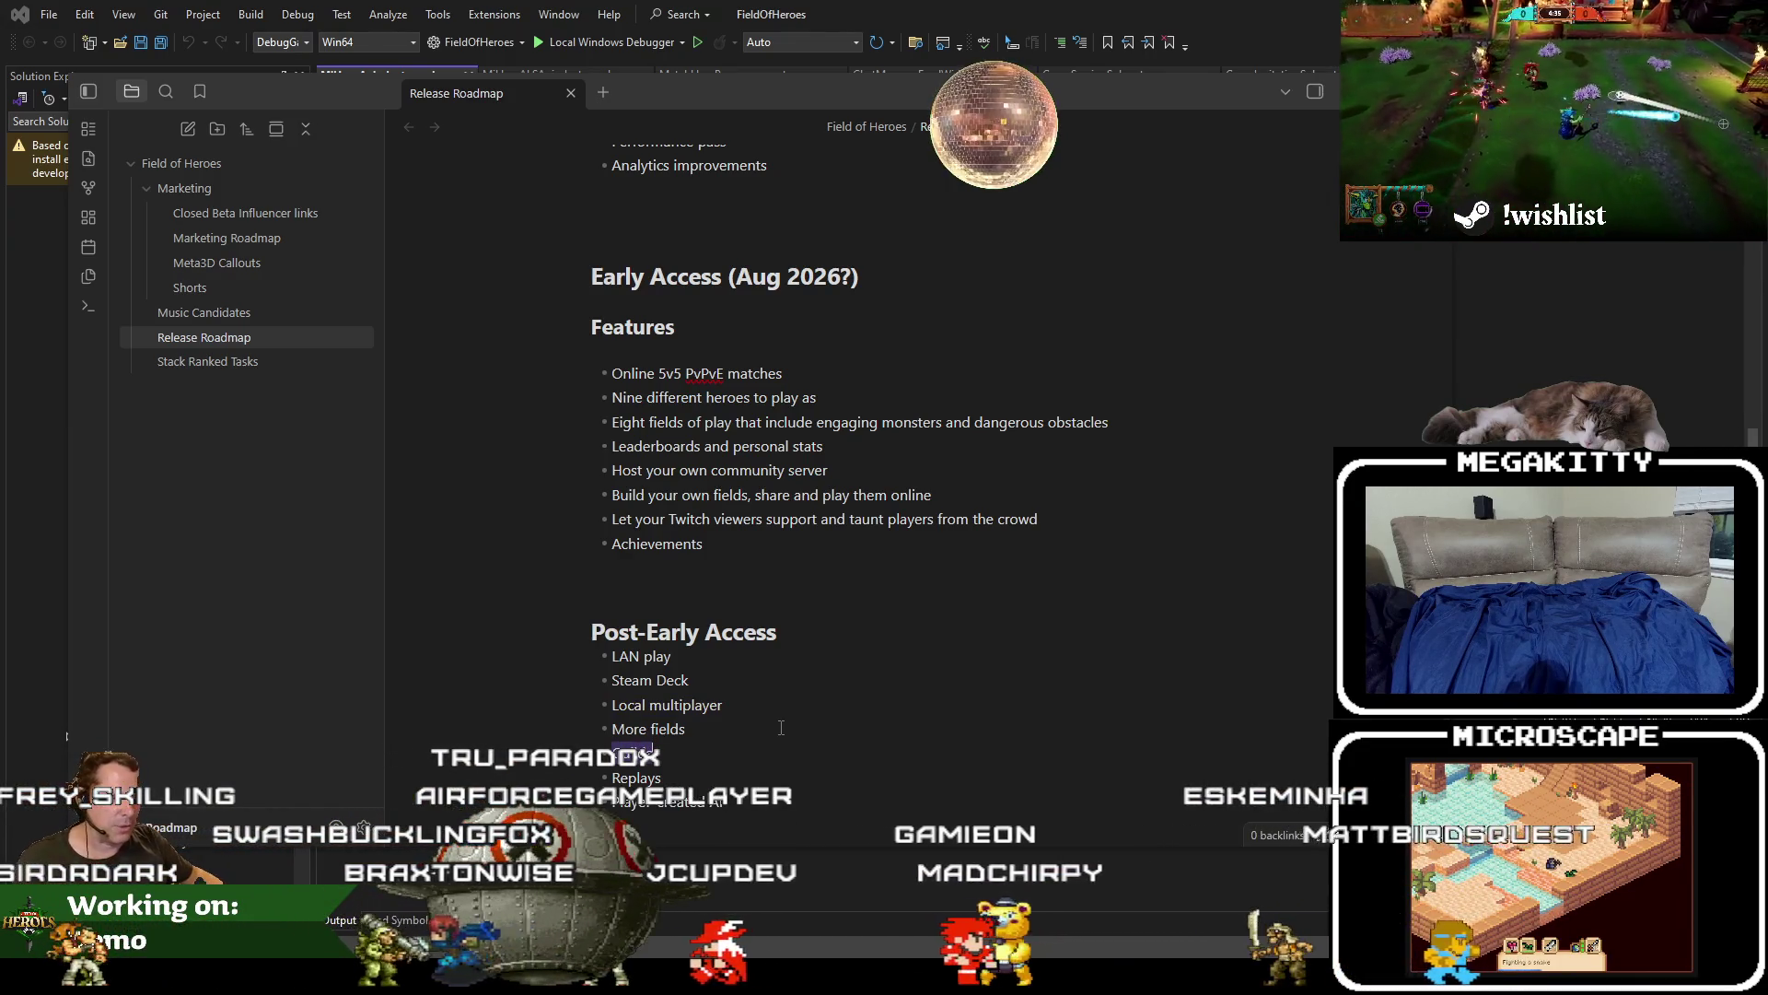
double_click(701, 787)
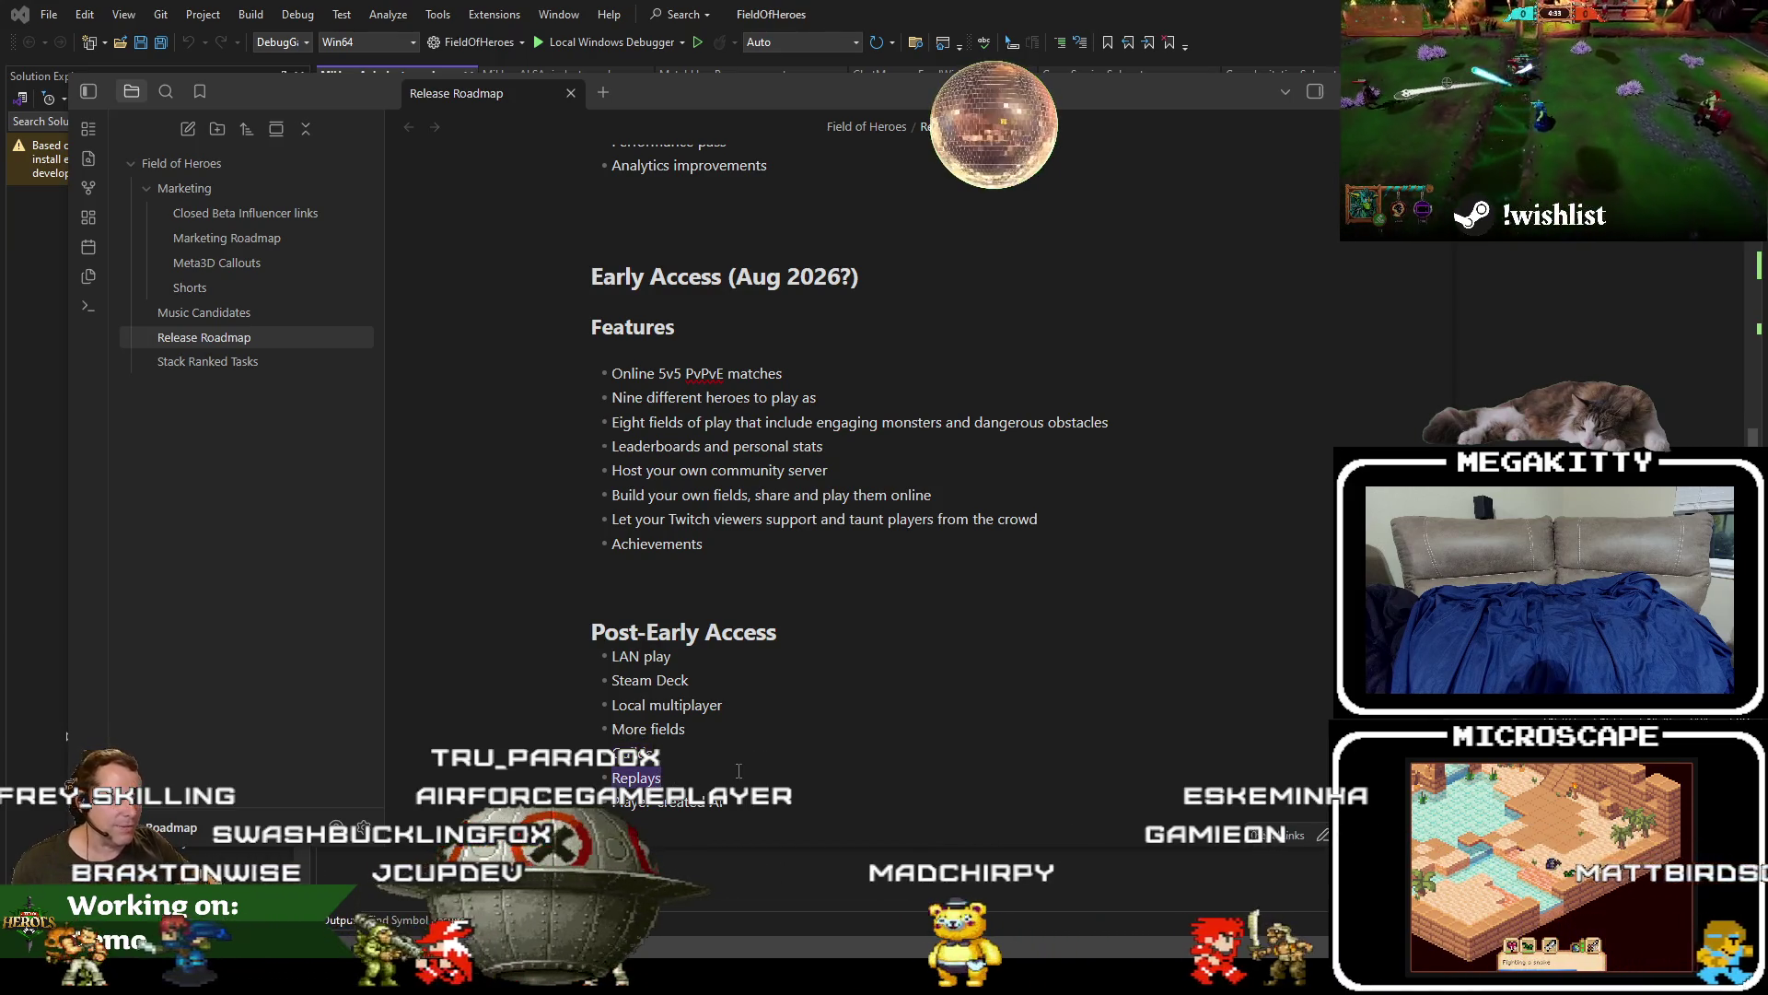
scroll(700, 787, down, 1)
triple_click(667, 709)
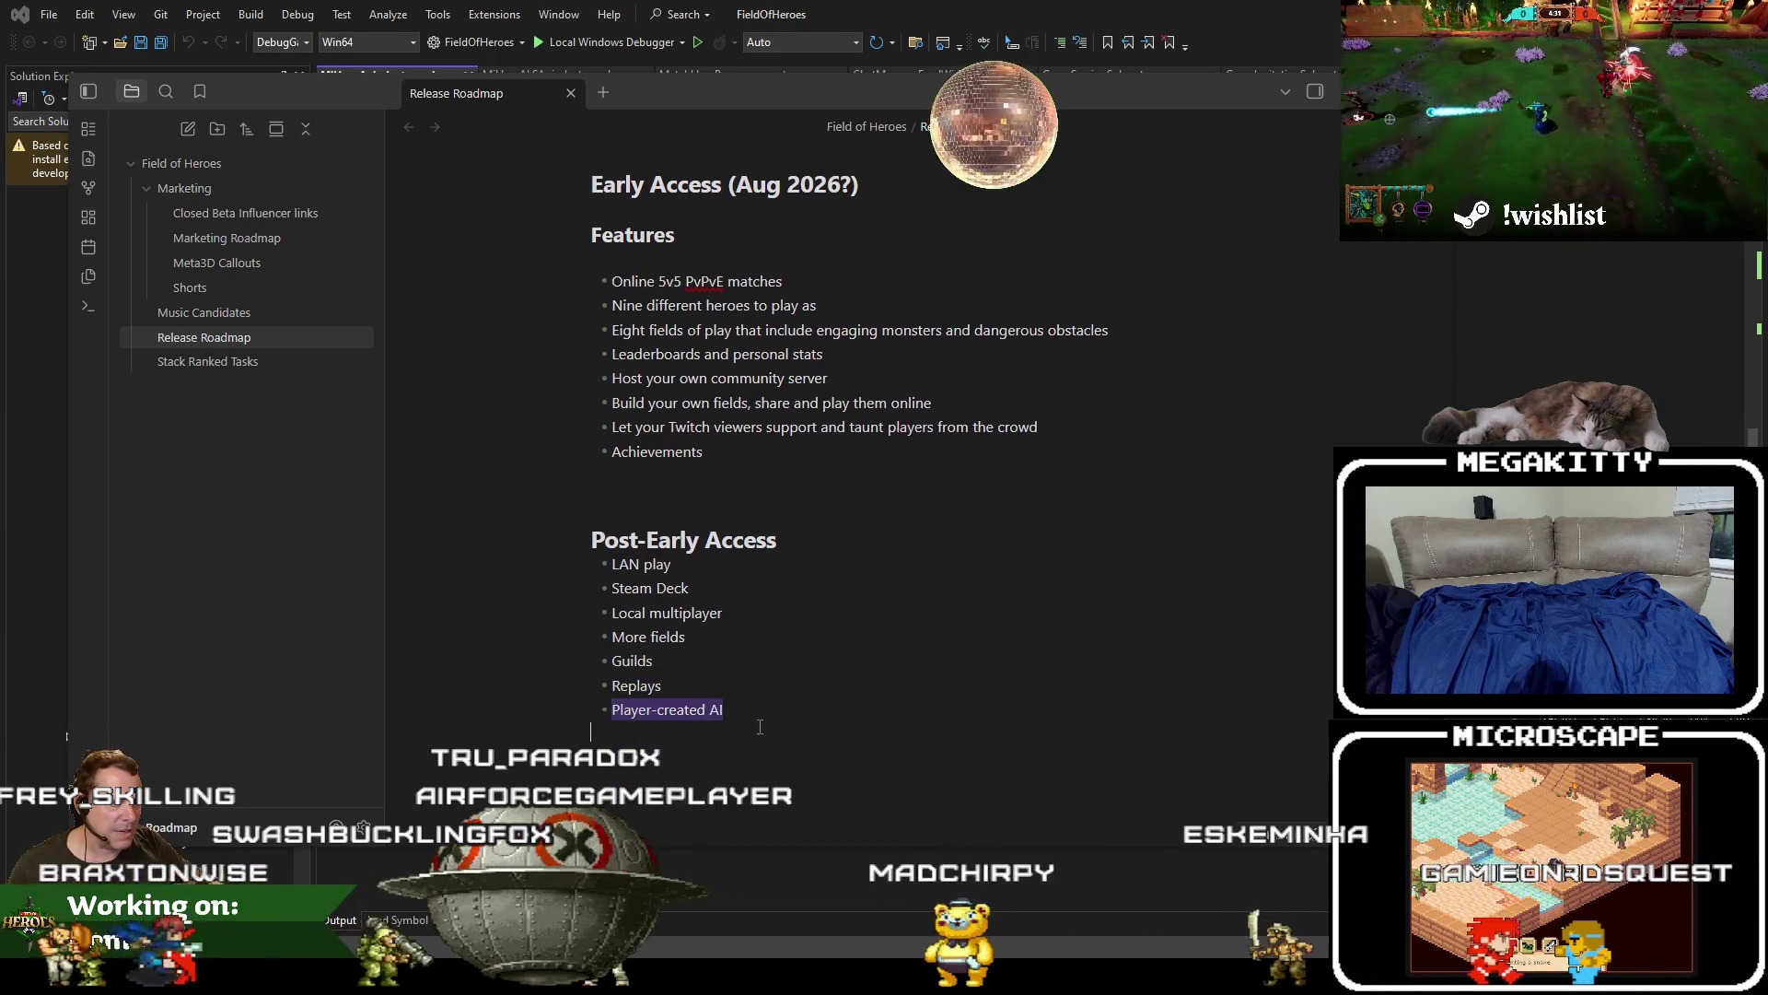
click(1004, 8)
key(ctrl+shift+b)
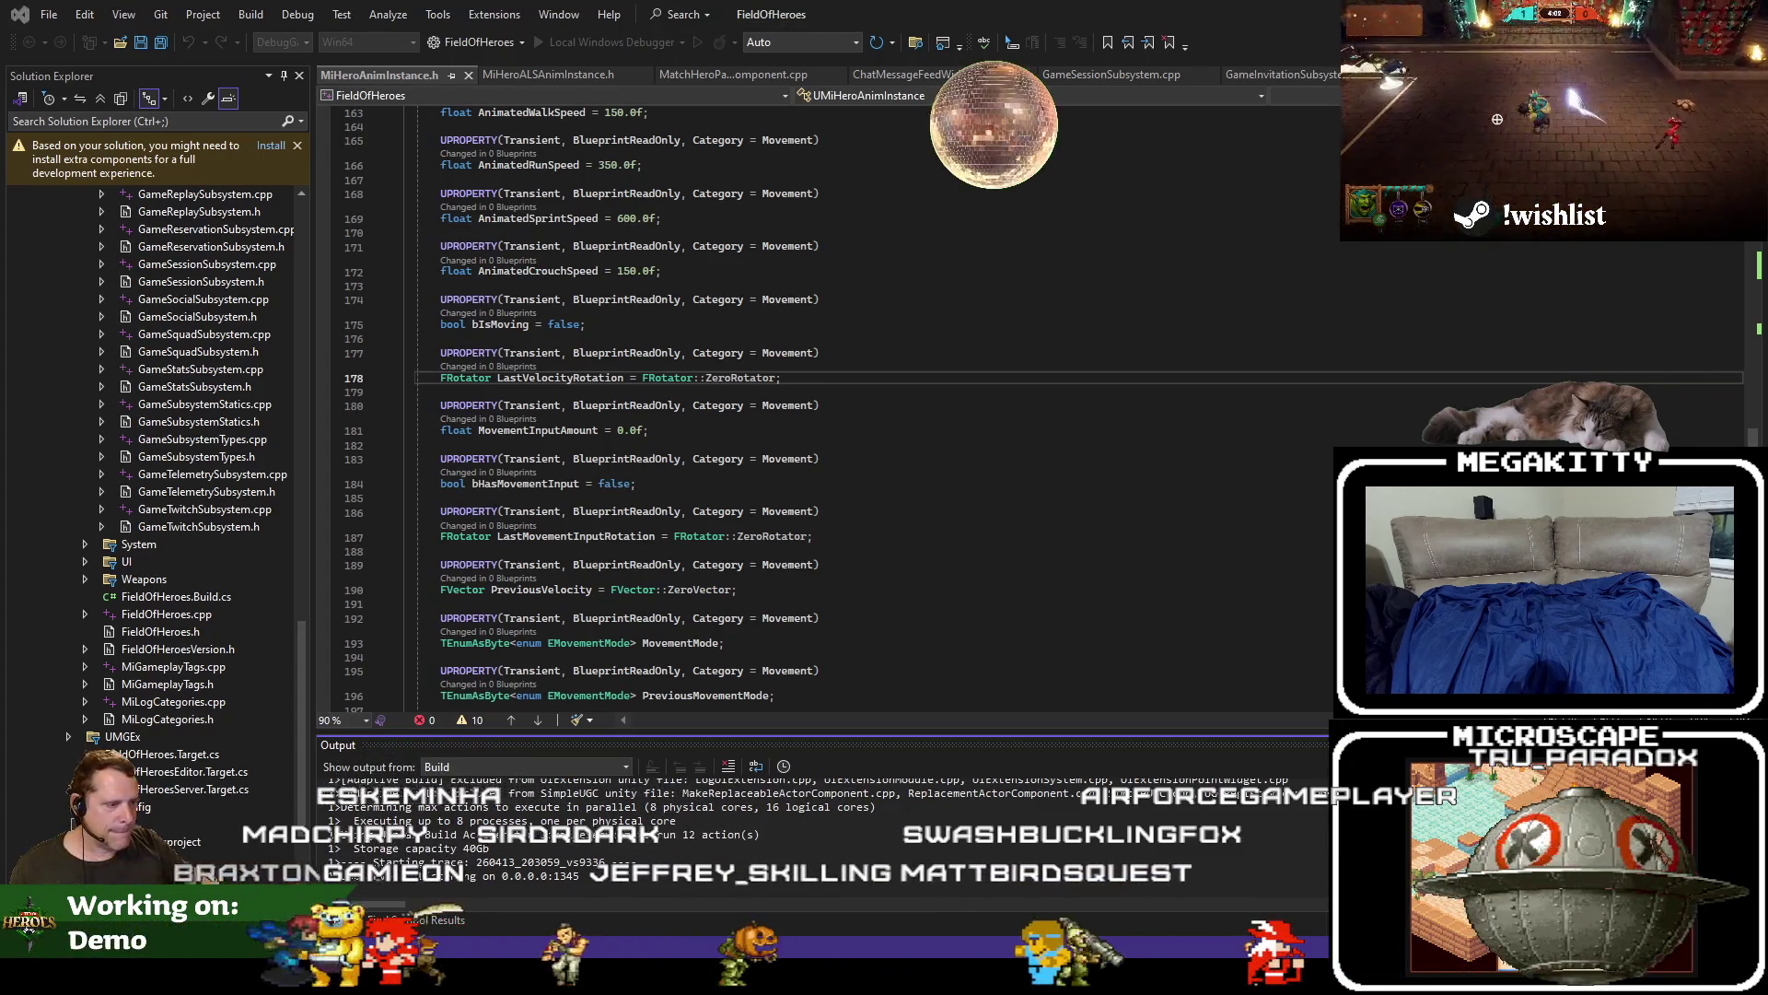
Review the Obsidian Release Roadmap's Steam Deck entry during loading, then return to Unreal's L_UnknownRuins.
key(alt+Tab)
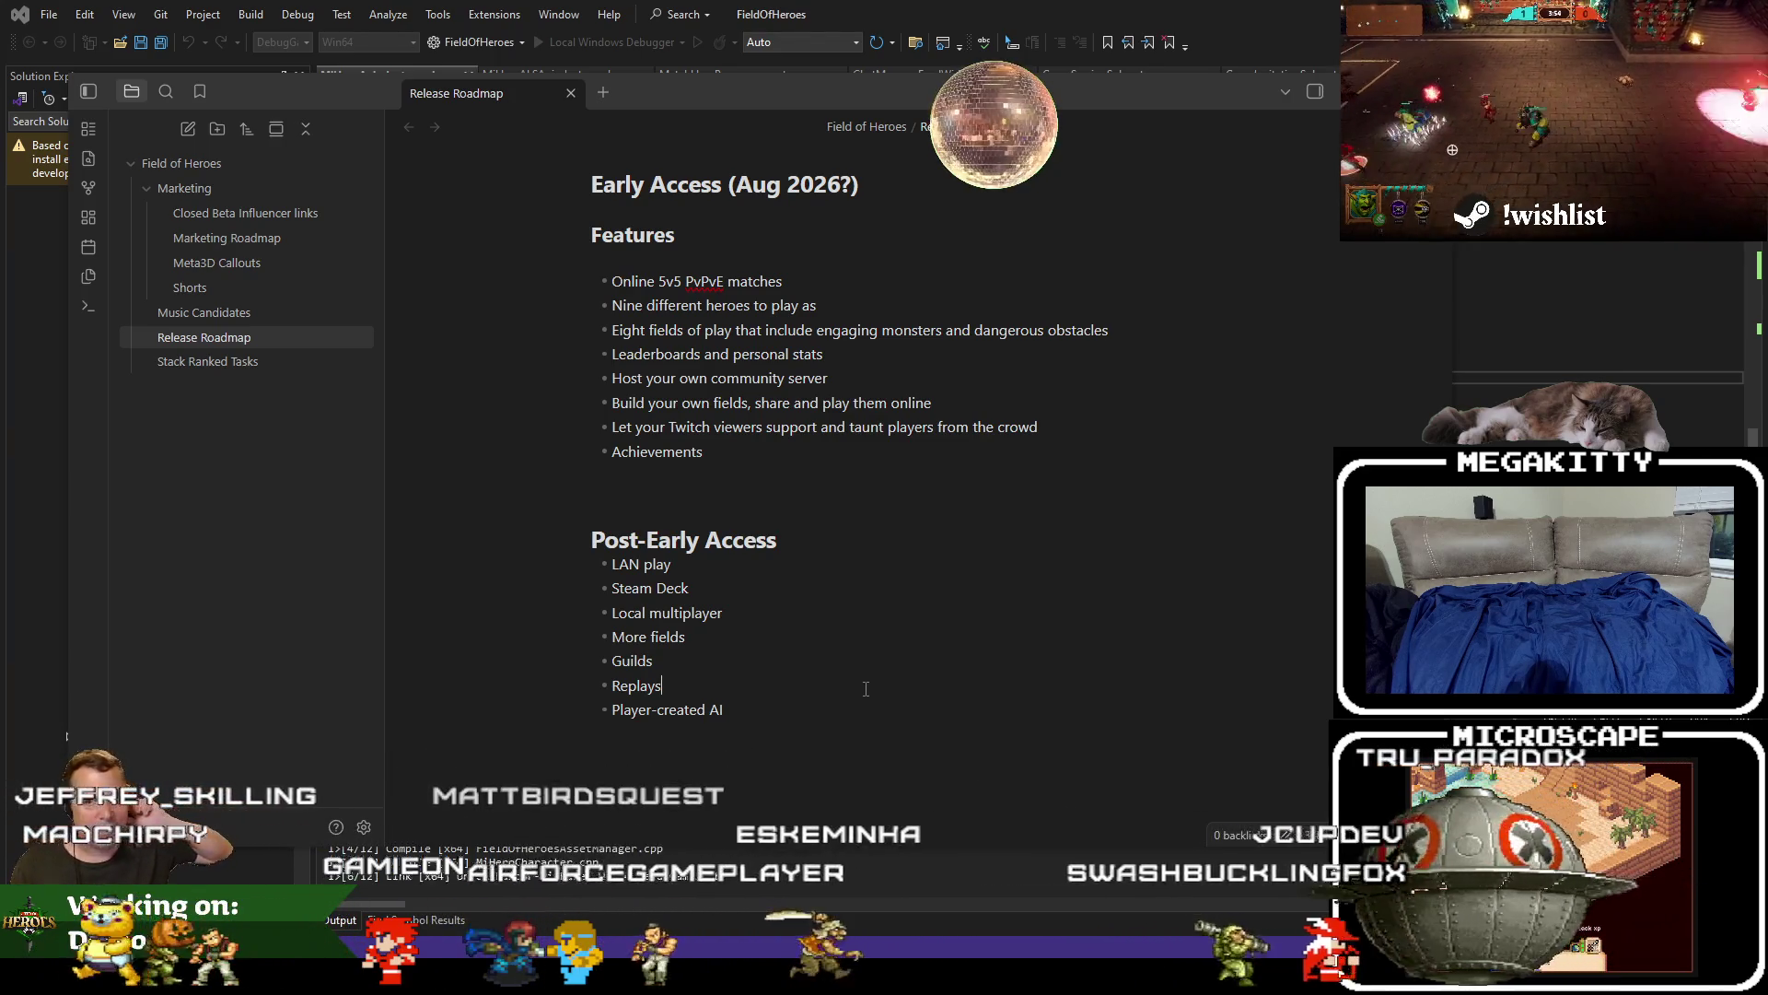
click(866, 688)
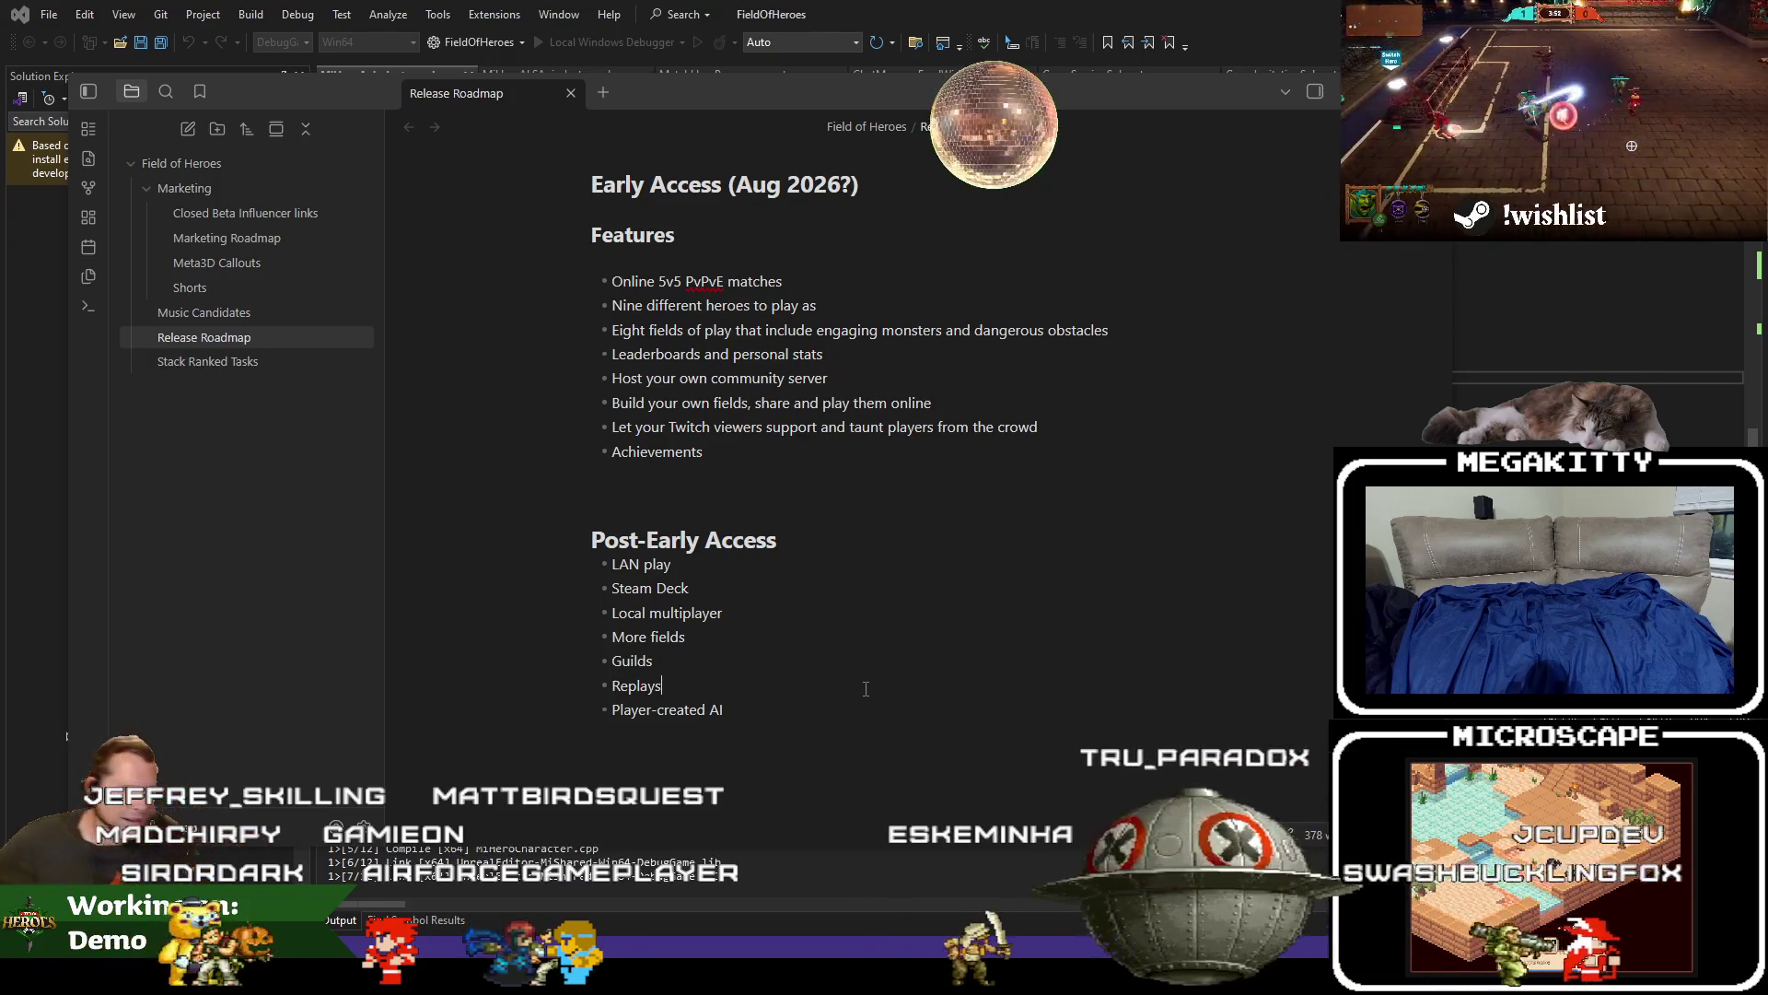
scroll(595, 368, up, 2)
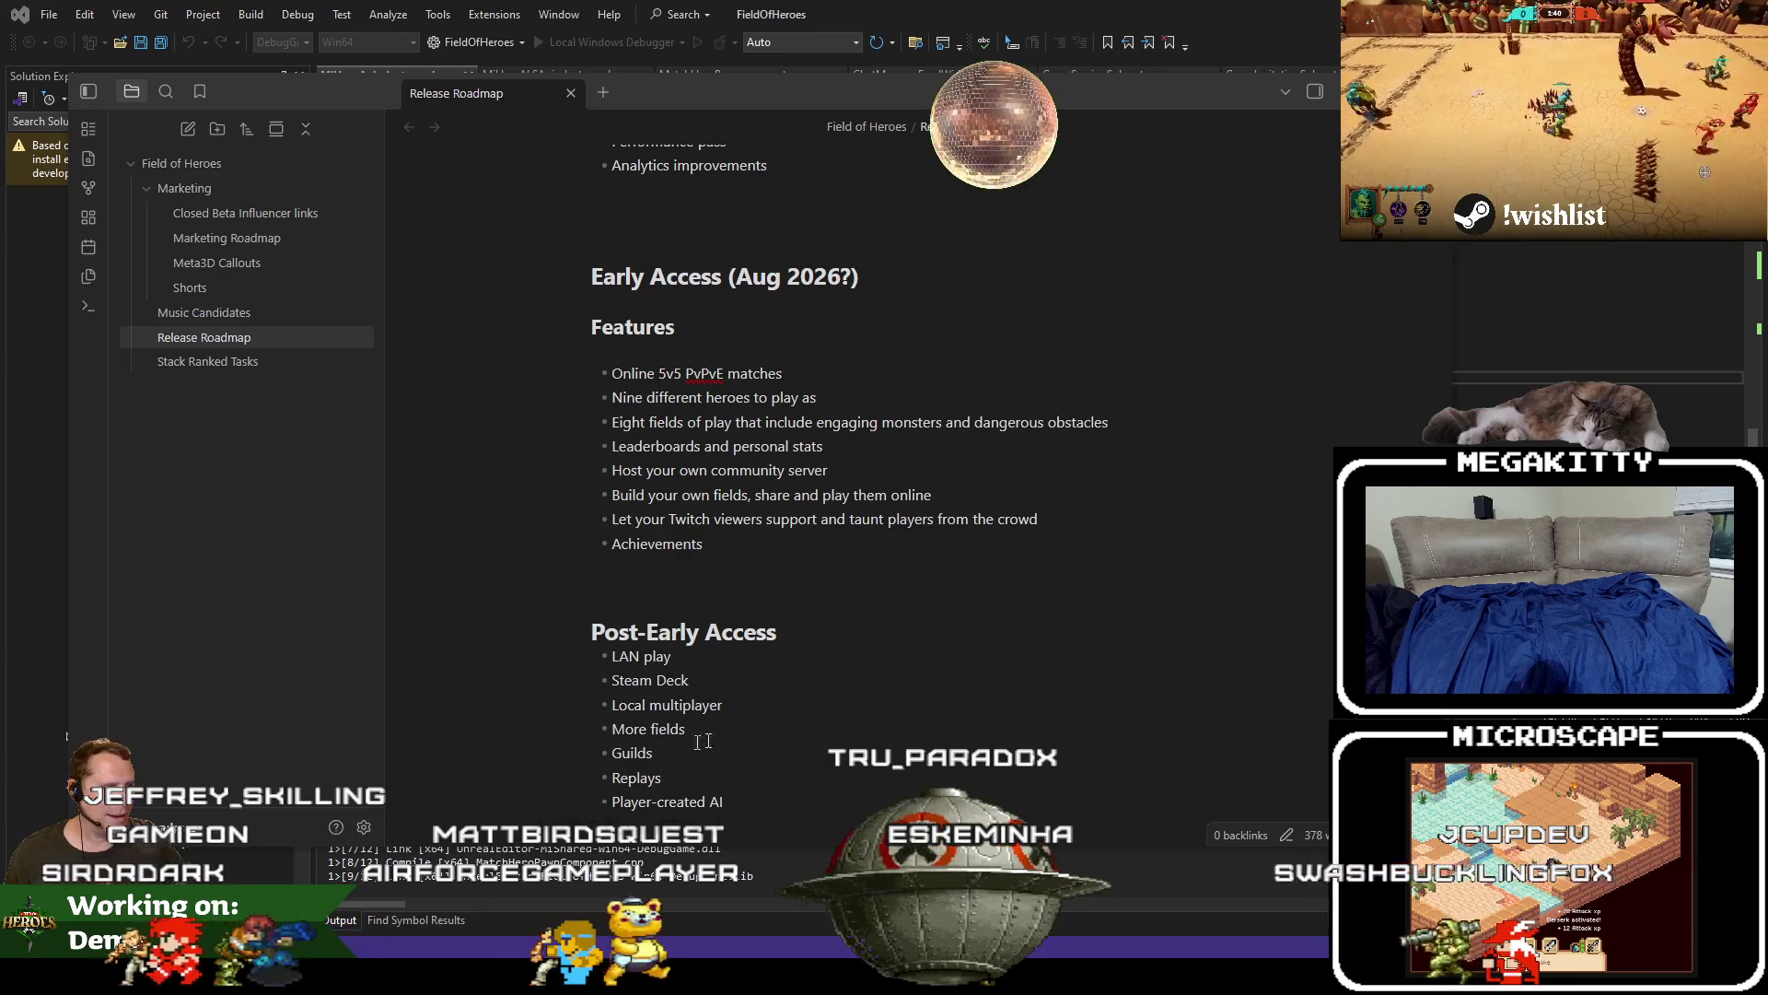
click(839, 687)
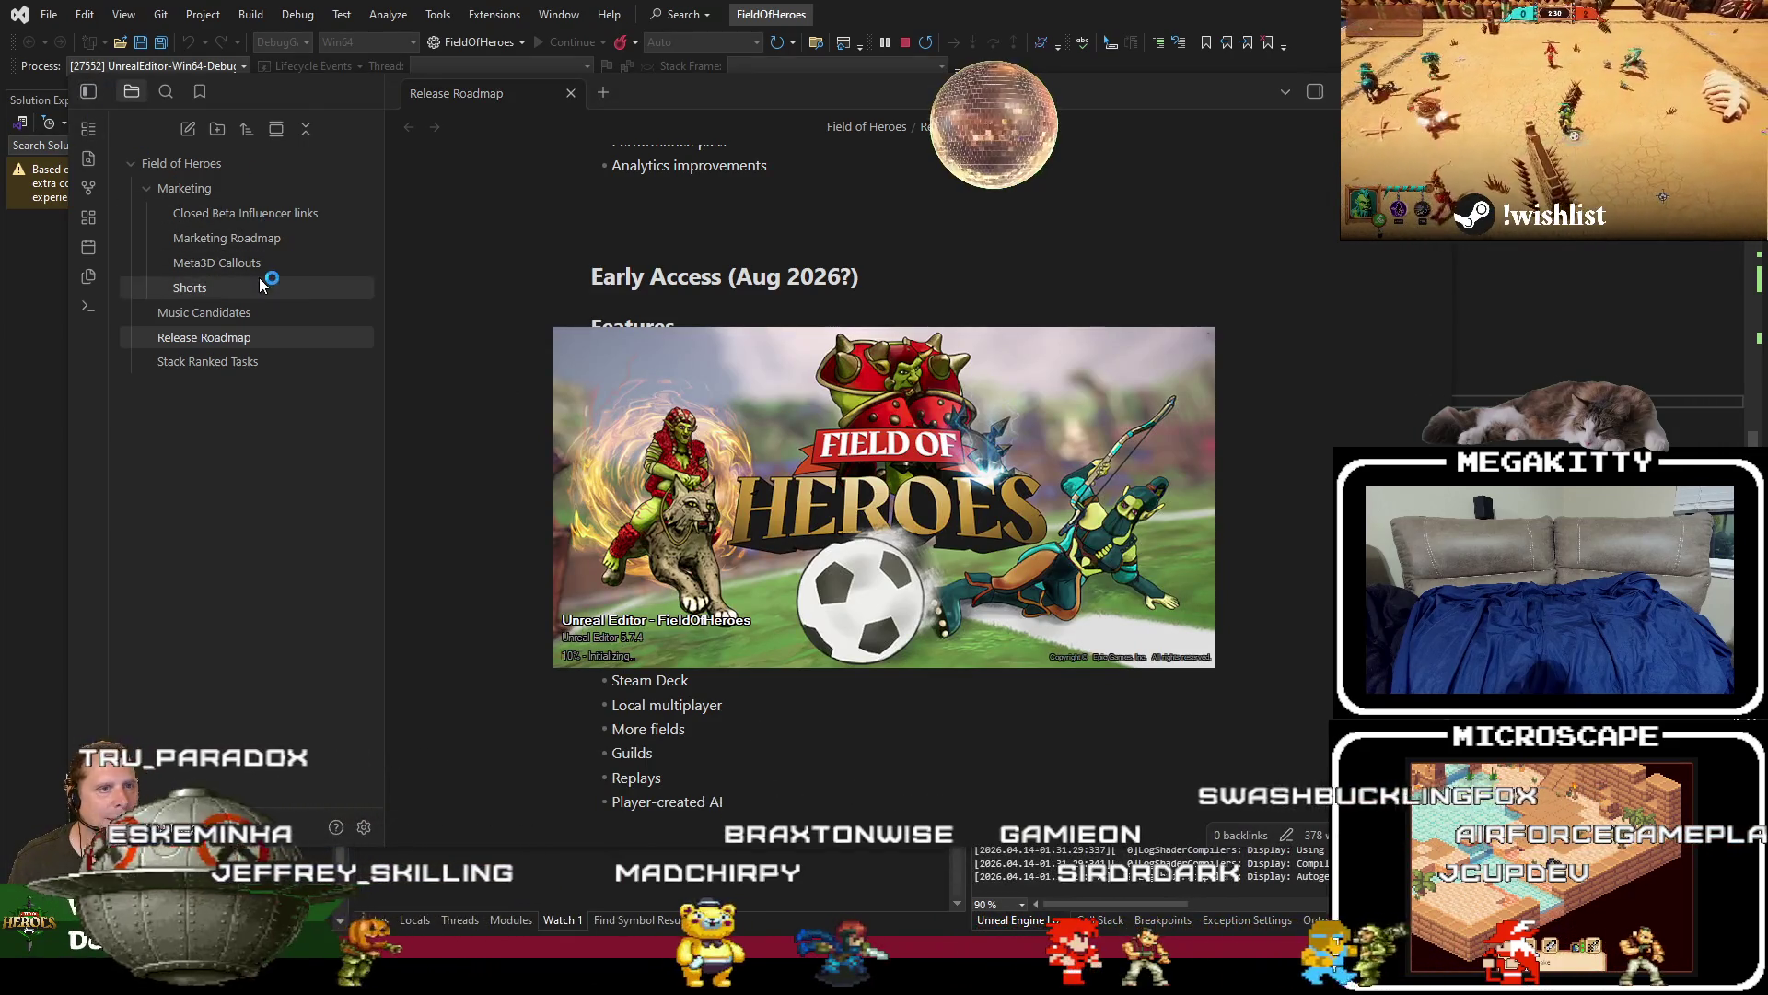
click(940, 772)
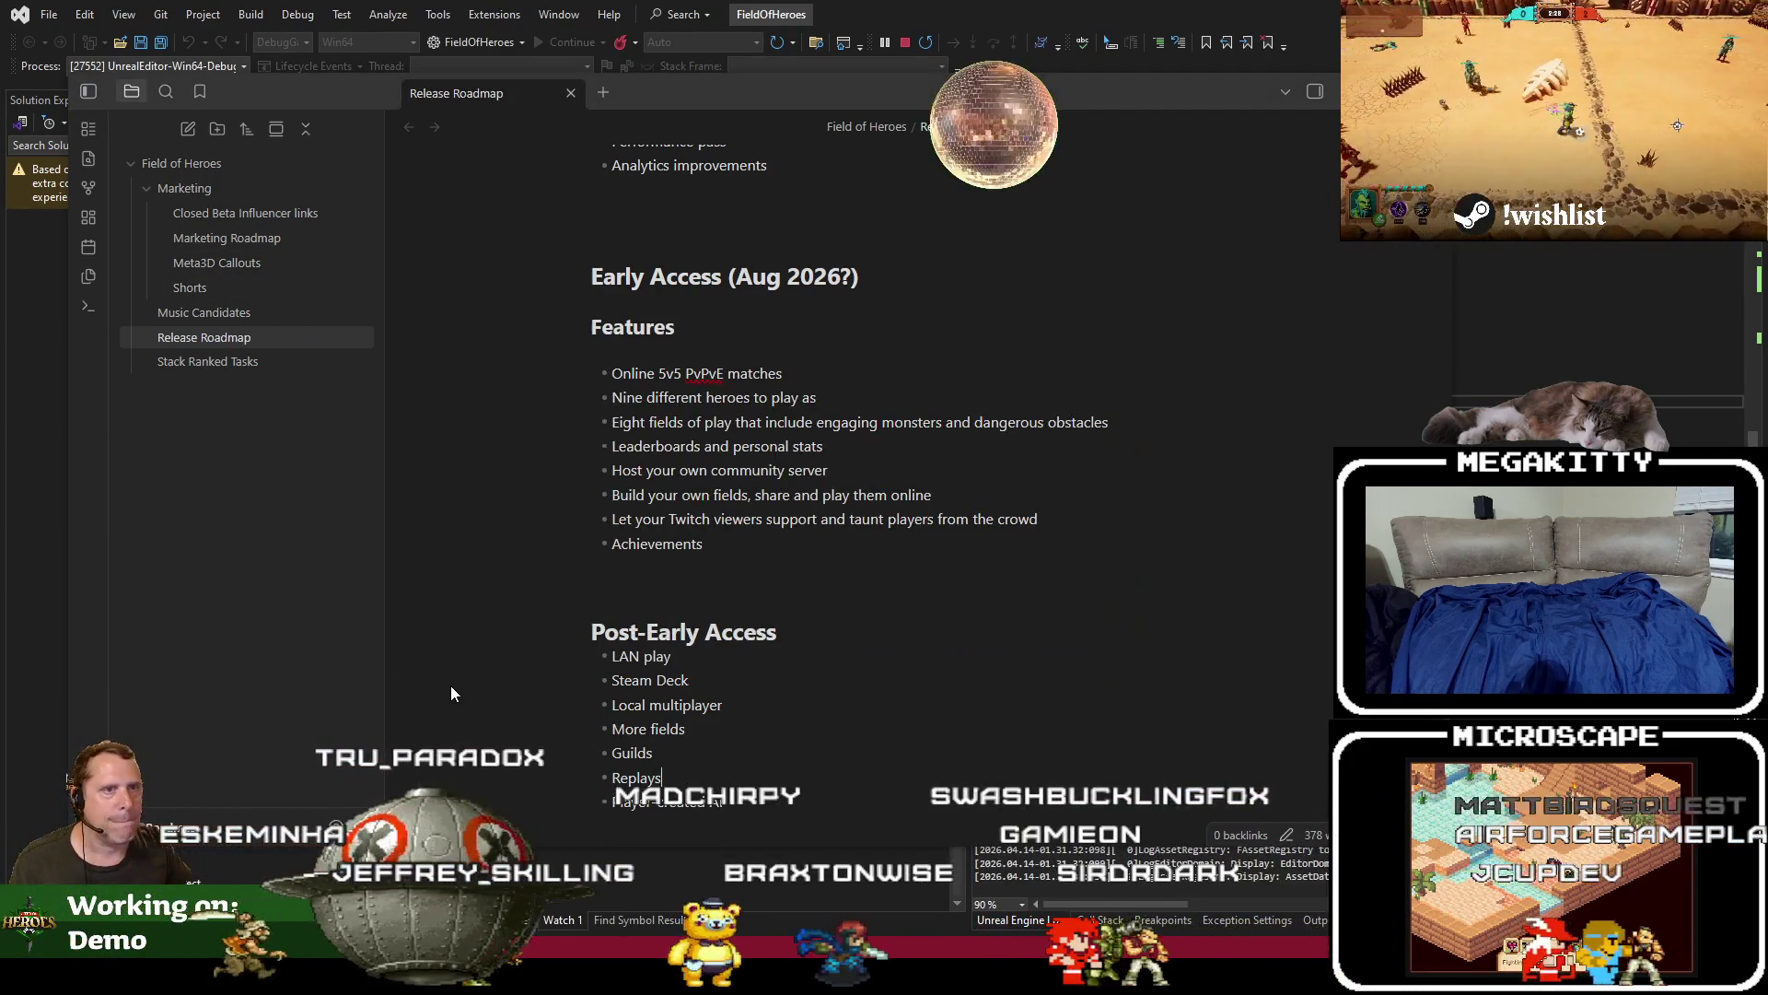
scroll(737, 460, down, 2)
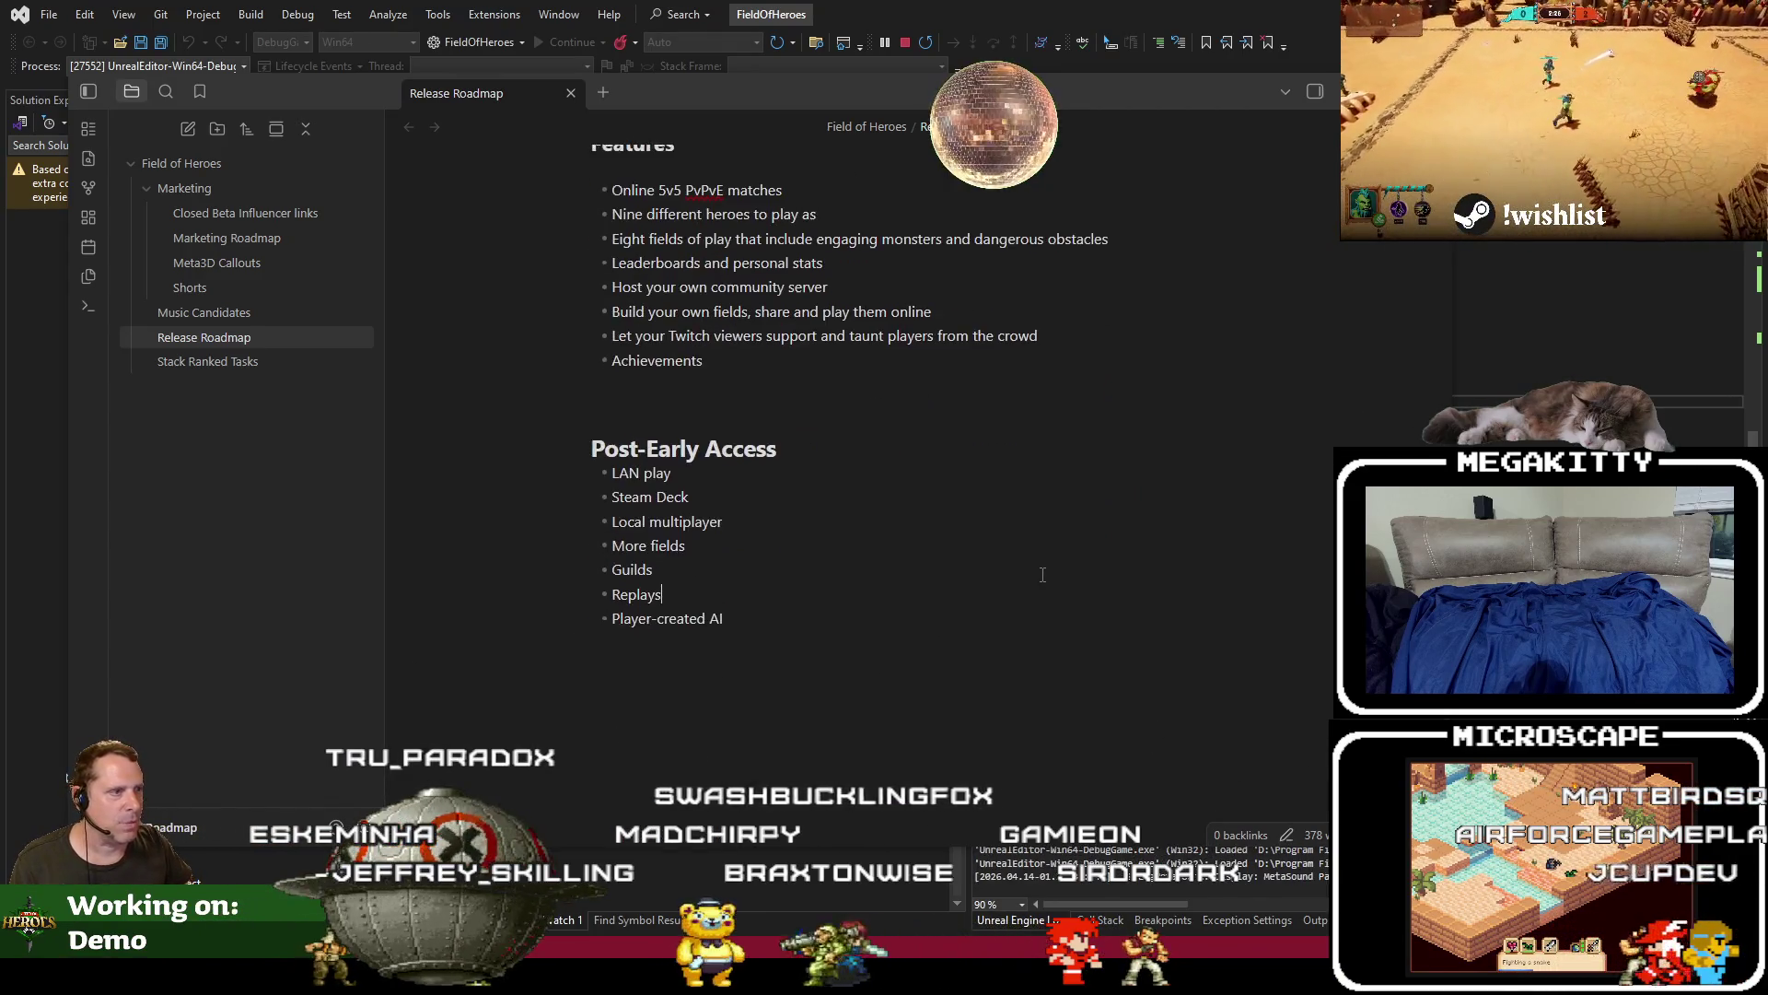
scroll(718, 369, up, 2)
scroll(700, 277, down, 1)
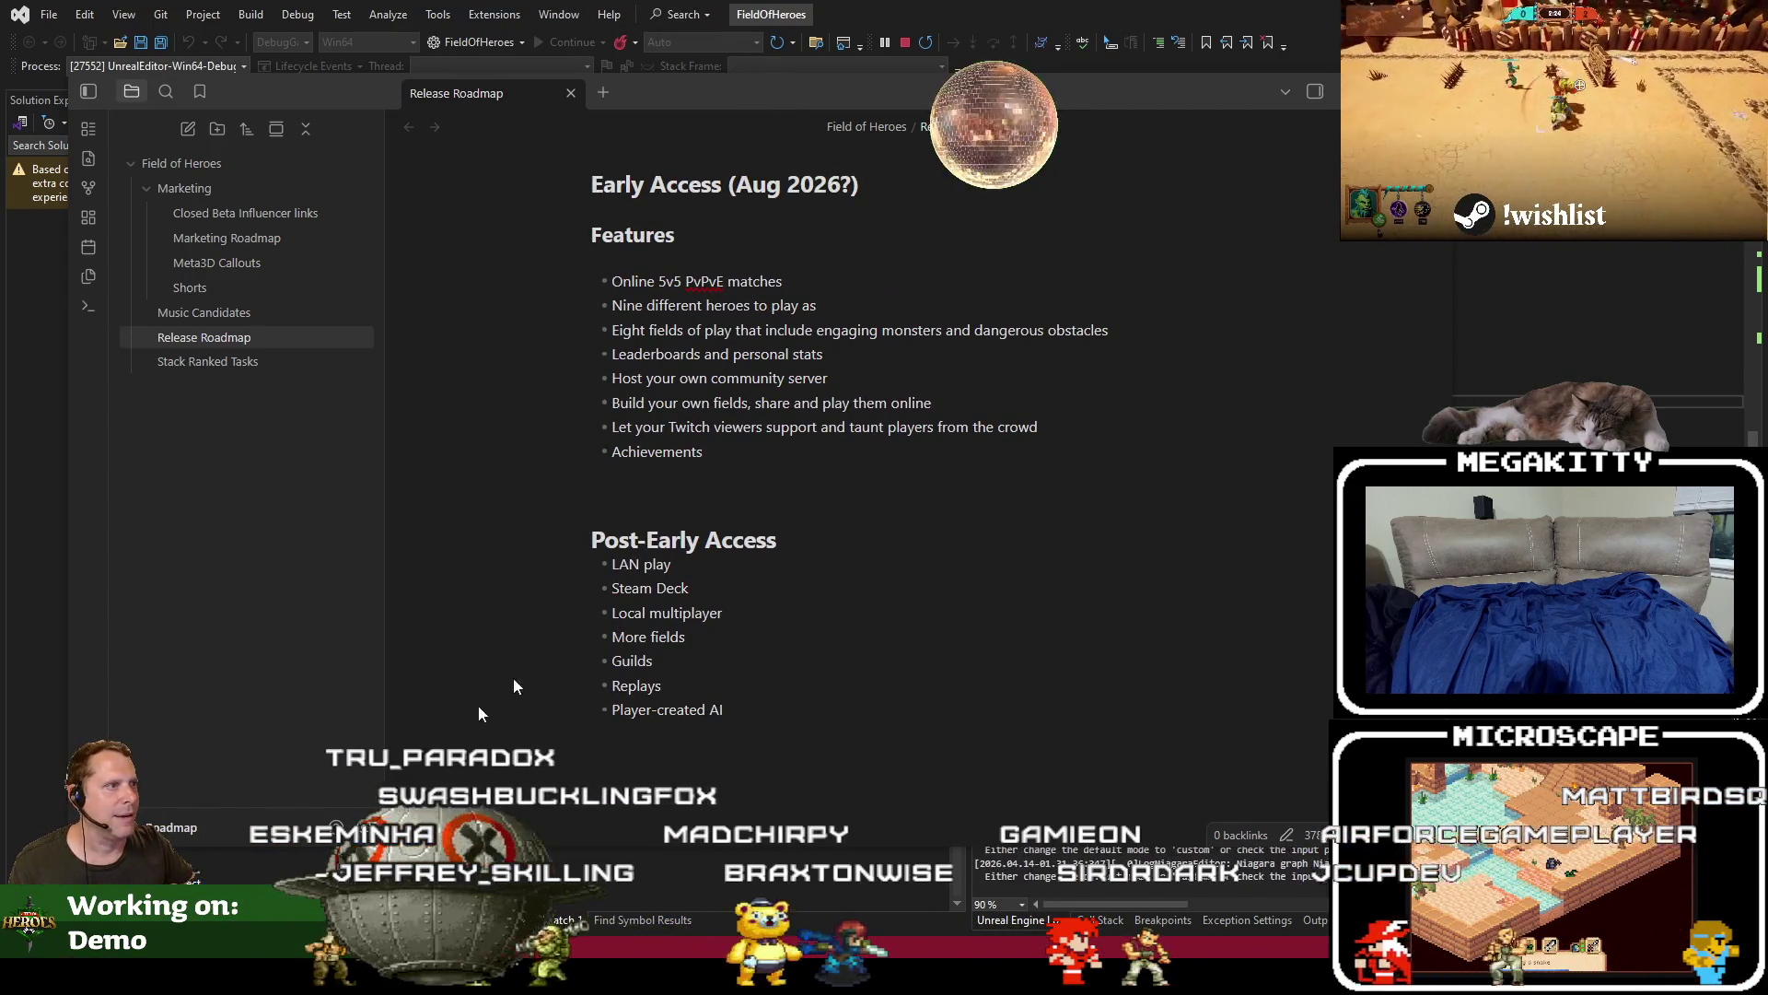
key(alt+Tab)
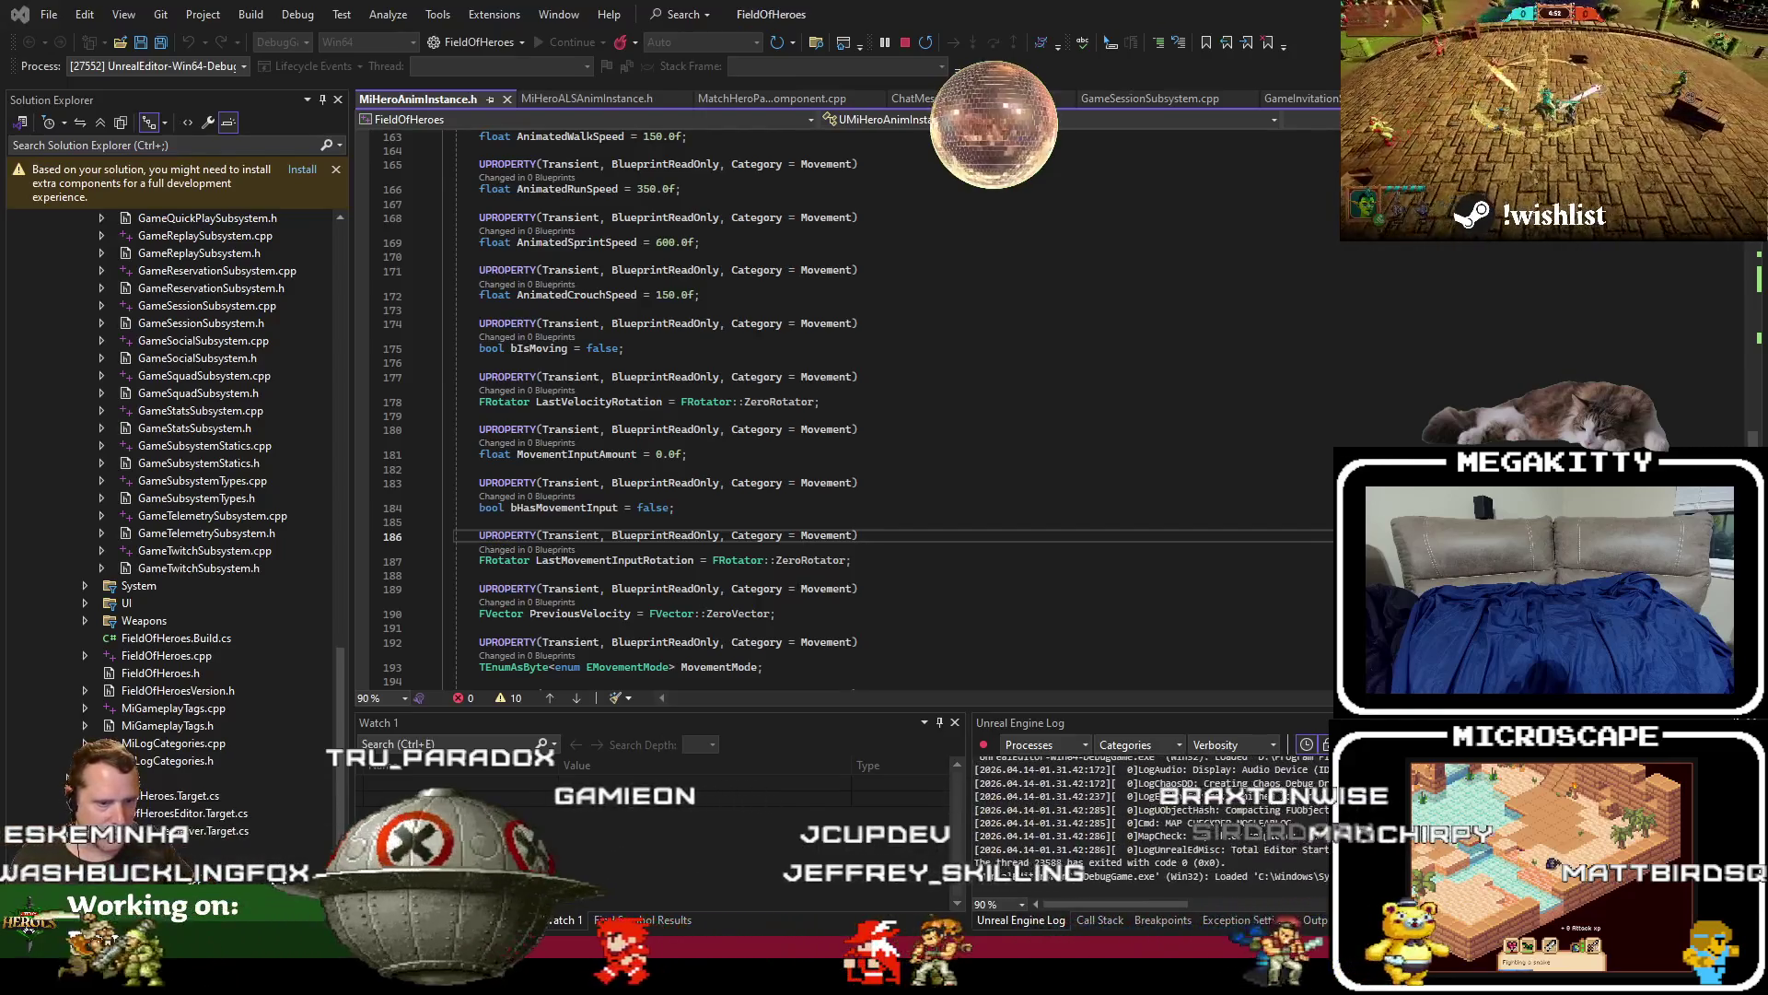
key(alt+Tab)
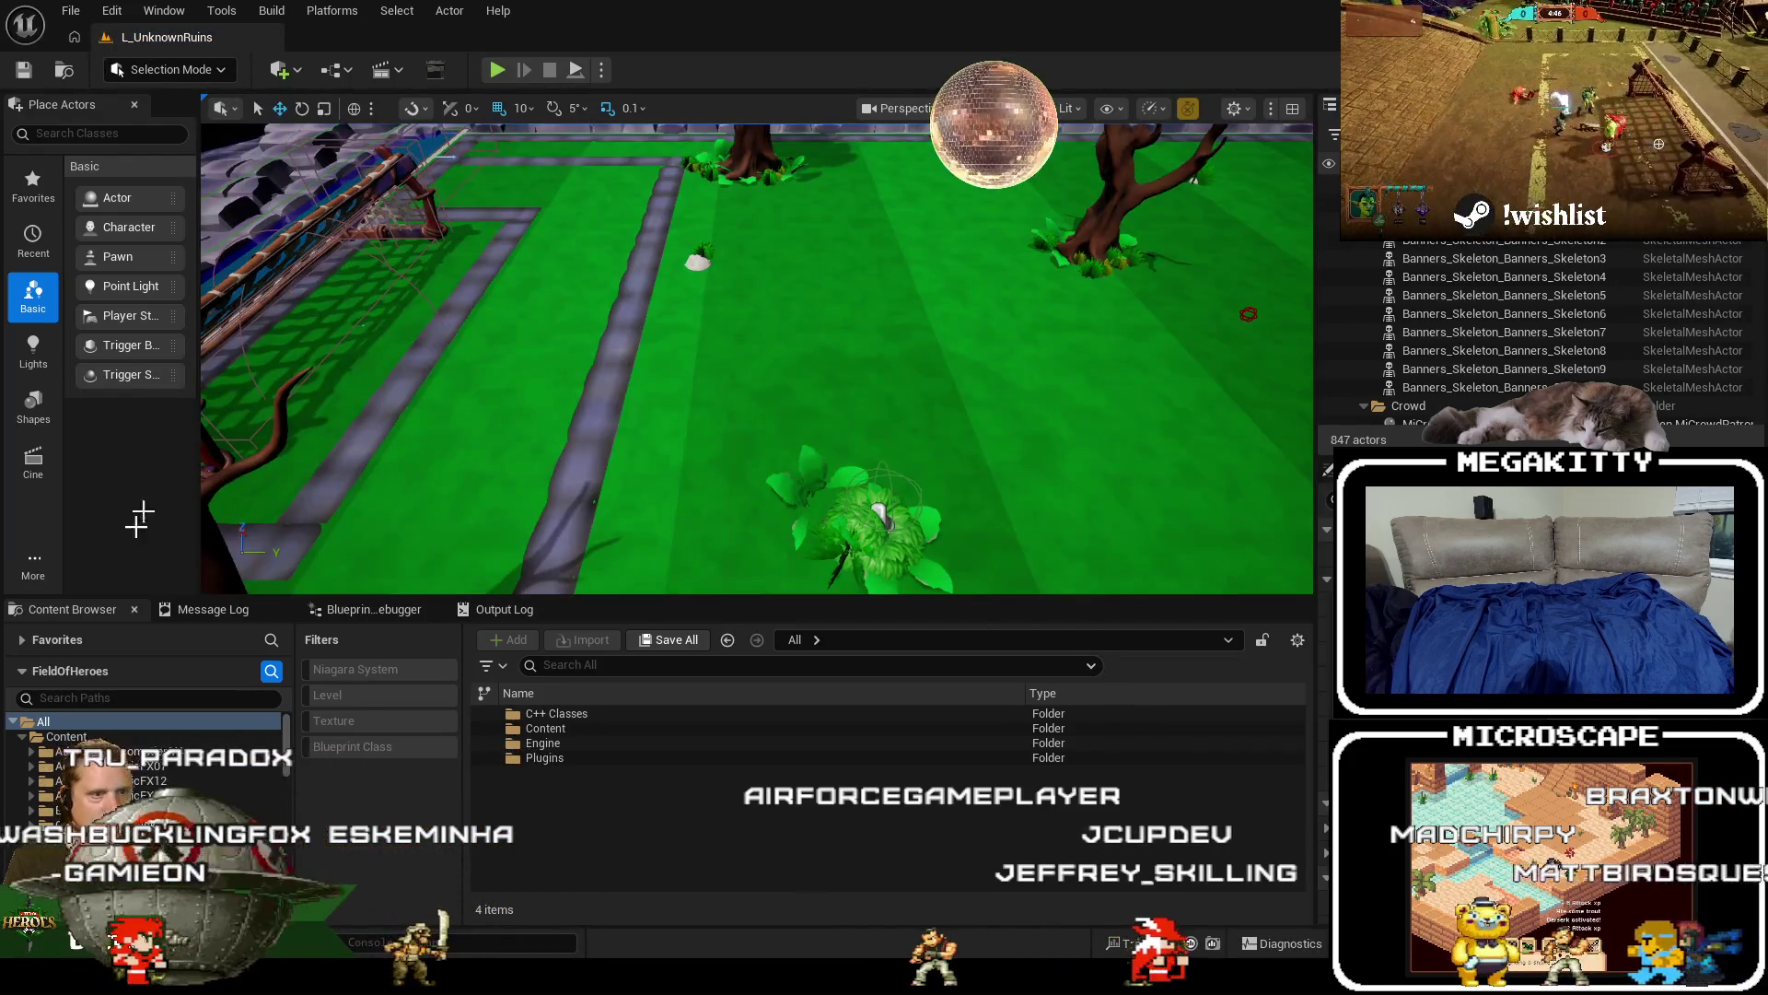
Filter the Content Browser by 'crowd' and widen the Name column to show full asset names.
click(613, 666)
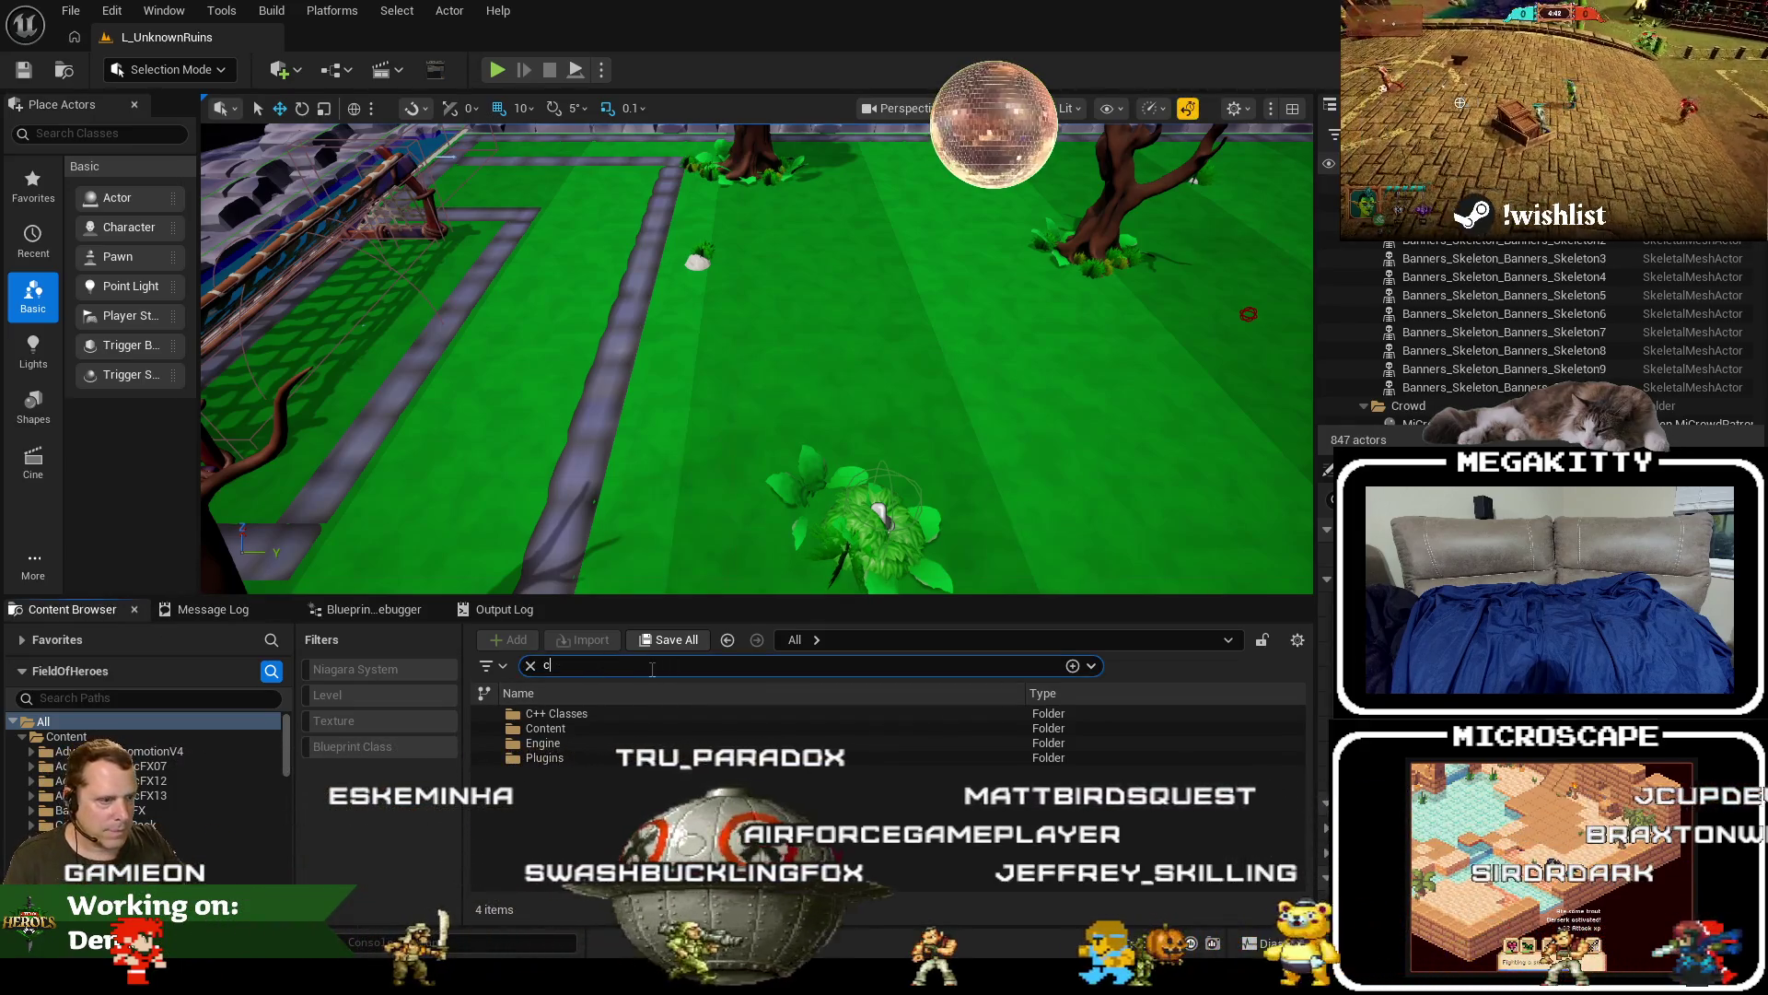
text(crowd)
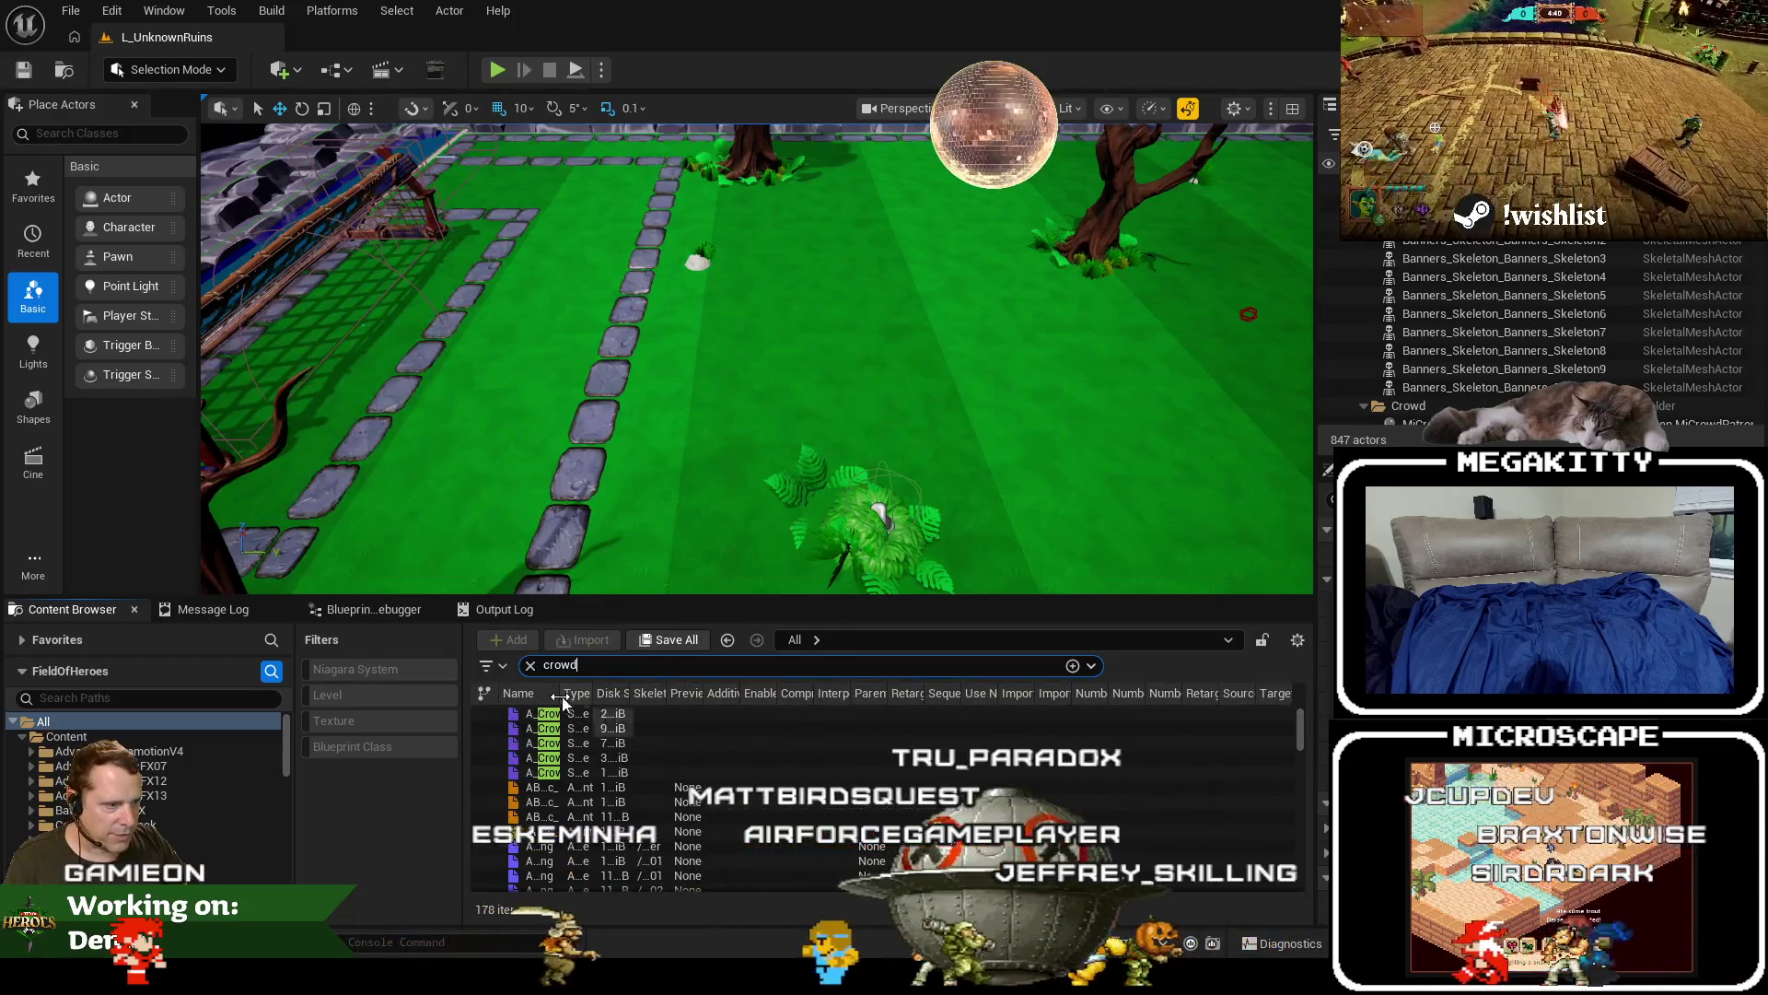
drag(560, 693, 783, 693)
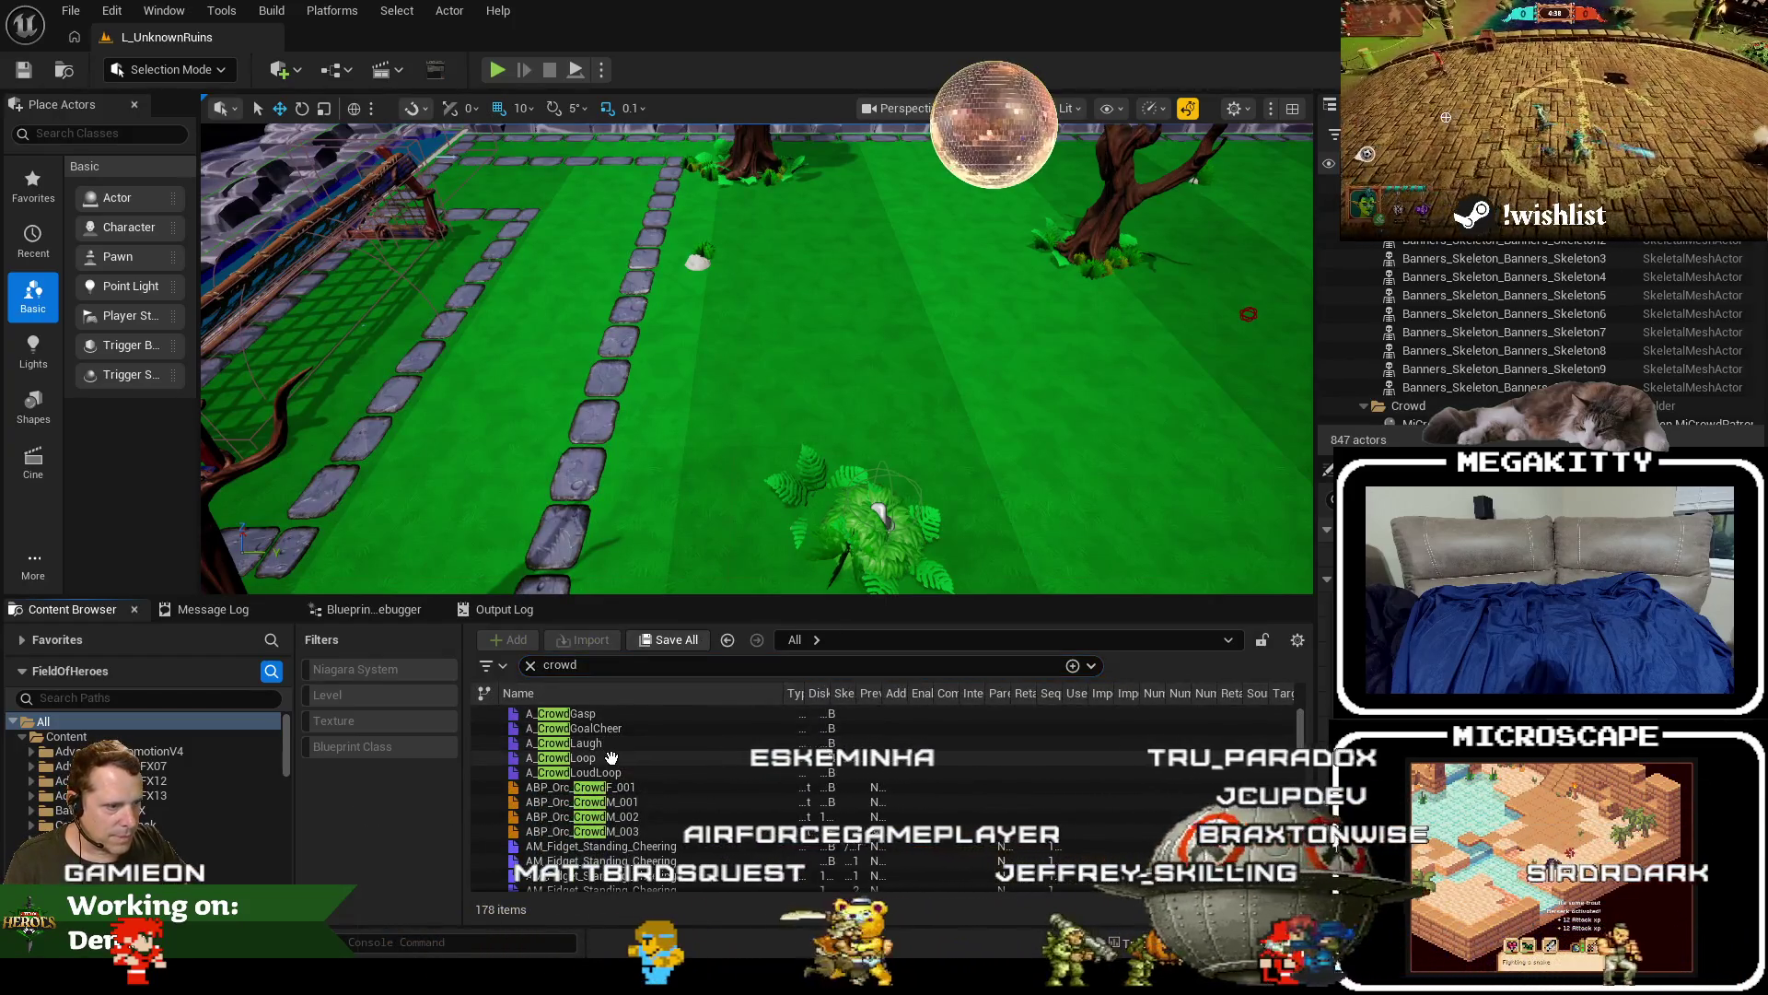
Check the Pitch property of the A_CrowdLoop and A_CrowdGoalCheer sounds, closing each.
double_click(615, 767)
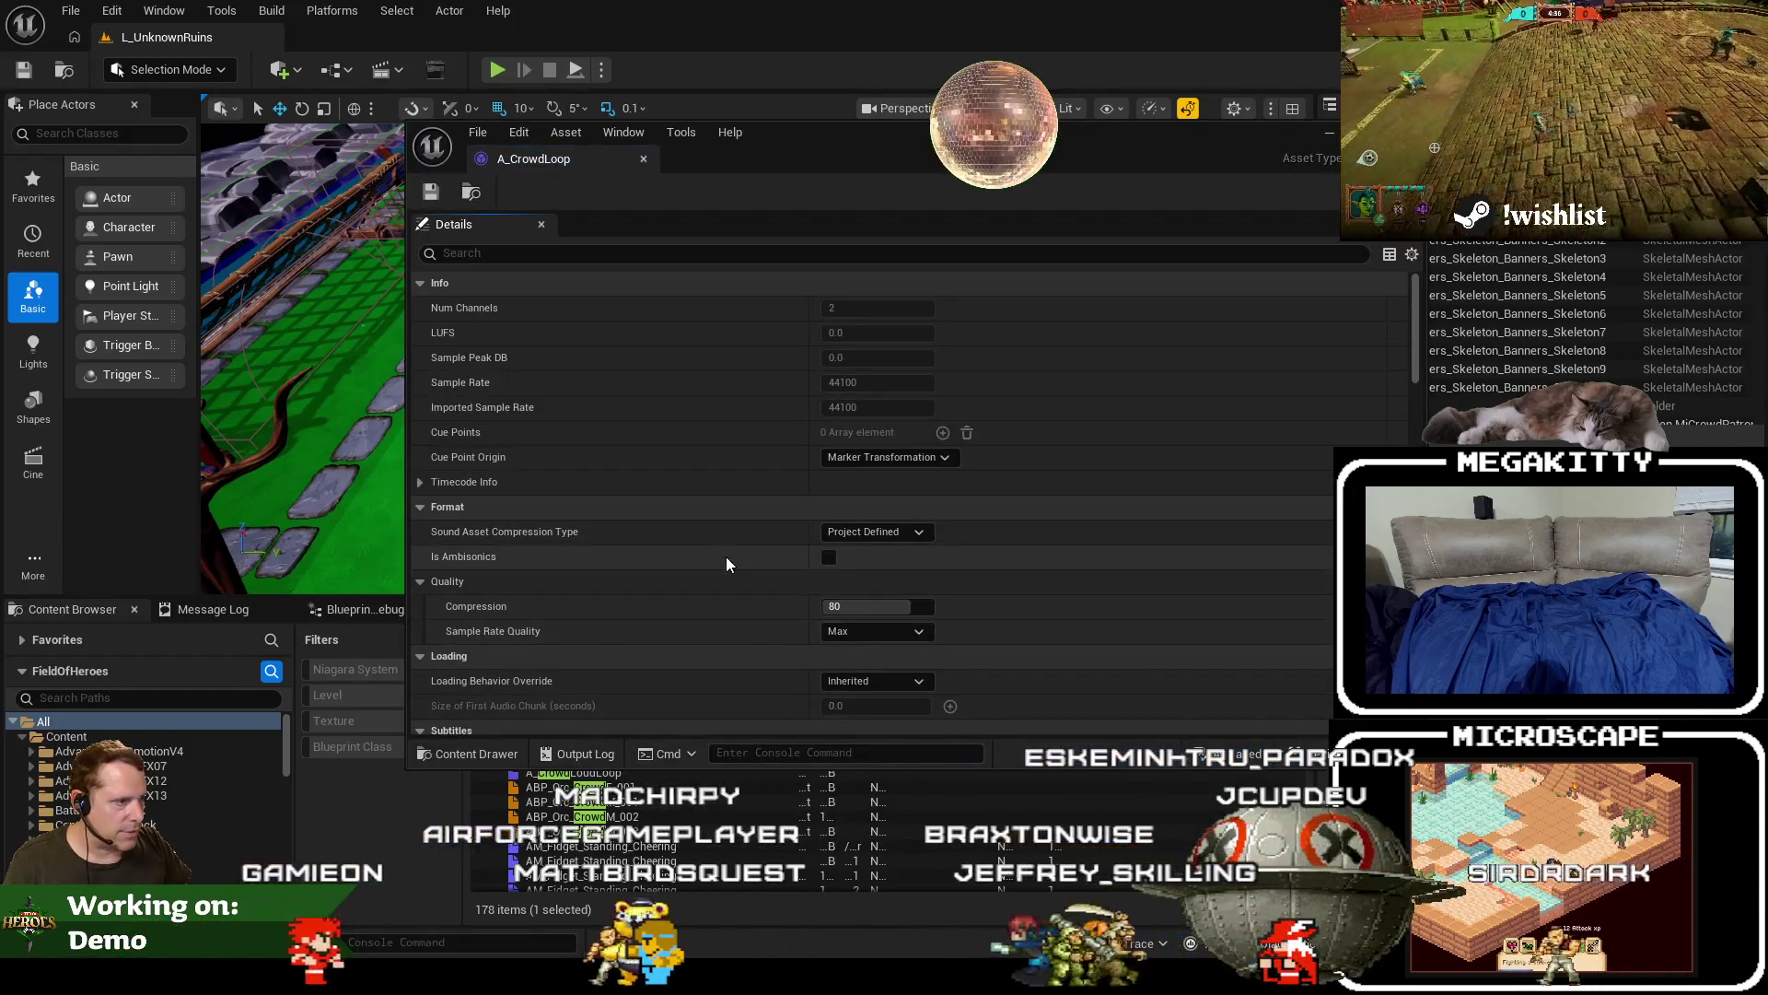
click(629, 252)
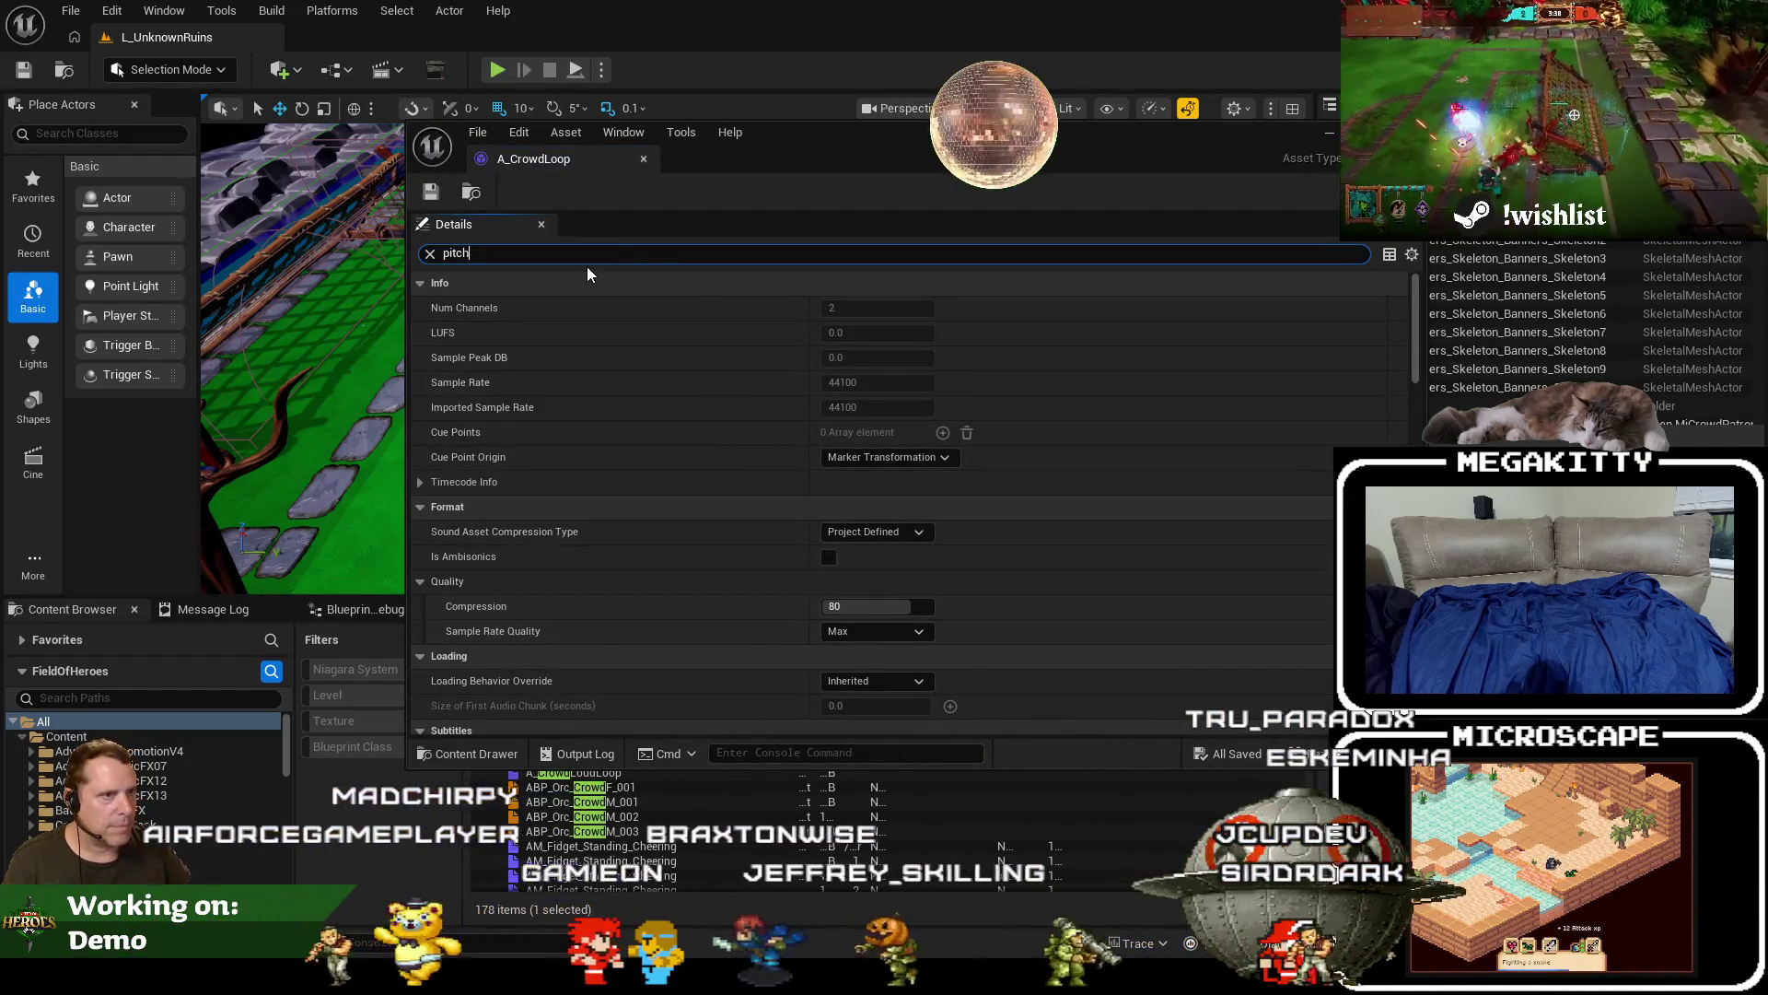
text(pitch)
mouse_move(520, 225)
mouse_down()
mouse_move(490, 47)
mouse_move(514, 169)
mouse_move(533, 179)
mouse_move(518, 210)
mouse_move(915, 473)
mouse_up()
click(643, 158)
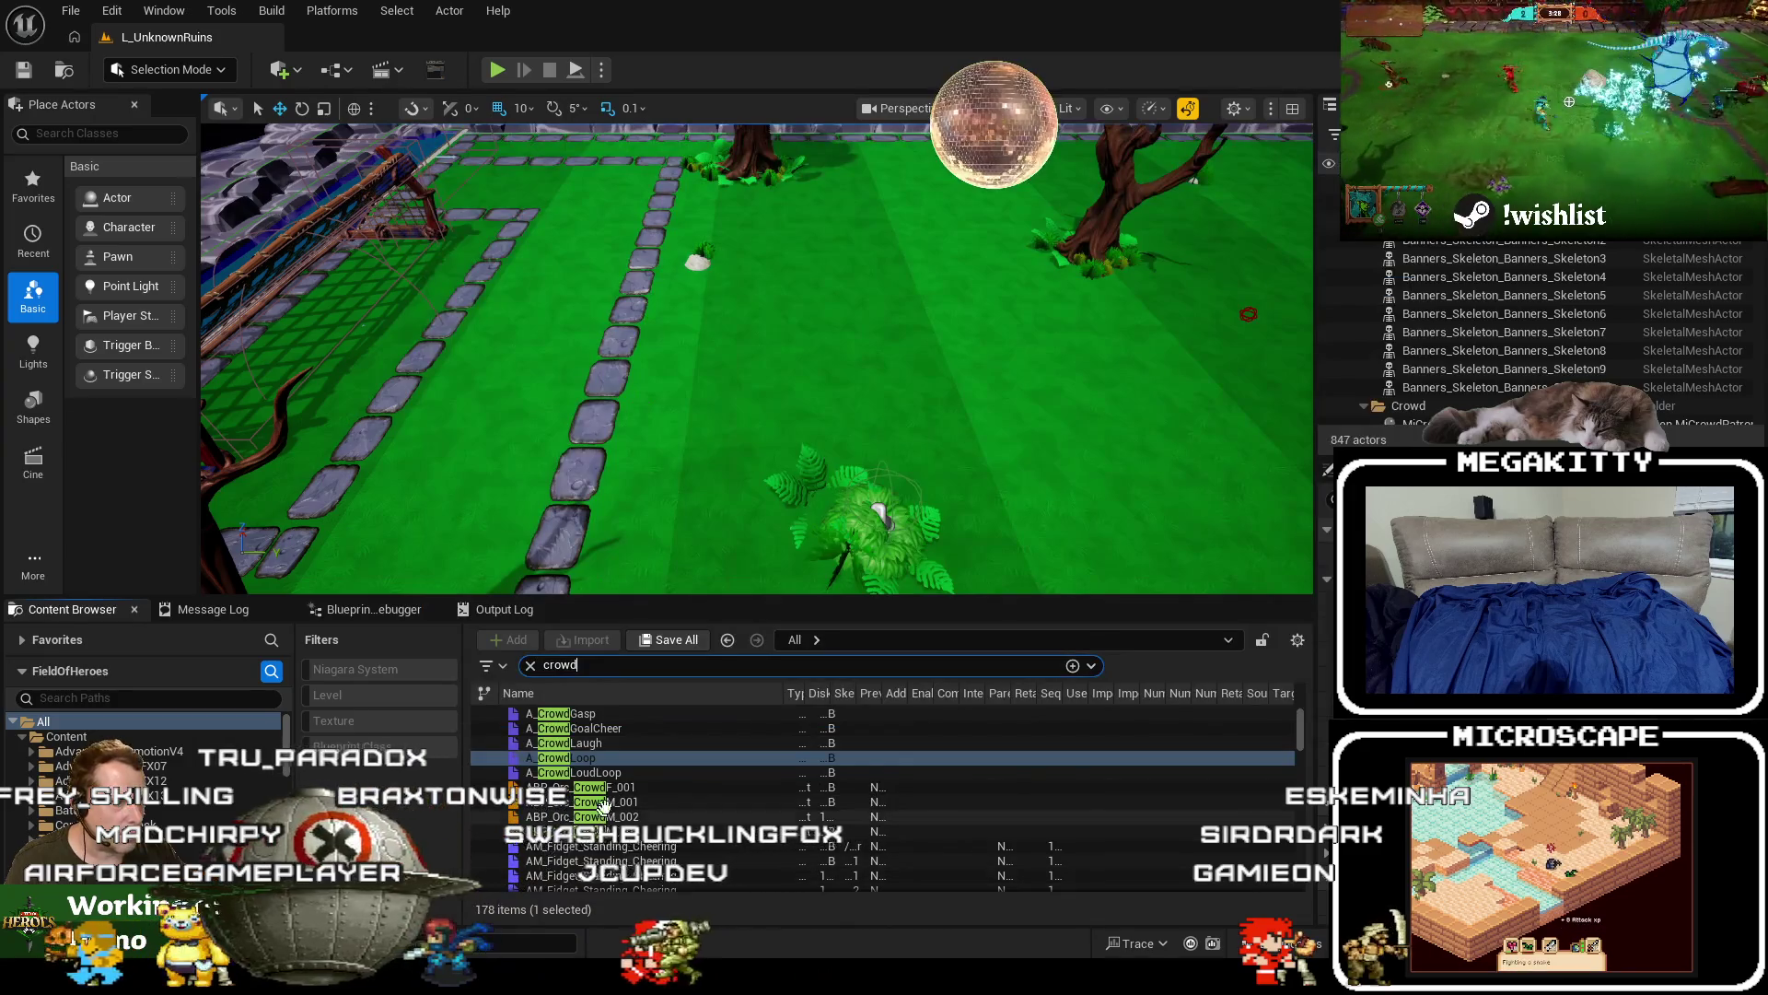
double_click(634, 724)
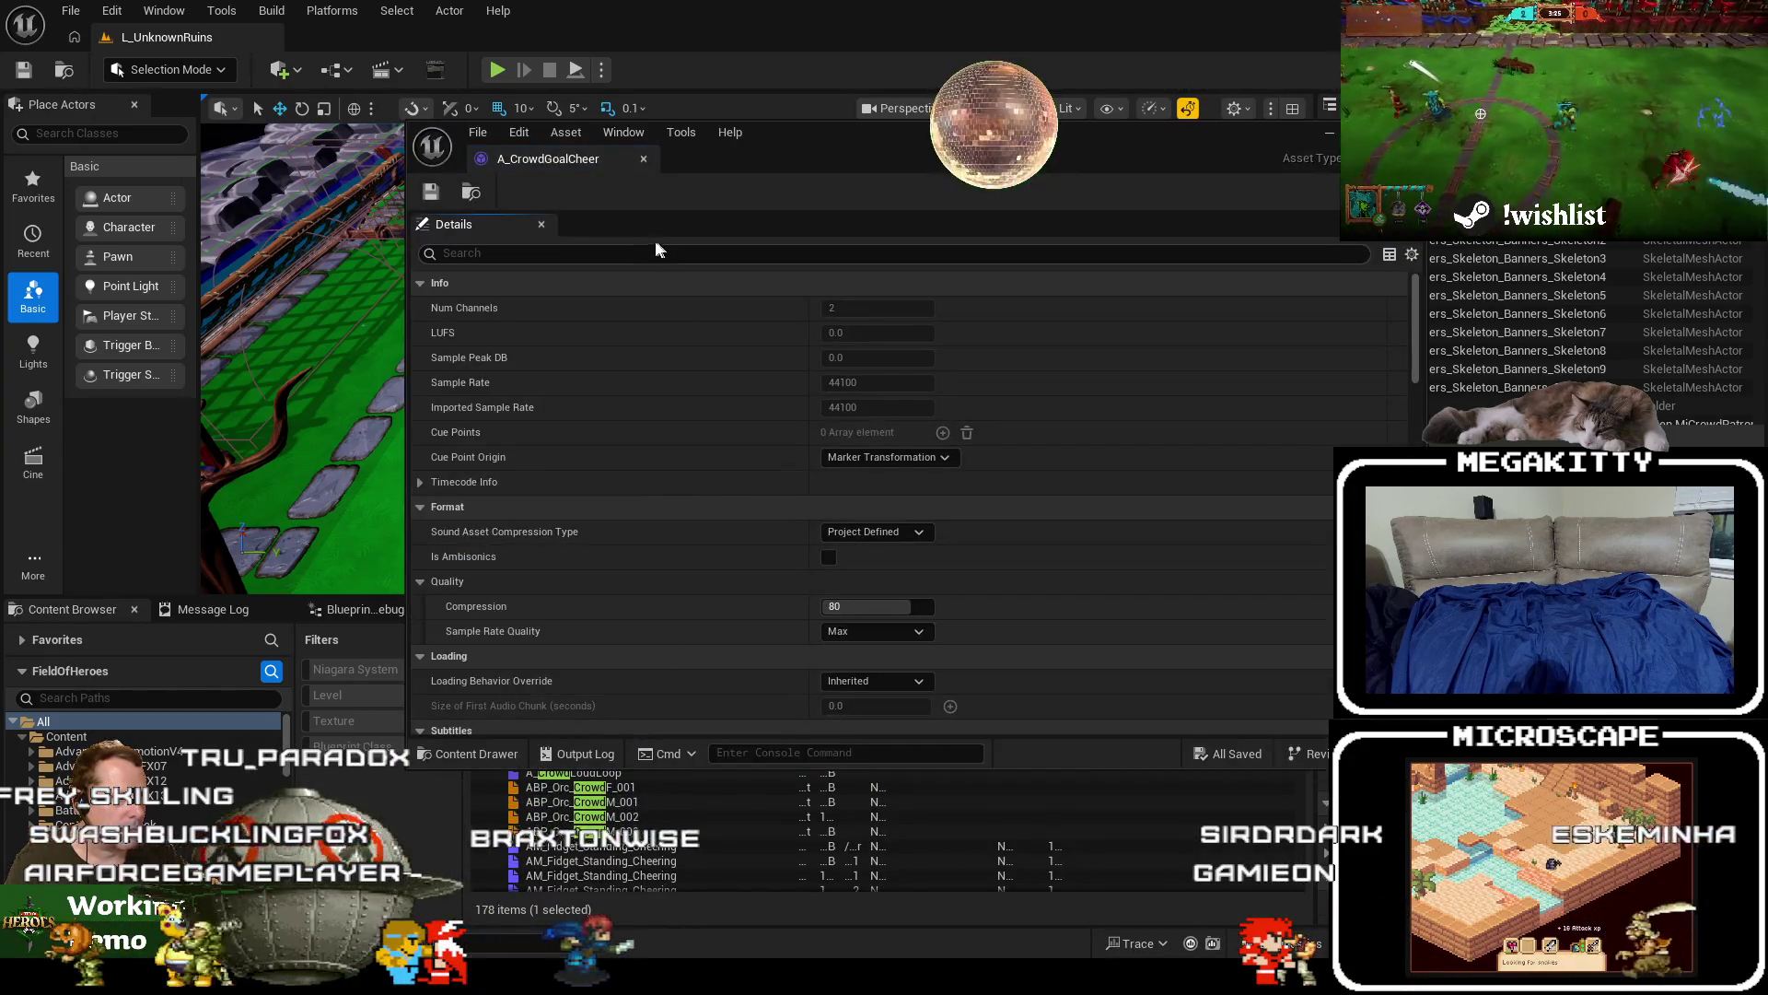
click(655, 252)
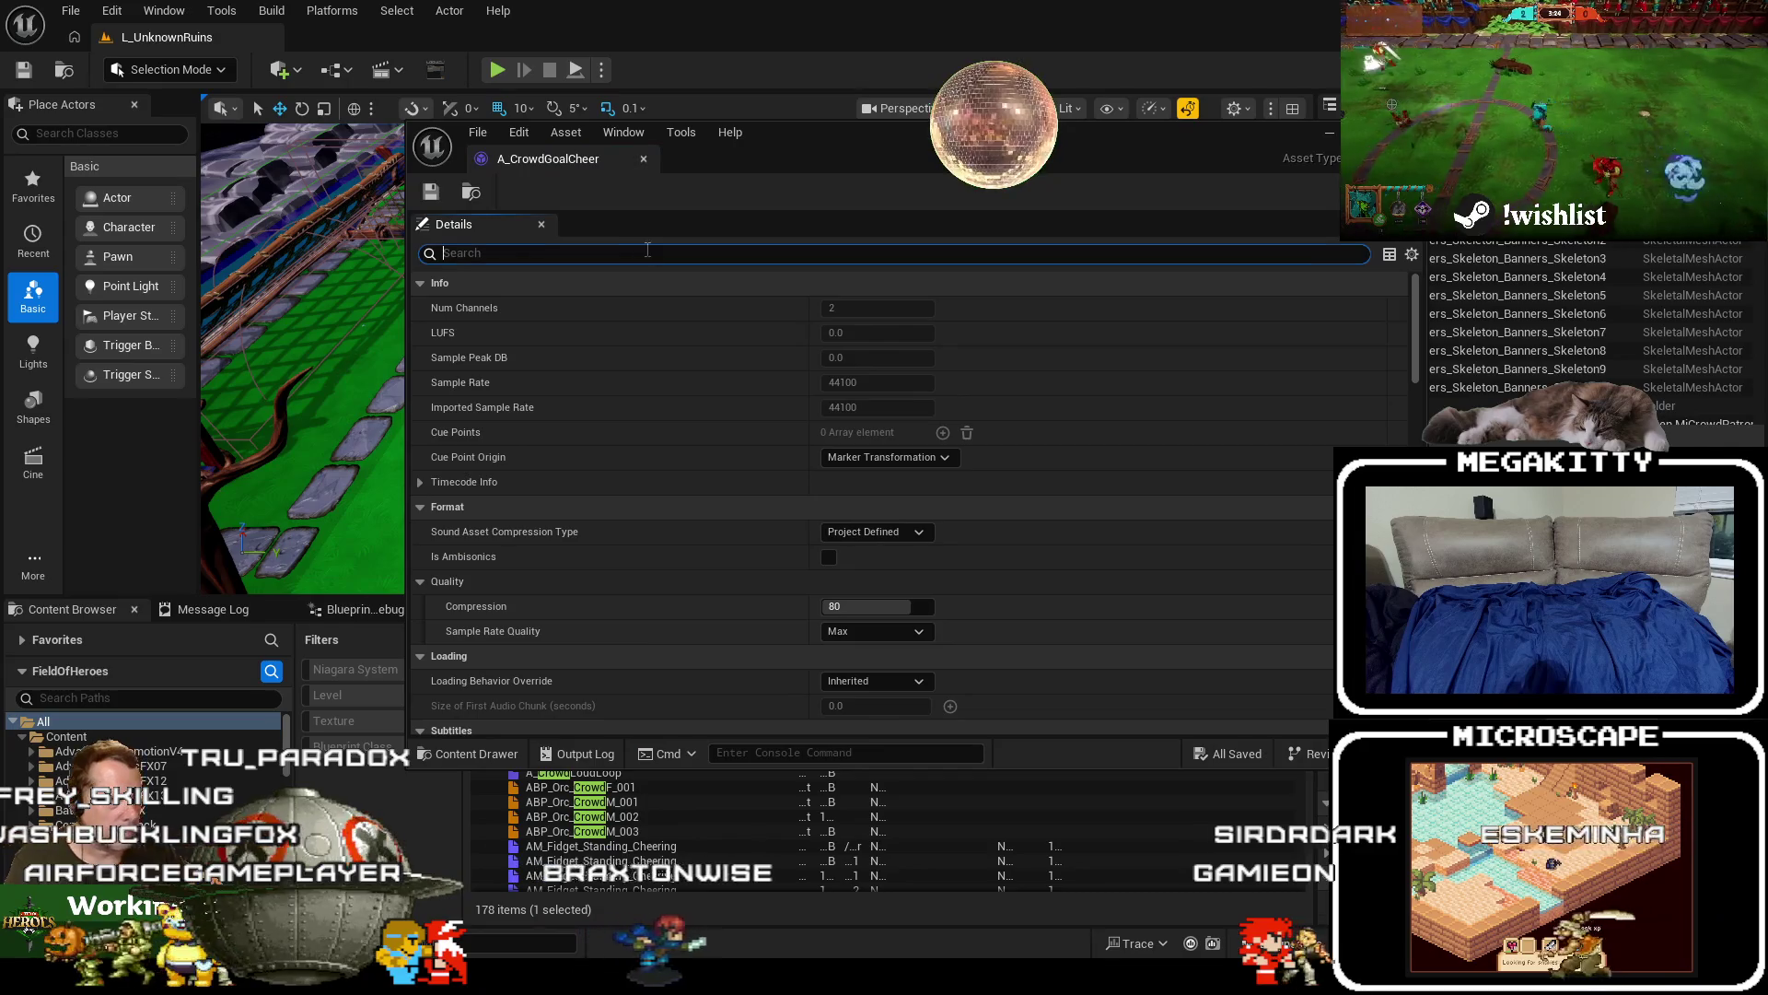
text(pitch)
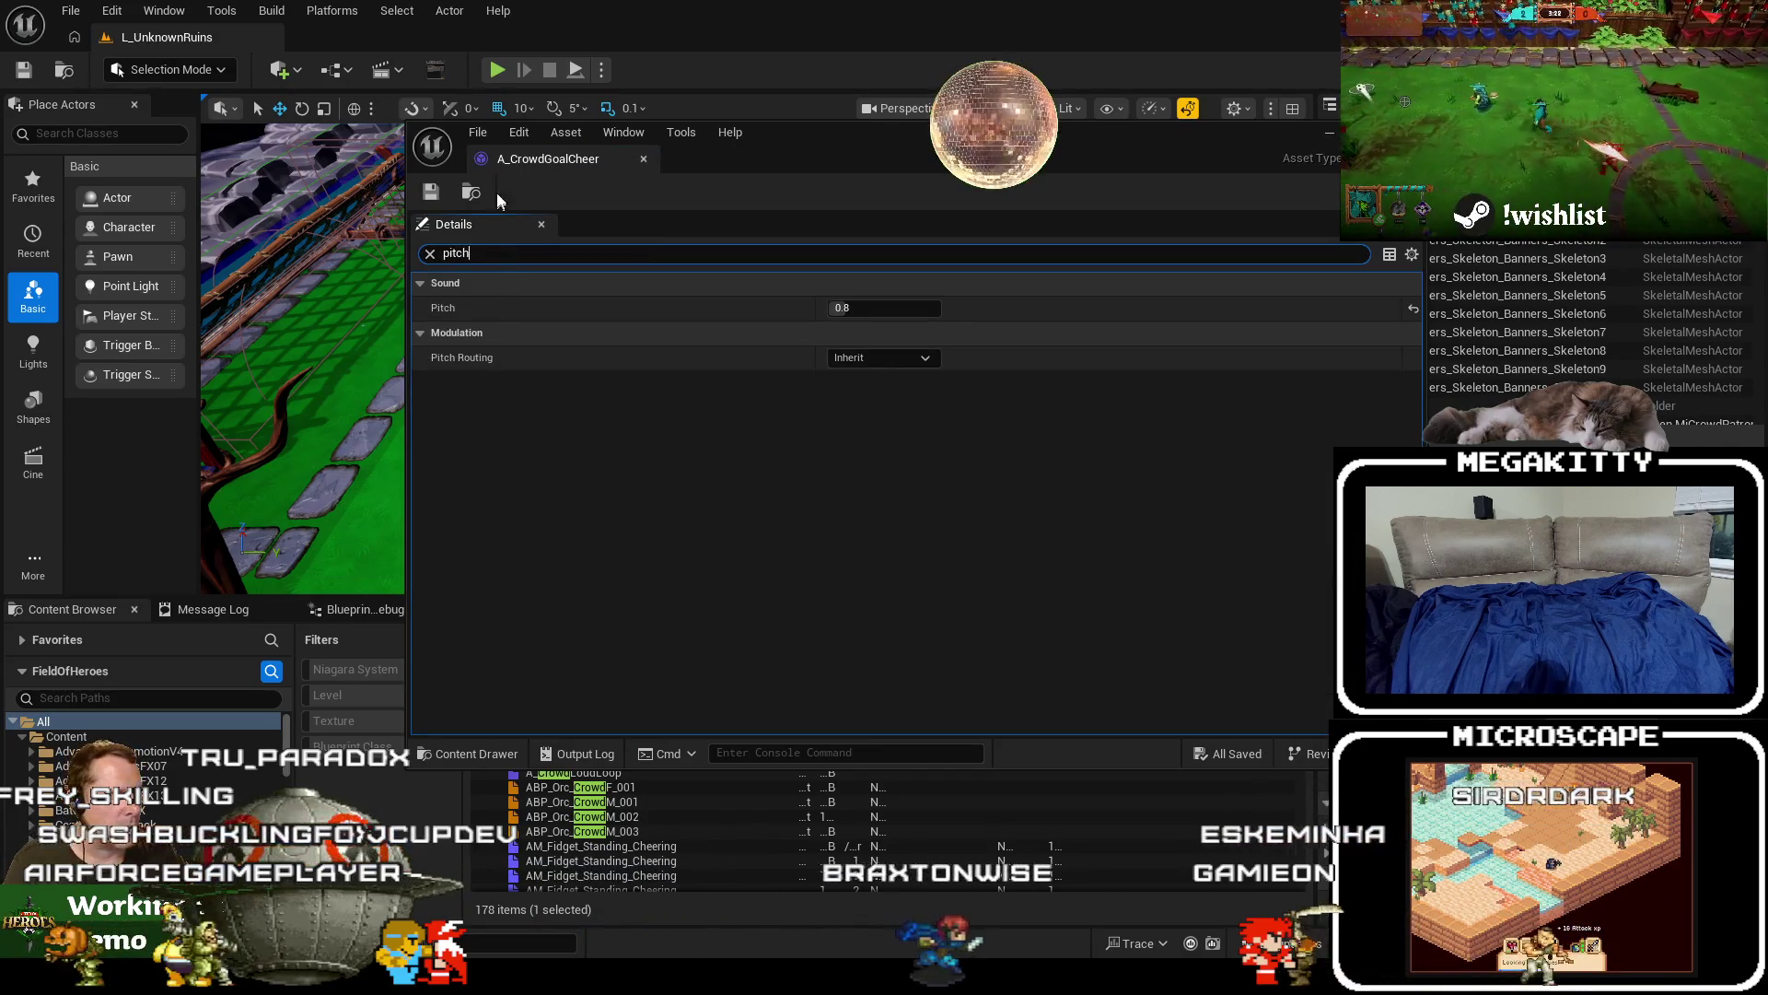
click(643, 160)
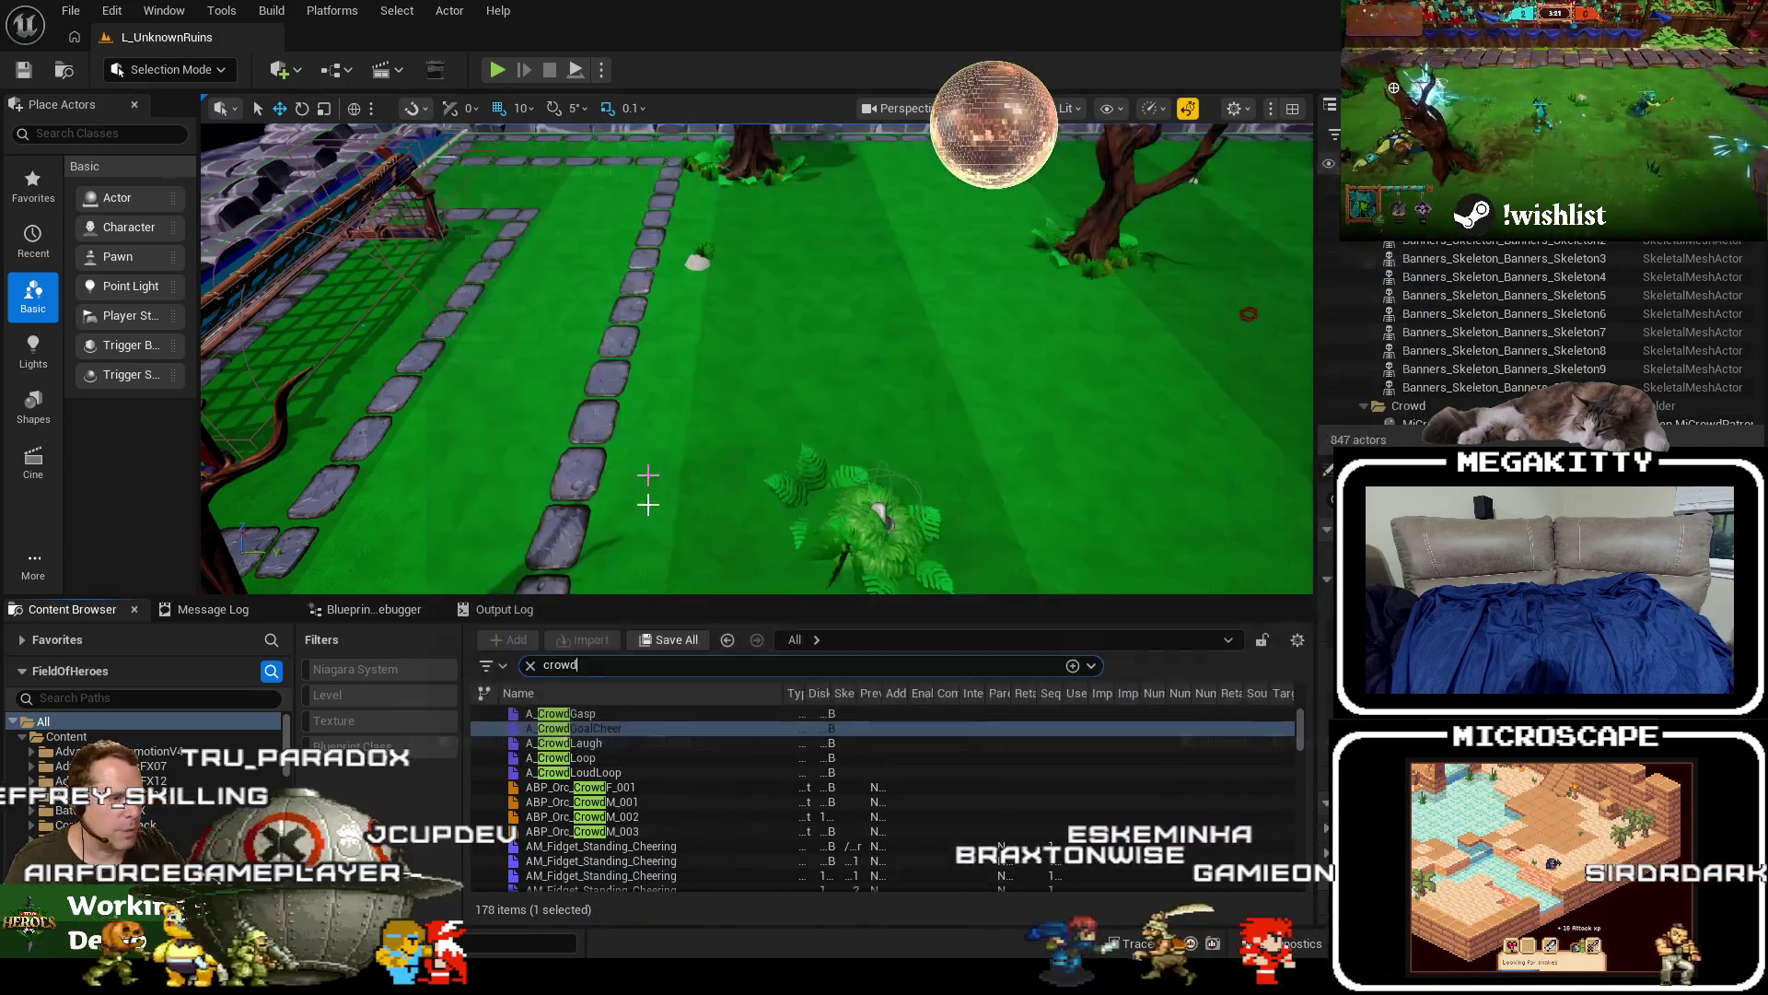
Confirm A_CrowdLoudLoop's Pitch is 0.8, close it, and clear the crowd search.
click(646, 772)
double_click(646, 772)
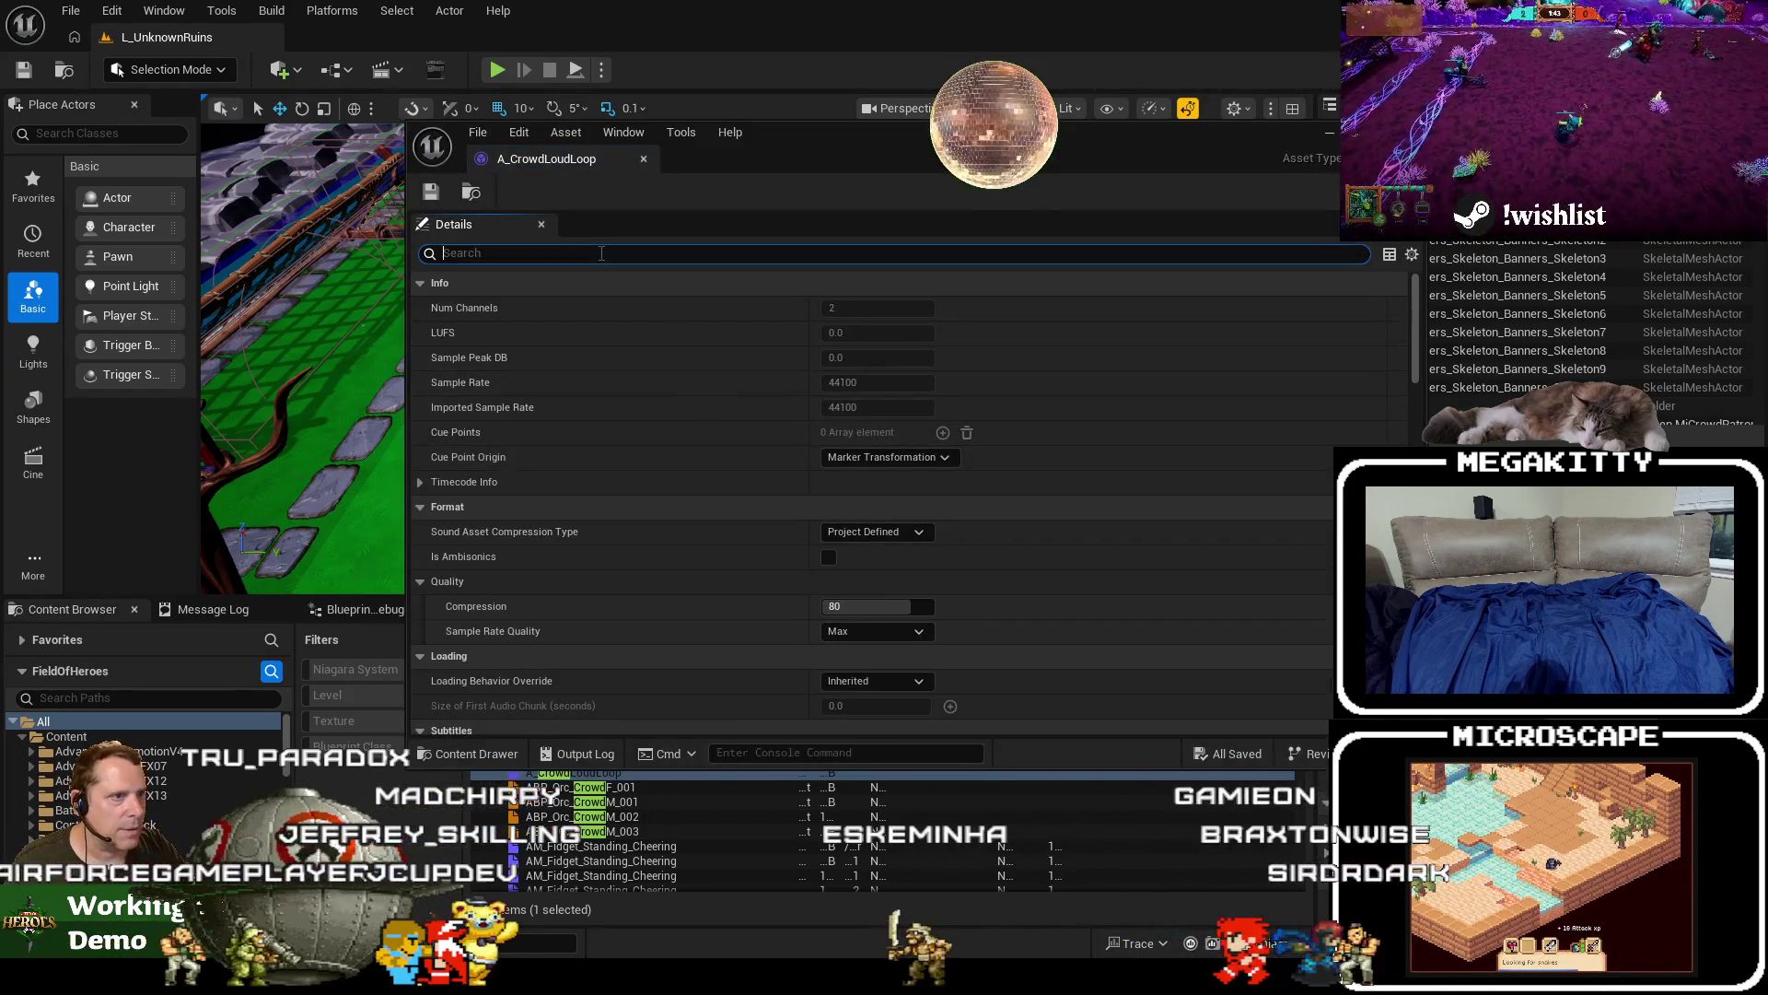
text(pitc)
click(884, 308)
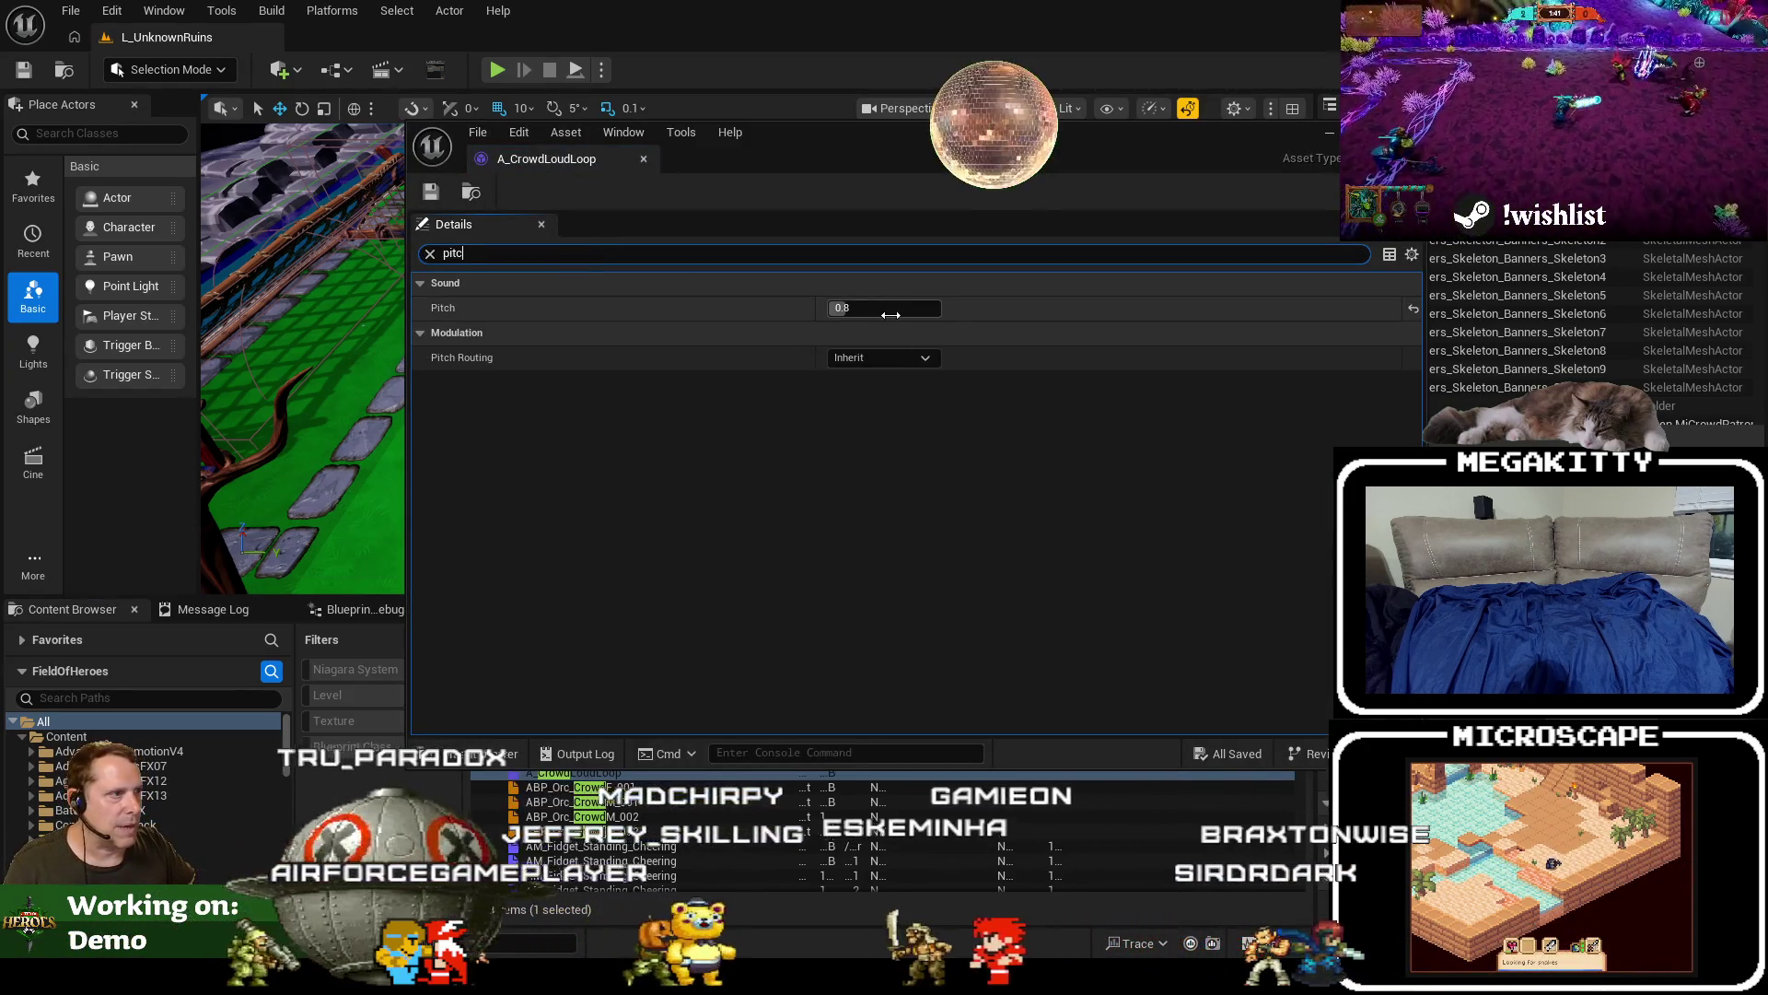
click(643, 159)
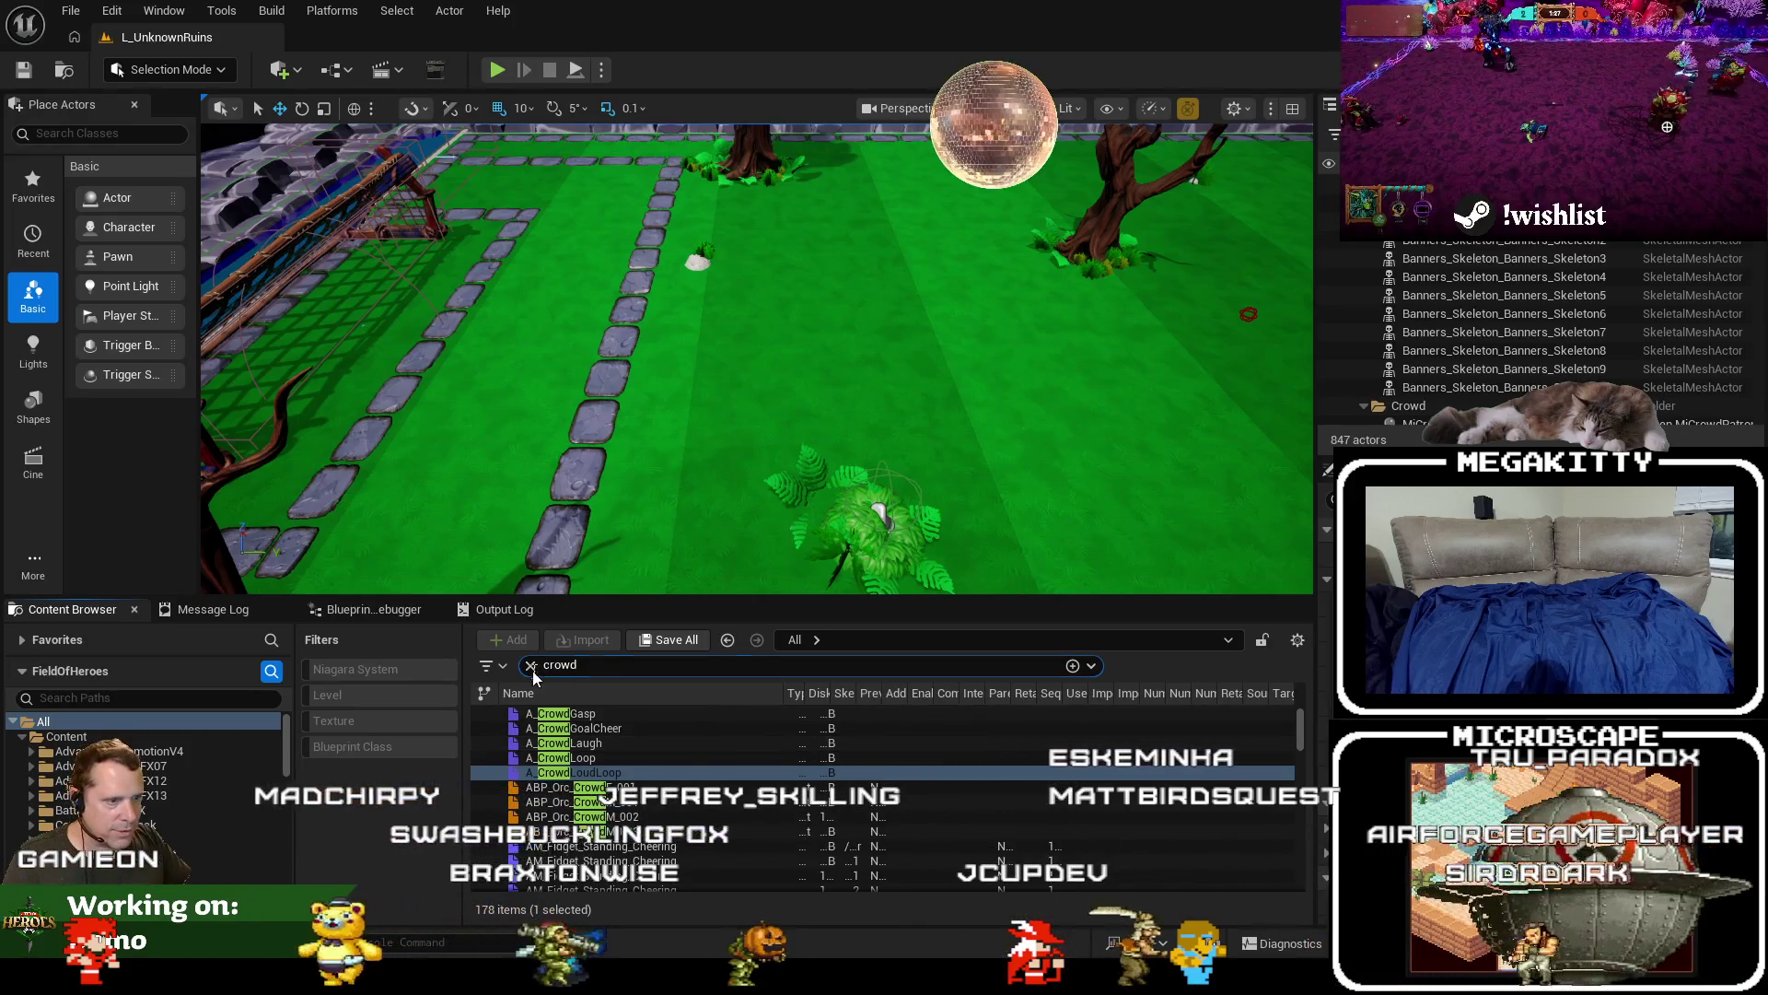
click(531, 664)
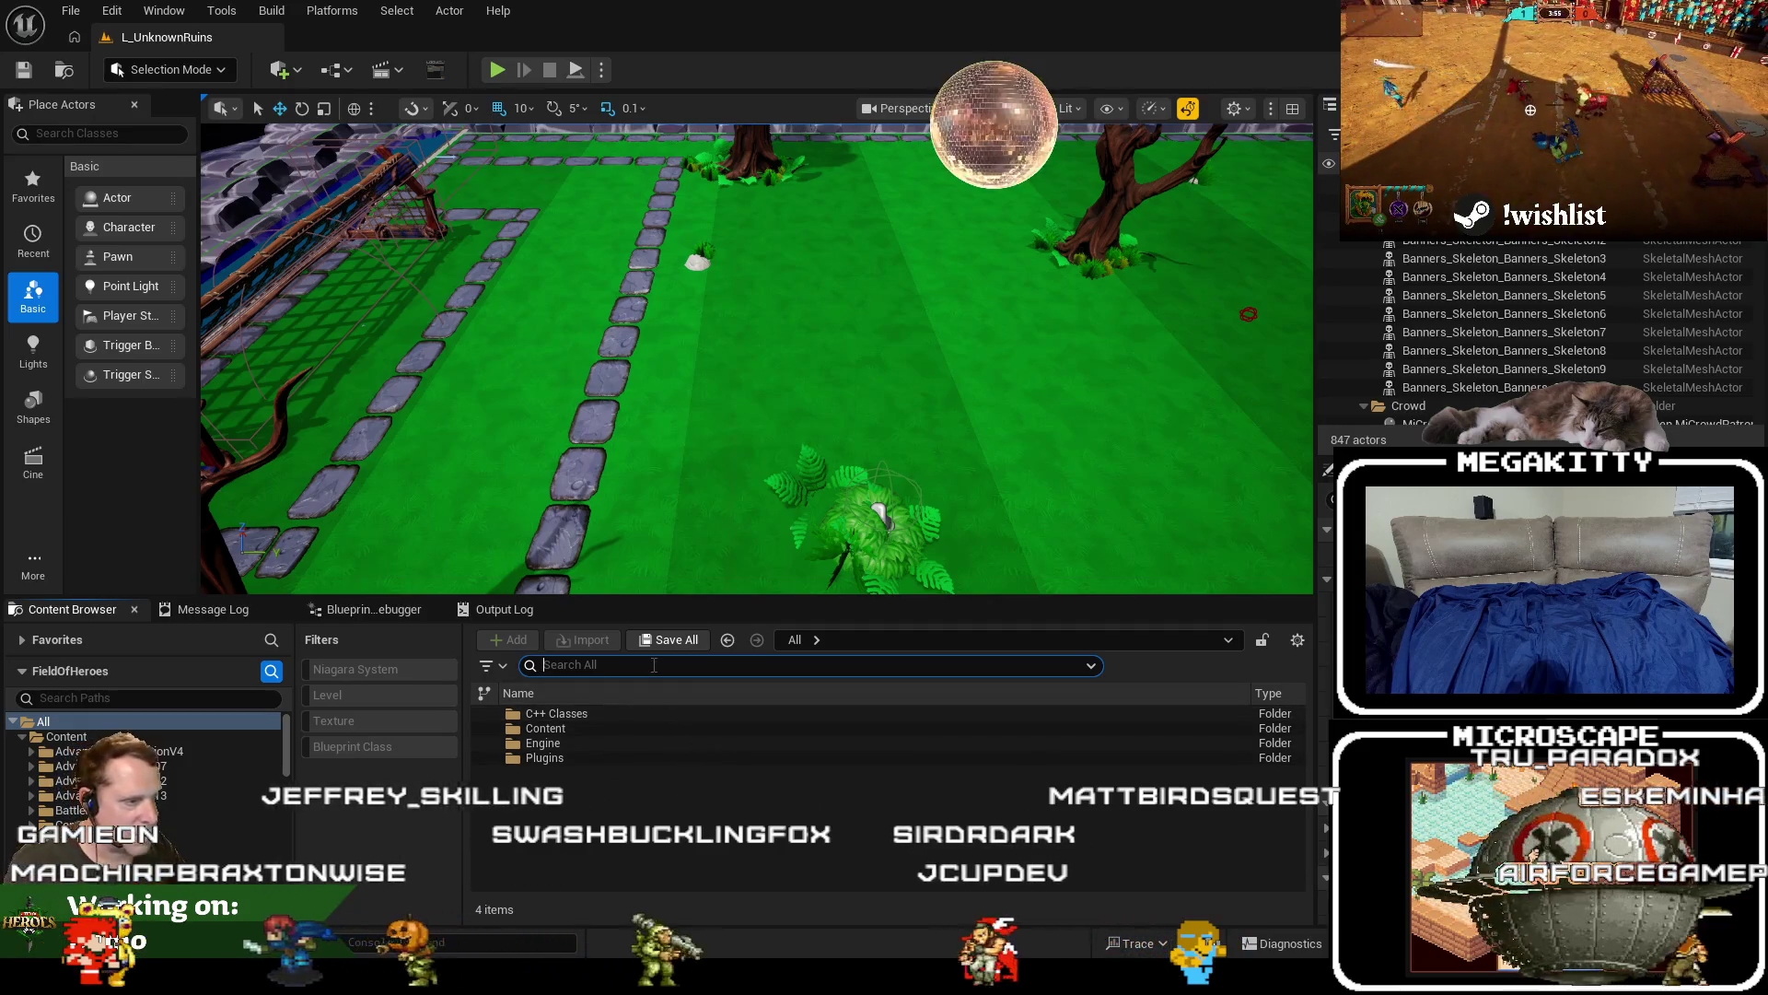
Search 'wbp_n', load L_DangerRoom_Empty from Recent Levels, and open WBP_Nameplate_Hero.
text(wbp_n)
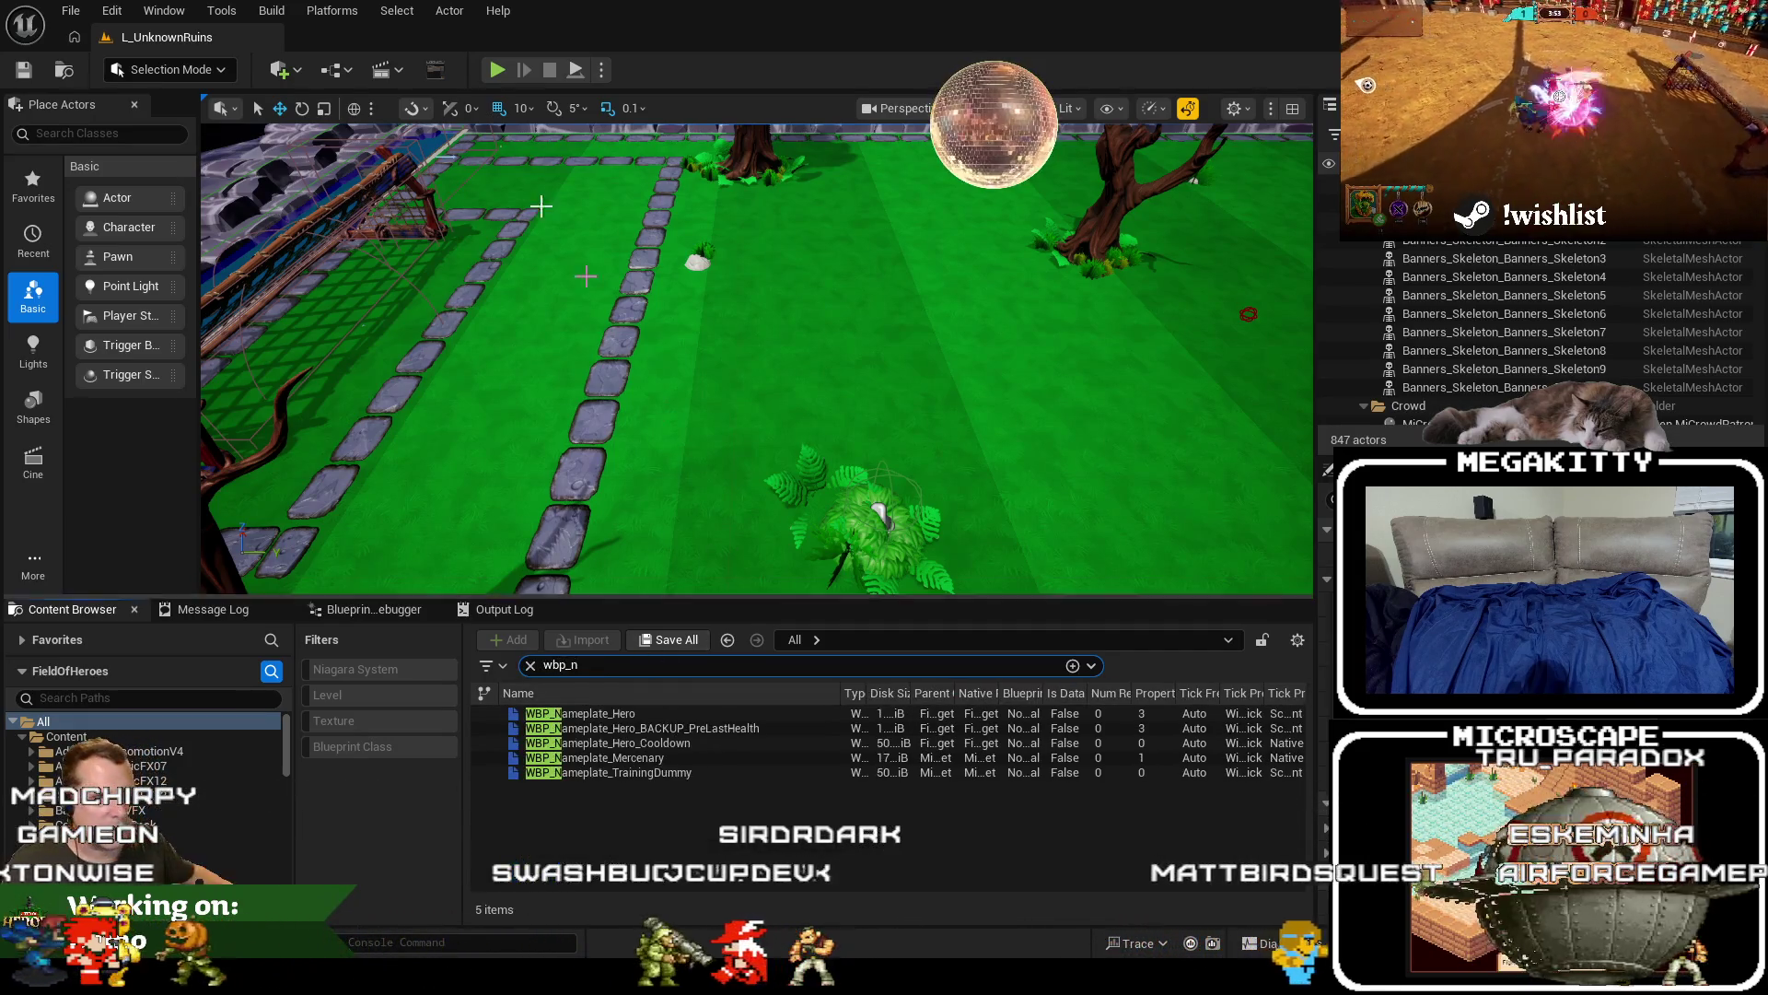
click(71, 10)
mouse_move(277, 141)
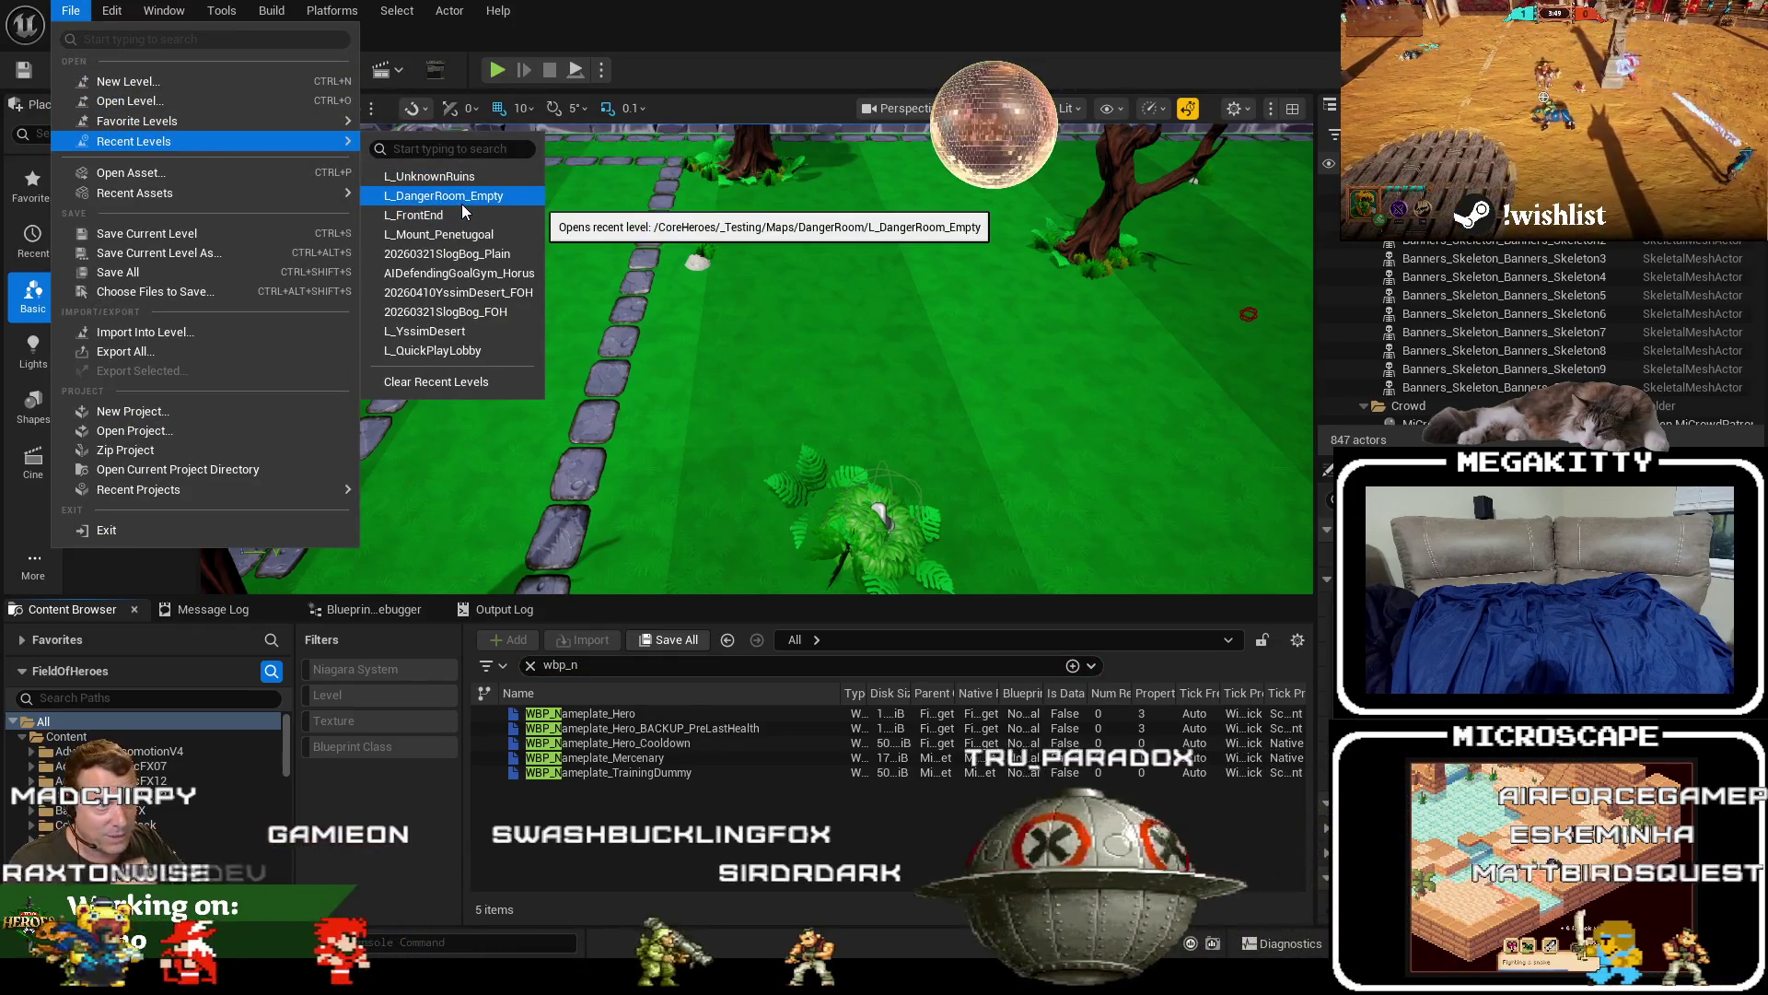
key(Escape)
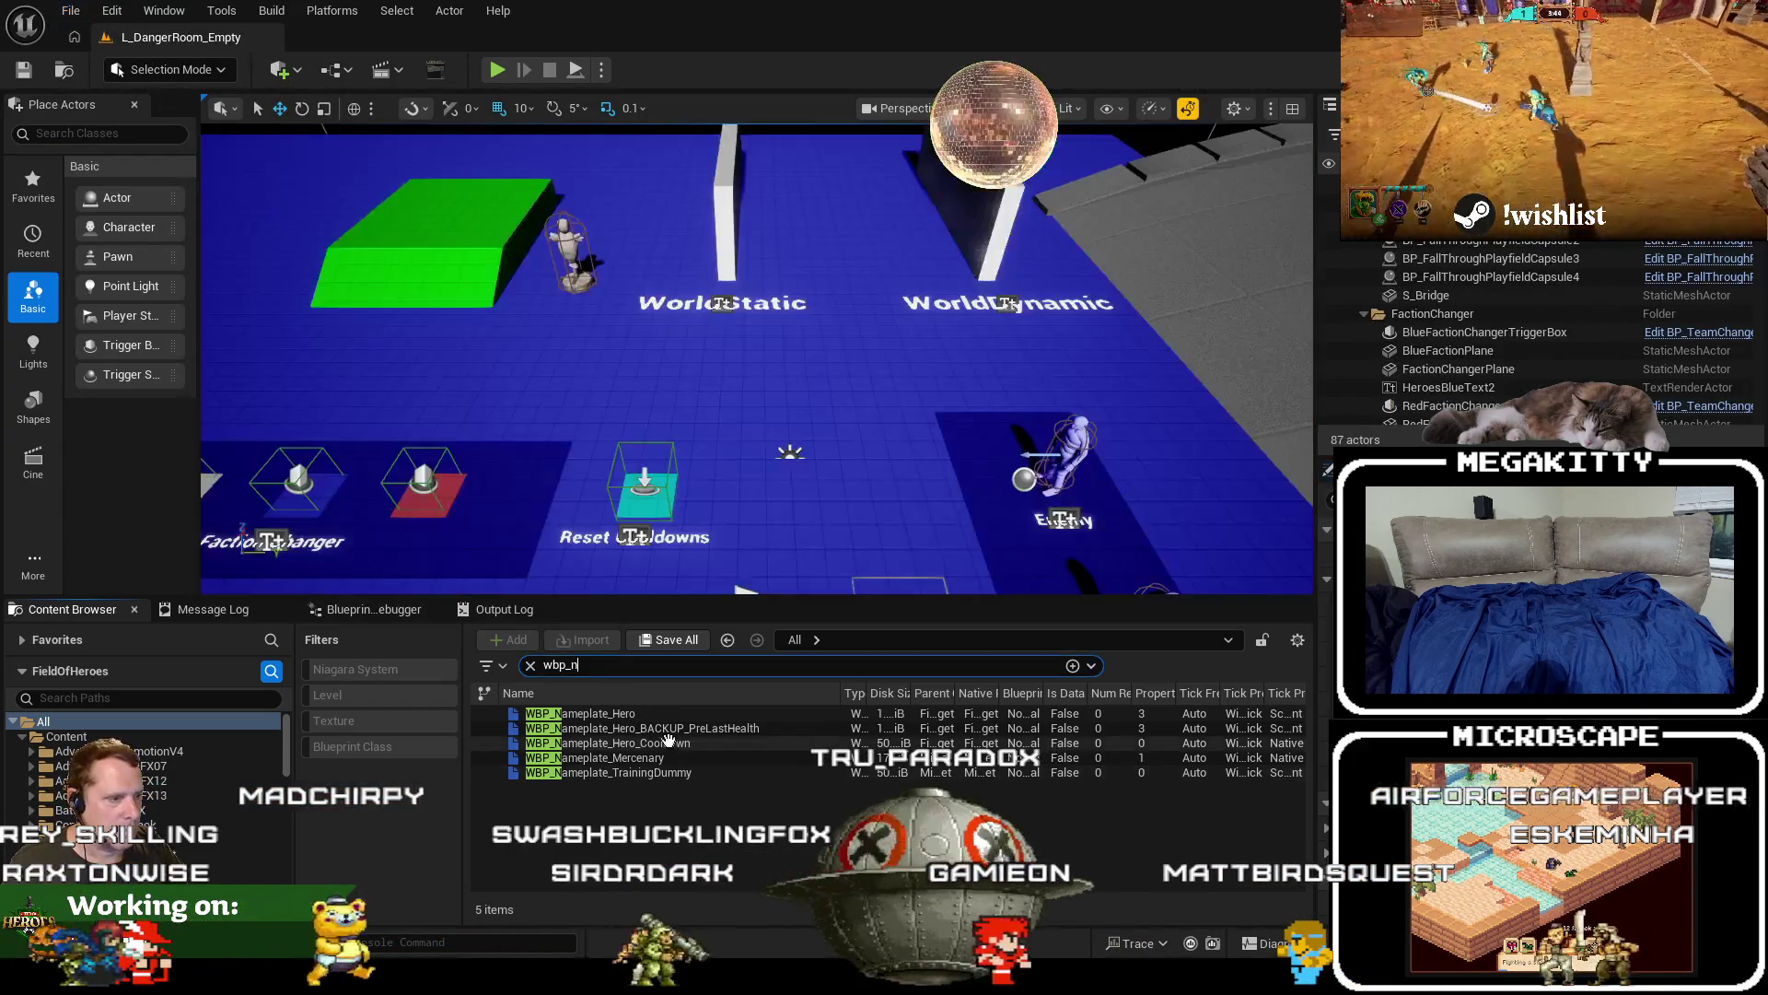
double_click(649, 714)
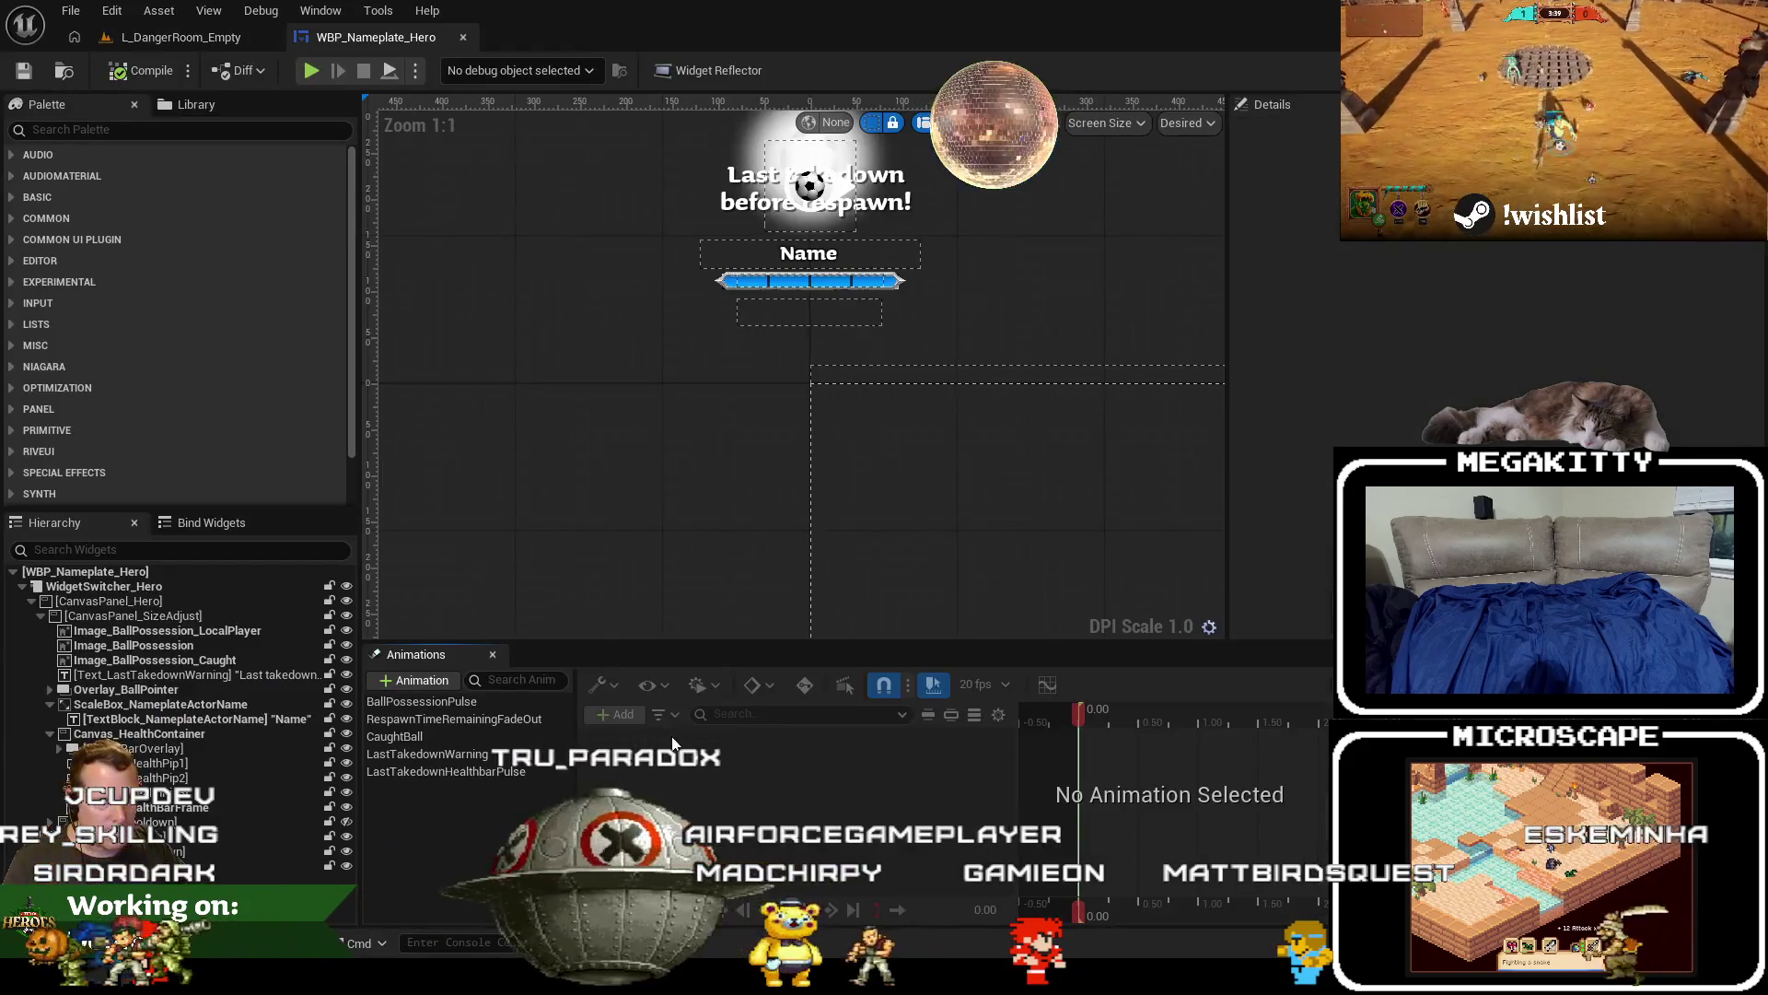
Select HealthBarOverlay in the nameplate hierarchy, undoing an early widening along the way.
scroll(780, 286, up, 1)
click(781, 299)
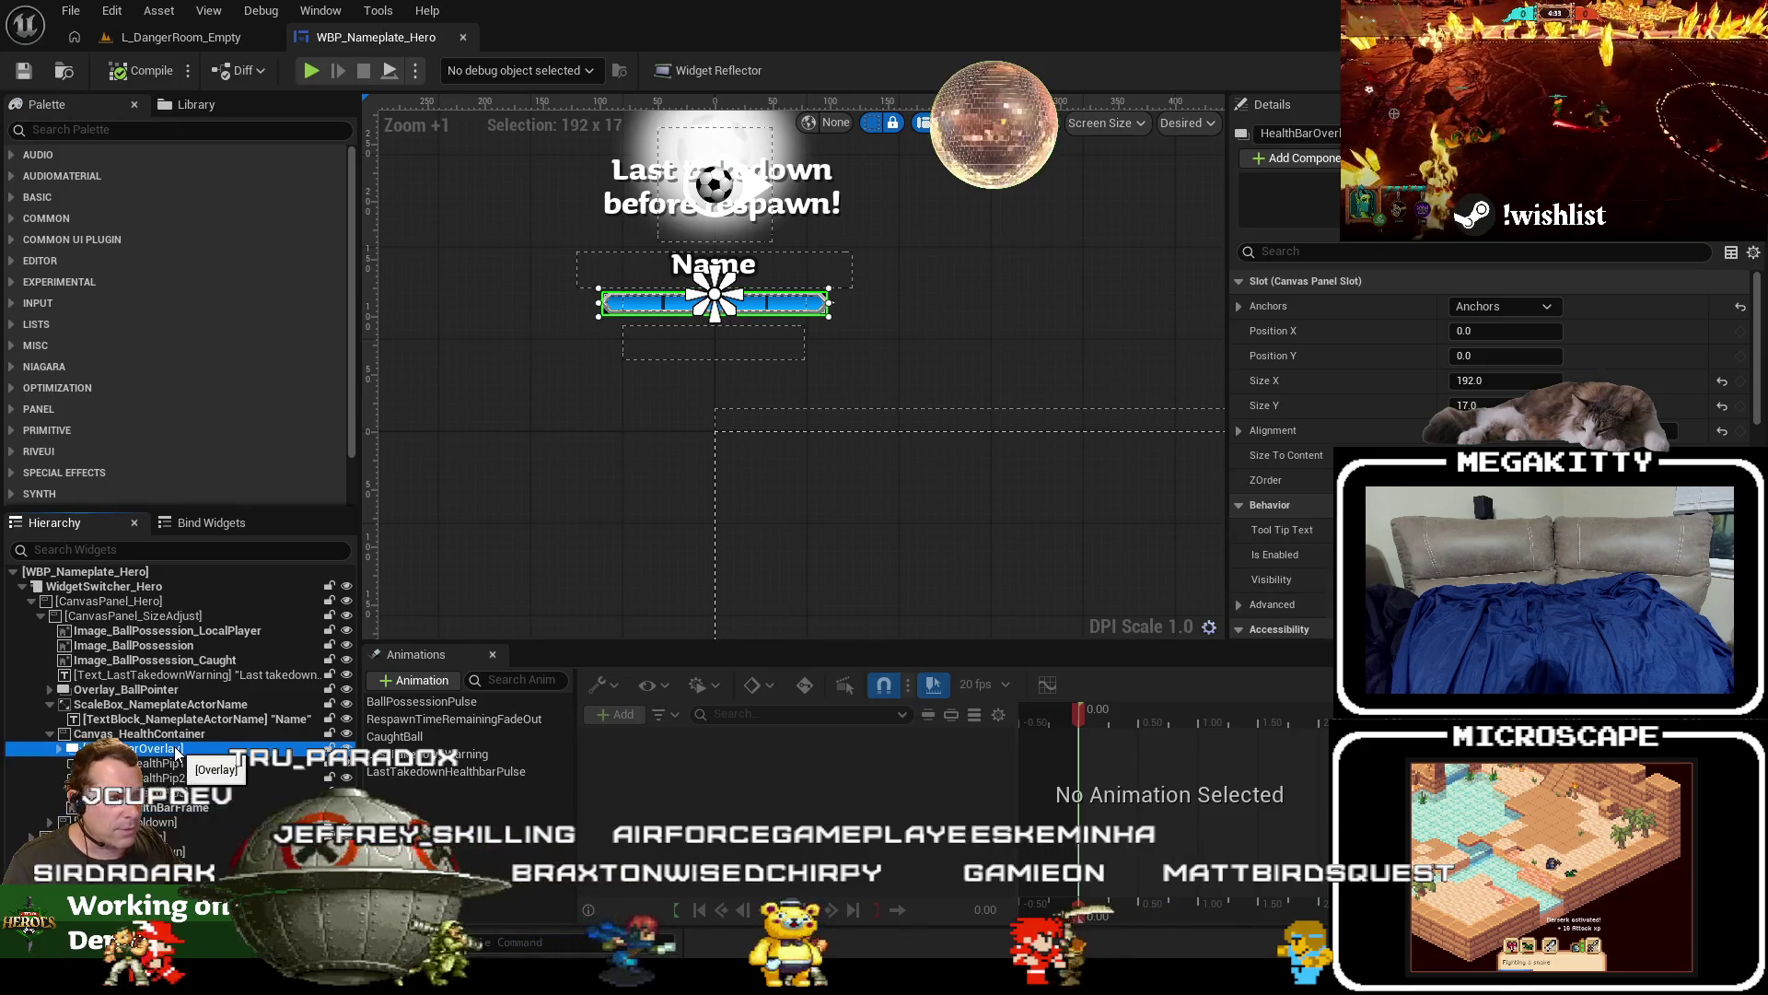
click(186, 734)
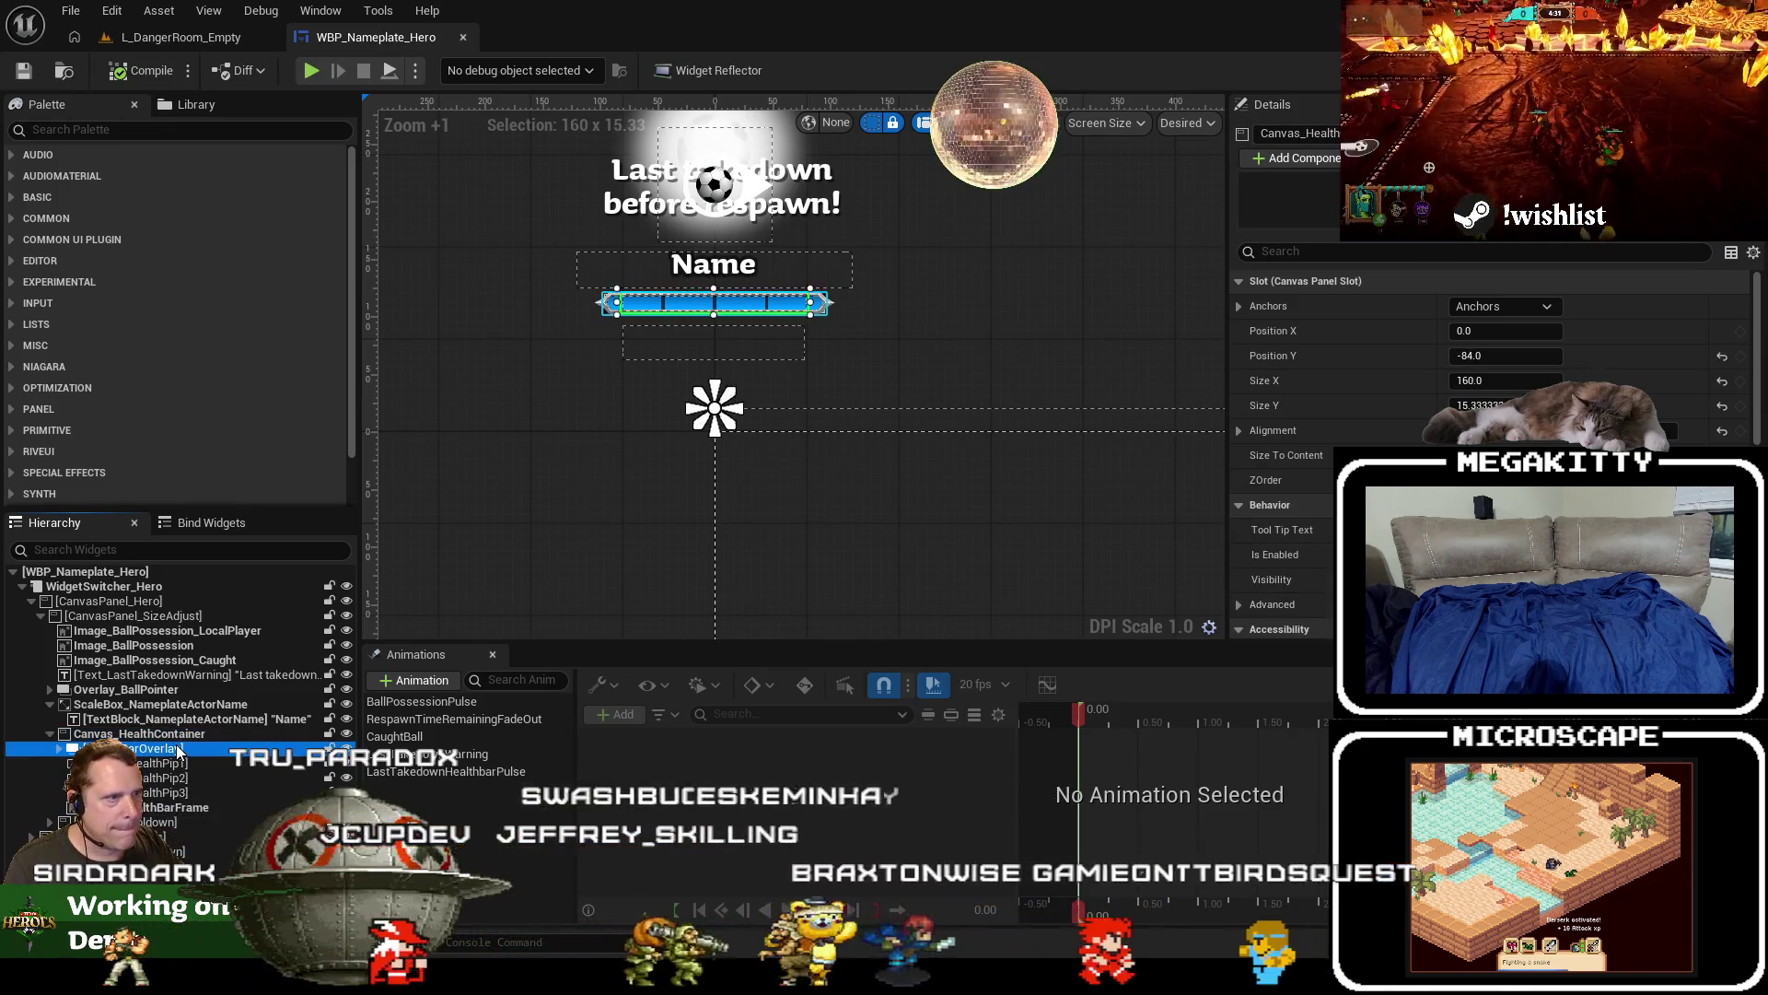
click(184, 748)
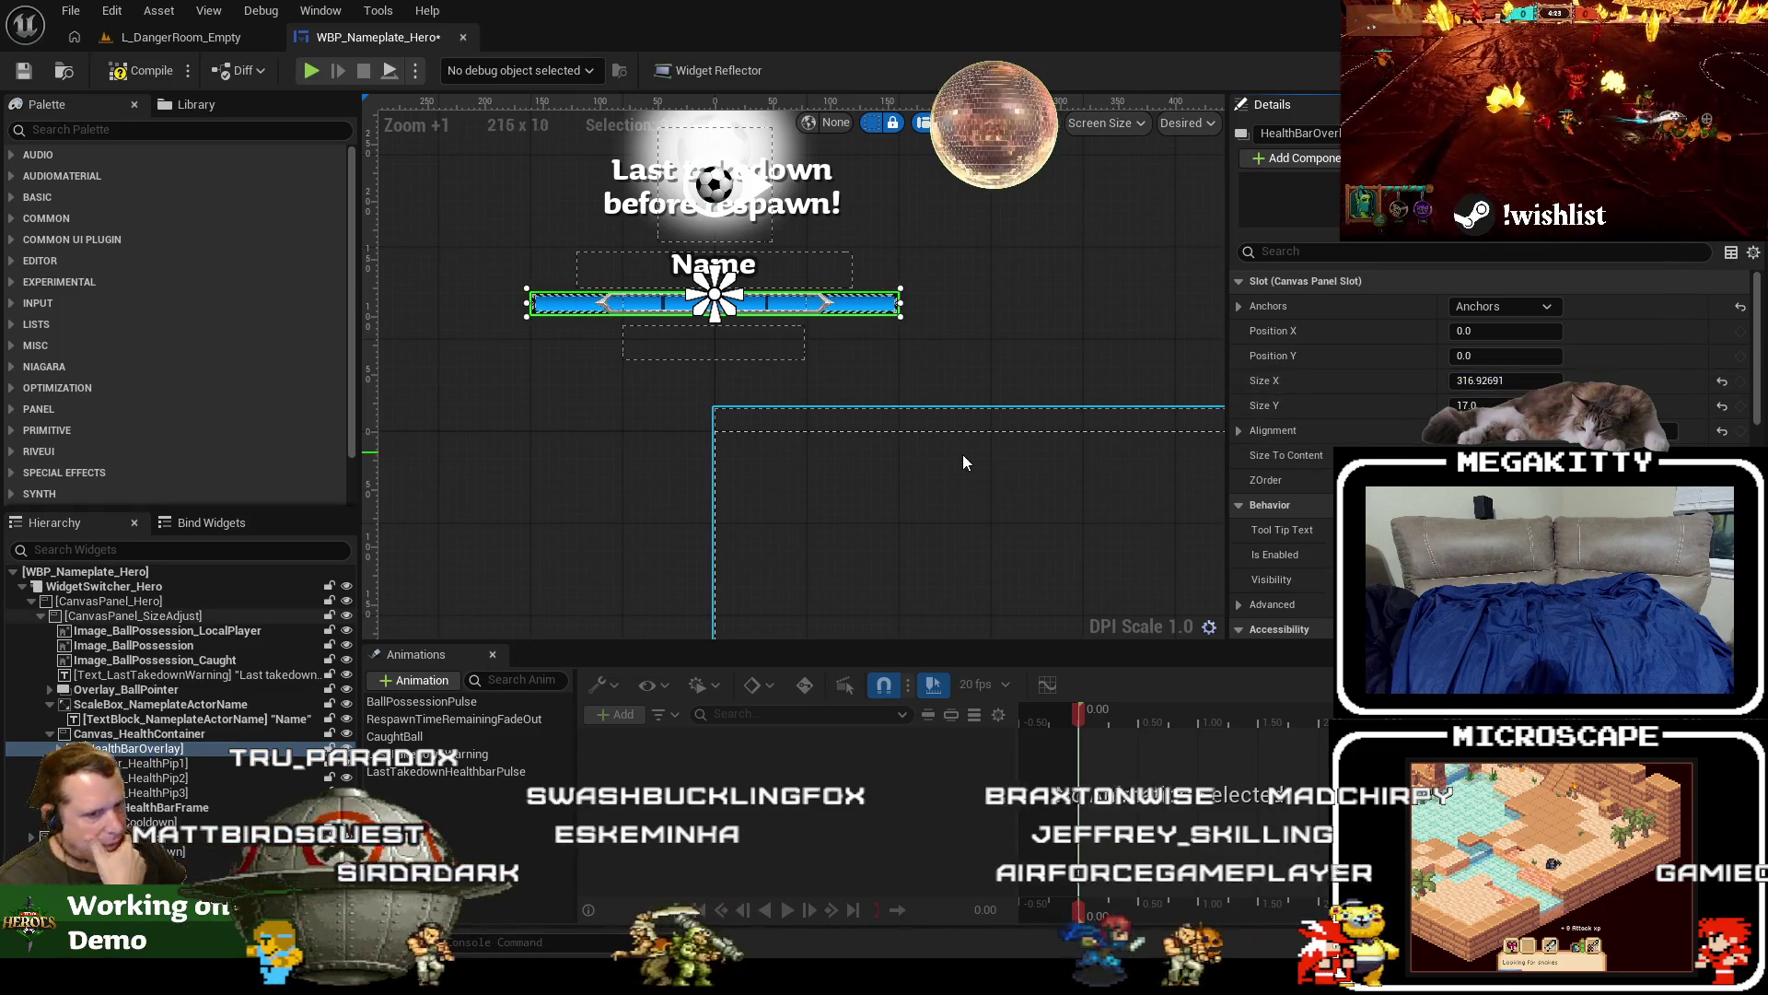
key(ctrl+z)
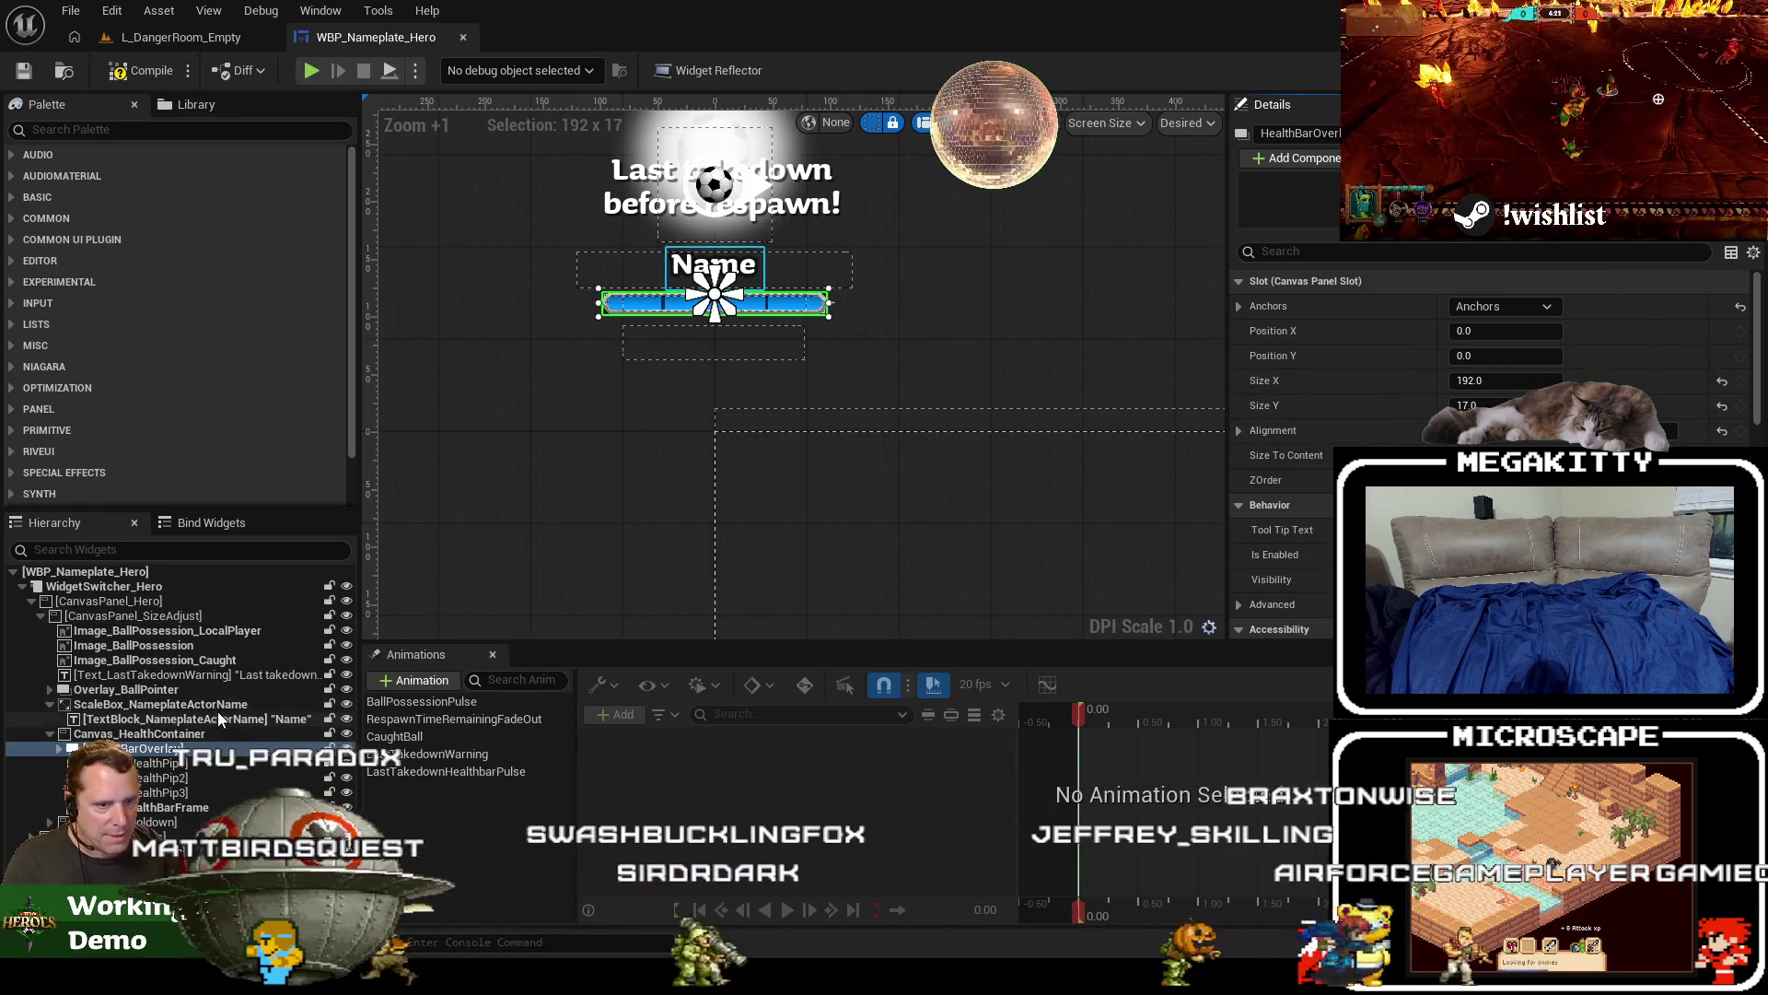
click(825, 303)
scroll(825, 303, up, 6)
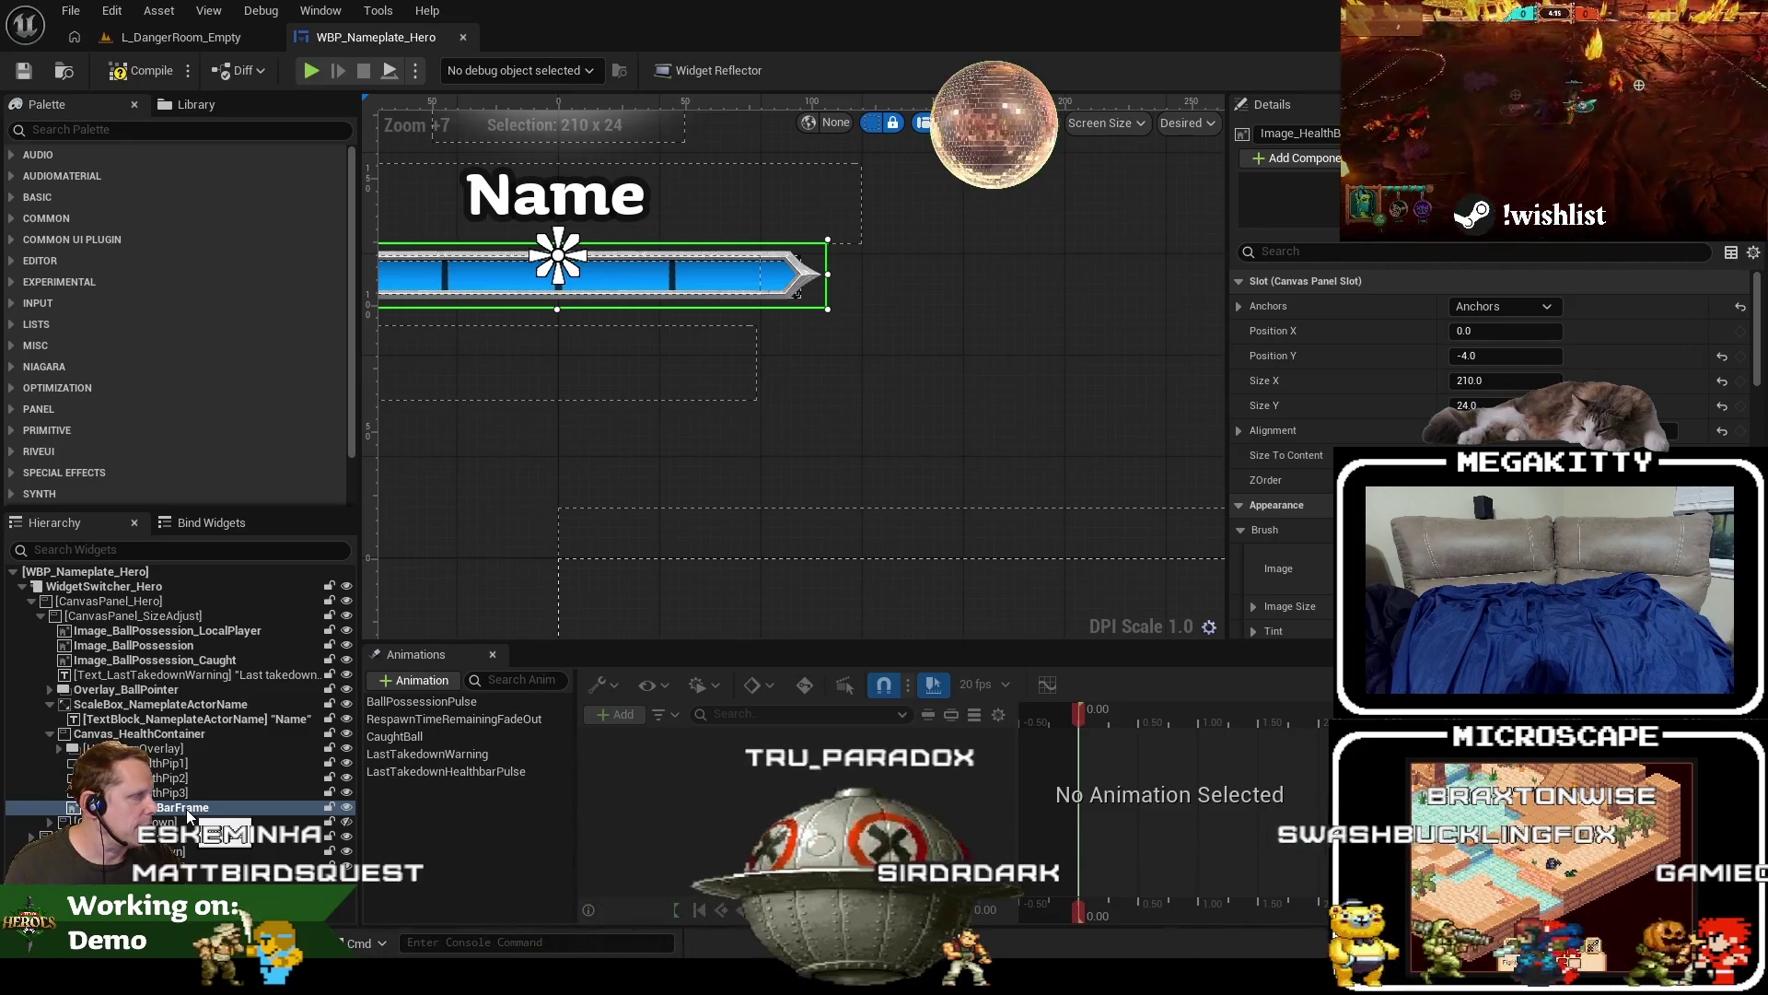
click(175, 738)
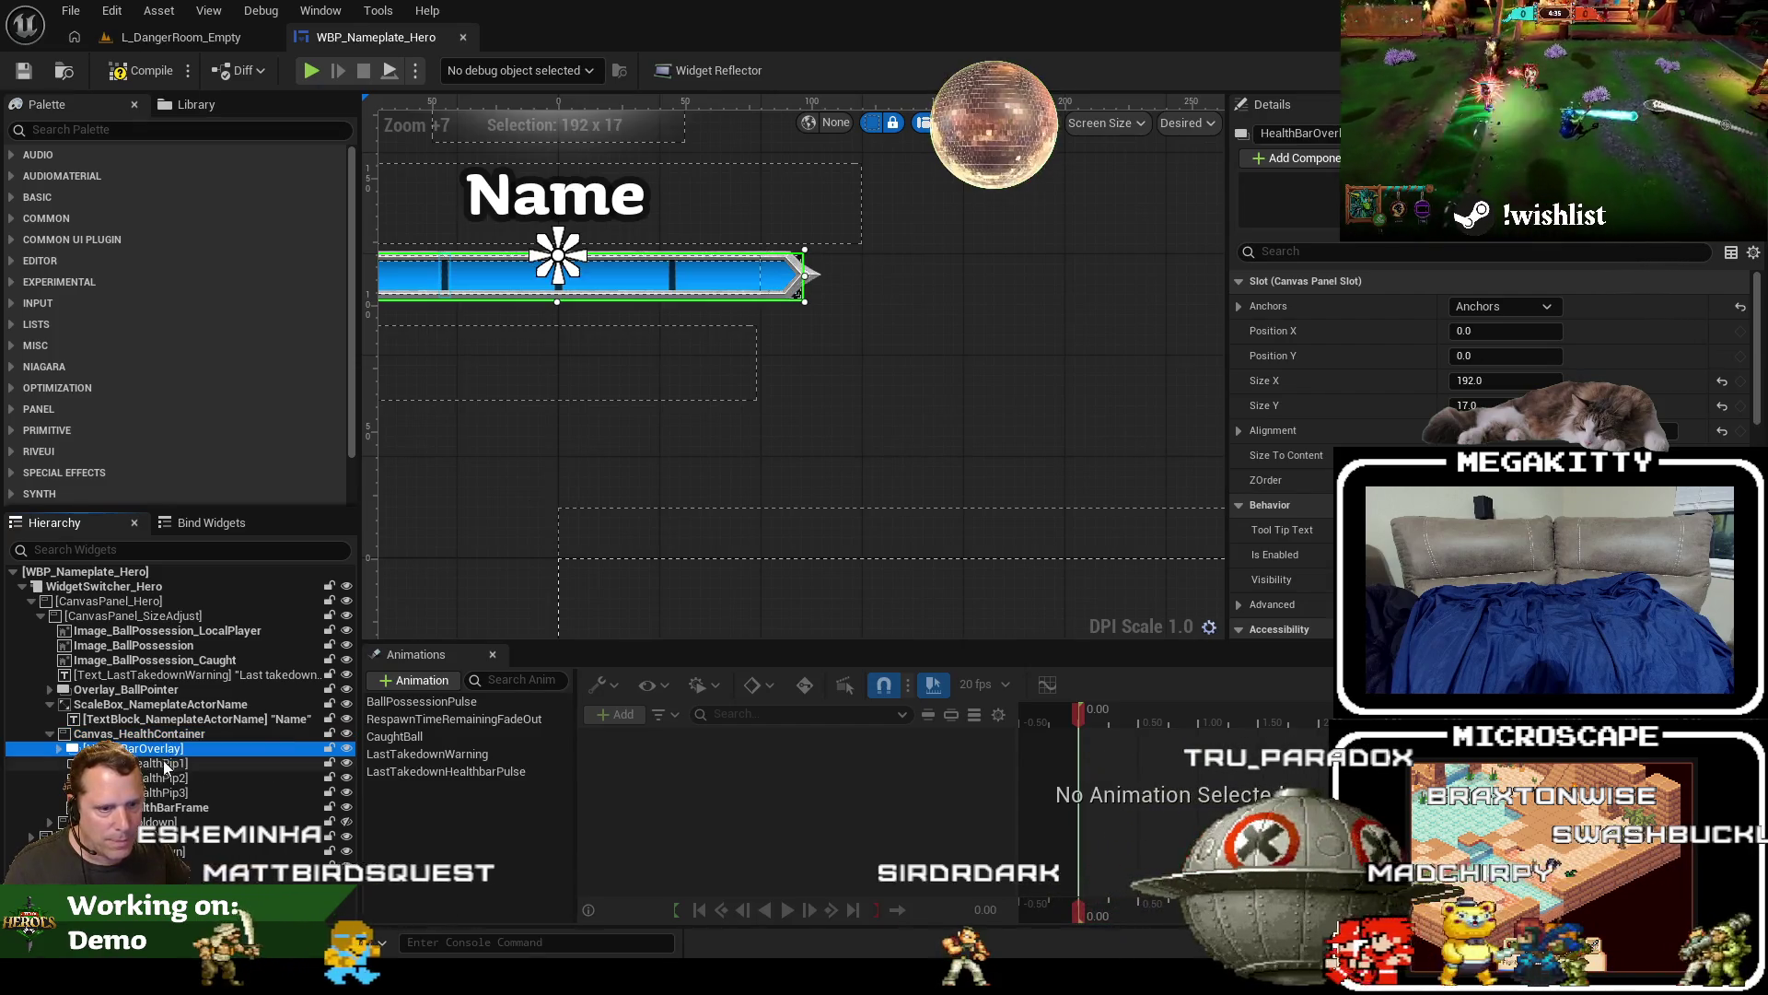
click(151, 765)
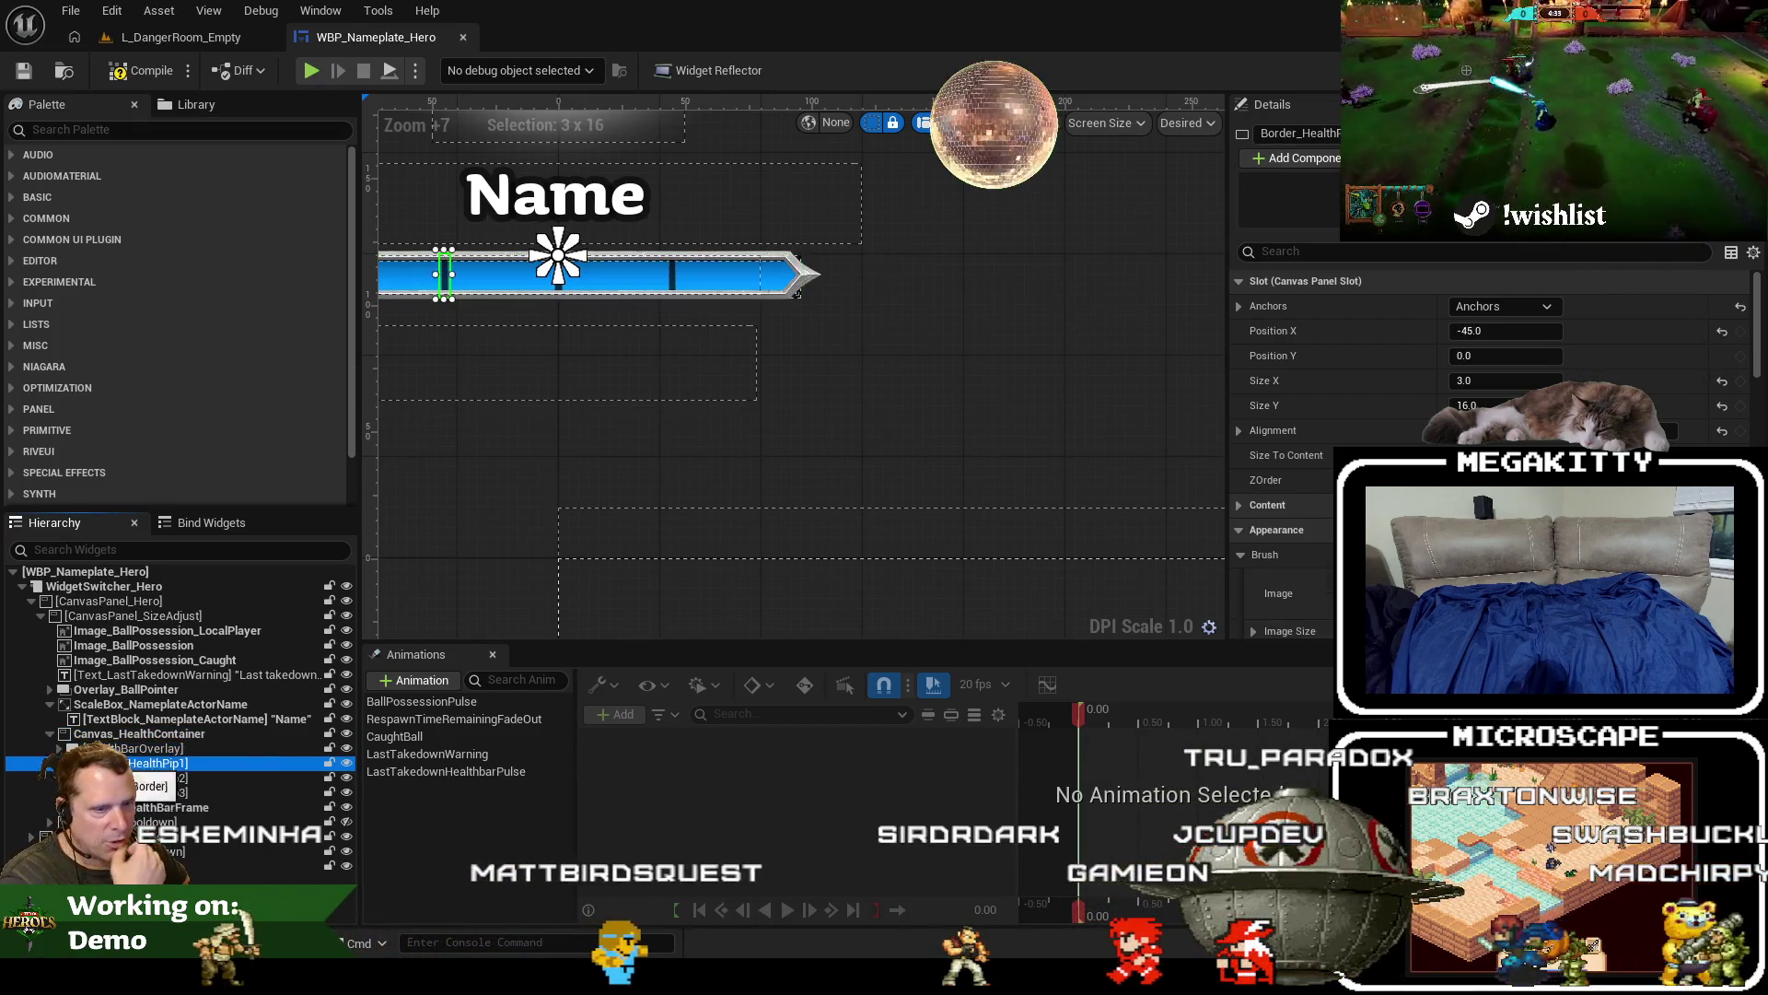
click(59, 749)
click(146, 764)
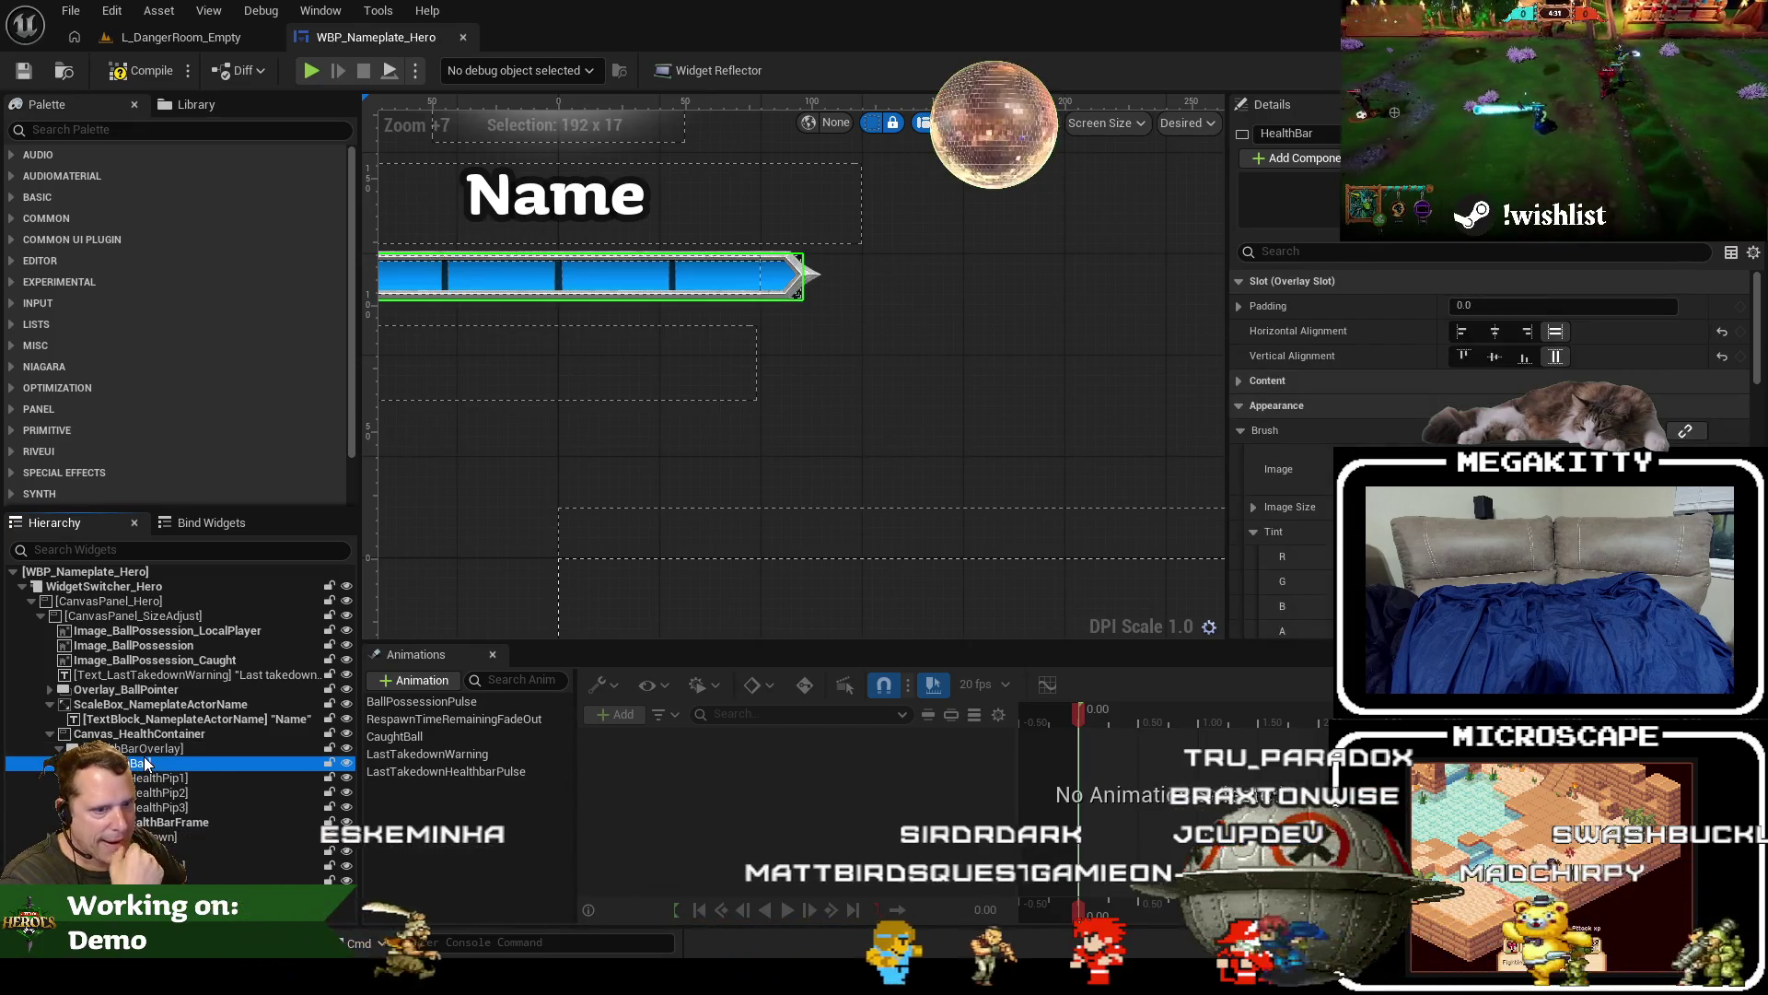
click(138, 750)
Widen HealthBarOverlay to about 262, revert it to 192, deselect, and switch to Jira.
key(Home)
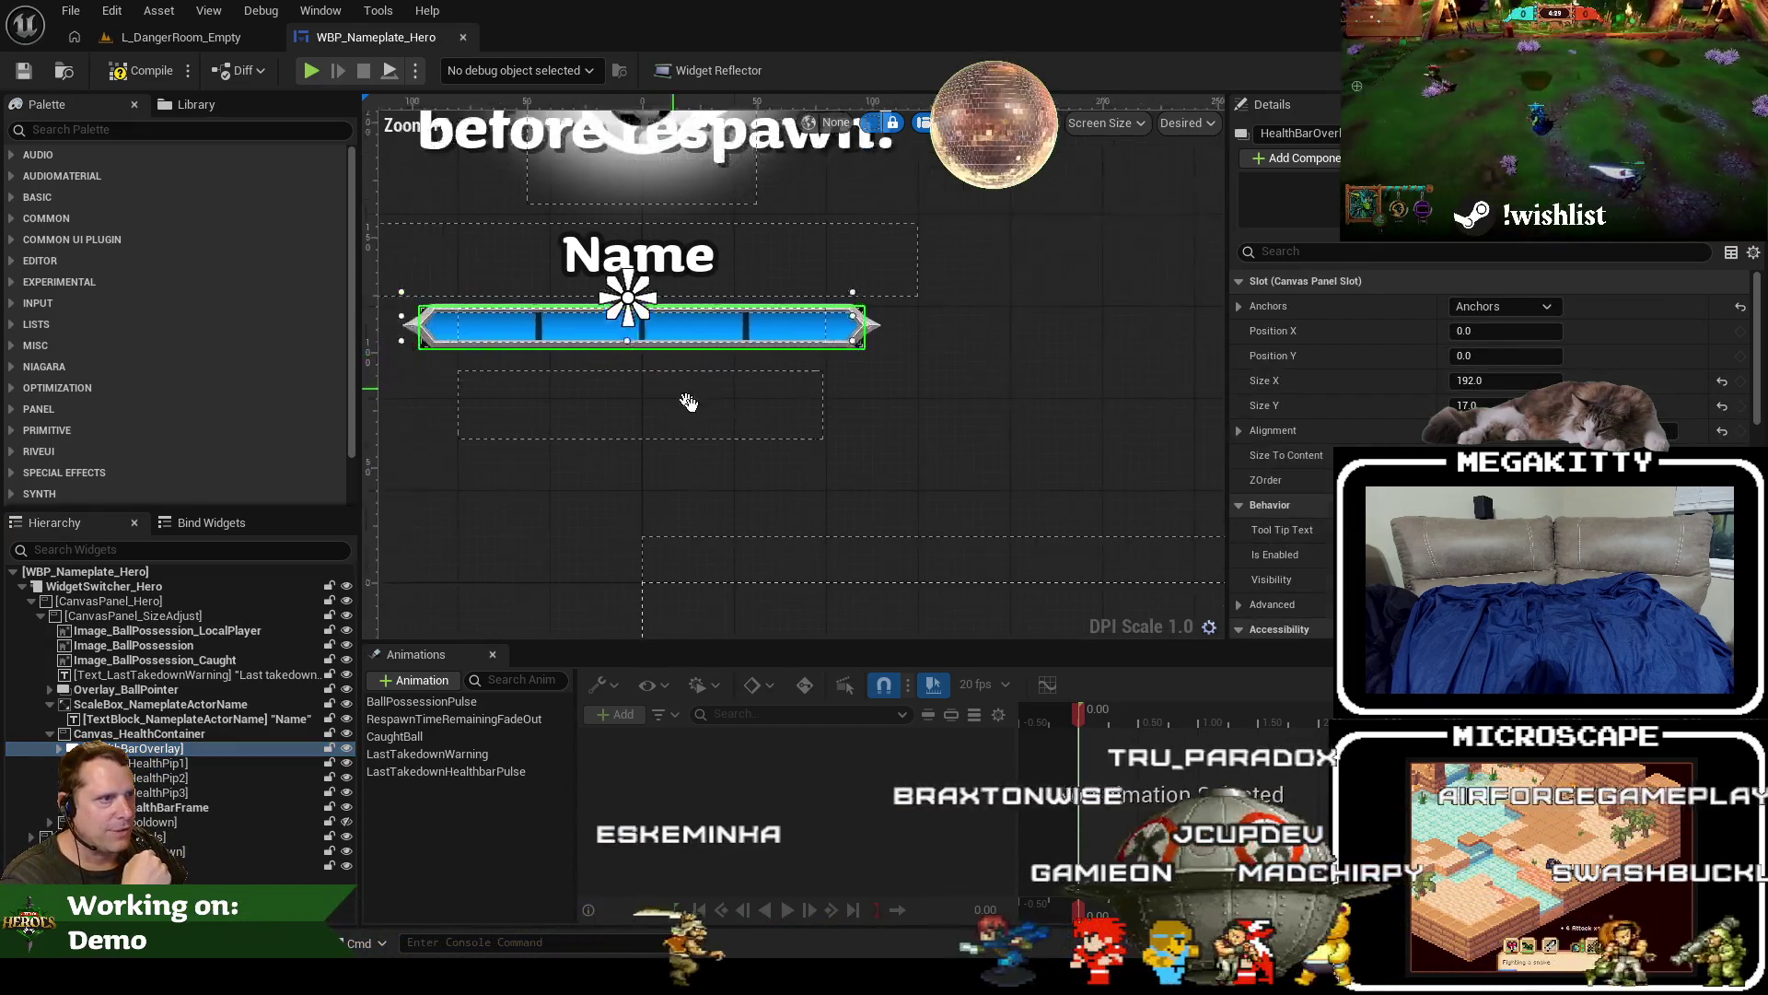
drag(1509, 385, 1574, 384)
key(ctrl+z)
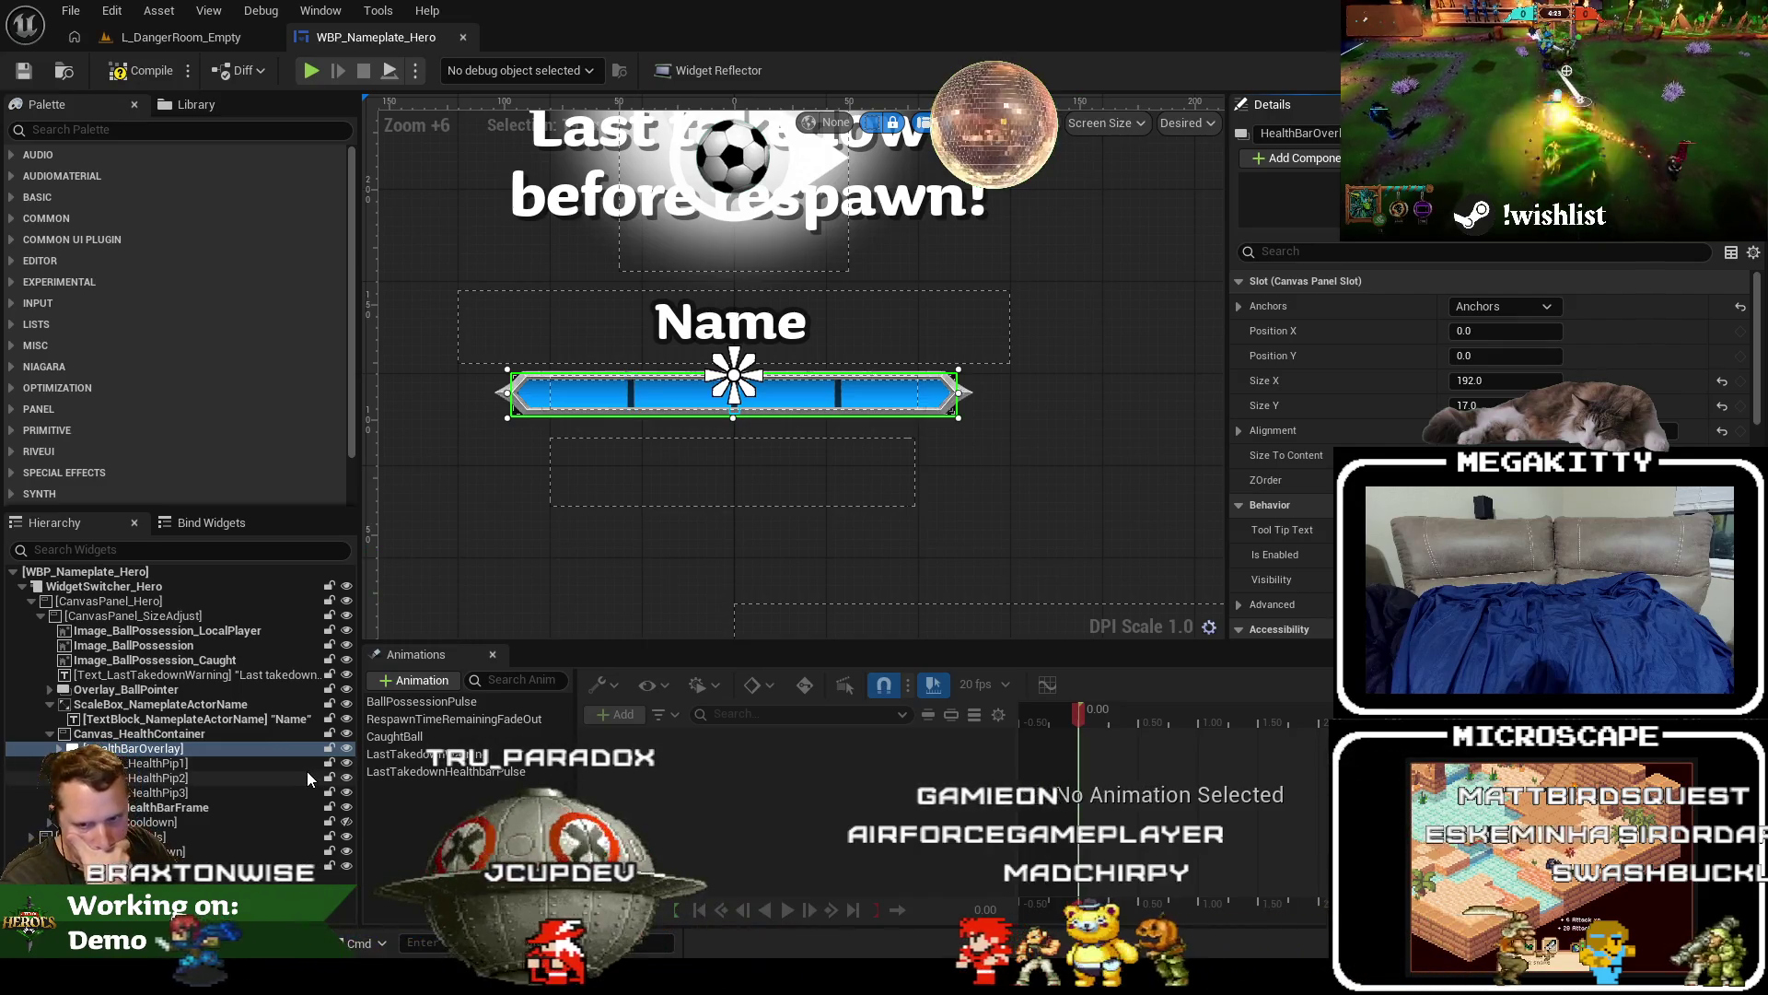
click(682, 567)
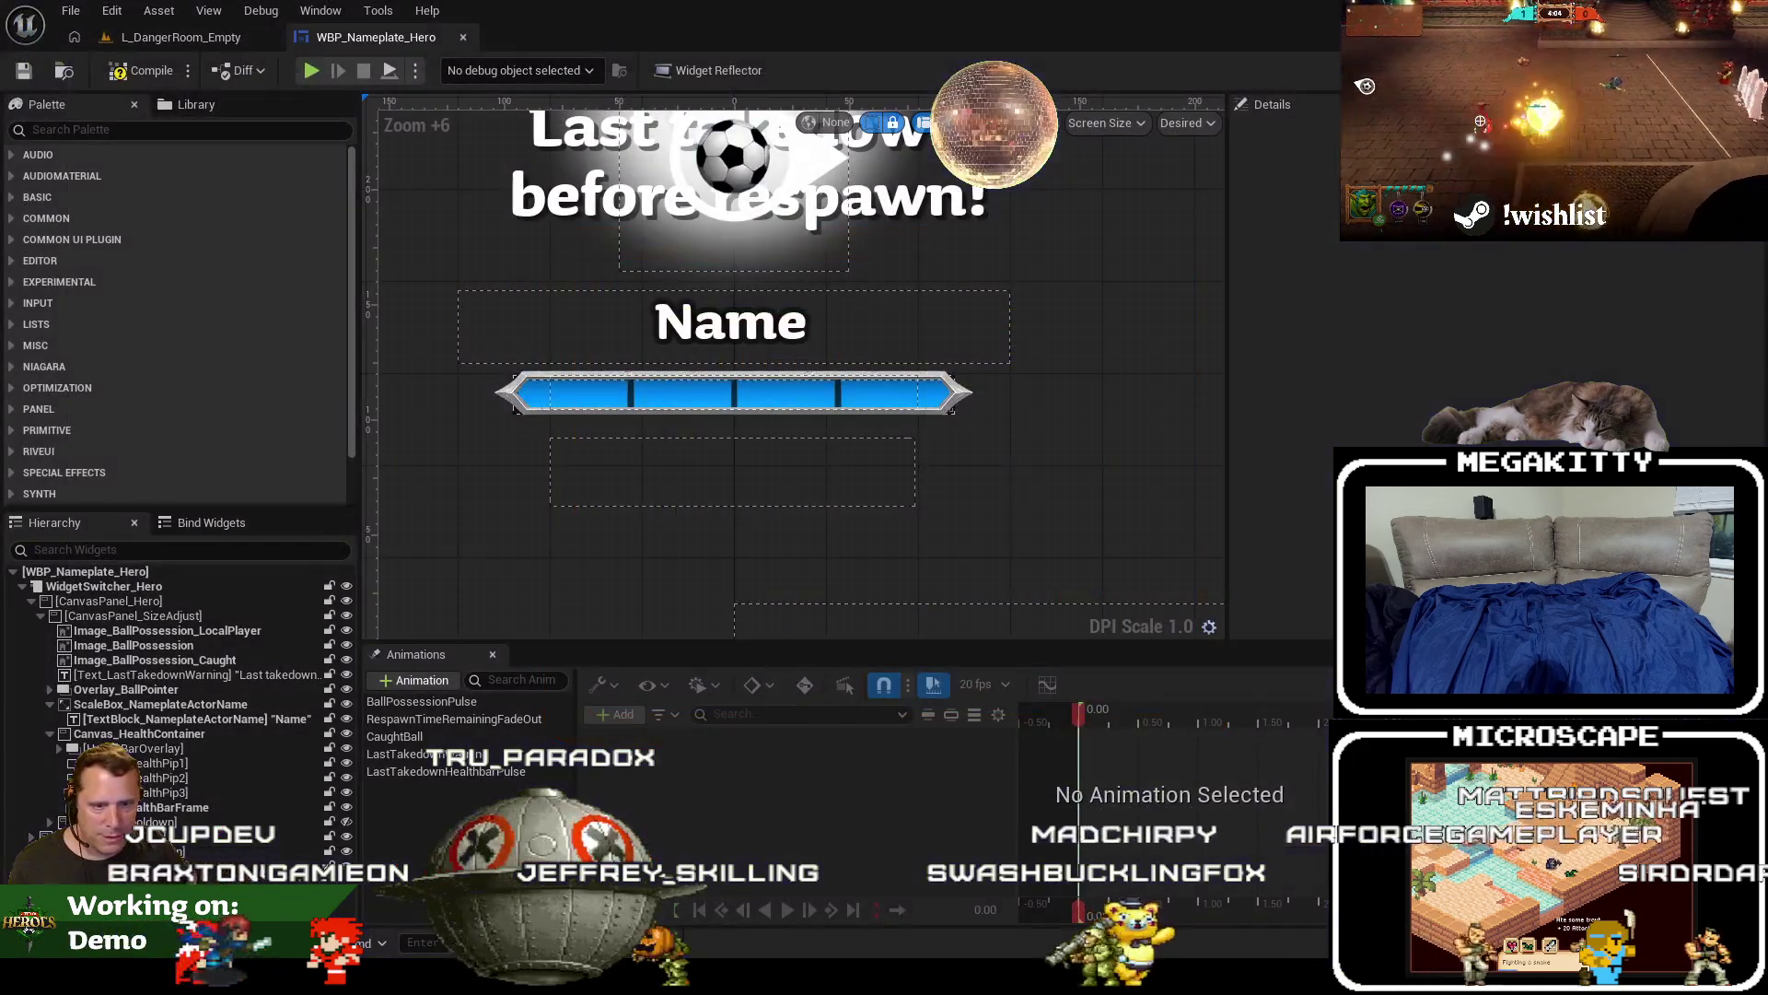
key(alt+Tab)
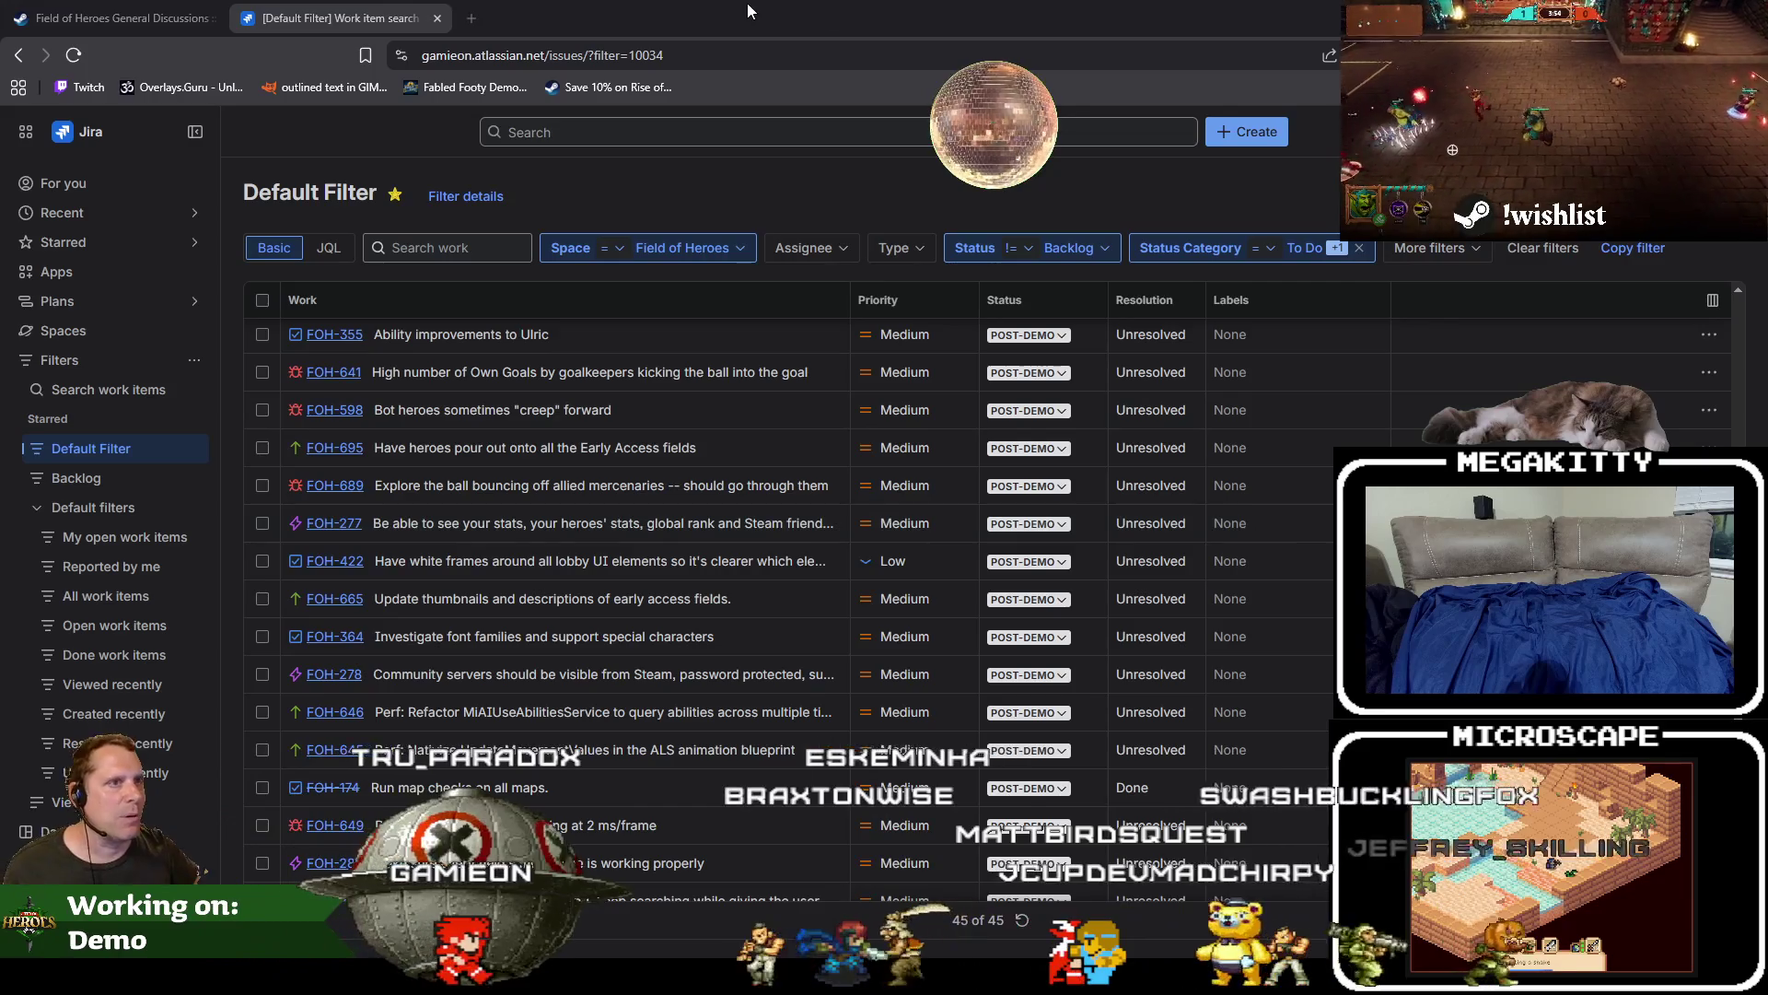
Close the WBP_Nameplate_Hero editor in Unreal, then return to Jira and restore Chrome from full screen.
key(alt+Tab)
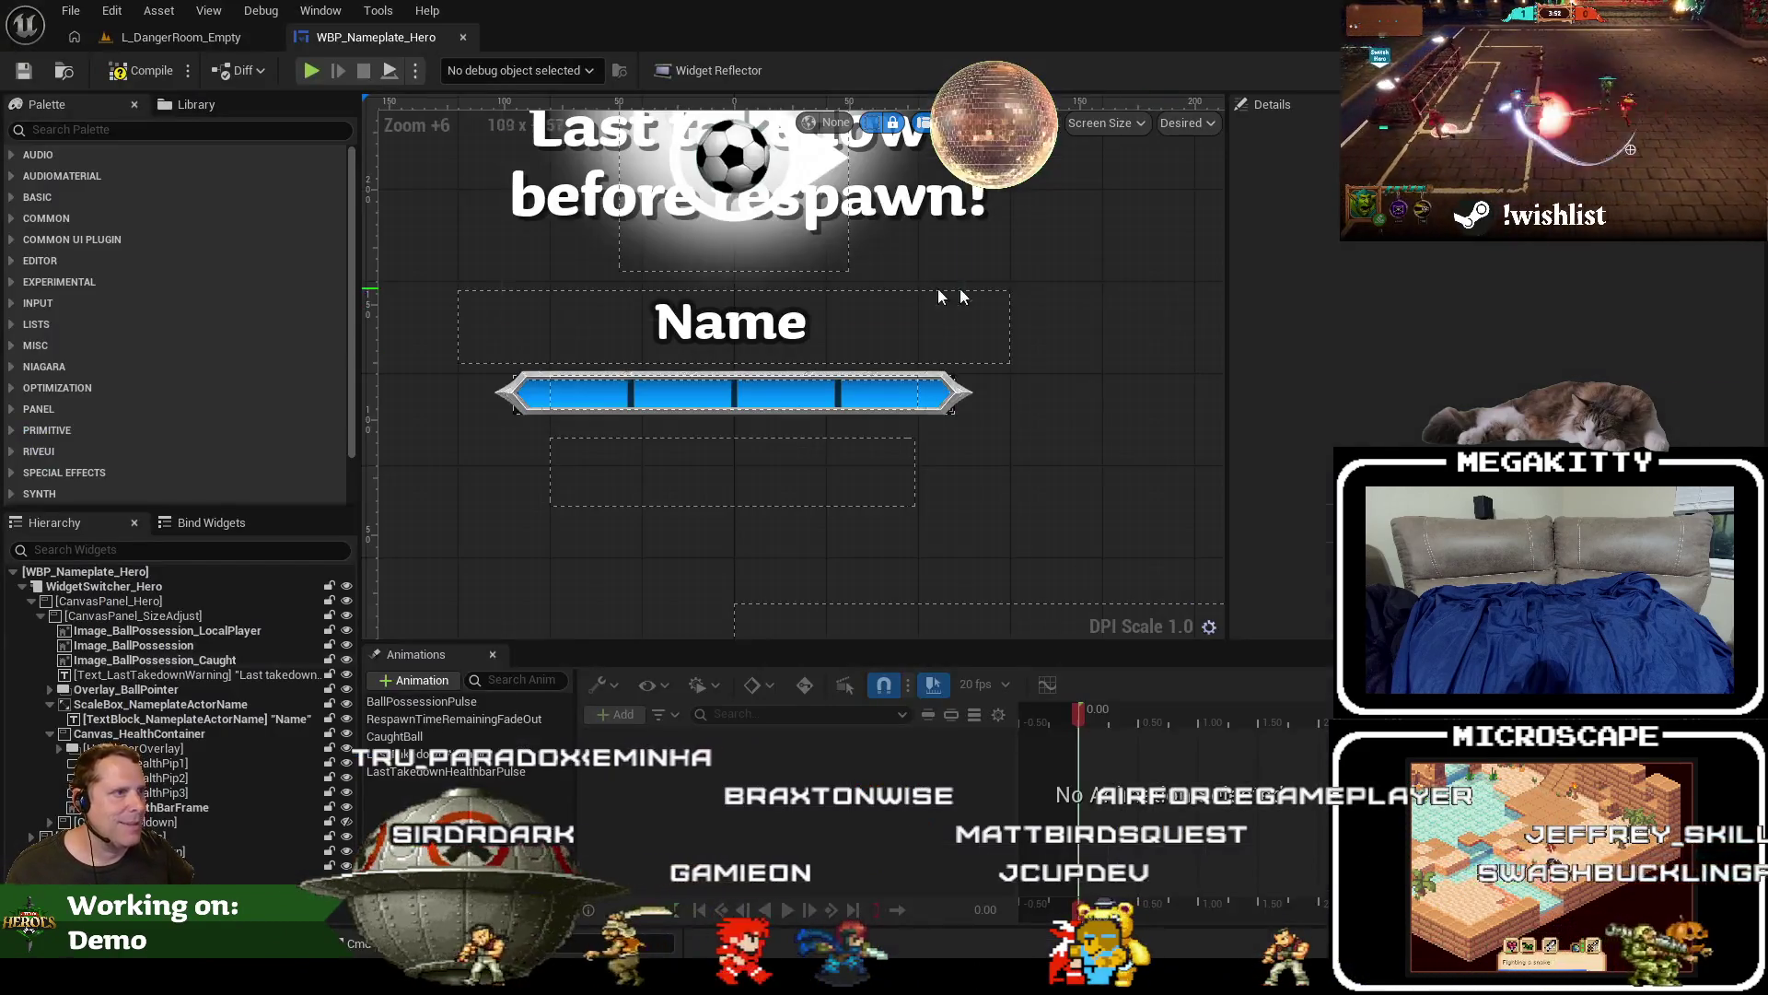
click(463, 36)
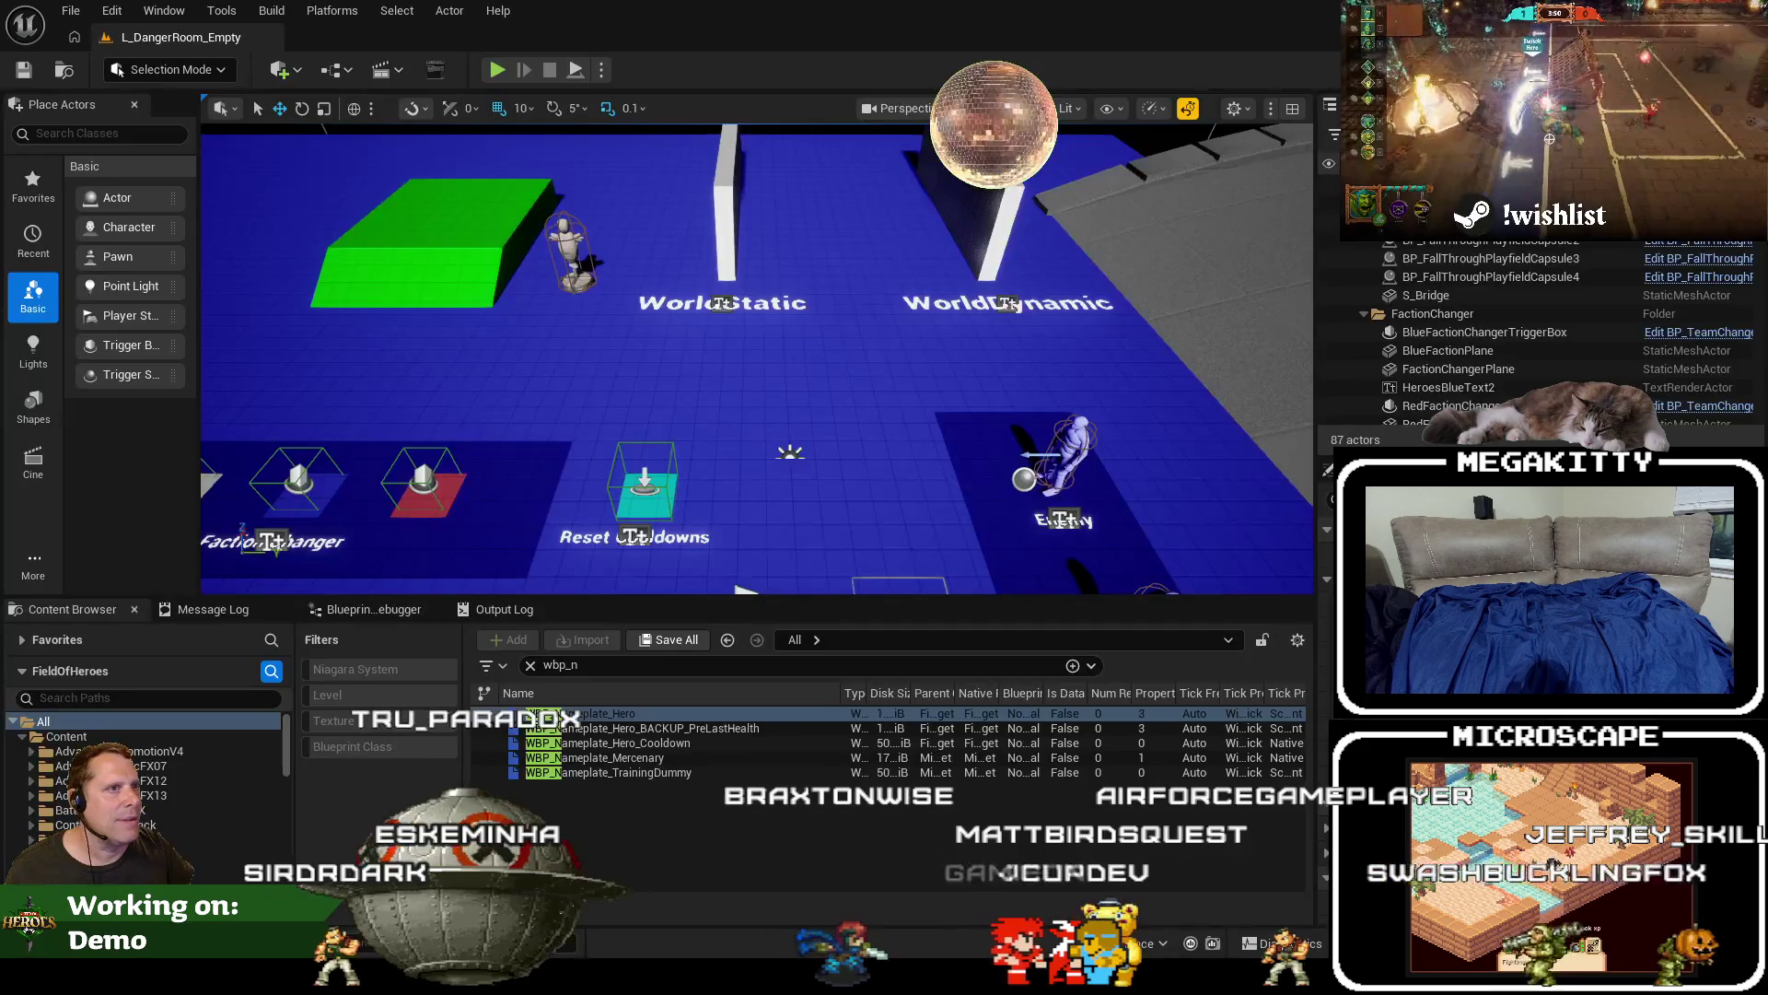
key(alt+Tab)
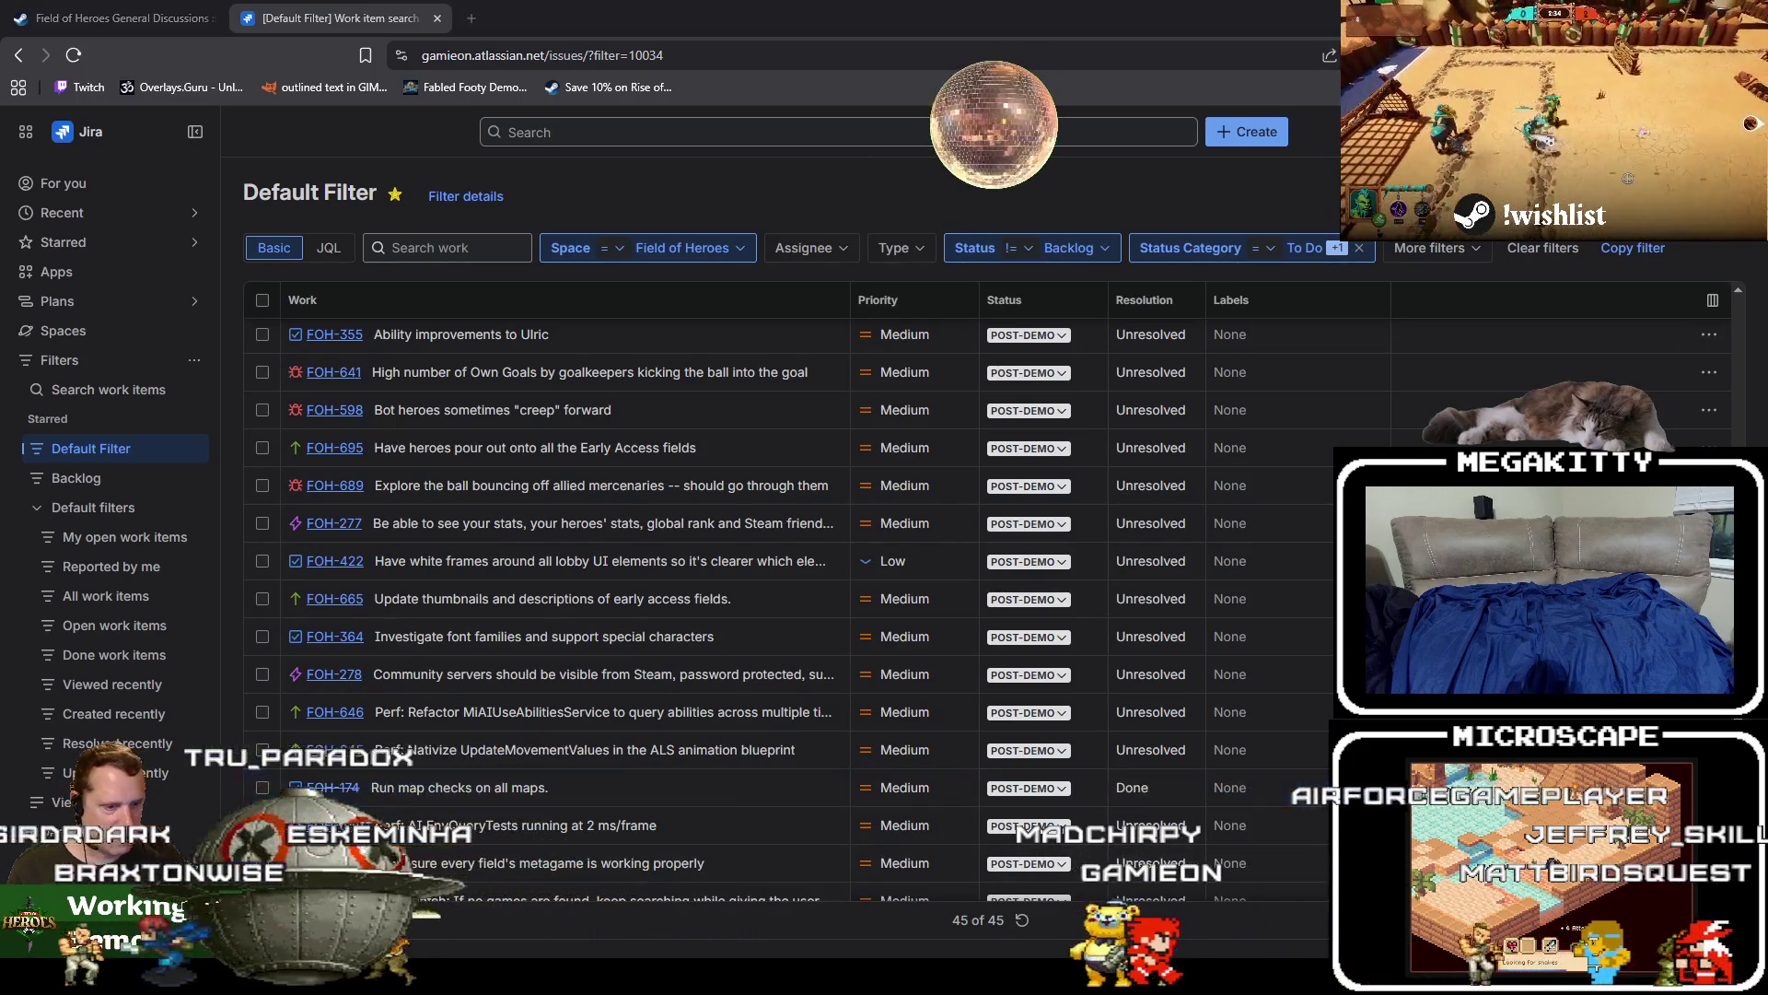
double_click(837, 32)
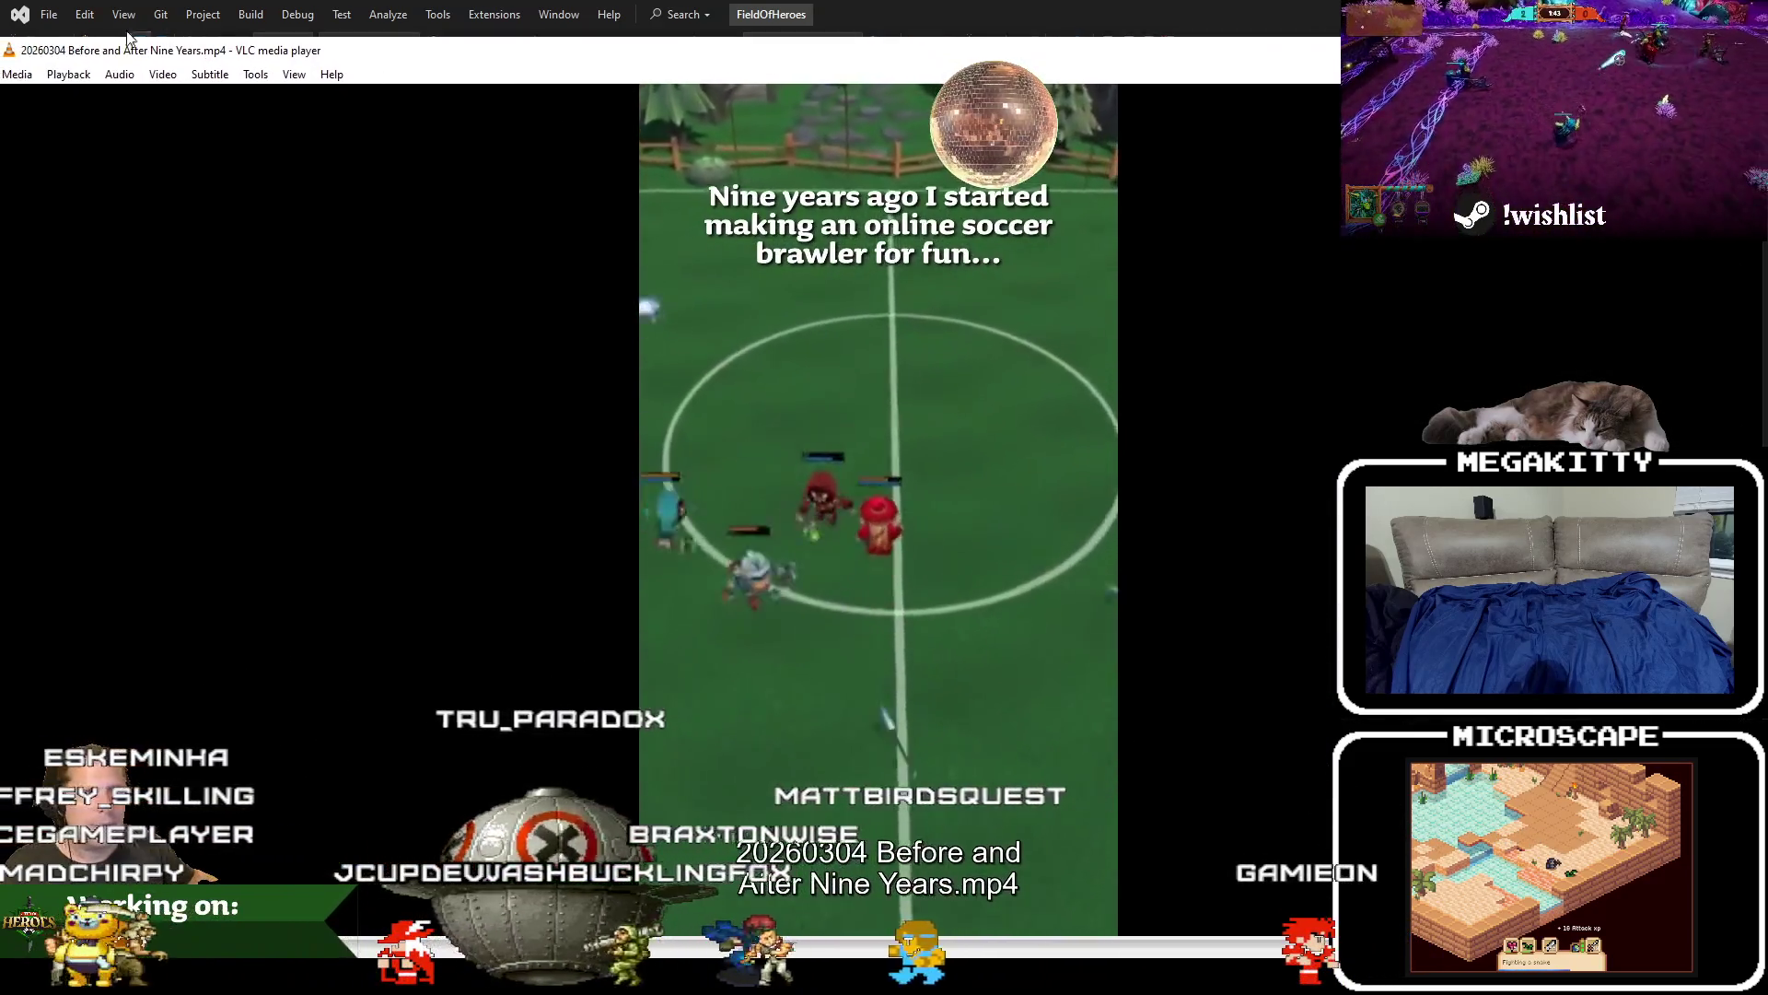
Resize the VLC window and move it up and left, then return to the Jira backlog.
mouse_move(2, 38)
mouse_down()
mouse_move(27, 32)
mouse_move(236, 169)
mouse_move(20, 98)
mouse_move(24, 71)
mouse_up()
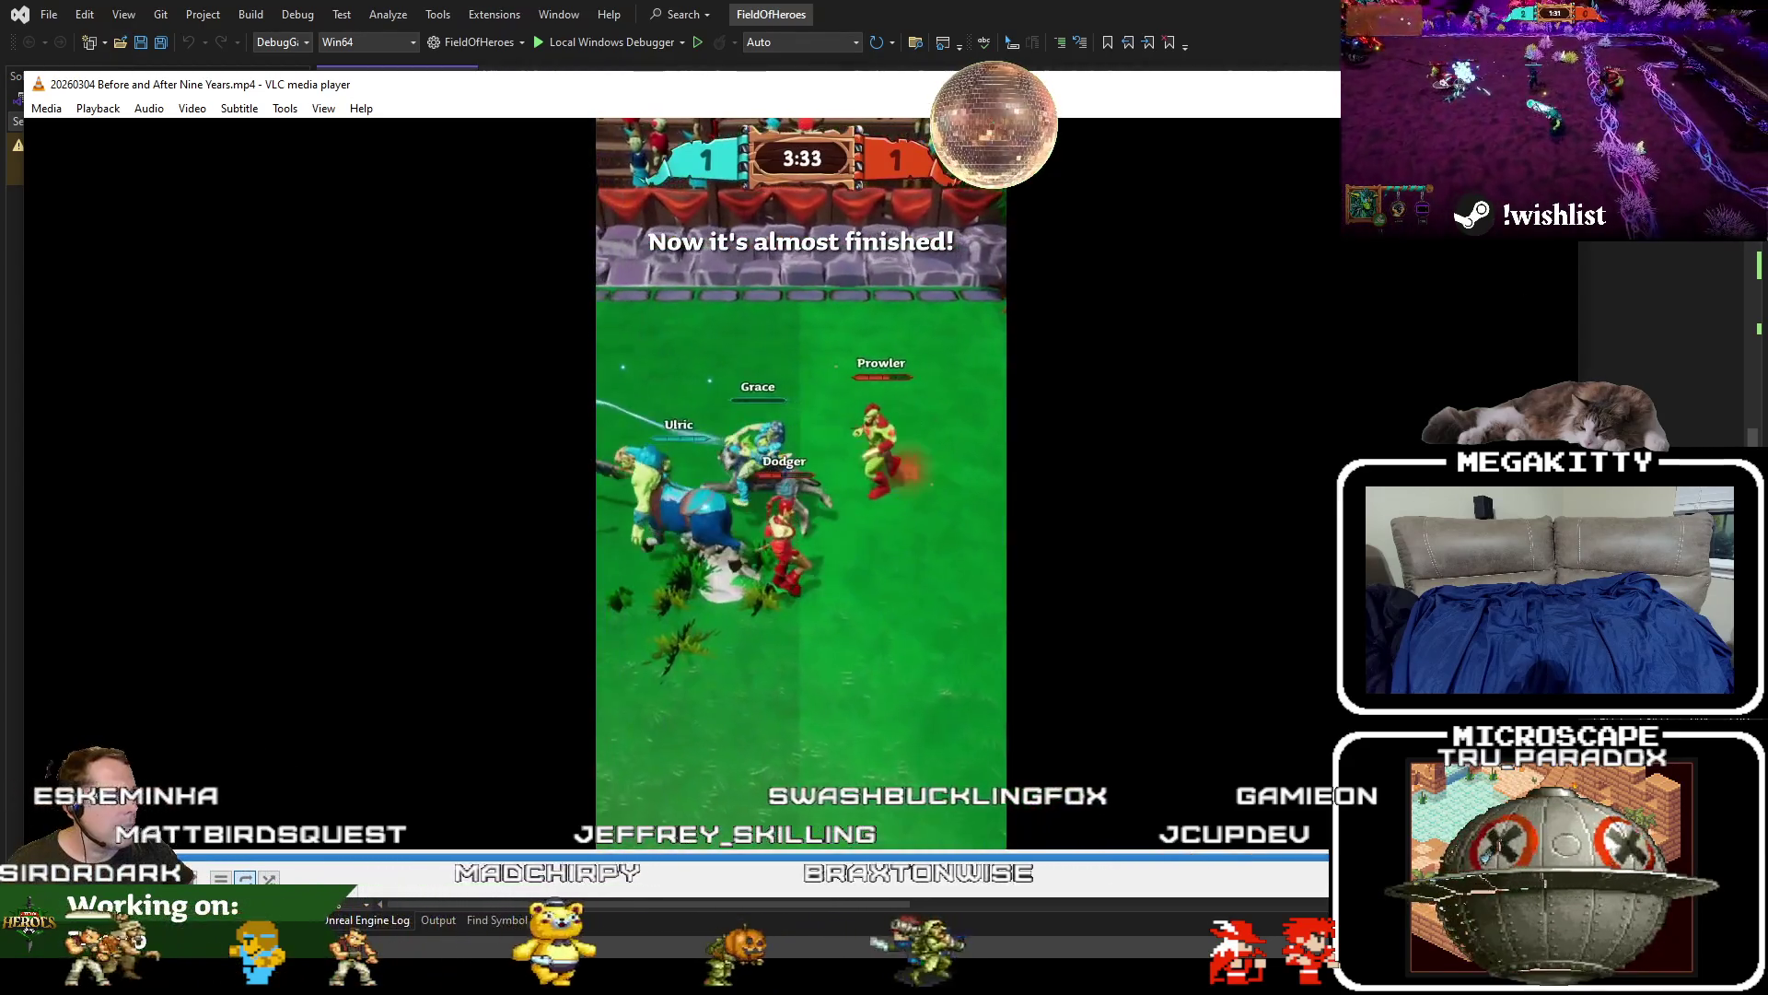
drag(1237, 81, 1119, 49)
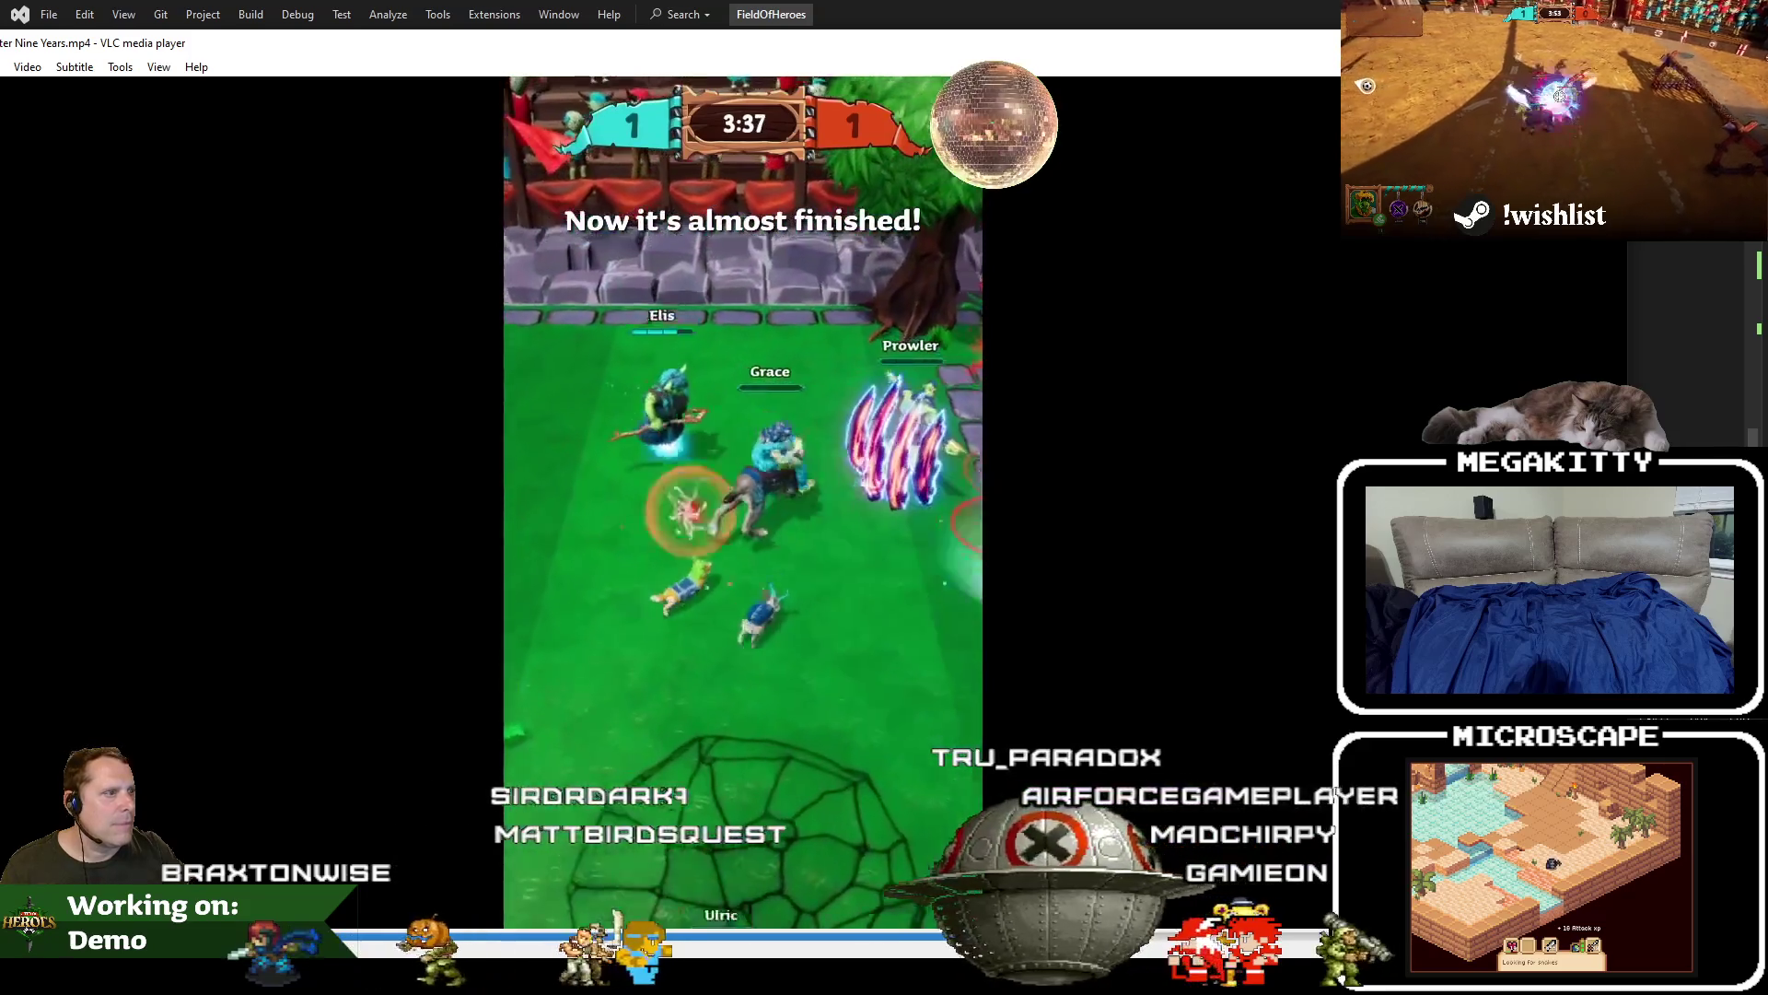
key(alt+Tab)
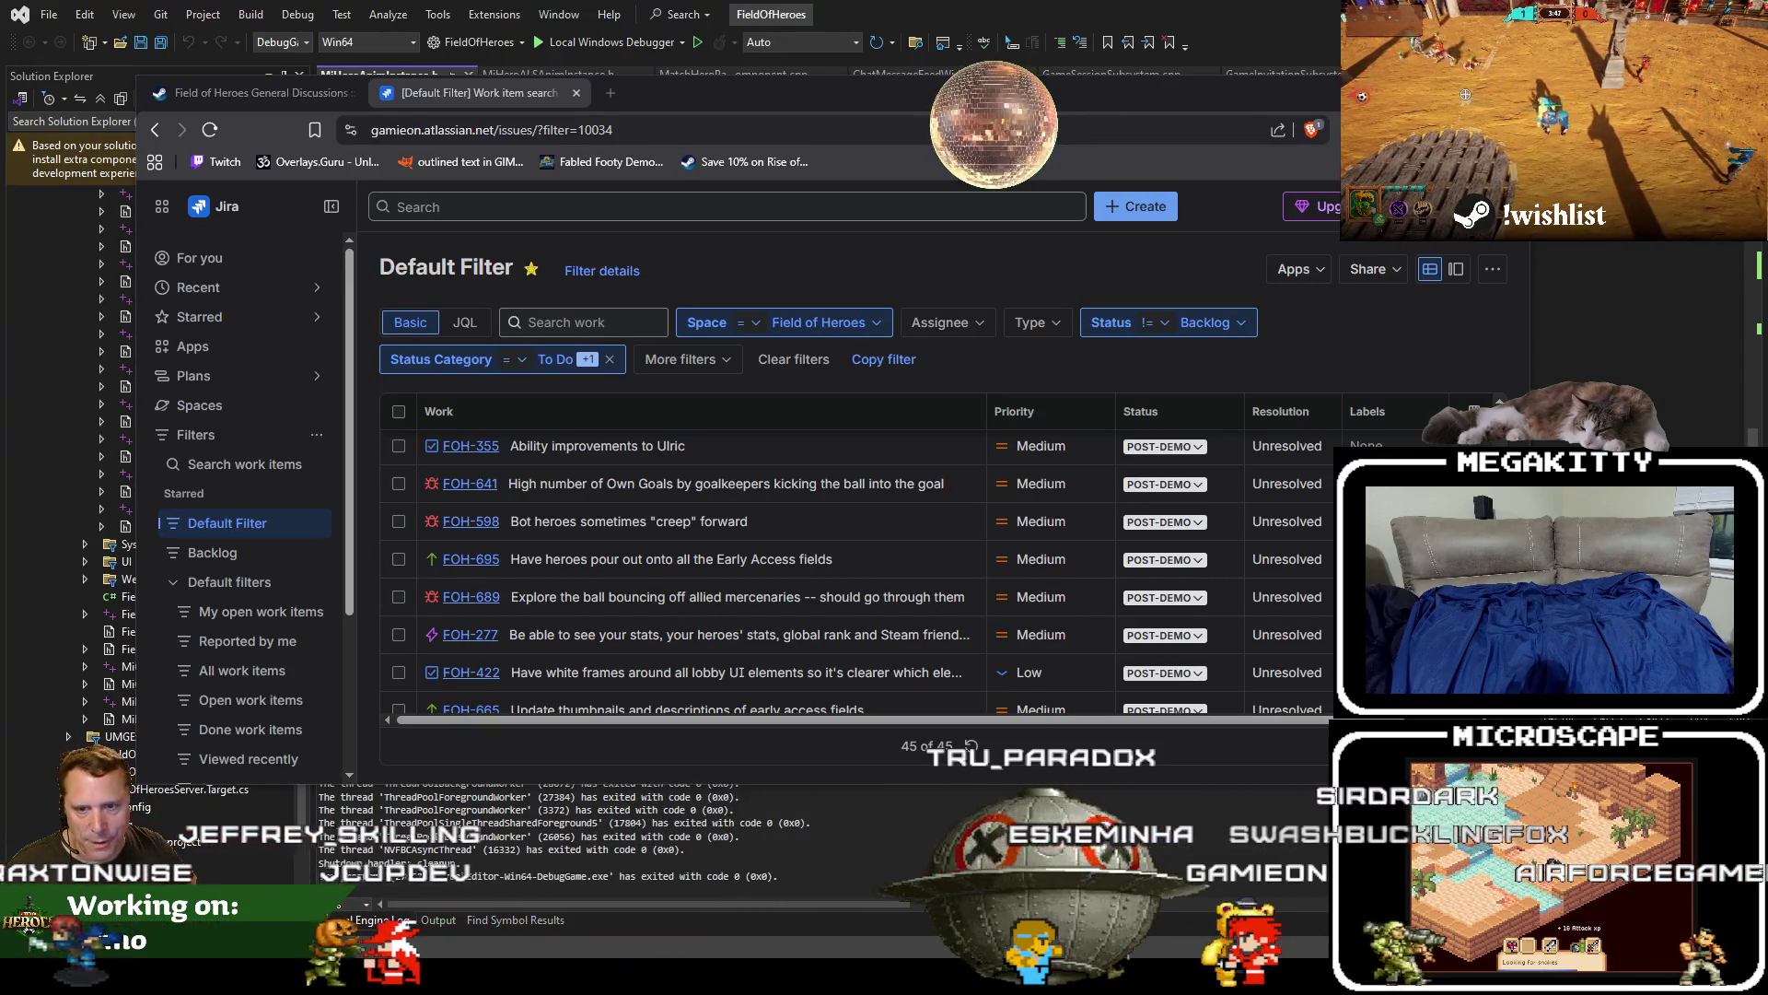
Bring VLC back to the front playing '20260411 What if You Crossed.mp4'.
key(alt+Tab)
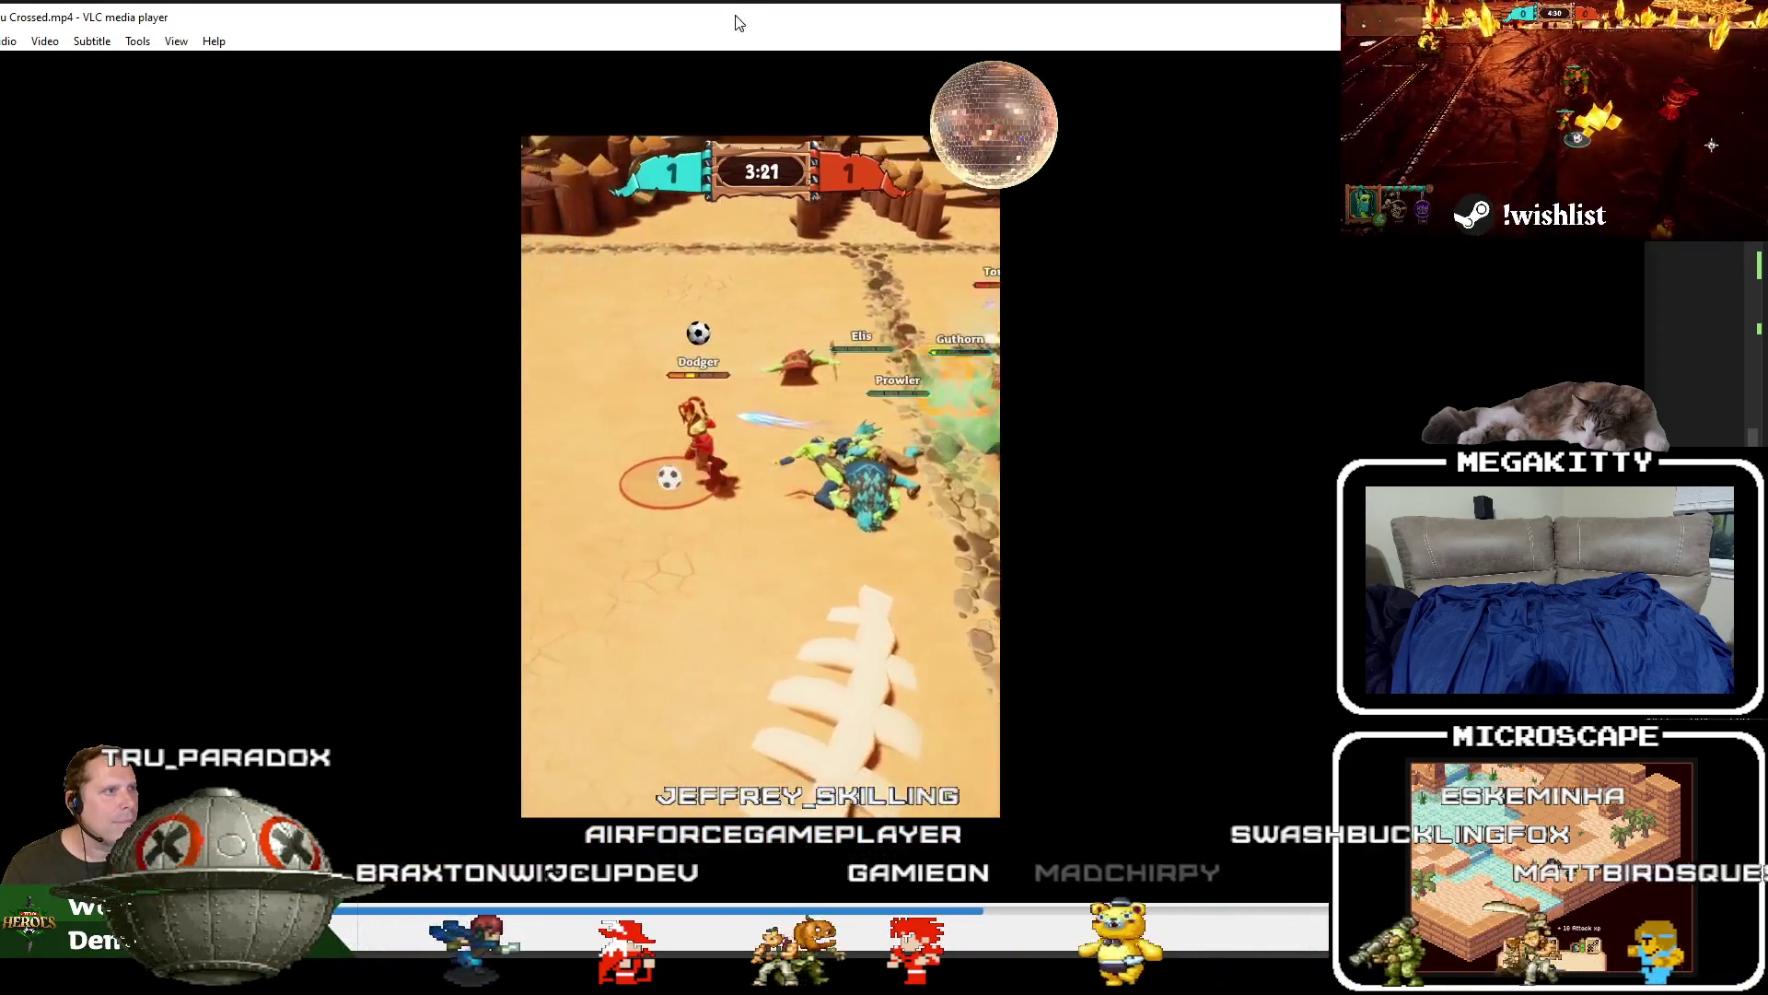
Move the VLC window right and down, then quit VLC to reveal the Jira backlog.
drag(737, 23, 789, 42)
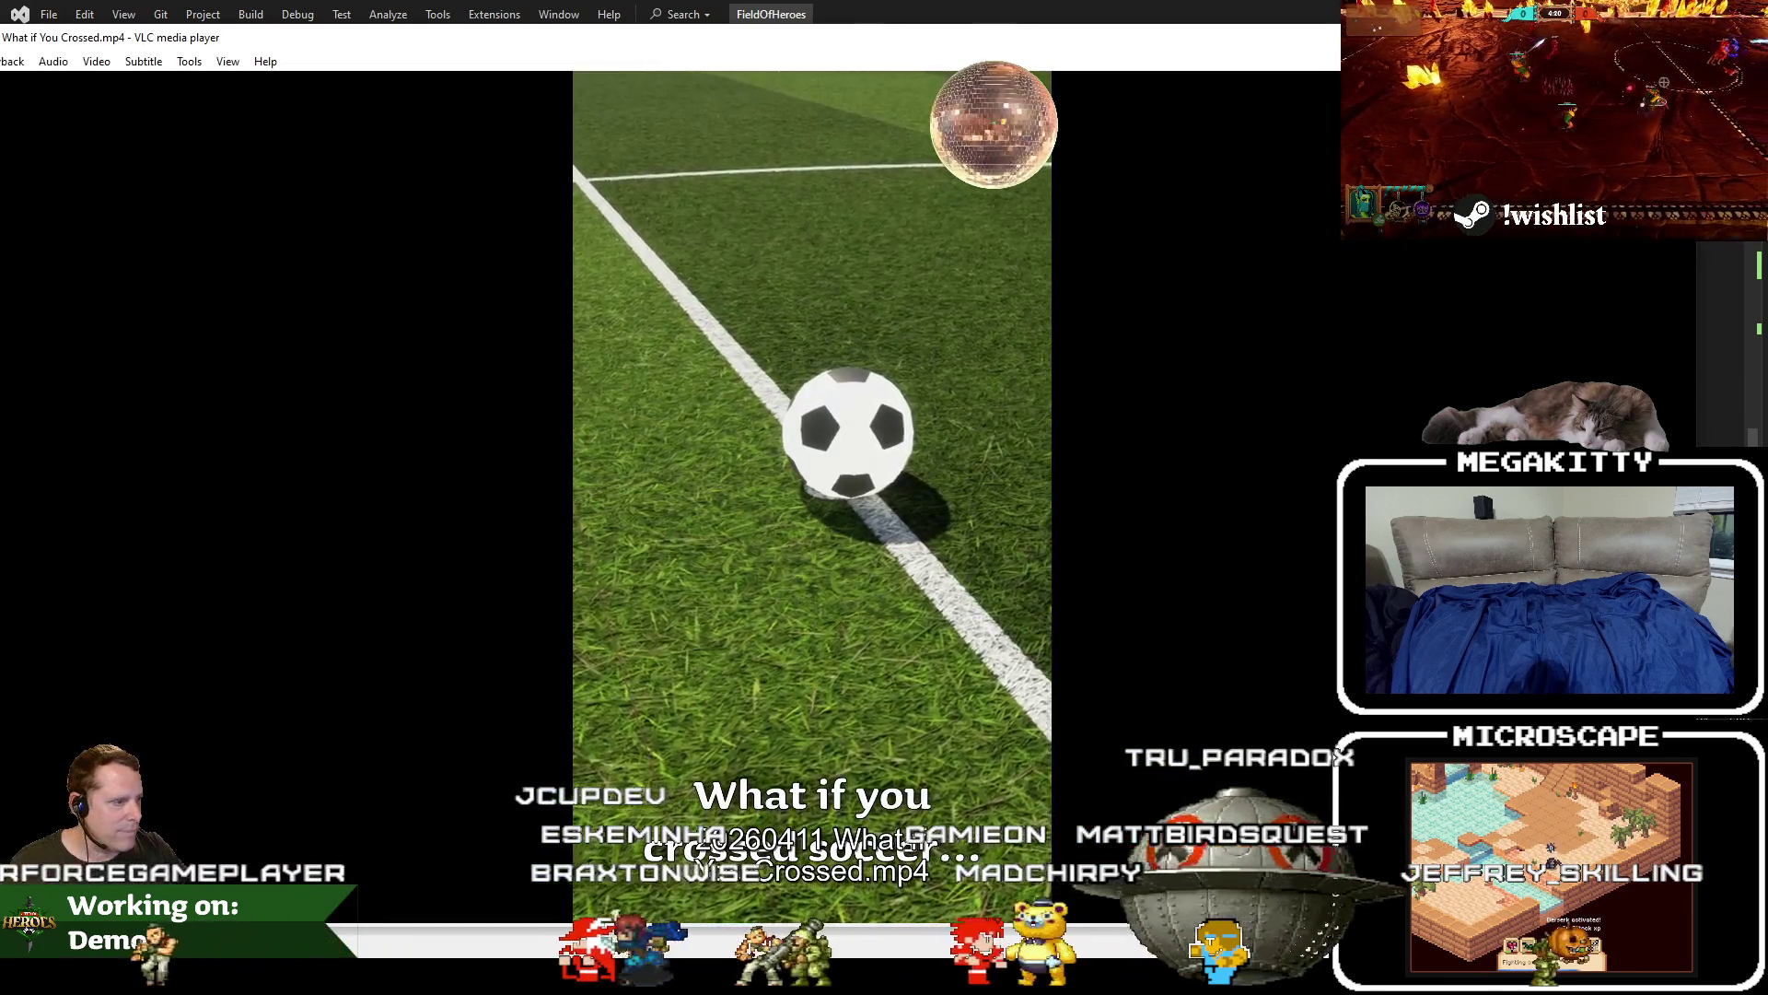
key(ctrl+q)
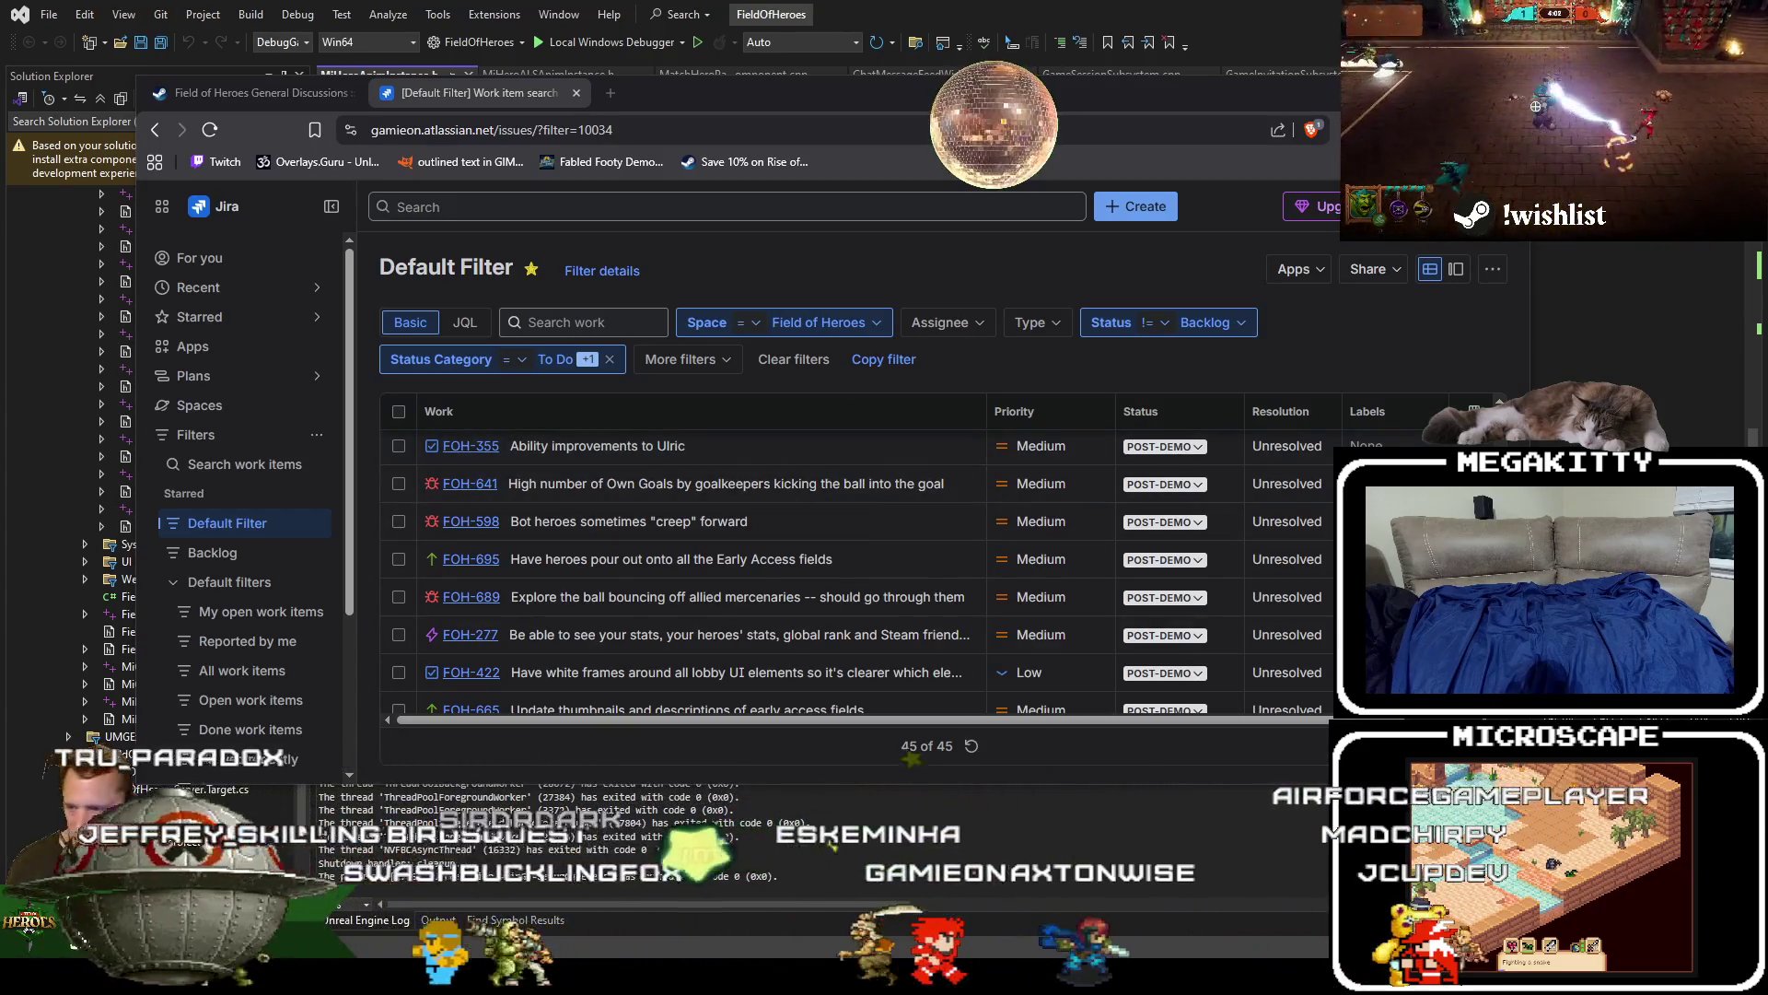
Go to line 183 of the animation header, then switch to Jira and nudge the browser window up-left.
click(994, 7)
click(826, 265)
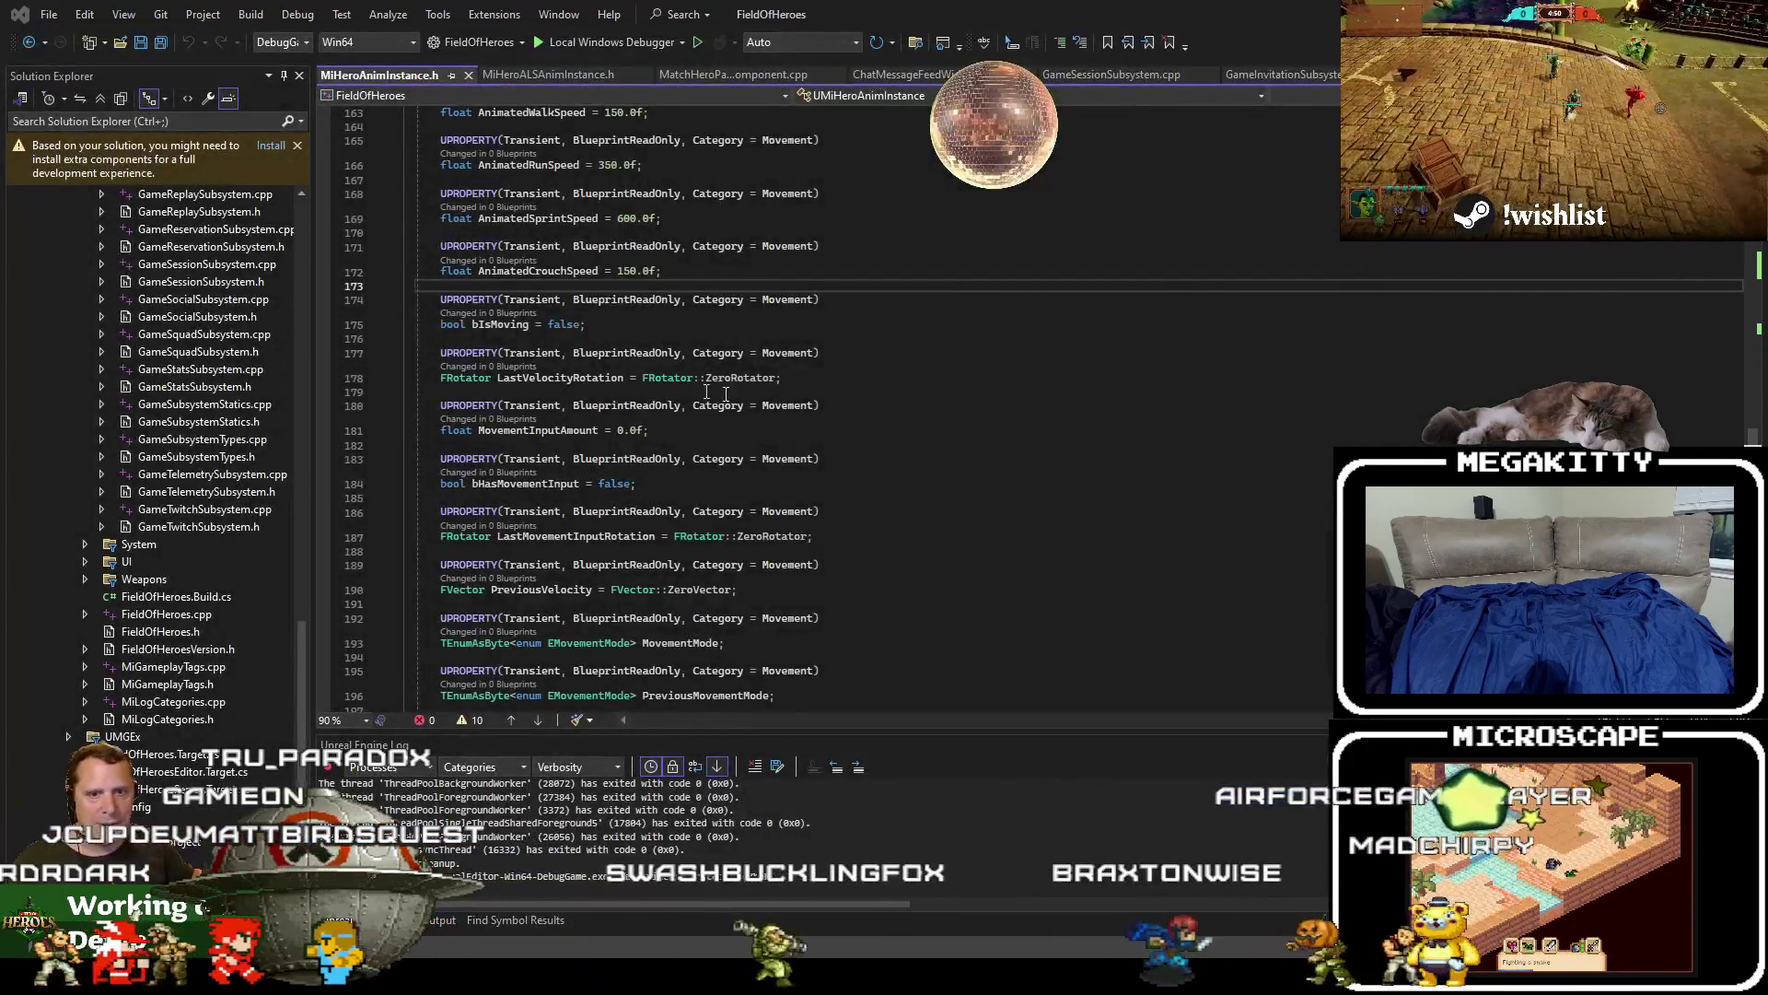
click(644, 459)
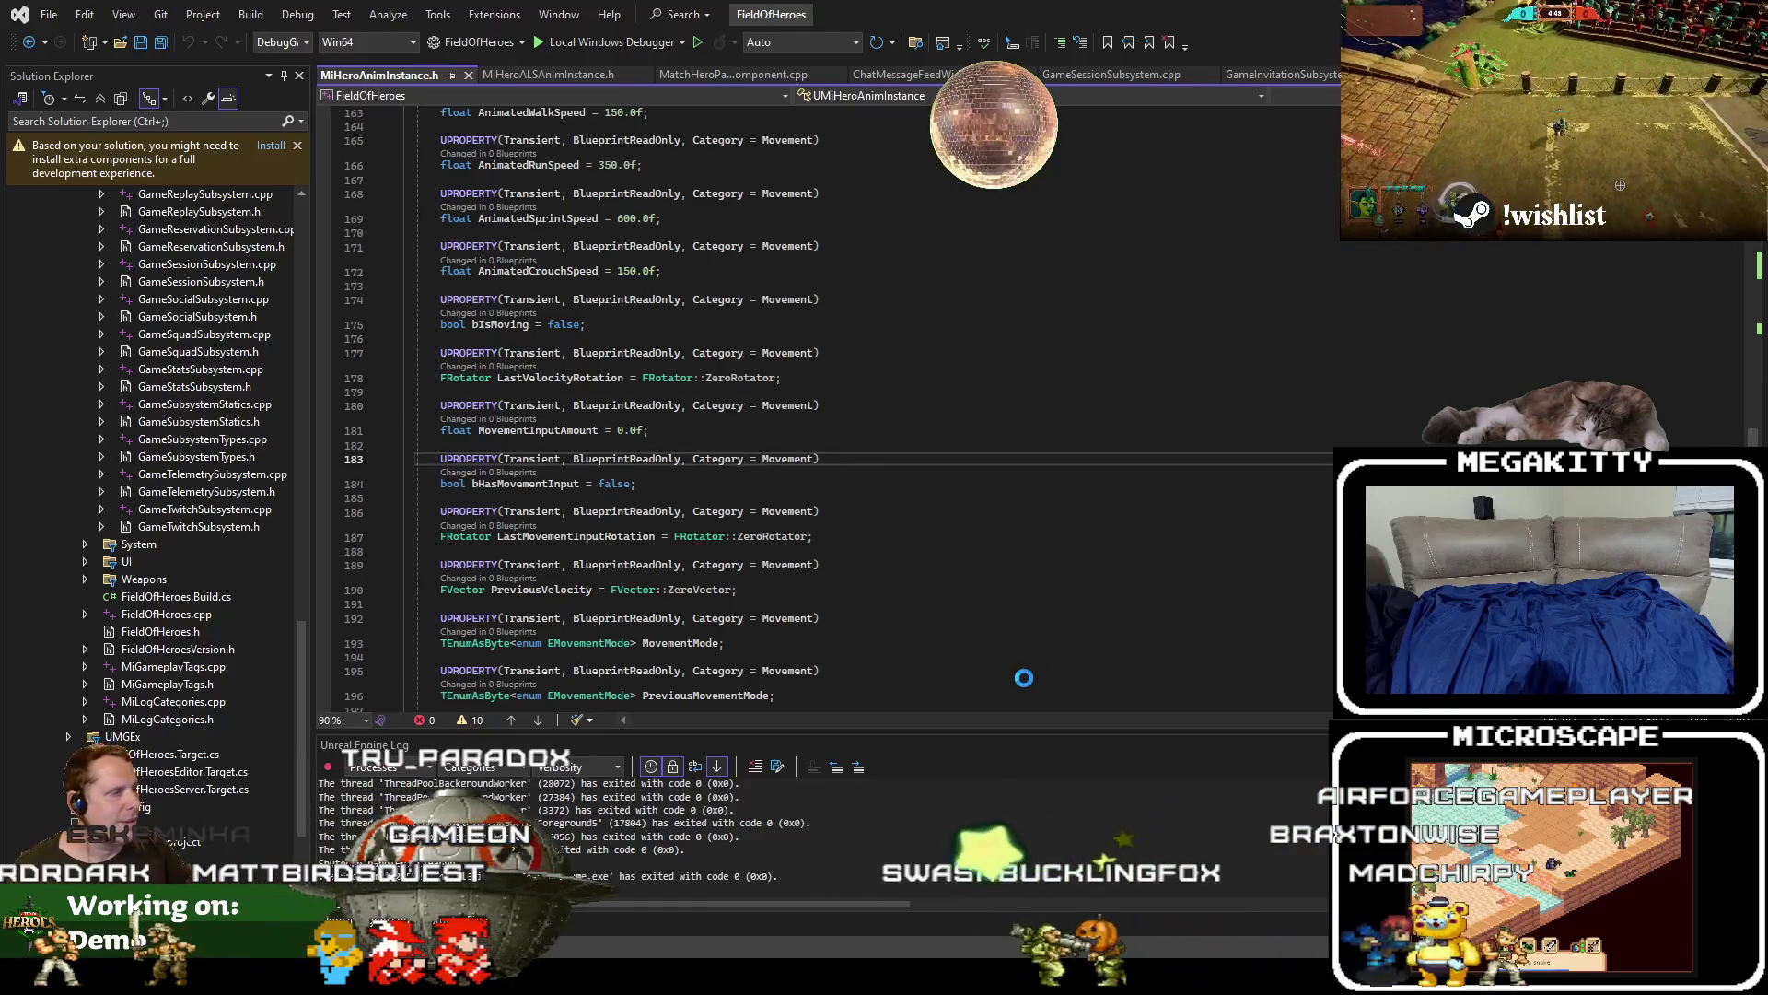
key(alt+Tab)
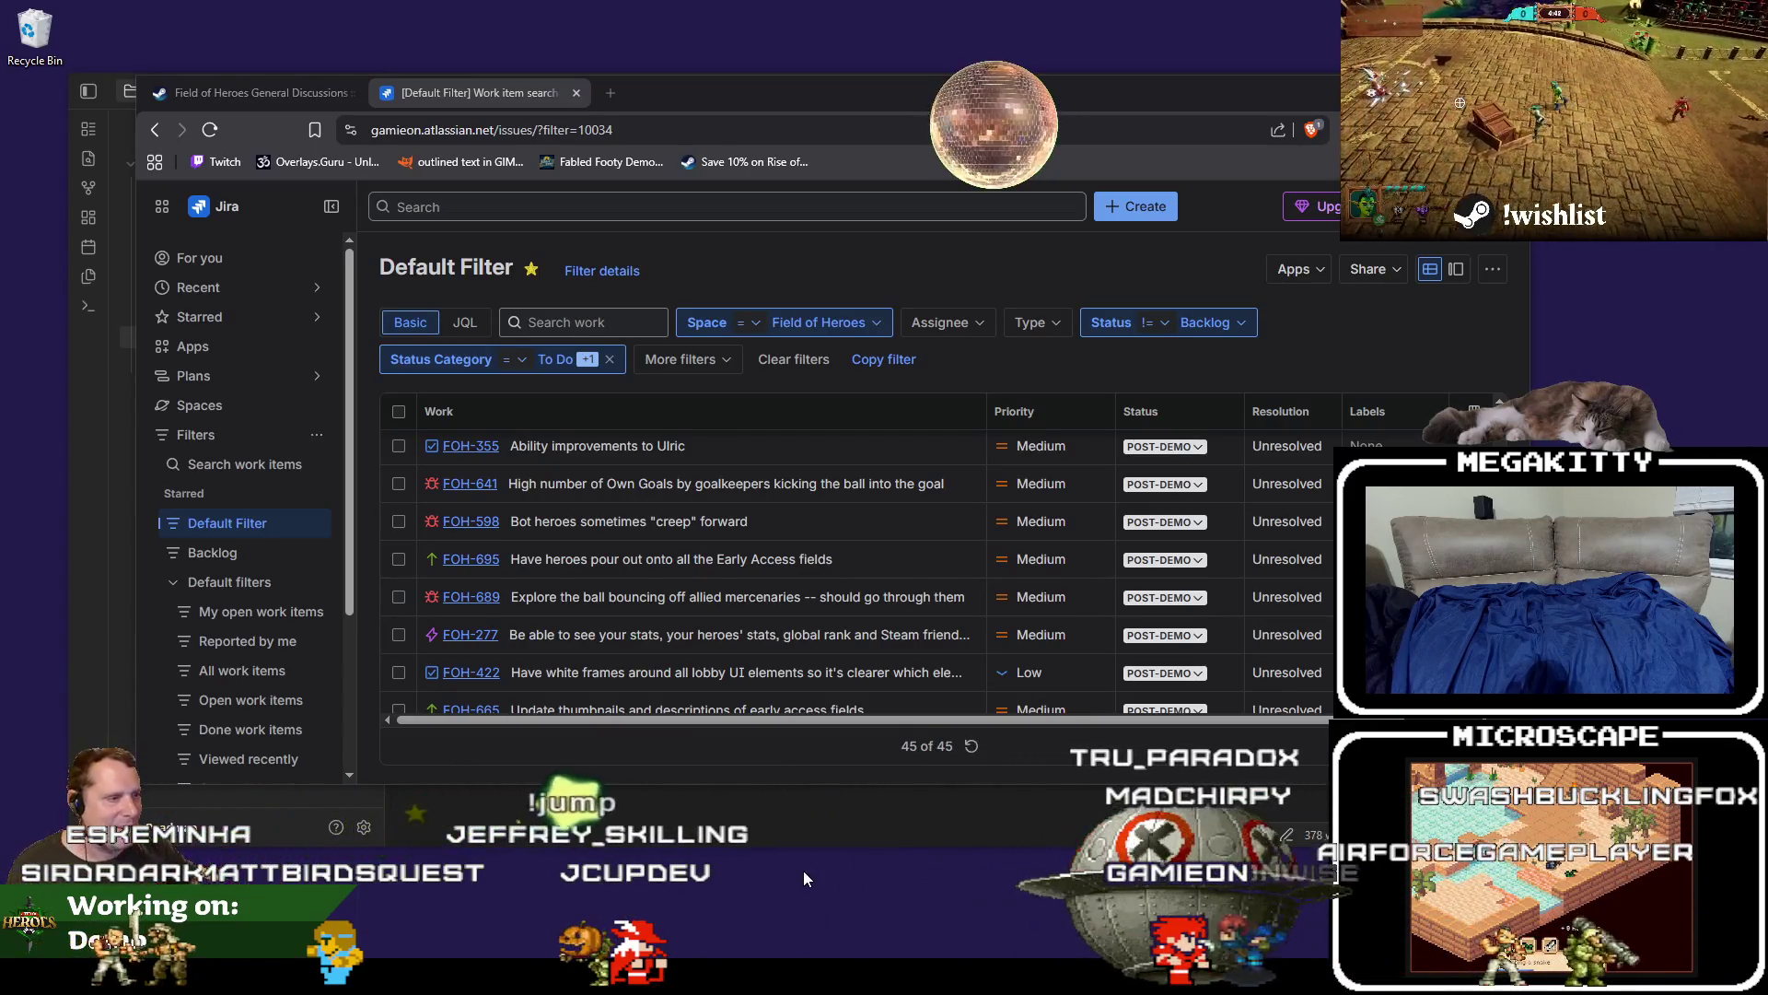
drag(797, 112, 738, 84)
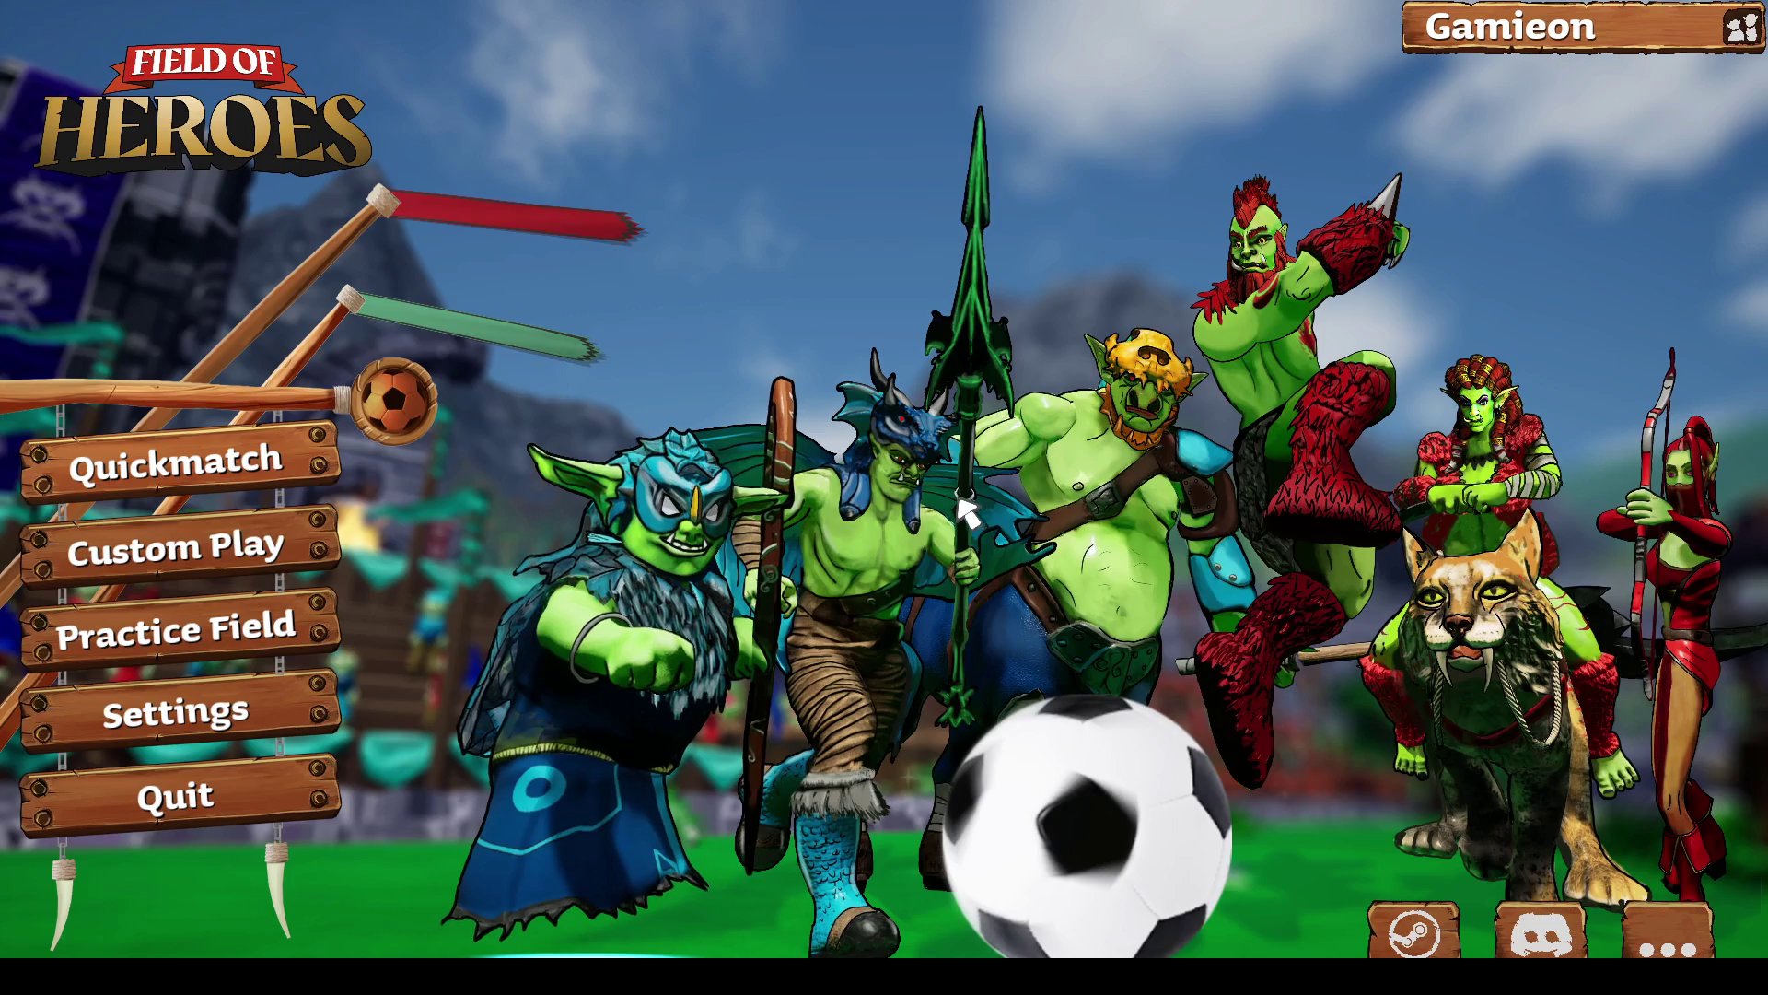
Queue for a quick match, swap the hero from Dodger to Prowler, and ready up.
click(318, 488)
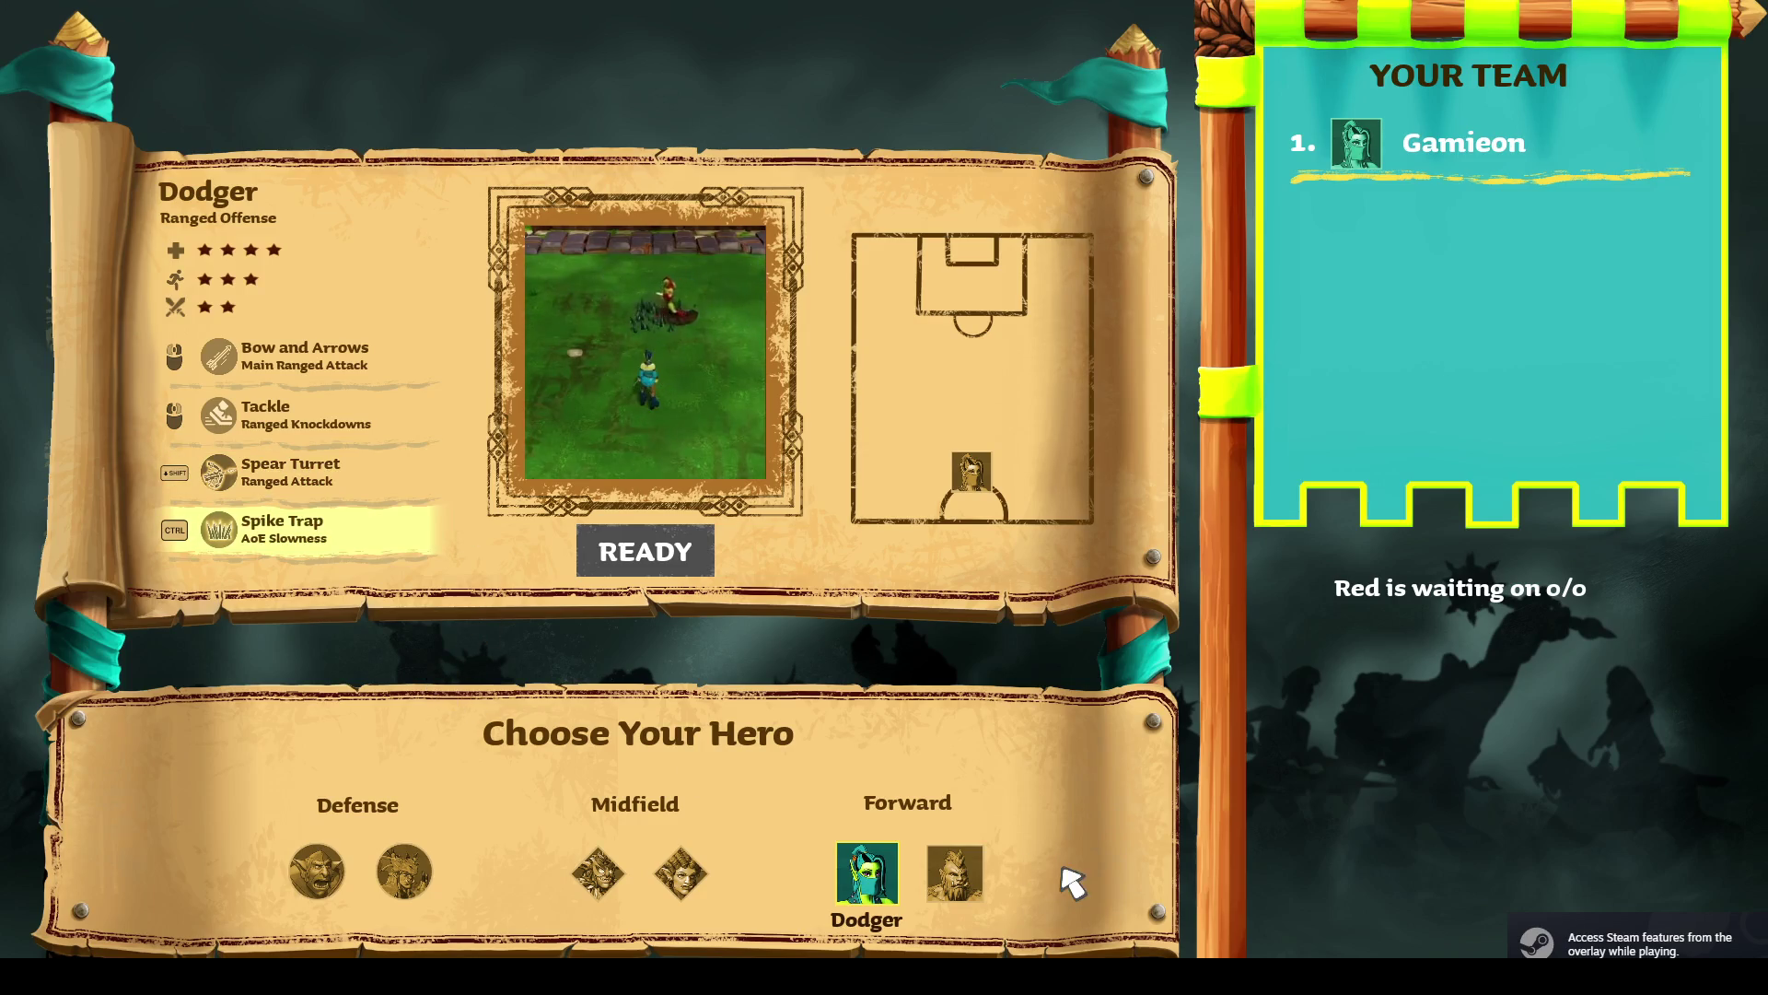
click(972, 870)
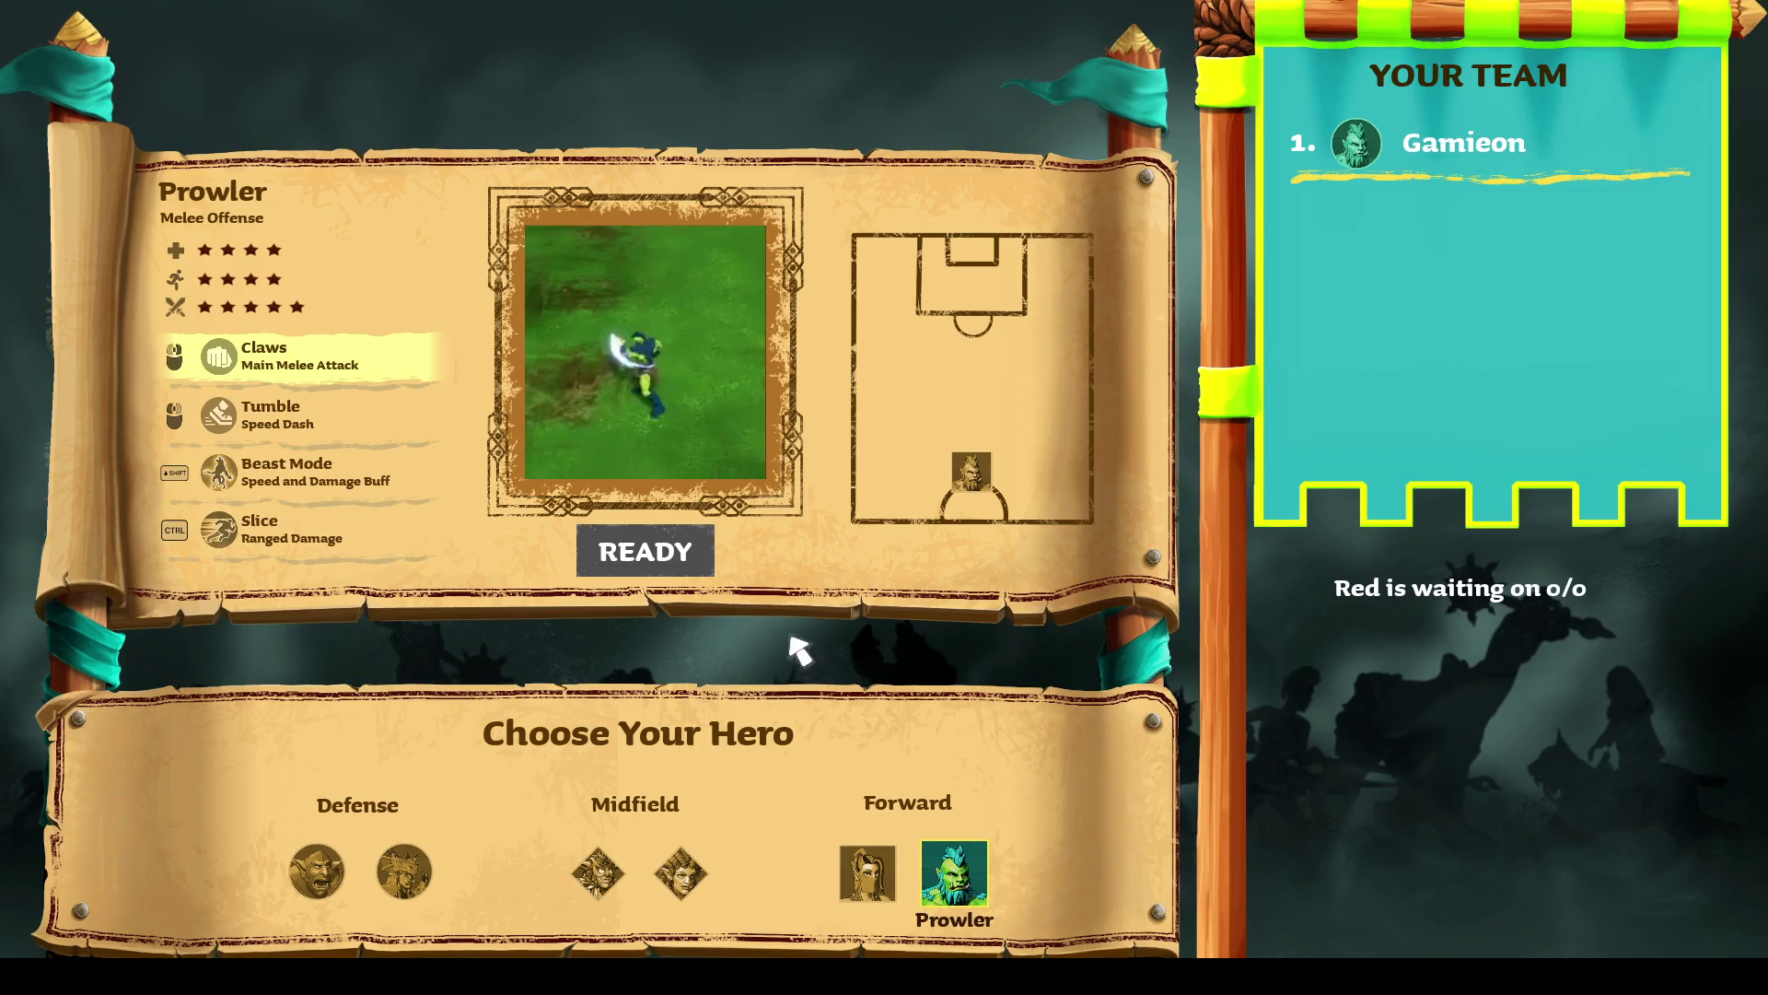
click(686, 561)
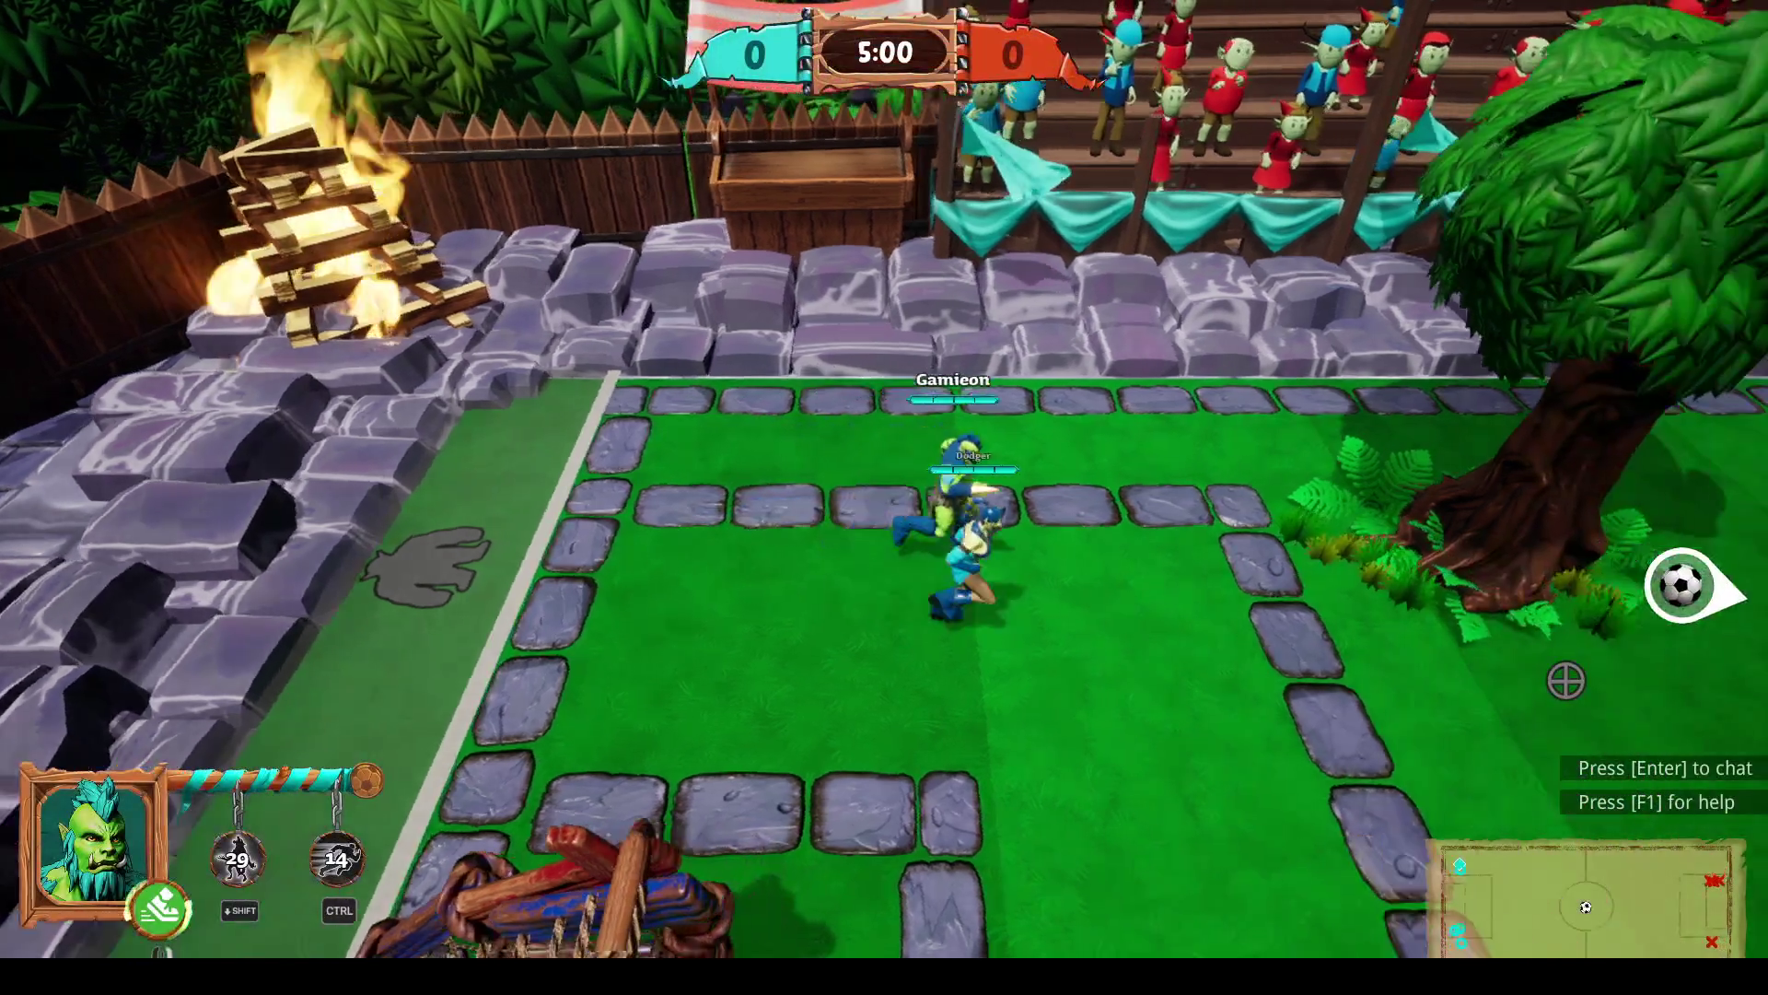
Run down the ball, slide-tackle to take it, and shoot it at the opponents' goal.
key(d)
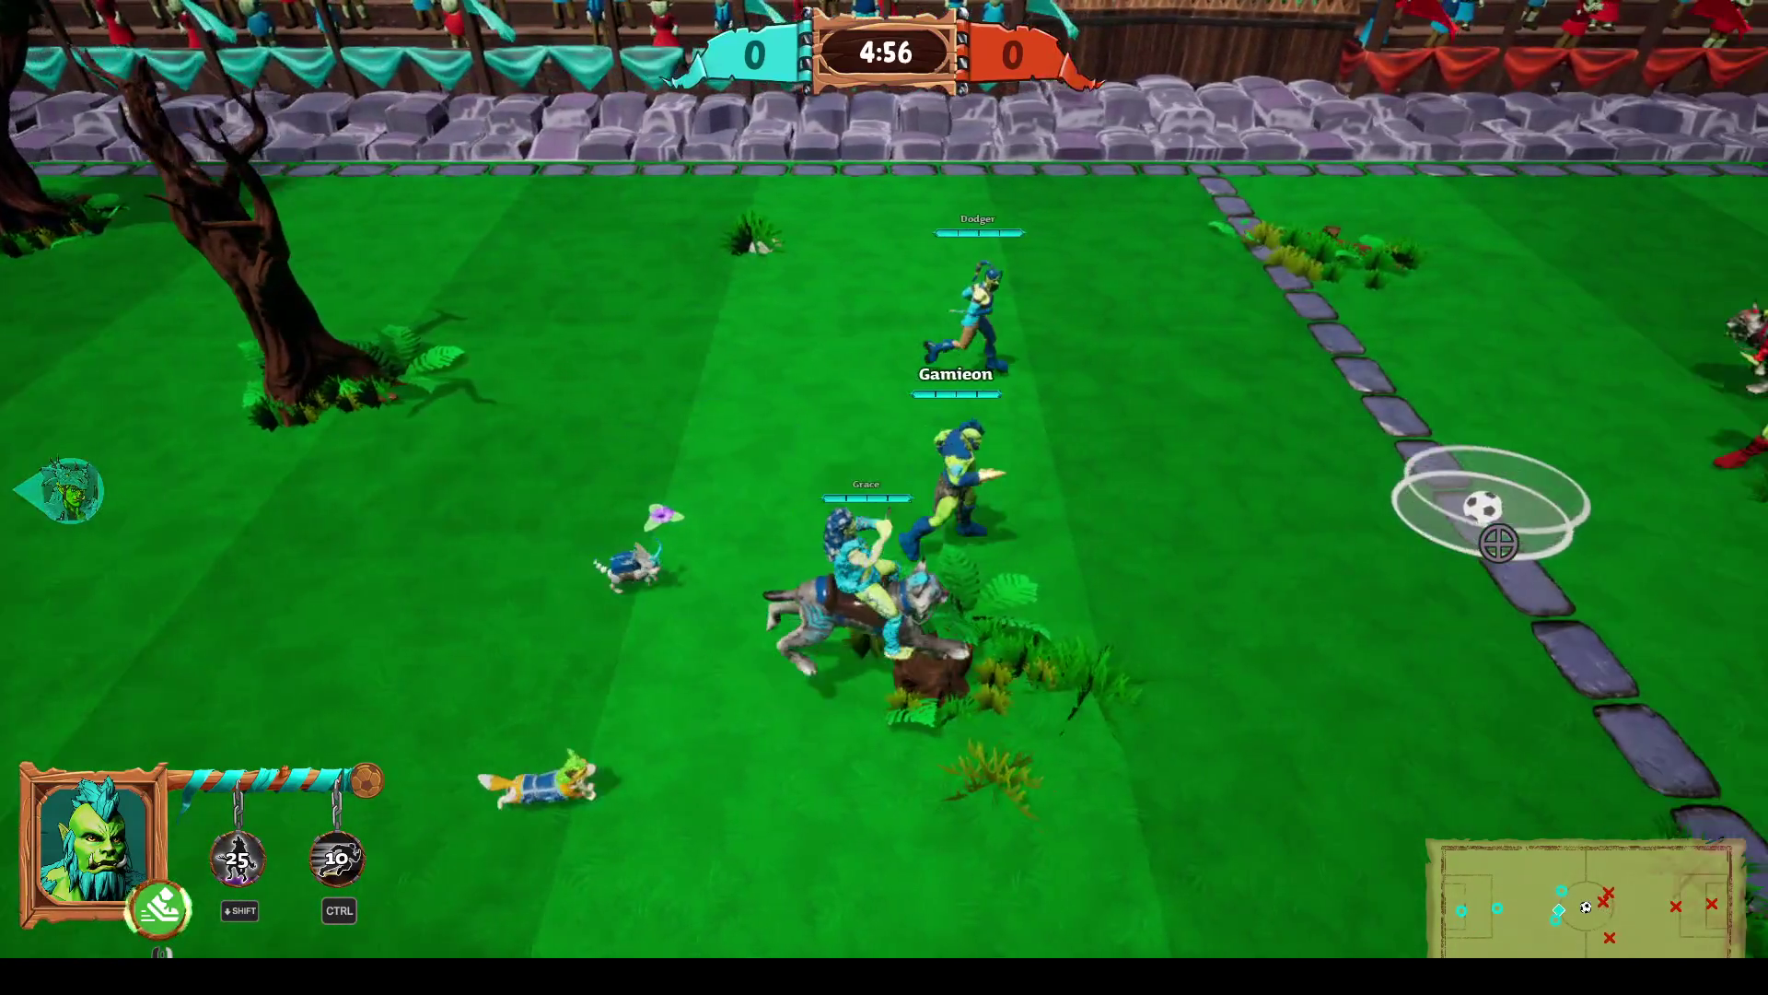
key(d)
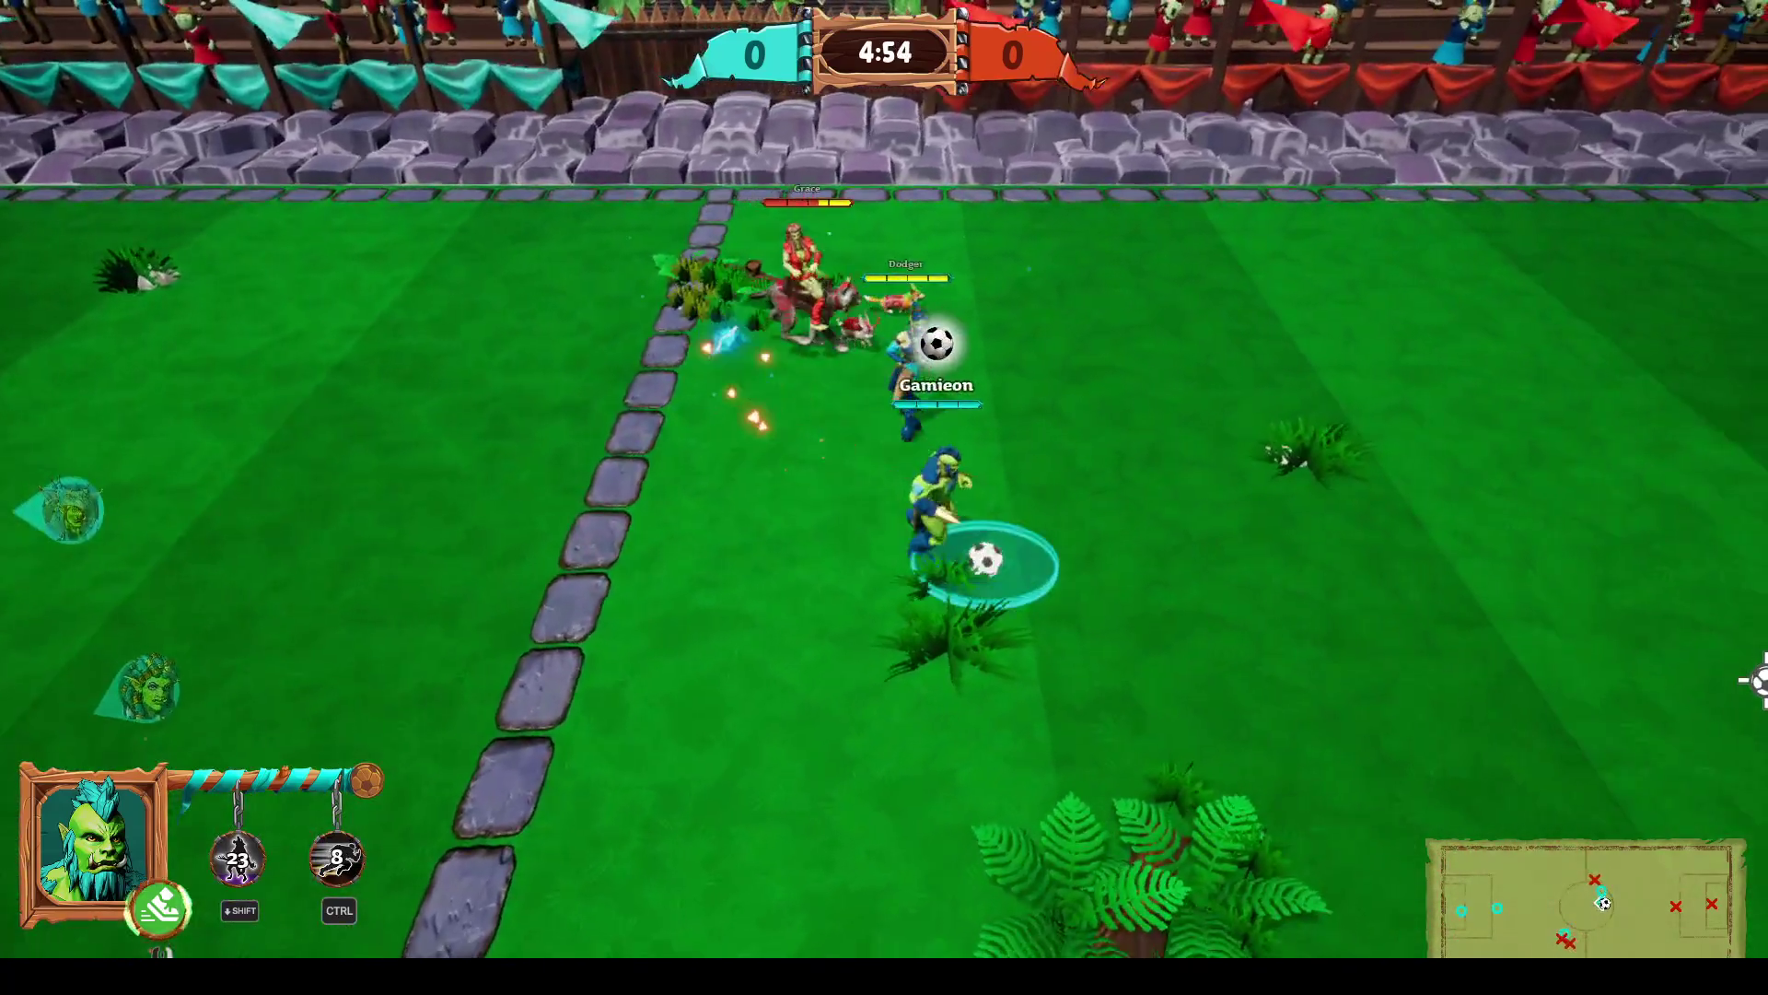
key(d)
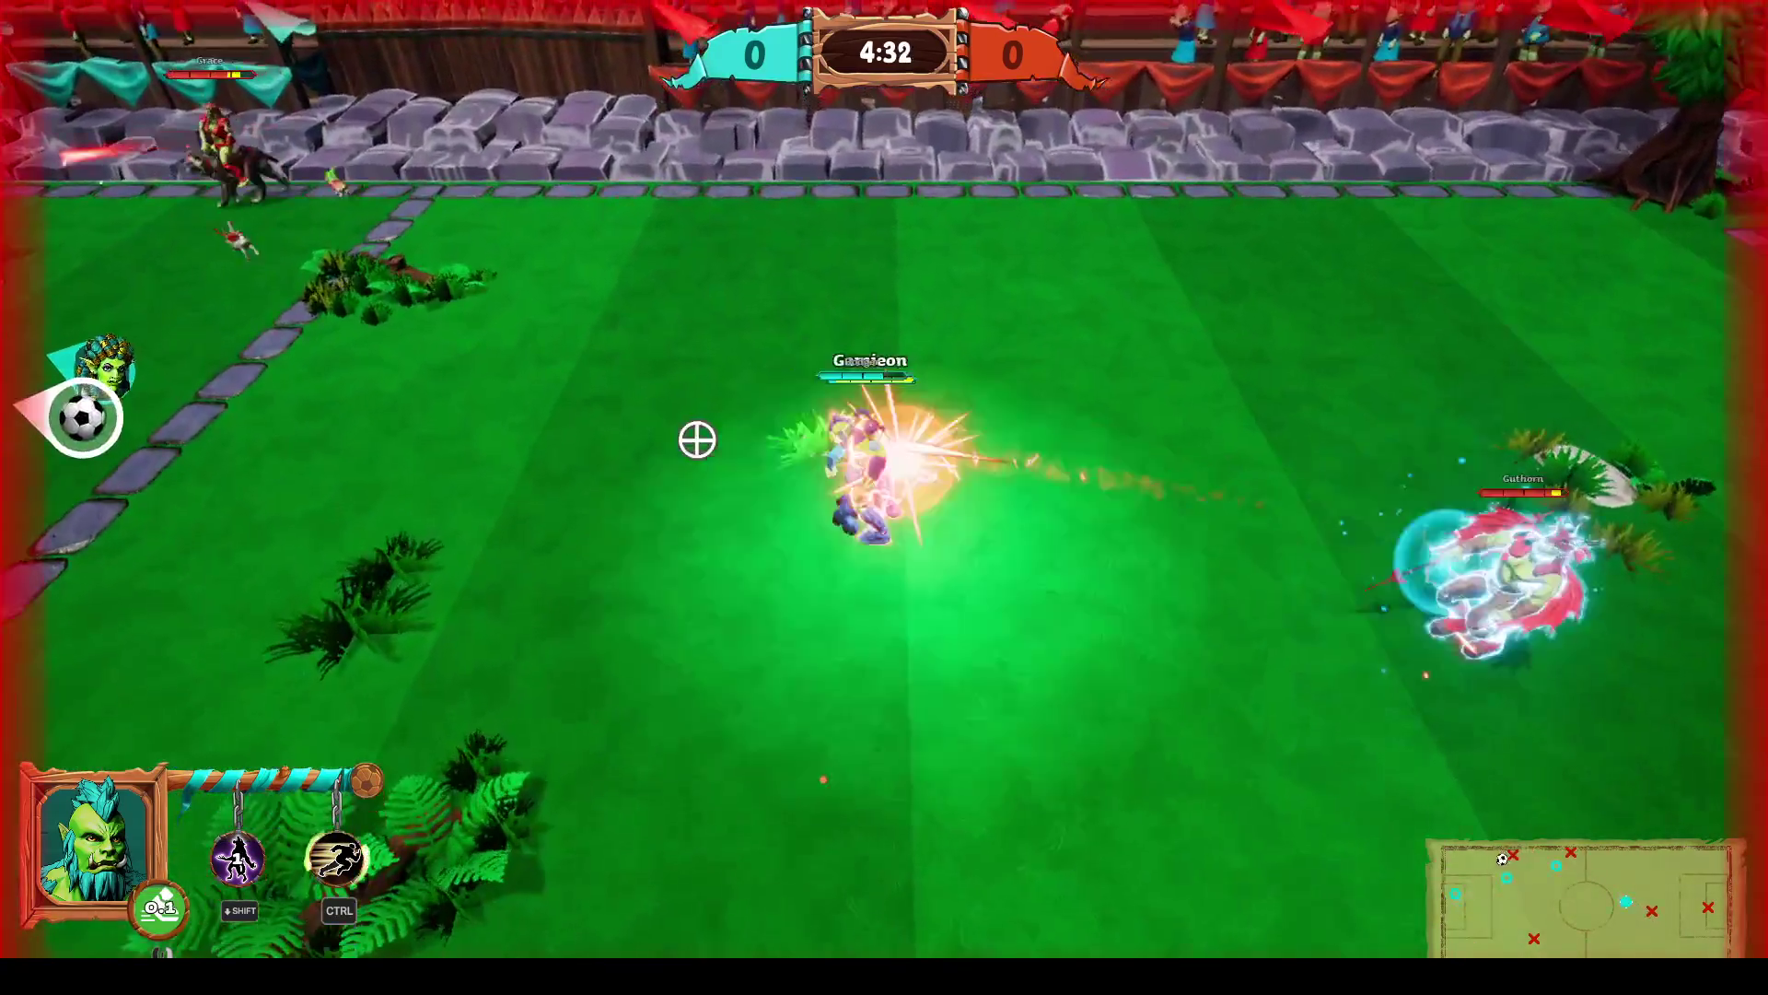
key(a)
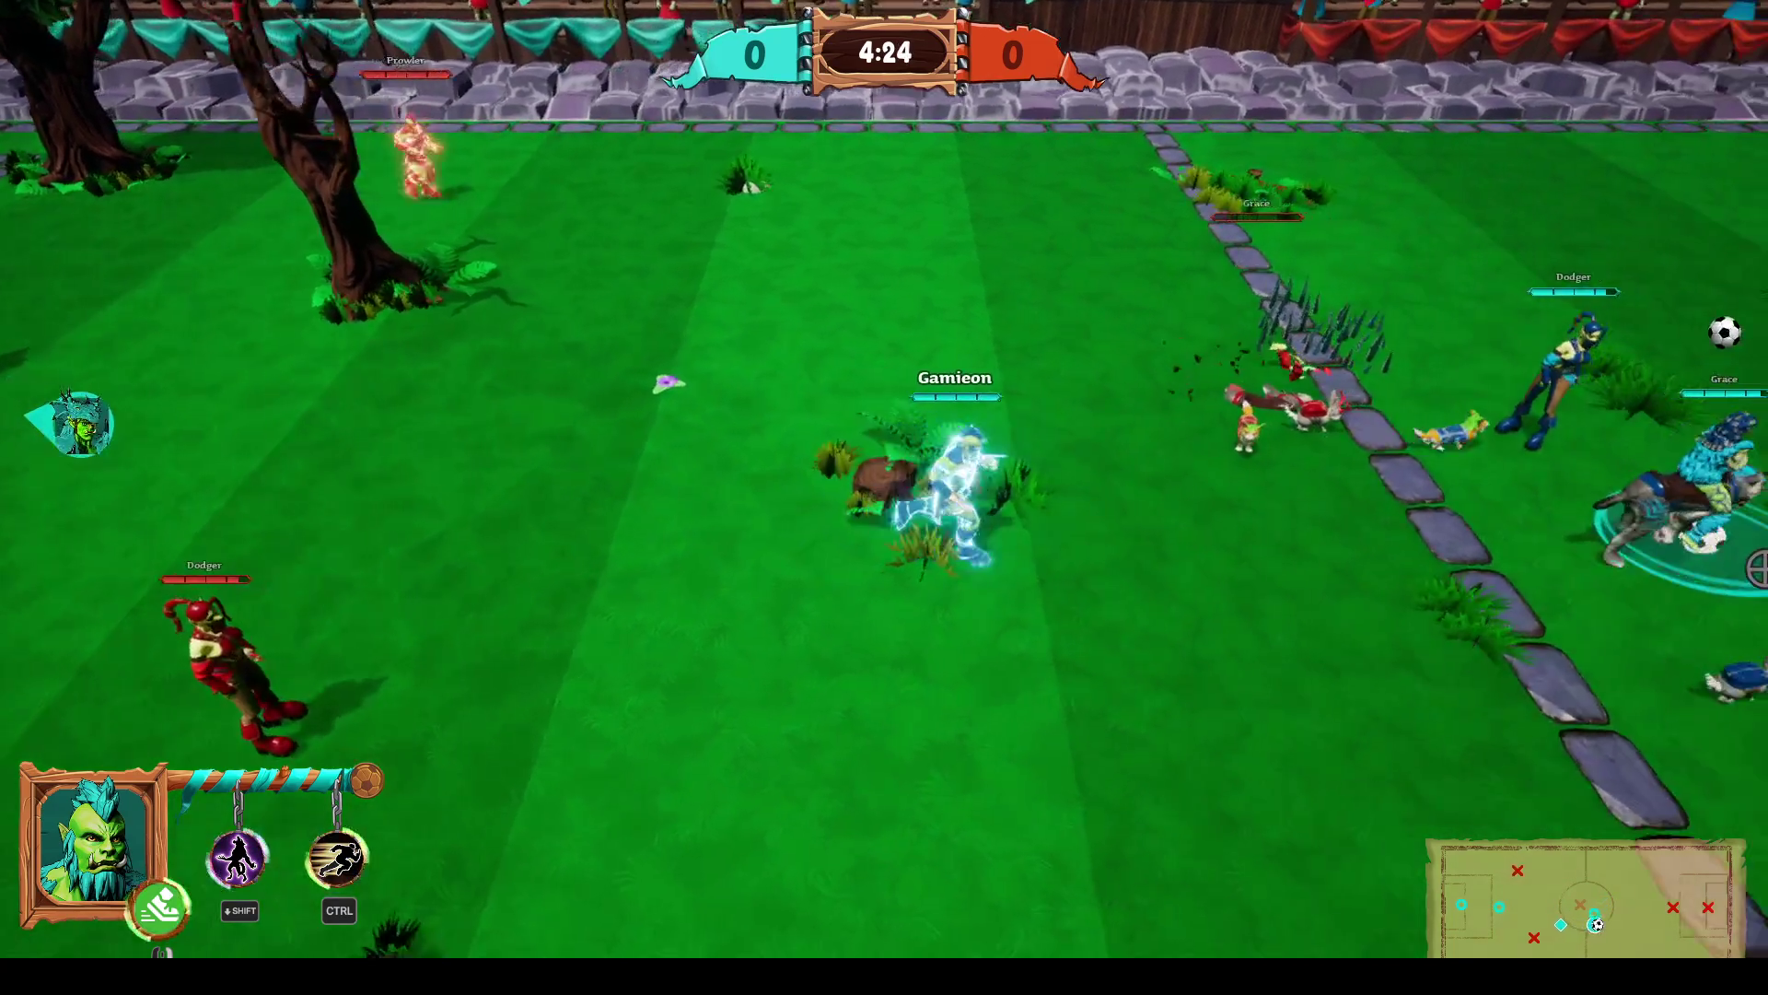
key(d)
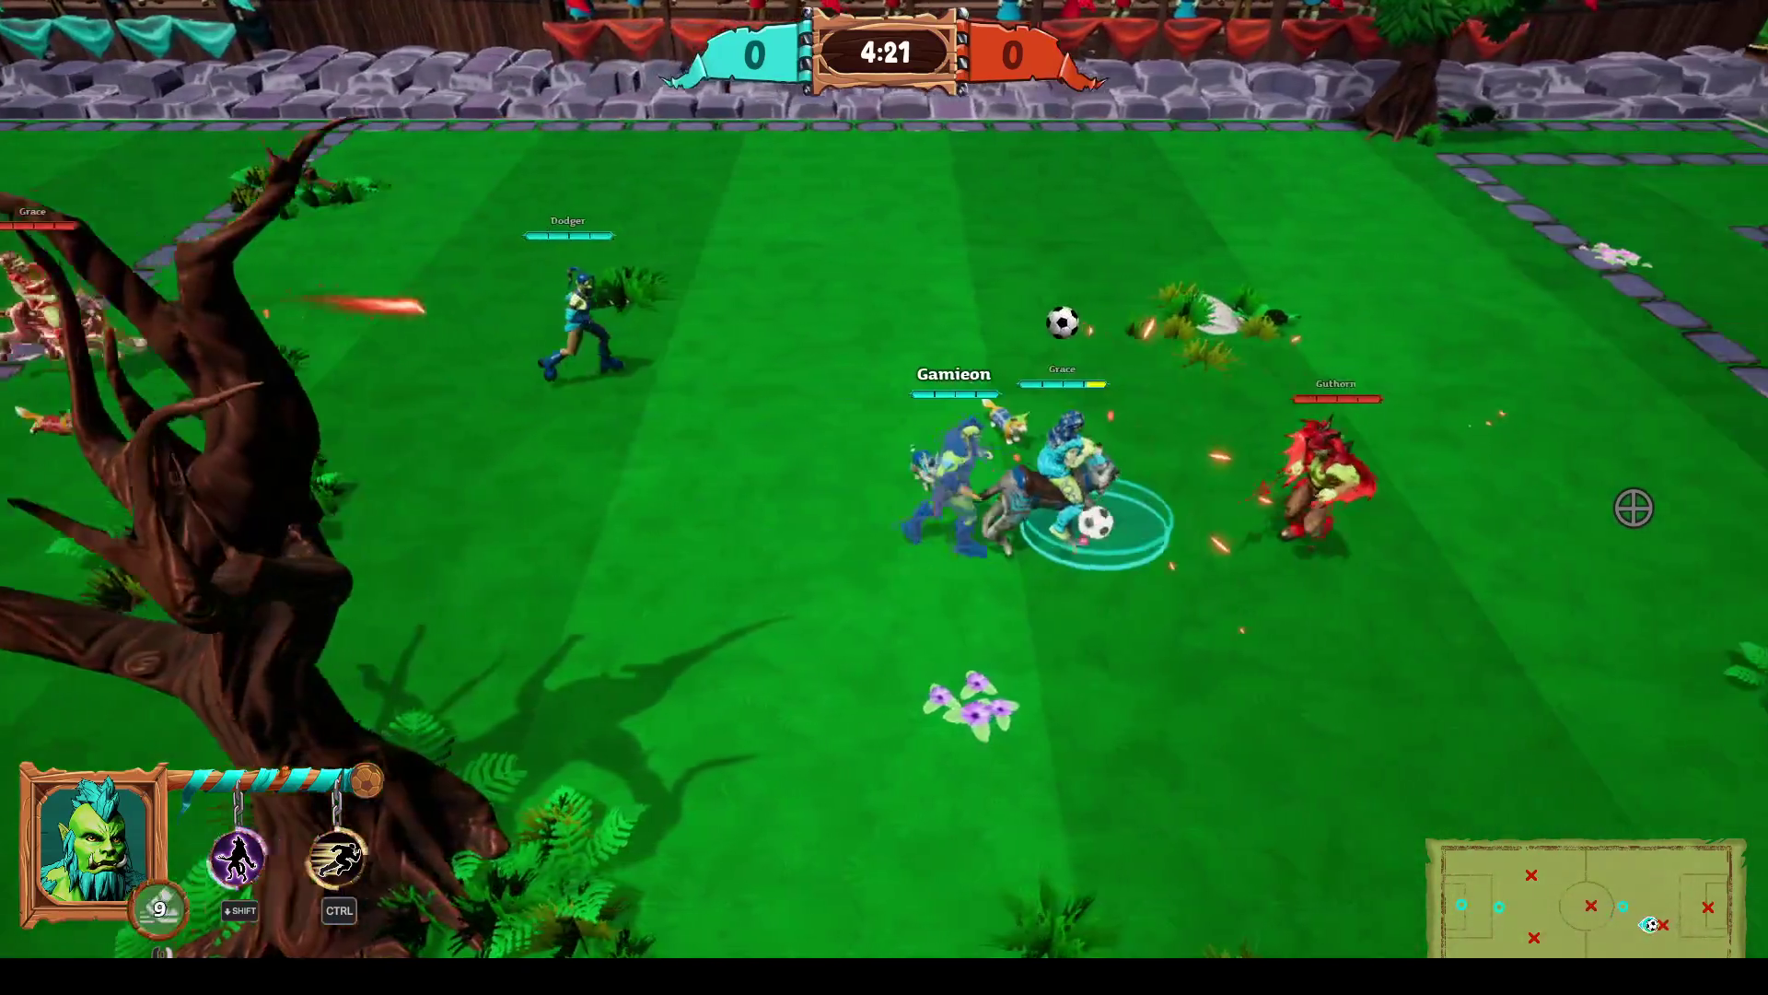
right_click(1547, 543)
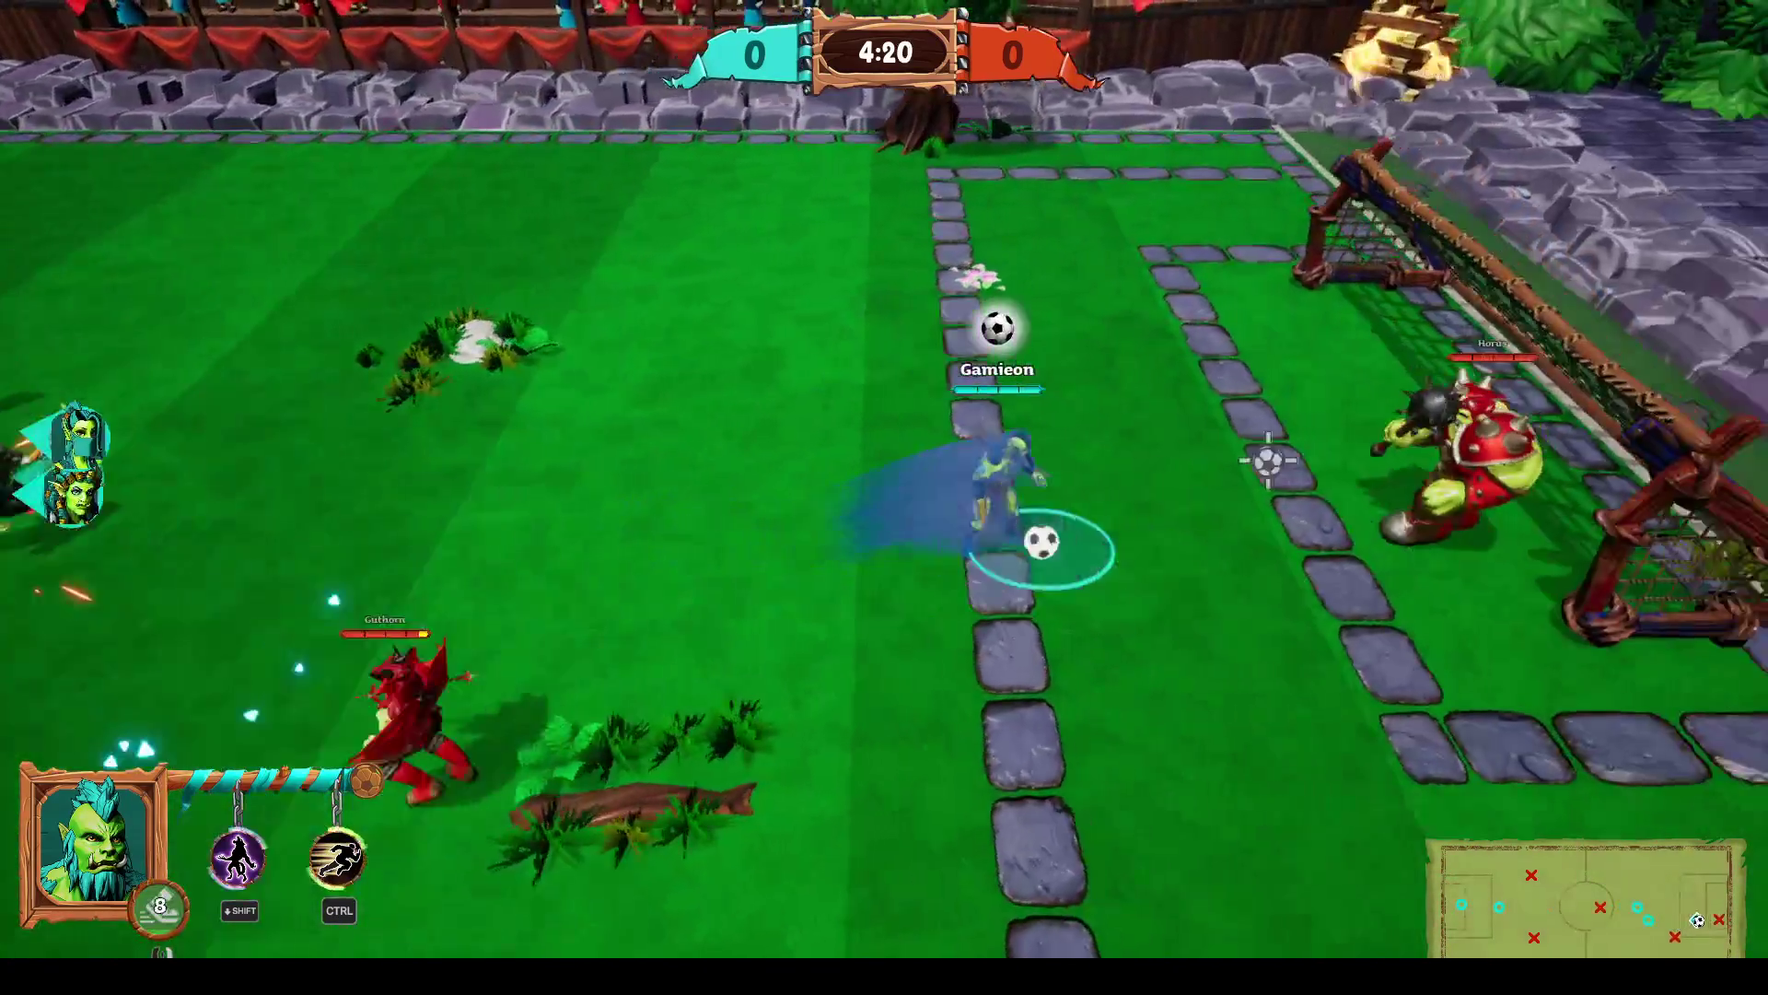
click(1223, 508)
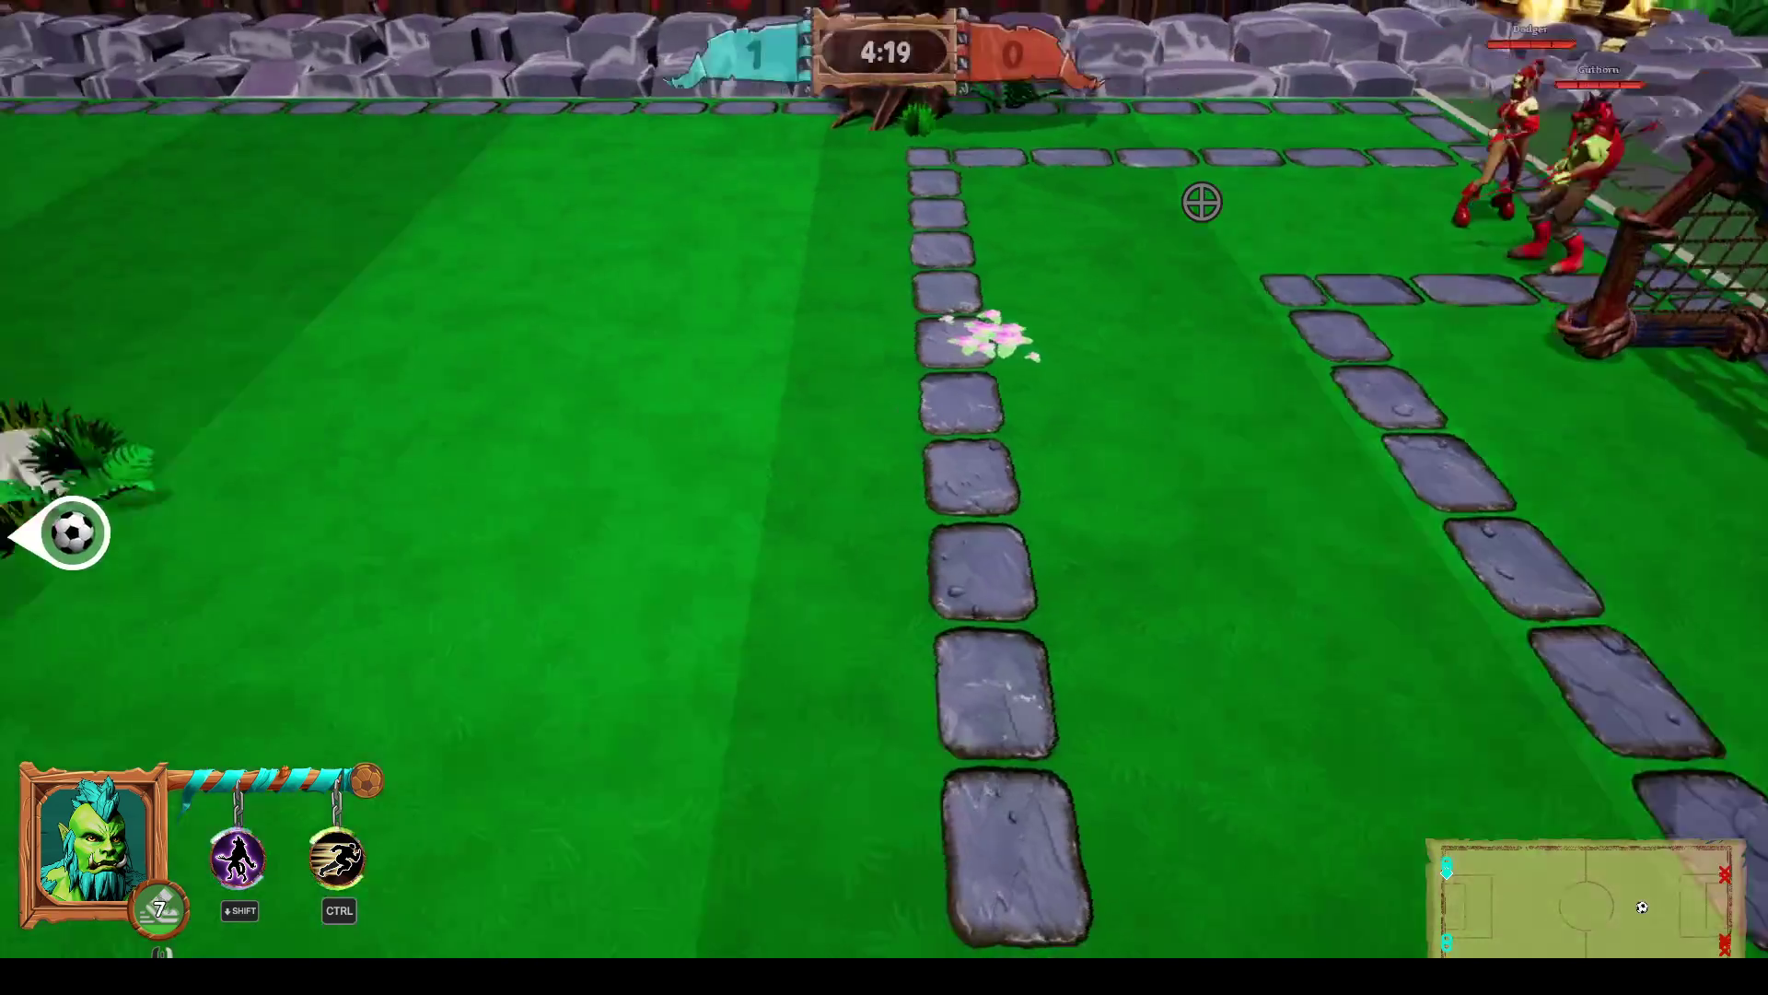
Run across the pitch and attack the nearby opponent to win the ball.
key(d)
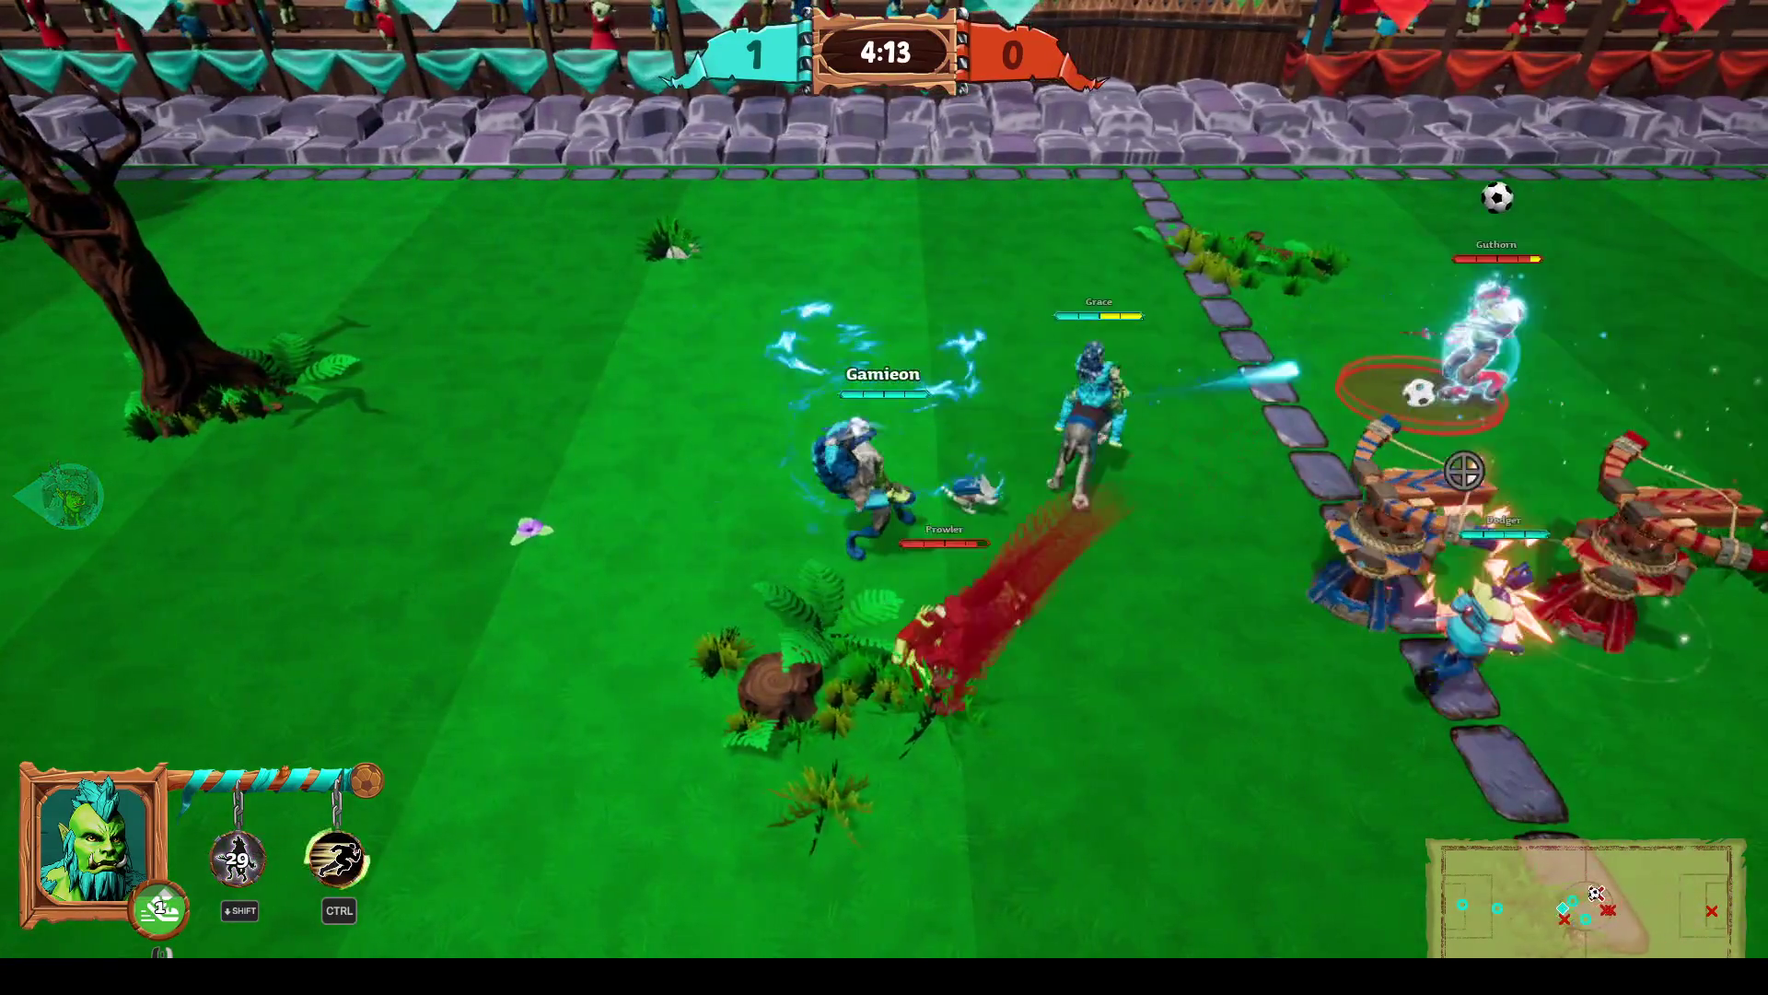
key(a)
click(538, 465)
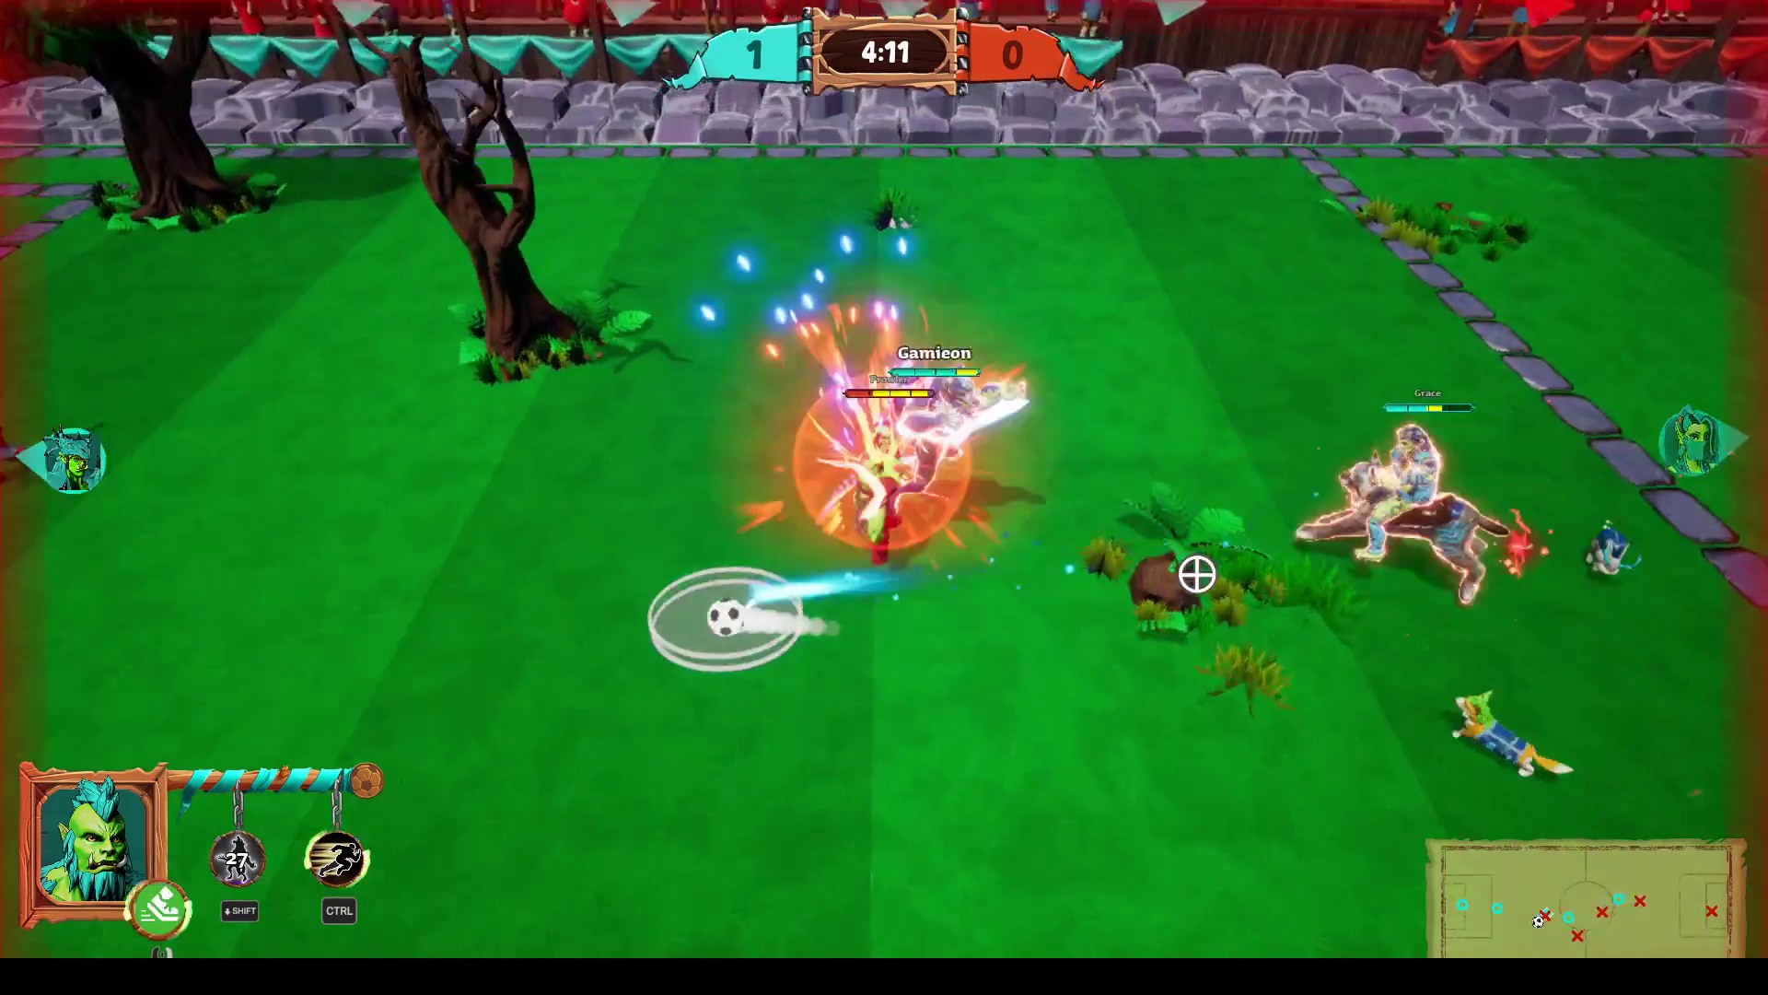
key(s)
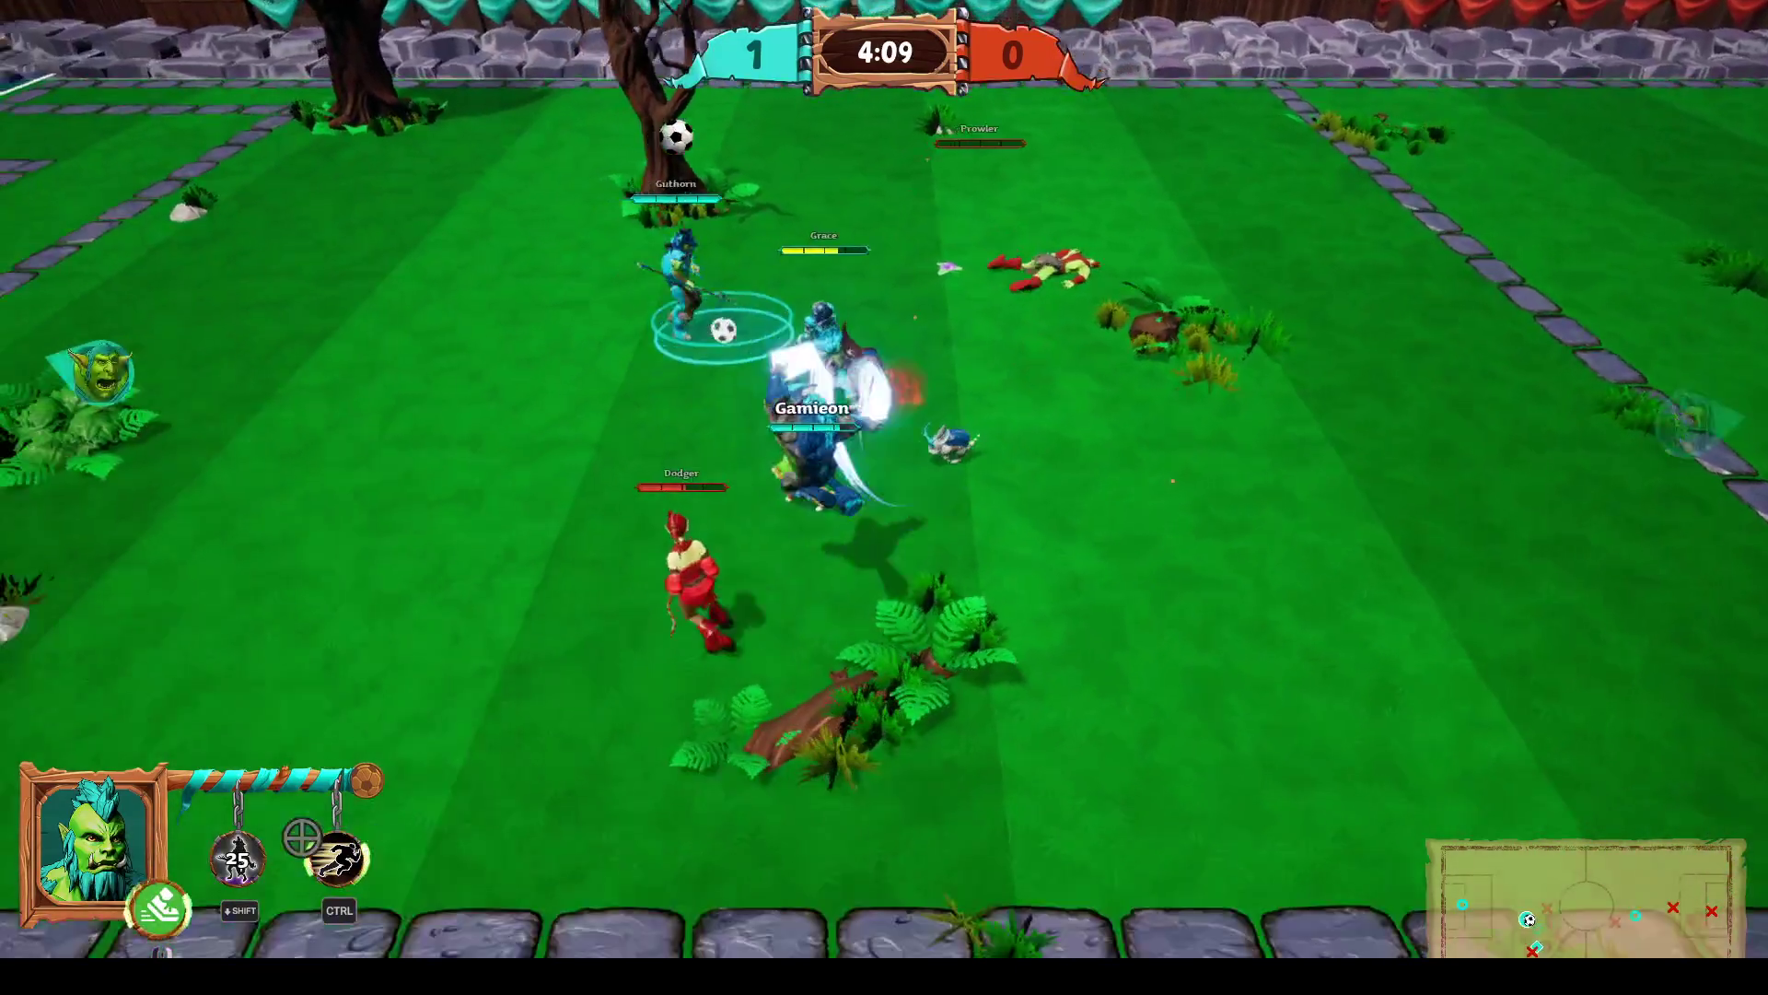
key(w)
Dribble over the halfway line and keep shooting until the second goal makes it 2–0.
key(d)
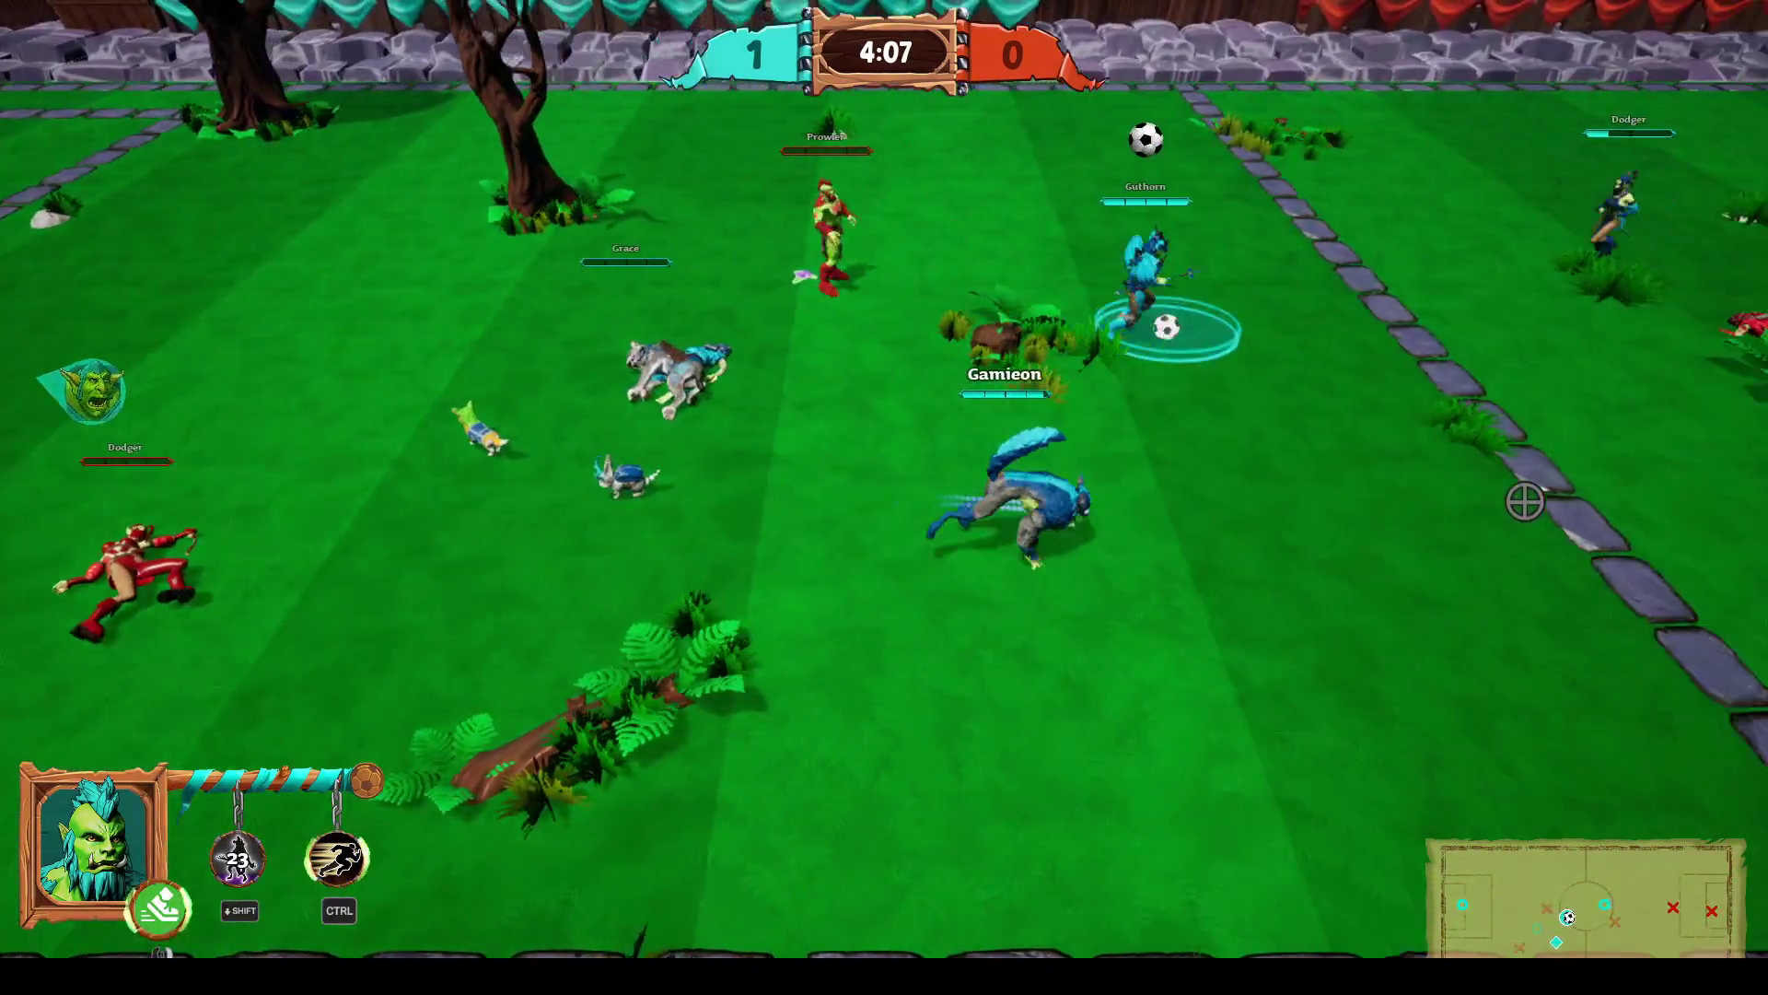
key(d)
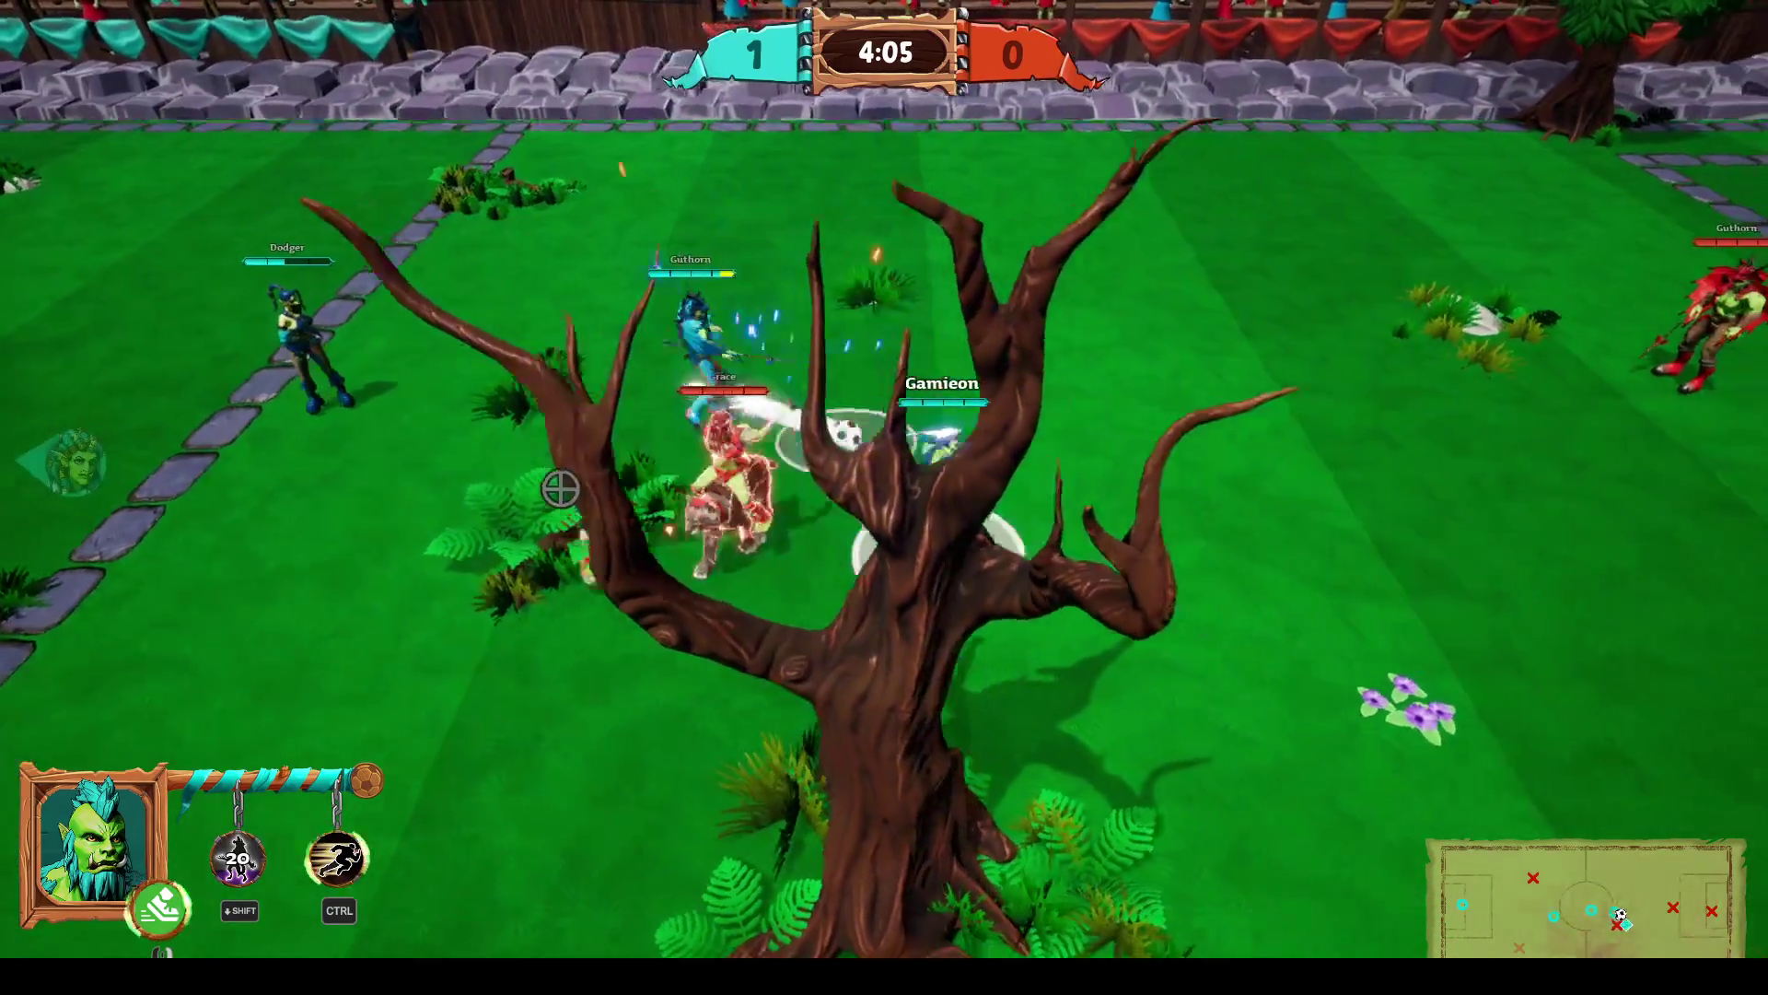
key(d)
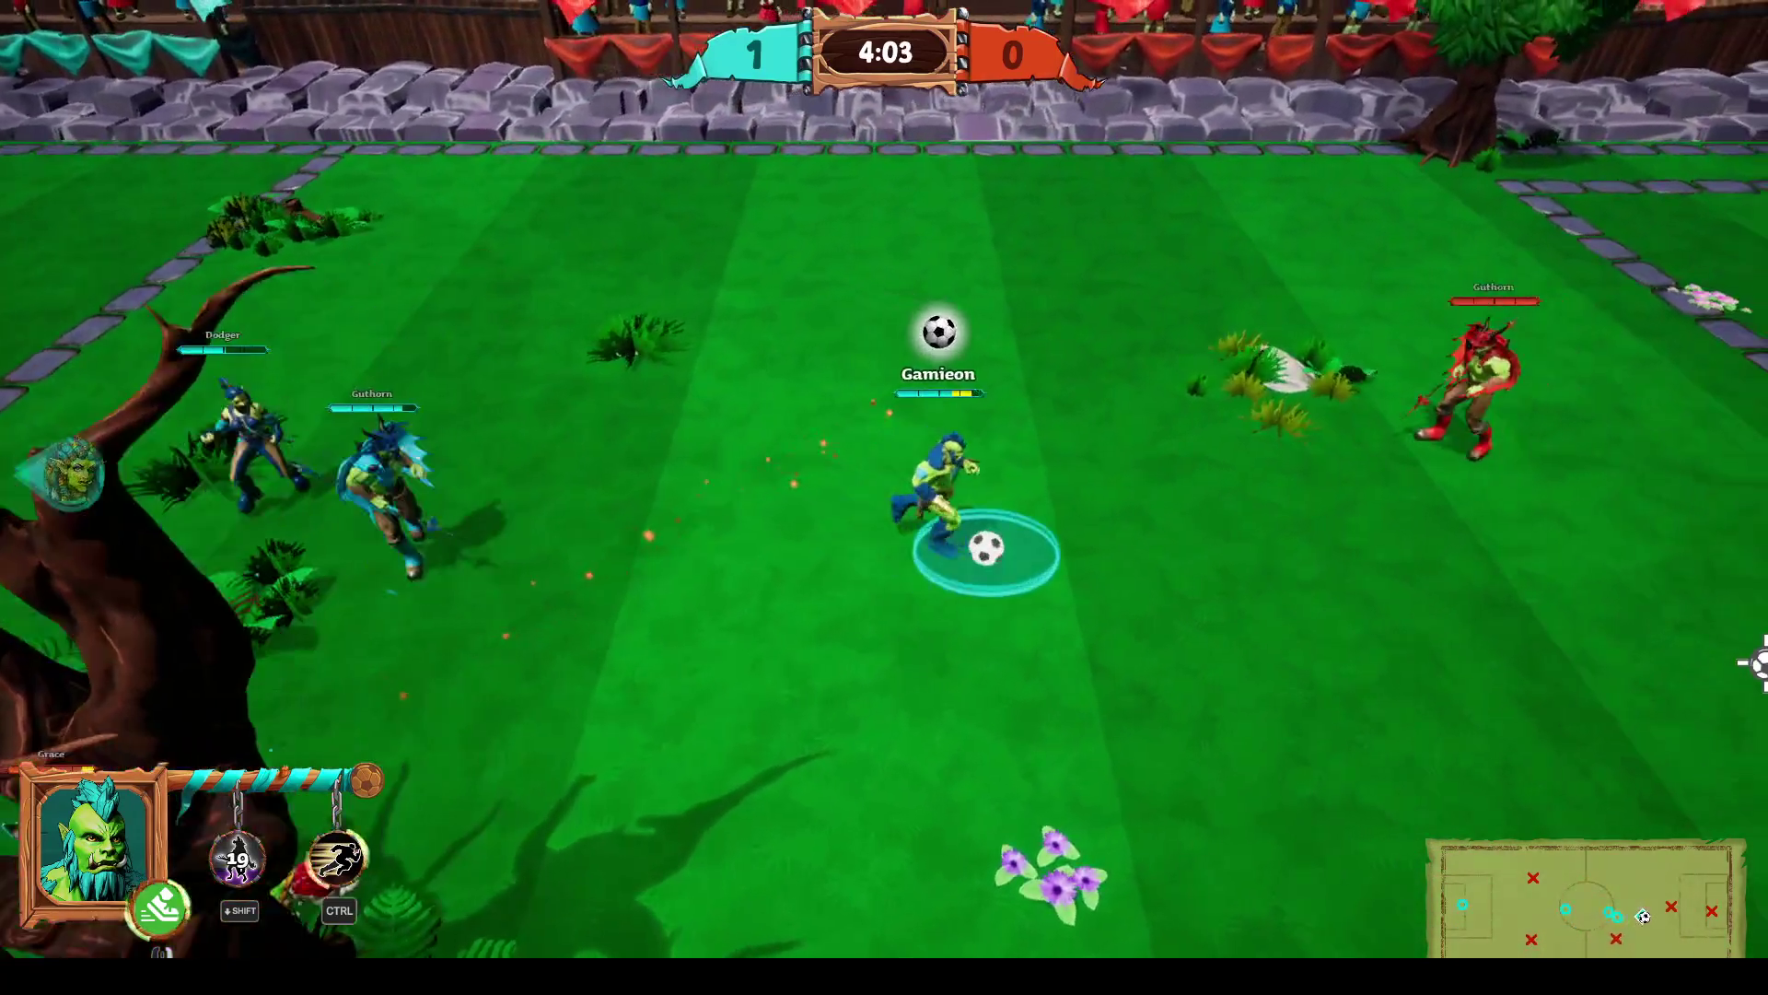
key(d)
click(803, 239)
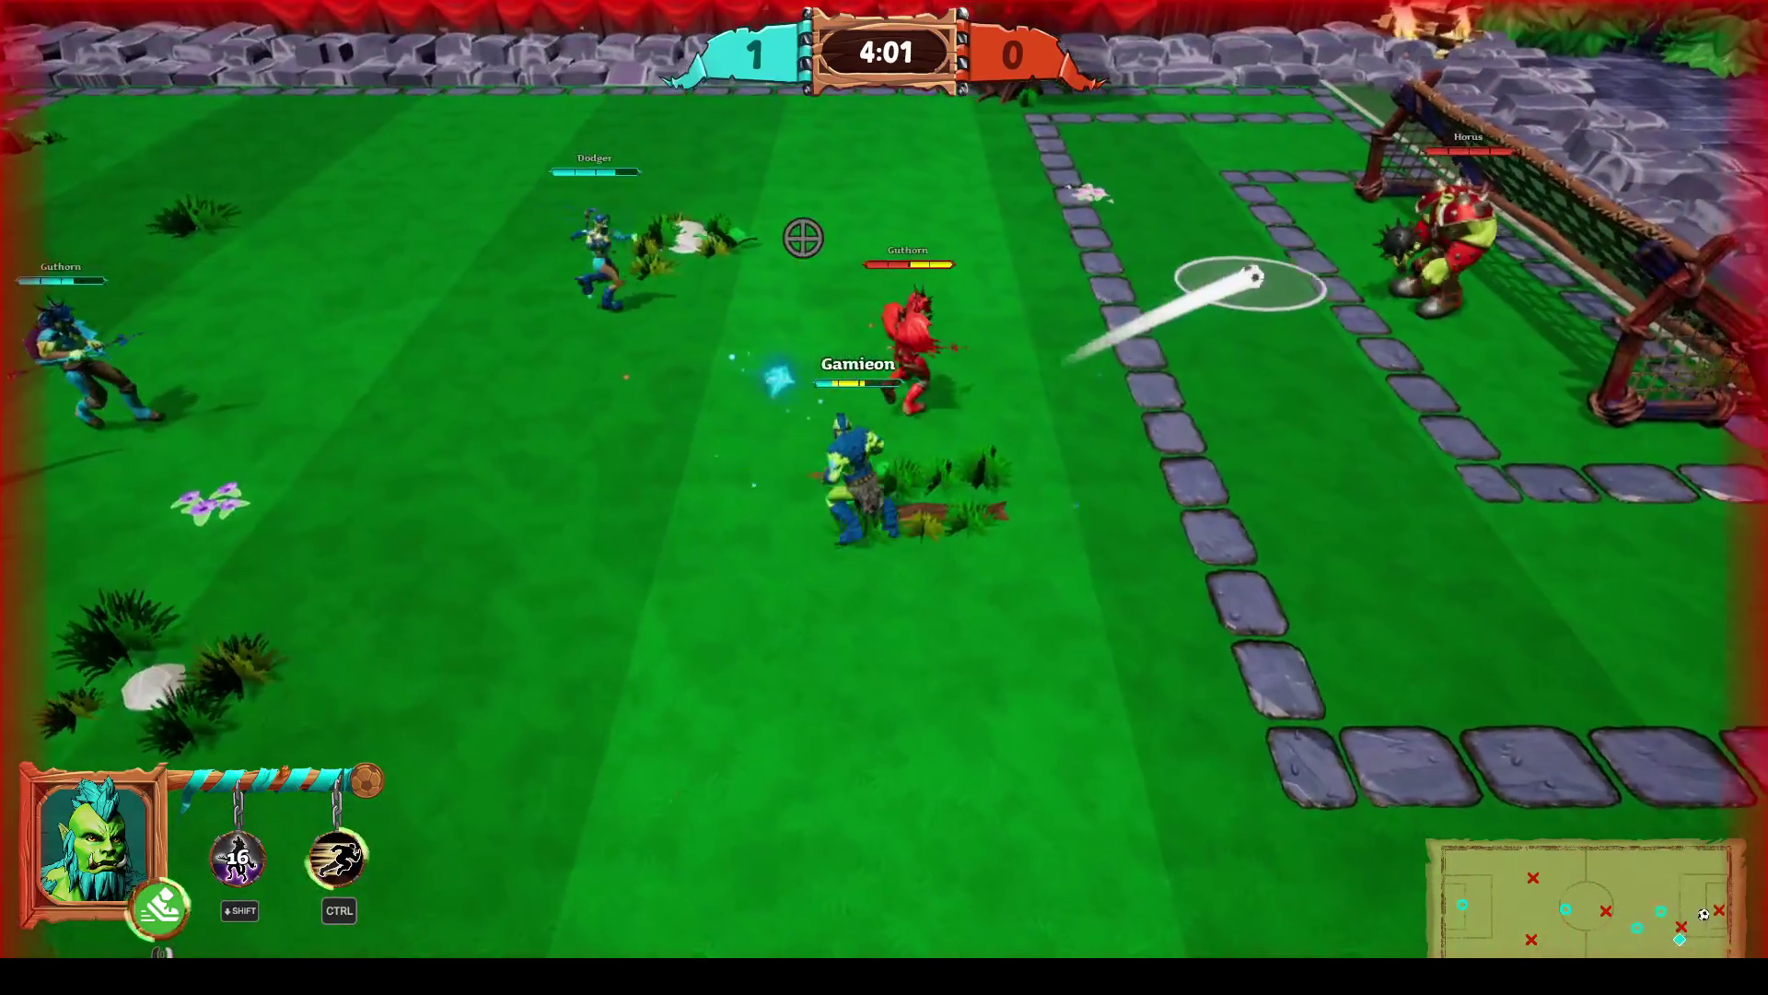
key(d)
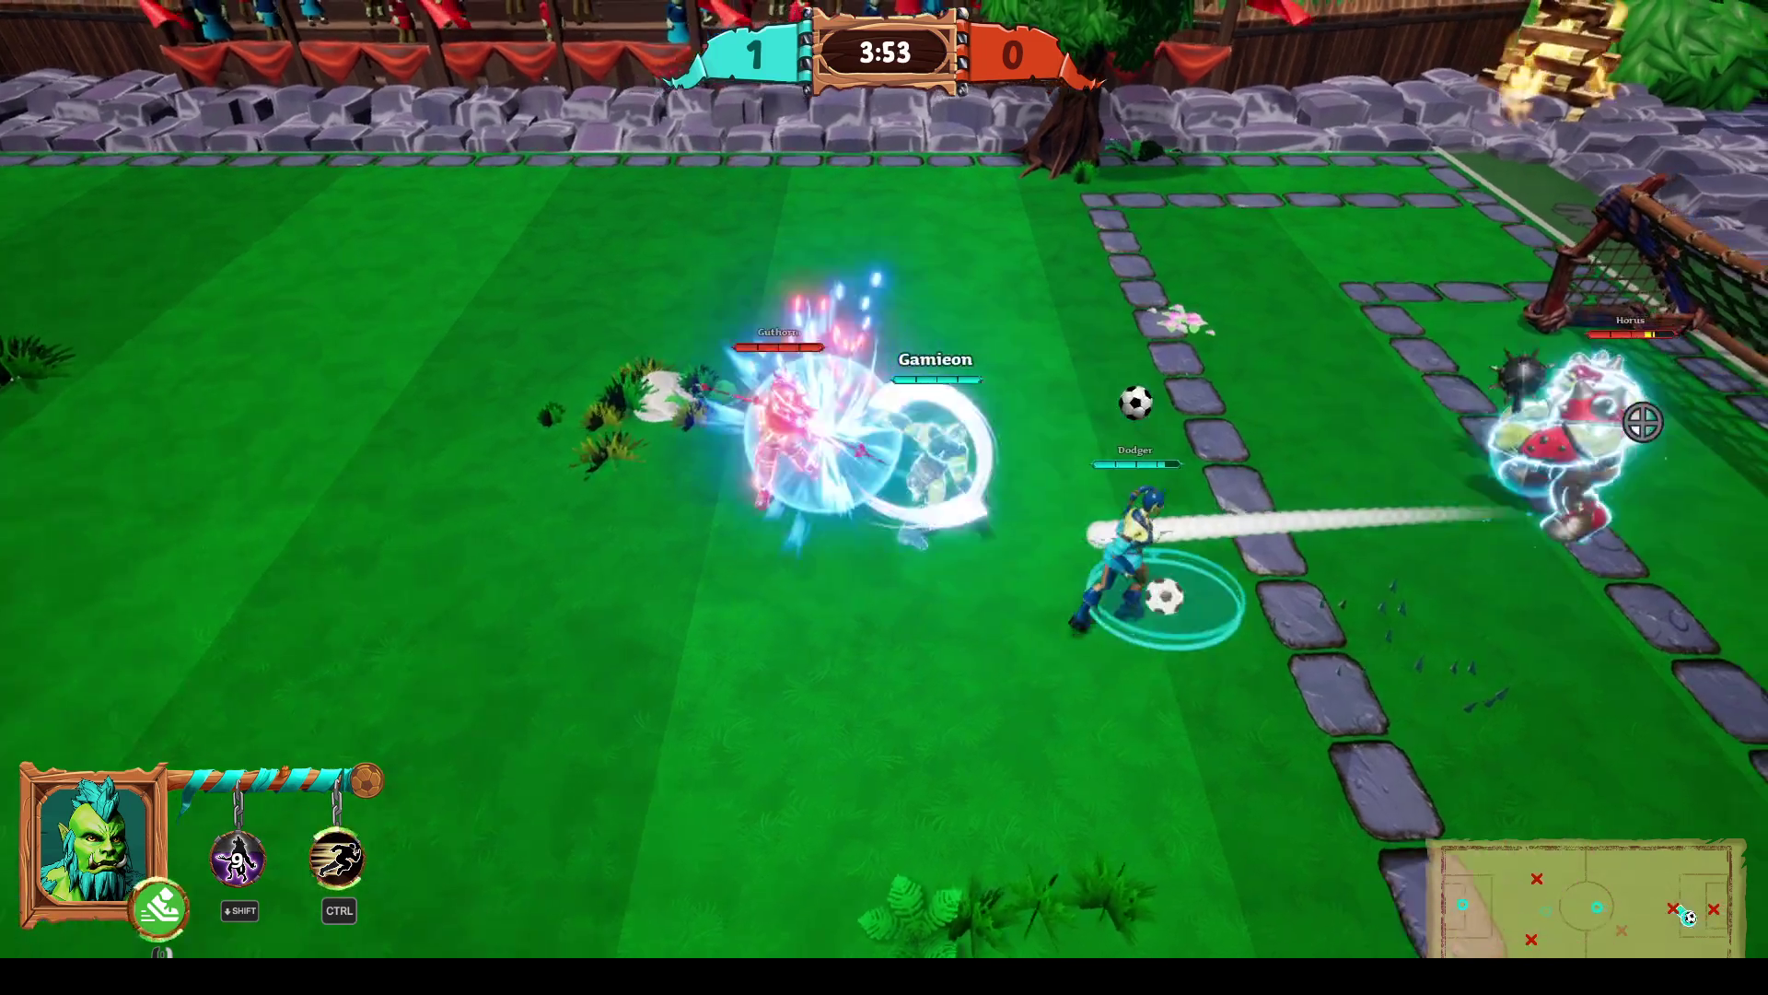
key(d)
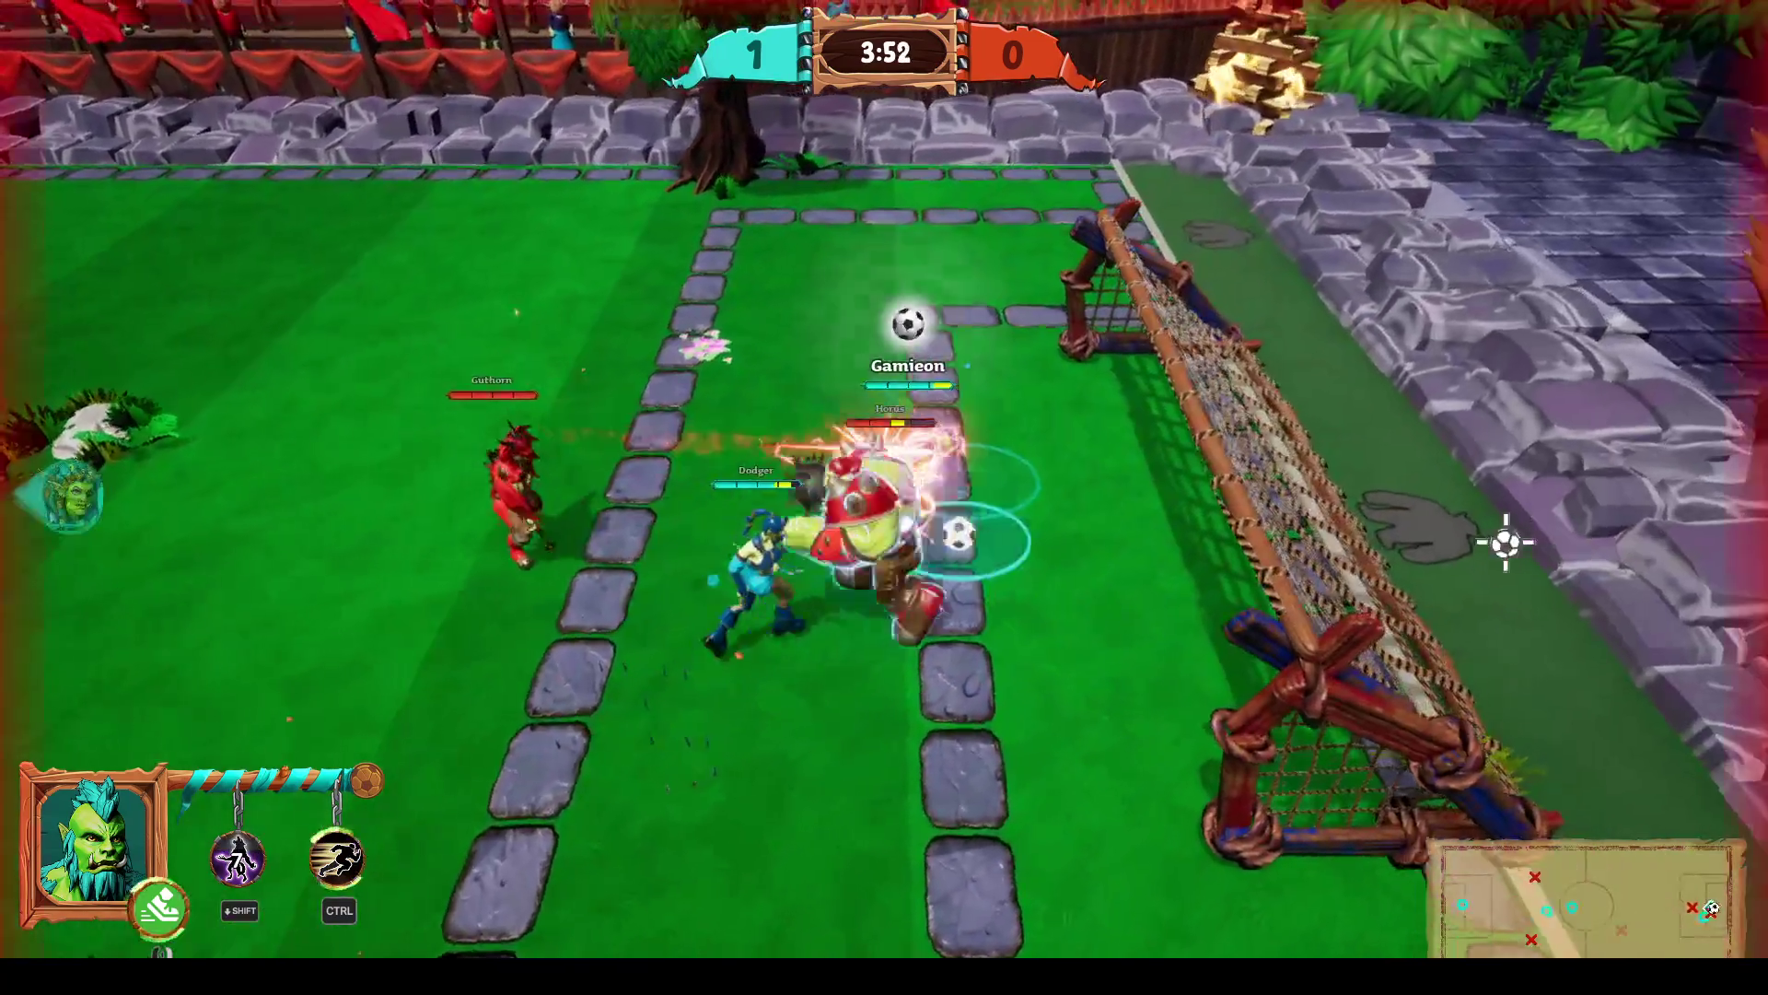
click(1461, 566)
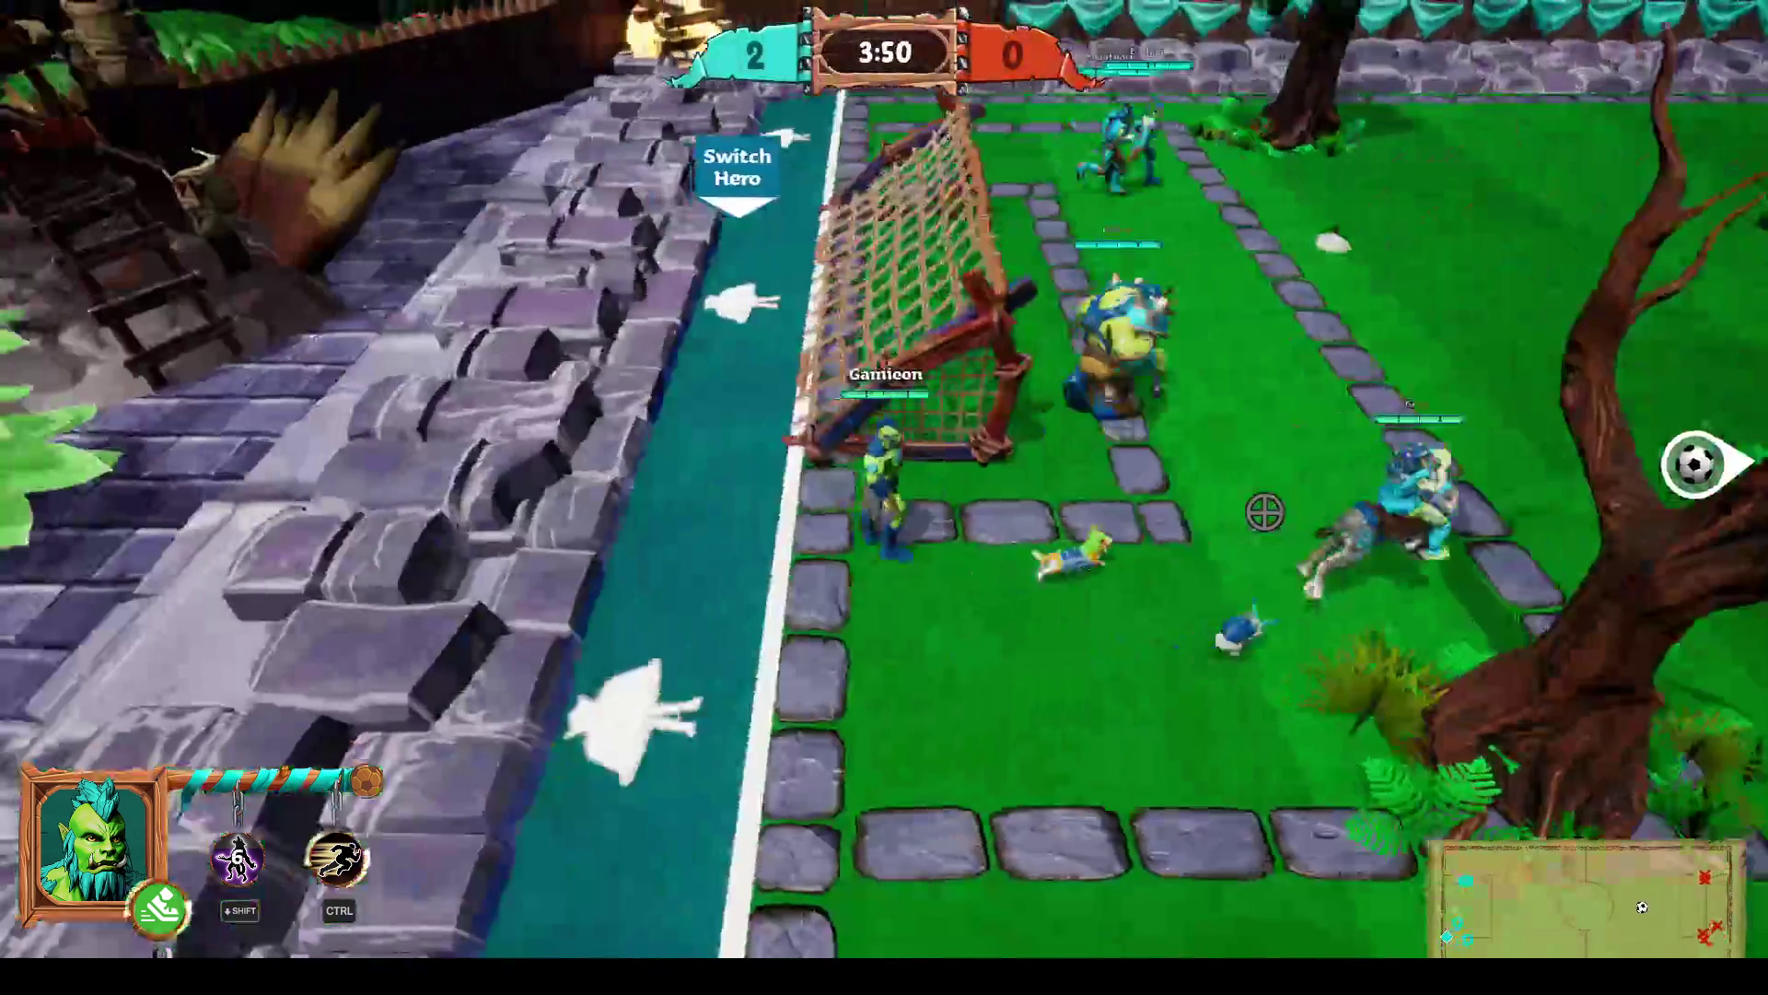
Chase the ball at midfield, dash at the carrier, and push it right with a shot.
key(d)
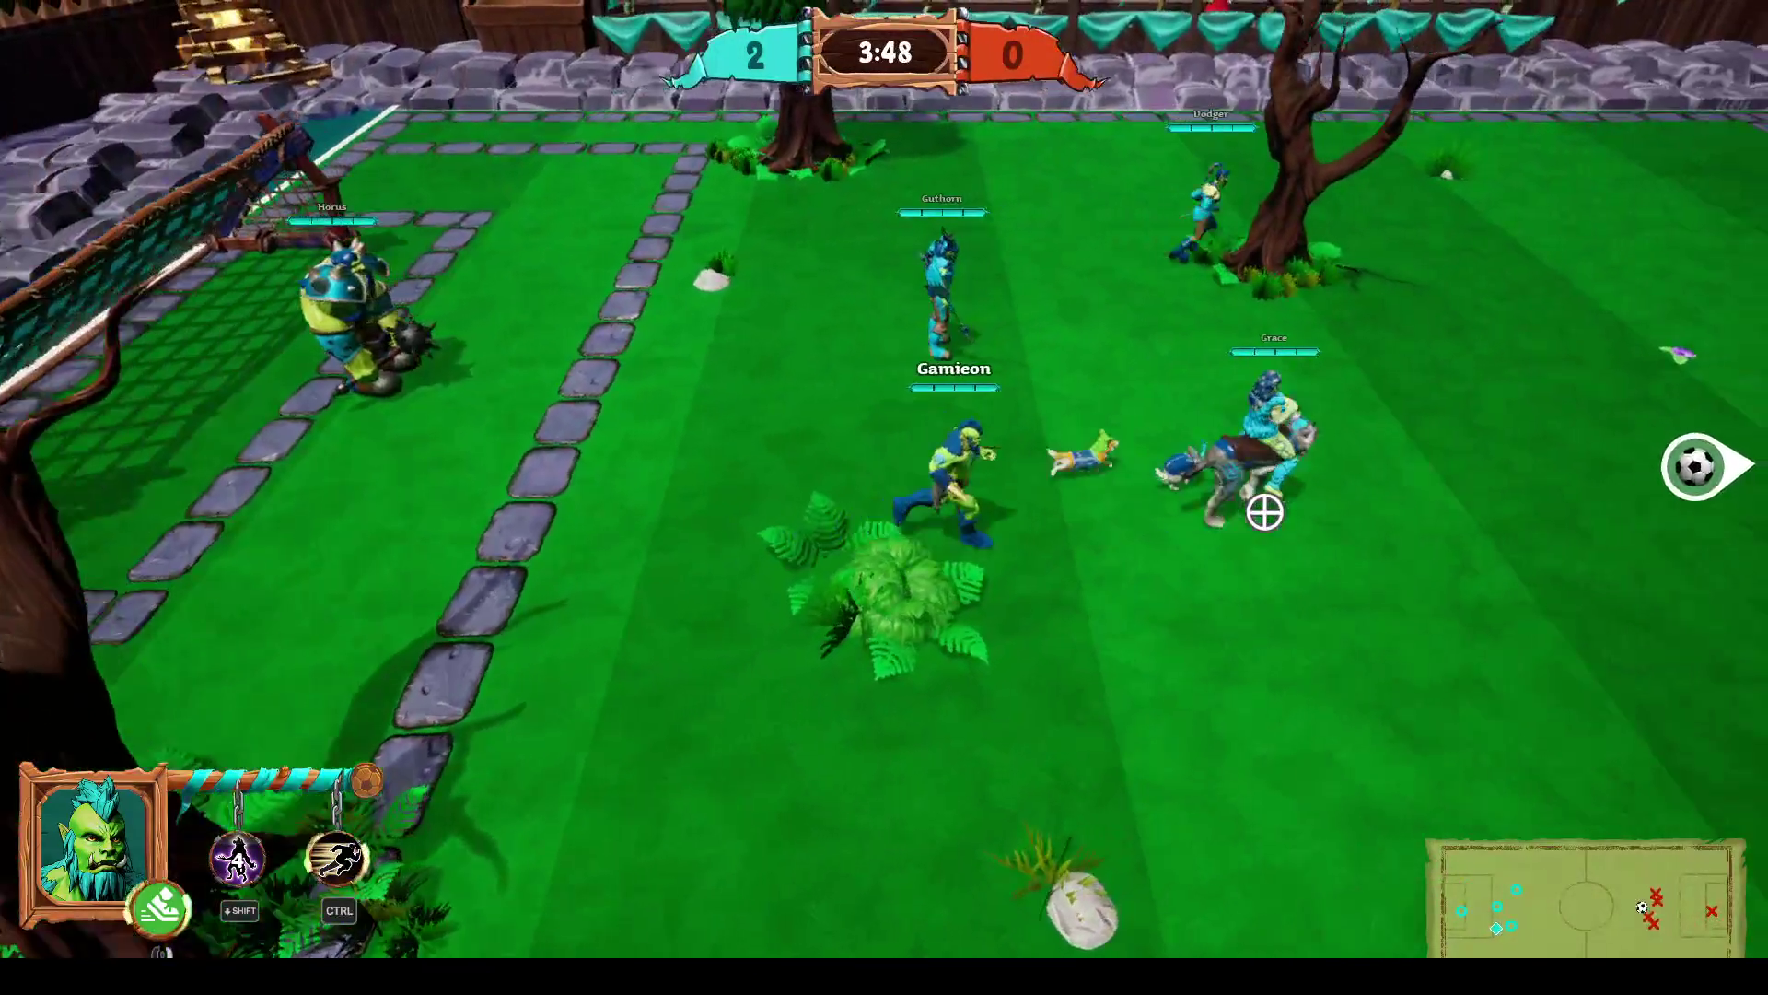
key(d)
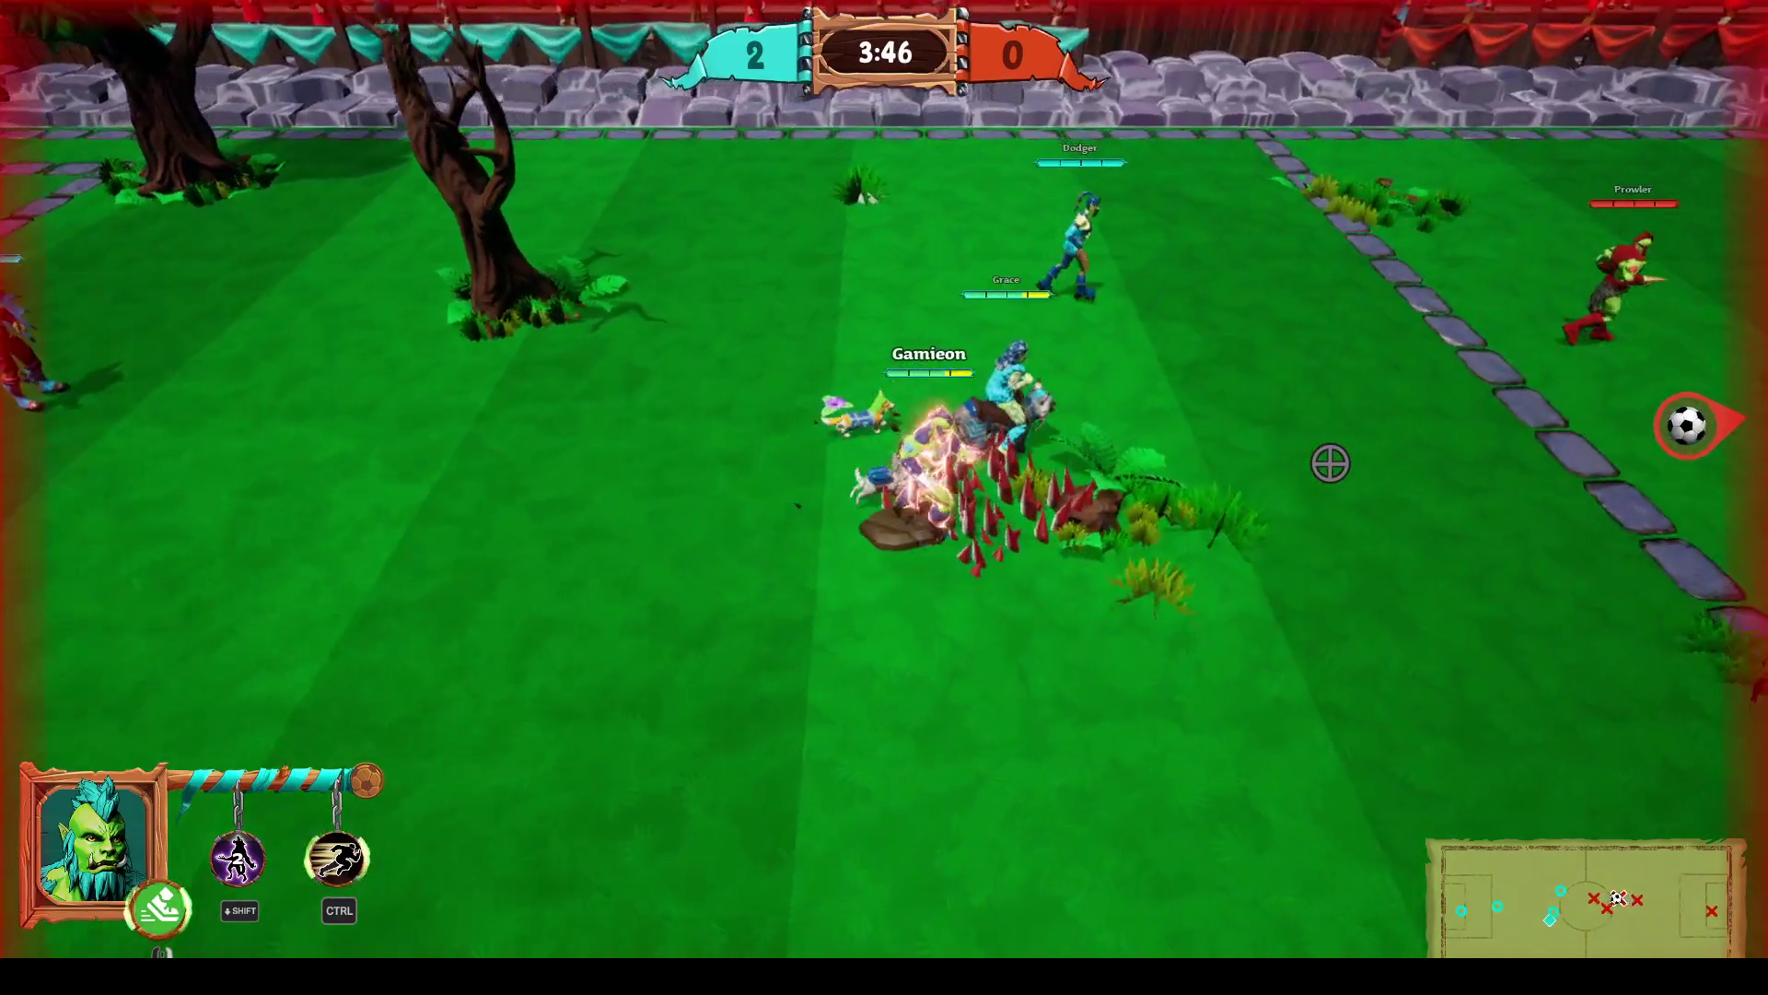
key(d)
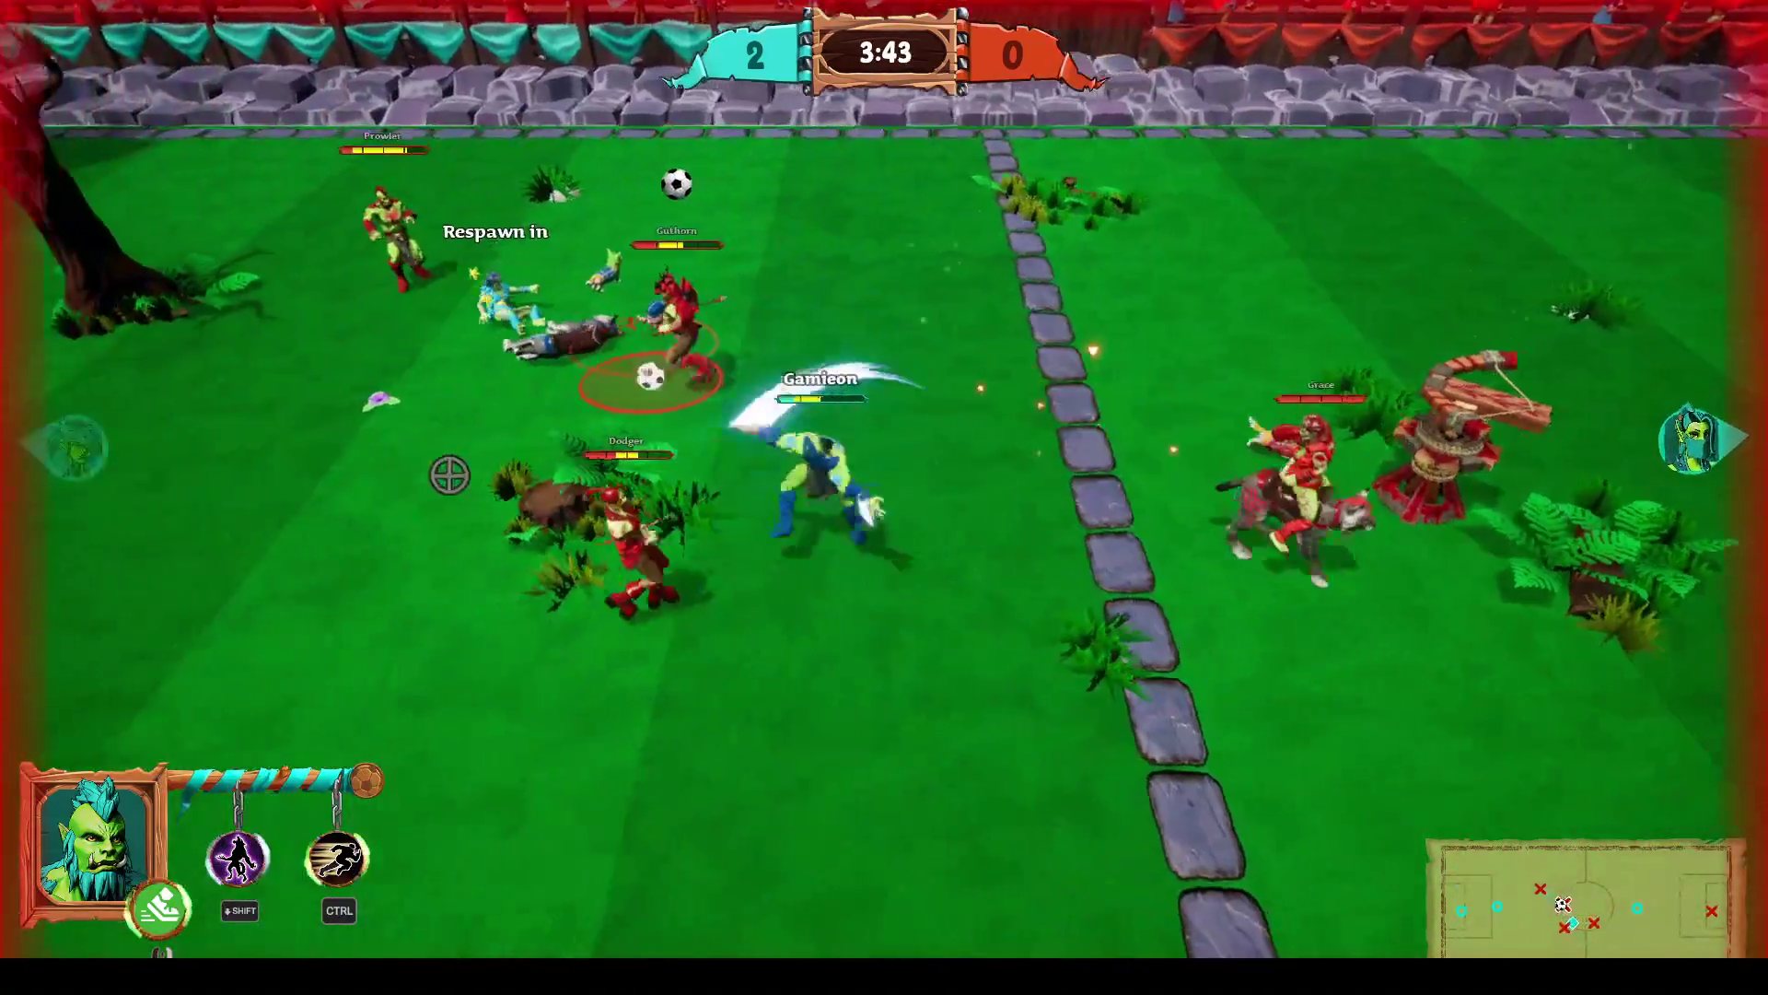
click(405, 402)
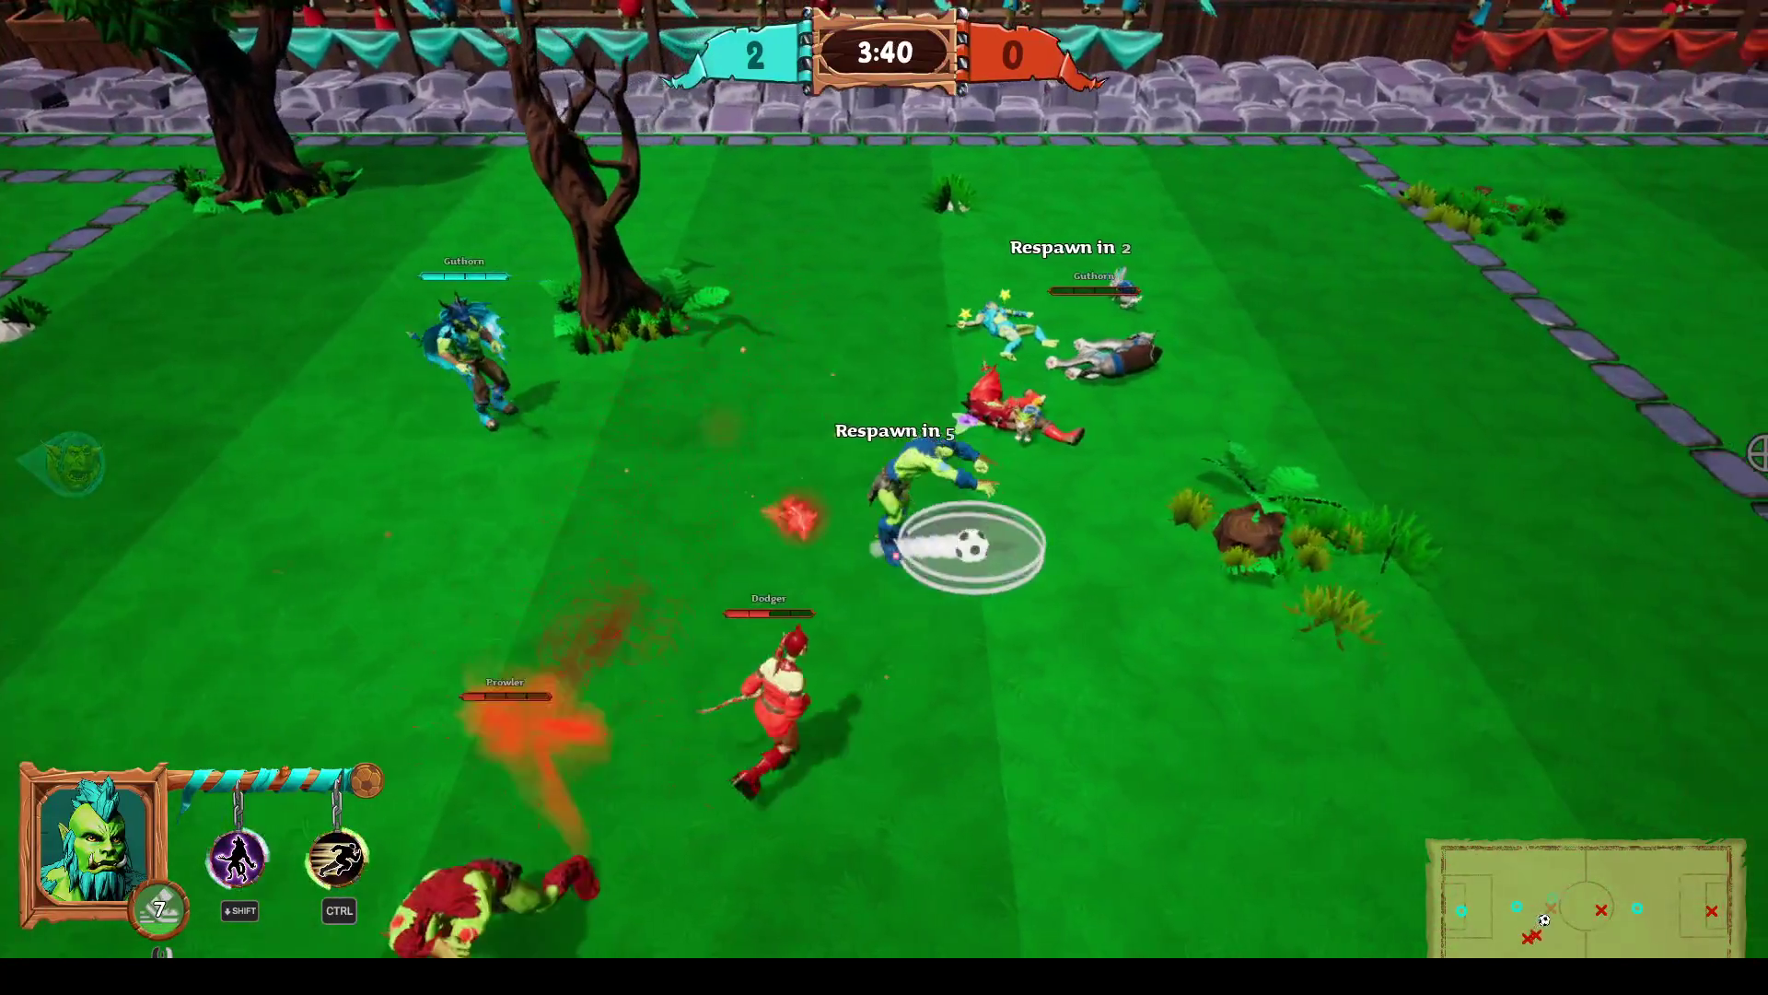
key(w)
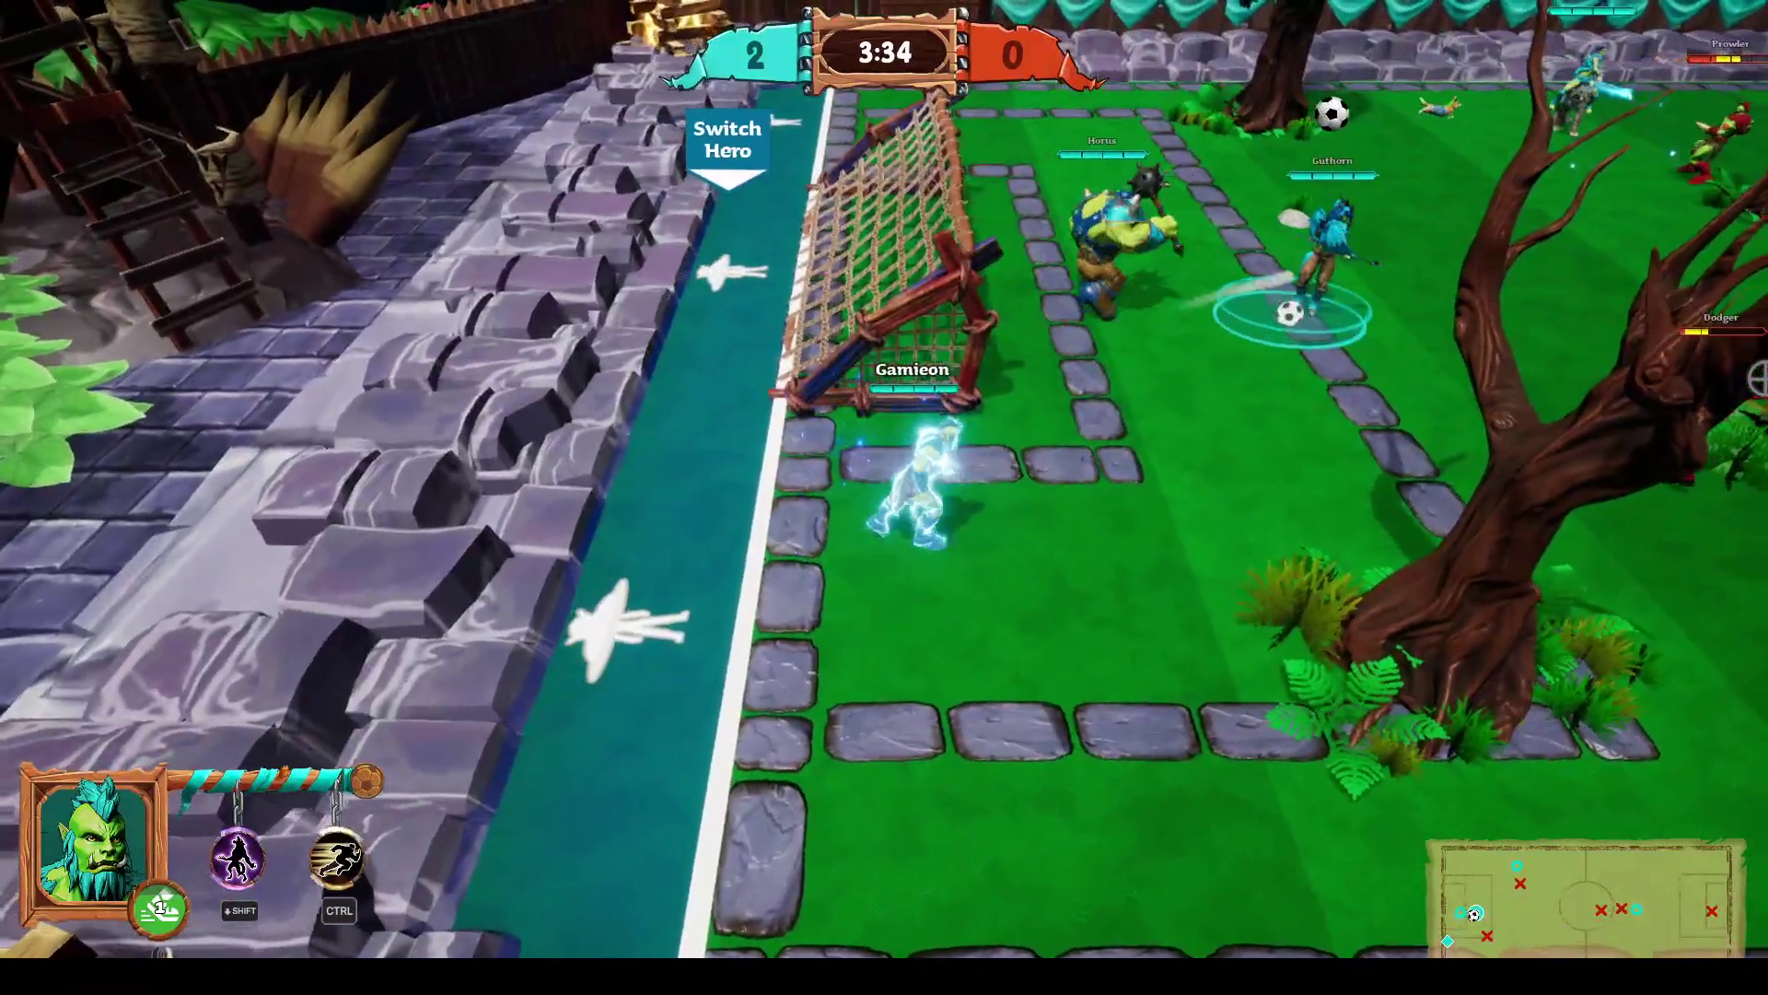
key(d)
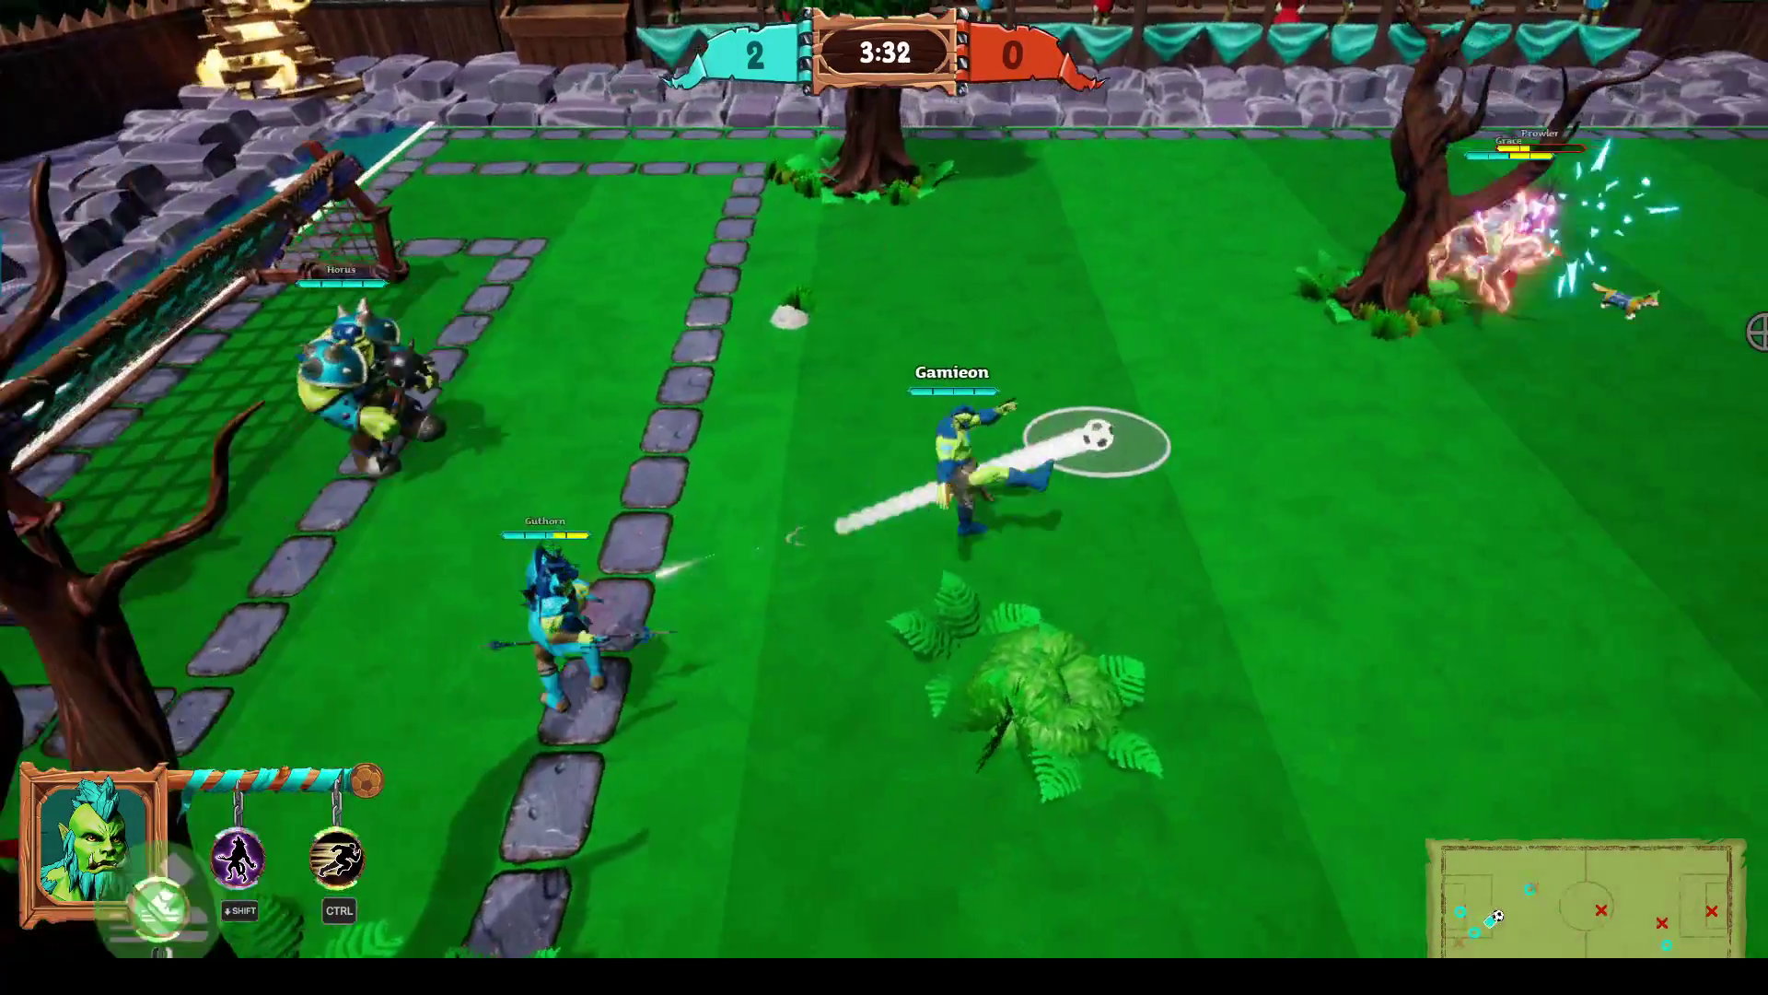
key(d)
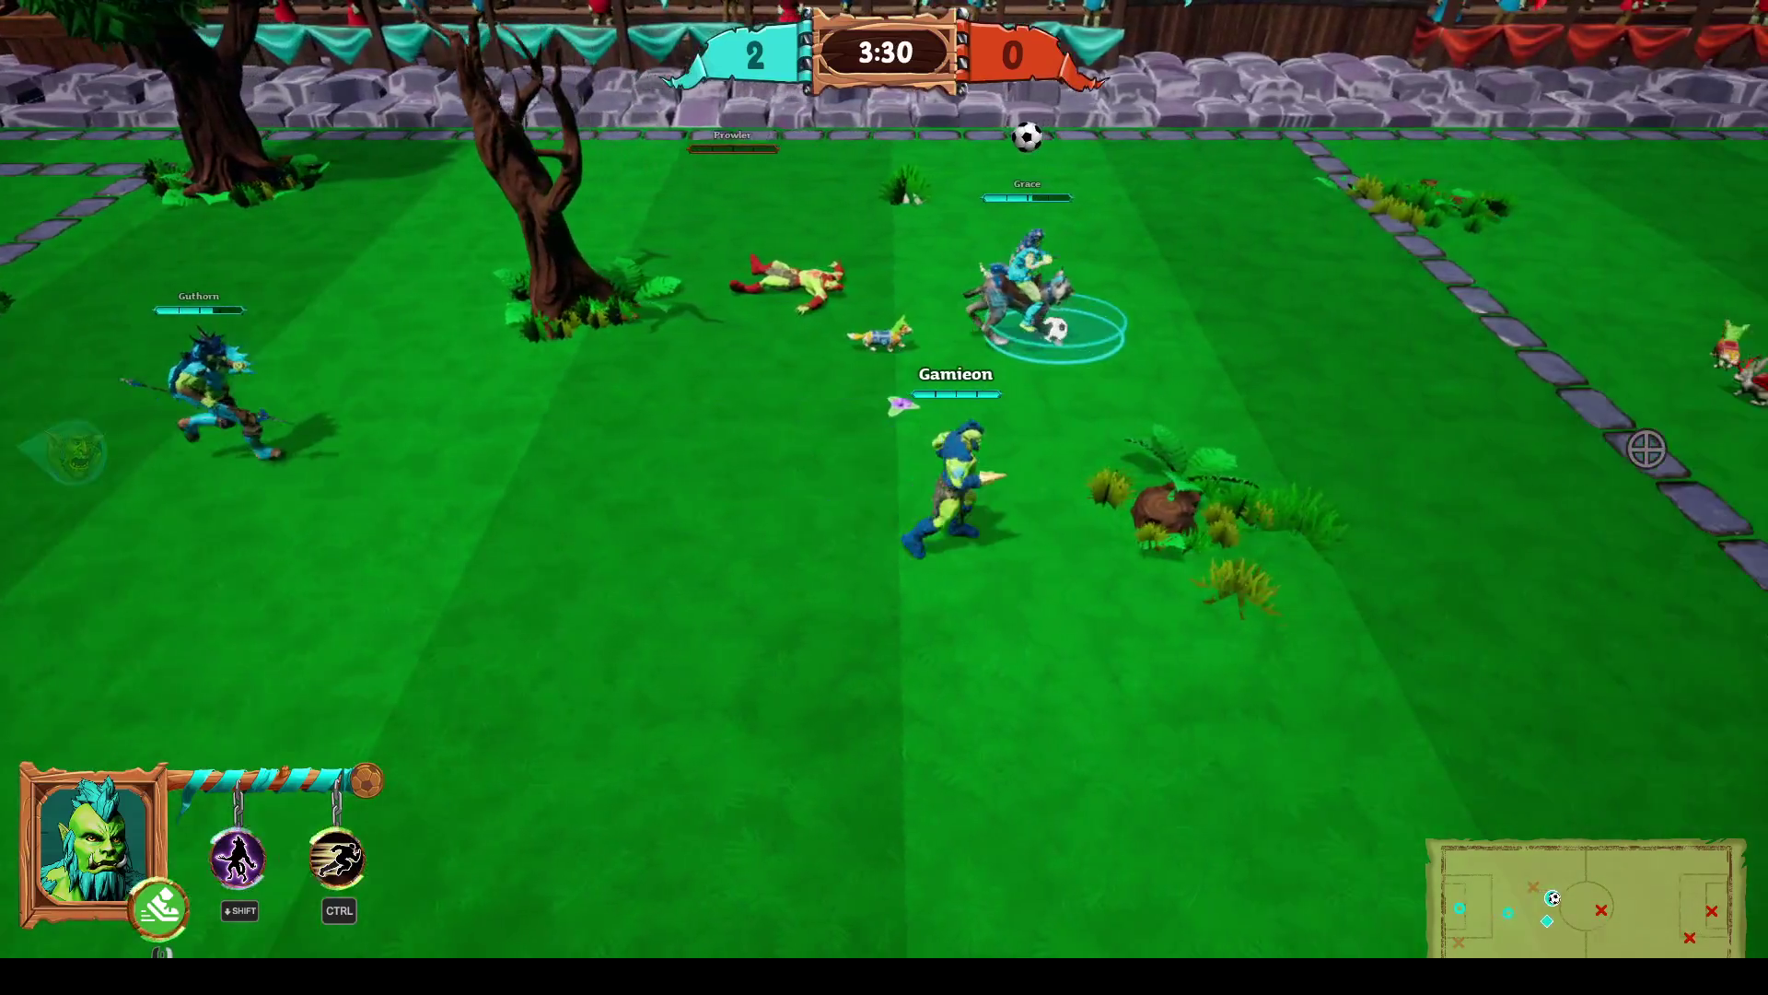
key(d)
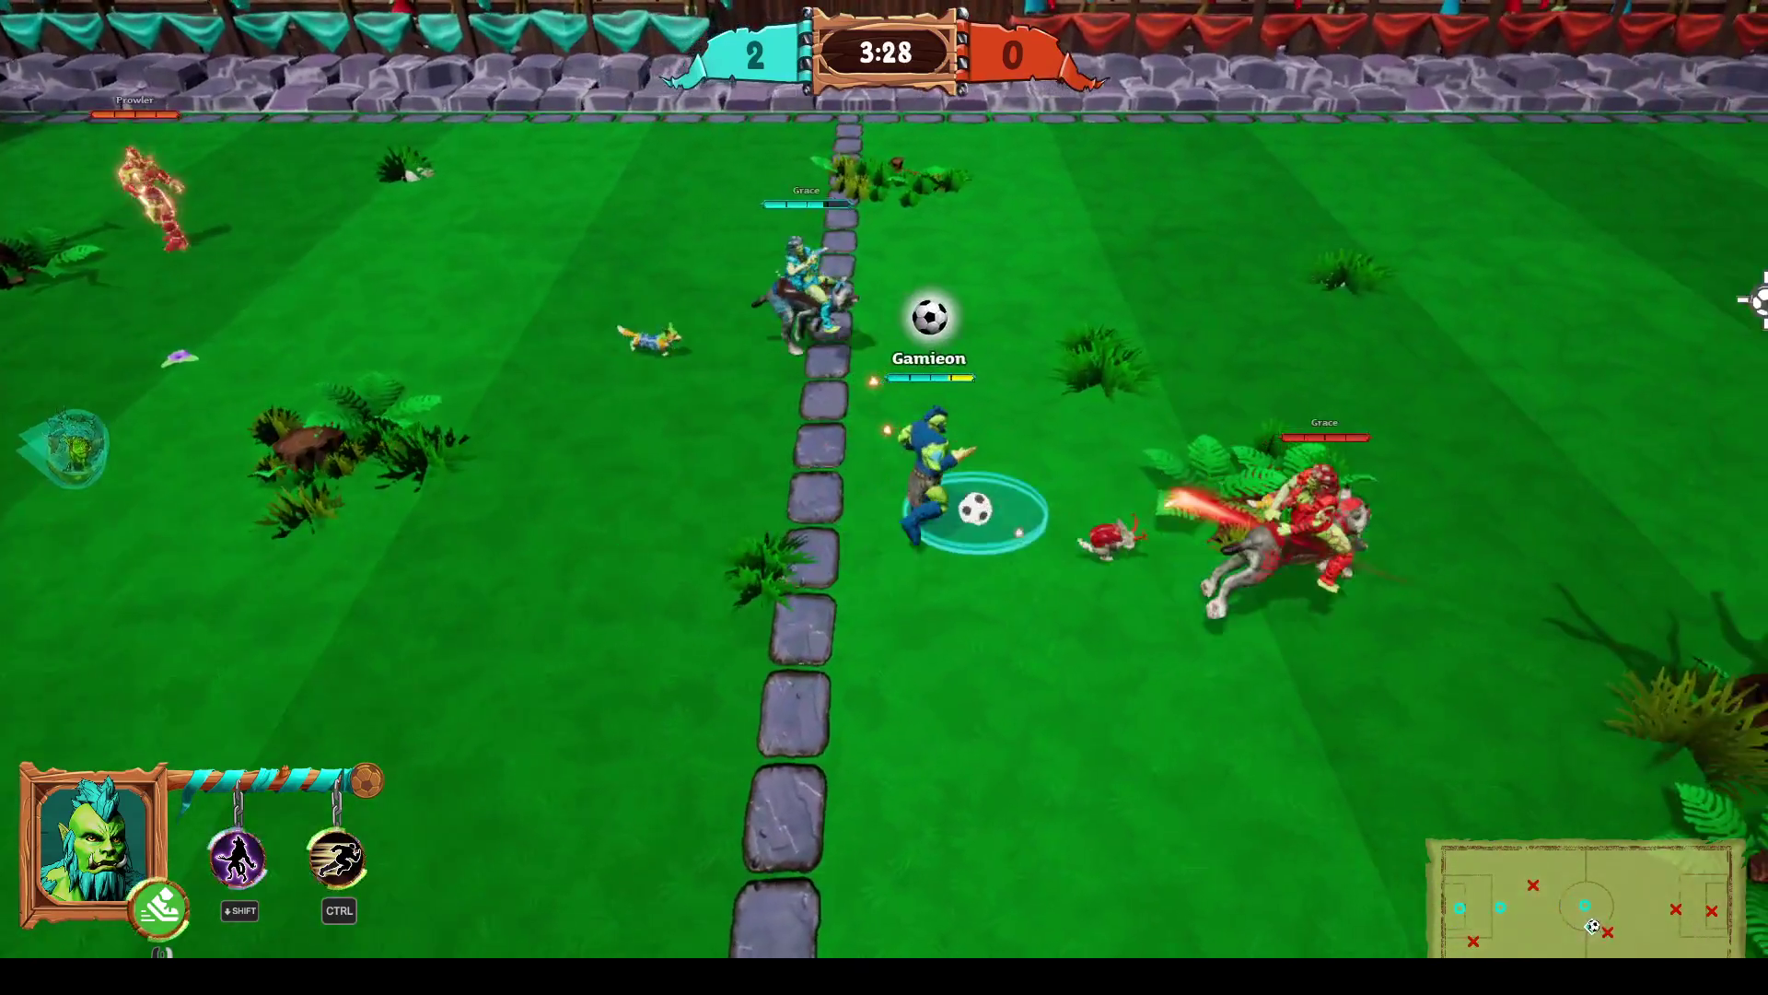
click(1754, 286)
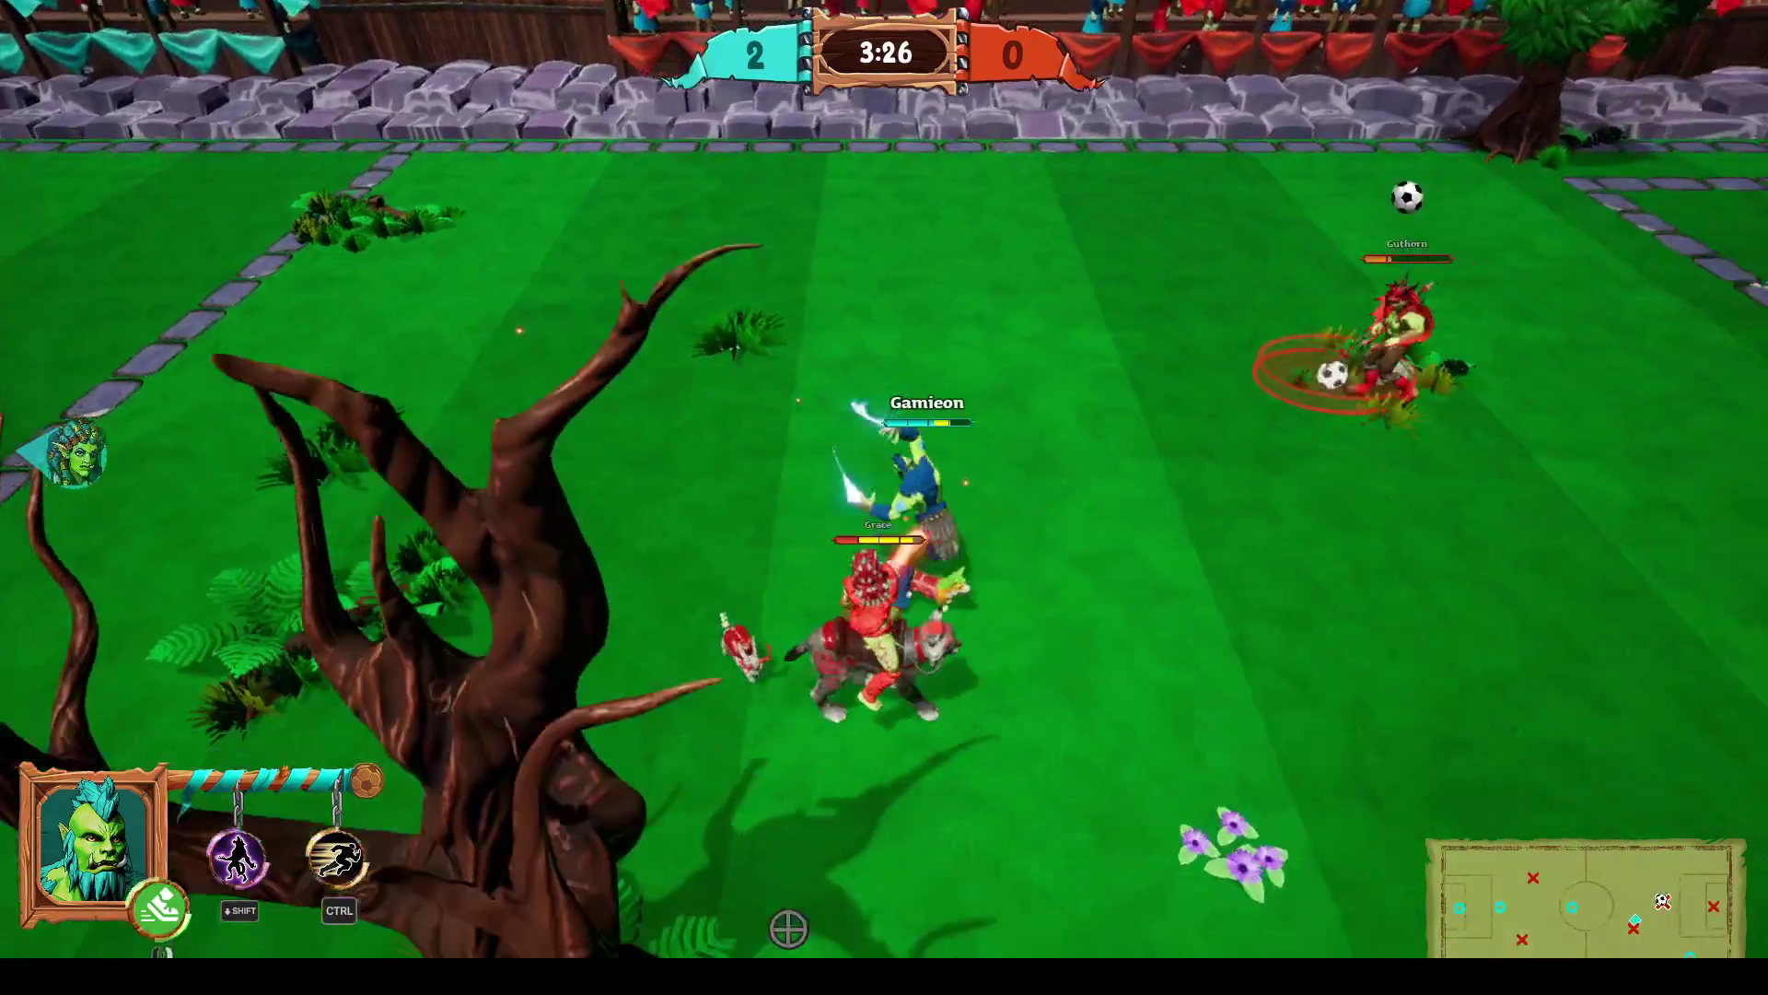
Tackle the opponent for the ball and knock it past the goalkeeper for 3–0.
key(d)
right_click(229, 237)
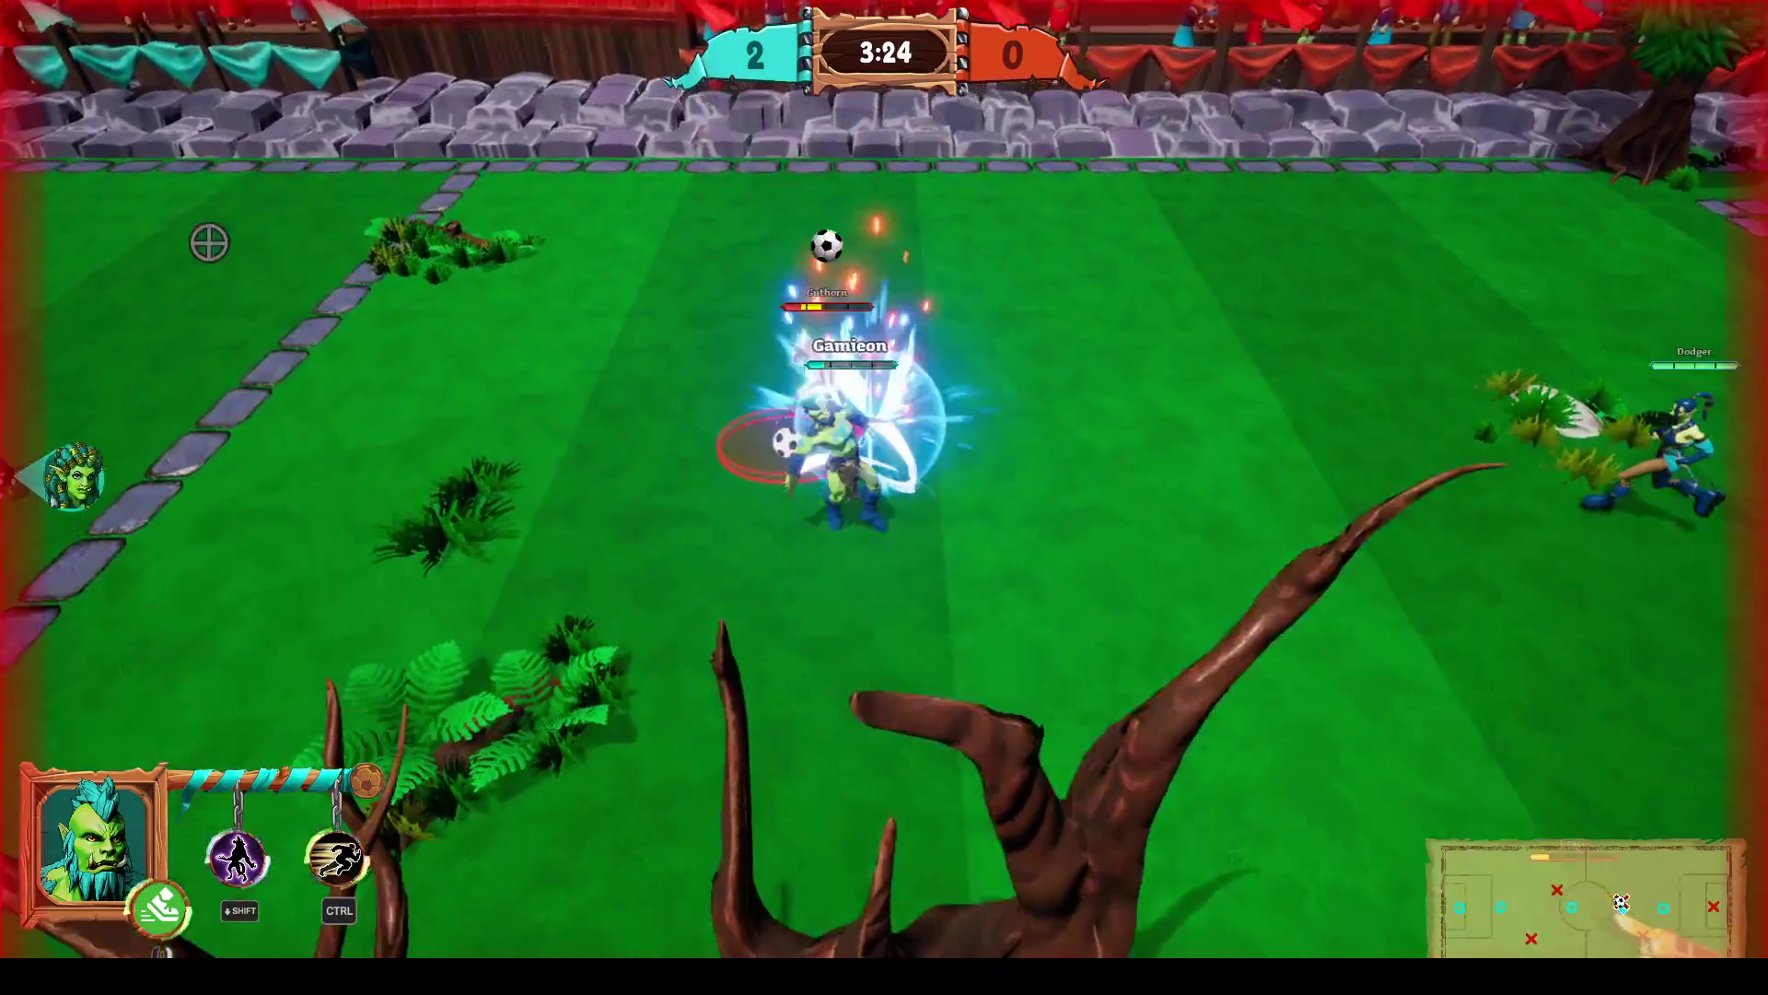
key(w)
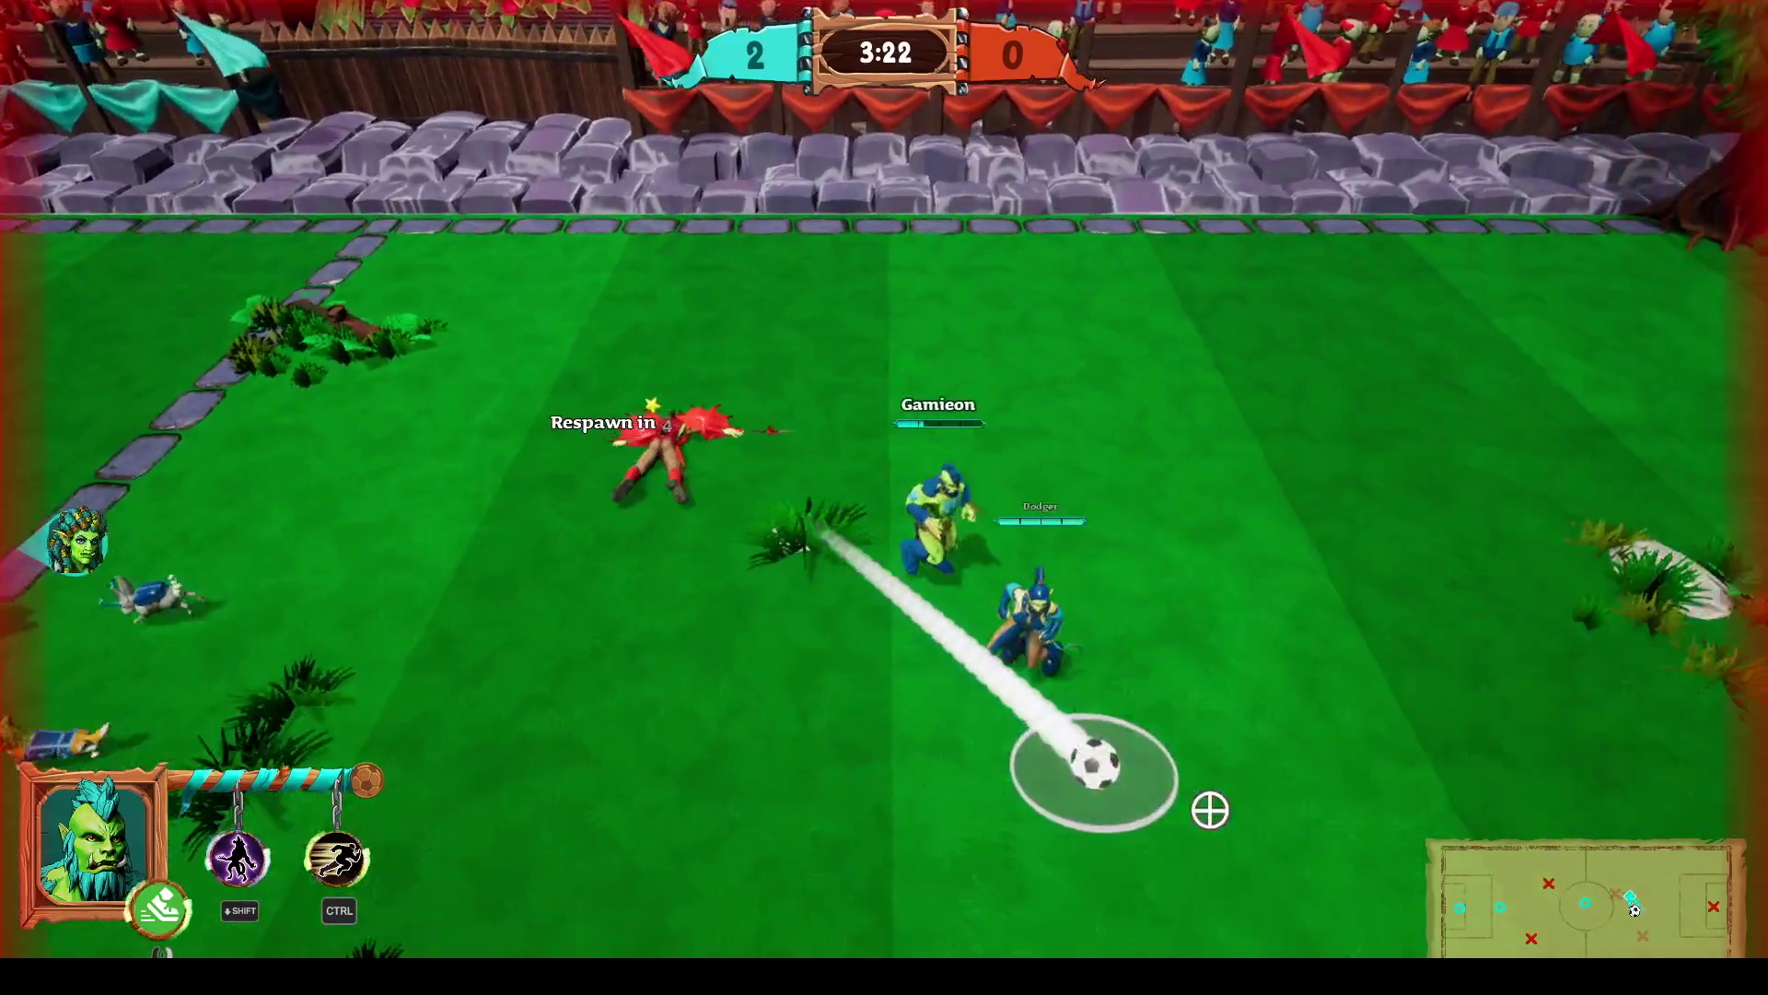
key(w+d)
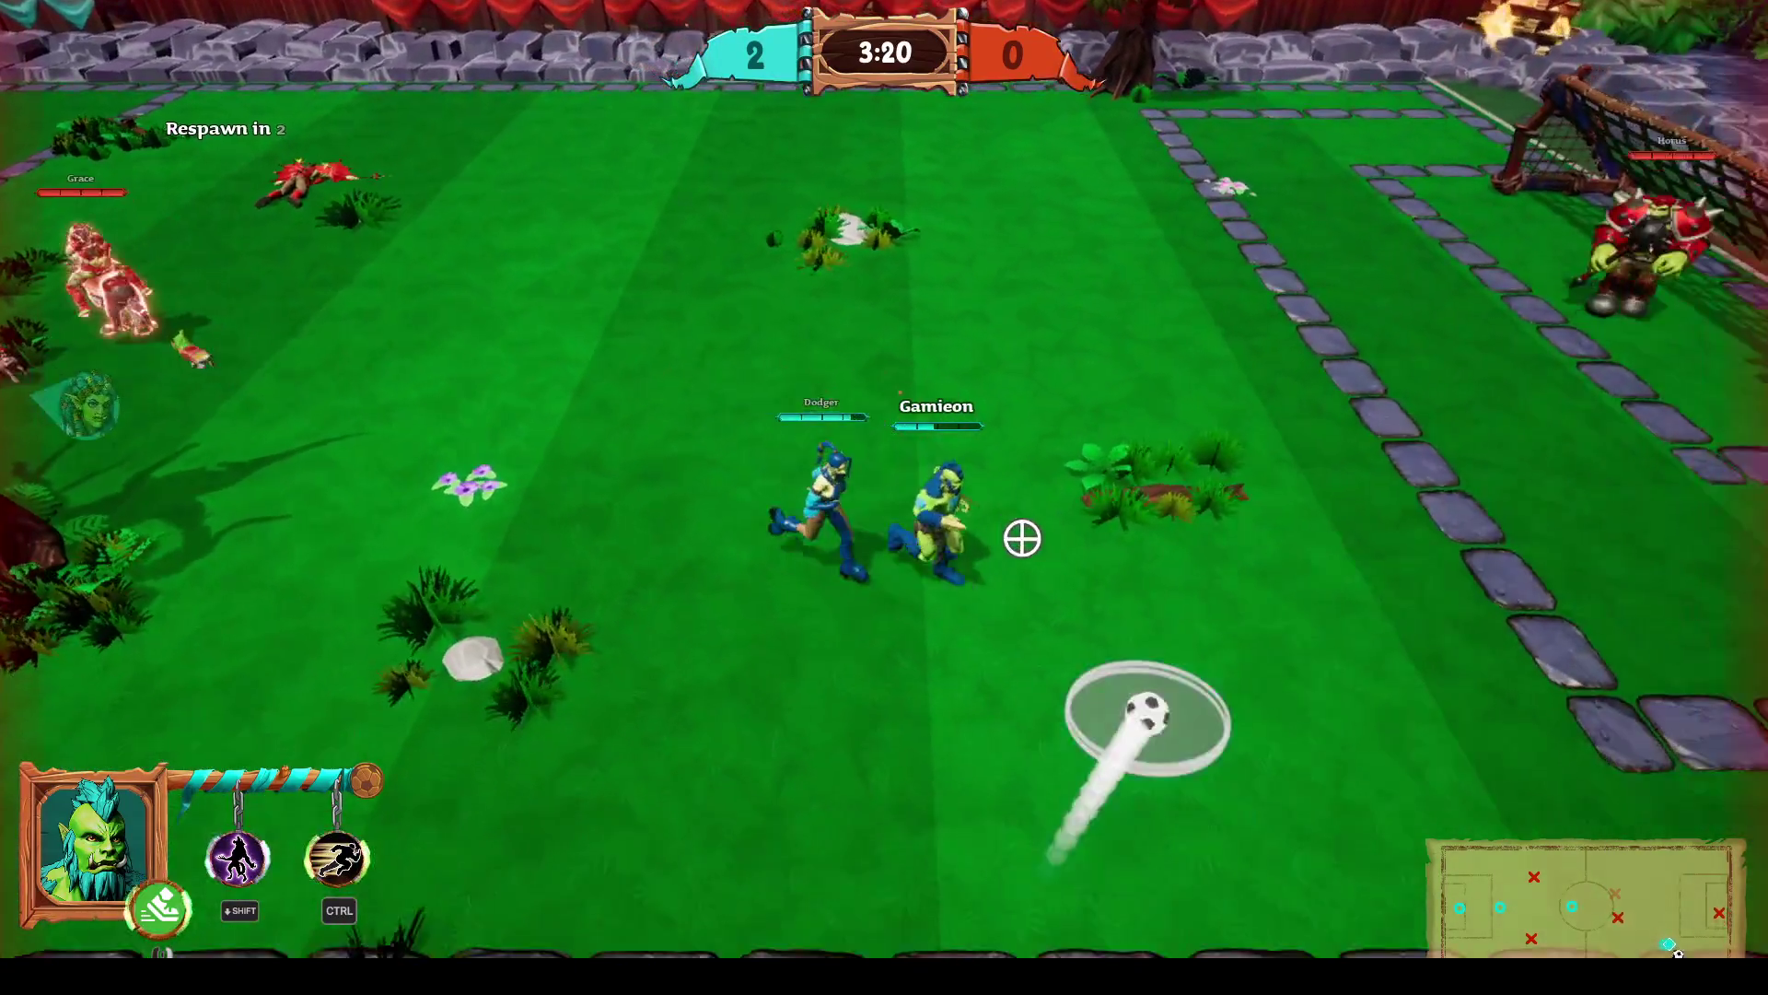
key(w+d)
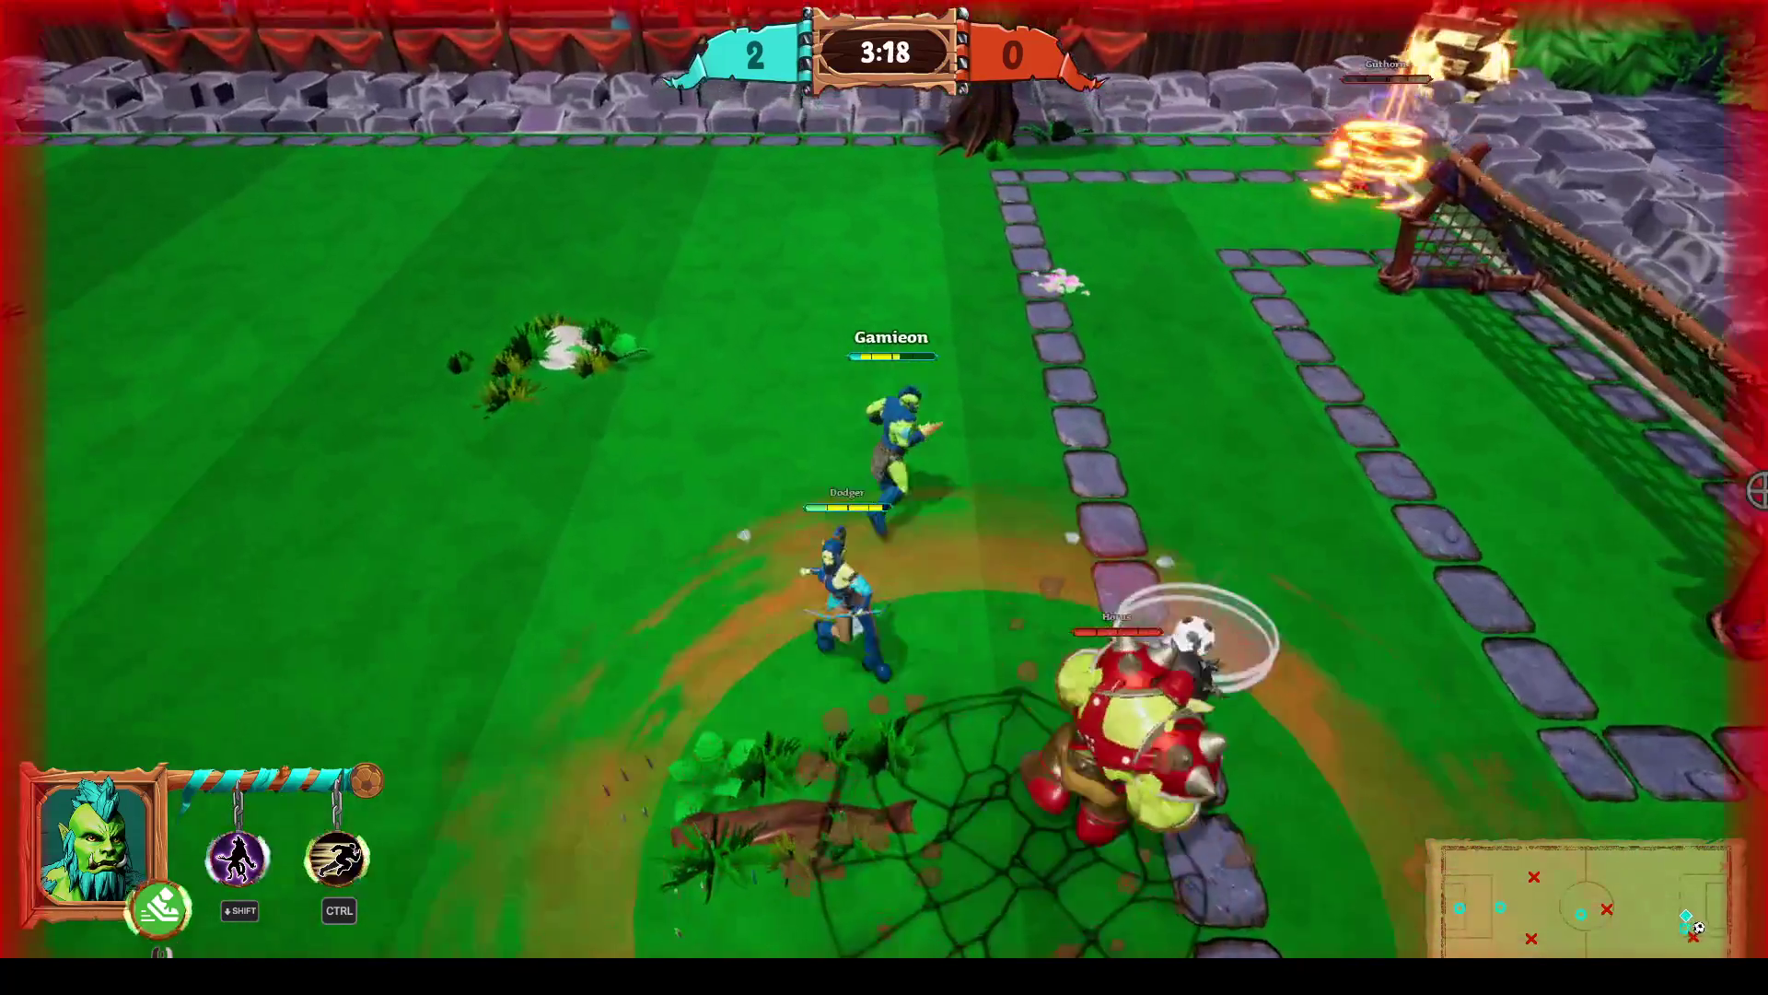
key(w+d)
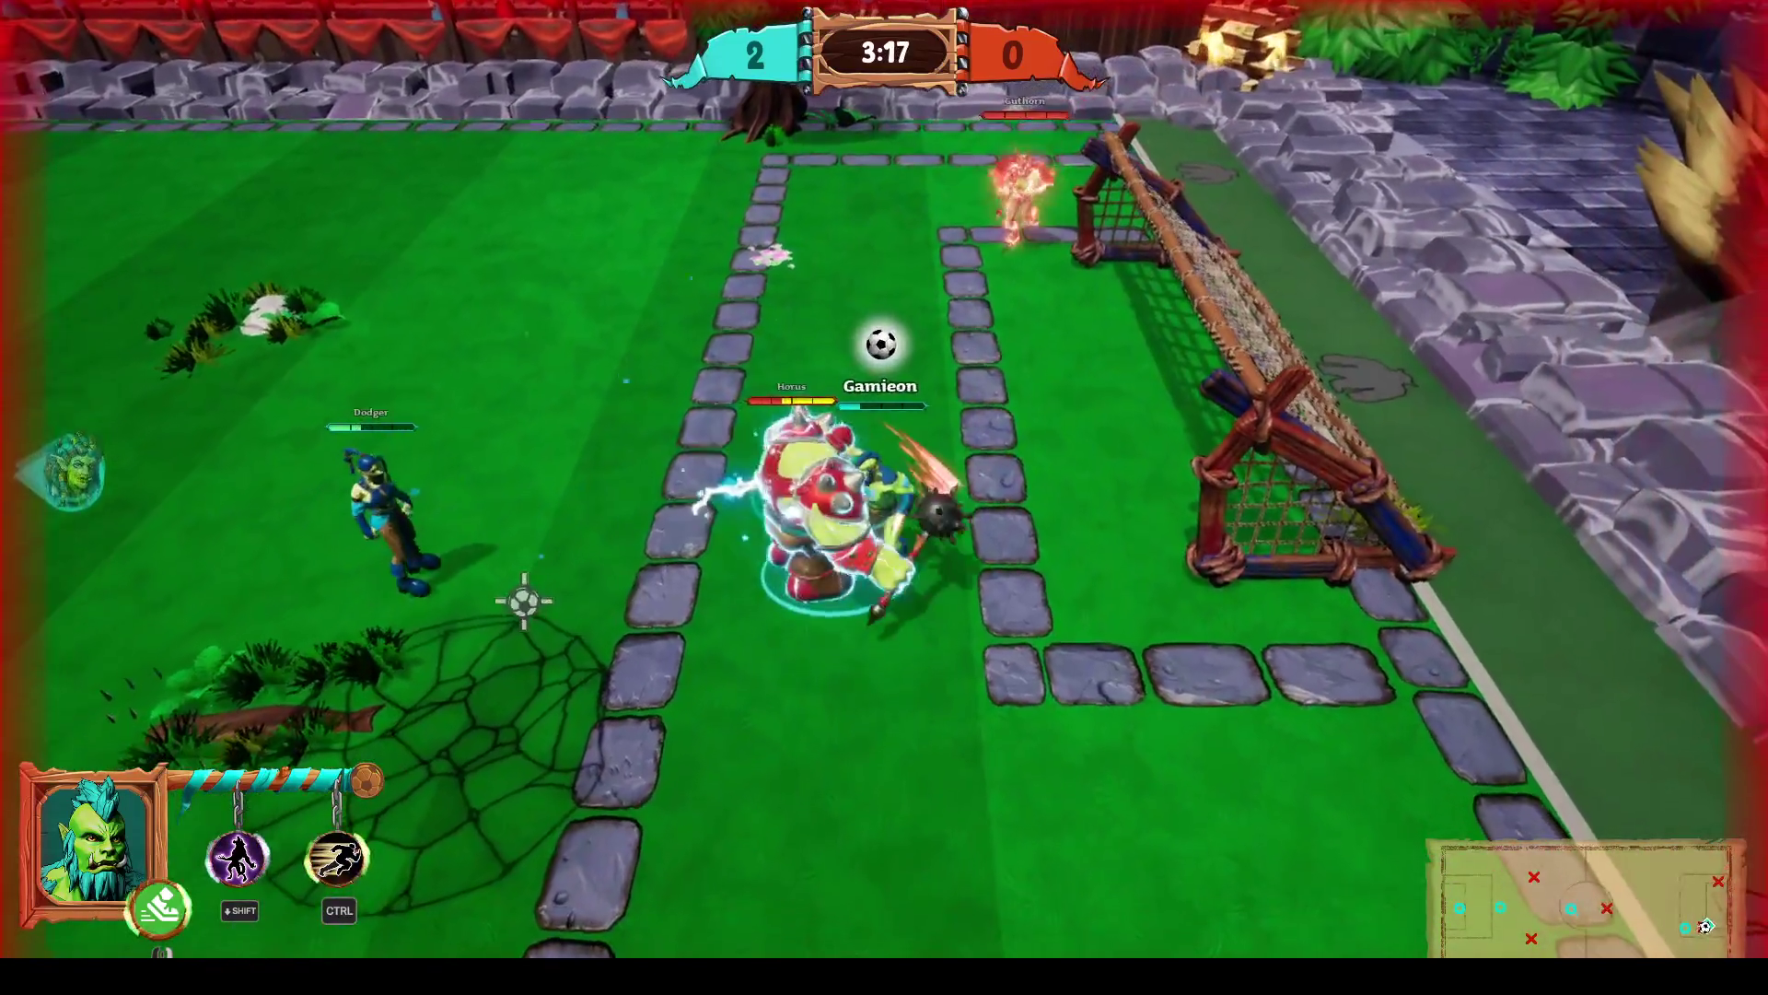
click(1335, 239)
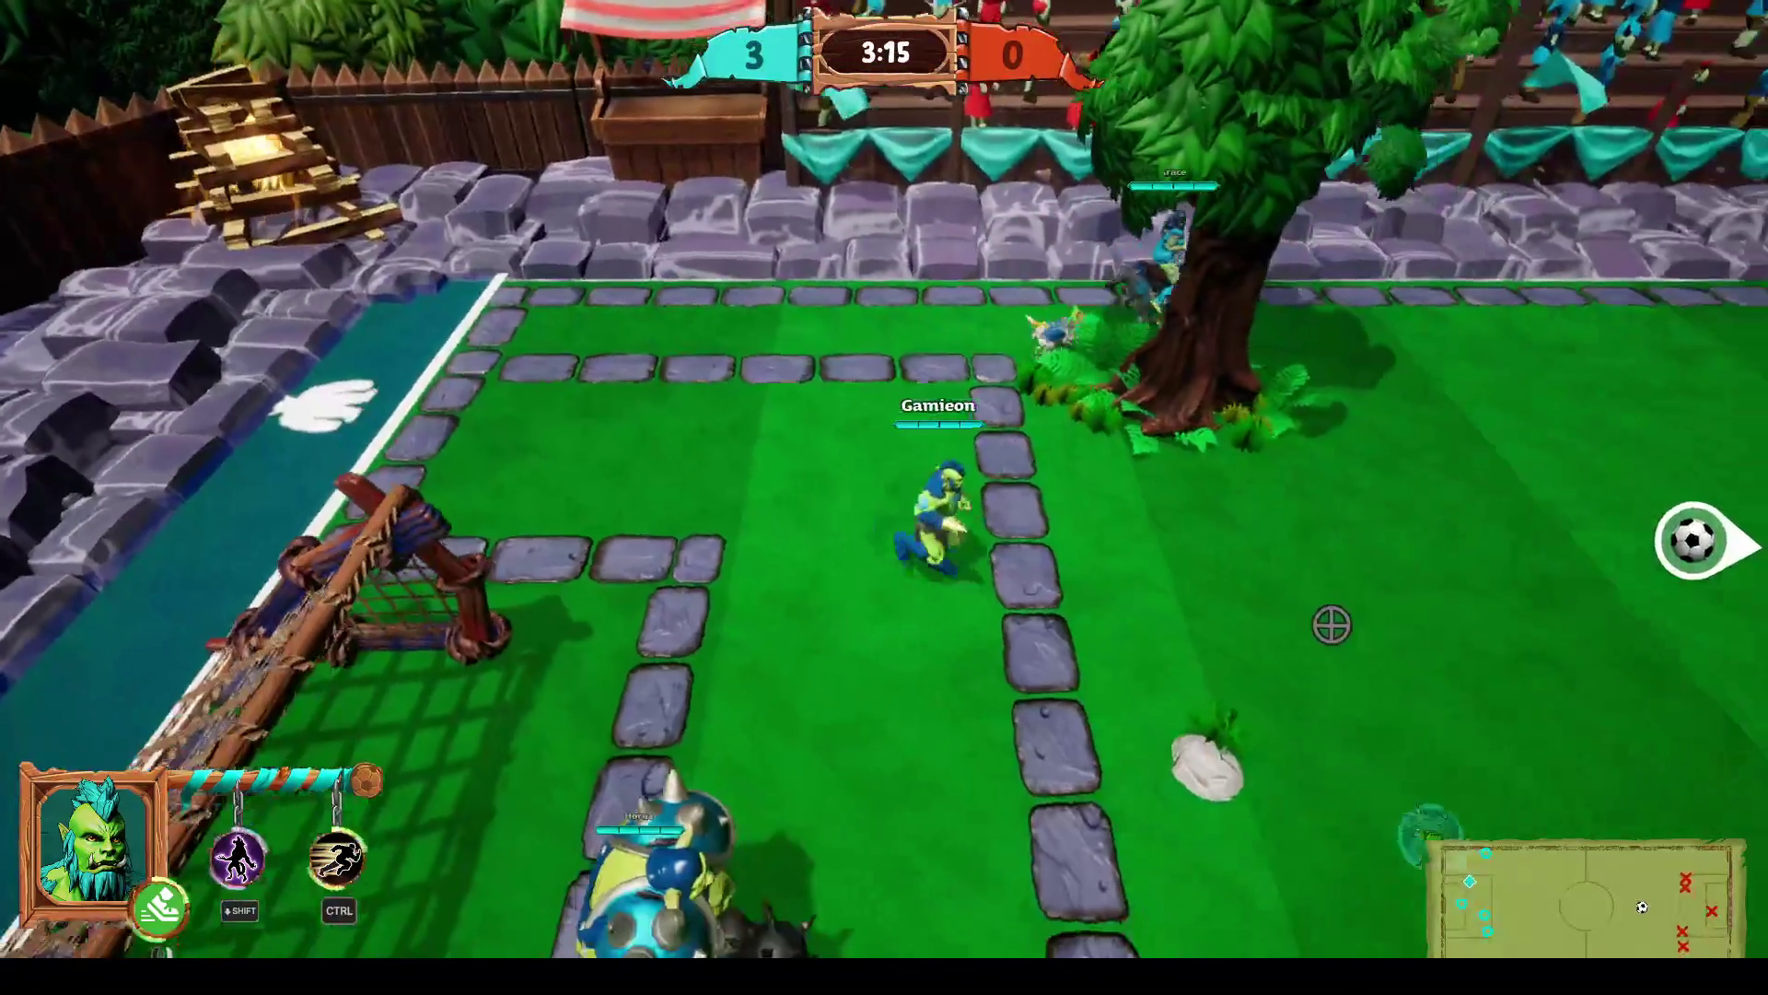
Dash across the pitch, rush back at the ball carrier, and attack to knock the ball away.
key(d)
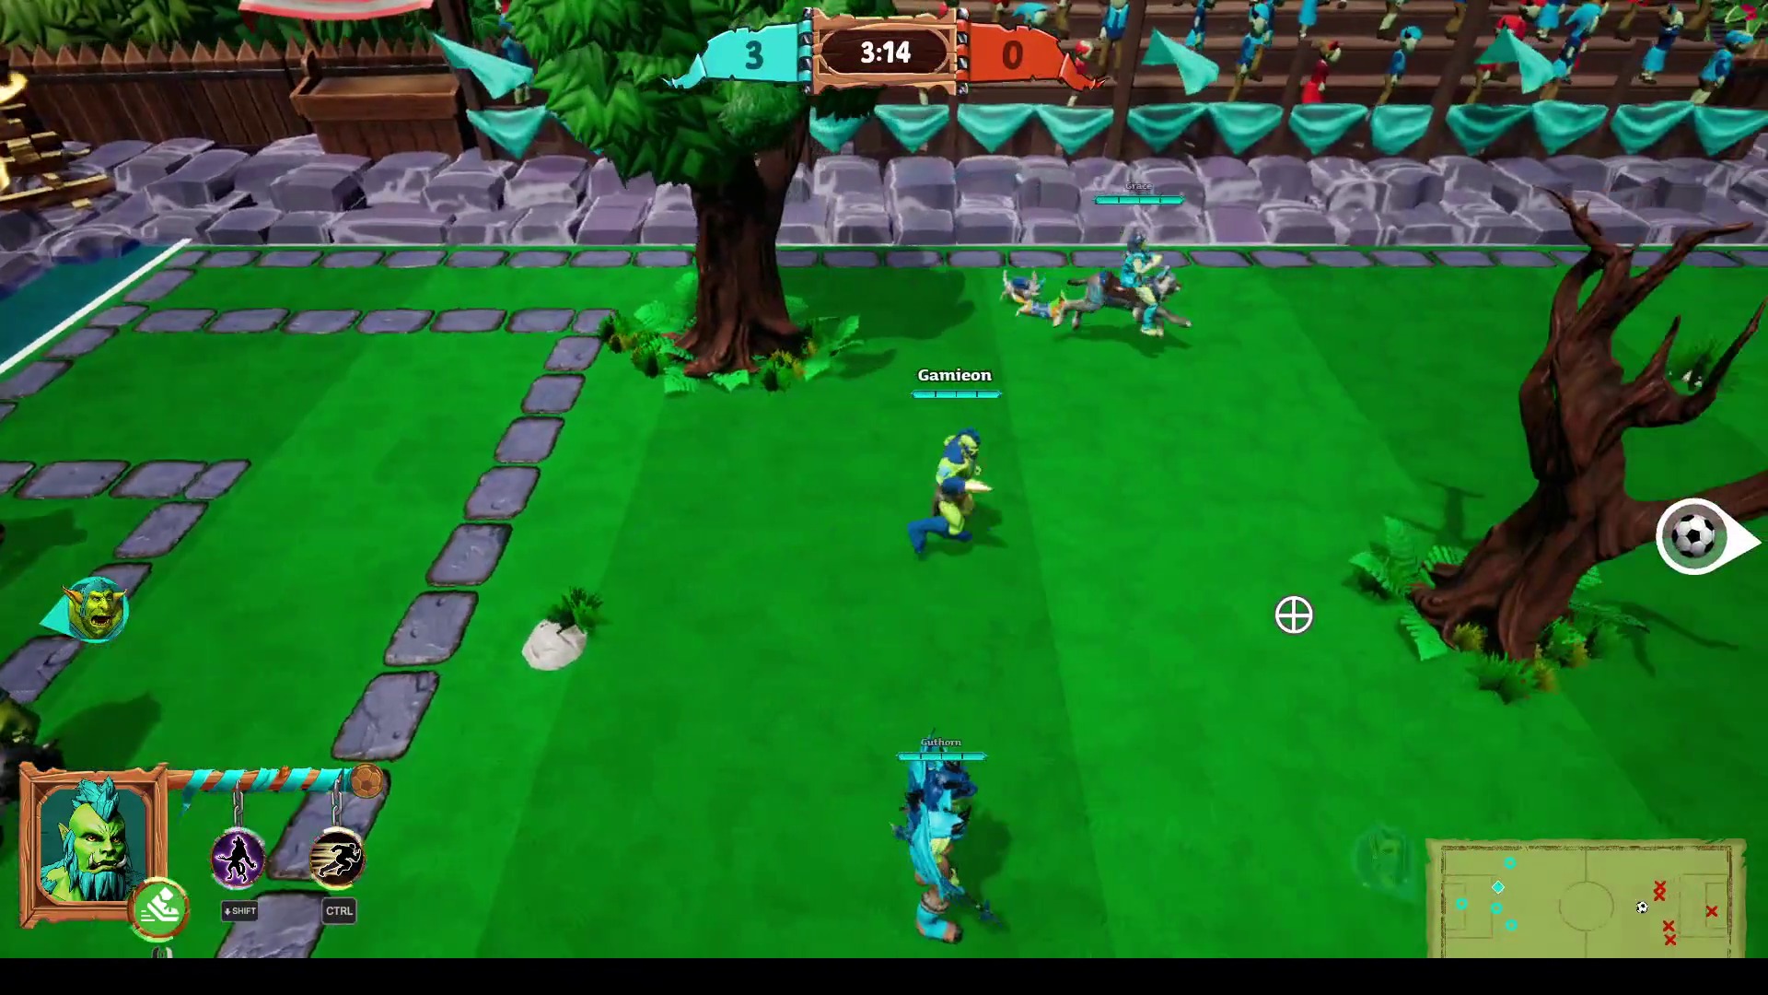
key(d)
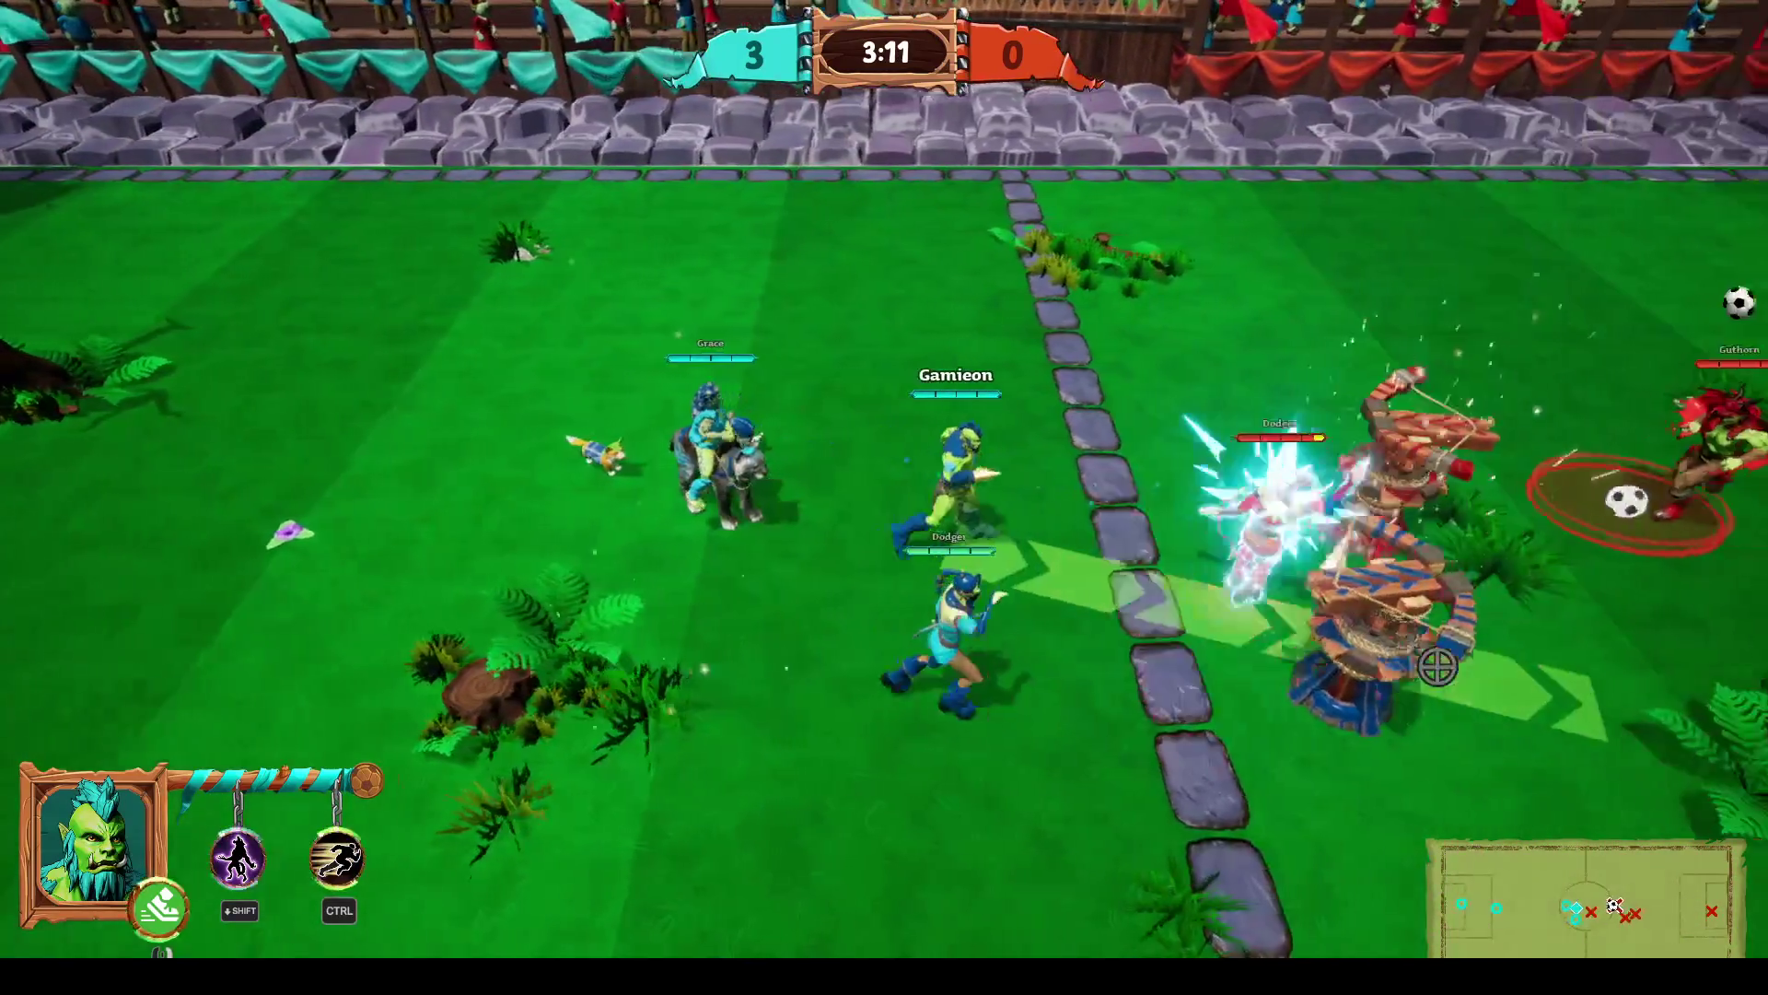
key(d)
key(ctrl)
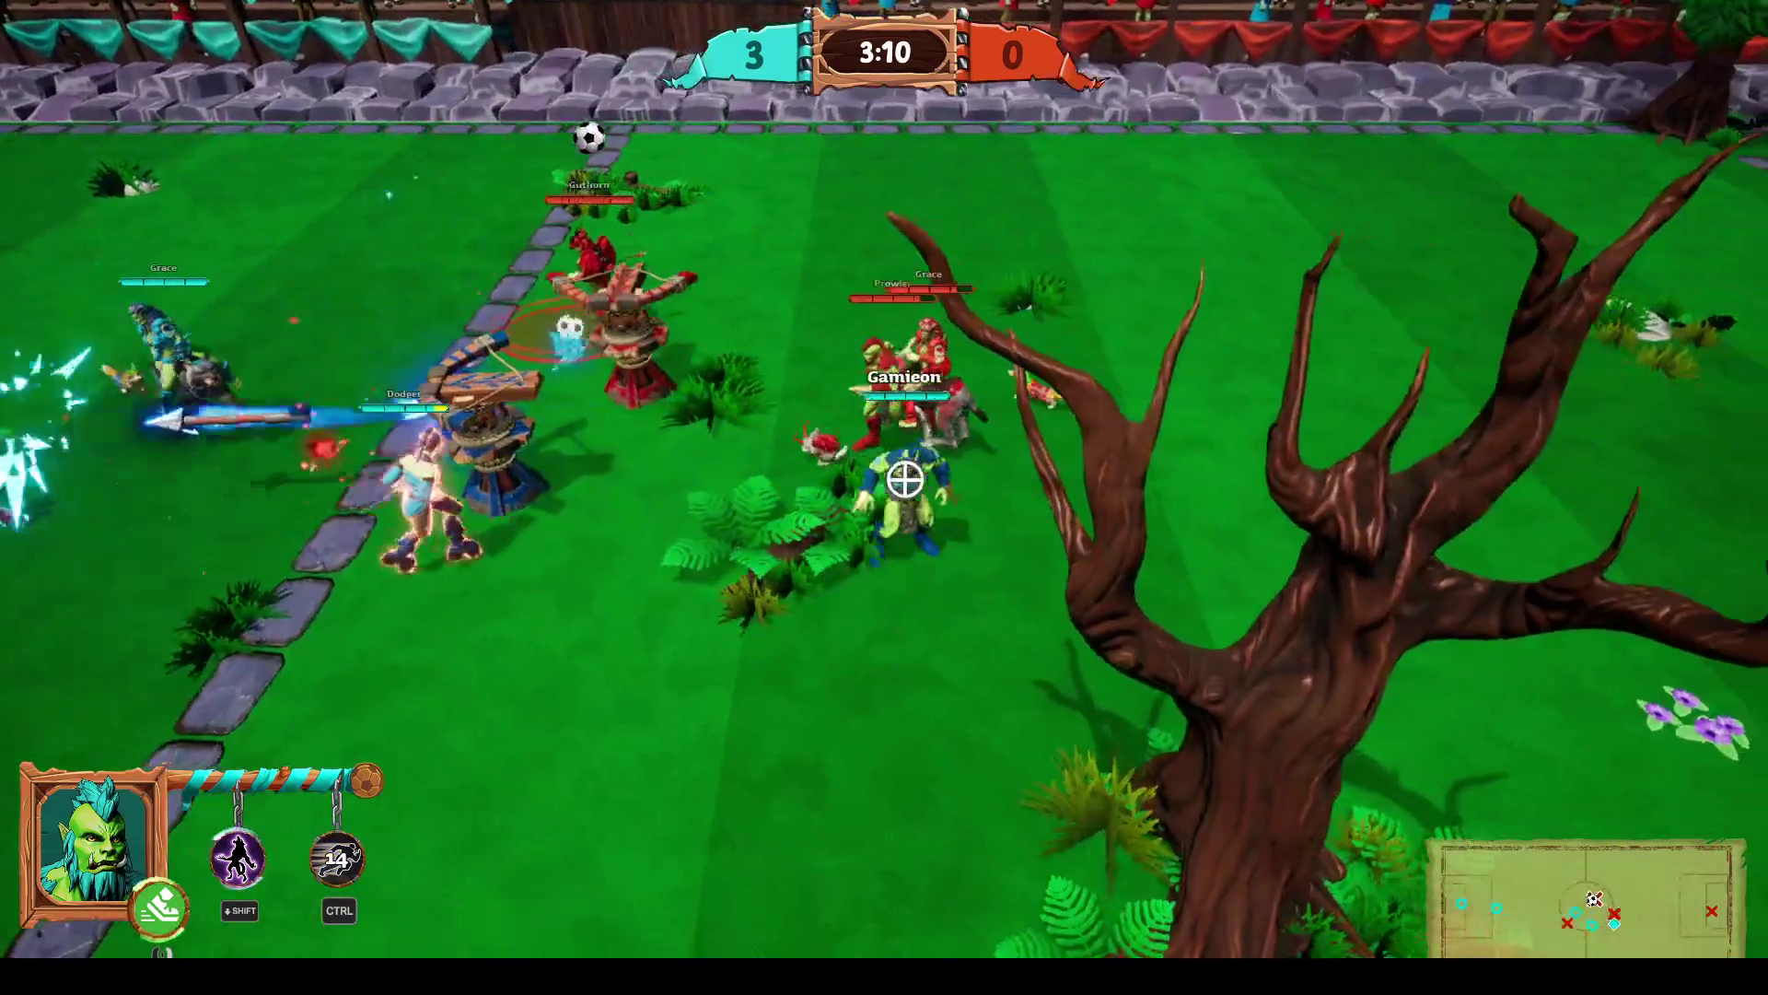
key(a)
key(space)
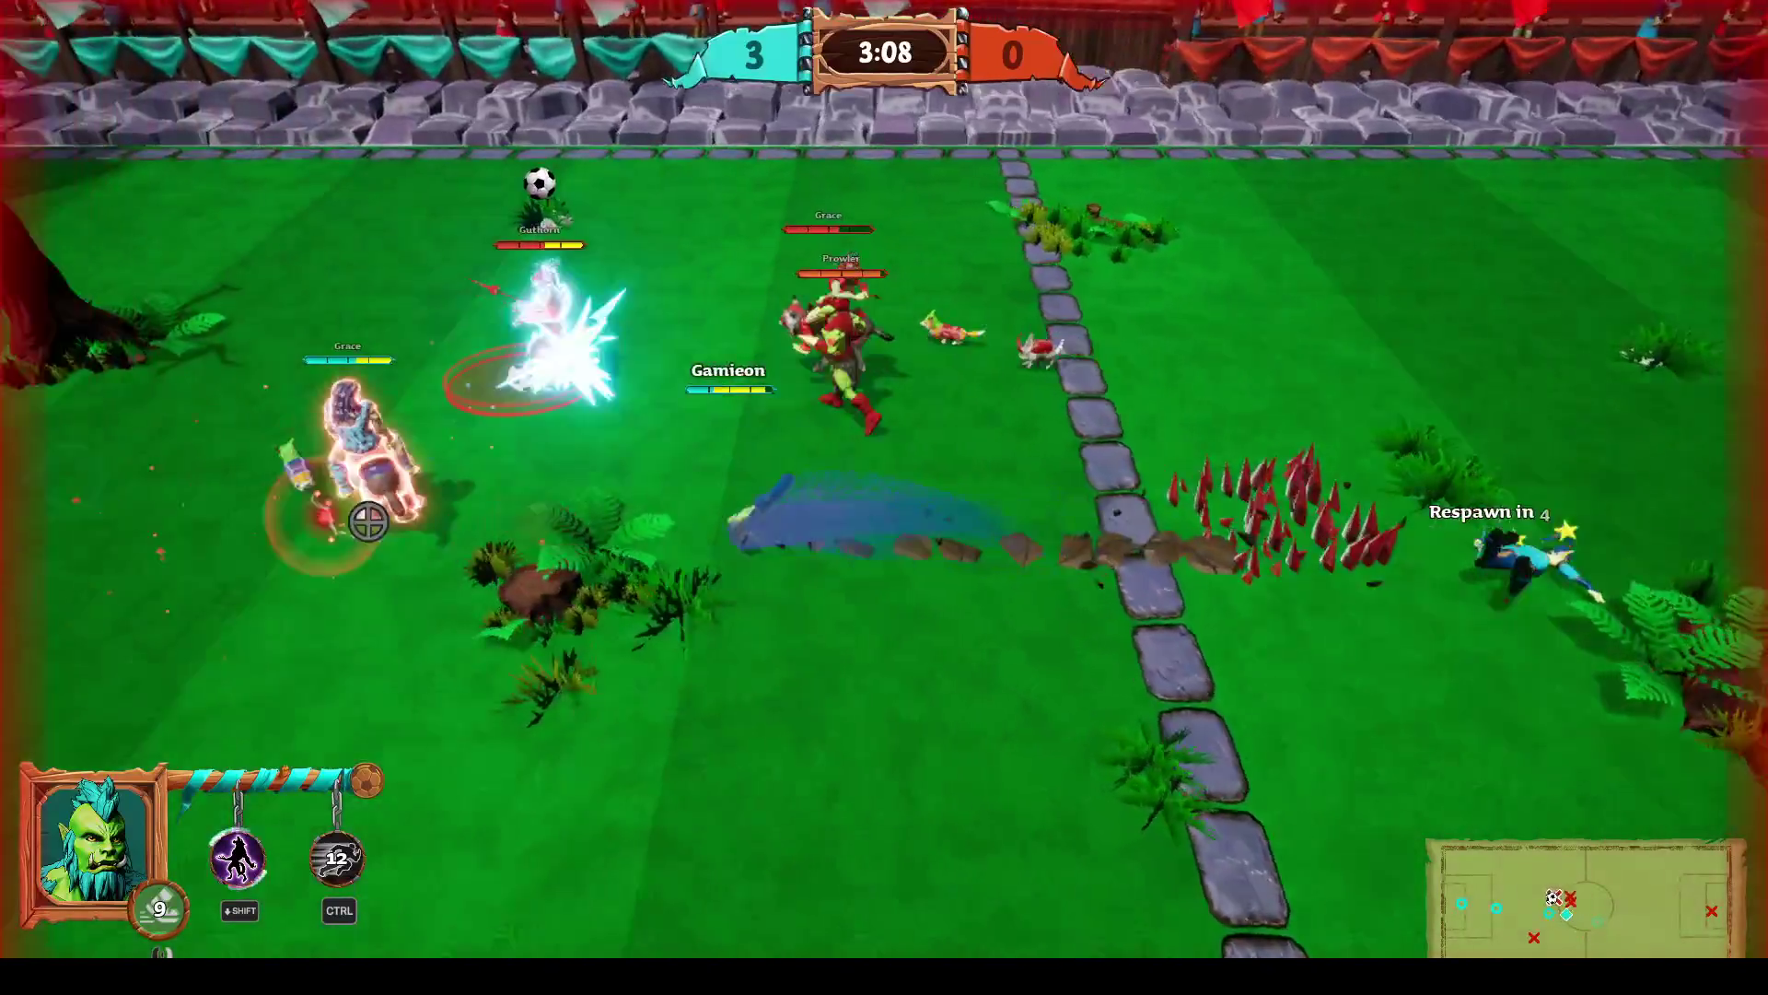
key(a)
click(992, 686)
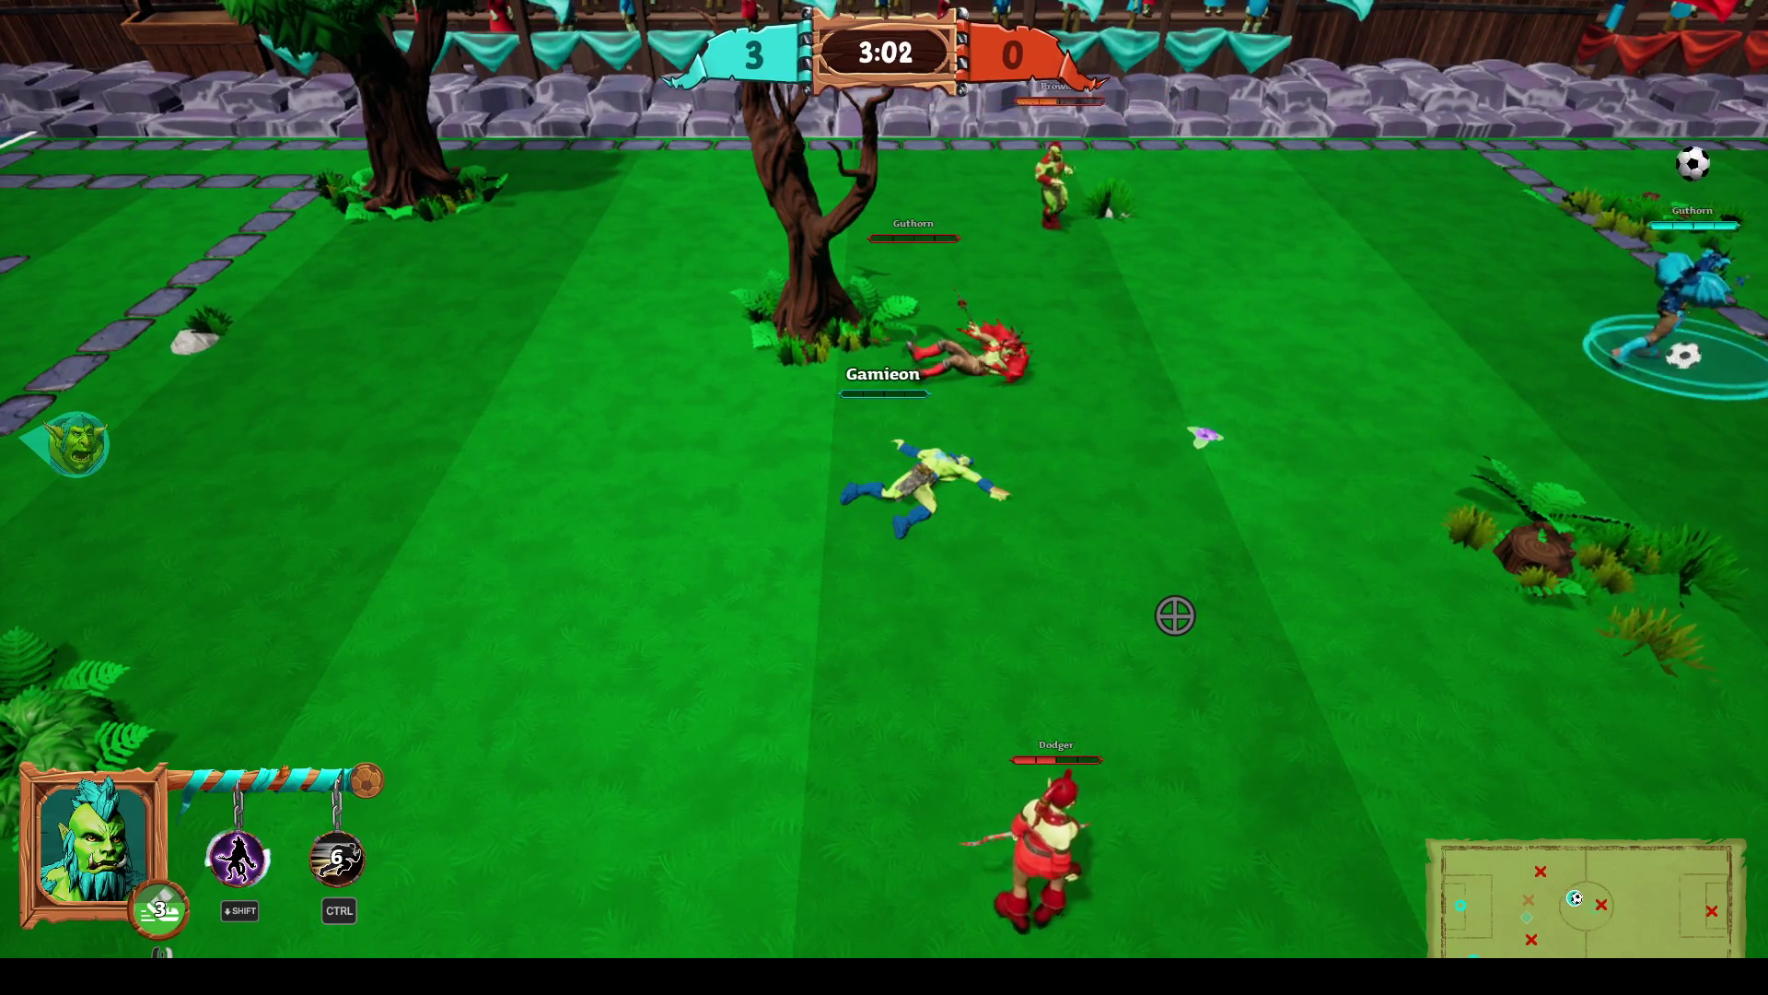
Charge into the opposing player, then dash back left toward the ball.
key(d)
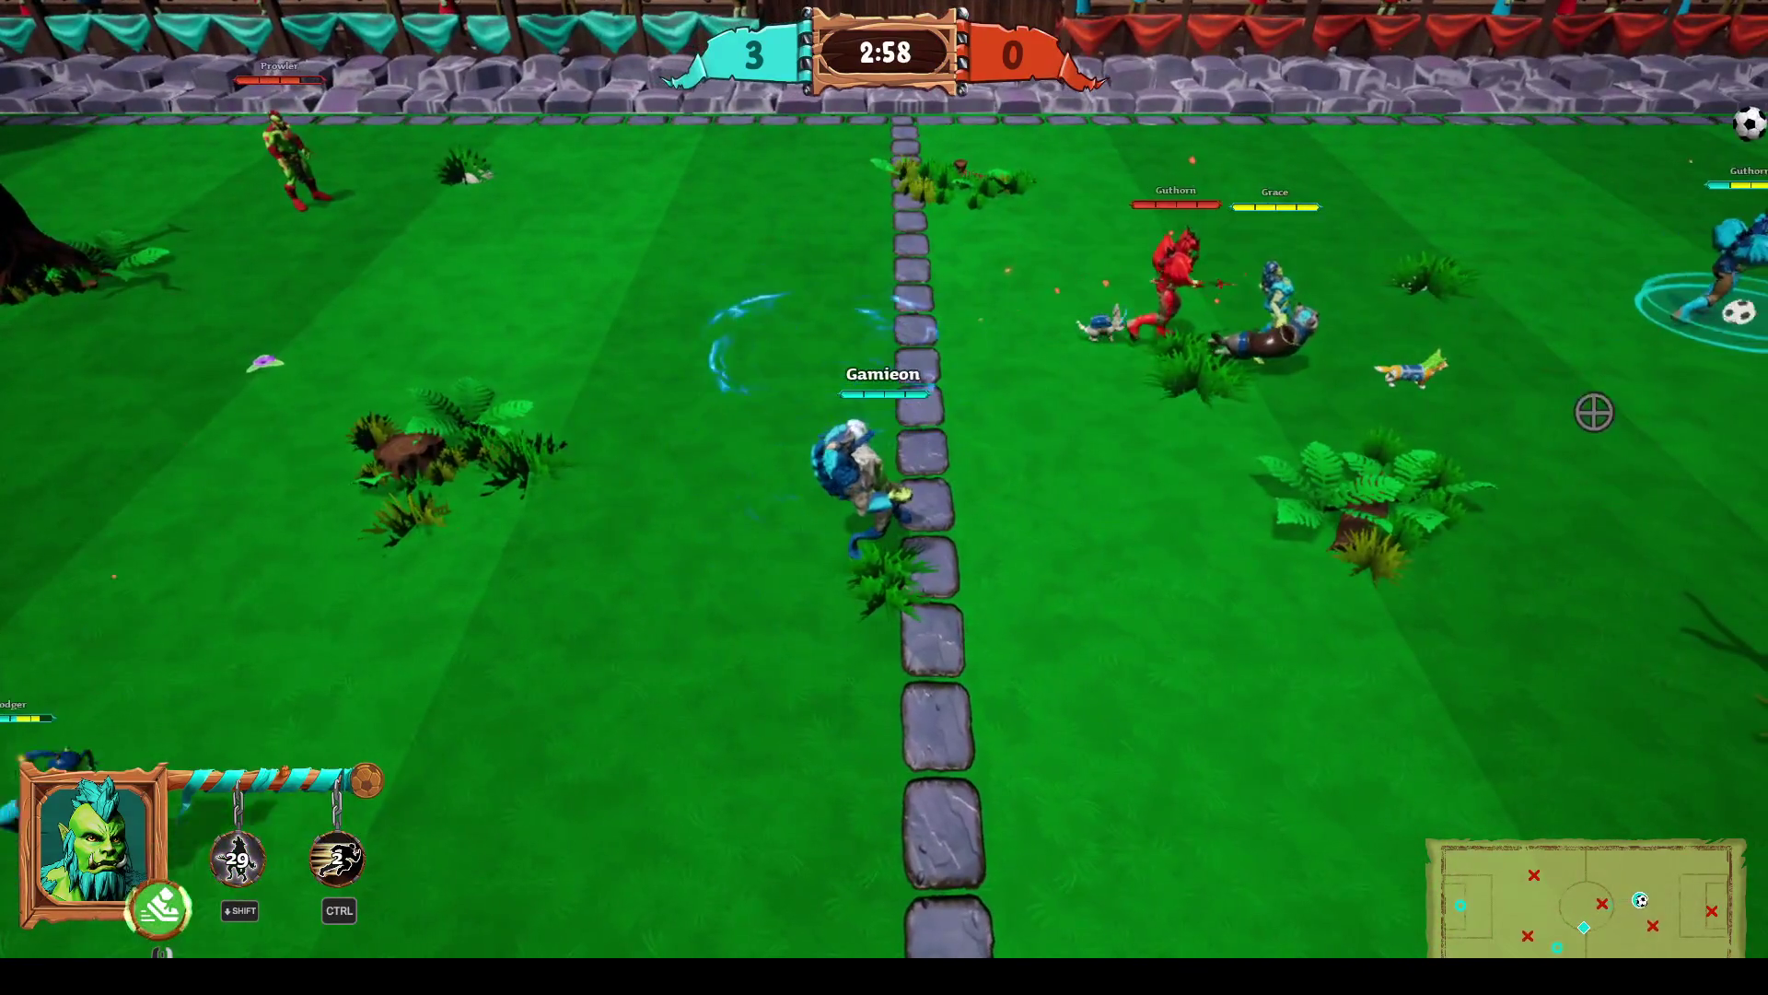
key(d)
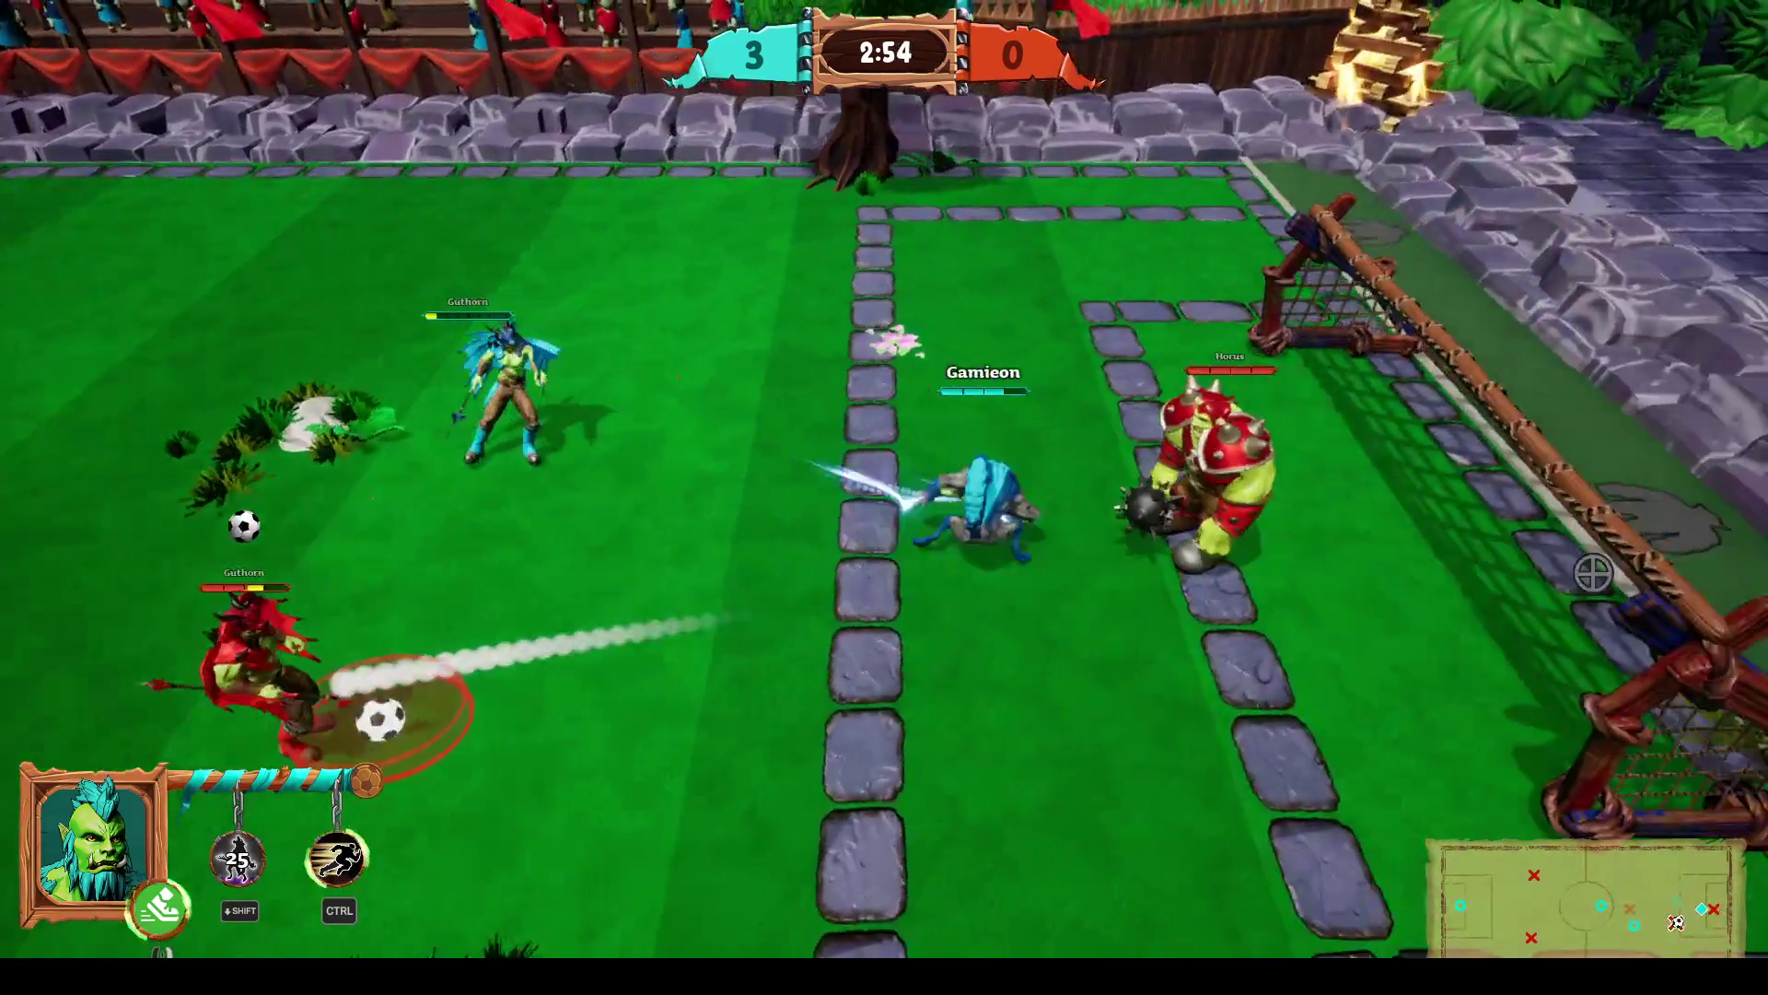
key(a)
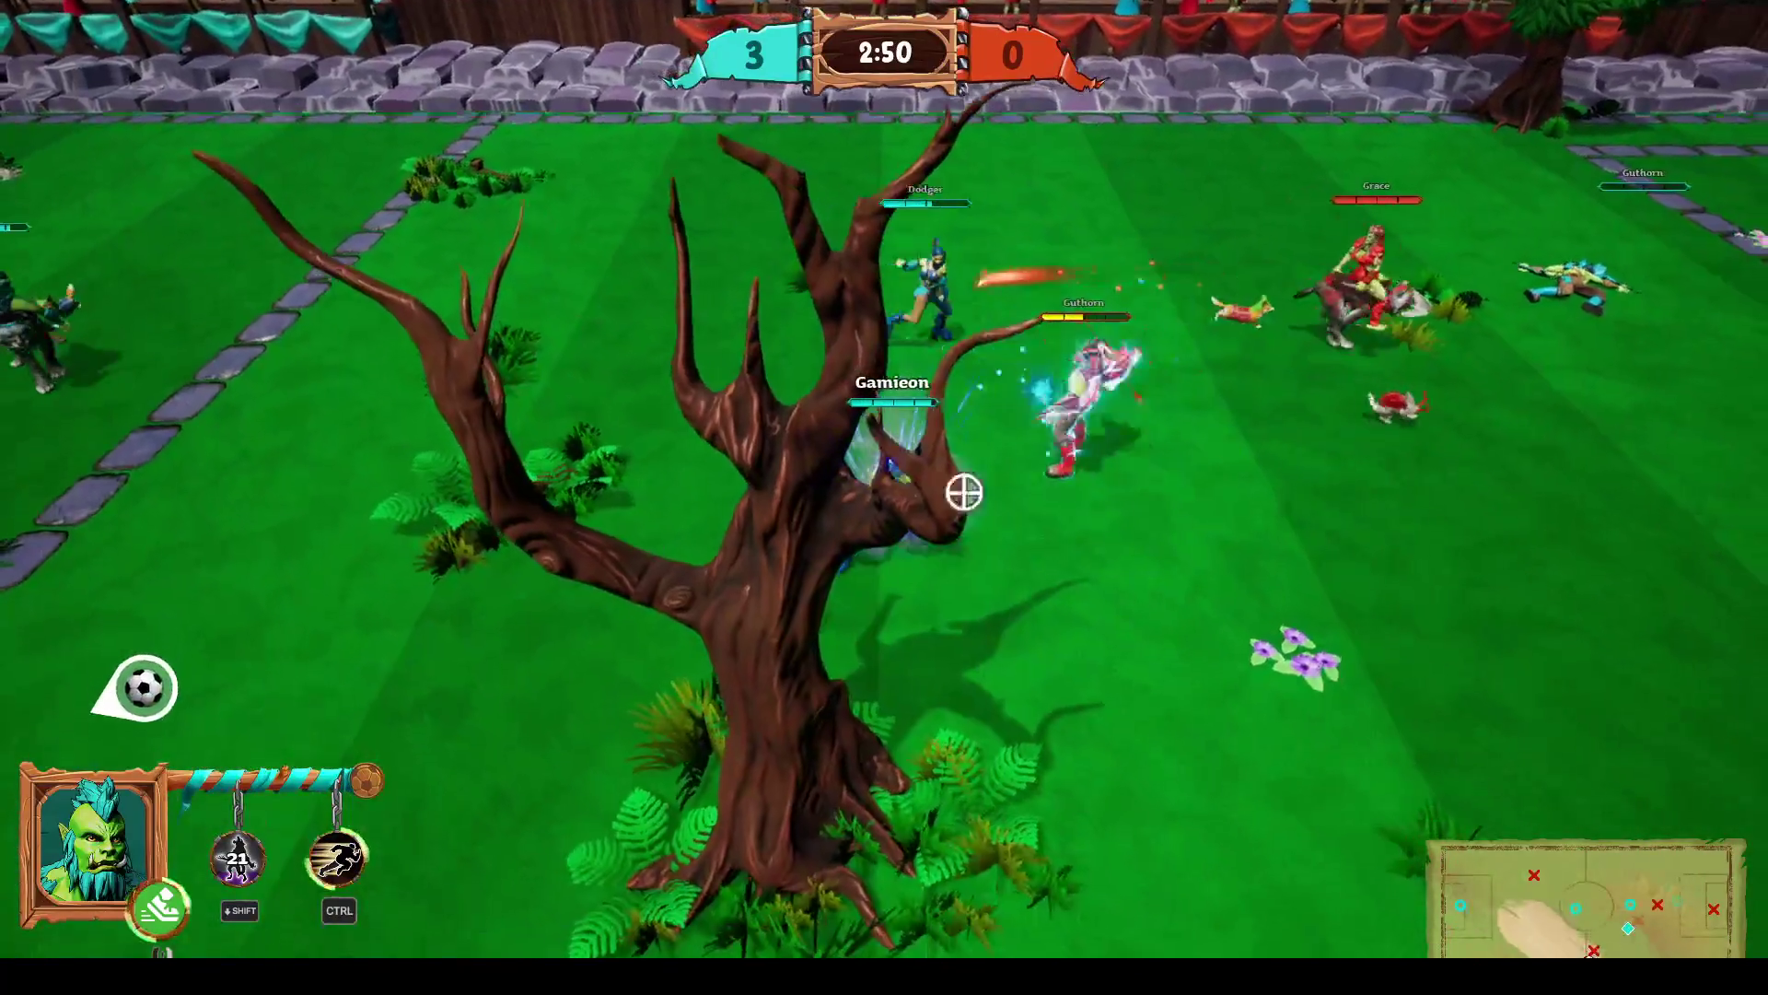
key(a)
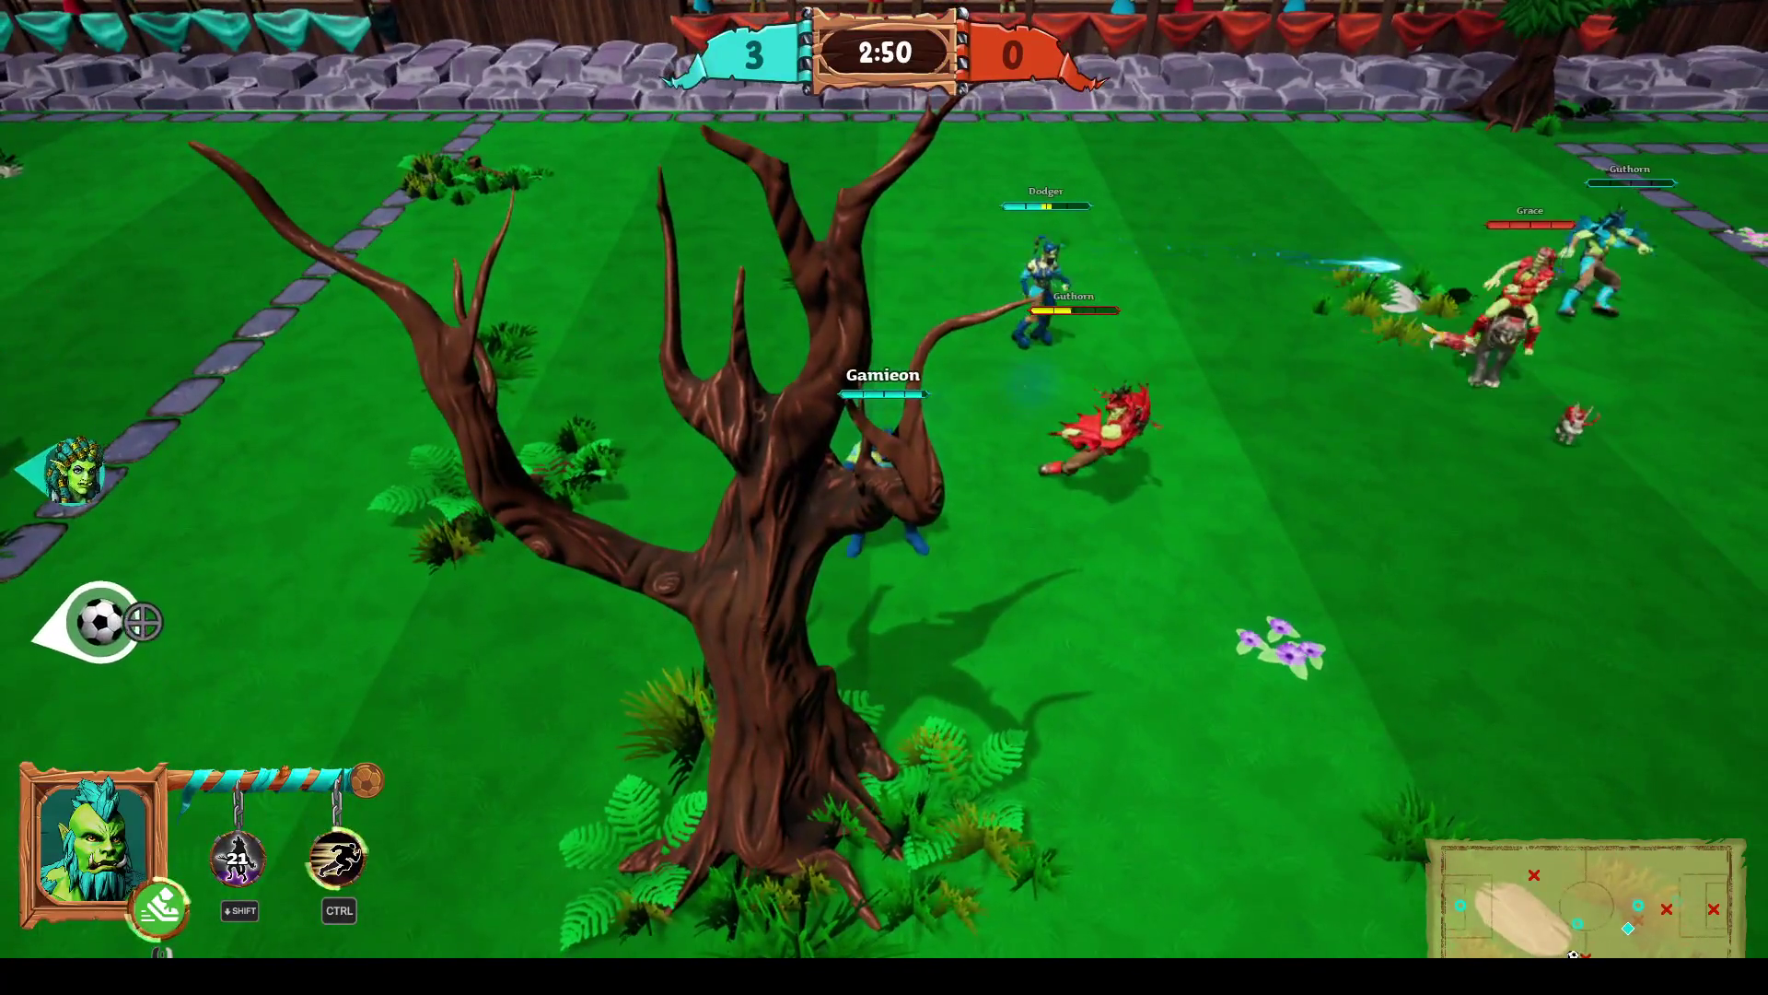
key(space)
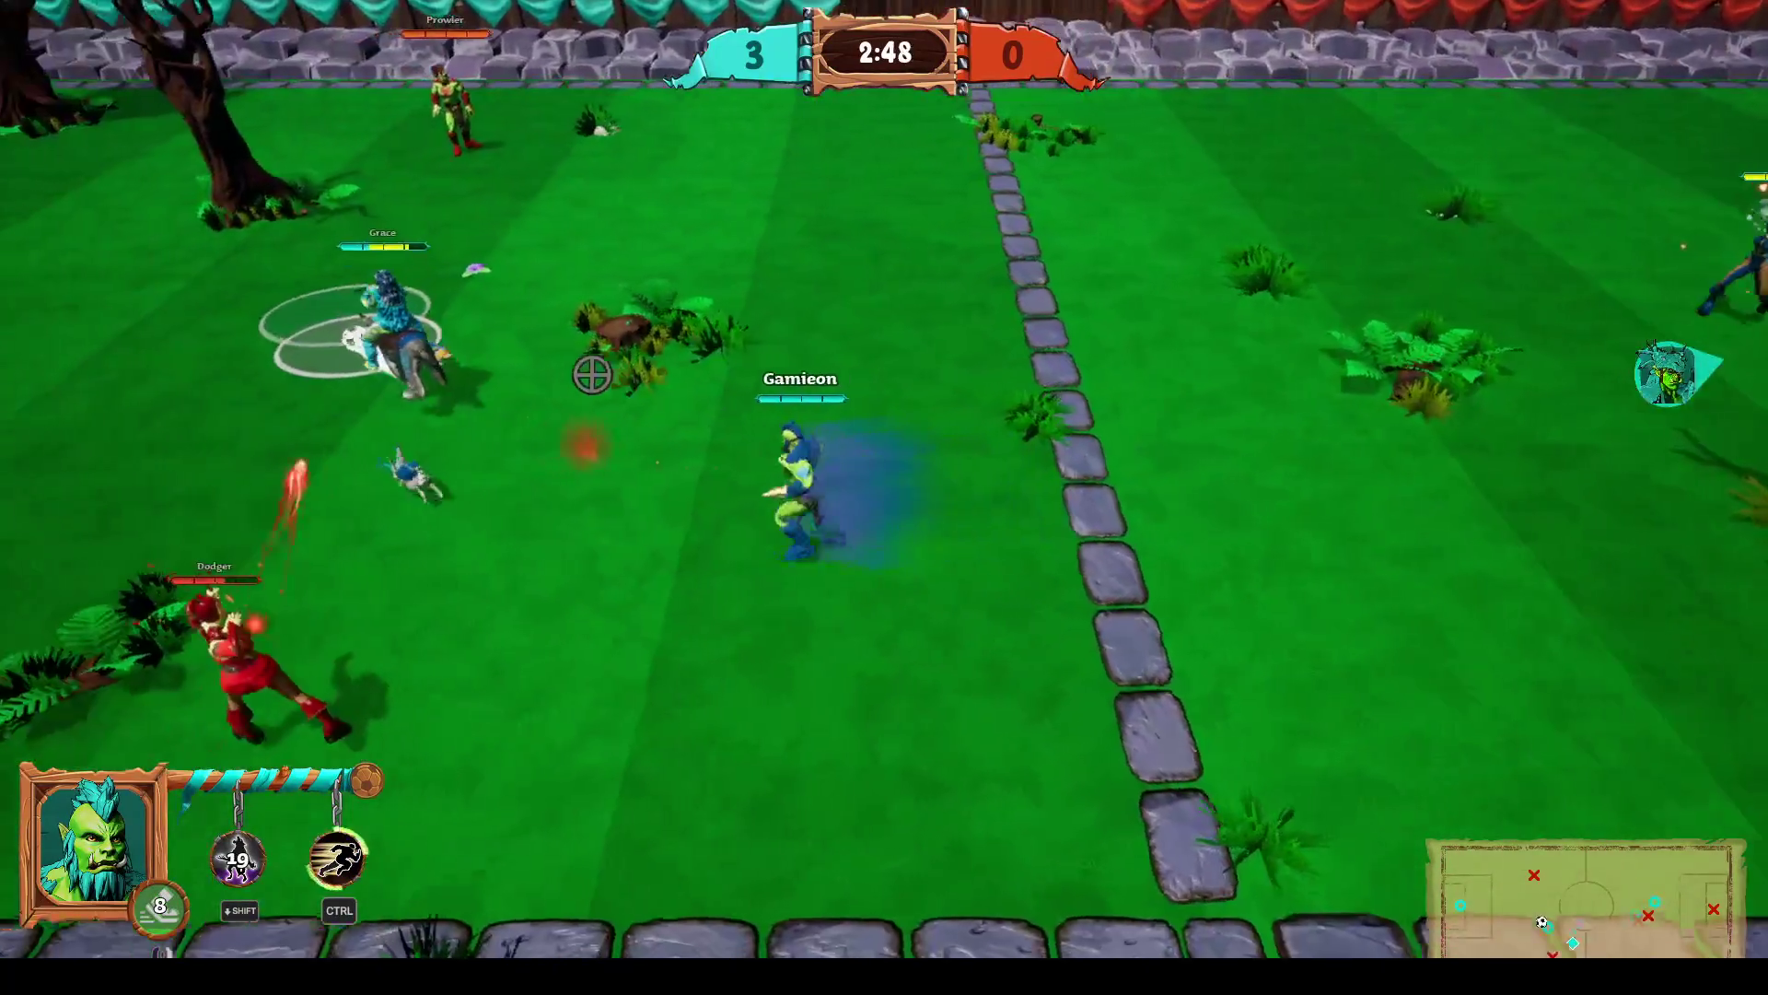
key(a)
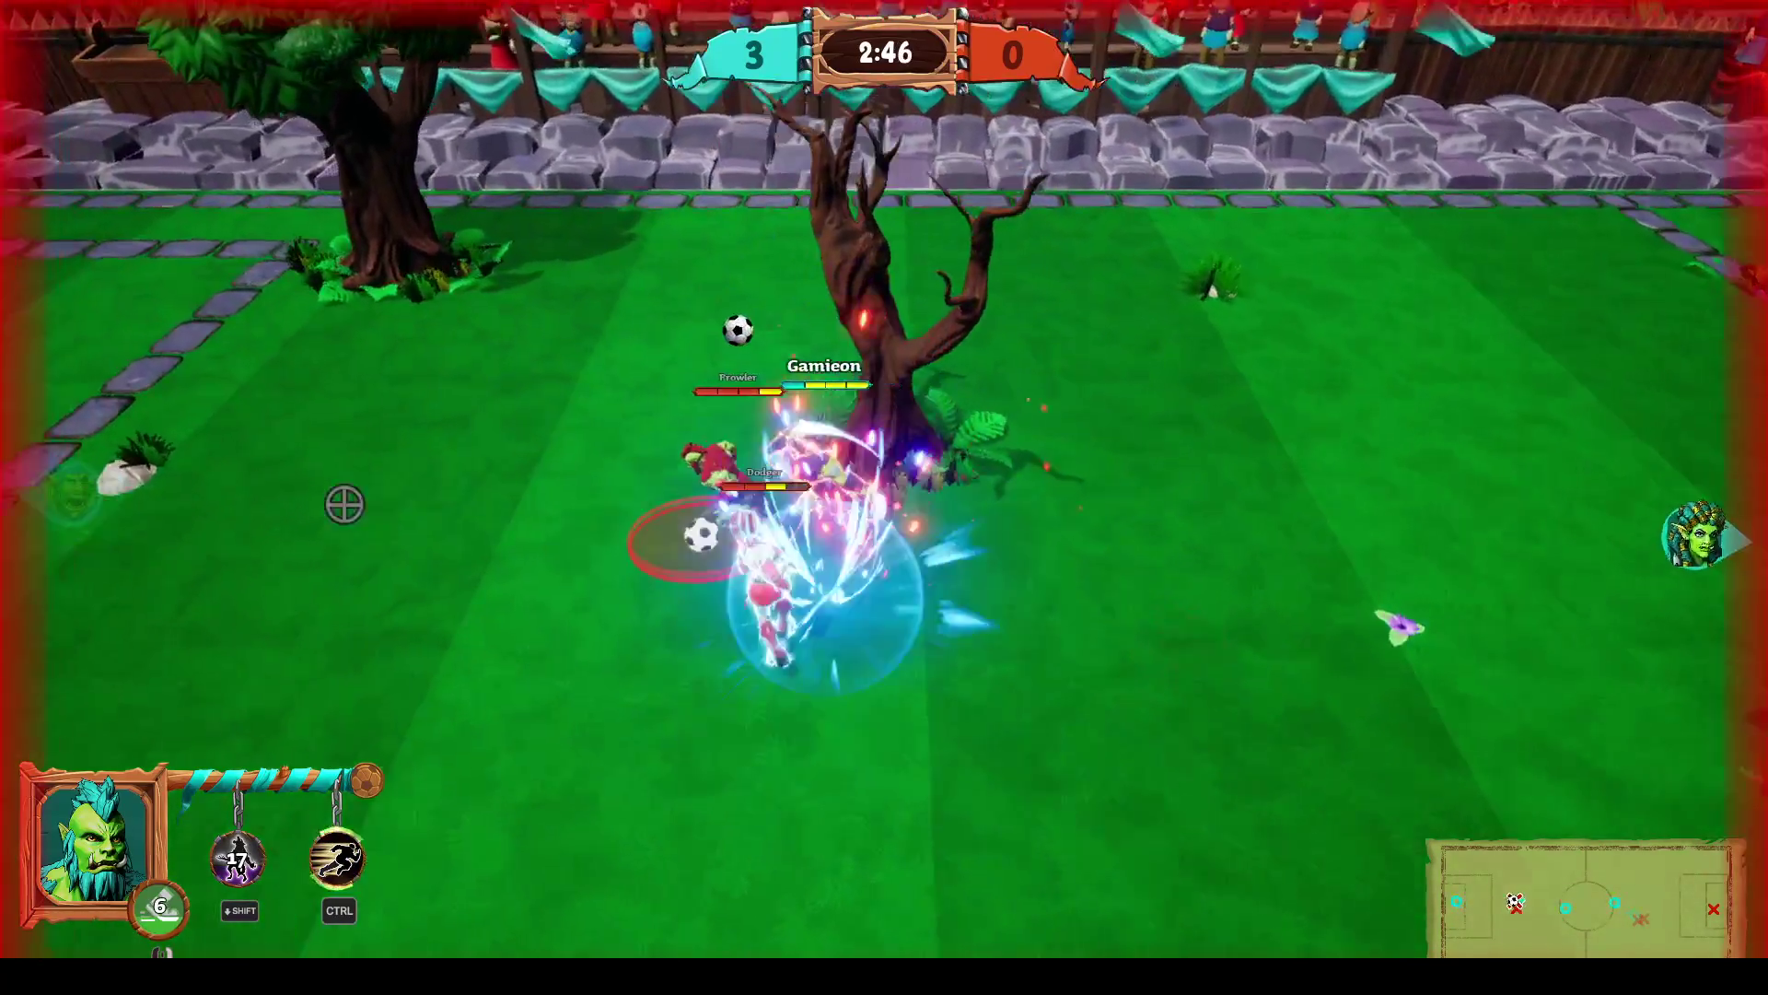
Dribble past the defenders, shoot right, and support the attack until the fourth goal.
key(d)
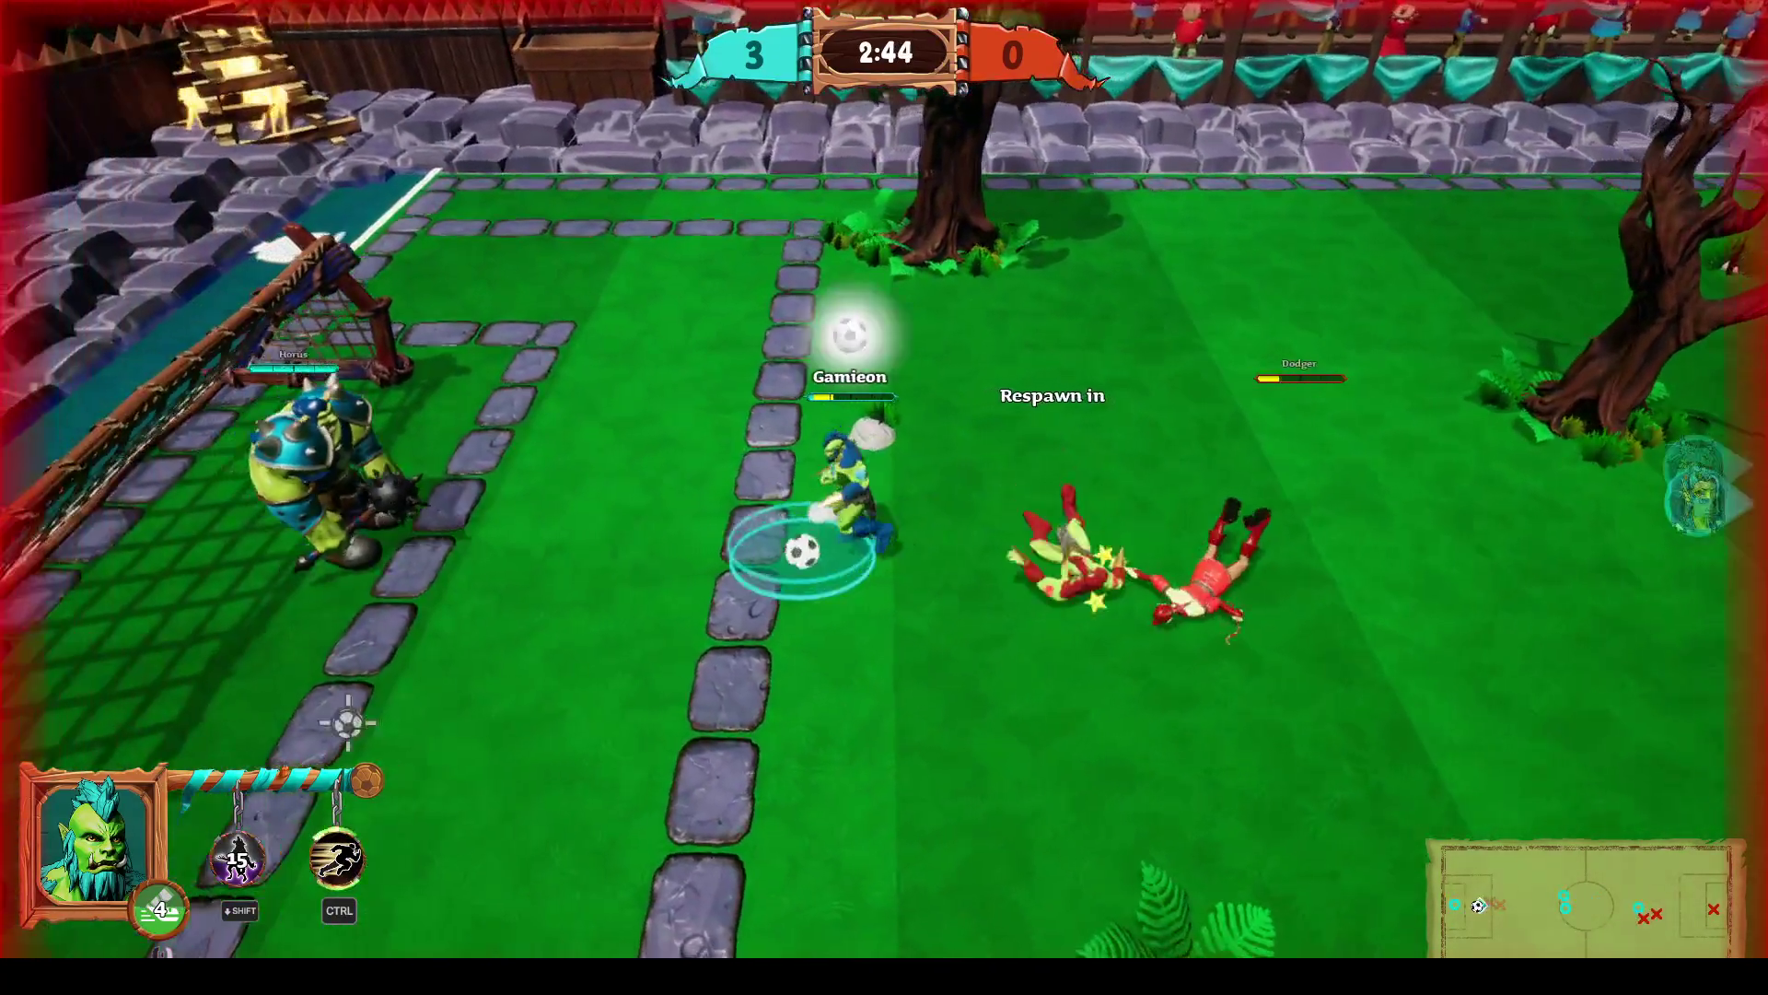
click(1759, 714)
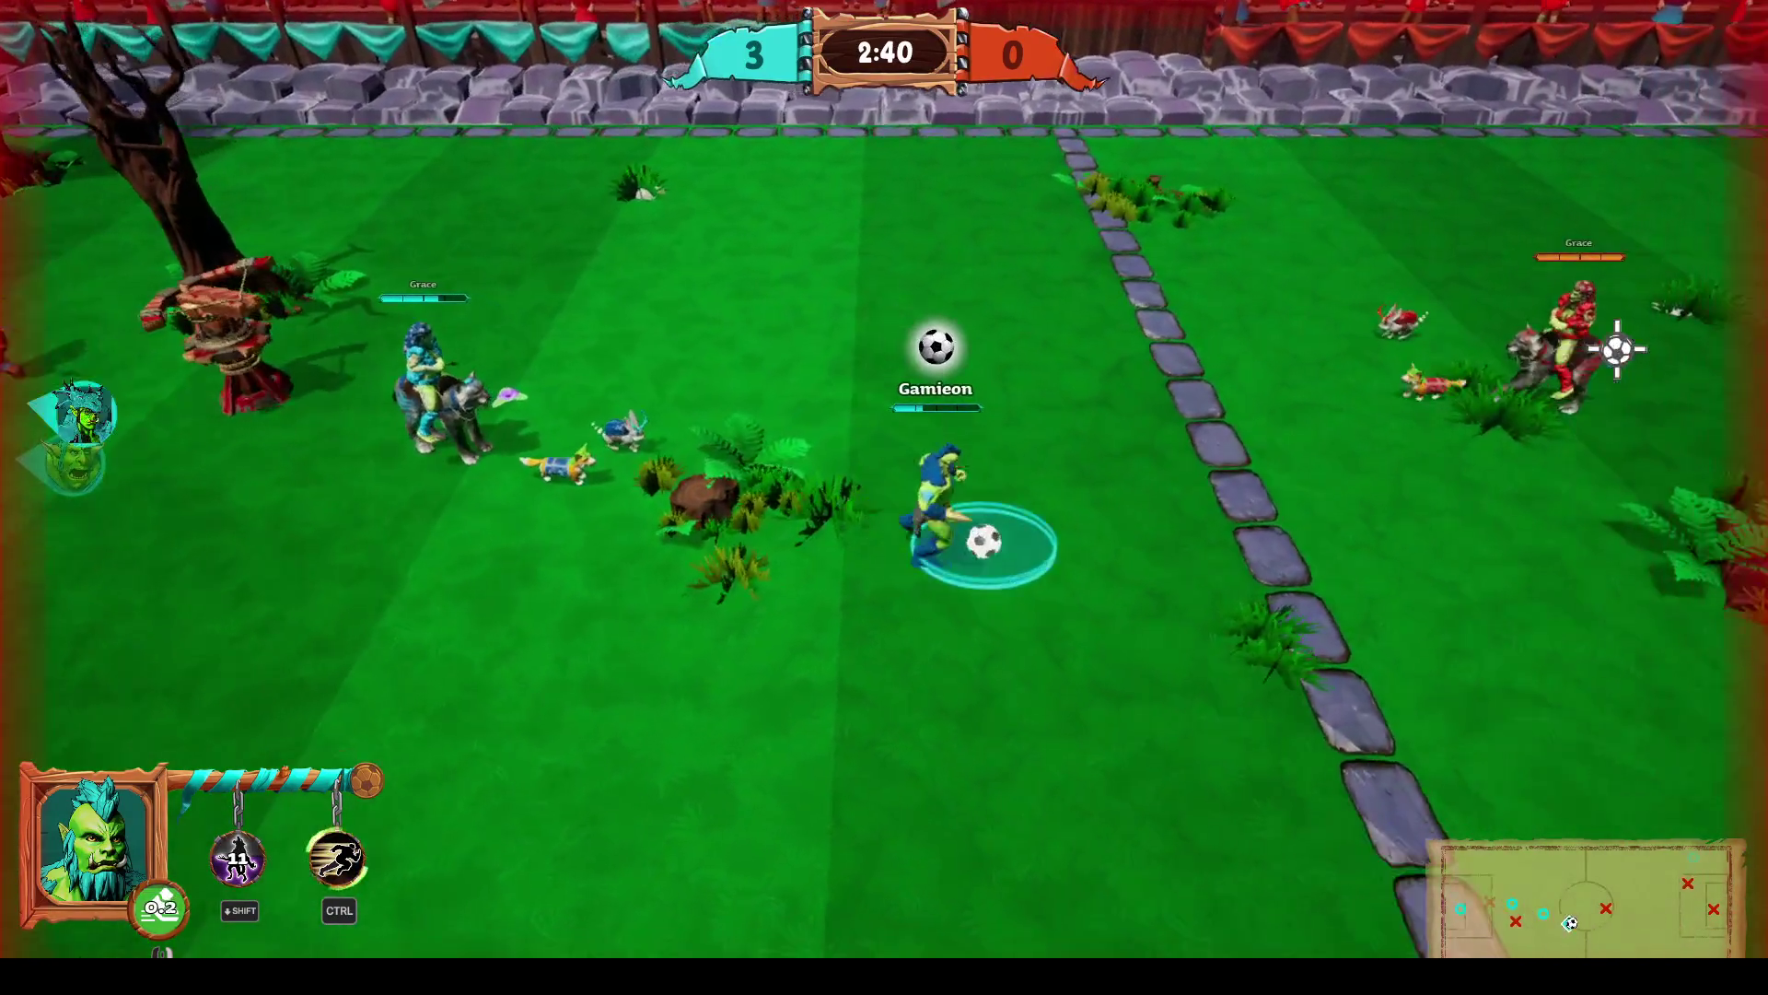
key(d)
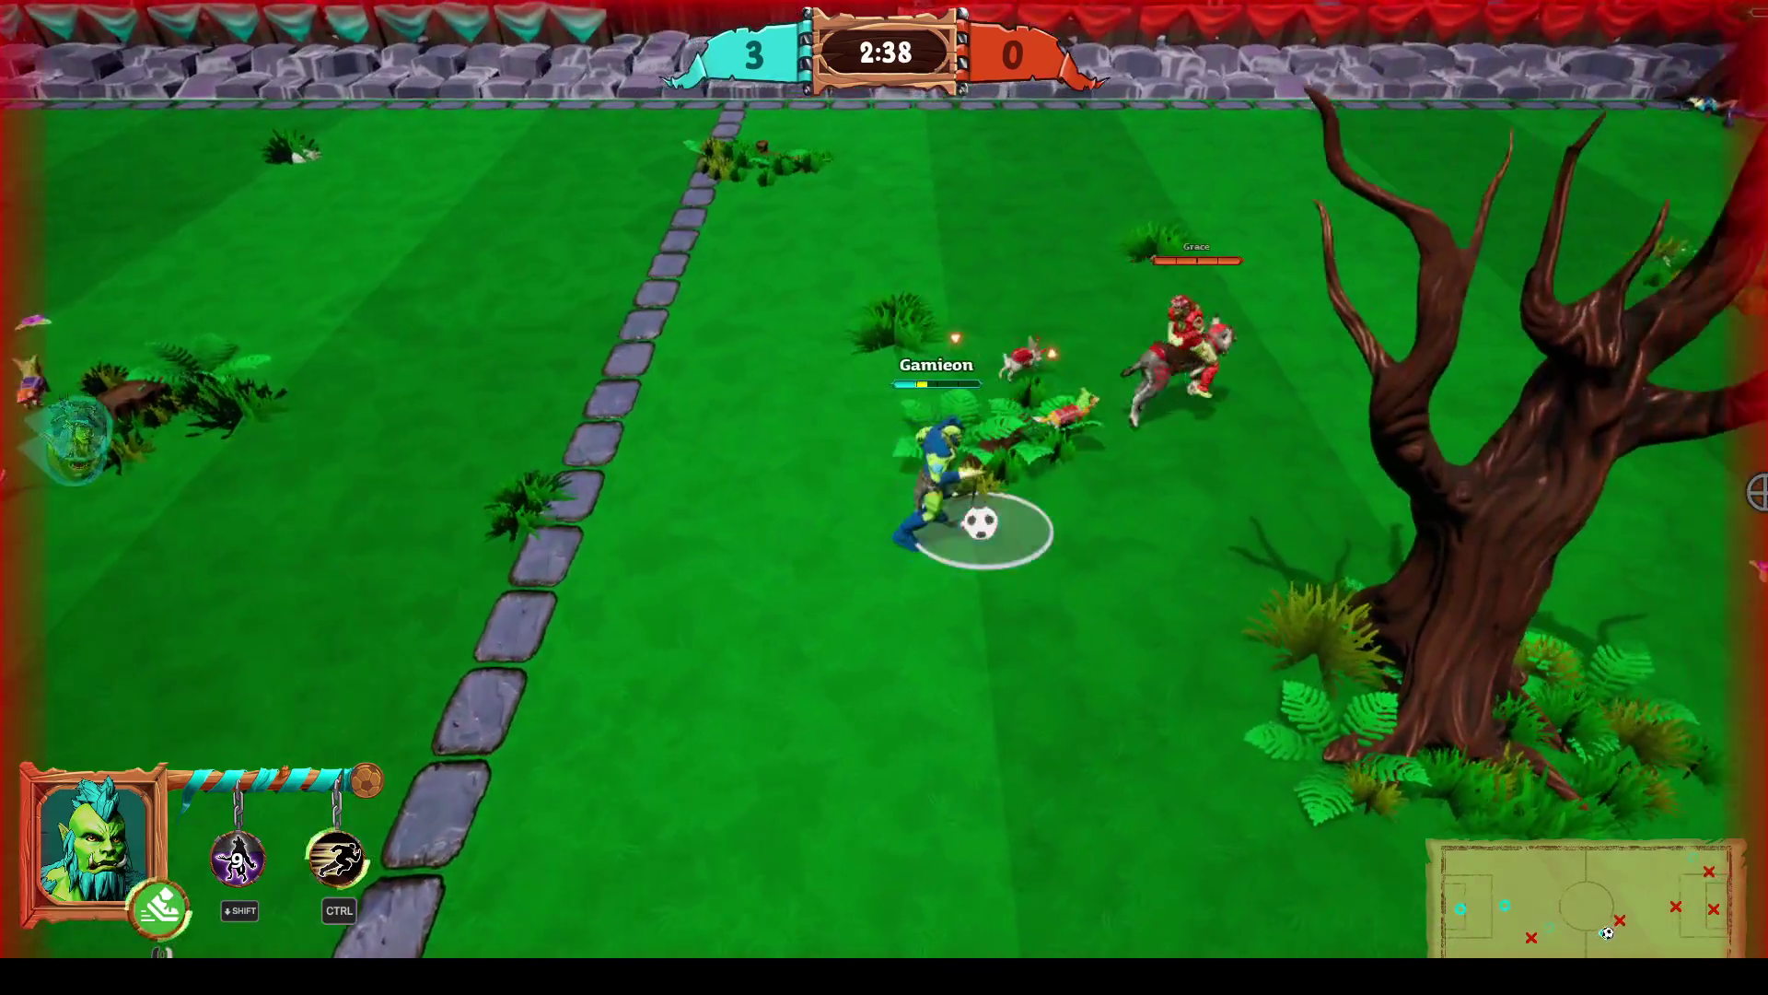
click(1757, 488)
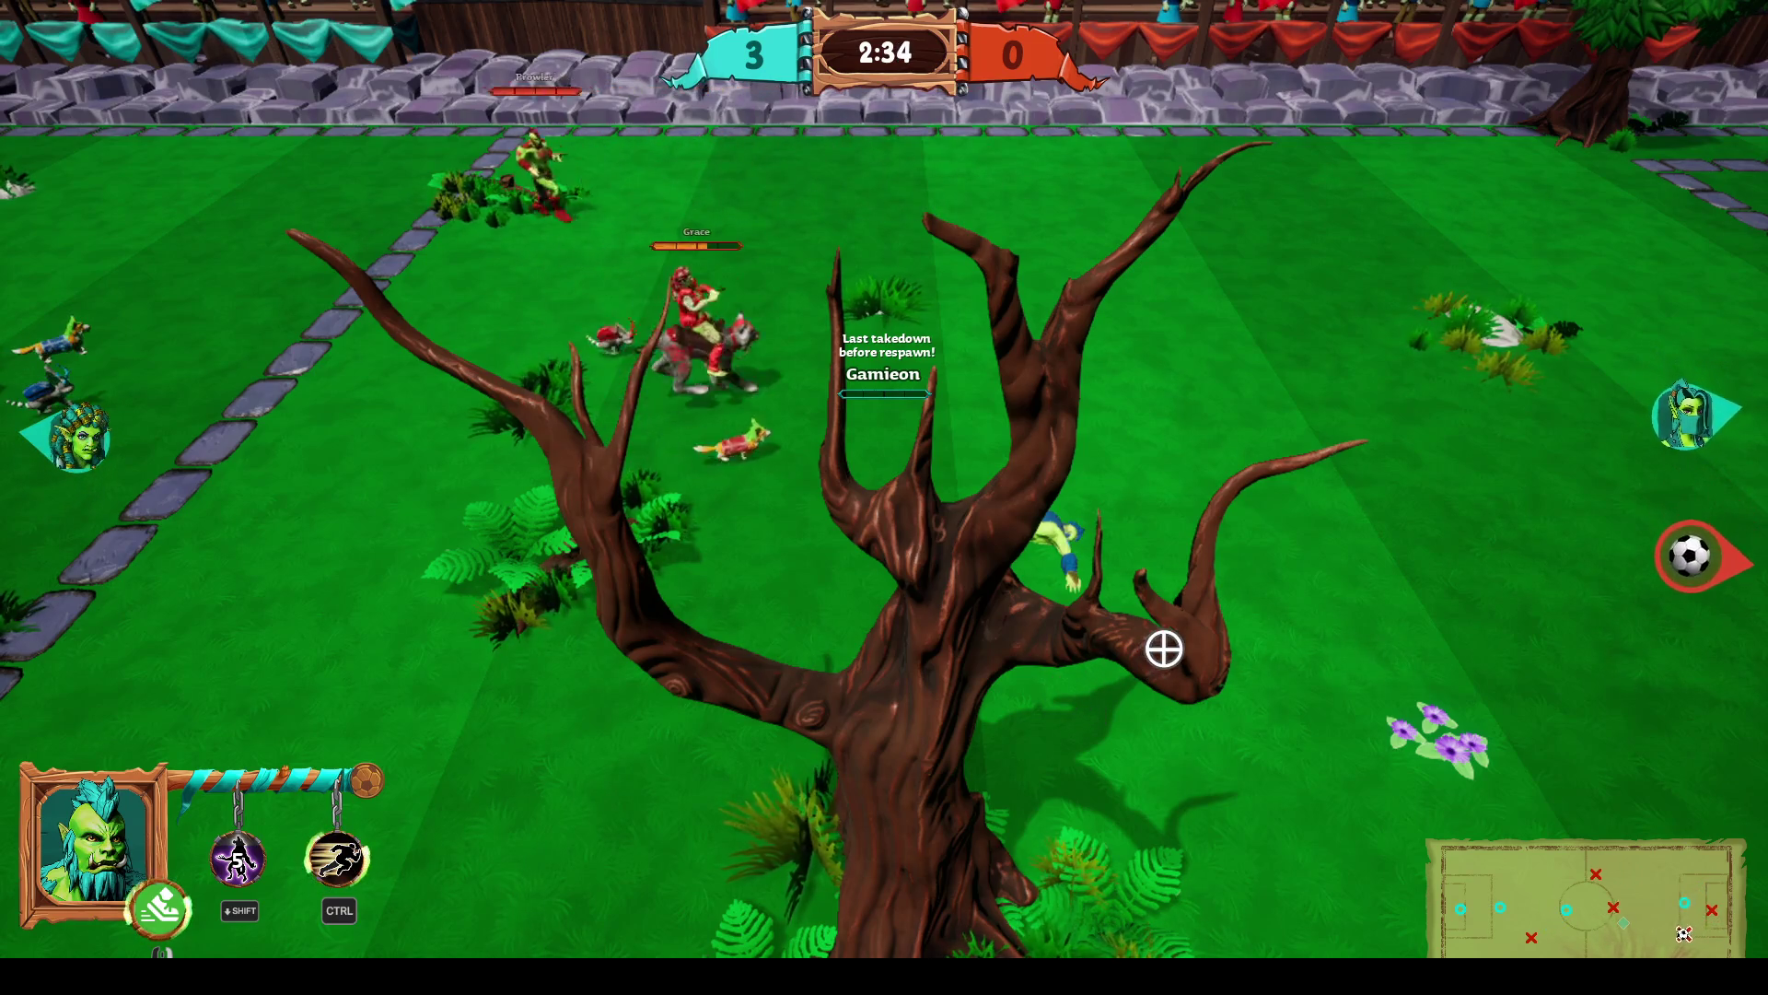
key(d)
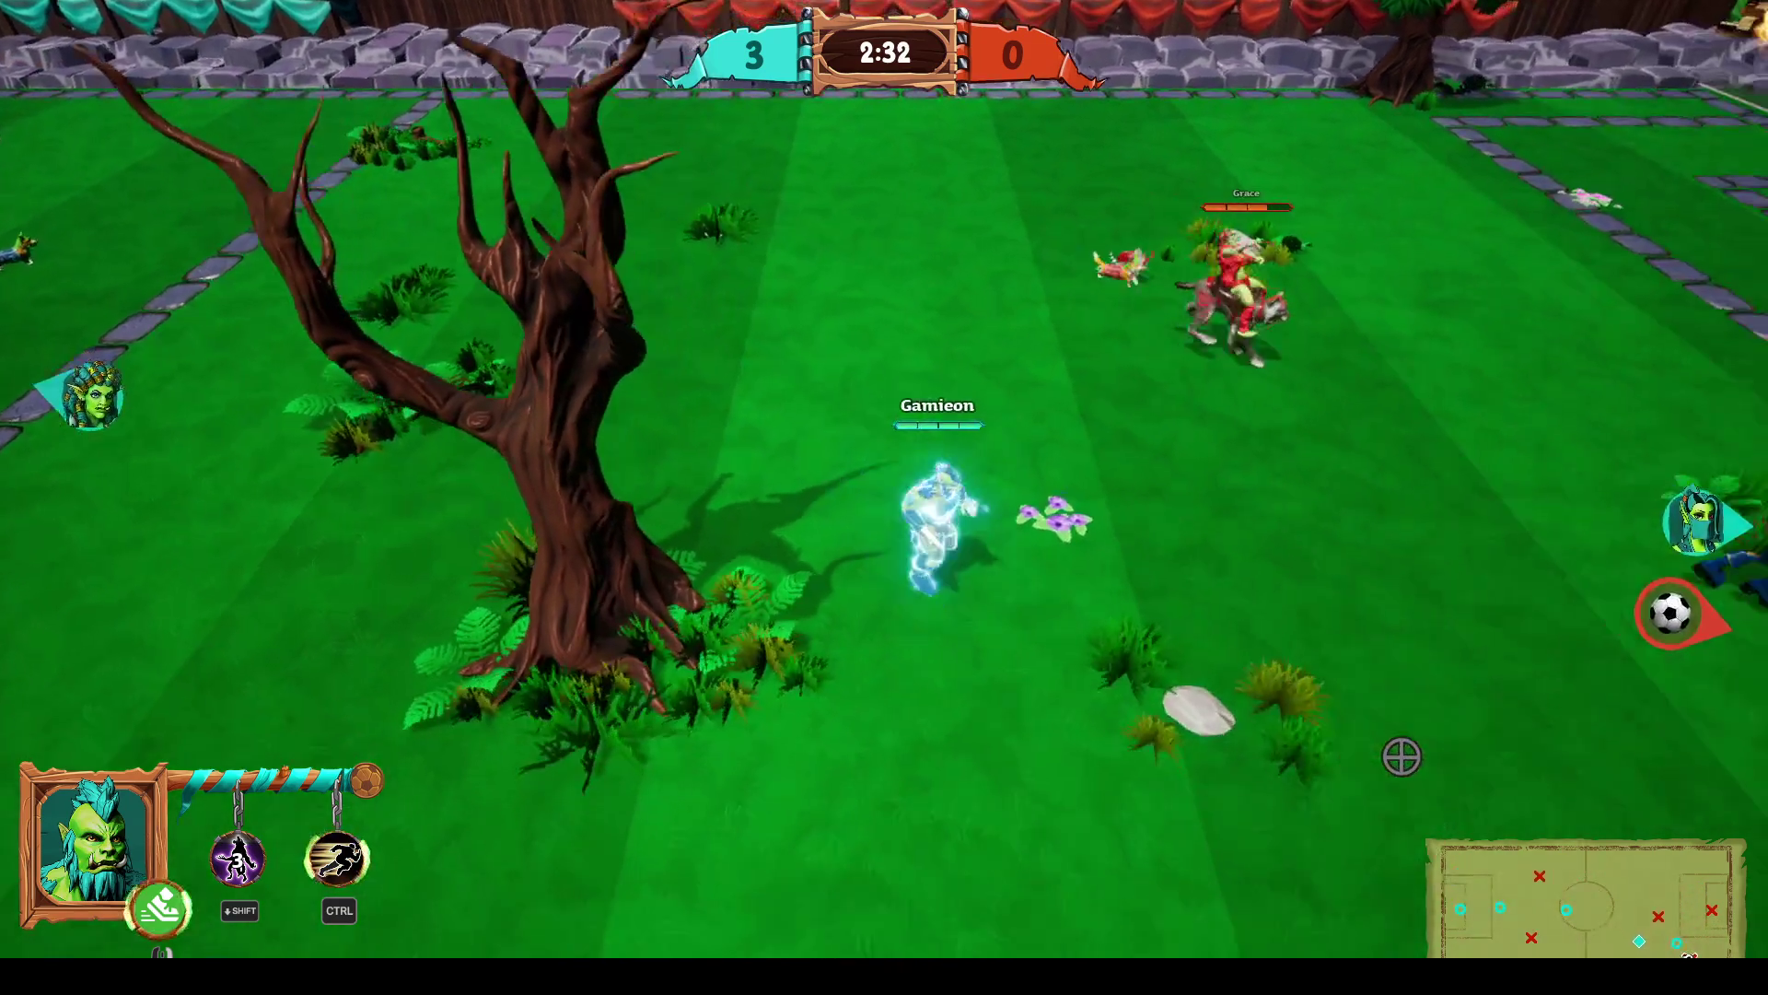
key(d)
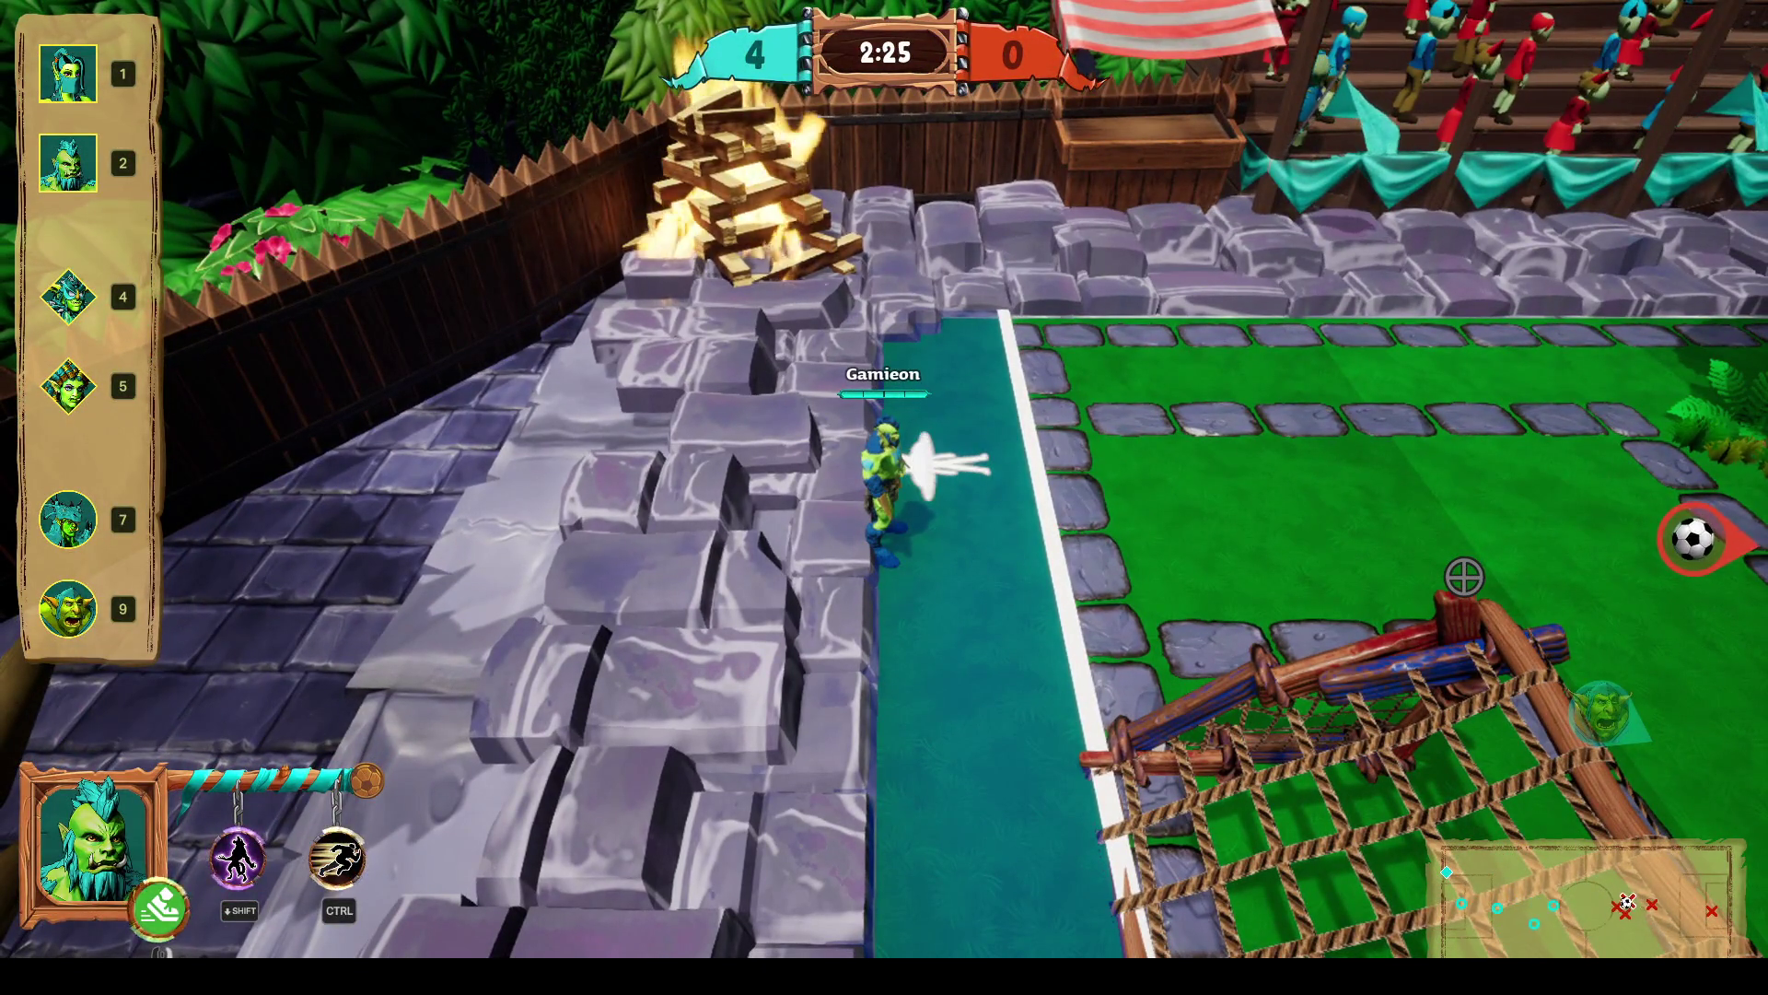
Swap heroes with key 5, ride upfield, charge the ball carrier, and kick the ball to a teammate.
key(5)
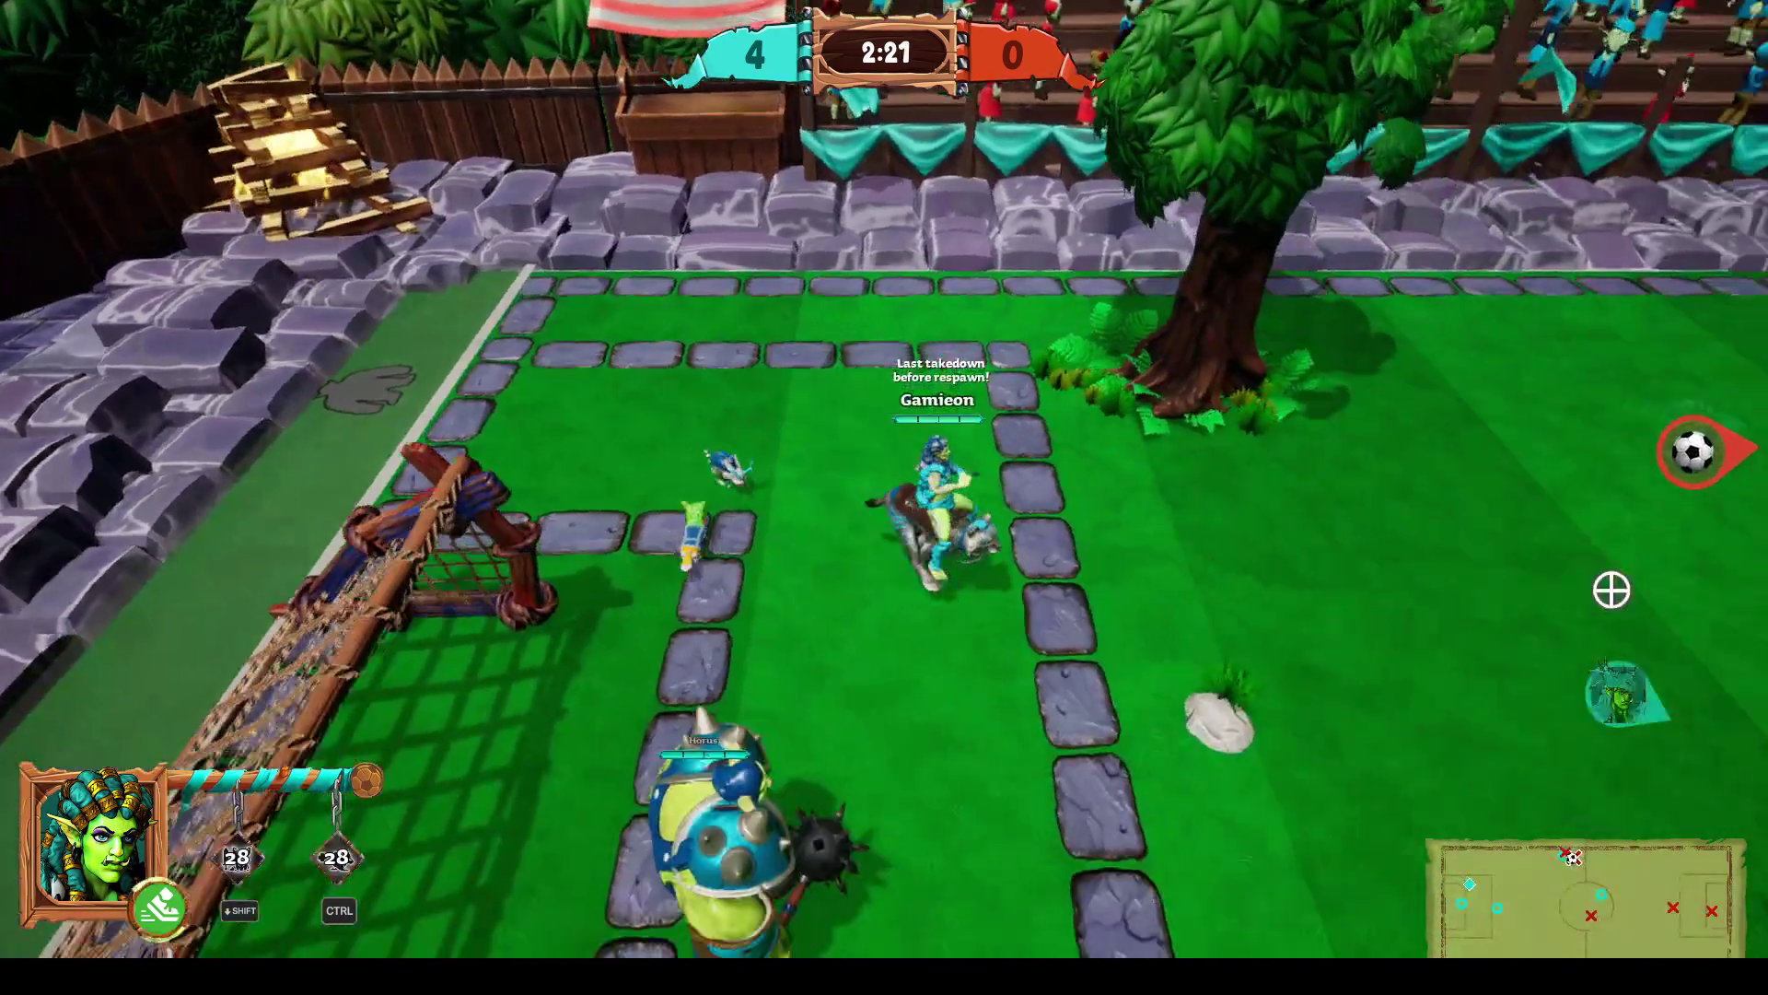
key(space)
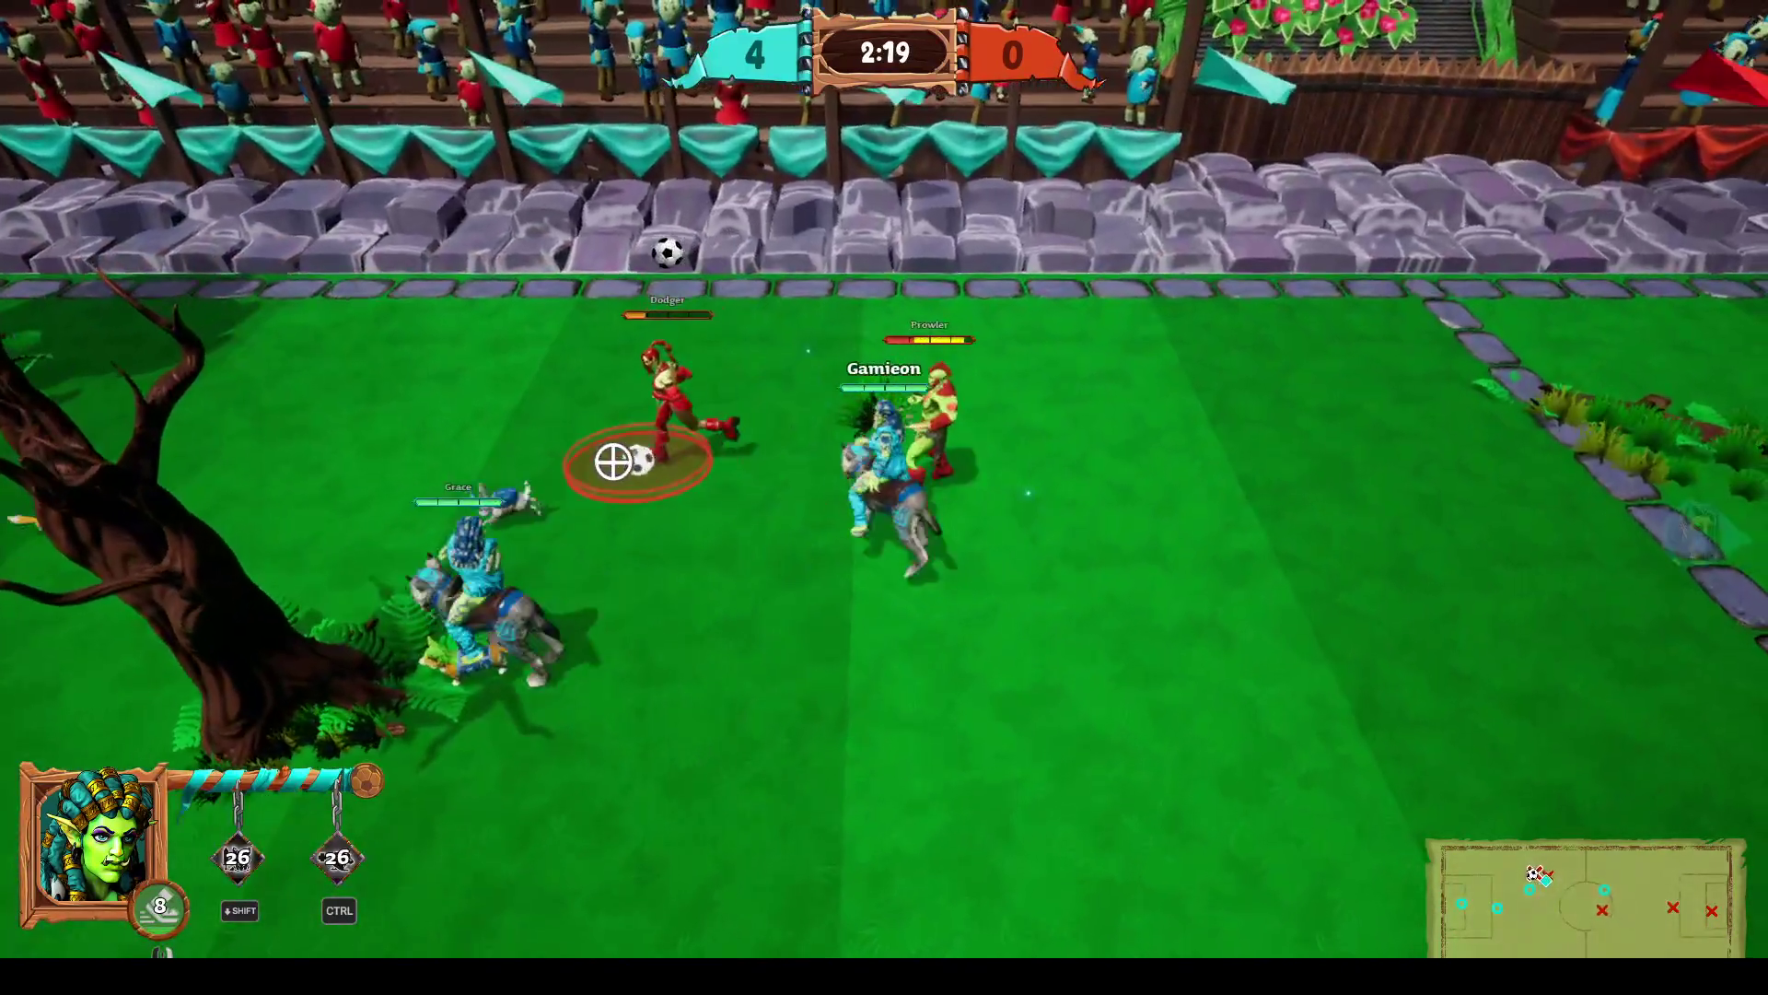
click(614, 460)
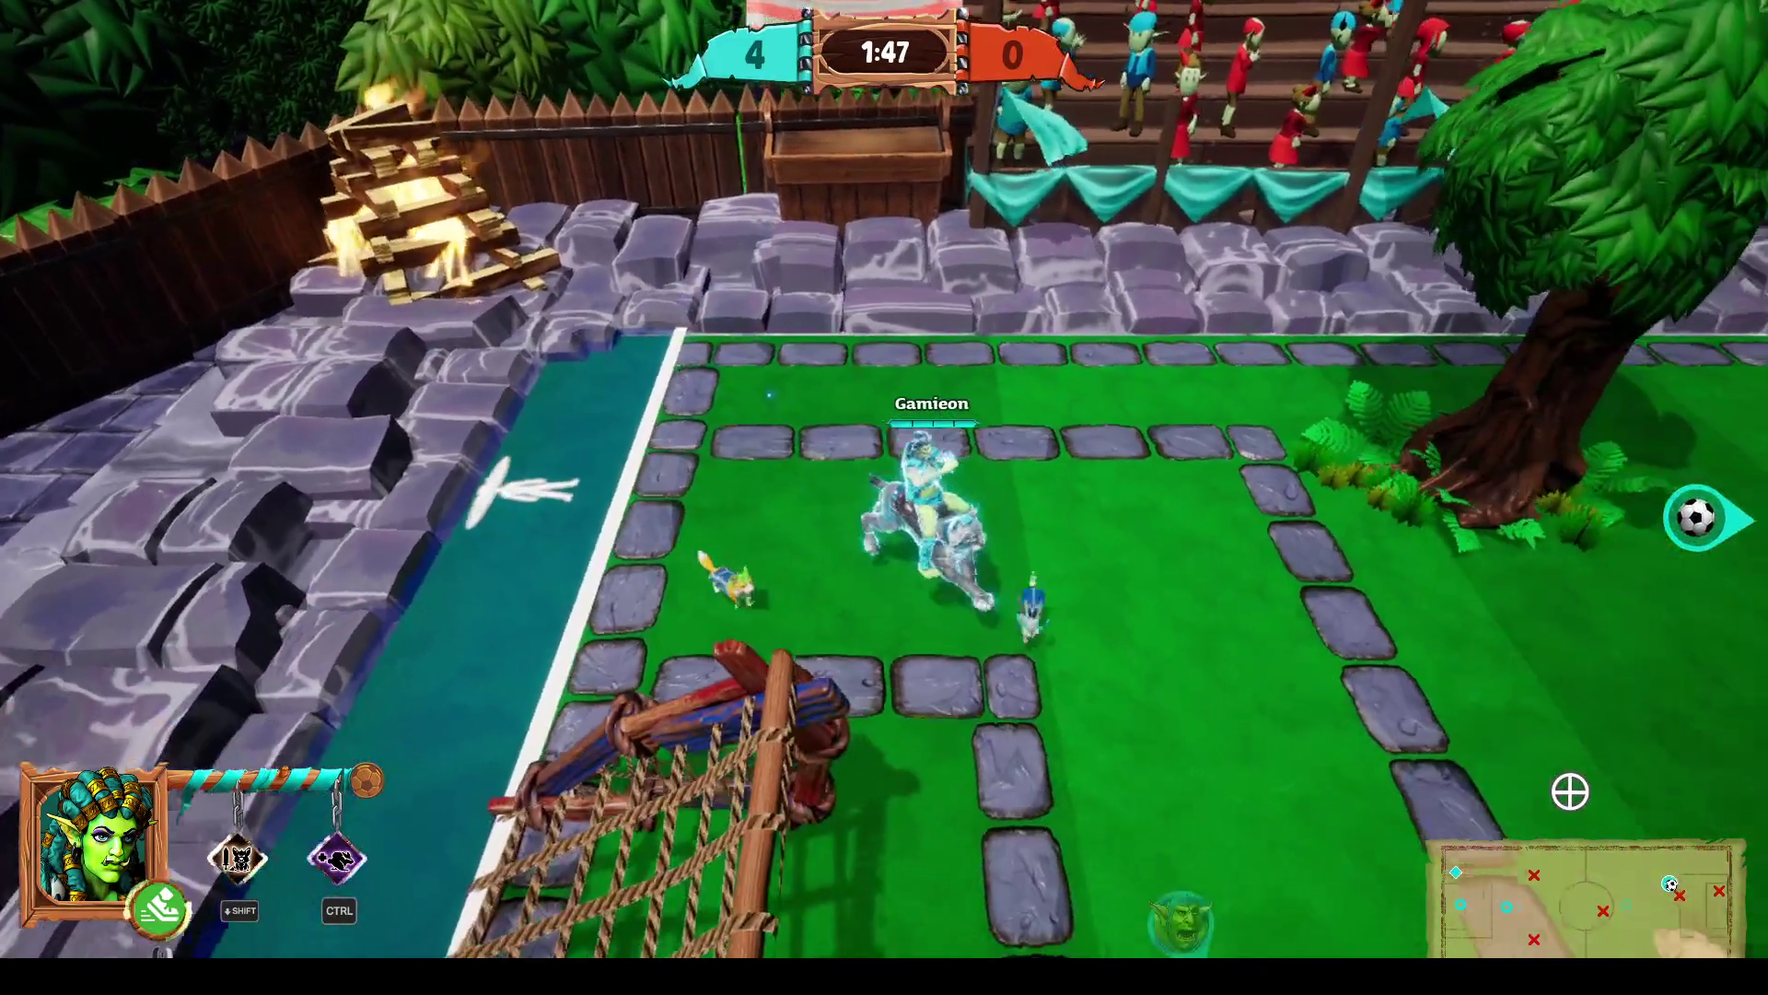
key(d)
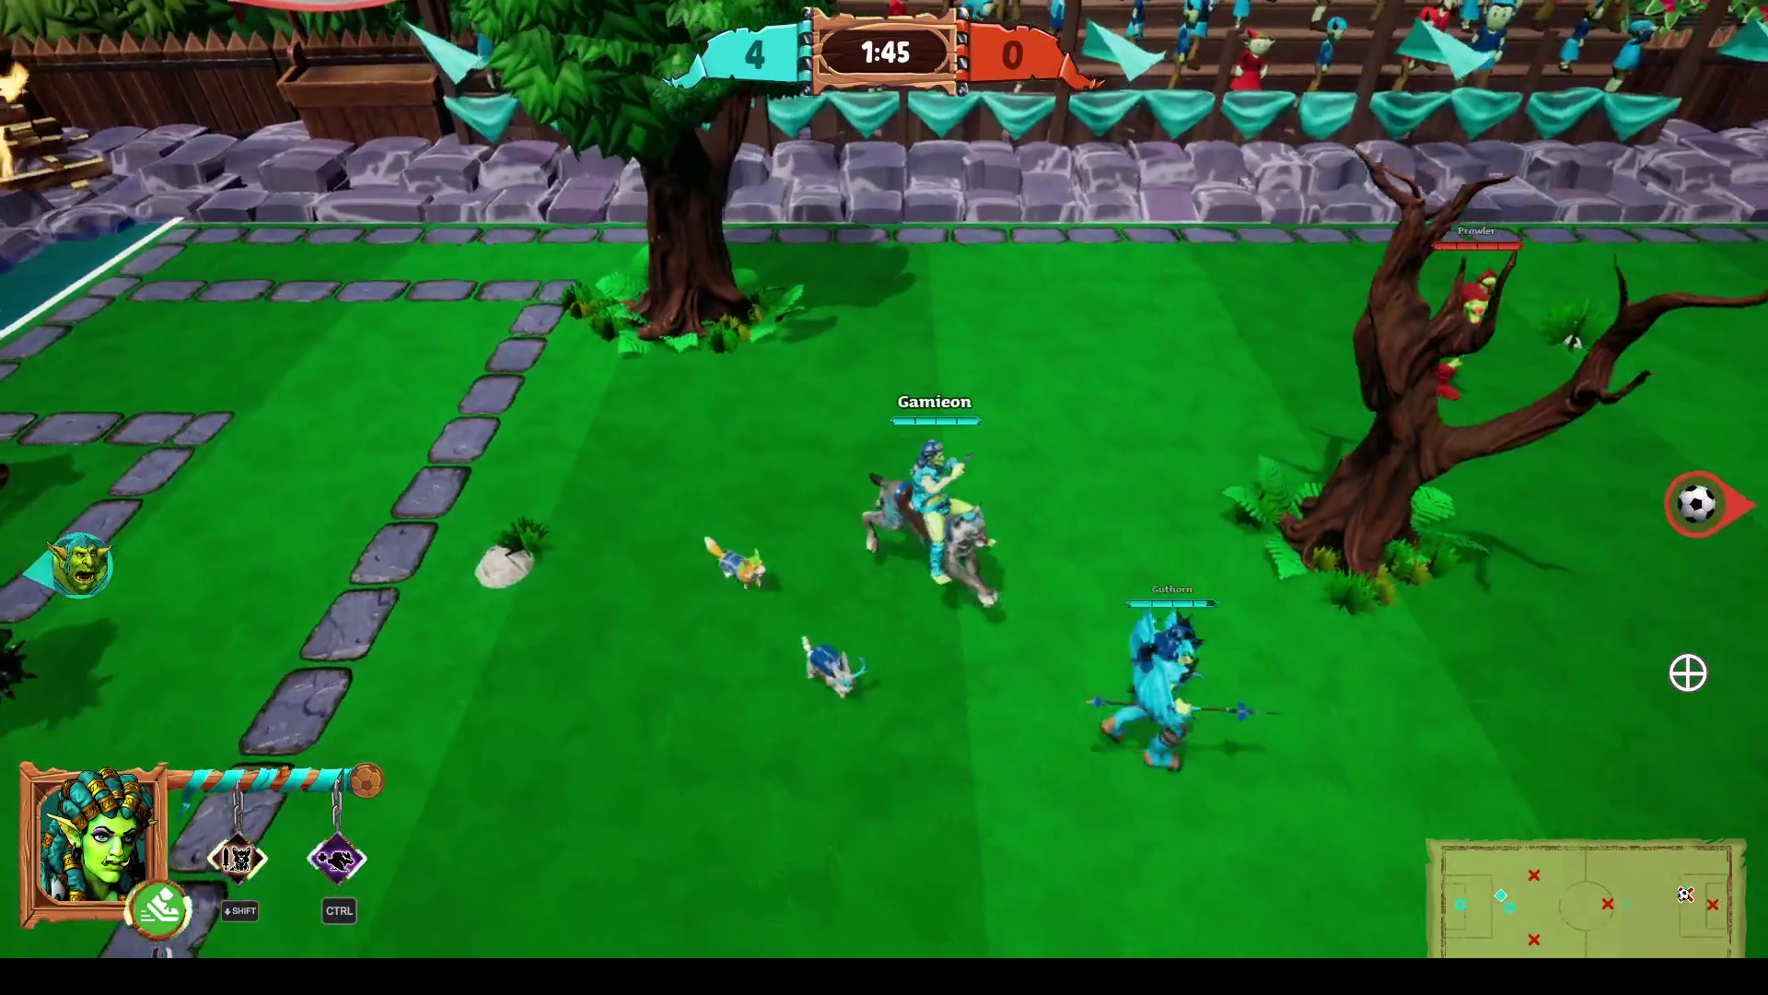
key(w)
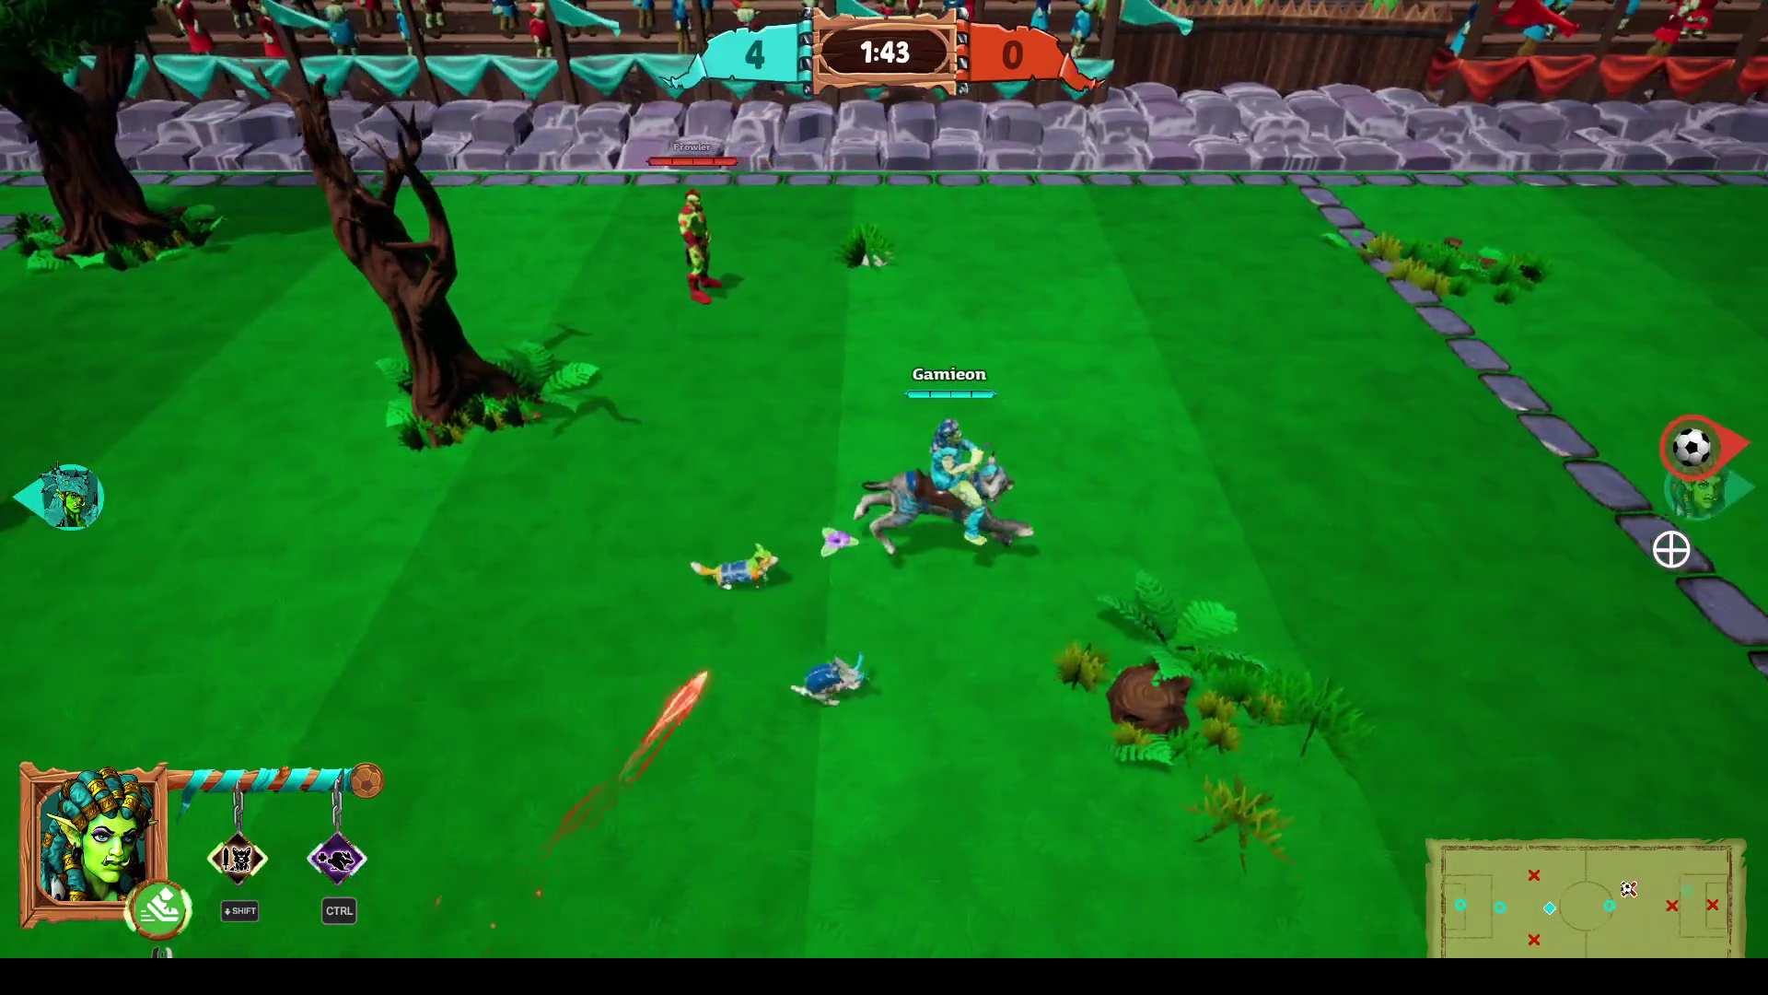
right_click(1162, 186)
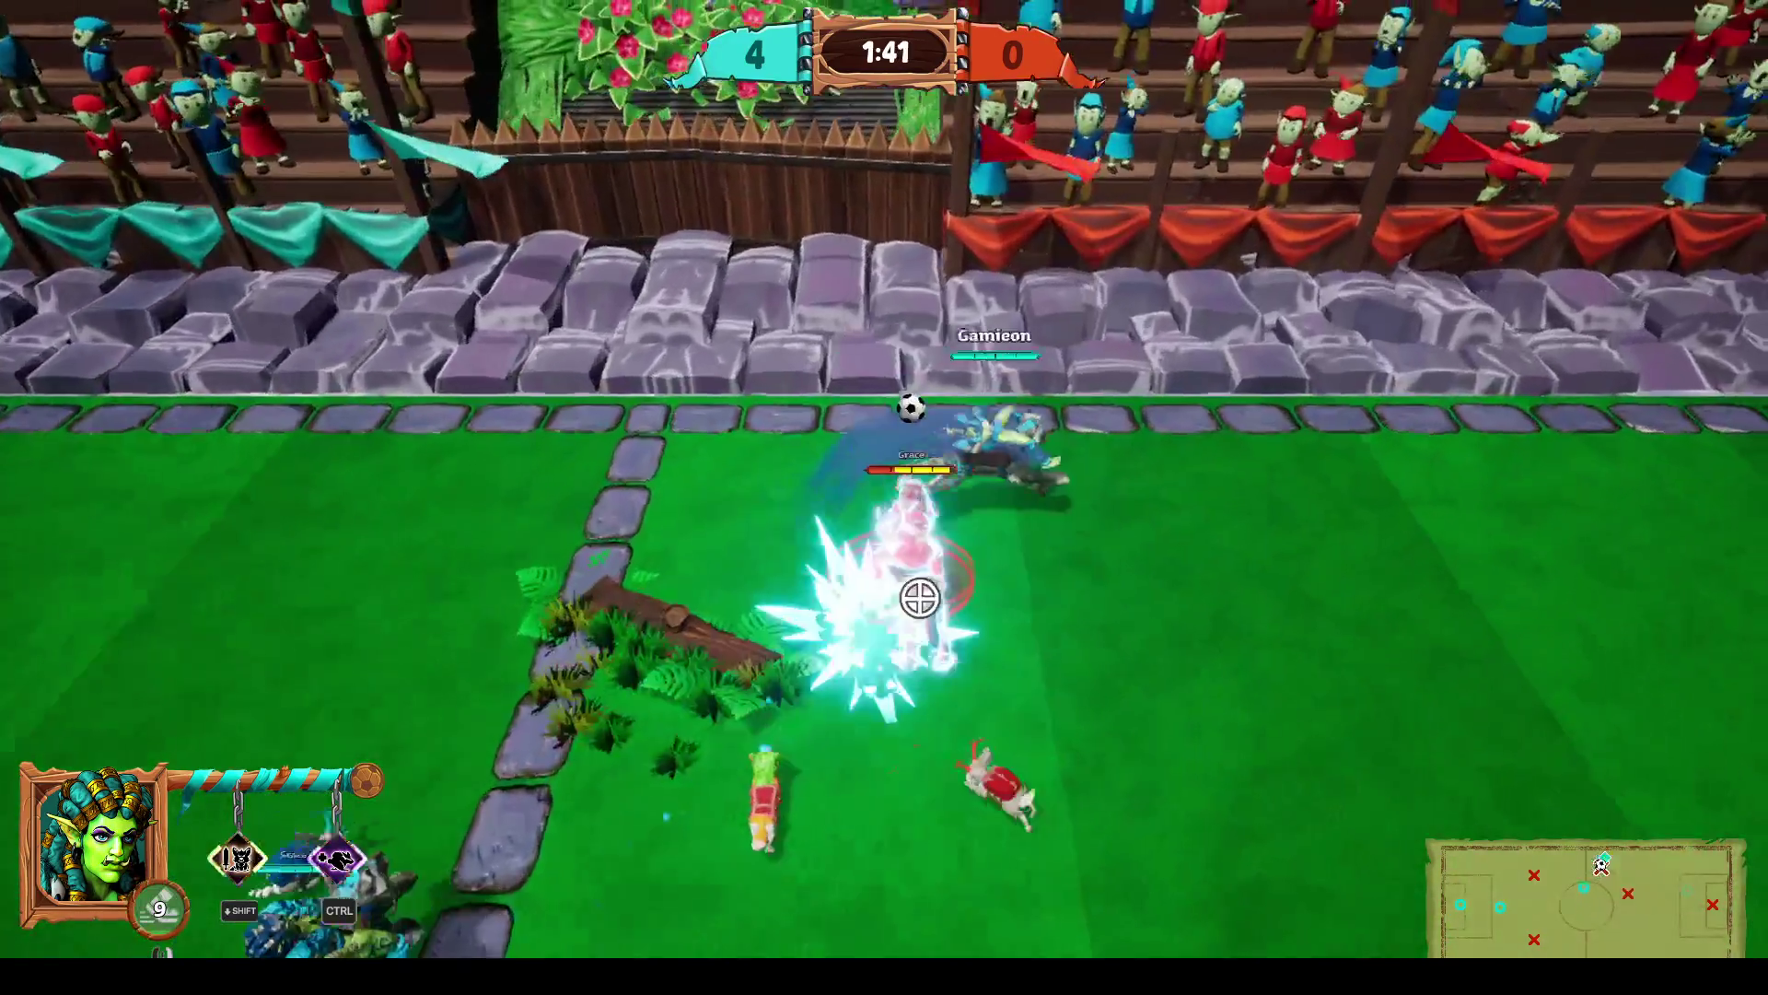
key(d)
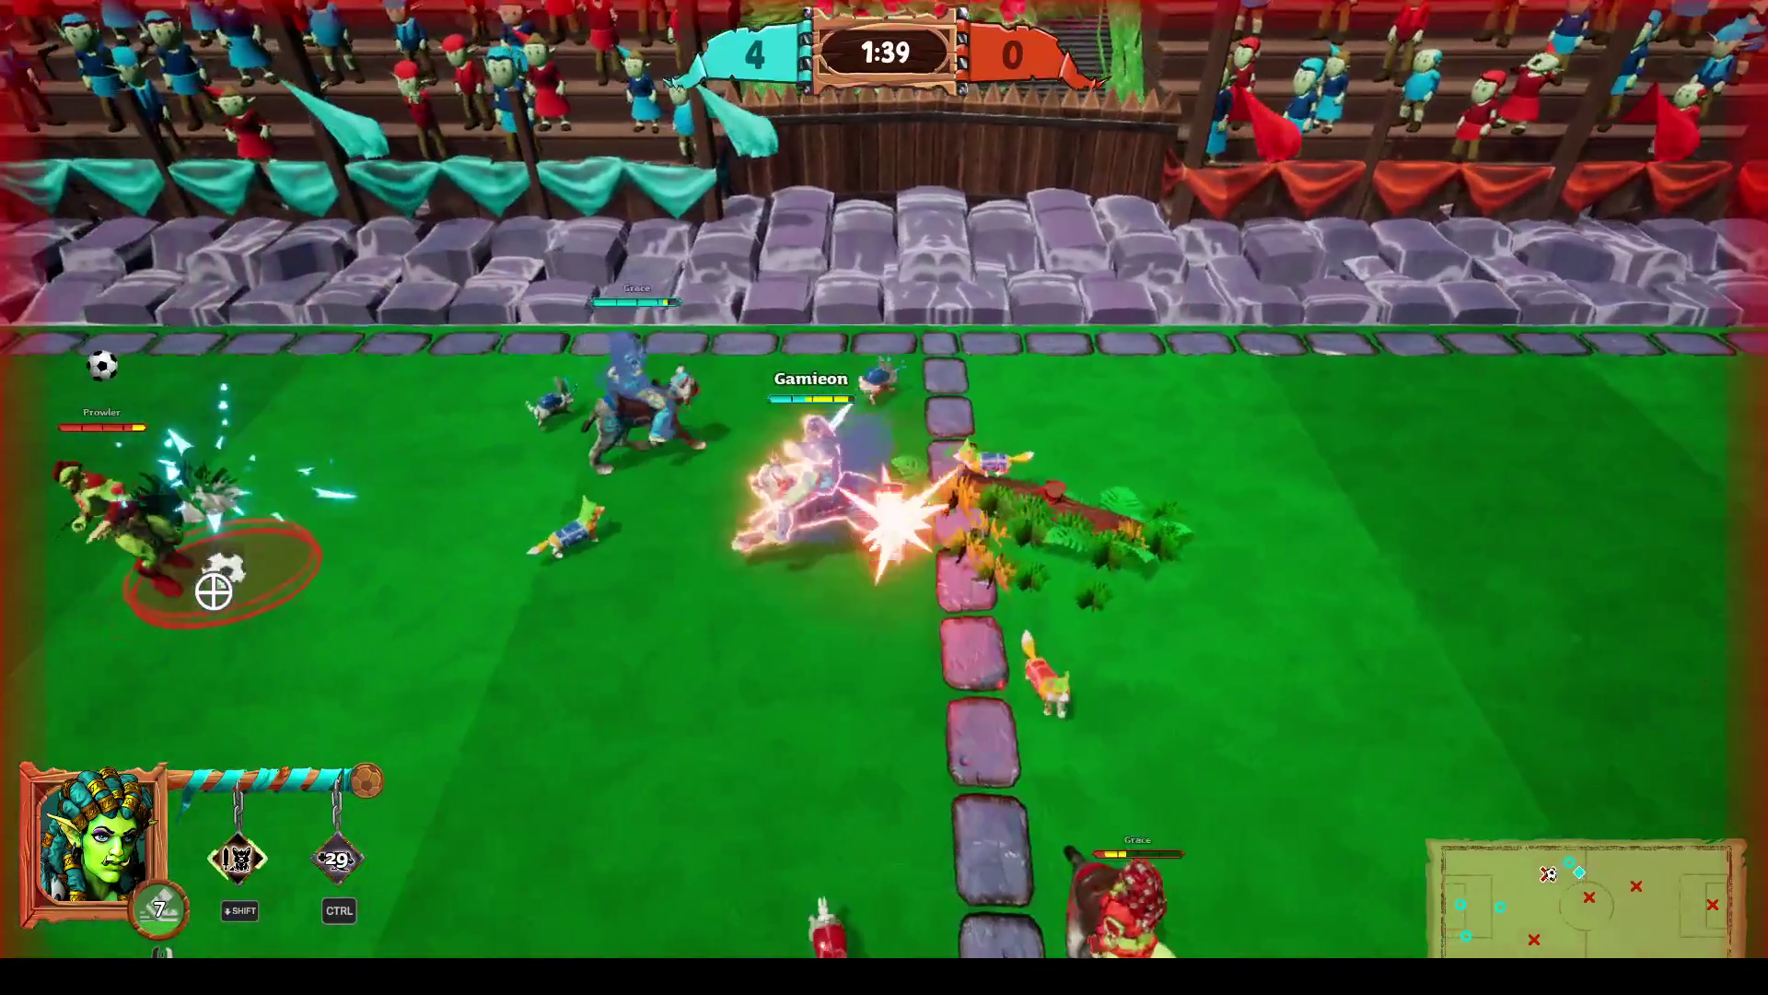
right_click(213, 582)
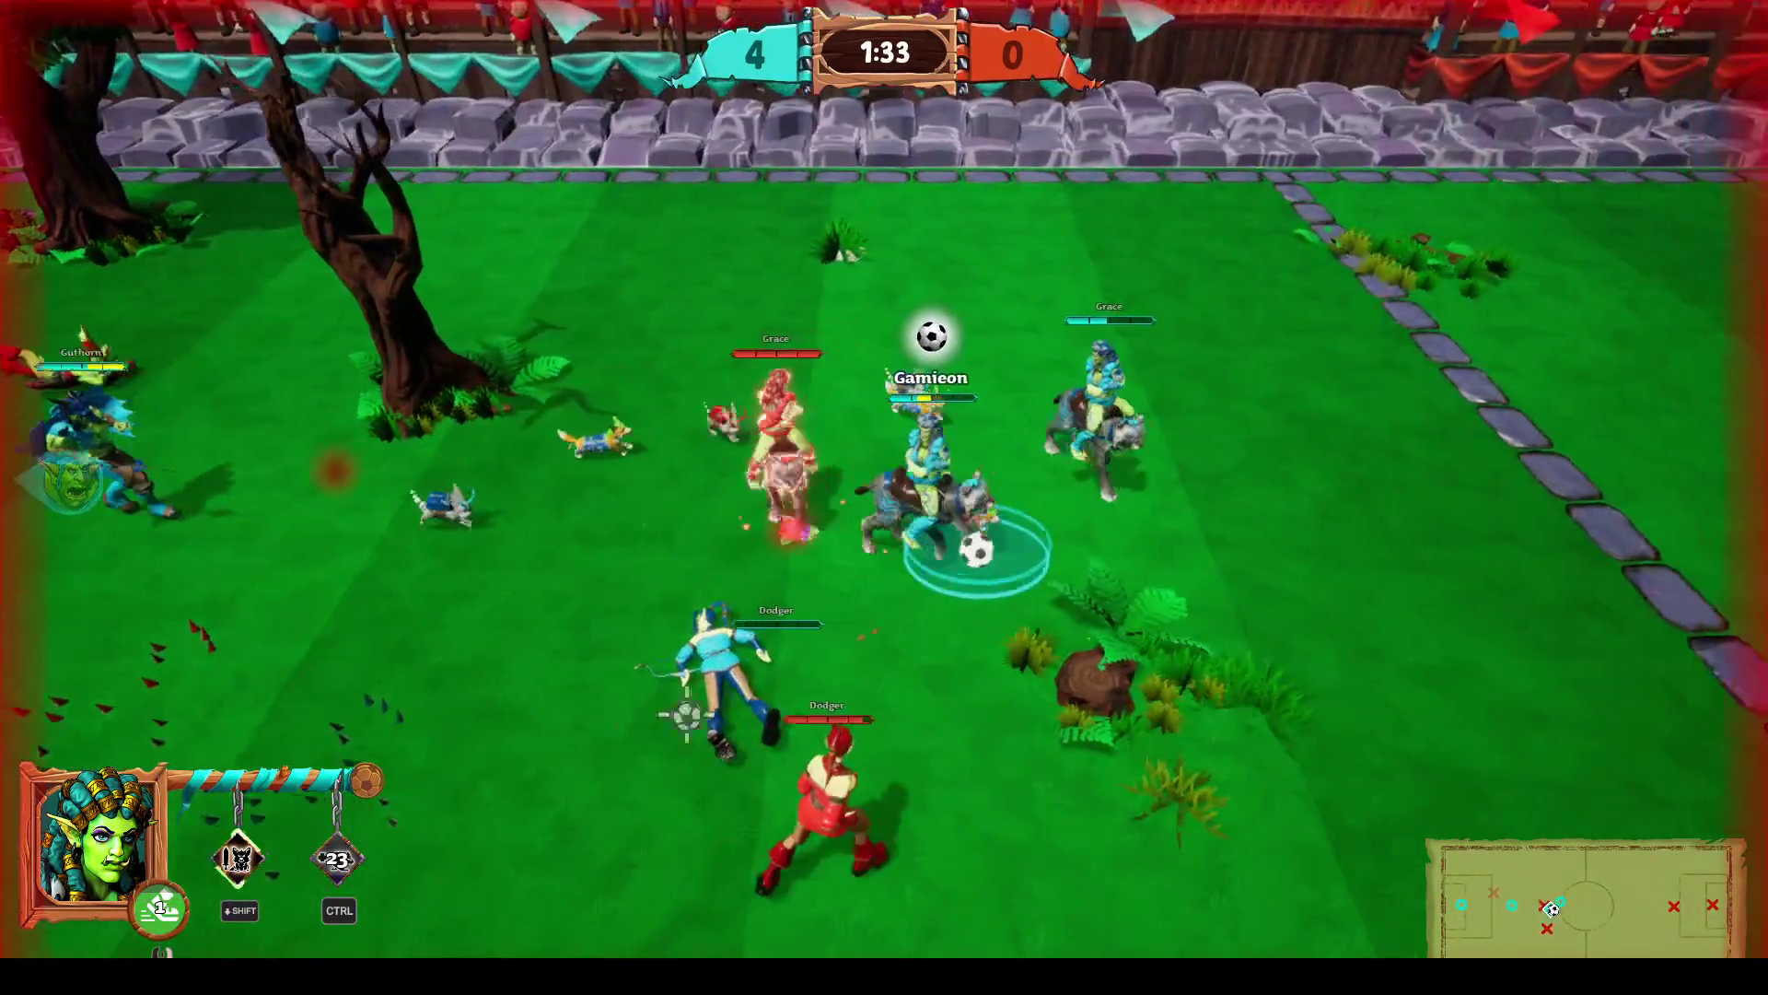
click(7, 573)
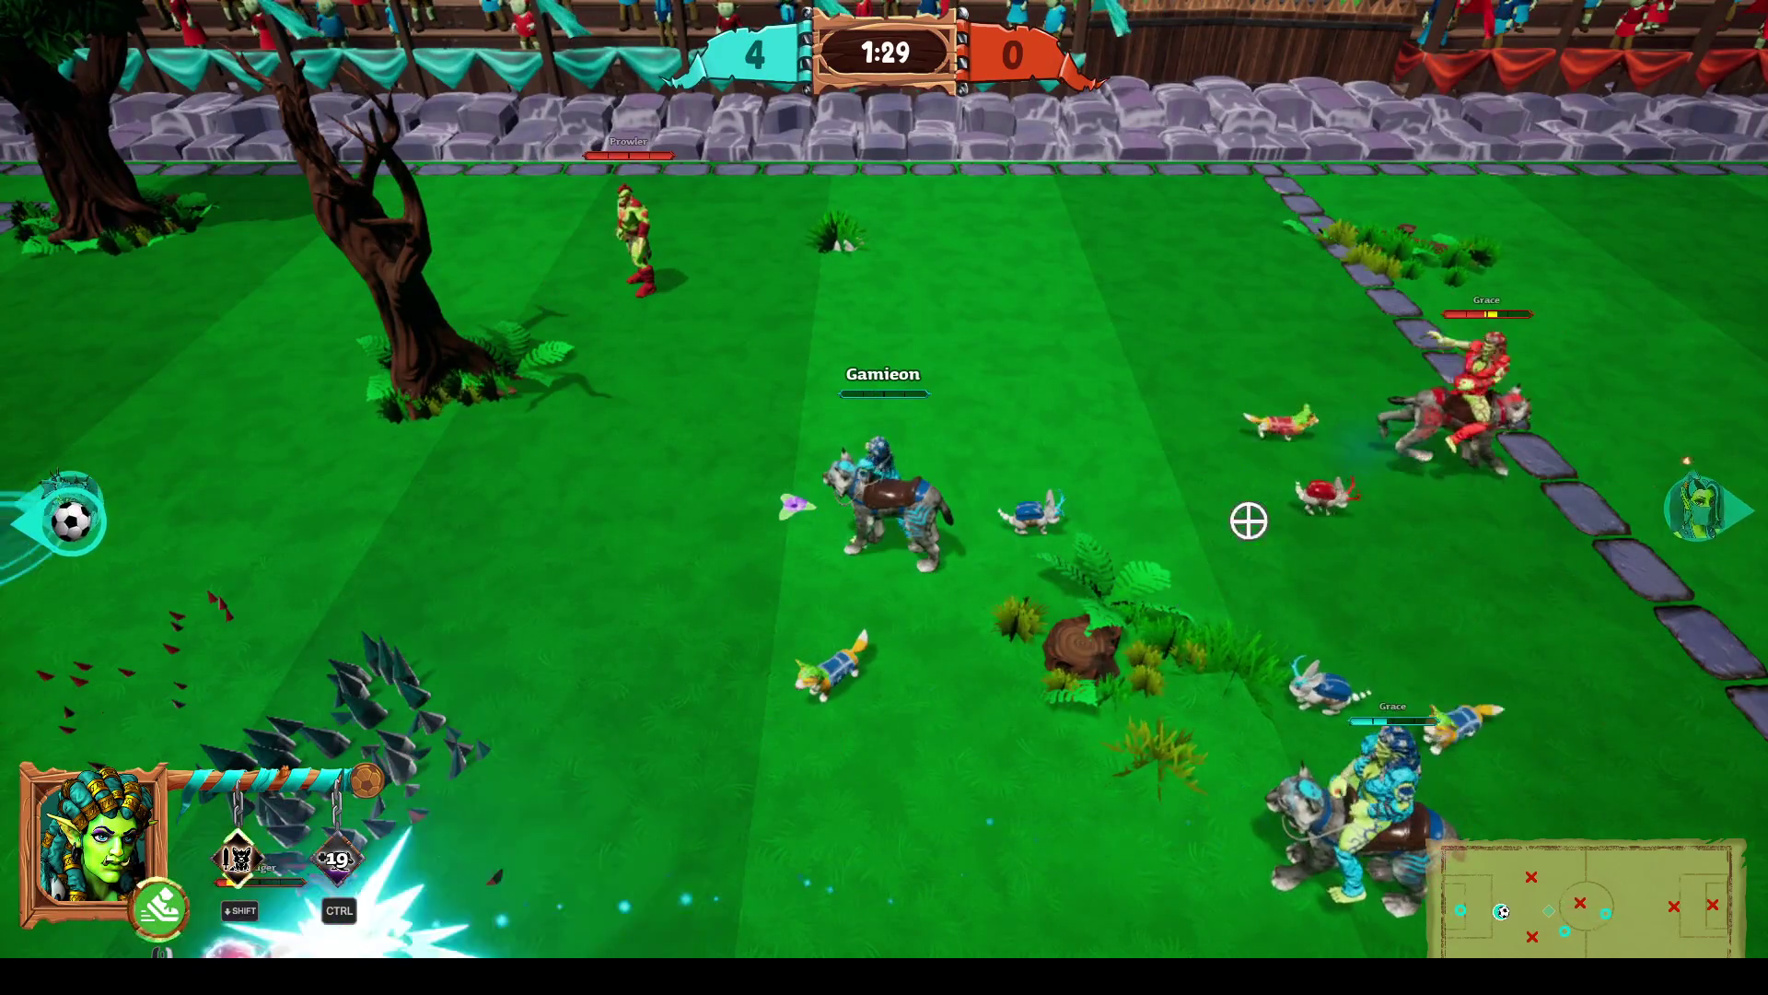
Pass to Dodger, dash toward the enemy goal, and shoot to make it 5–0.
key(d)
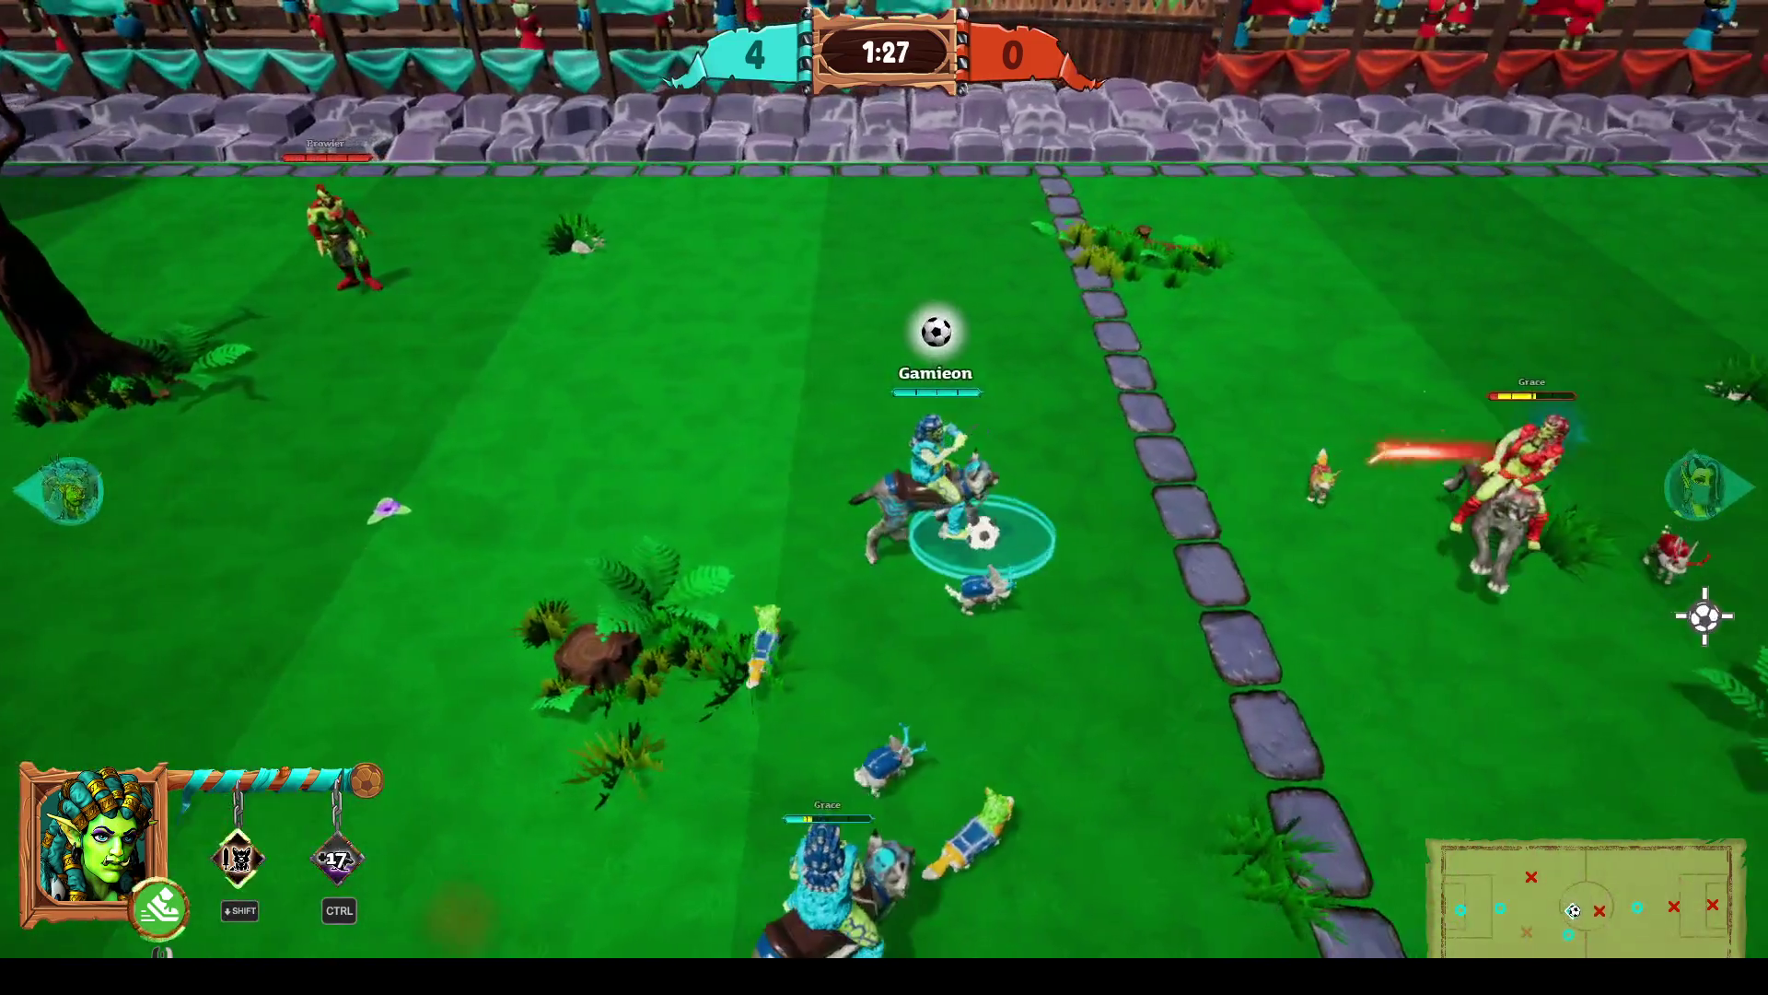
click(1704, 616)
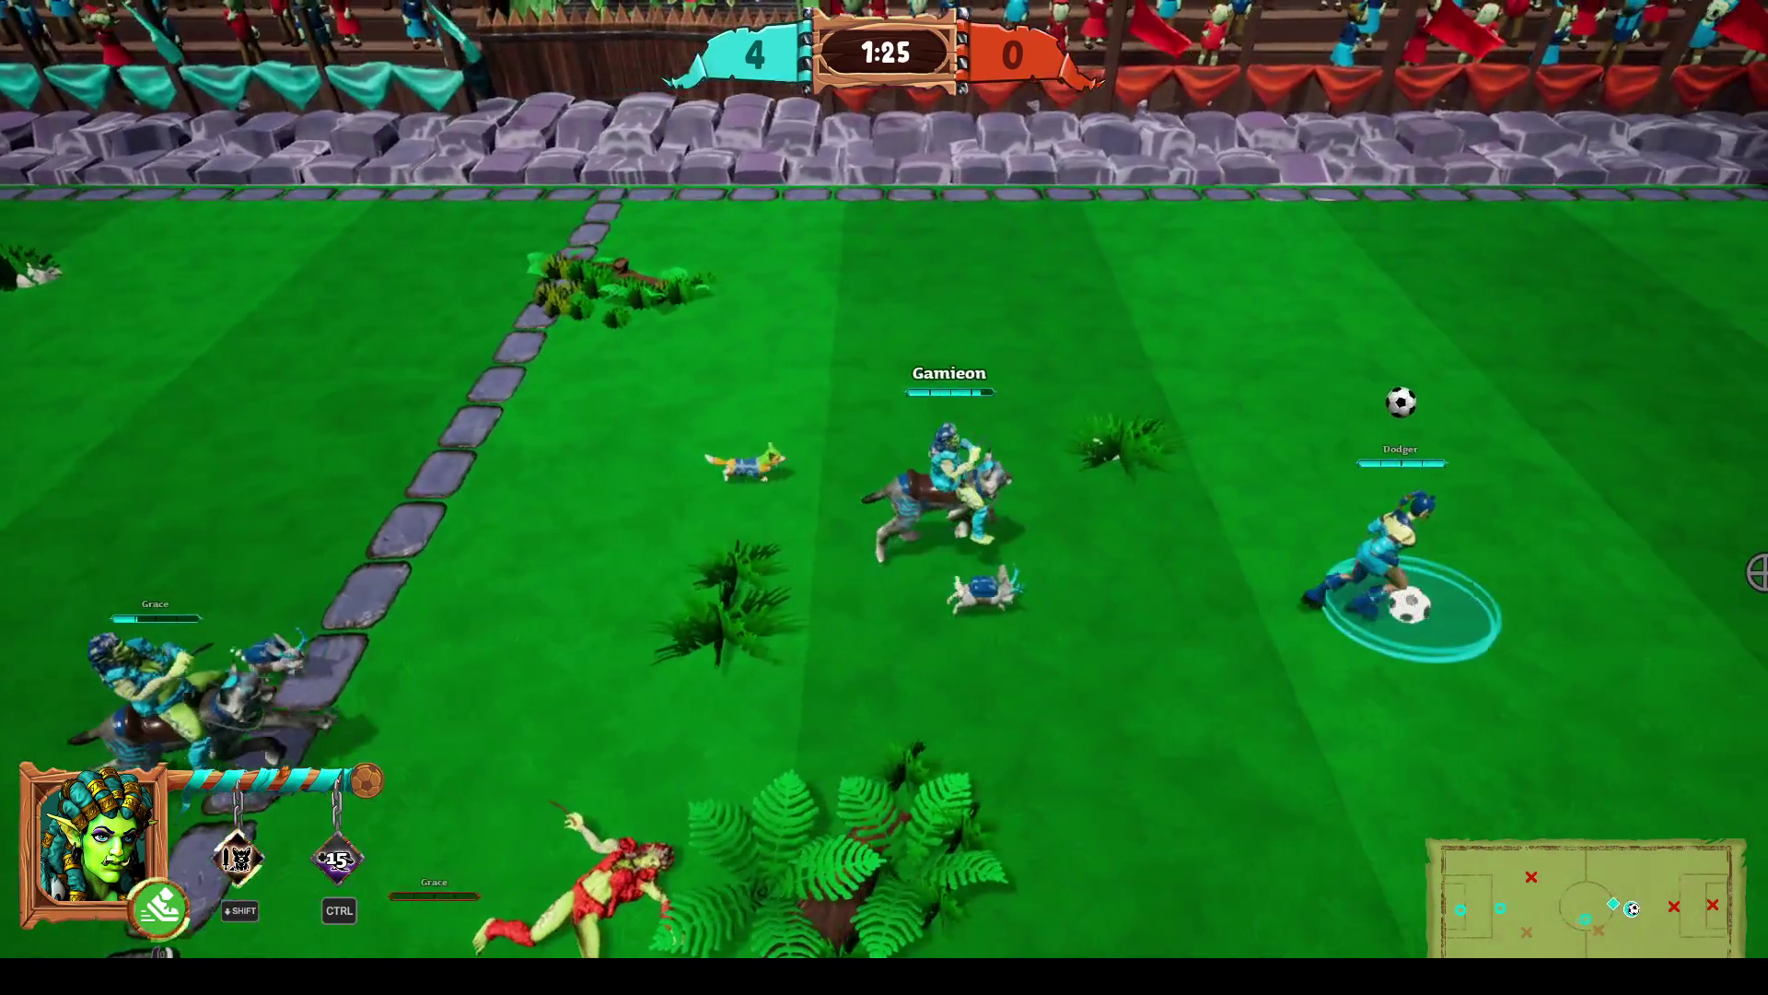
key(d)
key(space)
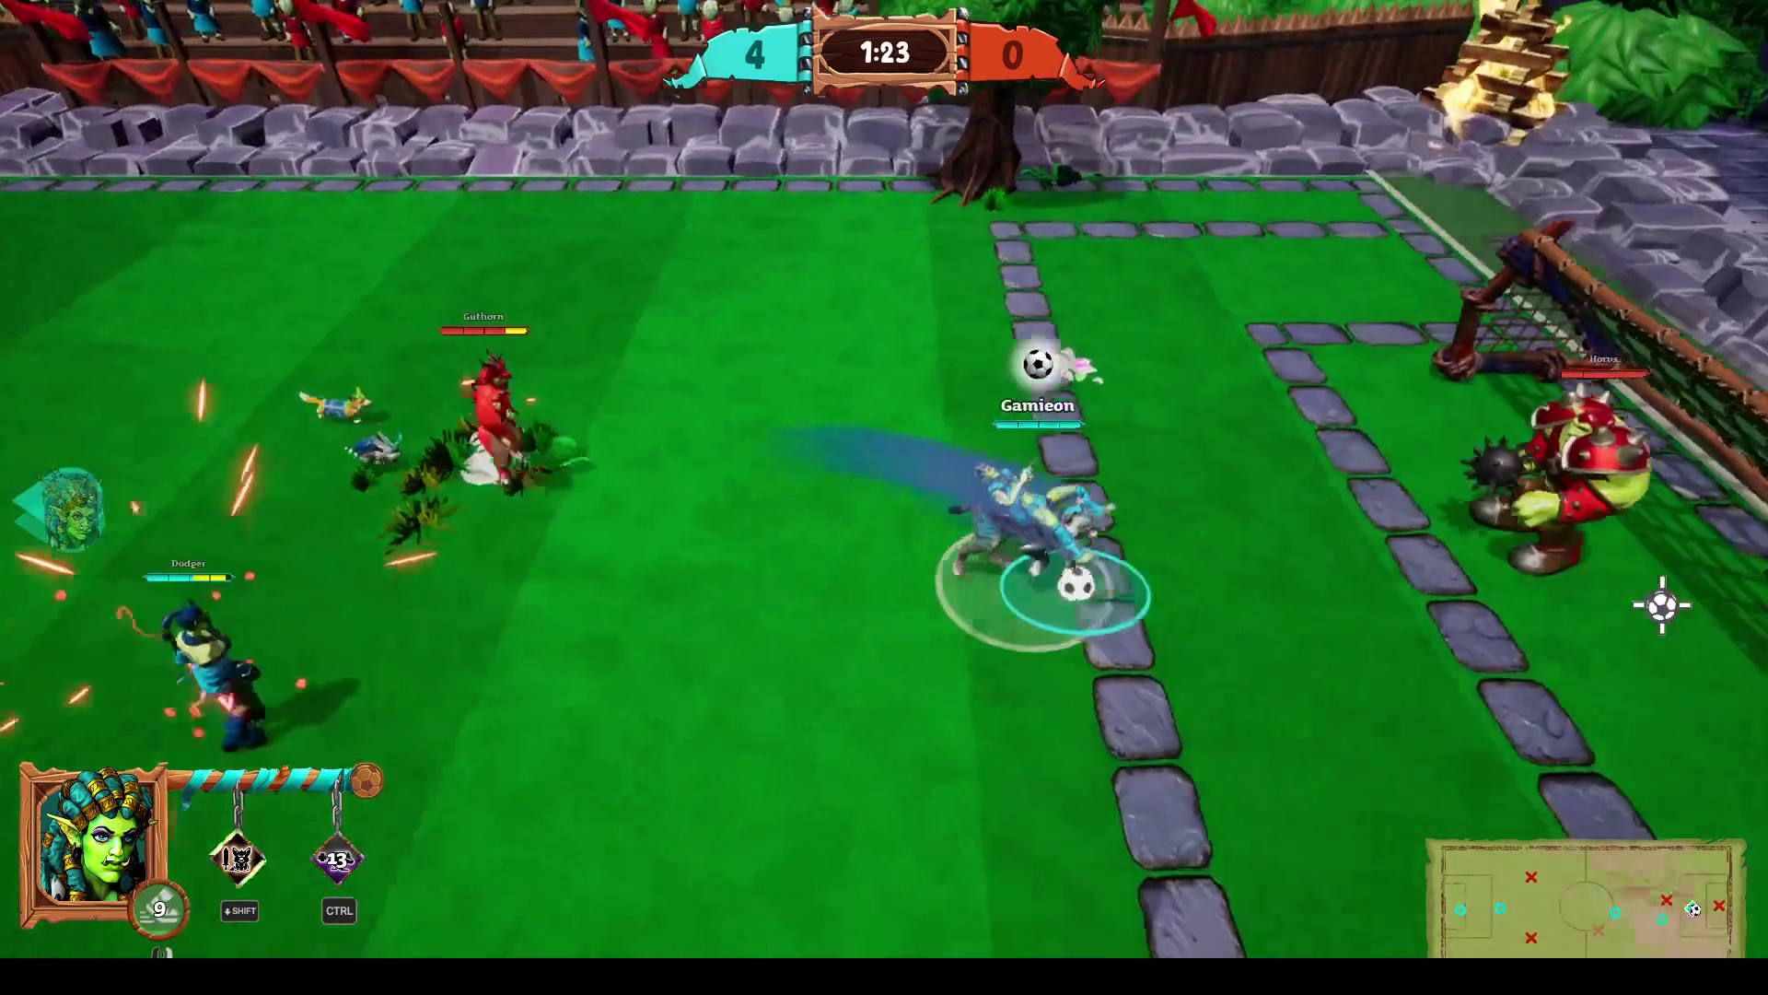
key(d)
click(1736, 612)
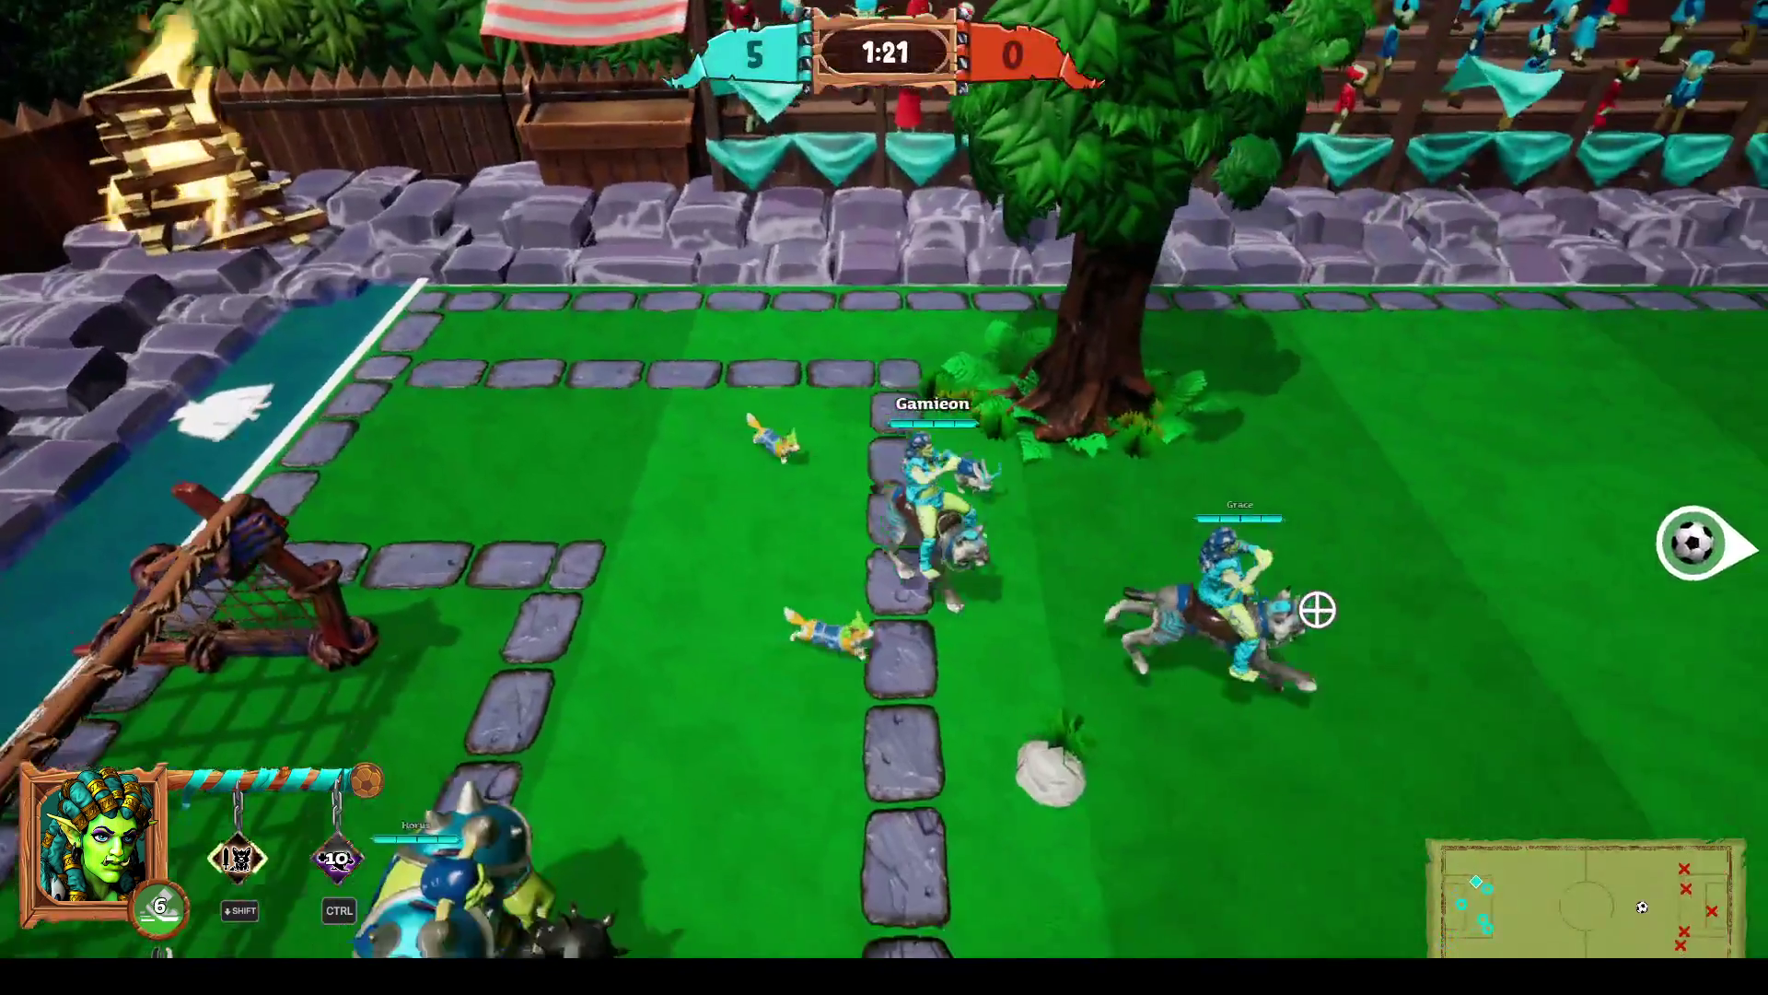
Run back upfield, unleash Sick 'Em and Feral Speed, and sprint toward the enemy goal.
key(d)
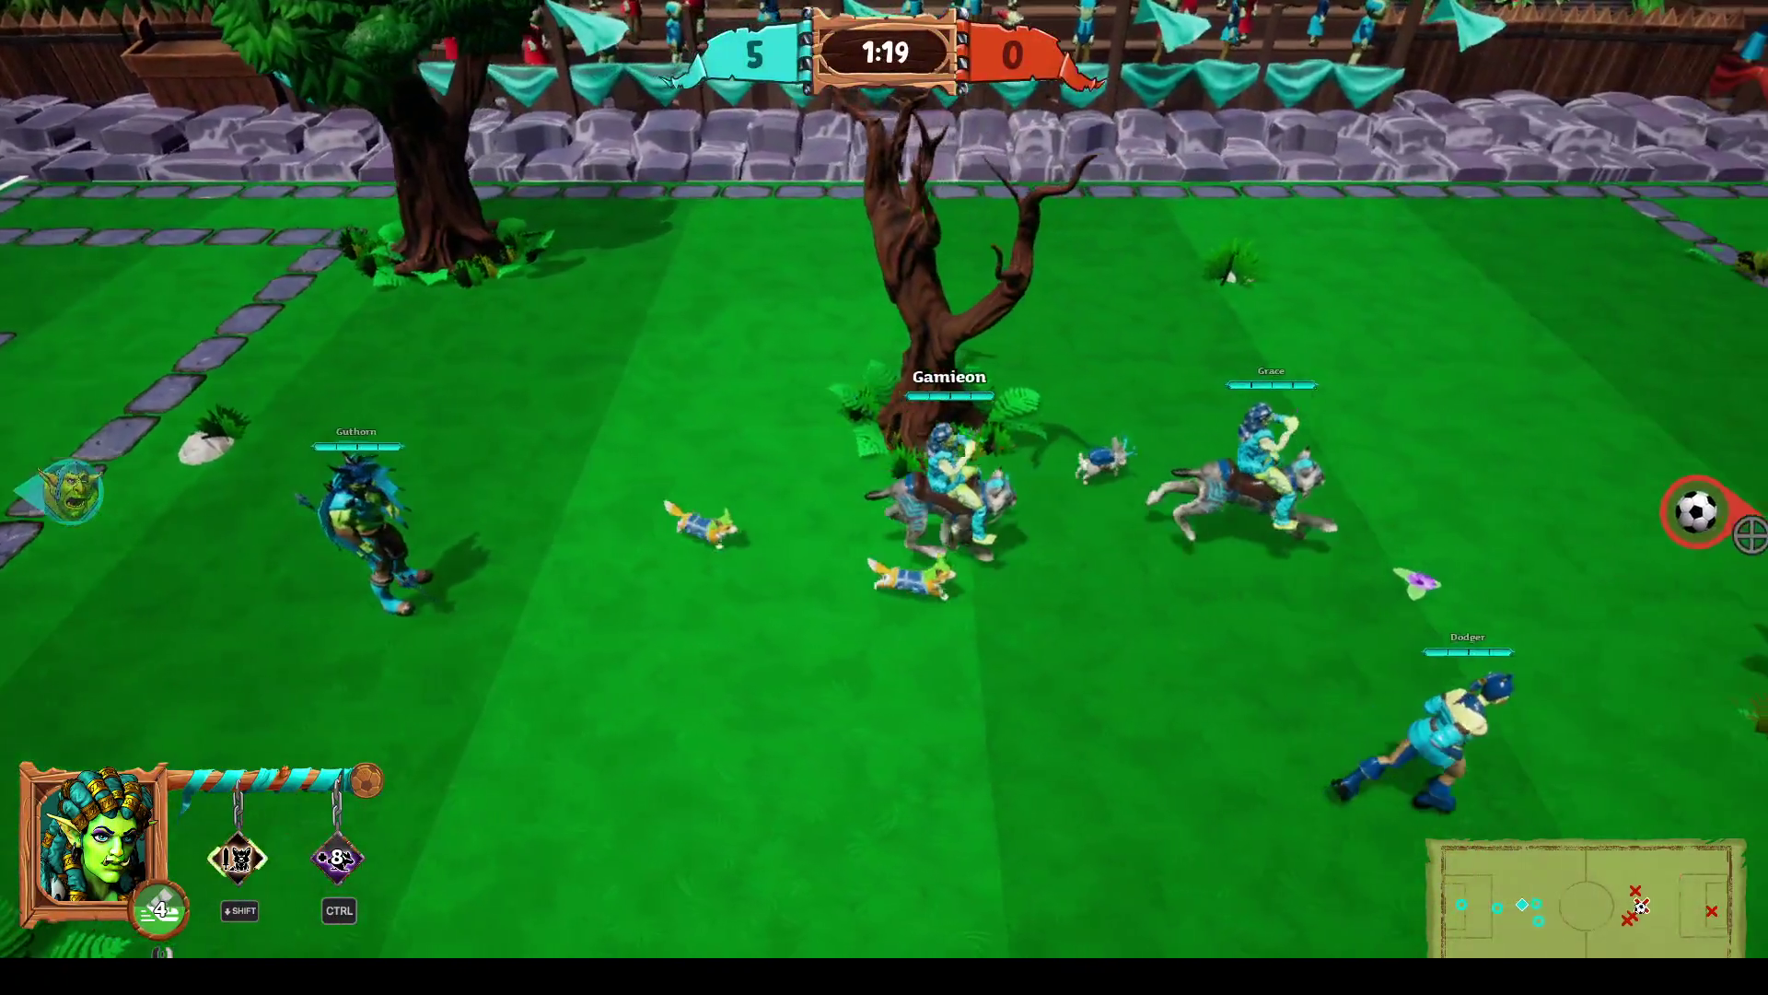
key(d)
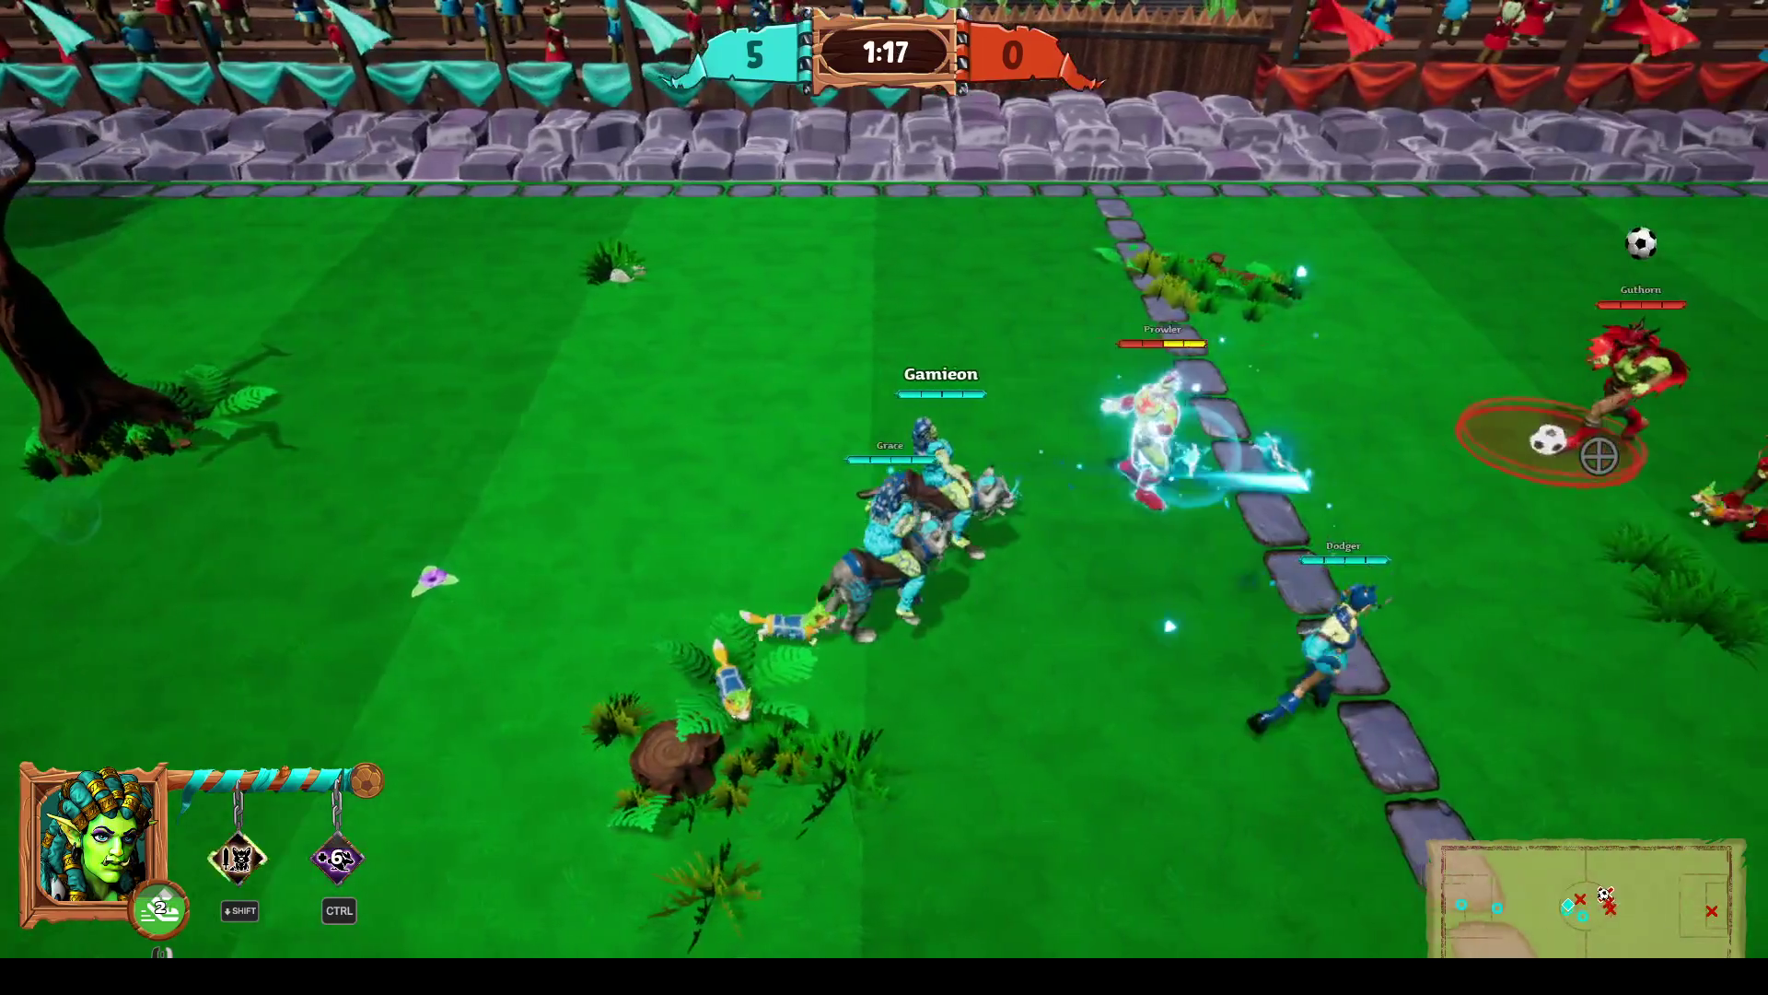
key(shift)
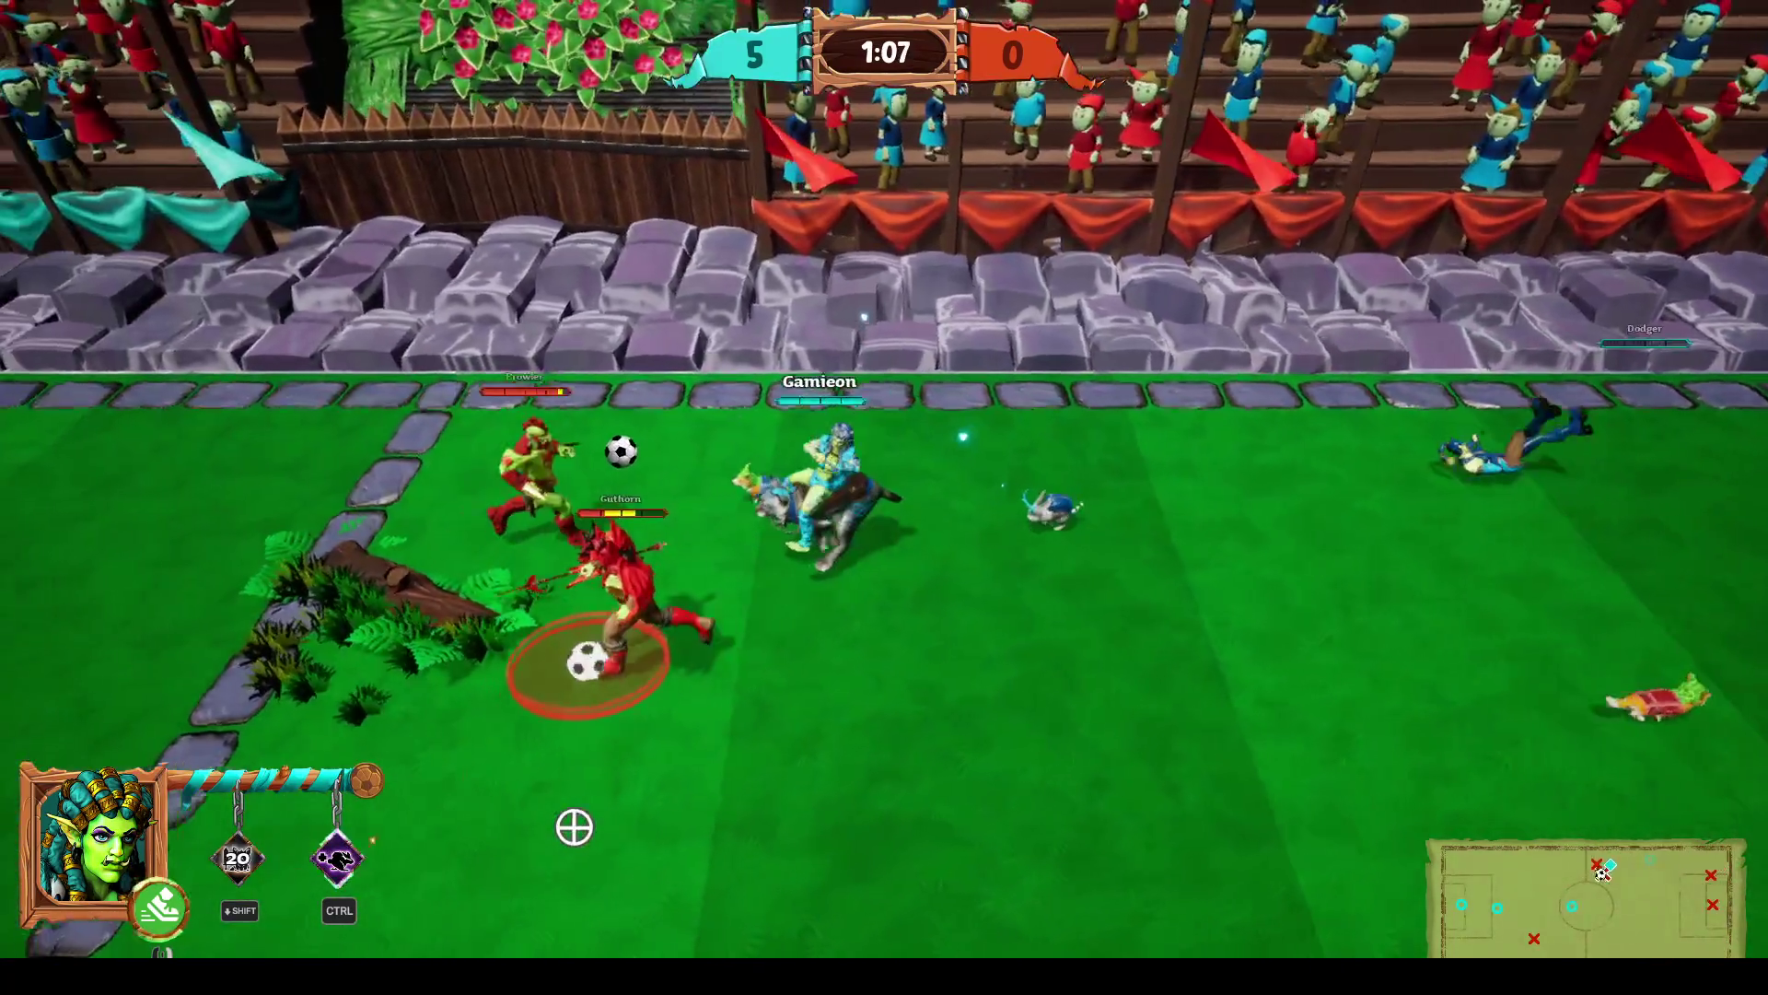
key(ctrl)
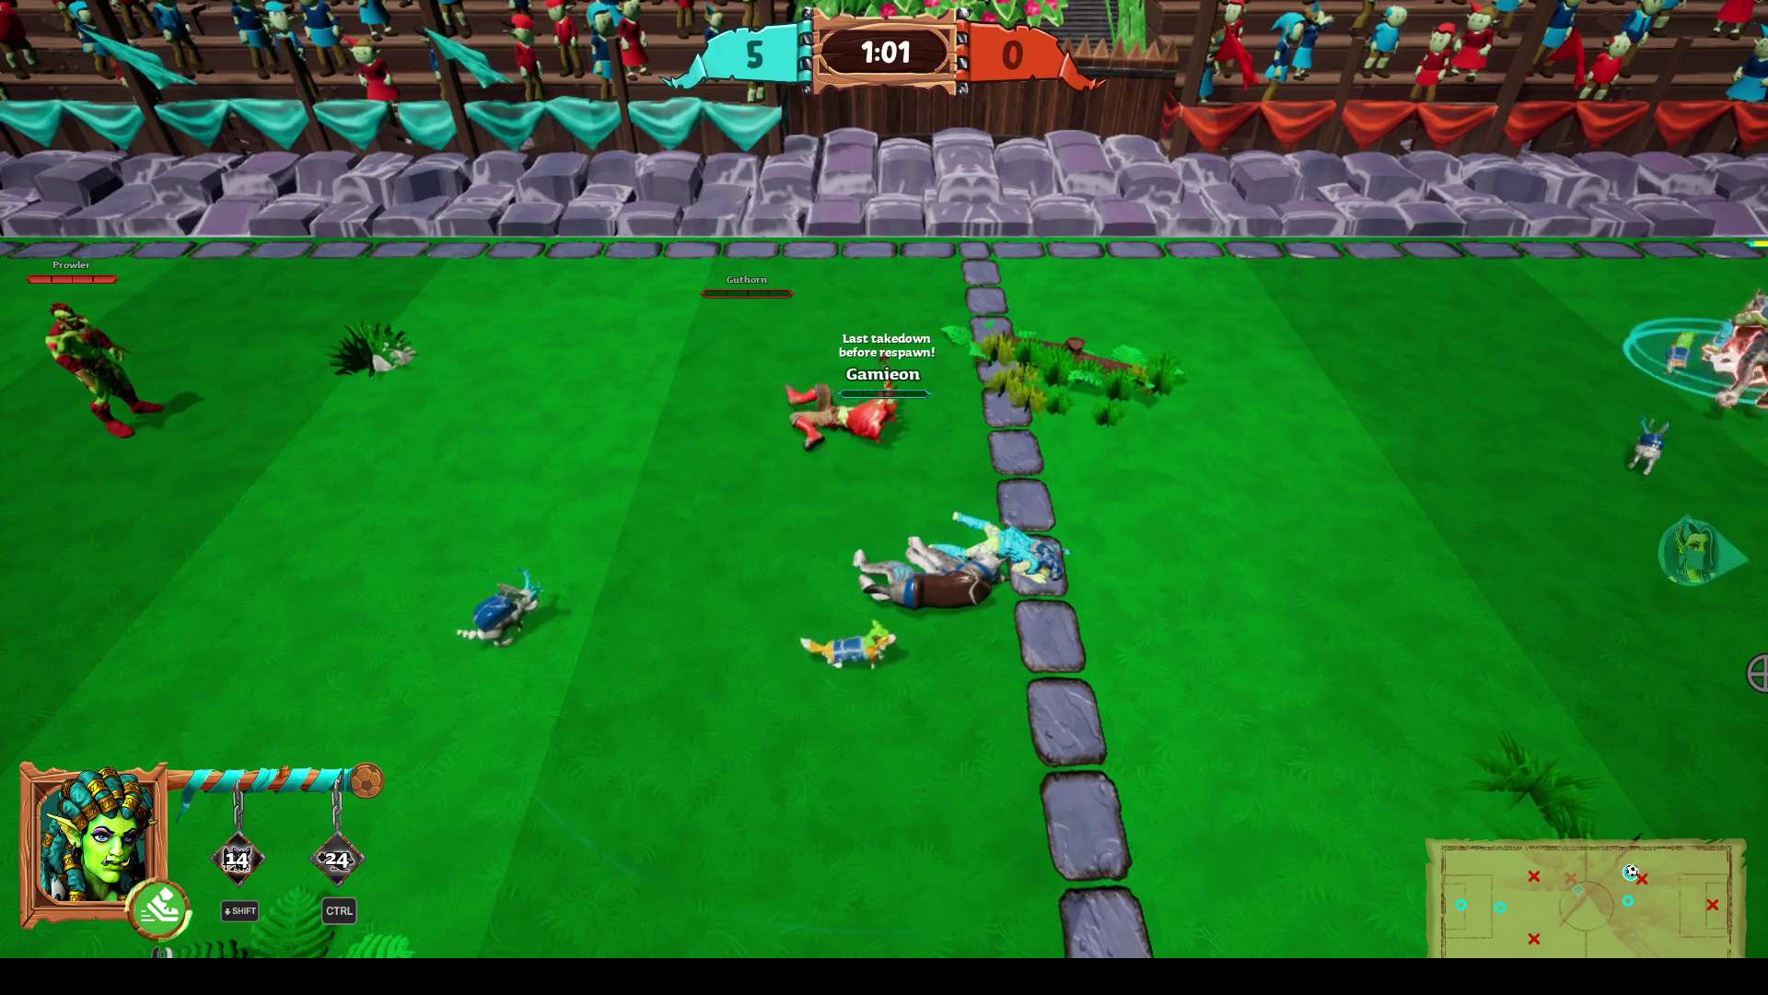
key(space)
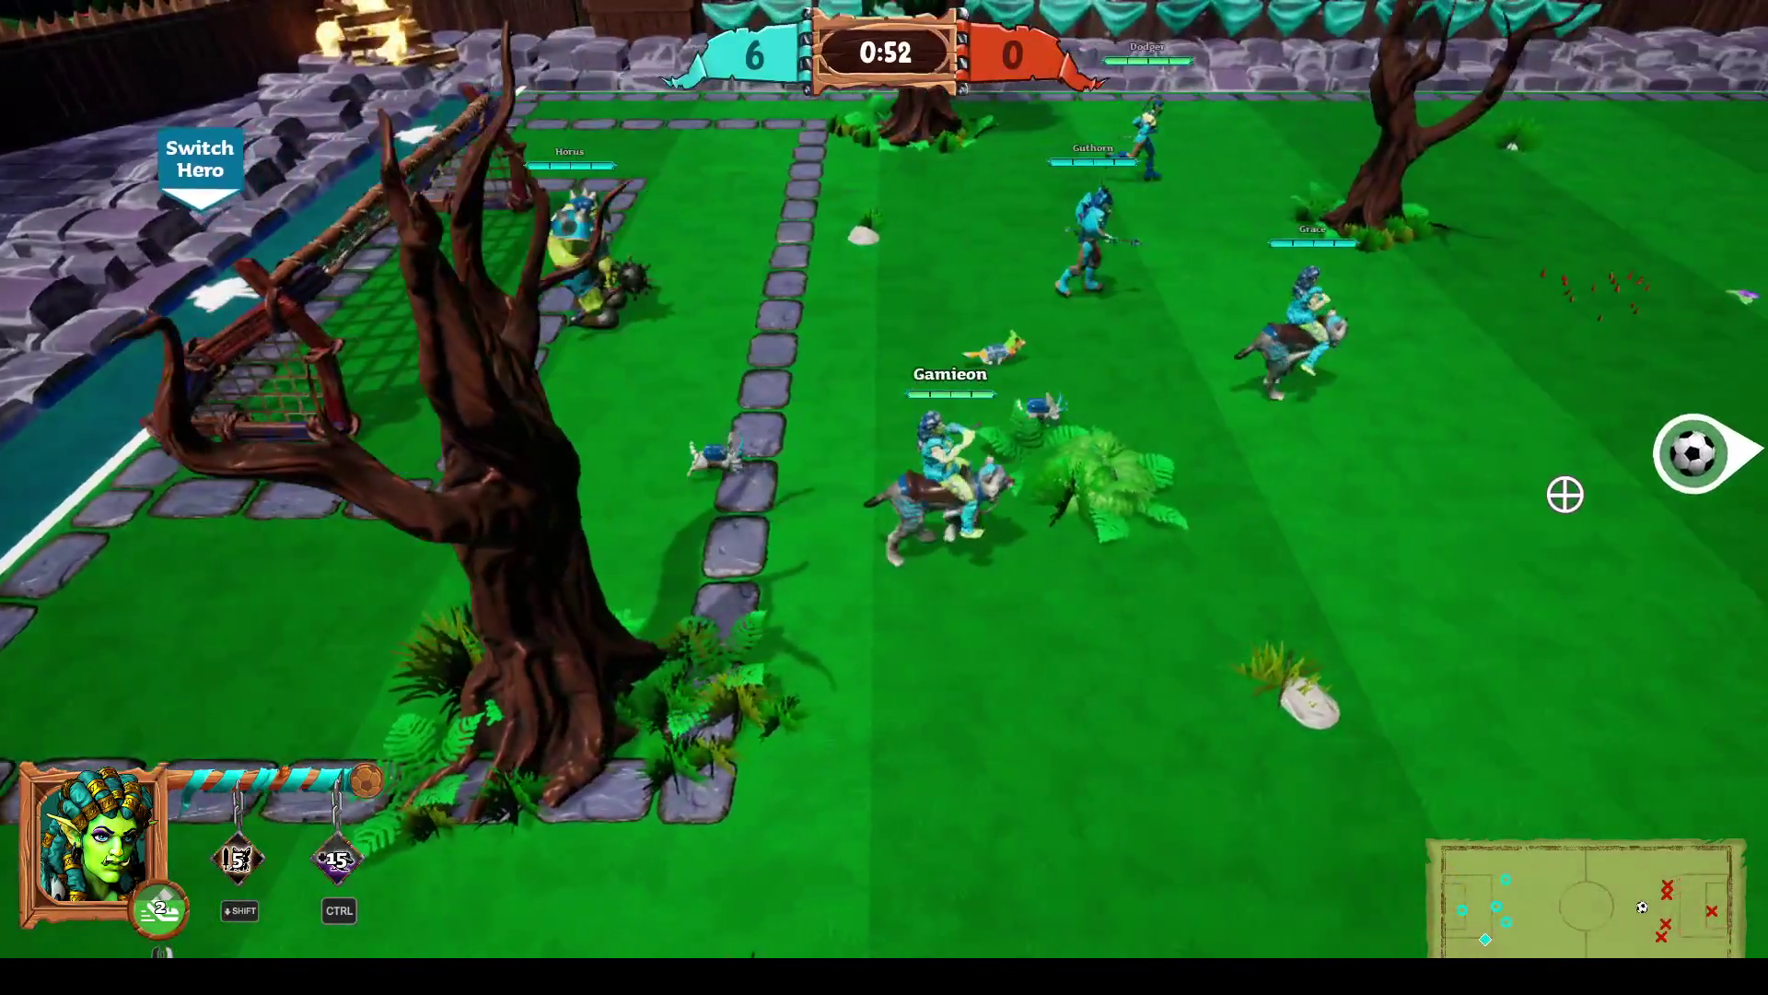
Take the loose ball, pass to Dodger, and shoot at the goal for 6–0.
key(d)
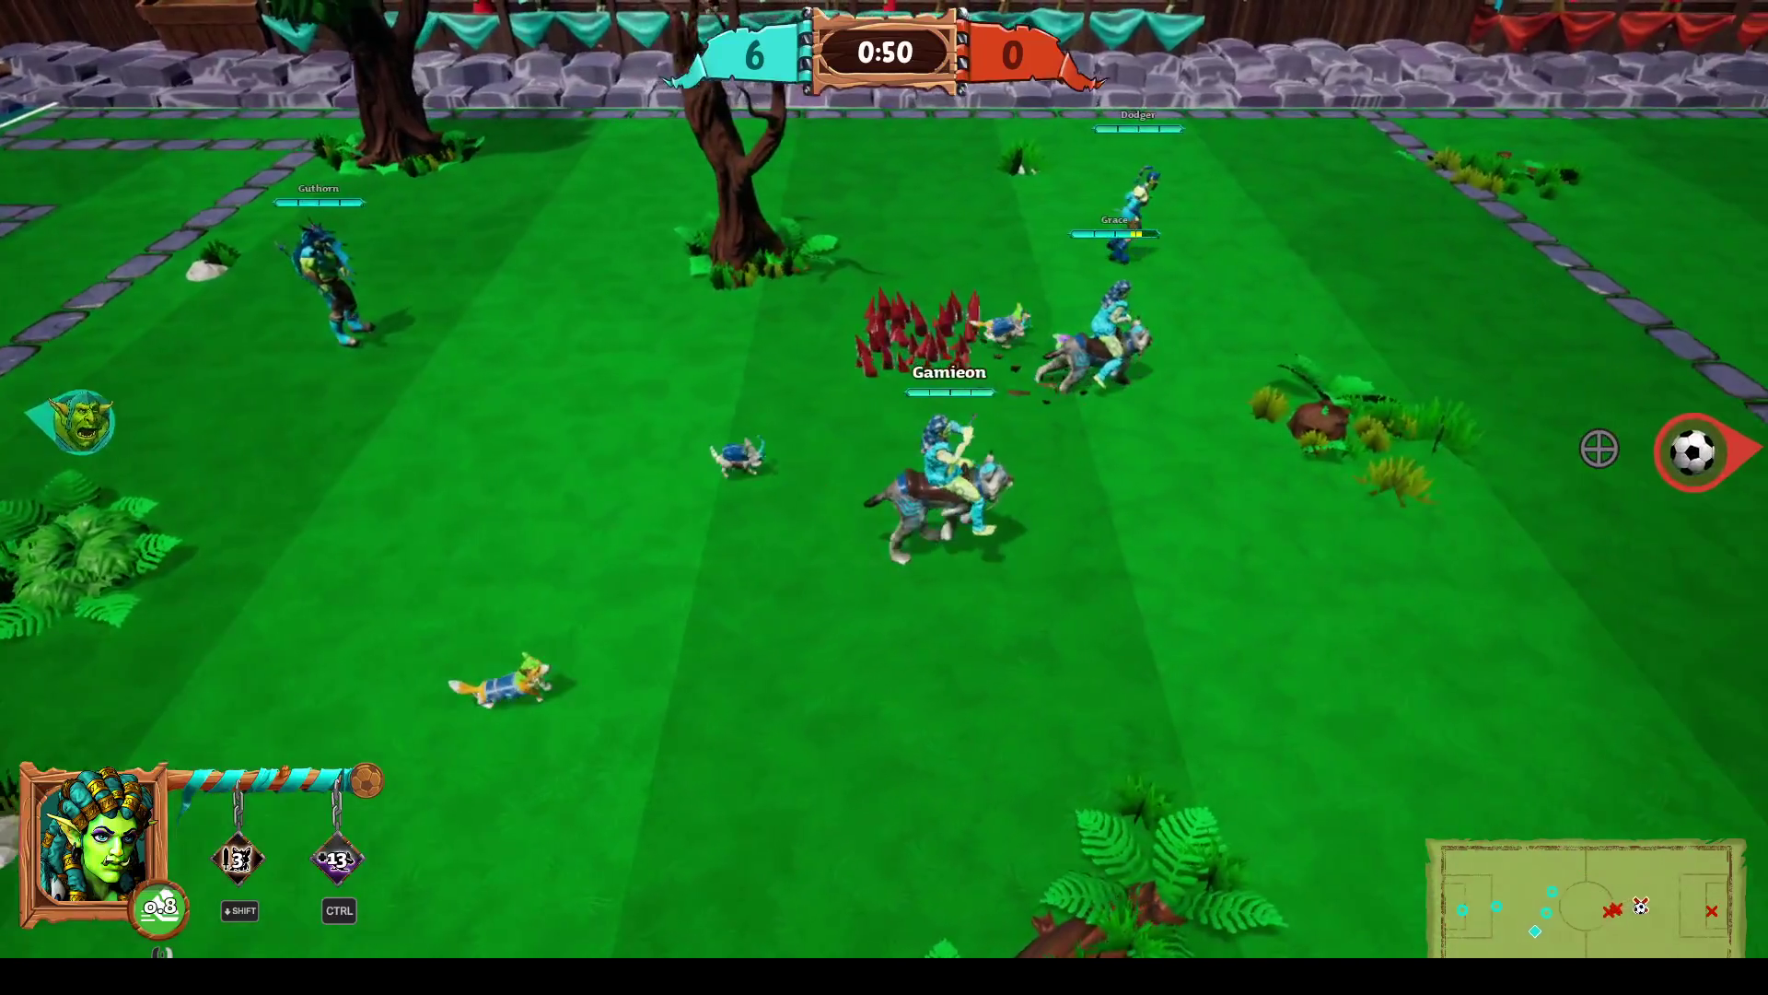
key(d)
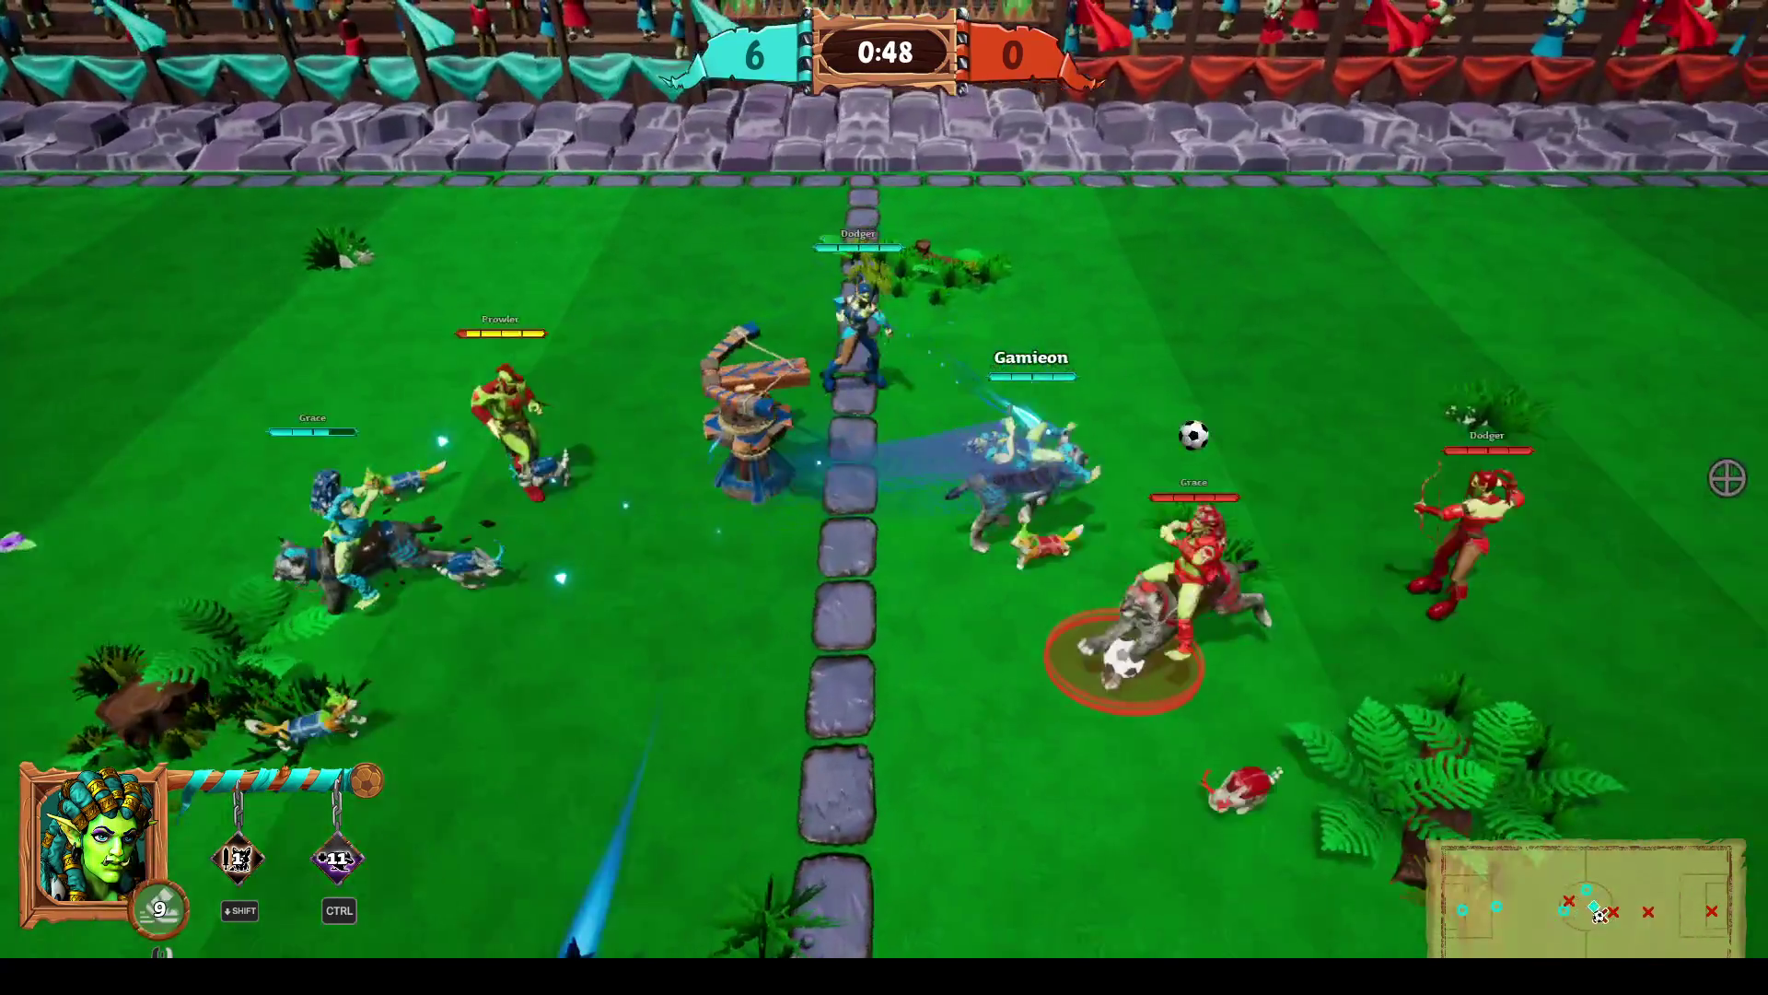
key(a)
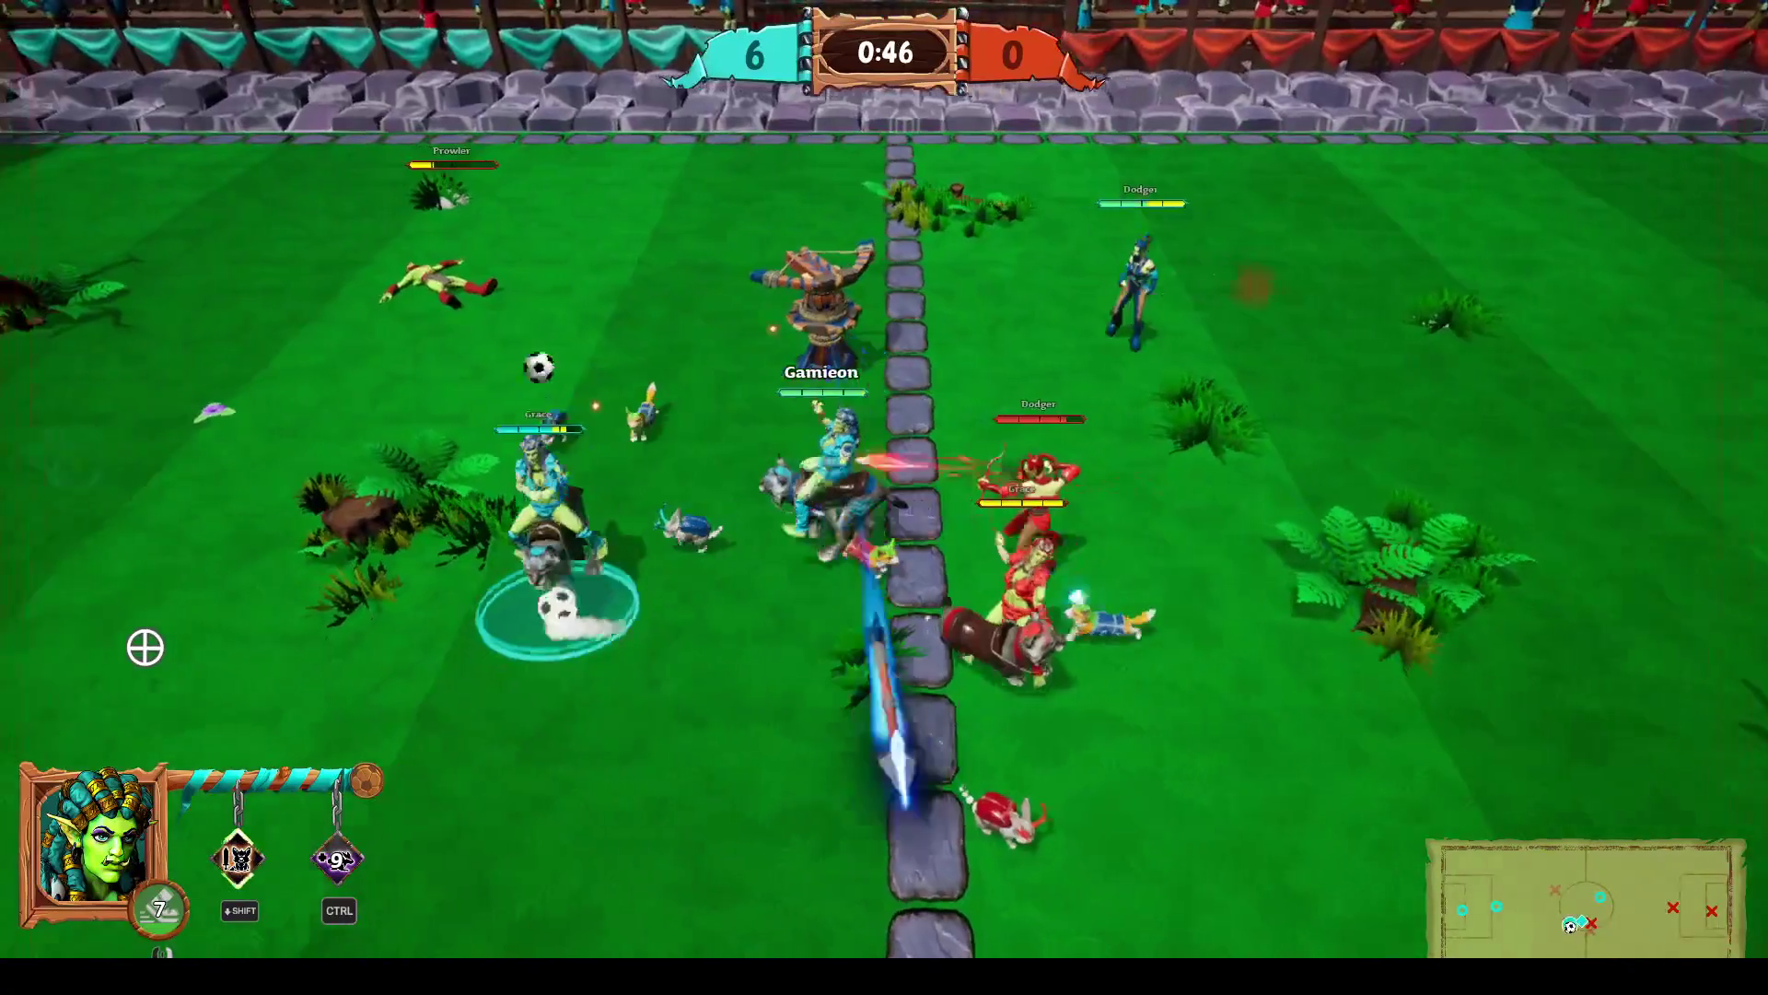
key(d)
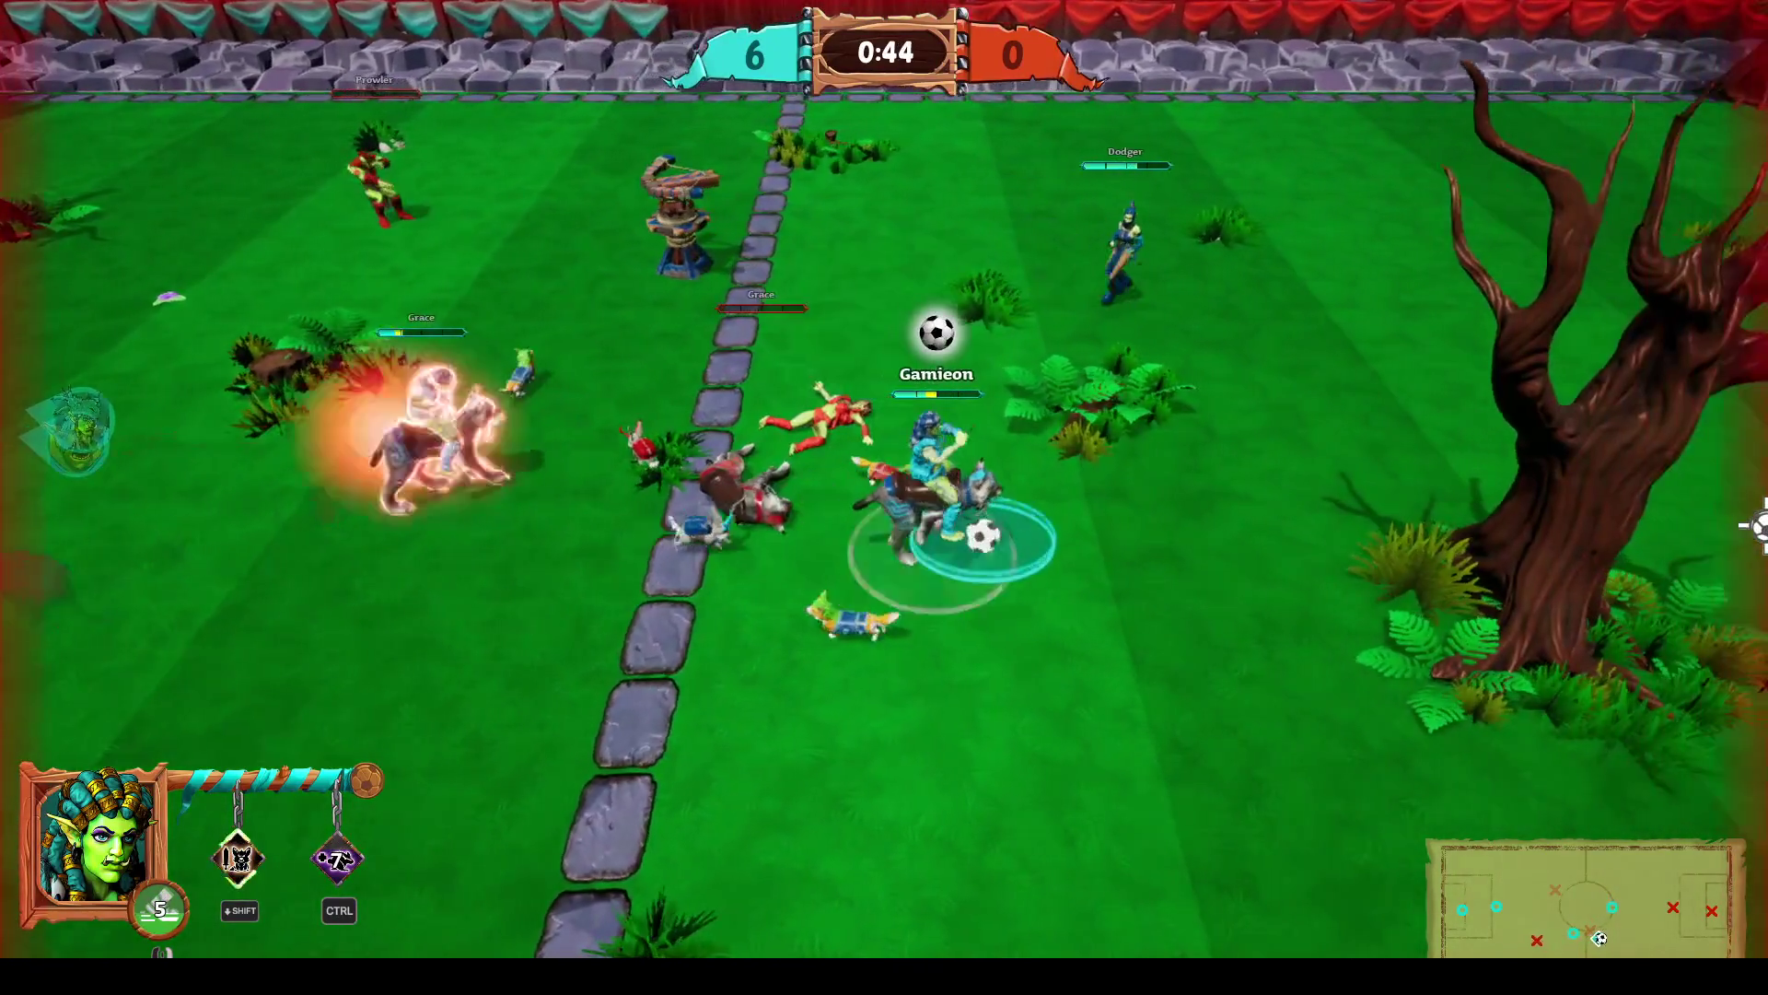
key(d)
click(1141, 261)
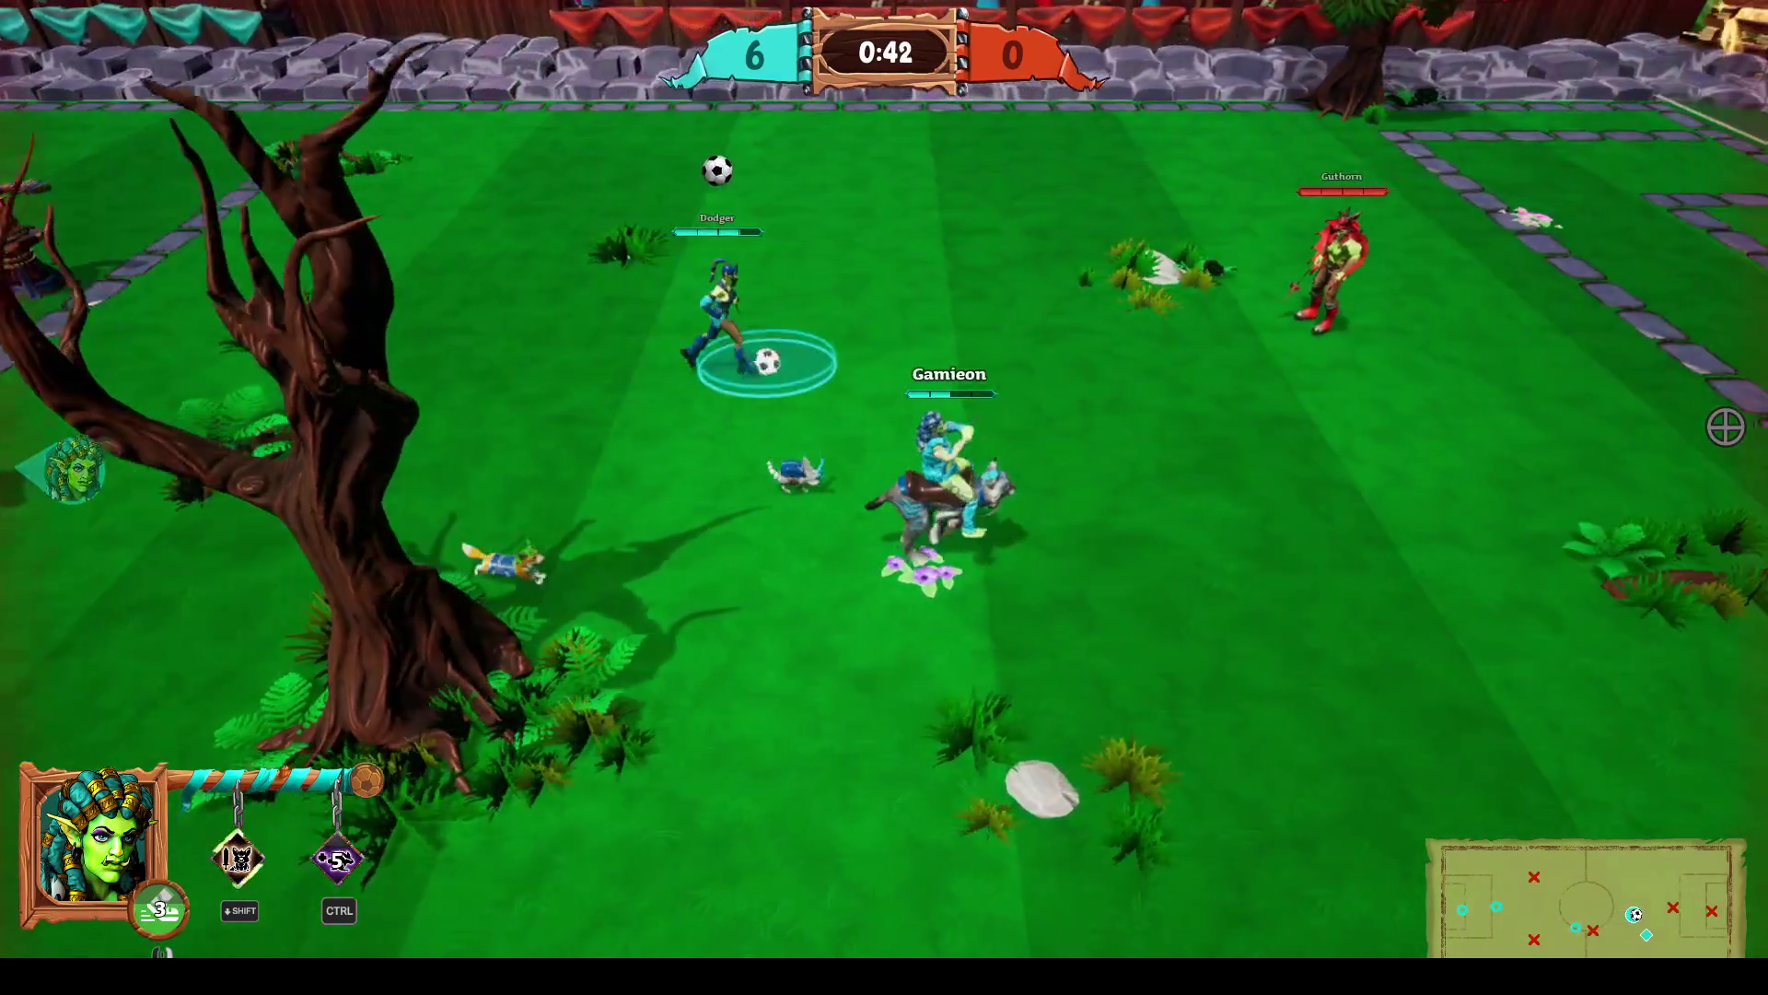
key(d)
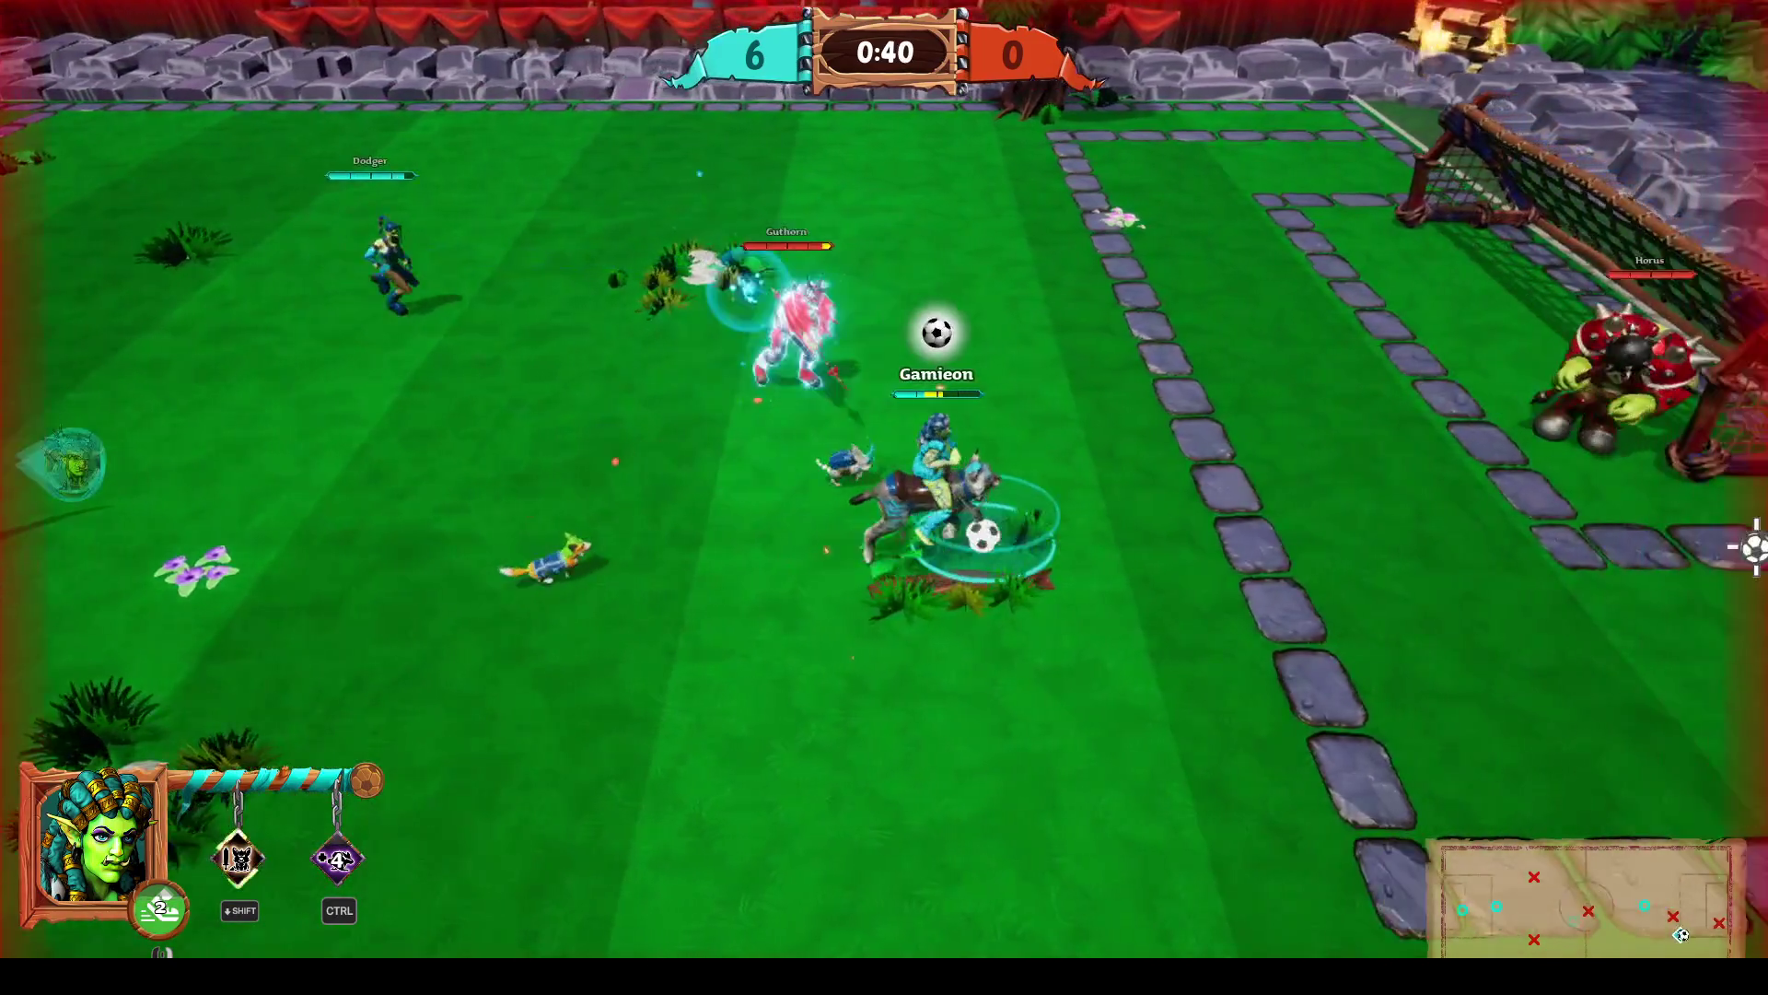
click(1523, 106)
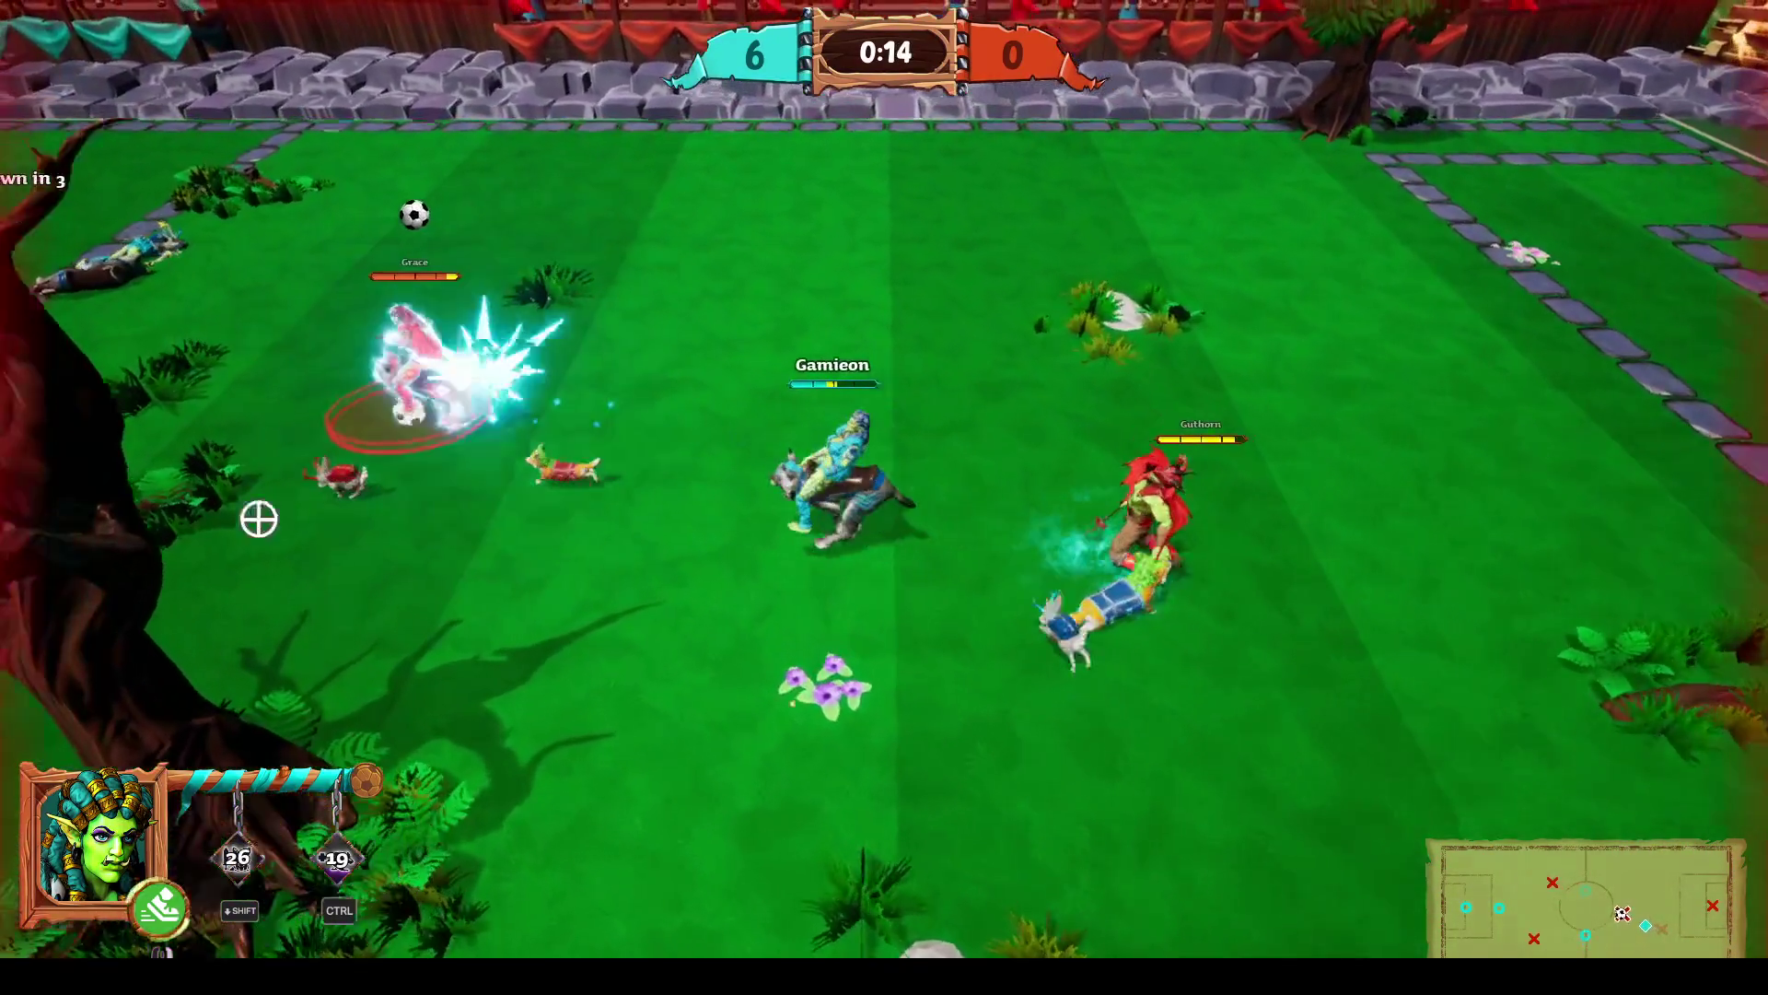
Sprint back into play after respawning and Beast Charge the opponents as time expires.
key(space)
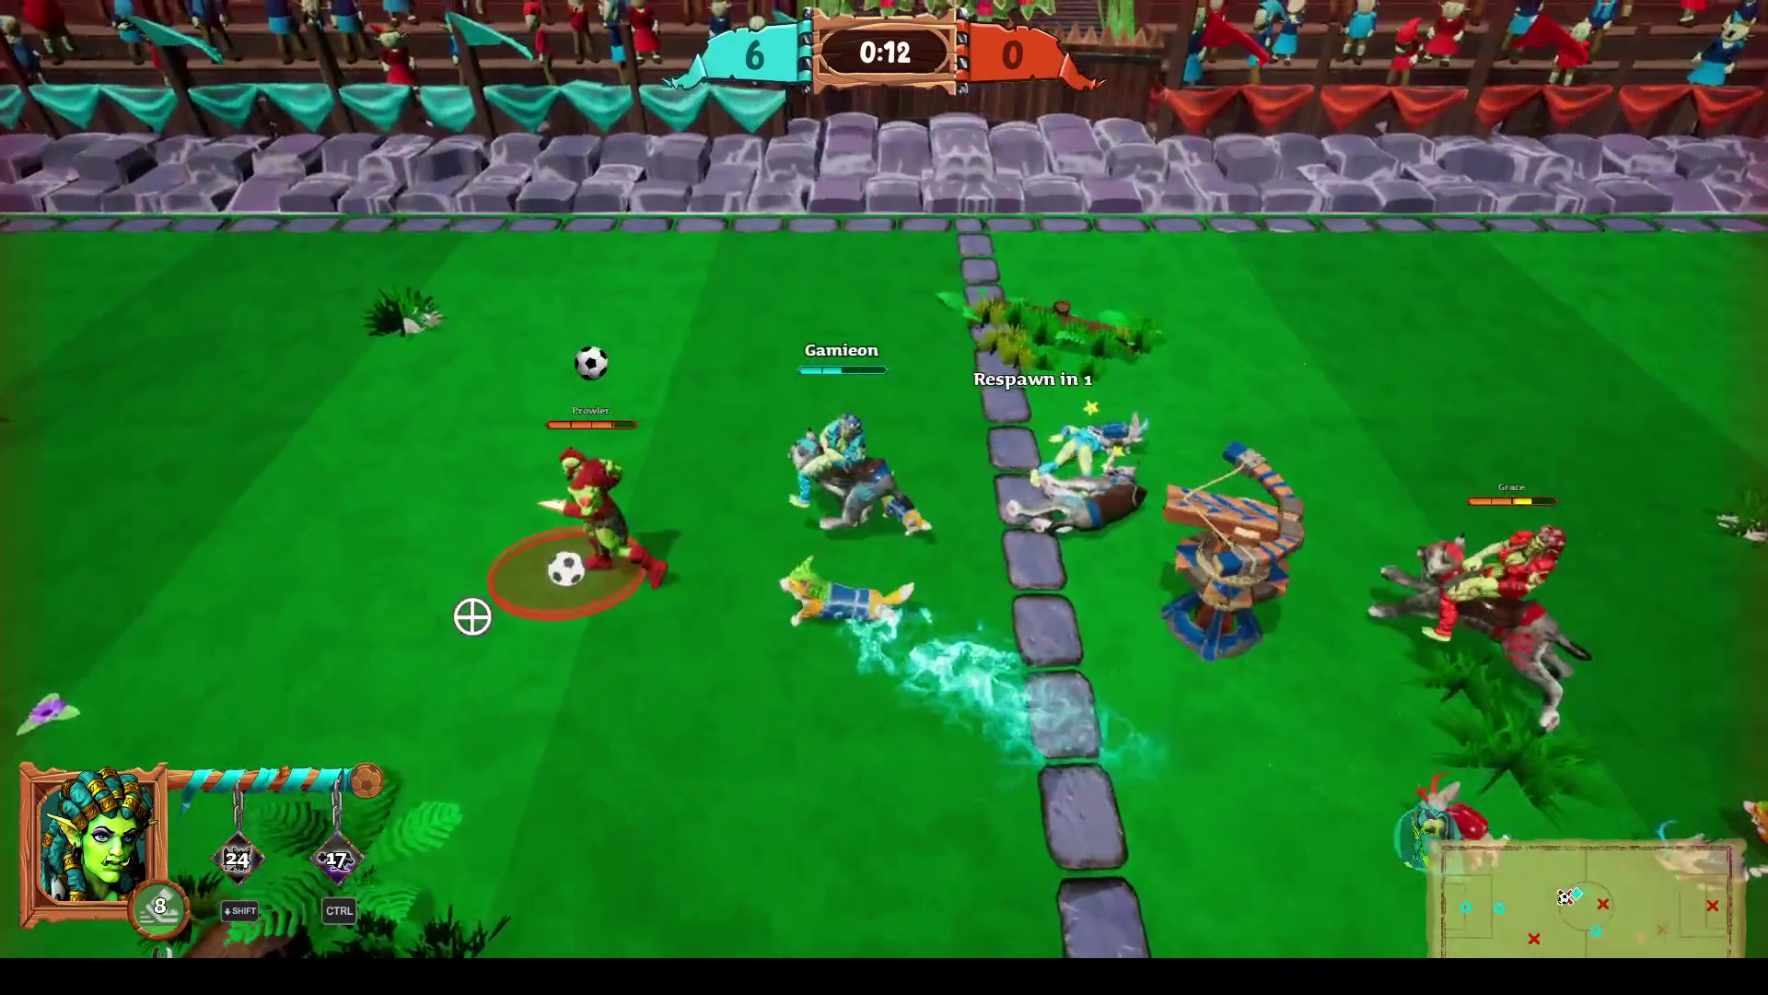
key(a)
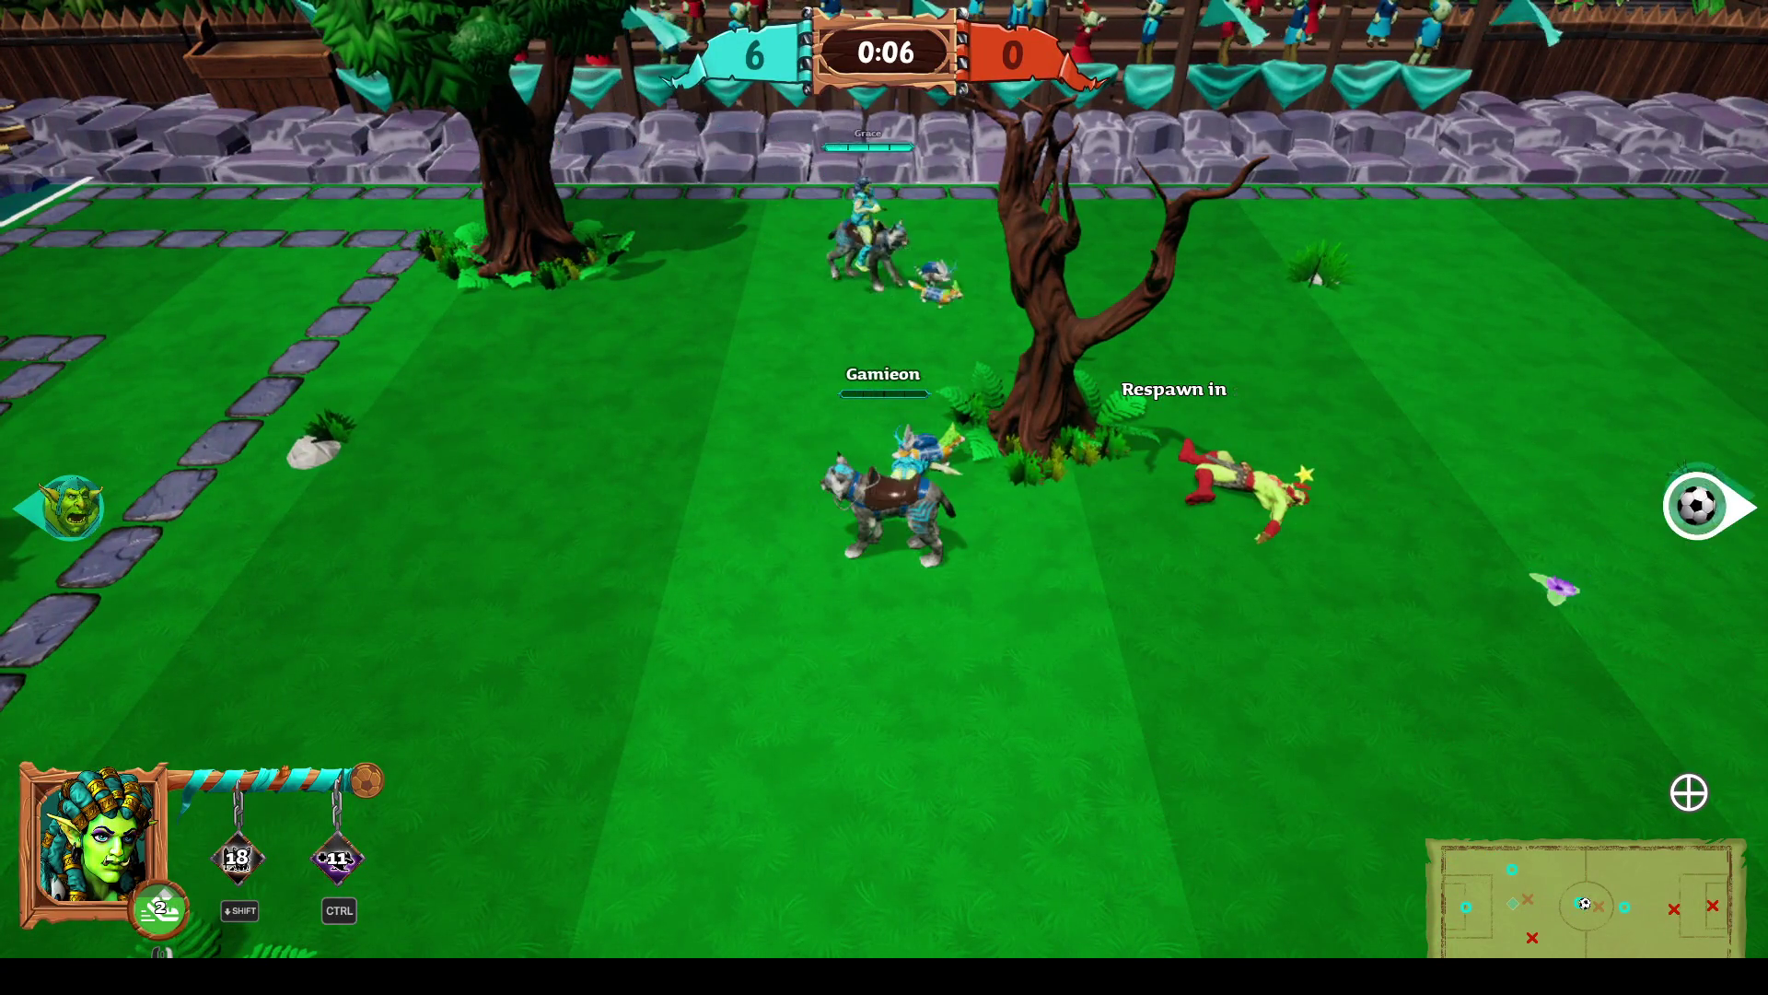
key(d)
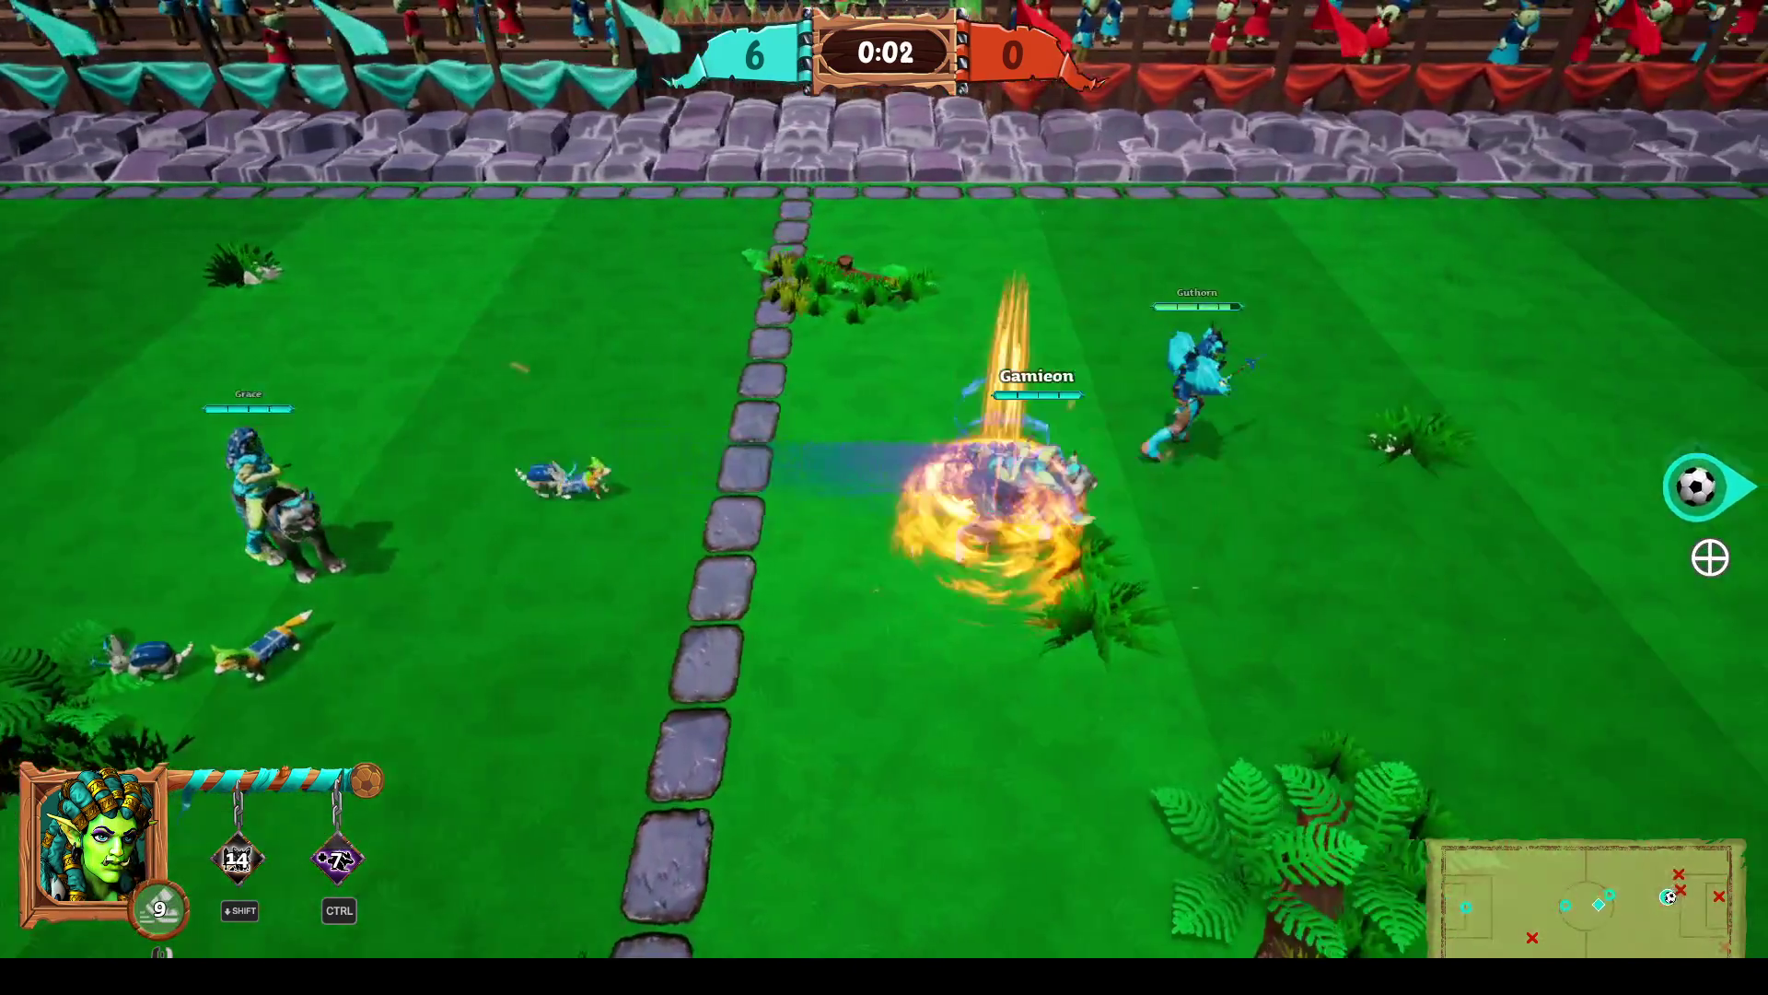
right_click(1710, 558)
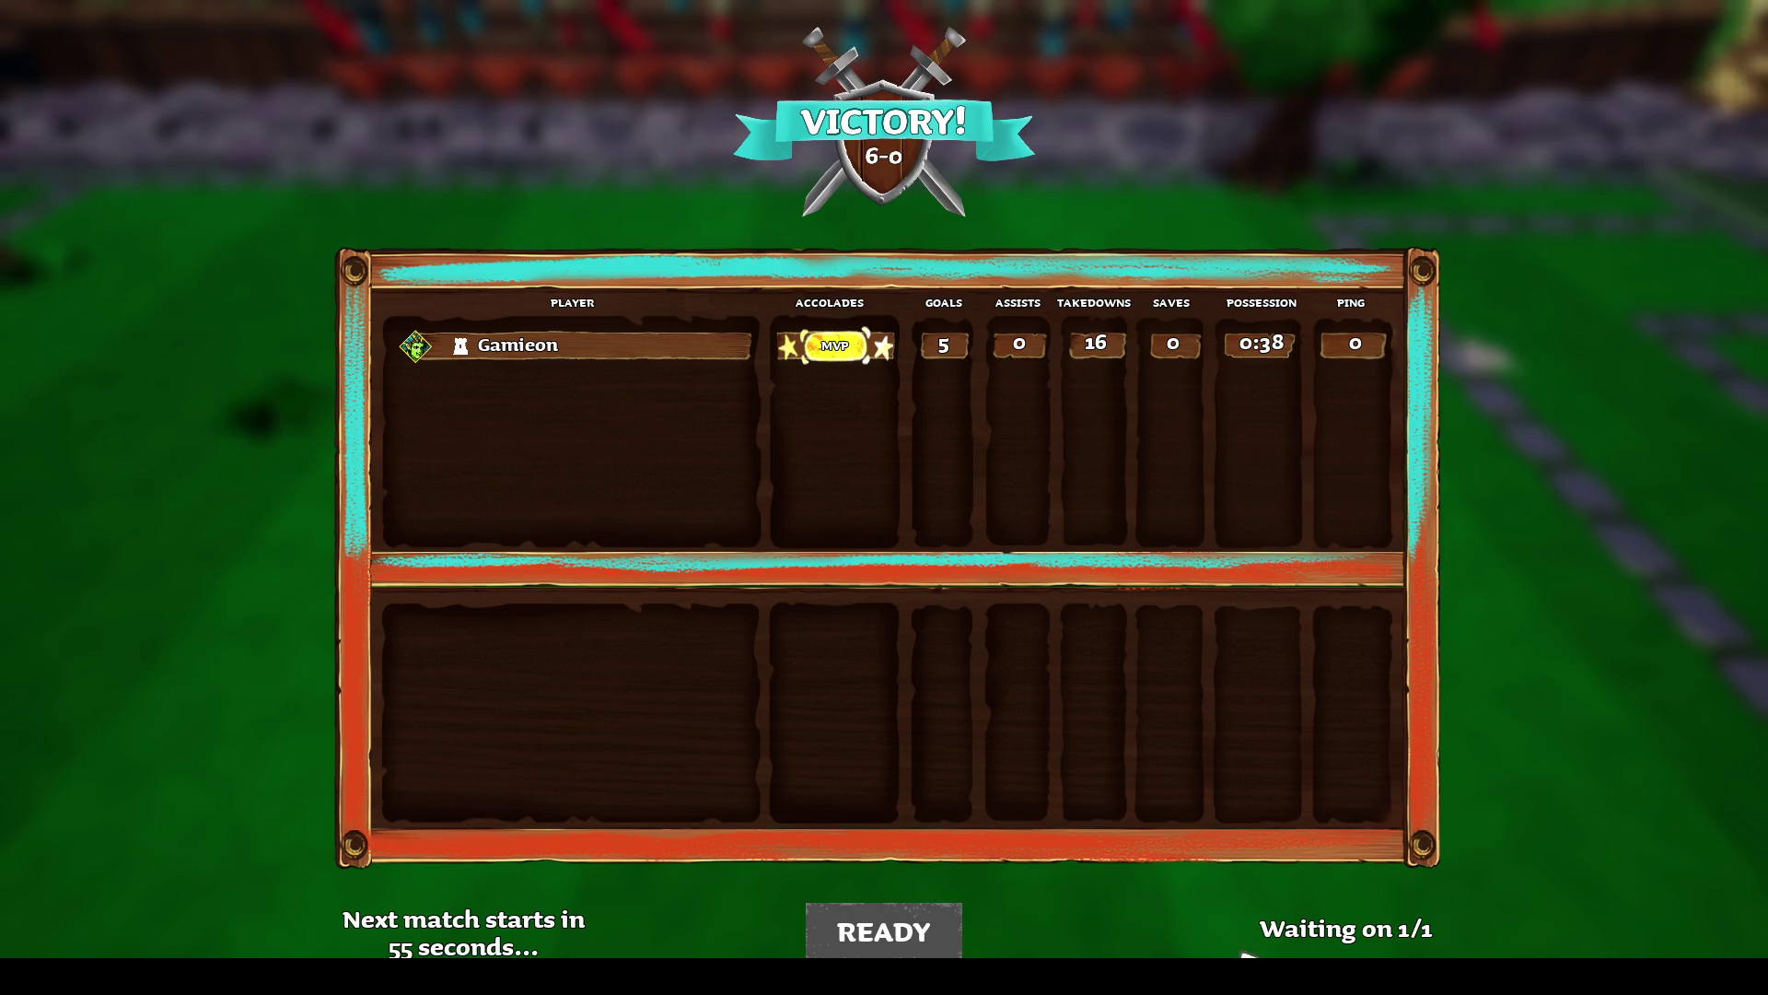
Ready up on the 6–0 victory scoreboard, then Alt+Tab out of the game.
click(936, 929)
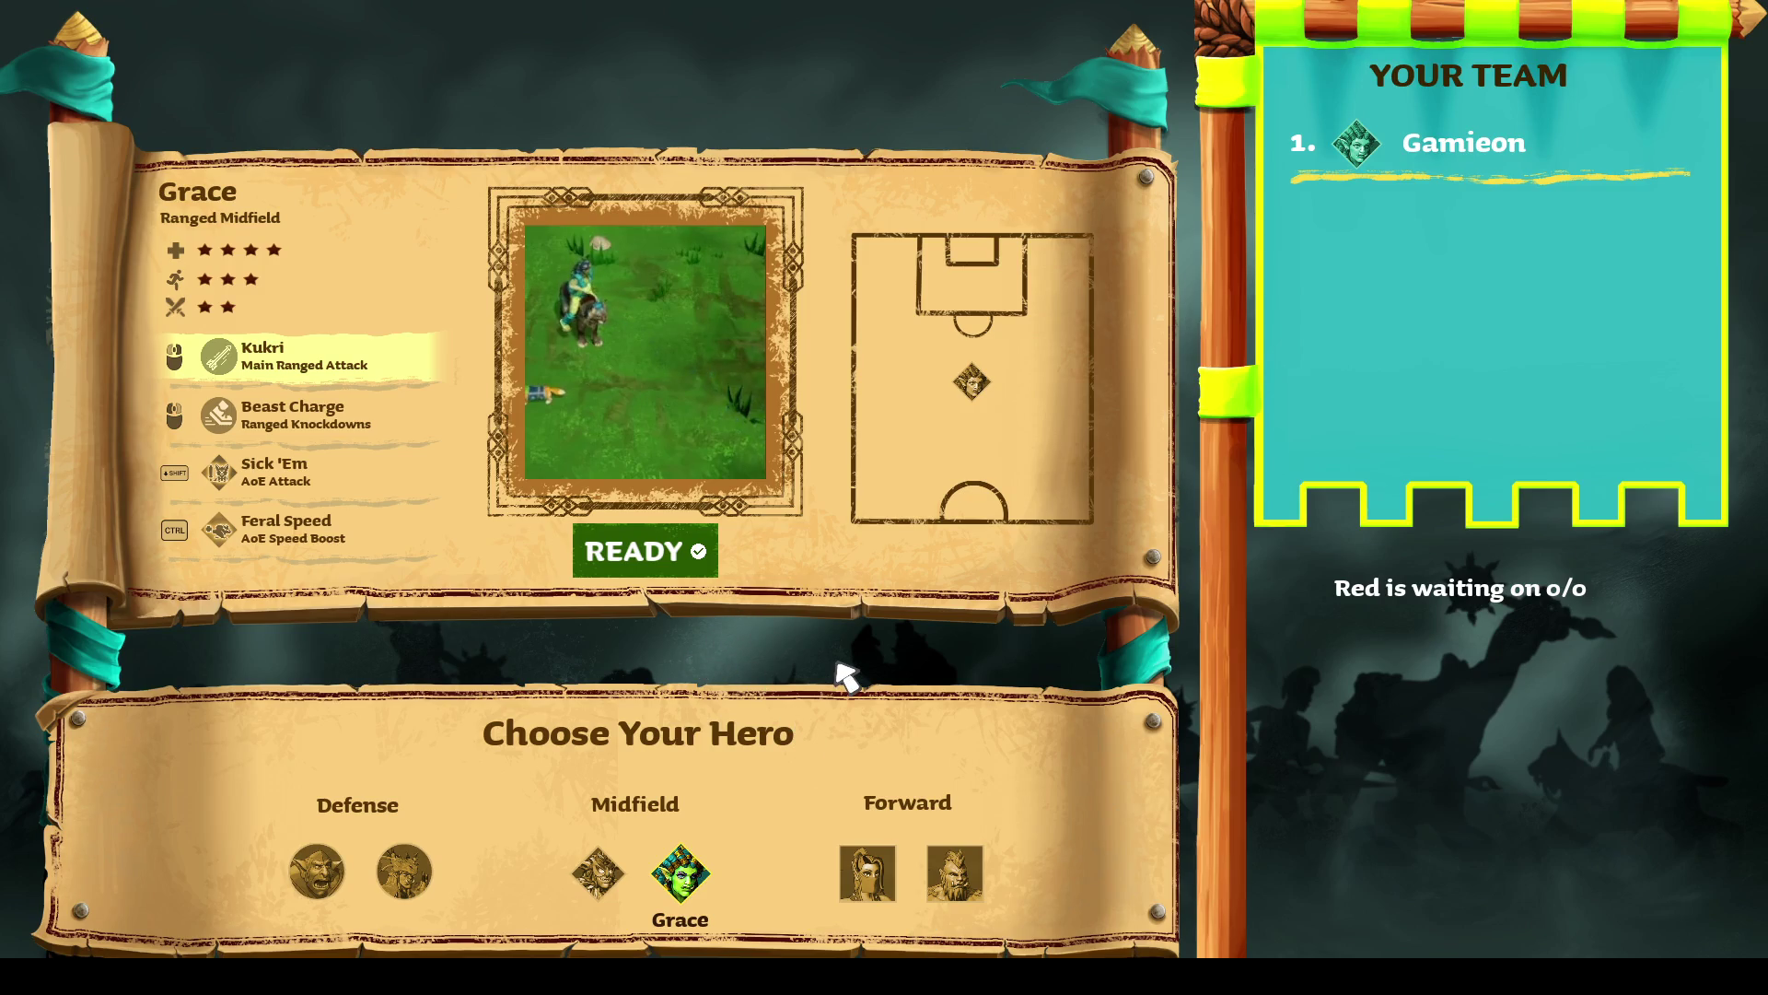
key(alt+Tab)
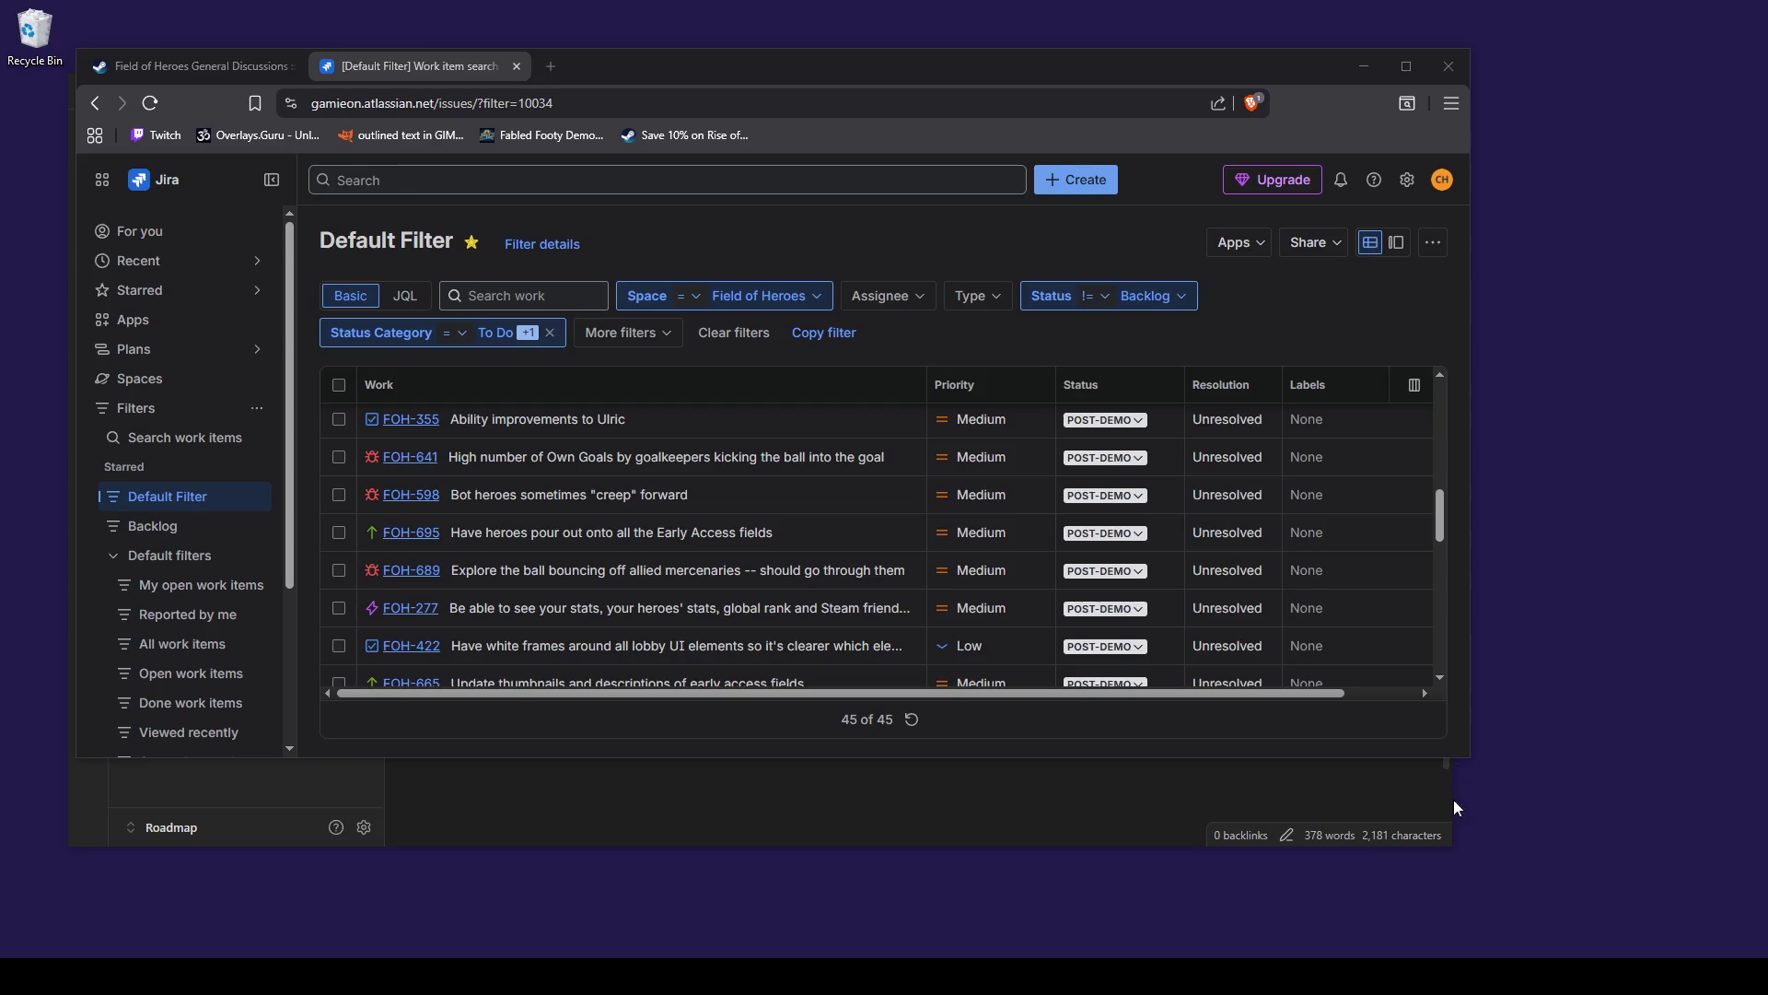
Move the Brave Jira window to the right and bring Obsidian's Release Roadmap note to the front.
click(913, 837)
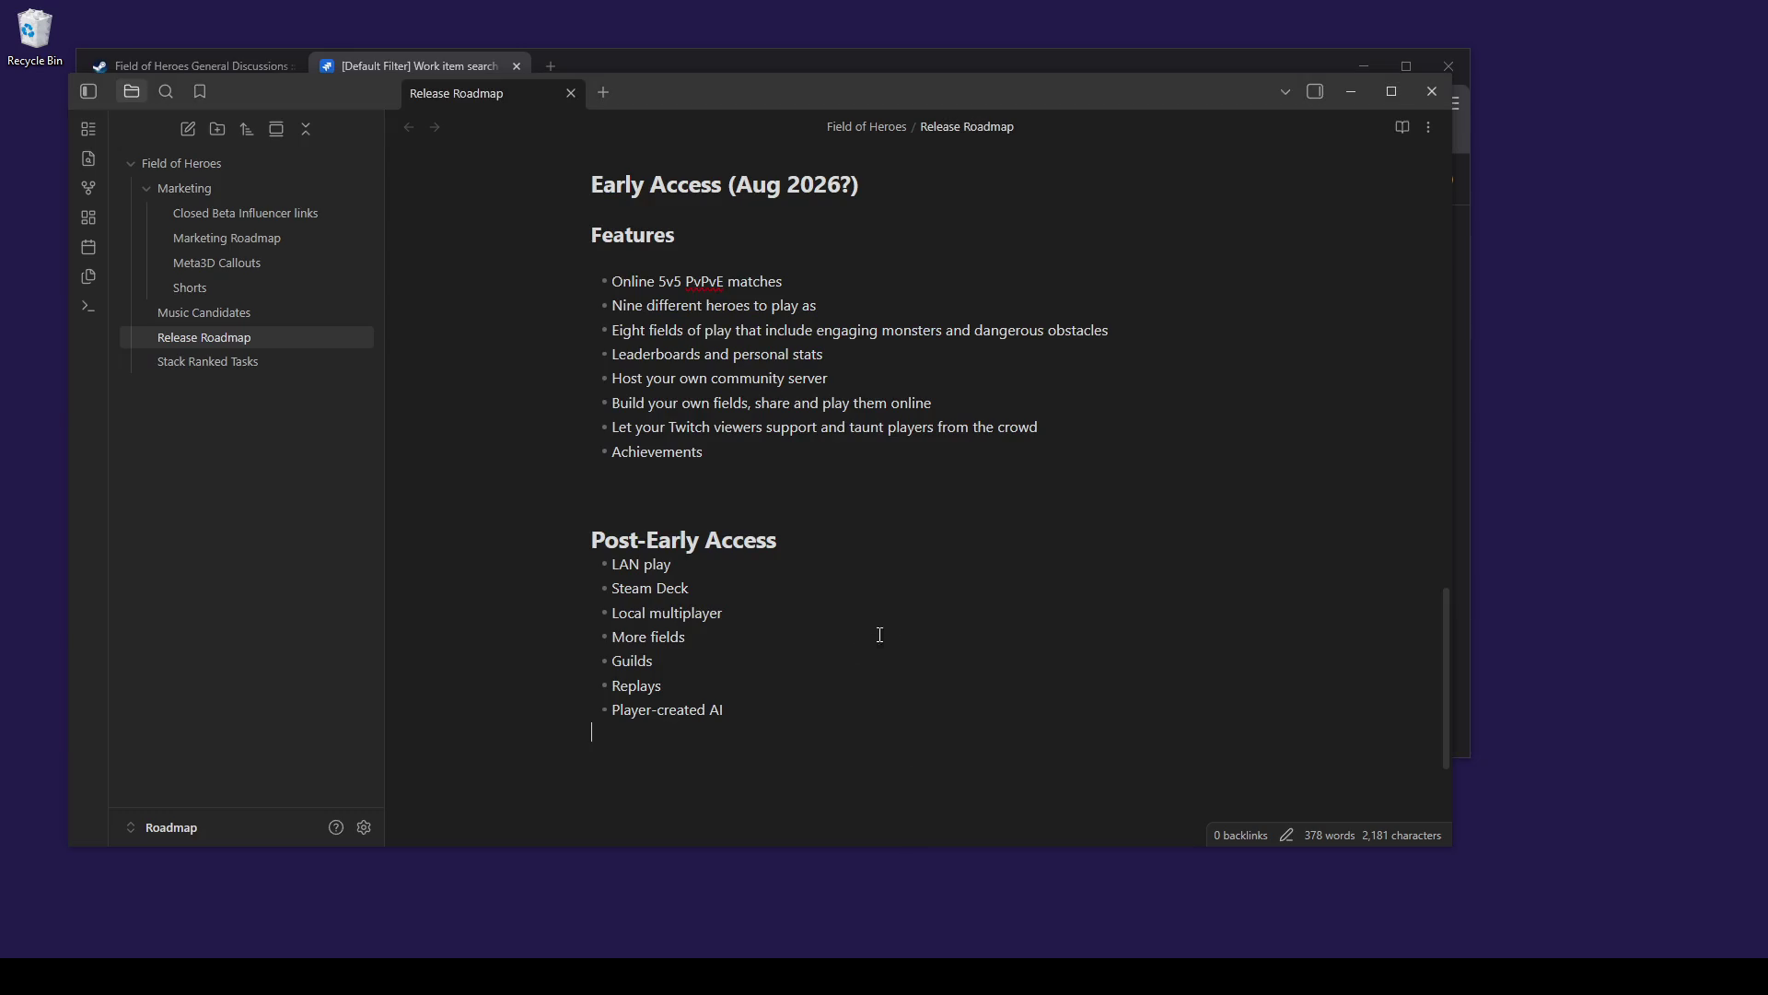
drag(766, 65, 818, 78)
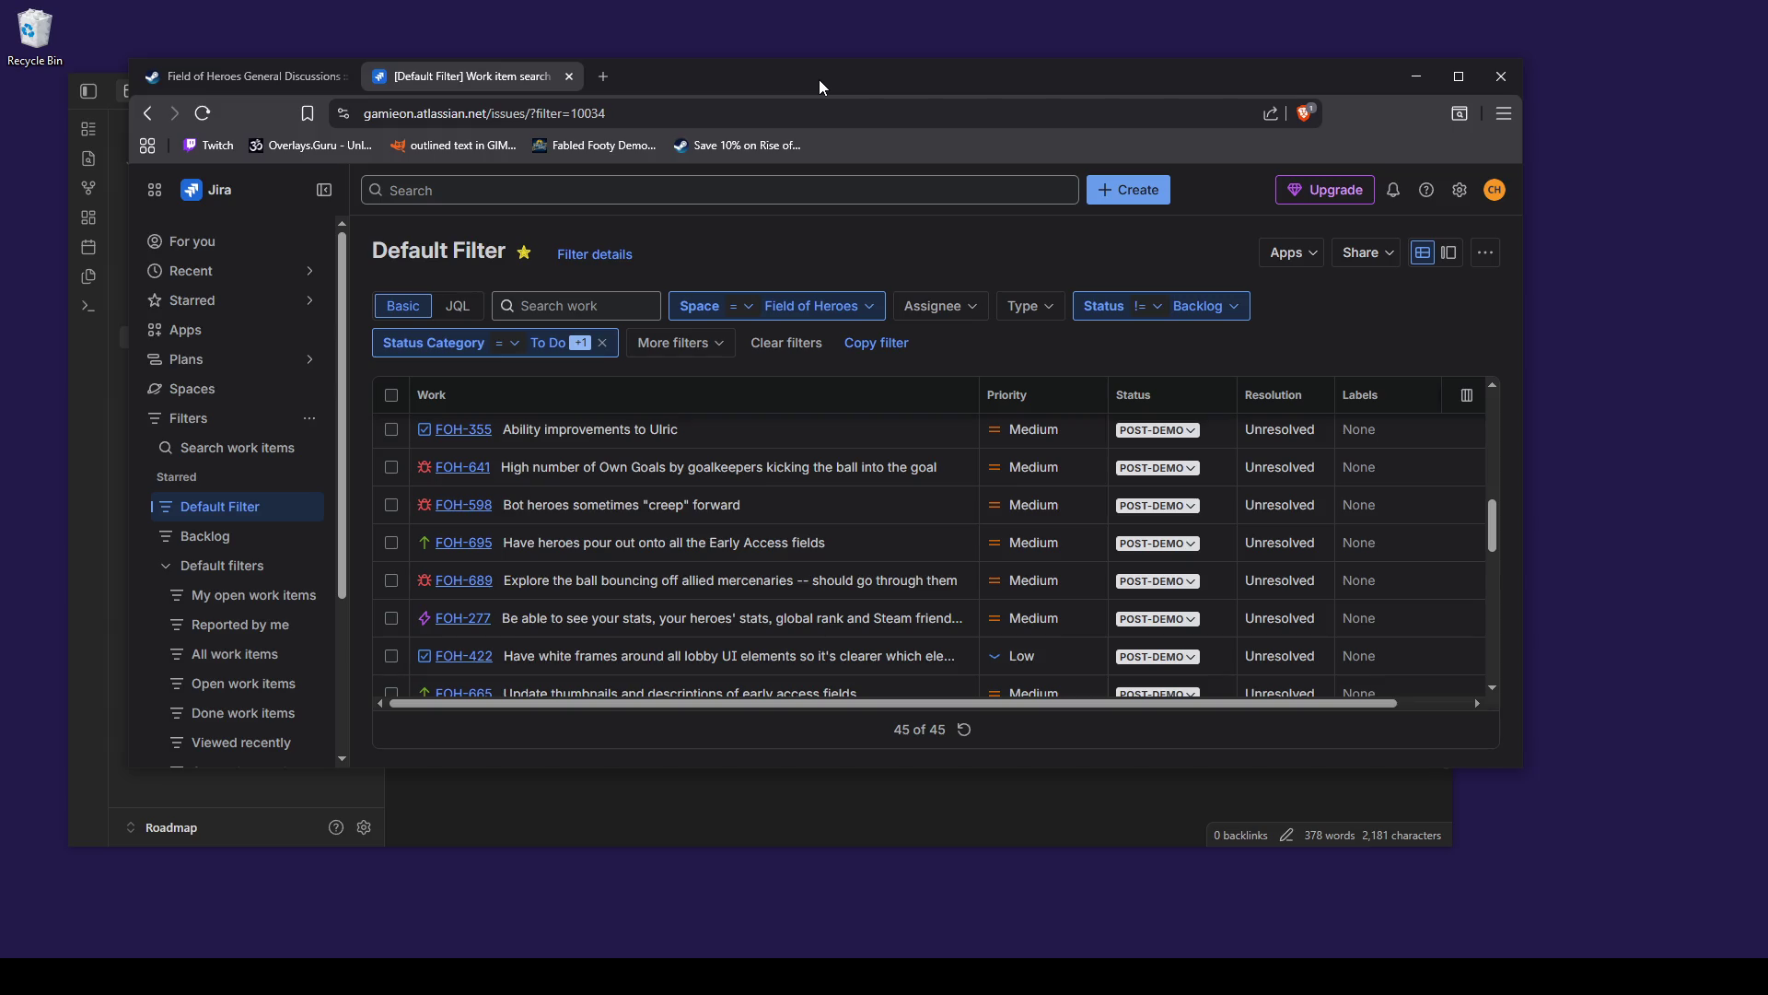
drag(820, 81, 928, 57)
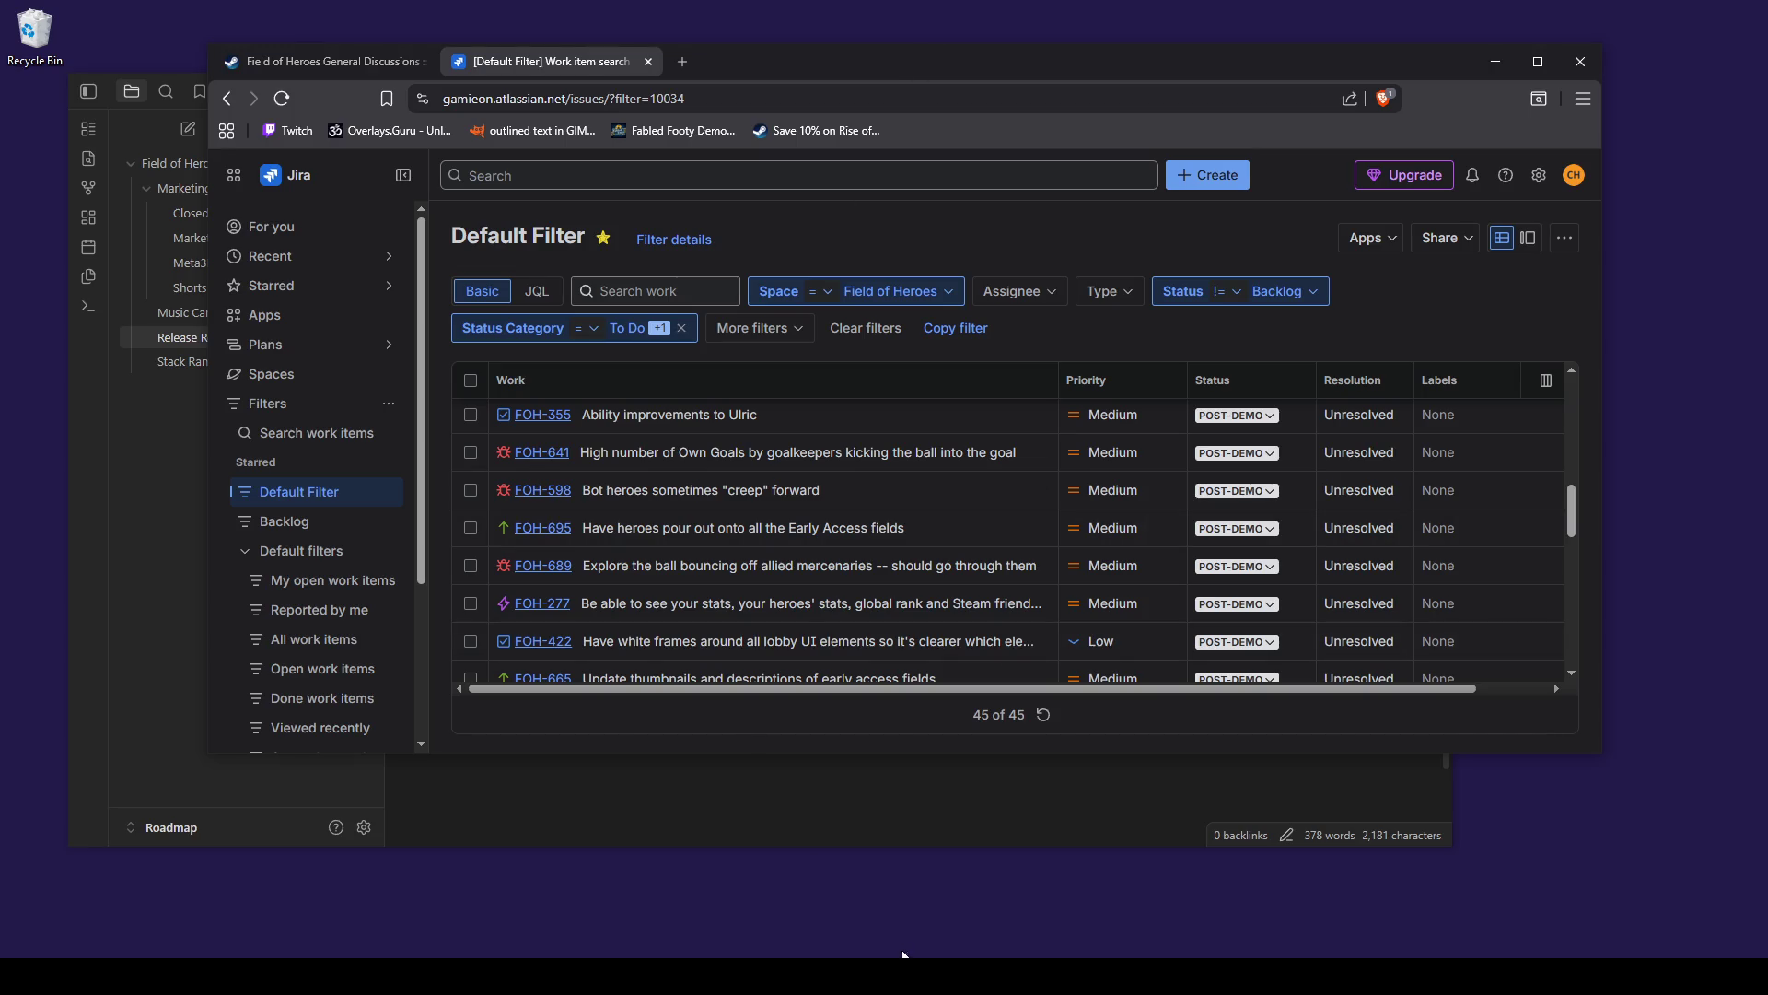
click(865, 823)
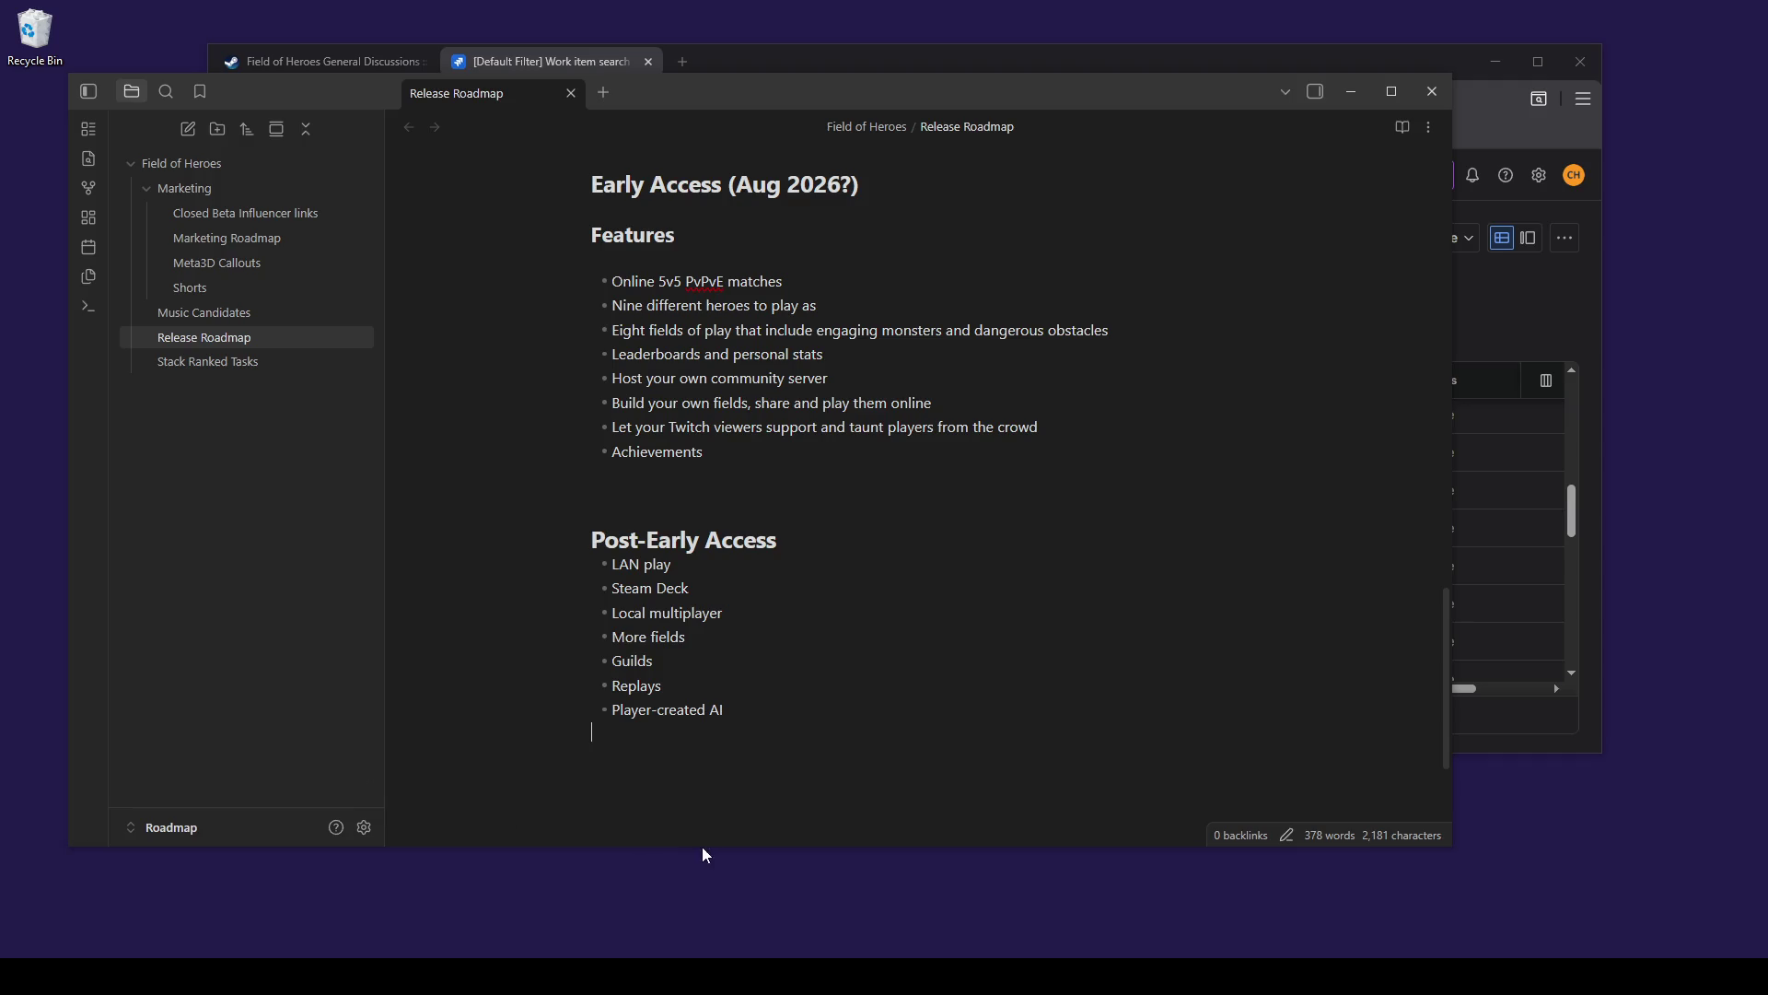
Minimize the Brave Jira window so only Obsidian's Release Roadmap note stays visible.
click(590, 881)
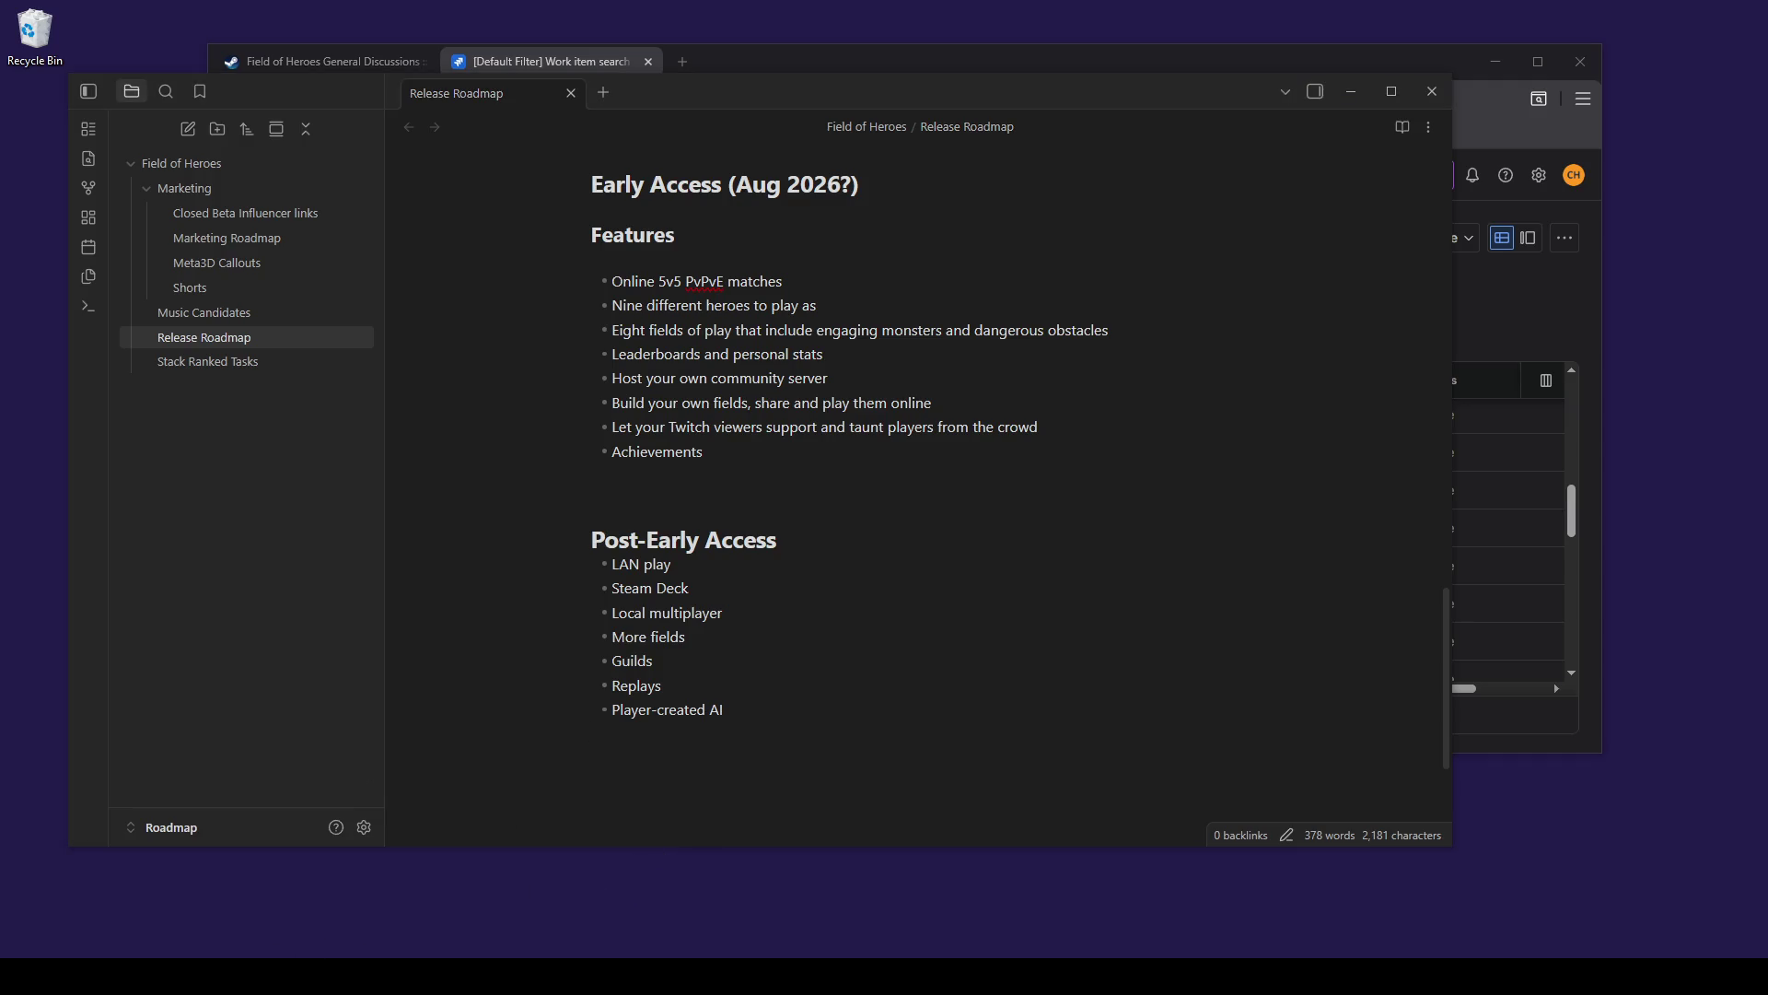
mouse_move(210, 976)
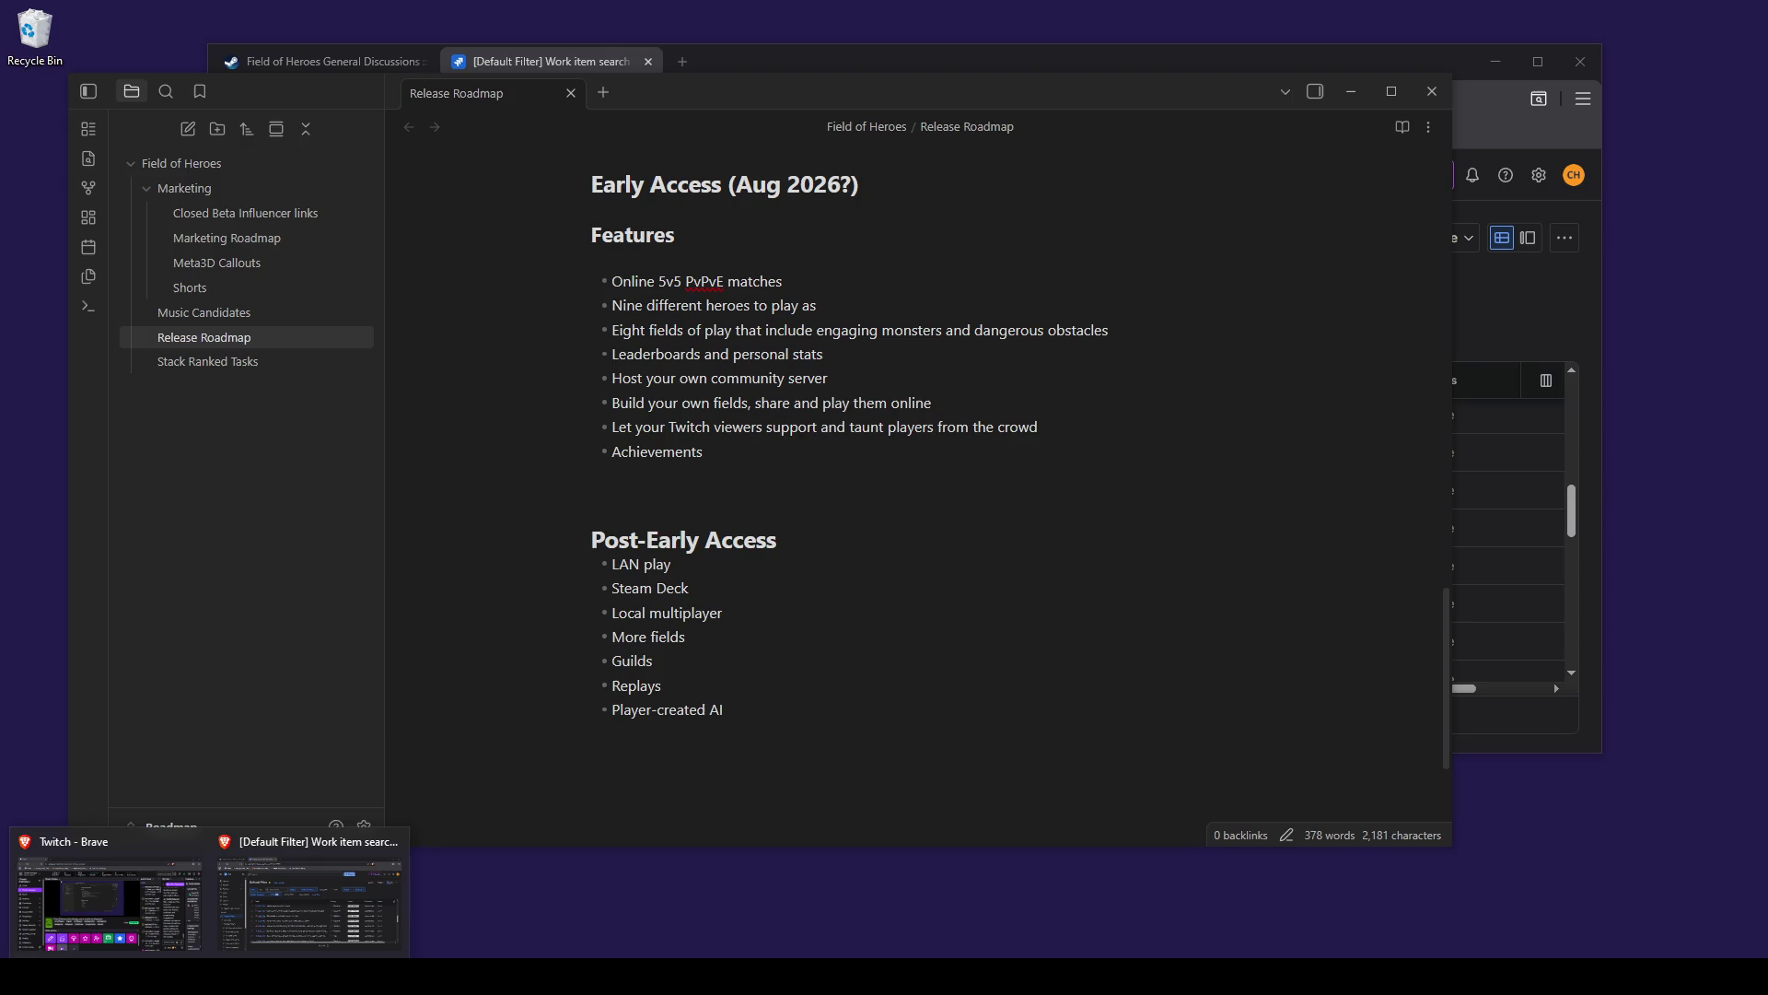
click(288, 895)
key(super+Down)
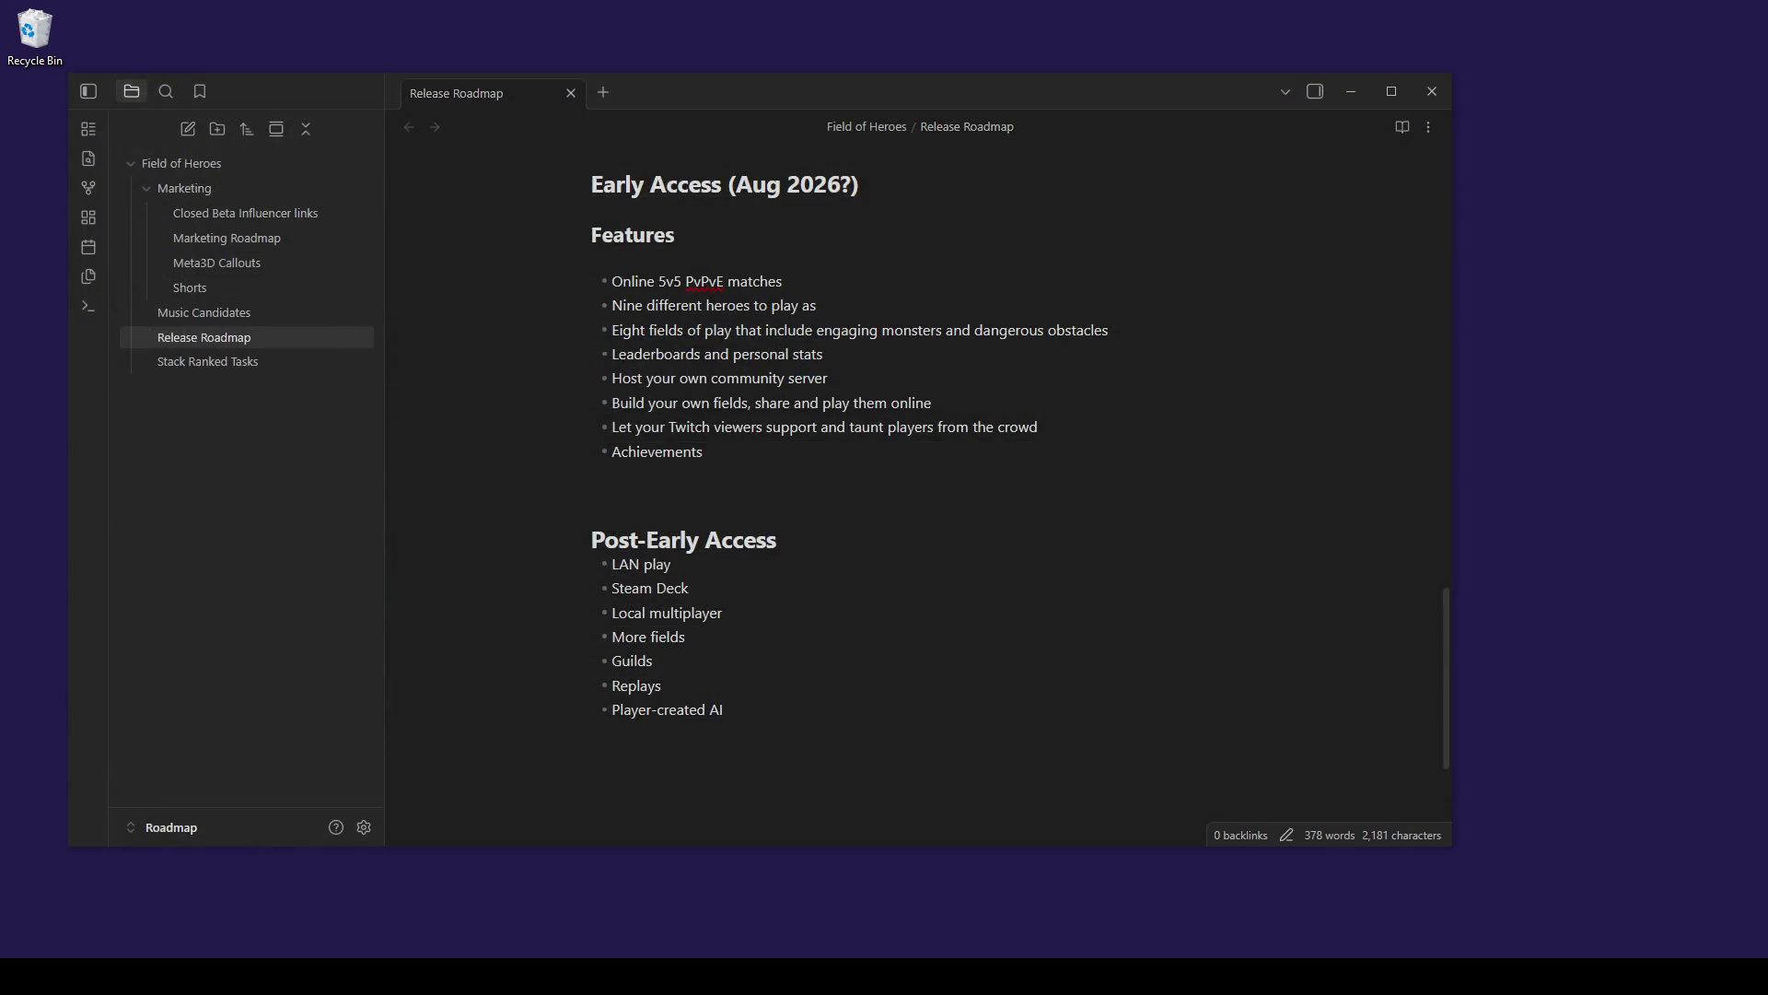